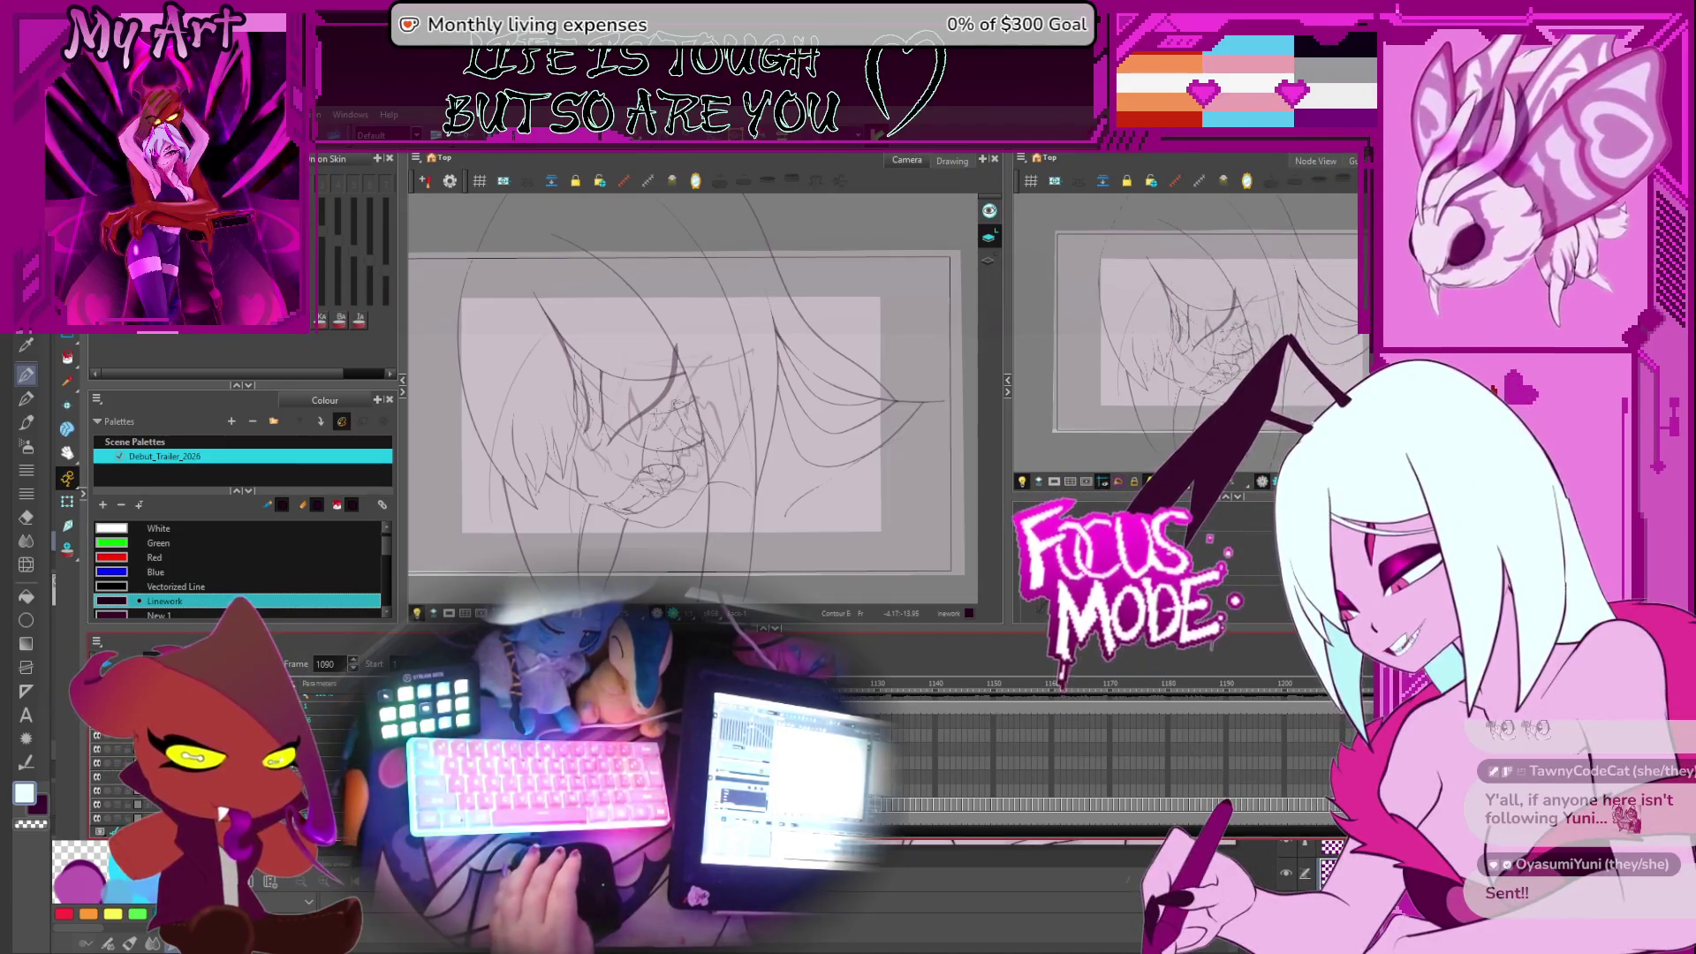
Play through the sketched face frames in Harmony, then switch to Clip Studio Paint
{"action": "key", "text": "Return"}
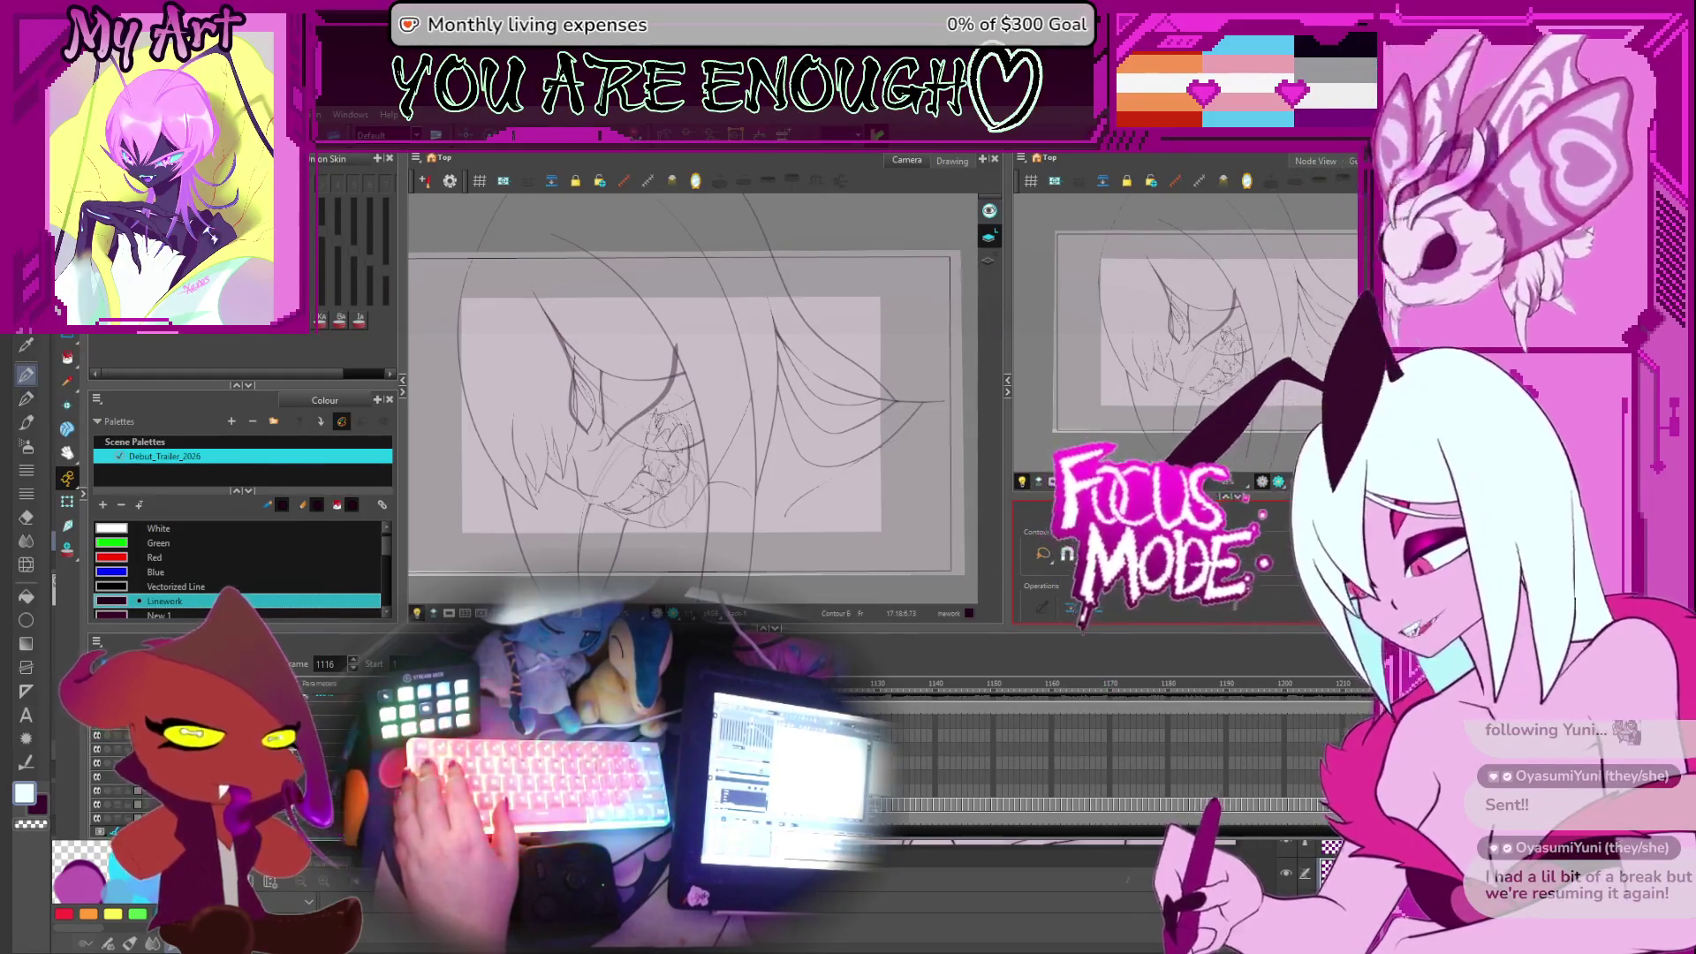
{"action": "key", "text": "alt+Tab"}
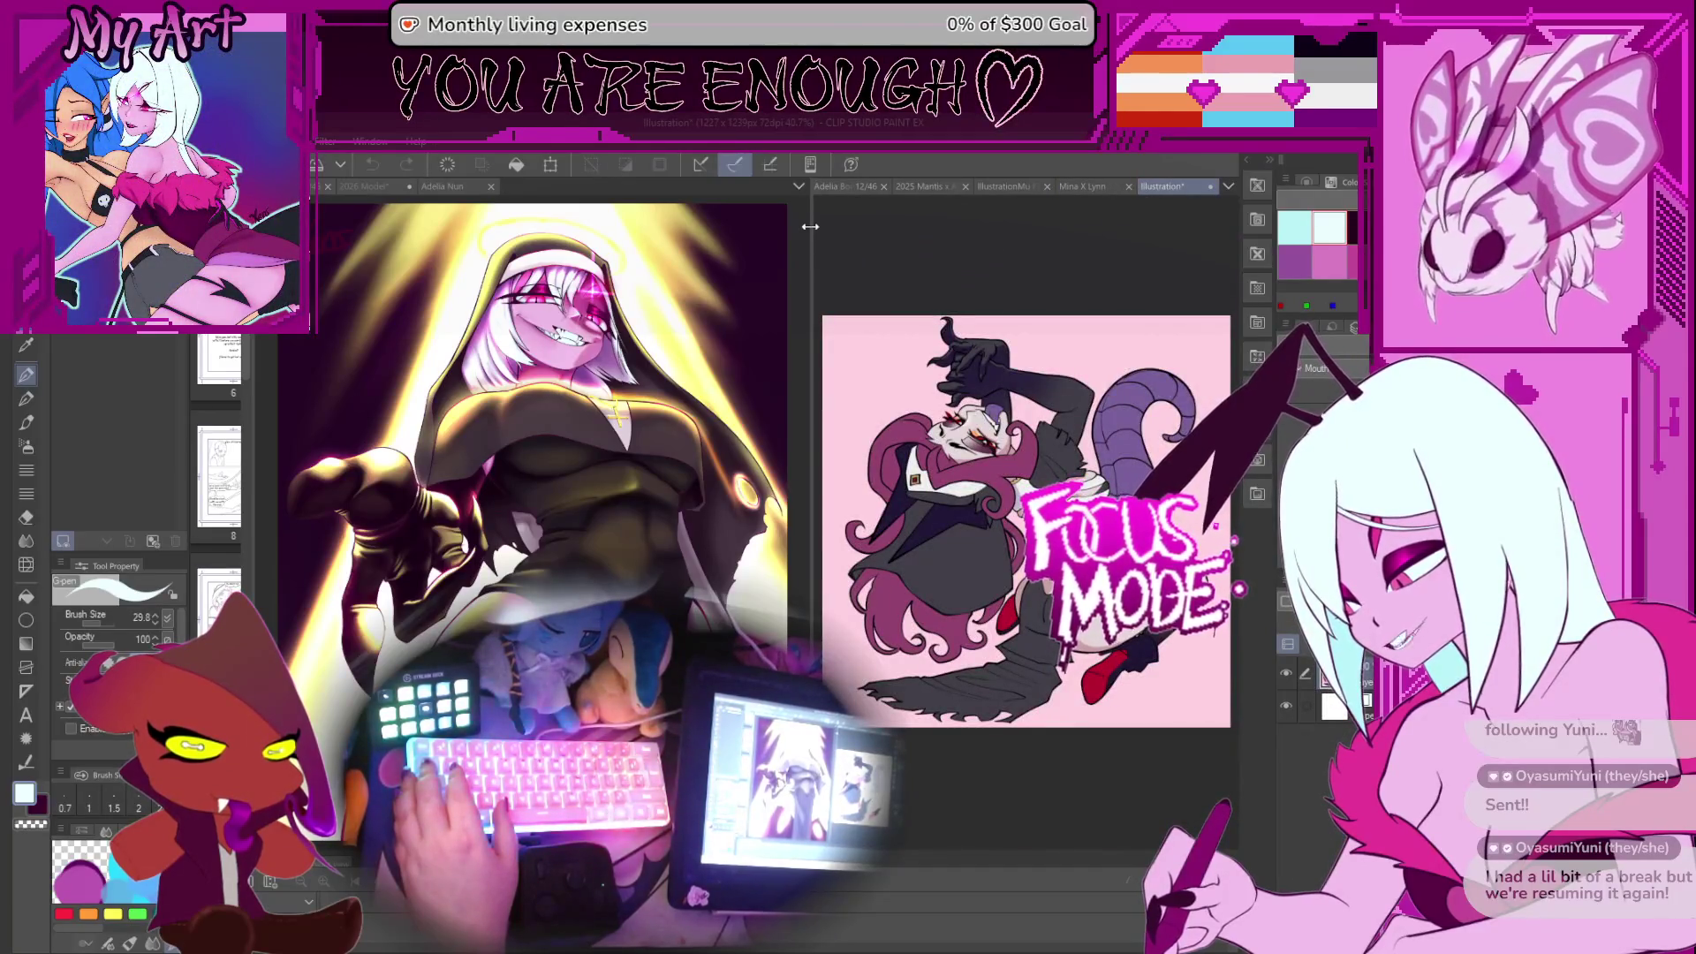
Widen the Illustration canvas in the split view and zoom and pan onto the character
{"action": "left_click_drag", "start_coordinate": [810, 227], "coordinate": [431, 227]}
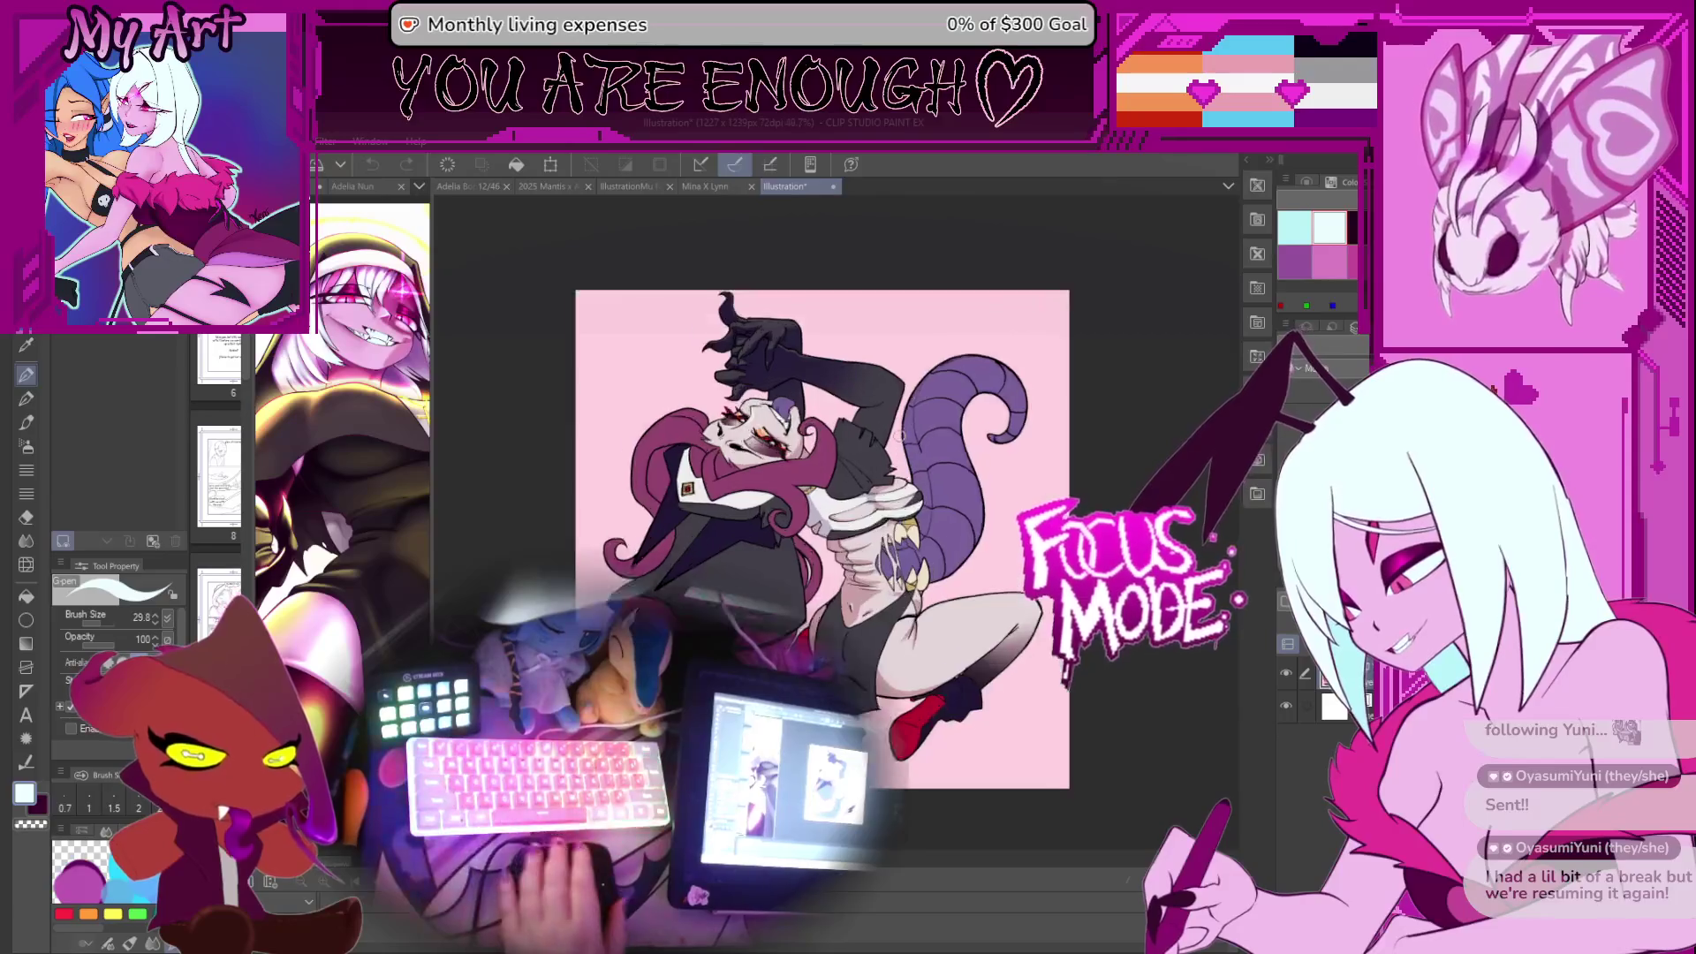
{"action": "scroll", "coordinate": [899, 432], "scroll_direction": "up", "scroll_amount": 6}
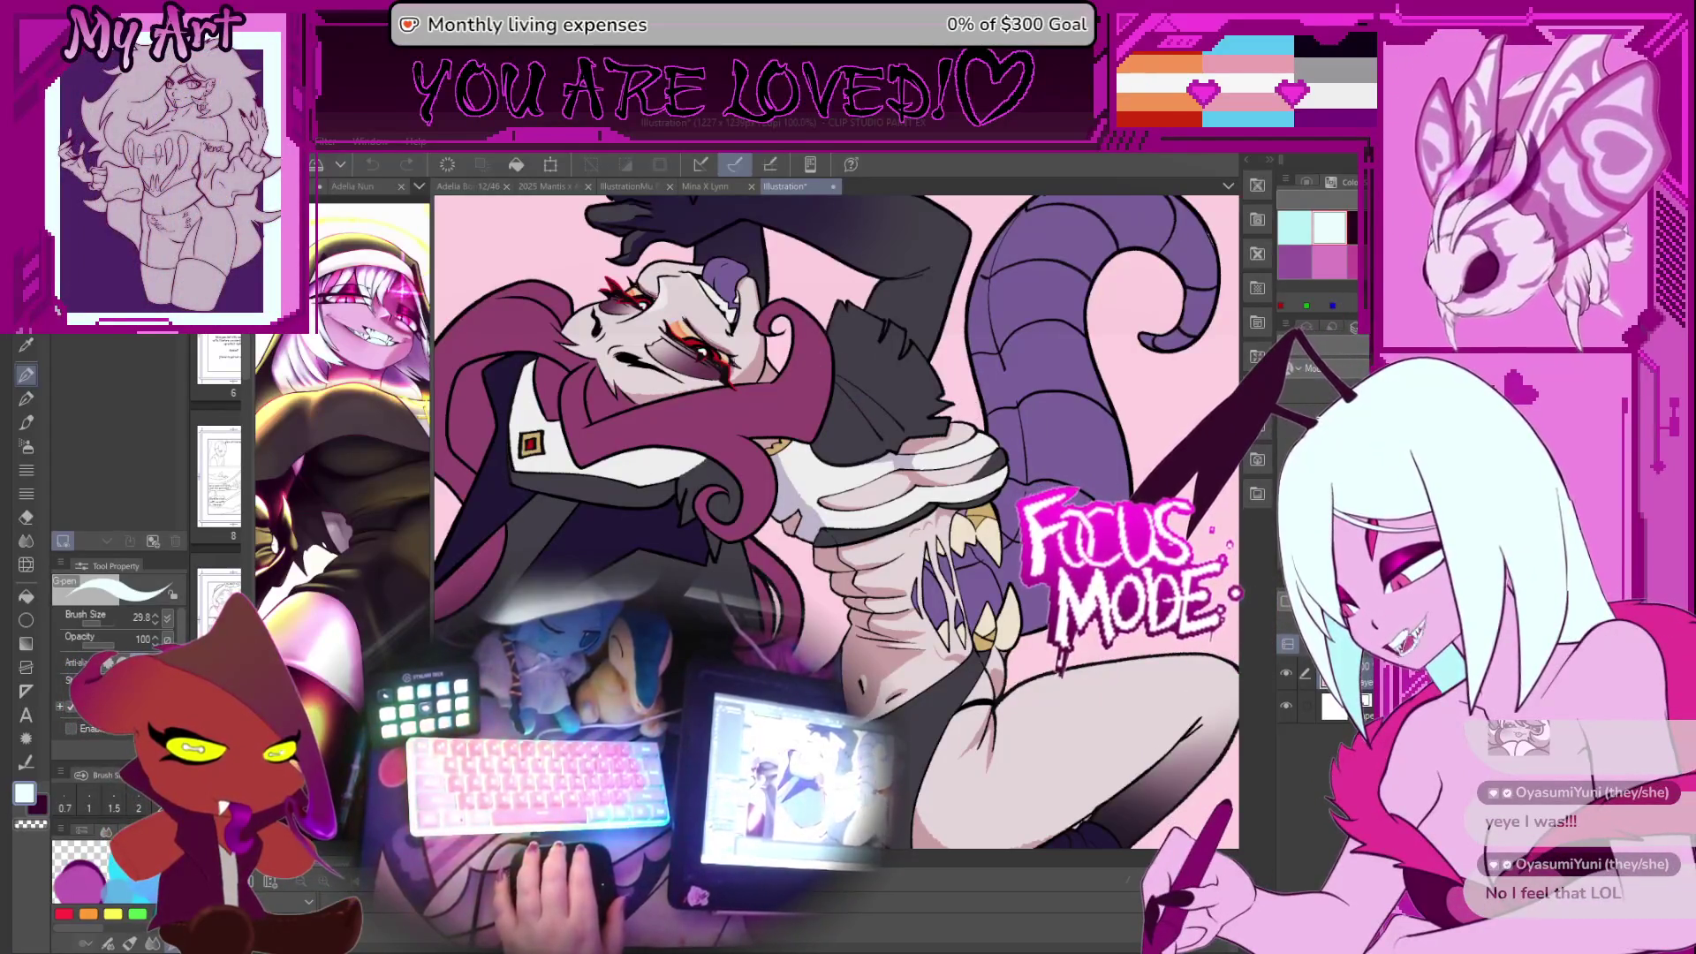
{"action": "scroll", "coordinate": [883, 530], "scroll_direction": "down", "scroll_amount": 2}
{"action": "scroll", "coordinate": [883, 530], "scroll_direction": "up", "scroll_amount": 2}
{"action": "scroll", "coordinate": [883, 530], "scroll_direction": "down", "scroll_amount": 3}
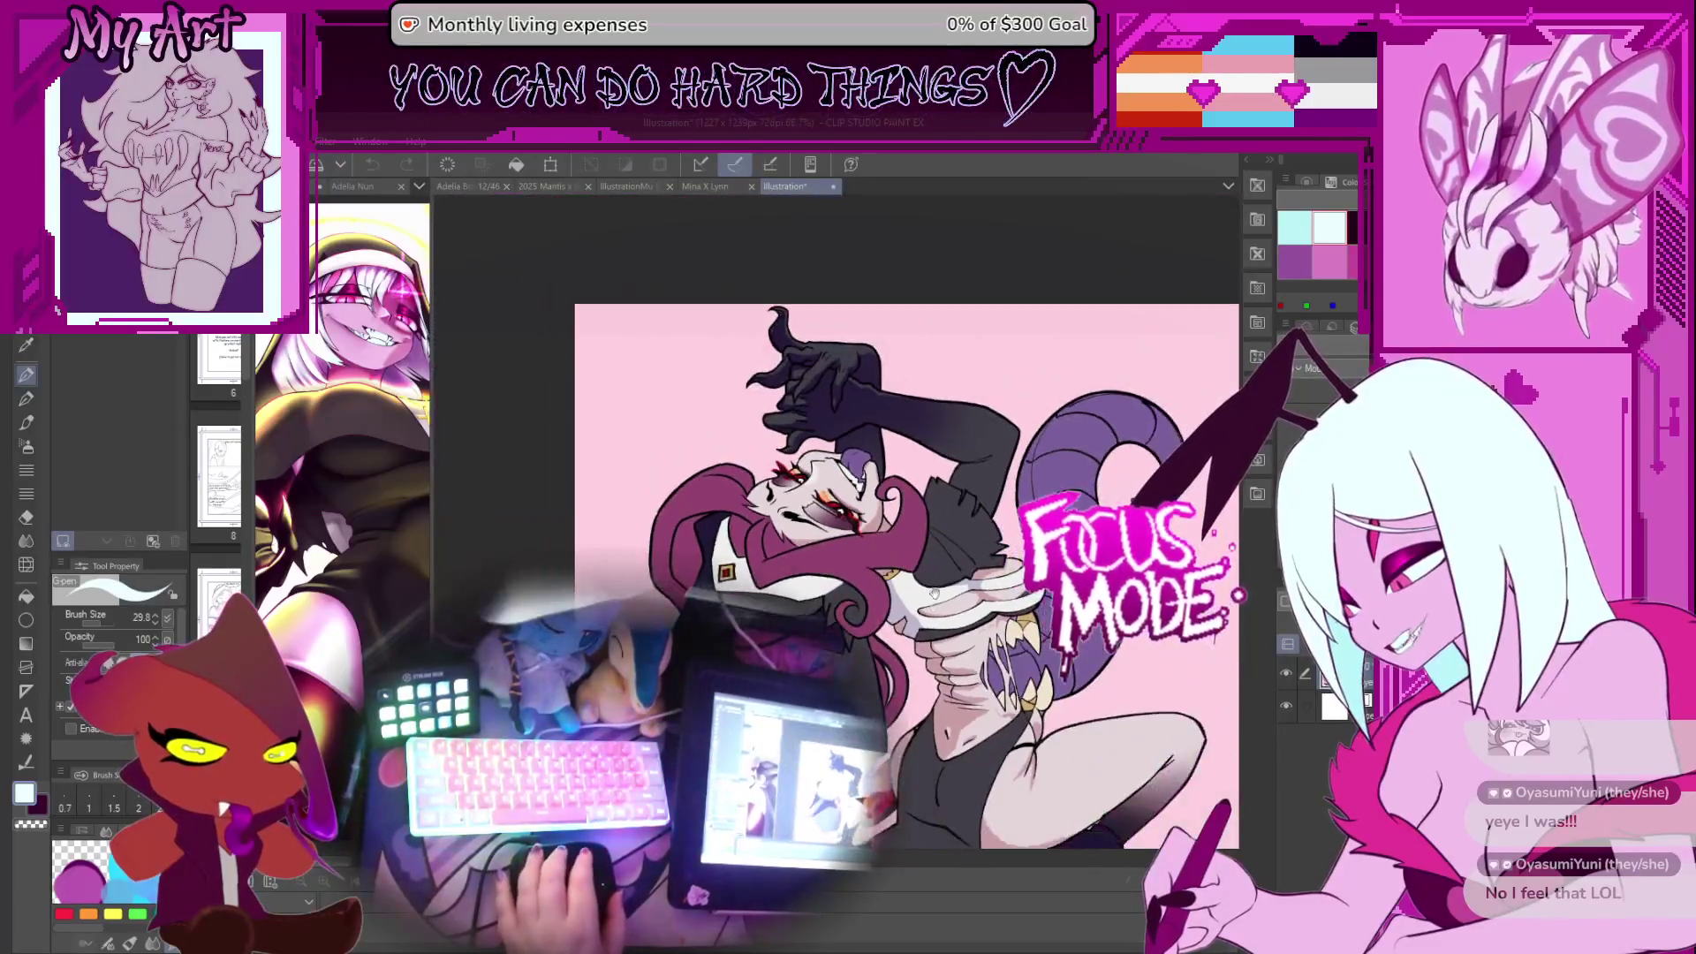
{"action": "left_click_drag", "start_coordinate": [934, 593], "coordinate": [919, 633]}
{"action": "mouse_move", "coordinate": [1028, 740]}
{"action": "left_mouse_down"}
{"action": "mouse_move", "coordinate": [1008, 600]}
{"action": "mouse_move", "coordinate": [985, 629]}
{"action": "left_mouse_up"}
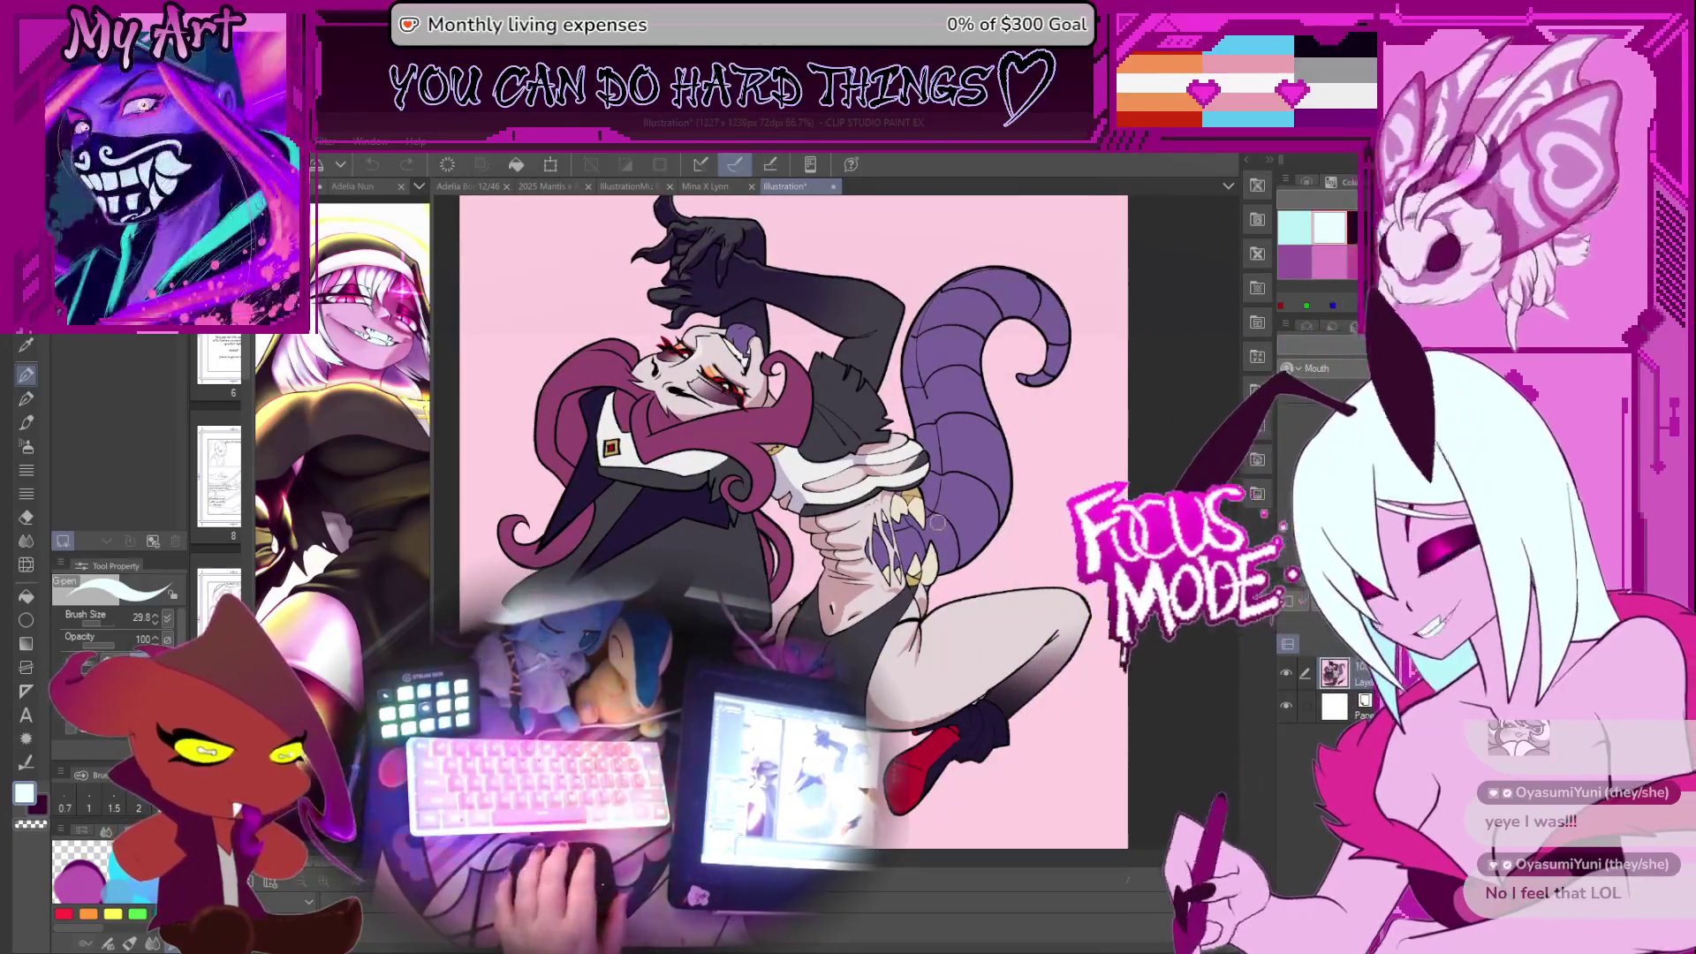
{"action": "scroll", "coordinate": [927, 538], "scroll_direction": "up", "scroll_amount": 1}
{"action": "left_click_drag", "start_coordinate": [927, 538], "coordinate": [961, 557]}
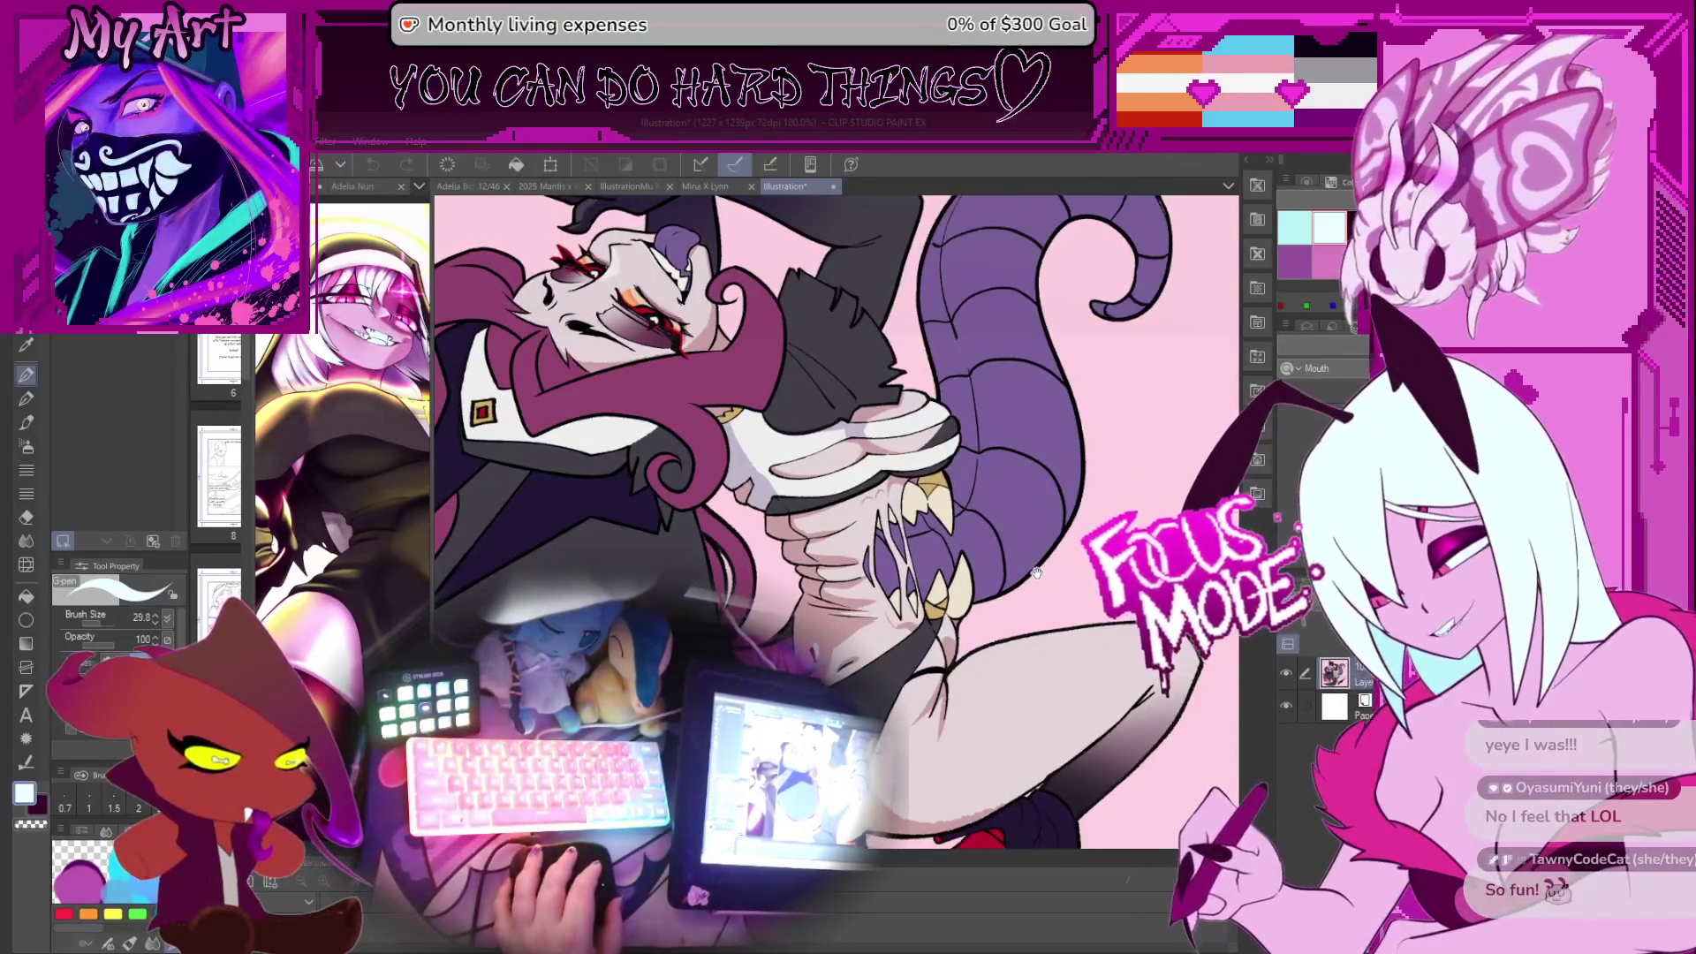
{"action": "scroll", "coordinate": [799, 480], "scroll_direction": "up", "scroll_amount": 2}
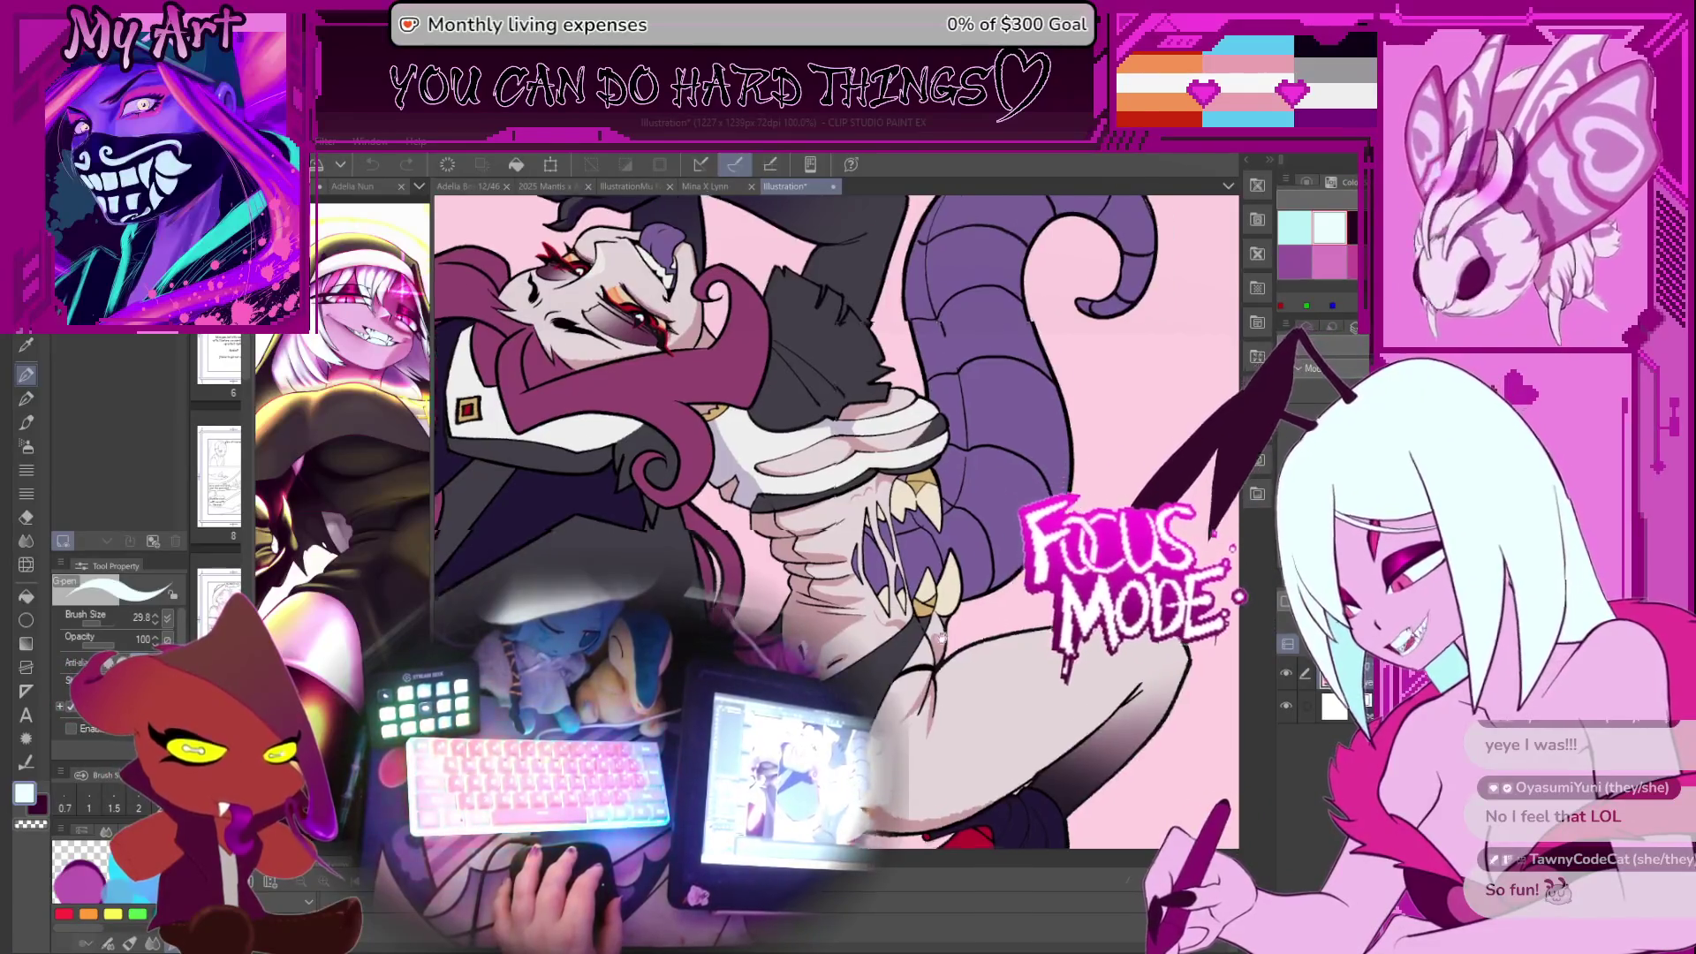
Sketch a light blue circle and arrows around the teeth, then undo them
{"action": "mouse_move", "coordinate": [918, 442]}
{"action": "left_mouse_down"}
{"action": "mouse_move", "coordinate": [742, 609]}
{"action": "mouse_move", "coordinate": [971, 424]}
{"action": "left_mouse_up"}
{"action": "left_click_drag", "start_coordinate": [971, 495], "coordinate": [865, 530]}
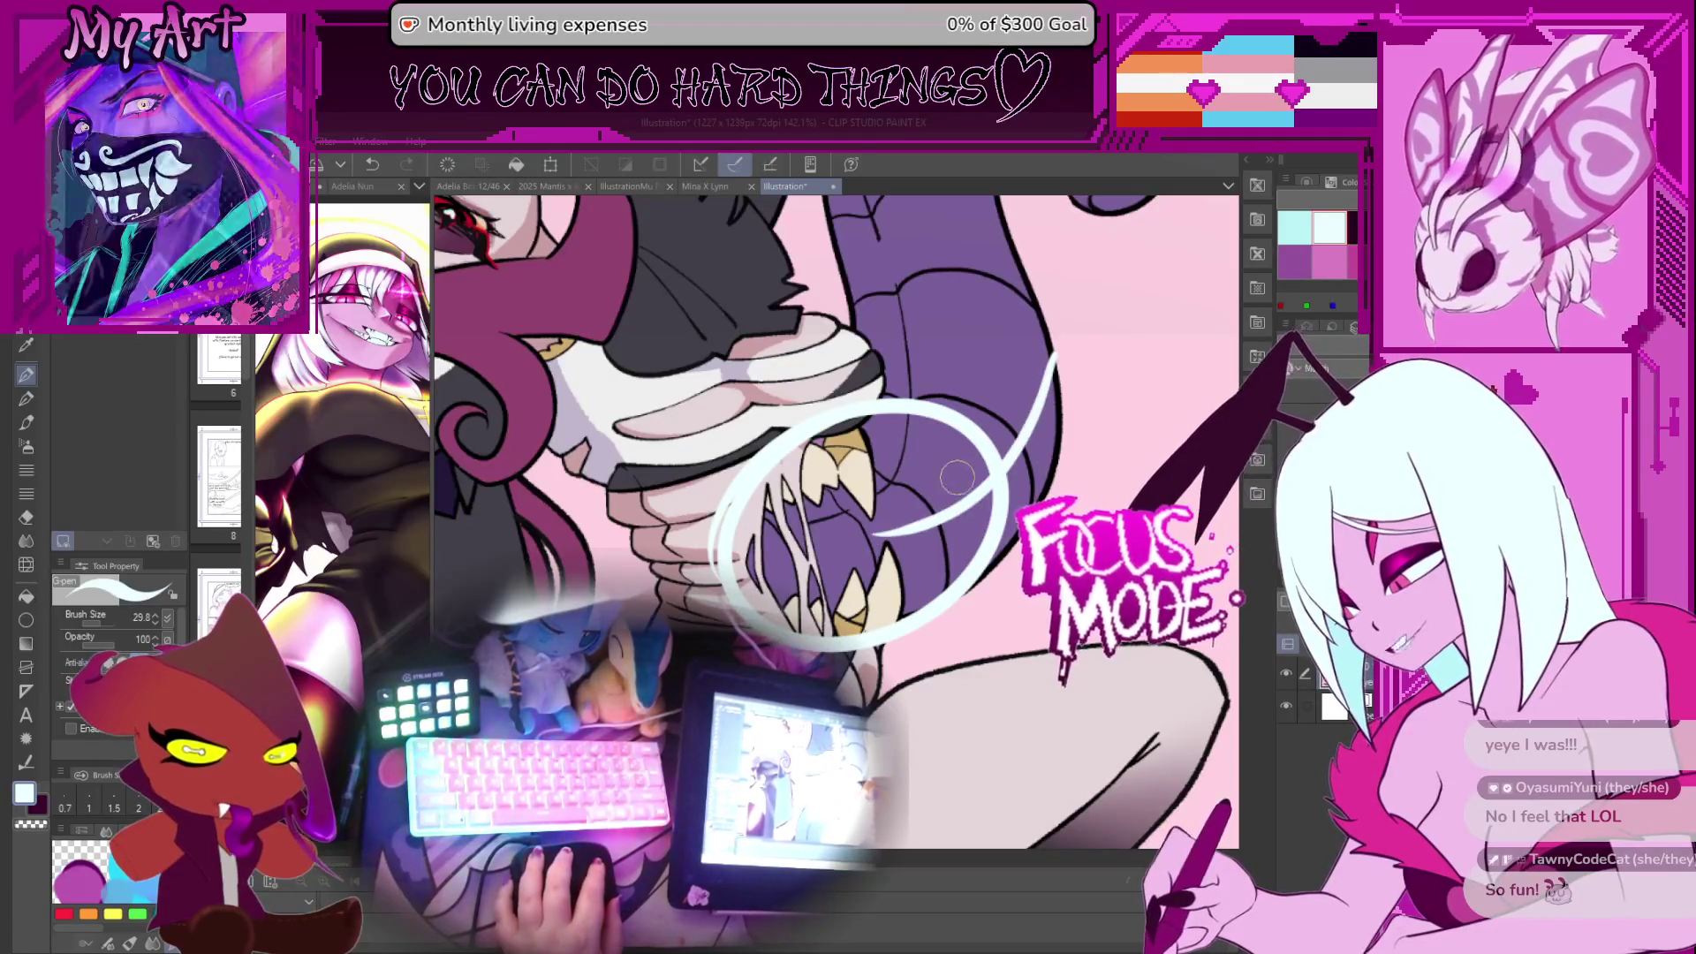
{"action": "mouse_move", "coordinate": [971, 552]}
{"action": "left_mouse_down"}
{"action": "mouse_move", "coordinate": [865, 530]}
{"action": "mouse_move", "coordinate": [936, 609]}
{"action": "mouse_move", "coordinate": [877, 658]}
{"action": "left_mouse_up"}
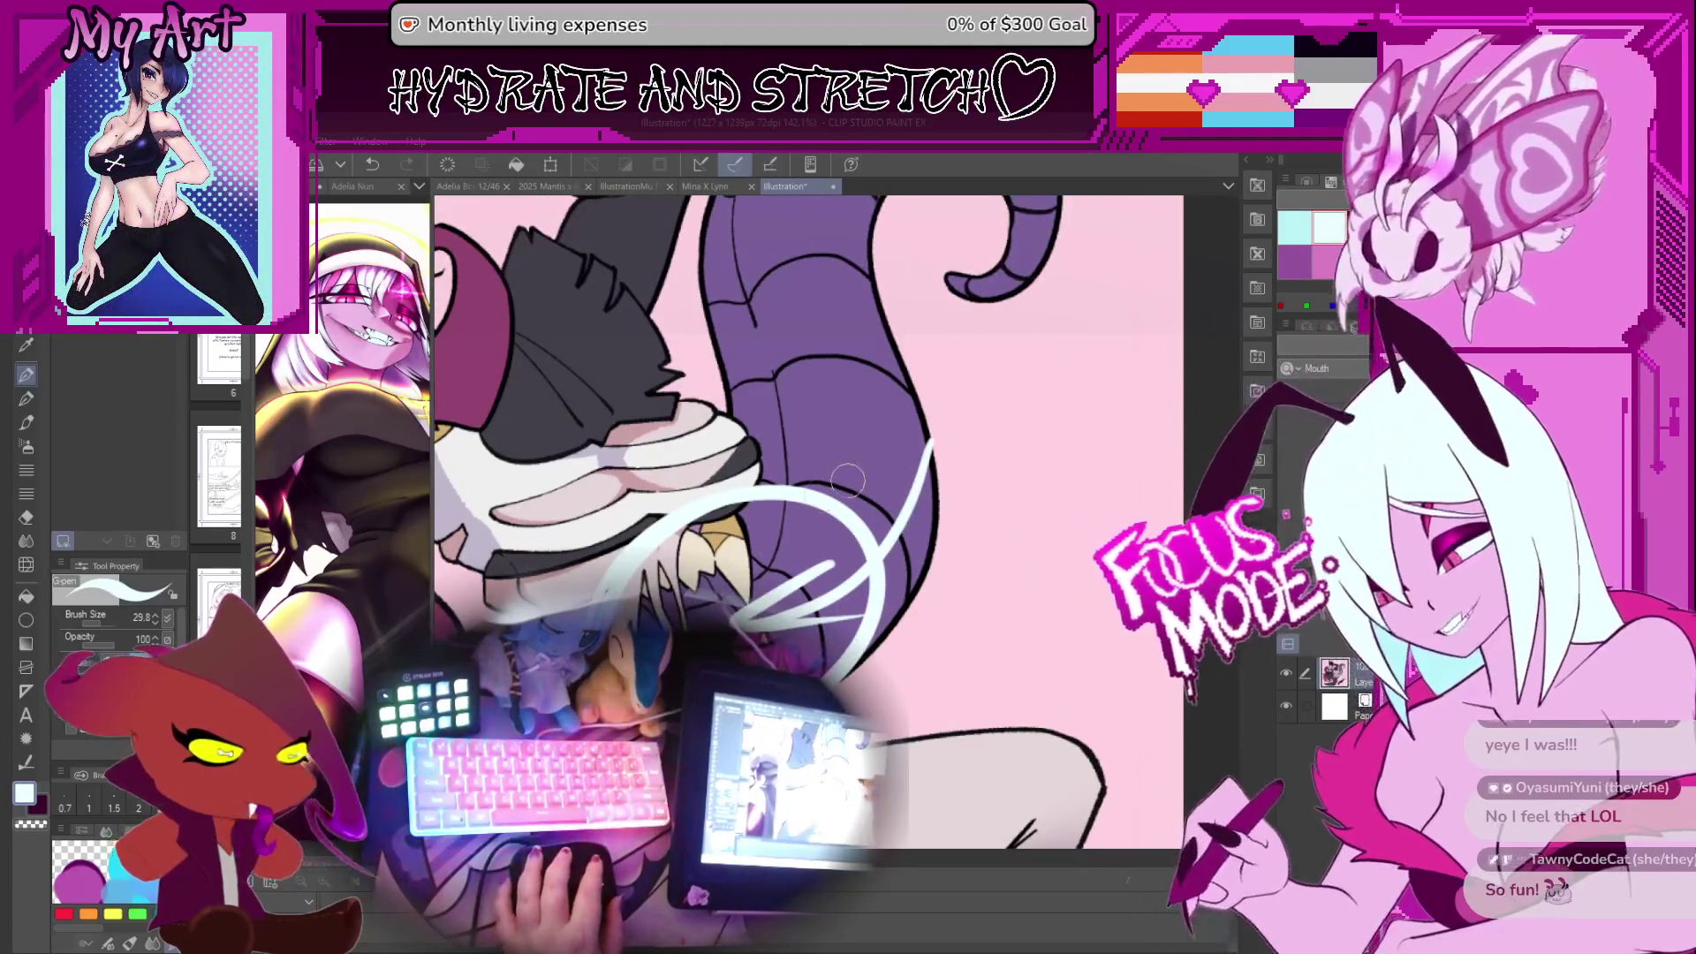
{"action": "scroll", "coordinate": [788, 618], "scroll_direction": "down", "scroll_amount": 3}
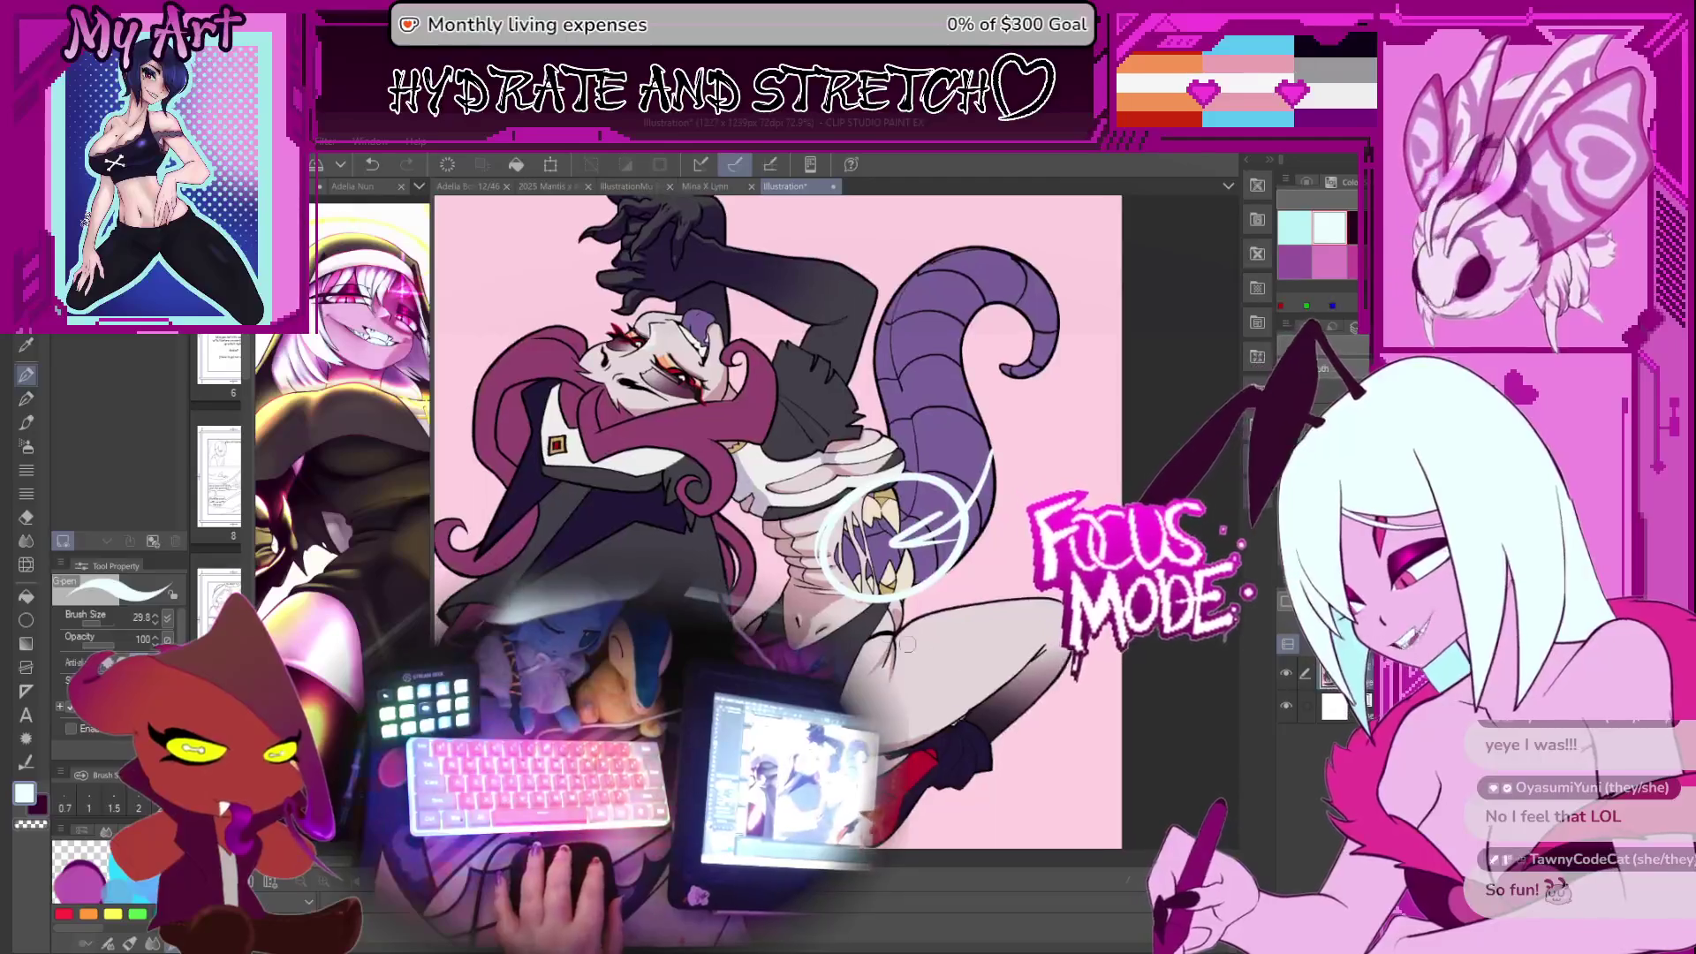
{"action": "key", "text": "ctrl+z"}
{"action": "key", "text": "ctrl+z"}
{"action": "key", "text": "ctrl+z"}
{"action": "scroll", "coordinate": [887, 580], "scroll_direction": "down", "scroll_amount": 3}
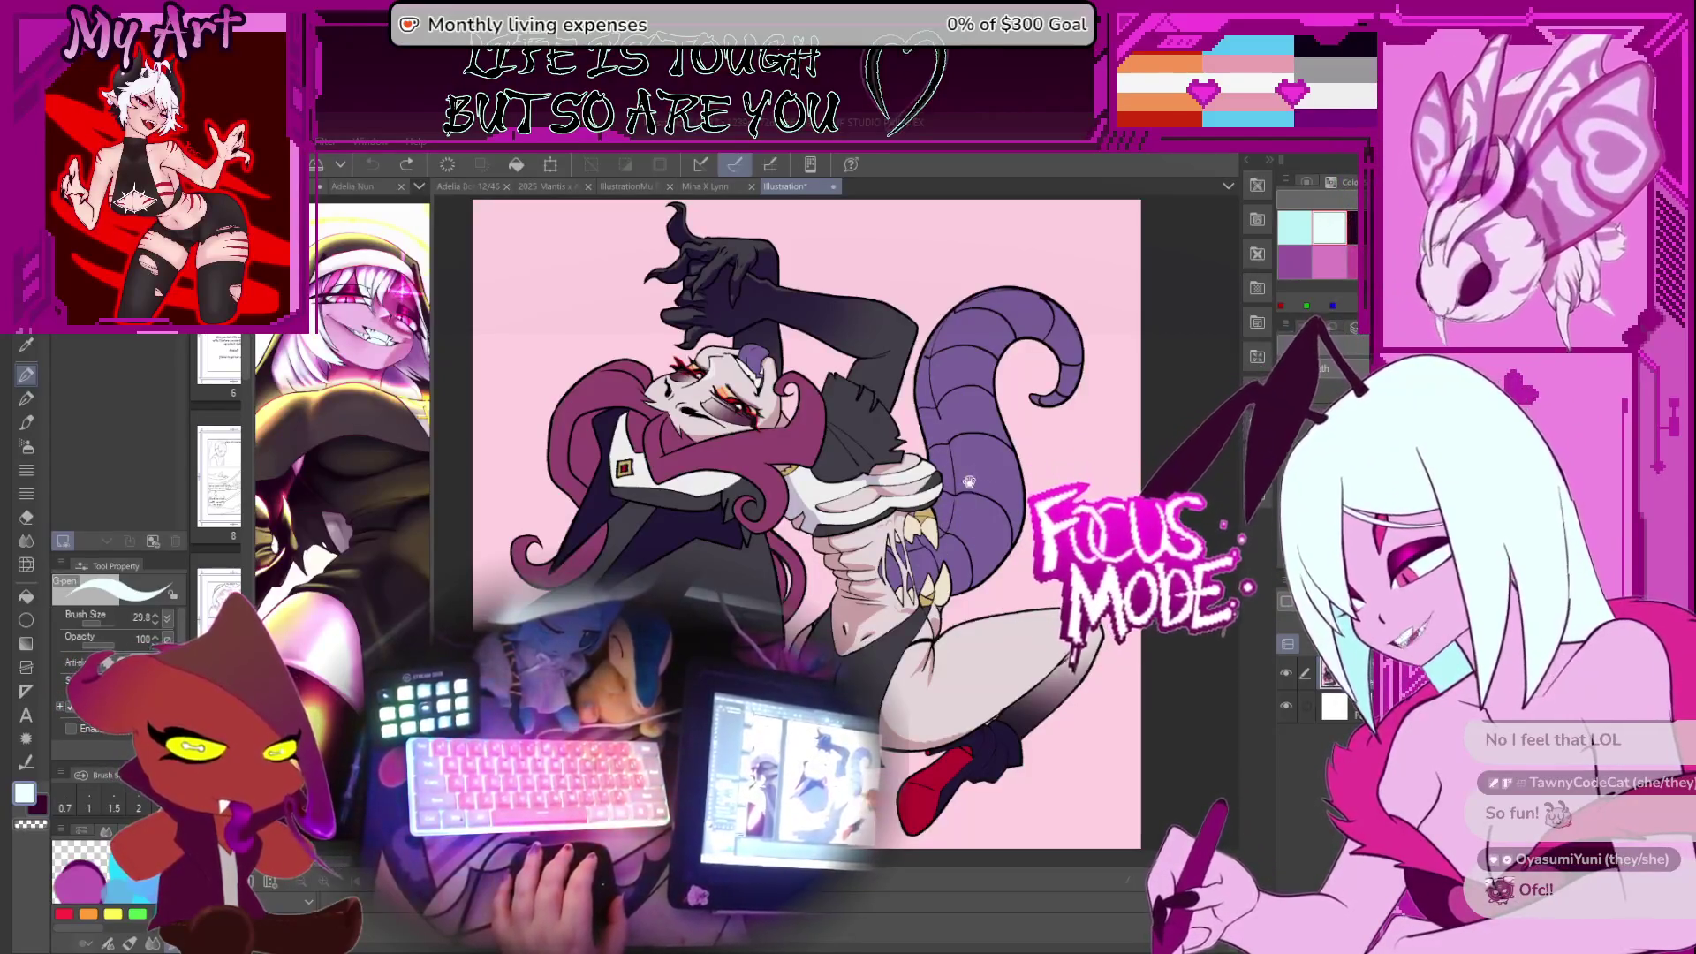
Pan and zoom around the Illustration figure to review it
{"action": "left_click_drag", "start_coordinate": [969, 481], "coordinate": [974, 450]}
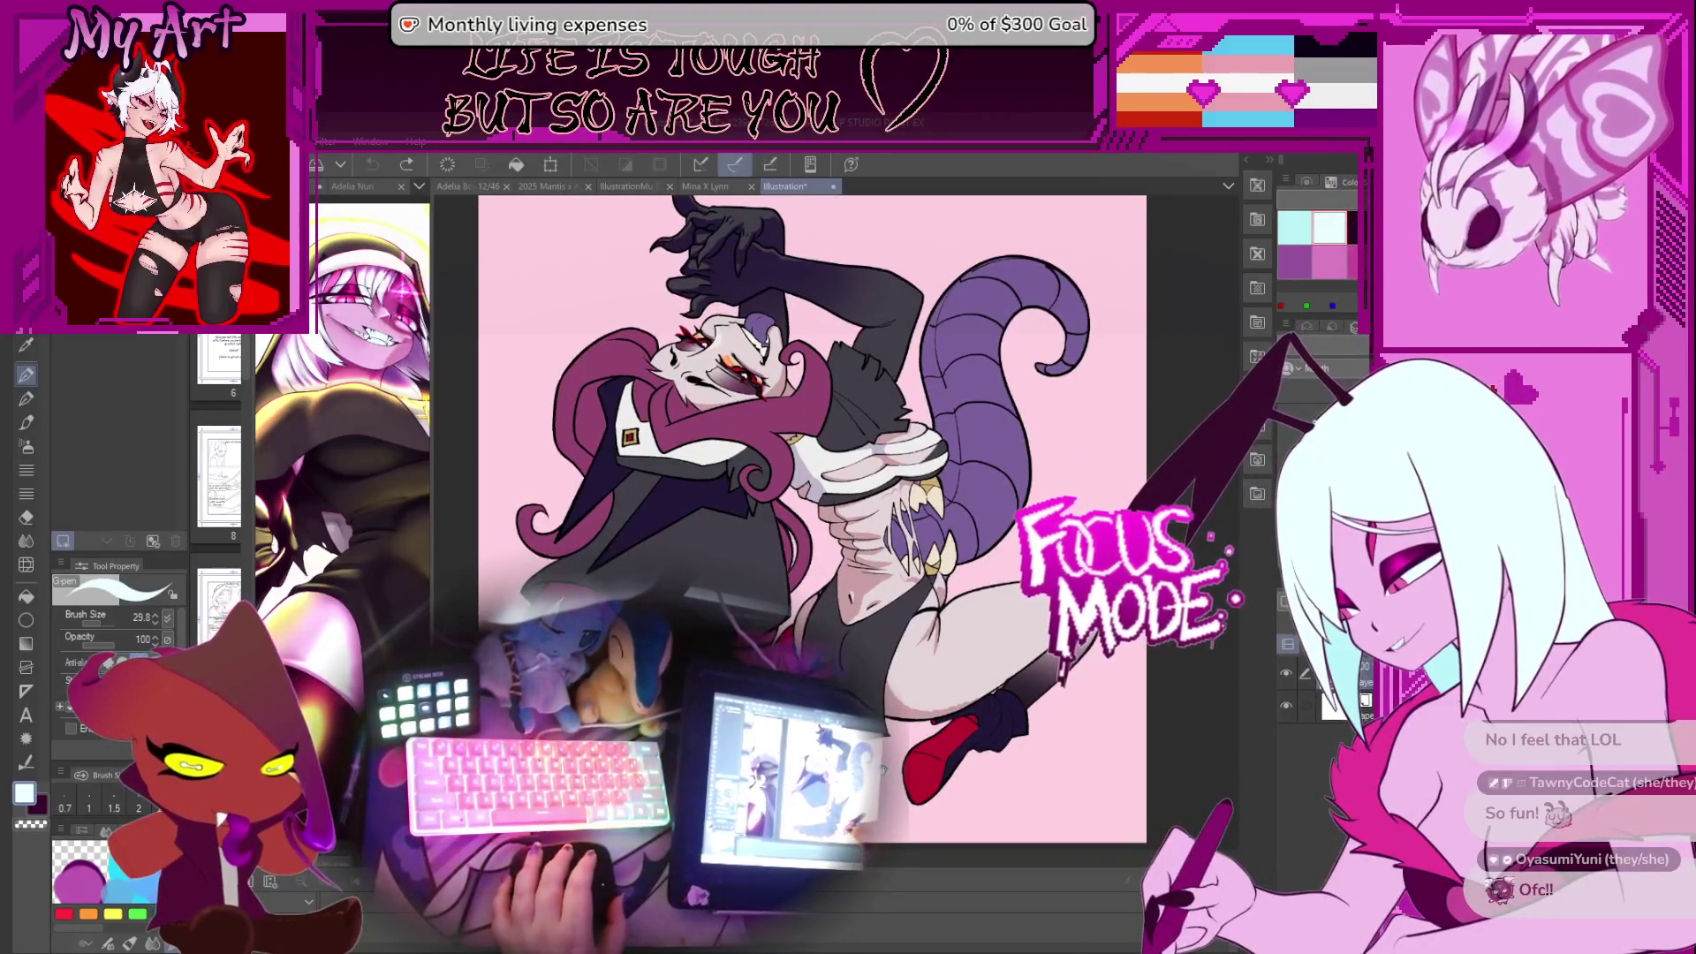
{"action": "left_click_drag", "start_coordinate": [1038, 681], "coordinate": [963, 674]}
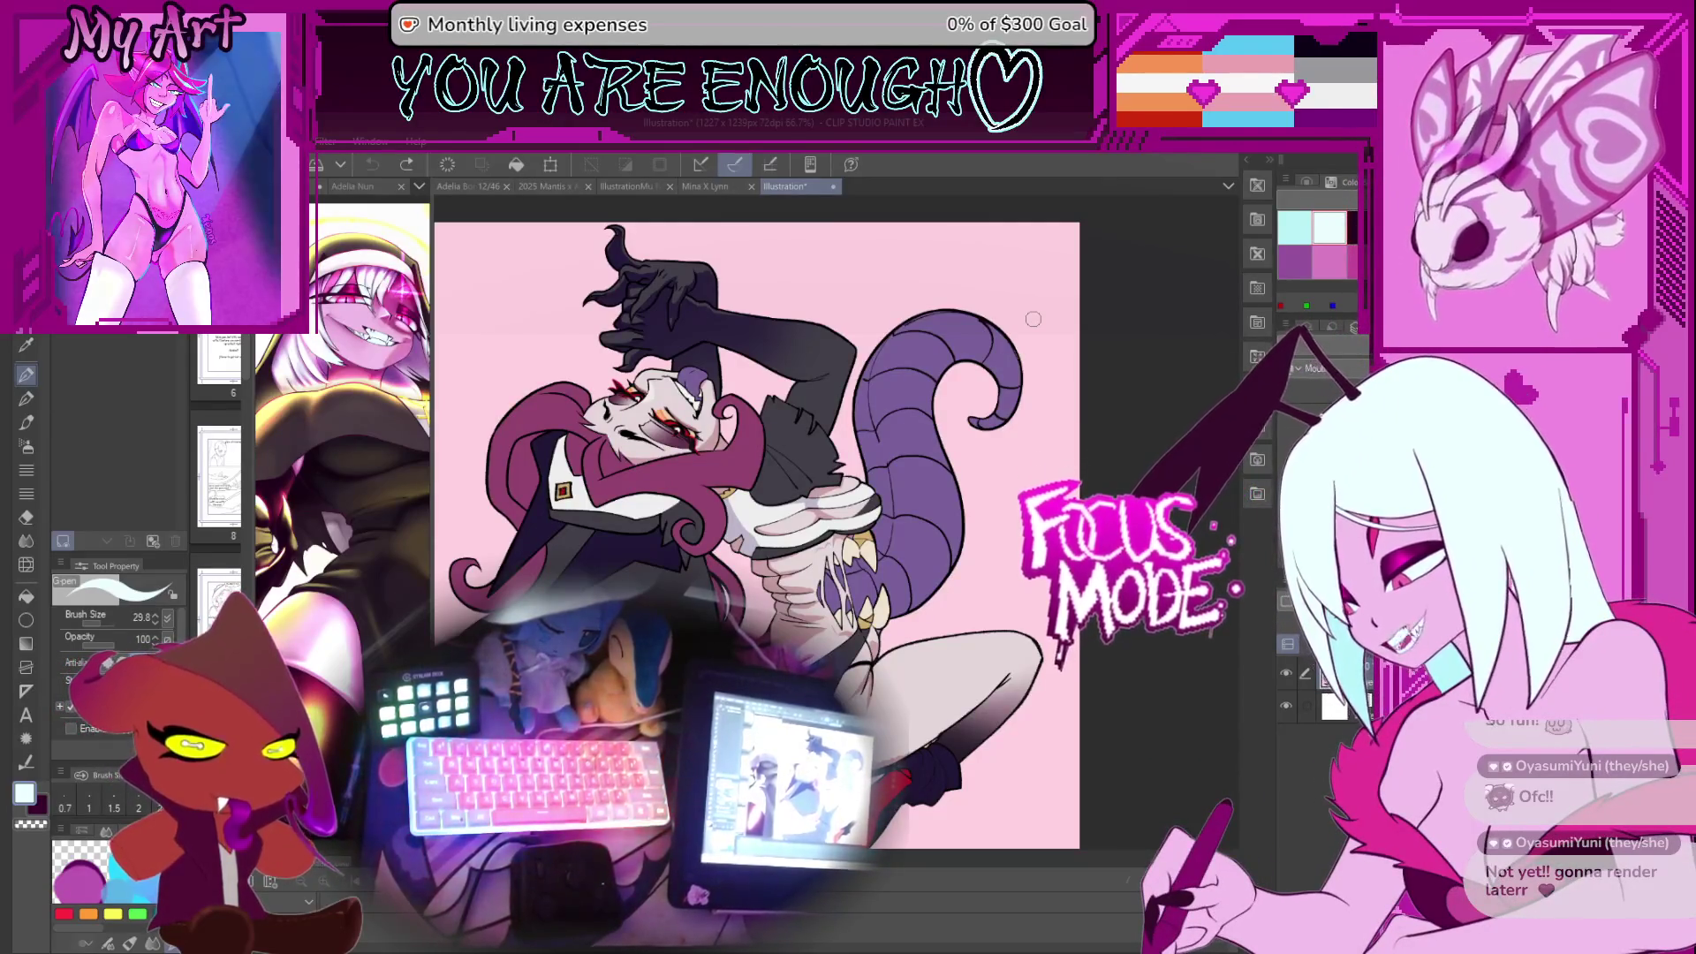
{"action": "scroll", "coordinate": [814, 528], "scroll_direction": "up", "scroll_amount": 5}
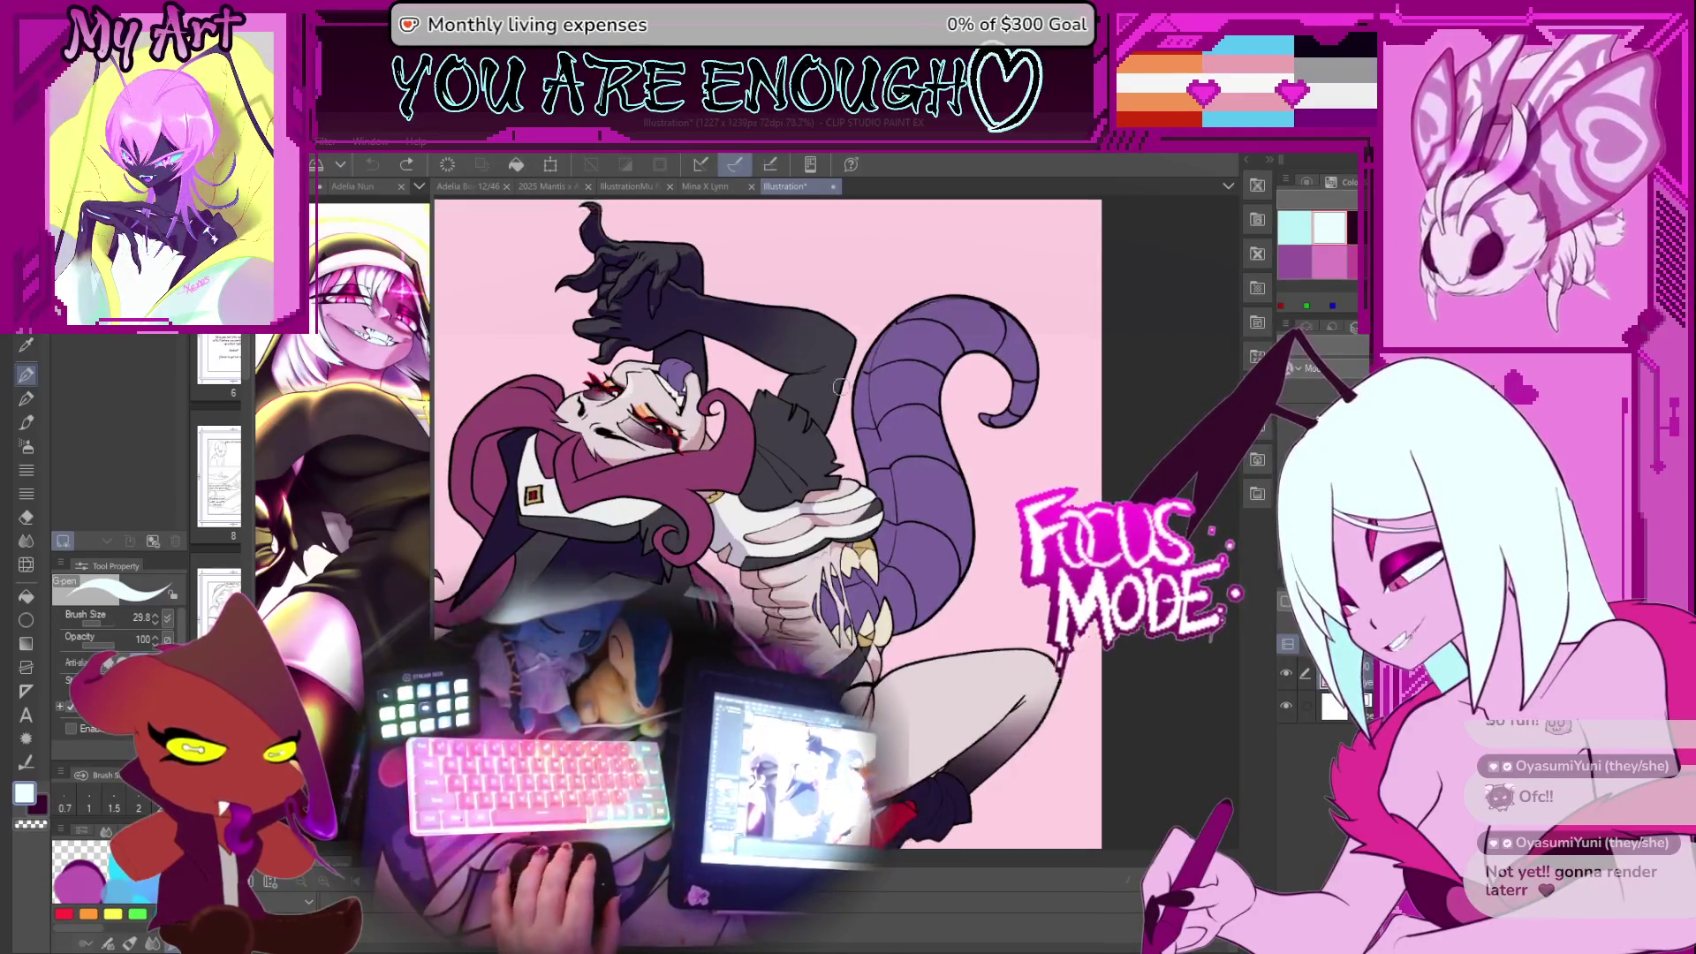
{"action": "scroll", "coordinate": [814, 528], "scroll_direction": "down", "scroll_amount": 2}
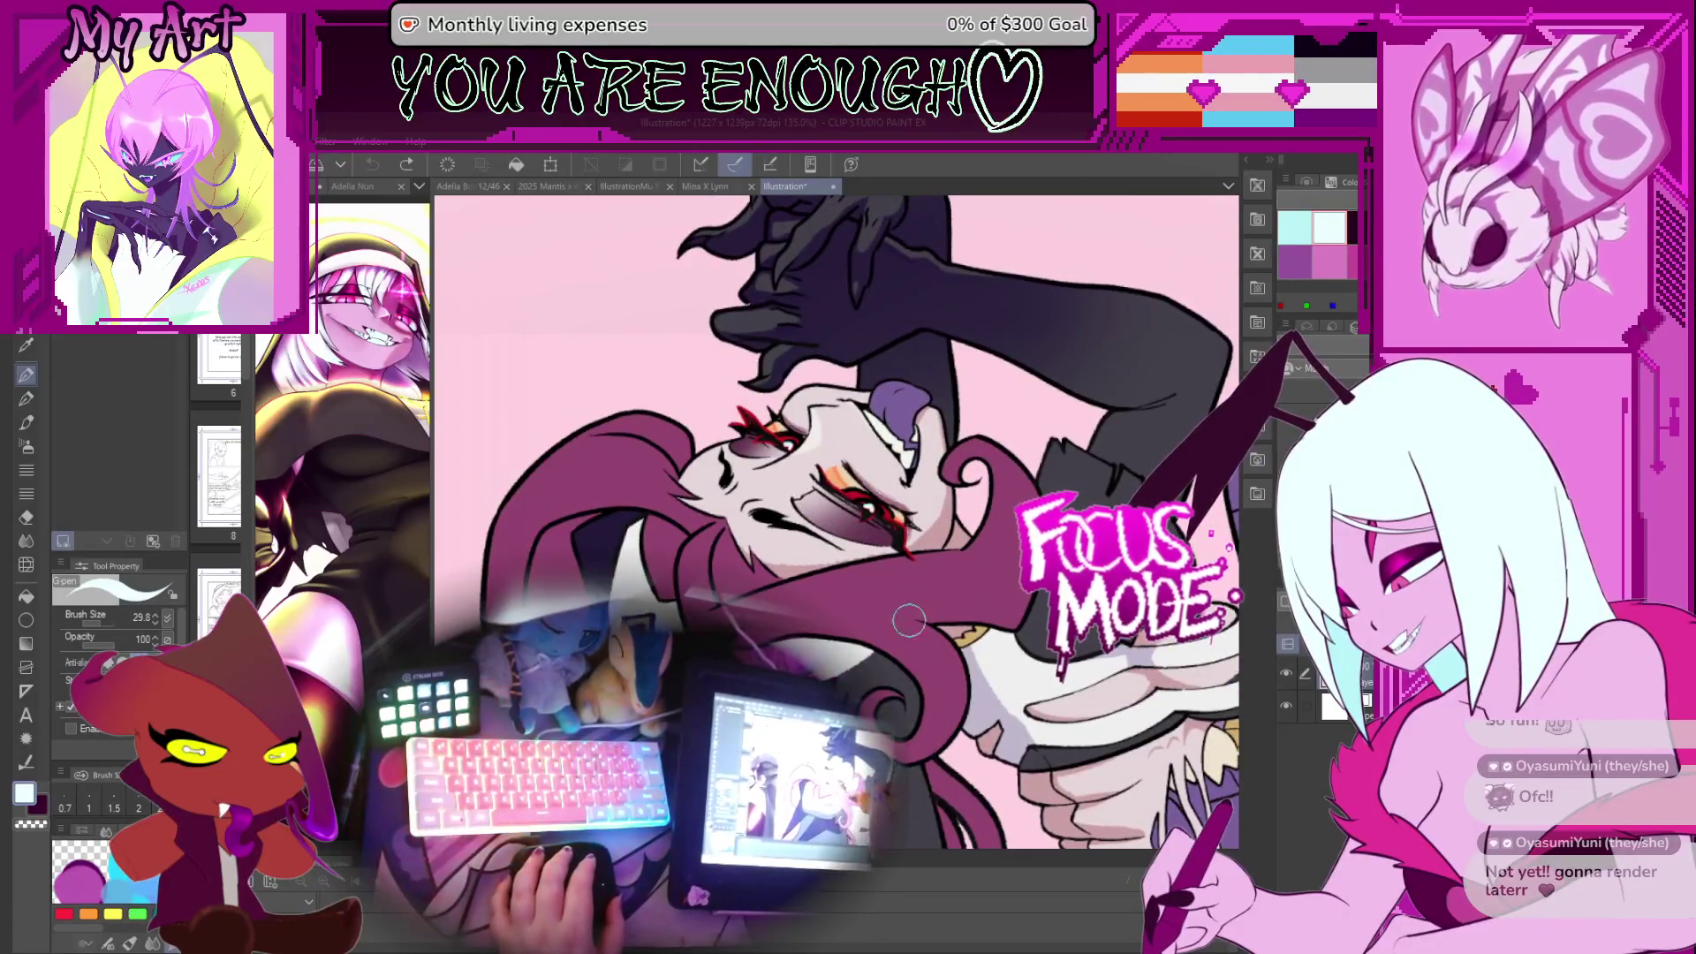
{"action": "scroll", "coordinate": [909, 620], "scroll_direction": "down", "scroll_amount": 4}
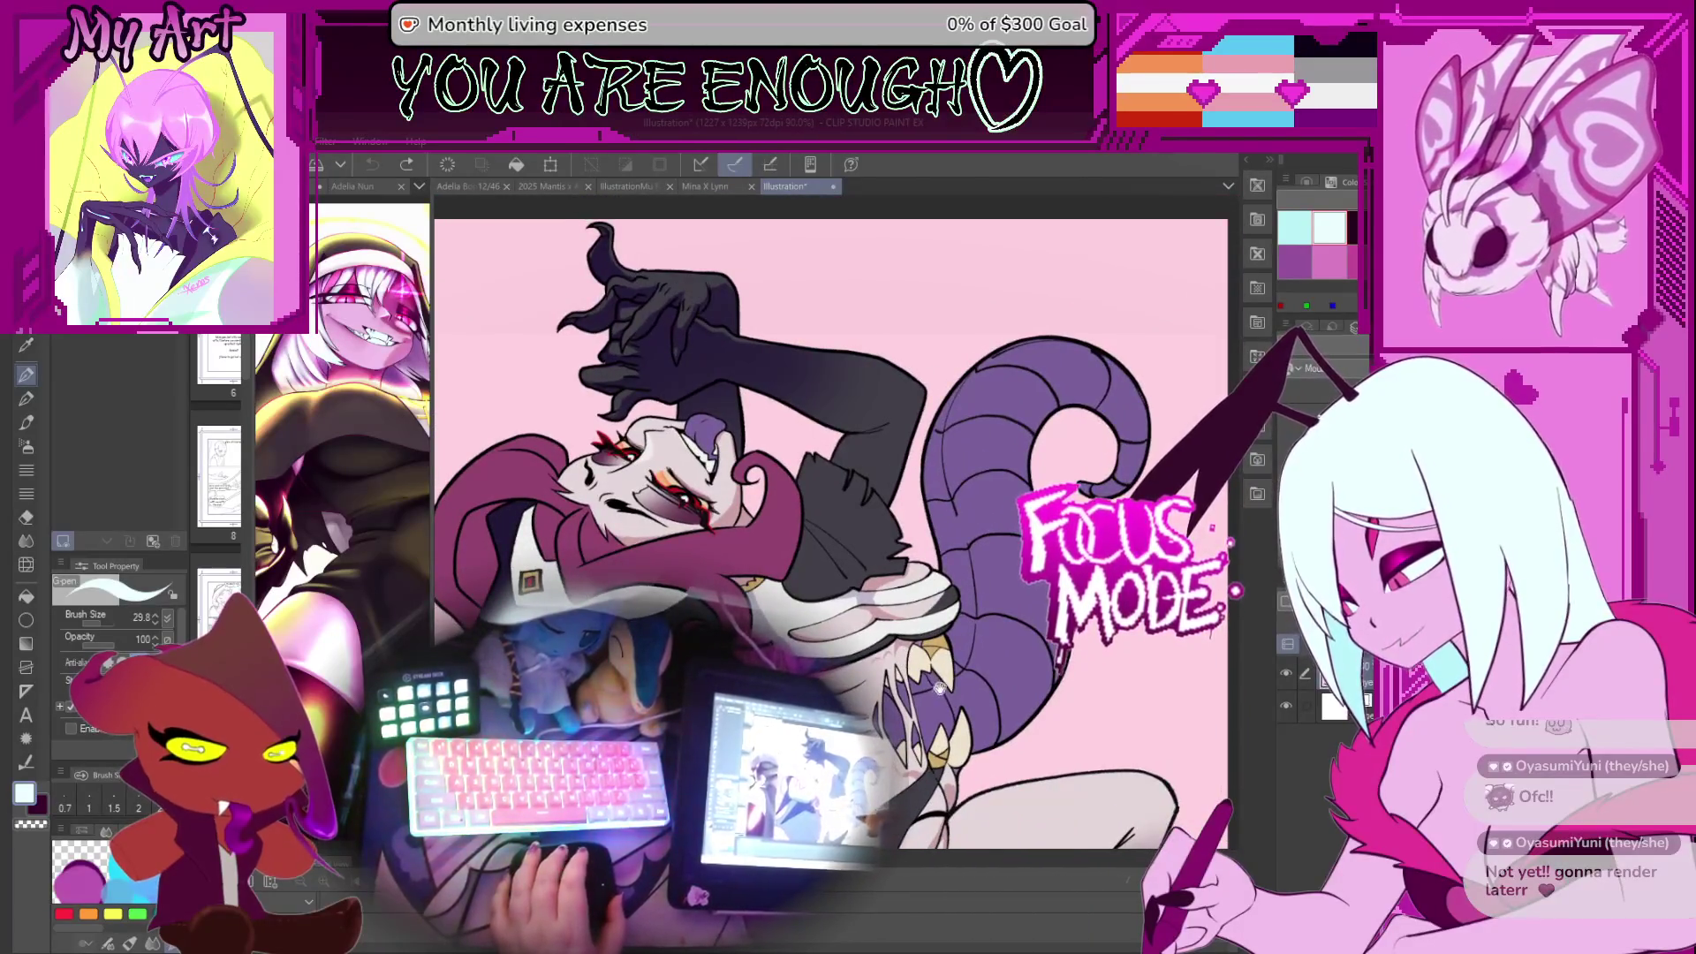
{"action": "scroll", "coordinate": [702, 393], "scroll_direction": "up", "scroll_amount": 3}
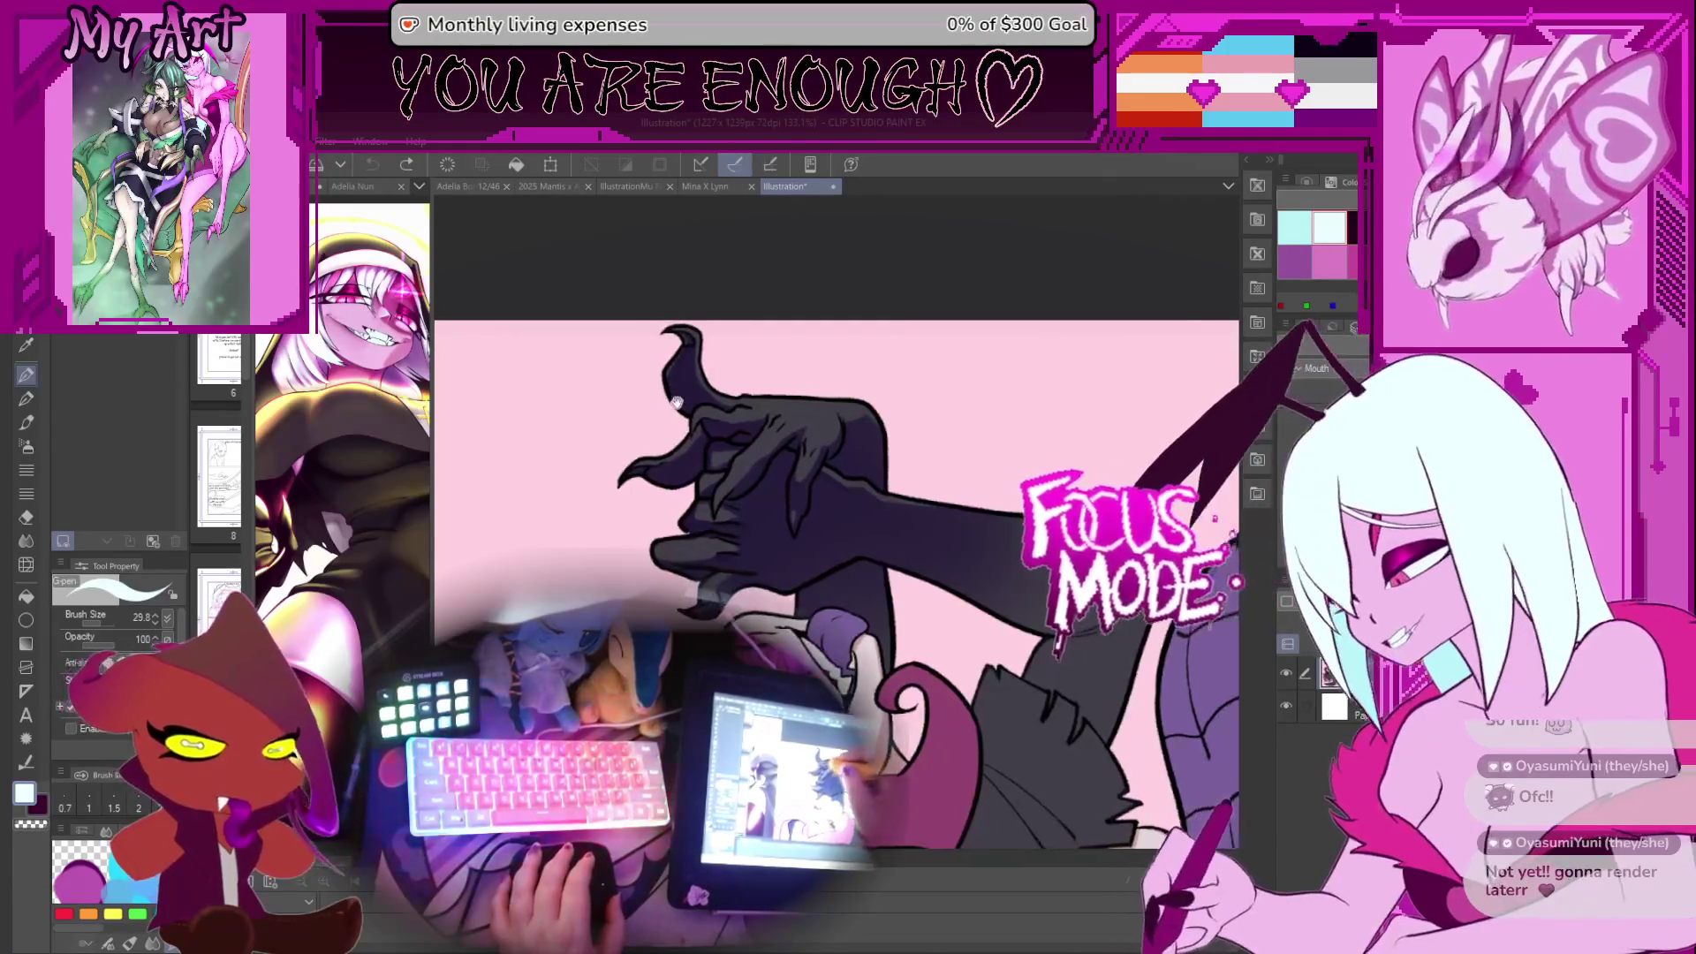
Undo the horn-tip and hand circle marks, close Illustration, and widen the Adelia Nun view
{"action": "left_click_drag", "start_coordinate": [751, 465], "coordinate": [694, 449]}
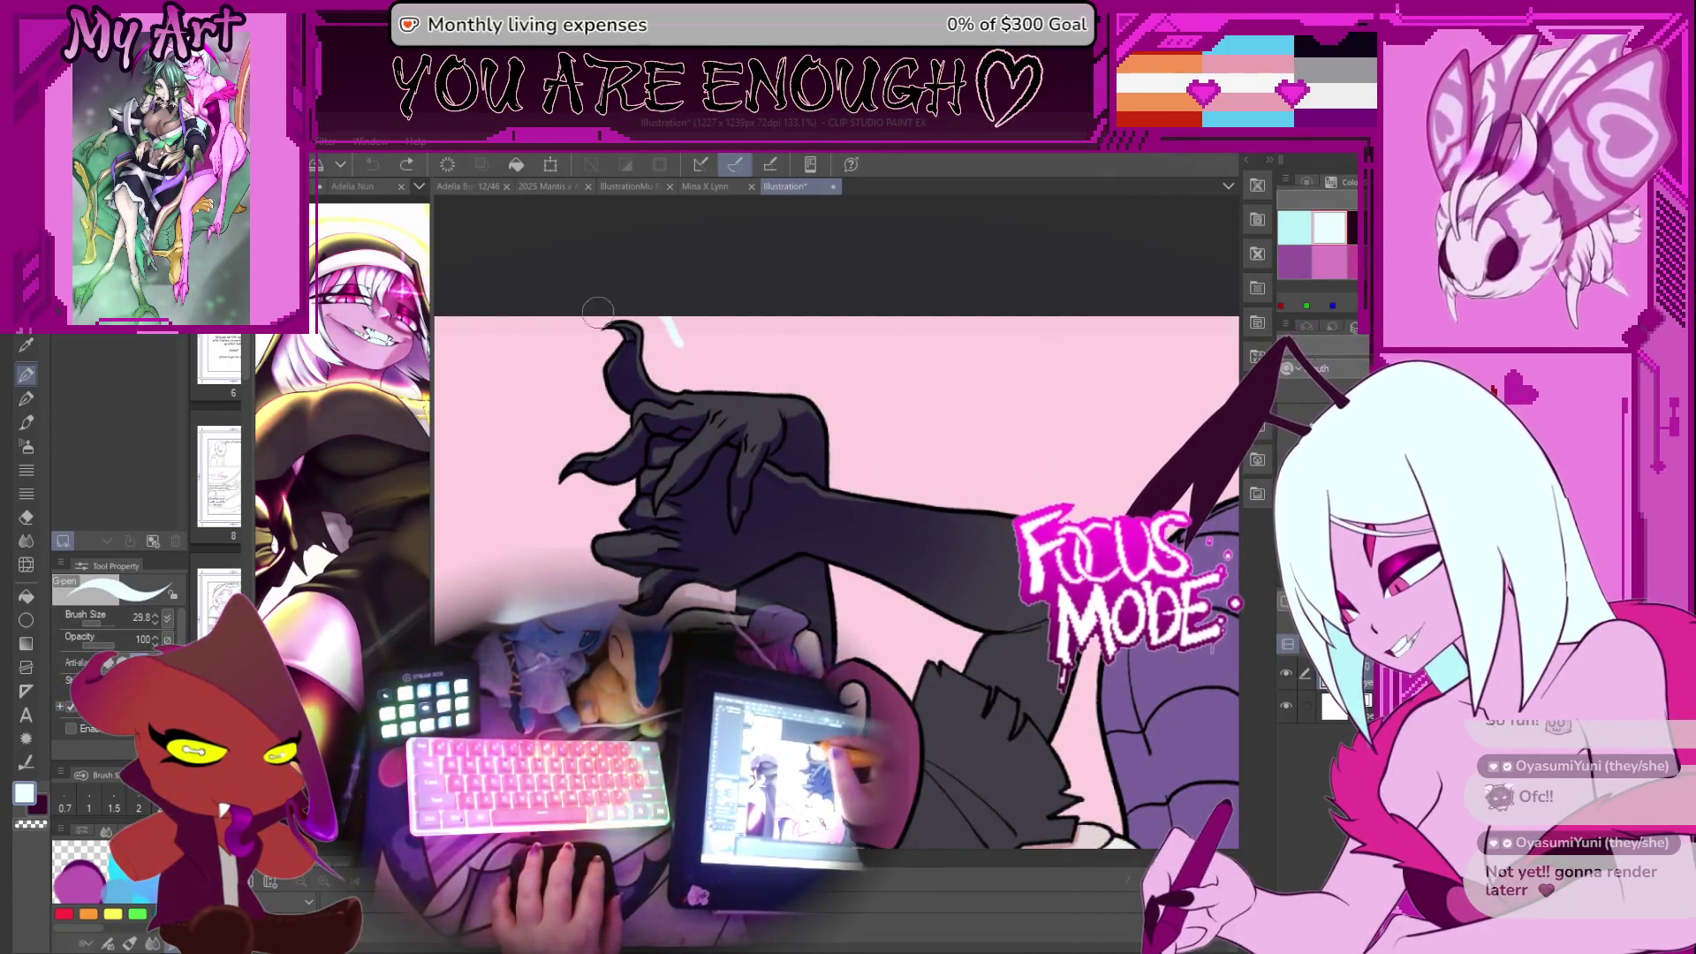
{"action": "left_click_drag", "start_coordinate": [688, 515], "coordinate": [680, 495]}
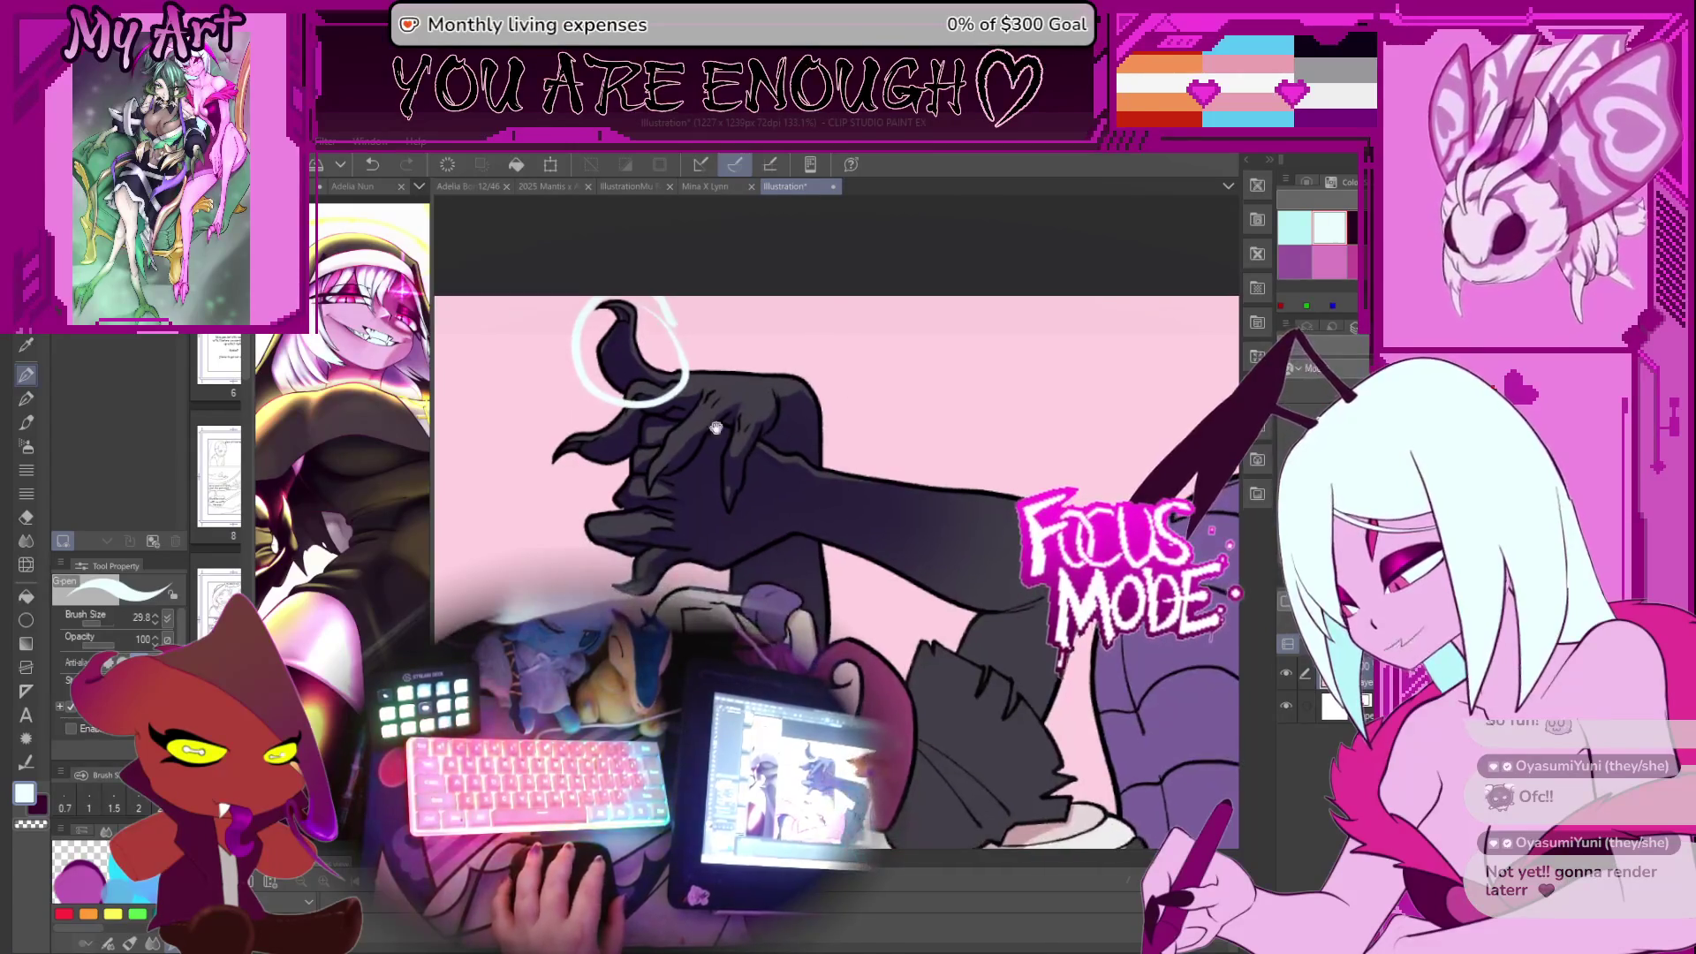
{"action": "key", "text": "ctrl+z"}
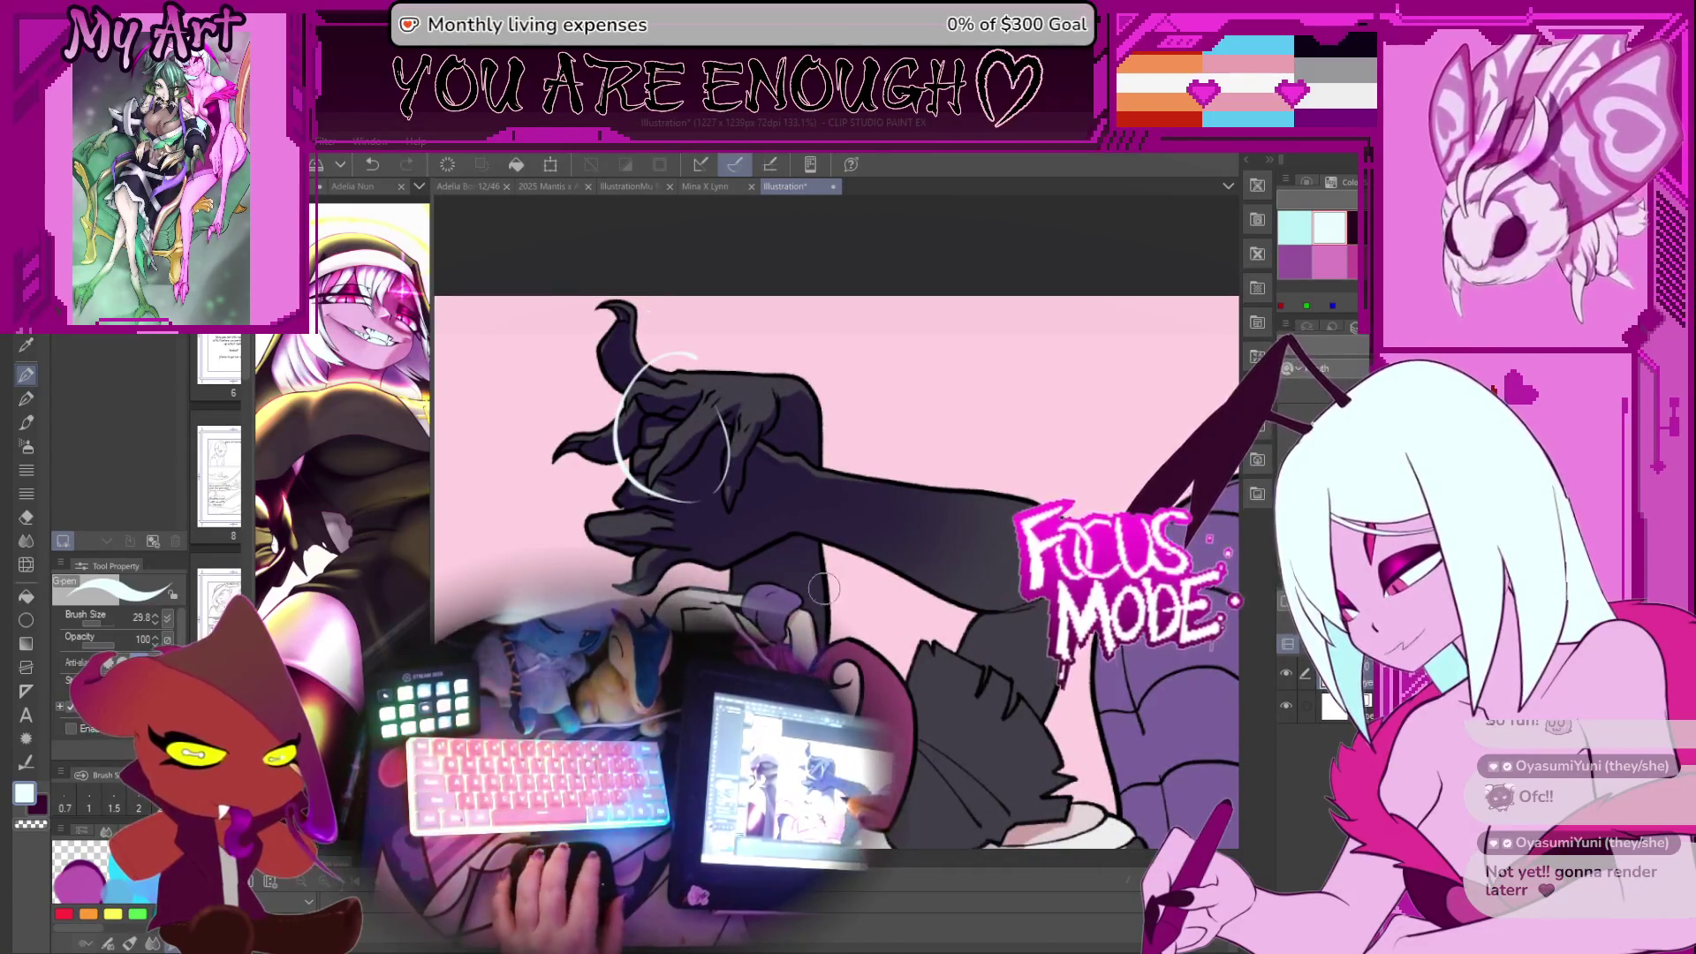
{"action": "scroll", "coordinate": [822, 588], "scroll_direction": "down", "scroll_amount": 1}
{"action": "key", "text": "ctrl+z"}
{"action": "scroll", "coordinate": [795, 527], "scroll_direction": "down", "scroll_amount": 3}
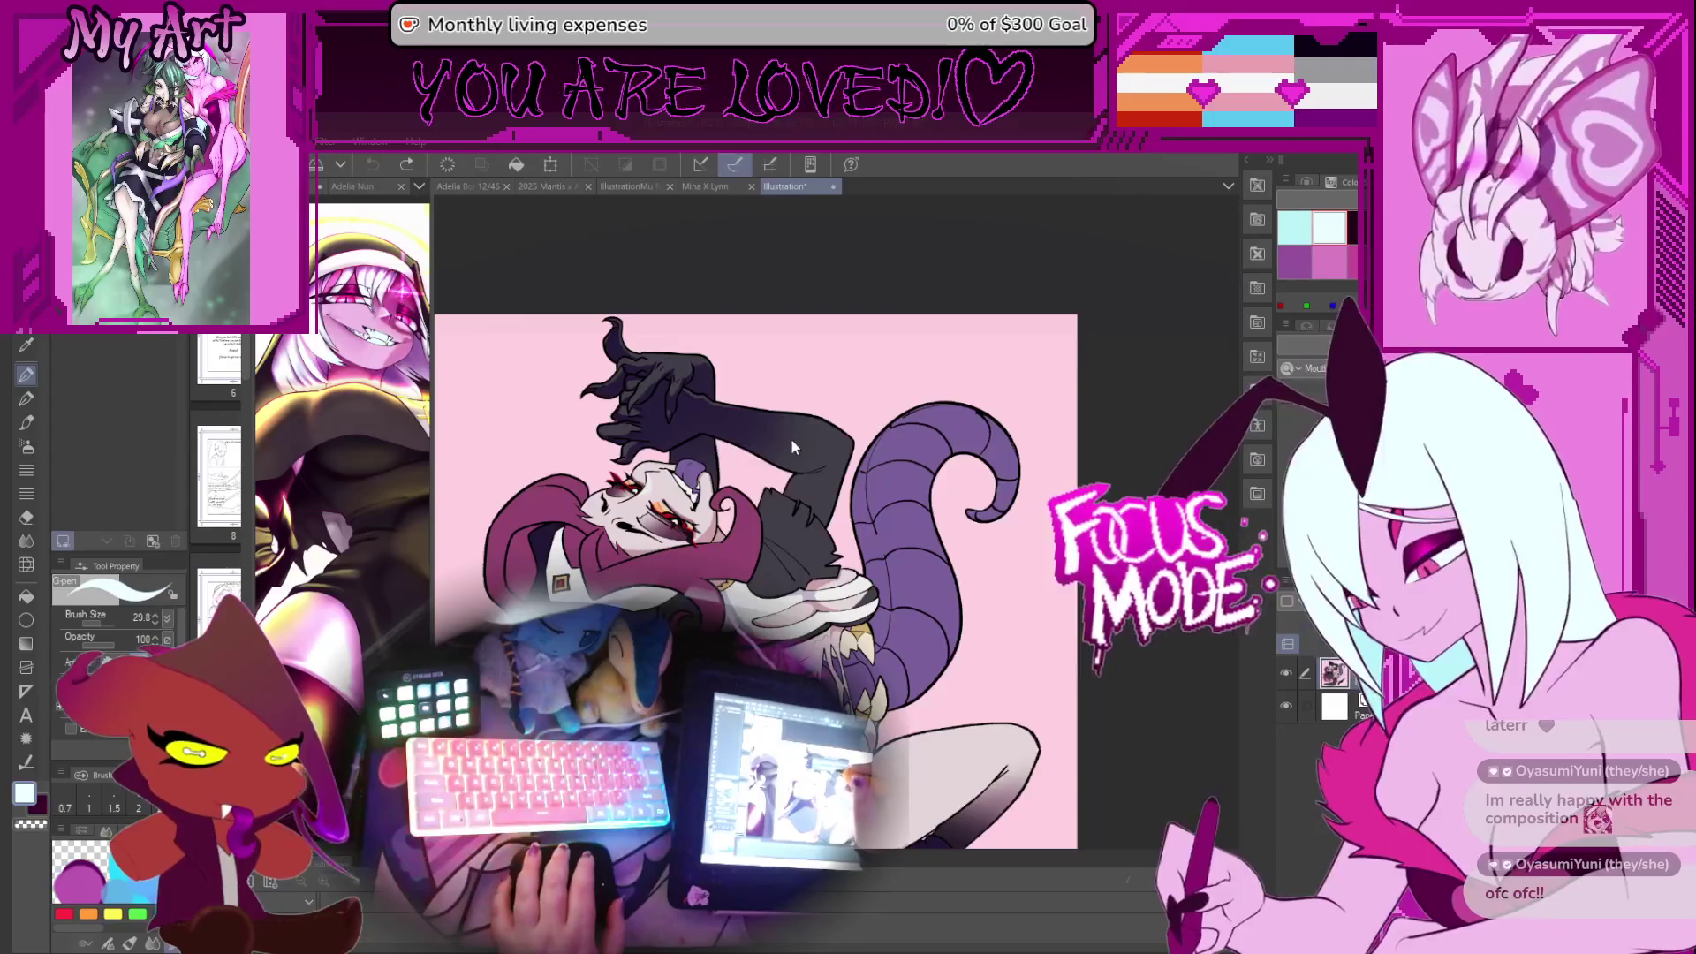
{"action": "key", "text": "ctrl+w"}
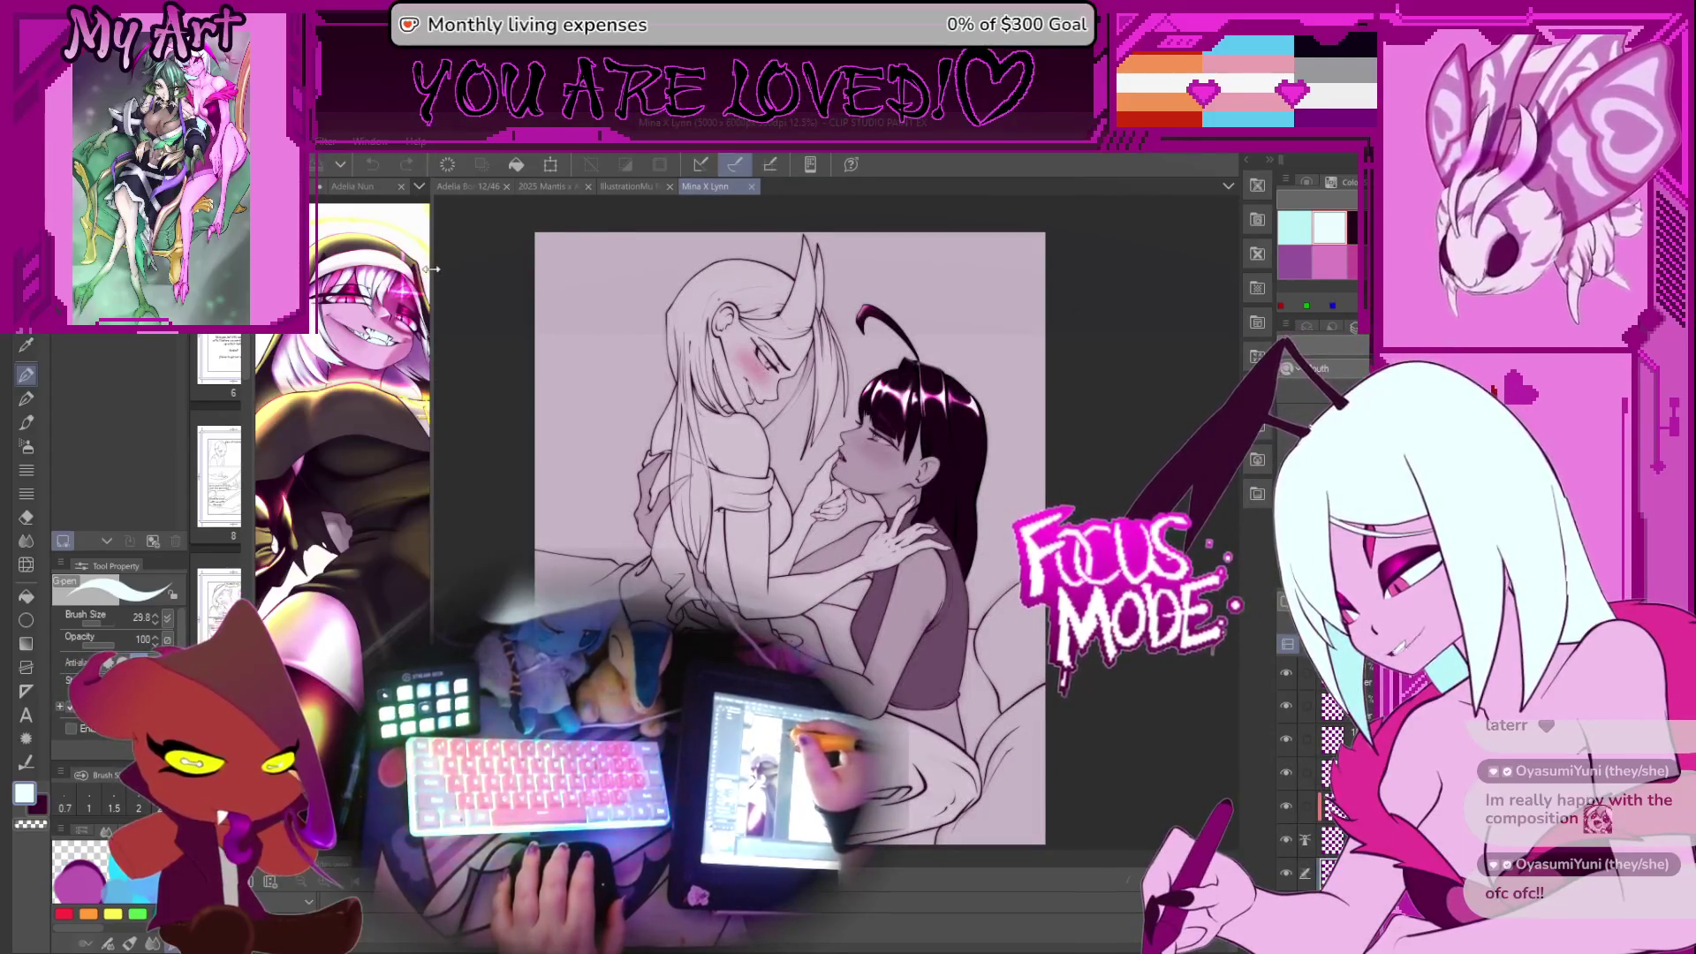
{"action": "left_click_drag", "start_coordinate": [431, 268], "coordinate": [703, 269]}
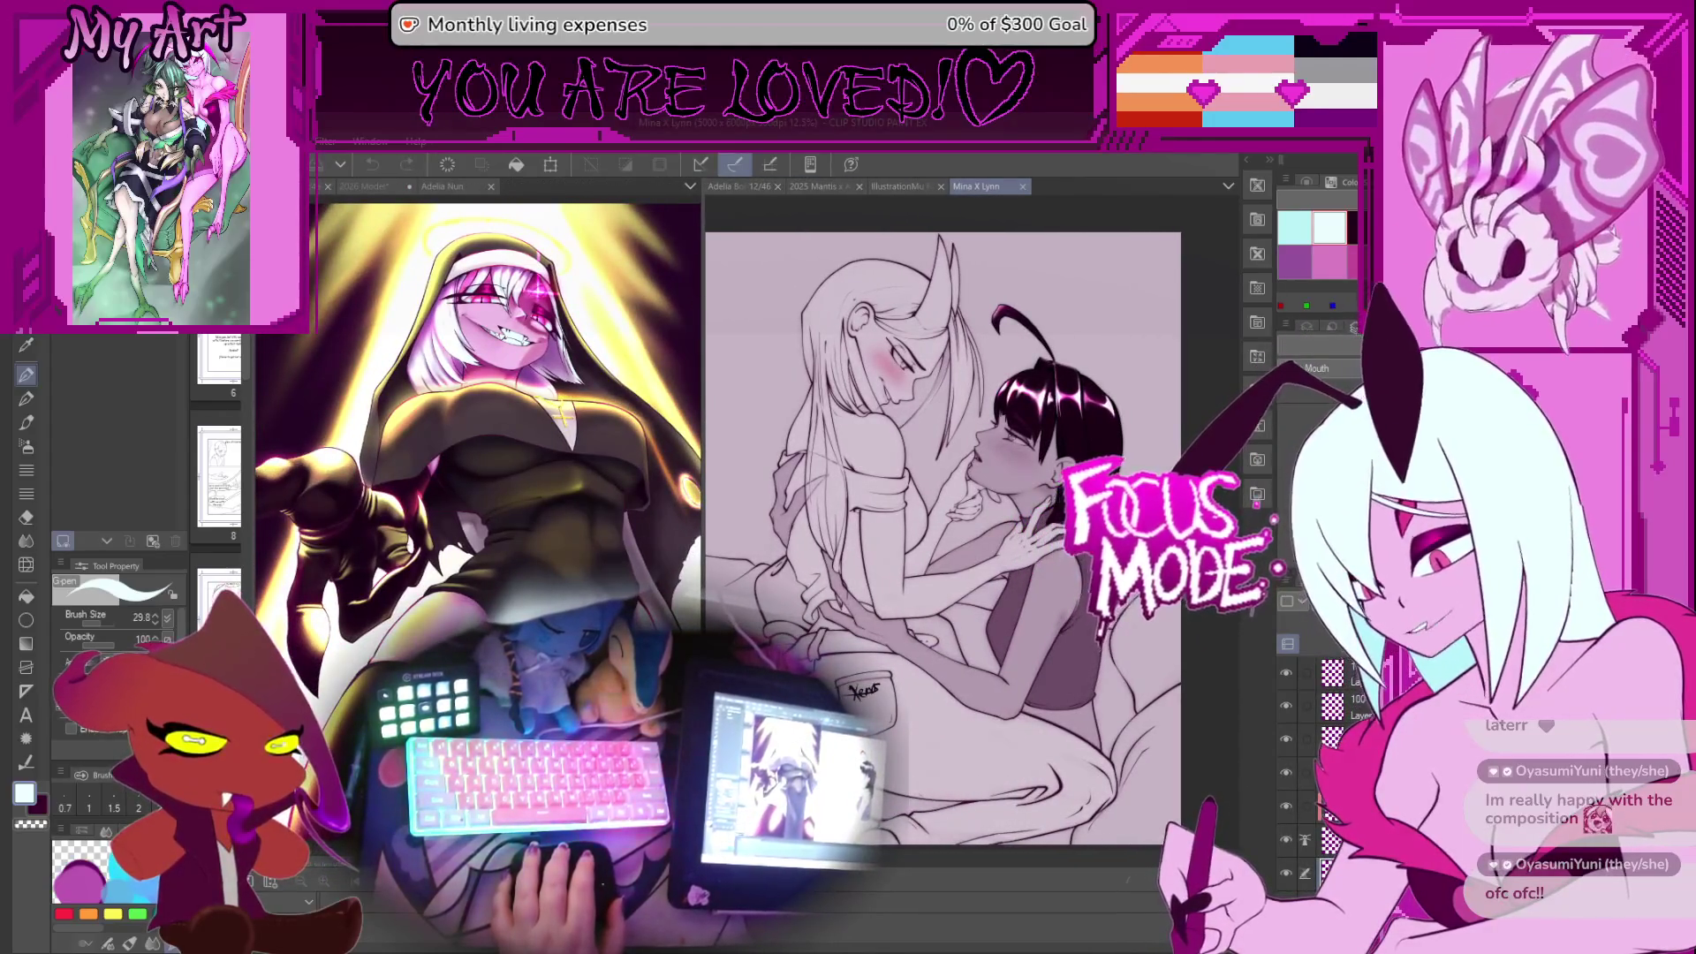
Back in Harmony, compare frames 1112, 1113, 1101, 1105 and 1108 of the face
{"action": "key", "text": "alt+Tab"}
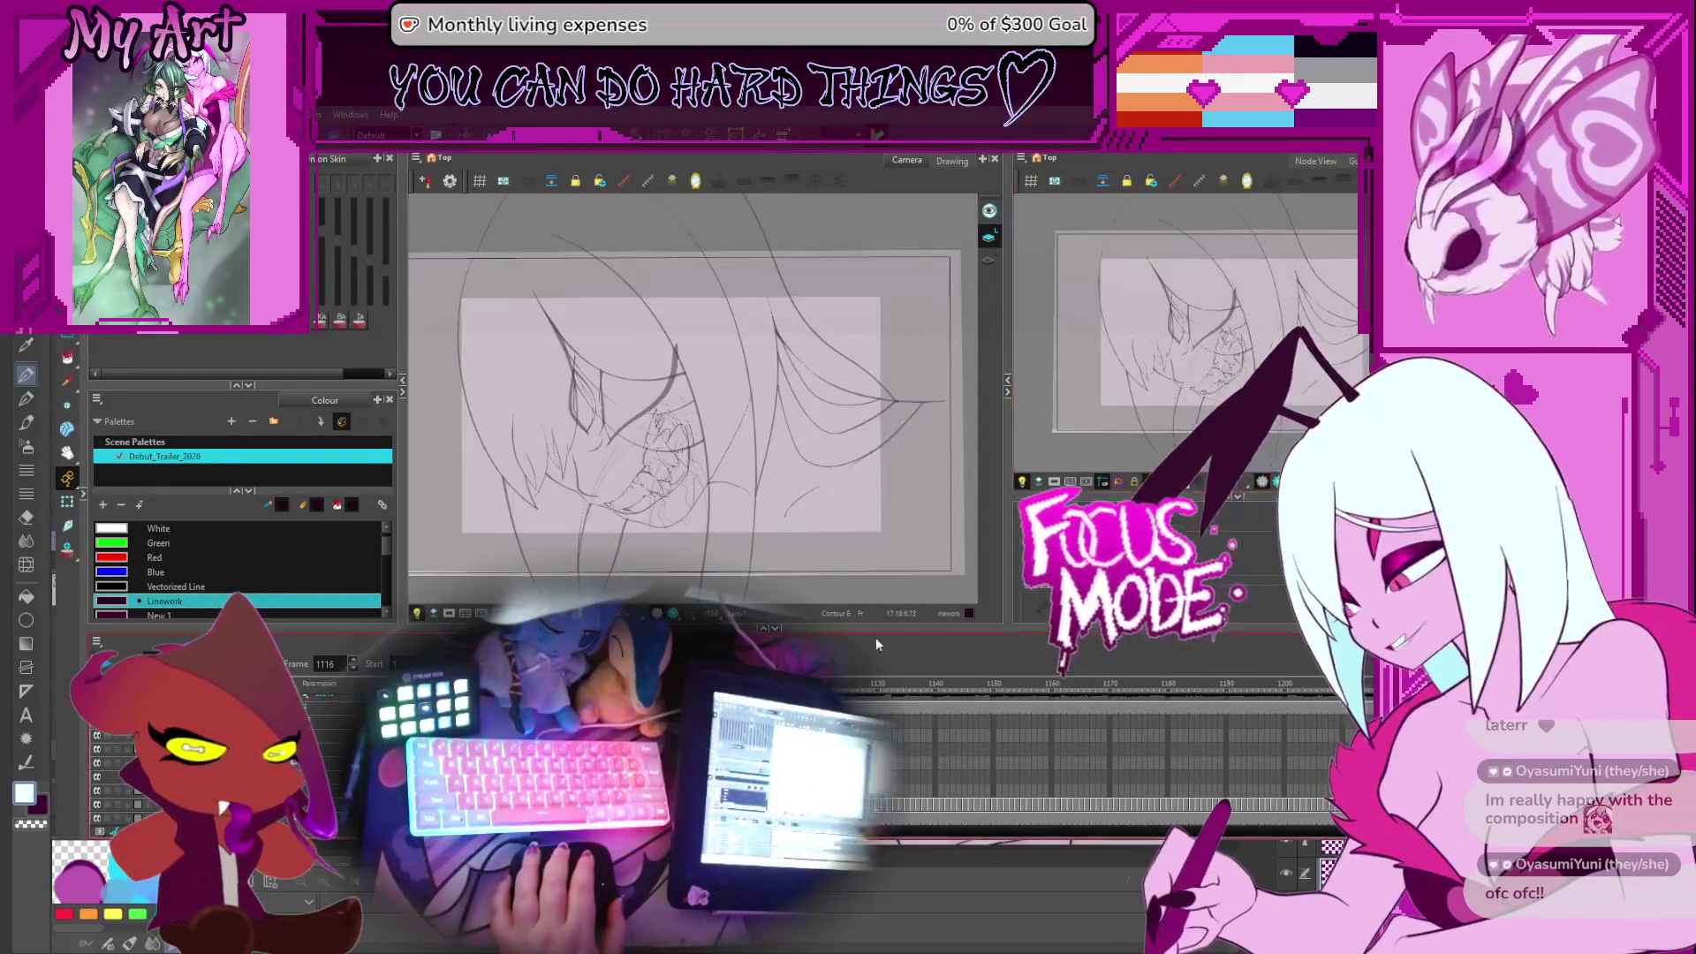
{"action": "key", "text": "comma"}
{"action": "key", "text": "comma"}
{"action": "key", "text": "comma"}
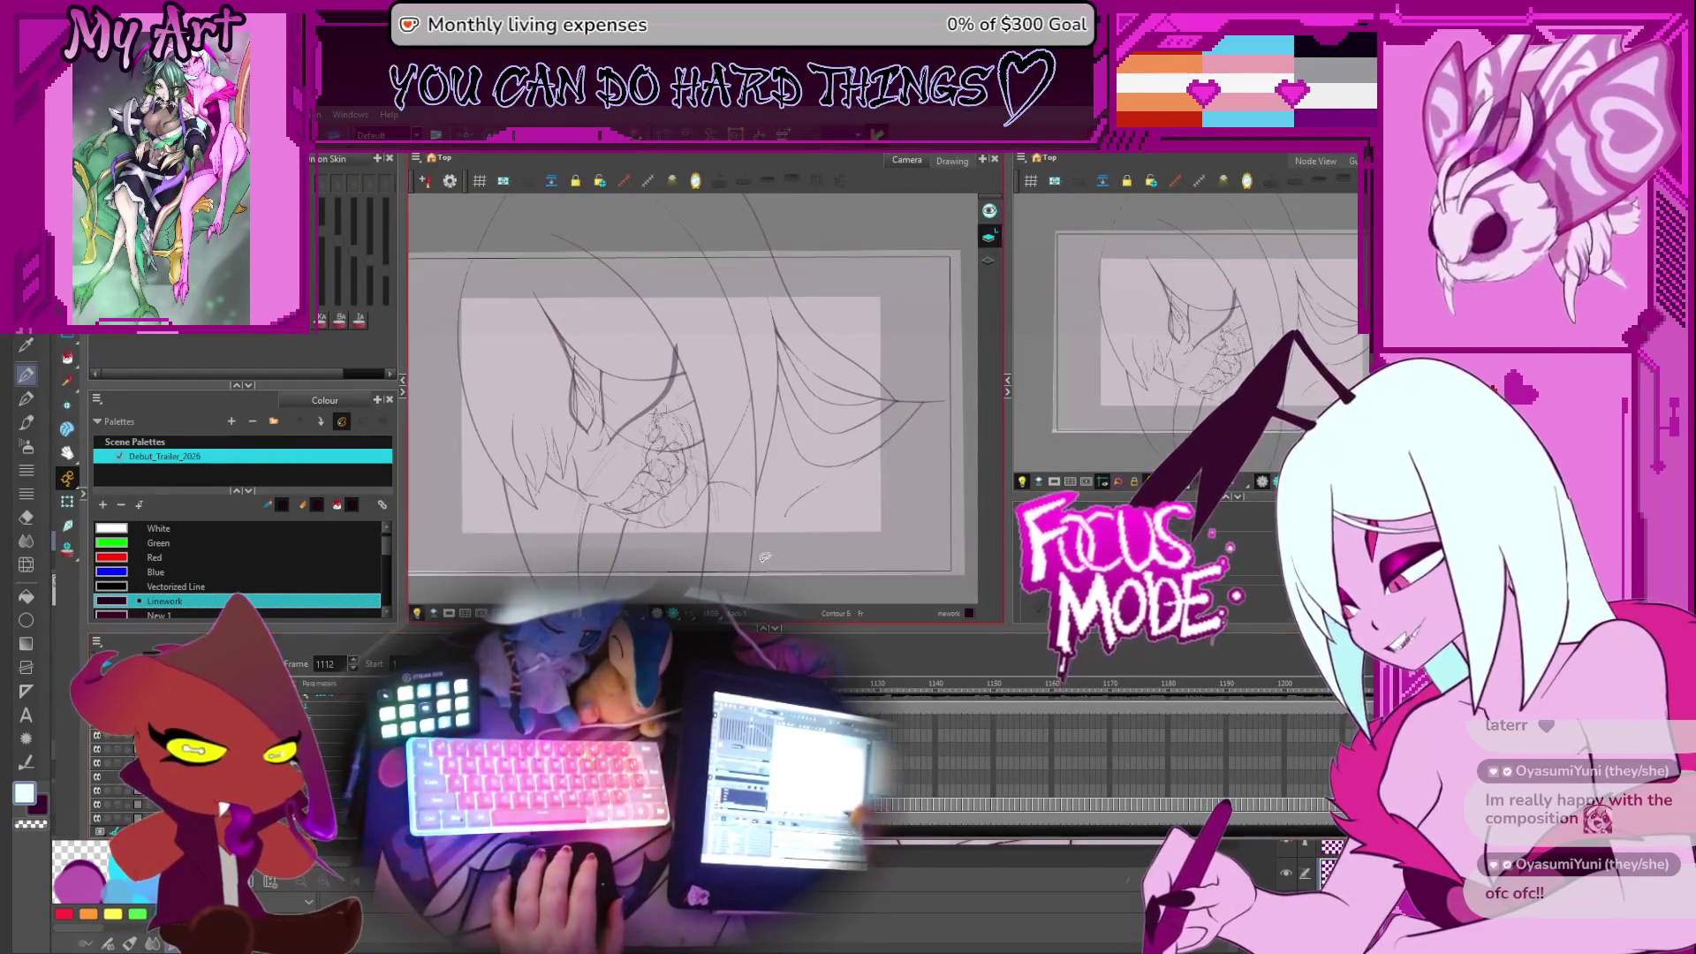
{"action": "scroll", "coordinate": [764, 558], "scroll_direction": "up", "scroll_amount": 5}
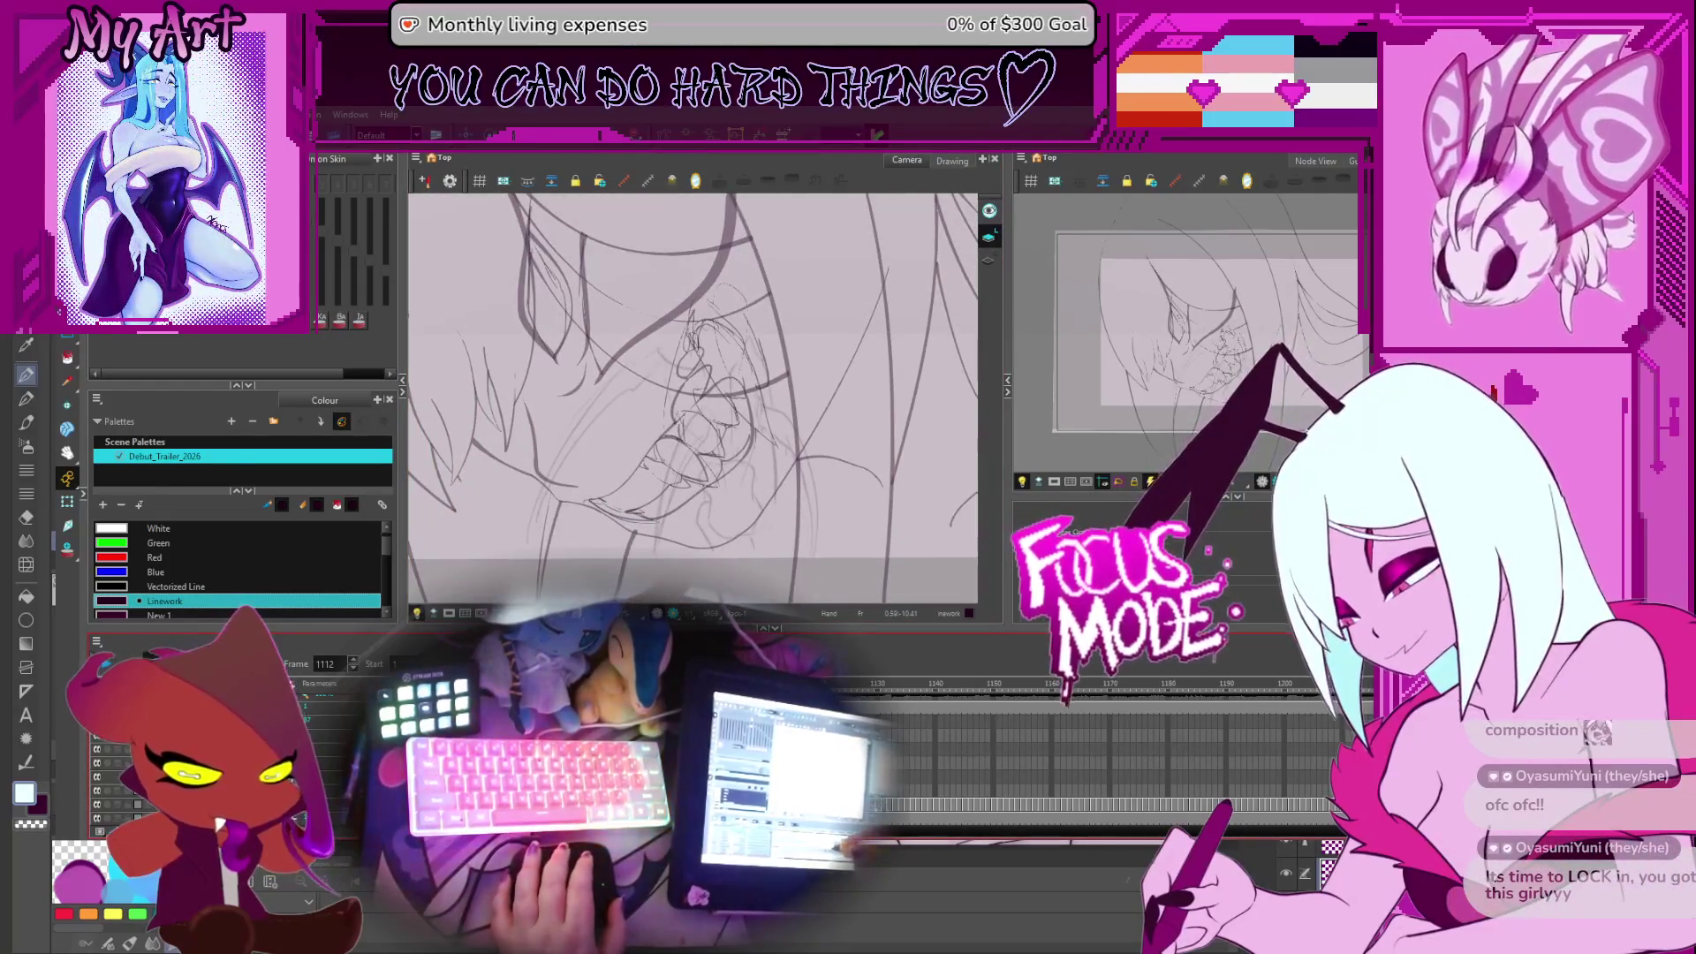
{"action": "key", "text": "period"}
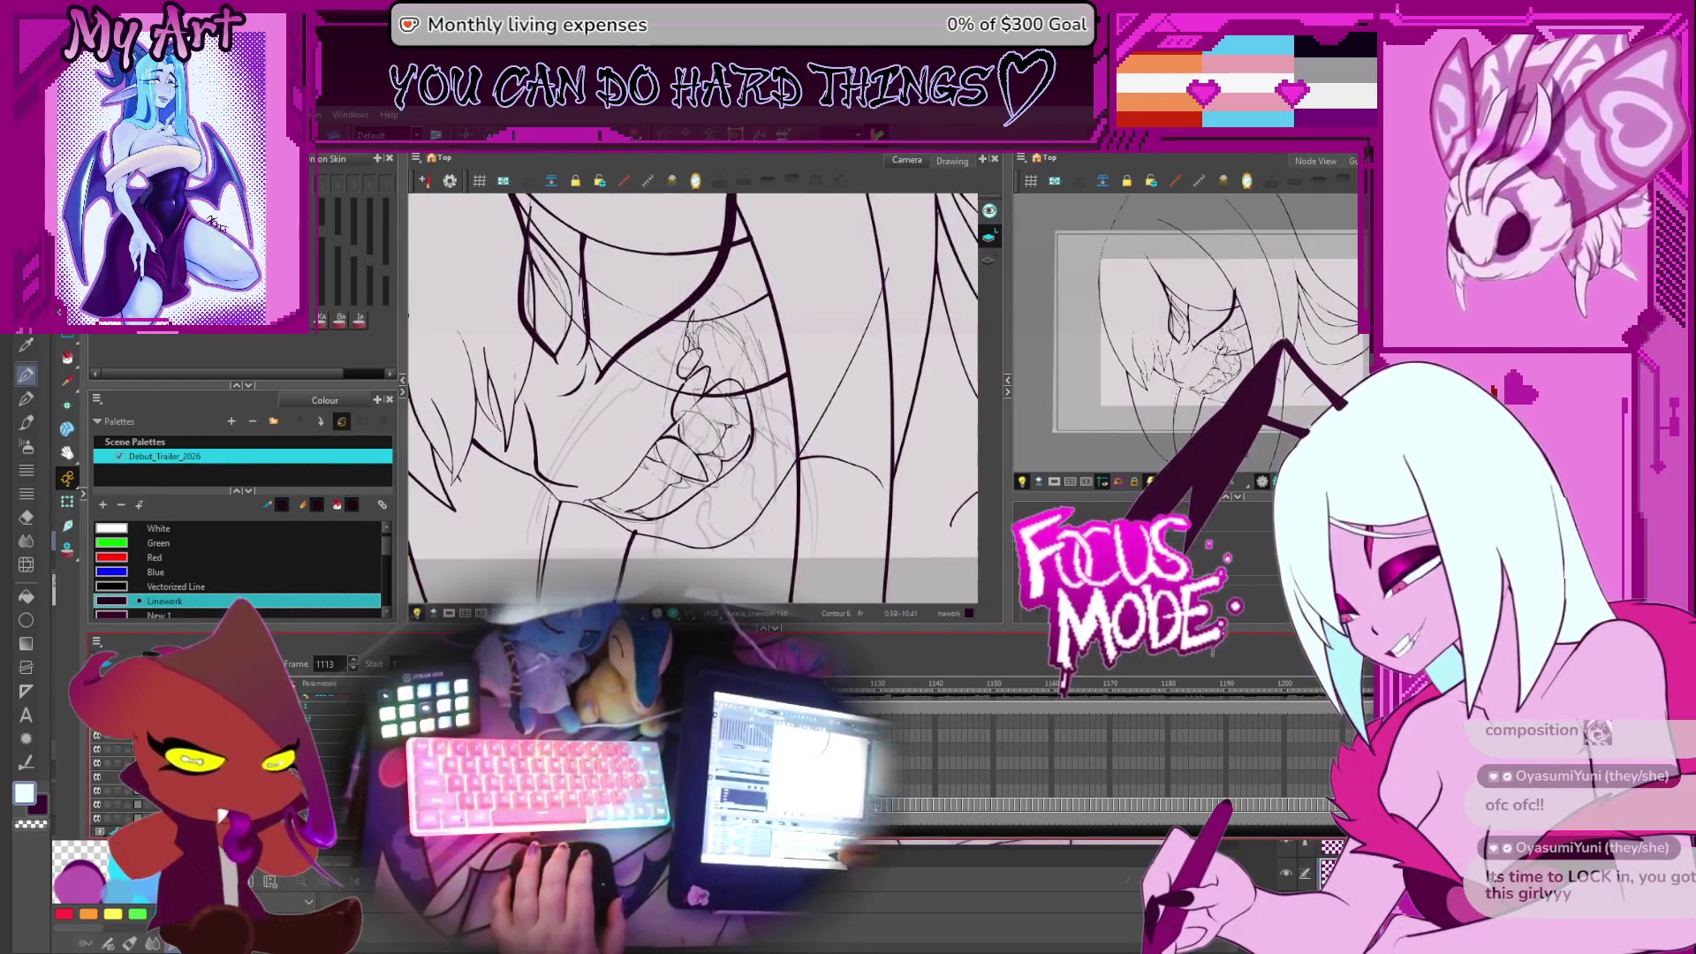
{"action": "key", "text": "comma"}
{"action": "key", "text": "comma"}
{"action": "key", "text": "comma"}
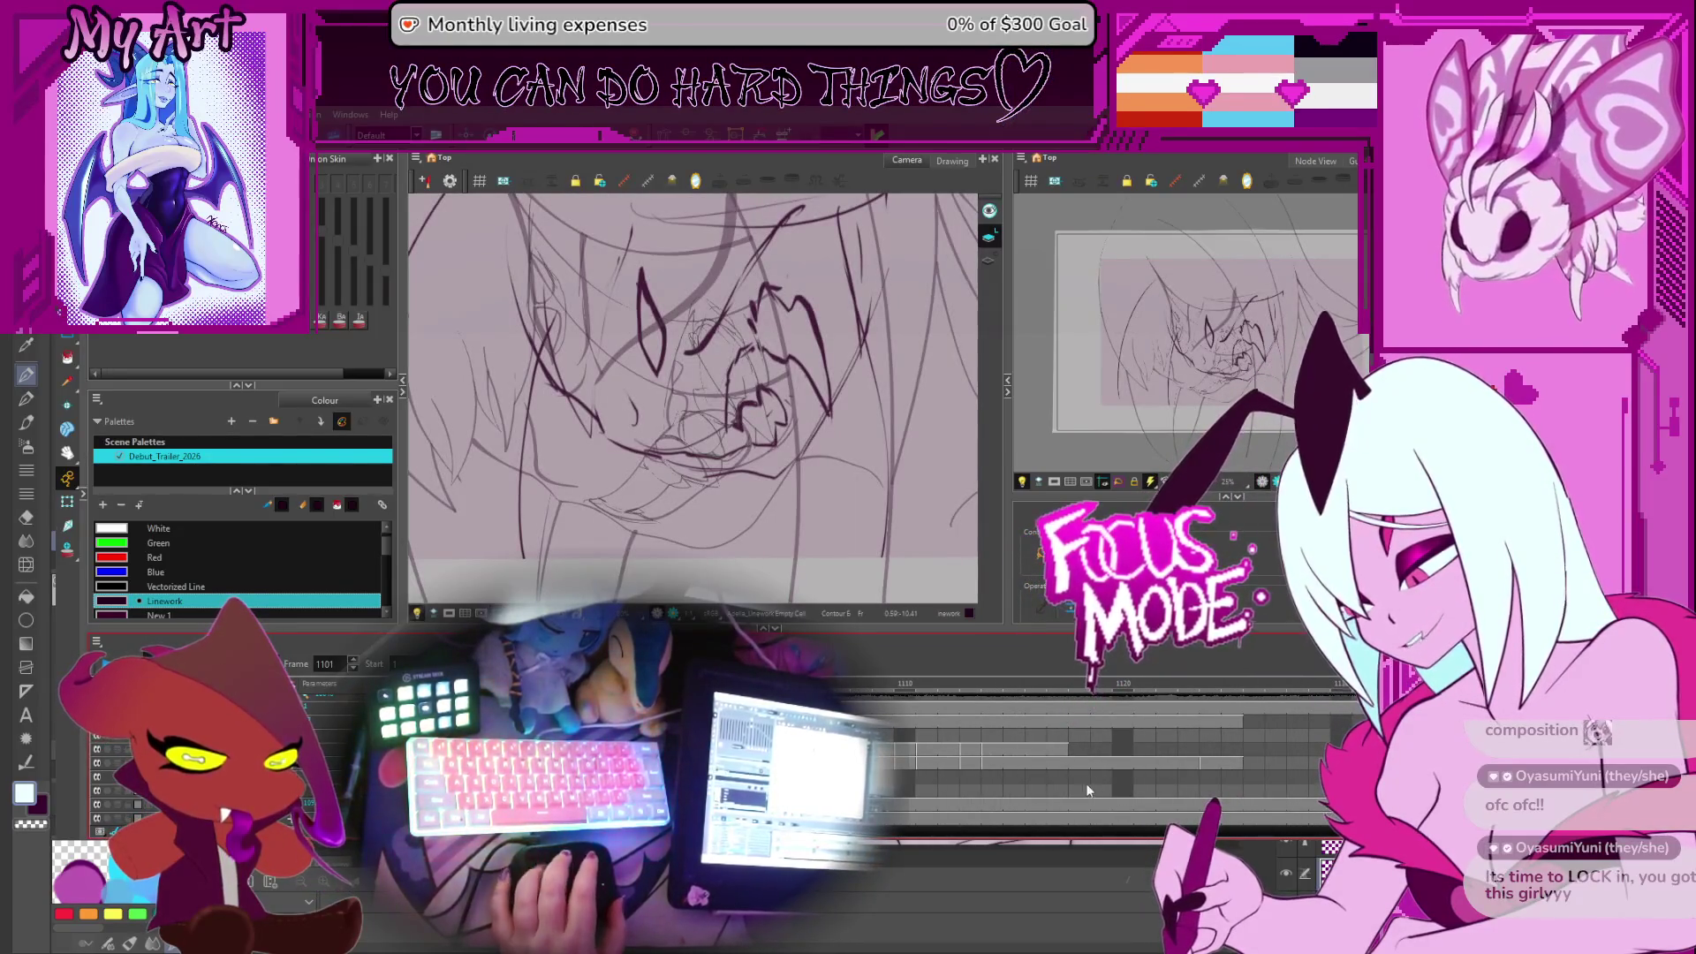
{"action": "key", "text": "period"}
{"action": "key", "text": "period"}
{"action": "key", "text": "period"}
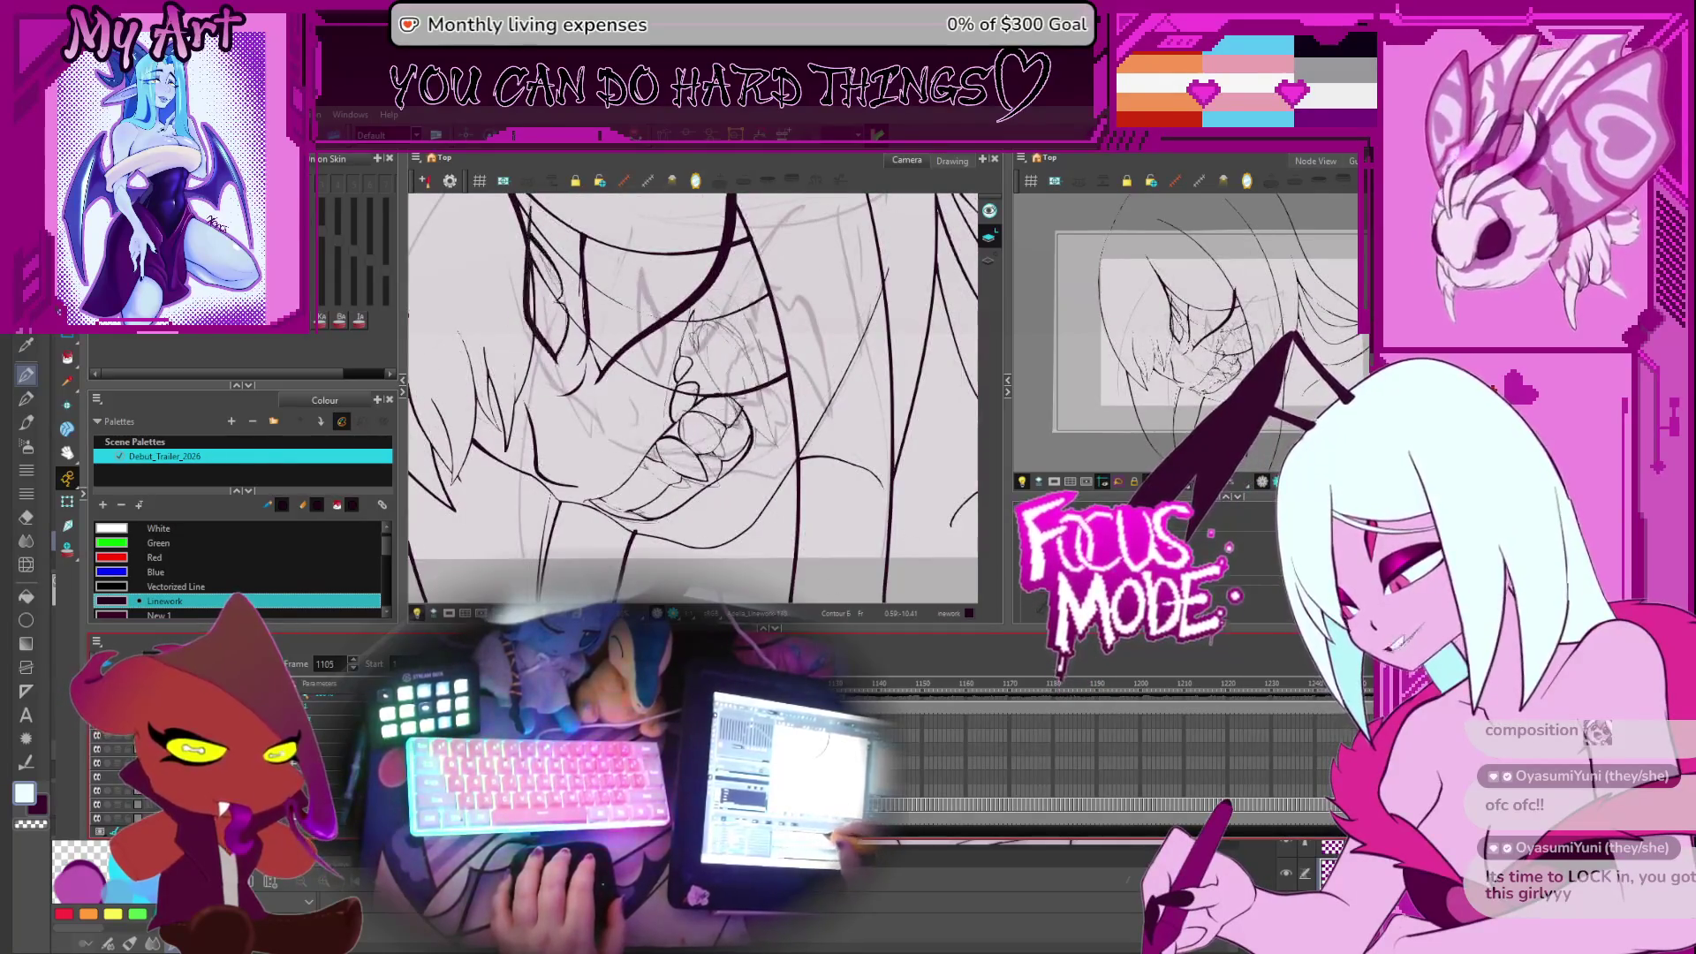
{"action": "key", "text": "period"}
{"action": "key", "text": "period"}
{"action": "key", "text": "period"}
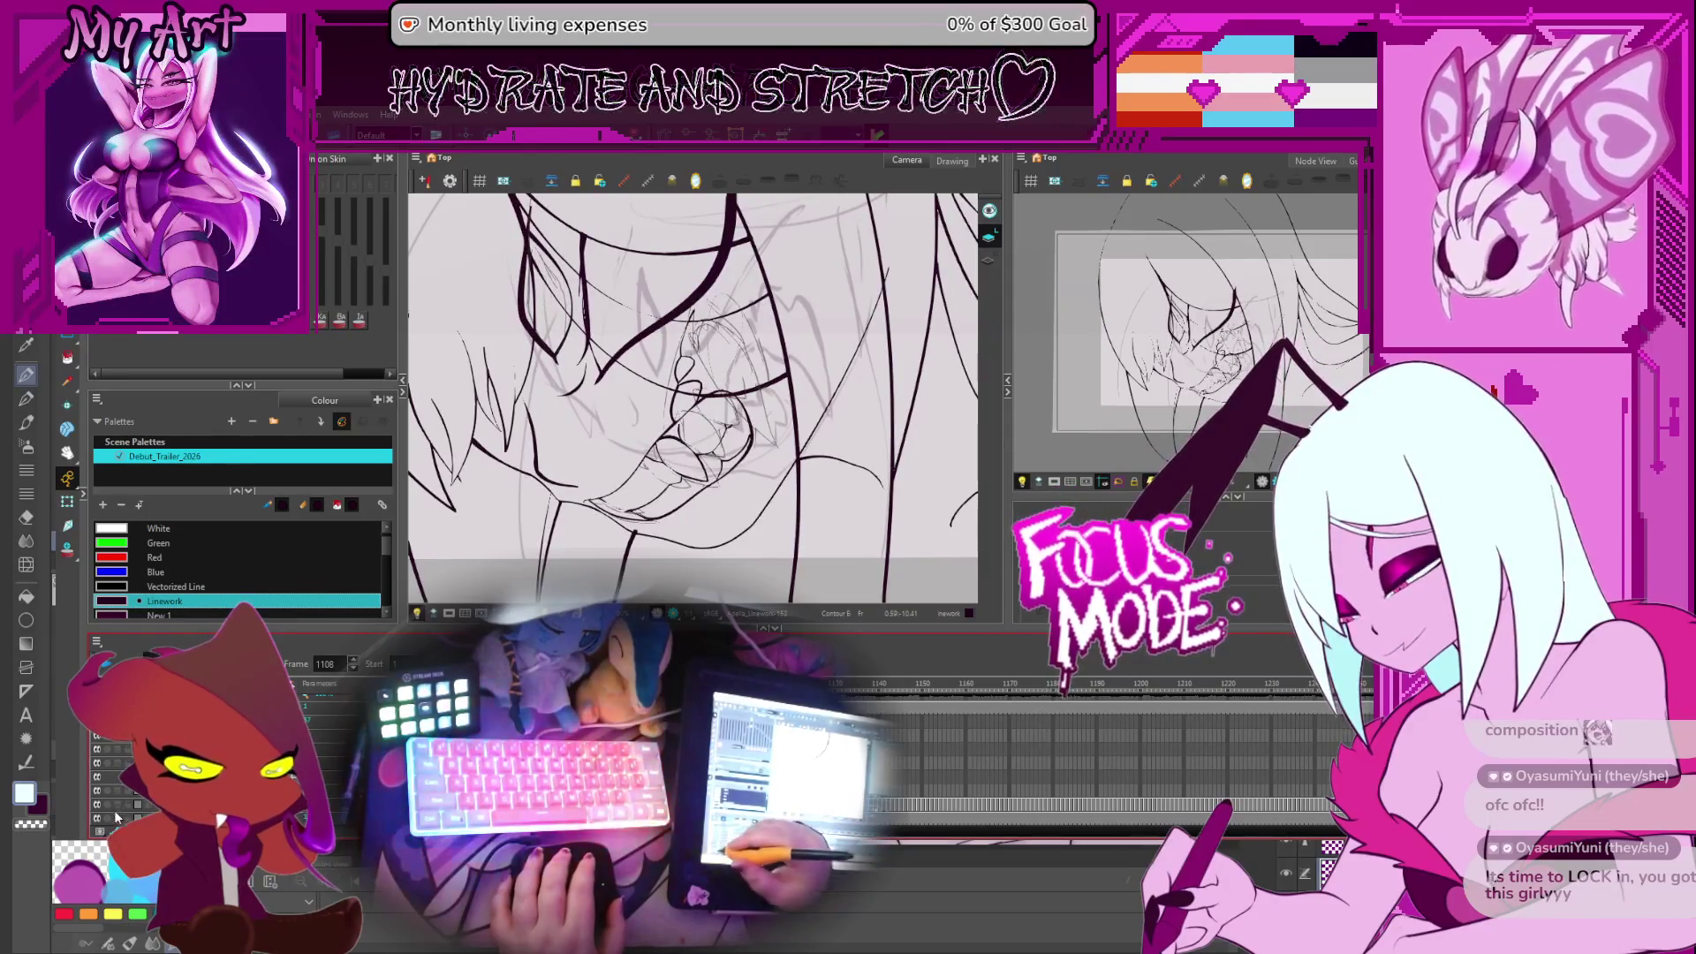
Pan and tilt the Camera view and advance to a later grin frame
{"action": "left_click_drag", "start_coordinate": [751, 486], "coordinate": [754, 524]}
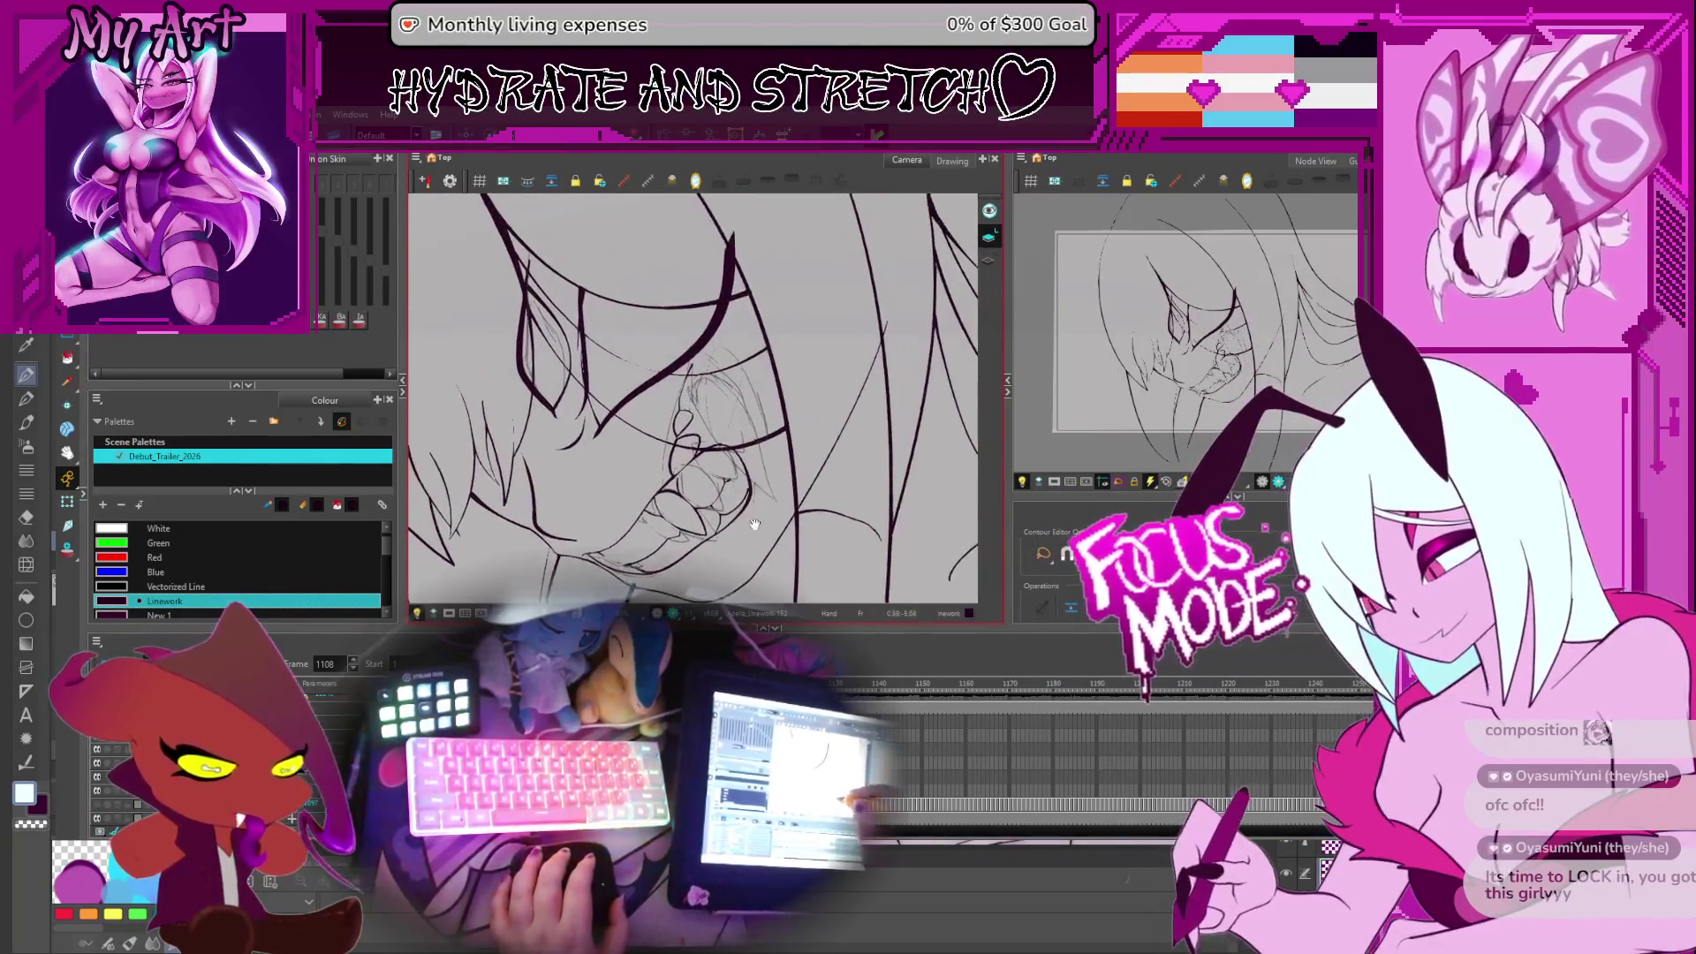
{"action": "key", "text": "period"}
{"action": "key", "text": "period"}
{"action": "key", "text": "period"}
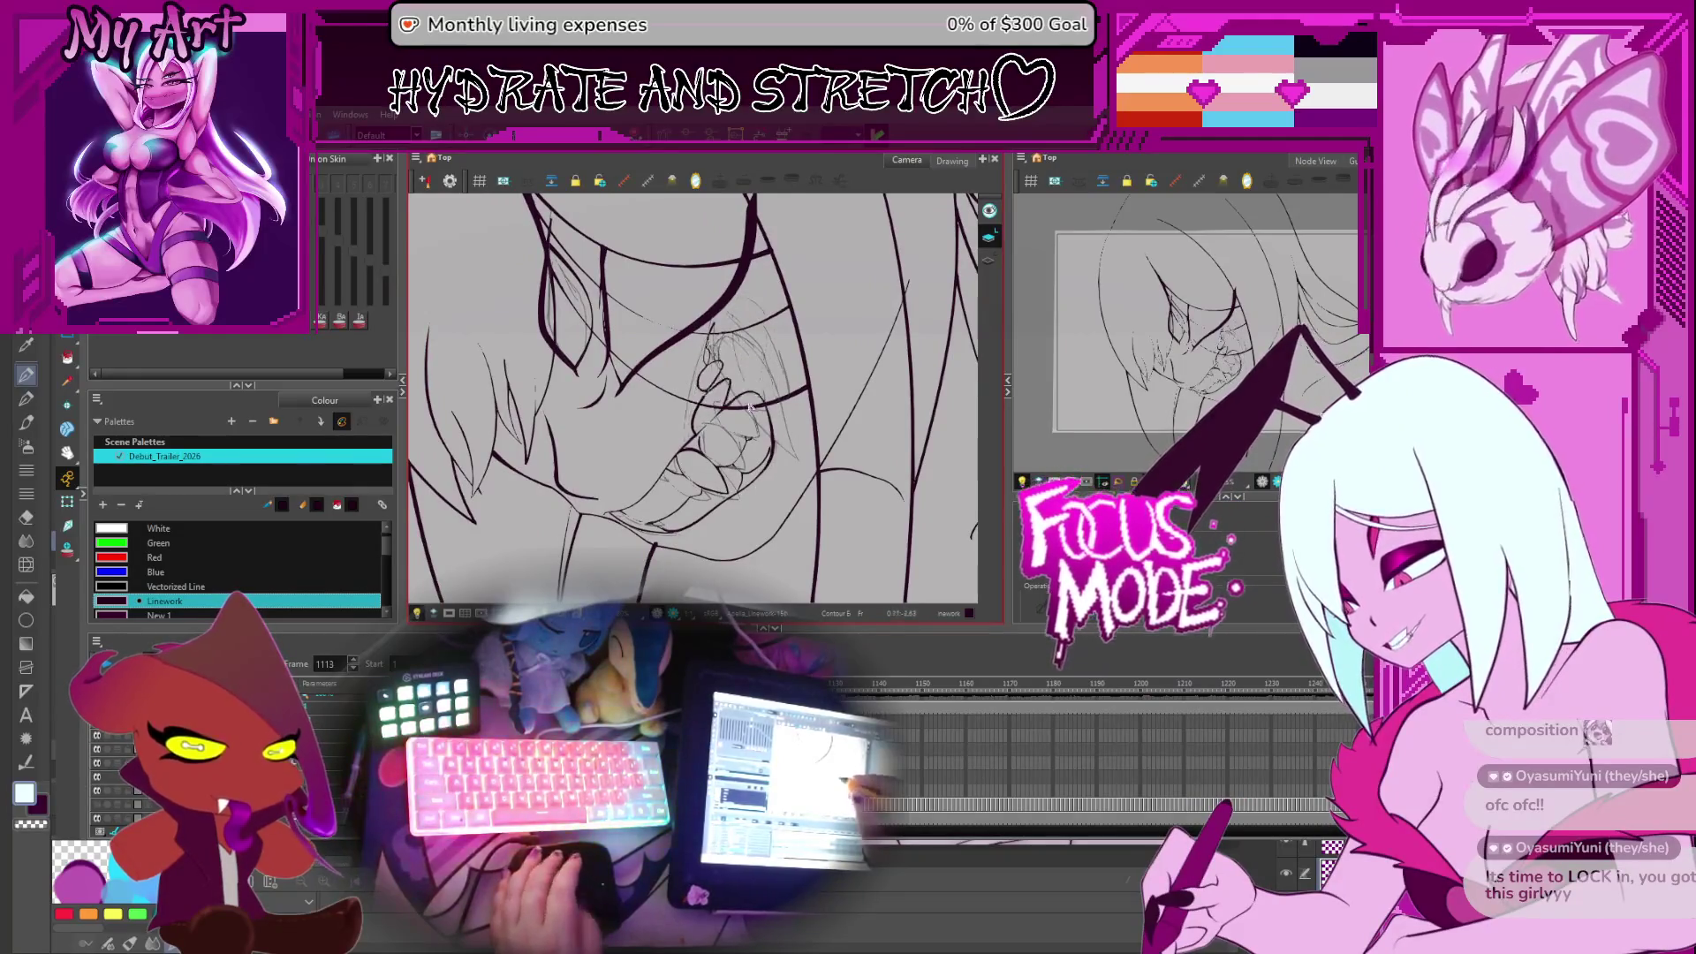
{"action": "scroll", "coordinate": [749, 407], "scroll_direction": "up", "scroll_amount": 3}
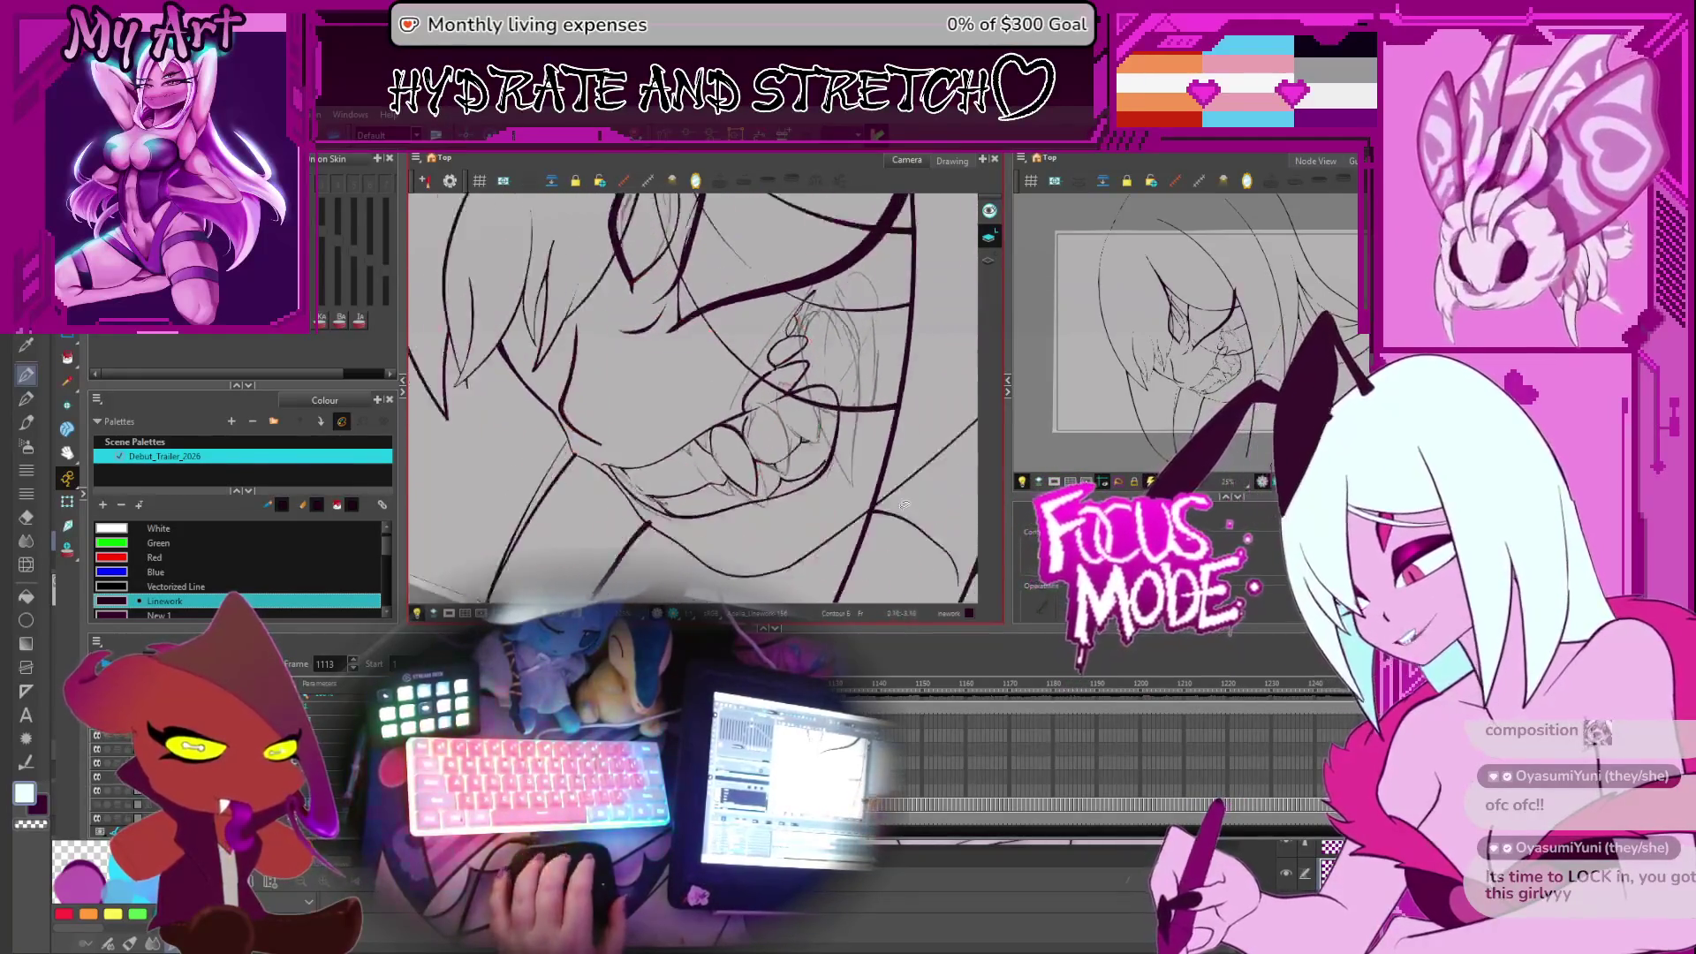
{"action": "scroll", "coordinate": [904, 504], "scroll_direction": "down", "scroll_amount": 4}
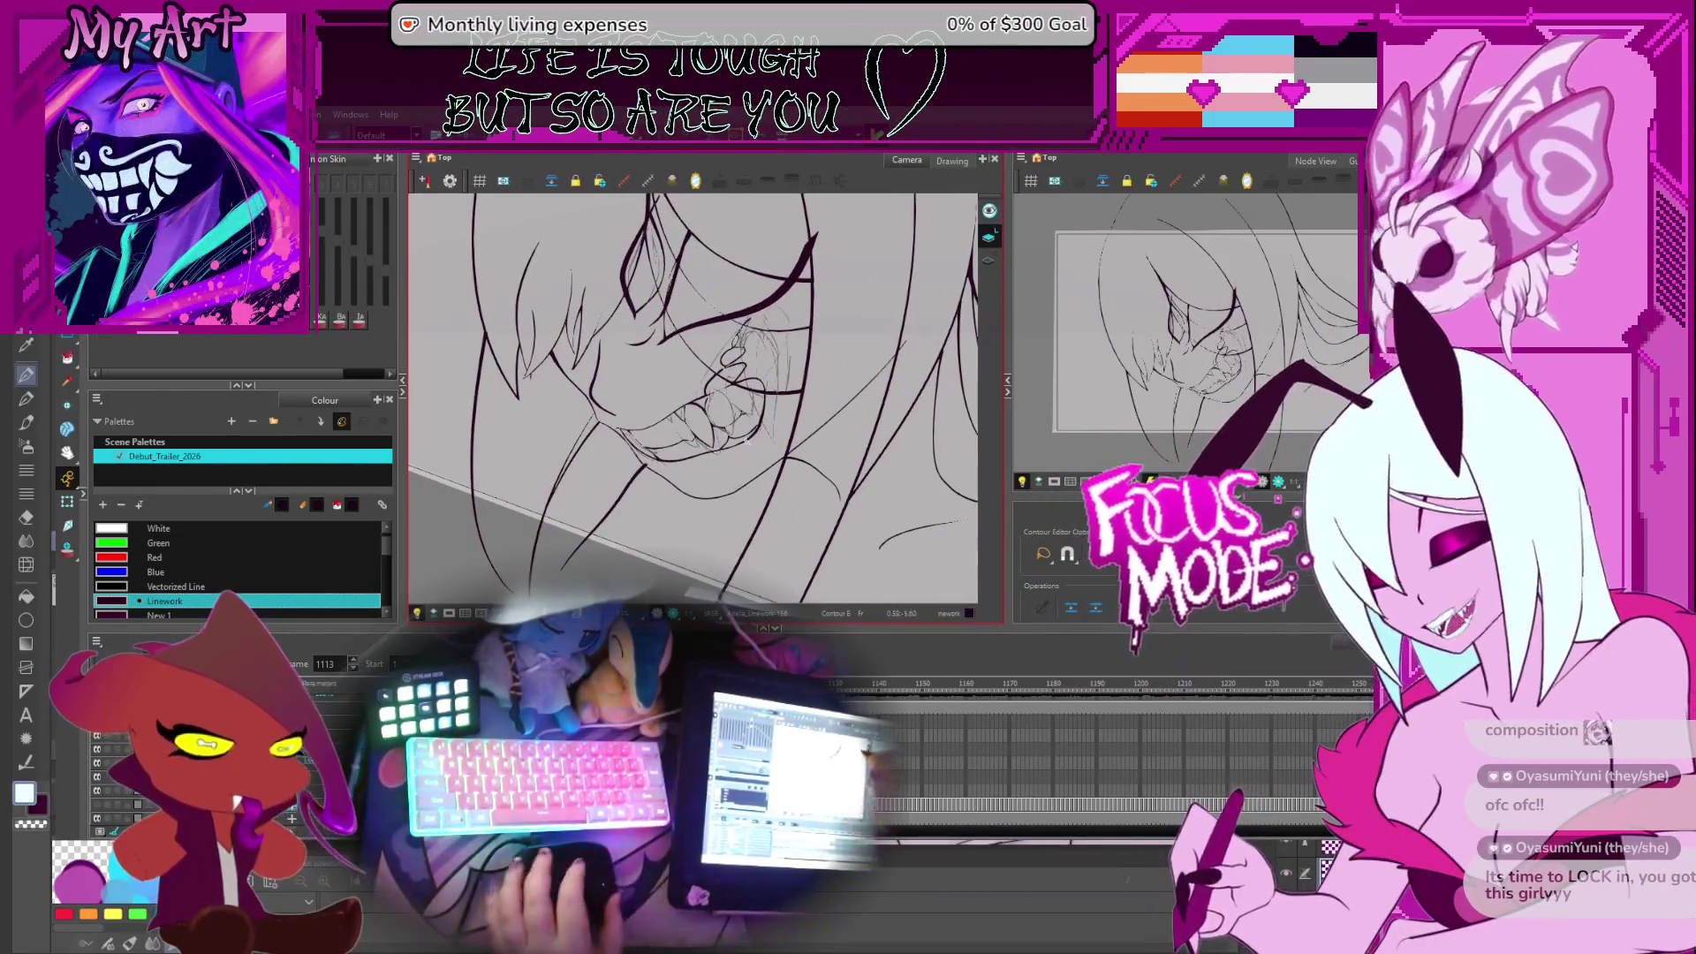
{"action": "mouse_move", "coordinate": [778, 442]}
{"action": "left_mouse_down"}
{"action": "mouse_move", "coordinate": [809, 459]}
{"action": "mouse_move", "coordinate": [781, 496]}
{"action": "left_mouse_up"}
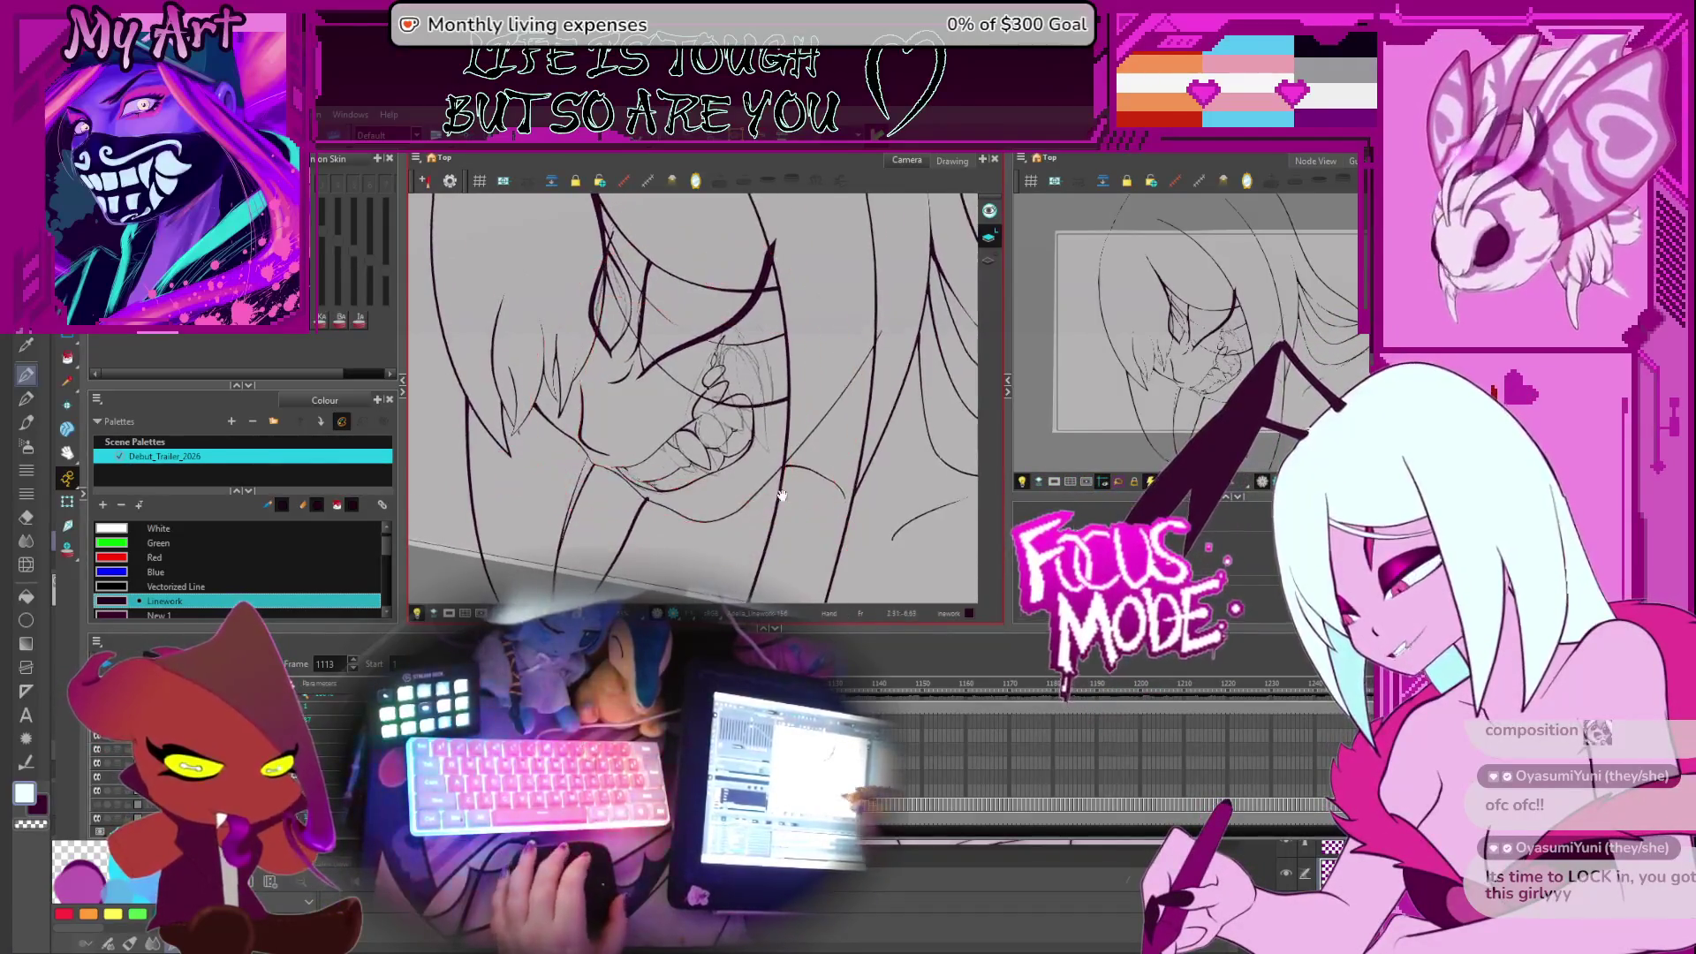
{"action": "scroll", "coordinate": [780, 495], "scroll_direction": "down", "scroll_amount": 3}
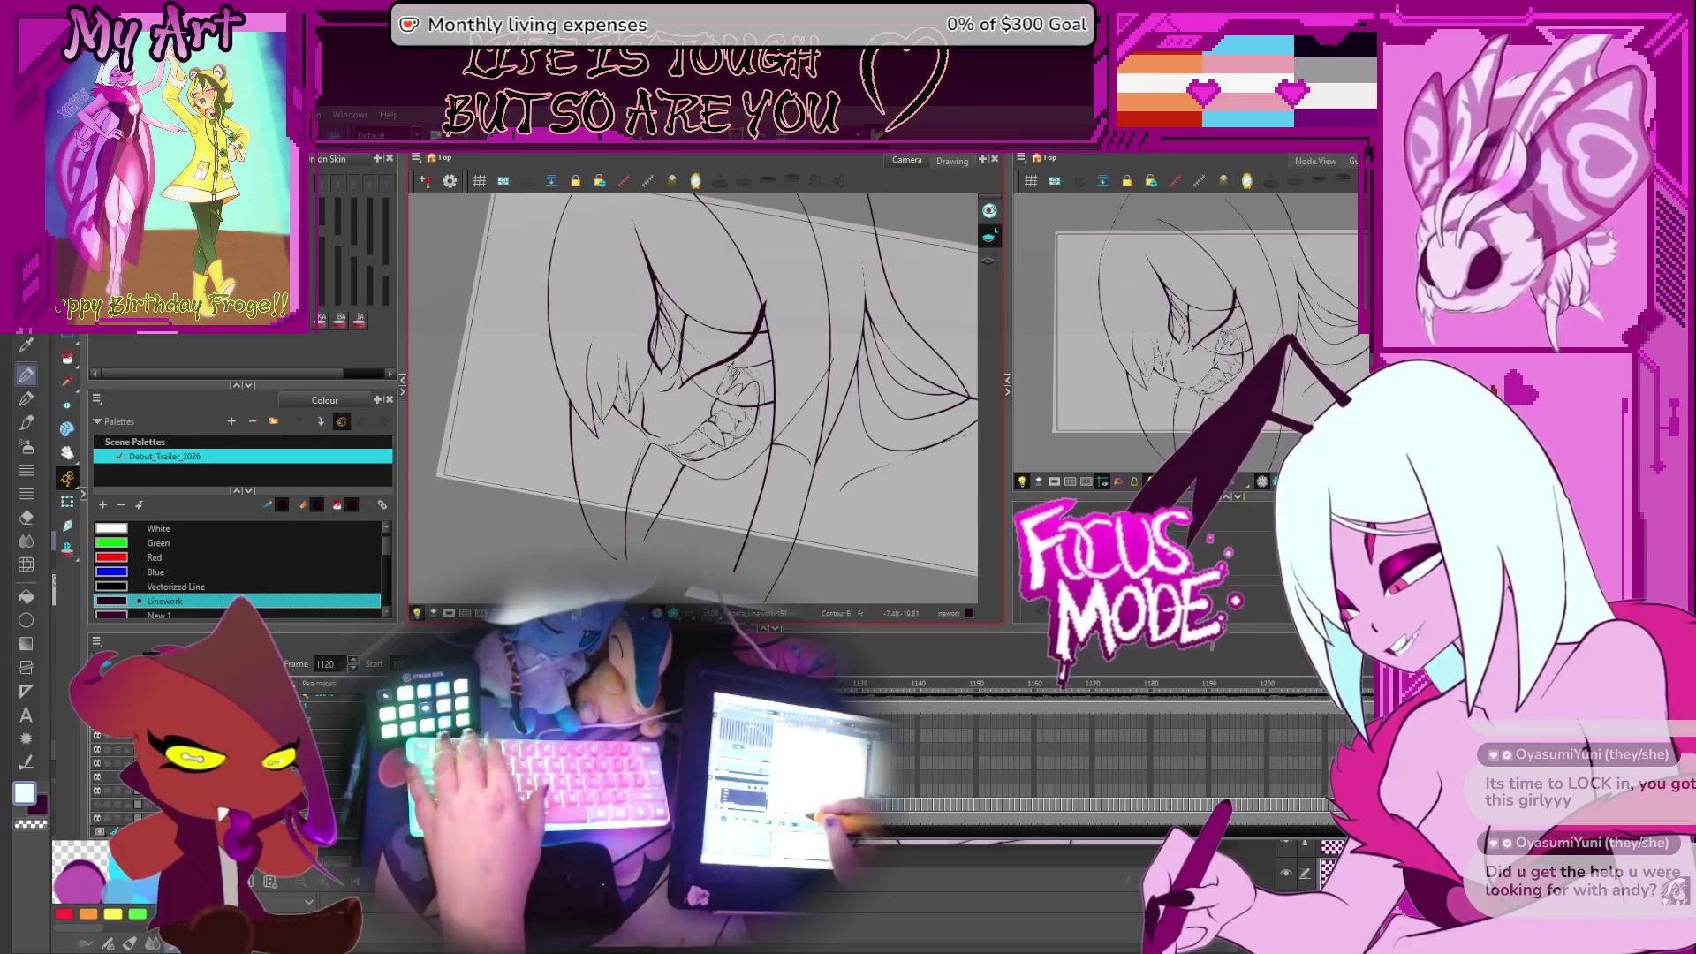
Reset the view rotation, fit the drawing, and step back before the grin to replay it
{"action": "key", "text": "2"}
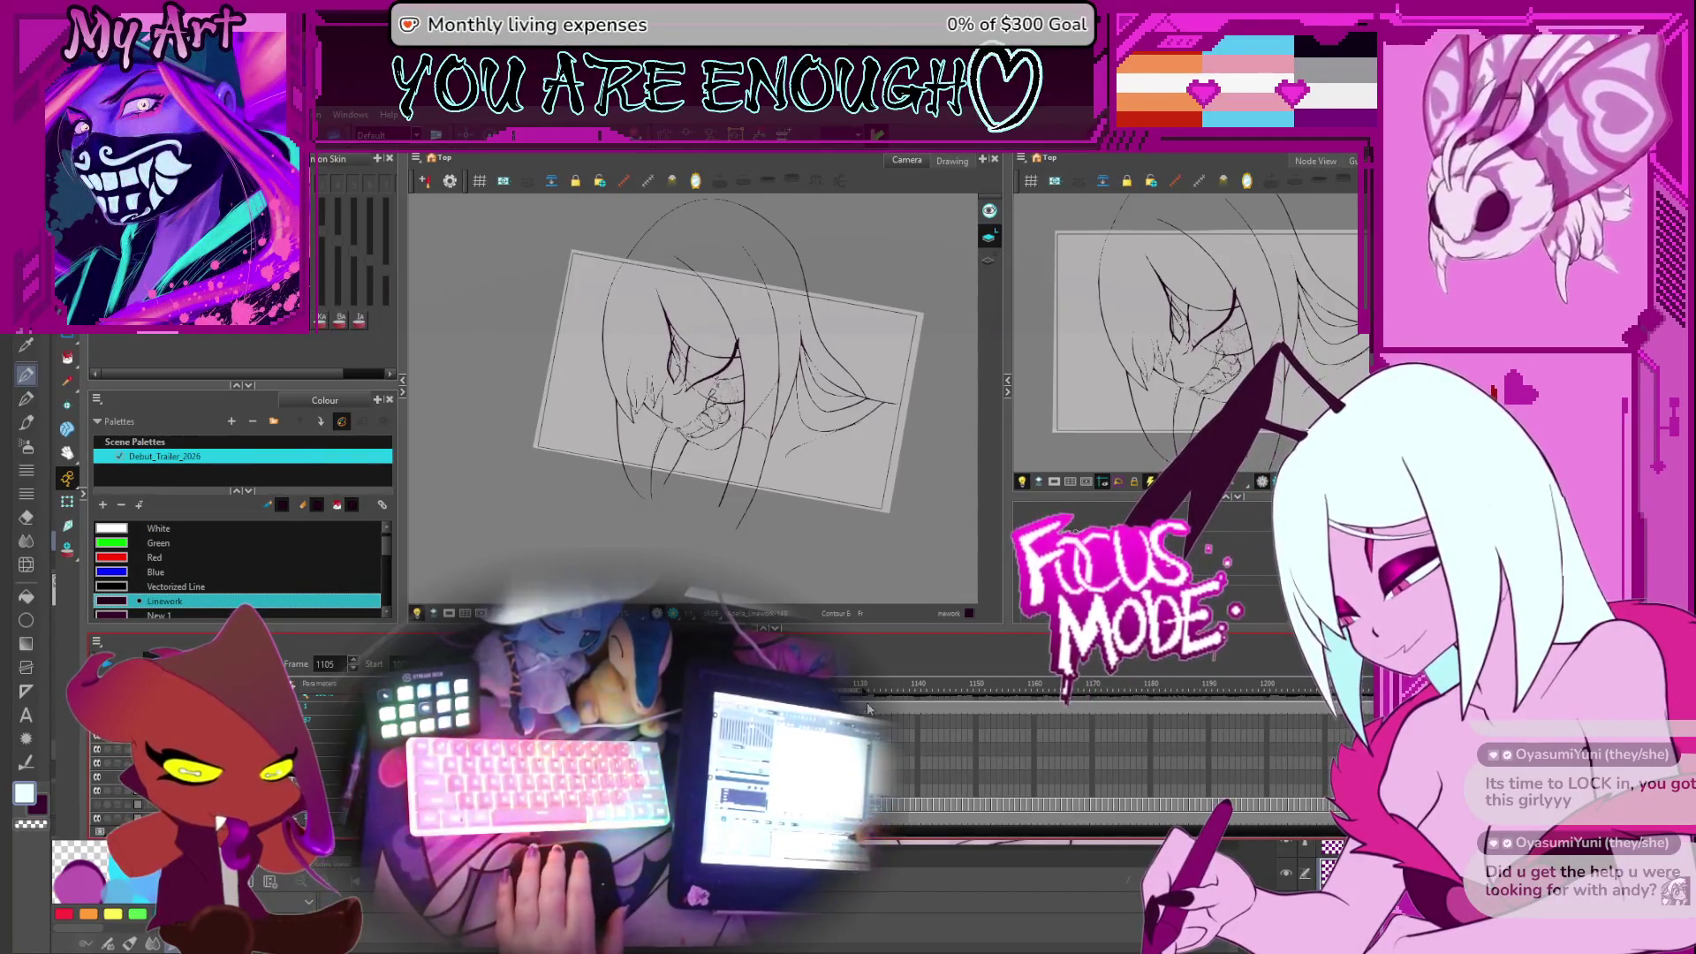
{"action": "key", "text": "shift+x"}
{"action": "key", "text": "2"}
{"action": "key", "text": "2"}
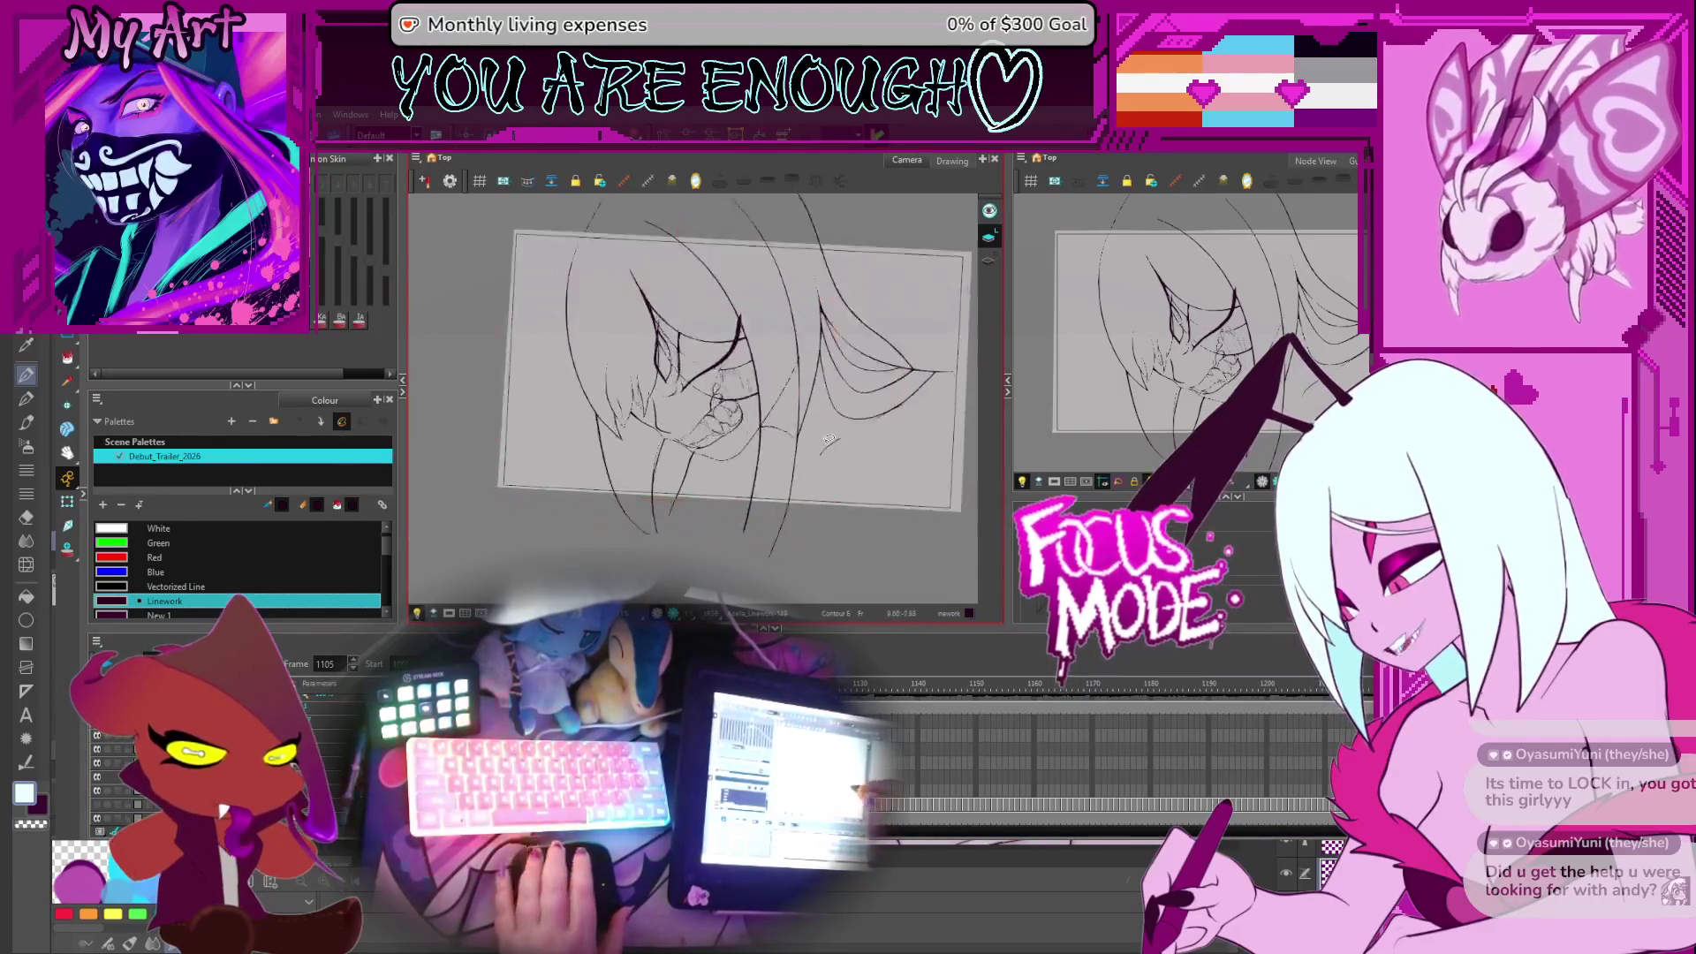
{"action": "key", "text": "comma"}
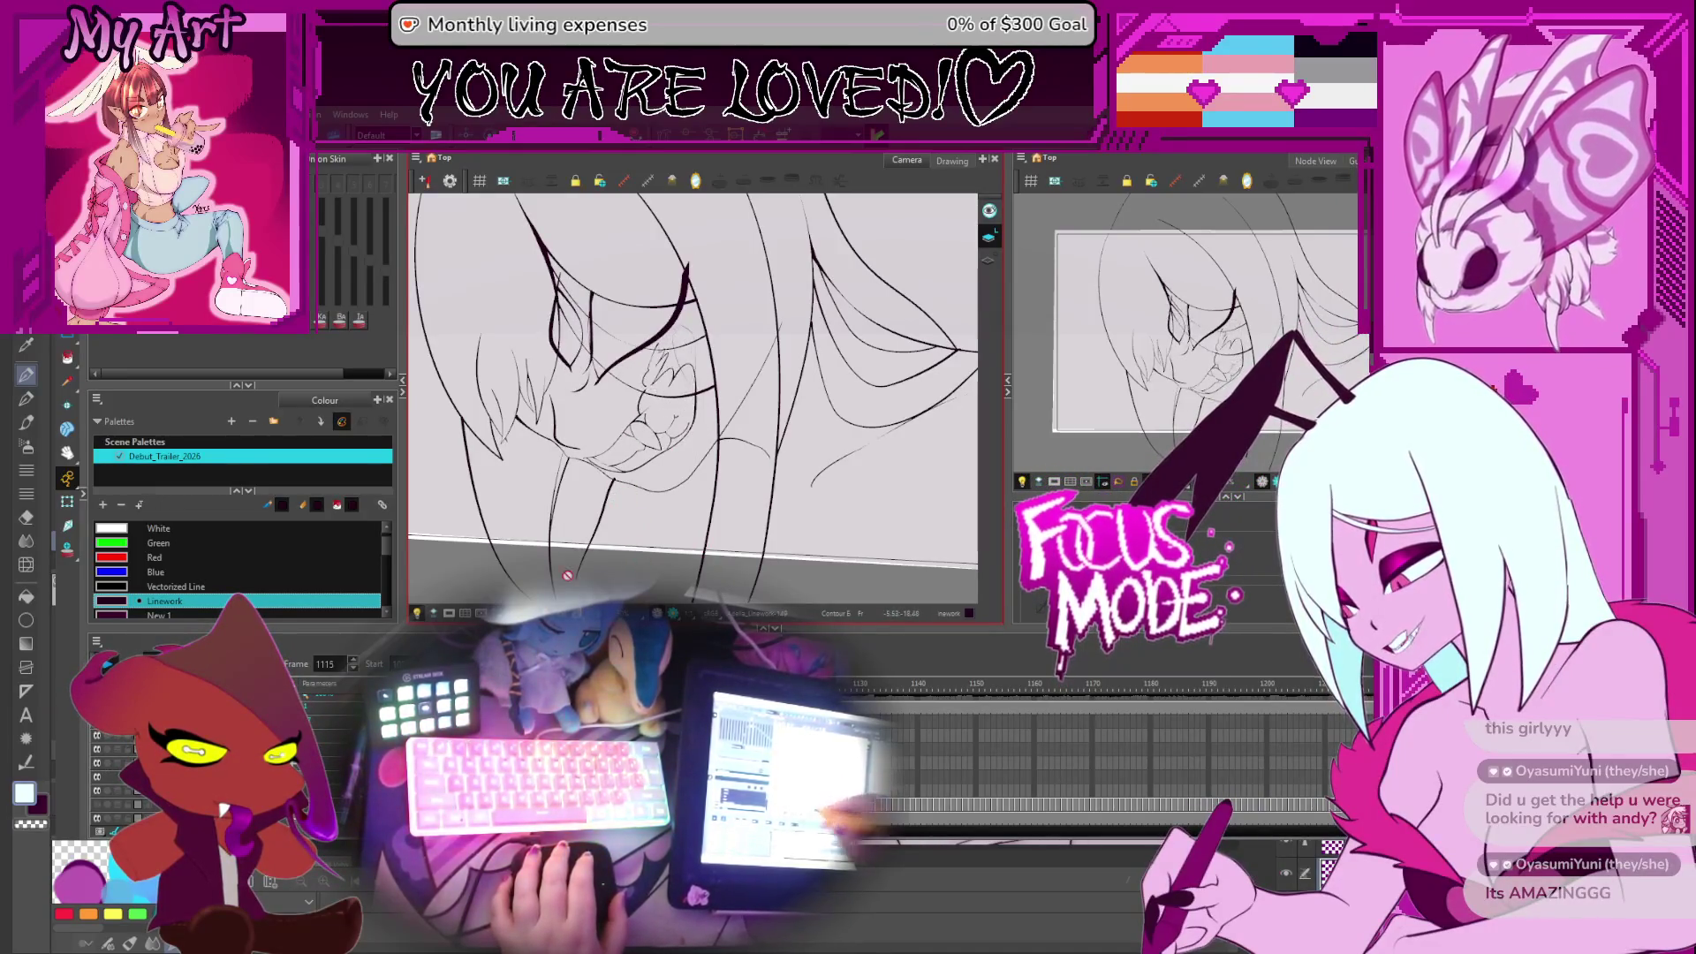
Stop playback, go to frame 1106 and lasso-select its tooth linework
{"action": "key", "text": "Return"}
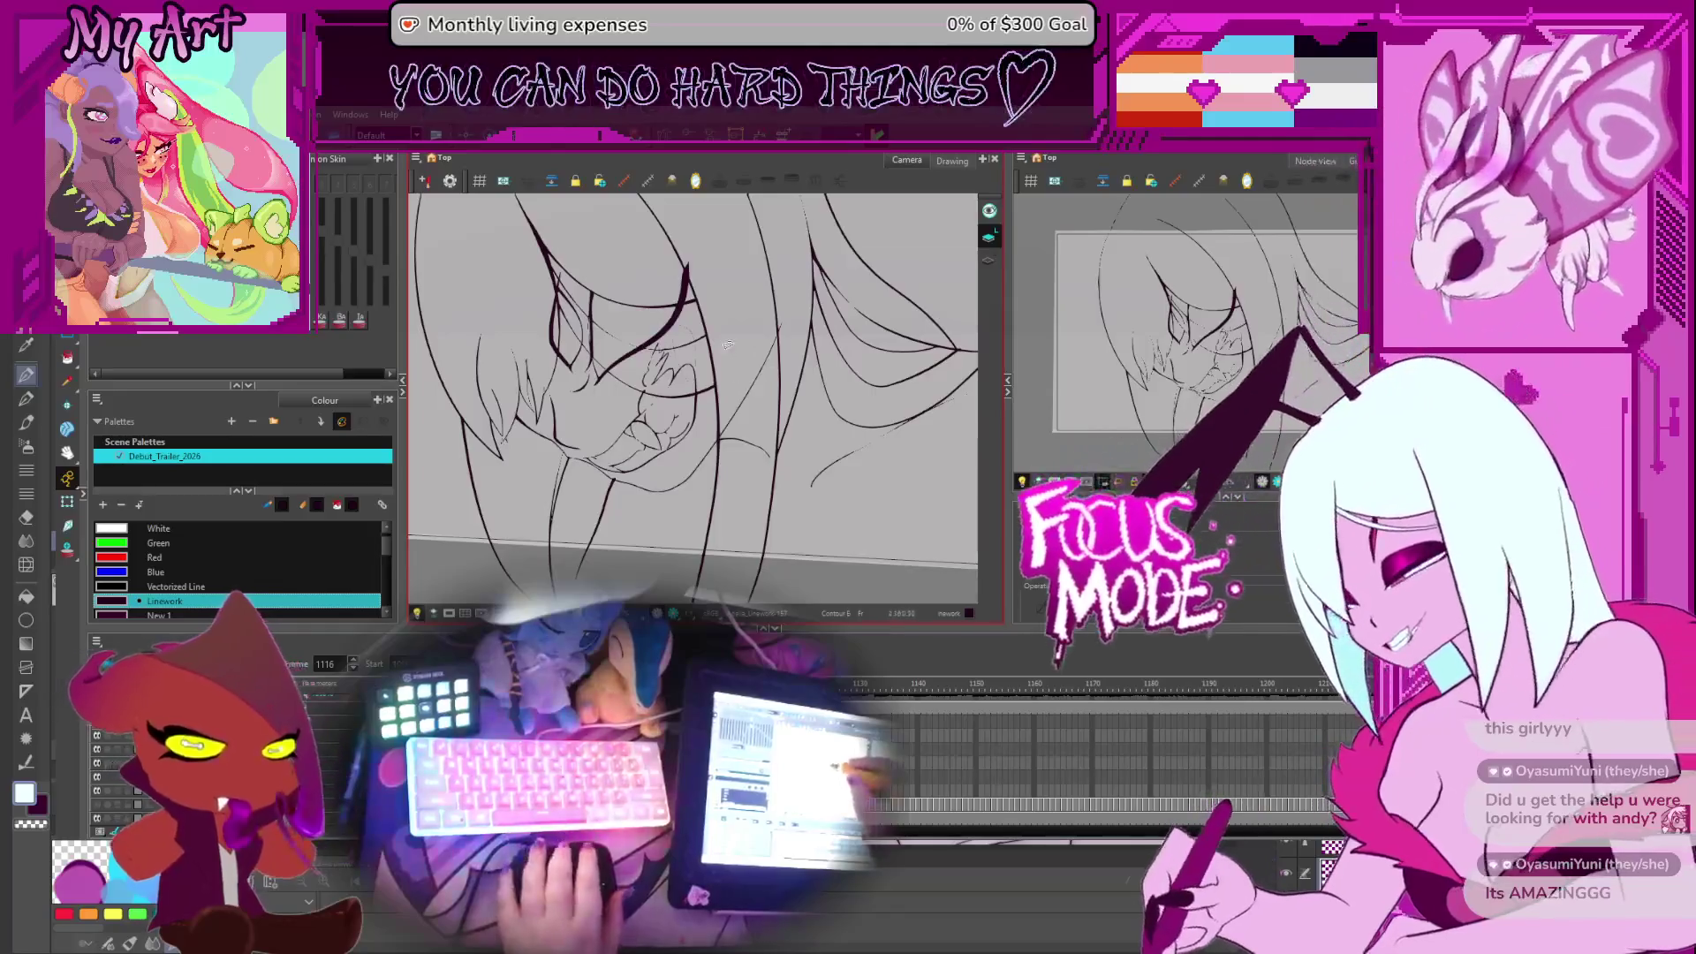
{"action": "scroll", "coordinate": [726, 345], "scroll_direction": "up", "scroll_amount": 5}
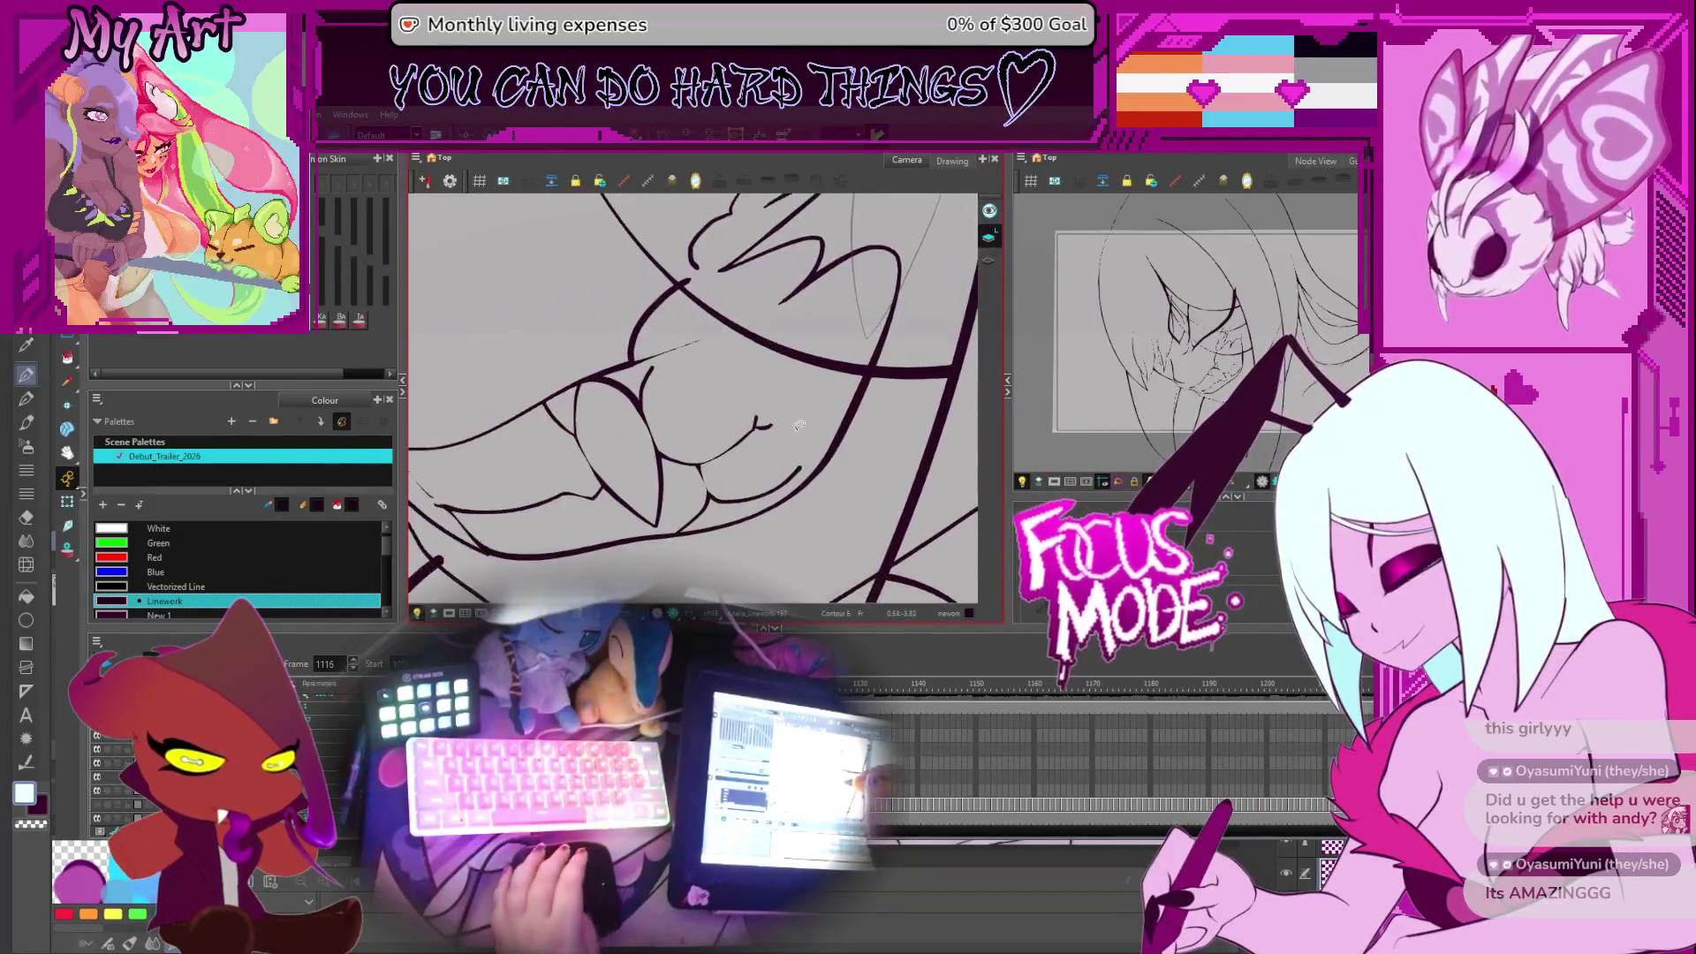
{"action": "key", "text": "comma"}
{"action": "key", "text": "comma"}
{"action": "key", "text": "comma"}
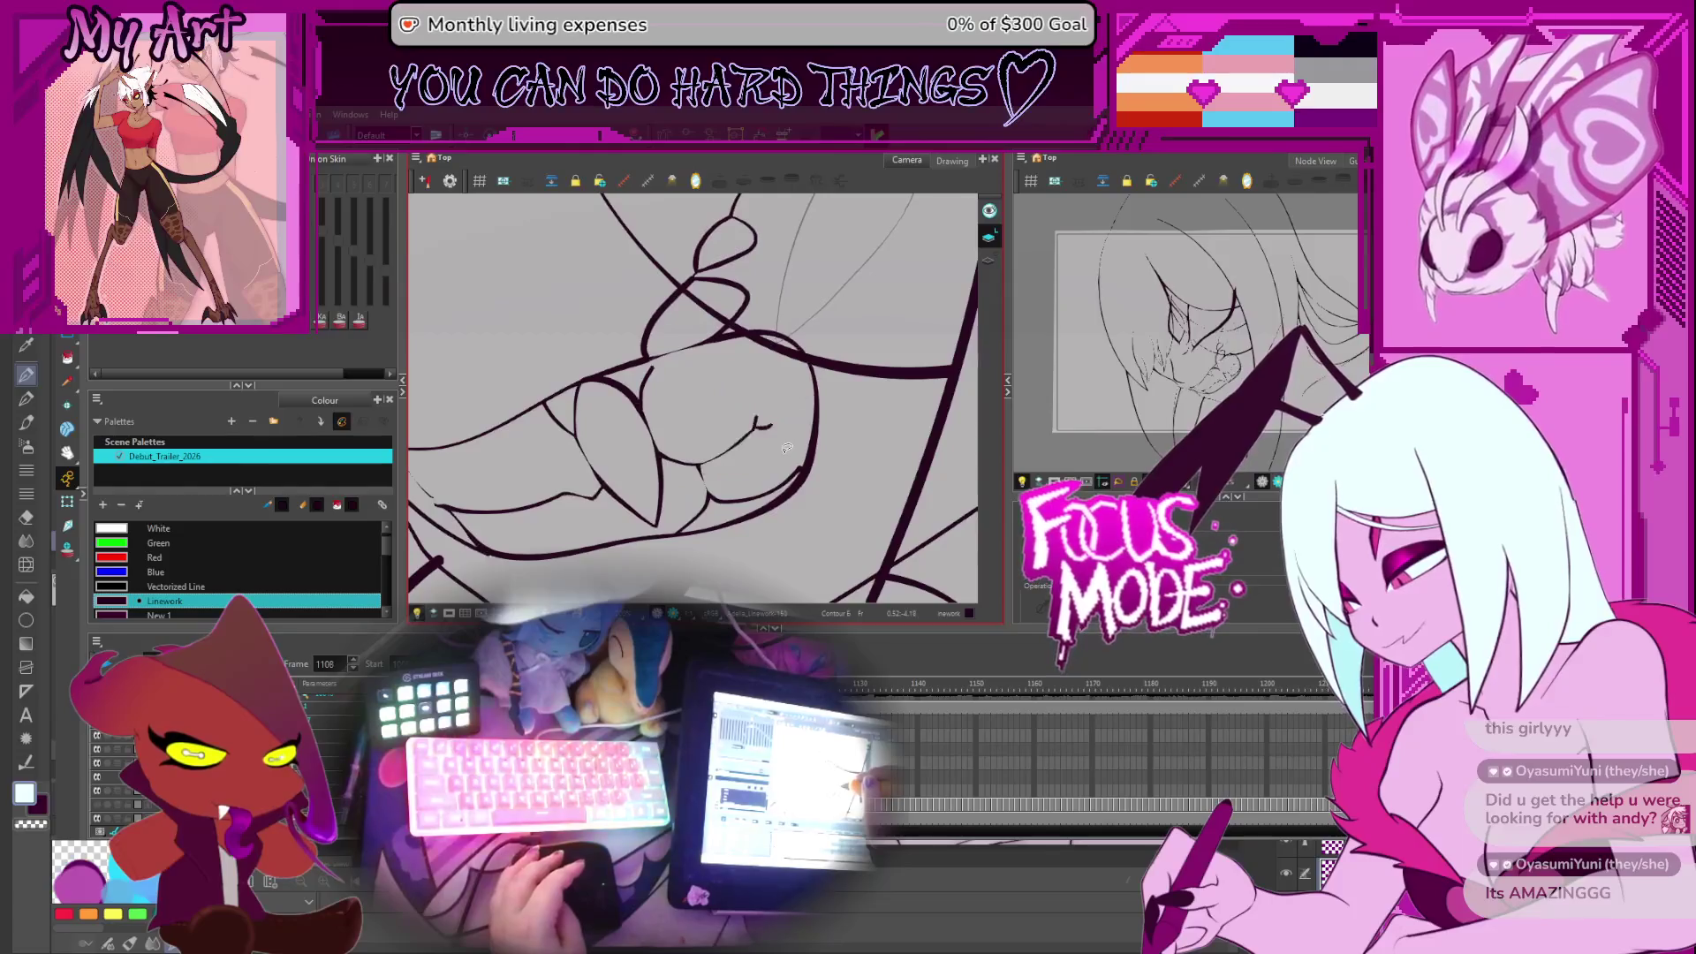
{"action": "key", "text": "comma"}
{"action": "key", "text": "comma"}
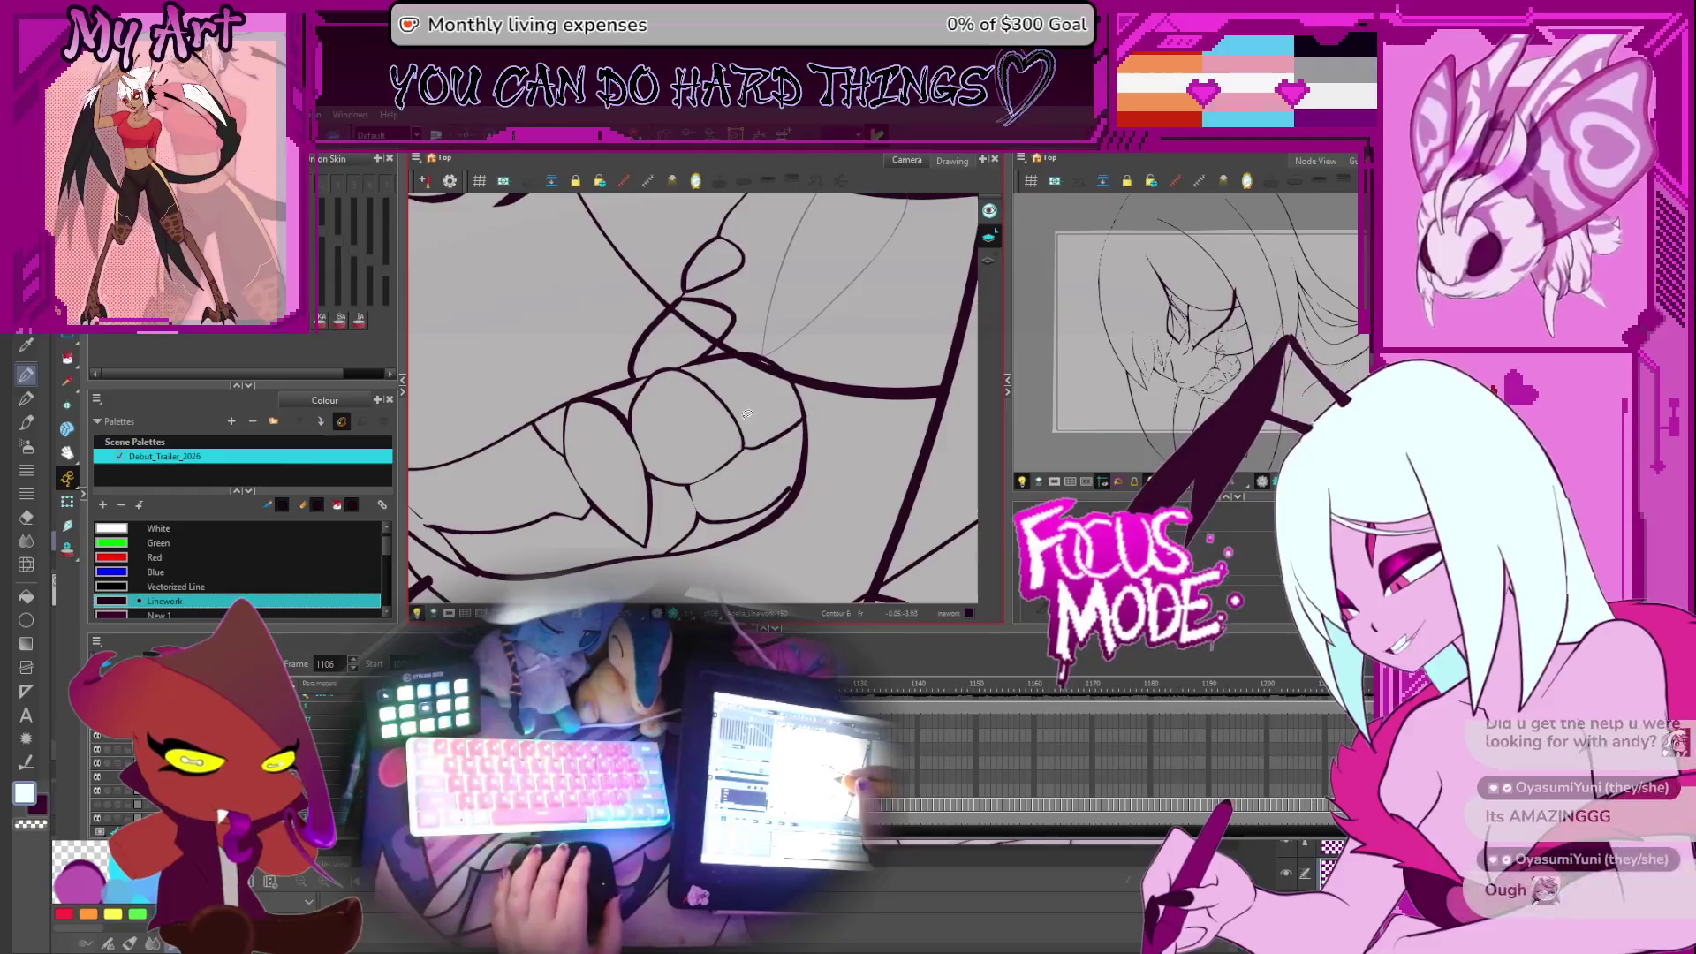
{"action": "key", "text": "alt+s"}
{"action": "left_click_drag", "start_coordinate": [742, 393], "coordinate": [681, 373]}
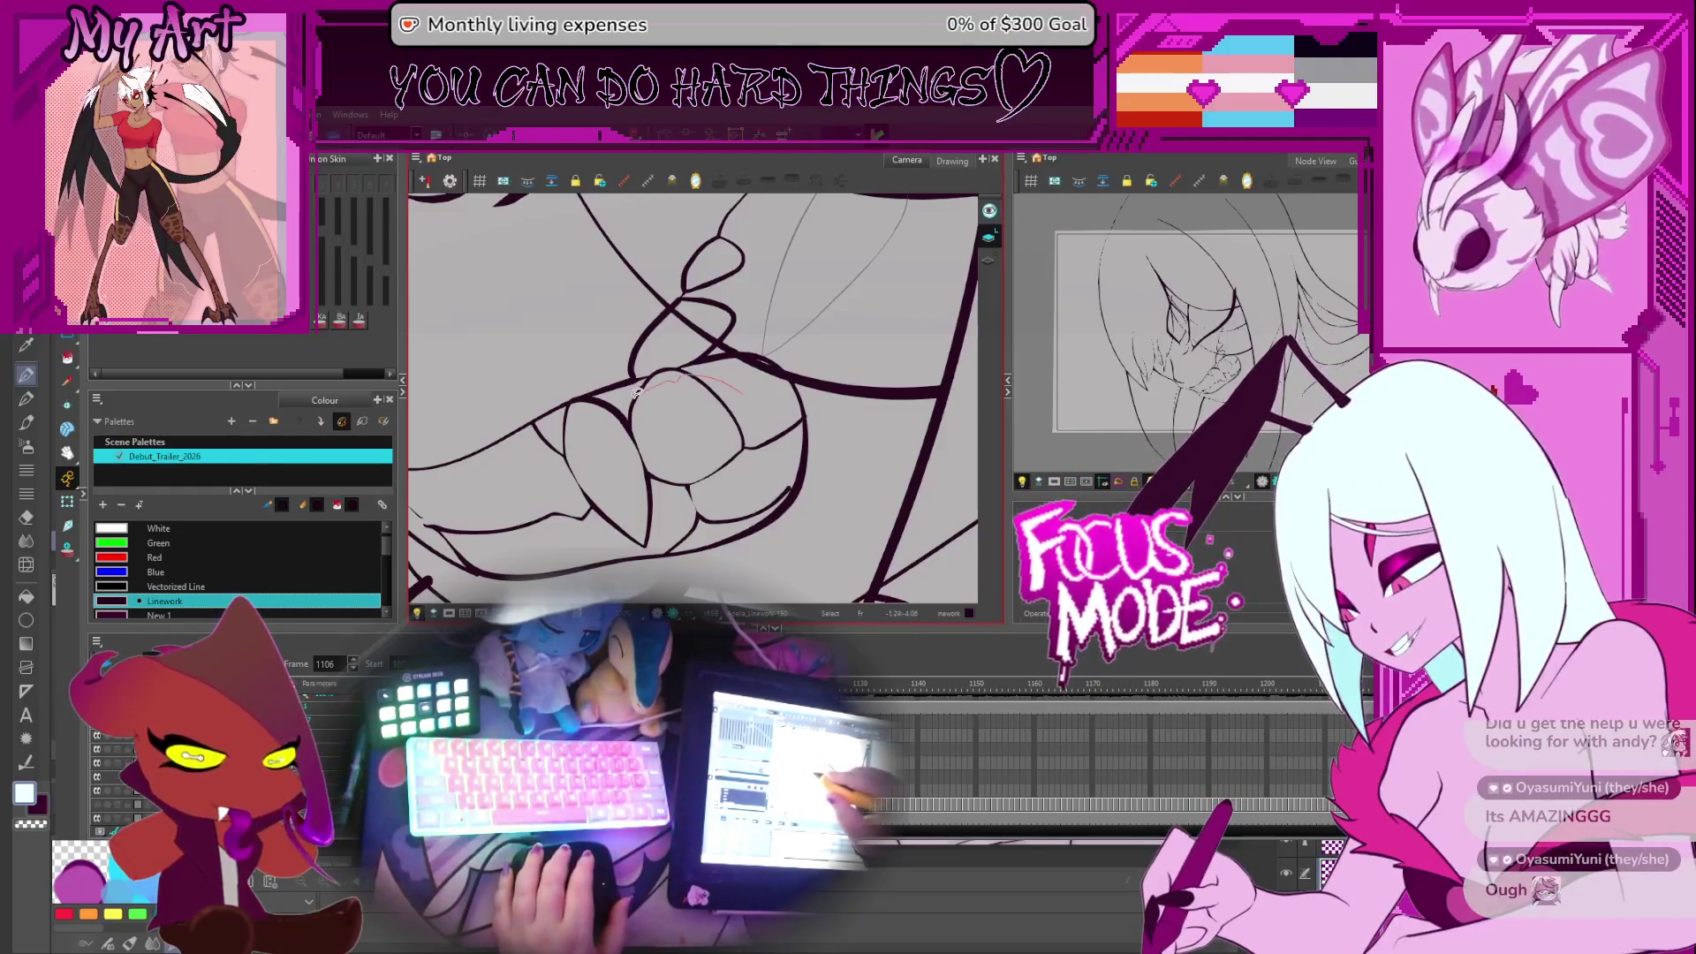
{"action": "left_click_drag", "start_coordinate": [764, 455], "coordinate": [738, 431]}
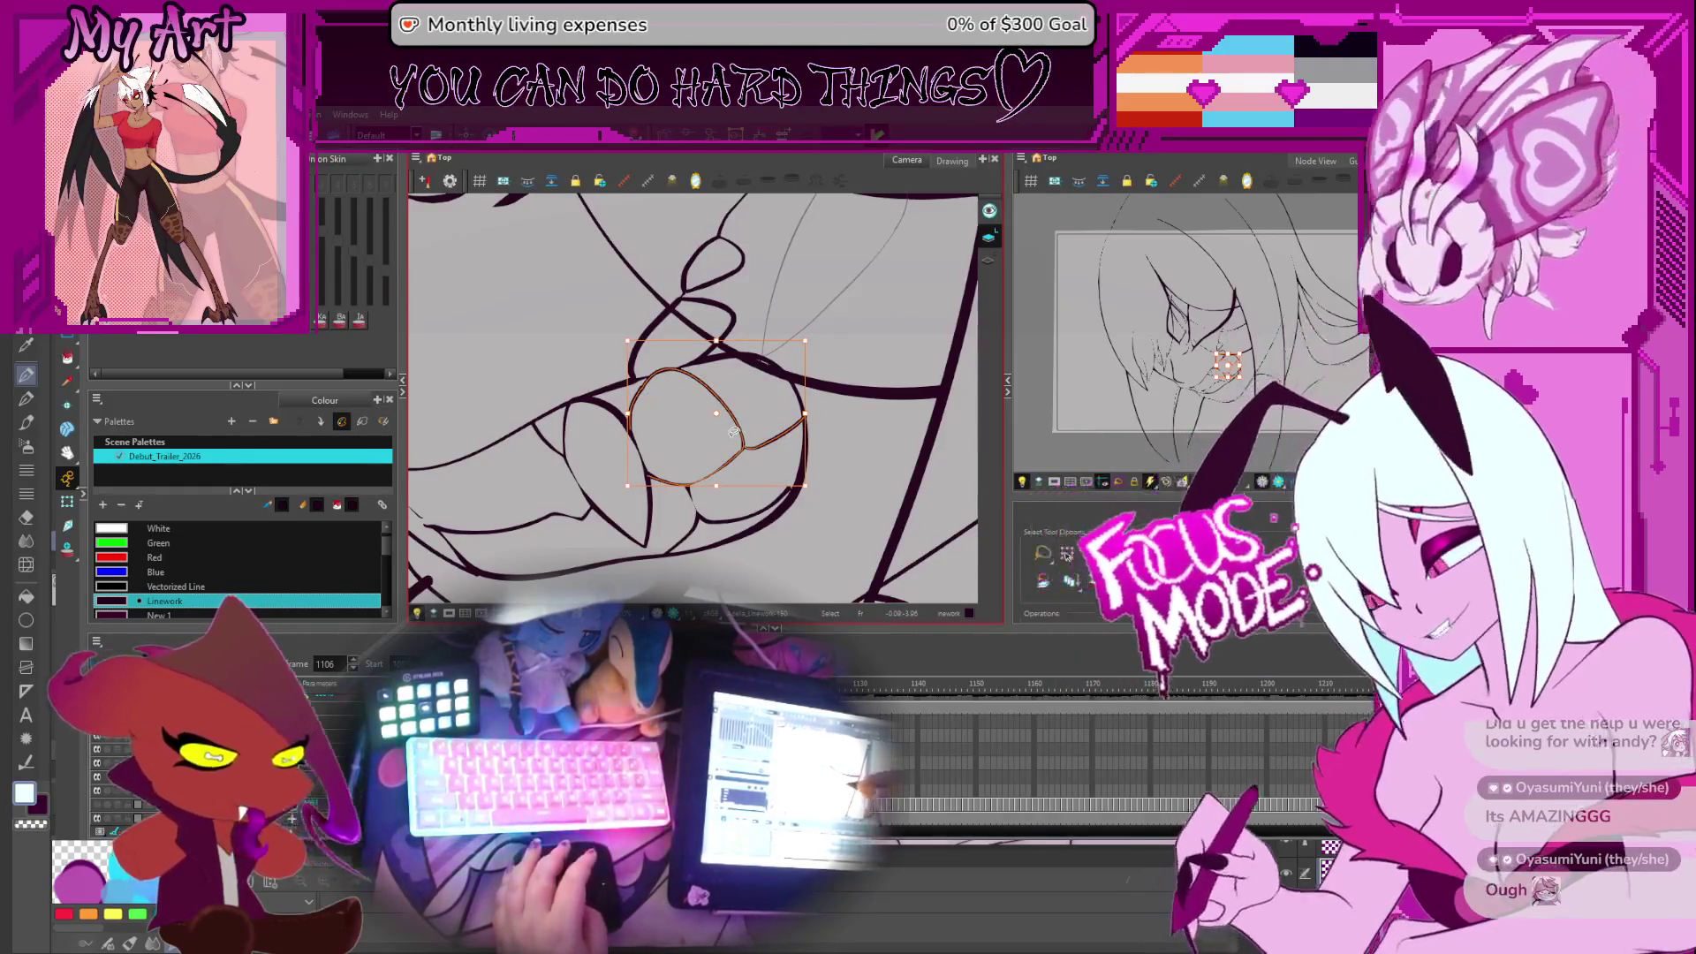
Compare frame 1107, select the tooth stroke on 1108 and delete it
{"action": "key", "text": "period"}
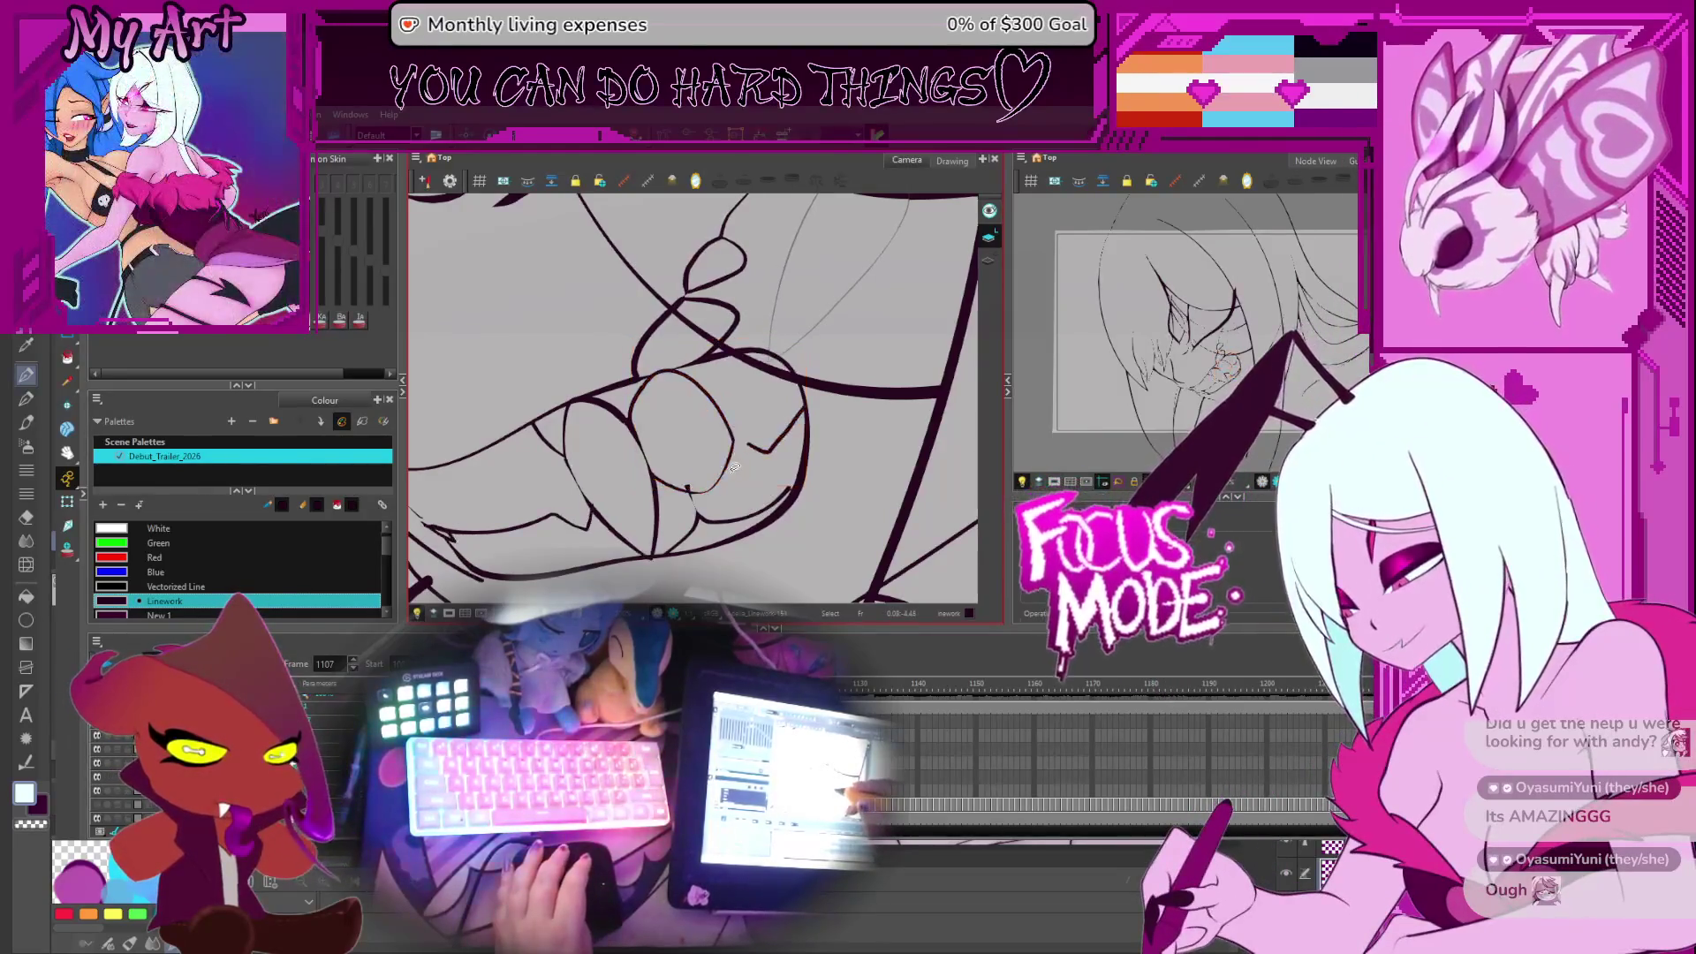
{"action": "key", "text": "comma"}
{"action": "key", "text": "period"}
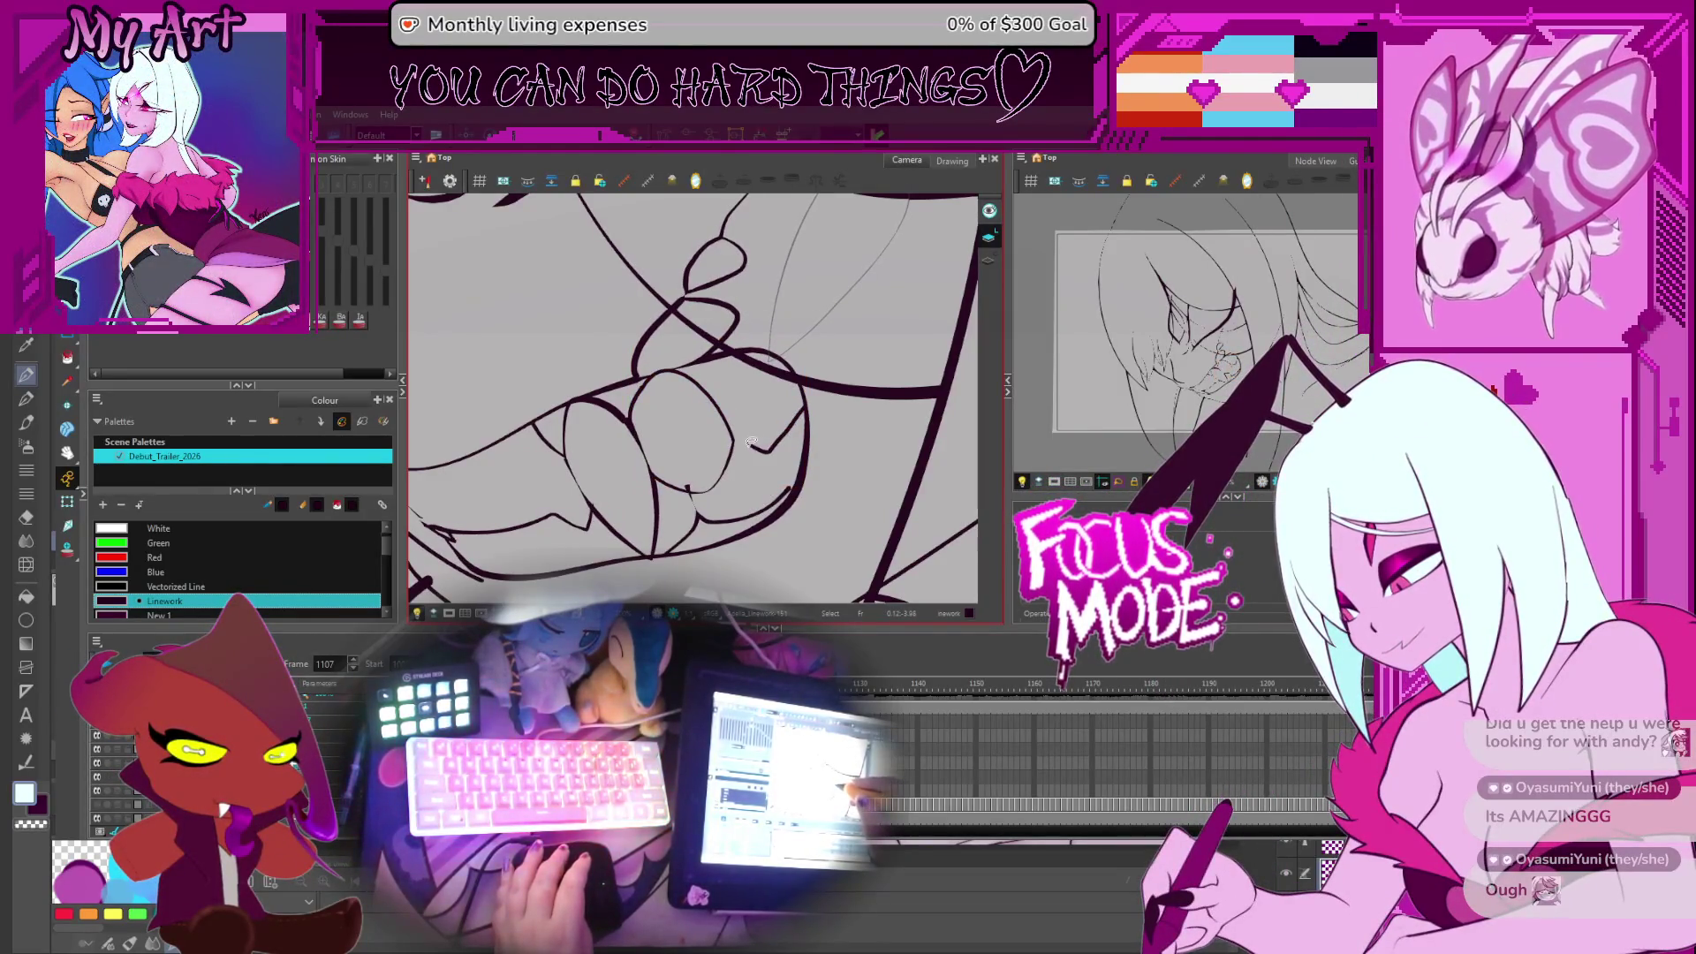
{"action": "key", "text": "period"}
{"action": "left_click_drag", "start_coordinate": [761, 446], "coordinate": [737, 417]}
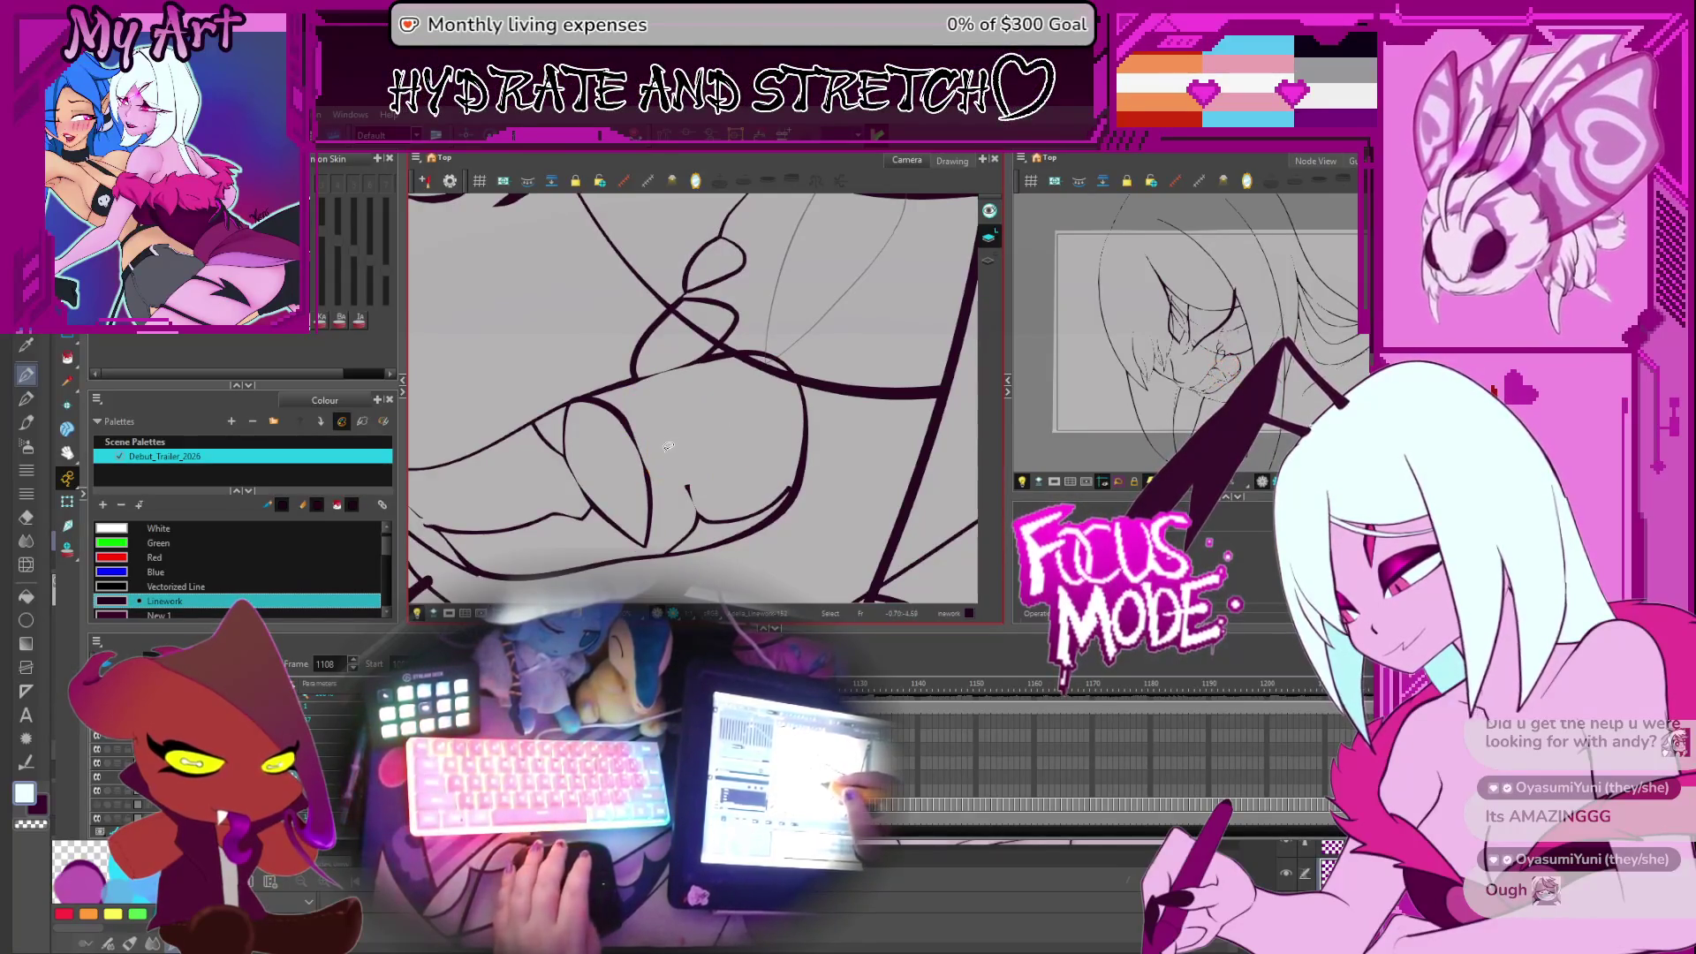
{"action": "key", "text": "period"}
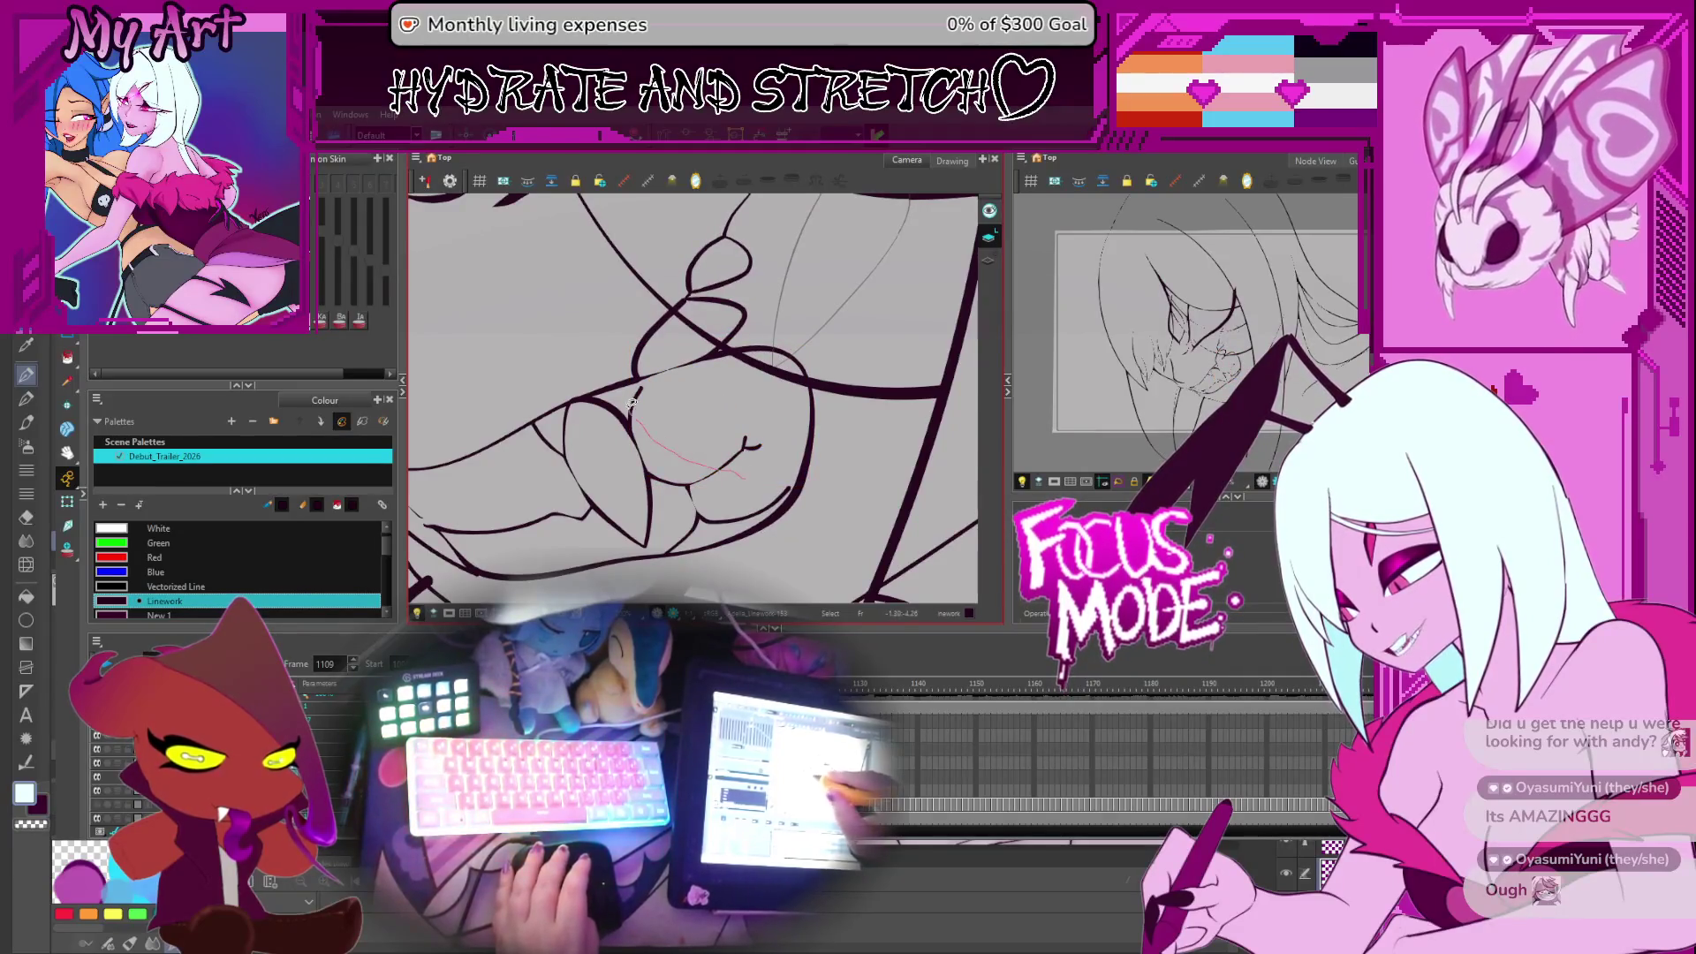
{"action": "key", "text": "Delete"}
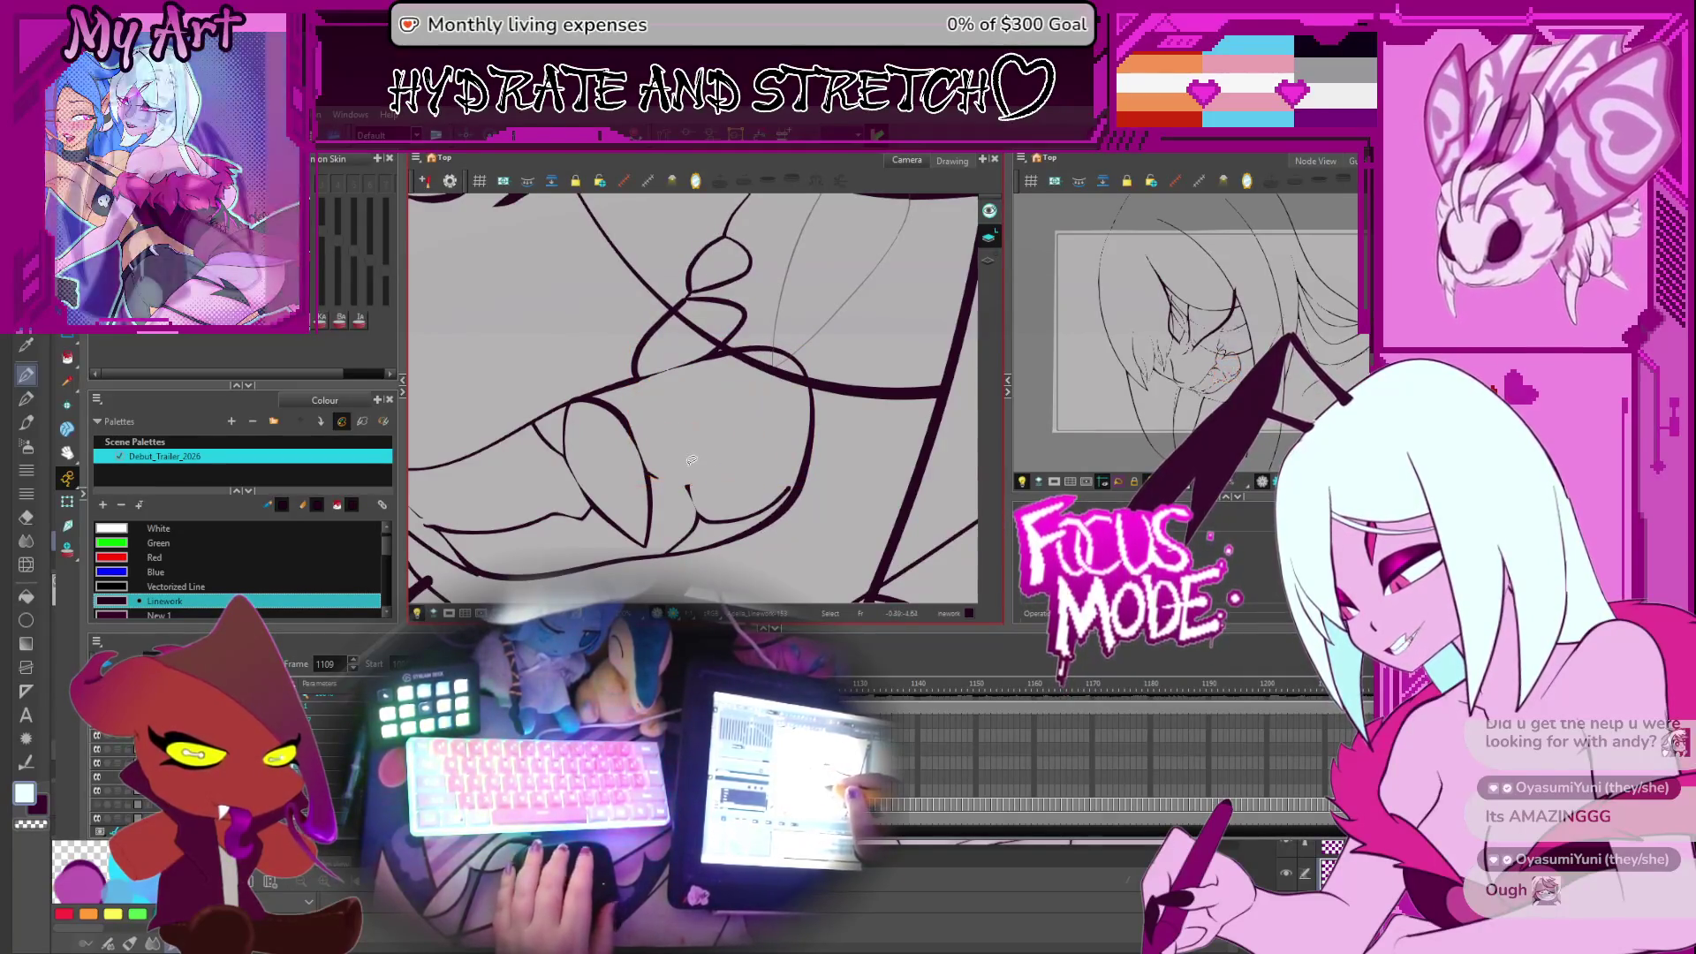
Select the looping tooth strokes on frames 1109, 1110 and 1111
{"action": "left_click", "coordinate": [668, 455]}
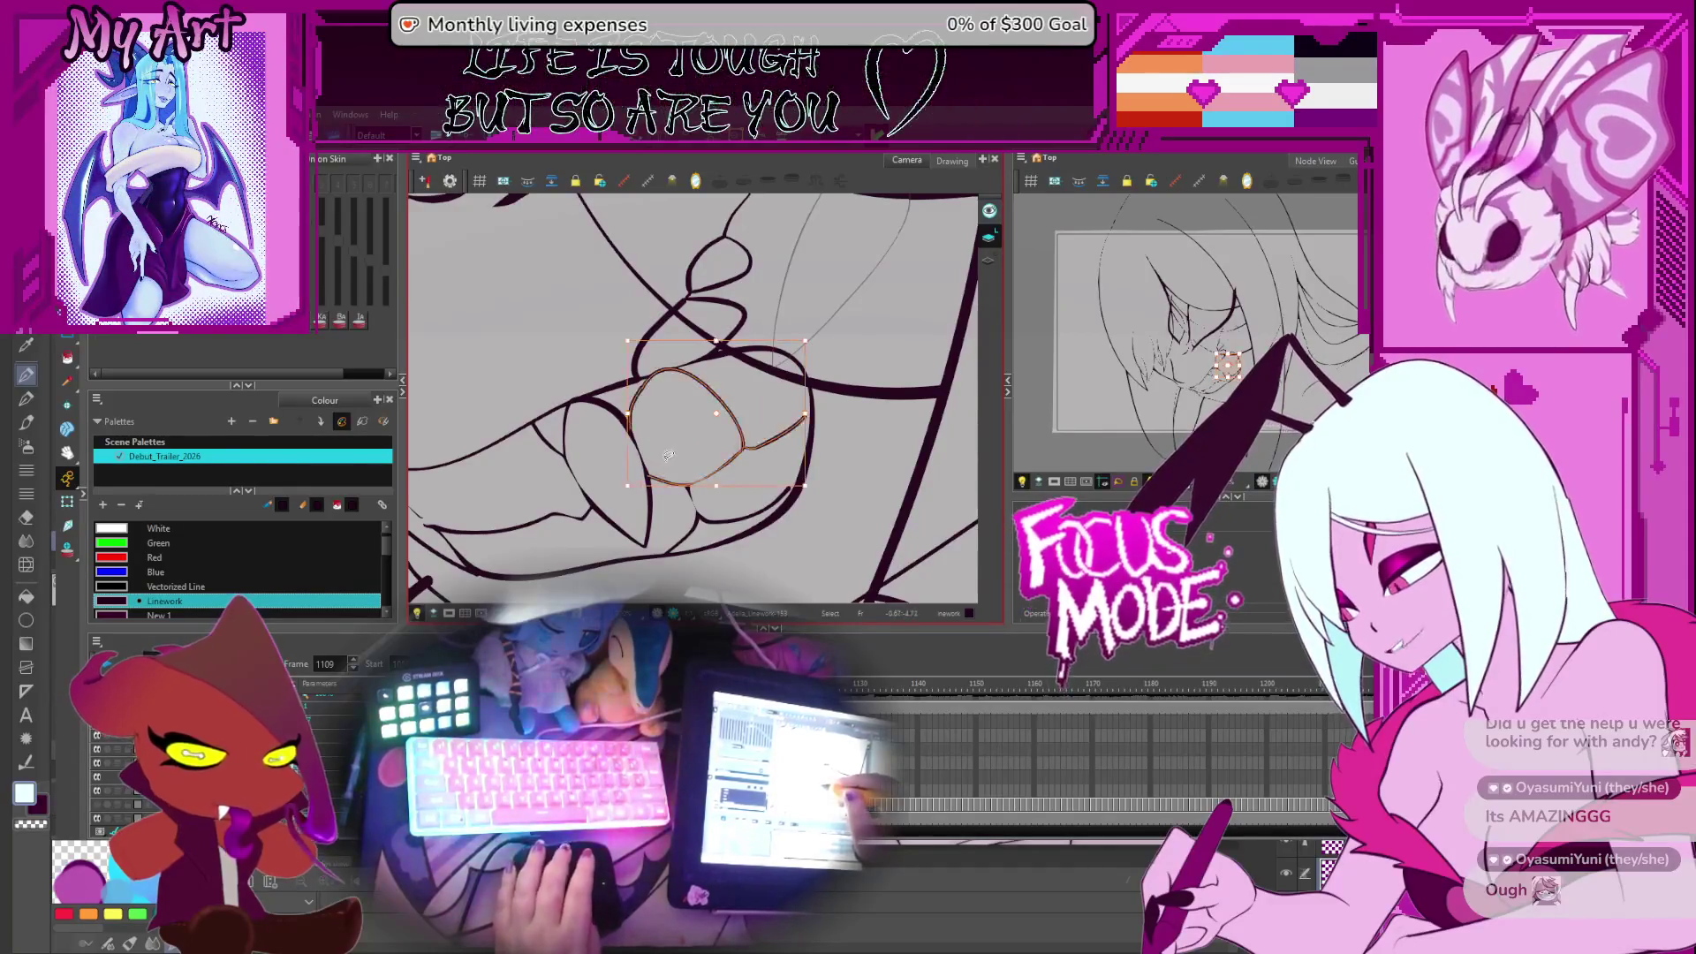
{"action": "key", "text": "period"}
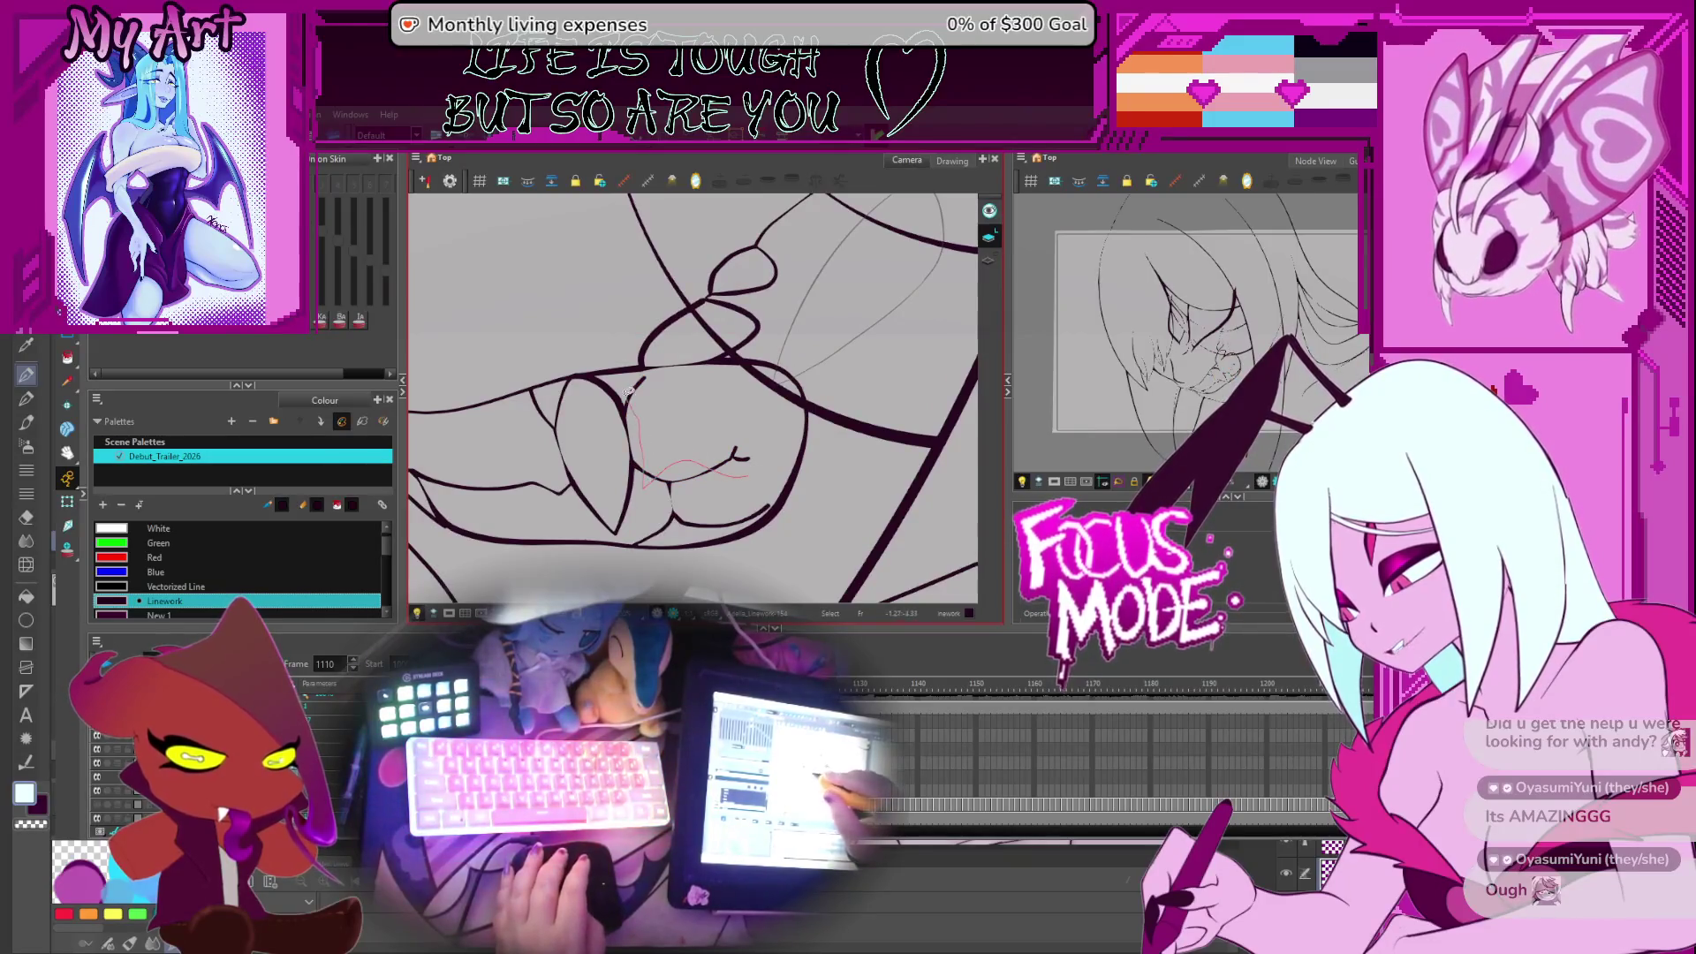
{"action": "left_click", "coordinate": [717, 481]}
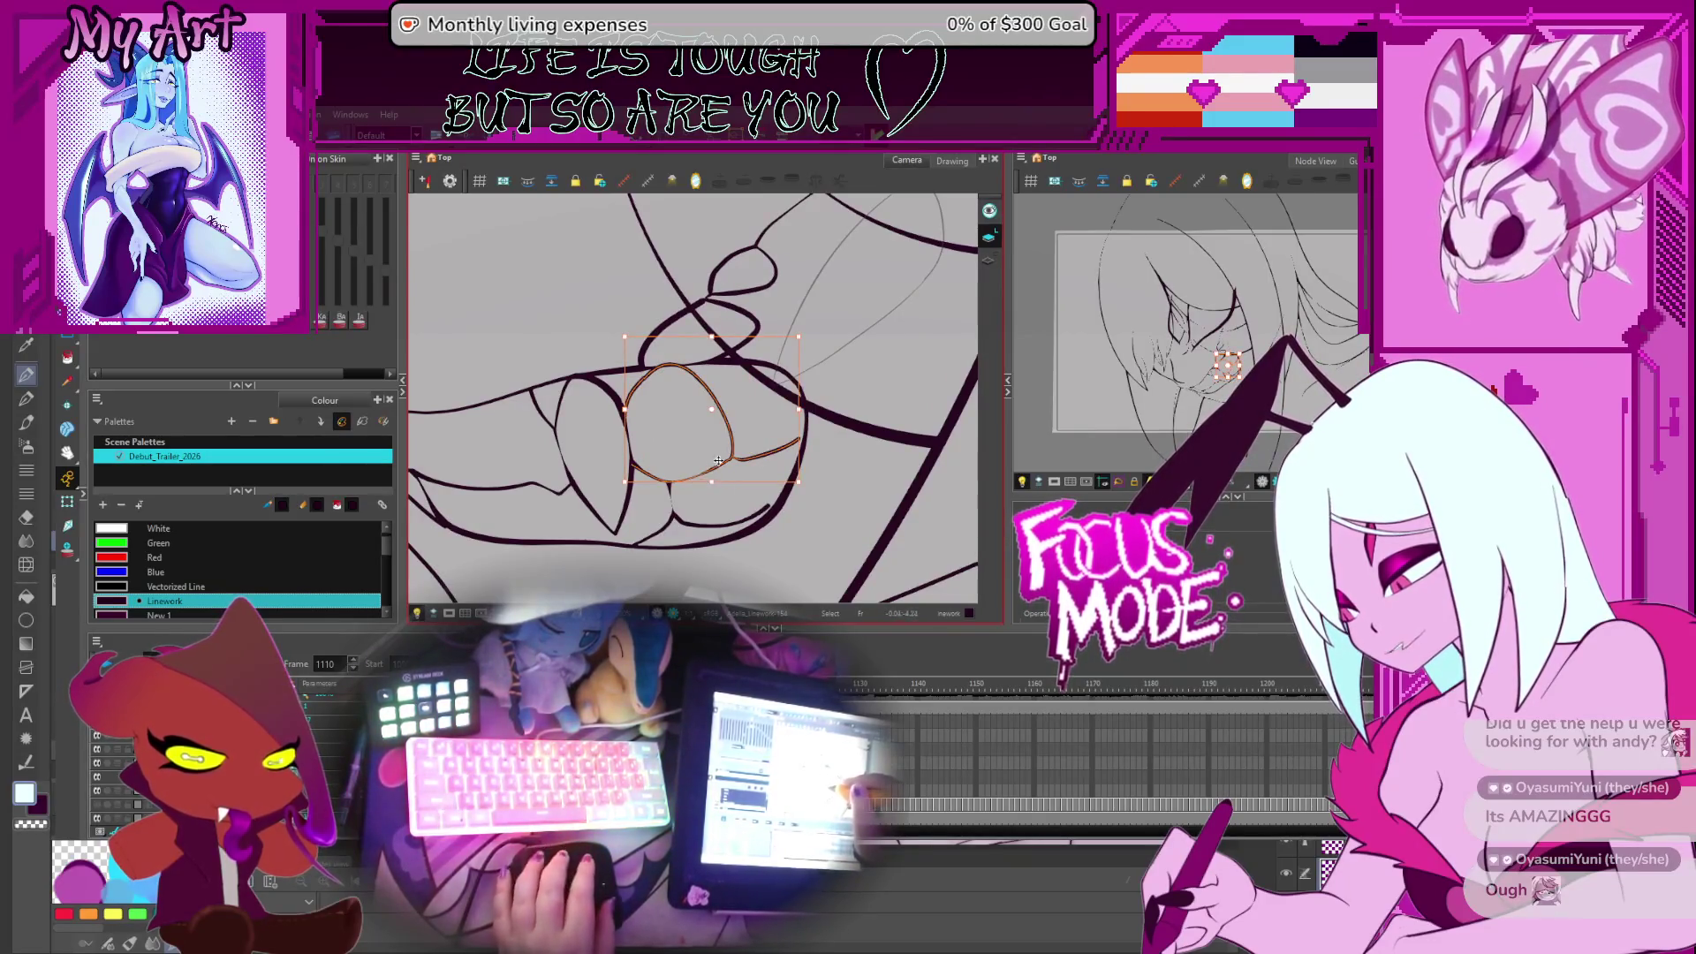
{"action": "key", "text": "period"}
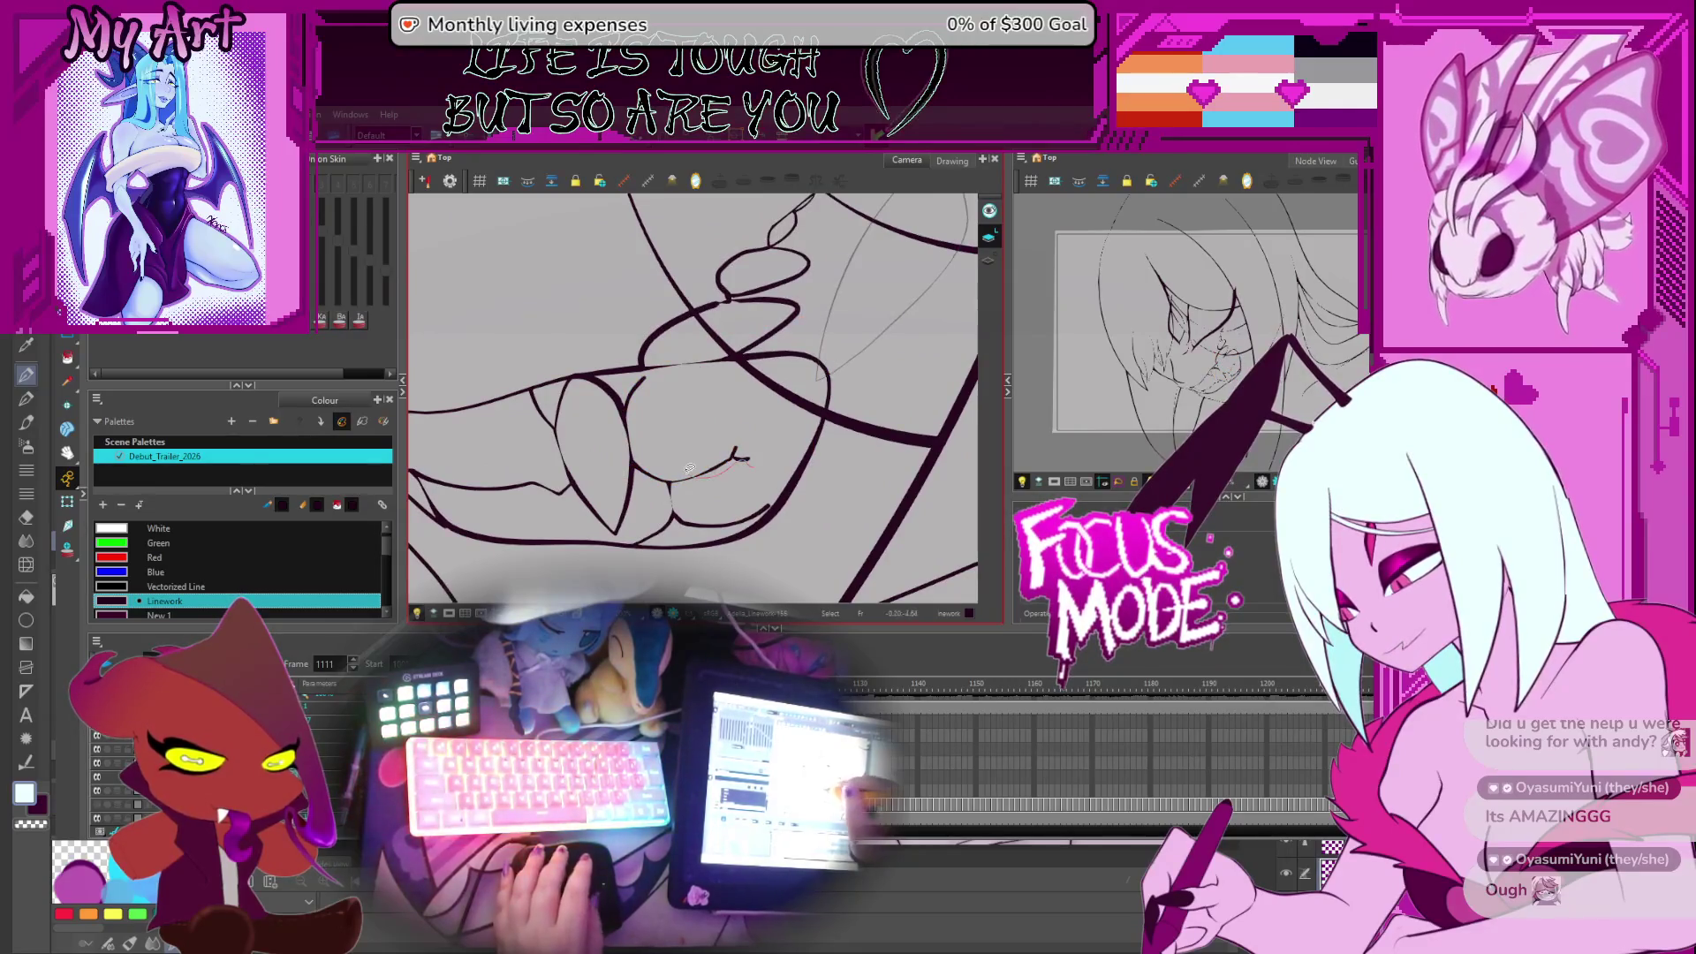
{"action": "mouse_move", "coordinate": [690, 468]}
{"action": "left_mouse_down"}
{"action": "mouse_move", "coordinate": [649, 477]}
{"action": "mouse_move", "coordinate": [634, 419]}
{"action": "mouse_move", "coordinate": [717, 415]}
{"action": "left_mouse_up"}
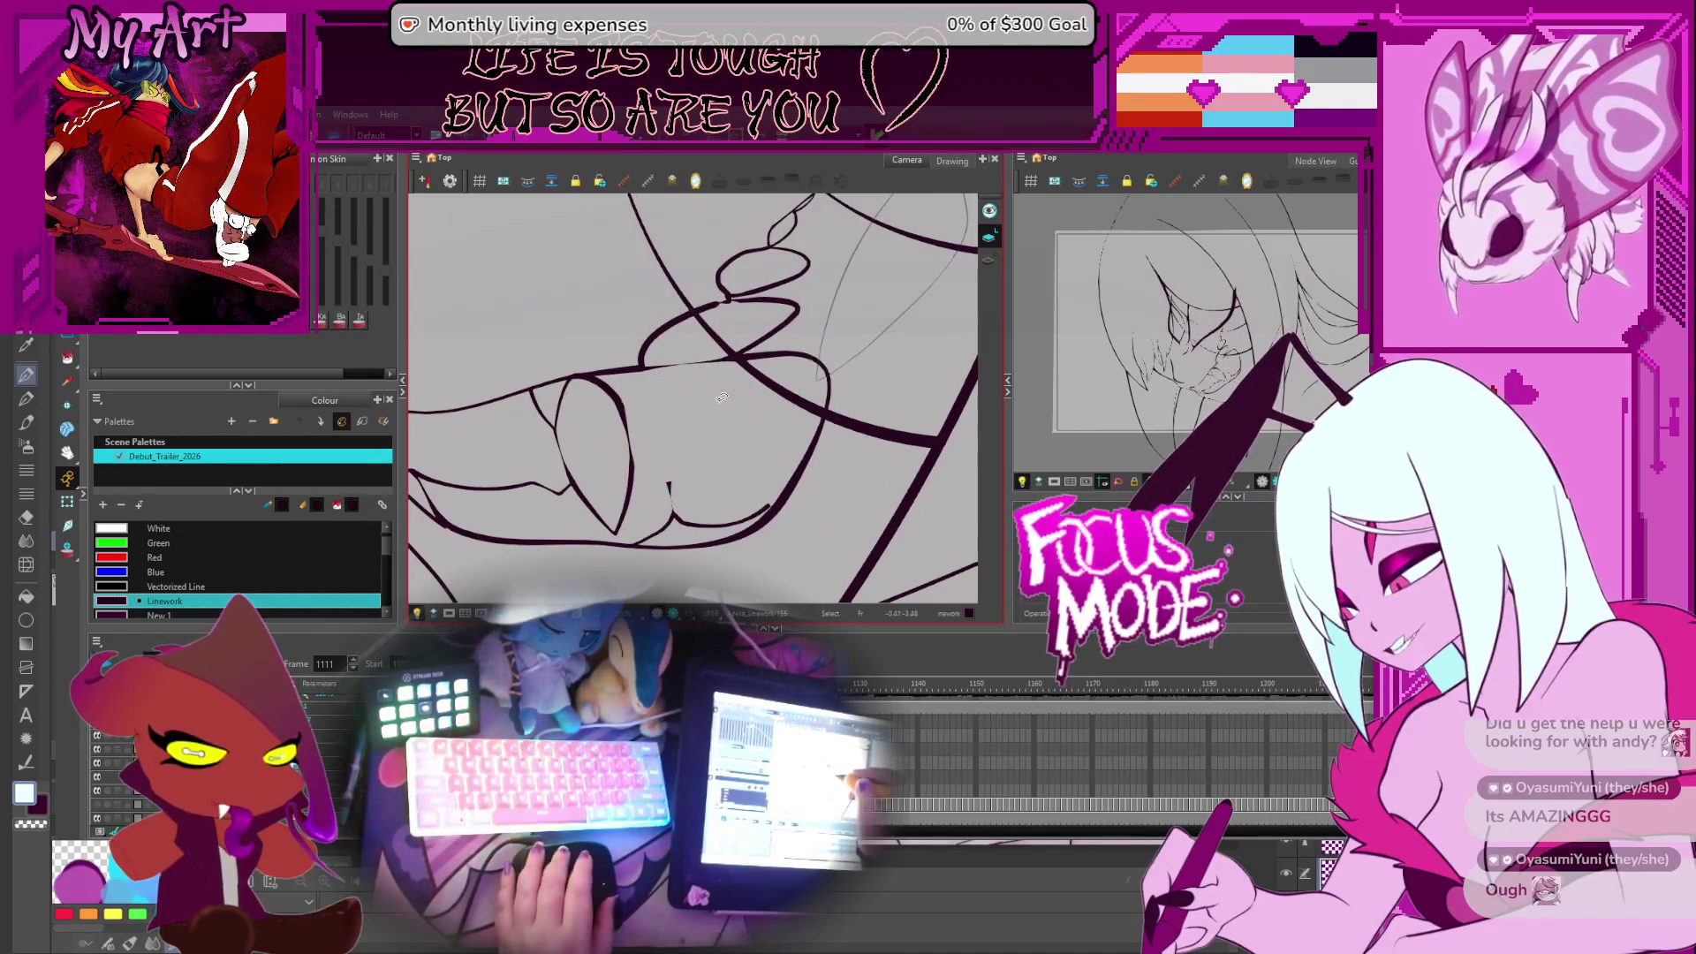
{"action": "key", "text": "period"}
{"action": "key", "text": "period"}
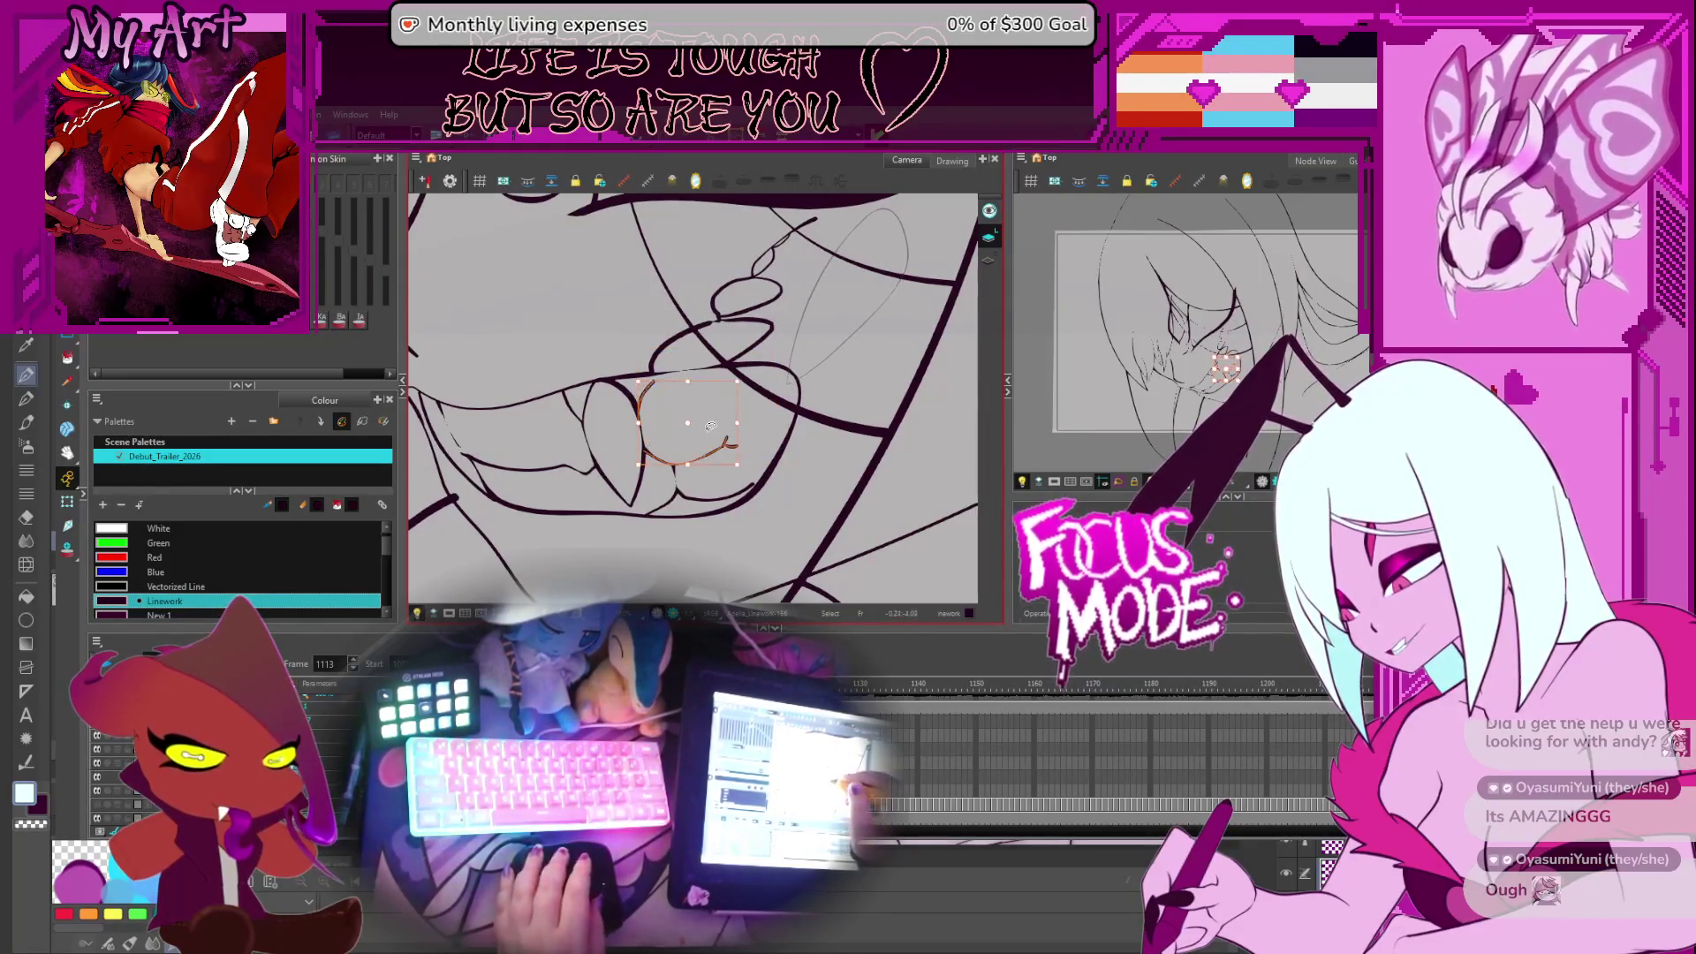
{"action": "key", "text": "period"}
{"action": "key", "text": "period"}
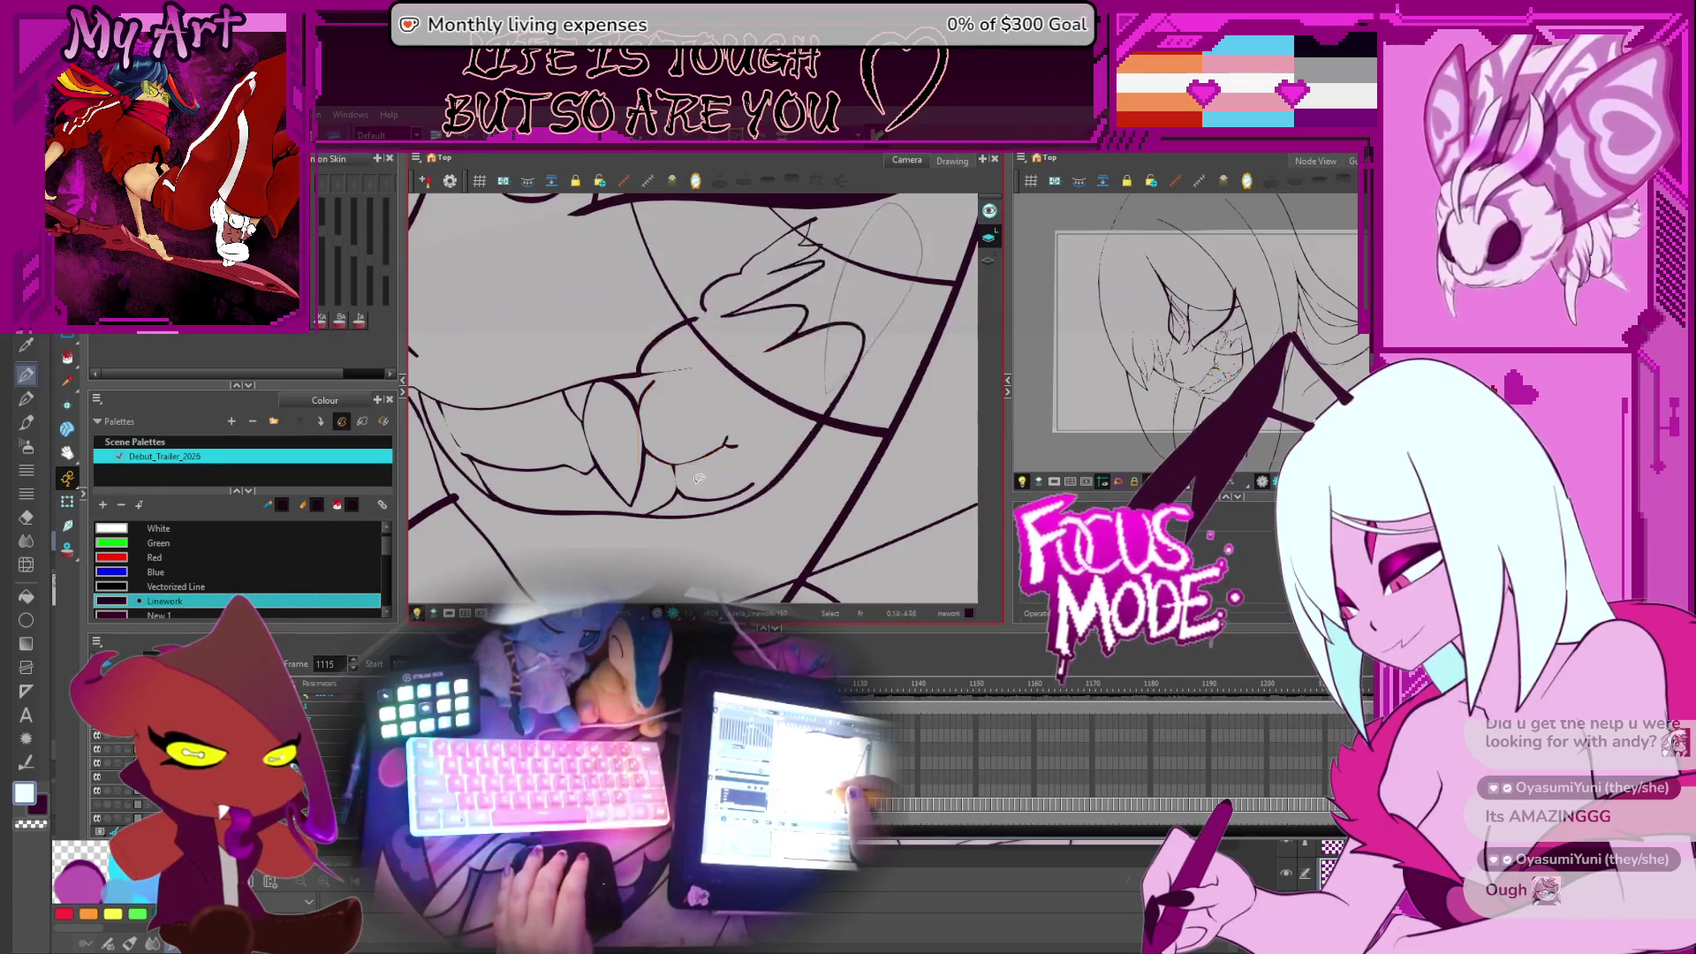
Select the lower-lip stroke on frame 1115, return to frame 1107, and level the view
{"action": "mouse_move", "coordinate": [713, 456]}
{"action": "left_mouse_down"}
{"action": "mouse_move", "coordinate": [659, 460]}
{"action": "mouse_move", "coordinate": [652, 424]}
{"action": "left_mouse_up"}
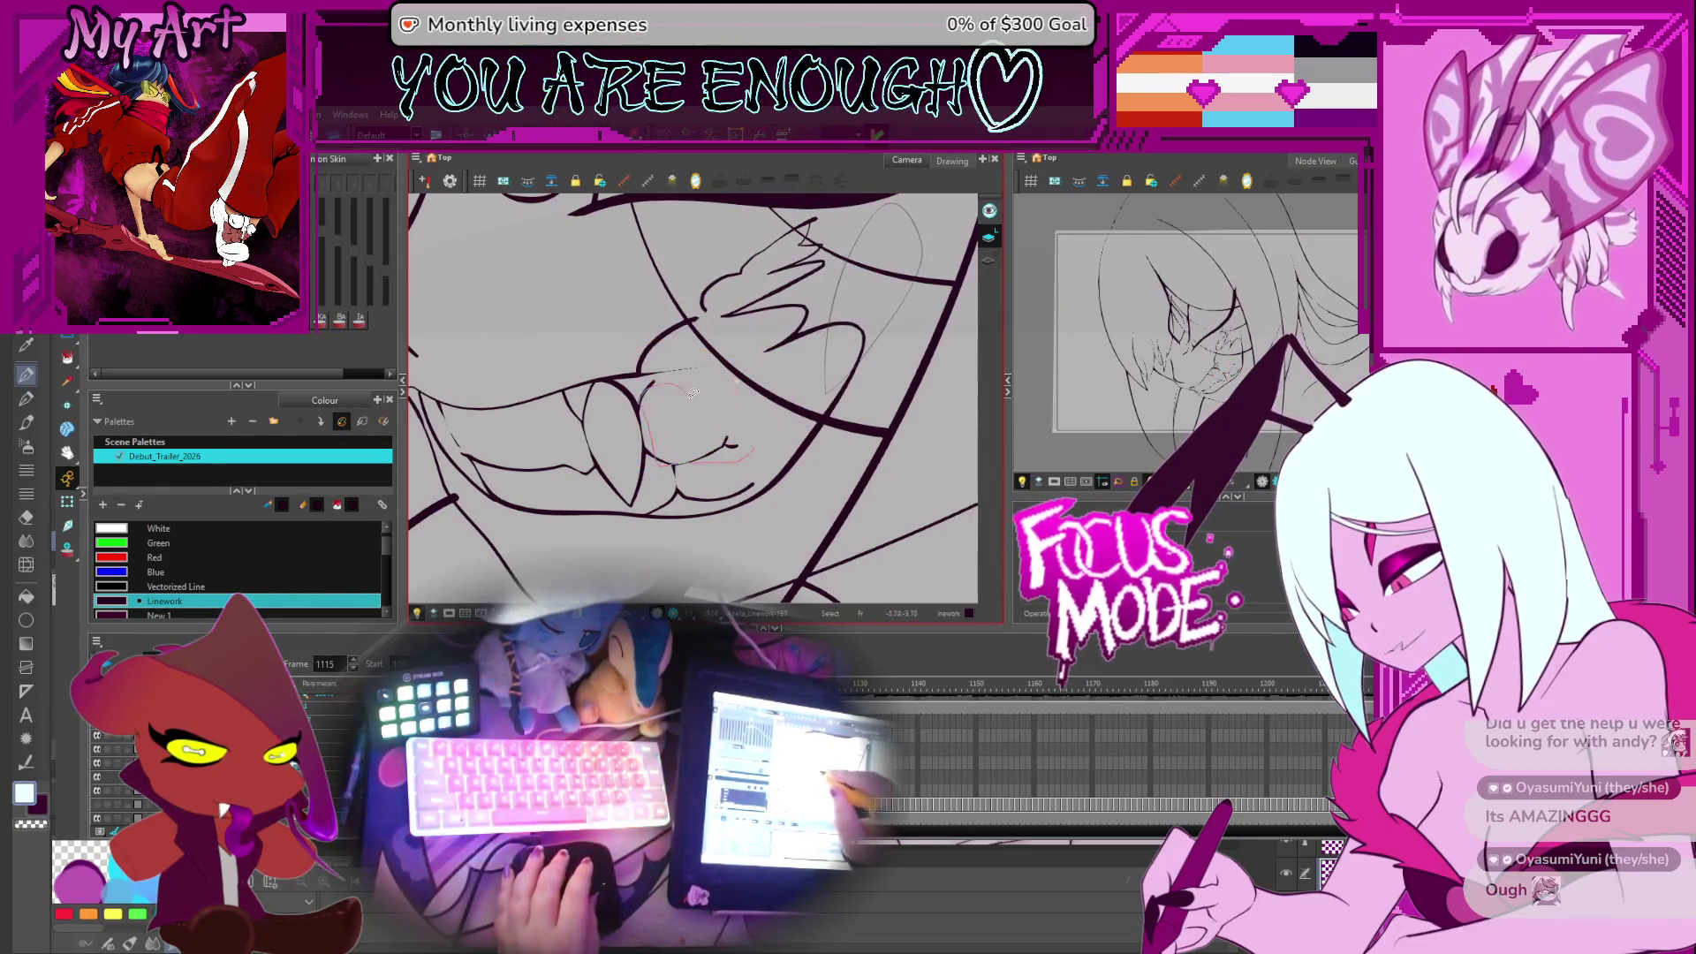
{"action": "key", "text": "period"}
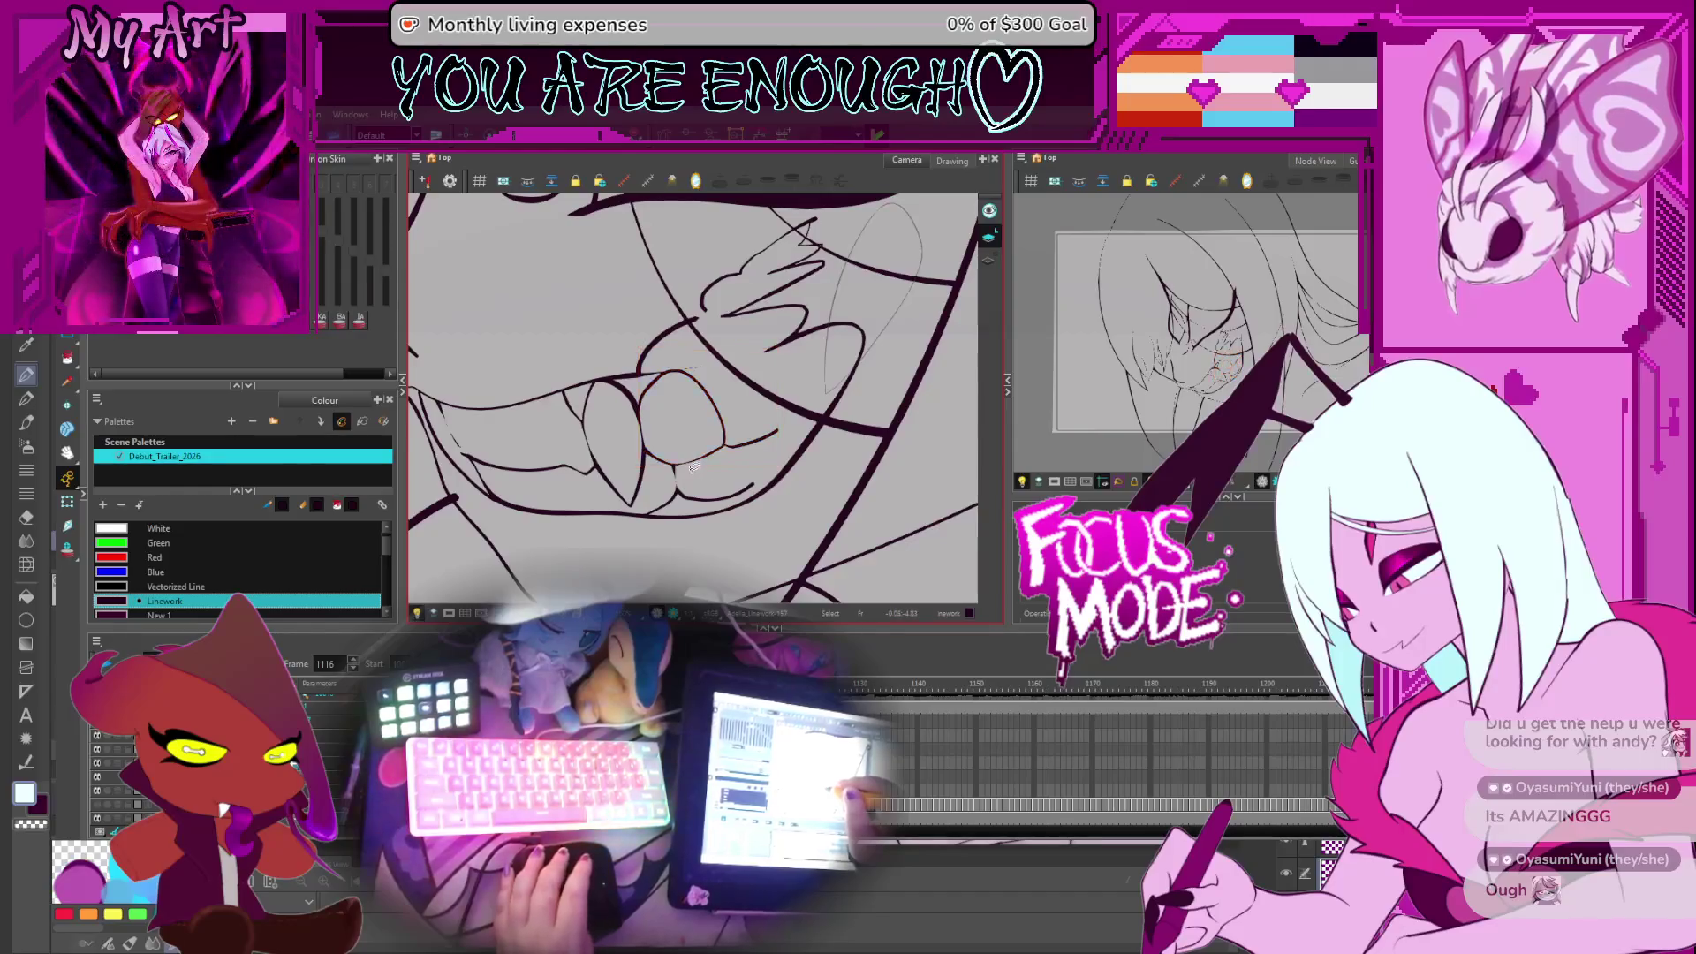
{"action": "key", "text": "comma"}
{"action": "key", "text": "comma"}
{"action": "key", "text": "comma"}
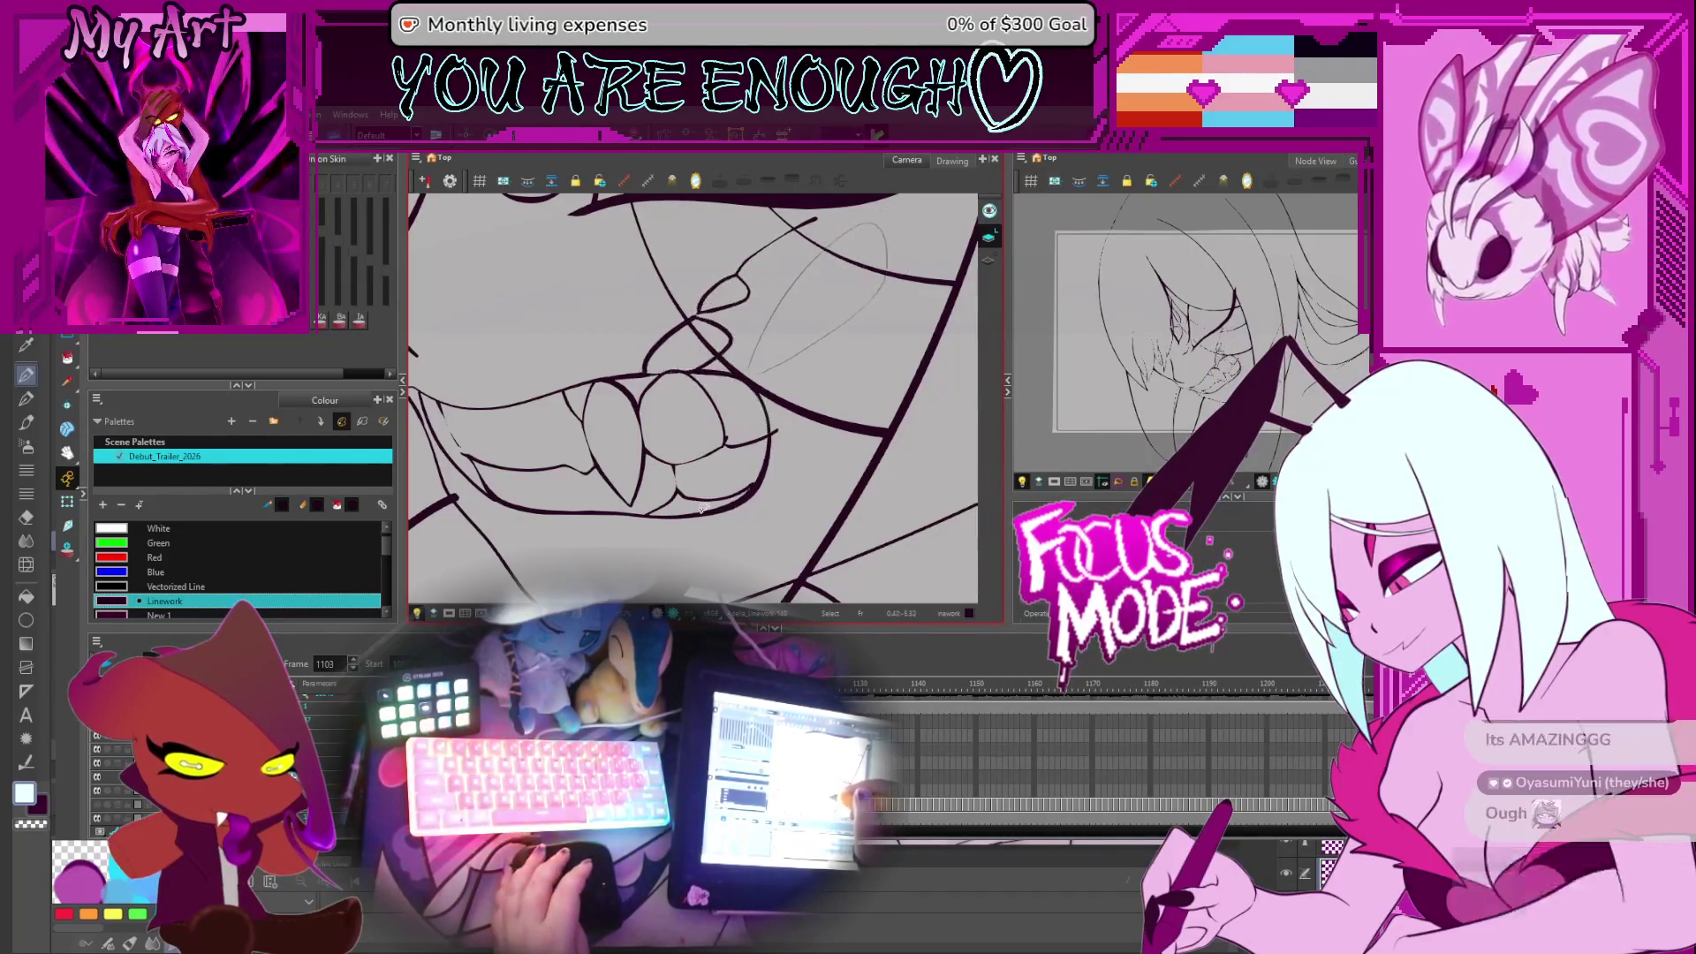
{"action": "key", "text": "period"}
{"action": "left_click_drag", "start_coordinate": [703, 512], "coordinate": [814, 463]}
{"action": "key", "text": "shift+x"}
Center the view on the teeth and select a tooth stroke with the Contour Editor
{"action": "scroll", "coordinate": [752, 537], "scroll_direction": "up", "scroll_amount": 2}
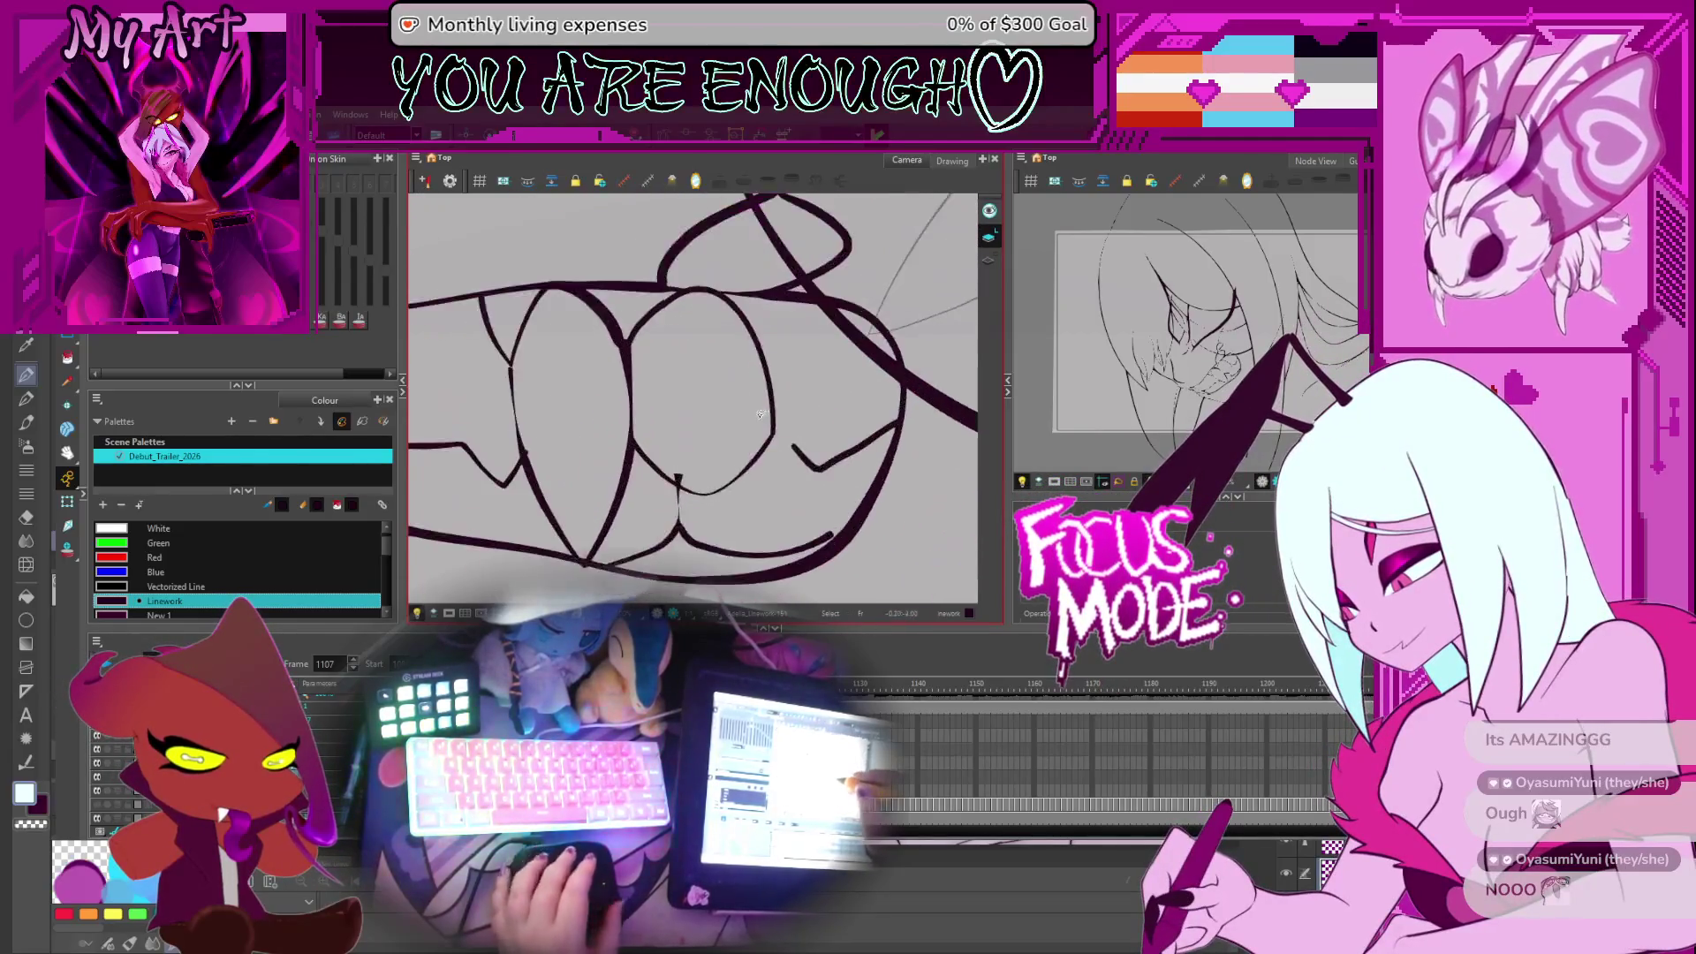
{"action": "left_click_drag", "start_coordinate": [753, 537], "coordinate": [702, 493]}
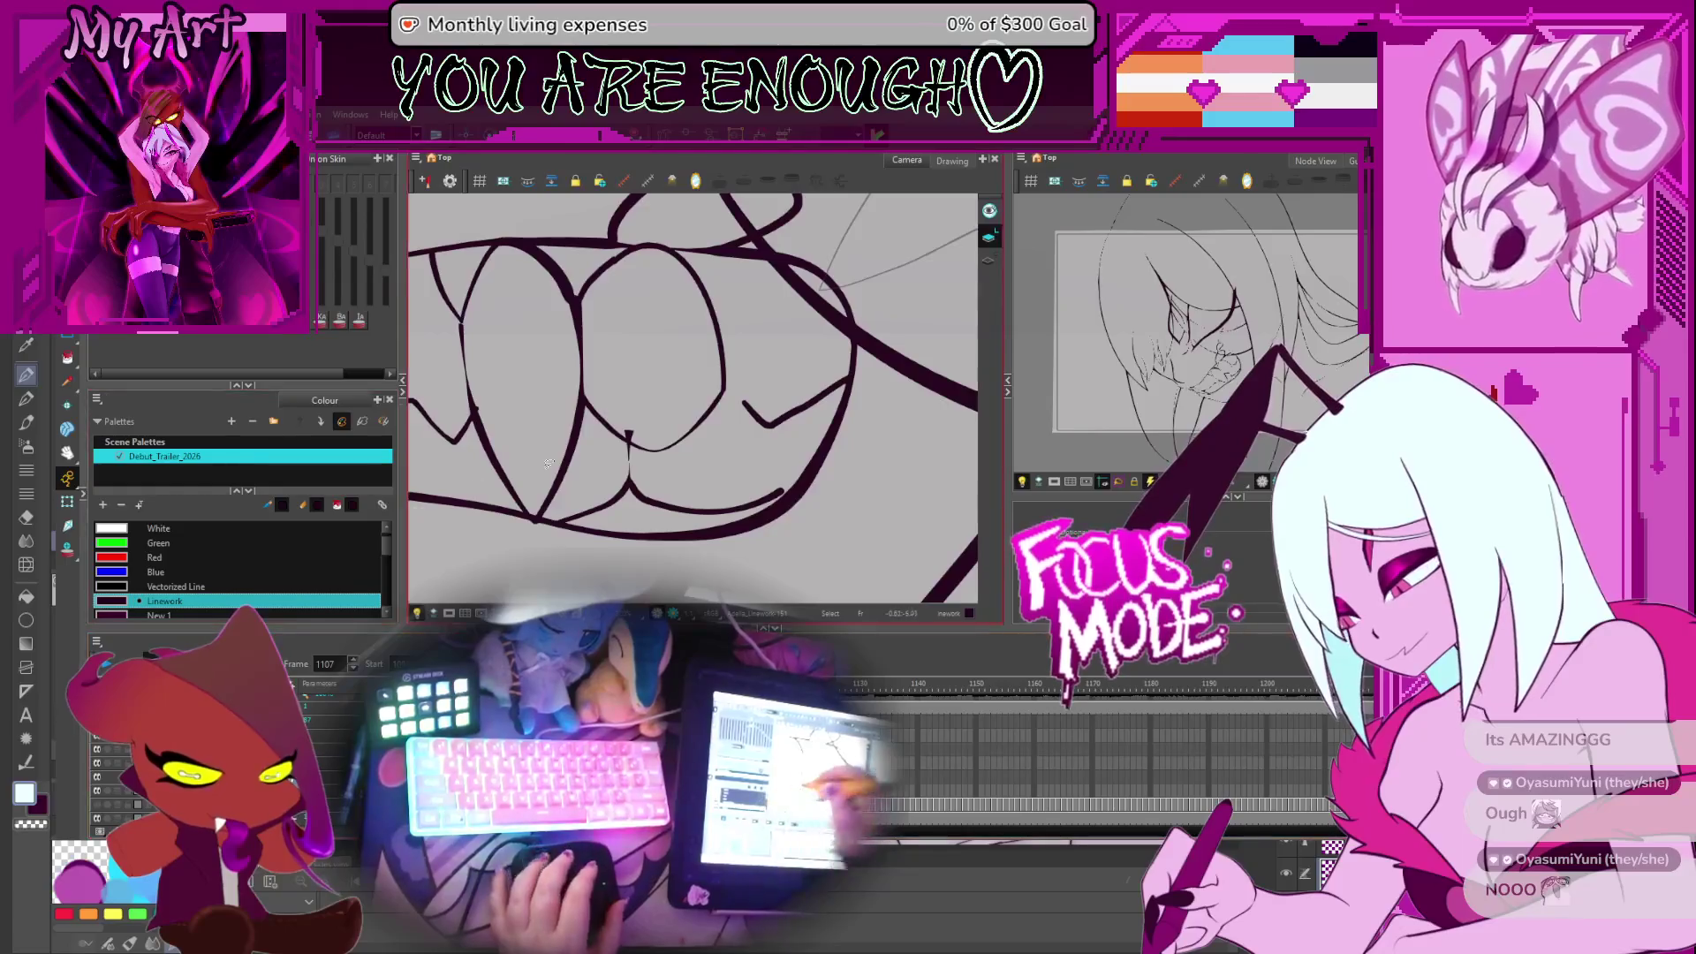
{"action": "scroll", "coordinate": [677, 378], "scroll_direction": "down", "scroll_amount": 2}
{"action": "left_click_drag", "start_coordinate": [678, 378], "coordinate": [661, 413]}
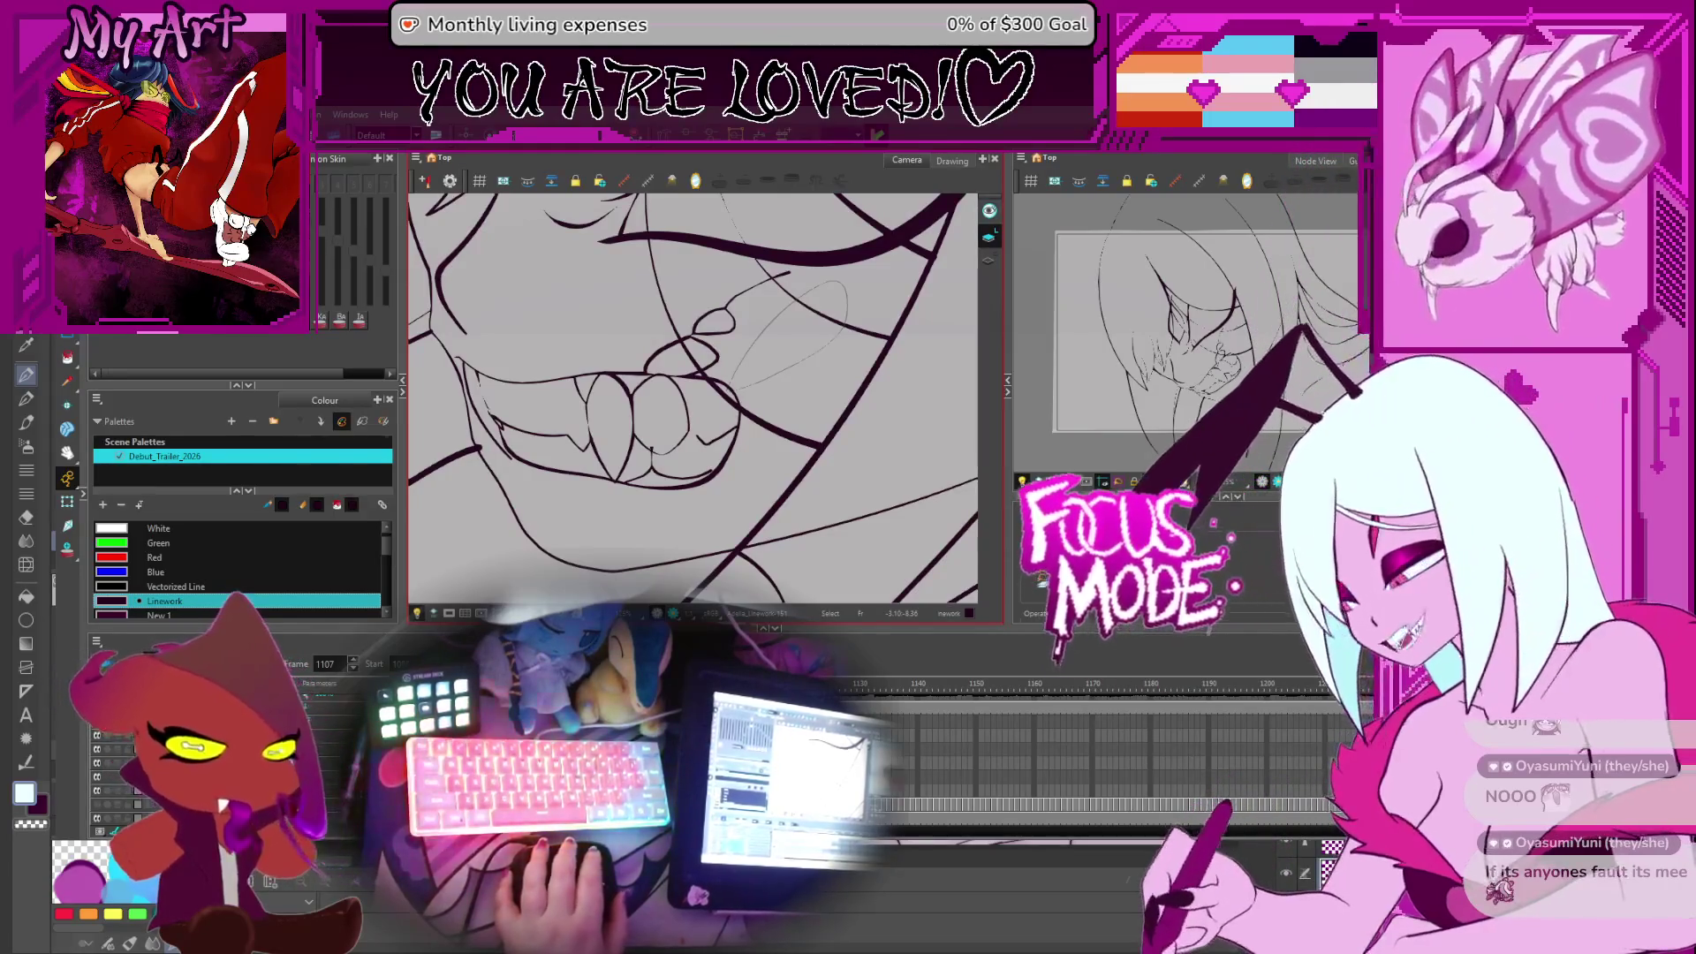
{"action": "scroll", "coordinate": [729, 478], "scroll_direction": "up", "scroll_amount": 2}
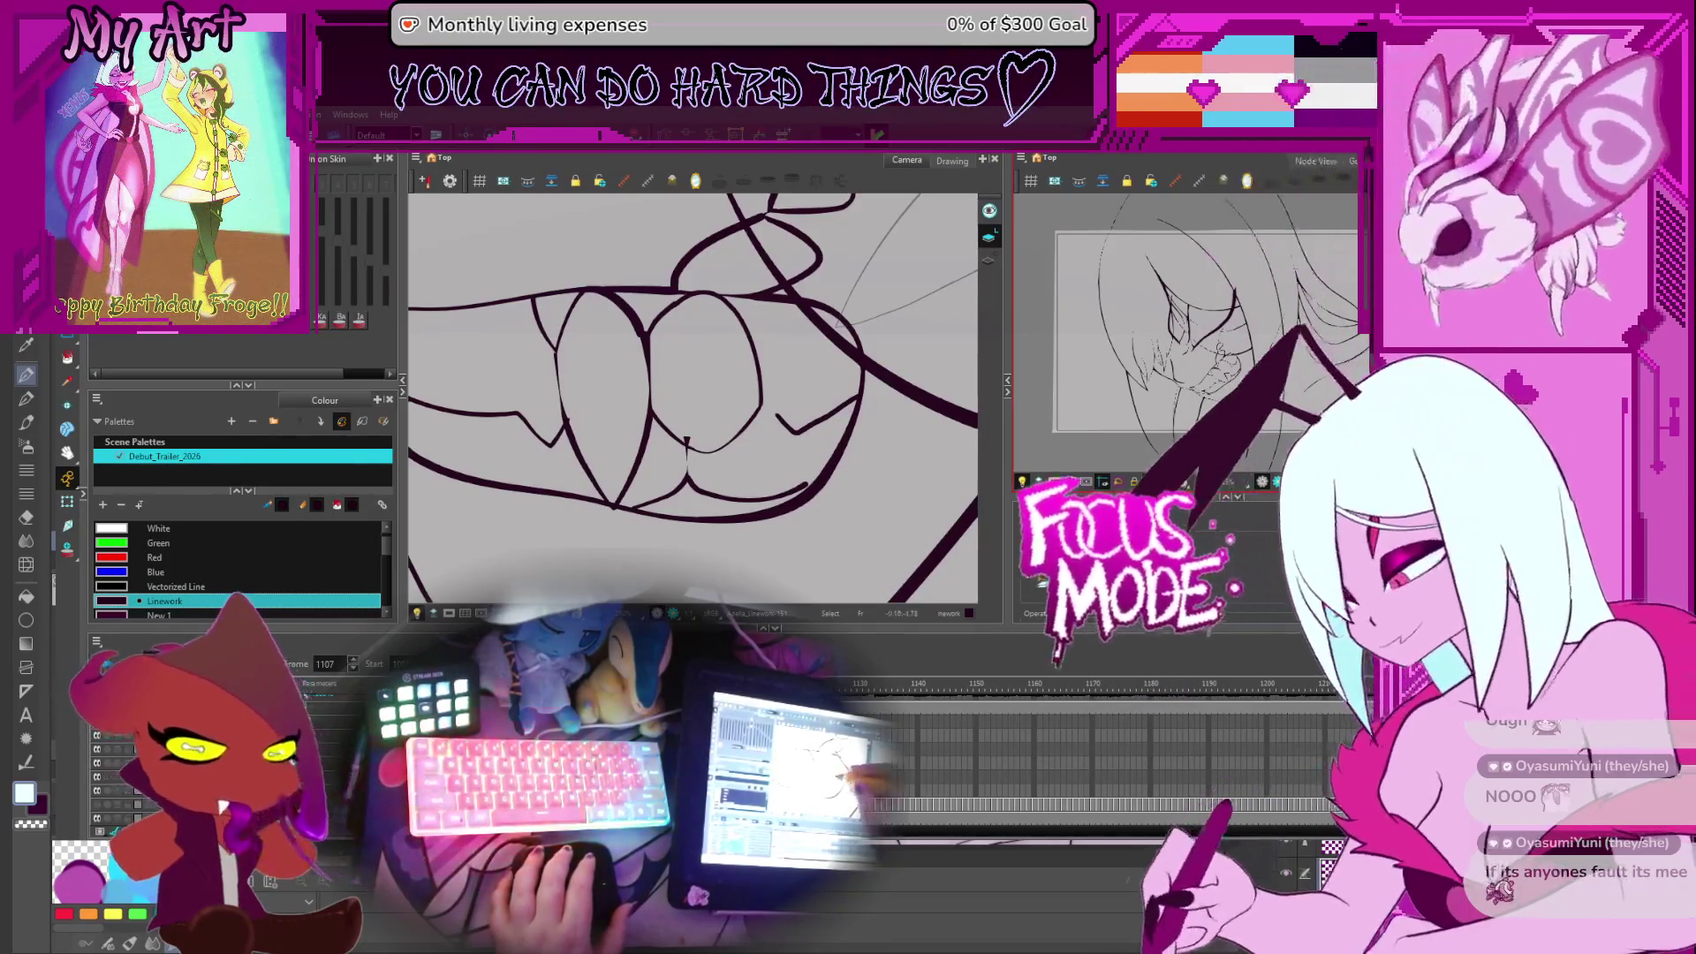
{"action": "key", "text": "alt+q"}
{"action": "left_click", "coordinate": [793, 411]}
{"action": "key", "text": "2"}
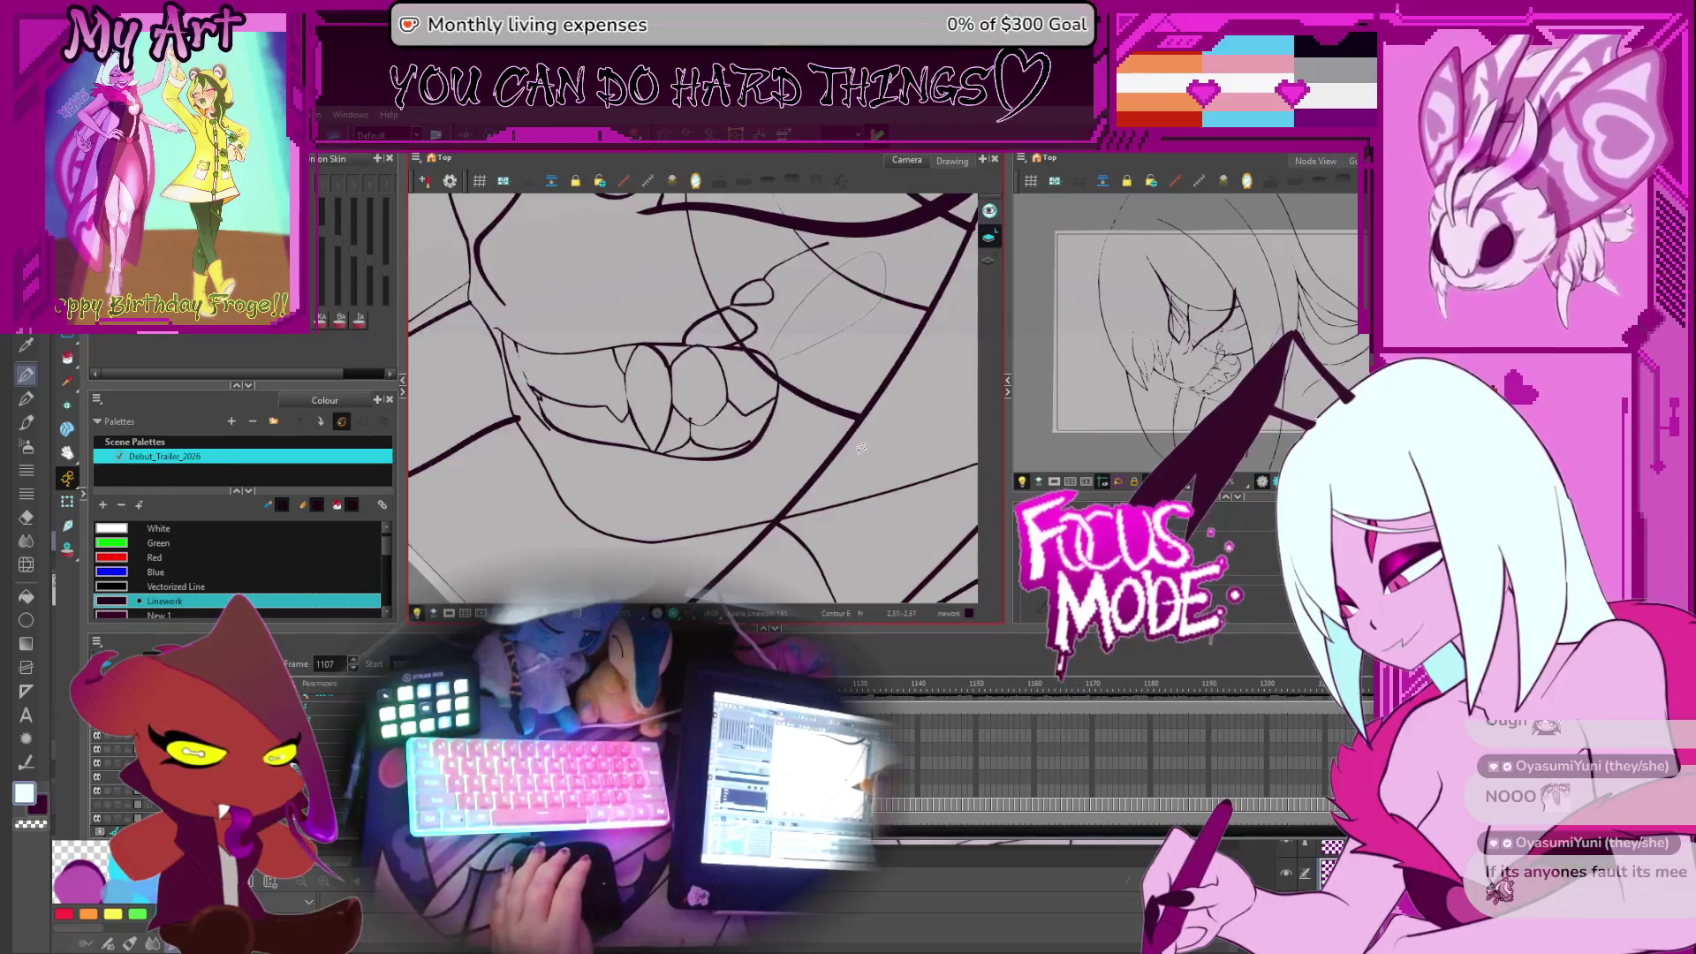
Flip between frames 1105 and 1108 comparing teeth, selecting the lower teeth line on 1107
{"action": "key", "text": "comma"}
{"action": "scroll", "coordinate": [800, 423], "scroll_direction": "up", "scroll_amount": 3}
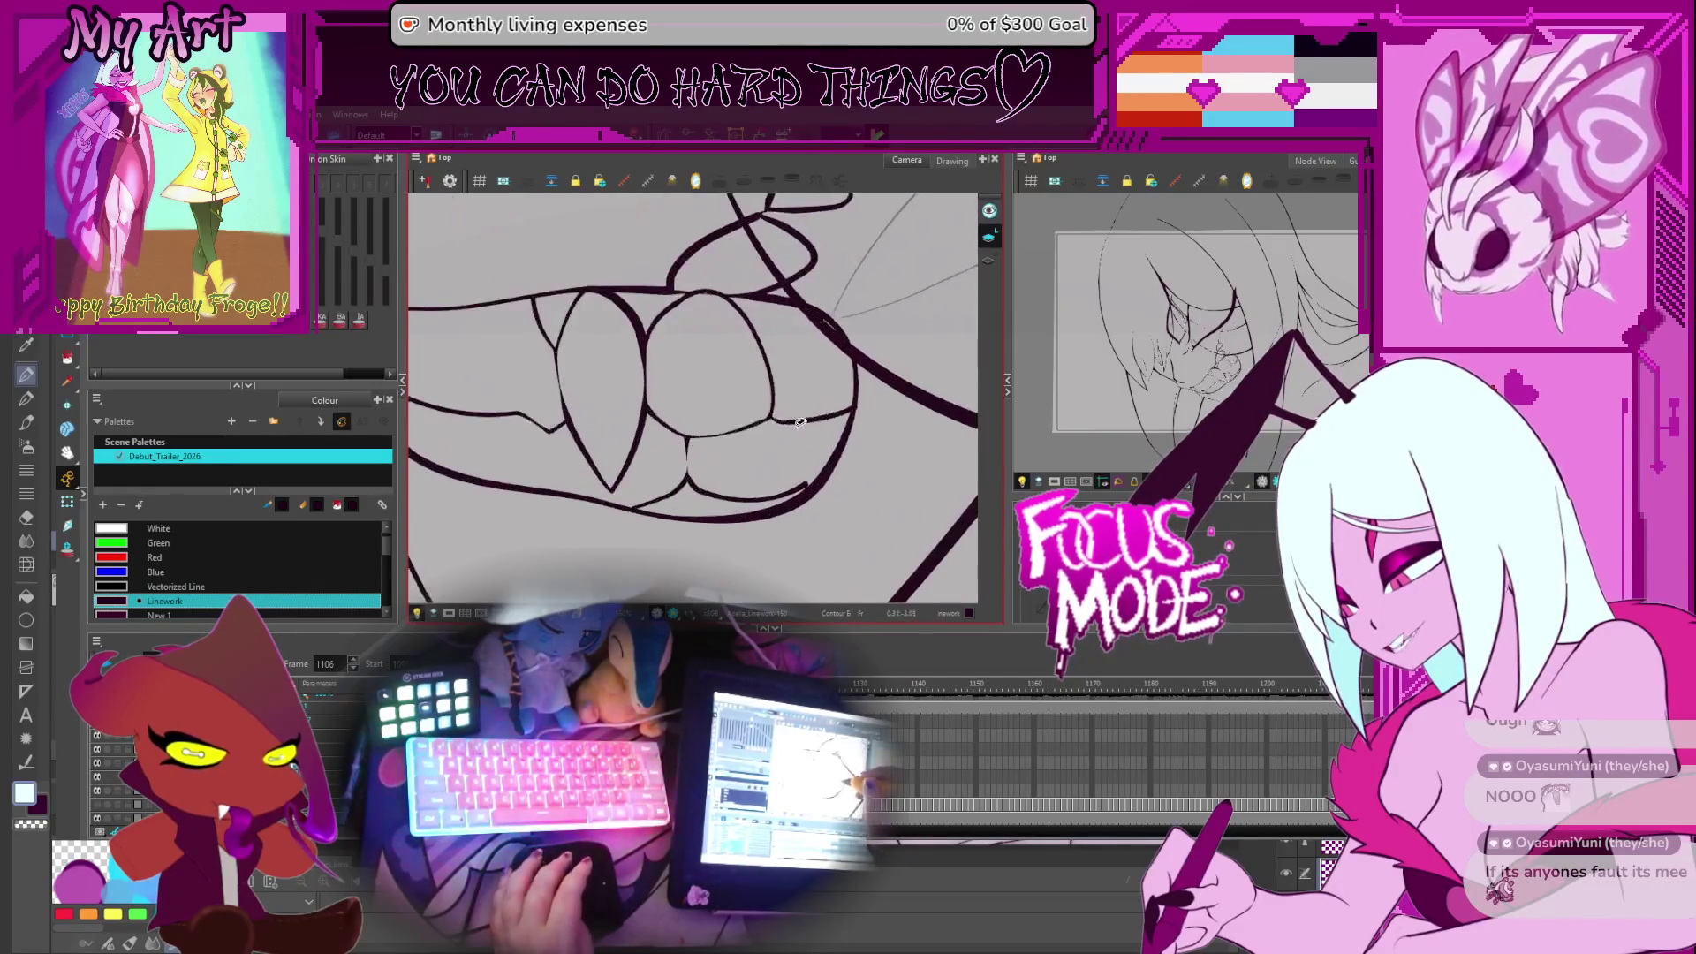
{"action": "key", "text": "period"}
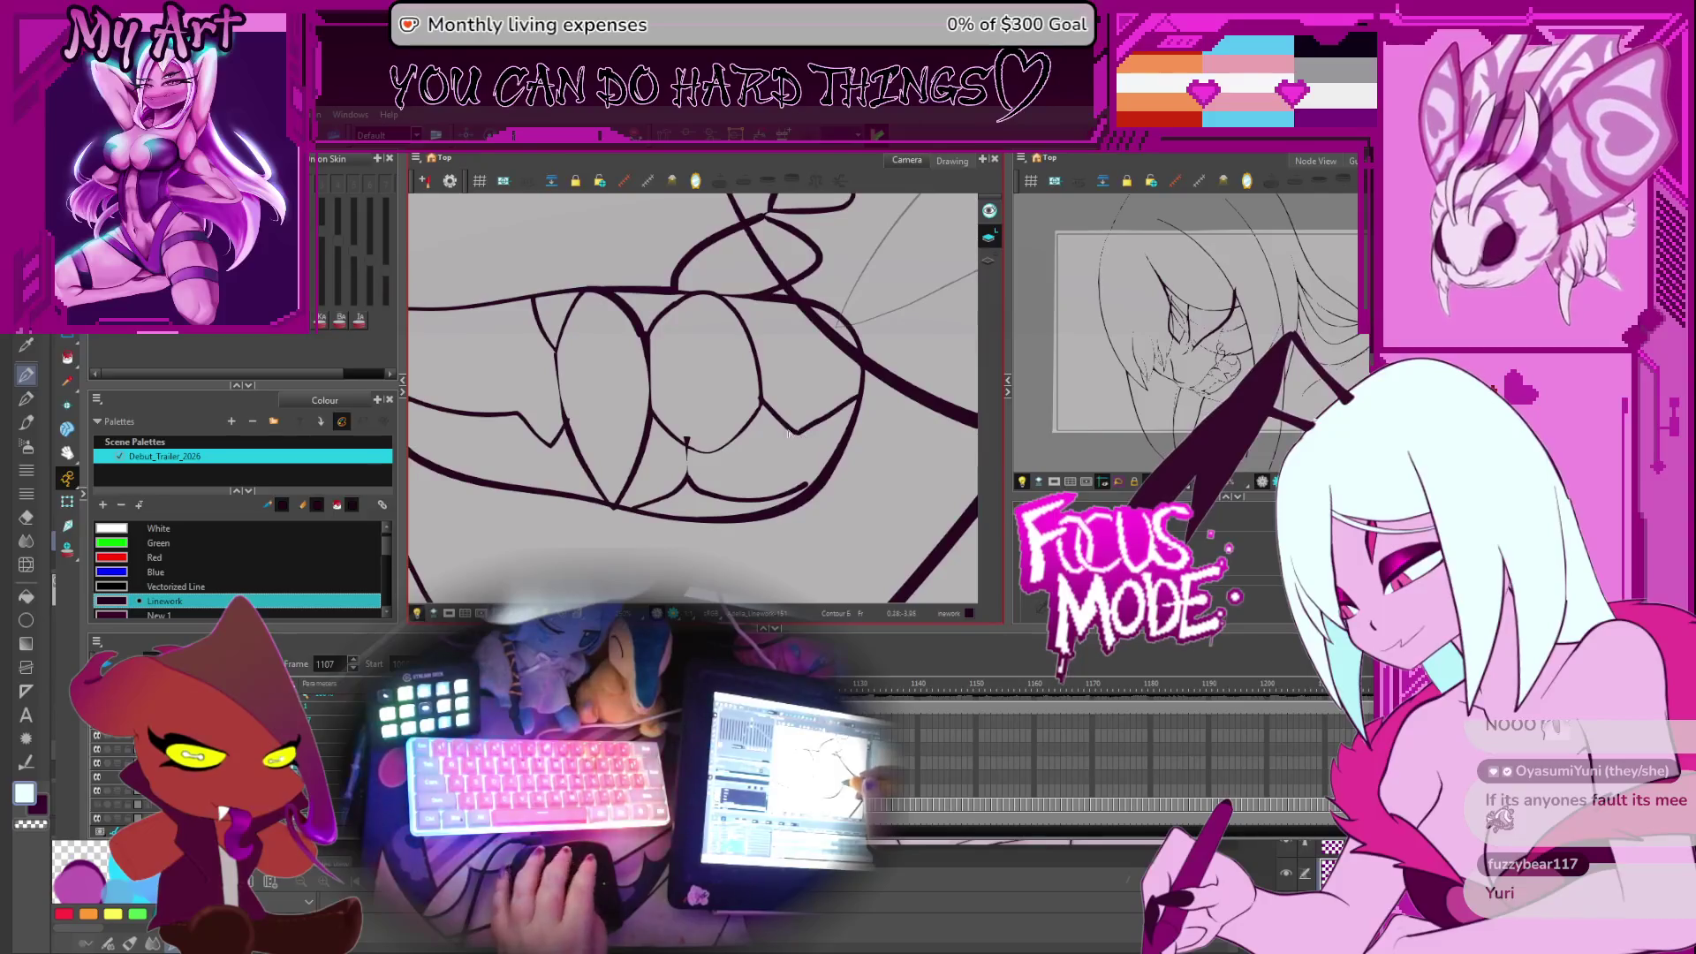
{"action": "left_click", "coordinate": [789, 432]}
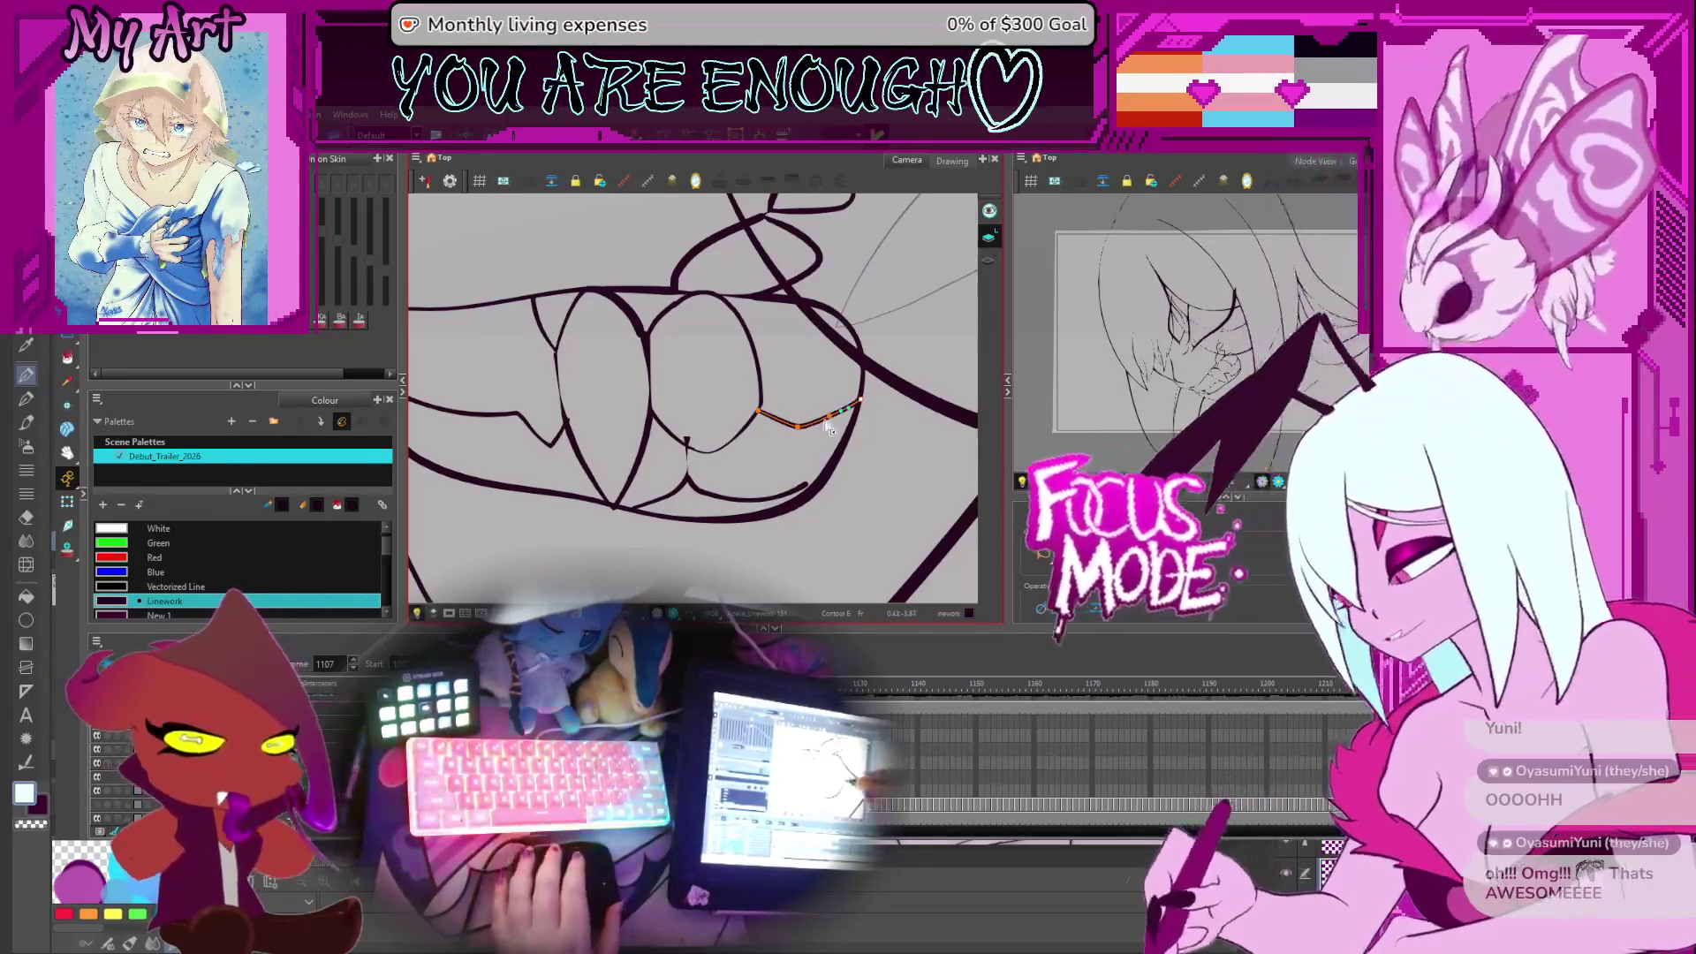
{"action": "key", "text": "comma"}
{"action": "key", "text": "comma"}
{"action": "key", "text": "period"}
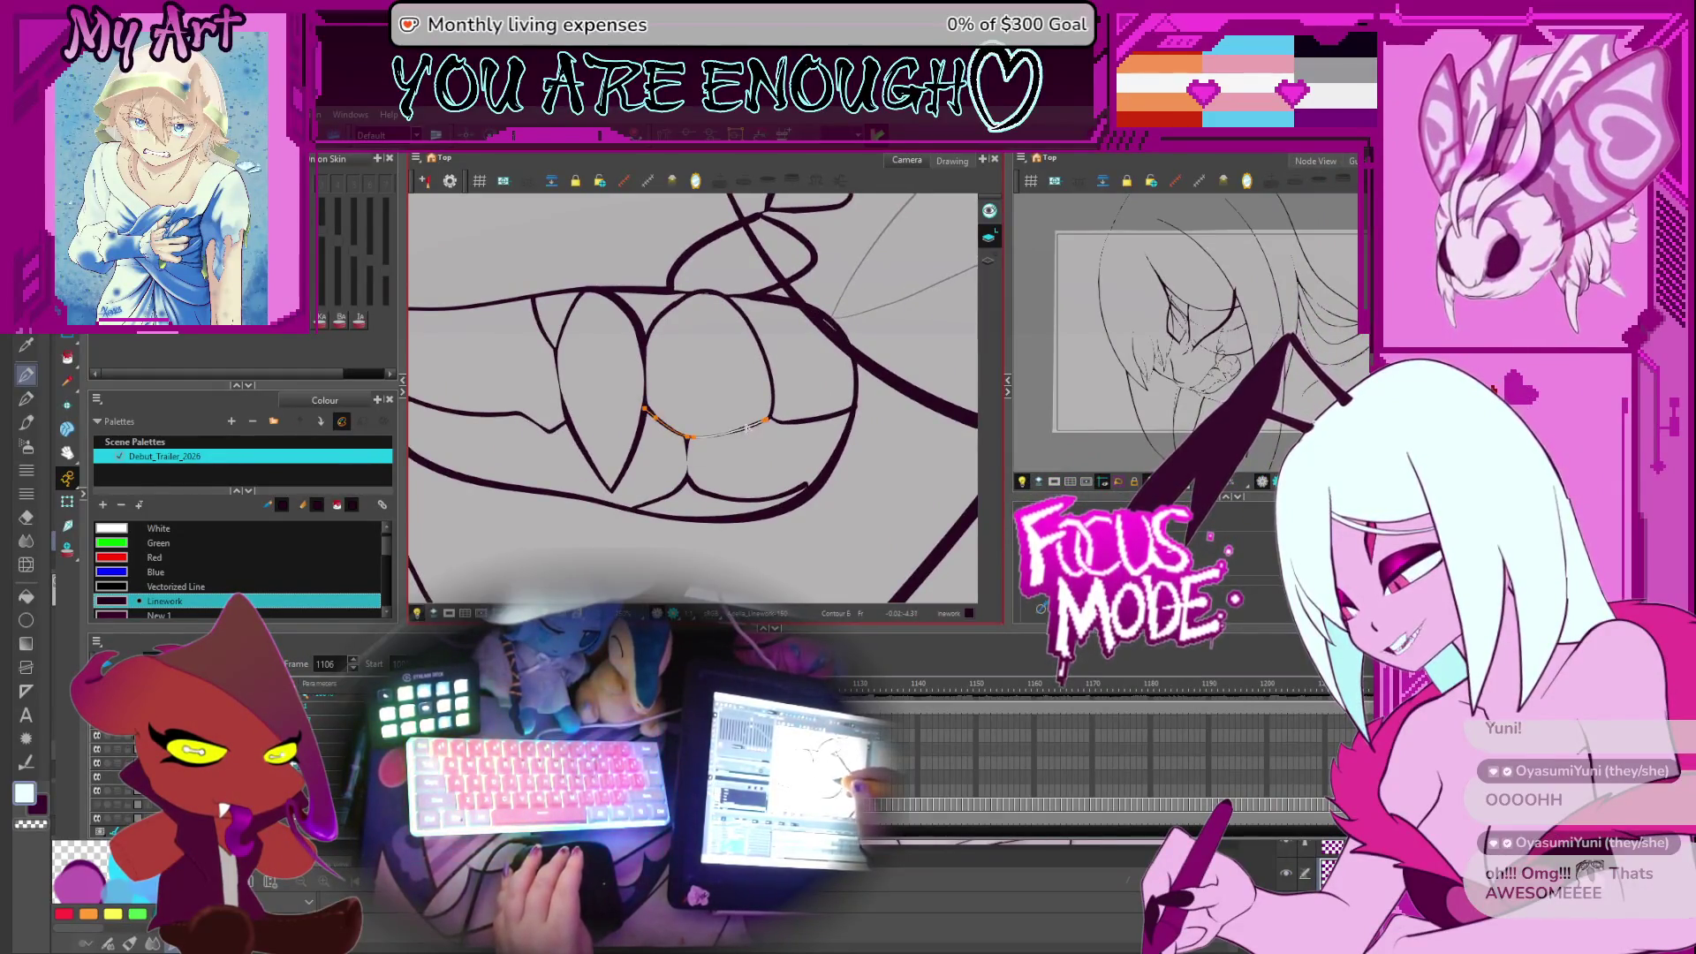
{"action": "key", "text": "period"}
{"action": "key", "text": "period"}
{"action": "key", "text": "comma"}
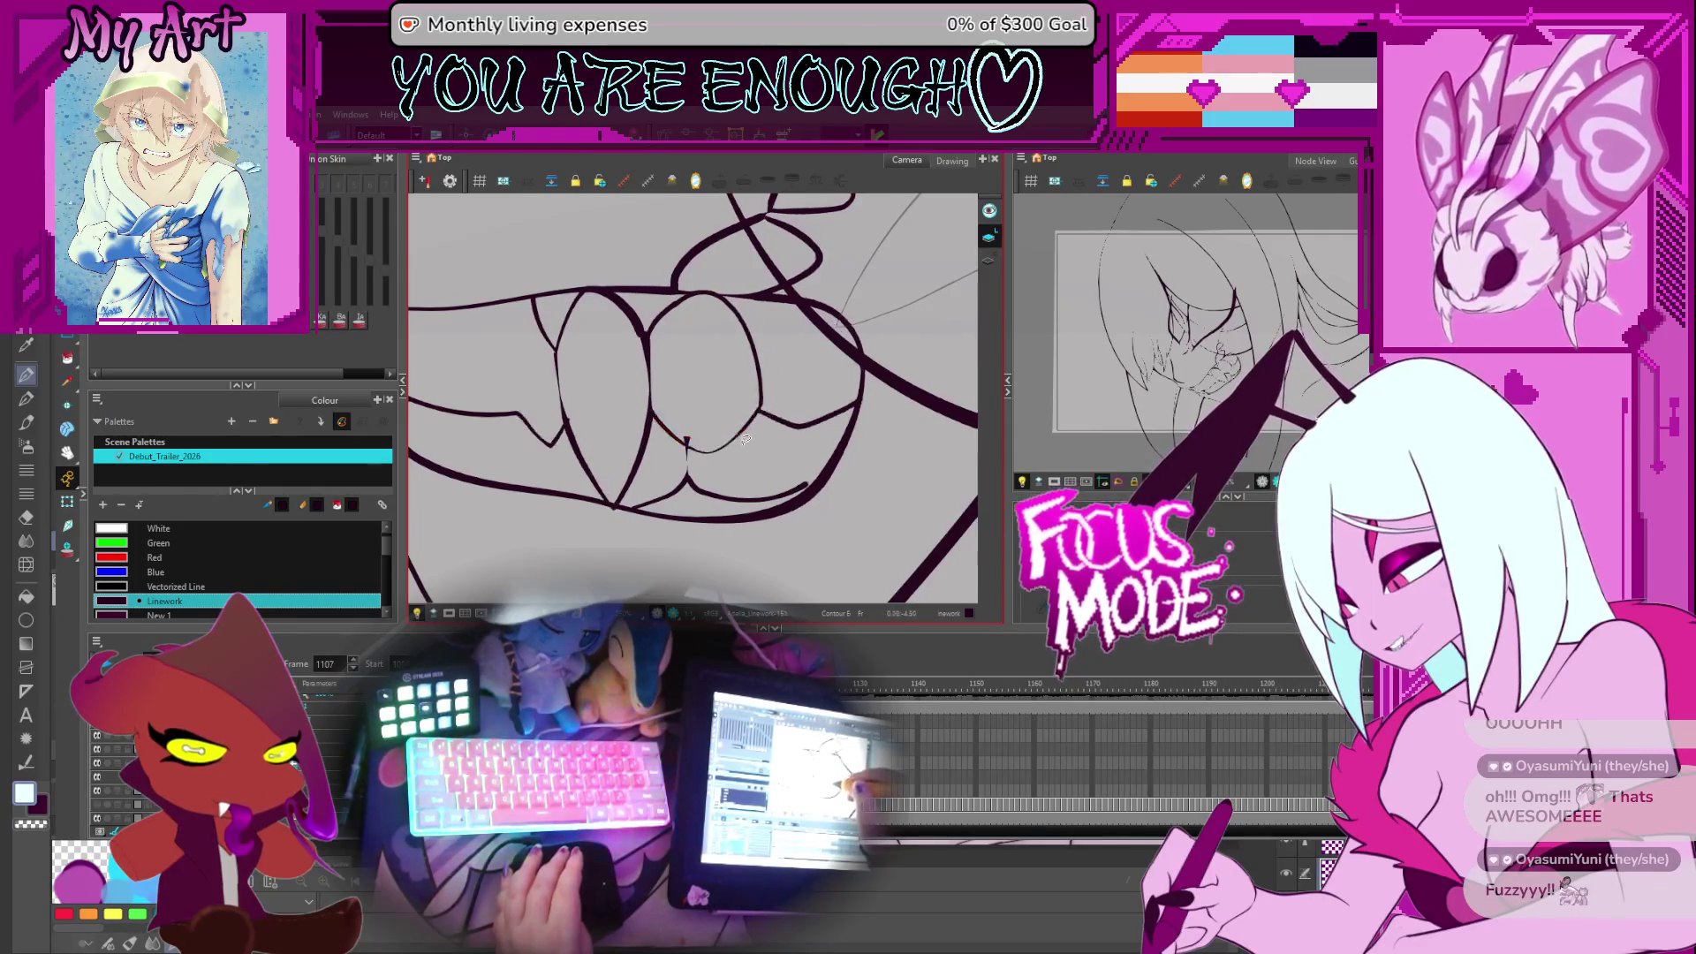
{"action": "key", "text": "period"}
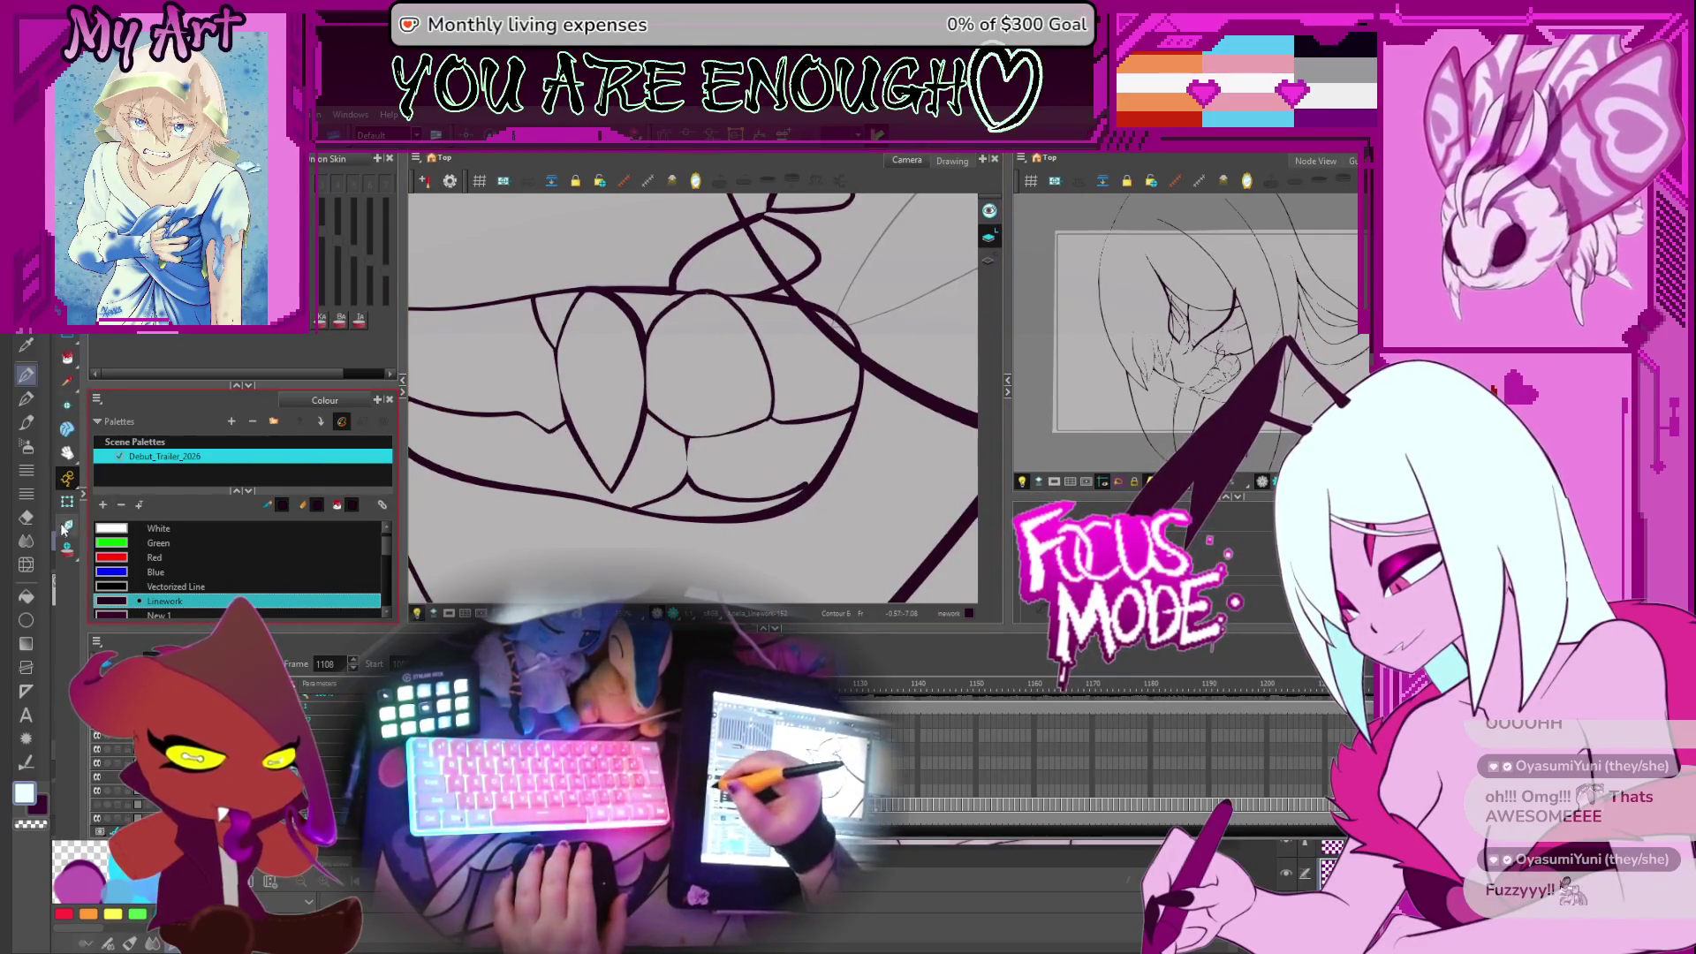
Turn on onion skin and pull a tooth's bottom edge into a sharper corner
{"action": "left_click", "coordinate": [68, 549]}
{"action": "scroll", "coordinate": [788, 415], "scroll_direction": "up", "scroll_amount": 4}
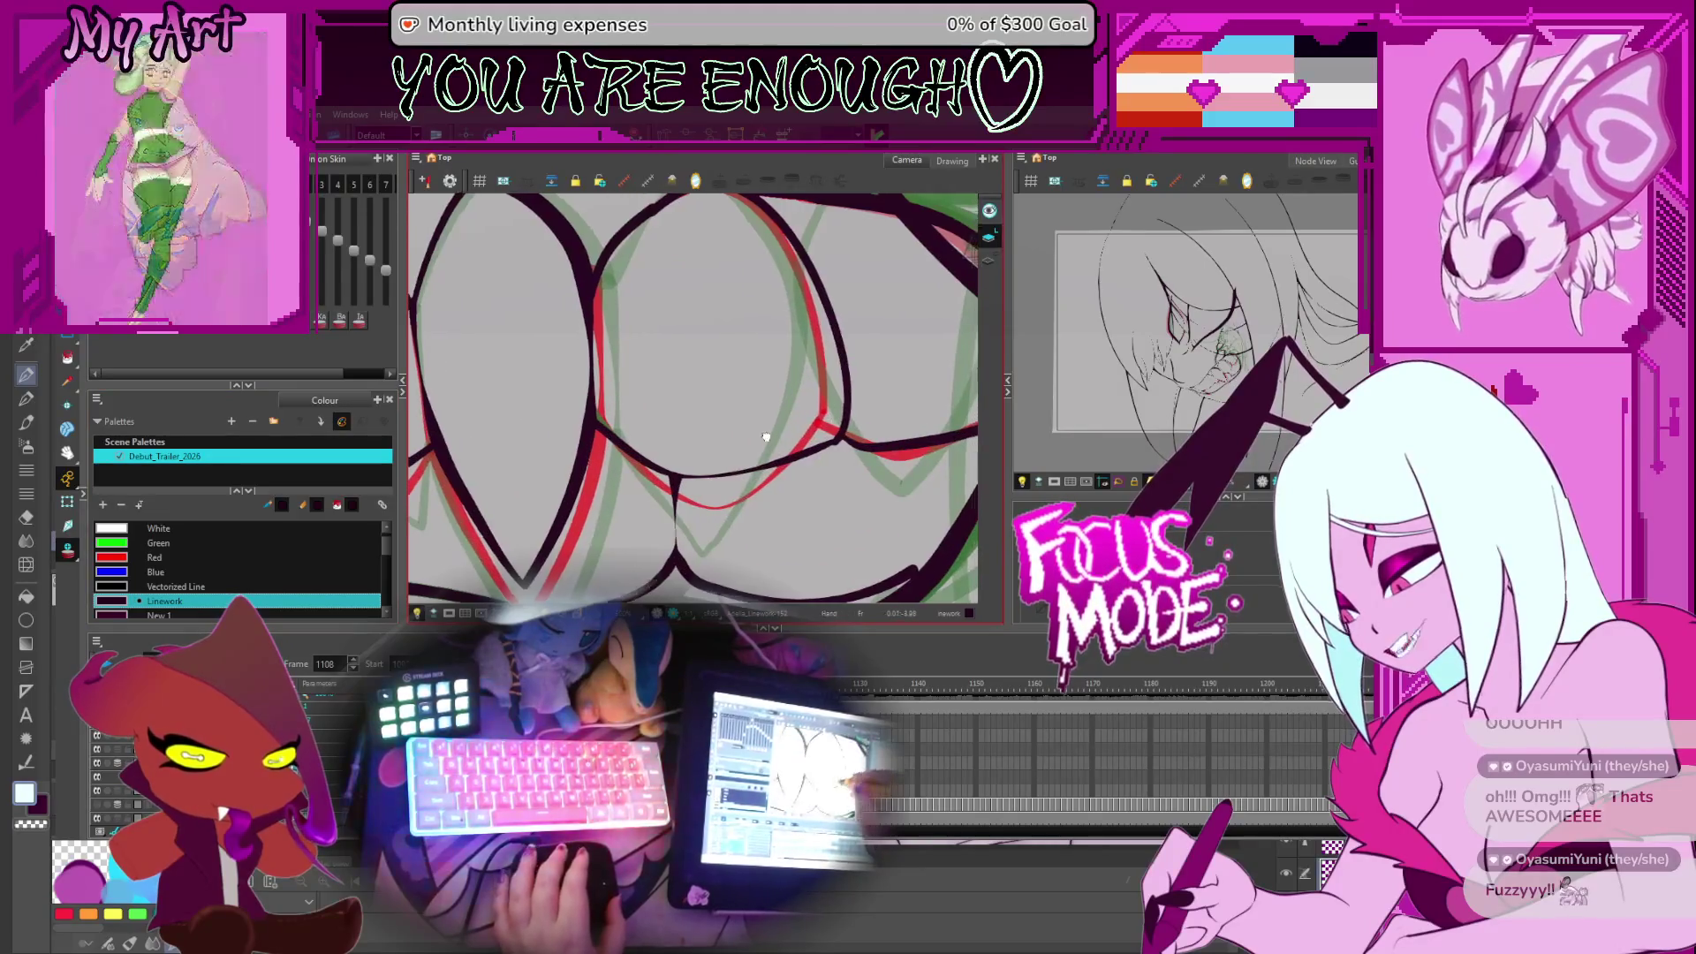
{"action": "left_click", "coordinate": [775, 459]}
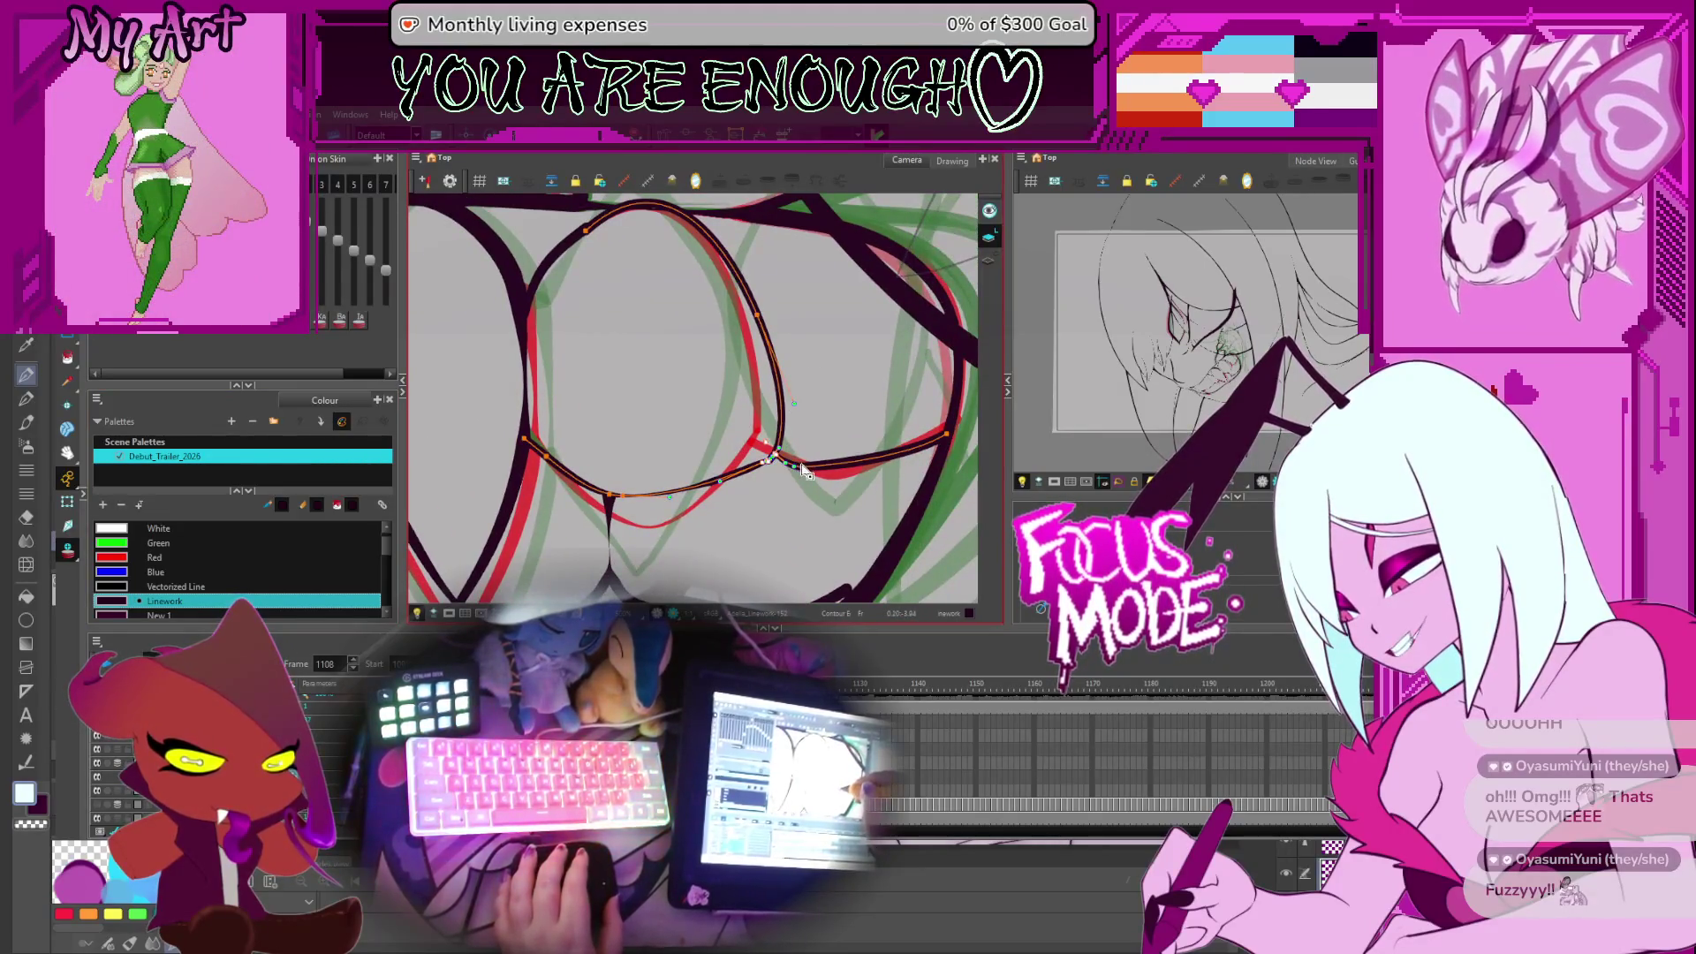
{"action": "left_click", "coordinate": [768, 455], "text": "shift"}
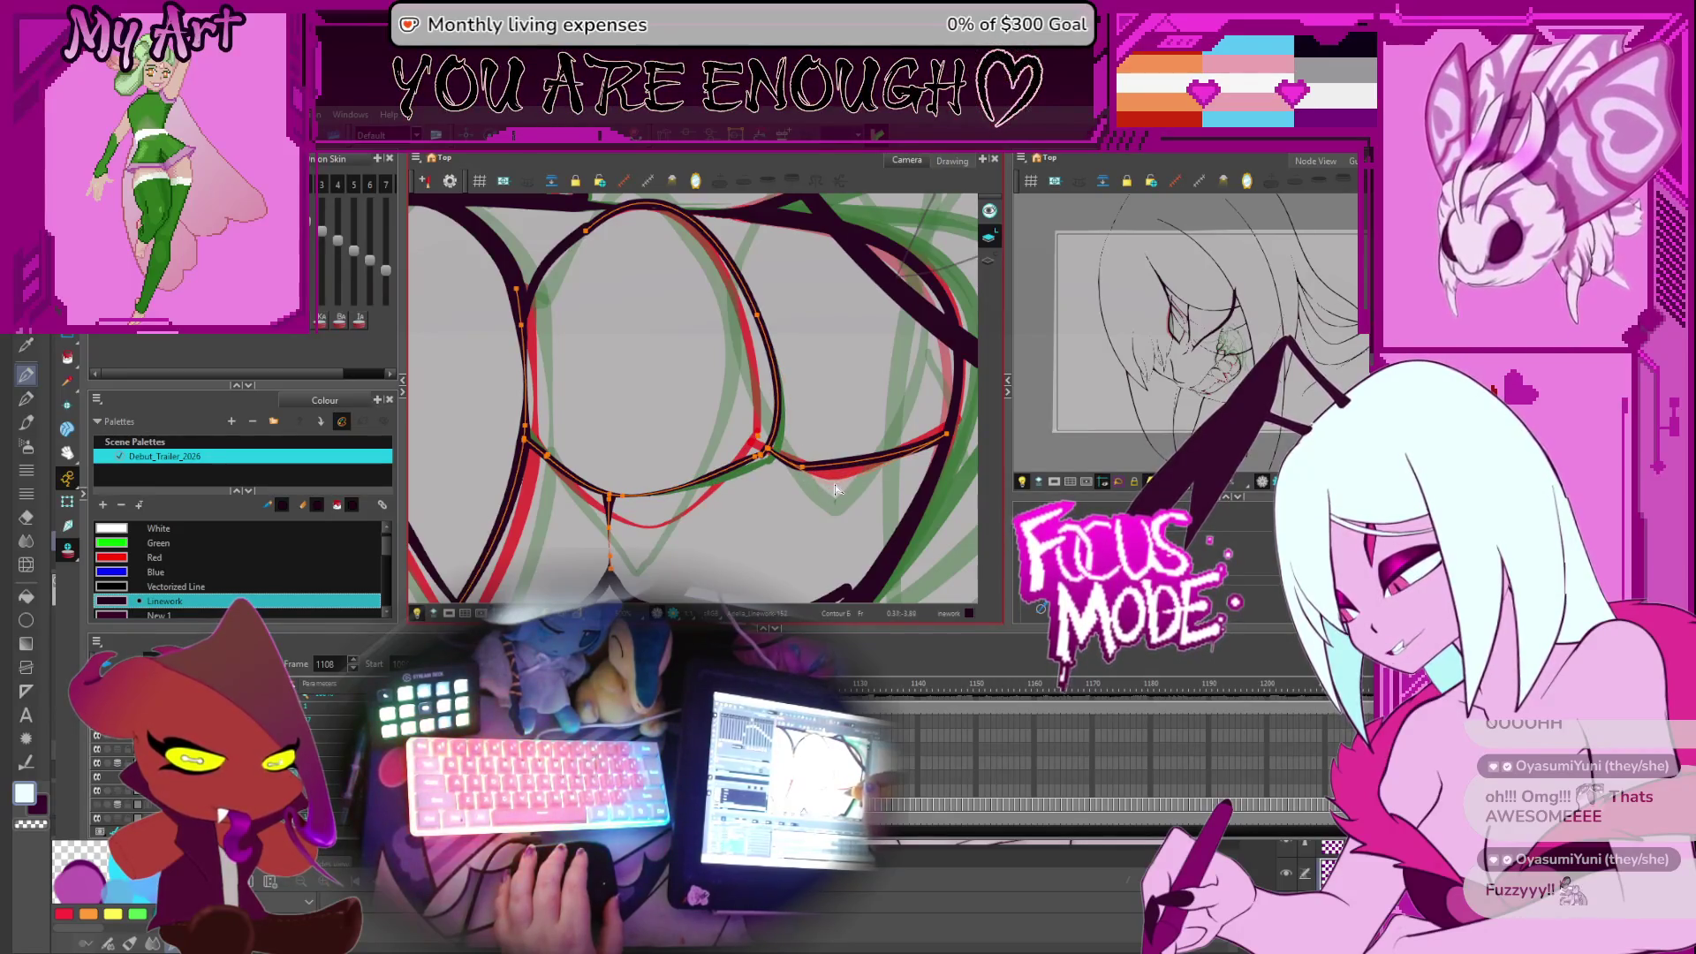
{"action": "mouse_move", "coordinate": [833, 466]}
{"action": "left_mouse_down"}
{"action": "mouse_move", "coordinate": [831, 486]}
{"action": "mouse_move", "coordinate": [864, 454]}
{"action": "mouse_move", "coordinate": [896, 362]}
{"action": "left_mouse_up"}
Select the right, middle and left tooth oval outlines with their lower lines
{"action": "left_click", "coordinate": [836, 444]}
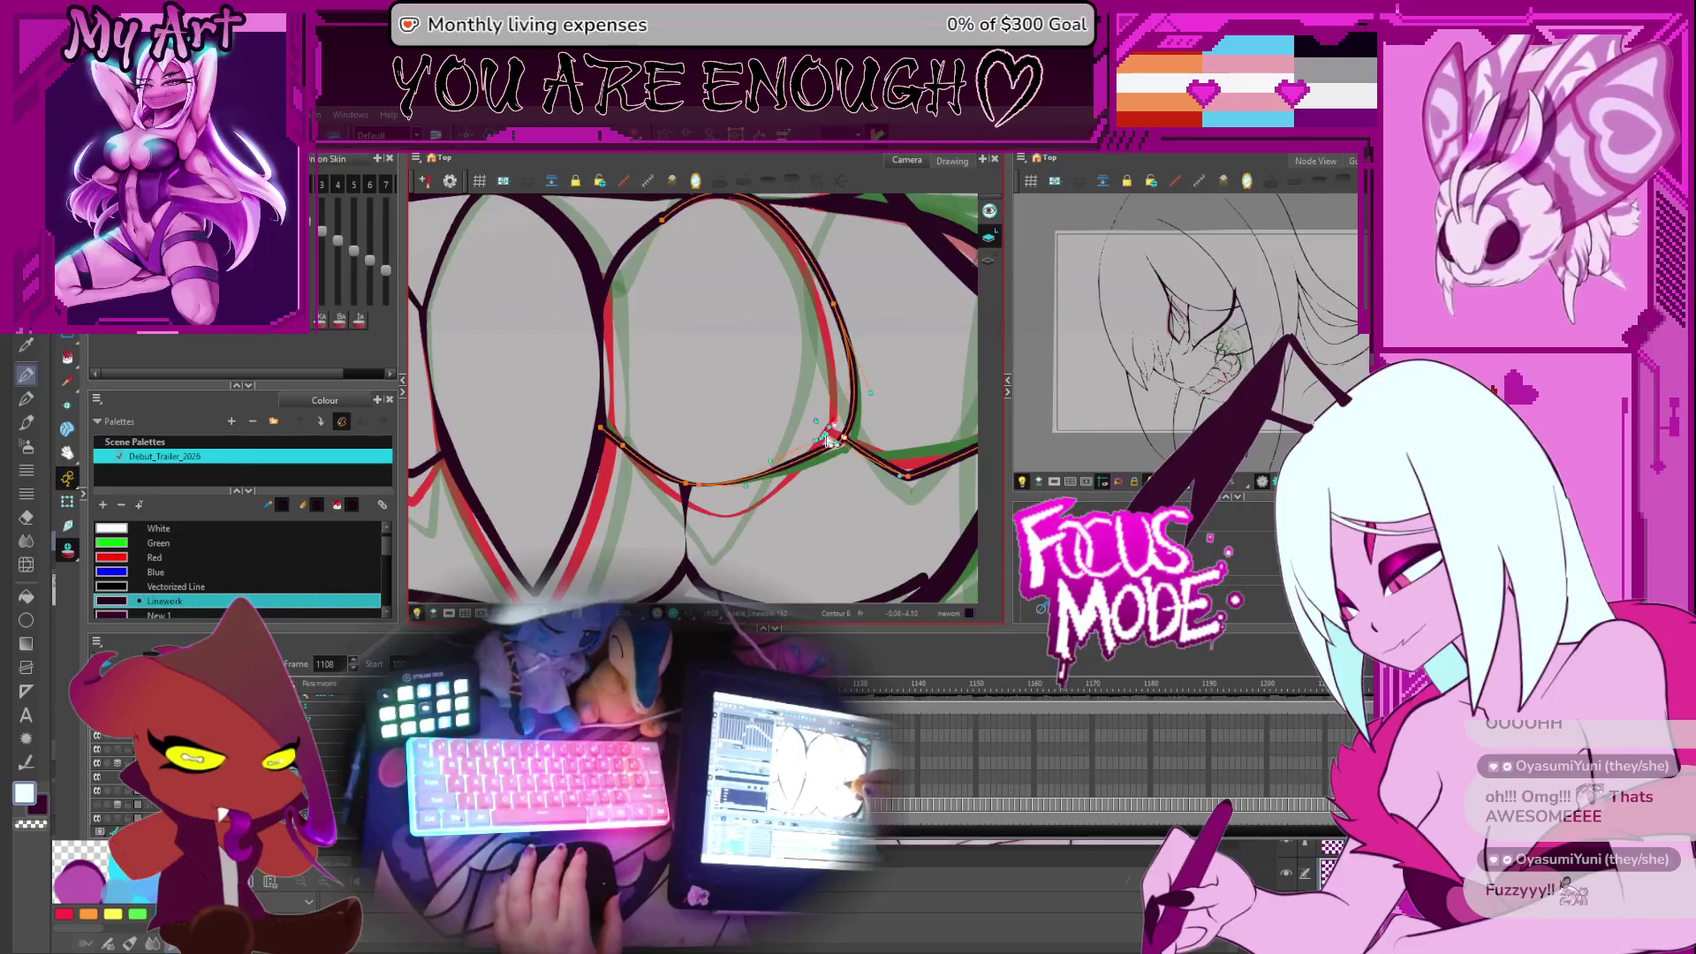
{"action": "left_click", "coordinate": [824, 442]}
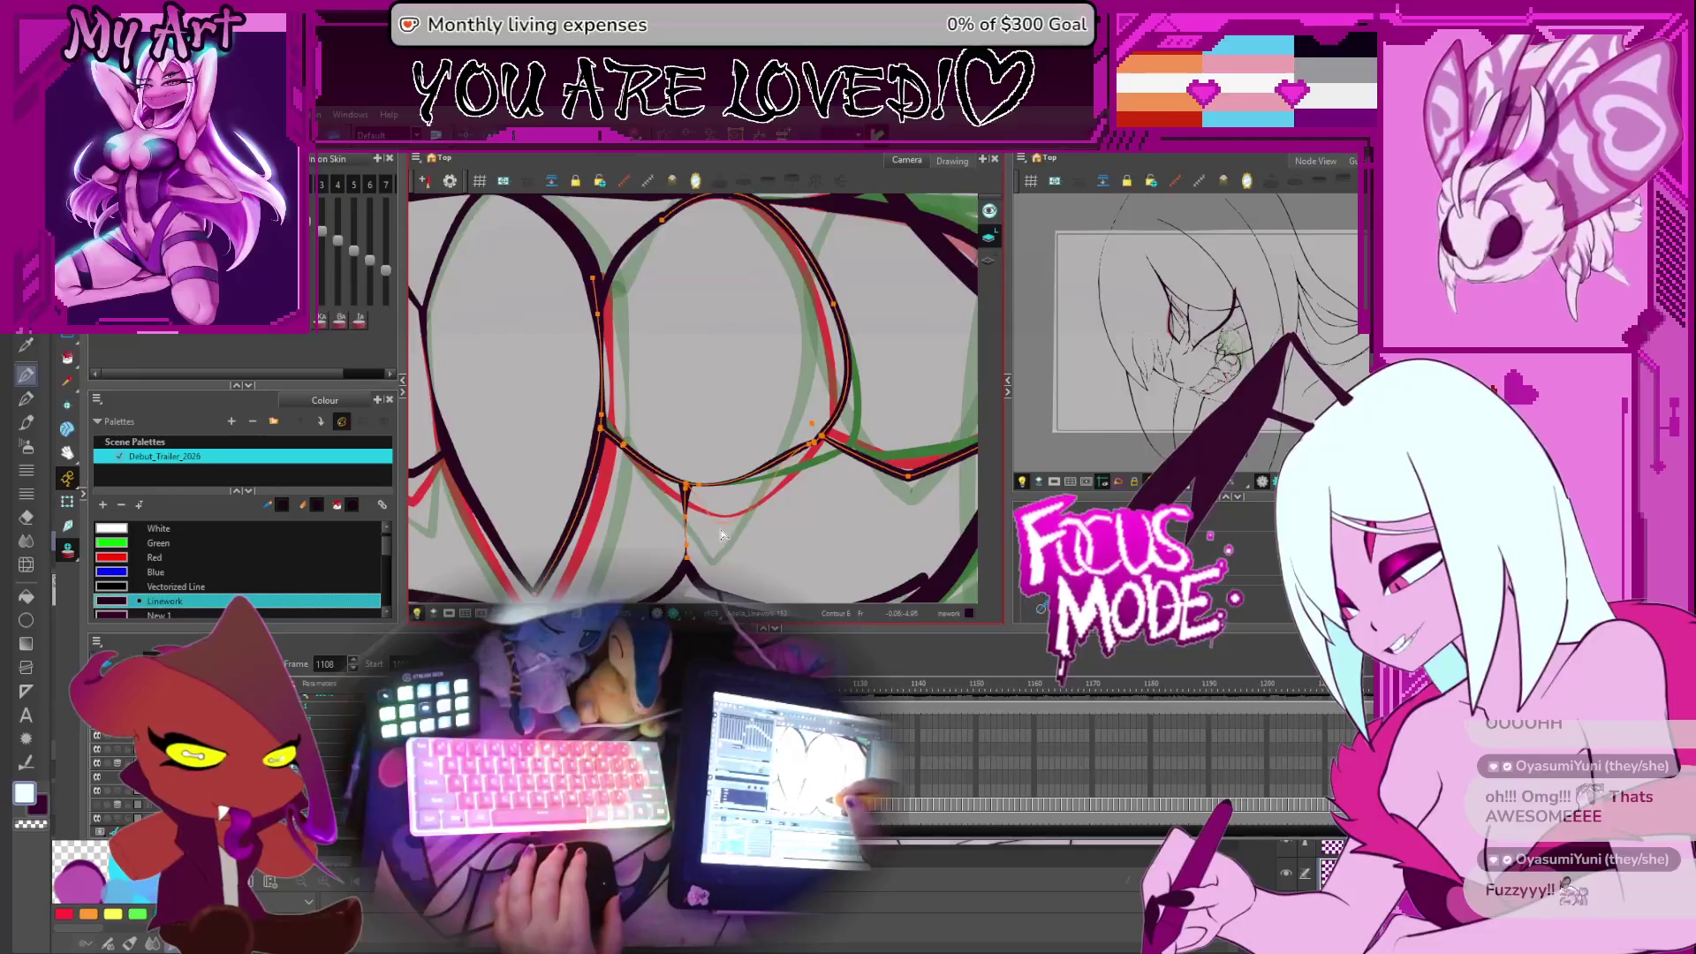
{"action": "left_click", "coordinate": [686, 490]}
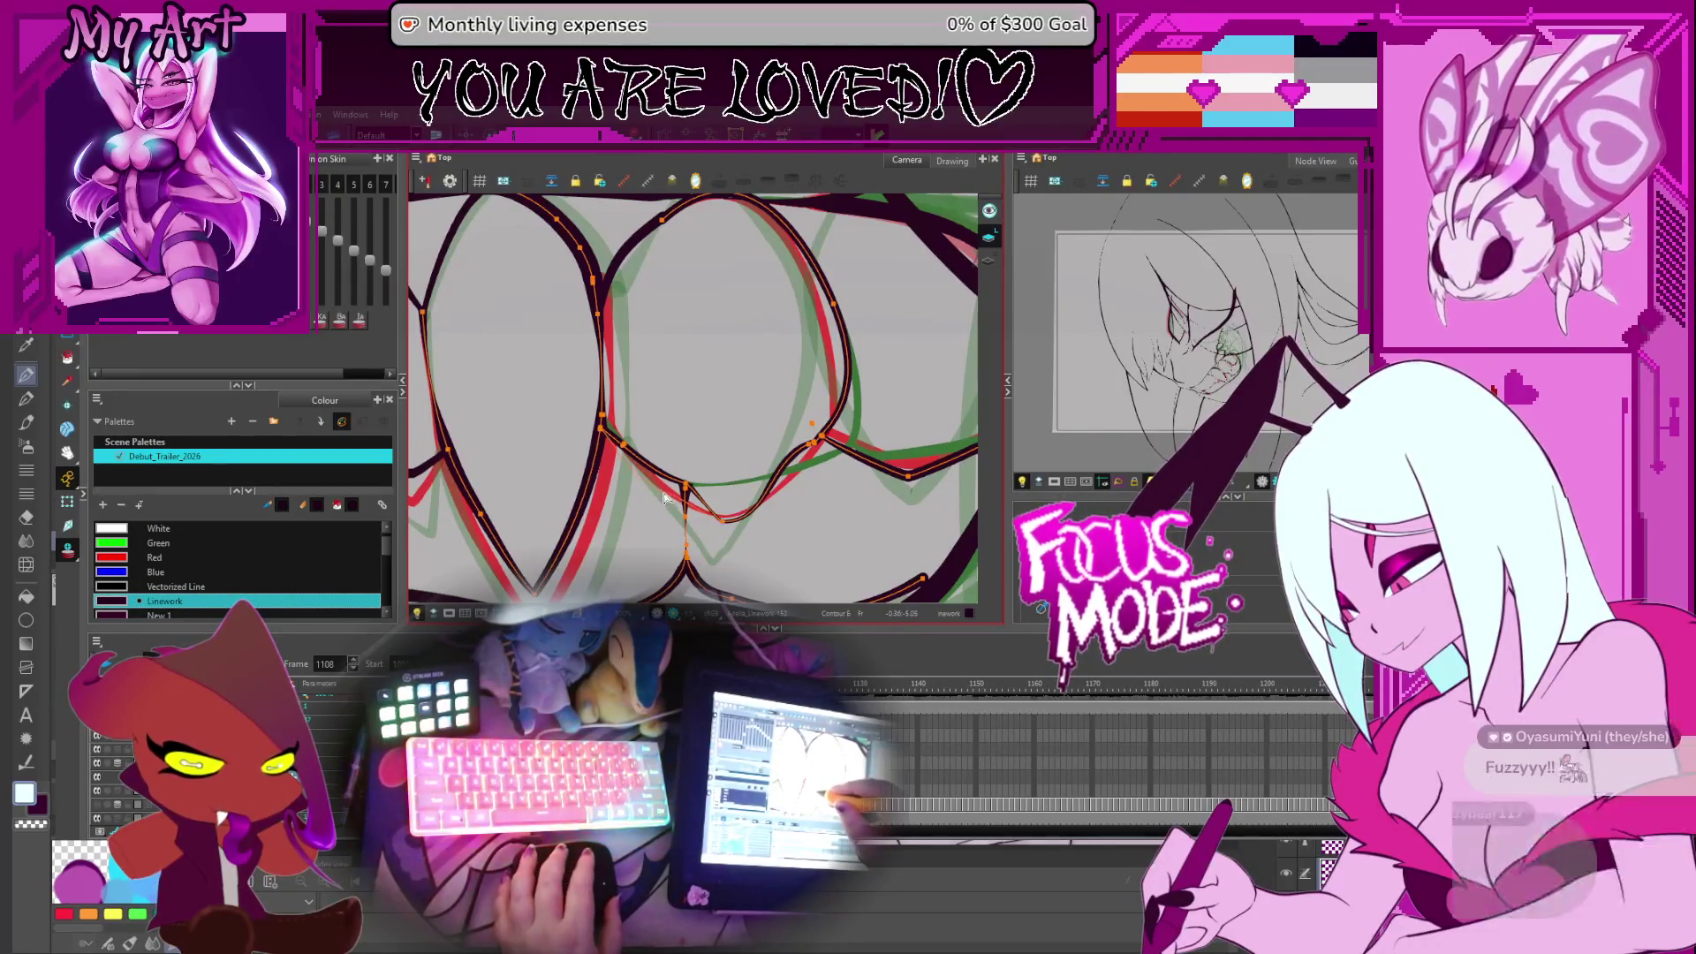
{"action": "left_click", "coordinate": [673, 496]}
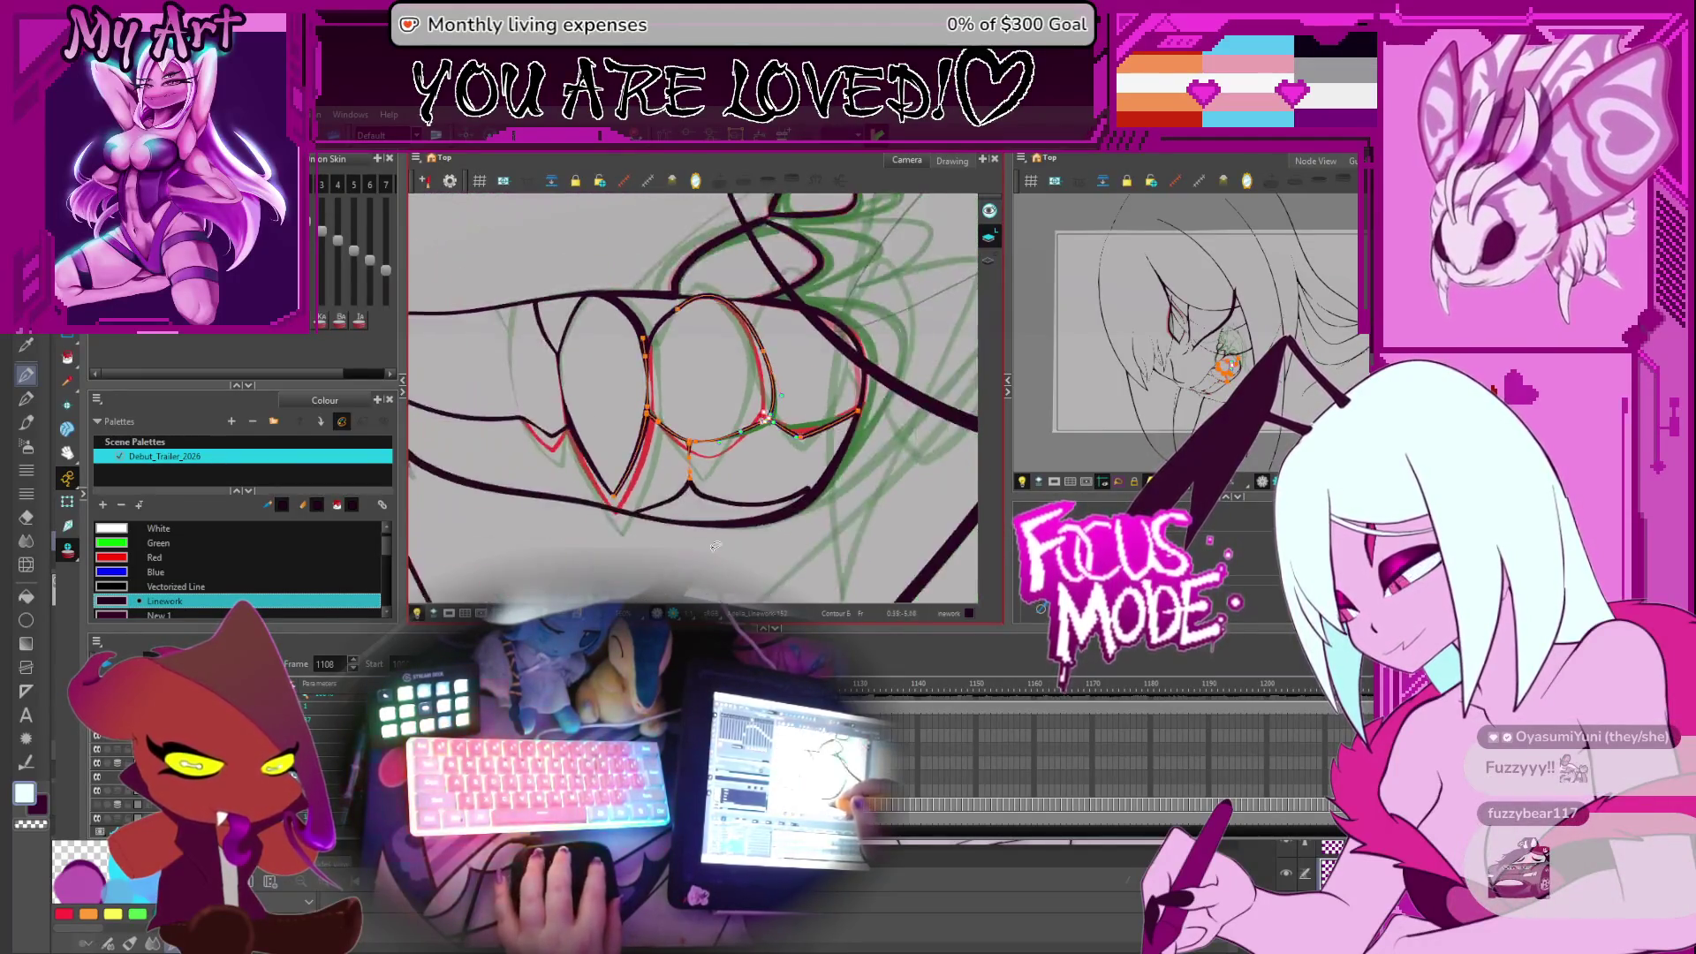
{"action": "mouse_move", "coordinate": [864, 496]}
{"action": "left_mouse_down"}
{"action": "mouse_move", "coordinate": [818, 511]}
{"action": "mouse_move", "coordinate": [800, 471]}
{"action": "left_mouse_up"}
{"action": "key", "text": "space"}
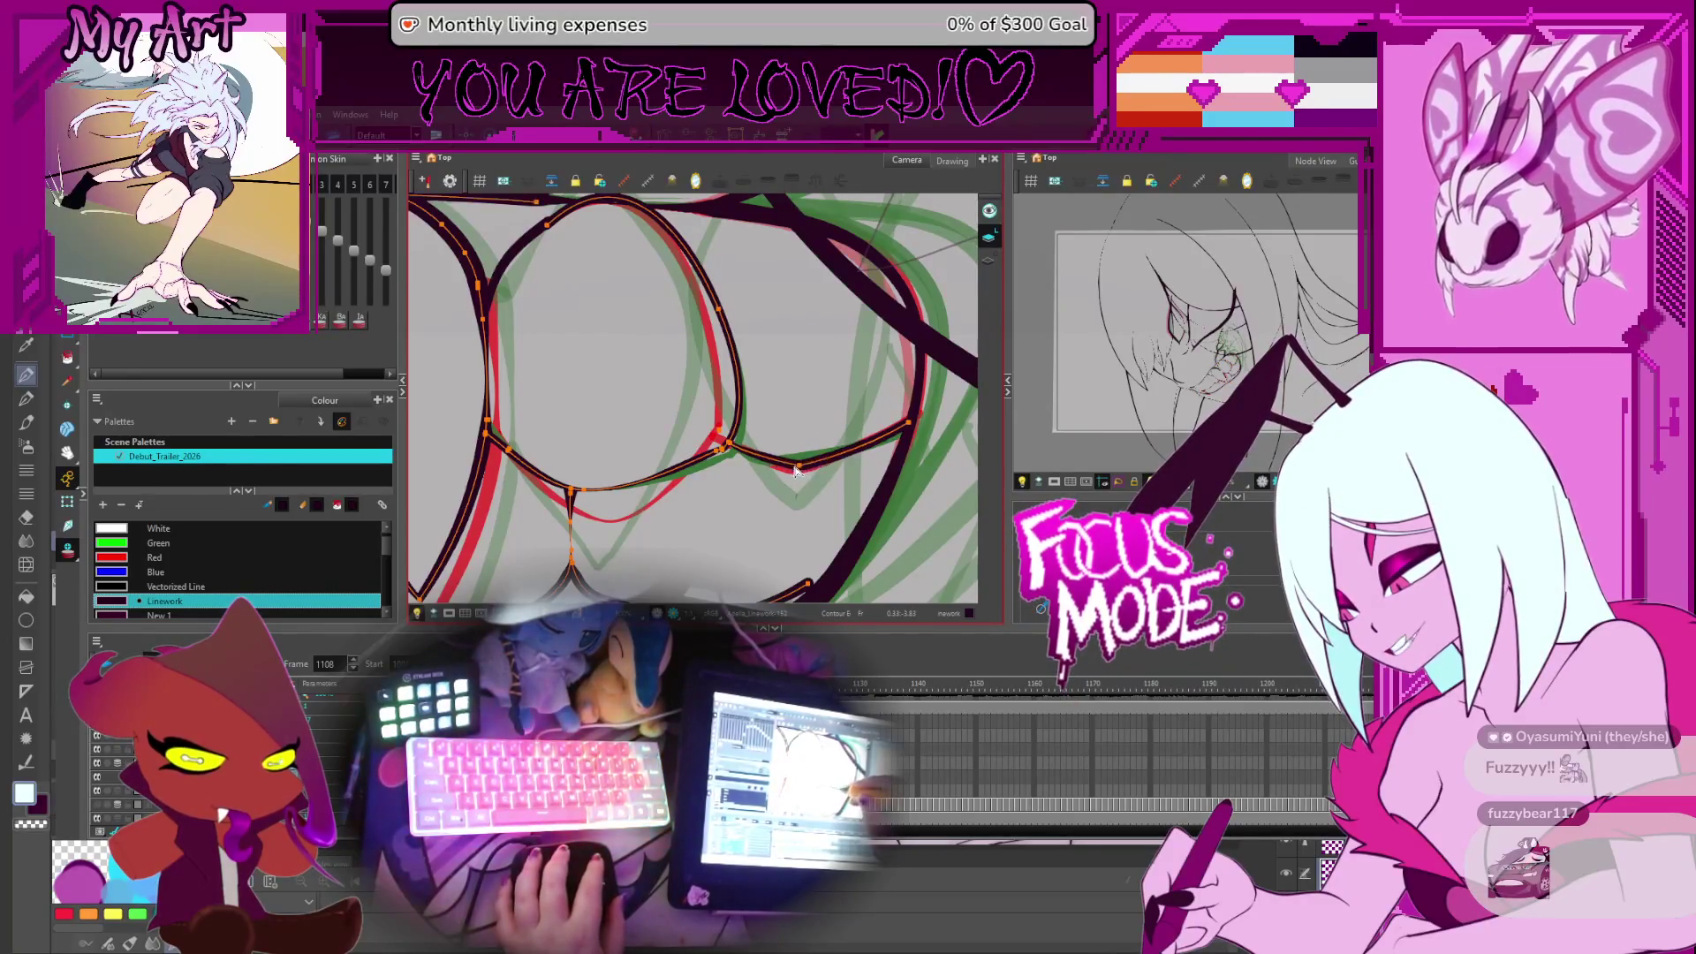
Pan to the lower teeth and select the lower-right and vertical tooth outline strokes
{"action": "key", "text": "space"}
{"action": "left_click_drag", "start_coordinate": [794, 472], "coordinate": [848, 512]}
{"action": "mouse_move", "coordinate": [755, 415]}
{"action": "left_mouse_down"}
{"action": "mouse_move", "coordinate": [834, 480]}
{"action": "mouse_move", "coordinate": [861, 446]}
{"action": "mouse_move", "coordinate": [875, 463]}
{"action": "mouse_move", "coordinate": [866, 424]}
{"action": "left_mouse_up"}
{"action": "key", "text": "space"}
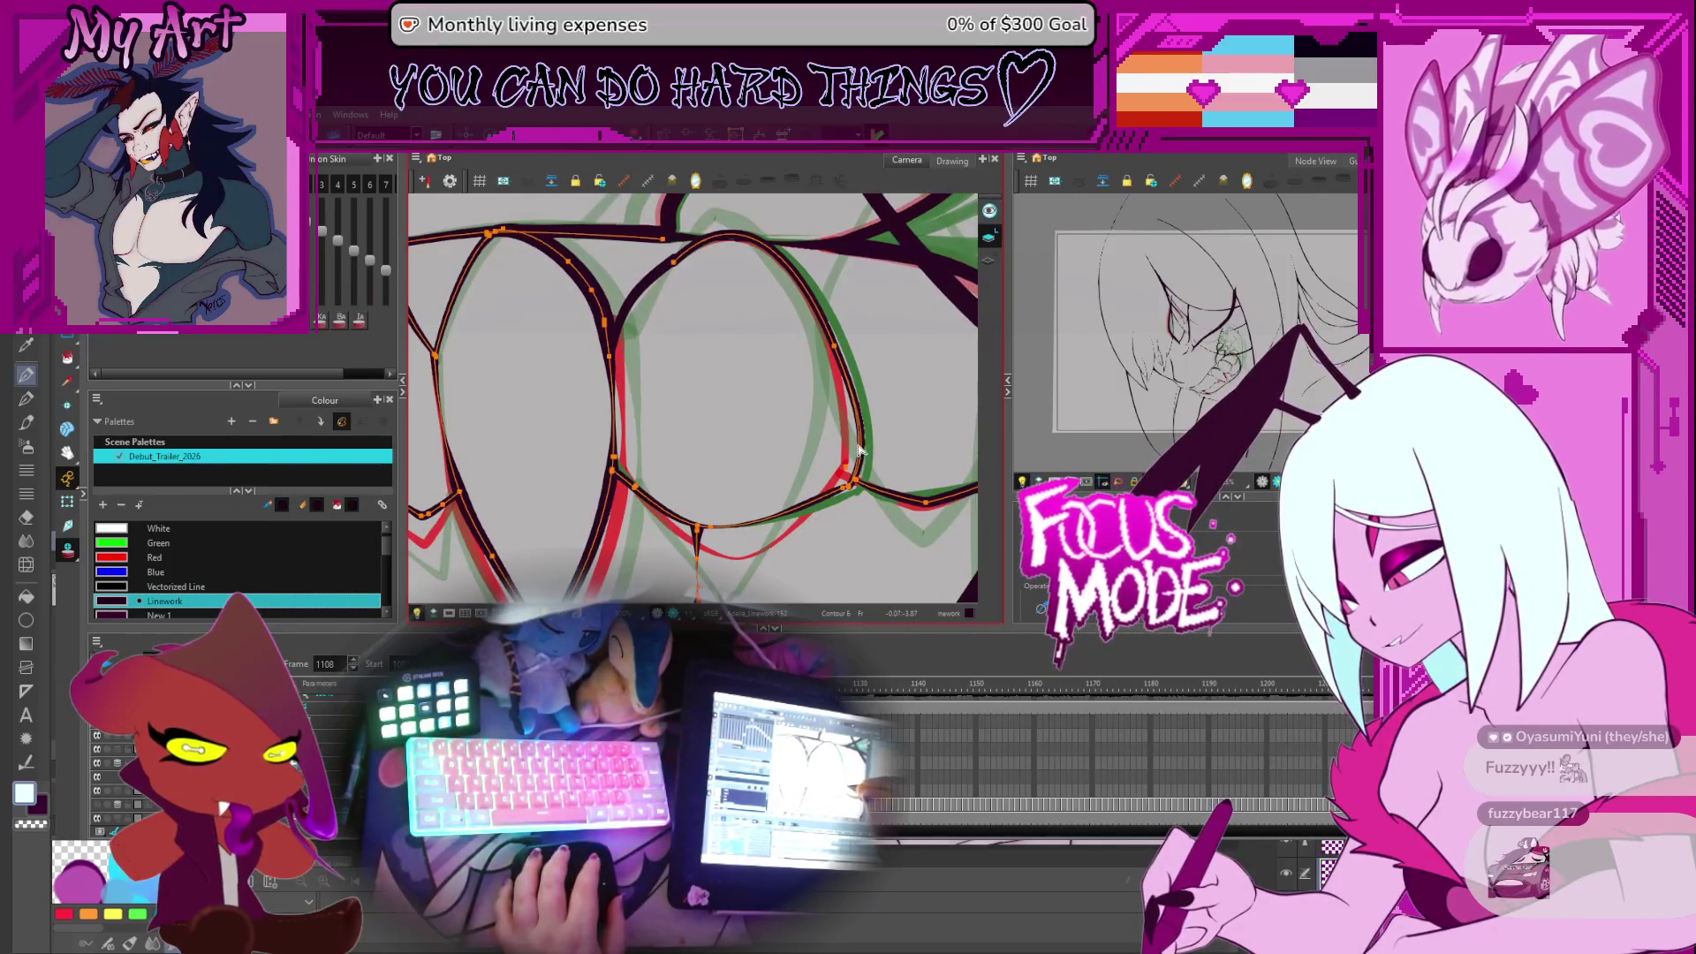
{"action": "left_click", "coordinate": [859, 491]}
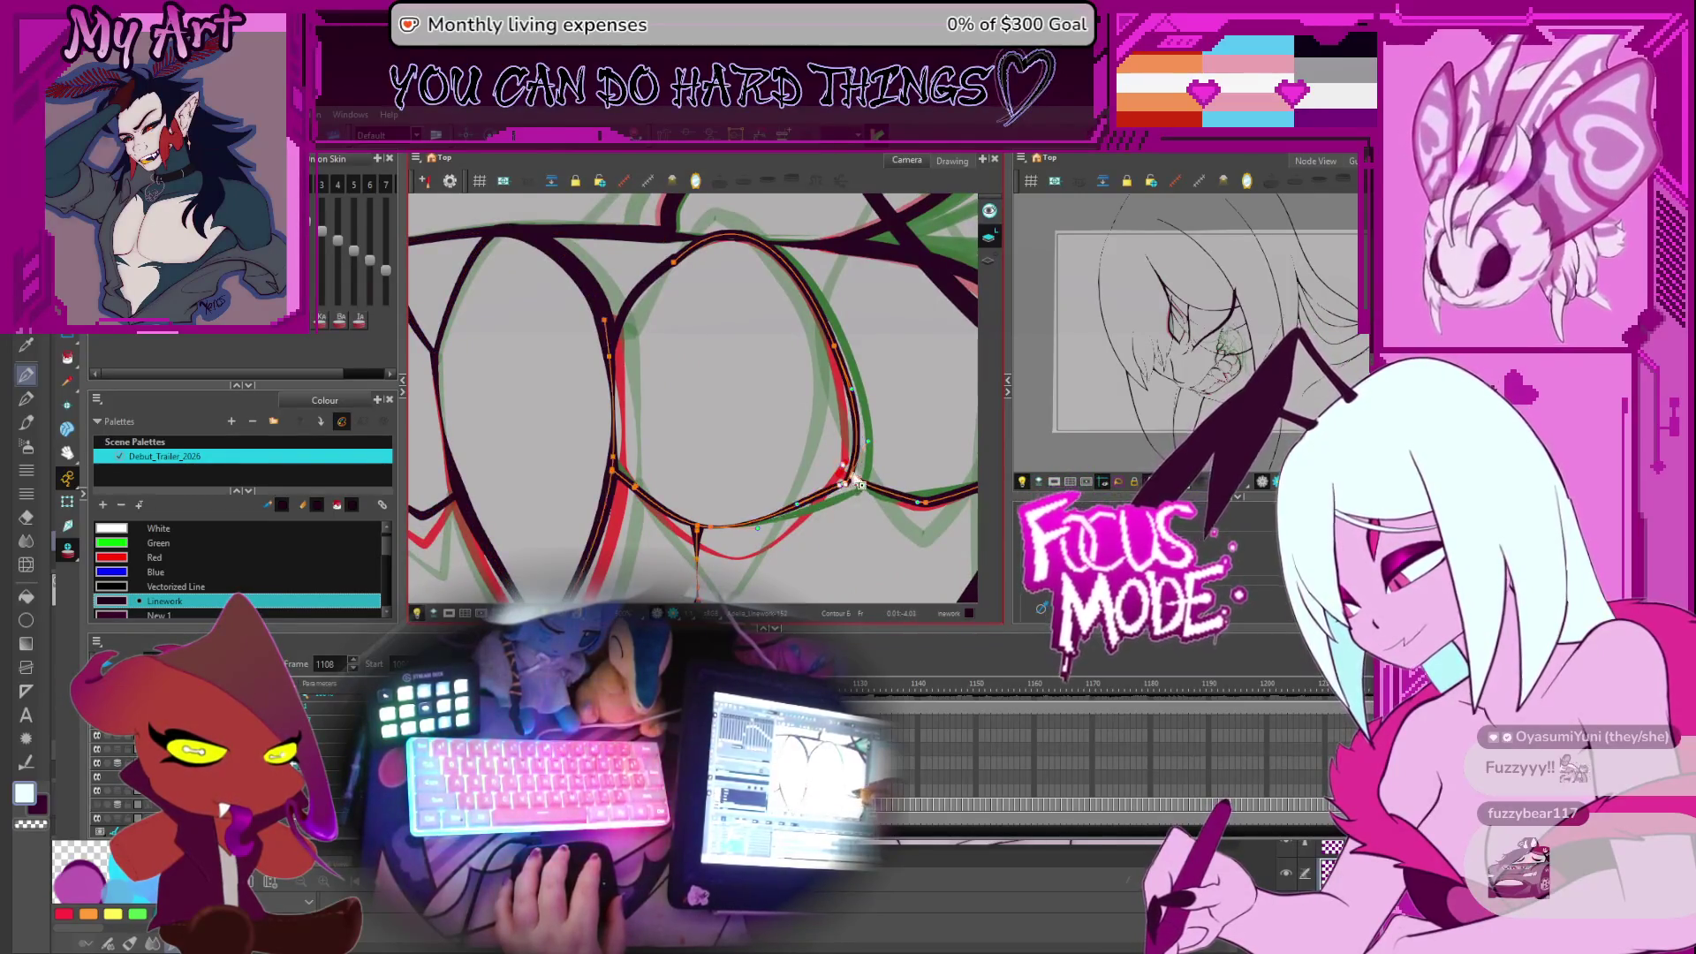
{"action": "left_click", "coordinate": [827, 468]}
{"action": "left_click_drag", "start_coordinate": [709, 514], "coordinate": [797, 474]}
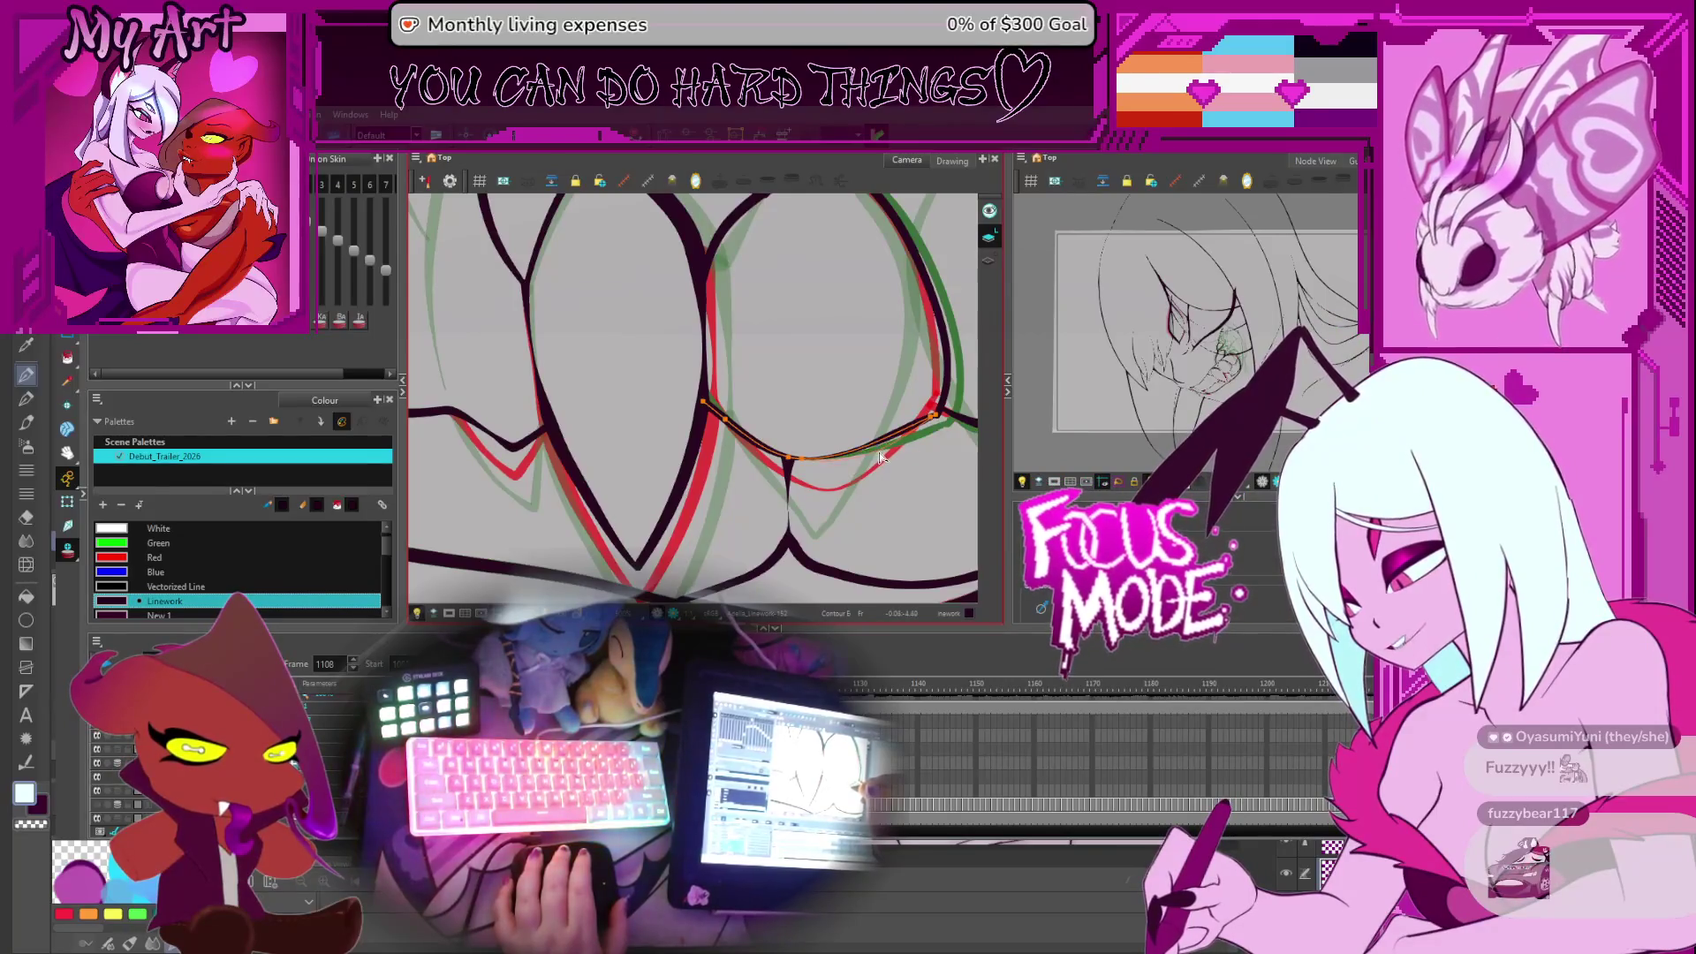
{"action": "left_click", "coordinate": [828, 461]}
{"action": "left_click", "coordinate": [807, 474]}
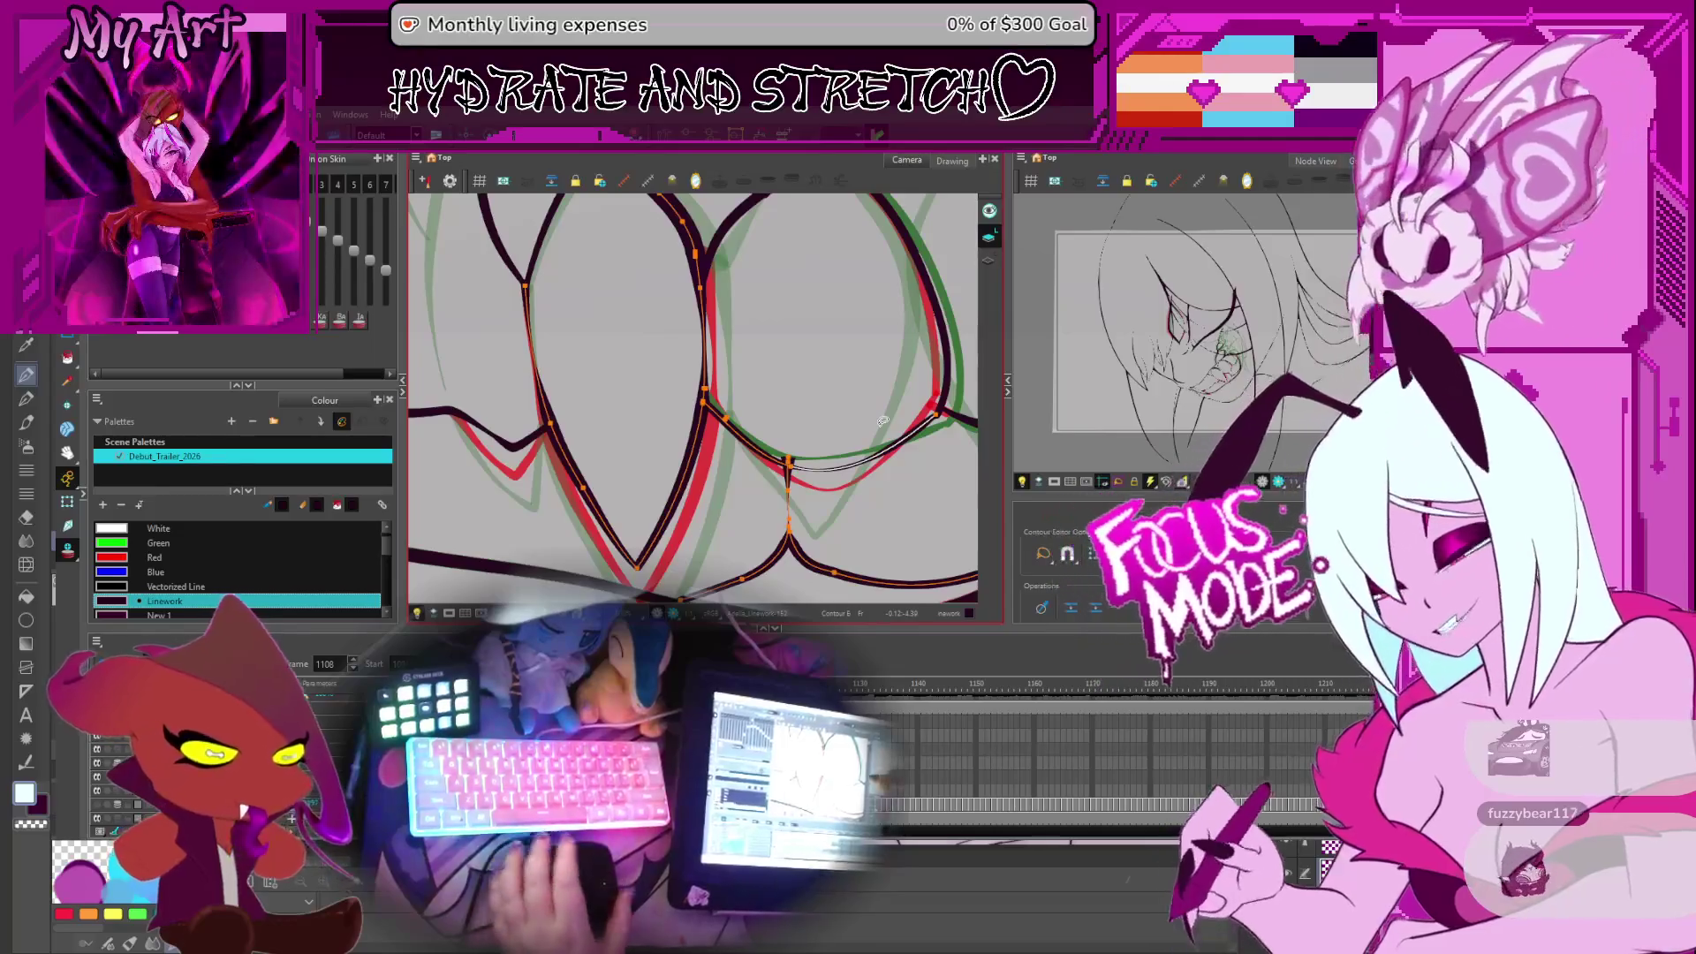
Select the central tooth, V-shaped tooth and horizontal lip strokes
{"action": "scroll", "coordinate": [702, 386], "scroll_direction": "up", "scroll_amount": 1}
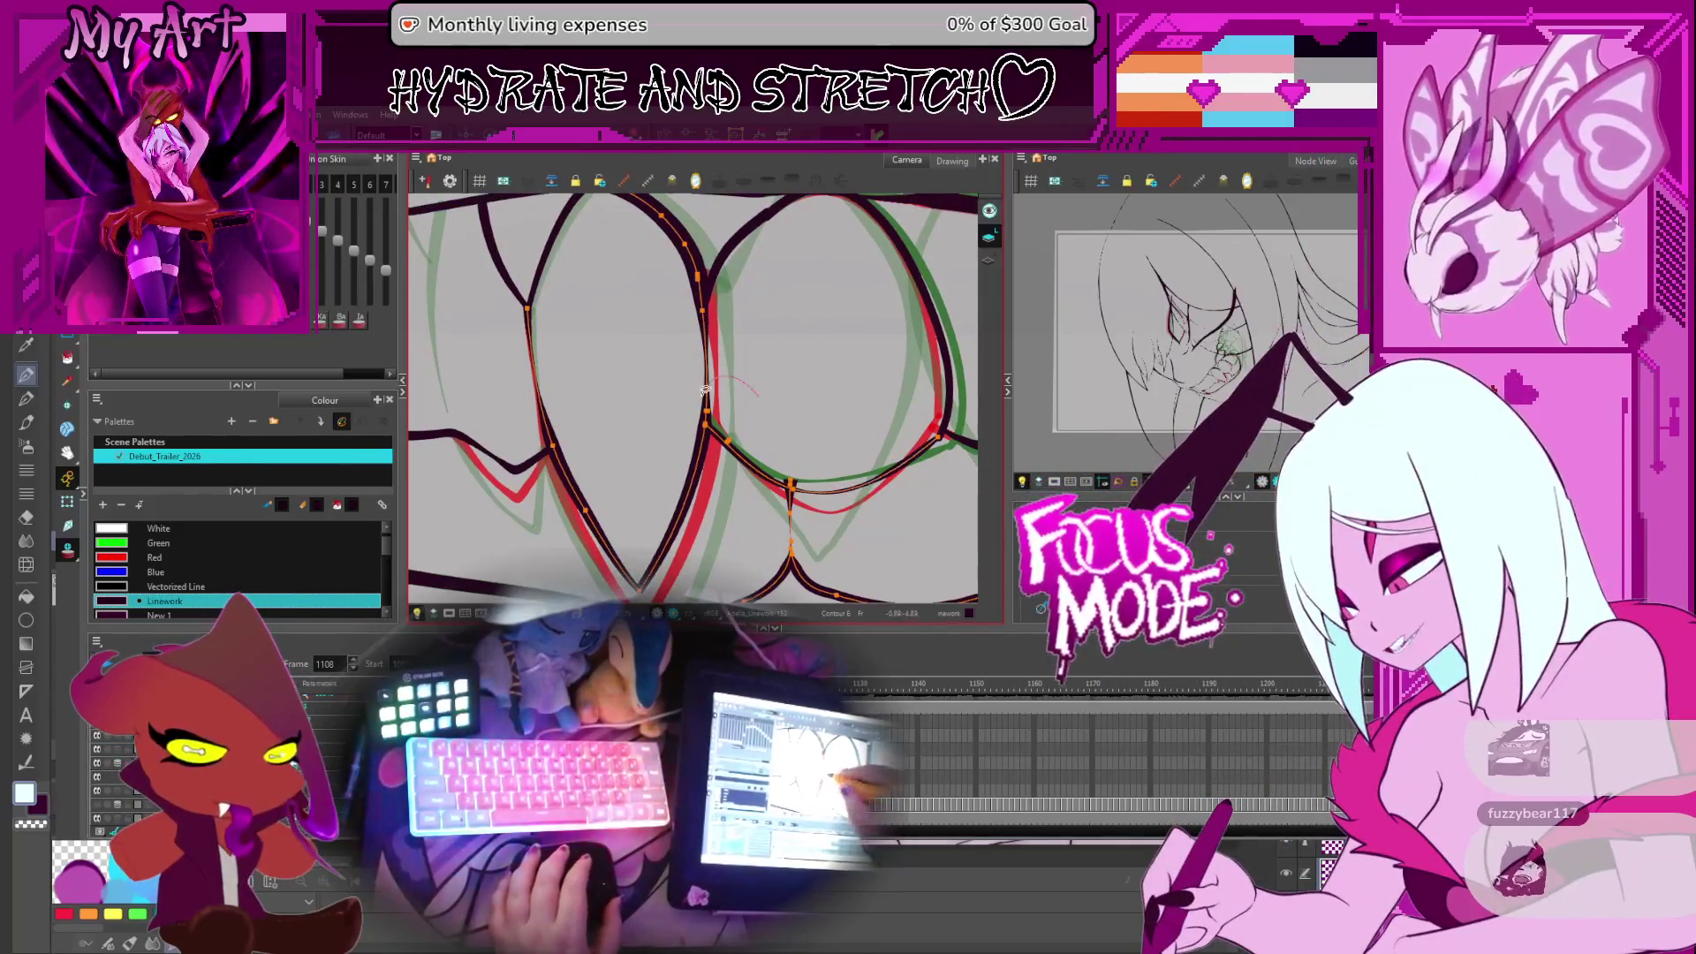
{"action": "left_click", "coordinate": [715, 428]}
{"action": "left_click", "coordinate": [636, 585]}
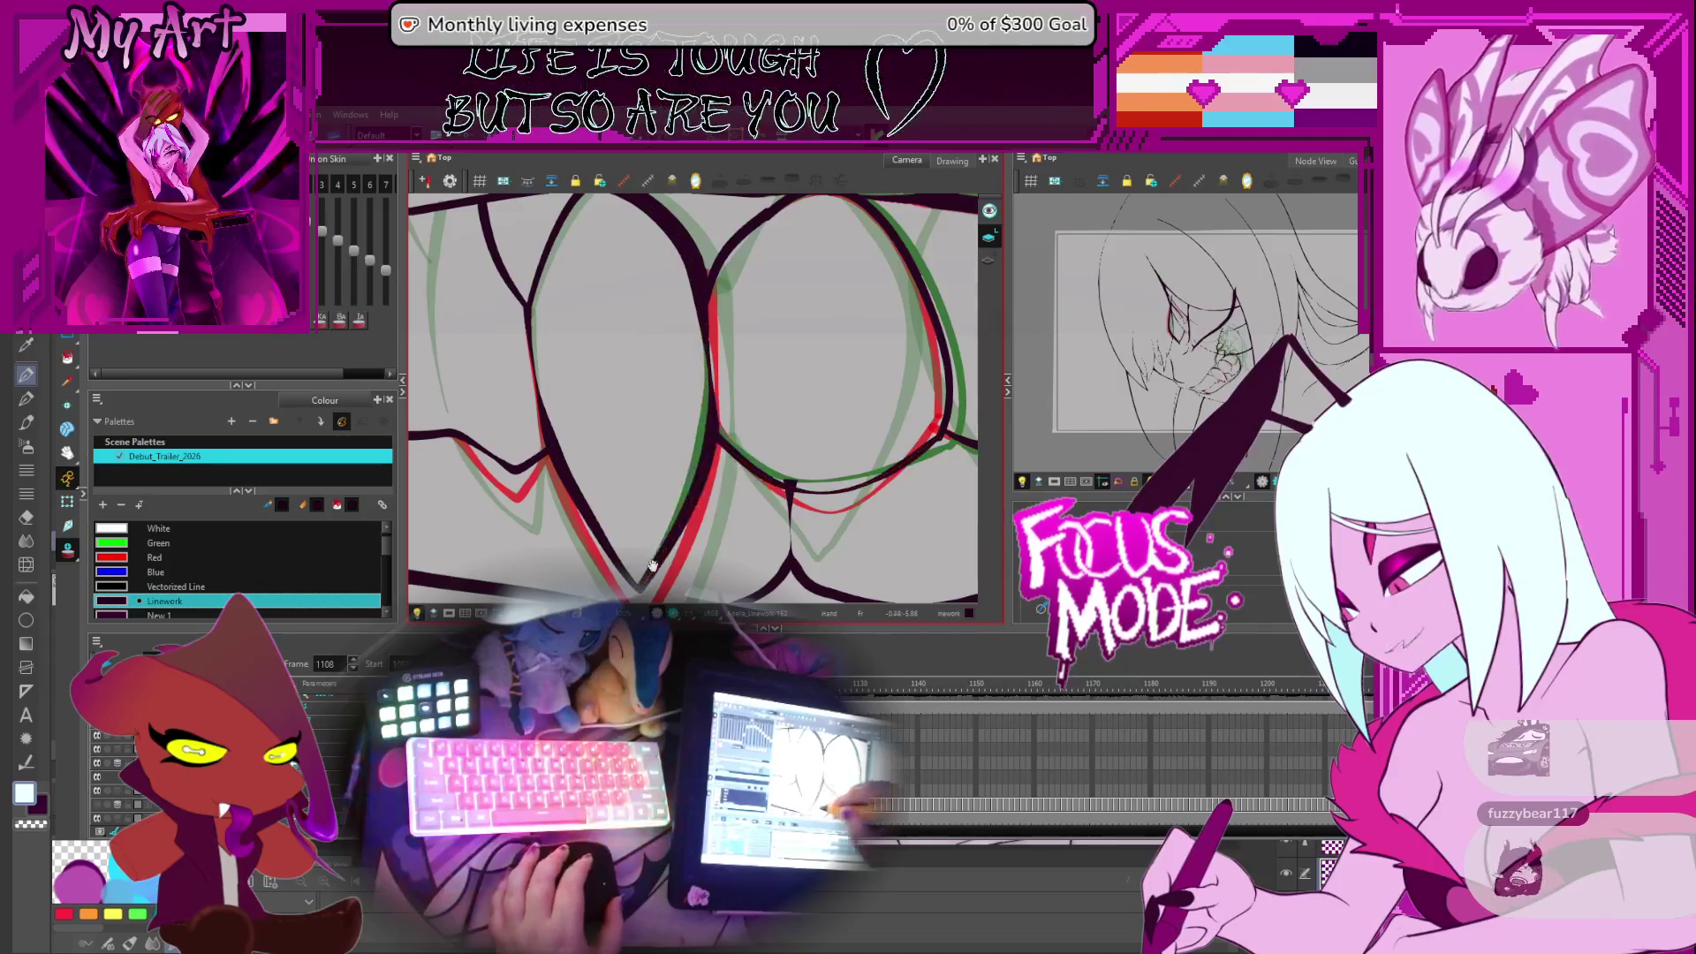
{"action": "scroll", "coordinate": [698, 442], "scroll_direction": "down", "scroll_amount": 2}
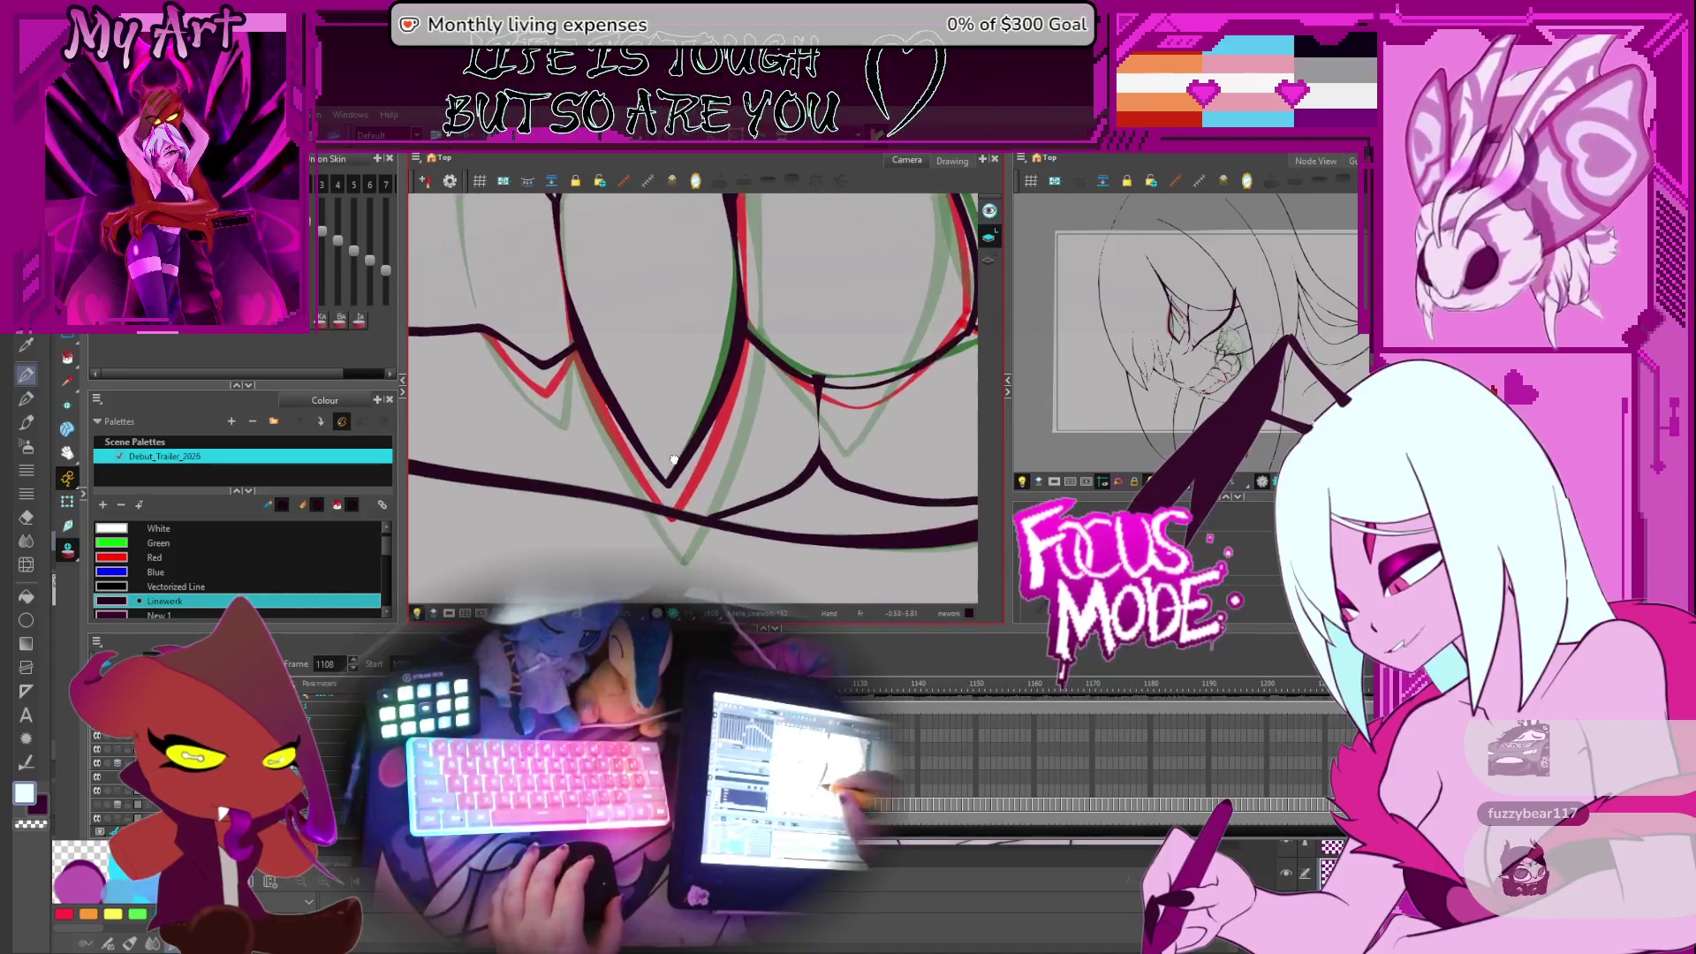
{"action": "left_click", "coordinate": [674, 512]}
{"action": "scroll", "coordinate": [654, 486], "scroll_direction": "up", "scroll_amount": 2}
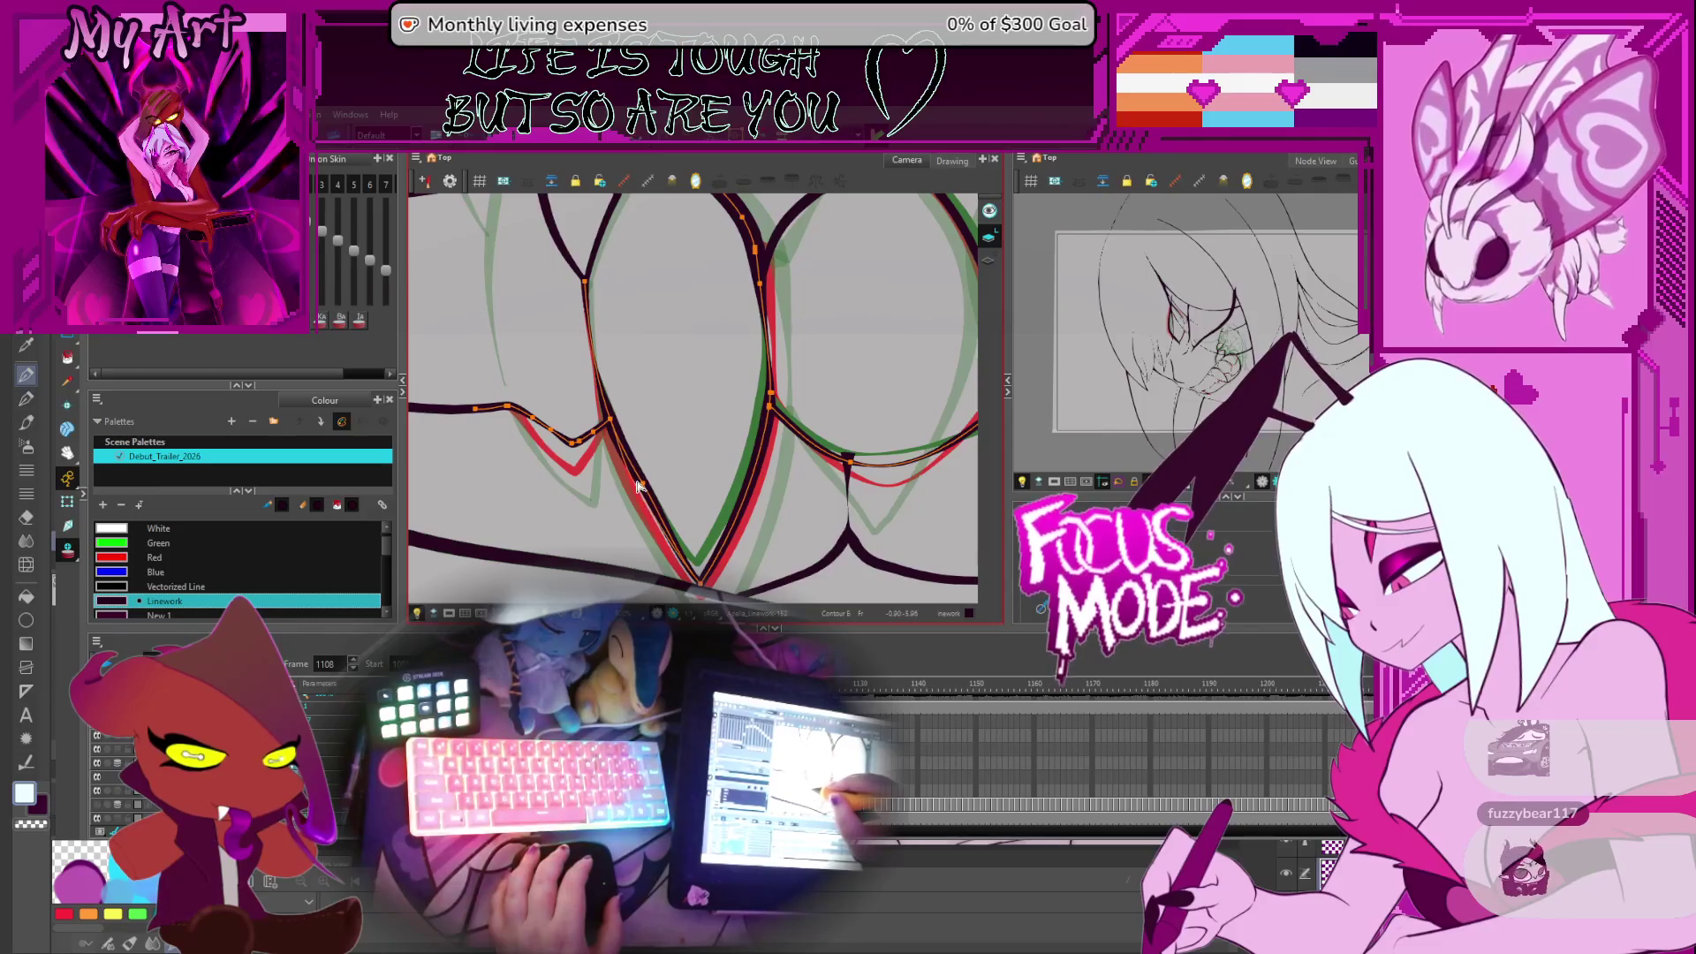
{"action": "scroll", "coordinate": [671, 503], "scroll_direction": "up", "scroll_amount": 1}
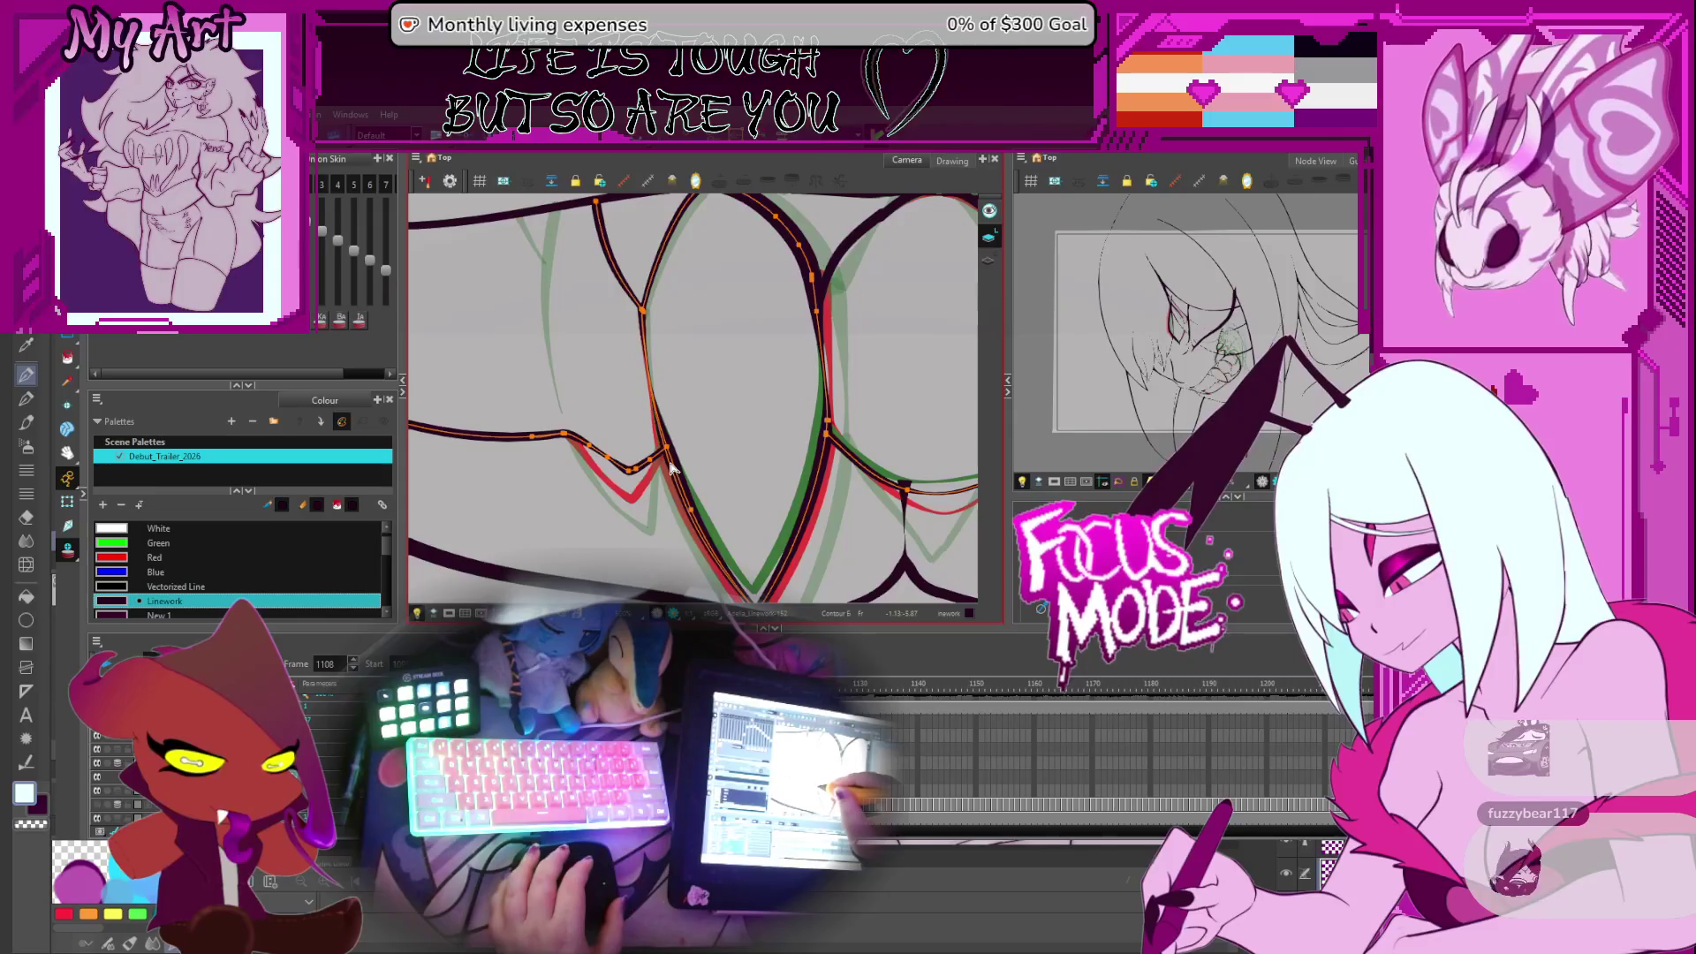
{"action": "scroll", "coordinate": [689, 450], "scroll_direction": "up", "scroll_amount": 3}
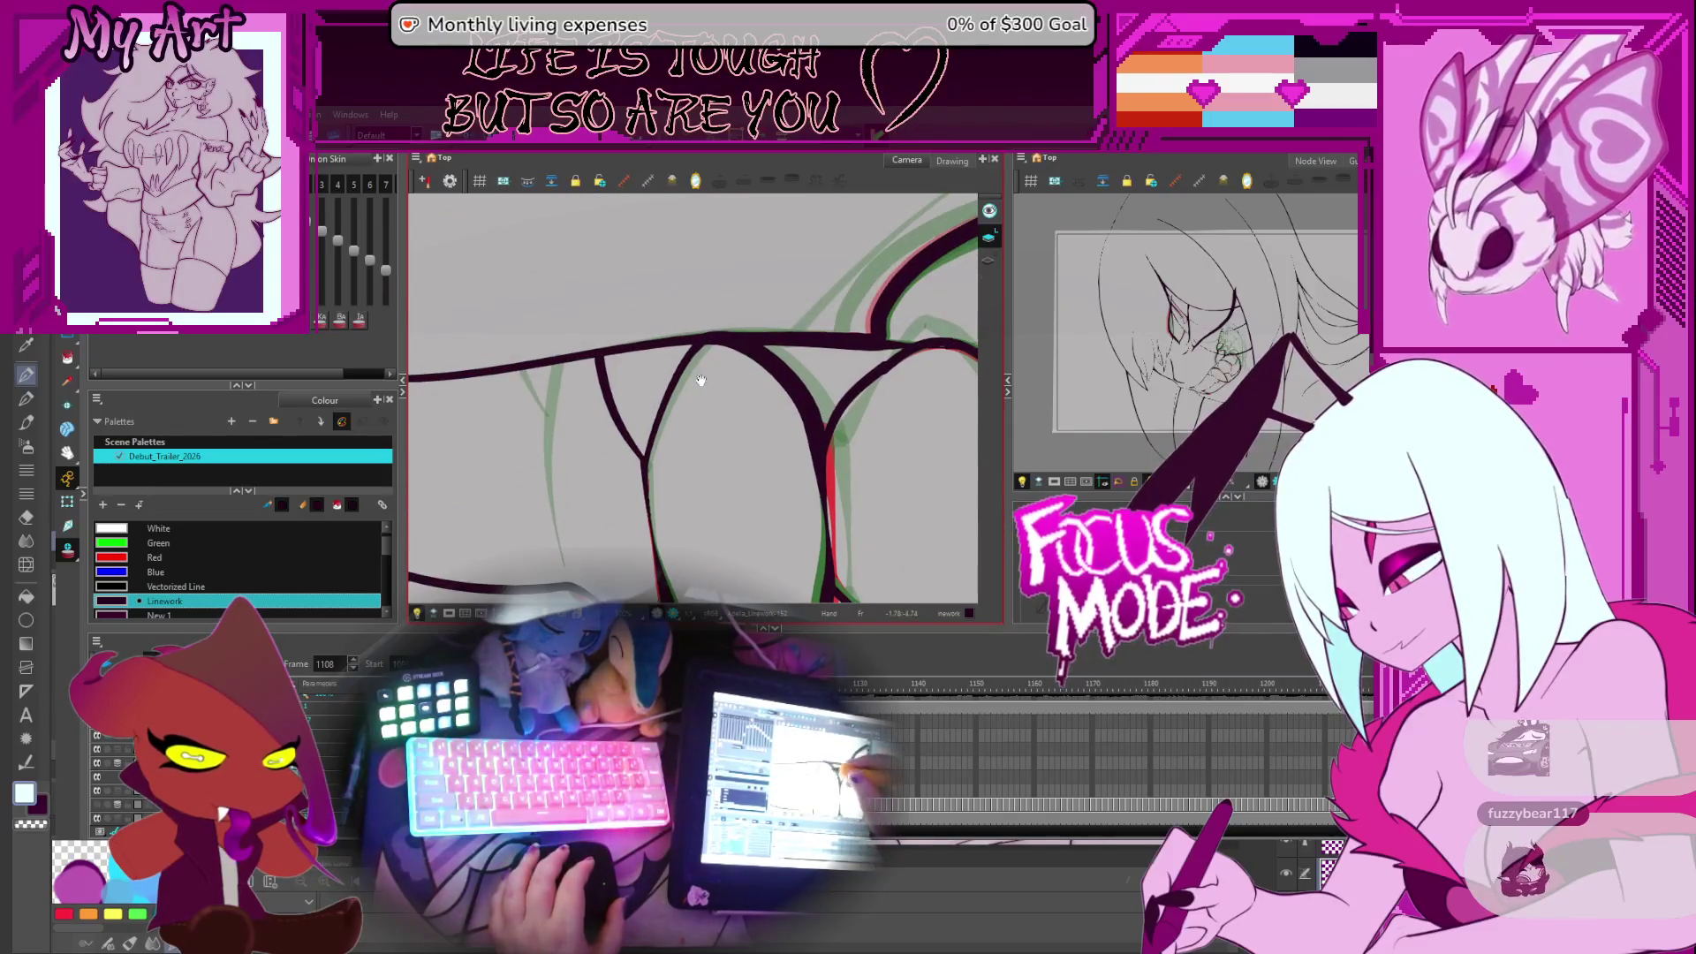
{"action": "left_click_drag", "start_coordinate": [700, 380], "coordinate": [661, 335]}
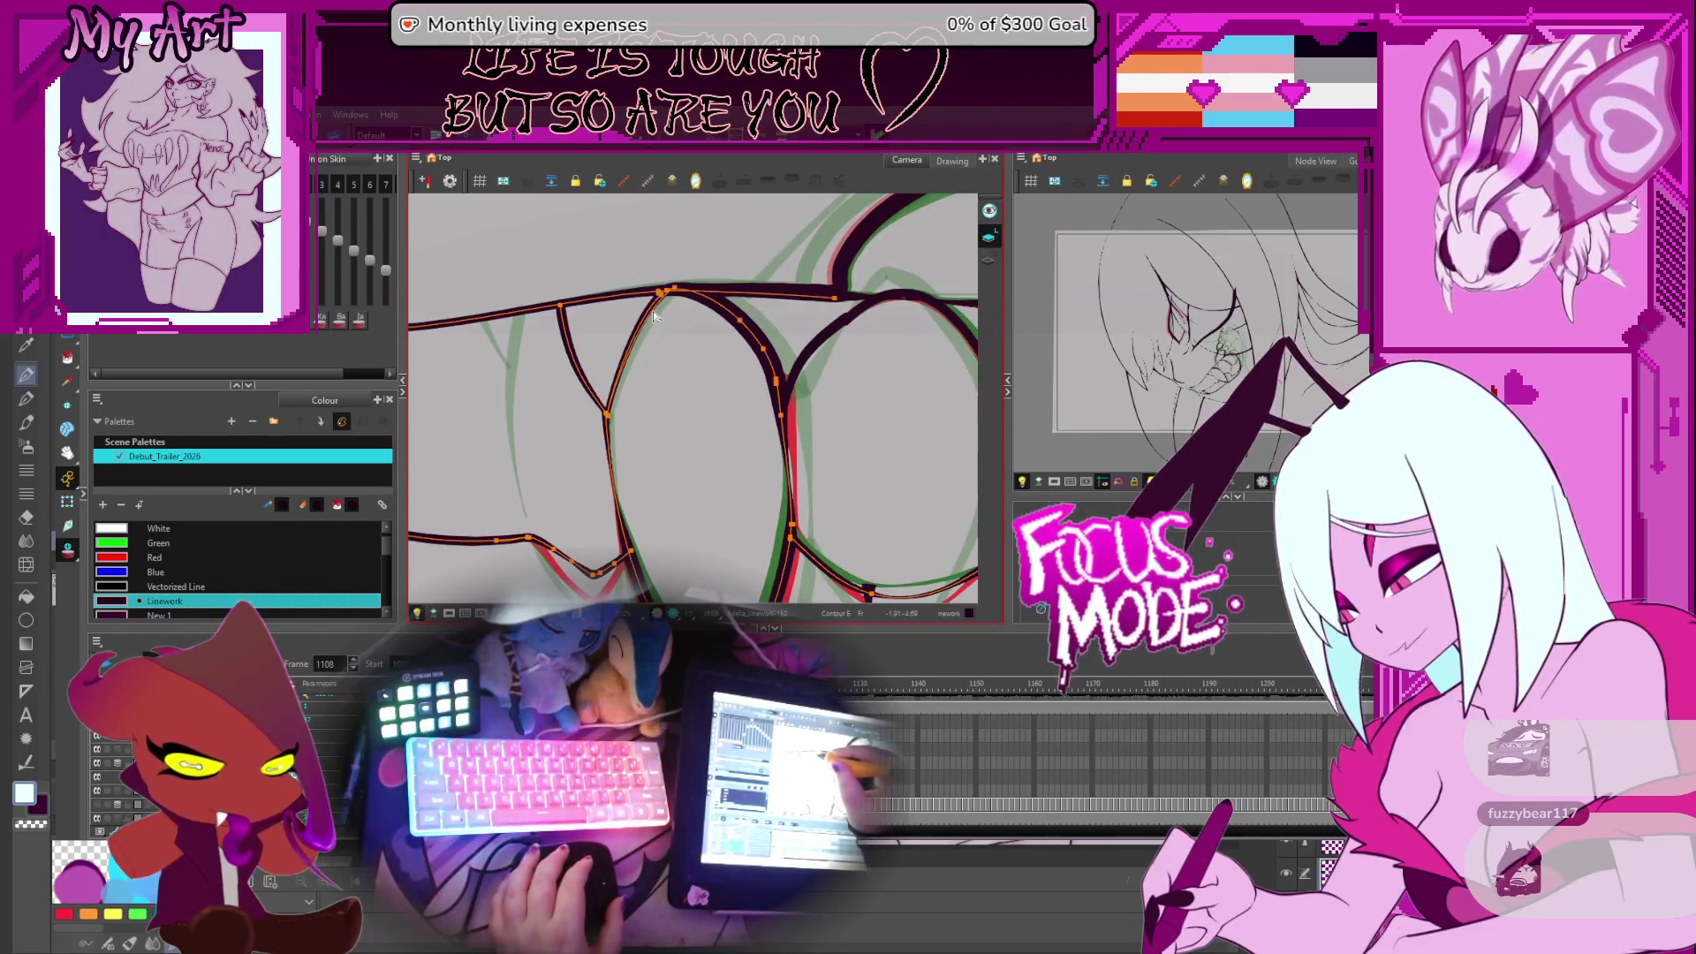
{"action": "left_click", "coordinate": [617, 422]}
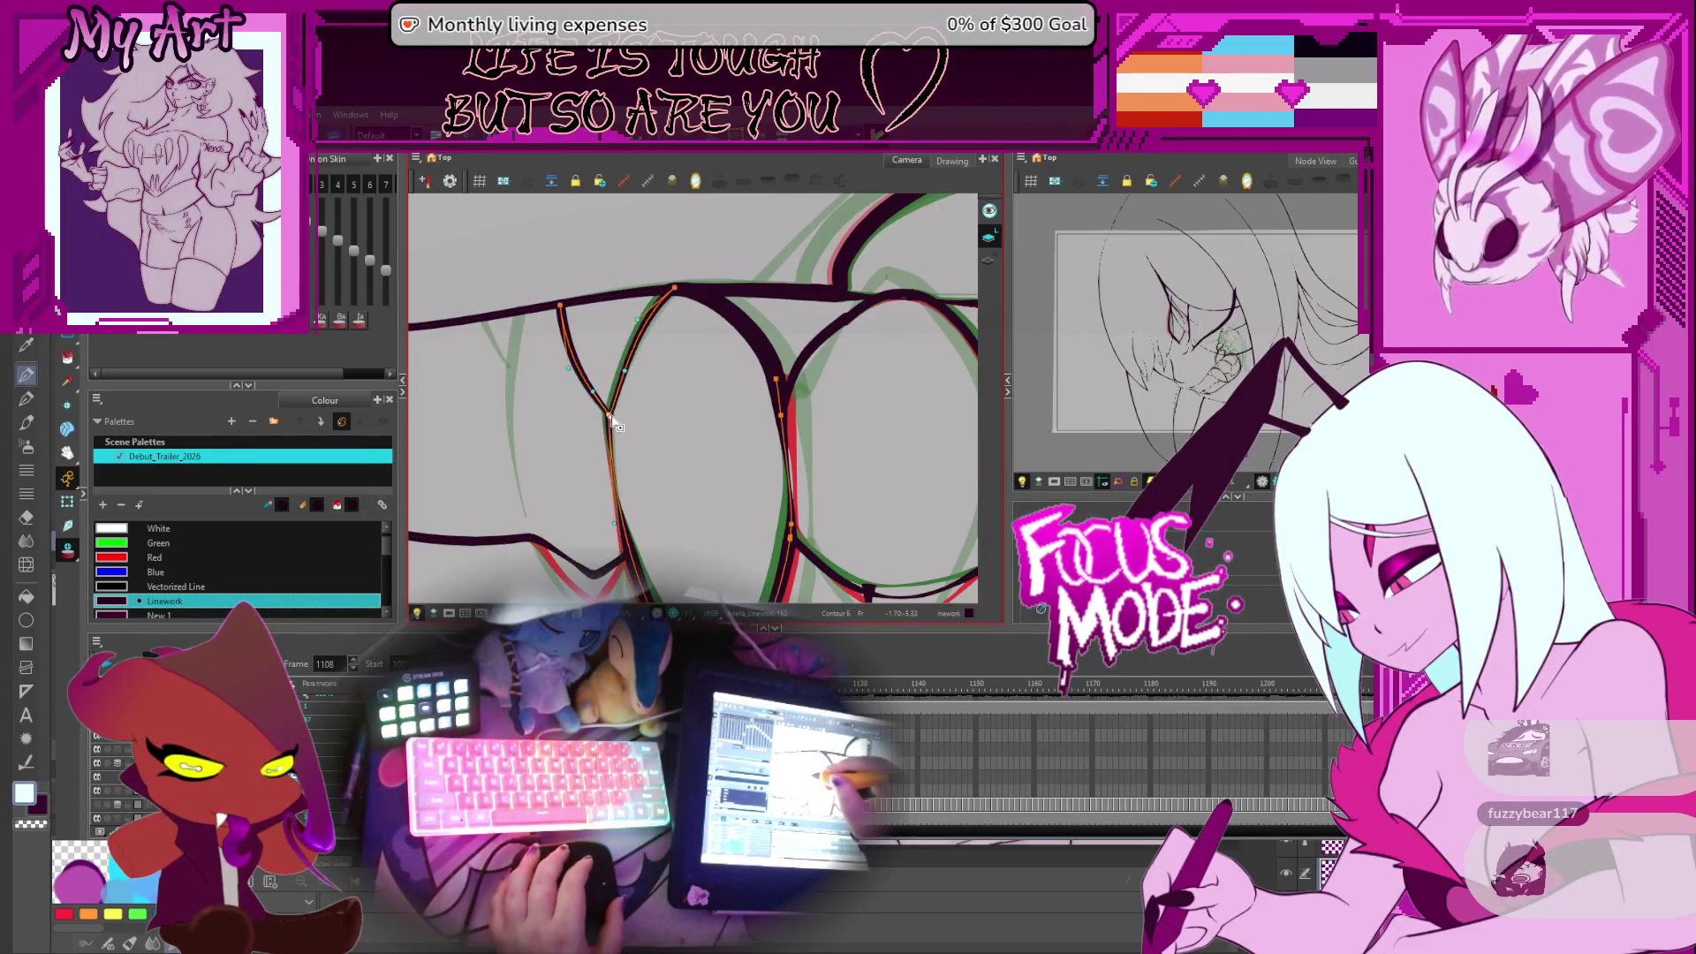
Reshape the right tooth's arch curve and adjust how sharply it bends
{"action": "mouse_move", "coordinate": [668, 423]}
{"action": "left_mouse_down"}
{"action": "mouse_move", "coordinate": [637, 410]}
{"action": "mouse_move", "coordinate": [776, 447]}
{"action": "mouse_move", "coordinate": [742, 436]}
{"action": "mouse_move", "coordinate": [685, 356]}
{"action": "mouse_move", "coordinate": [712, 337]}
{"action": "left_mouse_up"}
{"action": "left_click", "coordinate": [698, 374]}
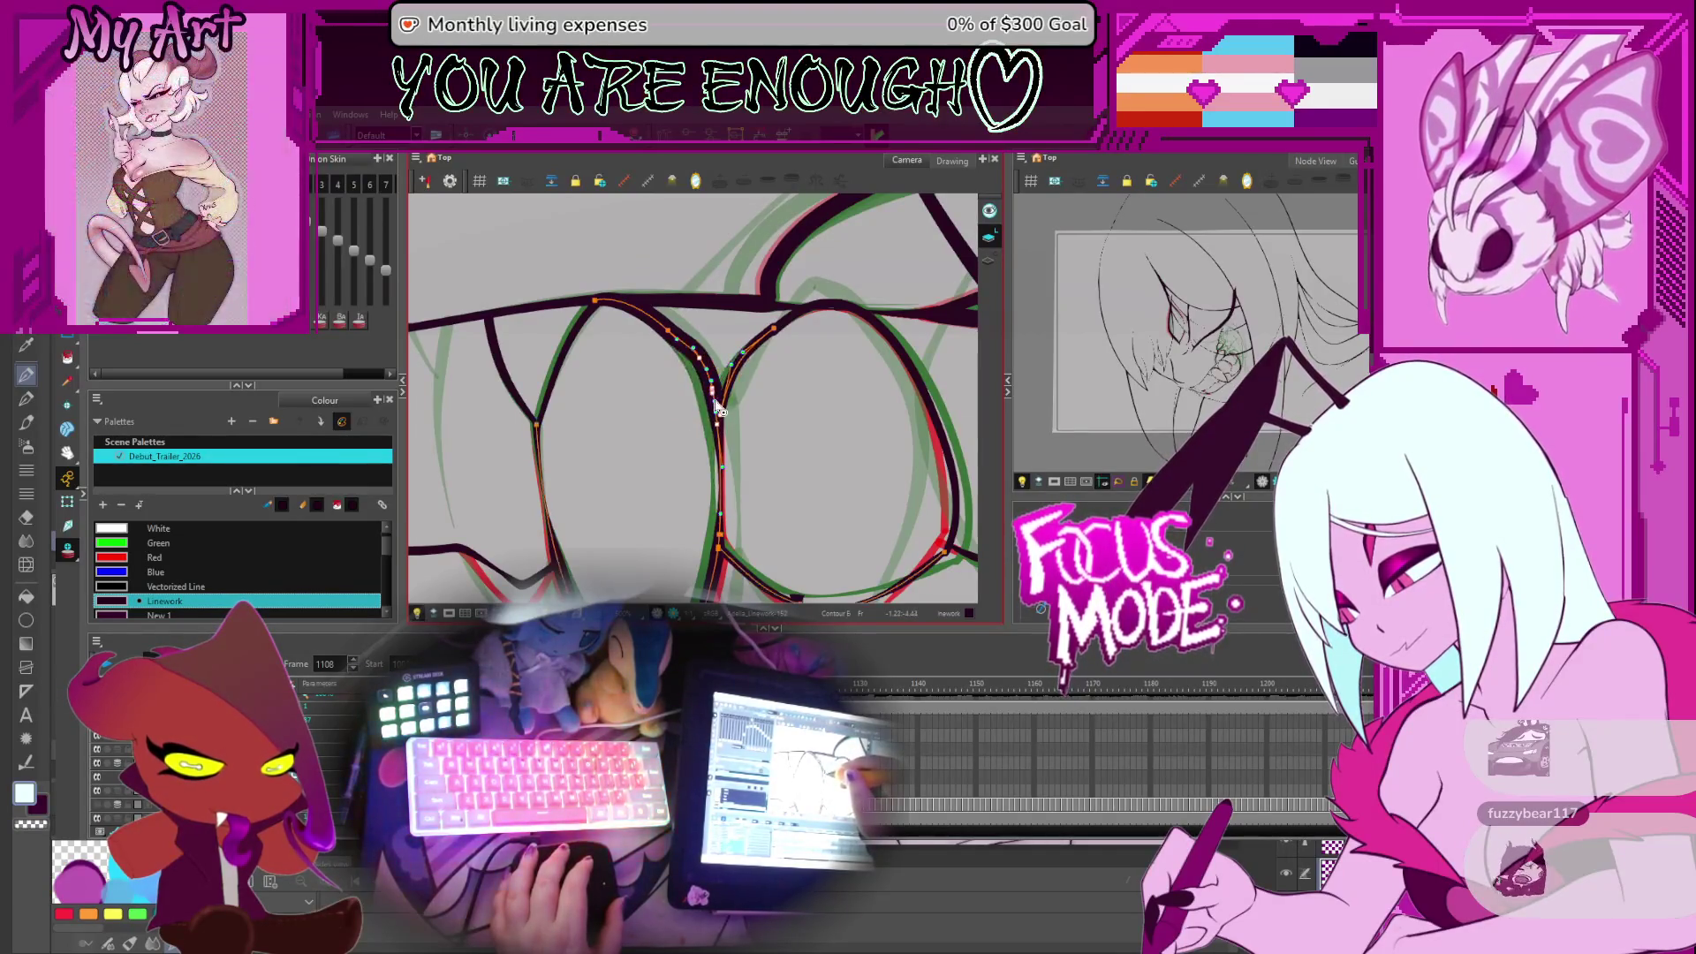
{"action": "left_click_drag", "start_coordinate": [774, 365], "coordinate": [715, 394]}
{"action": "left_click", "coordinate": [708, 362]}
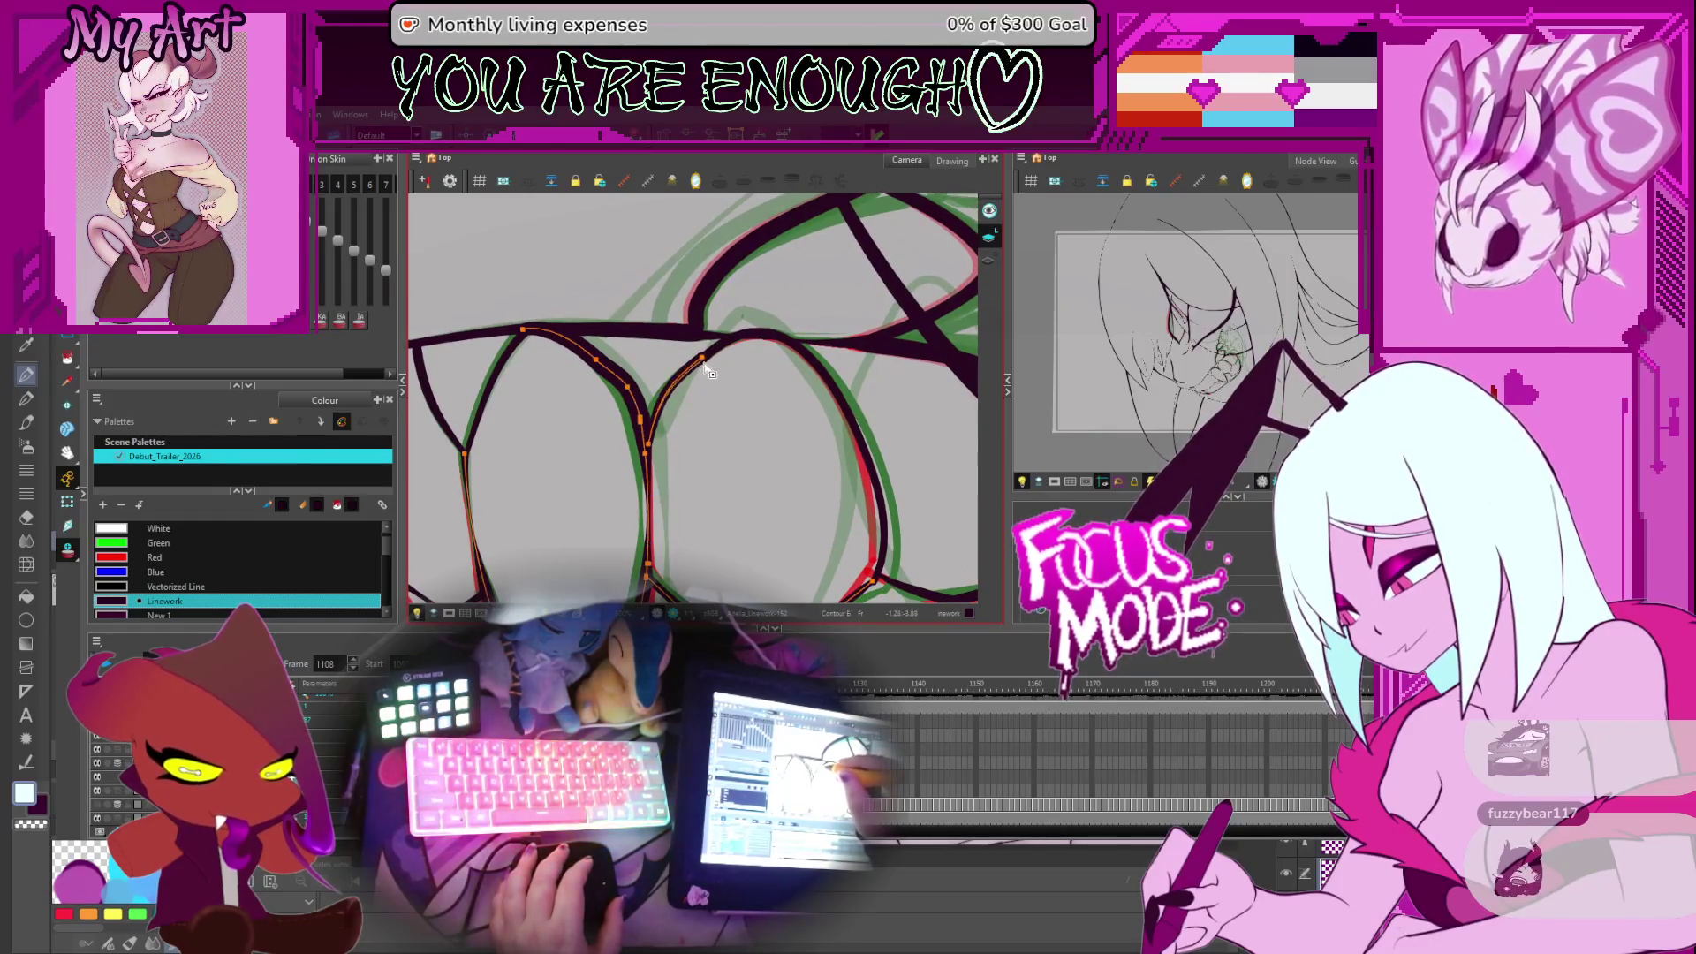
{"action": "left_click", "coordinate": [711, 359]}
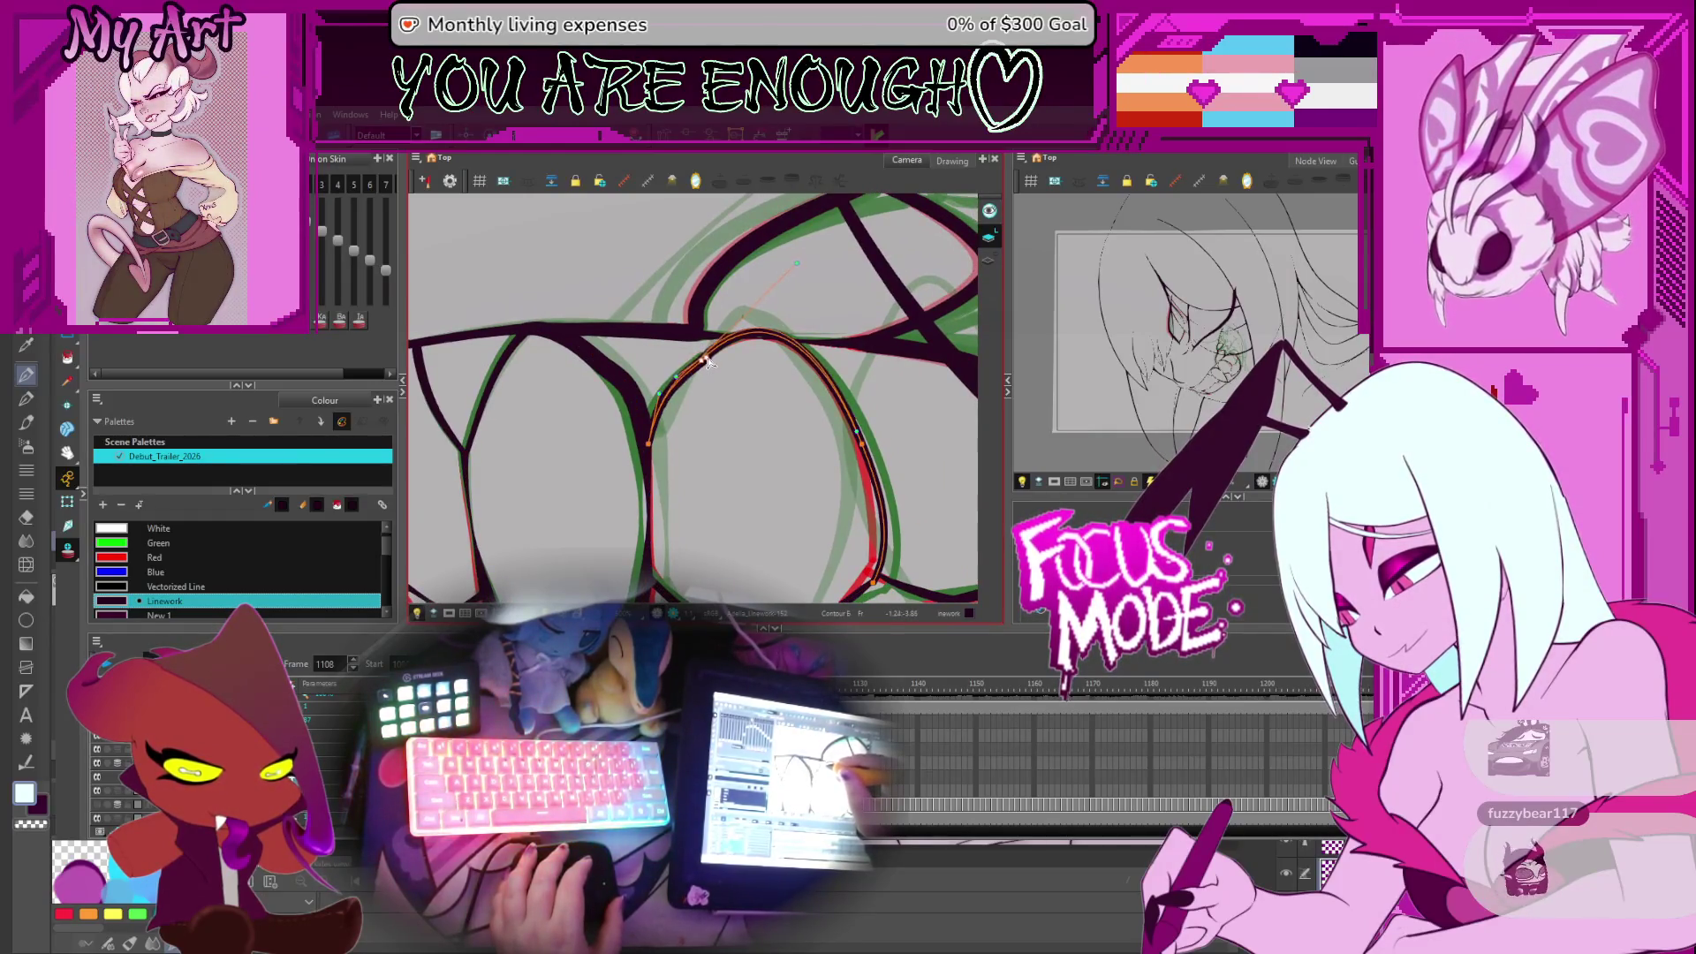
{"action": "left_click_drag", "start_coordinate": [709, 362], "coordinate": [705, 356]}
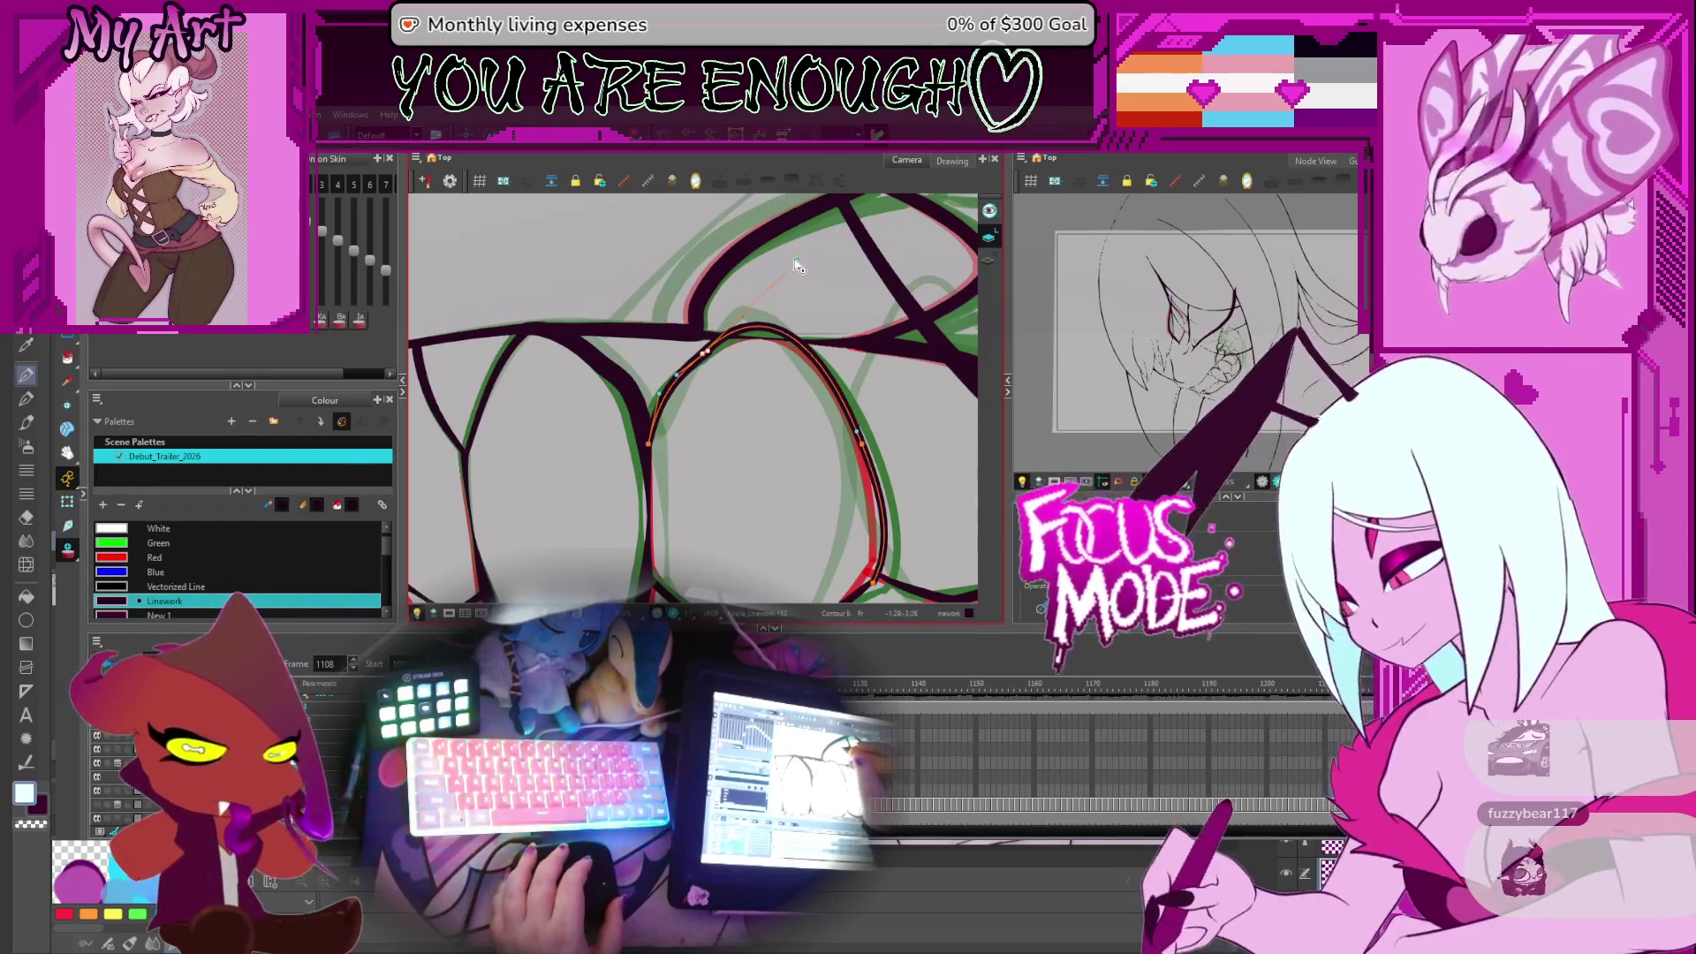
{"action": "left_click_drag", "start_coordinate": [795, 262], "coordinate": [783, 265]}
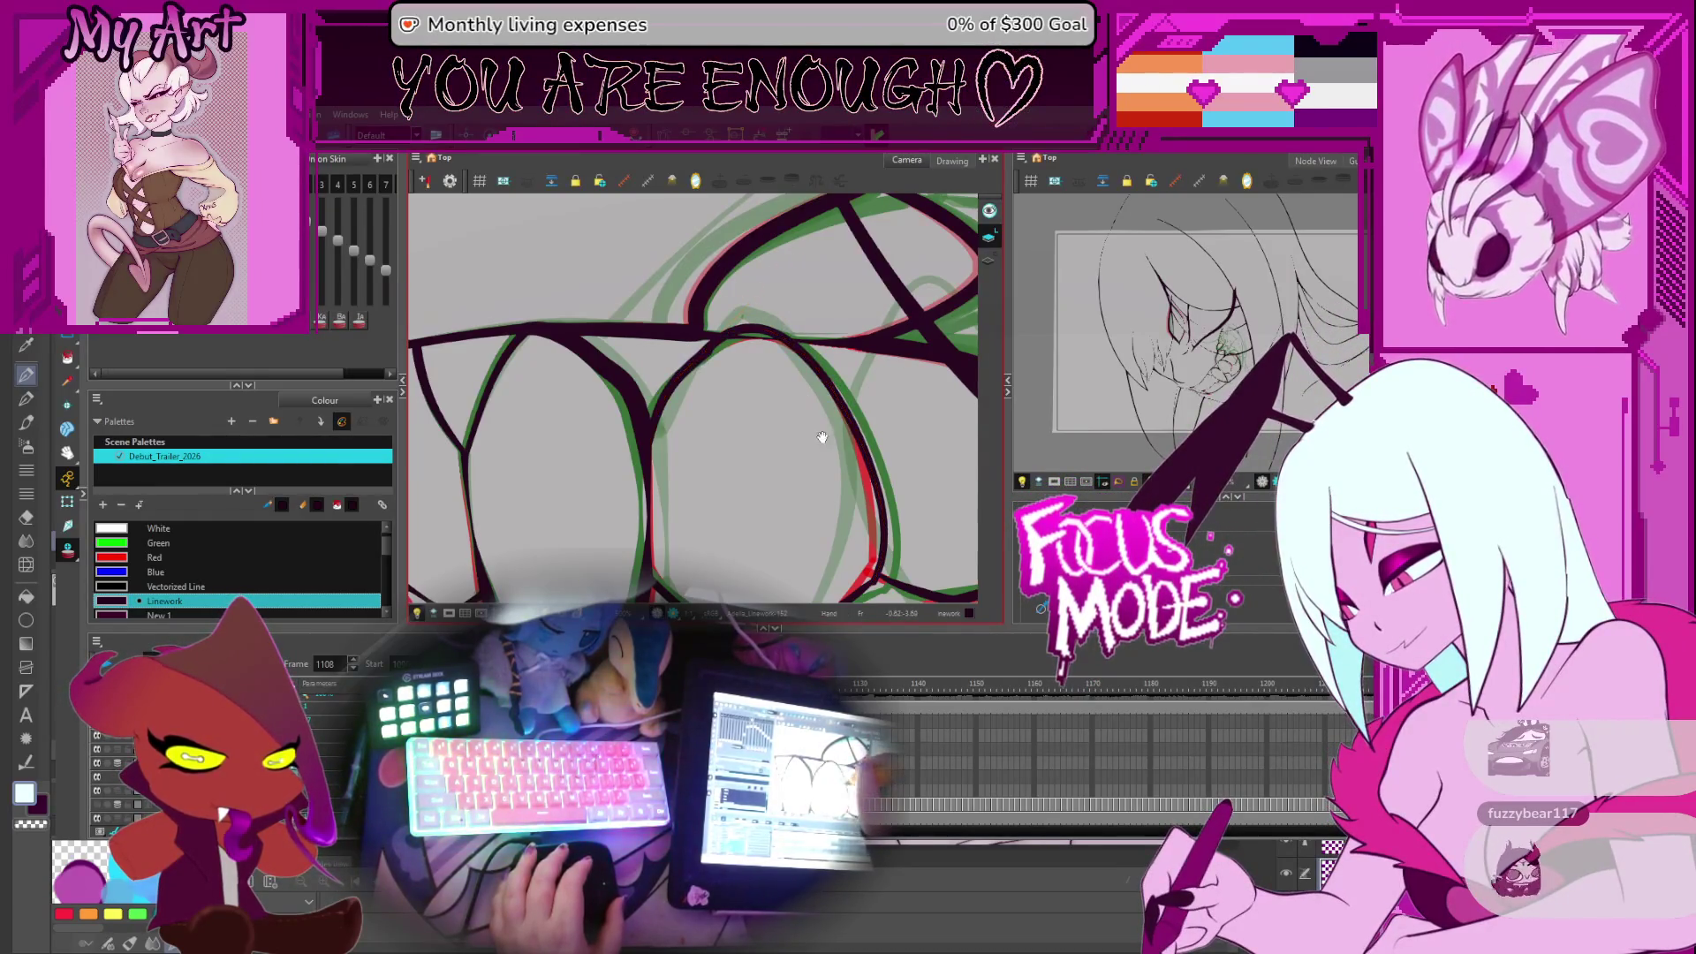
{"action": "left_click_drag", "start_coordinate": [822, 436], "coordinate": [771, 359]}
{"action": "left_click", "coordinate": [768, 348]}
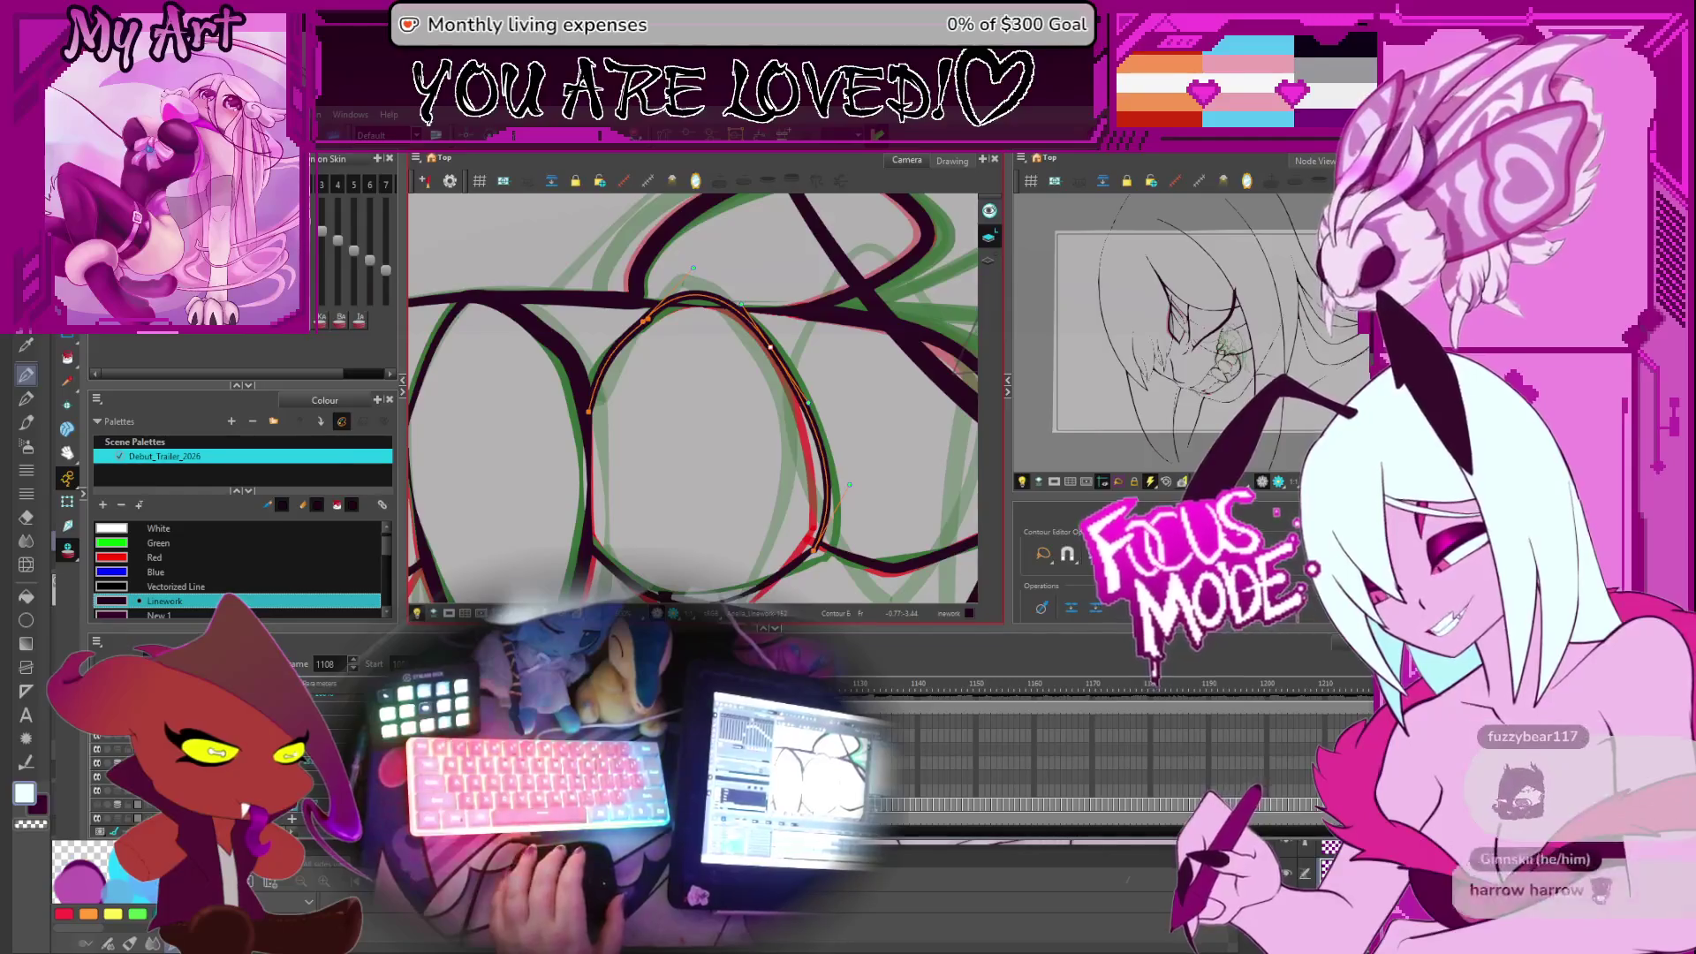
Deselect the tooth stroke and flip between frames 1102 and 1110, stopping on 1107
{"action": "left_click", "coordinate": [846, 387]}
{"action": "scroll", "coordinate": [845, 387], "scroll_direction": "down", "scroll_amount": 3}
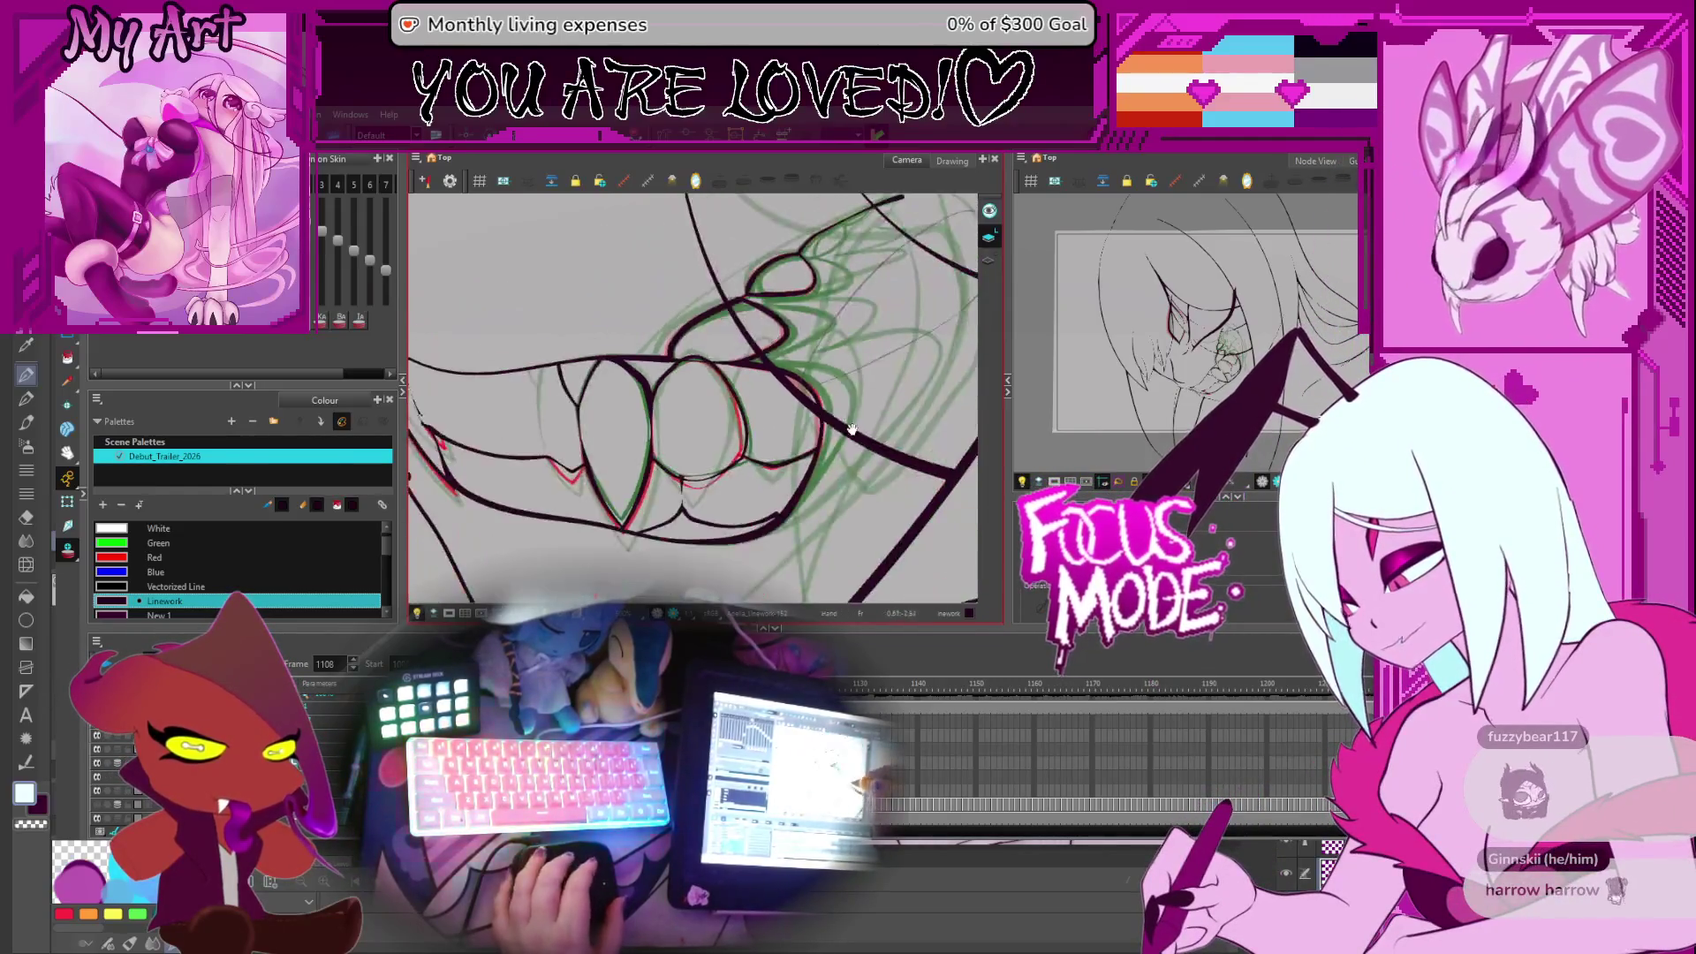
{"action": "left_click_drag", "start_coordinate": [799, 380], "coordinate": [794, 425]}
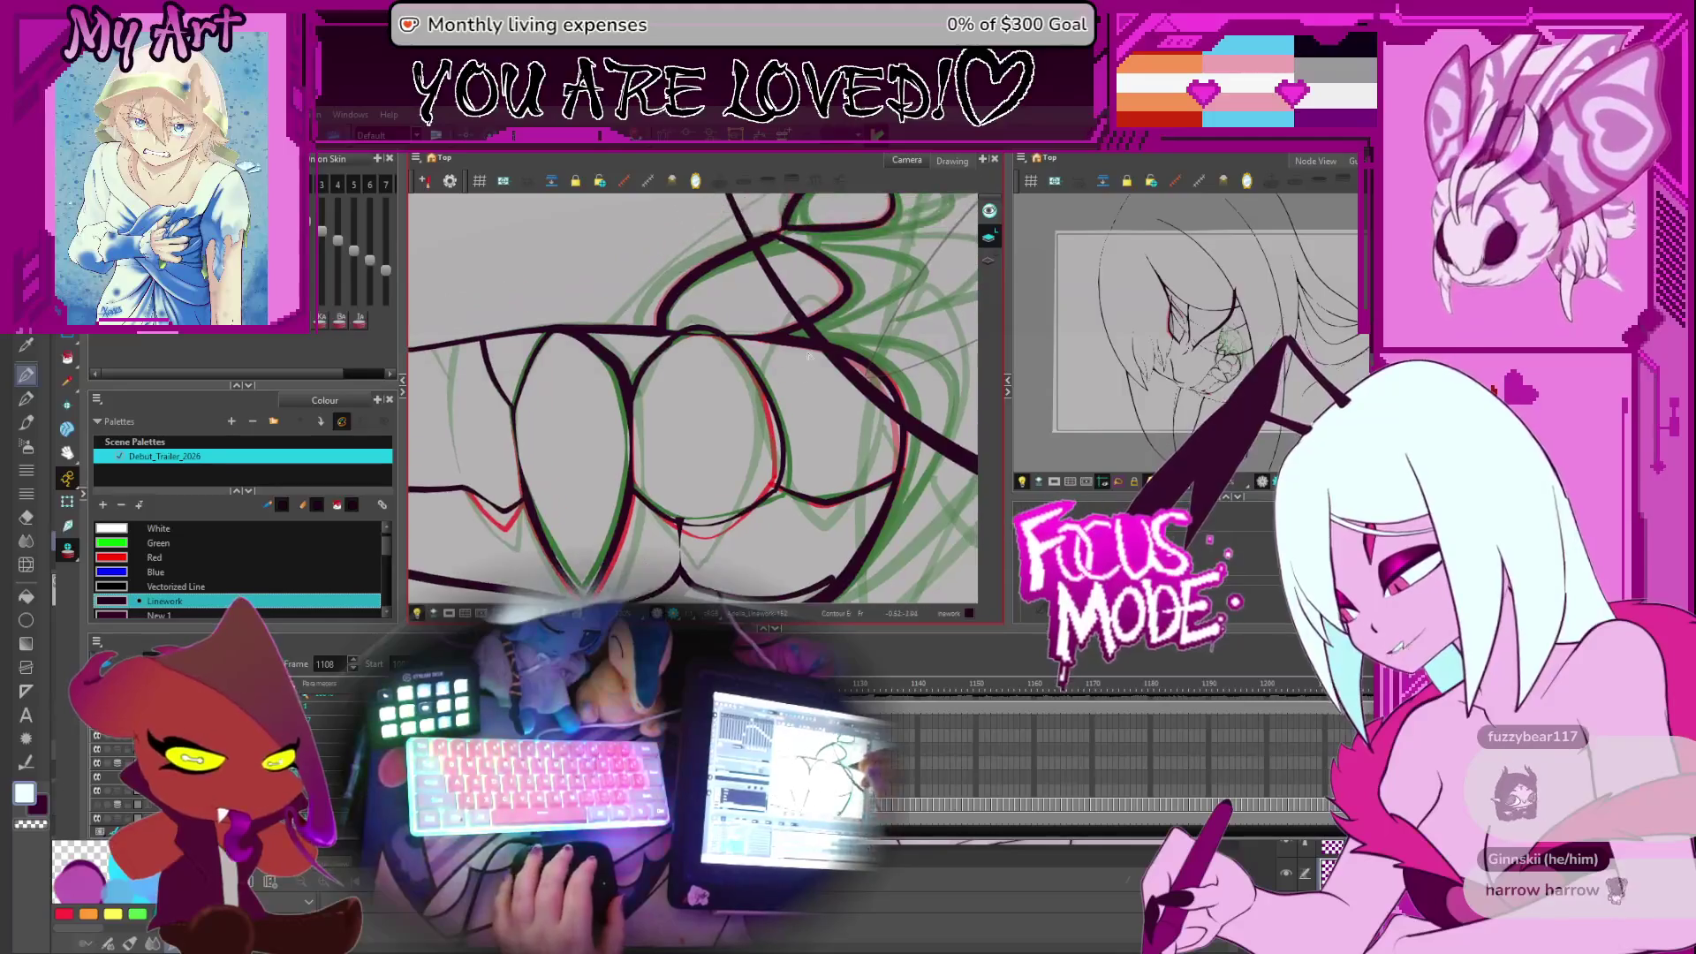
{"action": "key", "text": "comma"}
{"action": "key", "text": "comma"}
{"action": "key", "text": "comma"}
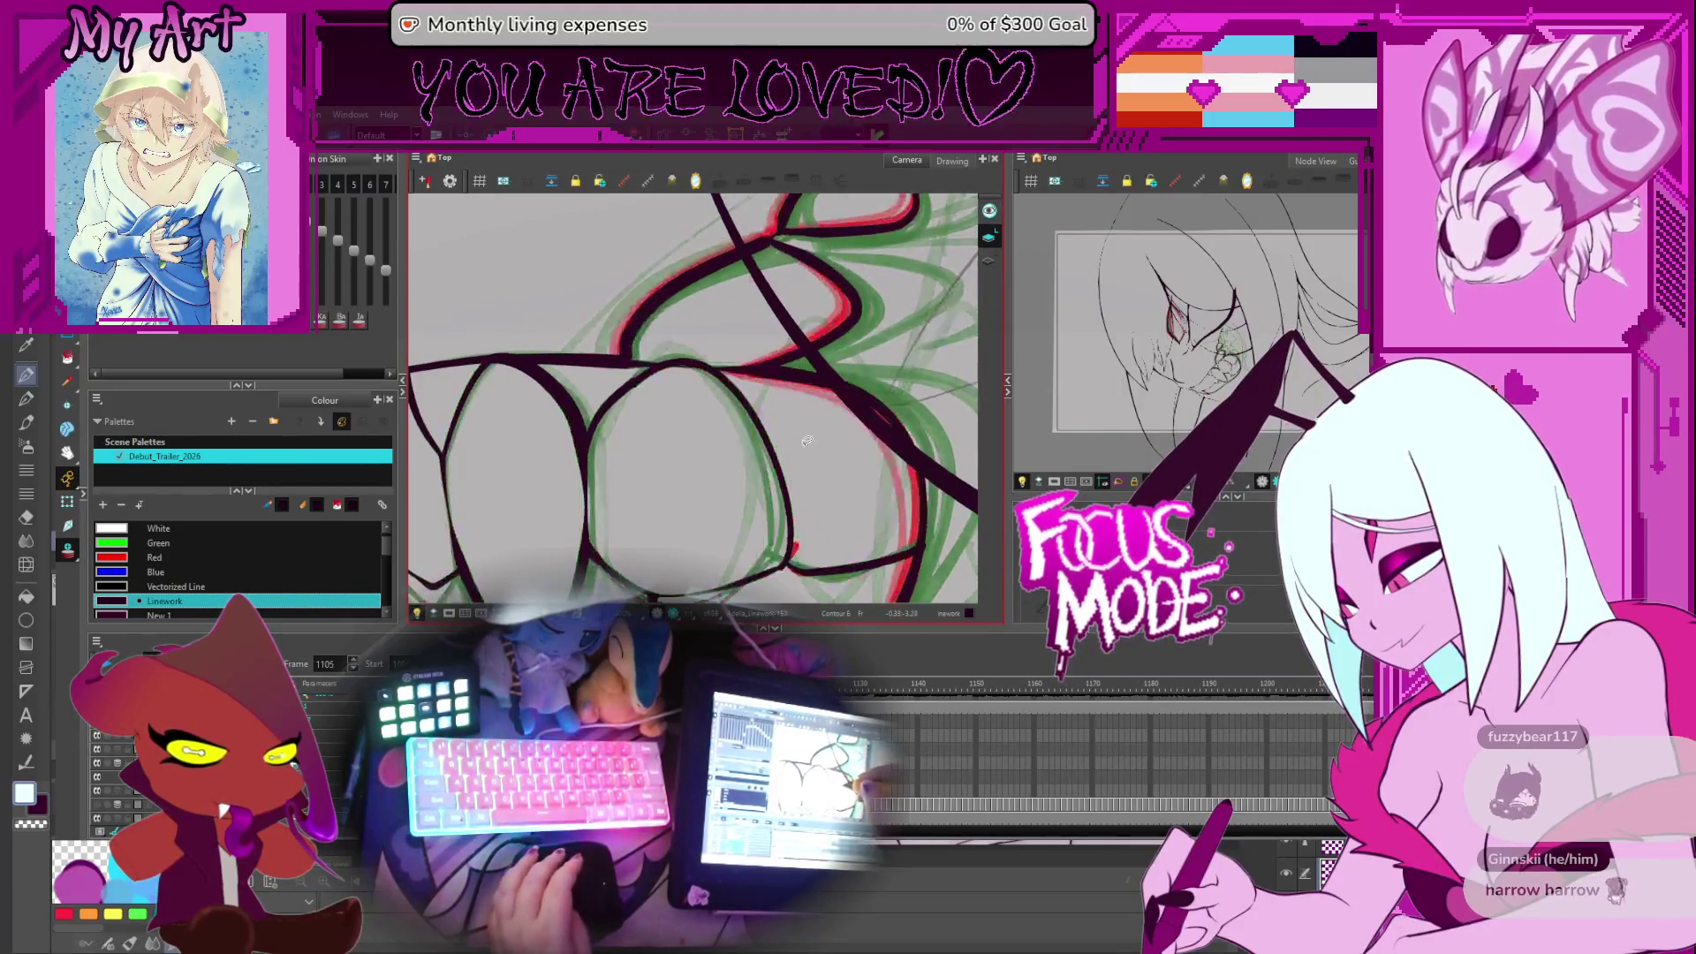
{"action": "key", "text": "period"}
{"action": "key", "text": "comma"}
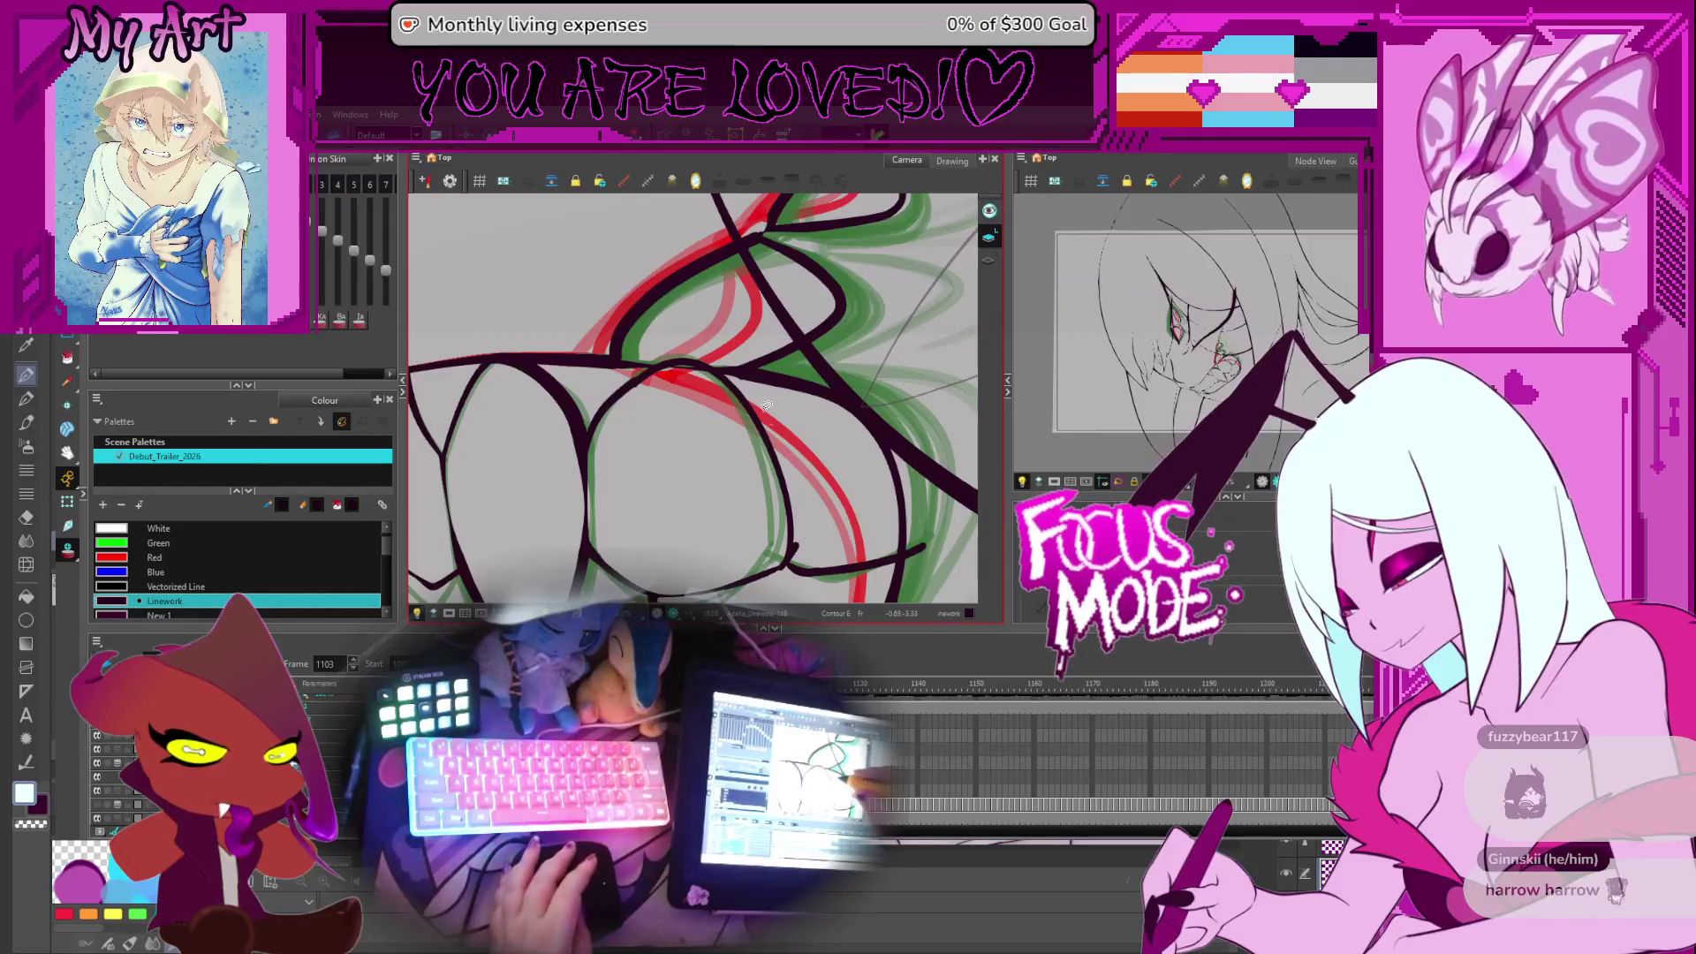
{"action": "key", "text": "comma"}
{"action": "key", "text": "period"}
{"action": "key", "text": "period"}
{"action": "key", "text": "period"}
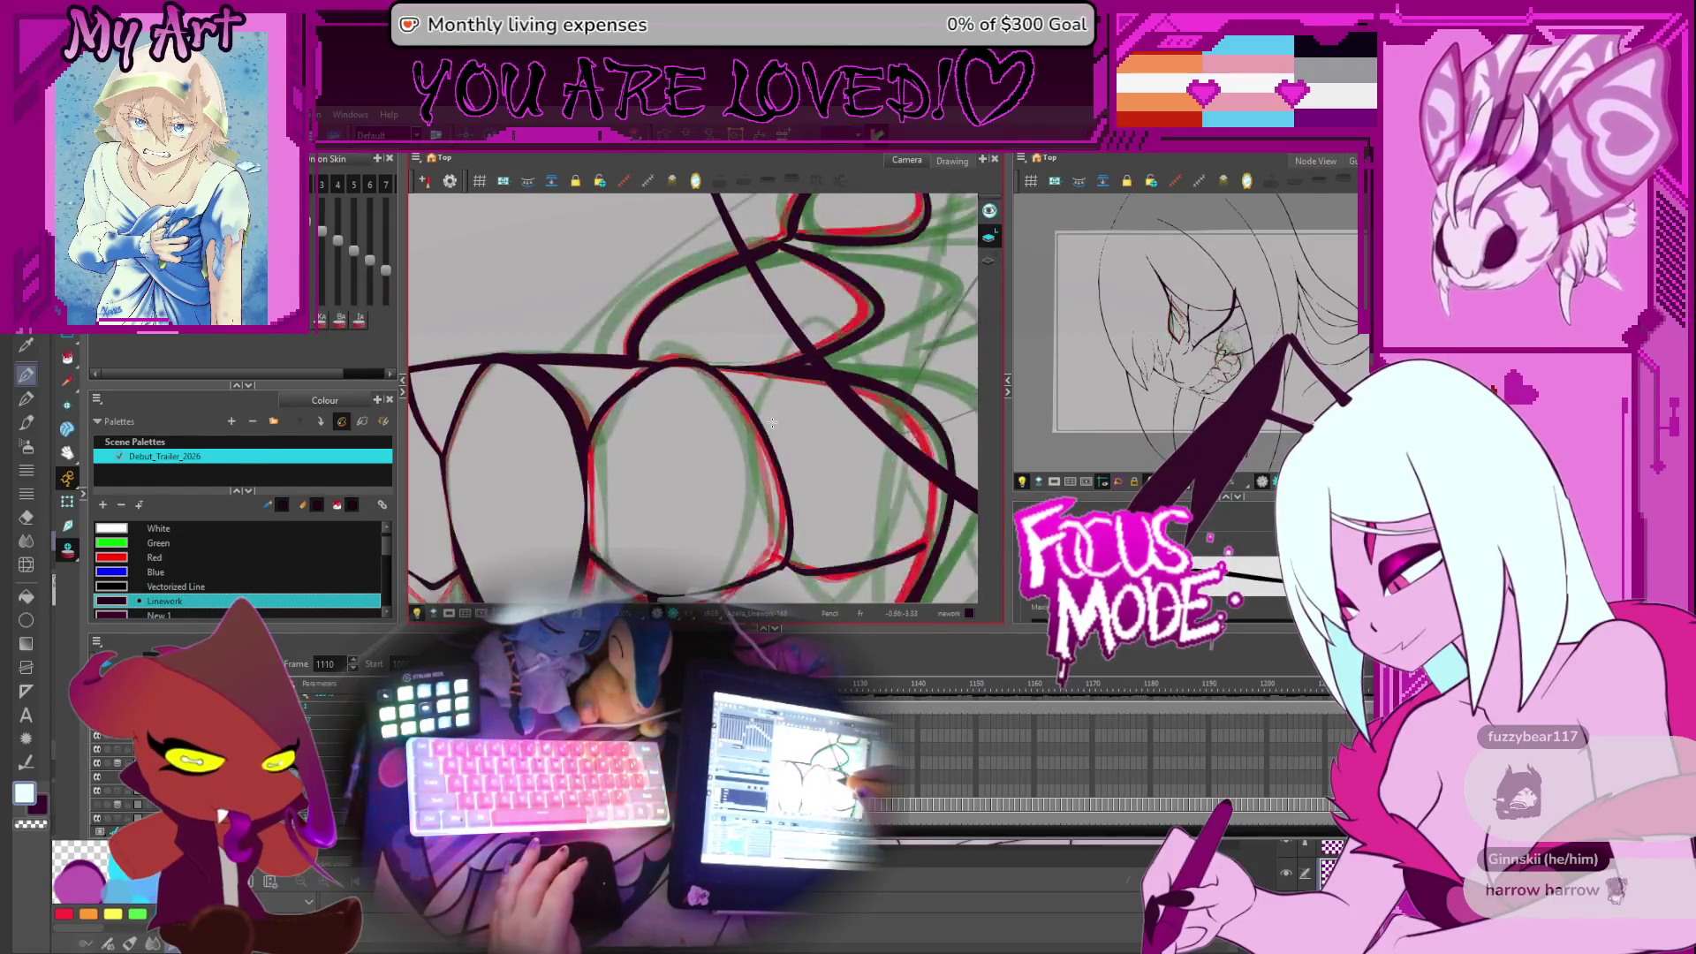
{"action": "key", "text": "comma"}
{"action": "key", "text": "comma"}
{"action": "key", "text": "comma"}
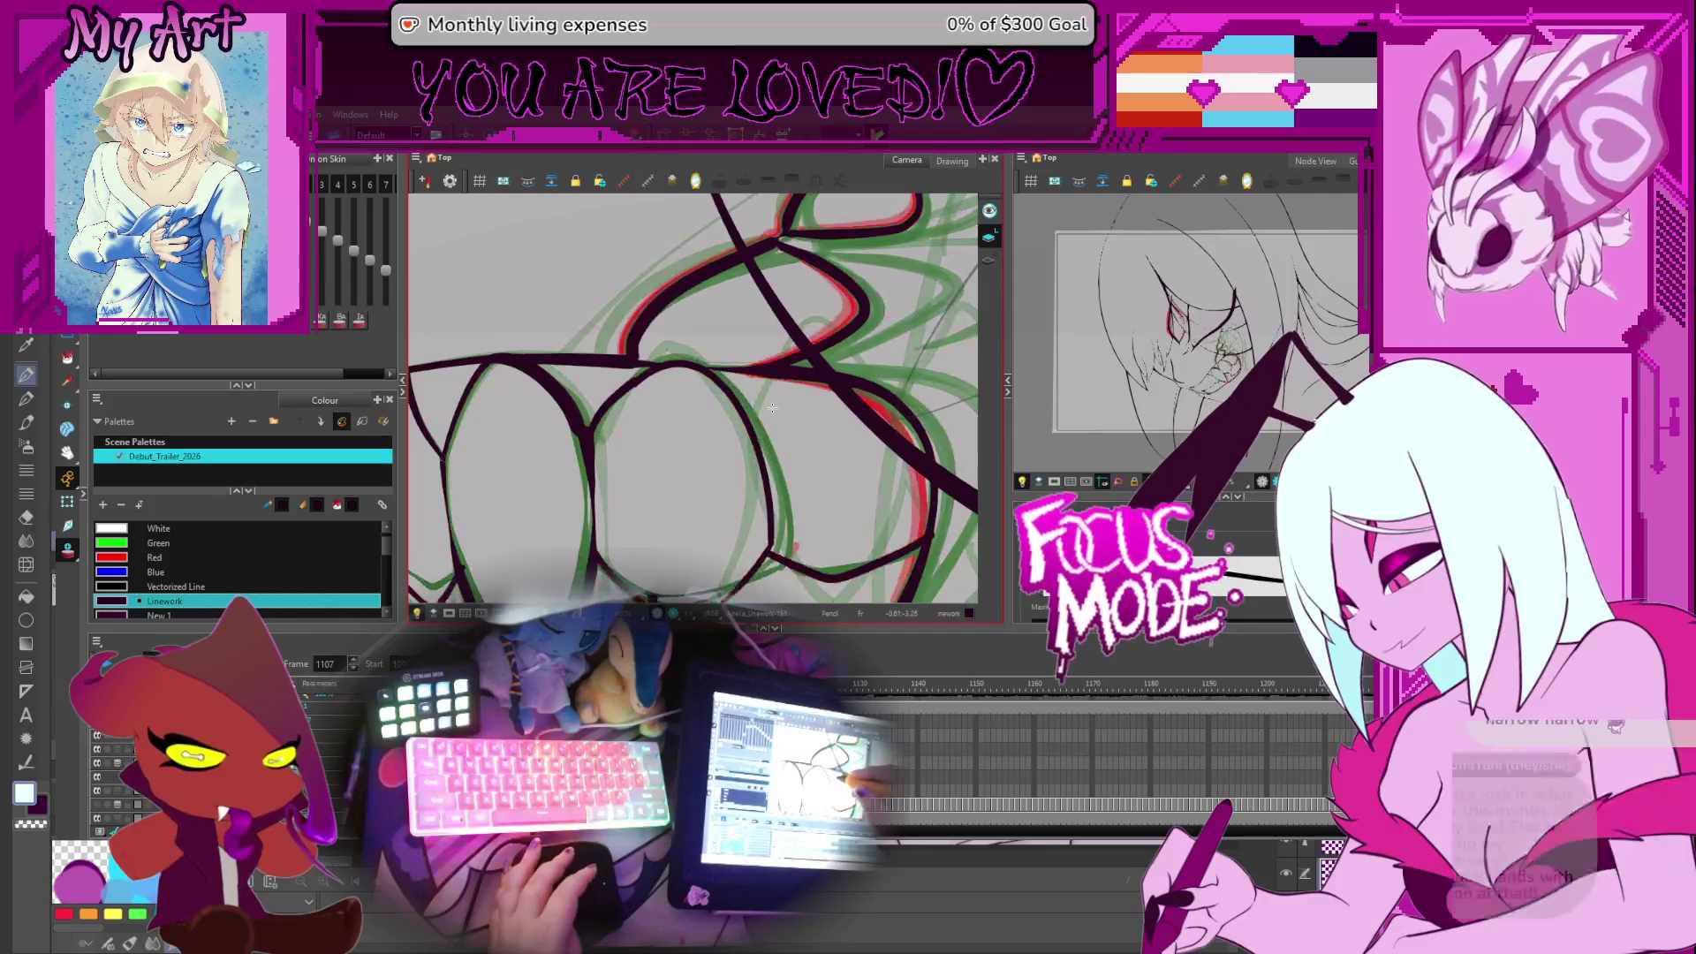
Zoom out to recompare neighbouring frames, then return to 1107 and frame the tooth
{"action": "mouse_move", "coordinate": [773, 406]}
{"action": "left_mouse_down"}
{"action": "mouse_move", "coordinate": [863, 474]}
{"action": "mouse_move", "coordinate": [820, 501]}
{"action": "left_mouse_up"}
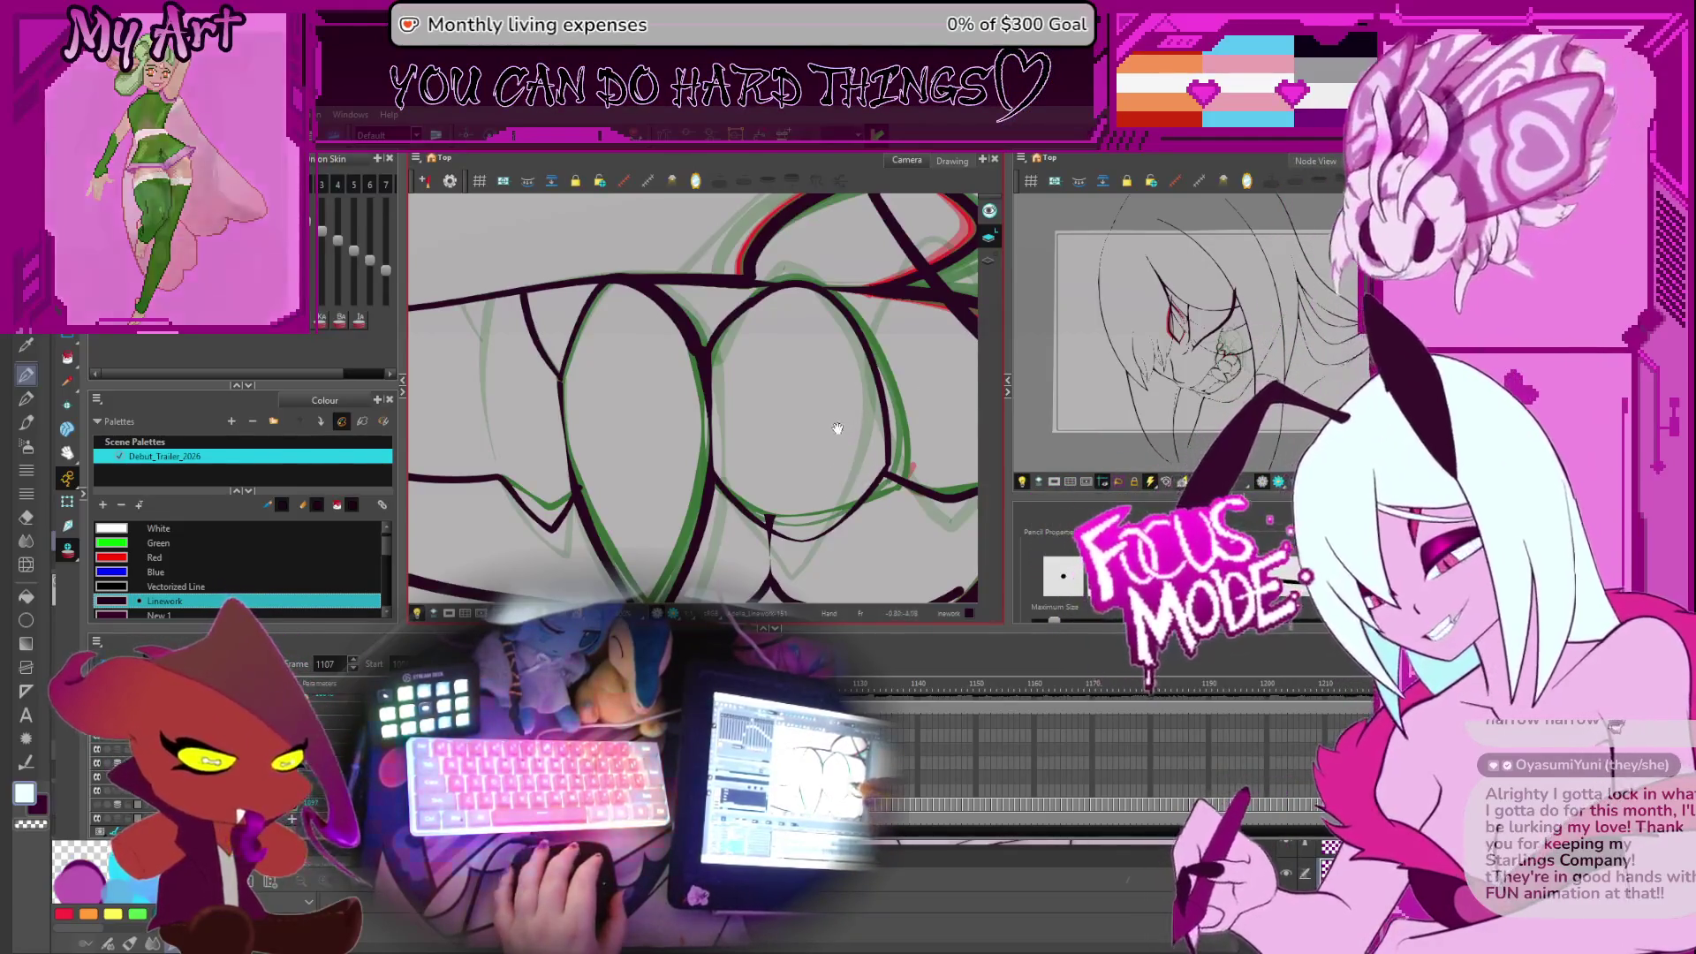
{"action": "key", "text": "space"}
{"action": "scroll", "coordinate": [837, 449], "scroll_direction": "down", "scroll_amount": 3}
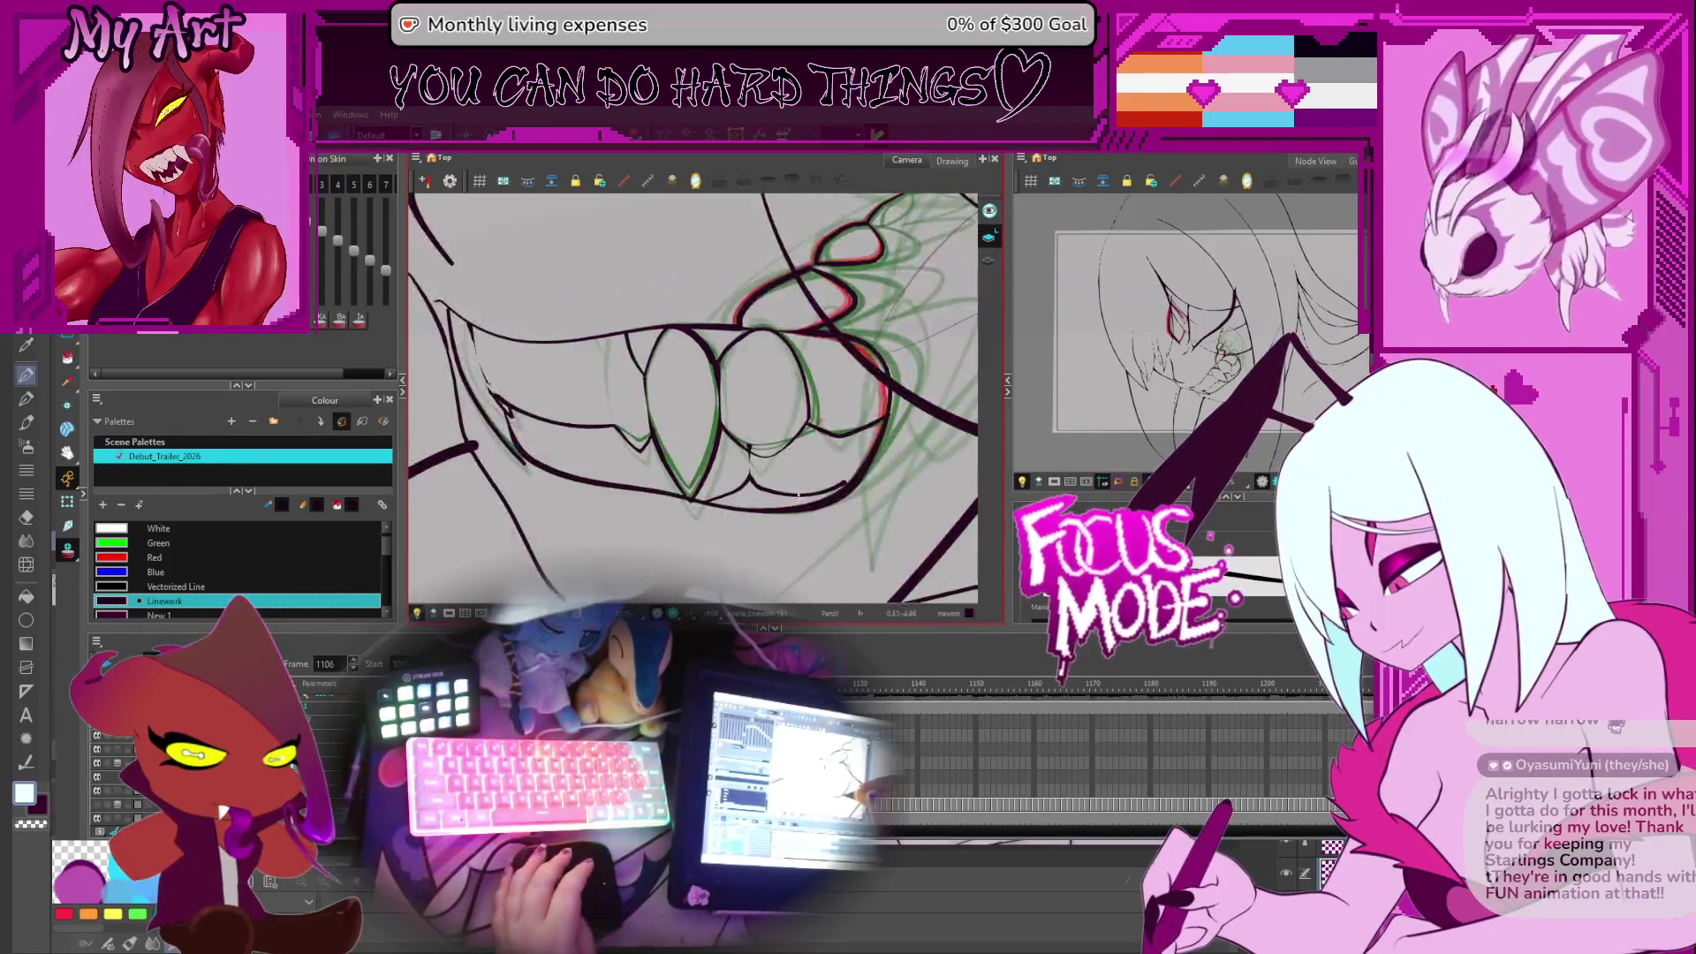
{"action": "key", "text": "comma"}
{"action": "key", "text": "comma"}
{"action": "key", "text": "period"}
{"action": "key", "text": "period"}
{"action": "scroll", "coordinate": [679, 454], "scroll_direction": "up", "scroll_amount": 5}
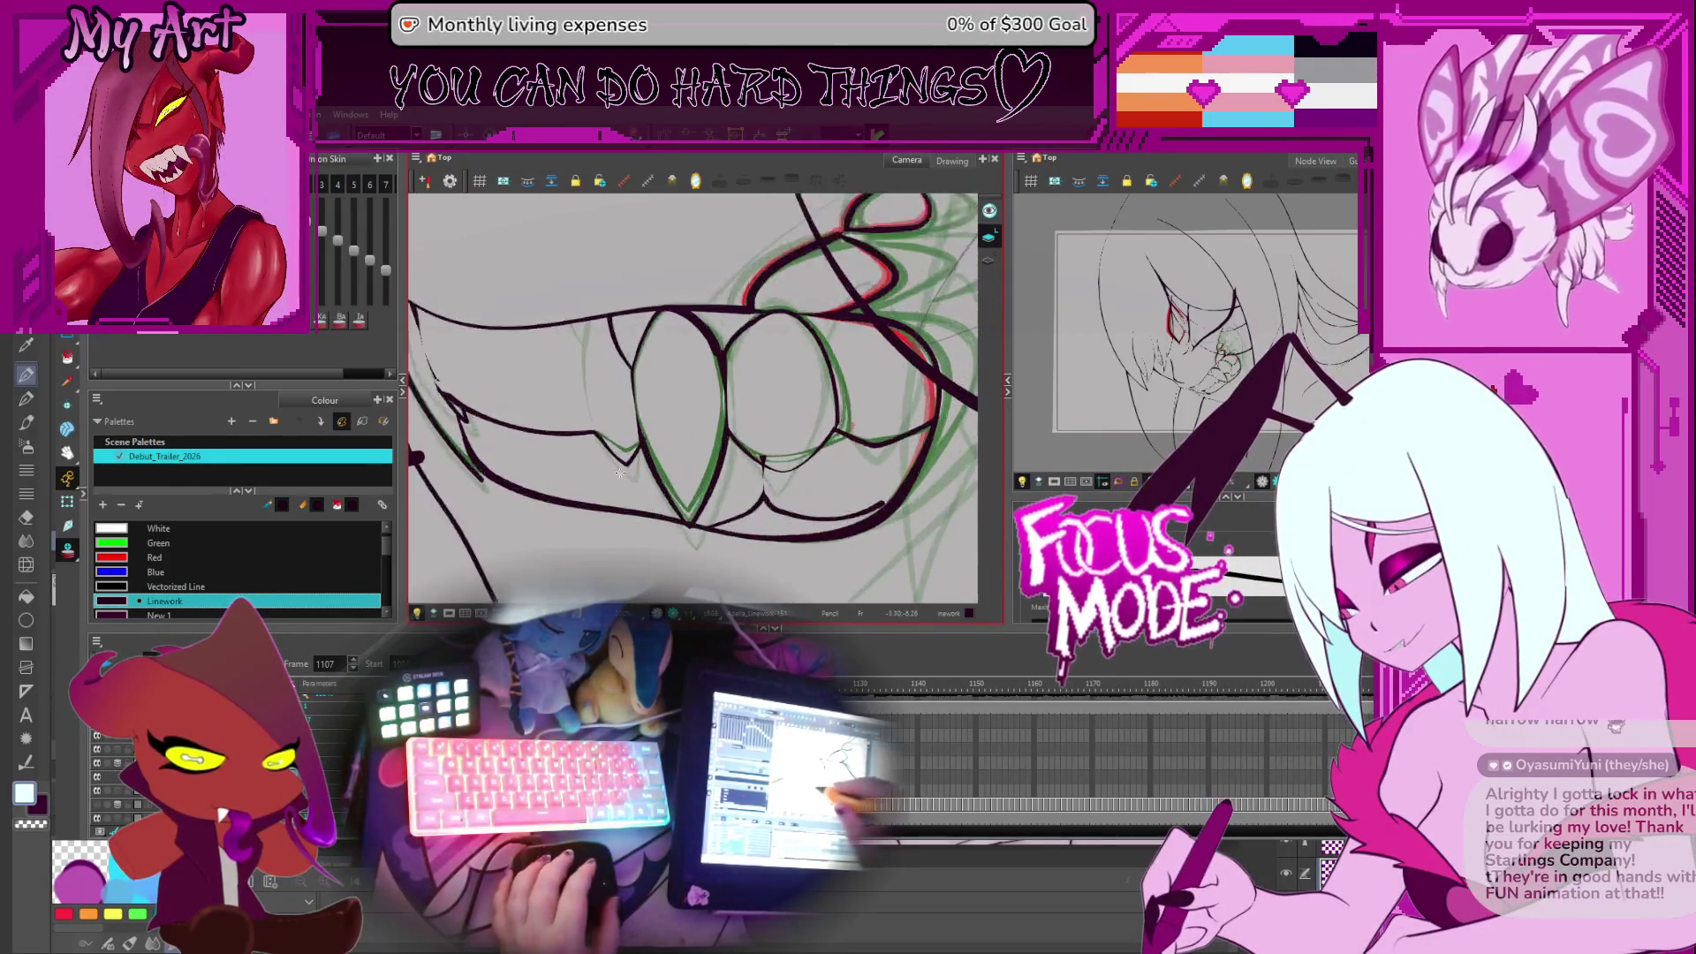
{"action": "left_click_drag", "start_coordinate": [679, 455], "coordinate": [757, 400]}
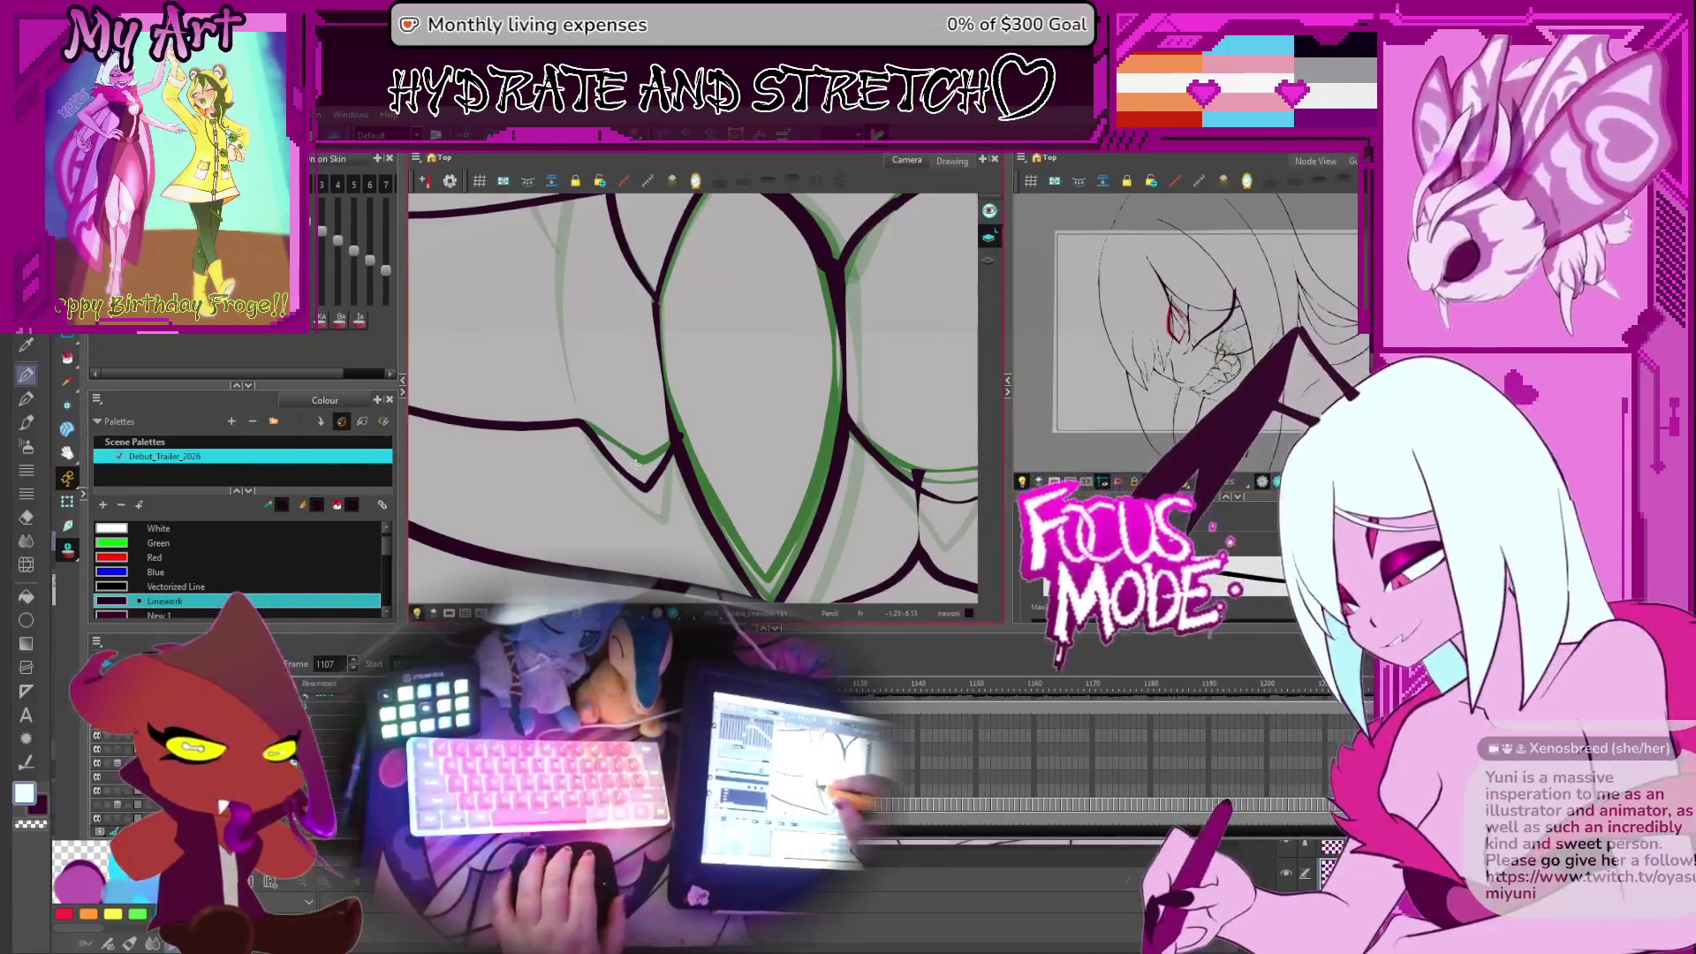
On frame 1108, pull the lip line's lower V dip upward with the Contour Editor
{"action": "key", "text": "period"}
{"action": "scroll", "coordinate": [648, 473], "scroll_direction": "up", "scroll_amount": 2}
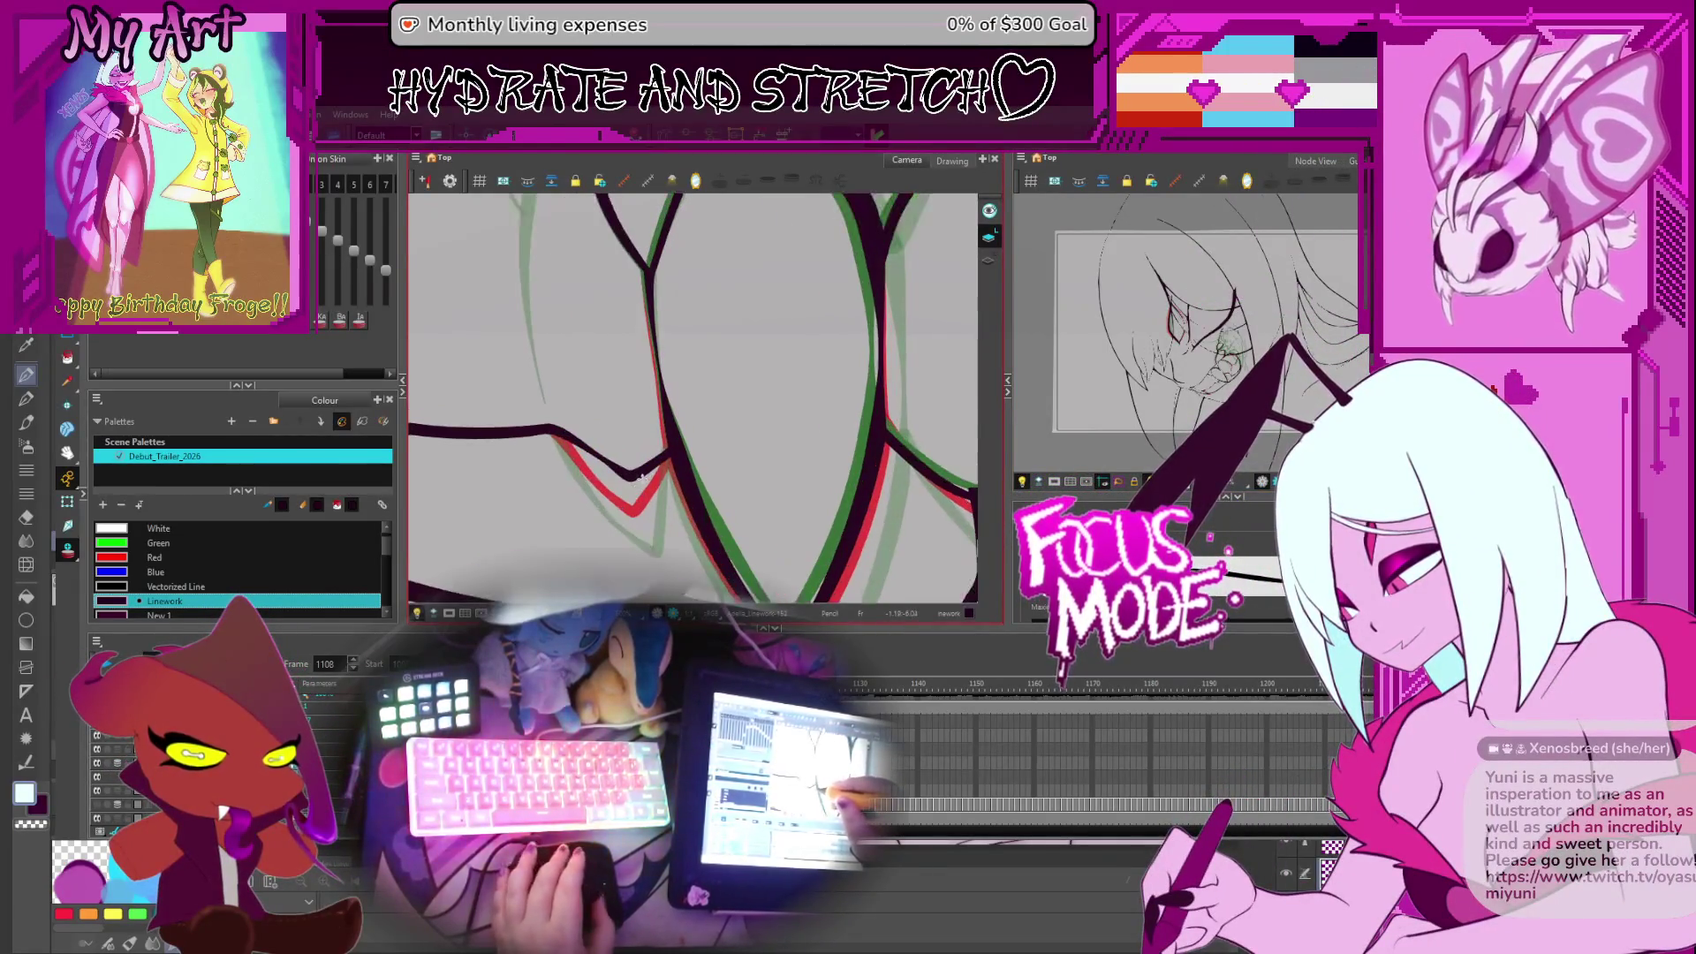
{"action": "key", "text": "alt+q"}
{"action": "left_click", "coordinate": [644, 484]}
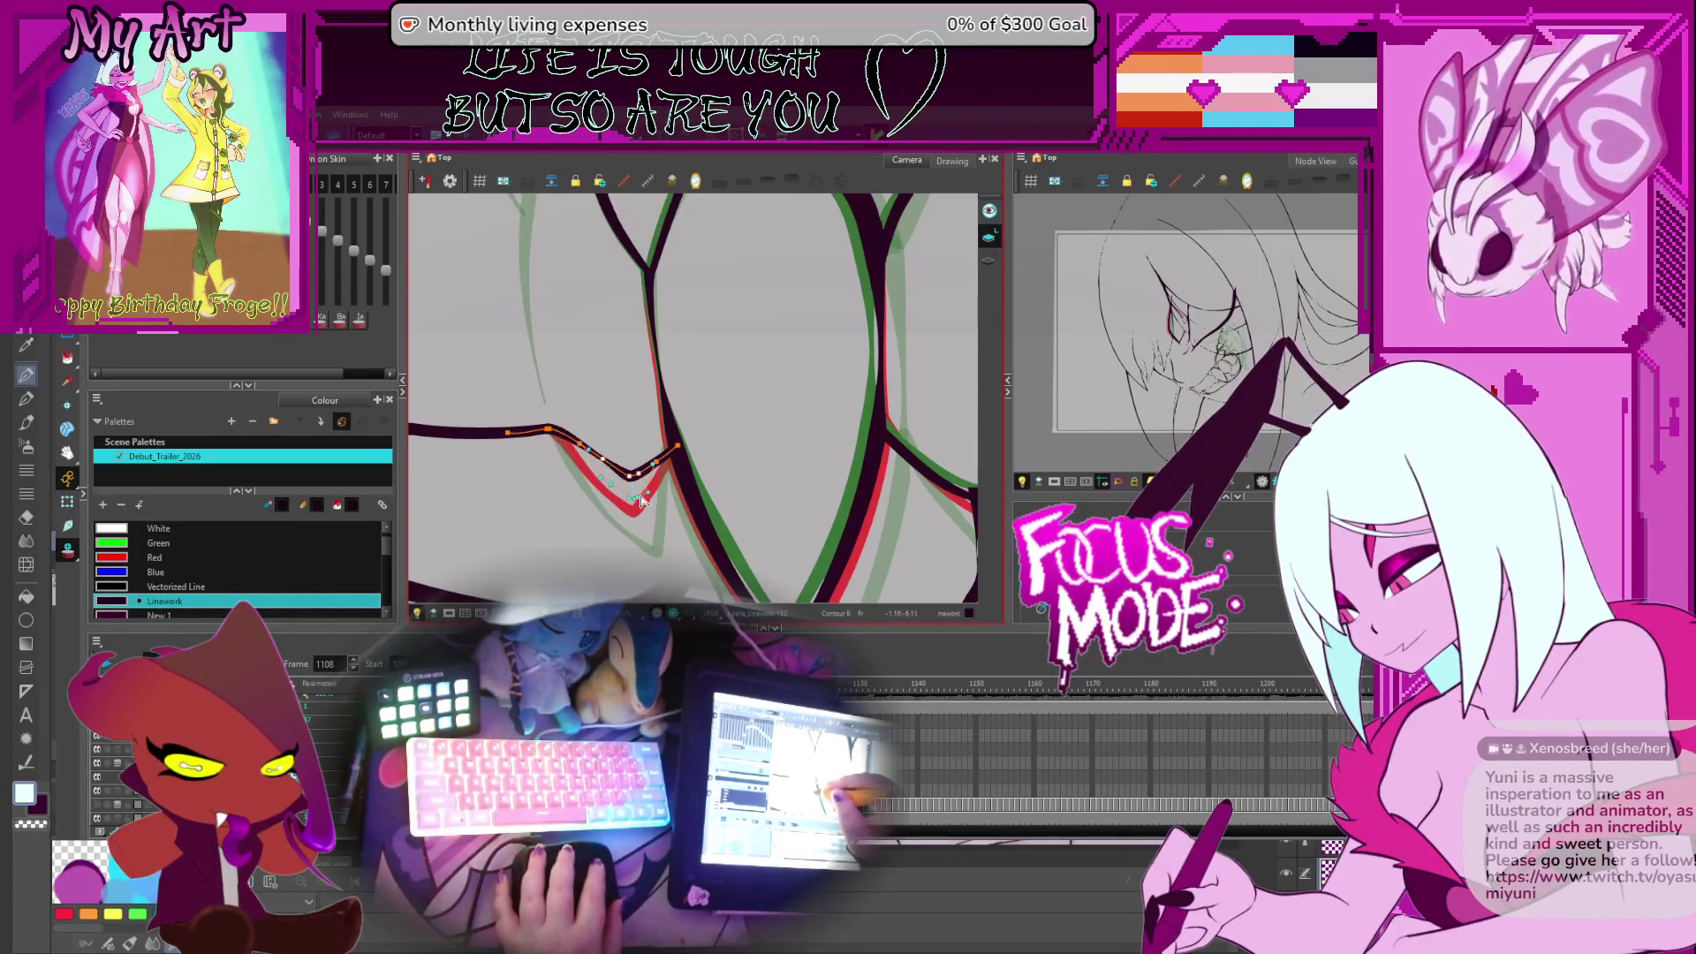
{"action": "left_click_drag", "start_coordinate": [642, 500], "coordinate": [661, 474]}
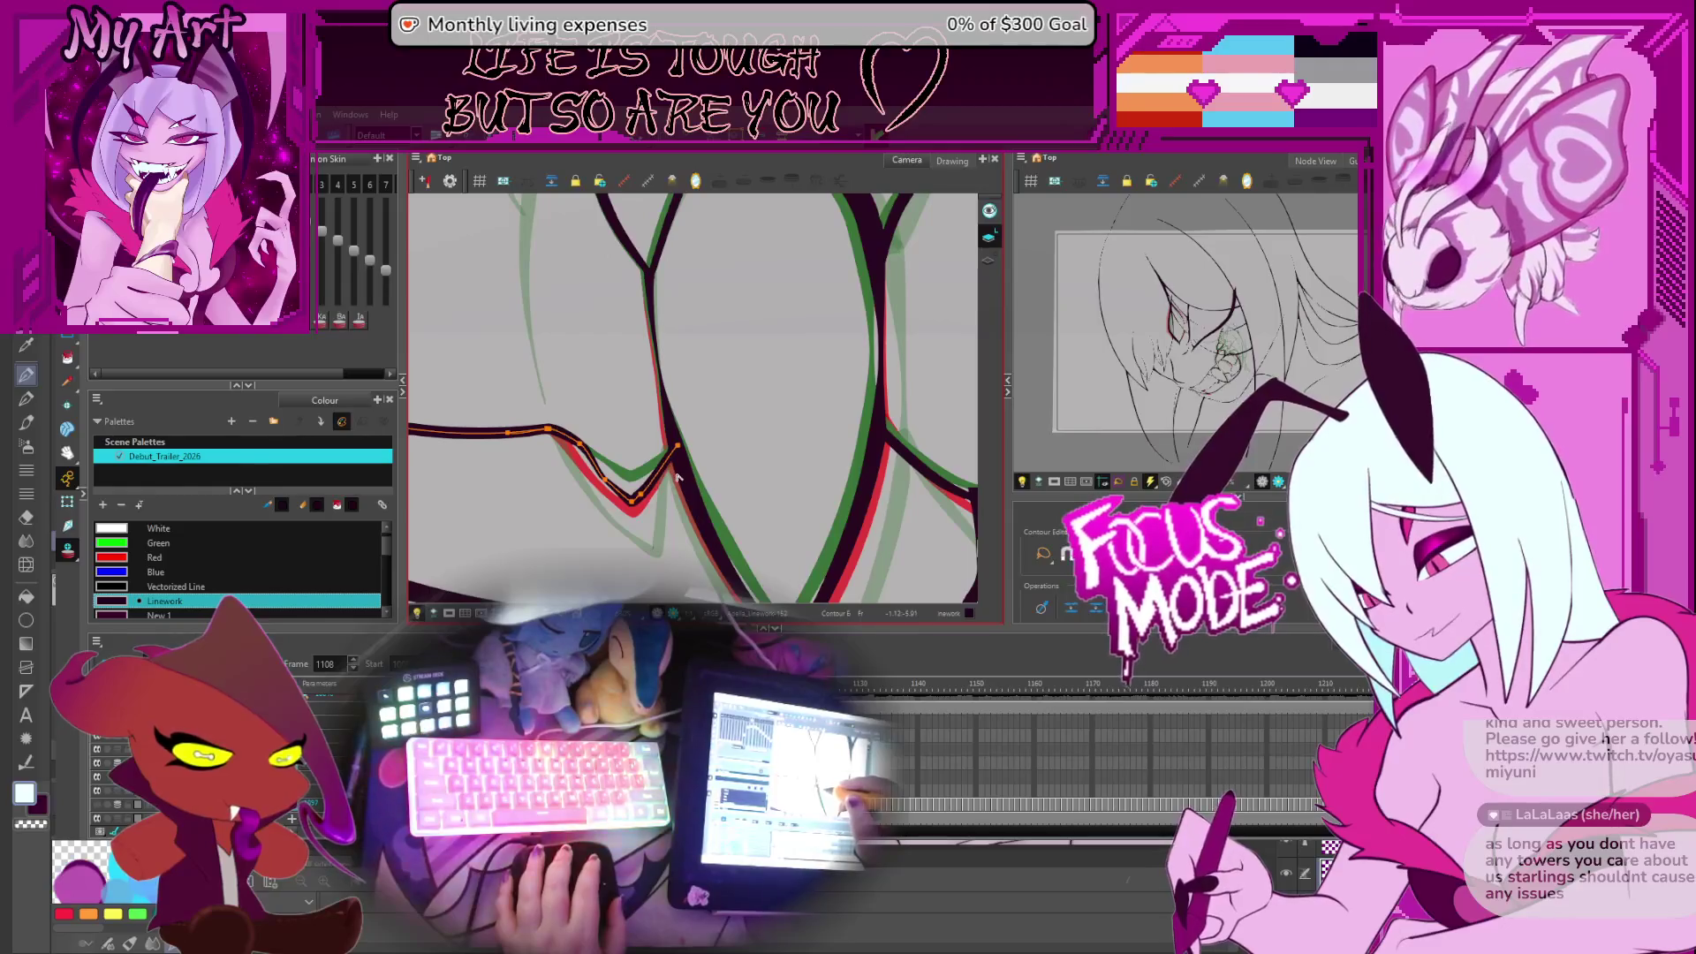
Select the V dip's bottom point, then the stroke along the tooth edge
{"action": "mouse_move", "coordinate": [677, 484]}
{"action": "left_mouse_down"}
{"action": "mouse_move", "coordinate": [717, 479]}
{"action": "mouse_move", "coordinate": [658, 470]}
{"action": "left_mouse_up"}
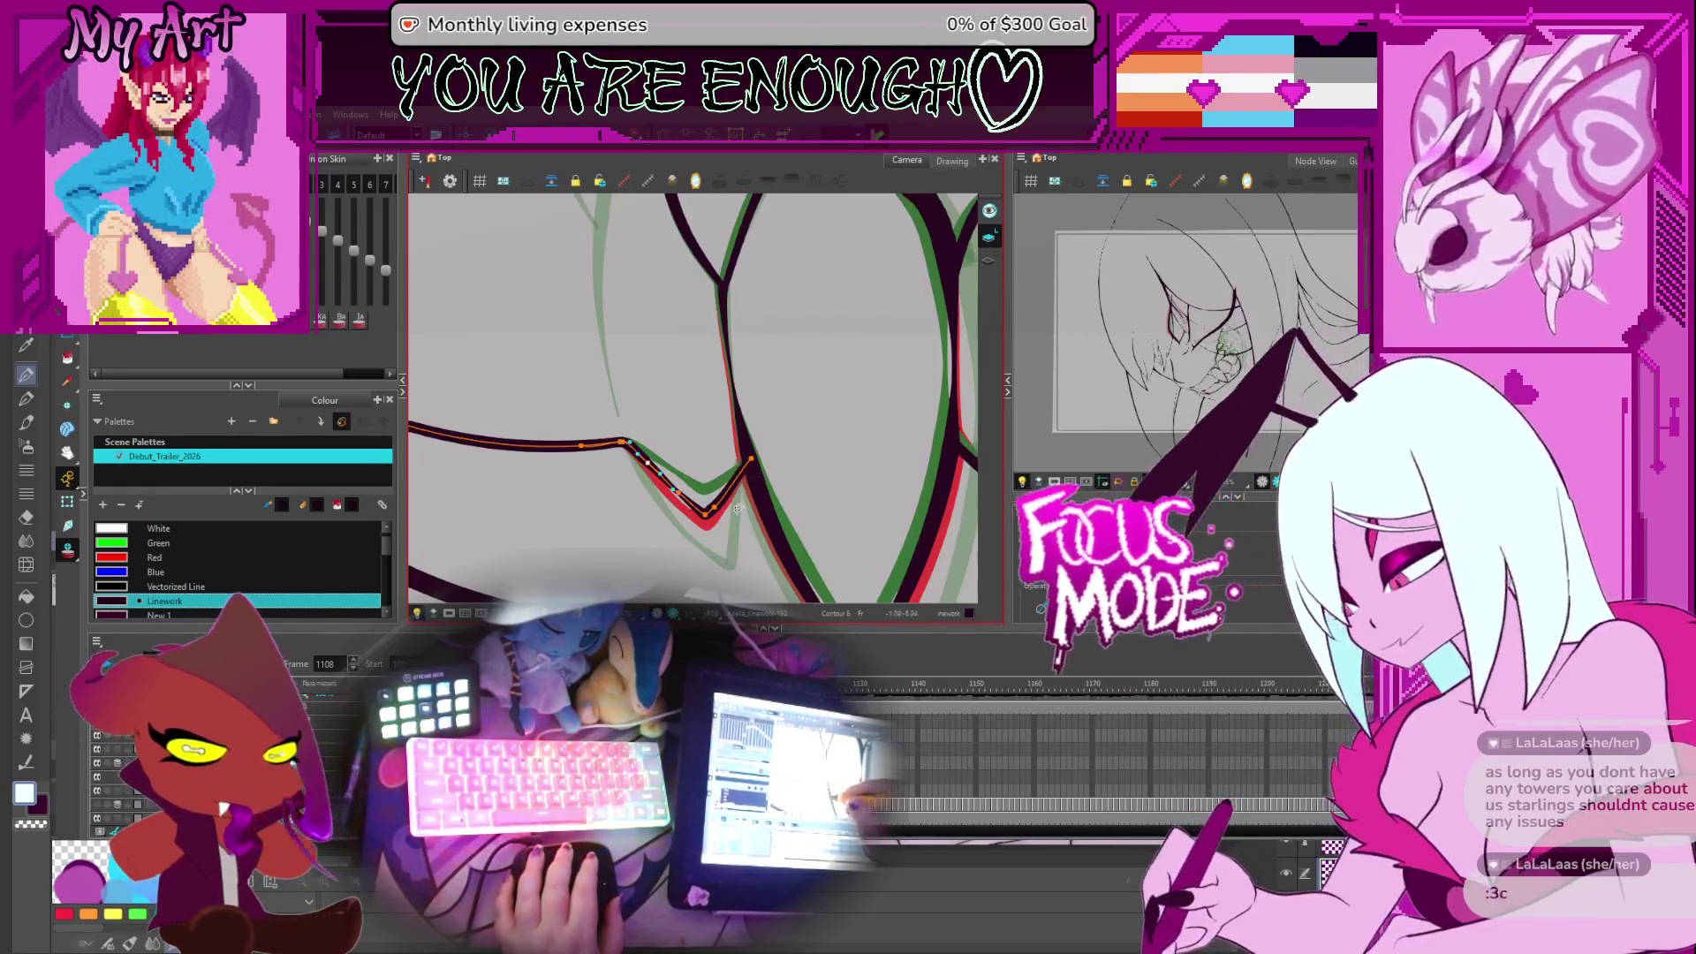
{"action": "left_click", "coordinate": [717, 511]}
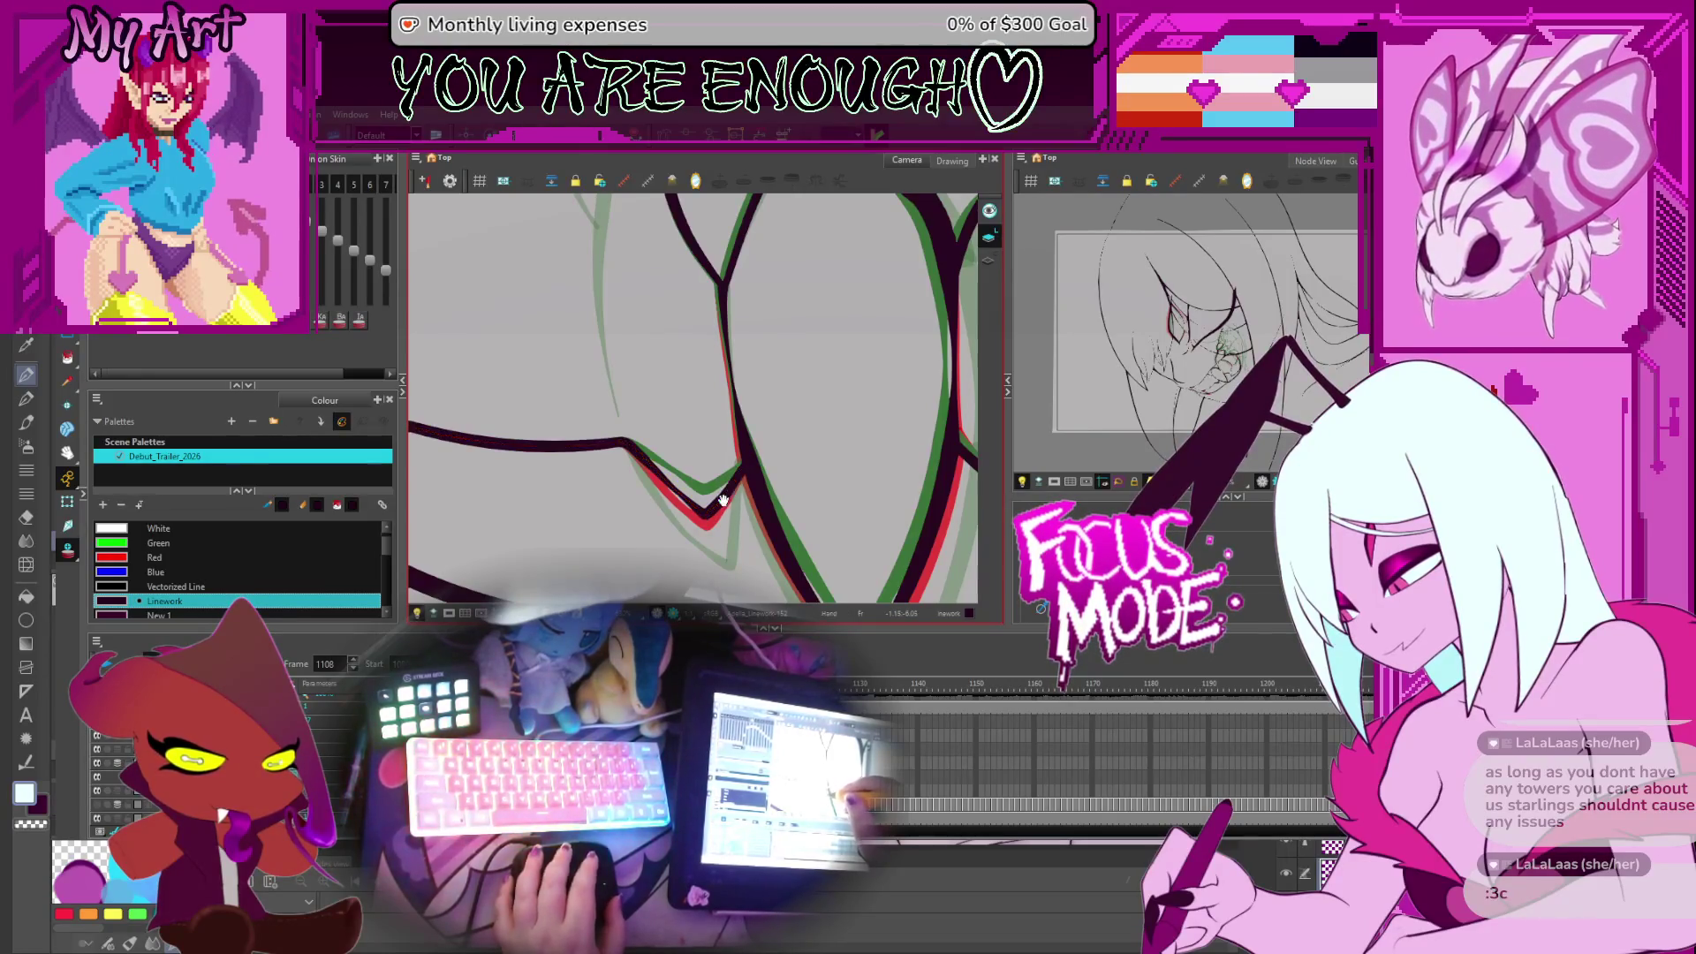
{"action": "mouse_move", "coordinate": [672, 458]}
{"action": "left_mouse_down"}
{"action": "mouse_move", "coordinate": [725, 418]}
{"action": "mouse_move", "coordinate": [902, 437]}
{"action": "left_mouse_up"}
{"action": "left_click", "coordinate": [598, 405]}
{"action": "left_click_drag", "start_coordinate": [598, 405], "coordinate": [740, 465]}
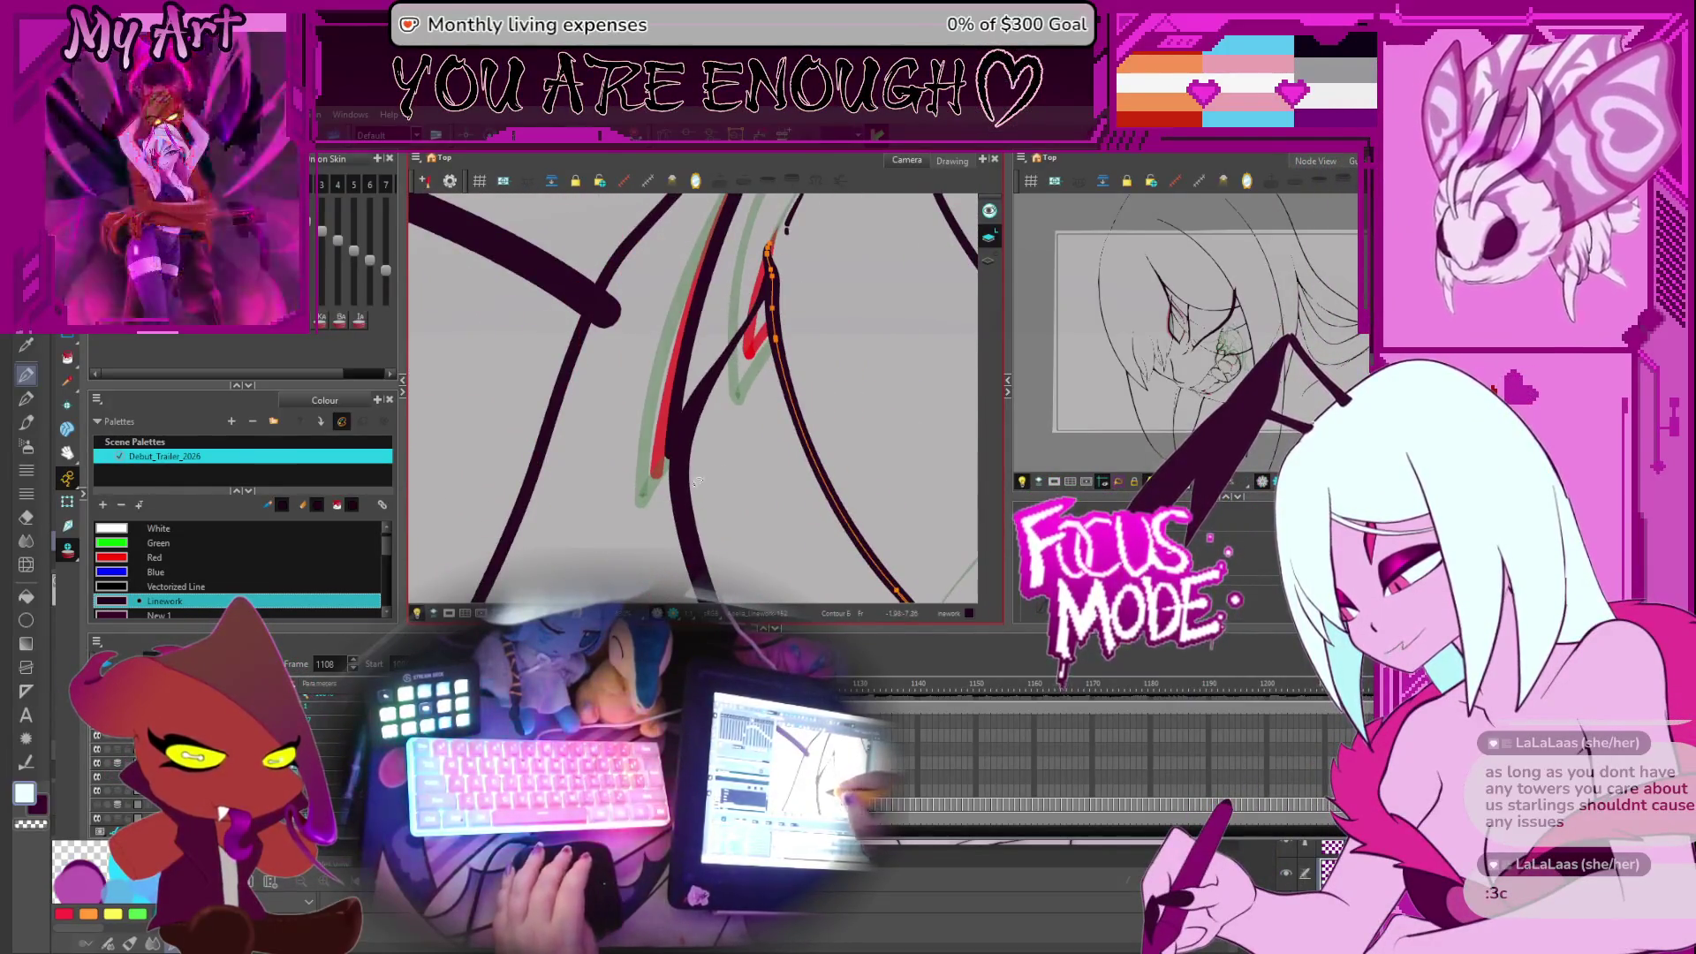
Compare frame 1108 against 1107 and rotate the view along the stroke
{"action": "key", "text": "comma"}
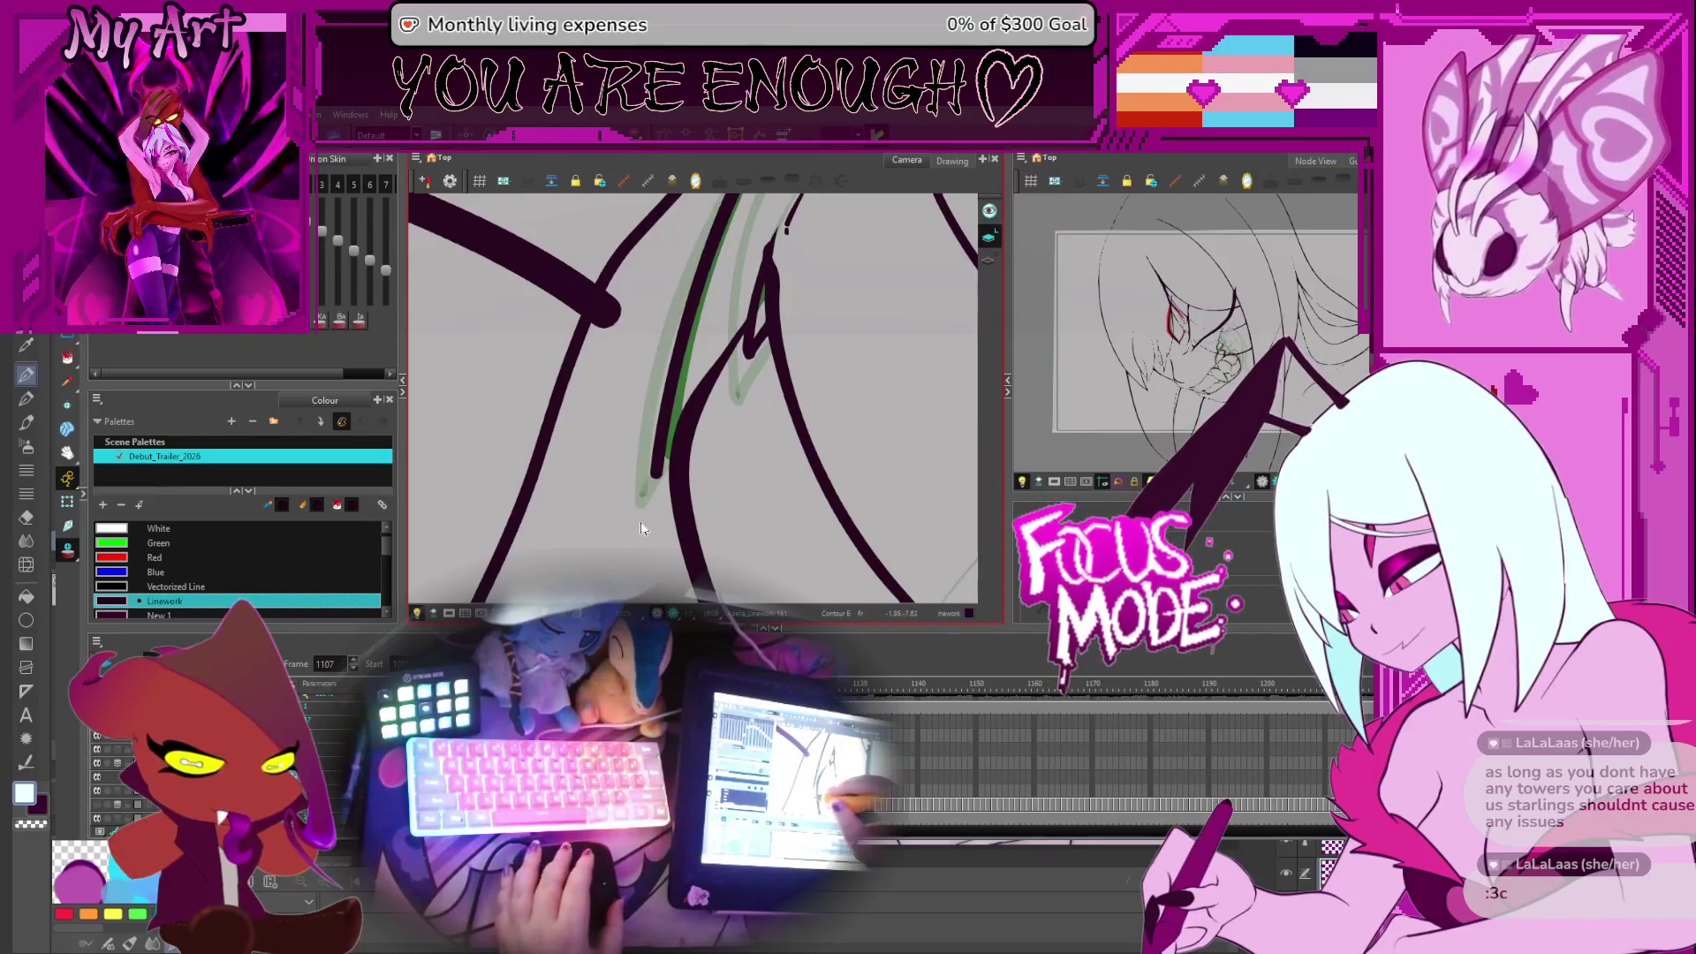
{"action": "key", "text": "period"}
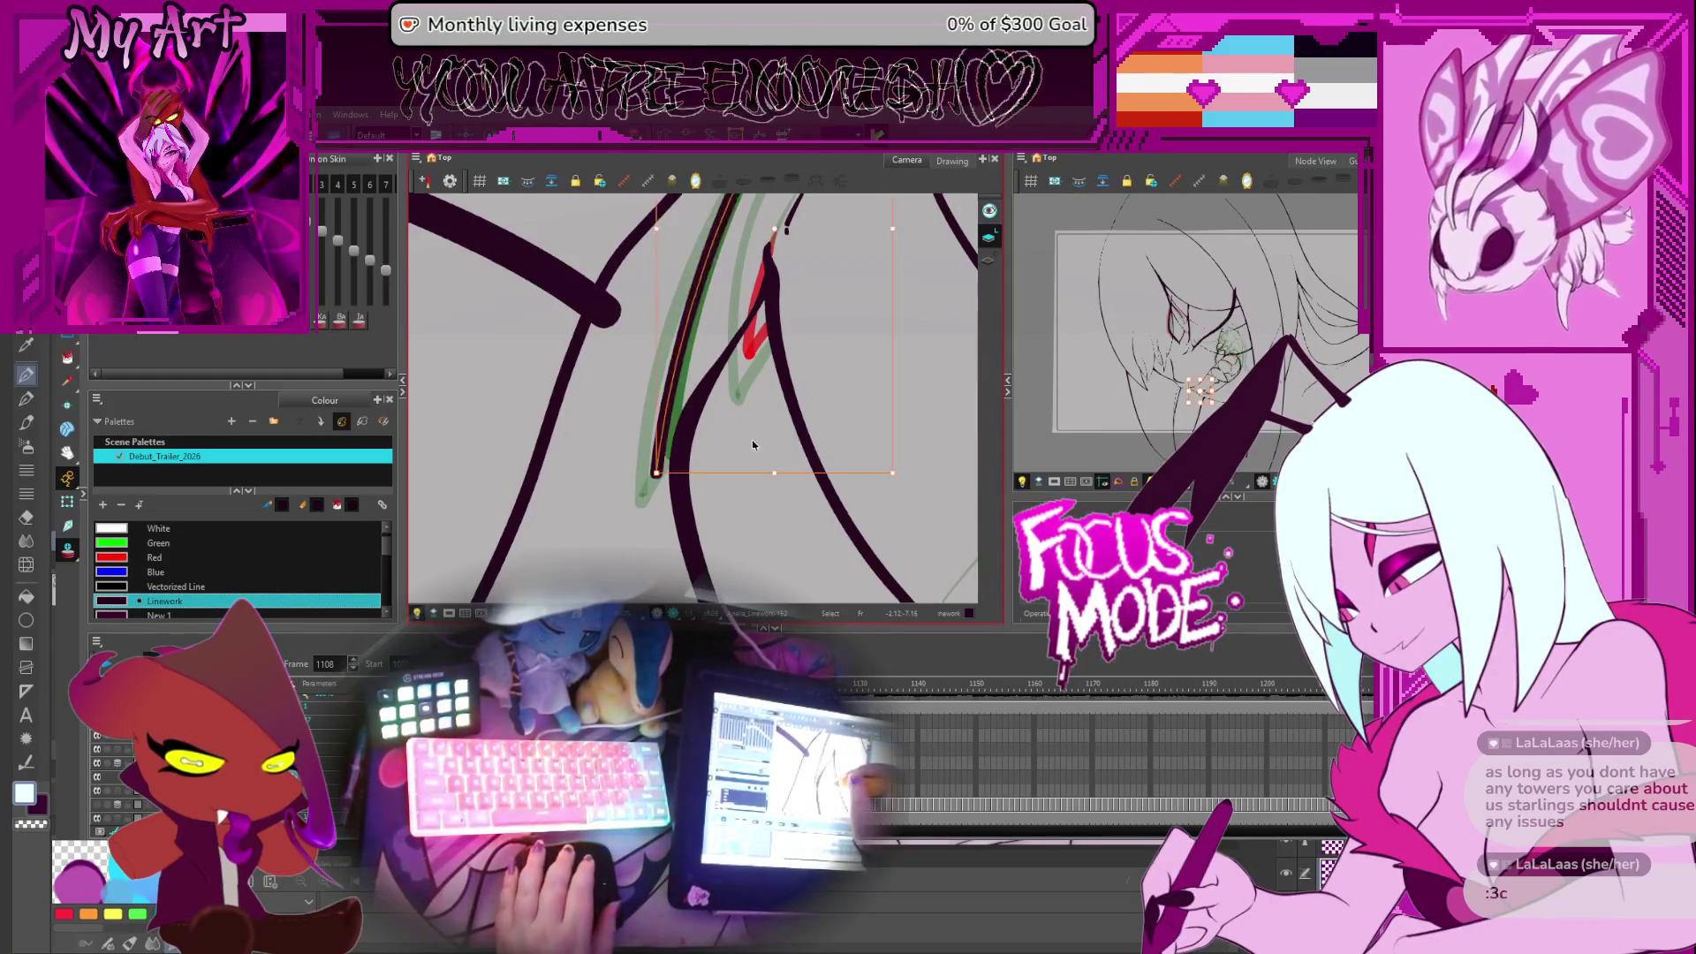
{"action": "mouse_move", "coordinate": [670, 397]}
{"action": "left_mouse_down"}
{"action": "mouse_move", "coordinate": [759, 418]}
{"action": "mouse_move", "coordinate": [714, 442]}
{"action": "mouse_move", "coordinate": [717, 488]}
{"action": "left_mouse_up"}
Recheck against frame 1107, then zoom in and adjust a point on the small V stroke
{"action": "key", "text": "alt+q"}
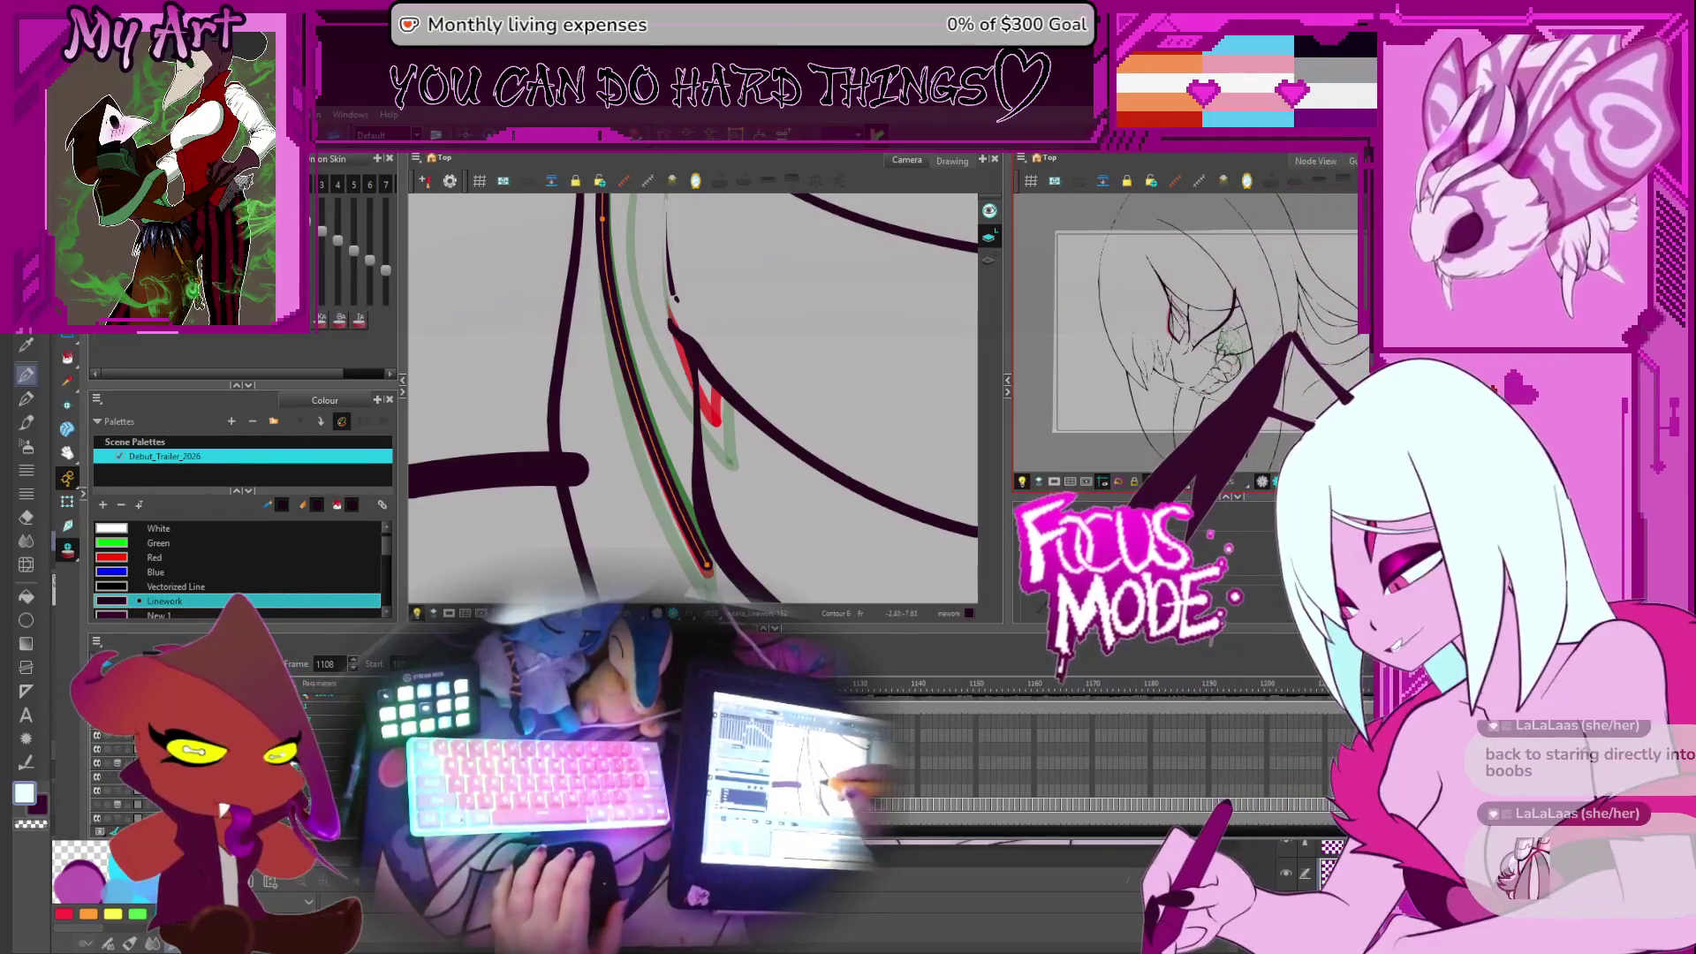
{"action": "left_click_drag", "start_coordinate": [727, 342], "coordinate": [736, 389]}
{"action": "key", "text": "comma"}
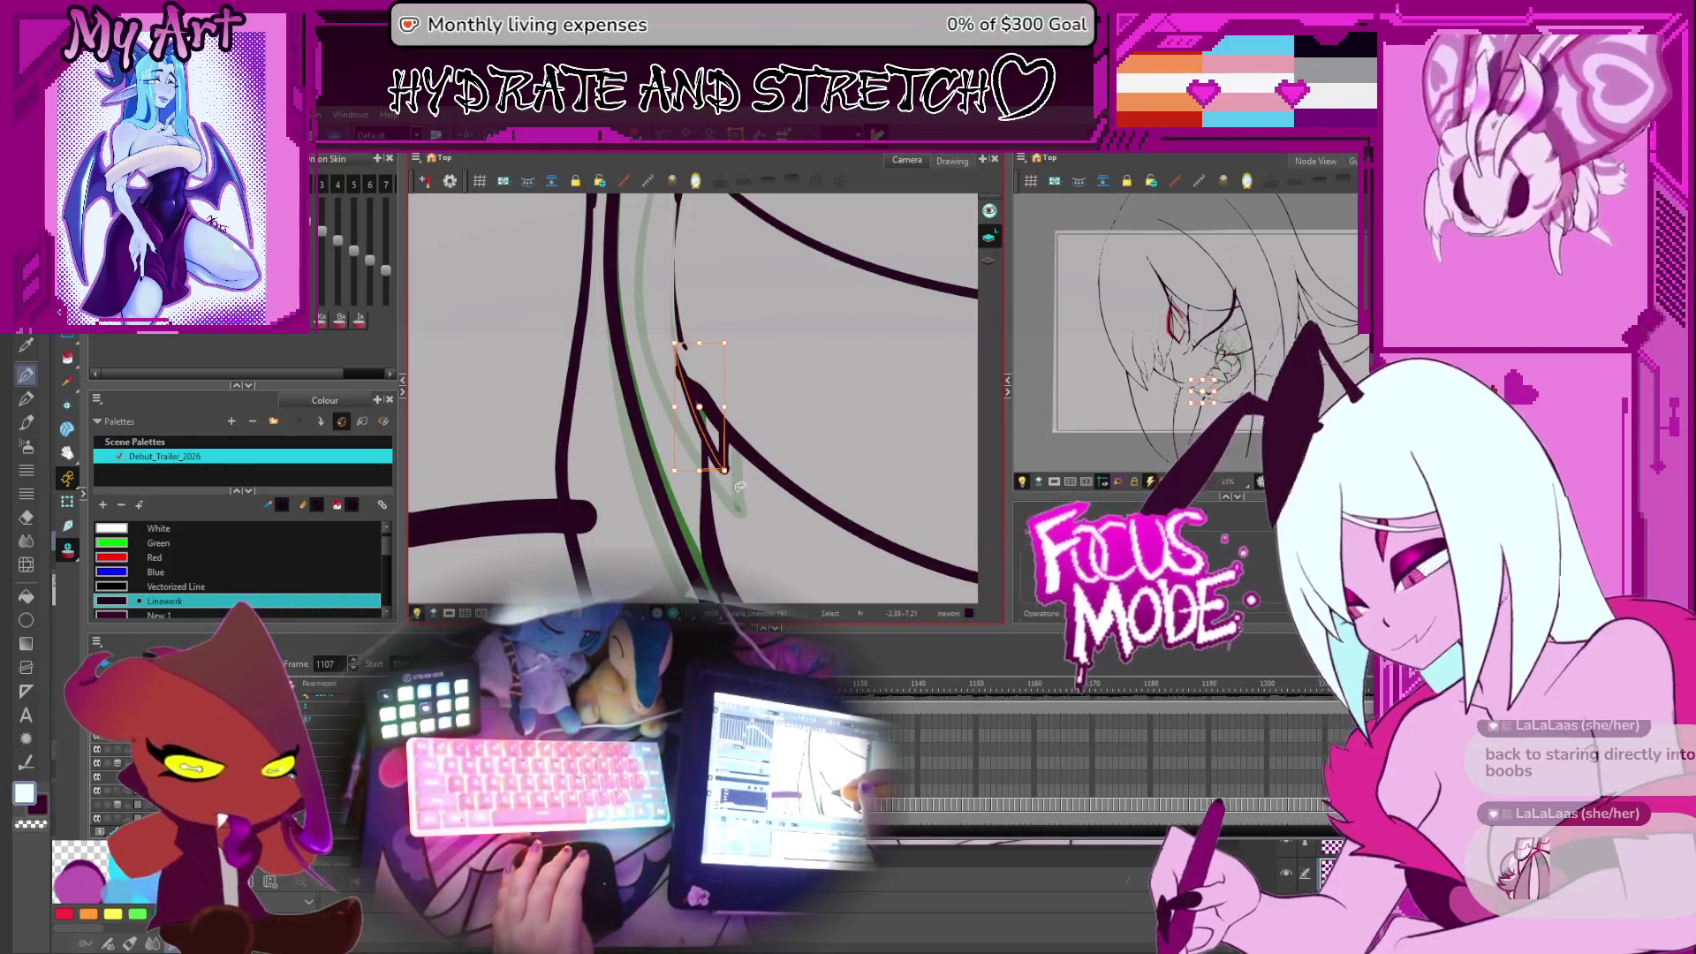
{"action": "key", "text": "period"}
{"action": "key", "text": "2"}
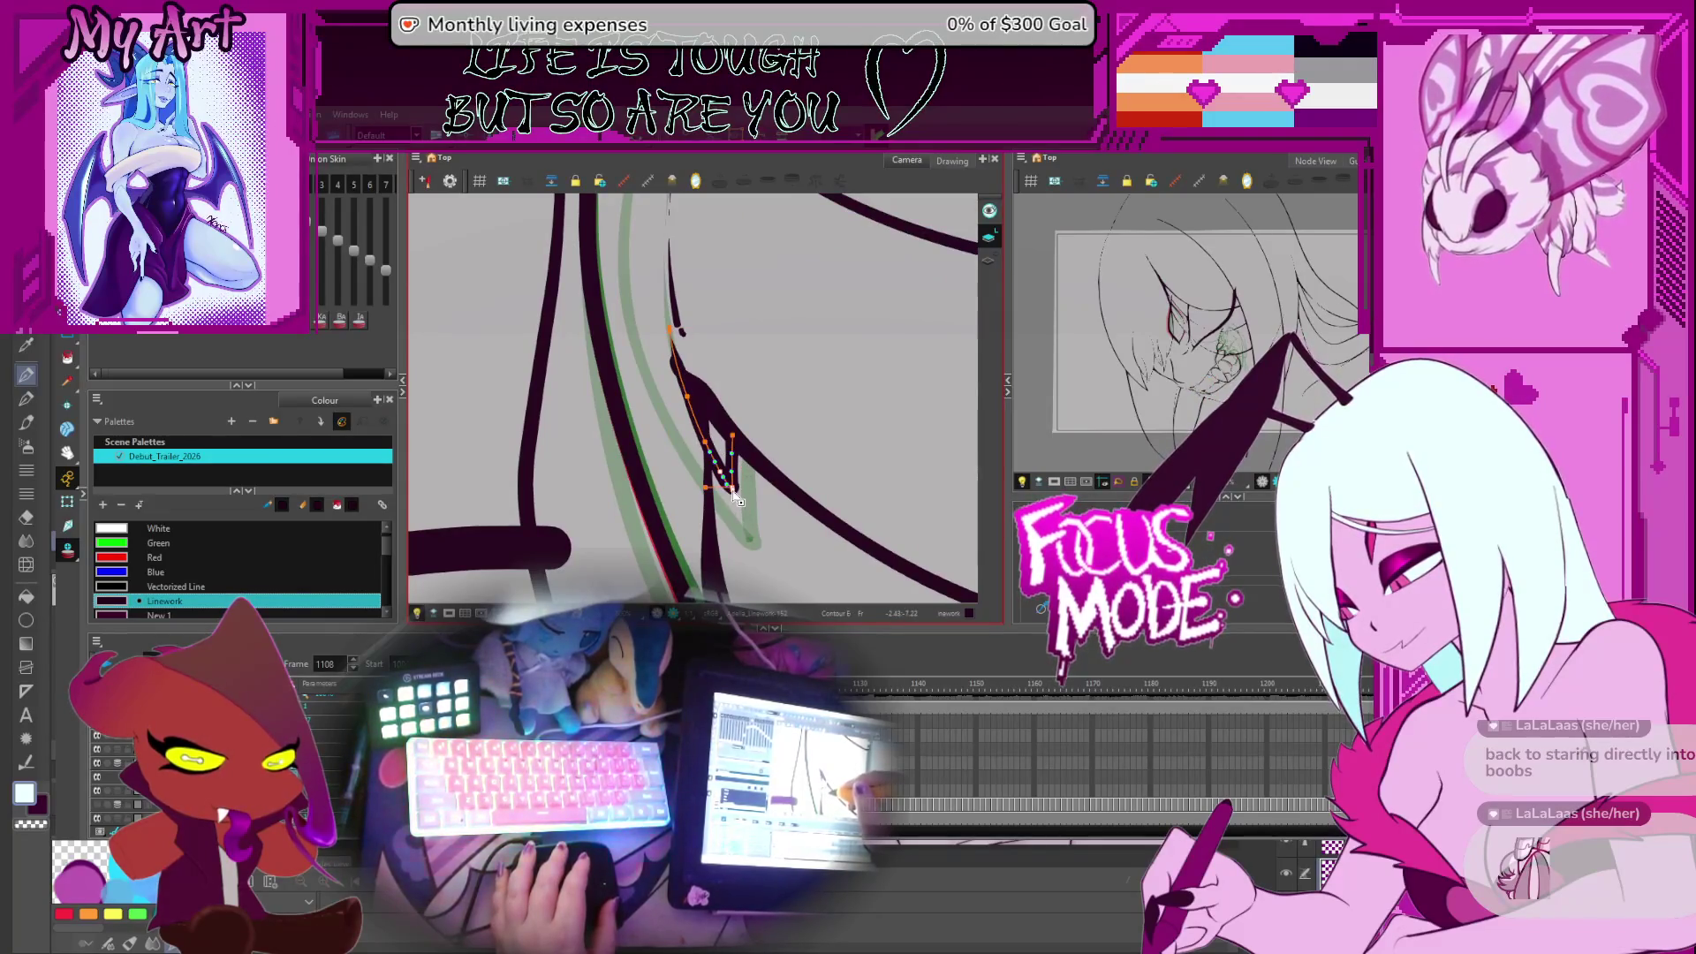
{"action": "left_click", "coordinate": [731, 487]}
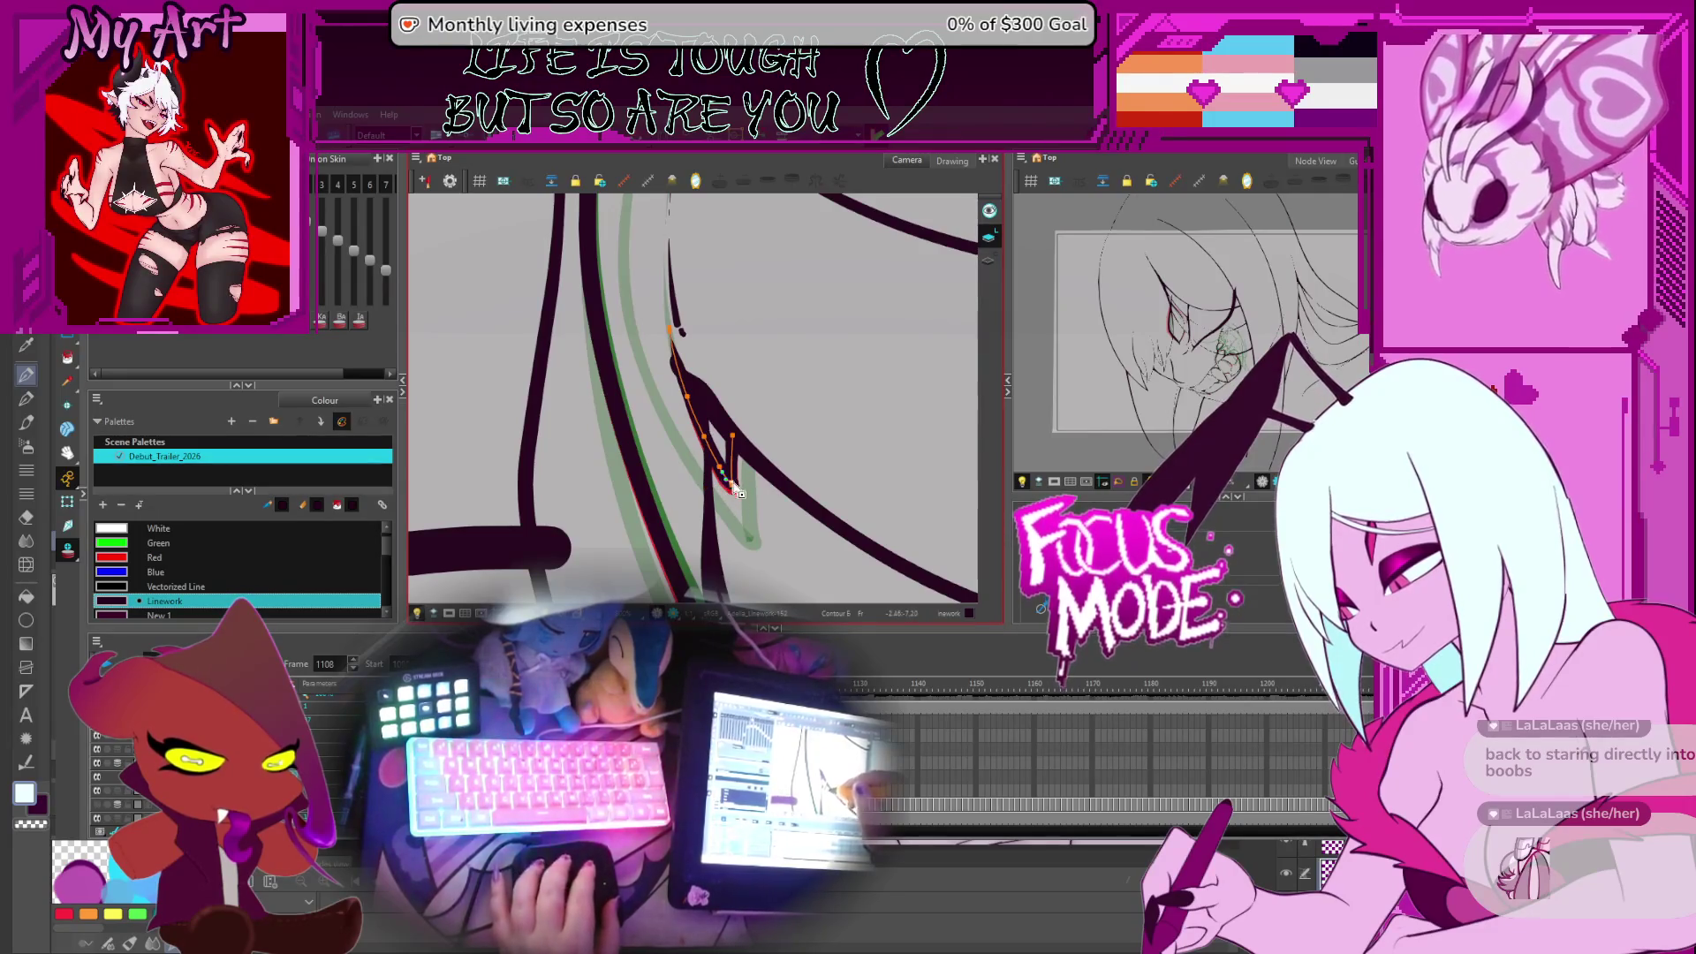
{"action": "scroll", "coordinate": [735, 491], "scroll_direction": "up", "scroll_amount": 2}
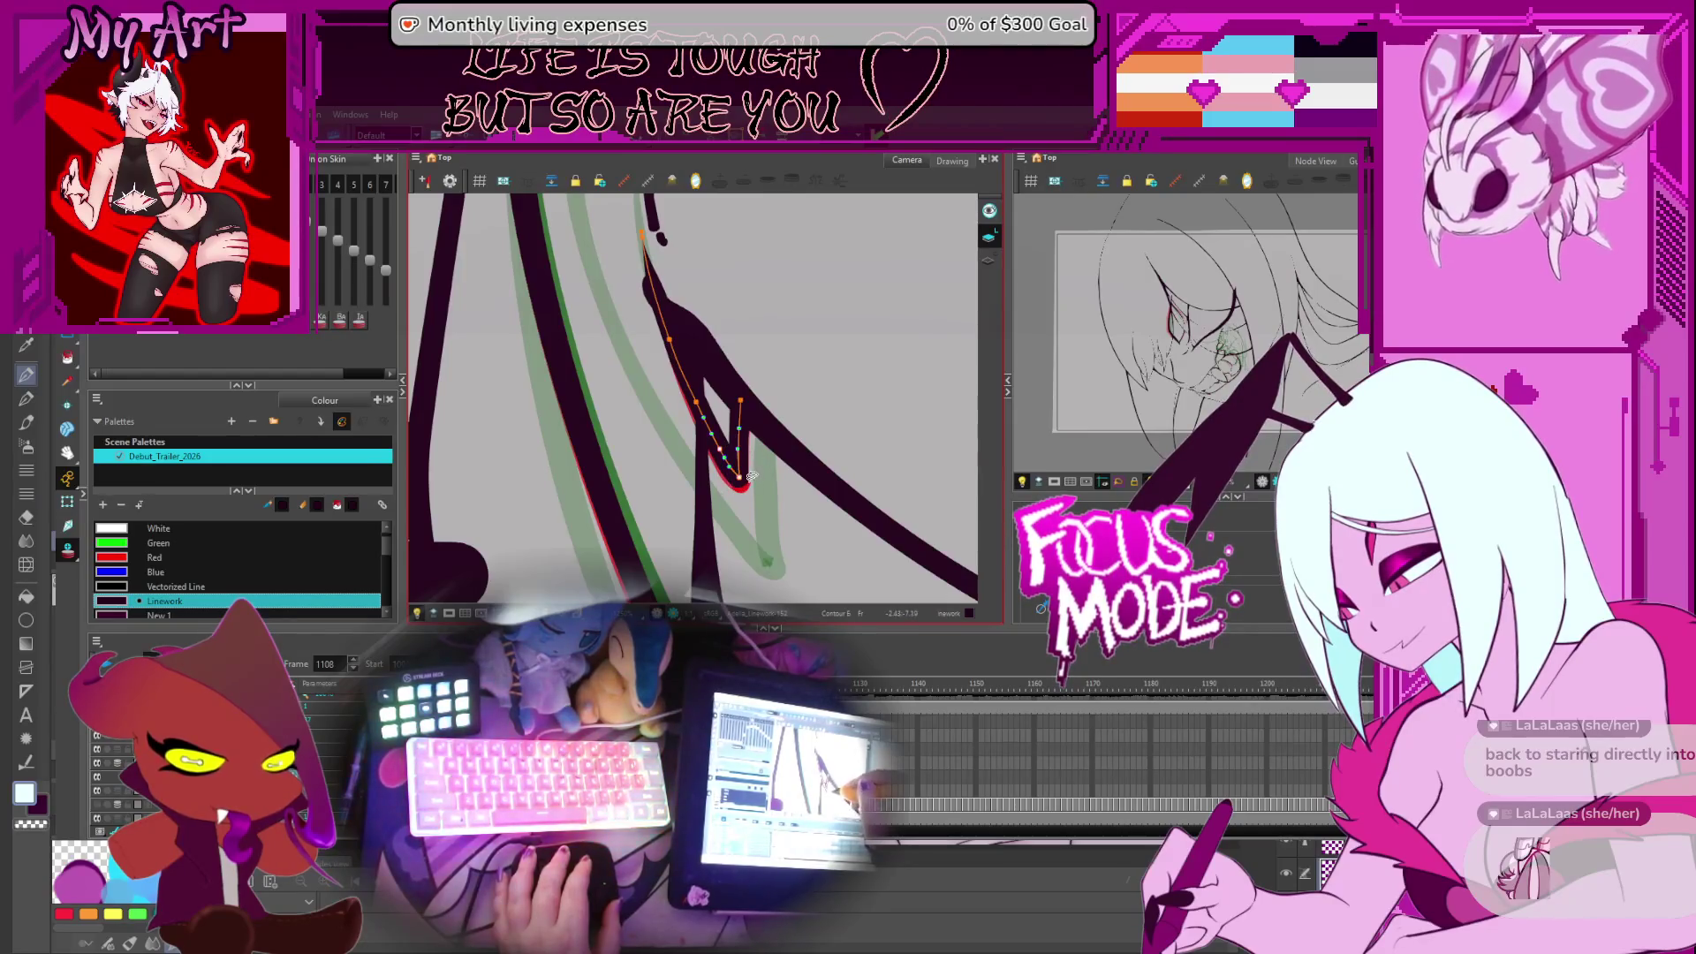
{"action": "scroll", "coordinate": [755, 501], "scroll_direction": "down", "scroll_amount": 3}
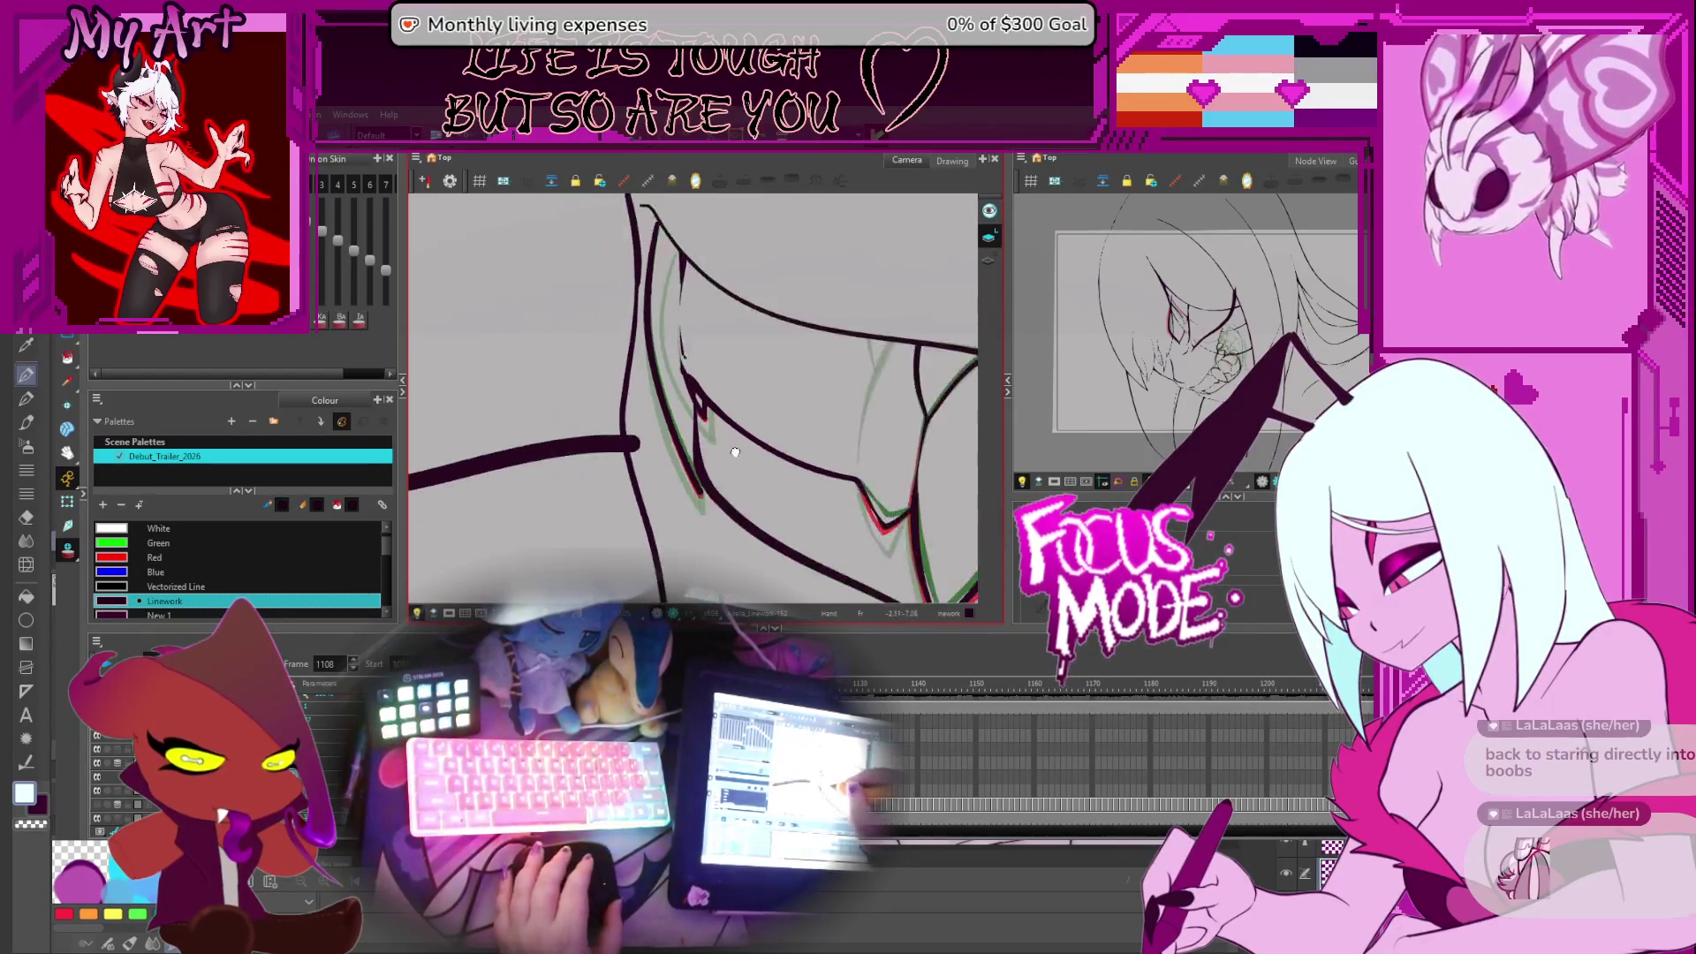
Zoom and pan to frame the teeth, then step forward to a later grin drawing
{"action": "mouse_move", "coordinate": [717, 371]}
{"action": "left_mouse_down"}
{"action": "mouse_move", "coordinate": [756, 447]}
{"action": "mouse_move", "coordinate": [746, 425]}
{"action": "left_mouse_up"}
{"action": "left_click_drag", "start_coordinate": [777, 496], "coordinate": [777, 475]}
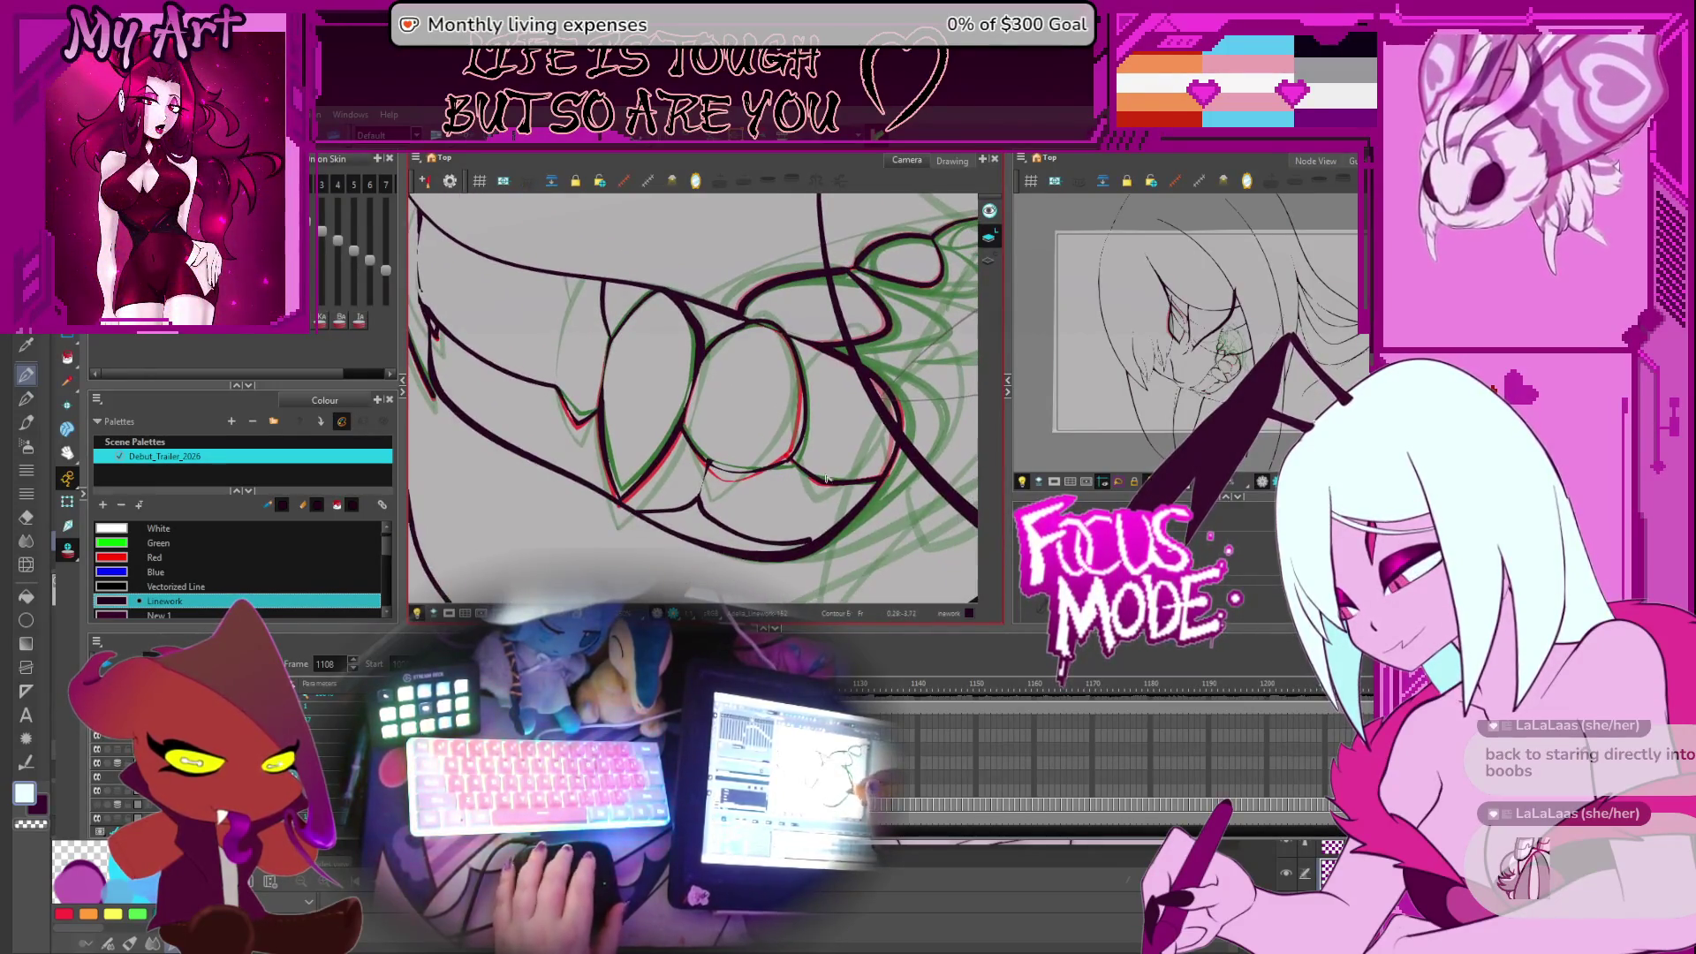
{"action": "scroll", "coordinate": [825, 477], "scroll_direction": "up", "scroll_amount": 5}
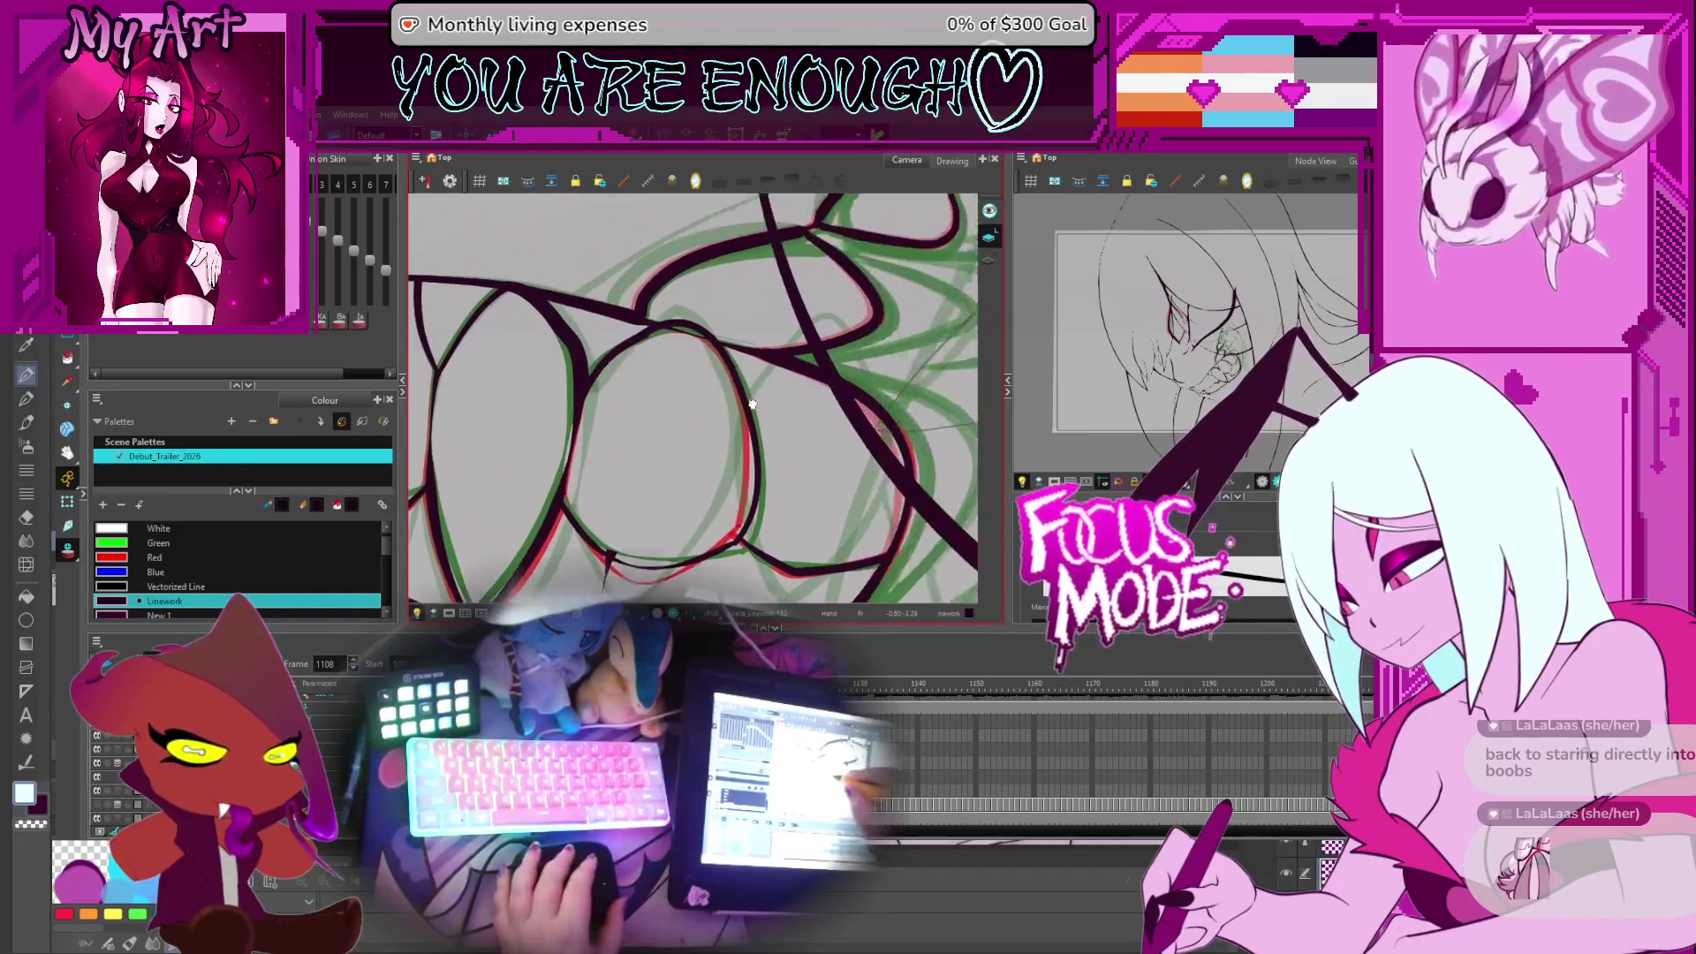
{"action": "left_click_drag", "start_coordinate": [751, 404], "coordinate": [741, 408]}
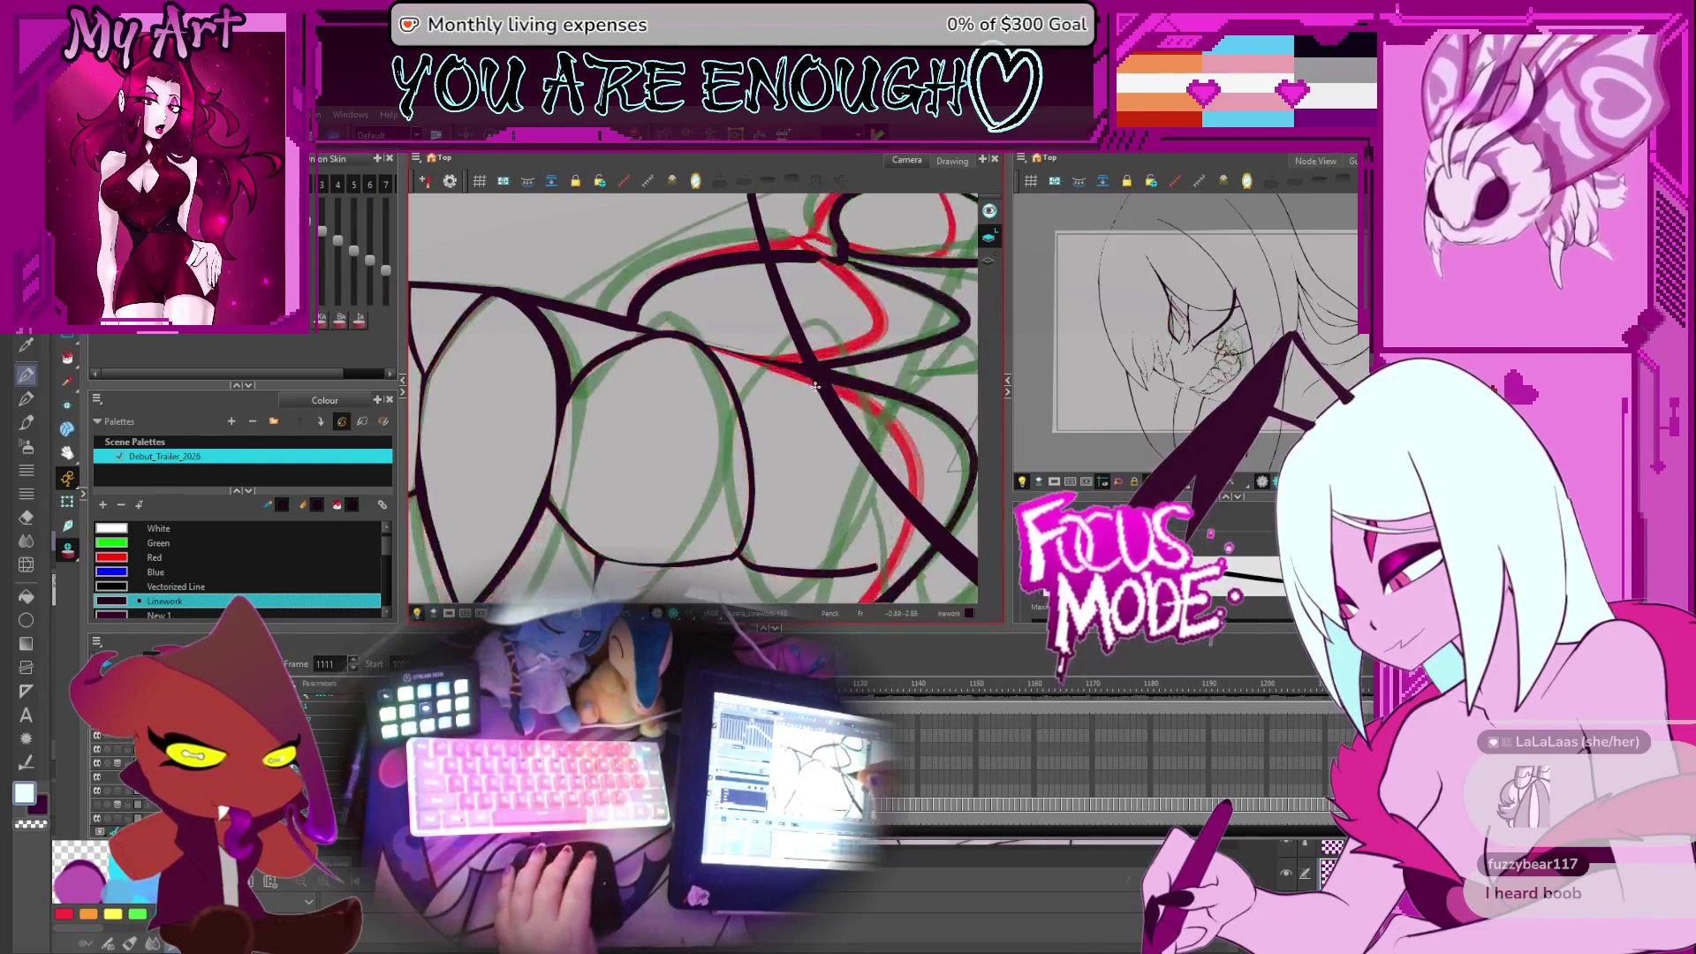
{"action": "key", "text": "g"}
{"action": "key", "text": "g"}
{"action": "key", "text": "g"}
{"action": "key", "text": "g"}
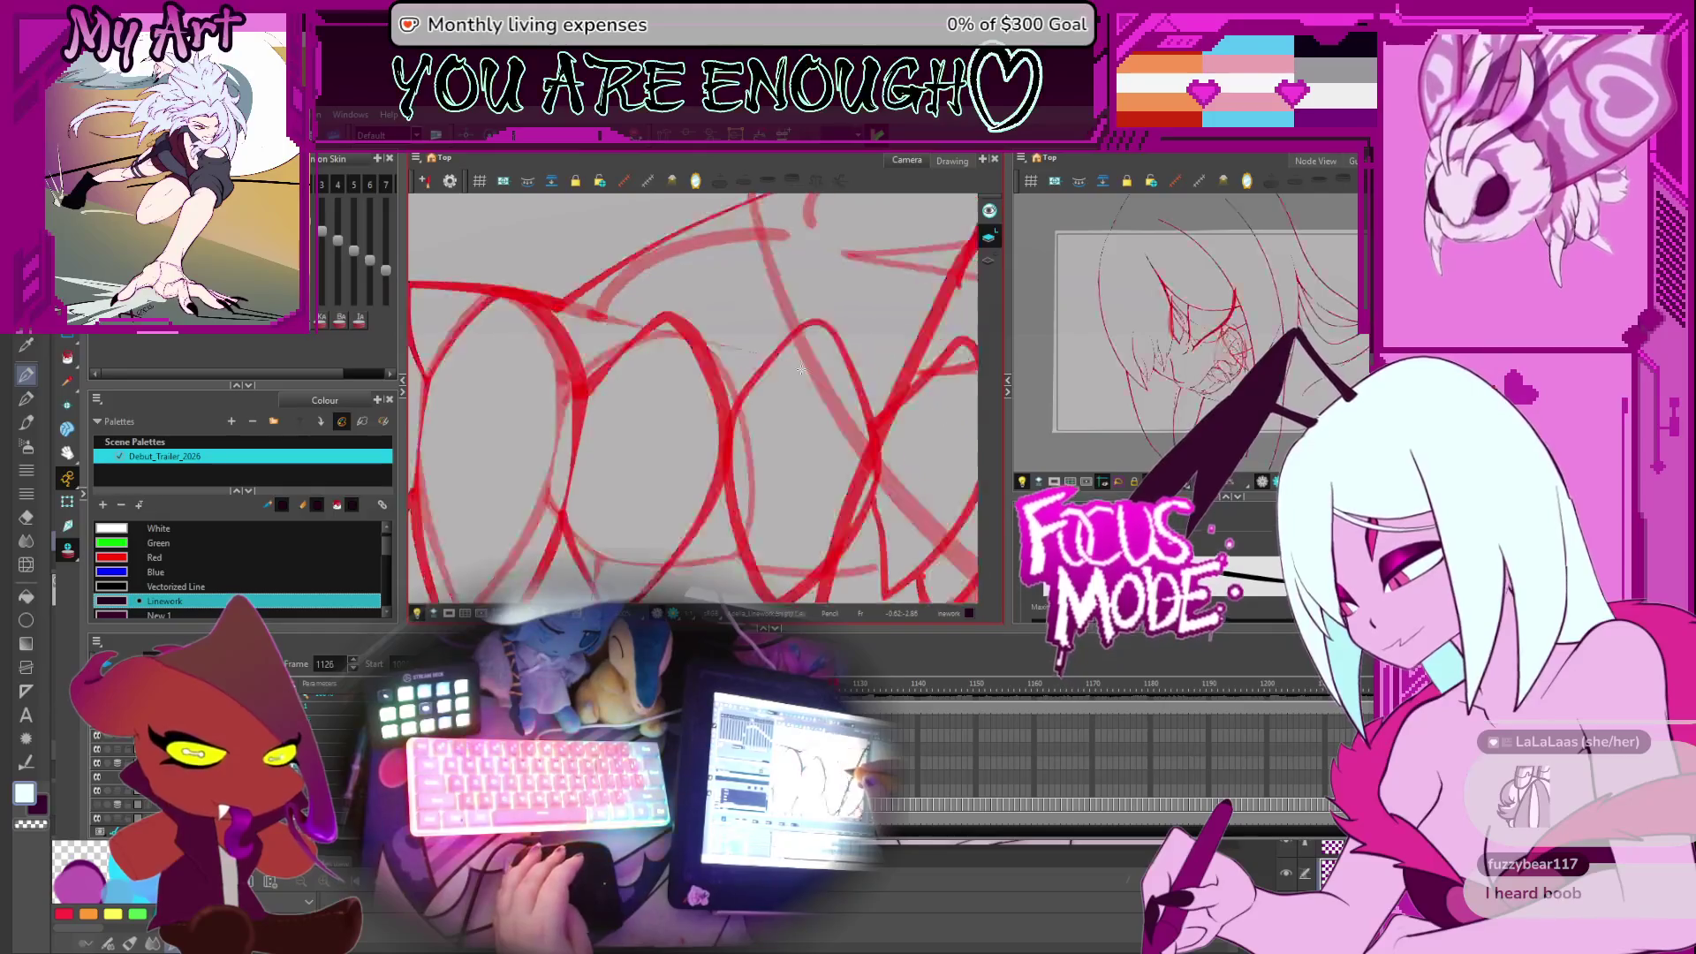
On frame 1125, select the black tooth outline stroke and rotate the view to angle the teeth
{"action": "key", "text": "alt+s"}
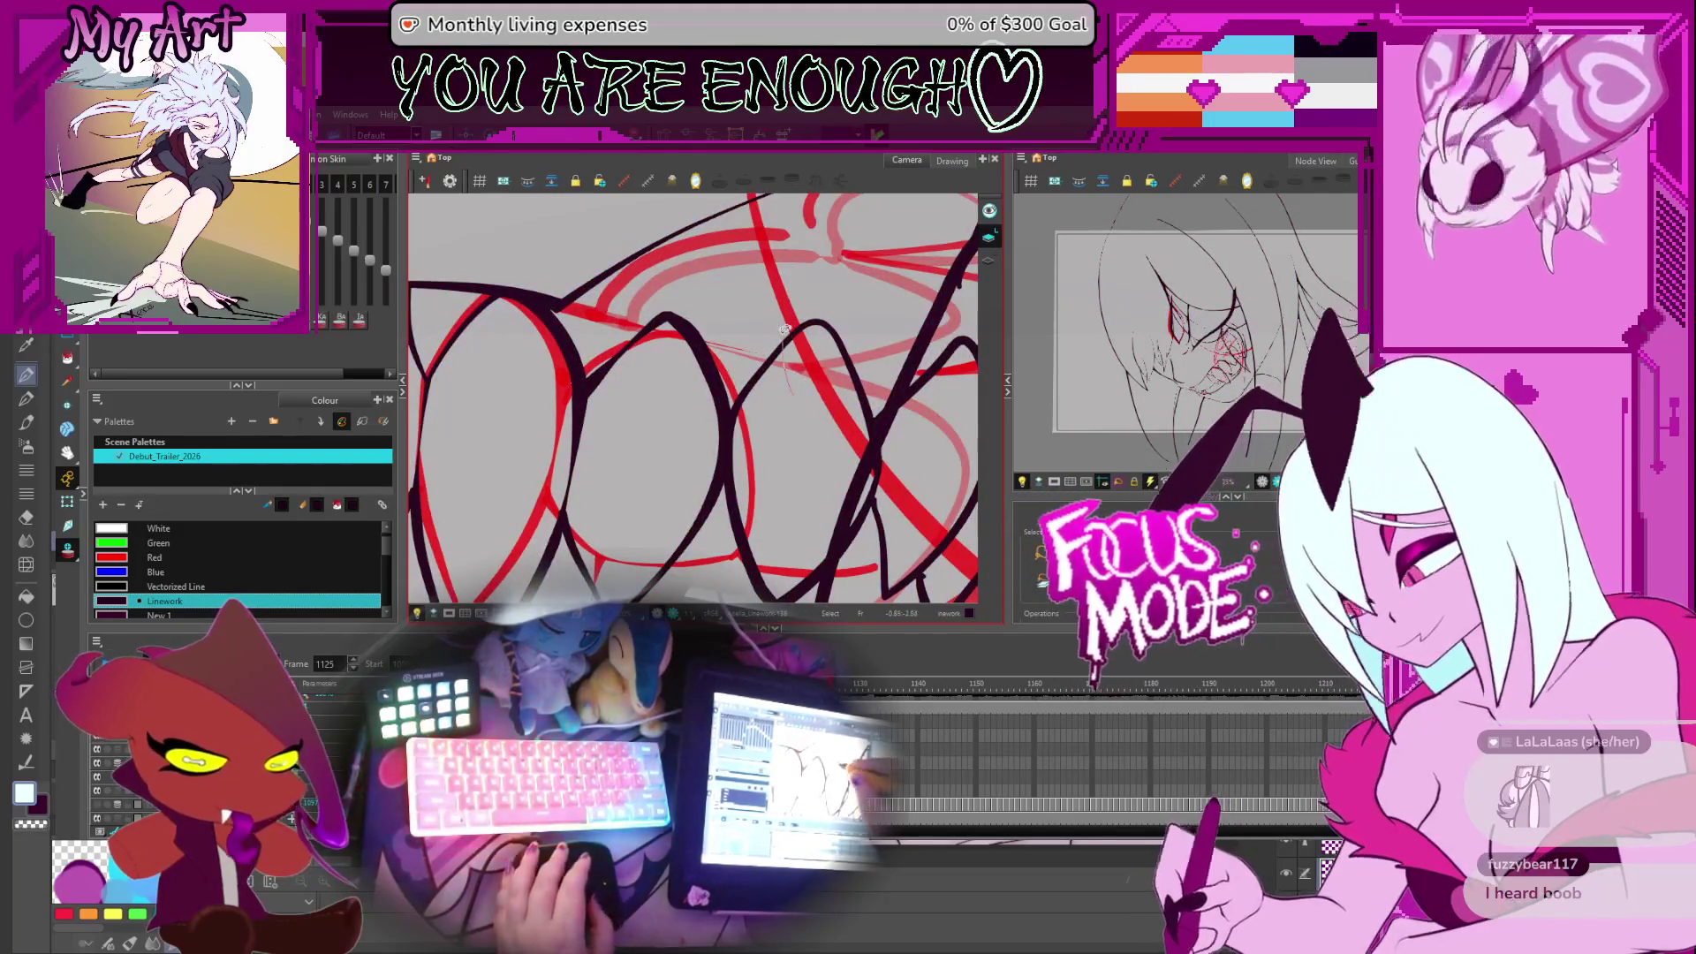
{"action": "left_click", "coordinate": [801, 357]}
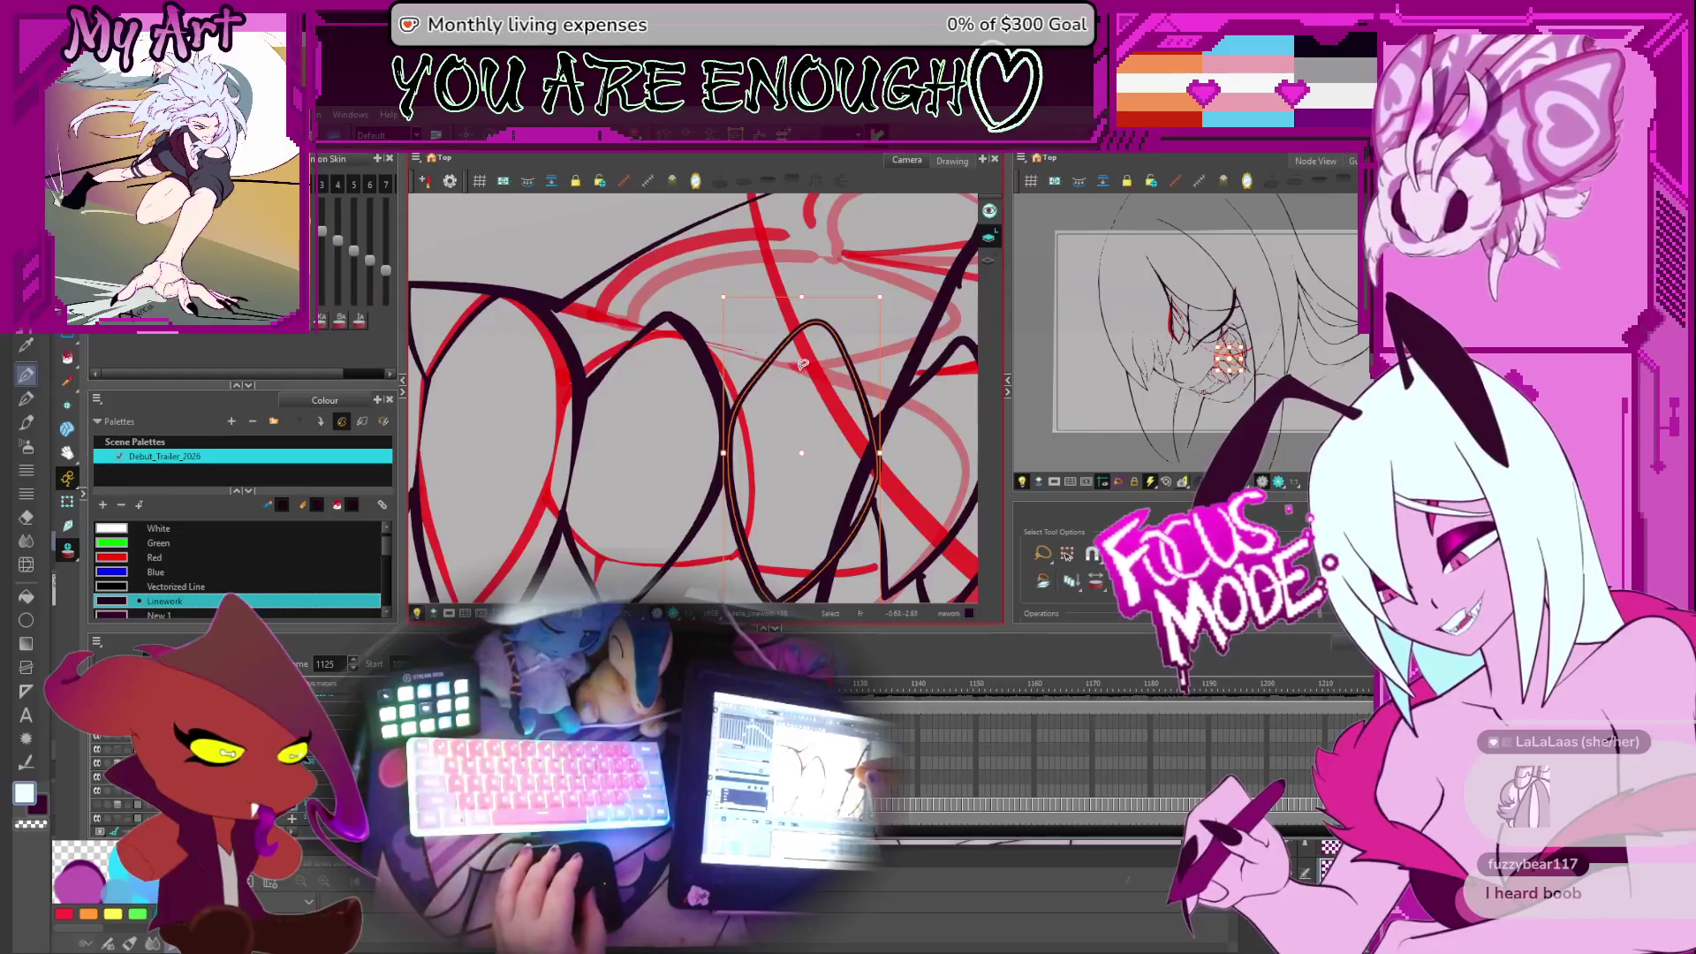
{"action": "key", "text": "space"}
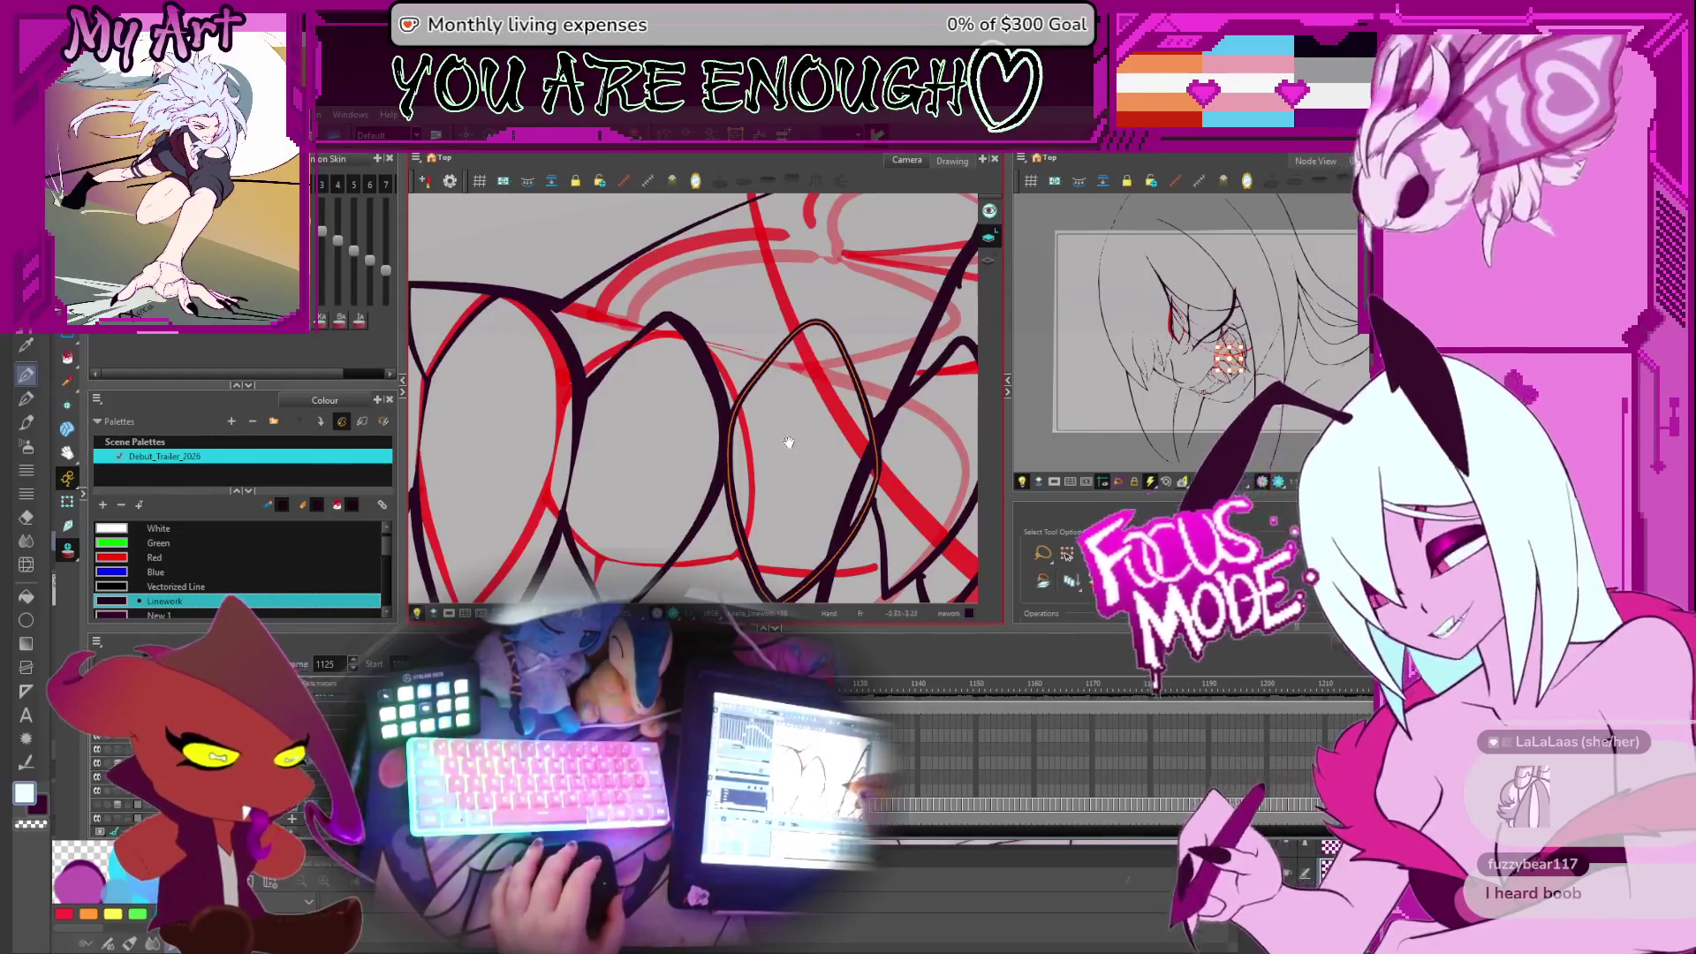
{"action": "left_click_drag", "start_coordinate": [802, 342], "coordinate": [829, 367]}
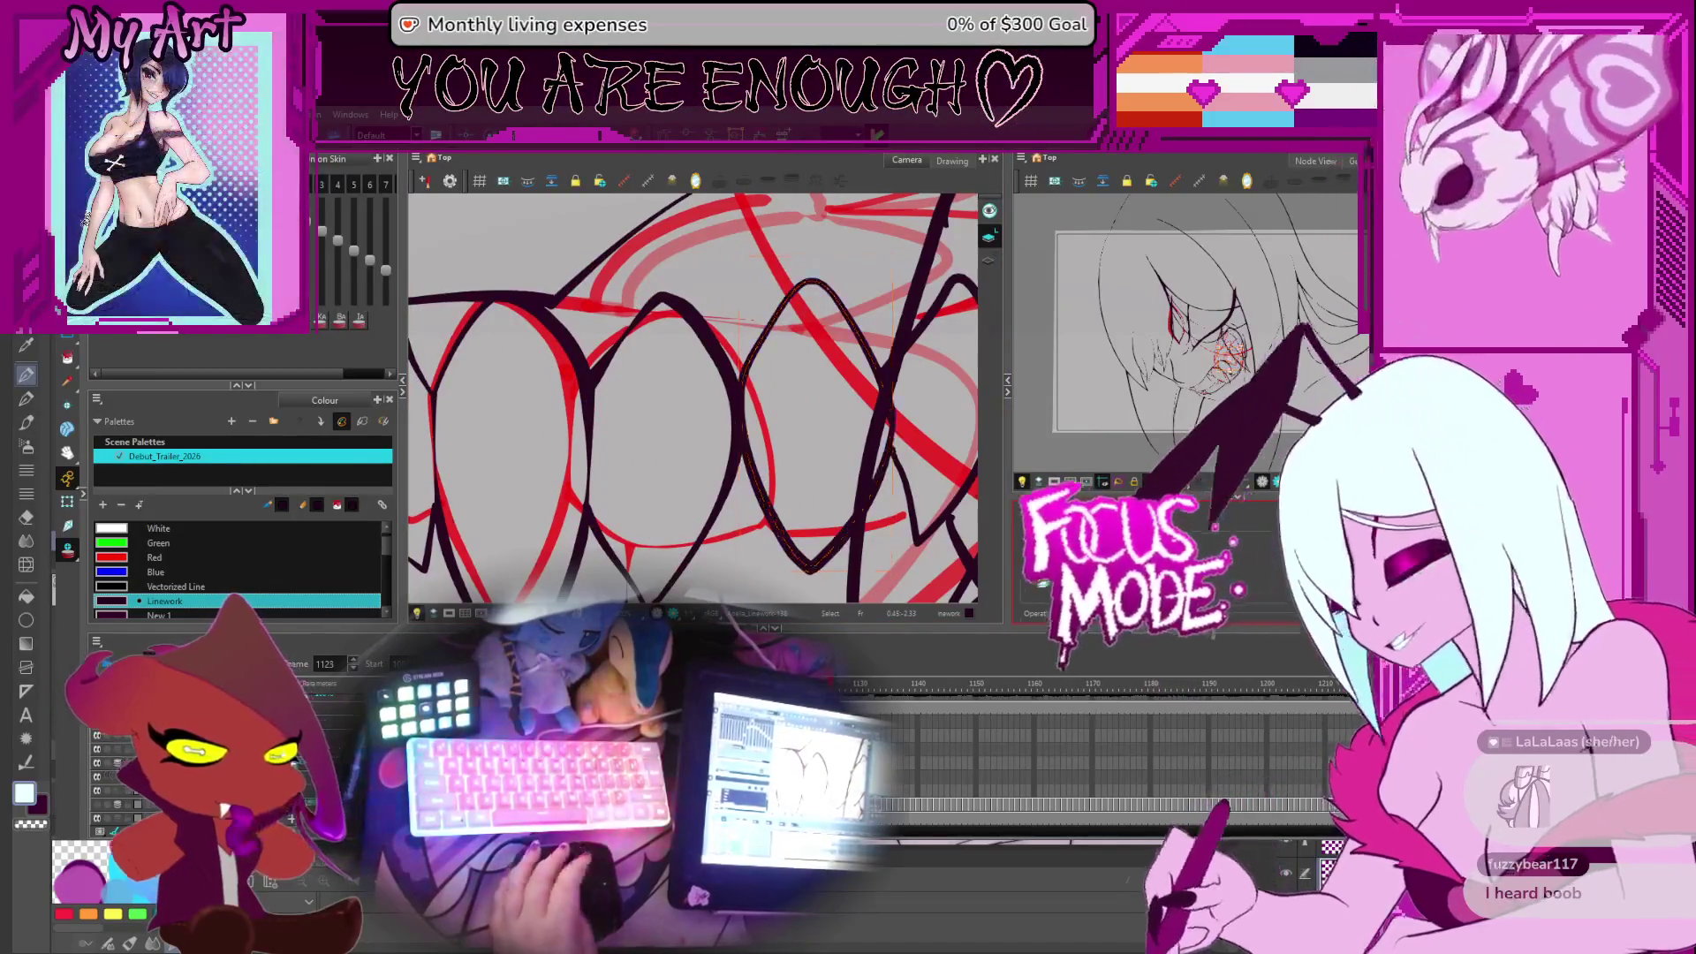
Step through frames 1121, 1100, 1103 and 1092, landing on frame 1104
{"action": "key", "text": "f"}
{"action": "key", "text": "f"}
{"action": "key", "text": "f"}
{"action": "key", "text": "f"}
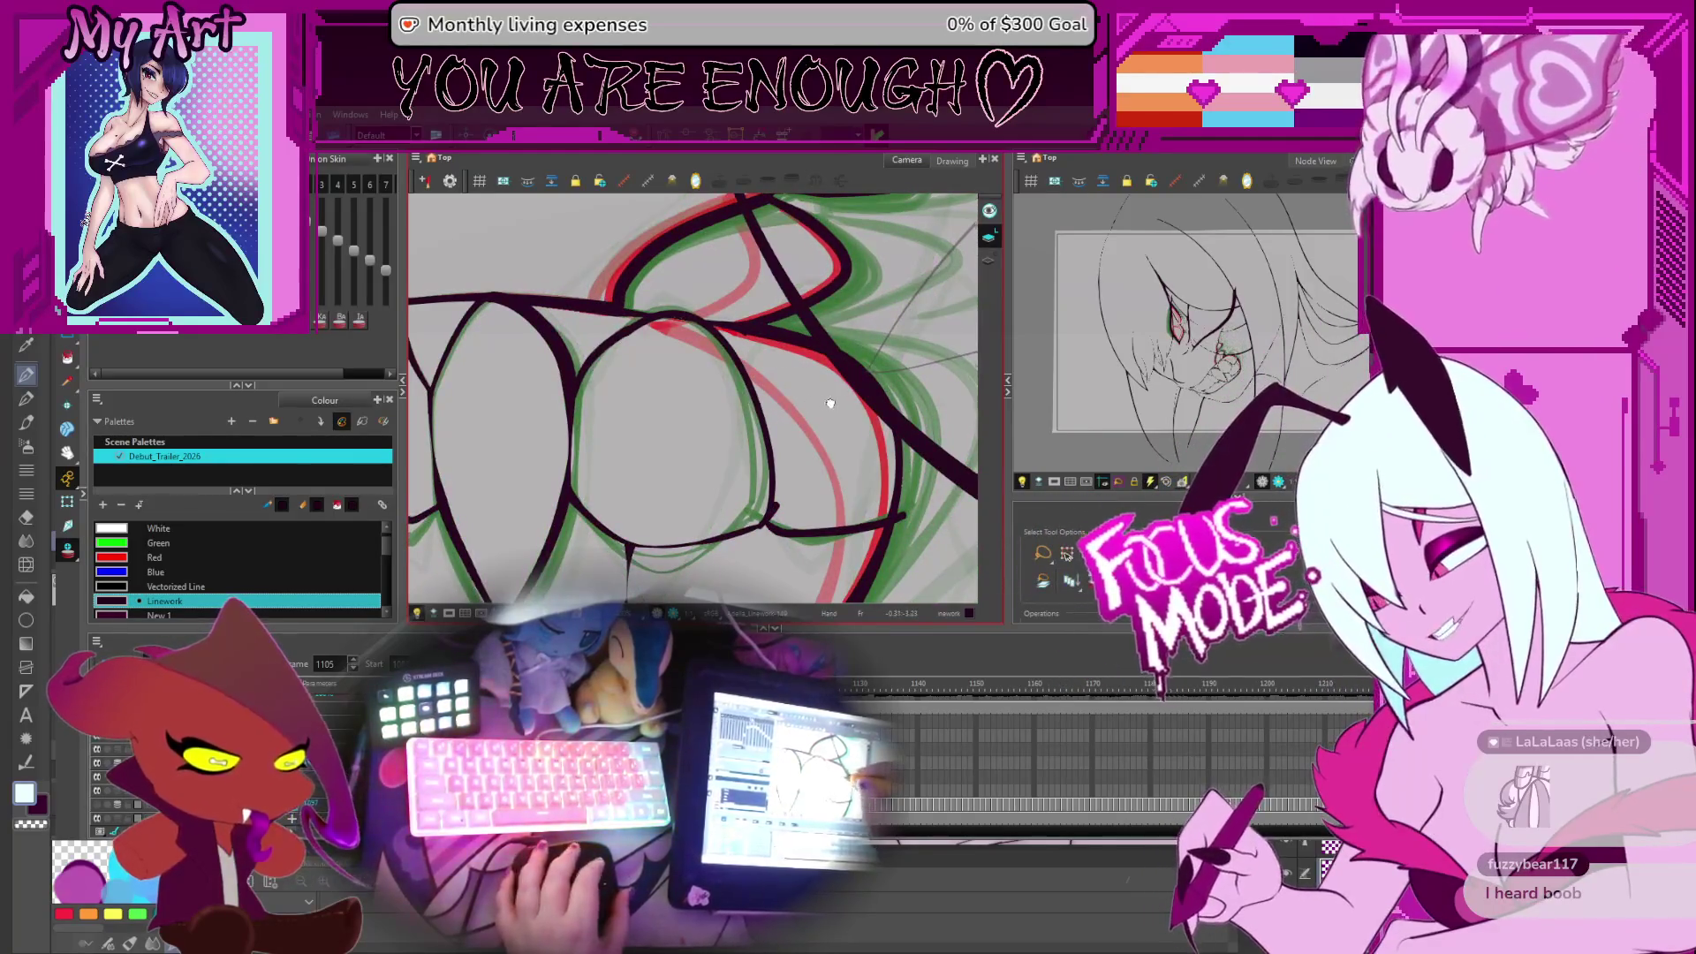
{"action": "key", "text": "f"}
{"action": "key", "text": "f"}
{"action": "key", "text": "f"}
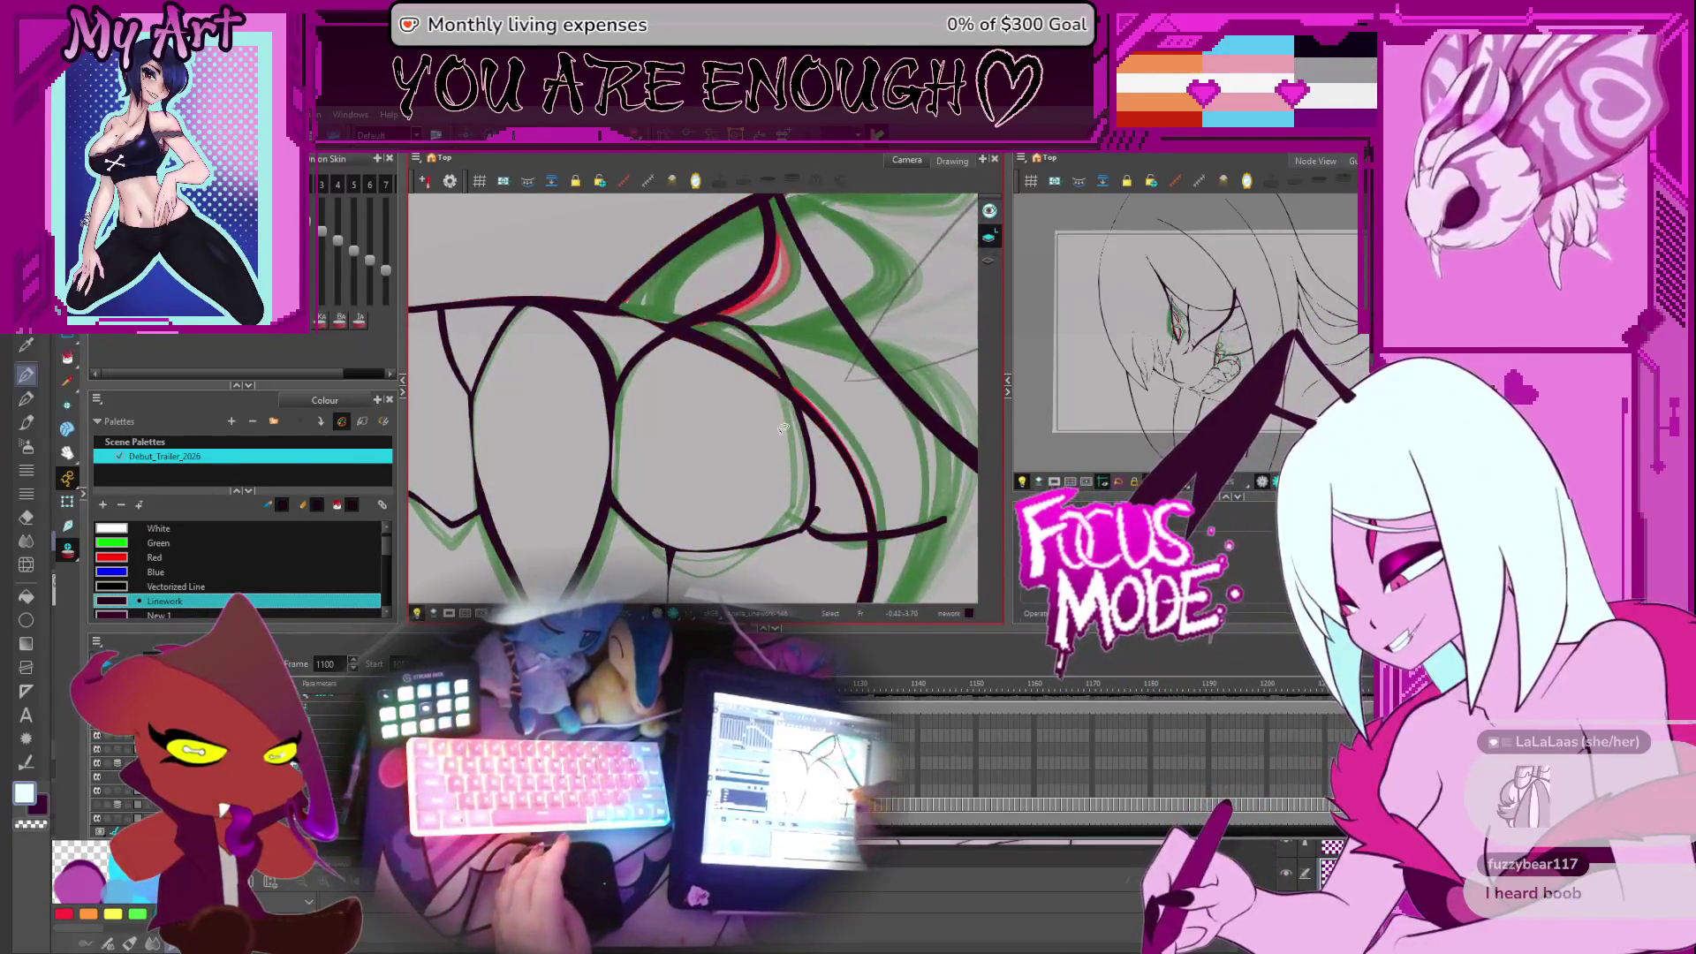
{"action": "key", "text": "g"}
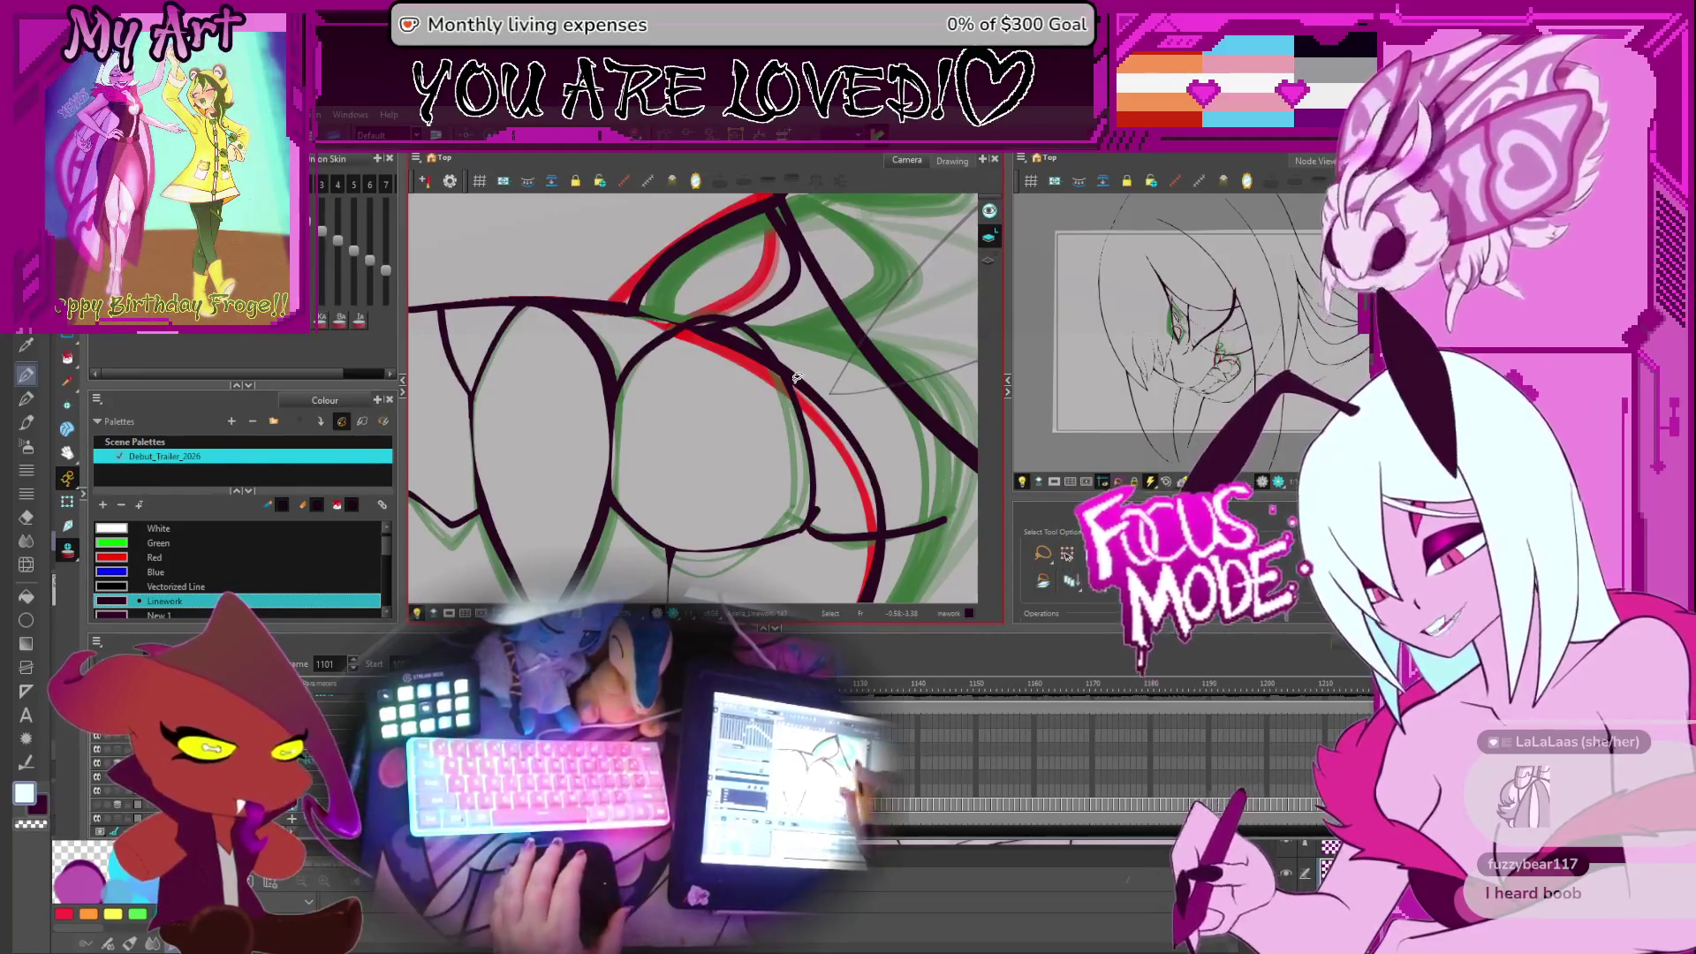
{"action": "key", "text": "g"}
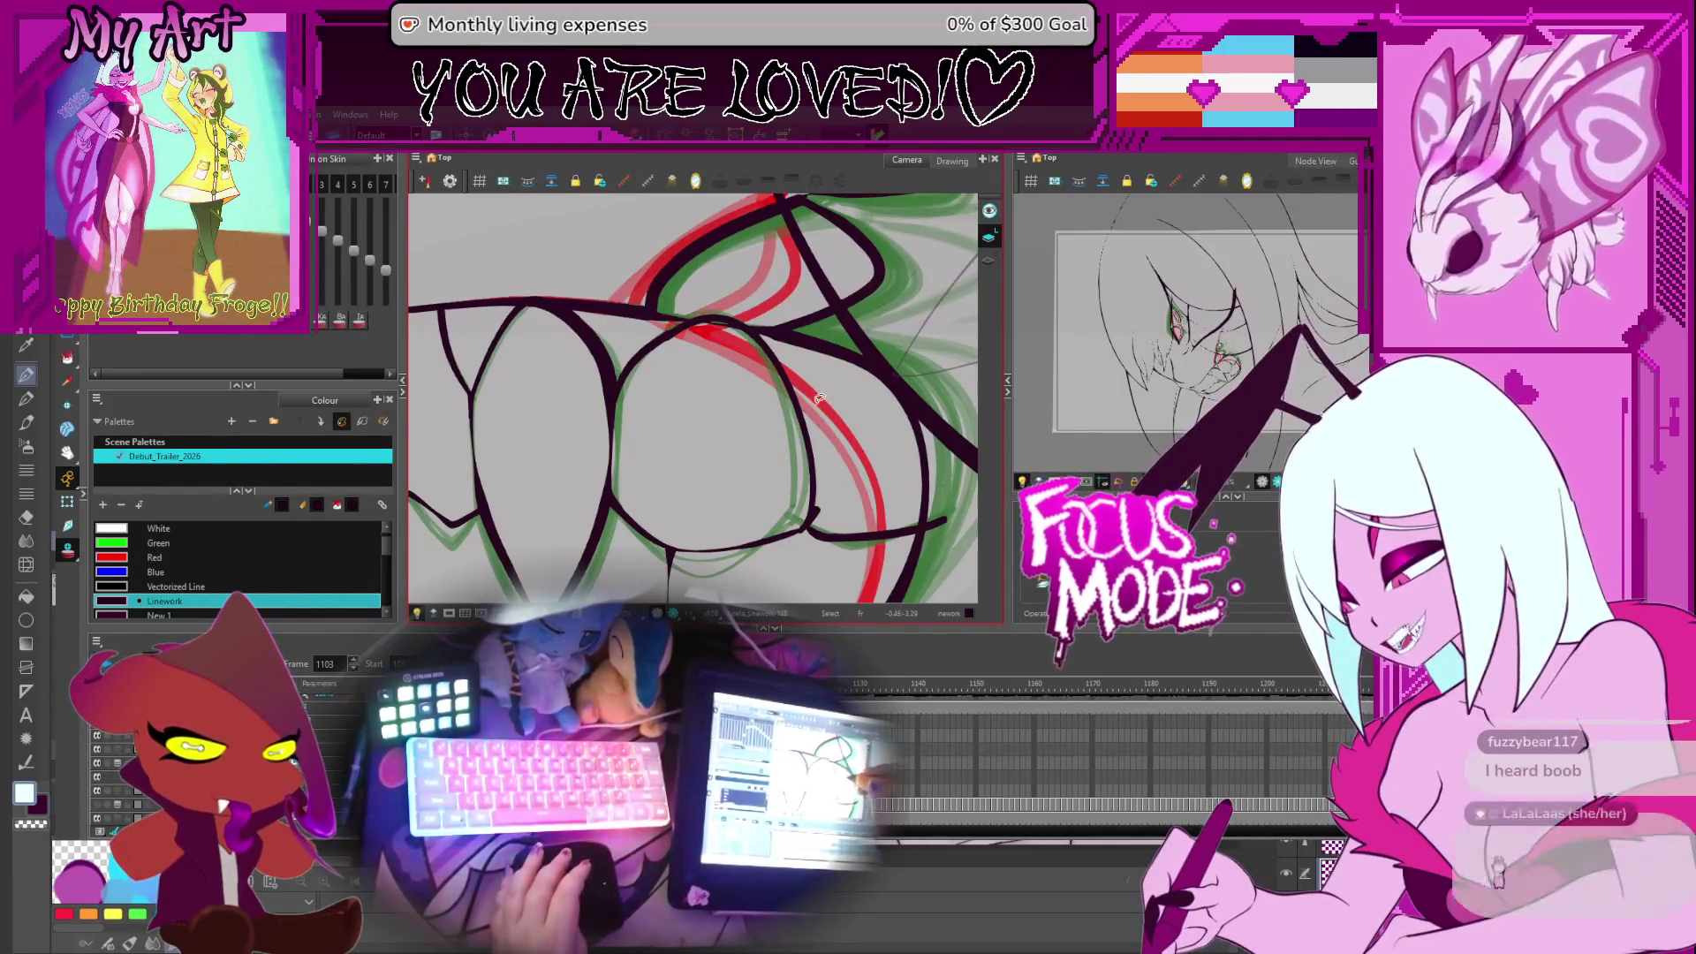
{"action": "key", "text": "f"}
{"action": "key", "text": "f"}
{"action": "key", "text": "f"}
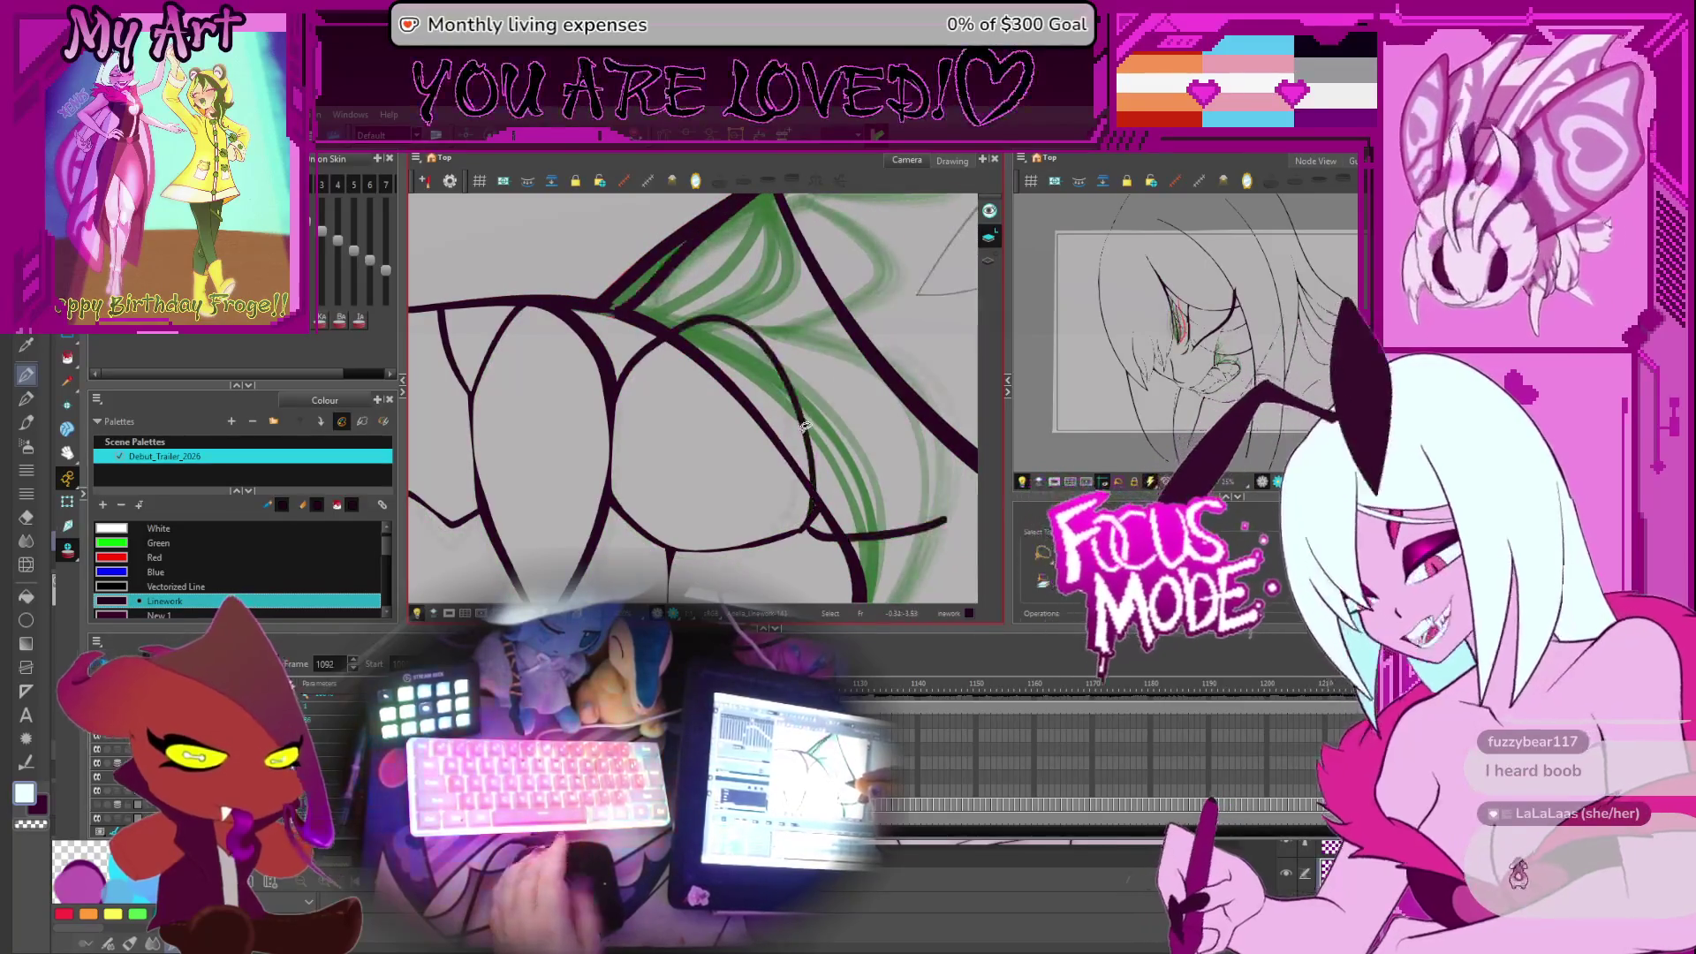
{"action": "left_click_drag", "start_coordinate": [773, 437], "coordinate": [790, 433]}
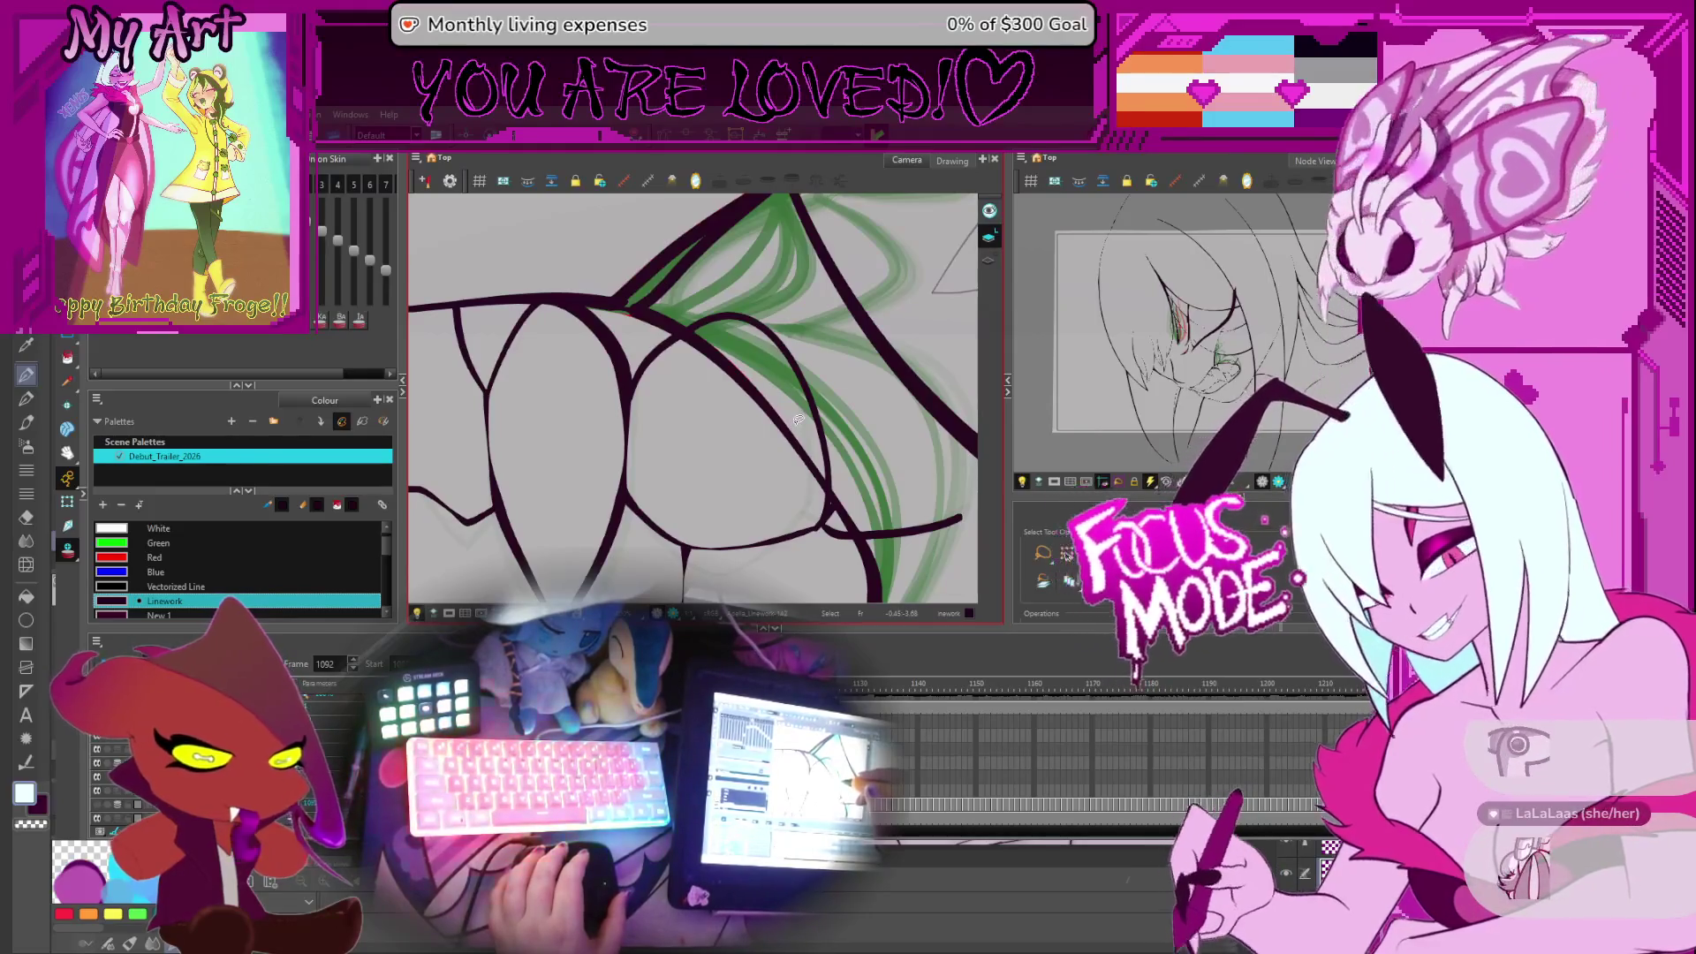
{"action": "key", "text": "g"}
{"action": "key", "text": "g"}
{"action": "key", "text": "g"}
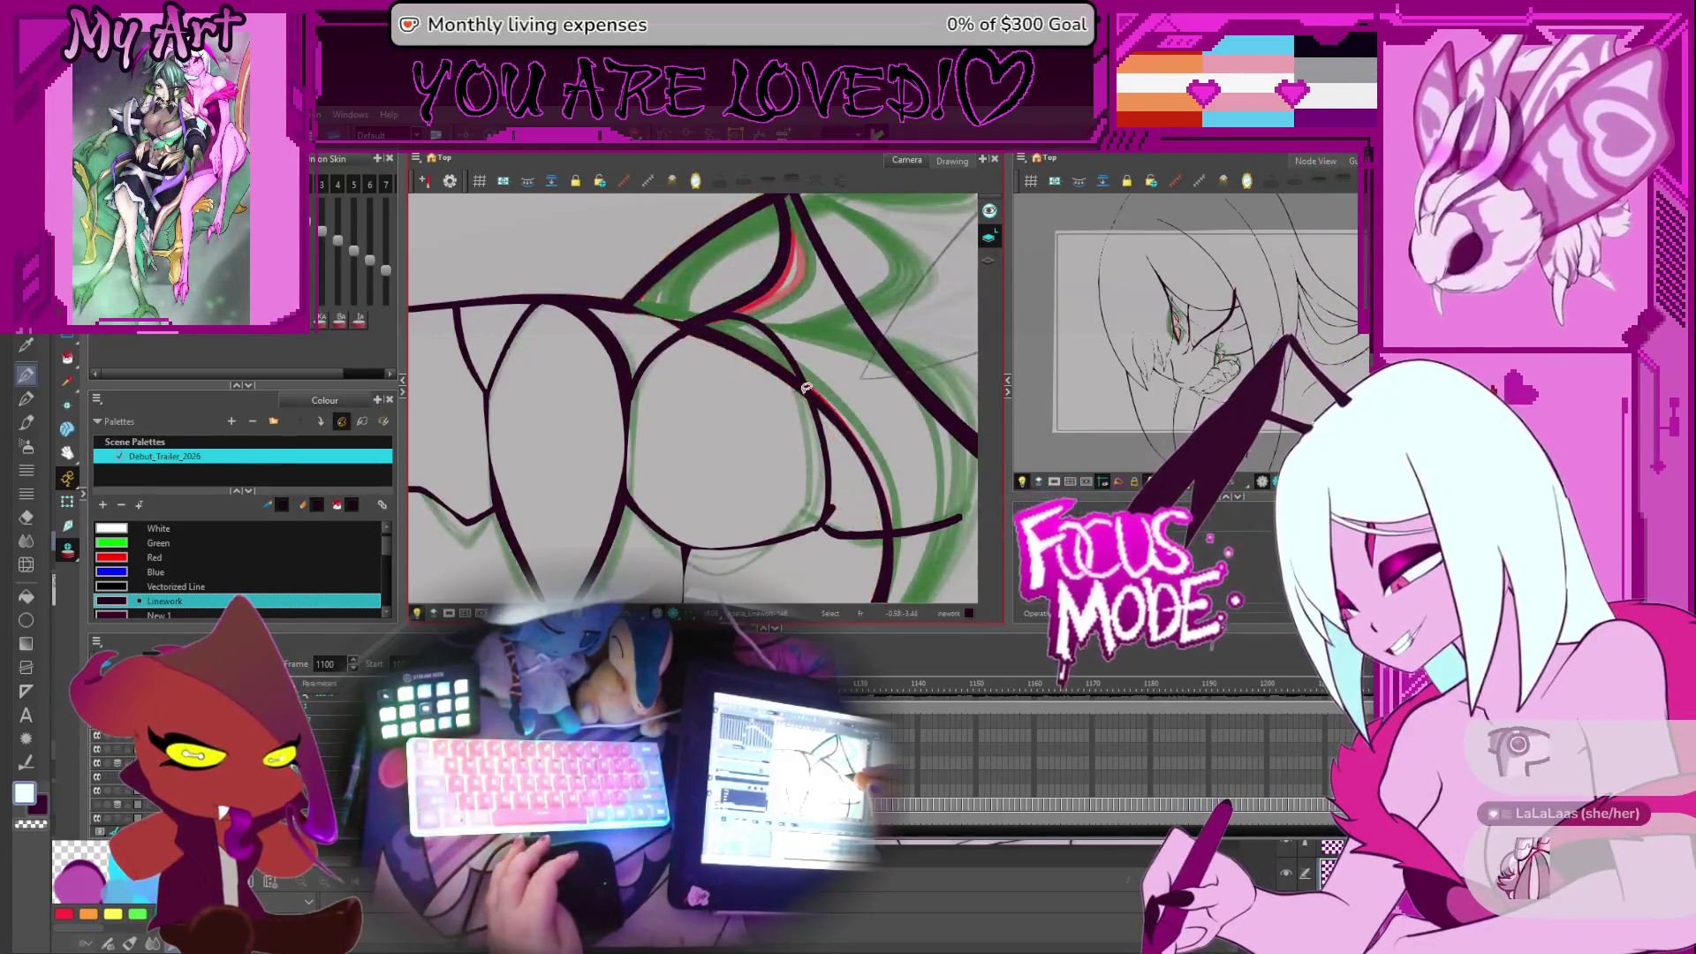
{"action": "key", "text": "g"}
{"action": "key", "text": "g"}
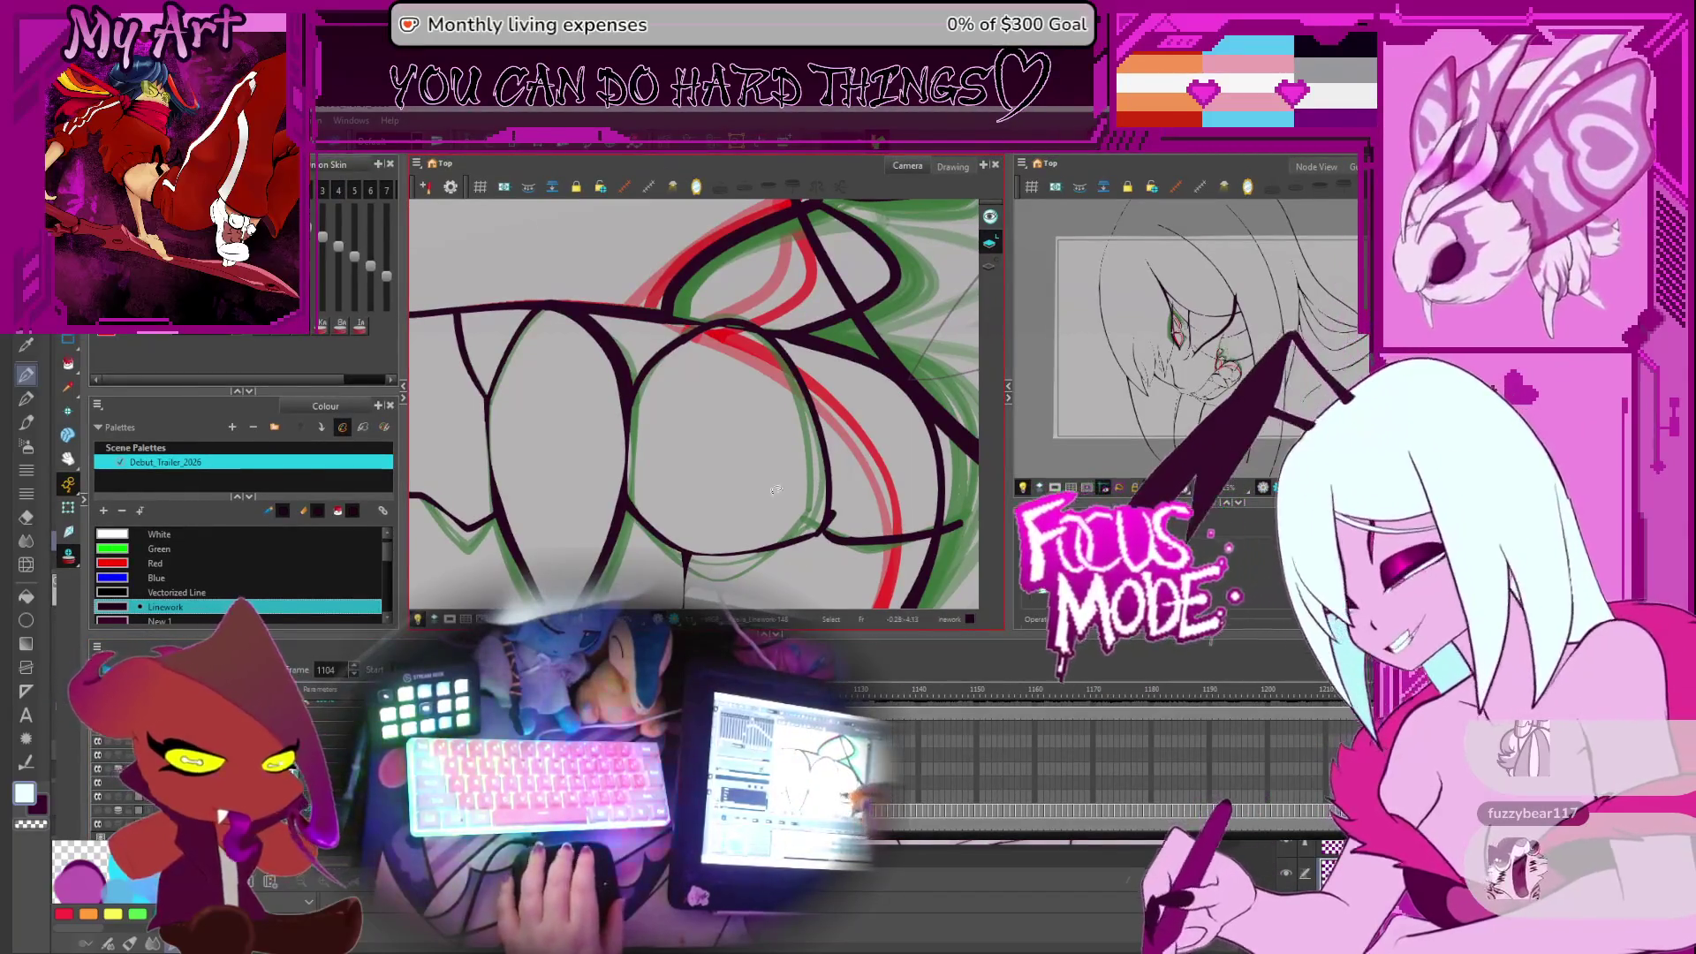
Select the eye-shaped stroke inside the teeth, then scrub frames 1073–1108 and return to 1104
{"action": "left_click", "coordinate": [841, 434]}
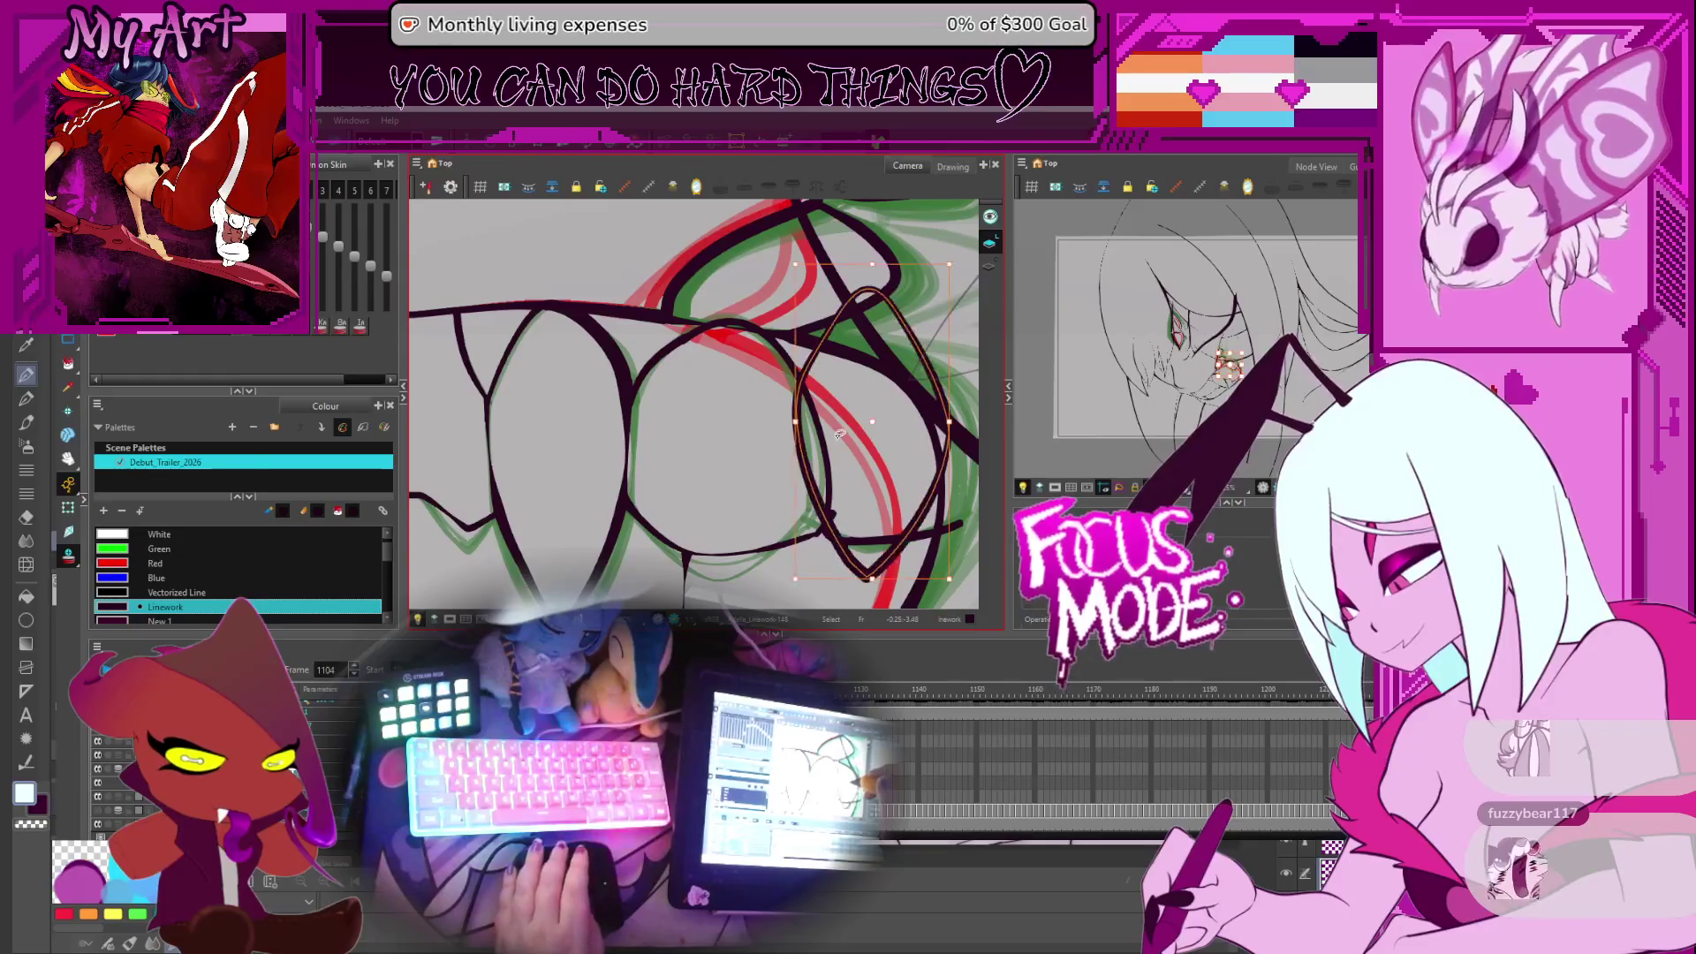
{"action": "key", "text": "alt+t"}
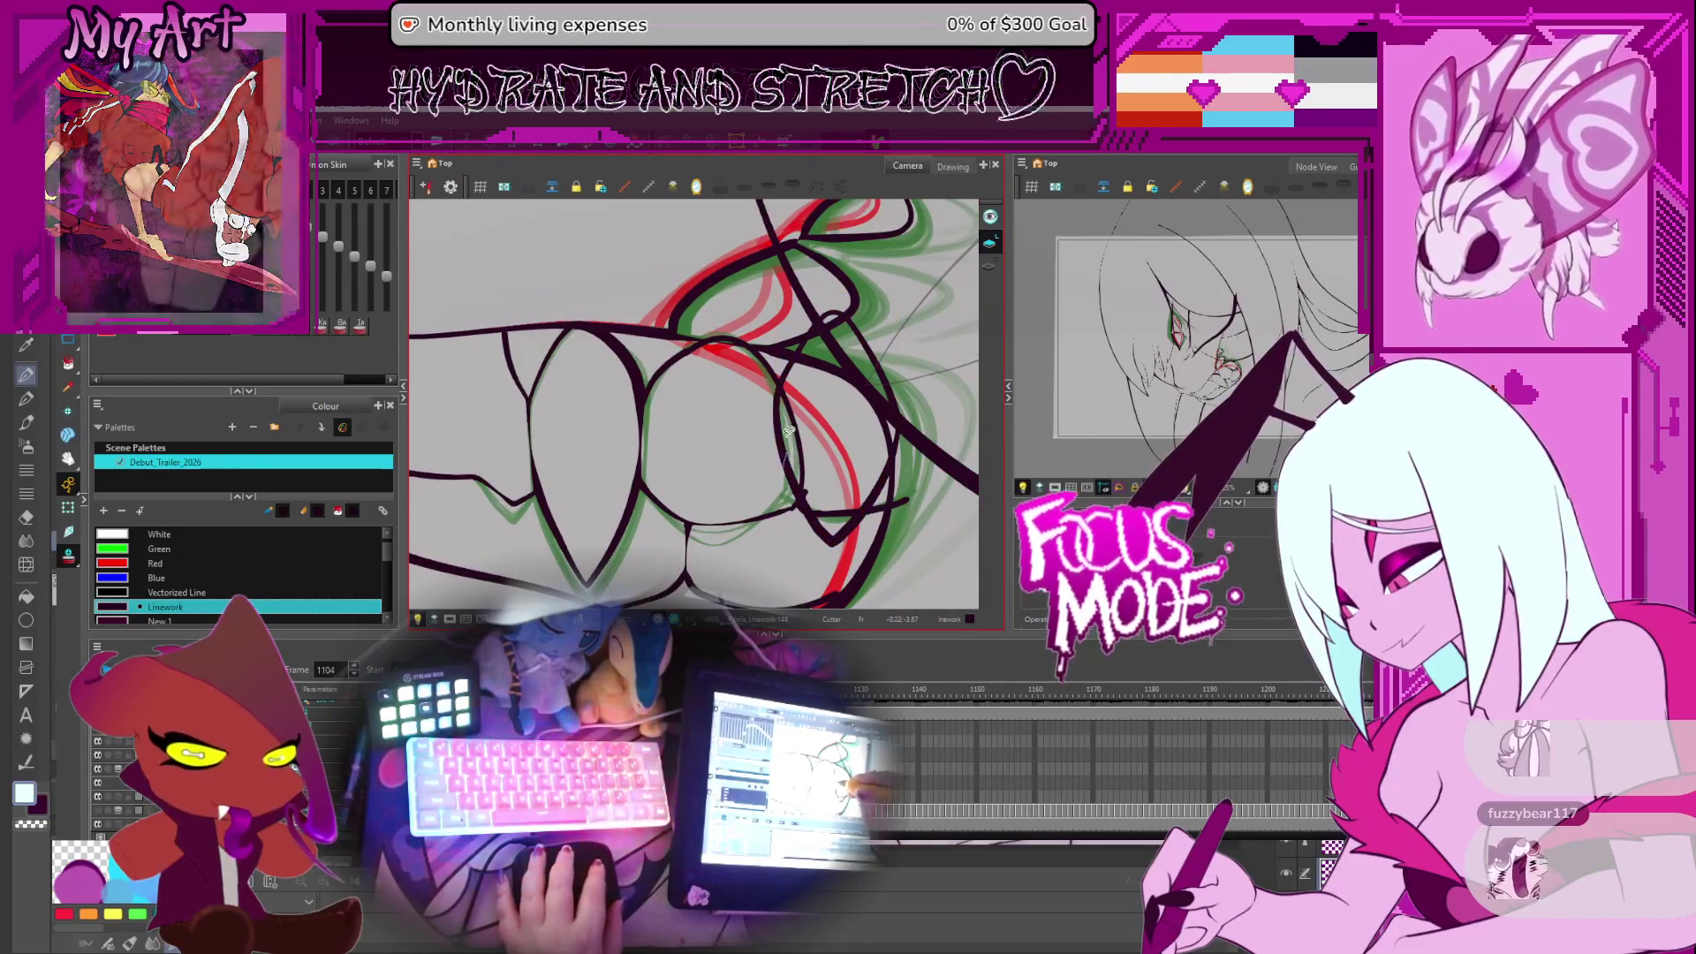
{"action": "key", "text": "comma"}
{"action": "key", "text": "comma"}
{"action": "key", "text": "comma"}
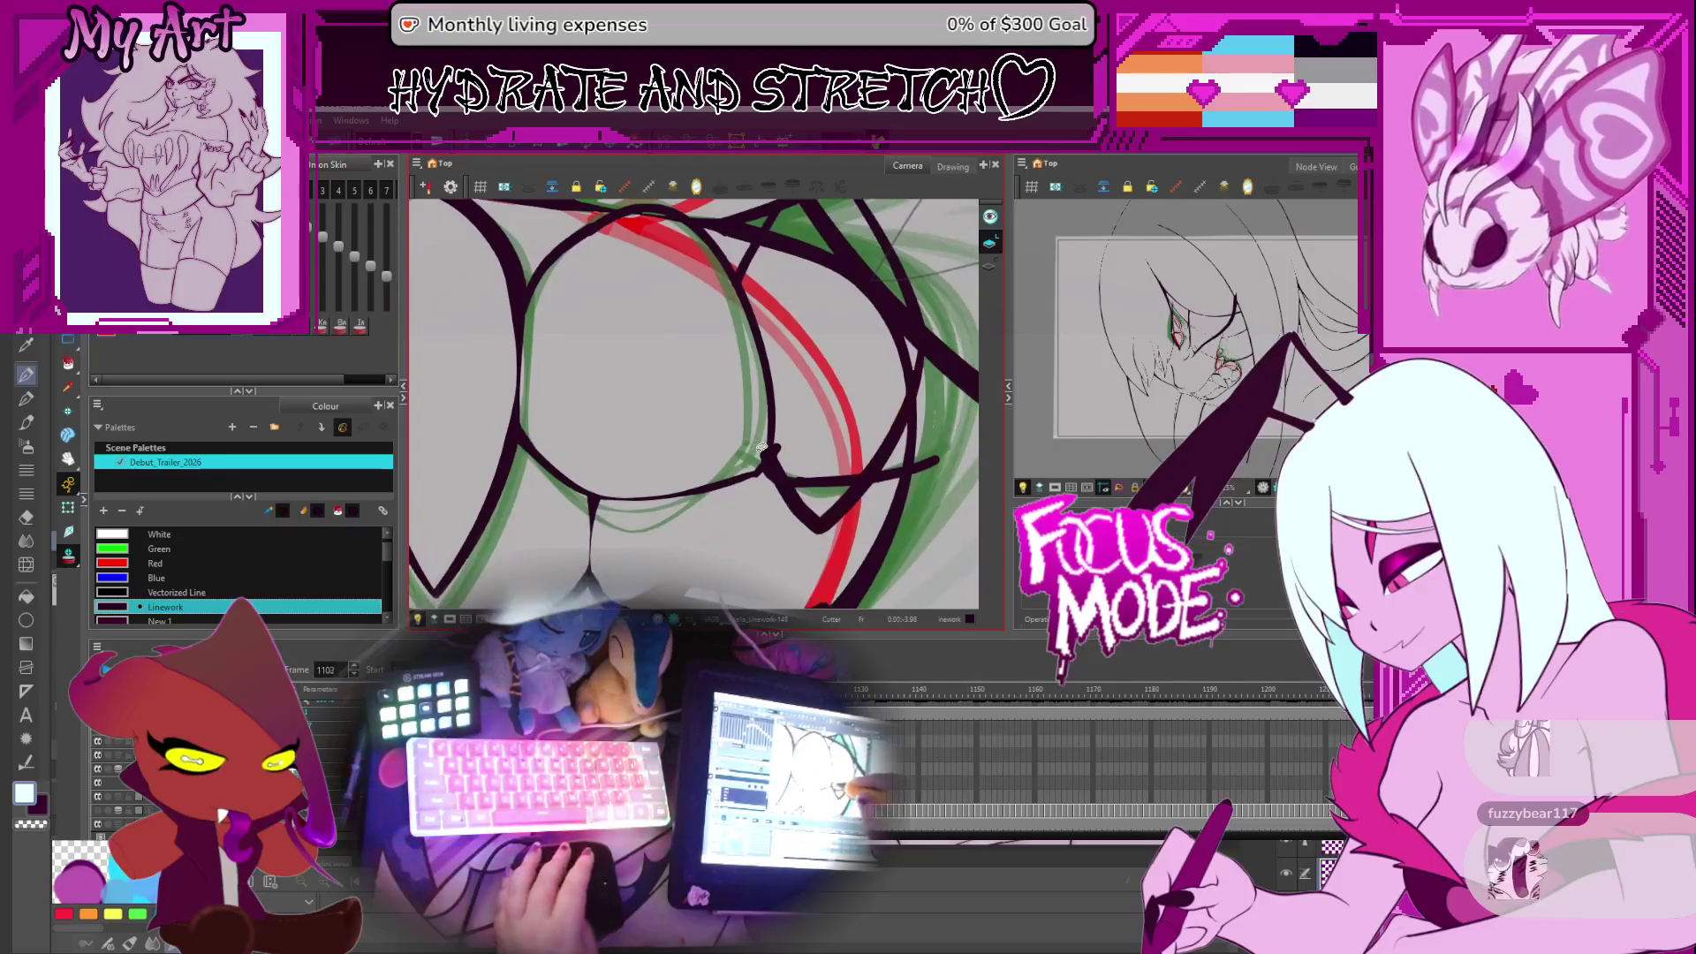
{"action": "key", "text": "comma"}
{"action": "key", "text": "comma"}
{"action": "key", "text": "comma"}
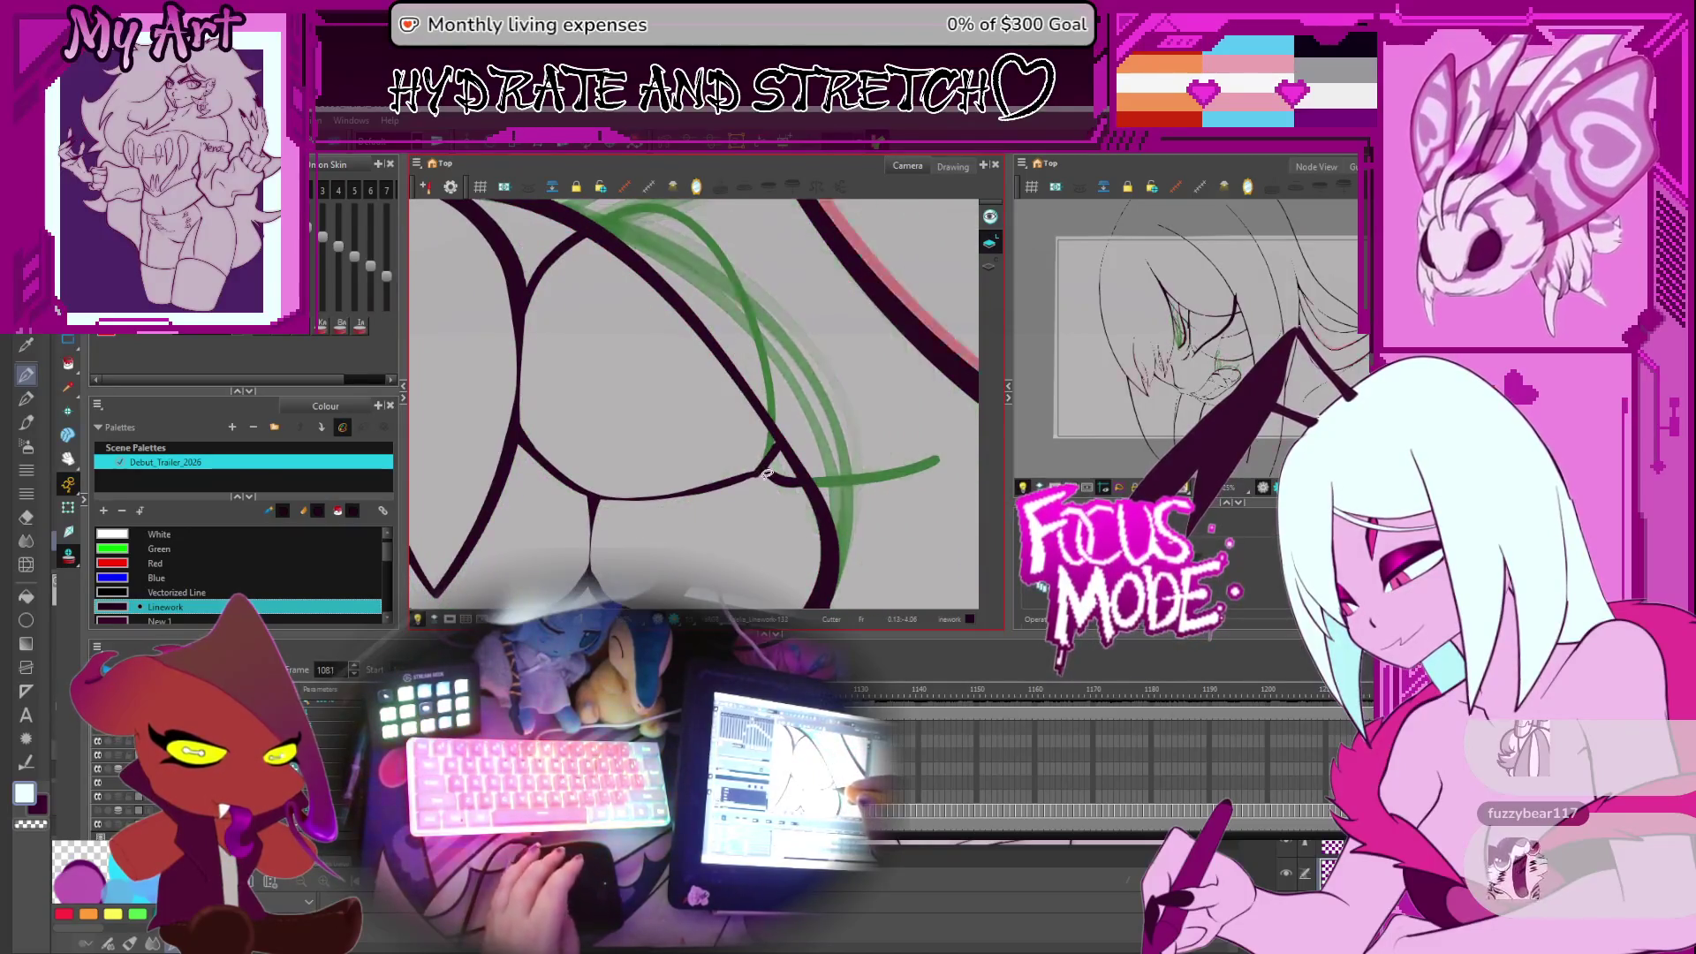
{"action": "key", "text": "period"}
{"action": "key", "text": "period"}
{"action": "key", "text": "period"}
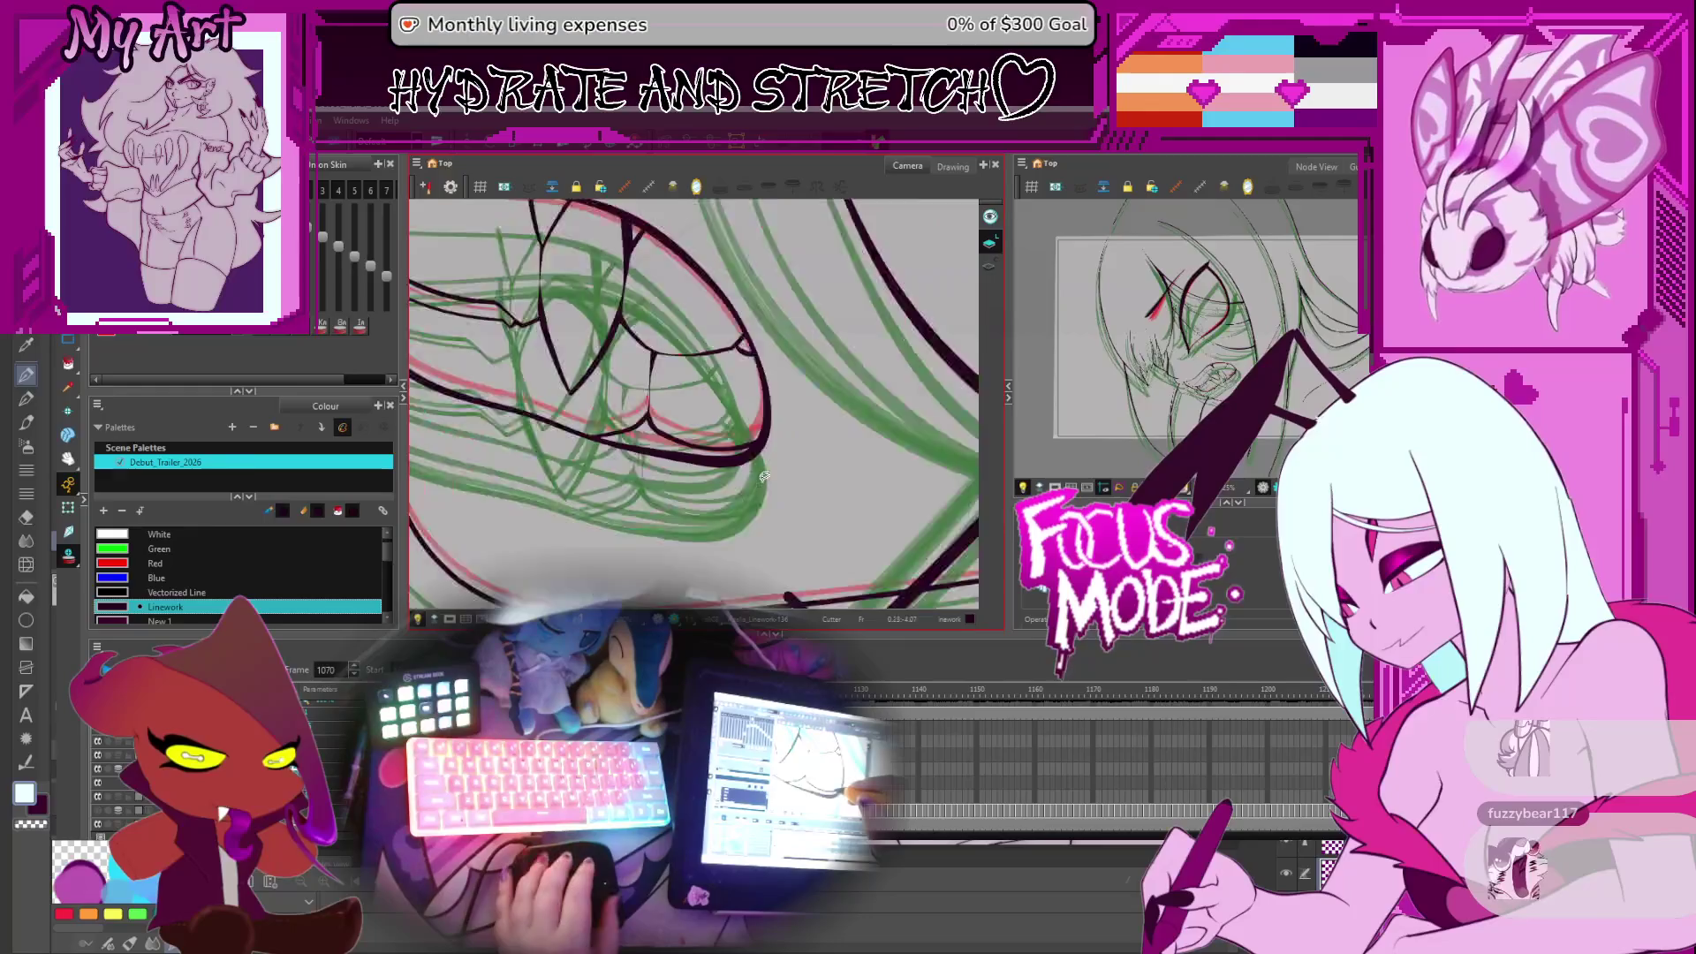
{"action": "key", "text": "period"}
{"action": "key", "text": "period"}
{"action": "key", "text": "period"}
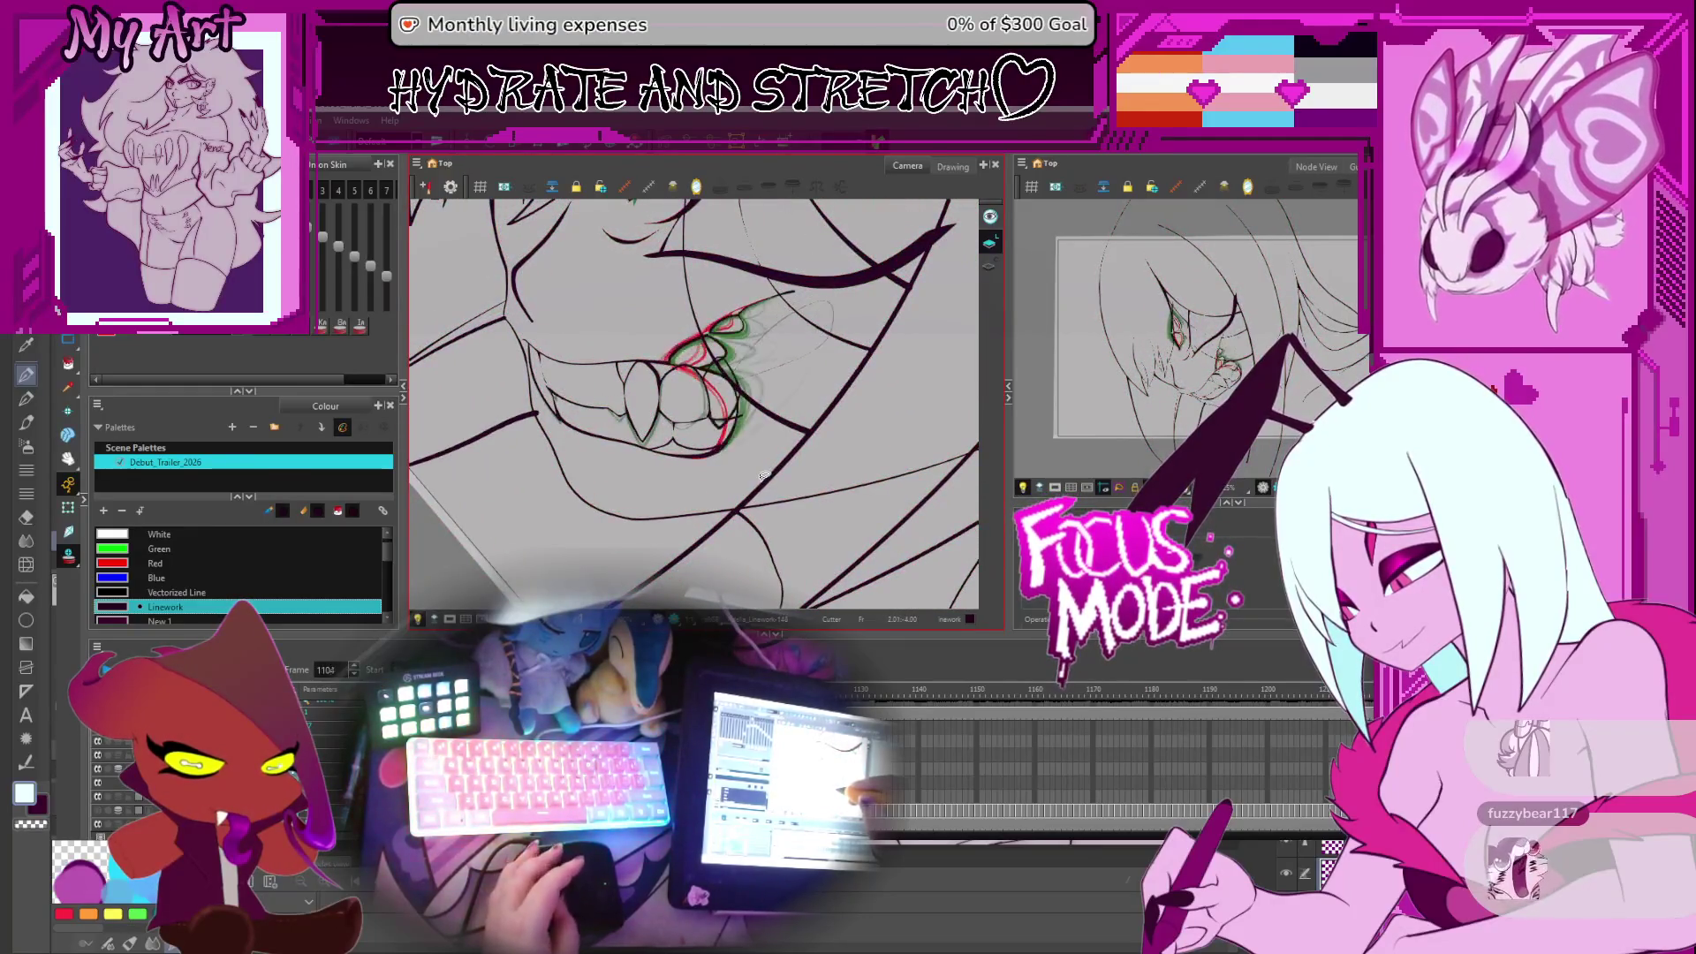
{"action": "key", "text": "comma"}
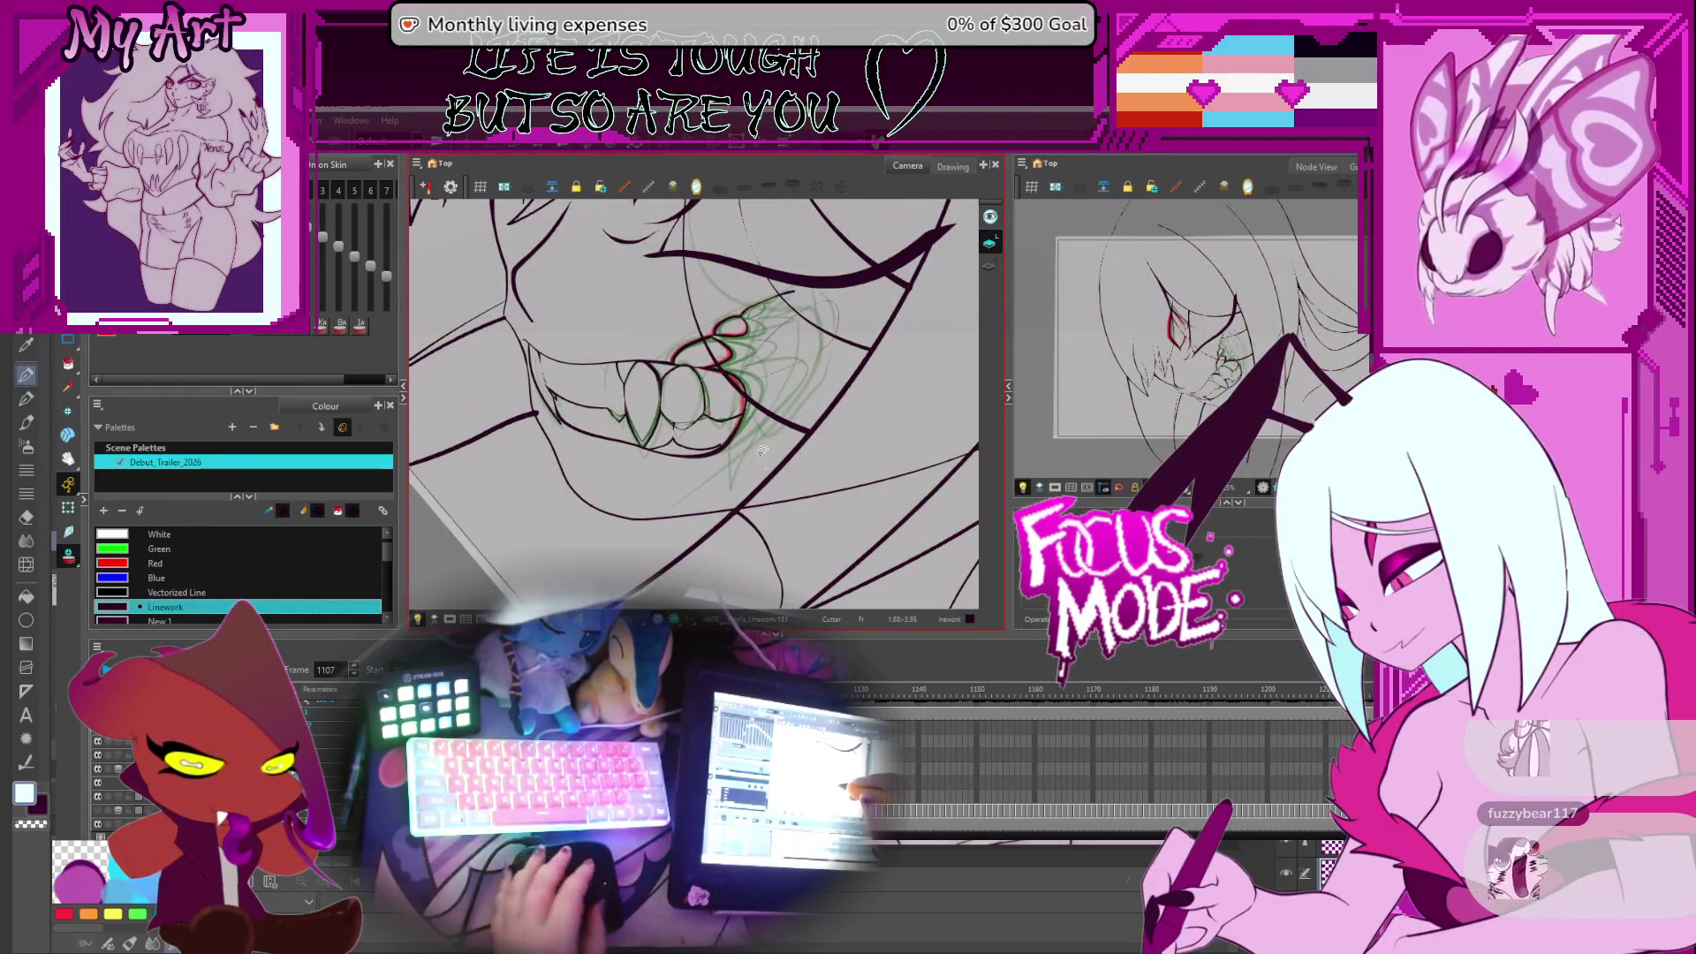
{"action": "scroll", "coordinate": [796, 403], "scroll_direction": "up", "scroll_amount": 3}
{"action": "key", "text": "comma"}
{"action": "key", "text": "comma"}
{"action": "key", "text": "comma"}
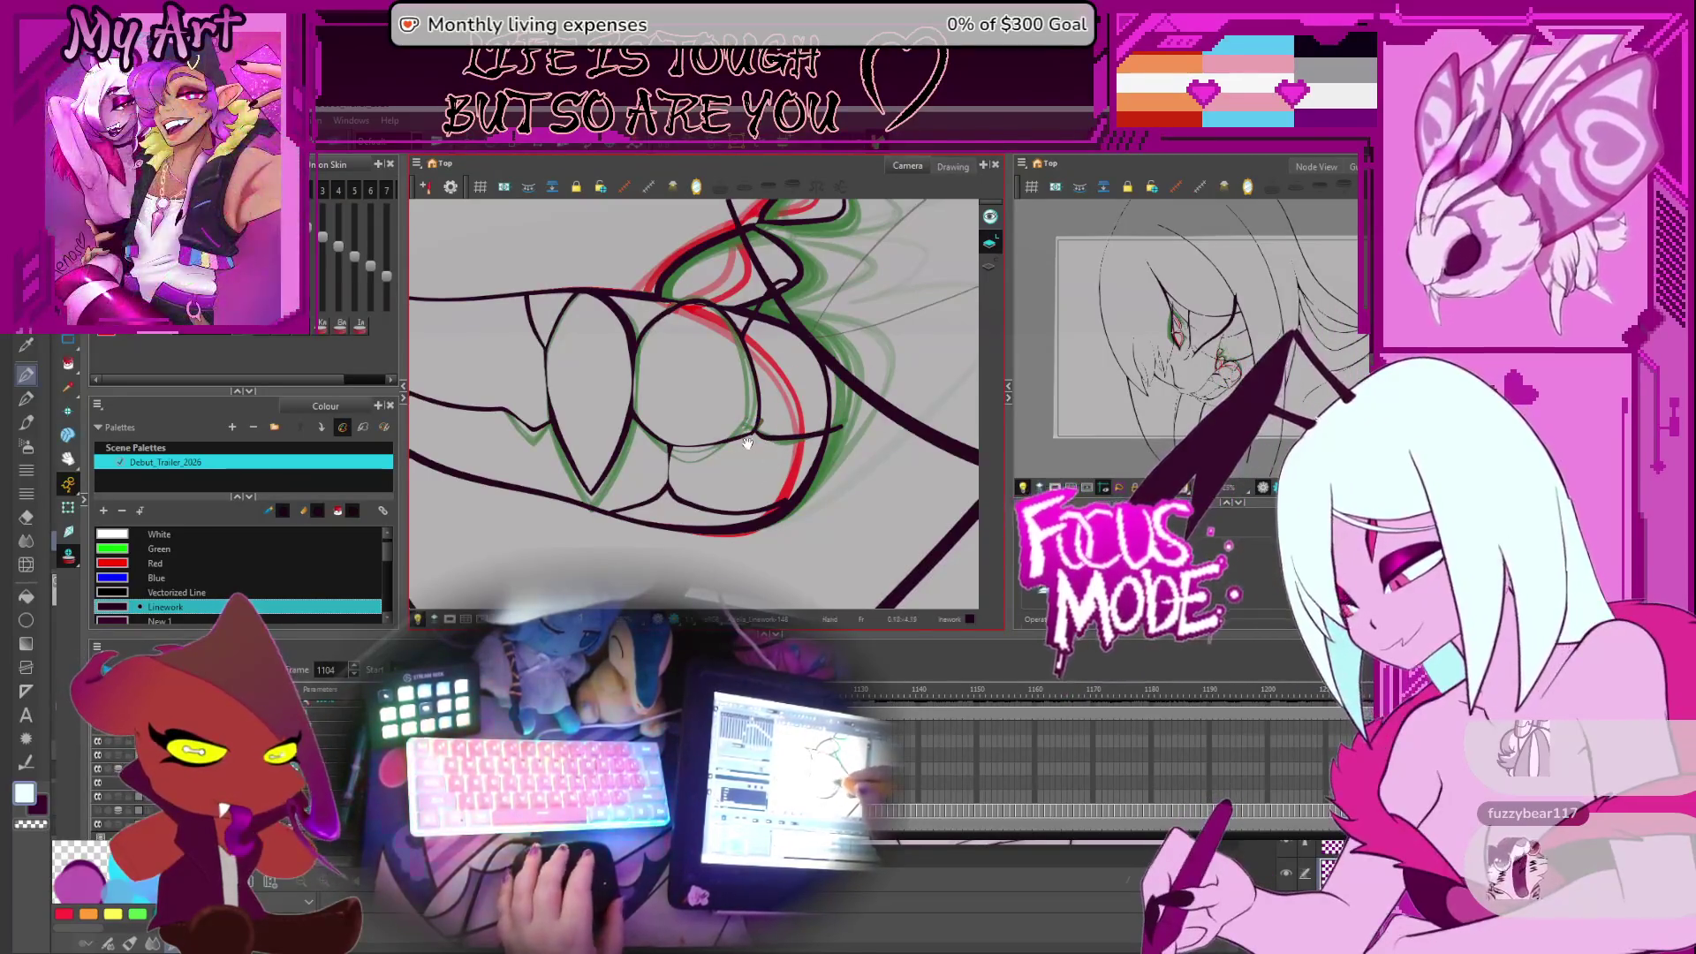
Step back from 1105 to 1089, selecting pieces of the lower mouth line on 1092
{"action": "key", "text": "period"}
{"action": "key", "text": "period"}
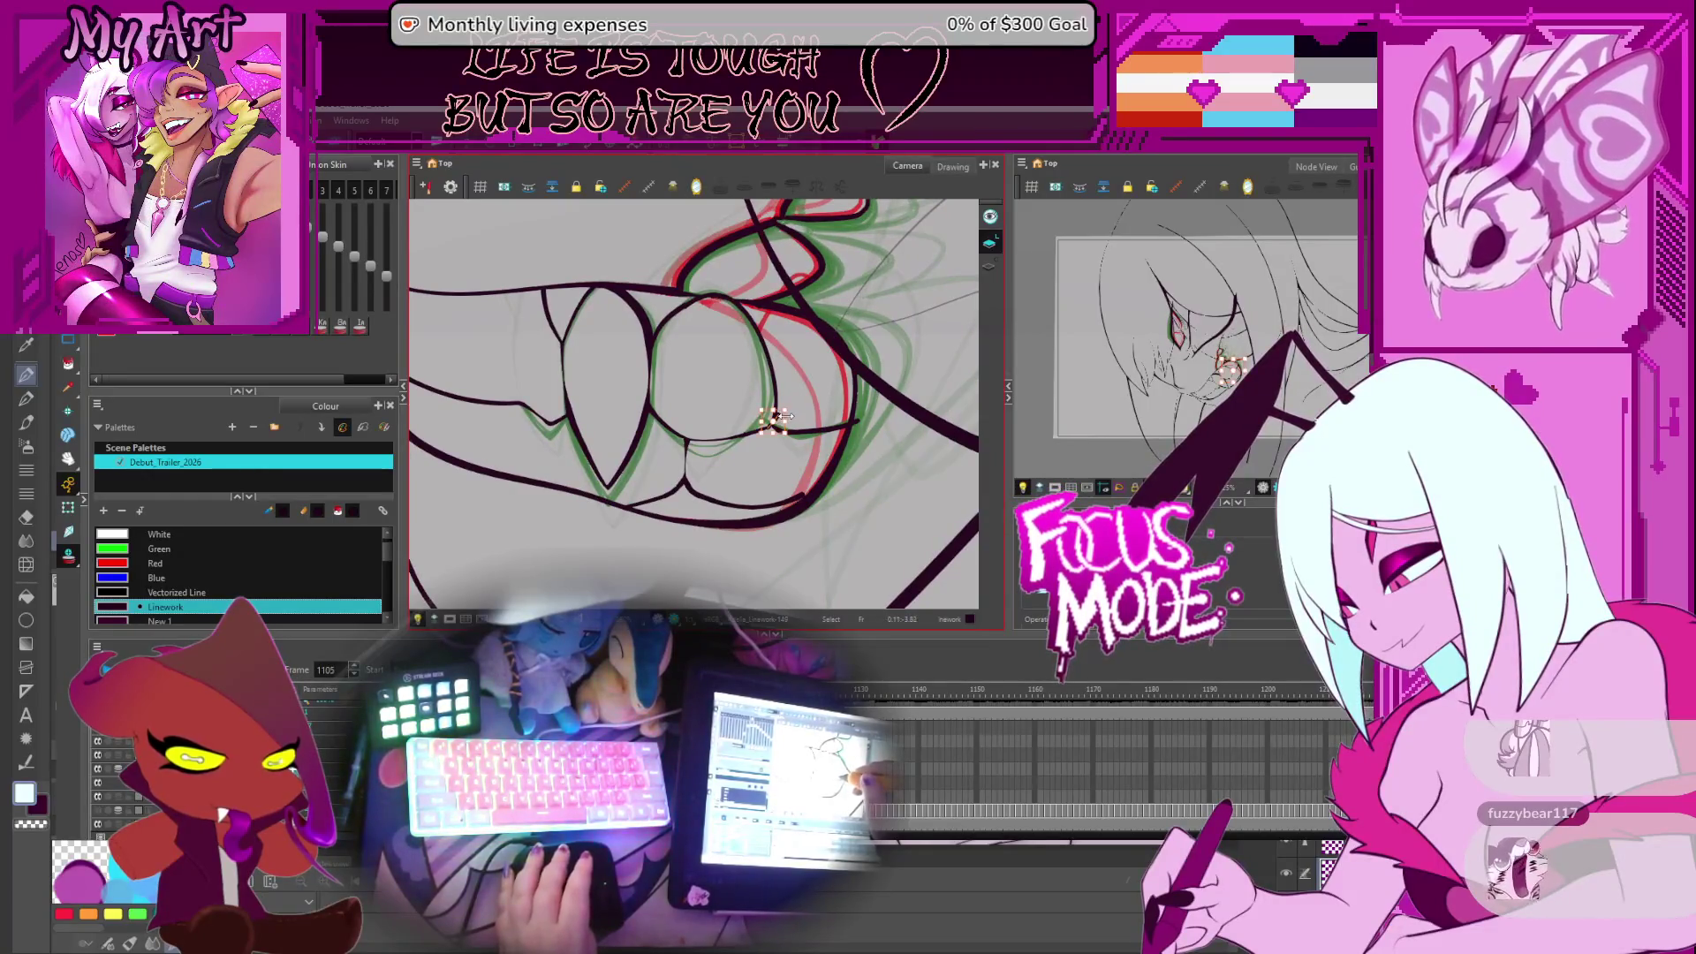
{"action": "key", "text": "comma"}
{"action": "key", "text": "comma"}
{"action": "key", "text": "comma"}
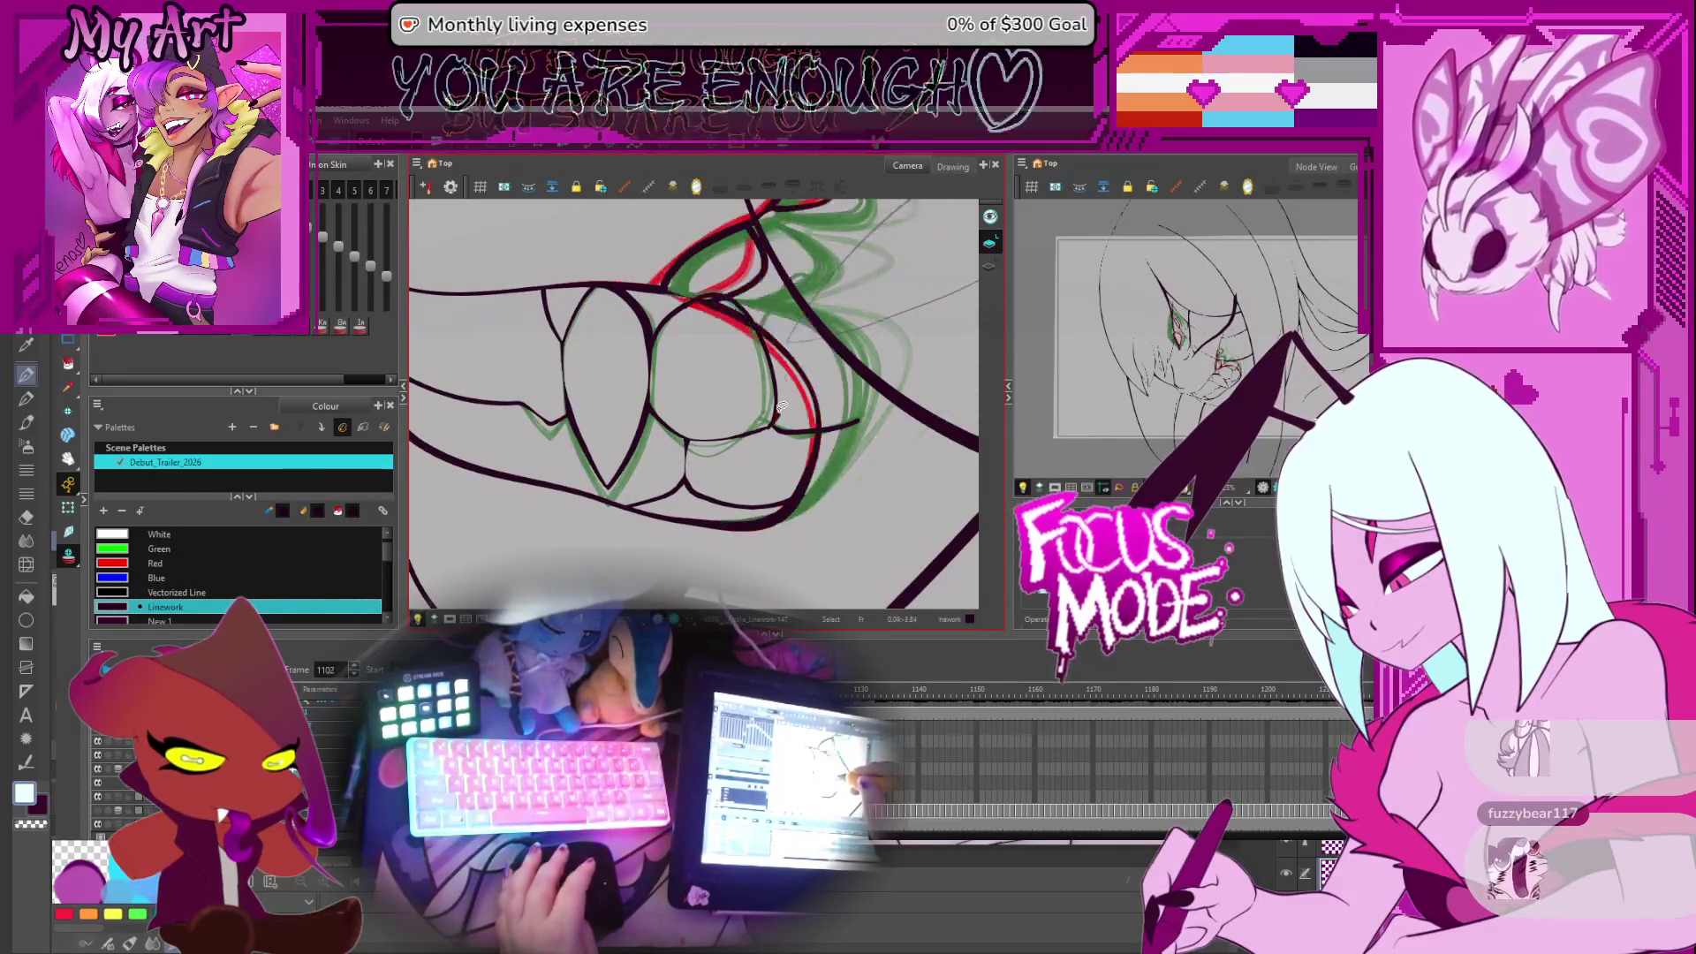
{"action": "key", "text": "comma"}
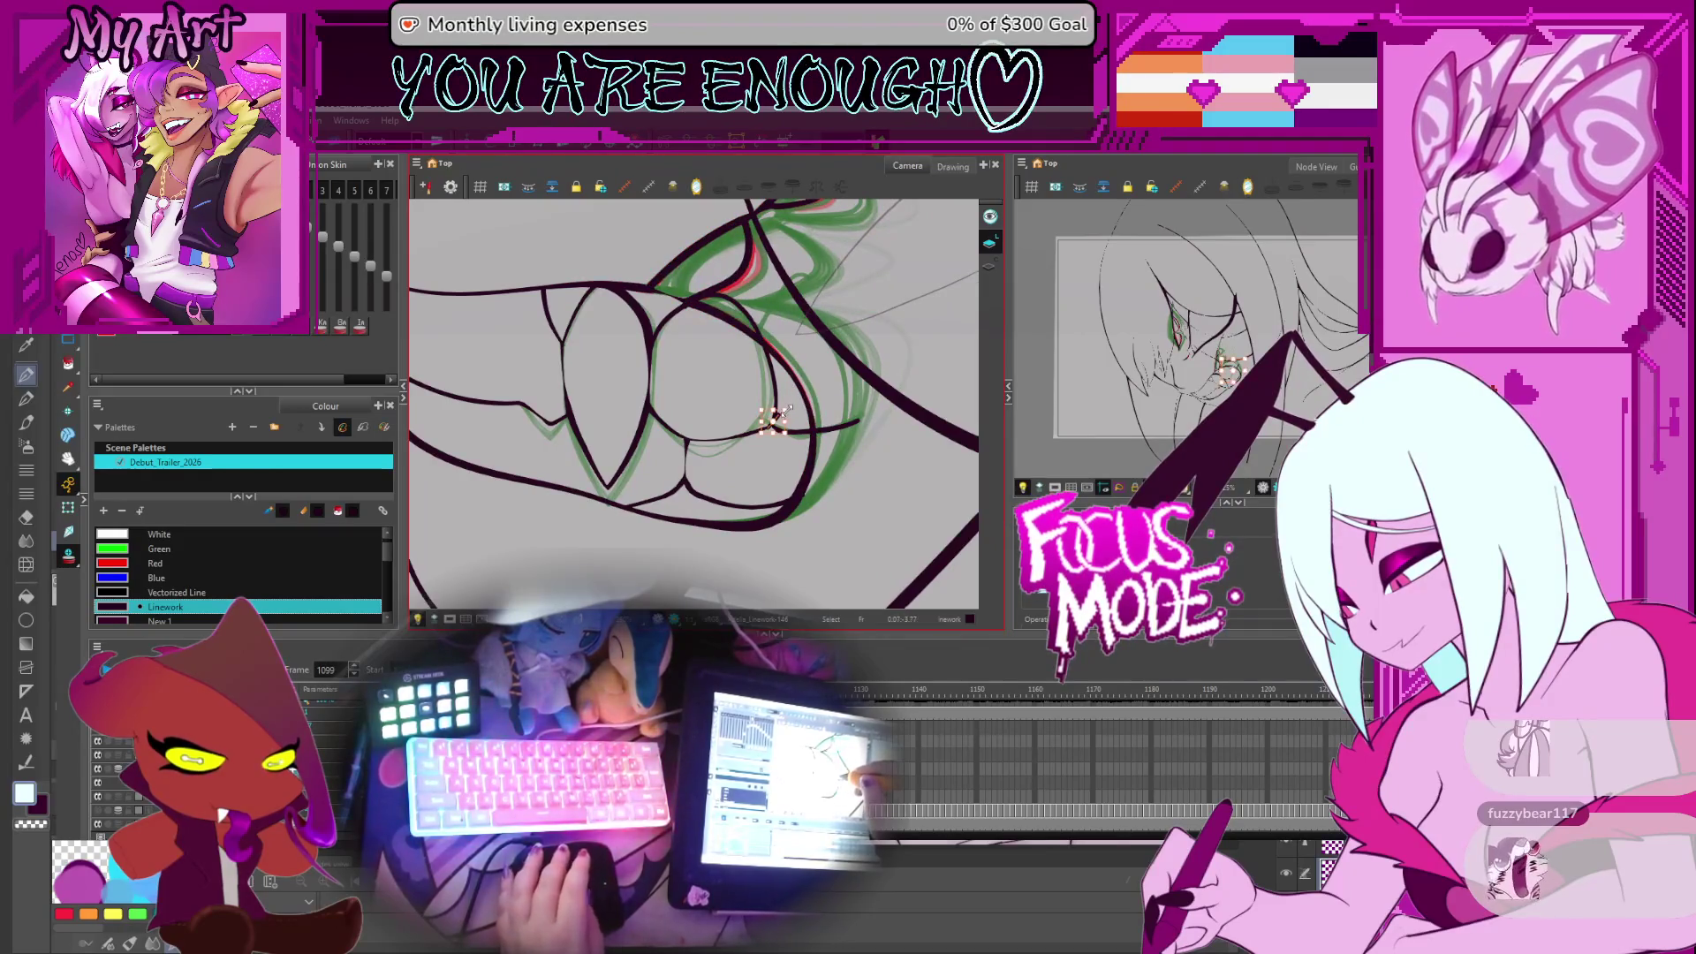
{"action": "key", "text": "comma"}
{"action": "key", "text": "comma"}
{"action": "key", "text": "comma"}
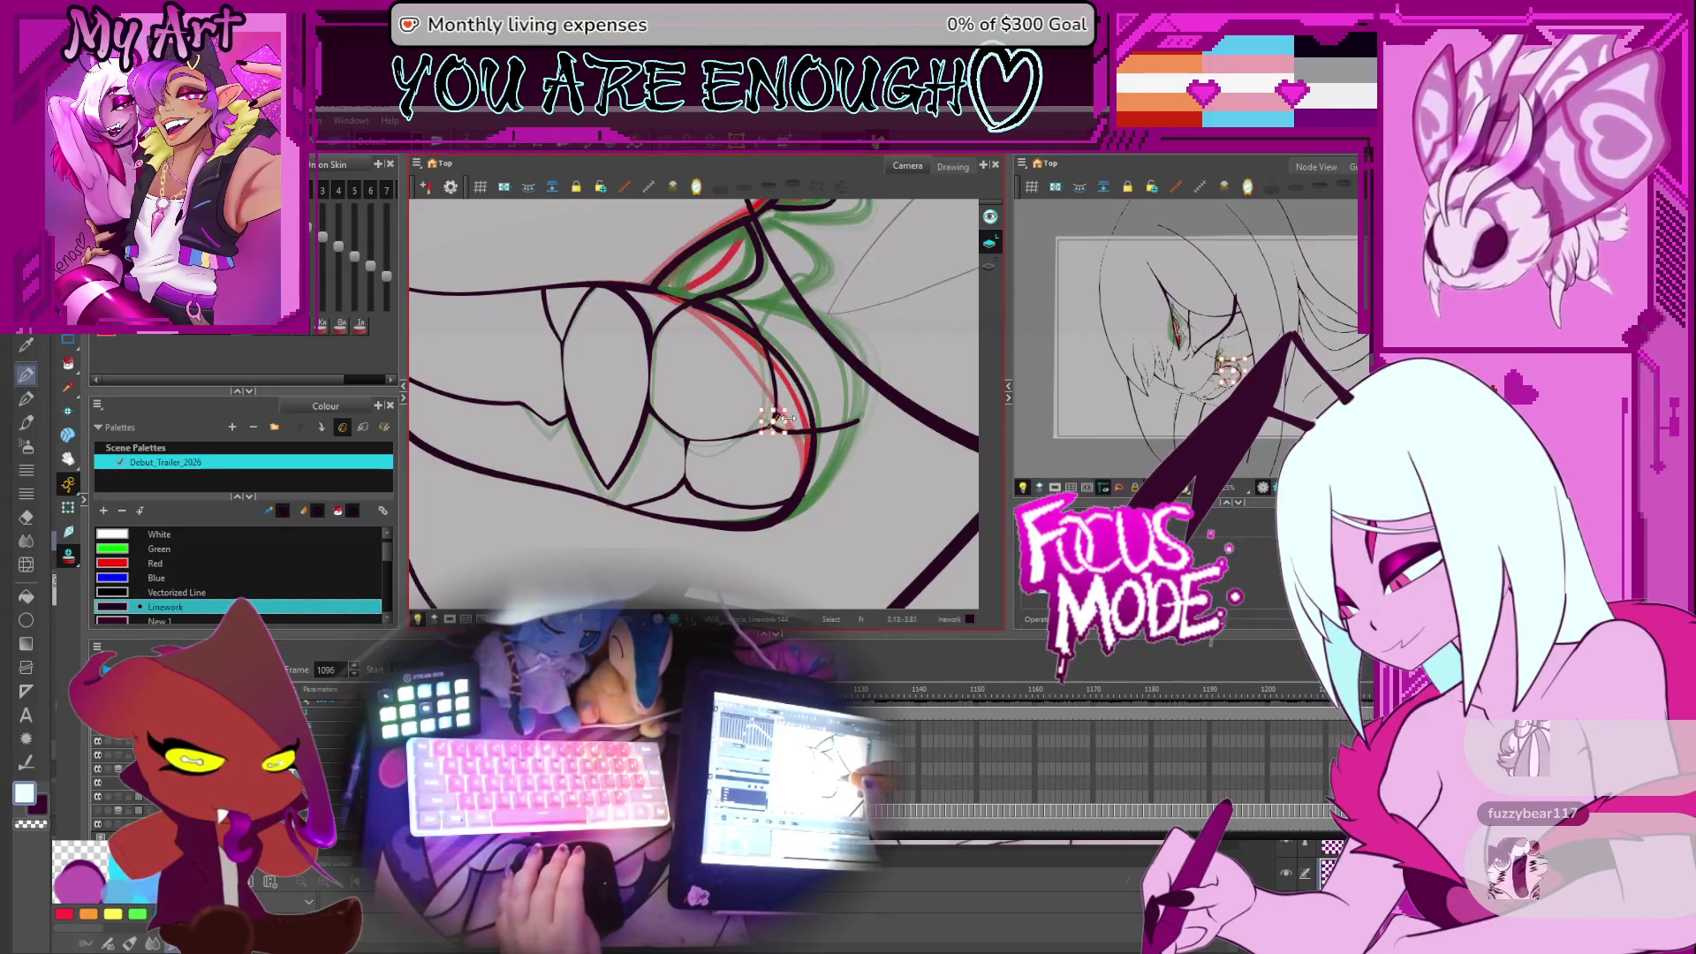
{"action": "key", "text": "comma"}
{"action": "key", "text": "comma"}
{"action": "key", "text": "comma"}
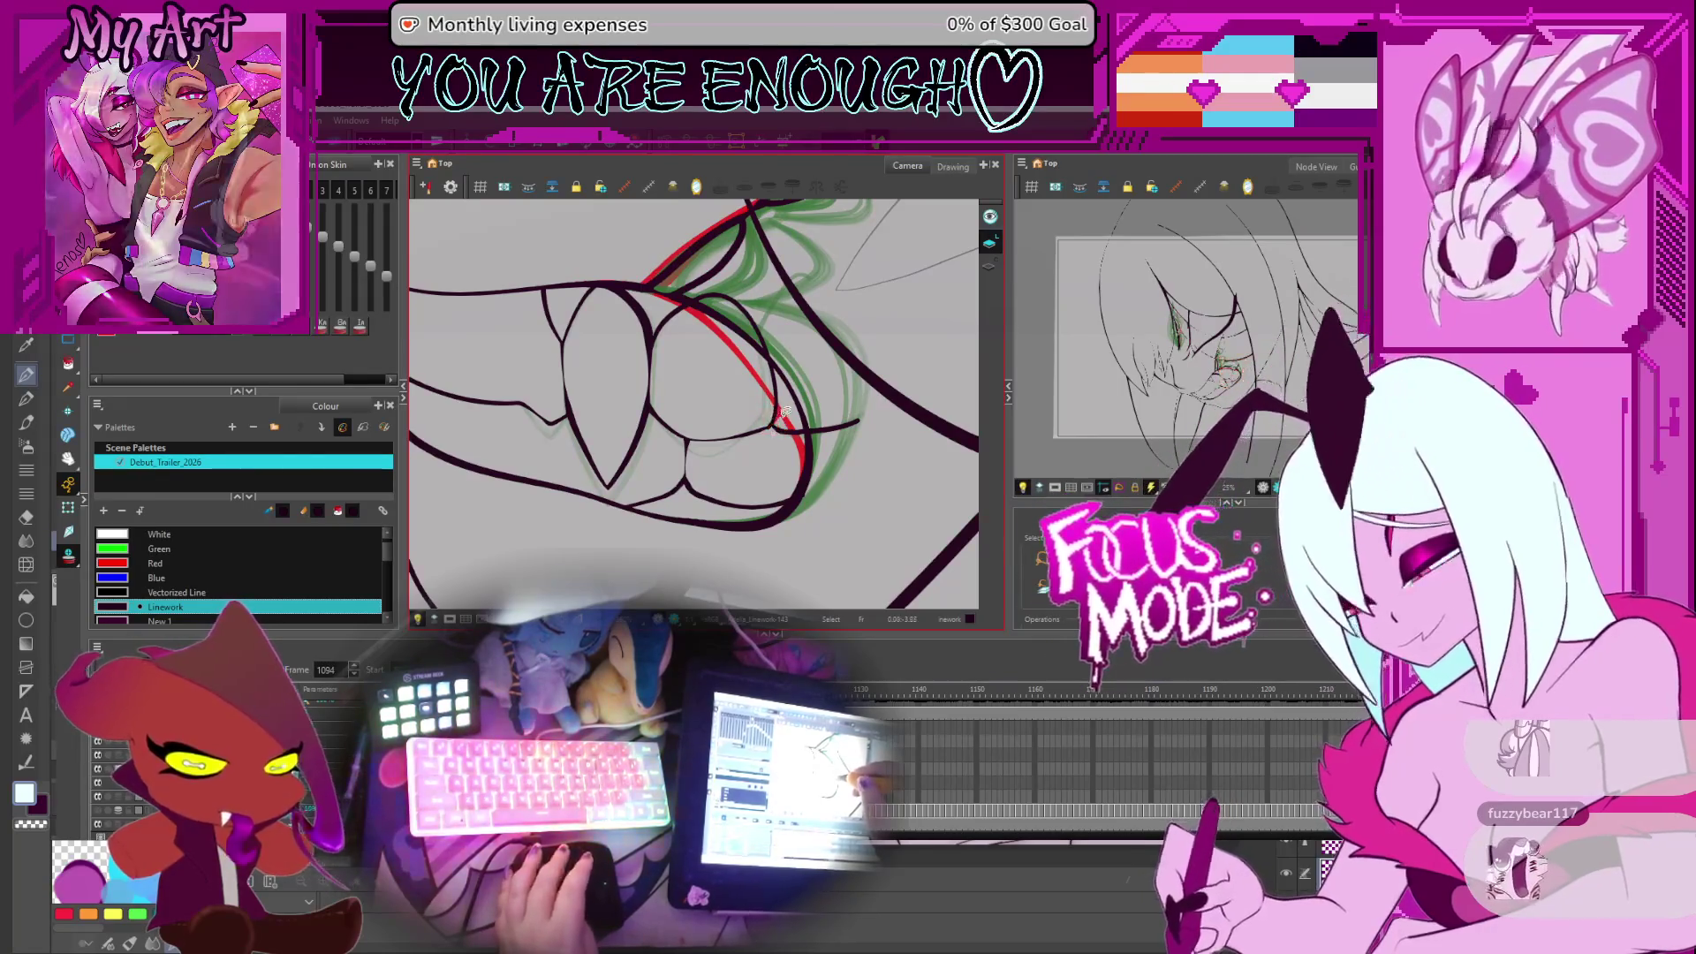
{"action": "key", "text": "comma"}
{"action": "left_click", "coordinate": [781, 419]}
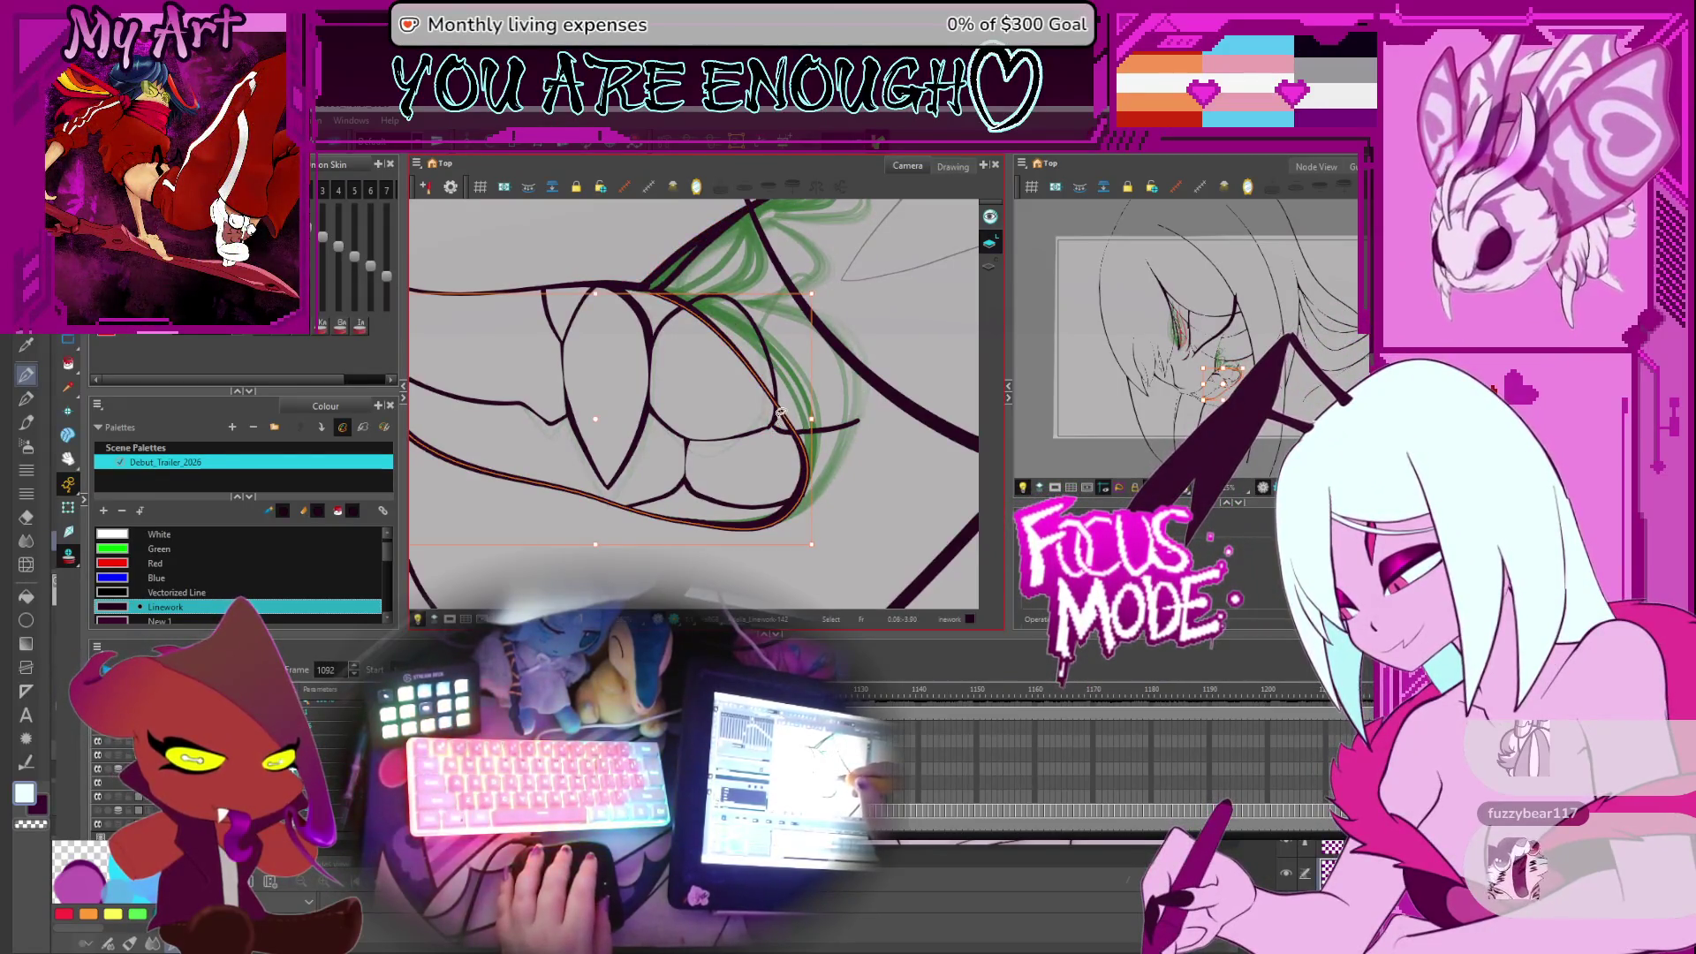
{"action": "left_click", "coordinate": [774, 420]}
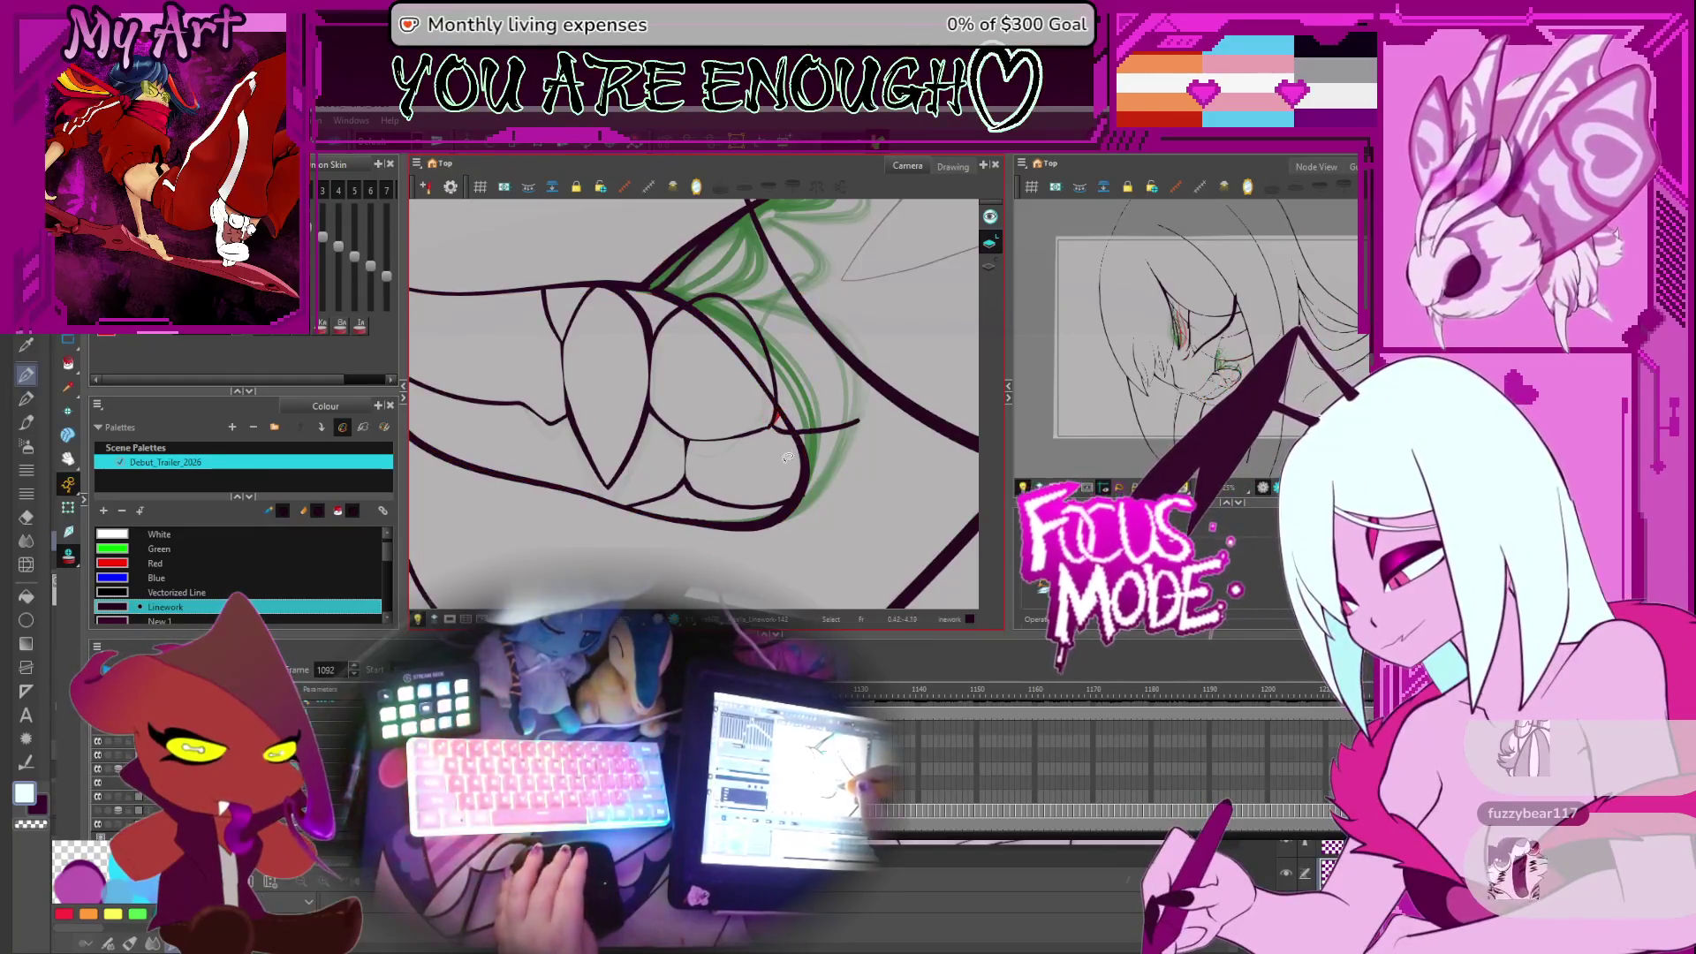
{"action": "key", "text": "comma"}
{"action": "key", "text": "comma"}
{"action": "key", "text": "comma"}
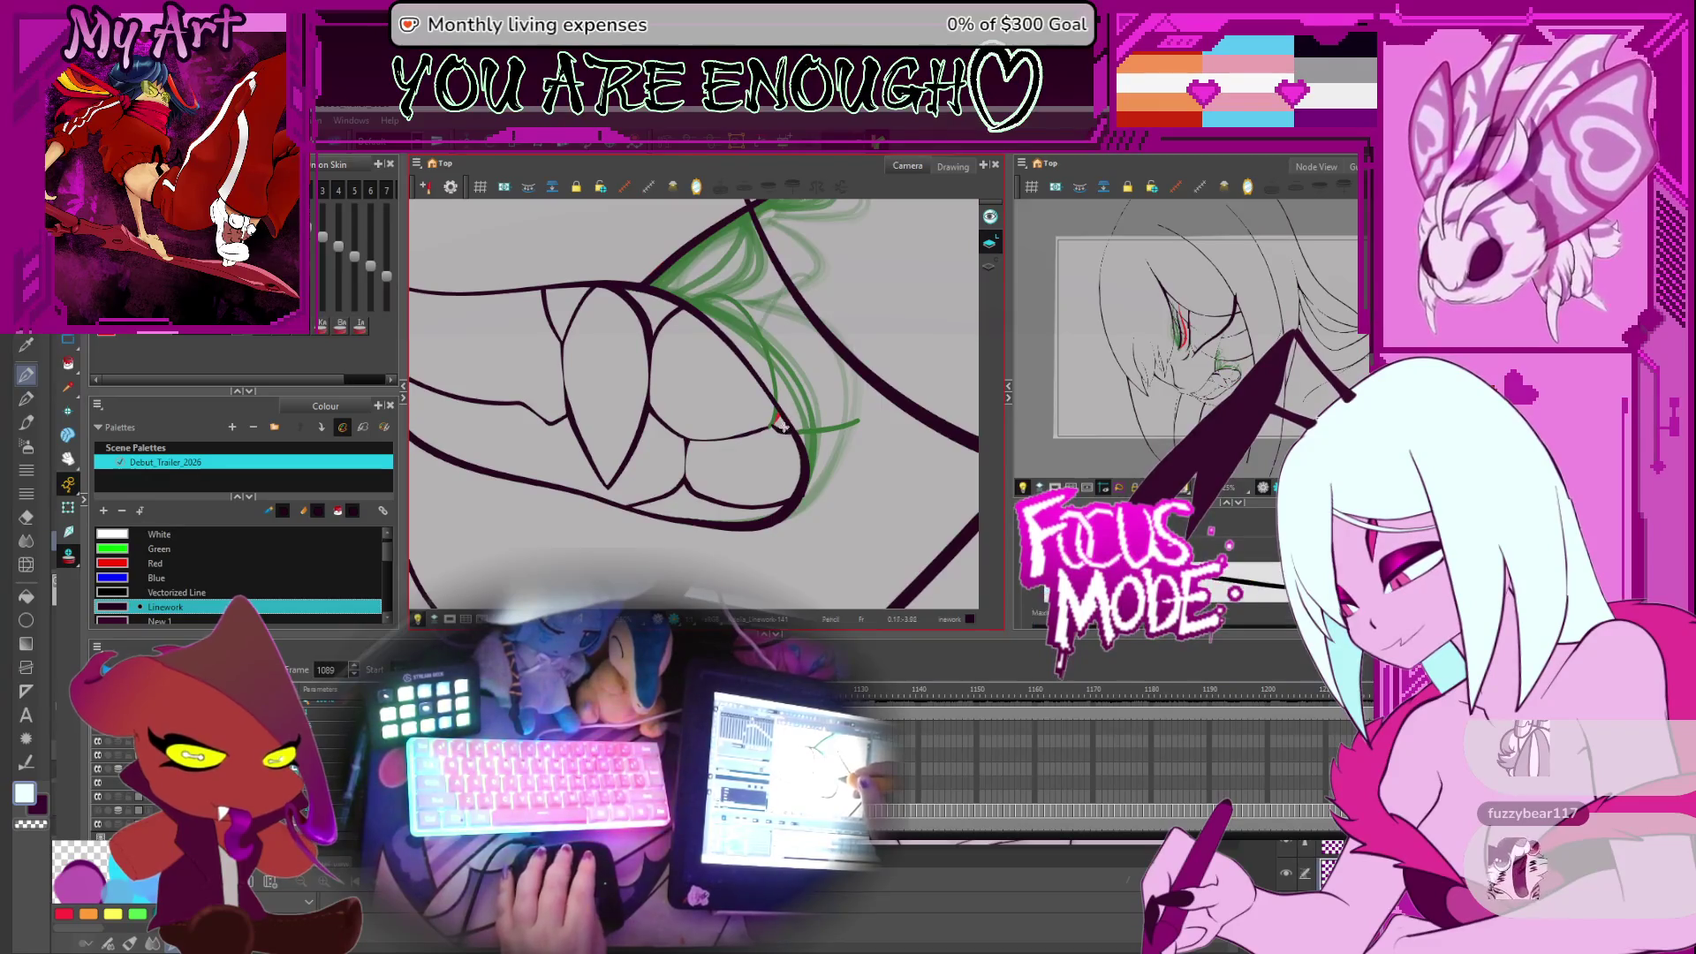
Level the view of the mouth, advance to frame 1108 and zoom in on the teeth
{"action": "key", "text": "2"}
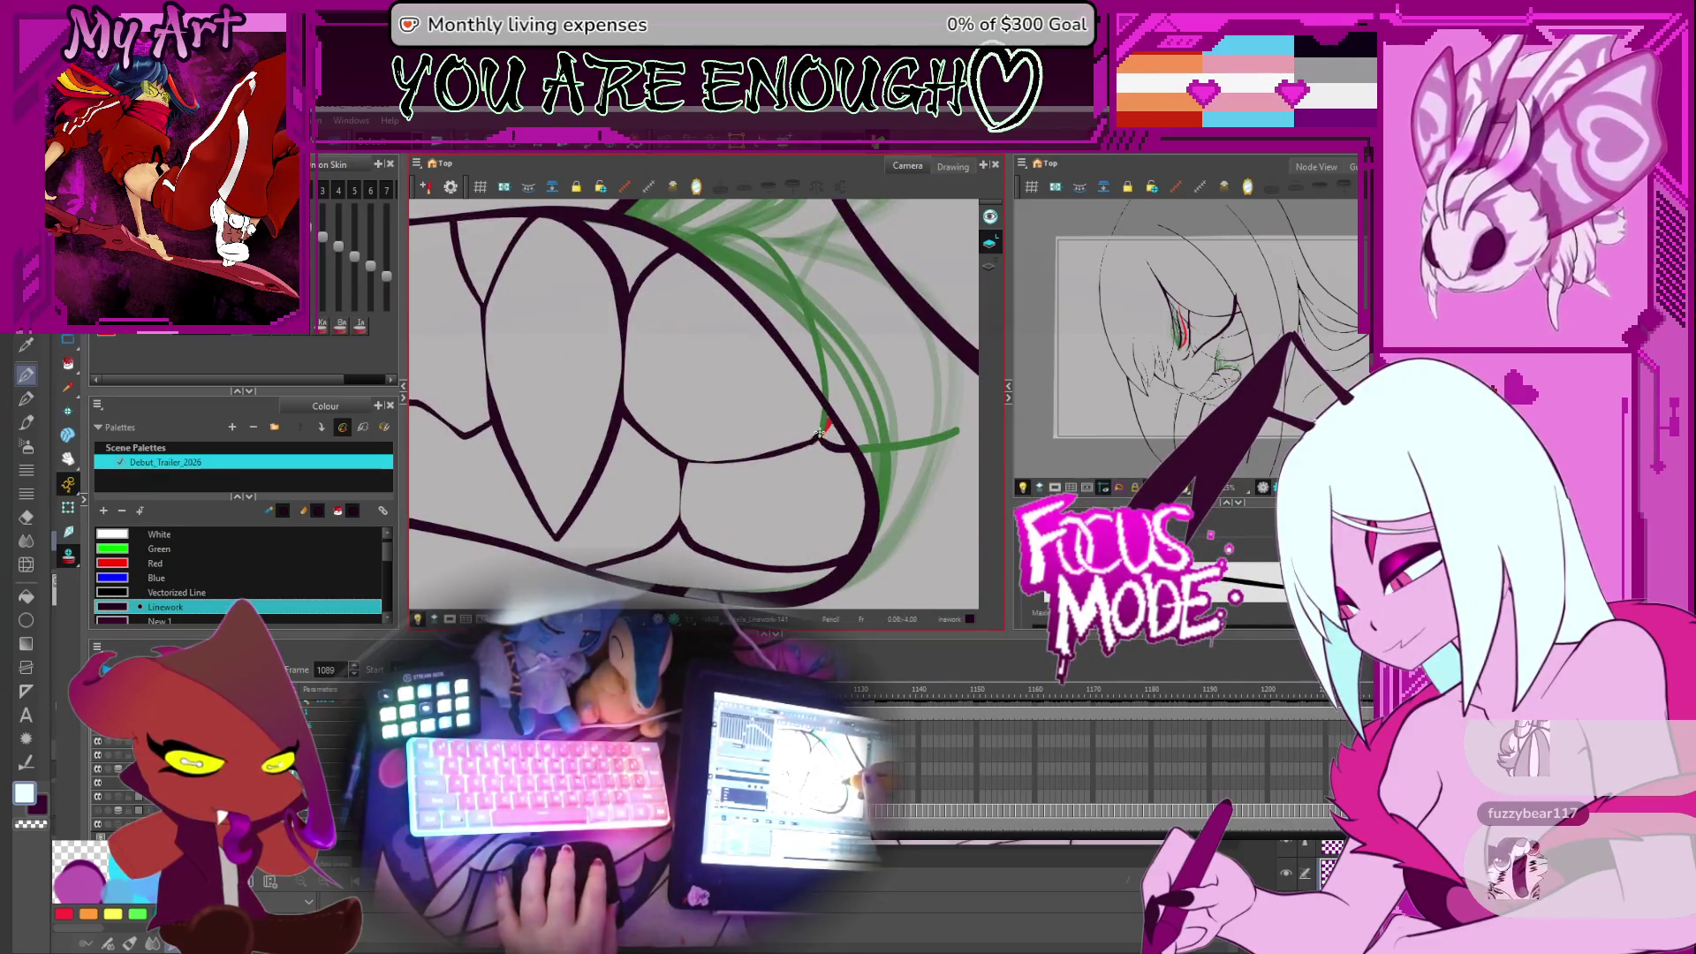
{"action": "key", "text": "alt+s"}
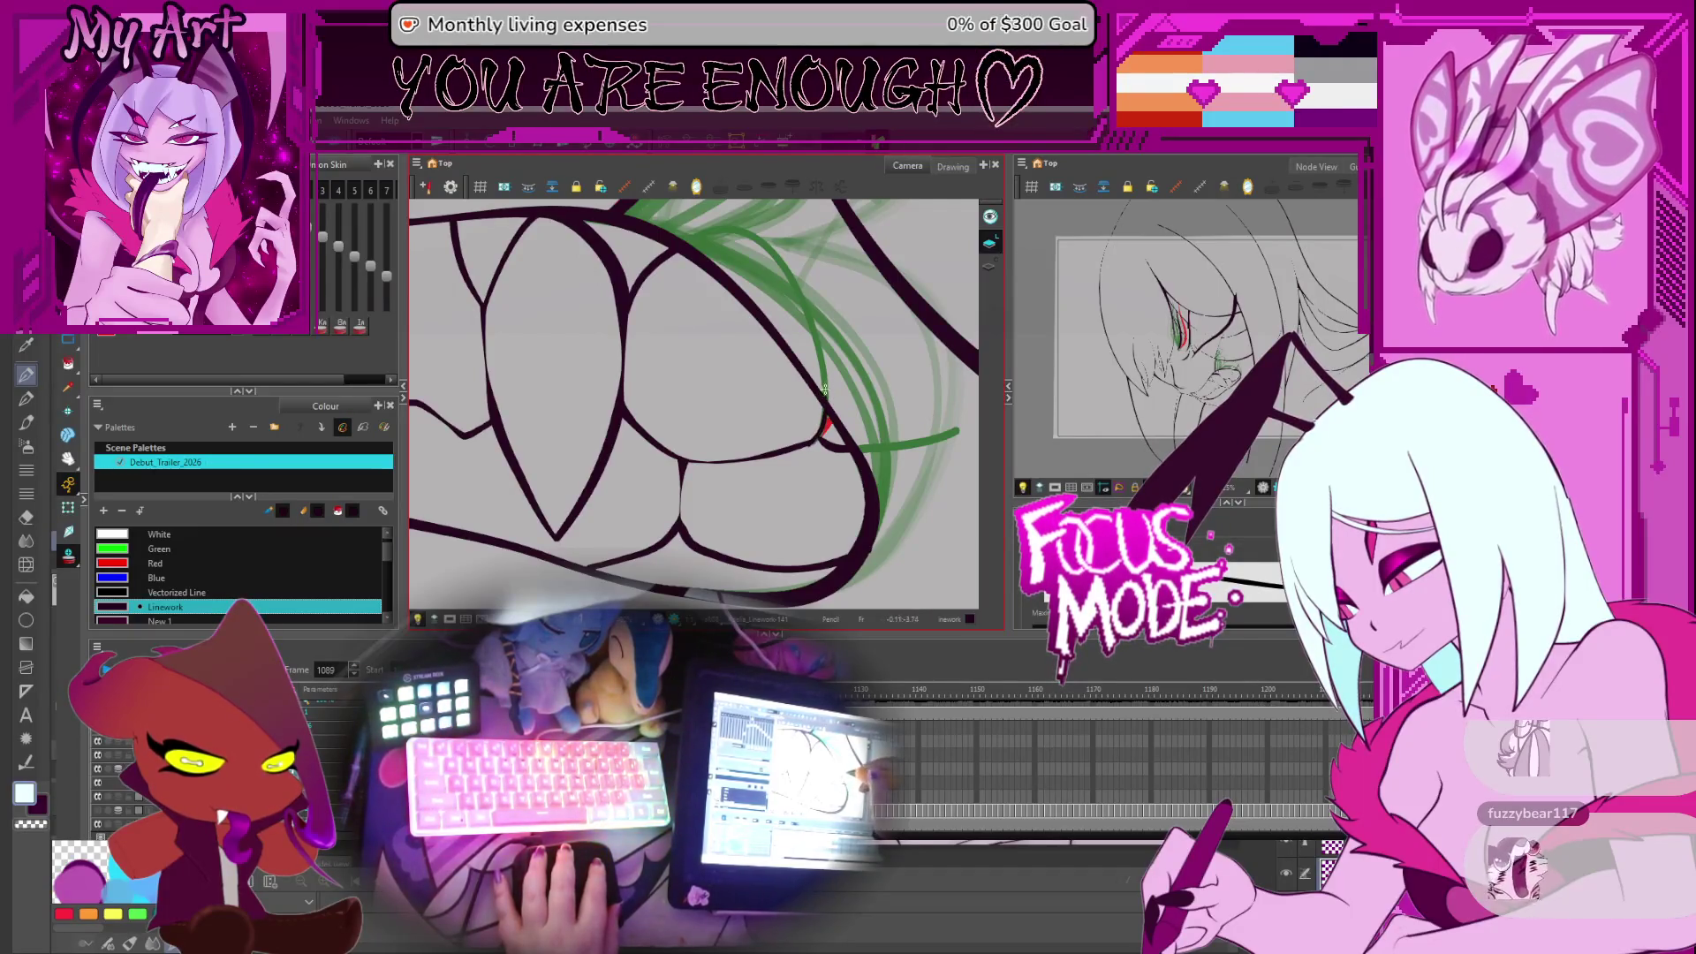
{"action": "scroll", "coordinate": [817, 430], "scroll_direction": "down", "scroll_amount": 3}
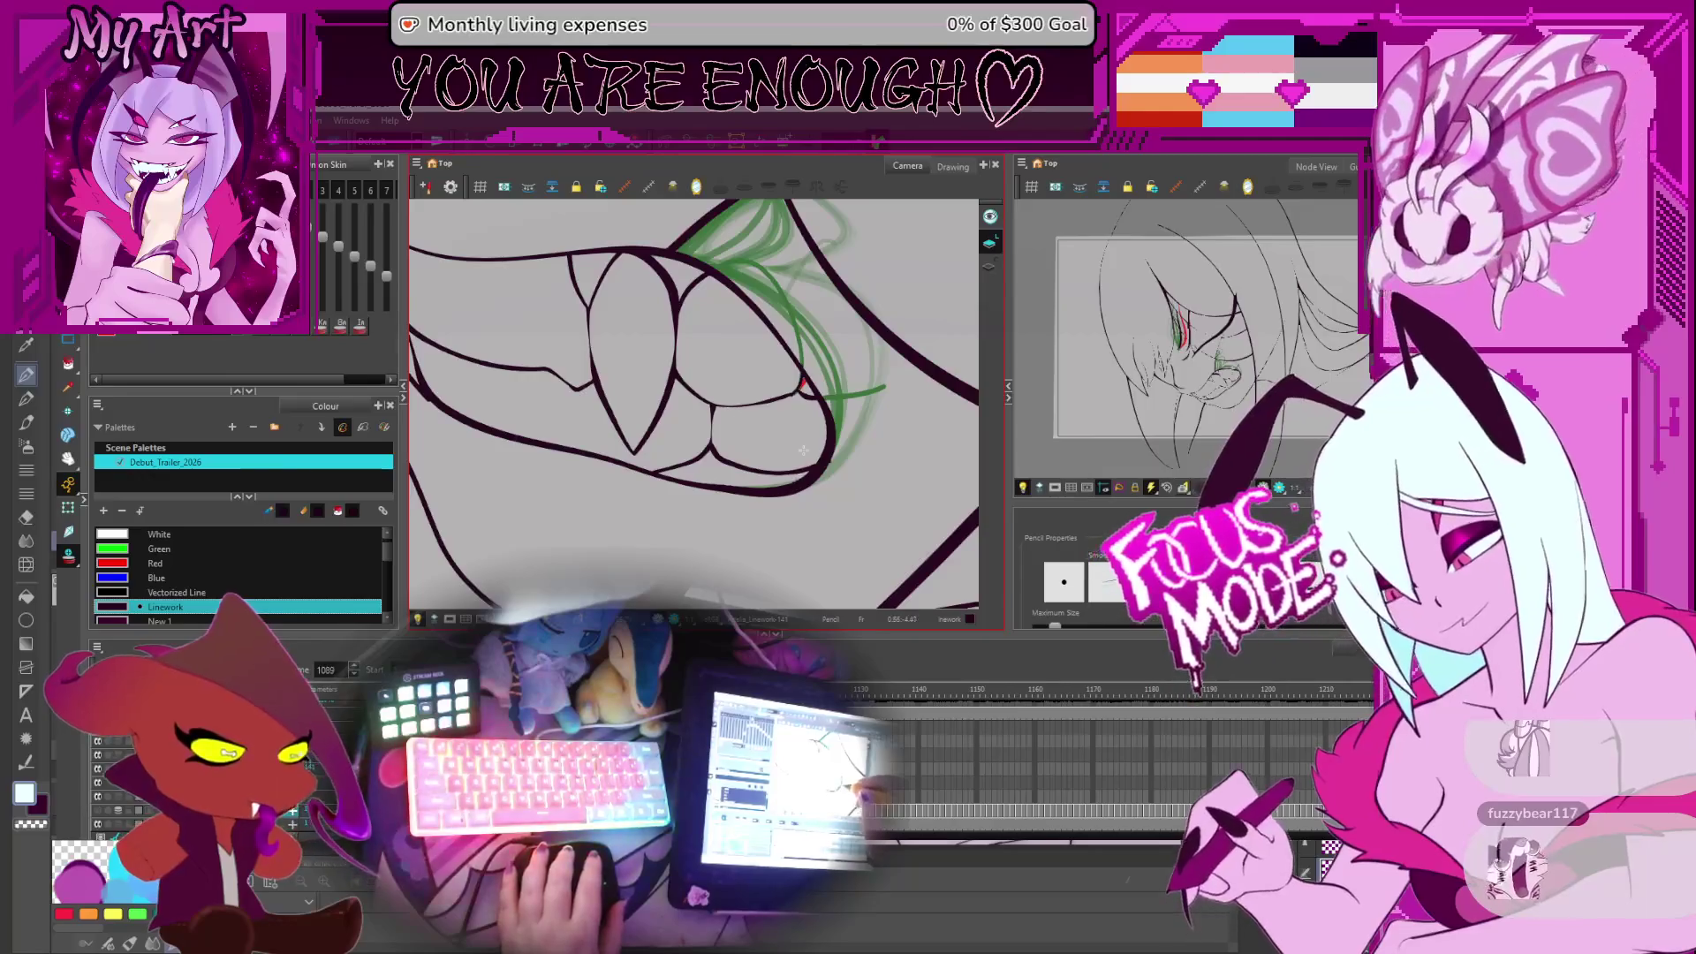
{"action": "left_click_drag", "start_coordinate": [817, 430], "coordinate": [817, 429]}
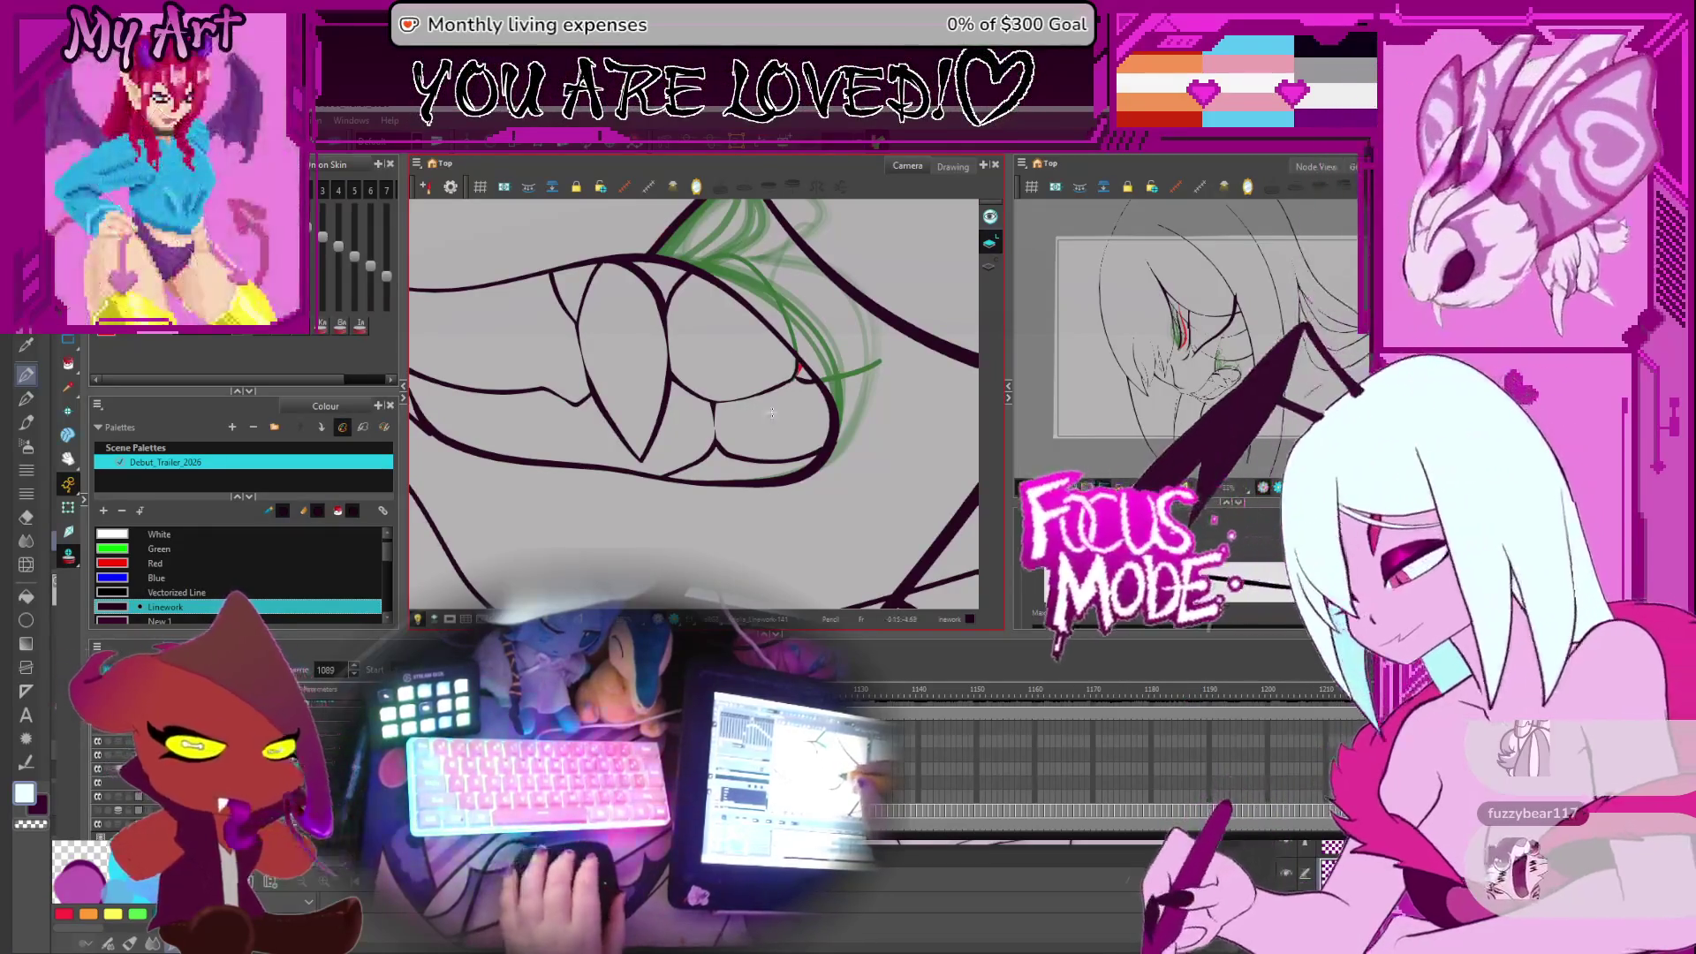
{"action": "scroll", "coordinate": [773, 420], "scroll_direction": "down", "scroll_amount": 1}
{"action": "key", "text": "period"}
{"action": "key", "text": "period"}
{"action": "key", "text": "period"}
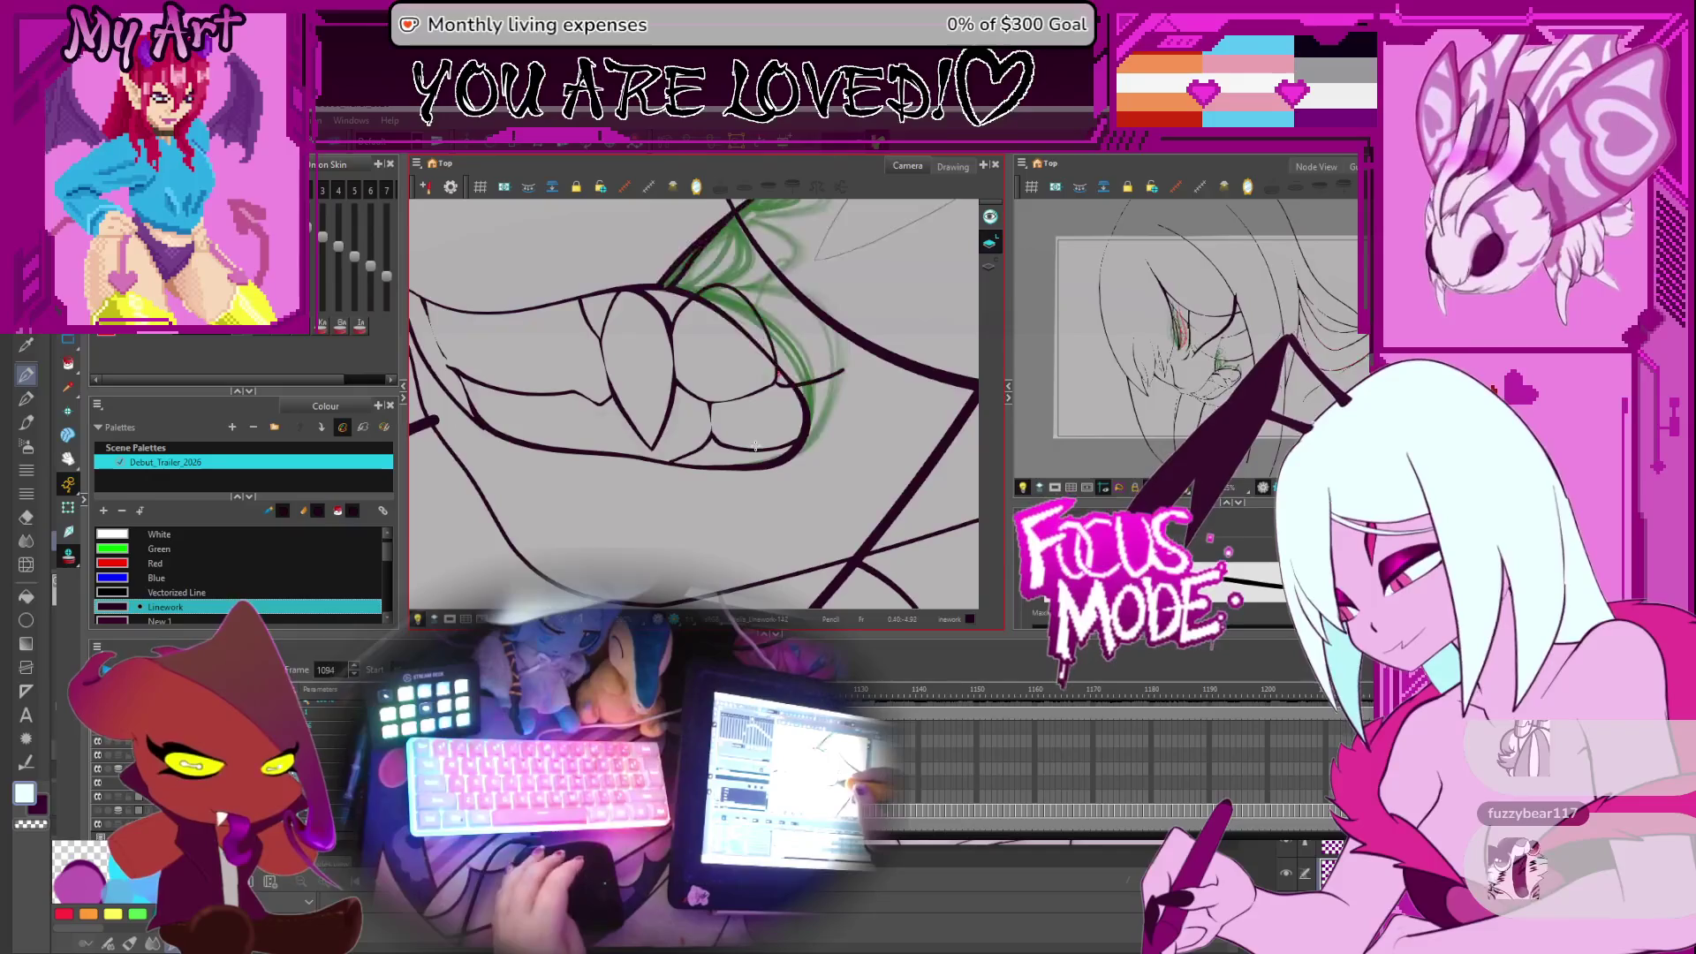
{"action": "key", "text": "period"}
{"action": "key", "text": "period"}
{"action": "key", "text": "period"}
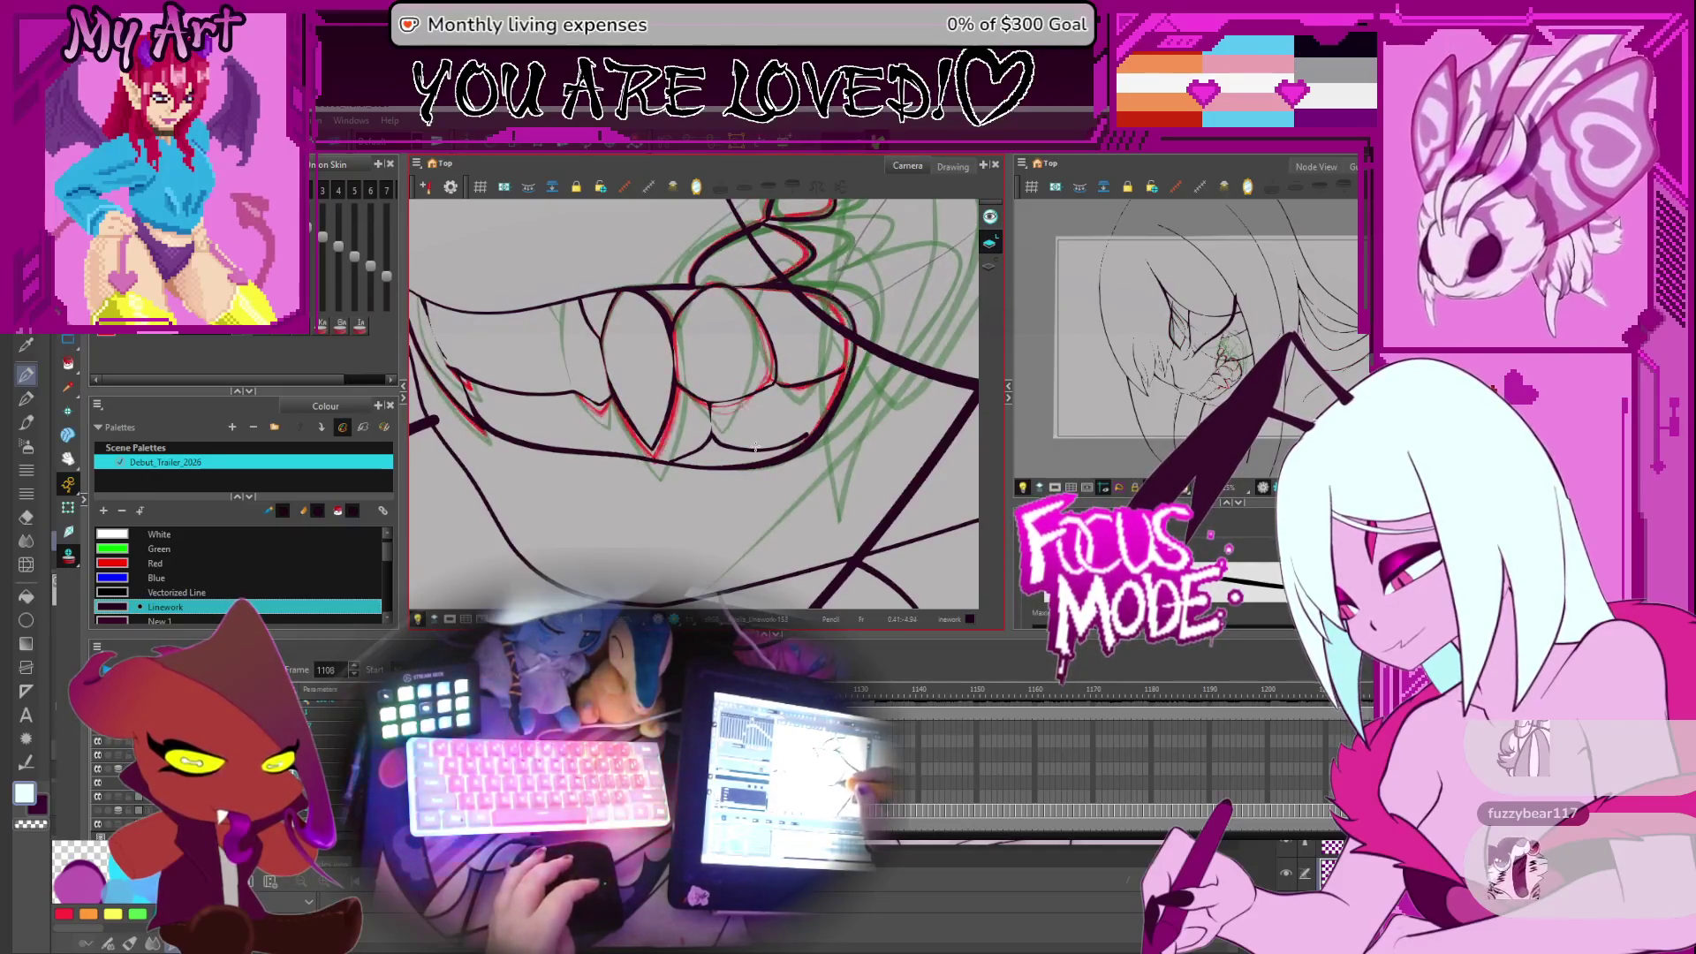
{"action": "scroll", "coordinate": [755, 448], "scroll_direction": "up", "scroll_amount": 3}
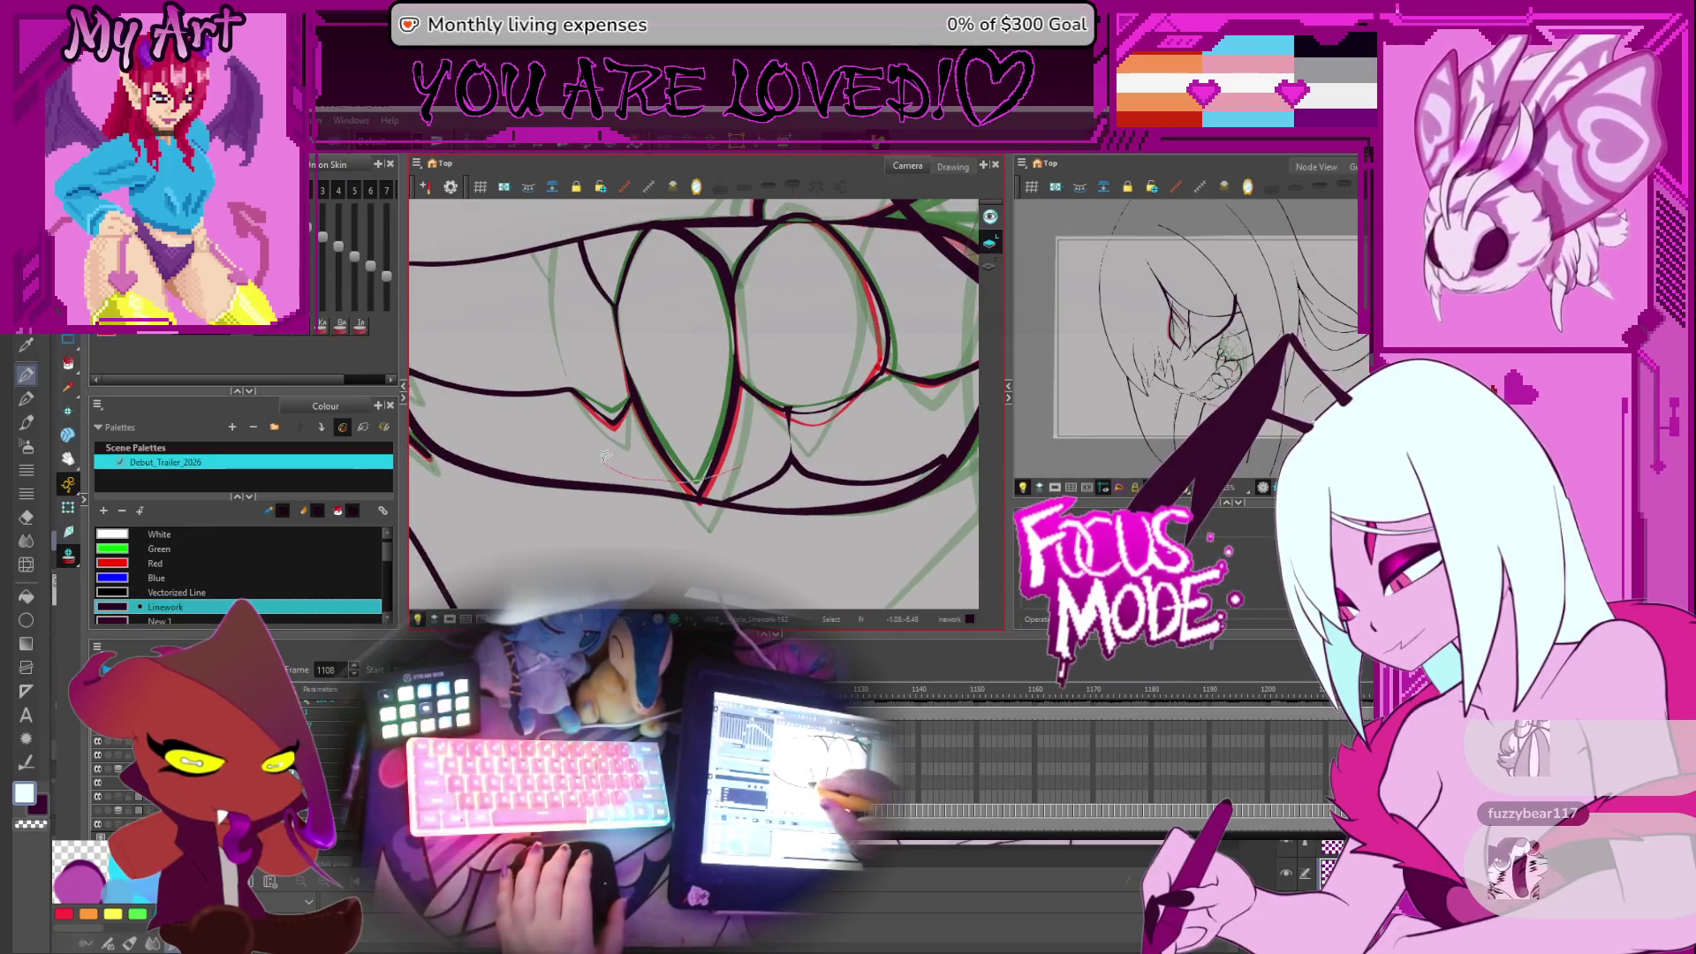
Lasso the teeth lines around the fang on frame 1108 and pan across the mouth
{"action": "key", "text": "alt+s"}
{"action": "left_click", "coordinate": [726, 439]}
{"action": "scroll", "coordinate": [620, 442], "scroll_direction": "down", "scroll_amount": 3}
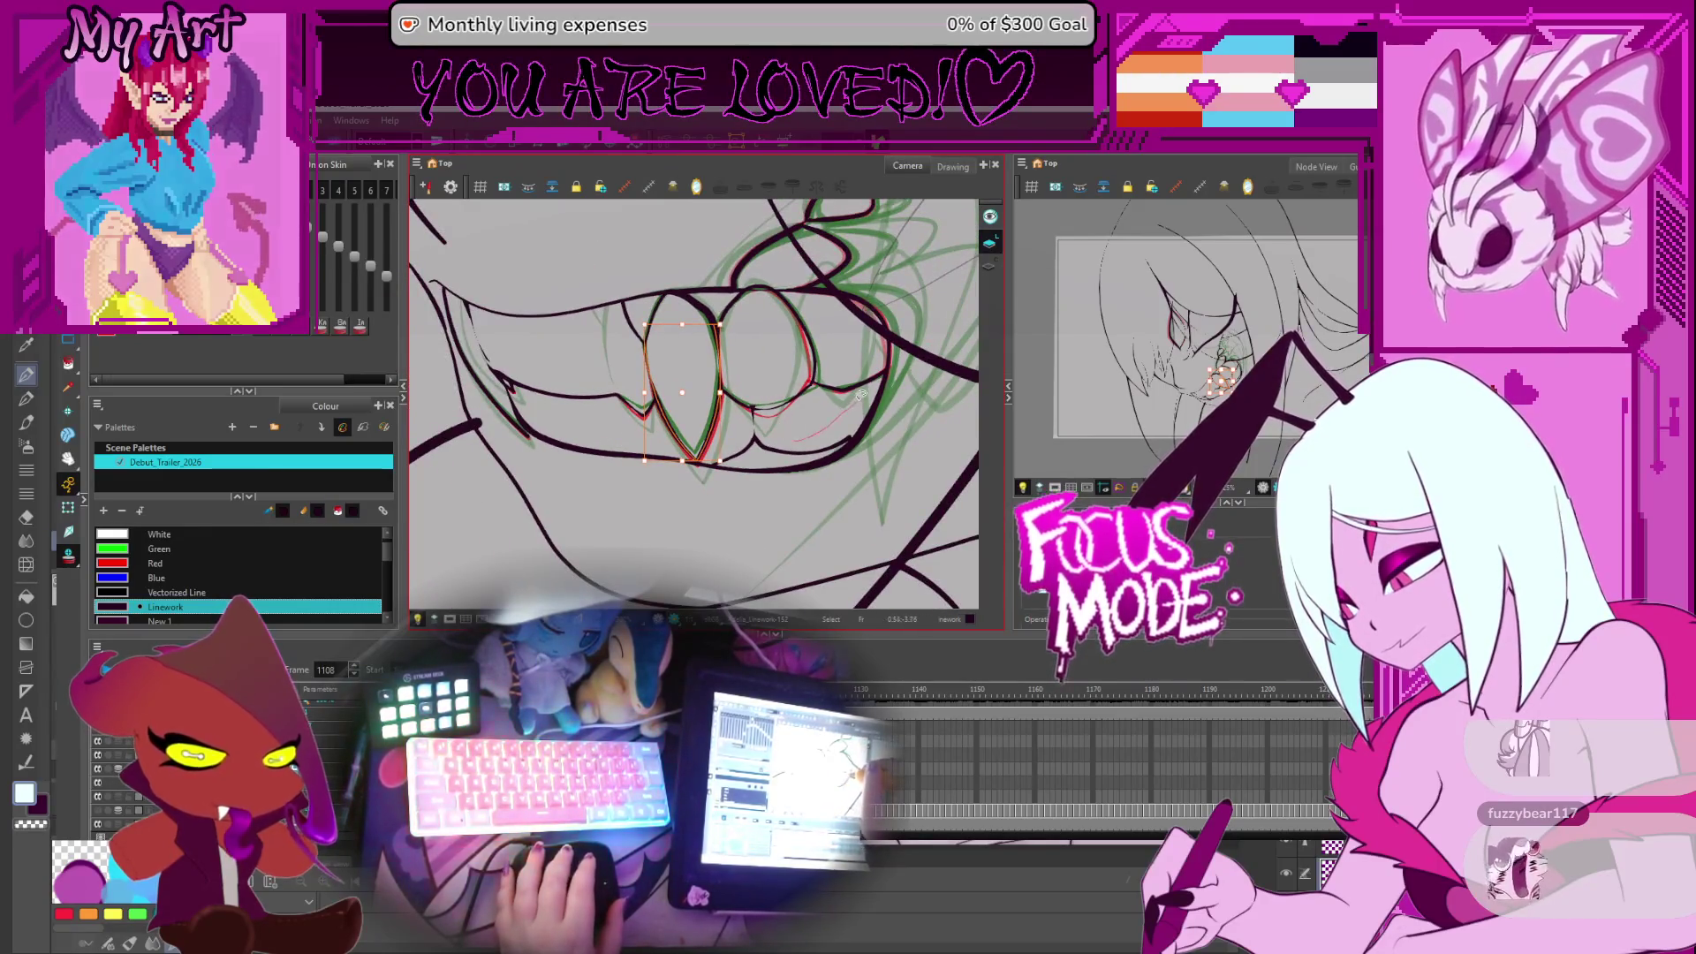
{"action": "mouse_move", "coordinate": [785, 426]}
{"action": "left_mouse_down"}
{"action": "mouse_move", "coordinate": [864, 353]}
{"action": "mouse_move", "coordinate": [495, 355]}
{"action": "mouse_move", "coordinate": [460, 415]}
{"action": "mouse_move", "coordinate": [689, 454]}
{"action": "mouse_move", "coordinate": [786, 424]}
{"action": "left_mouse_up"}
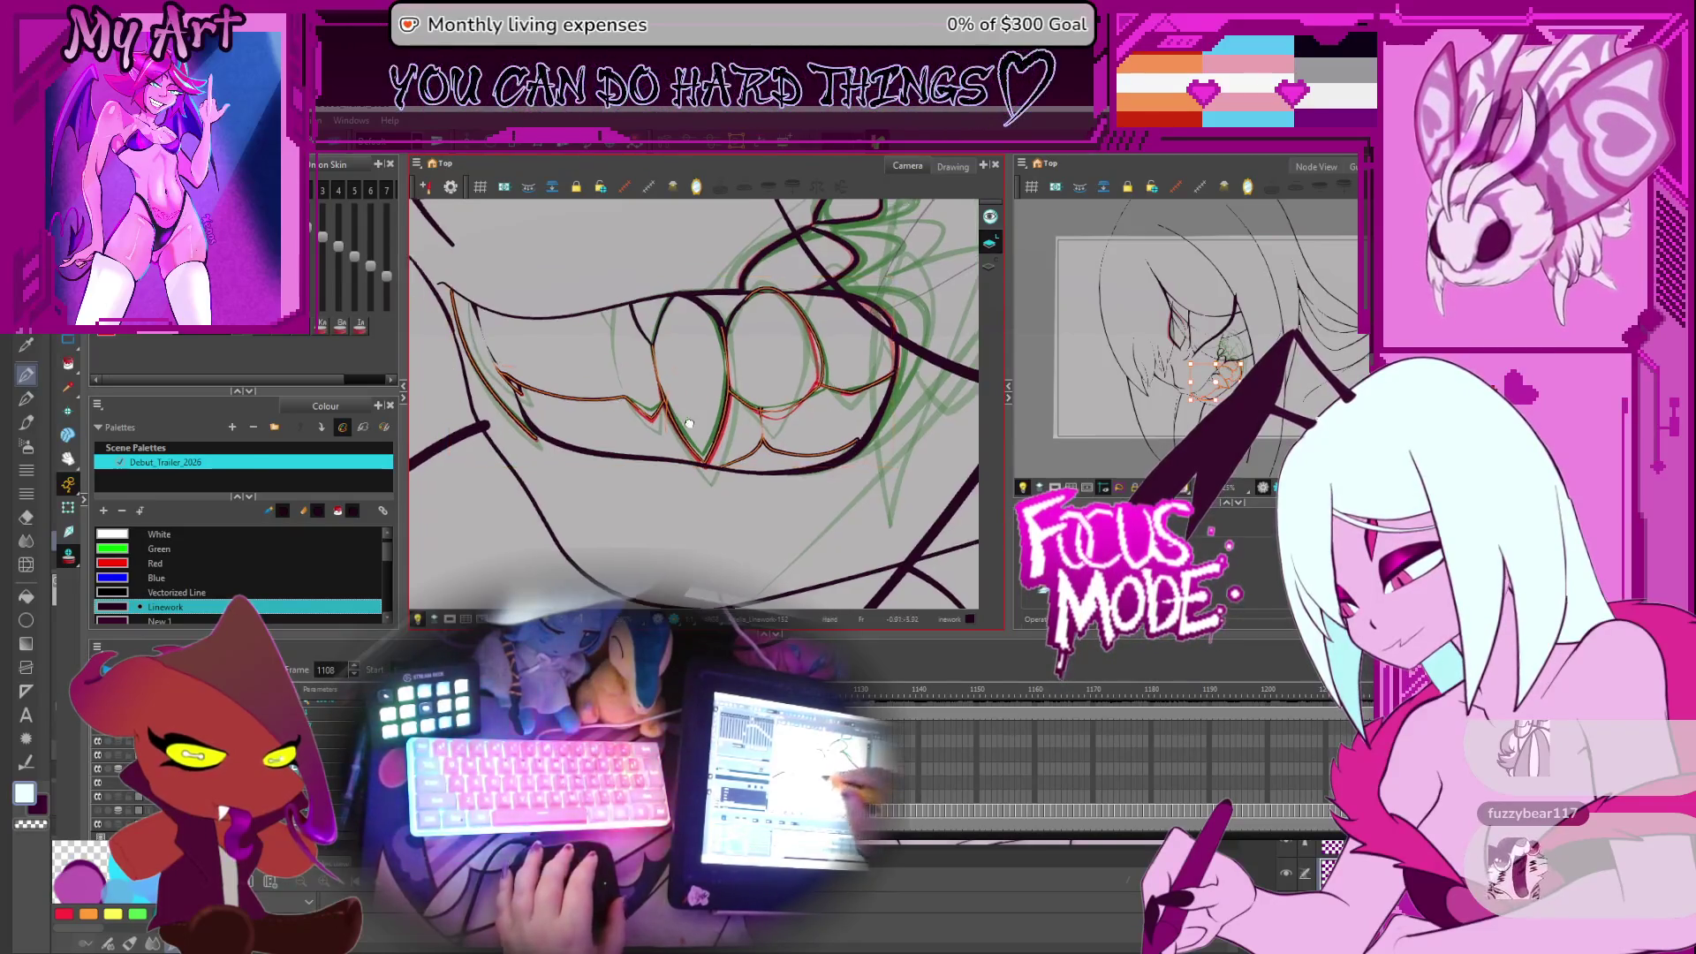
{"action": "mouse_move", "coordinate": [521, 348]}
{"action": "left_mouse_down"}
{"action": "mouse_move", "coordinate": [592, 358]}
{"action": "mouse_move", "coordinate": [590, 400]}
{"action": "left_mouse_up"}
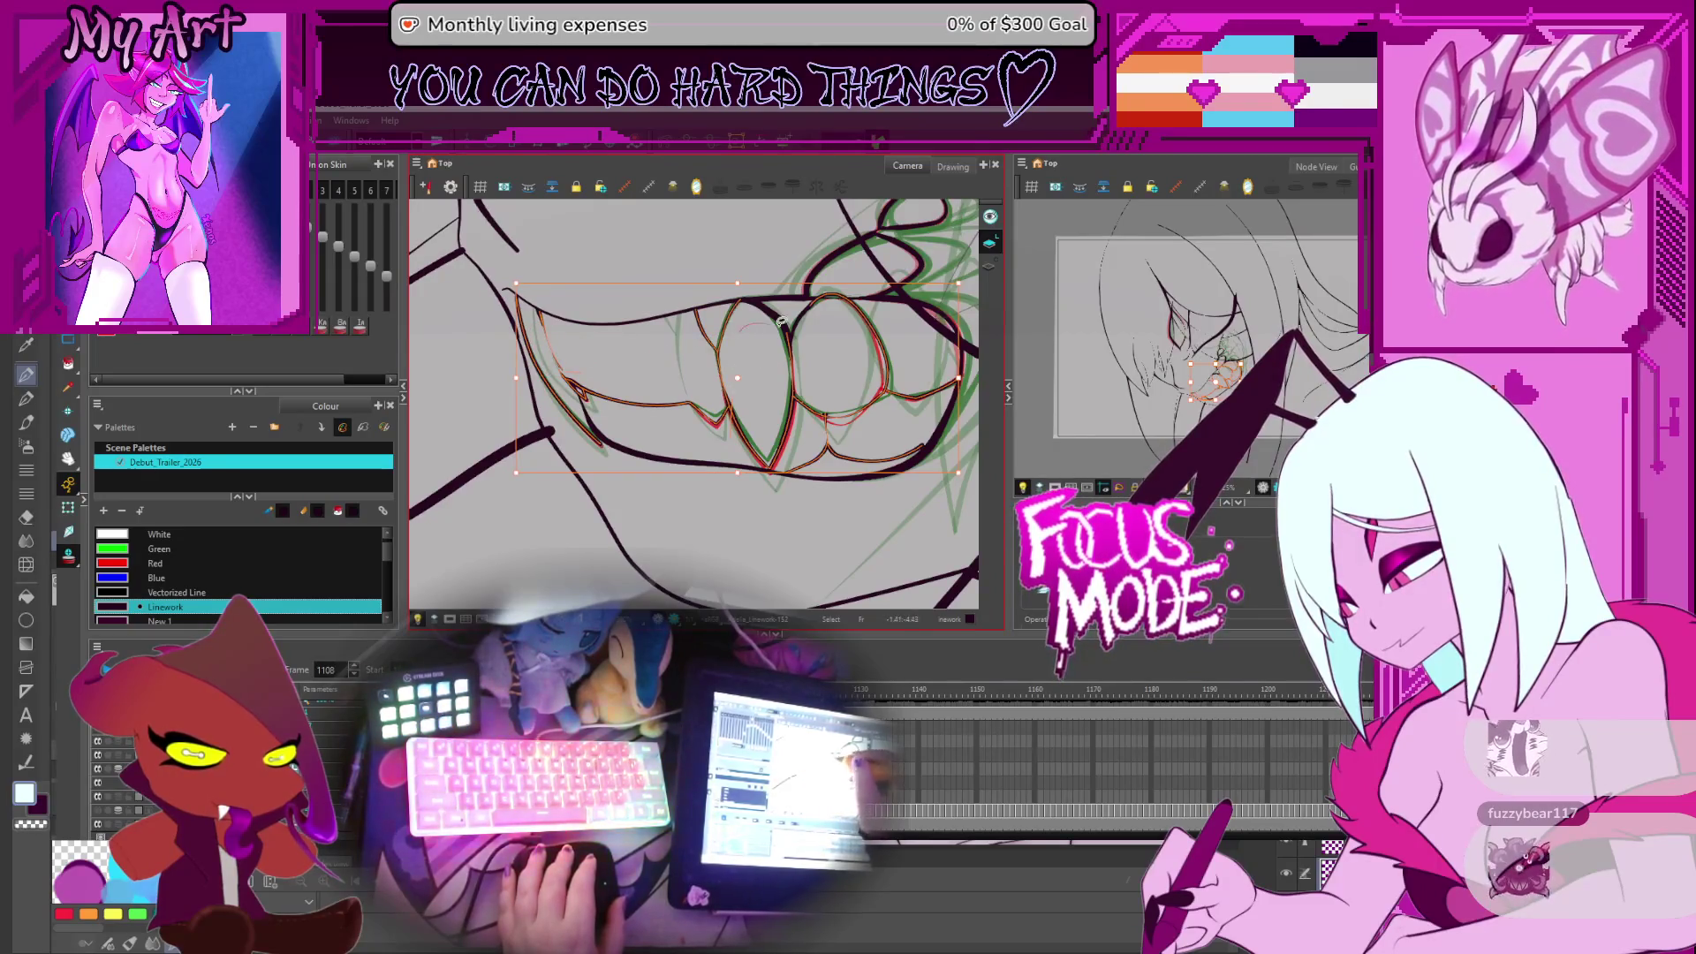
{"action": "left_click_drag", "start_coordinate": [831, 335], "coordinate": [728, 341]}
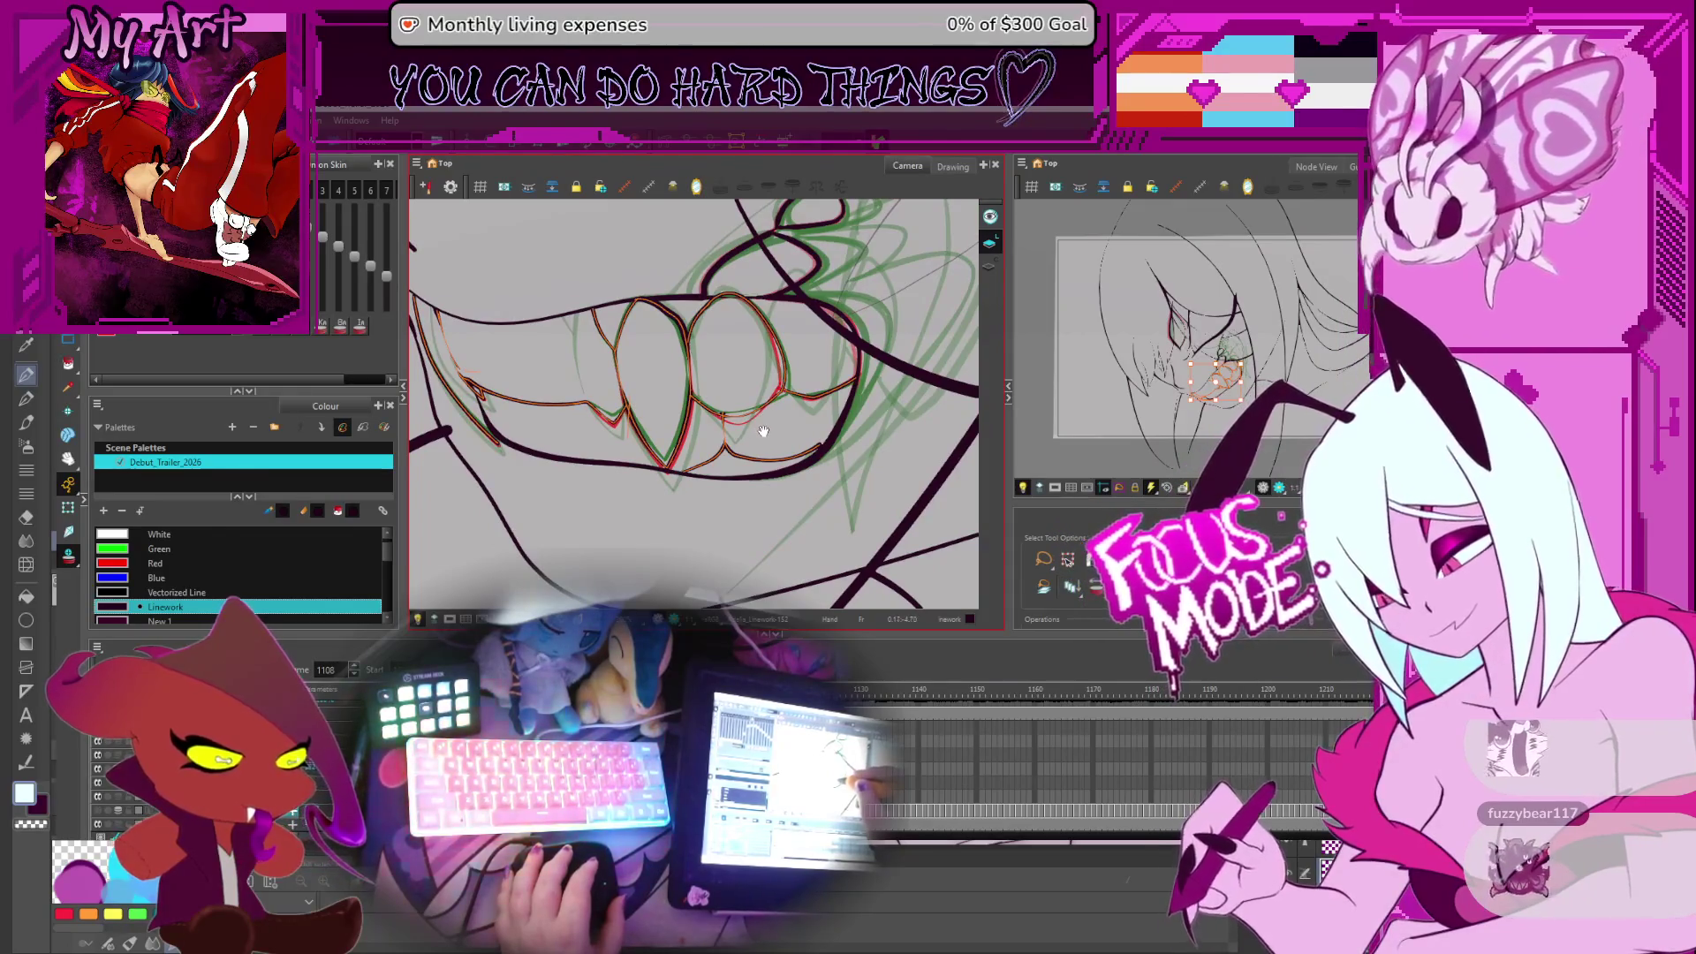
{"action": "left_click_drag", "start_coordinate": [763, 433], "coordinate": [786, 344]}
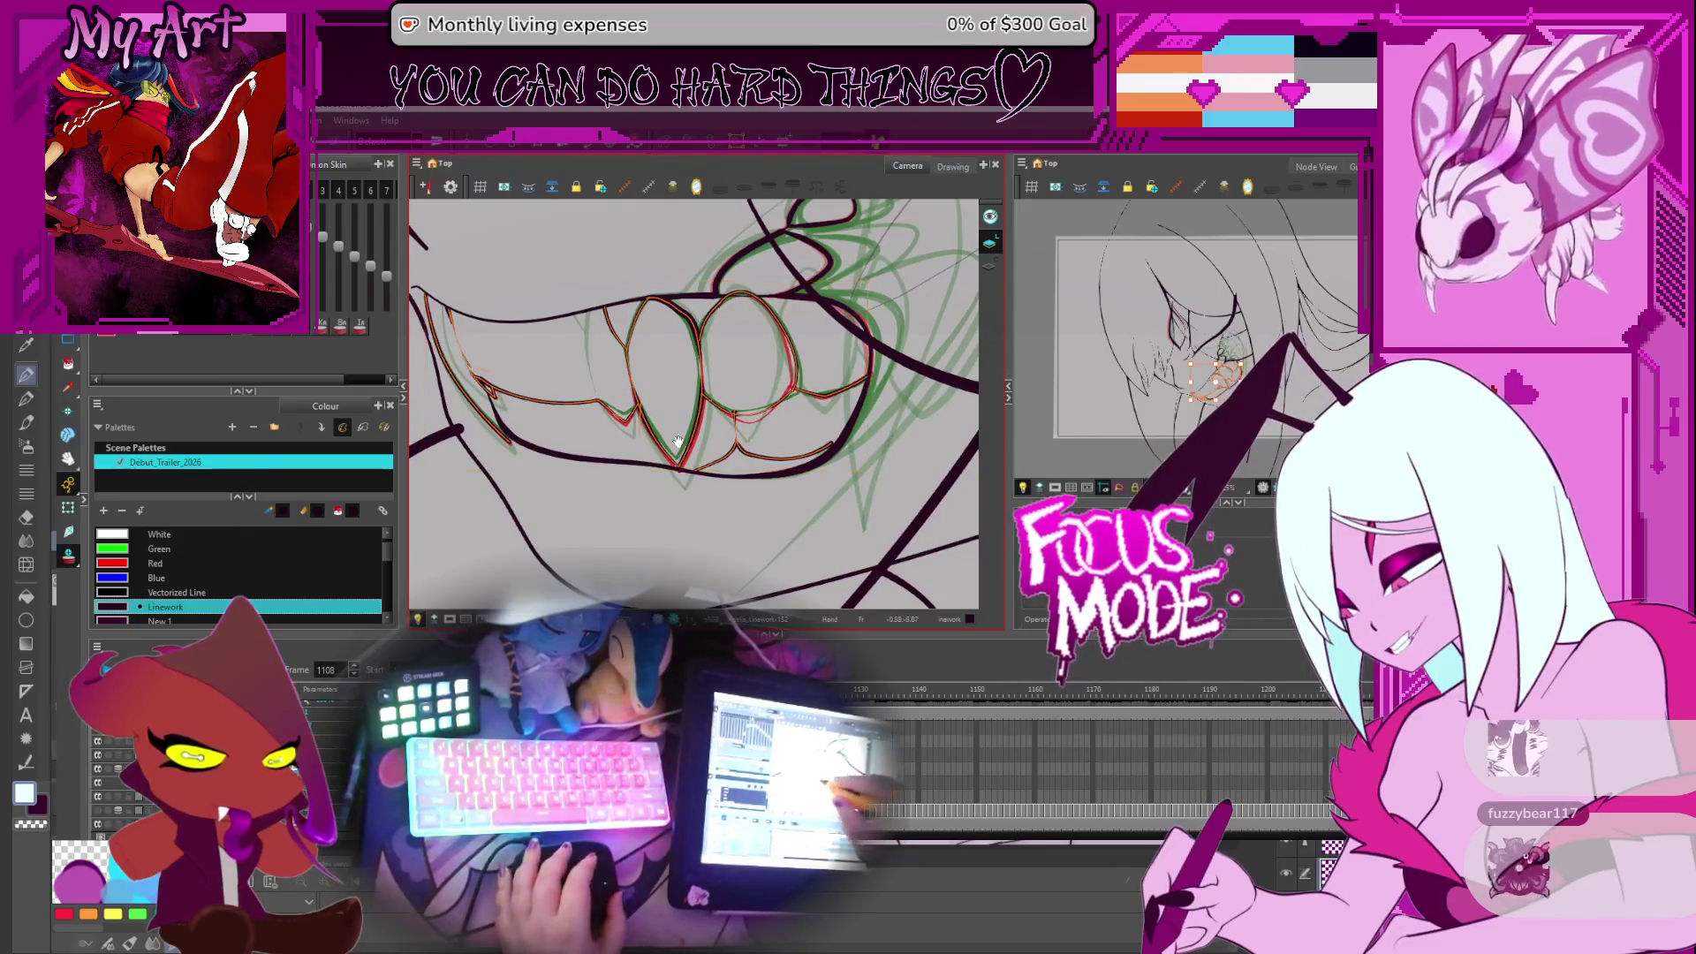
{"action": "left_click_drag", "start_coordinate": [678, 441], "coordinate": [722, 425]}
{"action": "key", "text": "space"}
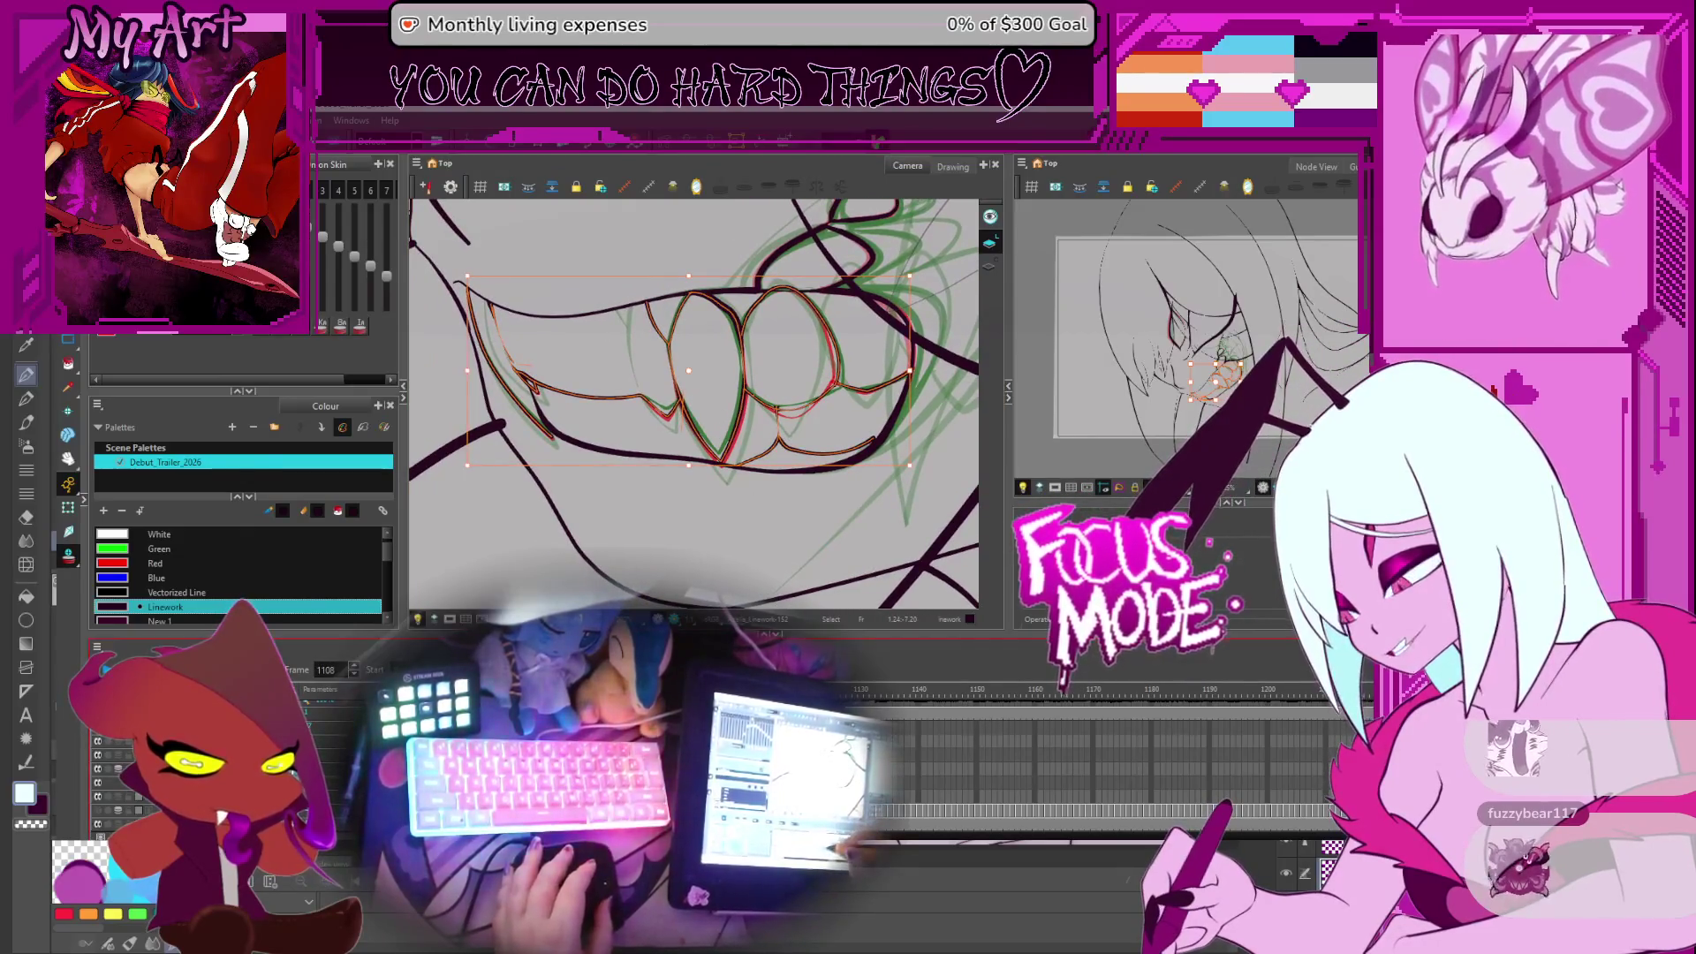
On frame 1109, lasso the lip and teeth lines to align them, then clear the selection
{"action": "key", "text": "period"}
{"action": "left_click_drag", "start_coordinate": [669, 425], "coordinate": [695, 473]}
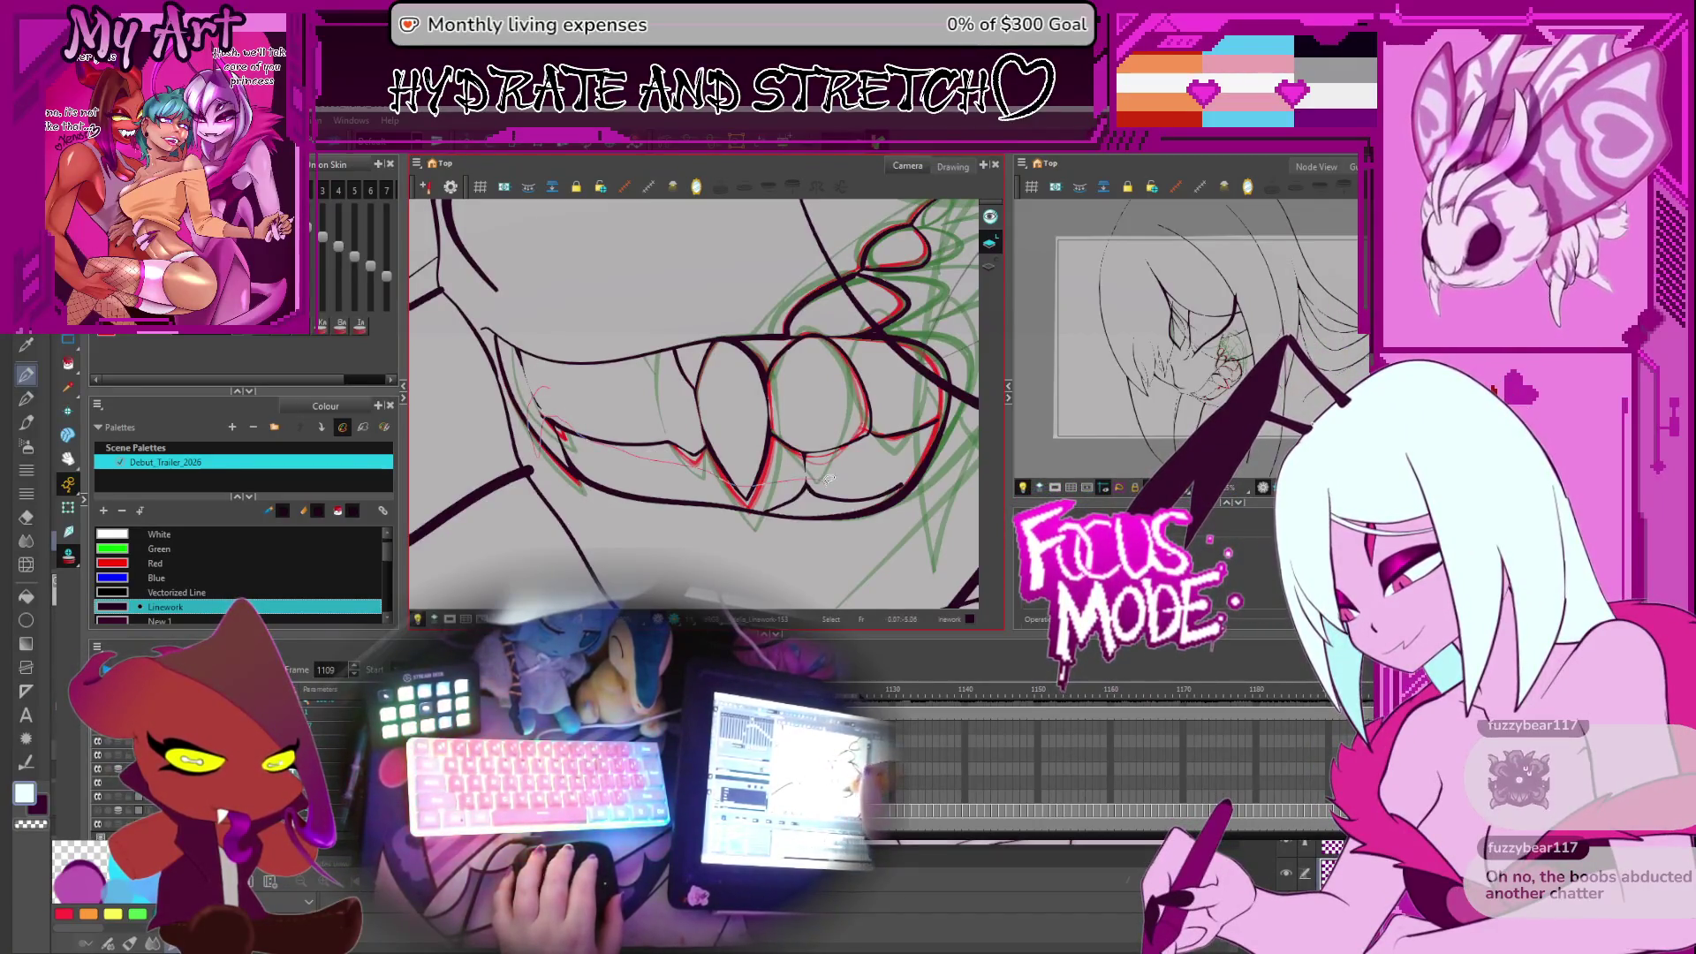
{"action": "left_click_drag", "start_coordinate": [872, 463], "coordinate": [856, 392]}
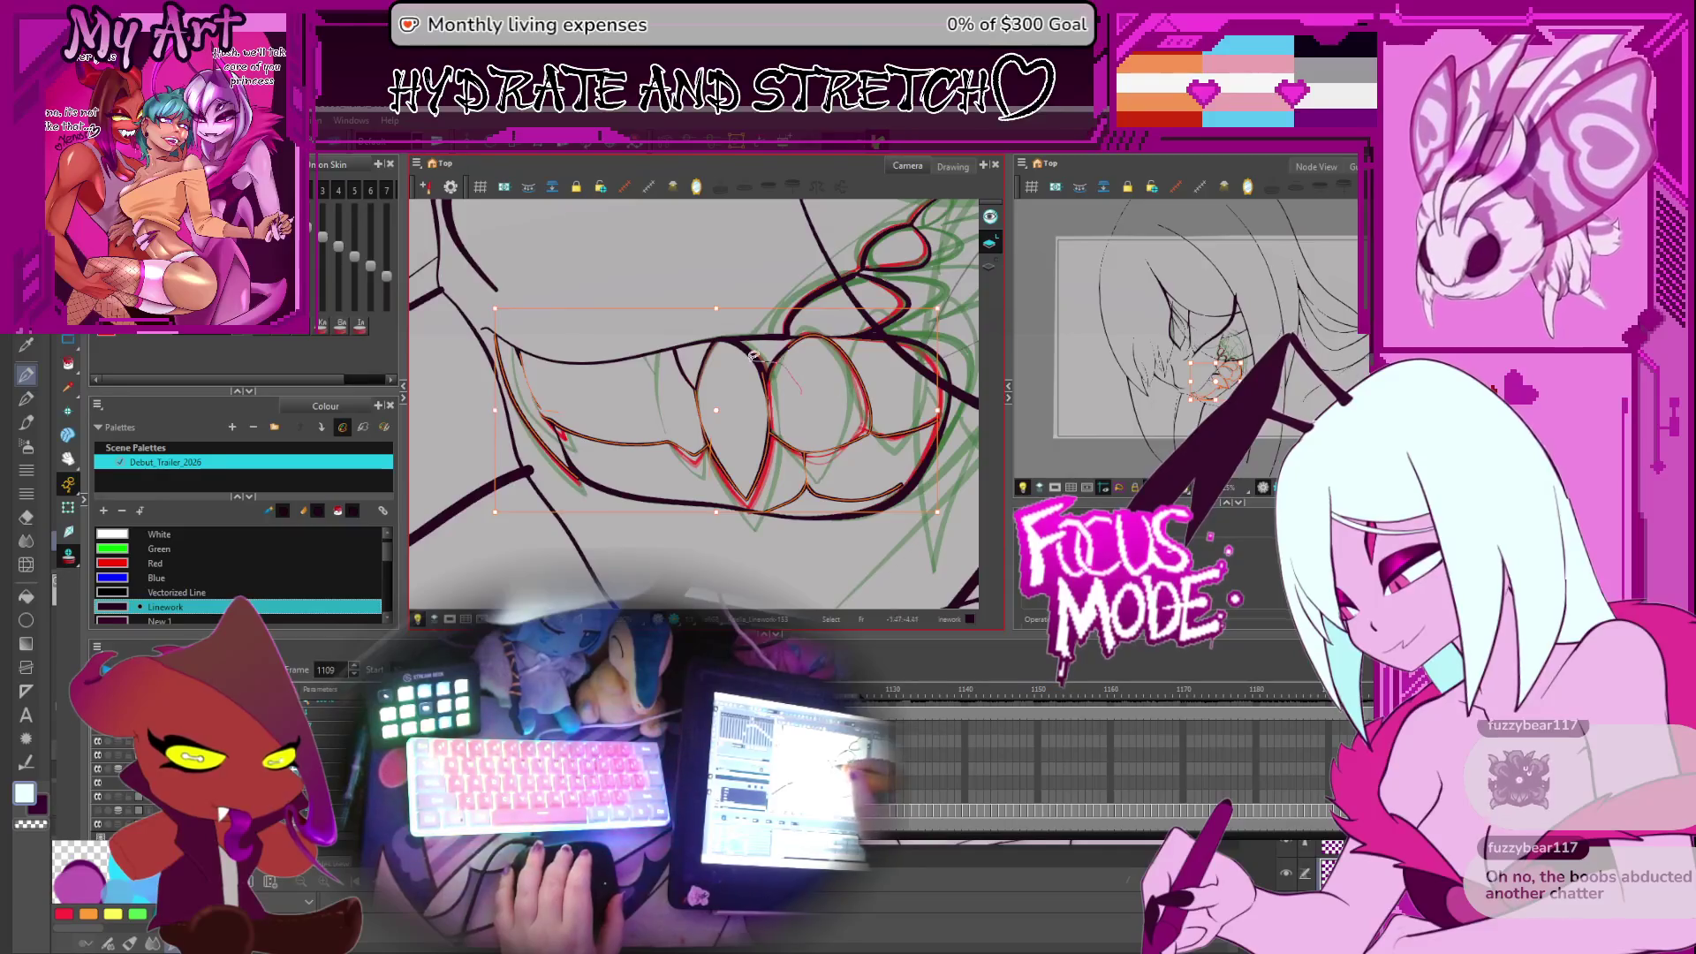
{"action": "key", "text": "Escape"}
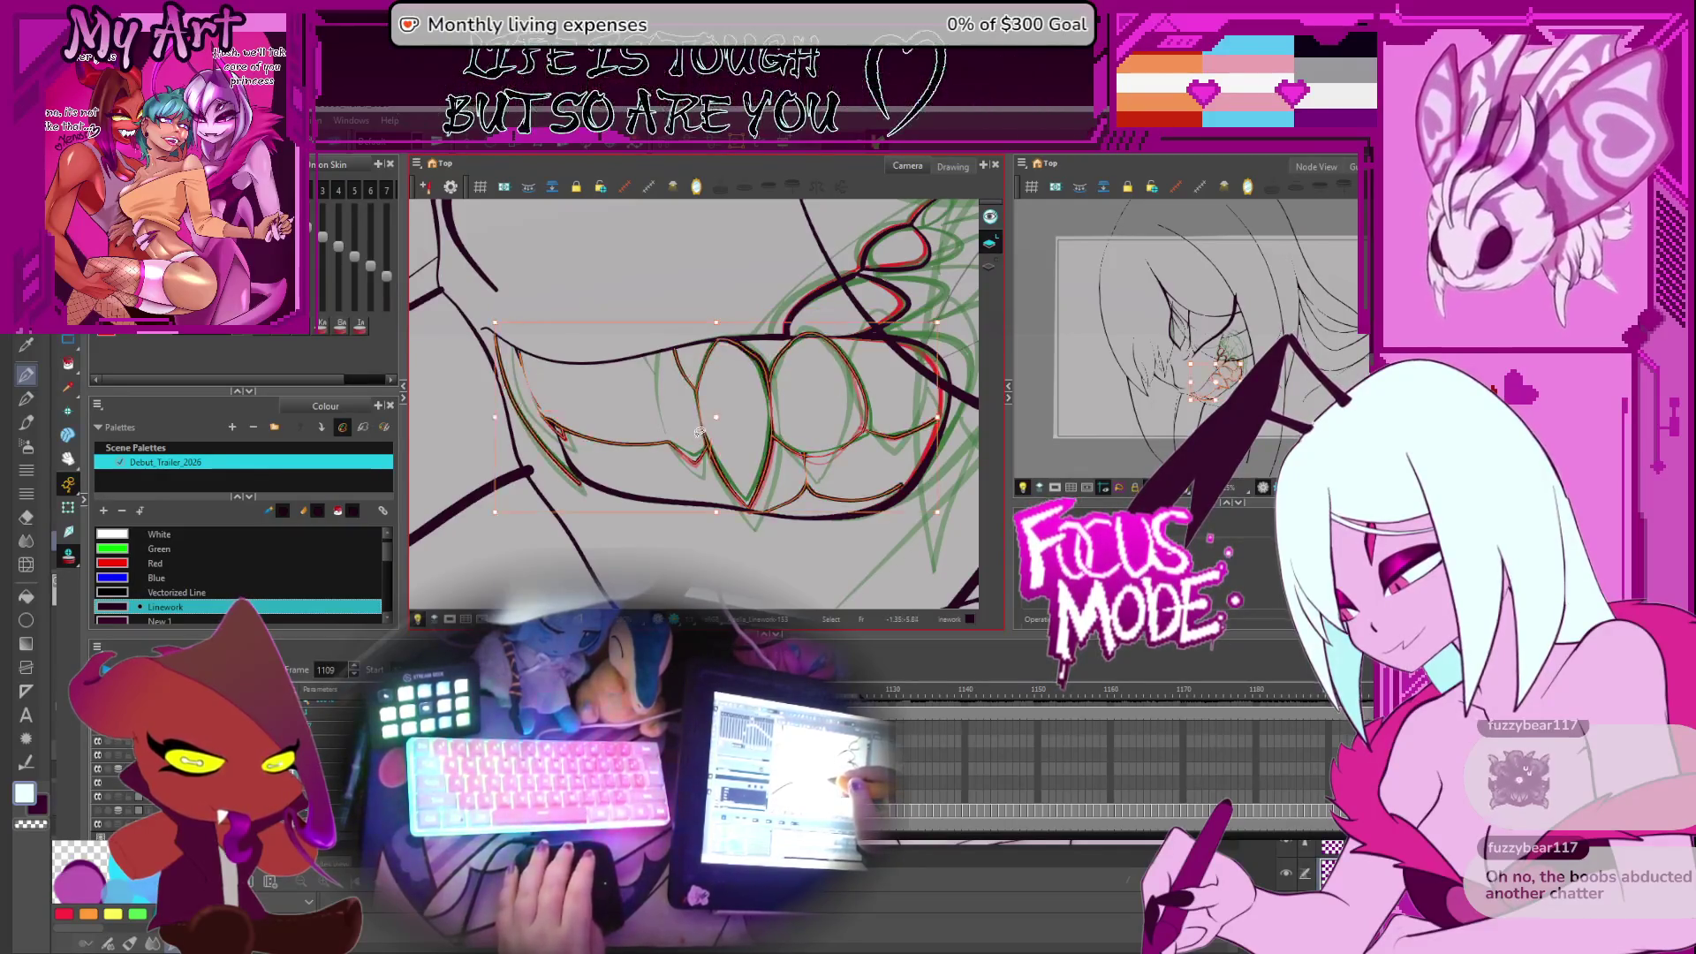
{"action": "left_click_drag", "start_coordinate": [679, 469], "coordinate": [655, 450]}
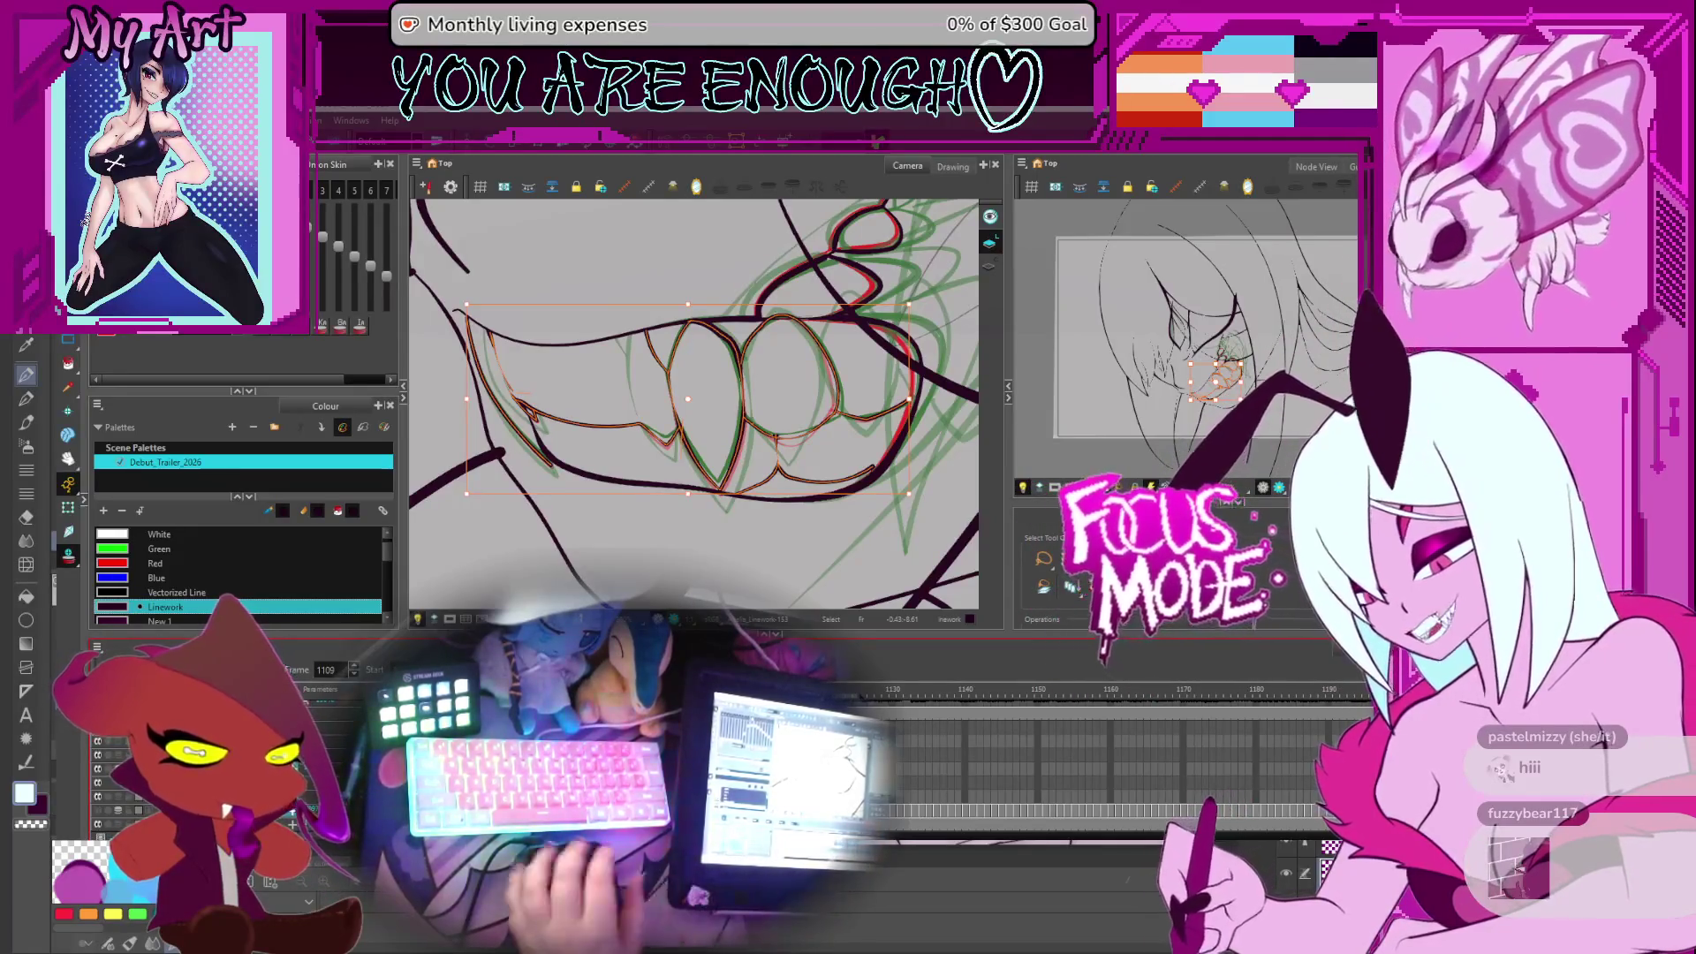
Zoom out with rotation reset and scrub frames 1105, 1117 and 1103 back to 1057
{"action": "scroll", "coordinate": [693, 402], "scroll_direction": "down", "scroll_amount": 5}
{"action": "mouse_move", "coordinate": [794, 397]}
{"action": "left_mouse_down"}
{"action": "mouse_move", "coordinate": [833, 279]}
{"action": "mouse_move", "coordinate": [846, 380]}
{"action": "left_mouse_up"}
{"action": "key", "text": "comma"}
{"action": "key", "text": "comma"}
{"action": "key", "text": "comma"}
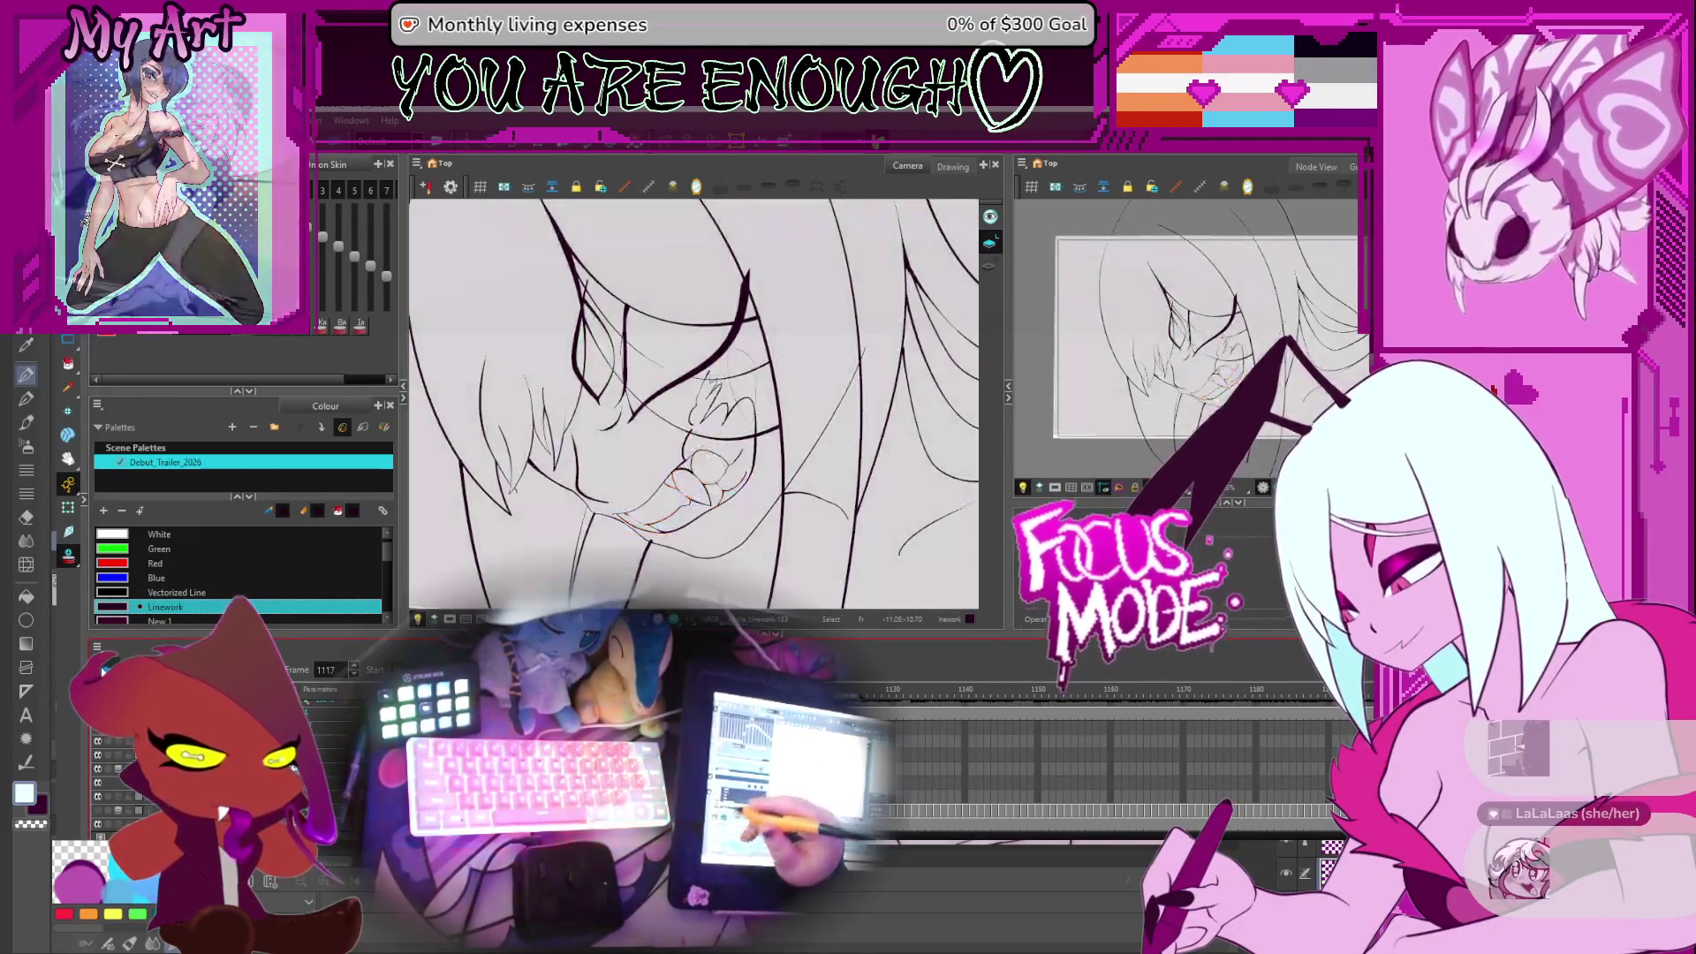
{"action": "key", "text": "period"}
{"action": "key", "text": "period"}
{"action": "key", "text": "period"}
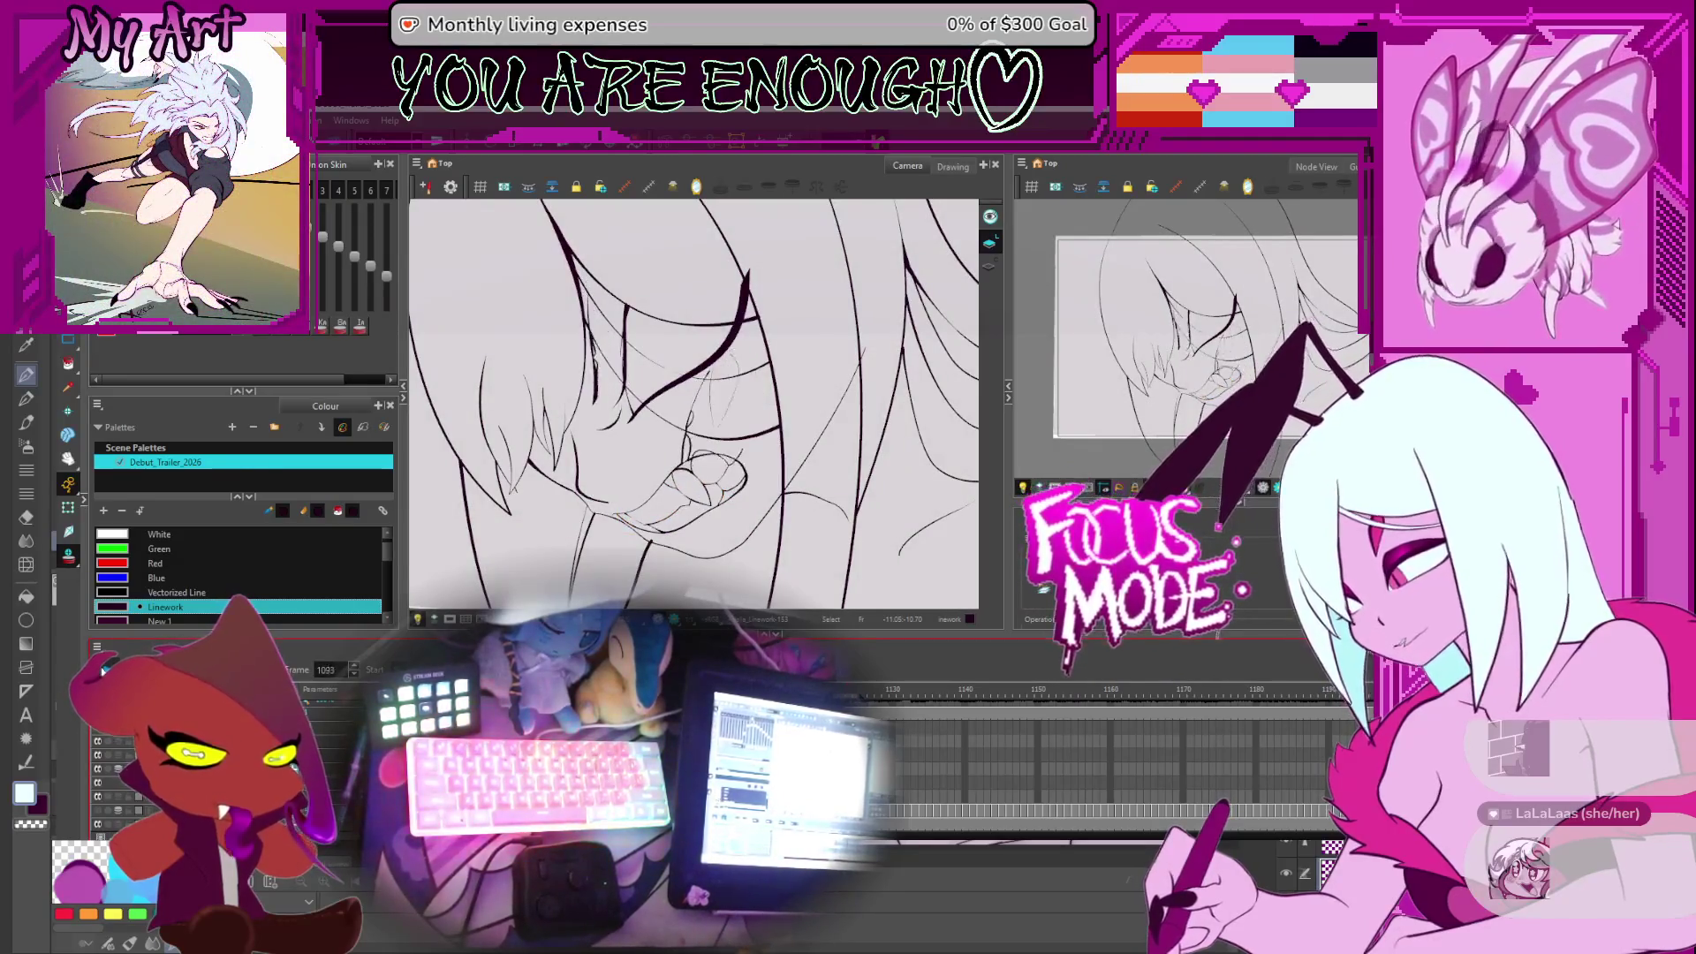
{"action": "key", "text": "comma"}
{"action": "key", "text": "comma"}
{"action": "key", "text": "comma"}
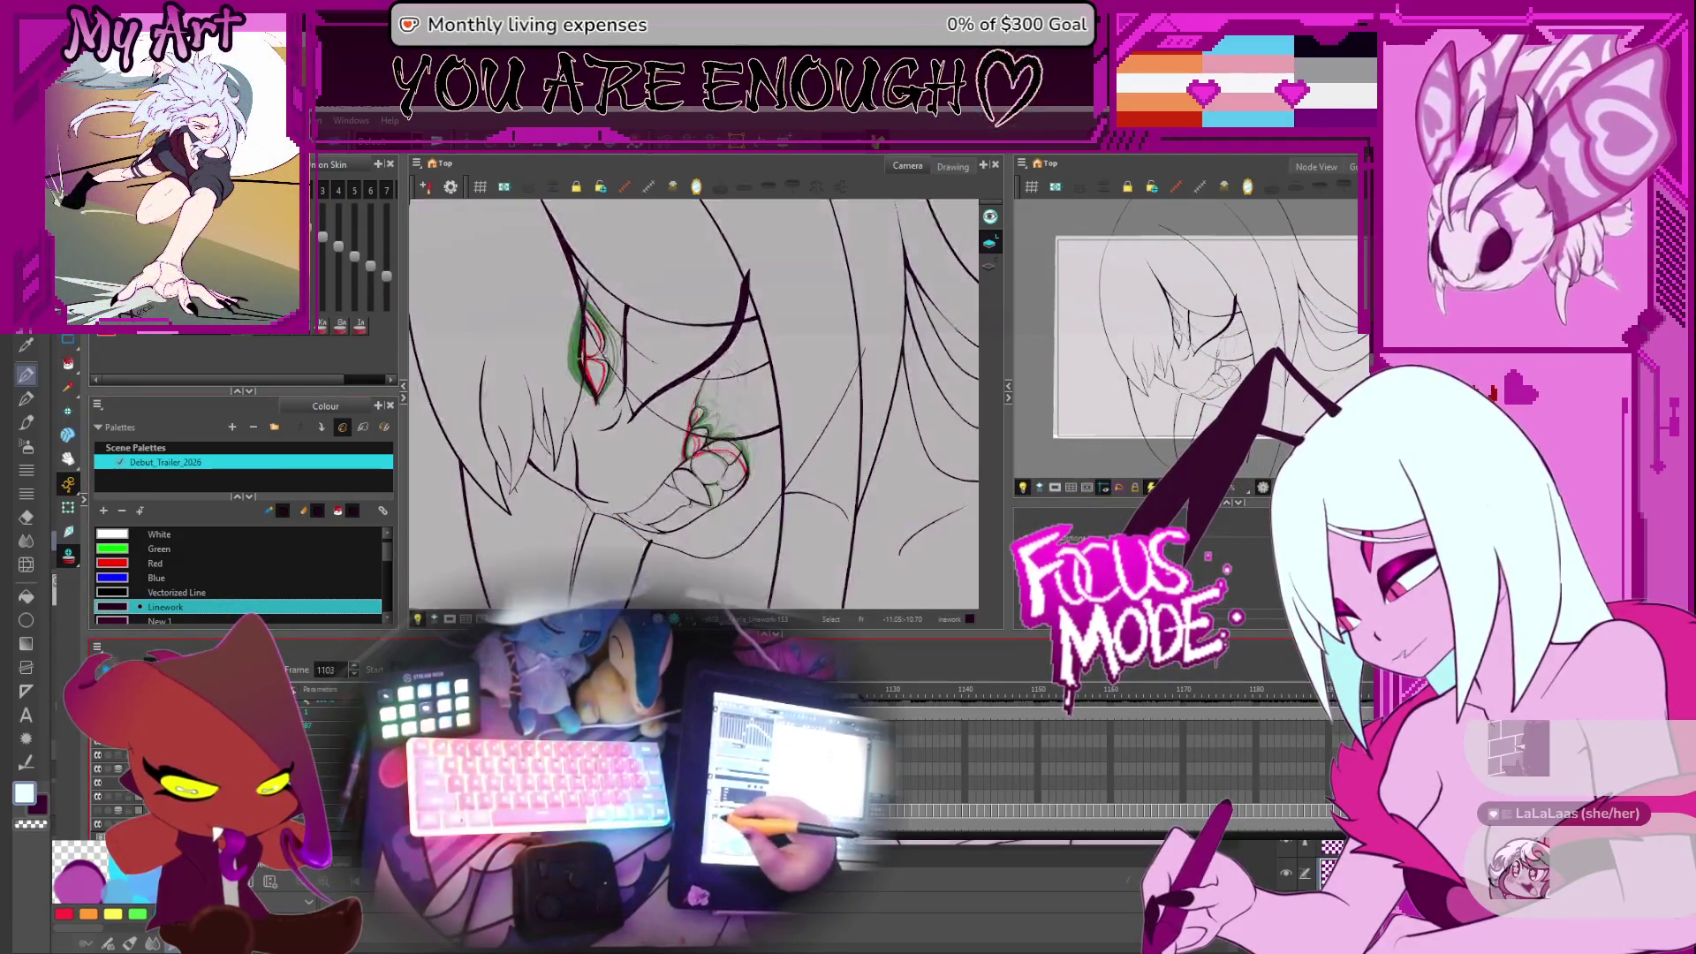
{"action": "scroll", "coordinate": [1104, 751], "scroll_direction": "left", "scroll_amount": 3}
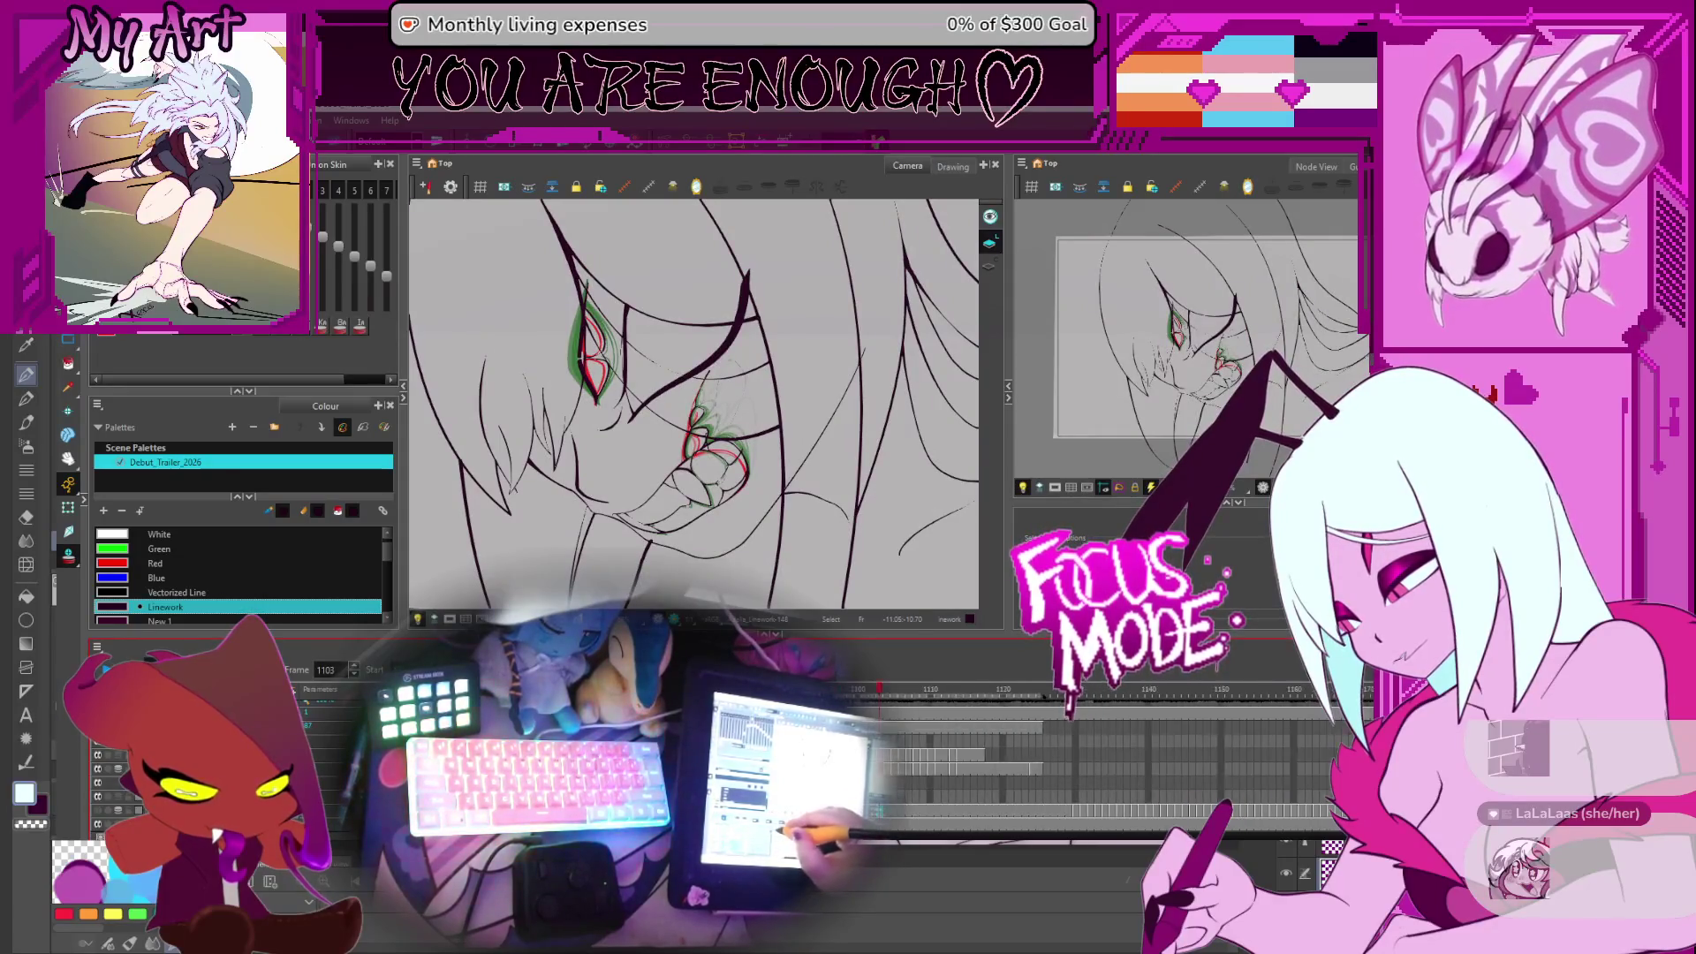
{"action": "key", "text": "semicolon"}
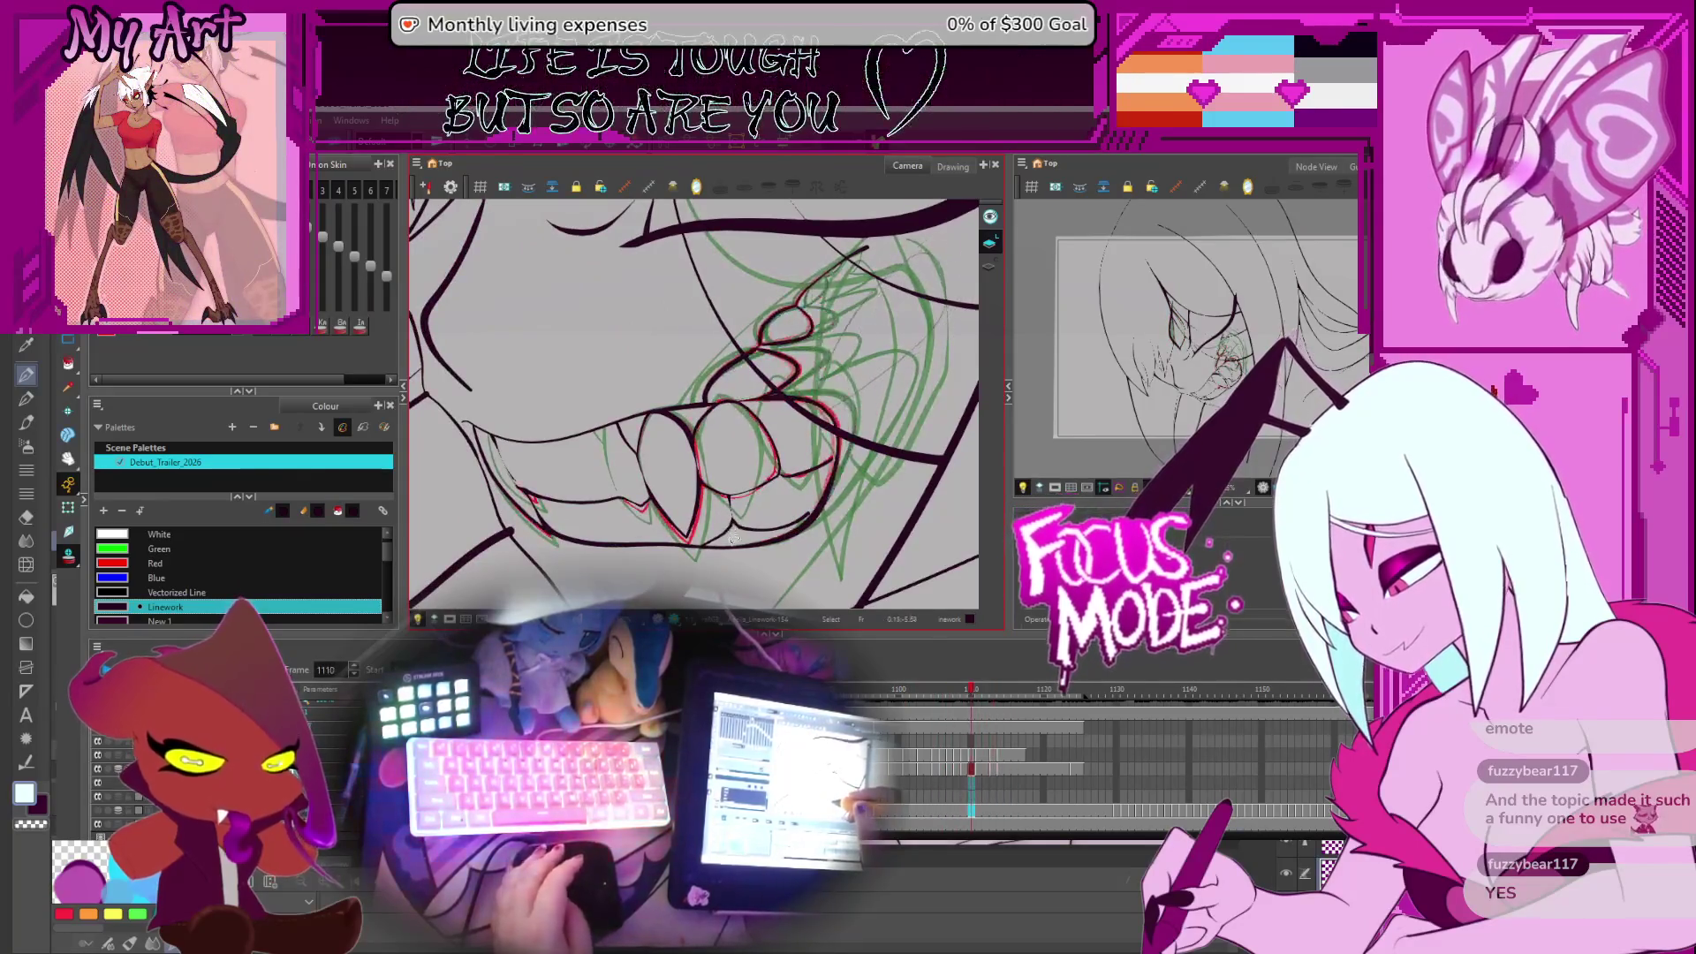
Step between frames 1108 and 1111 to compare the teeth, landing on 1111
{"action": "scroll", "coordinate": [730, 460], "scroll_direction": "up", "scroll_amount": 2}
{"action": "key", "text": "comma"}
{"action": "key", "text": "comma"}
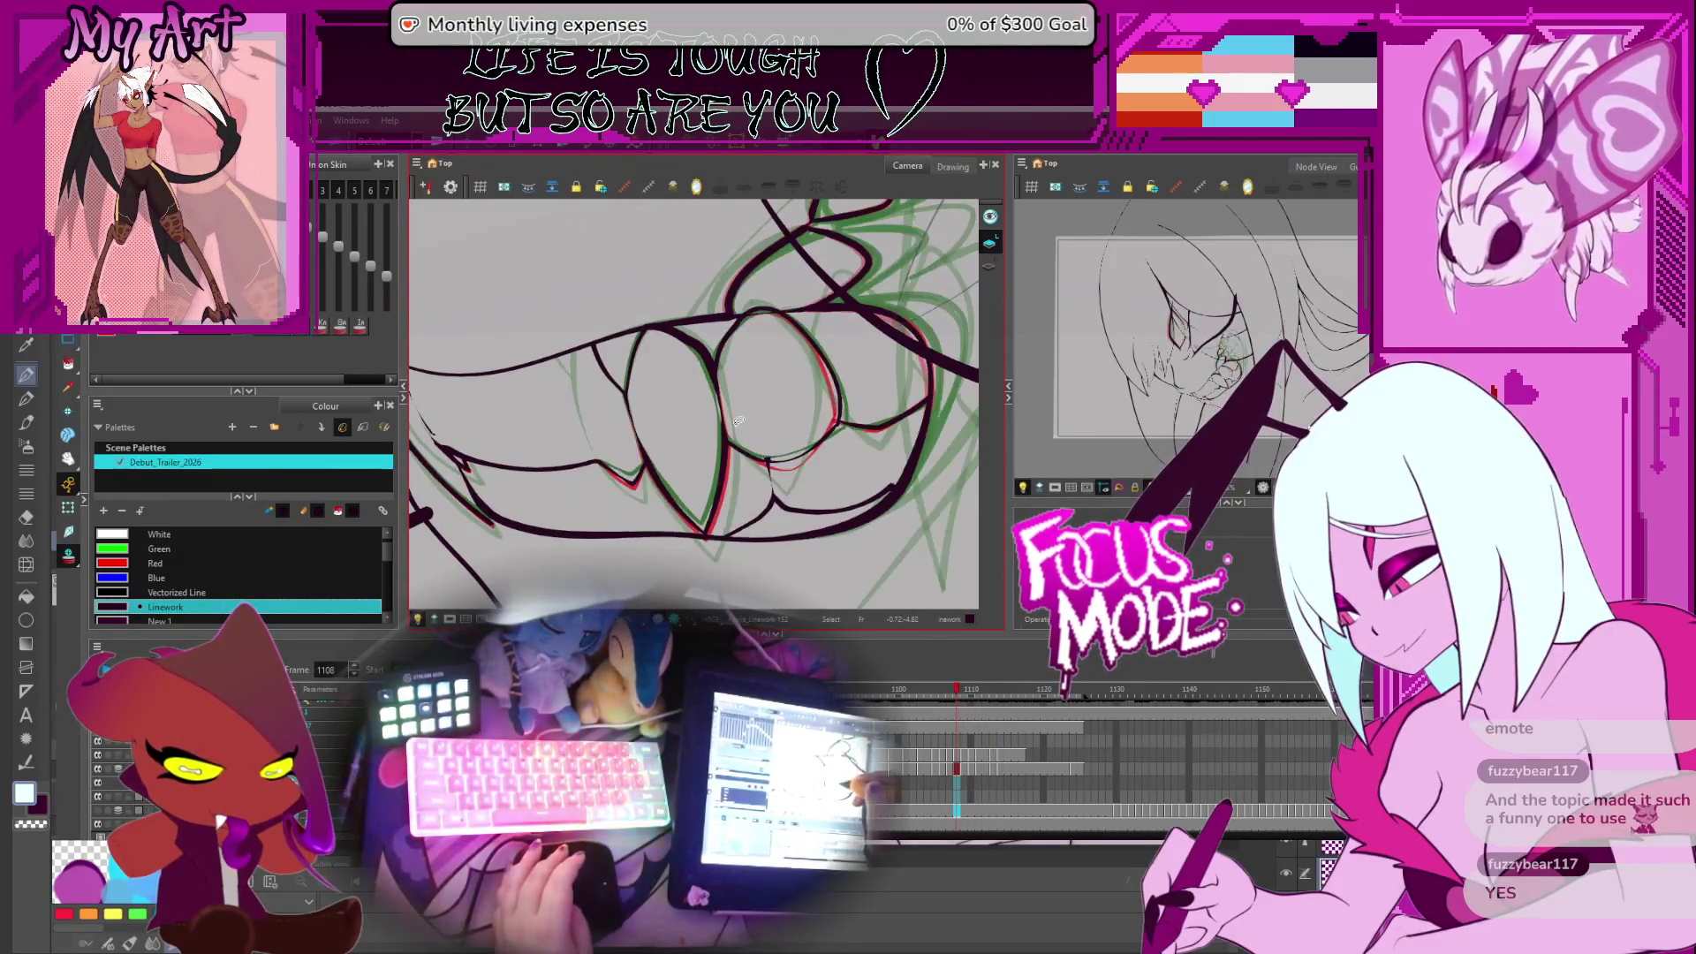
{"action": "key", "text": "period"}
{"action": "key", "text": "period"}
{"action": "key", "text": "period"}
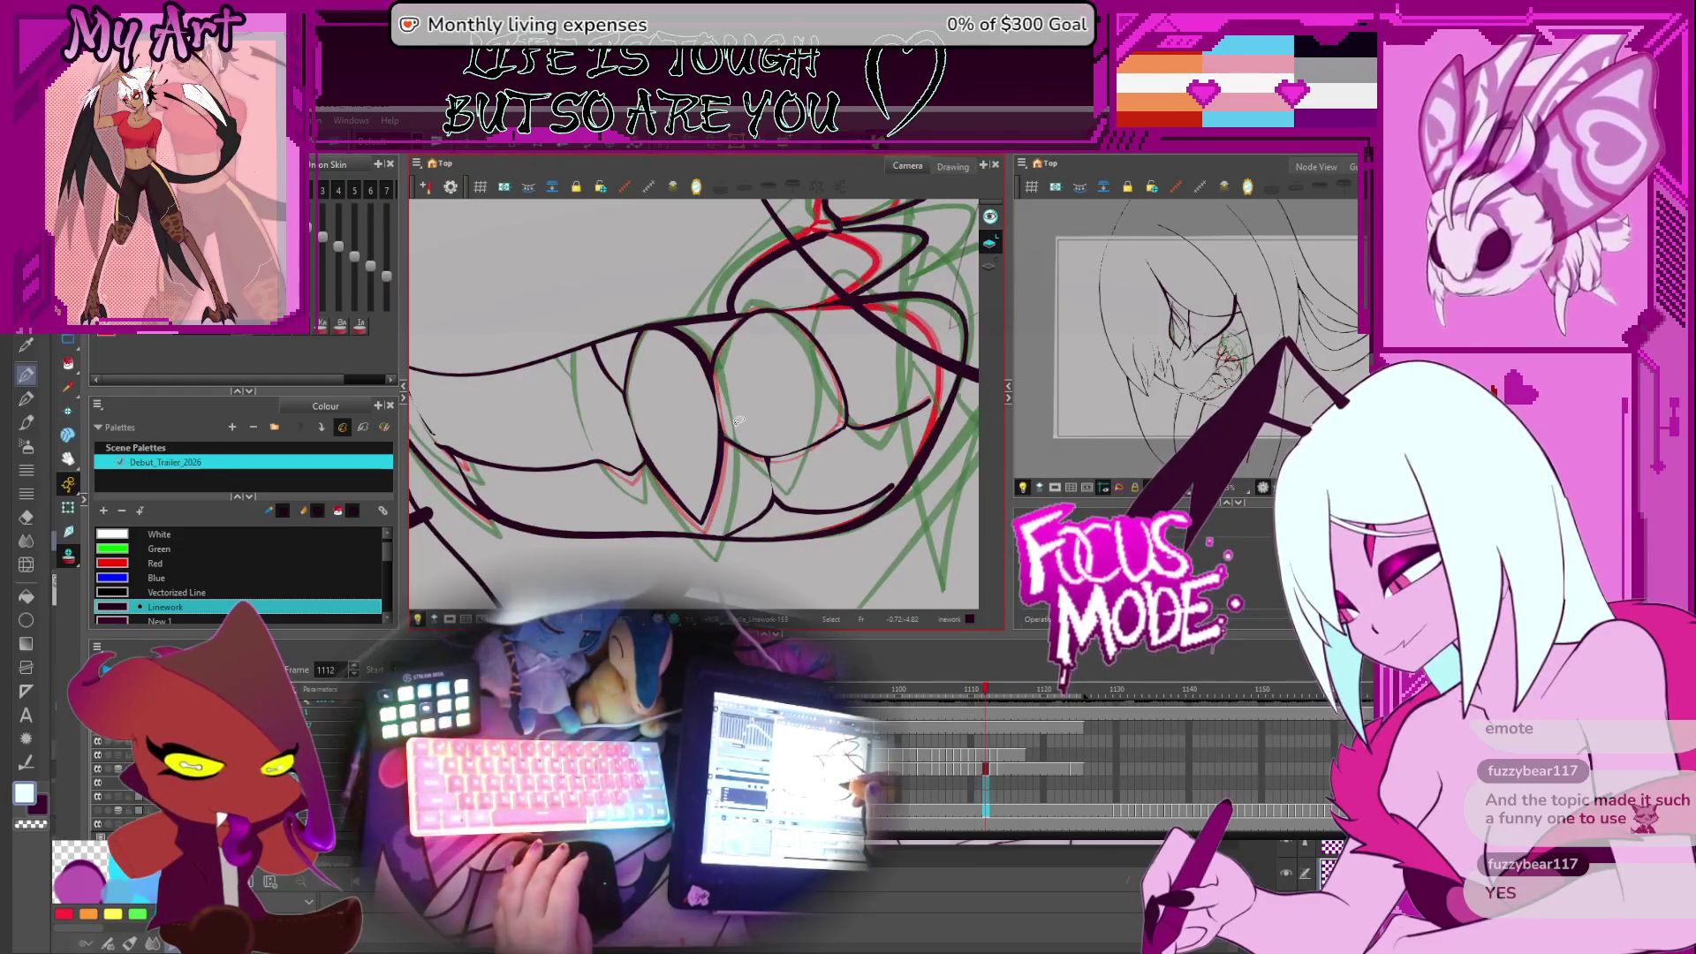
{"action": "key", "text": "comma"}
{"action": "key", "text": "comma"}
{"action": "key", "text": "comma"}
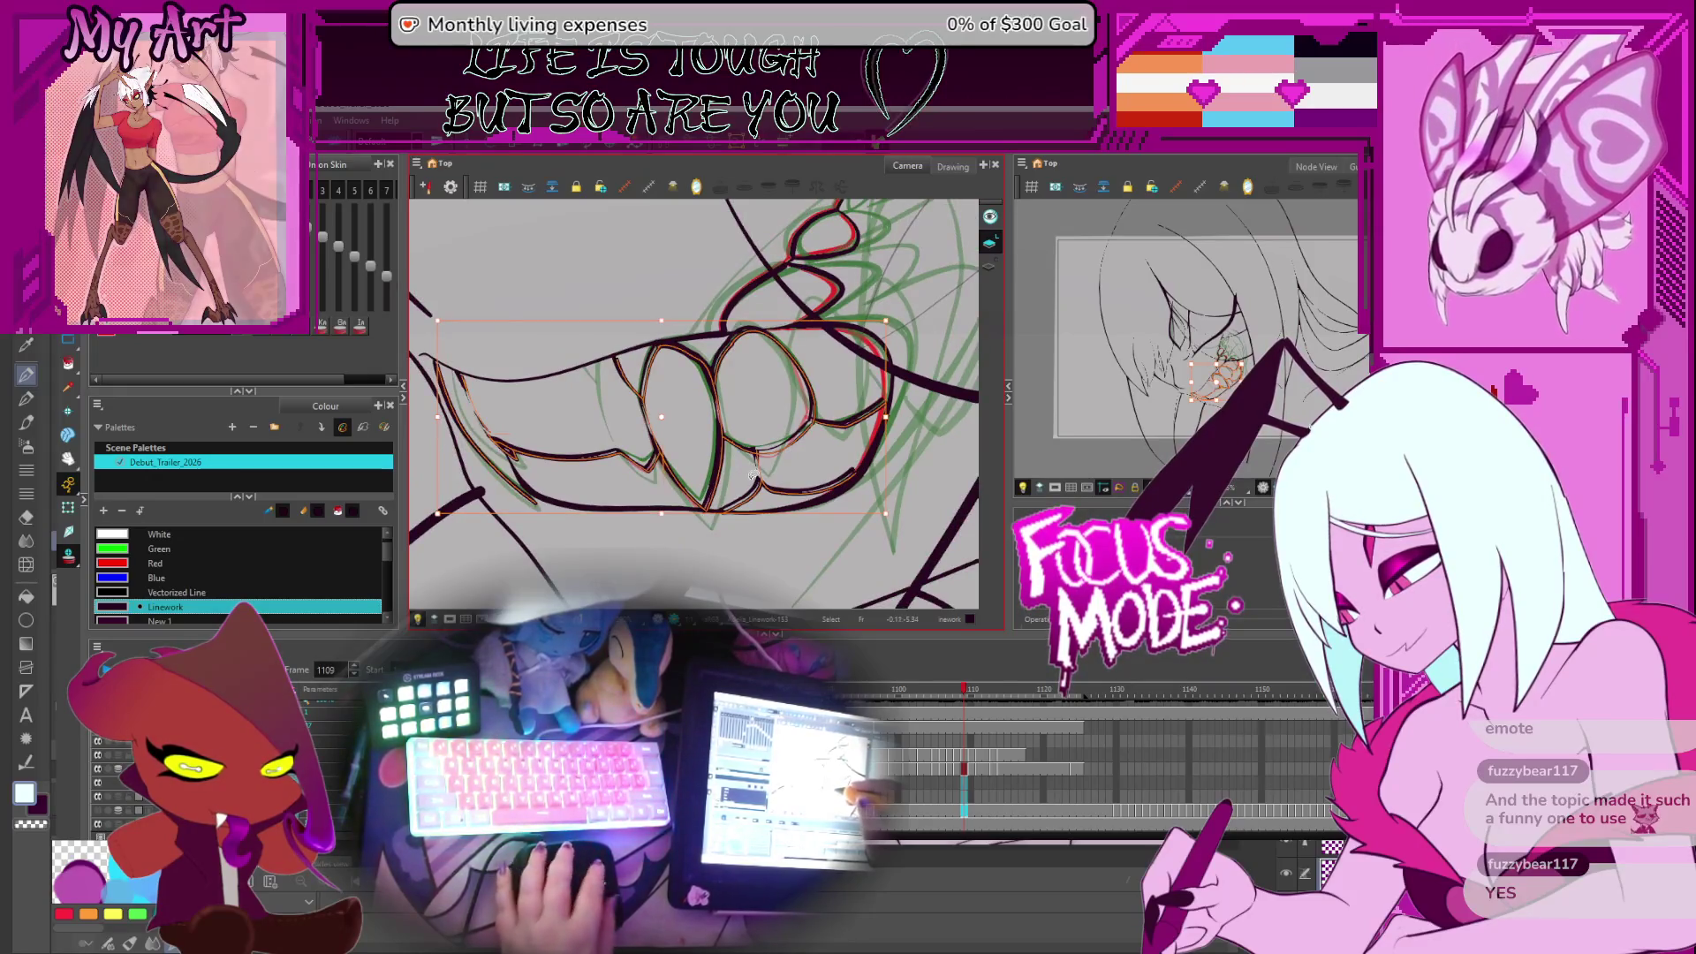
{"action": "key", "text": "period"}
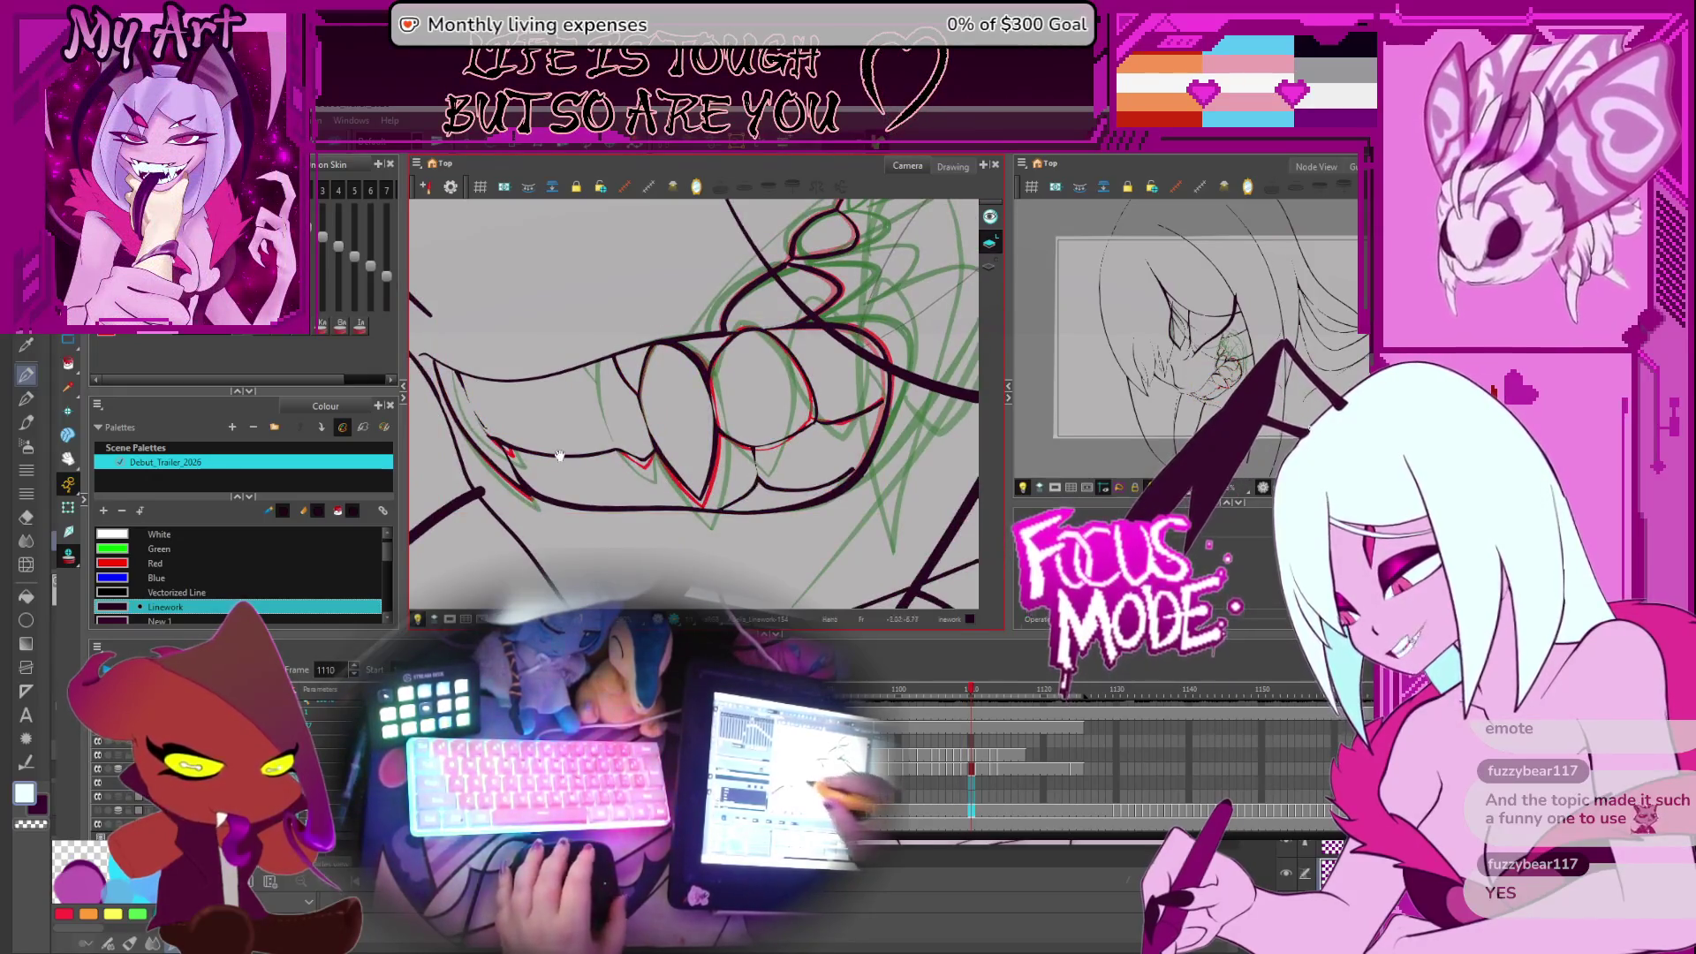
{"action": "mouse_move", "coordinate": [559, 455]}
{"action": "left_mouse_down"}
{"action": "mouse_move", "coordinate": [619, 460]}
{"action": "mouse_move", "coordinate": [593, 422]}
{"action": "left_mouse_up"}
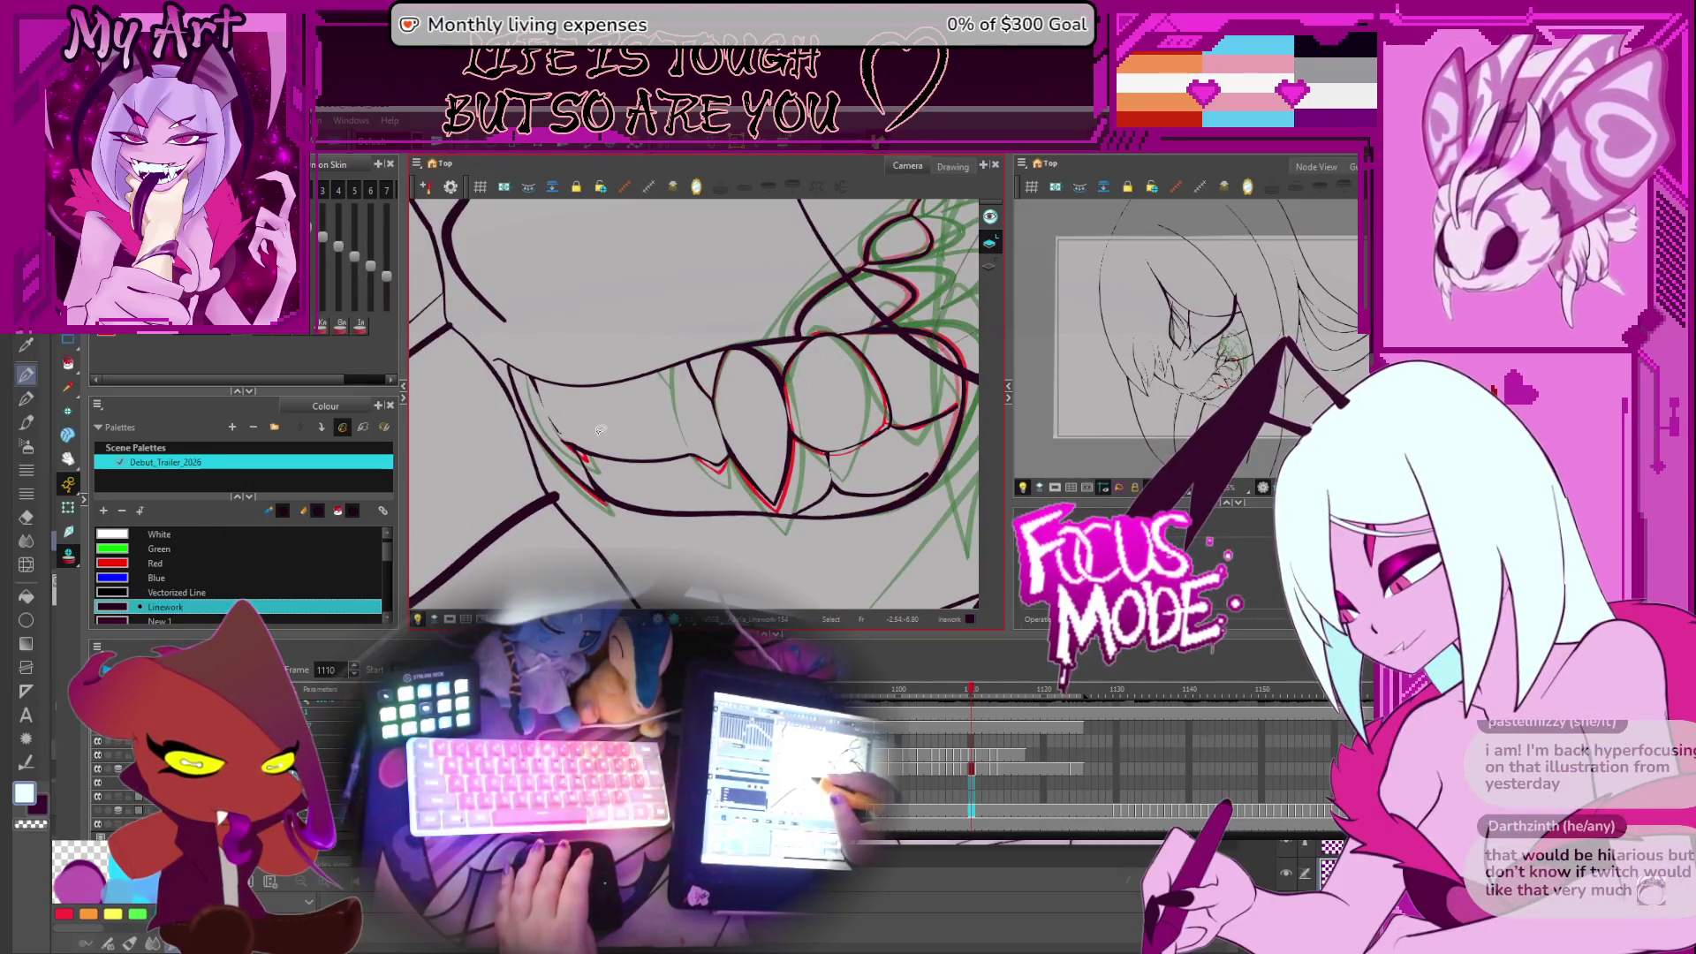
{"action": "key", "text": "period"}
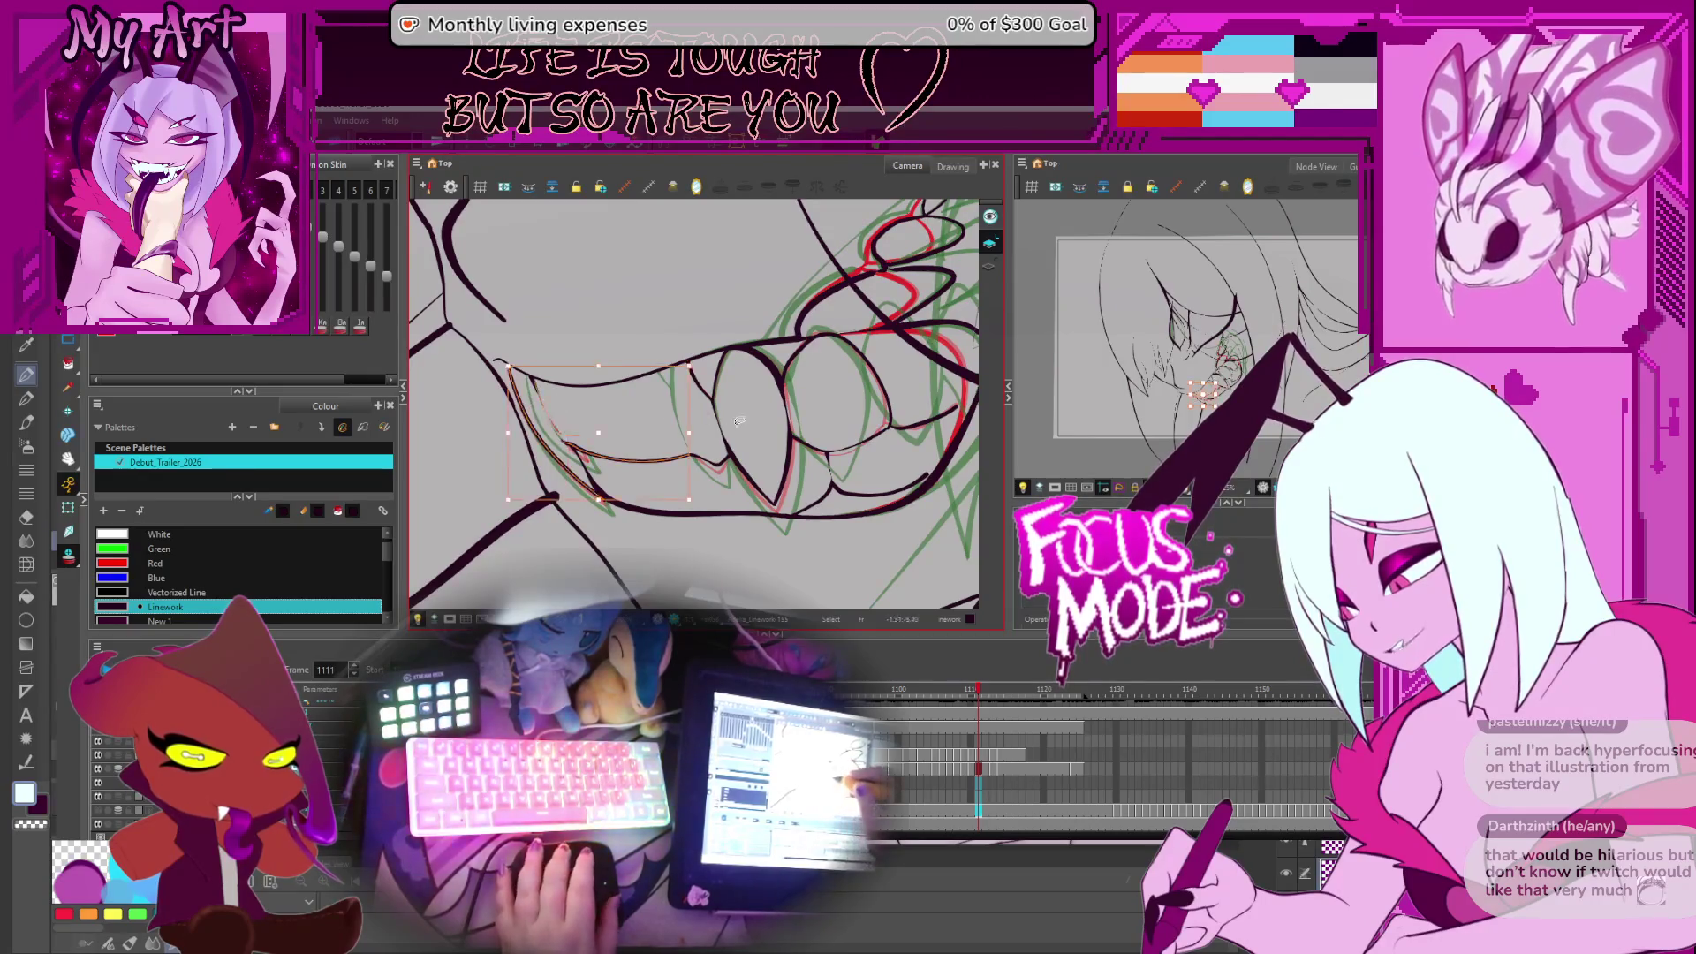
Lasso the left lip line and teeth strokes together, then reselect the teeth linework
{"action": "mouse_move", "coordinate": [587, 432]}
{"action": "left_mouse_down"}
{"action": "mouse_move", "coordinate": [635, 468]}
{"action": "mouse_move", "coordinate": [536, 385]}
{"action": "left_mouse_up"}
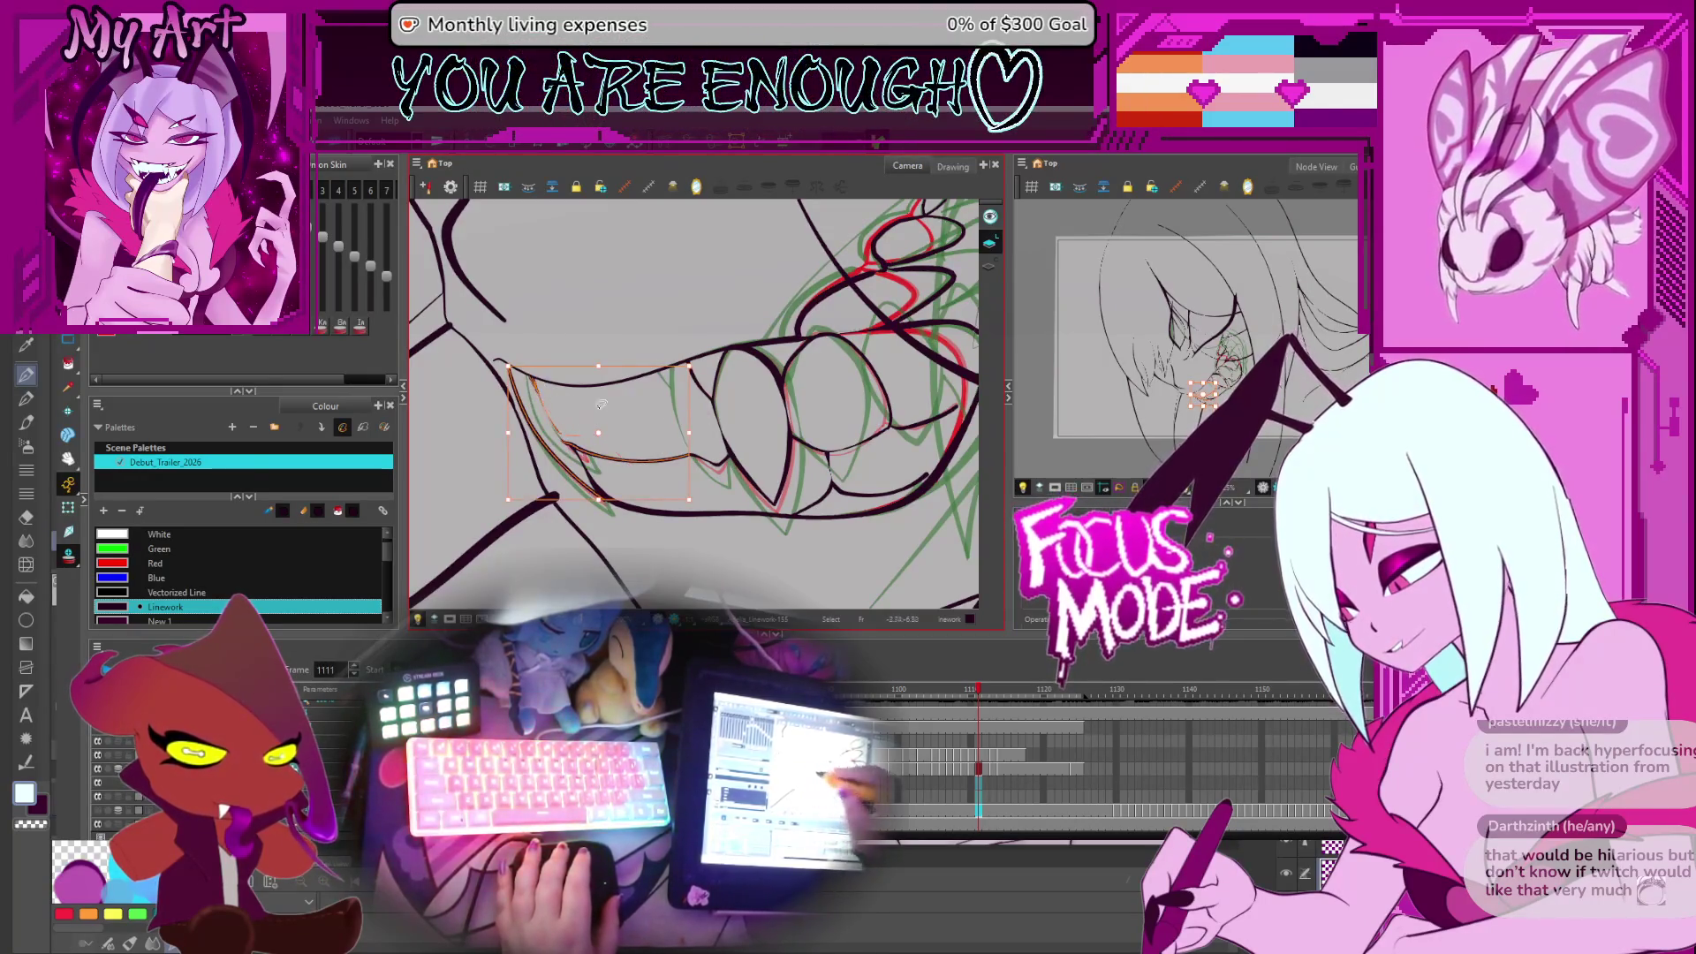
{"action": "mouse_move", "coordinate": [699, 476]}
{"action": "left_mouse_down"}
{"action": "mouse_move", "coordinate": [733, 366]}
{"action": "mouse_move", "coordinate": [883, 358]}
{"action": "mouse_move", "coordinate": [925, 423]}
{"action": "left_mouse_up"}
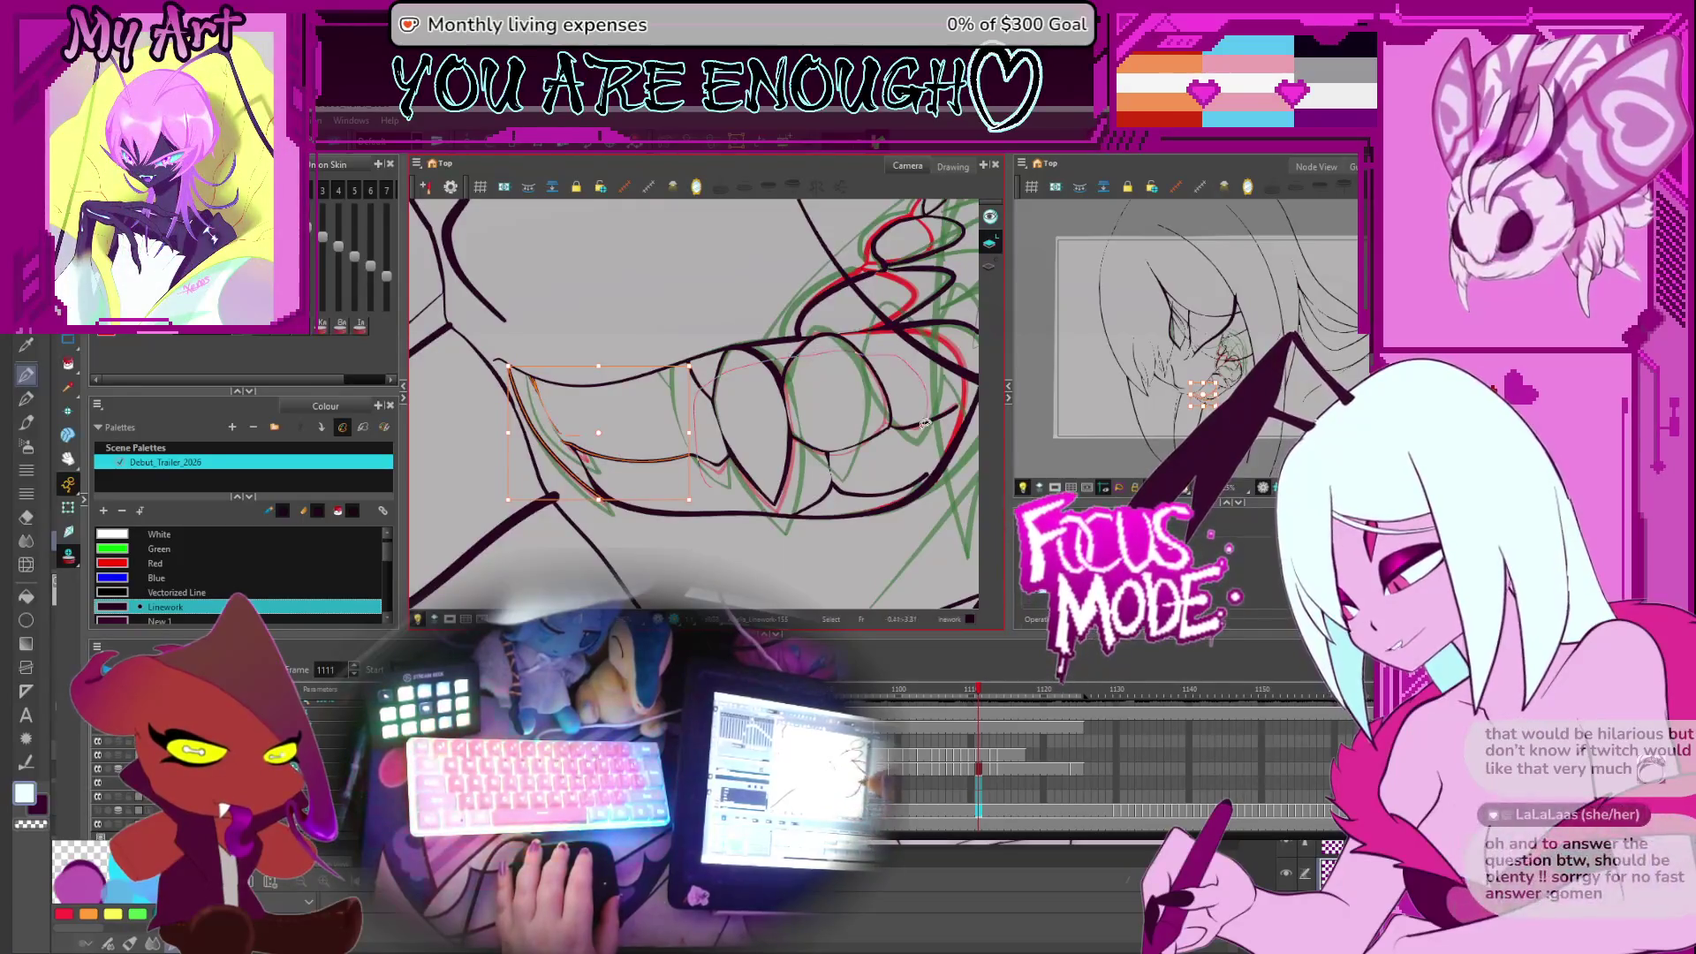
{"action": "mouse_move", "coordinate": [830, 492]}
{"action": "left_mouse_down"}
{"action": "mouse_move", "coordinate": [825, 392]}
{"action": "mouse_move", "coordinate": [841, 475]}
{"action": "left_mouse_up"}
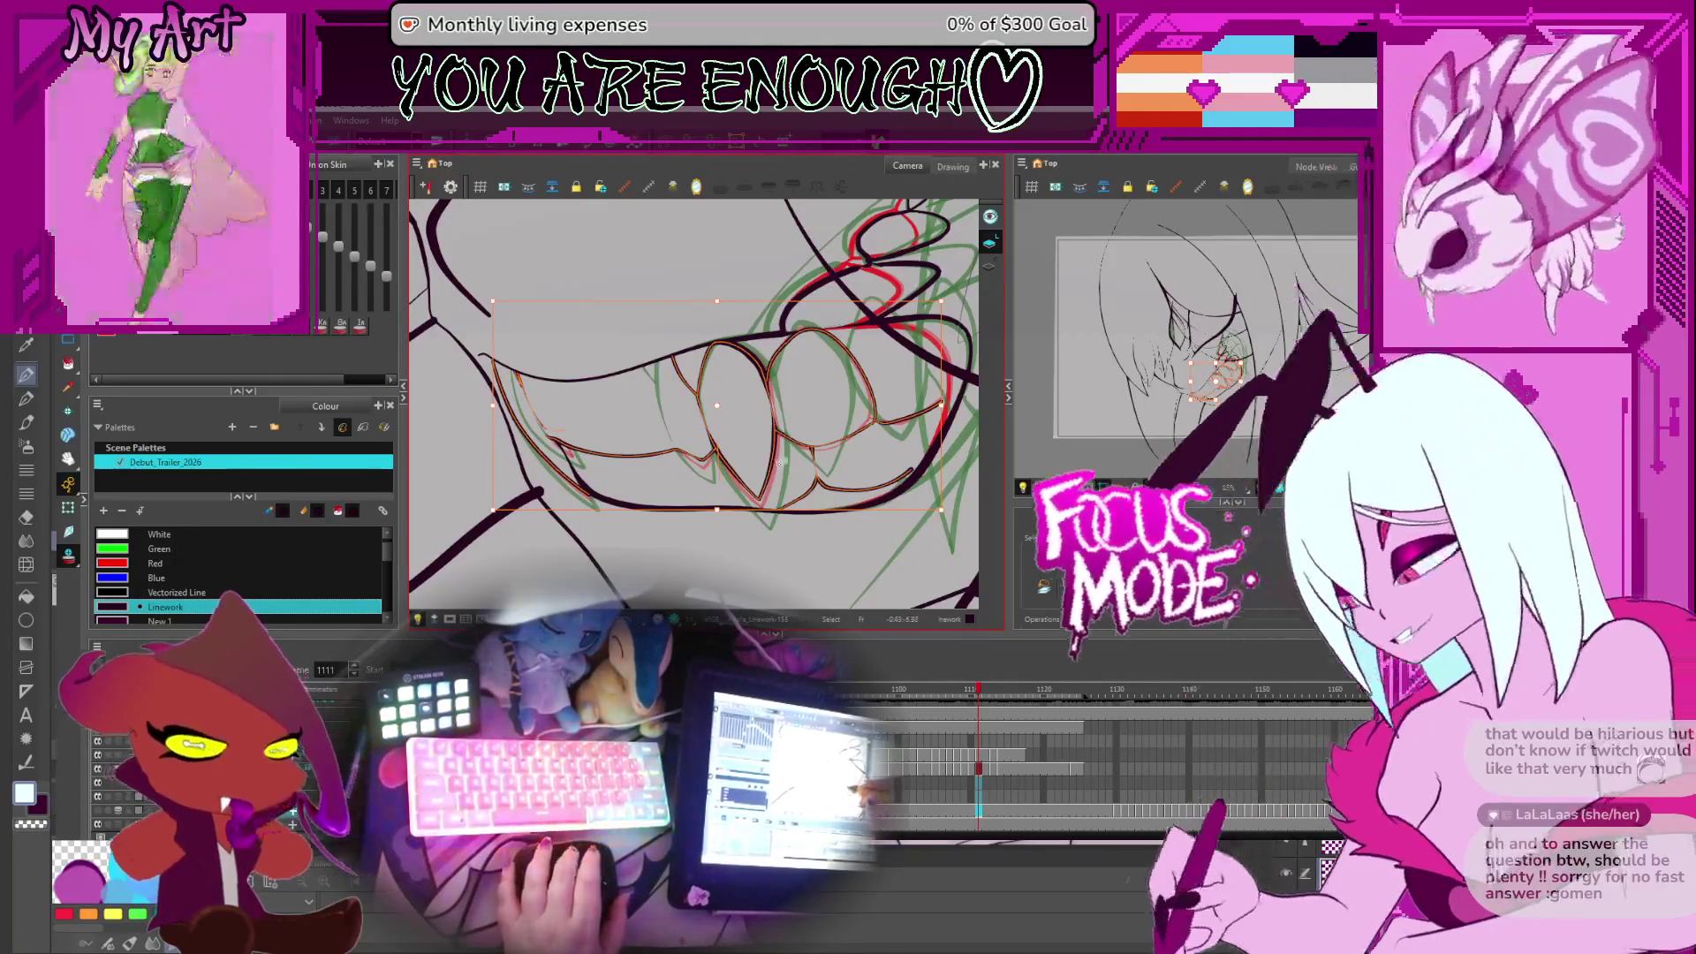
{"action": "left_click", "coordinate": [781, 439]}
{"action": "left_click", "coordinate": [776, 452]}
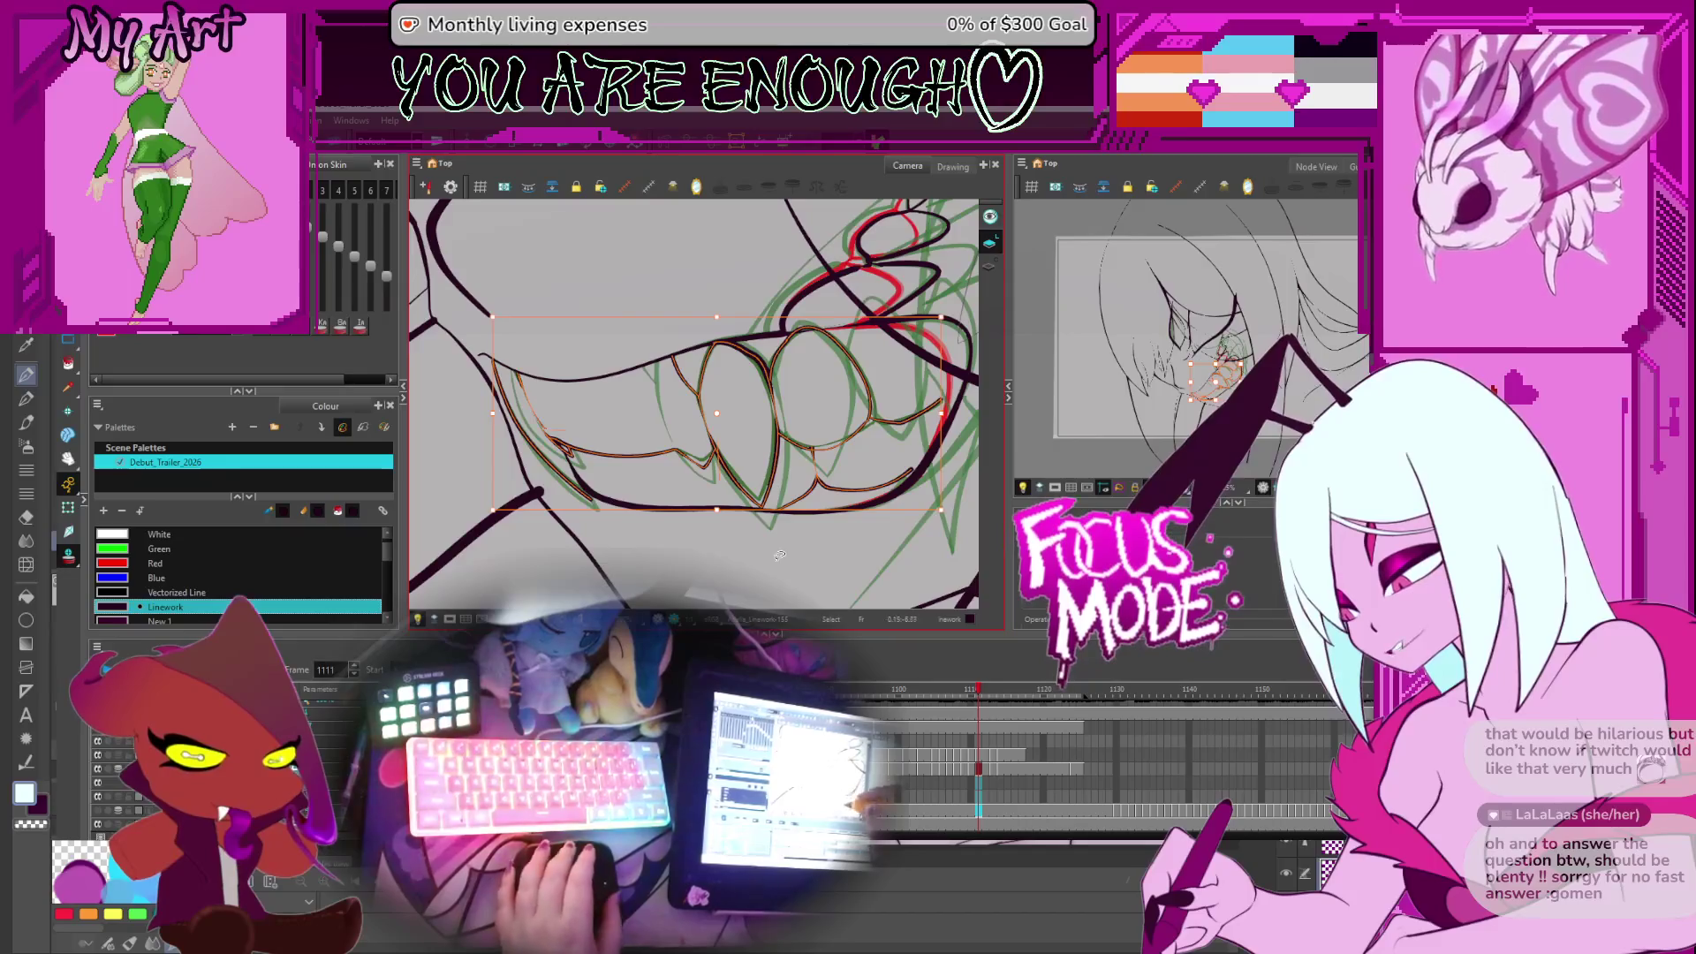
{"action": "left_click_drag", "start_coordinate": [779, 555], "coordinate": [795, 535]}
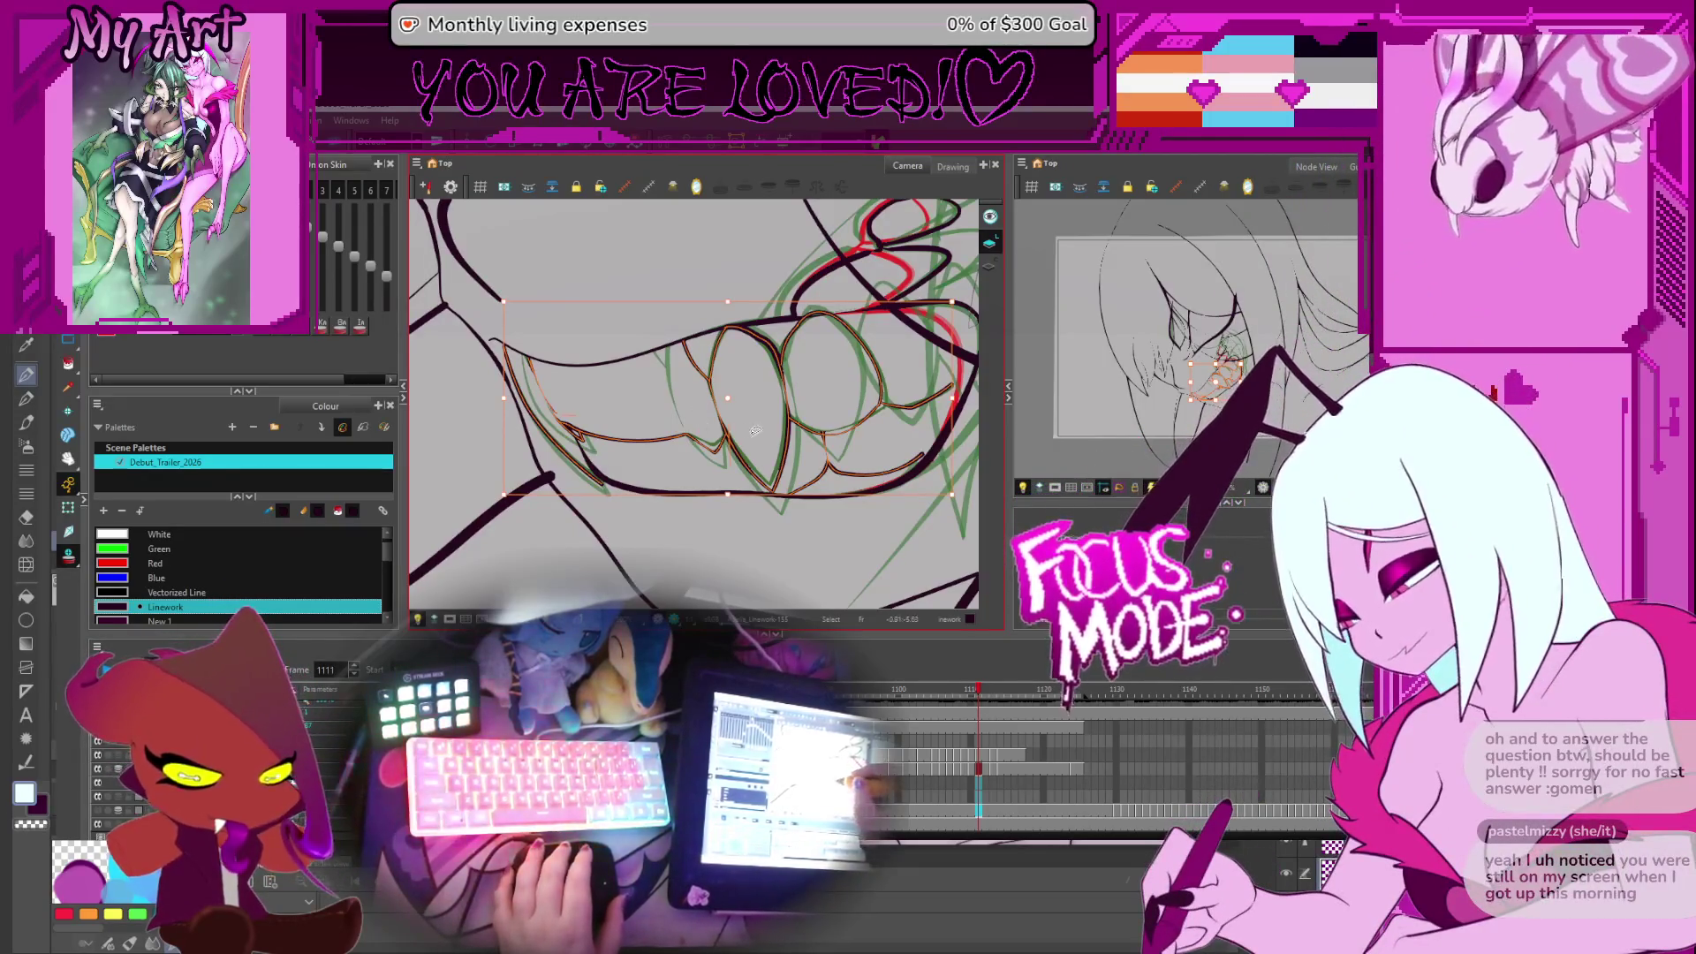
Select a tooth stroke, then the left lower-lip stroke's points in the Contour Editor
{"action": "scroll", "coordinate": [755, 430], "scroll_direction": "up", "scroll_amount": 3}
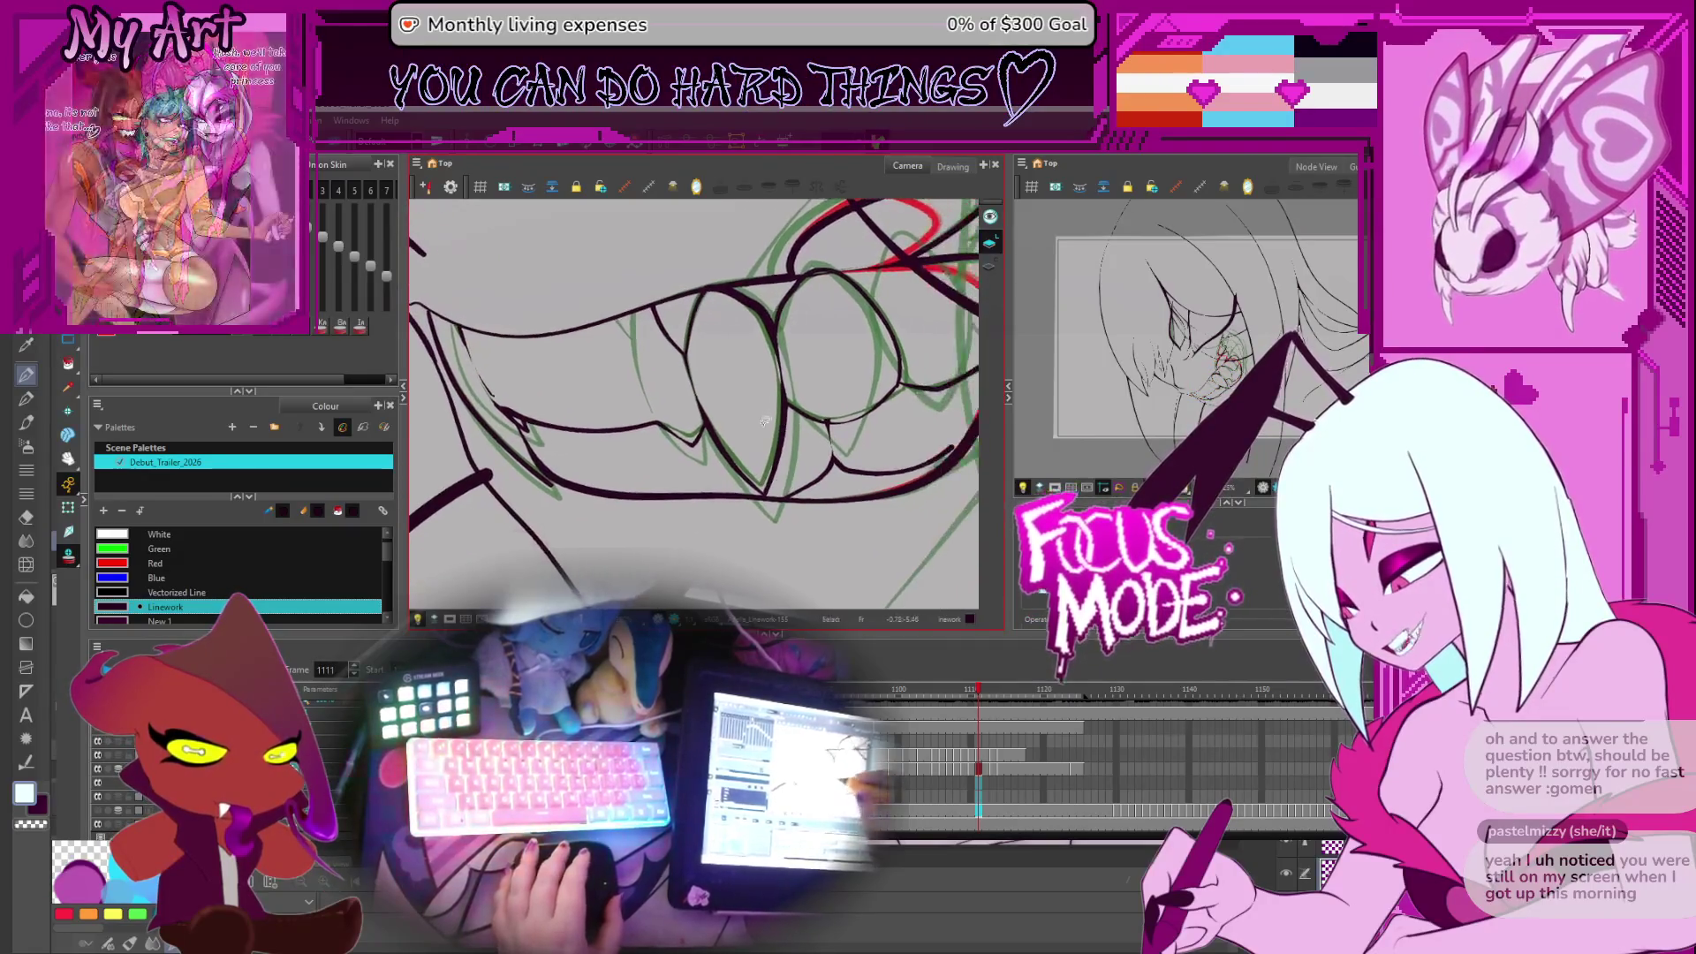
{"action": "left_click", "coordinate": [780, 444]}
{"action": "key", "text": "alt+q"}
{"action": "scroll", "coordinate": [689, 477], "scroll_direction": "left", "scroll_amount": 3}
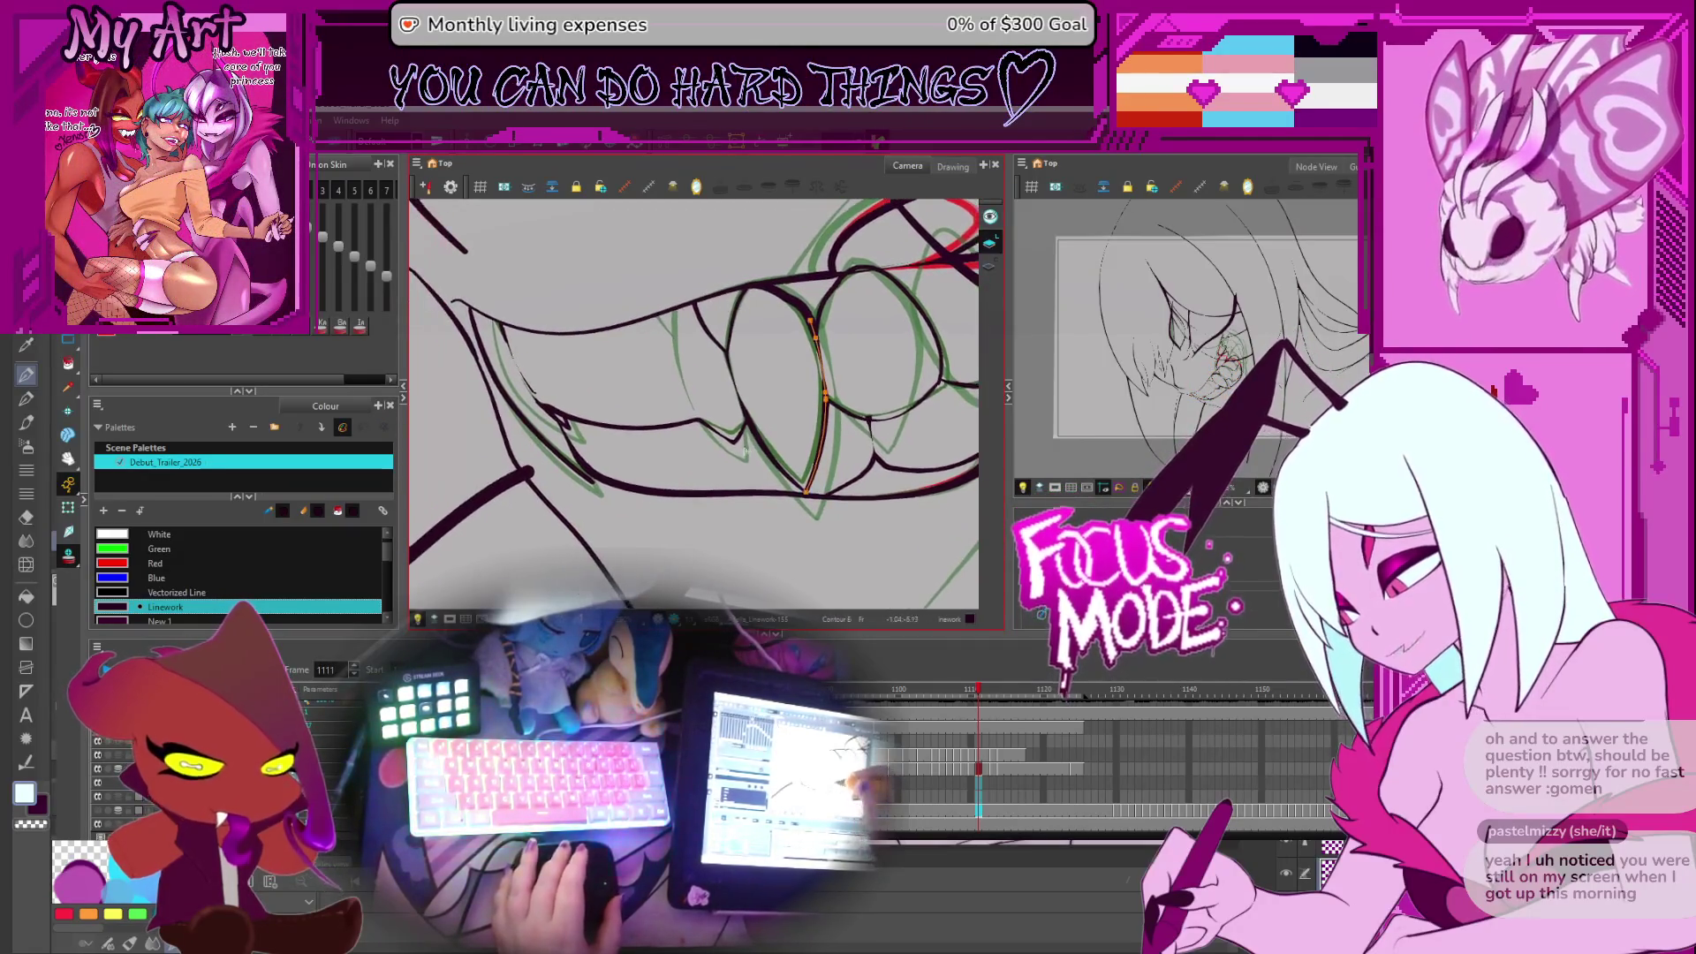
{"action": "left_click", "coordinate": [615, 480]}
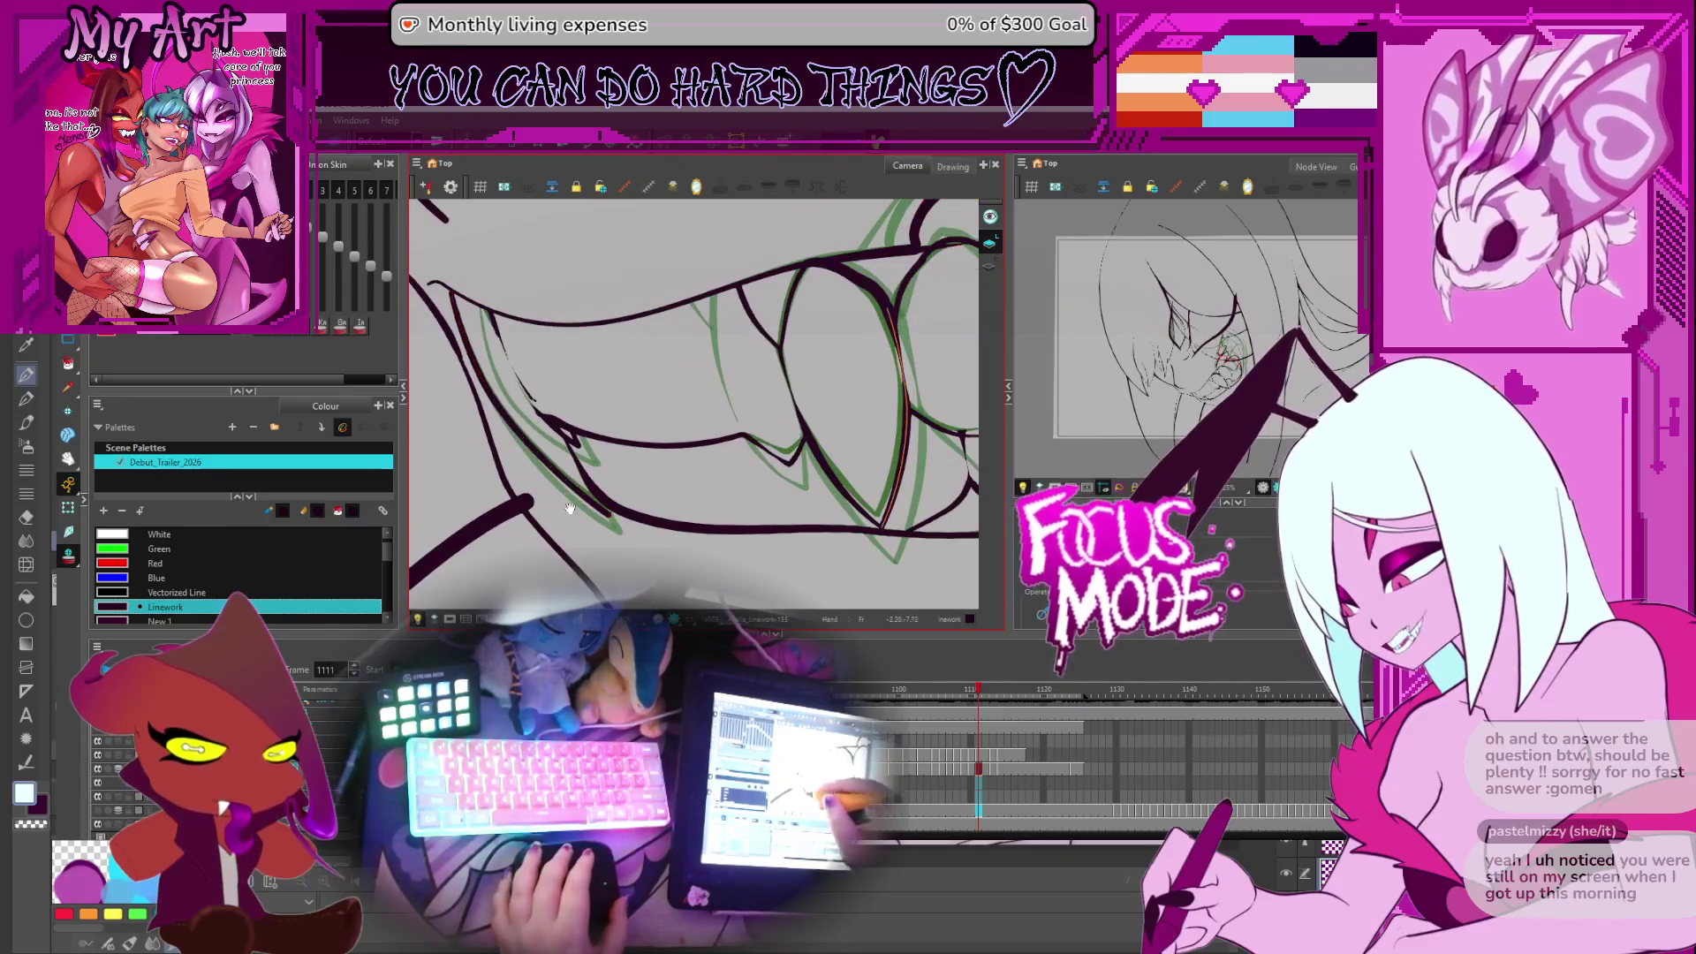
{"action": "left_click", "coordinate": [604, 512]}
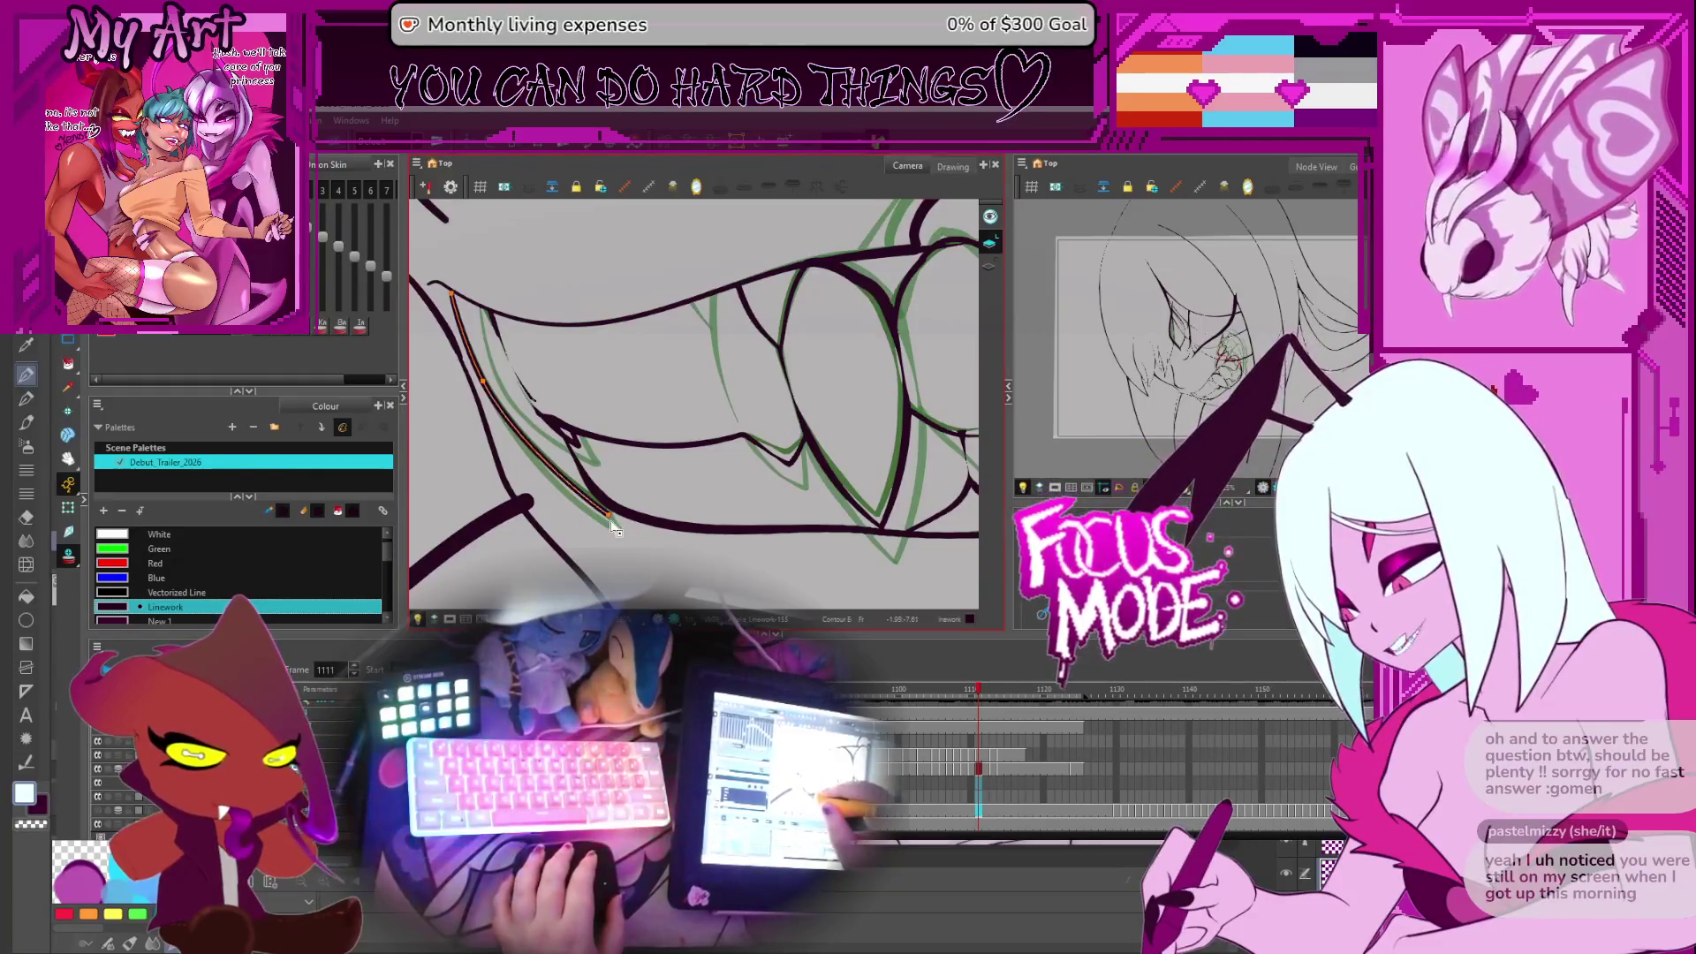
{"action": "left_click_drag", "start_coordinate": [573, 501], "coordinate": [566, 464]}
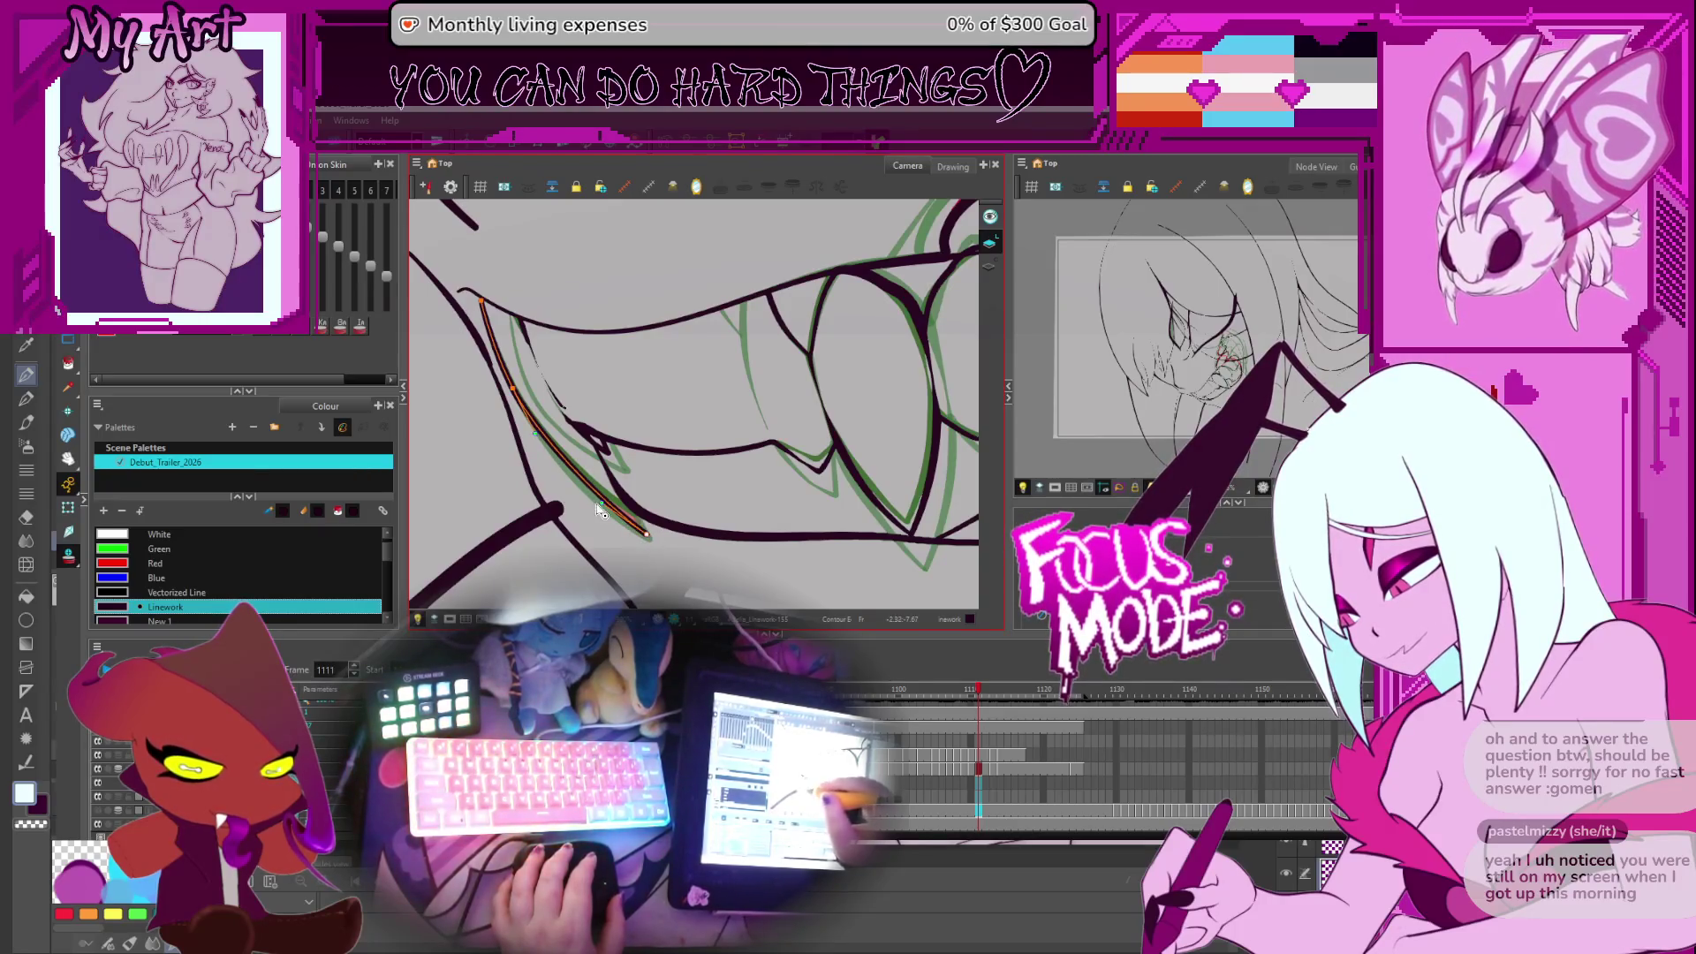
{"action": "mouse_move", "coordinate": [594, 509]}
{"action": "left_mouse_down"}
{"action": "mouse_move", "coordinate": [658, 453]}
{"action": "mouse_move", "coordinate": [617, 438]}
{"action": "left_mouse_up"}
Select the lip contour and drag the pointed tooth tip down against the lip line
{"action": "left_click", "coordinate": [610, 436]}
{"action": "scroll", "coordinate": [610, 435], "scroll_direction": "up", "scroll_amount": 5}
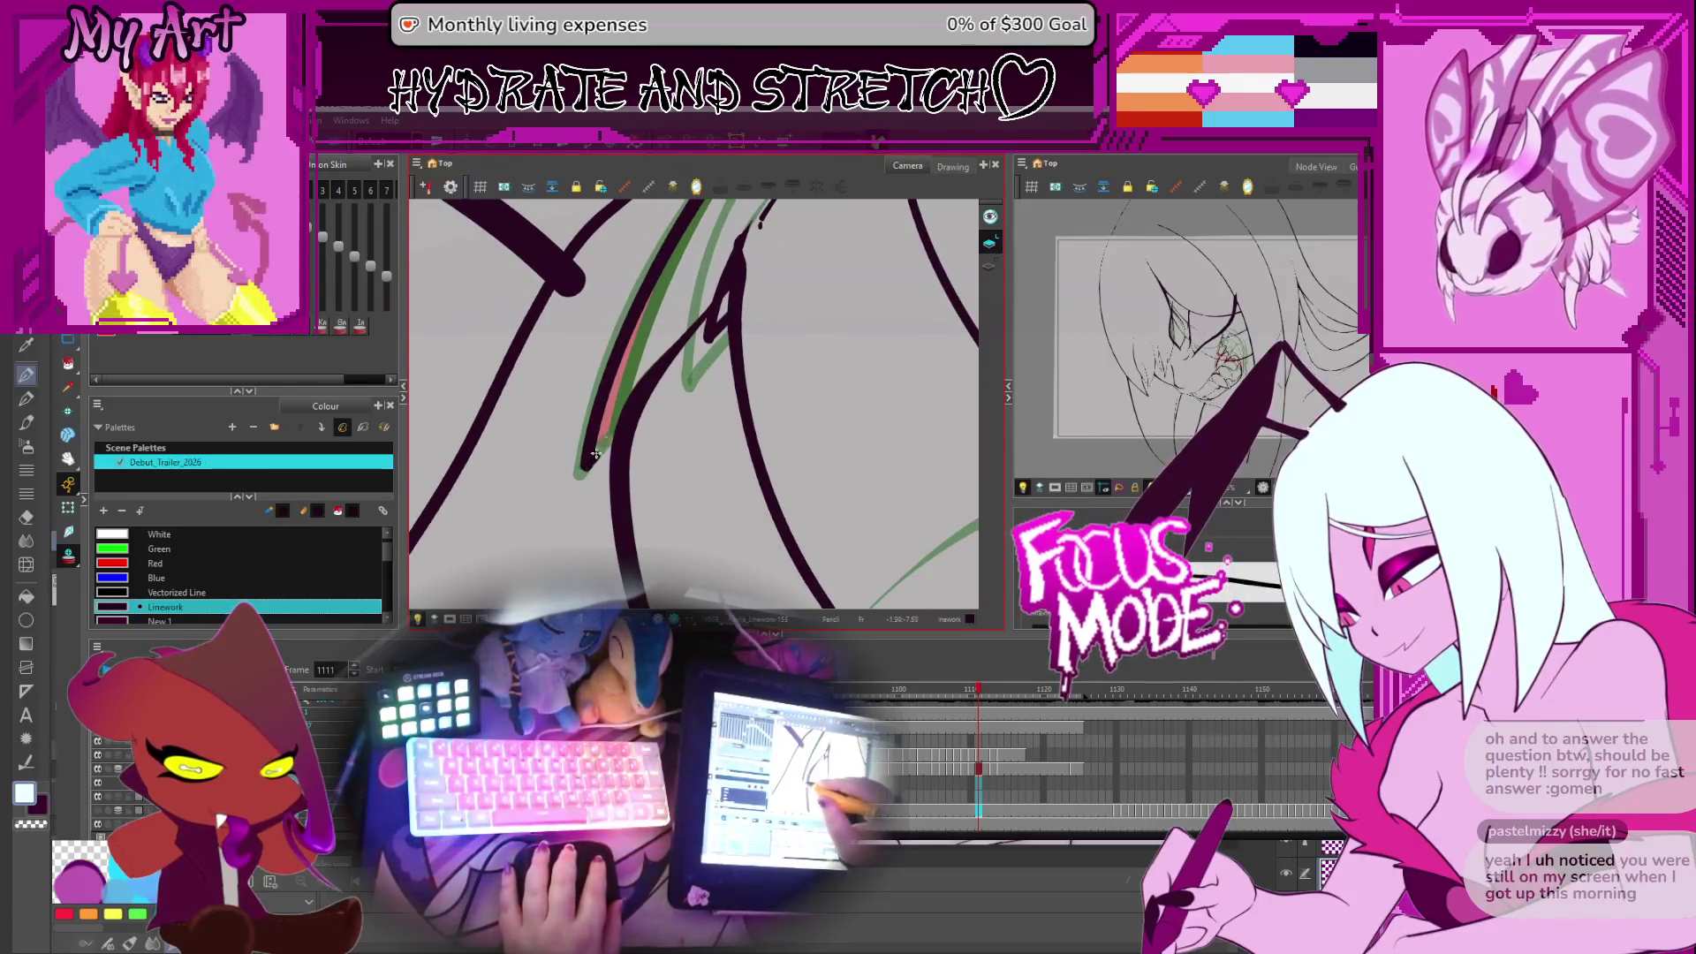
{"action": "mouse_move", "coordinate": [718, 414]}
{"action": "left_mouse_down"}
{"action": "mouse_move", "coordinate": [666, 487]}
{"action": "mouse_move", "coordinate": [684, 473]}
{"action": "mouse_move", "coordinate": [703, 501]}
{"action": "mouse_move", "coordinate": [795, 477]}
{"action": "left_mouse_up"}
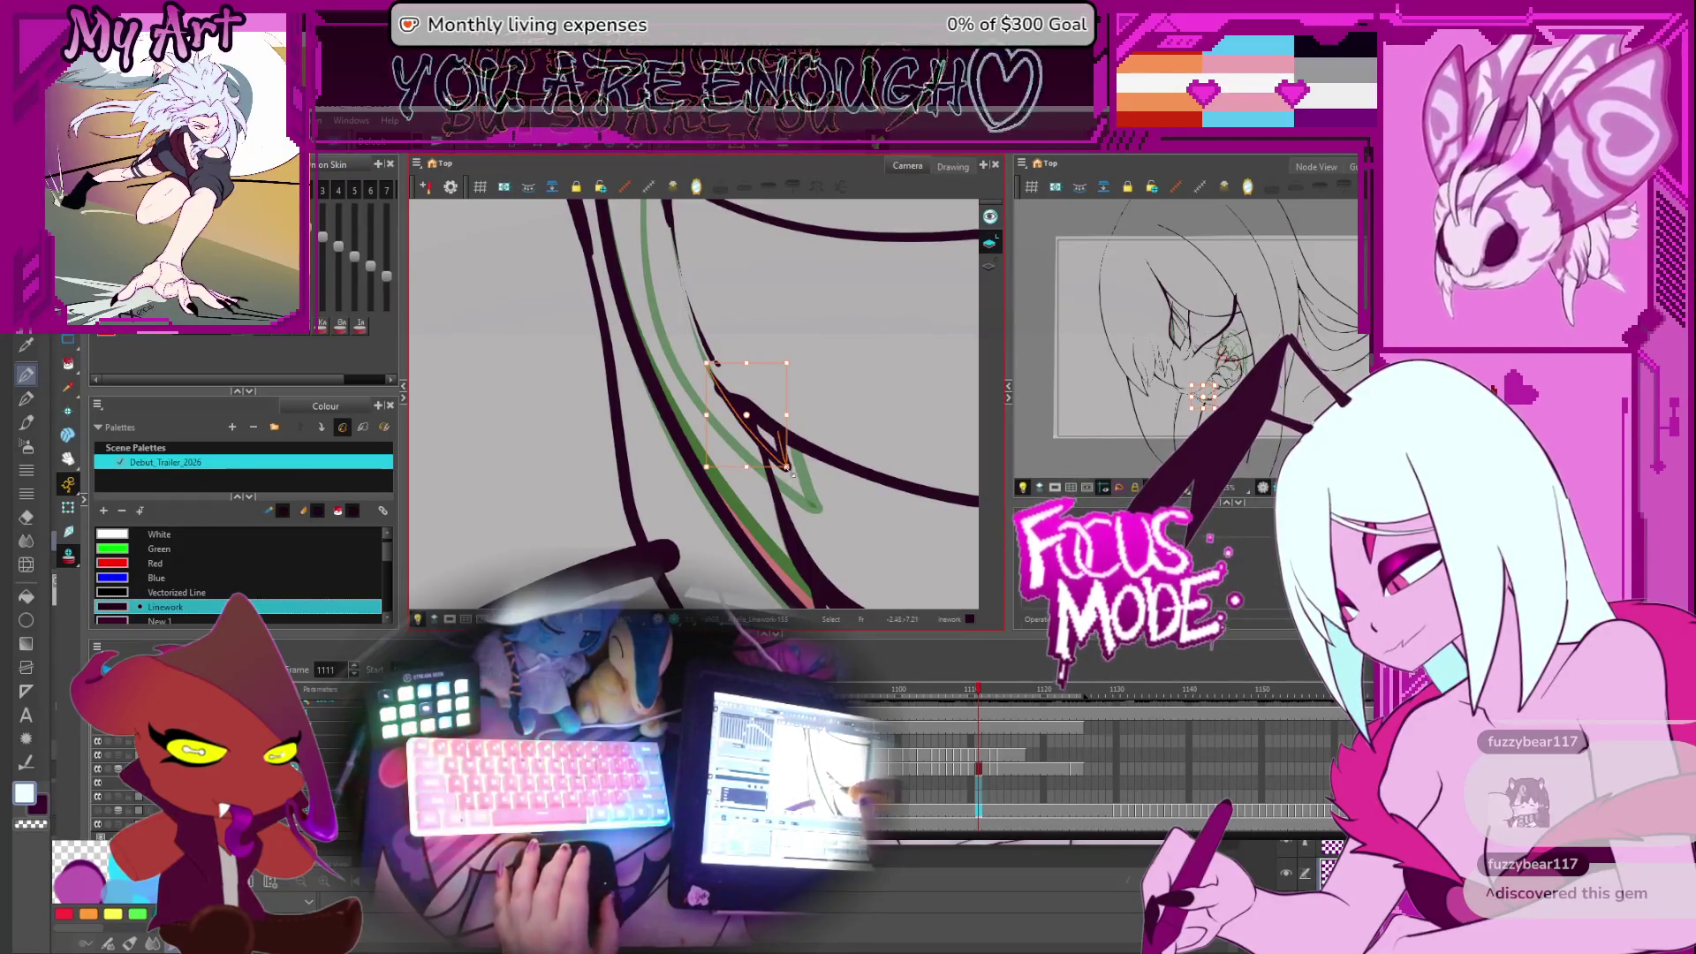
{"action": "key", "text": "alt+q"}
{"action": "left_click_drag", "start_coordinate": [782, 454], "coordinate": [792, 478]}
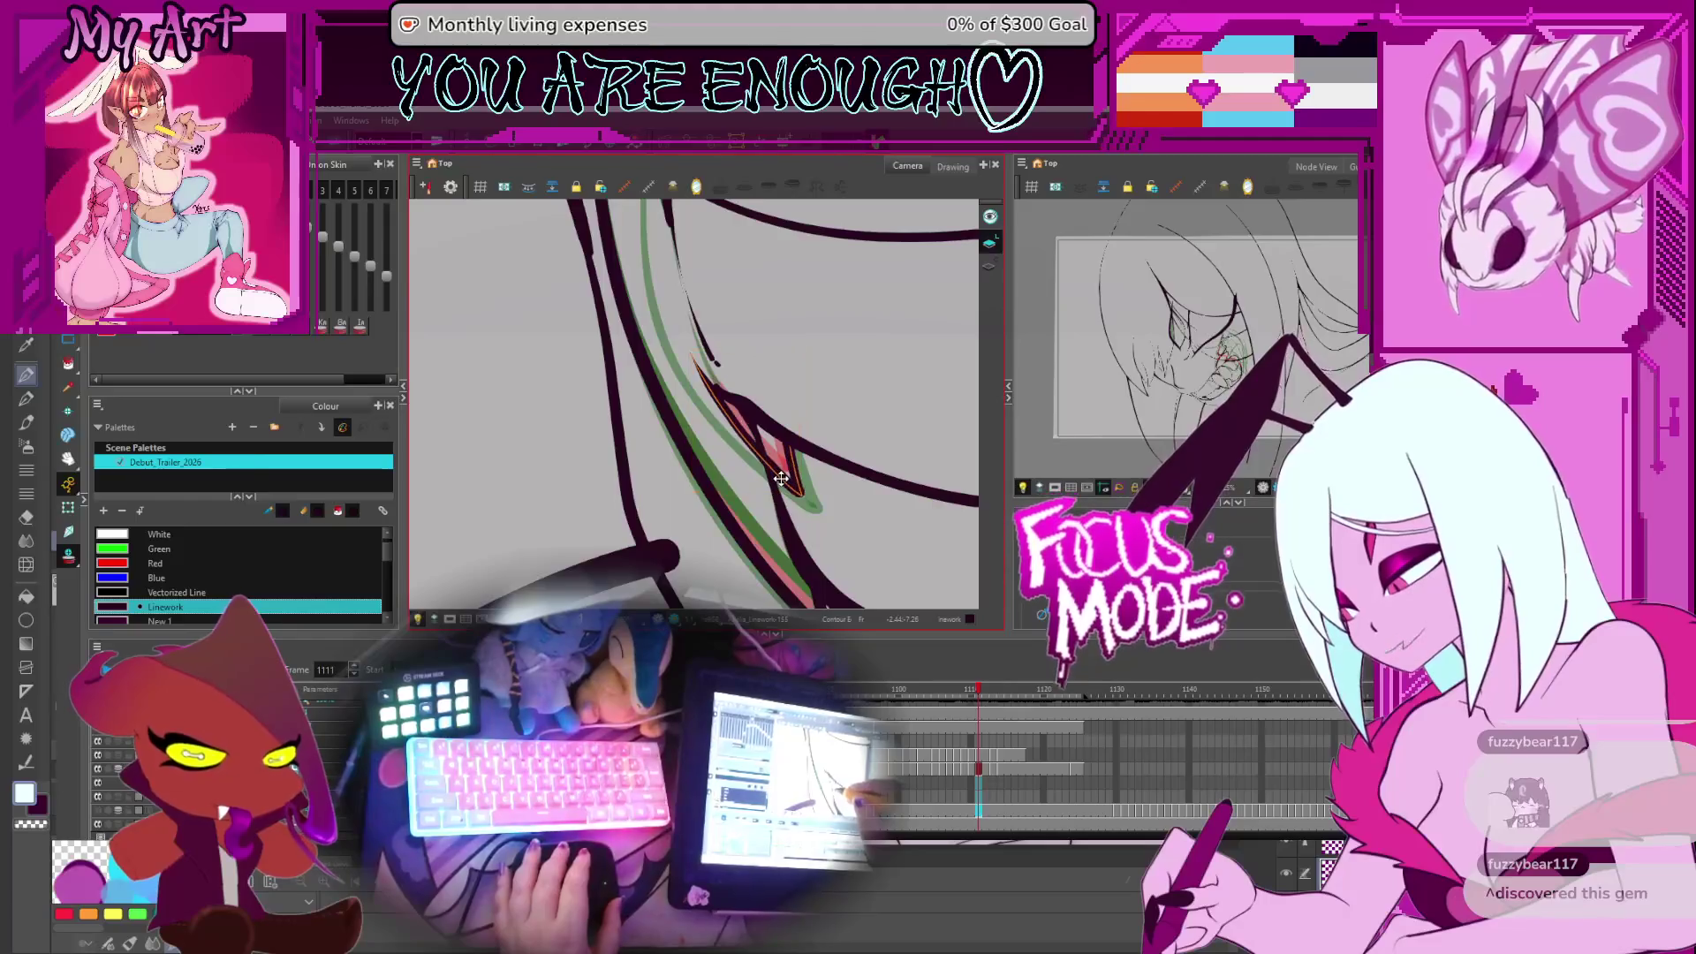
{"action": "scroll", "coordinate": [791, 458], "scroll_direction": "down", "scroll_amount": 3}
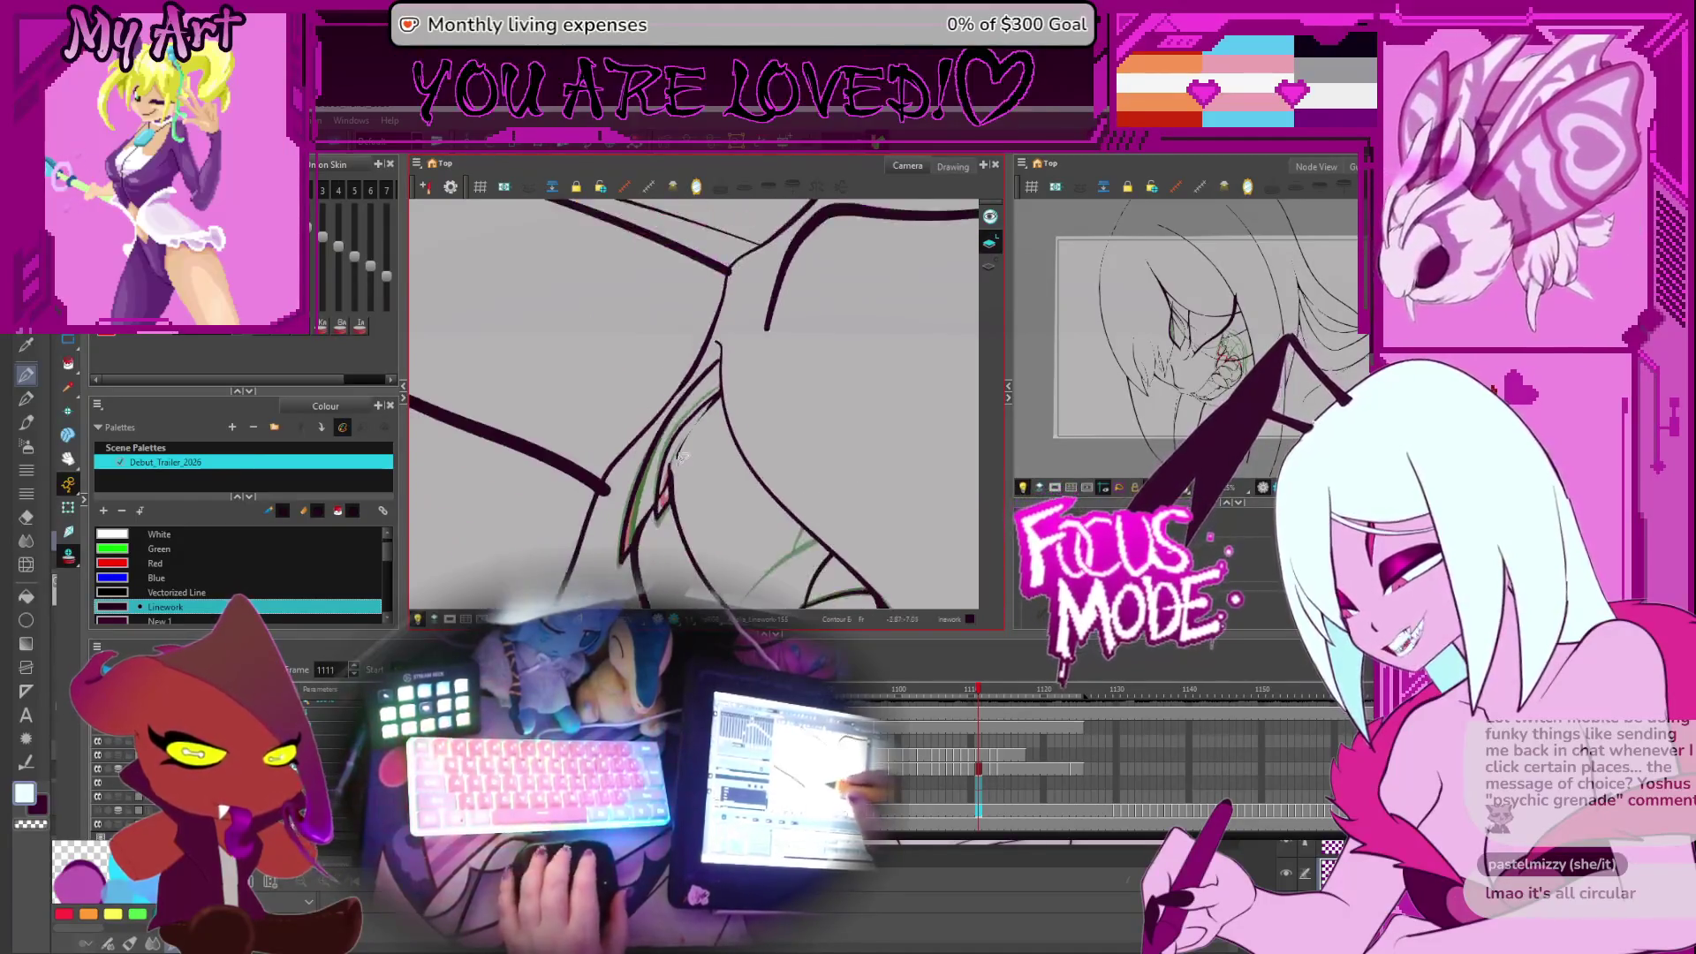
{"action": "key", "text": "comma"}
{"action": "key", "text": "comma"}
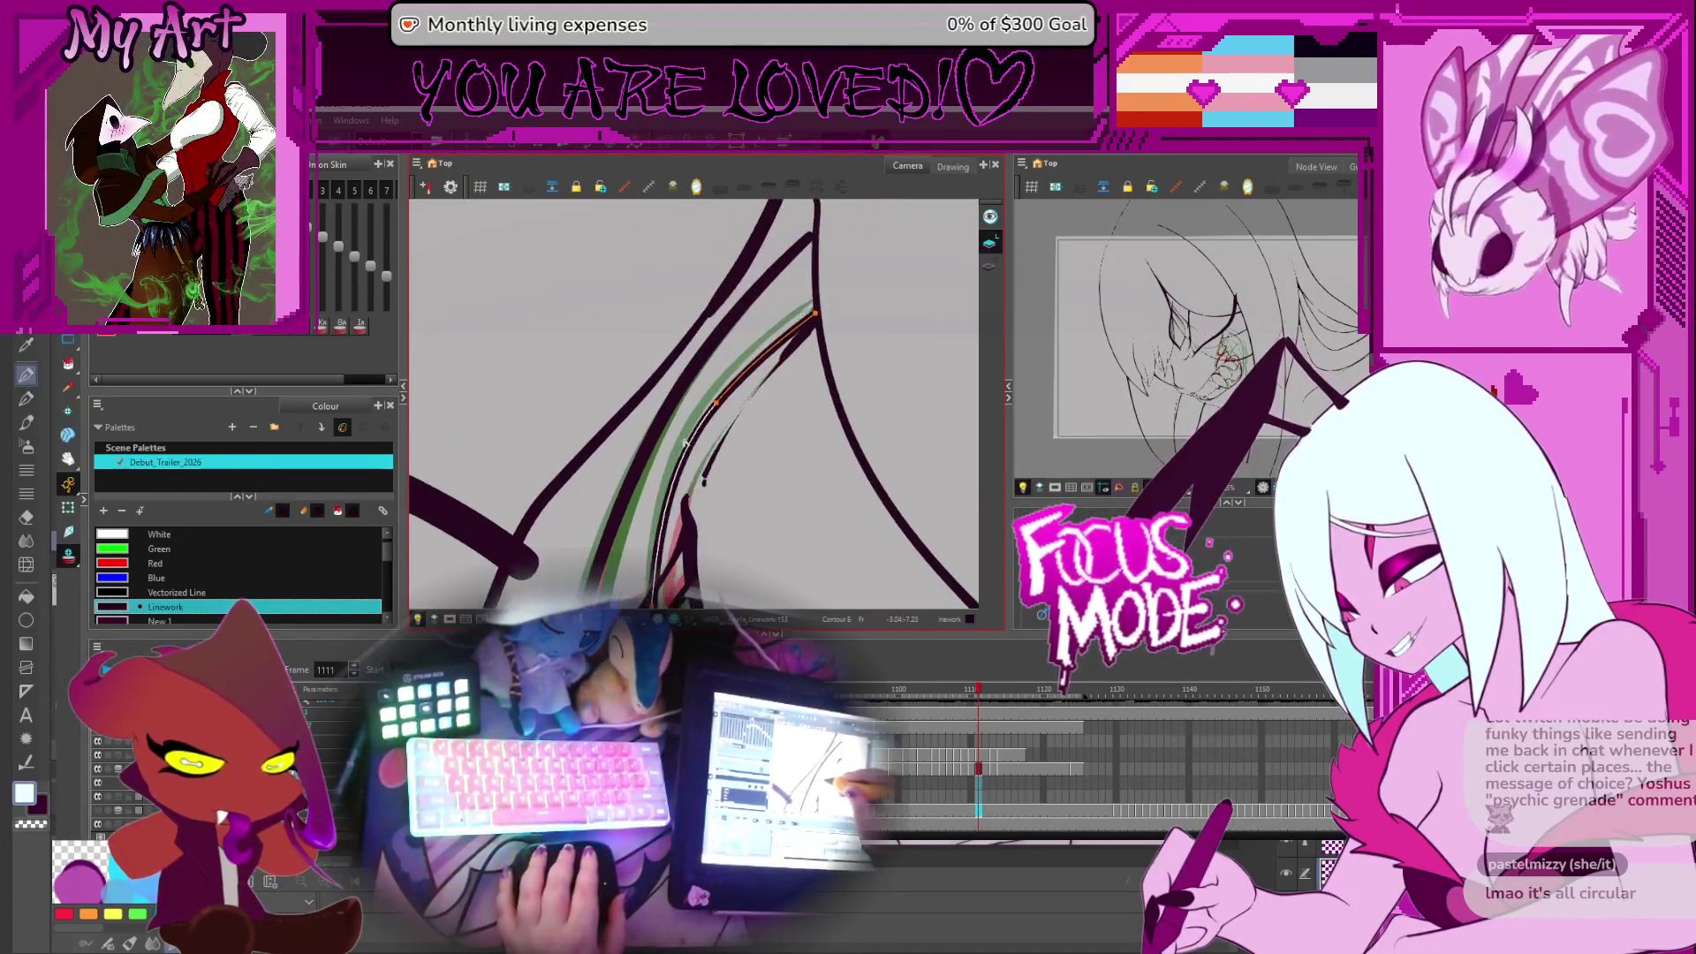
{"action": "key", "text": "period"}
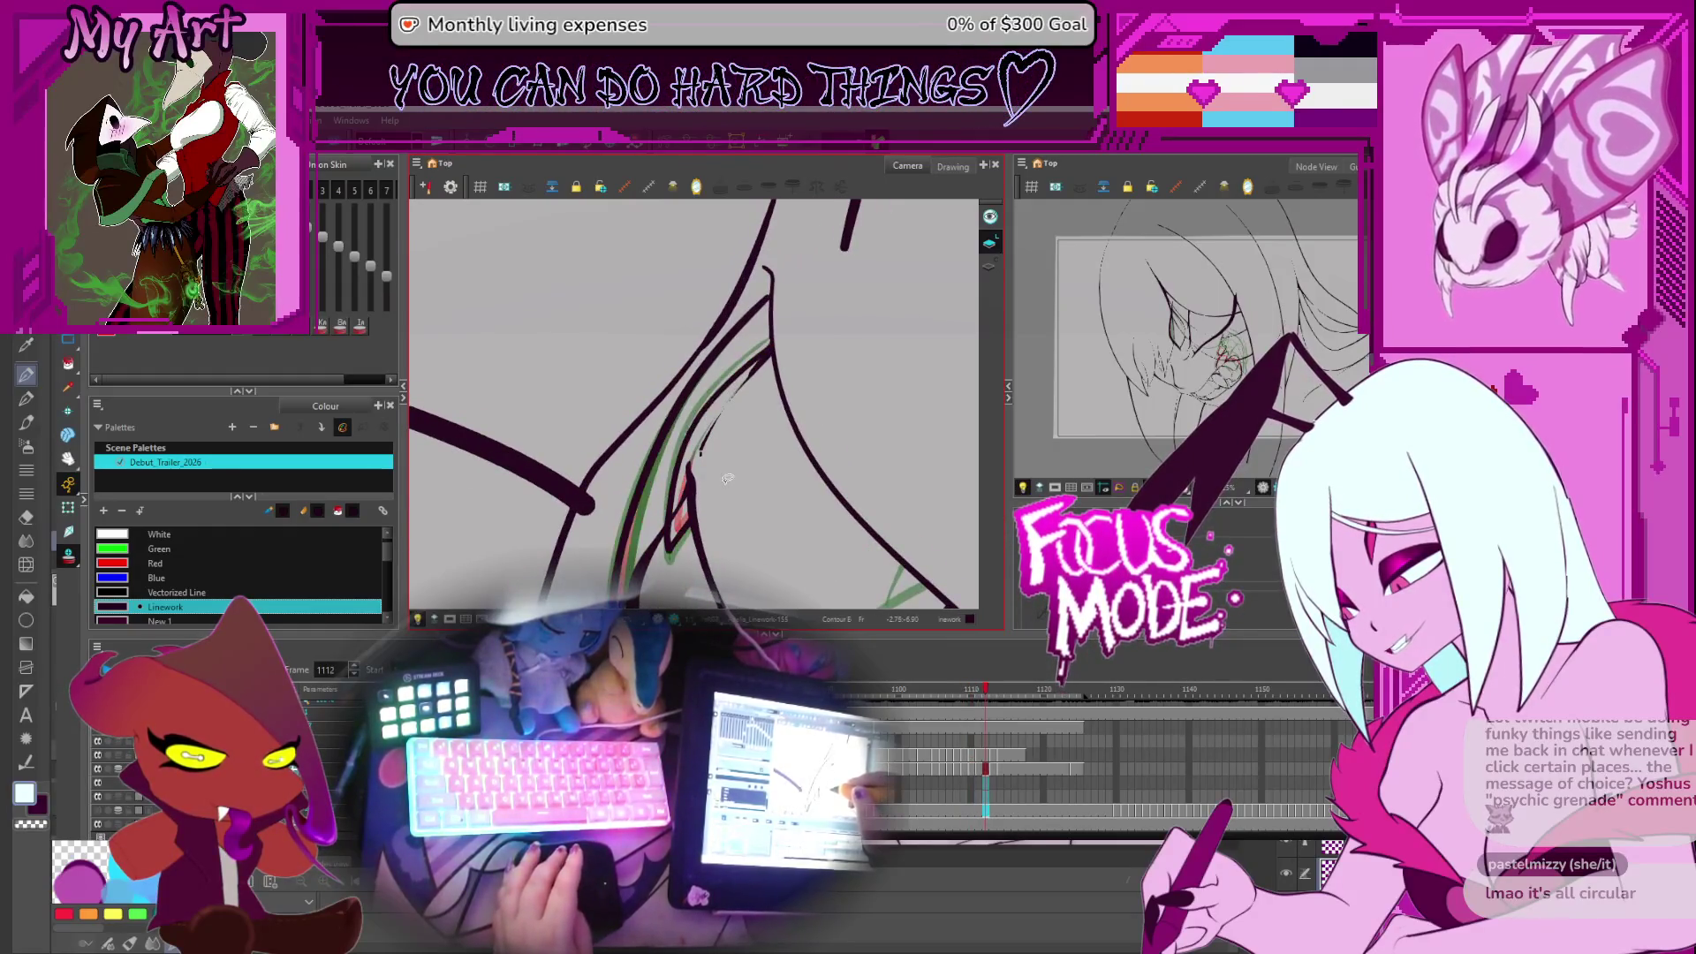
{"action": "key", "text": "period"}
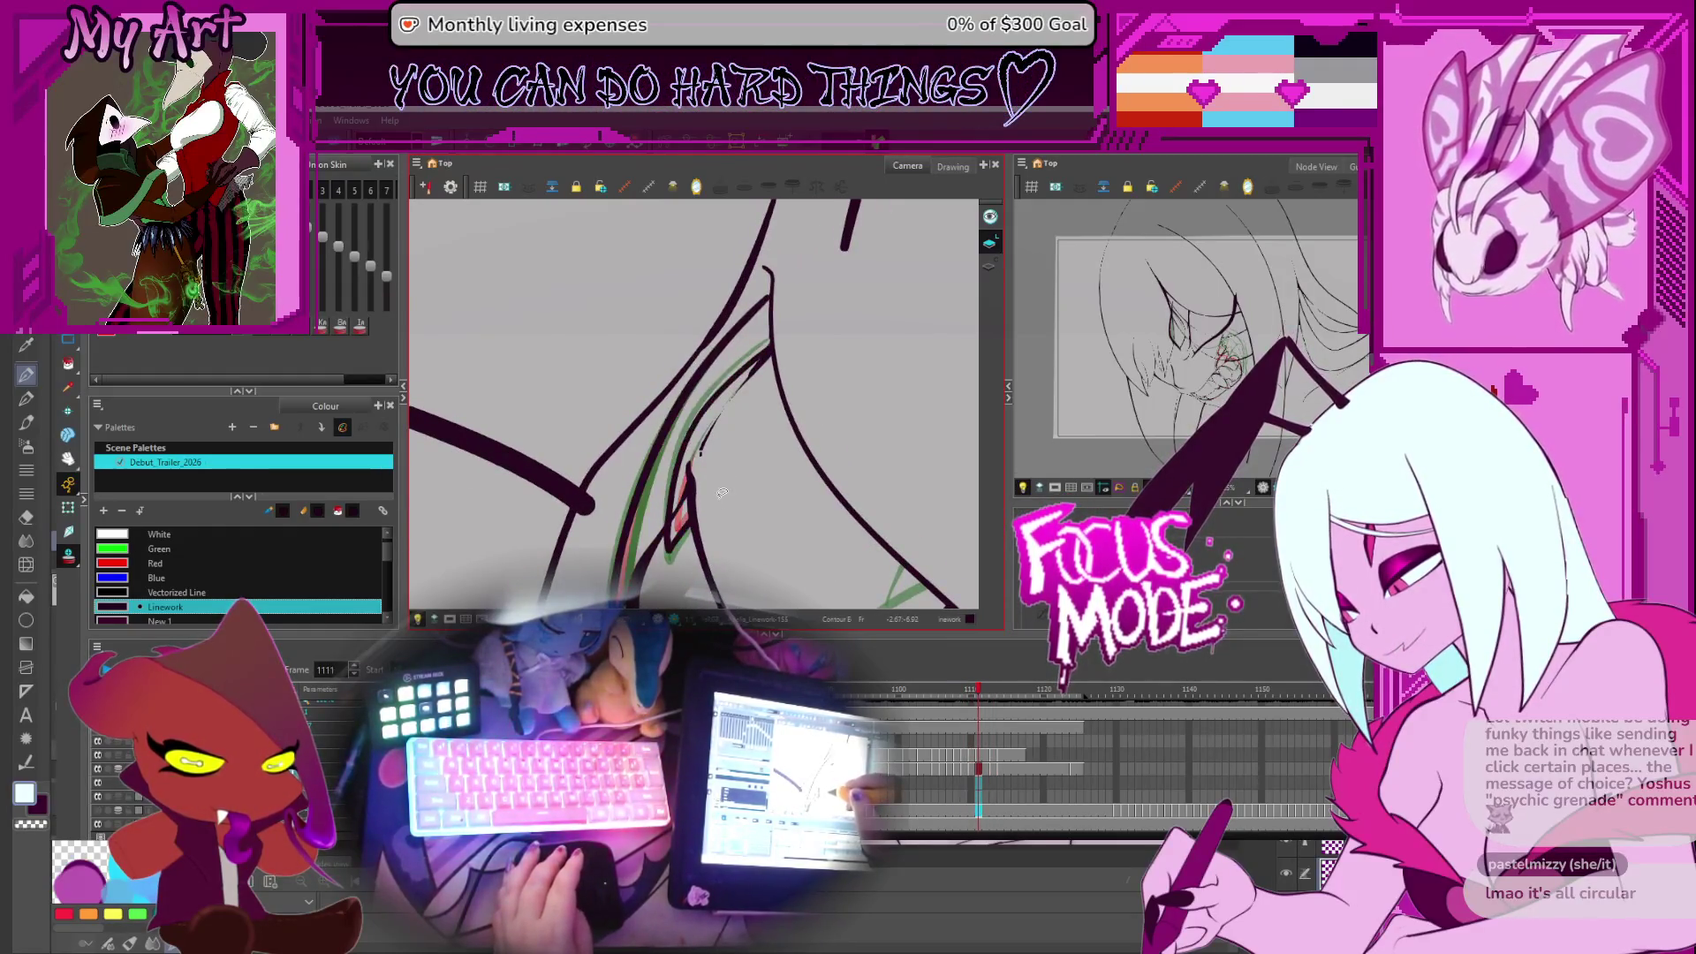
{"action": "scroll", "coordinate": [721, 493], "scroll_direction": "down", "scroll_amount": 2}
{"action": "left_click_drag", "start_coordinate": [722, 492], "coordinate": [735, 423]}
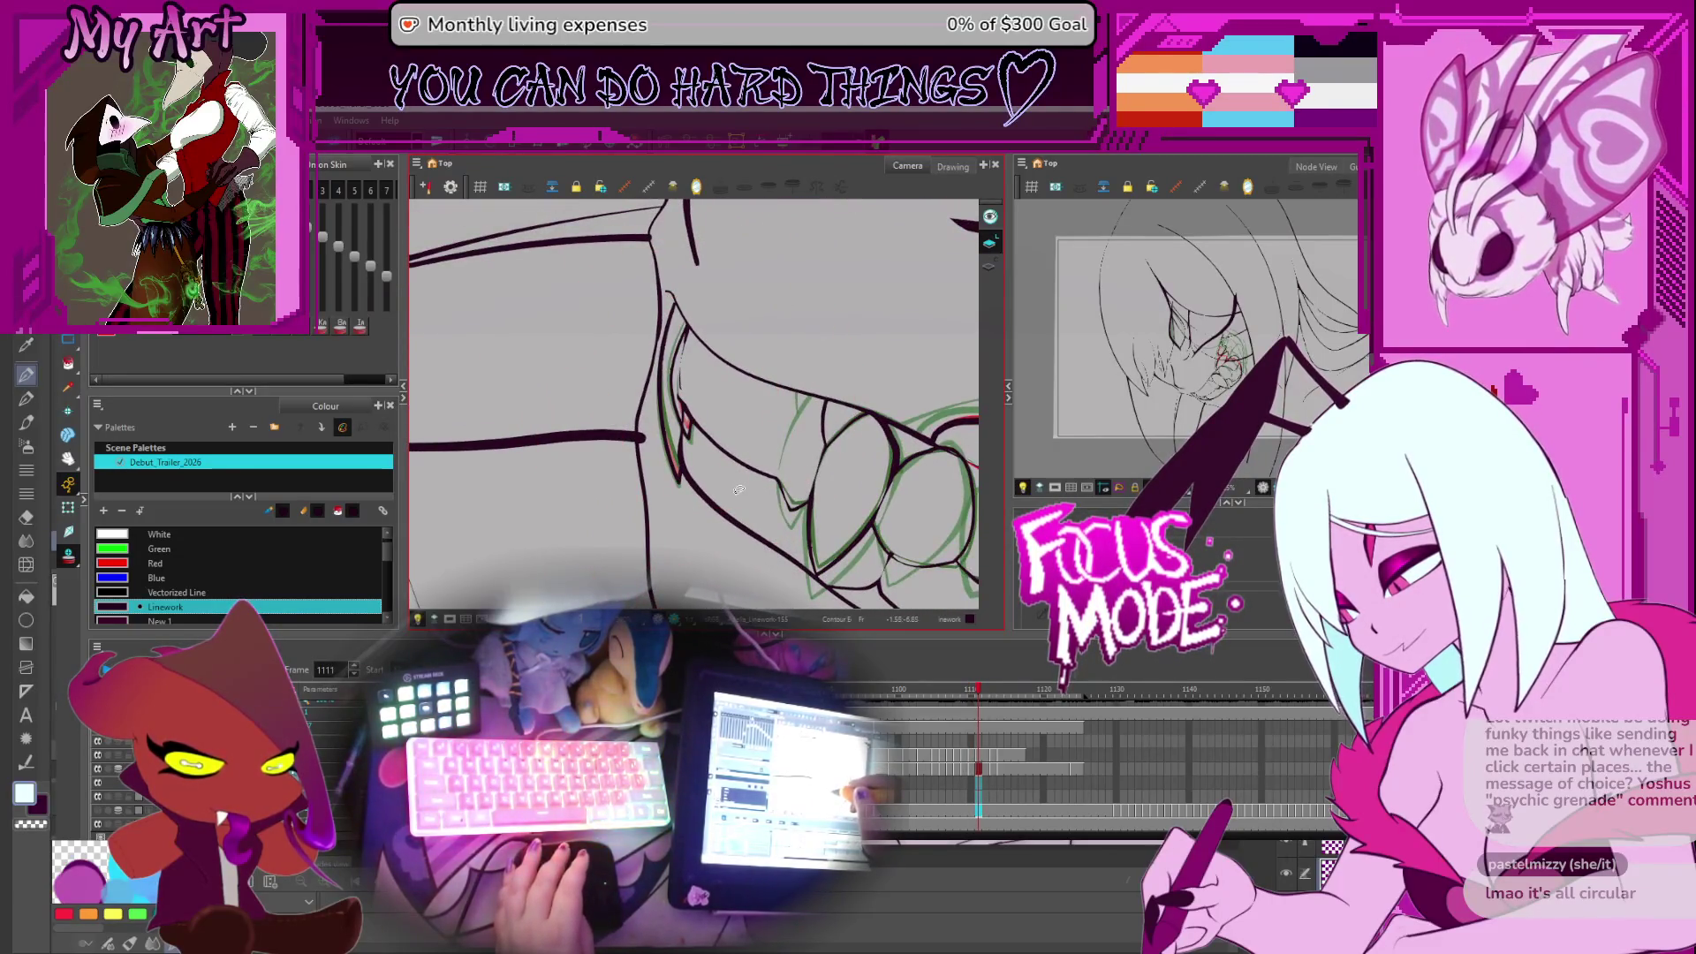
{"action": "scroll", "coordinate": [742, 503], "scroll_direction": "up", "scroll_amount": 4}
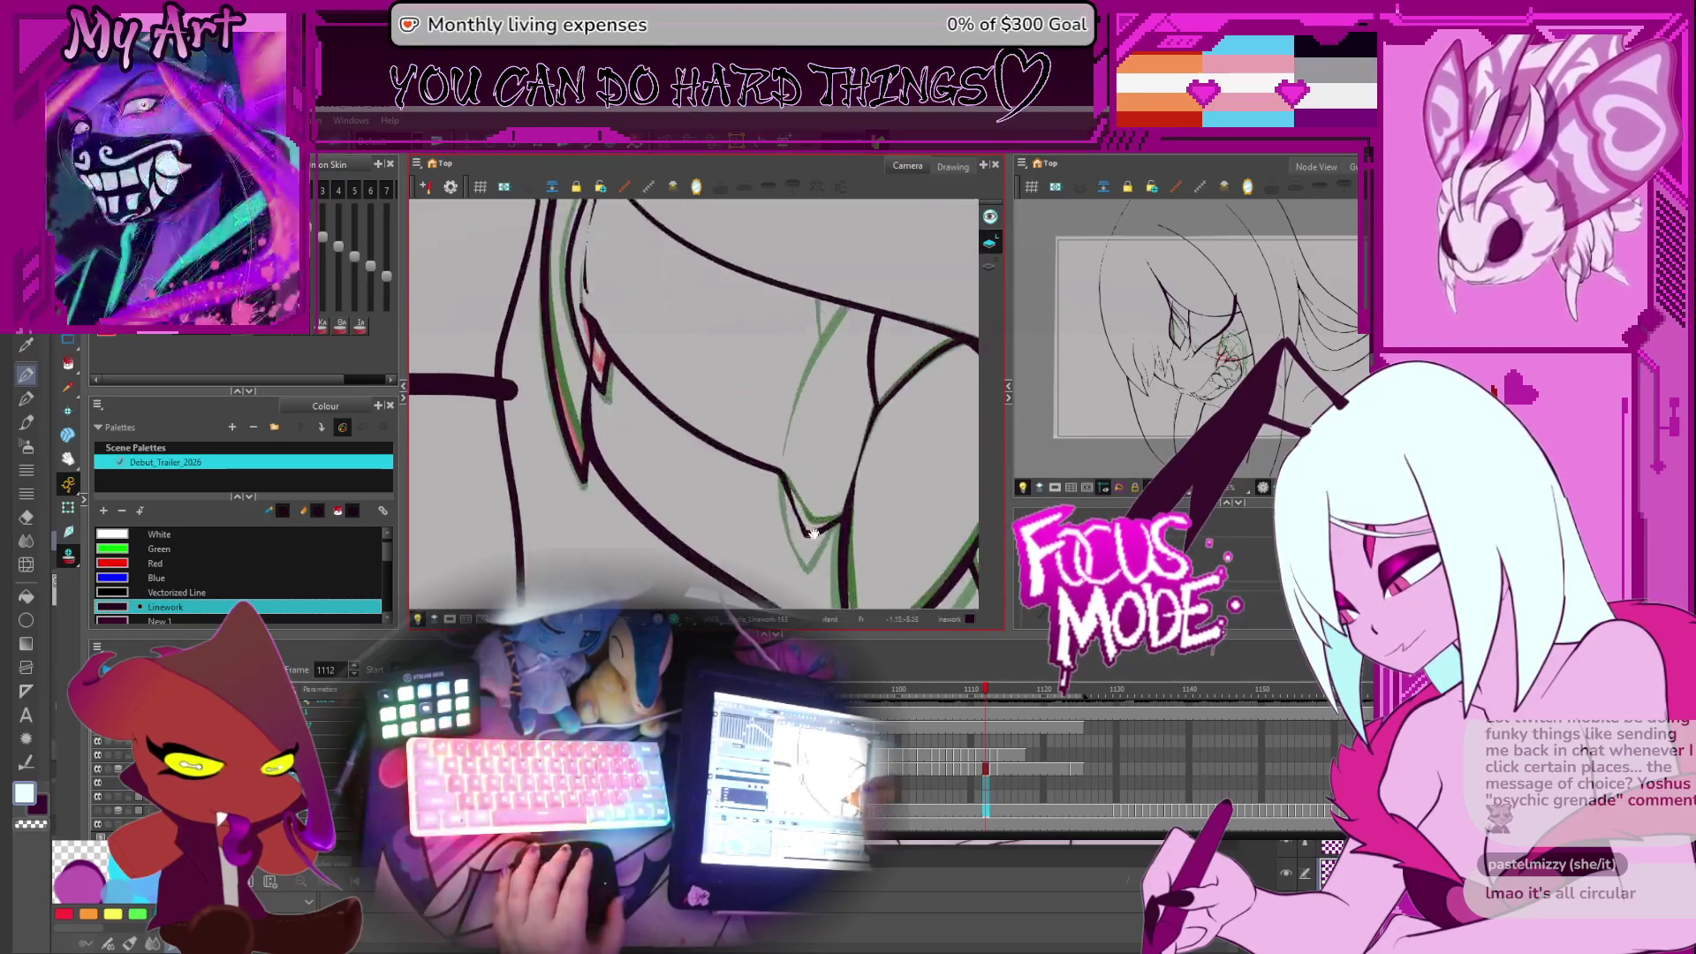
{"action": "left_click_drag", "start_coordinate": [741, 503], "coordinate": [646, 439]}
{"action": "key", "text": "comma"}
{"action": "key", "text": "comma"}
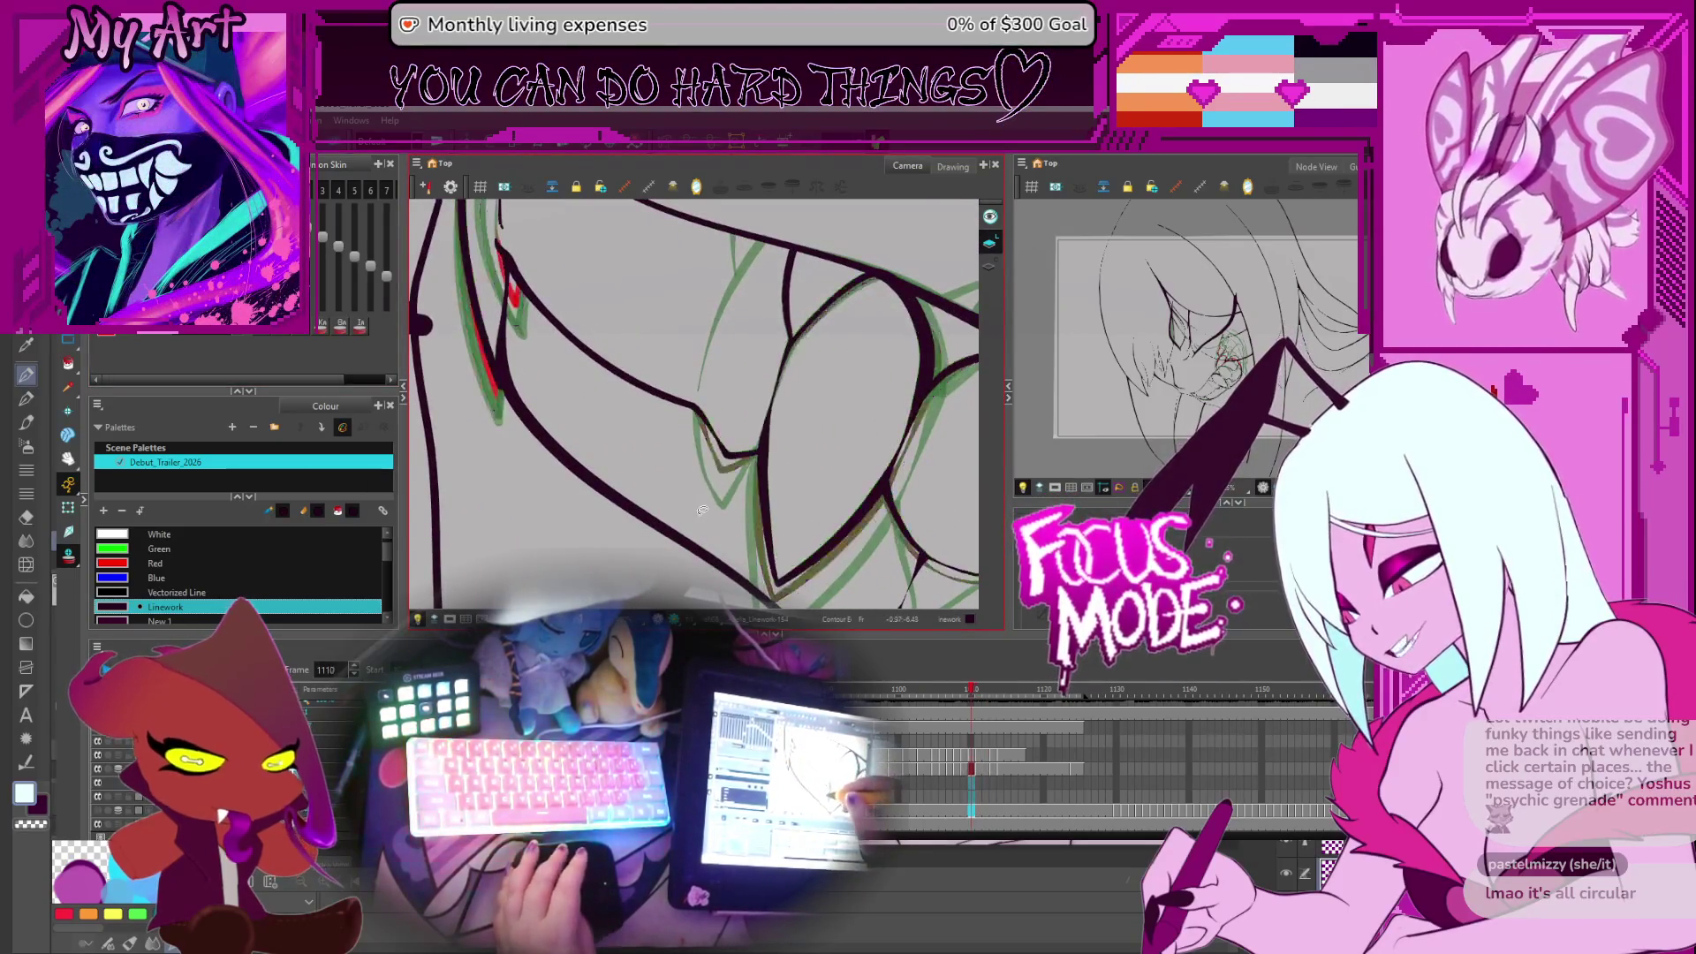
{"action": "key", "text": "comma"}
{"action": "key", "text": "comma"}
{"action": "key", "text": "comma"}
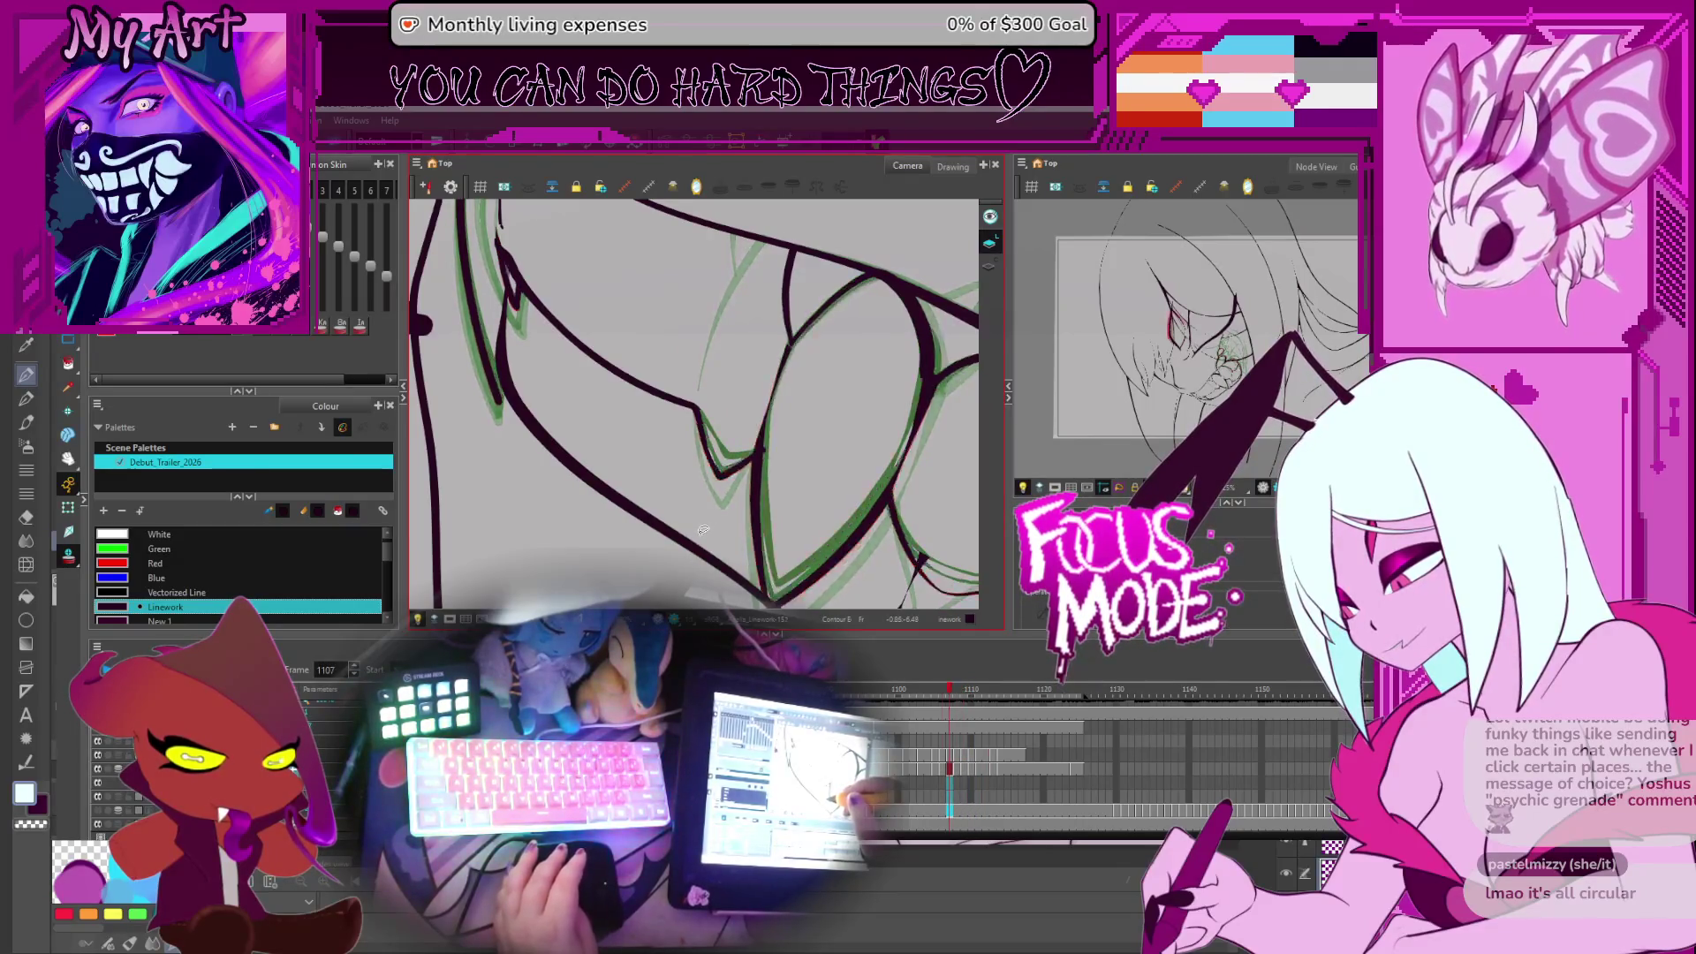
{"action": "key", "text": "period"}
{"action": "key", "text": "period"}
{"action": "key", "text": "period"}
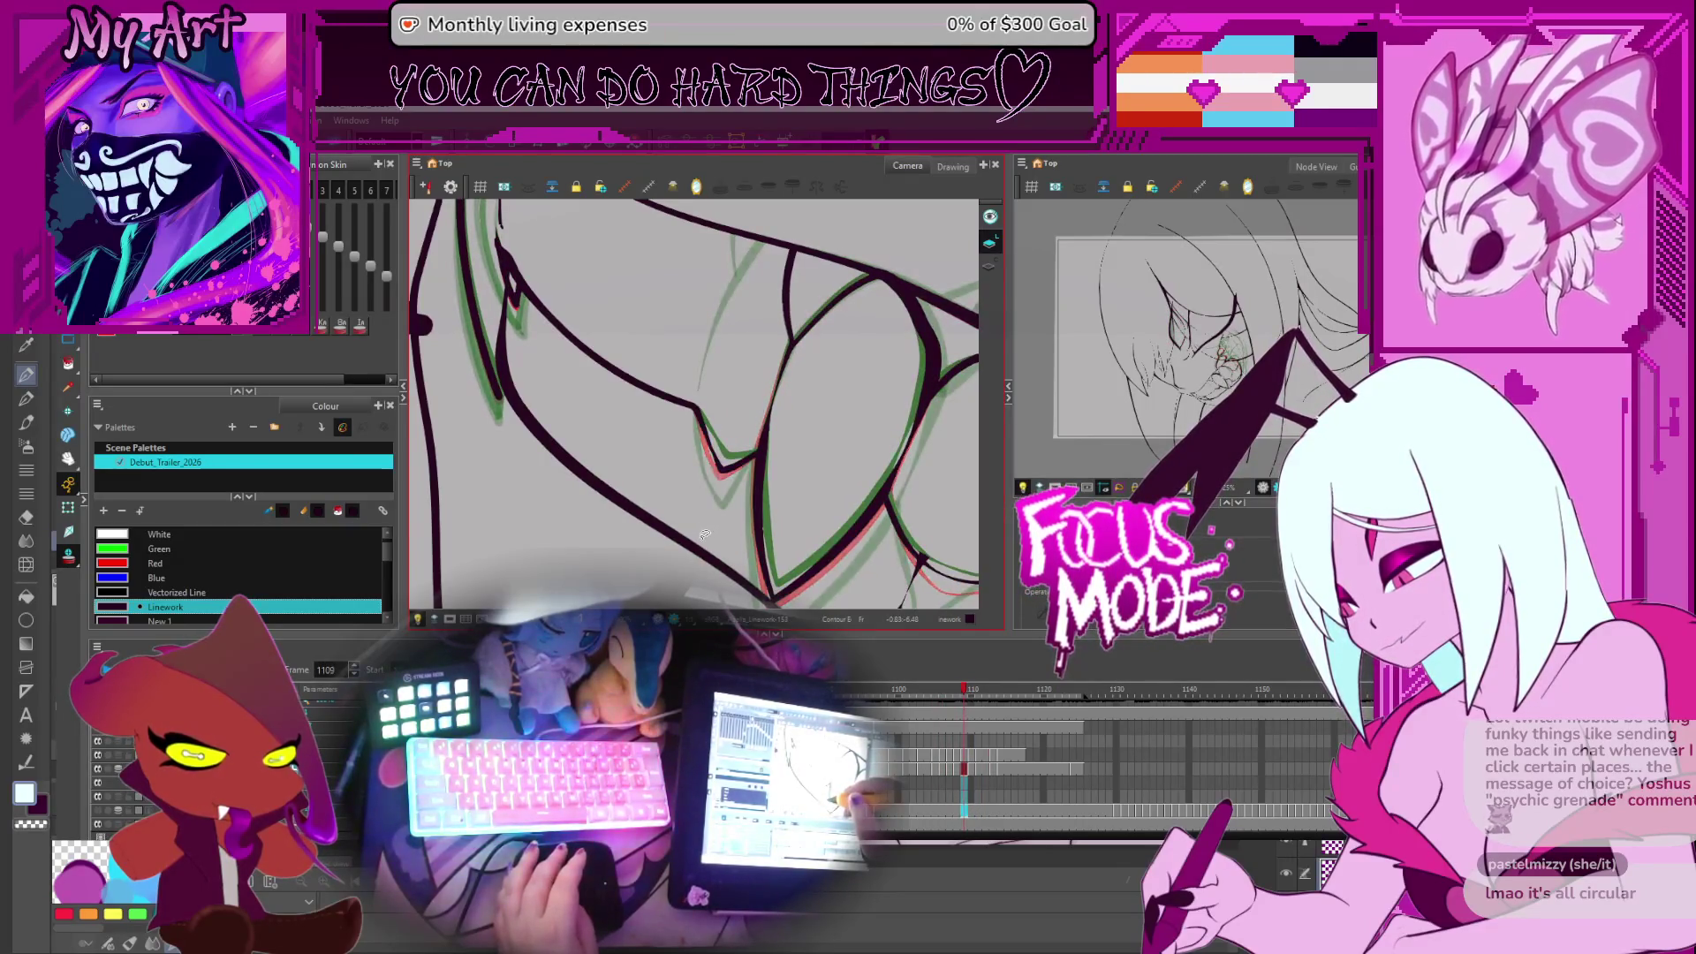
{"action": "key", "text": "period"}
{"action": "key", "text": "comma"}
{"action": "key", "text": "comma"}
{"action": "key", "text": "comma"}
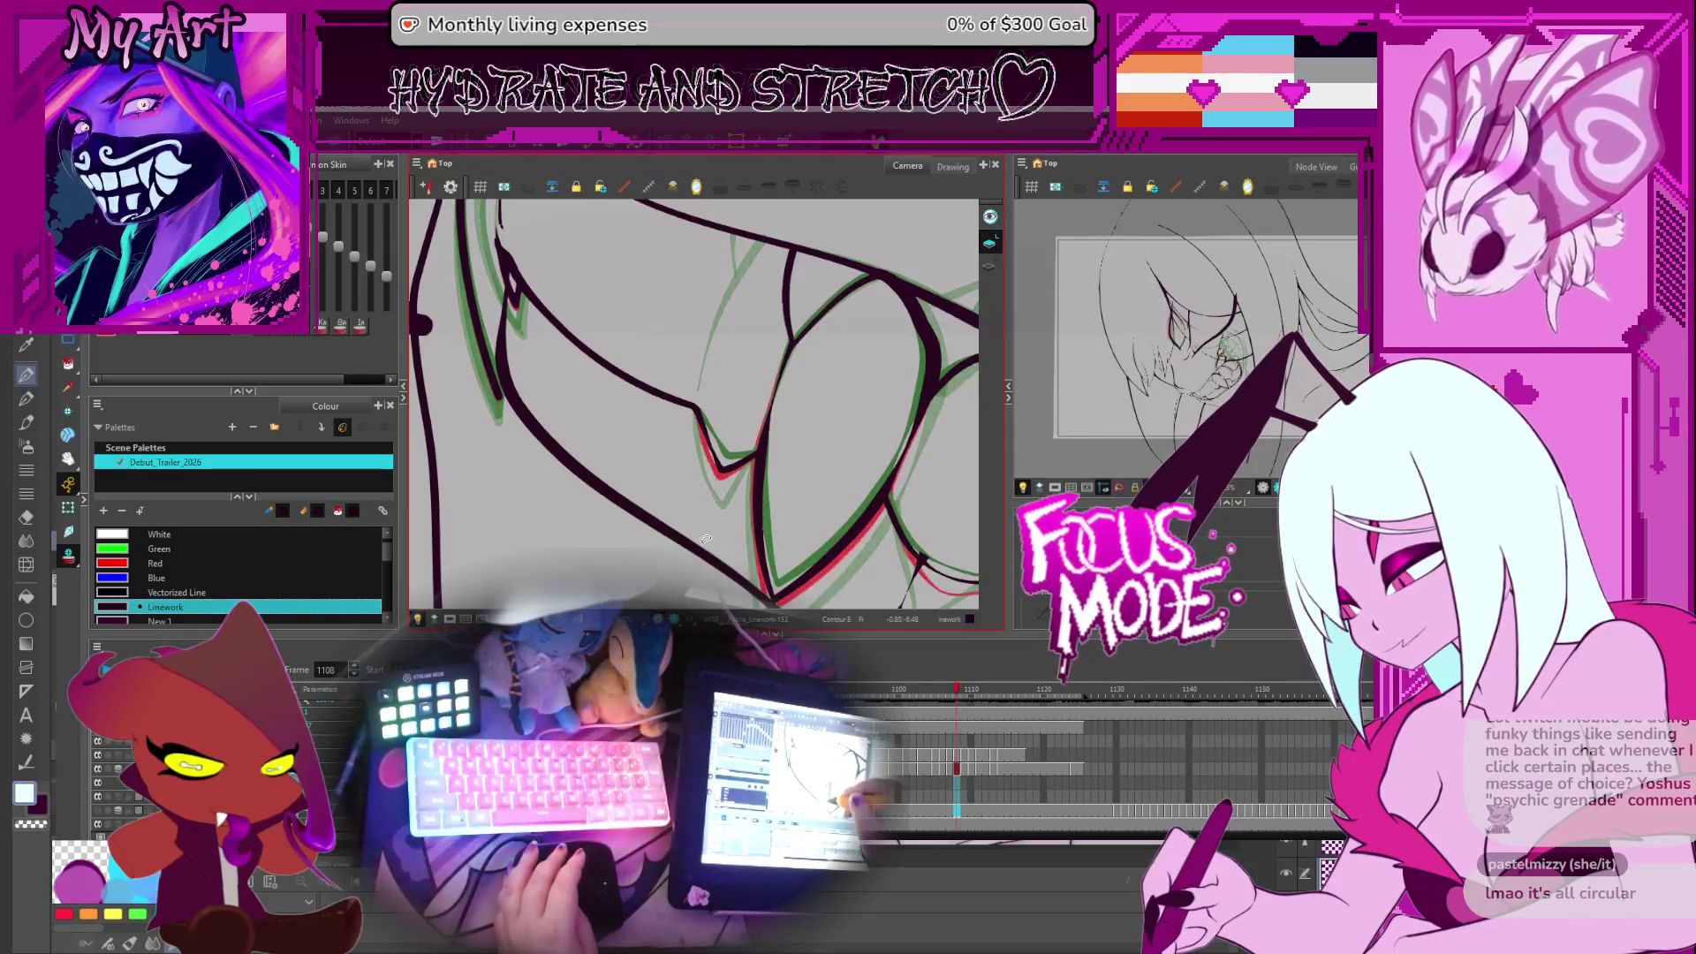
{"action": "key", "text": "period"}
{"action": "key", "text": "period"}
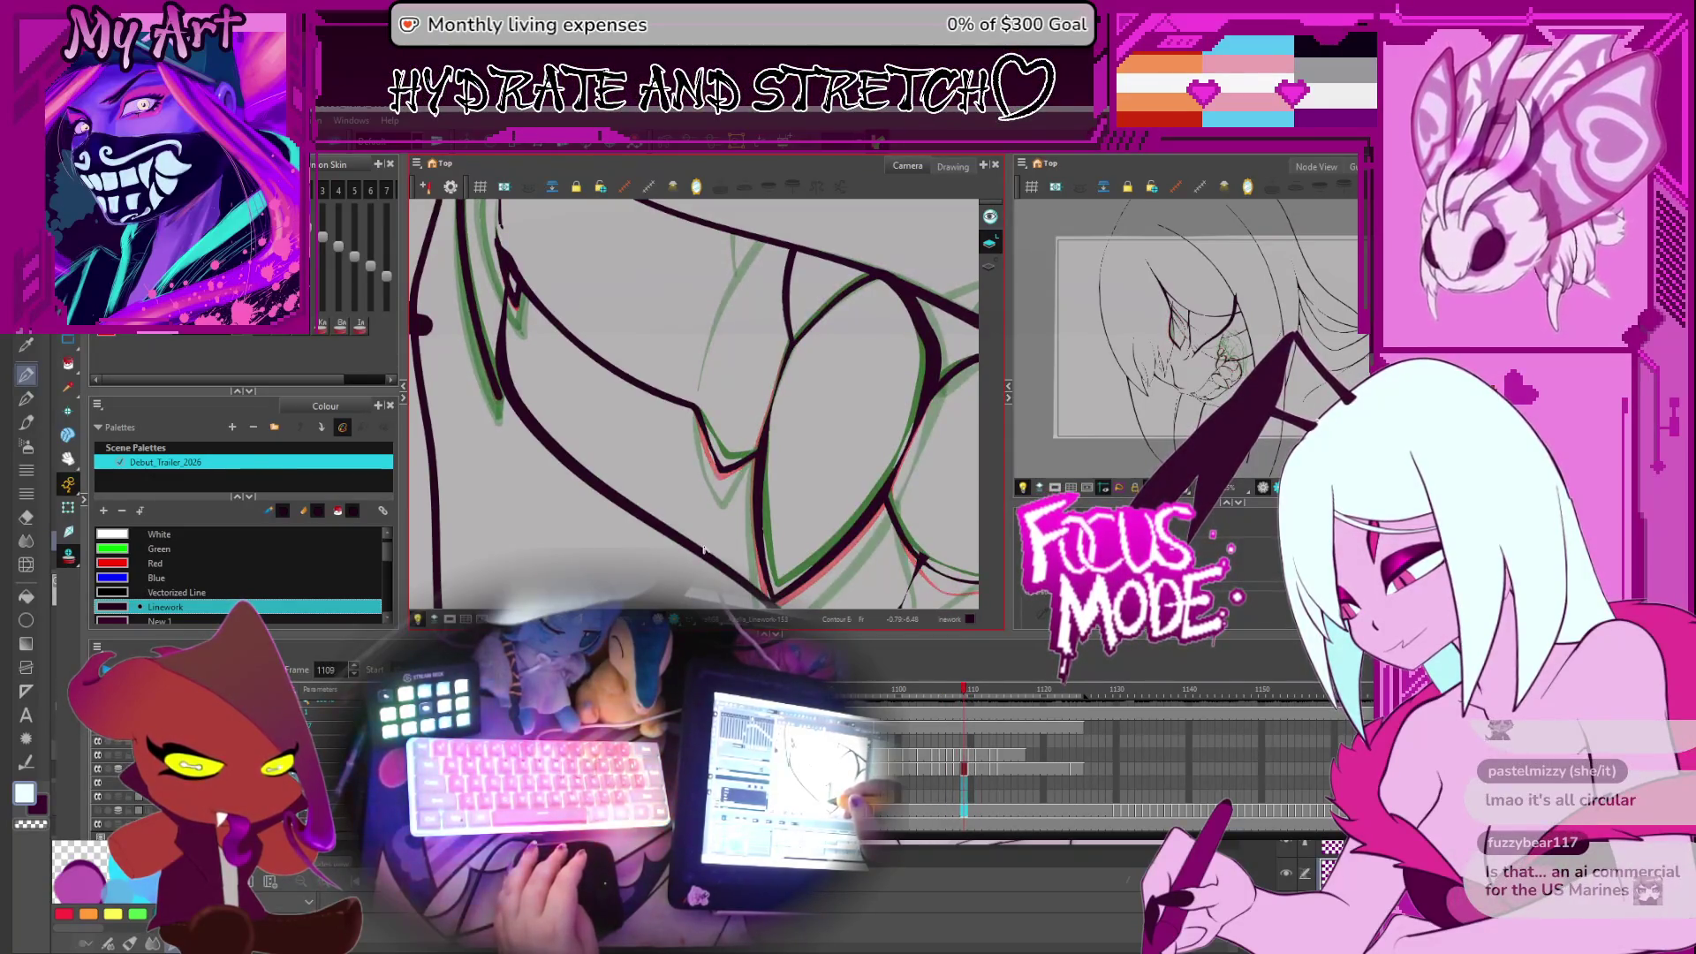
{"action": "key", "text": "period"}
{"action": "key", "text": "period"}
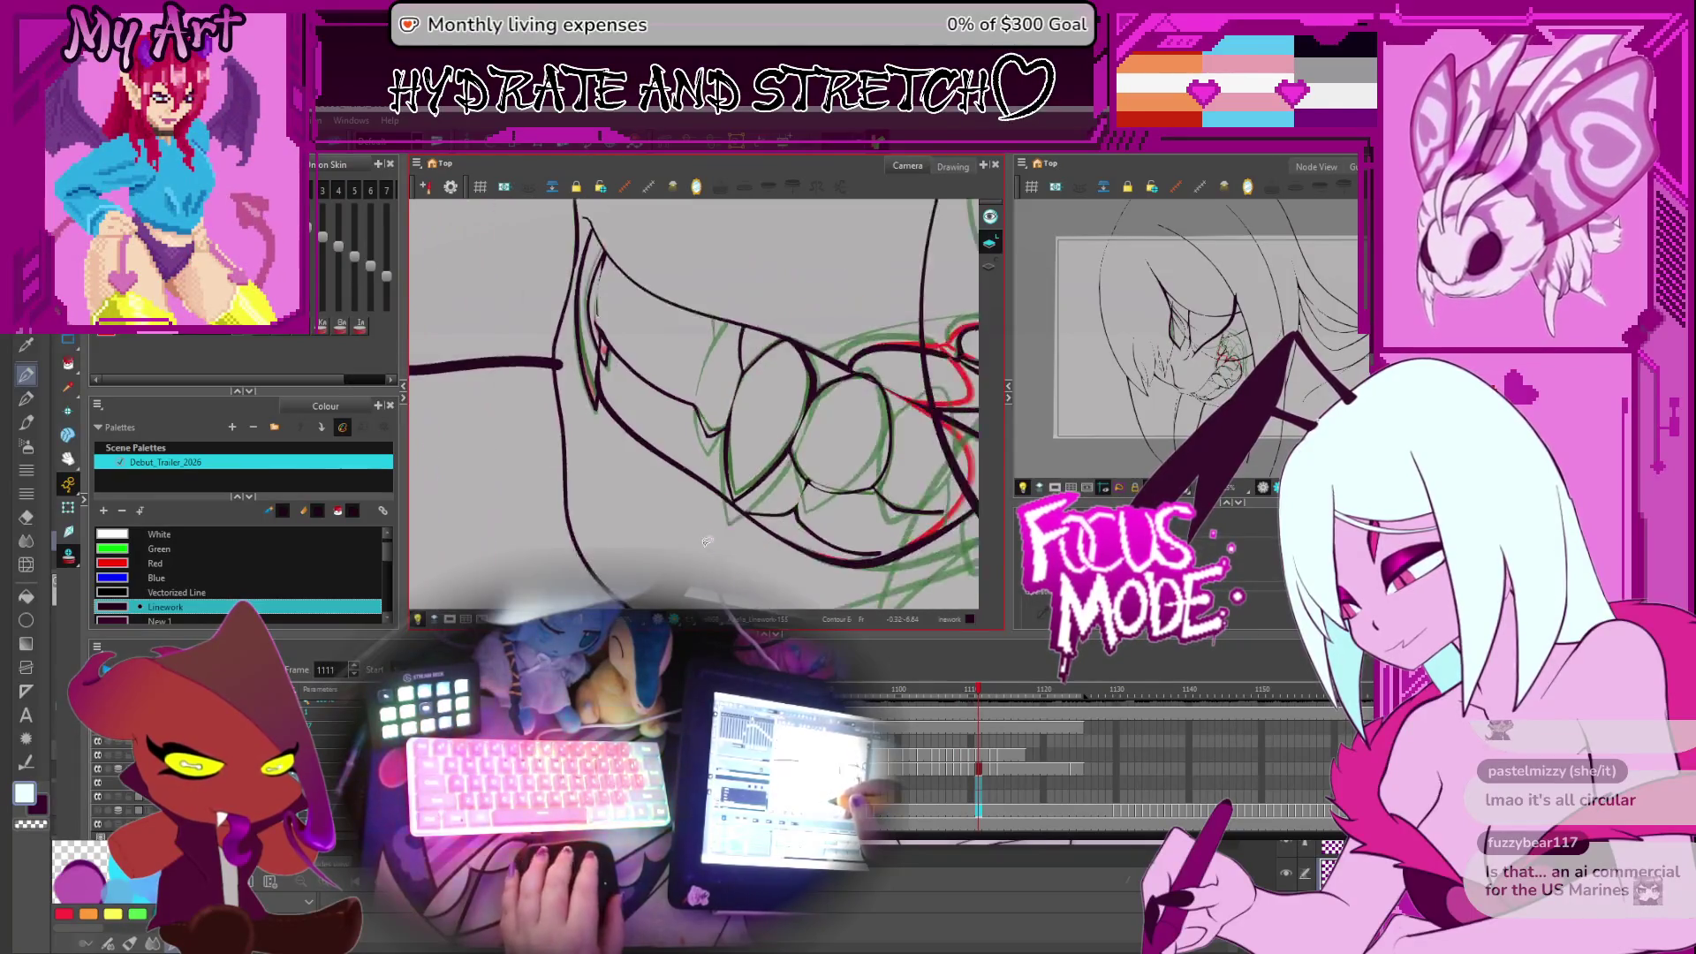
Step through frames 1107, 1108 and 1109 to check the teeth against the onion skin
{"action": "key", "text": "comma"}
{"action": "key", "text": "comma"}
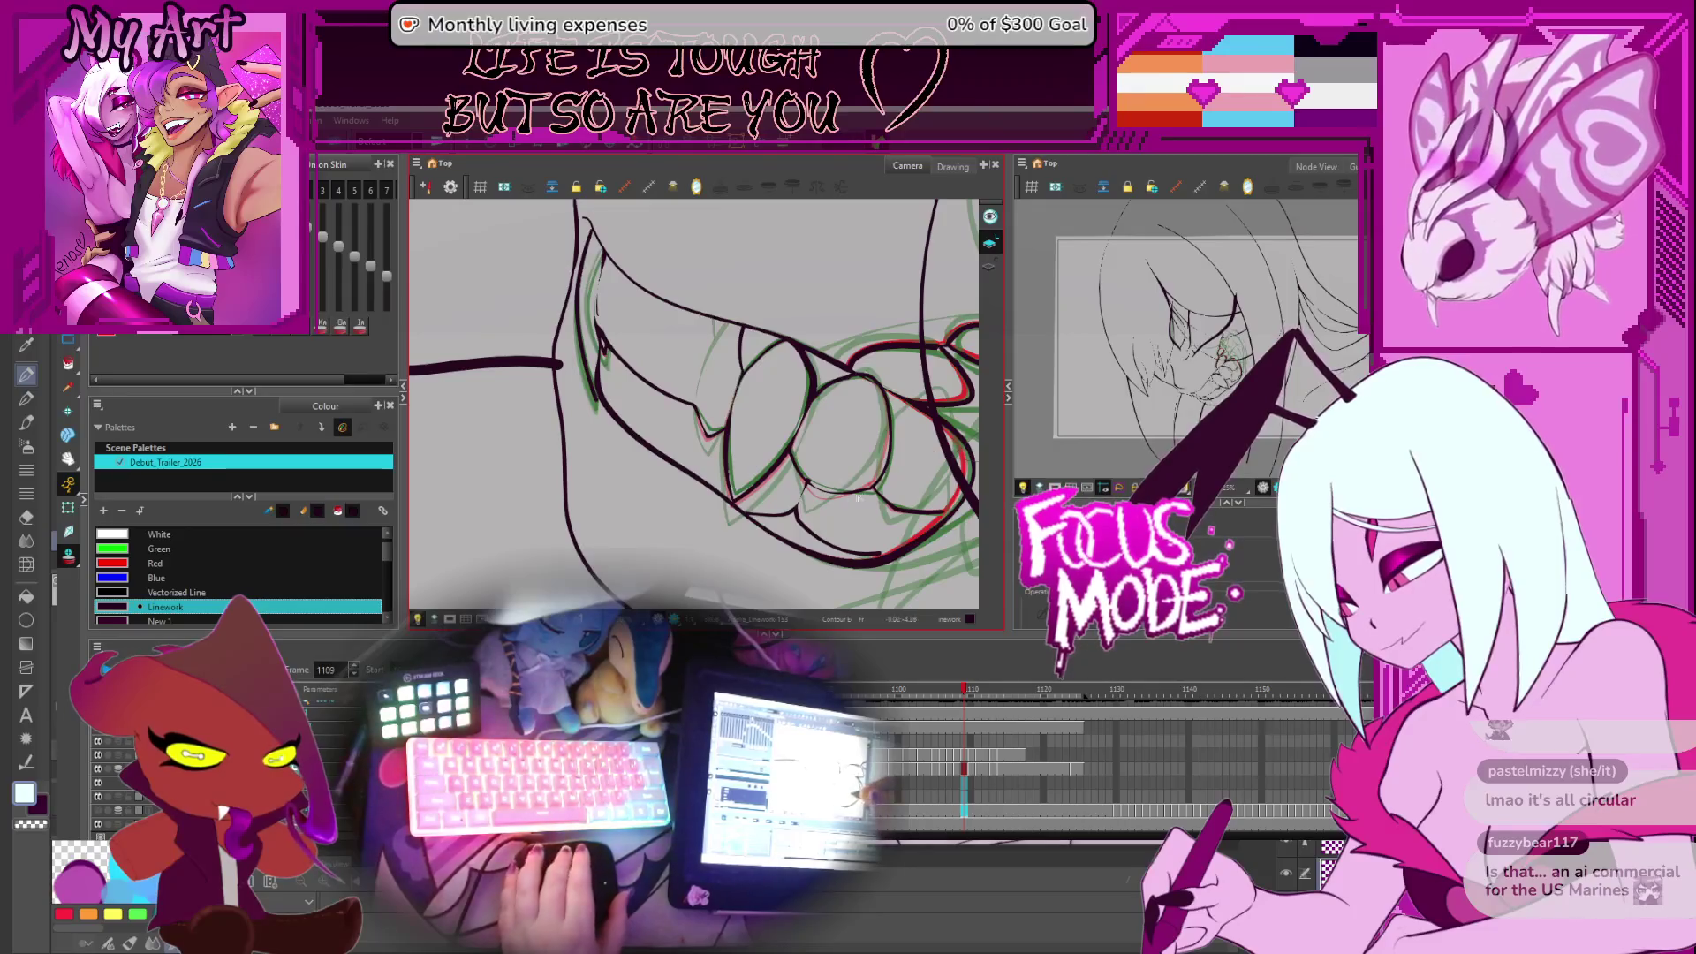
{"action": "key", "text": "comma"}
{"action": "key", "text": "comma"}
{"action": "key", "text": "comma"}
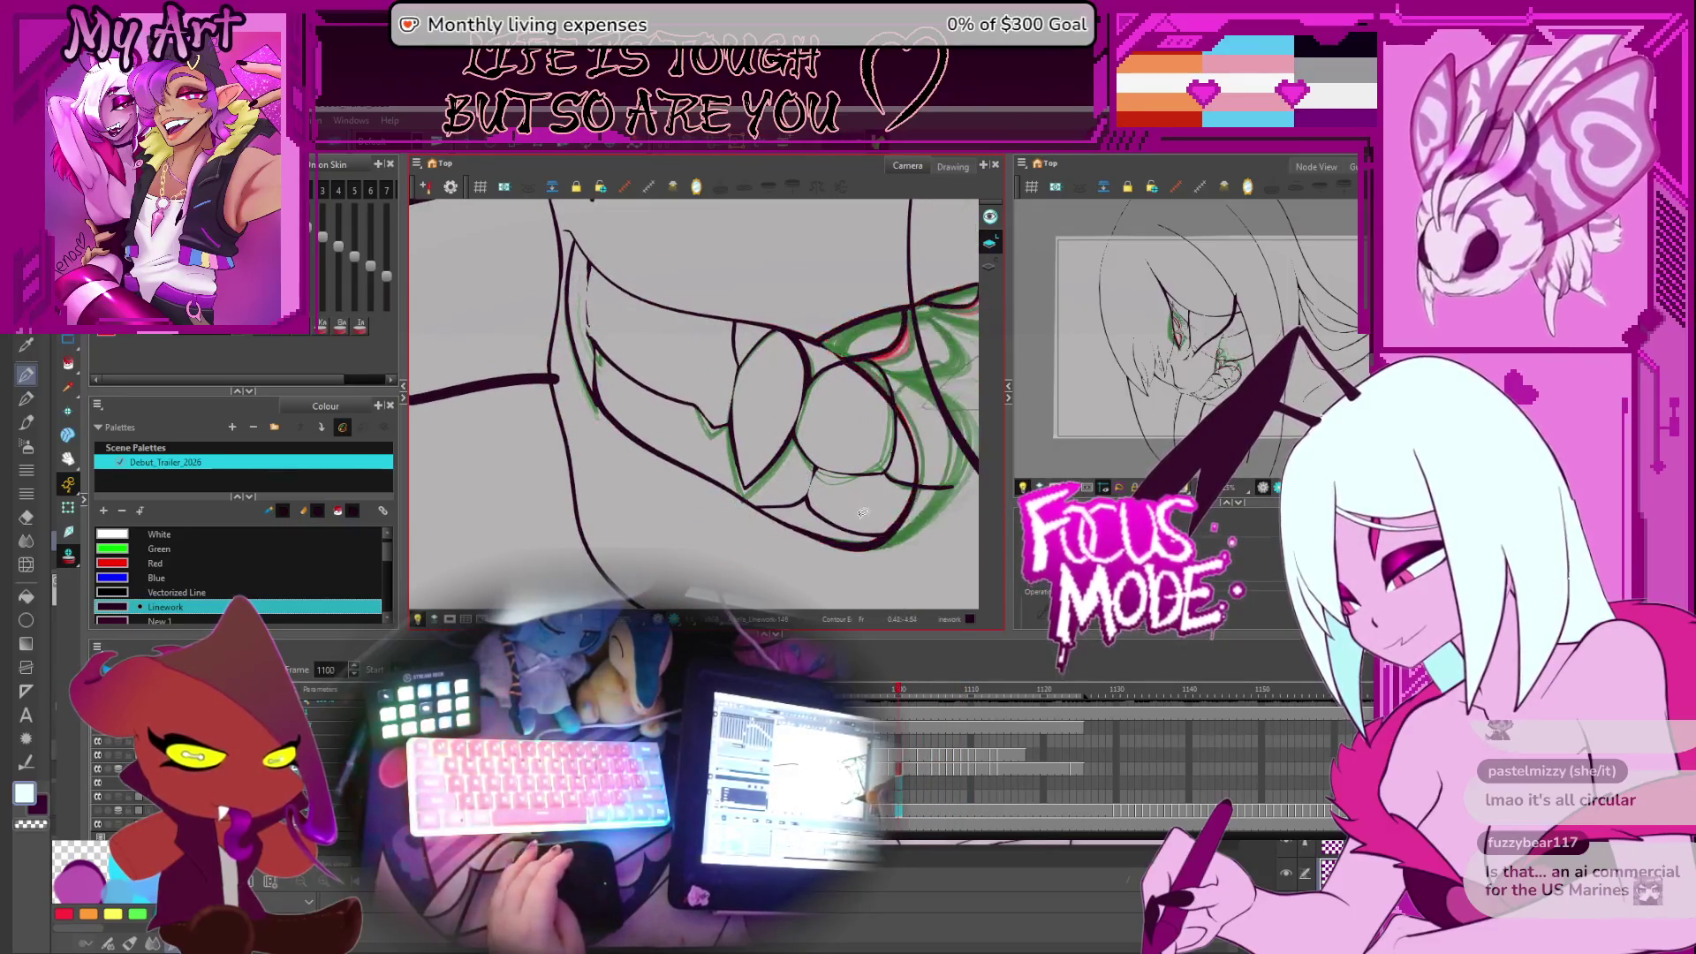
{"action": "key", "text": "period"}
{"action": "key", "text": "period"}
{"action": "key", "text": "period"}
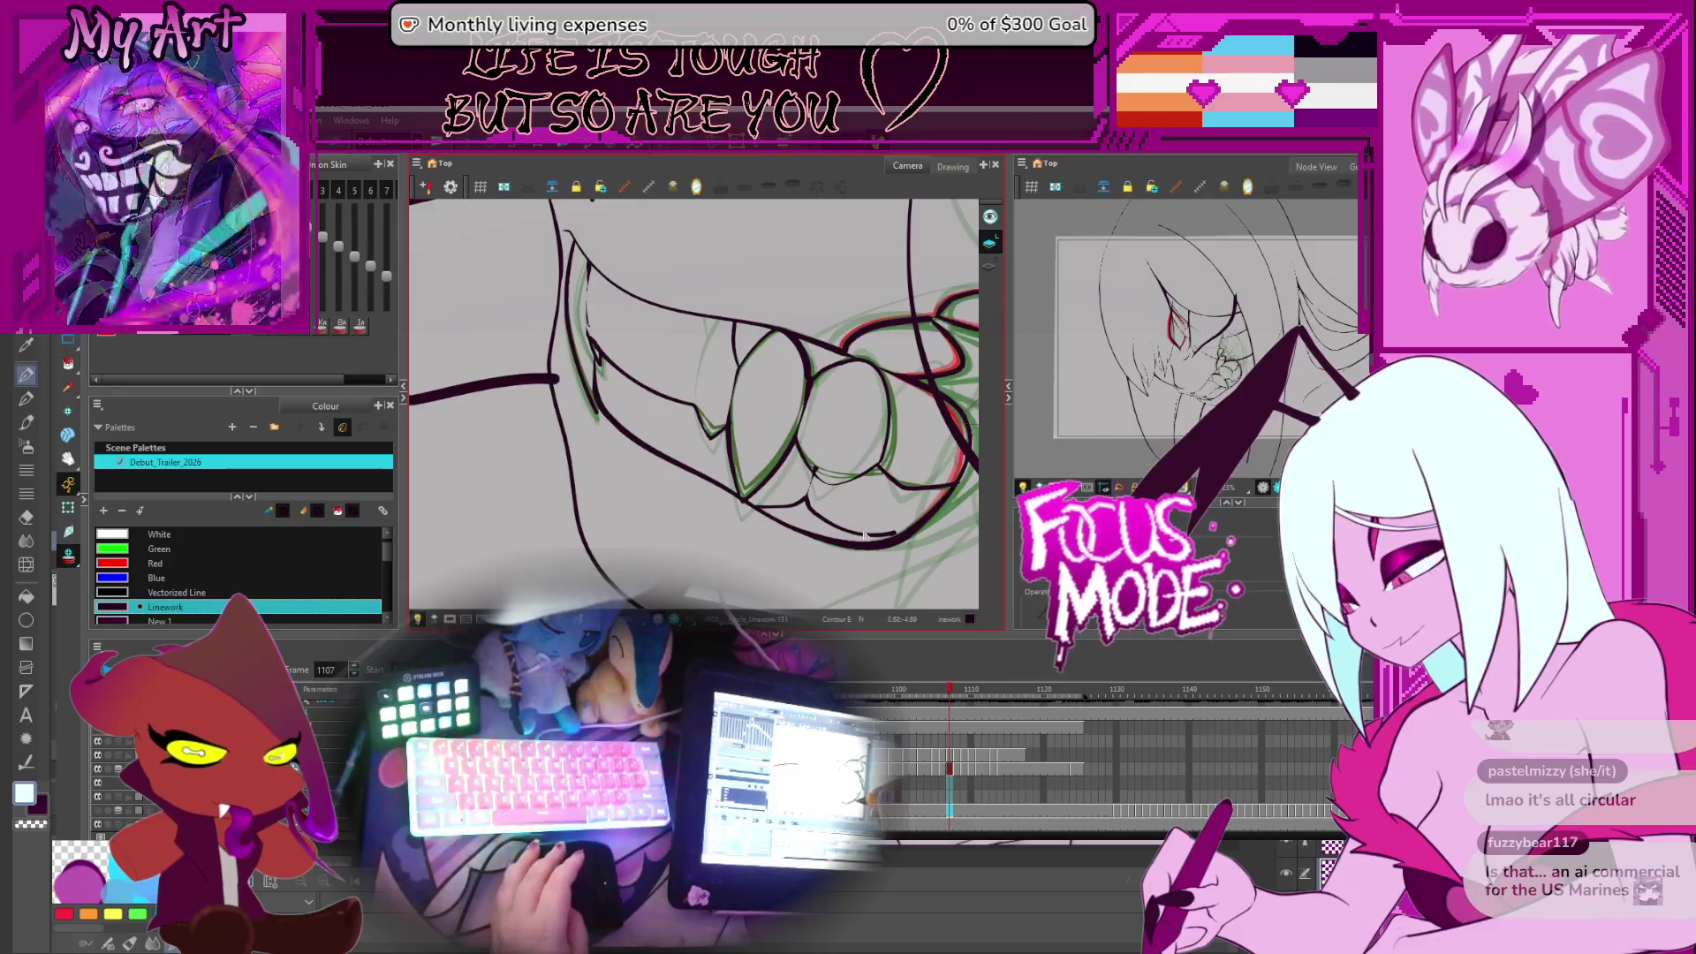
{"action": "key", "text": "period"}
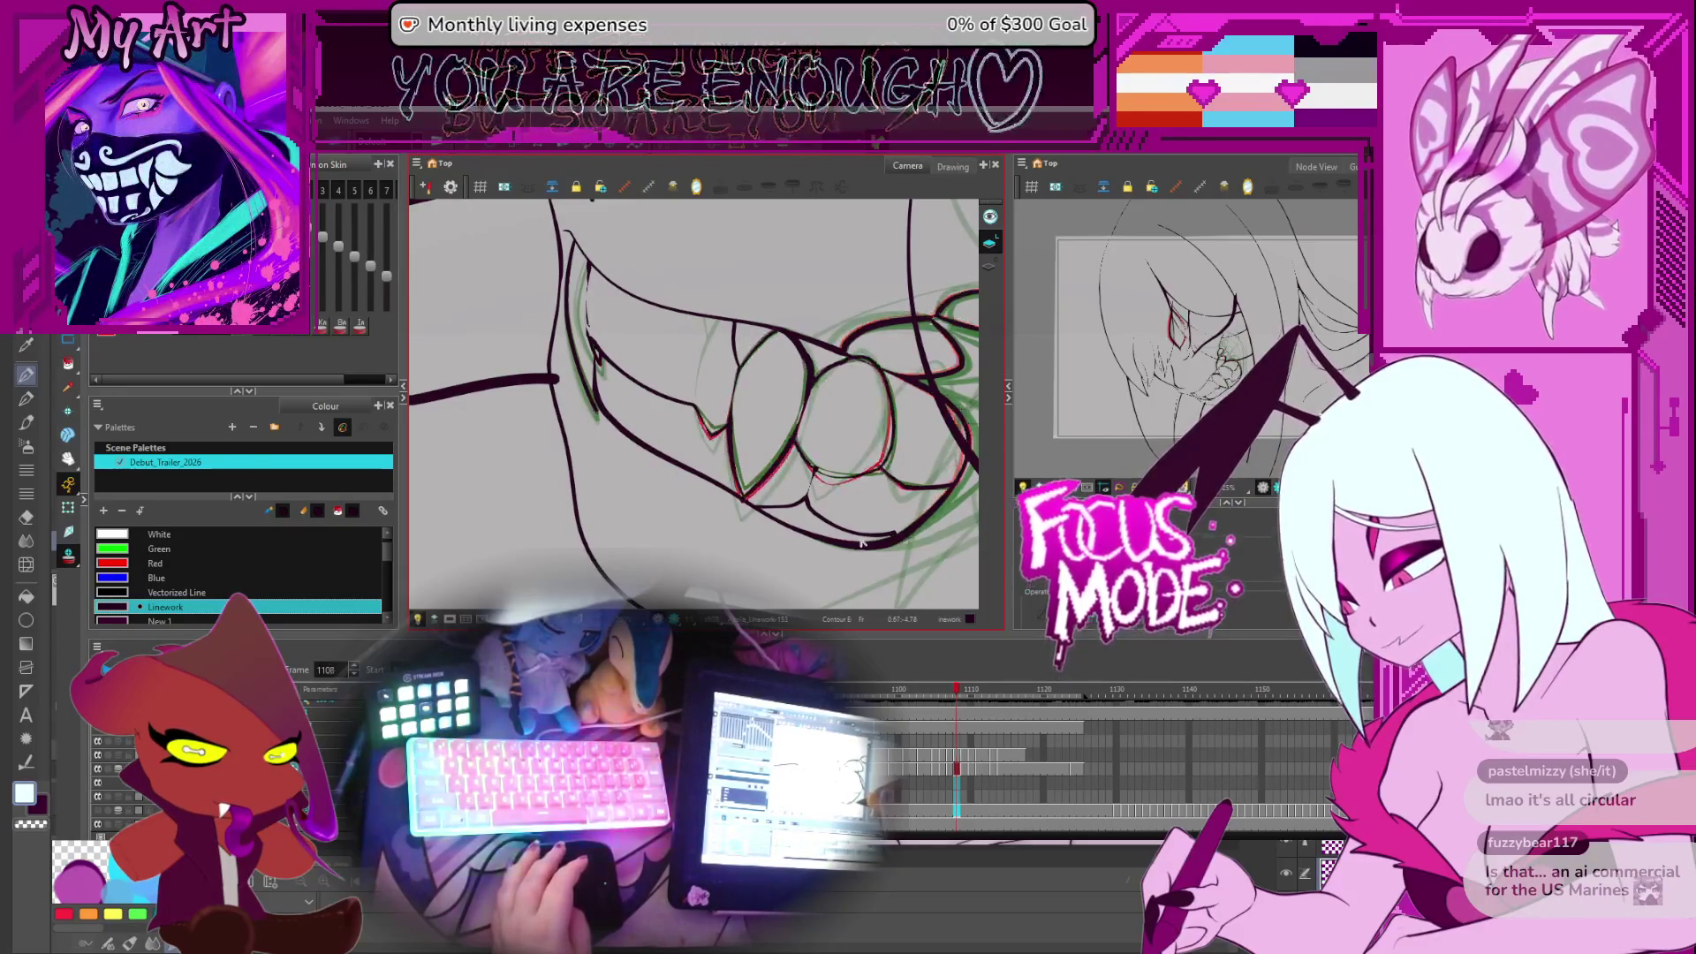
{"action": "key", "text": "period"}
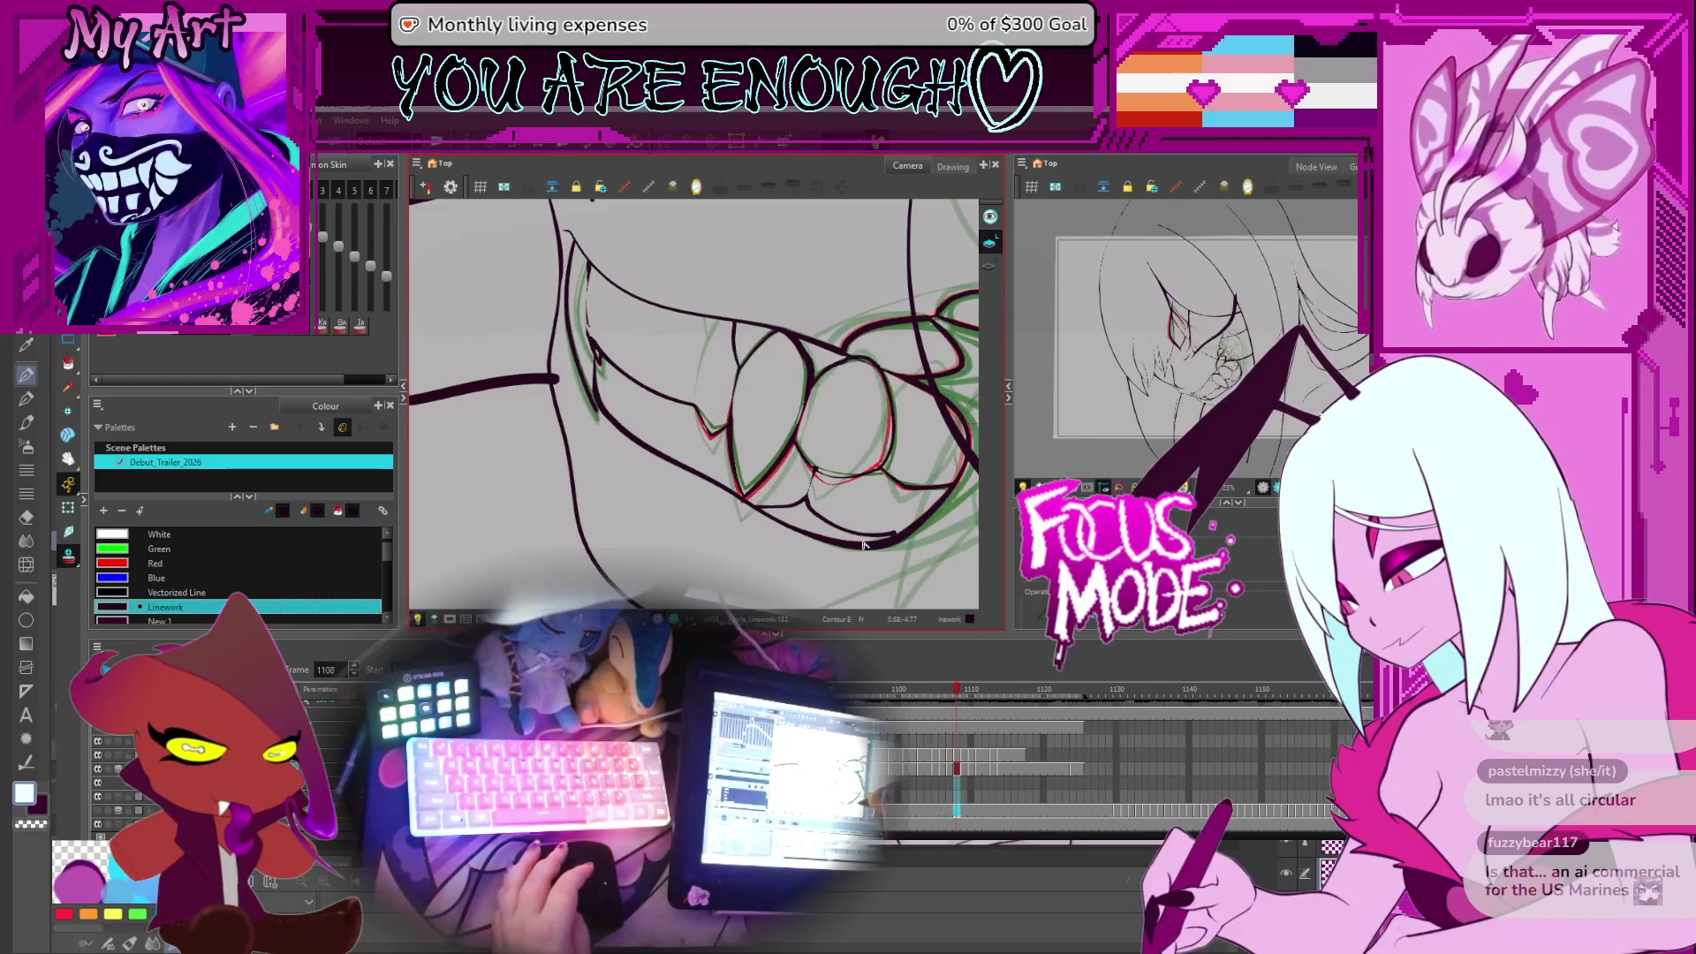
{"action": "key", "text": "comma"}
{"action": "key", "text": "comma"}
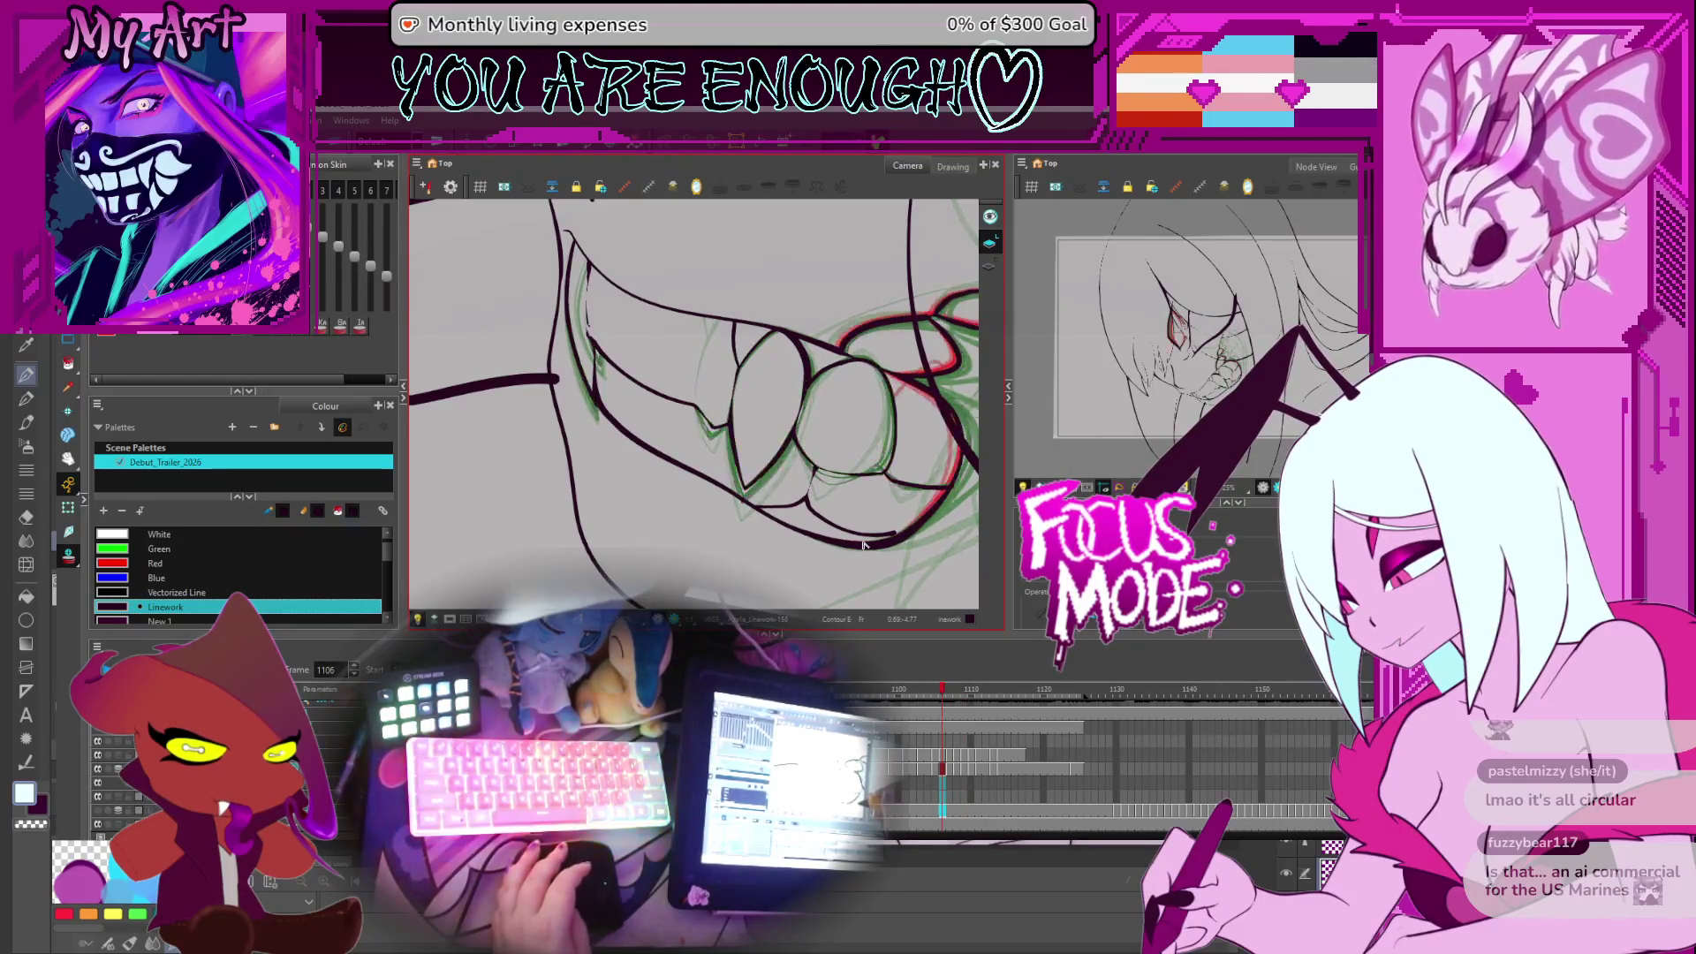
{"action": "key", "text": "period"}
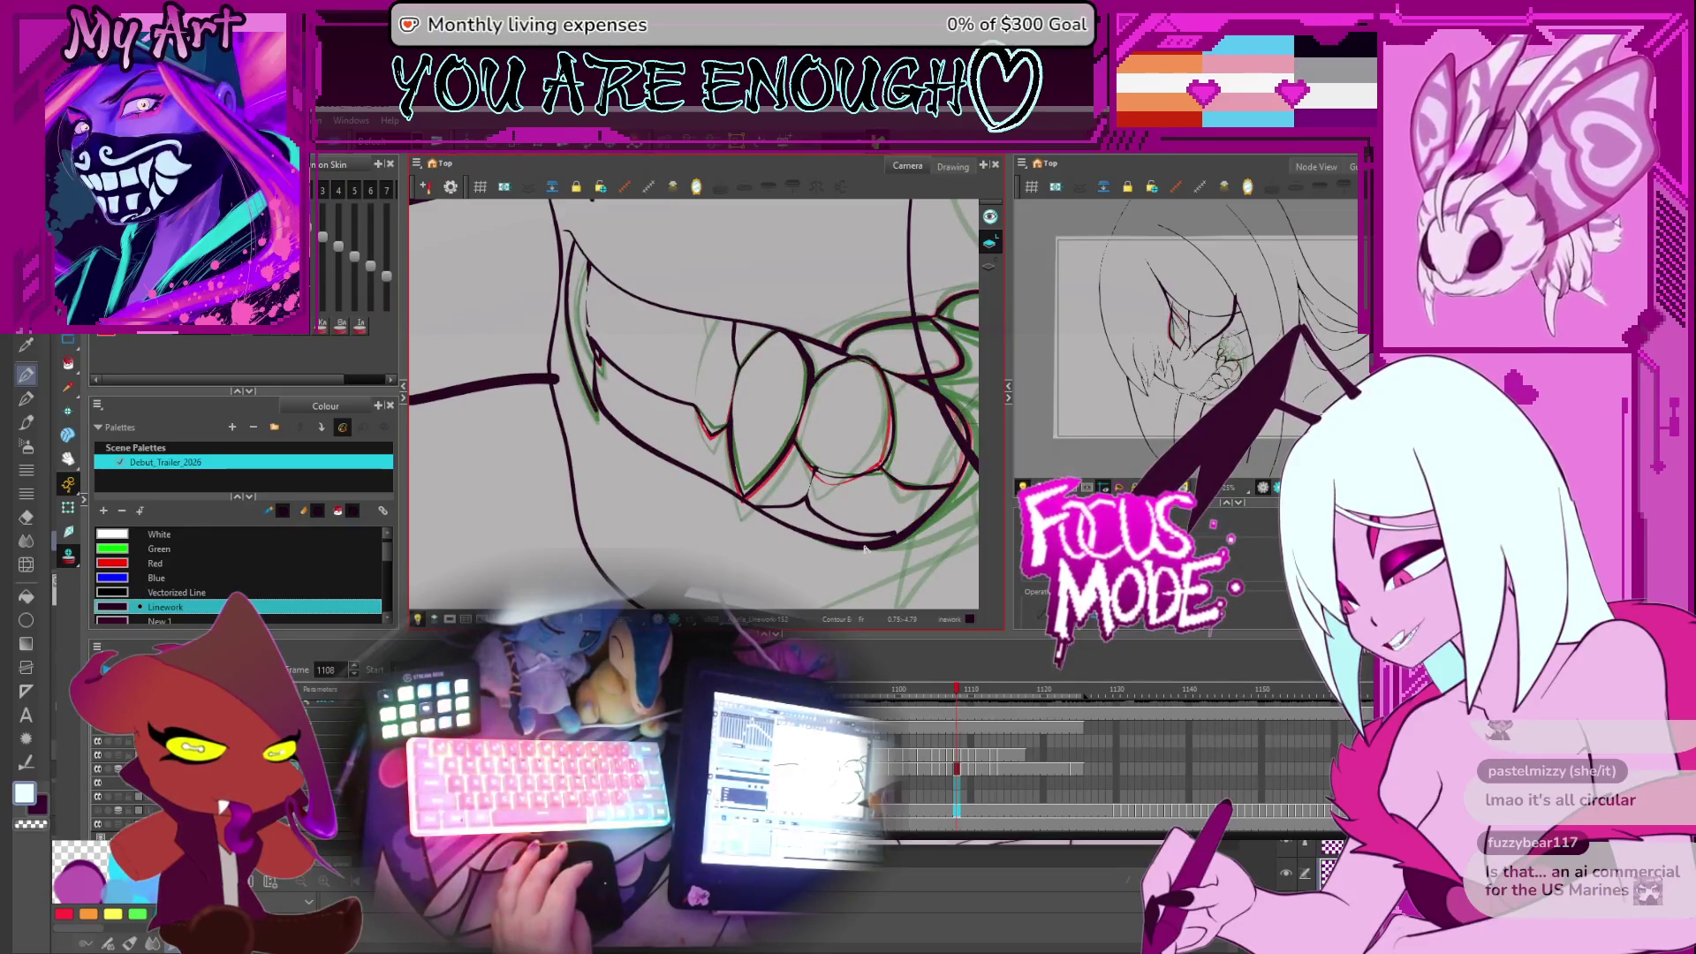
{"action": "key", "text": "period"}
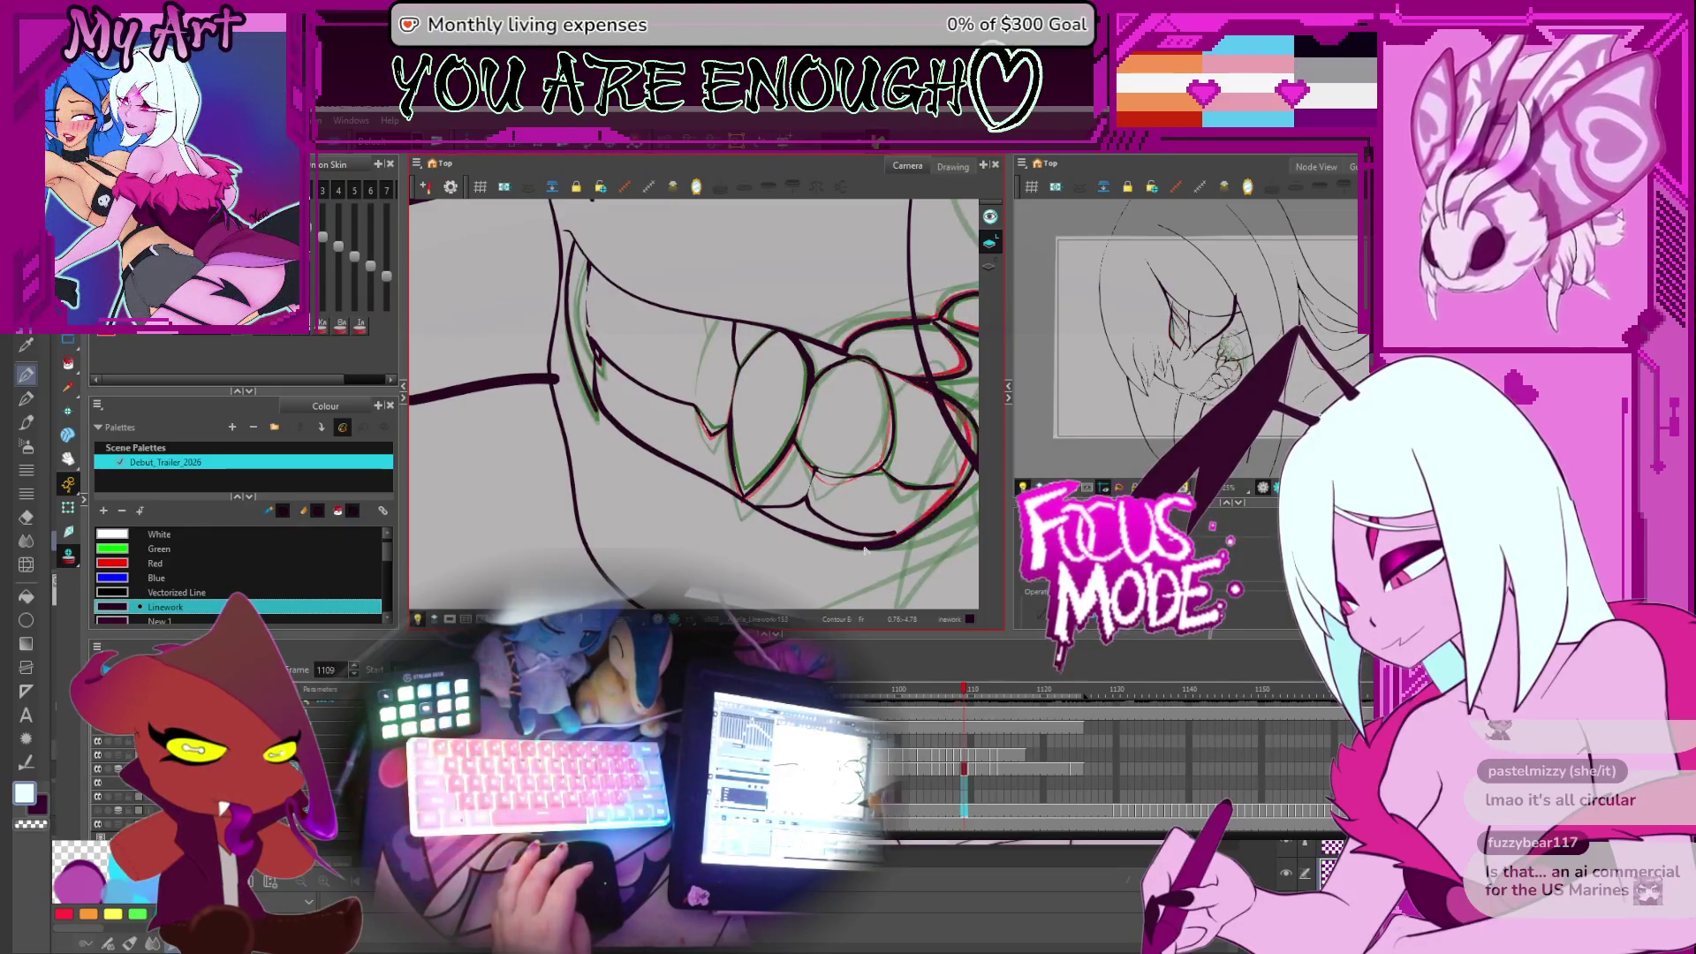
{"action": "key", "text": "period"}
{"action": "key", "text": "comma"}
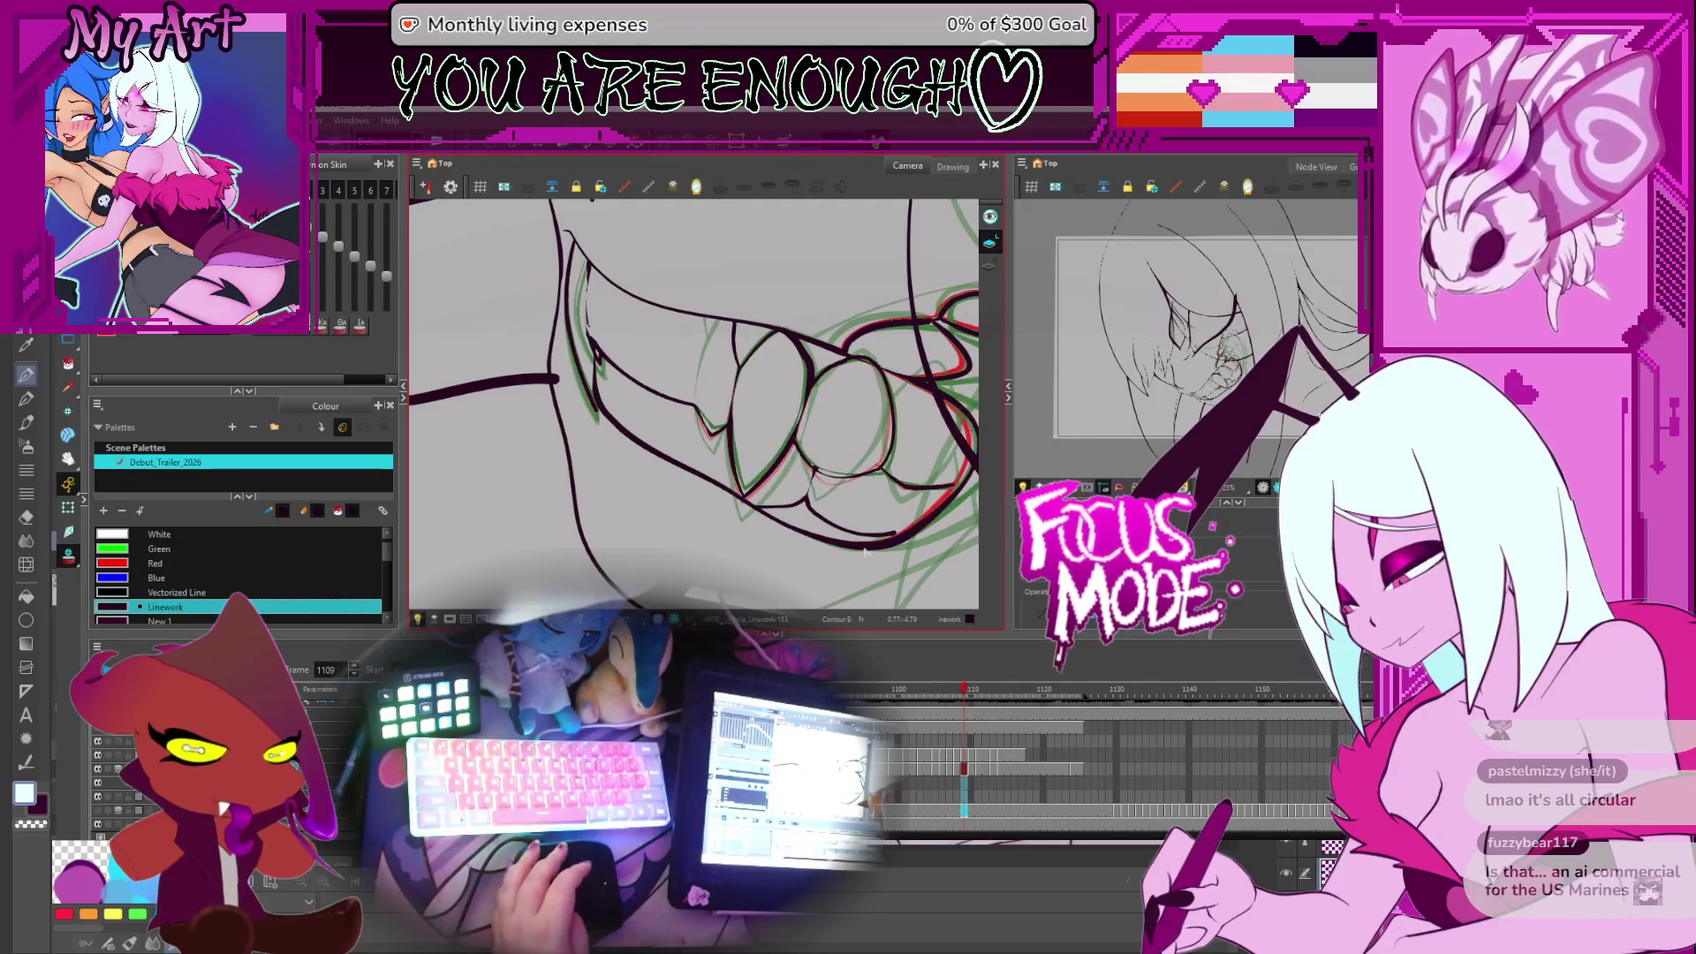
Flip rapidly between adjacent frames around 1107 to compare the teeth, ending on frame 1109
{"action": "key", "text": "period"}
{"action": "key", "text": "comma"}
{"action": "key", "text": "period"}
{"action": "key", "text": "comma"}
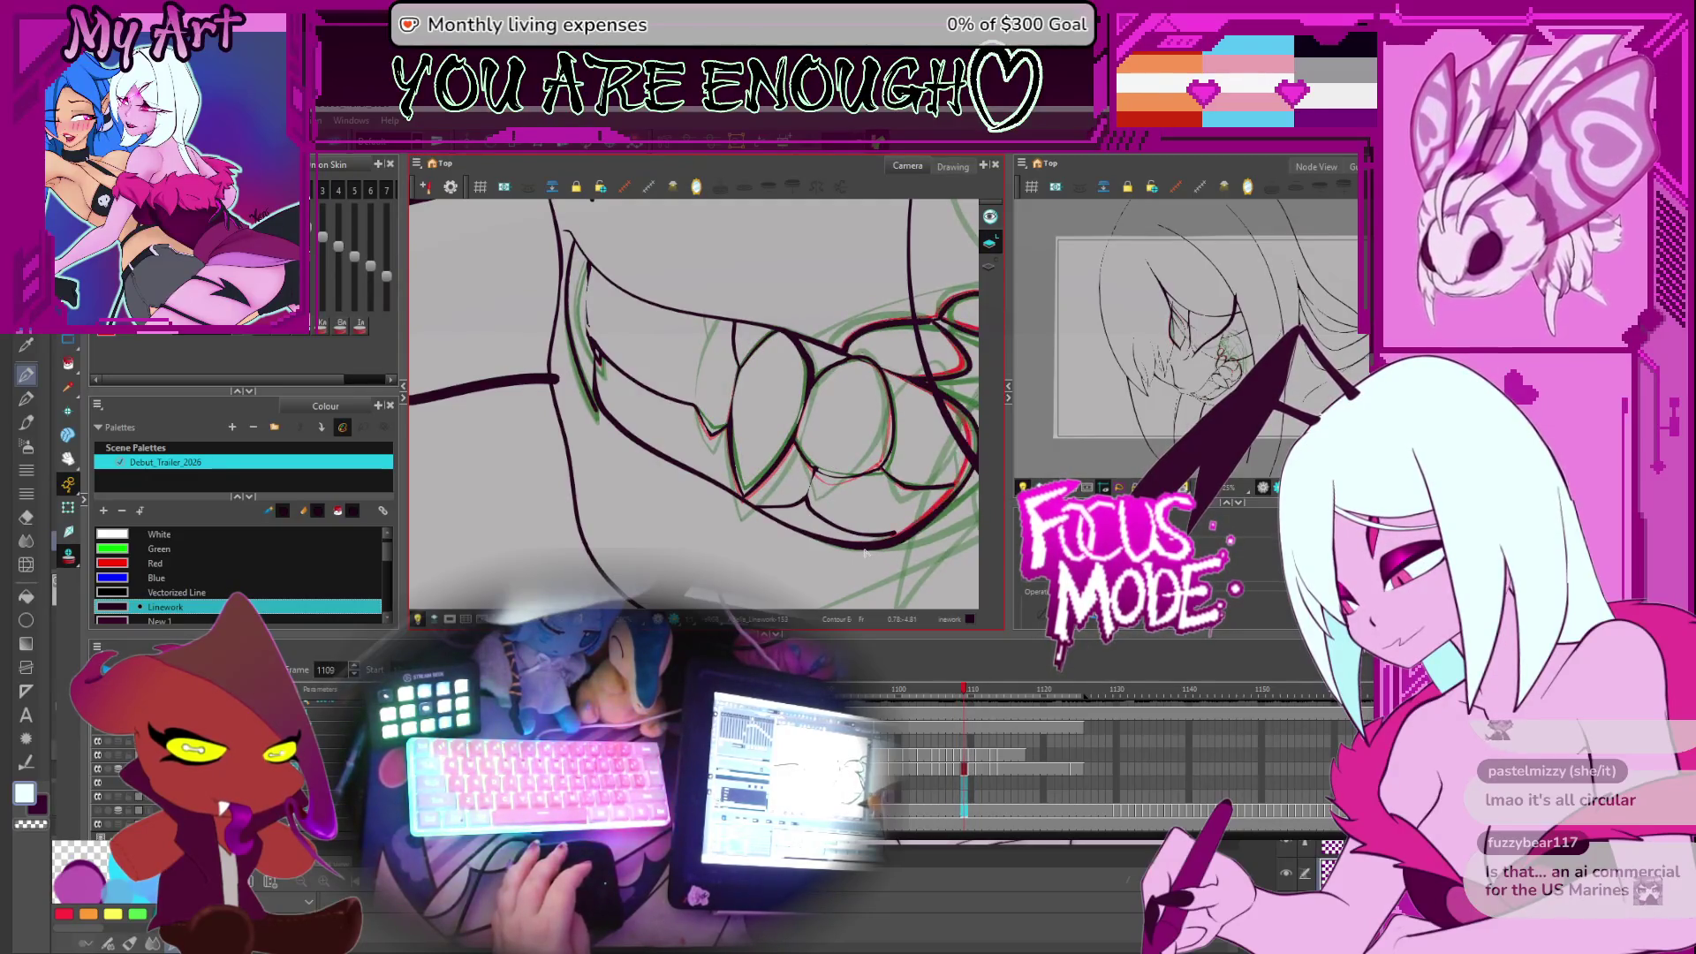
{"action": "key", "text": "comma"}
{"action": "key", "text": "period"}
{"action": "key", "text": "comma"}
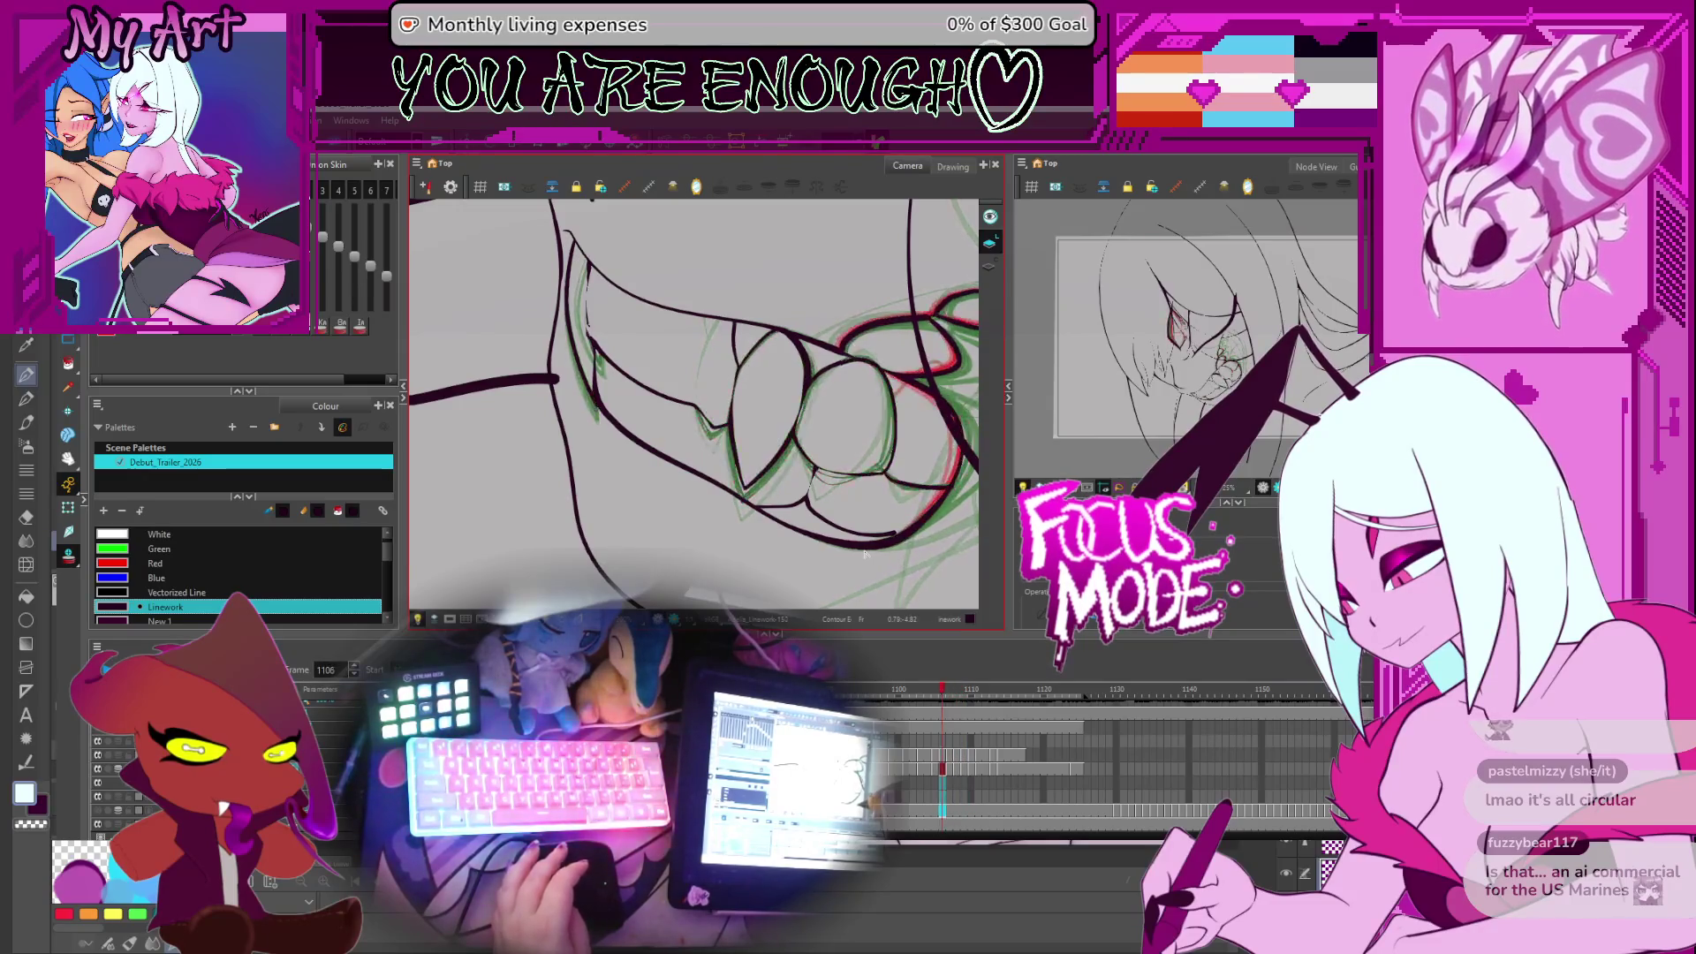
{"action": "key", "text": "period"}
{"action": "key", "text": "comma"}
{"action": "key", "text": "period"}
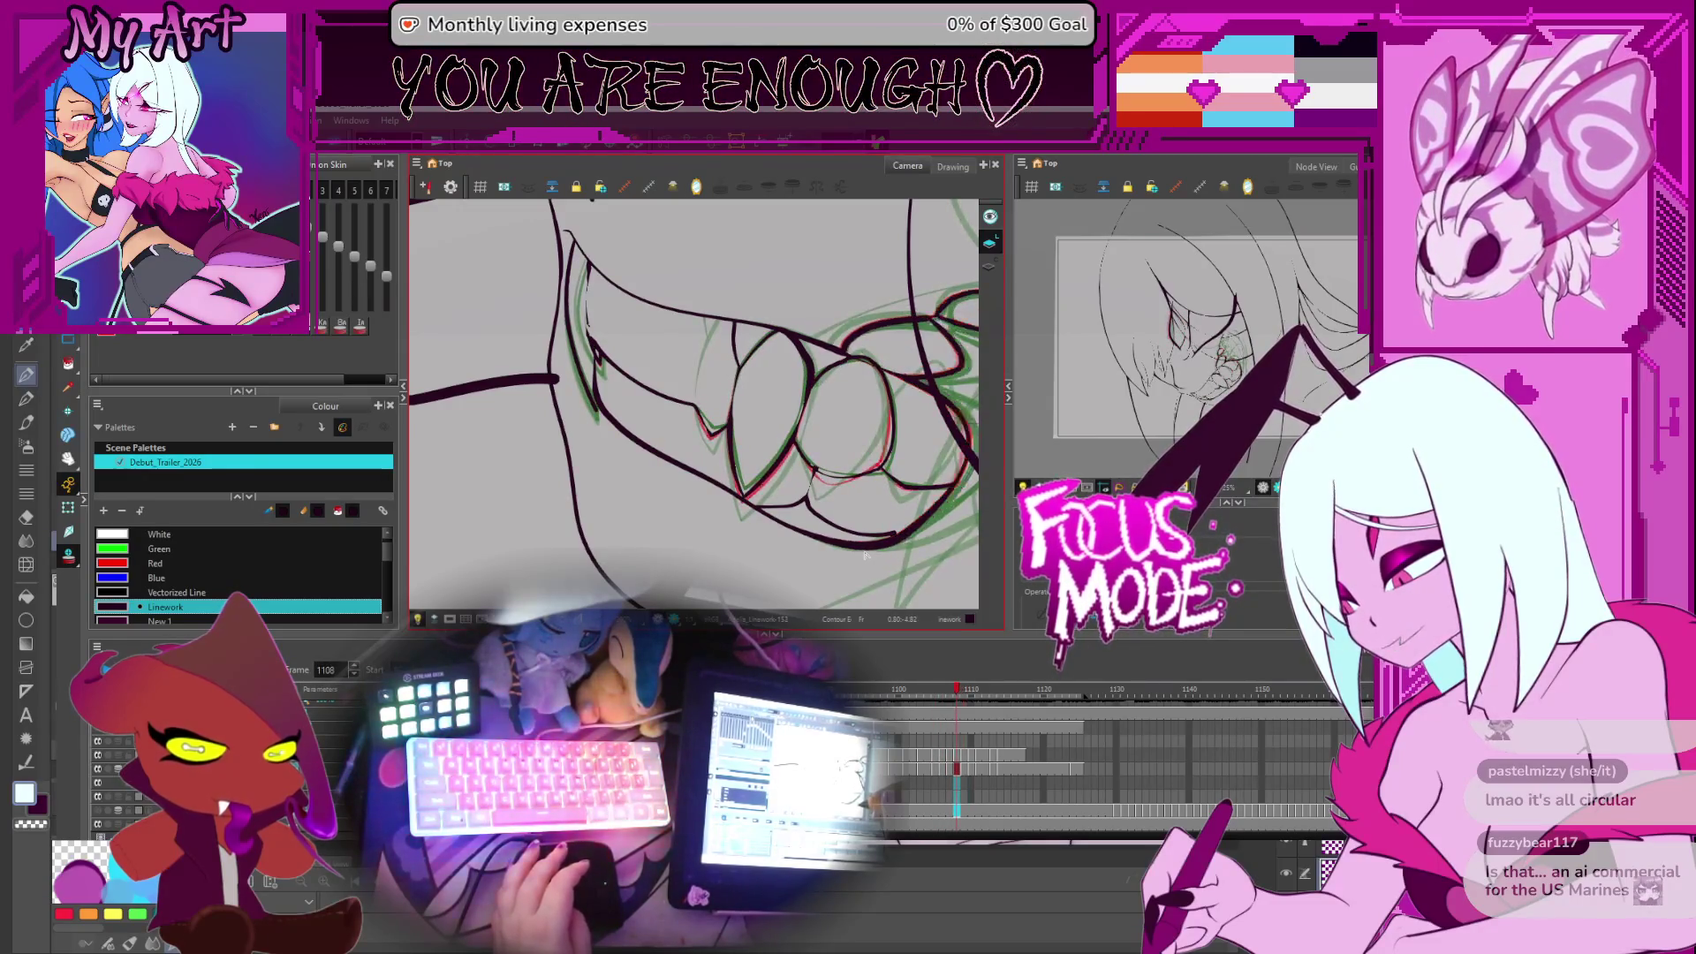
{"action": "key", "text": "comma"}
{"action": "key", "text": "period"}
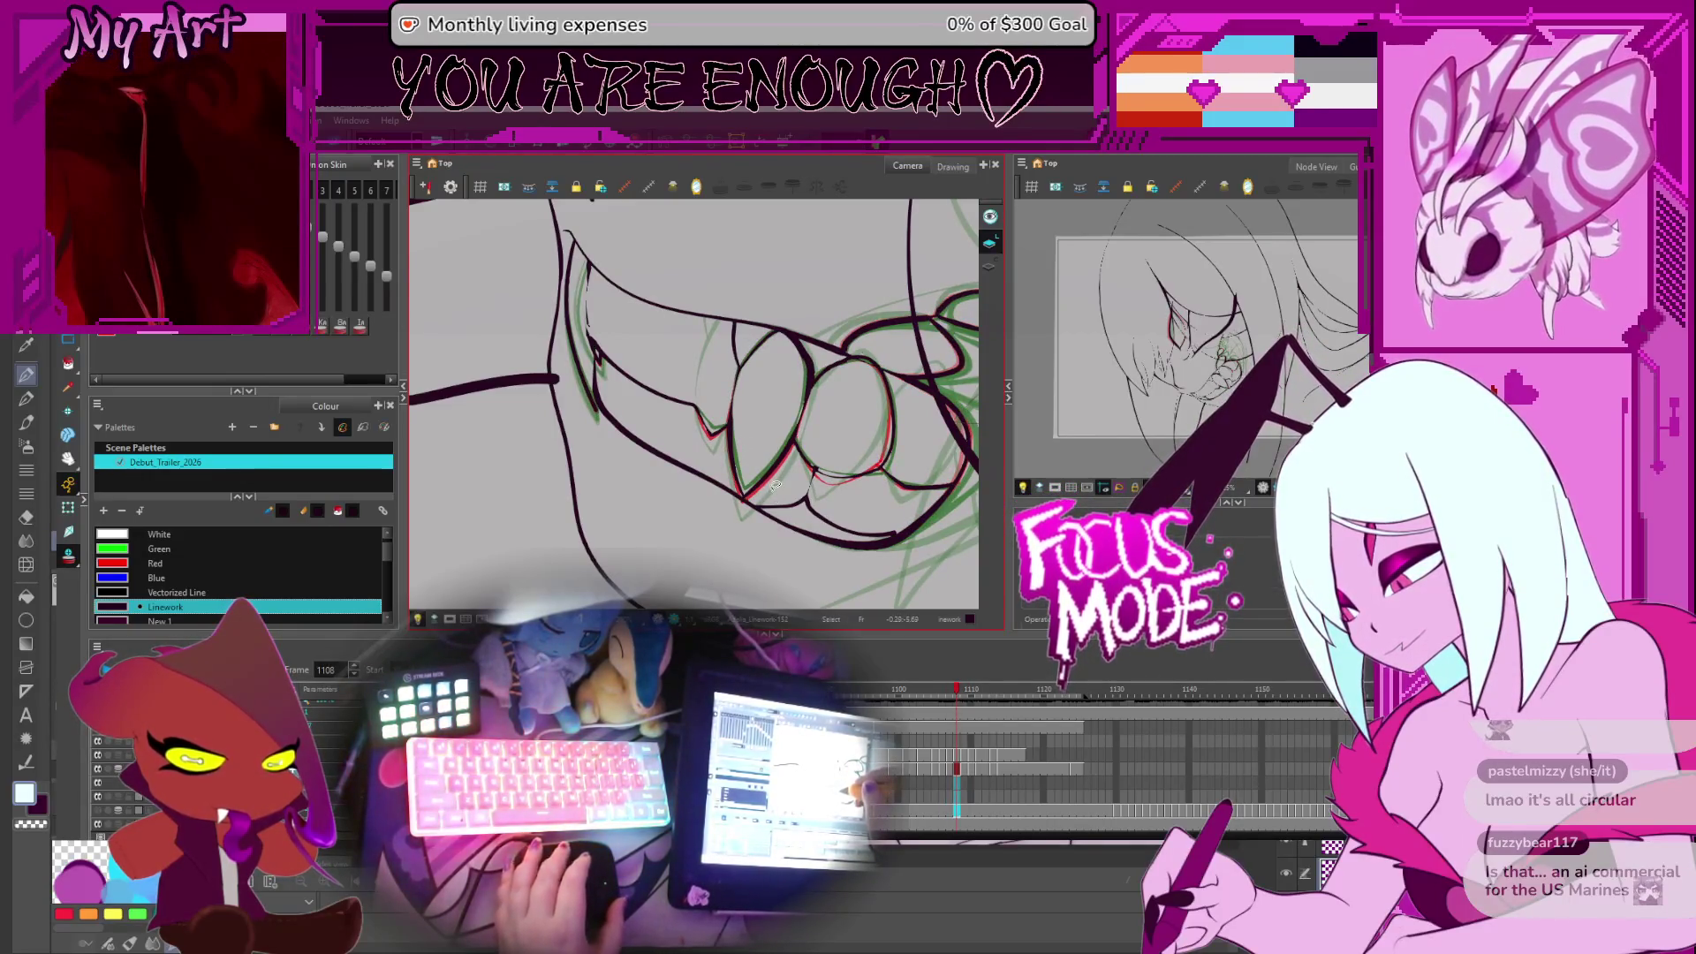
{"action": "key", "text": "period"}
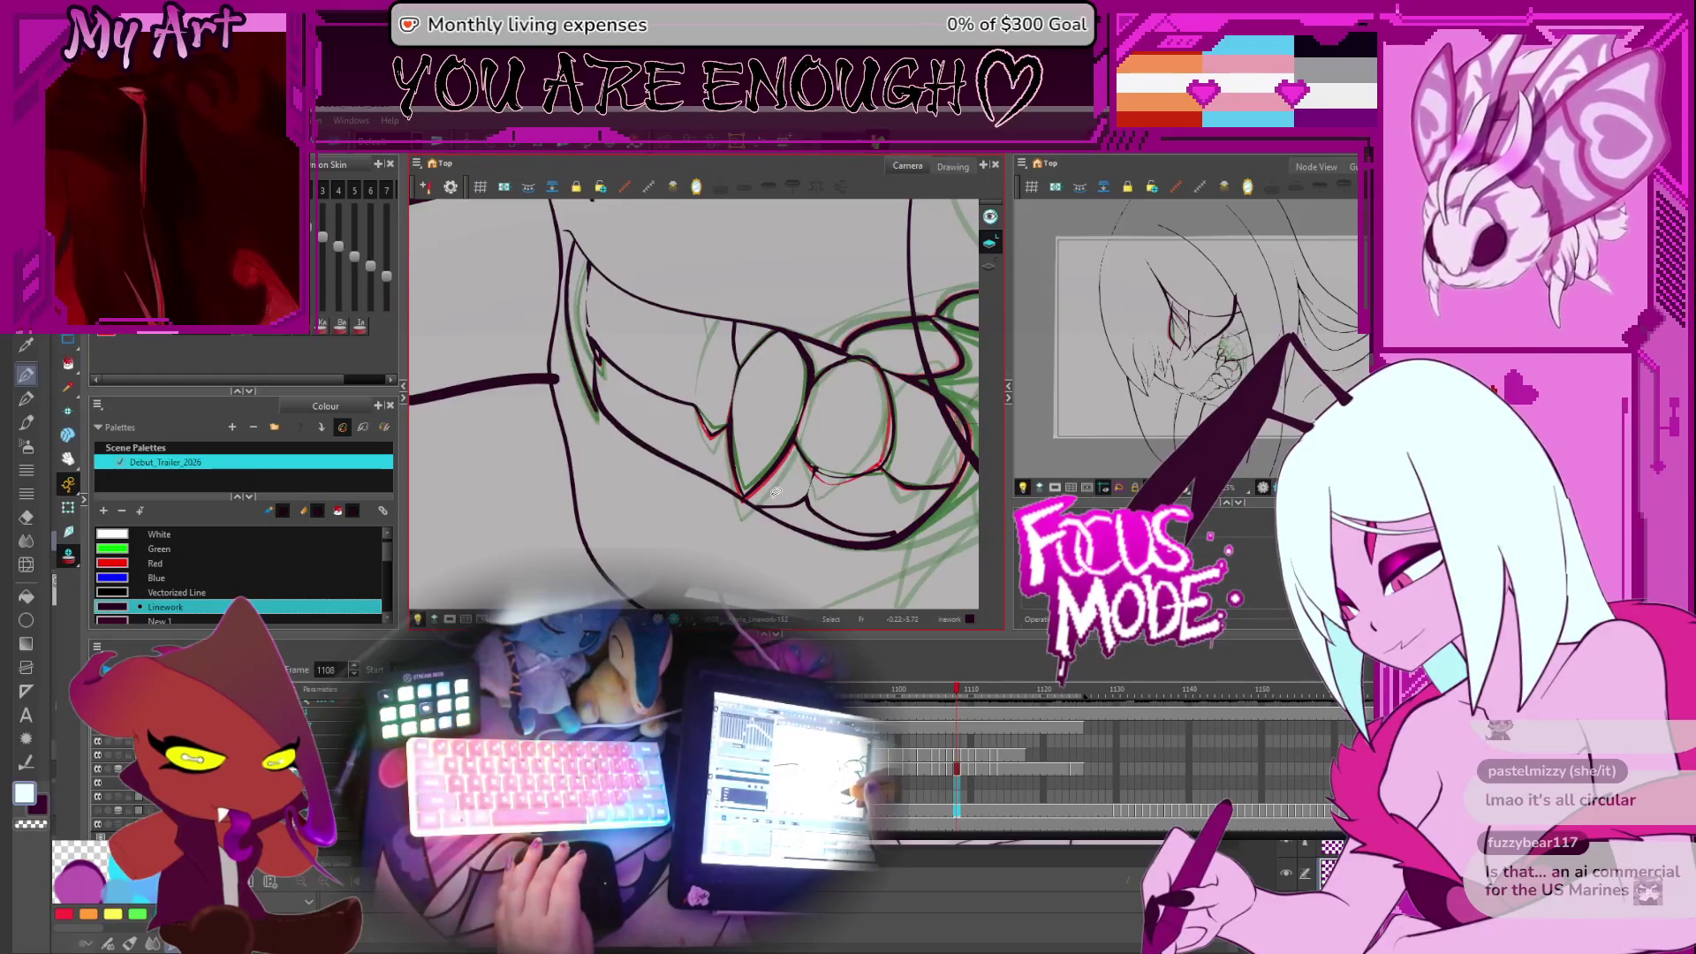
{"action": "key", "text": "period"}
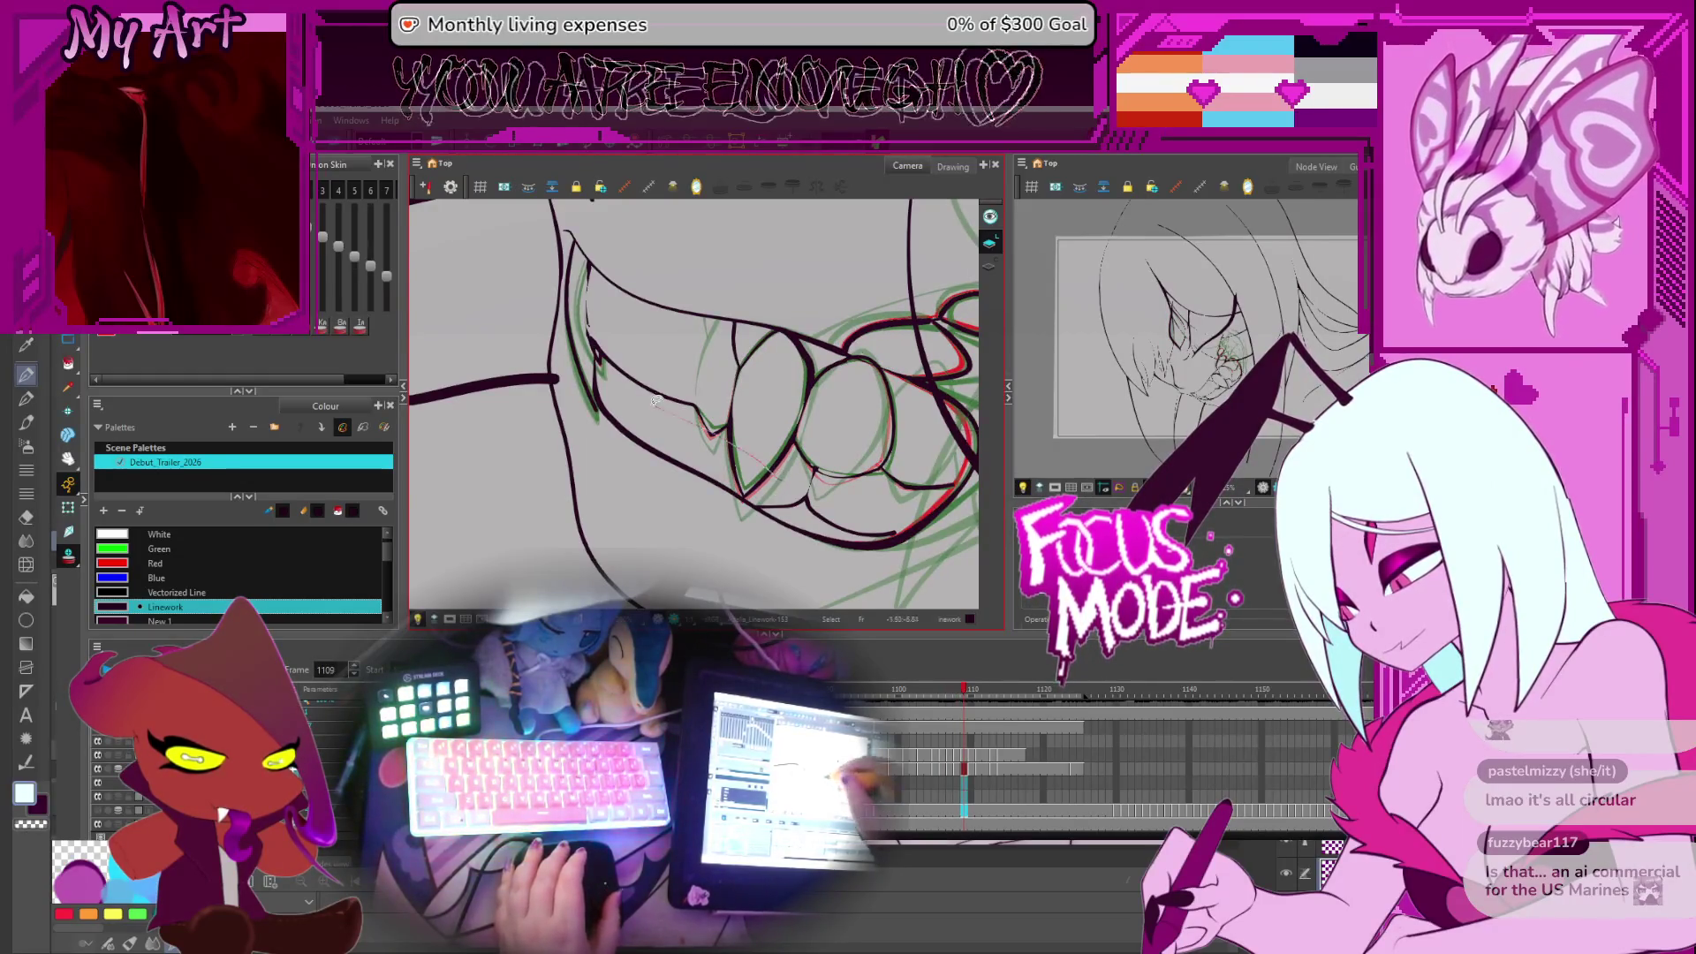
Lasso the stray thin lip strokes on frame 1109 and delete them
{"action": "left_click_drag", "start_coordinate": [782, 477], "coordinate": [640, 334]}
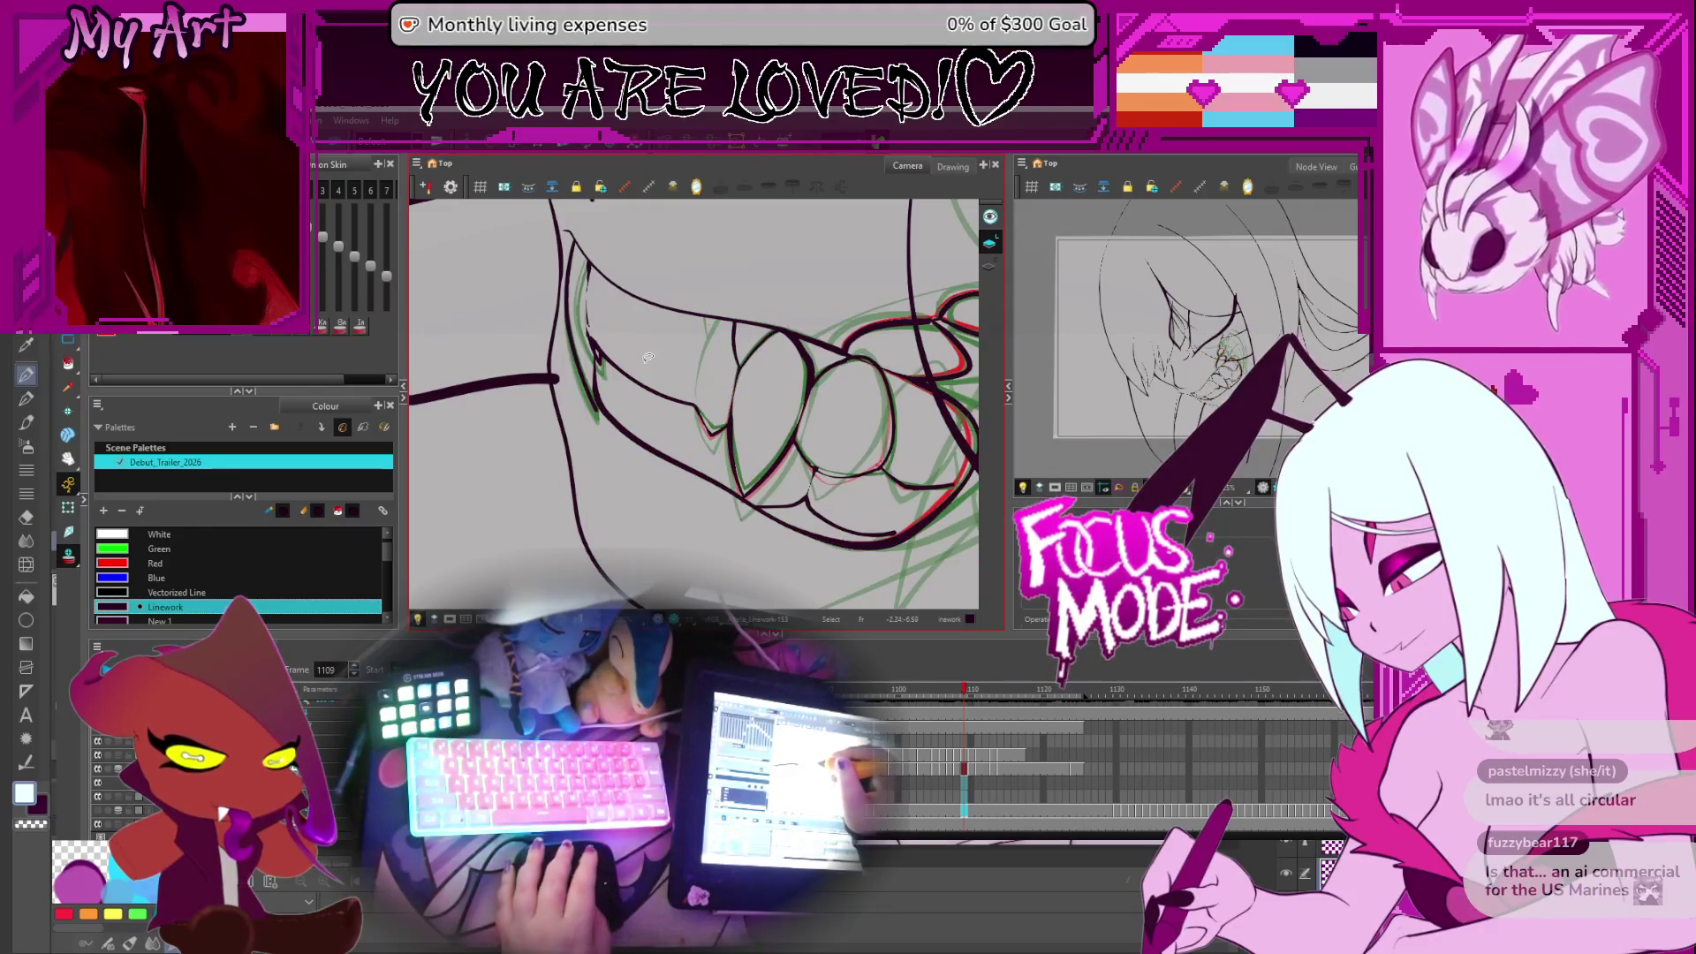
{"action": "left_click_drag", "start_coordinate": [570, 338], "coordinate": [671, 406]}
{"action": "left_click_drag", "start_coordinate": [898, 492], "coordinate": [893, 496]}
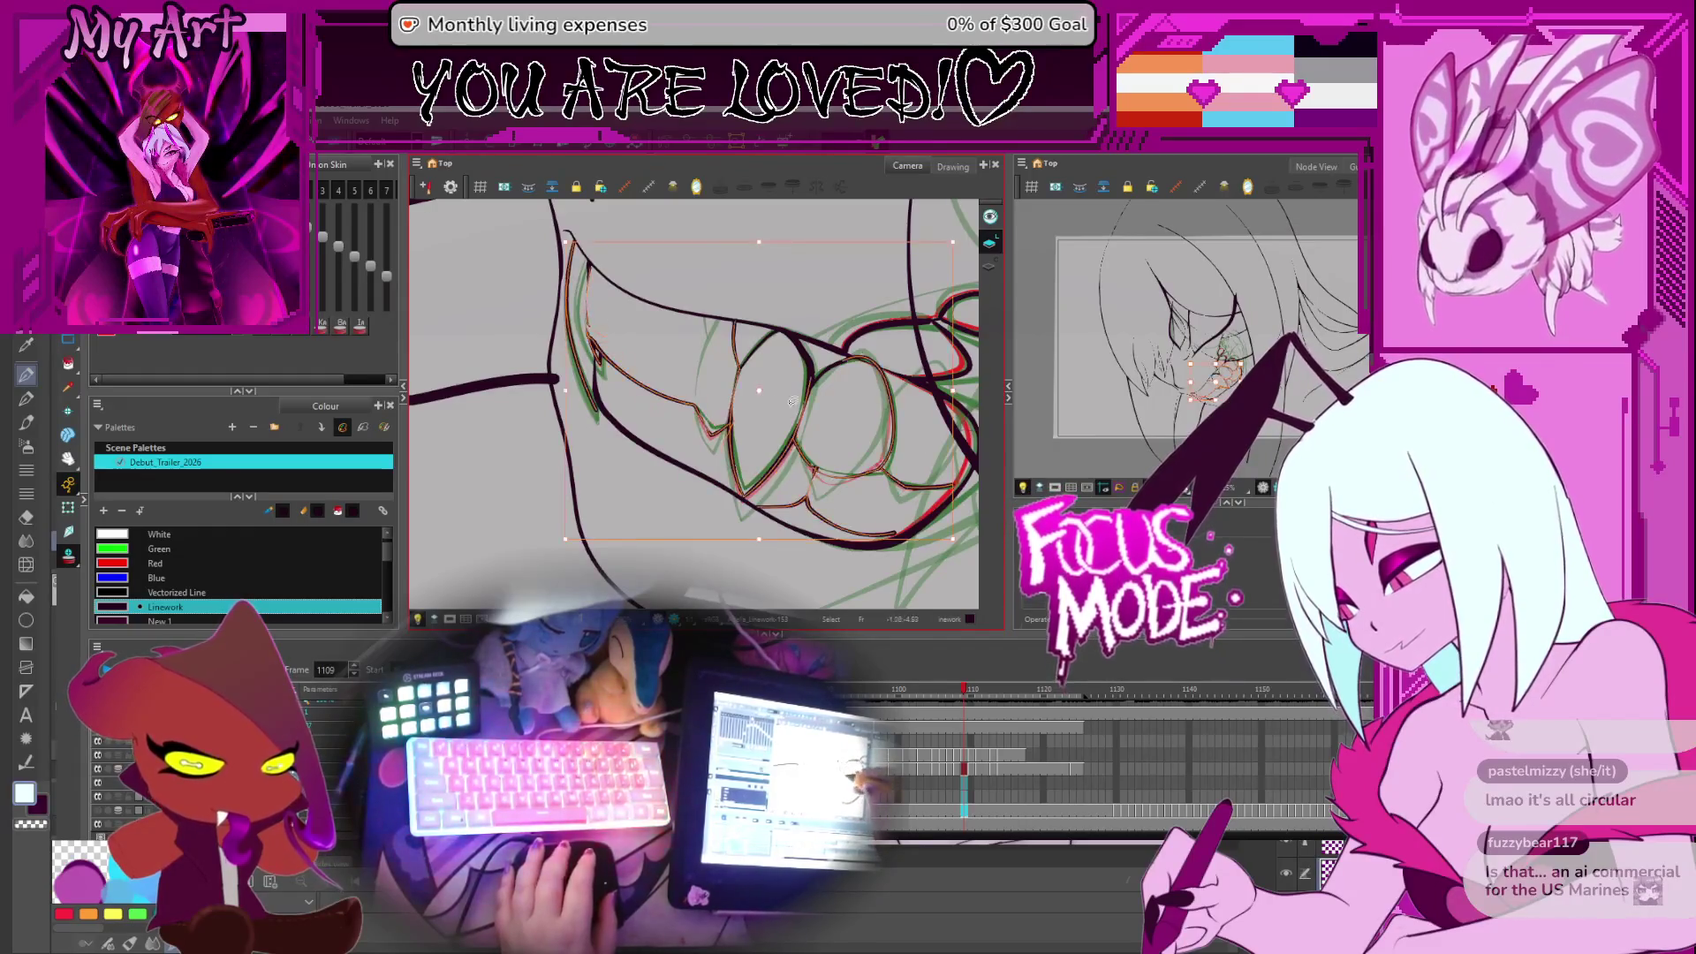
{"action": "key", "text": "Delete"}
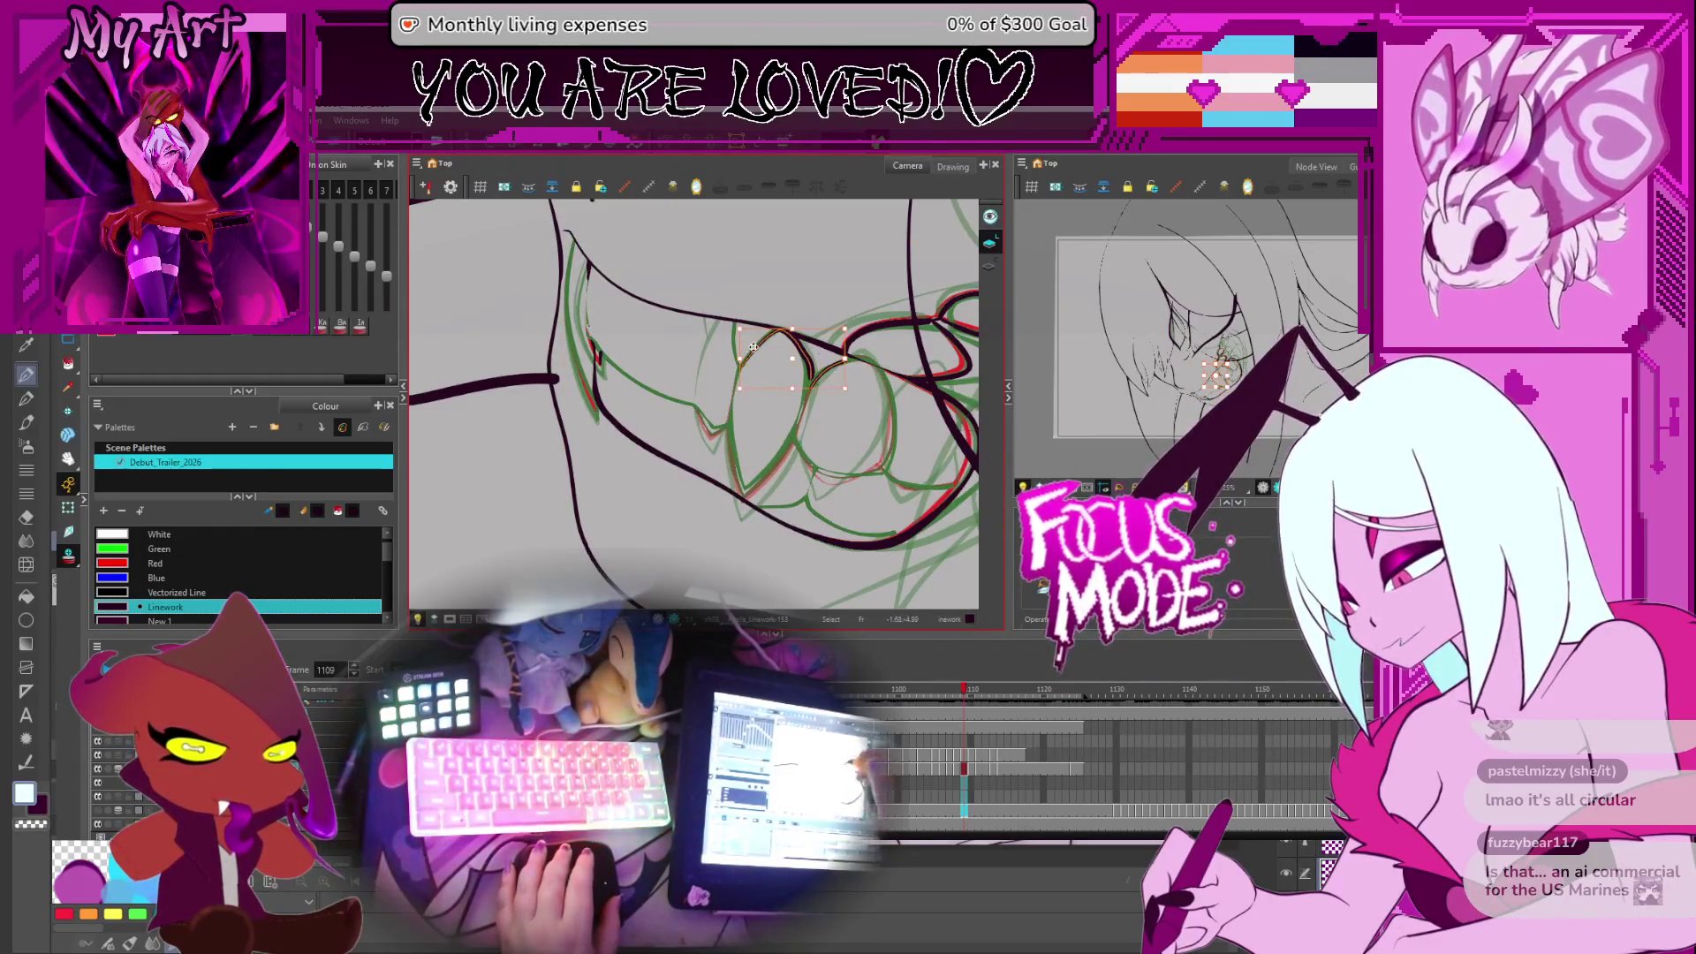
{"action": "key", "text": "Delete"}
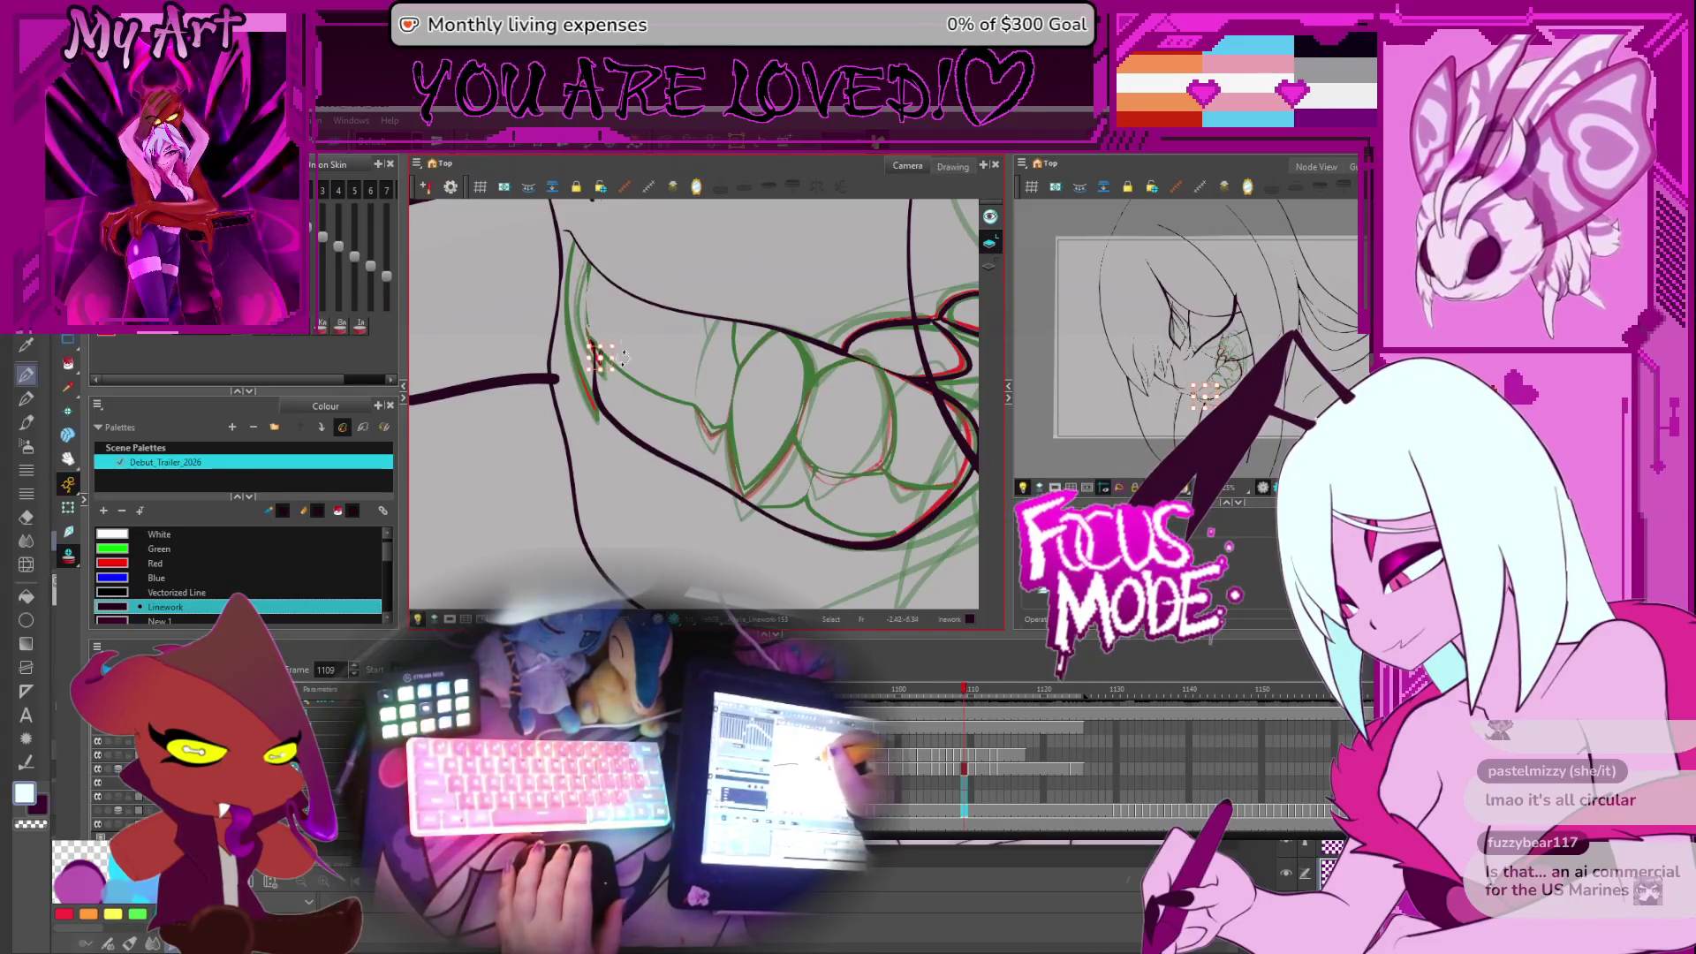
On frame 1107, select the teeth strokes and reshape them
{"action": "mouse_move", "coordinate": [740, 447]}
{"action": "left_mouse_down"}
{"action": "mouse_move", "coordinate": [831, 475]}
{"action": "mouse_move", "coordinate": [799, 490]}
{"action": "left_mouse_up"}
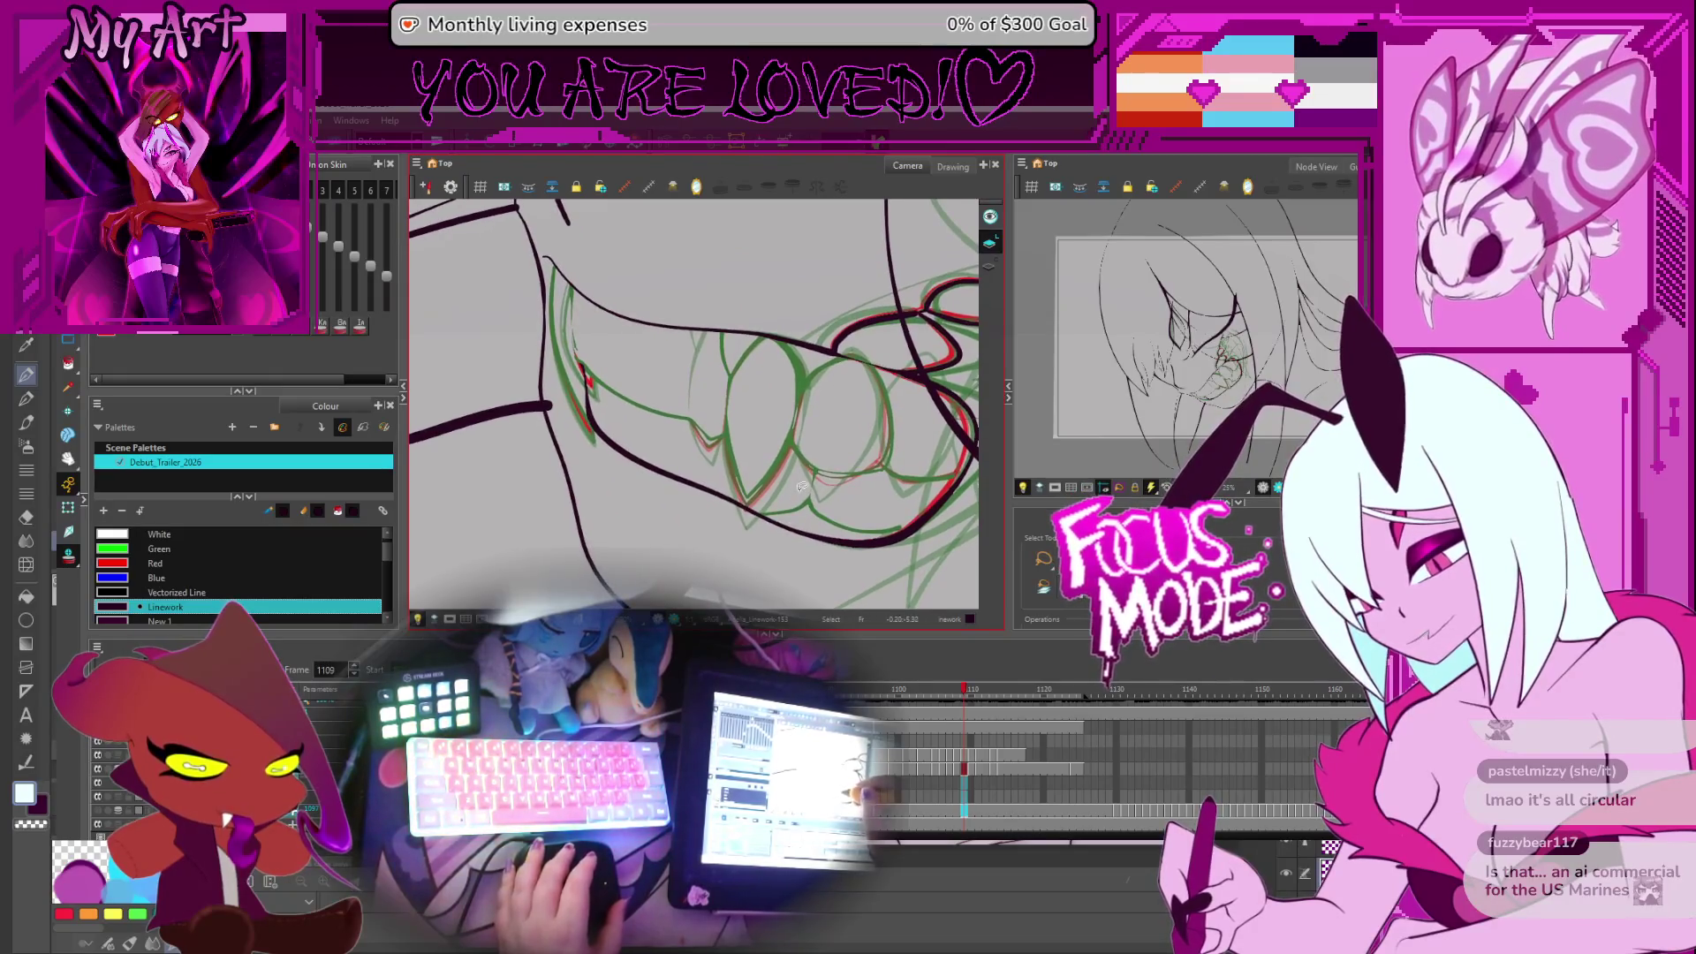
{"action": "key", "text": "ctrl+a"}
{"action": "scroll", "coordinate": [798, 498], "scroll_direction": "down", "scroll_amount": 5}
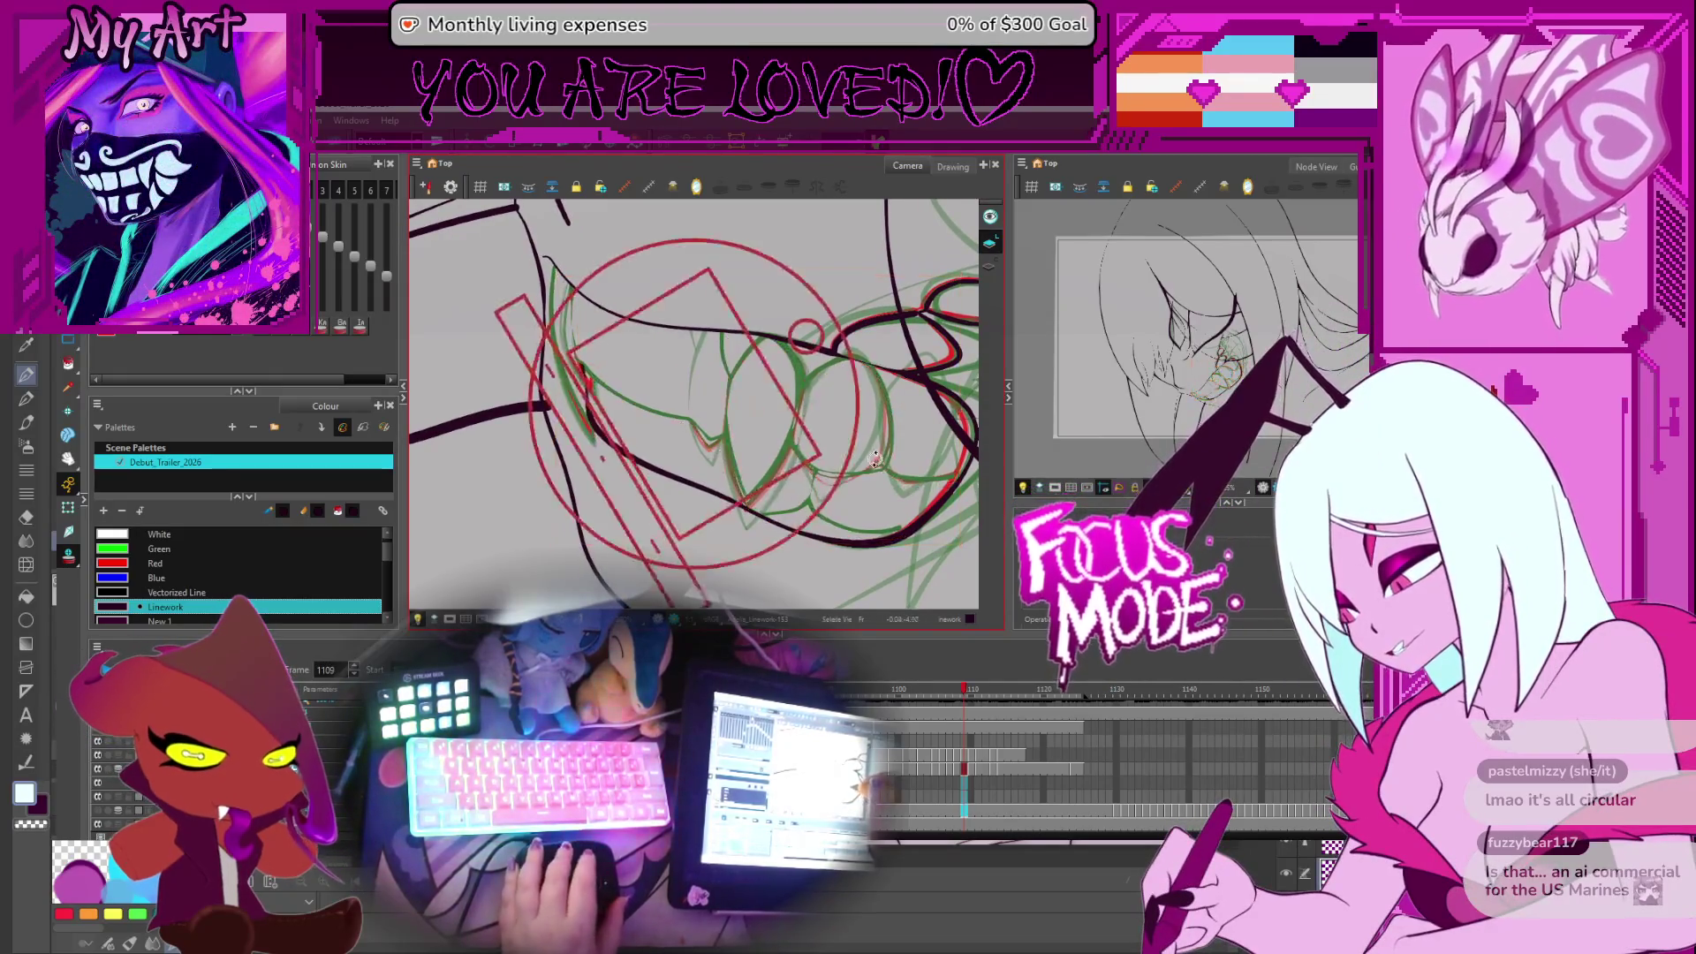
{"action": "scroll", "coordinate": [854, 391], "scroll_direction": "up", "scroll_amount": 3}
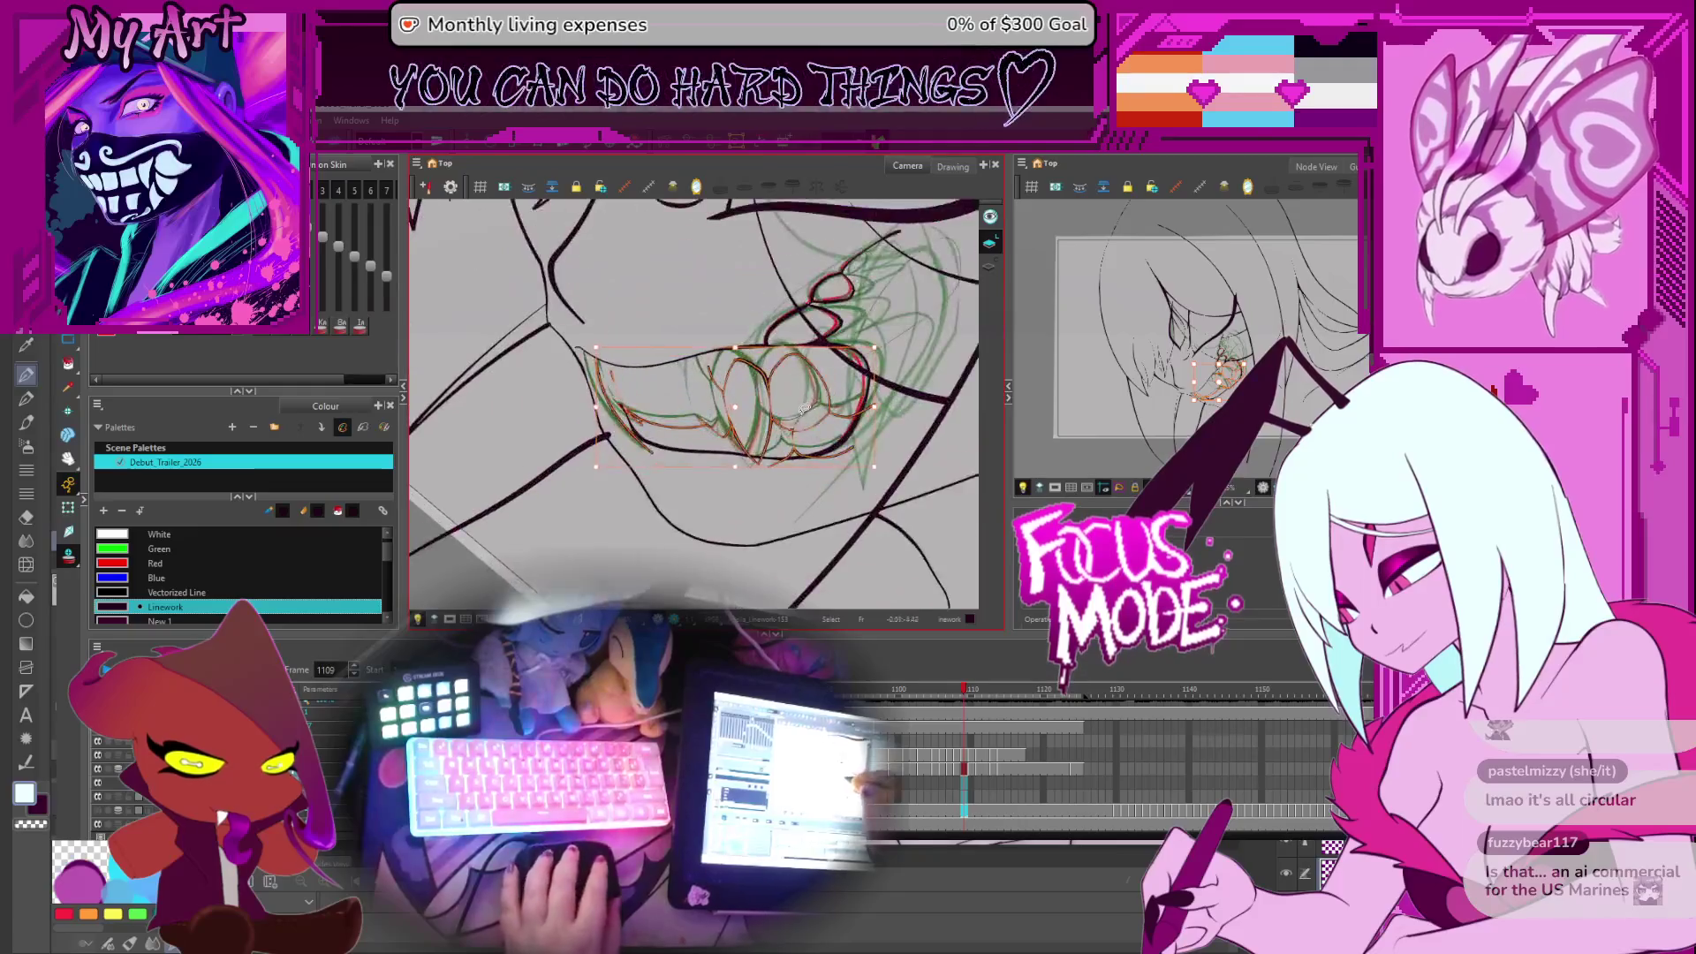
{"action": "key", "text": "comma"}
{"action": "key", "text": "comma"}
{"action": "key", "text": "comma"}
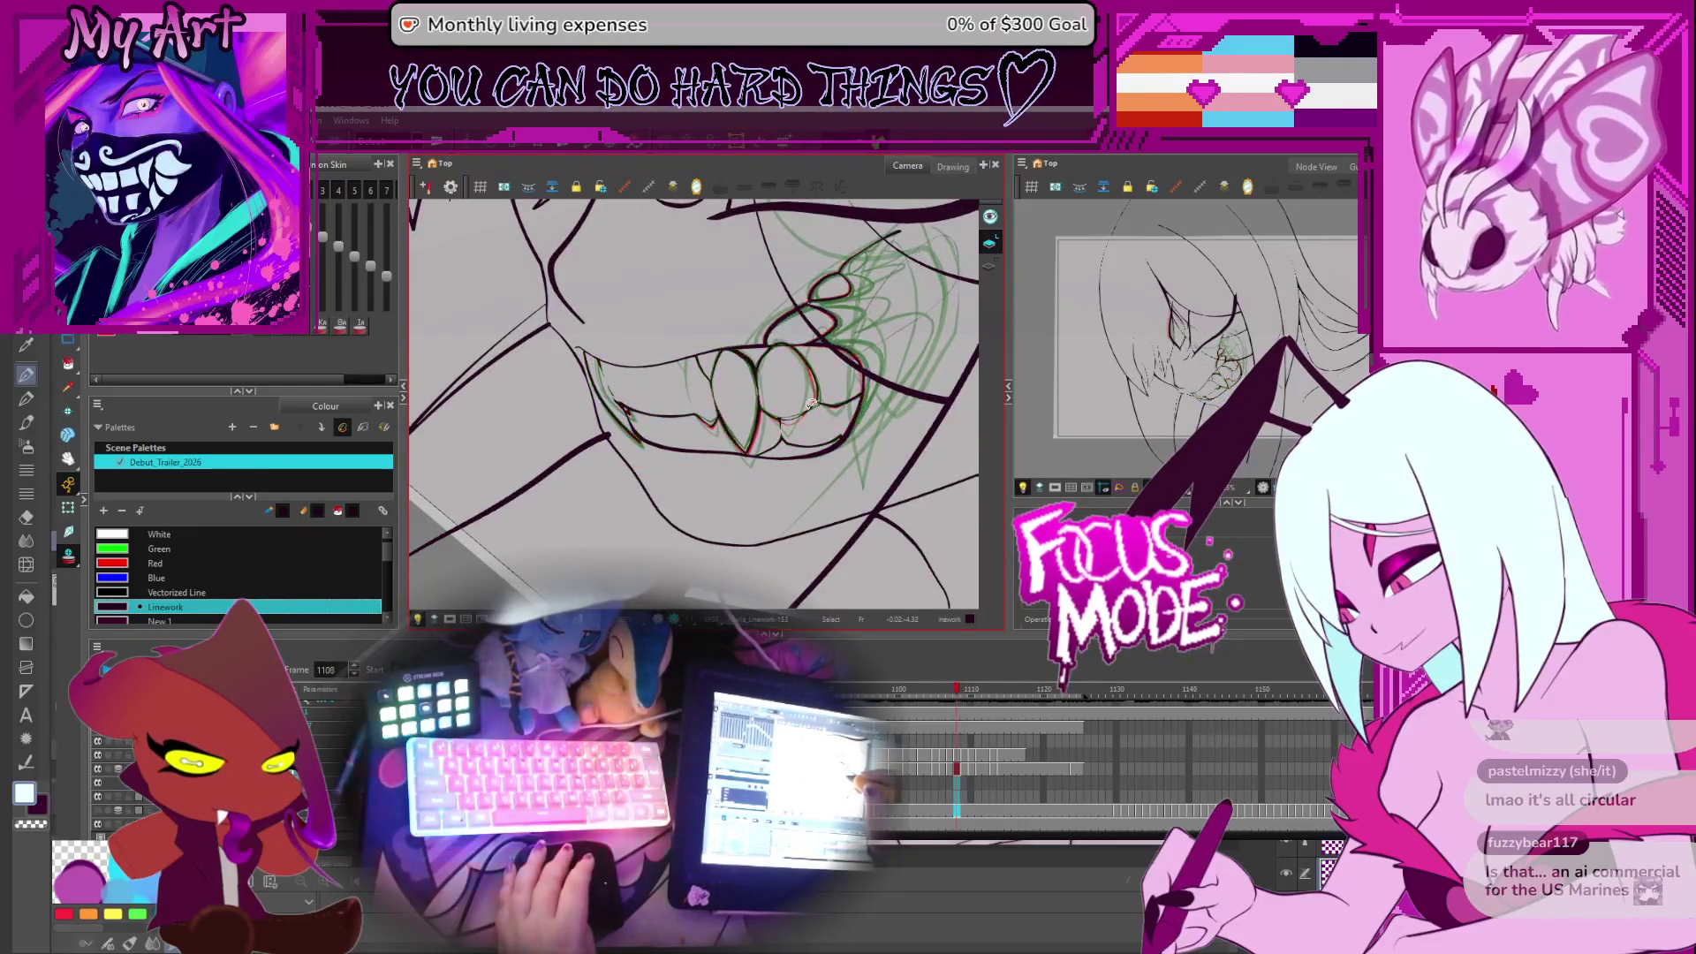
{"action": "key", "text": "period"}
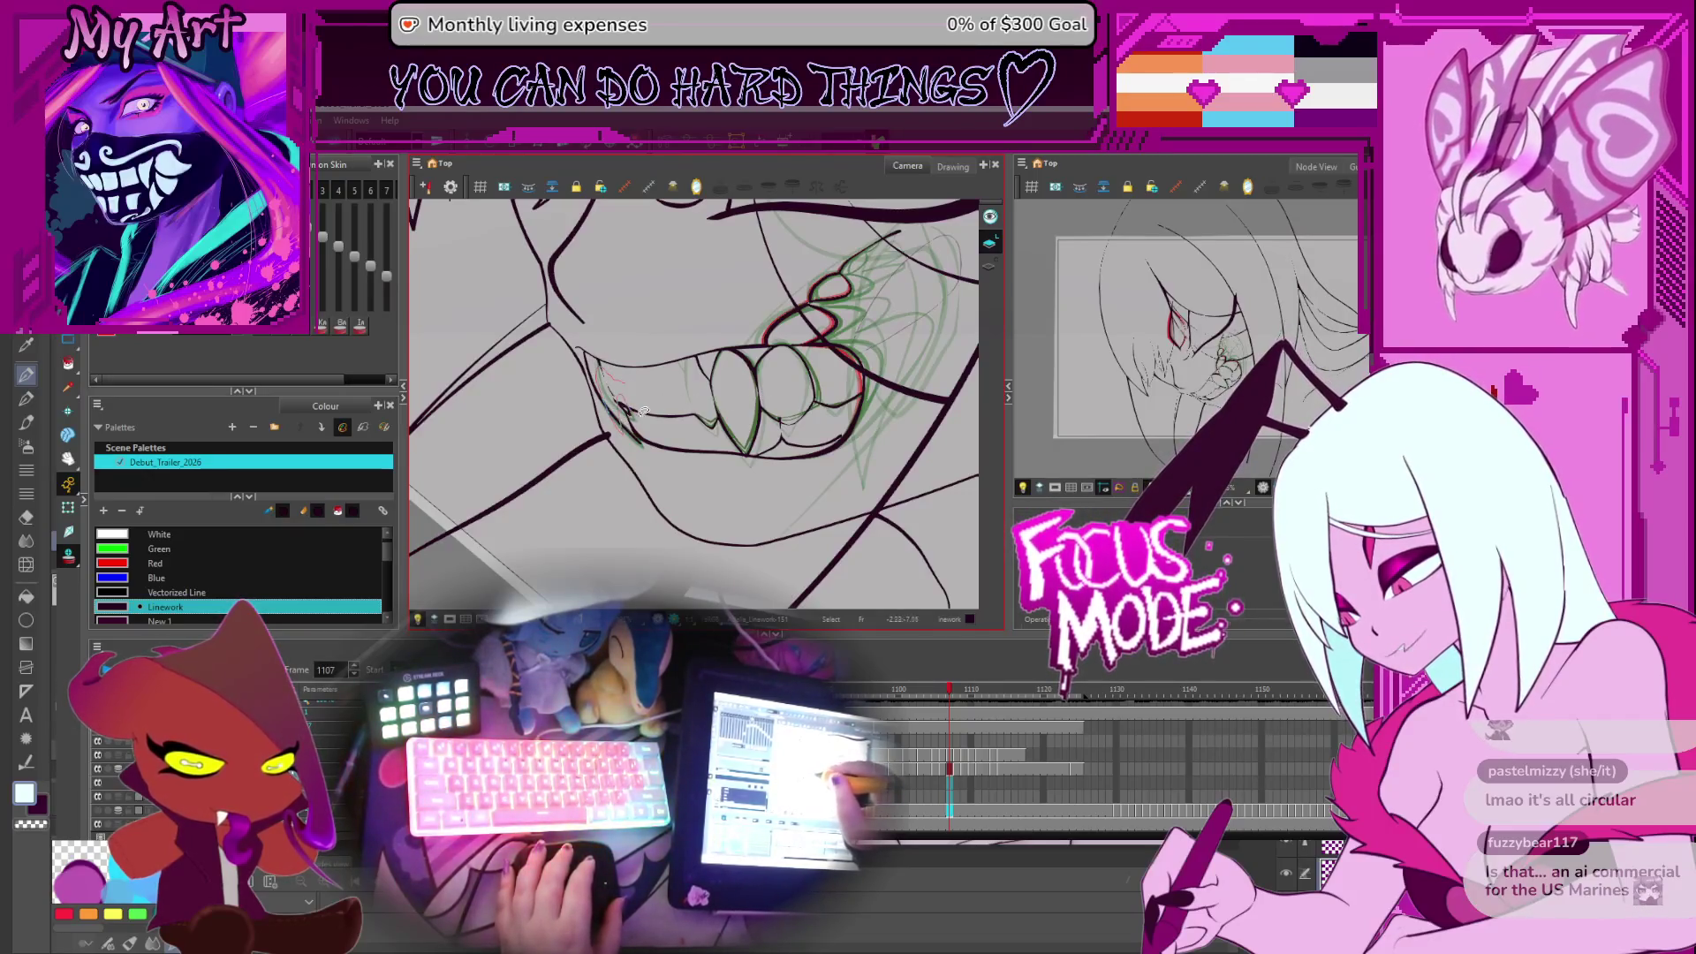
{"action": "left_click", "coordinate": [760, 391]}
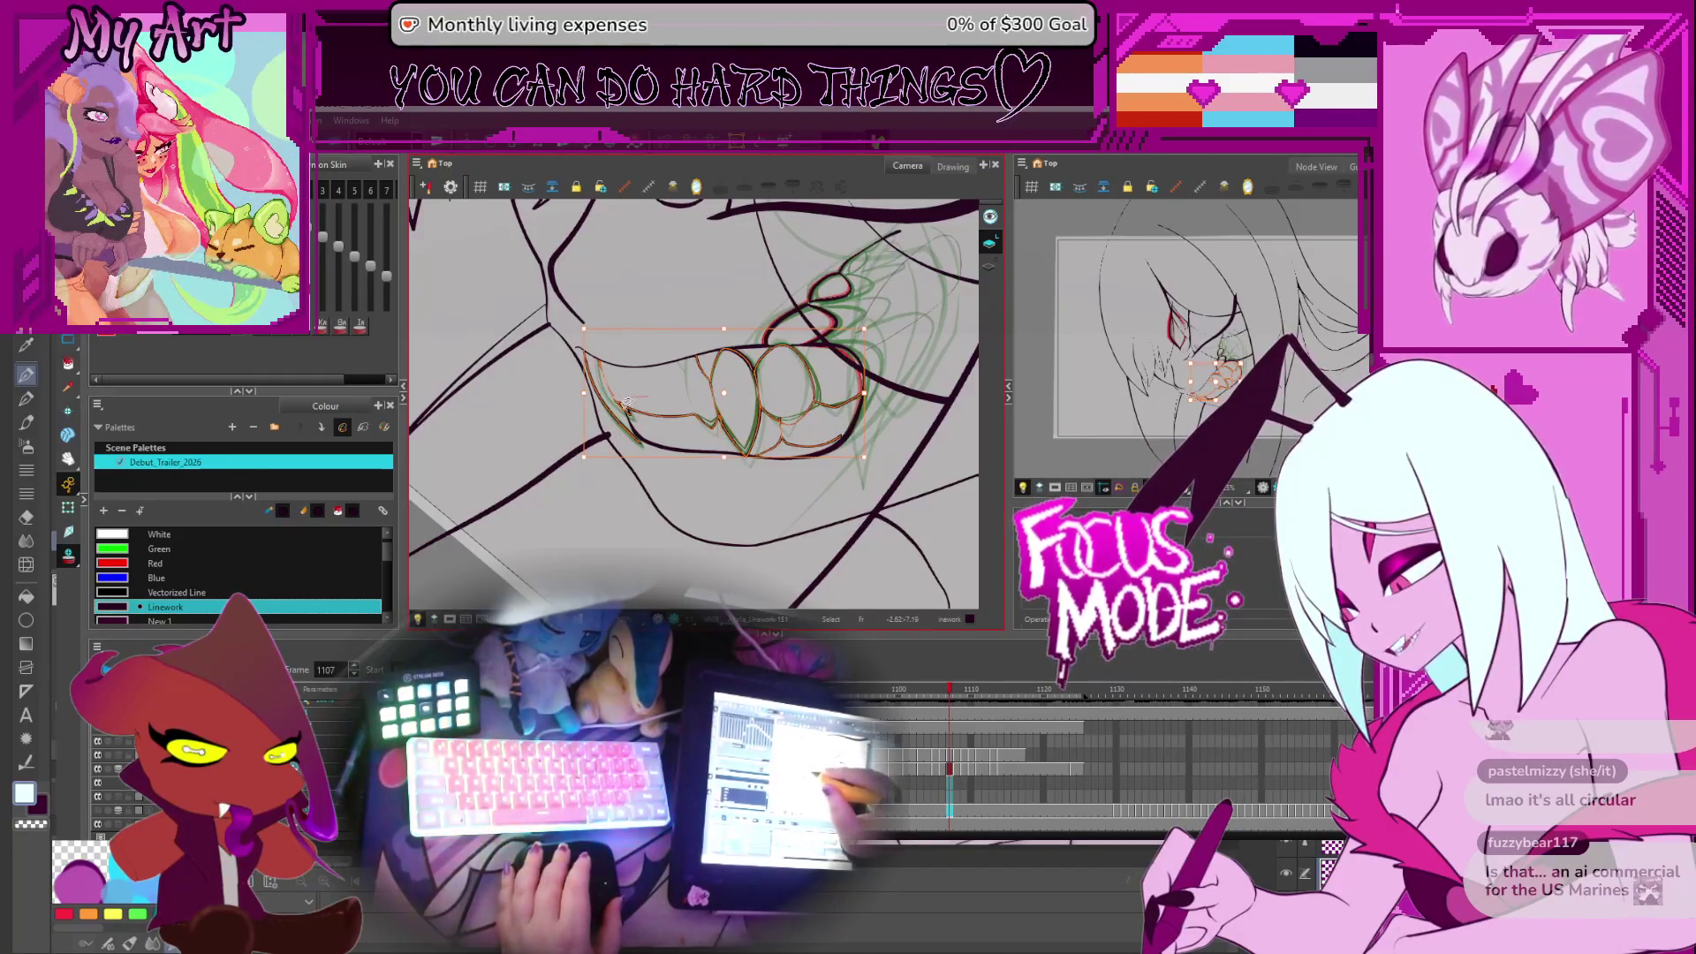
{"action": "left_click_drag", "start_coordinate": [628, 406], "coordinate": [677, 389]}
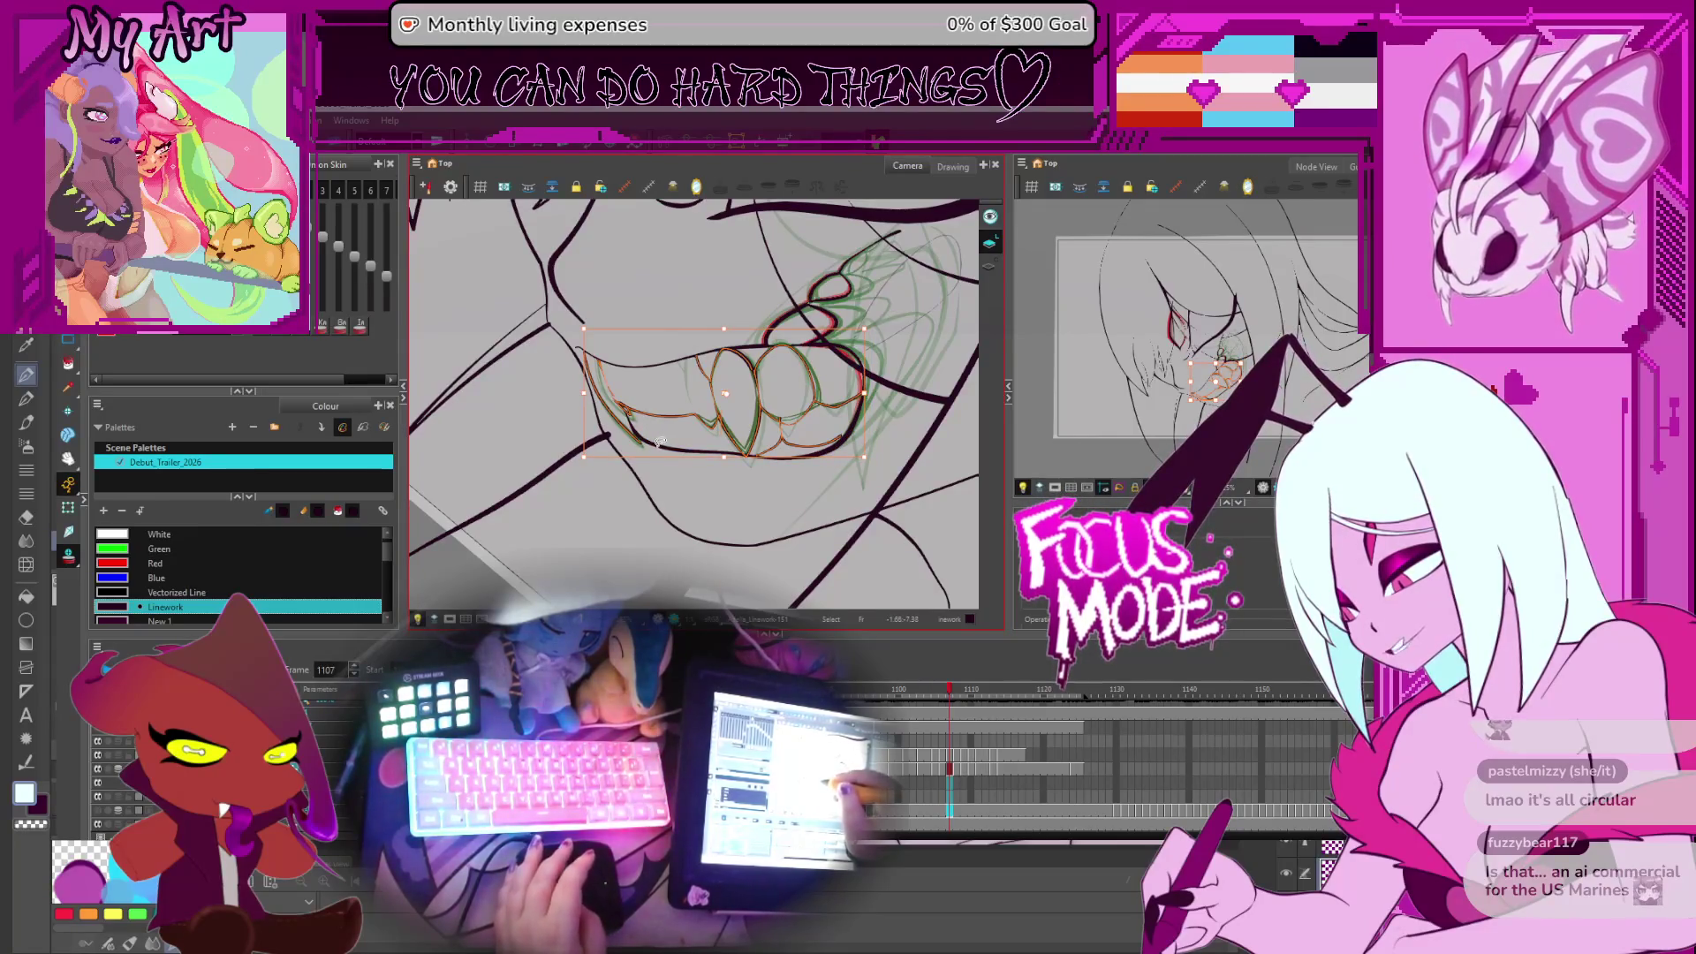
Compare frame 1107's teeth against frame 1108, then move to frame 1109 and recentre the mouth
{"action": "key", "text": "period"}
{"action": "key", "text": "comma"}
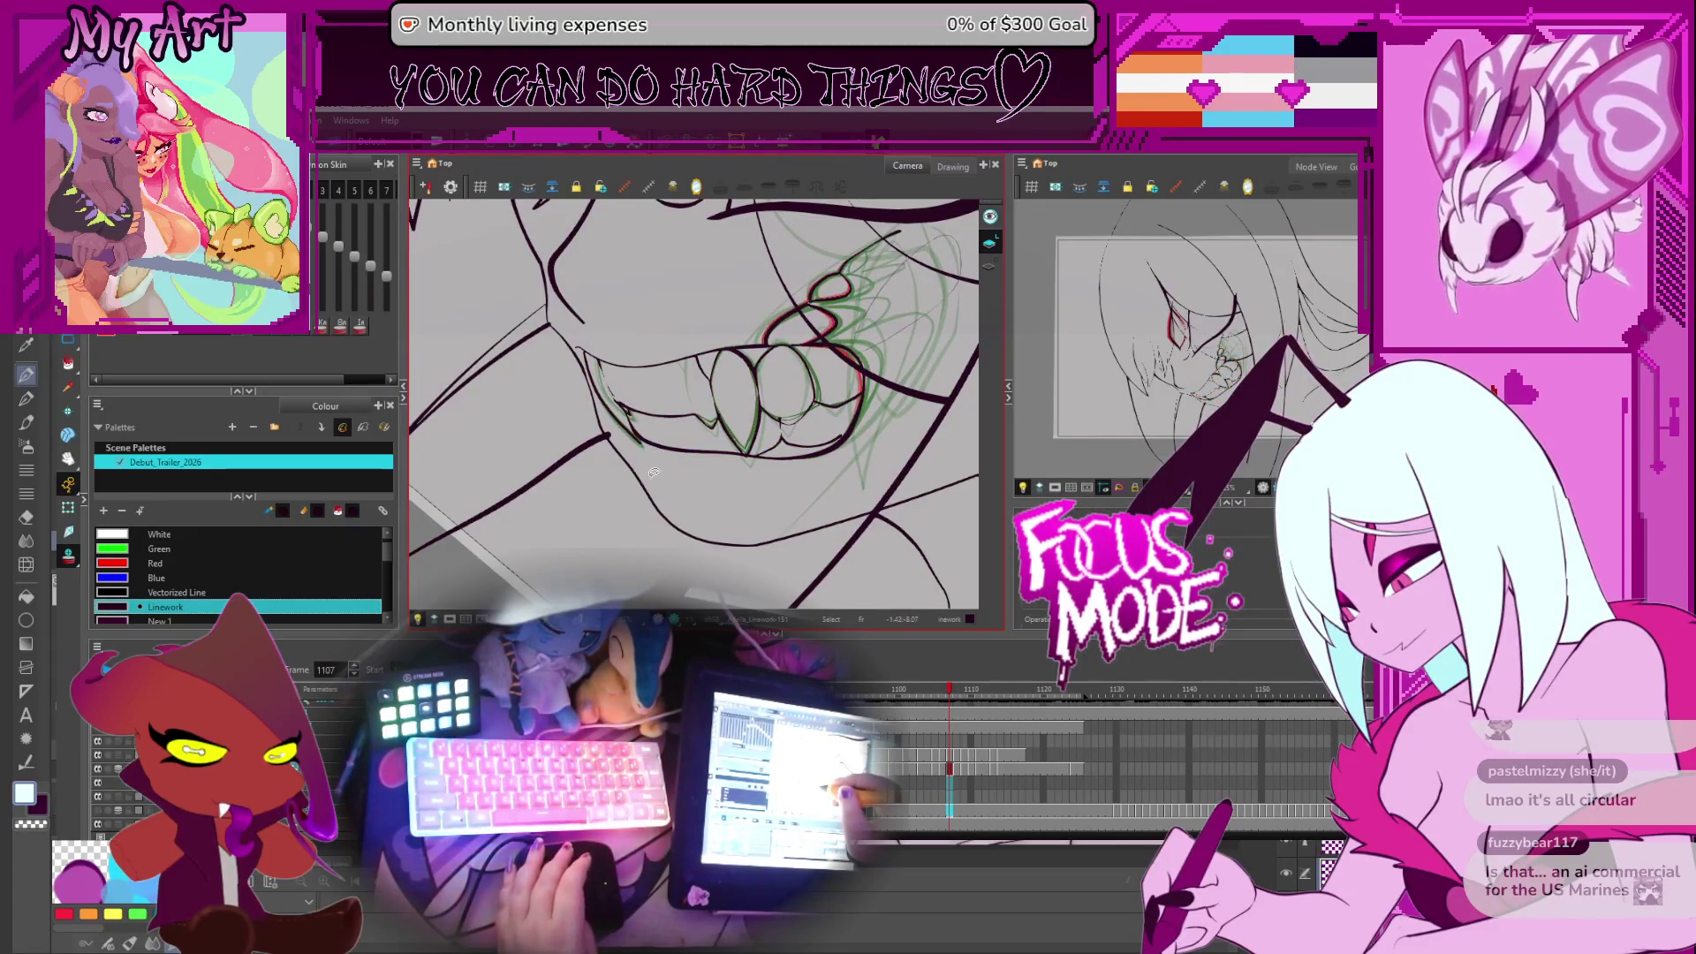
{"action": "key", "text": "period"}
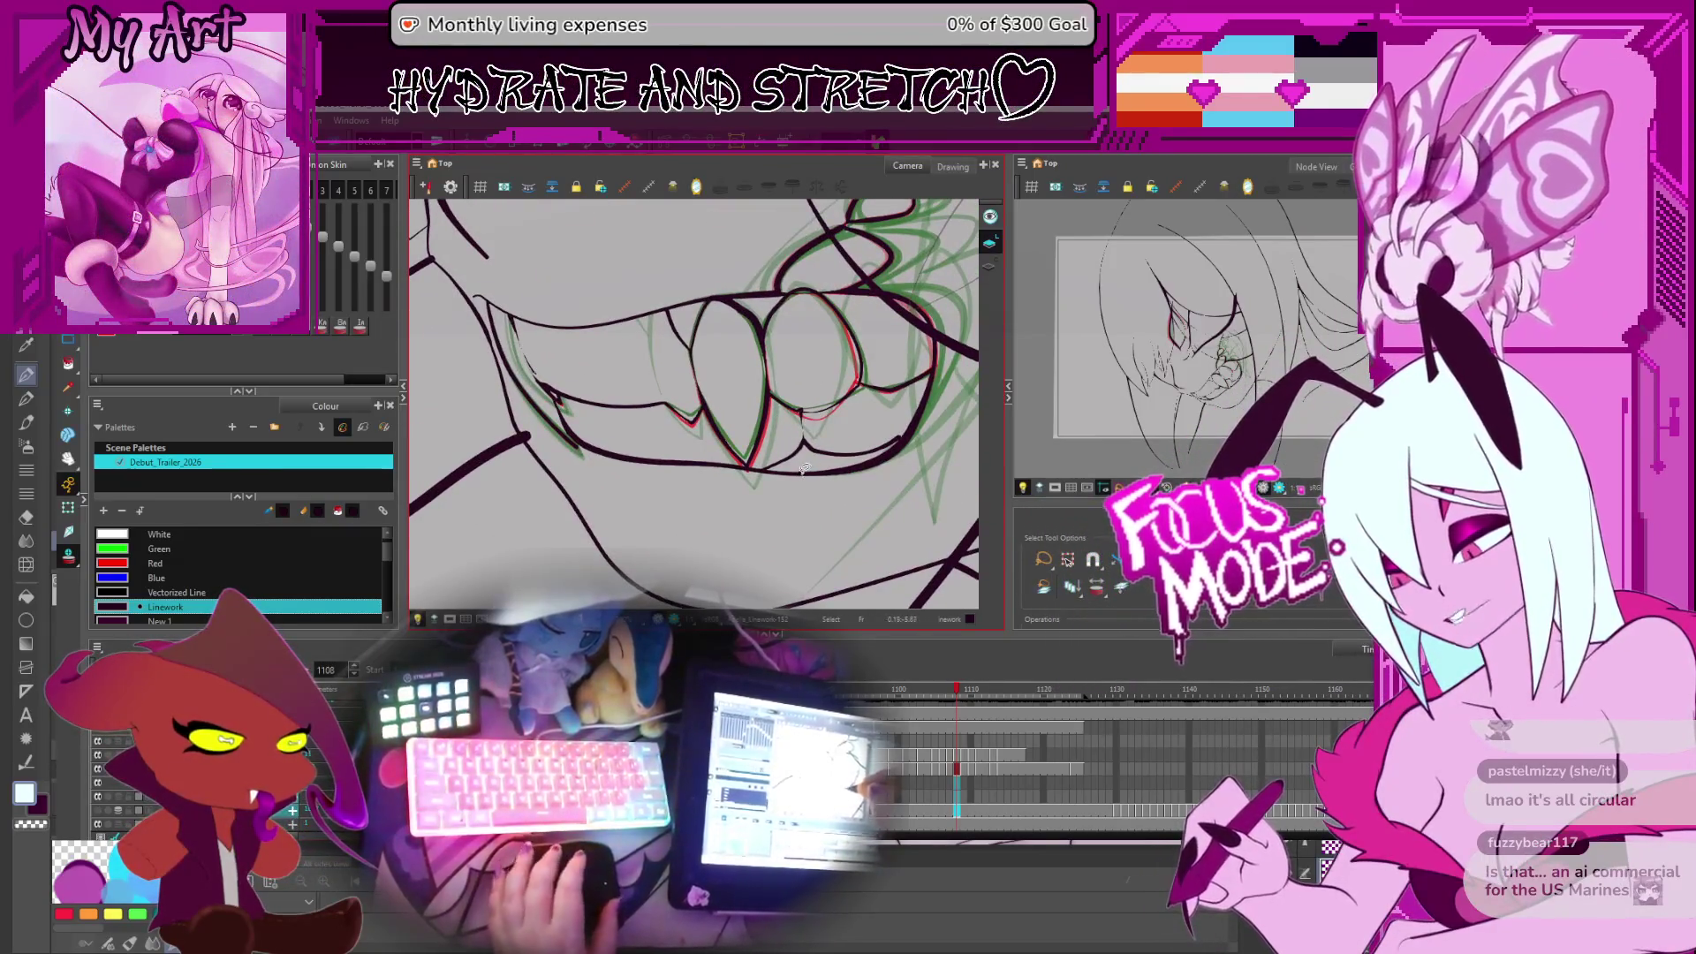
{"action": "key", "text": "comma"}
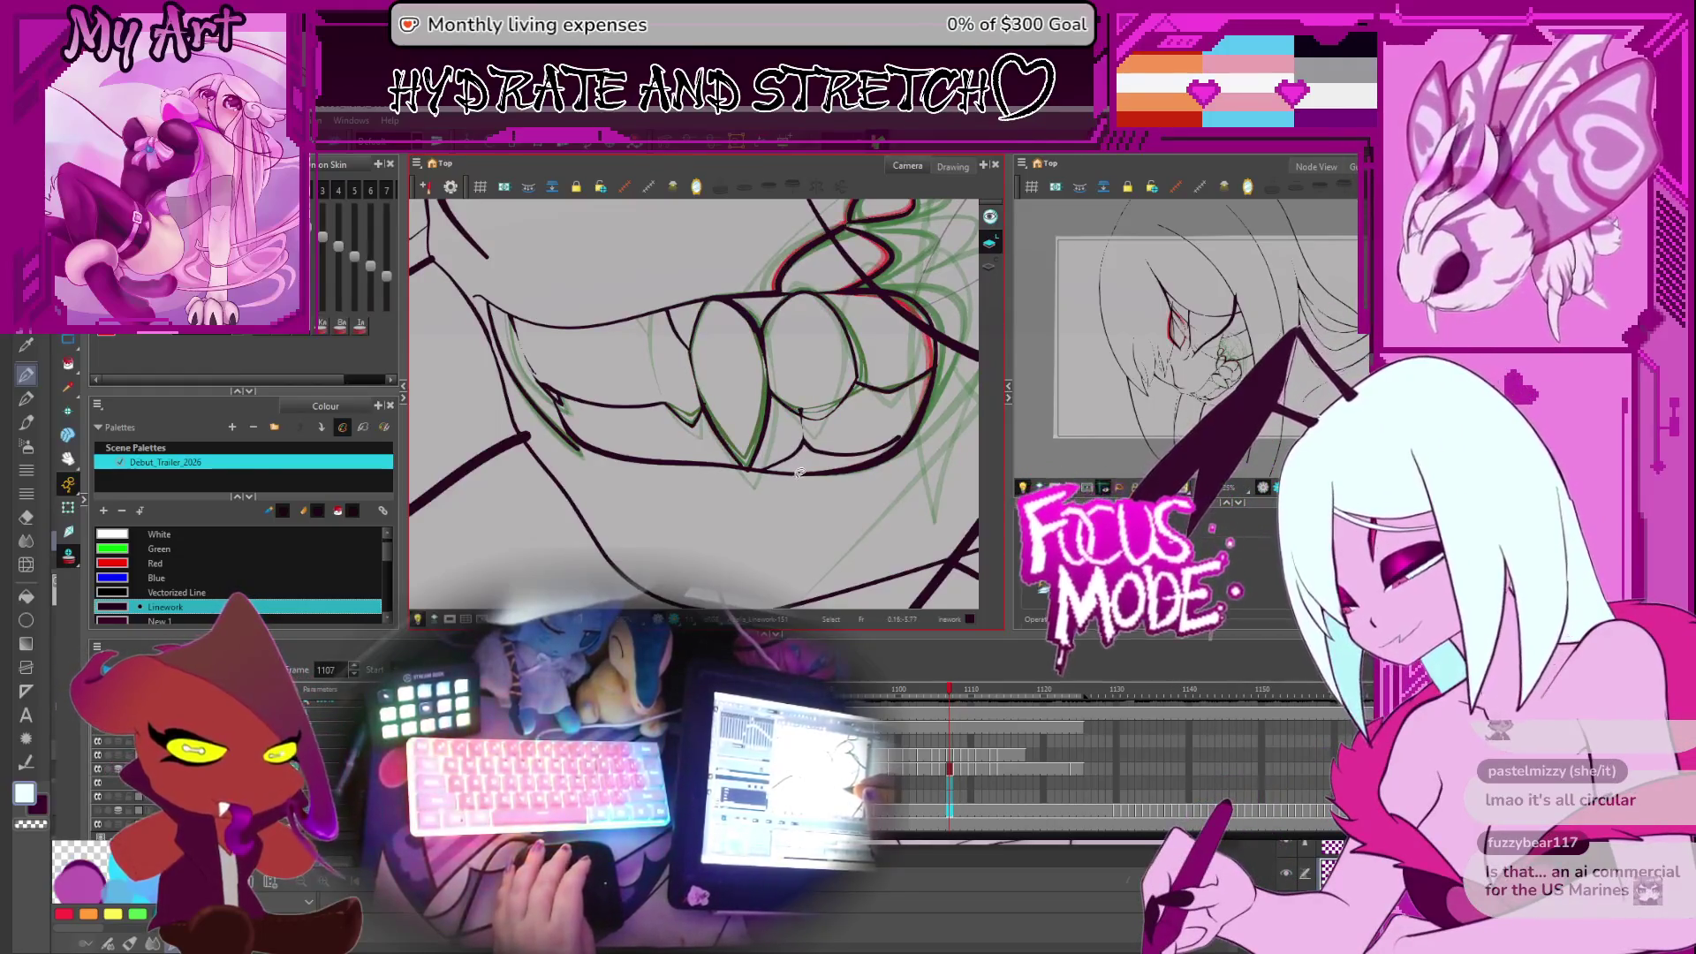
{"action": "key", "text": "period"}
{"action": "key", "text": "period"}
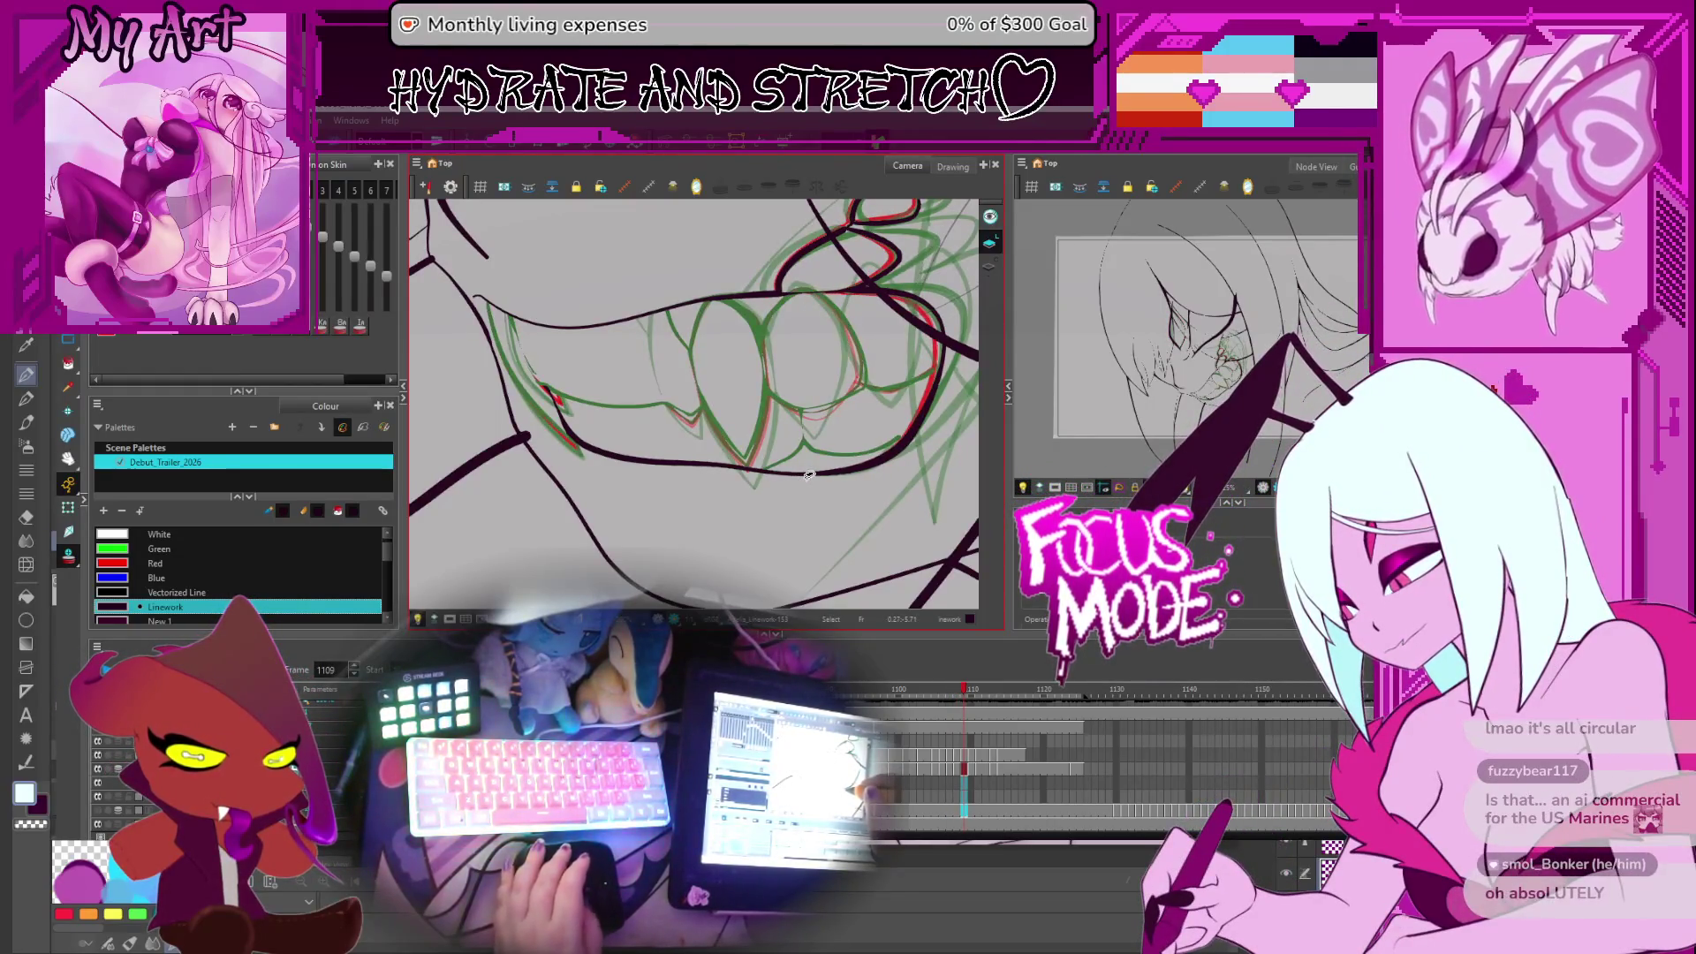
{"action": "key", "text": "ctrl+a"}
{"action": "left_click_drag", "start_coordinate": [804, 474], "coordinate": [781, 497]}
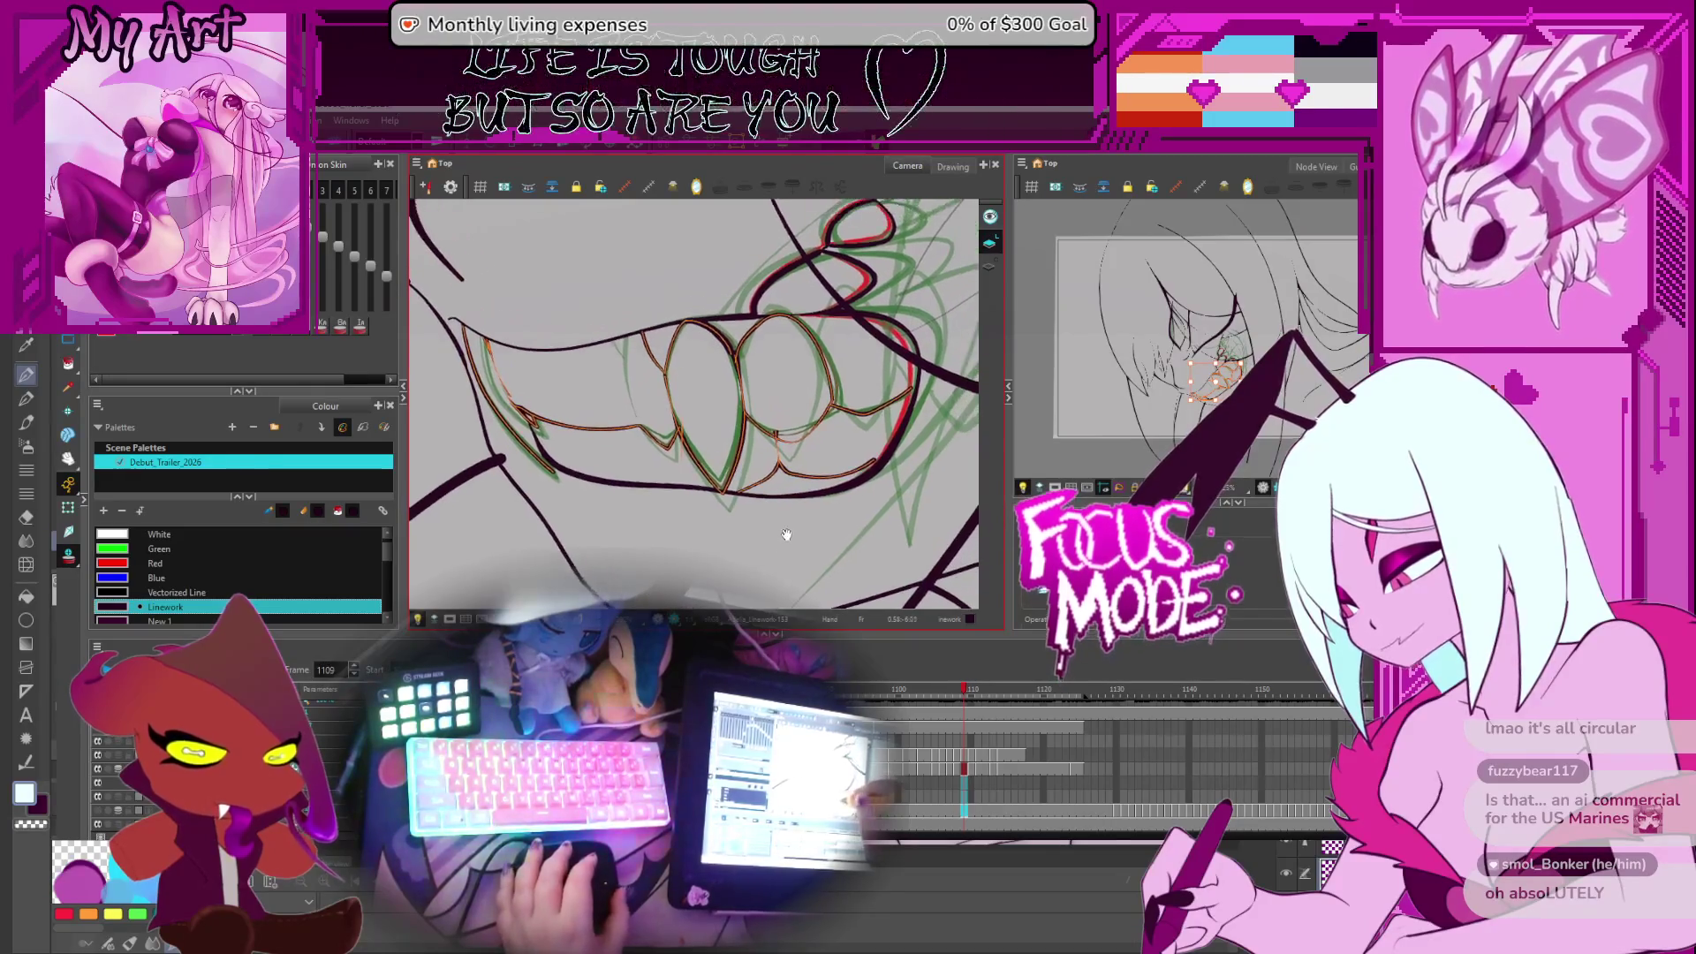
{"action": "key", "text": "Escape"}
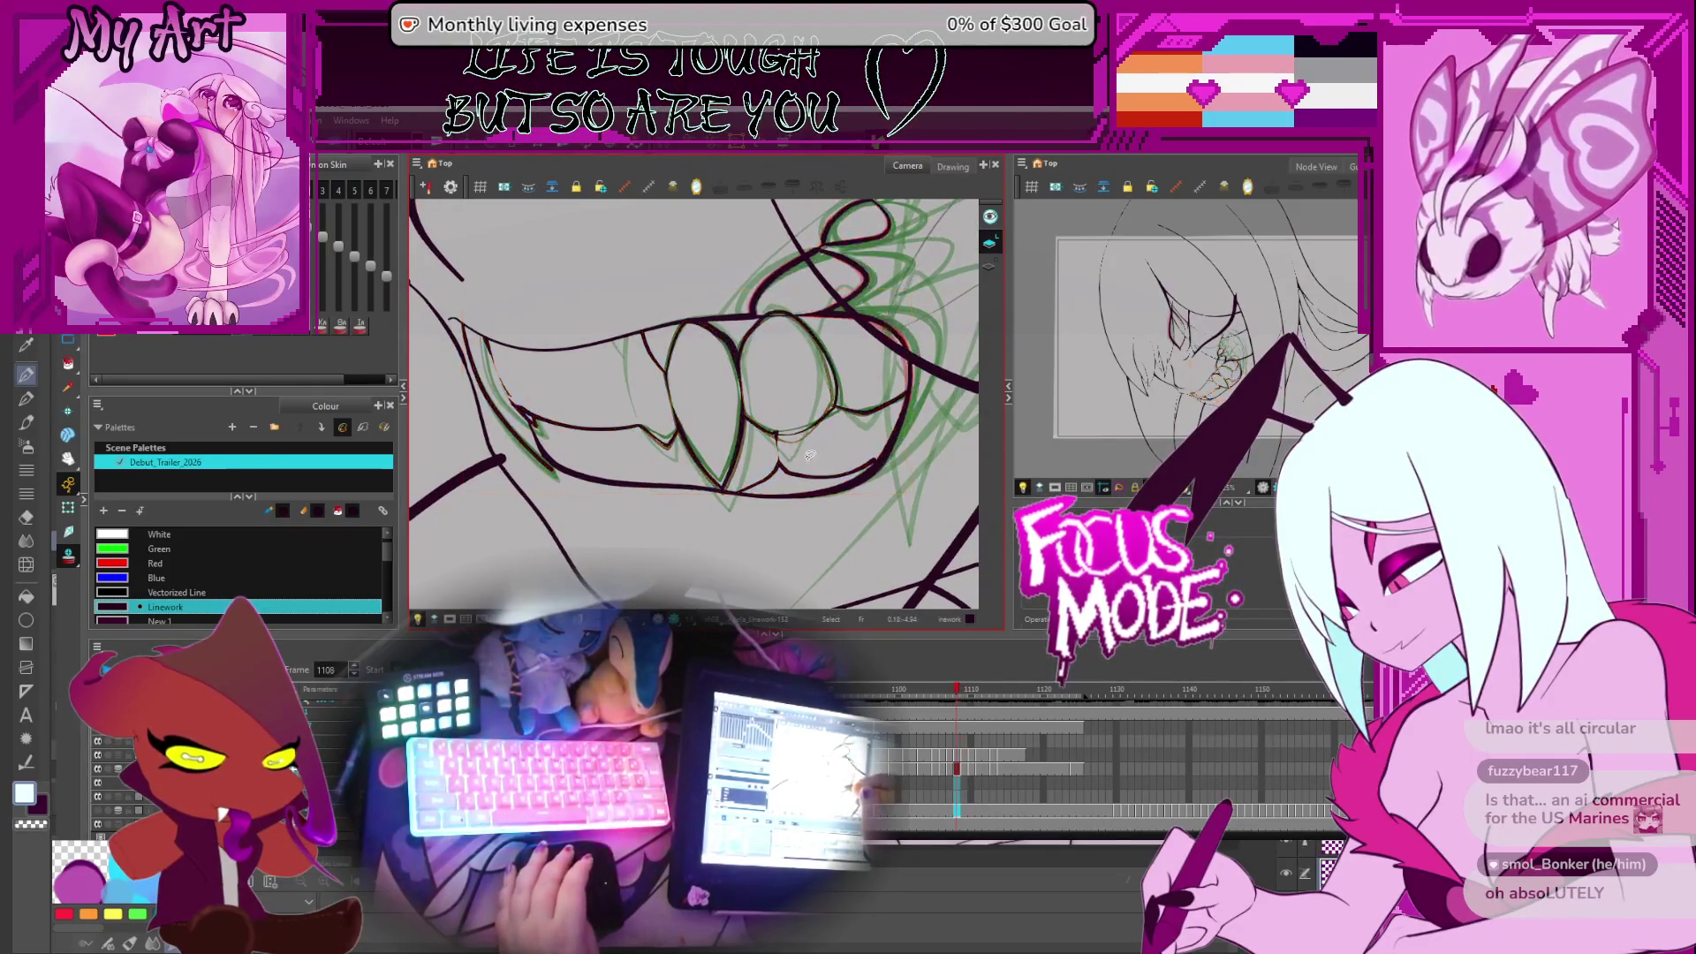
{"action": "mouse_move", "coordinate": [710, 502]}
{"action": "left_mouse_down"}
{"action": "mouse_move", "coordinate": [674, 516]}
{"action": "mouse_move", "coordinate": [784, 556]}
{"action": "mouse_move", "coordinate": [565, 545]}
{"action": "left_mouse_up"}
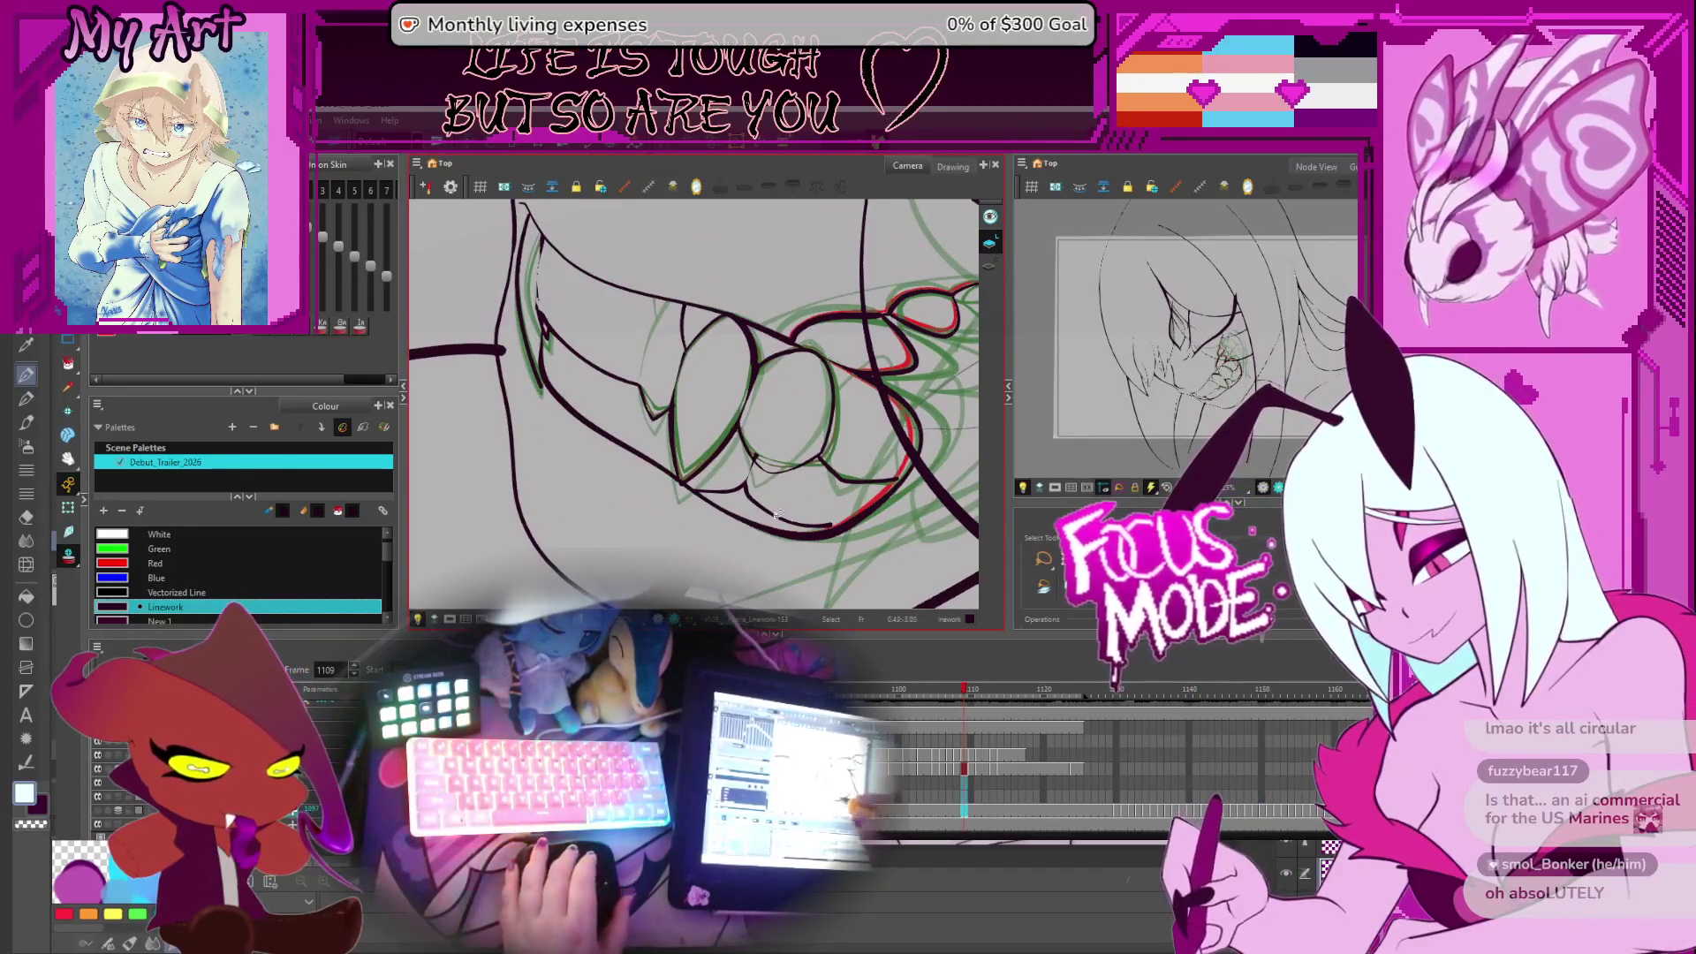
{"action": "left_click_drag", "start_coordinate": [769, 545], "coordinate": [820, 484]}
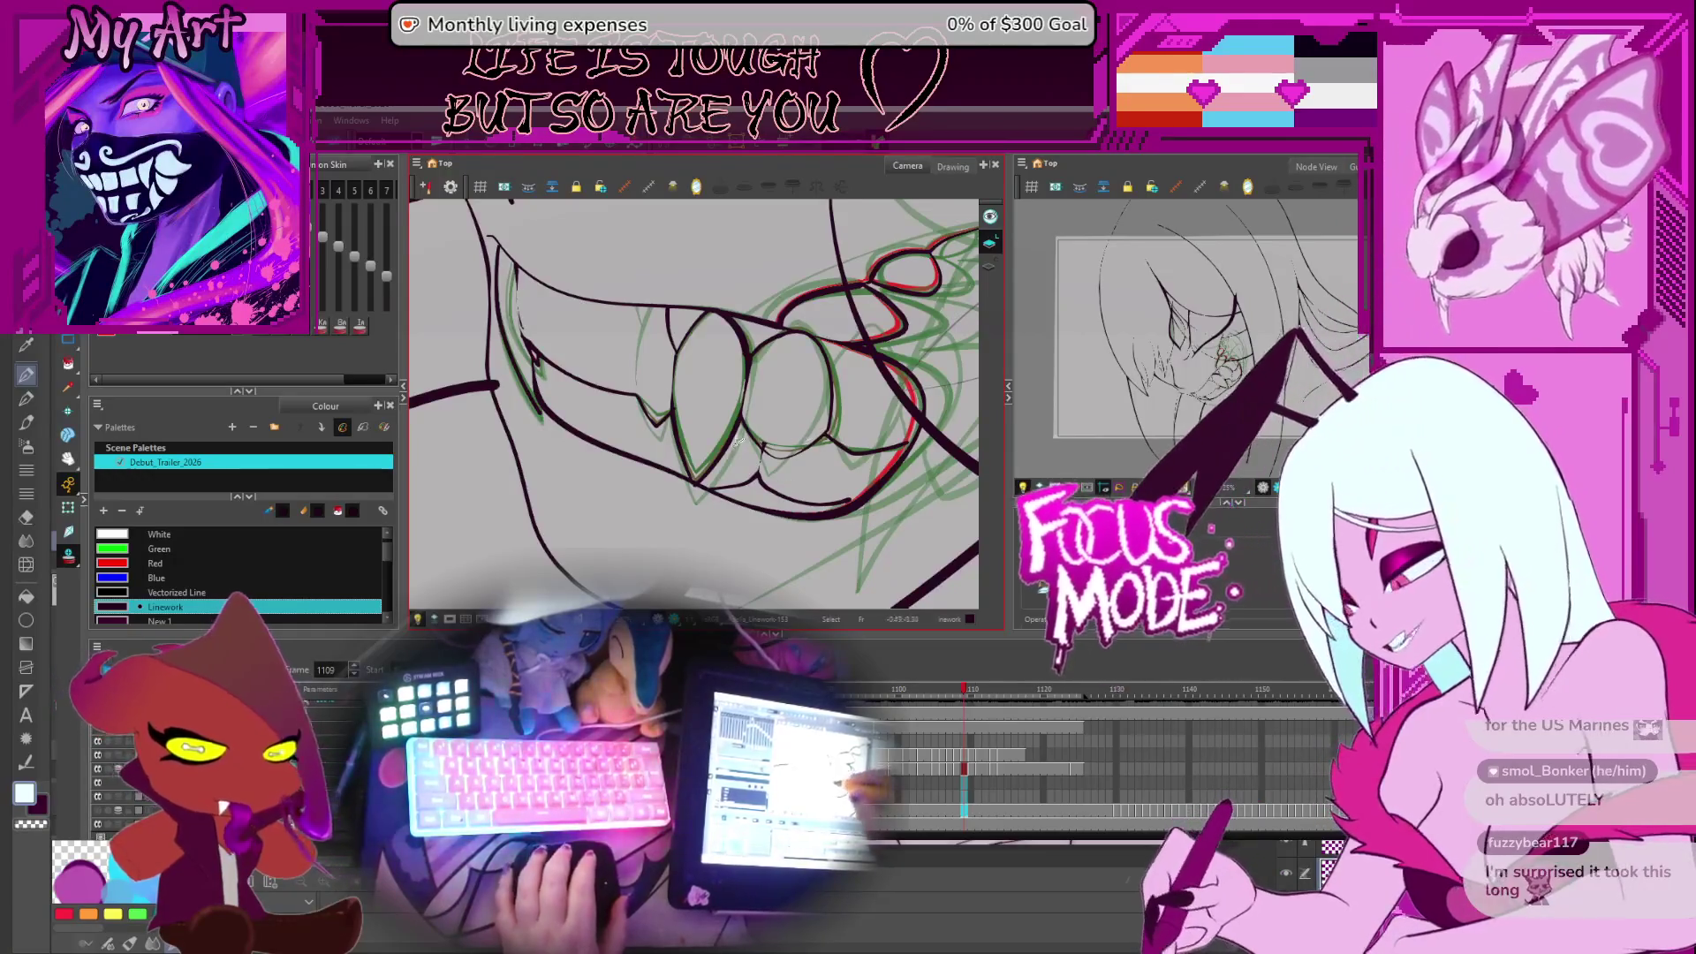
Select the teeth contour, the long lip contour and the lip-corner stroke on frame 1109 to inspect them
{"action": "scroll", "coordinate": [807, 434], "scroll_direction": "up", "scroll_amount": 5}
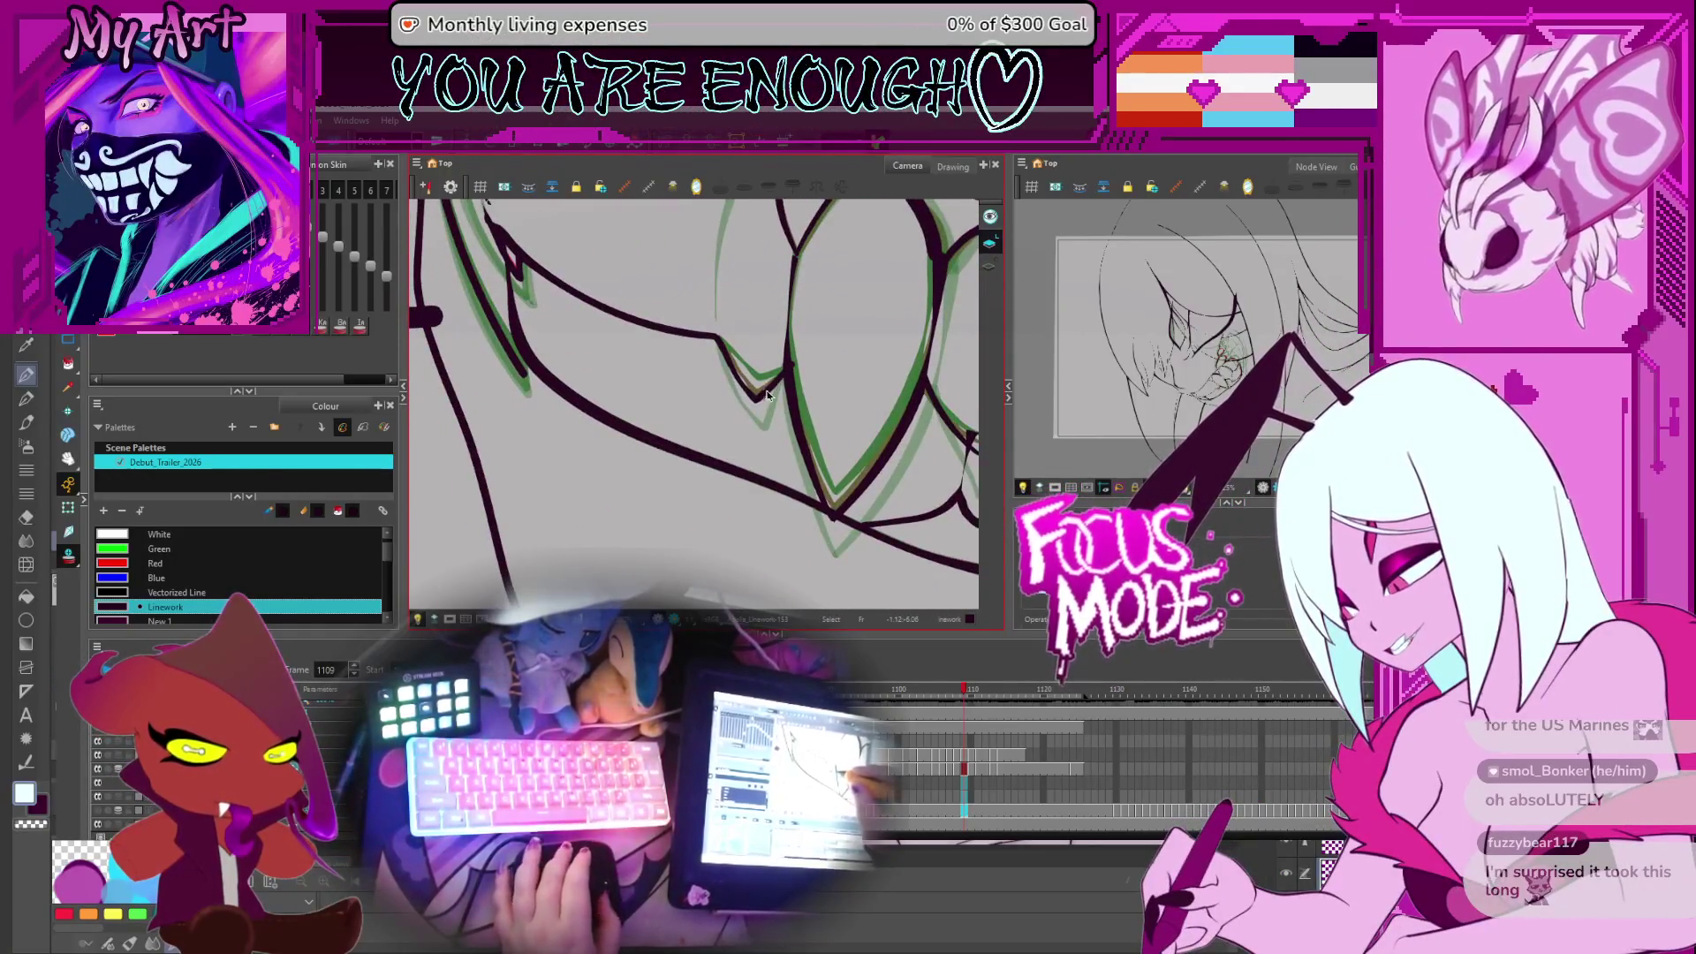
{"action": "left_click", "coordinate": [758, 395]}
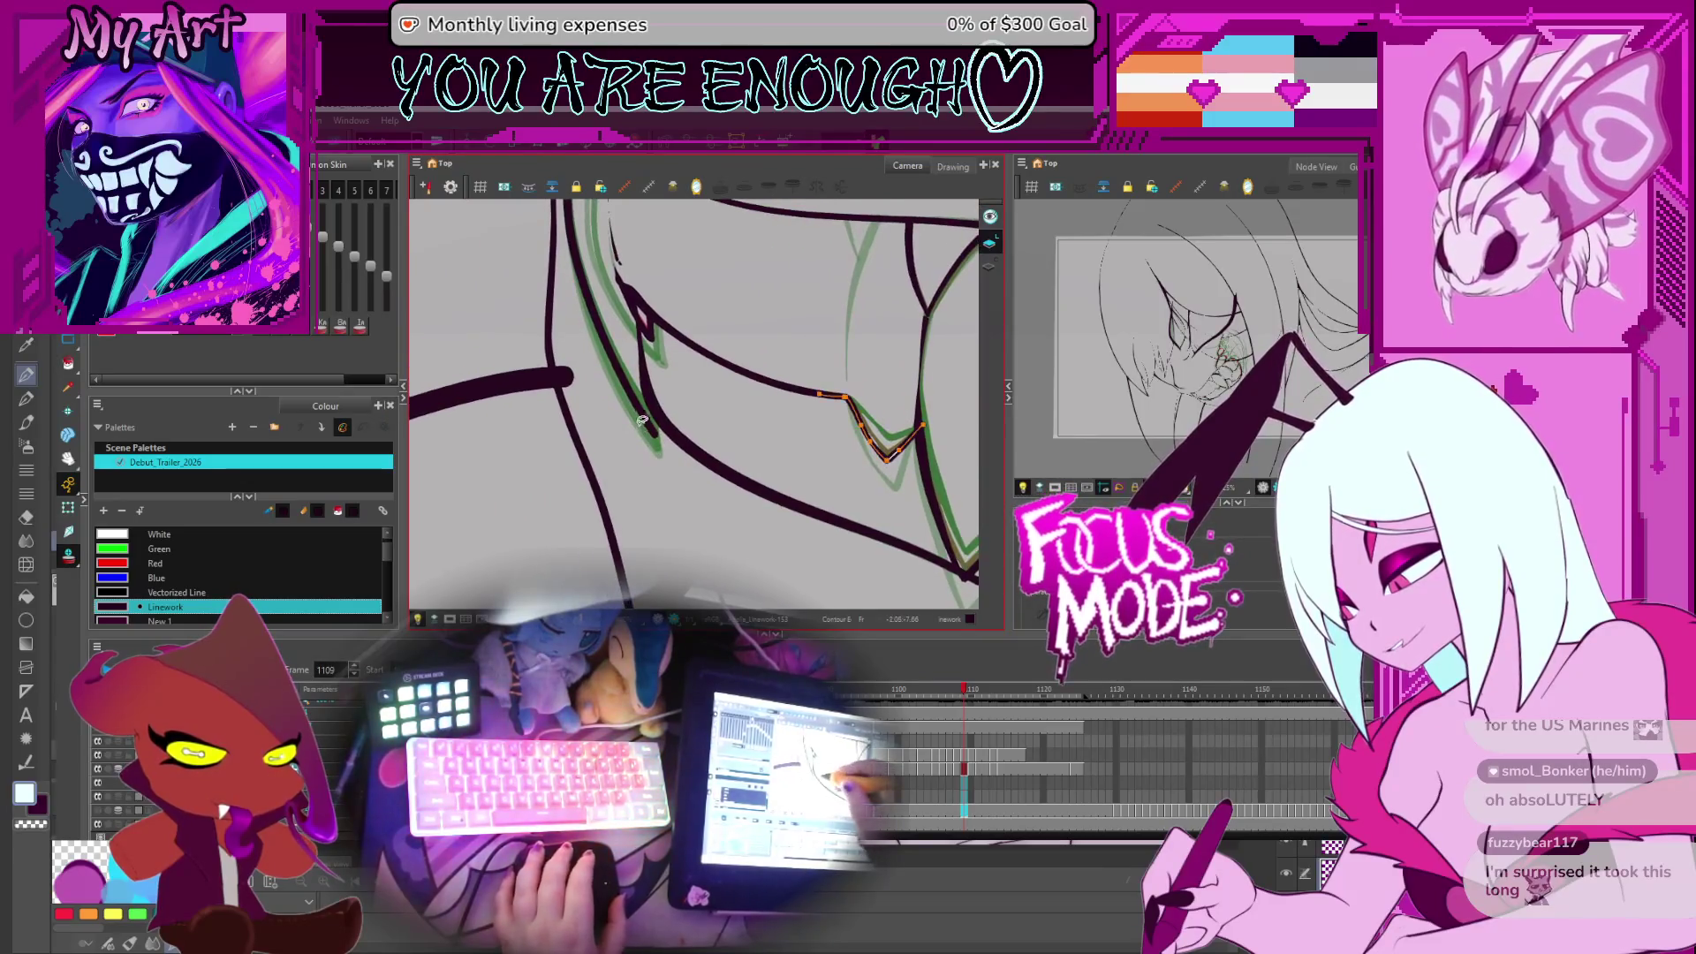
{"action": "left_click", "coordinate": [655, 439]}
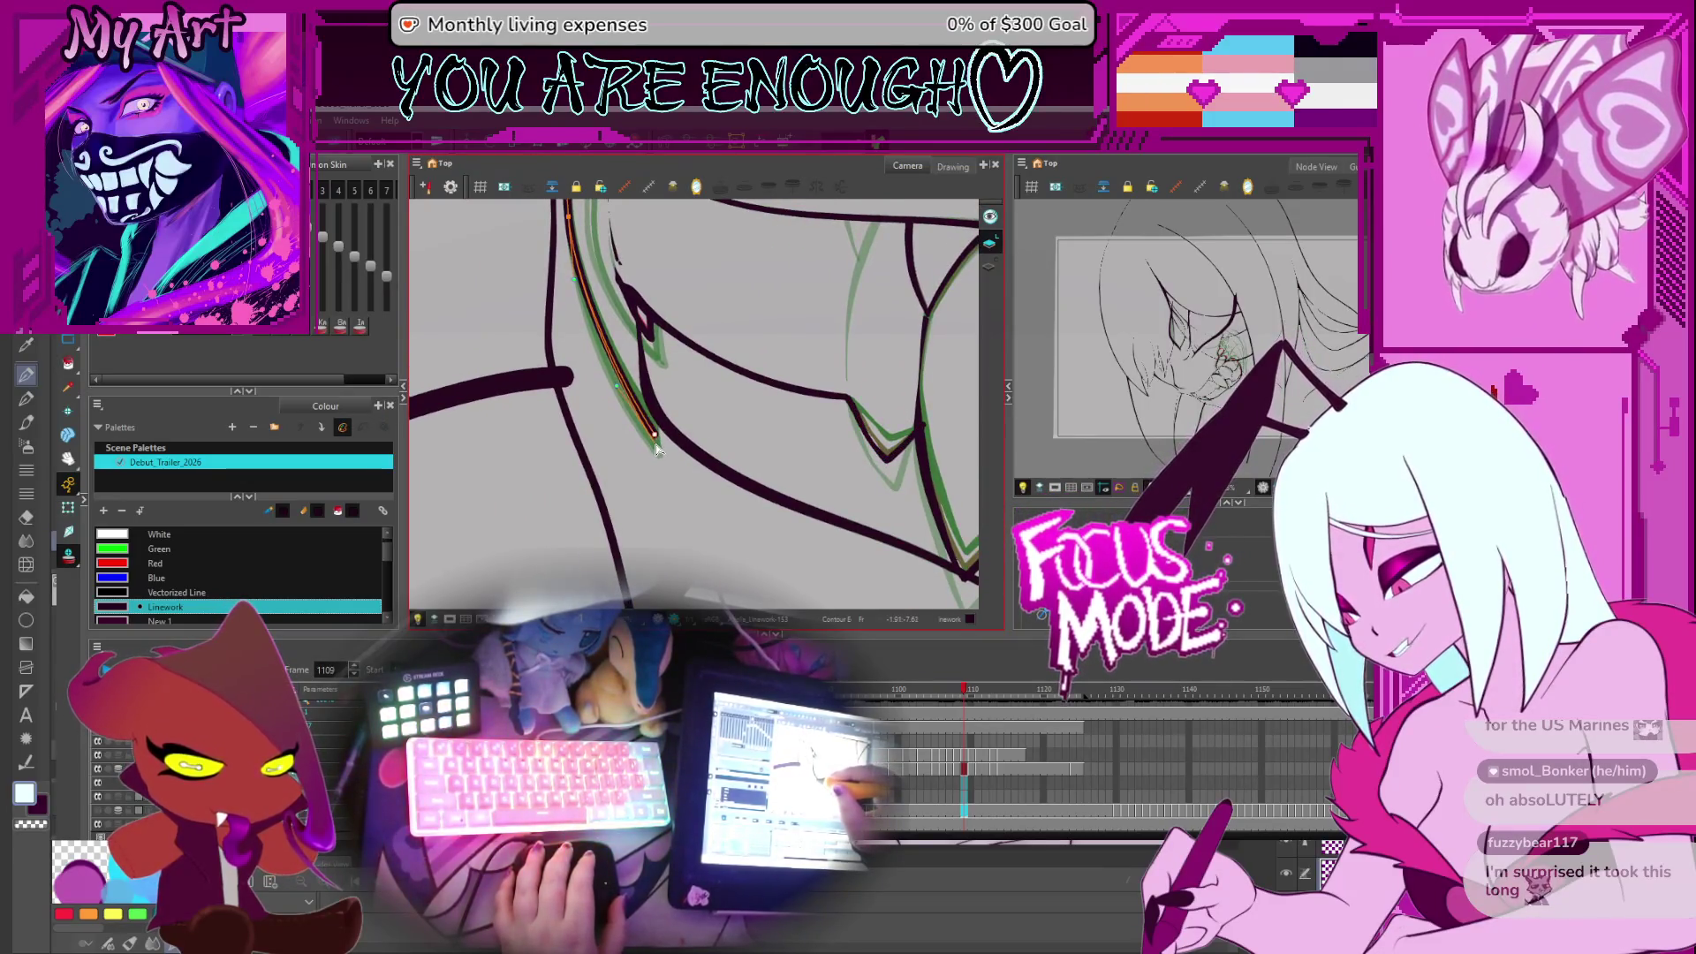
{"action": "mouse_move", "coordinate": [657, 452]}
{"action": "left_mouse_down"}
{"action": "mouse_move", "coordinate": [715, 530]}
{"action": "mouse_move", "coordinate": [705, 508]}
{"action": "left_mouse_up"}
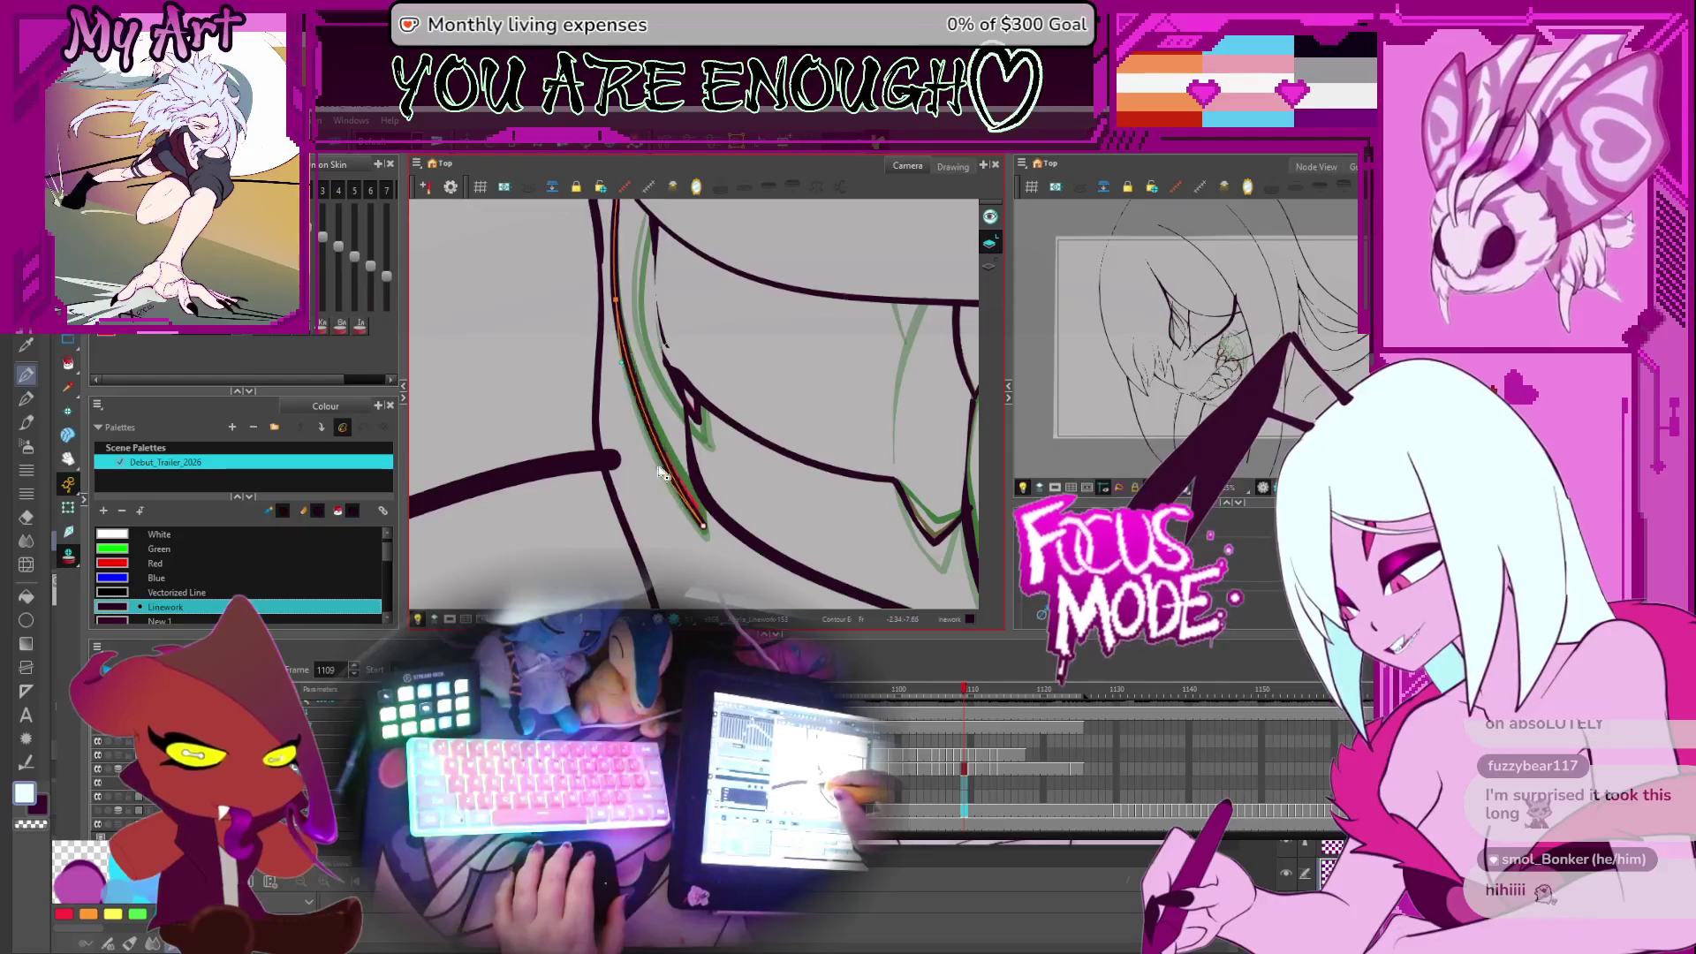
{"action": "scroll", "coordinate": [658, 471], "scroll_direction": "up", "scroll_amount": 3}
{"action": "left_click", "coordinate": [695, 470]}
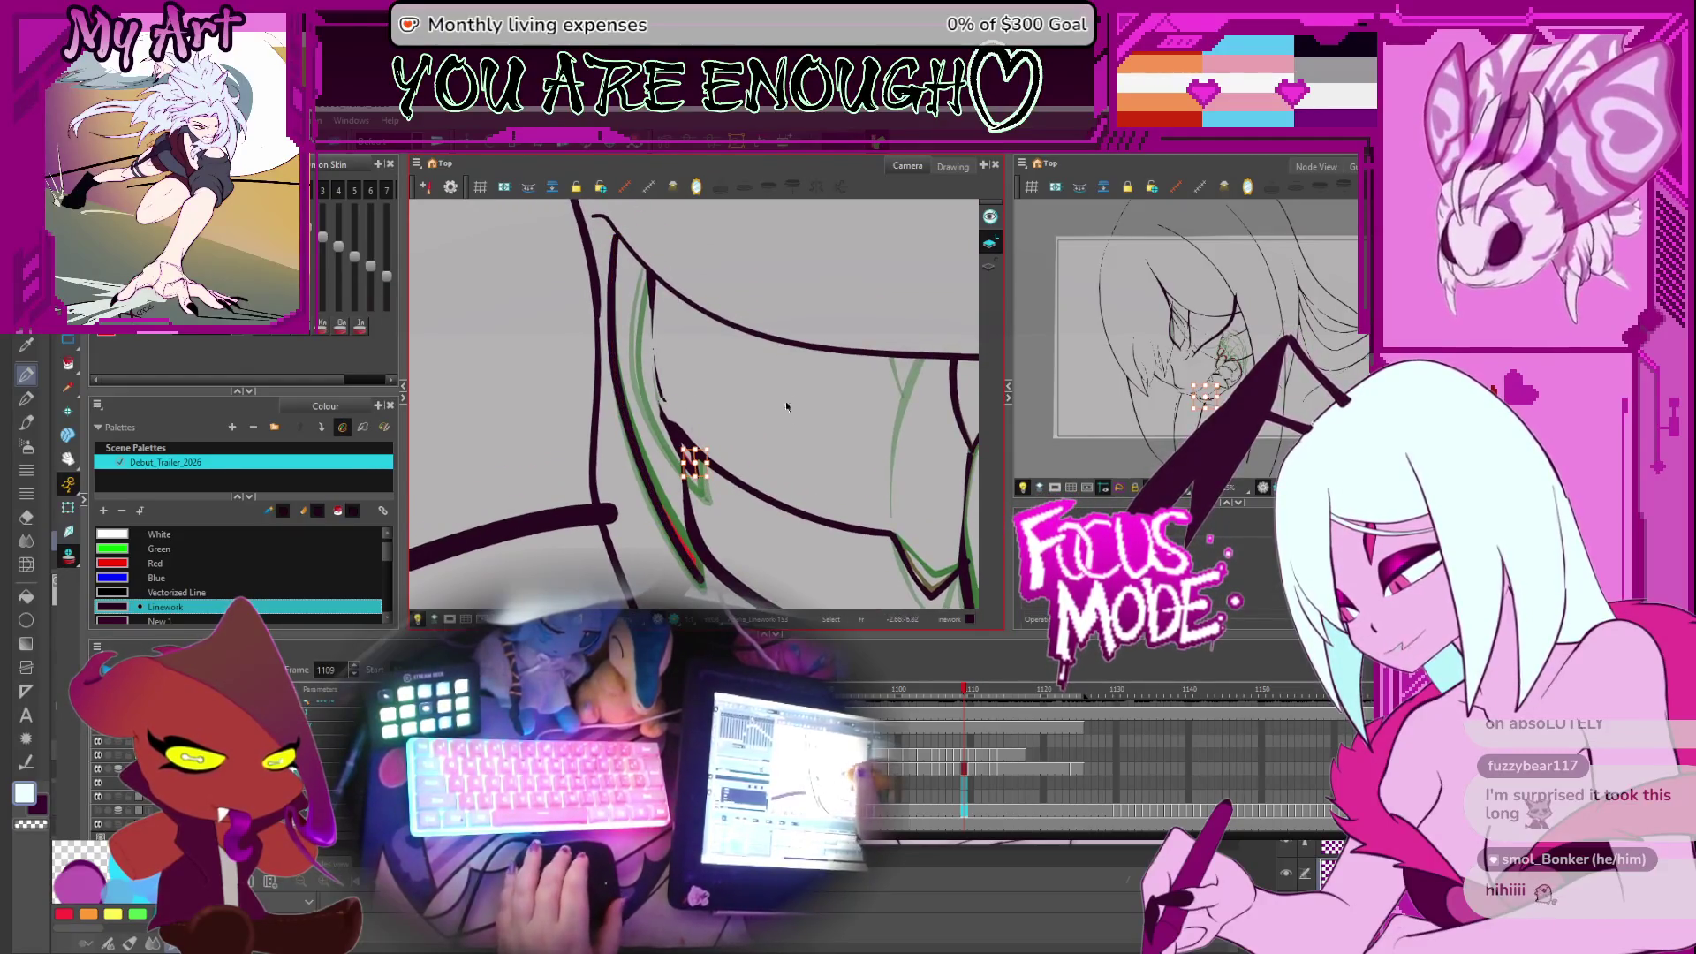
{"action": "mouse_move", "coordinate": [786, 407]}
{"action": "left_mouse_down"}
{"action": "mouse_move", "coordinate": [744, 423]}
{"action": "mouse_move", "coordinate": [814, 477]}
{"action": "mouse_move", "coordinate": [746, 433]}
{"action": "left_mouse_up"}
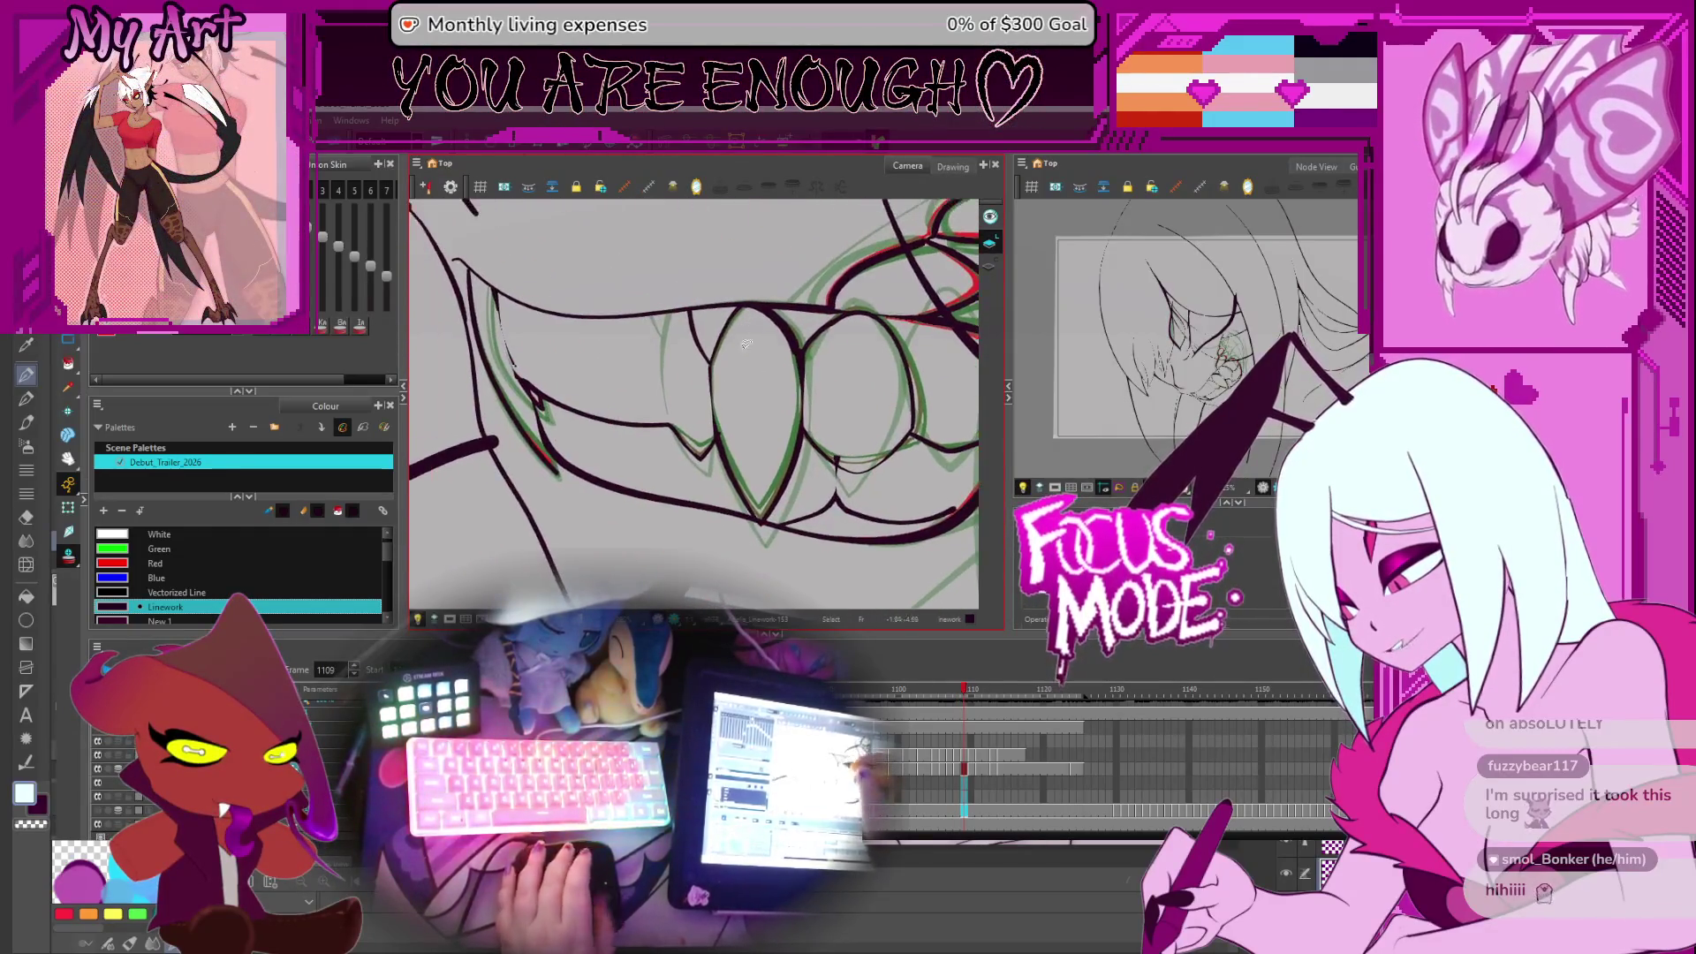
Compare the teeth across frames 1108 to 1110 against the onion skin, settling on frame 1109
{"action": "key", "text": "comma"}
{"action": "key", "text": "comma"}
{"action": "key", "text": "period"}
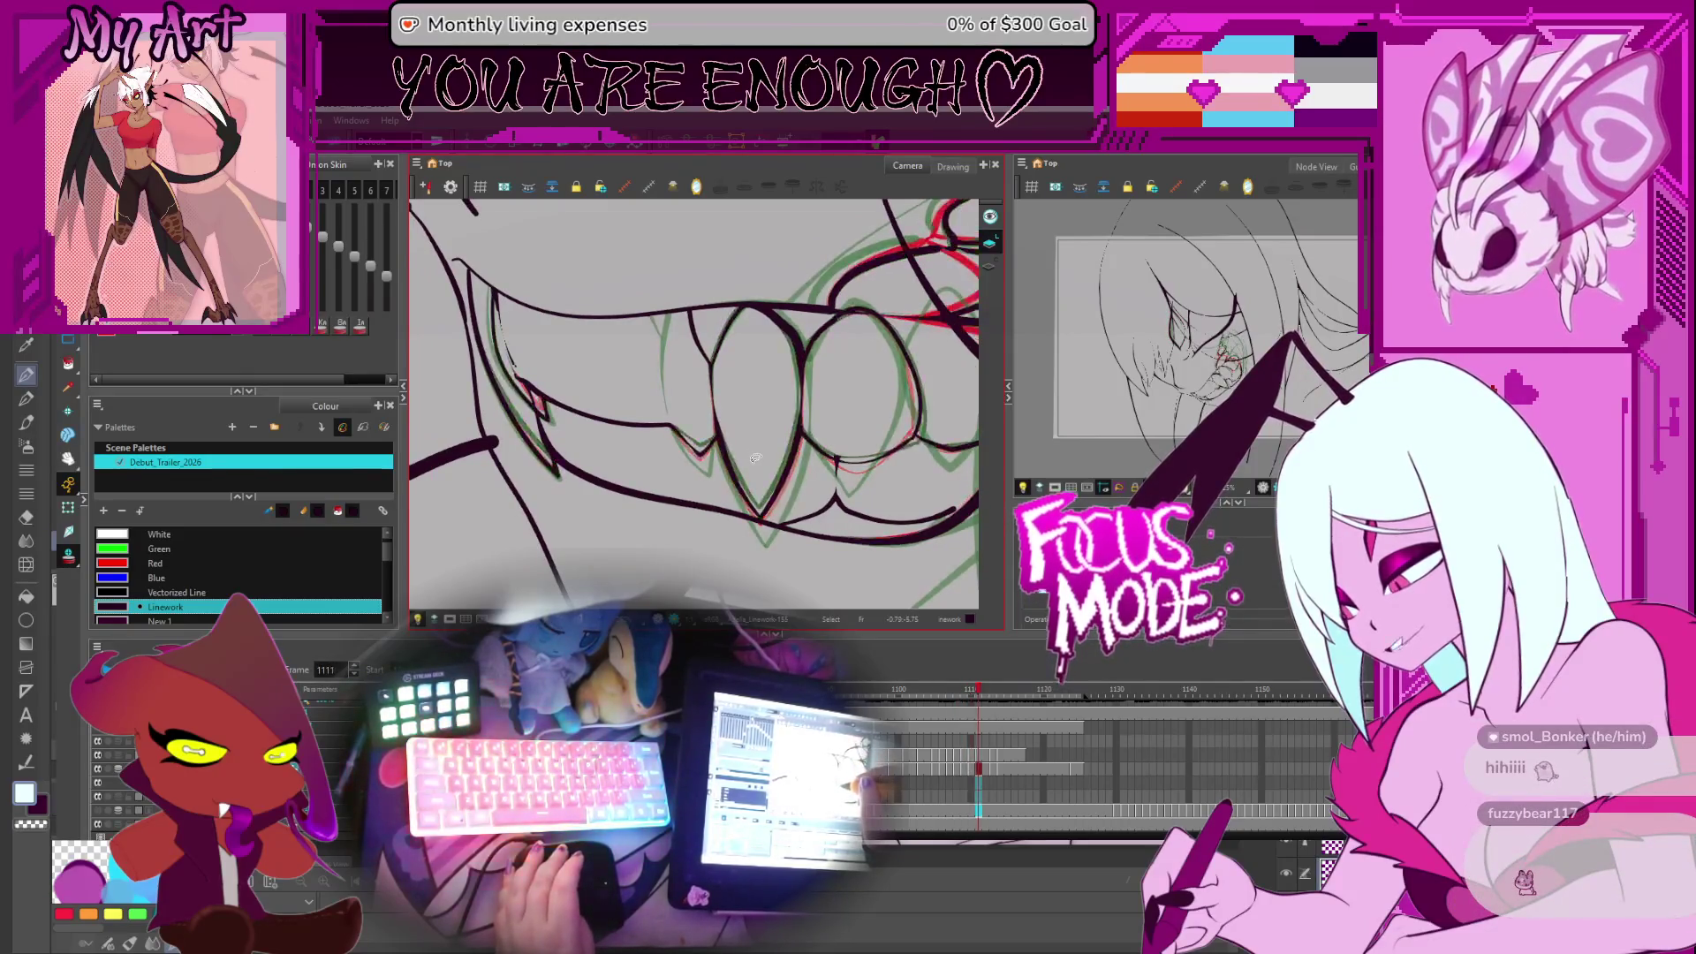
{"action": "key", "text": "comma"}
{"action": "key", "text": "comma"}
{"action": "key", "text": "period"}
{"action": "key", "text": "period"}
{"action": "key", "text": "period"}
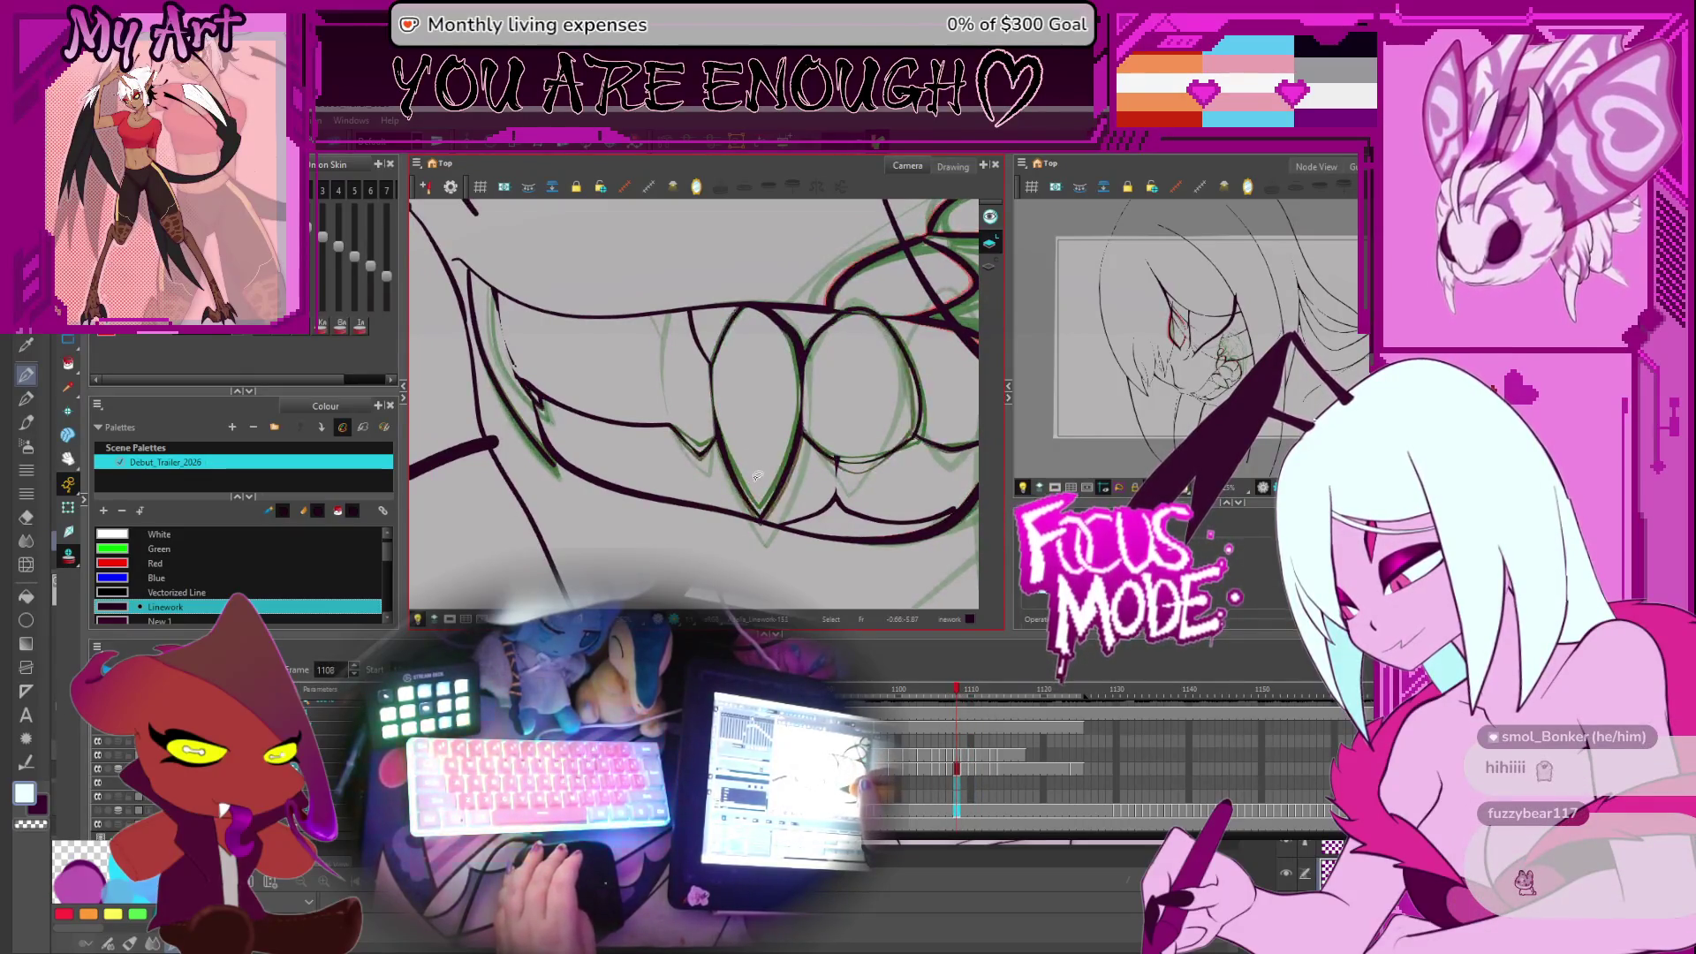
{"action": "key", "text": "period"}
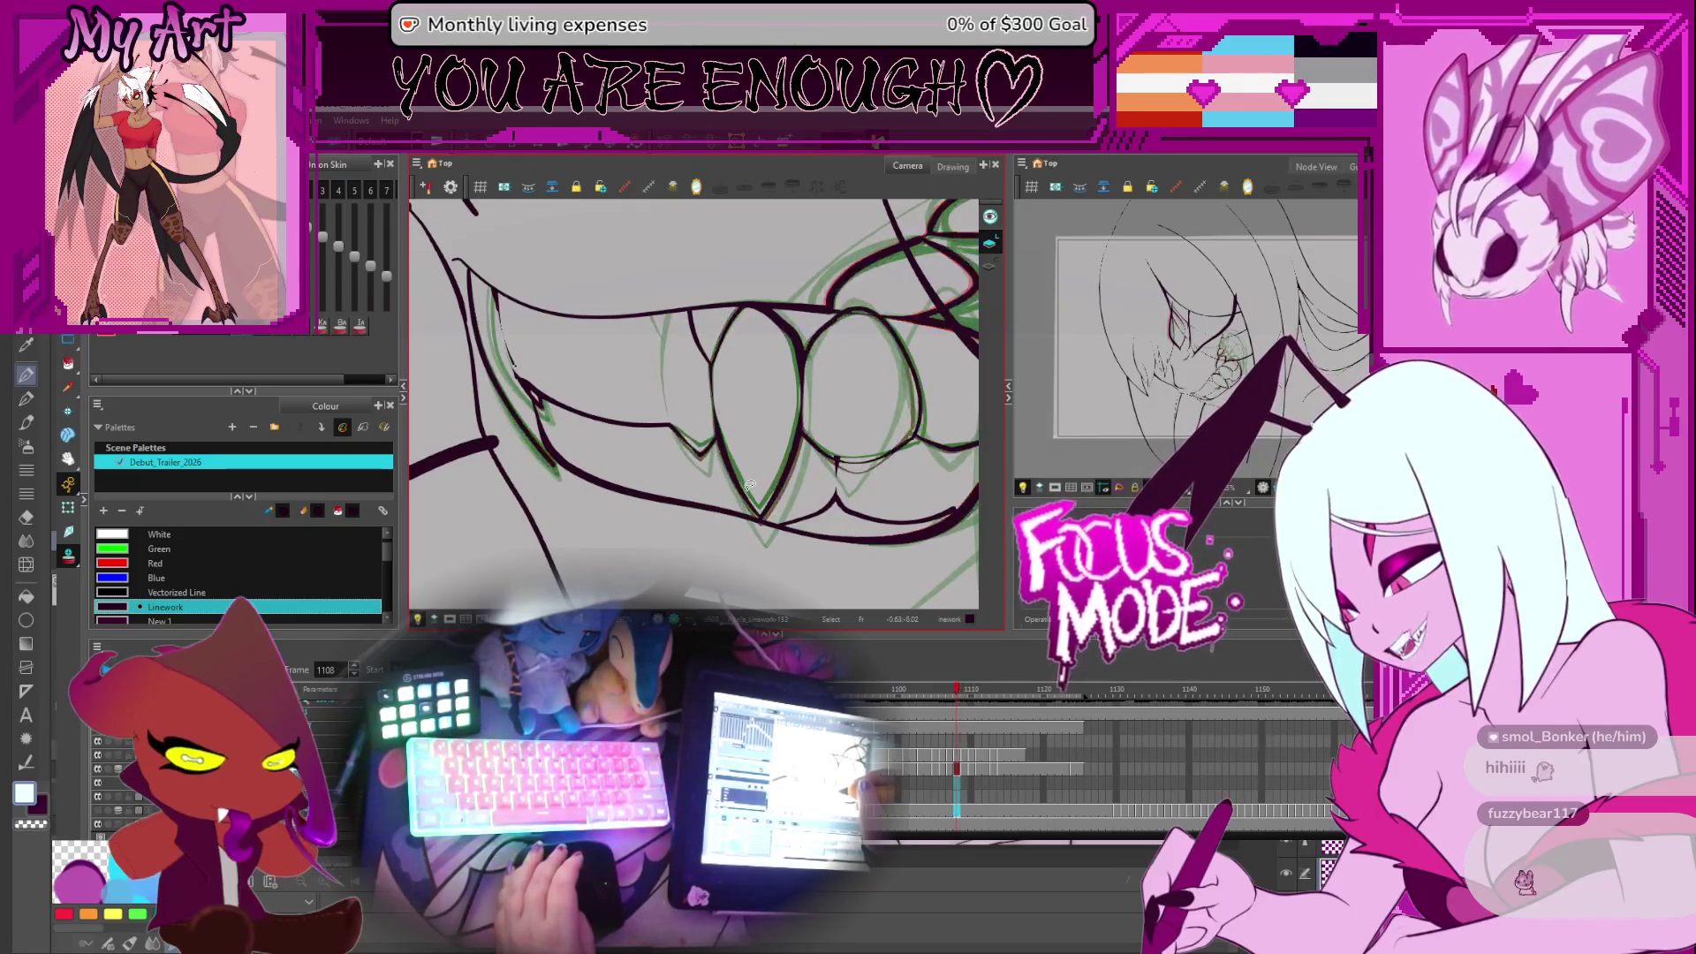
{"action": "key", "text": "comma"}
{"action": "key", "text": "period"}
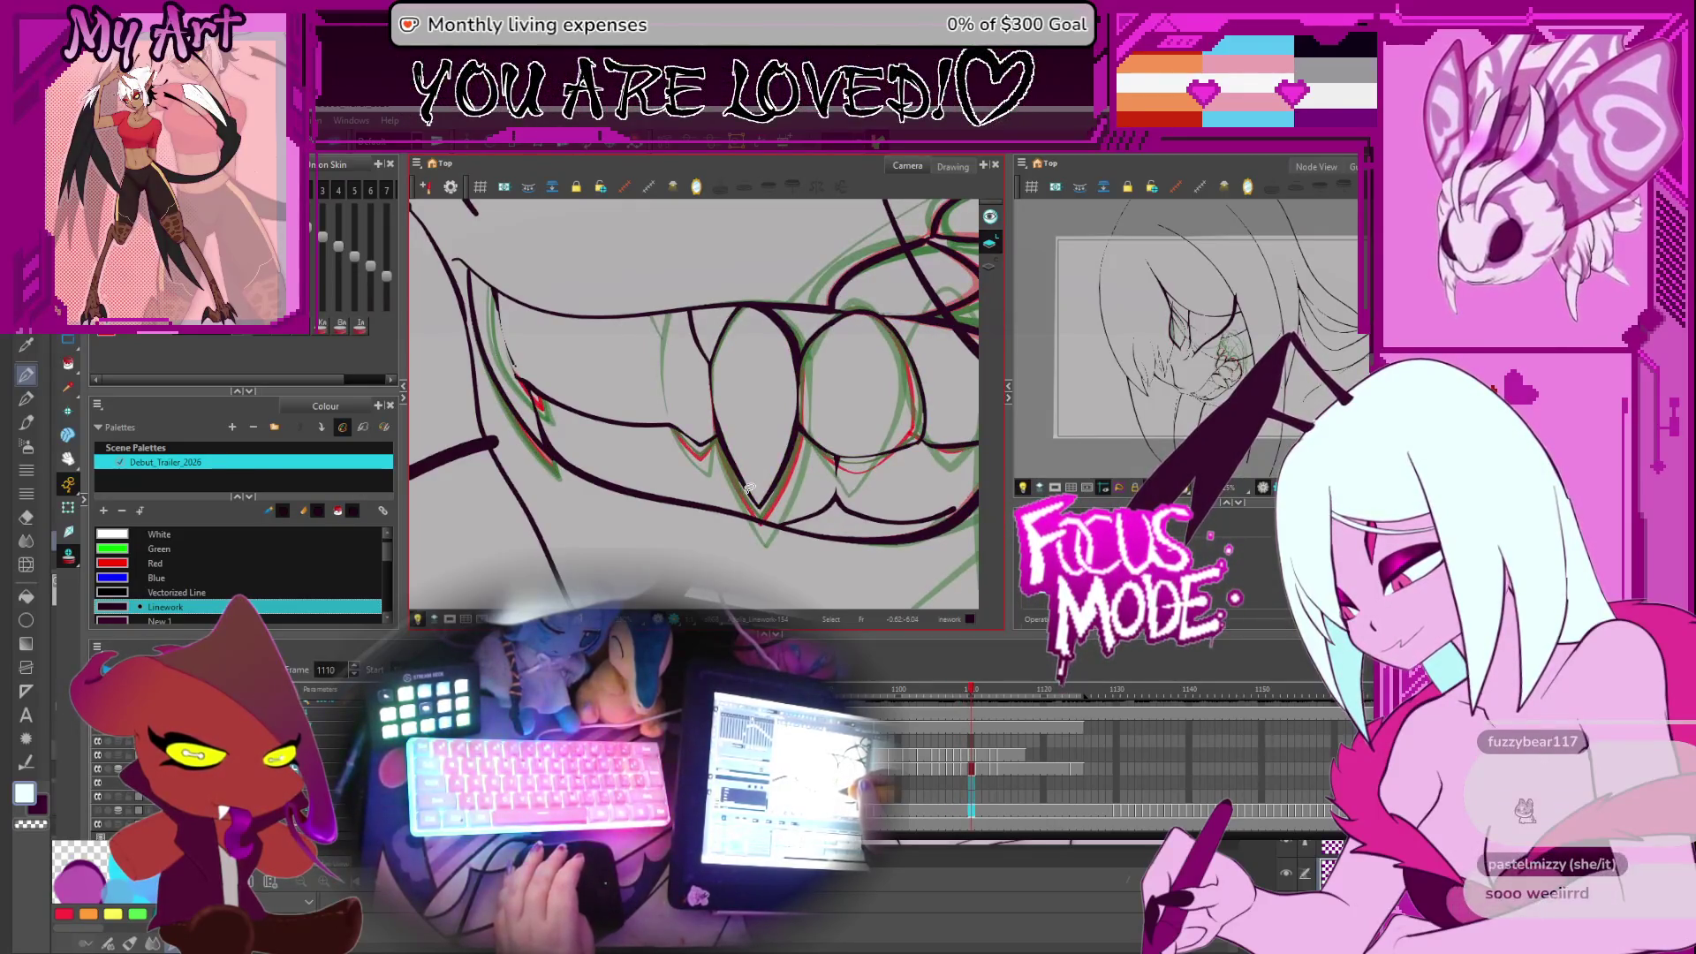
{"action": "key", "text": "comma"}
{"action": "key", "text": "period"}
{"action": "key", "text": "comma"}
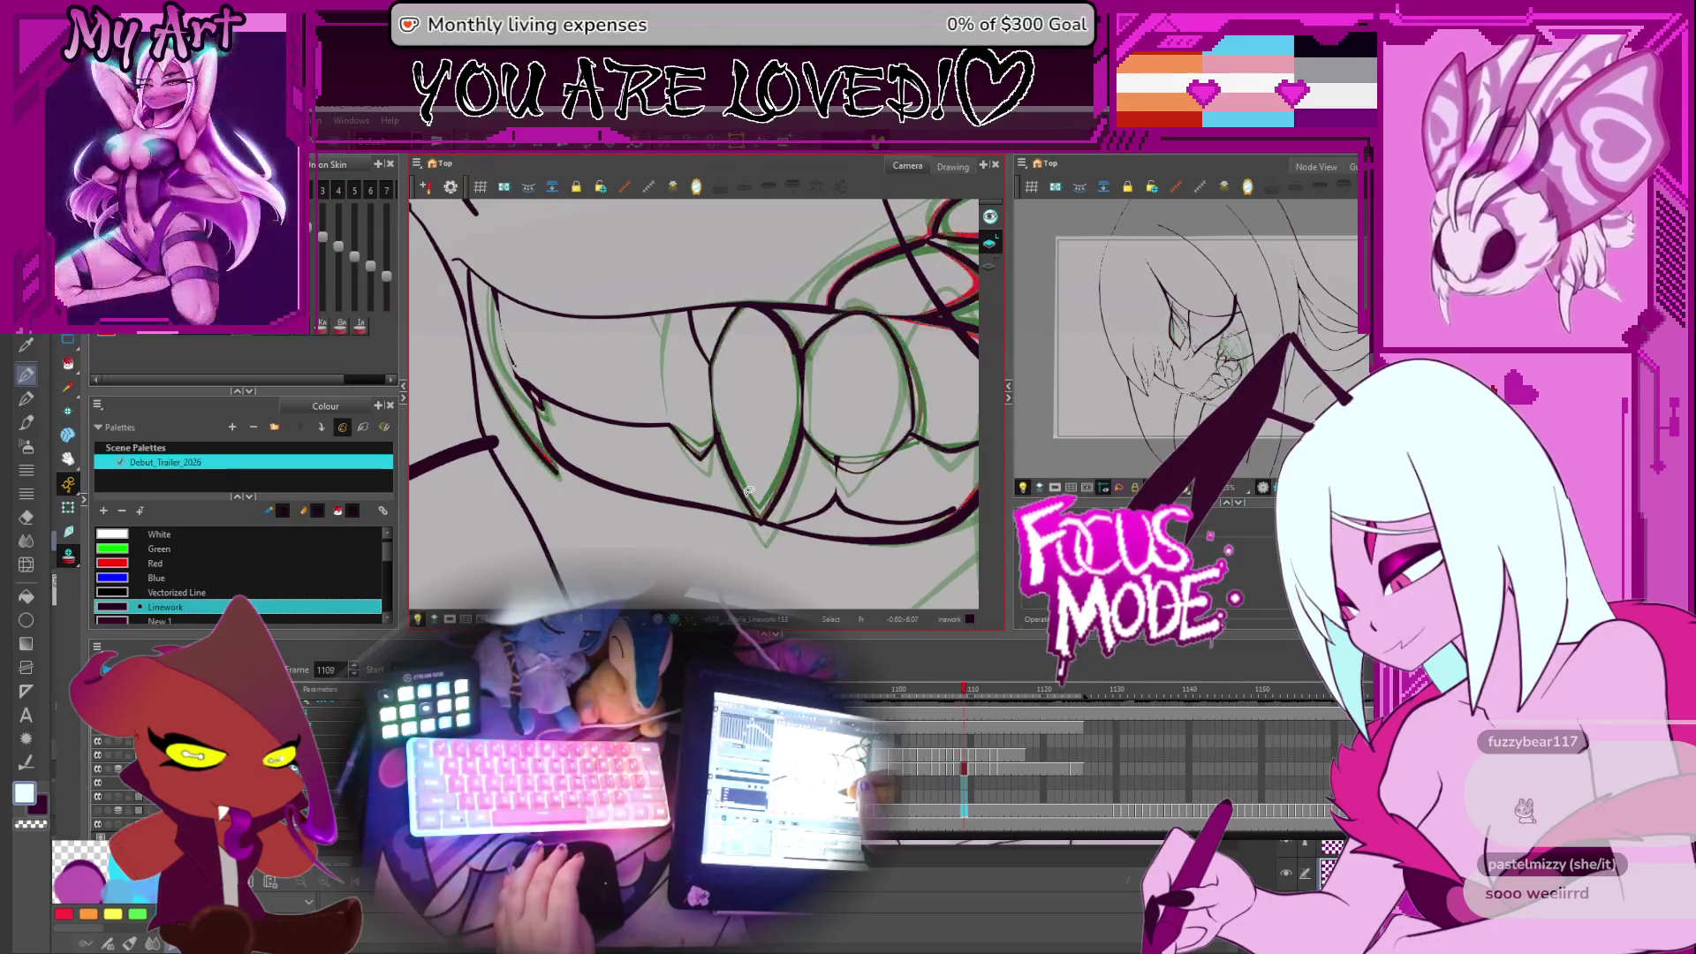
Zoom into the teeth and select the tooth outlines with the Contour Editor to adjust their points
{"action": "left_click_drag", "start_coordinate": [736, 363], "coordinate": [715, 386]}
{"action": "scroll", "coordinate": [709, 416], "scroll_direction": "up", "scroll_amount": 4}
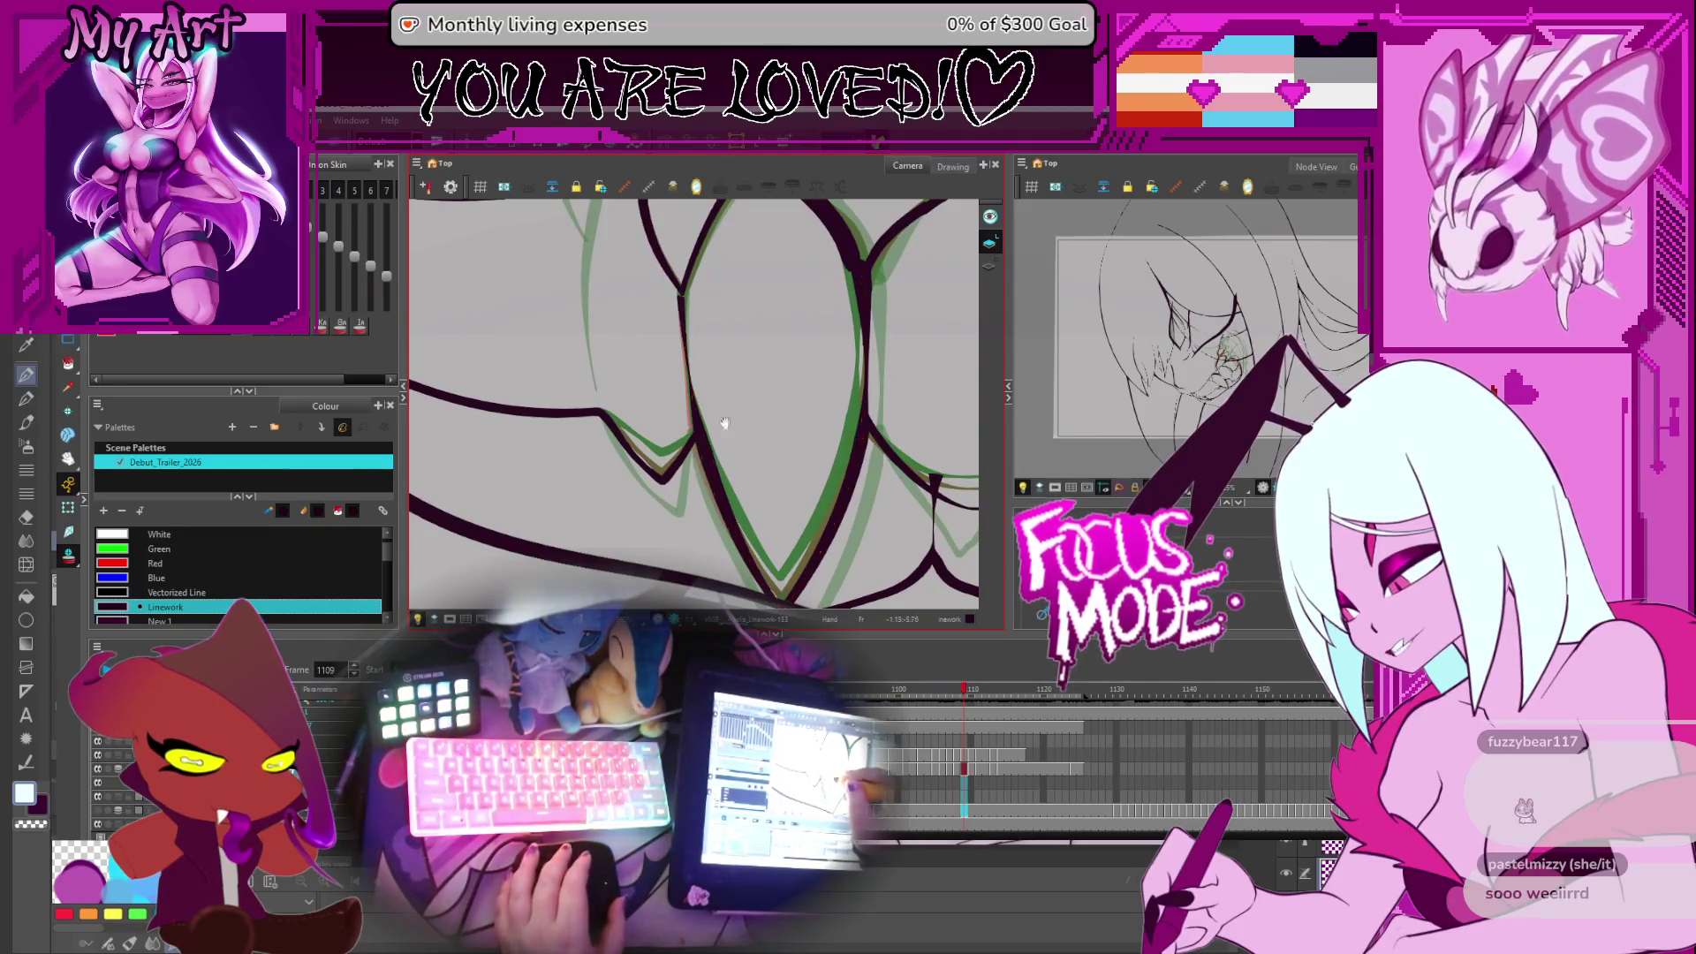
{"action": "left_click_drag", "start_coordinate": [710, 463], "coordinate": [680, 442]}
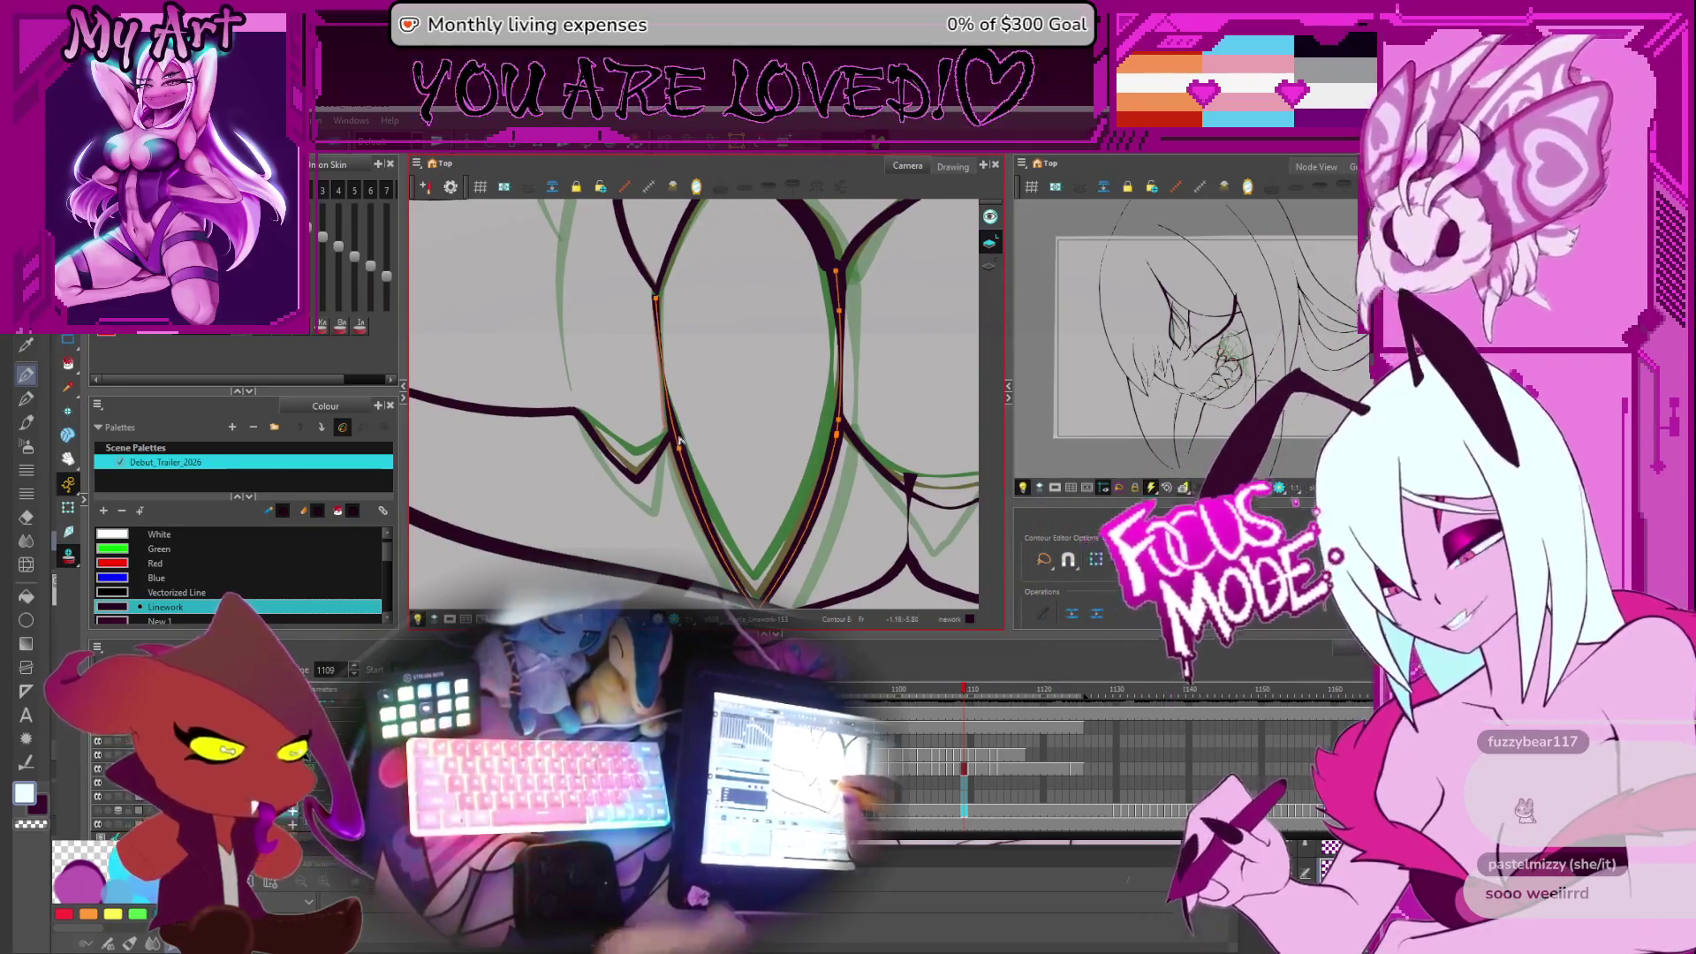
{"action": "scroll", "coordinate": [679, 382], "scroll_direction": "up", "scroll_amount": 3}
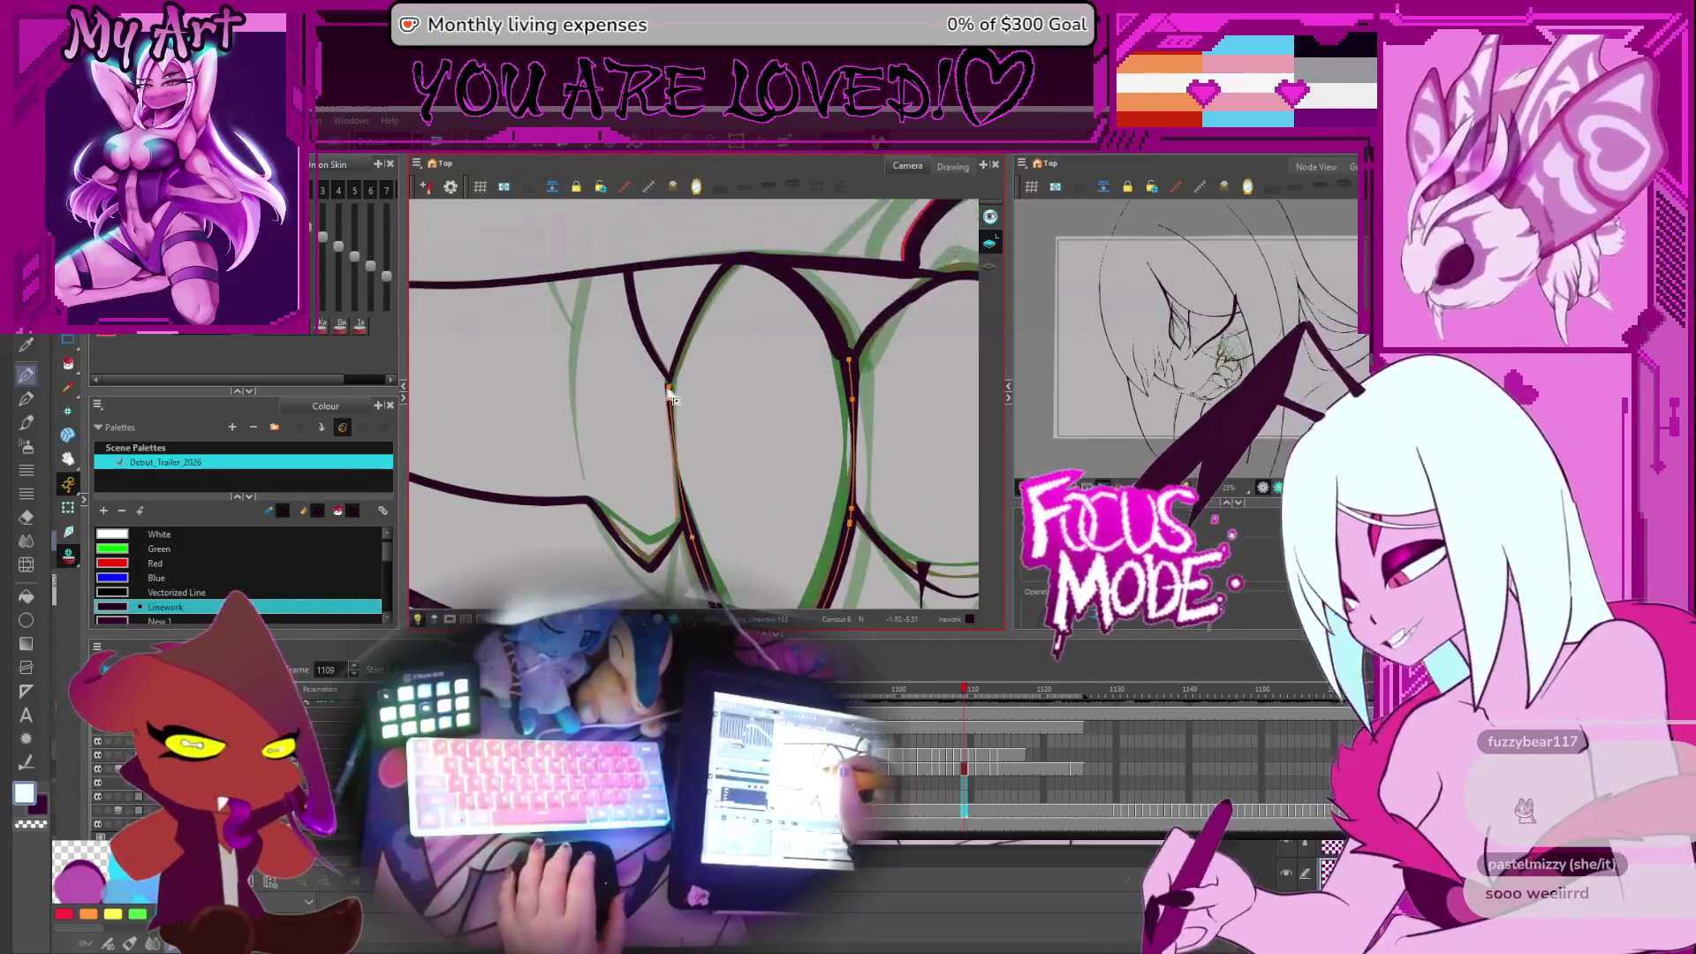
{"action": "left_click", "coordinate": [658, 381]}
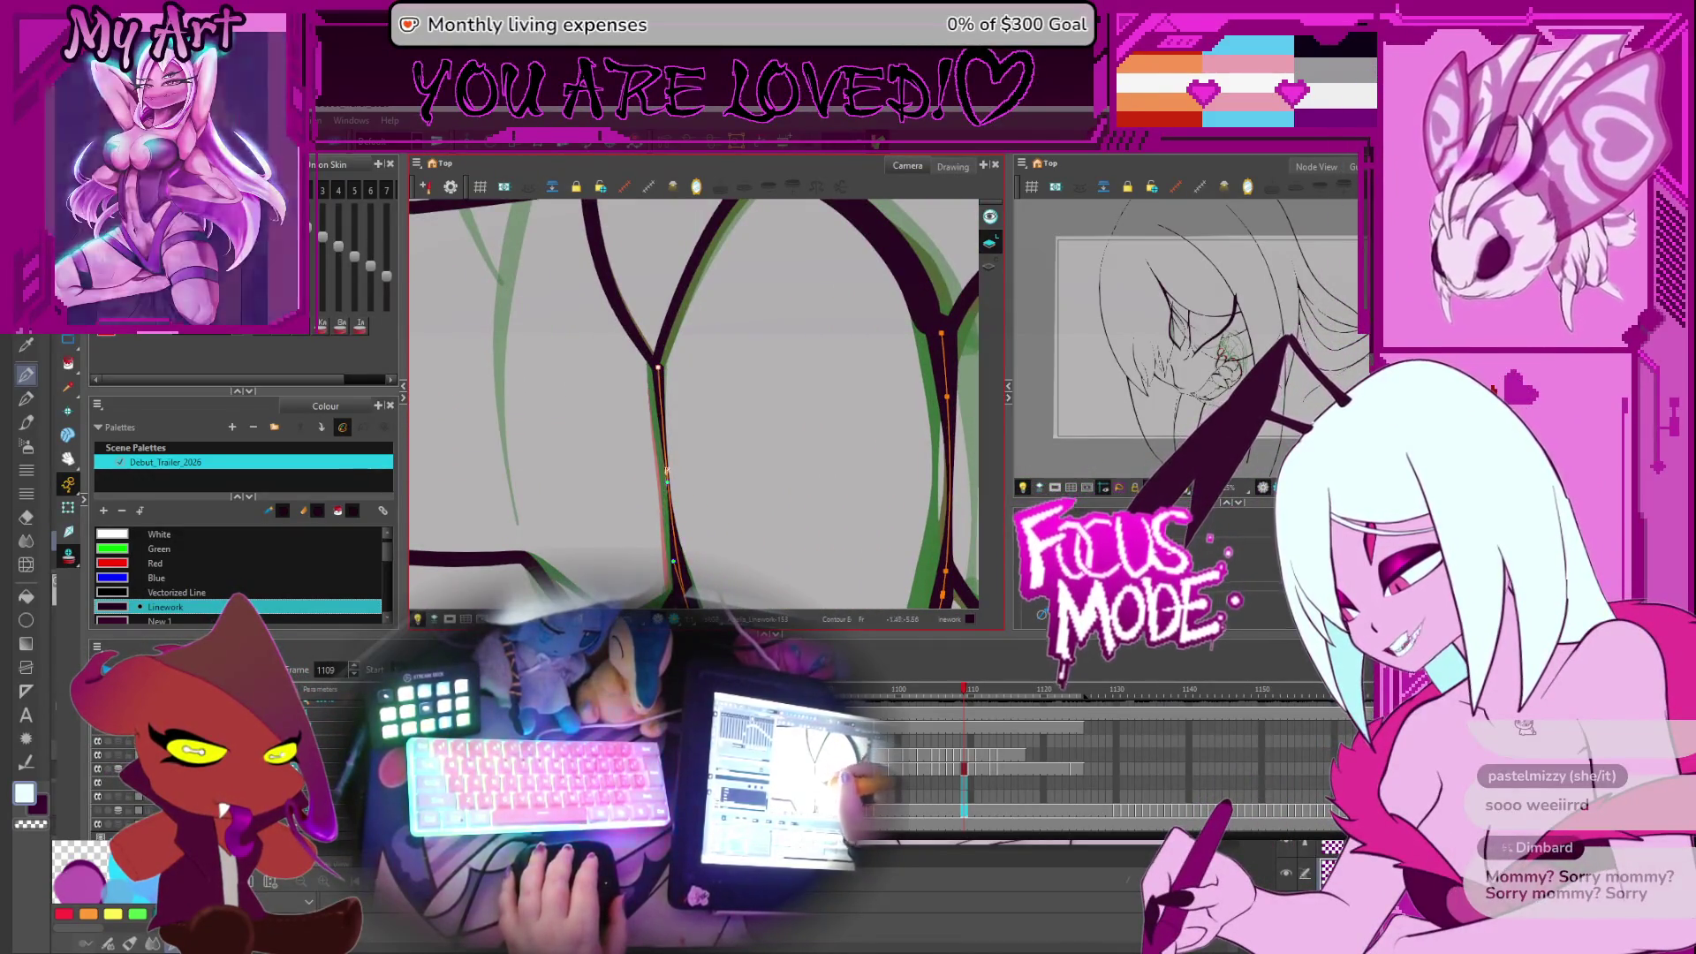
{"action": "left_click", "coordinate": [668, 491]}
{"action": "scroll", "coordinate": [668, 490], "scroll_direction": "up", "scroll_amount": 3}
{"action": "left_click", "coordinate": [657, 471]}
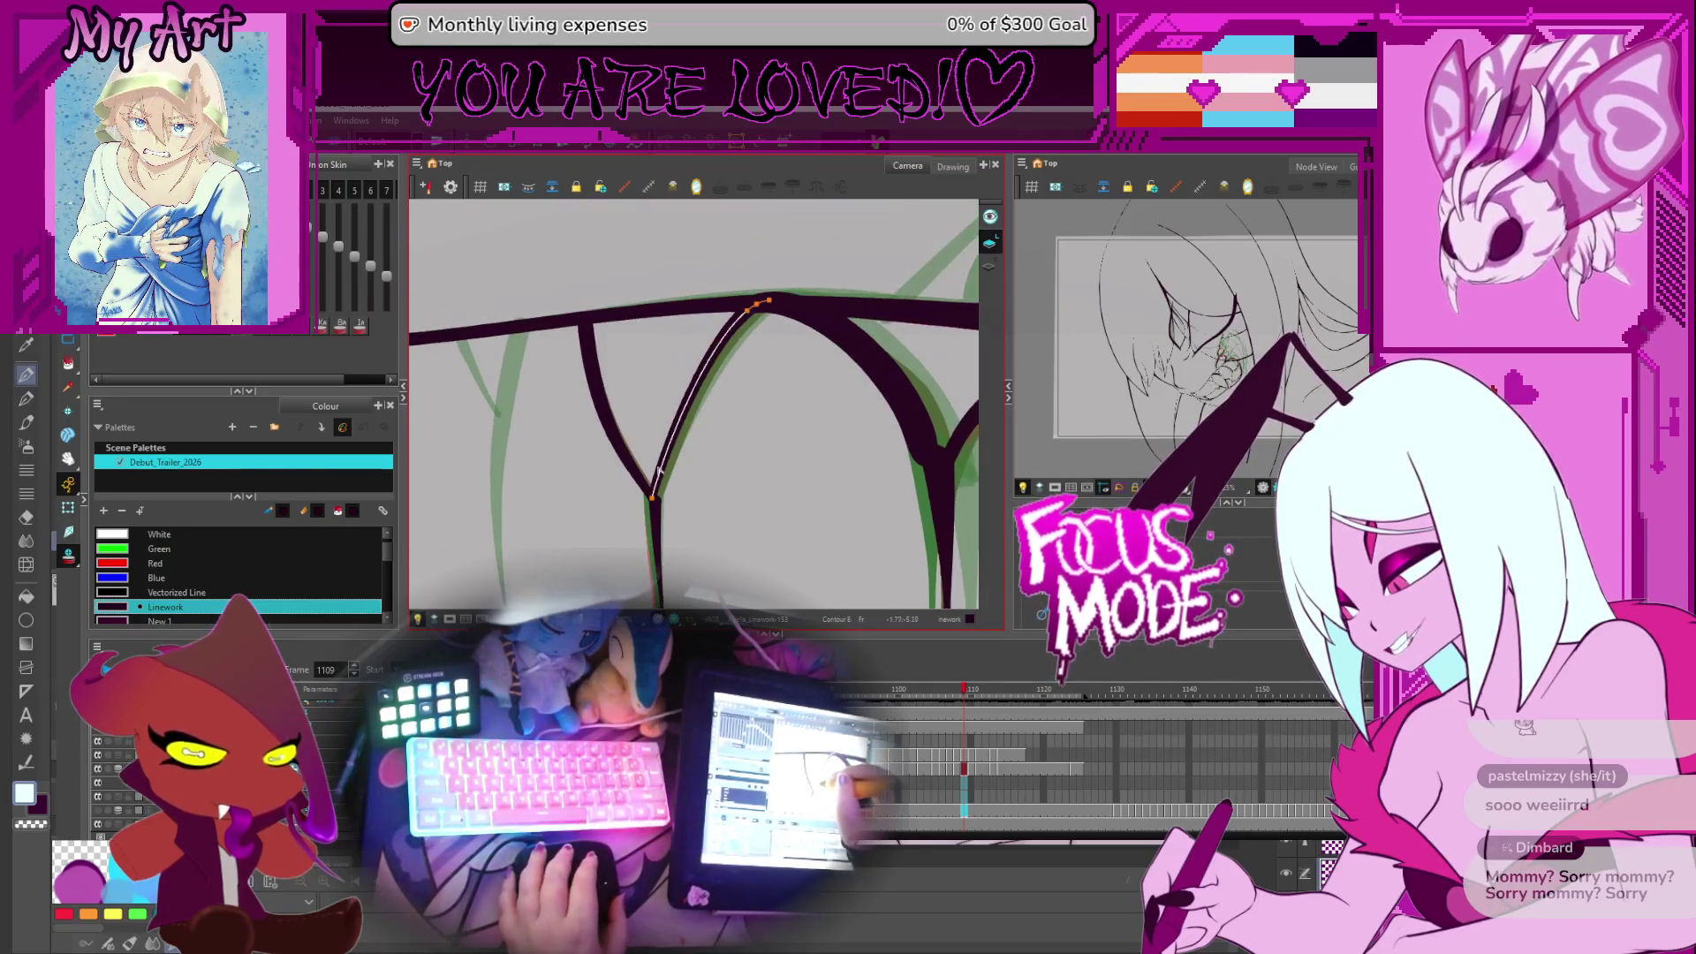
{"action": "left_click", "coordinate": [654, 505]}
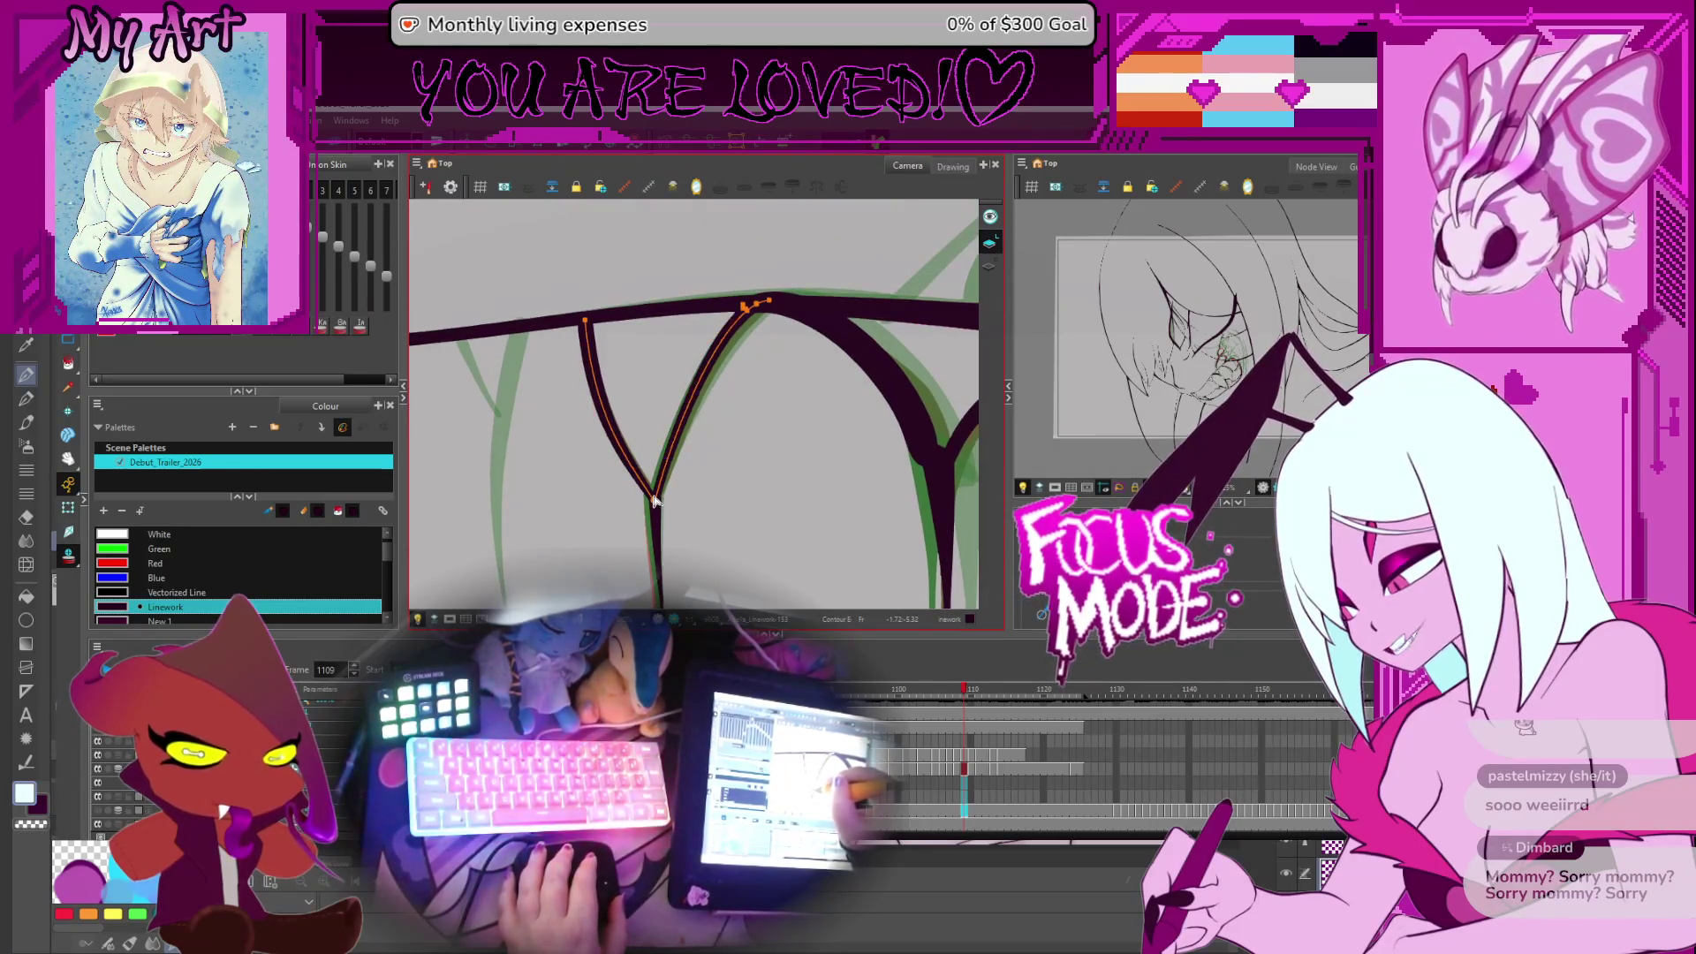
{"action": "left_click", "coordinate": [752, 318]}
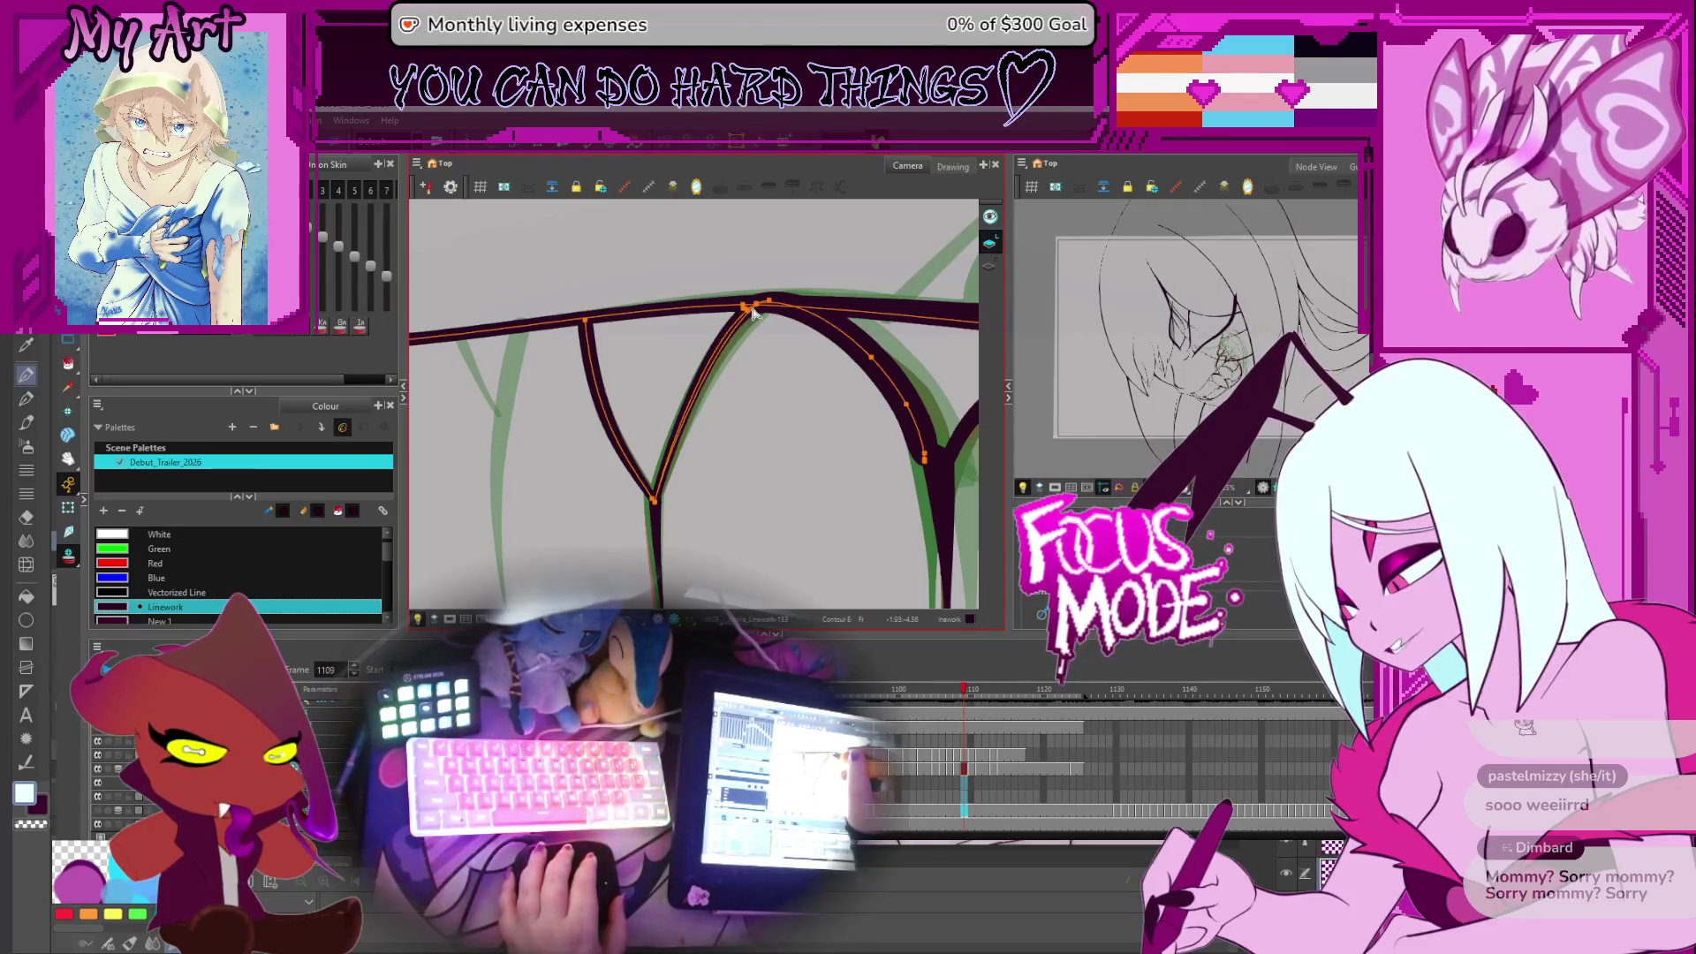
{"action": "scroll", "coordinate": [754, 371], "scroll_direction": "right", "scroll_amount": 3}
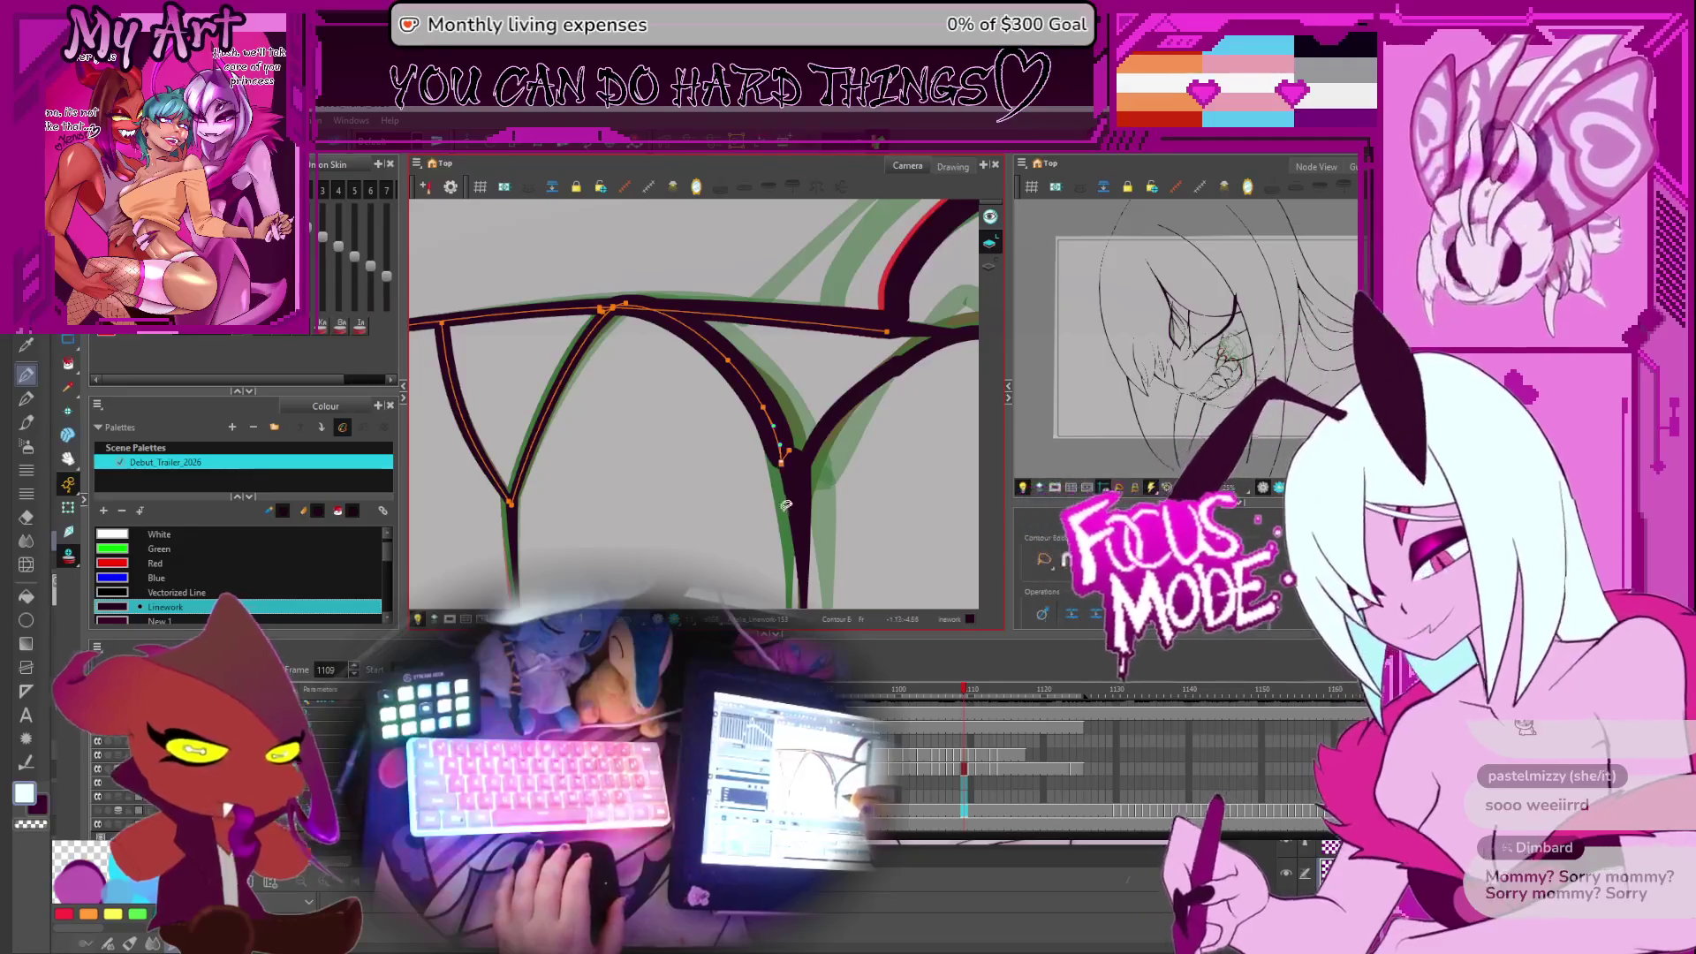
{"action": "scroll", "coordinate": [821, 459], "scroll_direction": "down", "scroll_amount": 3}
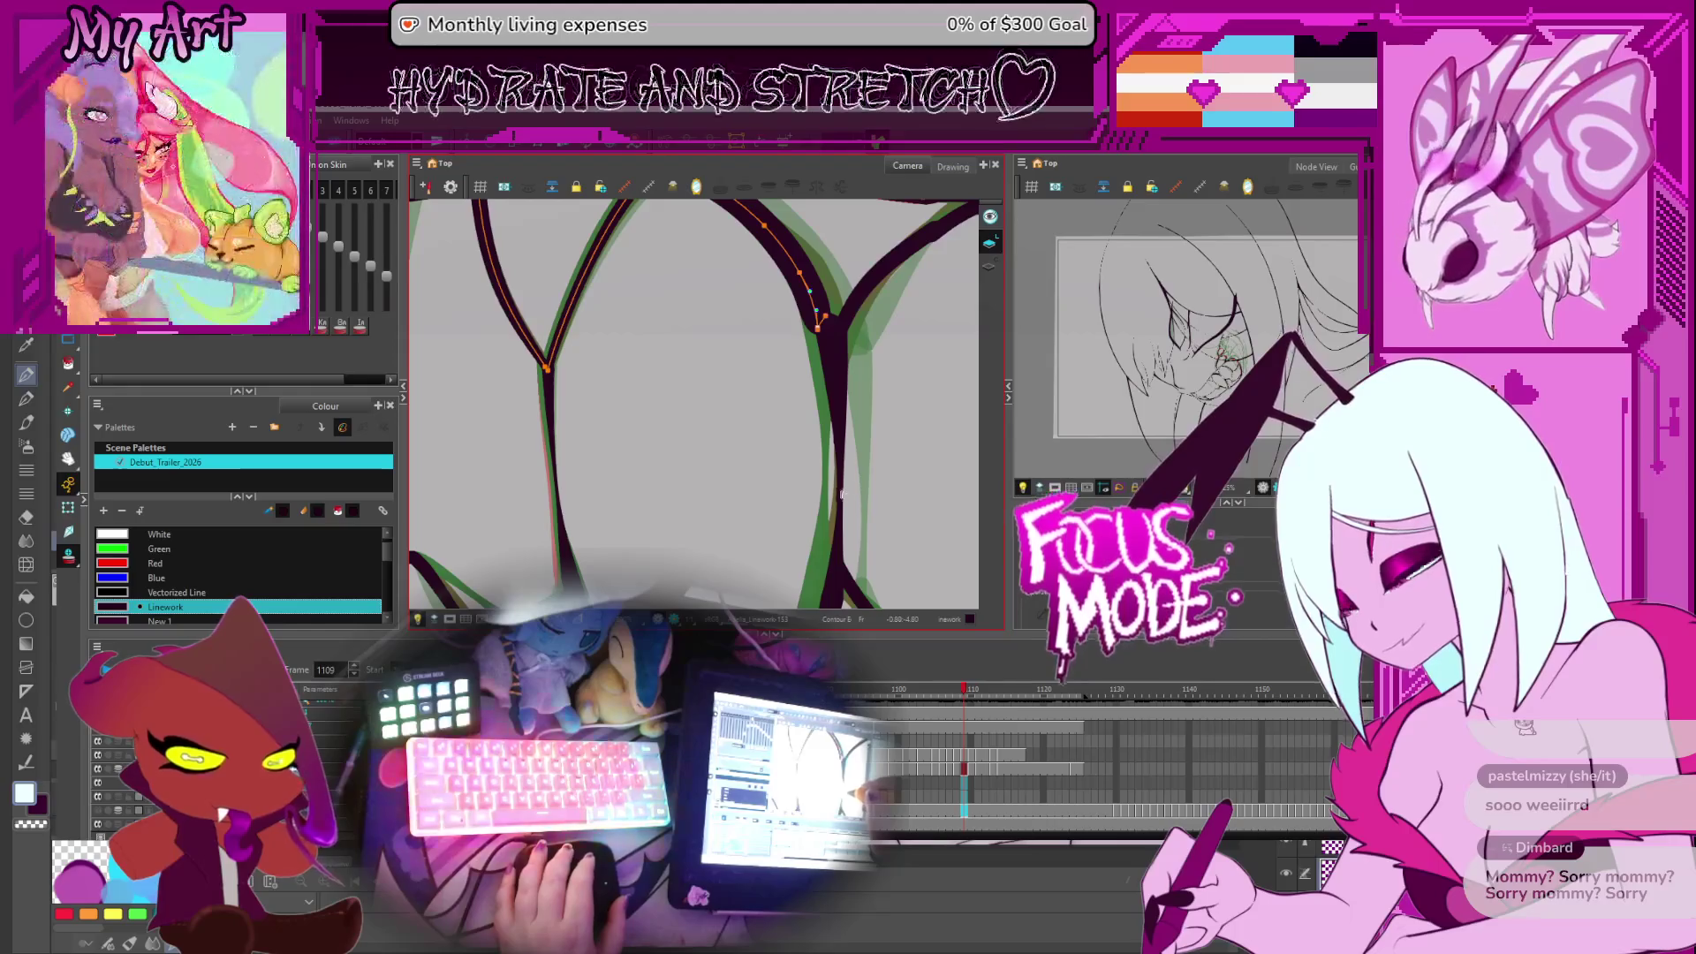
{"action": "left_click", "coordinate": [838, 486]}
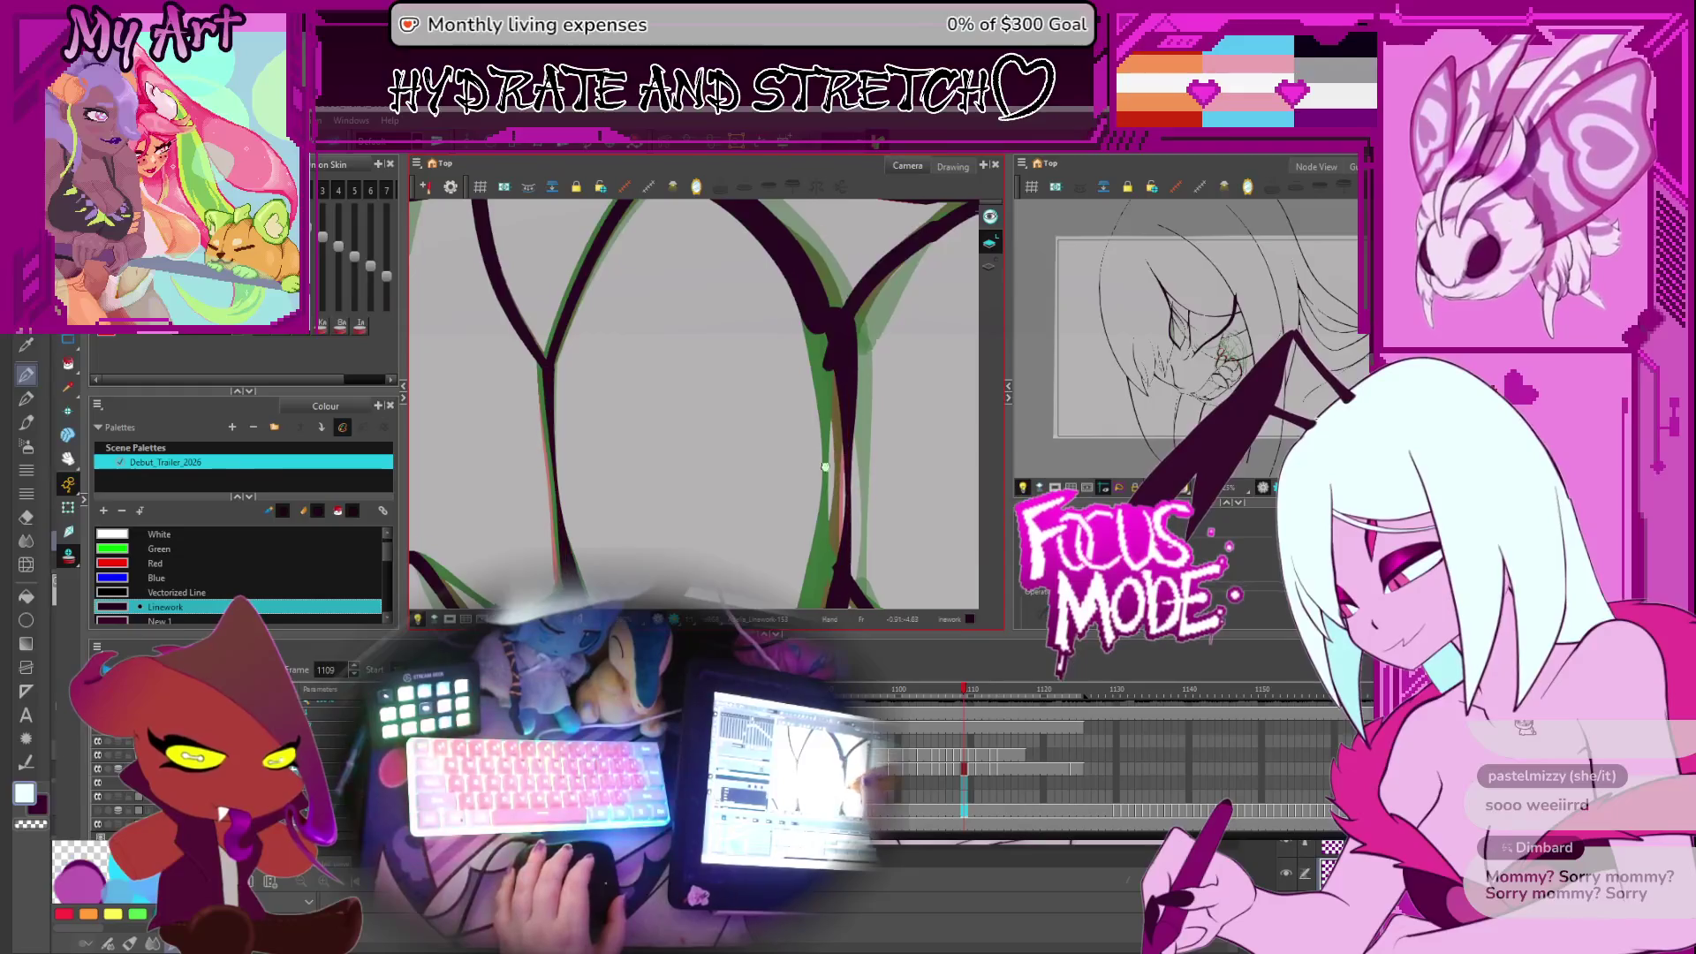
{"action": "scroll", "coordinate": [786, 415], "scroll_direction": "down", "scroll_amount": 5}
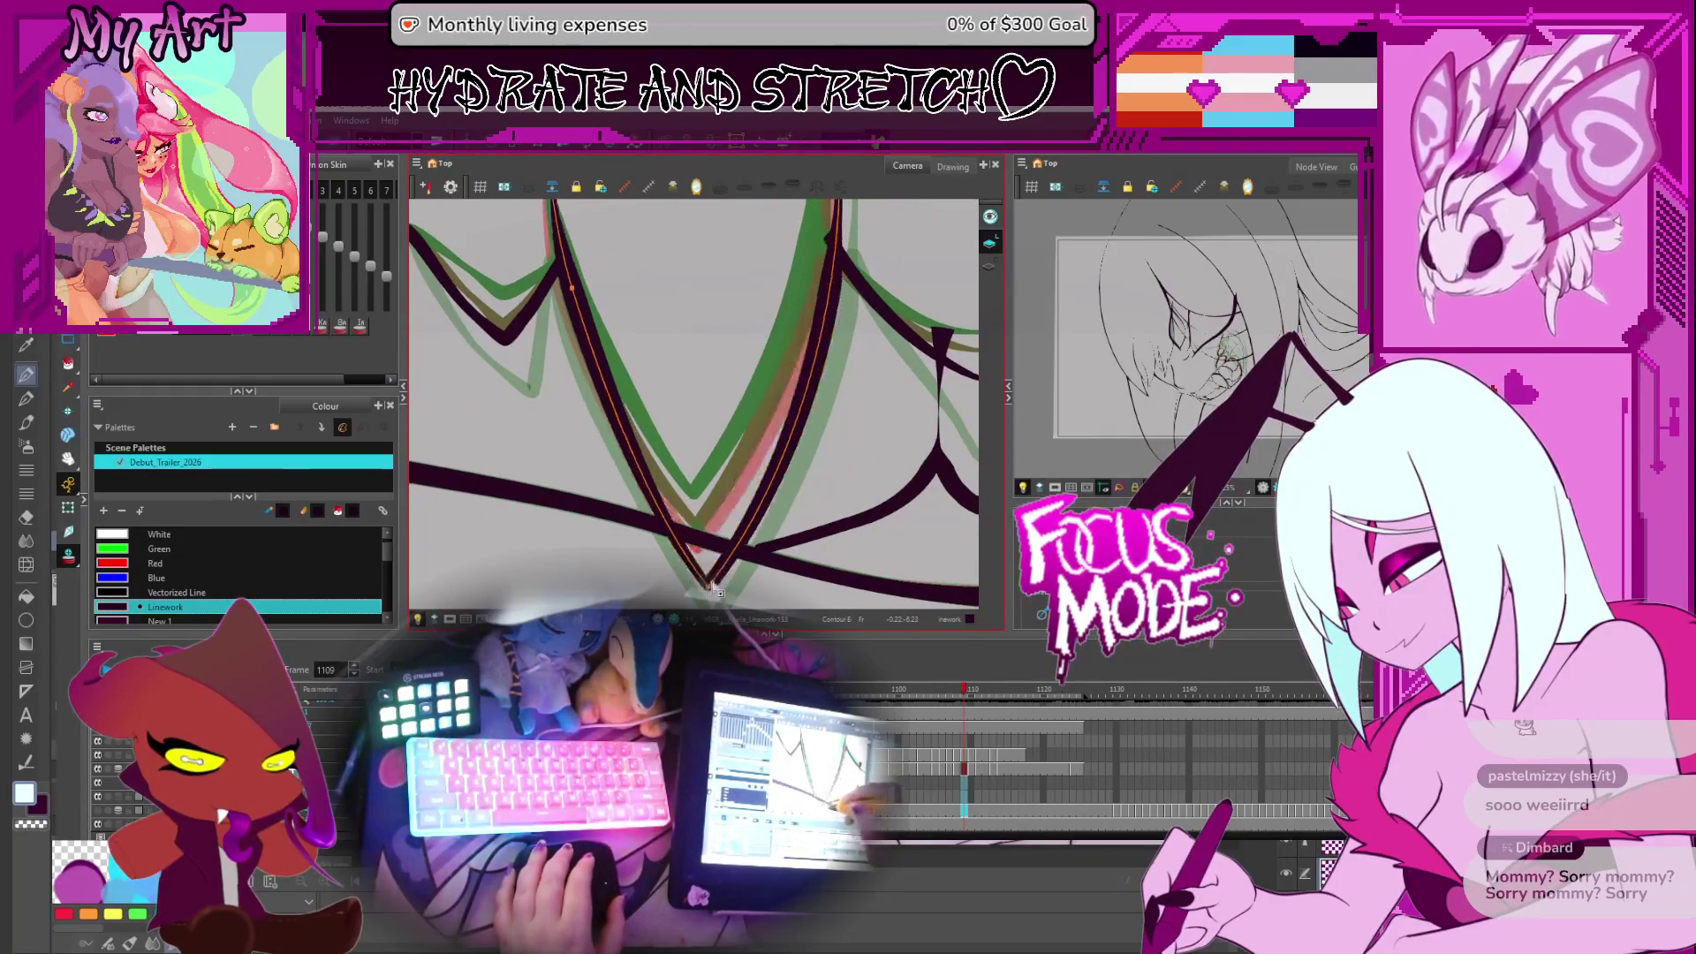
Pan to the Y-shaped tooth junction and reshape the lower end of the tooth line
{"action": "scroll", "coordinate": [792, 448], "scroll_direction": "up", "scroll_amount": 5}
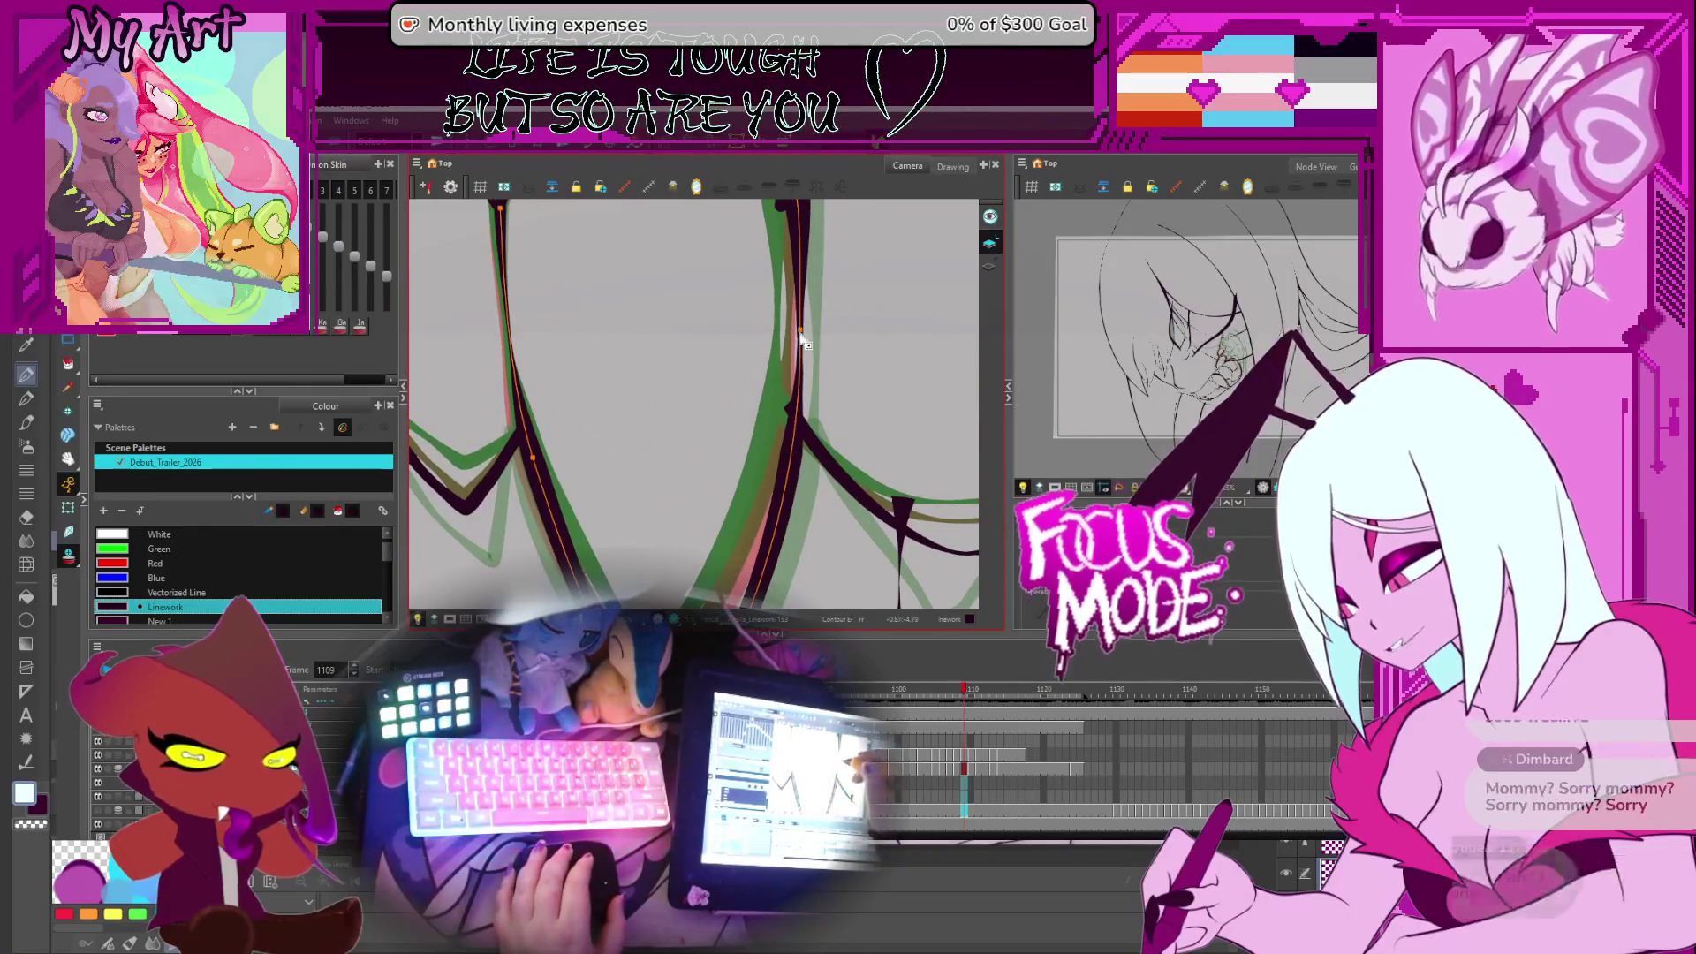
{"action": "key", "text": "space"}
{"action": "mouse_move", "coordinate": [825, 296]}
{"action": "left_mouse_down"}
{"action": "mouse_move", "coordinate": [840, 462]}
{"action": "mouse_move", "coordinate": [821, 389]}
{"action": "mouse_move", "coordinate": [863, 416]}
{"action": "mouse_move", "coordinate": [848, 438]}
{"action": "left_mouse_up"}
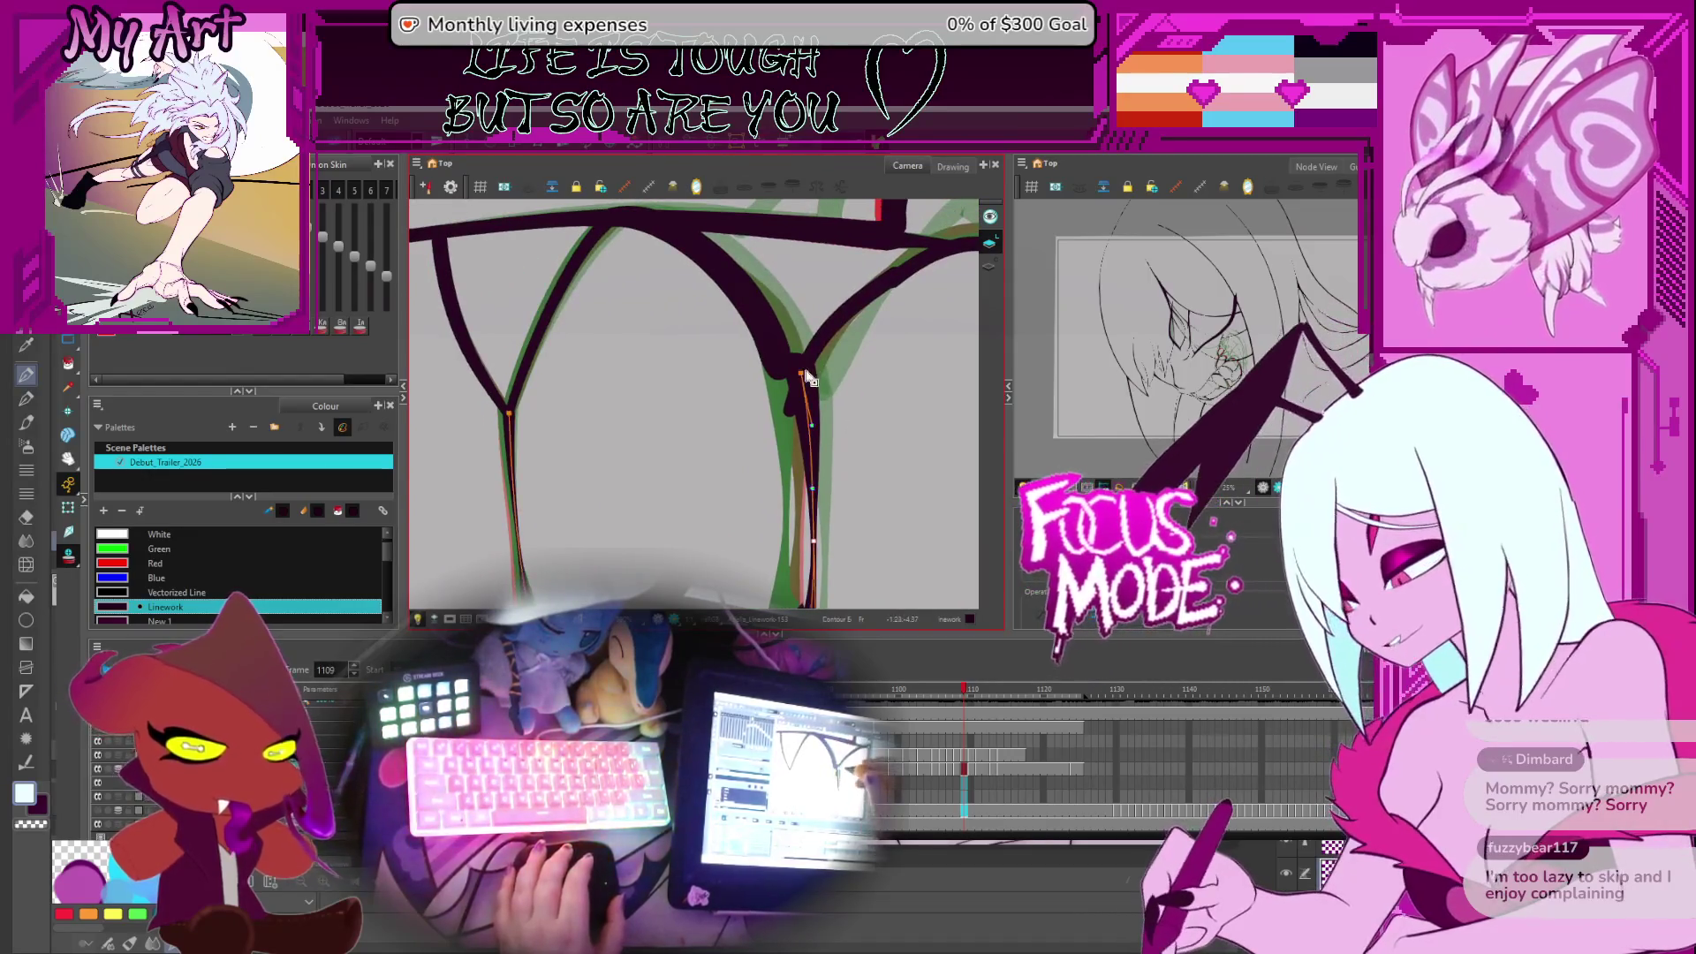
{"action": "left_click_drag", "start_coordinate": [861, 342], "coordinate": [801, 408]}
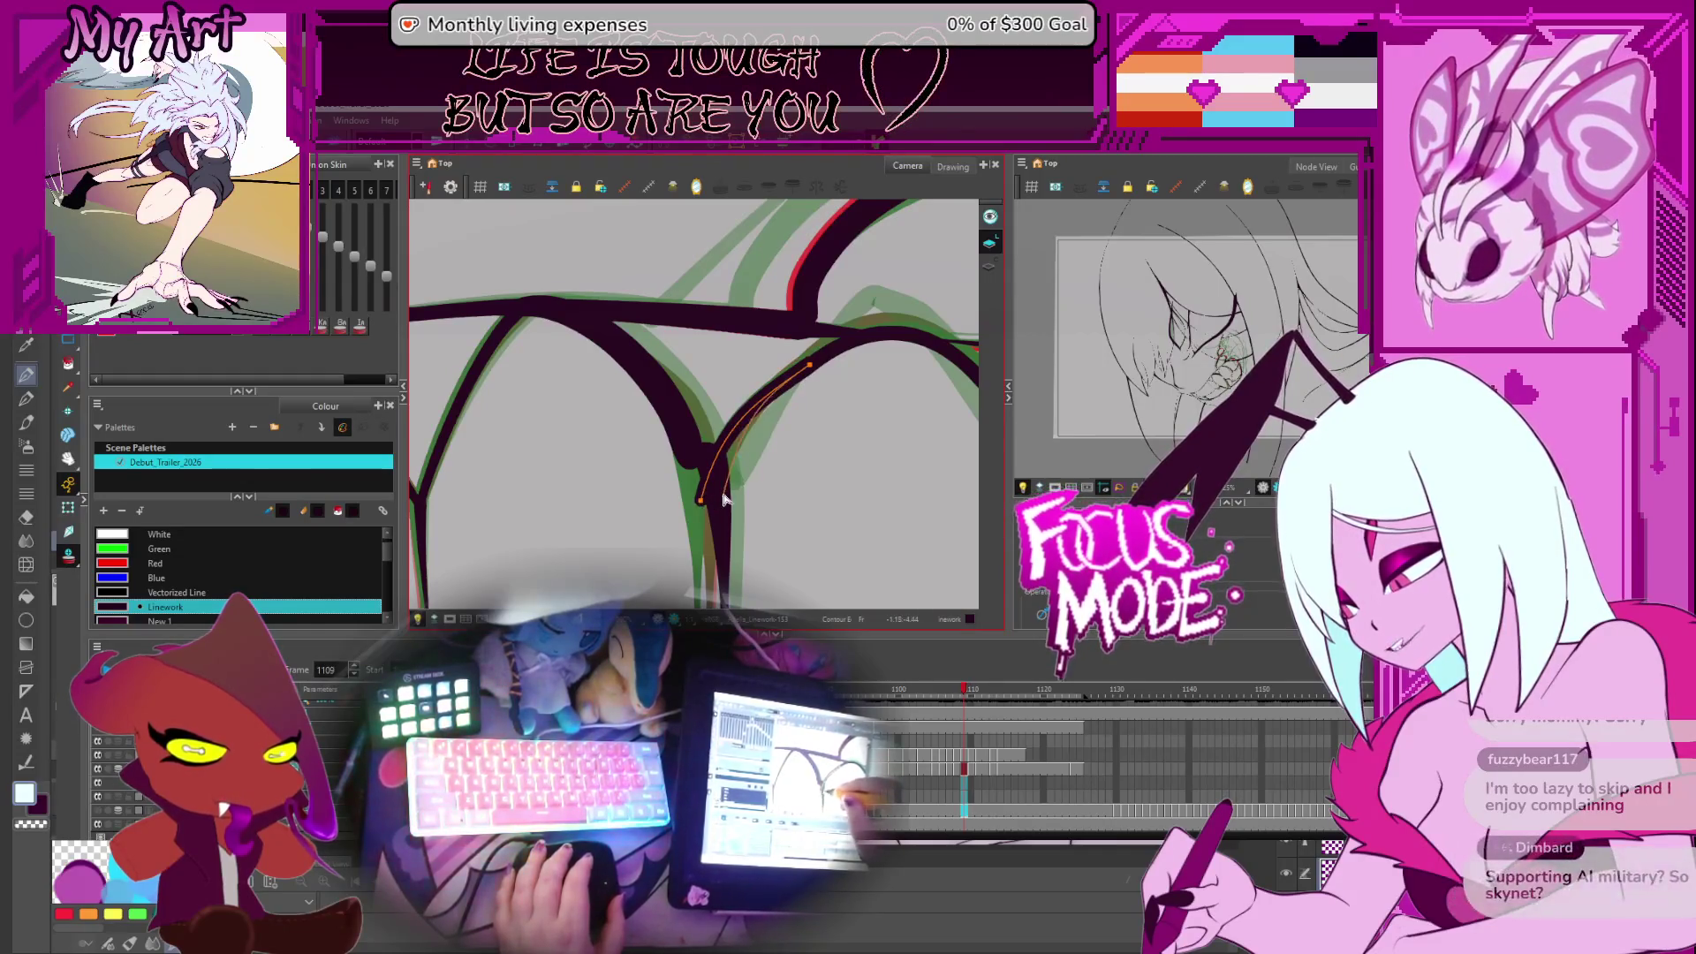
{"action": "left_click_drag", "start_coordinate": [720, 502], "coordinate": [746, 453]}
{"action": "left_click", "coordinate": [889, 333]}
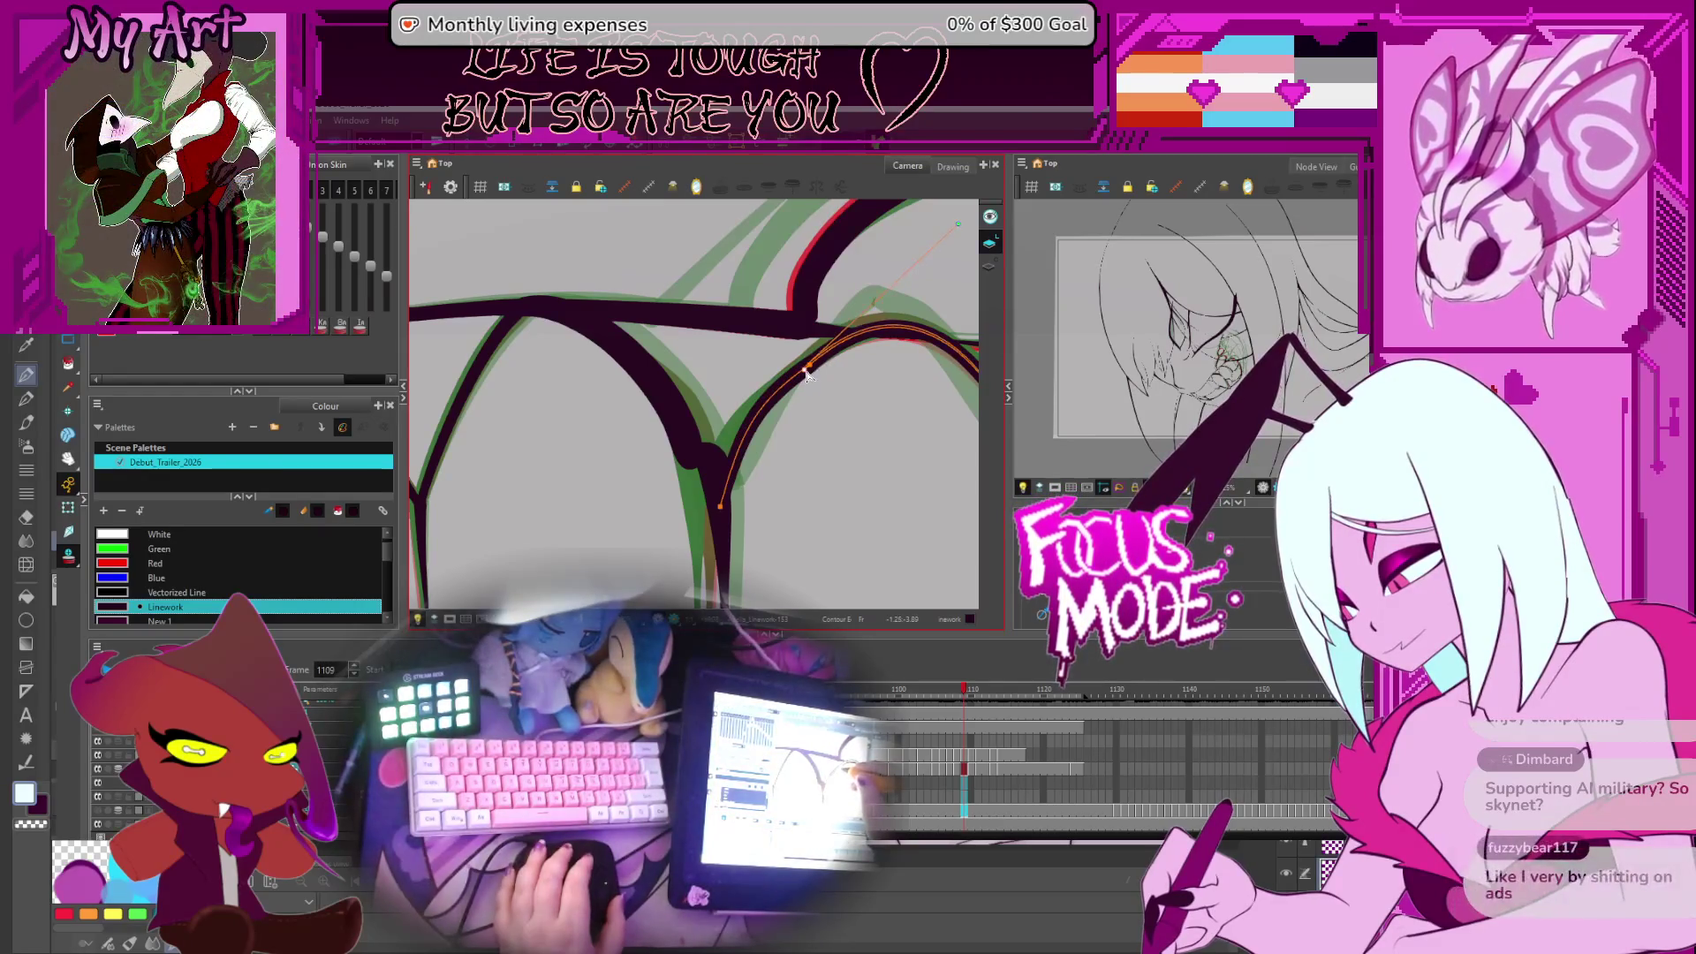
{"action": "left_click_drag", "start_coordinate": [835, 376], "coordinate": [751, 356]}
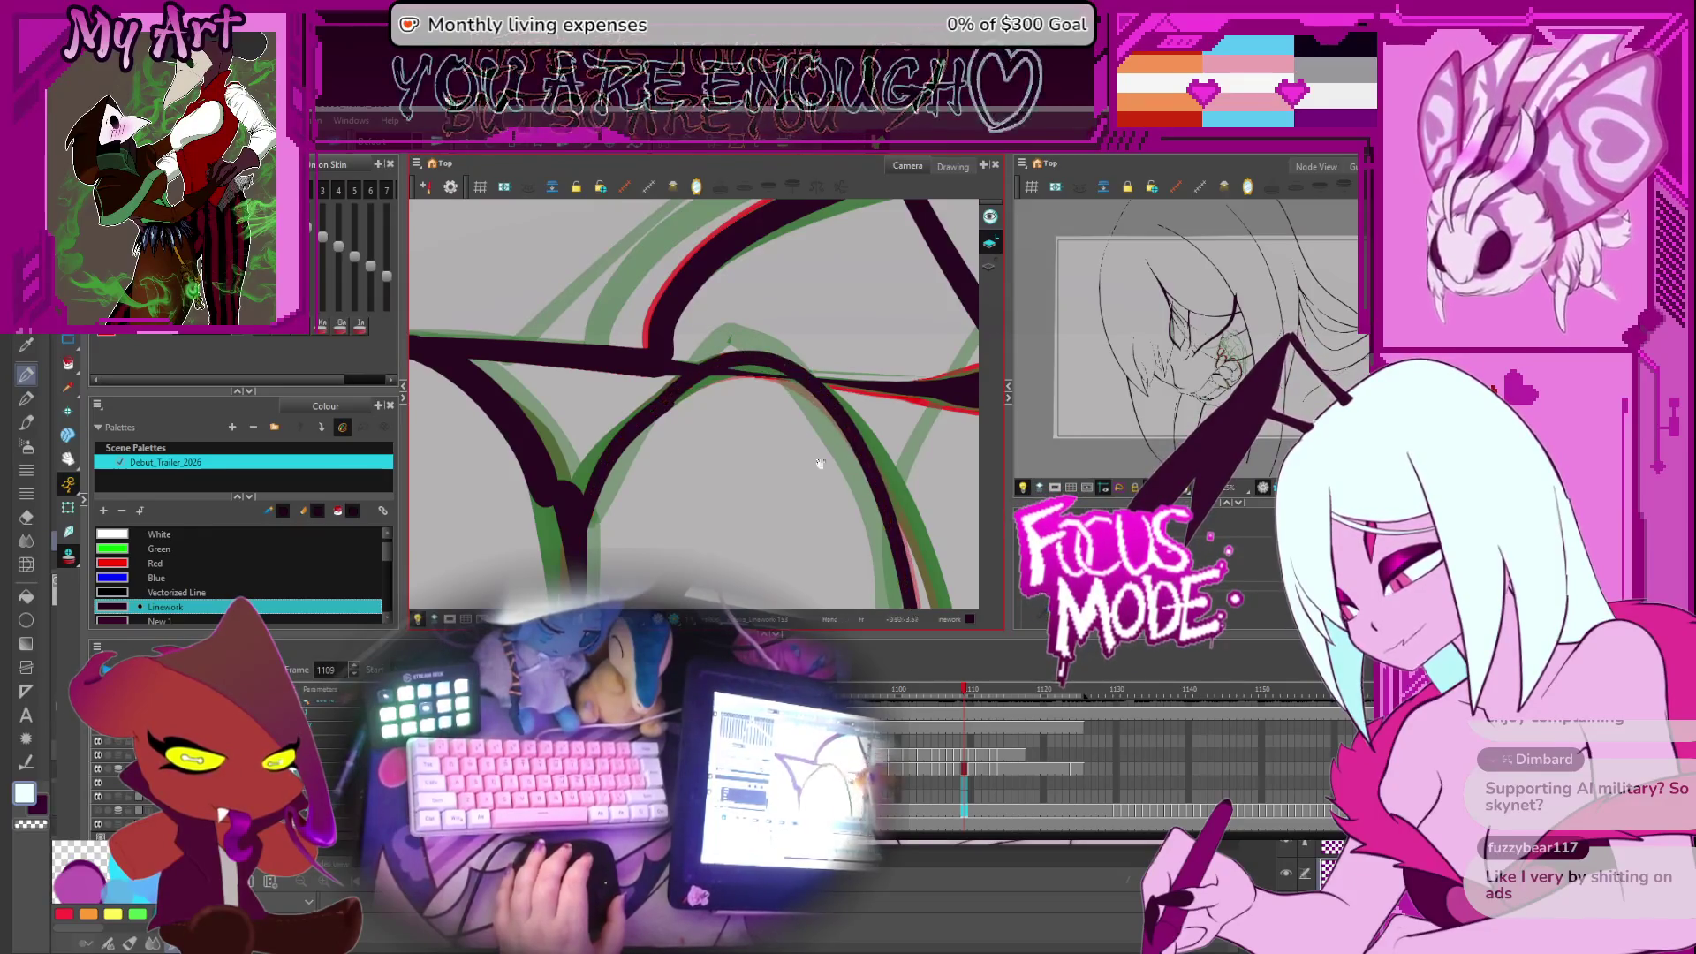
Drag the curved tooth stroke's lowest point further down, then pick the curve below the teeth
{"action": "left_click_drag", "start_coordinate": [888, 521], "coordinate": [846, 395]}
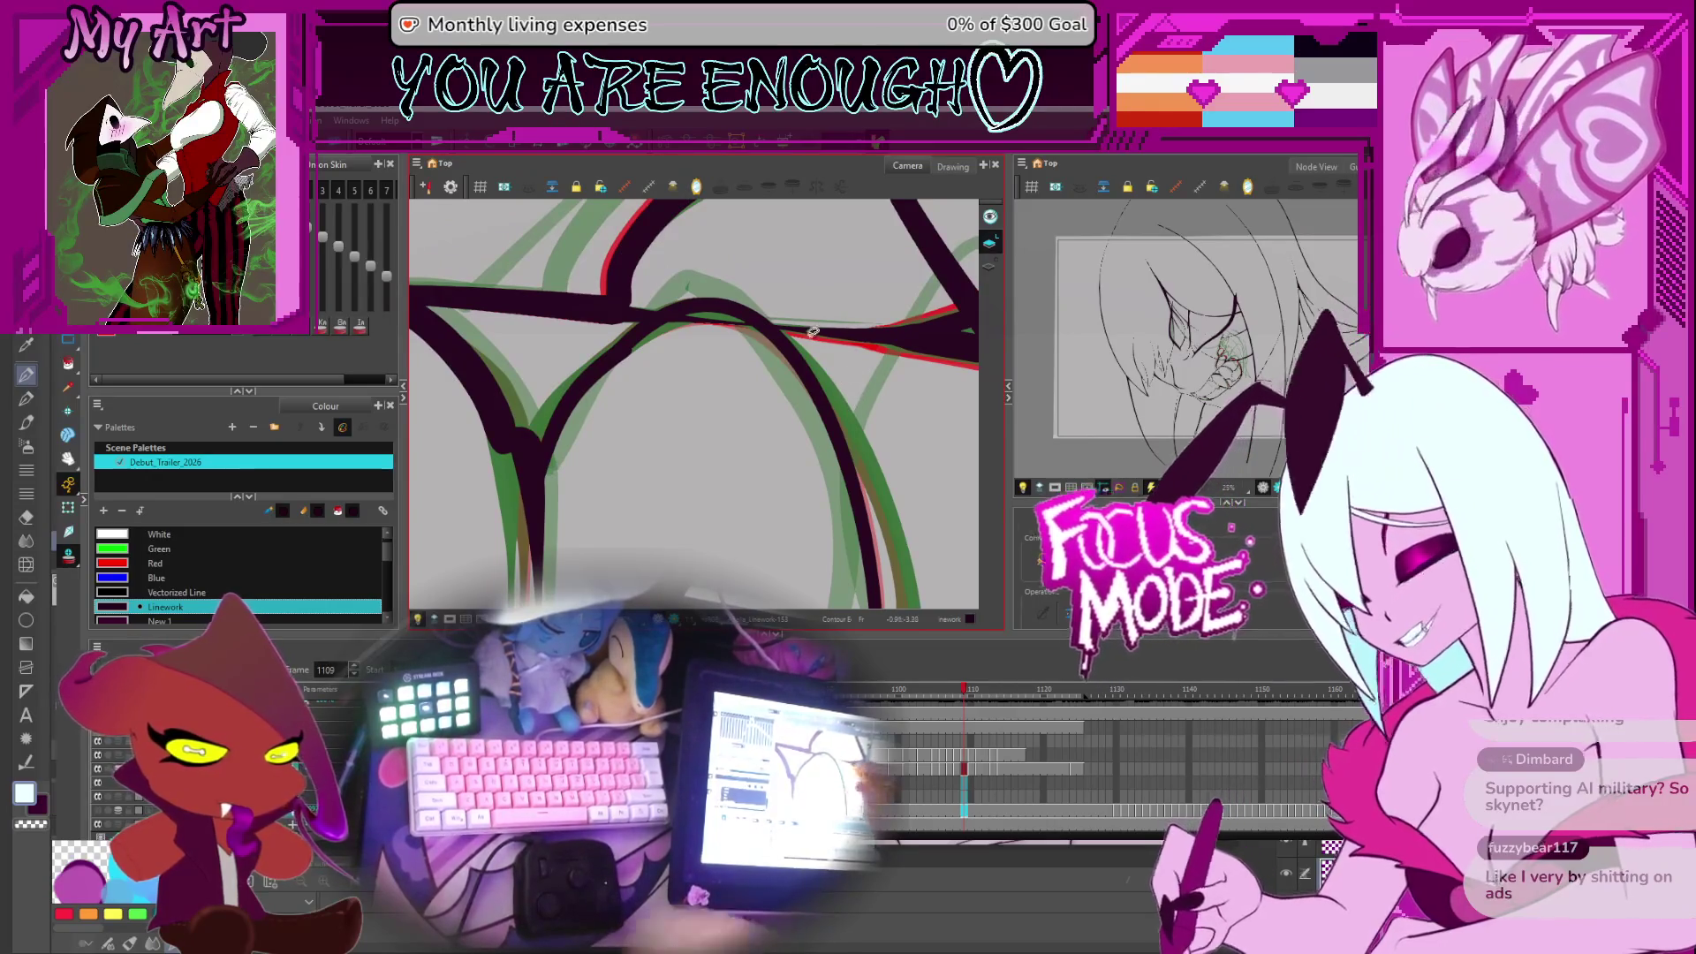
{"action": "mouse_move", "coordinate": [846, 395]}
{"action": "left_mouse_down"}
{"action": "mouse_move", "coordinate": [756, 323]}
{"action": "mouse_move", "coordinate": [719, 483]}
{"action": "left_mouse_up"}
{"action": "left_click", "coordinate": [722, 466]}
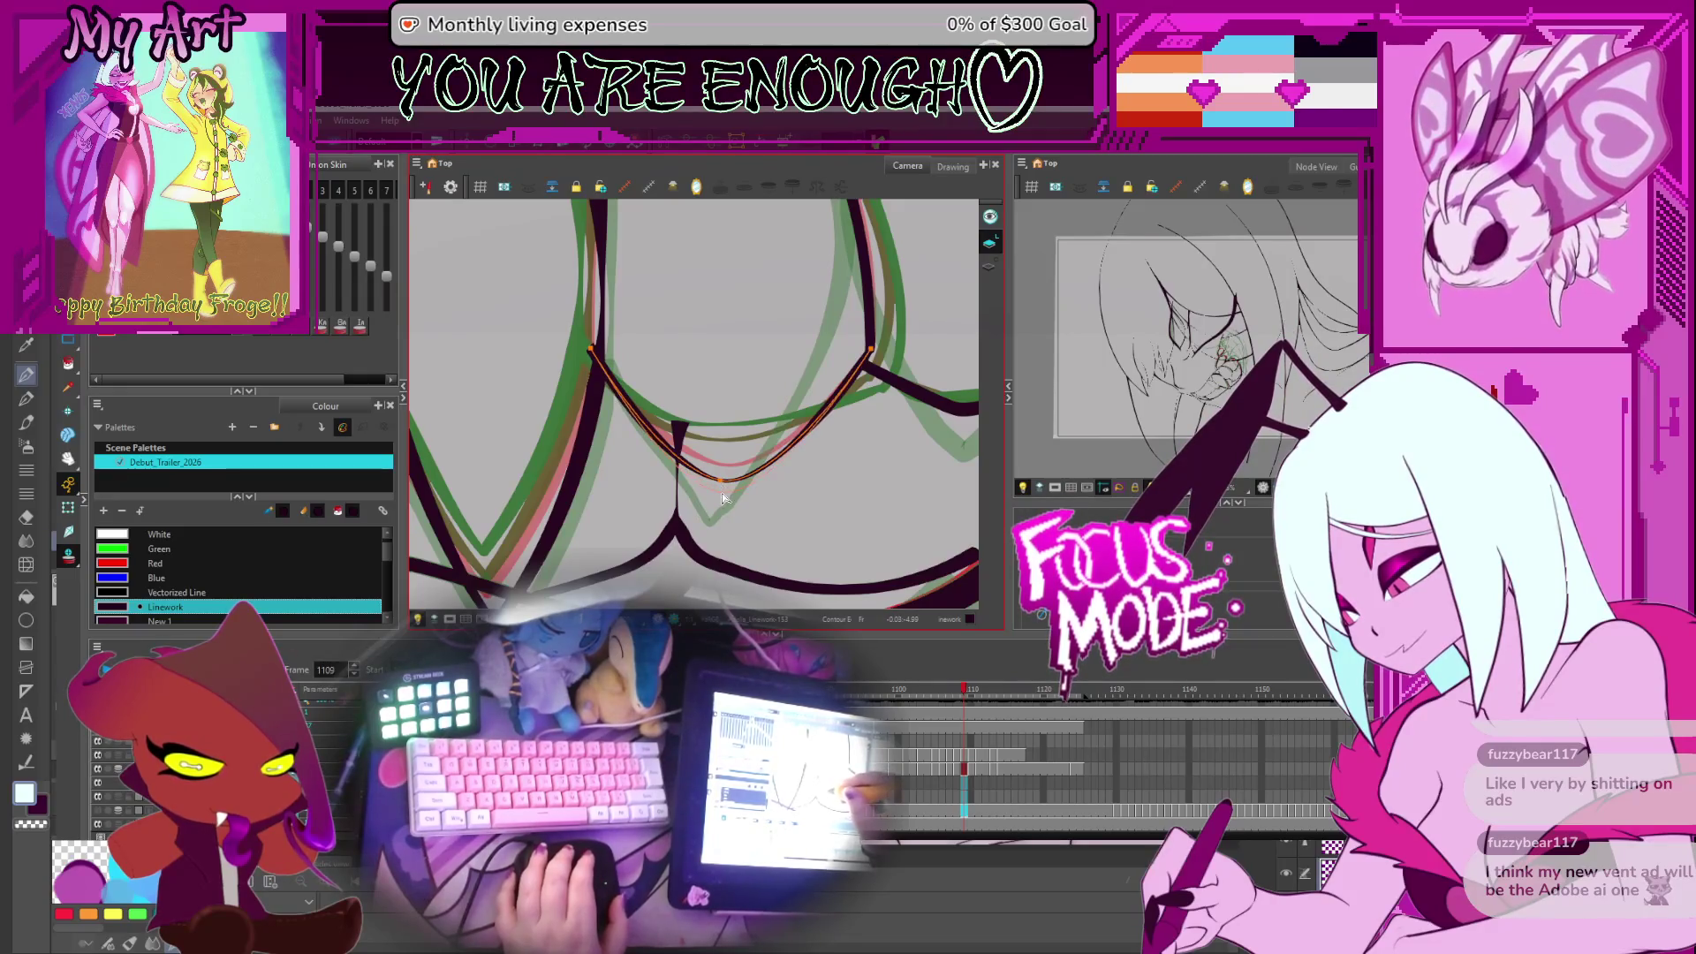
{"action": "mouse_move", "coordinate": [722, 498]}
{"action": "left_mouse_down"}
{"action": "mouse_move", "coordinate": [748, 488]}
{"action": "mouse_move", "coordinate": [694, 503]}
{"action": "left_mouse_up"}
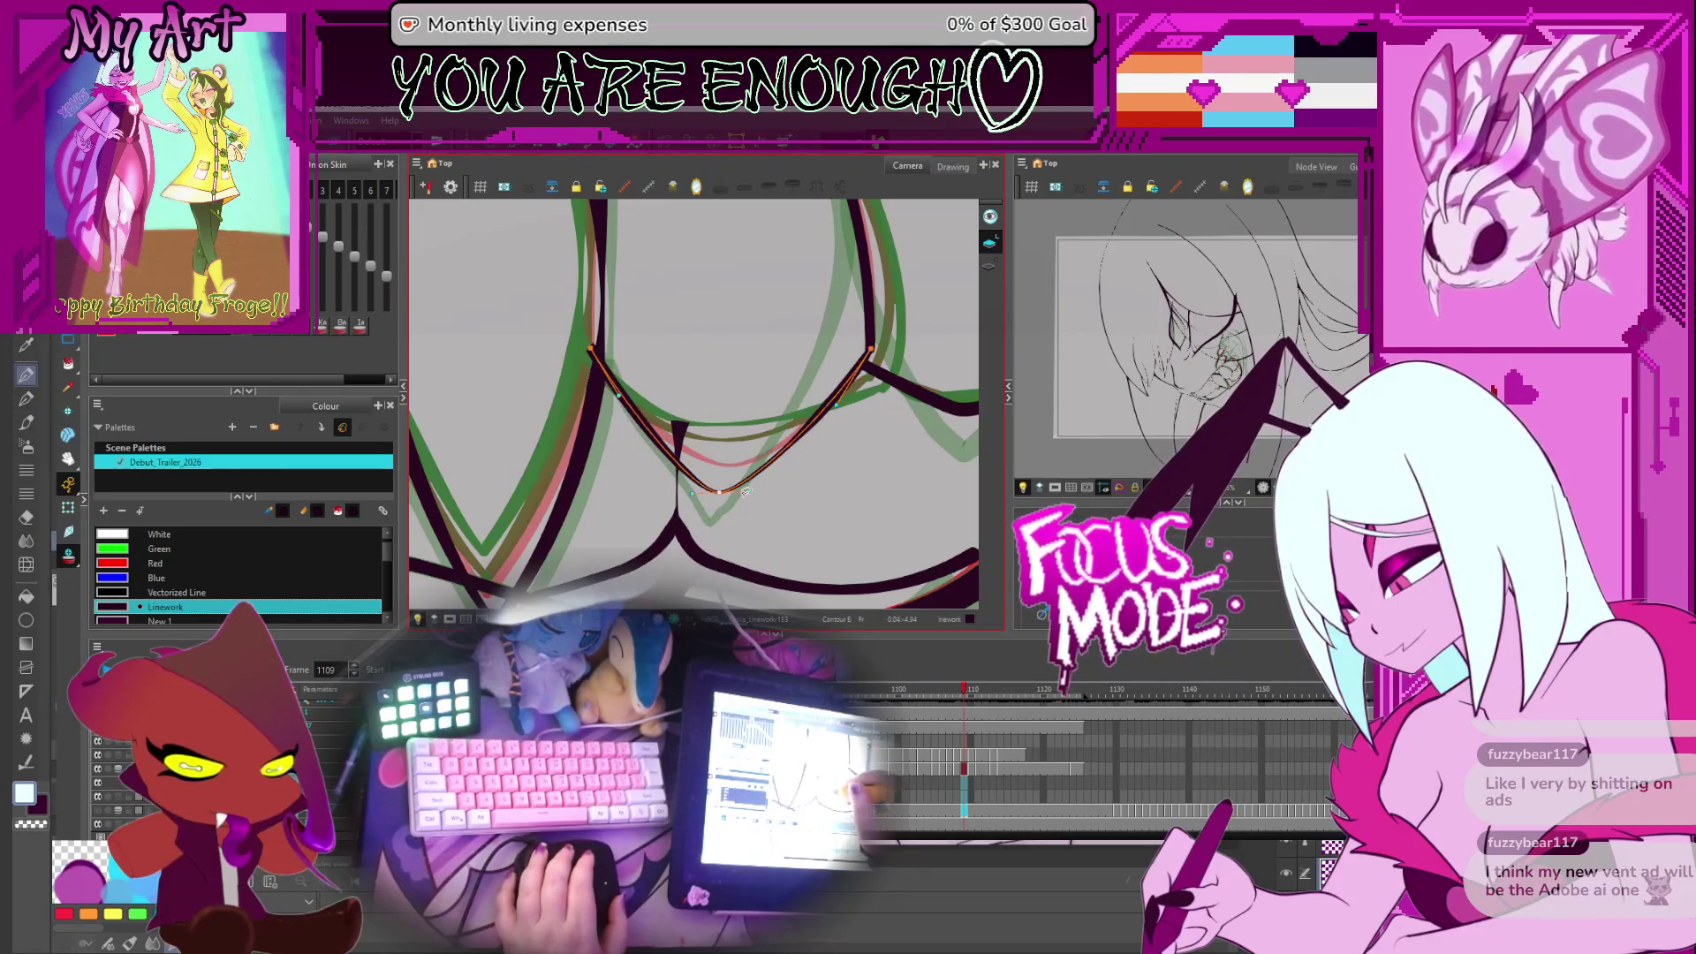
{"action": "left_click_drag", "start_coordinate": [855, 455], "coordinate": [842, 473]}
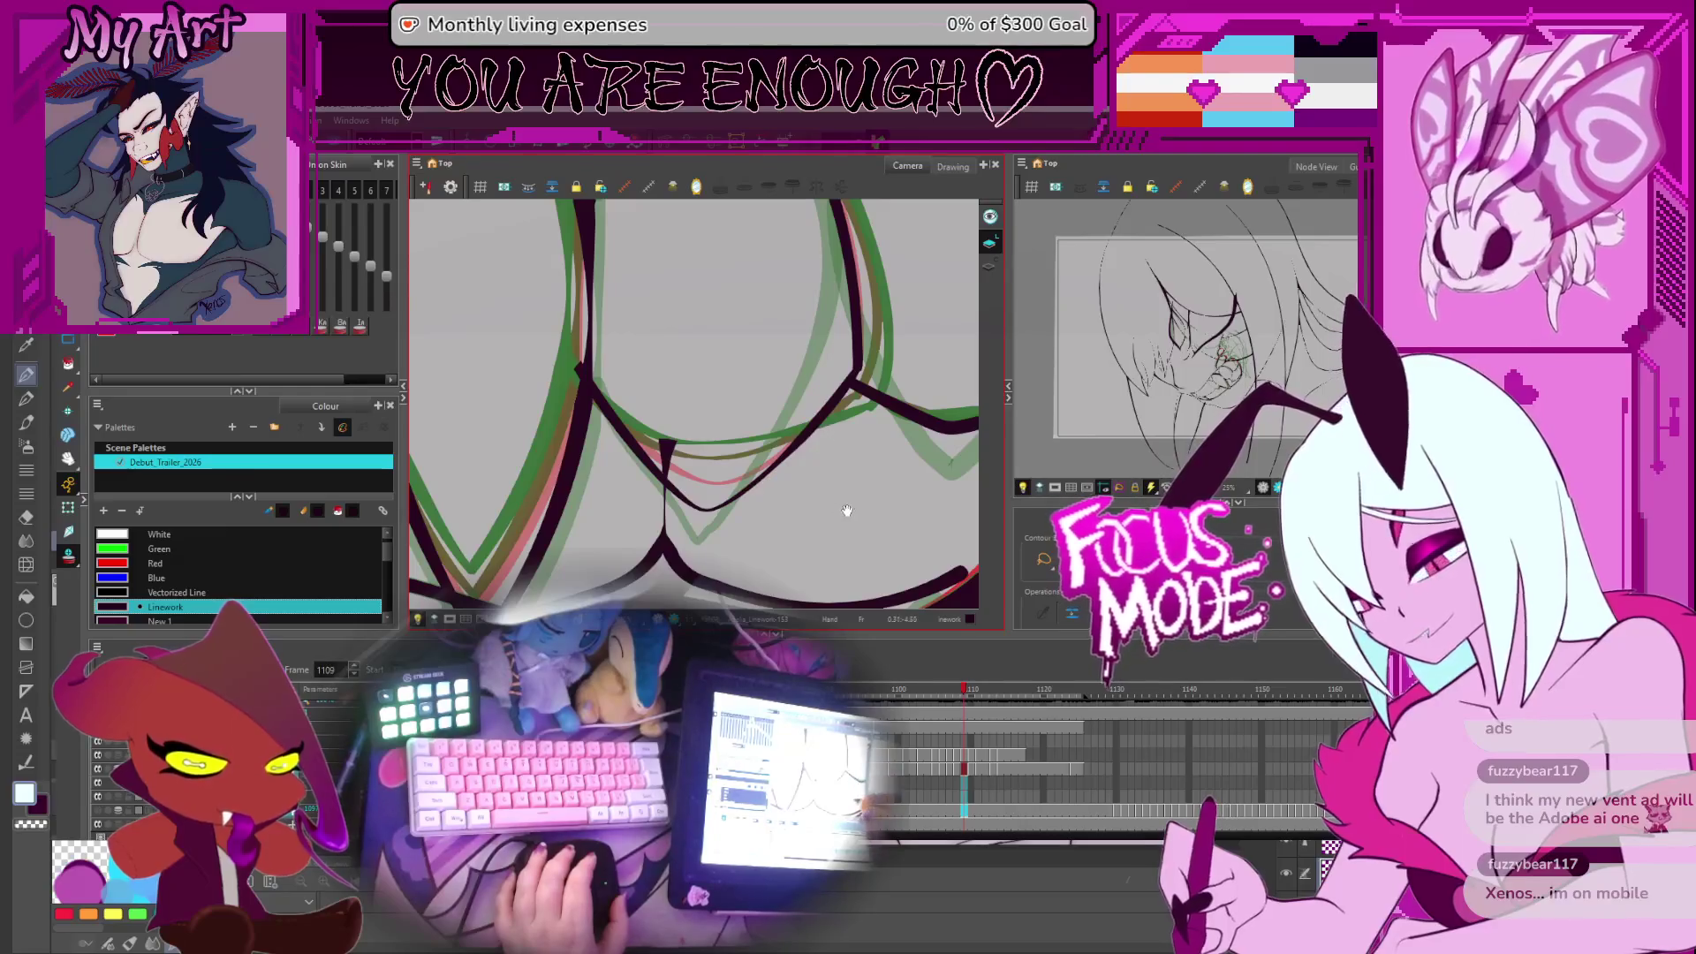
{"action": "left_click_drag", "start_coordinate": [830, 433], "coordinate": [819, 472]}
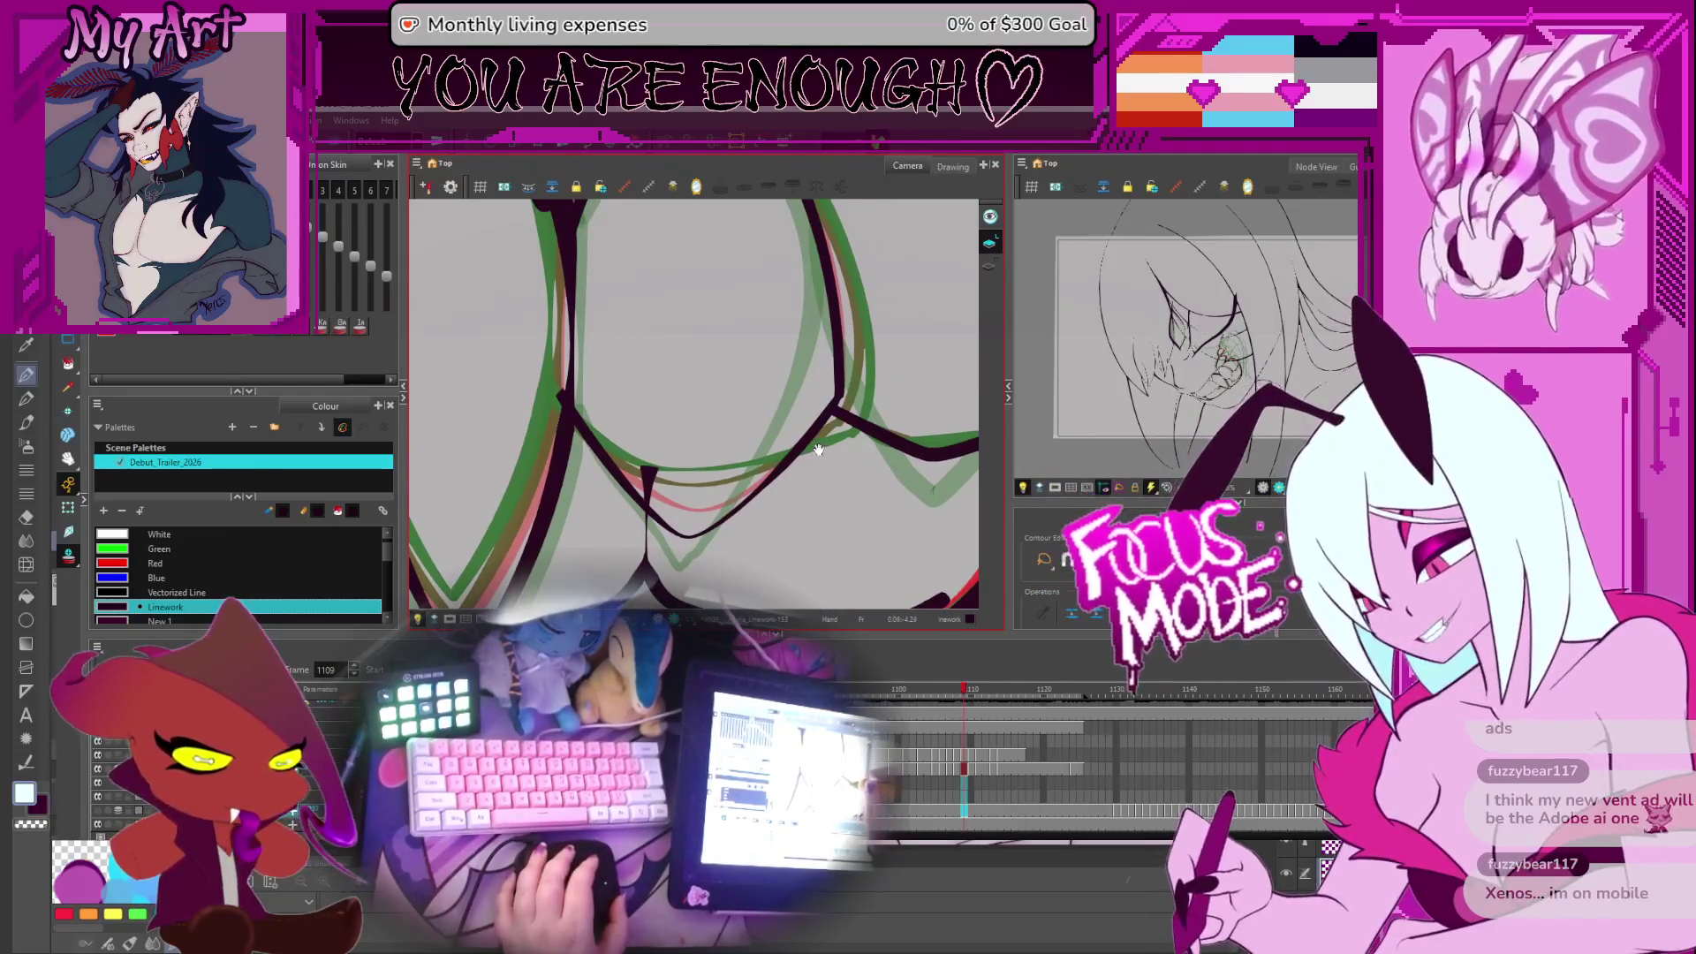
{"action": "left_click", "coordinate": [819, 449]}
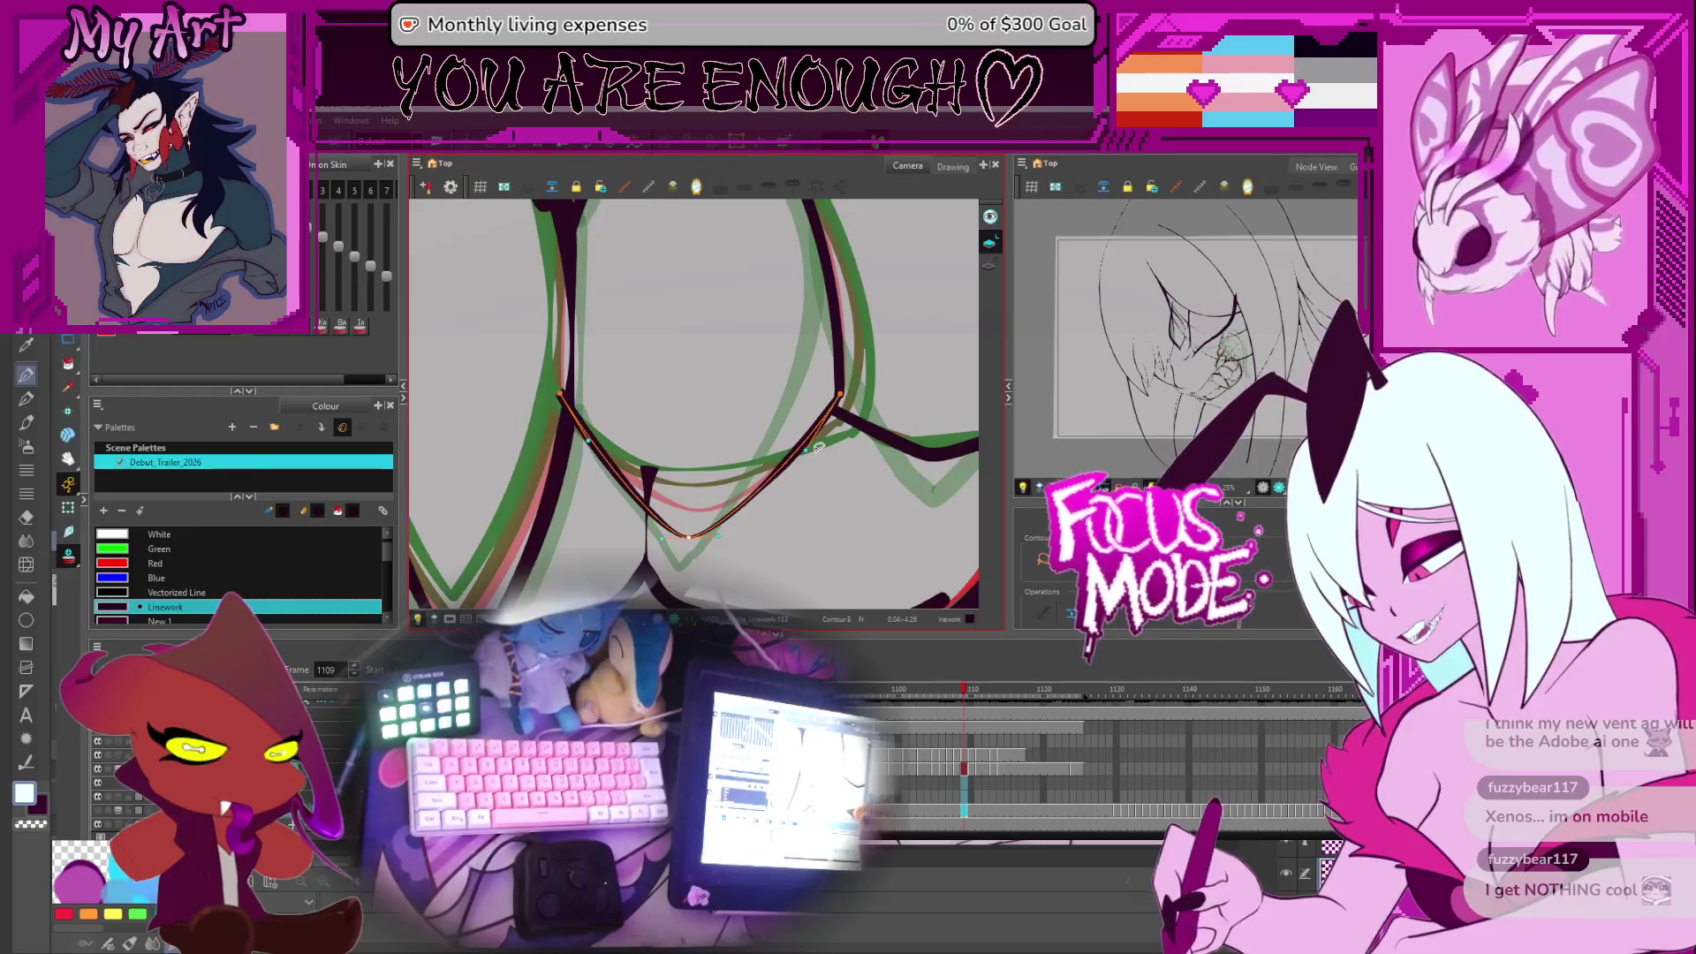
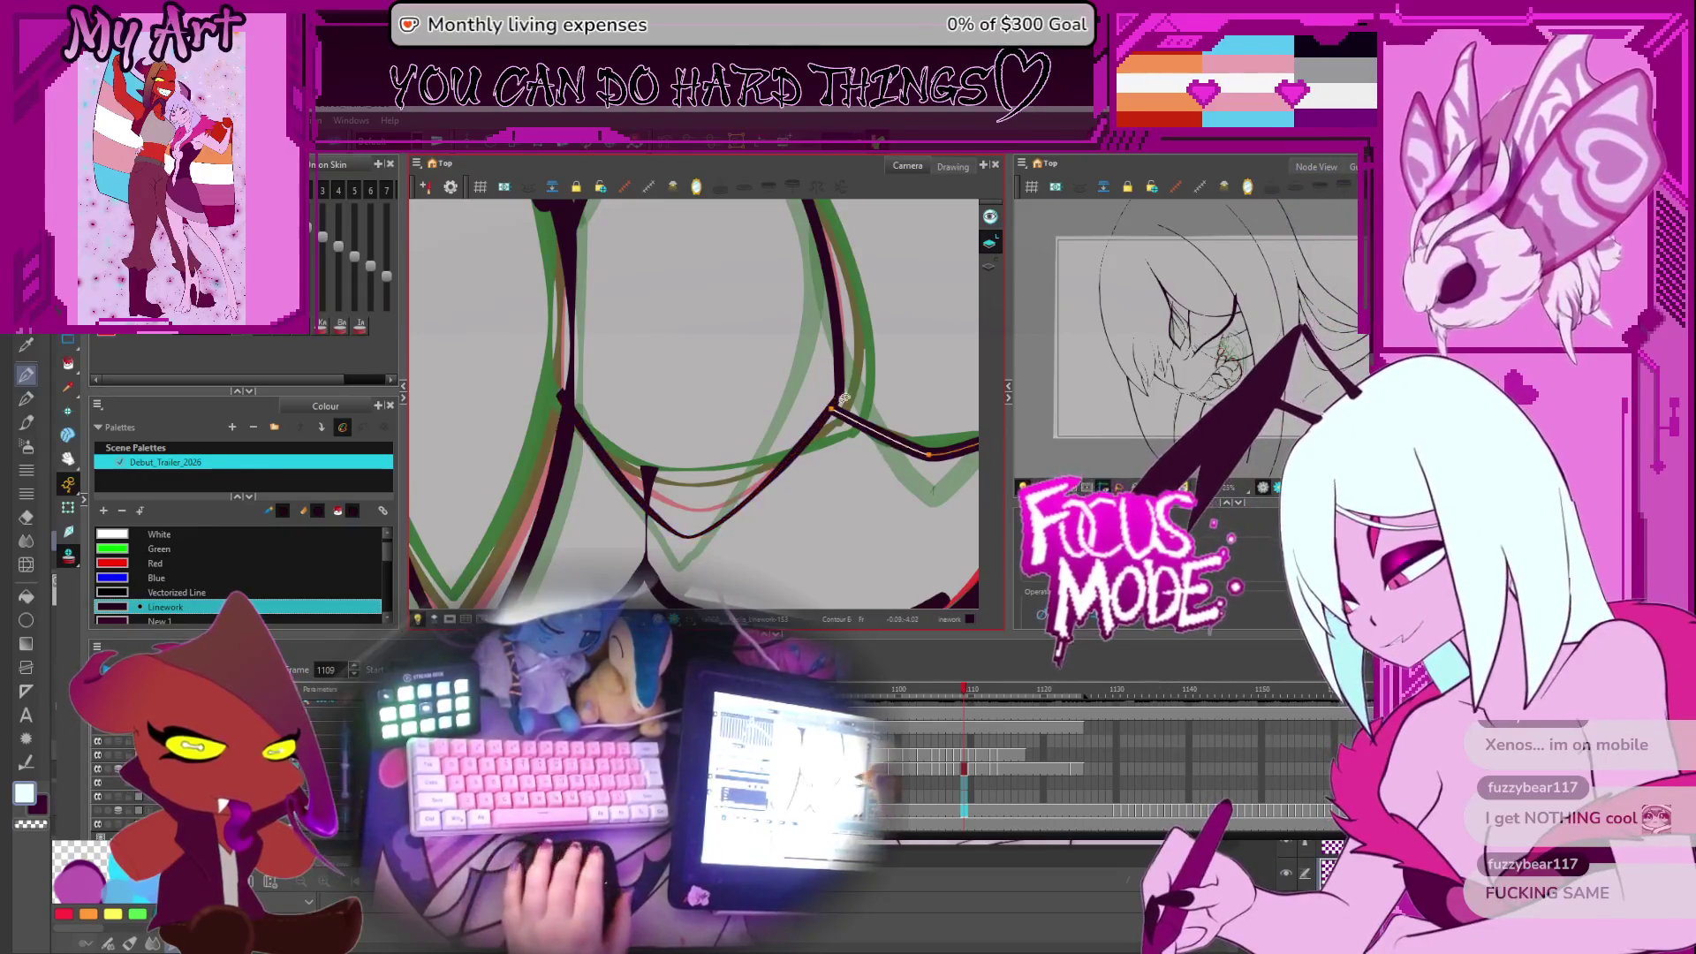
Reshape the dark V-shaped eye stroke by dragging its right end and bottom point
{"action": "left_click_drag", "start_coordinate": [918, 446], "coordinate": [810, 446]}
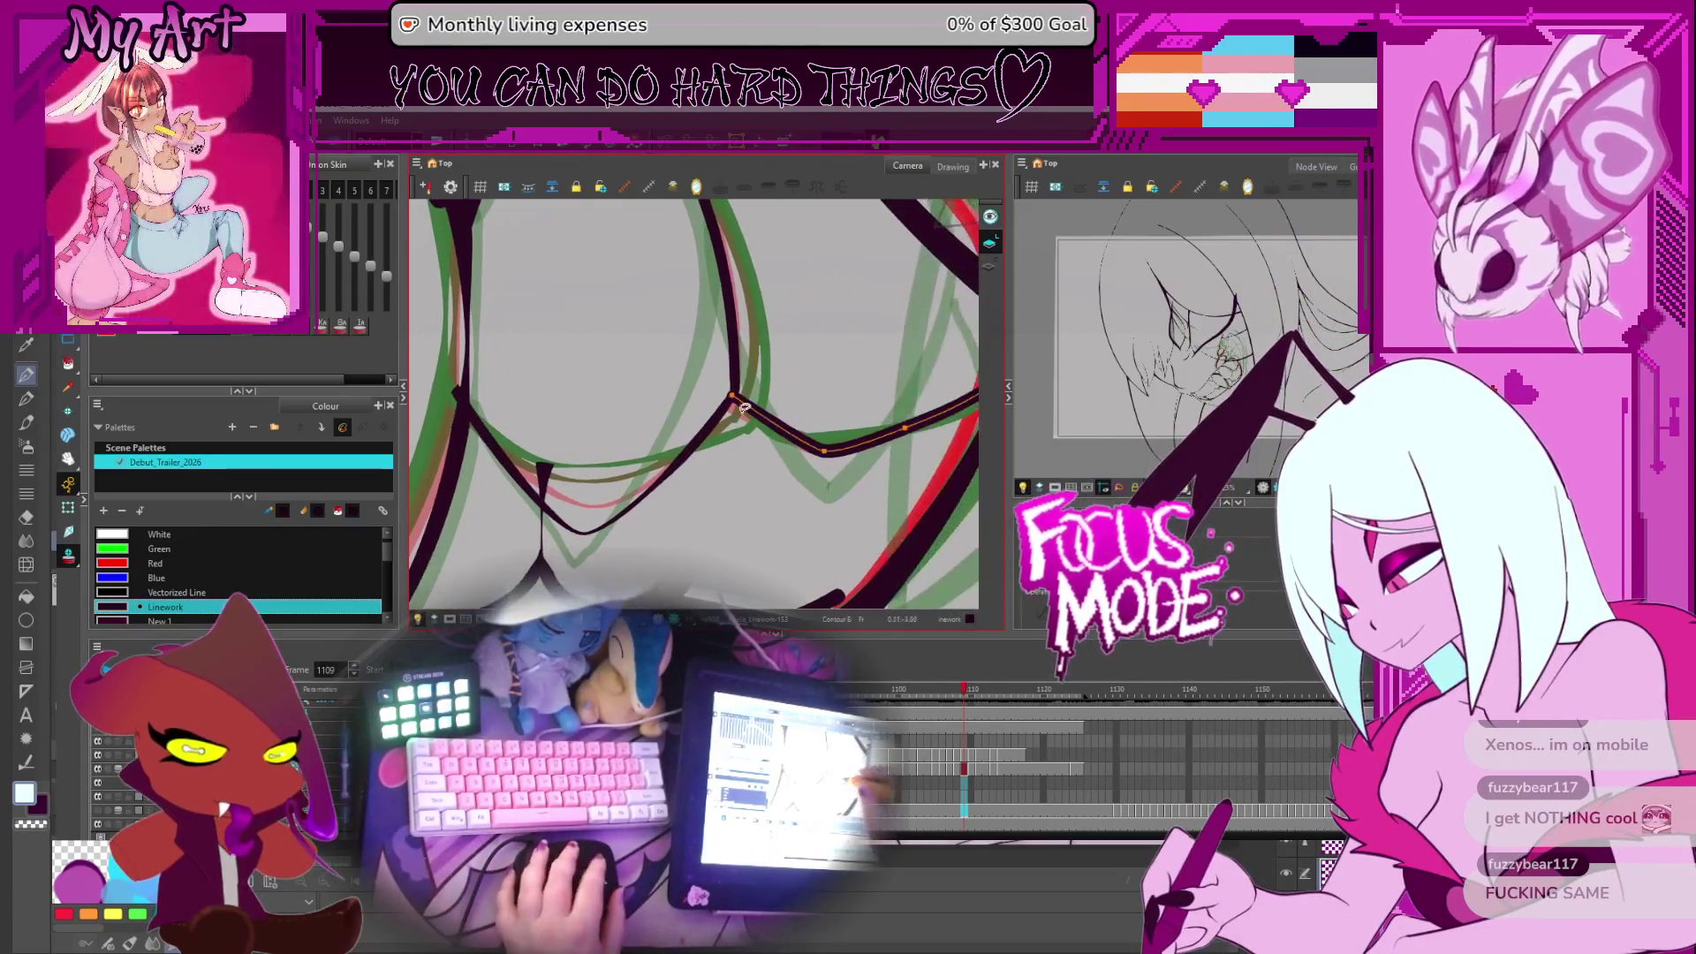
{"action": "left_click", "coordinate": [729, 397]}
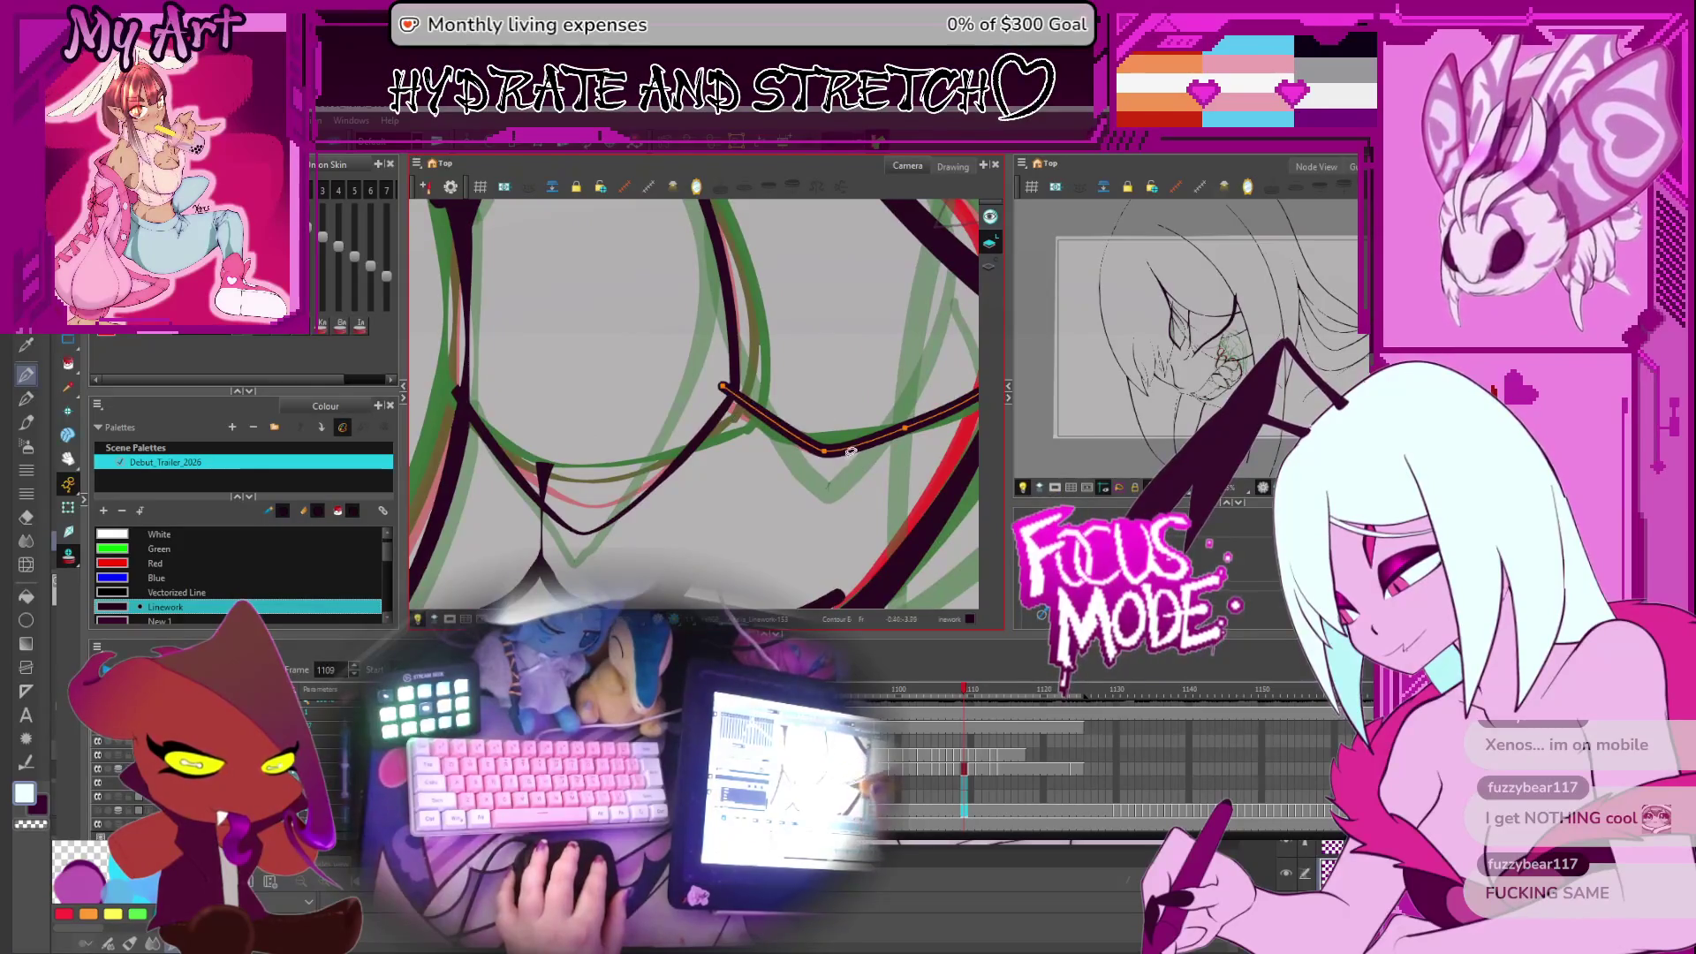
{"action": "left_click_drag", "start_coordinate": [838, 474], "coordinate": [883, 474]}
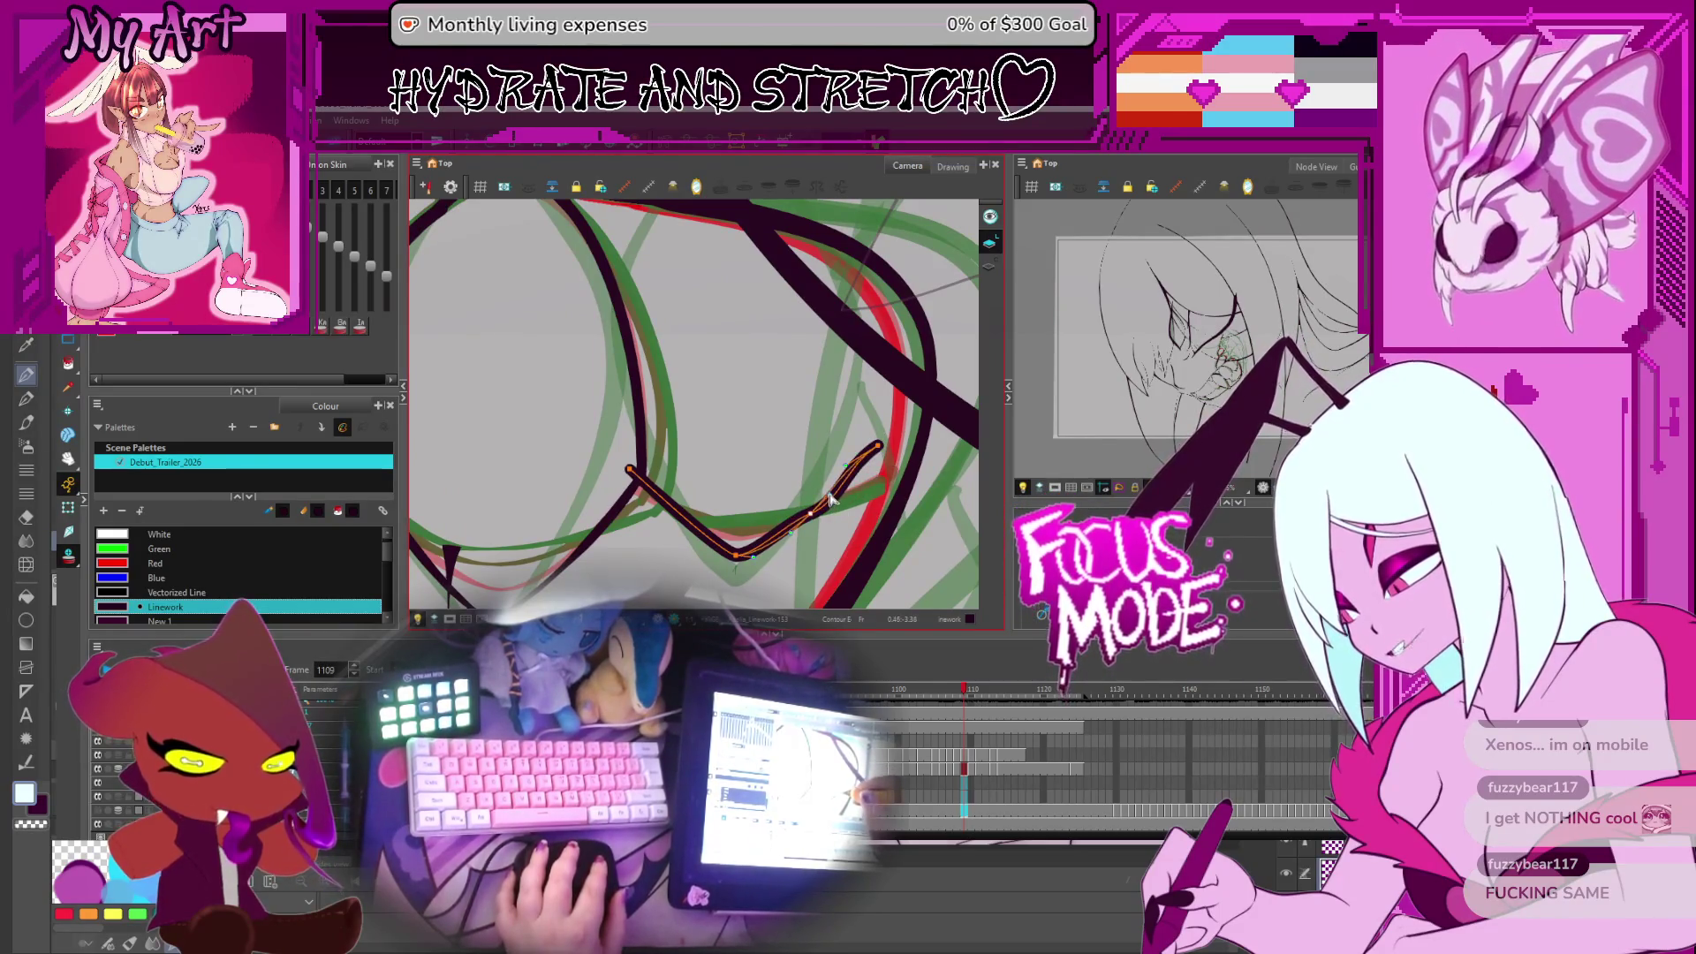
{"action": "left_click_drag", "start_coordinate": [740, 566], "coordinate": [740, 574]}
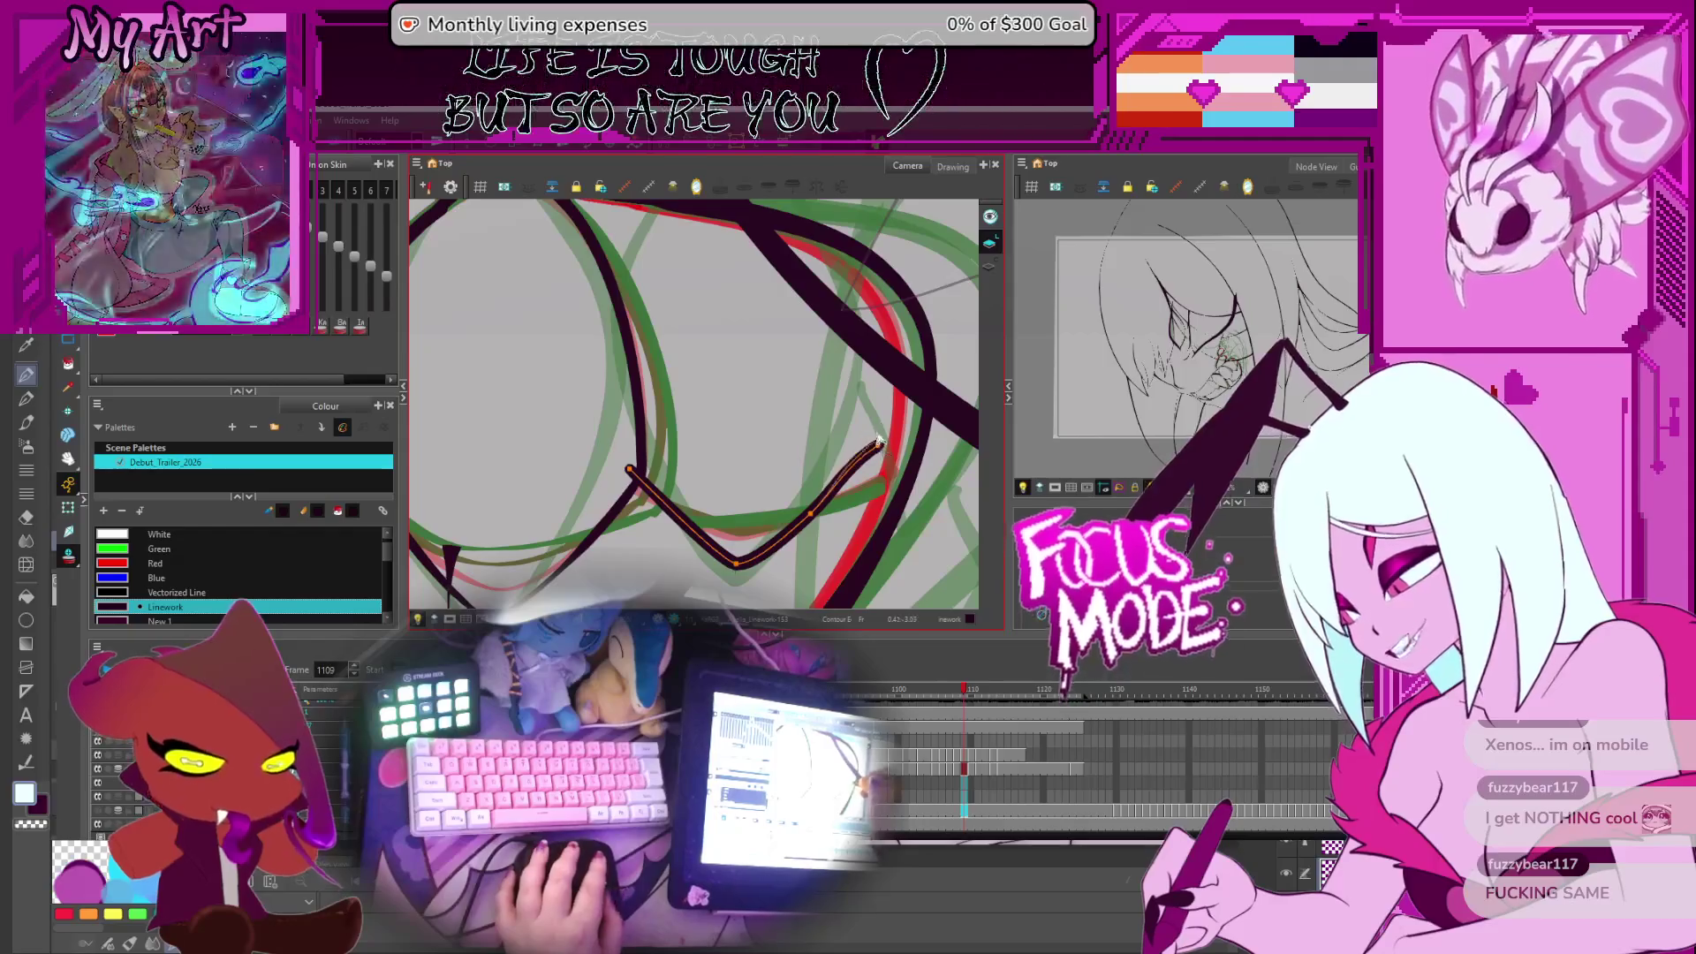
{"action": "left_click_drag", "start_coordinate": [879, 445], "coordinate": [885, 433]}
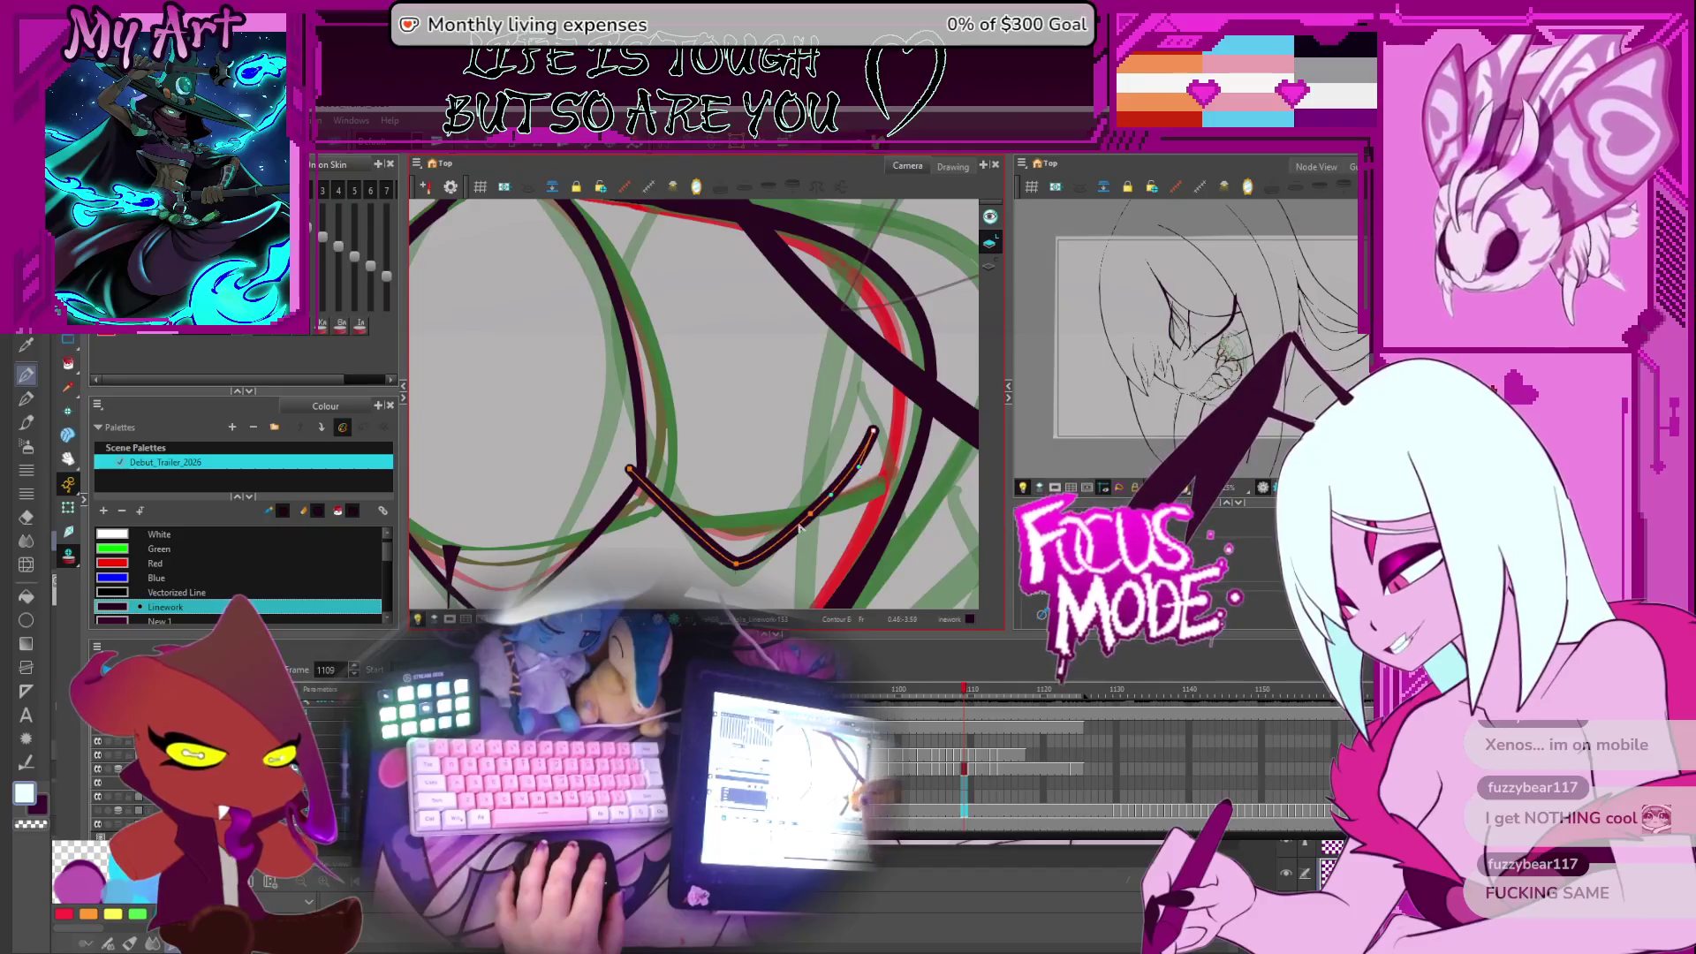
Shift the long vertical stroke and lower diagonal strokes left onto the rough line
{"action": "left_click_drag", "start_coordinate": [689, 495], "coordinate": [795, 498]}
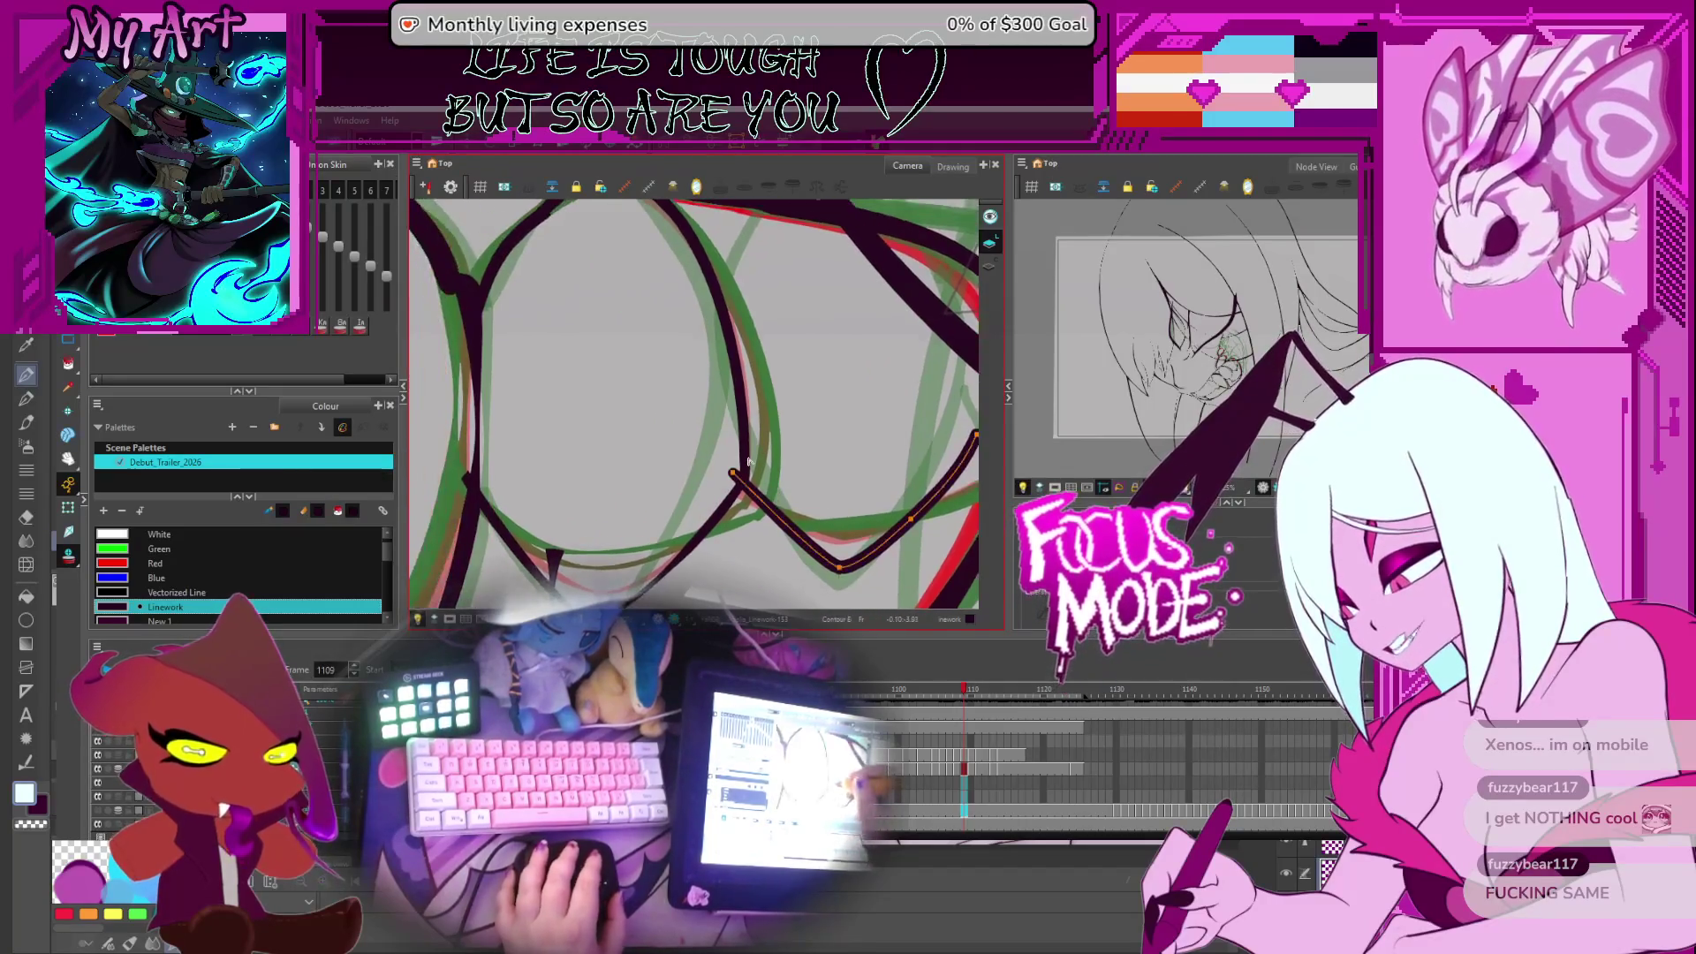
{"action": "left_click", "coordinate": [745, 481]}
{"action": "left_click", "coordinate": [742, 486]}
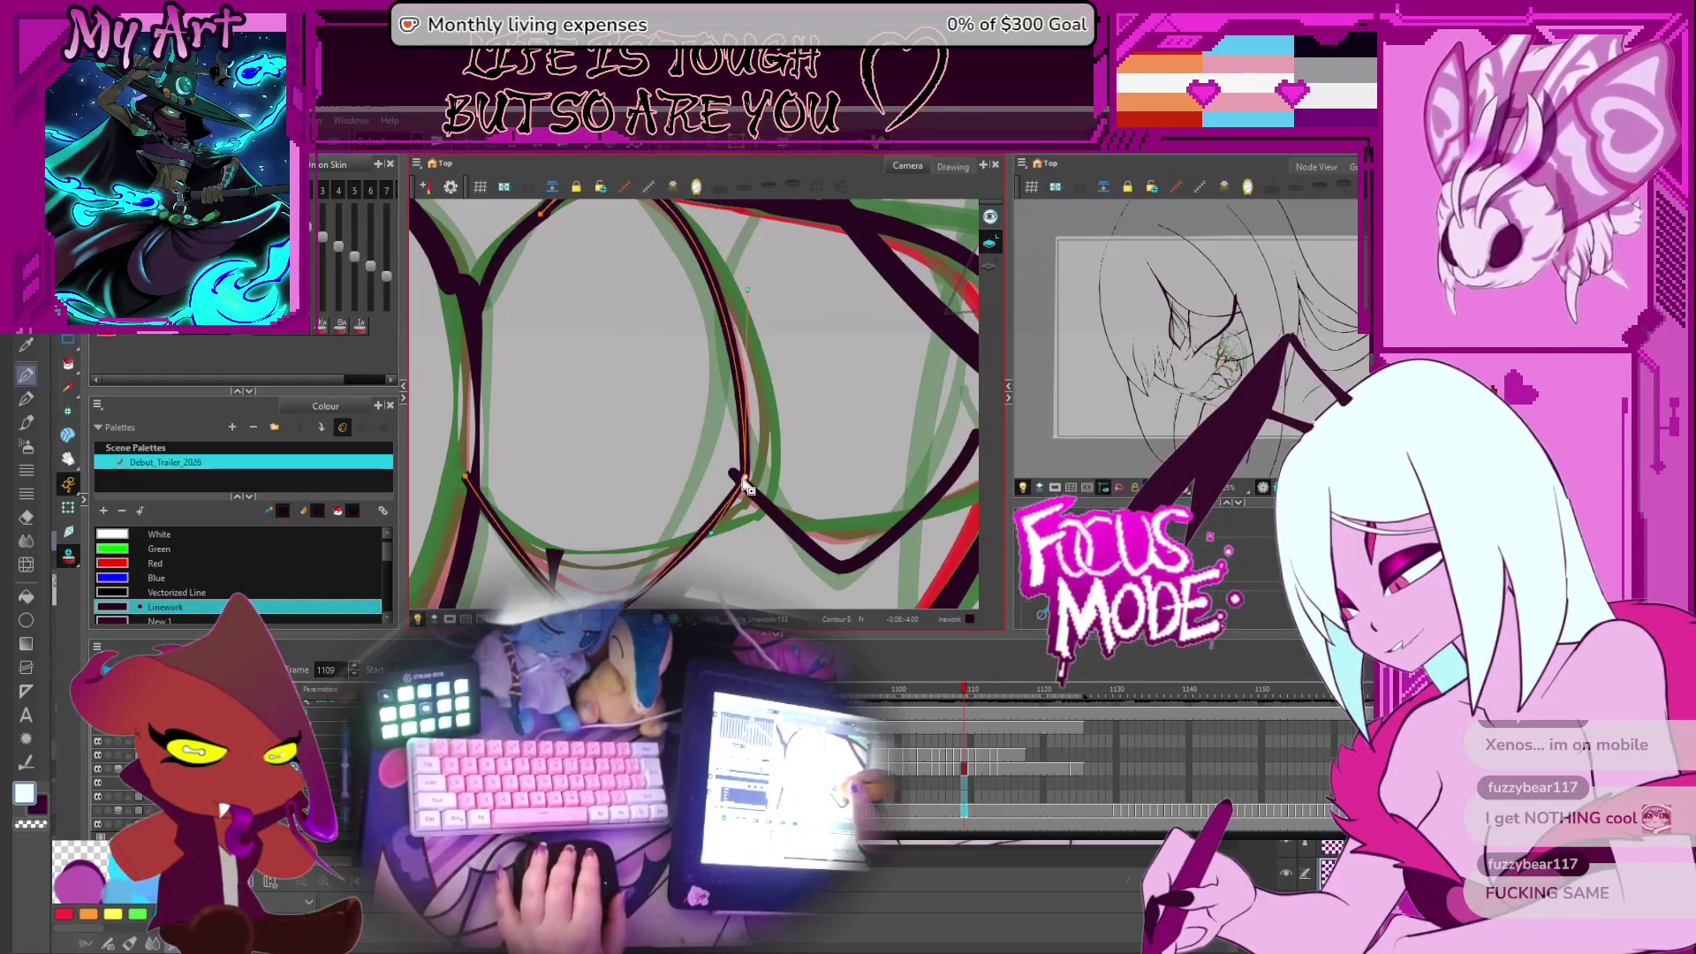
{"action": "left_click_drag", "start_coordinate": [747, 487], "coordinate": [717, 396]}
{"action": "key", "text": "space"}
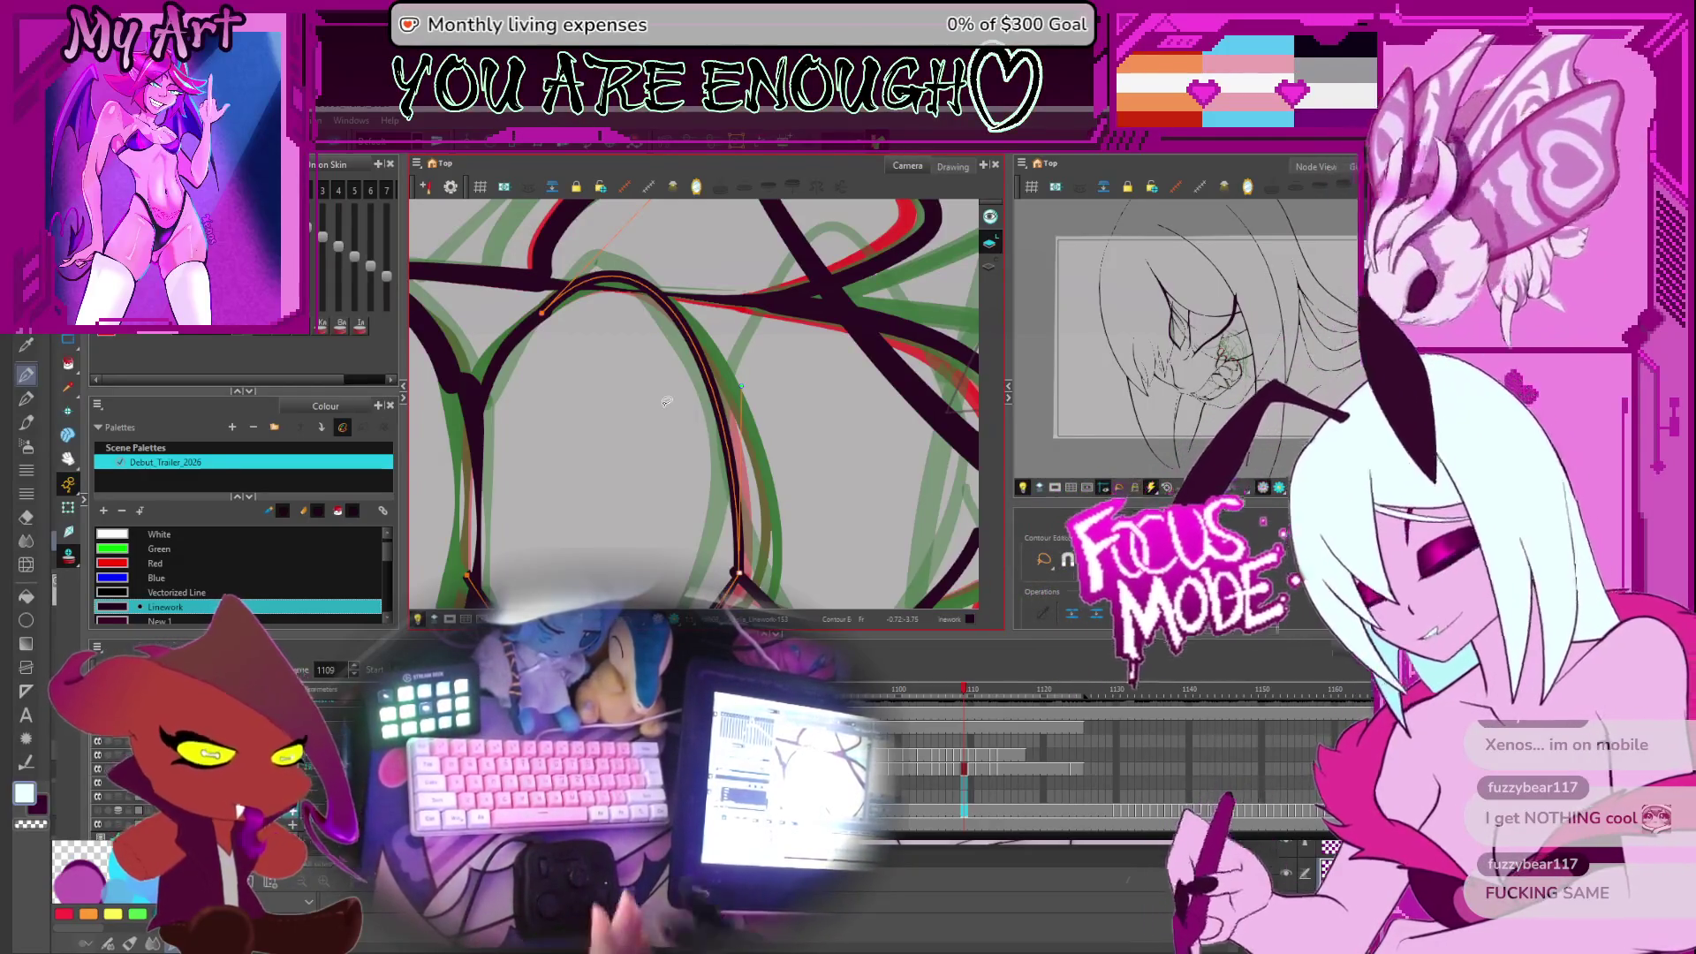
Fade the onion-skin guide lines out and back in while panning over the eye lines
{"action": "key", "text": "space"}
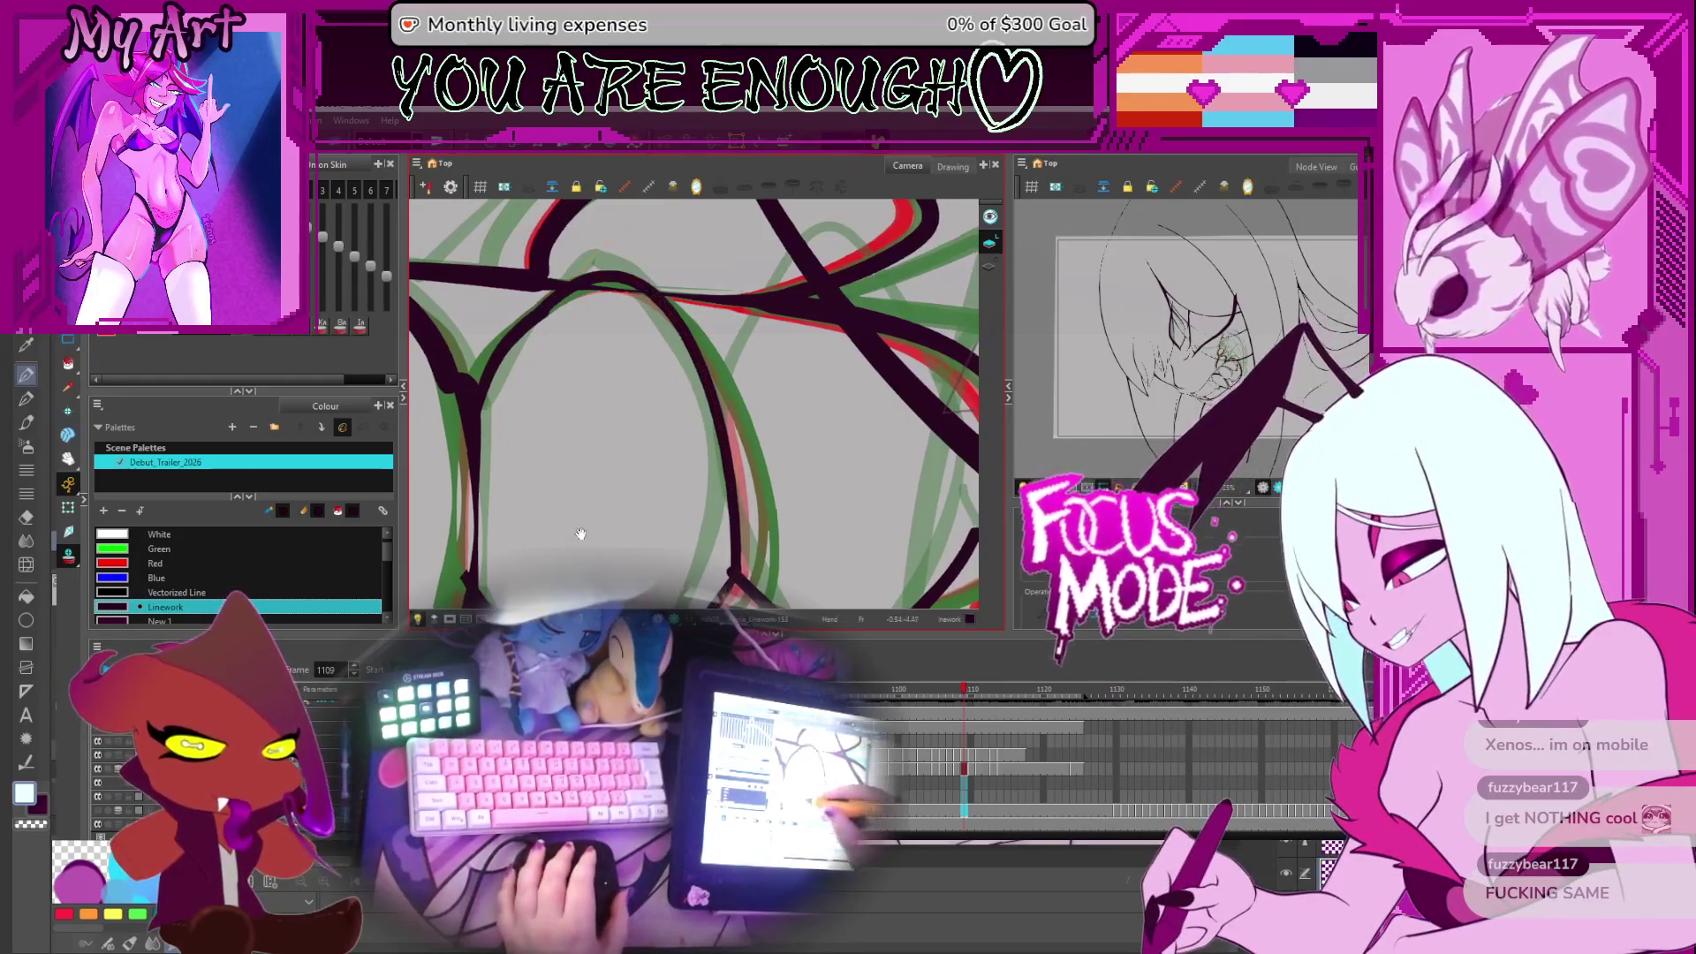
{"action": "mouse_move", "coordinate": [622, 532]}
{"action": "left_mouse_down"}
{"action": "mouse_move", "coordinate": [689, 402]}
{"action": "mouse_move", "coordinate": [689, 212]}
{"action": "left_mouse_up"}
{"action": "left_click", "coordinate": [682, 371]}
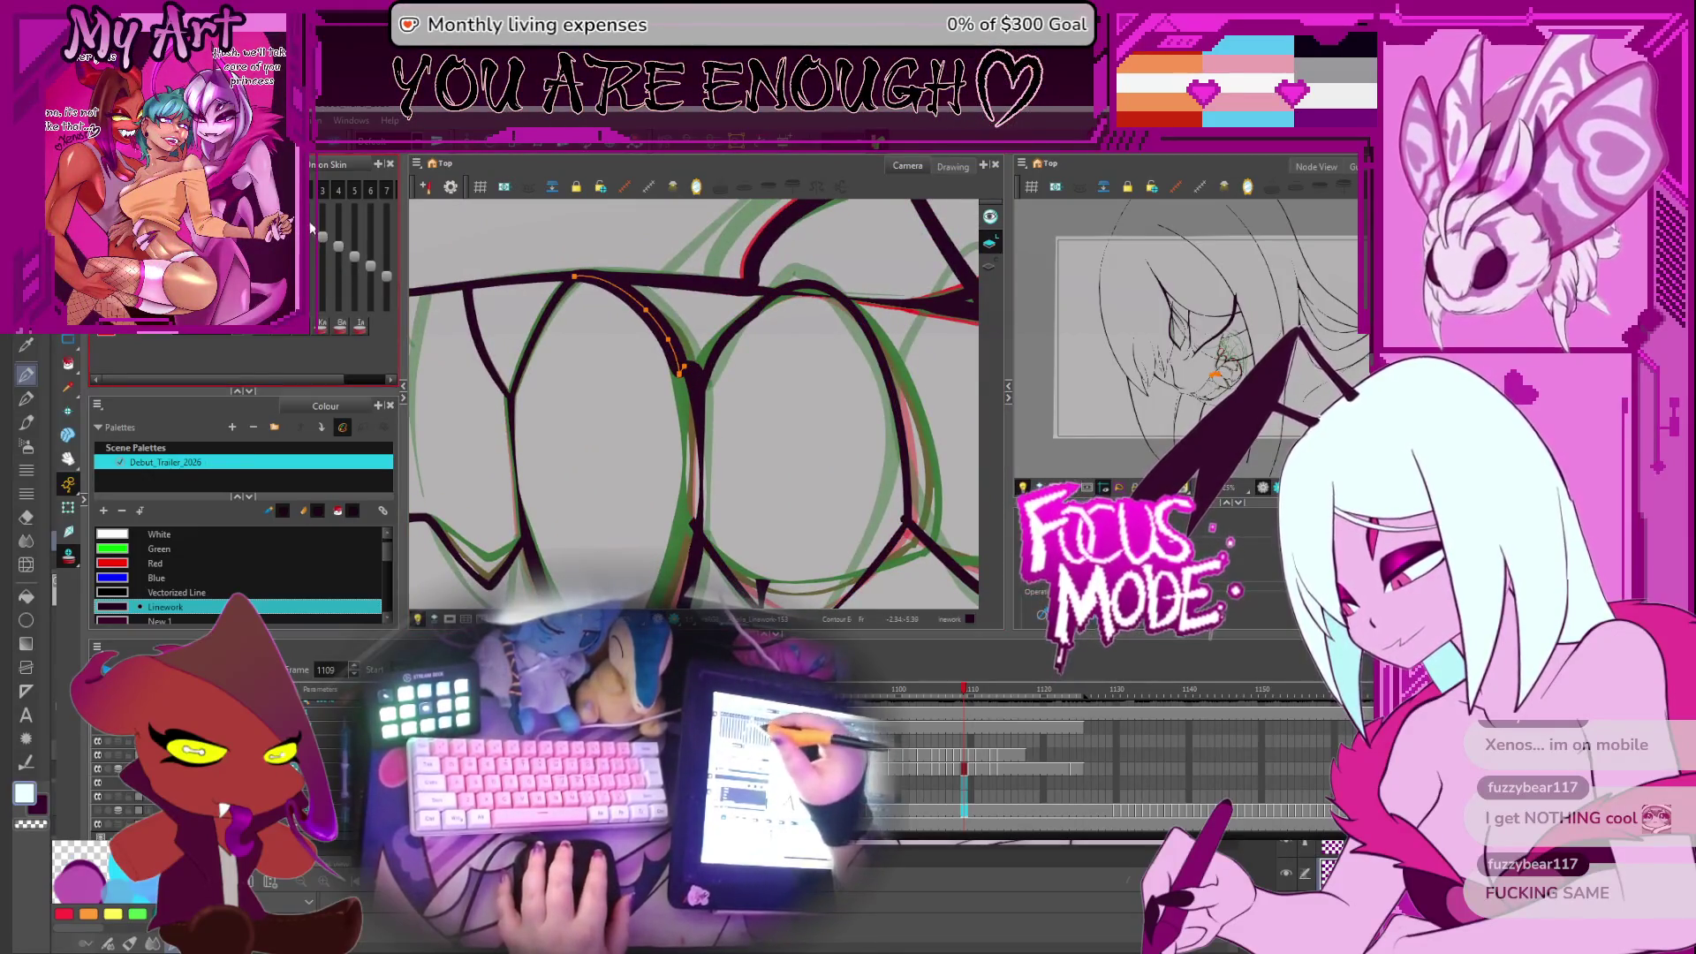
{"action": "left_click_drag", "start_coordinate": [311, 227], "coordinate": [318, 335]}
{"action": "mouse_move", "coordinate": [683, 411]}
{"action": "left_mouse_down"}
{"action": "mouse_move", "coordinate": [707, 256]}
{"action": "mouse_move", "coordinate": [708, 375]}
{"action": "left_mouse_up"}
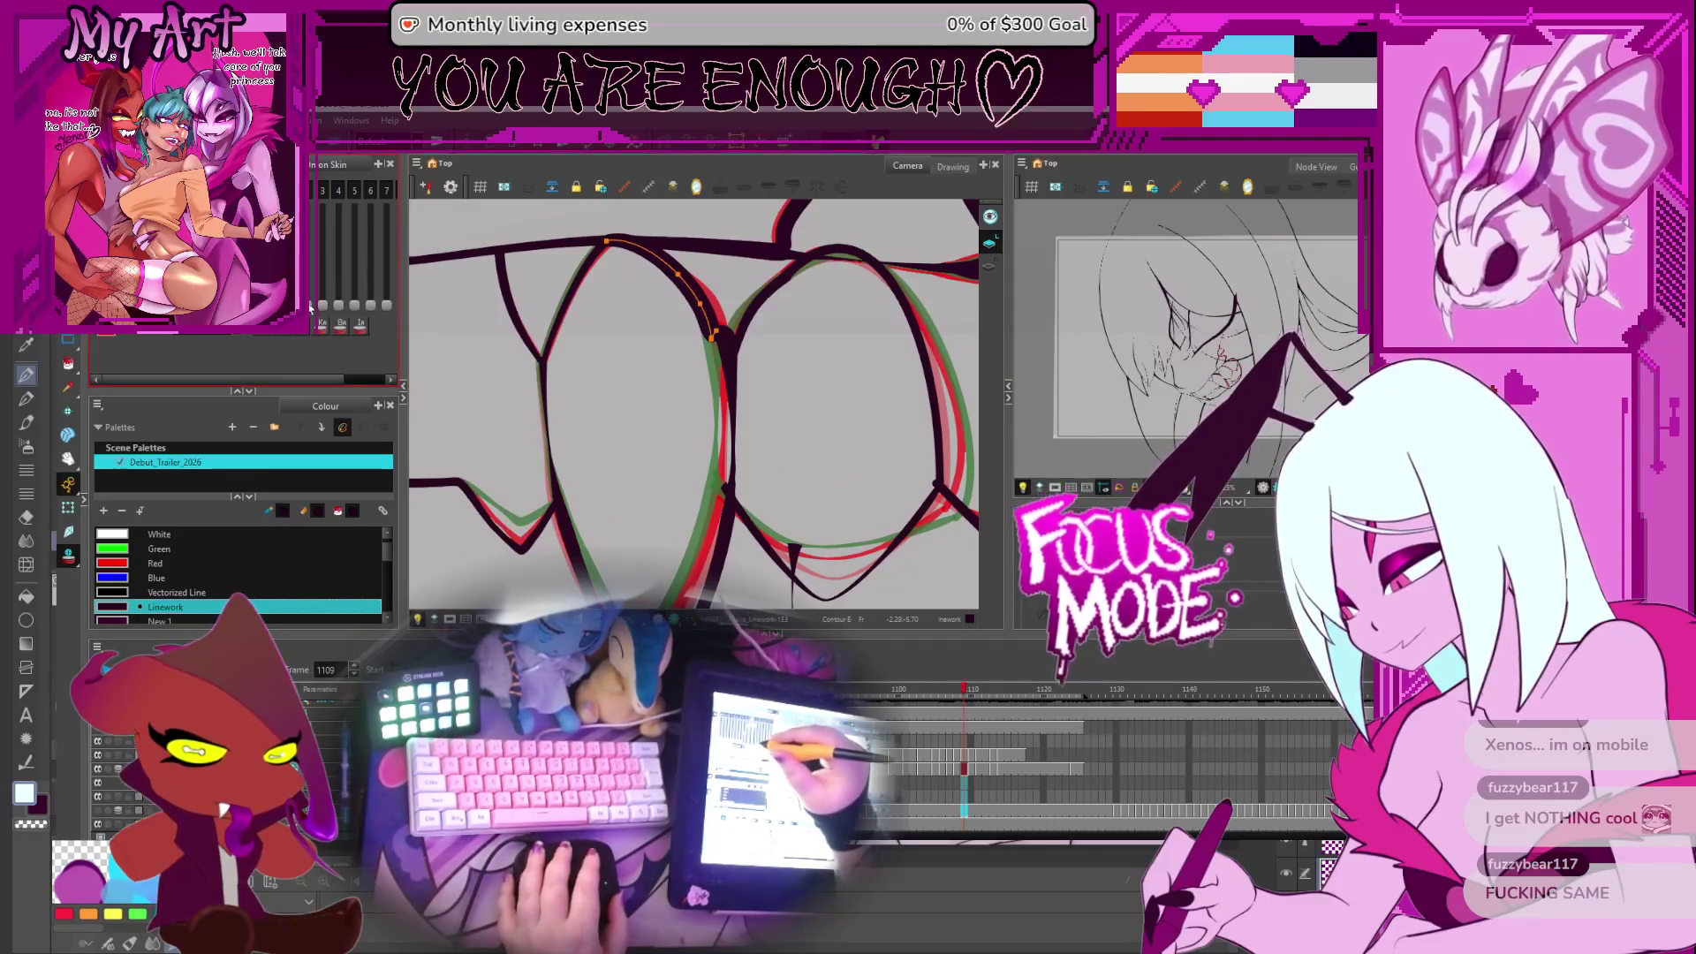
{"action": "mouse_move", "coordinate": [322, 305]}
{"action": "left_mouse_down"}
{"action": "mouse_move", "coordinate": [370, 233]}
{"action": "mouse_move", "coordinate": [371, 300]}
{"action": "mouse_move", "coordinate": [372, 228]}
{"action": "left_mouse_up"}
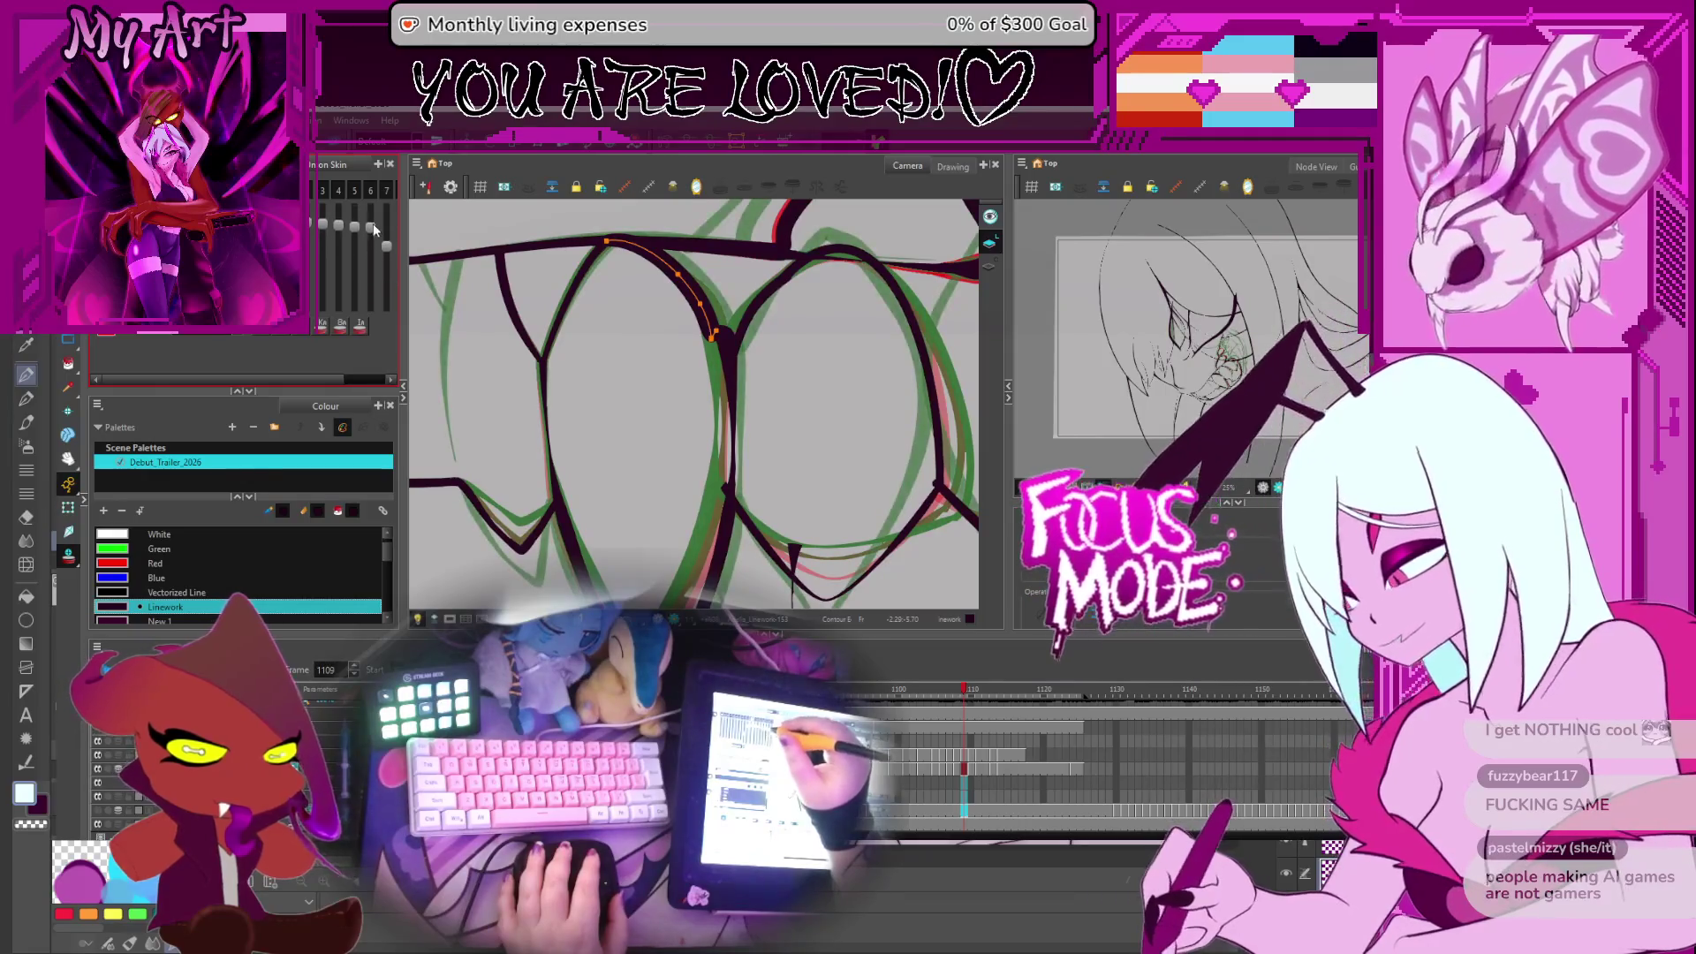
Toggle which onion-skin frames show their rough lines over the fangs
{"action": "scroll", "coordinate": [663, 464], "scroll_direction": "down", "scroll_amount": 1}
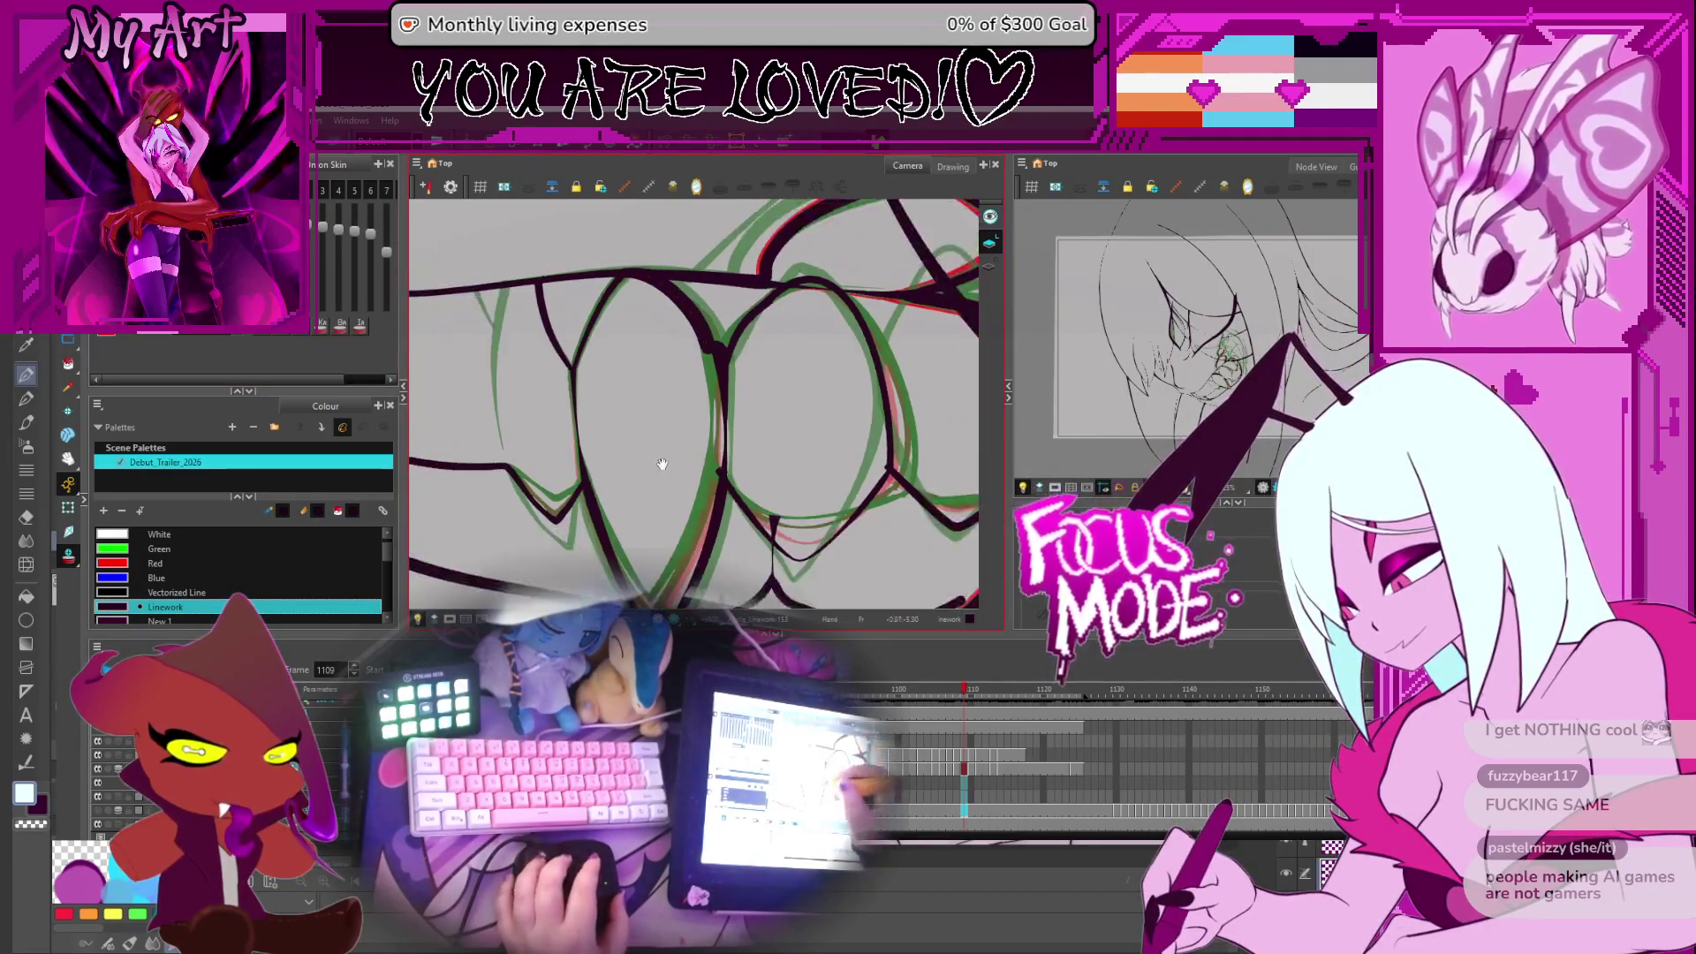
{"action": "left_click_drag", "start_coordinate": [662, 464], "coordinate": [649, 357]}
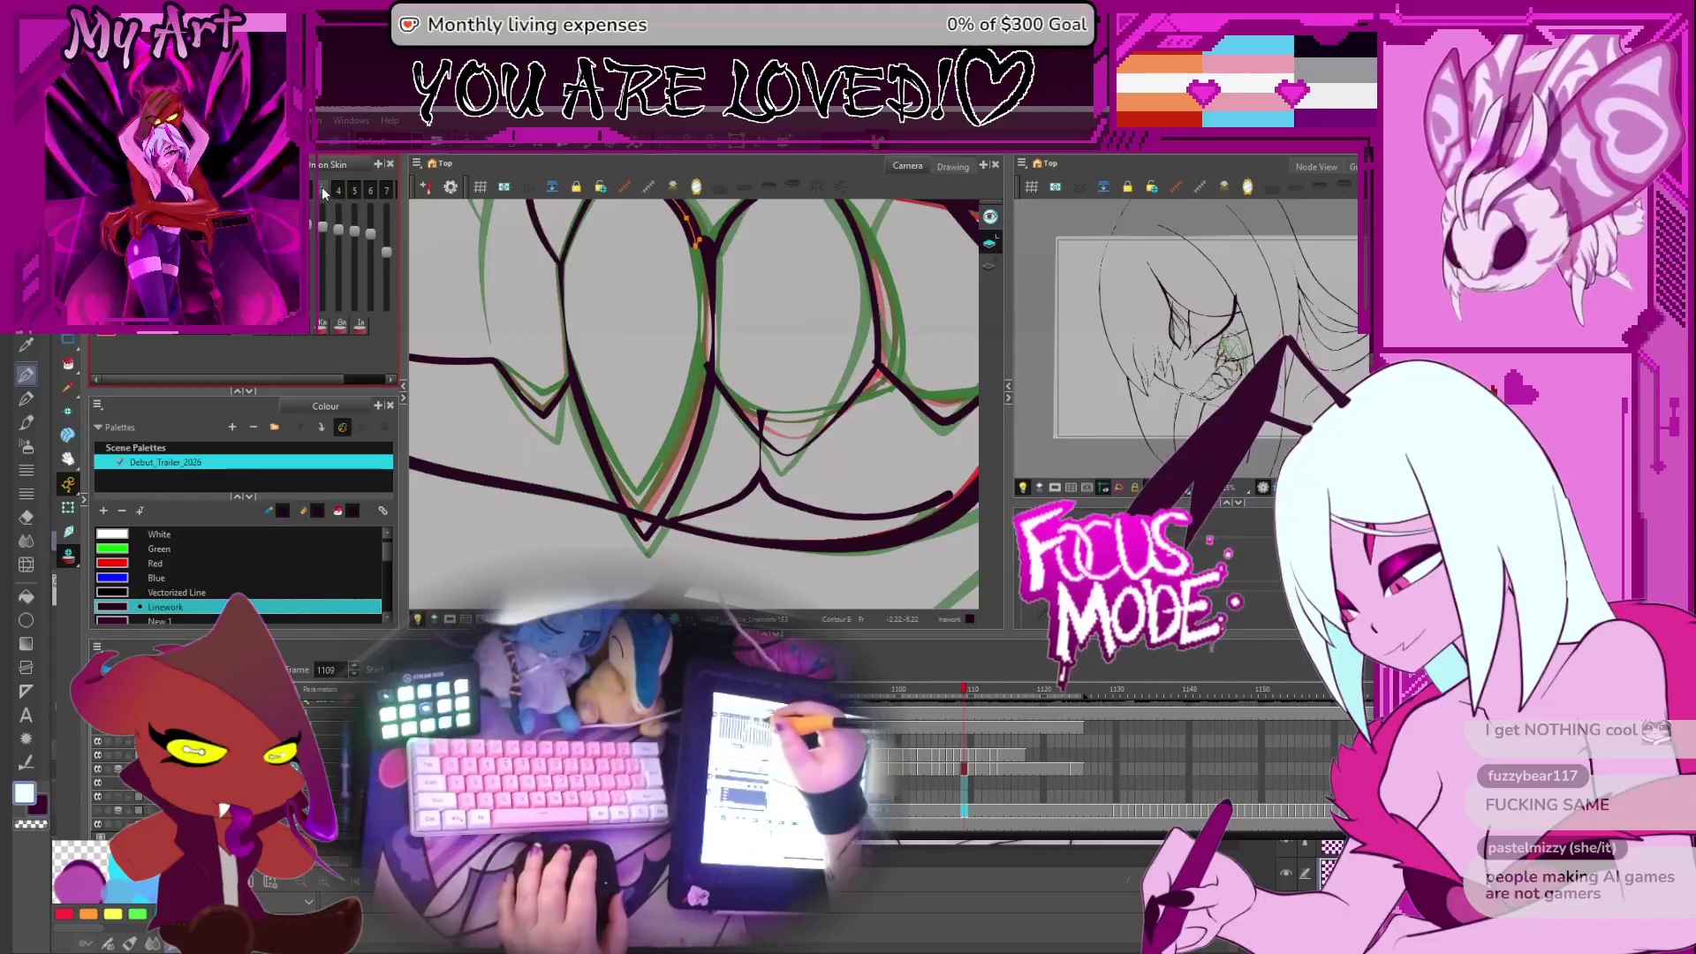
{"action": "left_click", "coordinate": [358, 189]}
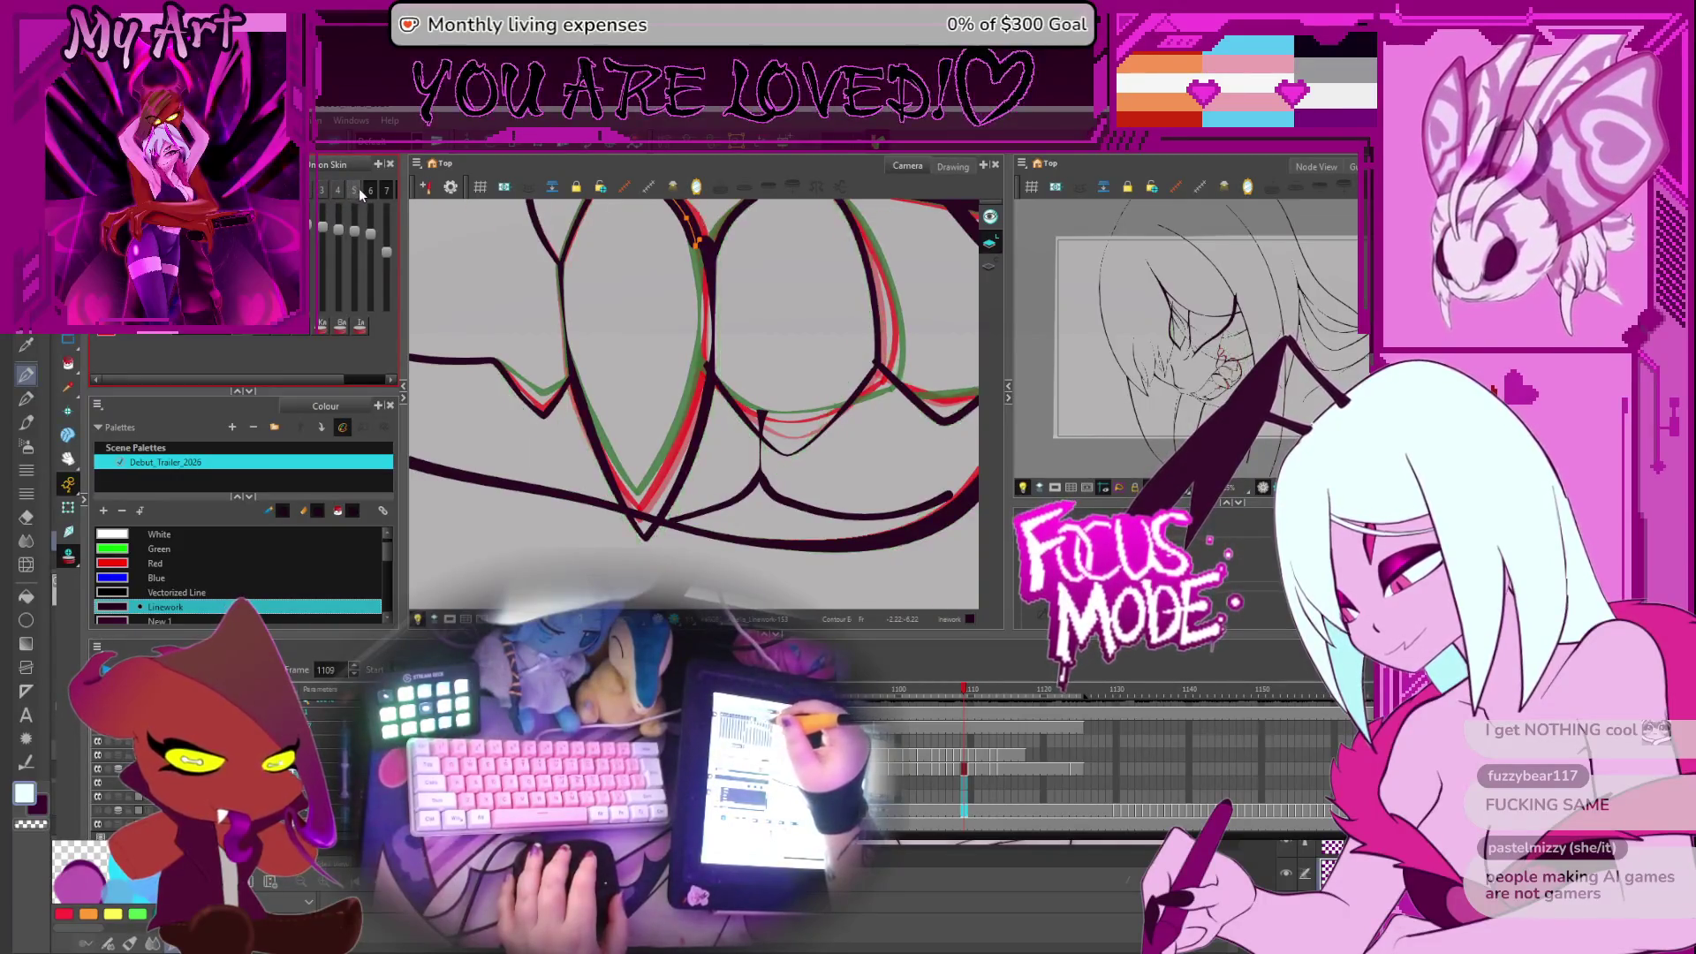
{"action": "left_click", "coordinate": [353, 189]}
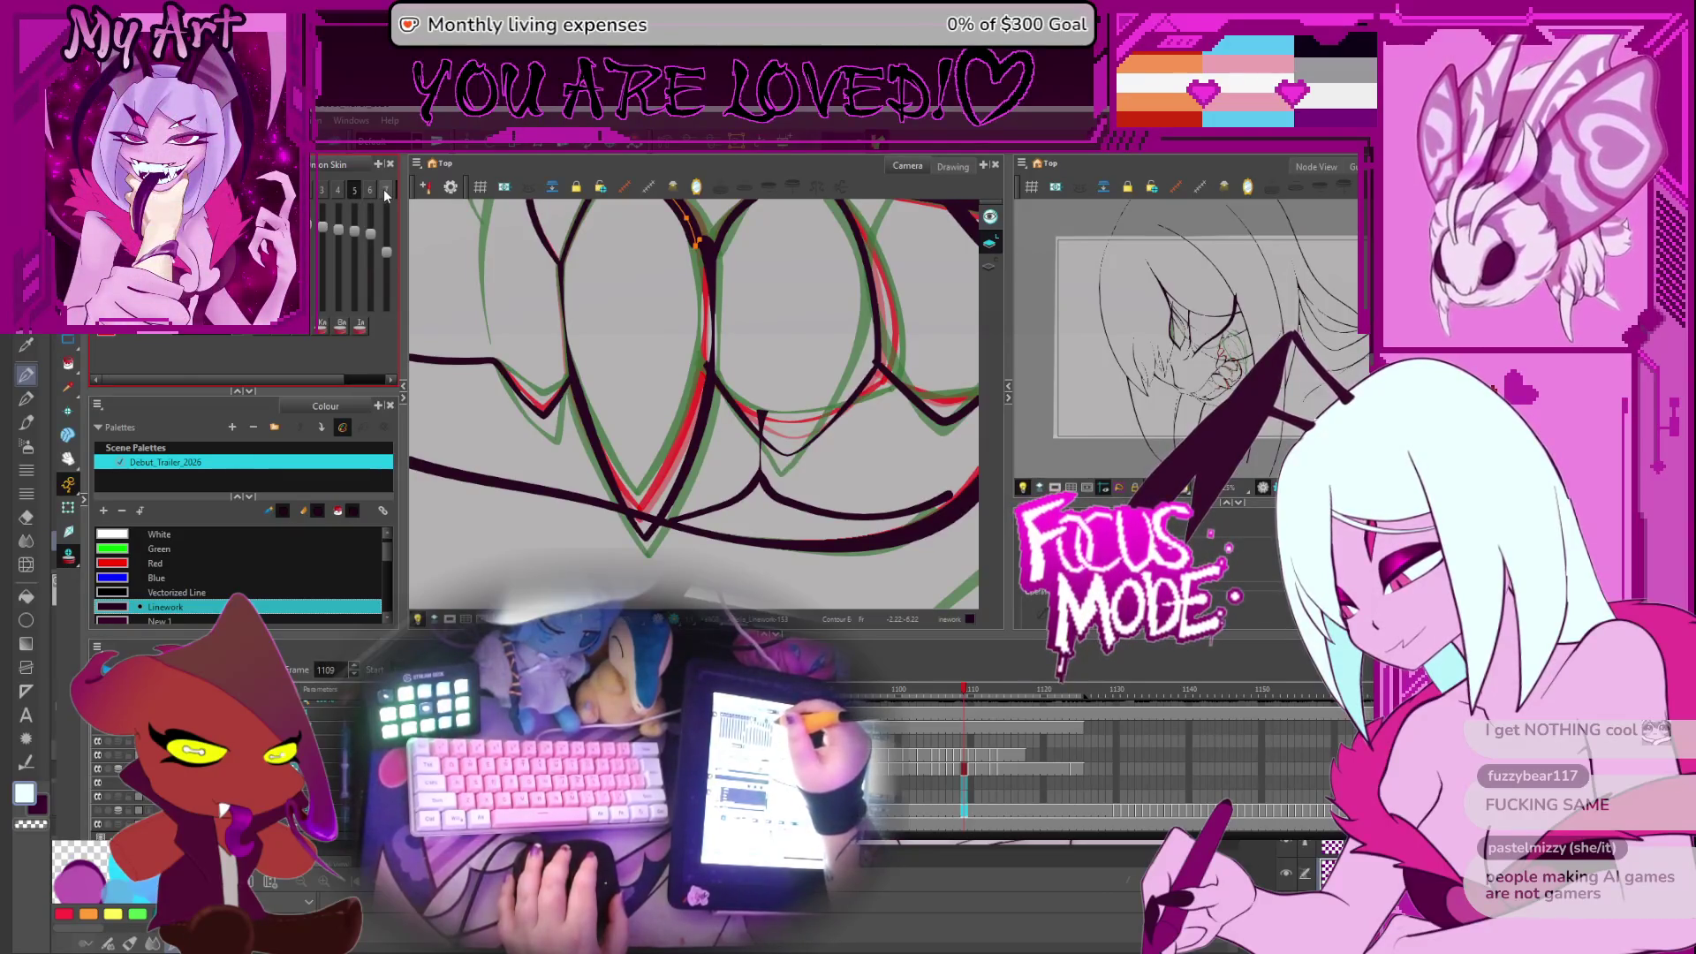
{"action": "left_click", "coordinate": [385, 189]}
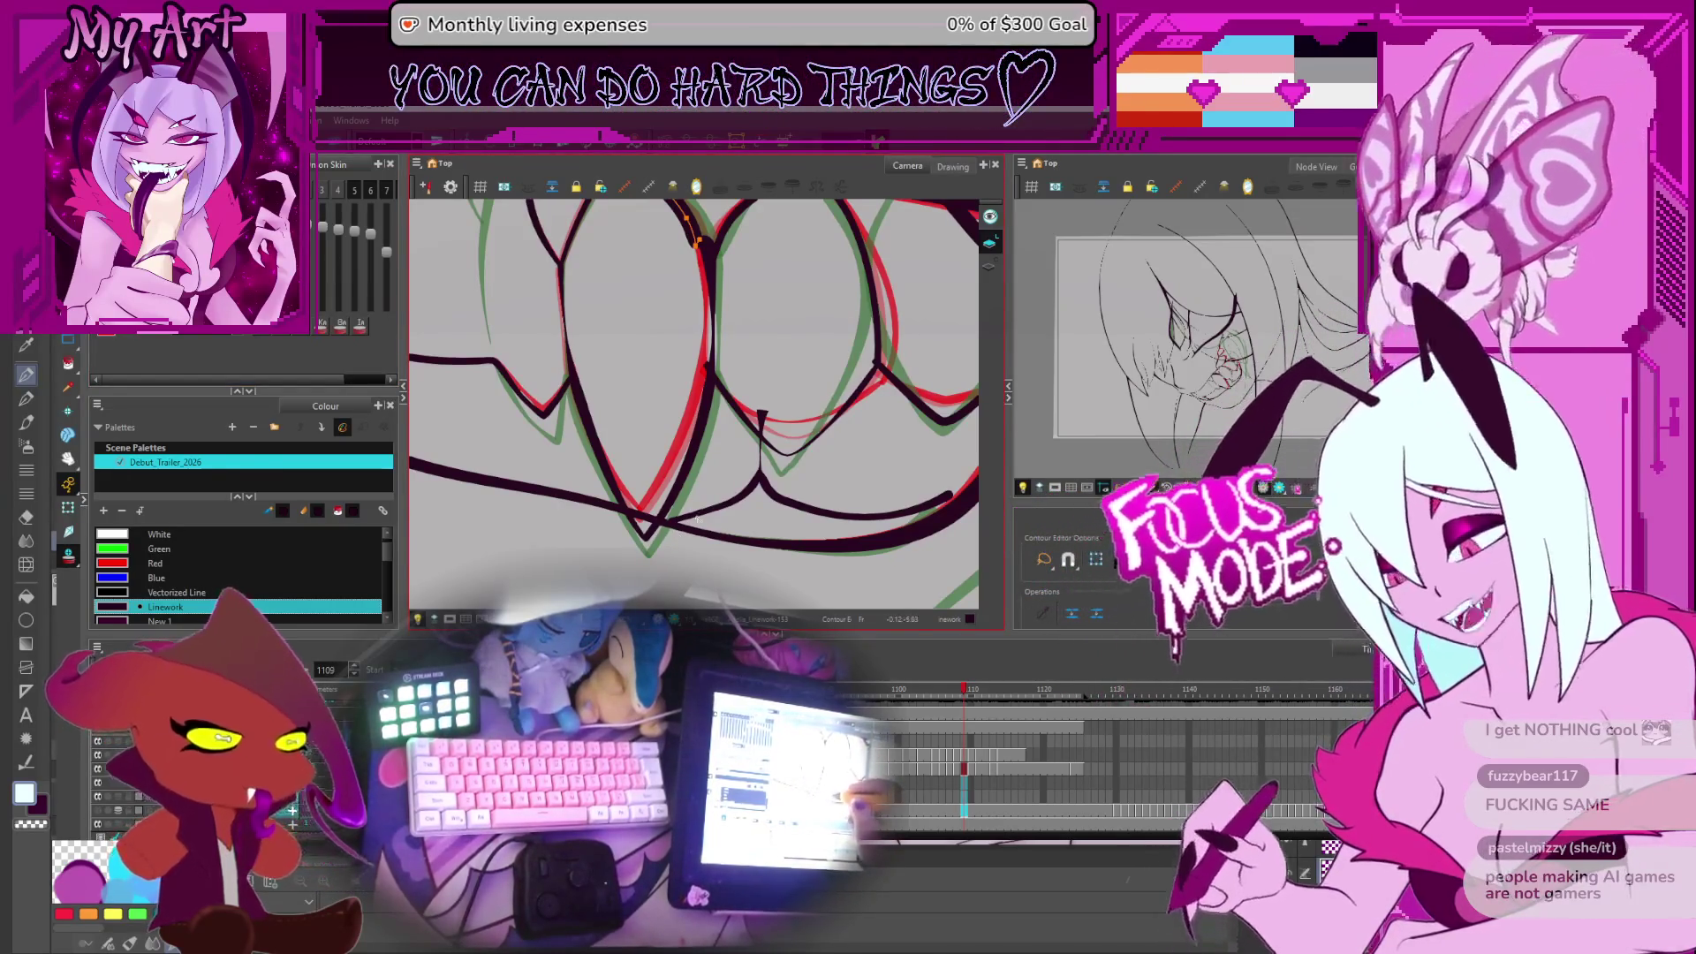
{"action": "scroll", "coordinate": [714, 430], "scroll_direction": "up", "scroll_amount": 3}
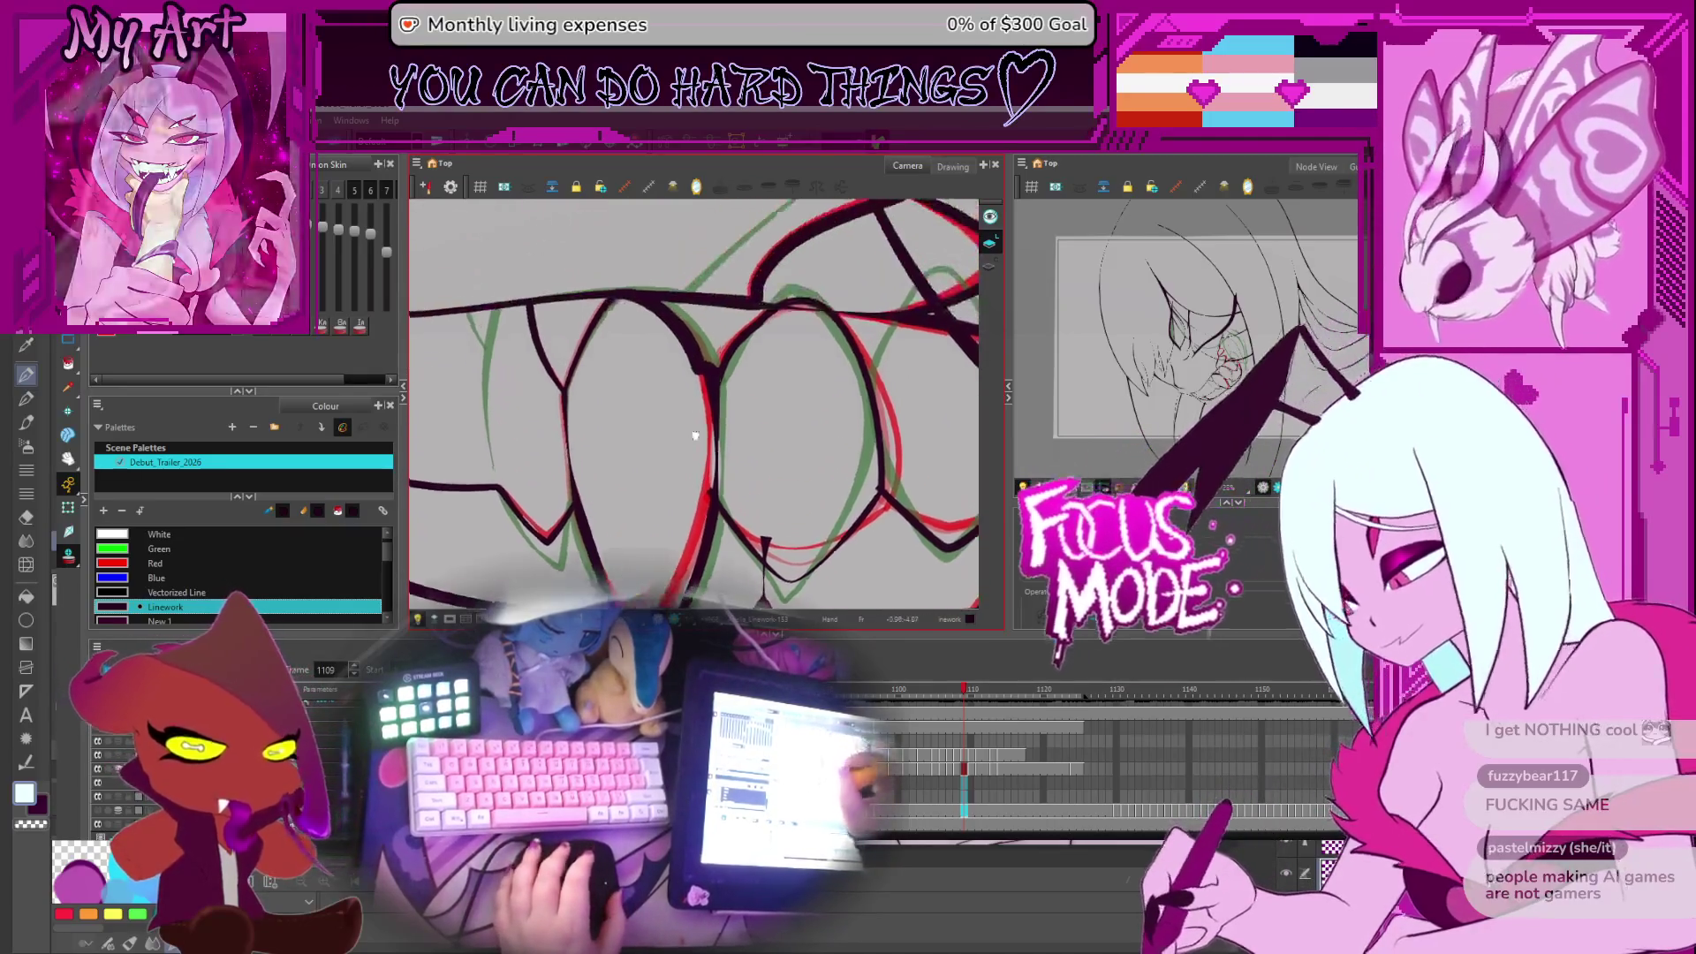
Rotate the canvas and select the V-shaped fang stroke with its top line and connected curves
{"action": "left_click", "coordinate": [698, 322]}
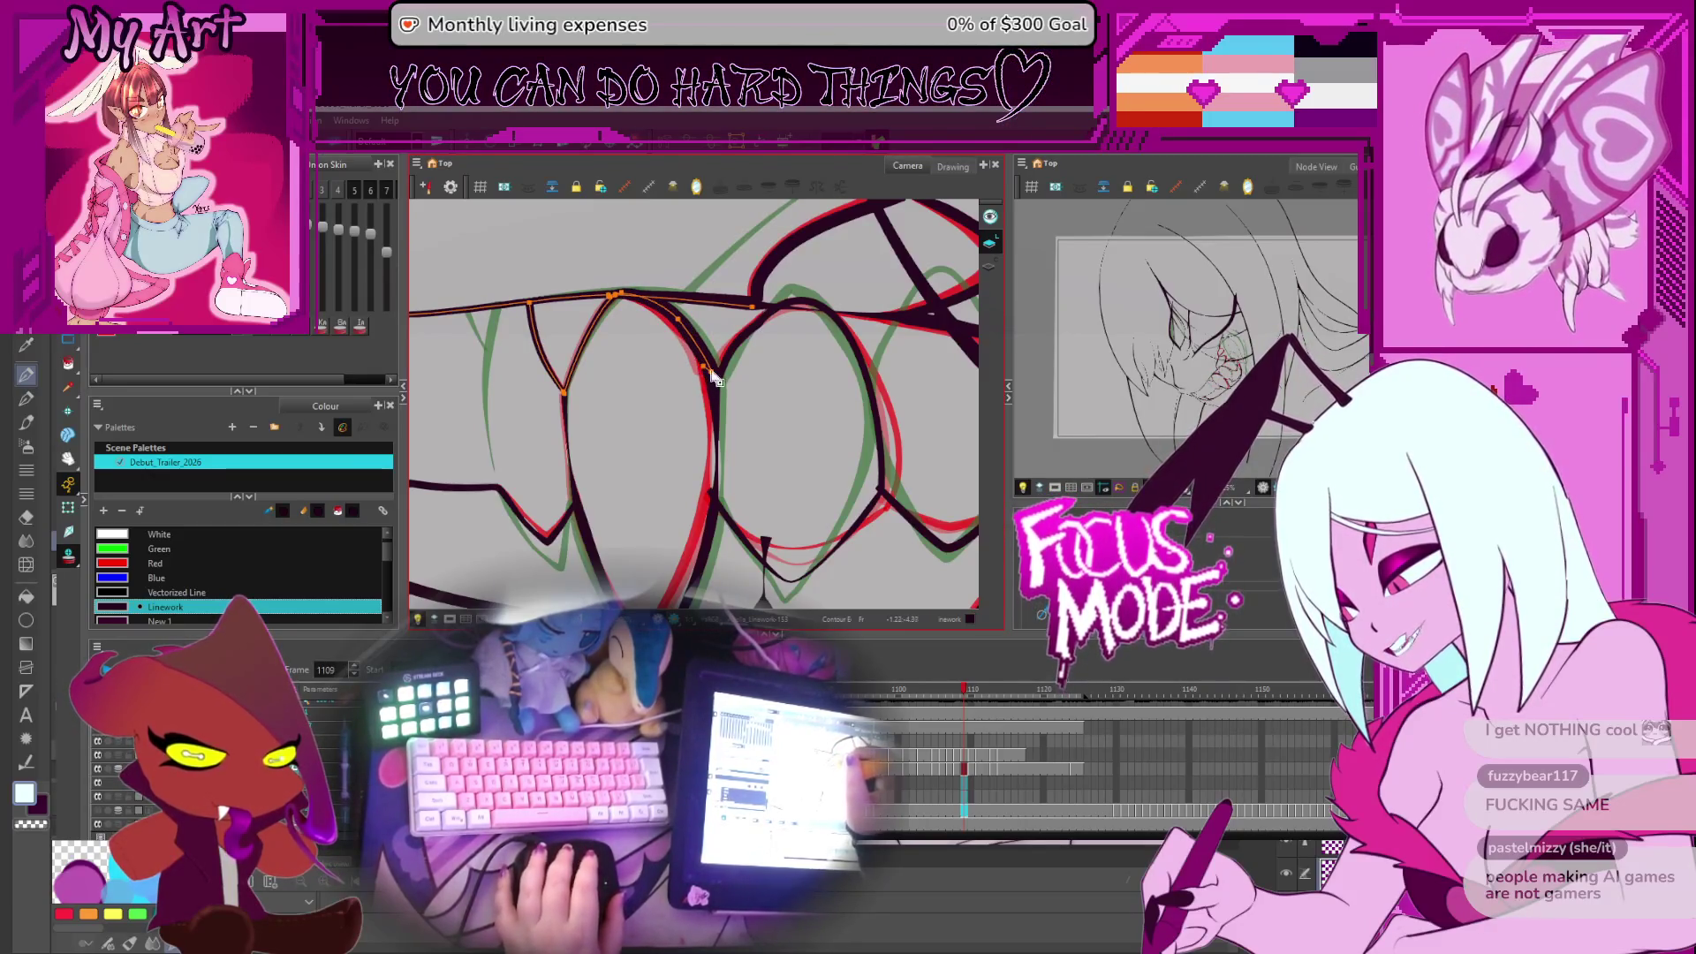
{"action": "left_click_drag", "start_coordinate": [715, 378], "coordinate": [724, 331]}
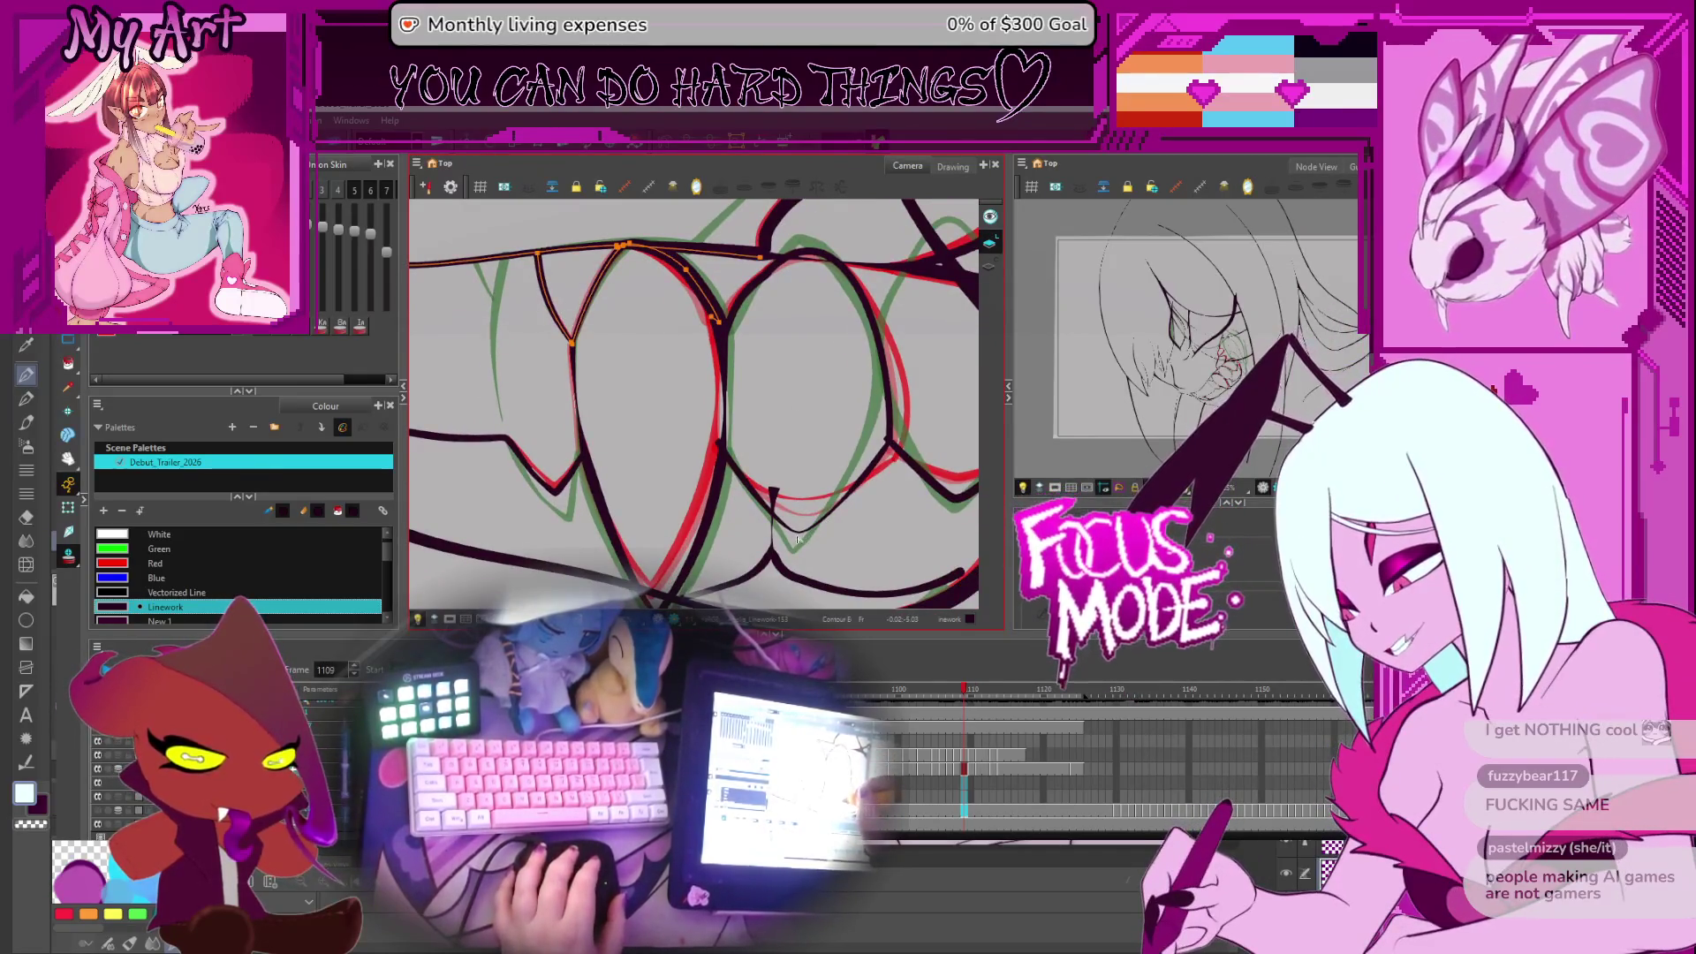
{"action": "mouse_move", "coordinate": [813, 379]}
{"action": "left_mouse_down"}
{"action": "mouse_move", "coordinate": [848, 416]}
{"action": "mouse_move", "coordinate": [835, 339]}
{"action": "mouse_move", "coordinate": [820, 361]}
{"action": "left_mouse_up"}
{"action": "scroll", "coordinate": [695, 465], "scroll_direction": "up", "scroll_amount": 3}
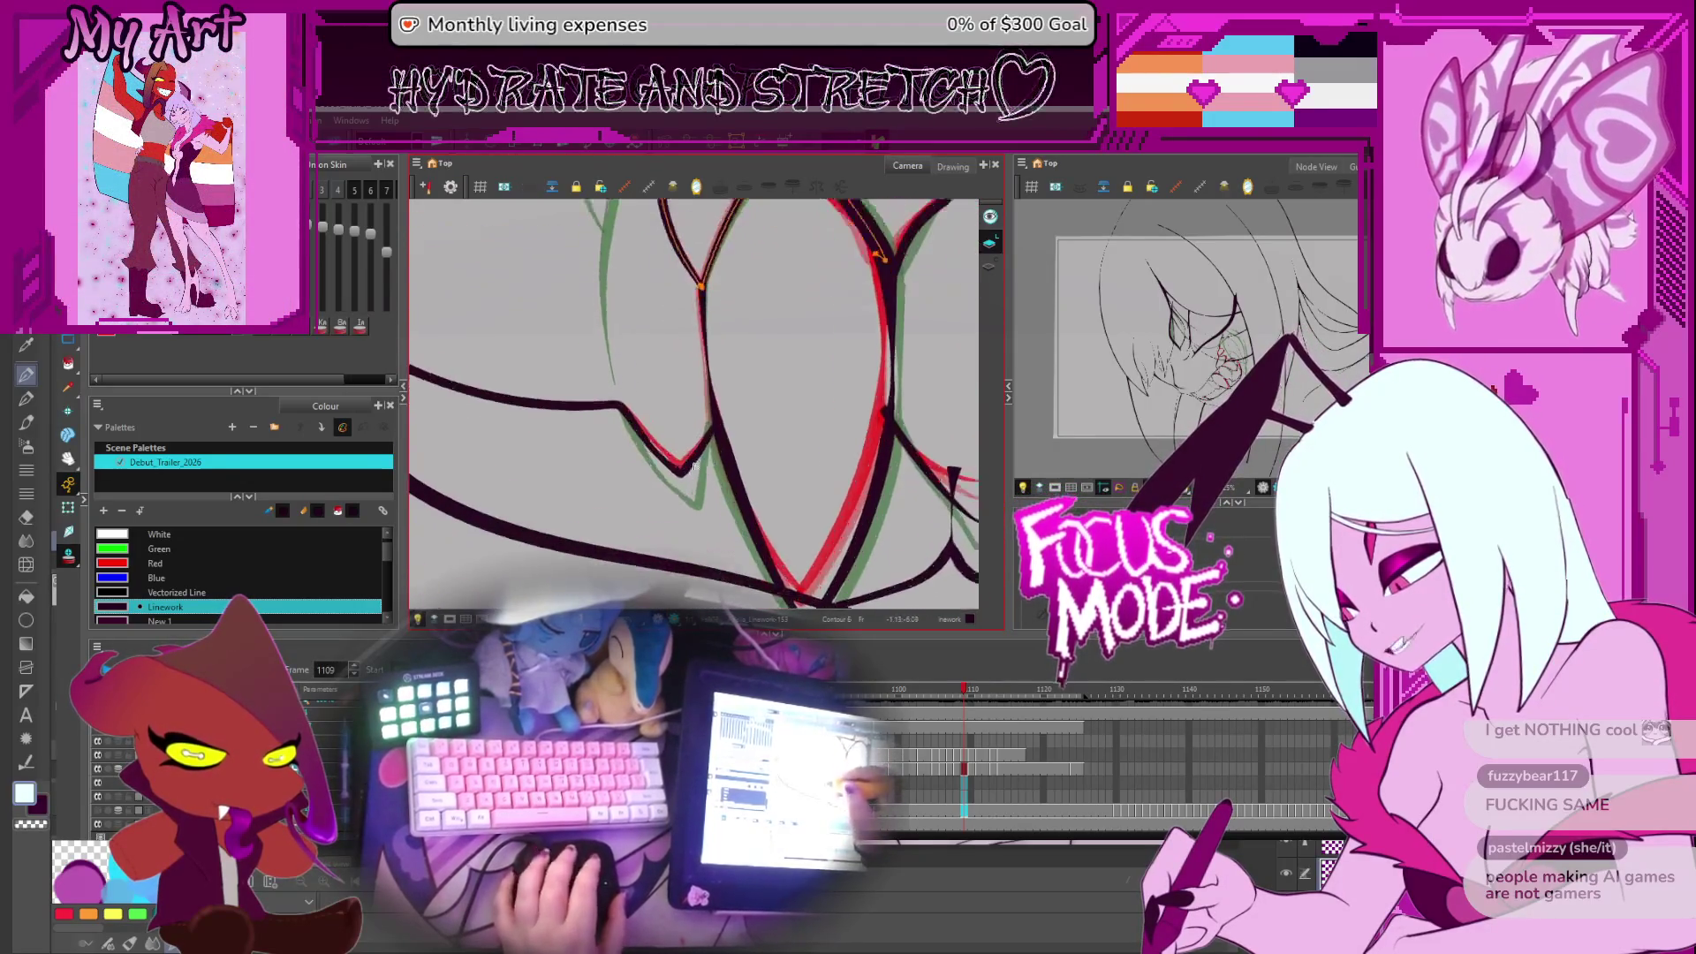
{"action": "left_click_drag", "start_coordinate": [695, 466], "coordinate": [676, 500]}
{"action": "left_click", "coordinate": [653, 466]}
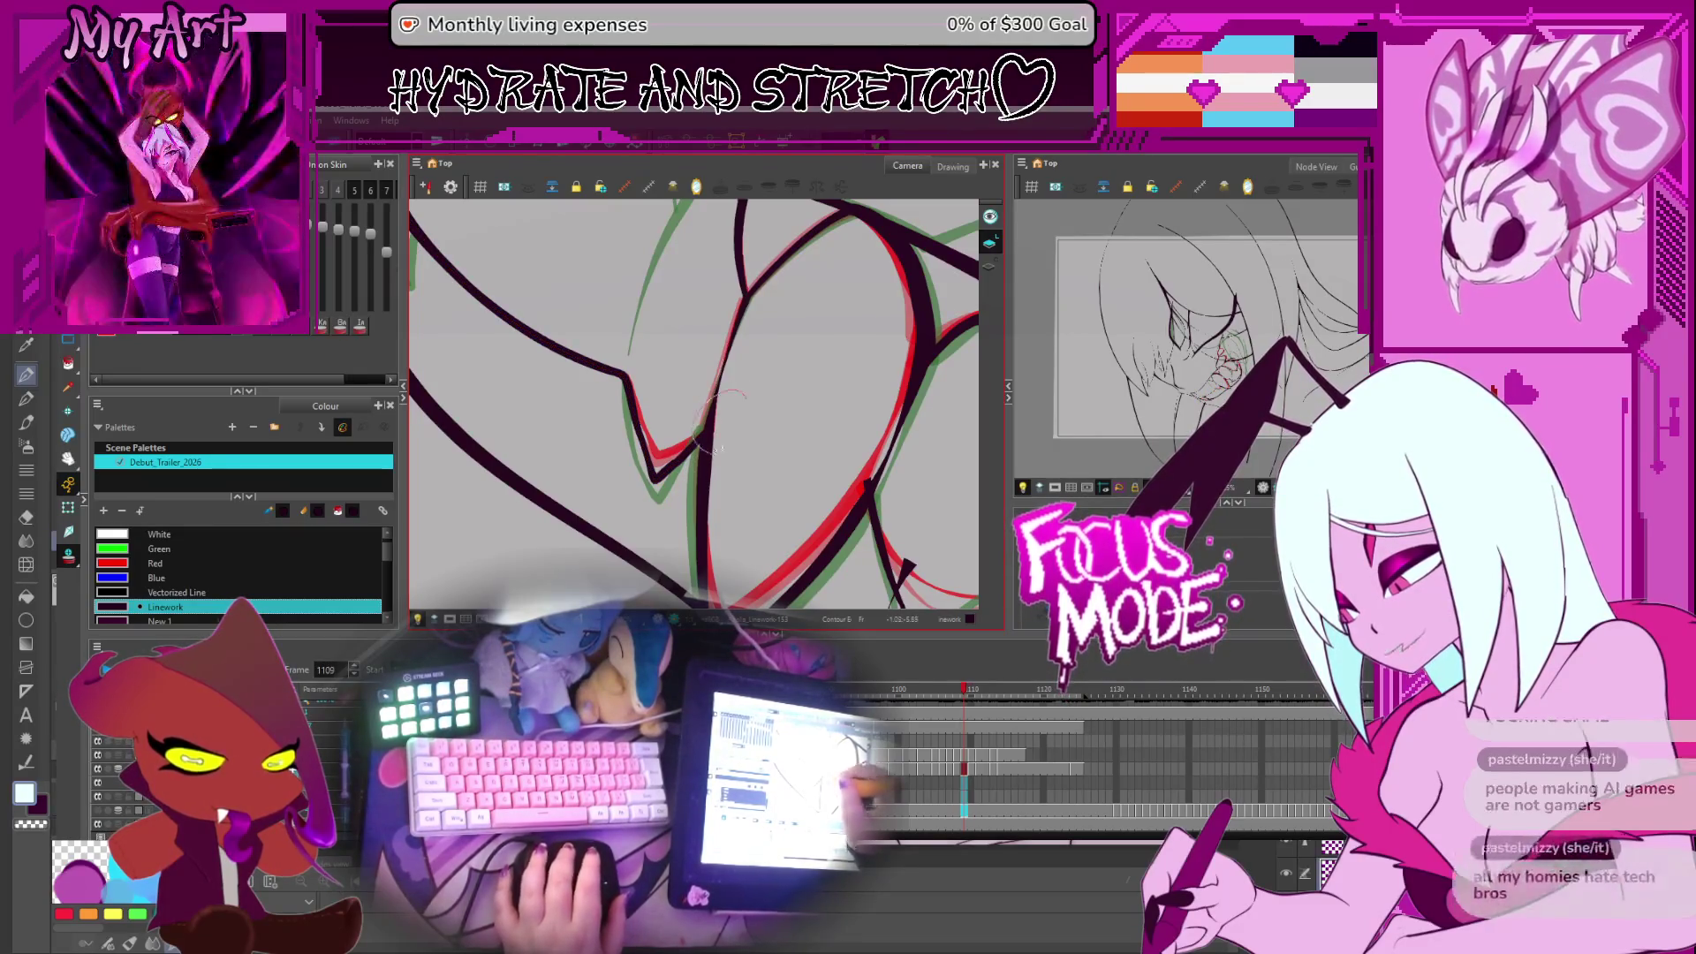
{"action": "left_click", "coordinate": [709, 436]}
{"action": "left_click", "coordinate": [704, 454]}
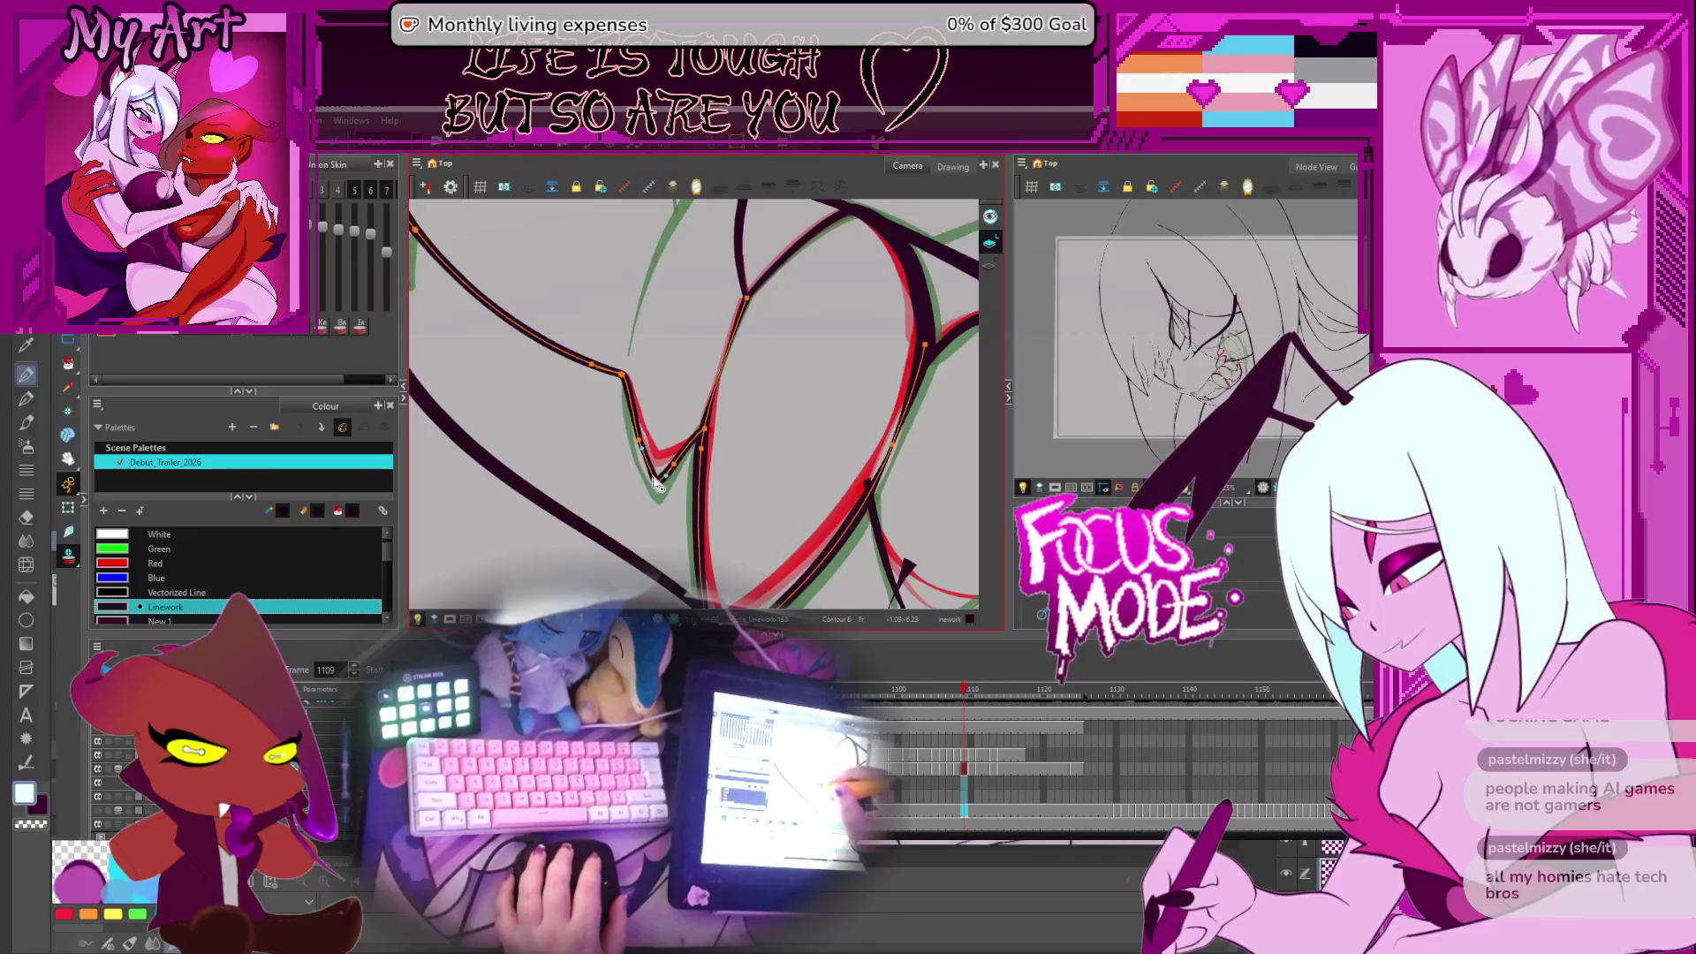
Pan right and select just the small V contour of the fang
{"action": "scroll", "coordinate": [651, 457], "scroll_direction": "down", "scroll_amount": 4}
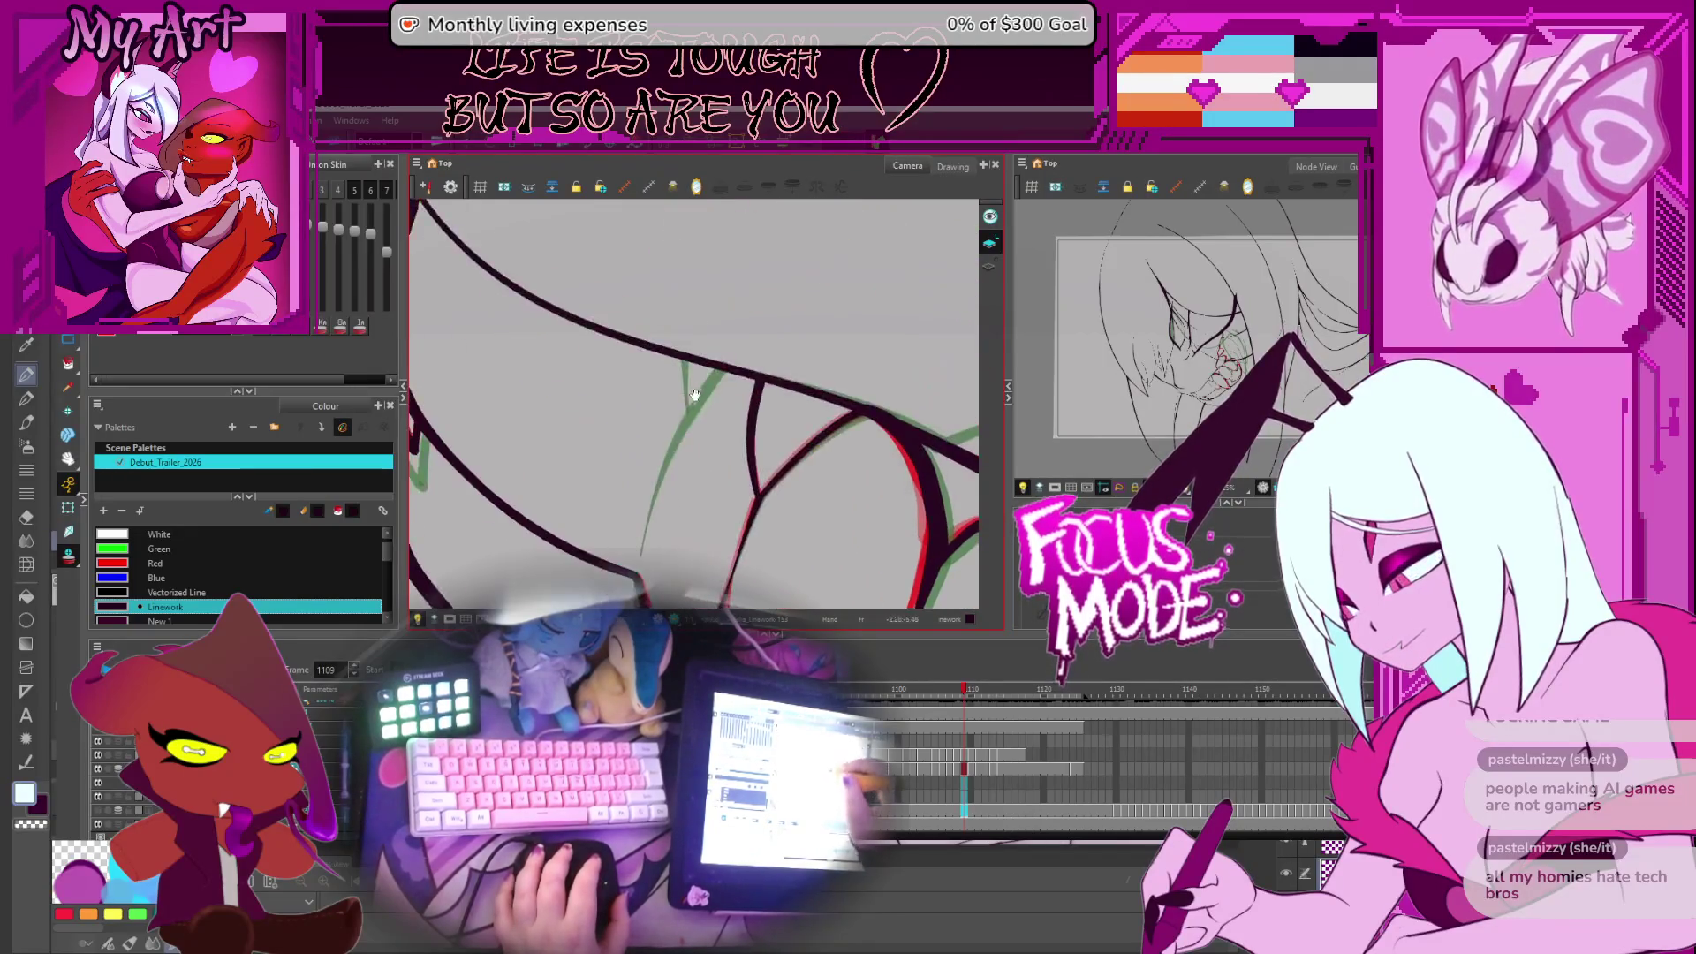
{"action": "scroll", "coordinate": [696, 371], "scroll_direction": "up", "scroll_amount": 4}
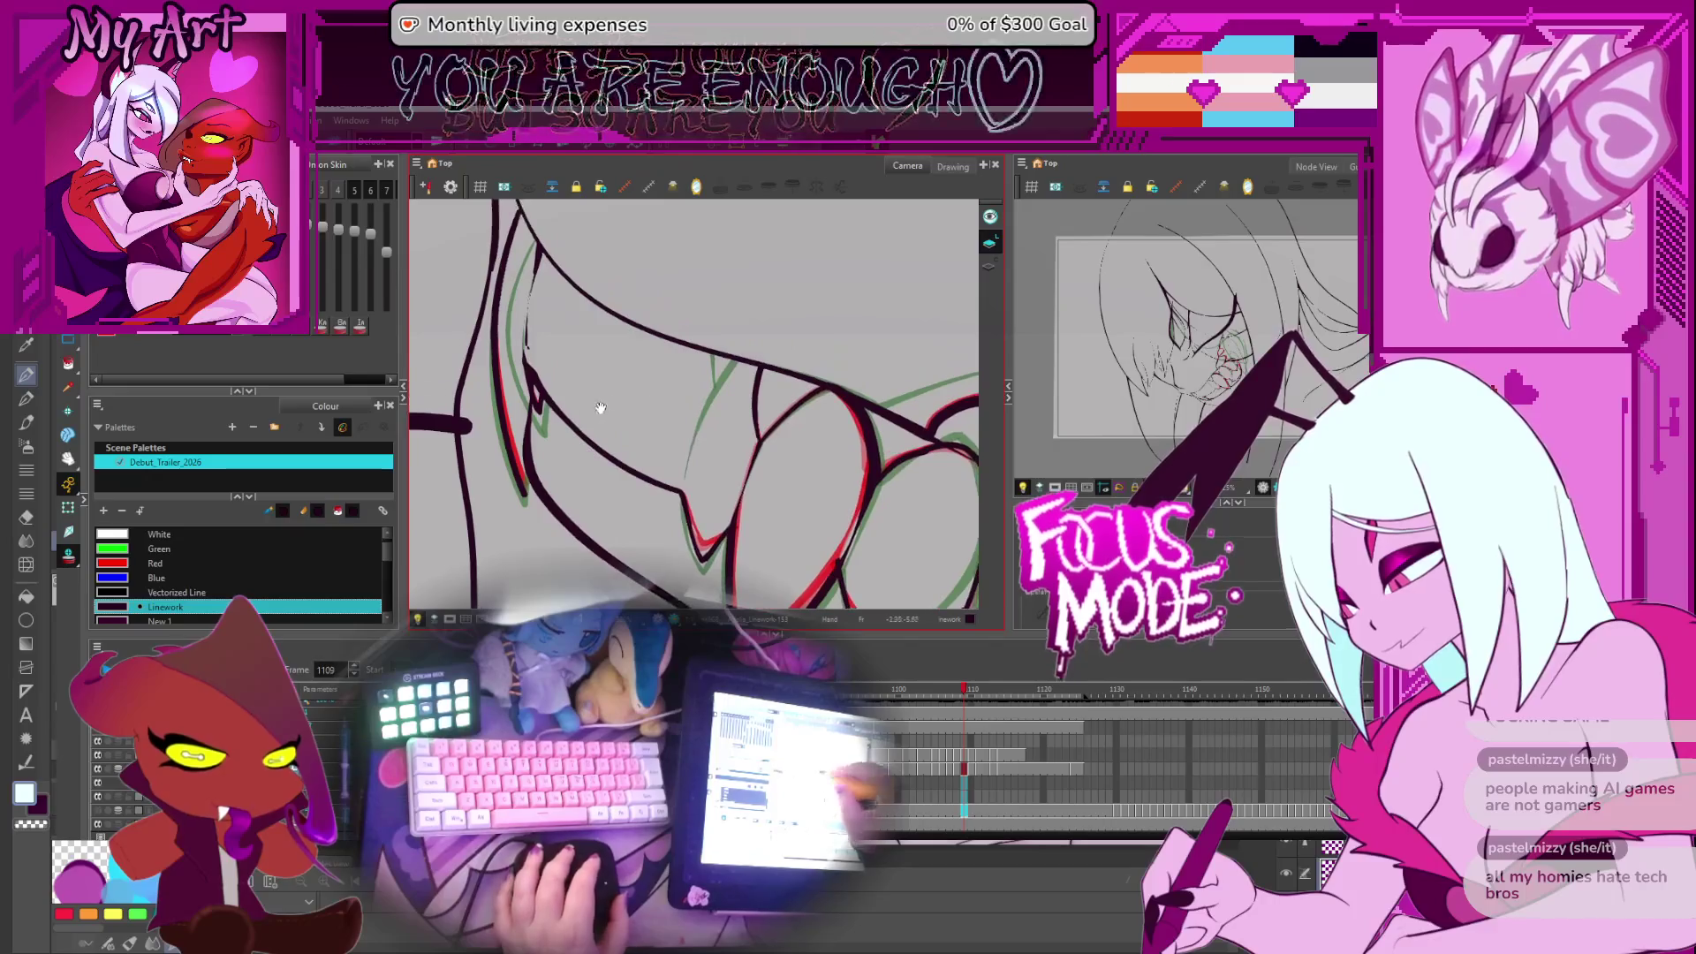
{"action": "left_click_drag", "start_coordinate": [614, 484], "coordinate": [677, 457]}
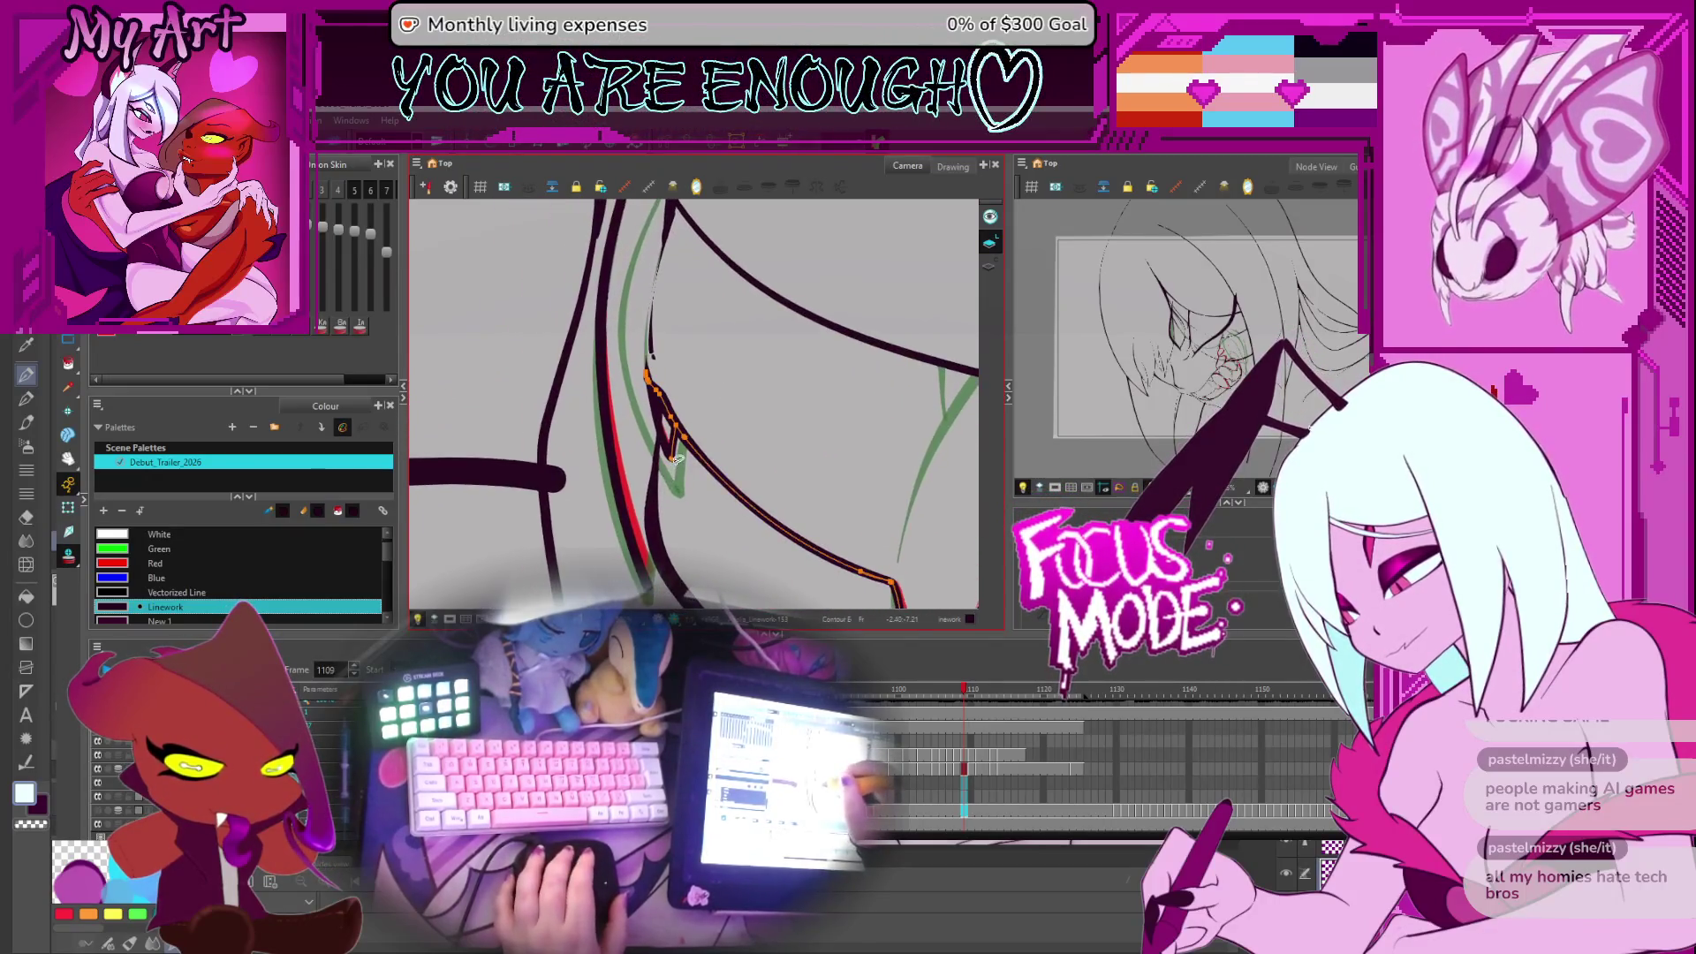
{"action": "left_click", "coordinate": [671, 466]}
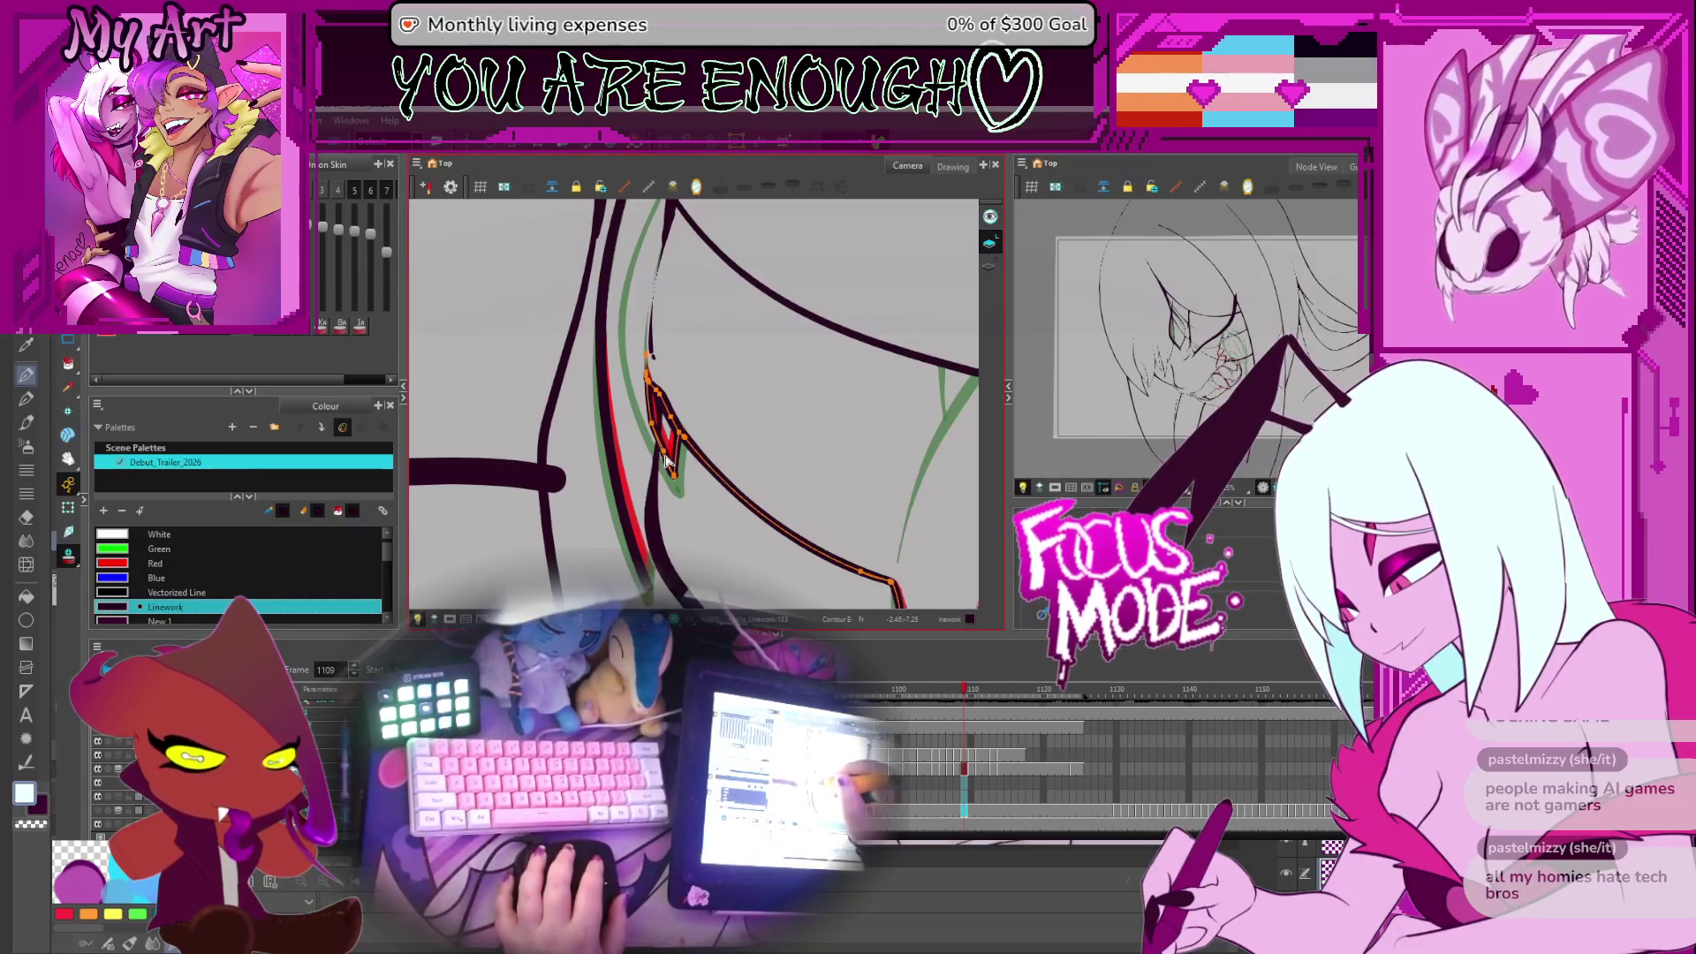
Rotate the view with the V and C keys to line up the fang, deselecting its outline
{"action": "key", "text": "v"}
{"action": "key", "text": "v"}
{"action": "key", "text": "v"}
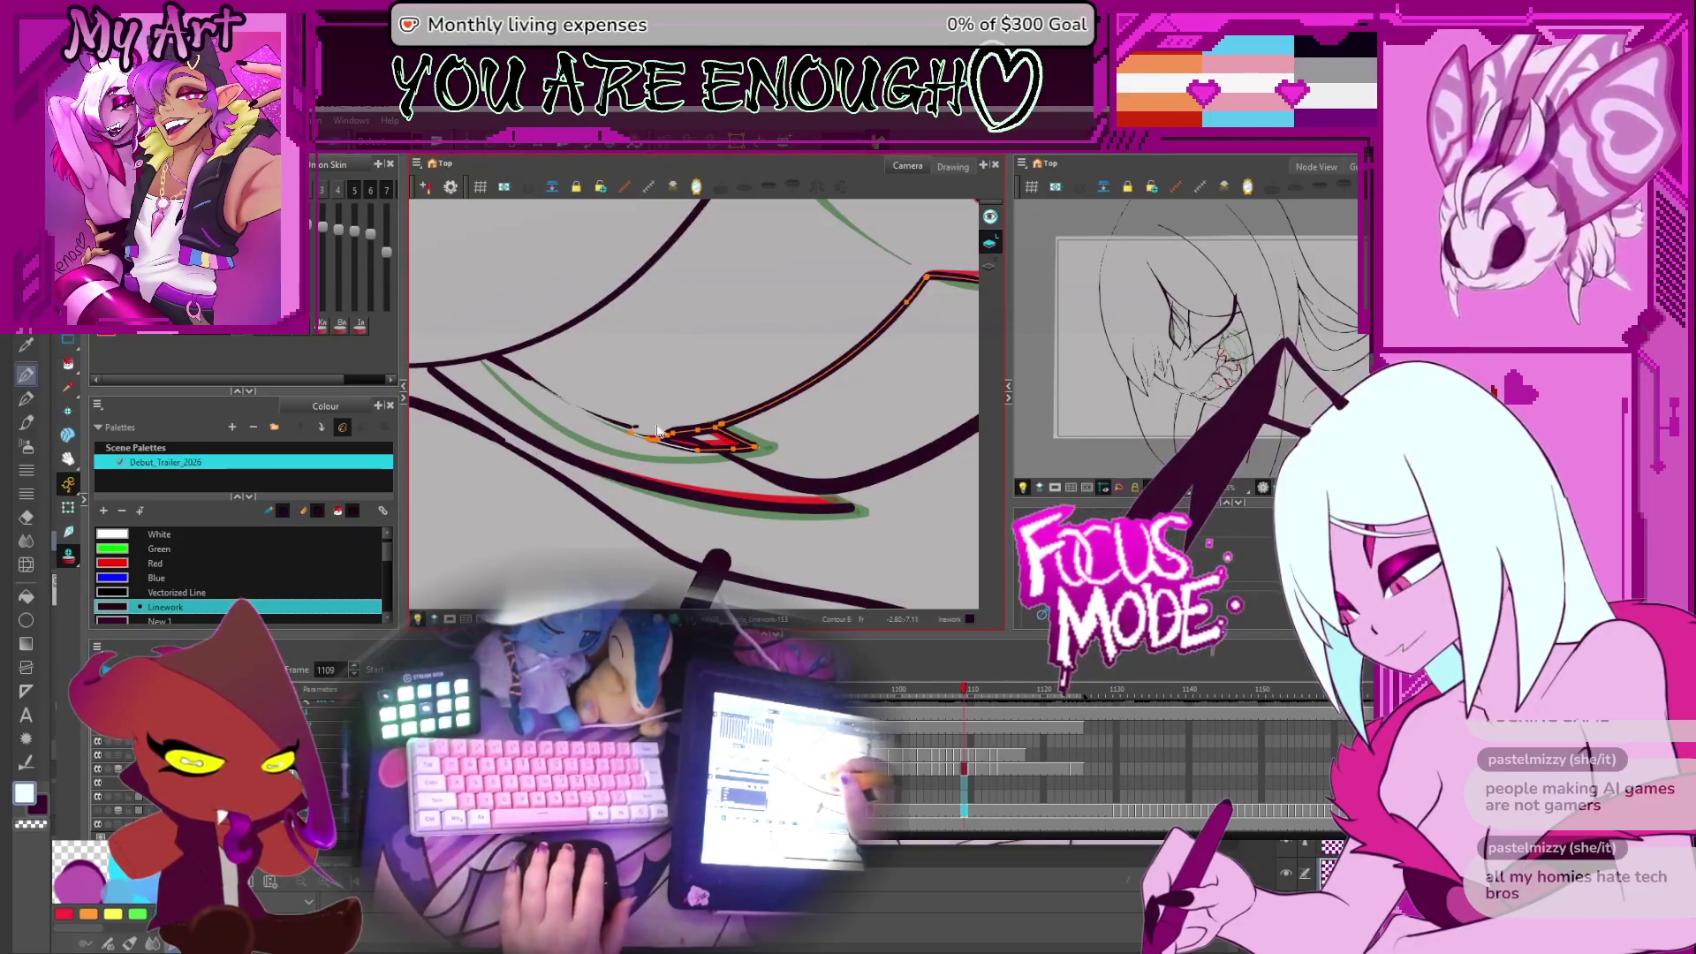
{"action": "key", "text": "v"}
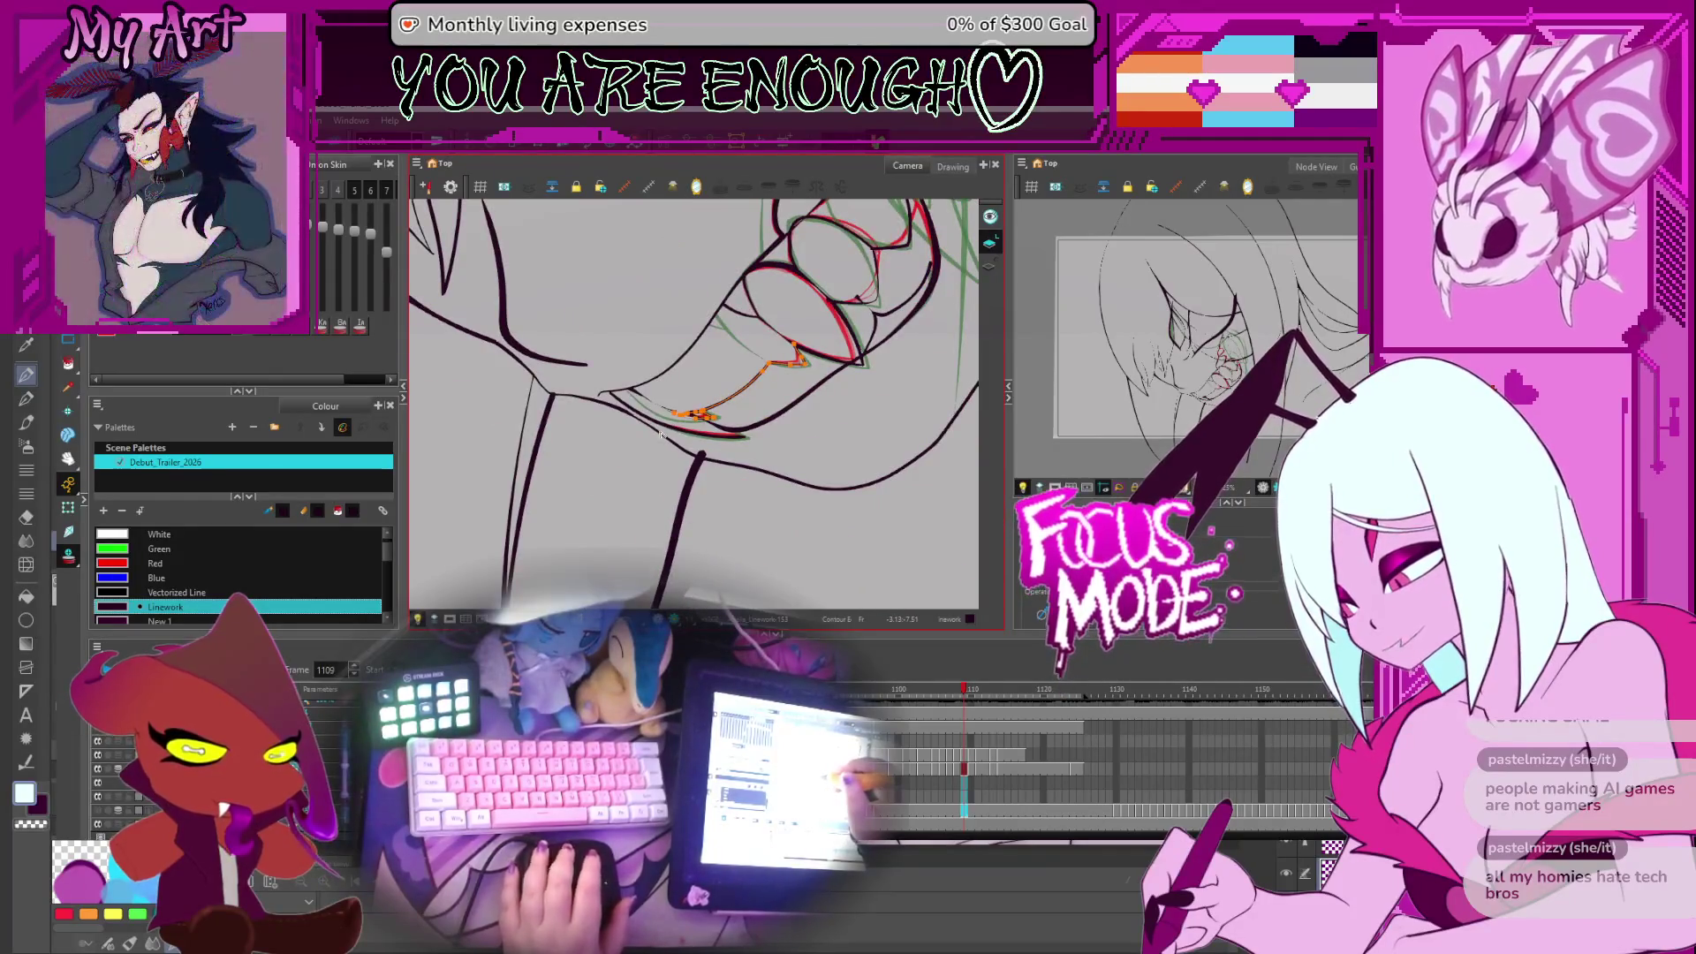
{"action": "key", "text": "c"}
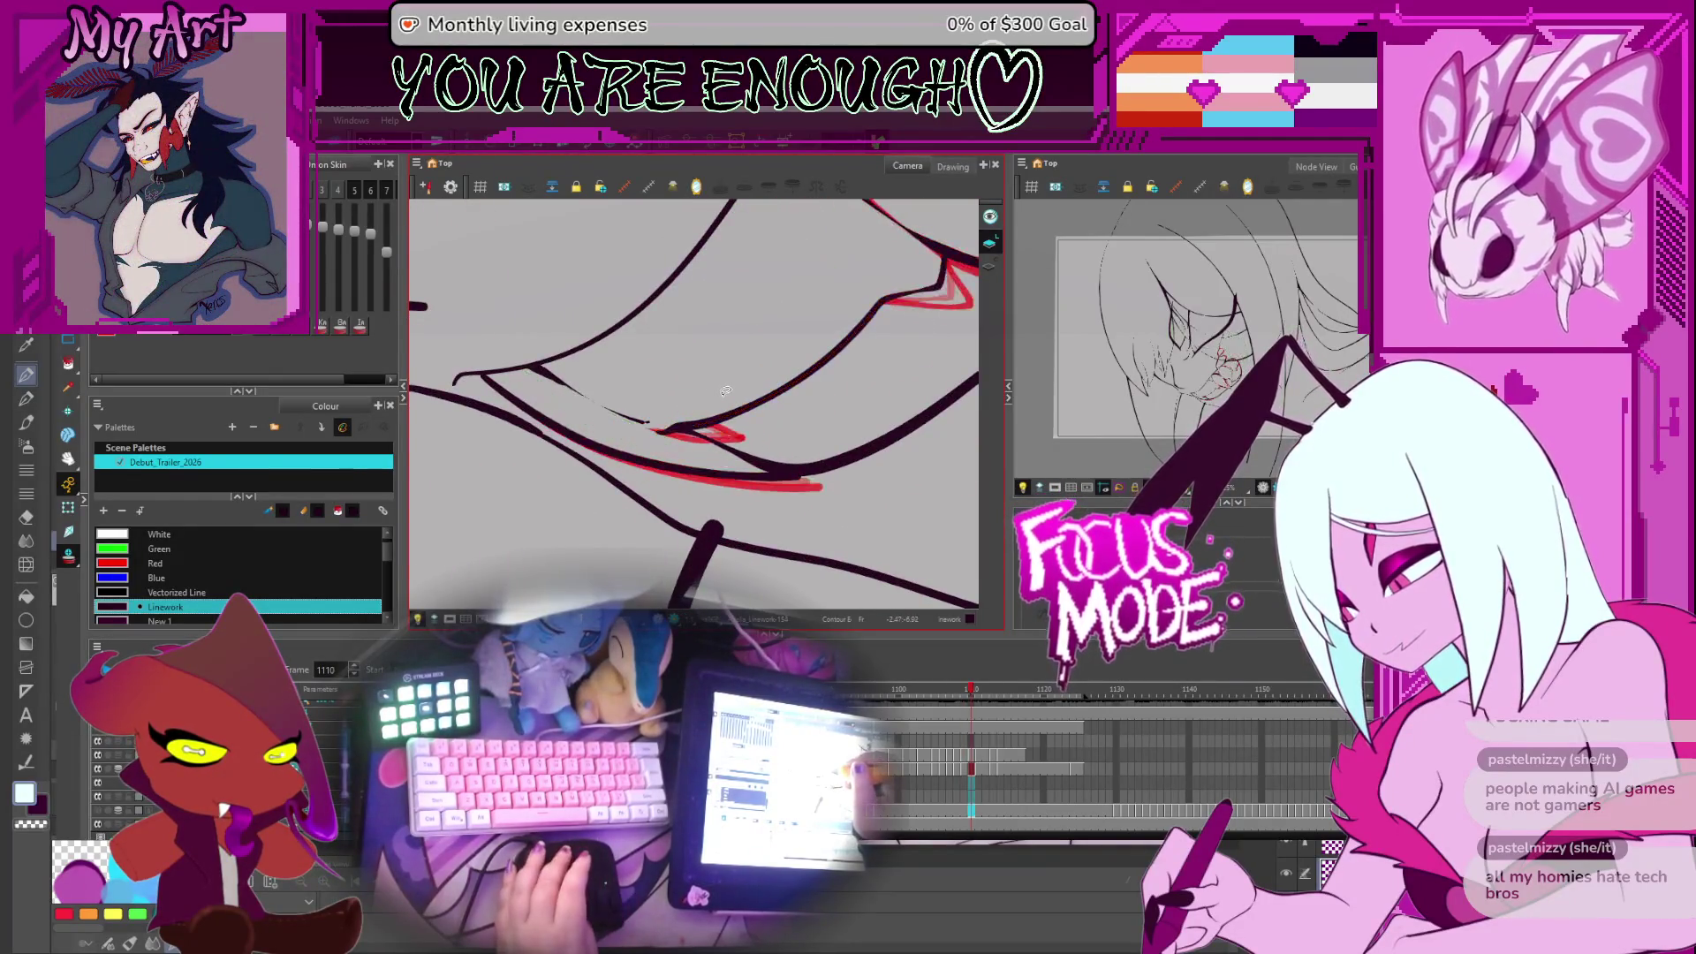
{"action": "left_click", "coordinate": [724, 390]}
{"action": "key", "text": "c"}
{"action": "key", "text": "c"}
{"action": "key", "text": "c"}
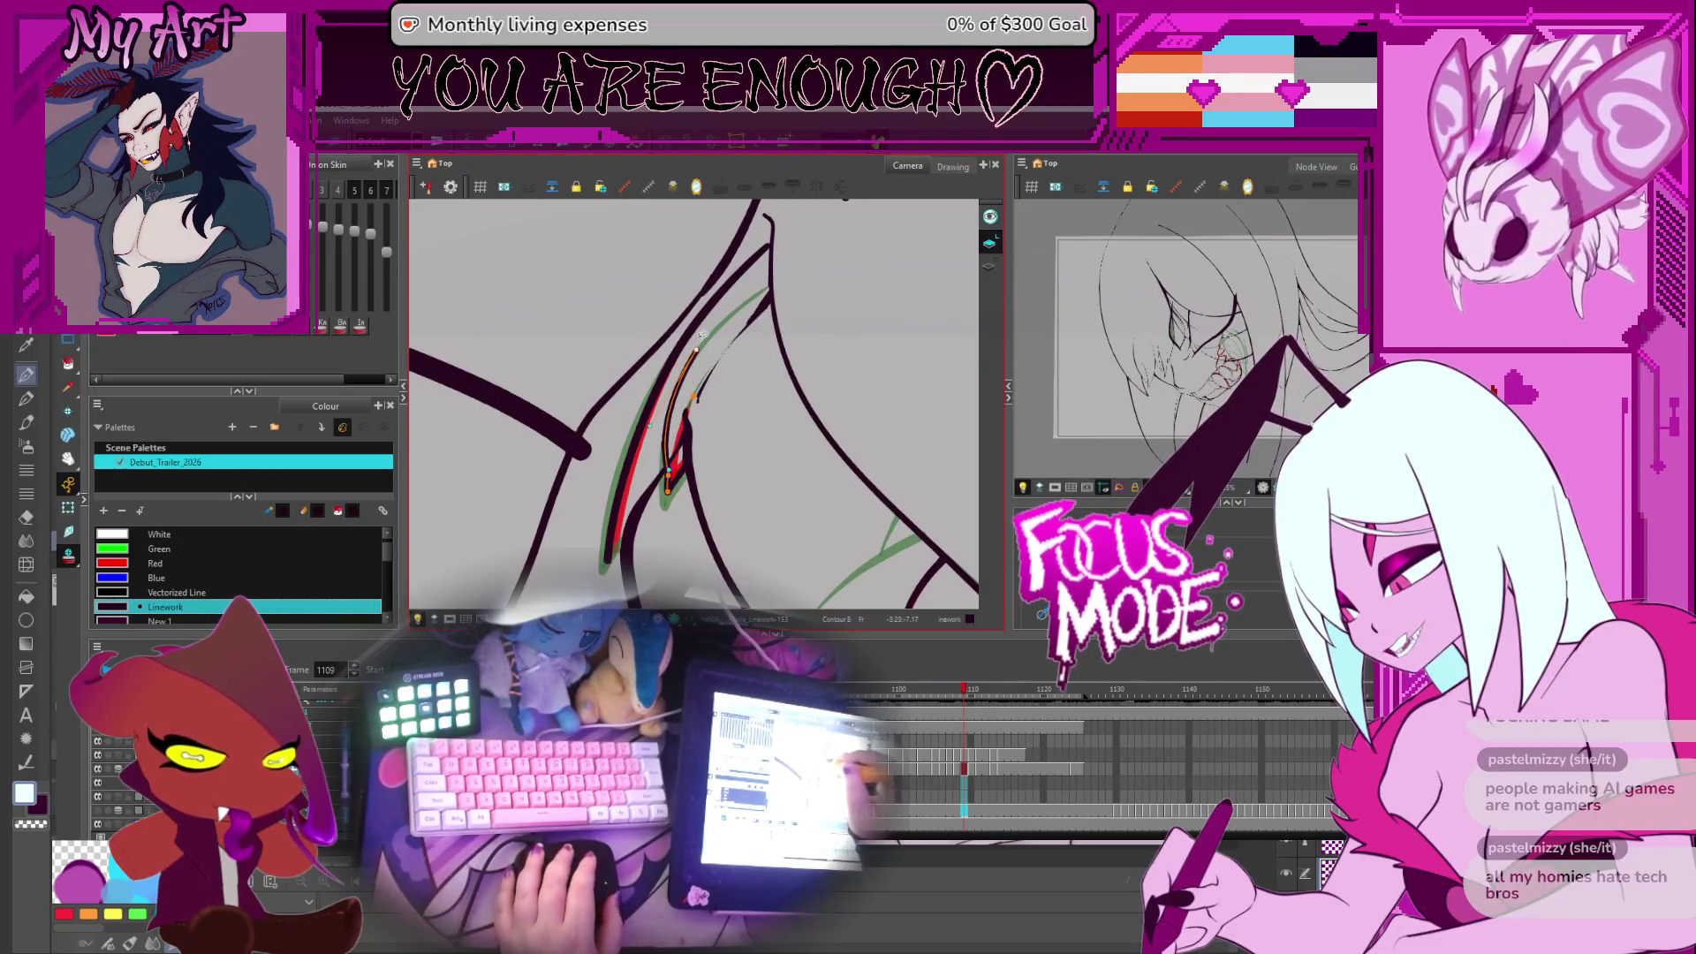
Pull the fang outline's point up along the green rough line
{"action": "scroll", "coordinate": [675, 488], "scroll_direction": "up", "scroll_amount": 2}
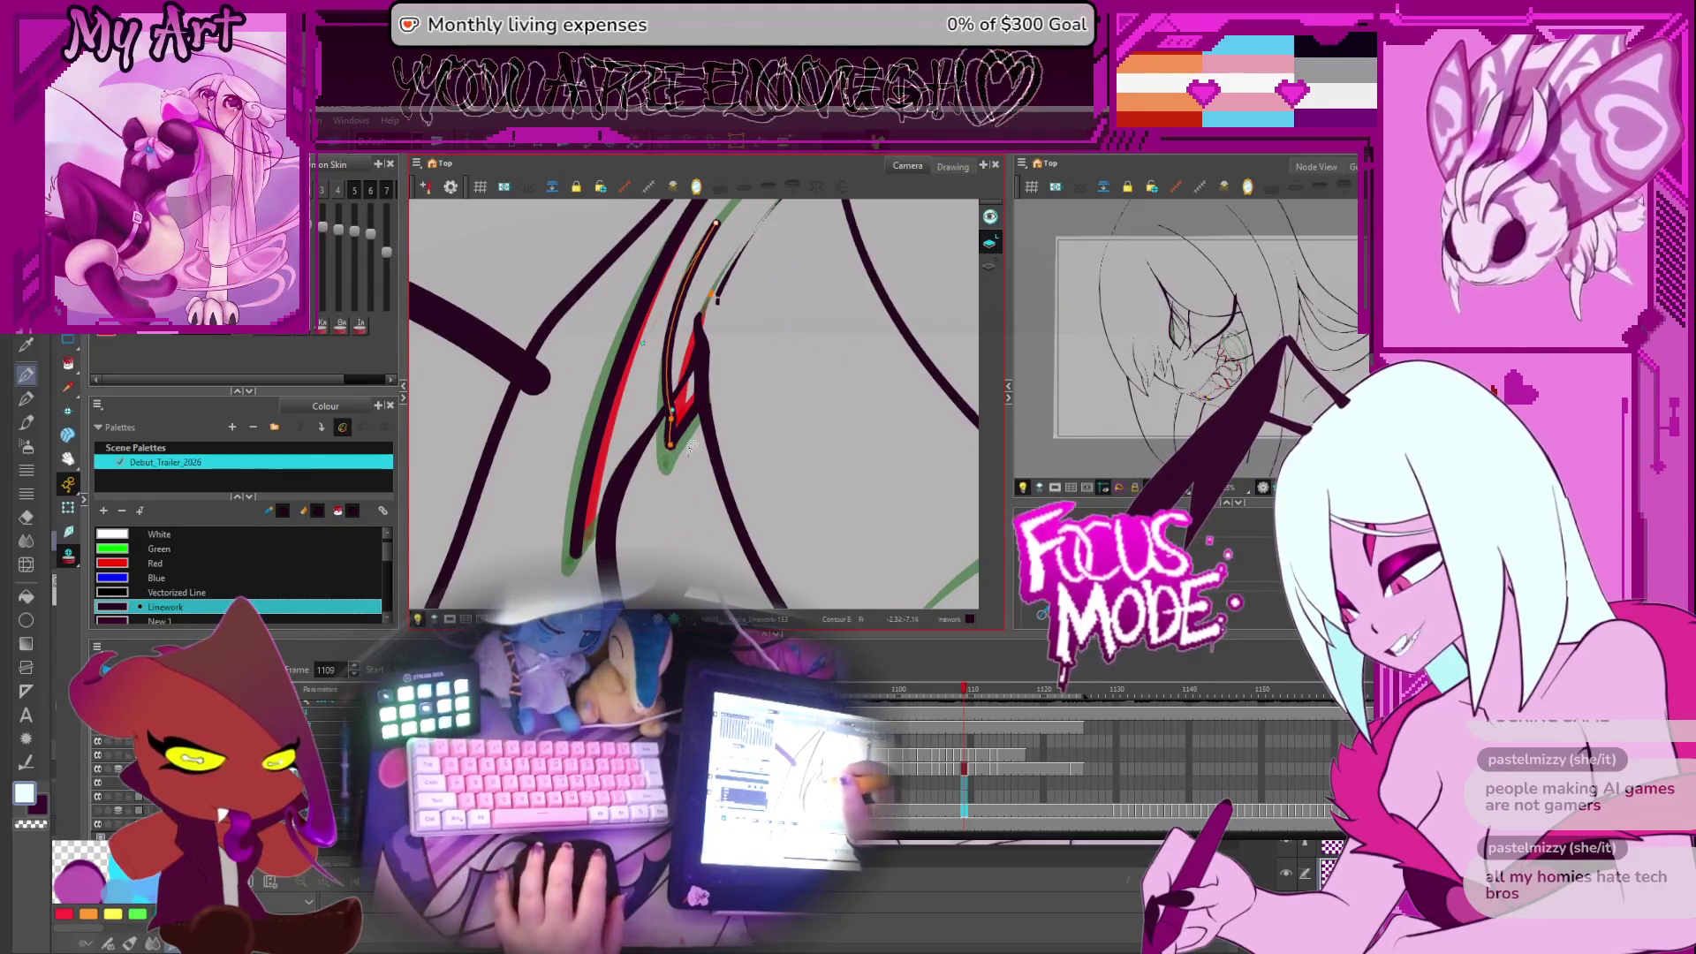
{"action": "left_click", "coordinate": [677, 443]}
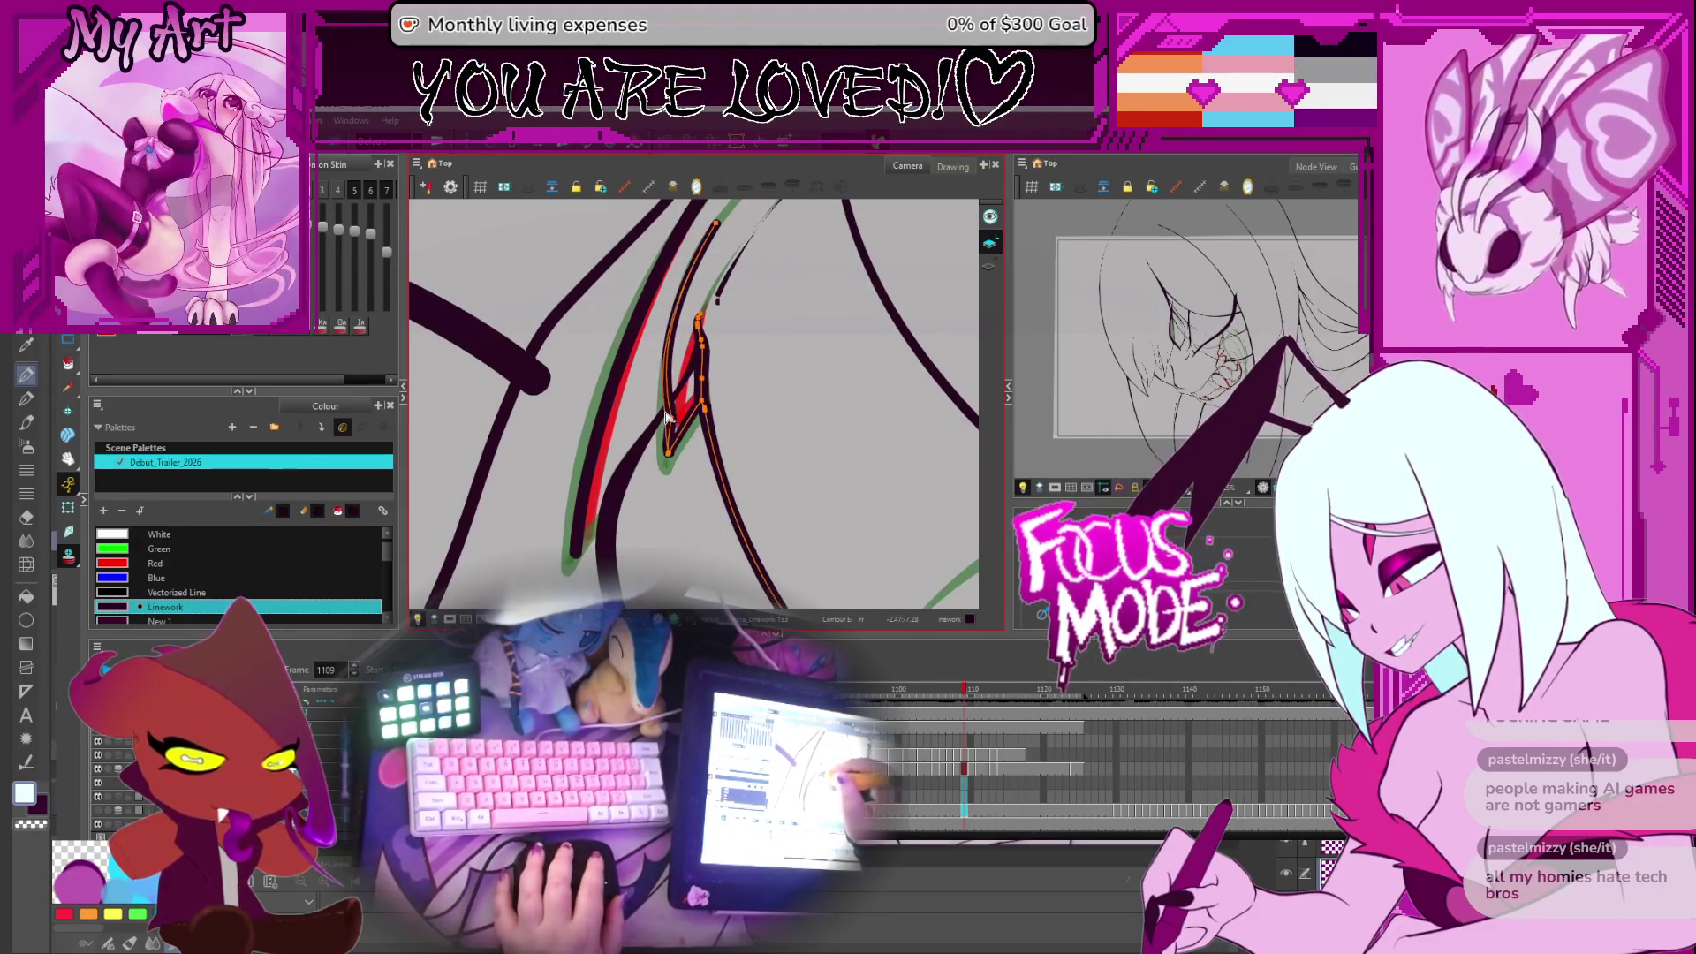
{"action": "mouse_move", "coordinate": [683, 323]}
{"action": "left_mouse_down"}
{"action": "mouse_move", "coordinate": [747, 314]}
{"action": "mouse_move", "coordinate": [684, 452]}
{"action": "left_mouse_up"}
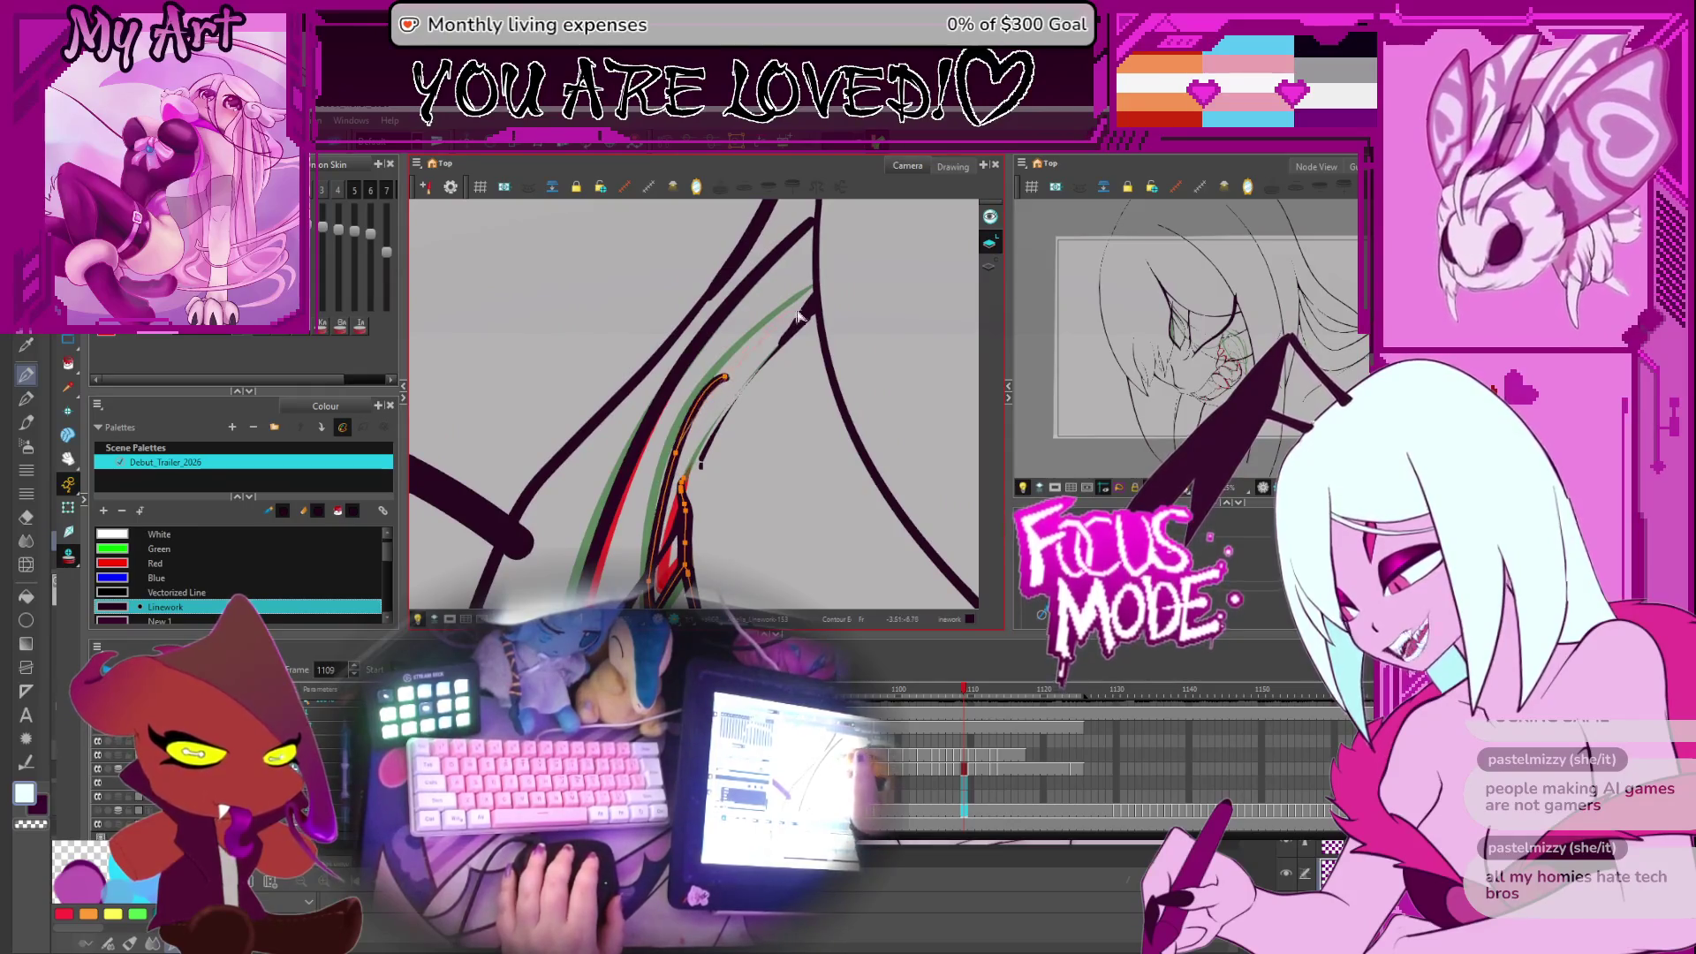
{"action": "left_click_drag", "start_coordinate": [797, 315], "coordinate": [807, 306]}
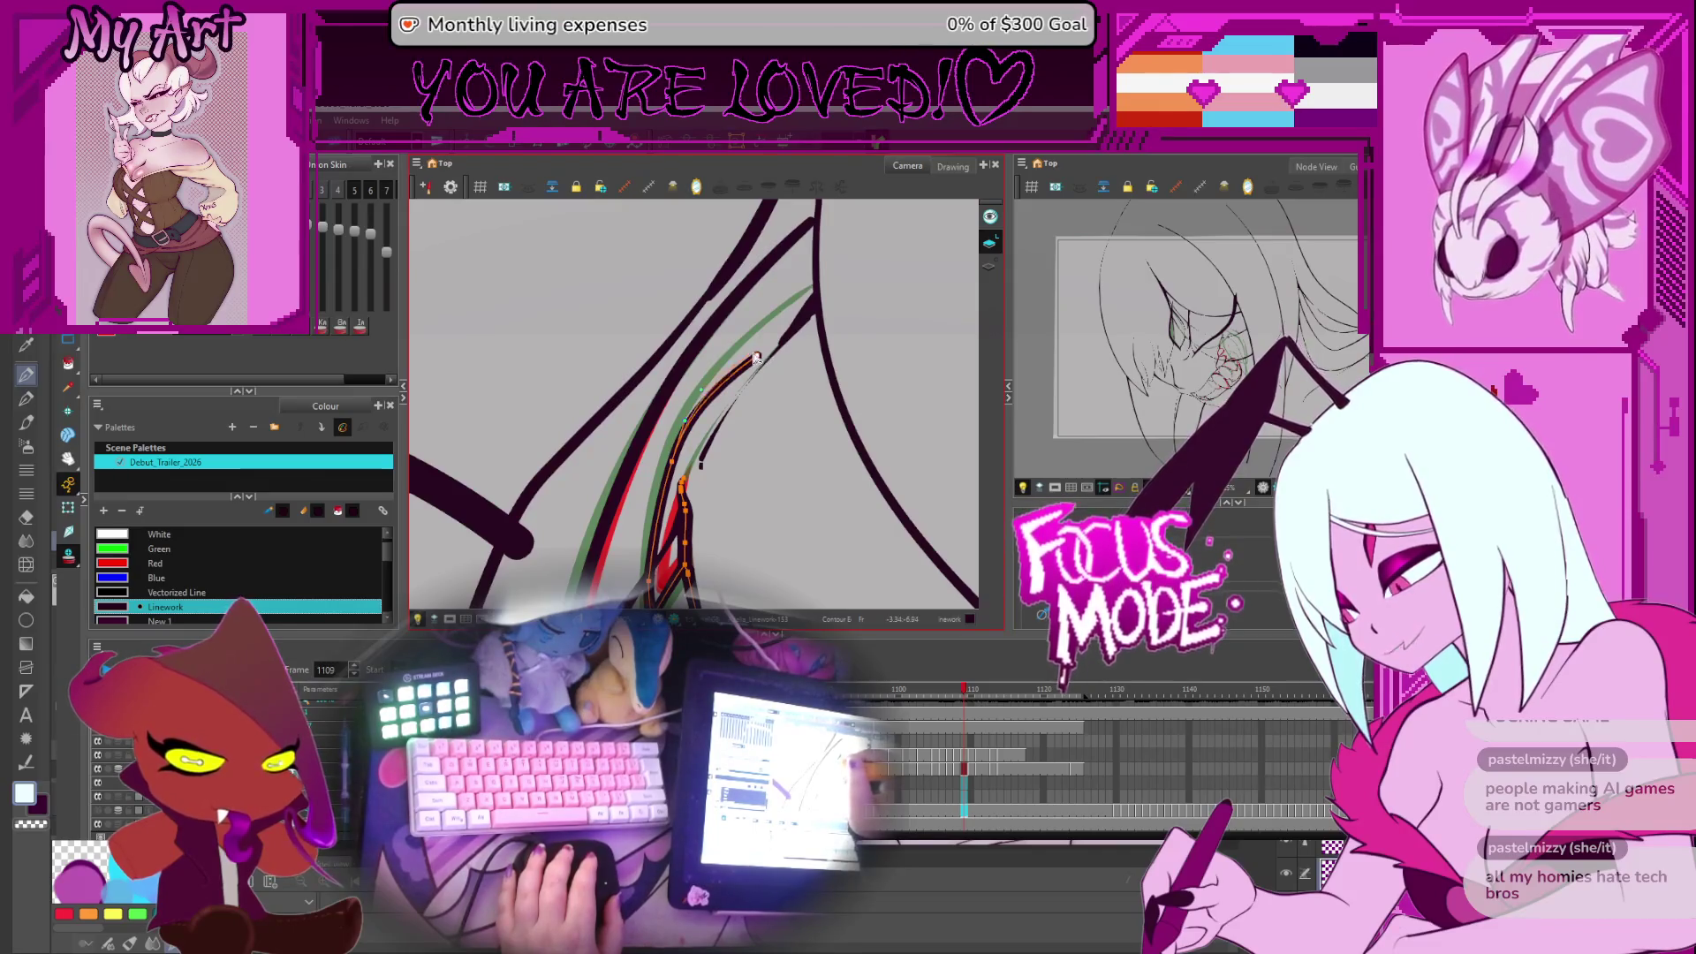
{"action": "left_click", "coordinate": [752, 354]}
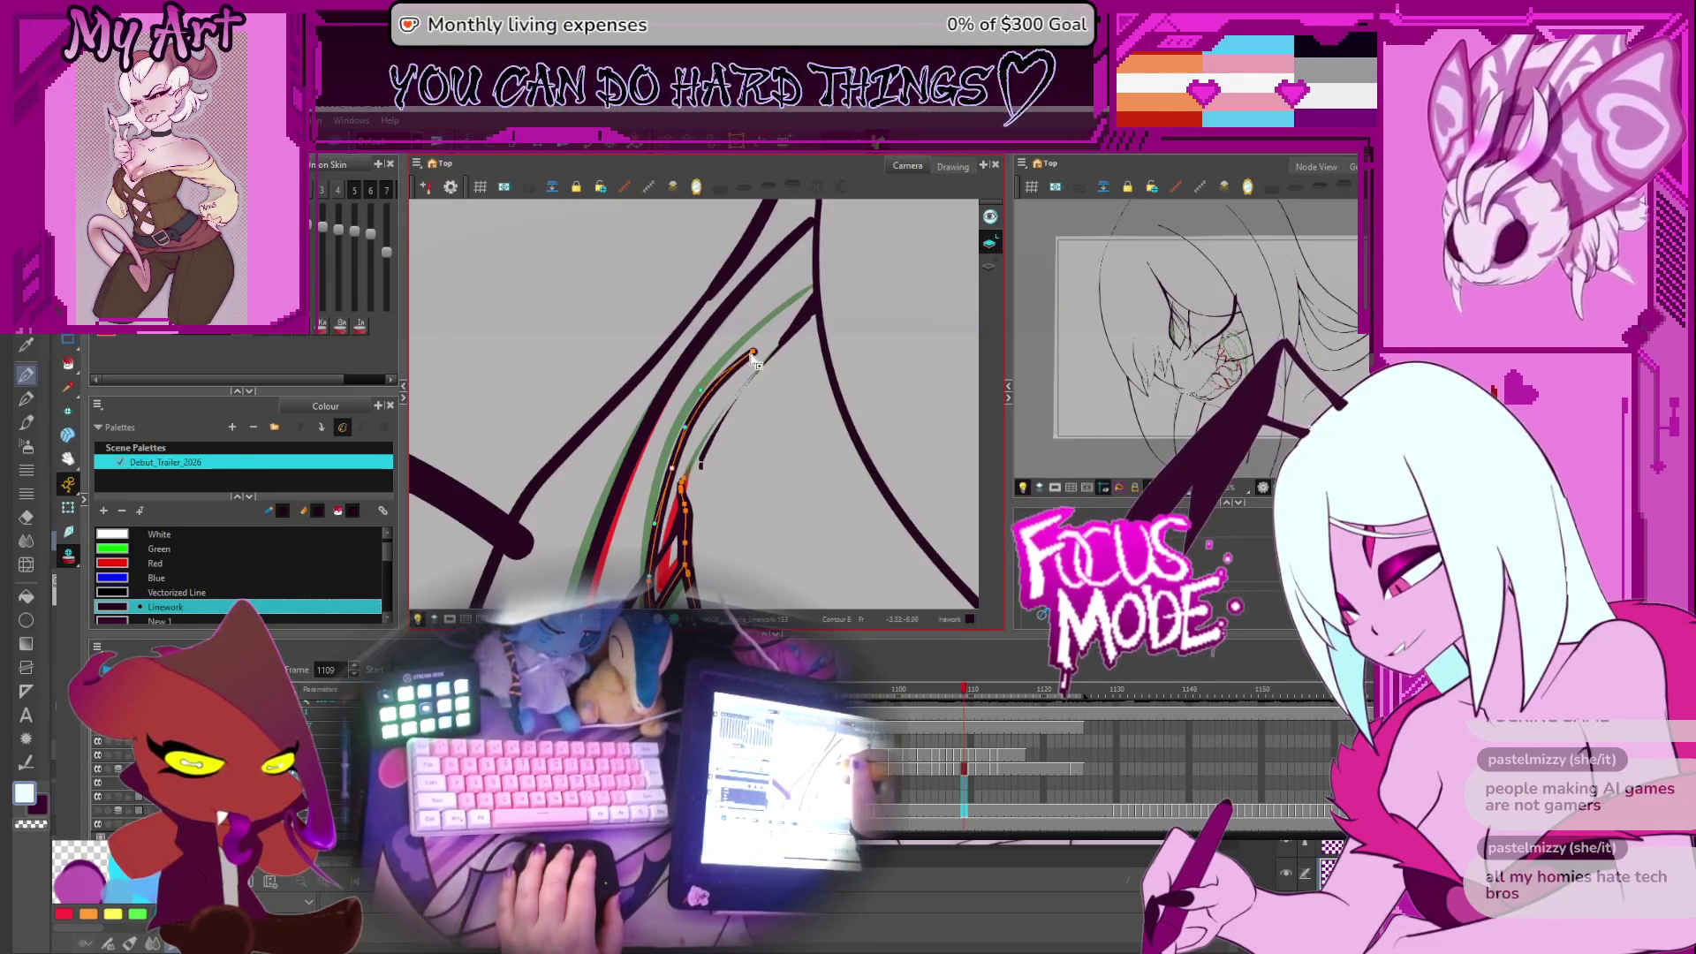
{"action": "left_click", "coordinate": [679, 468]}
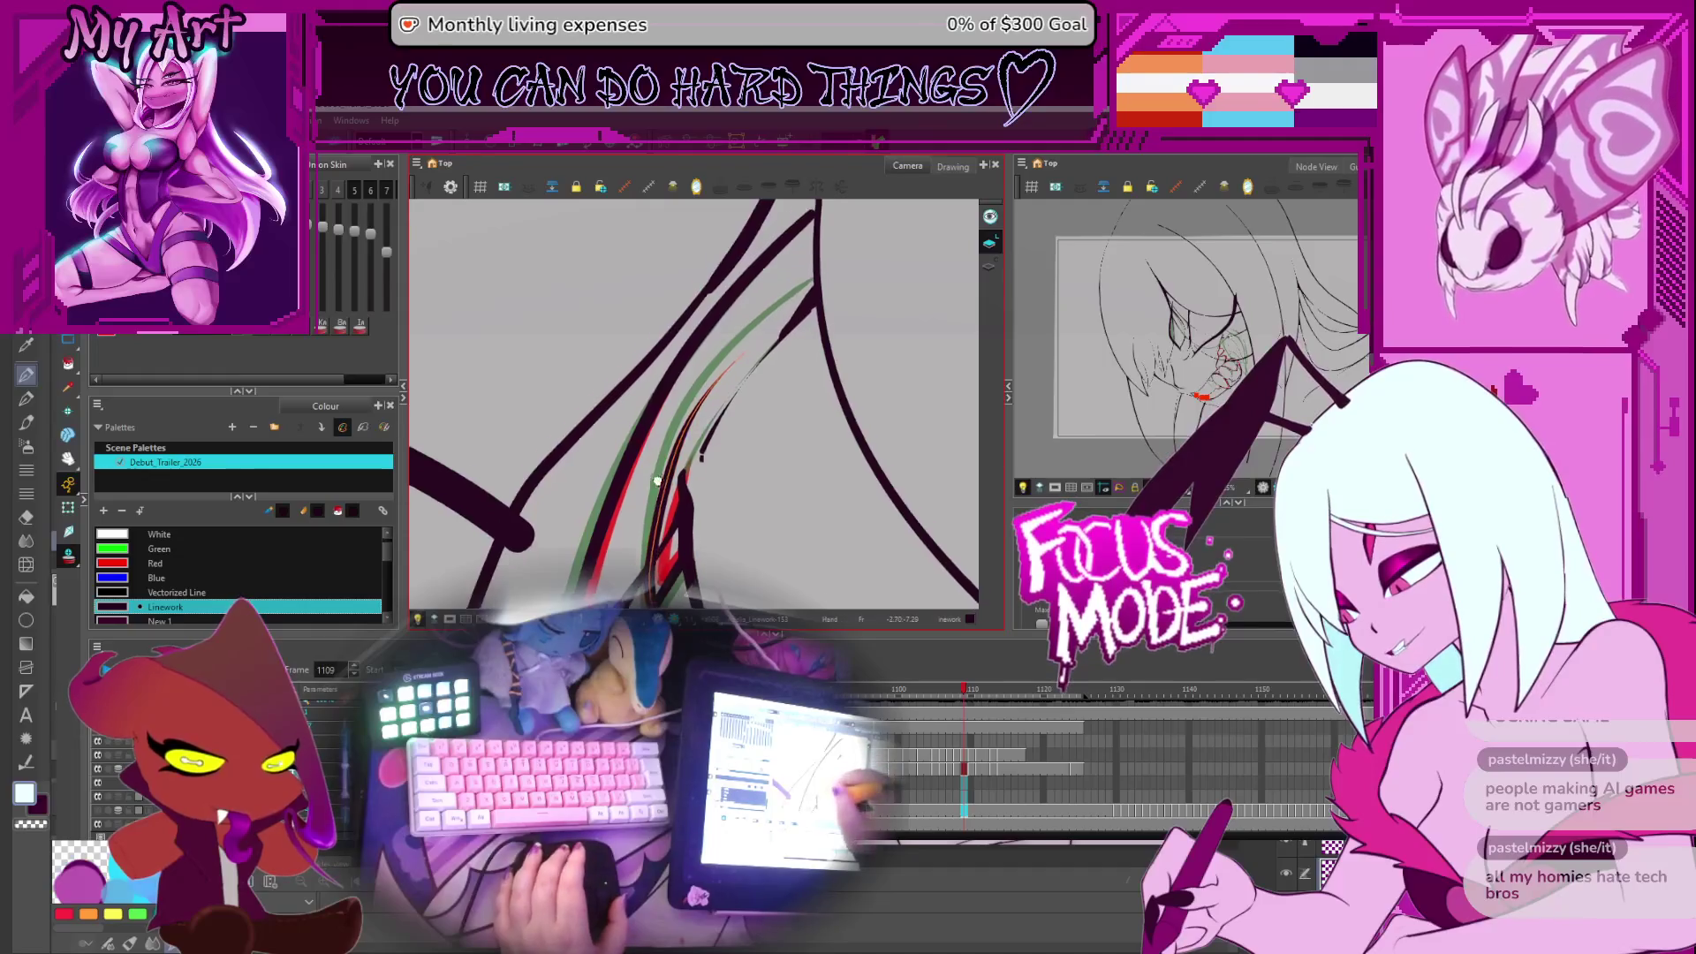
Flip between frames 1109 and 1110 to compare the fang drawings
{"action": "scroll", "coordinate": [729, 402], "scroll_direction": "down", "scroll_amount": 3}
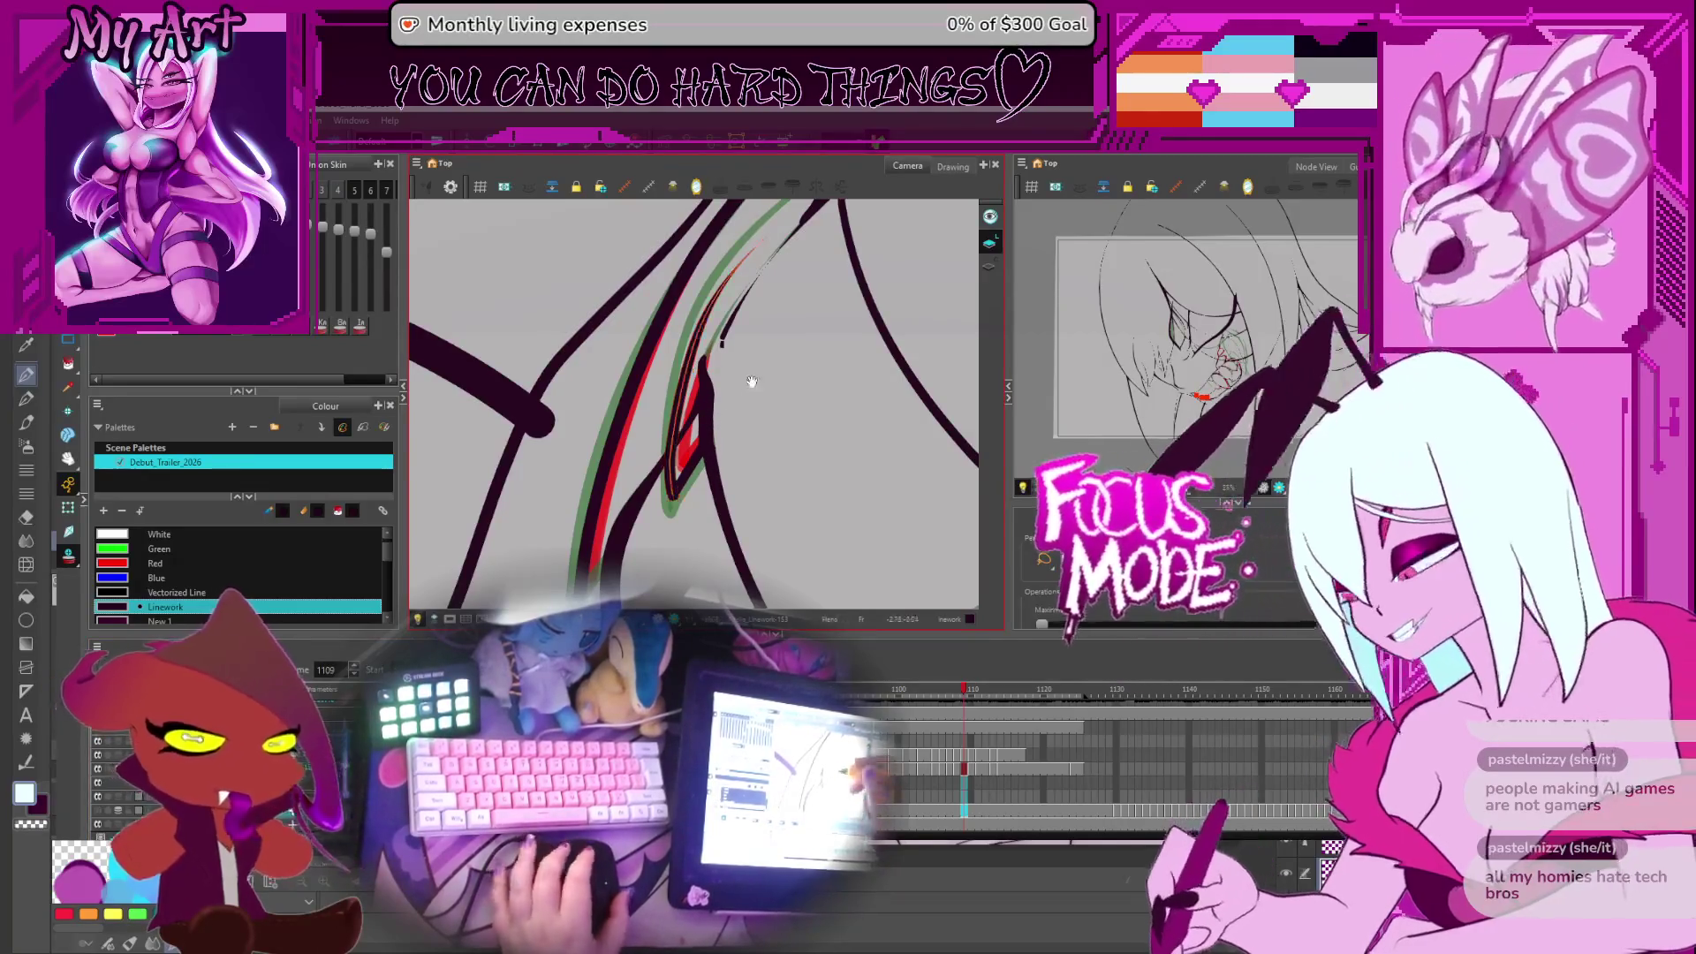
{"action": "key", "text": "comma"}
{"action": "key", "text": "period"}
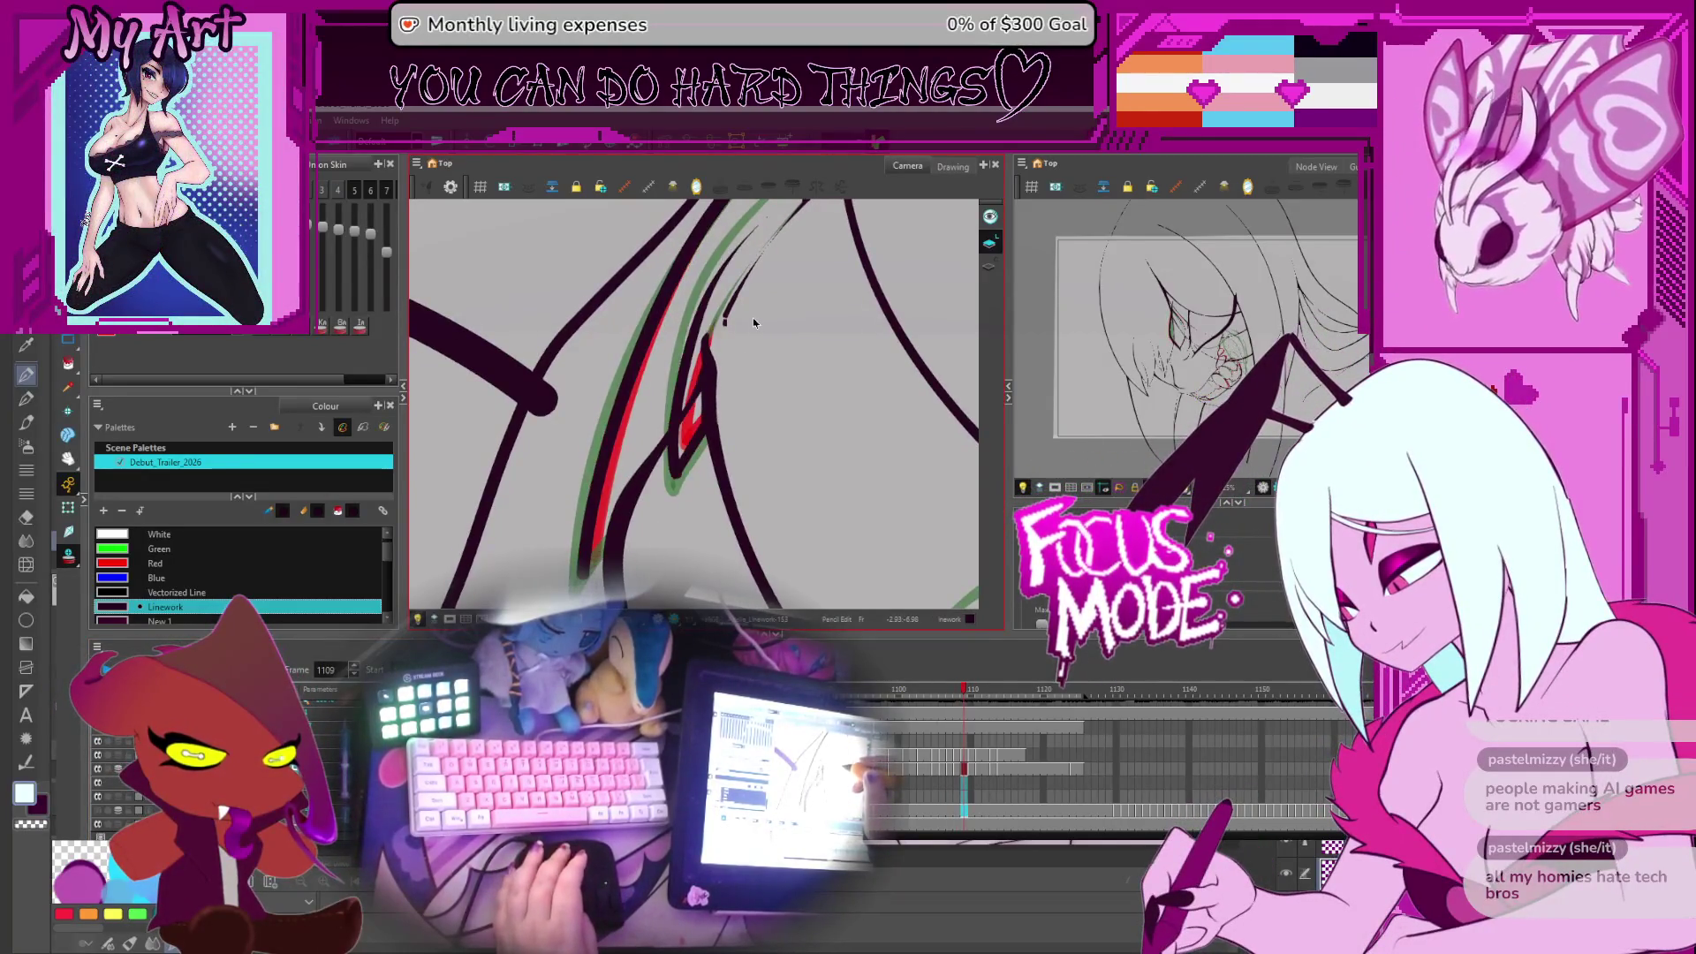
{"action": "key", "text": "comma"}
{"action": "key", "text": "period"}
{"action": "key", "text": "period"}
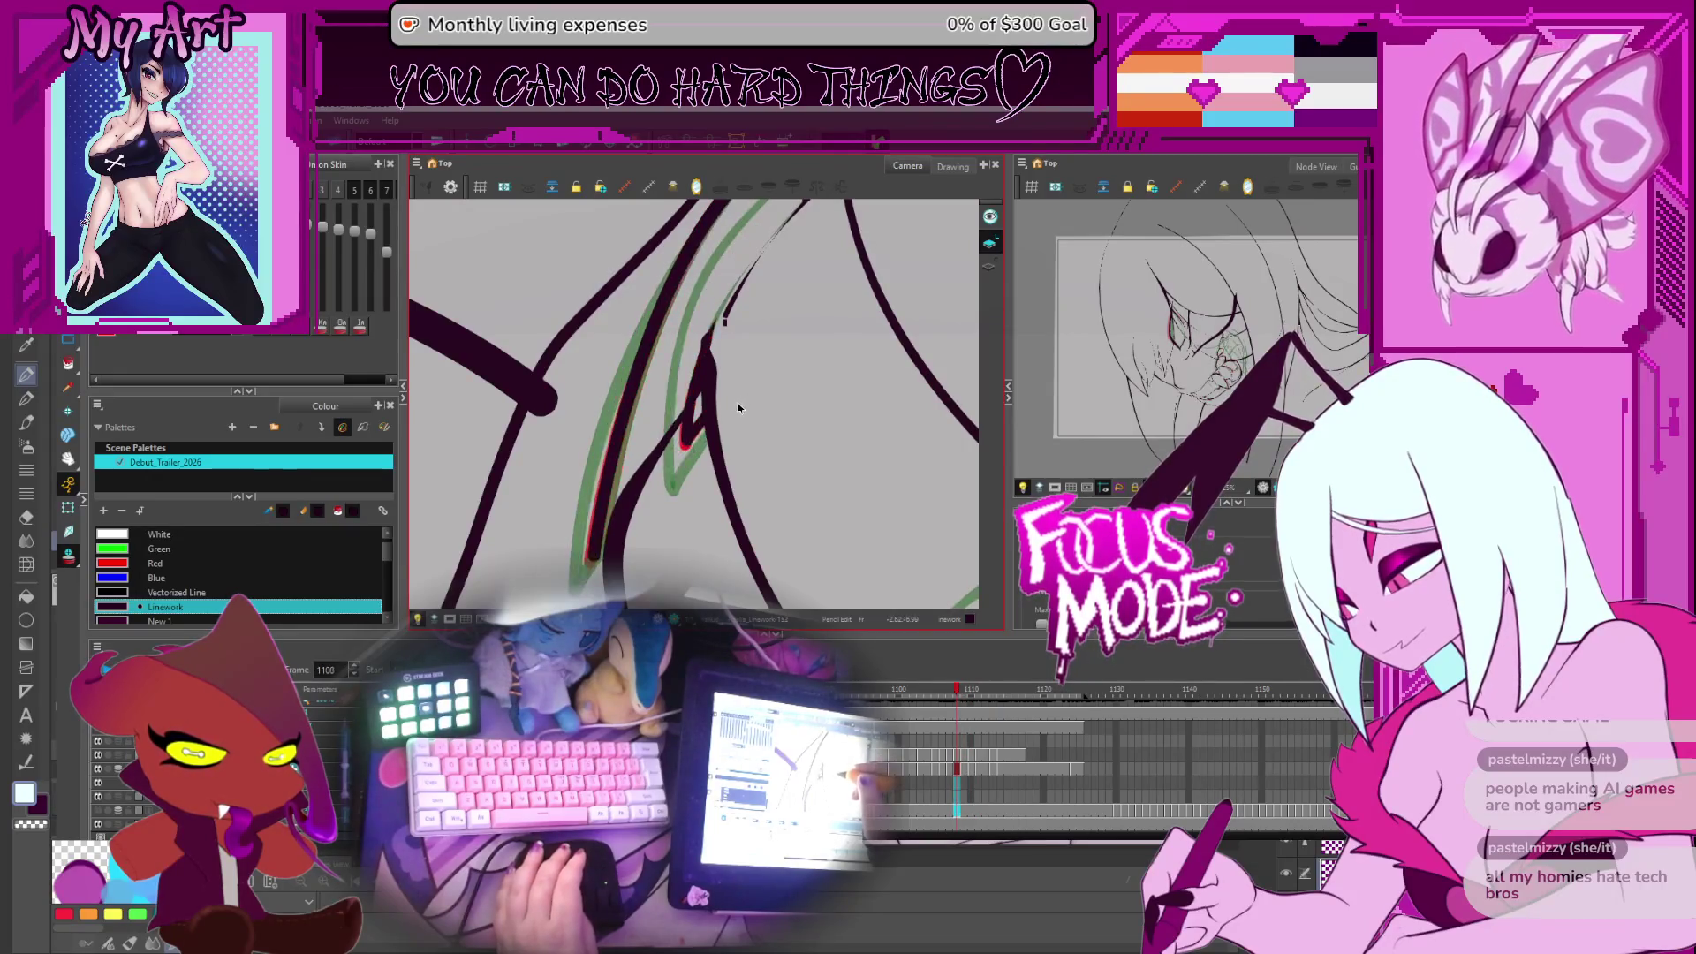
{"action": "key", "text": "comma"}
{"action": "key", "text": "period"}
{"action": "key", "text": "comma"}
{"action": "key", "text": "comma"}
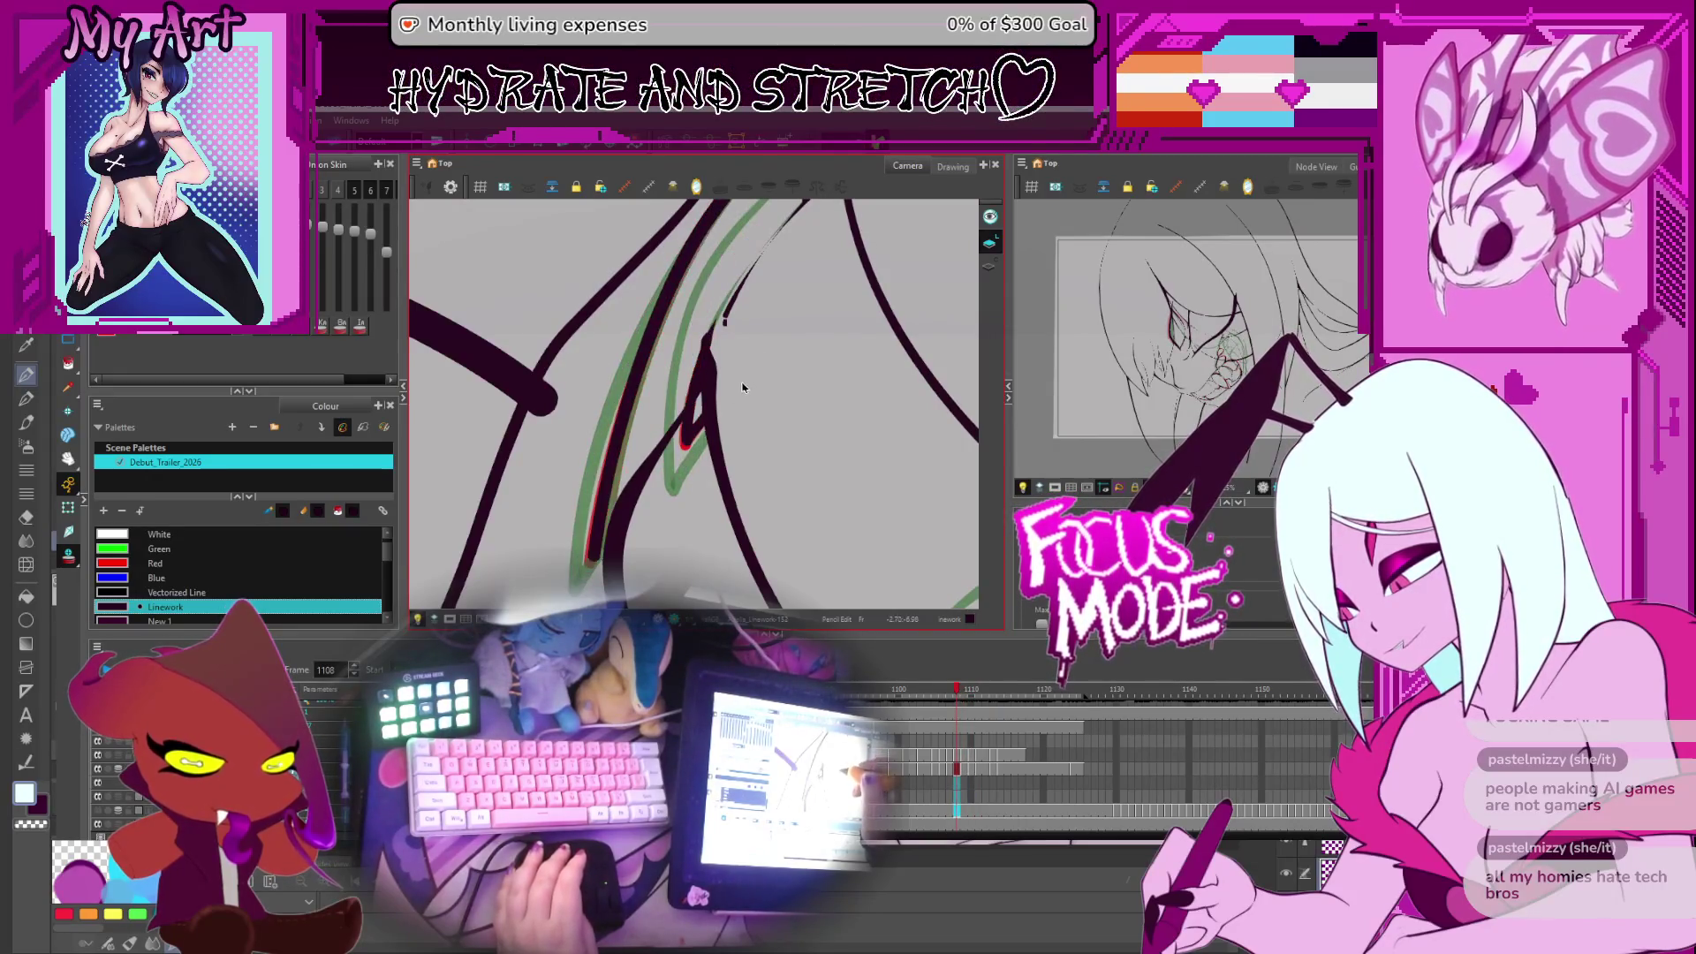
{"action": "key", "text": "period"}
{"action": "key", "text": "period"}
{"action": "key", "text": "comma"}
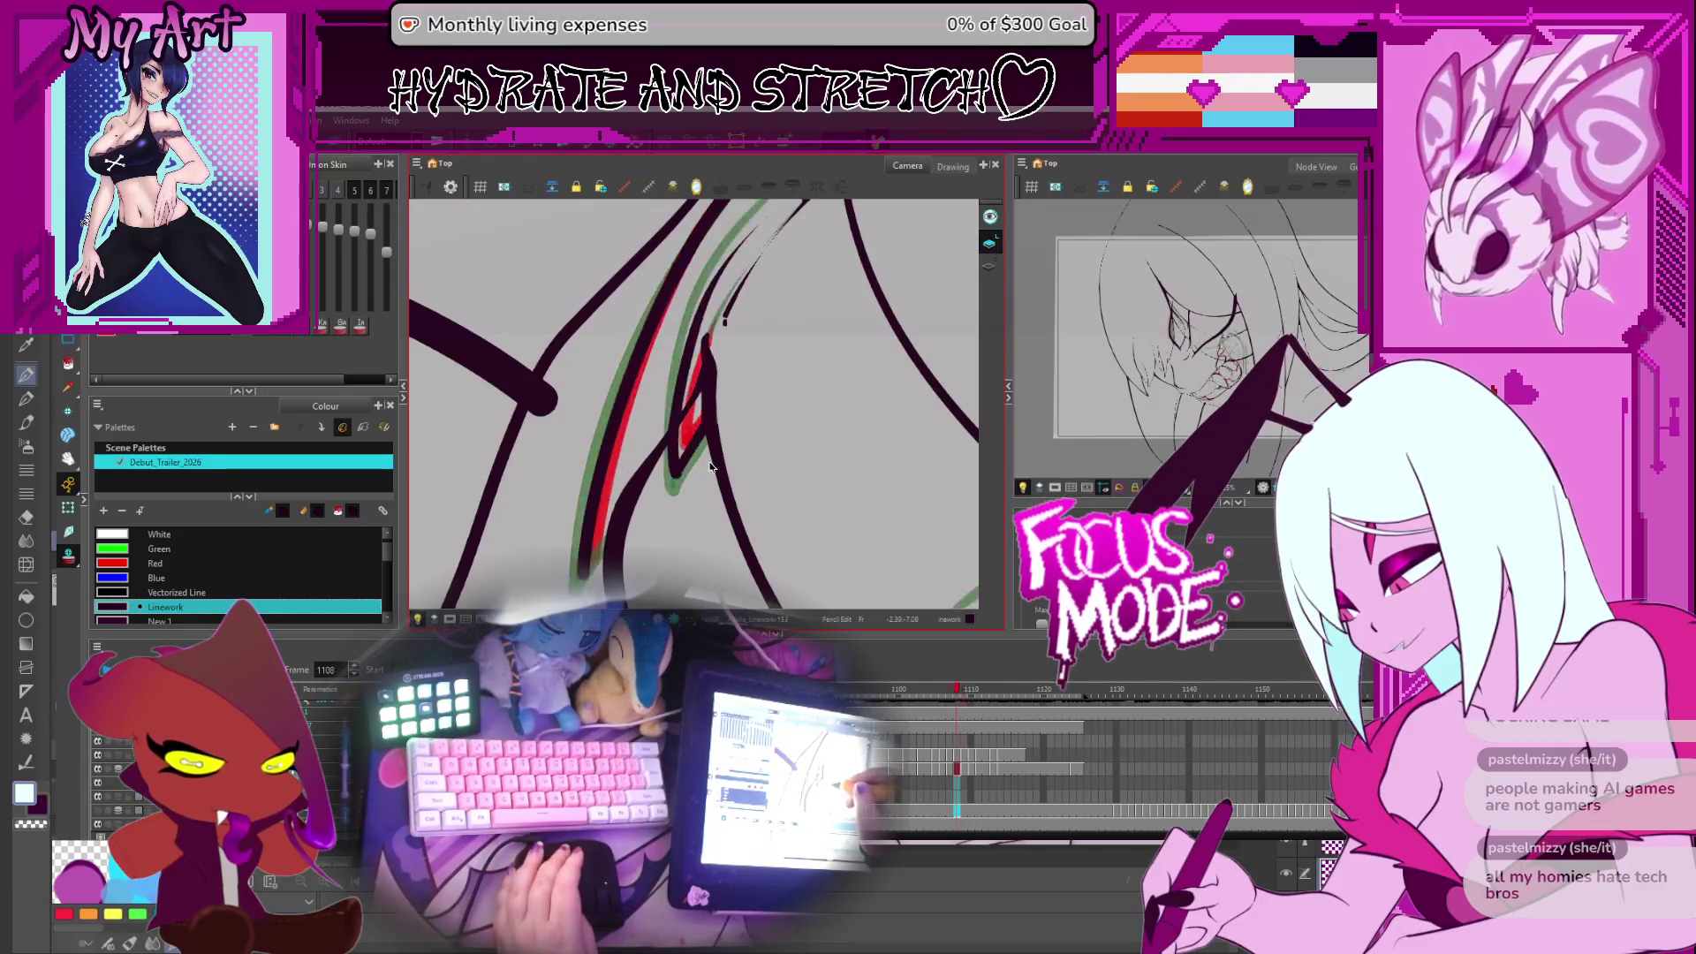
{"action": "key", "text": "period"}
{"action": "key", "text": "comma"}
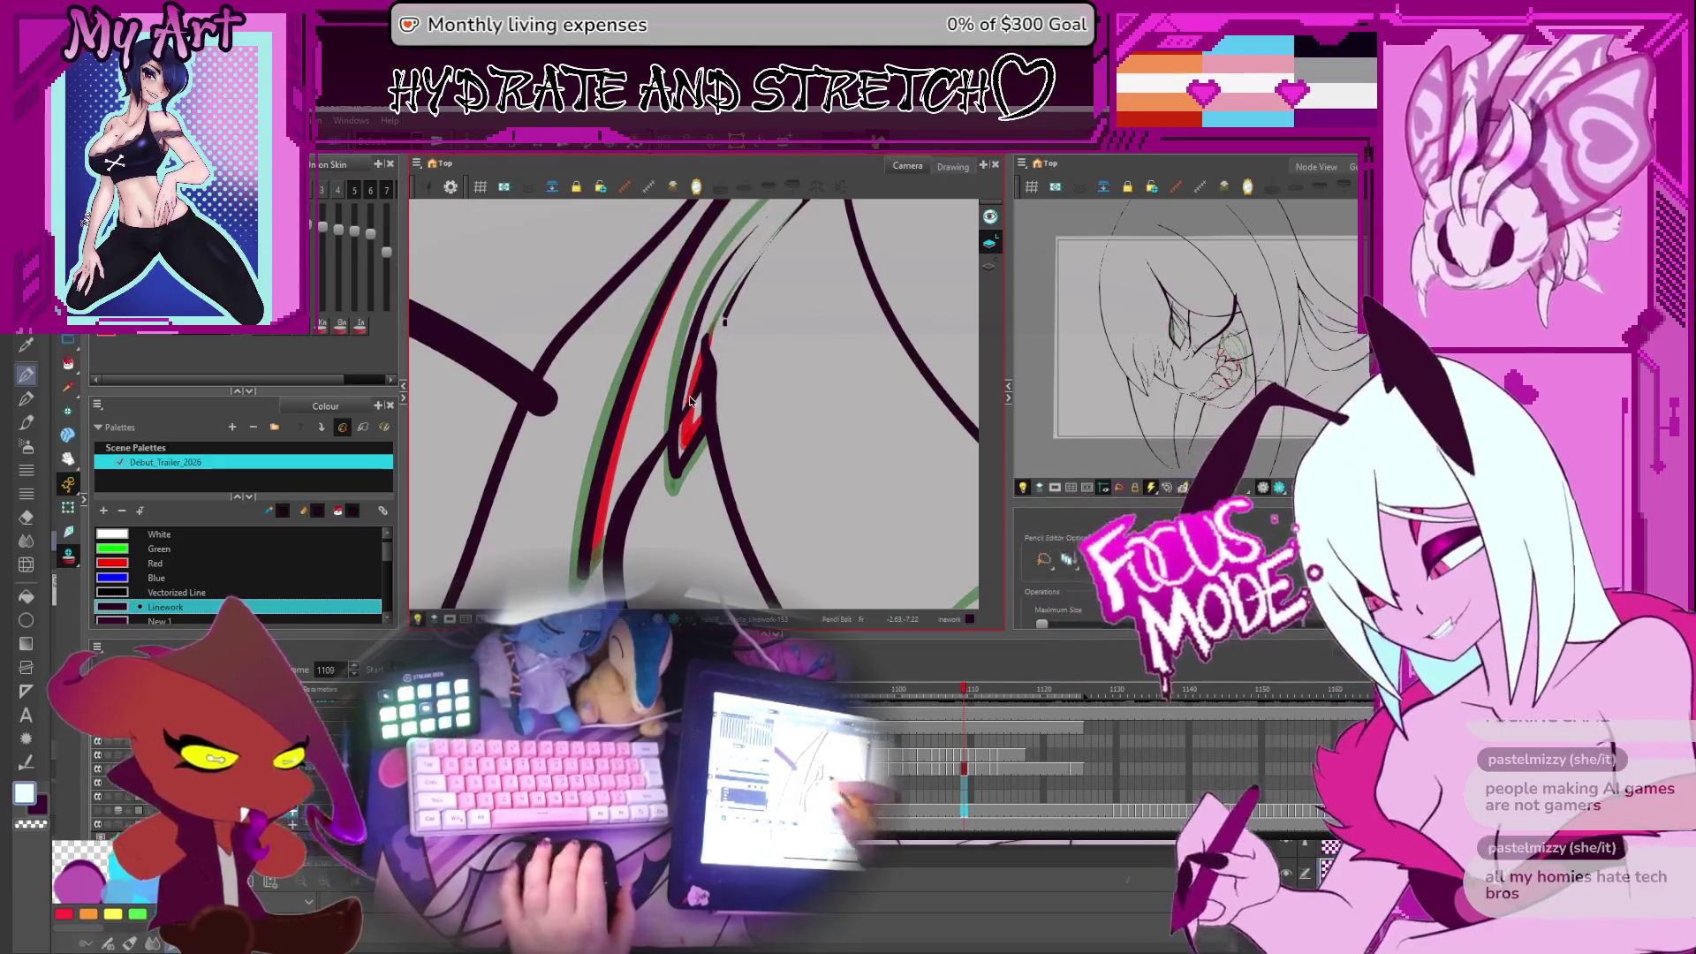
Zoom out on the mouth and keep flipping frames, ending on frame 1108
{"action": "mouse_move", "coordinate": [832, 512]}
{"action": "left_mouse_down"}
{"action": "mouse_move", "coordinate": [795, 459]}
{"action": "mouse_move", "coordinate": [813, 474]}
{"action": "left_mouse_up"}
{"action": "key", "text": "period"}
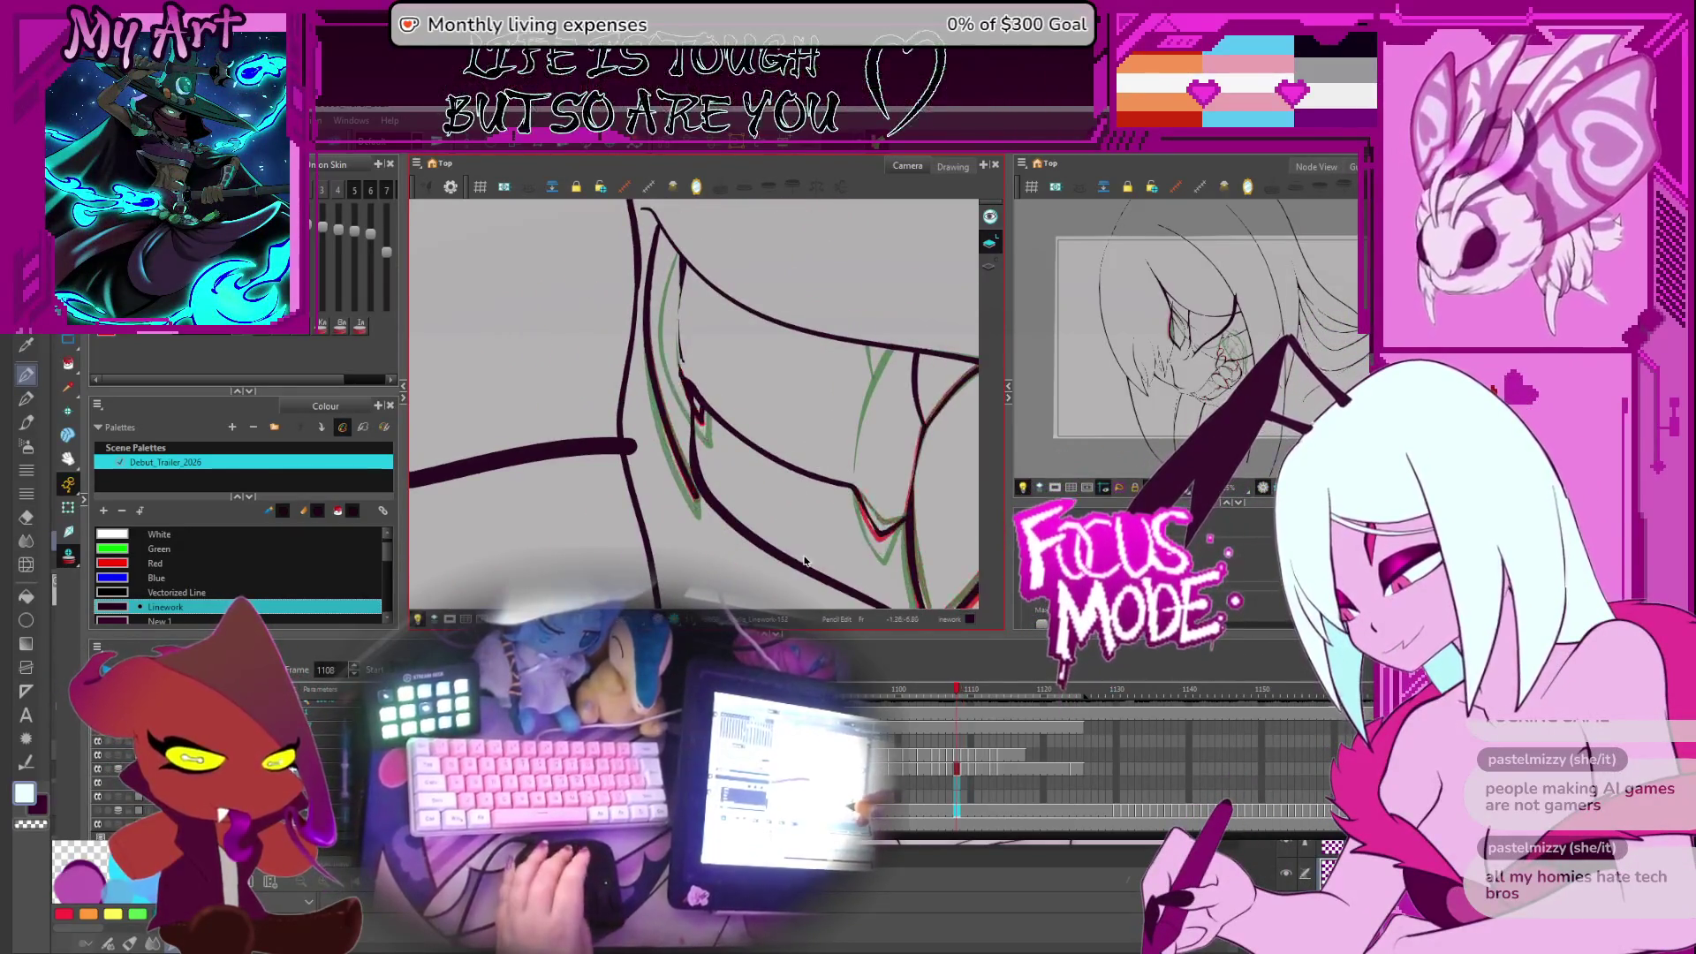
{"action": "key", "text": "comma"}
{"action": "key", "text": "period"}
{"action": "key", "text": "comma"}
{"action": "key", "text": "period"}
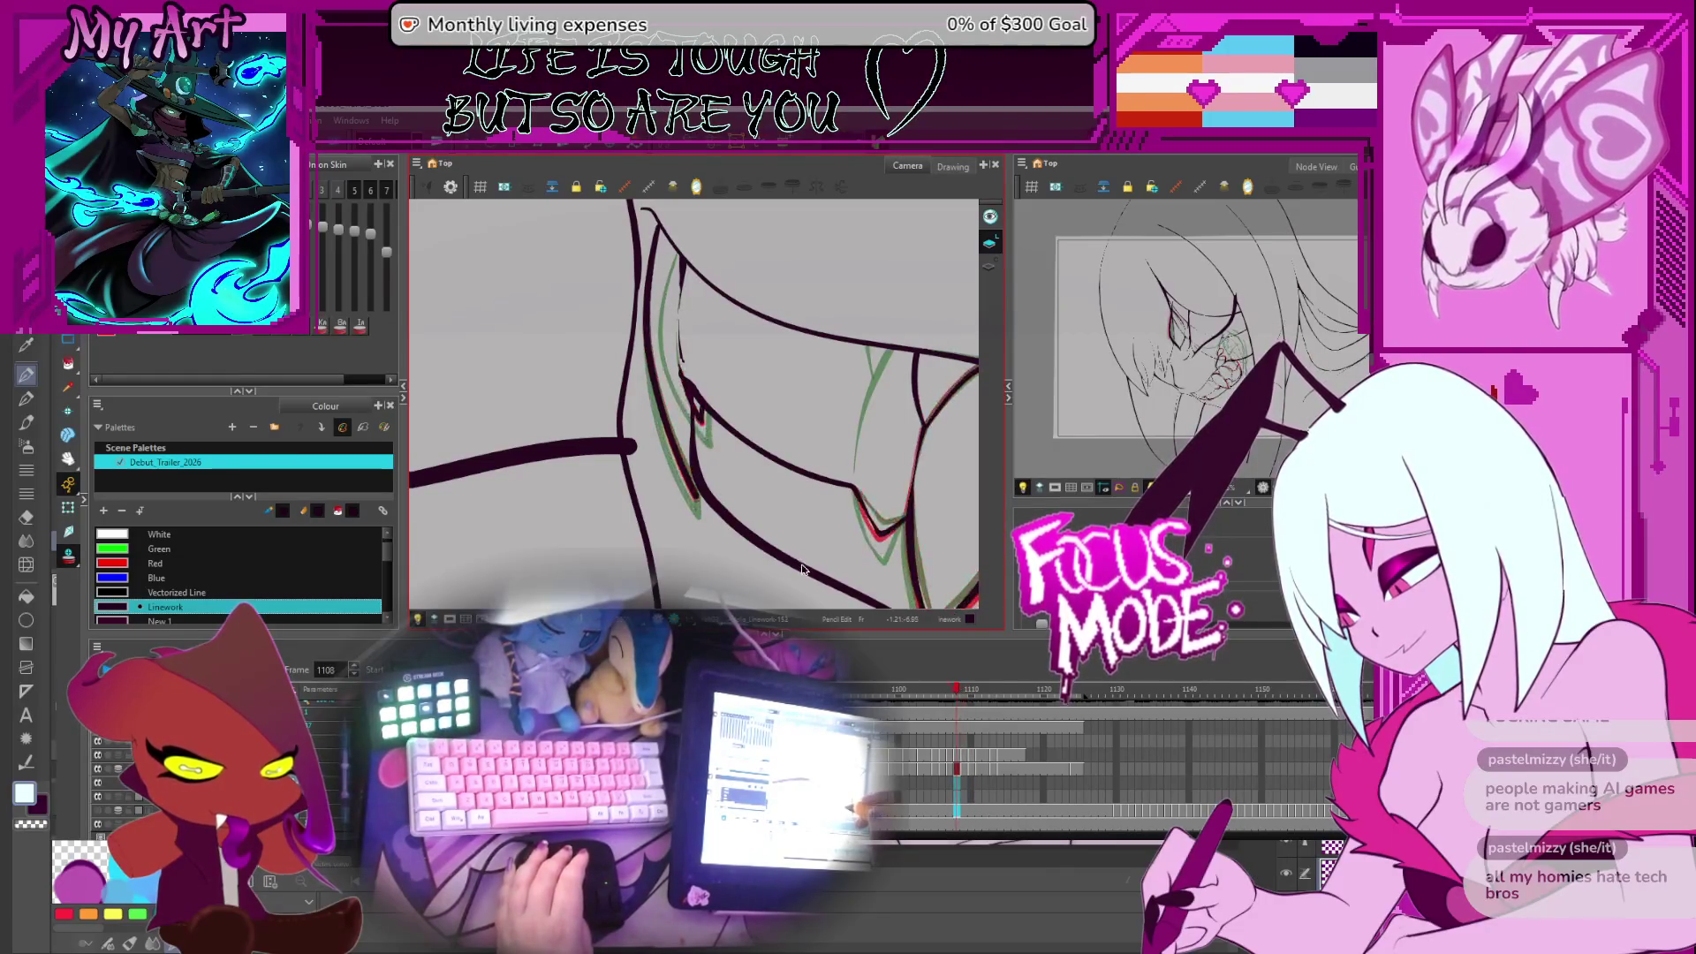
{"action": "key", "text": "comma"}
{"action": "left_click_drag", "start_coordinate": [806, 551], "coordinate": [753, 501]}
{"action": "key", "text": "comma"}
{"action": "key", "text": "period"}
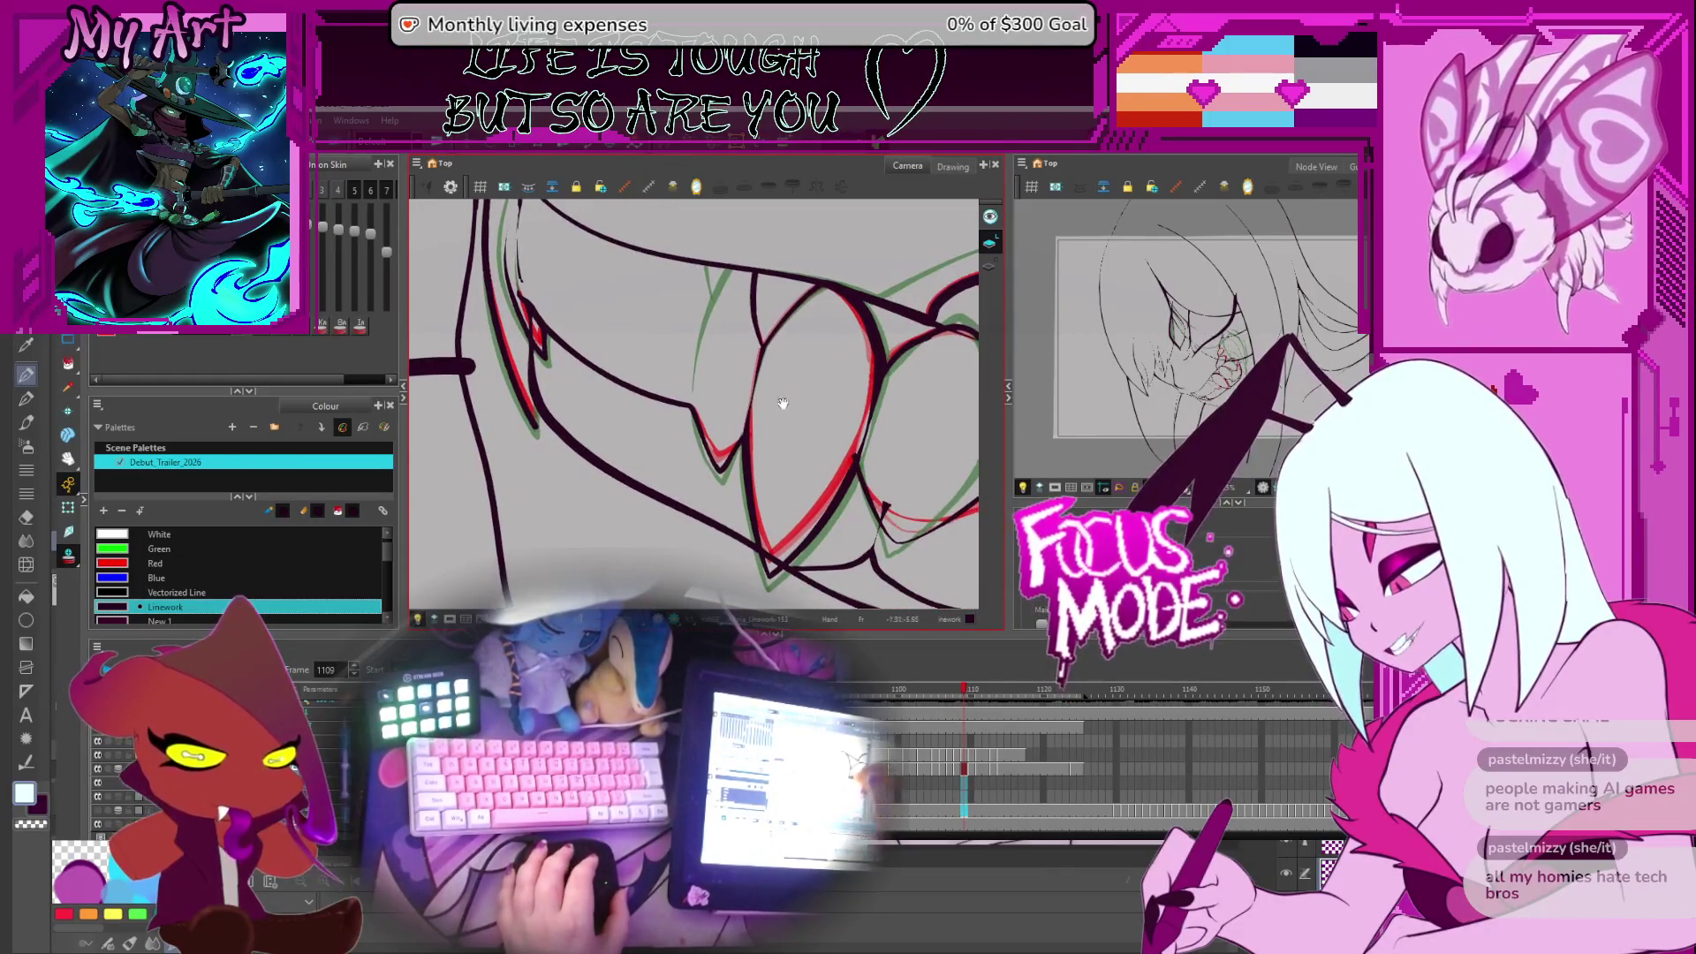
{"action": "key", "text": "comma"}
{"action": "key", "text": "period"}
{"action": "key", "text": "comma"}
{"action": "key", "text": "period"}
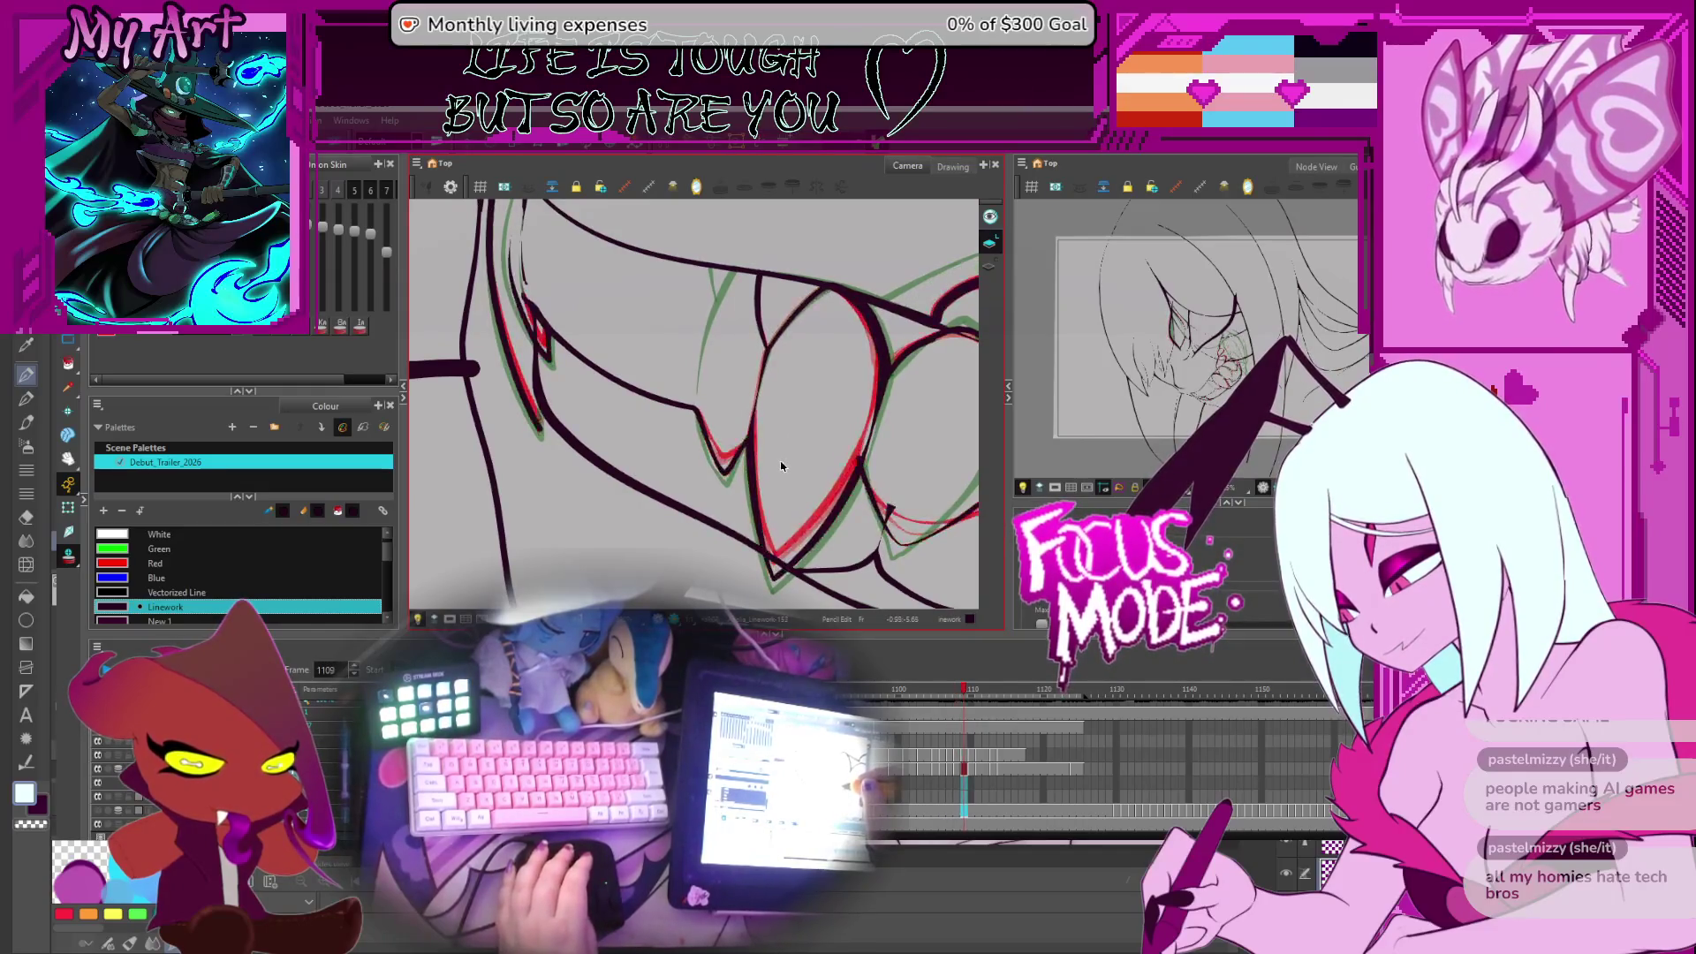
{"action": "left_click_drag", "start_coordinate": [834, 470], "coordinate": [849, 502]}
{"action": "left_click_drag", "start_coordinate": [808, 429], "coordinate": [770, 428]}
{"action": "key", "text": "period"}
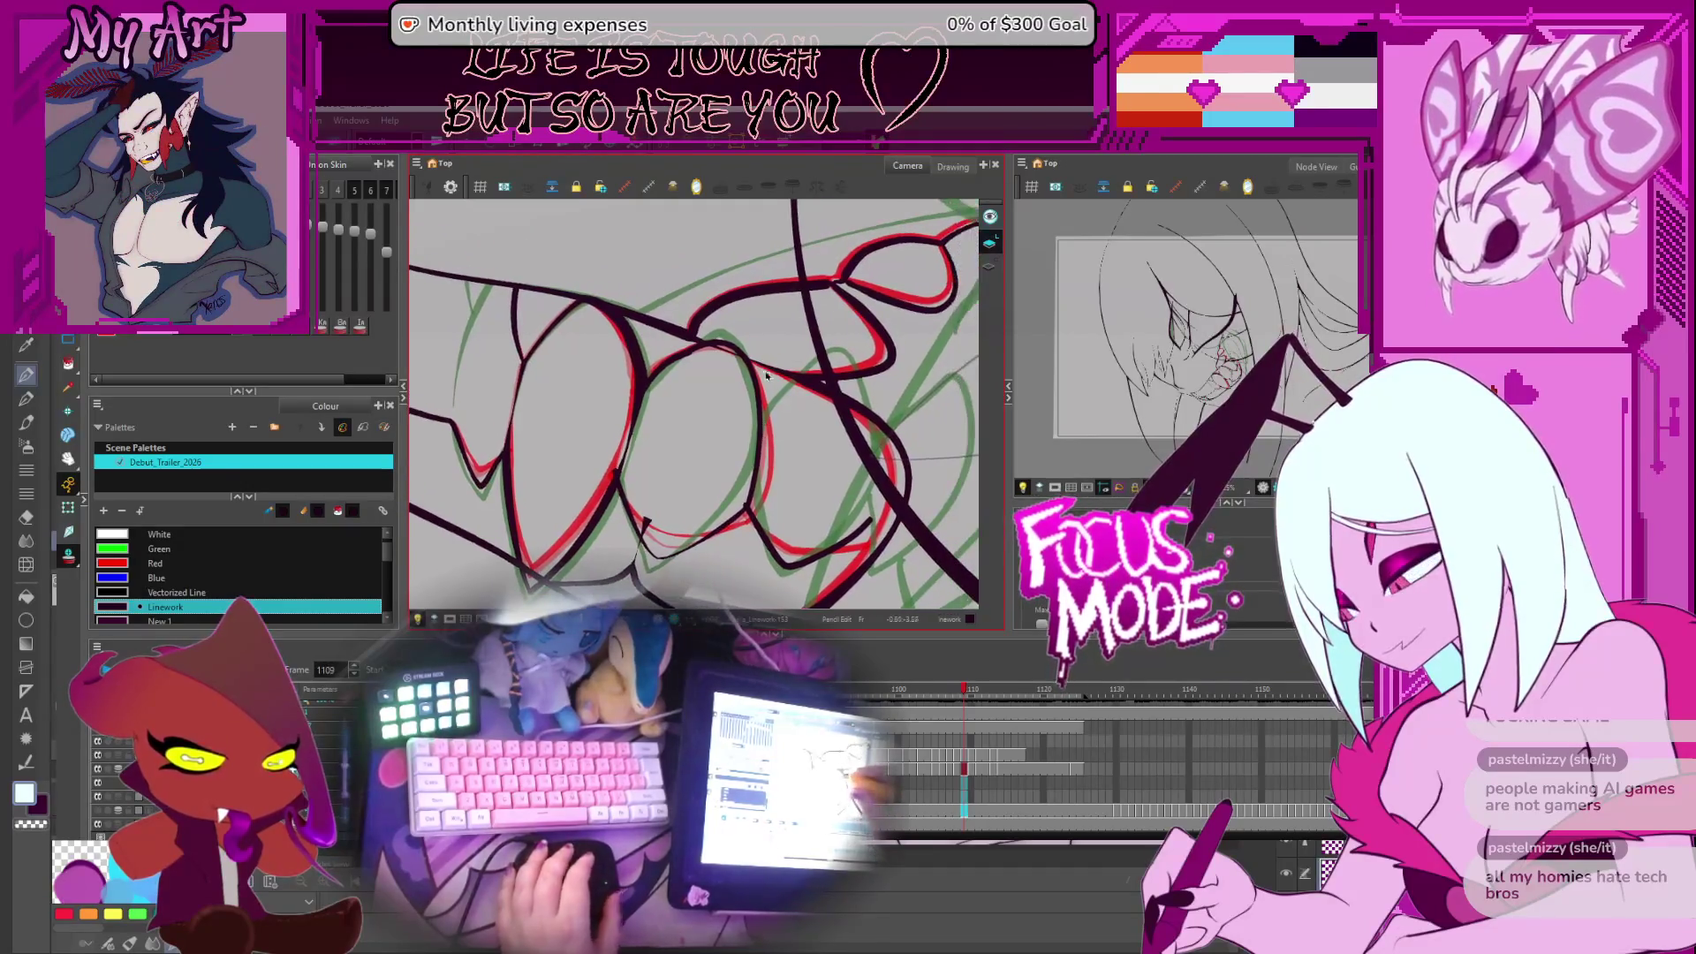
{"action": "key", "text": "comma"}
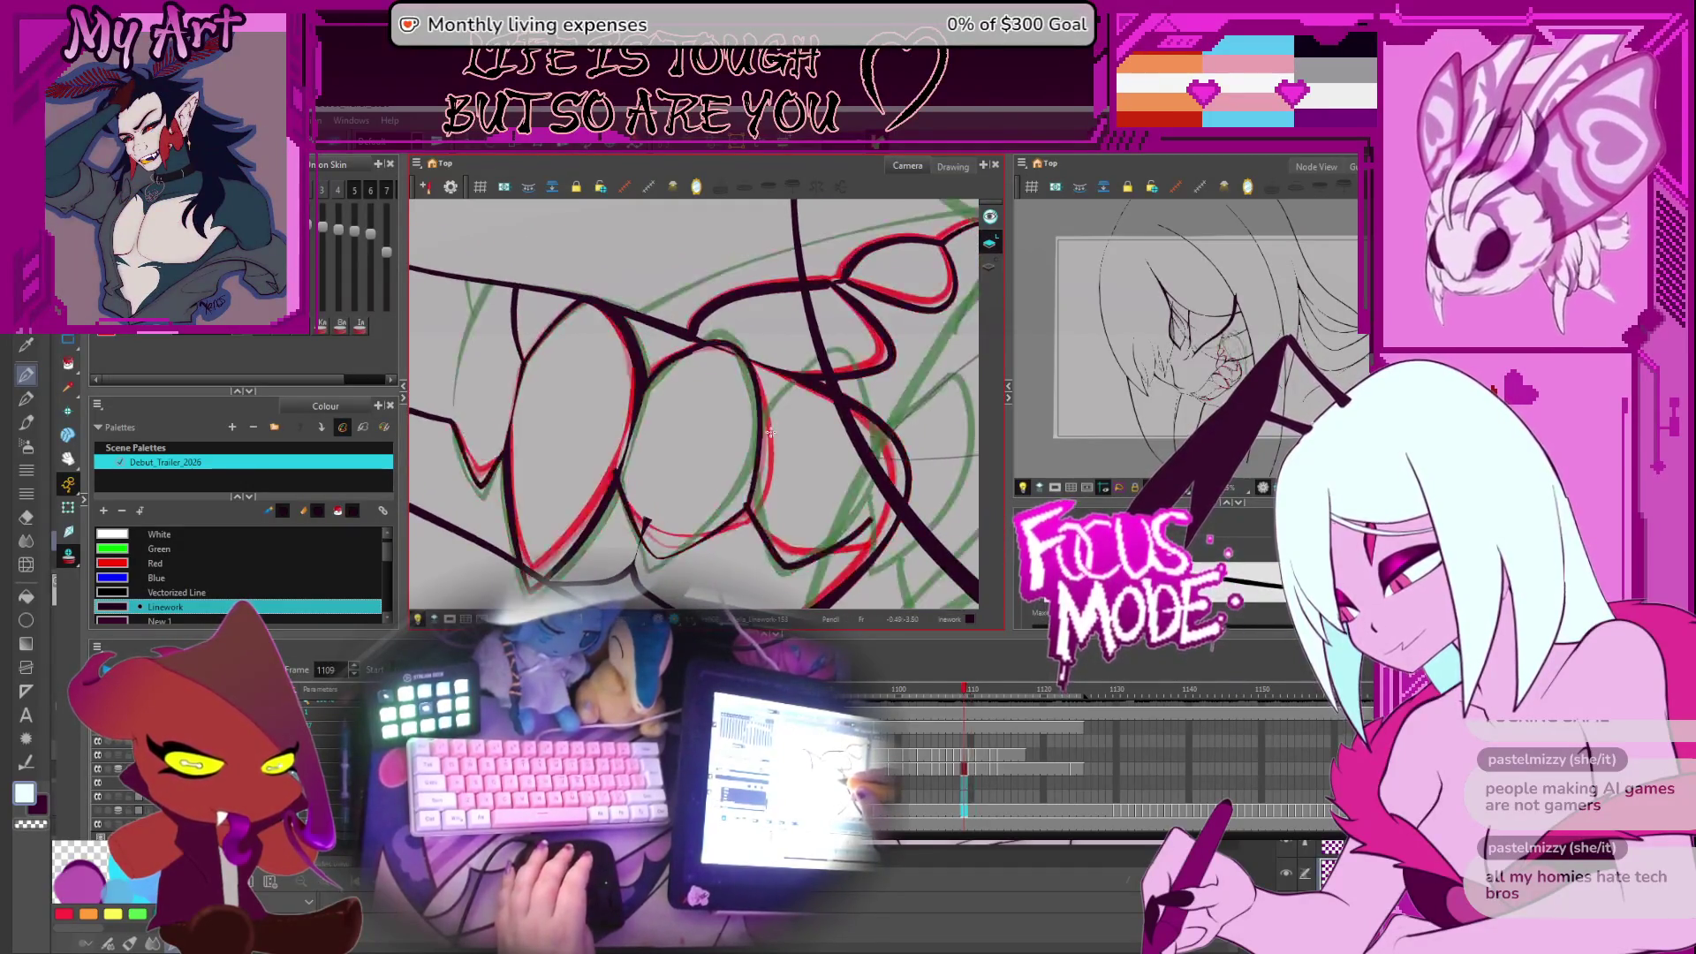
{"action": "key", "text": "period"}
{"action": "key", "text": "comma"}
{"action": "key", "text": "period"}
{"action": "key", "text": "comma"}
{"action": "key", "text": "period"}
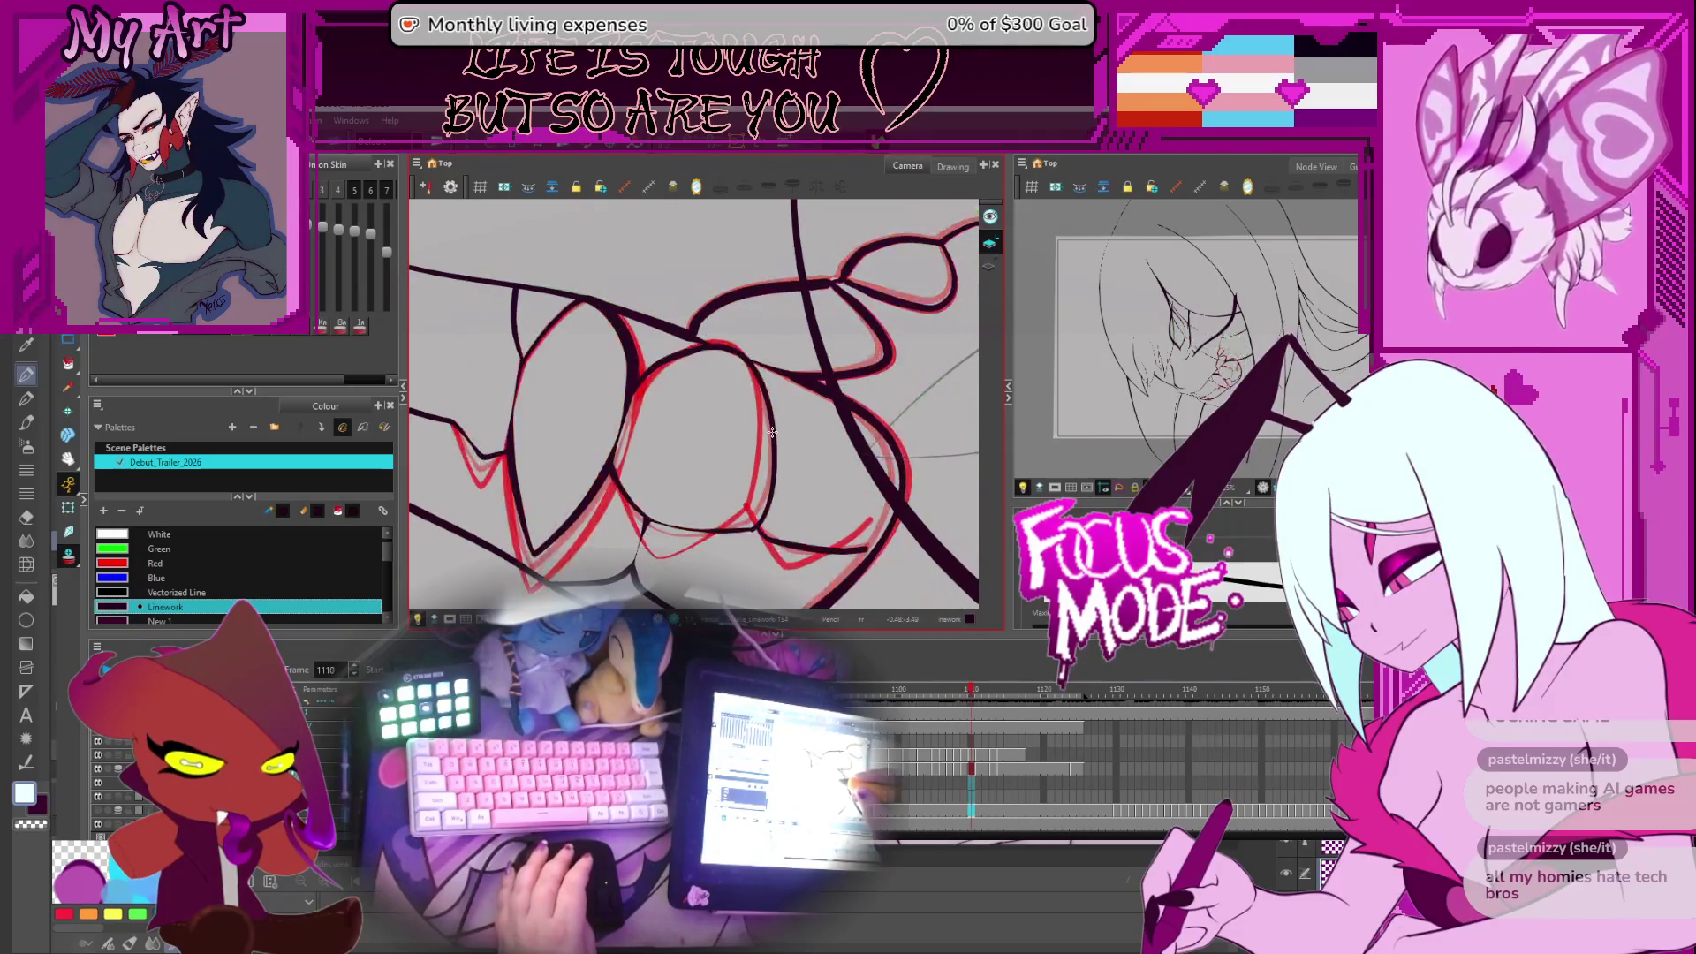
{"action": "key", "text": "comma"}
{"action": "key", "text": "comma"}
{"action": "key", "text": "comma"}
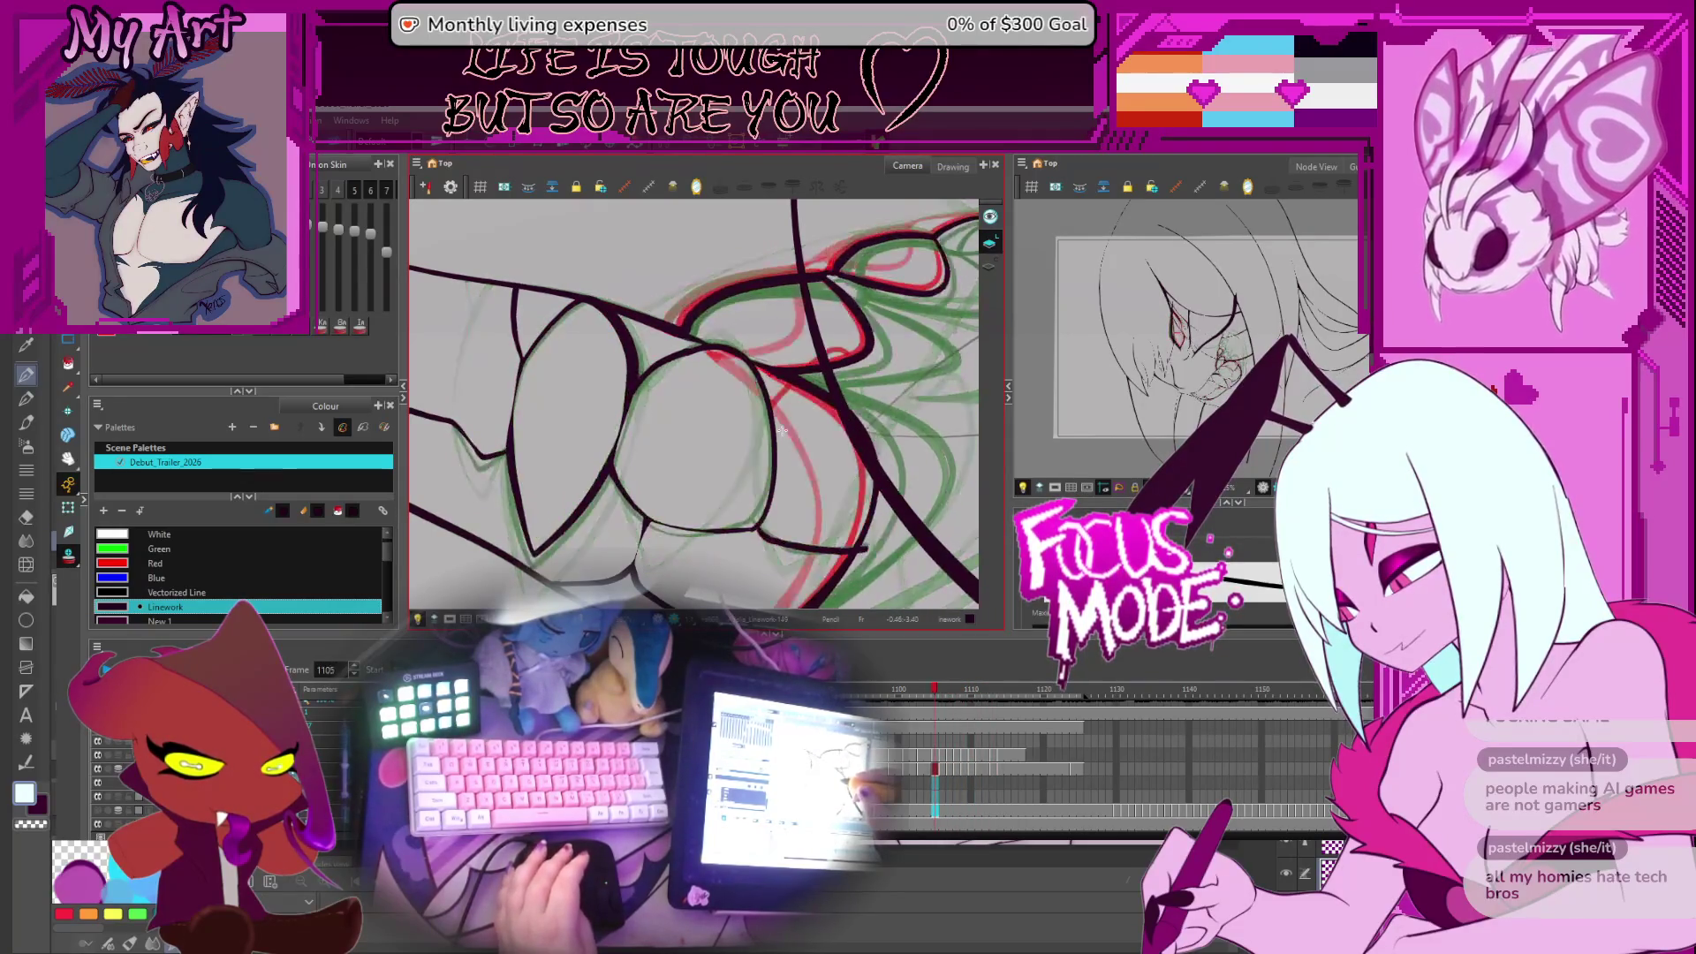
{"action": "key", "text": "alt+s"}
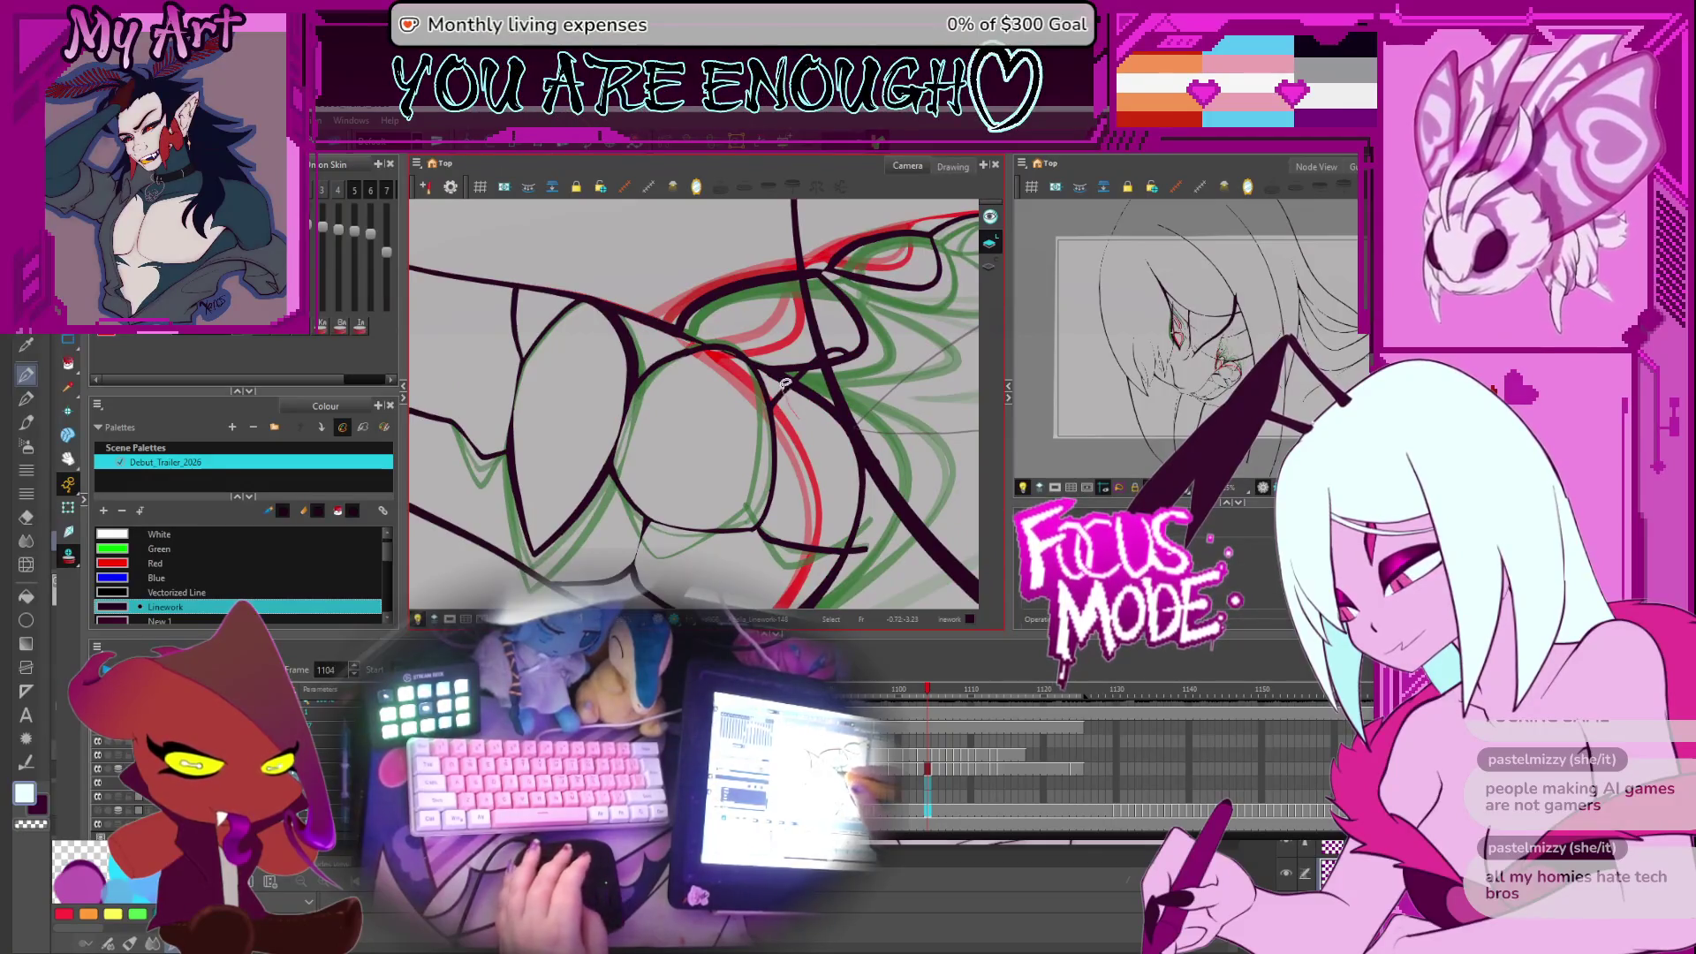
{"action": "key", "text": "period"}
{"action": "key", "text": "period"}
{"action": "key", "text": "period"}
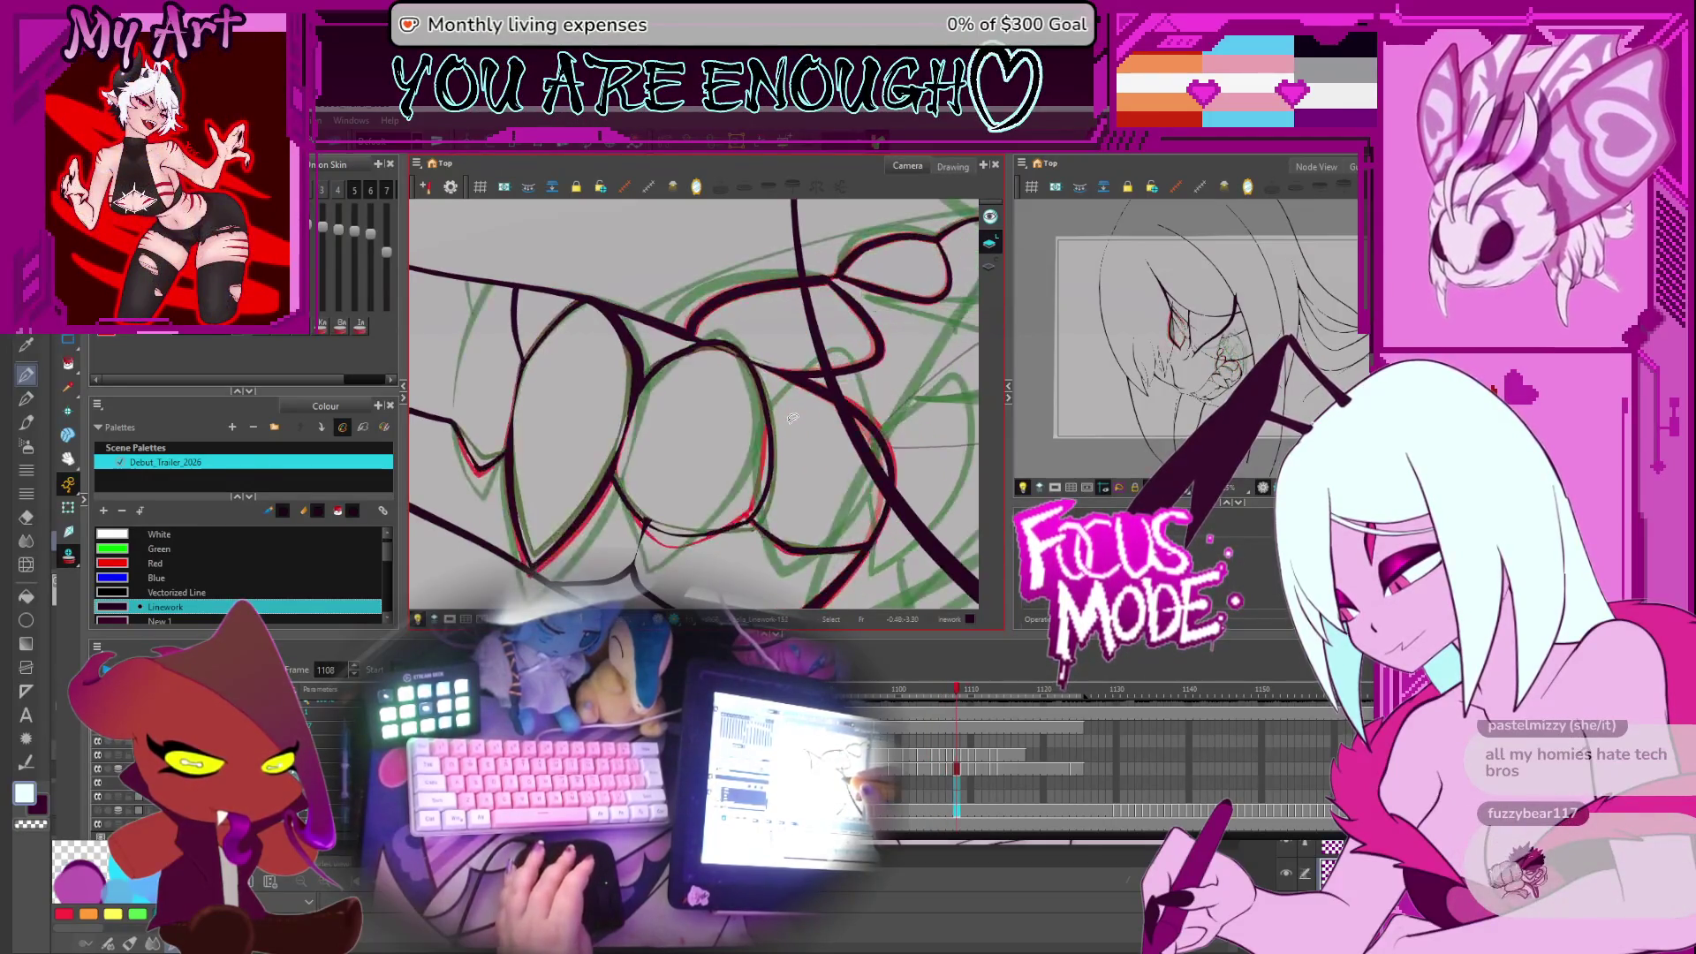
{"action": "key", "text": "period"}
{"action": "left_click", "coordinate": [792, 417]}
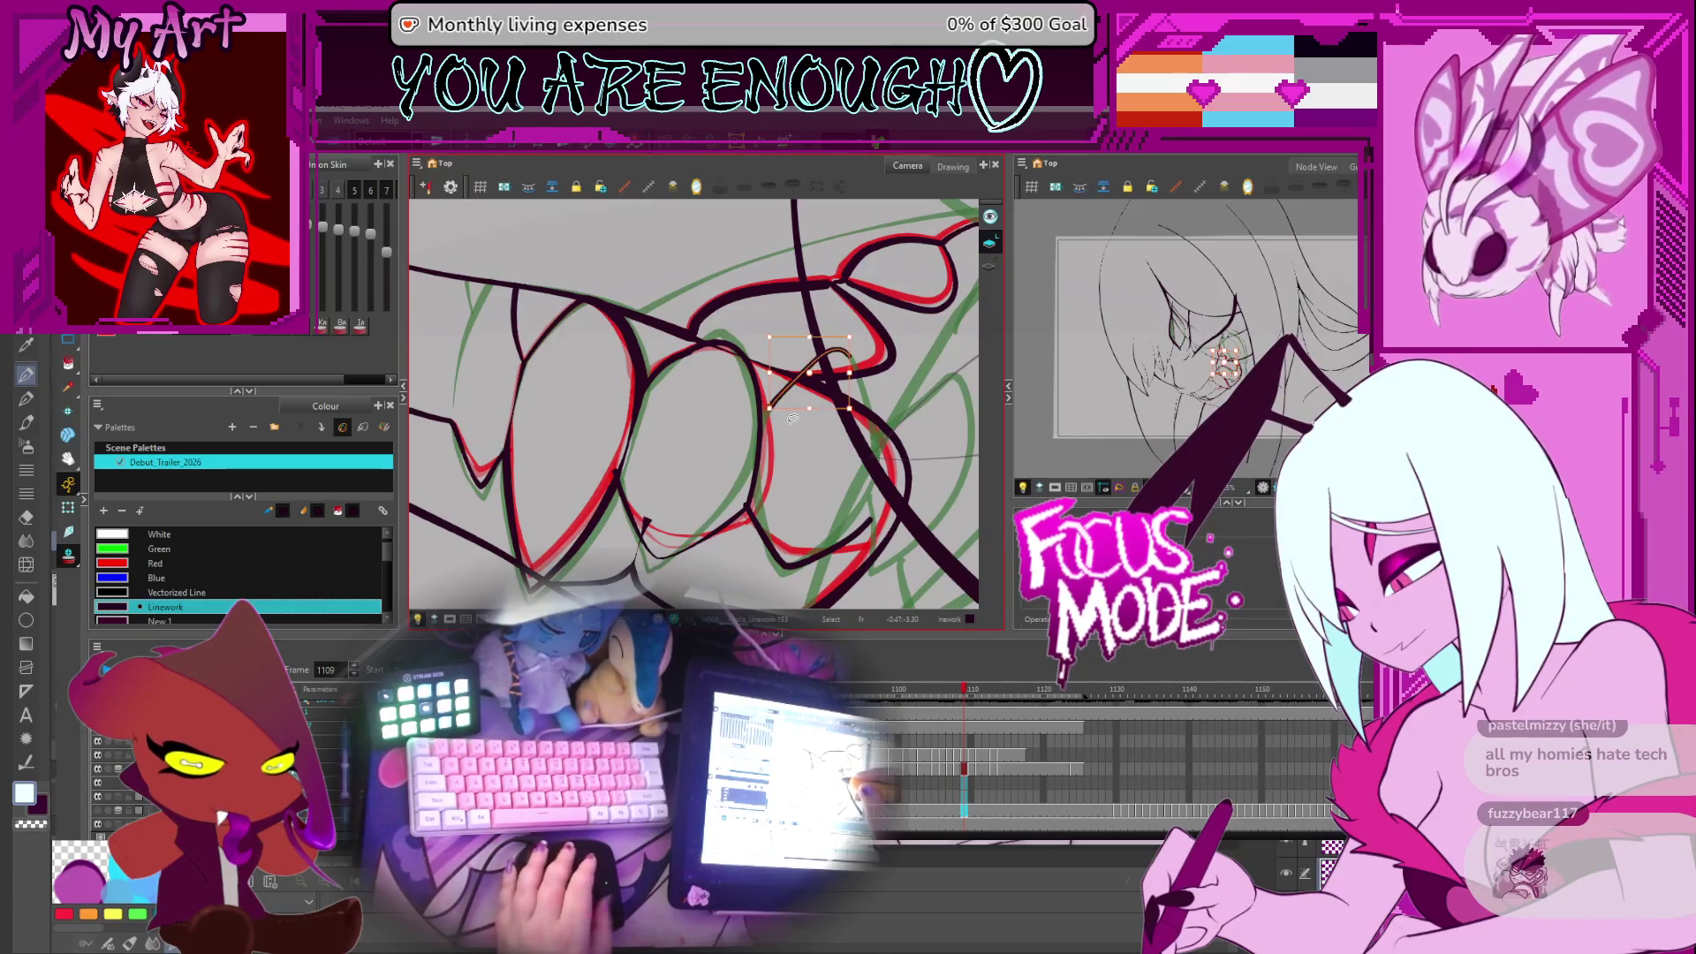
{"action": "mouse_move", "coordinate": [792, 419]}
{"action": "left_mouse_down"}
{"action": "mouse_move", "coordinate": [803, 394]}
{"action": "mouse_move", "coordinate": [810, 439]}
{"action": "left_mouse_up"}
{"action": "key", "text": "period"}
{"action": "key", "text": "comma"}
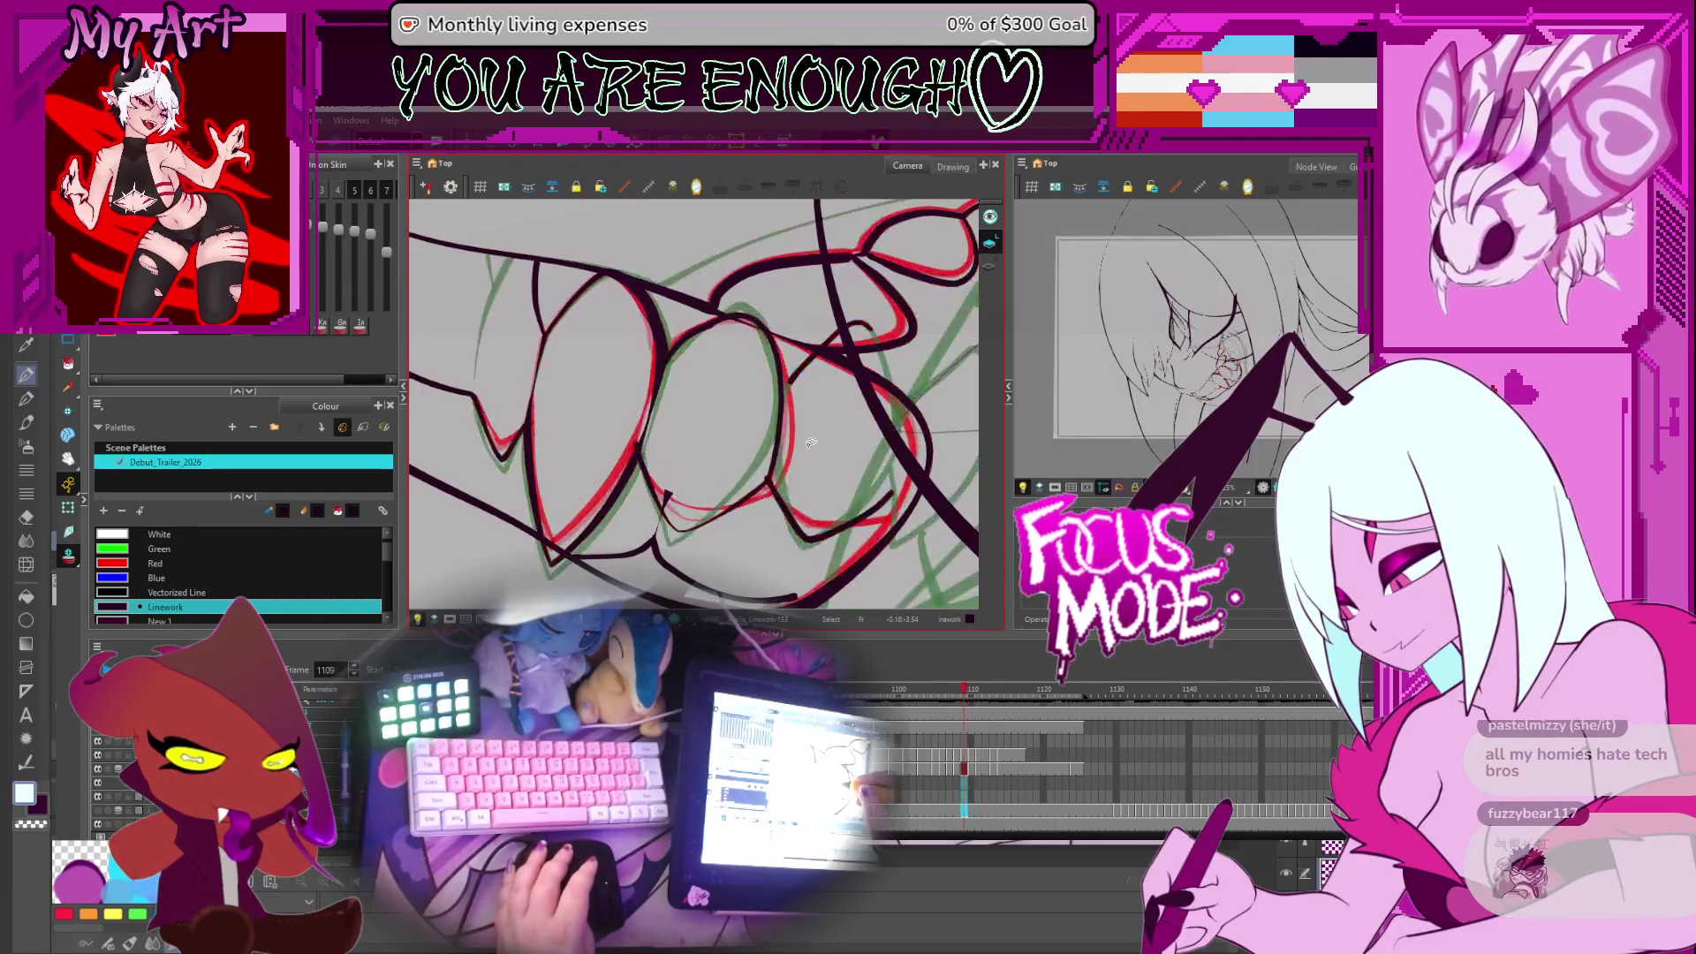
{"action": "key", "text": "period"}
{"action": "key", "text": "comma"}
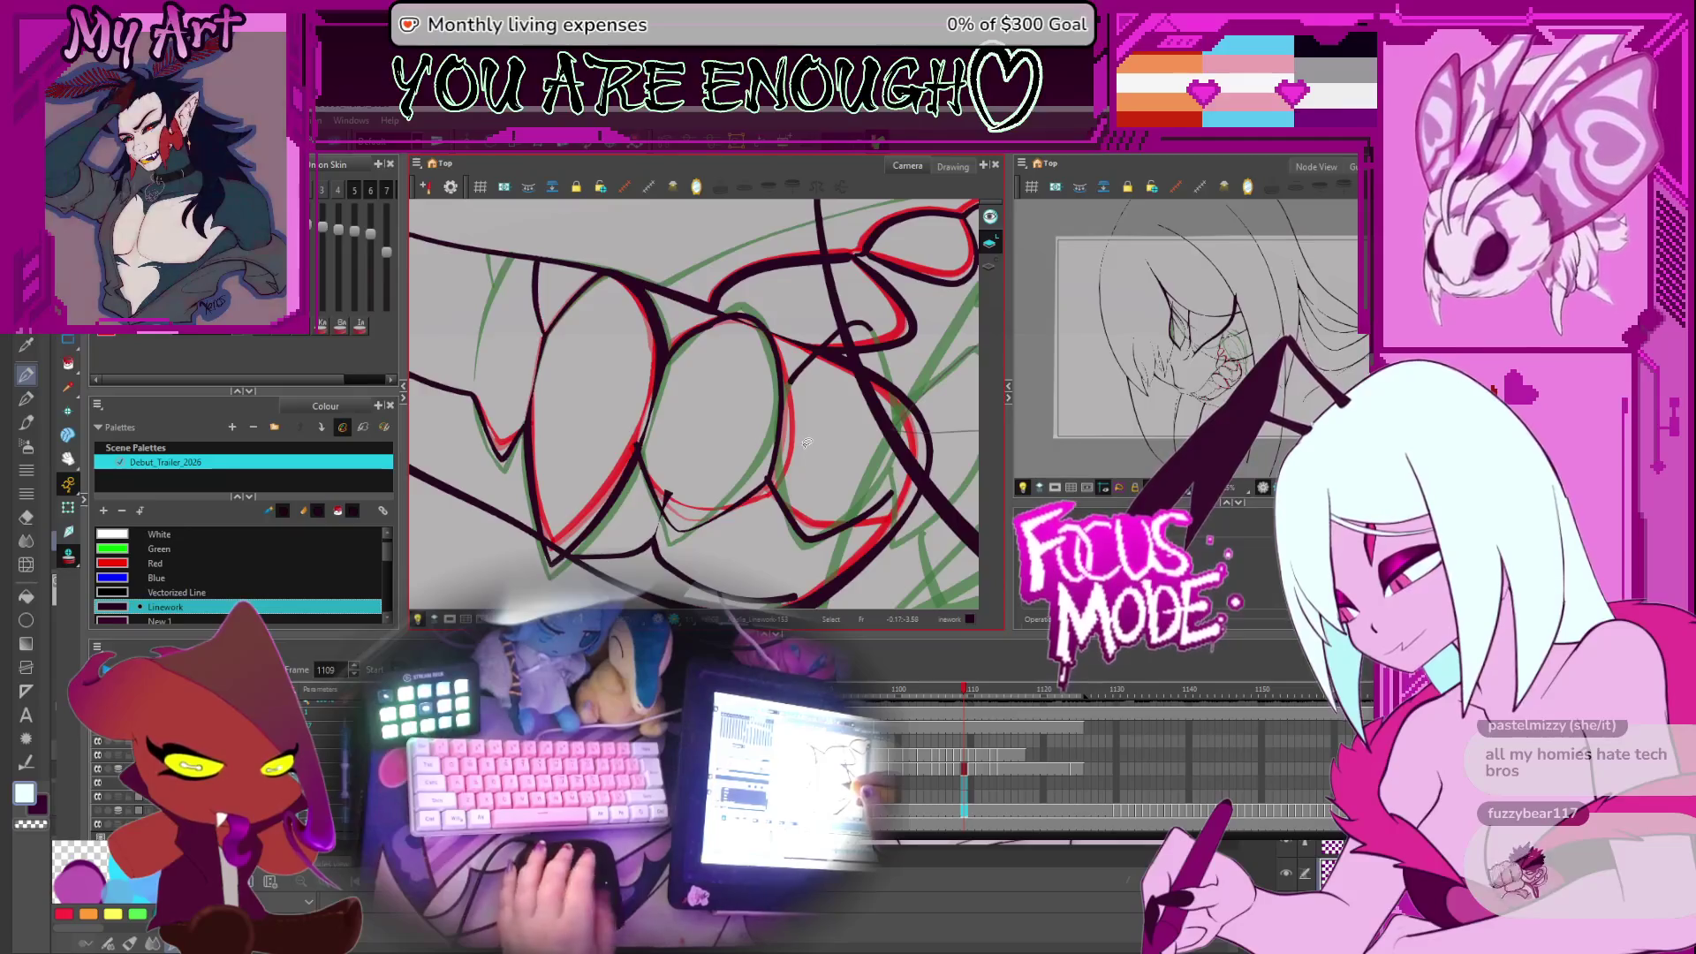
{"action": "key", "text": "comma"}
{"action": "key", "text": "period"}
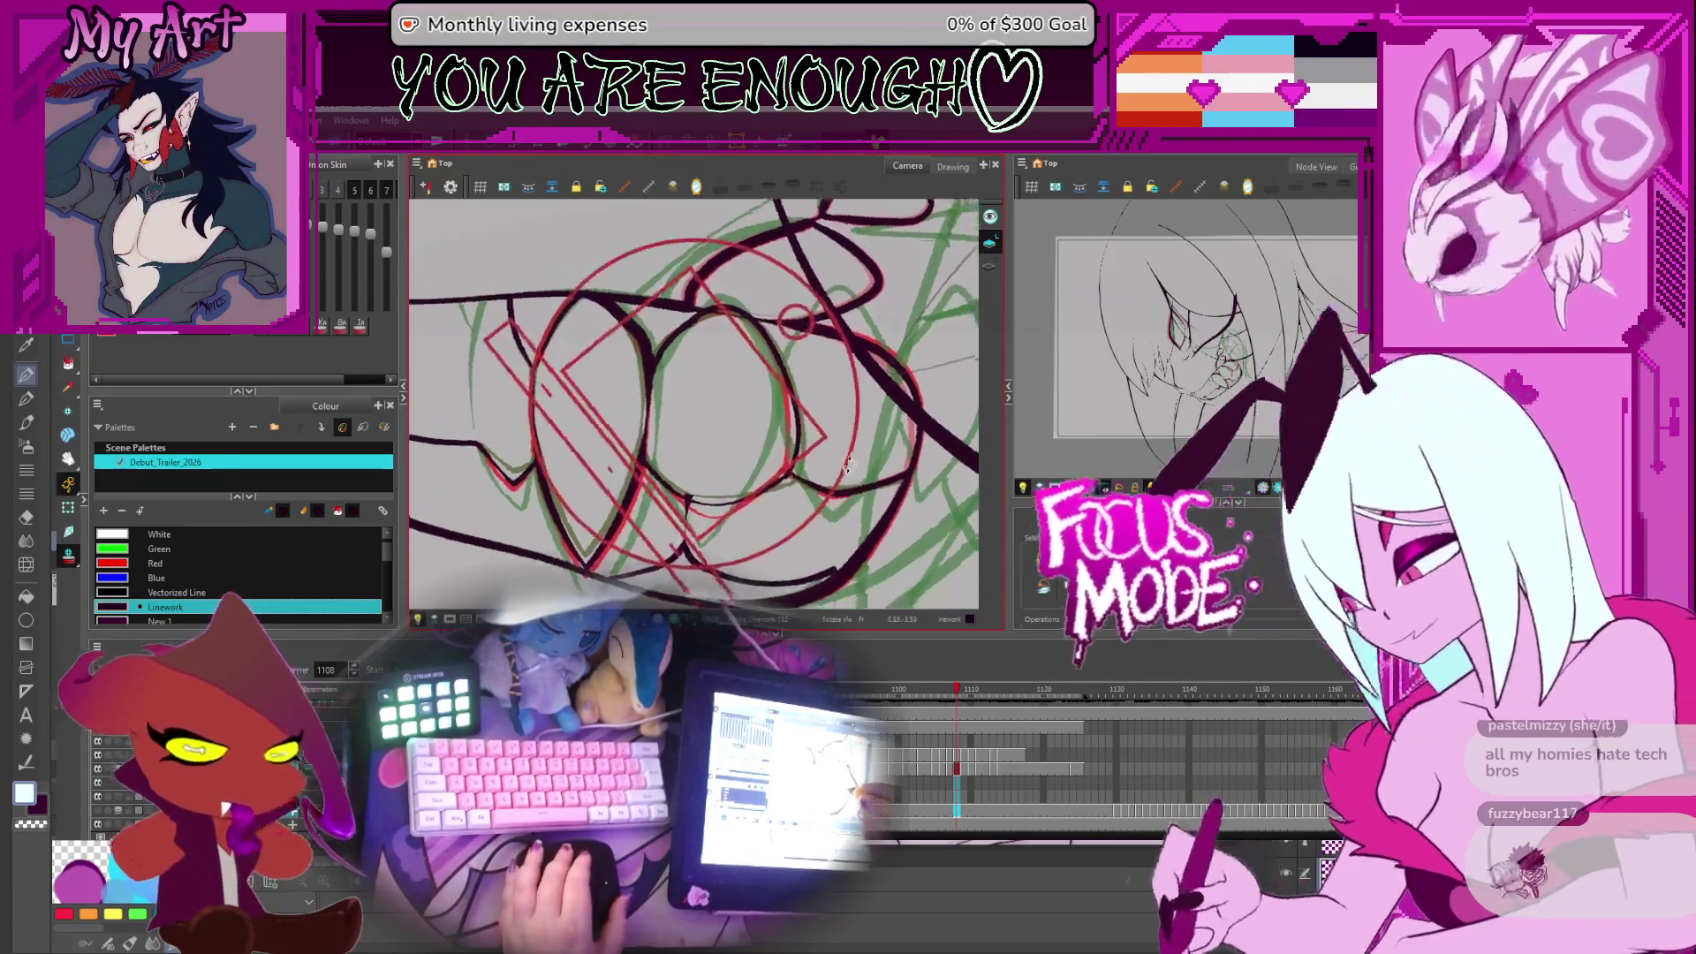
{"action": "key", "text": "comma"}
{"action": "key", "text": "period"}
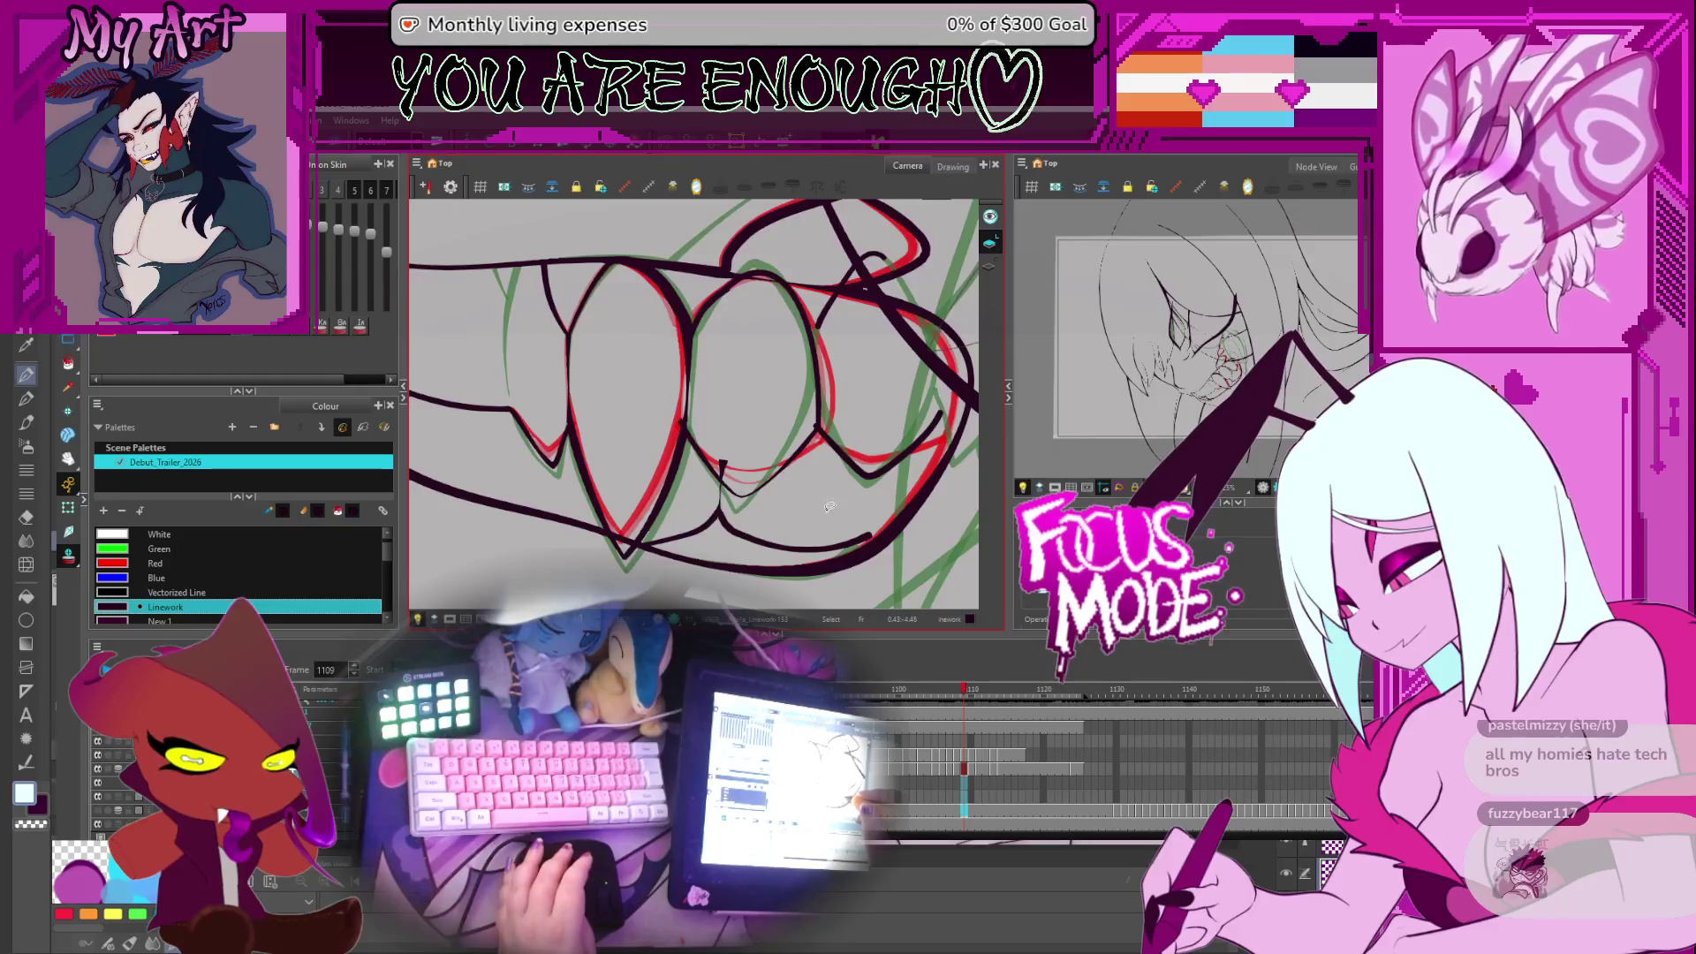
{"action": "key", "text": "comma"}
{"action": "key", "text": "period"}
{"action": "left_click_drag", "start_coordinate": [831, 500], "coordinate": [612, 427]}
{"action": "key", "text": "2"}
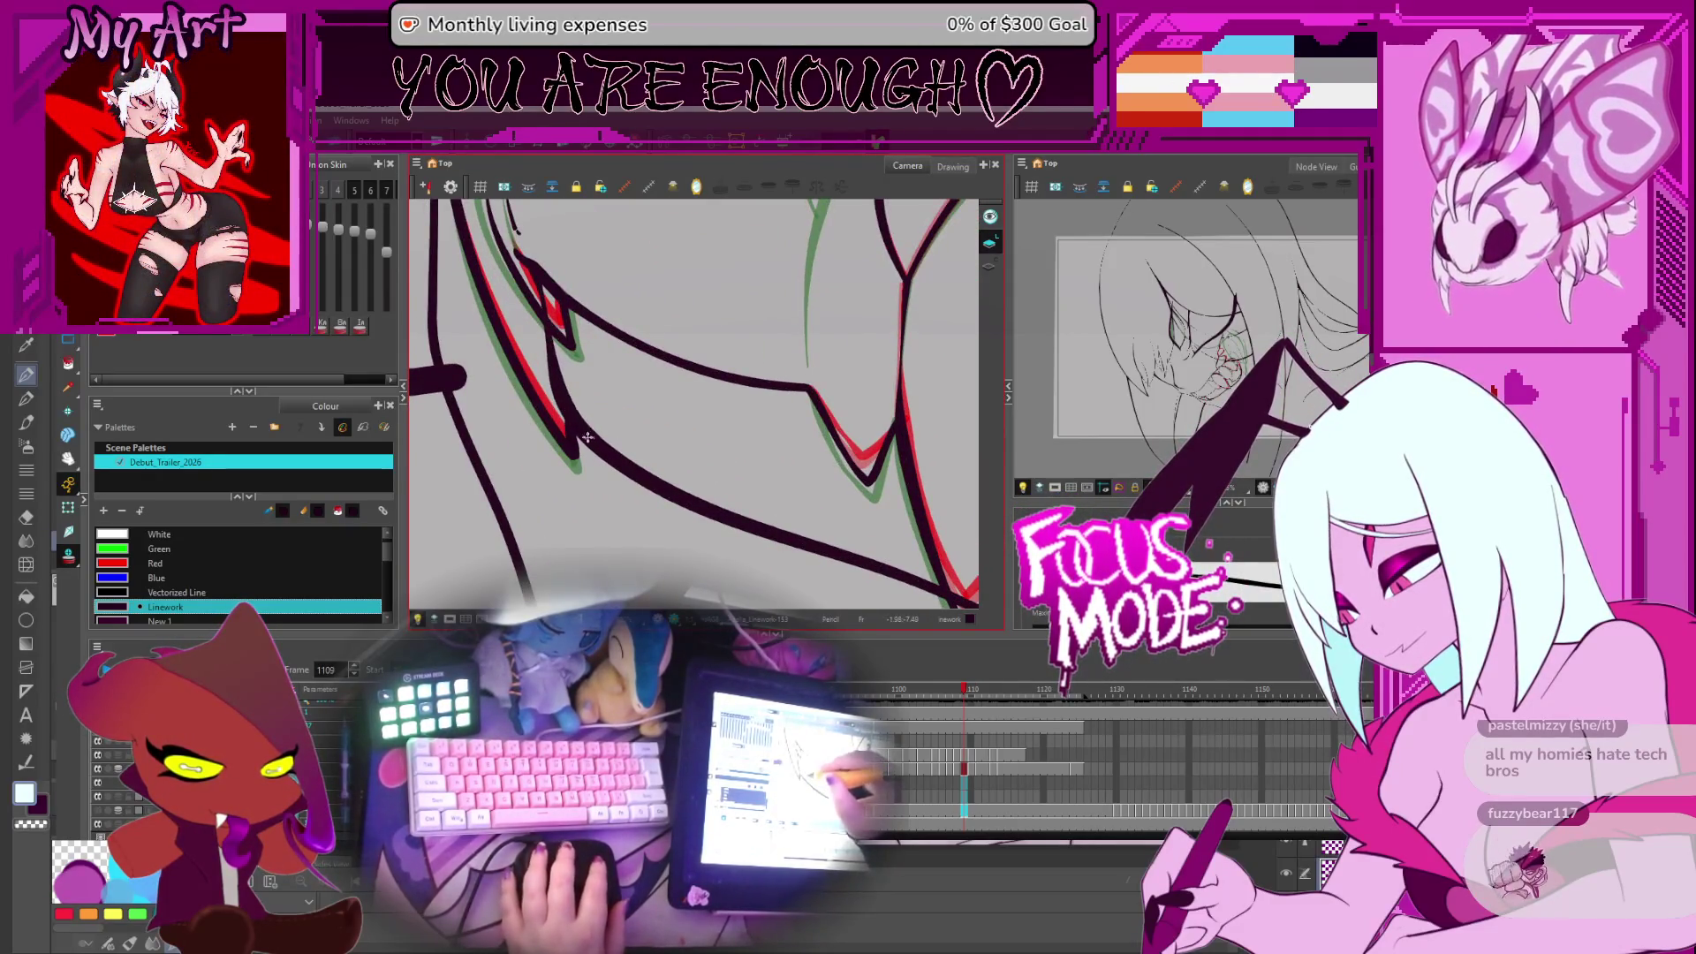
{"action": "mouse_move", "coordinate": [587, 436]}
{"action": "left_mouse_down"}
{"action": "mouse_move", "coordinate": [872, 547]}
{"action": "mouse_move", "coordinate": [893, 514]}
{"action": "left_mouse_up"}
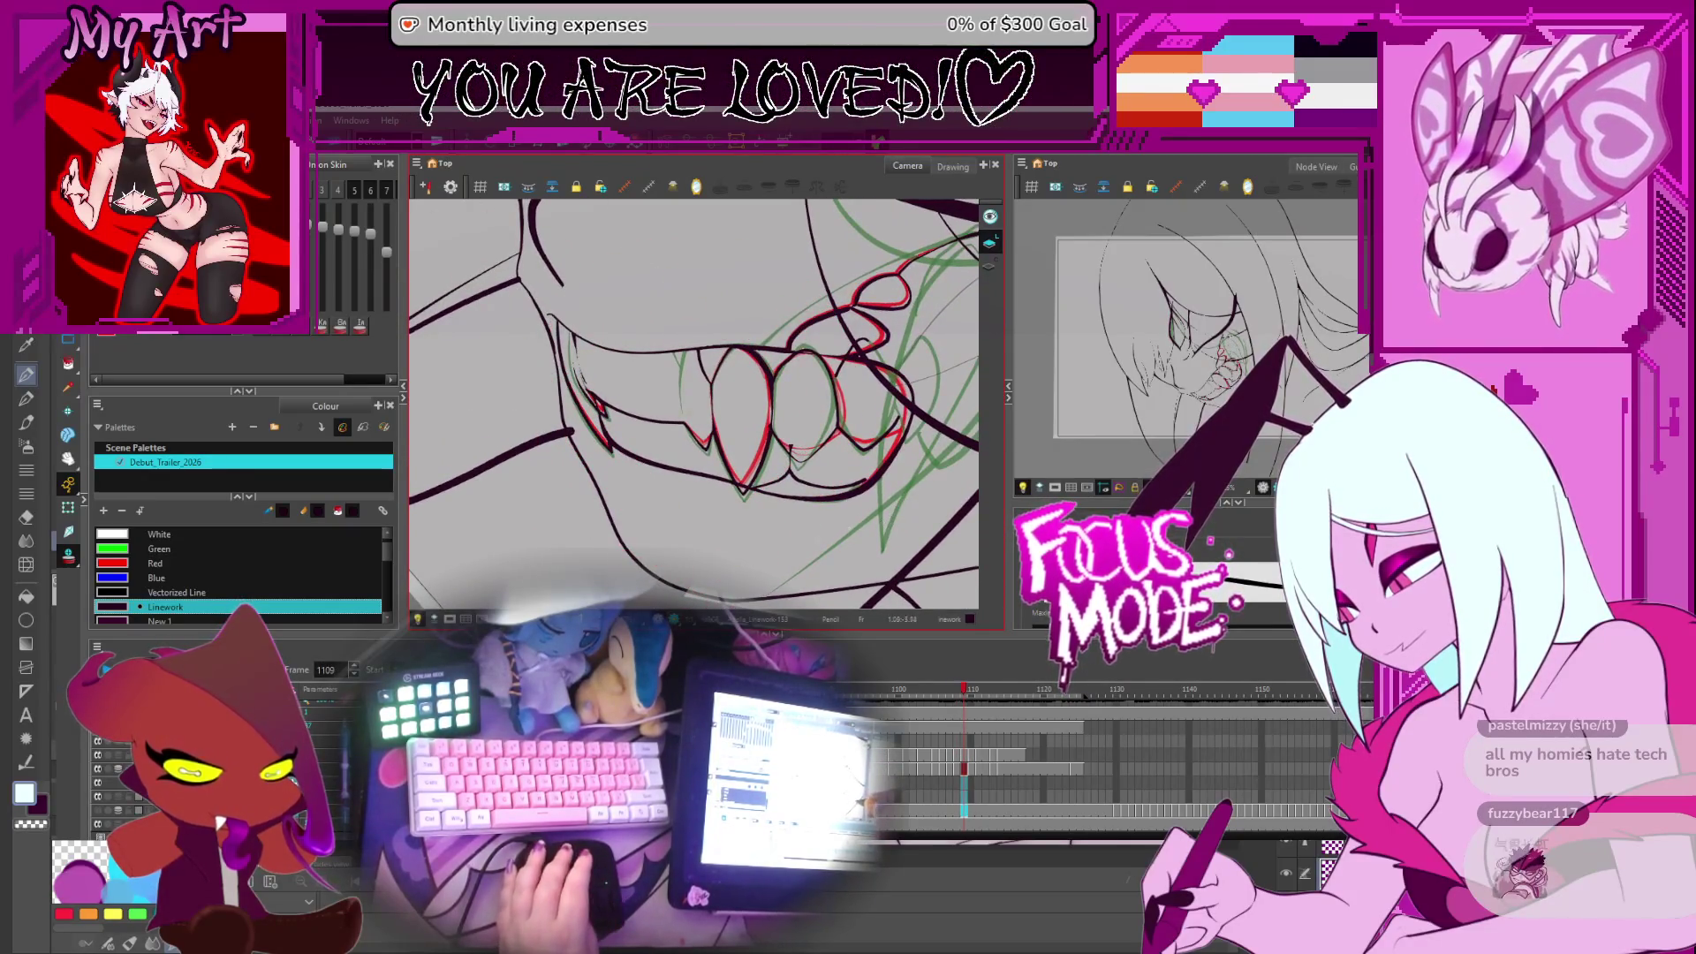
Switch to the Select tool with Alt+S and select the mouth outline stroke
{"action": "key", "text": "alt+s"}
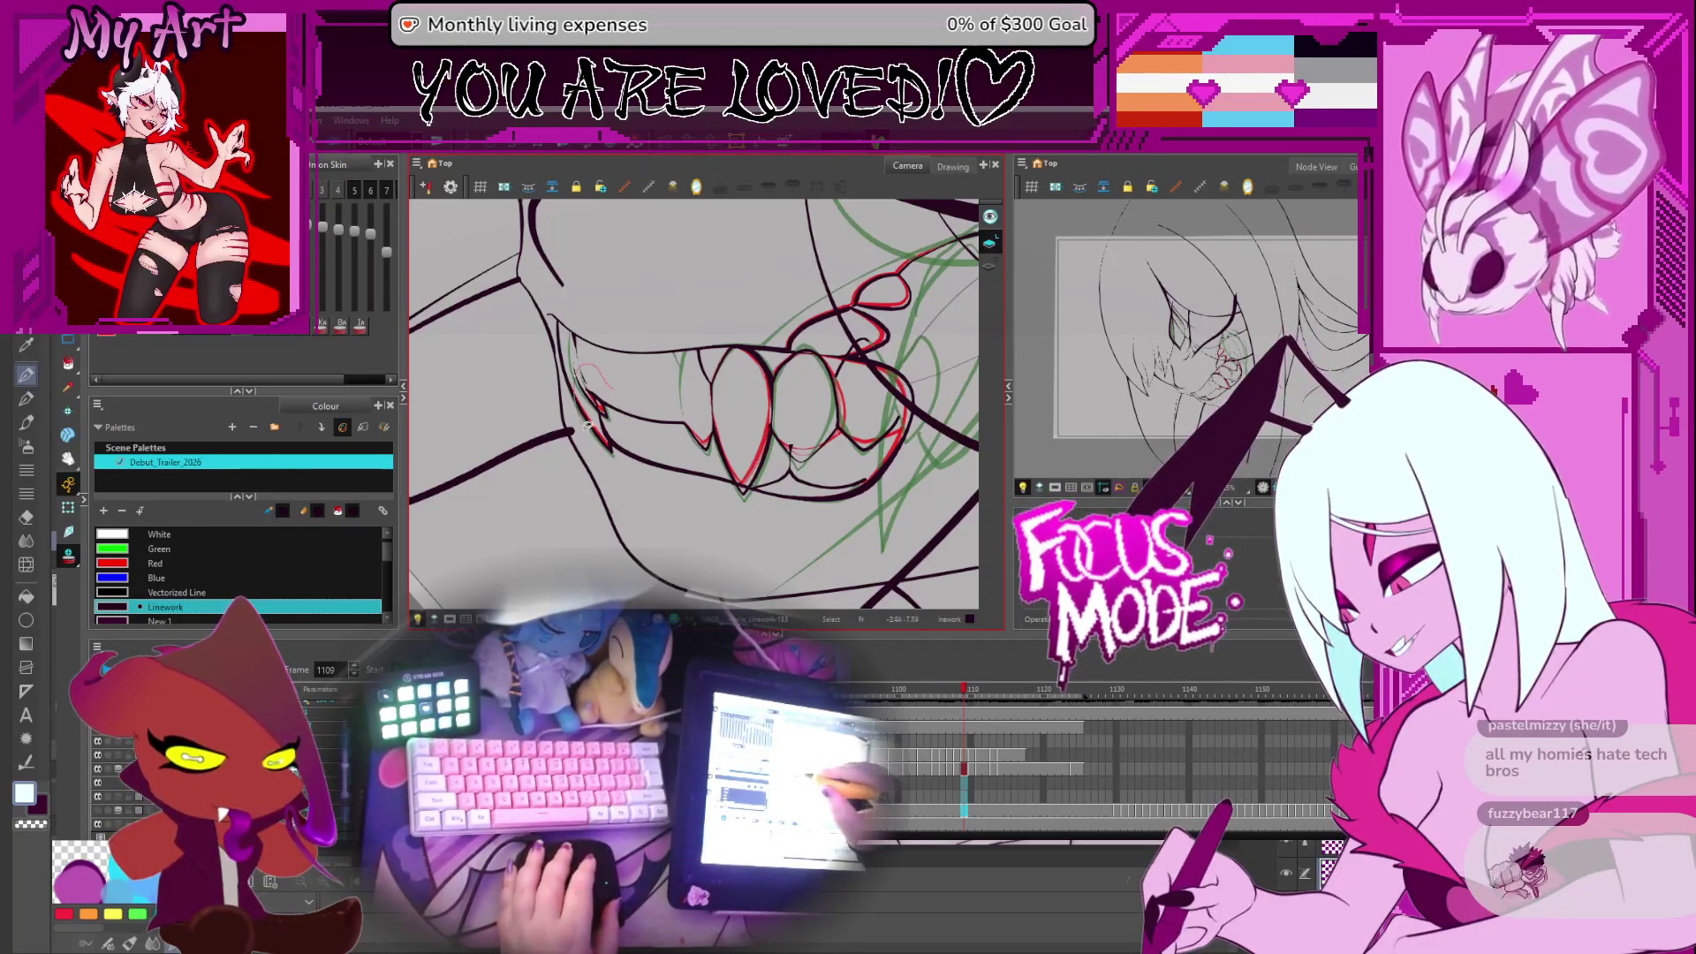
{"action": "left_click", "coordinate": [736, 451]}
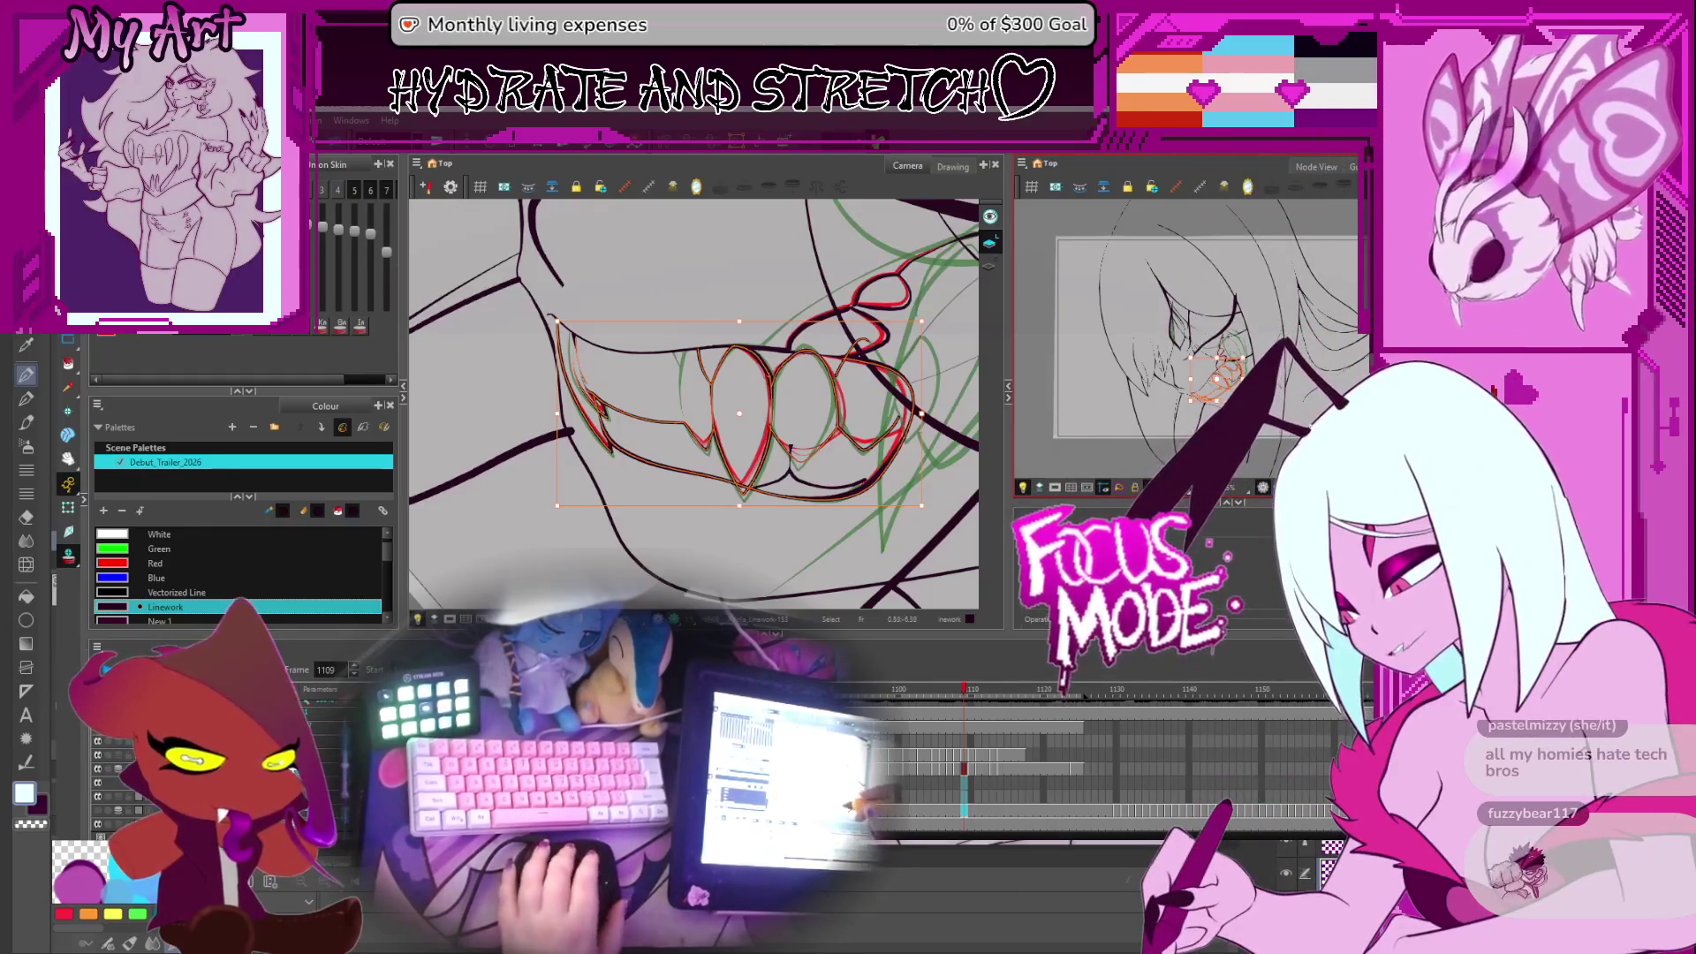
Clear the selection, zoom in on the mouth, and move to frame 1110
{"action": "left_click", "coordinate": [768, 557]}
{"action": "key", "text": "2"}
{"action": "key", "text": "comma"}
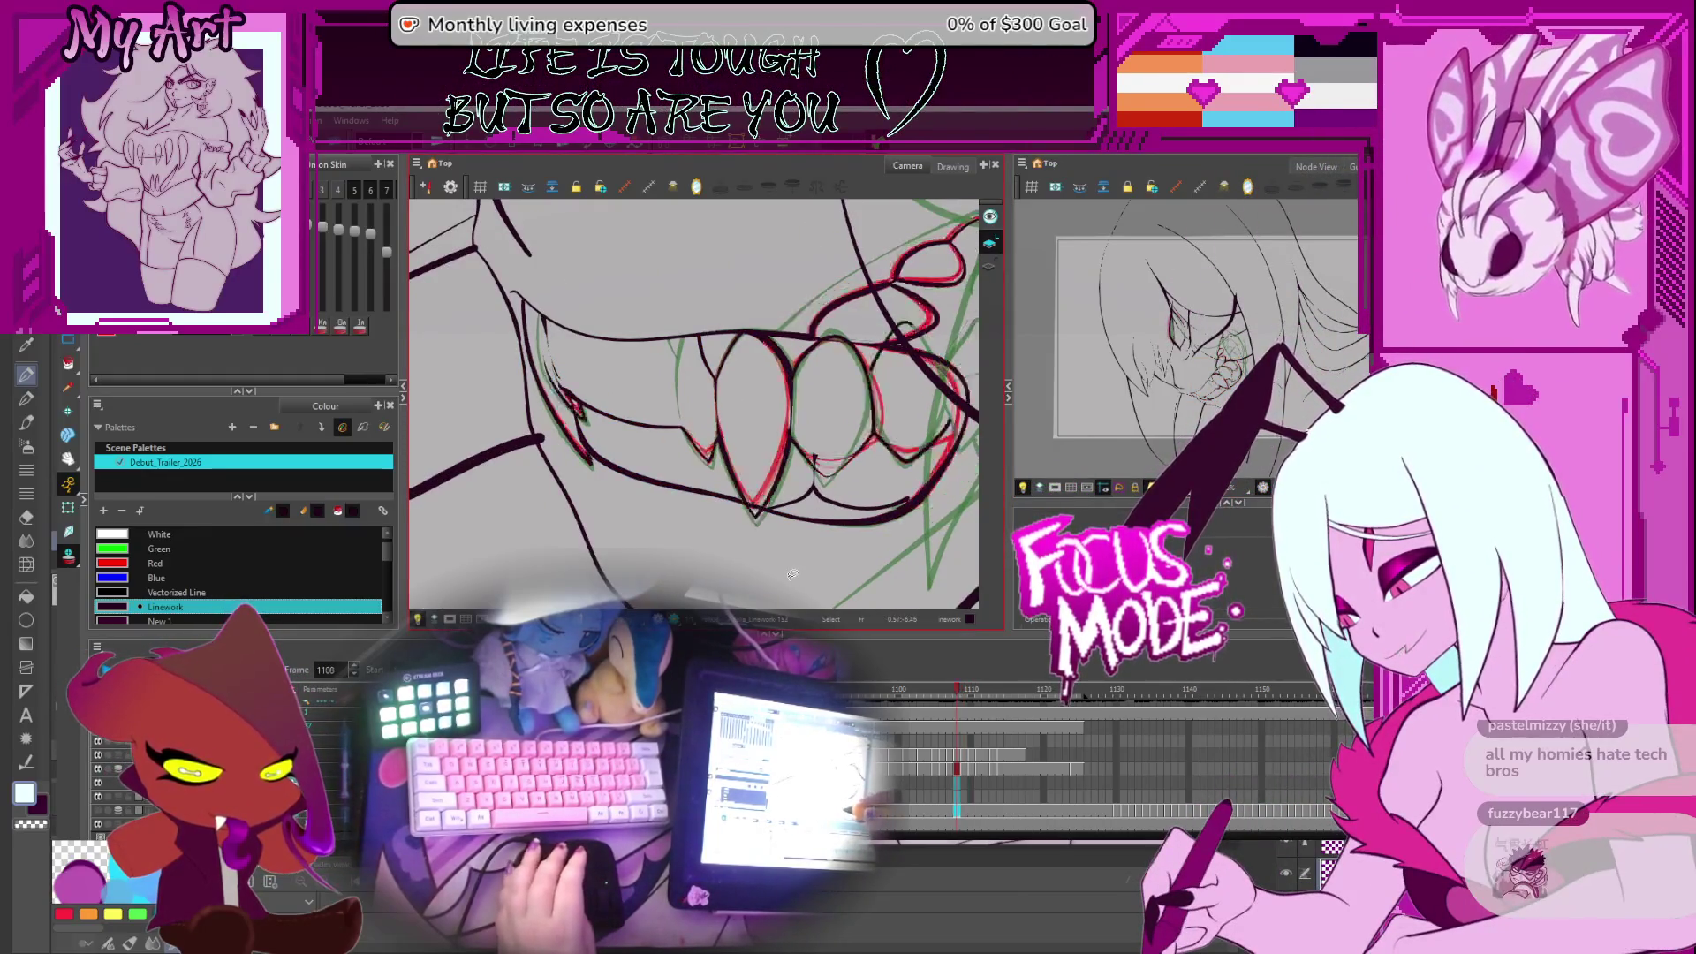
{"action": "key", "text": "period"}
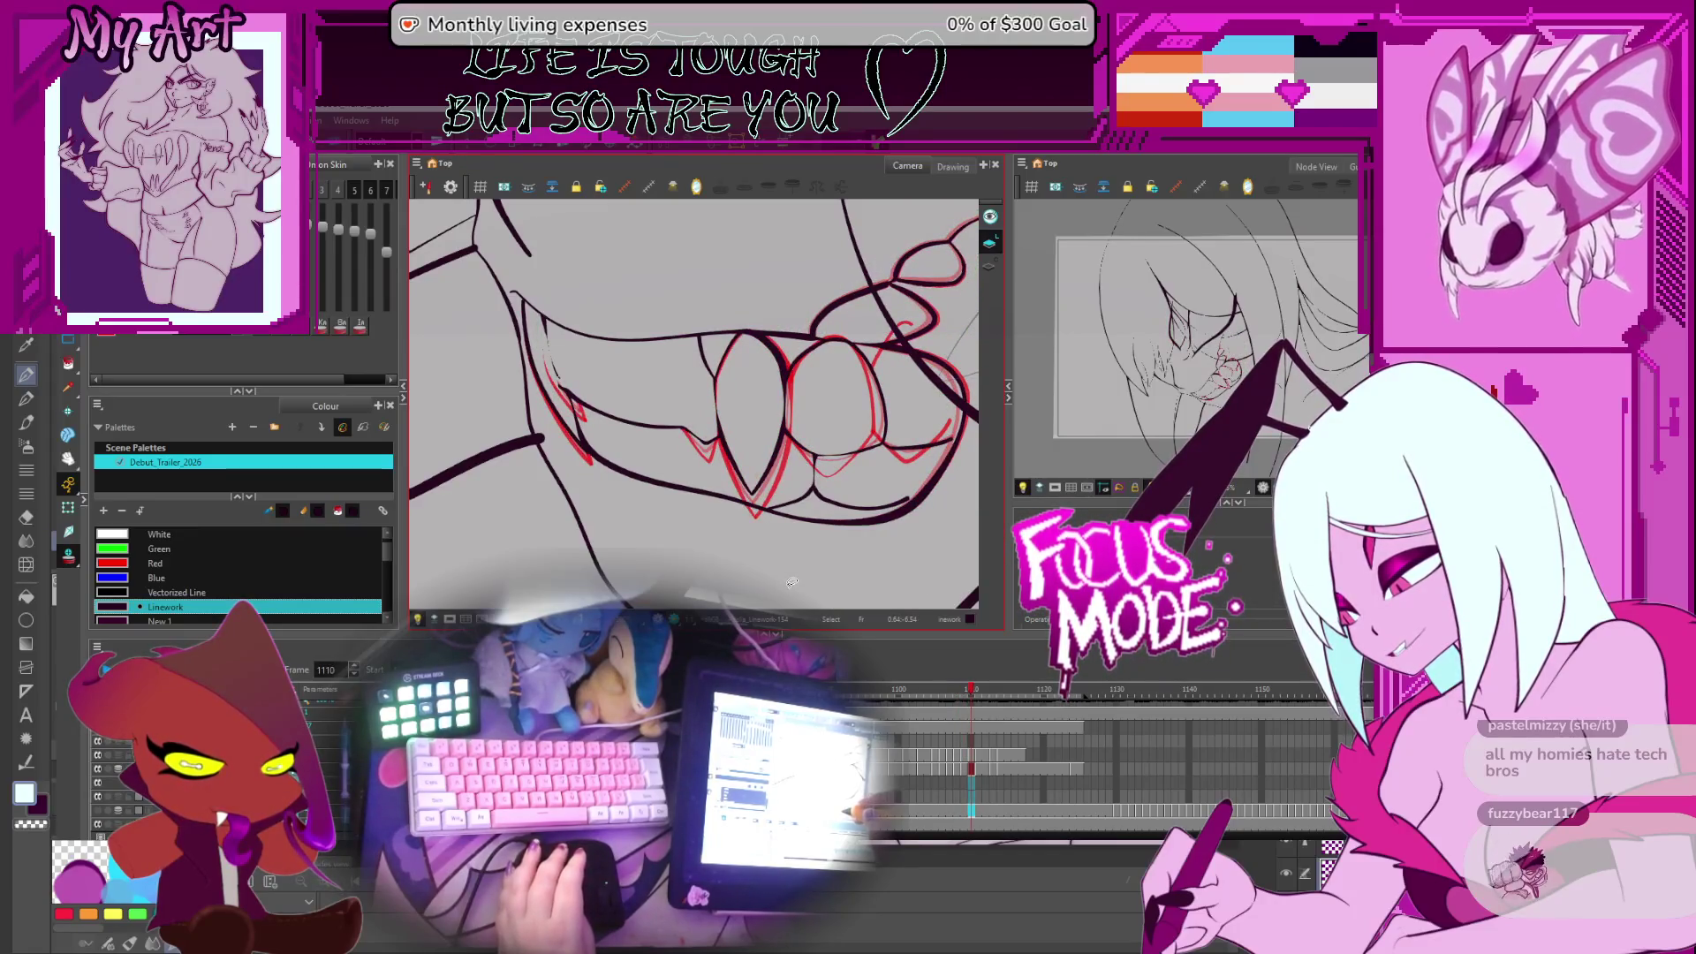
Undo the stray red test strokes at the mouth corner and select all mouth and teeth strokes
{"action": "left_click_drag", "start_coordinate": [590, 360], "coordinate": [565, 378]}
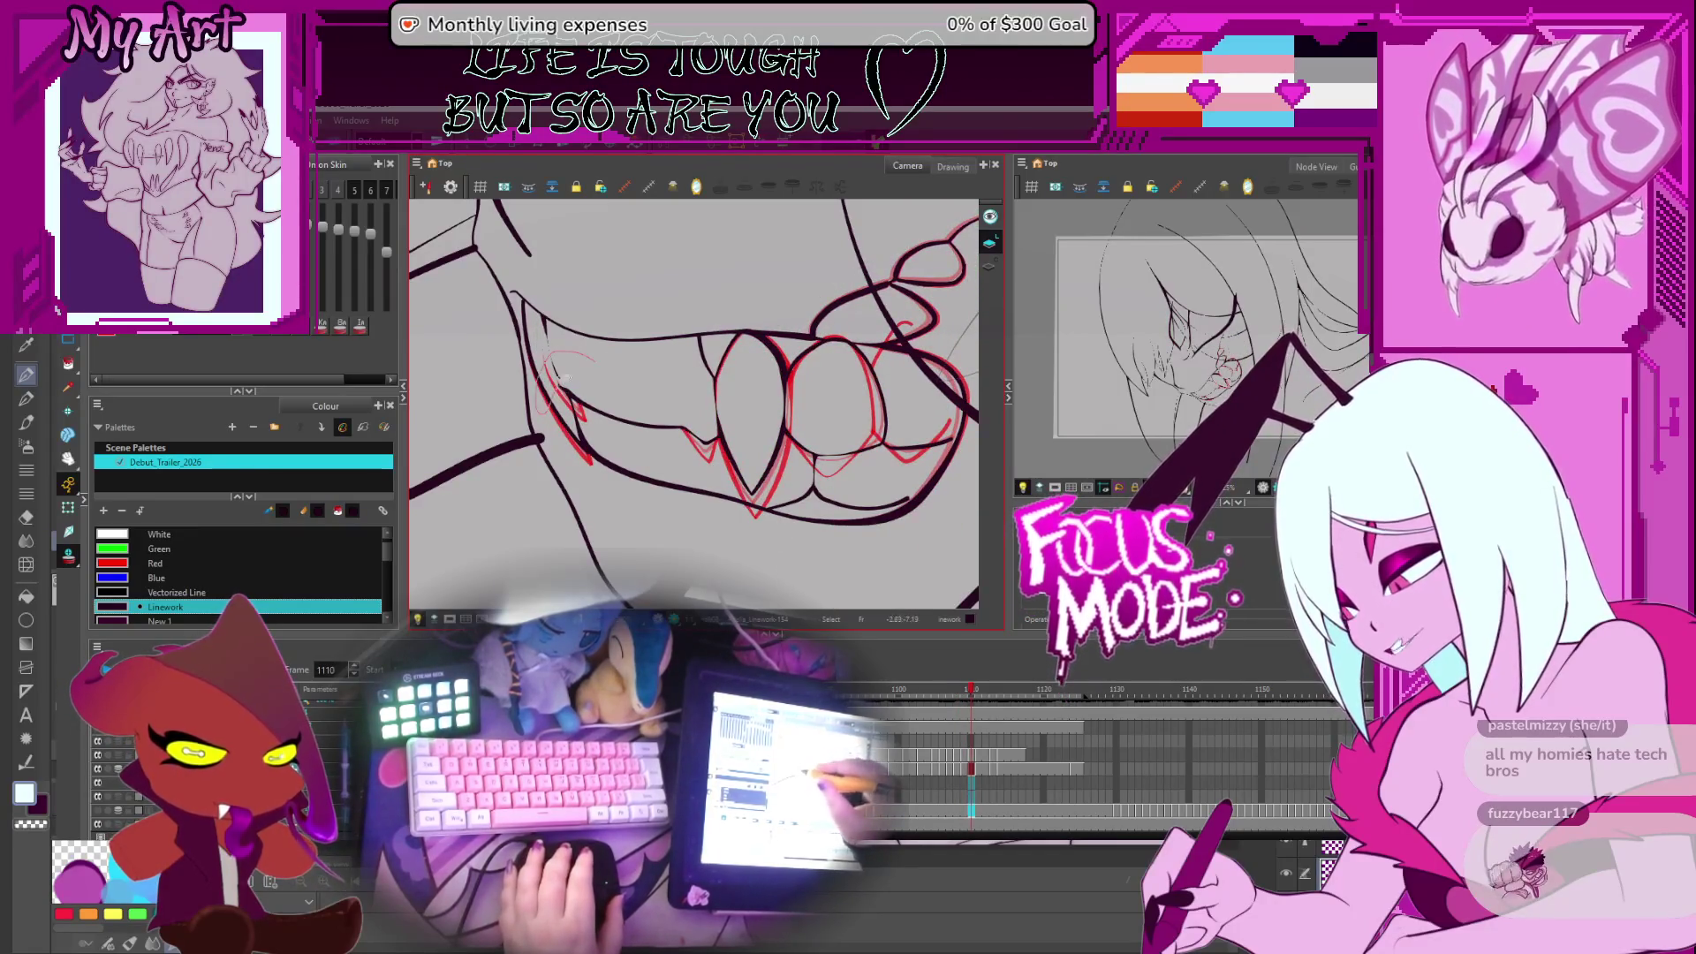
{"action": "key", "text": "ctrl+z"}
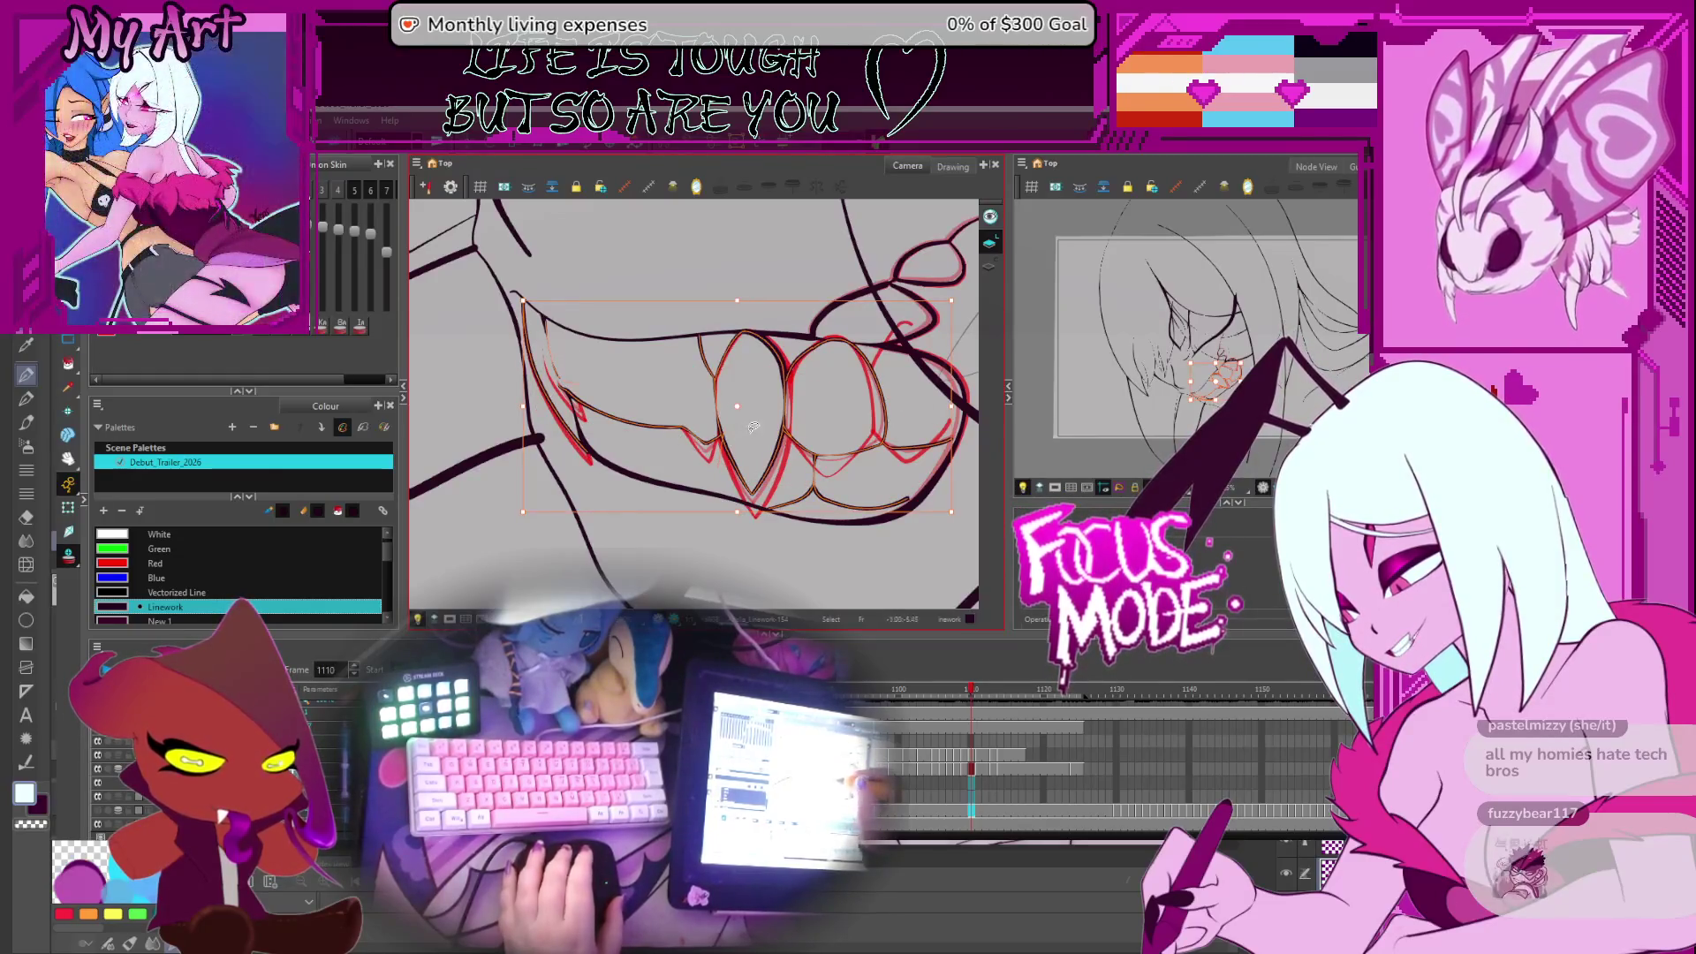
{"action": "key", "text": "ctrl+z"}
{"action": "key", "text": "ctrl+a"}
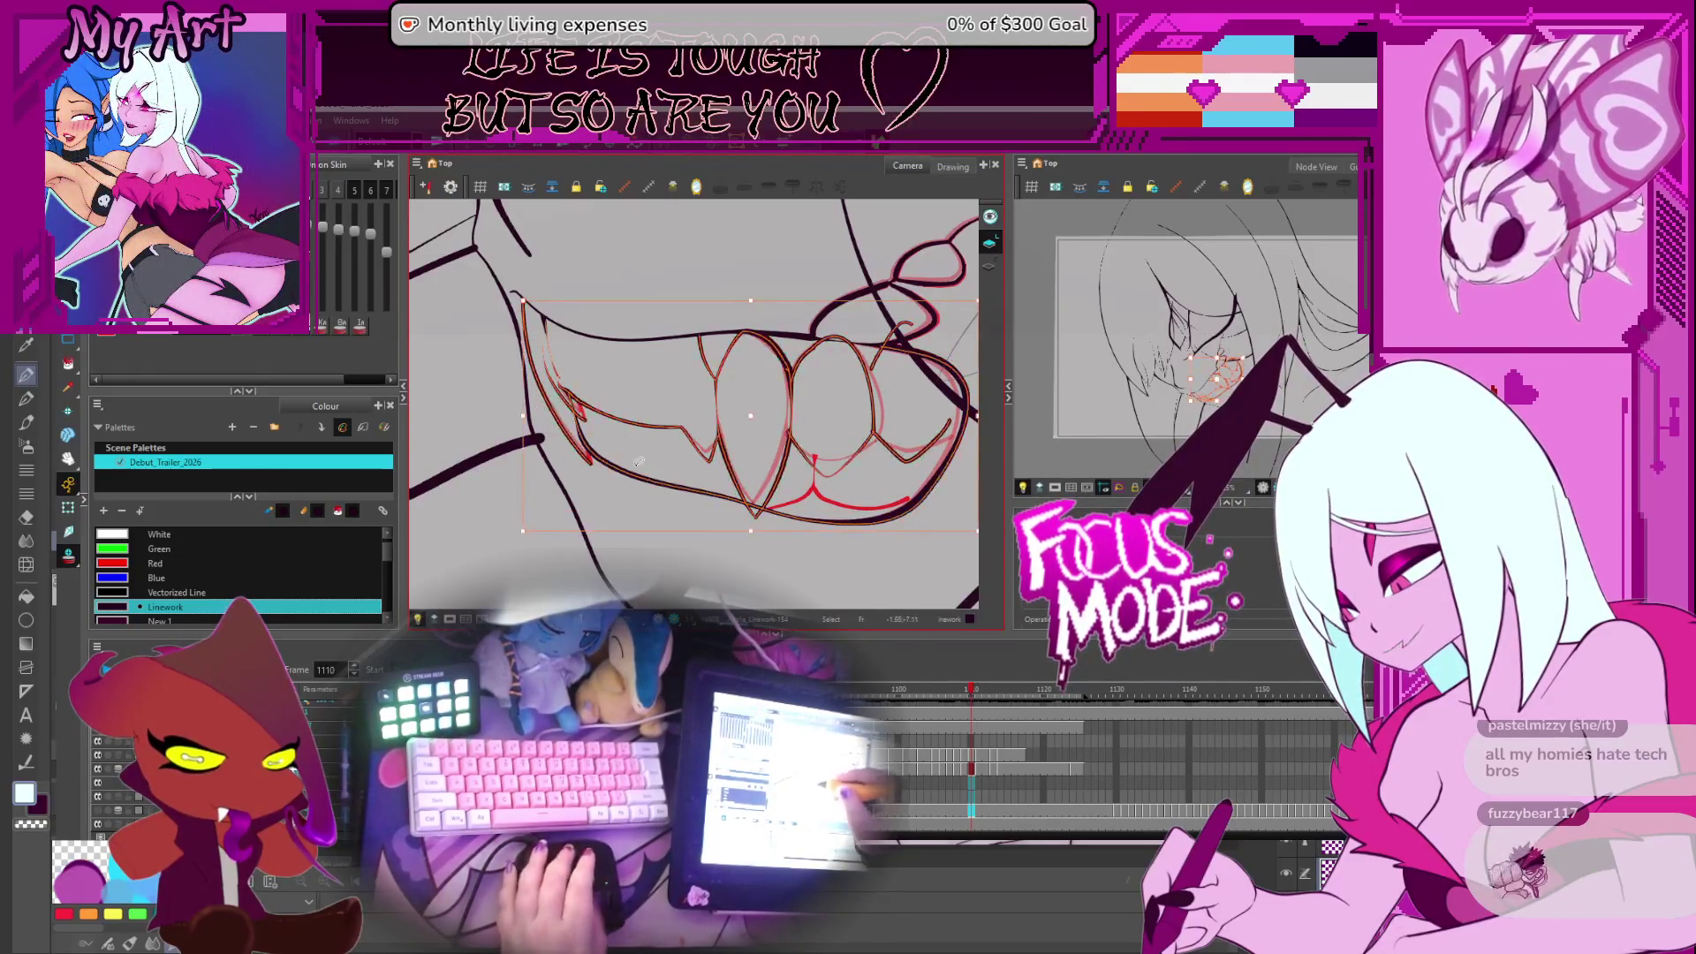
{"action": "left_click_drag", "start_coordinate": [795, 566], "coordinate": [786, 554]}
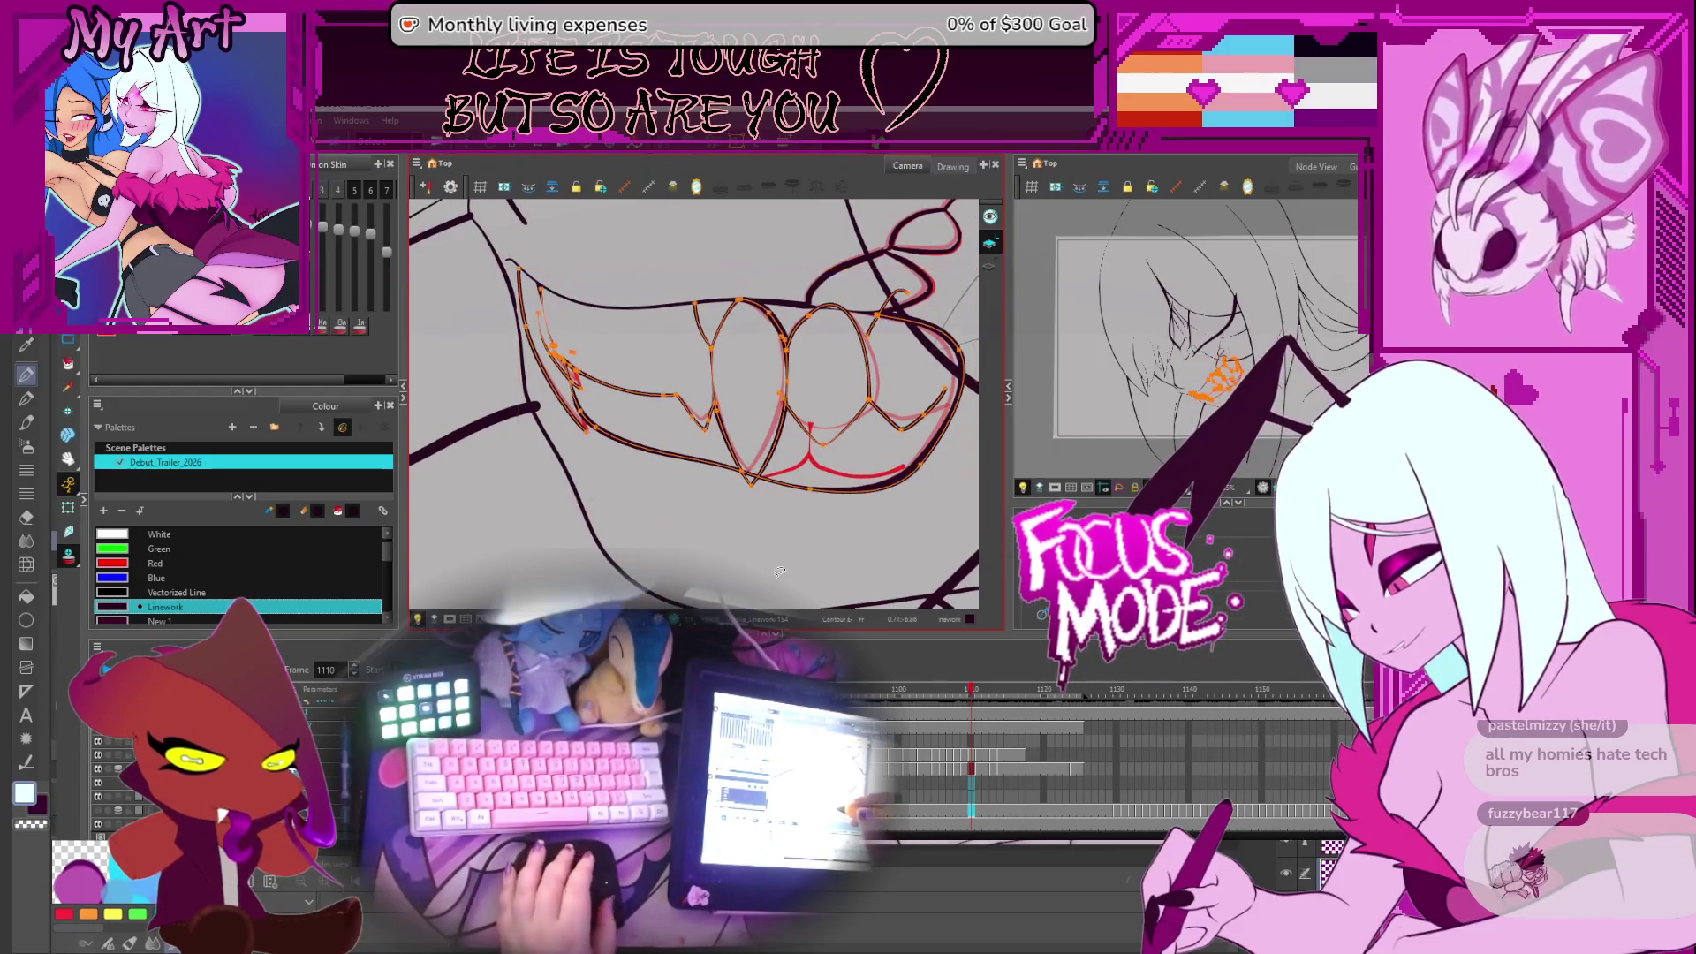
Turn on onion skin for neighbouring frames and bring the teeth into view
{"action": "scroll", "coordinate": [778, 571], "scroll_direction": "up", "scroll_amount": 3}
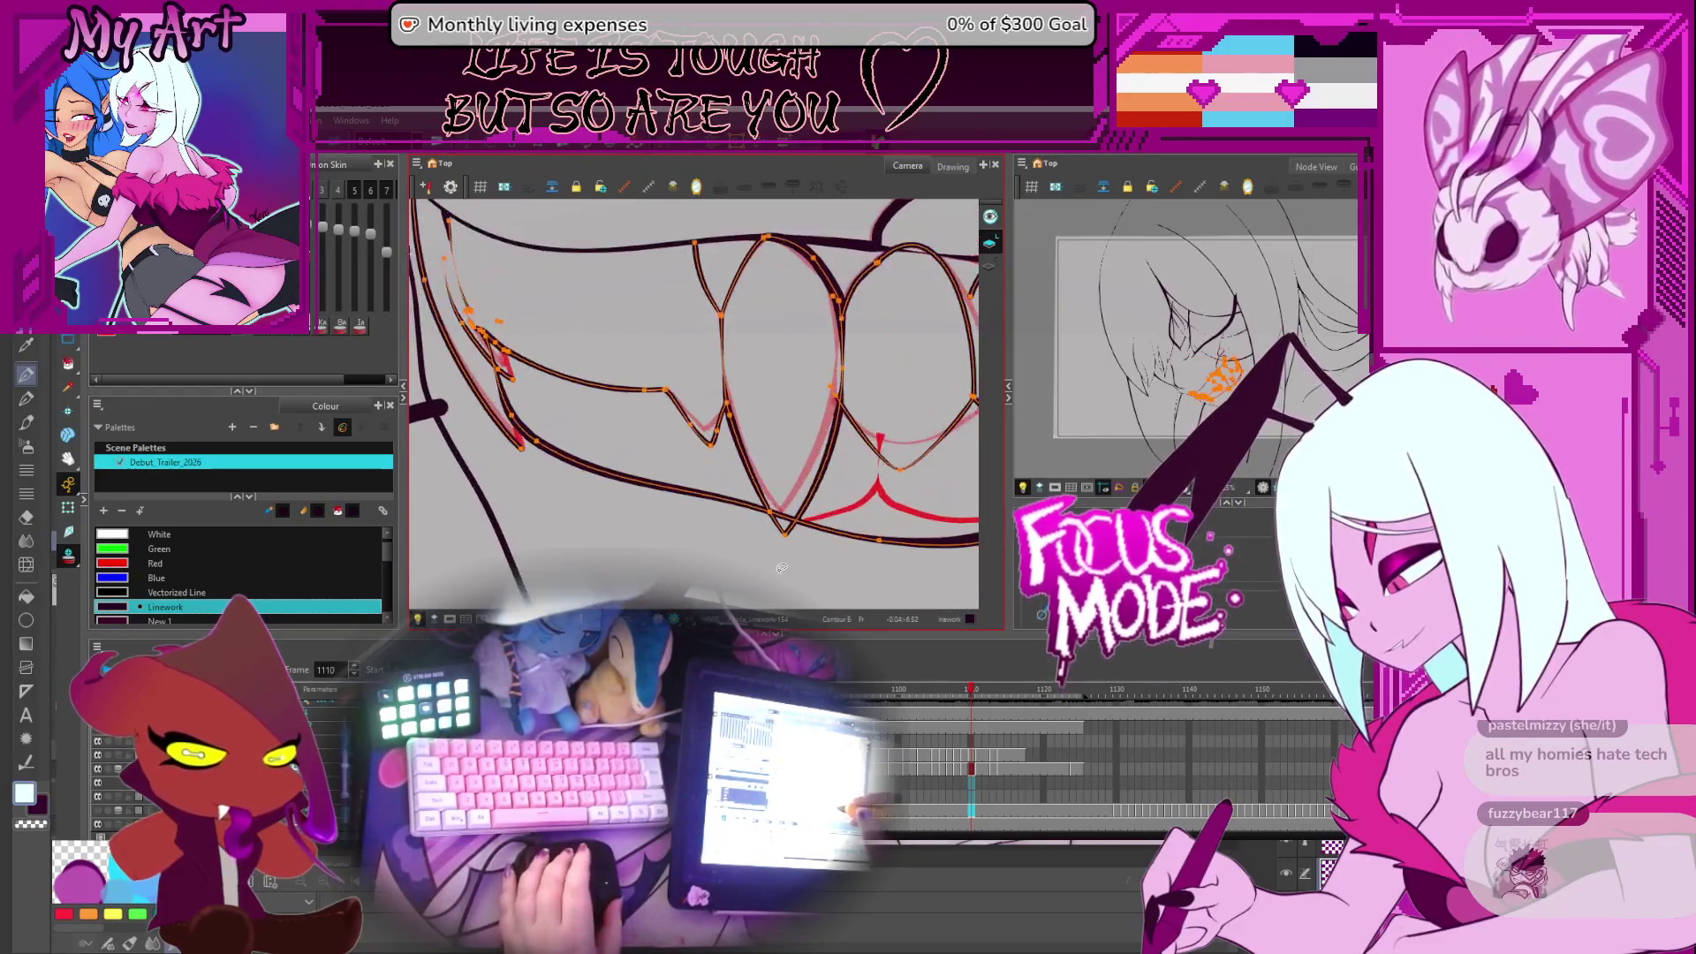
{"action": "left_click", "coordinate": [346, 194]}
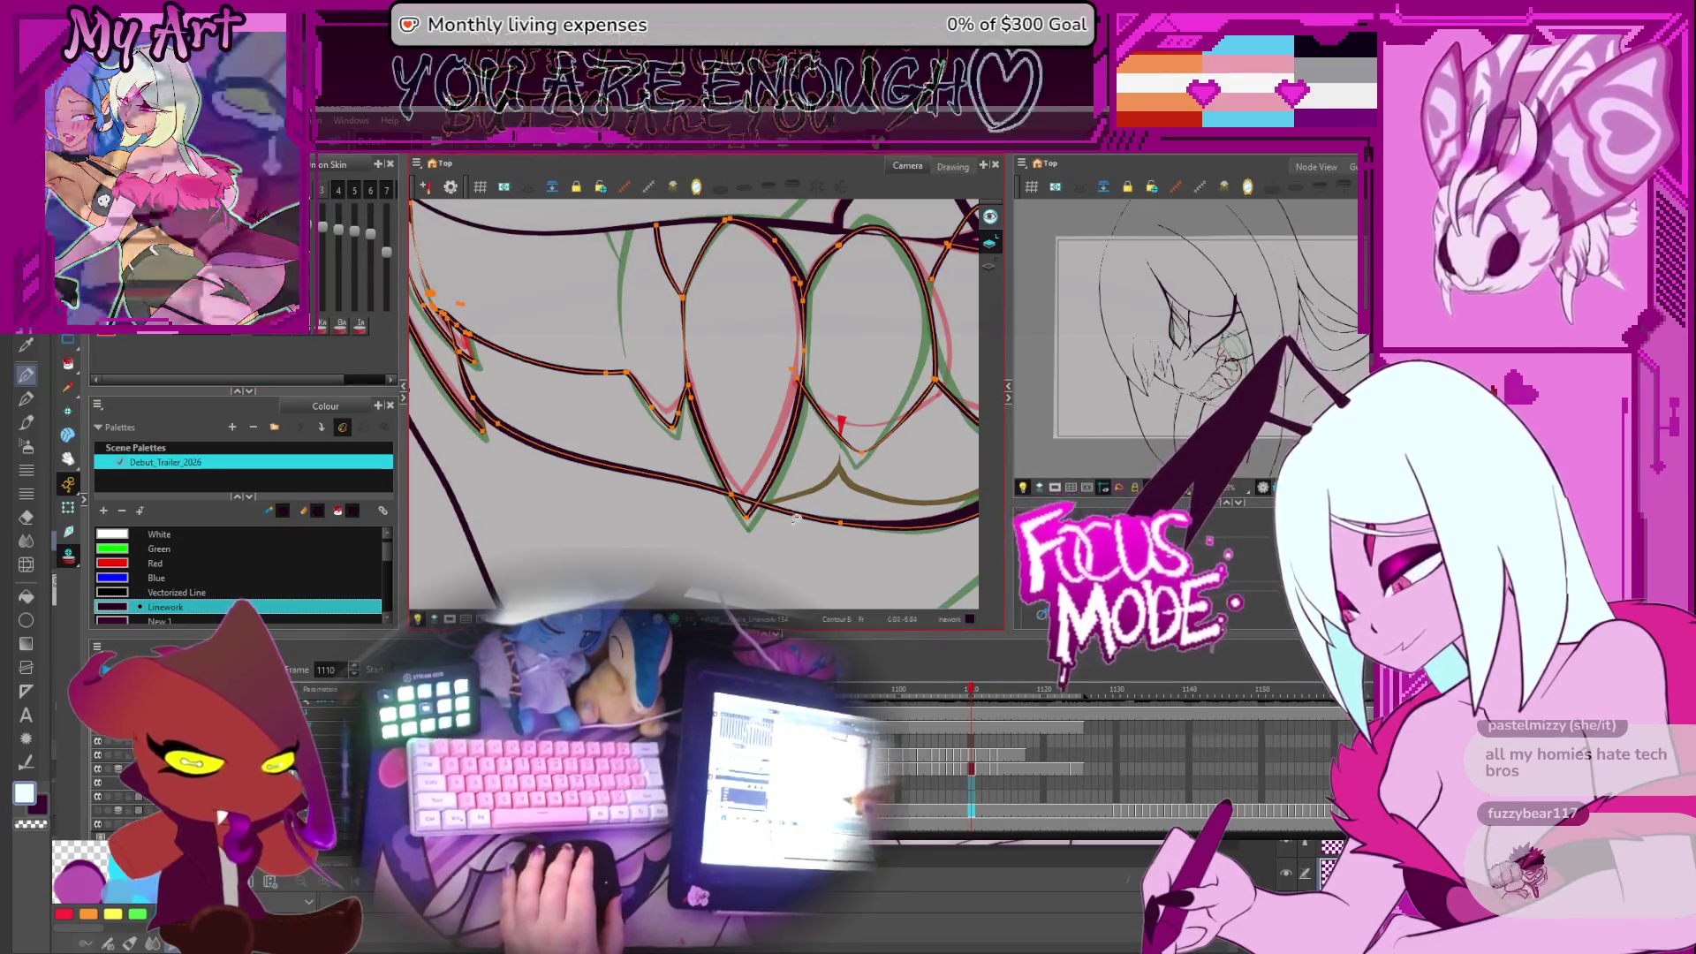
{"action": "left_click_drag", "start_coordinate": [755, 530], "coordinate": [724, 484]}
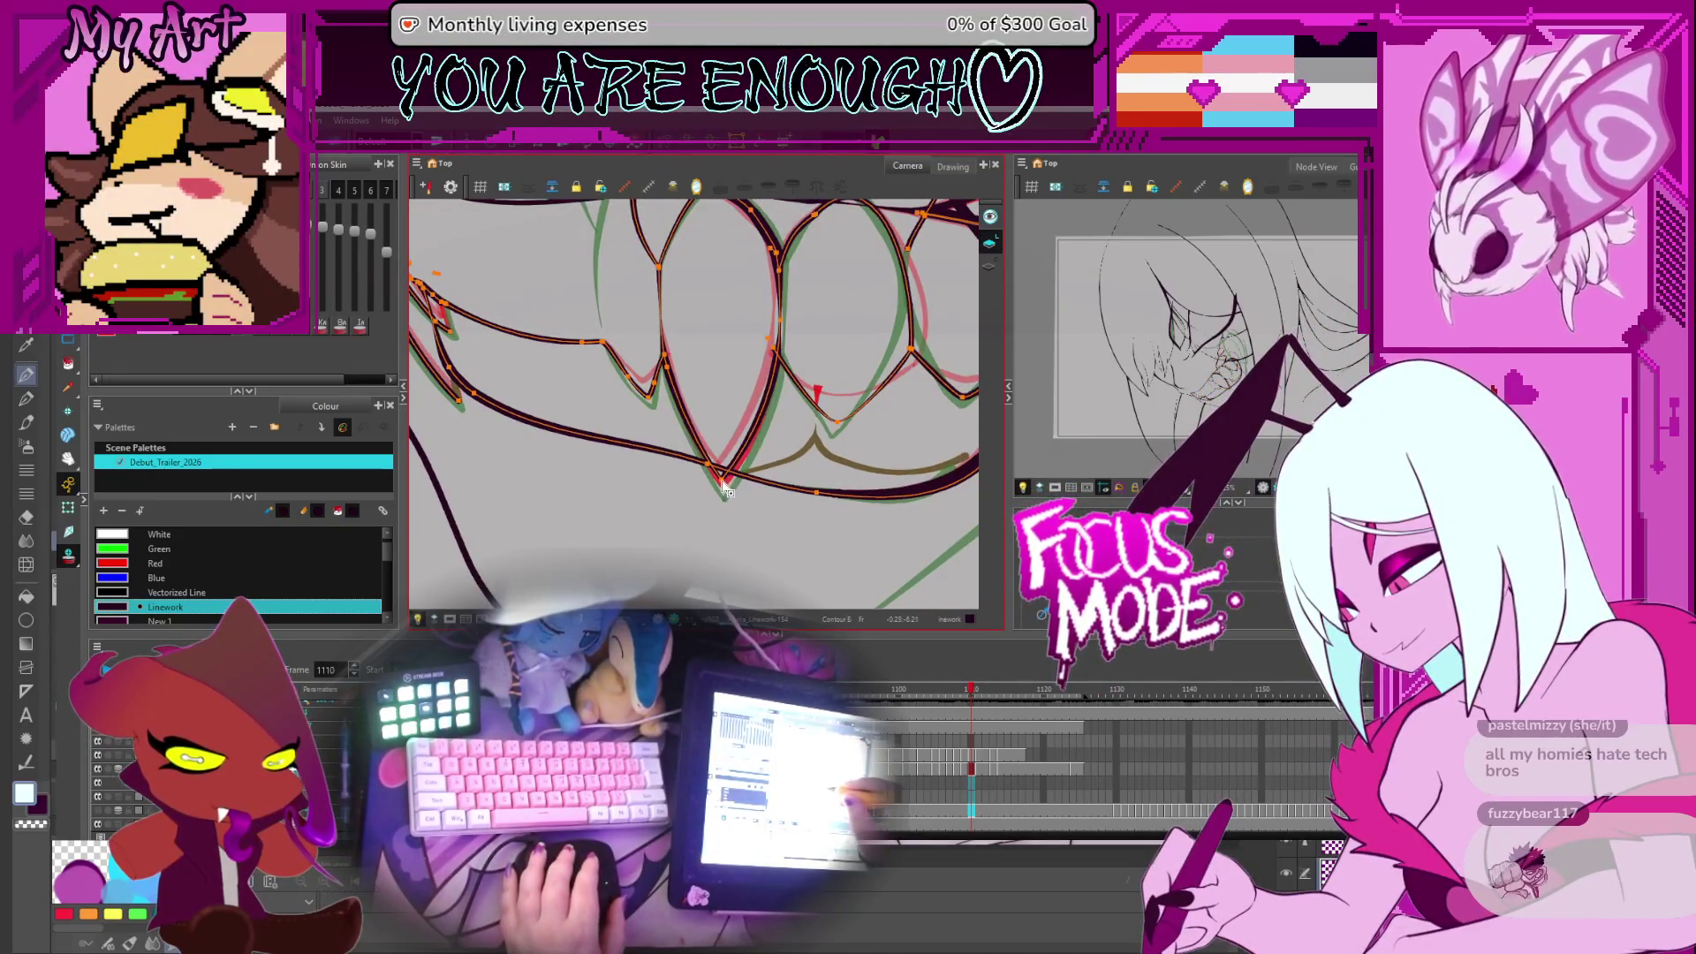
{"action": "scroll", "coordinate": [724, 486], "scroll_direction": "up", "scroll_amount": 2}
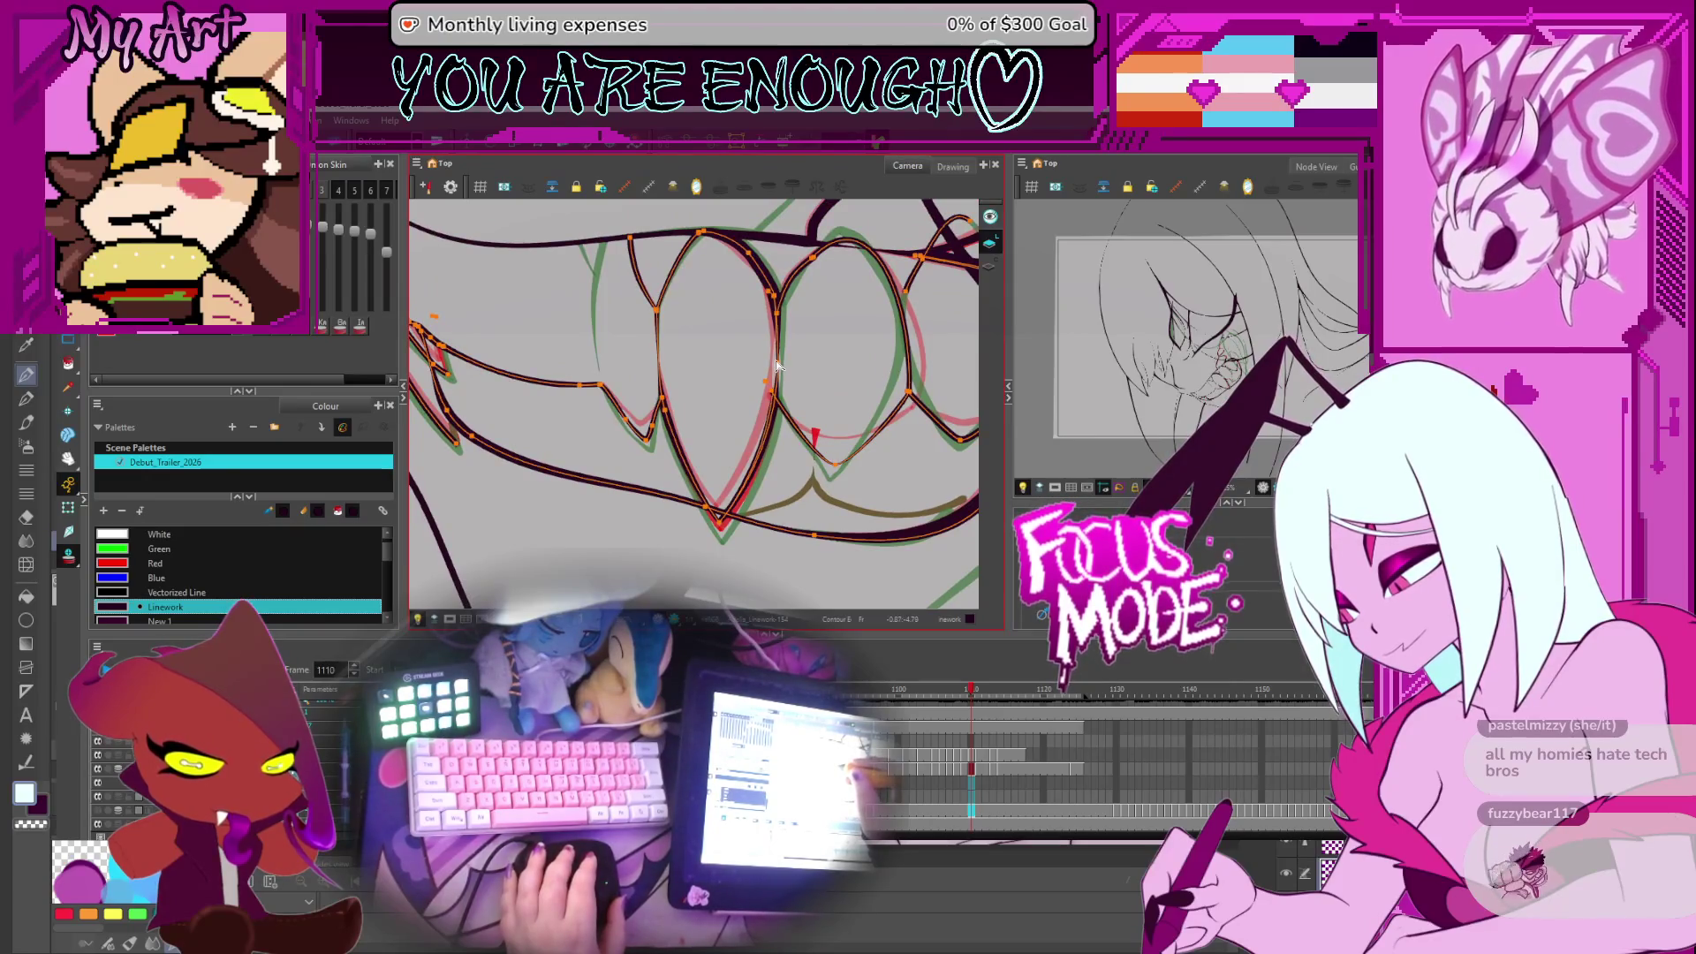
{"action": "scroll", "coordinate": [716, 382], "scroll_direction": "up", "scroll_amount": 1}
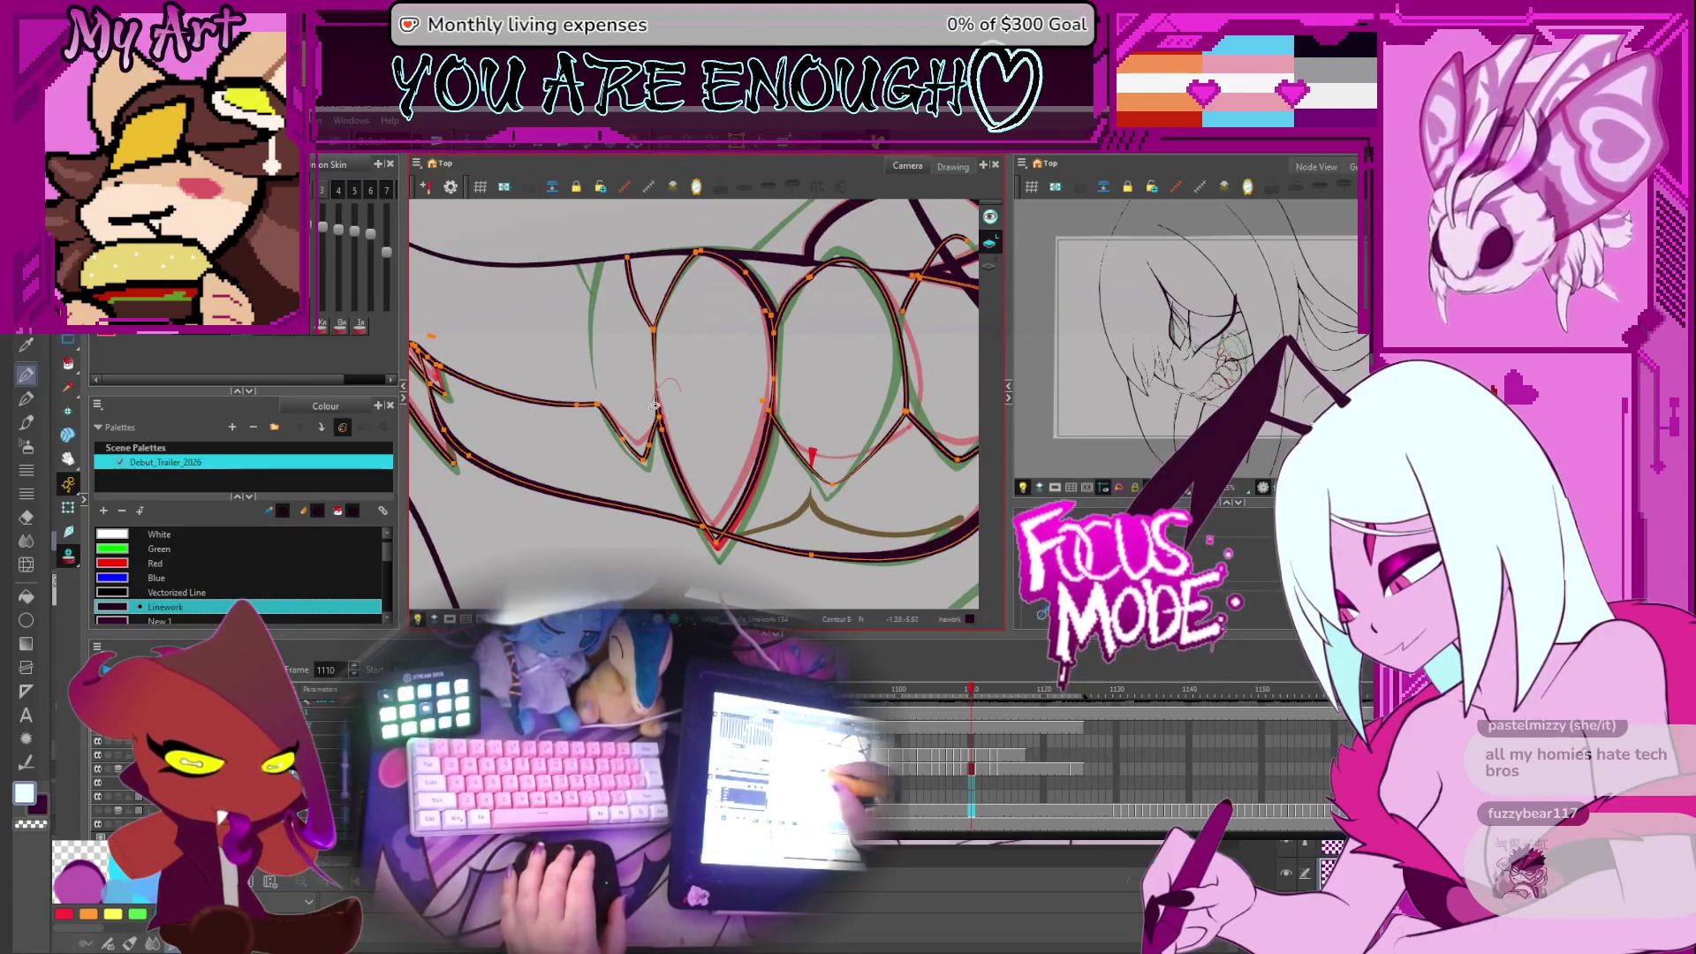
Select the V-shaped stroke where two teeth meet
{"action": "left_click", "coordinate": [668, 436]}
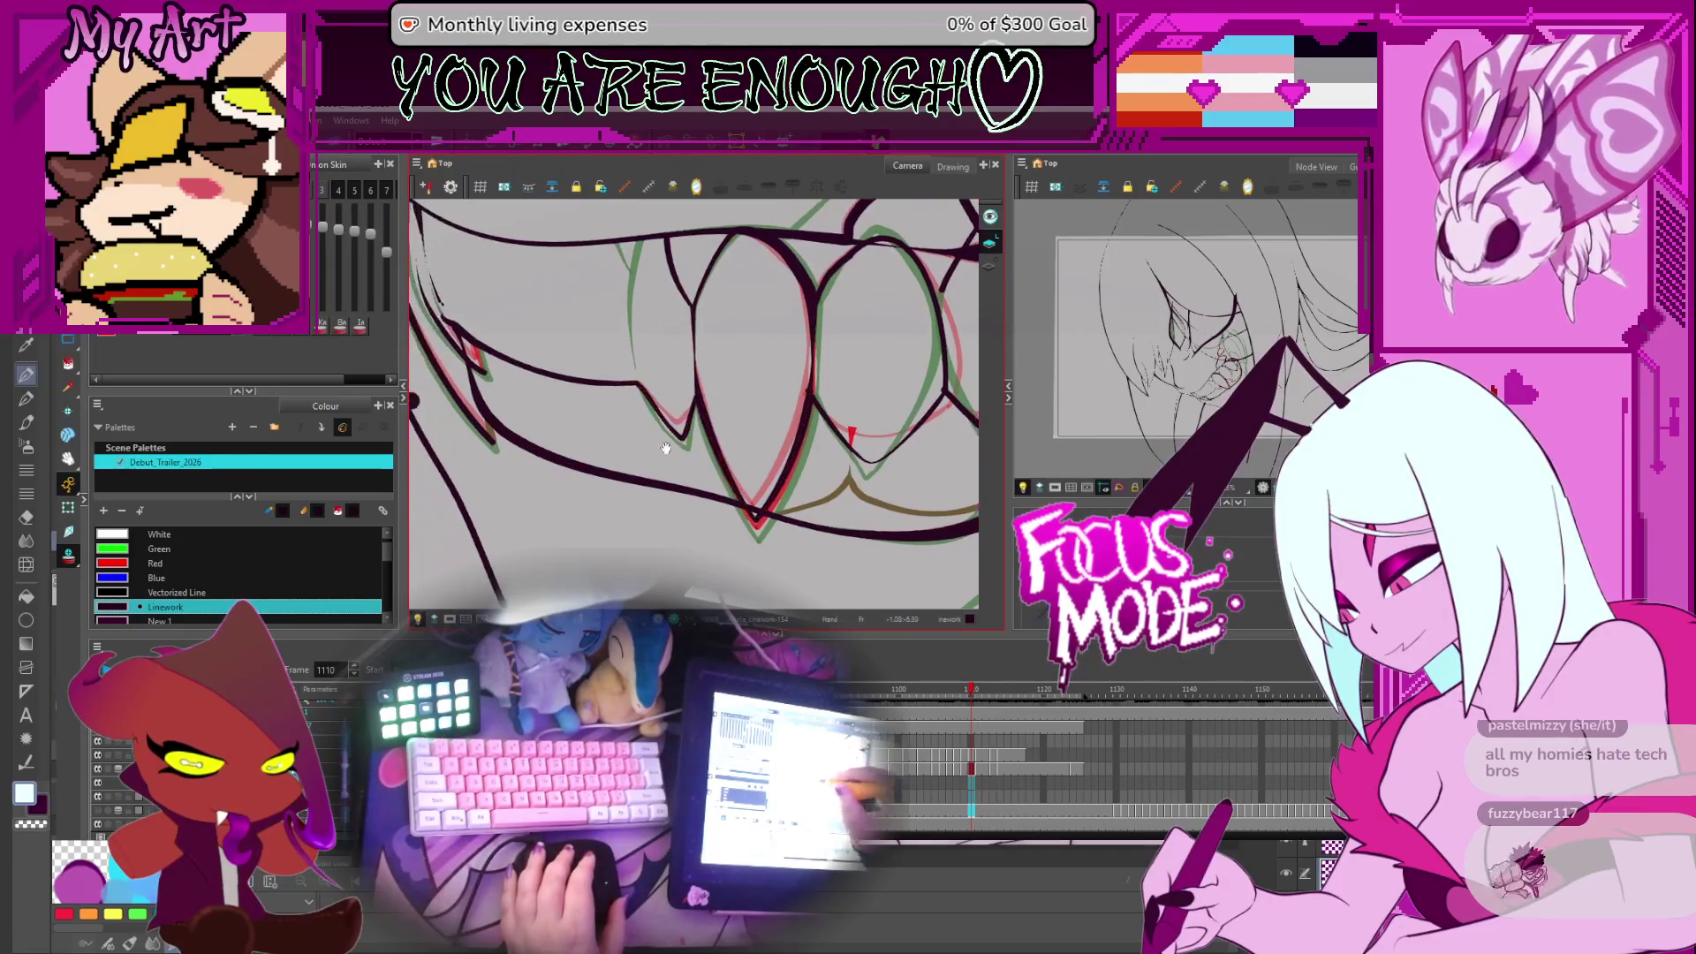
{"action": "left_click_drag", "start_coordinate": [664, 437], "coordinate": [703, 416]}
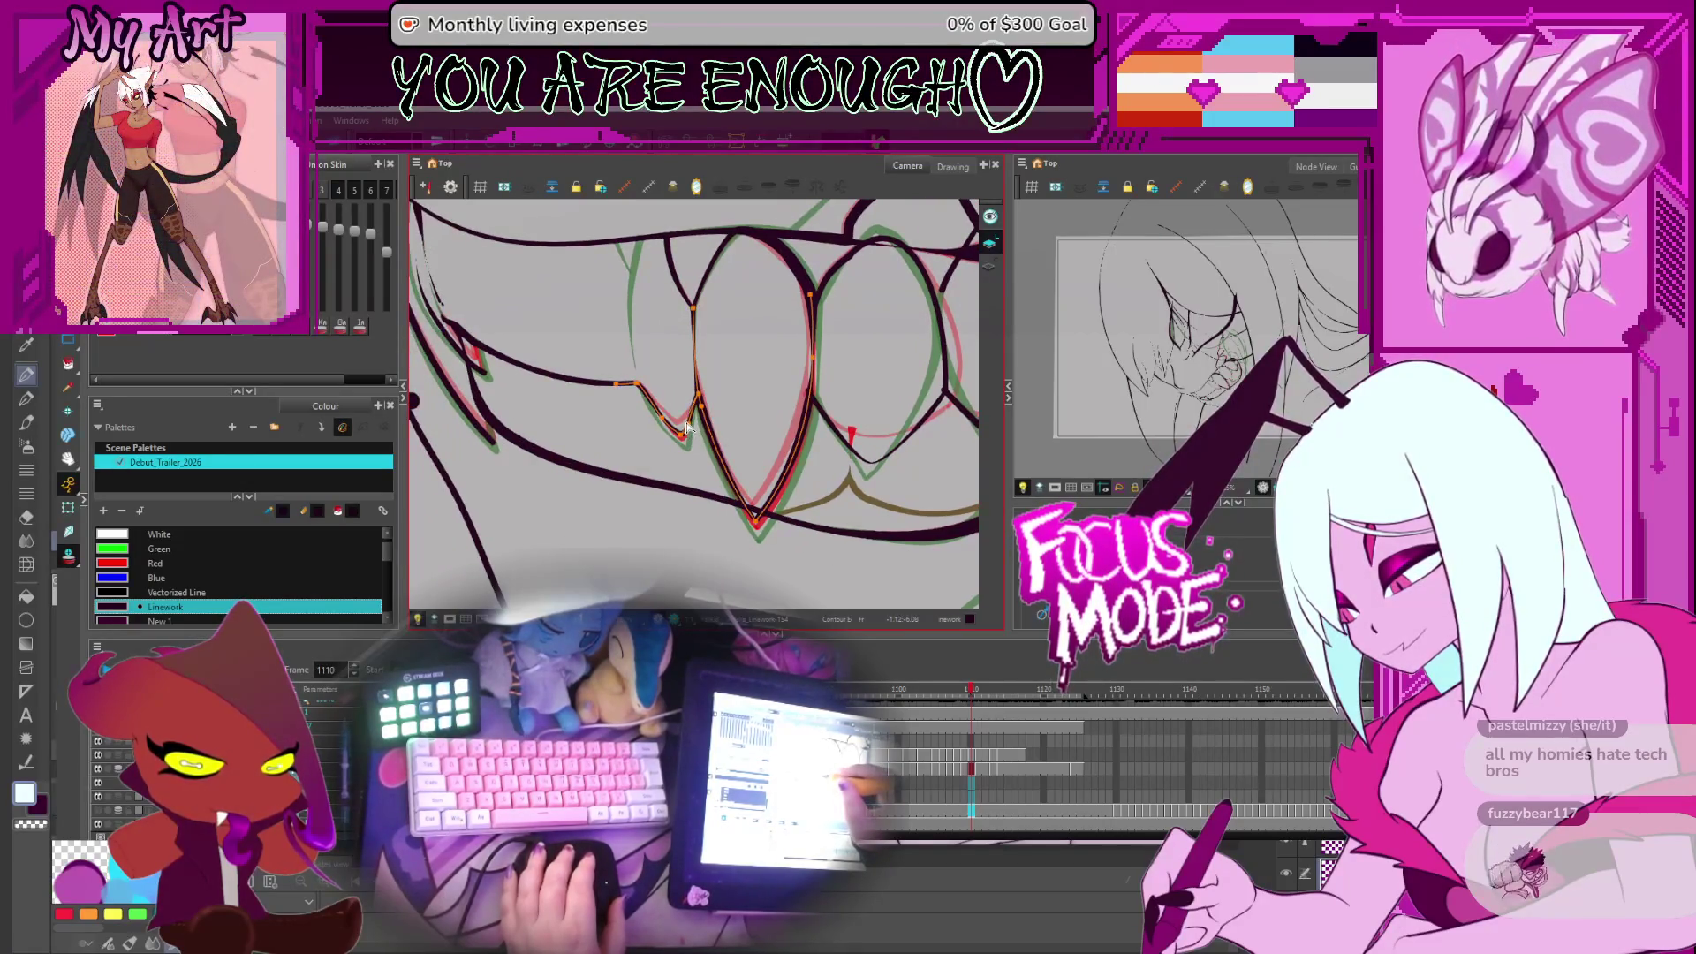
{"action": "scroll", "coordinate": [664, 415], "scroll_direction": "up", "scroll_amount": 2}
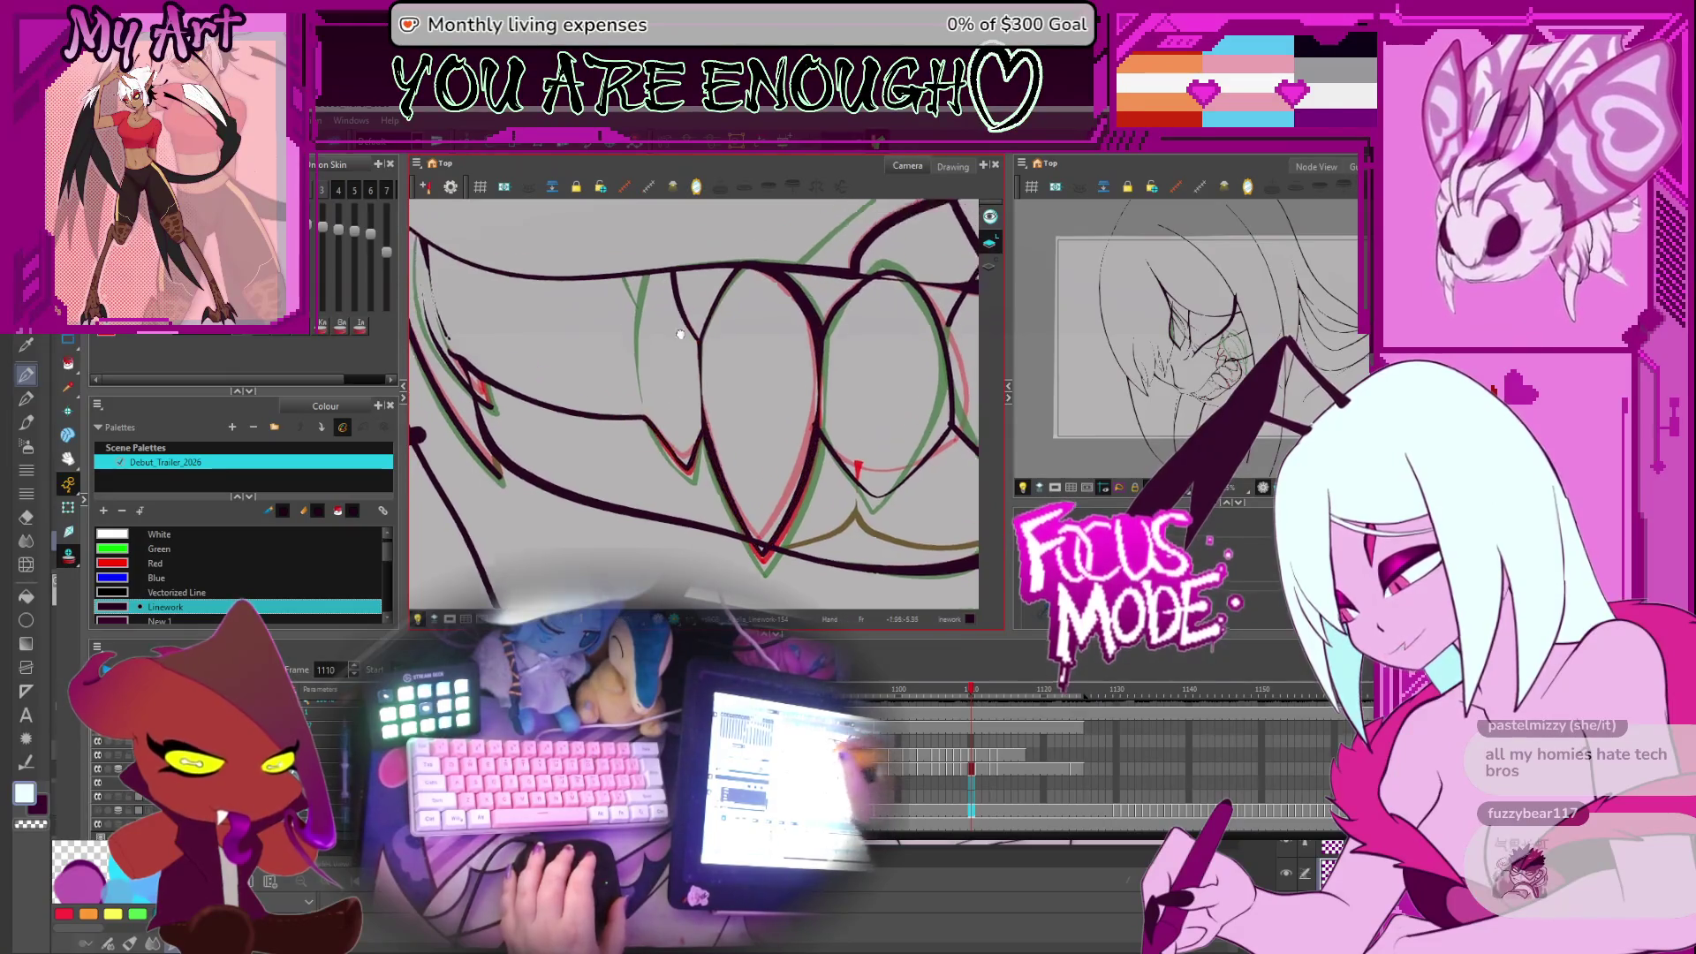
{"action": "mouse_move", "coordinate": [671, 441]}
{"action": "left_mouse_down"}
{"action": "mouse_move", "coordinate": [694, 478]}
{"action": "mouse_move", "coordinate": [672, 424]}
{"action": "left_mouse_up"}
{"action": "scroll", "coordinate": [694, 477], "scroll_direction": "up", "scroll_amount": 2}
{"action": "left_click", "coordinate": [695, 495]}
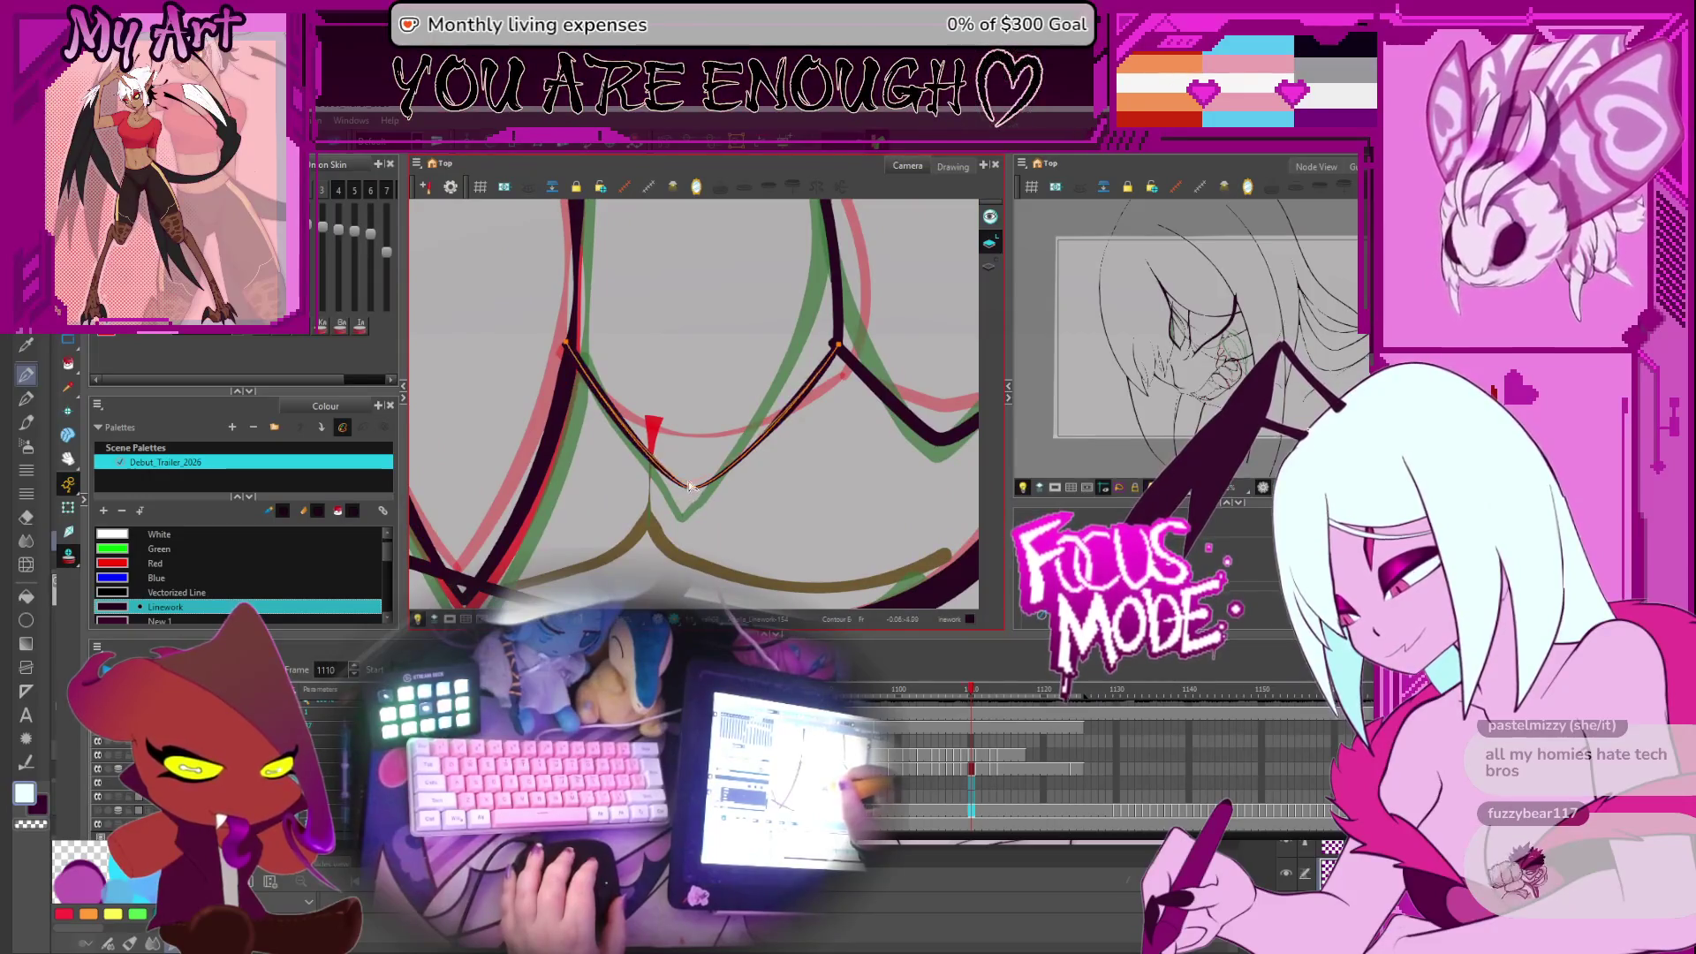
Drag the top point of the arched tooth outline upward in the Contour Editor
{"action": "left_click_drag", "start_coordinate": [858, 329], "coordinate": [820, 397]}
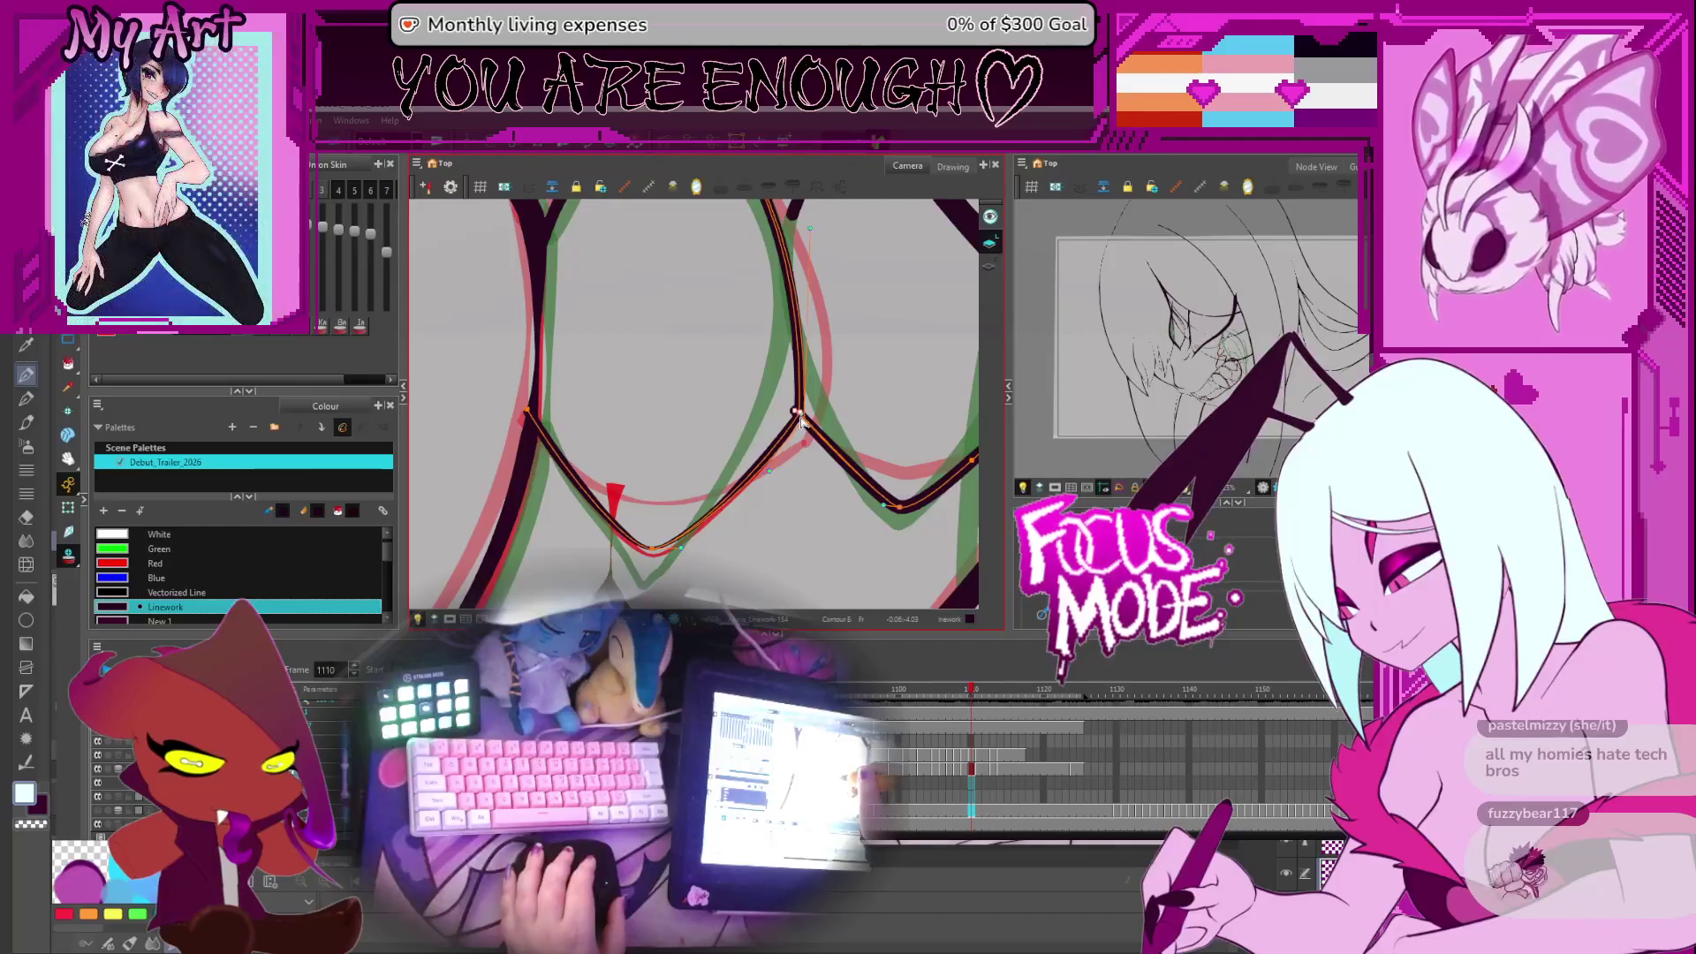
{"action": "mouse_move", "coordinate": [916, 507]}
{"action": "left_mouse_down"}
{"action": "mouse_move", "coordinate": [854, 481]}
{"action": "mouse_move", "coordinate": [888, 439]}
{"action": "left_mouse_up"}
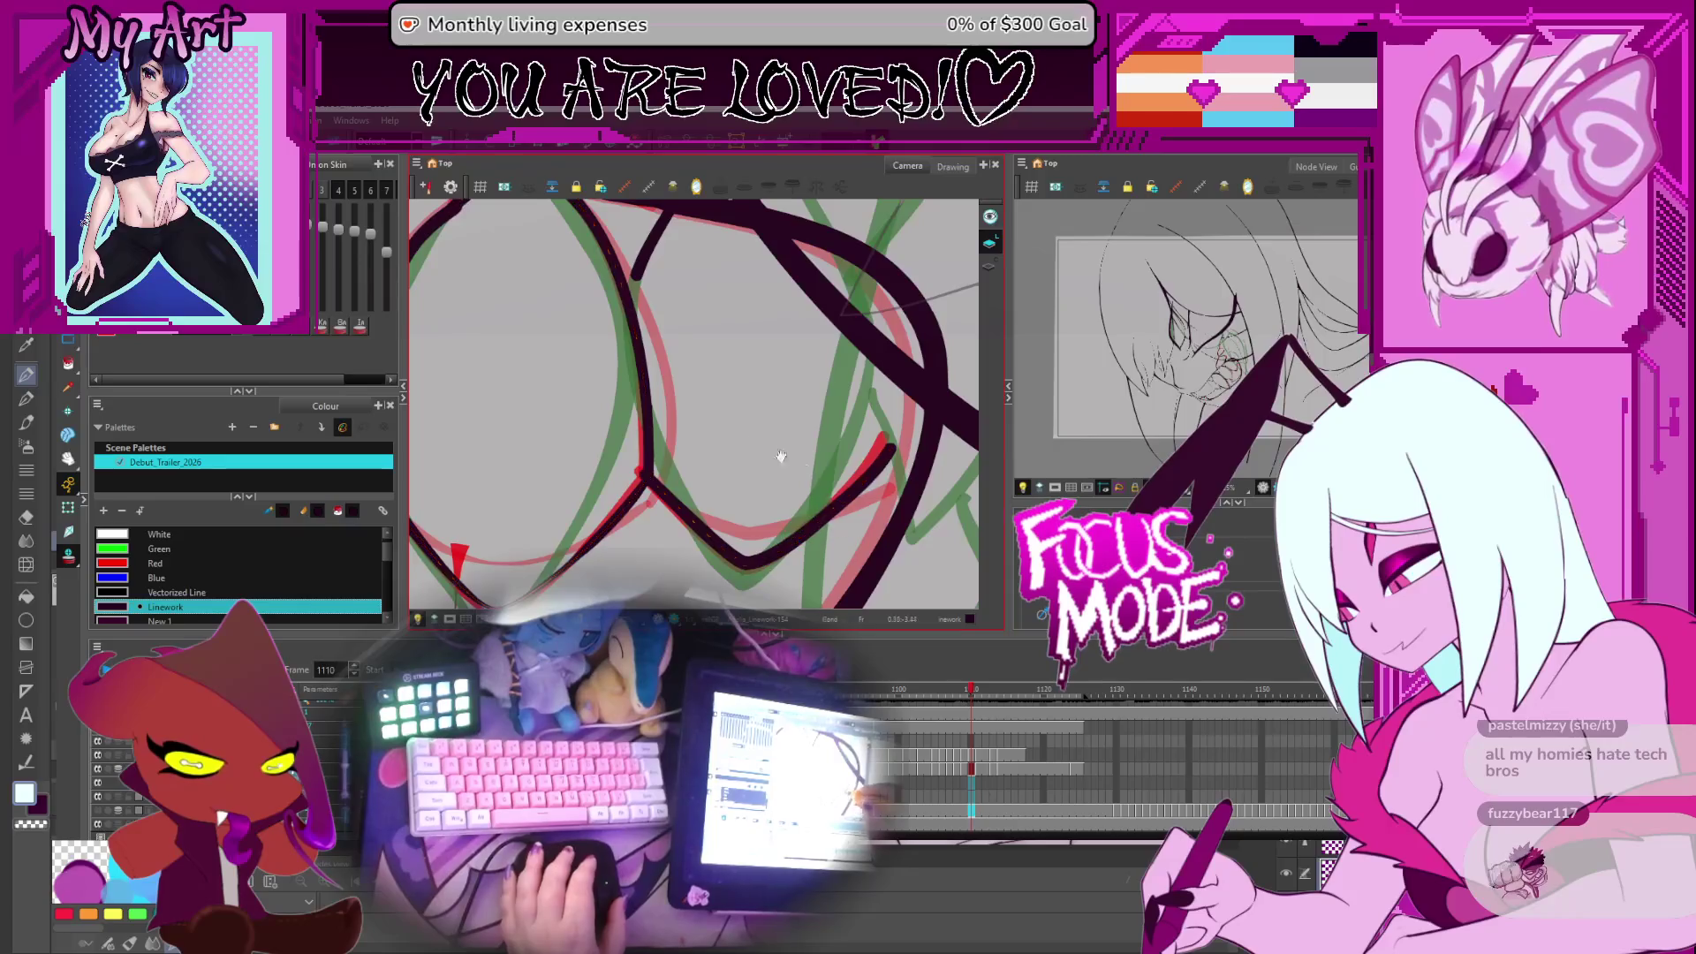
{"action": "mouse_move", "coordinate": [822, 530]}
{"action": "left_mouse_down"}
{"action": "mouse_move", "coordinate": [669, 365]}
{"action": "mouse_move", "coordinate": [643, 312]}
{"action": "left_mouse_up"}
{"action": "left_click", "coordinate": [669, 366]}
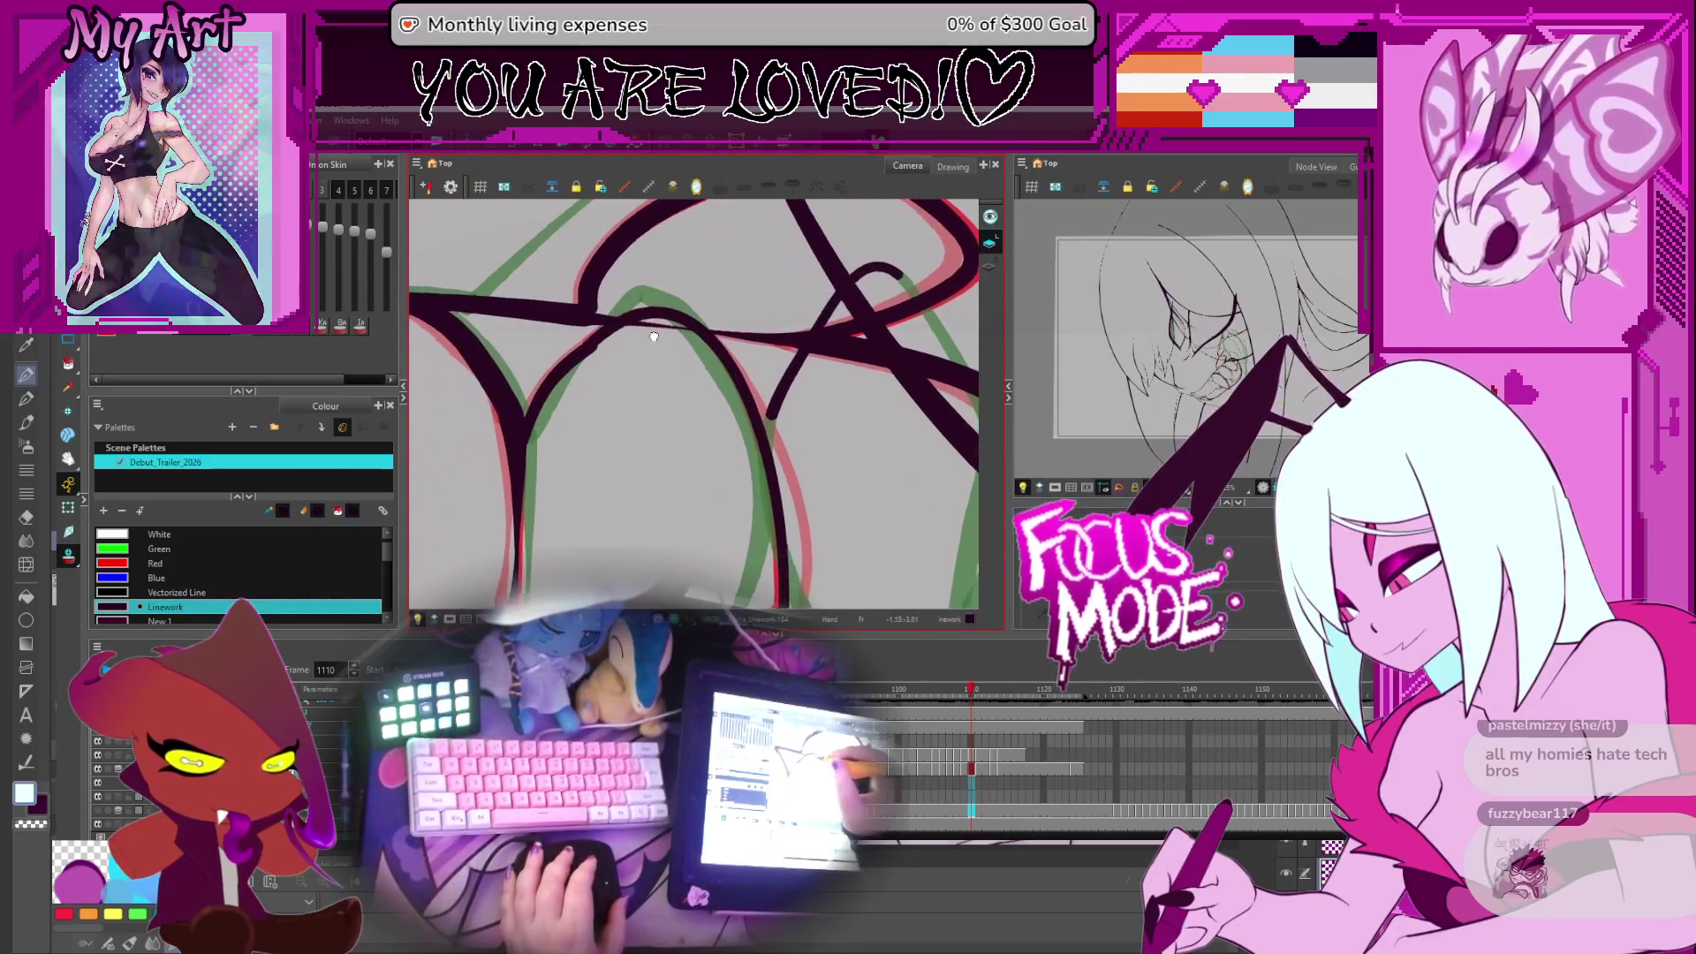
{"action": "left_click", "coordinate": [744, 380]}
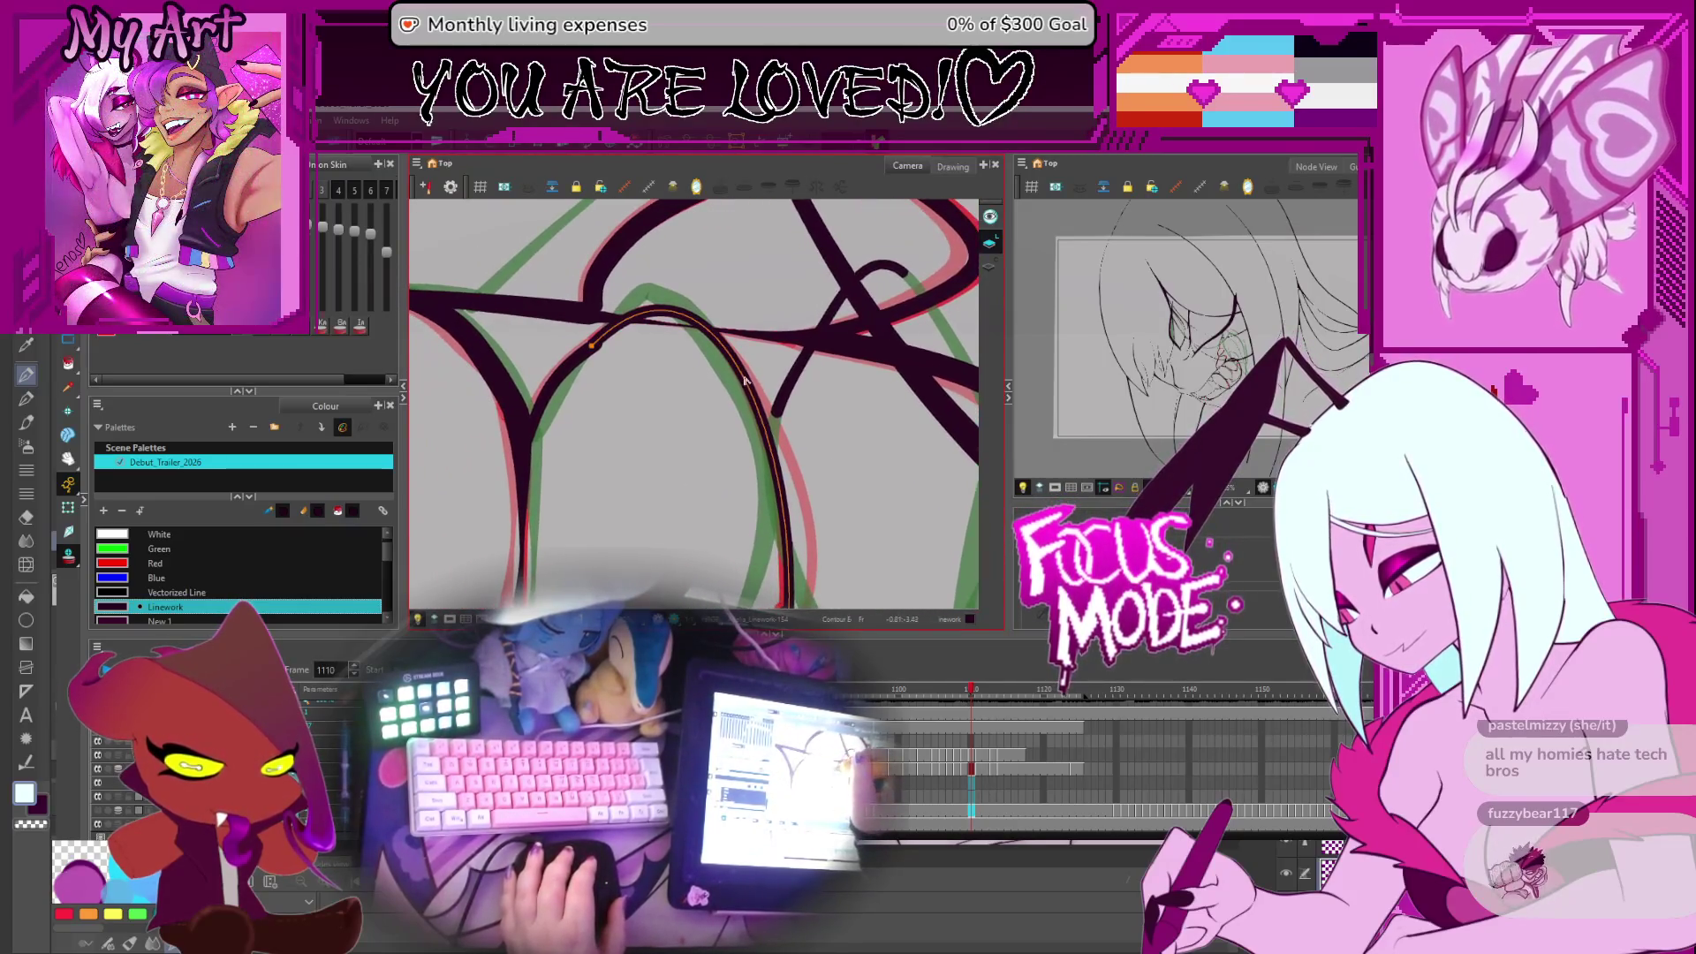
{"action": "left_click", "coordinate": [657, 319]}
{"action": "left_click_drag", "start_coordinate": [658, 319], "coordinate": [727, 305]}
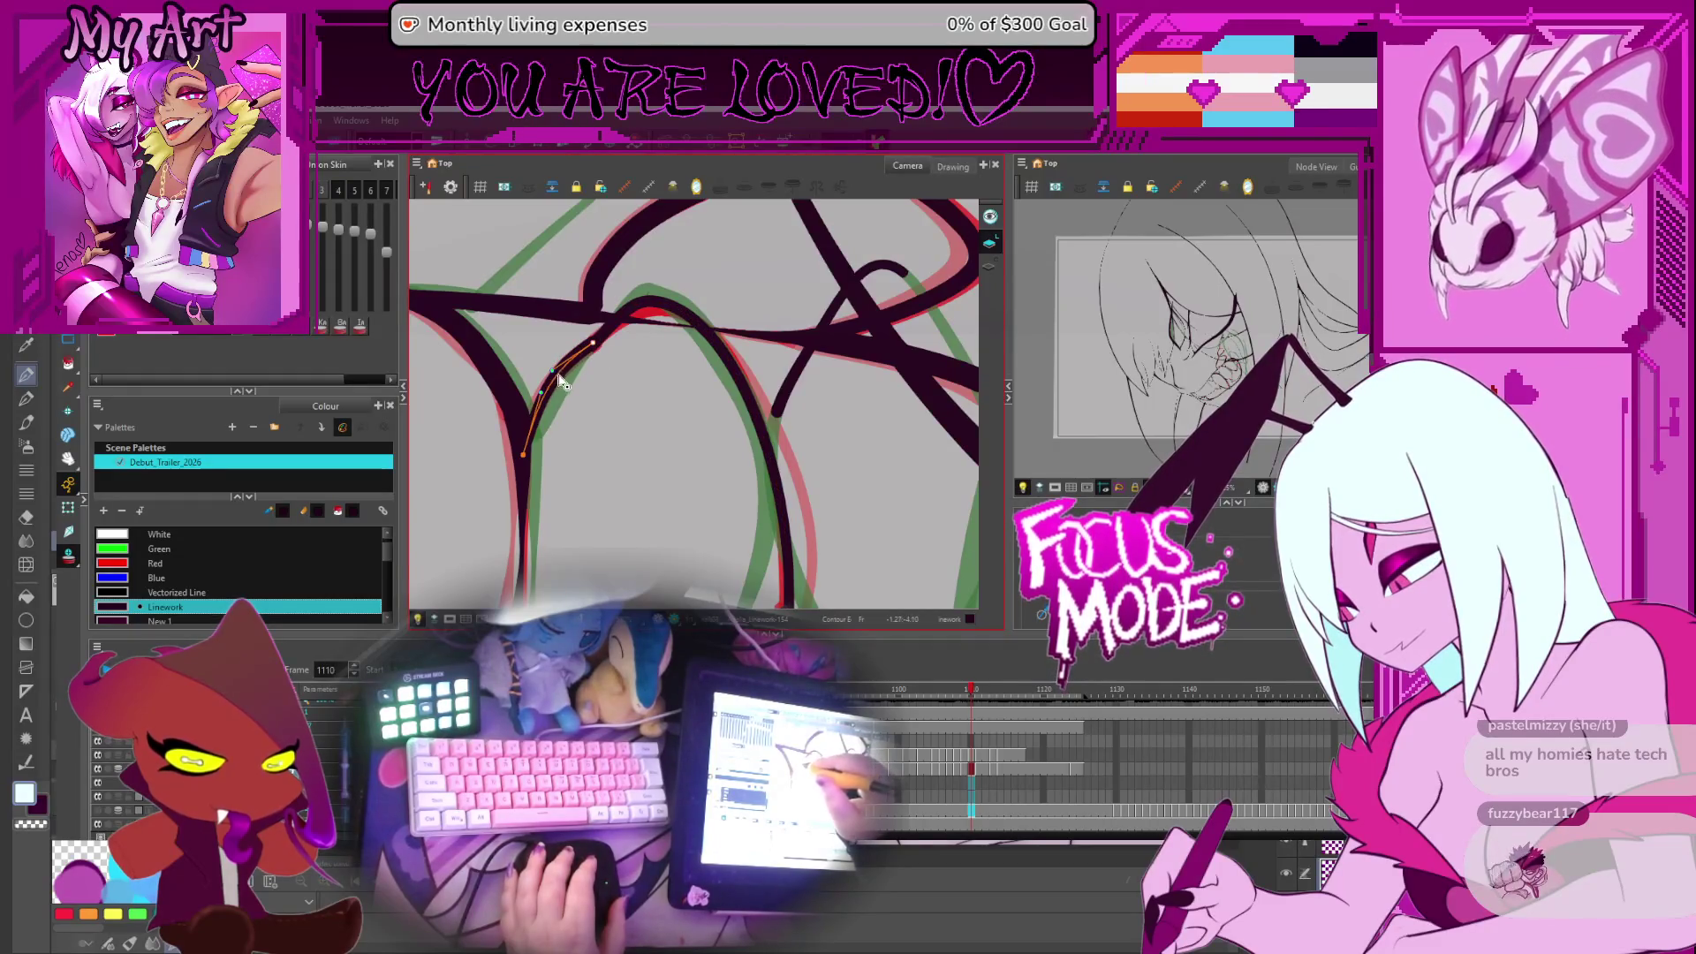
{"action": "left_click_drag", "start_coordinate": [559, 380], "coordinate": [681, 364]}
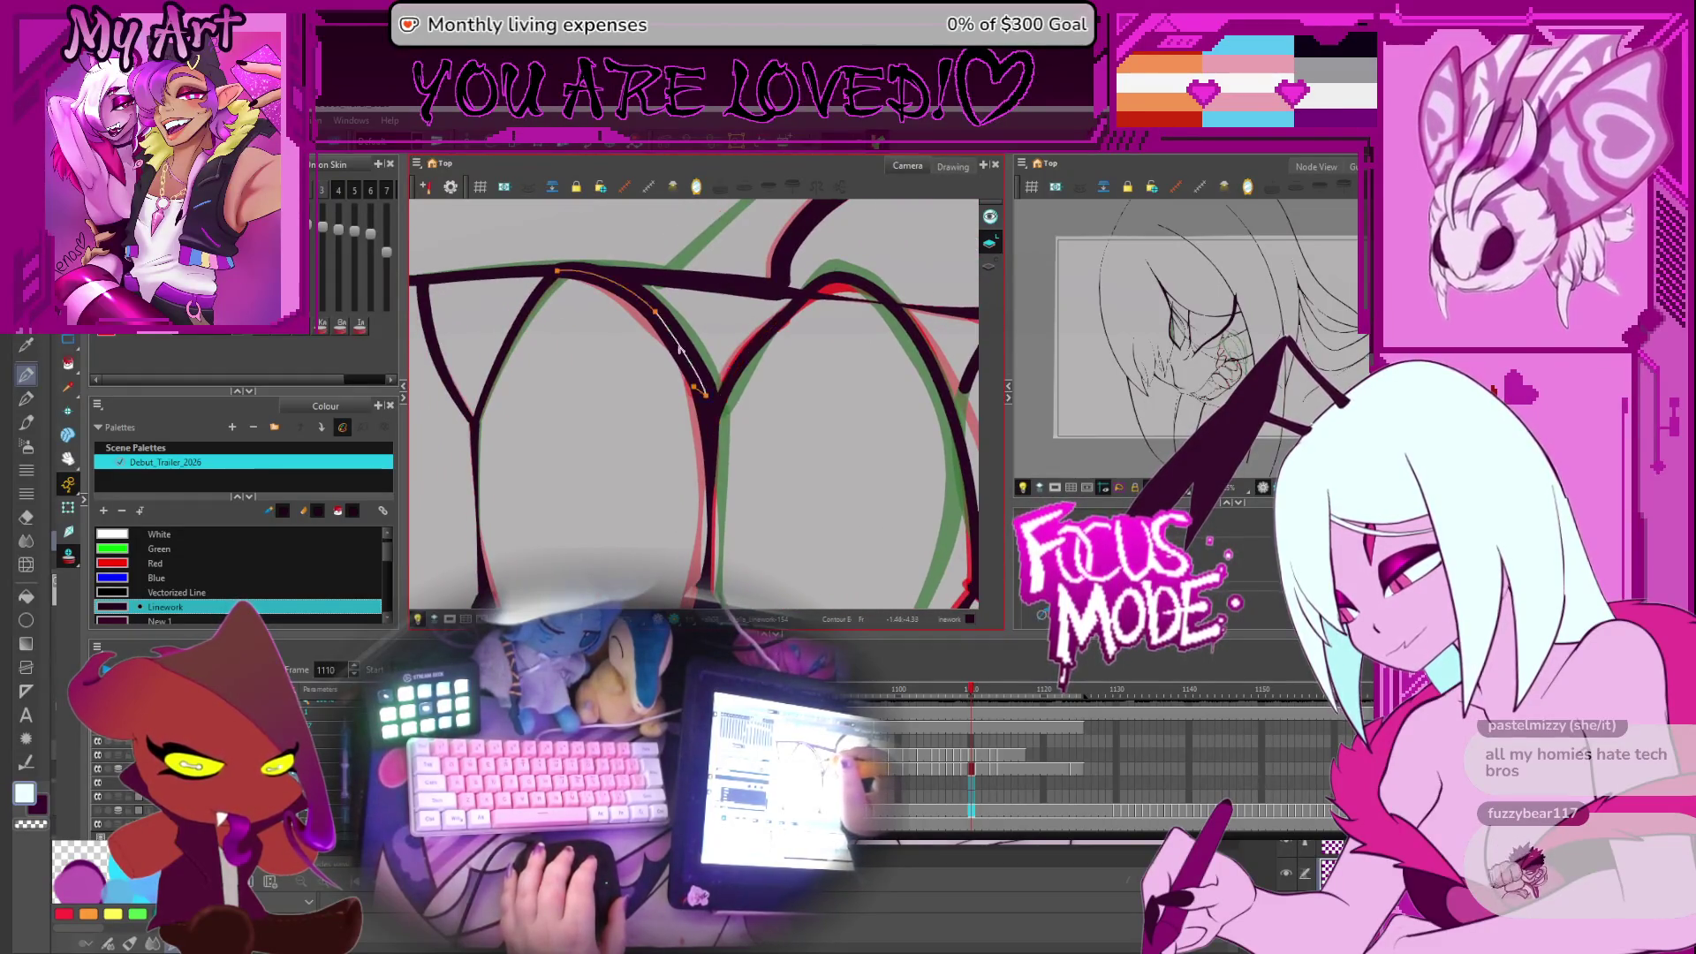
{"action": "mouse_move", "coordinate": [650, 322]}
{"action": "left_mouse_down"}
{"action": "mouse_move", "coordinate": [704, 311]}
{"action": "mouse_move", "coordinate": [654, 447]}
{"action": "left_mouse_up"}
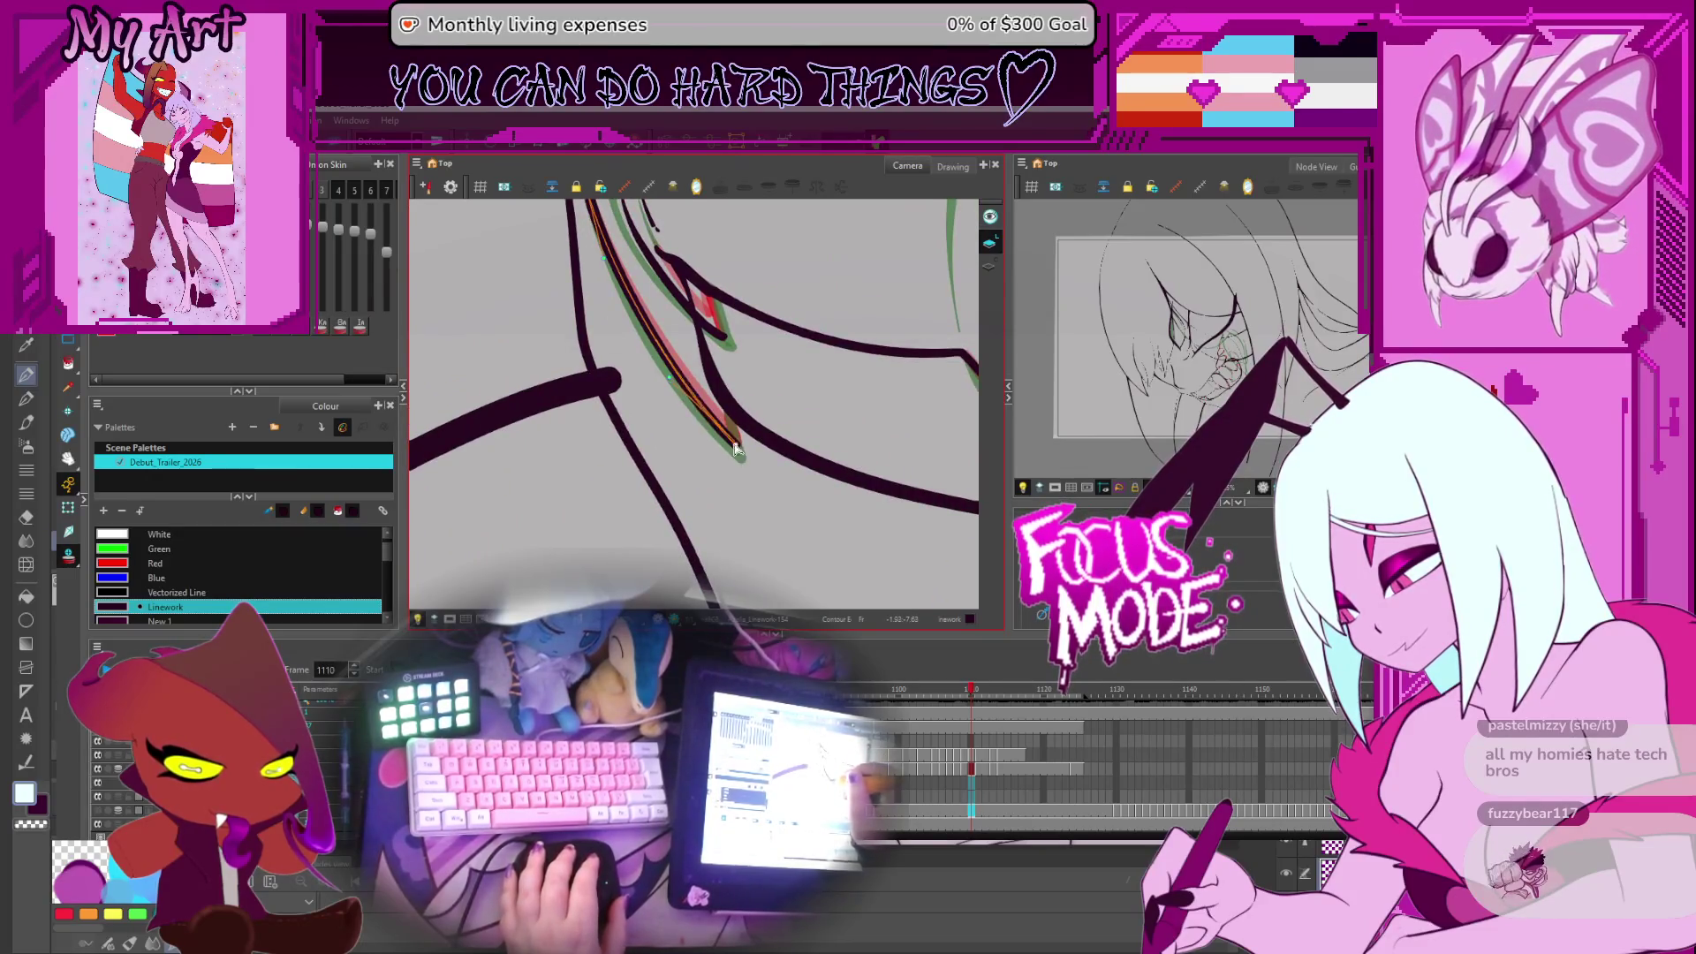
Select the fang edge contour and compare it against frame 1109 before returning to 1110
{"action": "scroll", "coordinate": [731, 444], "scroll_direction": "up", "scroll_amount": 3}
{"action": "left_click", "coordinate": [740, 410]}
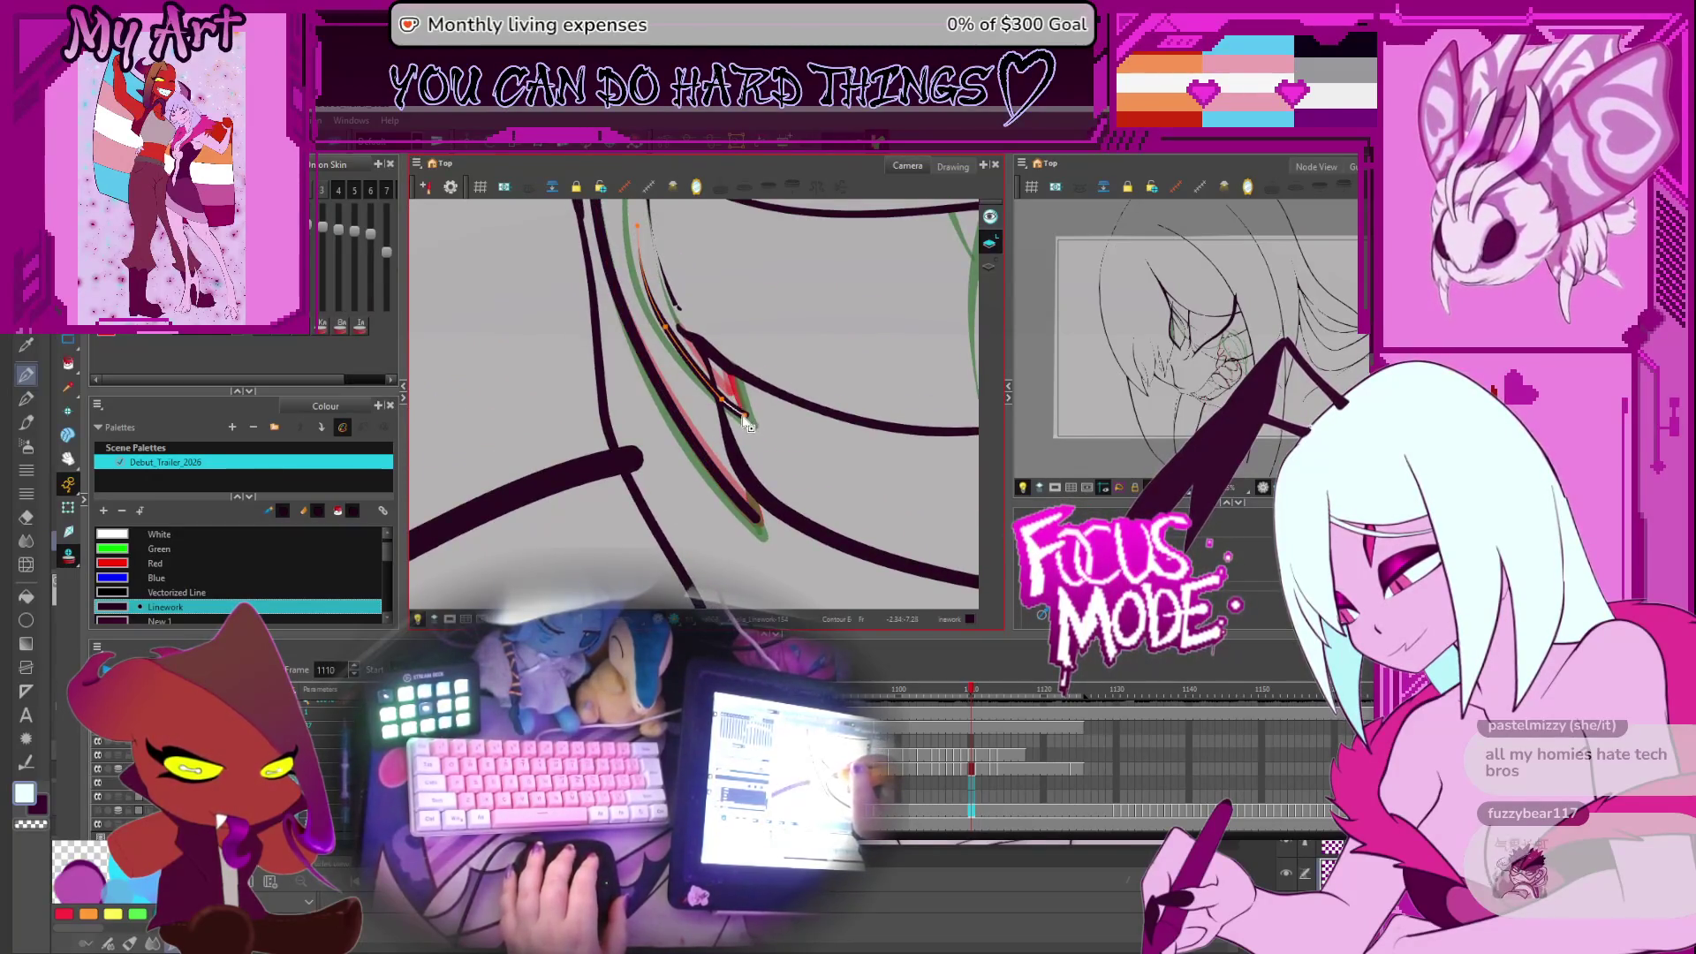
{"action": "left_click", "coordinate": [741, 413]}
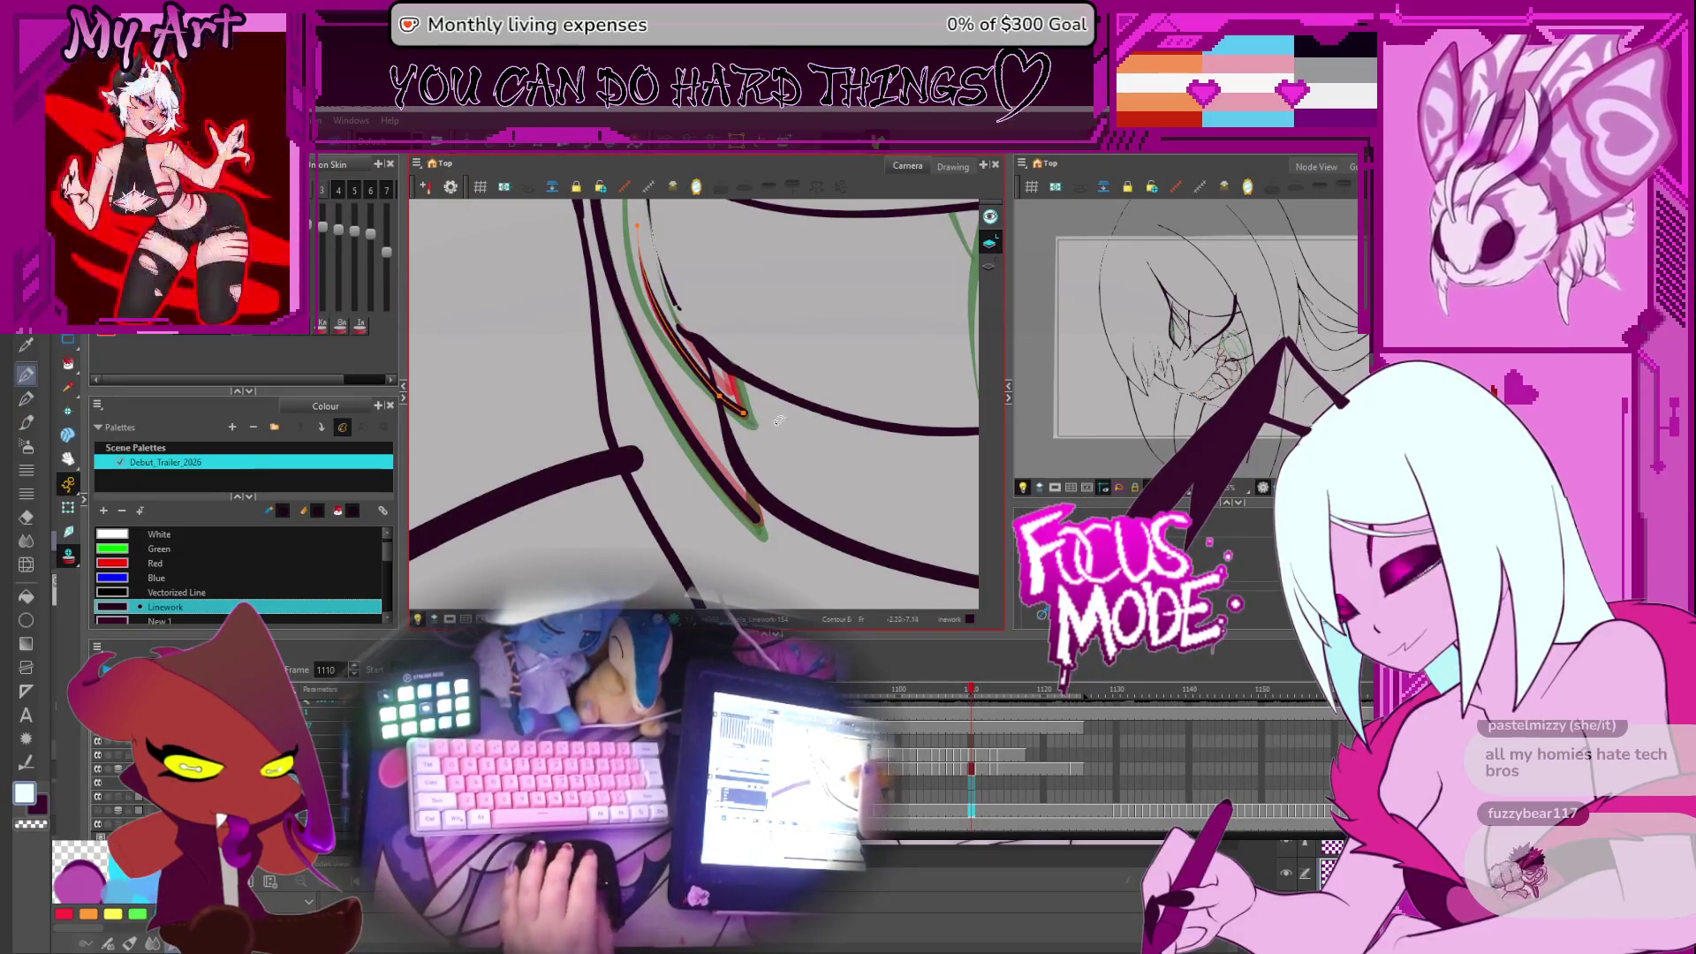
{"action": "key", "text": "comma"}
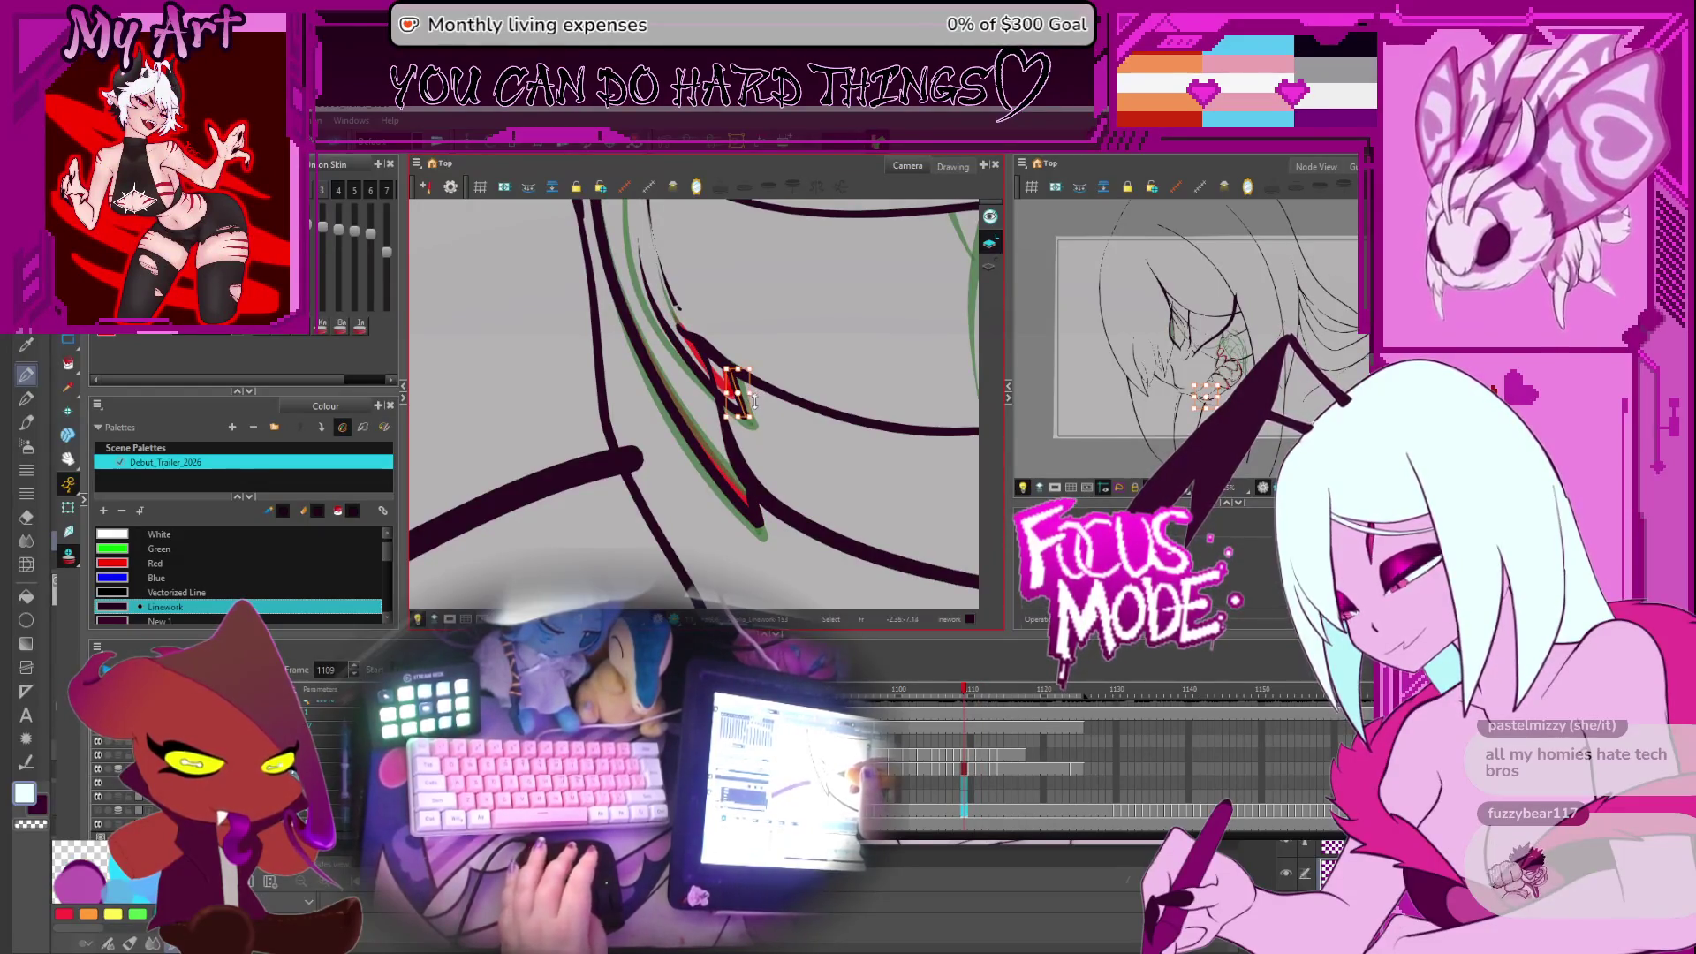
{"action": "key", "text": "period"}
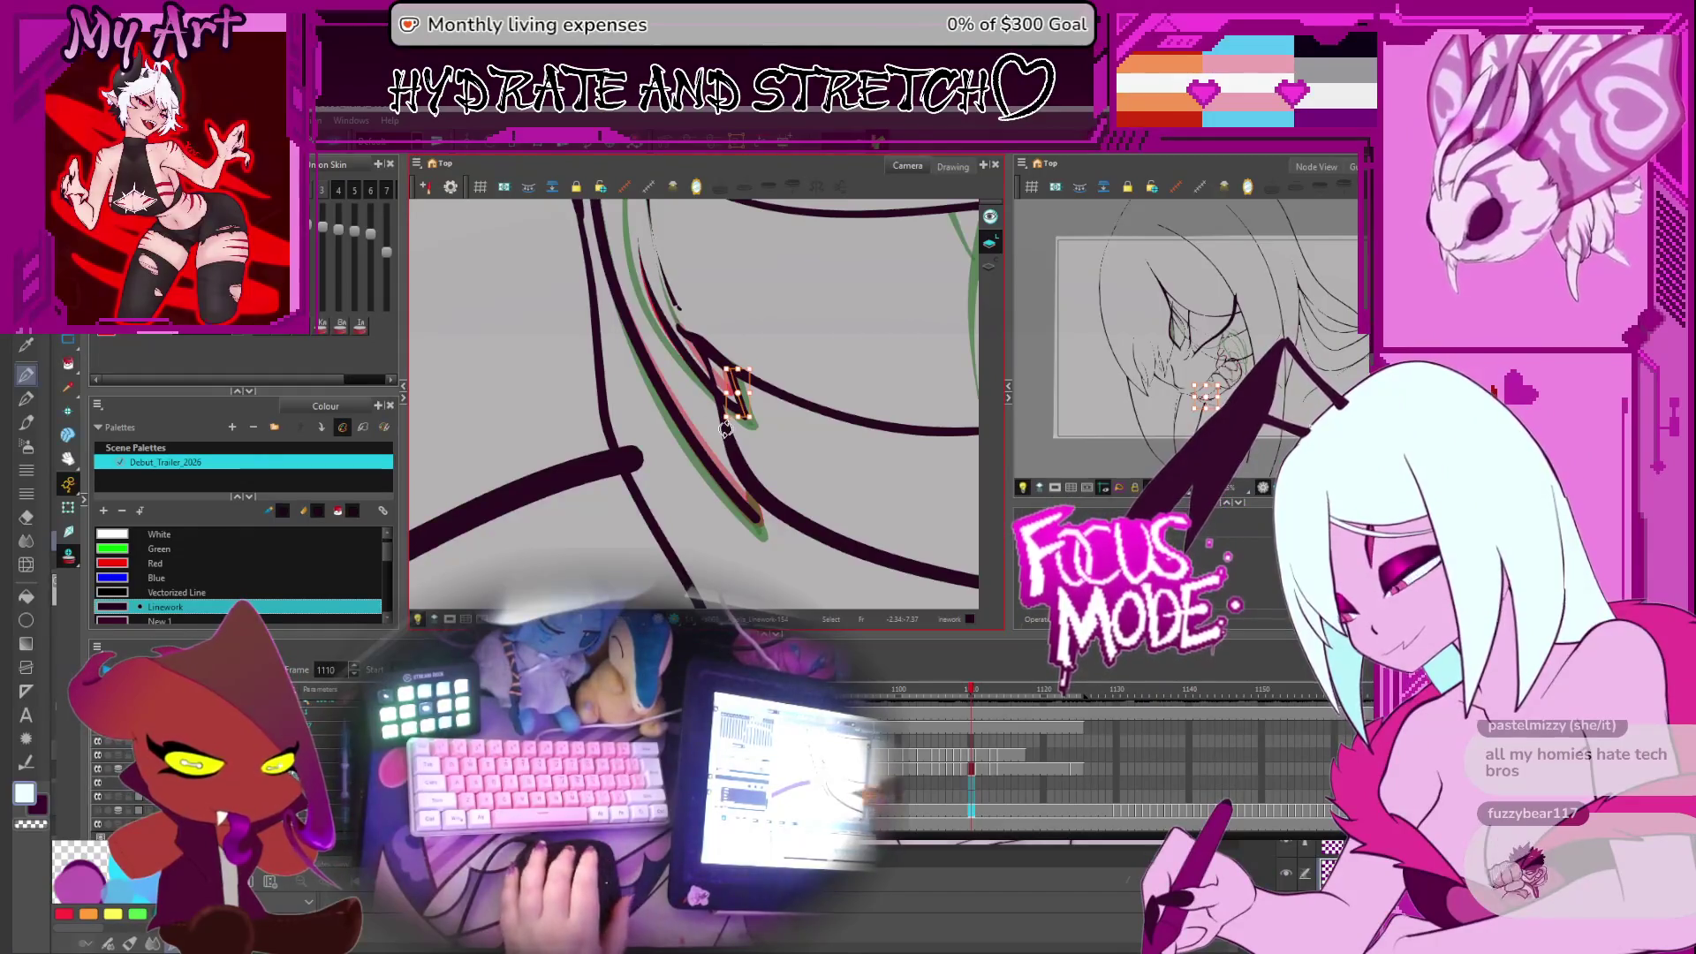
Rotate the canvas to suit the fang and switch back to the Pencil tool
{"action": "mouse_move", "coordinate": [724, 428]}
{"action": "left_mouse_down"}
{"action": "mouse_move", "coordinate": [659, 523]}
{"action": "mouse_move", "coordinate": [722, 349]}
{"action": "mouse_move", "coordinate": [759, 407]}
{"action": "mouse_move", "coordinate": [881, 478]}
{"action": "left_mouse_up"}
{"action": "key", "text": "alt+slash"}
{"action": "scroll", "coordinate": [671, 540], "scroll_direction": "down", "scroll_amount": 3}
Step between frames 1109, 1110 and later fang drawings, settling on frame 1124
{"action": "key", "text": "comma"}
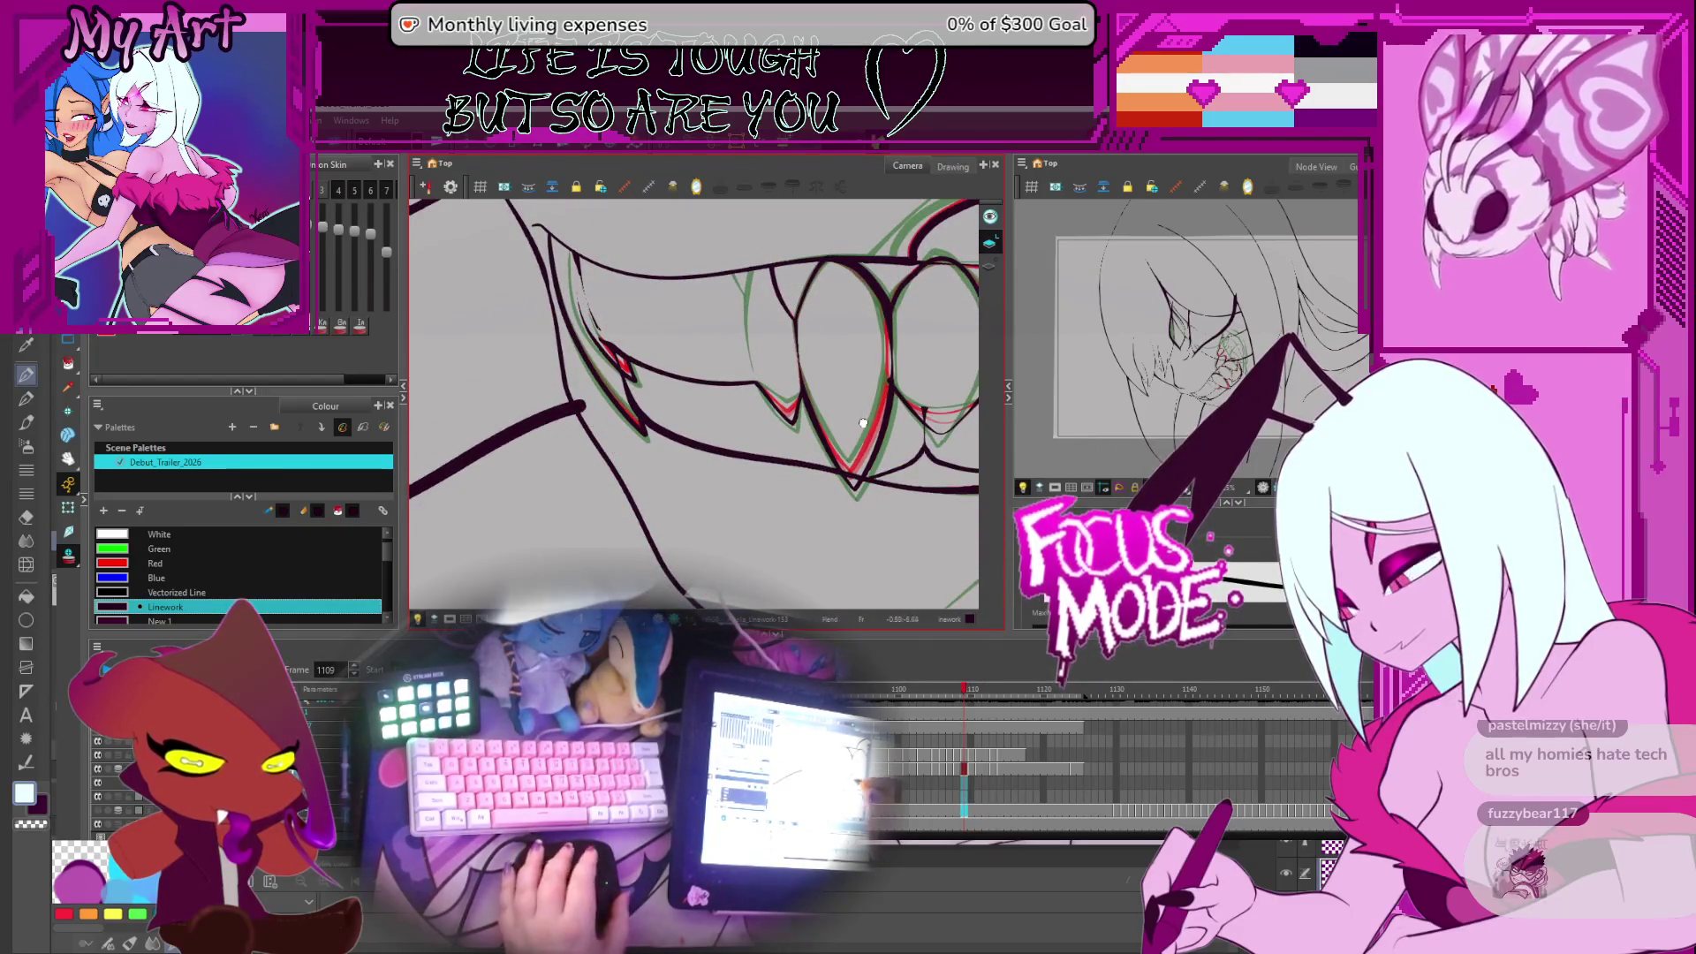
{"action": "key", "text": "period"}
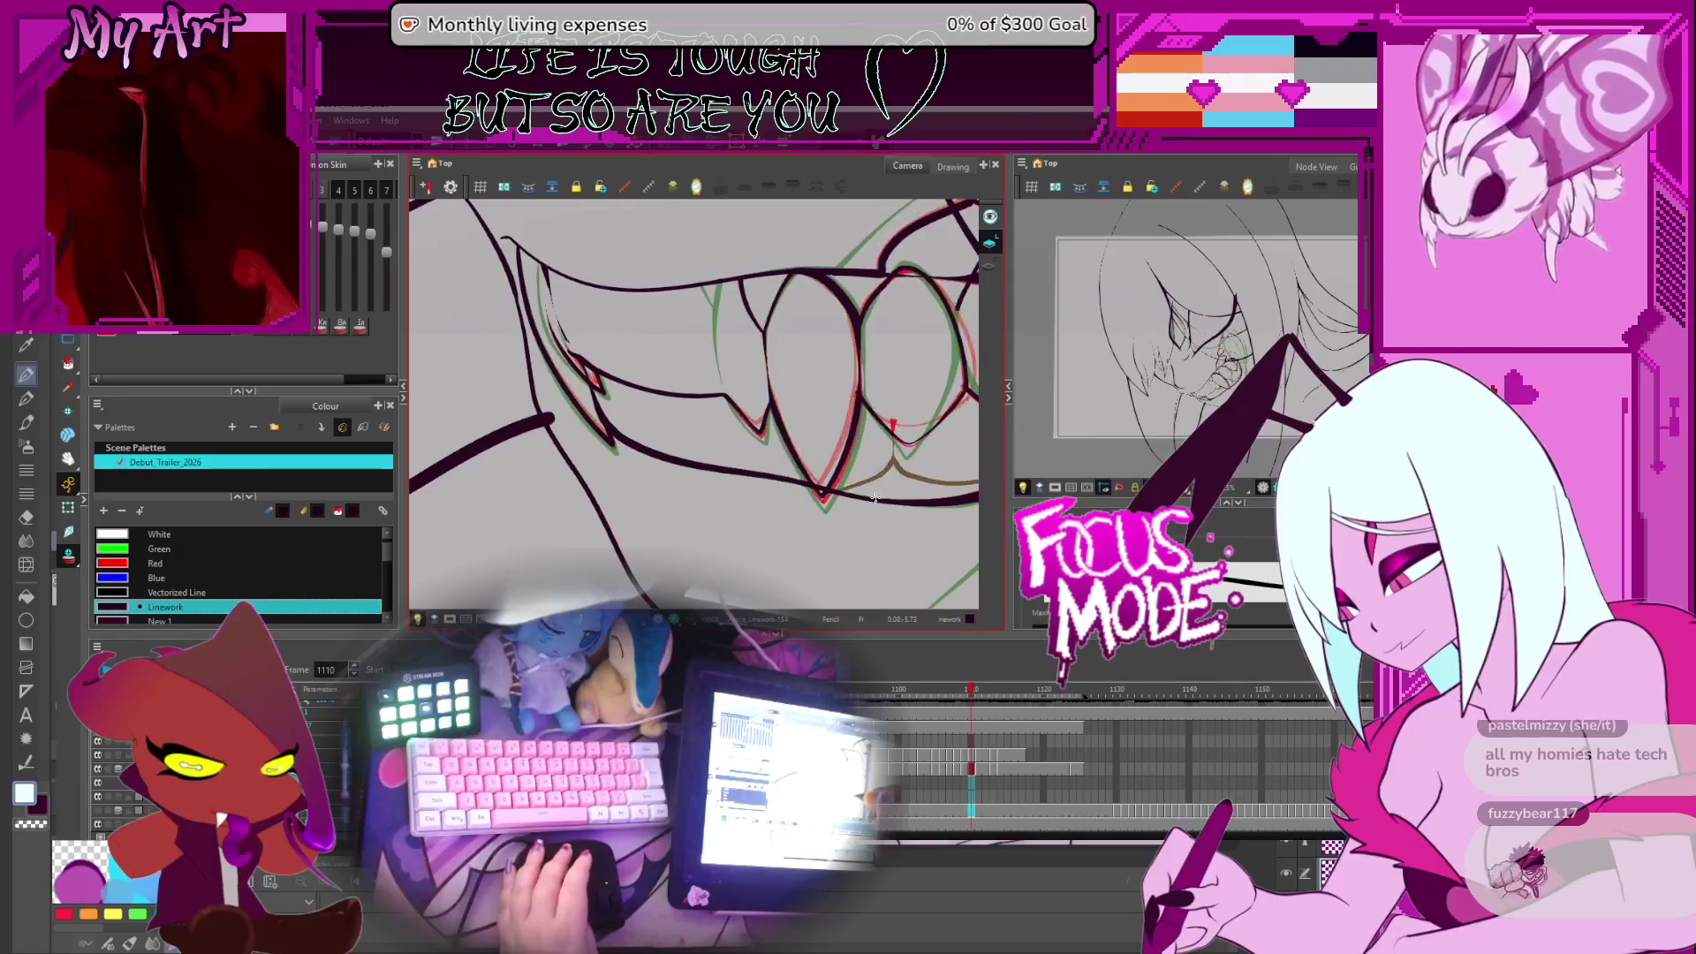
{"action": "key", "text": "period"}
{"action": "key", "text": "period"}
{"action": "key", "text": "period"}
{"action": "key", "text": "period"}
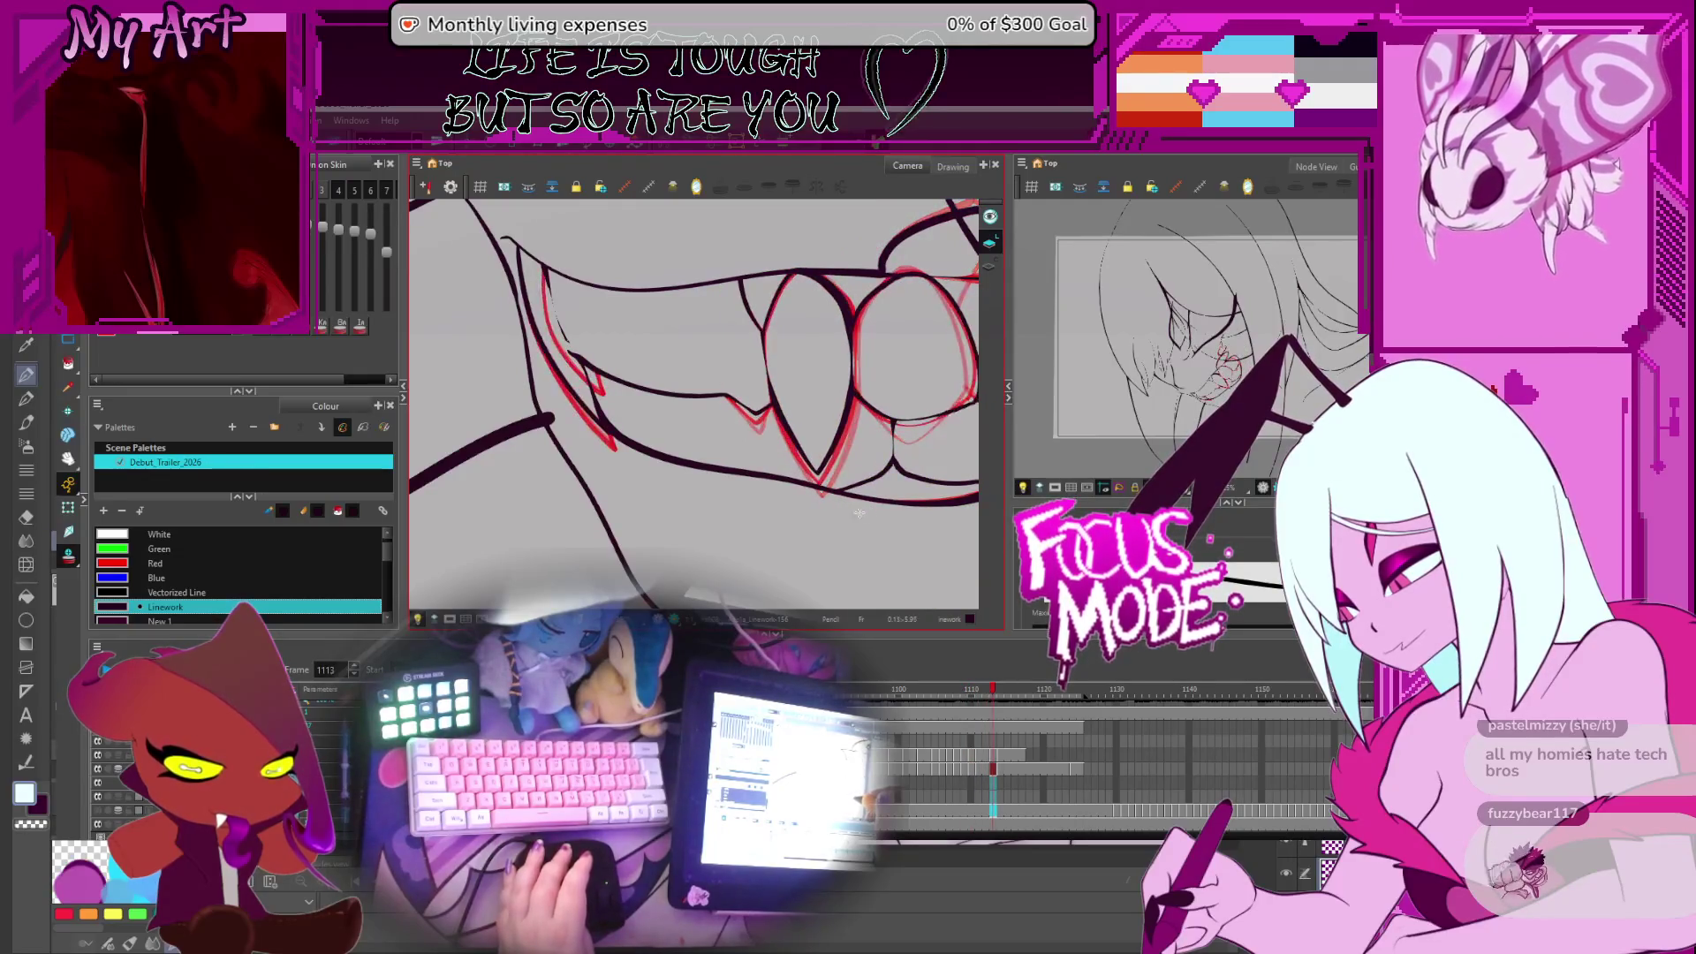
{"action": "key", "text": "comma"}
{"action": "key", "text": "comma"}
{"action": "key", "text": "comma"}
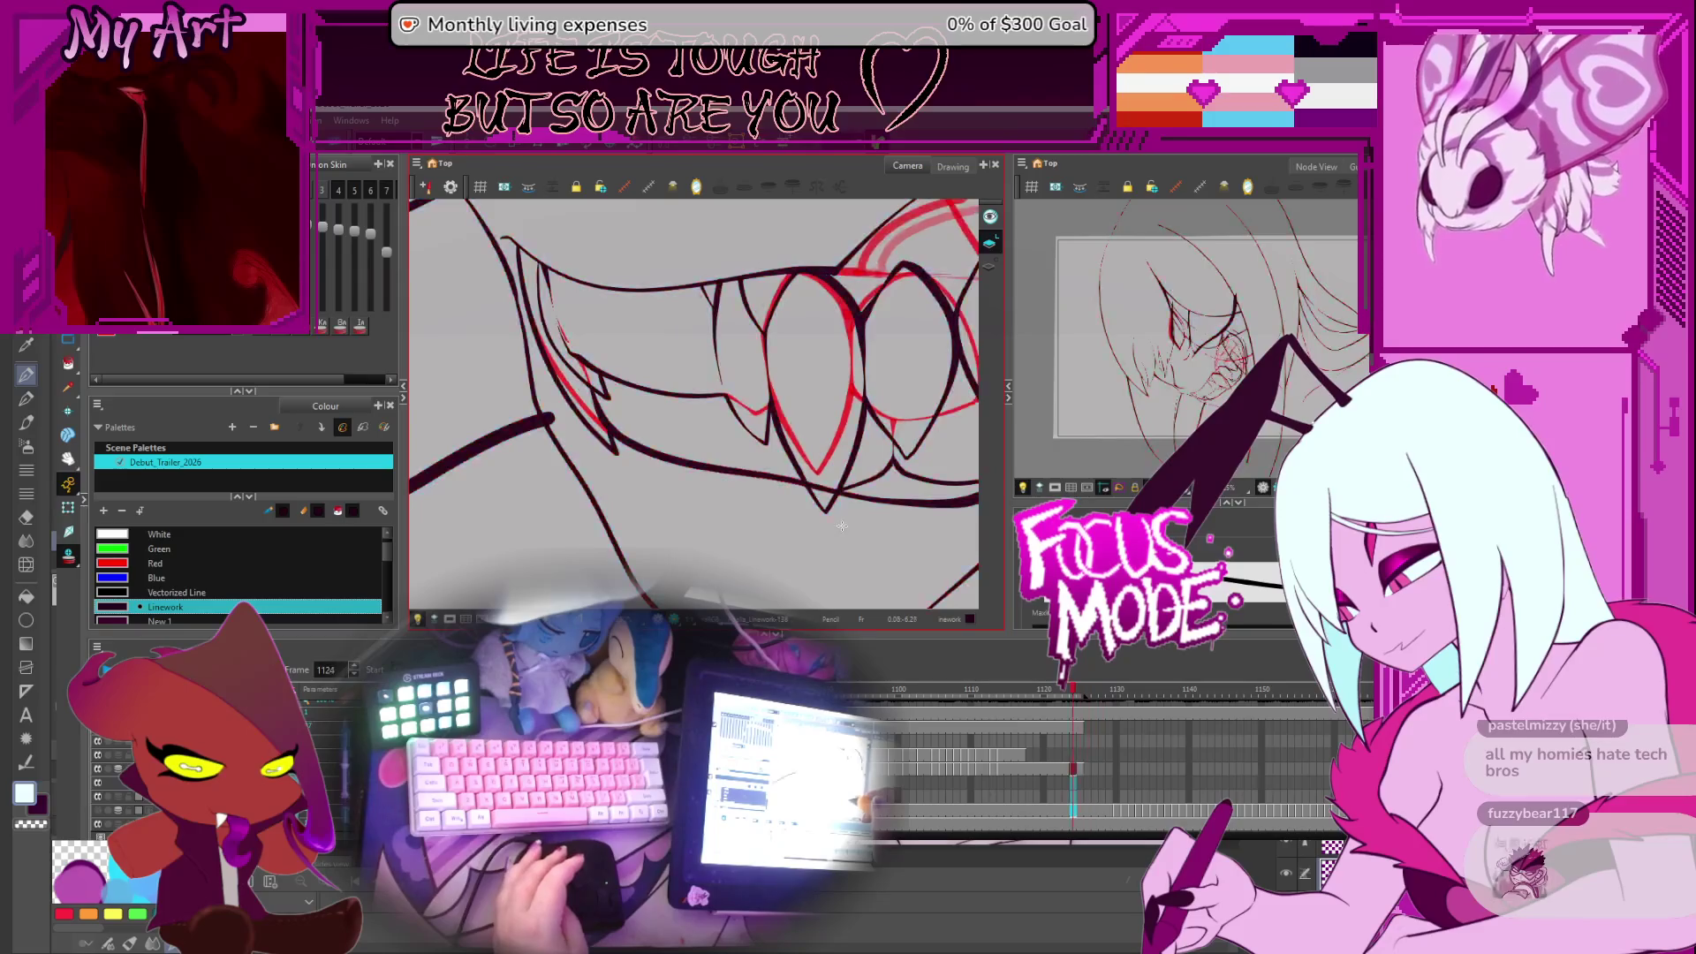
{"action": "key", "text": "comma"}
{"action": "key", "text": "comma"}
{"action": "key", "text": "comma"}
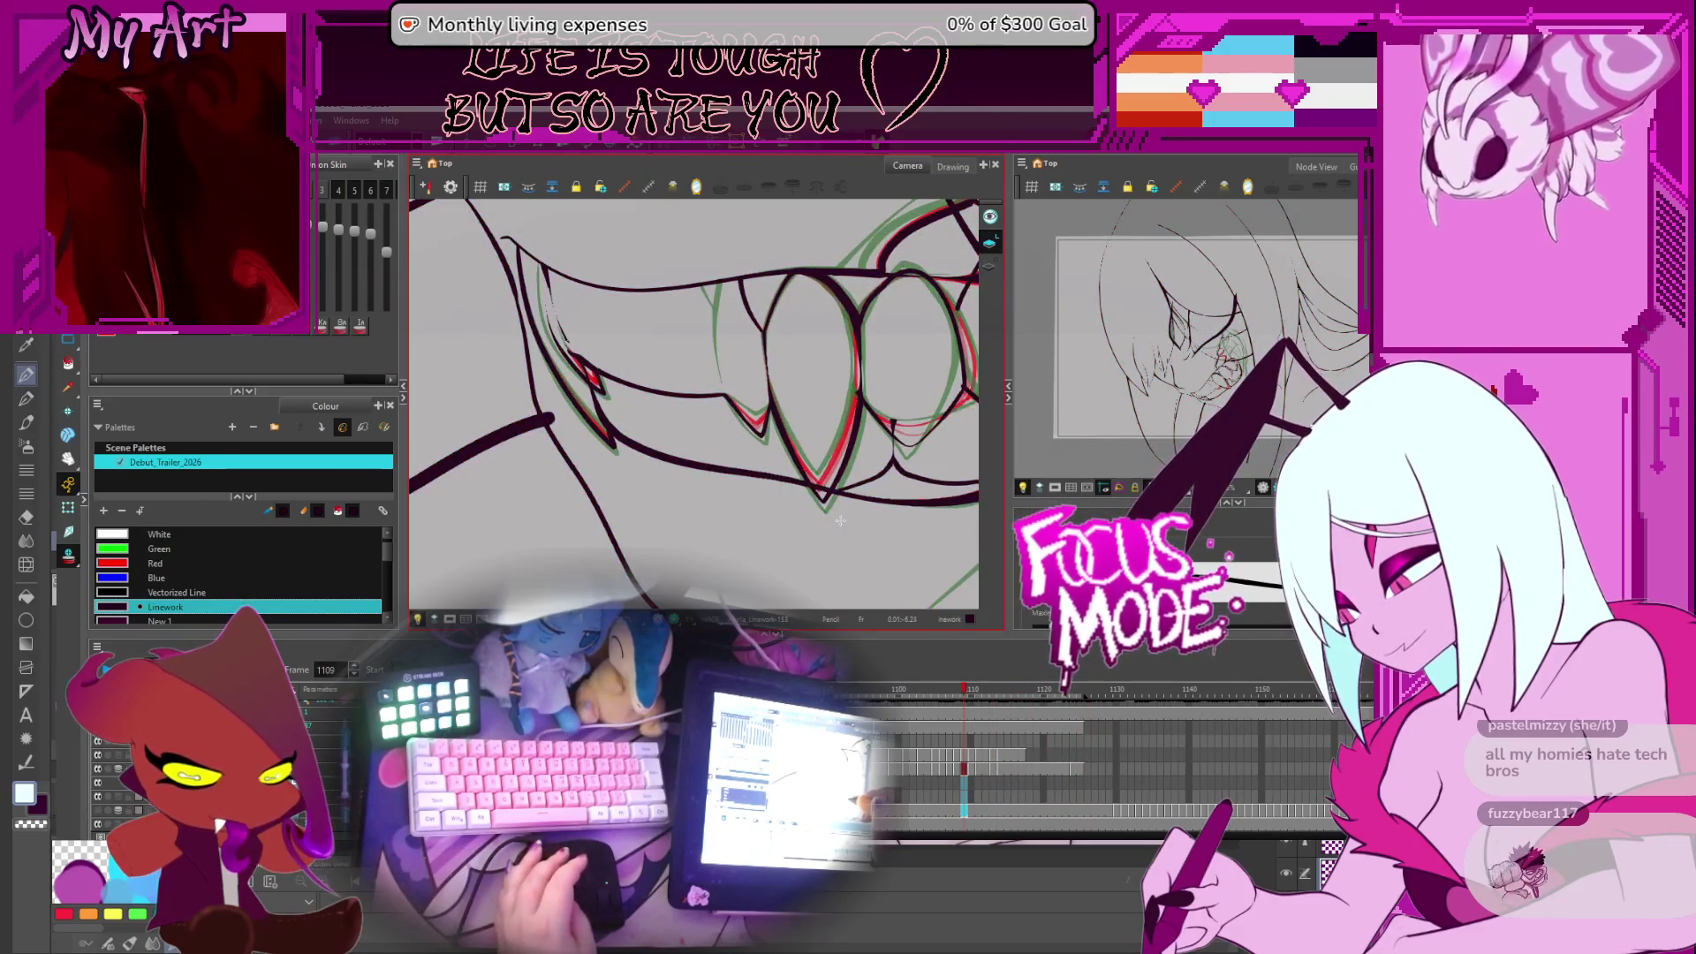
{"action": "key", "text": "period"}
{"action": "key", "text": "period"}
{"action": "key", "text": "period"}
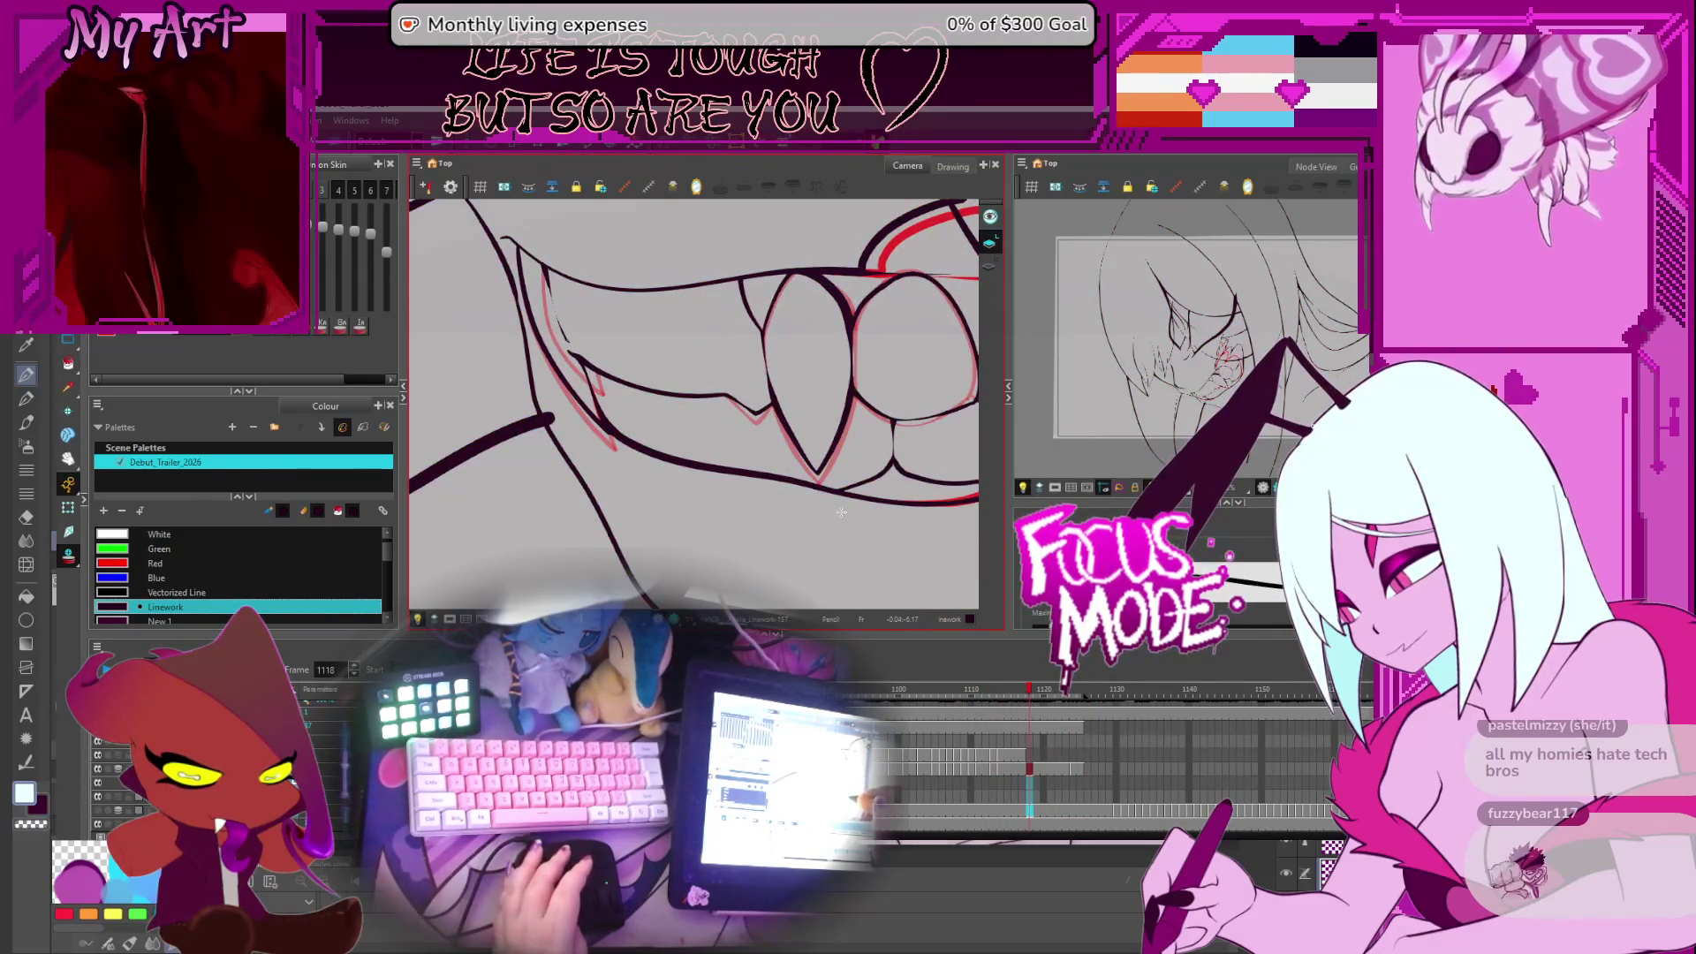
{"action": "key", "text": "period"}
{"action": "key", "text": "period"}
{"action": "key", "text": "period"}
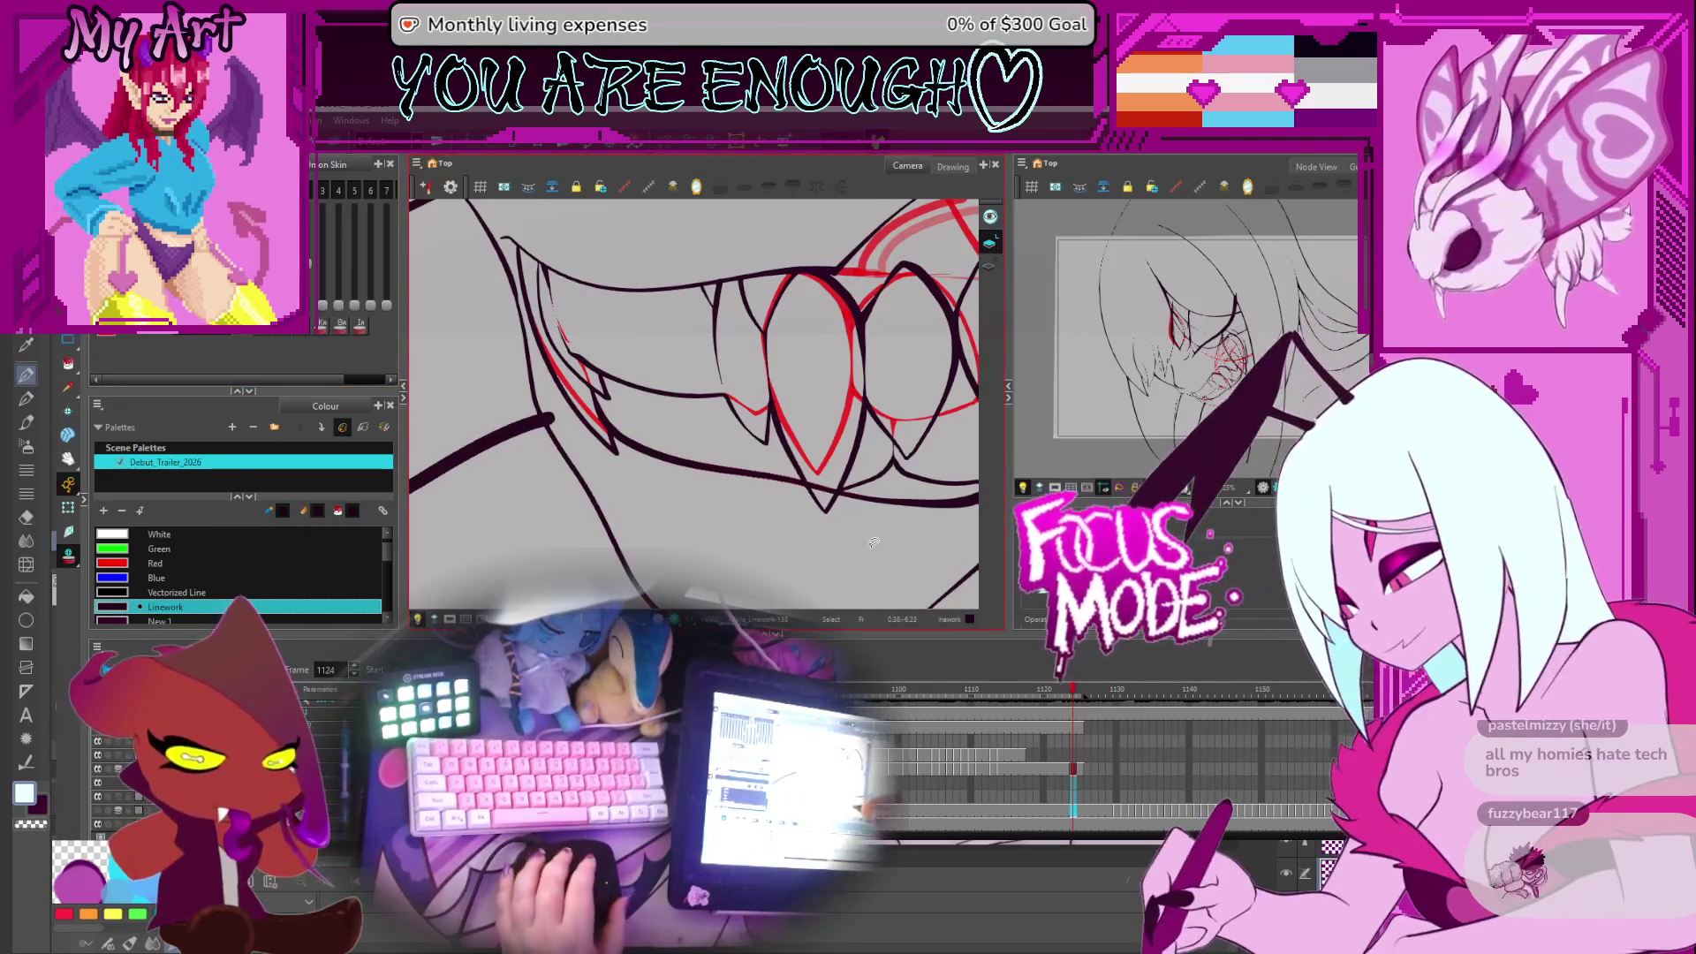
Lasso-select the teeth strokes and step back to frame 1123 with the mouth zoomed and rotated
{"action": "mouse_move", "coordinate": [870, 415]}
{"action": "left_mouse_down"}
{"action": "mouse_move", "coordinate": [890, 460]}
{"action": "mouse_move", "coordinate": [678, 409]}
{"action": "left_mouse_up"}
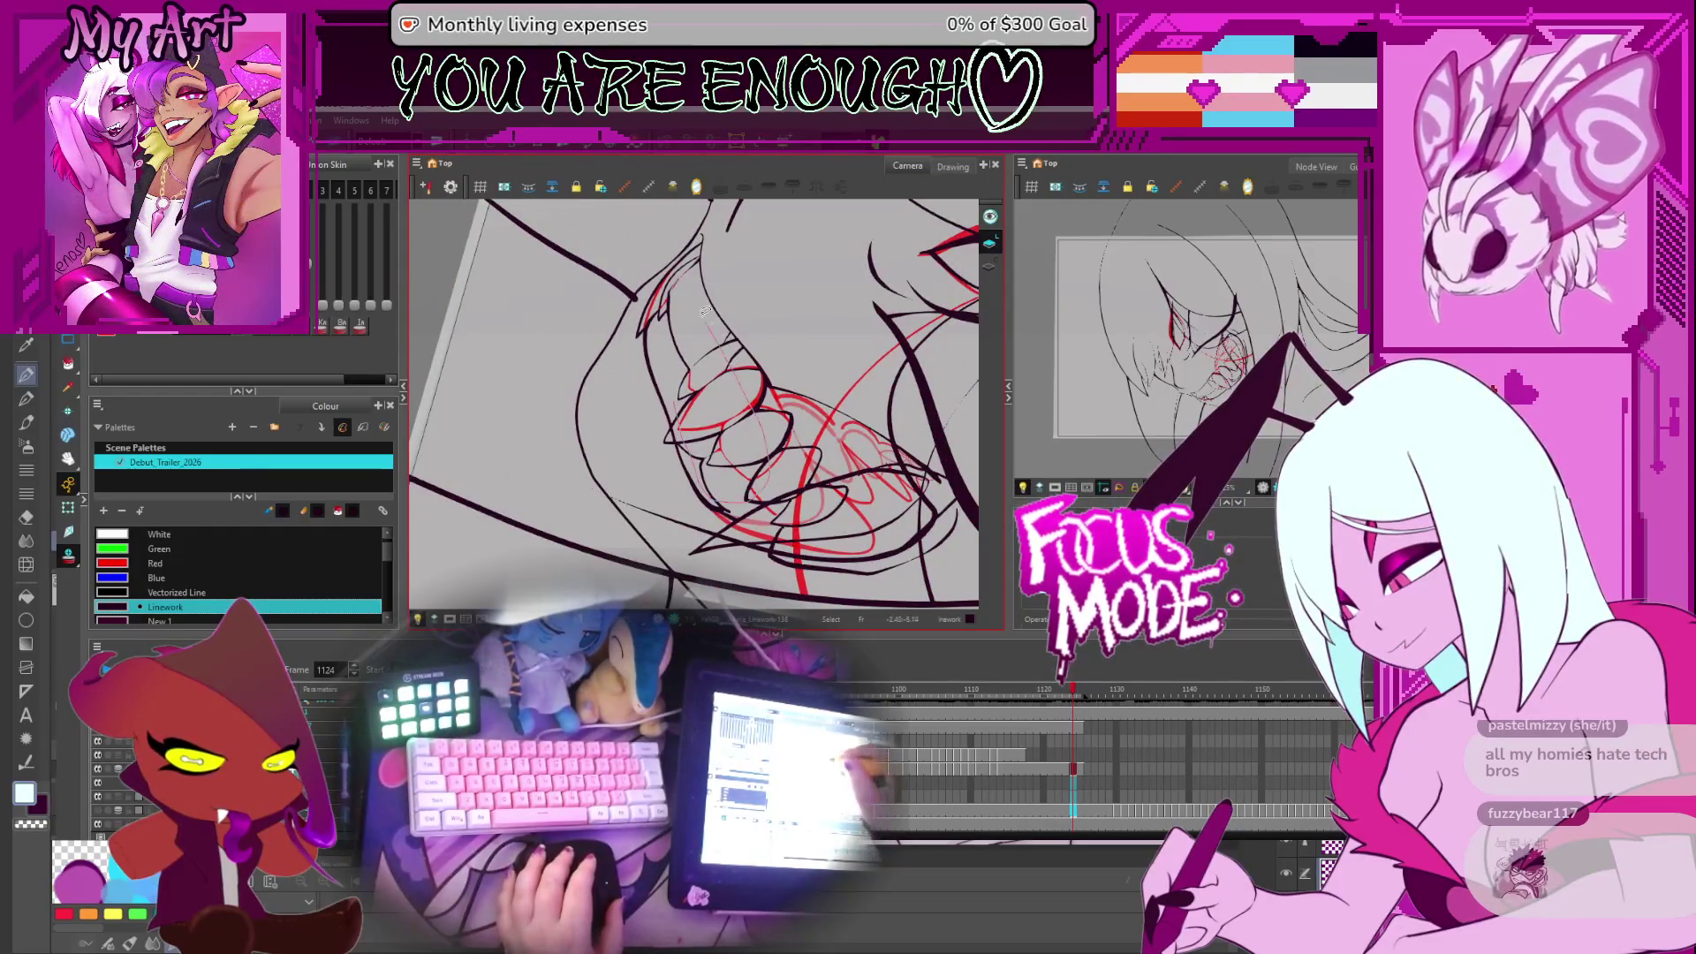
{"action": "left_click_drag", "start_coordinate": [695, 307], "coordinate": [669, 330]}
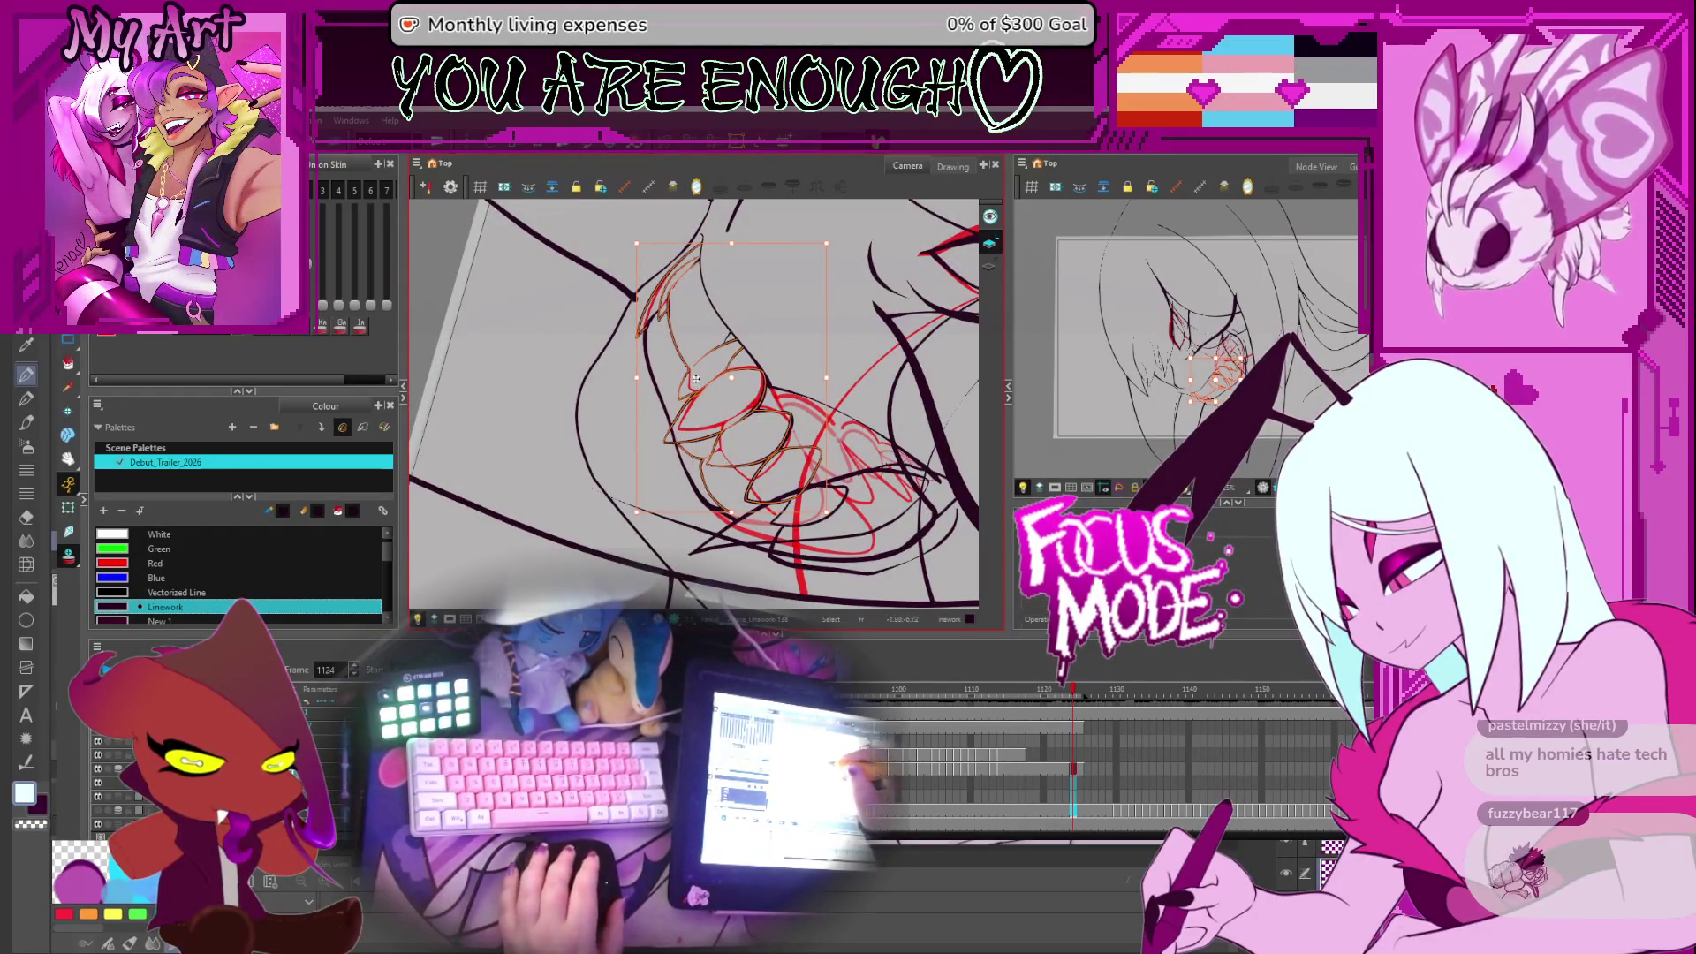
{"action": "left_click_drag", "start_coordinate": [879, 528], "coordinate": [901, 402]}
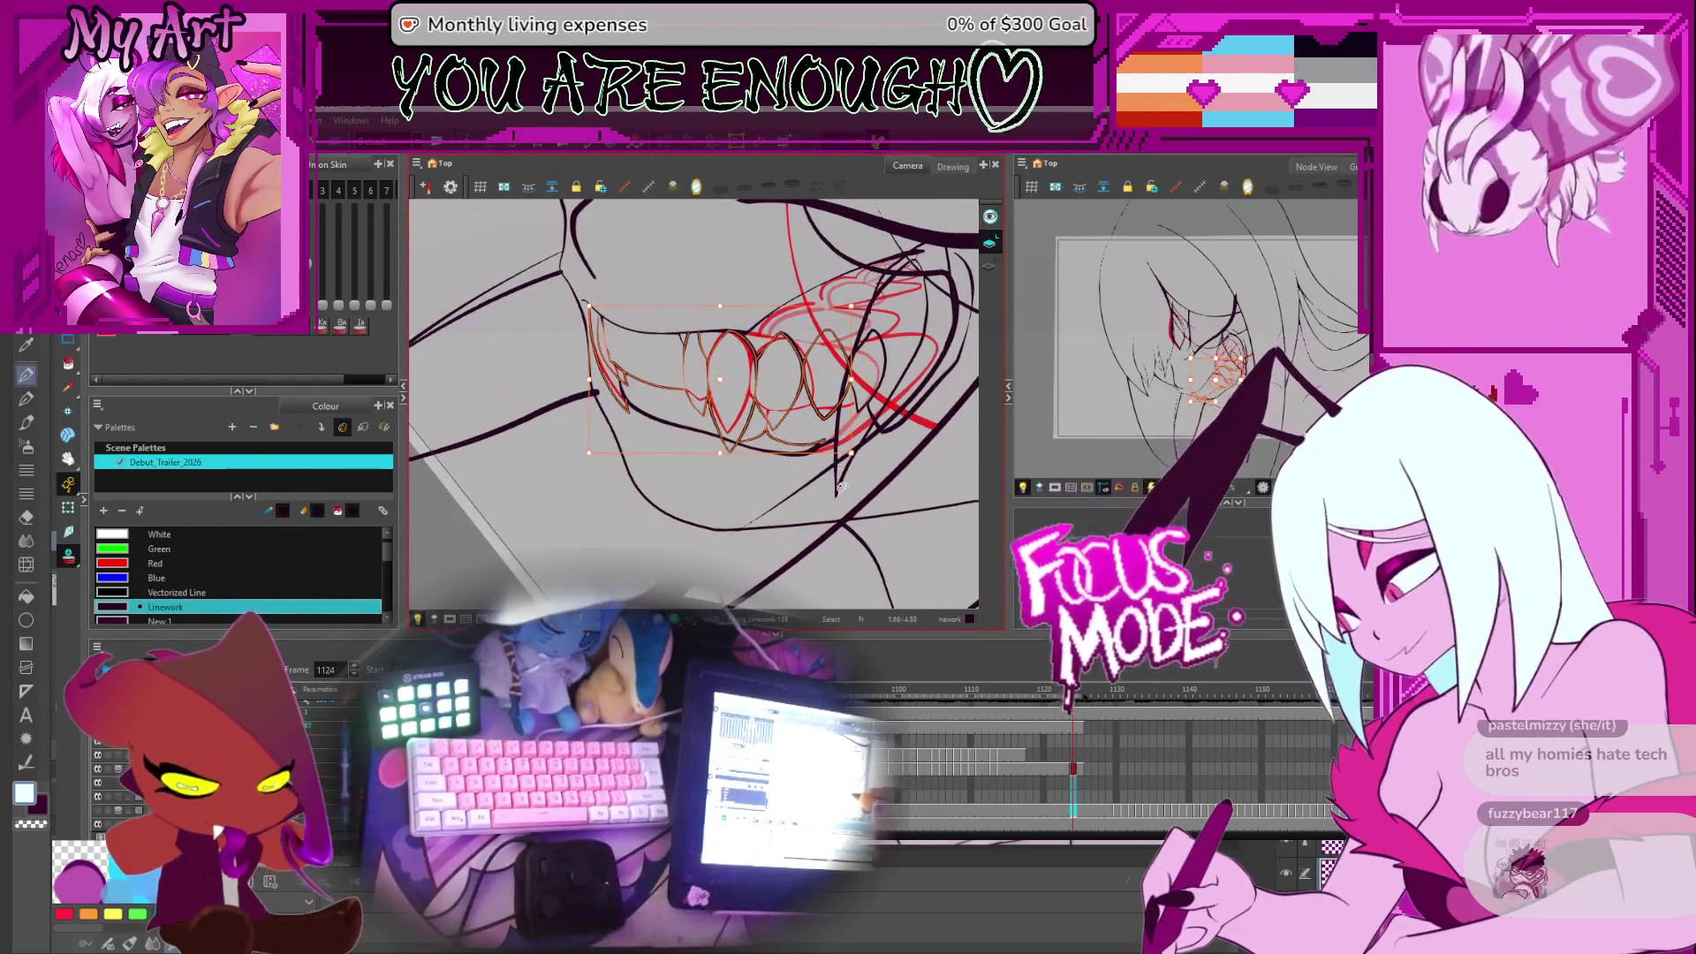
{"action": "key", "text": "comma"}
{"action": "key", "text": "comma"}
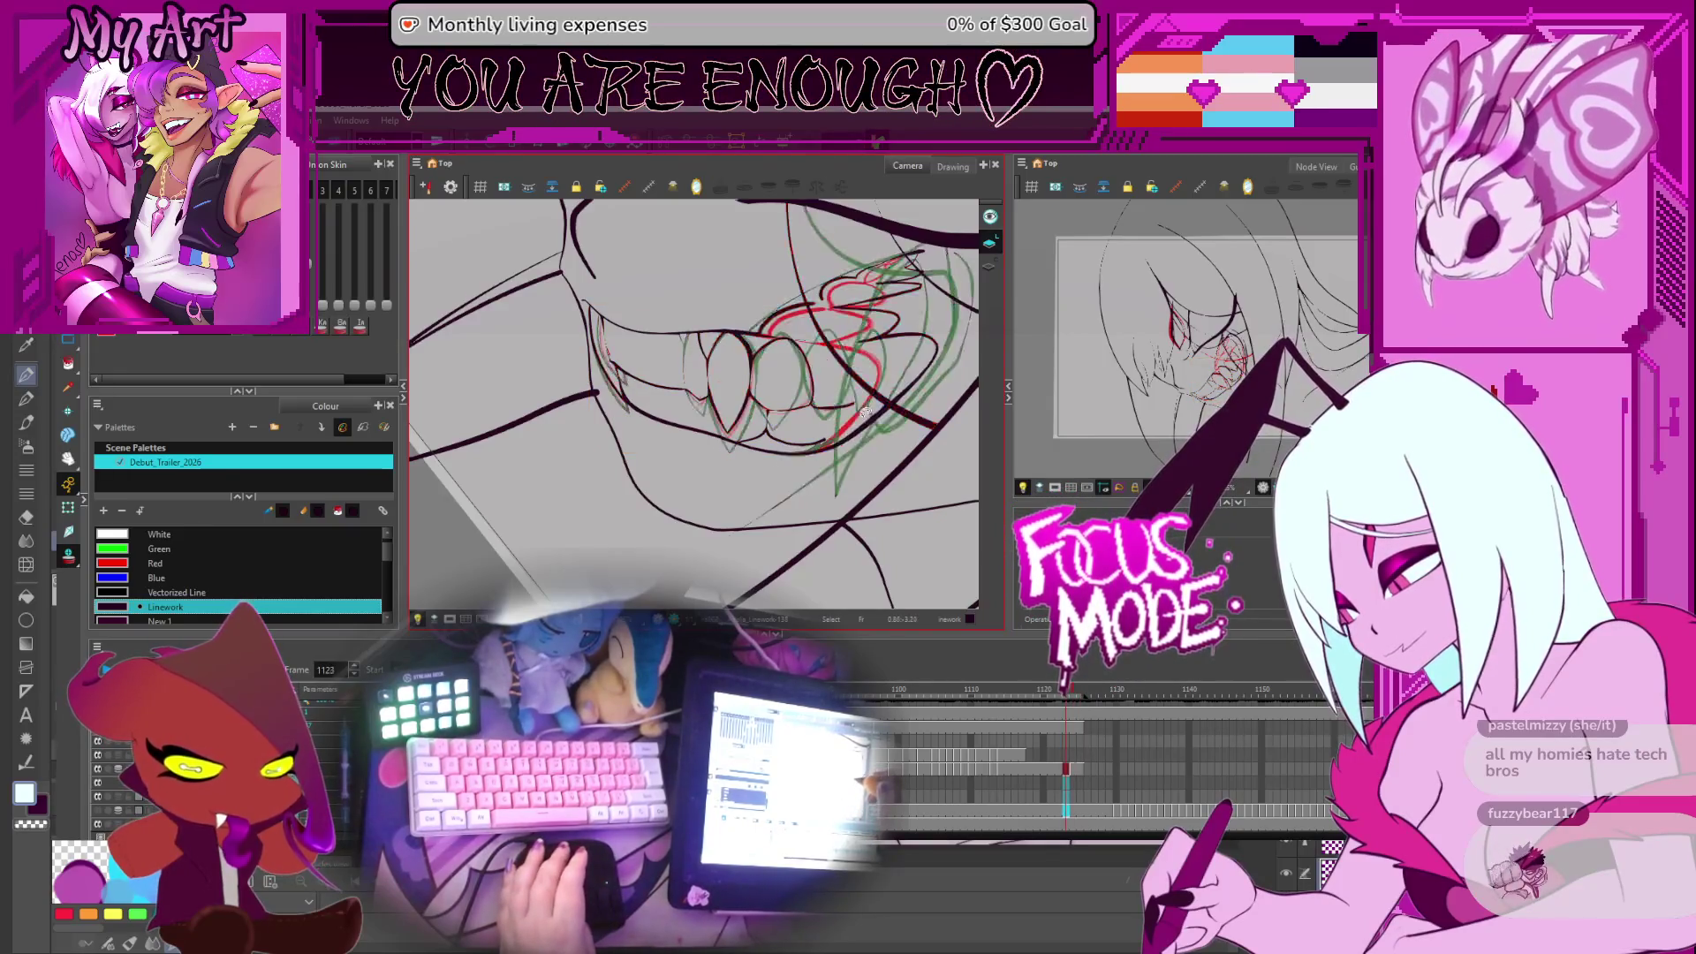
{"action": "left_click_drag", "start_coordinate": [861, 416], "coordinate": [656, 327]}
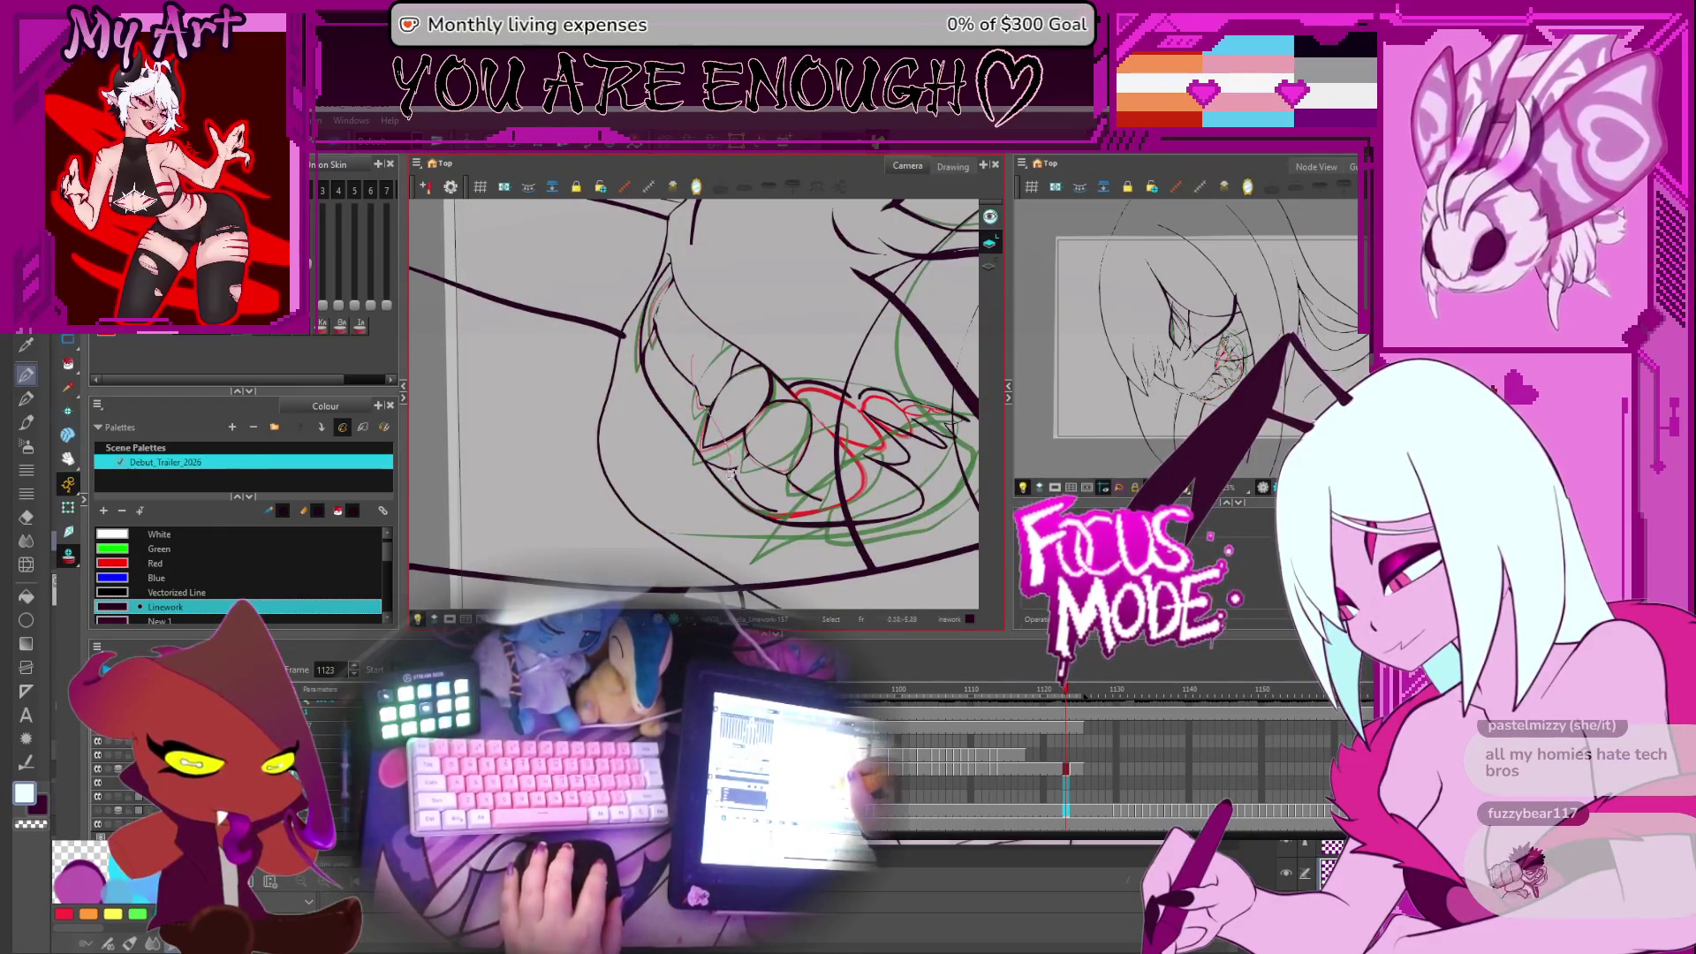
Select the thin red sketch strokes and flip between frames 1109 and 1114, landing on 1111
{"action": "mouse_move", "coordinate": [815, 489]}
{"action": "left_mouse_down"}
{"action": "mouse_move", "coordinate": [676, 326]}
{"action": "mouse_move", "coordinate": [767, 387]}
{"action": "left_mouse_up"}
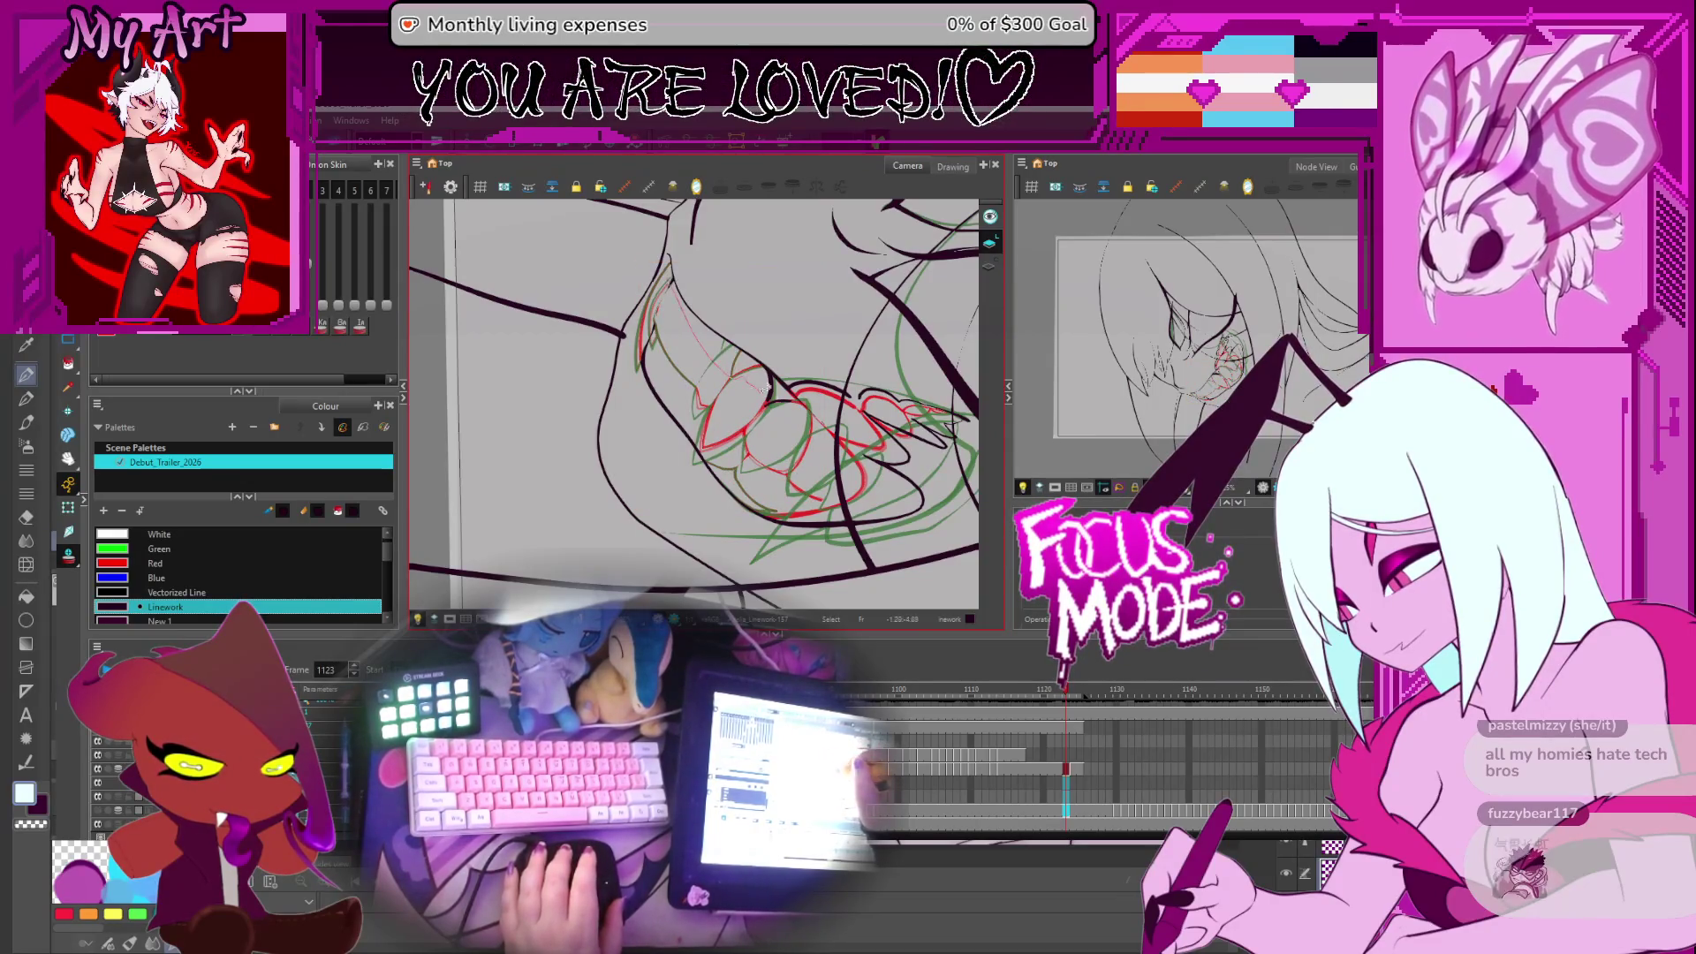
{"action": "key", "text": "f"}
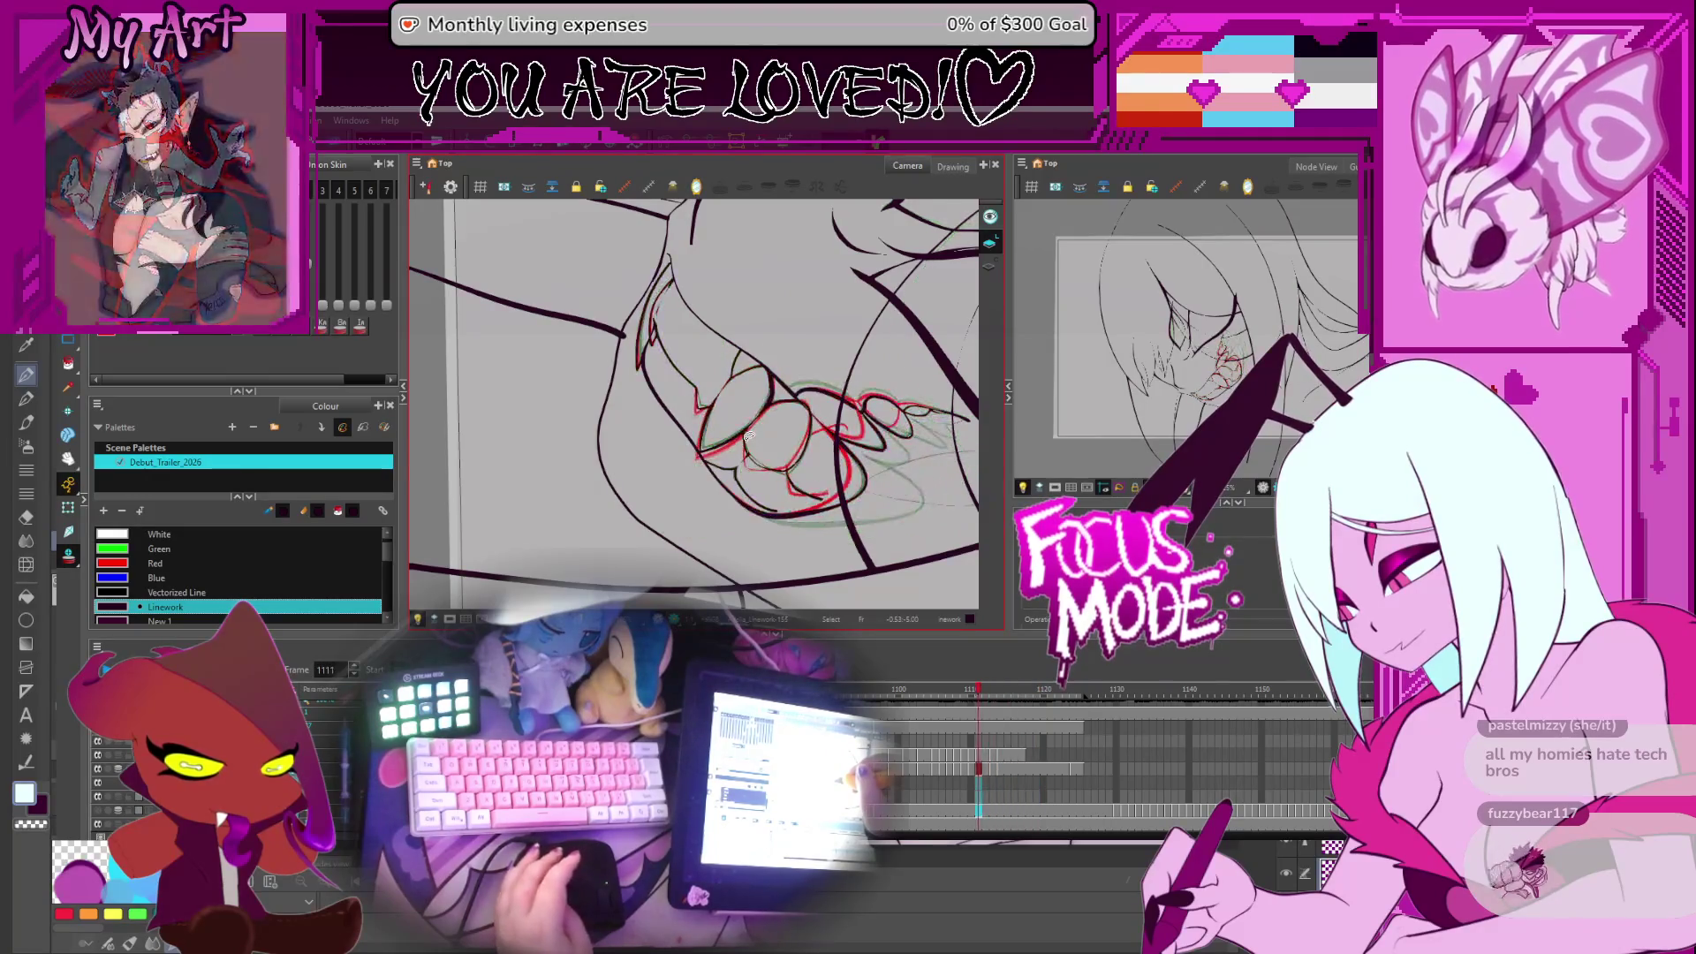
{"action": "key", "text": "f"}
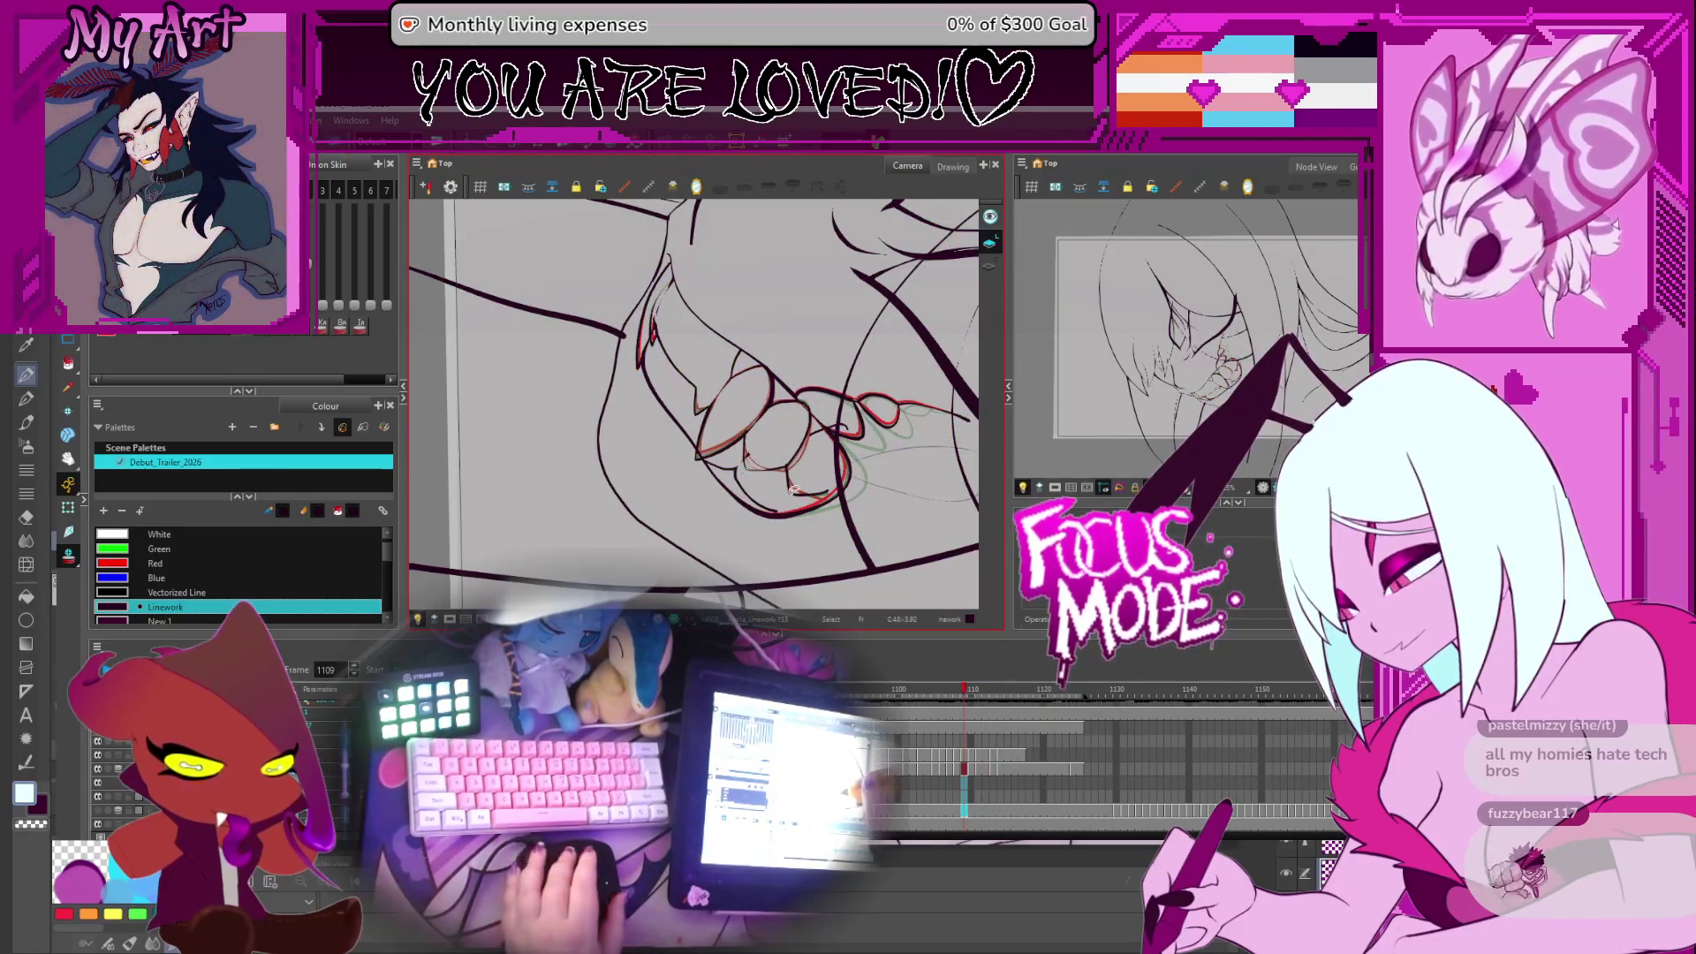
{"action": "left_click_drag", "start_coordinate": [747, 443], "coordinate": [817, 414]}
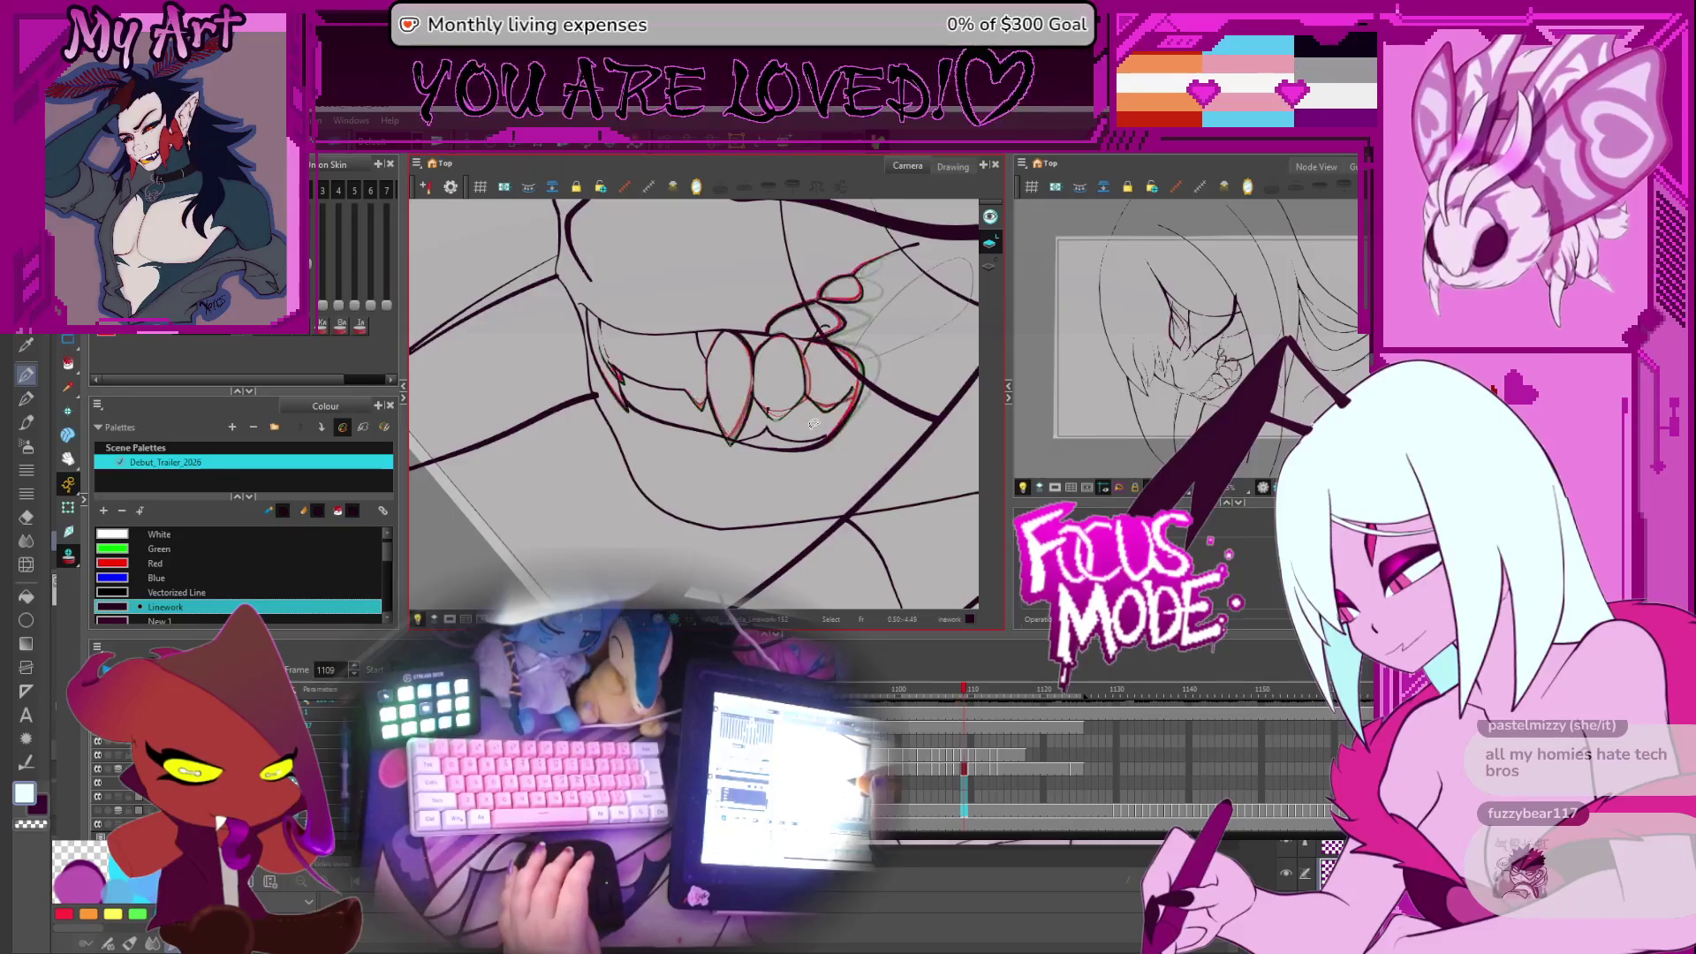
{"action": "key", "text": "g"}
{"action": "key", "text": "g"}
{"action": "key", "text": "g"}
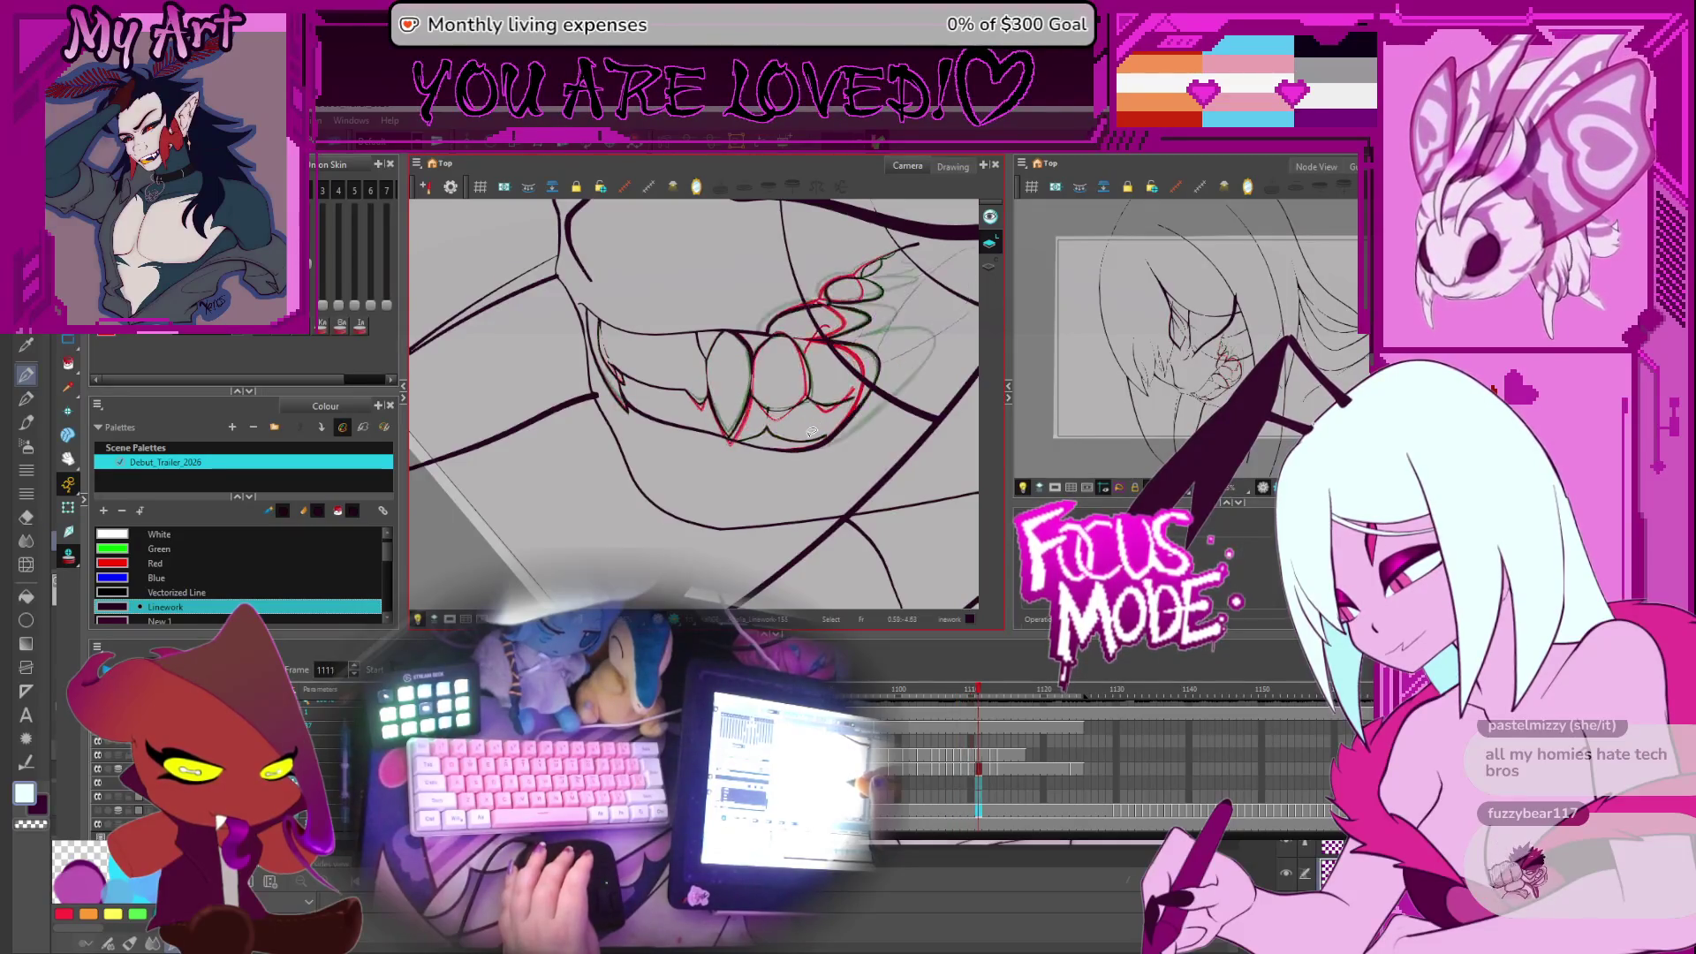
{"action": "key", "text": "f"}
{"action": "key", "text": "f"}
{"action": "key", "text": "f"}
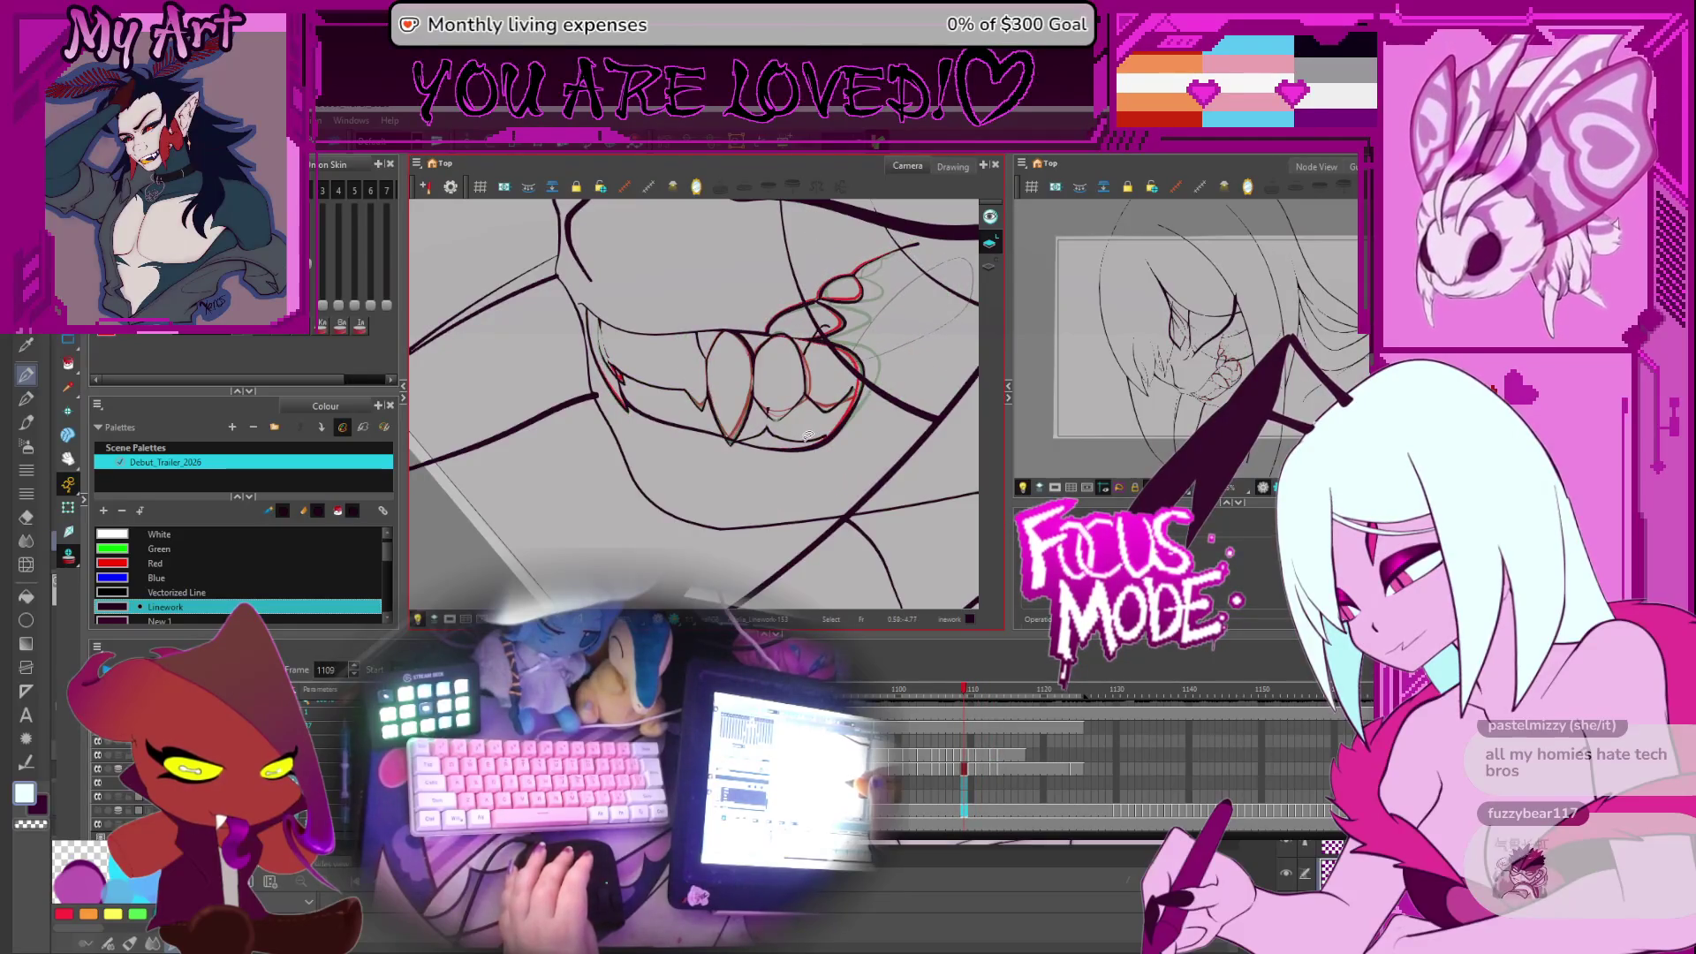
{"action": "key", "text": "g"}
{"action": "key", "text": "g"}
Remove the stray sketch strokes near the face on frame 1111
{"action": "left_click_drag", "start_coordinate": [808, 435], "coordinate": [739, 477]}
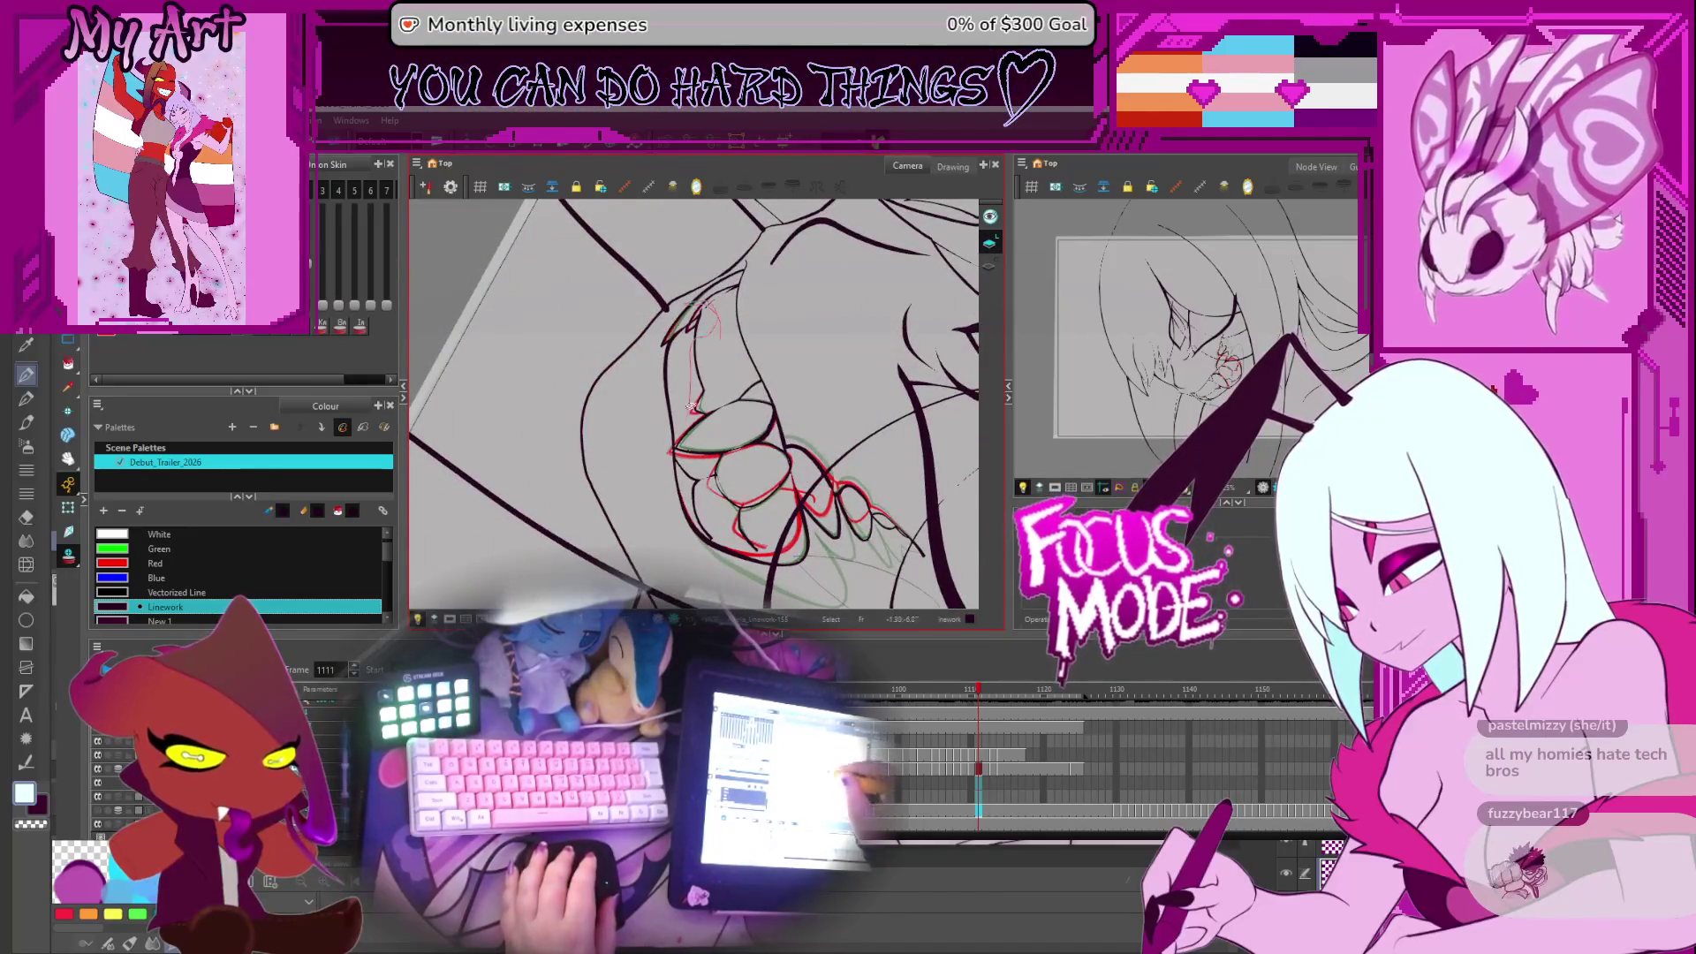
{"action": "key", "text": "ctrl+z"}
{"action": "key", "text": "ctrl+z"}
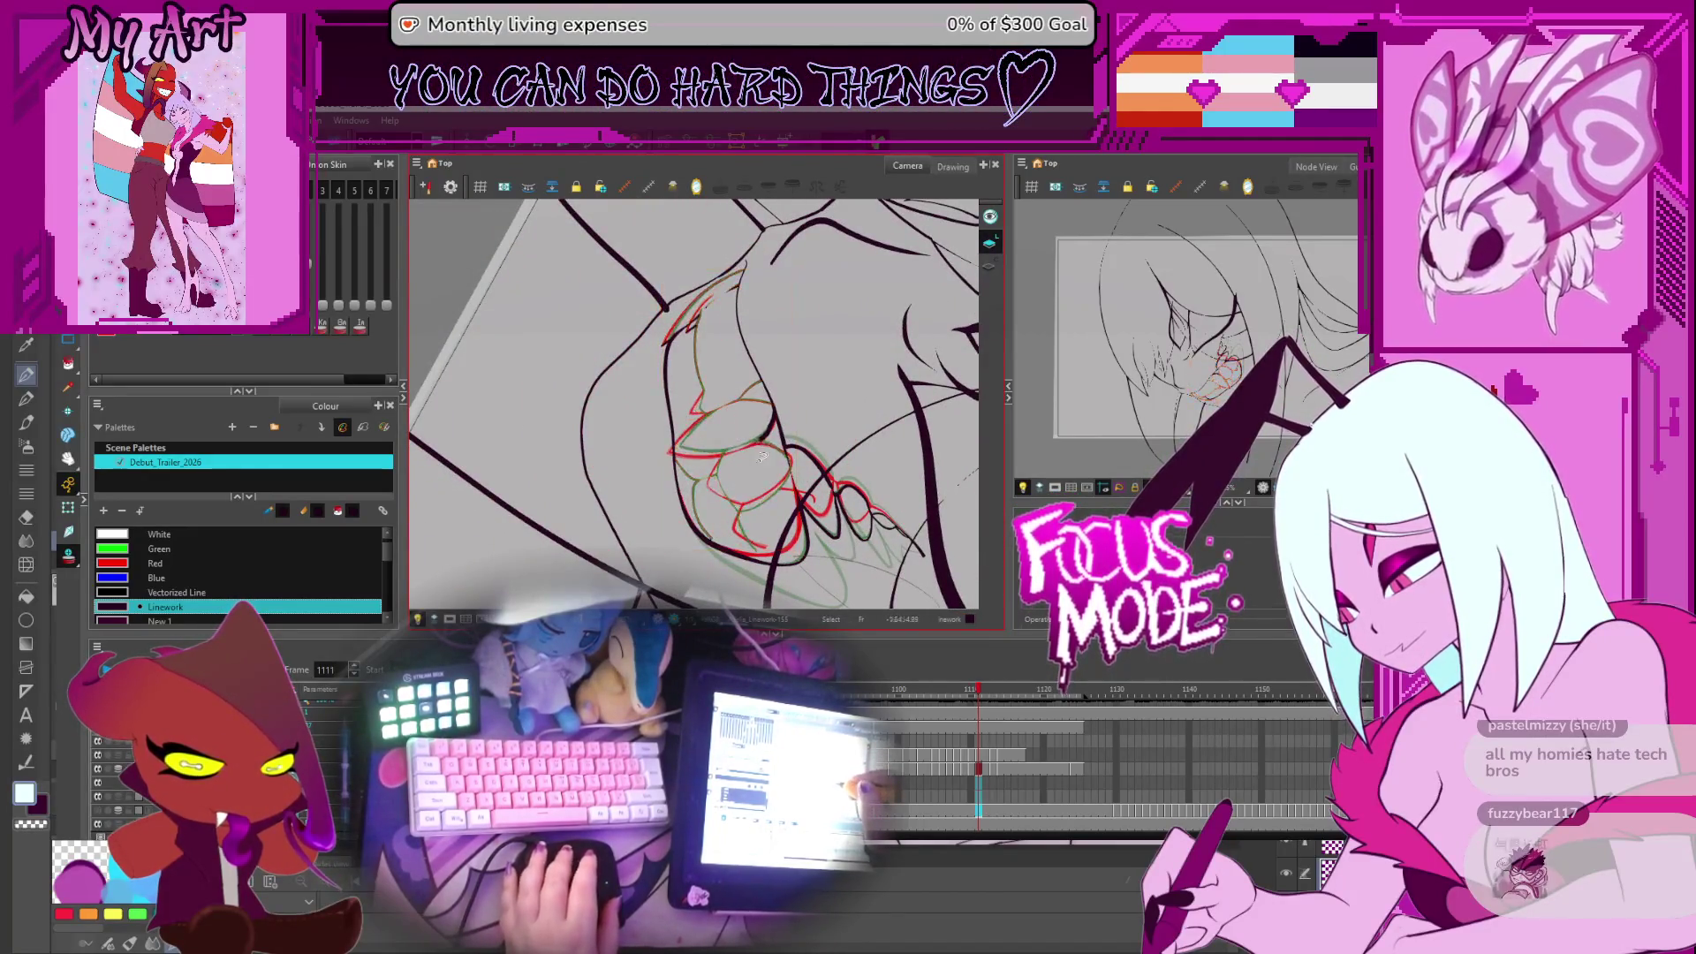
{"action": "left_click", "coordinate": [719, 338]}
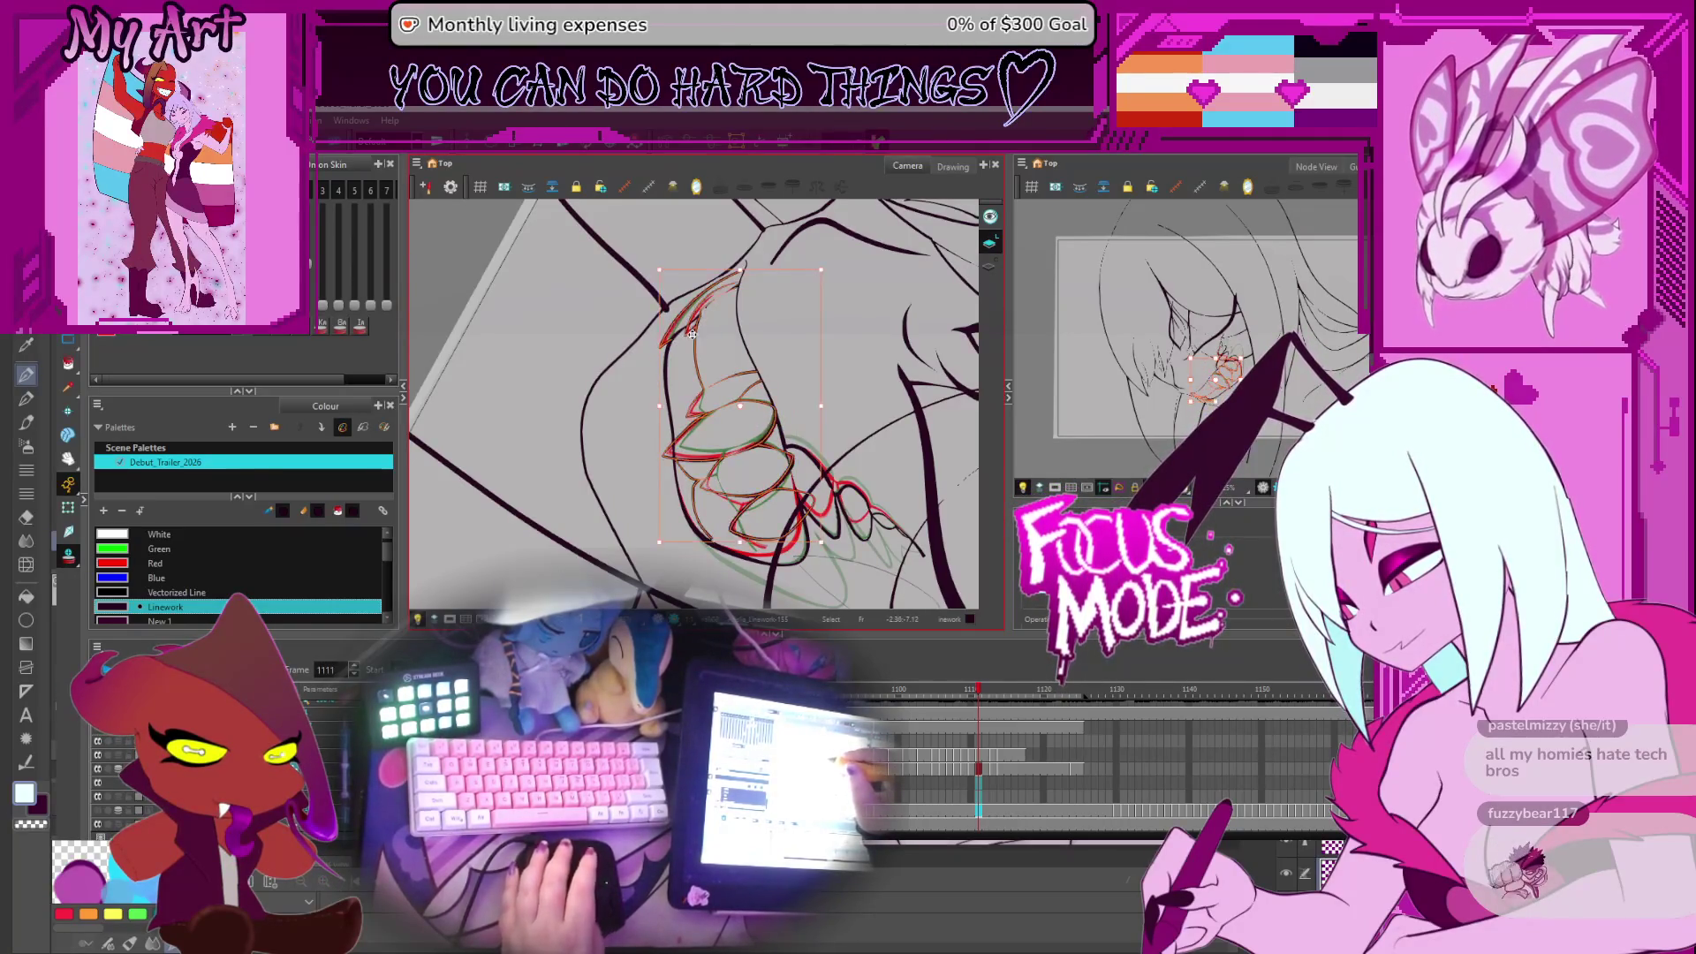
{"action": "left_click_drag", "start_coordinate": [697, 318], "coordinate": [783, 239]}
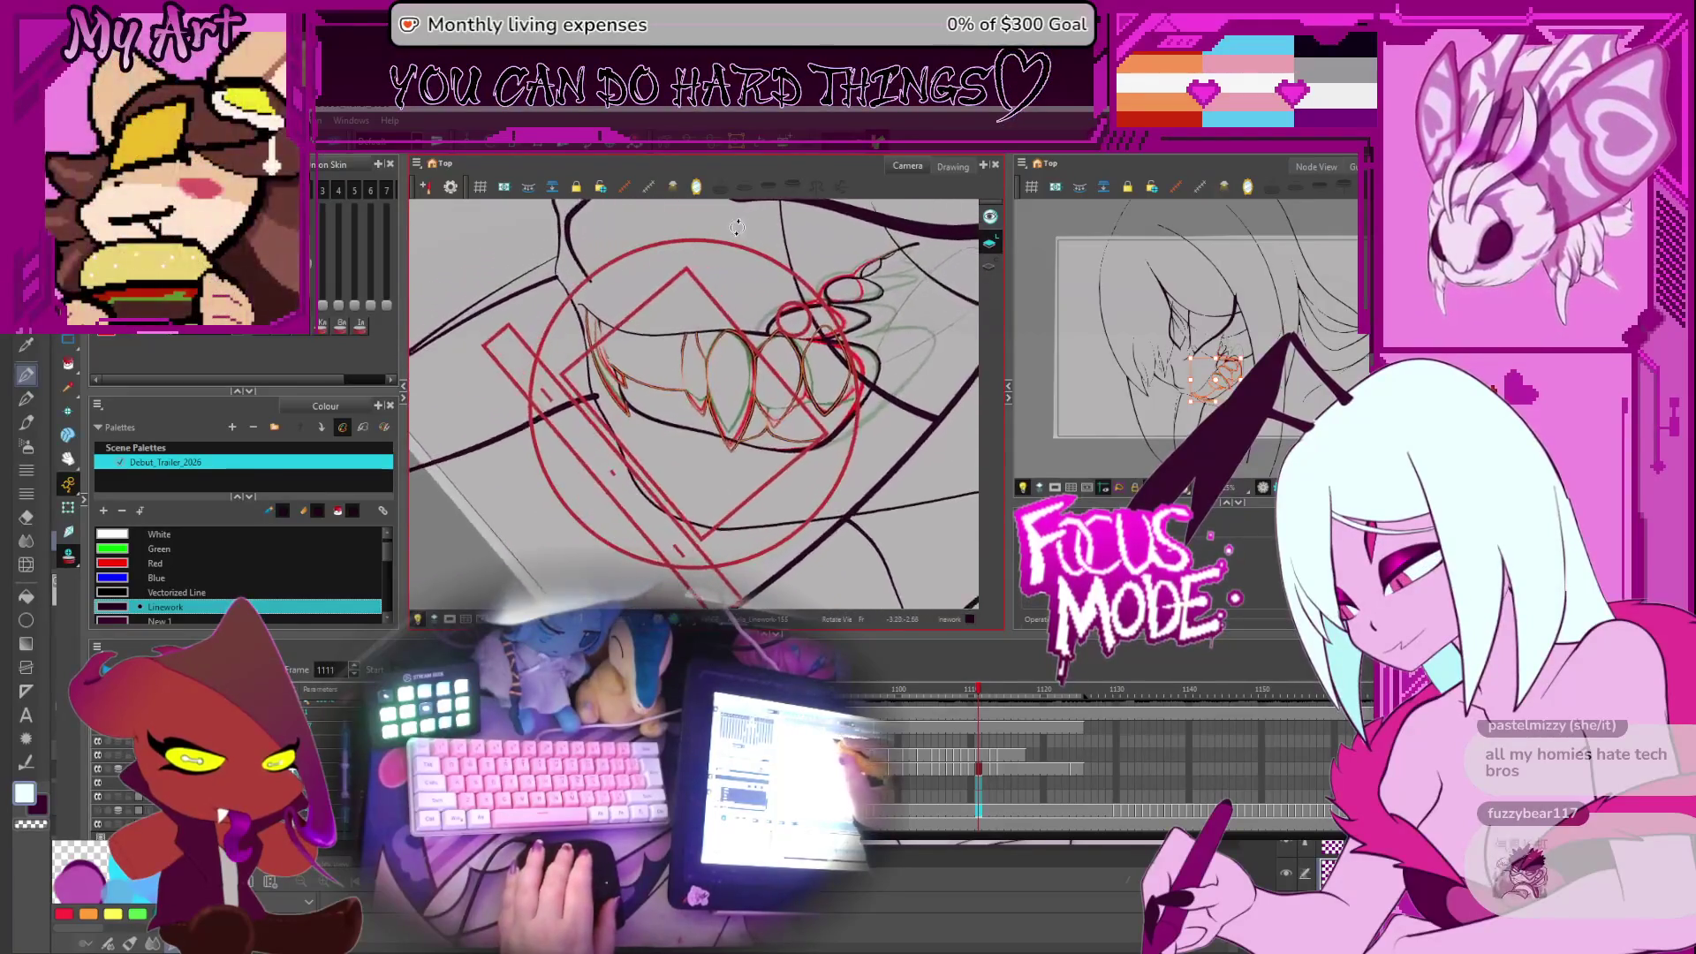
Reset the view rotation, zoom in on the teeth and switch to the Contour Editor
{"action": "key", "text": "shift+x"}
{"action": "scroll", "coordinate": [760, 353], "scroll_direction": "up", "scroll_amount": 5}
{"action": "mouse_move", "coordinate": [707, 415]}
{"action": "left_mouse_down"}
{"action": "mouse_move", "coordinate": [734, 409]}
{"action": "mouse_move", "coordinate": [729, 422]}
{"action": "left_mouse_up"}
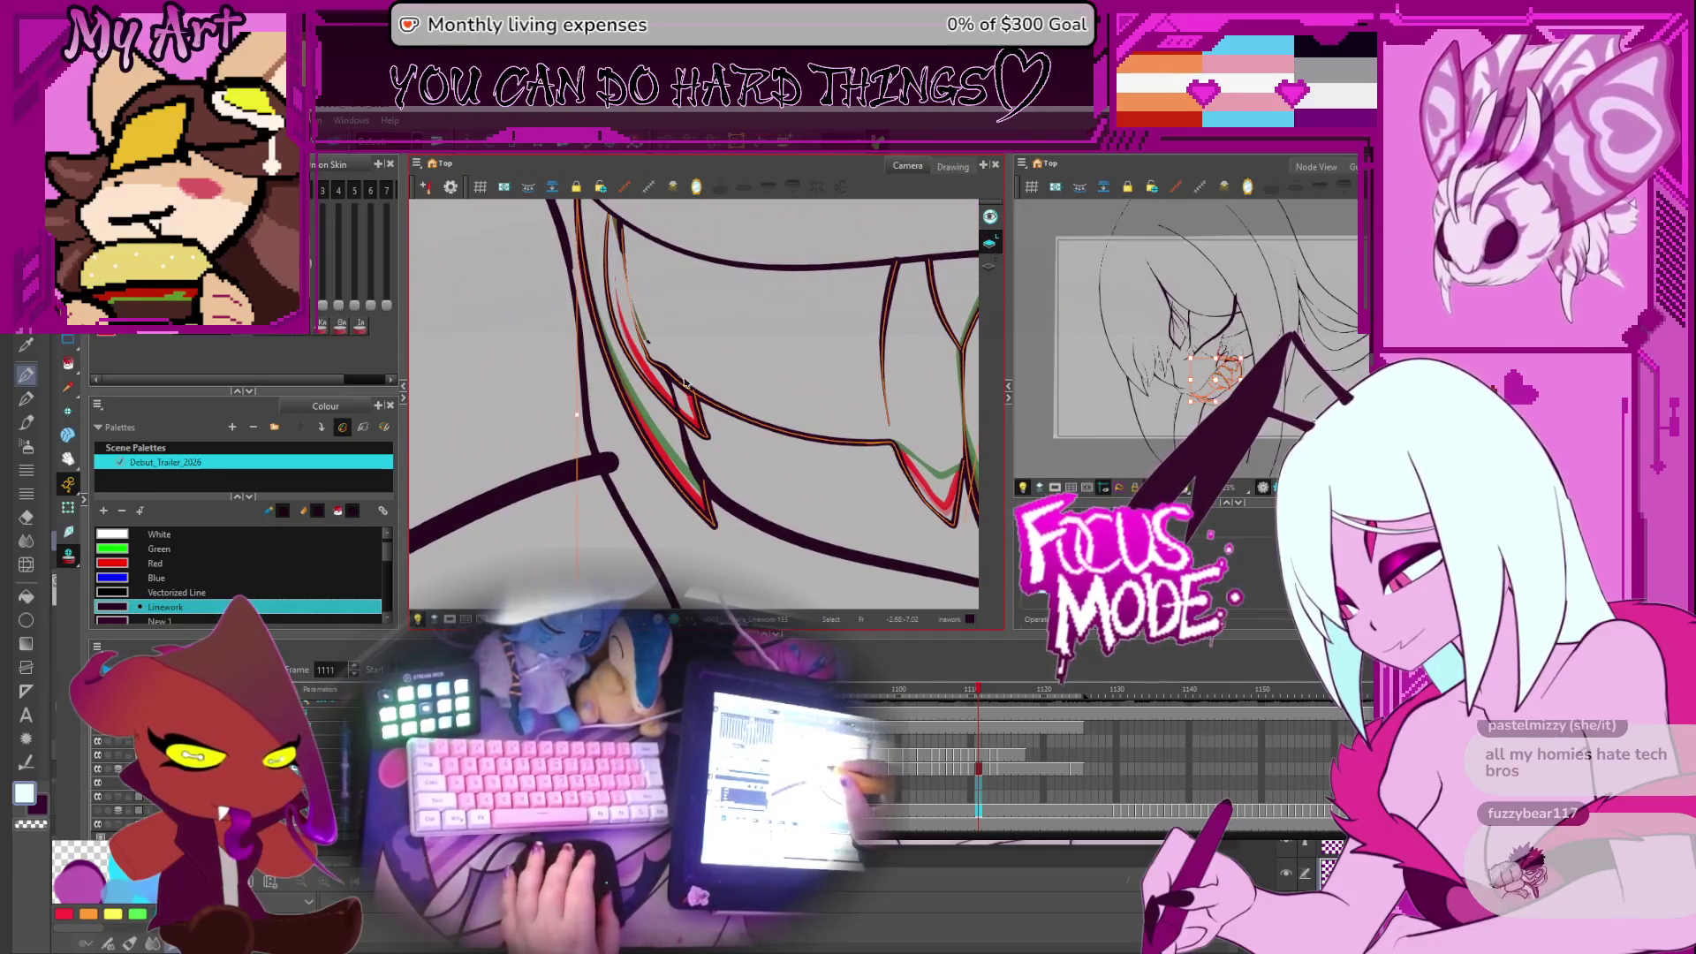
{"action": "key", "text": "alt+q"}
{"action": "scroll", "coordinate": [684, 381], "scroll_direction": "up", "scroll_amount": 2}
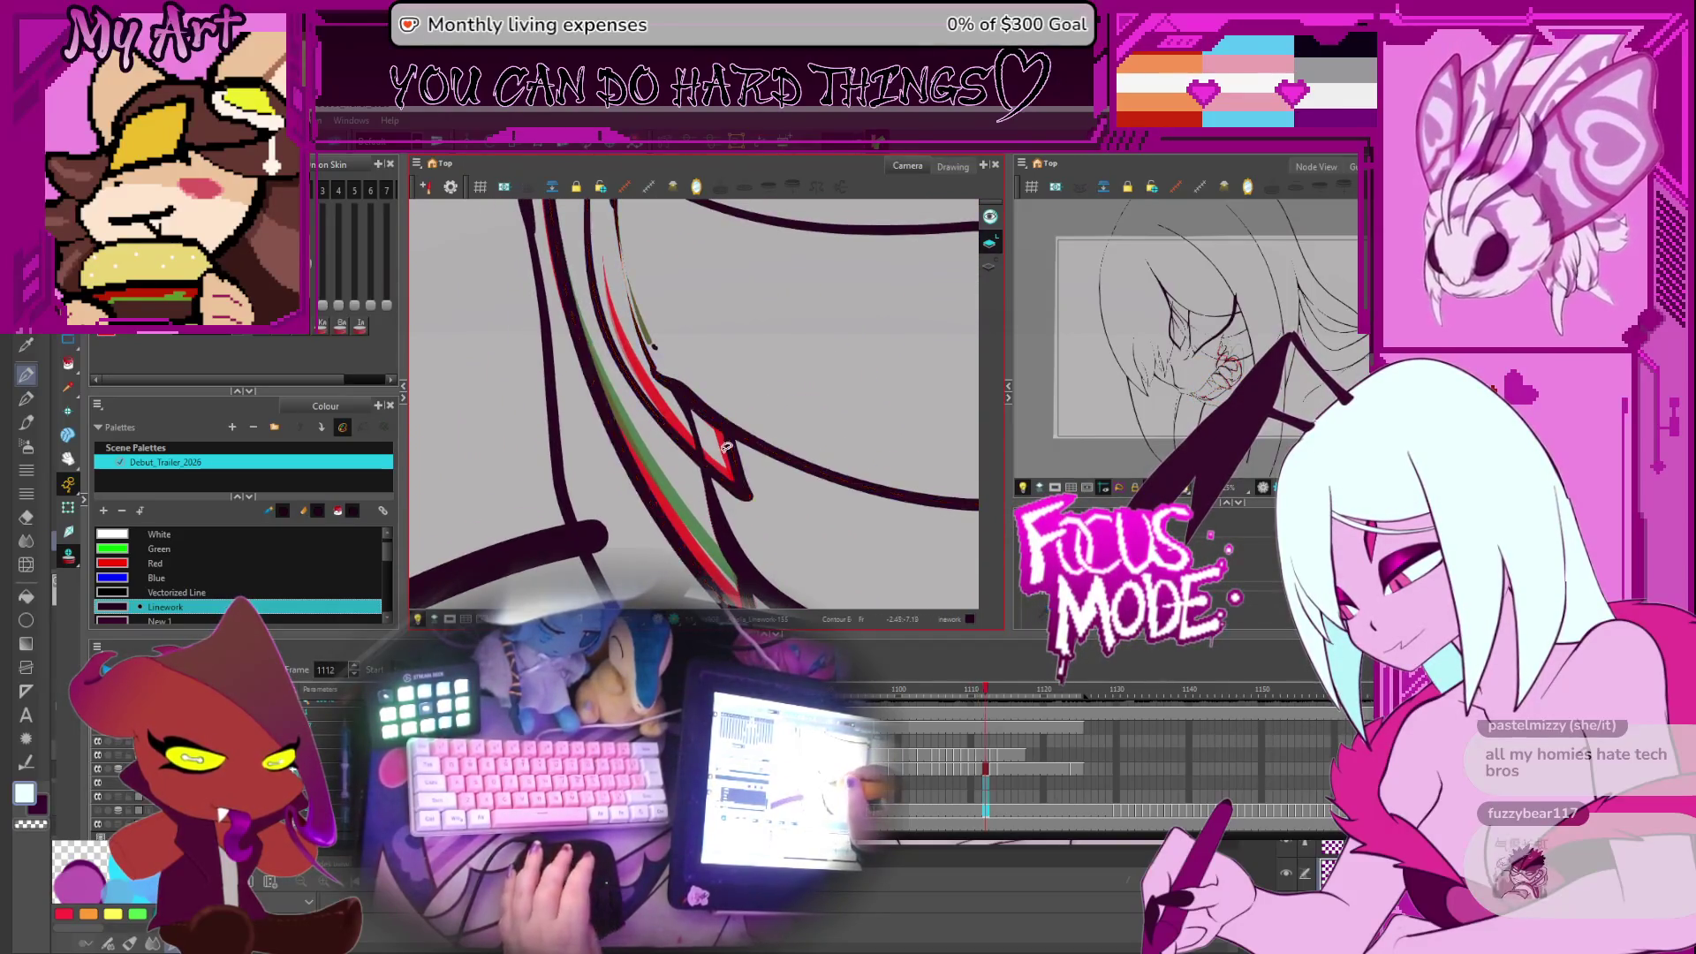
Flip between the teeth drawings from frame 1105 to 1117, settling on frame 1111
{"action": "key", "text": "period"}
{"action": "key", "text": "period"}
{"action": "key", "text": "period"}
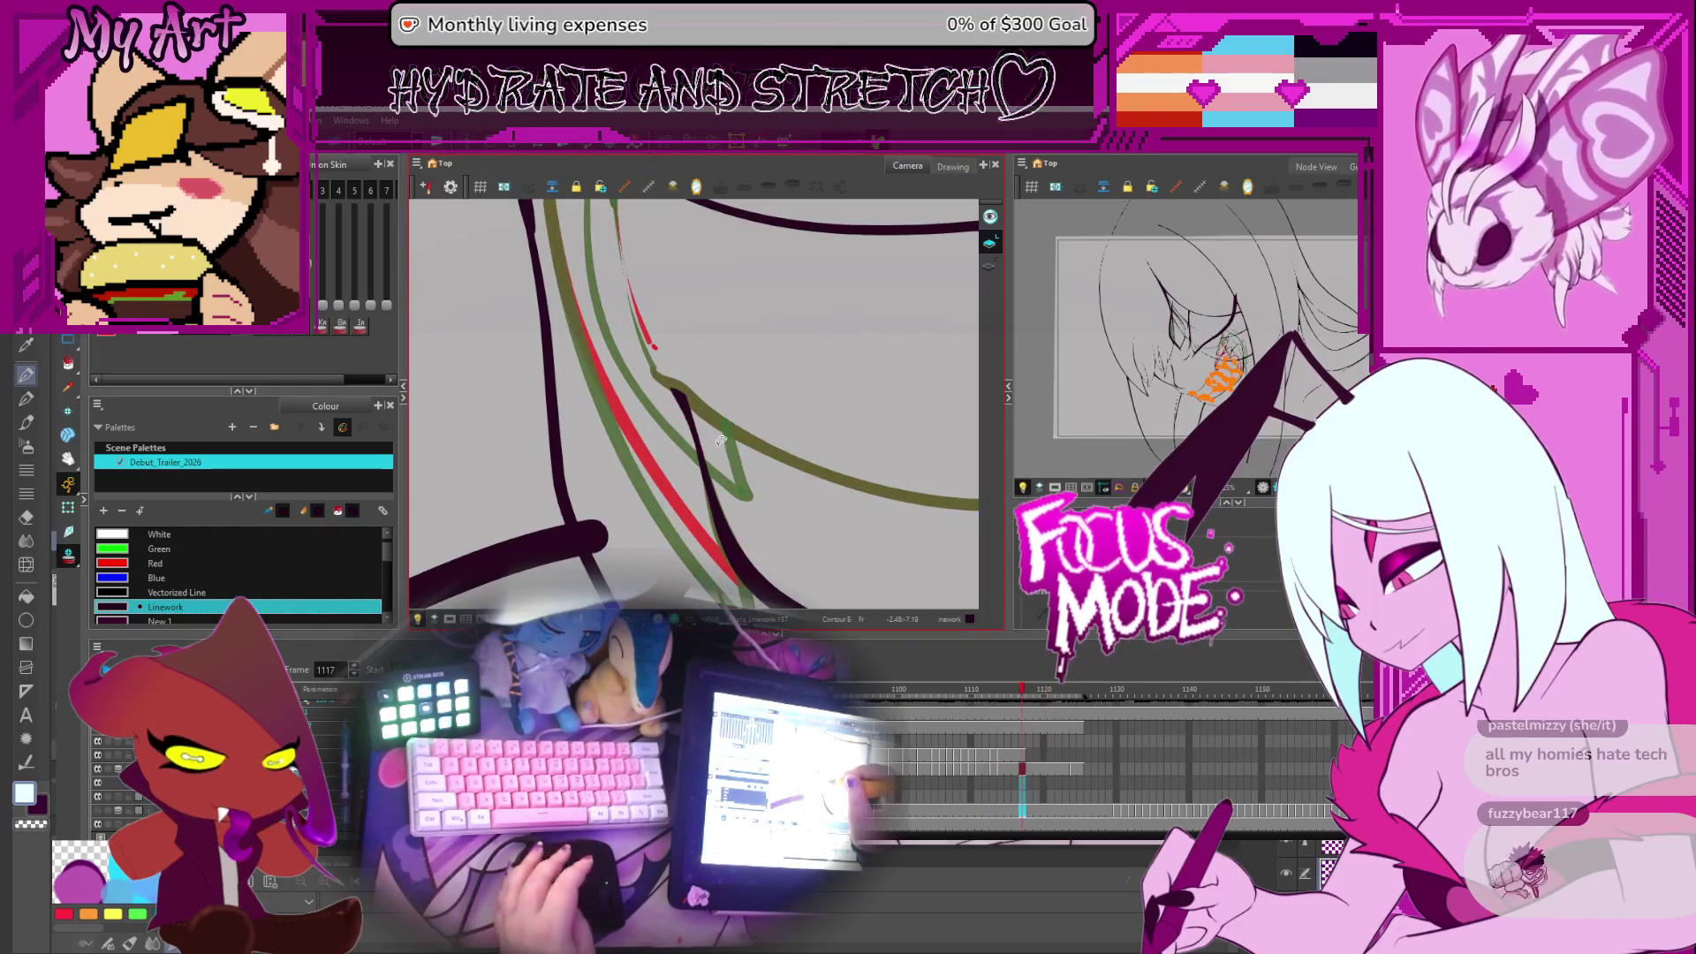
{"action": "key", "text": "comma"}
{"action": "key", "text": "comma"}
{"action": "key", "text": "comma"}
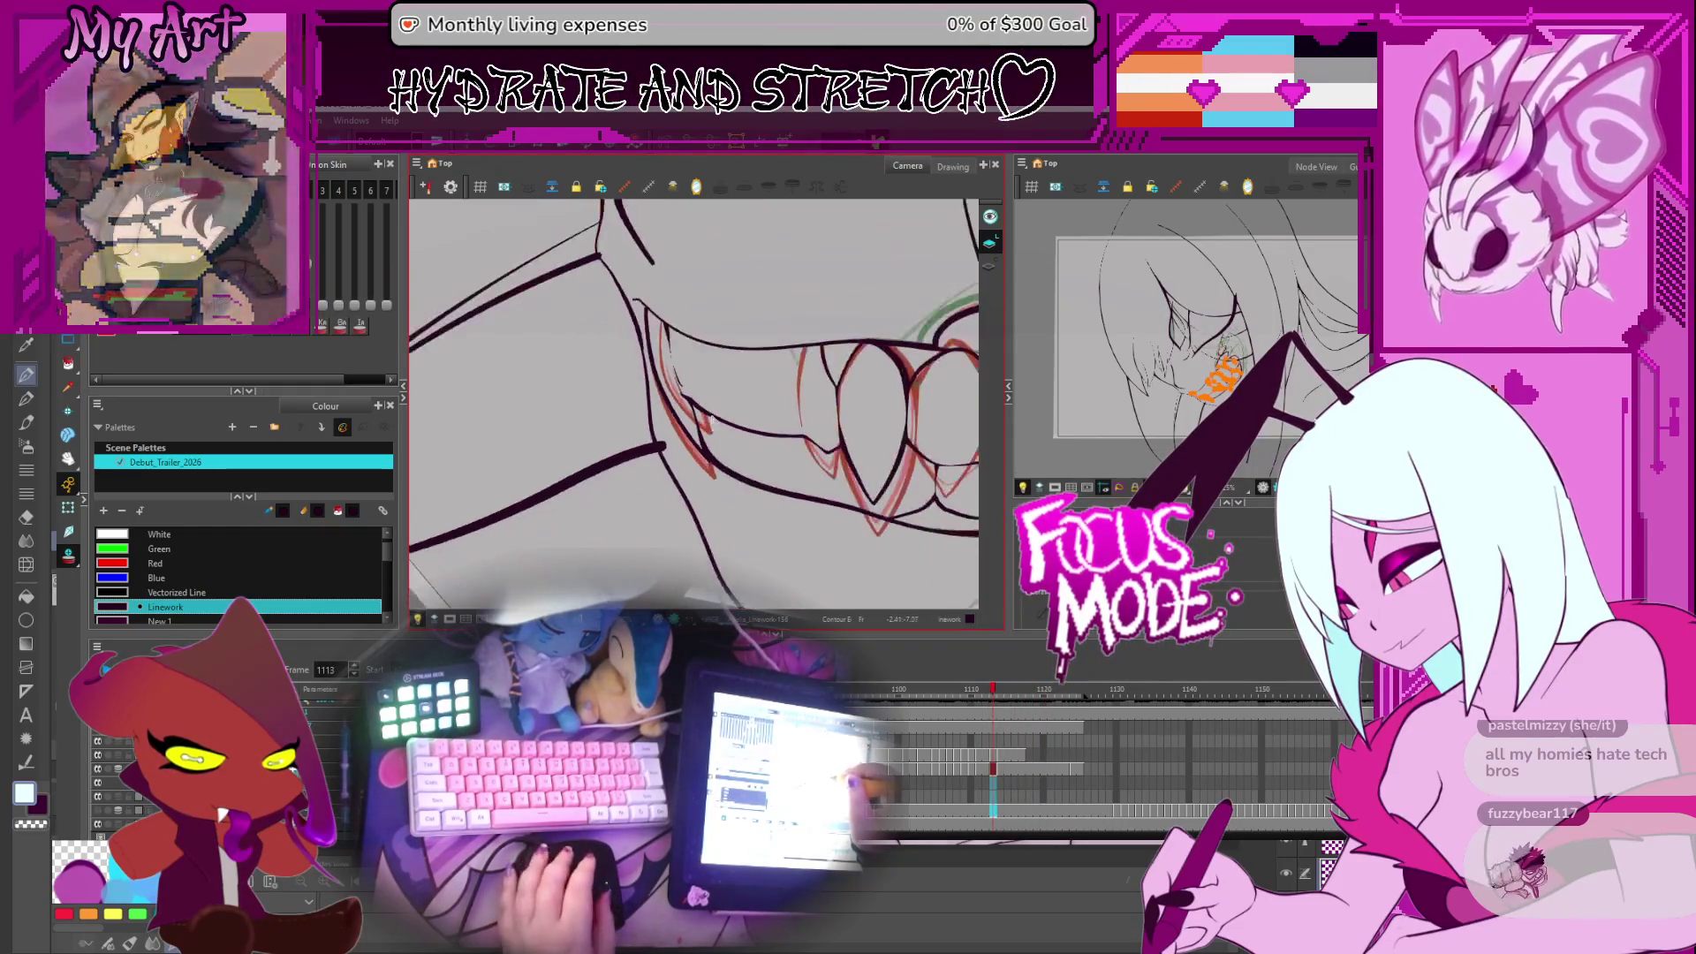
{"action": "key", "text": "comma"}
{"action": "key", "text": "comma"}
{"action": "key", "text": "comma"}
{"action": "key", "text": "period"}
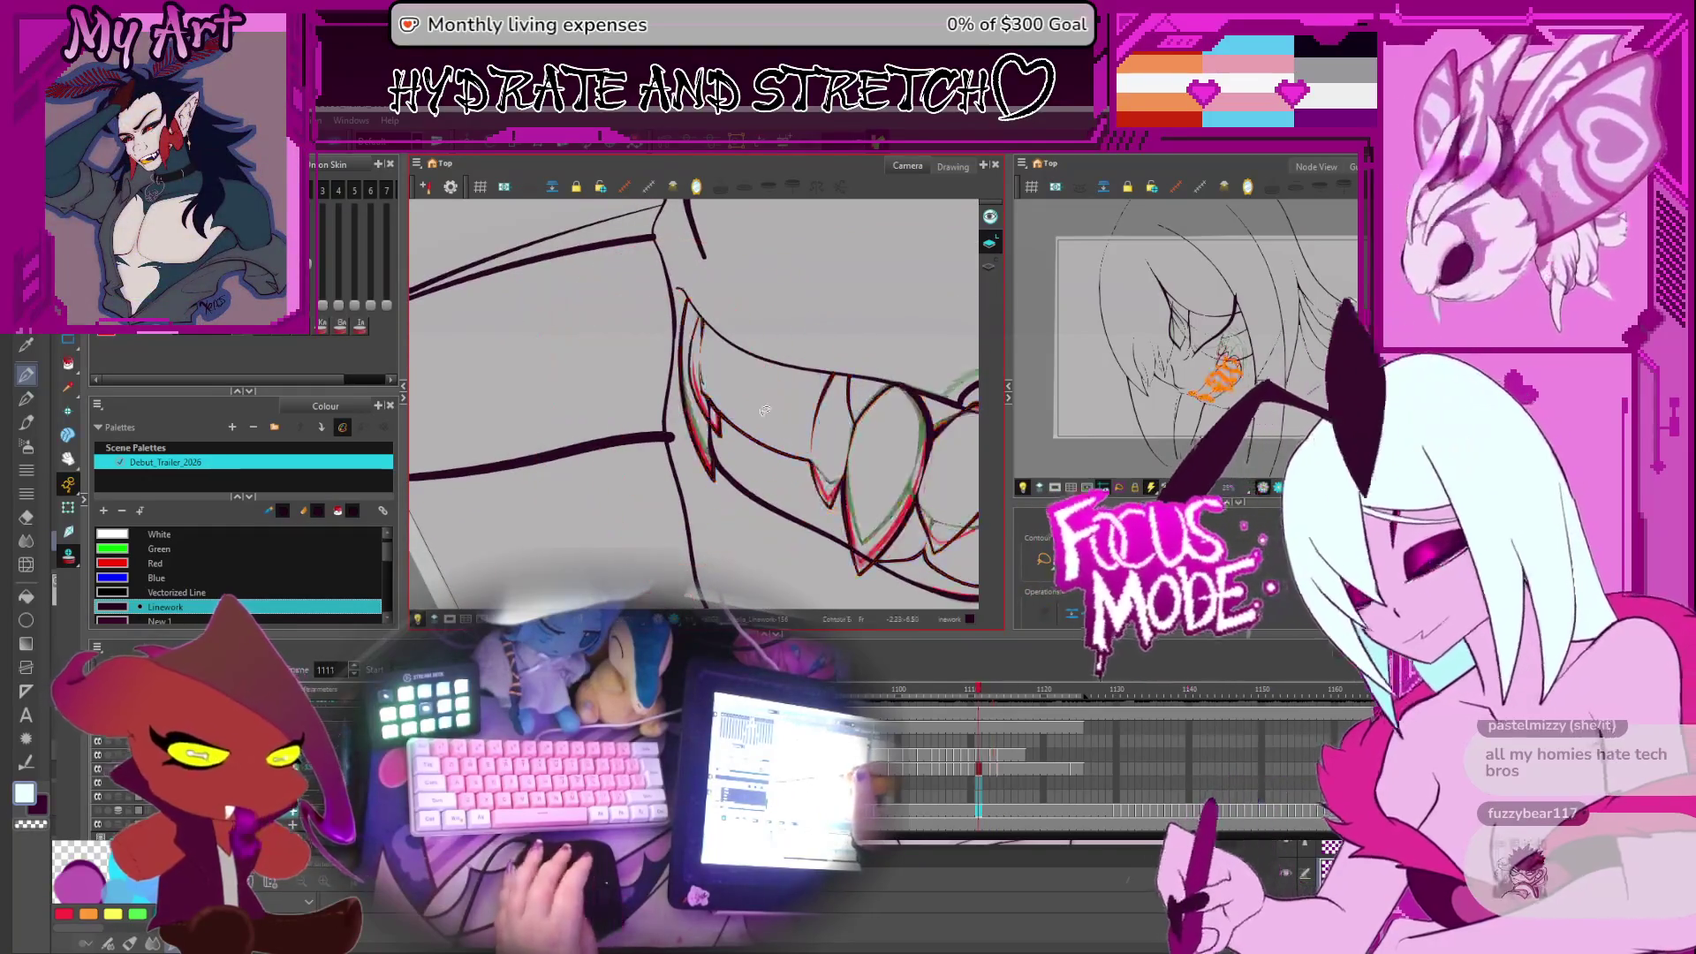
{"action": "key", "text": "period"}
{"action": "key", "text": "period"}
{"action": "key", "text": "period"}
{"action": "key", "text": "comma"}
{"action": "key", "text": "comma"}
{"action": "key", "text": "comma"}
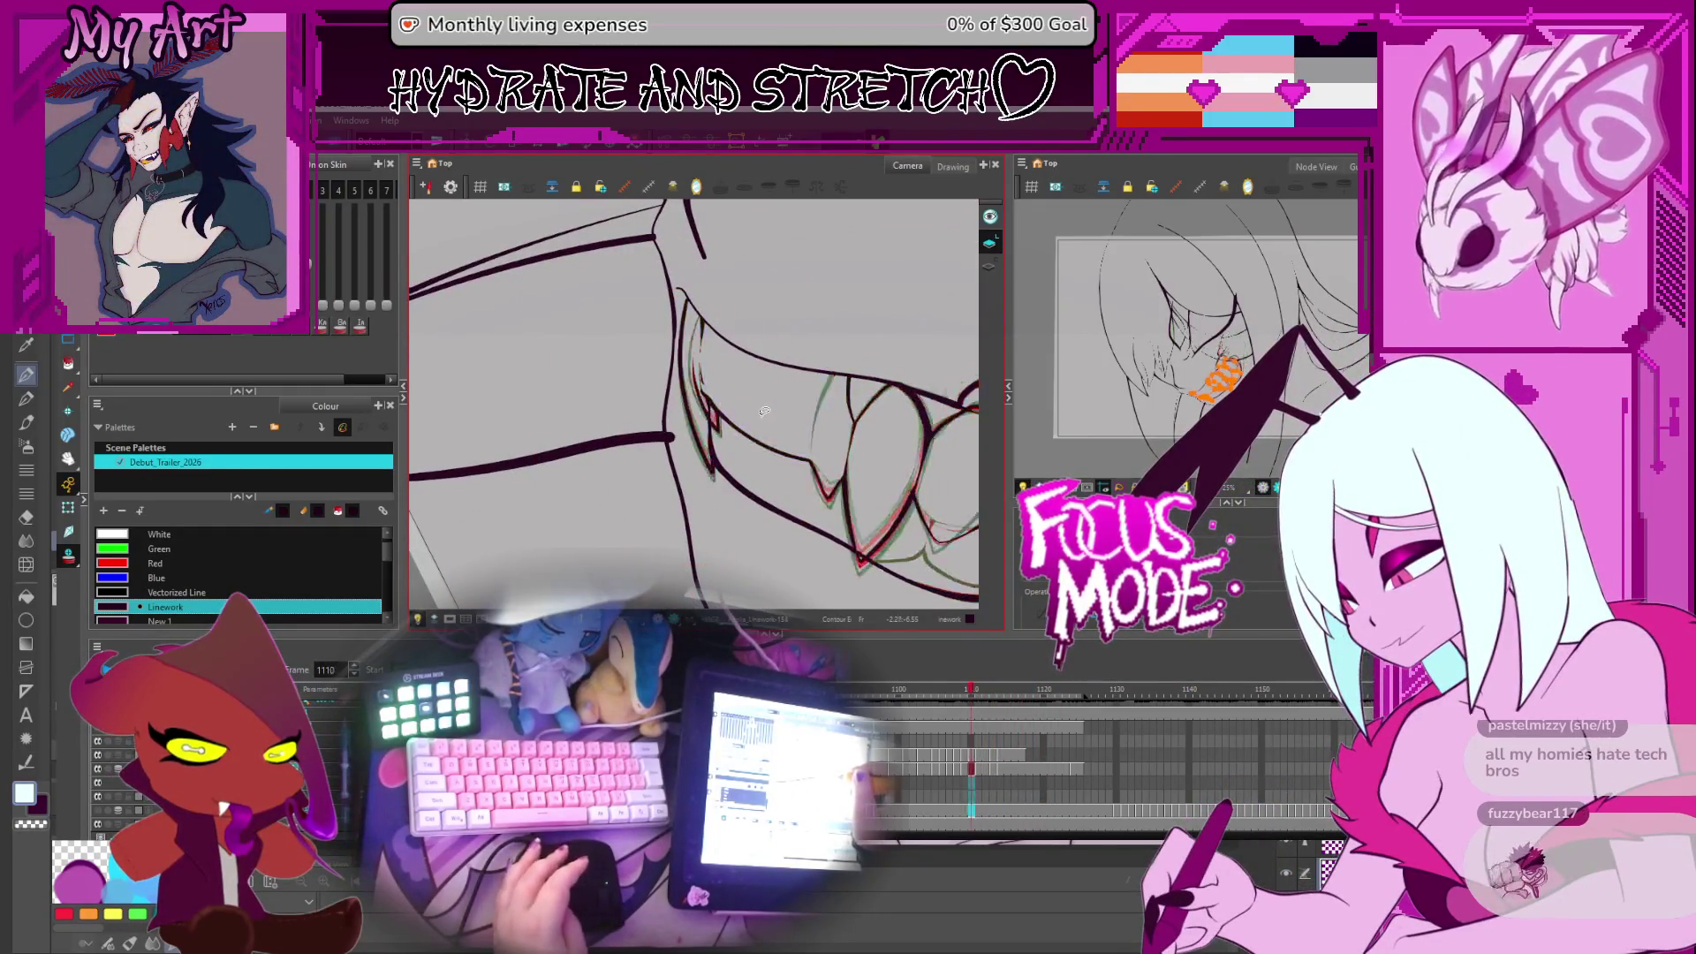
{"action": "key", "text": "period"}
{"action": "key", "text": "period"}
{"action": "key", "text": "period"}
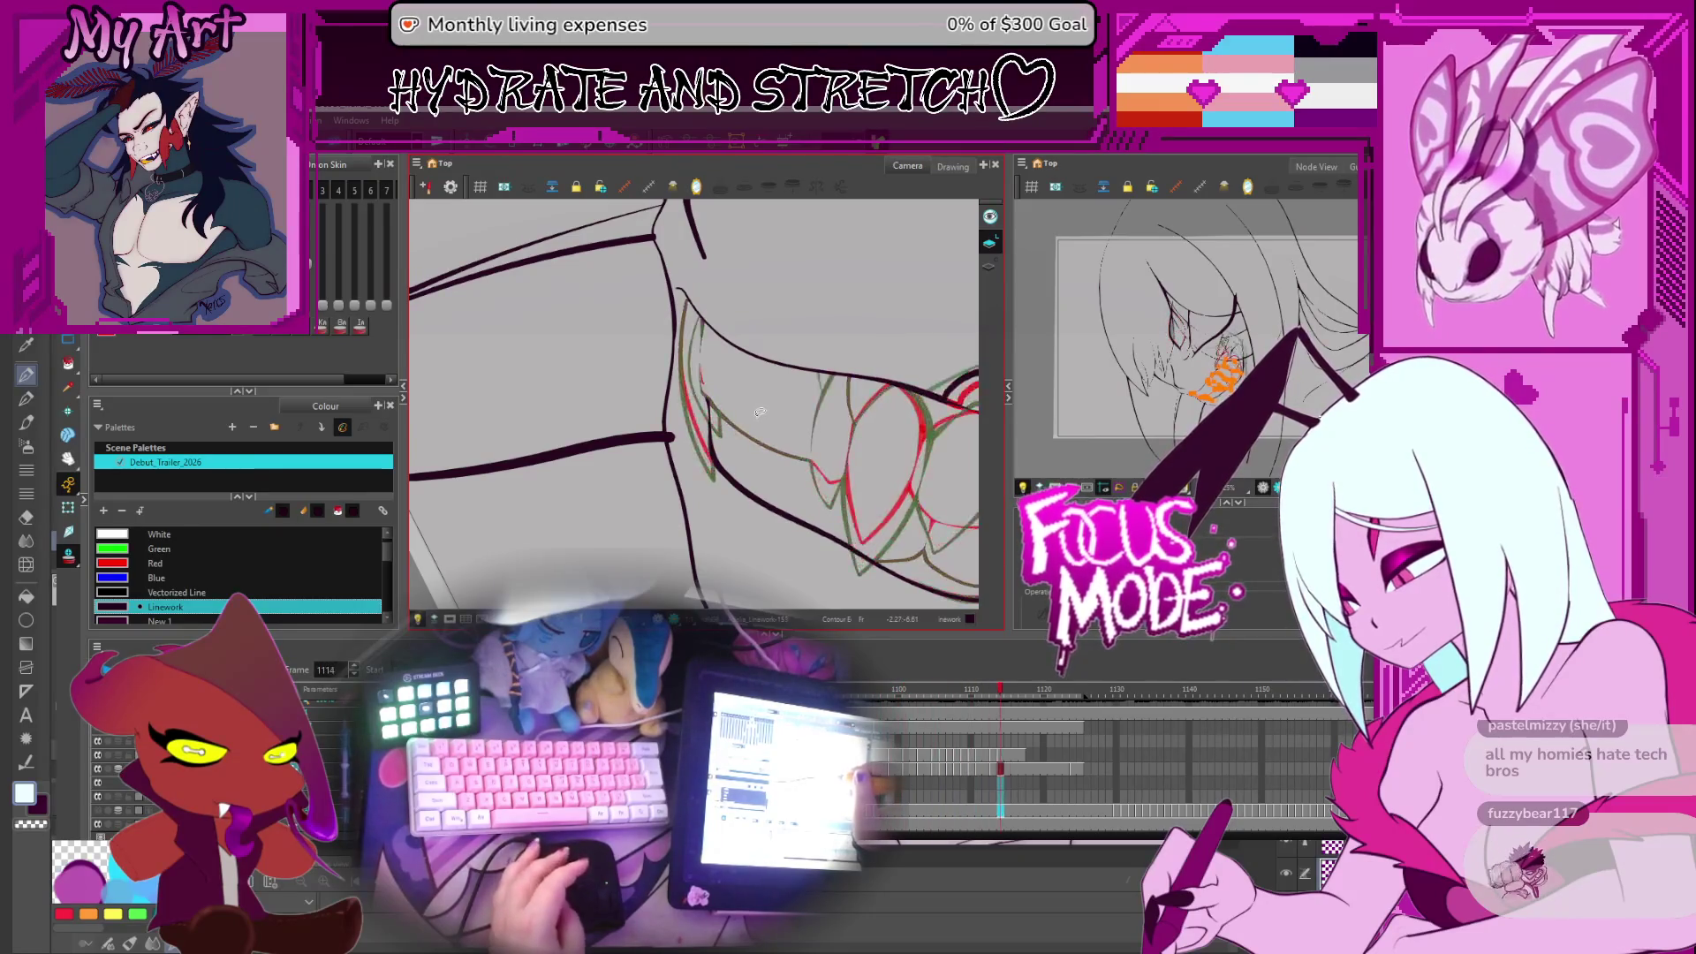
{"action": "key", "text": "comma"}
{"action": "key", "text": "comma"}
{"action": "key", "text": "comma"}
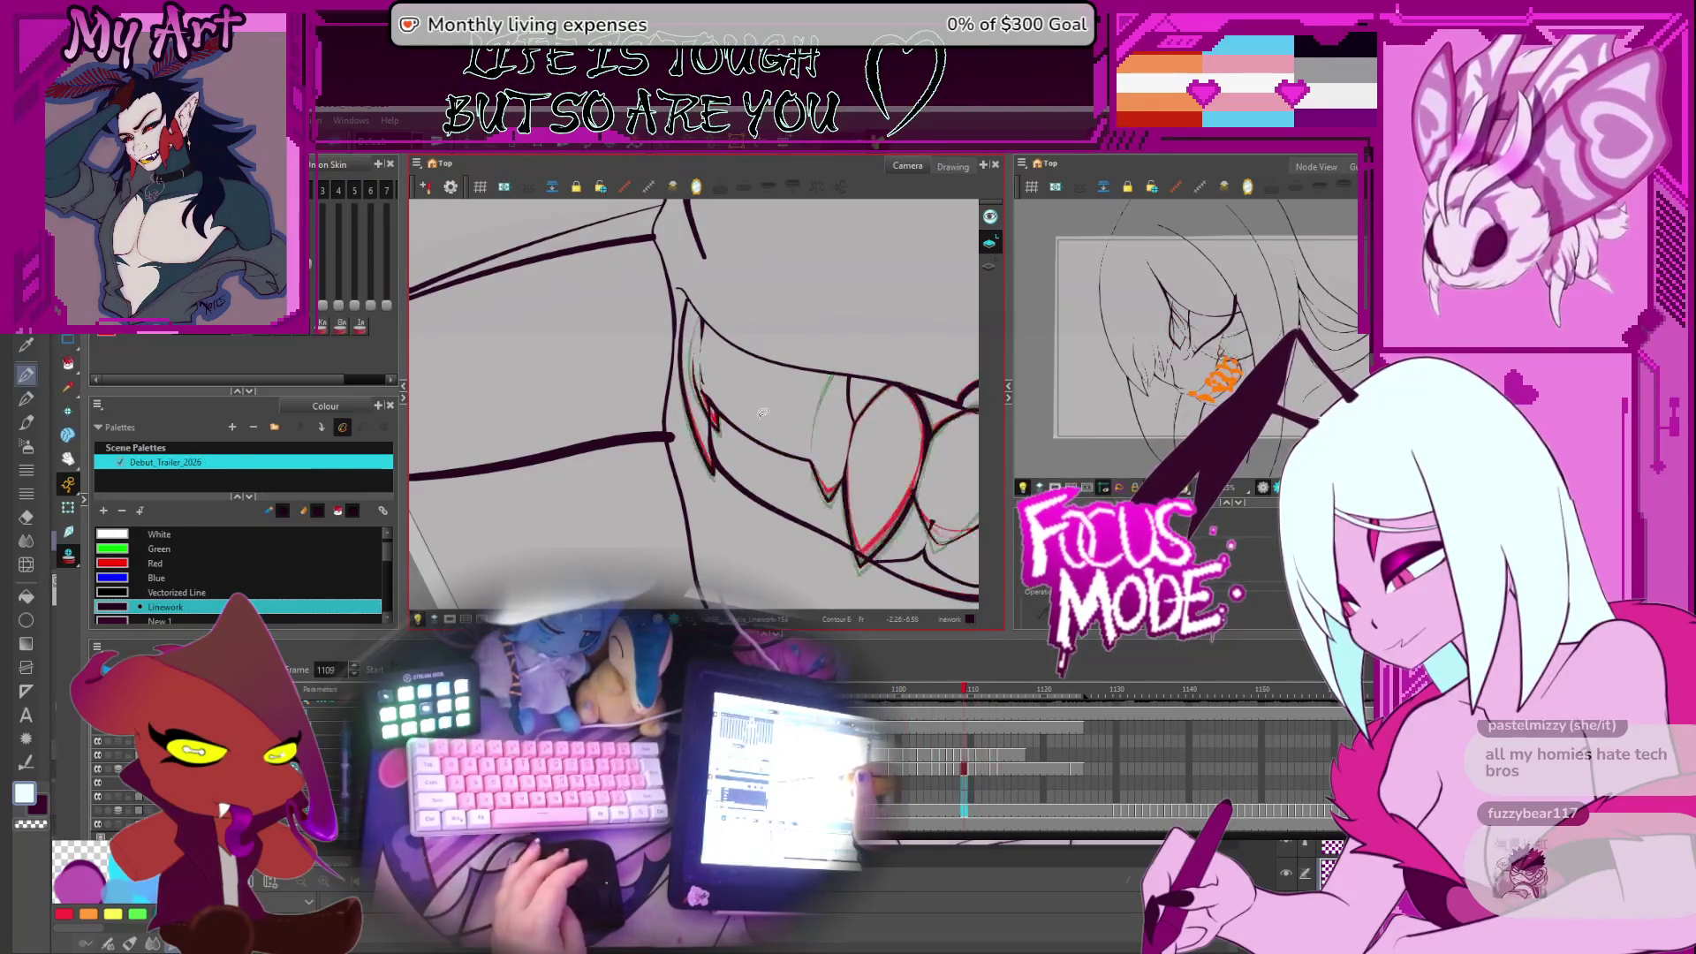
{"action": "key", "text": "period"}
{"action": "key", "text": "period"}
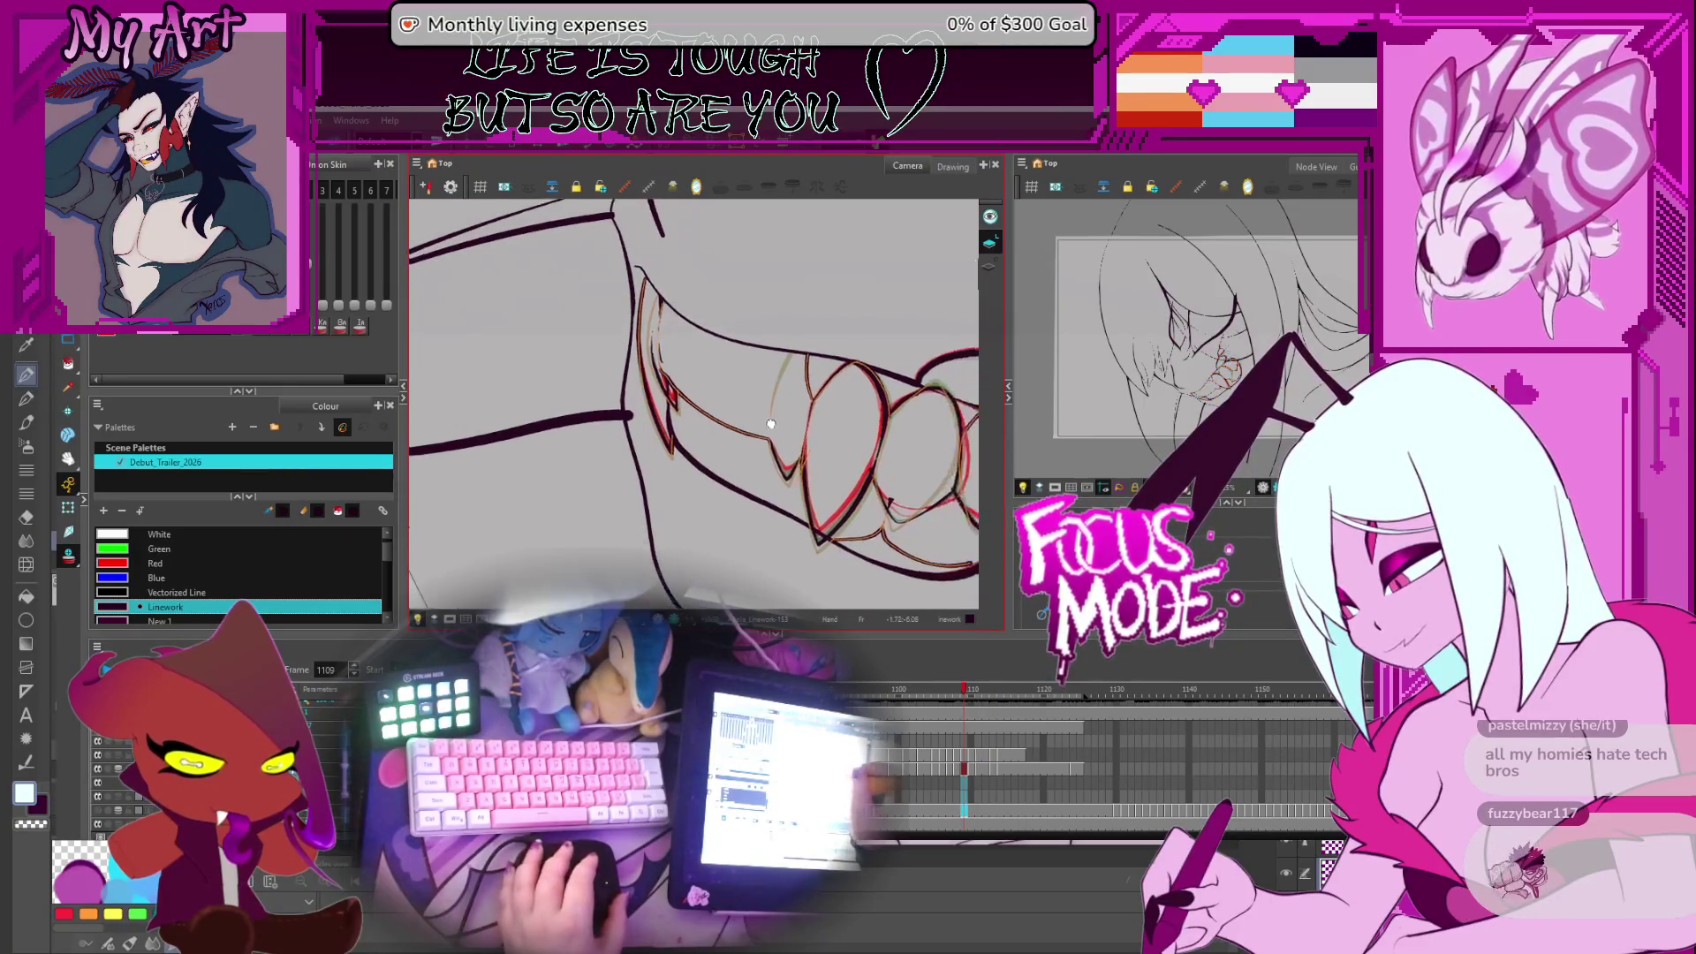
Zoom in on the fang lineart and compare frame 1110 against frame 1111
{"action": "key", "text": "ctrl+a"}
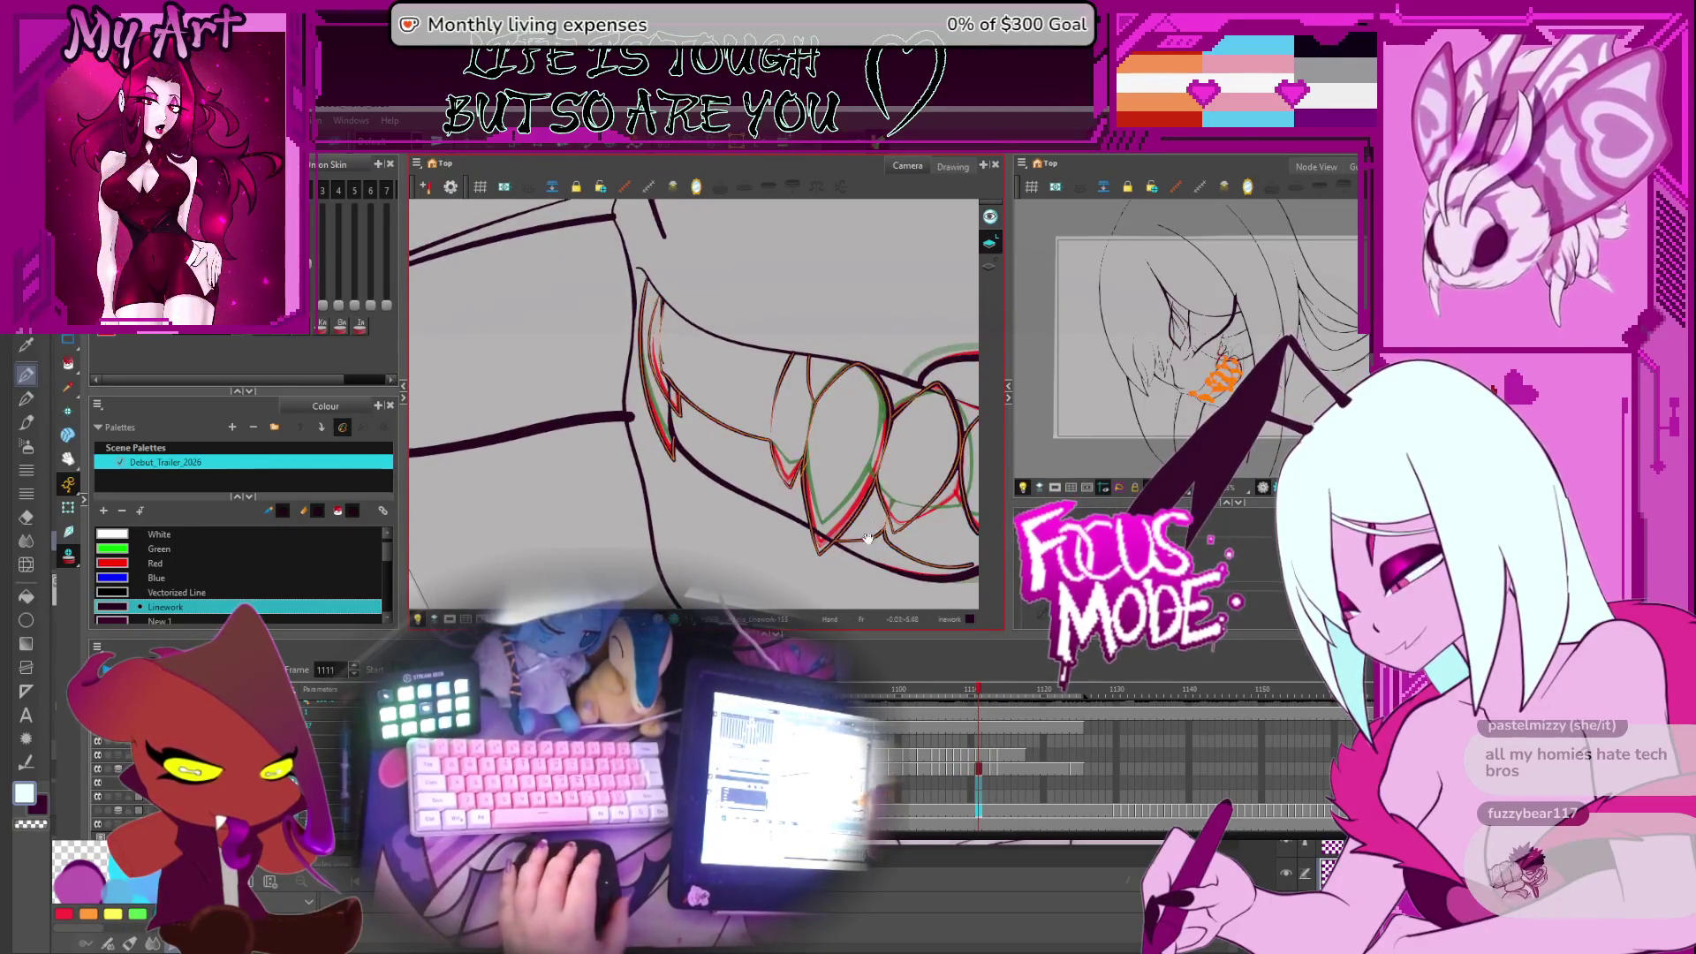
{"action": "scroll", "coordinate": [784, 415], "scroll_direction": "up", "scroll_amount": 3}
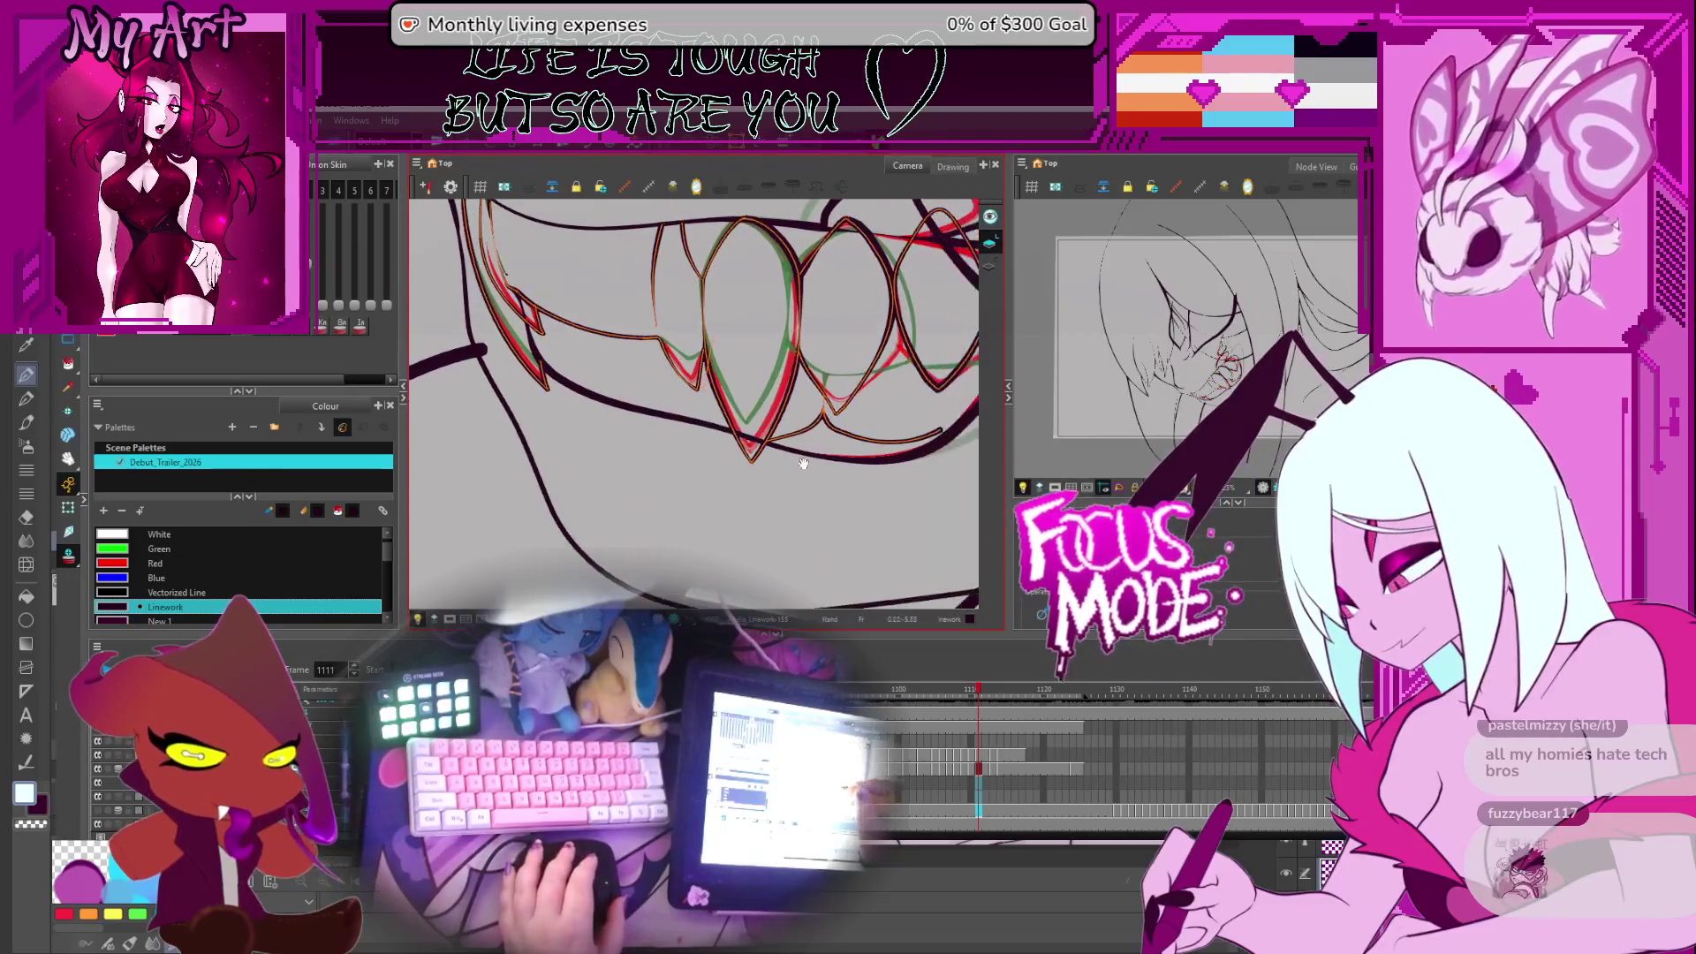
{"action": "key", "text": "comma"}
{"action": "scroll", "coordinate": [823, 473], "scroll_direction": "up", "scroll_amount": 2}
{"action": "key", "text": "period"}
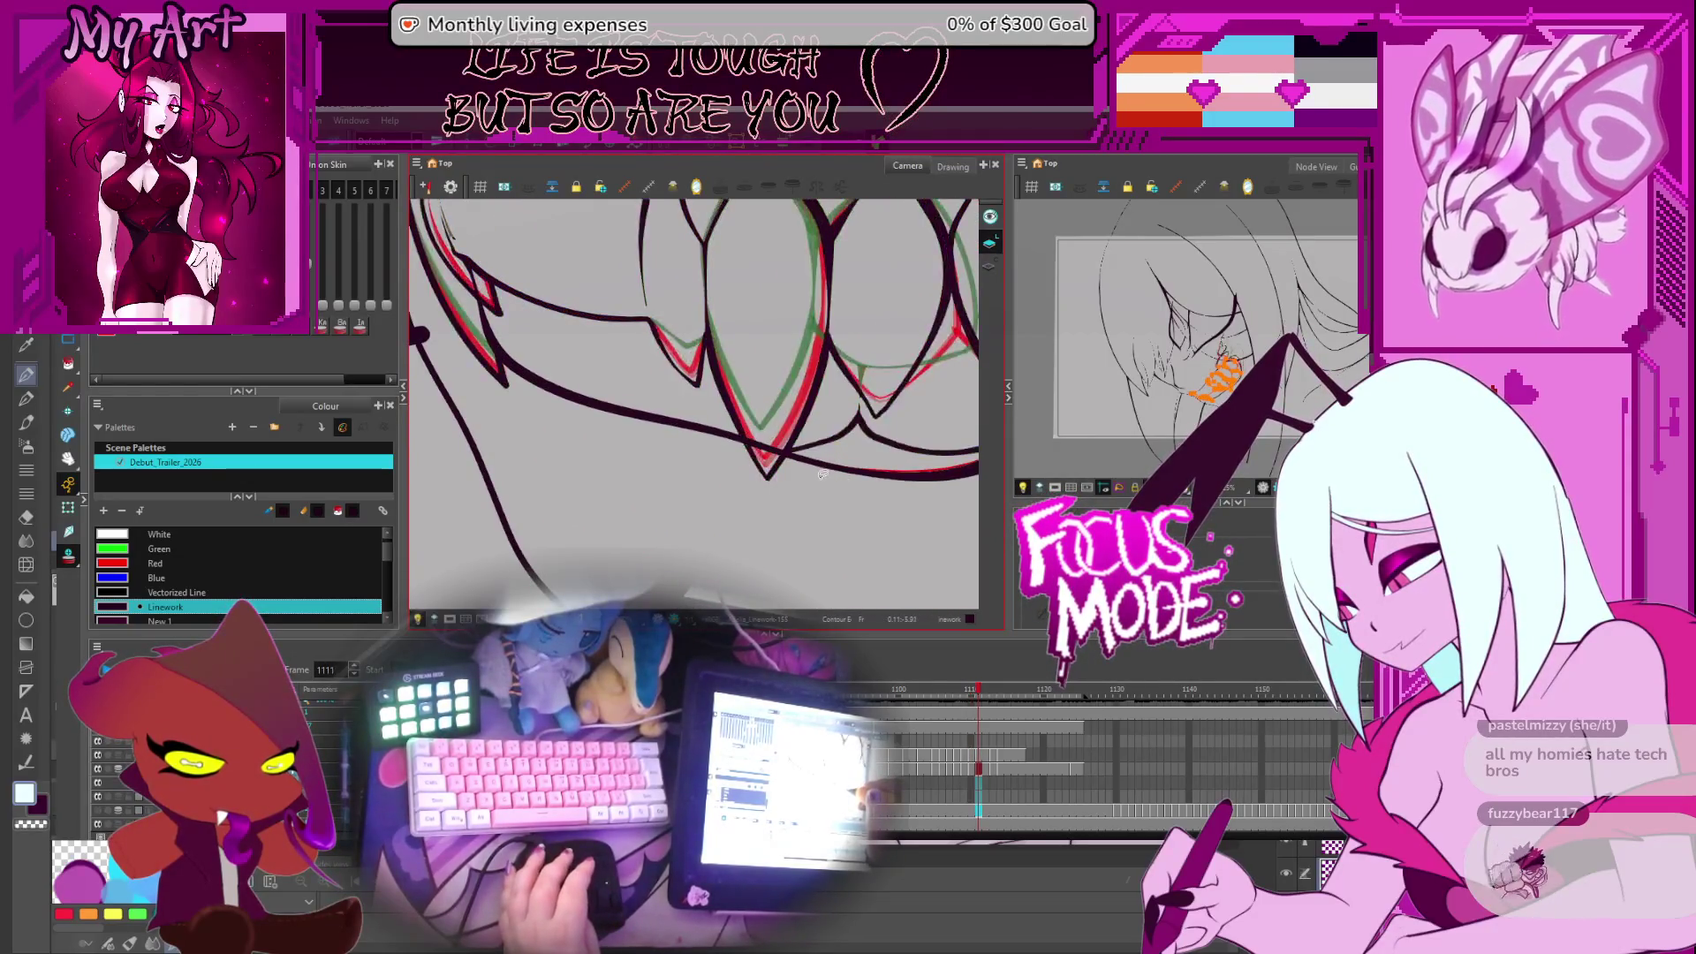
{"action": "key", "text": "ctrl+a"}
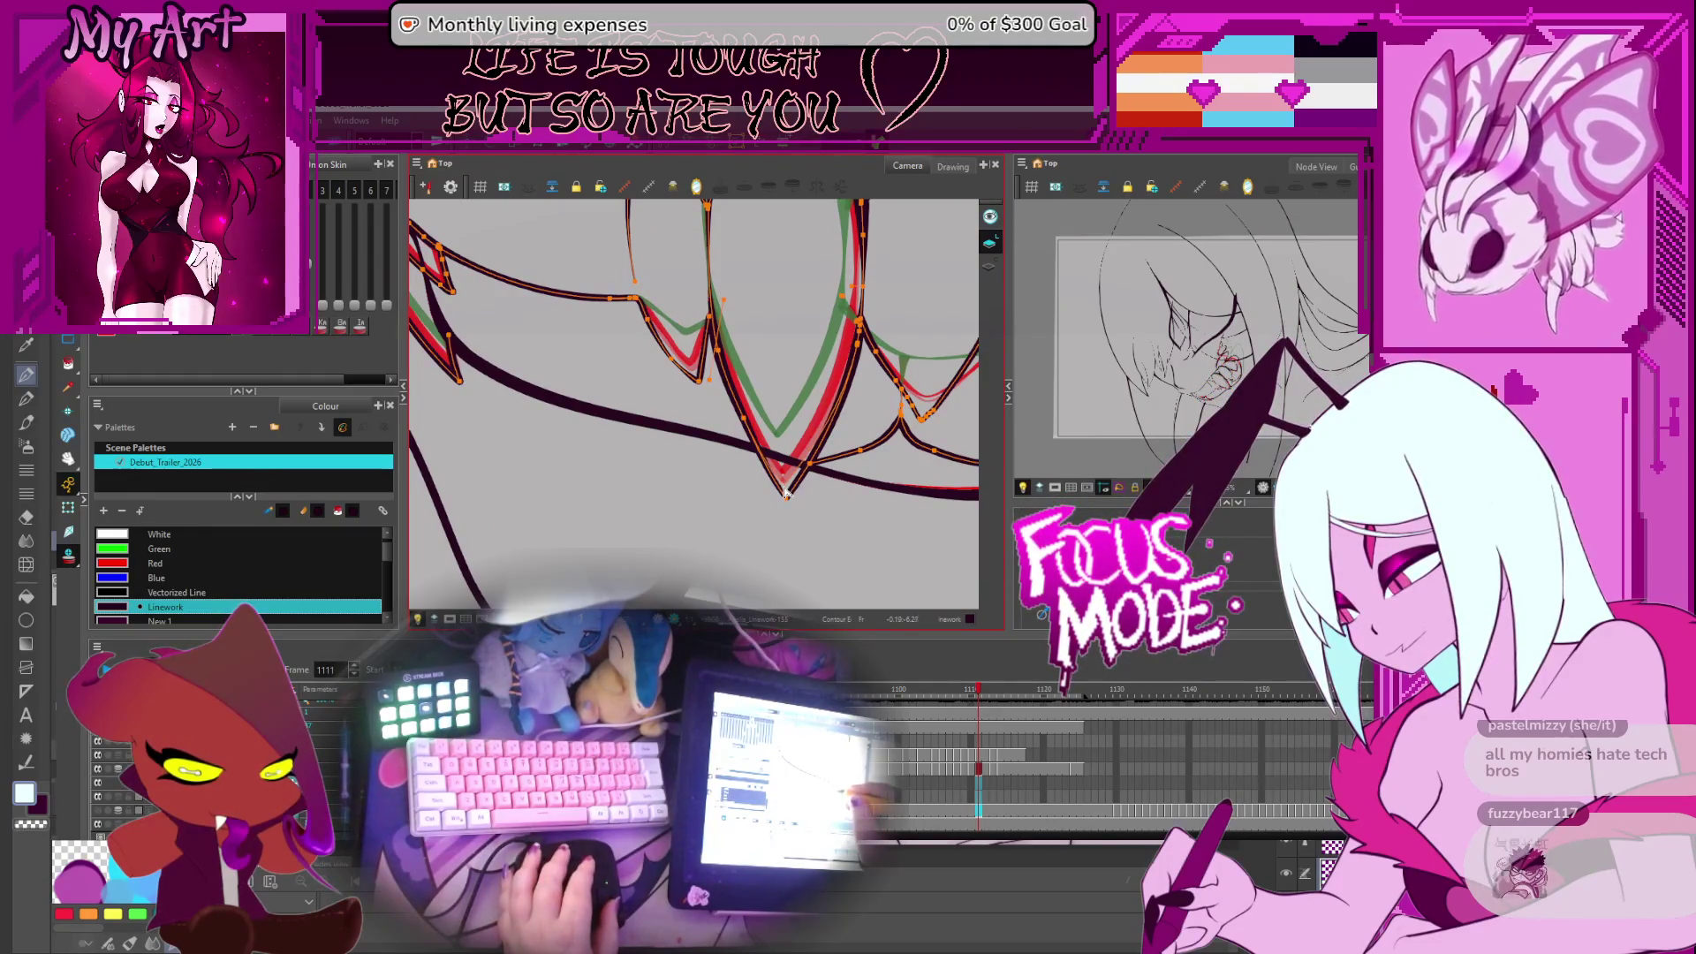
Select the middle V-shaped tooth stroke and its lower curve to adjust their curves
{"action": "scroll", "coordinate": [792, 467], "scroll_direction": "up", "scroll_amount": 3}
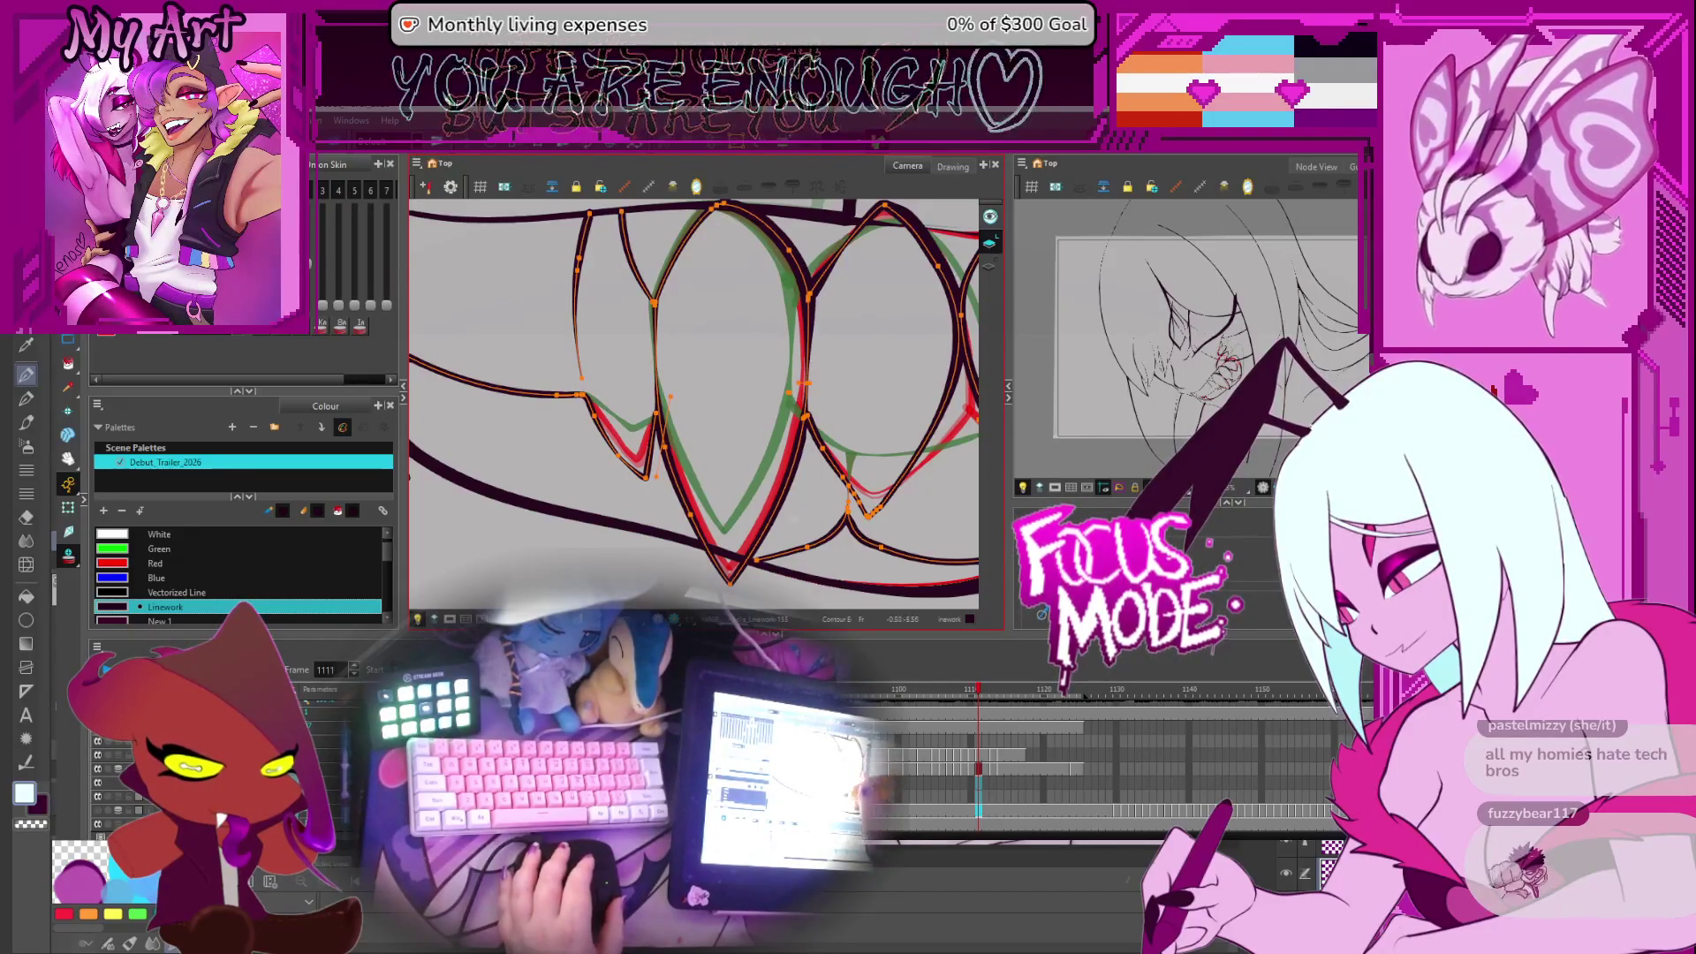
{"action": "scroll", "coordinate": [806, 432], "scroll_direction": "down", "scroll_amount": 2}
{"action": "scroll", "coordinate": [807, 452], "scroll_direction": "up", "scroll_amount": 2}
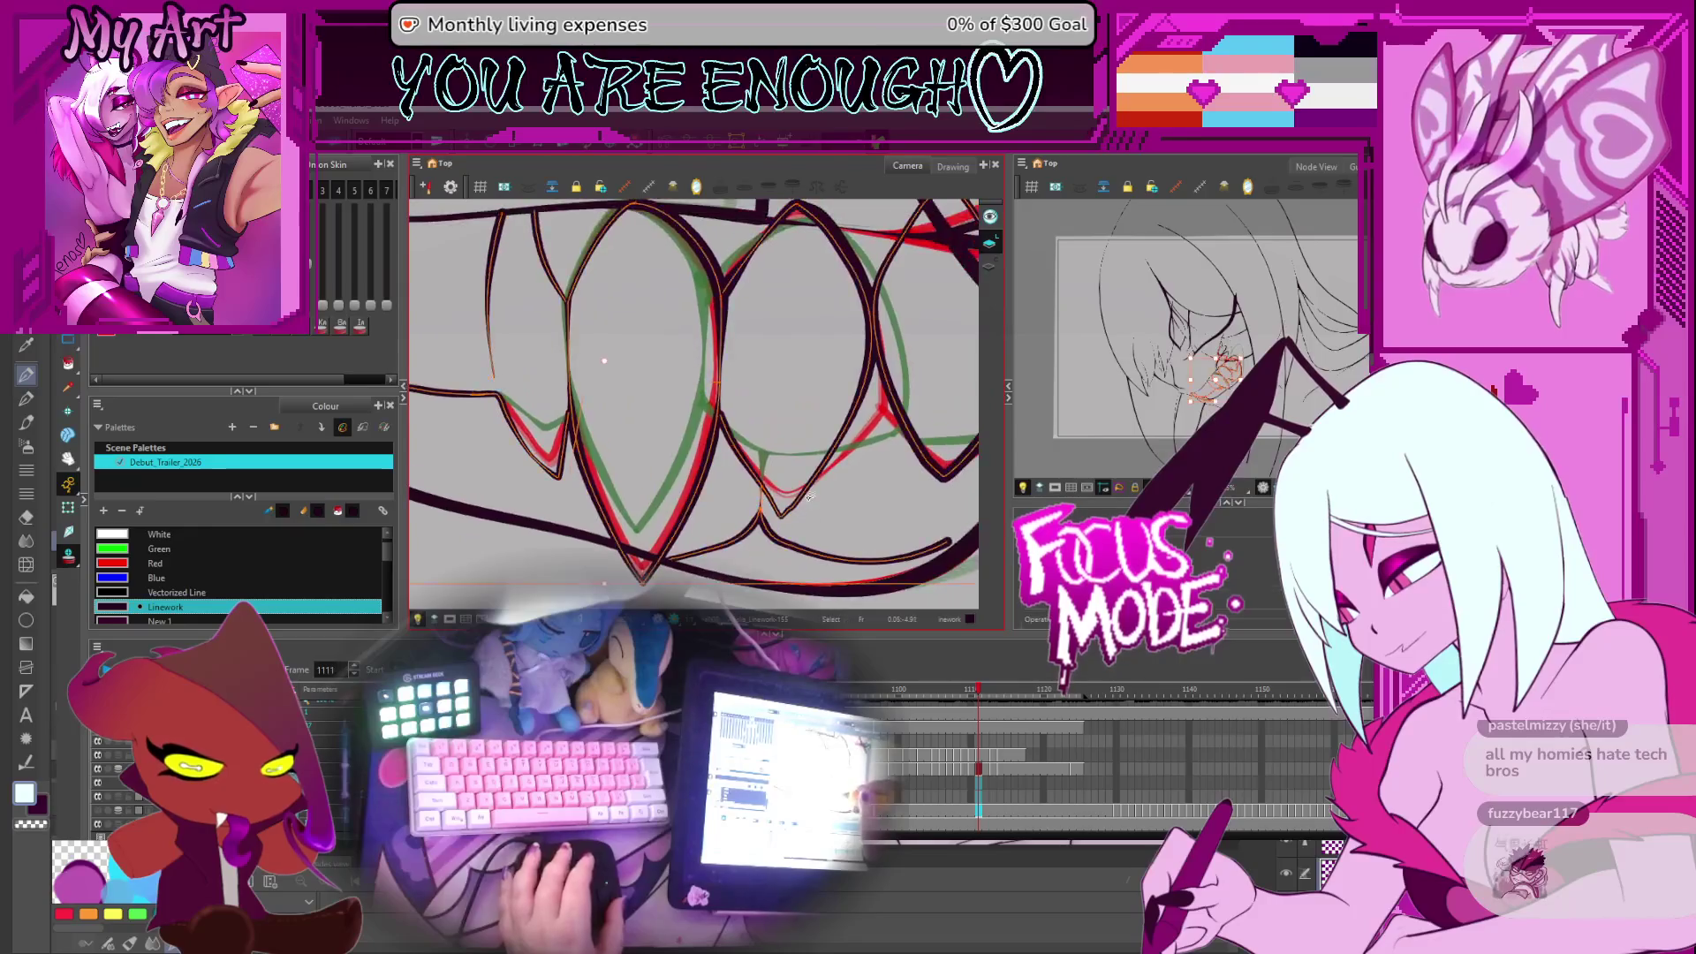
{"action": "left_click", "coordinate": [774, 500]}
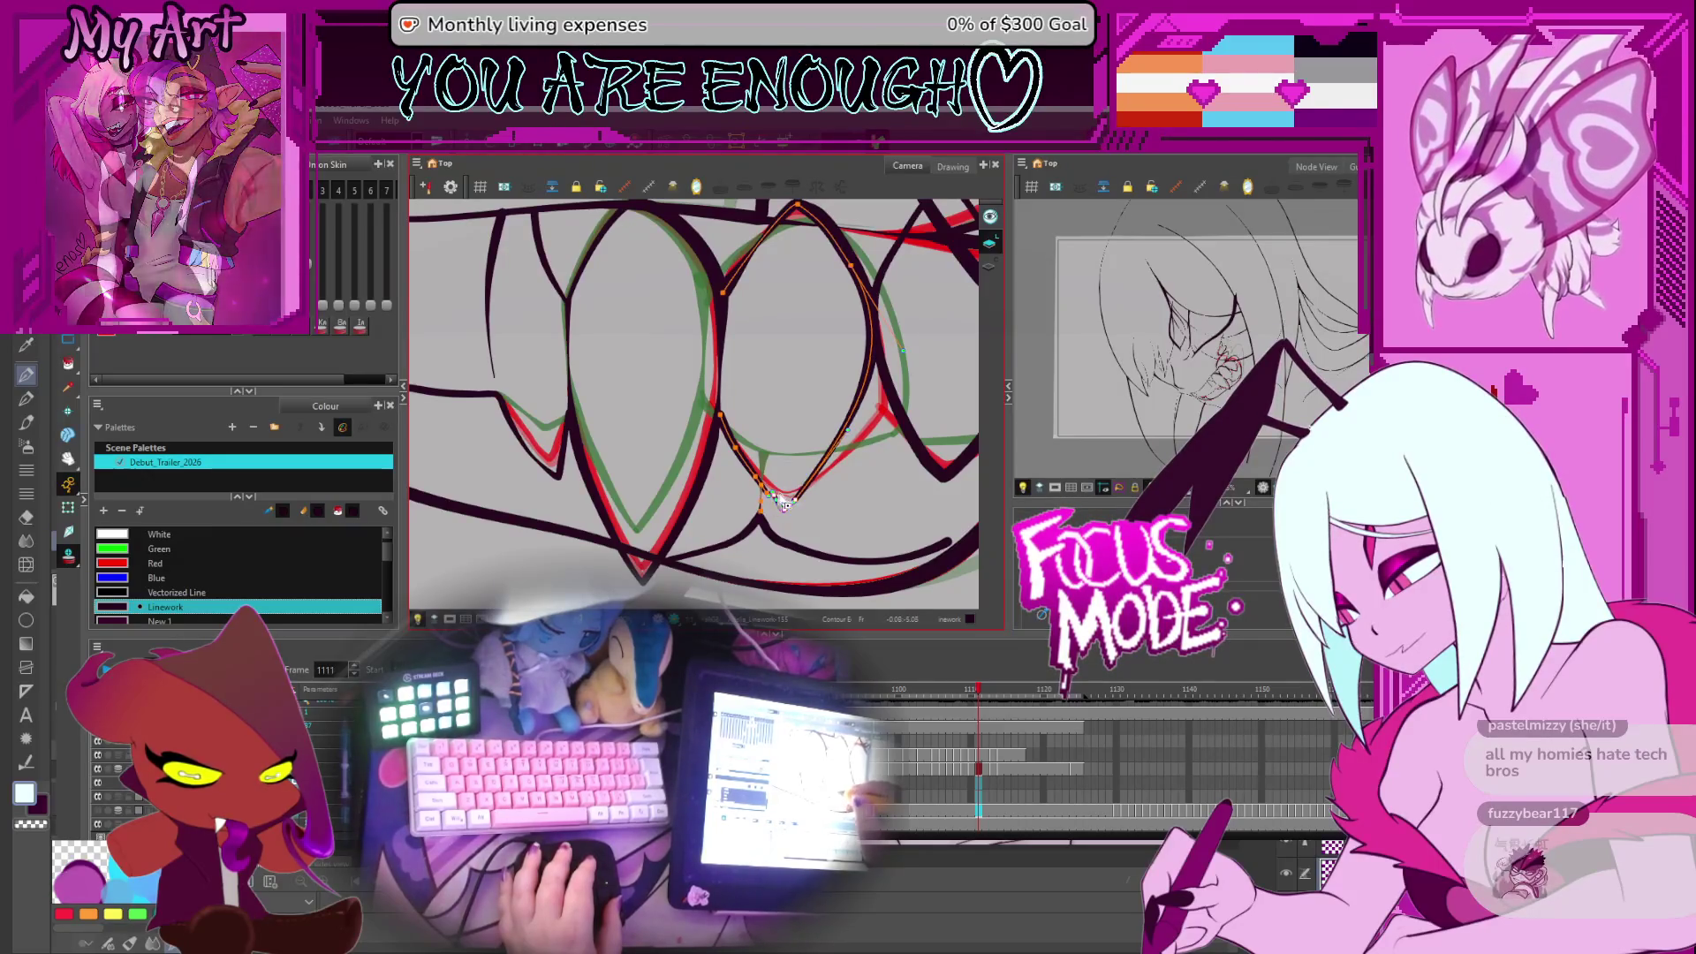
{"action": "left_click", "coordinate": [775, 497], "text": "shift"}
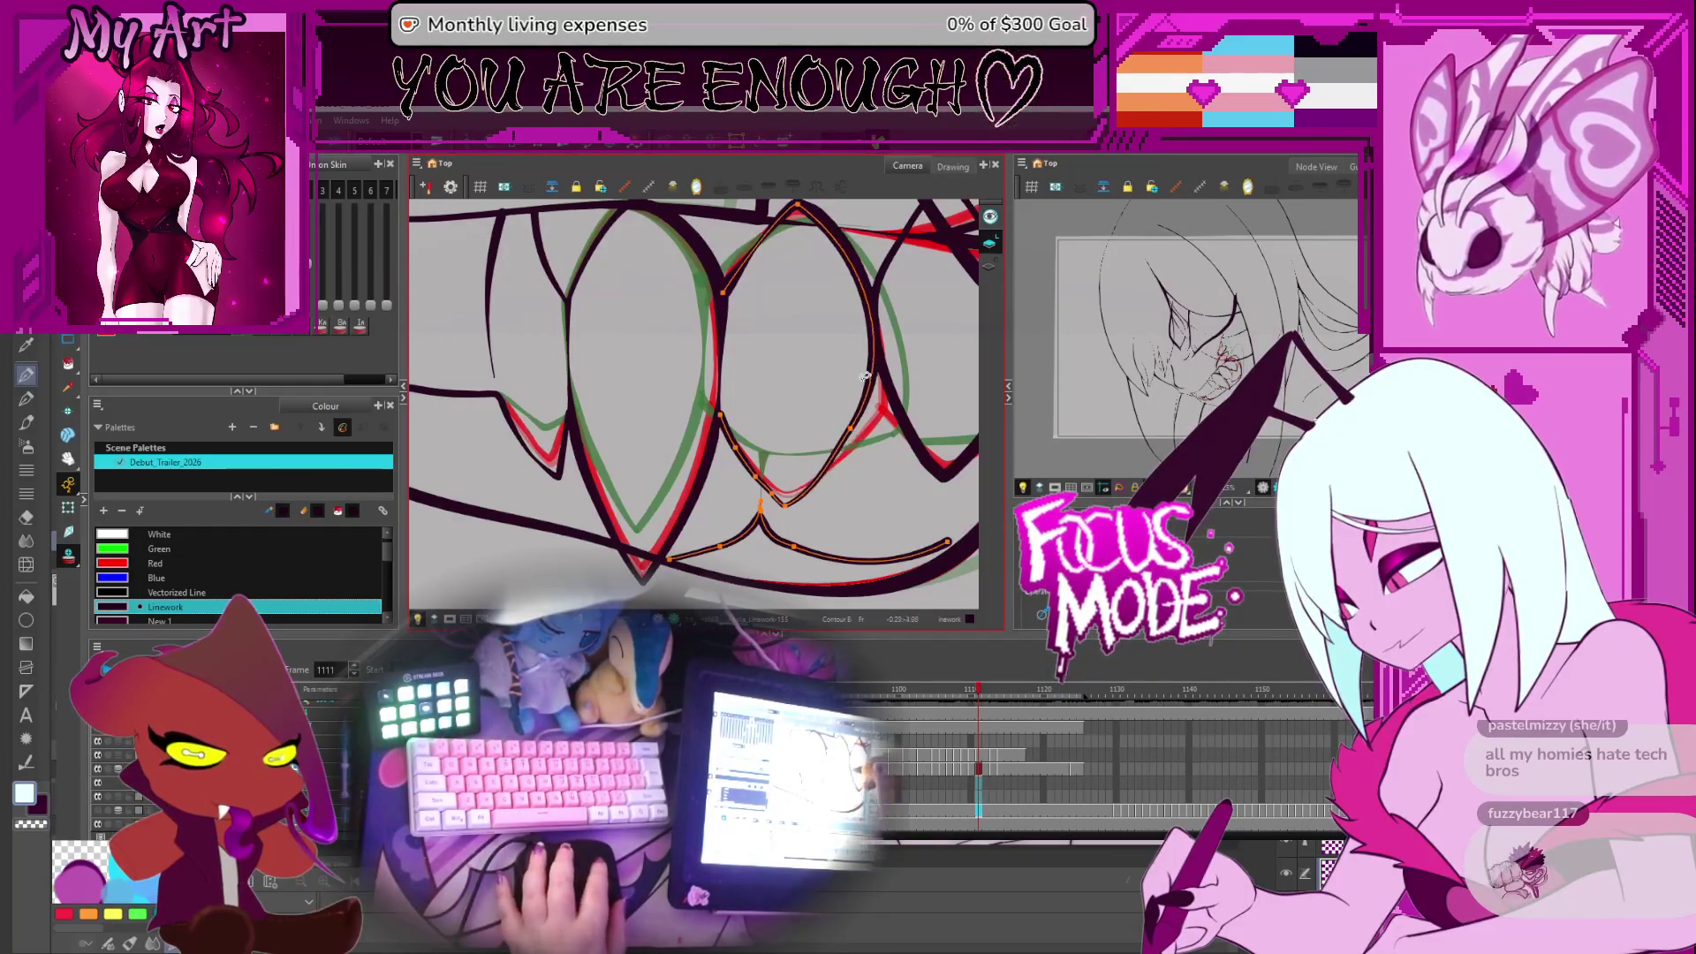
{"action": "left_click", "coordinate": [835, 468]}
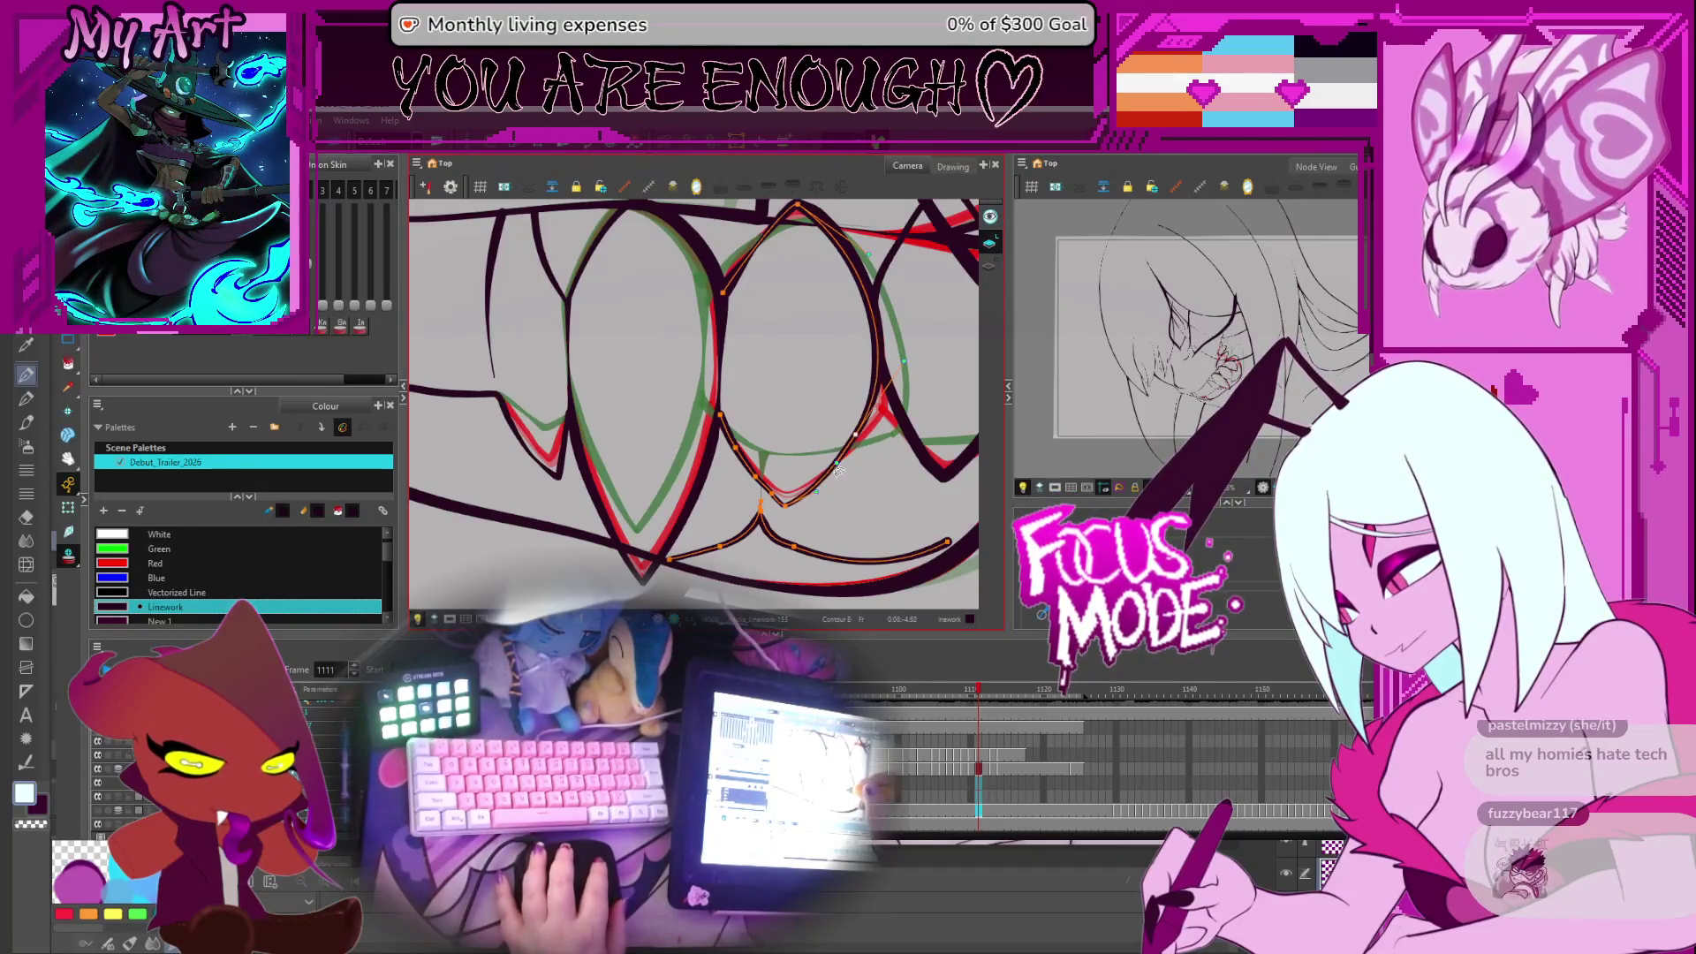
{"action": "left_click_drag", "start_coordinate": [834, 468], "coordinate": [866, 484]}
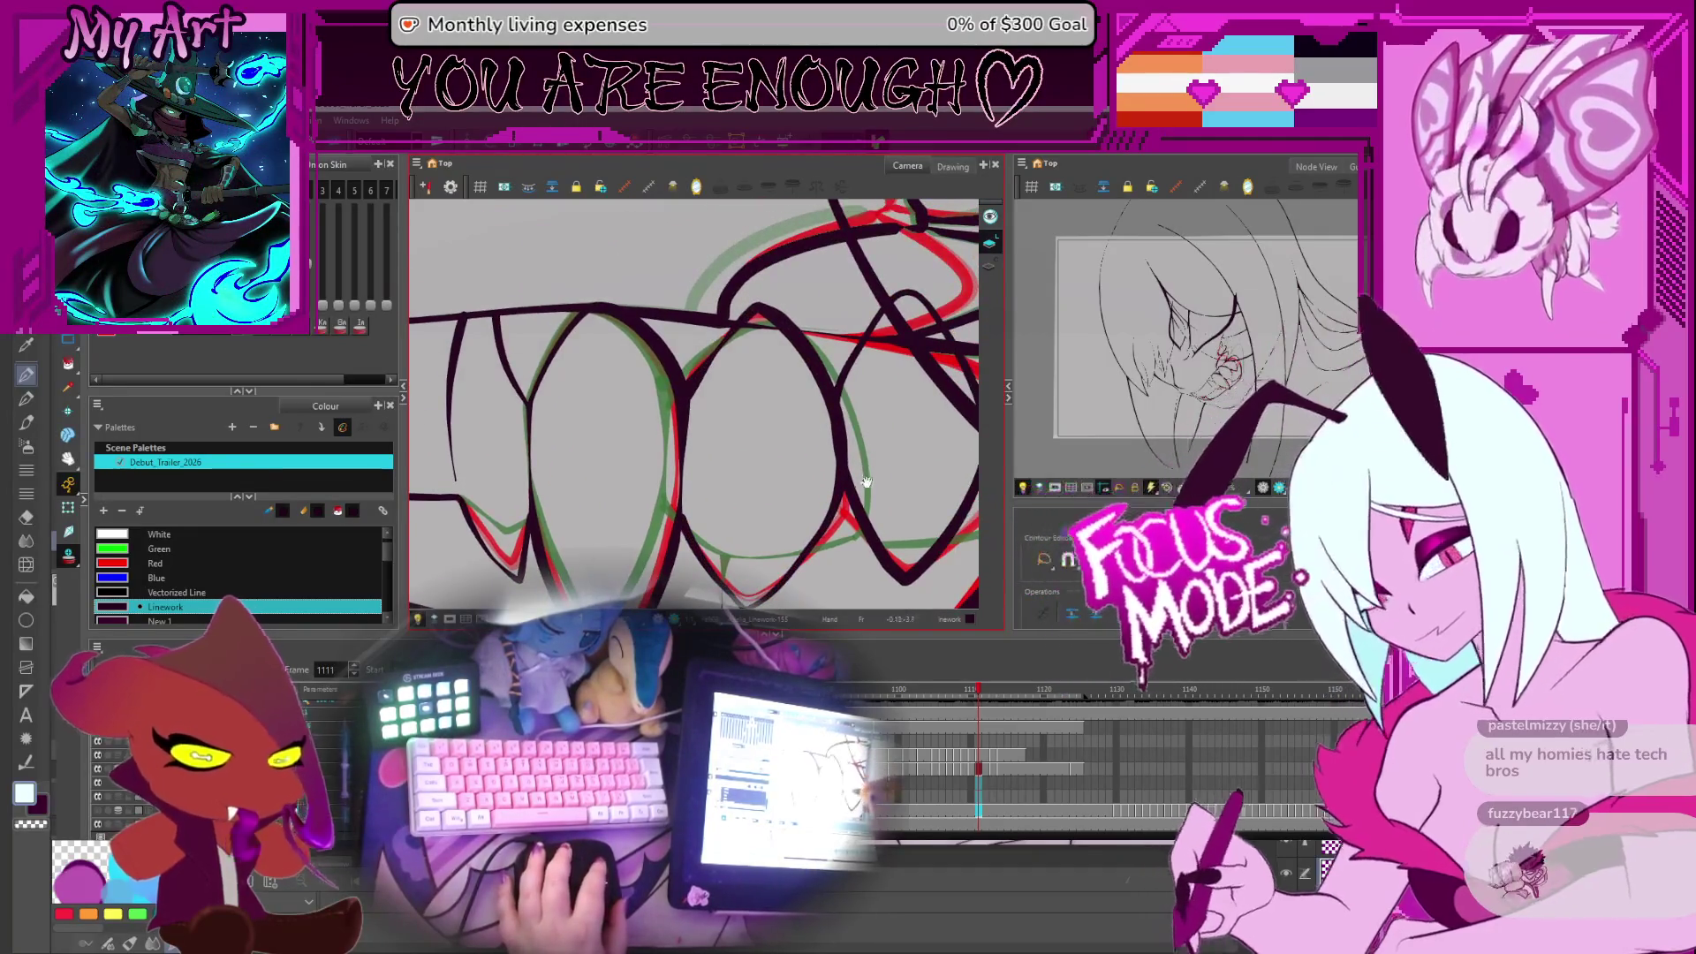
Add a point to the right tooth outline and reshape its bottom toward the red rough tip
{"action": "left_click", "coordinate": [762, 320]}
{"action": "left_click_drag", "start_coordinate": [762, 320], "coordinate": [709, 289]}
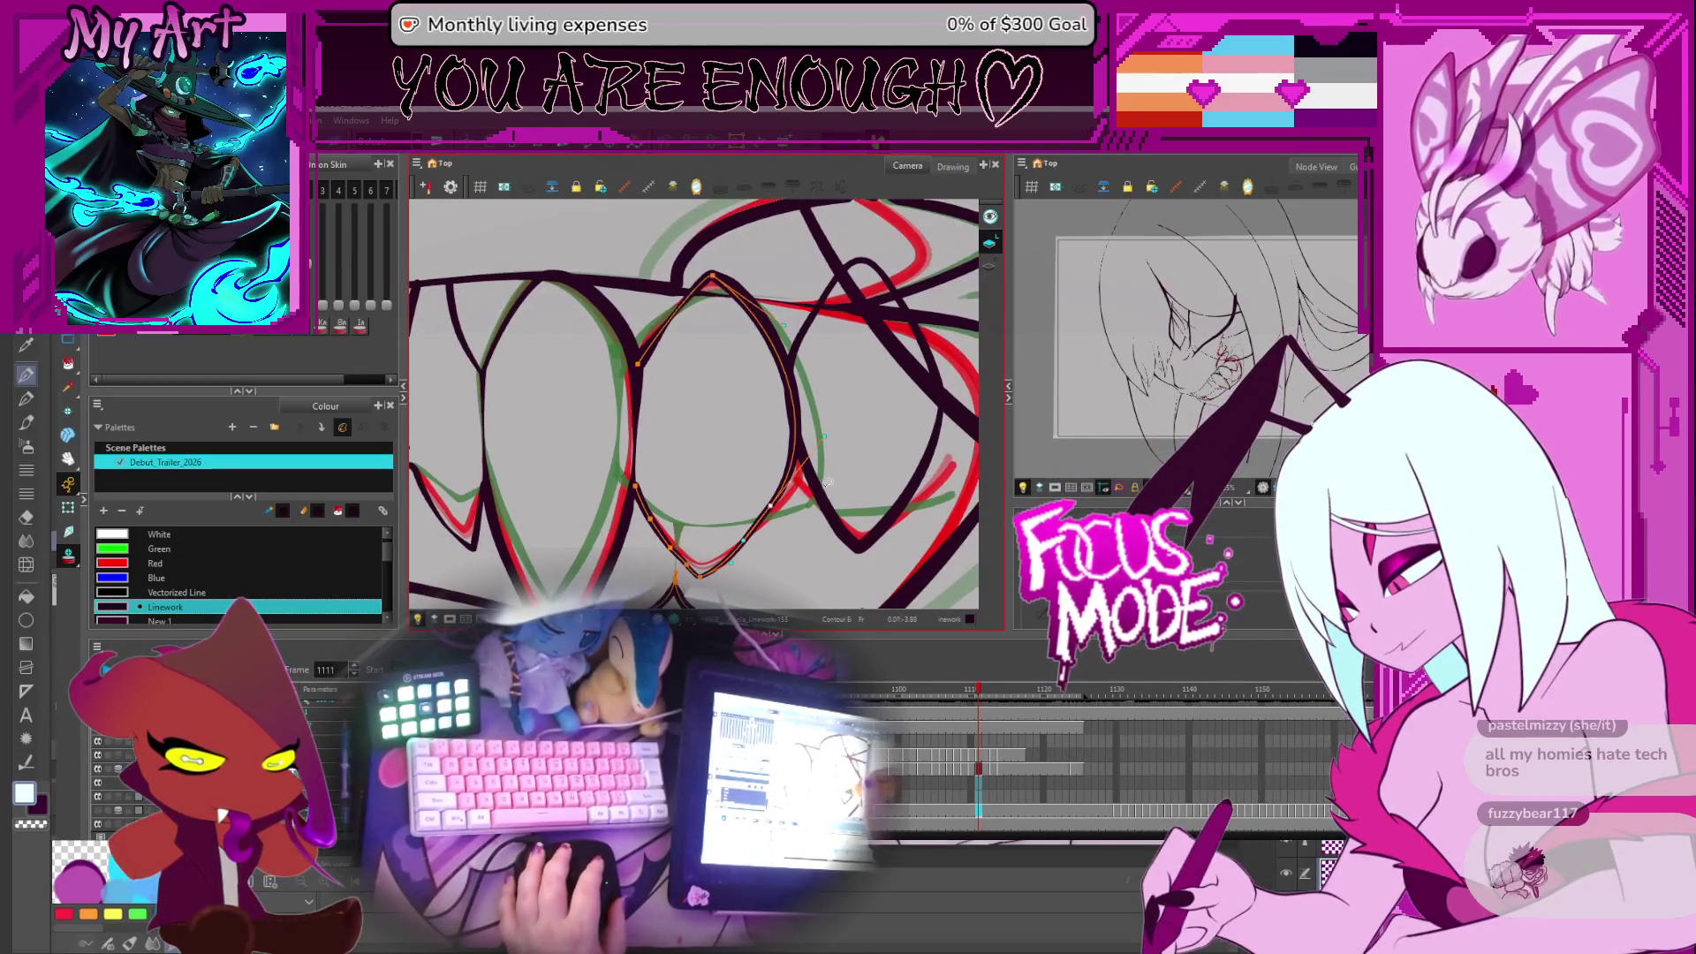
{"action": "left_click", "coordinate": [861, 552]}
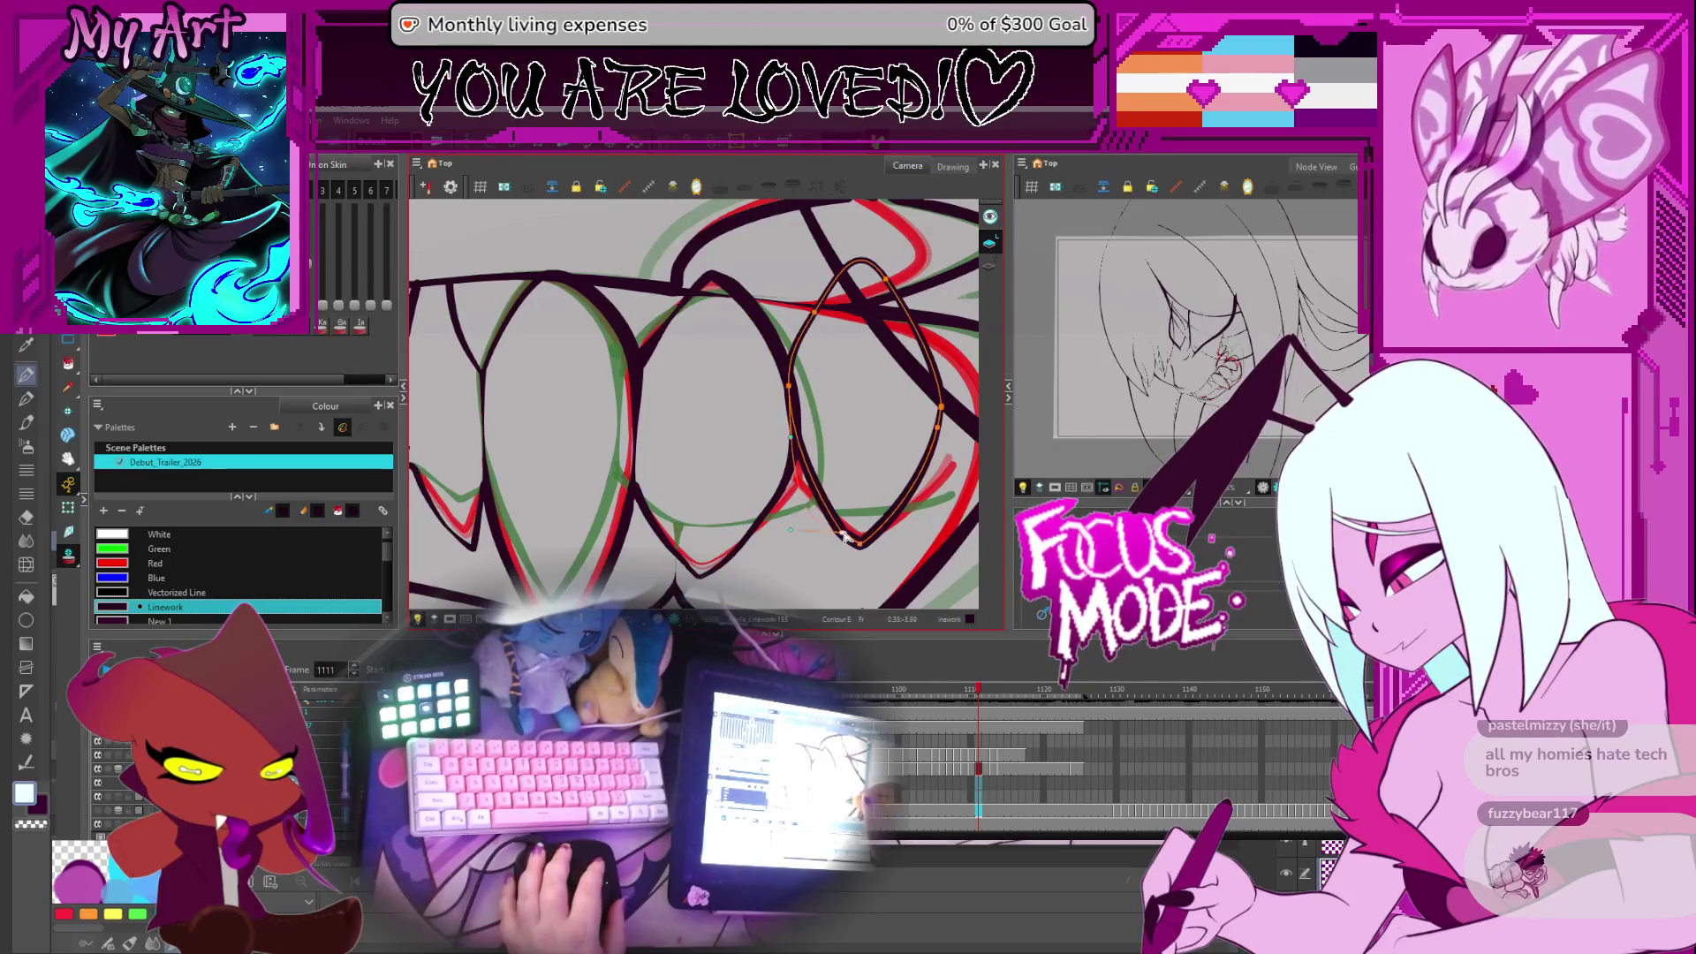
{"action": "left_click", "coordinate": [846, 539]}
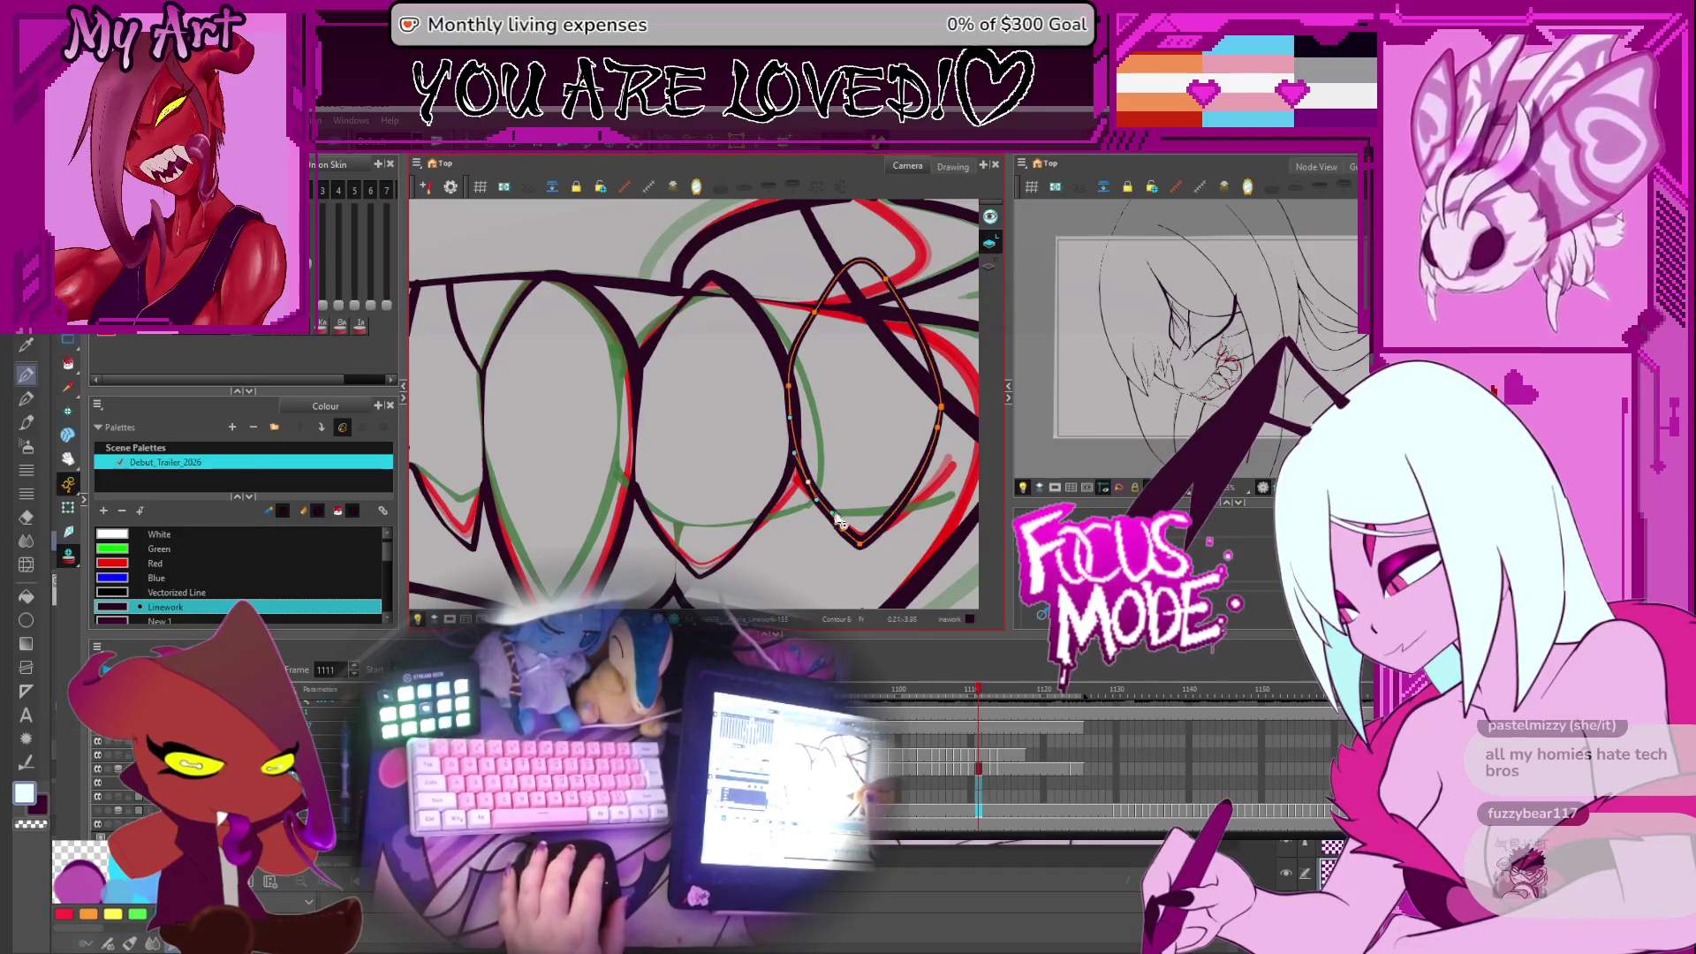
{"action": "scroll", "coordinate": [826, 501], "scroll_direction": "down", "scroll_amount": 1}
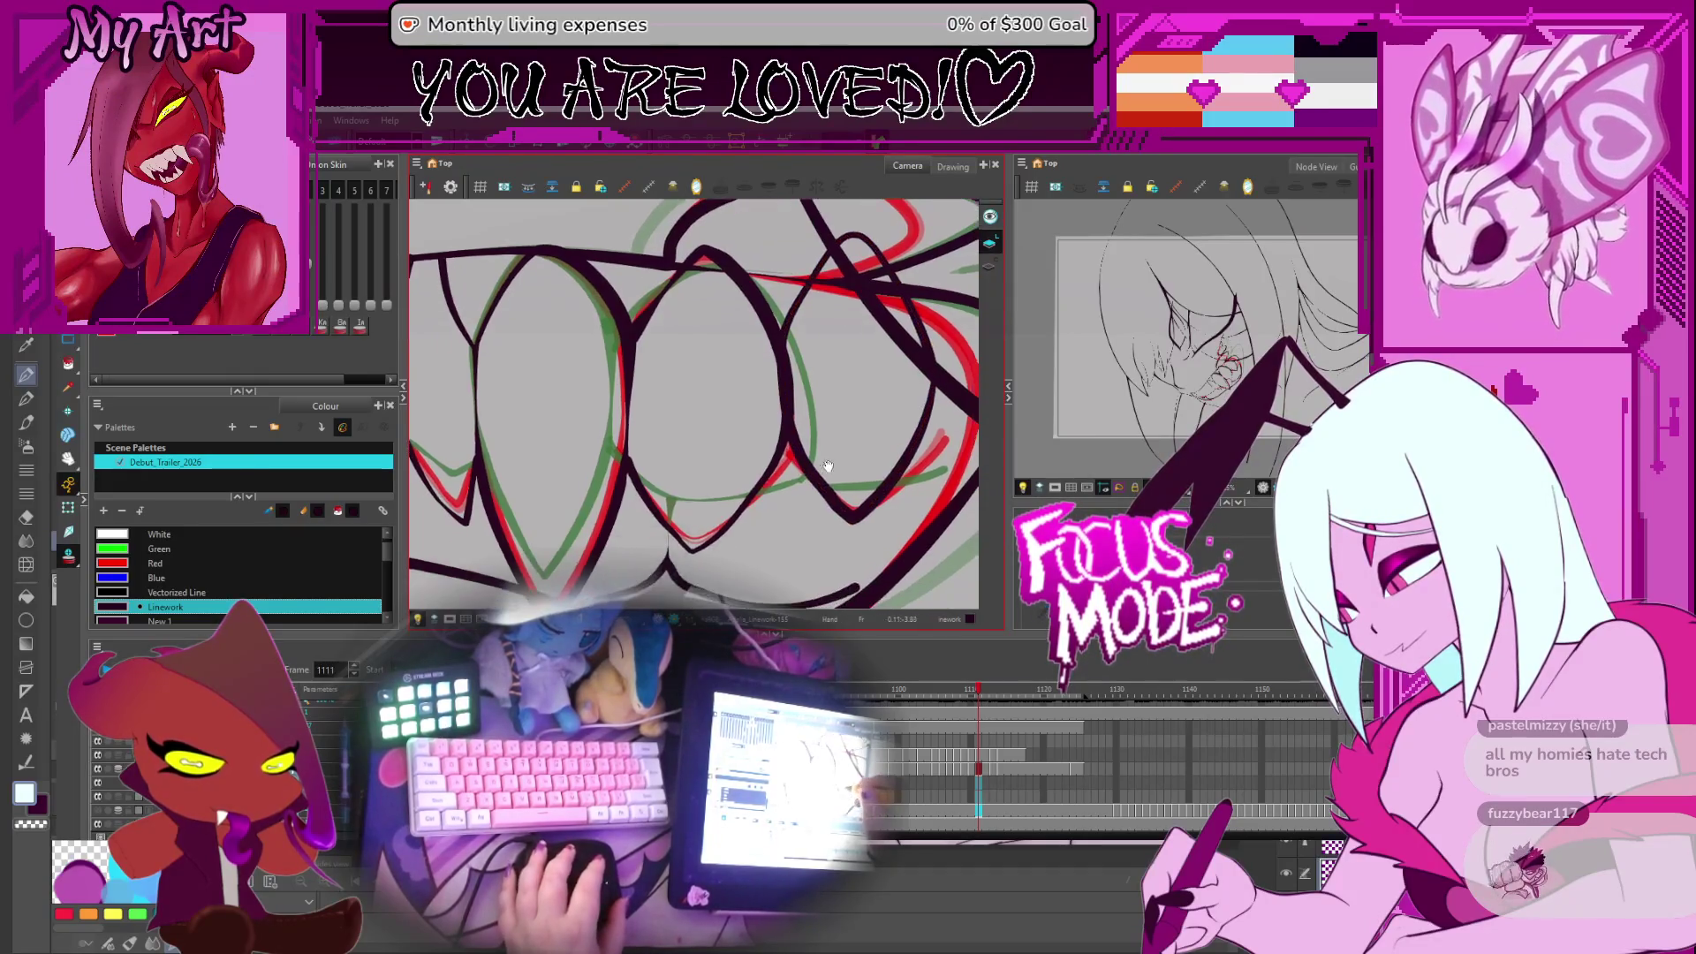
{"action": "left_click_drag", "start_coordinate": [834, 508], "coordinate": [833, 417]}
{"action": "left_click", "coordinate": [815, 505]}
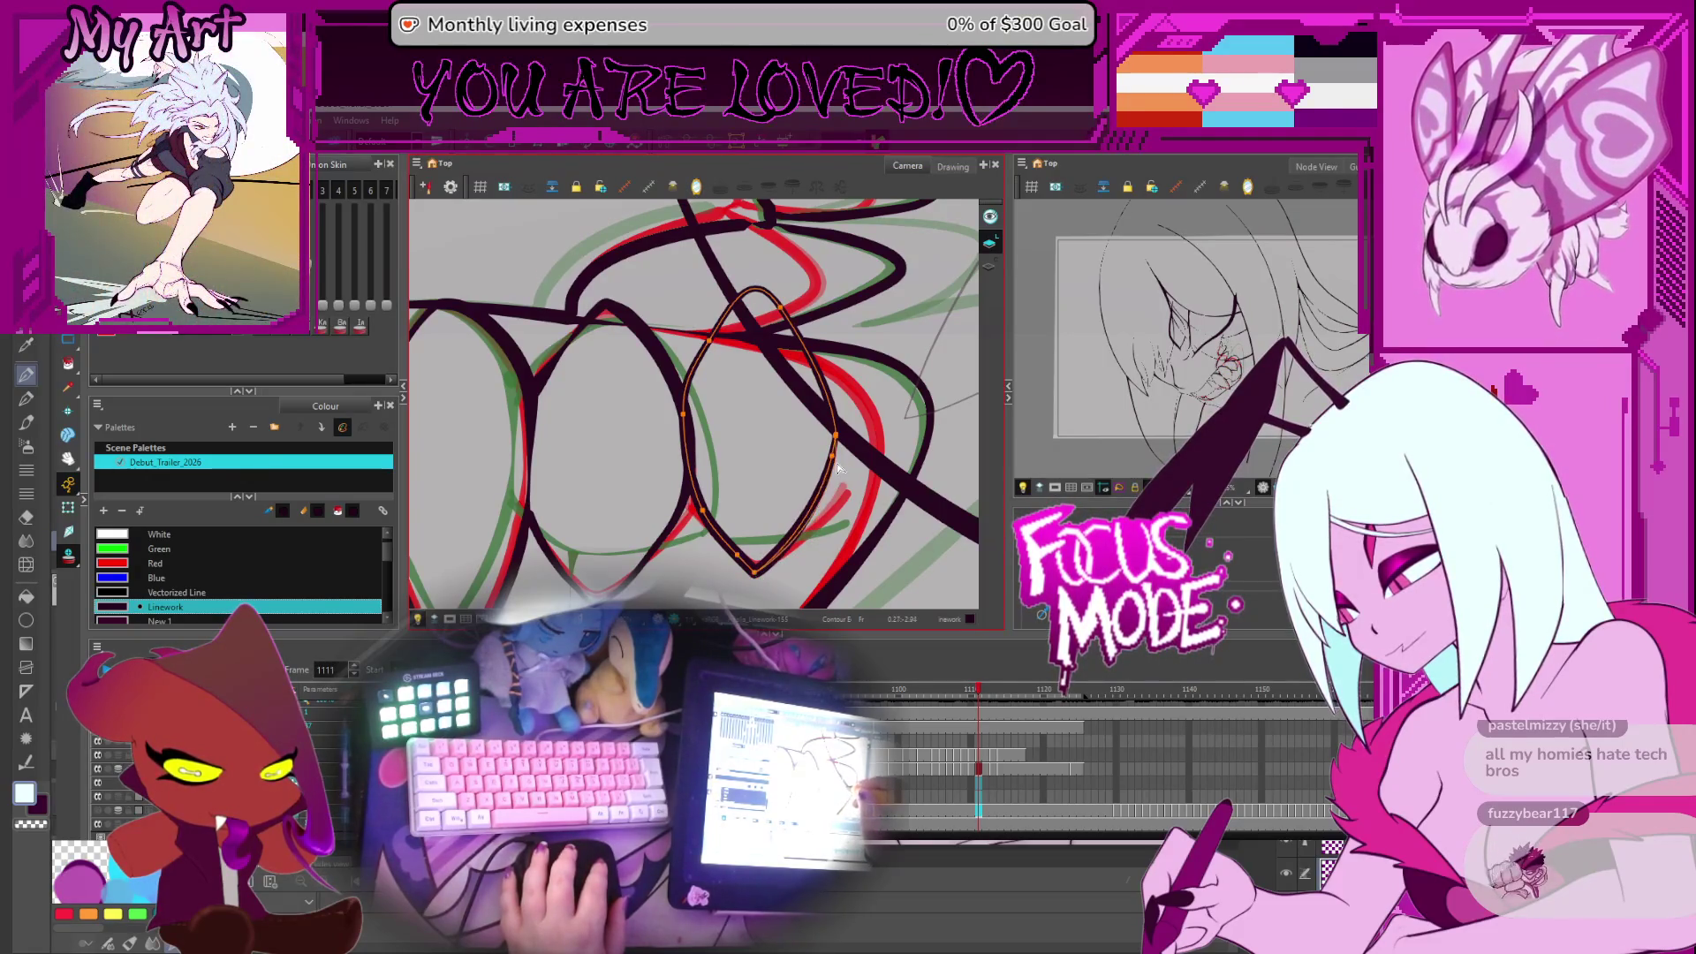
Select the V-shaped fang tip stroke and the small diamond-shaped contour for editing
{"action": "mouse_move", "coordinate": [821, 535]}
{"action": "left_mouse_down"}
{"action": "mouse_move", "coordinate": [864, 349]}
{"action": "mouse_move", "coordinate": [996, 402]}
{"action": "left_mouse_up"}
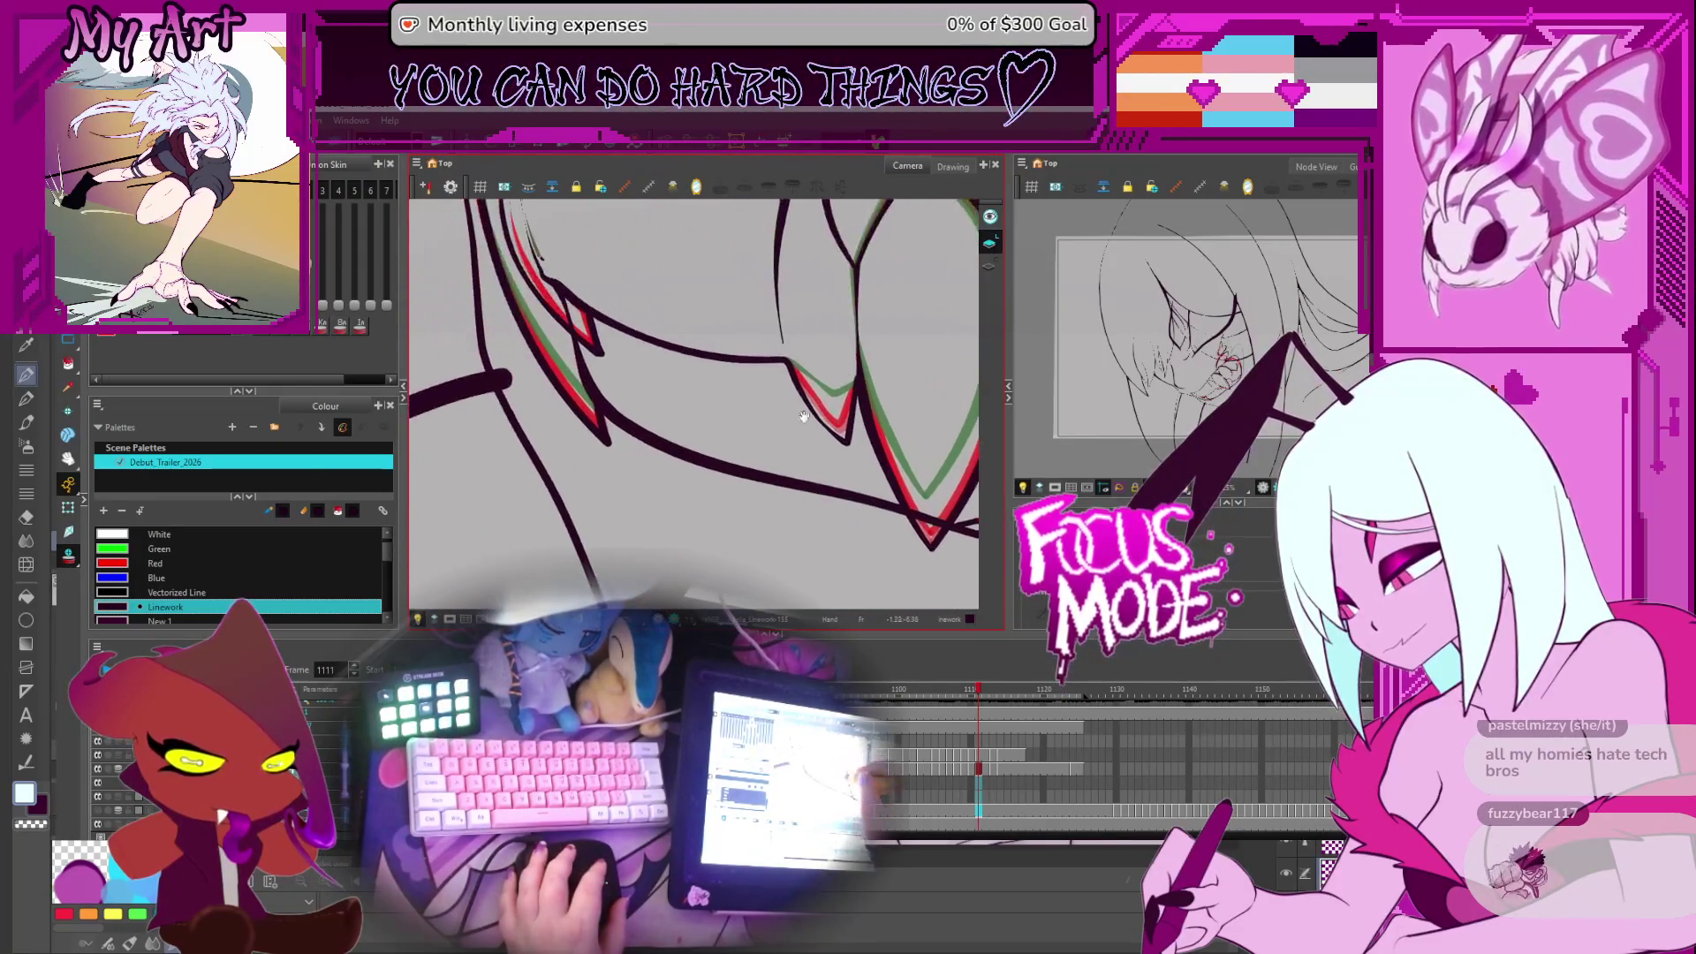
{"action": "left_click", "coordinate": [846, 442]}
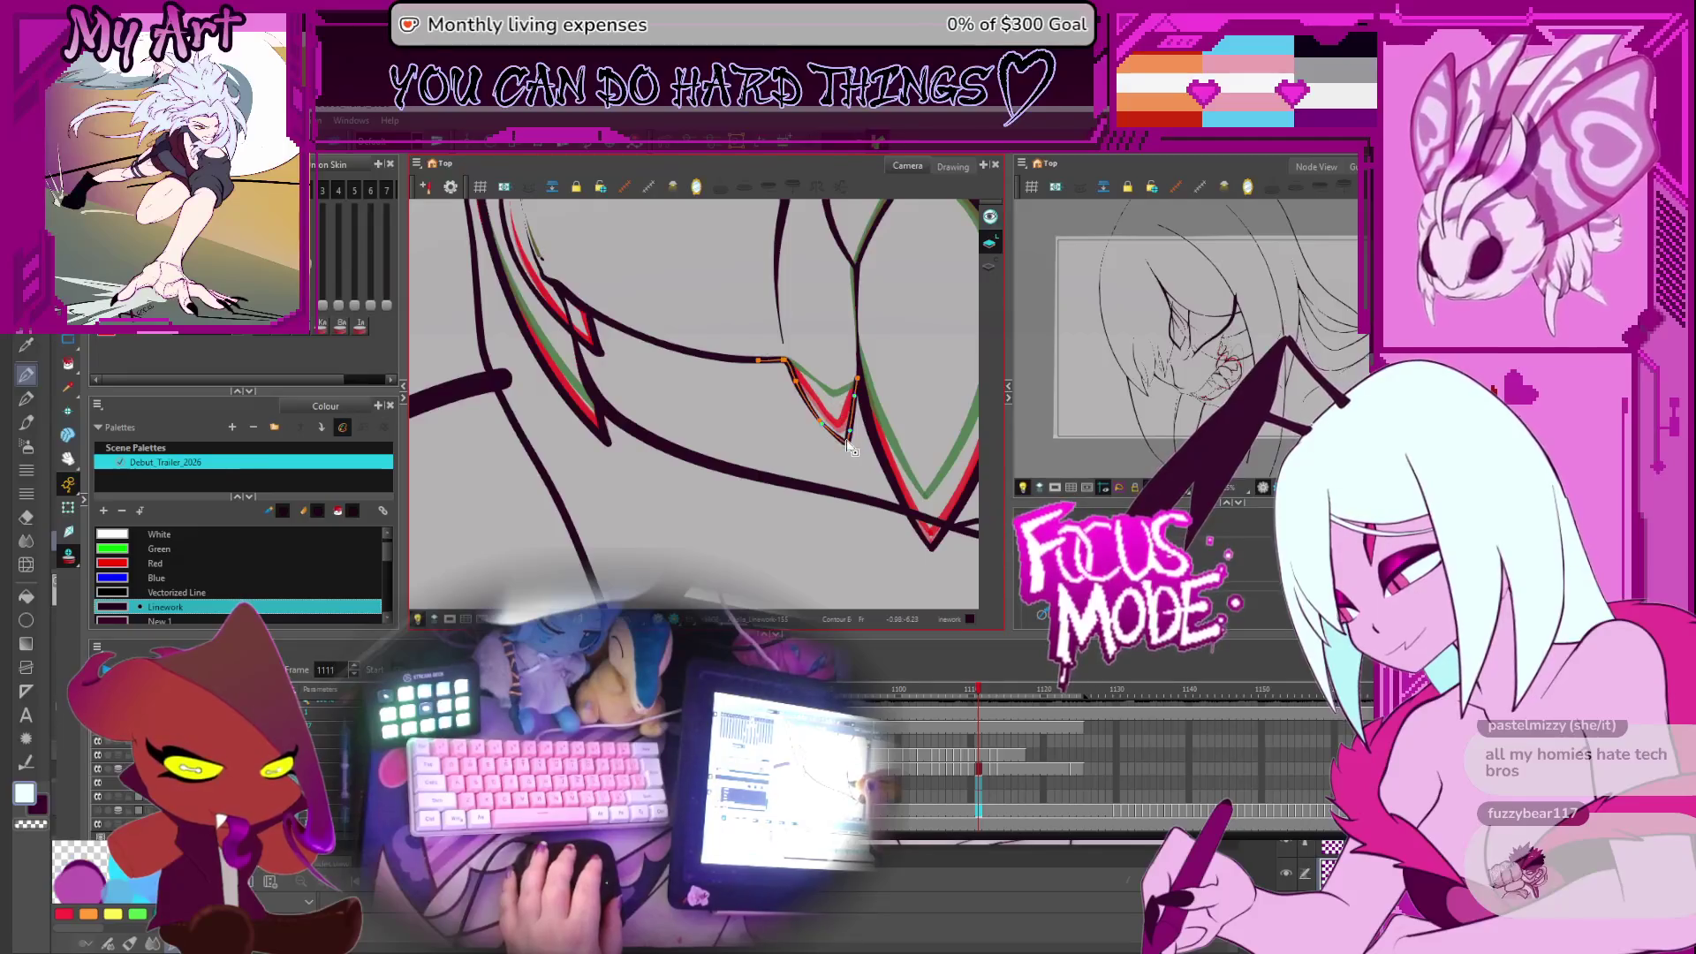
{"action": "left_click", "coordinate": [844, 442]}
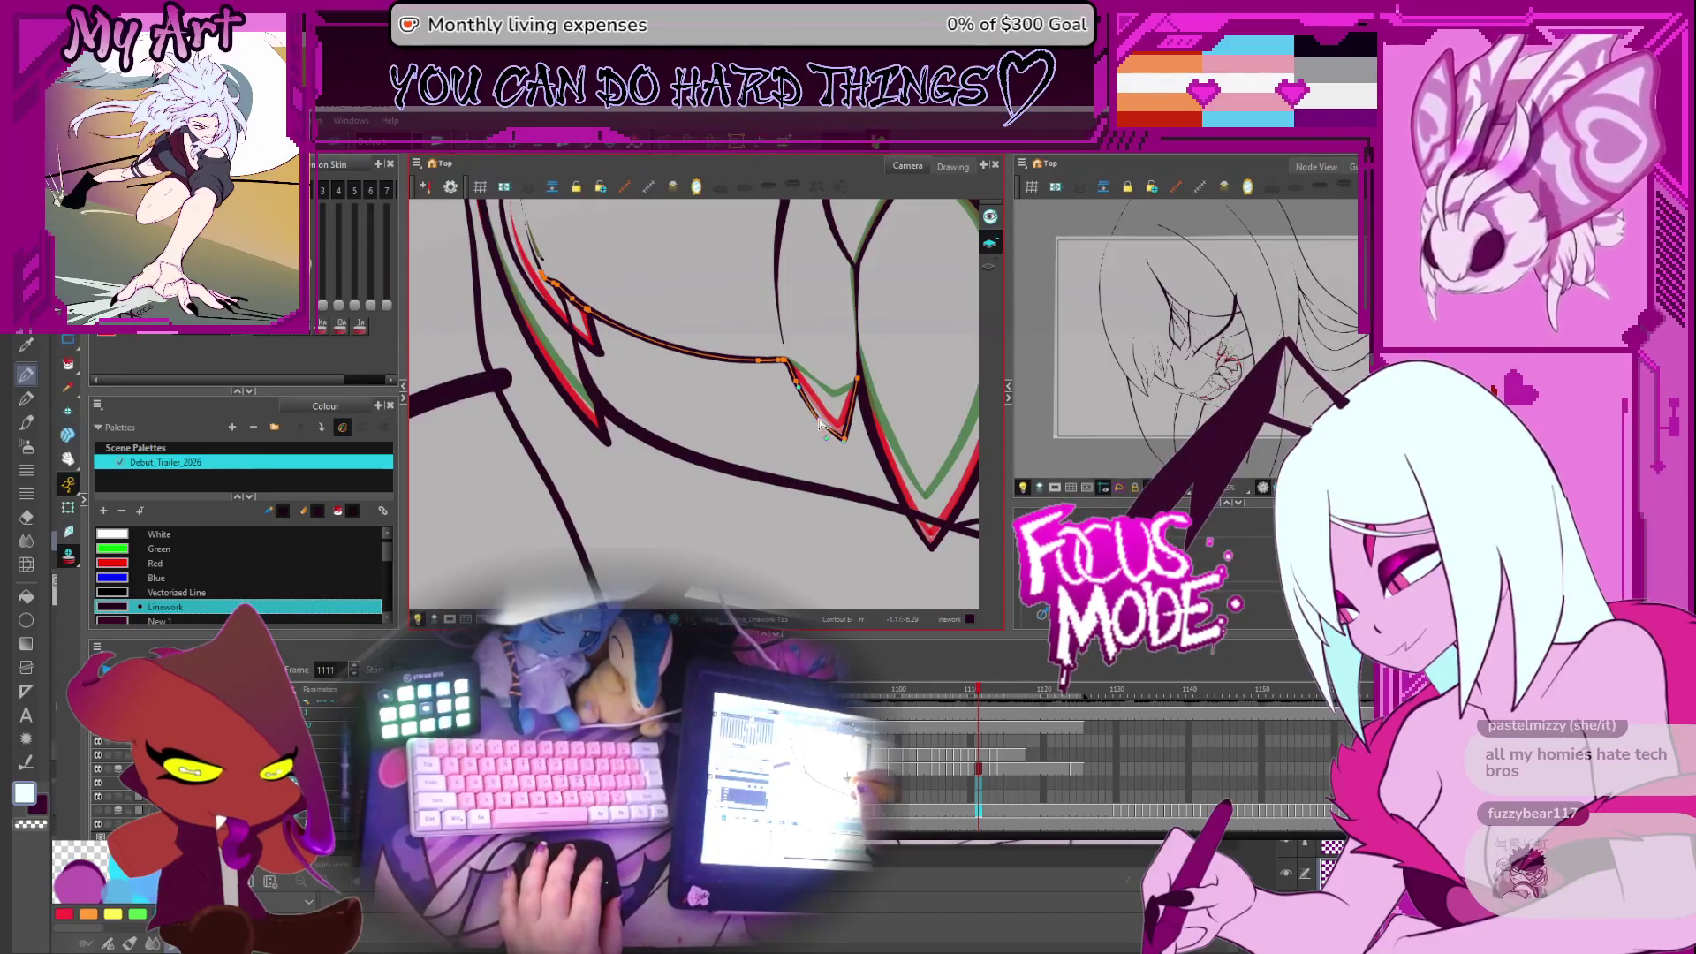
{"action": "left_click_drag", "start_coordinate": [655, 365], "coordinate": [734, 444]}
{"action": "scroll", "coordinate": [667, 420], "scroll_direction": "up", "scroll_amount": 3}
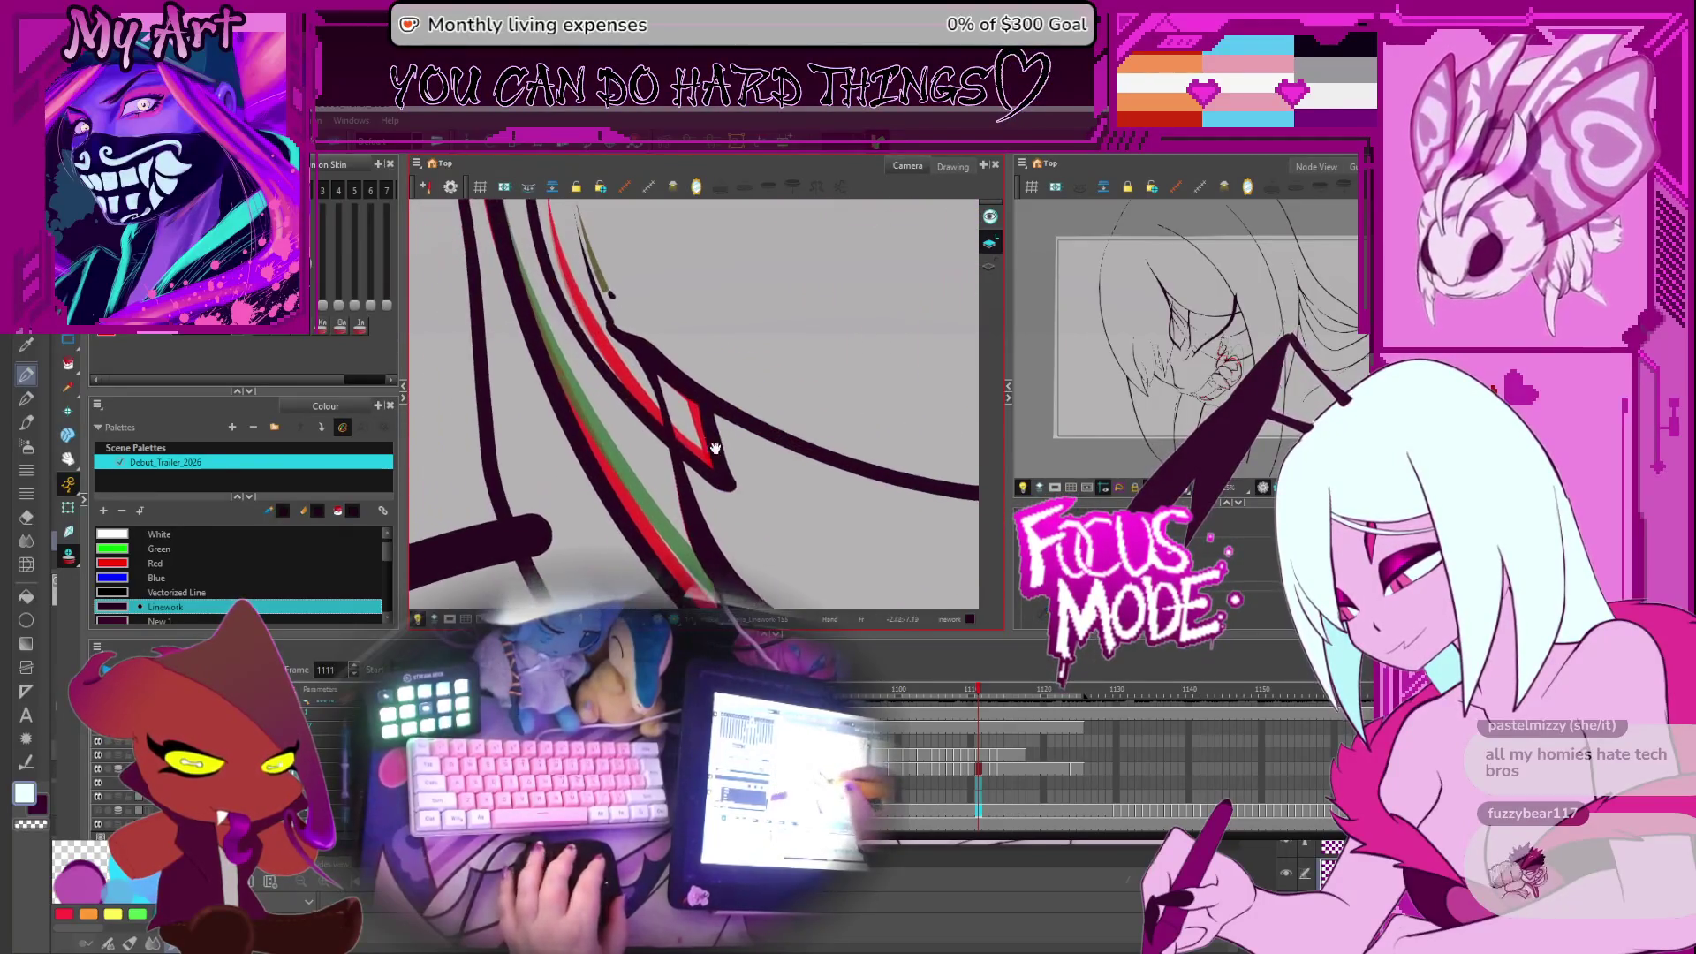
{"action": "left_click", "coordinate": [720, 477]}
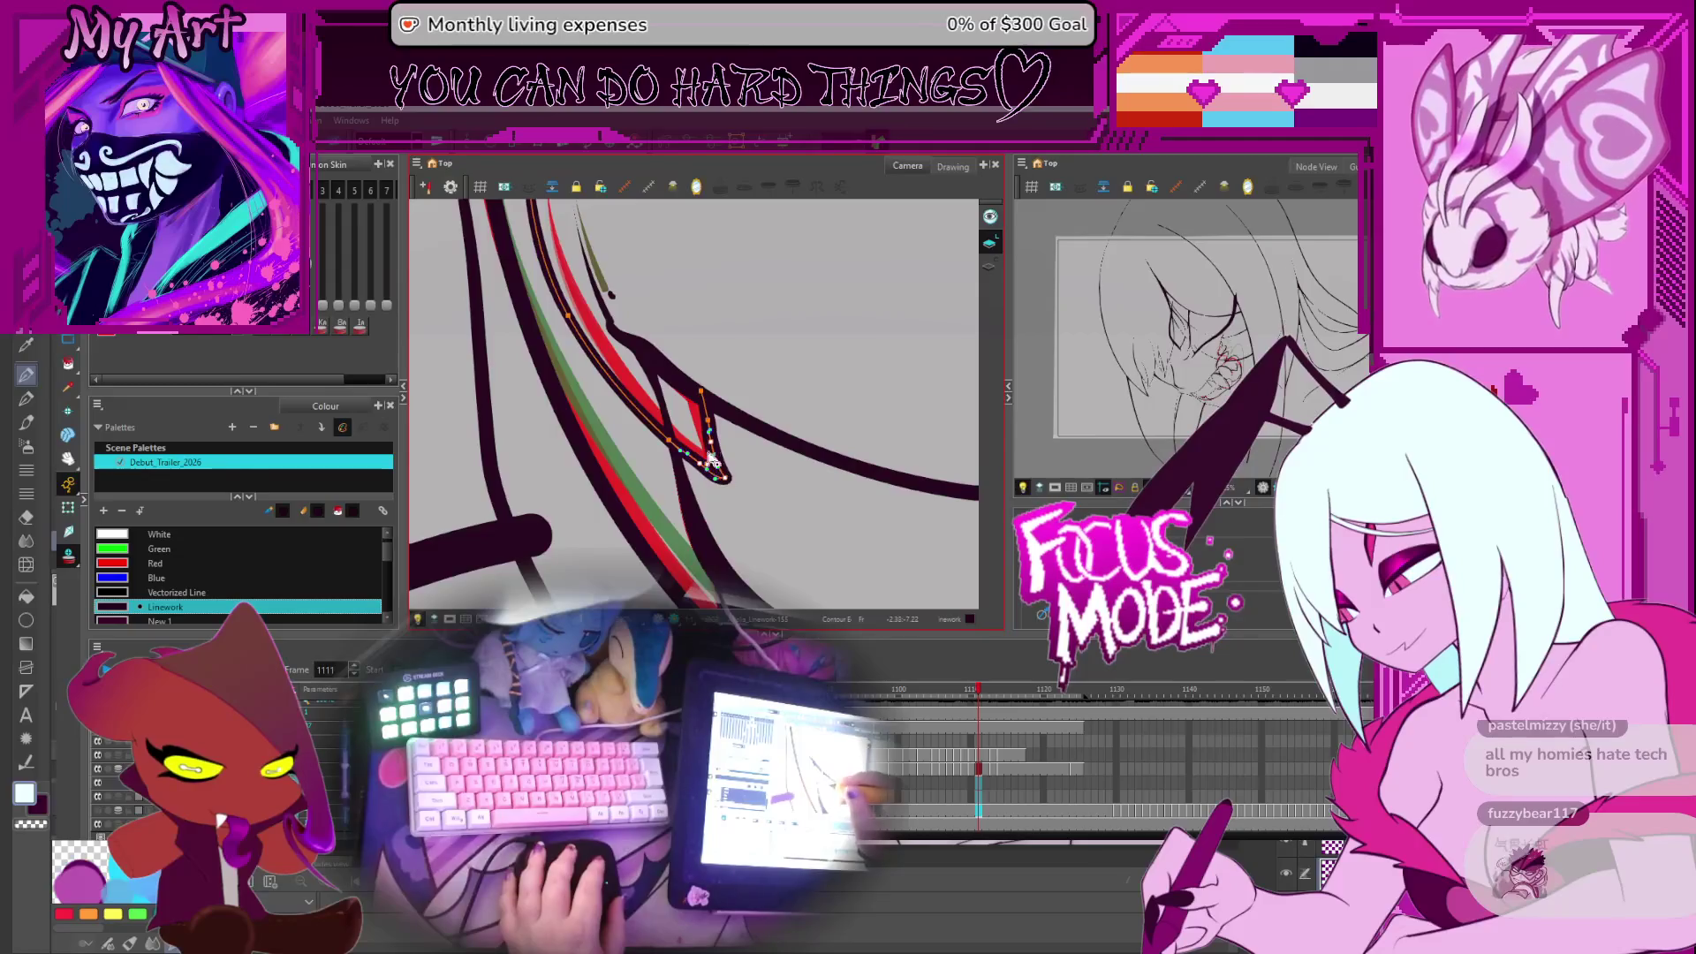
{"action": "mouse_move", "coordinate": [630, 399]}
{"action": "left_mouse_down"}
{"action": "mouse_move", "coordinate": [696, 463]}
{"action": "mouse_move", "coordinate": [655, 389]}
{"action": "left_mouse_up"}
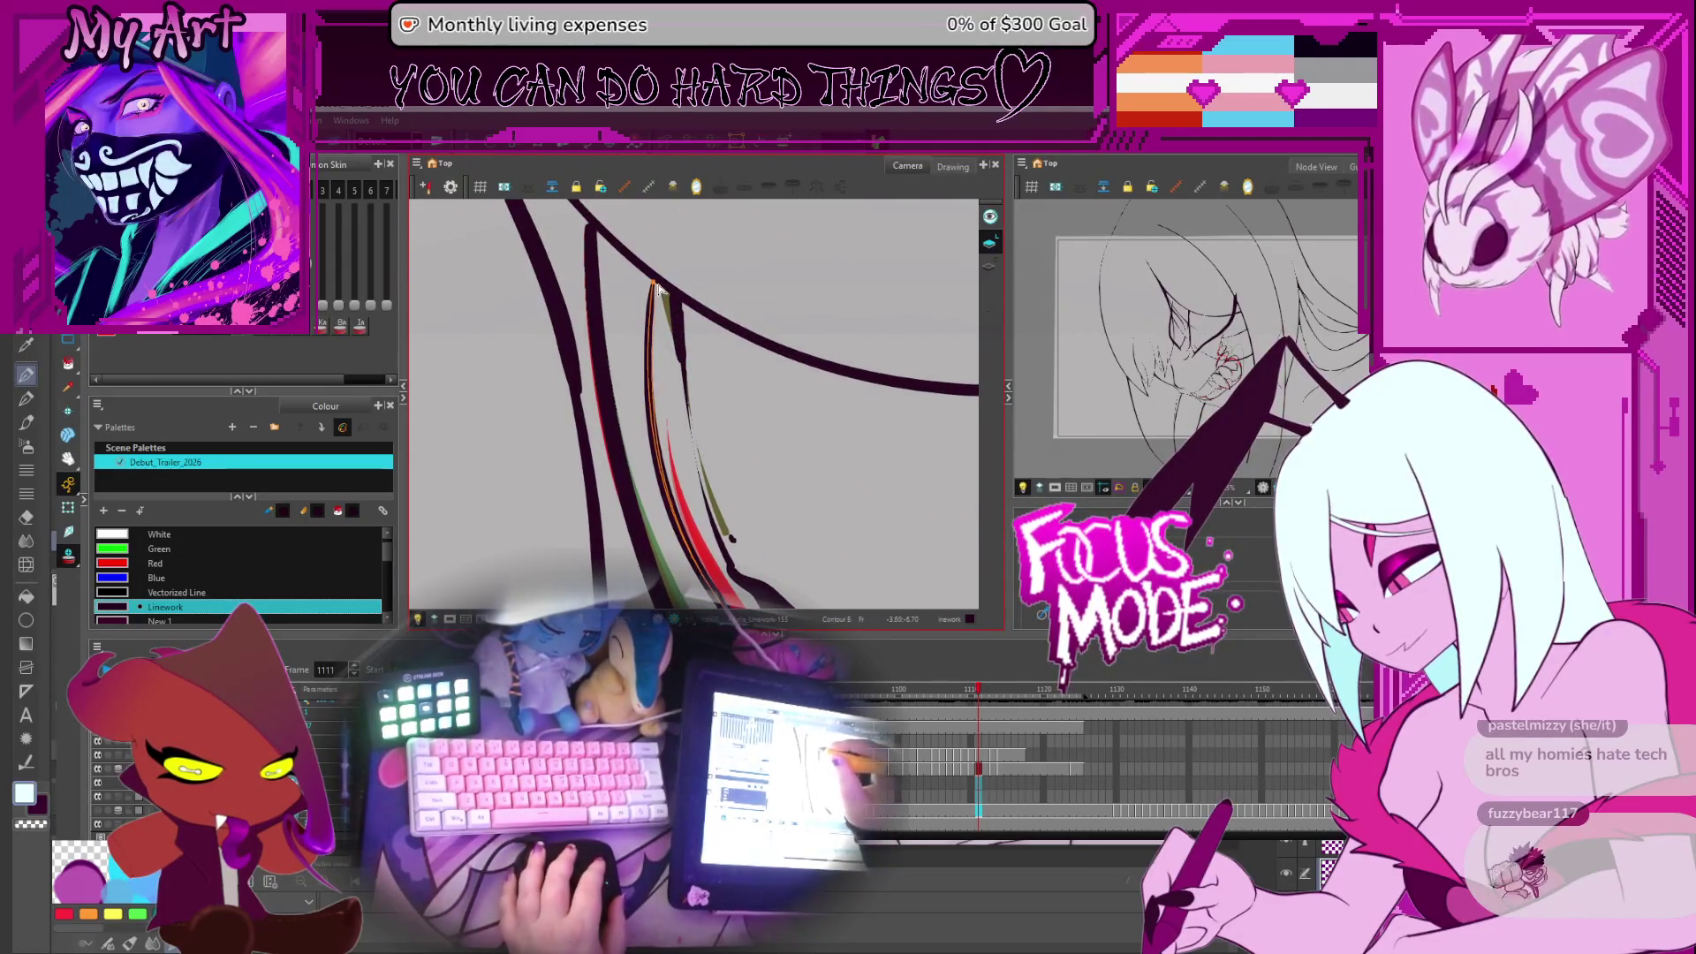
Add control points along the red pencil stroke with the Pencil Editor
{"action": "left_click", "coordinate": [667, 461]}
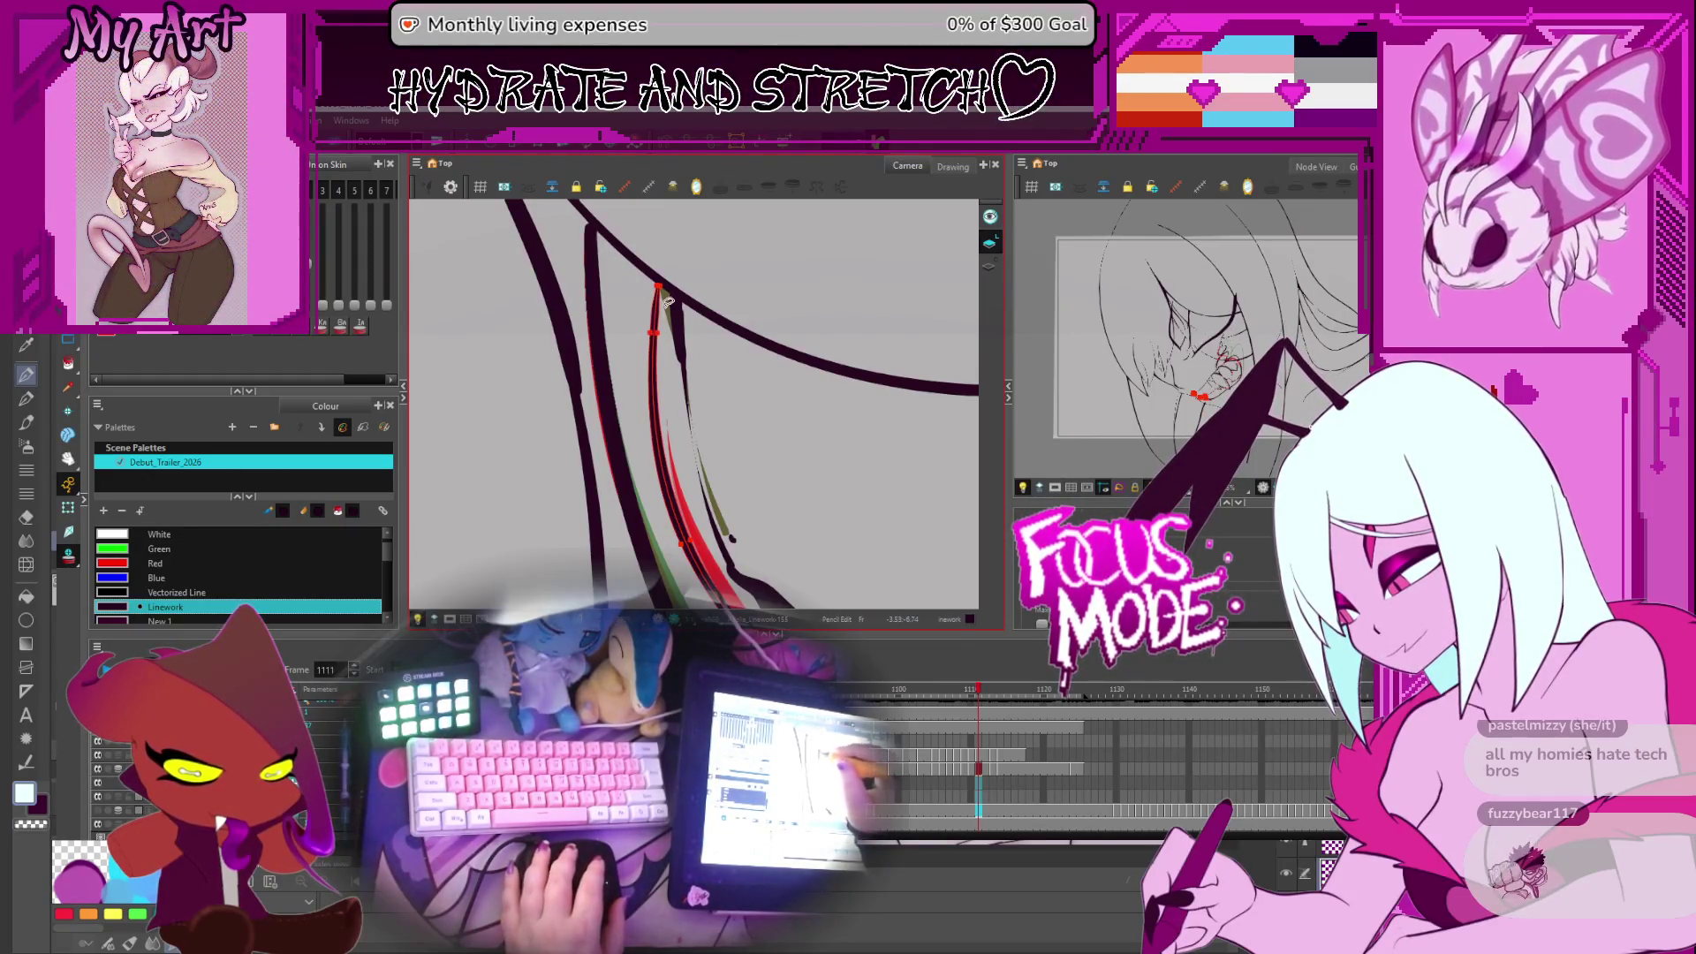
{"action": "left_click", "coordinate": [650, 336]}
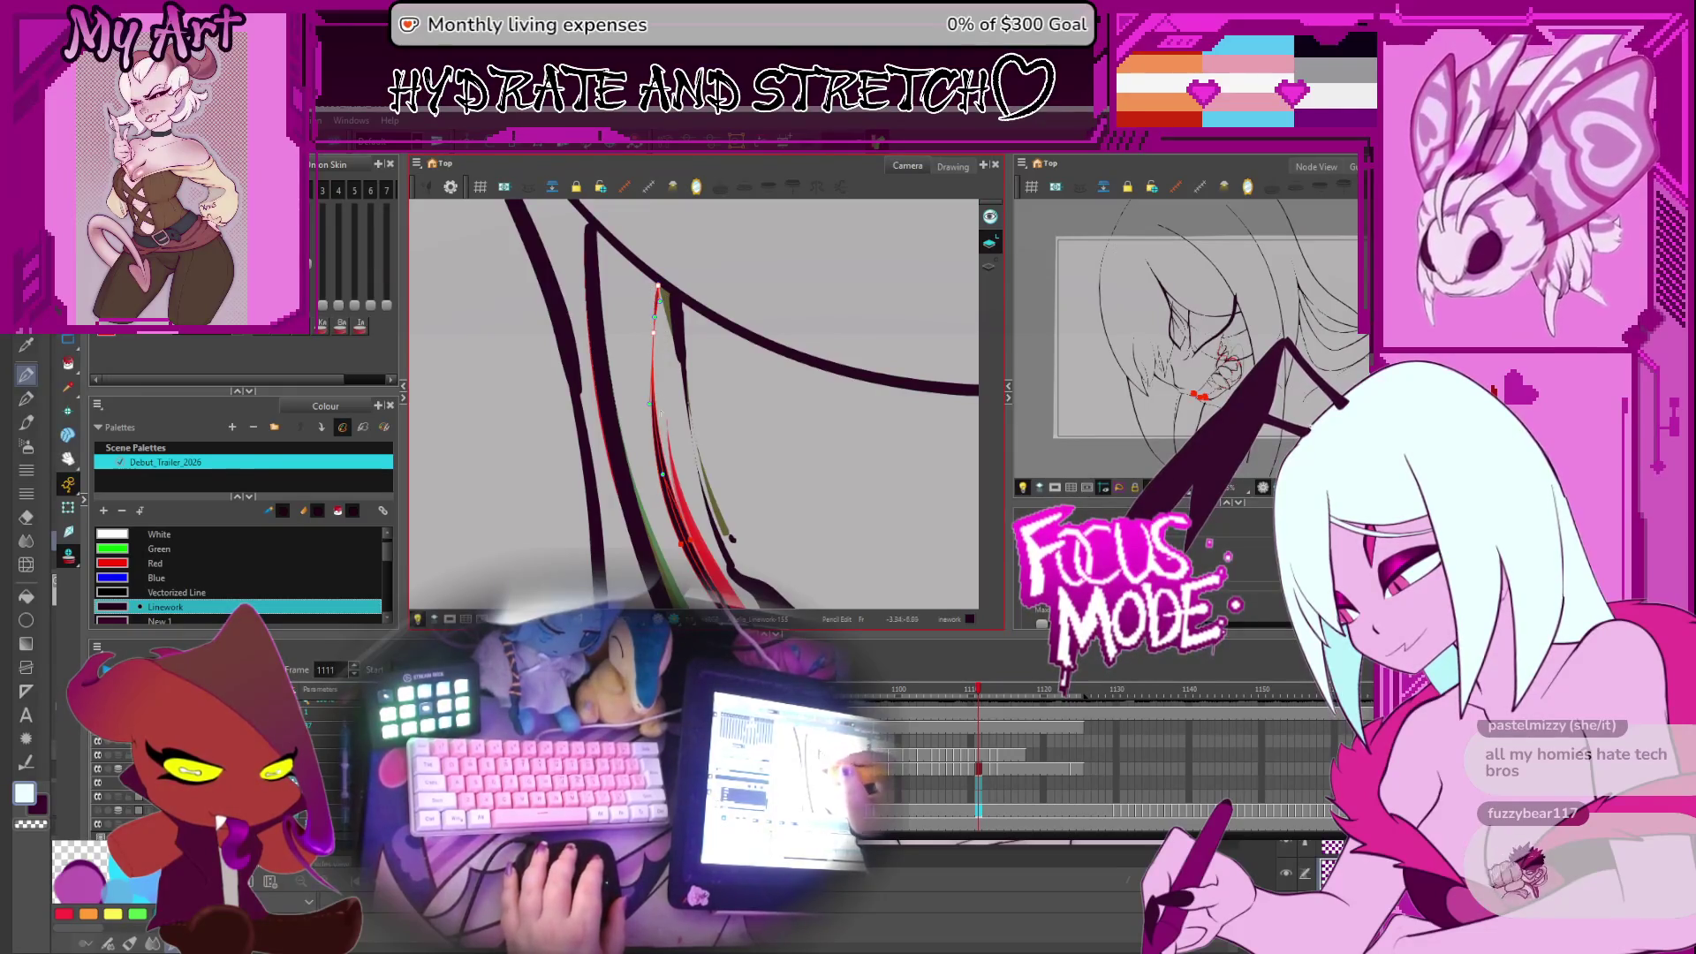
{"action": "key", "text": "alt+q"}
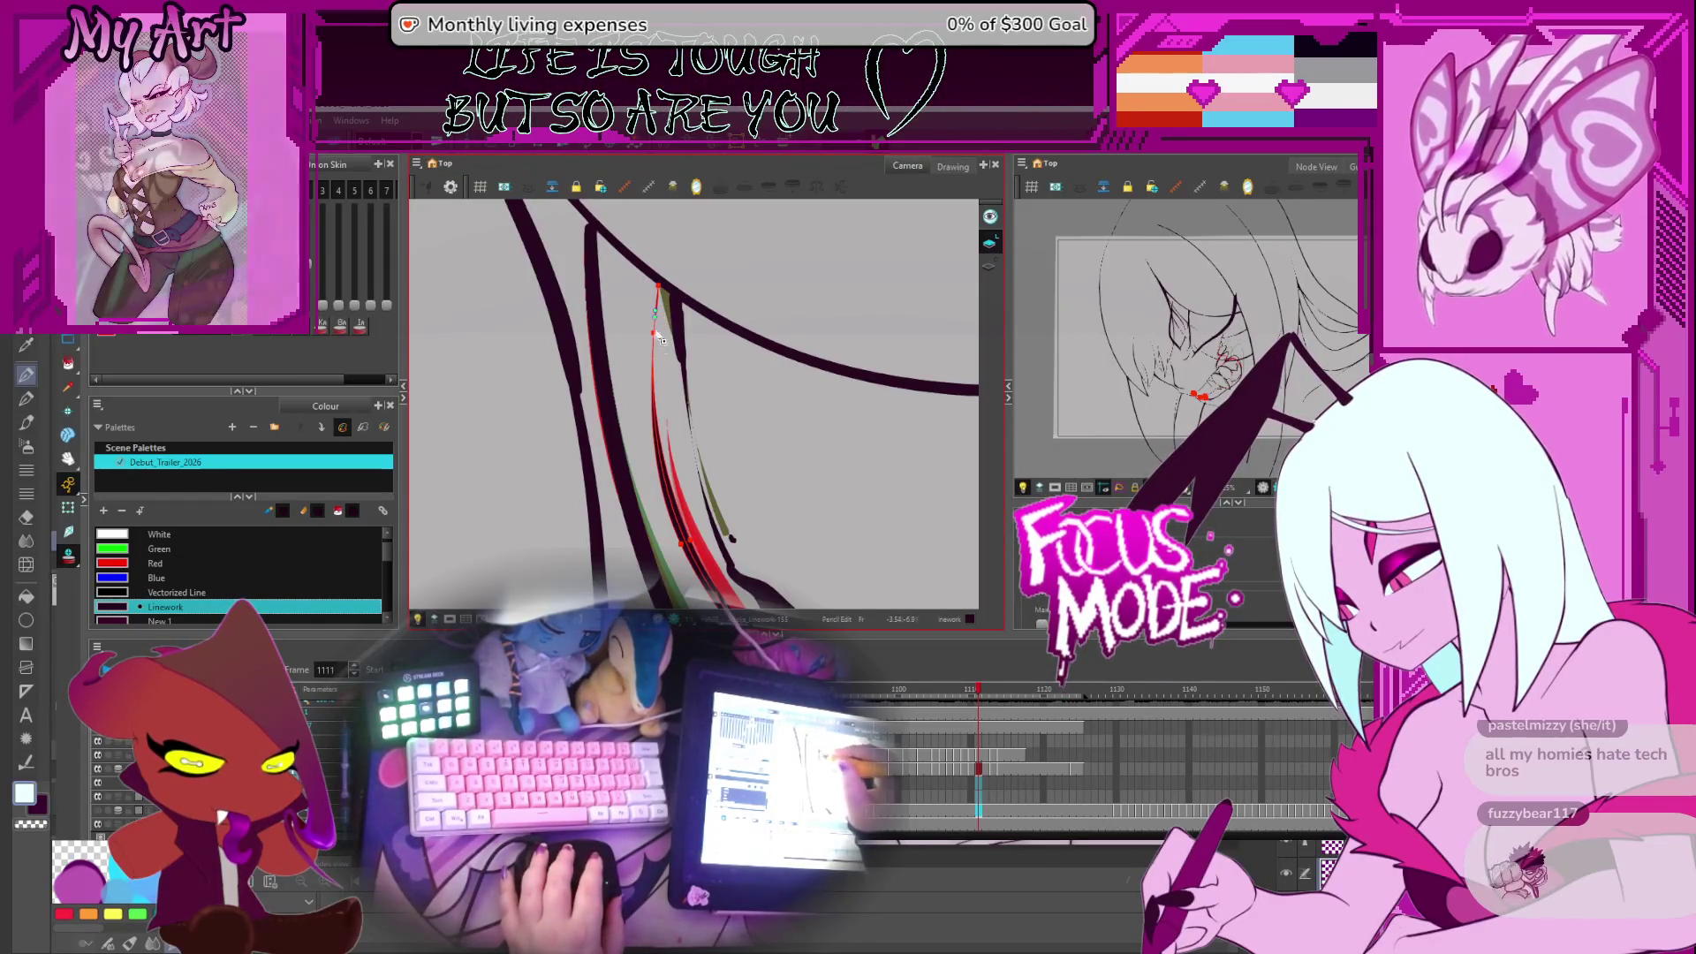
{"action": "key", "text": "alt+q"}
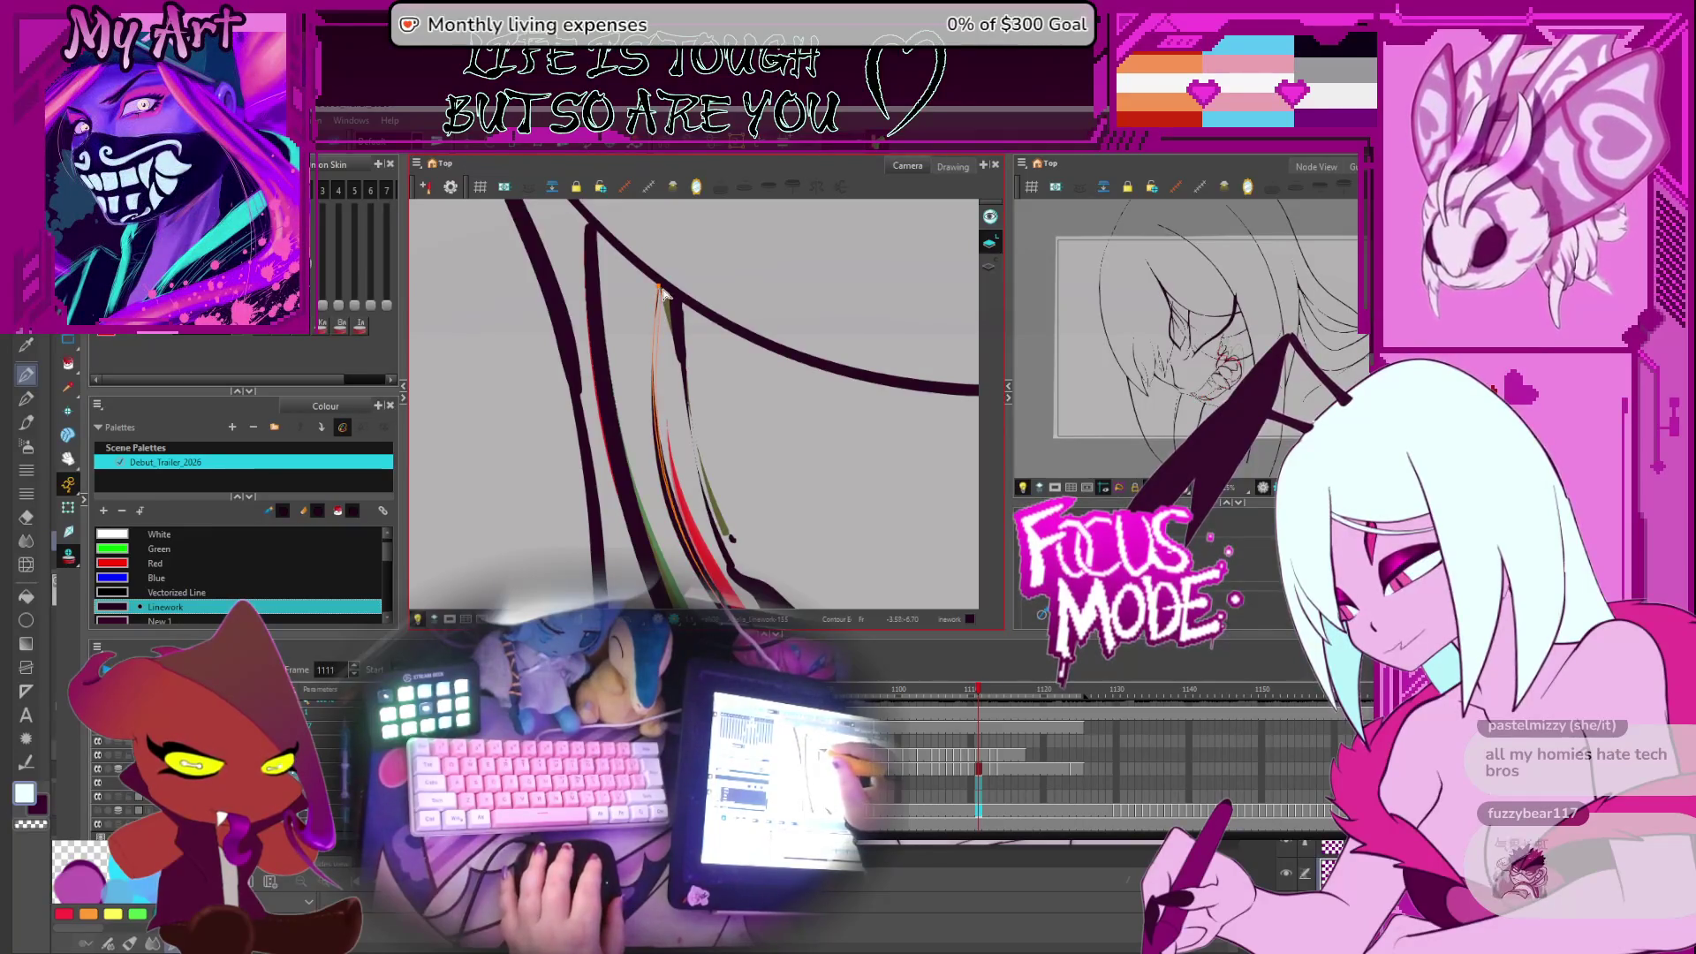
Check the fang across neighbouring frames and select the fang outline
{"action": "left_click_drag", "start_coordinate": [667, 291], "coordinate": [612, 355]}
{"action": "scroll", "coordinate": [612, 355], "scroll_direction": "up", "scroll_amount": 2}
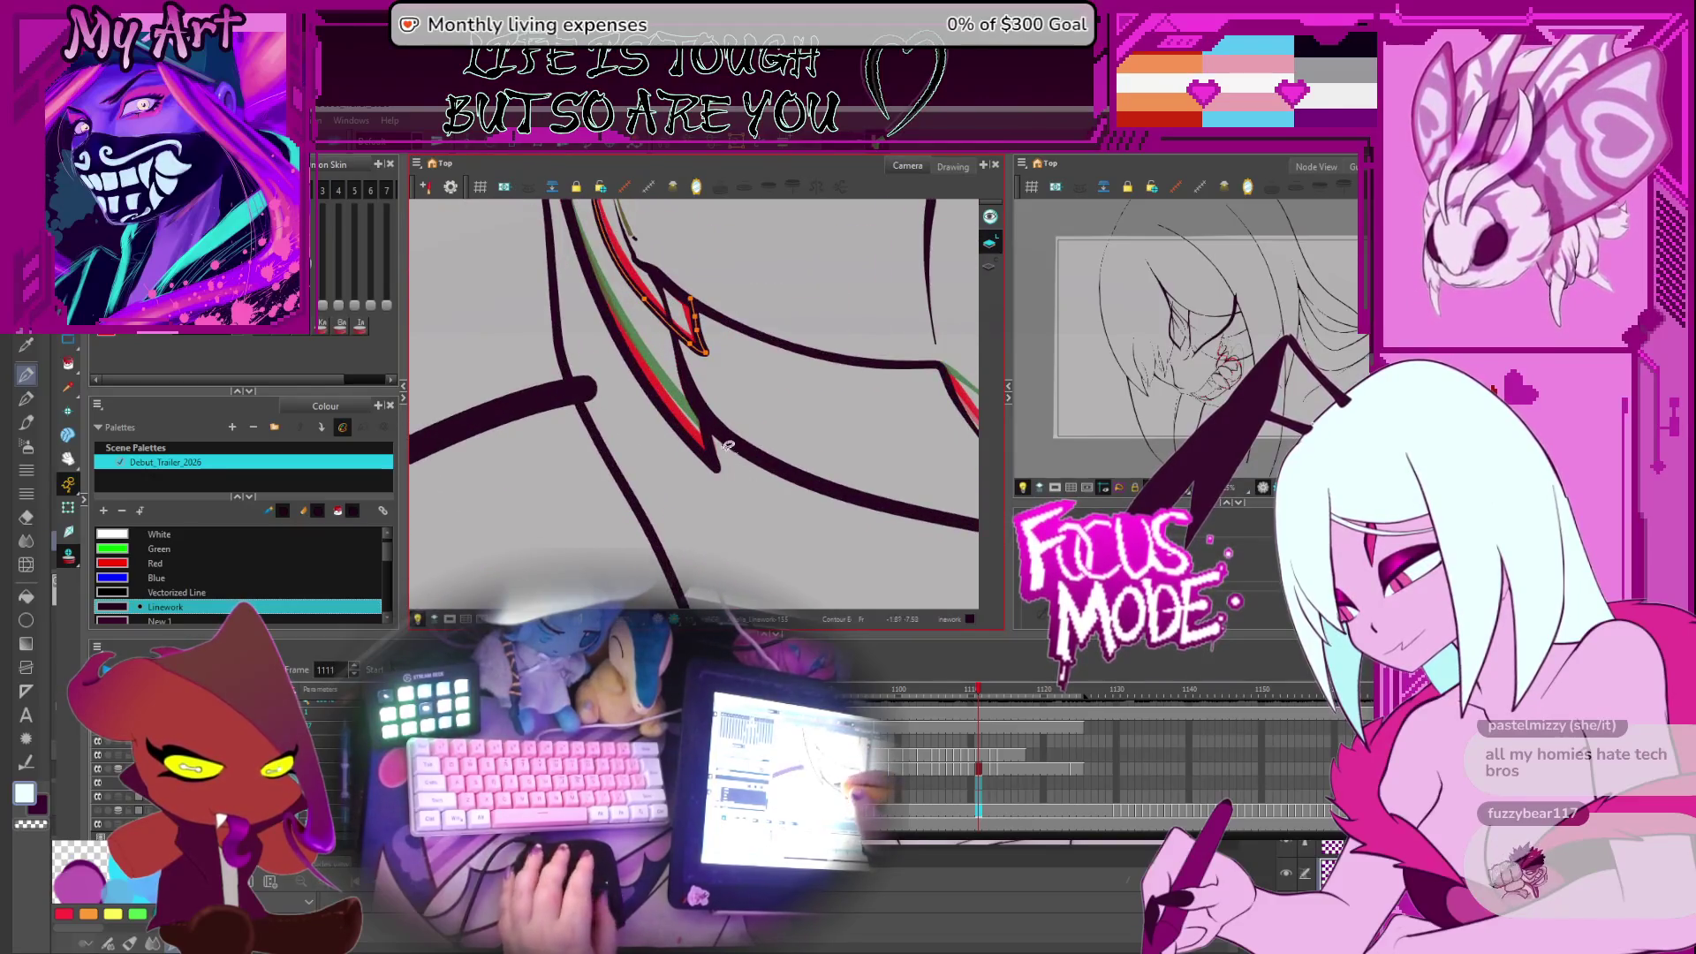
{"action": "key", "text": "."}
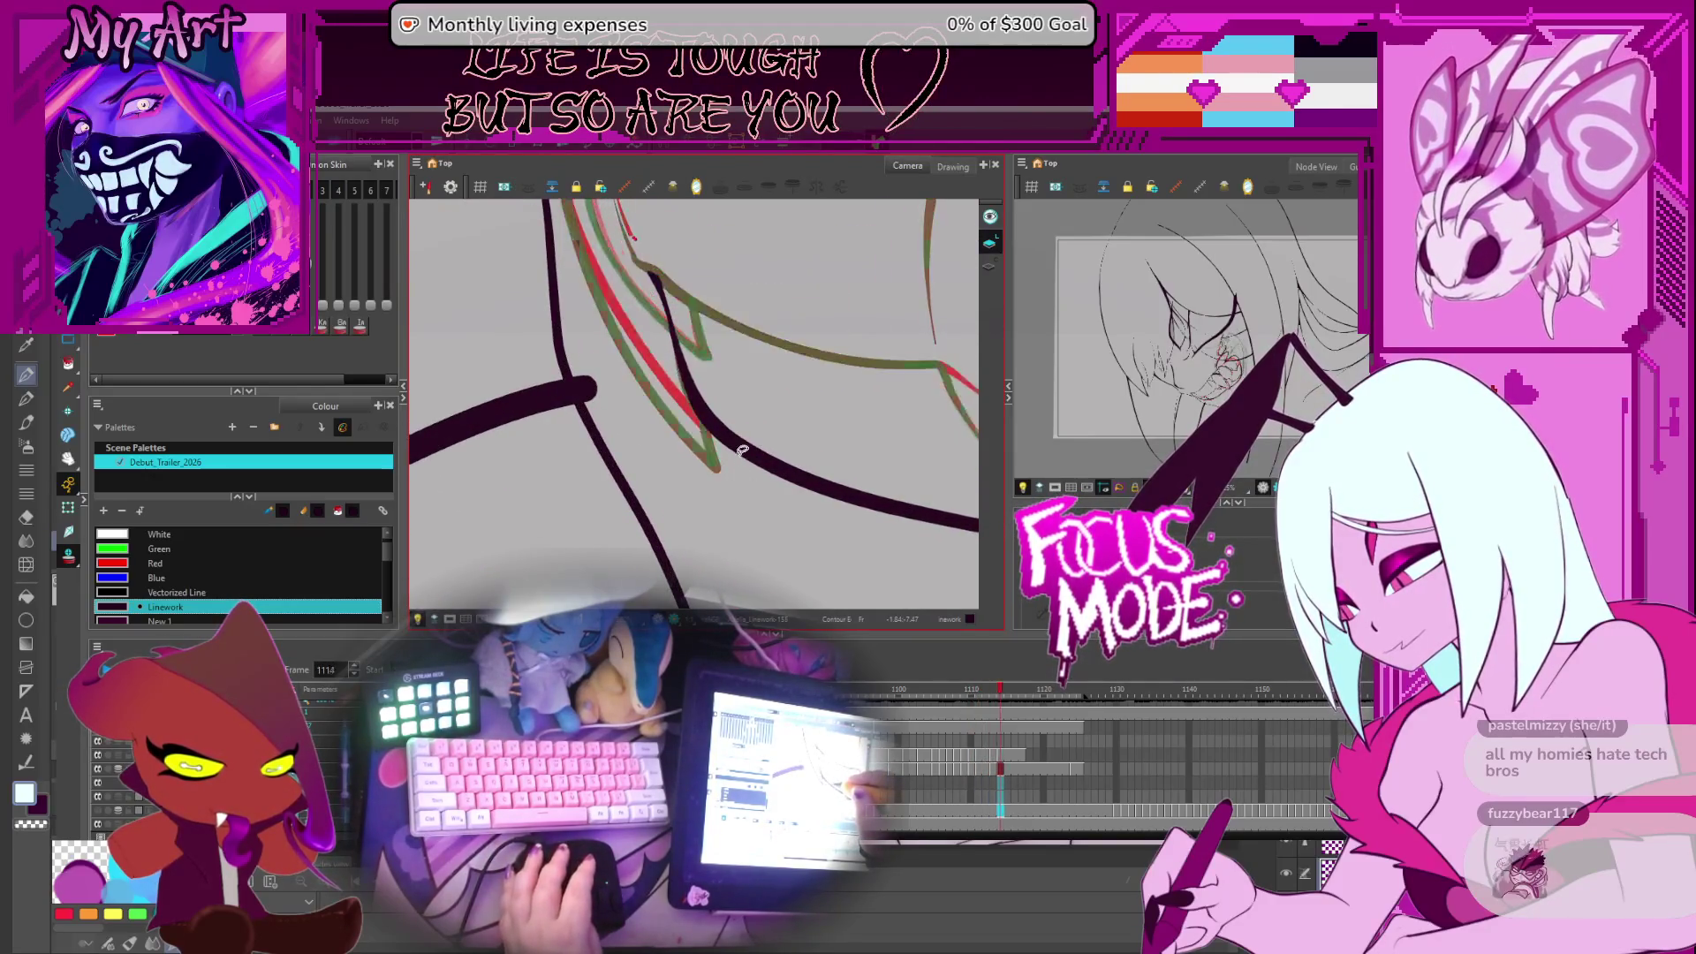
{"action": "key", "text": "."}
{"action": "key", "text": "."}
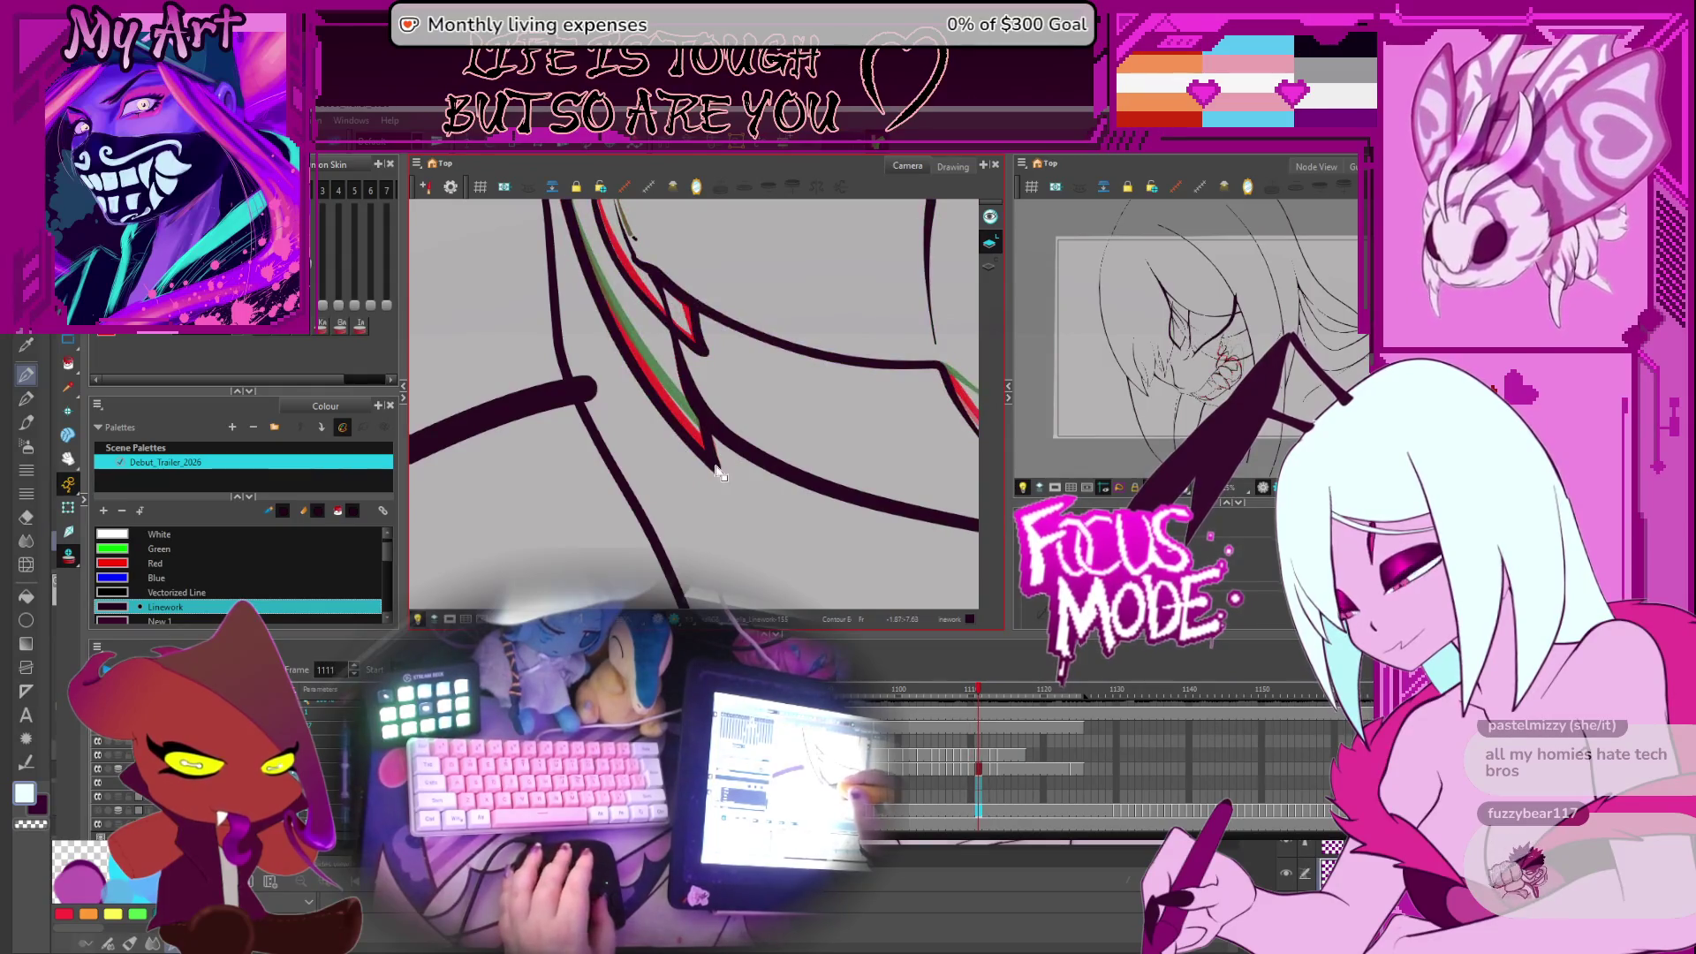
{"action": "mouse_move", "coordinate": [734, 483]}
{"action": "left_mouse_down"}
{"action": "mouse_move", "coordinate": [742, 561]}
{"action": "mouse_move", "coordinate": [672, 413]}
{"action": "mouse_move", "coordinate": [718, 465]}
{"action": "left_mouse_up"}
{"action": "left_click", "coordinate": [740, 557]}
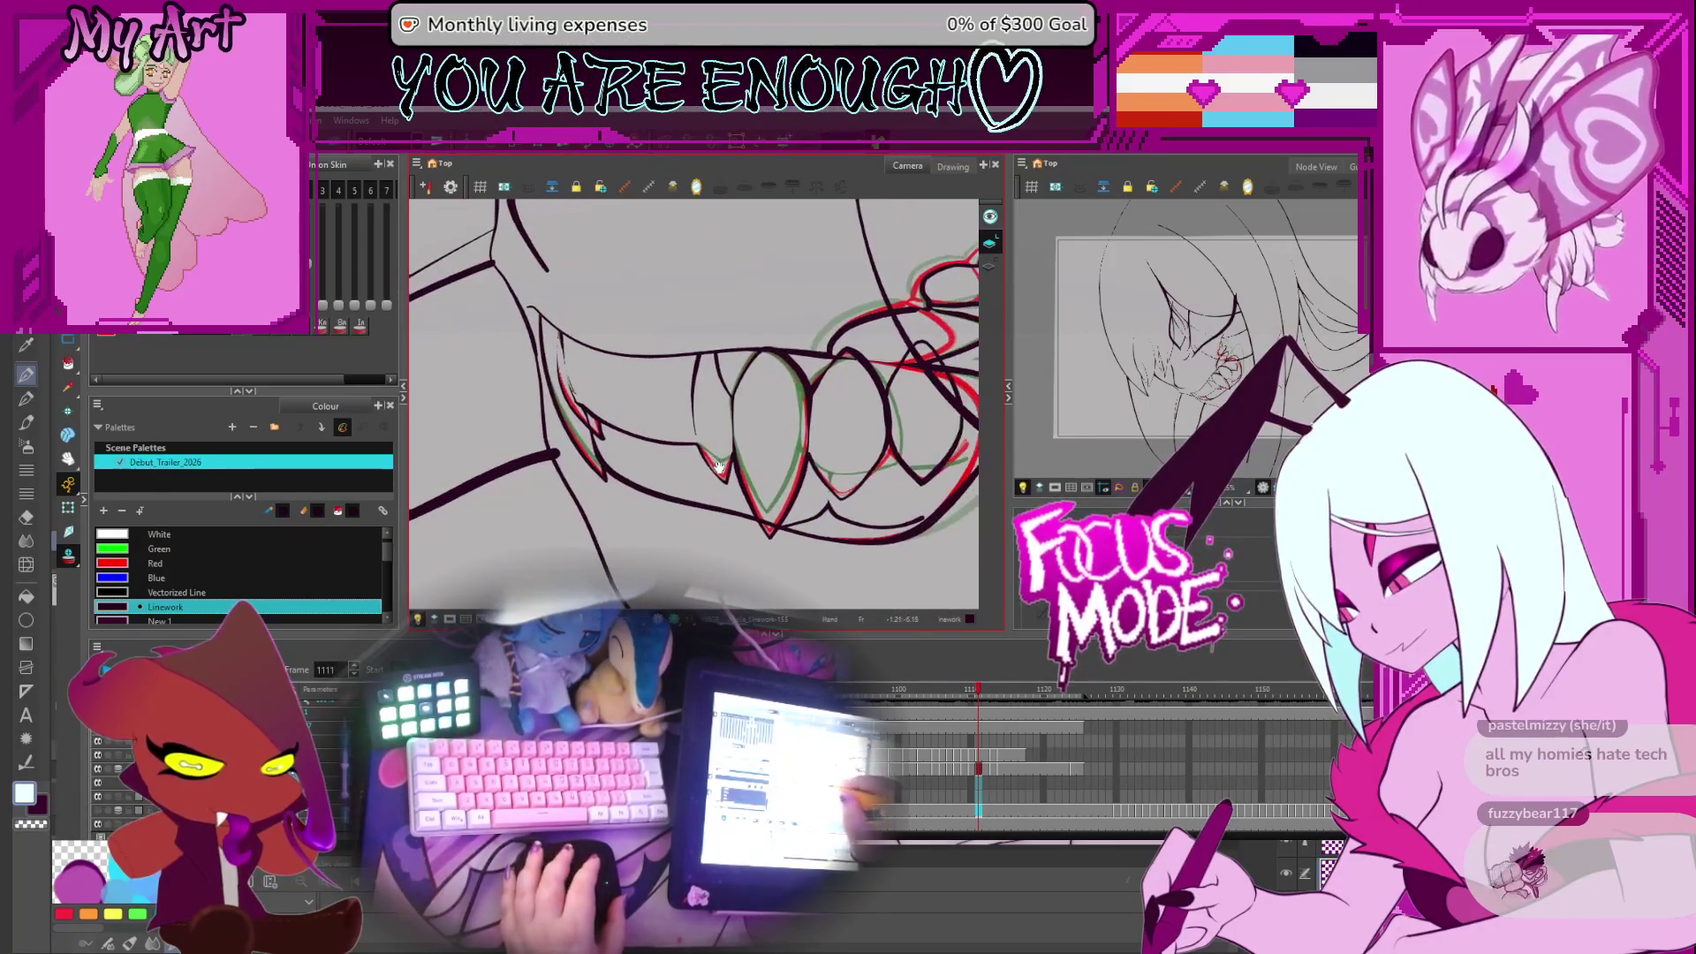
On frame 1113, lasso the whole row of teeth strokes and zoom in close on them
{"action": "key", "text": "period"}
{"action": "key", "text": "period"}
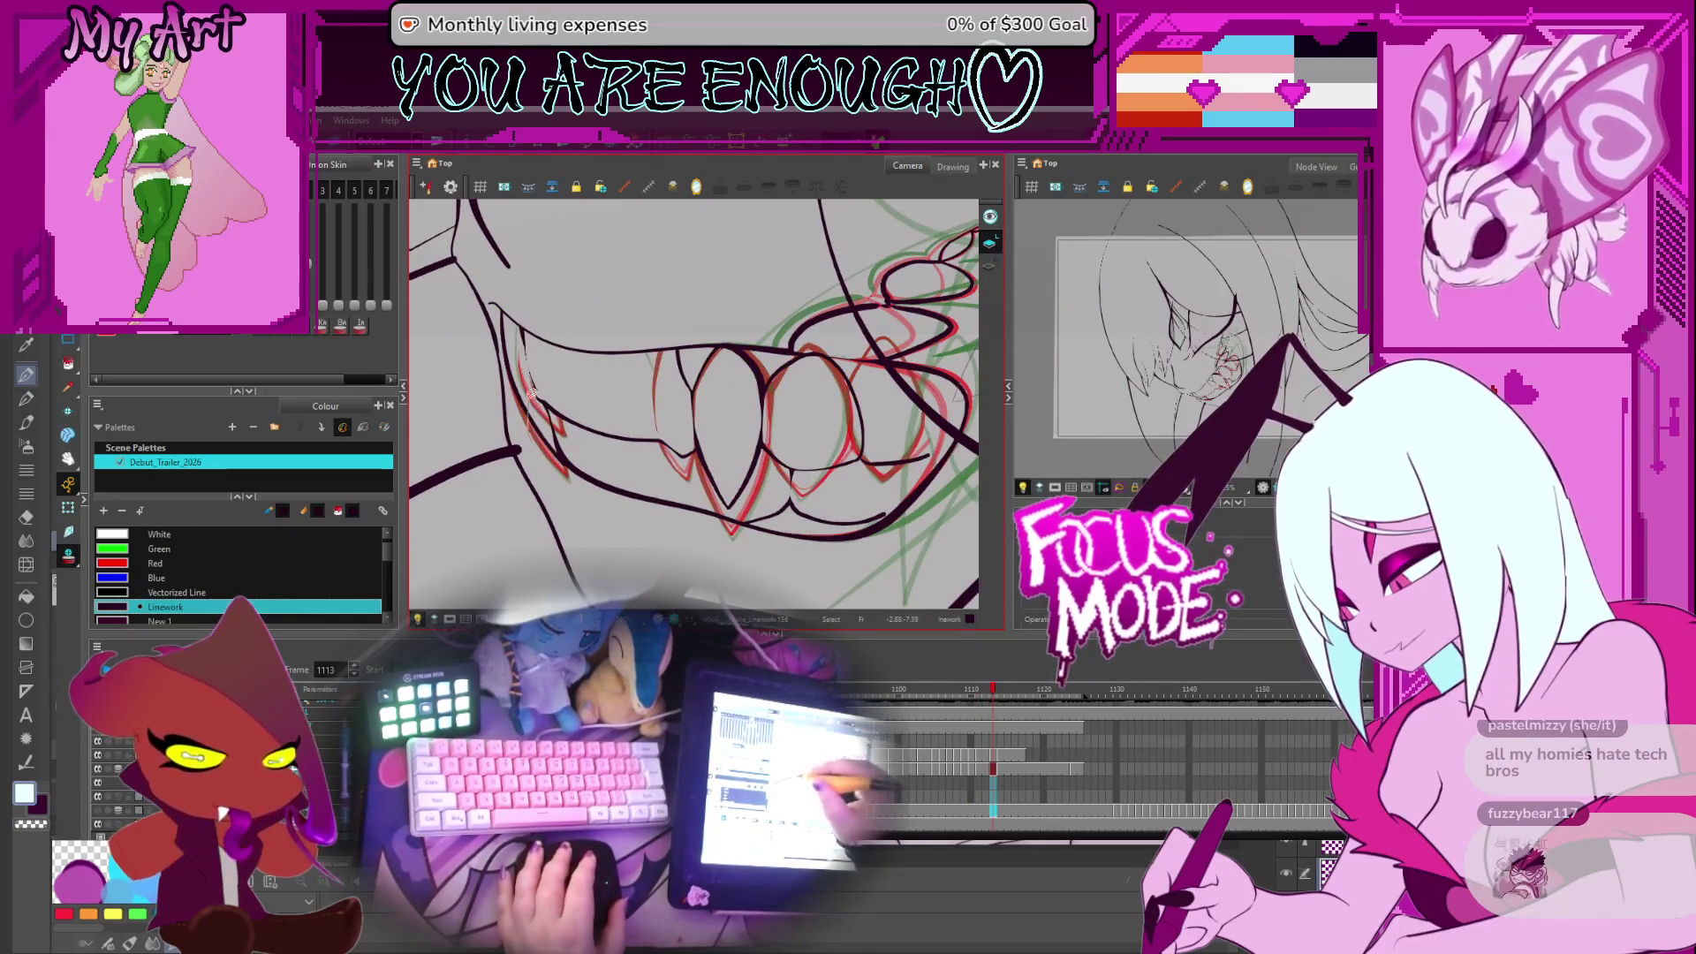
{"action": "left_click", "coordinate": [516, 351]}
{"action": "mouse_move", "coordinate": [612, 384]}
{"action": "left_mouse_down"}
{"action": "mouse_move", "coordinate": [711, 491]}
{"action": "mouse_move", "coordinate": [771, 497]}
{"action": "left_mouse_up"}
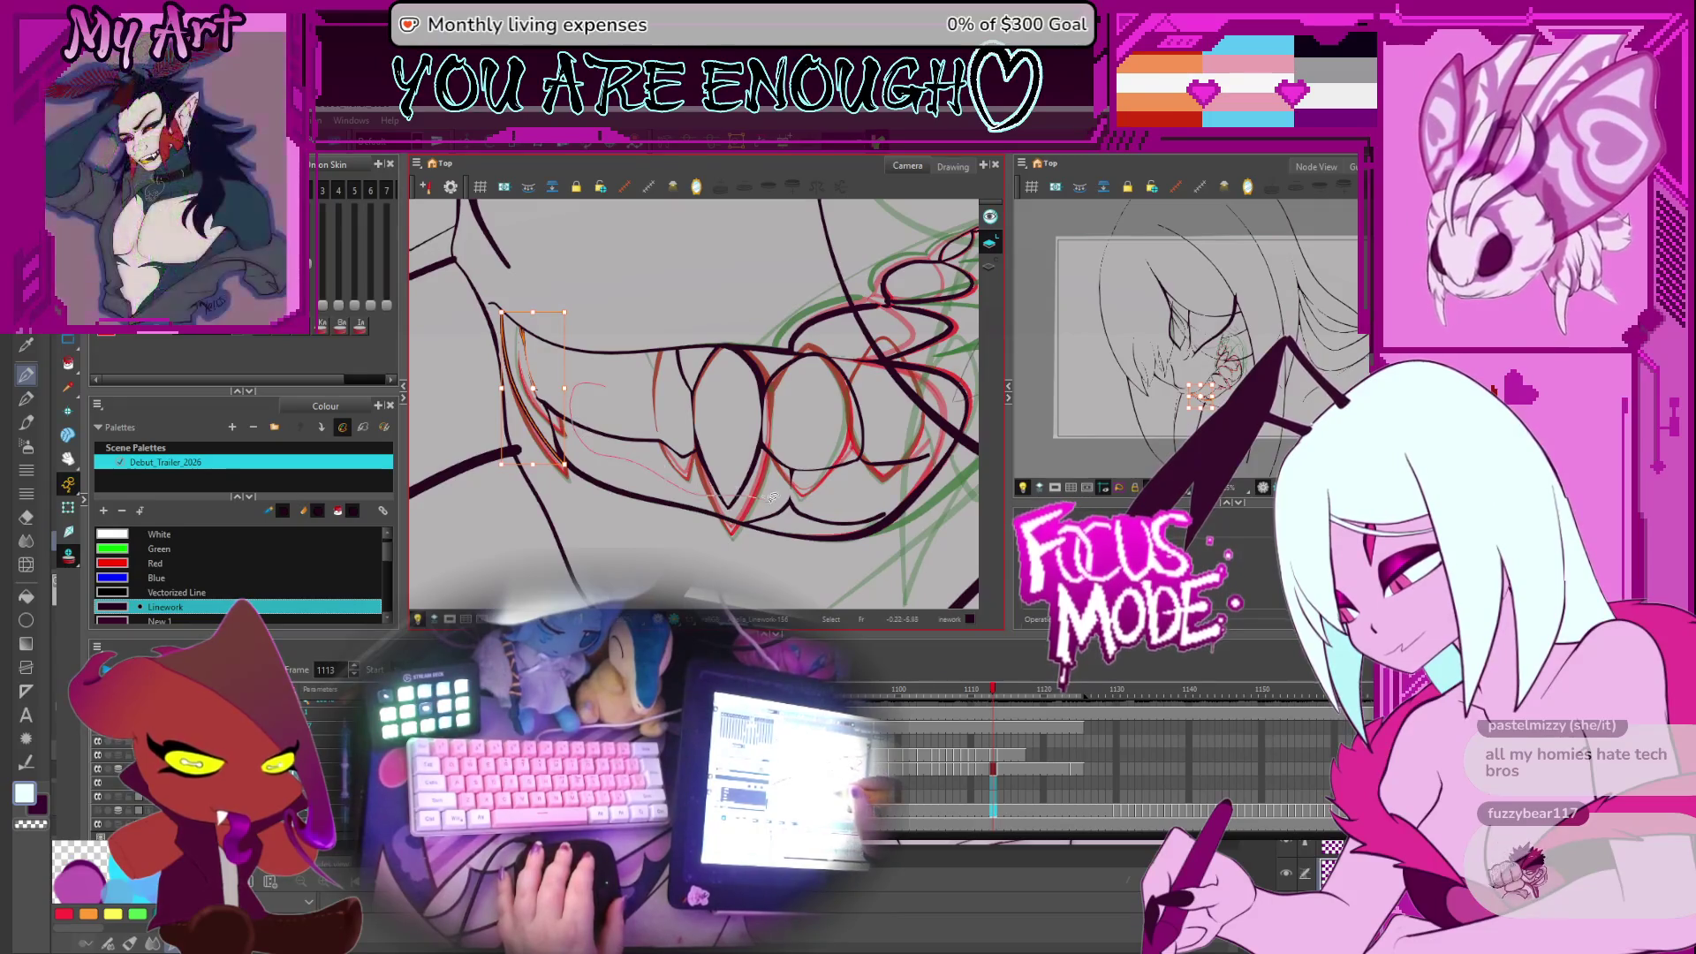
{"action": "left_click_drag", "start_coordinate": [680, 381], "coordinate": [642, 414]}
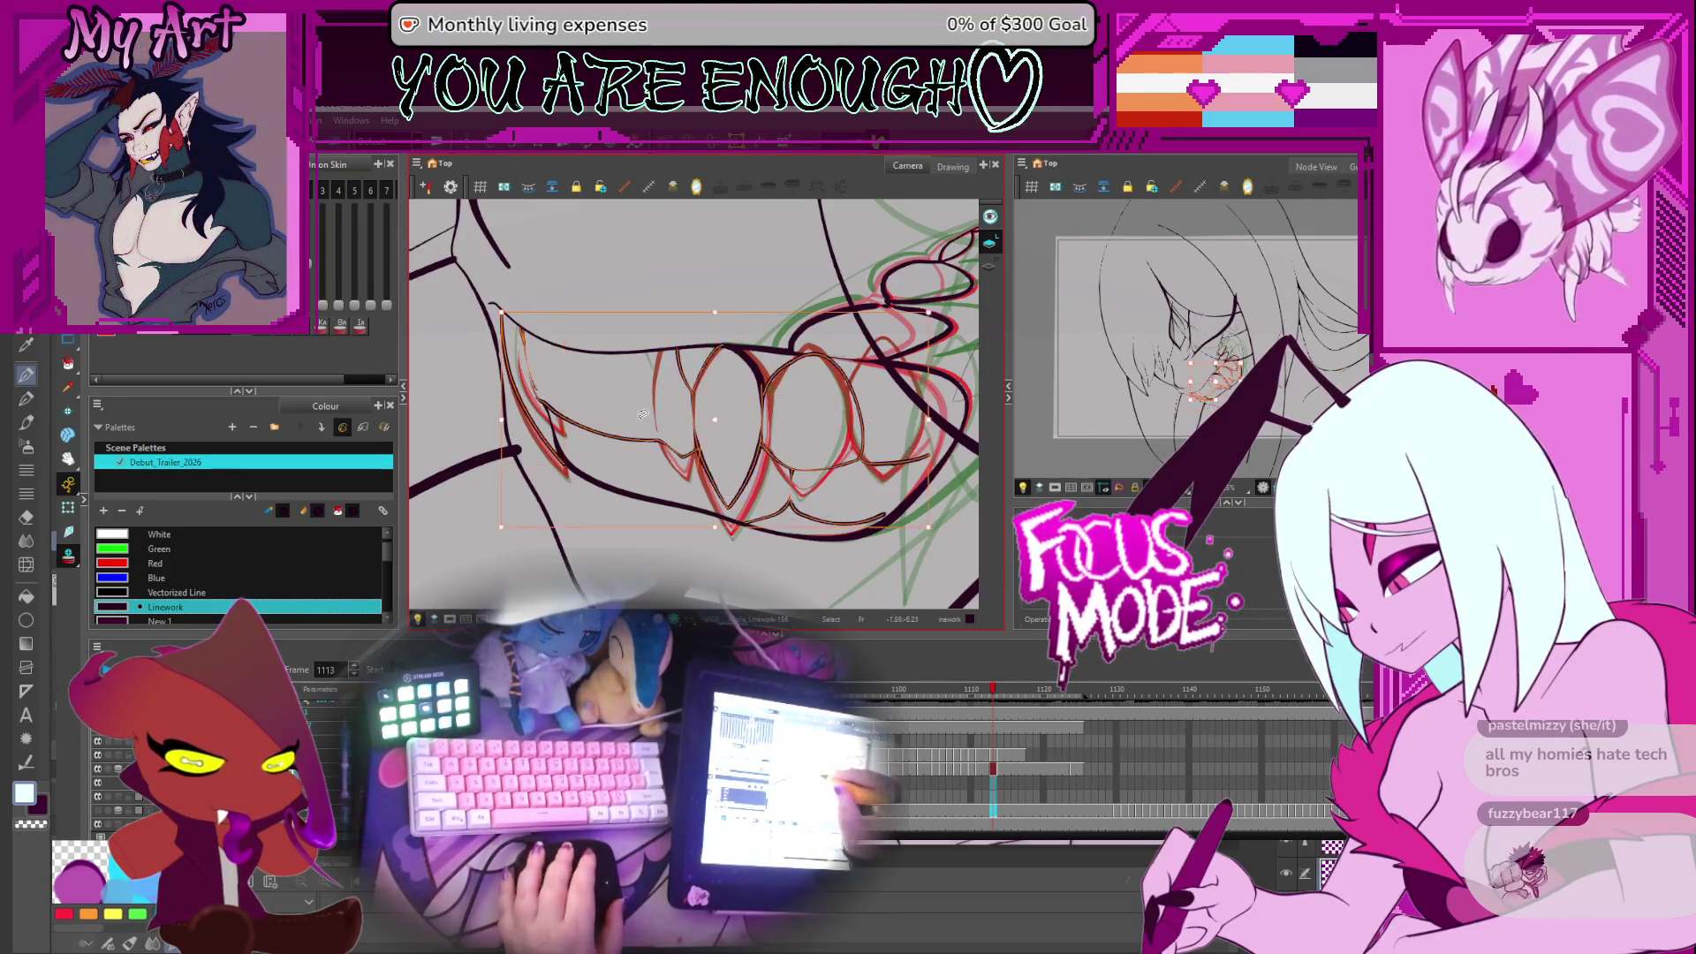
{"action": "left_click", "coordinate": [726, 397]}
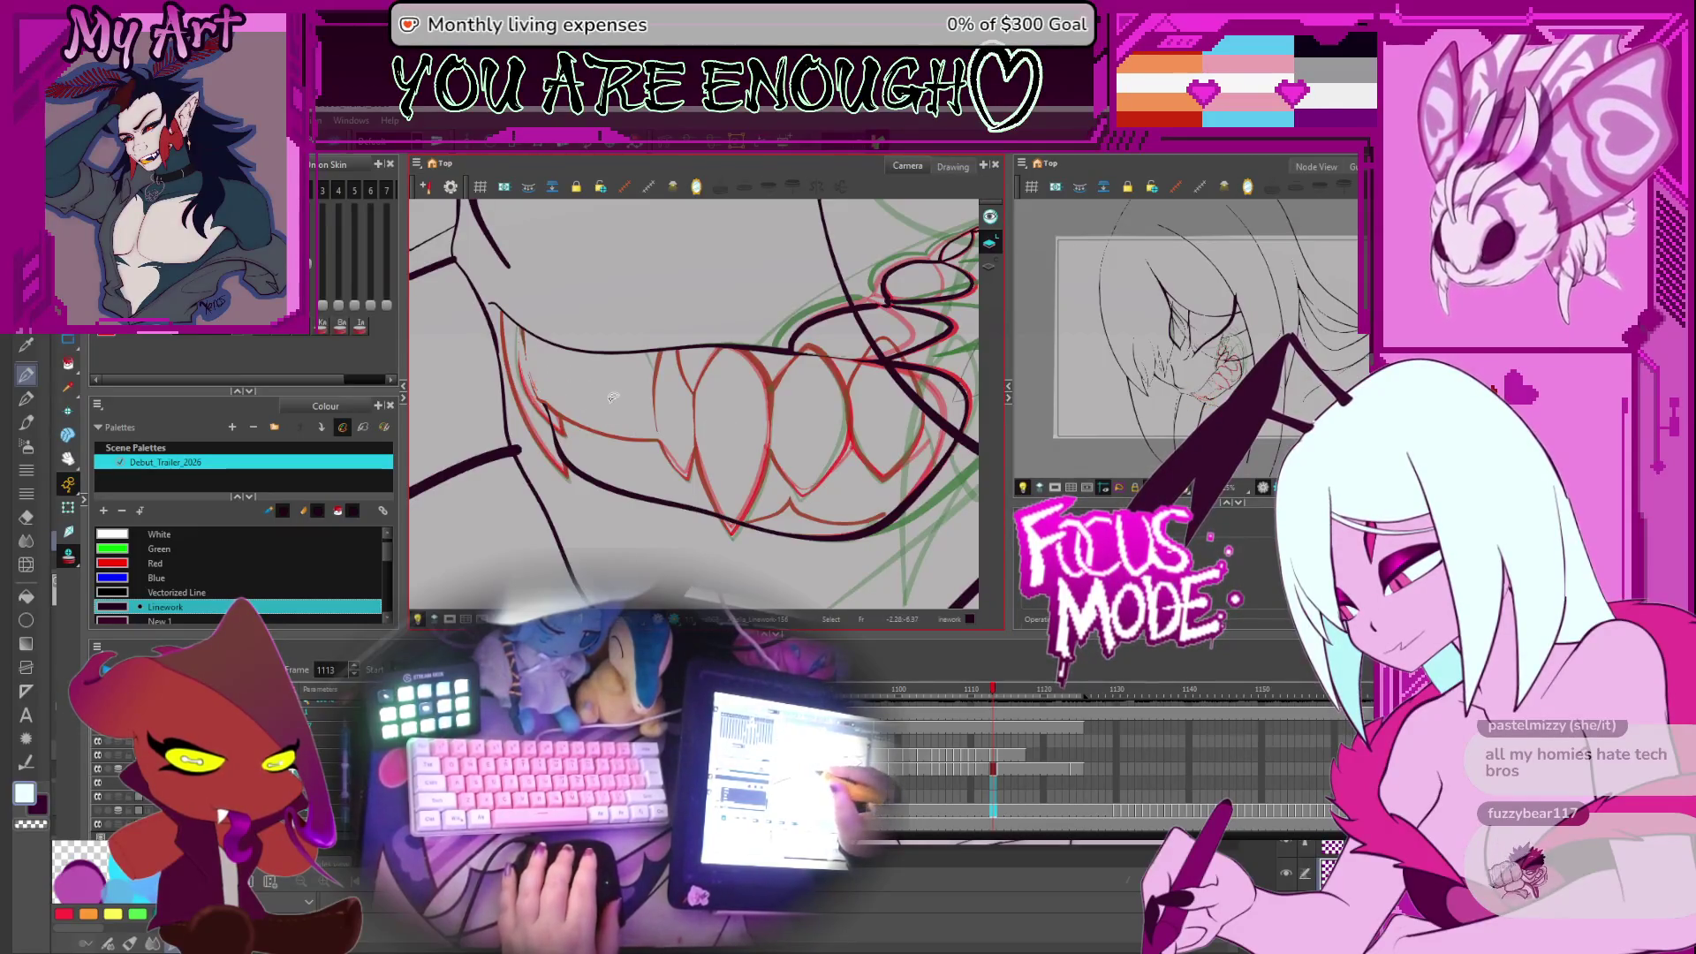
{"action": "key", "text": "ctrl+z"}
{"action": "left_click_drag", "start_coordinate": [599, 460], "coordinate": [625, 427]}
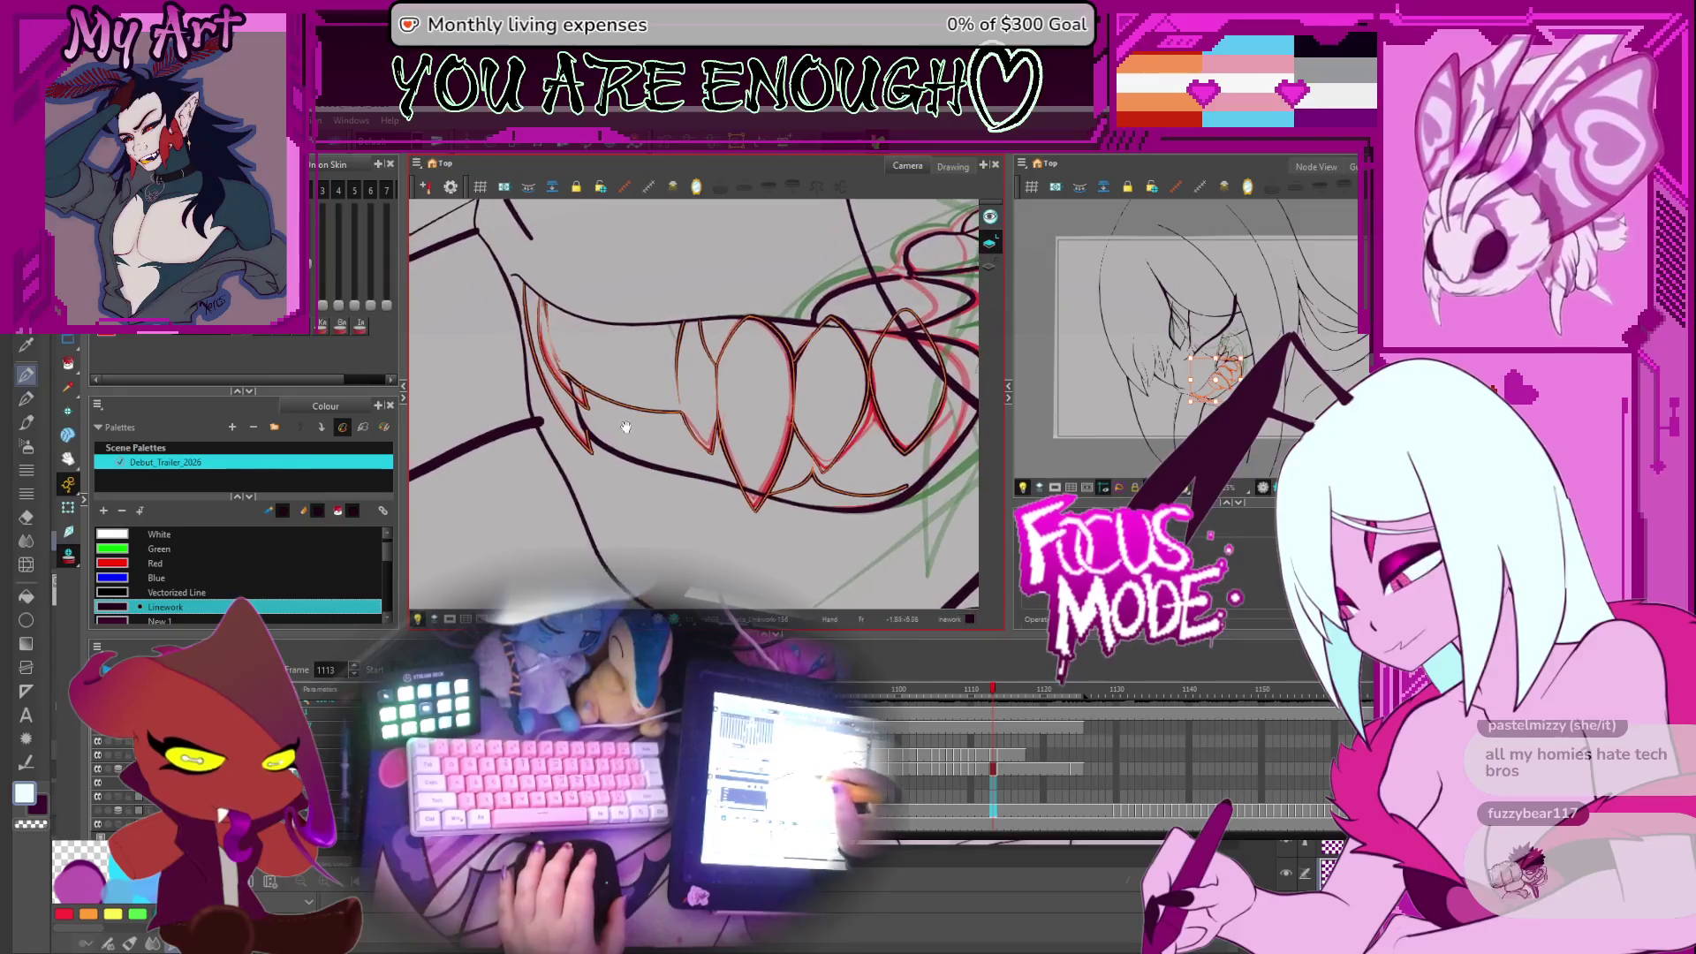
{"action": "scroll", "coordinate": [812, 521], "scroll_direction": "up", "scroll_amount": 2}
{"action": "left_click_drag", "start_coordinate": [812, 521], "coordinate": [803, 433]}
{"action": "scroll", "coordinate": [803, 433], "scroll_direction": "up", "scroll_amount": 3}
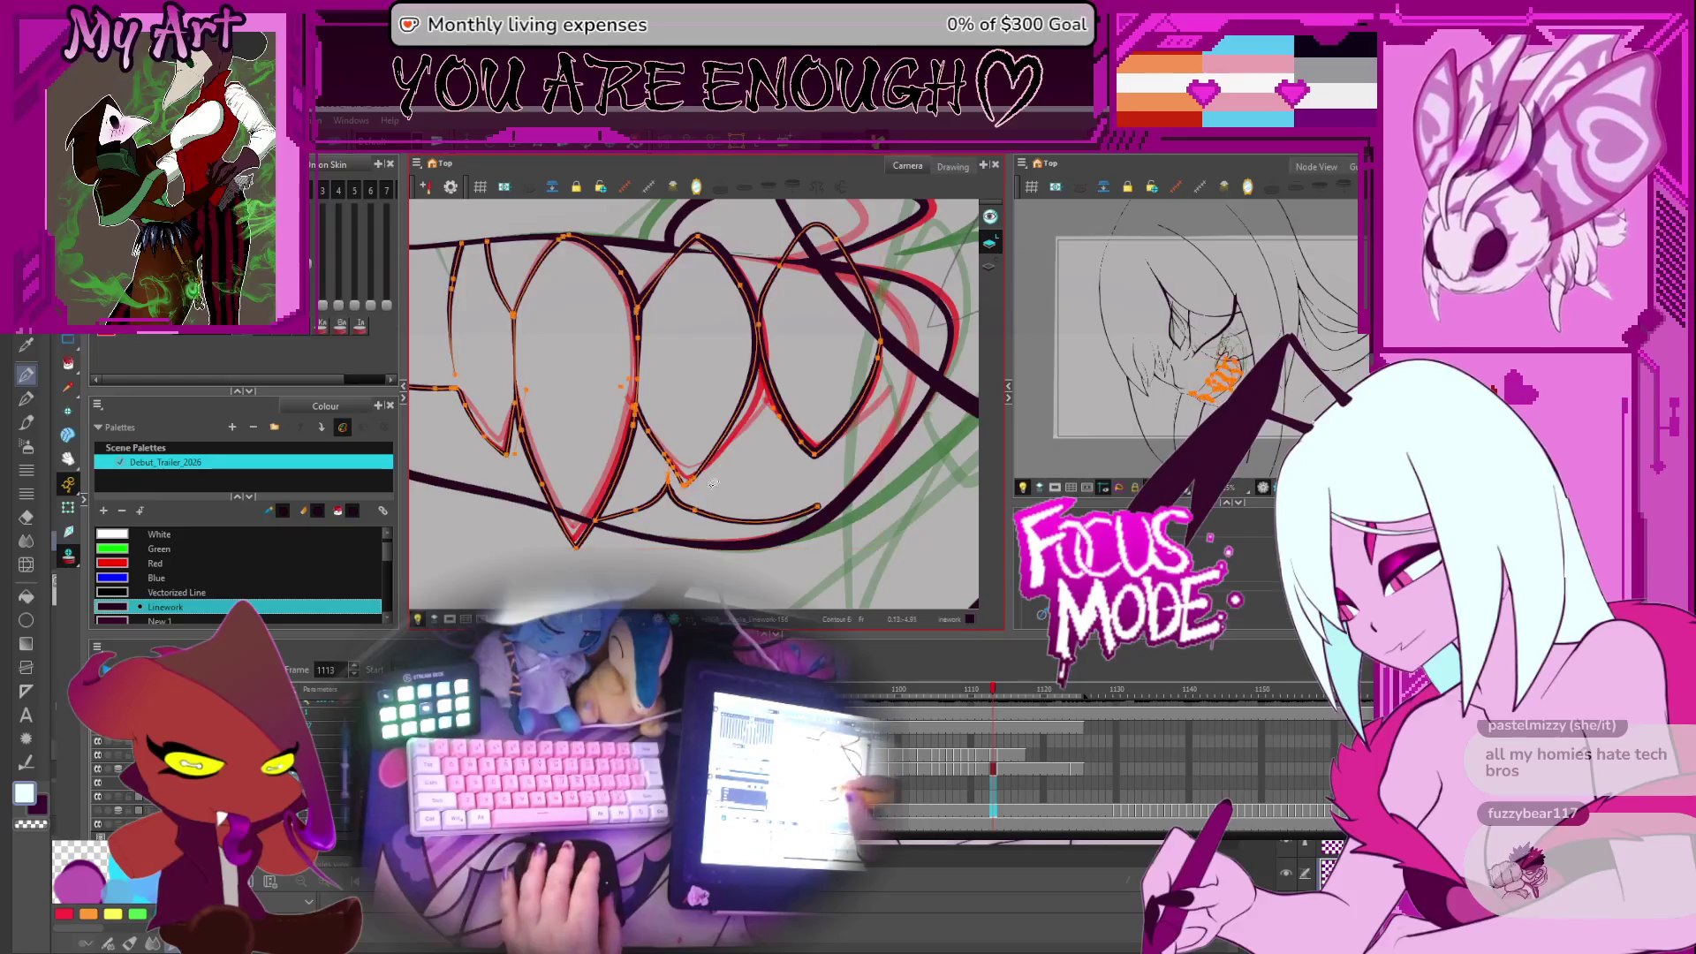
Nudge the right tooth edge toward the red rough, checking the shape in mirrored view
{"action": "left_click_drag", "start_coordinate": [704, 485], "coordinate": [720, 481]}
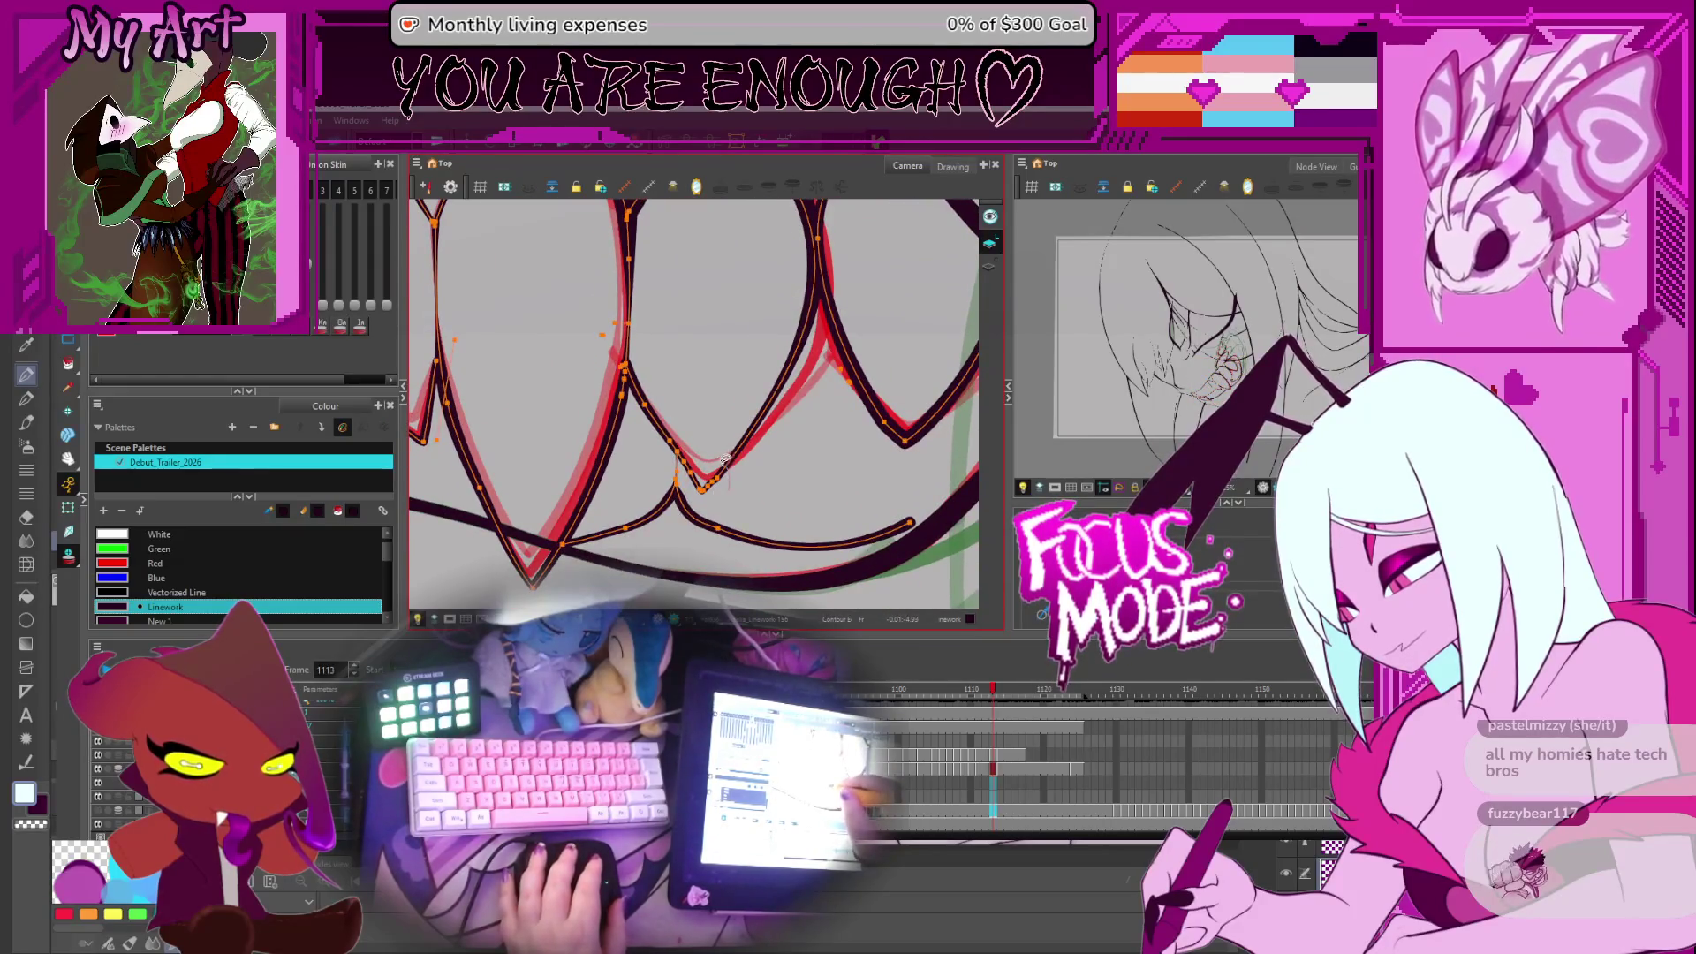
{"action": "left_click", "coordinate": [723, 488]}
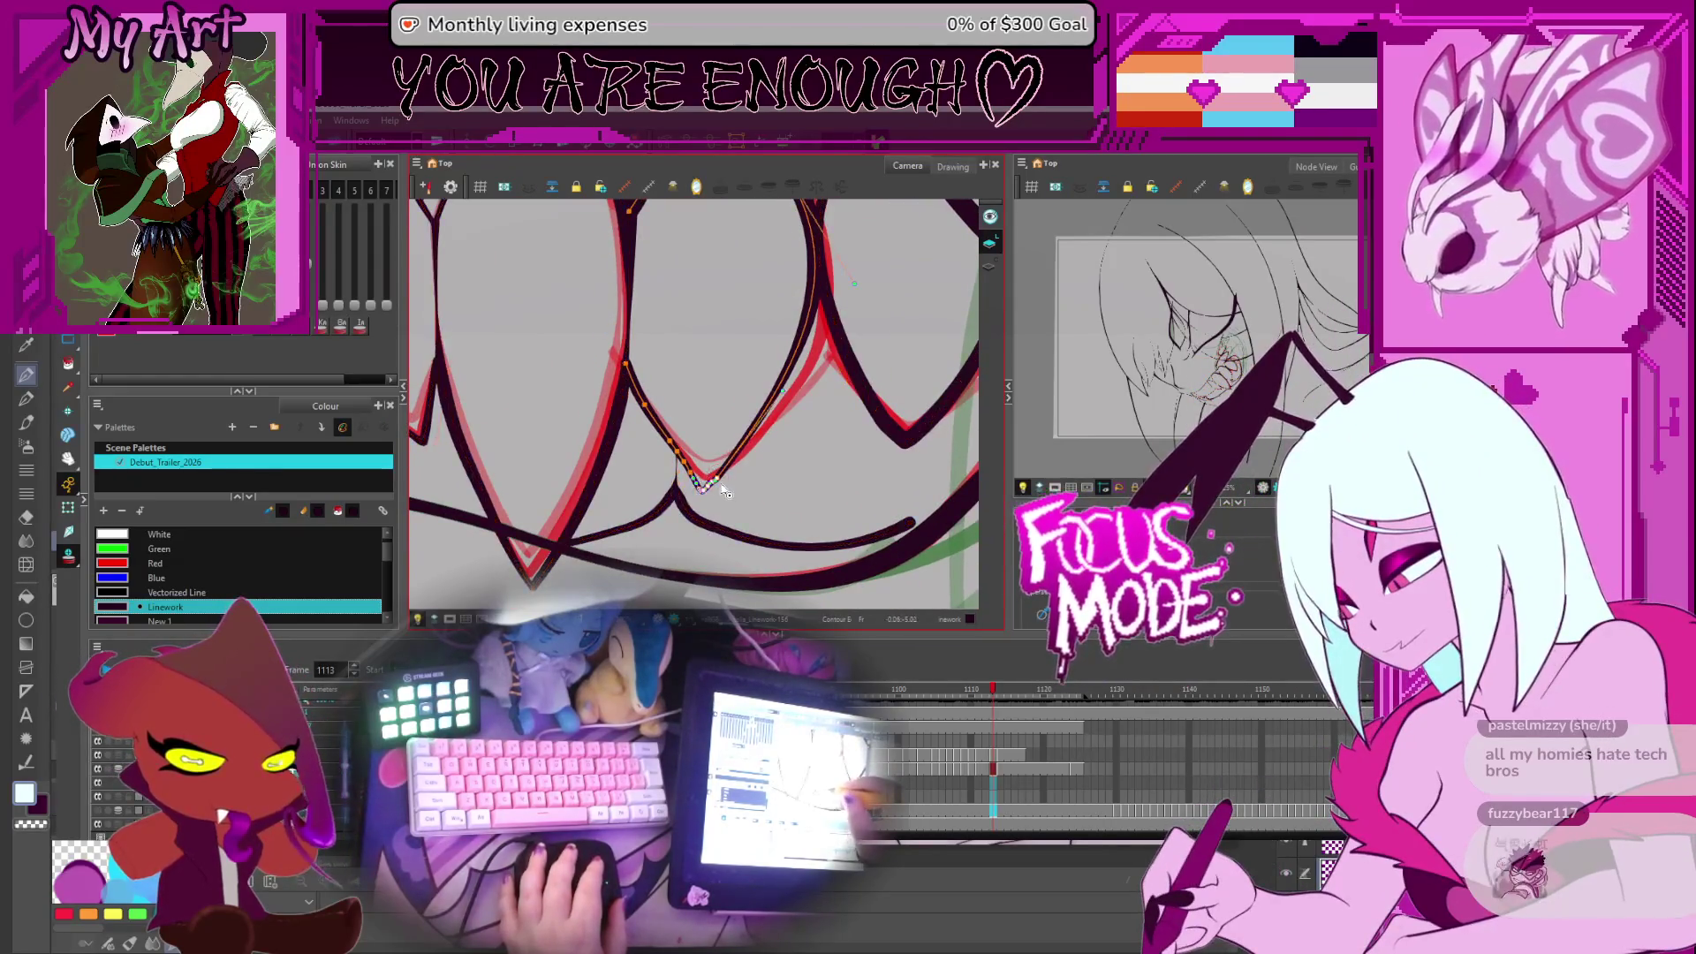
{"action": "left_click", "coordinate": [704, 481]}
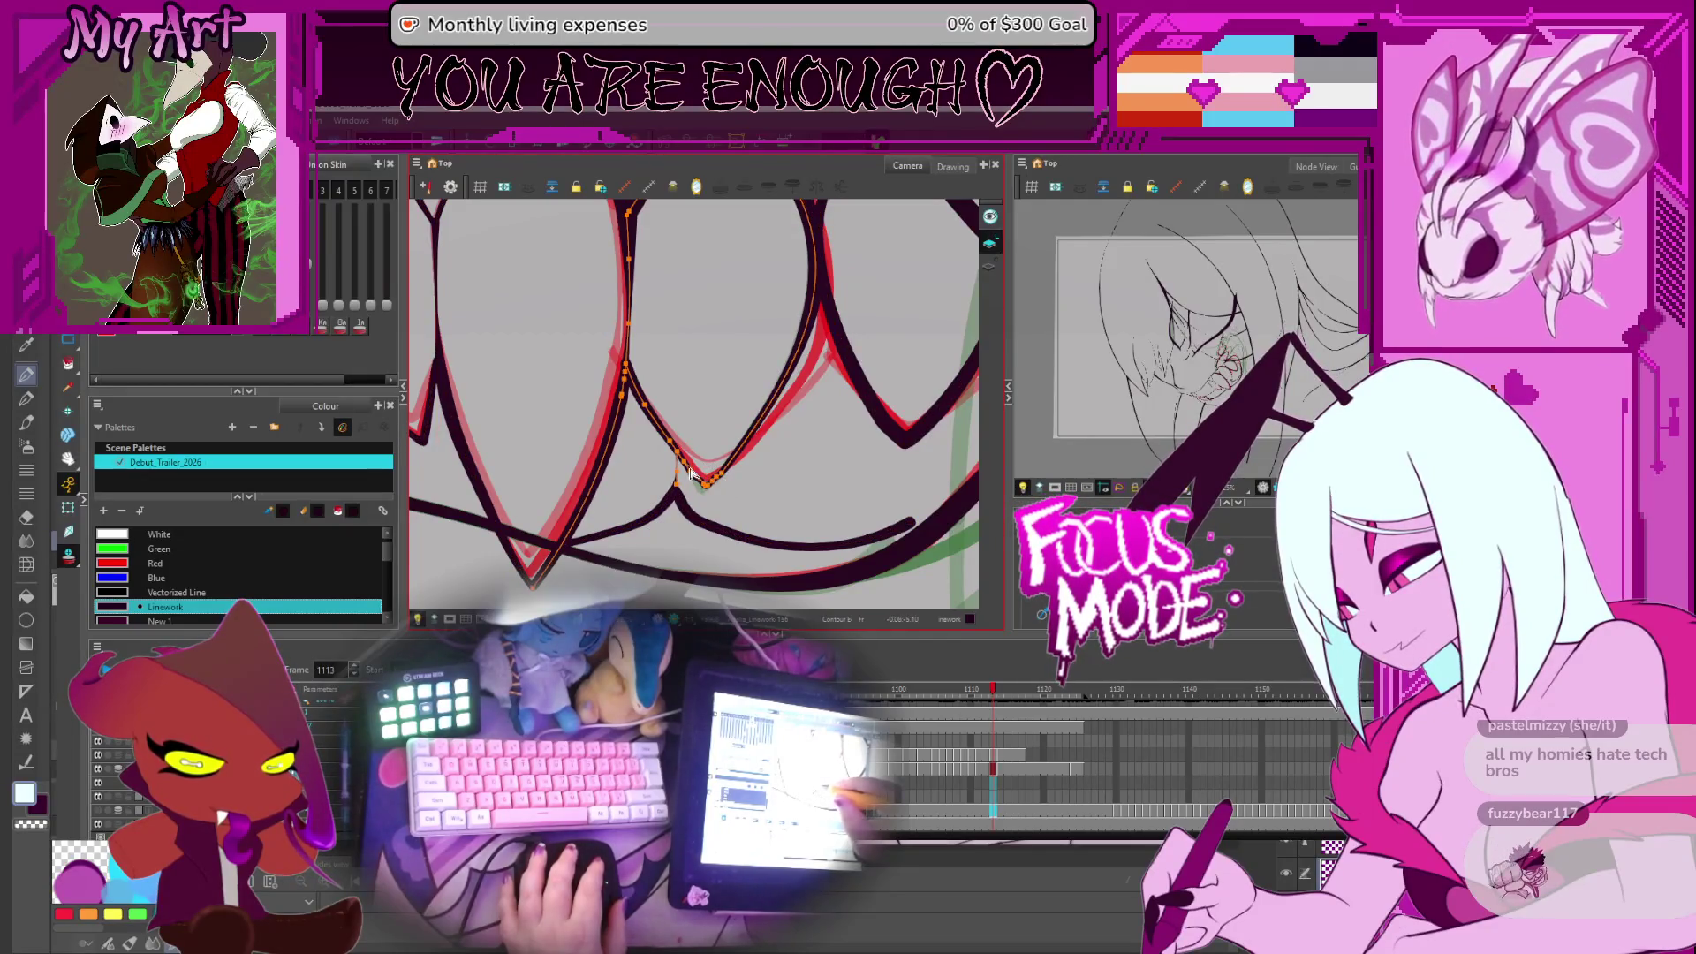
{"action": "scroll", "coordinate": [692, 474], "scroll_direction": "up", "scroll_amount": 2}
{"action": "scroll", "coordinate": [758, 422], "scroll_direction": "down", "scroll_amount": 2}
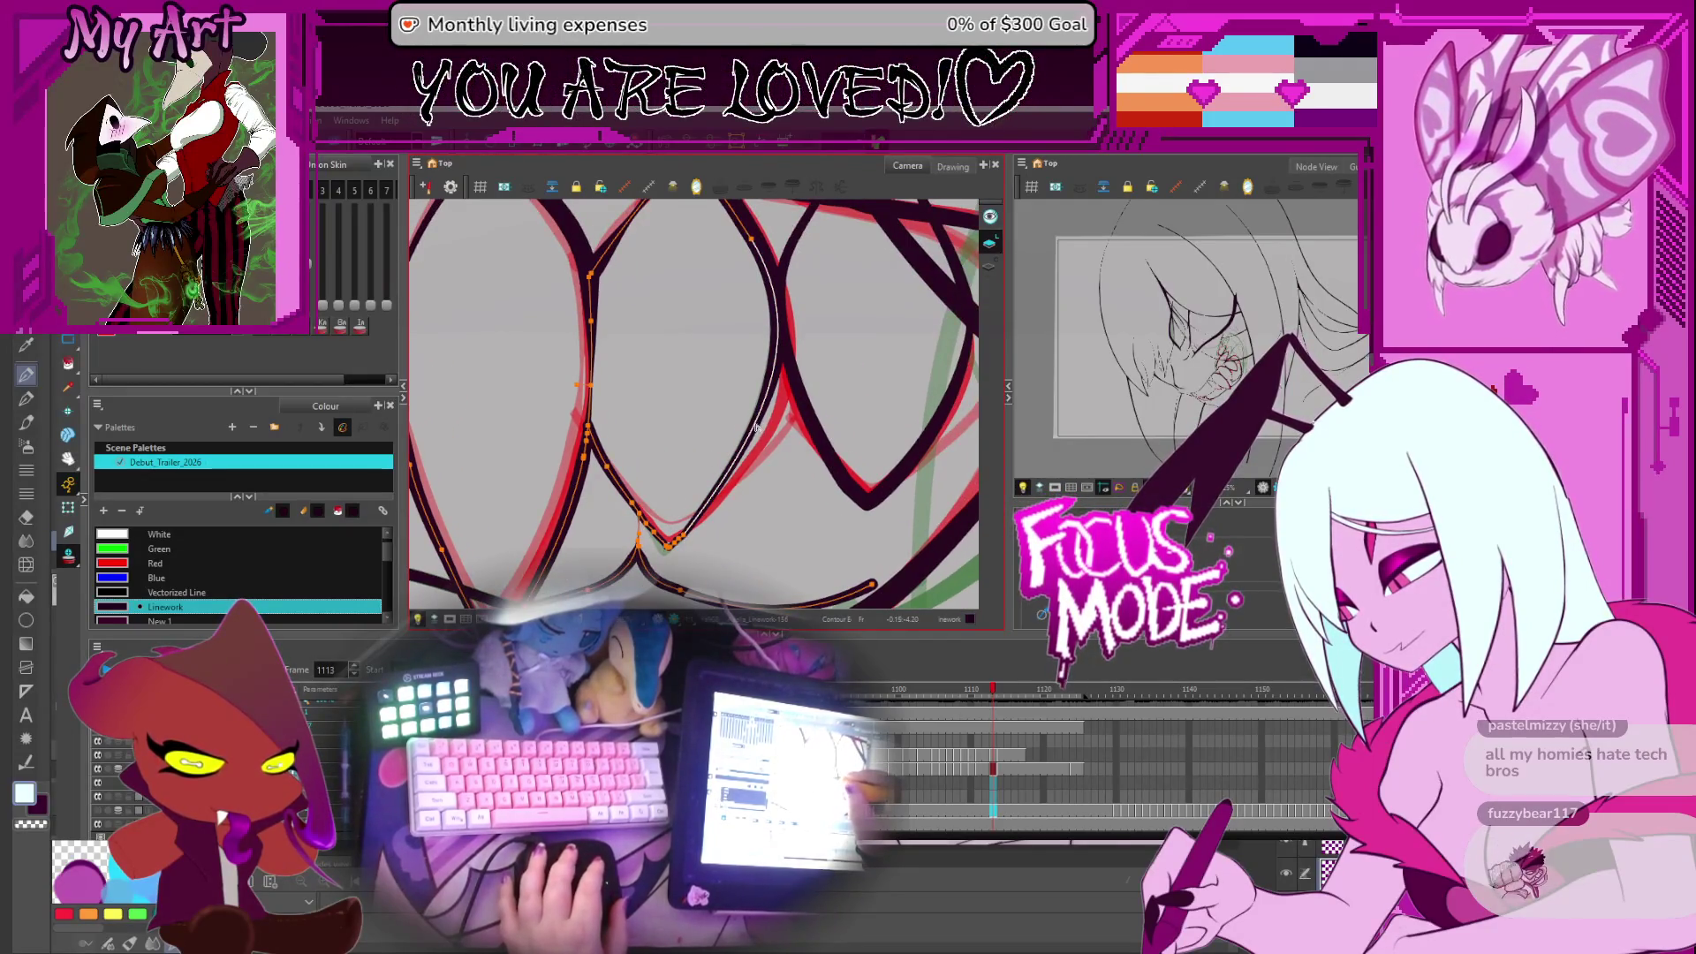
{"action": "left_click", "coordinate": [753, 456]}
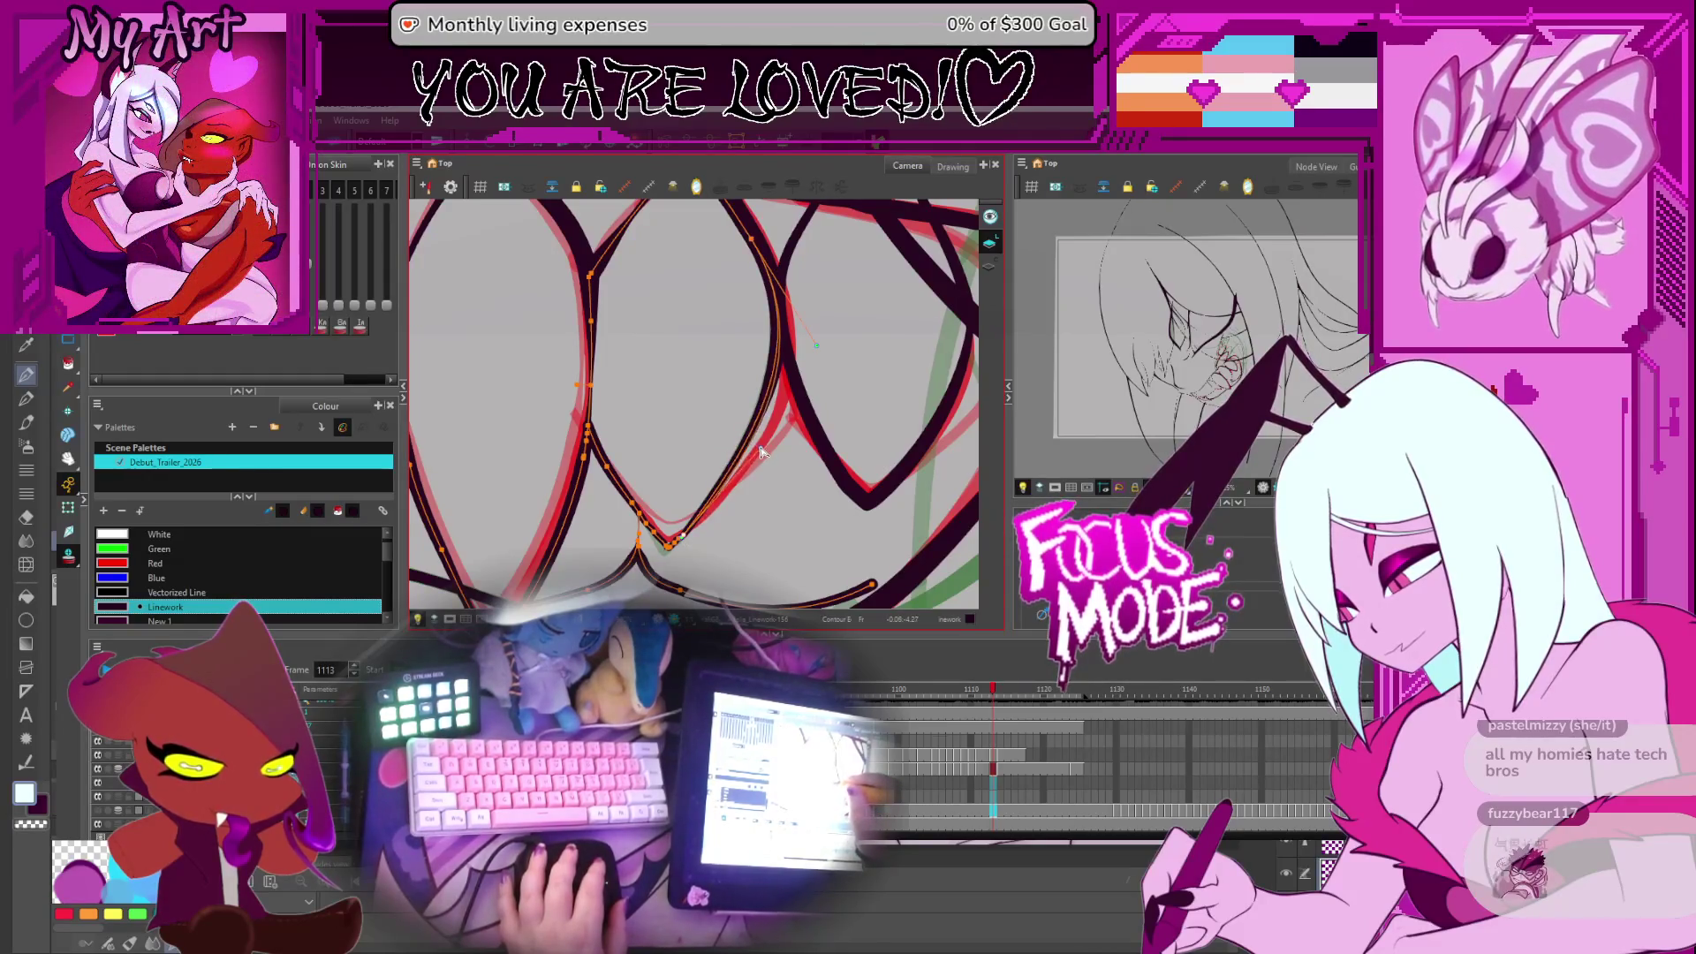
{"action": "left_click_drag", "start_coordinate": [761, 452], "coordinate": [782, 380]}
{"action": "key", "text": "5"}
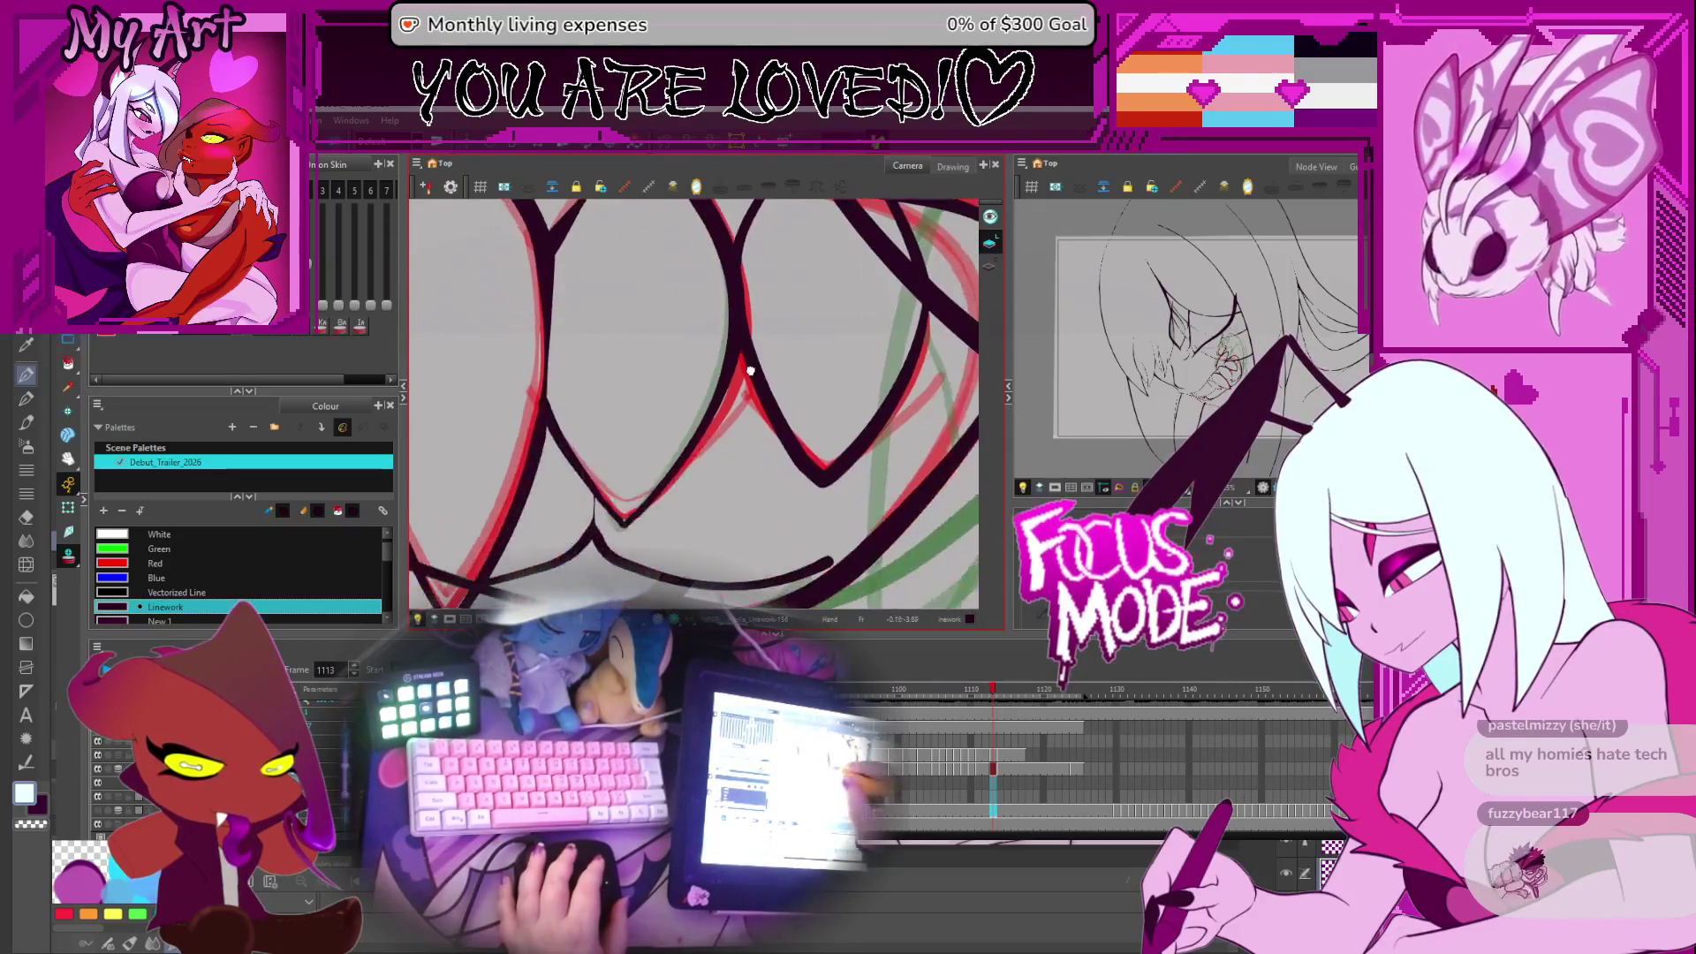
{"action": "left_click", "coordinate": [823, 486]}
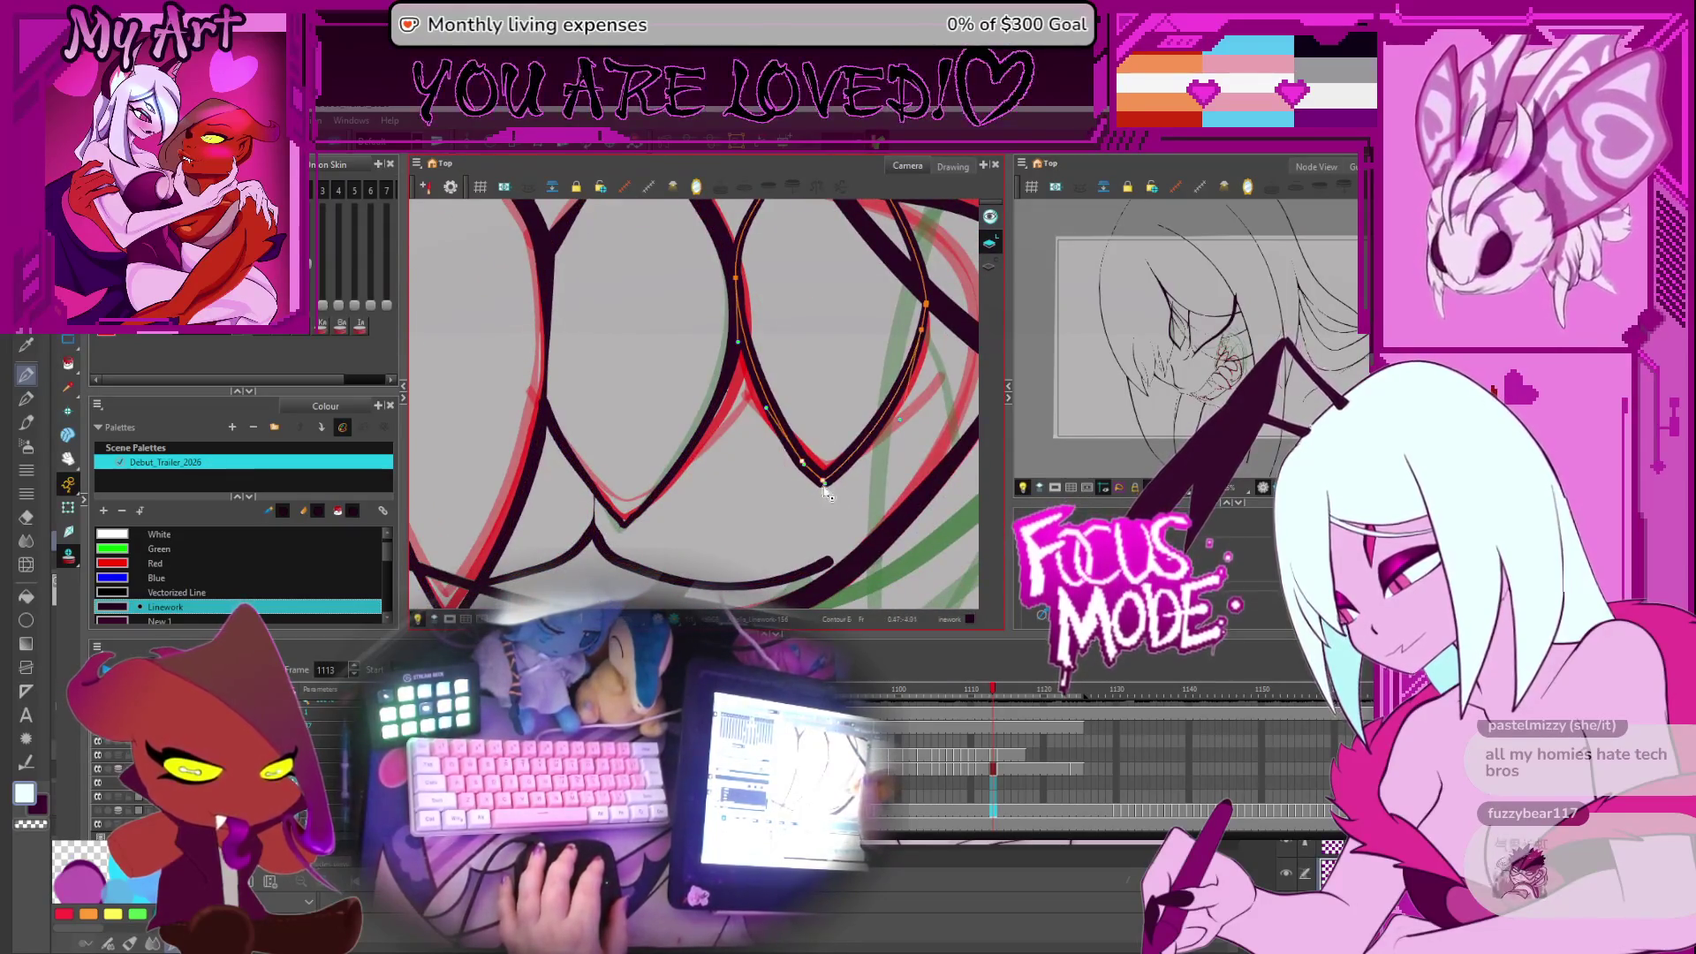
{"action": "key", "text": "5"}
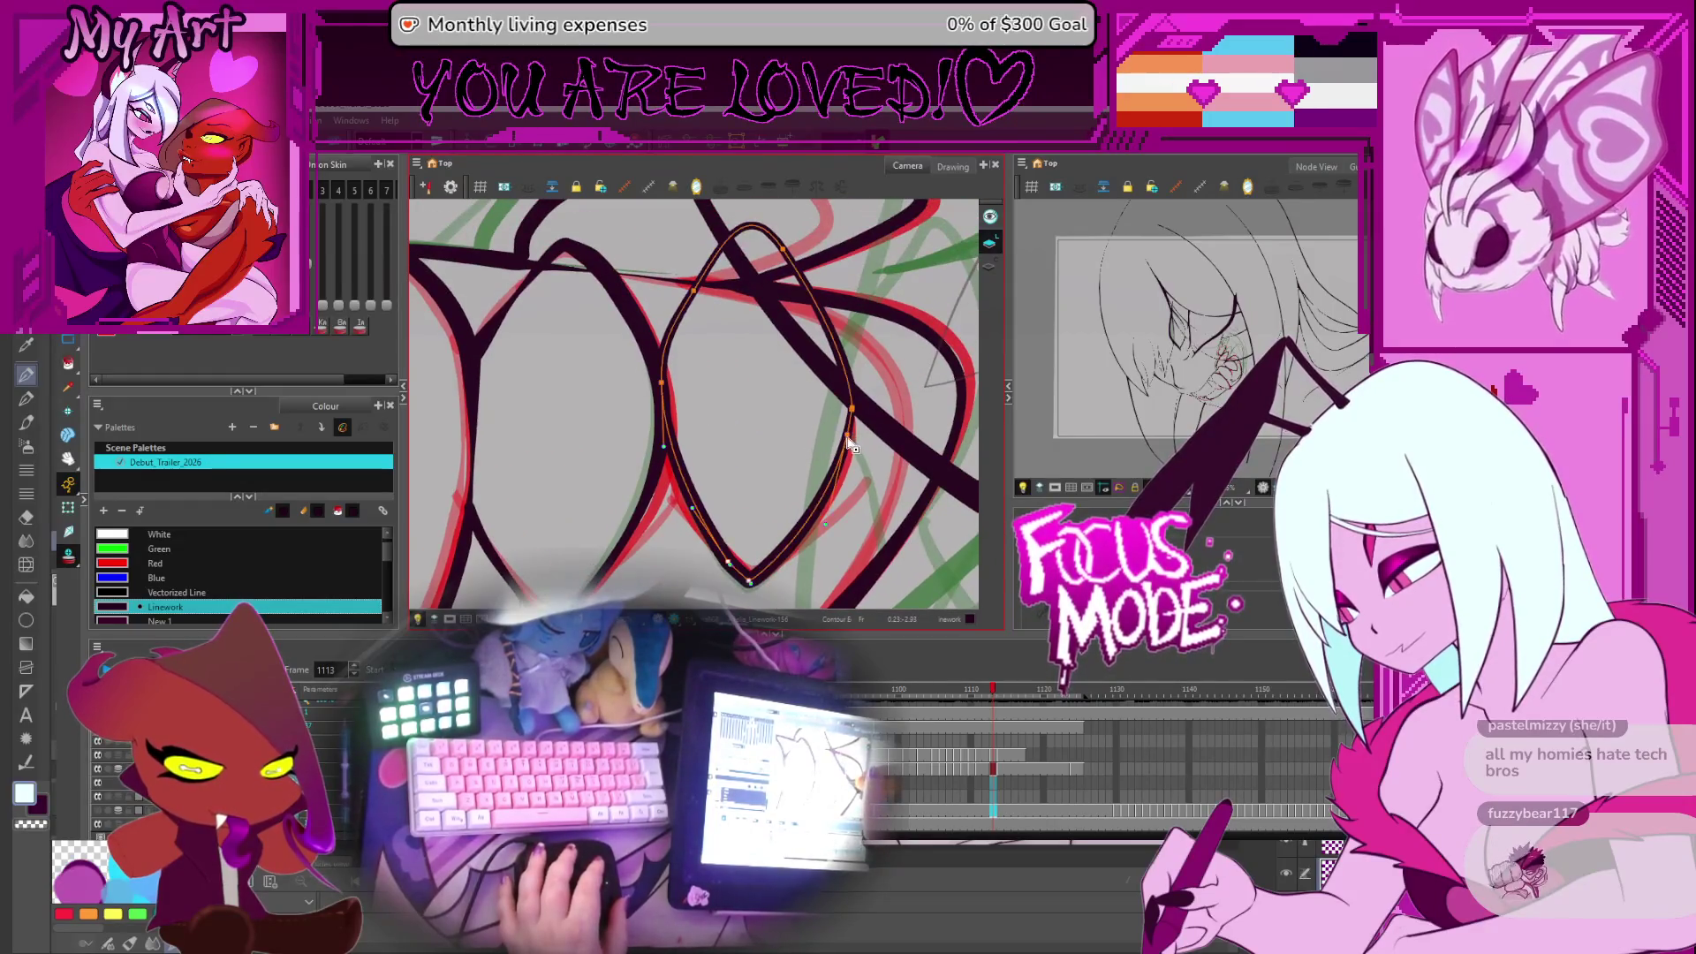
Select and adjust points on the V tooth's curves and the lines beside the red rough
{"action": "mouse_move", "coordinate": [852, 444]}
{"action": "left_mouse_down"}
{"action": "mouse_move", "coordinate": [806, 379]}
{"action": "mouse_move", "coordinate": [744, 509]}
{"action": "left_mouse_up"}
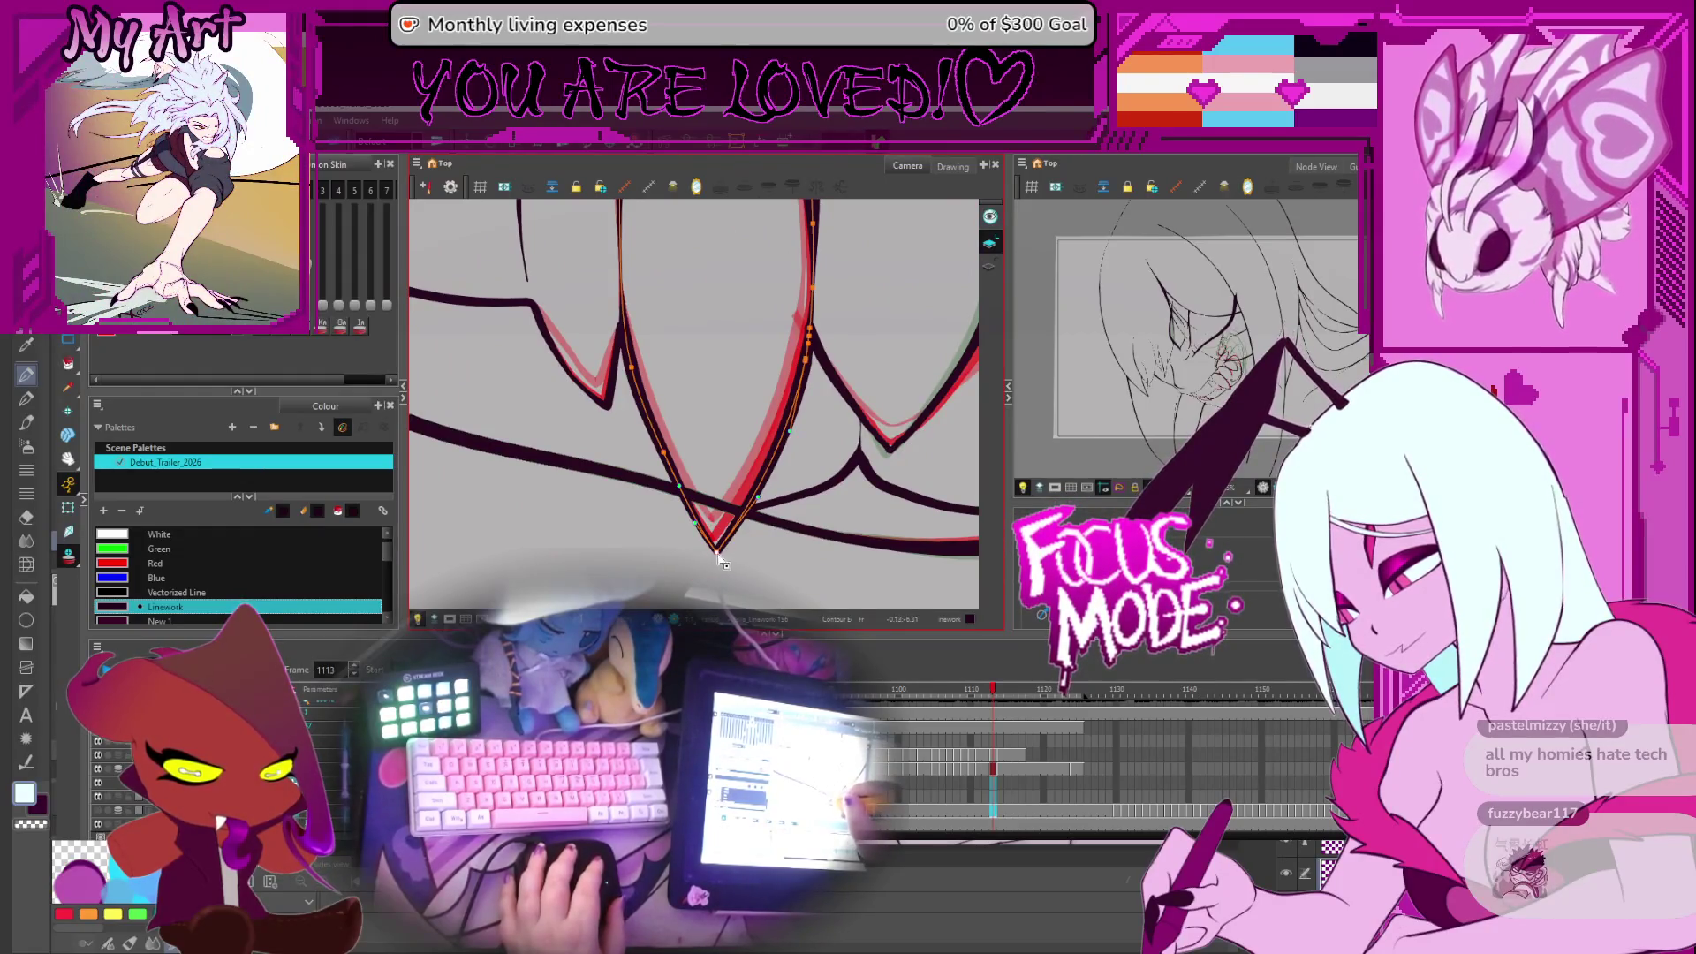
{"action": "left_click", "coordinate": [742, 512]}
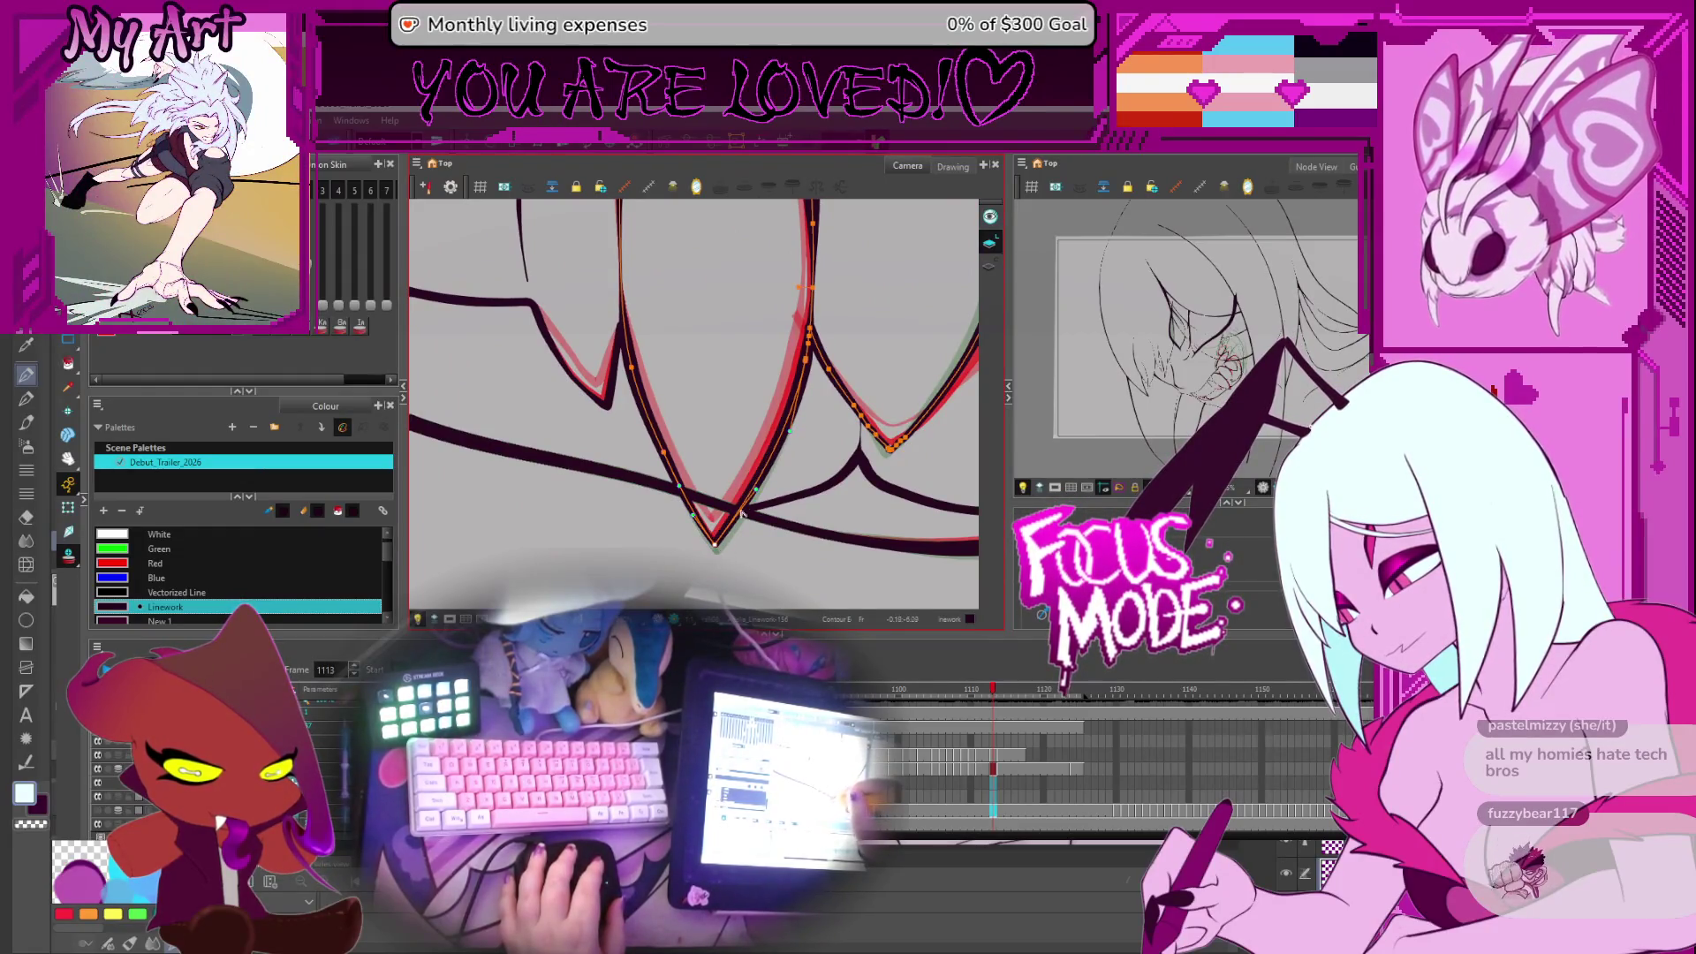
{"action": "left_click", "coordinate": [807, 371]}
{"action": "left_click", "coordinate": [795, 353]}
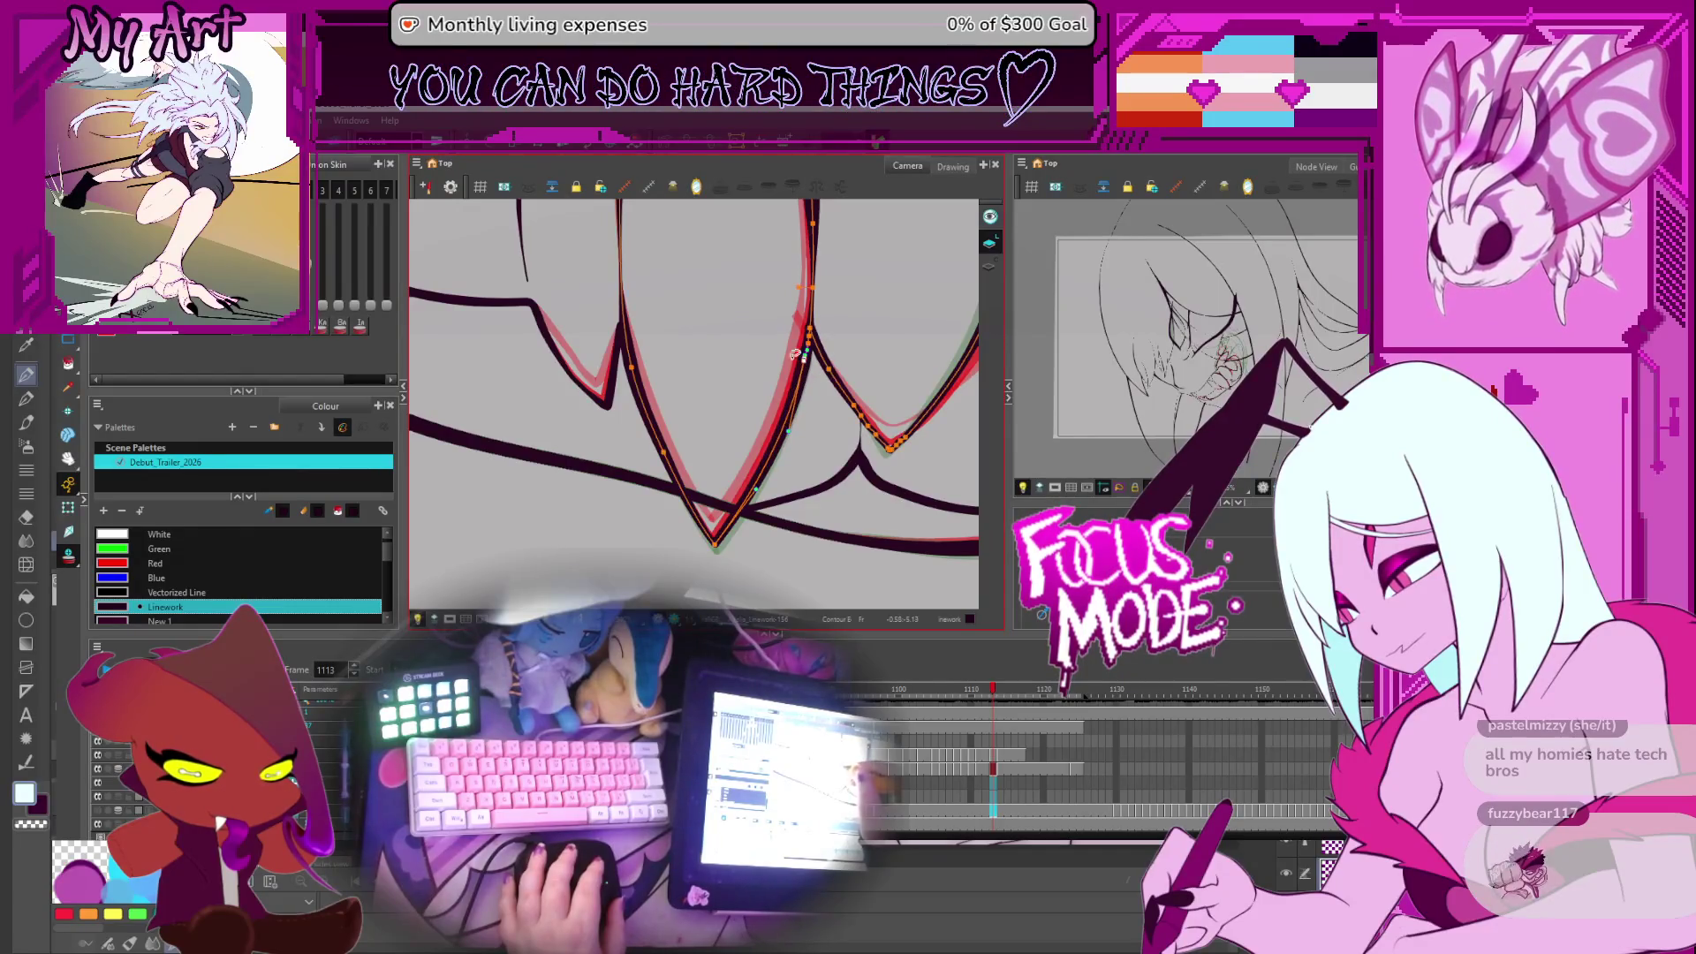
{"action": "left_click", "coordinate": [668, 456]}
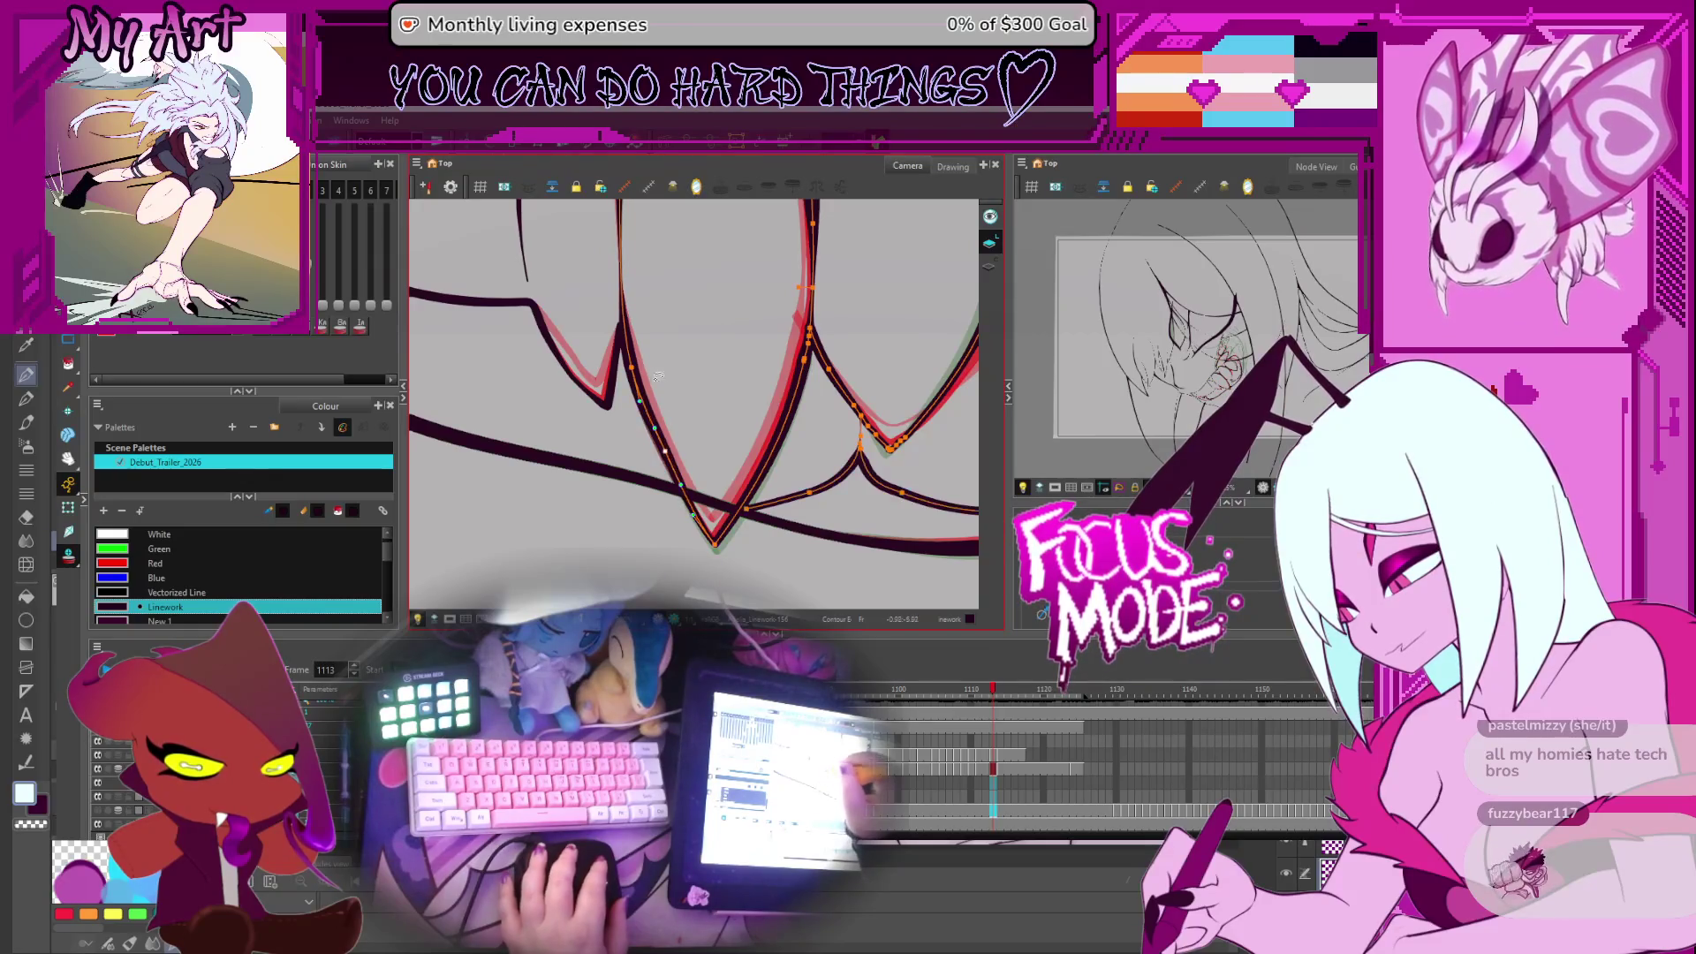
{"action": "left_click", "coordinate": [643, 402]}
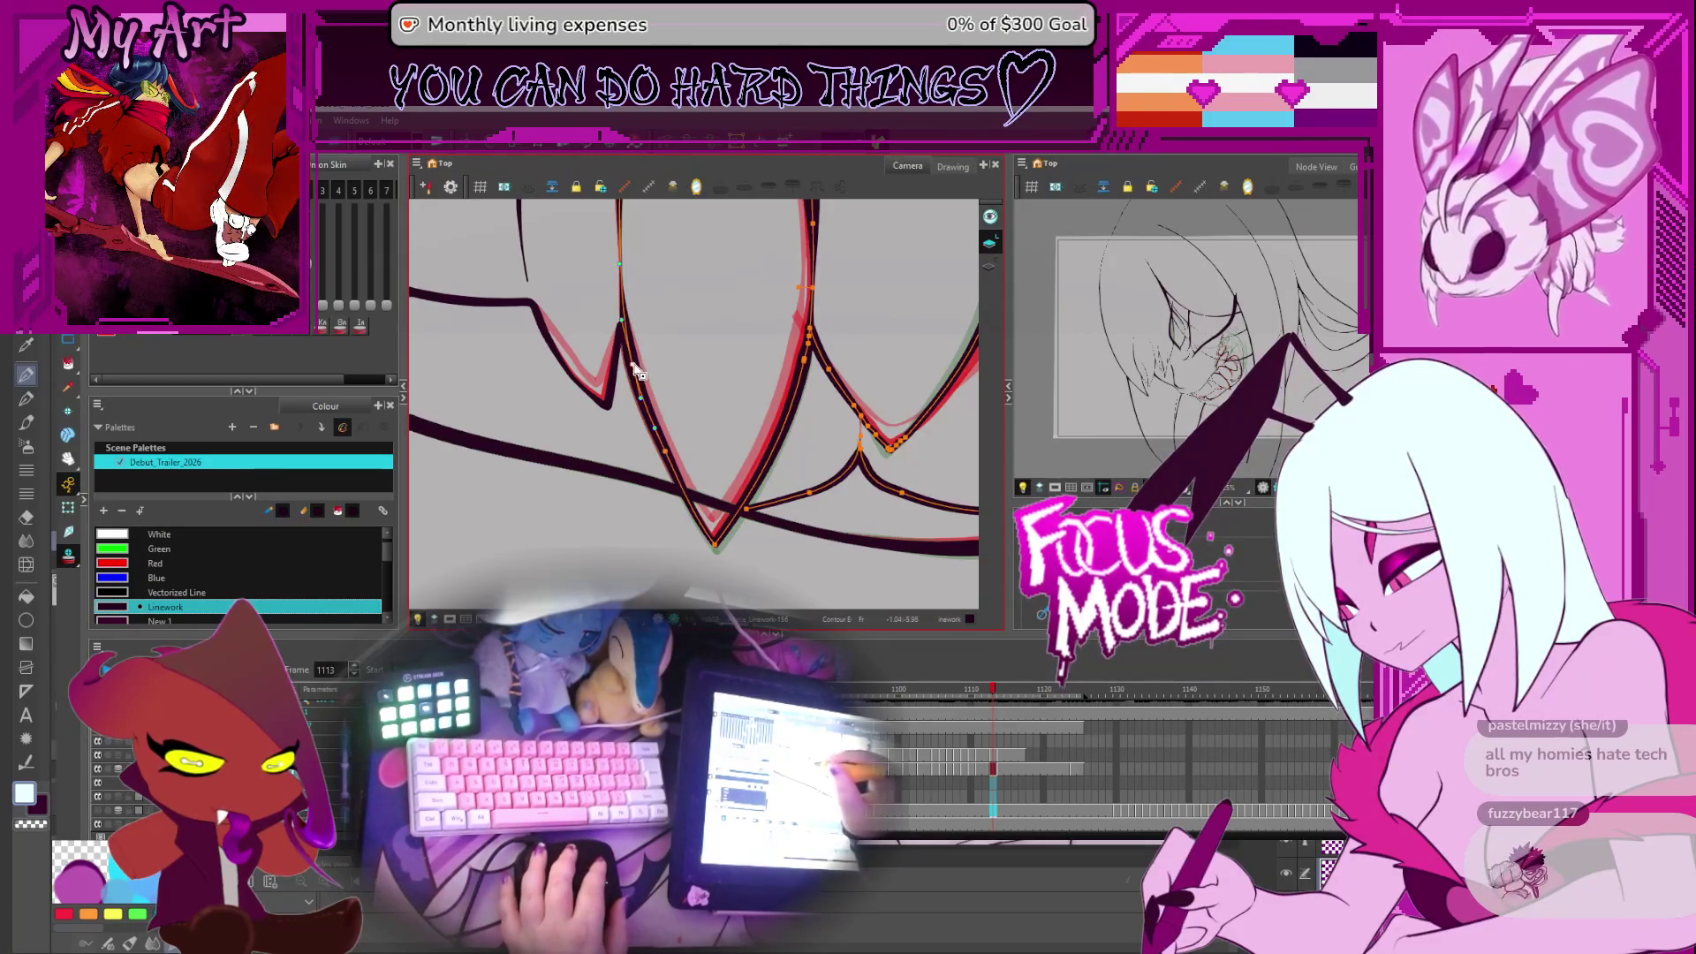
{"action": "left_click_drag", "start_coordinate": [638, 374], "coordinate": [691, 469]}
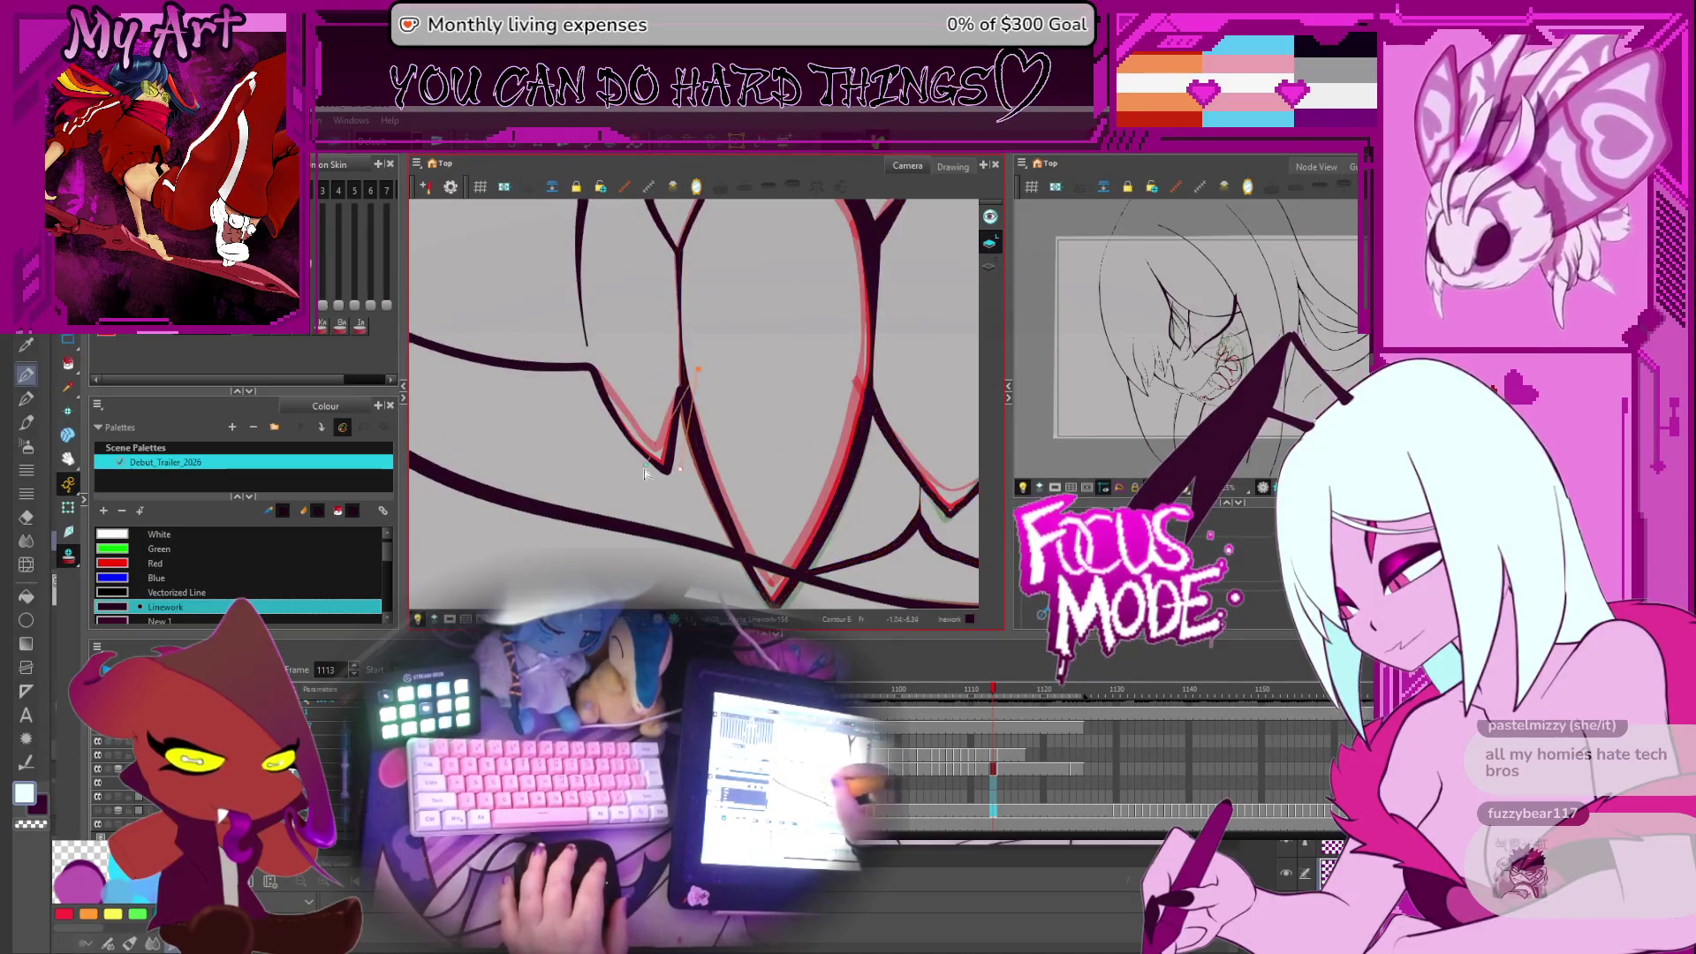
{"action": "left_click", "coordinate": [687, 468]}
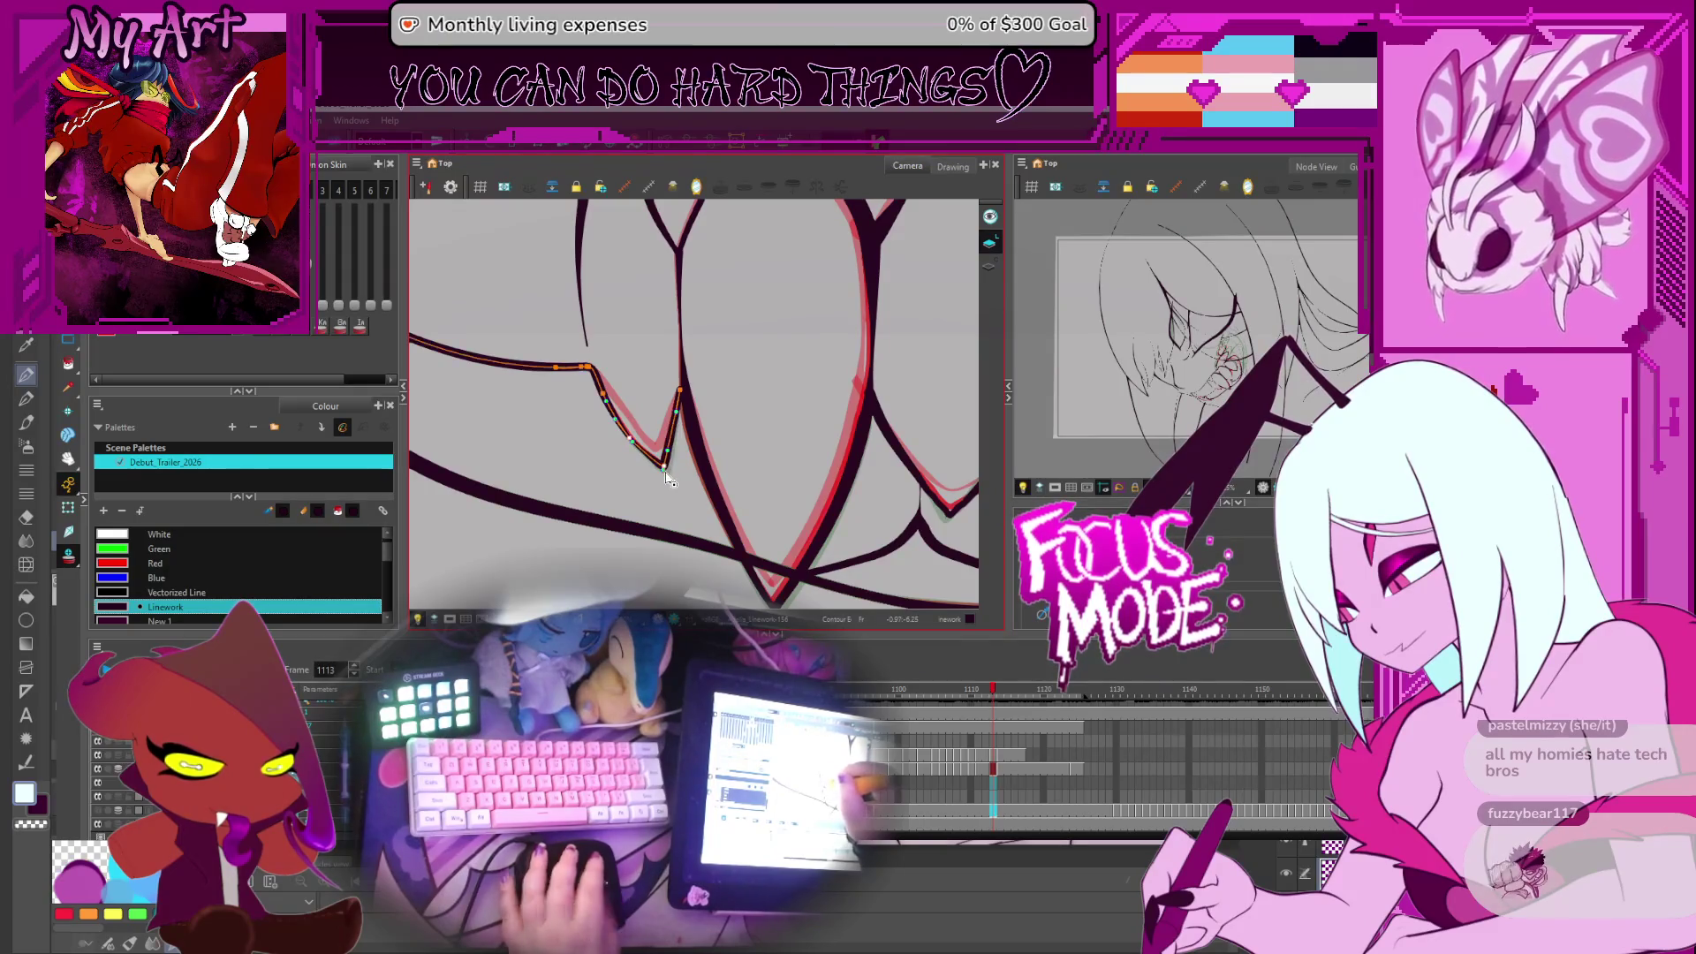
Delete the stroke along the lower lip and compare frames 1112 and 1113
{"action": "key", "text": "comma"}
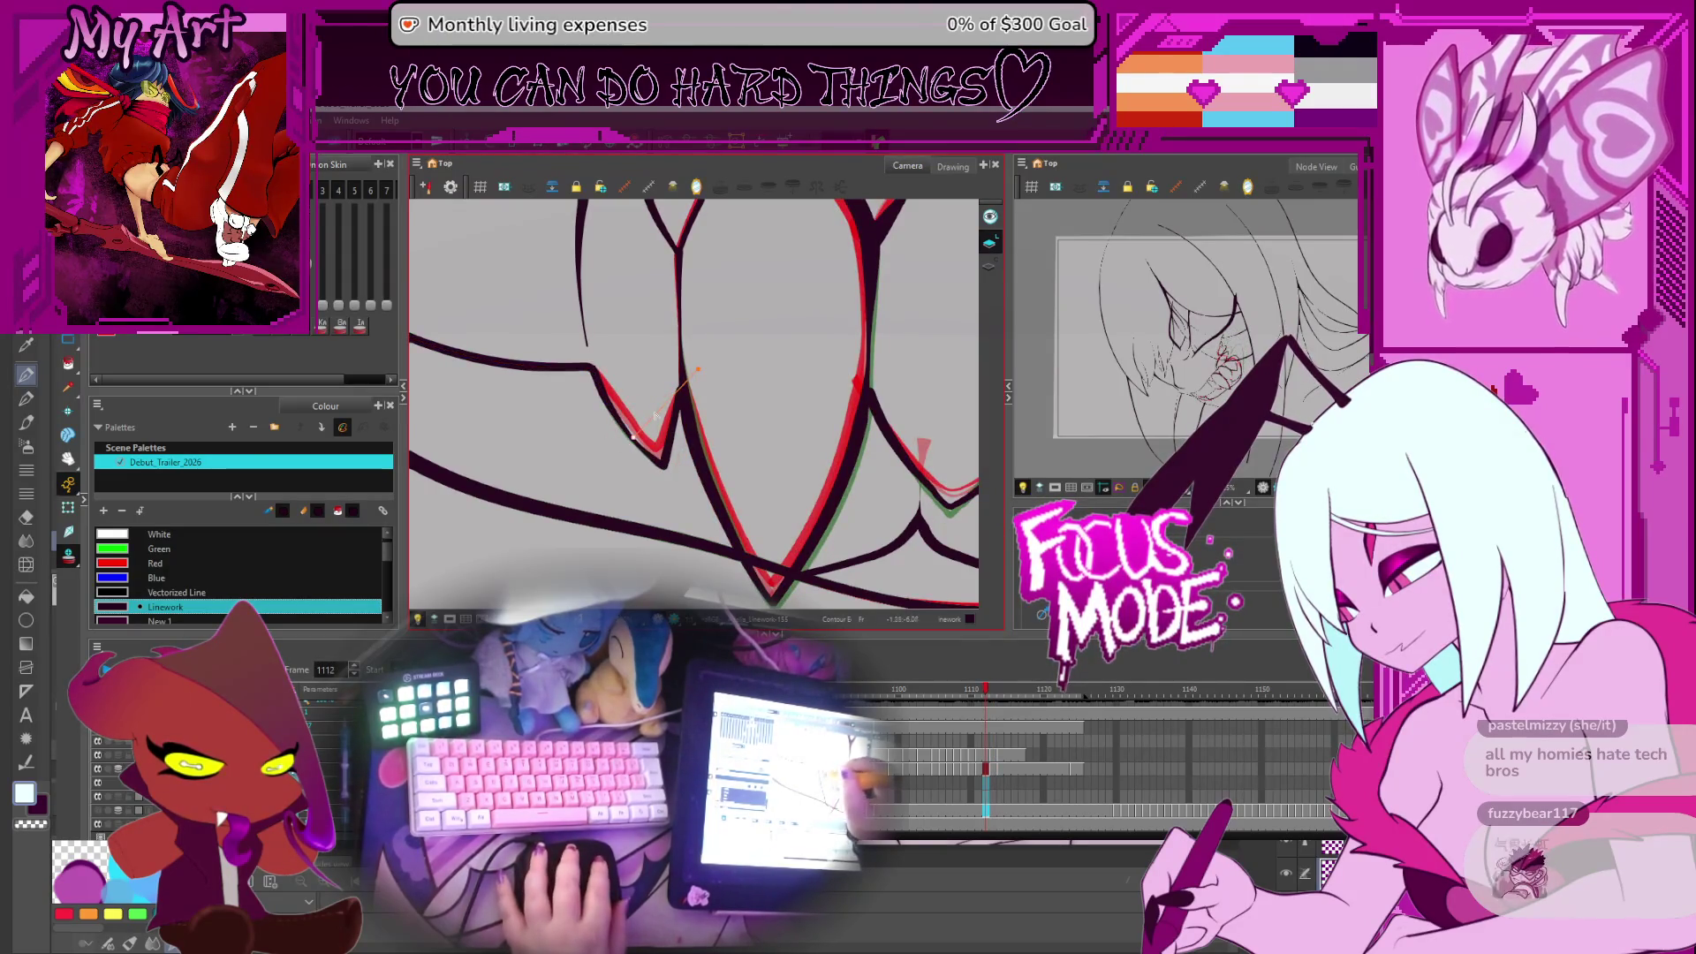
{"action": "left_click", "coordinate": [667, 470]}
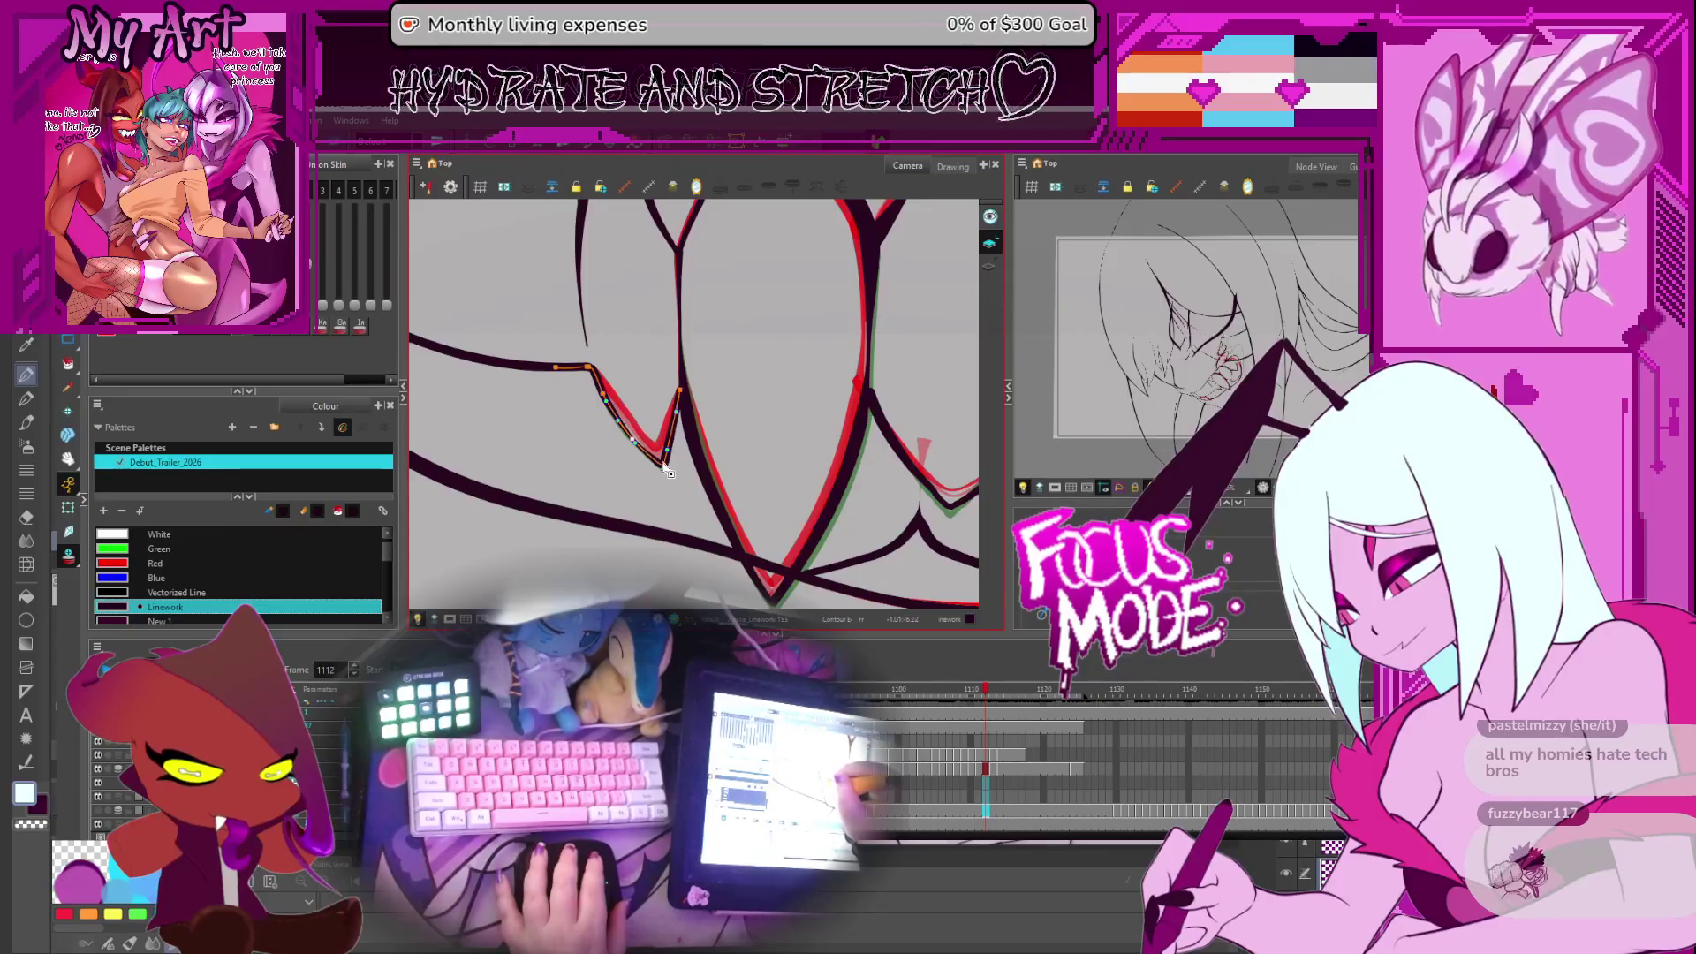
{"action": "scroll", "coordinate": [603, 408], "scroll_direction": "down", "scroll_amount": 4}
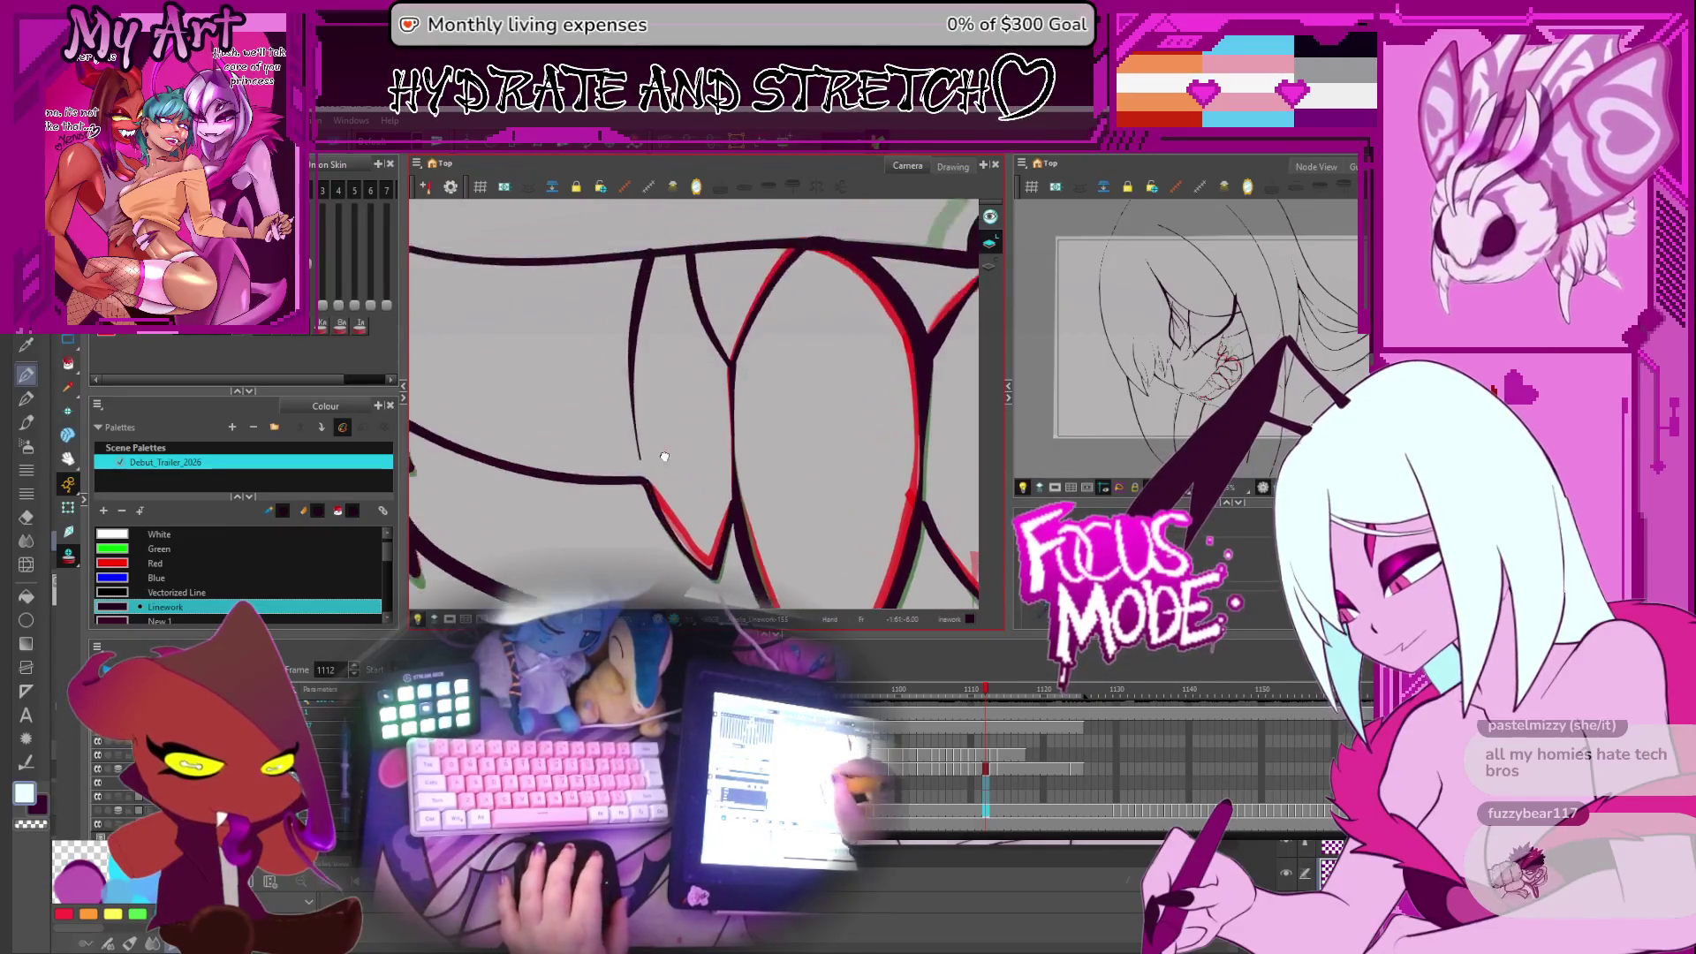
{"action": "key", "text": "Delete"}
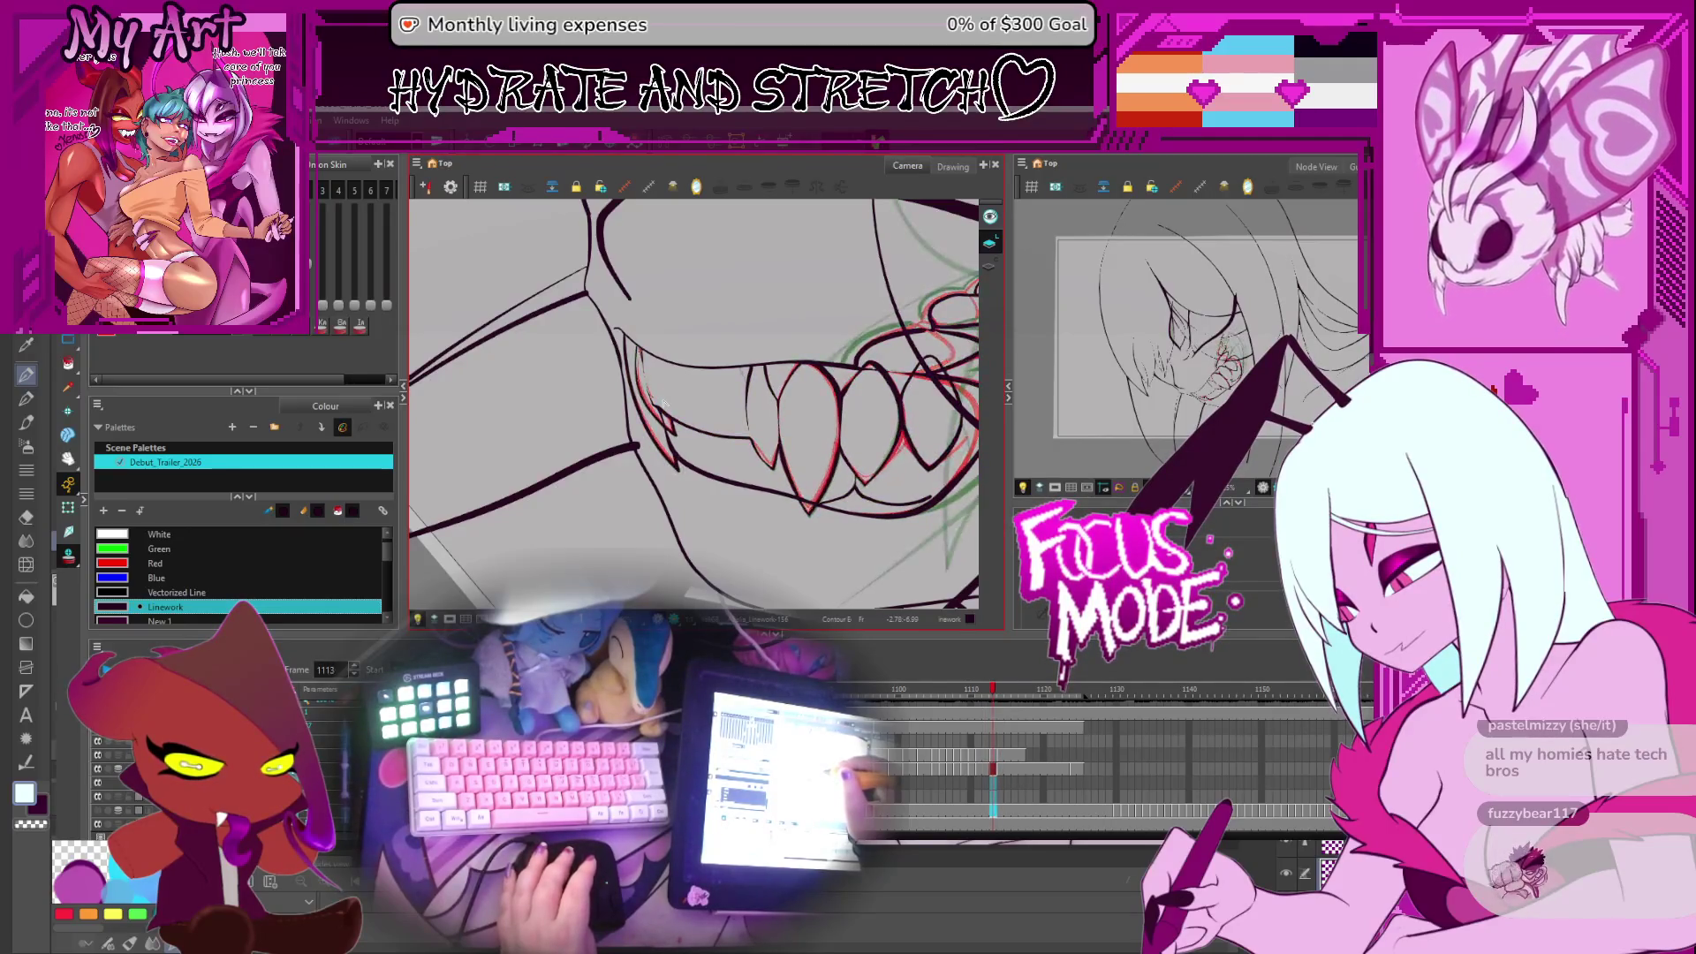
{"action": "key", "text": "period"}
{"action": "key", "text": "comma"}
{"action": "key", "text": "period"}
Select the fang stroke on frame 1113 and rotate the canvas so the fang runs vertically
{"action": "scroll", "coordinate": [667, 484], "scroll_direction": "up", "scroll_amount": 3}
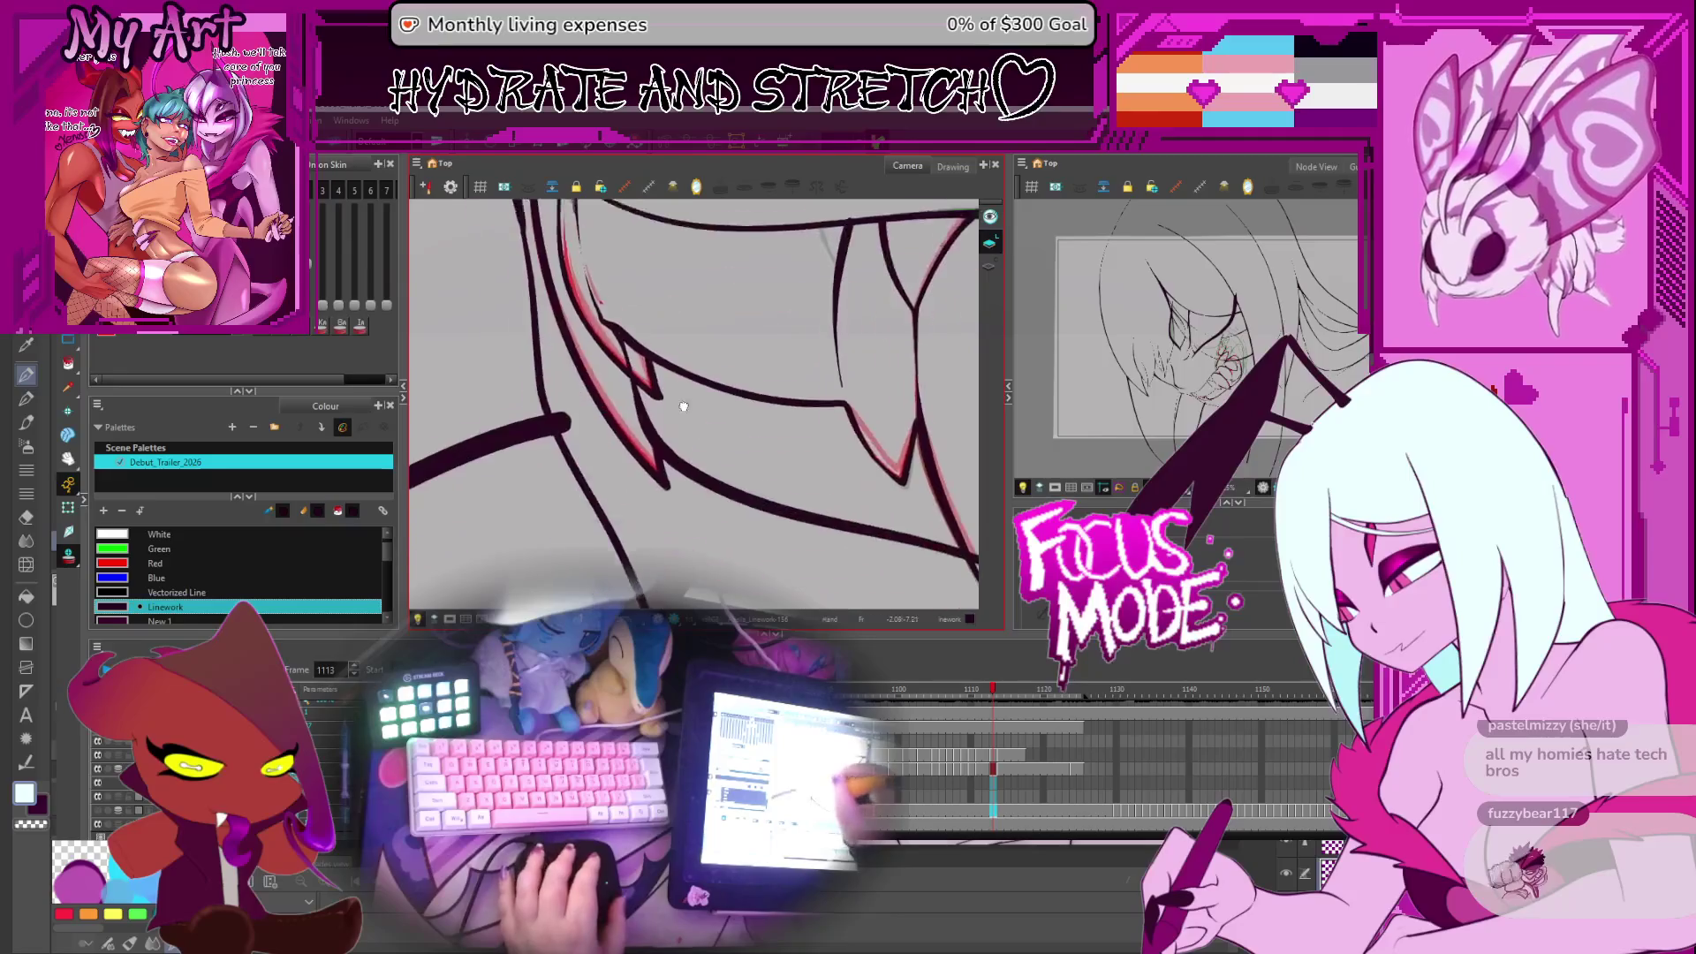
{"action": "left_click", "coordinate": [664, 481]}
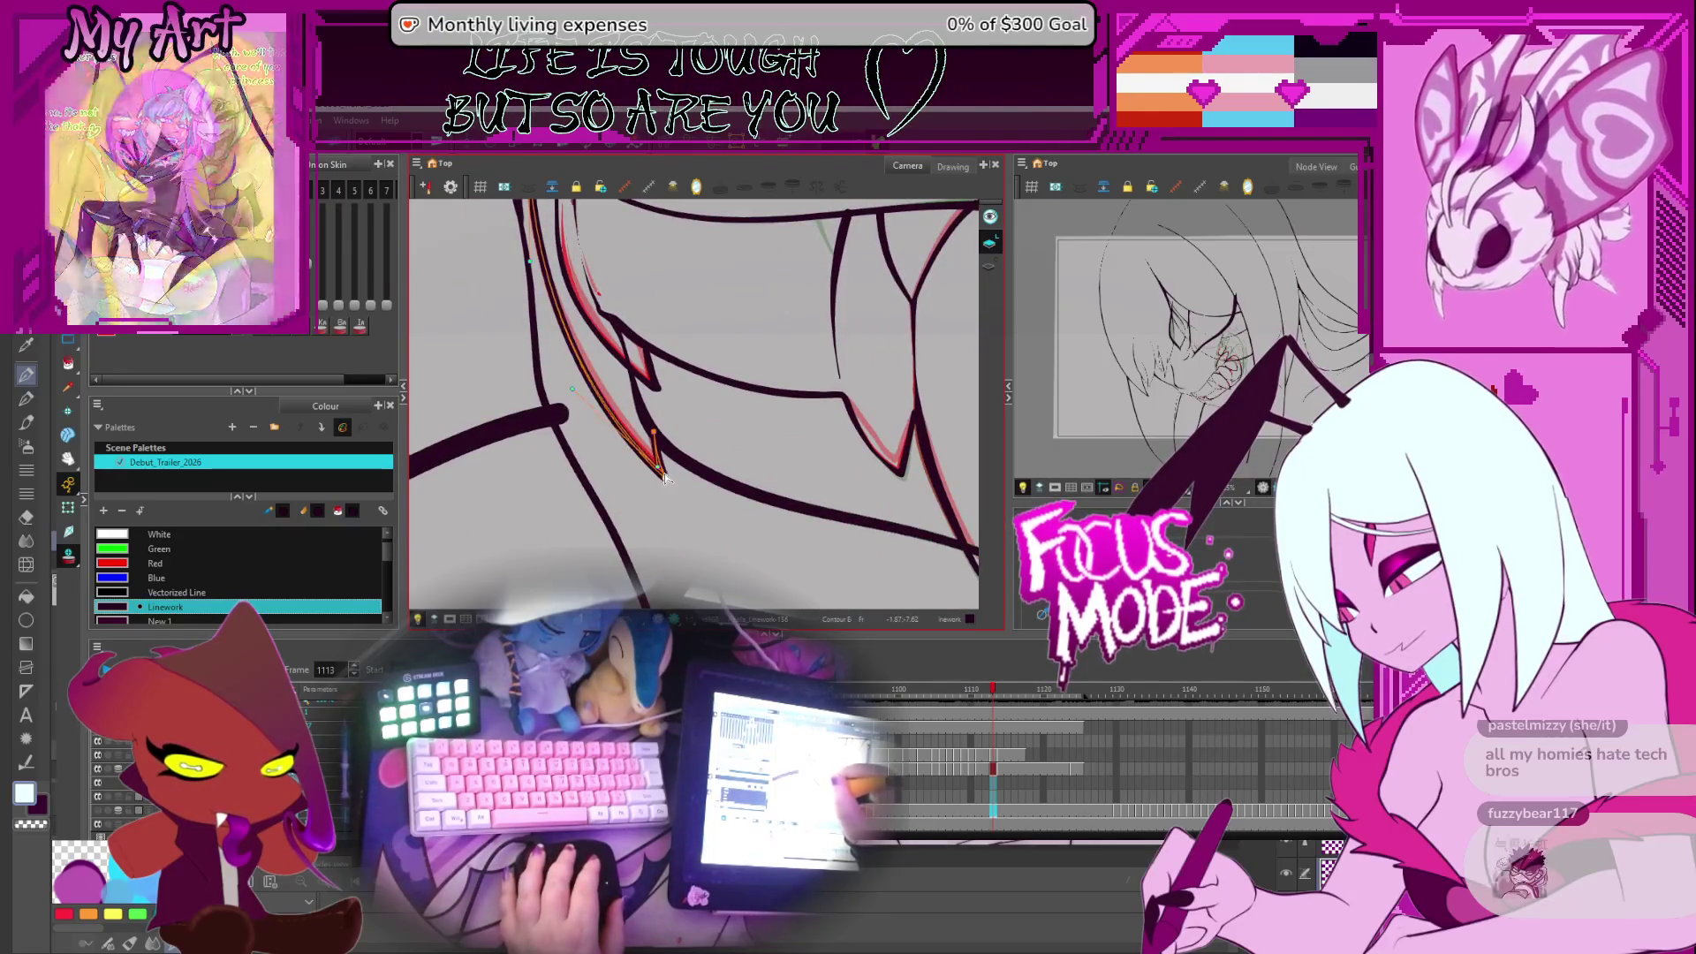
{"action": "left_click_drag", "start_coordinate": [660, 452], "coordinate": [649, 474]}
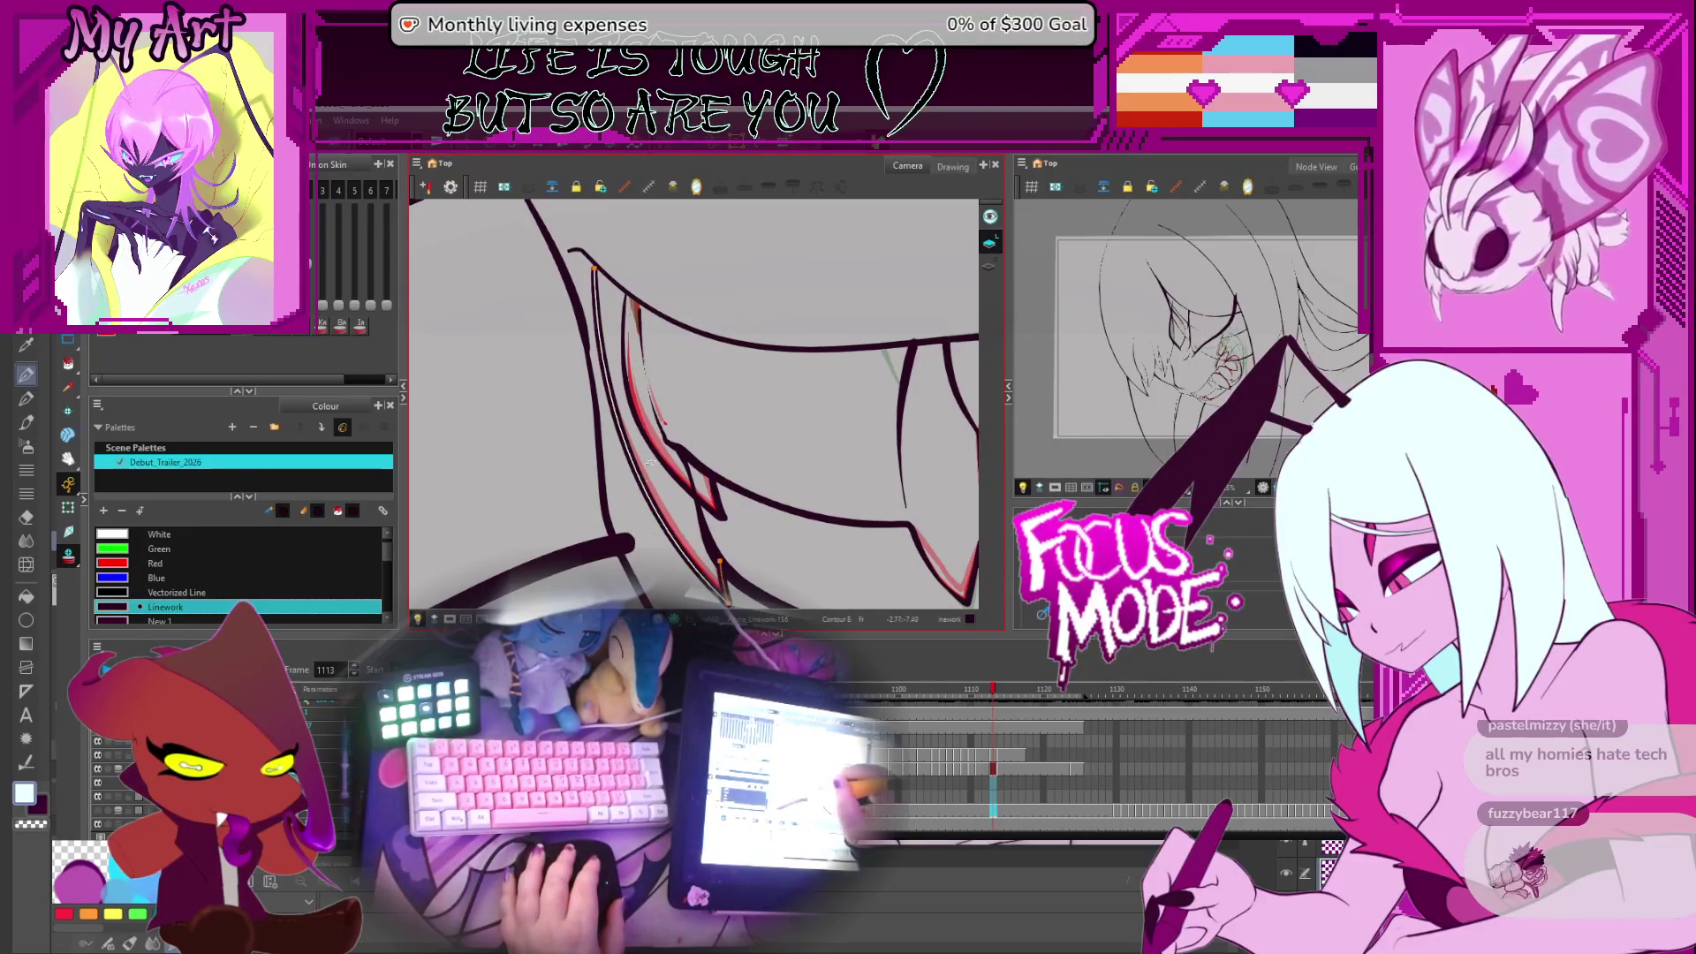
{"action": "left_click_drag", "start_coordinate": [629, 389], "coordinate": [612, 267]}
{"action": "scroll", "coordinate": [612, 265], "scroll_direction": "down", "scroll_amount": 3}
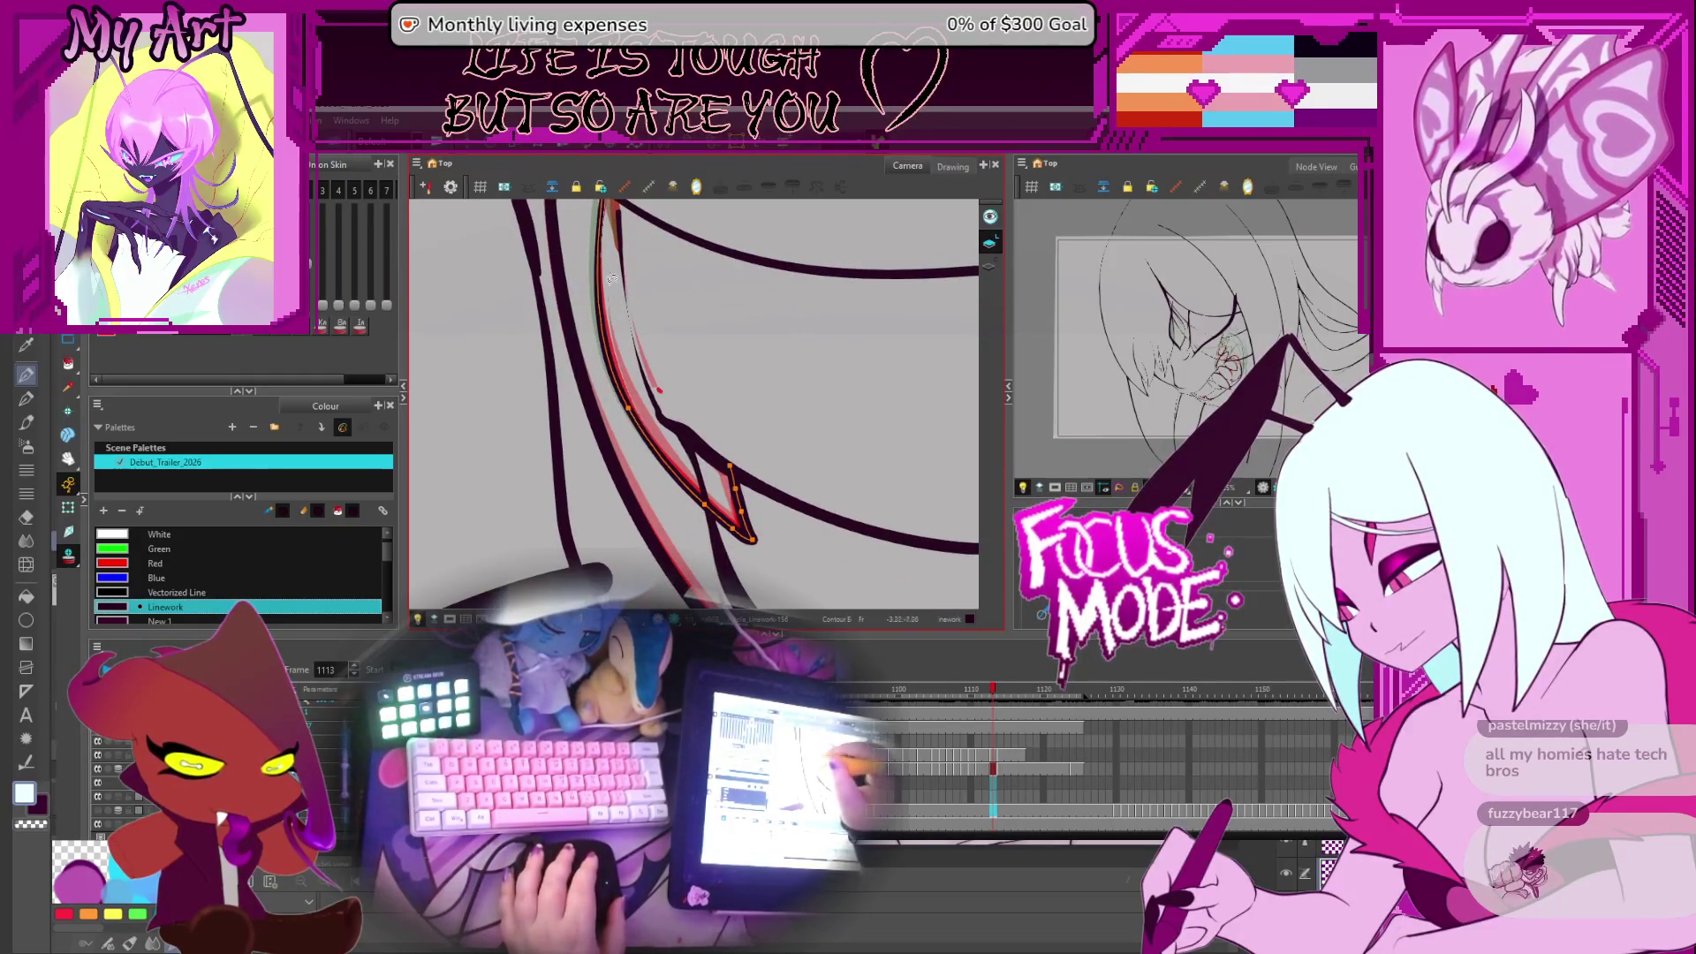
{"action": "mouse_move", "coordinate": [612, 280]}
{"action": "left_mouse_down"}
{"action": "mouse_move", "coordinate": [614, 378]}
{"action": "mouse_move", "coordinate": [630, 372]}
{"action": "left_mouse_up"}
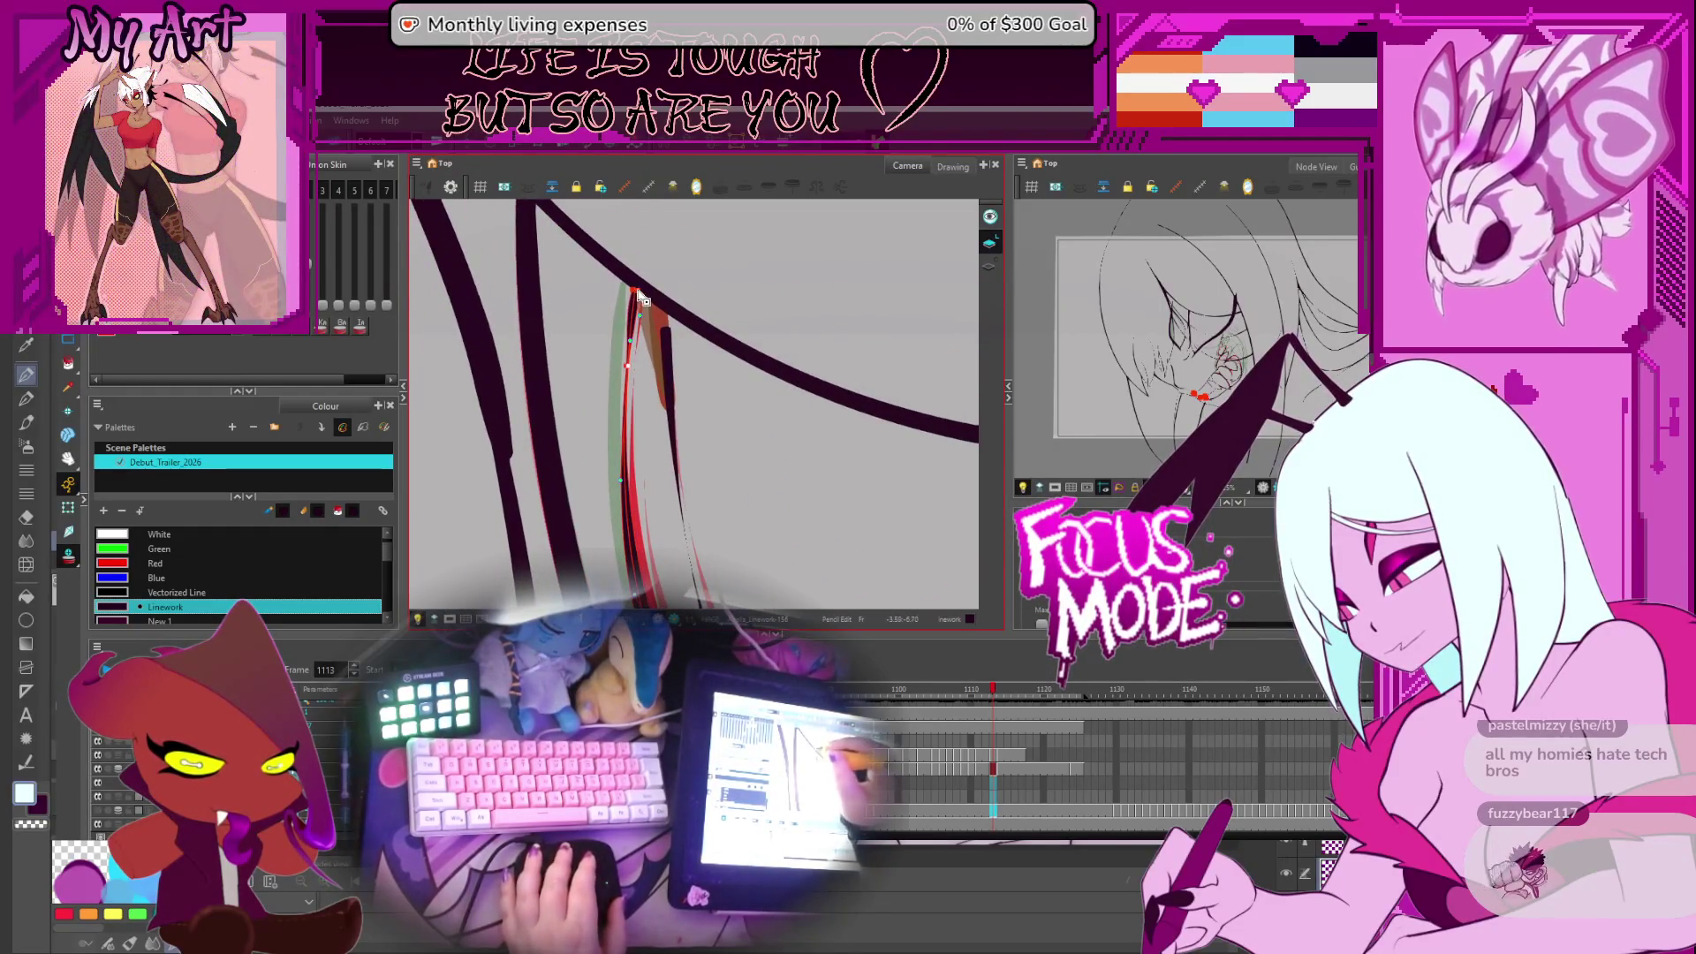
{"action": "mouse_move", "coordinate": [633, 377]}
{"action": "left_mouse_down"}
{"action": "mouse_move", "coordinate": [695, 451]}
{"action": "mouse_move", "coordinate": [686, 499]}
{"action": "left_mouse_up"}
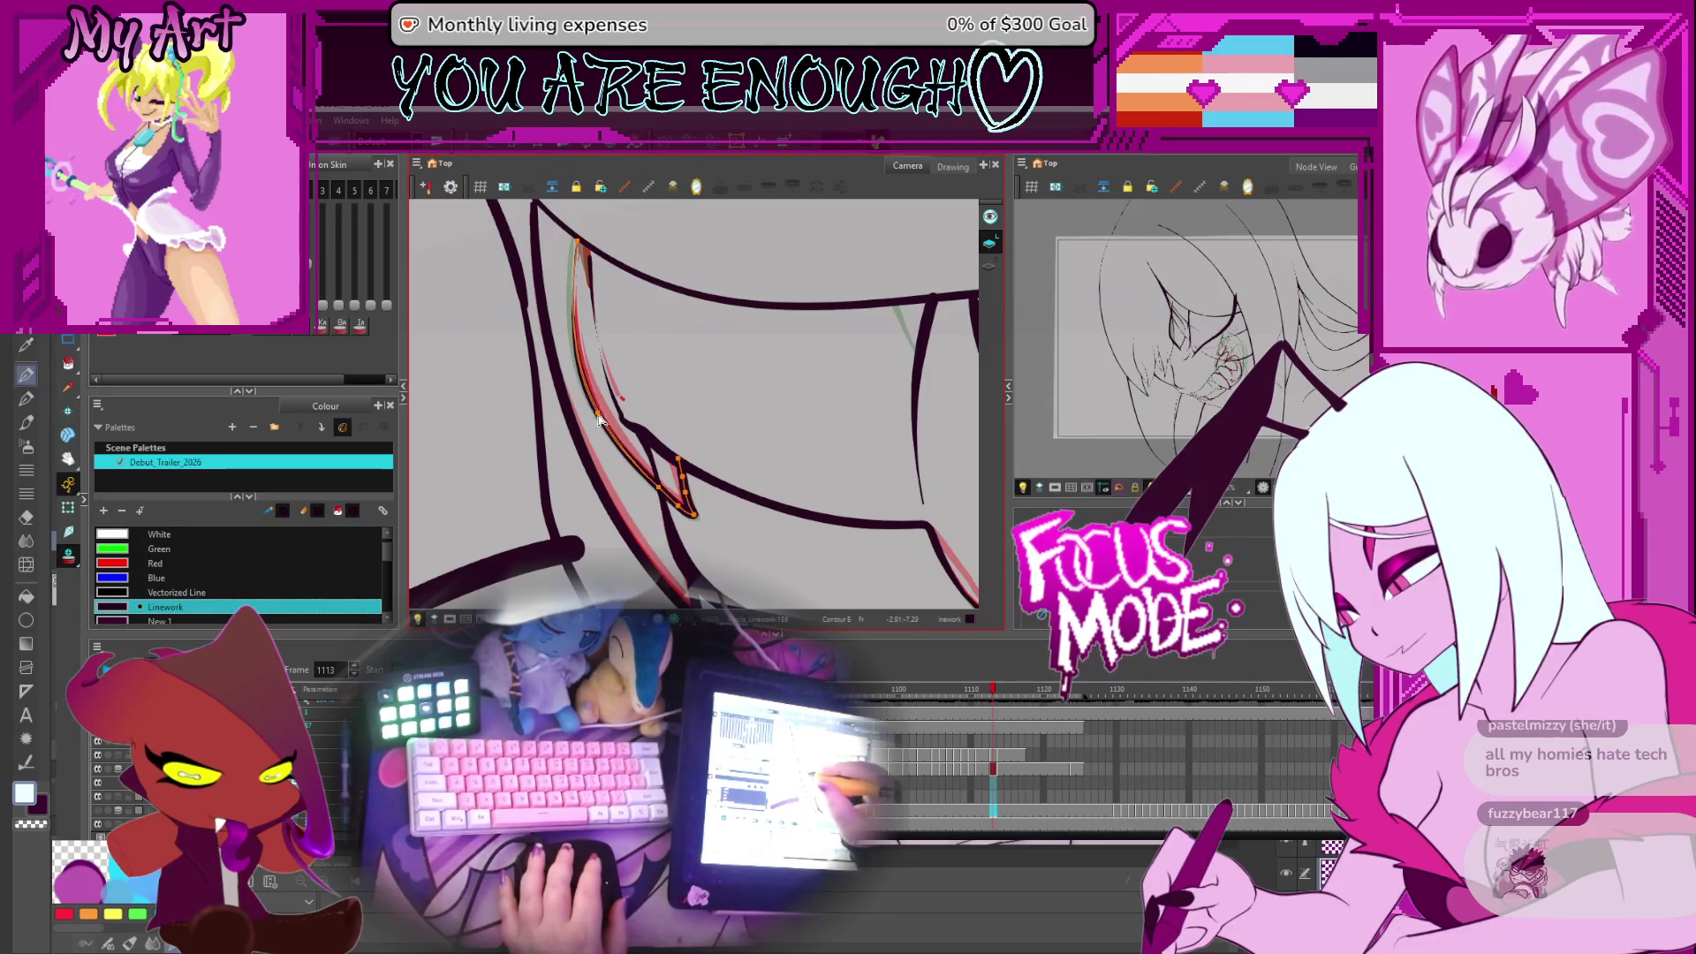
Scrub the teeth animation between frames 1113 and 1121, ending on frame 1114
{"action": "key", "text": "period"}
{"action": "scroll", "coordinate": [598, 420], "scroll_direction": "down", "scroll_amount": 3}
{"action": "left_click_drag", "start_coordinate": [598, 420], "coordinate": [768, 512]}
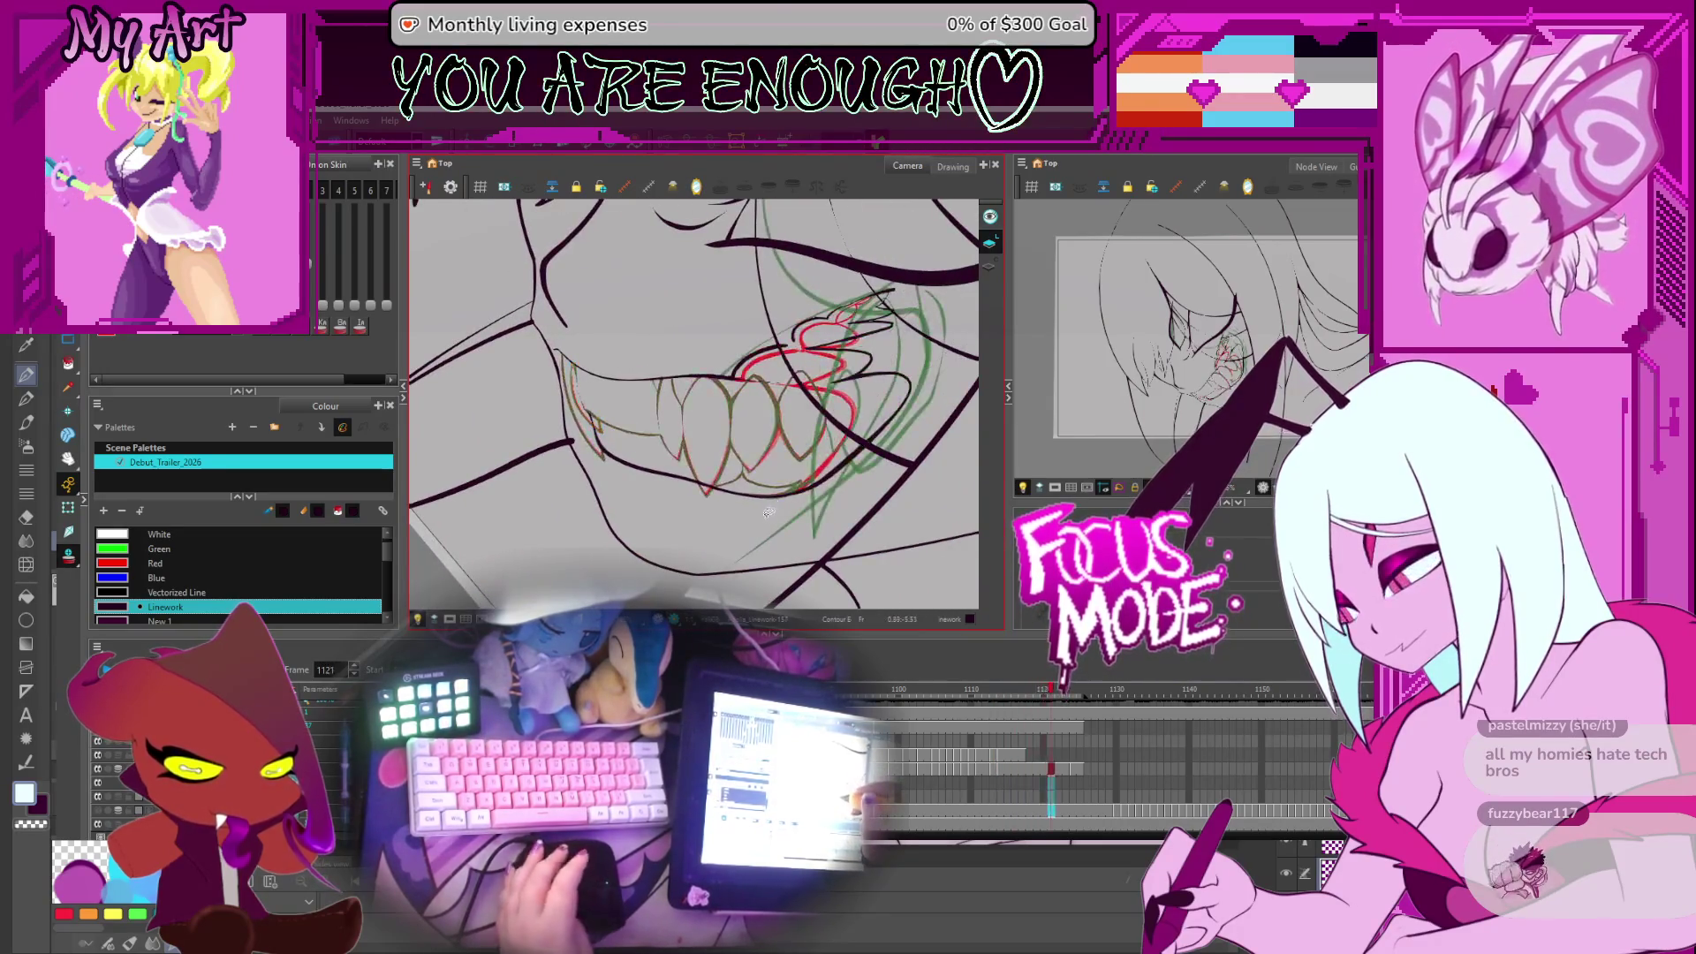
{"action": "key", "text": "period"}
{"action": "key", "text": "period"}
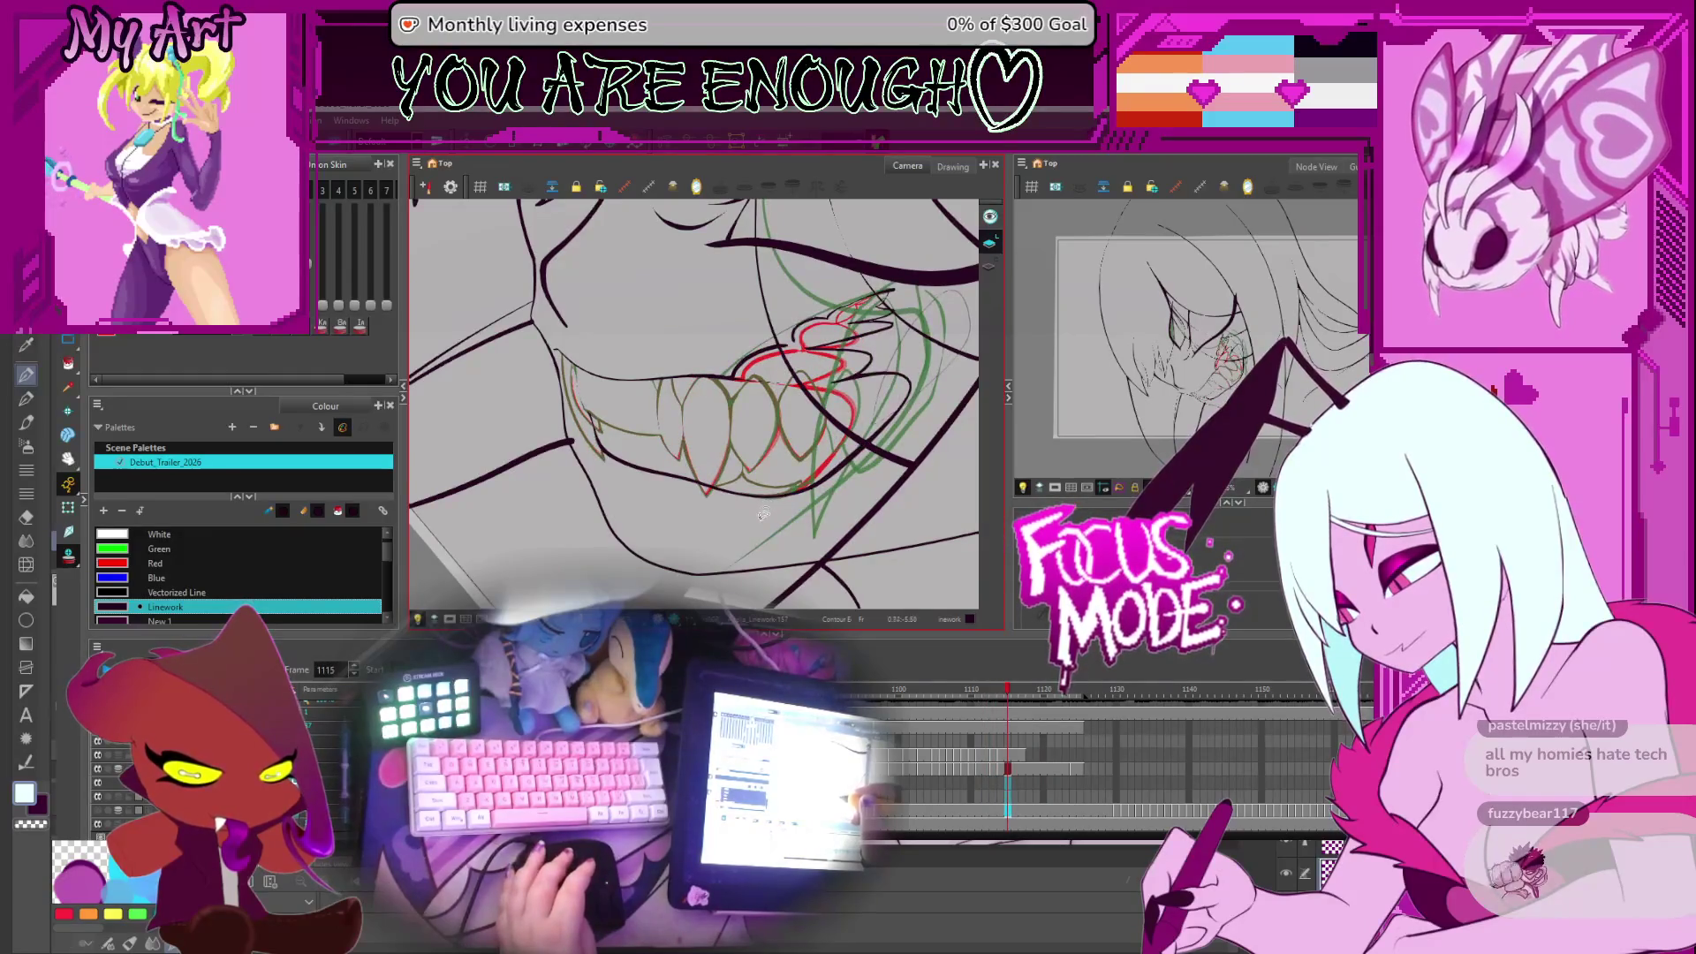
{"action": "key", "text": "comma"}
{"action": "key", "text": "period"}
{"action": "key", "text": "comma"}
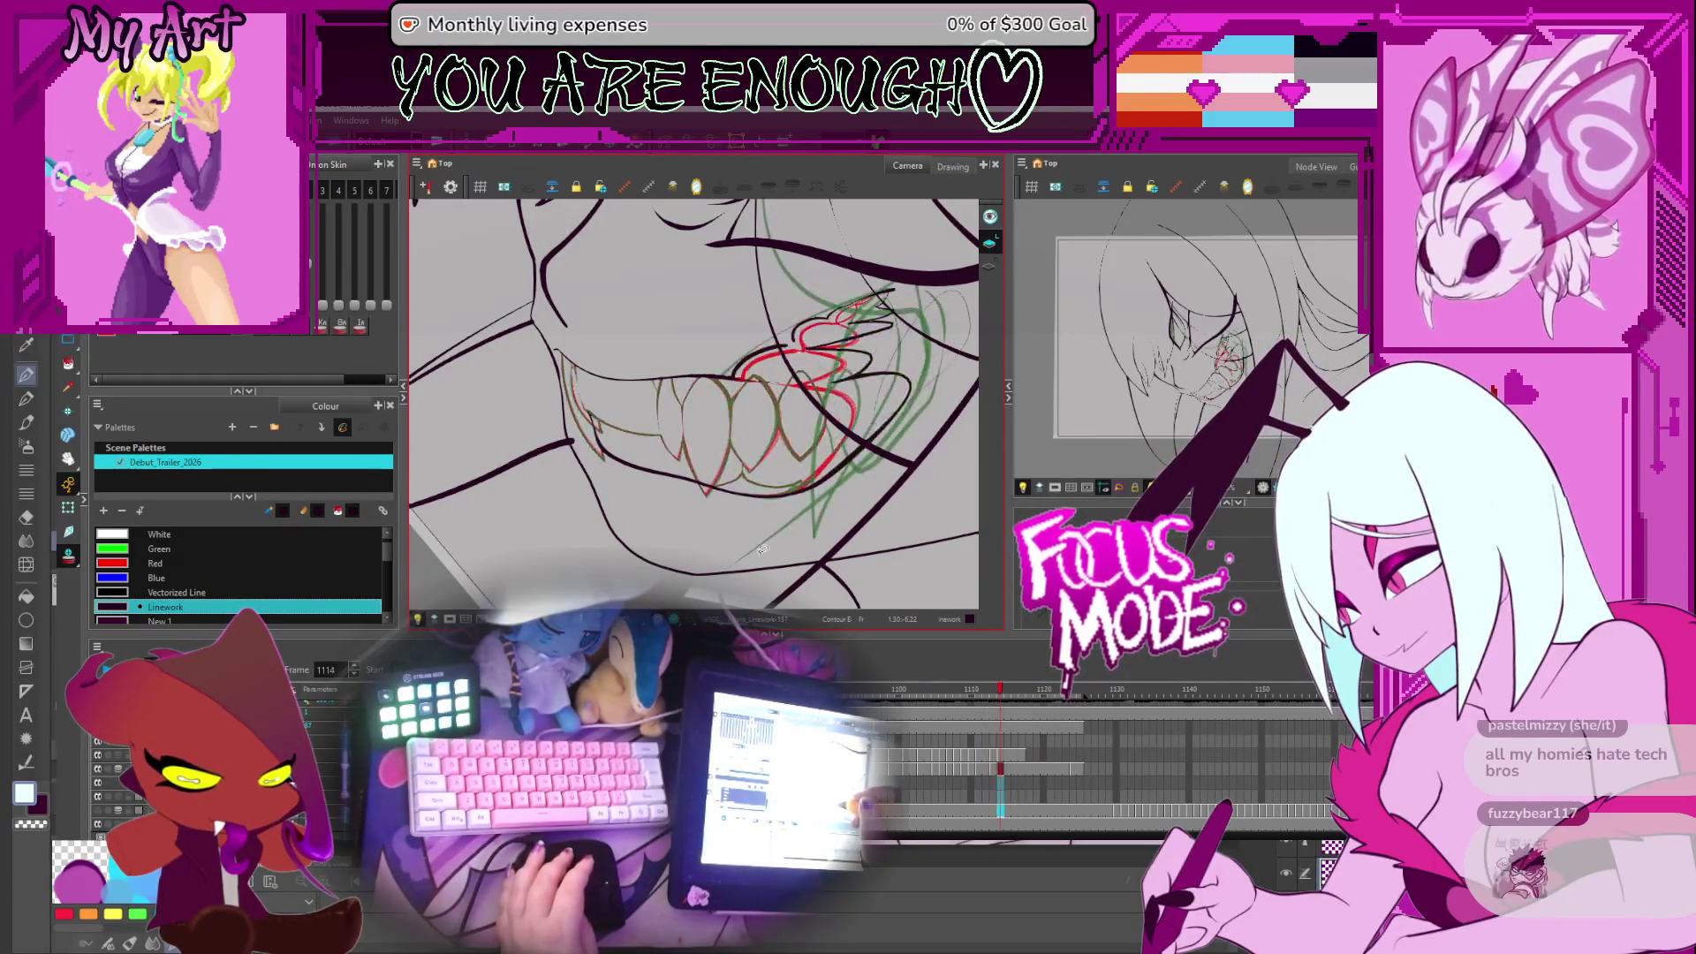
{"action": "key", "text": "comma"}
{"action": "key", "text": "period"}
{"action": "key", "text": "comma"}
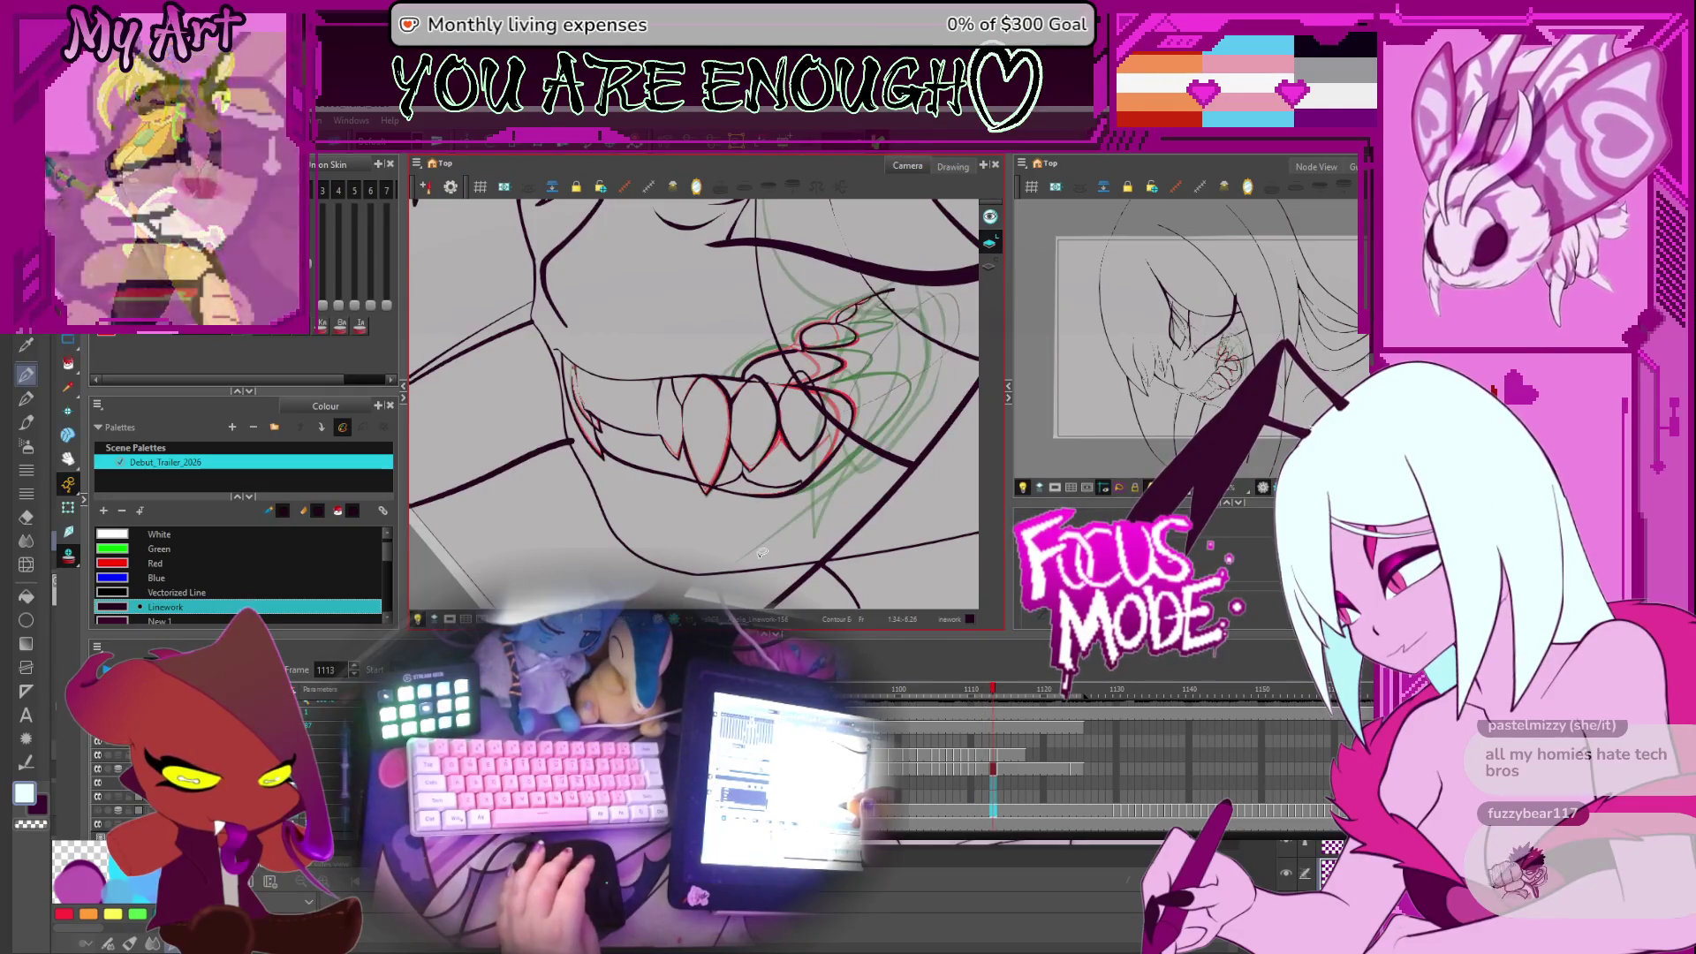
{"action": "key", "text": "period"}
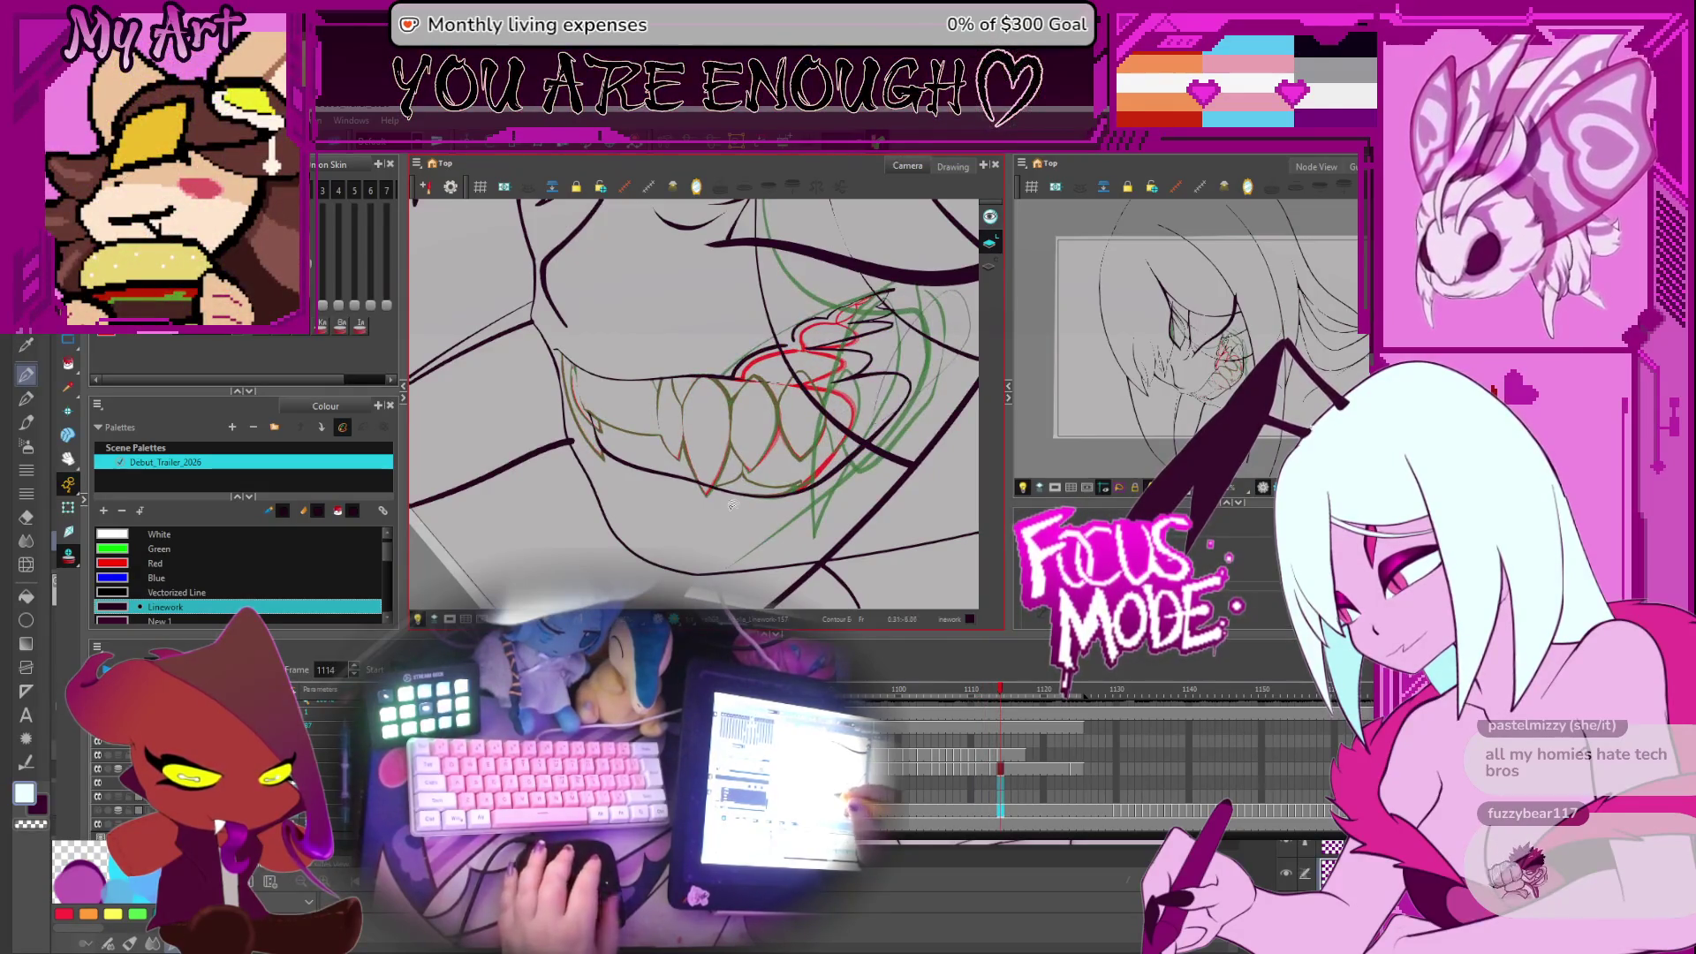
Rotate the canvas and jump ahead to the teeth drawing at frame 1125
{"action": "left_click_drag", "start_coordinate": [759, 552], "coordinate": [773, 499]}
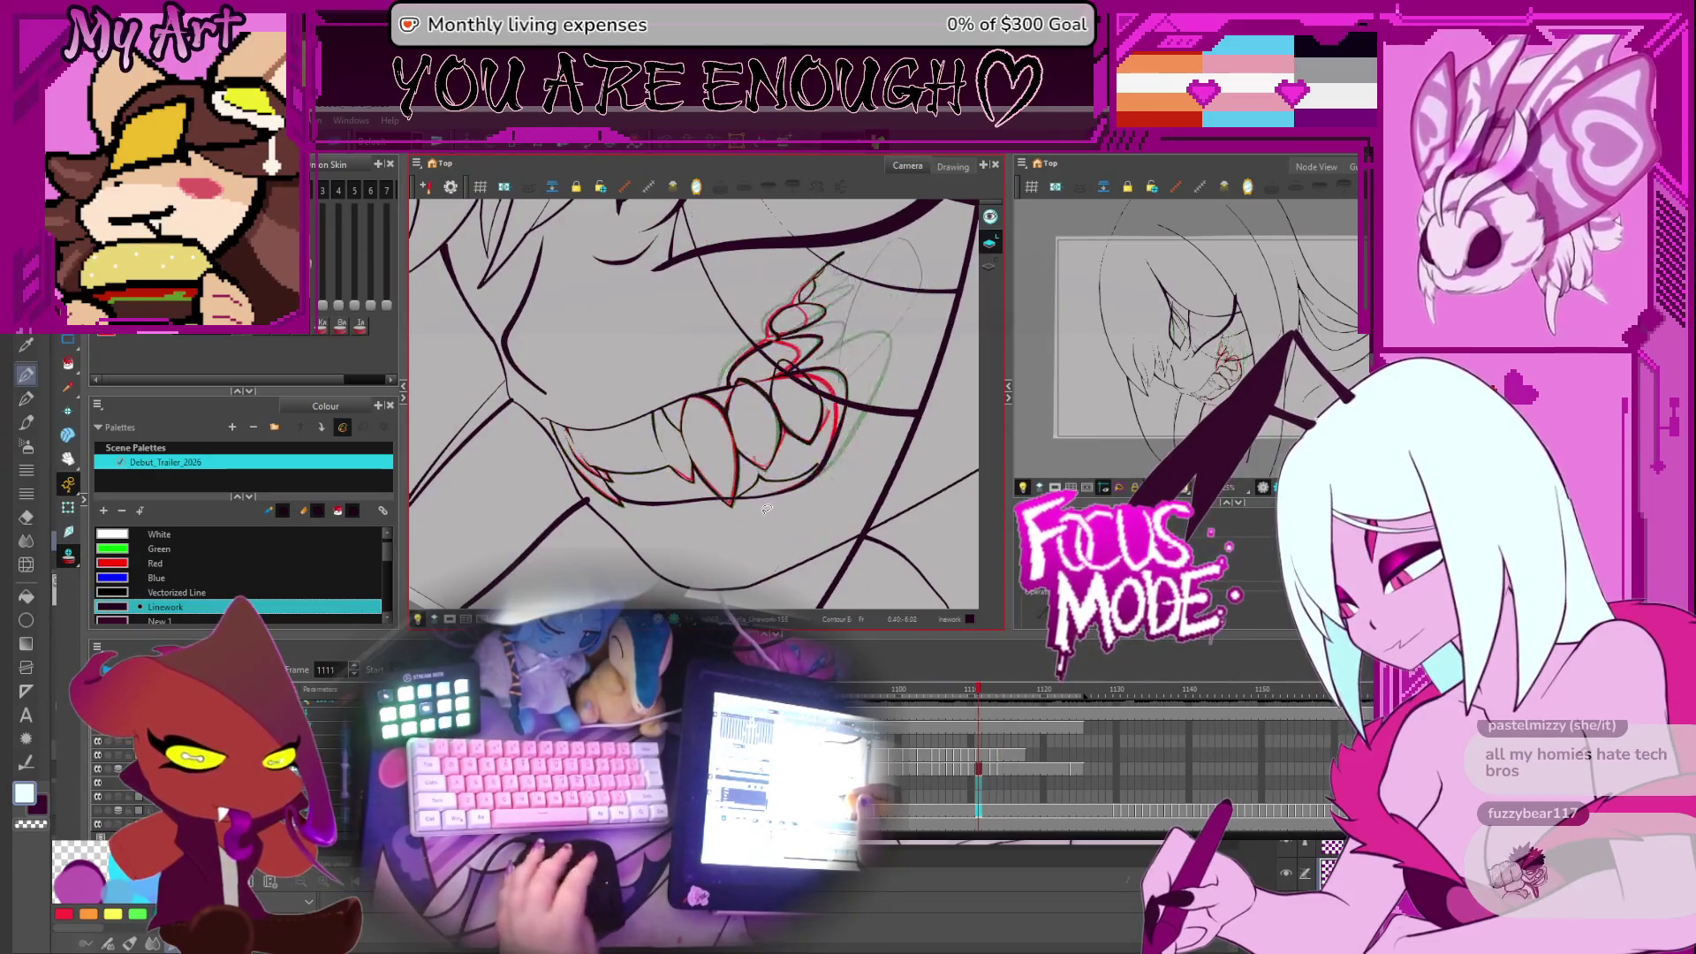
{"action": "key", "text": "bracketright"}
{"action": "key", "text": "g"}
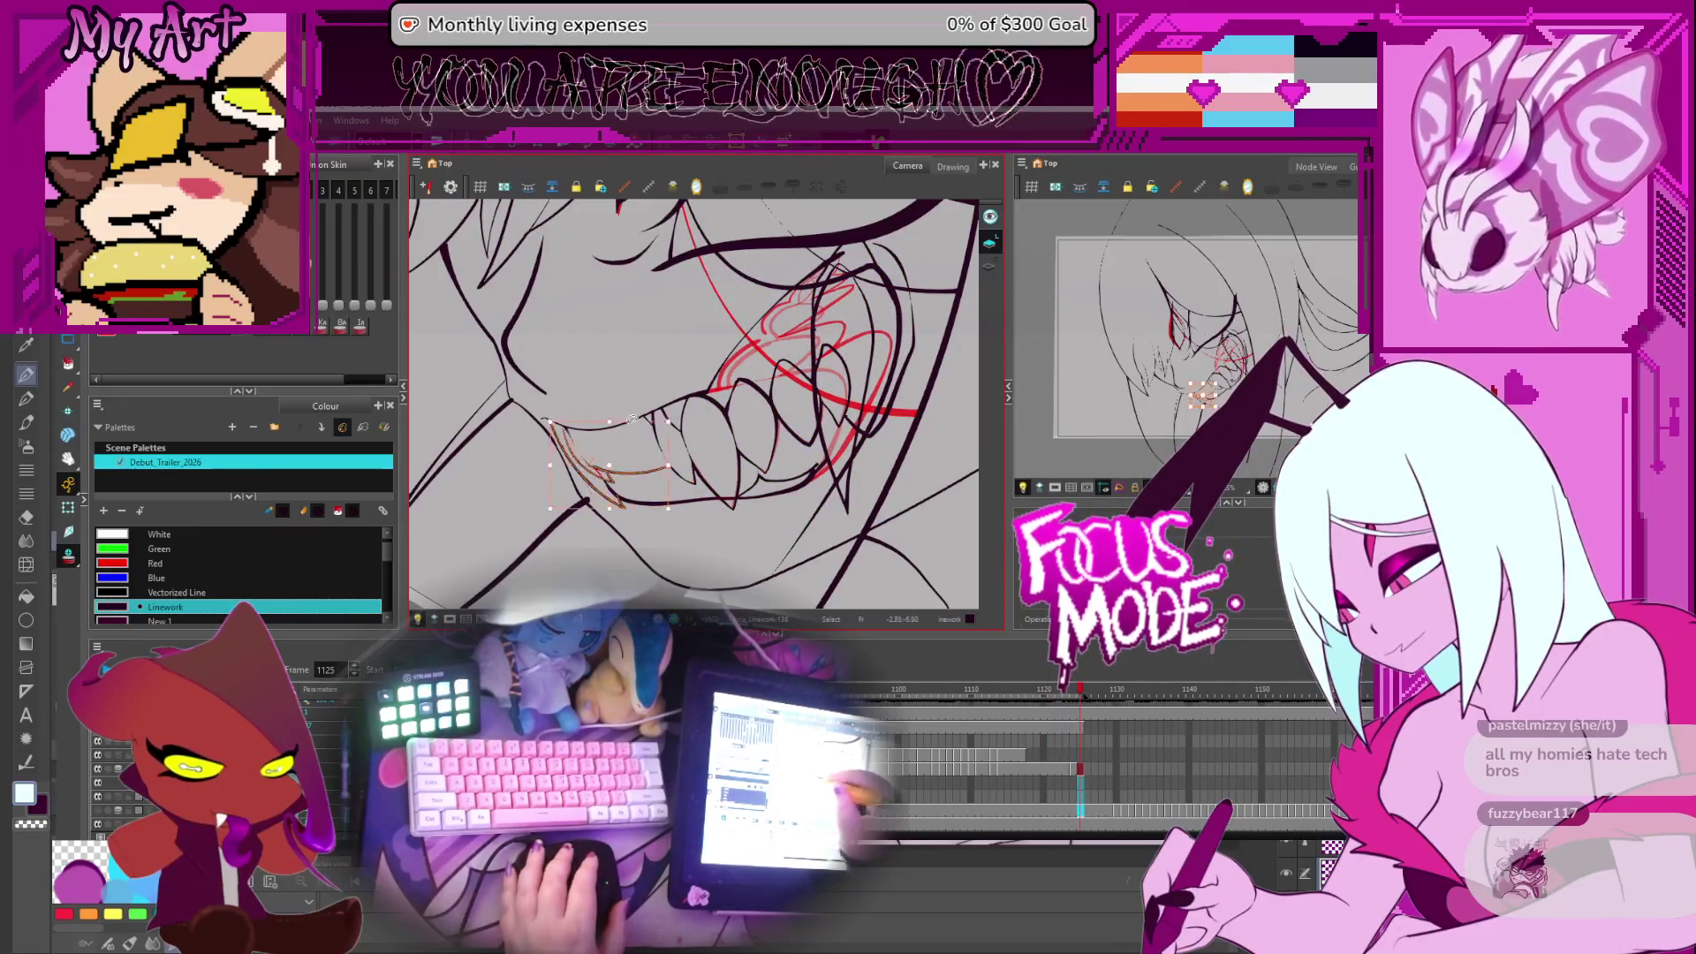
Select the lower-left lip strokes, then step back through frames 1122 and 1118 toward 1107
{"action": "mouse_move", "coordinate": [590, 484]}
{"action": "left_mouse_down"}
{"action": "mouse_move", "coordinate": [671, 413]}
{"action": "mouse_move", "coordinate": [795, 459]}
{"action": "left_mouse_up"}
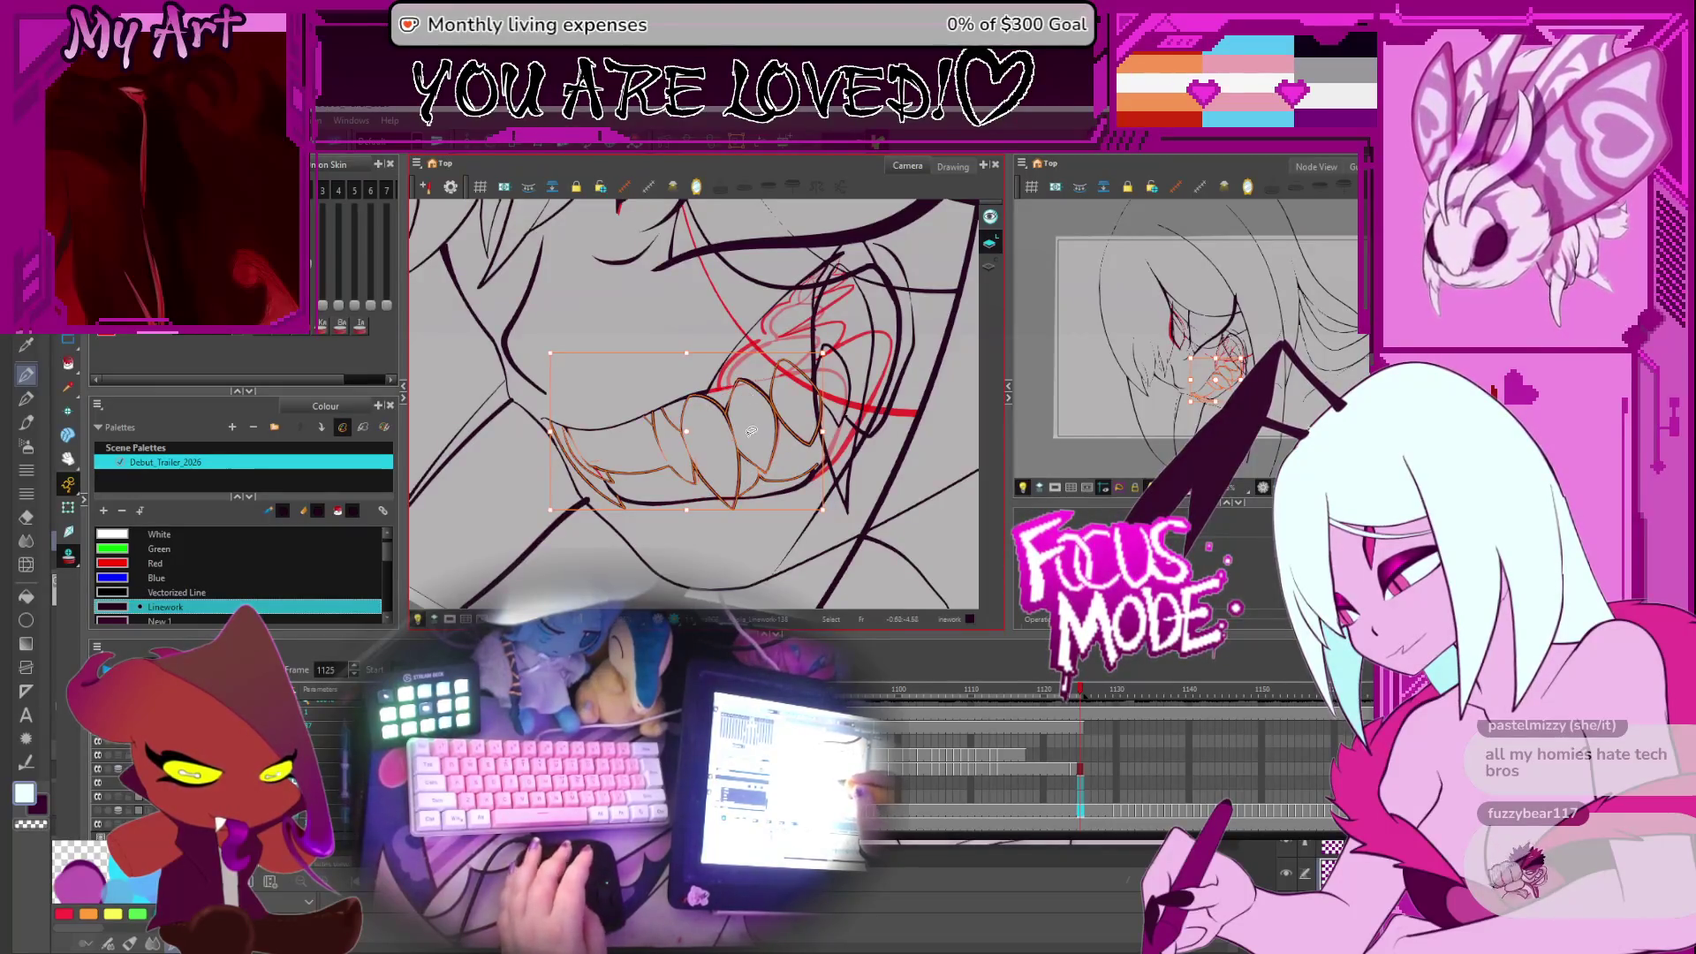
{"action": "key", "text": "f"}
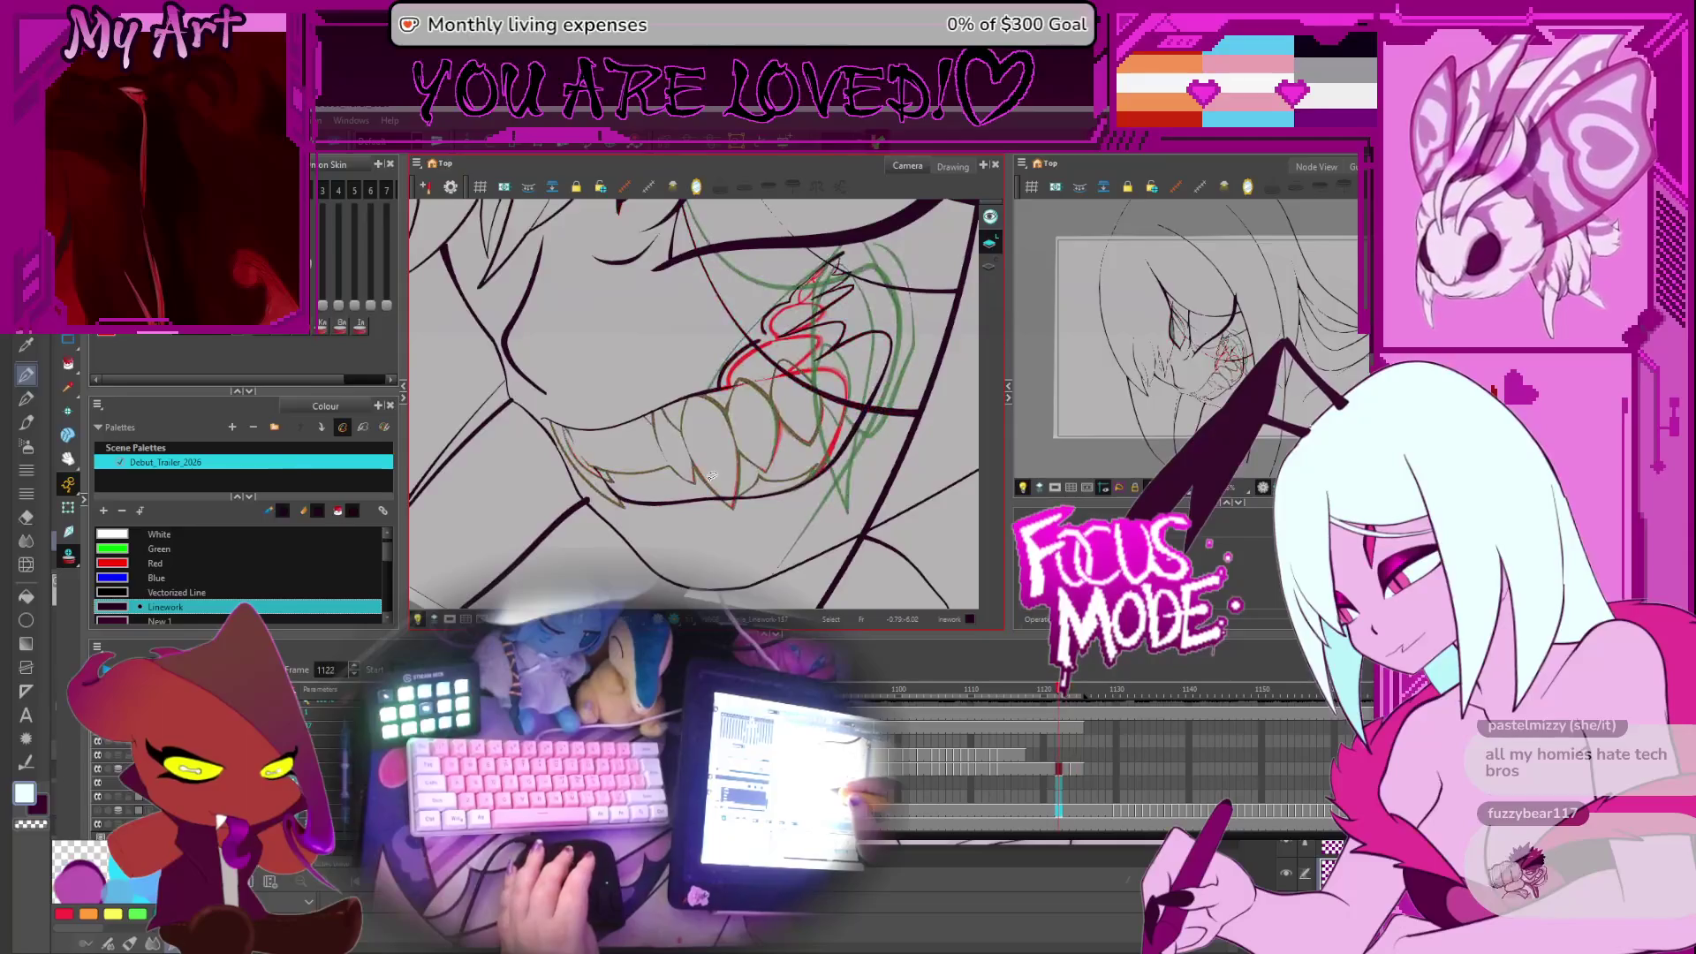
{"action": "key", "text": "comma"}
{"action": "key", "text": "comma"}
{"action": "key", "text": "comma"}
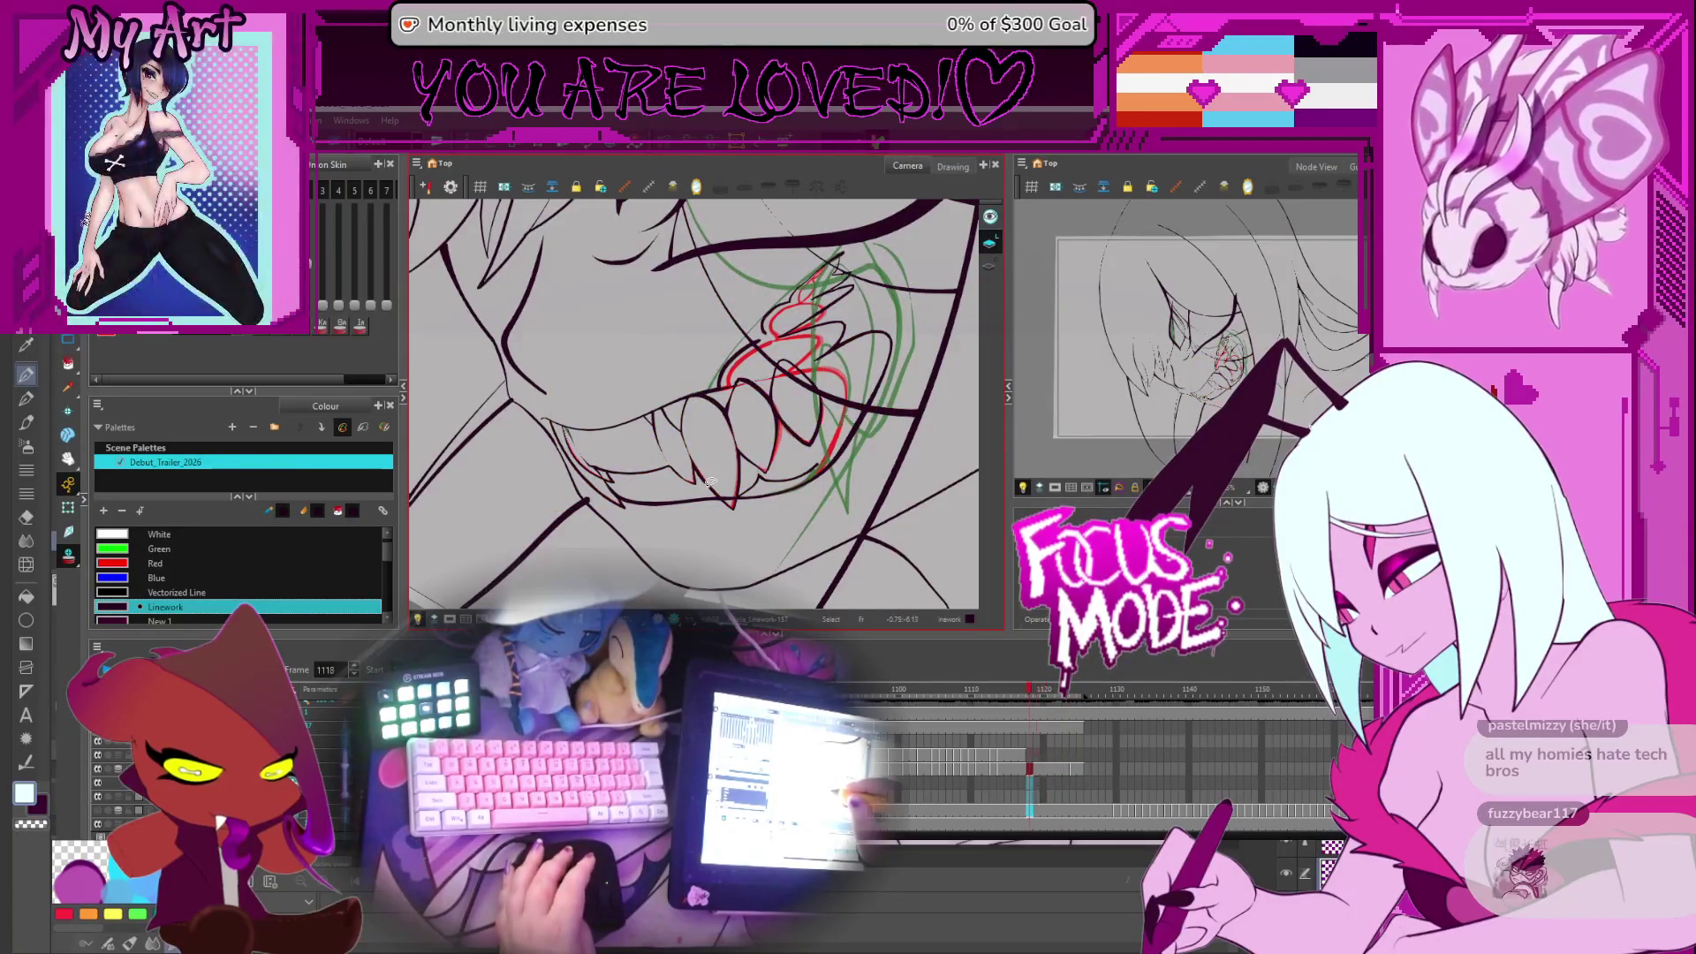
{"action": "key", "text": "comma"}
{"action": "key", "text": "comma"}
{"action": "key", "text": "comma"}
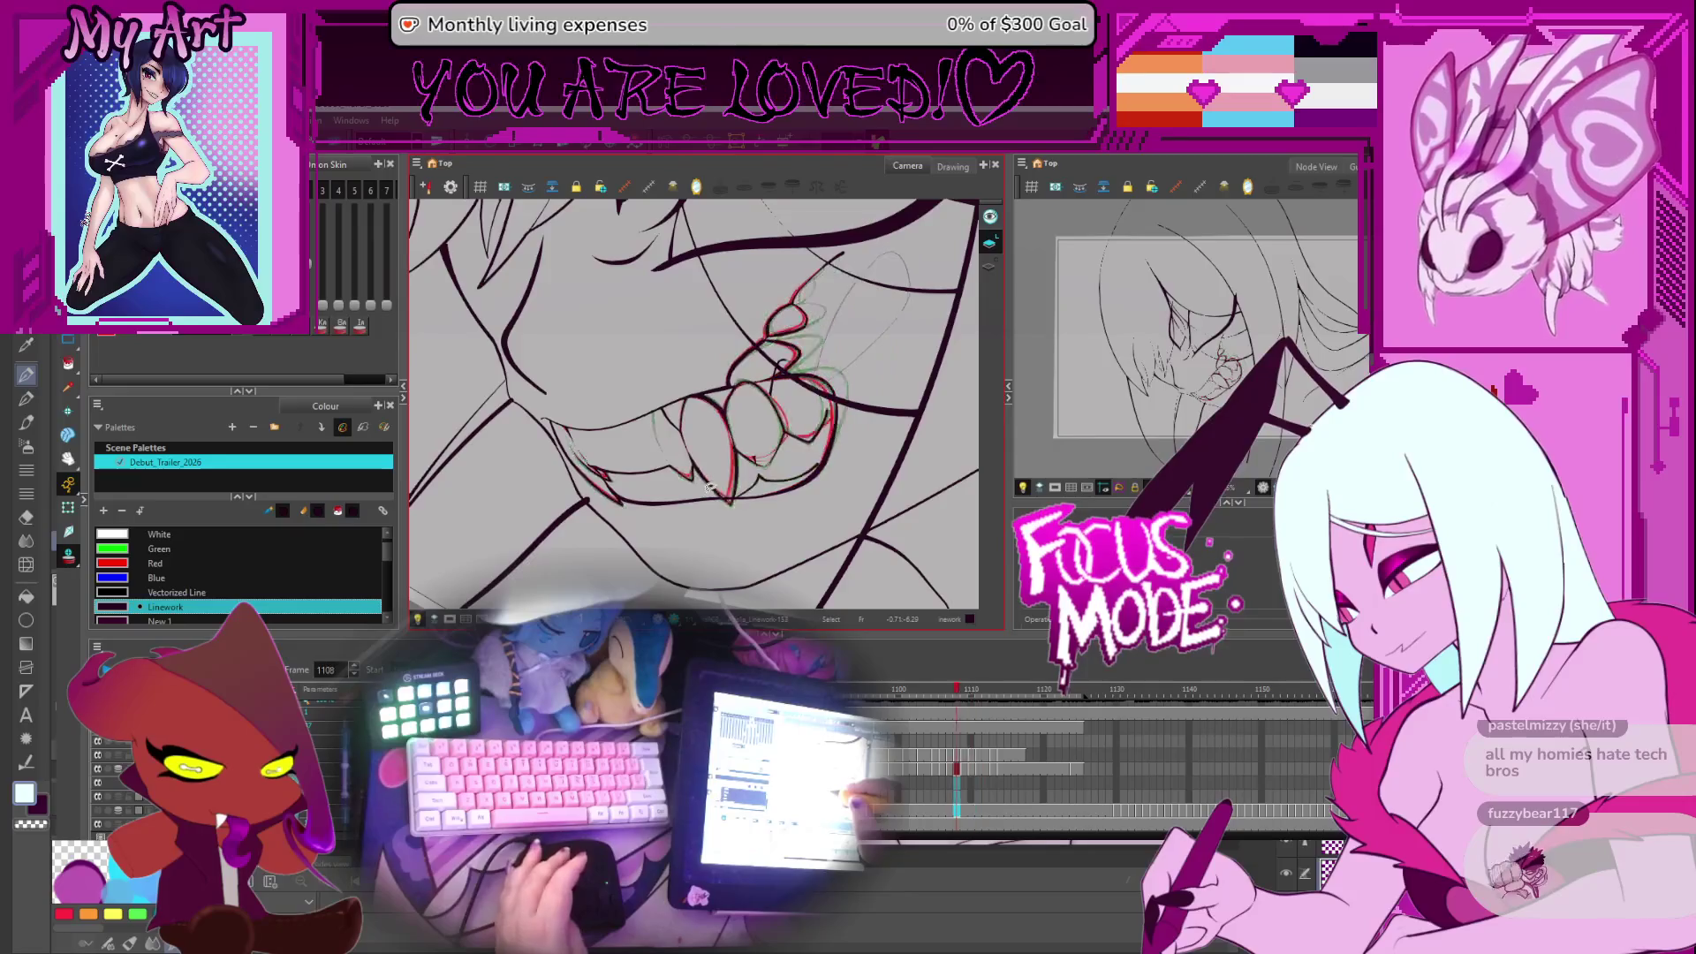
{"action": "scroll", "coordinate": [816, 423], "scroll_direction": "down", "scroll_amount": 3}
{"action": "left_click_drag", "start_coordinate": [816, 423], "coordinate": [782, 431]}
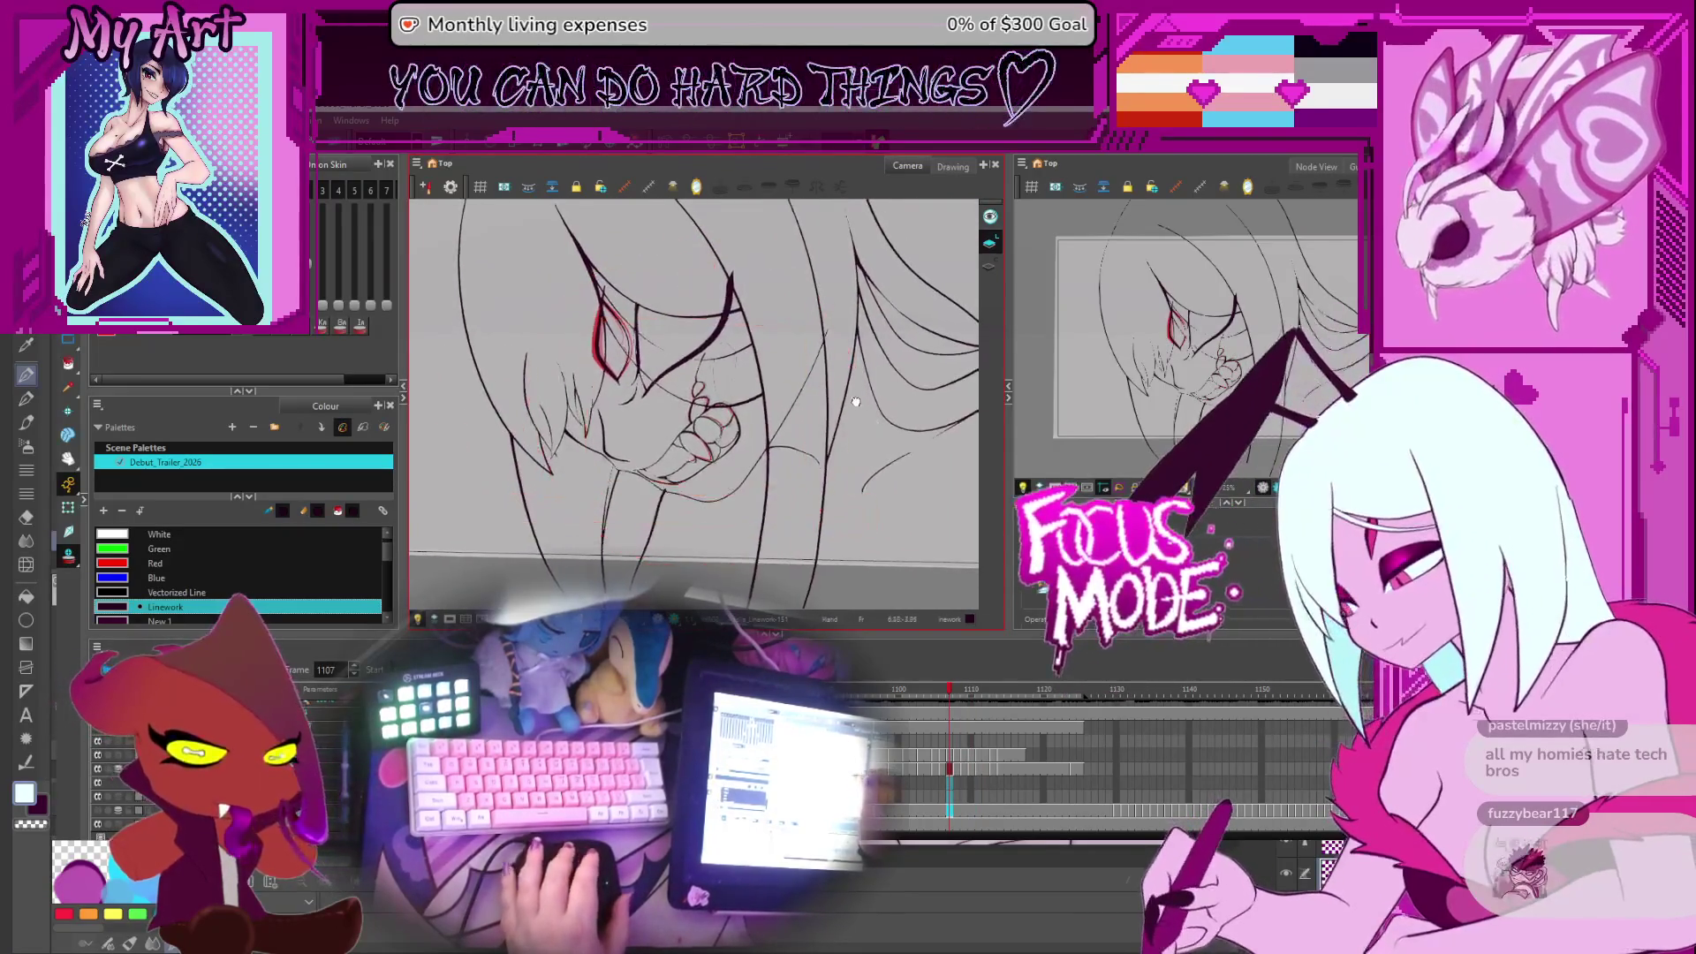
Jump back to frame 1065 to compare the face, then ahead to frame 1101
{"action": "key", "text": "bracketleft"}
{"action": "key", "text": "bracketleft"}
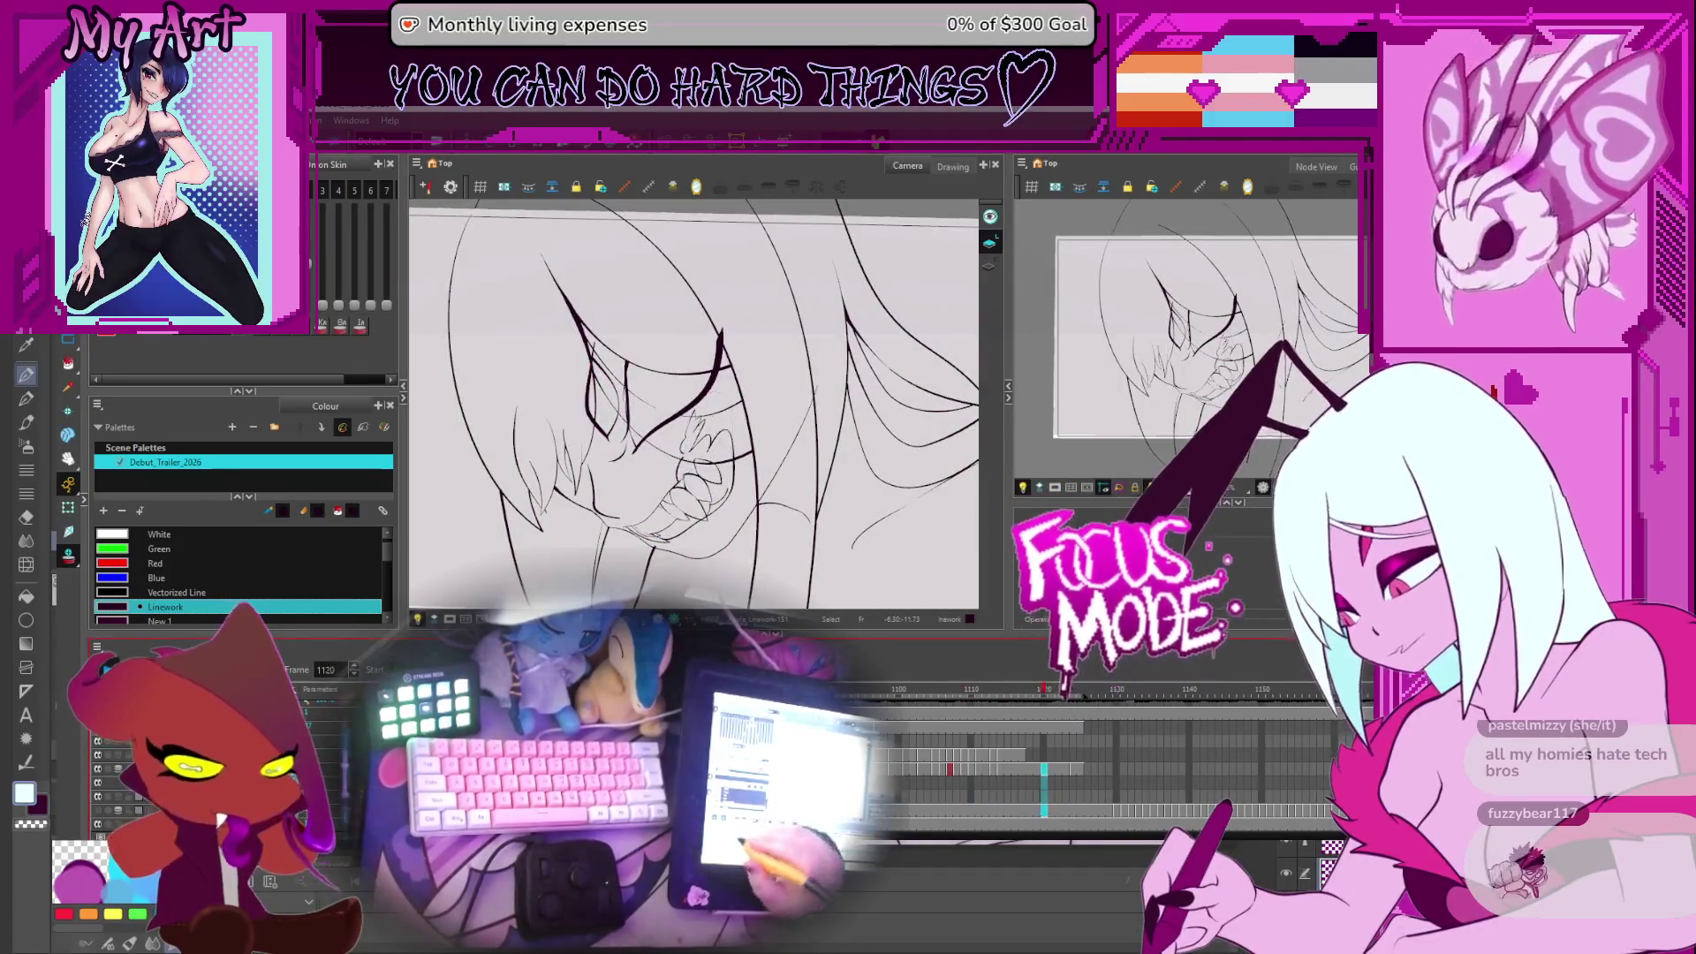
{"action": "key", "text": "bracketright"}
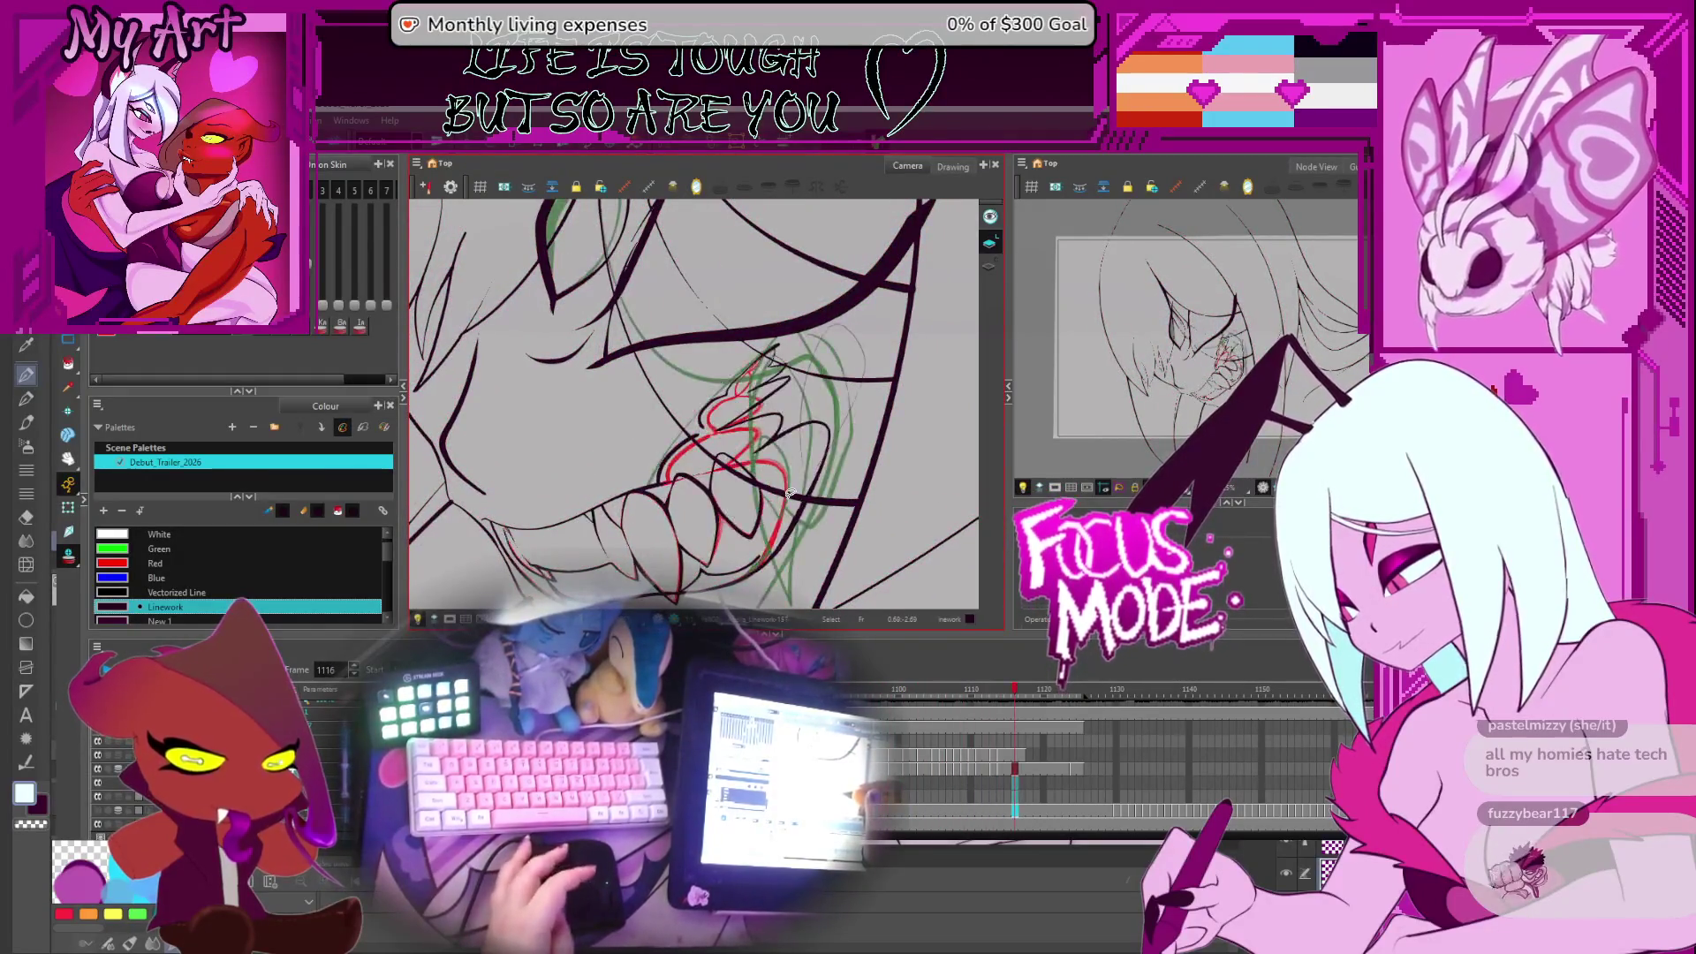
On frame 1116, zoom to the fang strokes and trim overlapping line ends with the Cutter
{"action": "key", "text": "comma"}
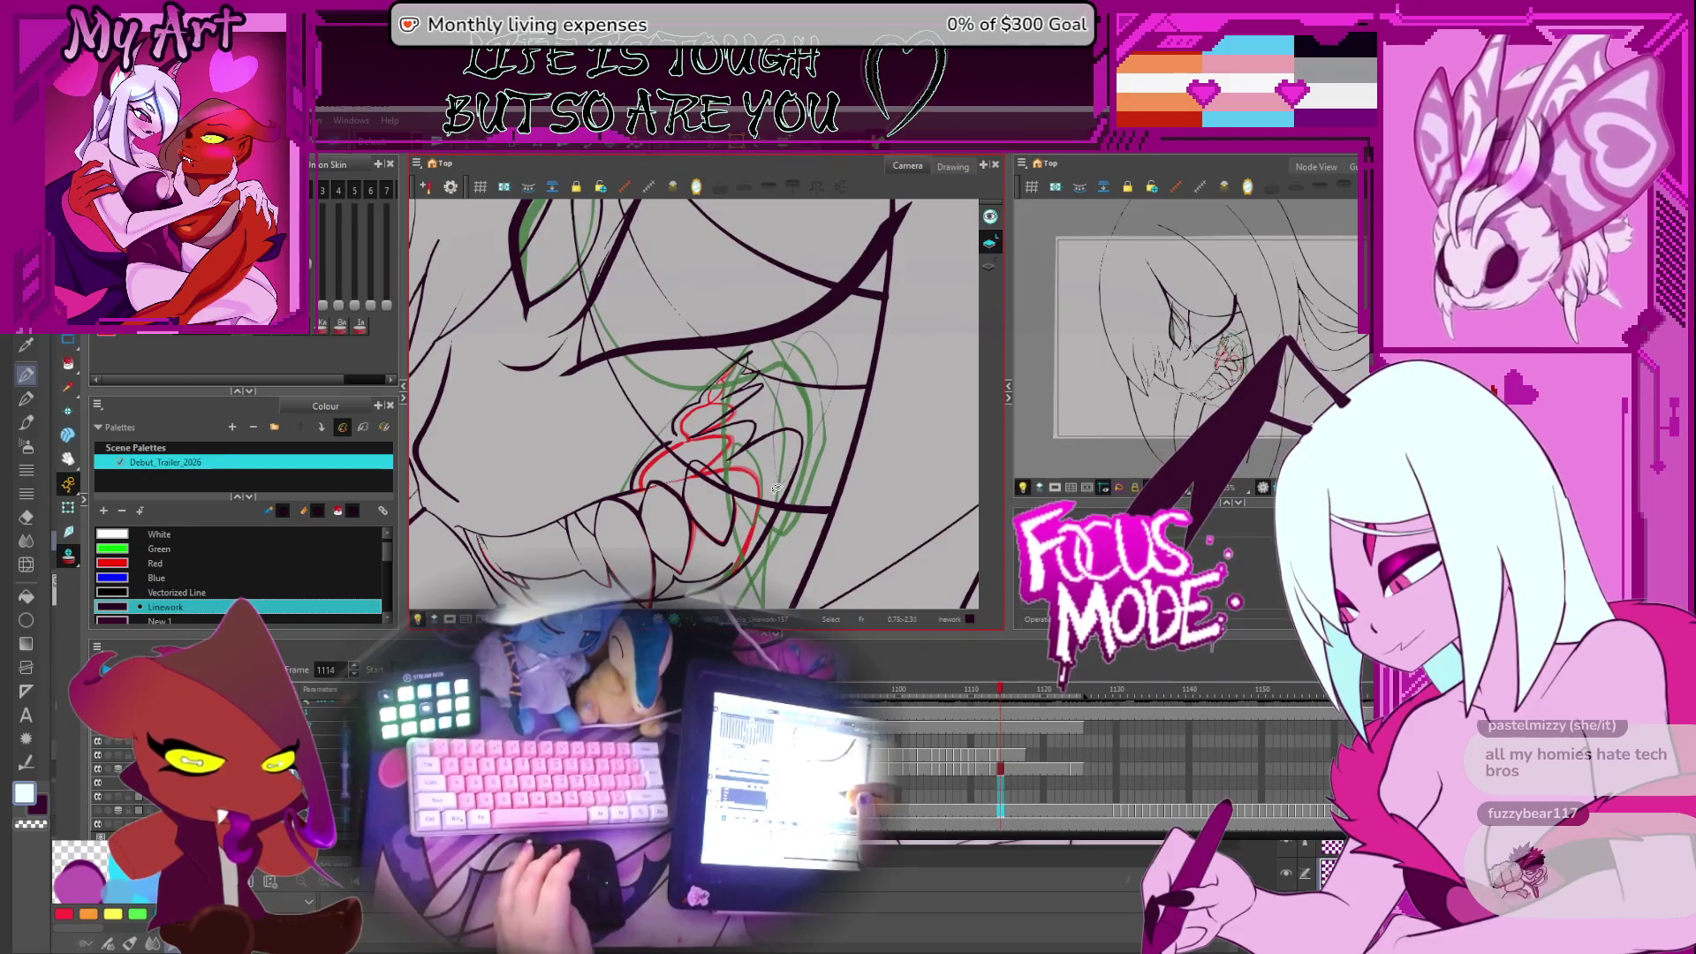
{"action": "scroll", "coordinate": [742, 450], "scroll_direction": "up", "scroll_amount": 5}
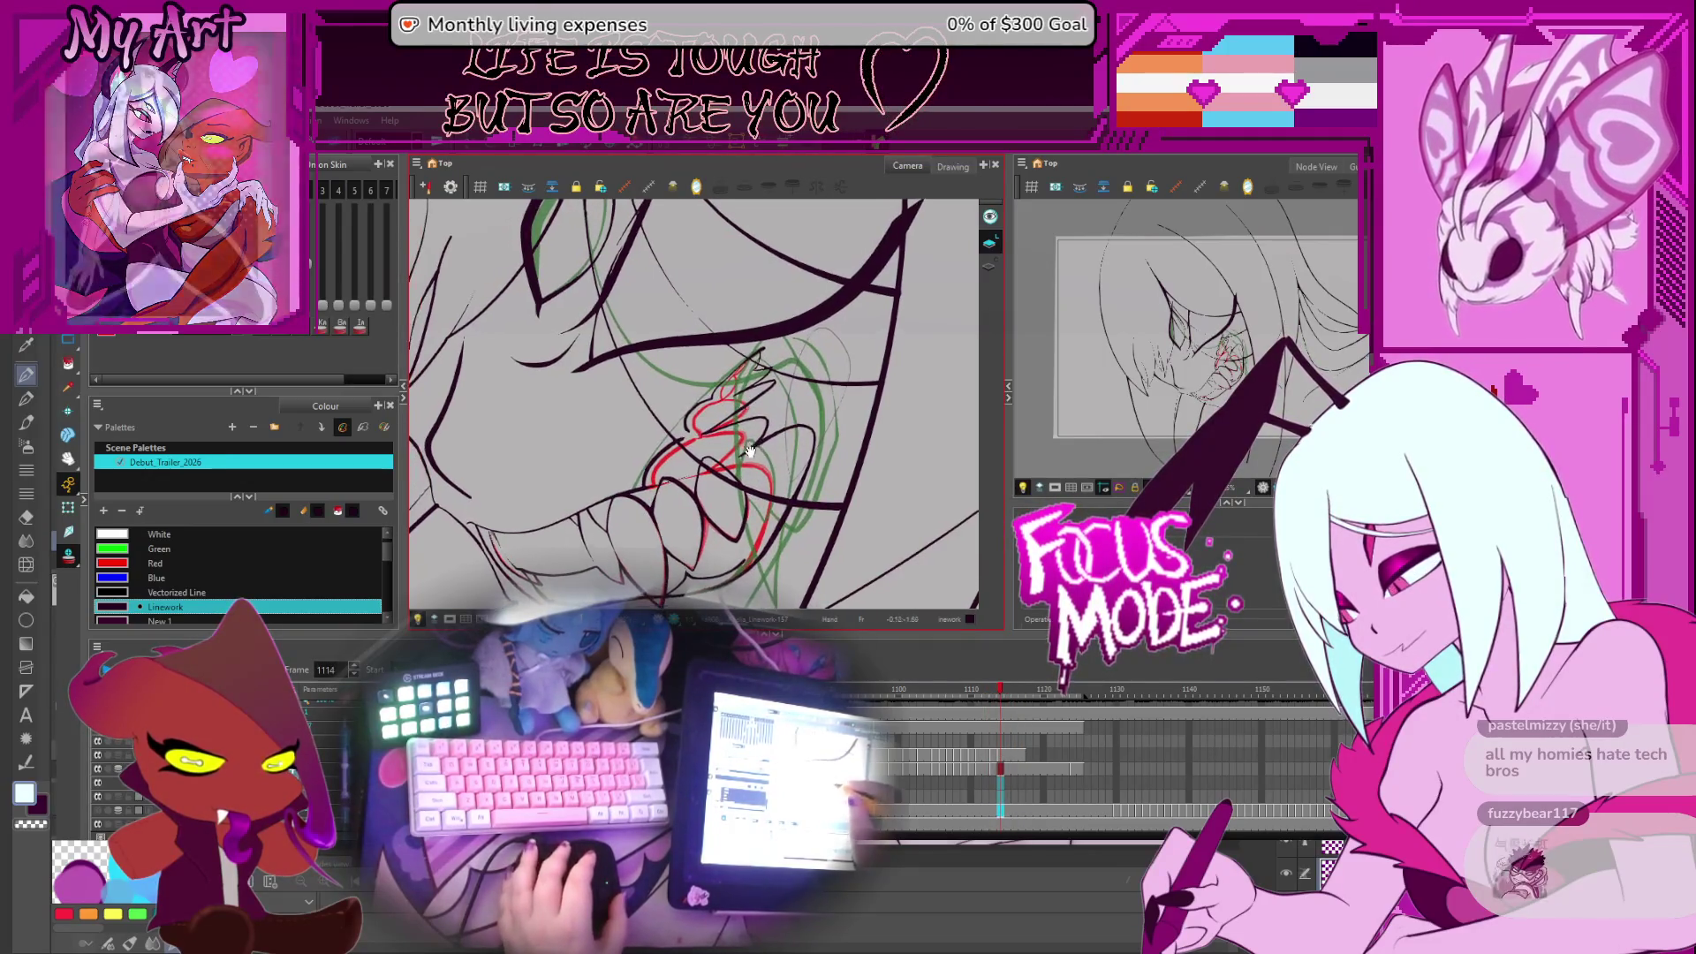
{"action": "left_click_drag", "start_coordinate": [742, 488], "coordinate": [699, 464]}
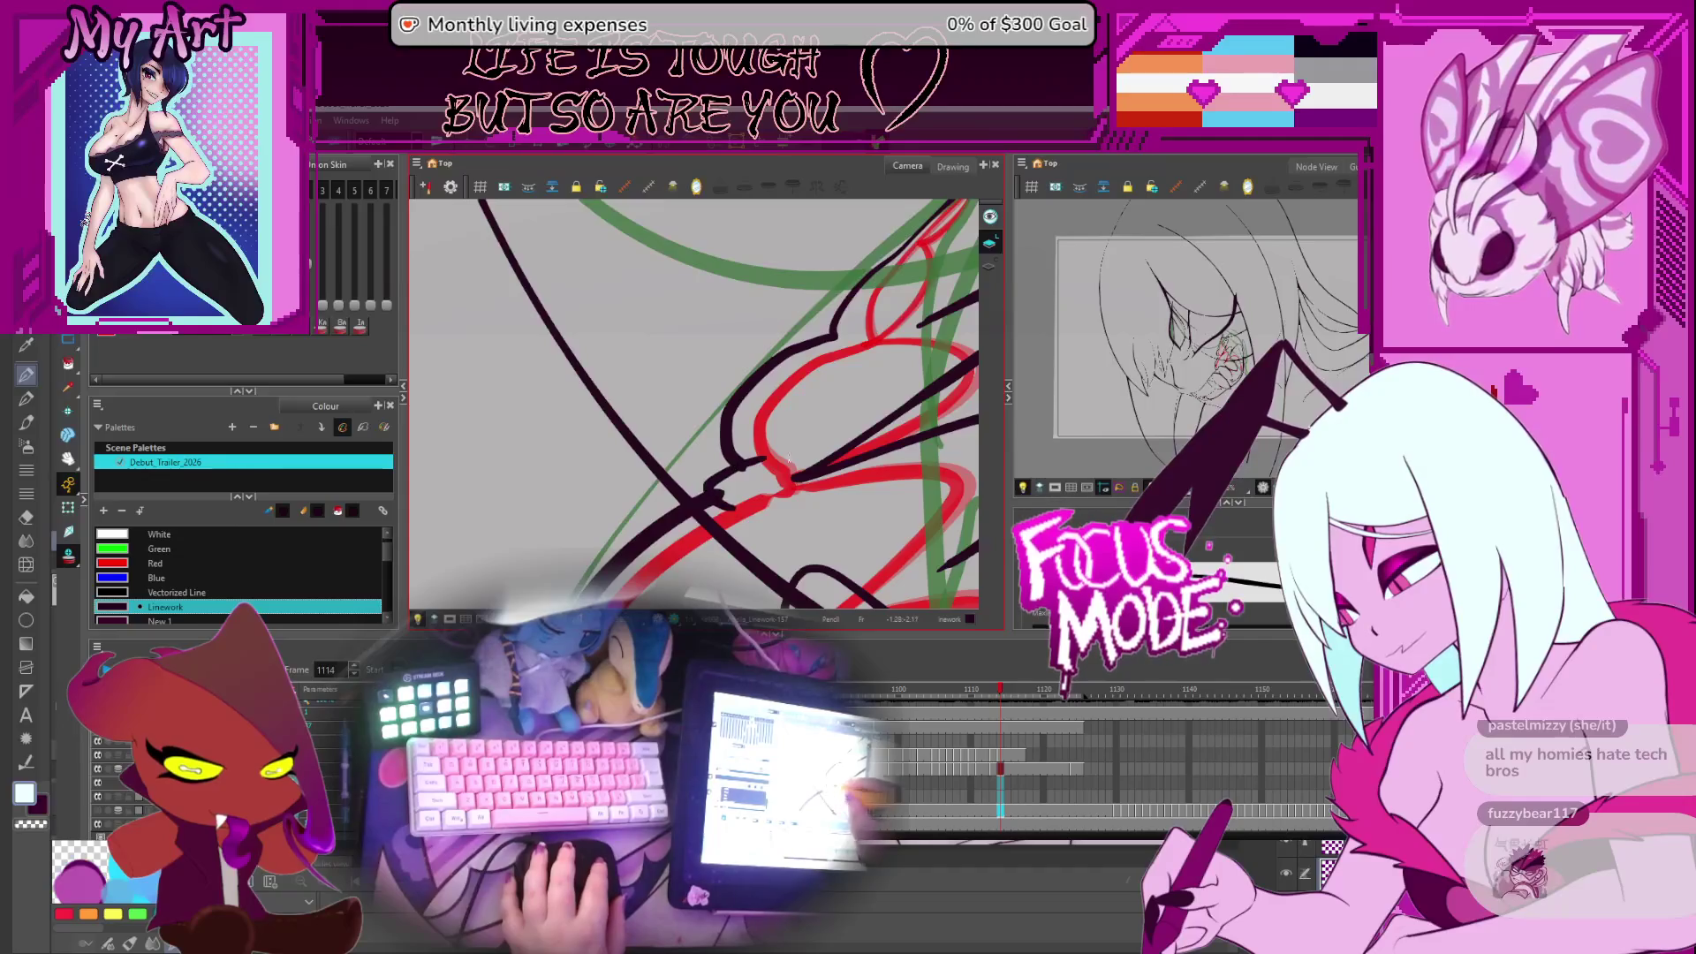
{"action": "key", "text": "alt+t"}
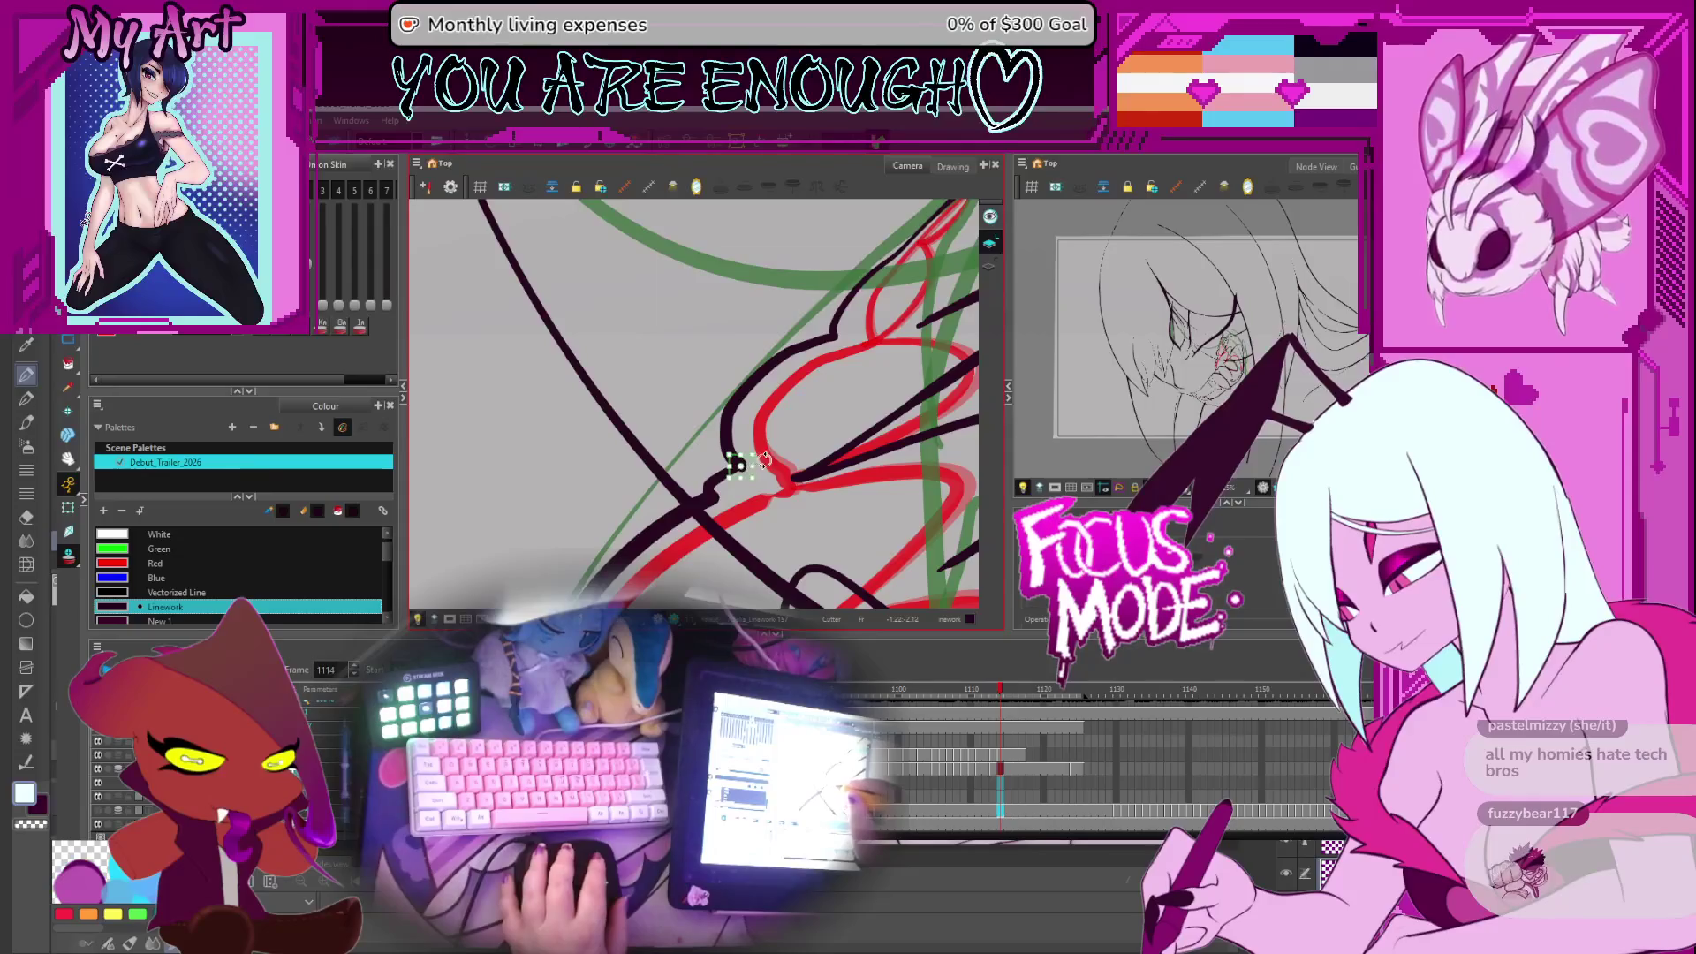
{"action": "scroll", "coordinate": [773, 441], "scroll_direction": "down", "scroll_amount": 5}
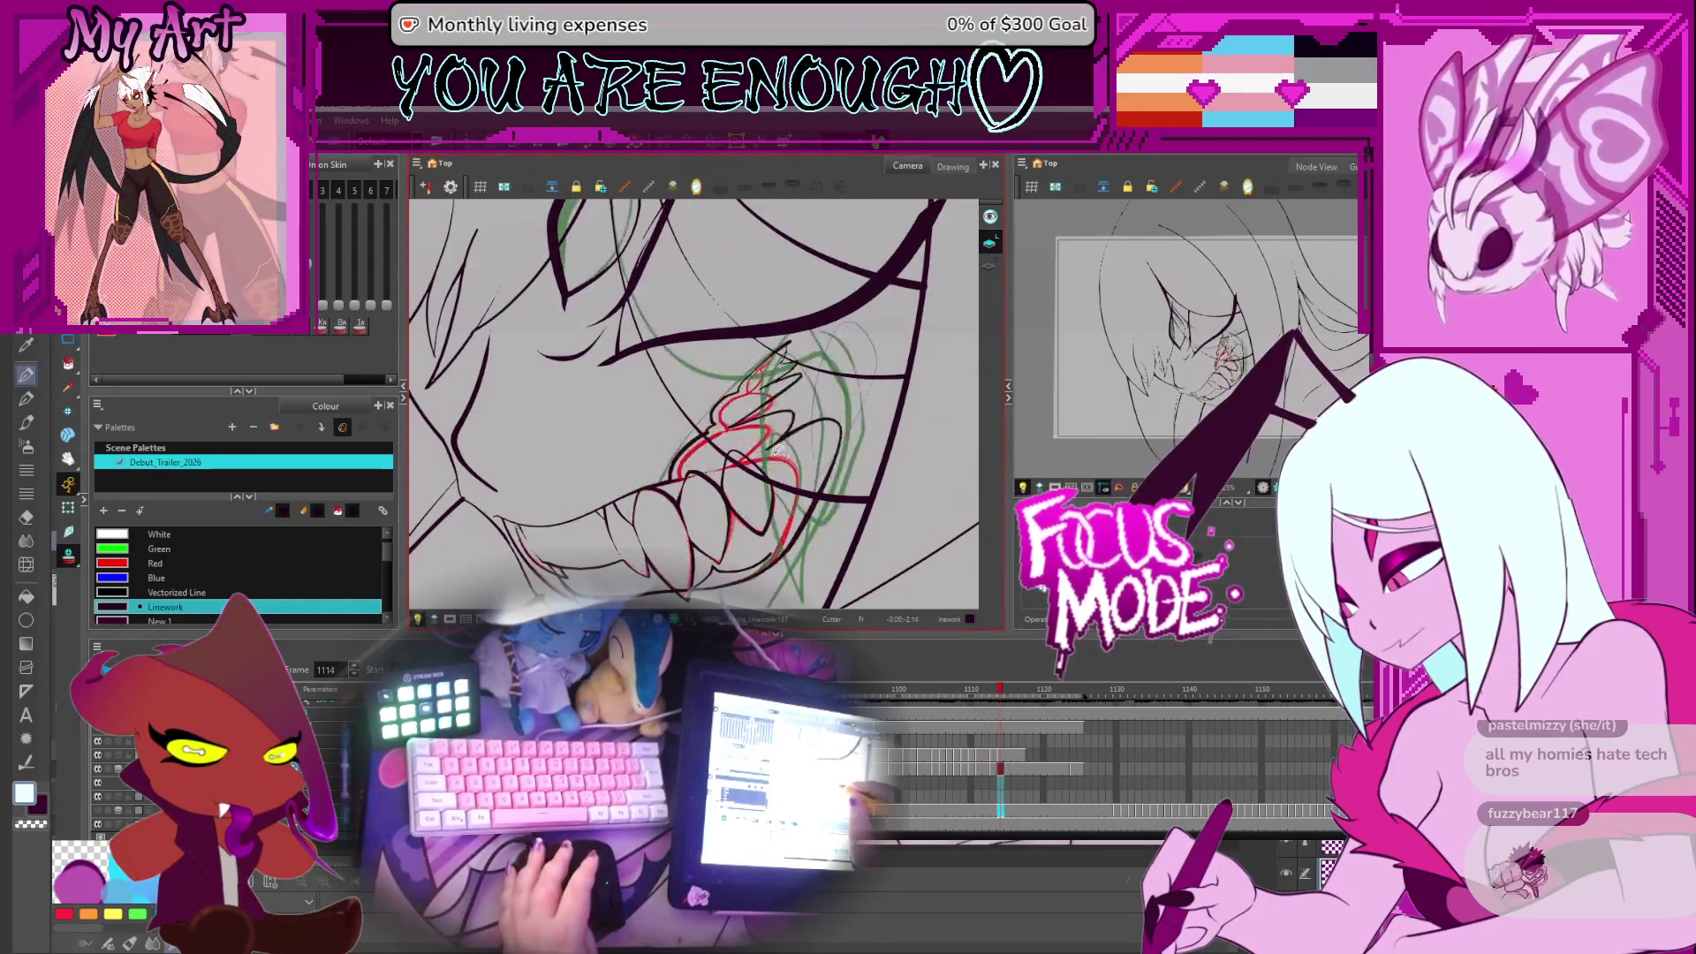
Step back through frames 1114 and 1100 to frame 1088
{"action": "key", "text": "comma"}
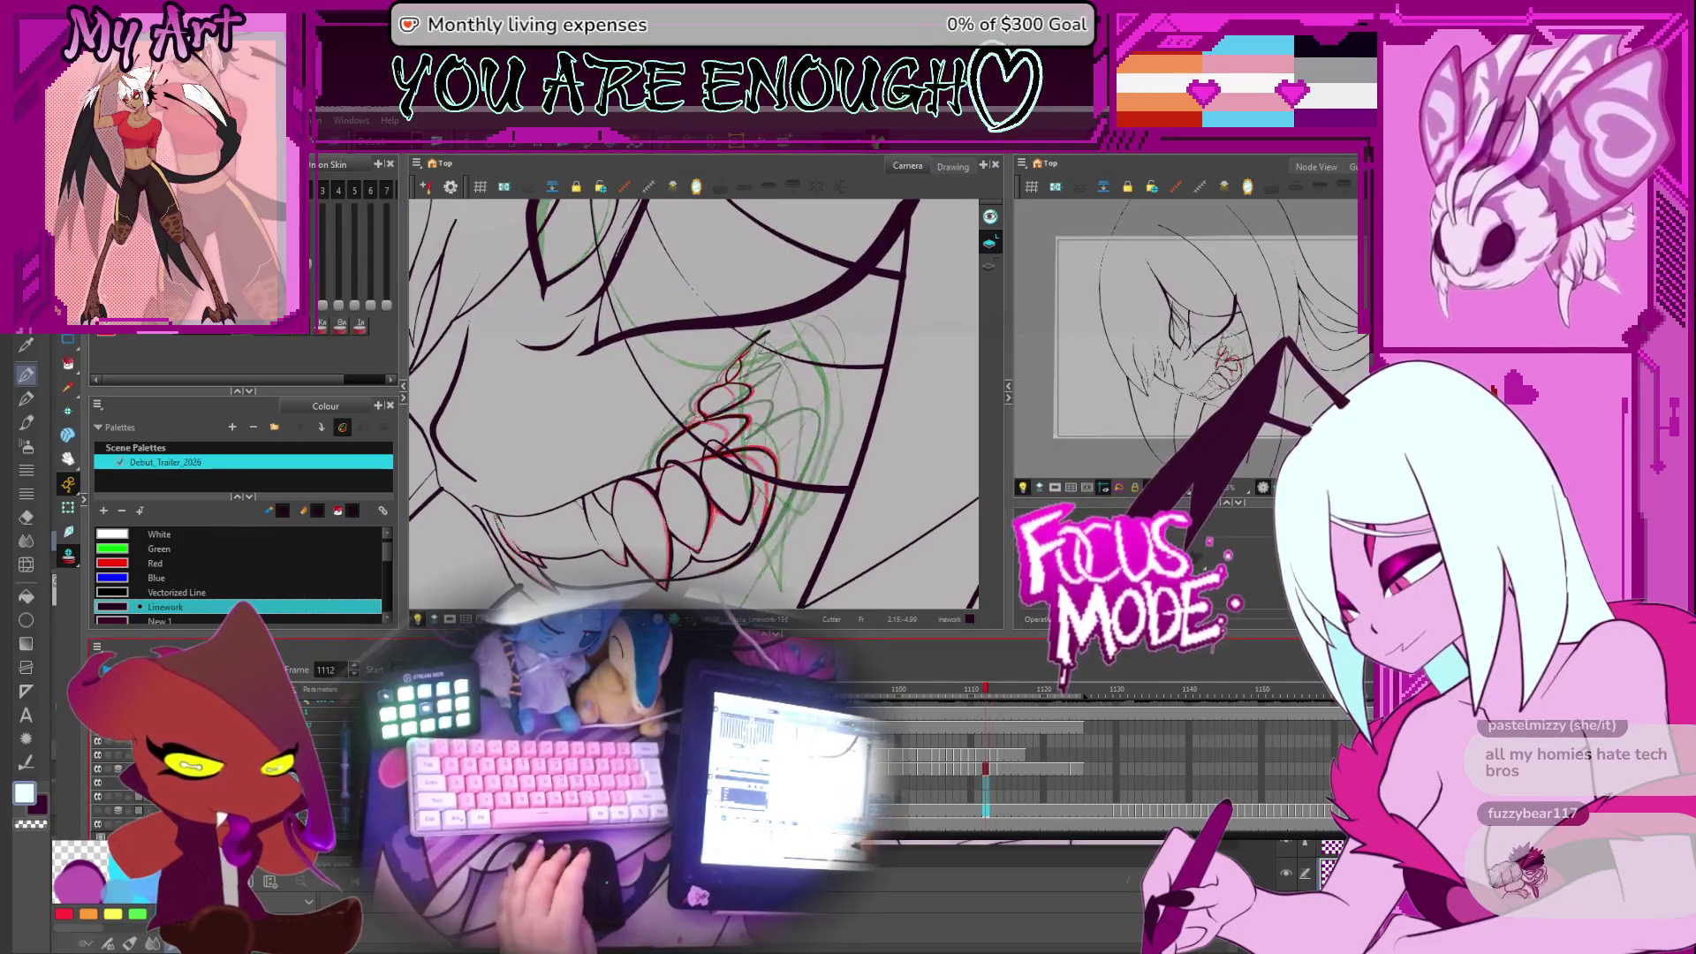
{"action": "left_click_drag", "start_coordinate": [755, 499], "coordinate": [790, 583]}
{"action": "key", "text": "Return"}
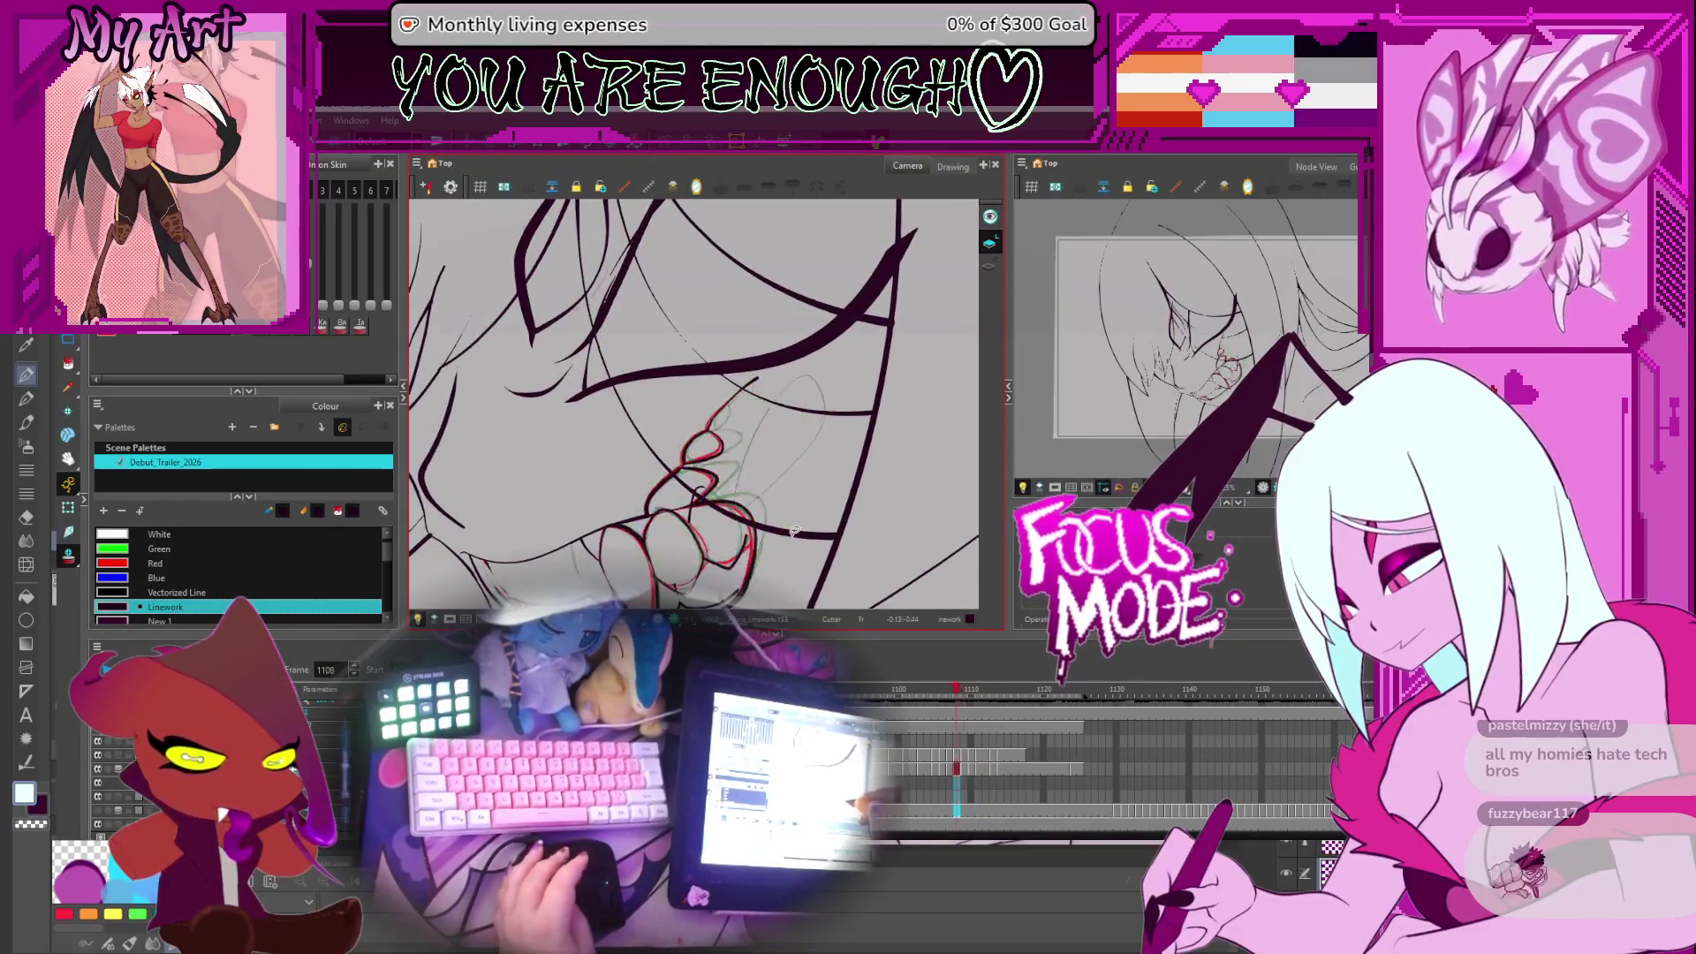
{"action": "key", "text": "comma"}
{"action": "key", "text": "comma"}
{"action": "key", "text": "comma"}
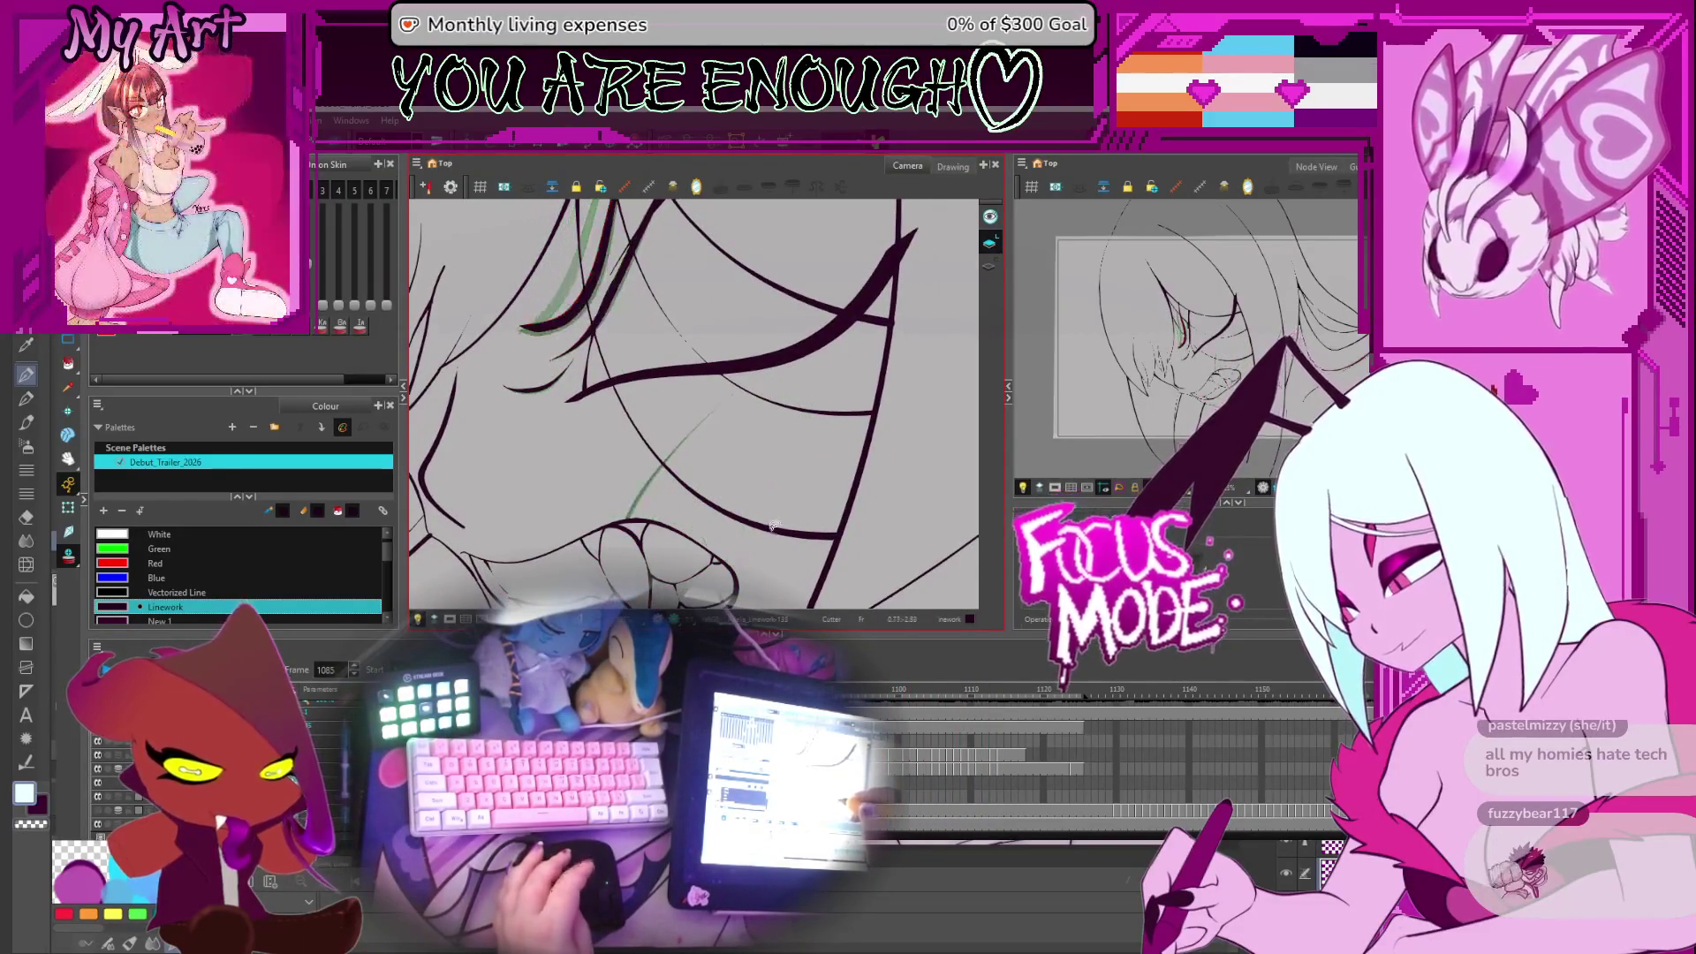
Step back to the fang drawing at frame 1089 with its red and green onion-skin lines
{"action": "key", "text": "comma"}
{"action": "key", "text": "comma"}
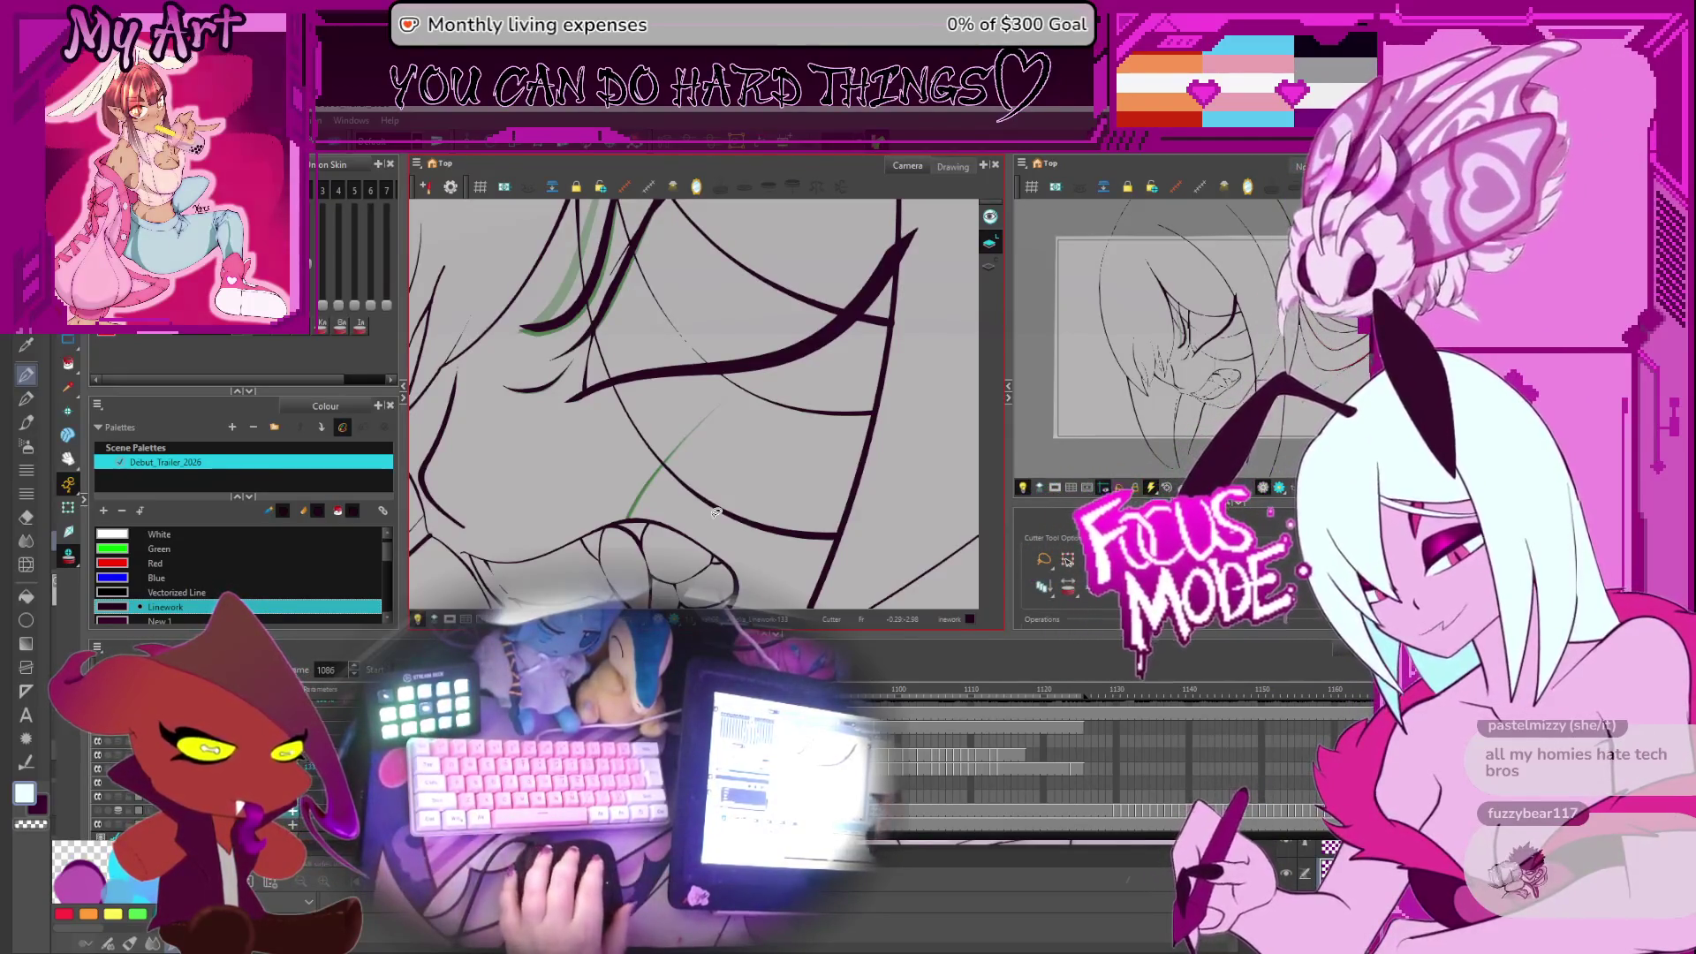
{"action": "key", "text": "space"}
Jump between the fang drawings at frames 1089, 1091 and 1096 to compare them
{"action": "key", "text": "g"}
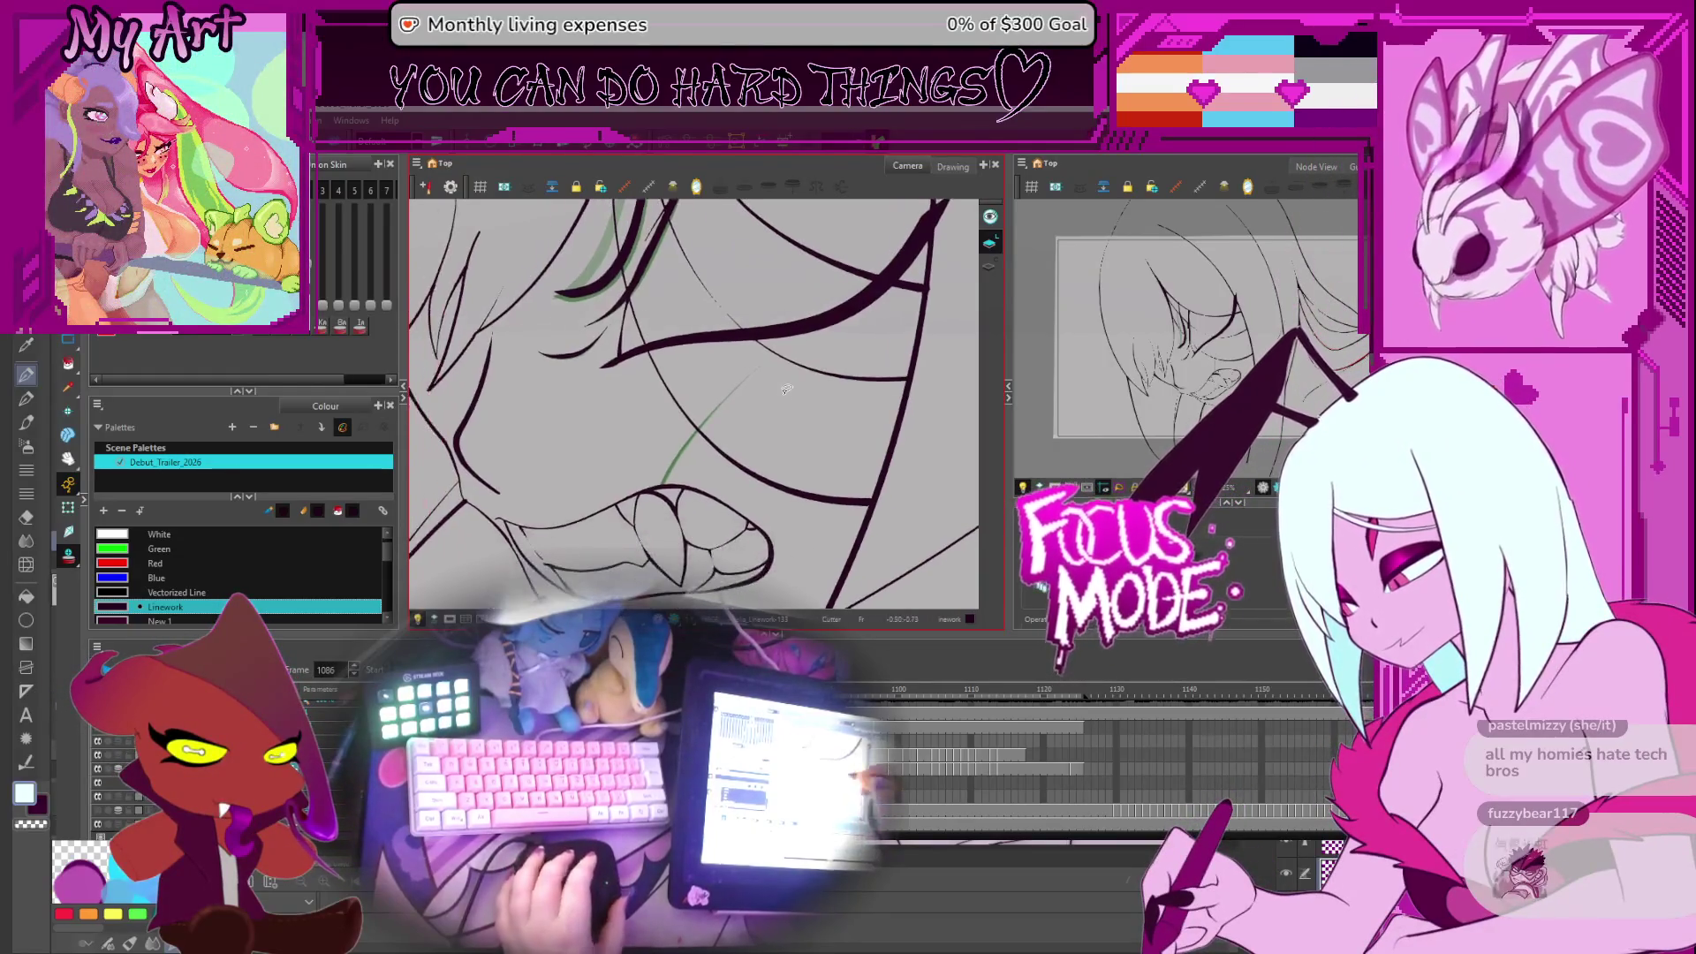
{"action": "key", "text": "f"}
{"action": "key", "text": "f"}
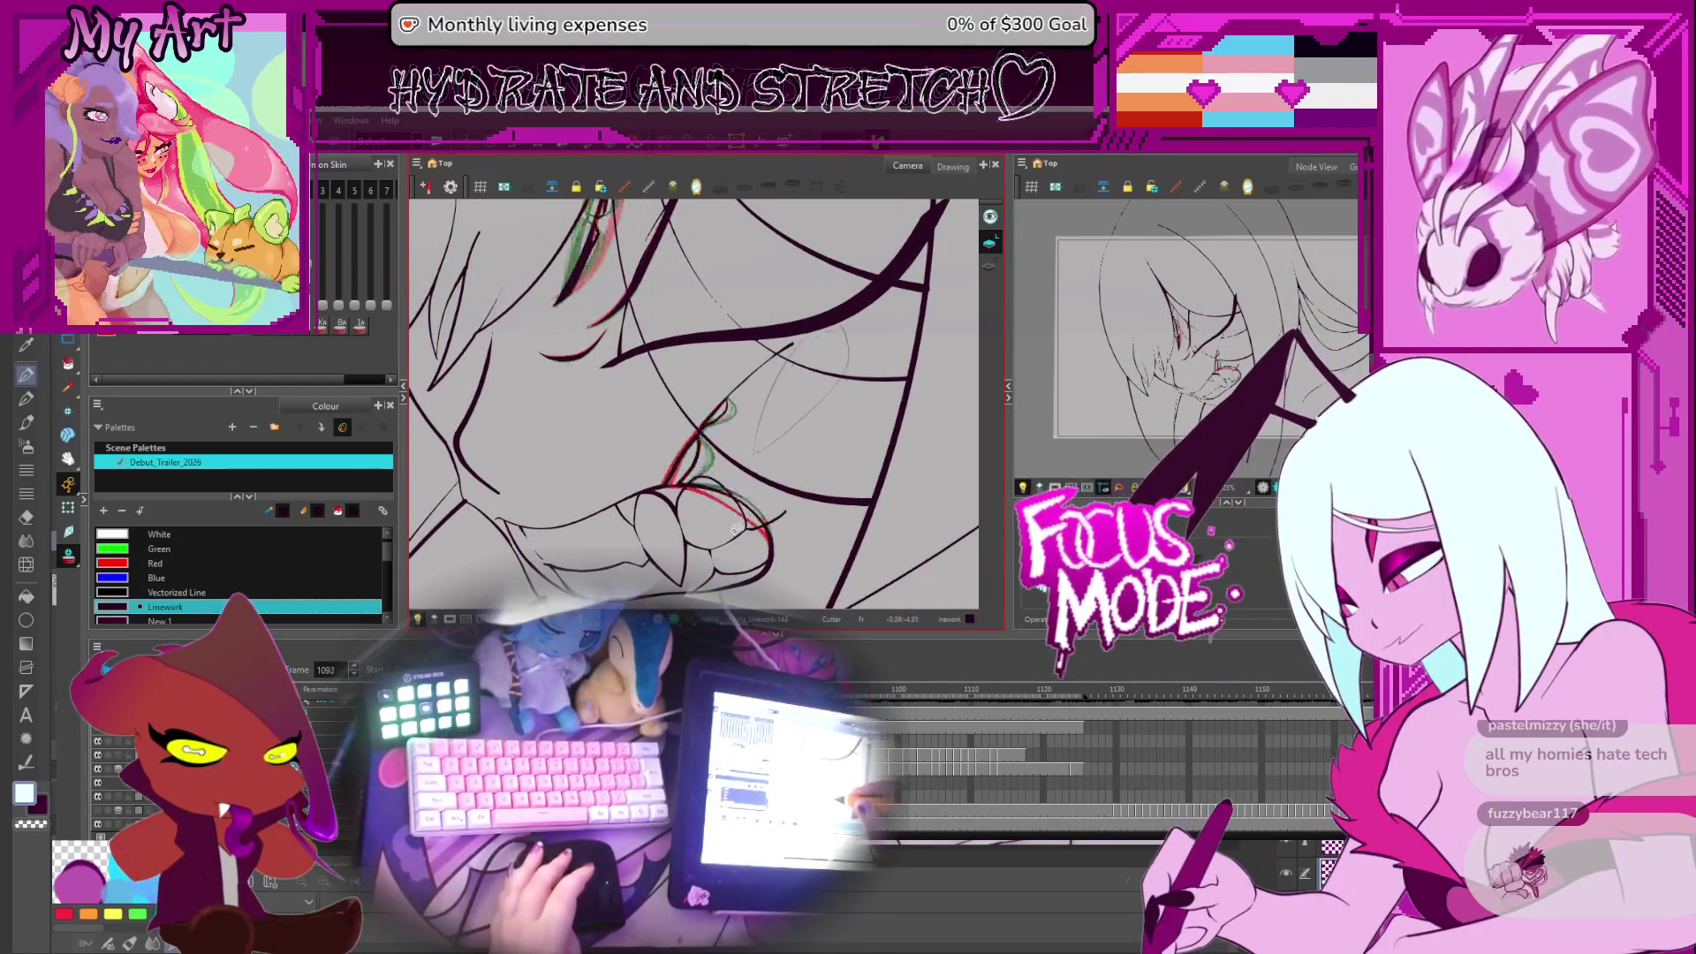
{"action": "key", "text": "f"}
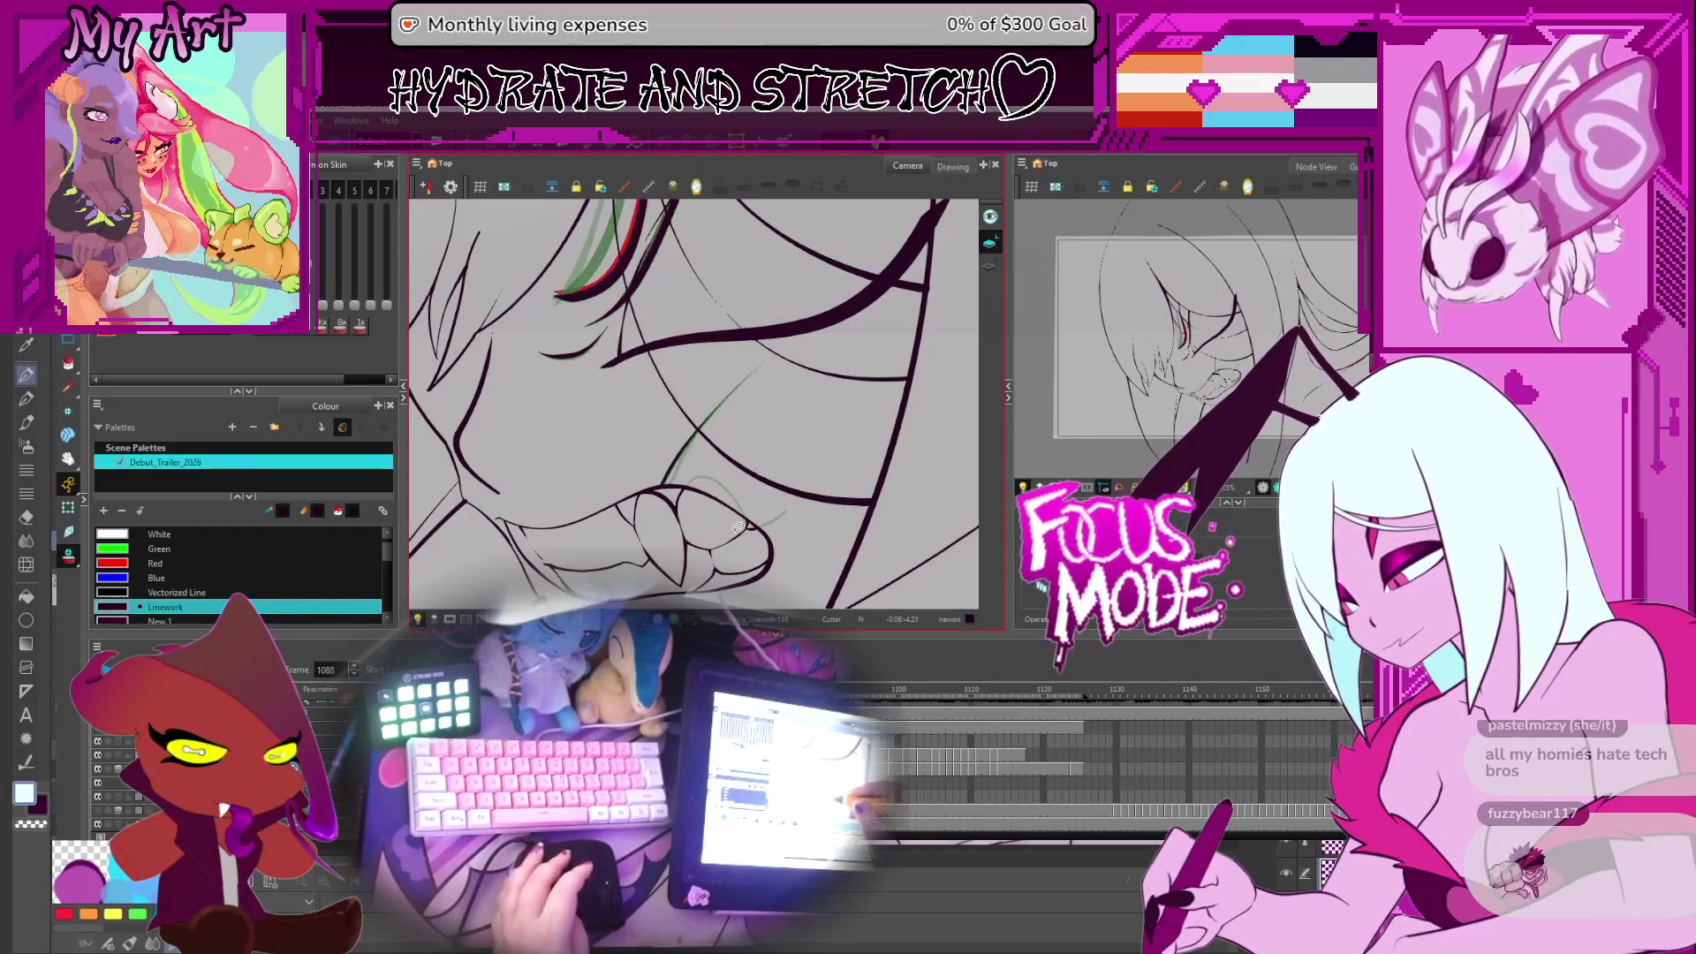
{"action": "key", "text": "g"}
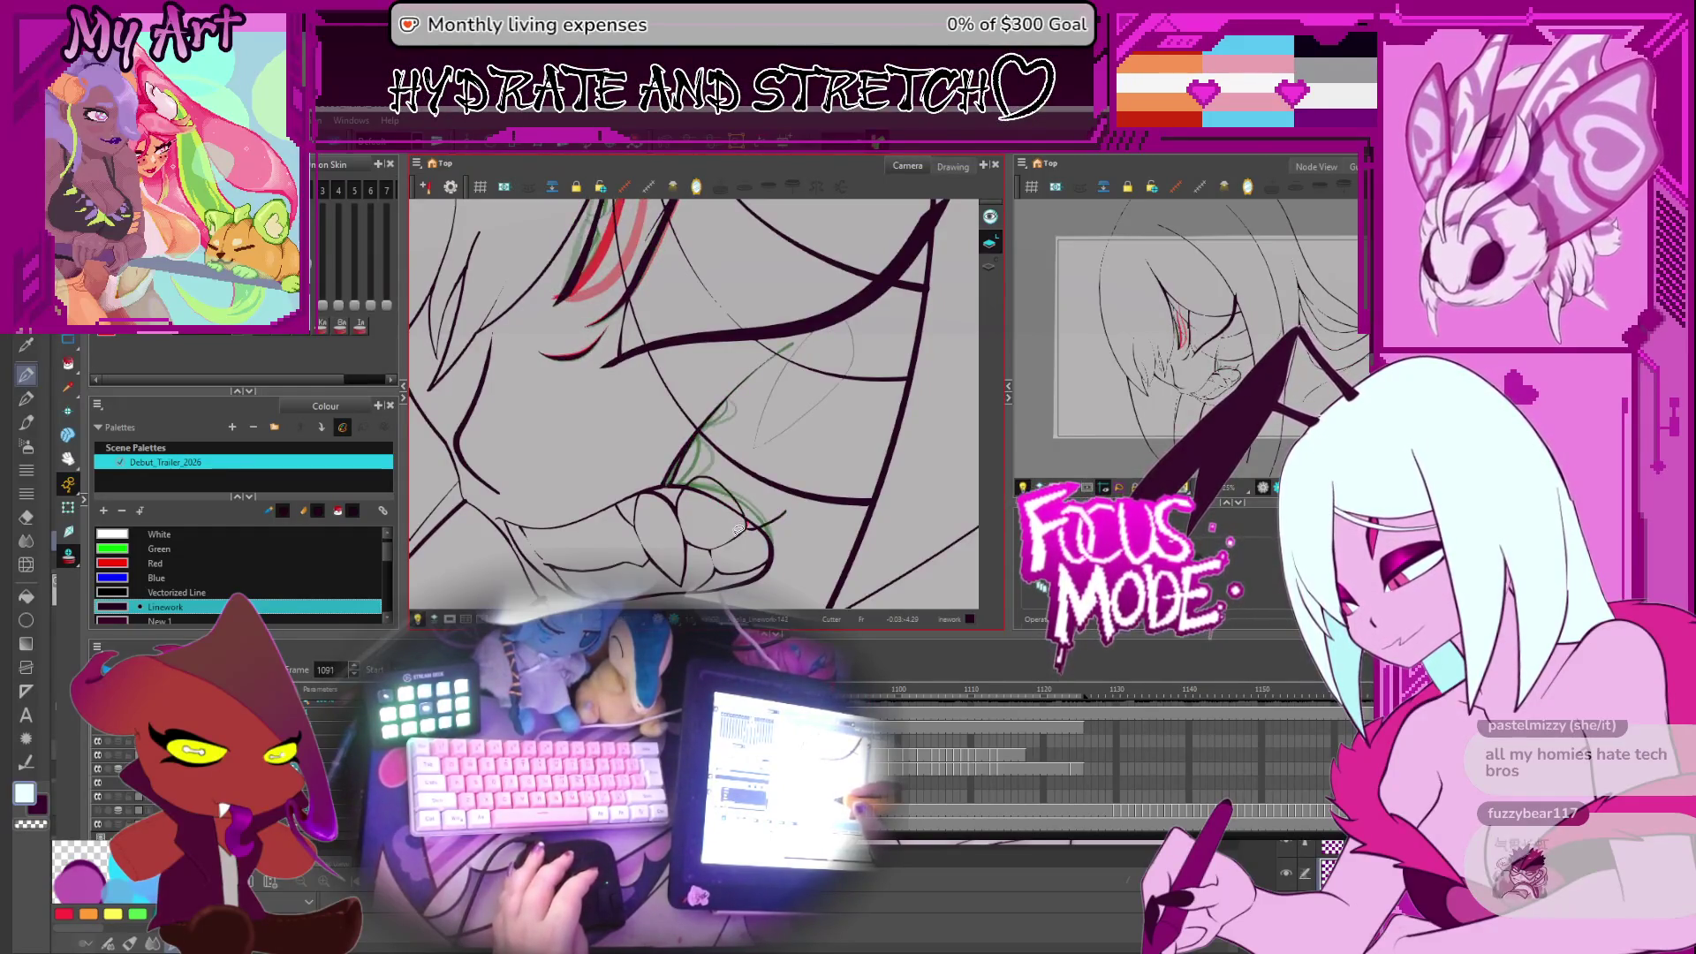
{"action": "mouse_move", "coordinate": [742, 459]}
{"action": "left_mouse_down"}
{"action": "mouse_move", "coordinate": [750, 472]}
{"action": "mouse_move", "coordinate": [769, 427]}
{"action": "left_mouse_up"}
{"action": "key", "text": "g"}
{"action": "key", "text": "g"}
{"action": "key", "text": "g"}
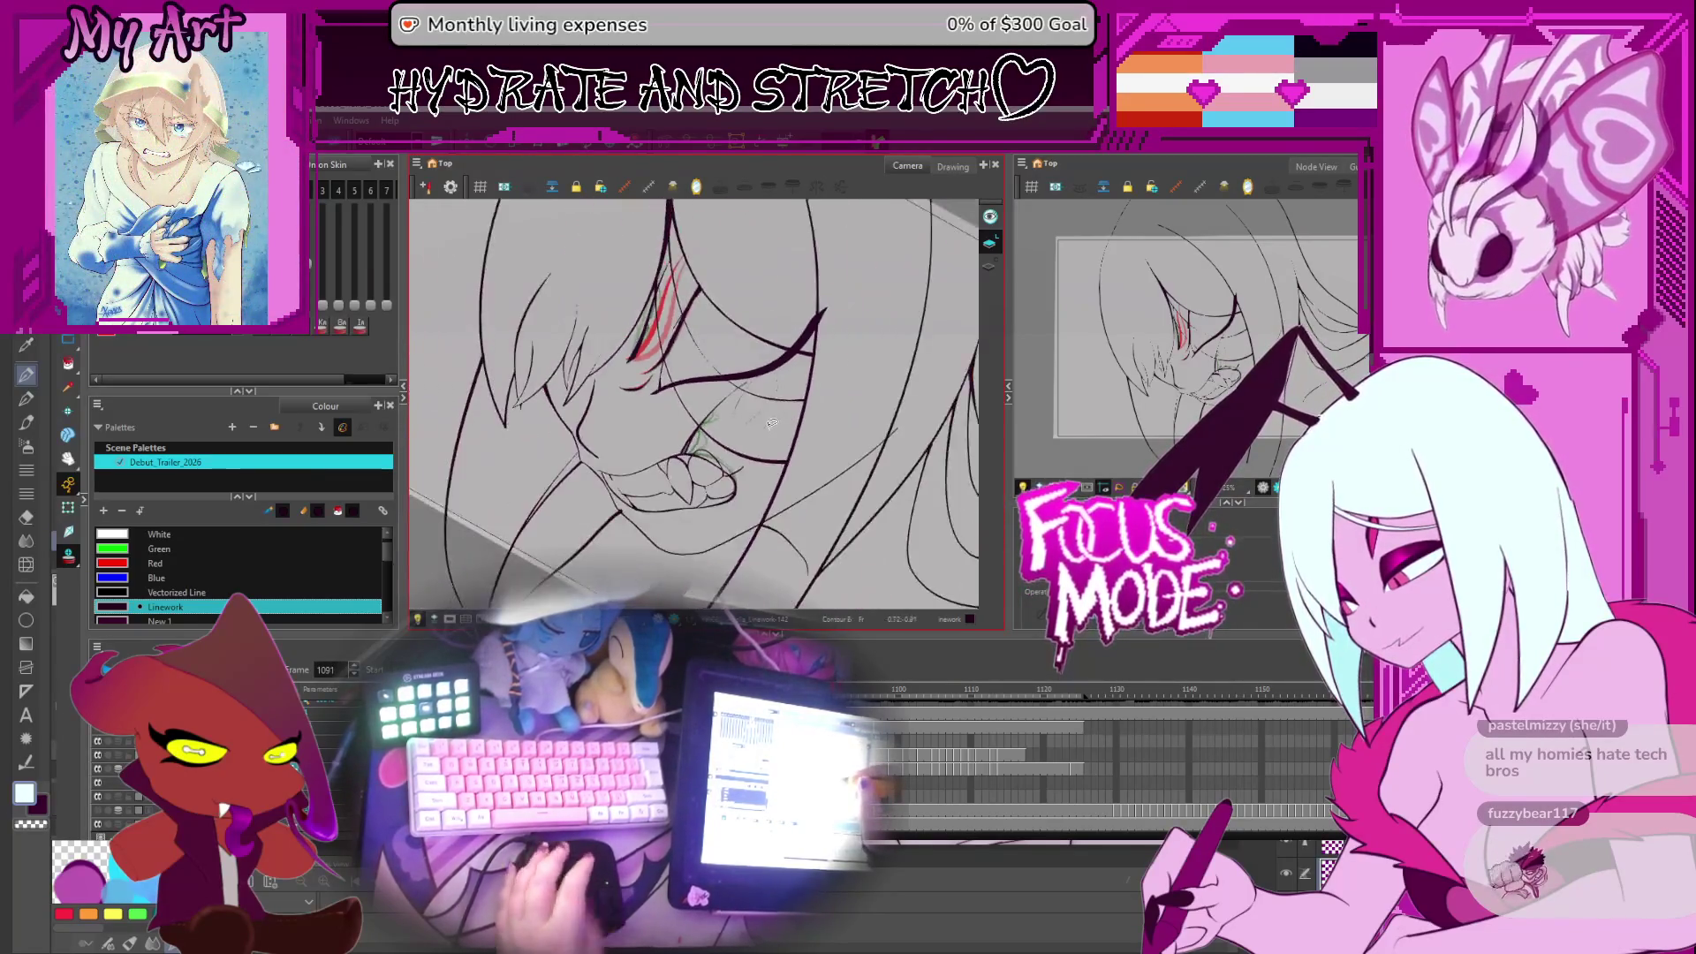
{"action": "key", "text": "f"}
{"action": "key", "text": "f"}
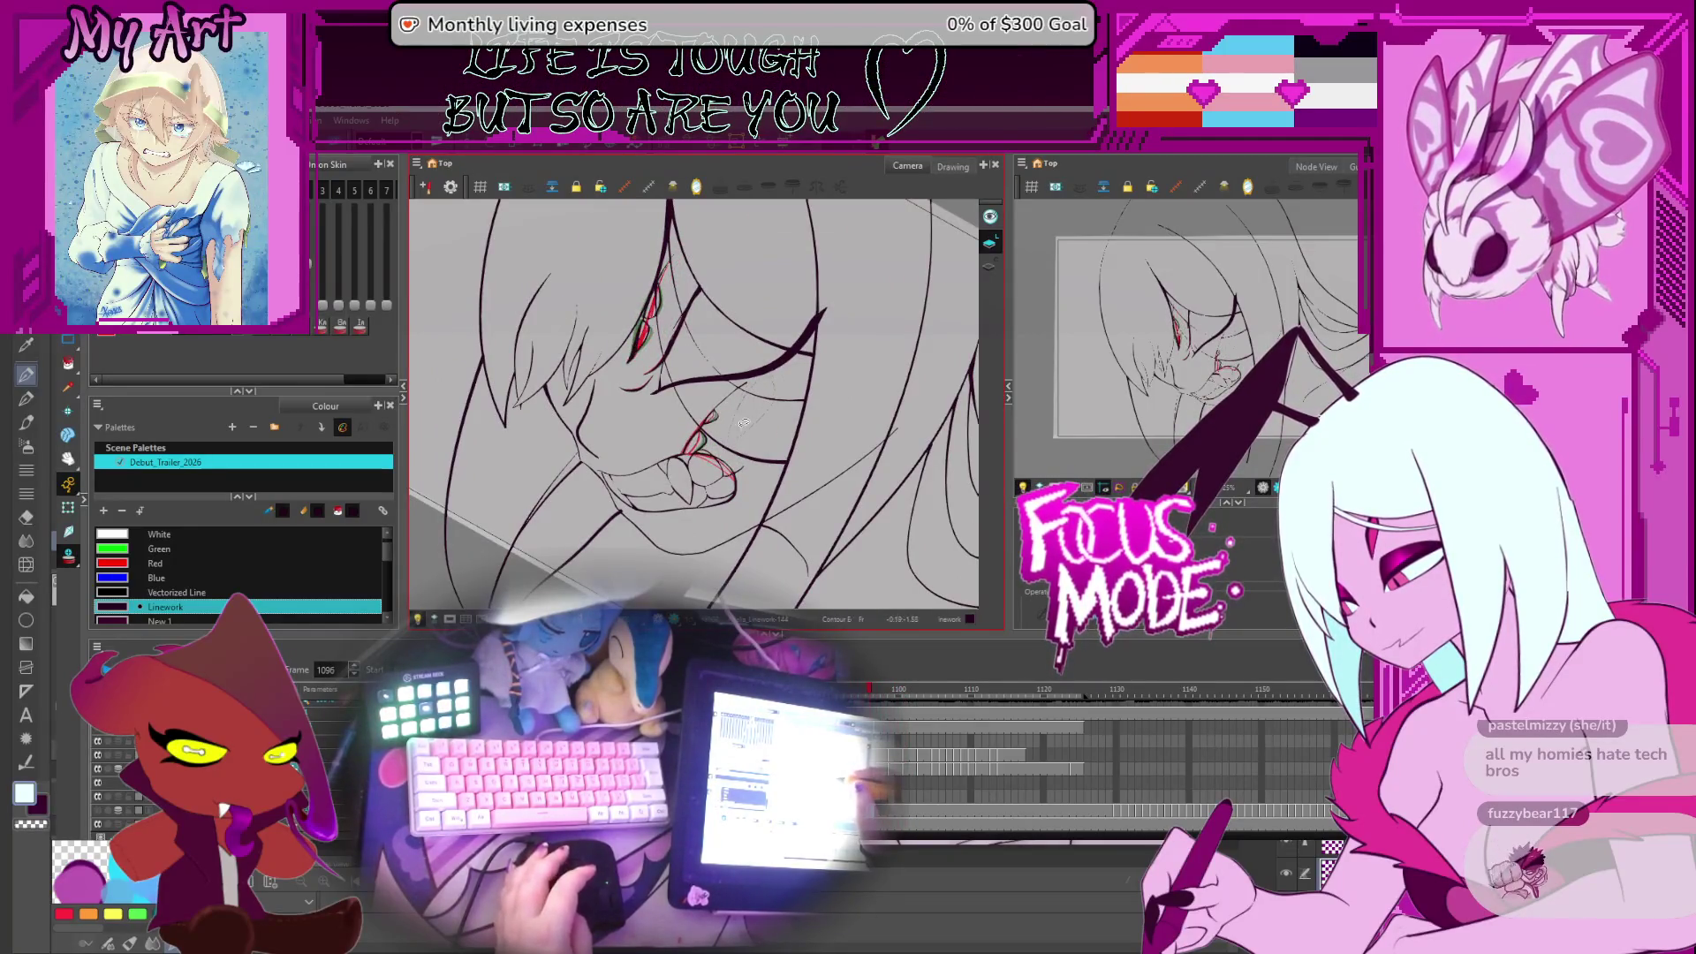
Zoom in and flip back and forth through frames 1096–1099 to compare the fang linework
{"action": "scroll", "coordinate": [732, 434], "scroll_direction": "up", "scroll_amount": 1}
{"action": "scroll", "coordinate": [735, 459], "scroll_direction": "up", "scroll_amount": 2}
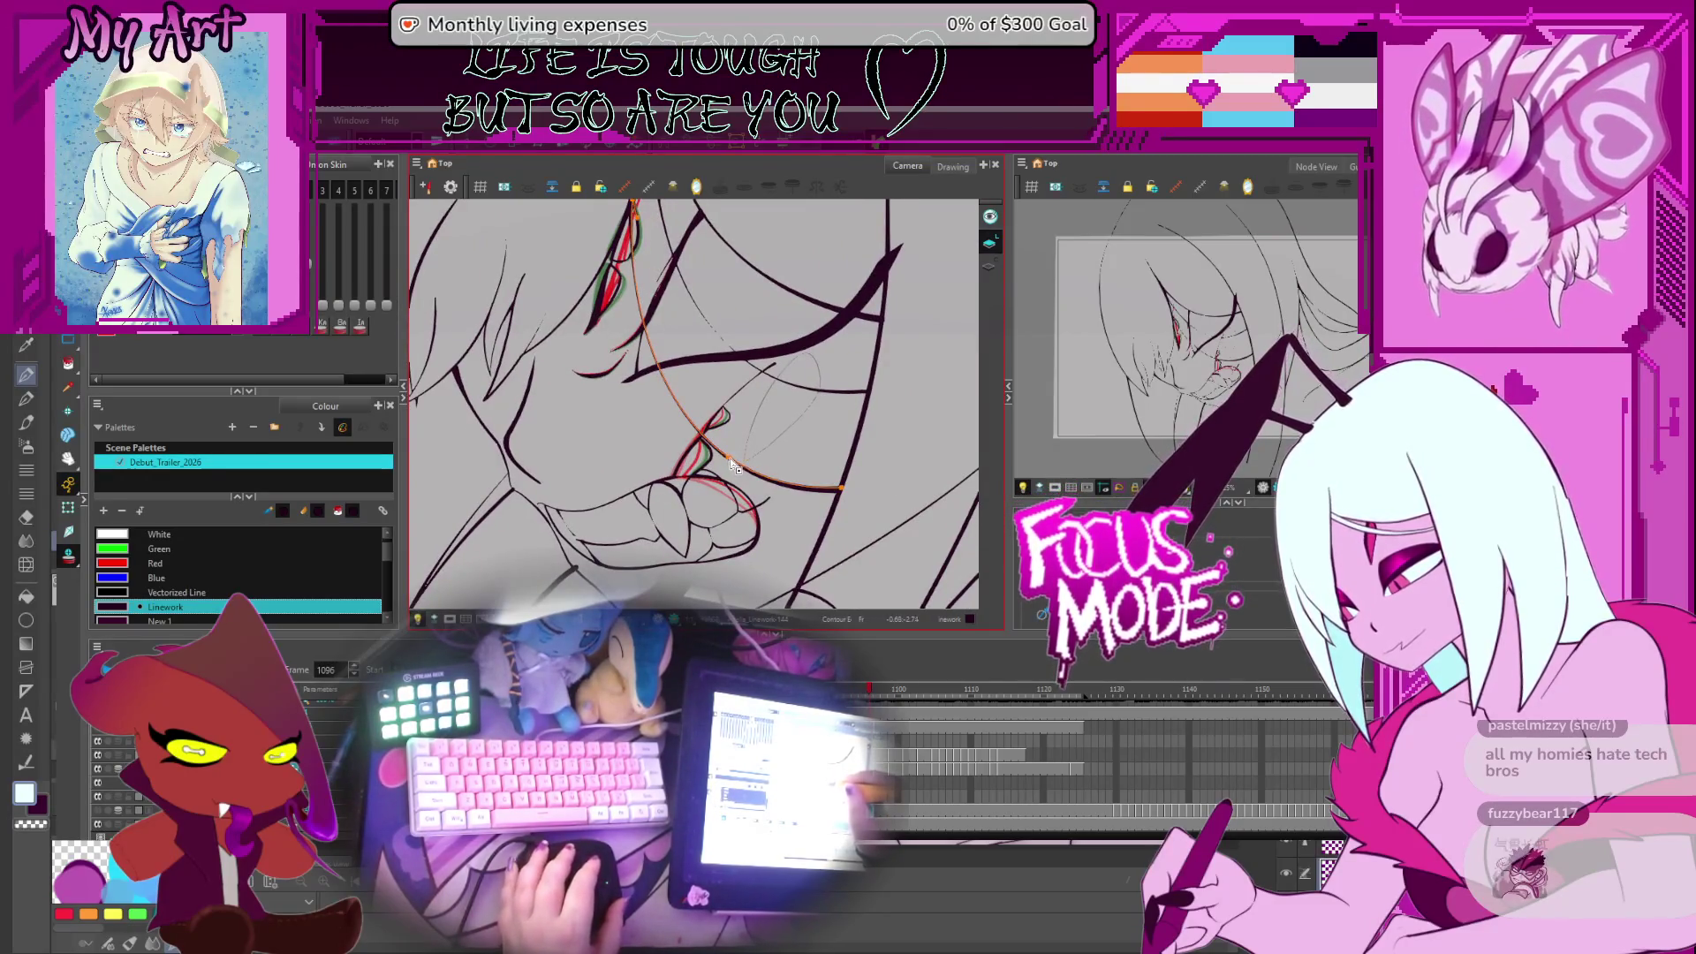
{"action": "scroll", "coordinate": [733, 460], "scroll_direction": "up", "scroll_amount": 2}
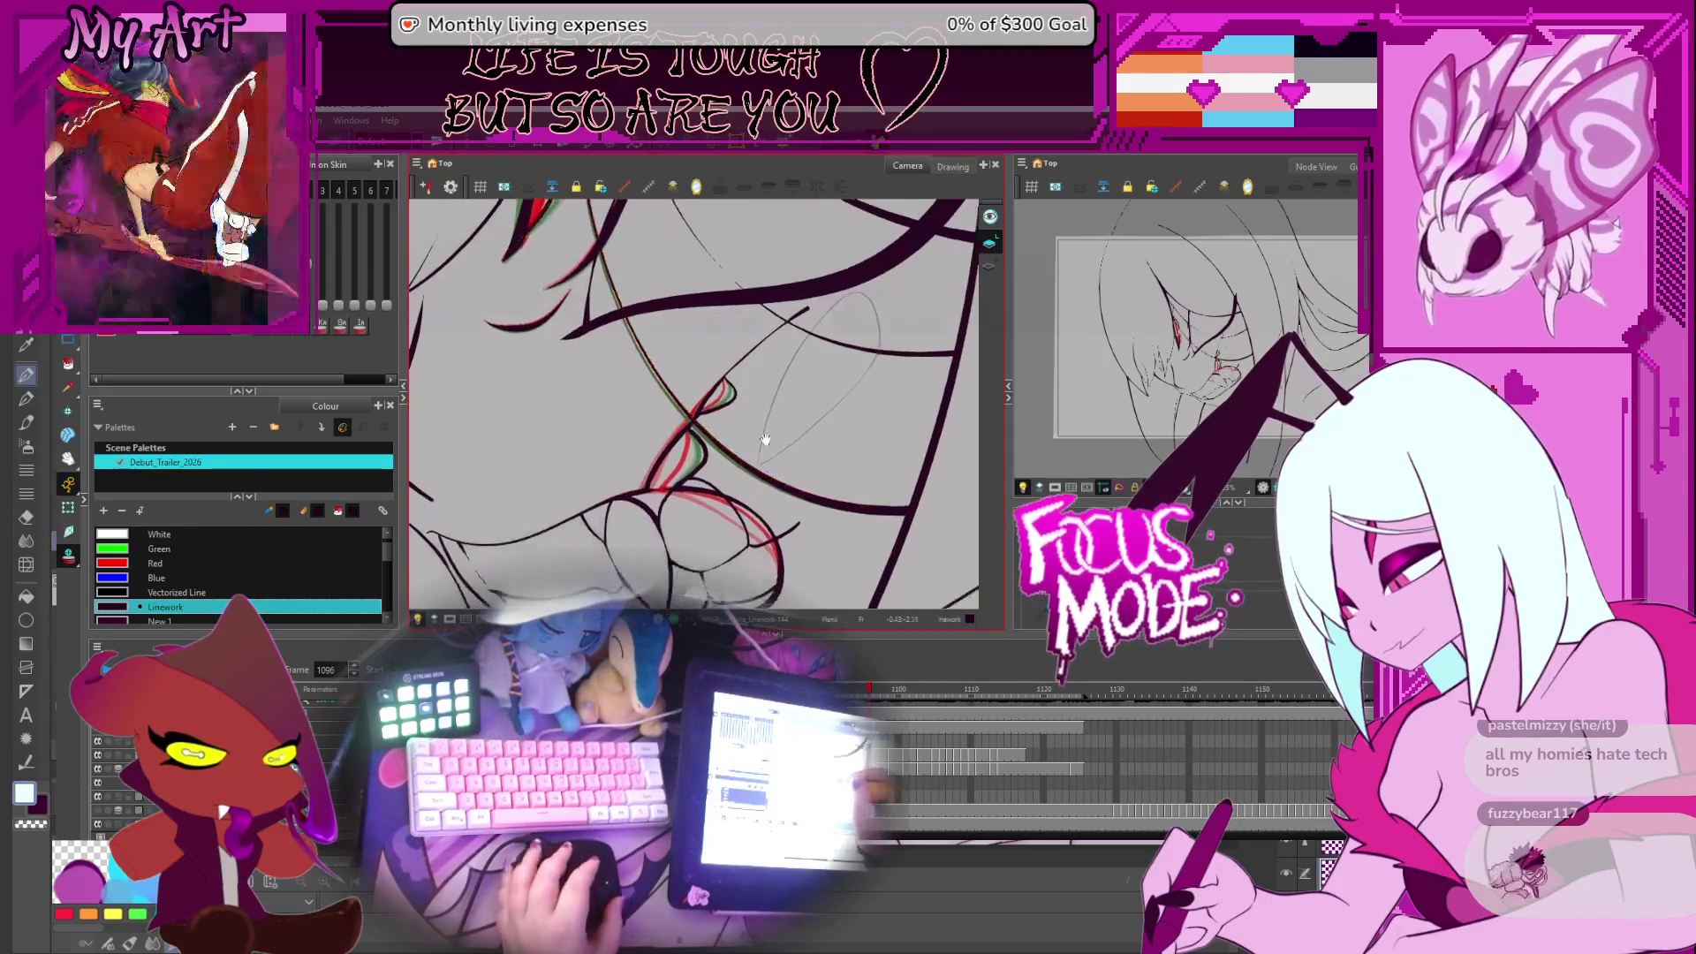
{"action": "key", "text": "period"}
{"action": "key", "text": "comma"}
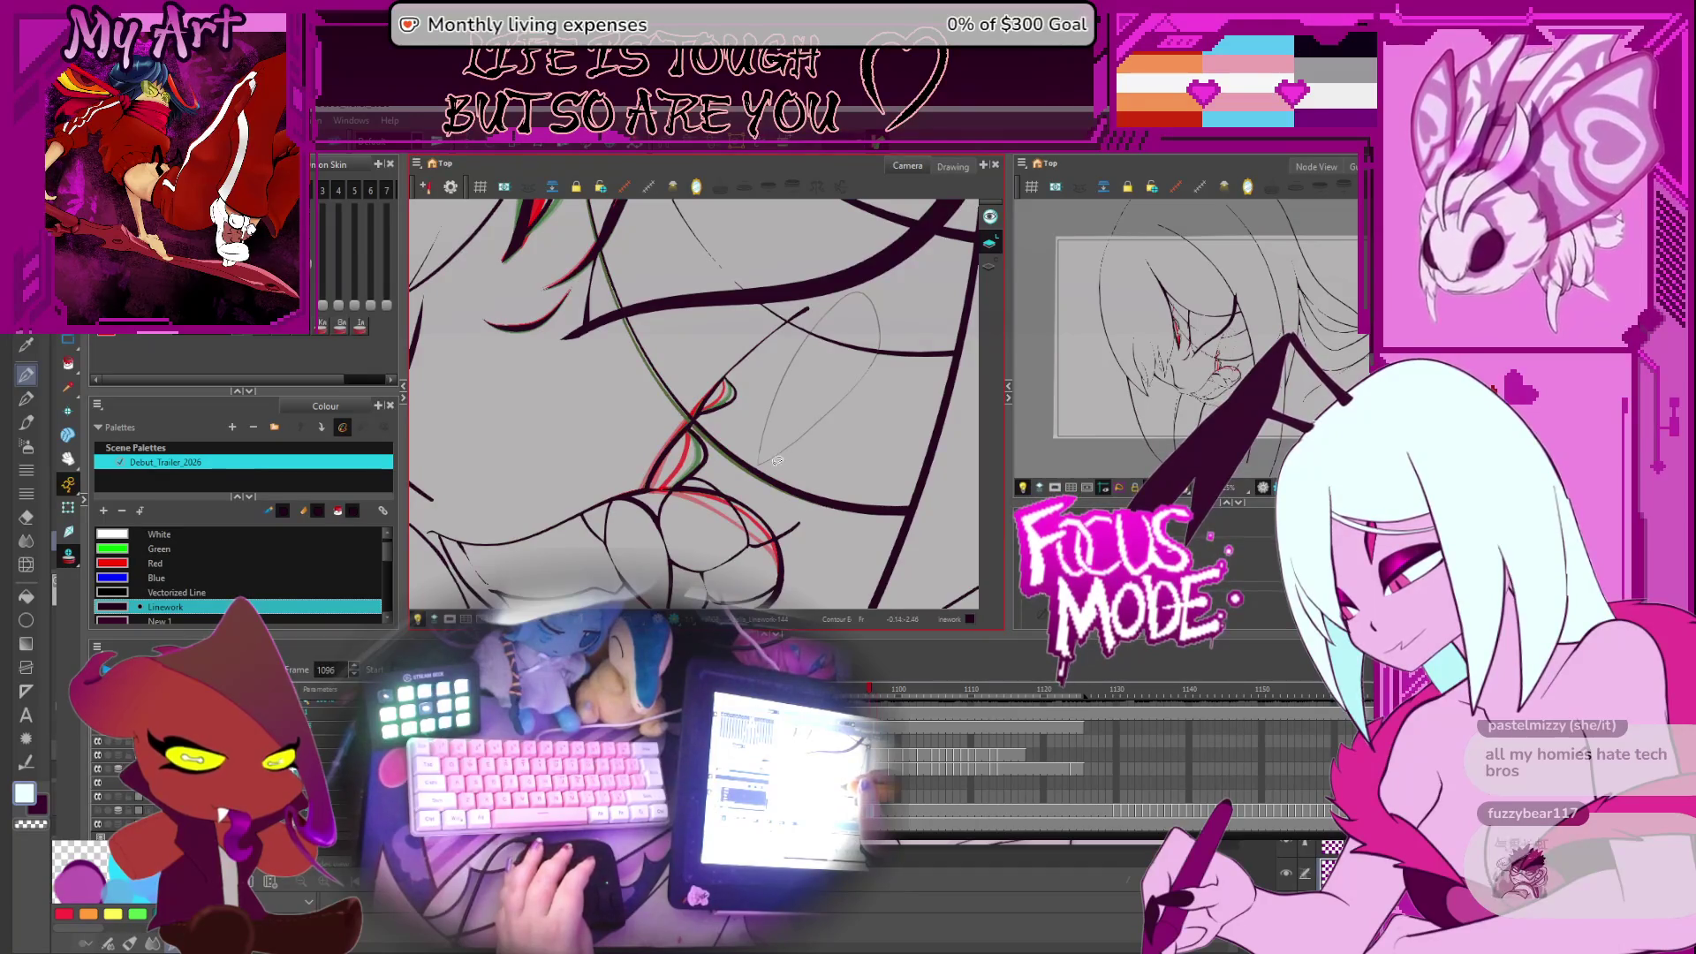
{"action": "key", "text": "period"}
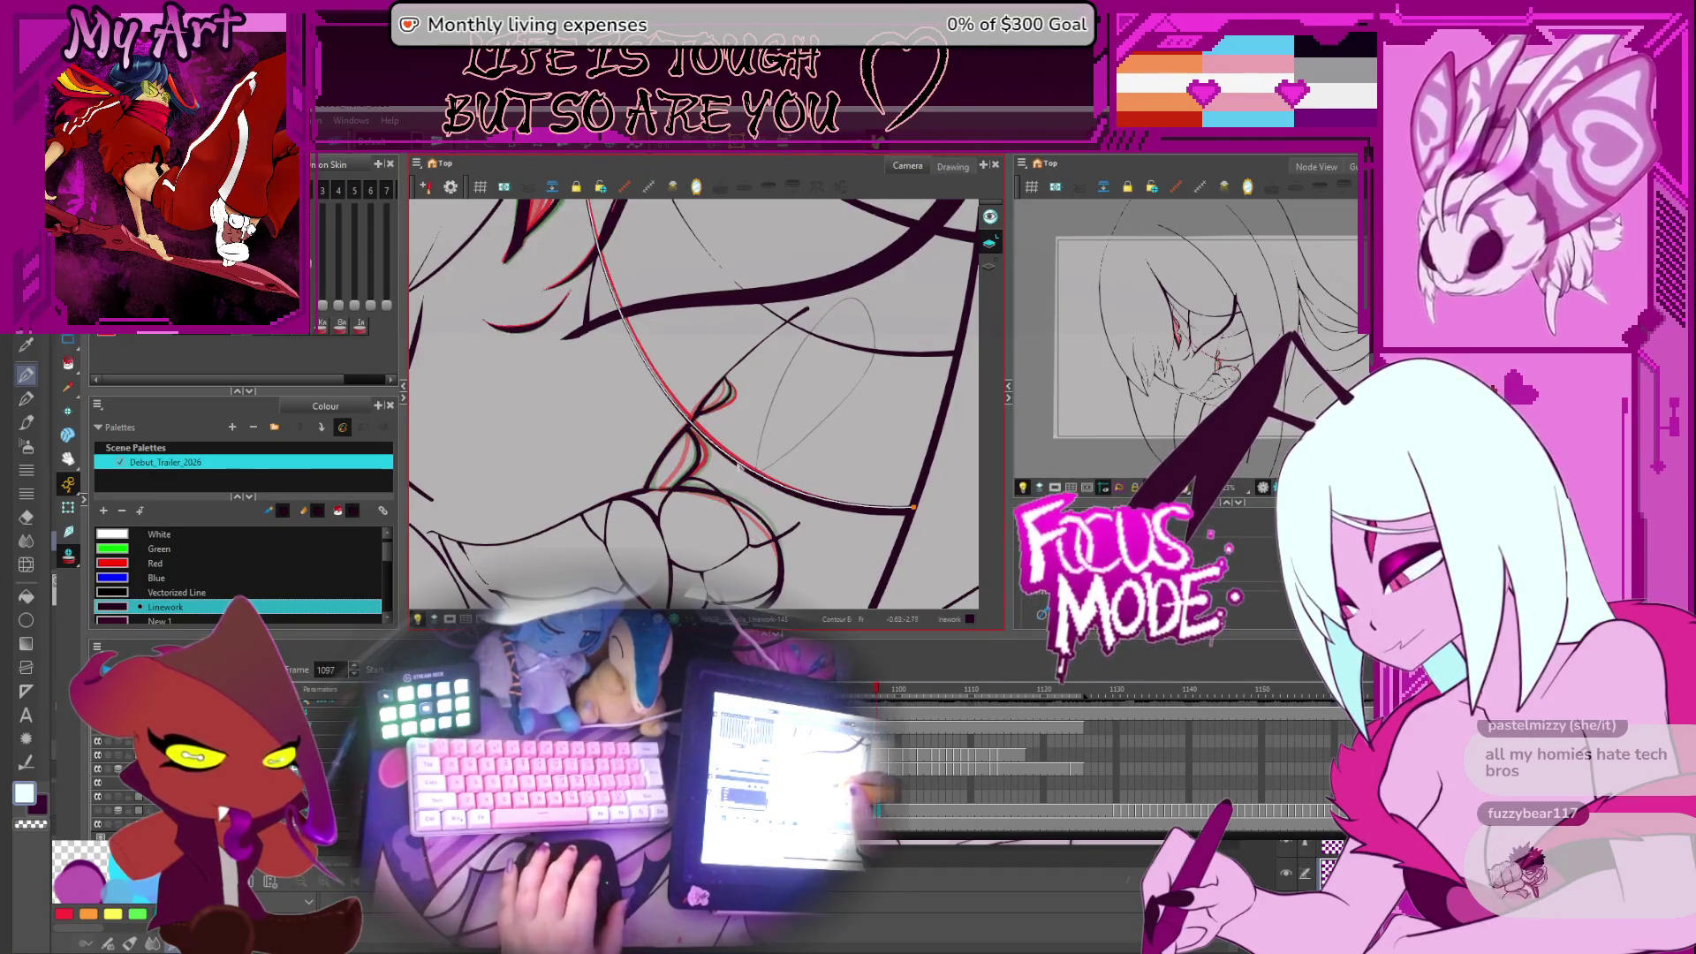
{"action": "key", "text": "period"}
{"action": "key", "text": "period"}
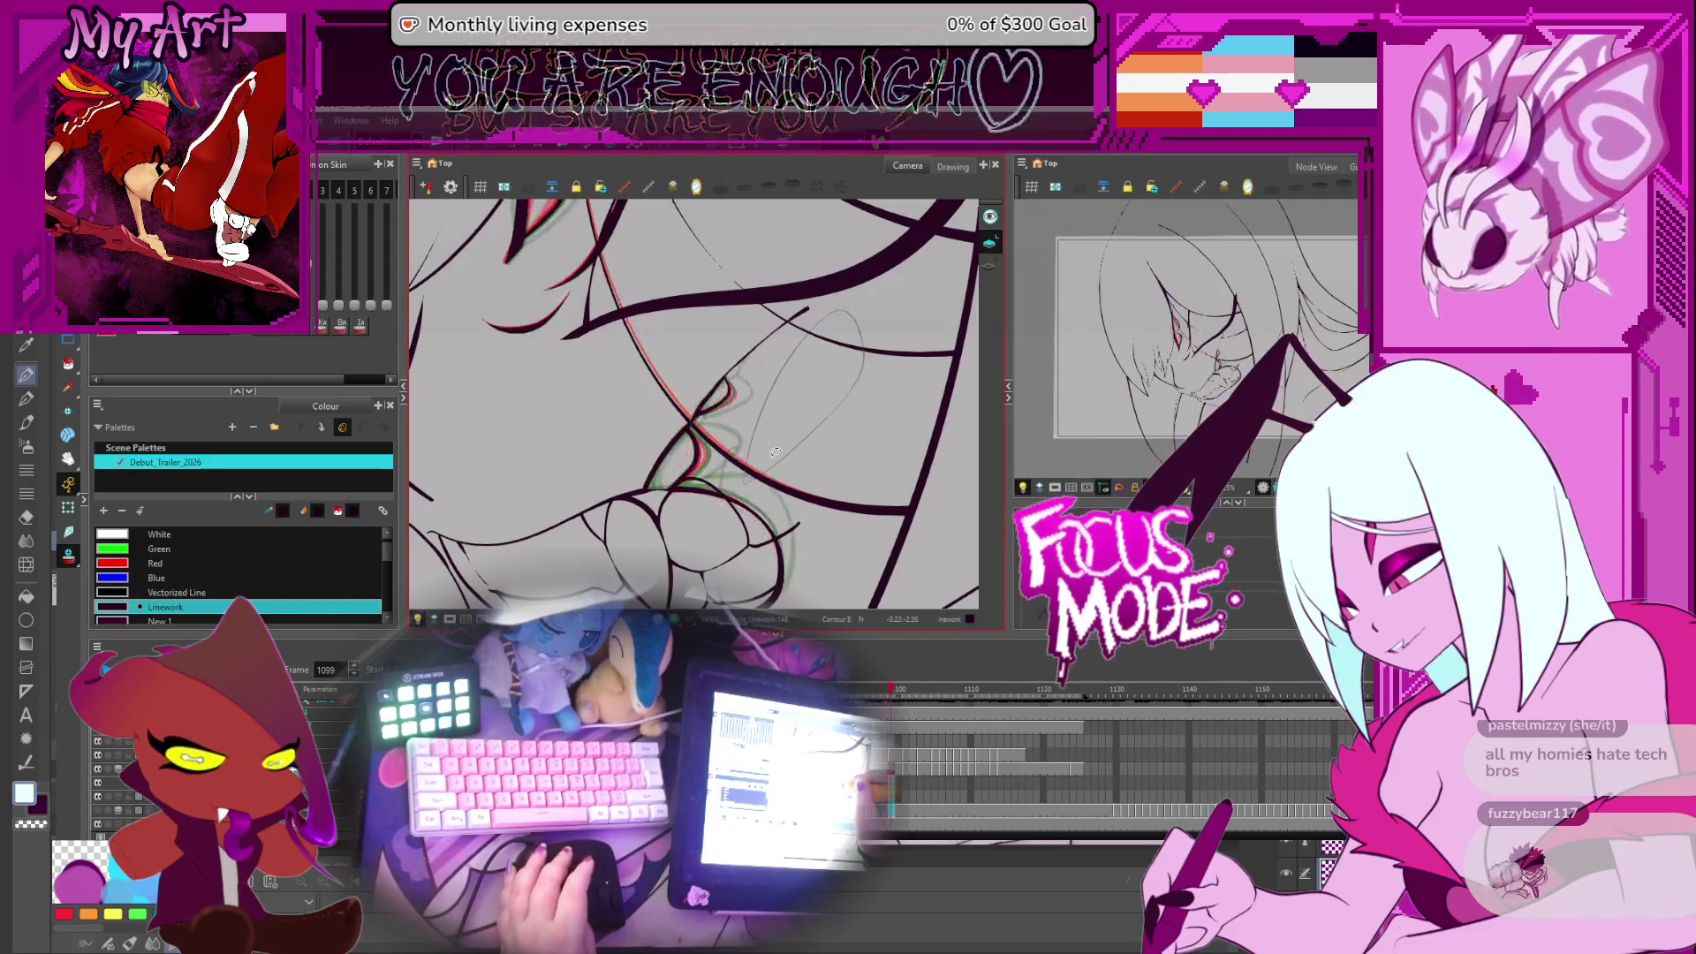
{"action": "key", "text": "comma"}
{"action": "key", "text": "comma"}
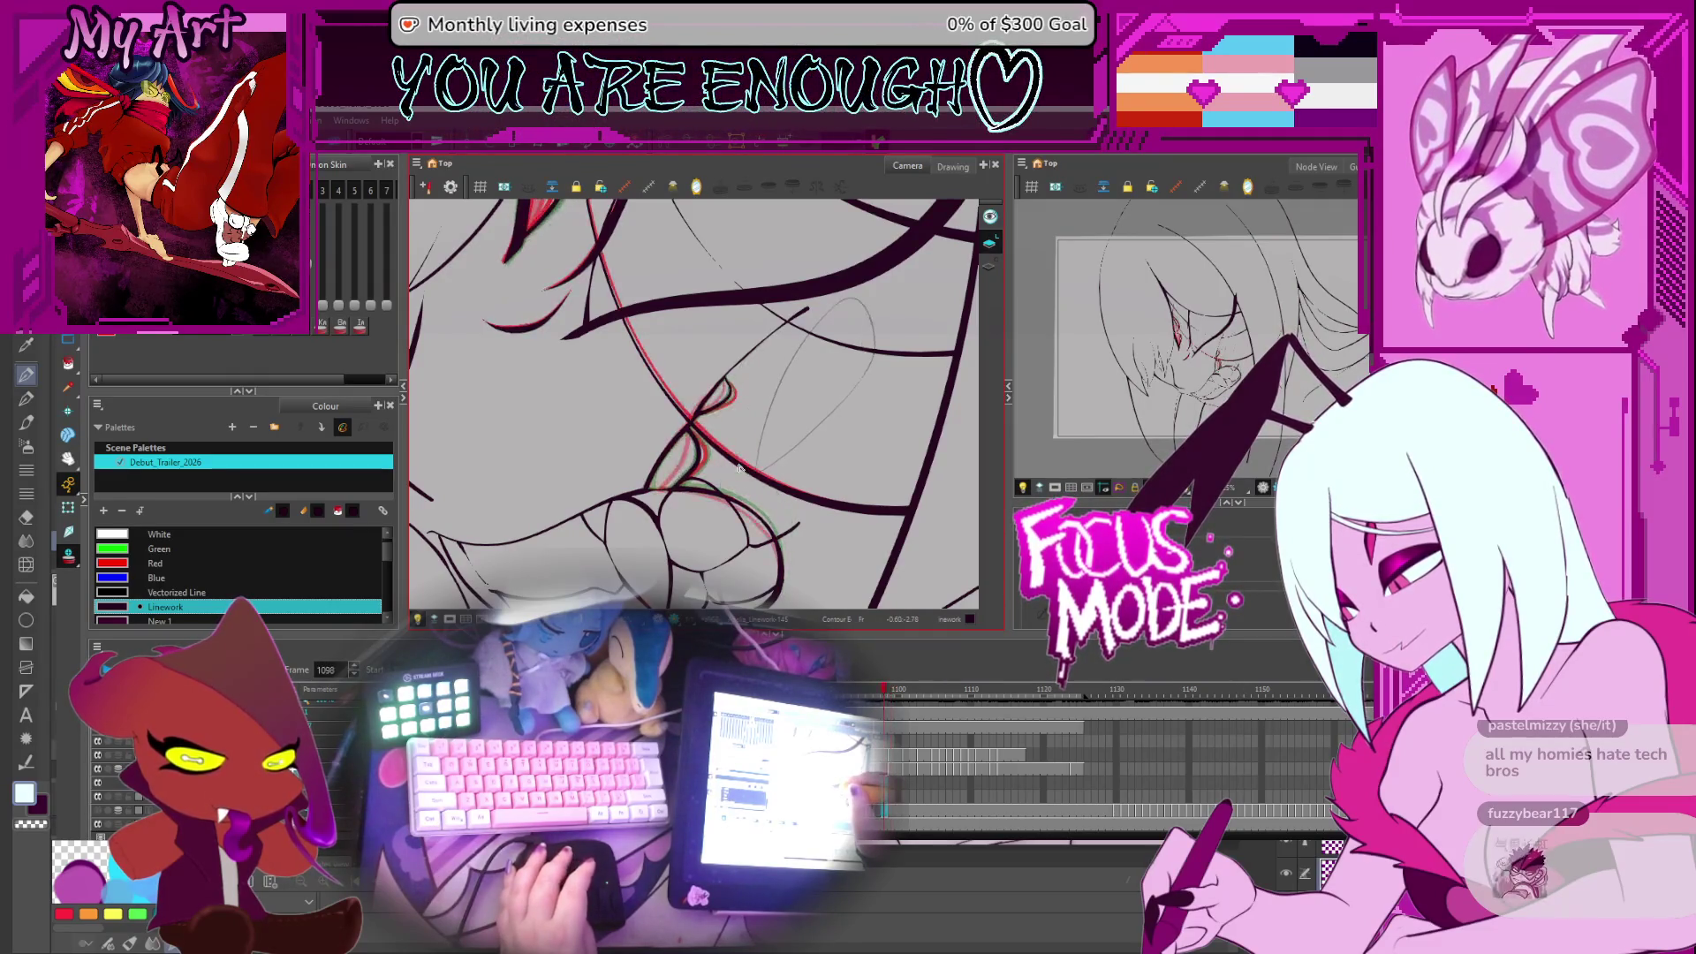
{"action": "key", "text": "comma"}
{"action": "key", "text": "period"}
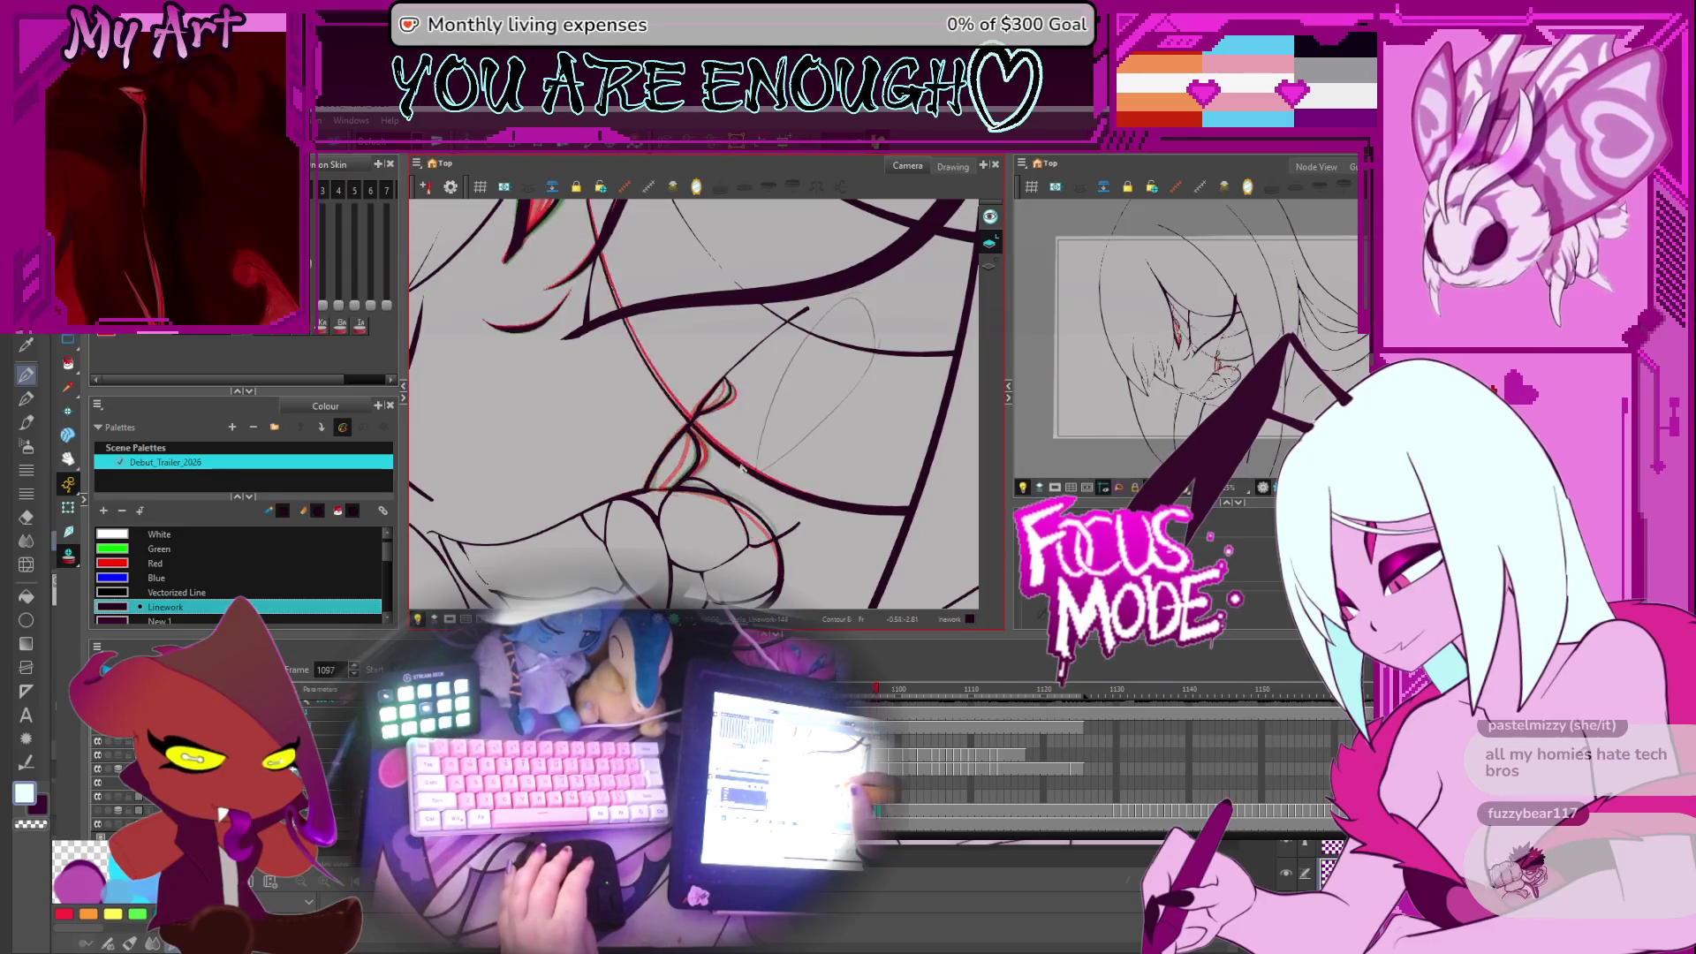
{"action": "key", "text": "period"}
{"action": "key", "text": "comma"}
{"action": "key", "text": "comma"}
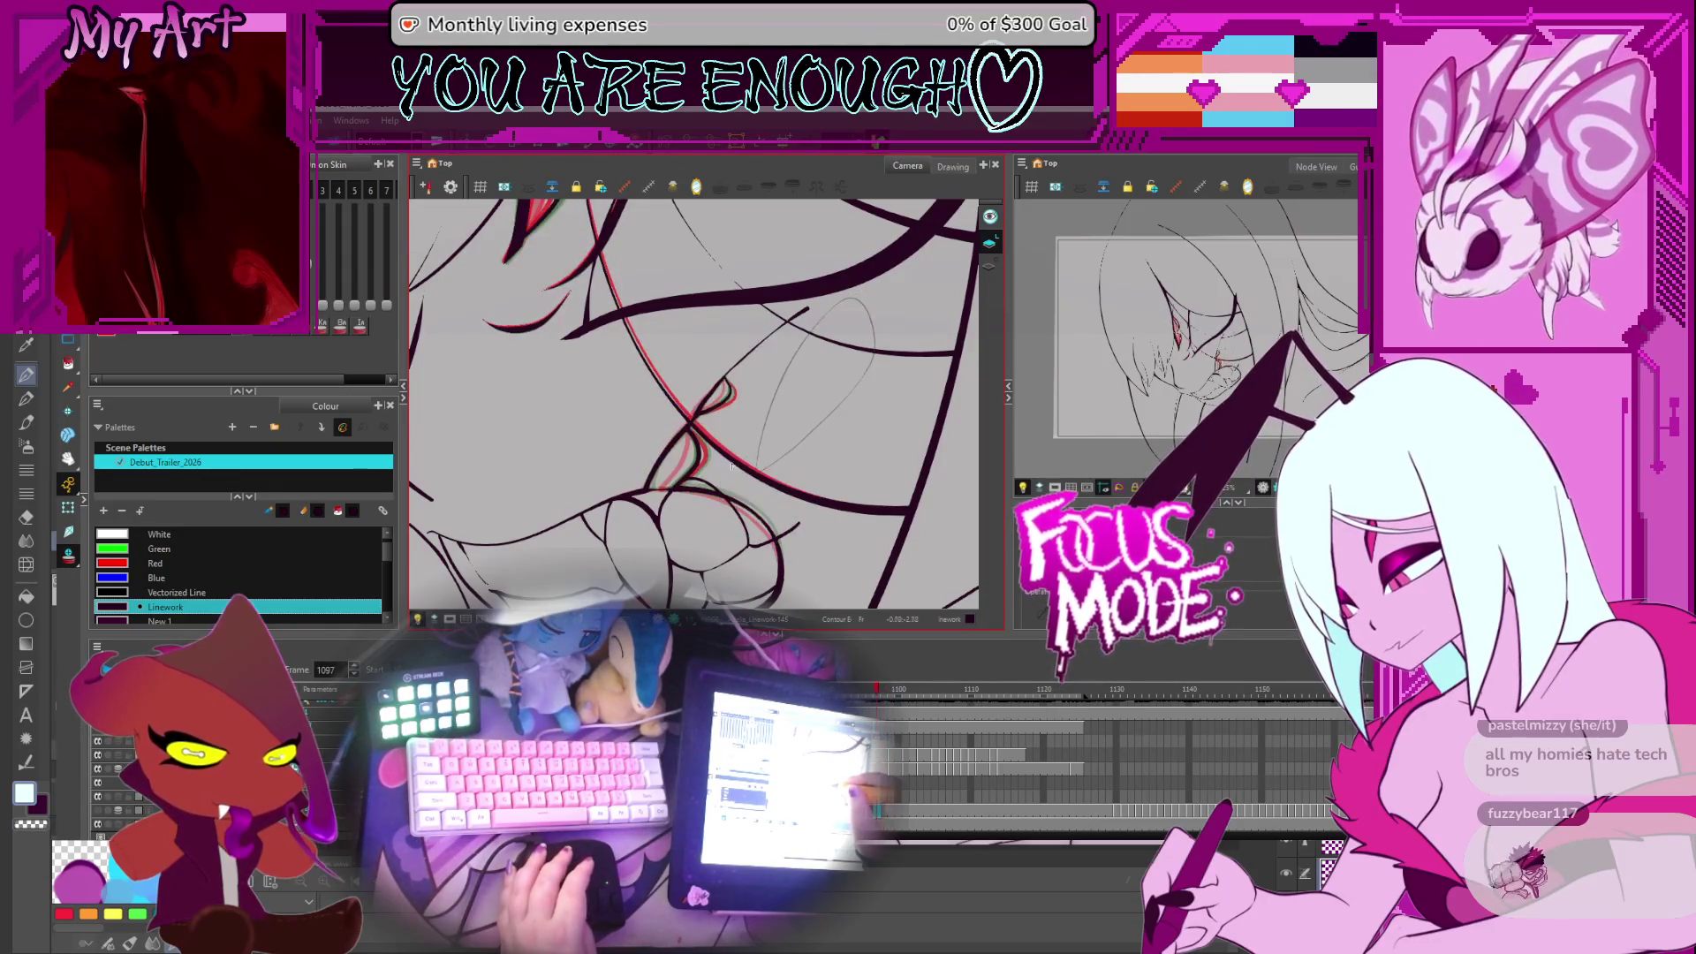
{"action": "key", "text": "comma"}
{"action": "key", "text": "period"}
{"action": "key", "text": "comma"}
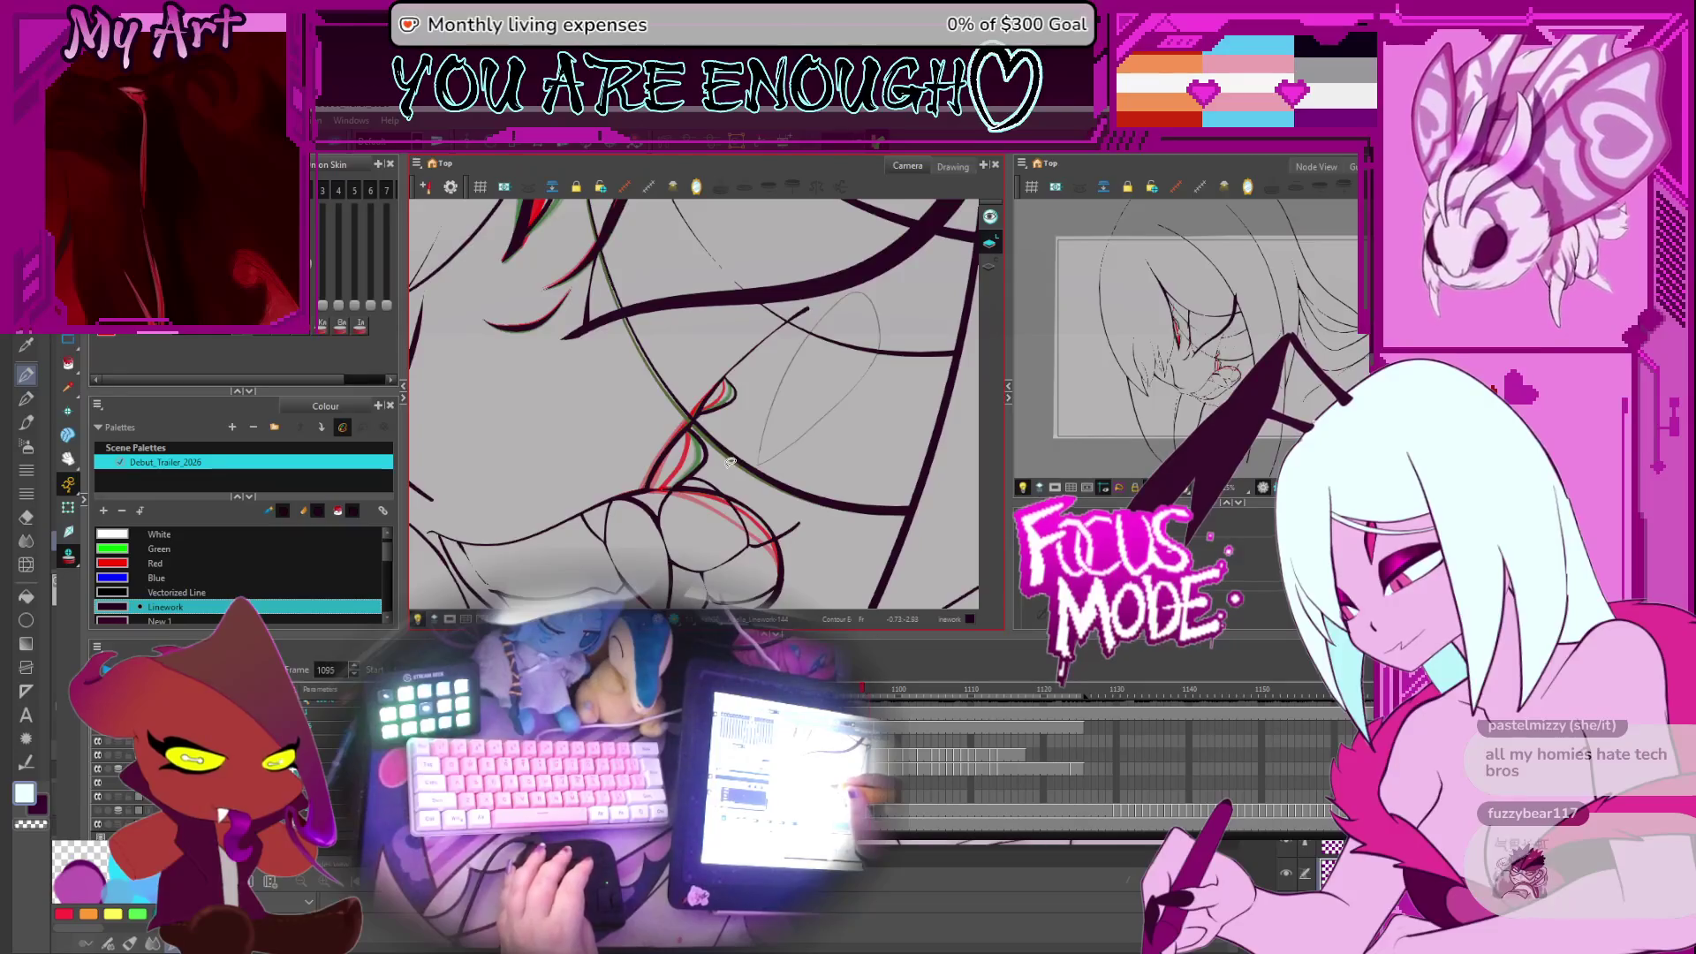
{"action": "key", "text": "comma"}
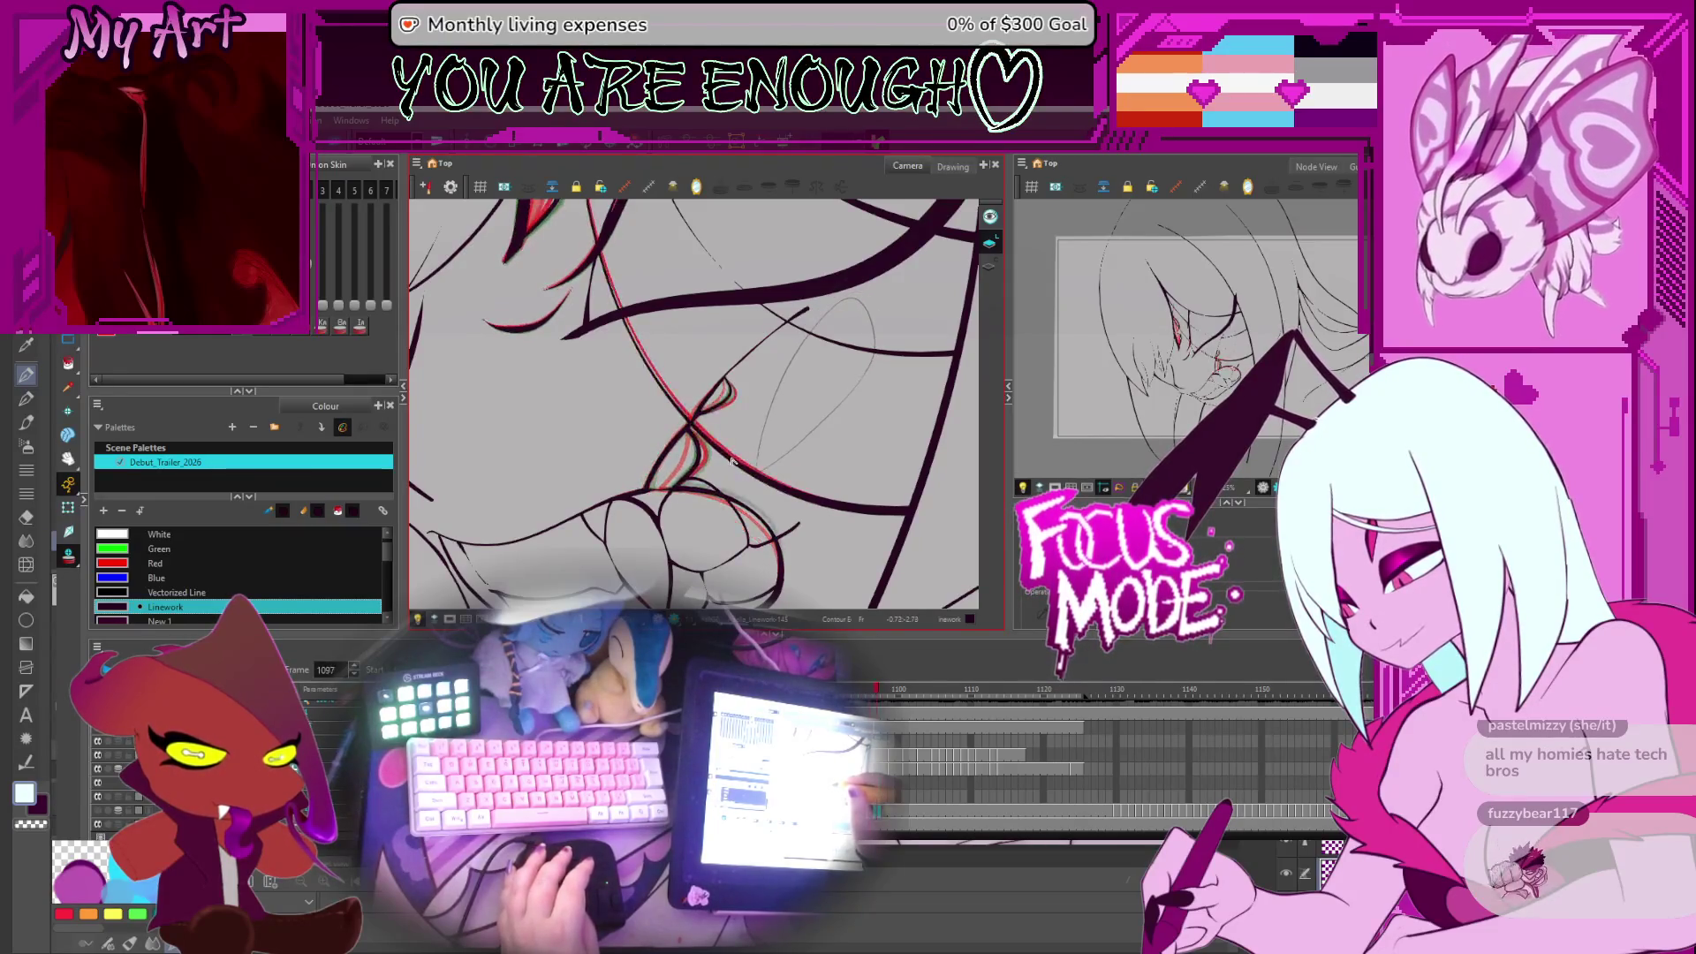
{"action": "key", "text": "period"}
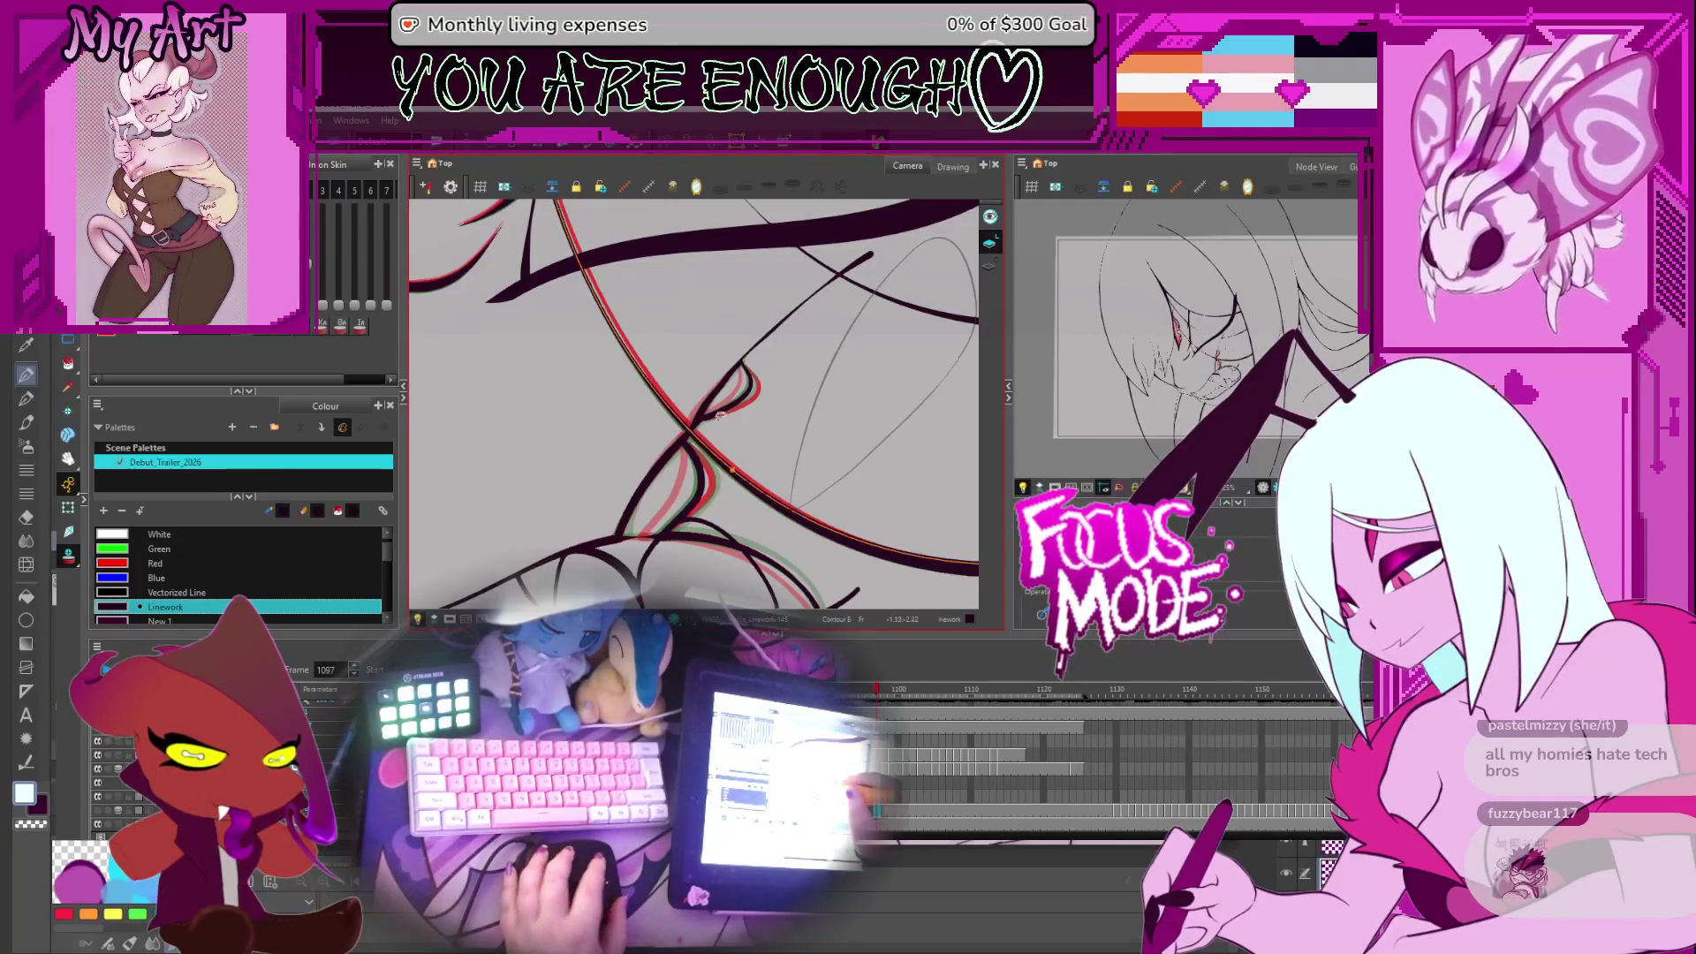
Pan over the drawing, pick the long red and black stroke, and advance to frame 1101
{"action": "mouse_move", "coordinate": [694, 369]}
{"action": "left_mouse_down"}
{"action": "mouse_move", "coordinate": [742, 497]}
{"action": "mouse_move", "coordinate": [848, 672]}
{"action": "left_mouse_up"}
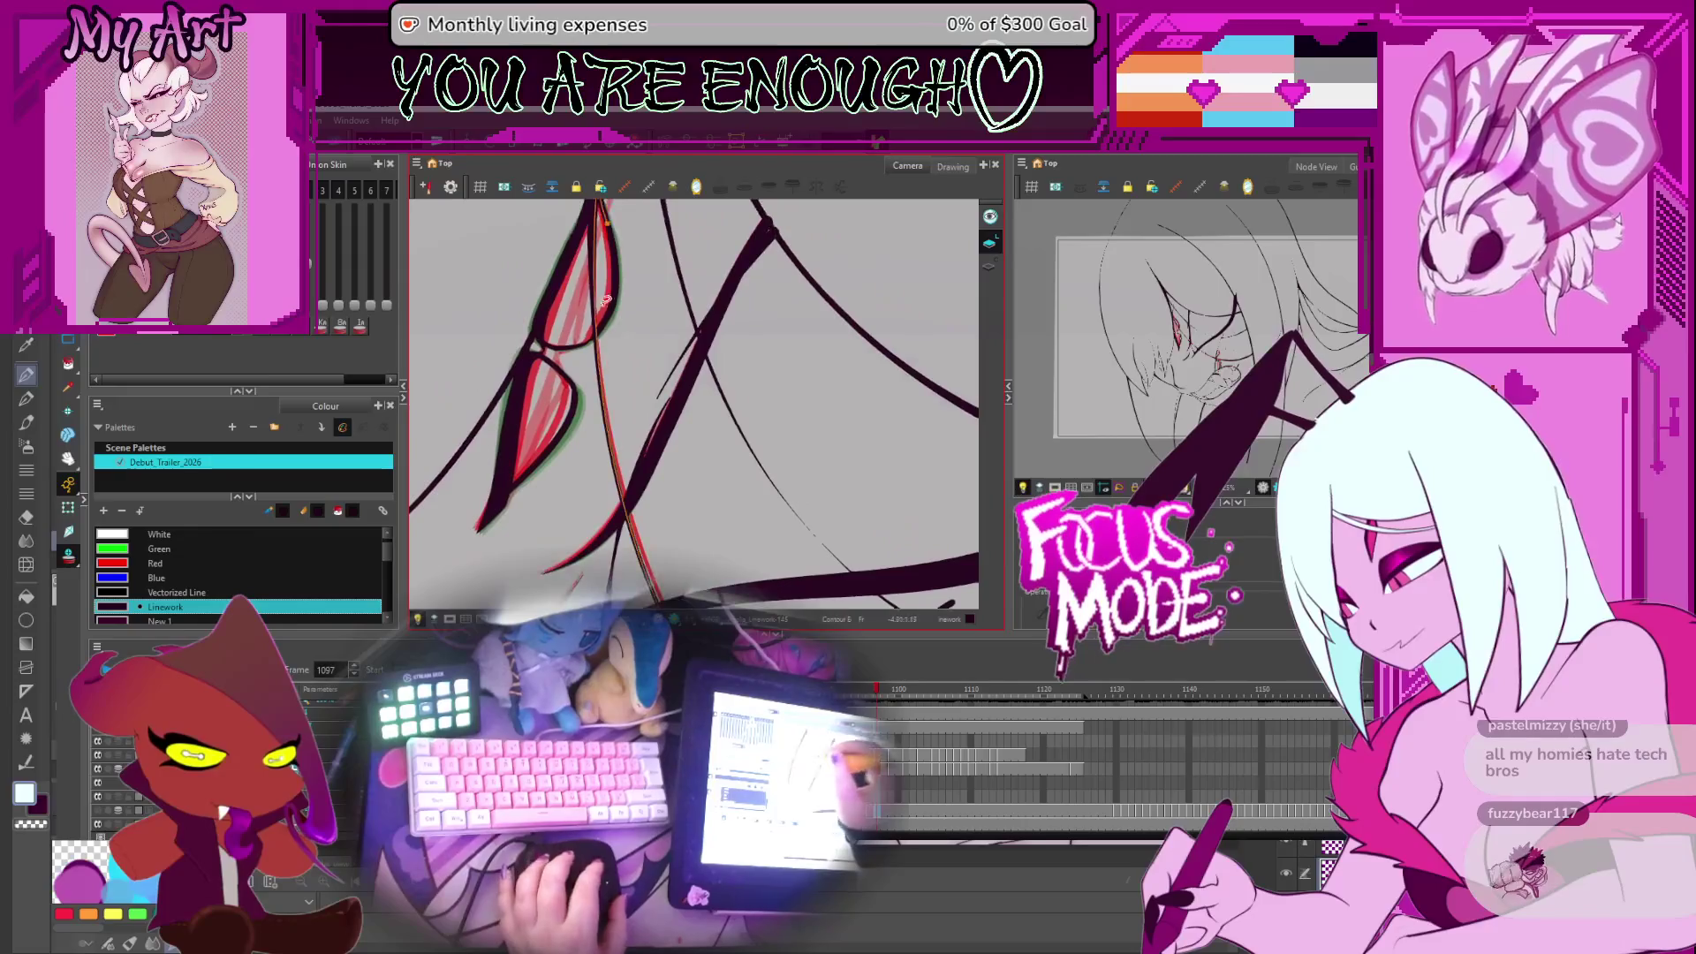
{"action": "left_click", "coordinate": [618, 265]}
{"action": "scroll", "coordinate": [636, 415], "scroll_direction": "down", "scroll_amount": 3}
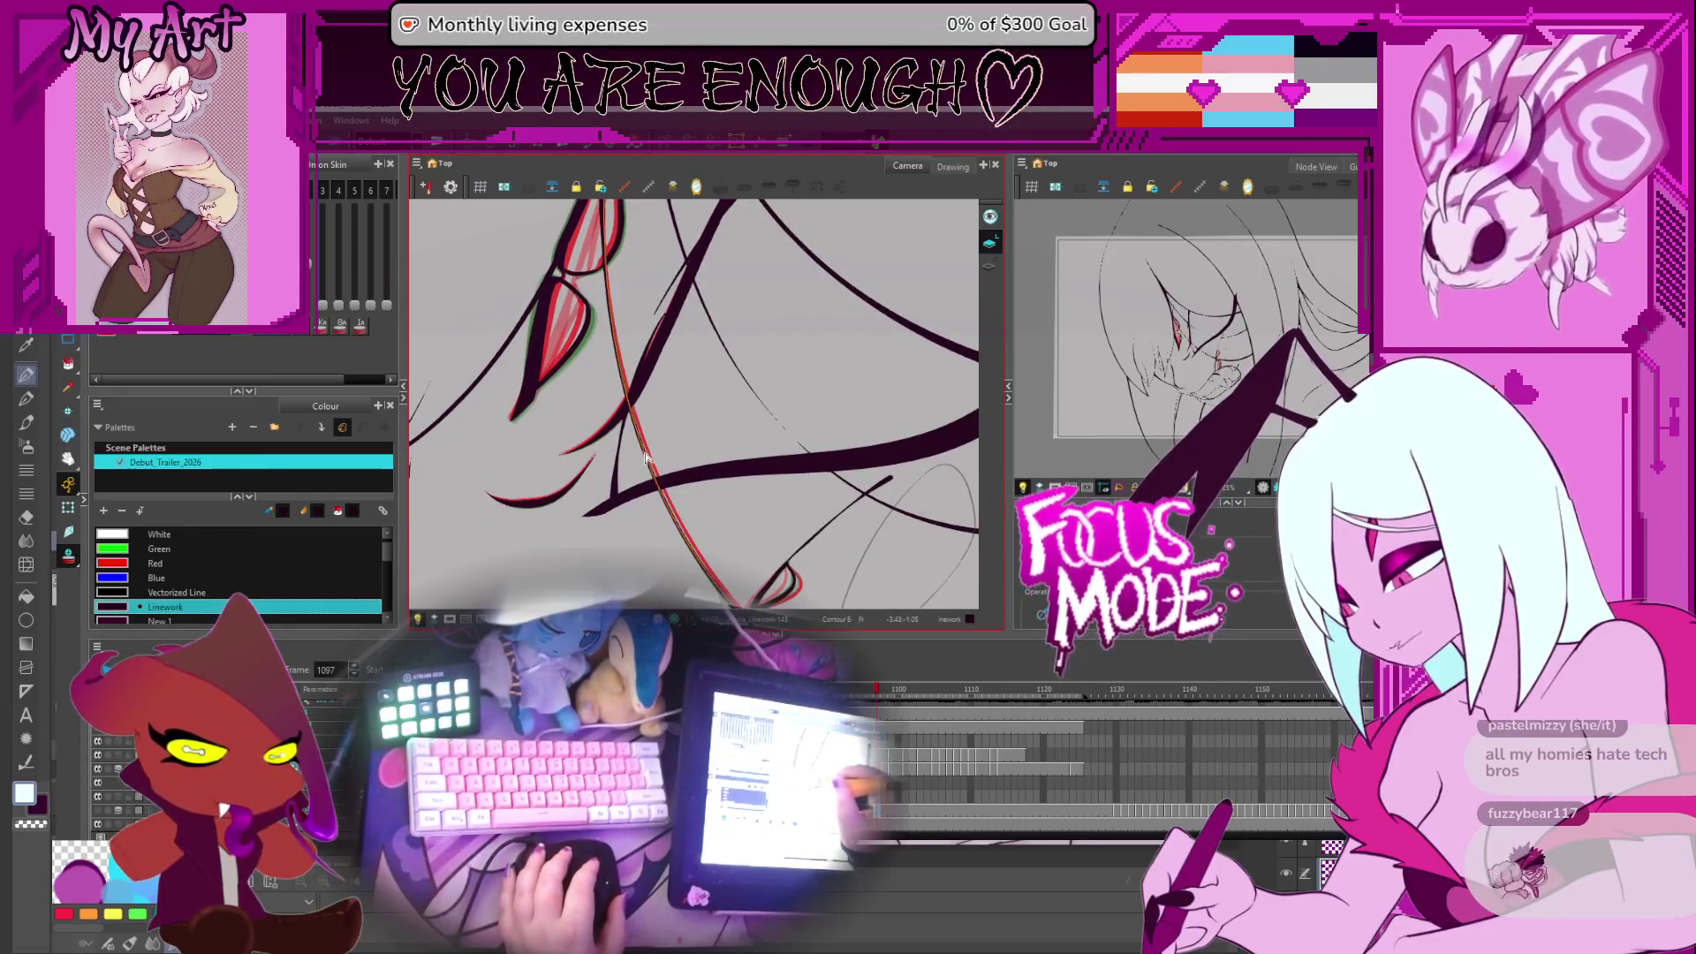
{"action": "left_click_drag", "start_coordinate": [646, 459], "coordinate": [697, 392]}
{"action": "key", "text": "period"}
{"action": "key", "text": "period"}
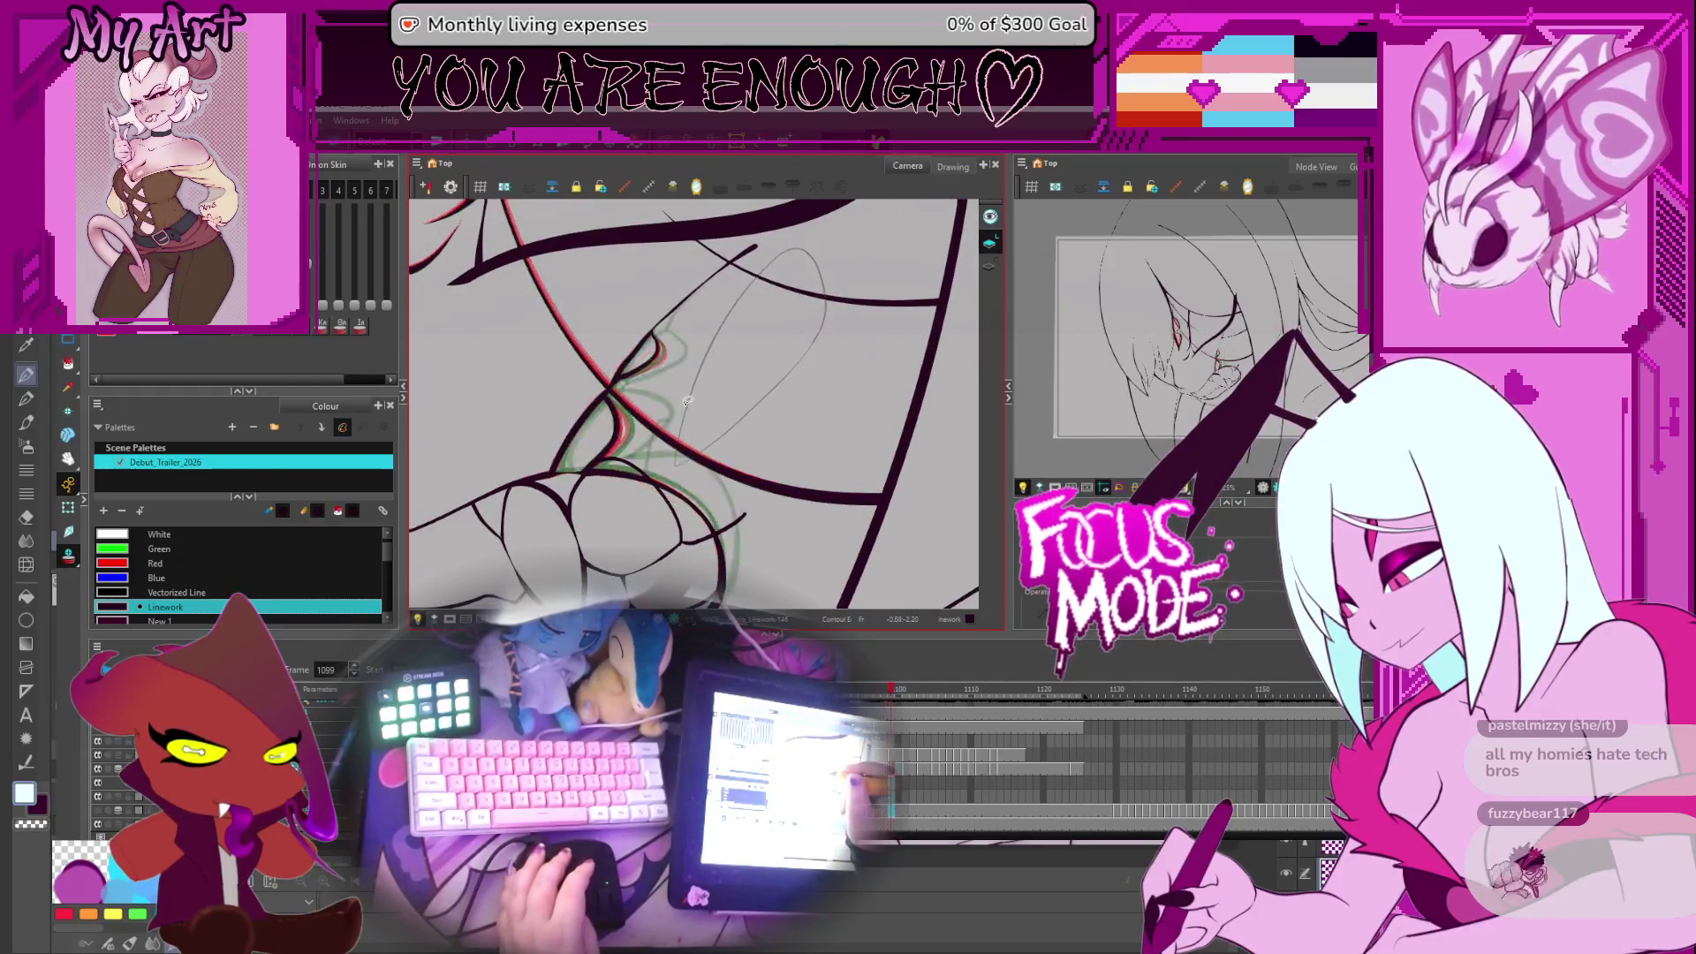
{"action": "key", "text": "period"}
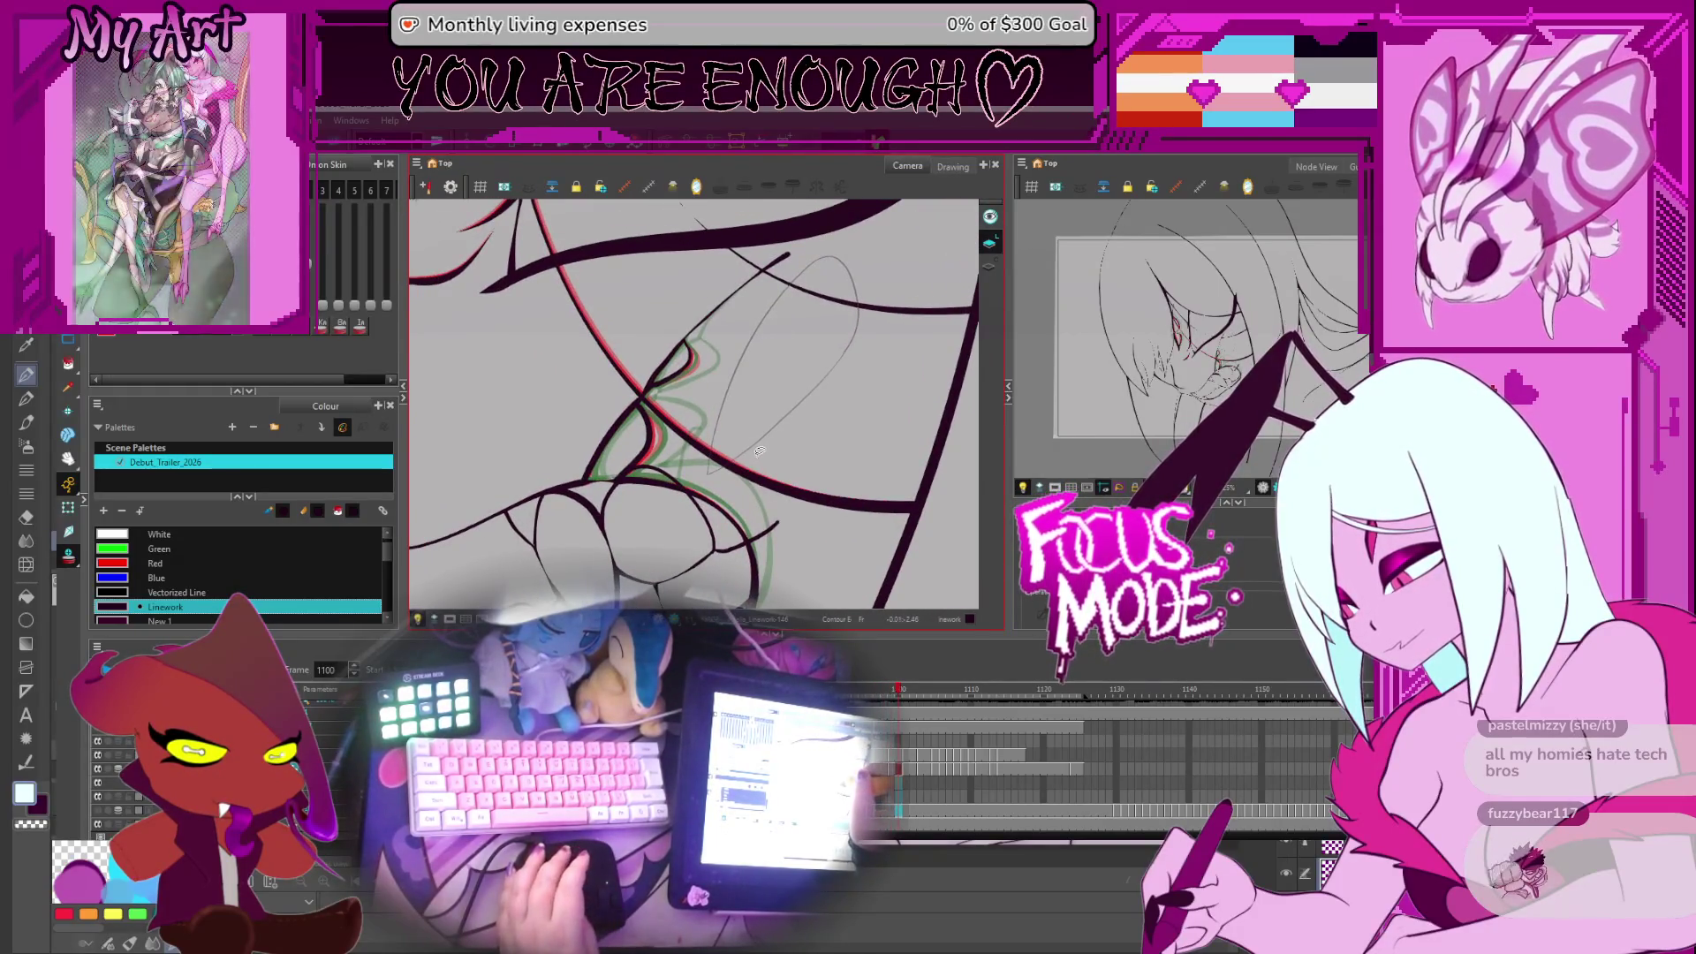
{"action": "key", "text": "period"}
Select the long dark curved stroke, pan around it, and advance to frame 1103
{"action": "left_click", "coordinate": [710, 455]}
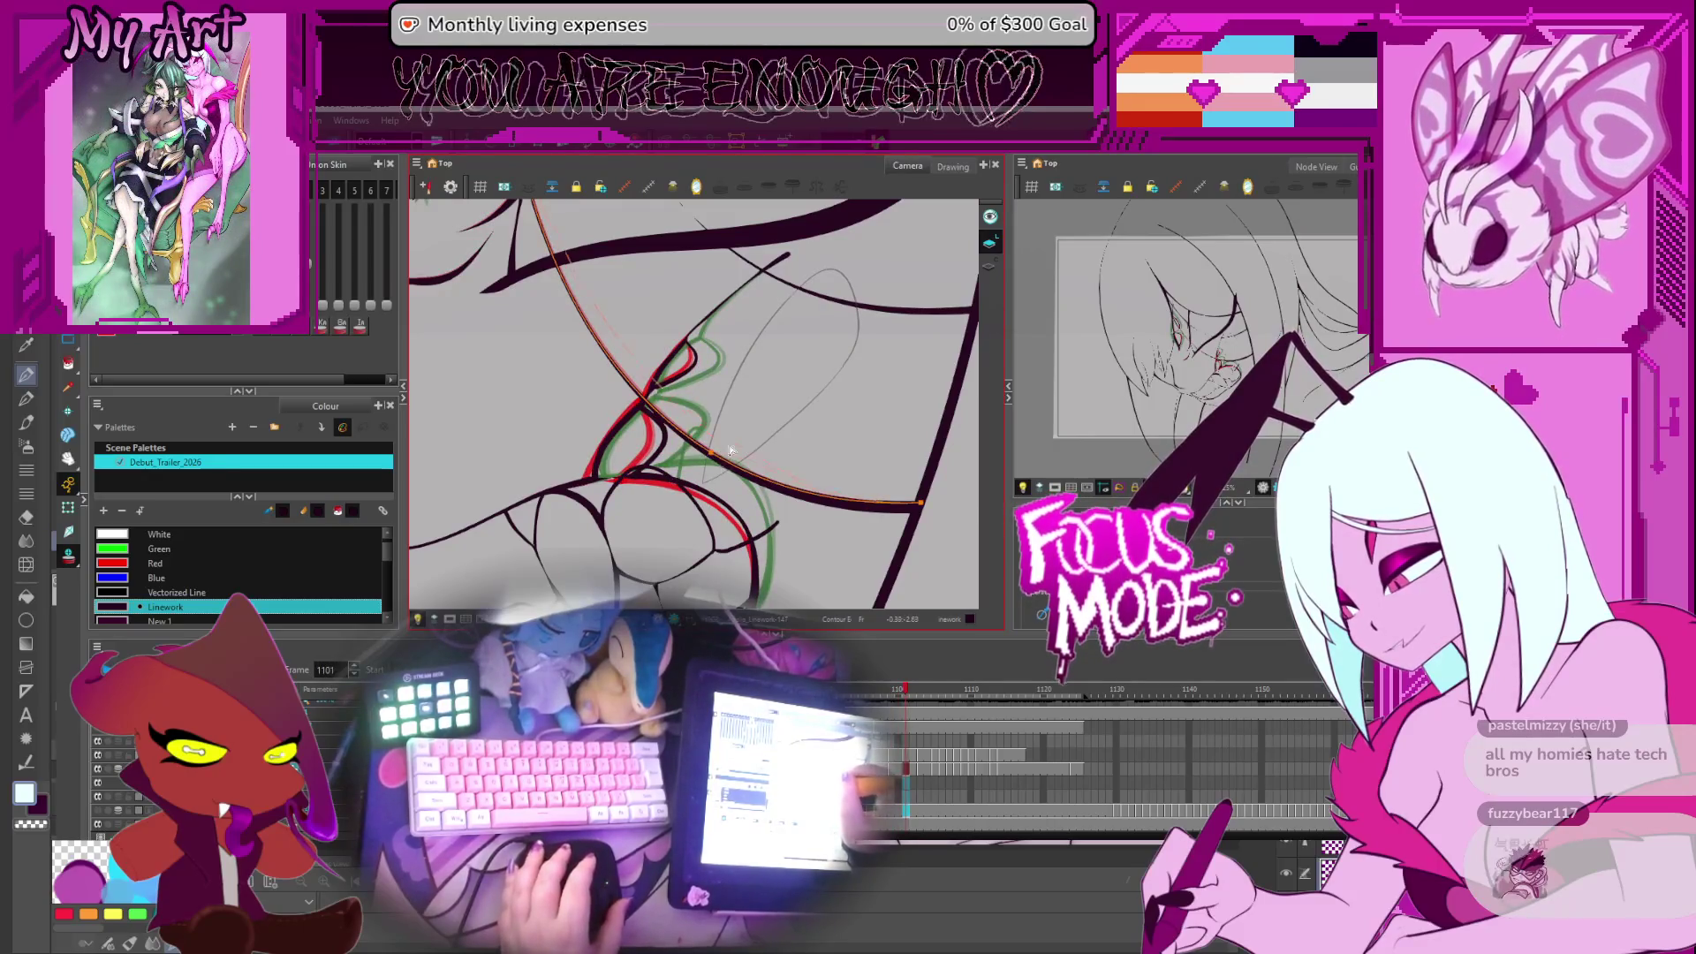
{"action": "left_click_drag", "start_coordinate": [733, 450], "coordinate": [755, 481]}
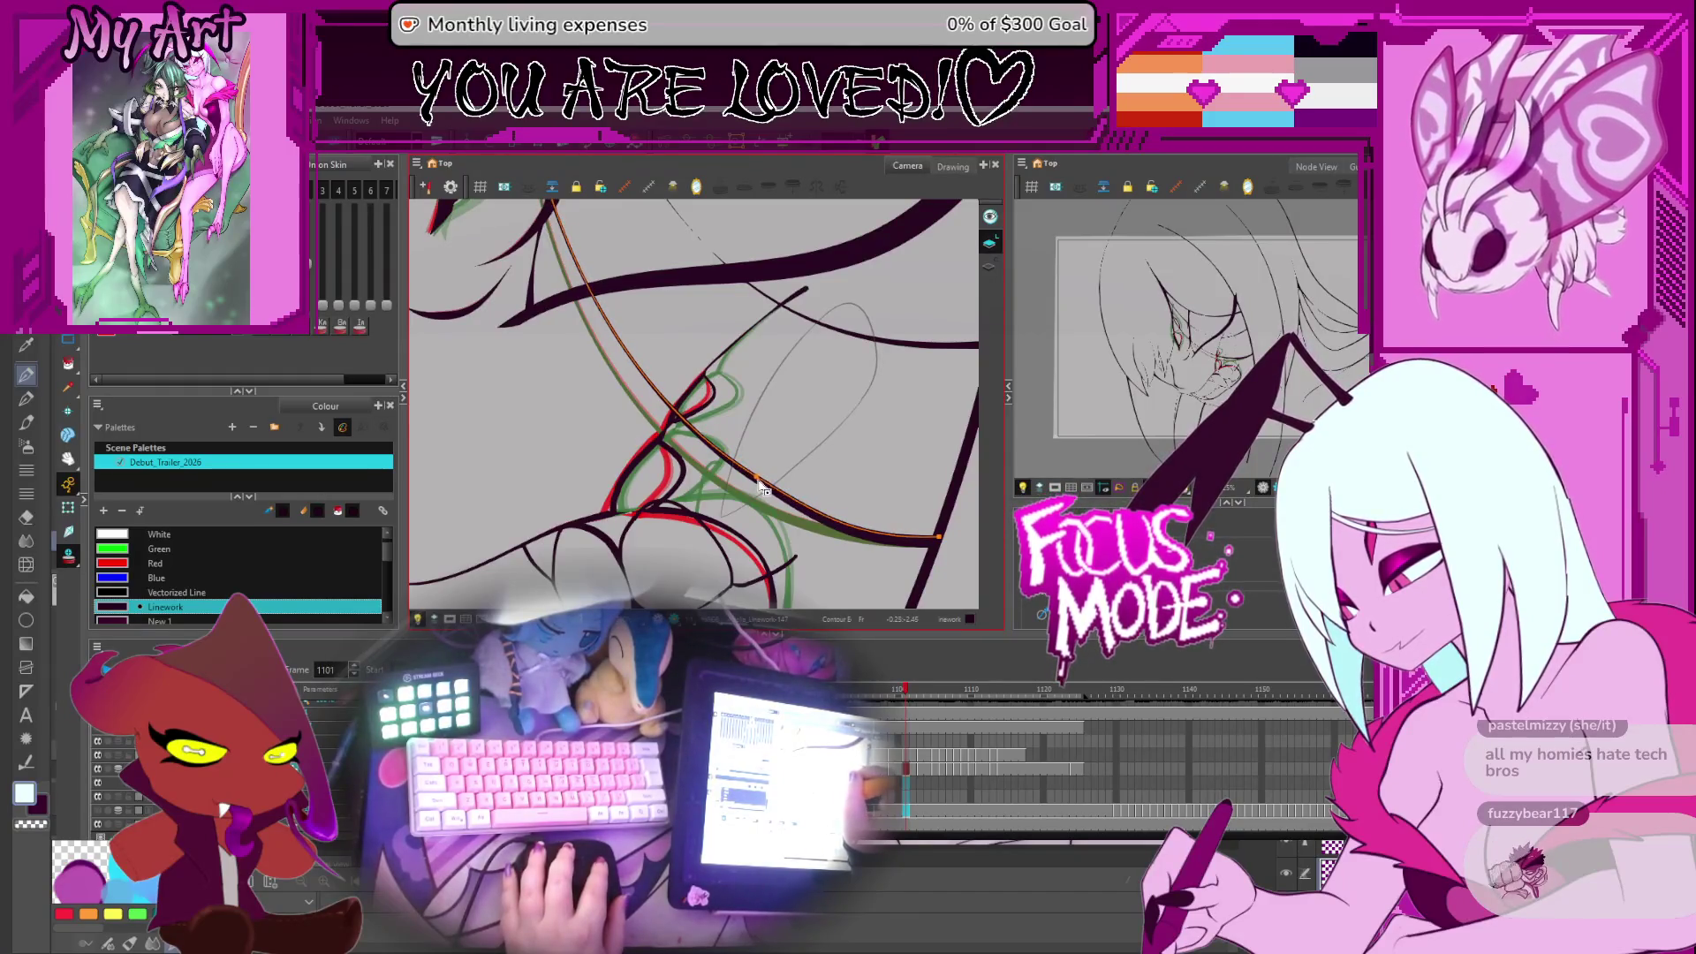
{"action": "mouse_move", "coordinate": [757, 480]}
{"action": "left_mouse_down"}
{"action": "mouse_move", "coordinate": [730, 487]}
{"action": "mouse_move", "coordinate": [744, 508]}
{"action": "left_mouse_up"}
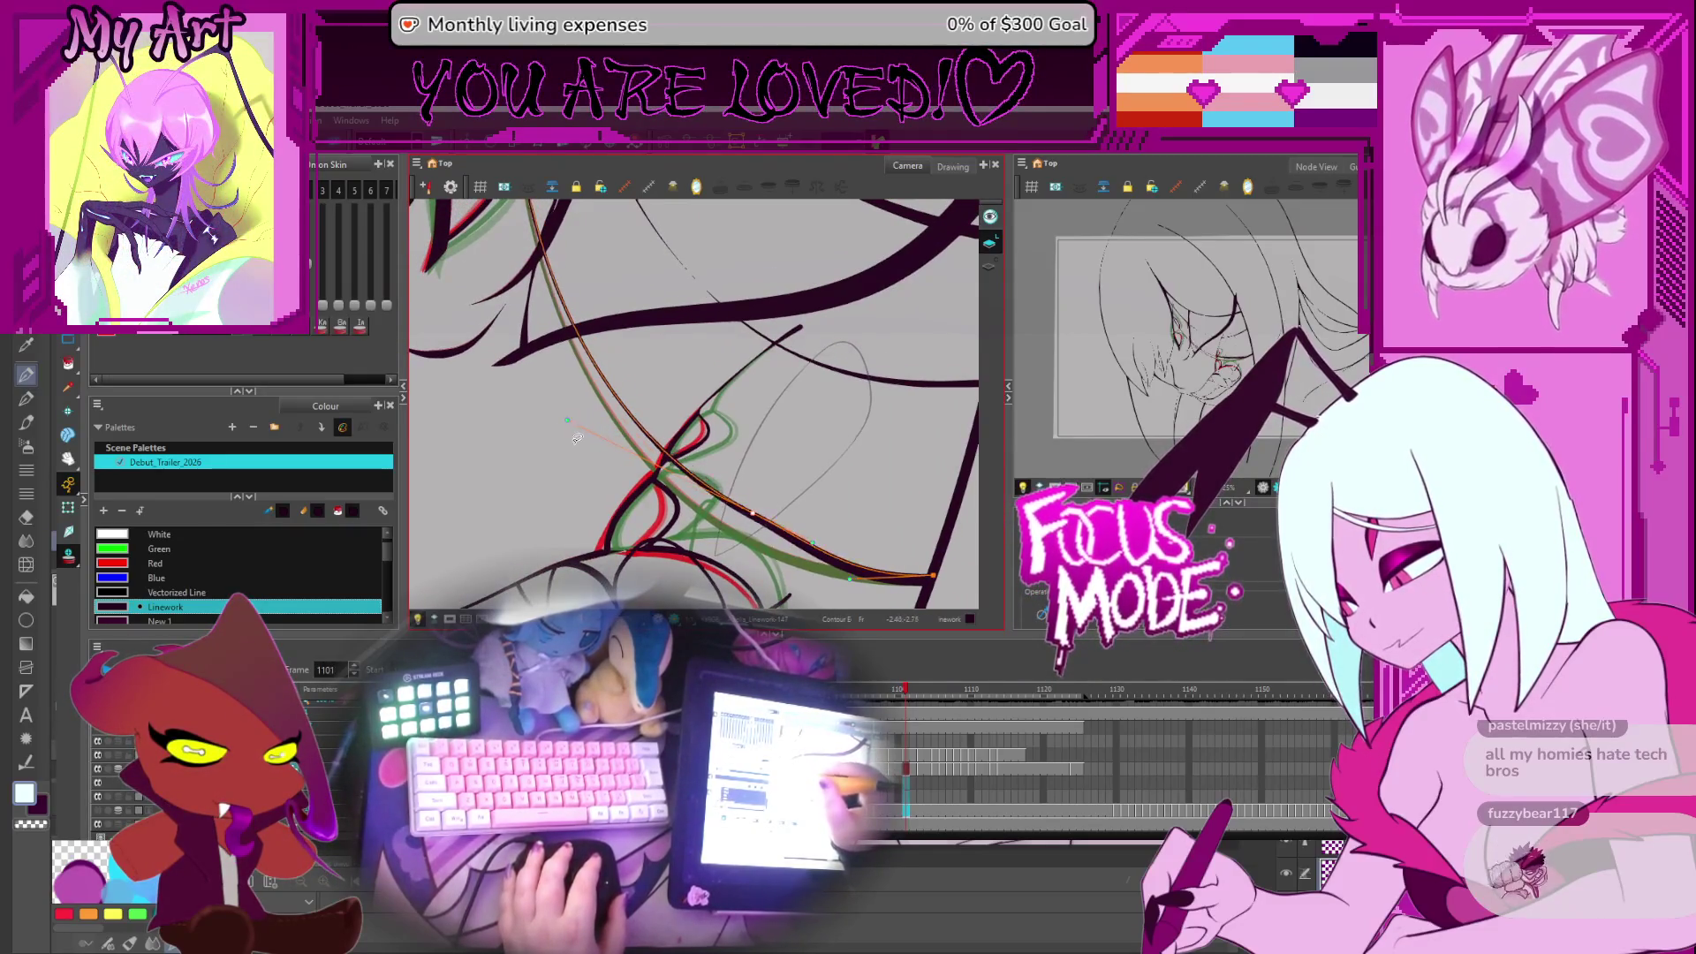
{"action": "left_click_drag", "start_coordinate": [568, 425], "coordinate": [722, 468]}
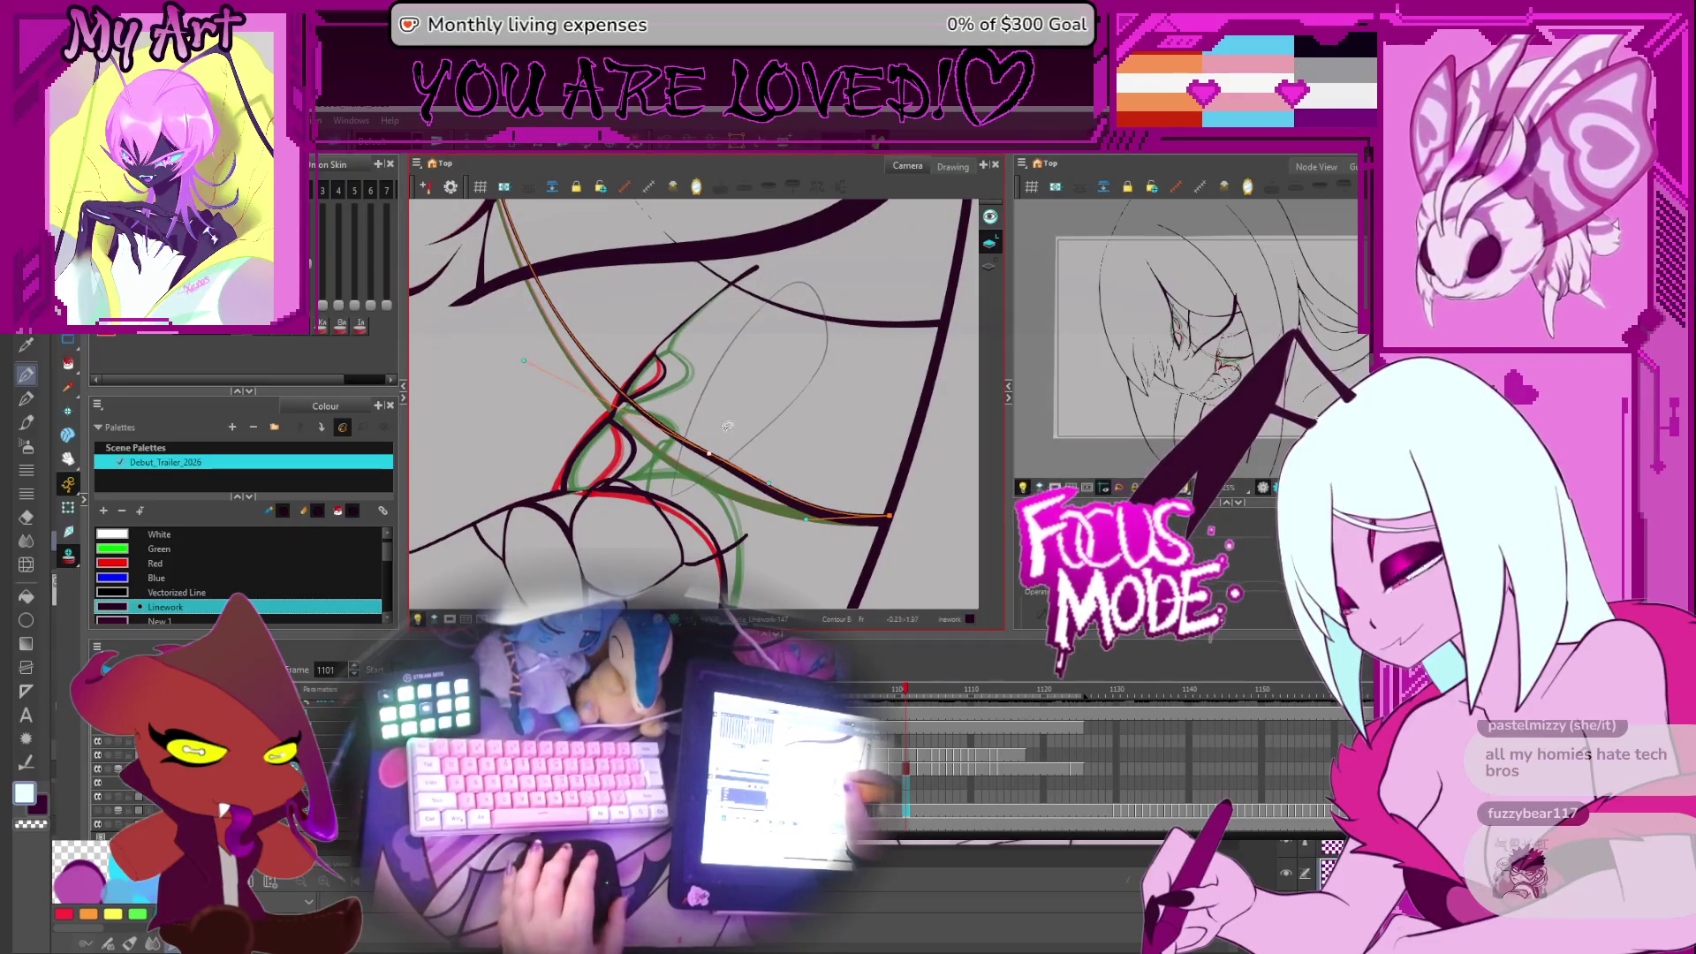
{"action": "key", "text": "alt+s"}
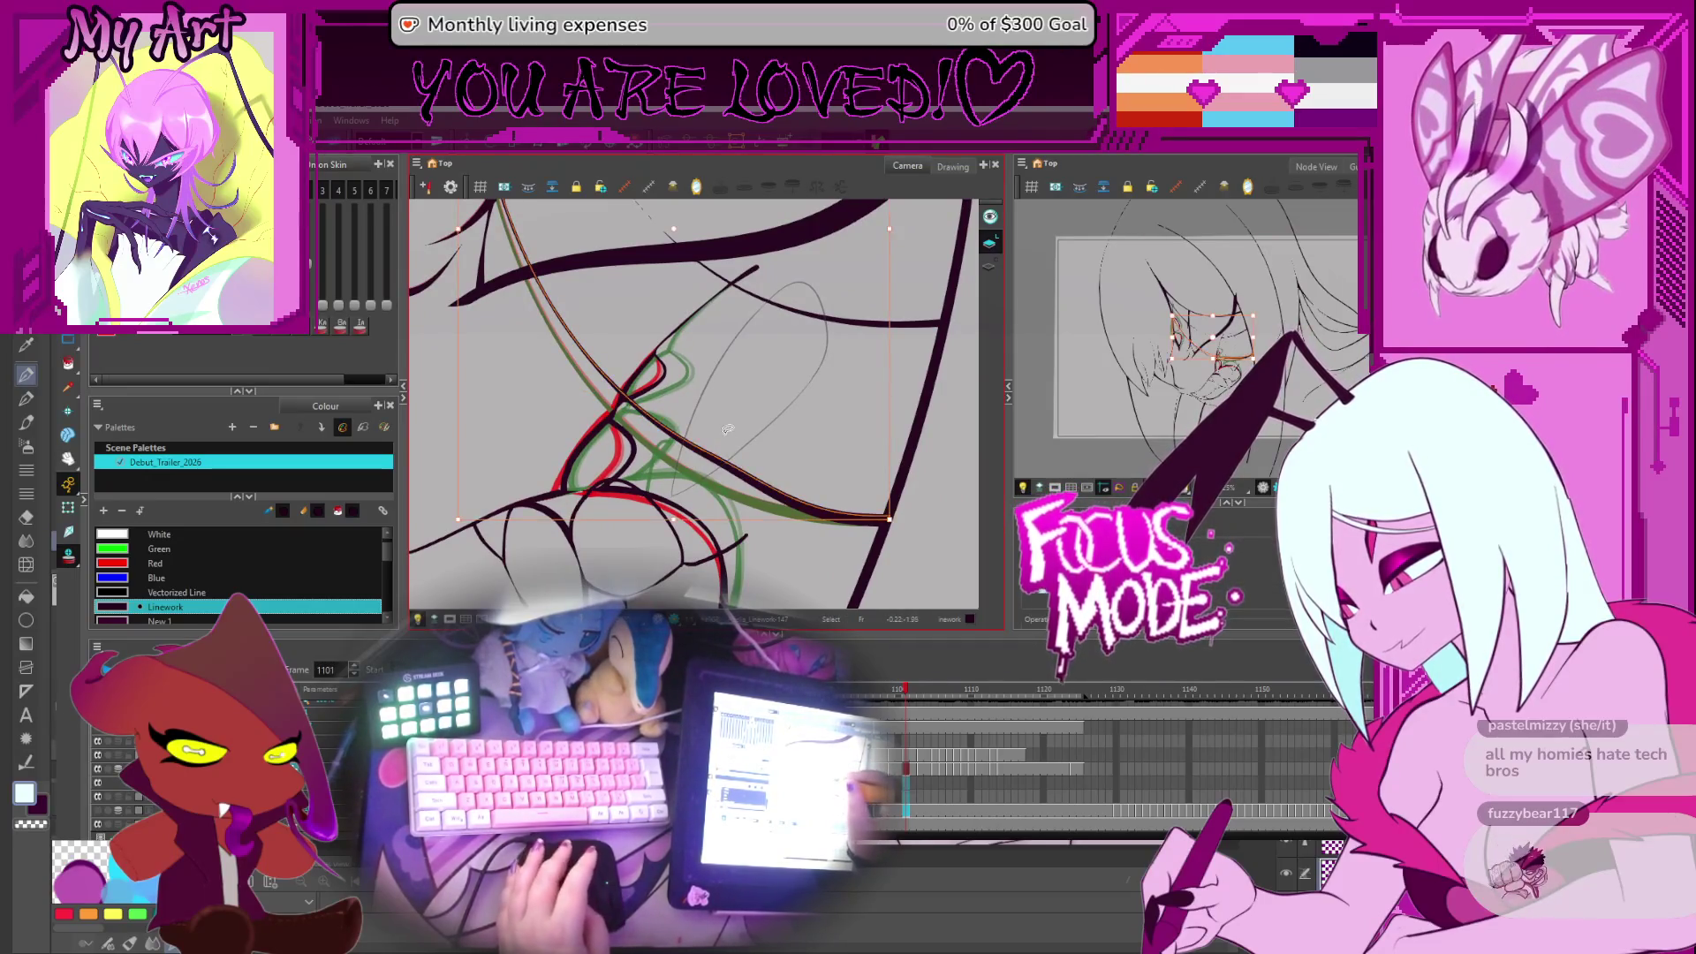
{"action": "key", "text": "period"}
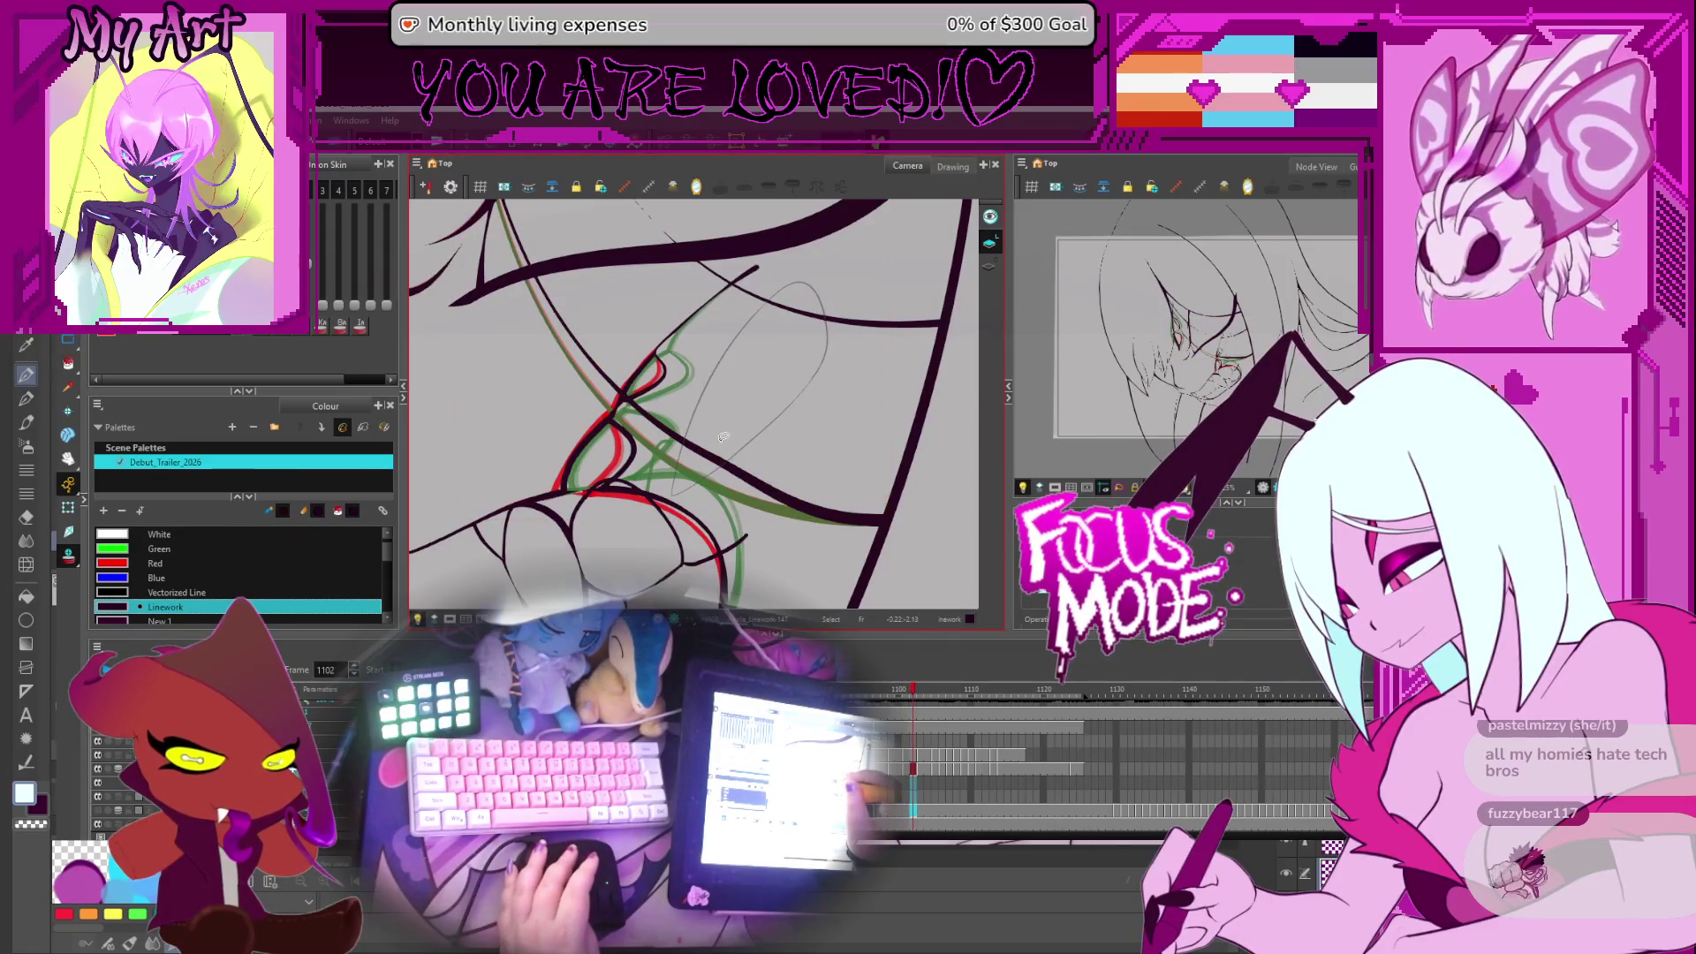
{"action": "key", "text": "period"}
Draw a new stroke along the red rough line on frame 1103, then move to frame 1104
{"action": "left_click_drag", "start_coordinate": [500, 201], "coordinate": [881, 521]}
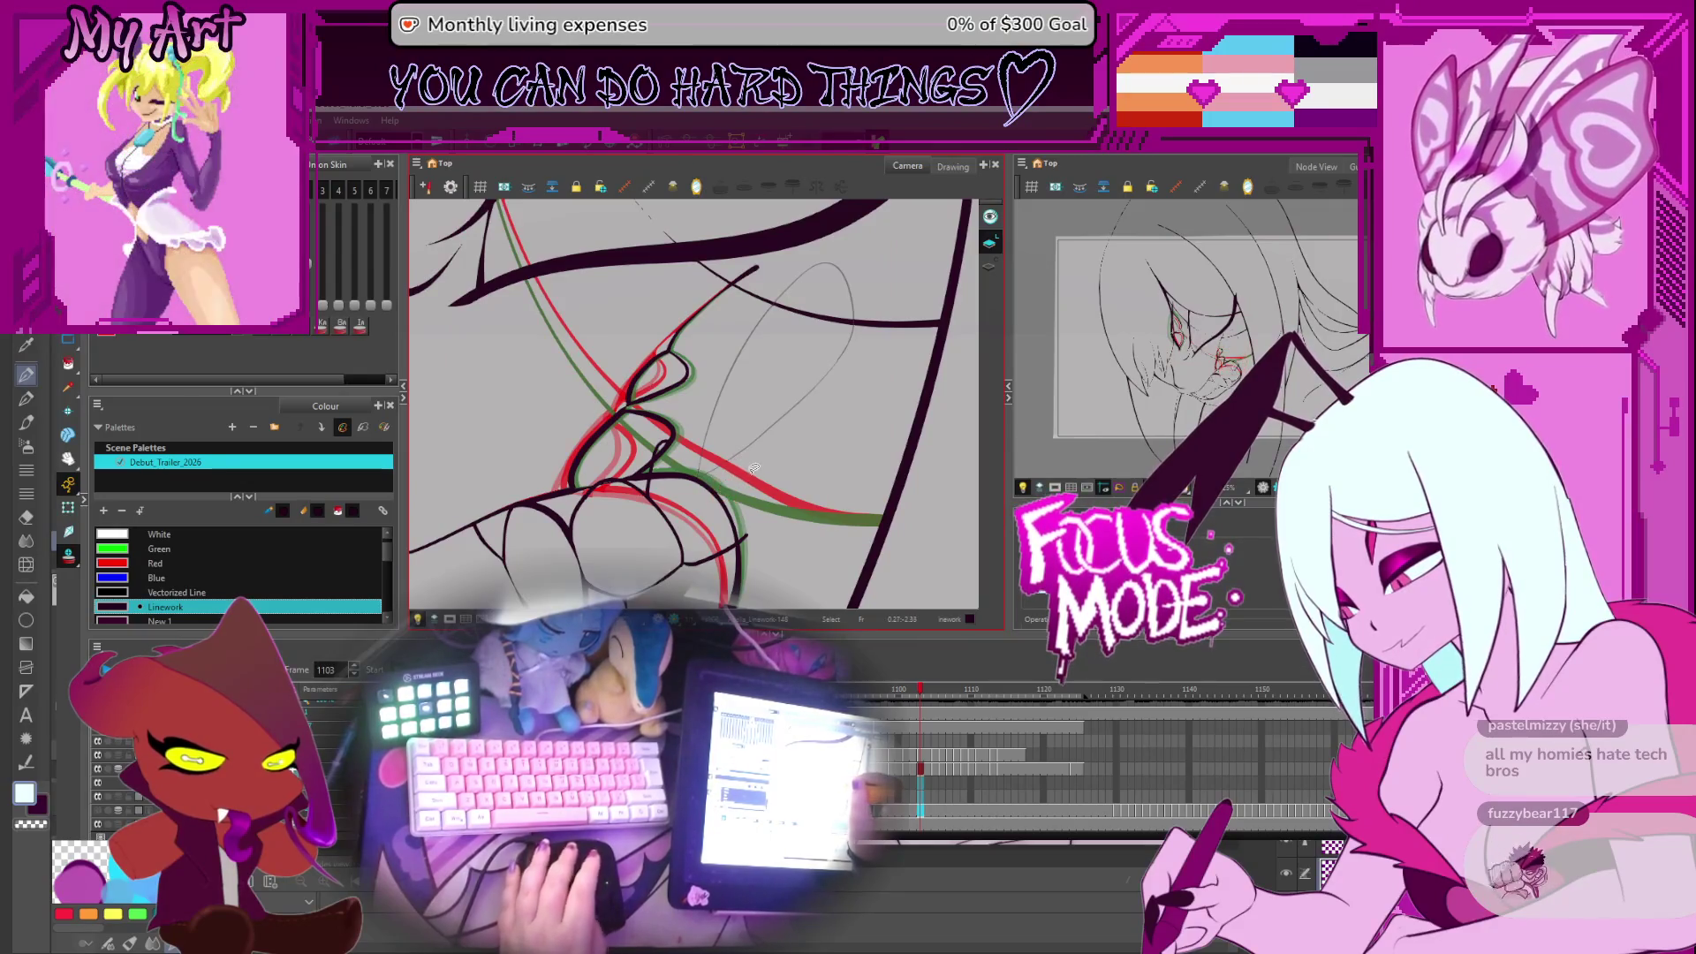
{"action": "left_click", "coordinate": [733, 497]}
{"action": "left_click", "coordinate": [751, 442]}
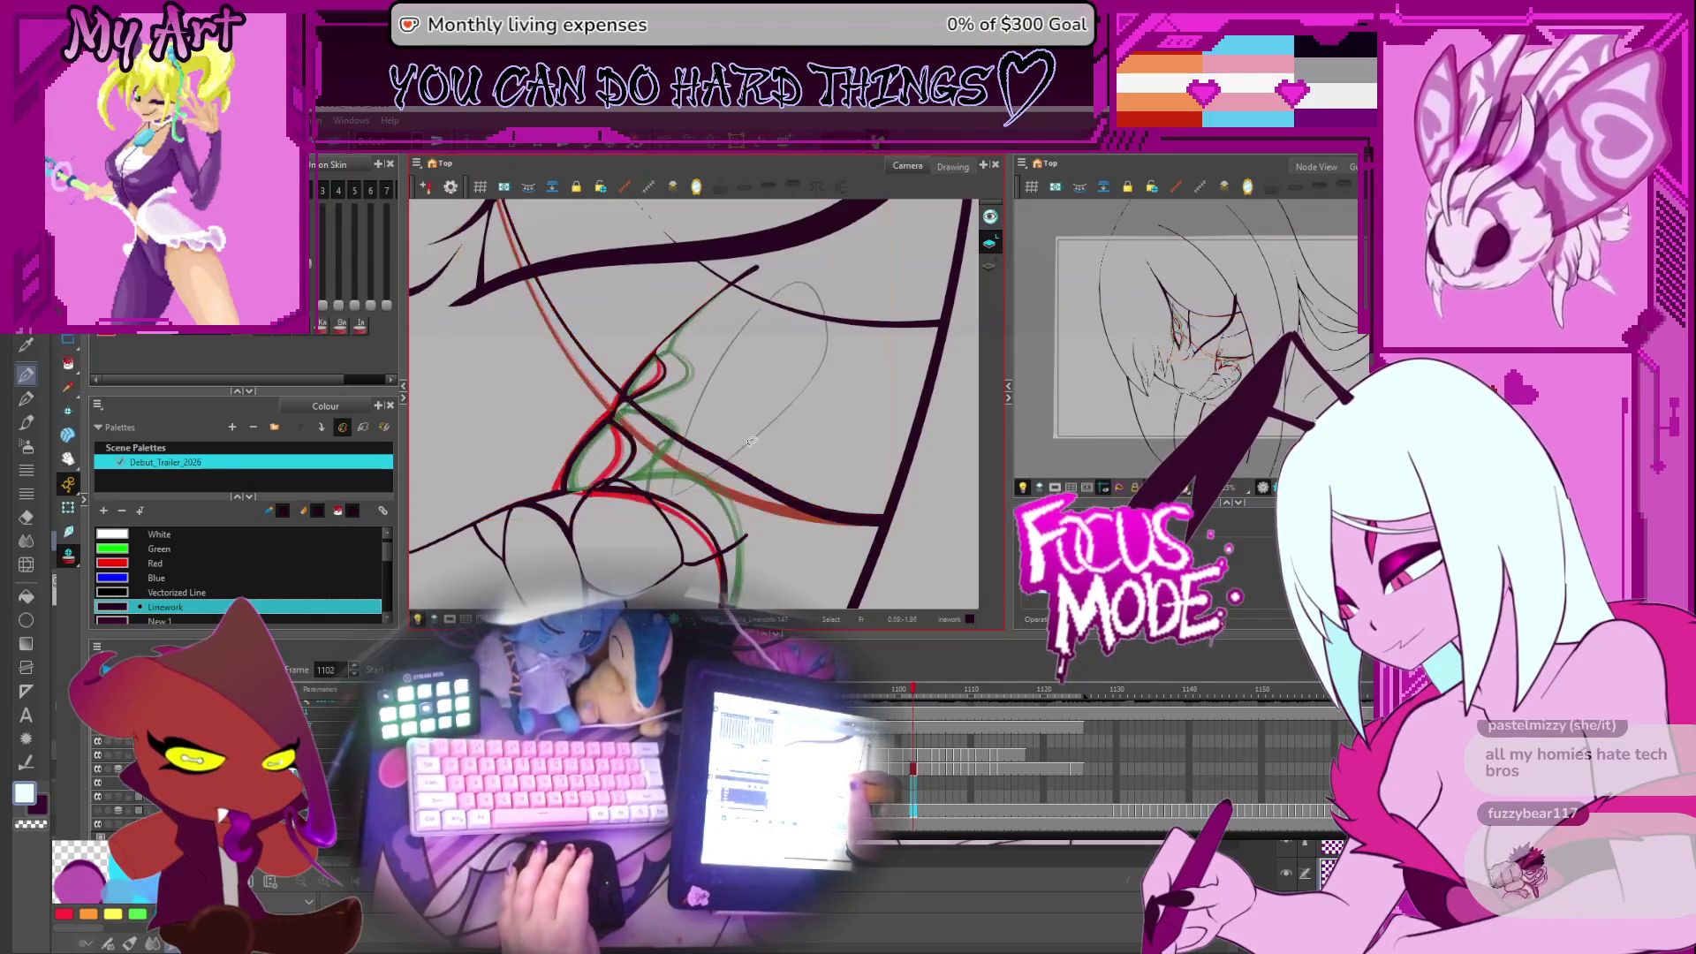
{"action": "key", "text": "comma"}
{"action": "key", "text": "comma"}
{"action": "key", "text": "comma"}
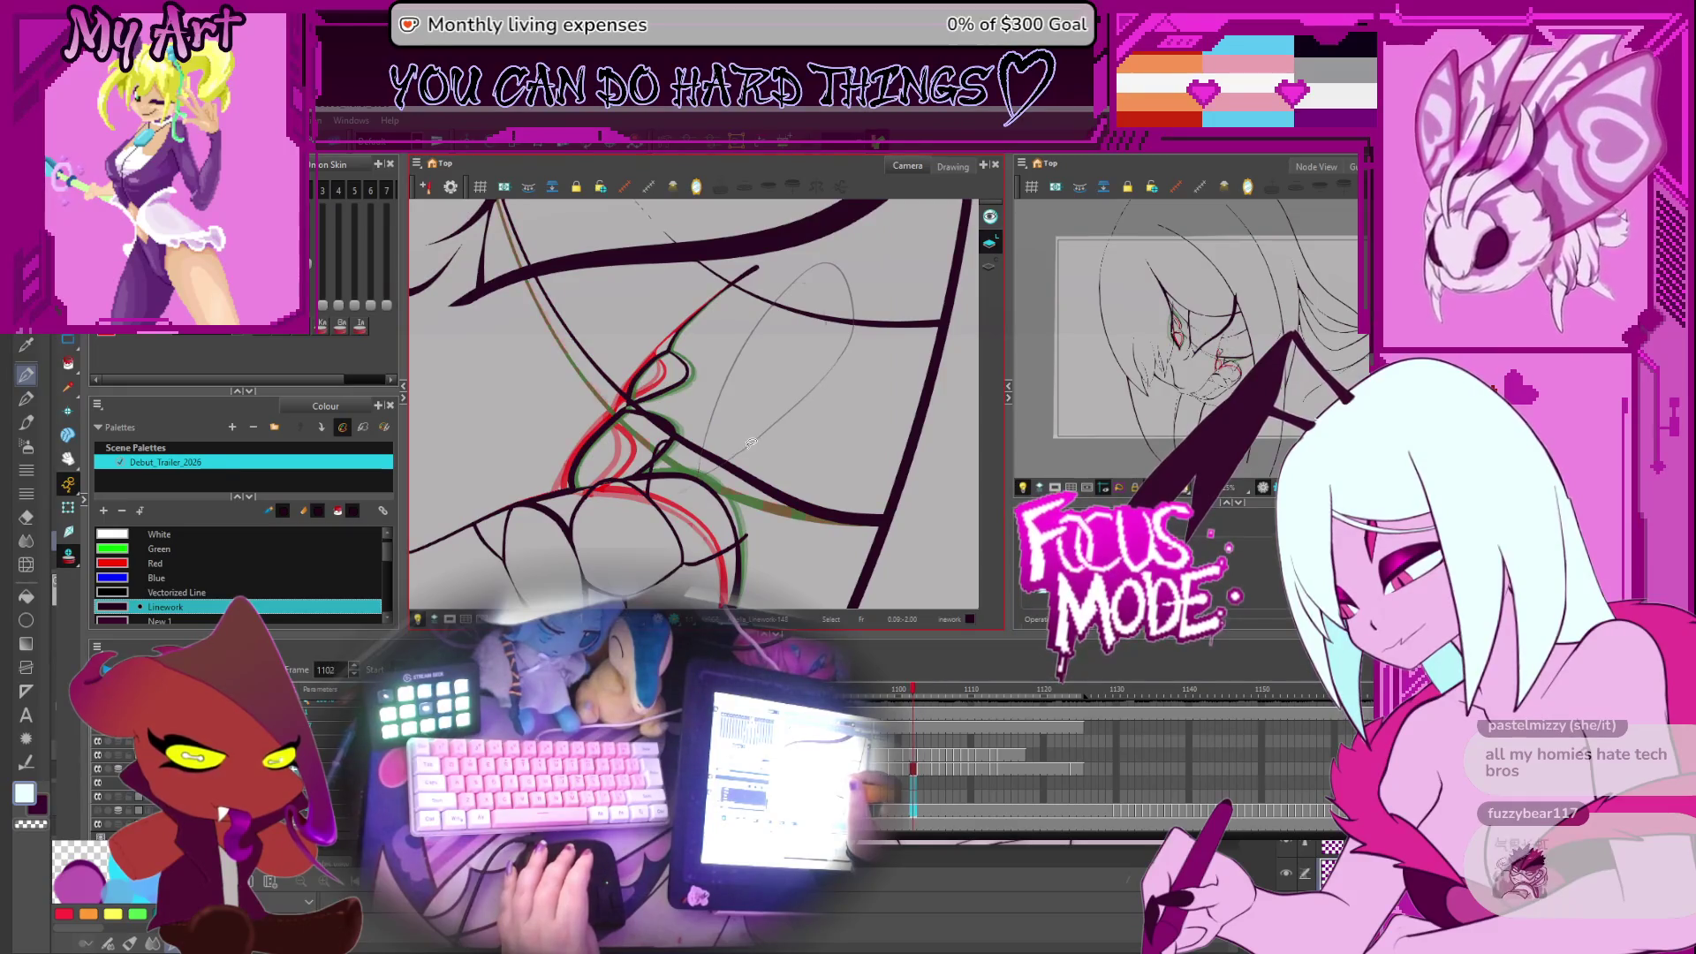
{"action": "key", "text": "period"}
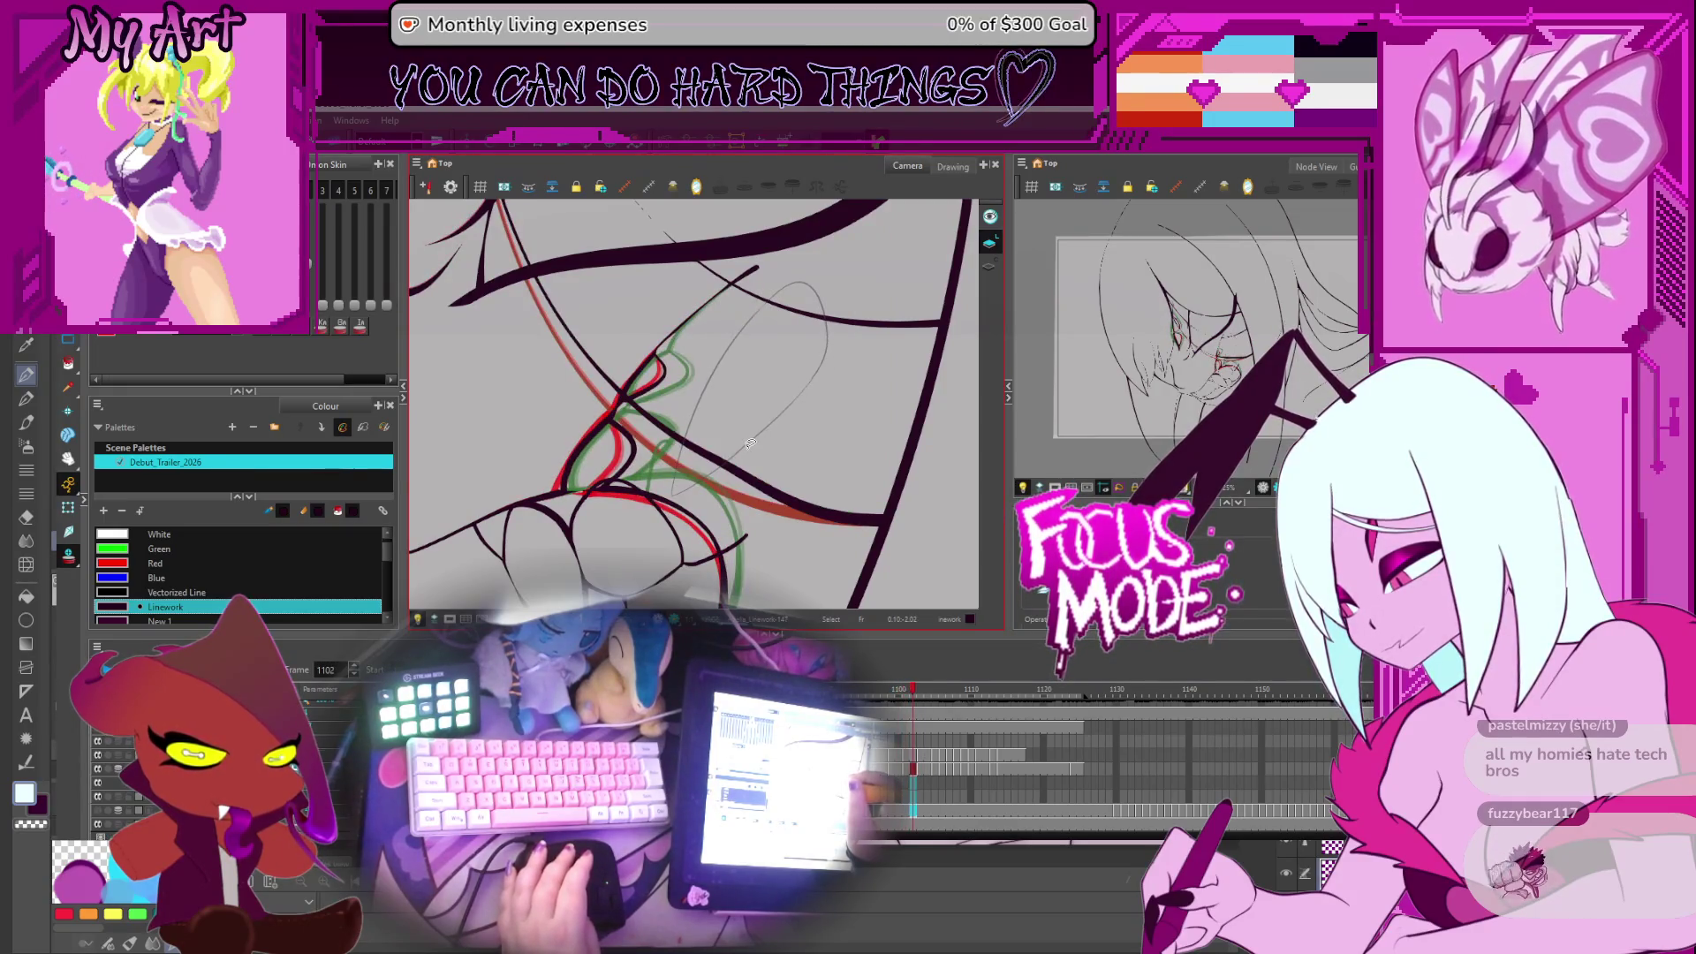
{"action": "key", "text": "period"}
{"action": "key", "text": "period"}
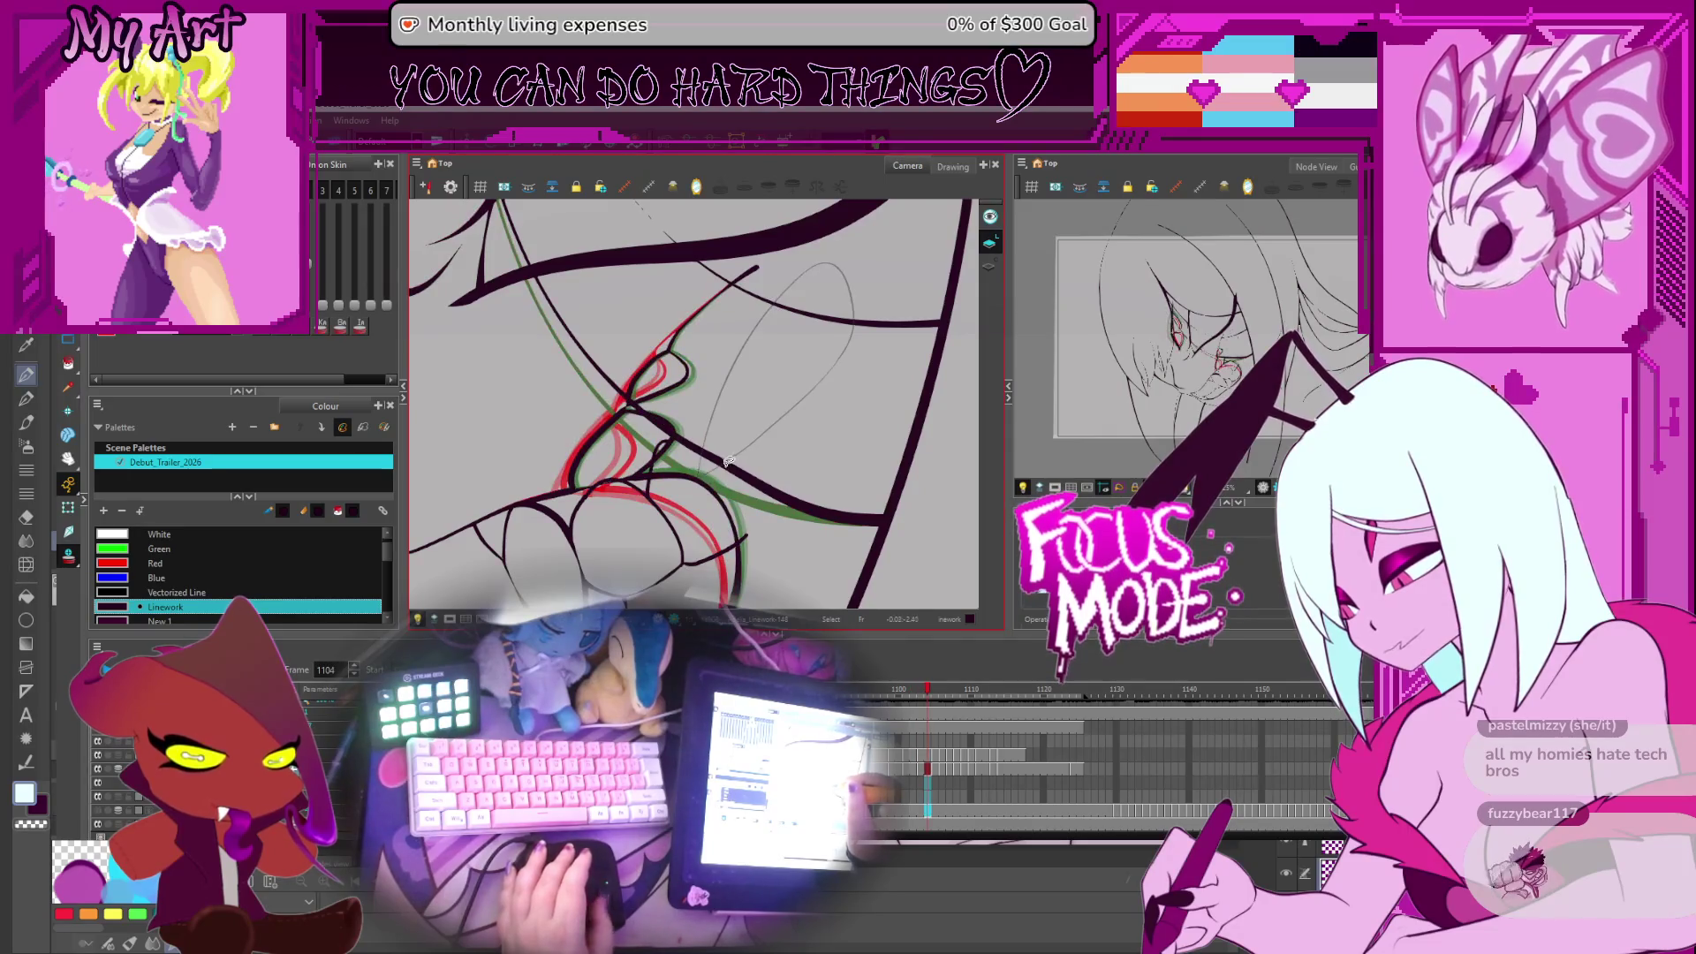
On frame 1104, drag the lower cheek stroke's points and handles toward the red line
{"action": "left_click", "coordinate": [713, 457]}
{"action": "left_click_drag", "start_coordinate": [723, 455], "coordinate": [727, 450]}
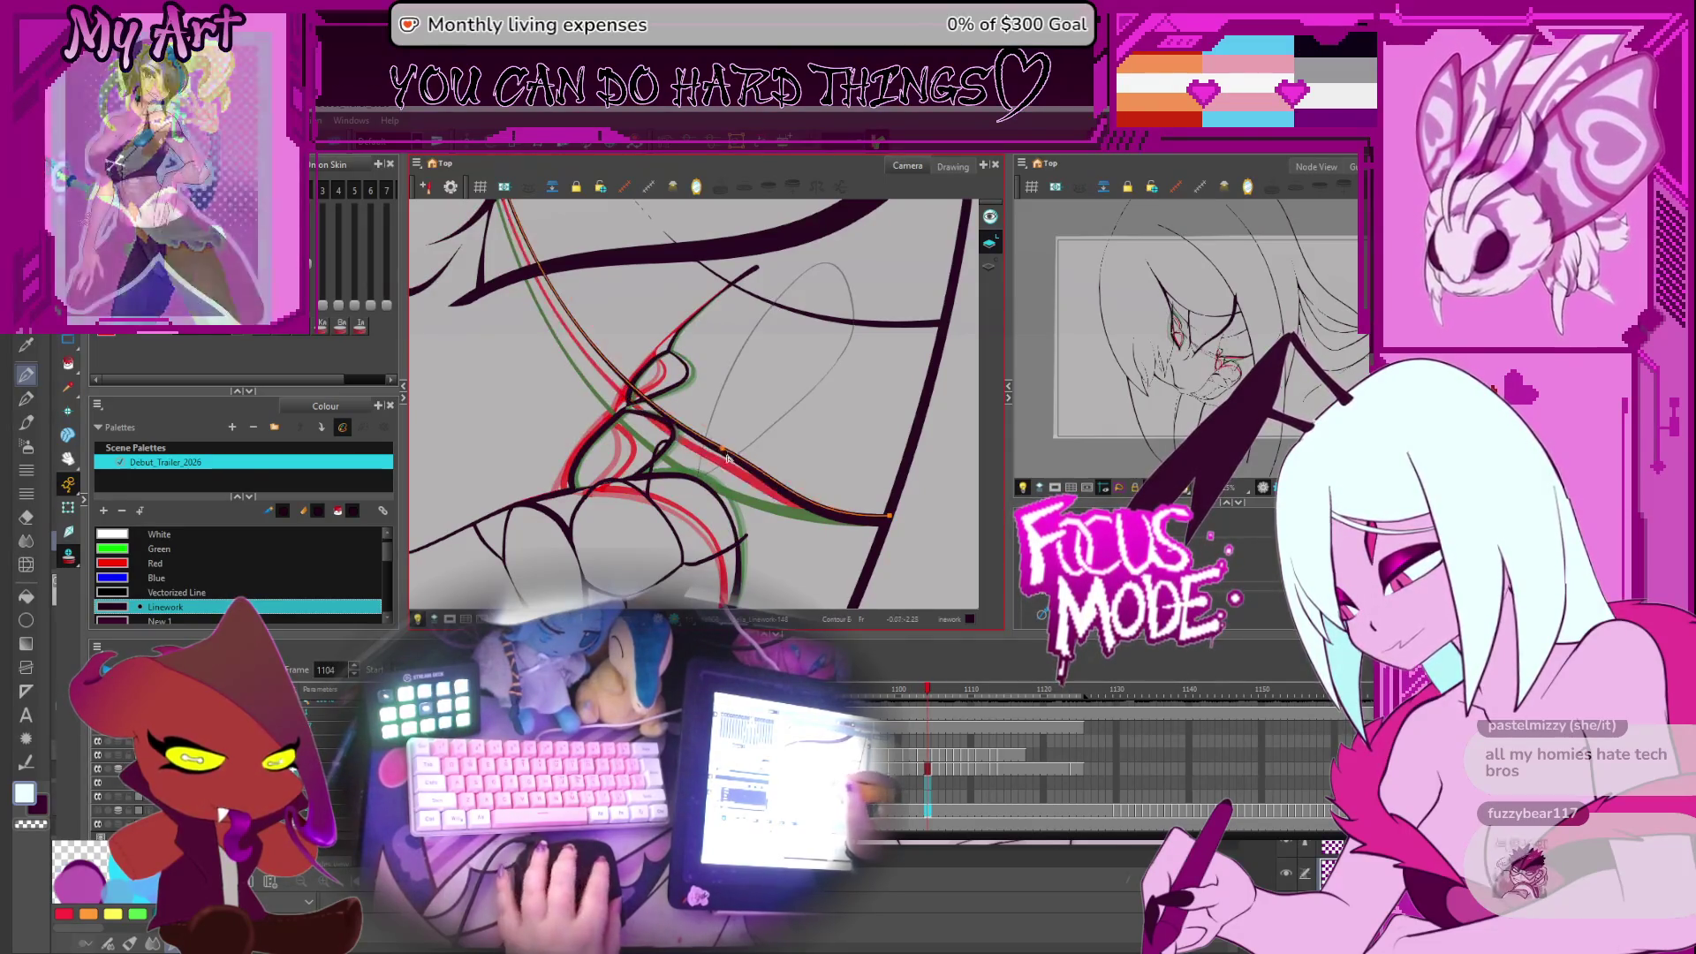
{"action": "left_click", "coordinate": [726, 445]}
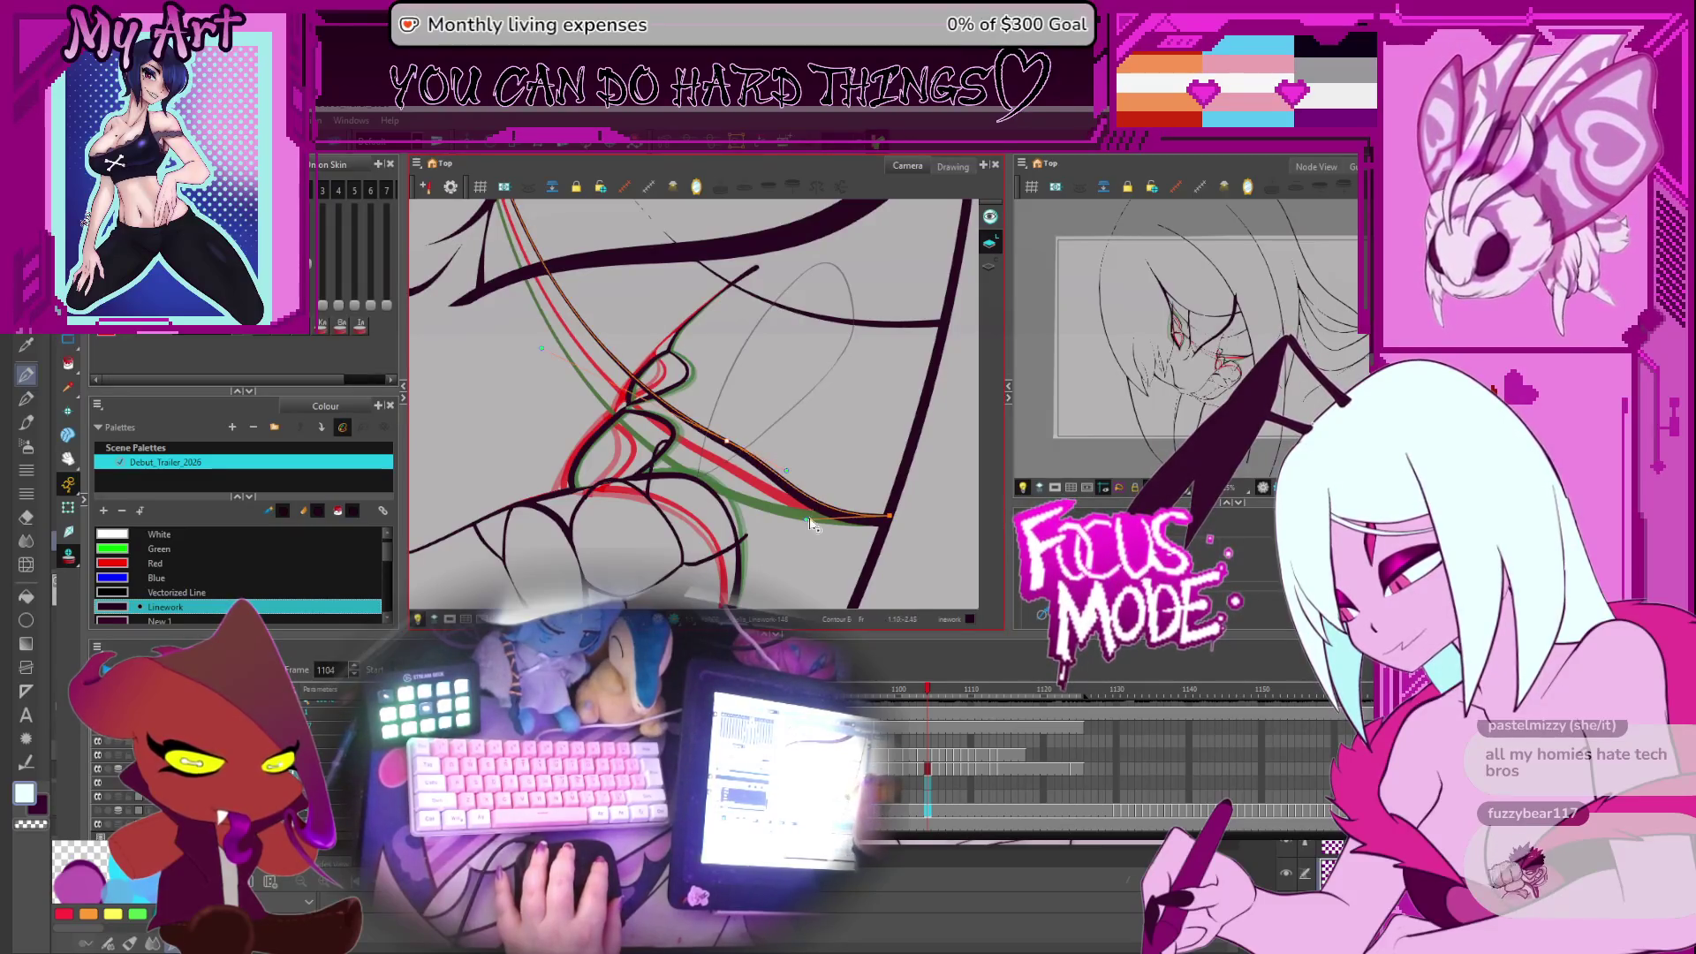
{"action": "left_click_drag", "start_coordinate": [809, 517], "coordinate": [811, 512]}
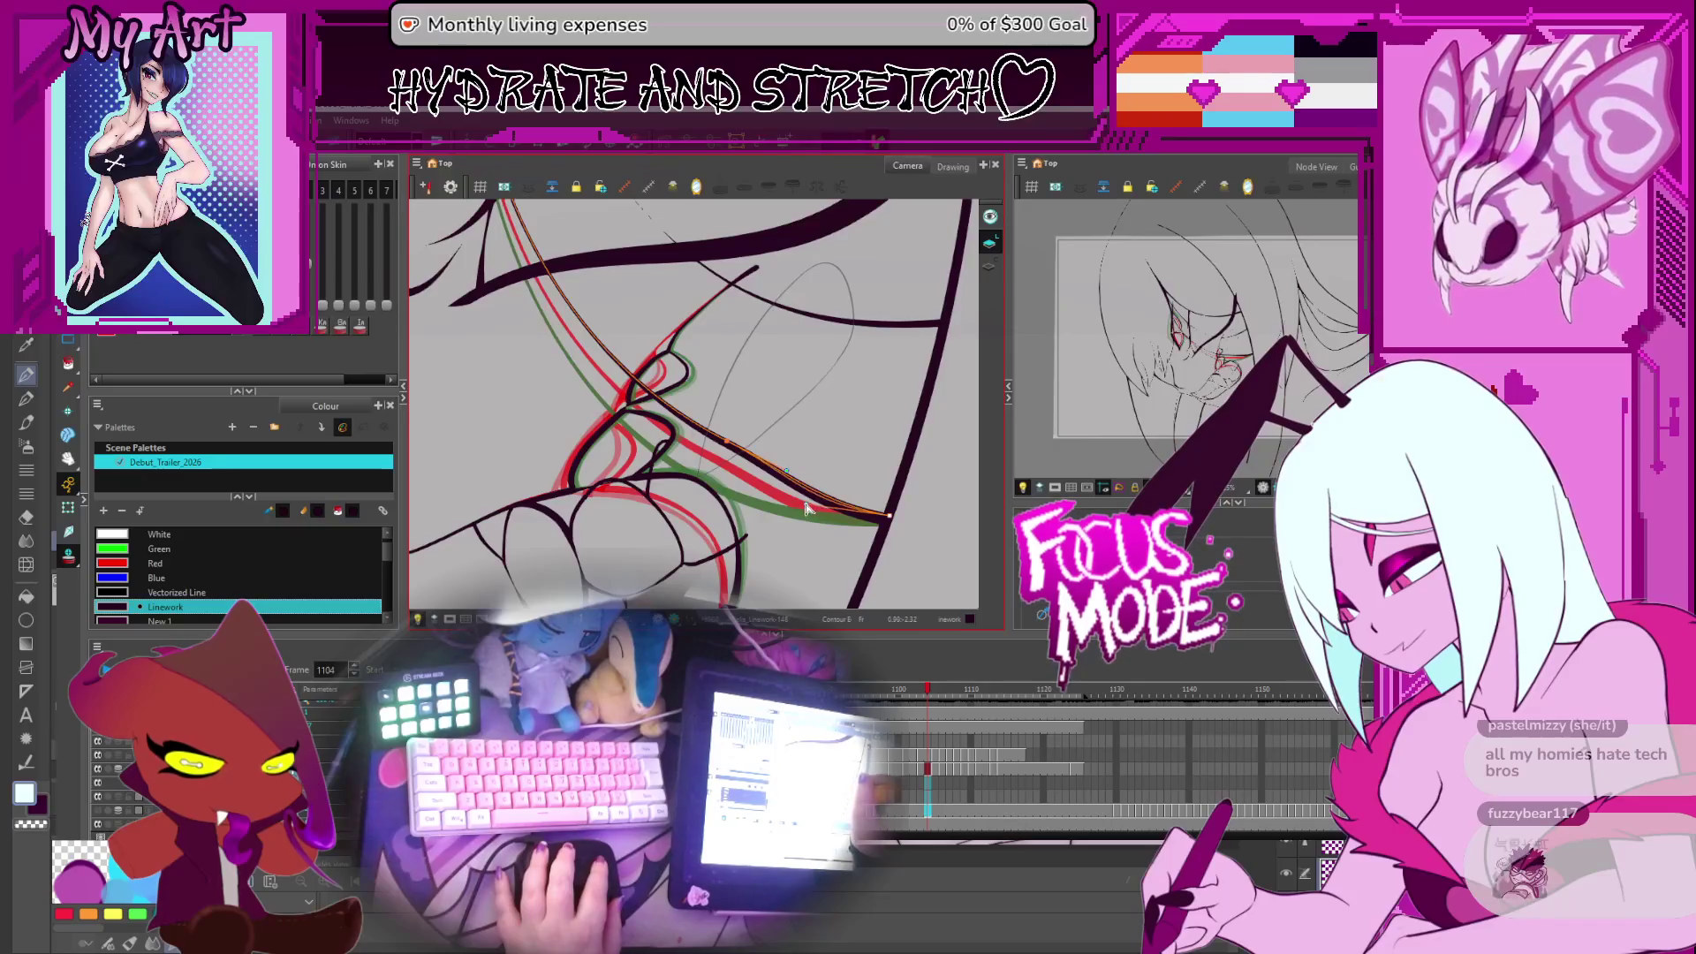
{"action": "left_click_drag", "start_coordinate": [729, 442], "coordinate": [731, 425]}
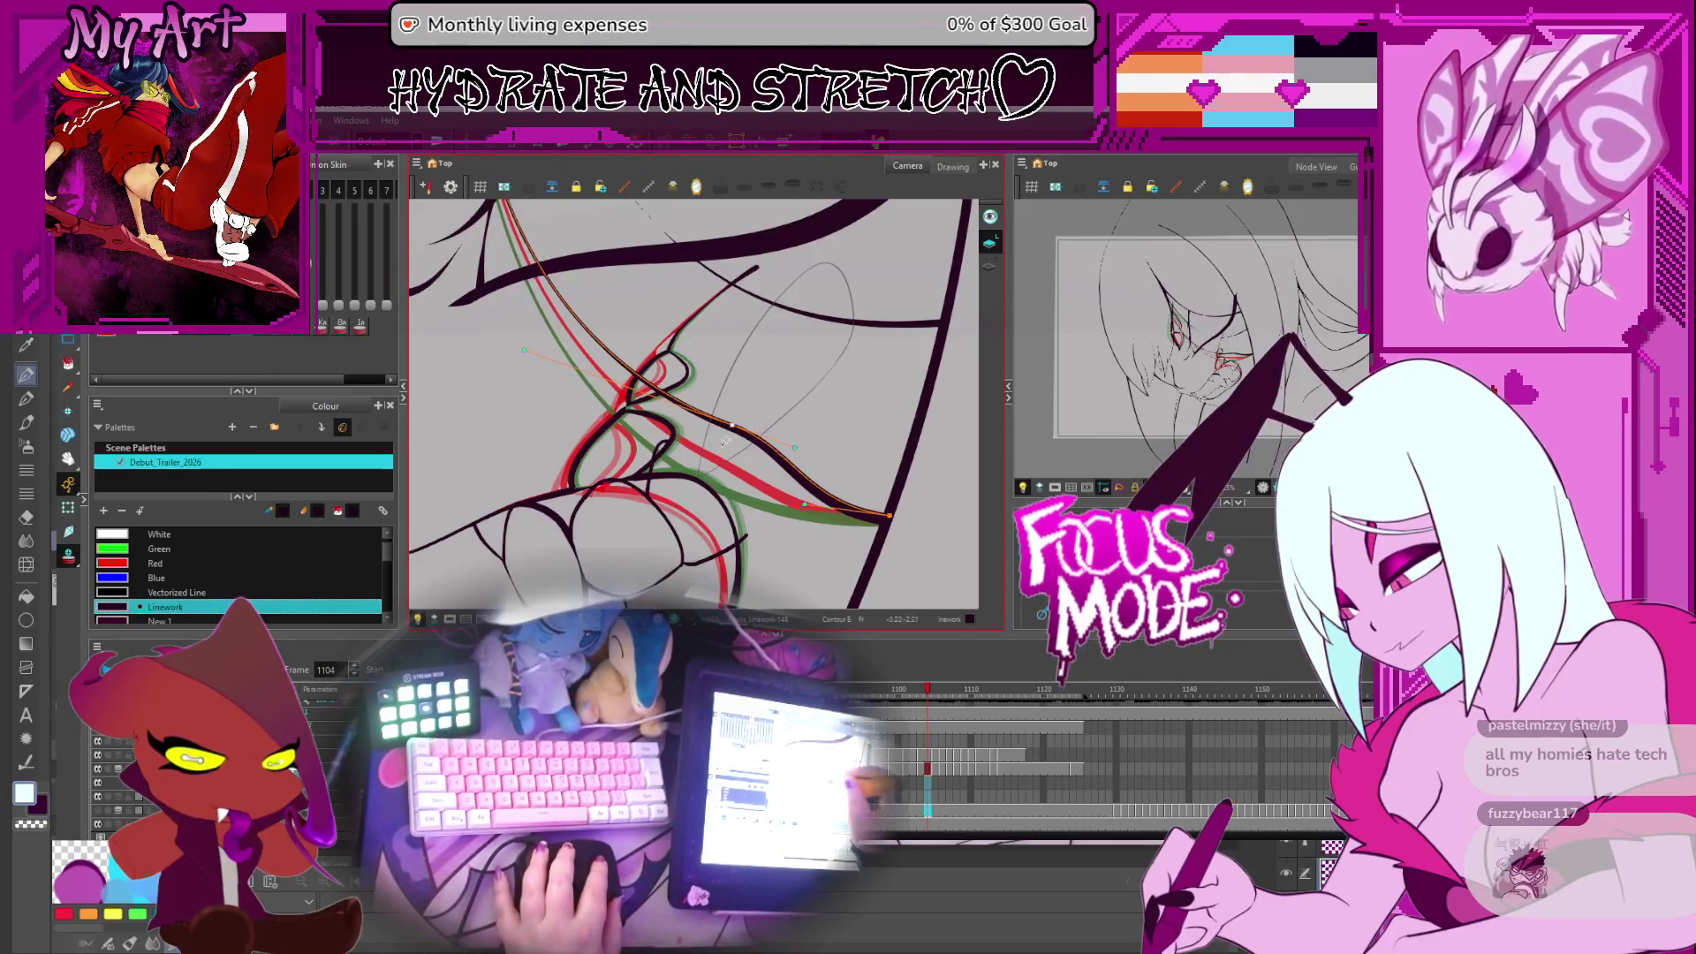
{"action": "key", "text": "alt+s"}
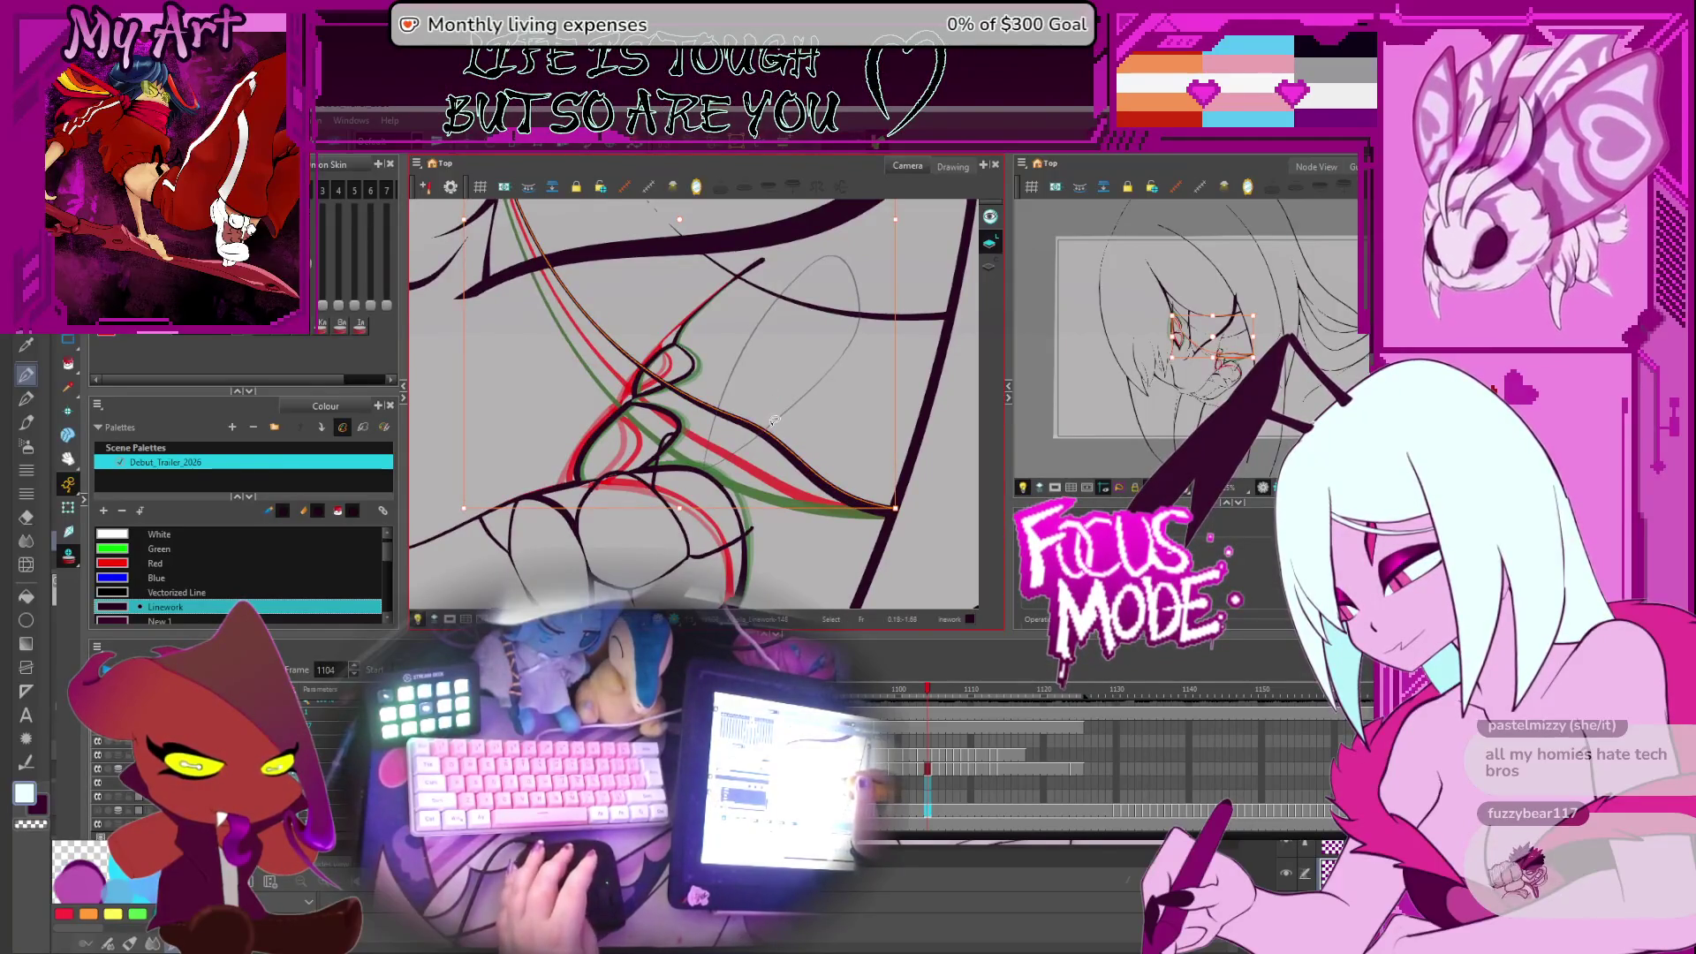
{"action": "key", "text": "period"}
Select and nudge the long red and black stroke while stepping through frames 1105–1107
{"action": "left_click", "coordinate": [774, 462]}
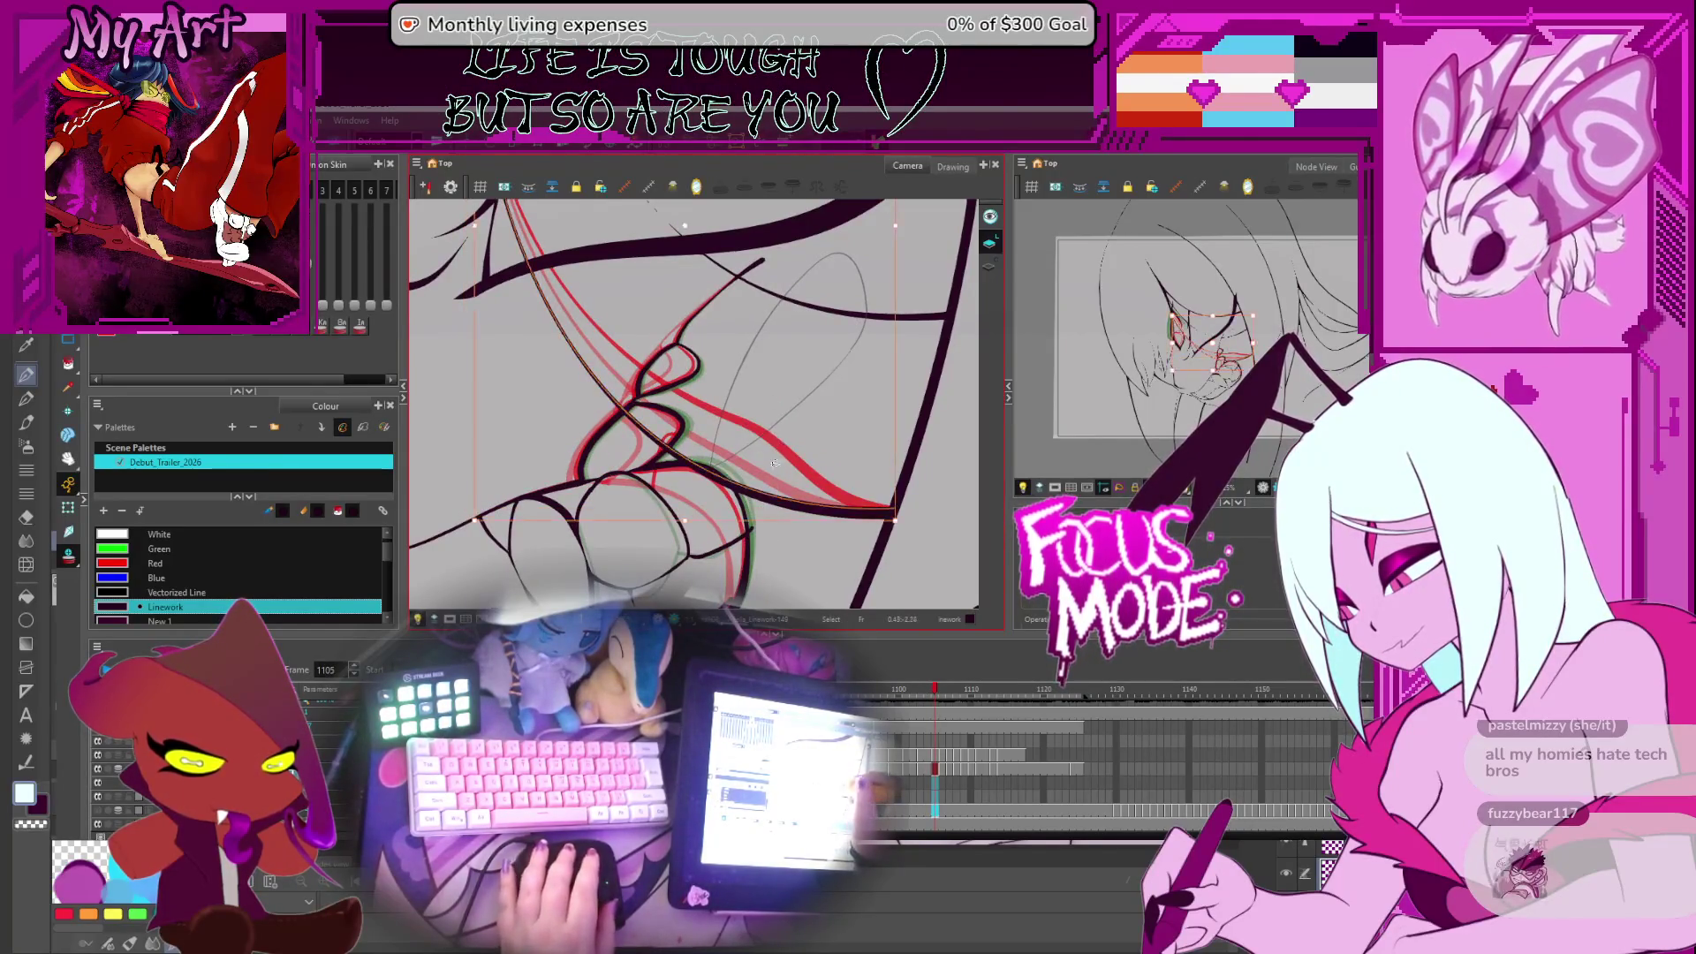
{"action": "left_click_drag", "start_coordinate": [775, 477], "coordinate": [774, 477]}
{"action": "key", "text": "alt+q"}
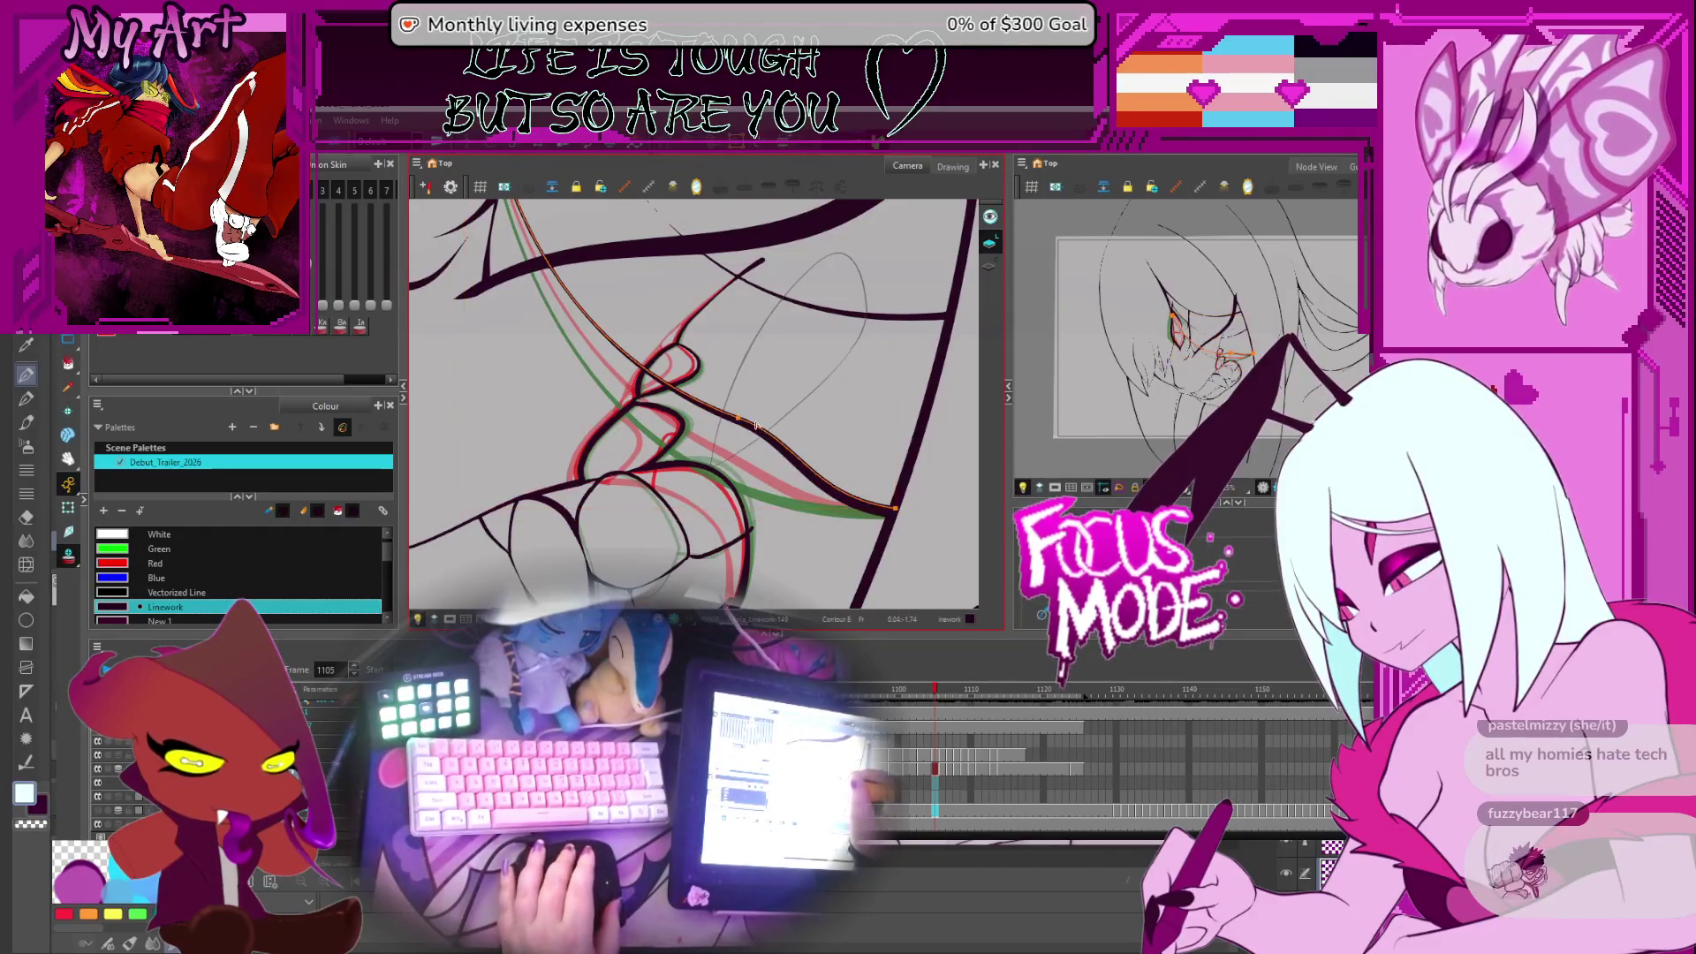
{"action": "key", "text": "alt+s"}
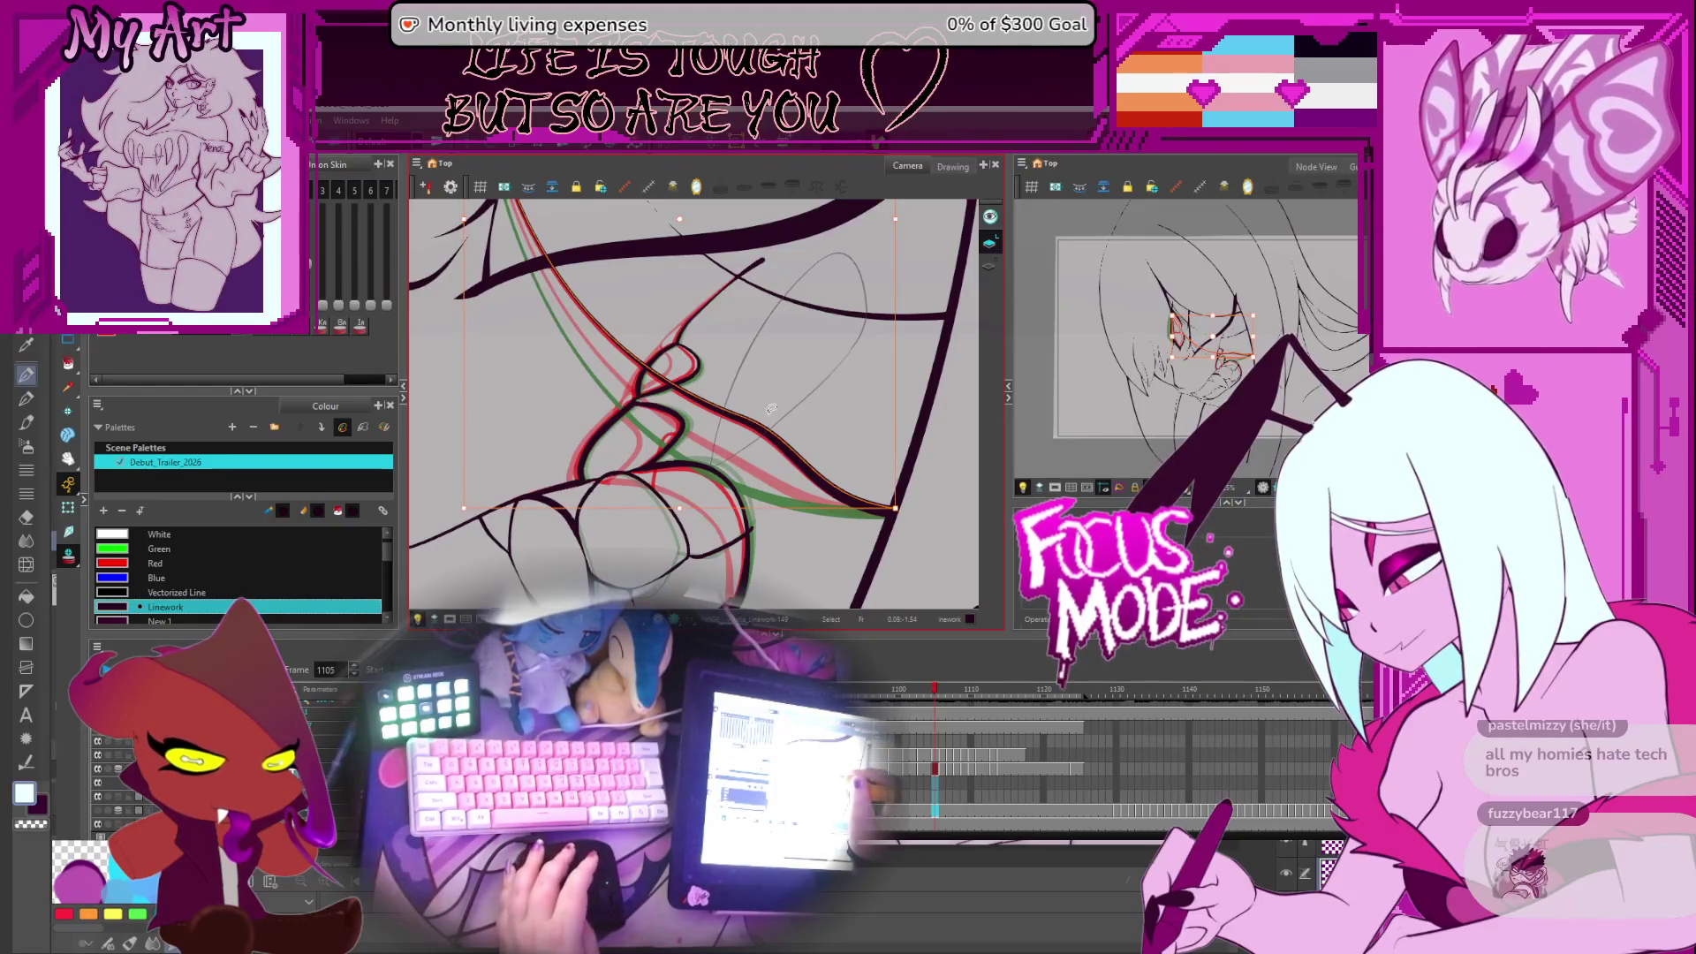
{"action": "key", "text": "period"}
{"action": "left_click", "coordinate": [776, 448]}
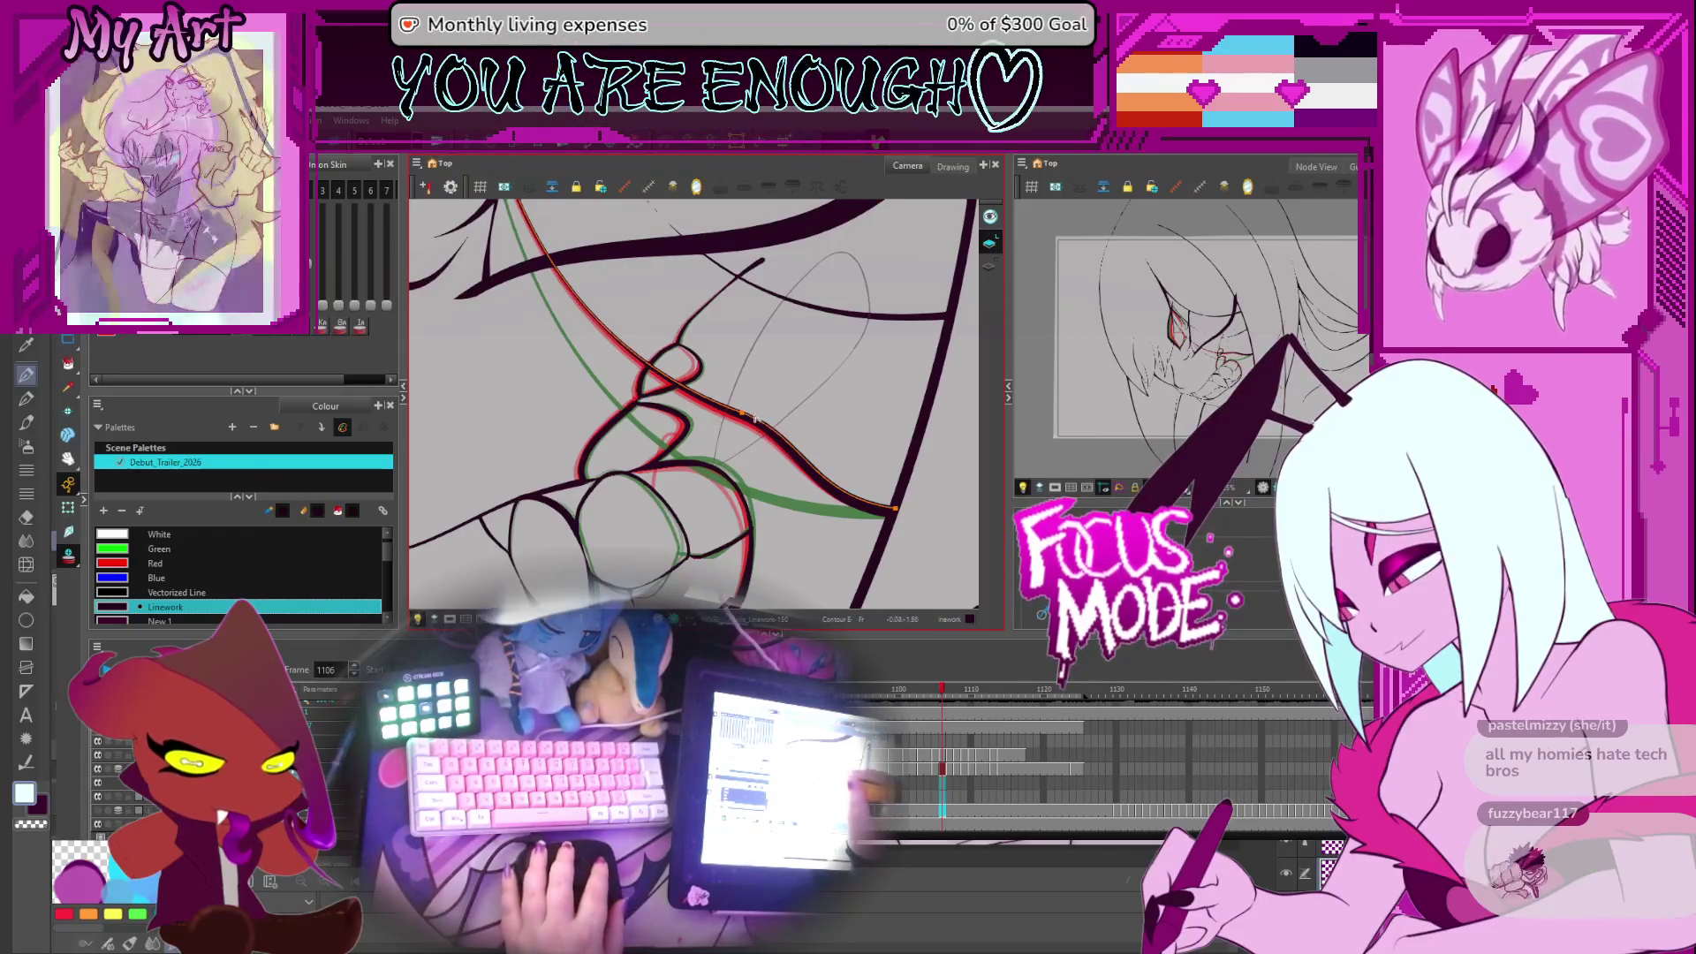
{"action": "key", "text": "alt+s"}
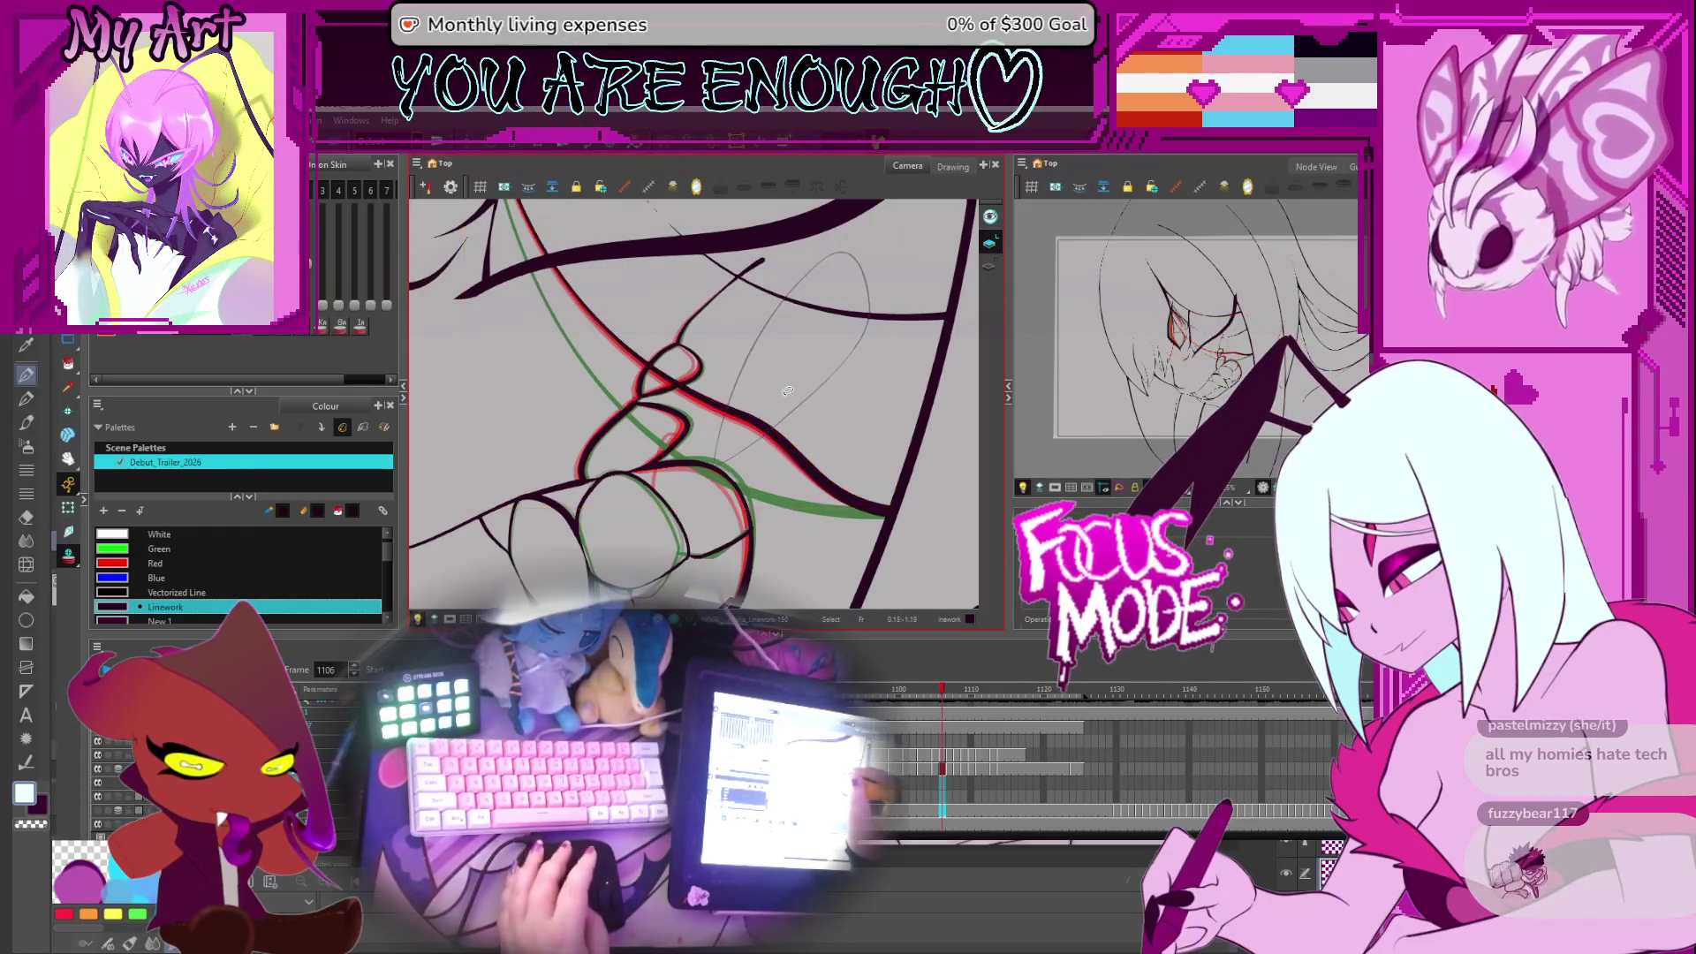
{"action": "left_click", "coordinate": [770, 433]}
{"action": "key", "text": "period"}
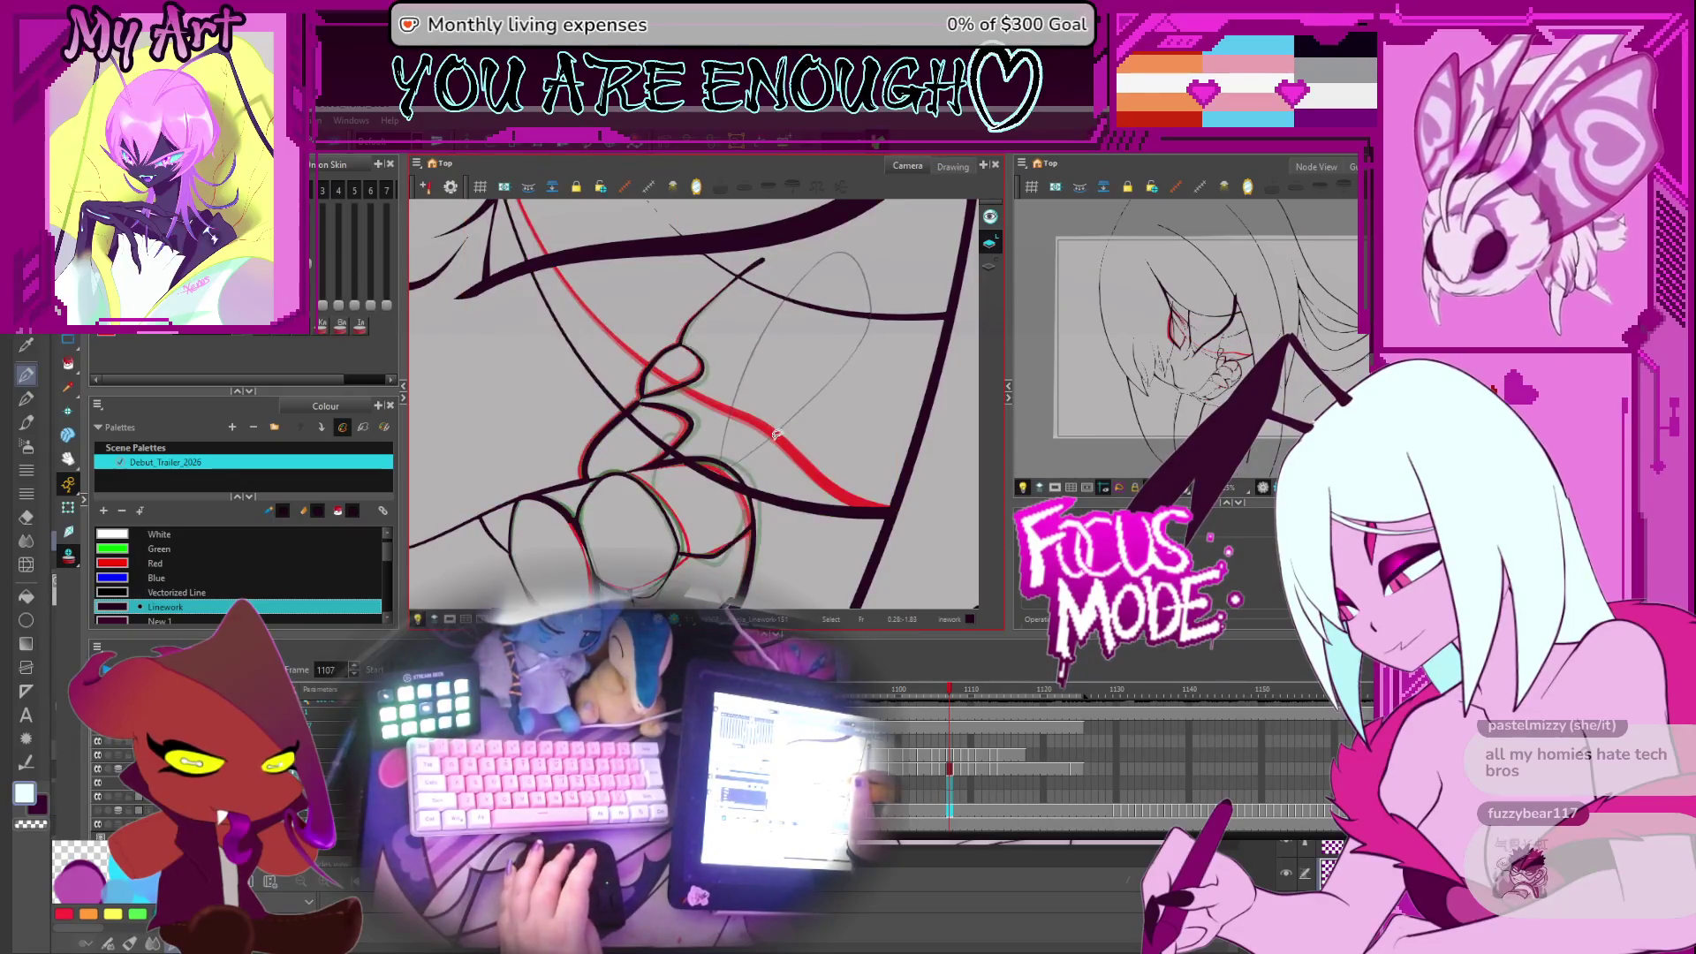
{"action": "left_click", "coordinate": [774, 428]}
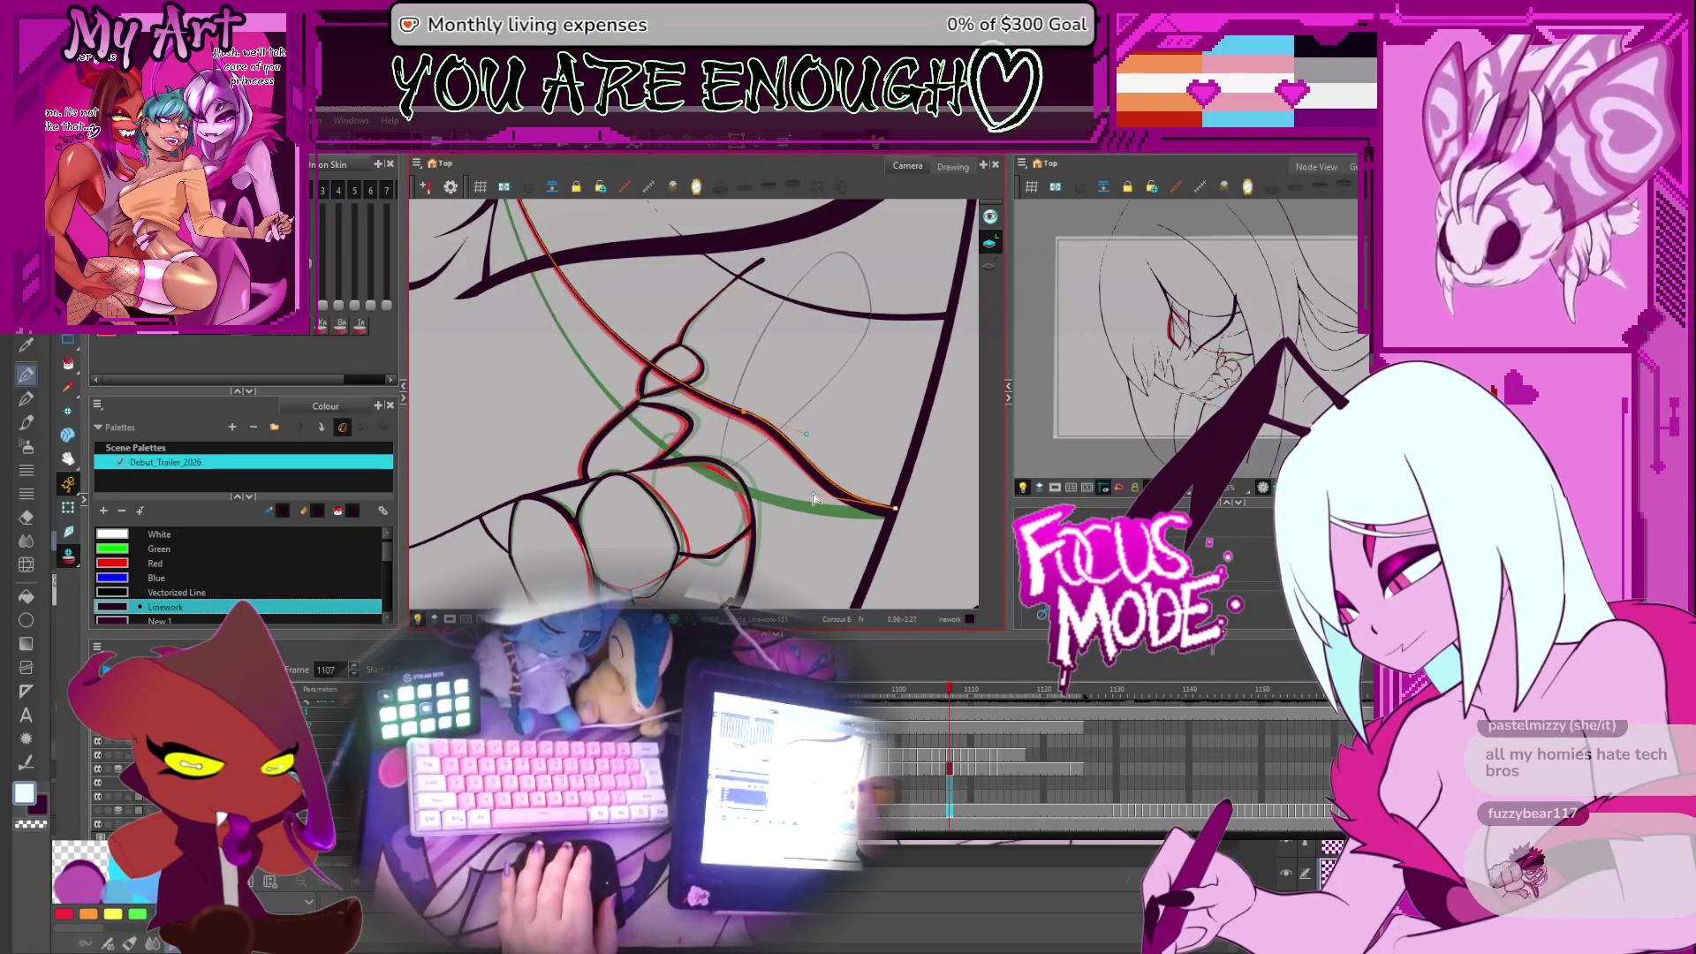
Delete the selected dark stroke, flipping between frames 1106–1108 to check the line motion
{"action": "key", "text": "period"}
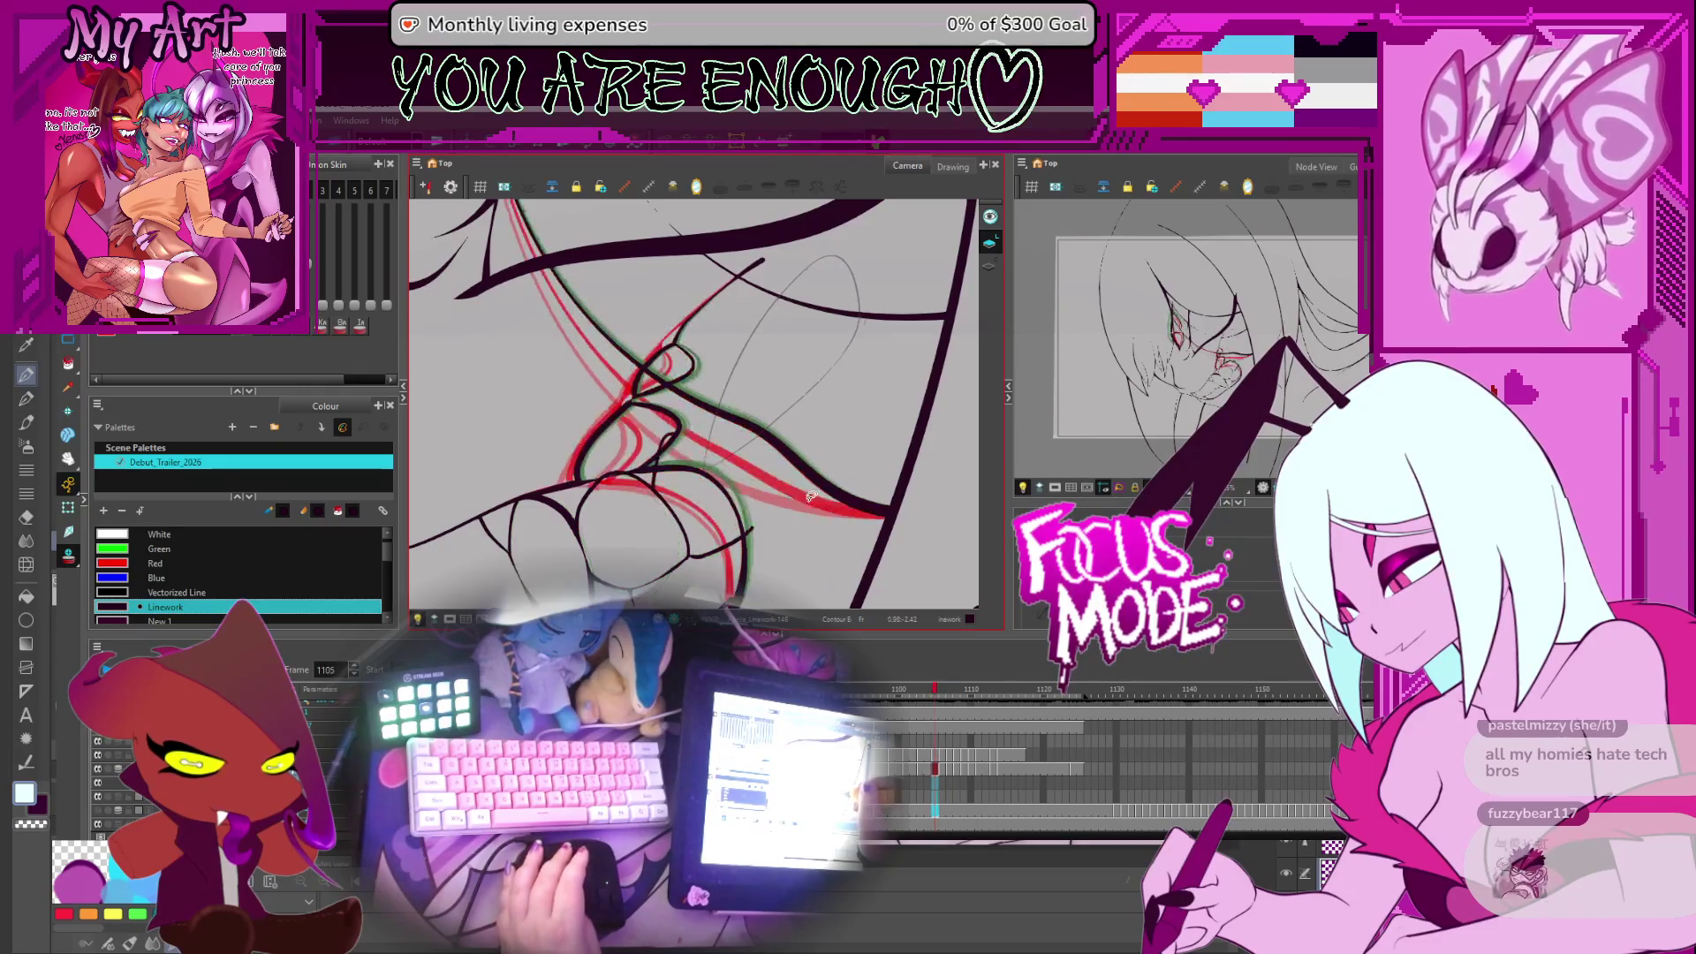
{"action": "key", "text": "comma"}
{"action": "key", "text": "period"}
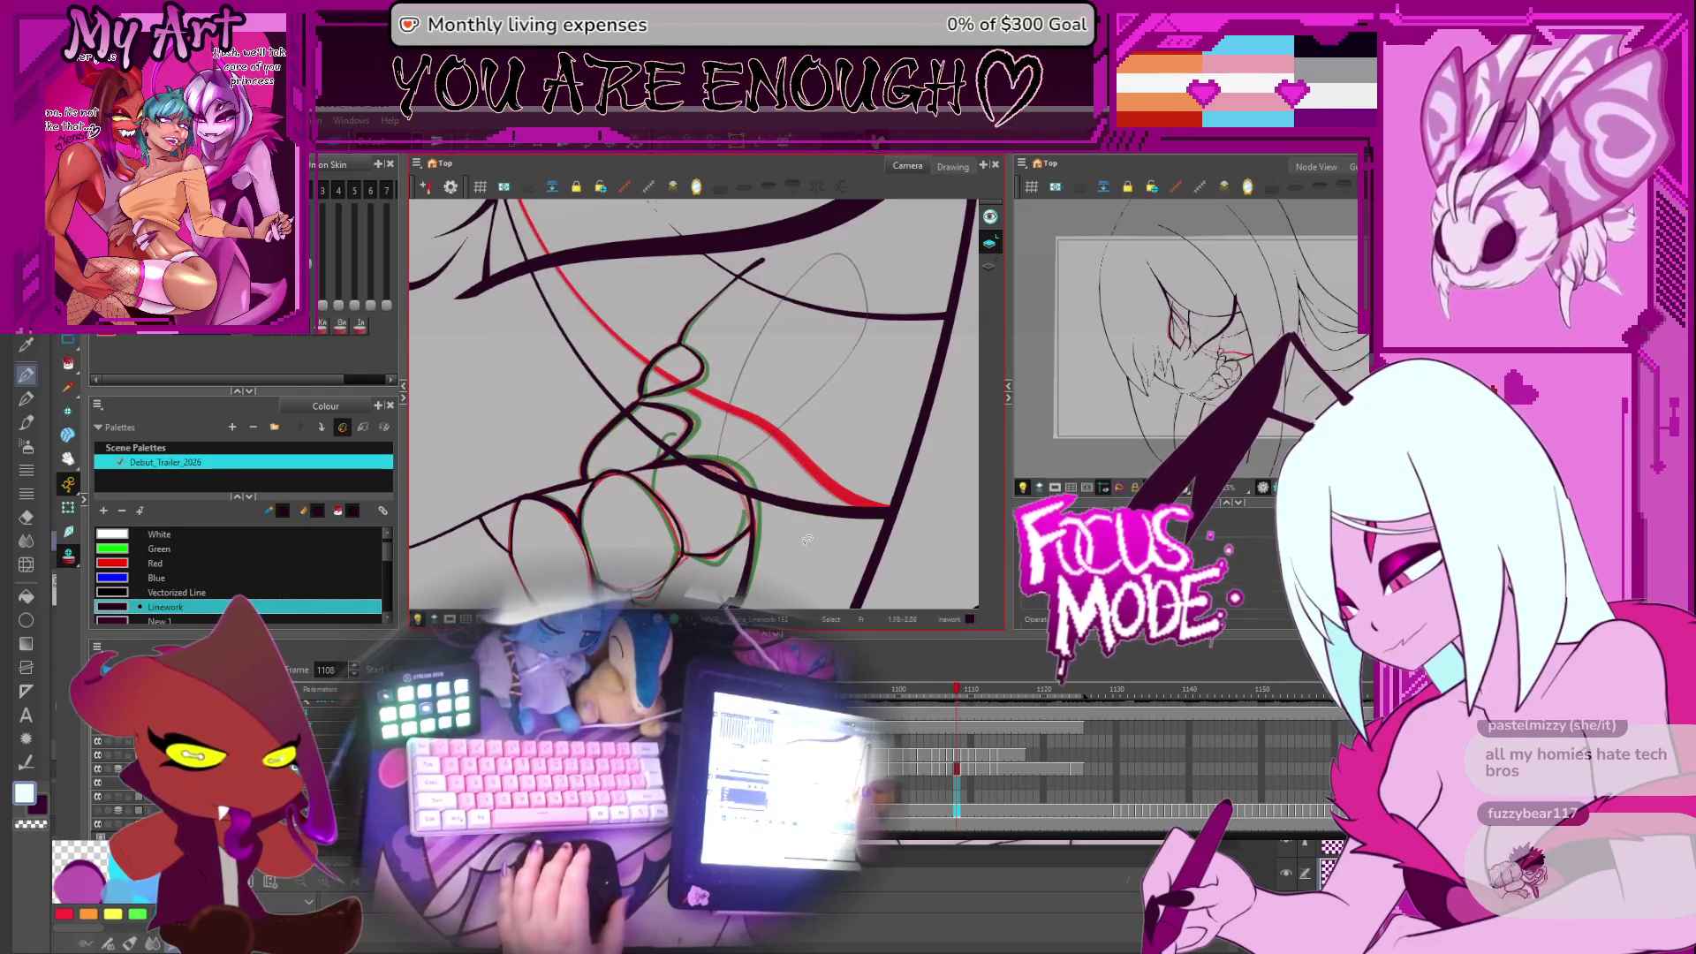
{"action": "key", "text": "Delete"}
{"action": "key", "text": "comma"}
{"action": "key", "text": "comma"}
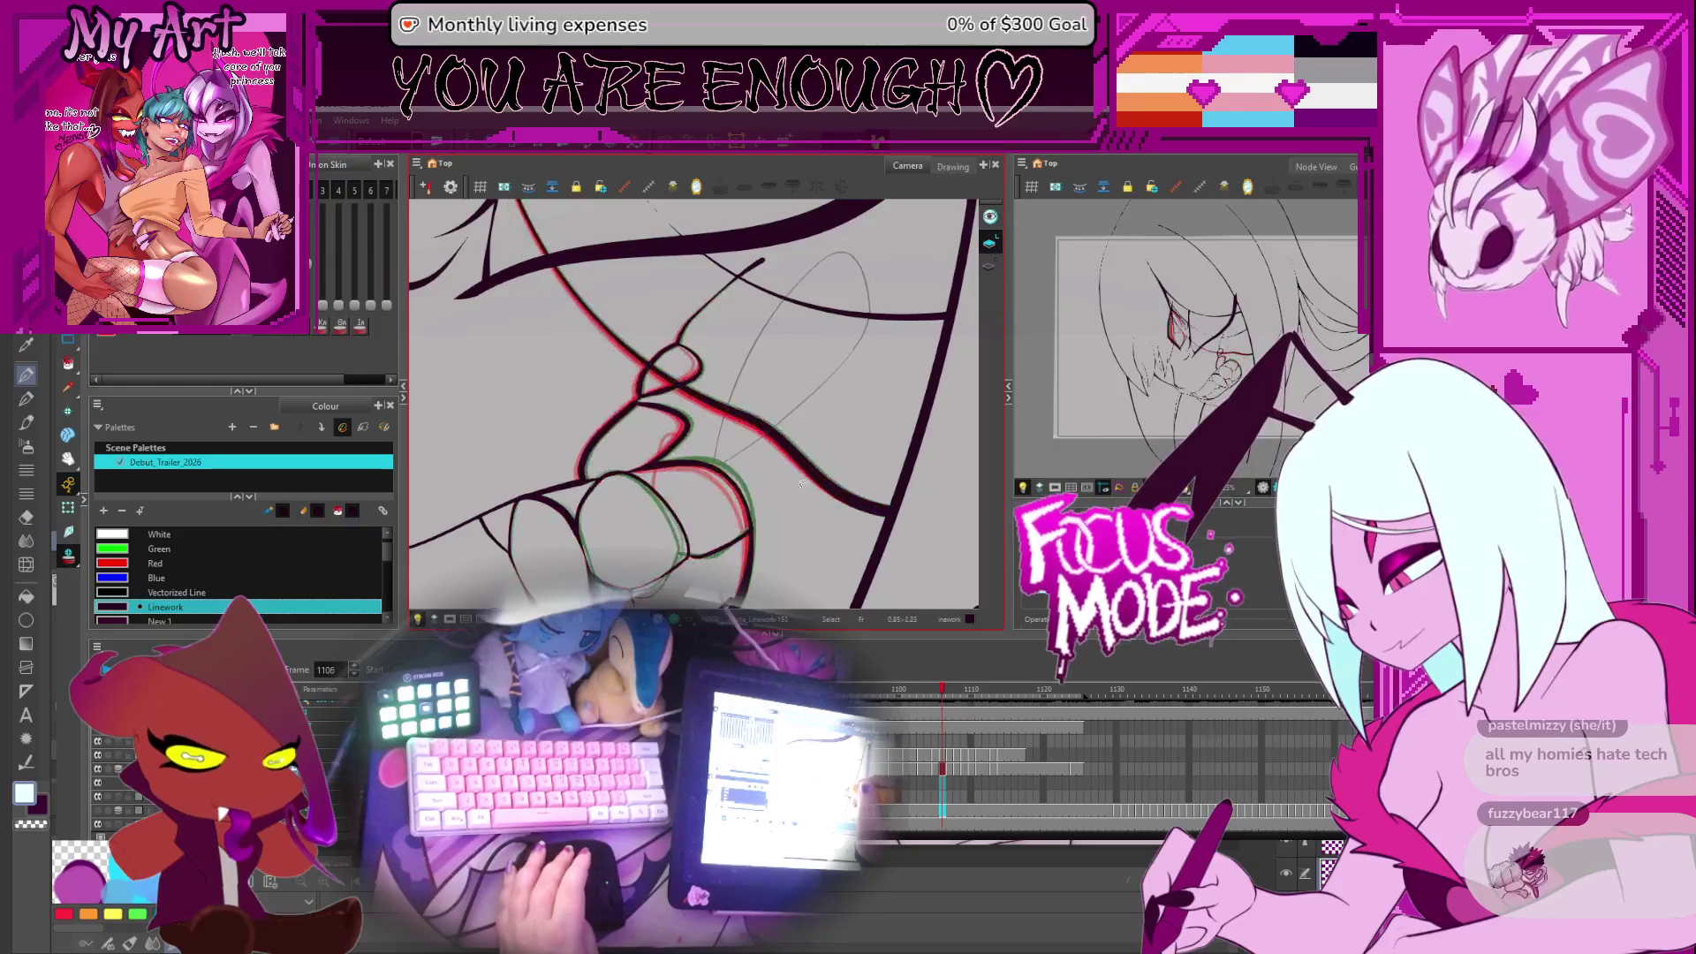
{"action": "key", "text": "period"}
{"action": "key", "text": "comma"}
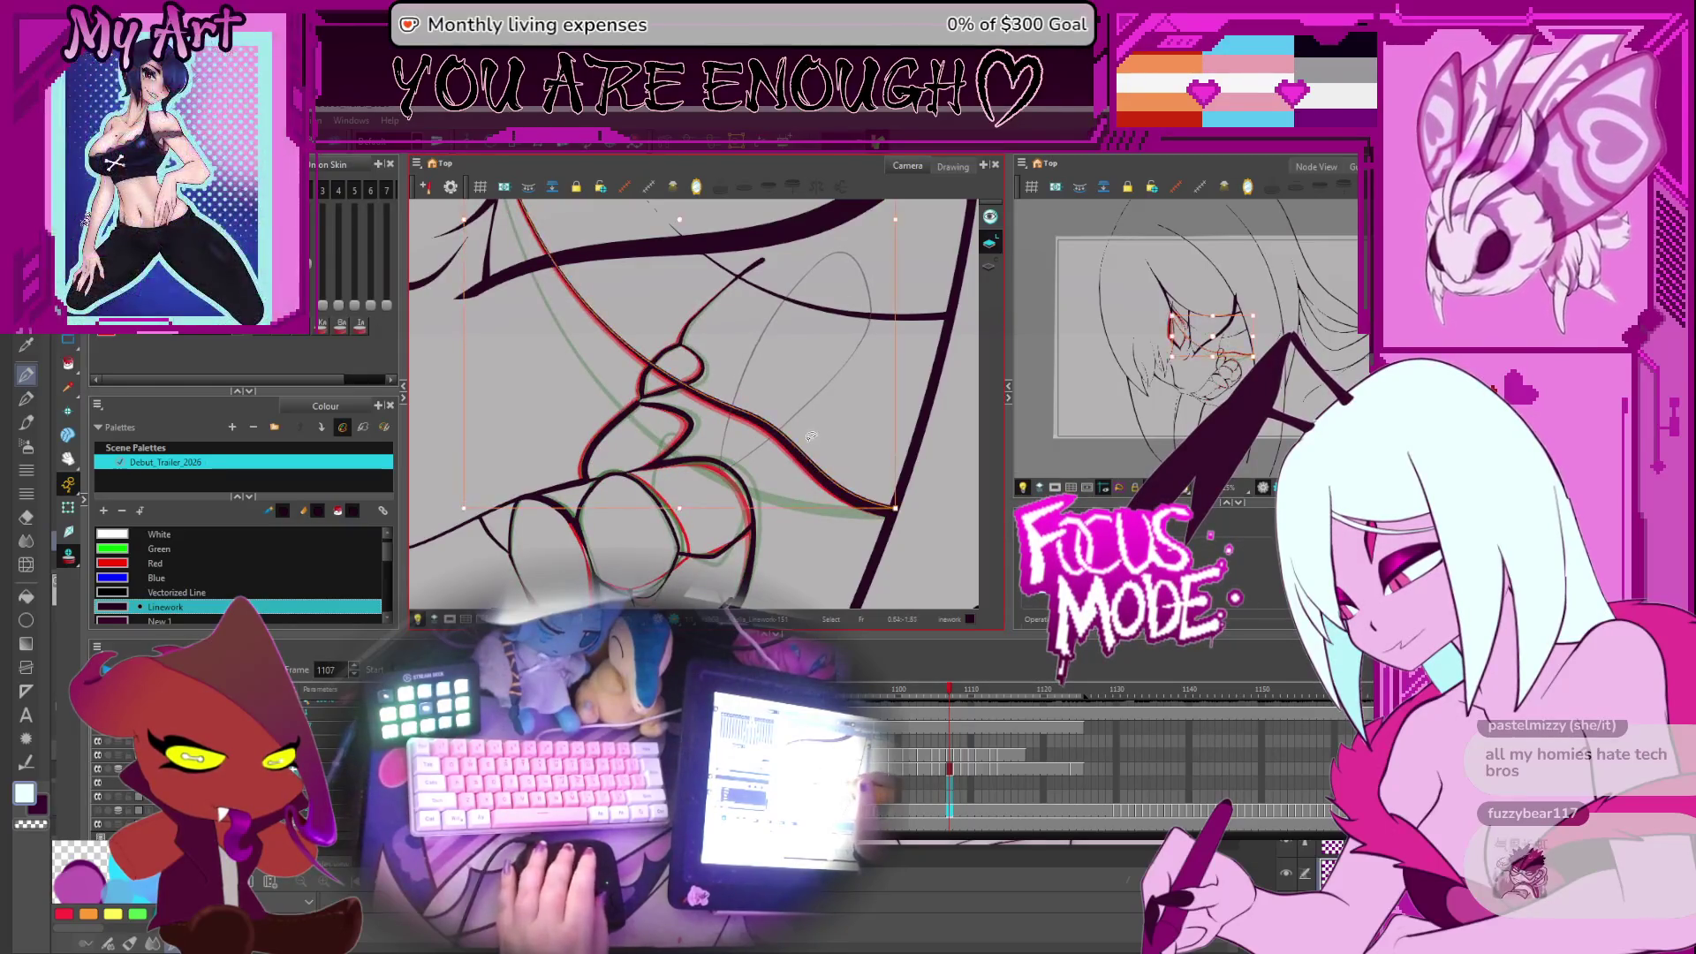
{"action": "key", "text": "period"}
{"action": "key", "text": "comma"}
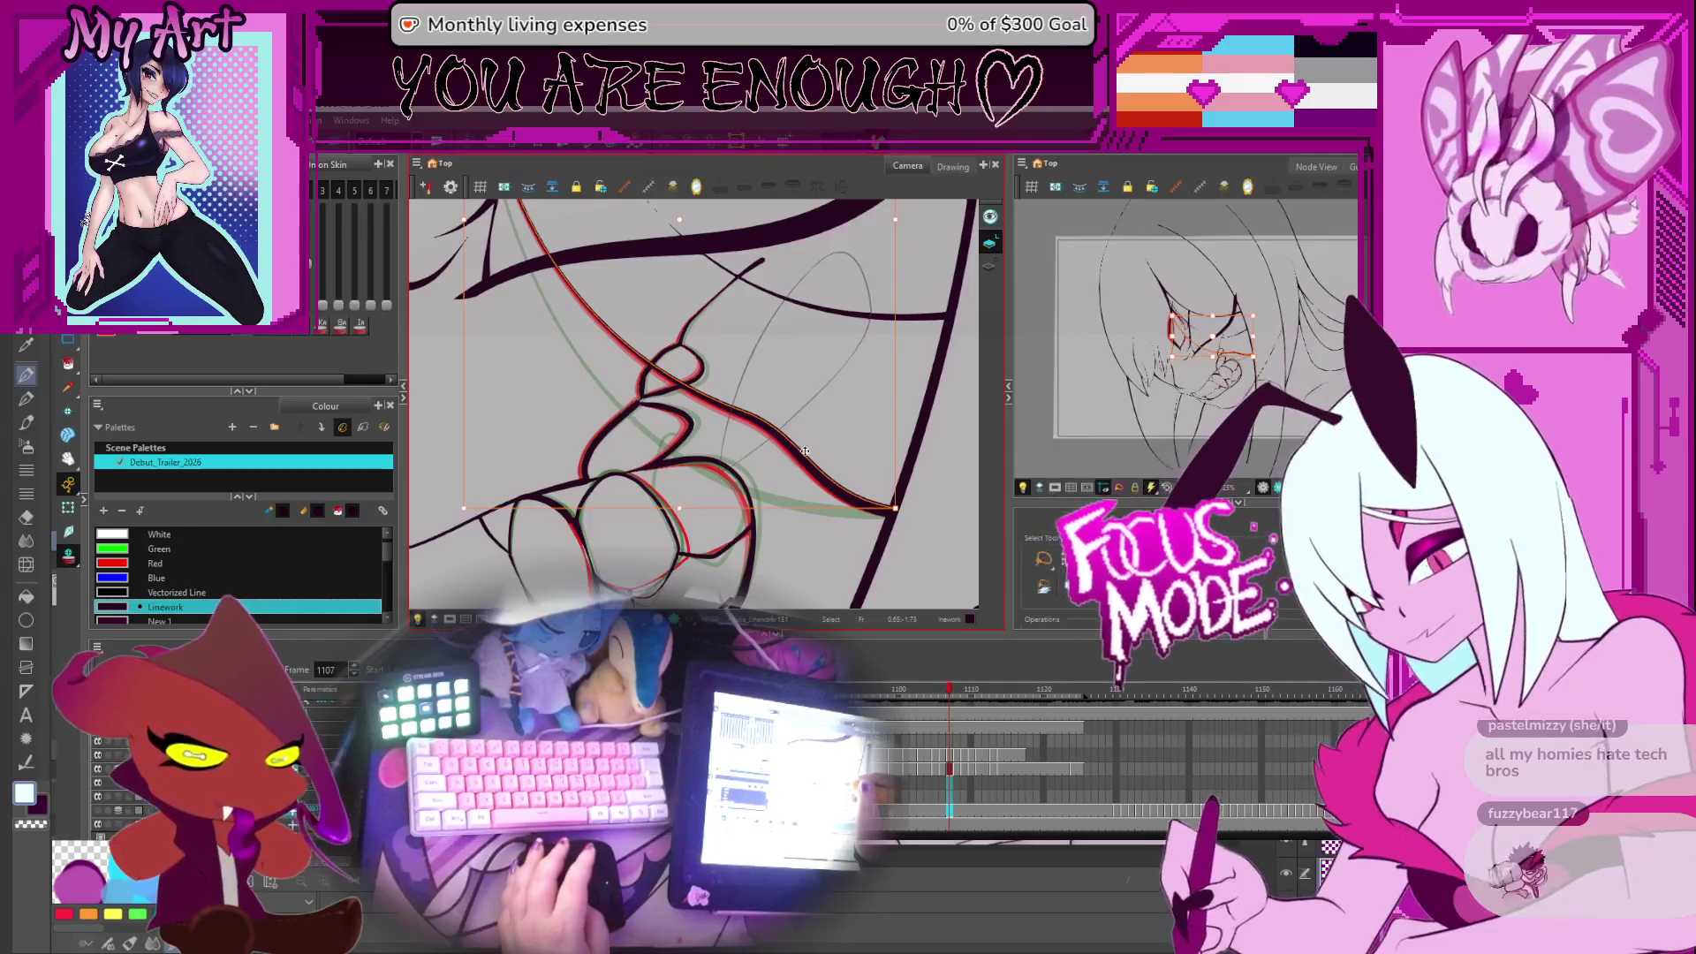
{"action": "key", "text": "period"}
Paste the dark stroke into frame 1108 and flip between neighbouring frames to check it
{"action": "key", "text": "ctrl+v"}
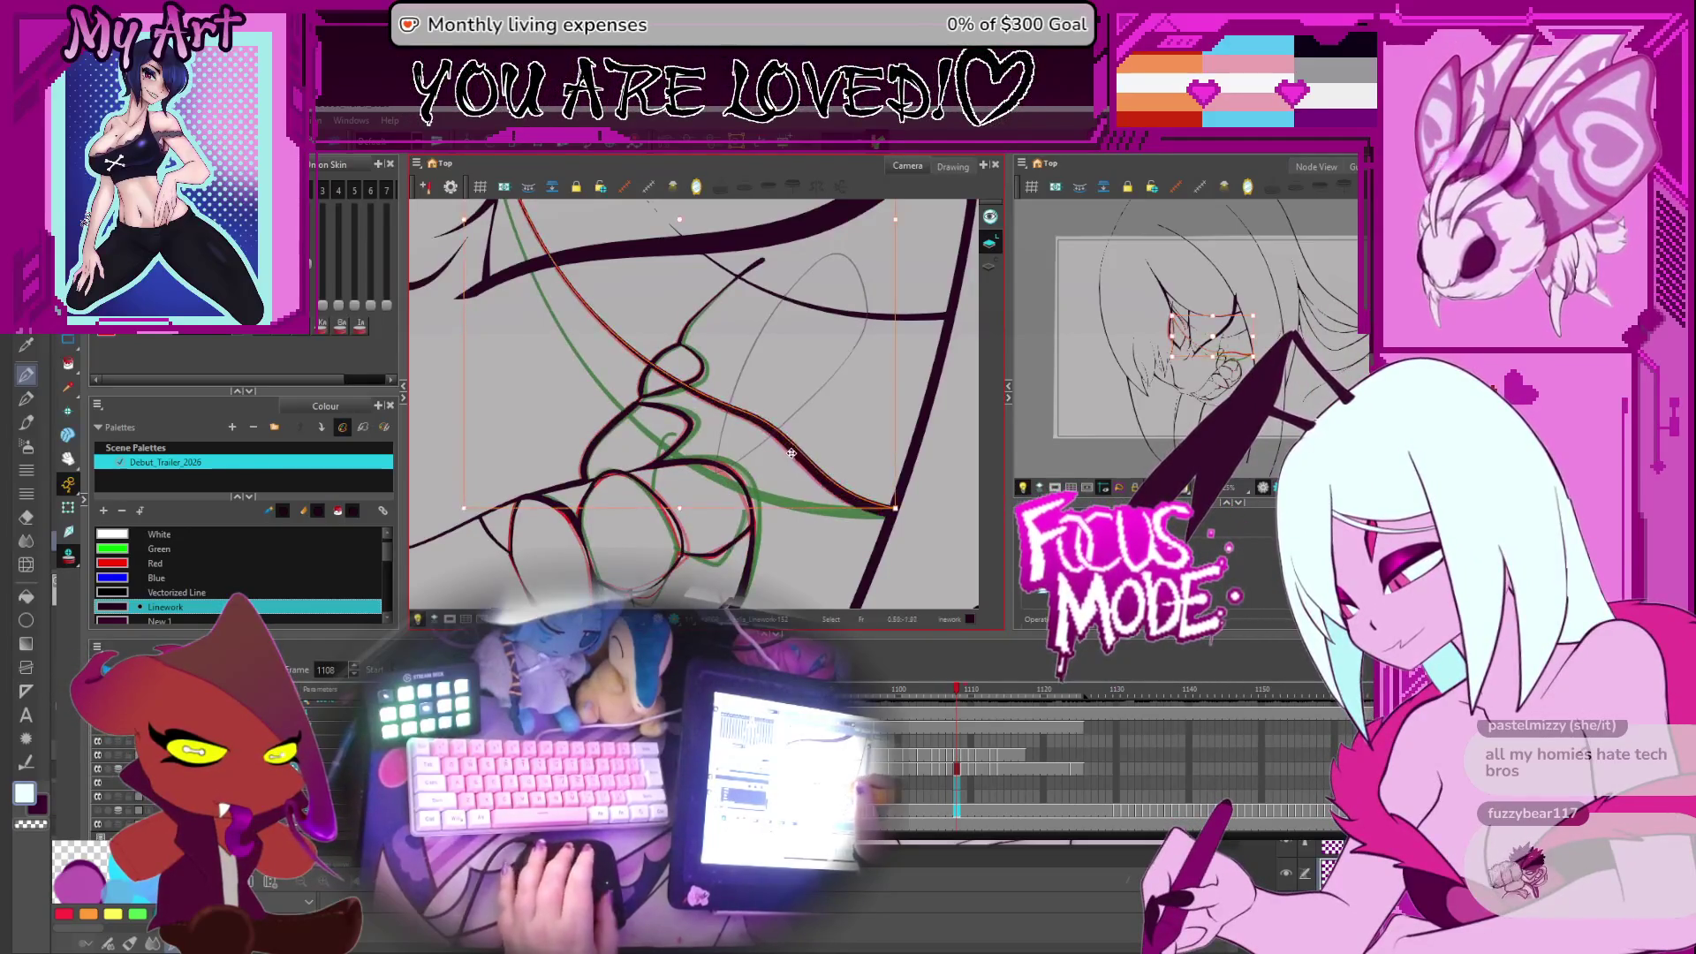
{"action": "key", "text": "period"}
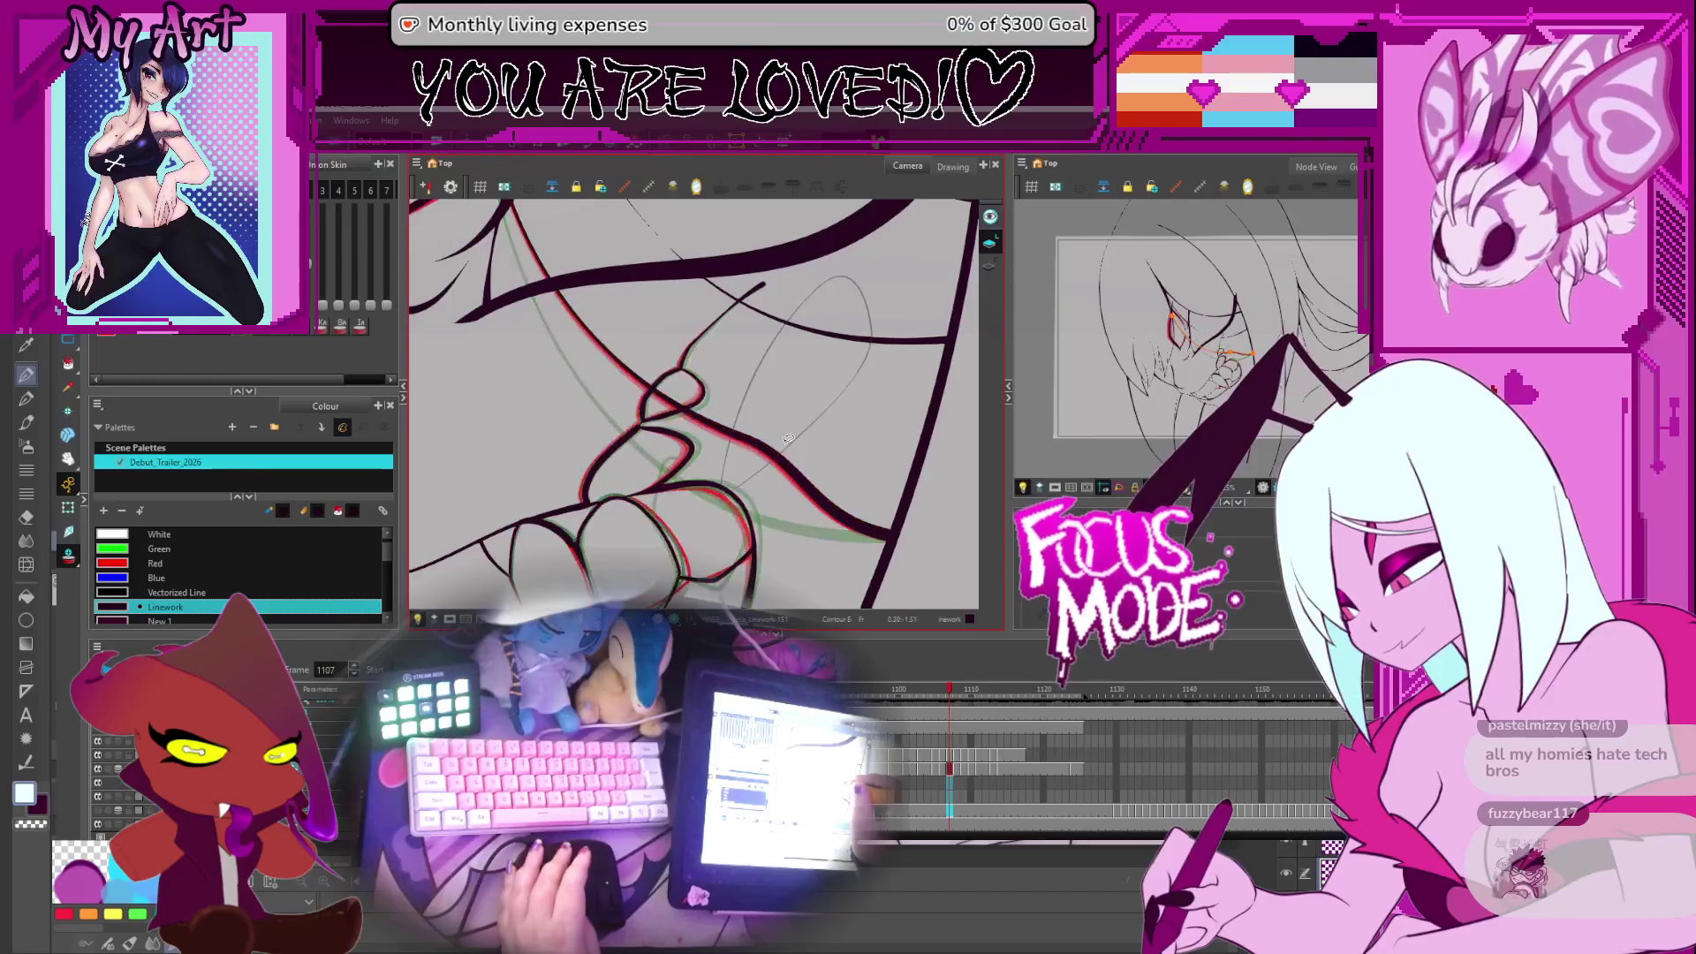
{"action": "key", "text": "comma"}
{"action": "key", "text": "period"}
{"action": "key", "text": "comma"}
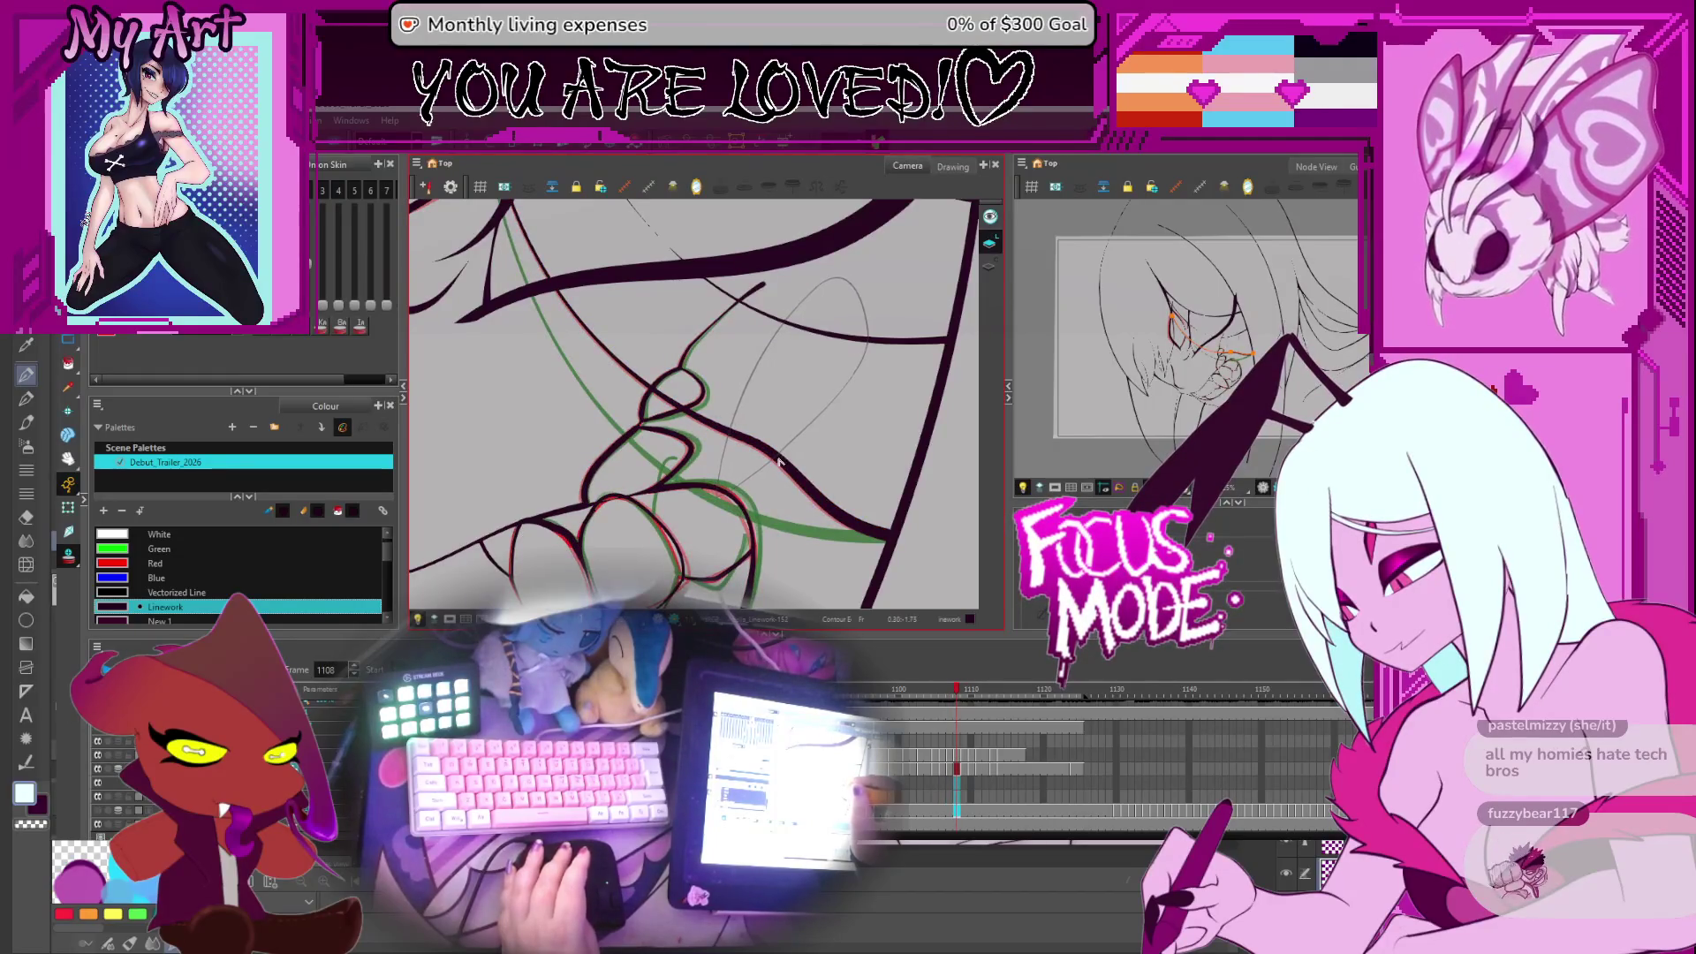
{"action": "key", "text": "period"}
{"action": "key", "text": "comma"}
Zoom in on frame 1108's long dark stroke and reshape it to follow the red line
{"action": "left_click", "coordinate": [750, 443]}
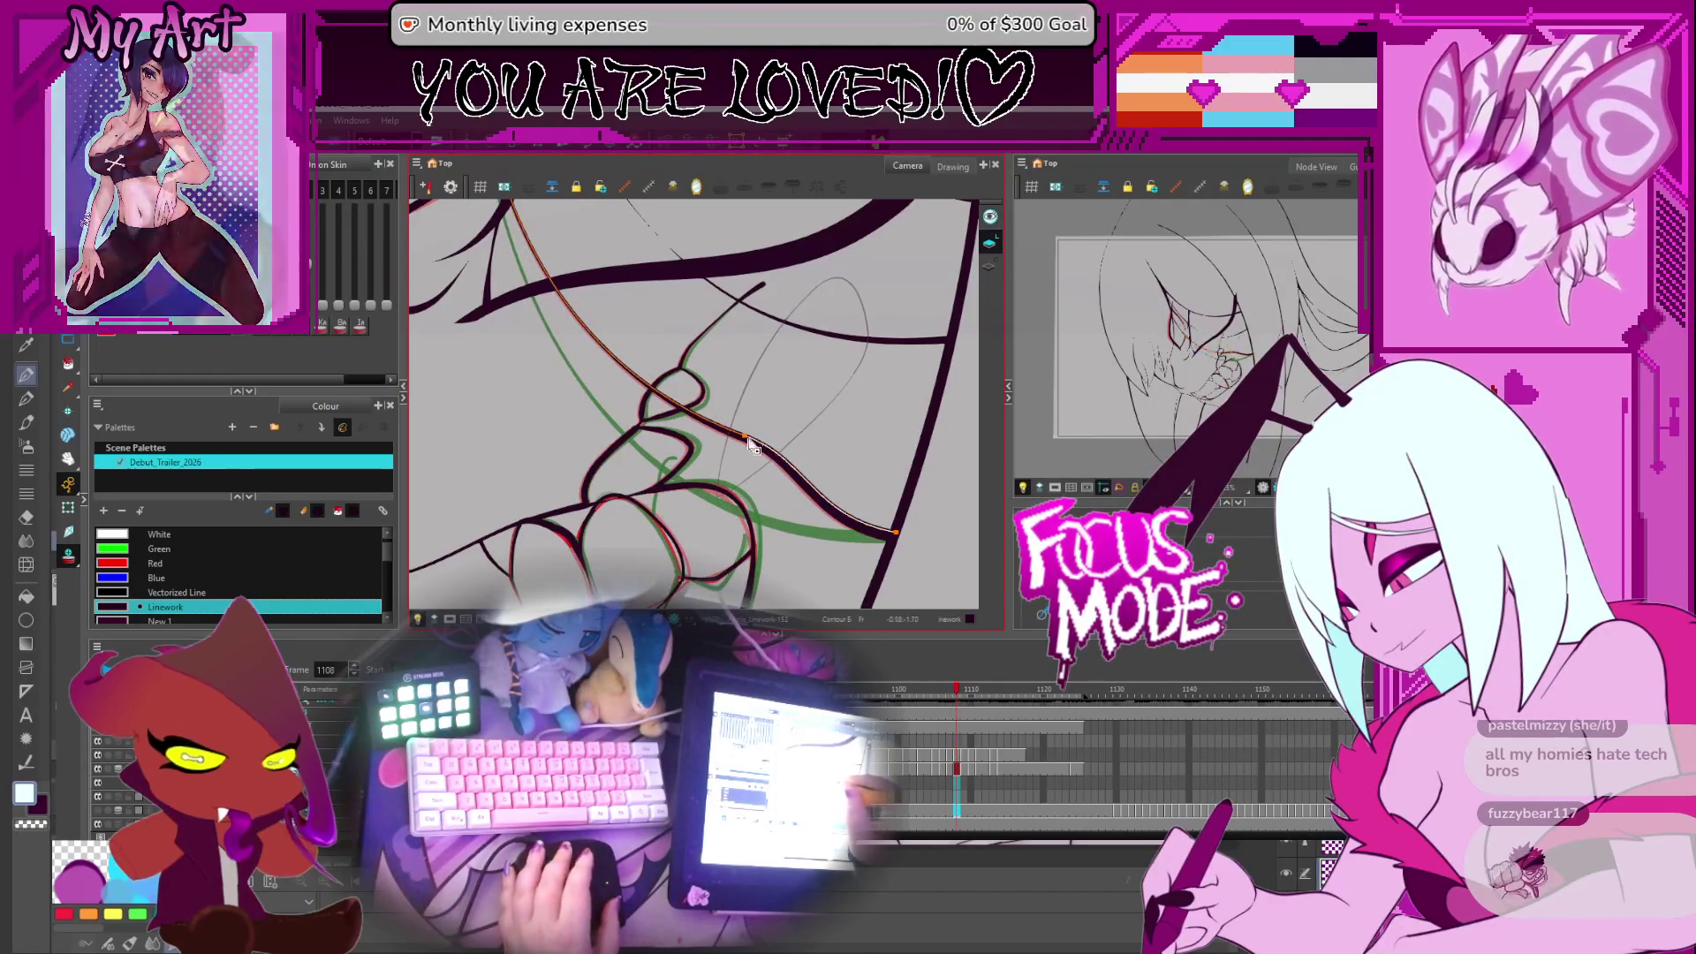
{"action": "key", "text": "2"}
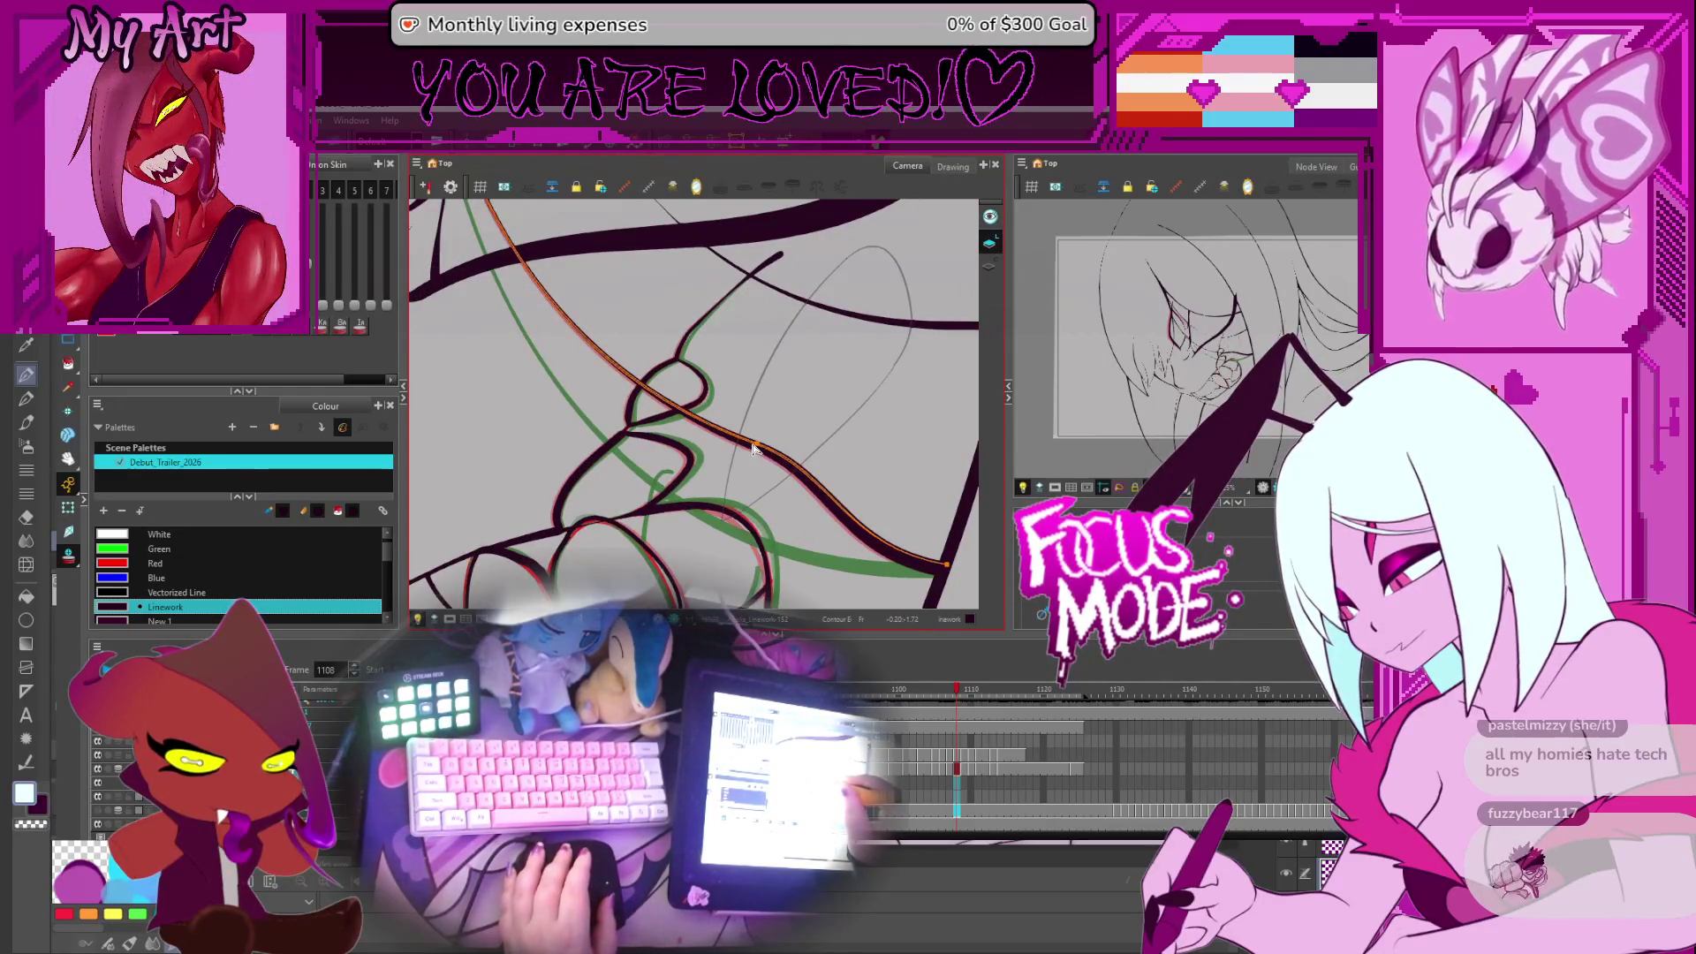
{"action": "left_click_drag", "start_coordinate": [752, 448], "coordinate": [748, 445]}
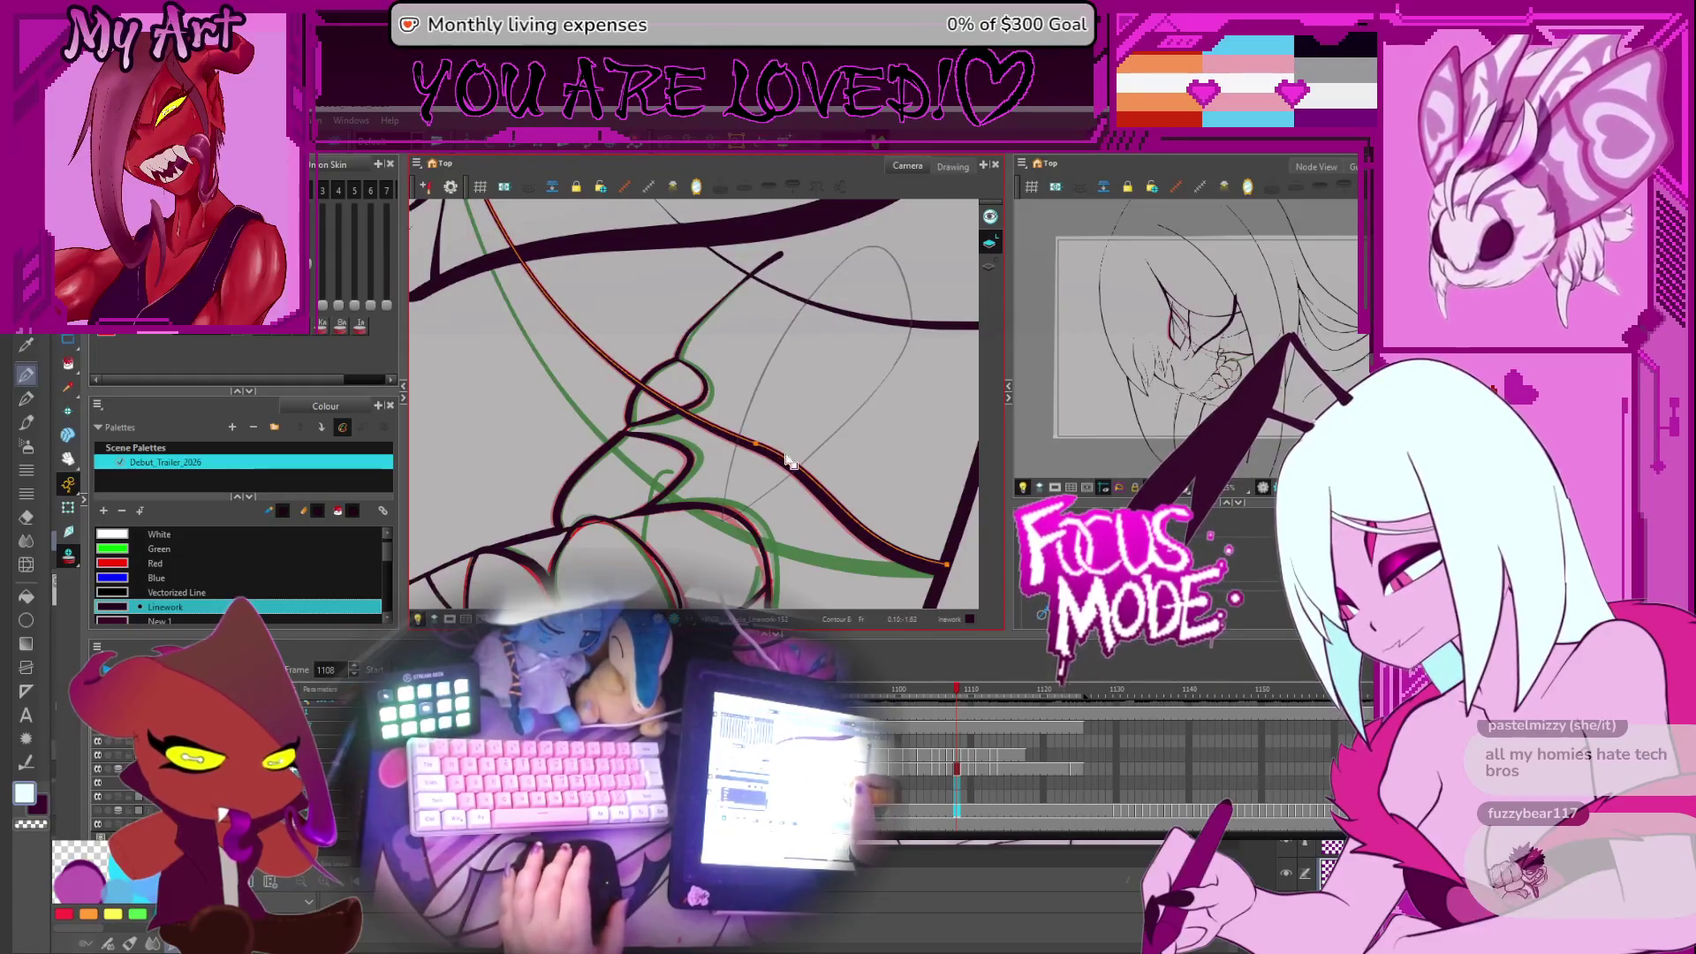
{"action": "key", "text": "alt+s"}
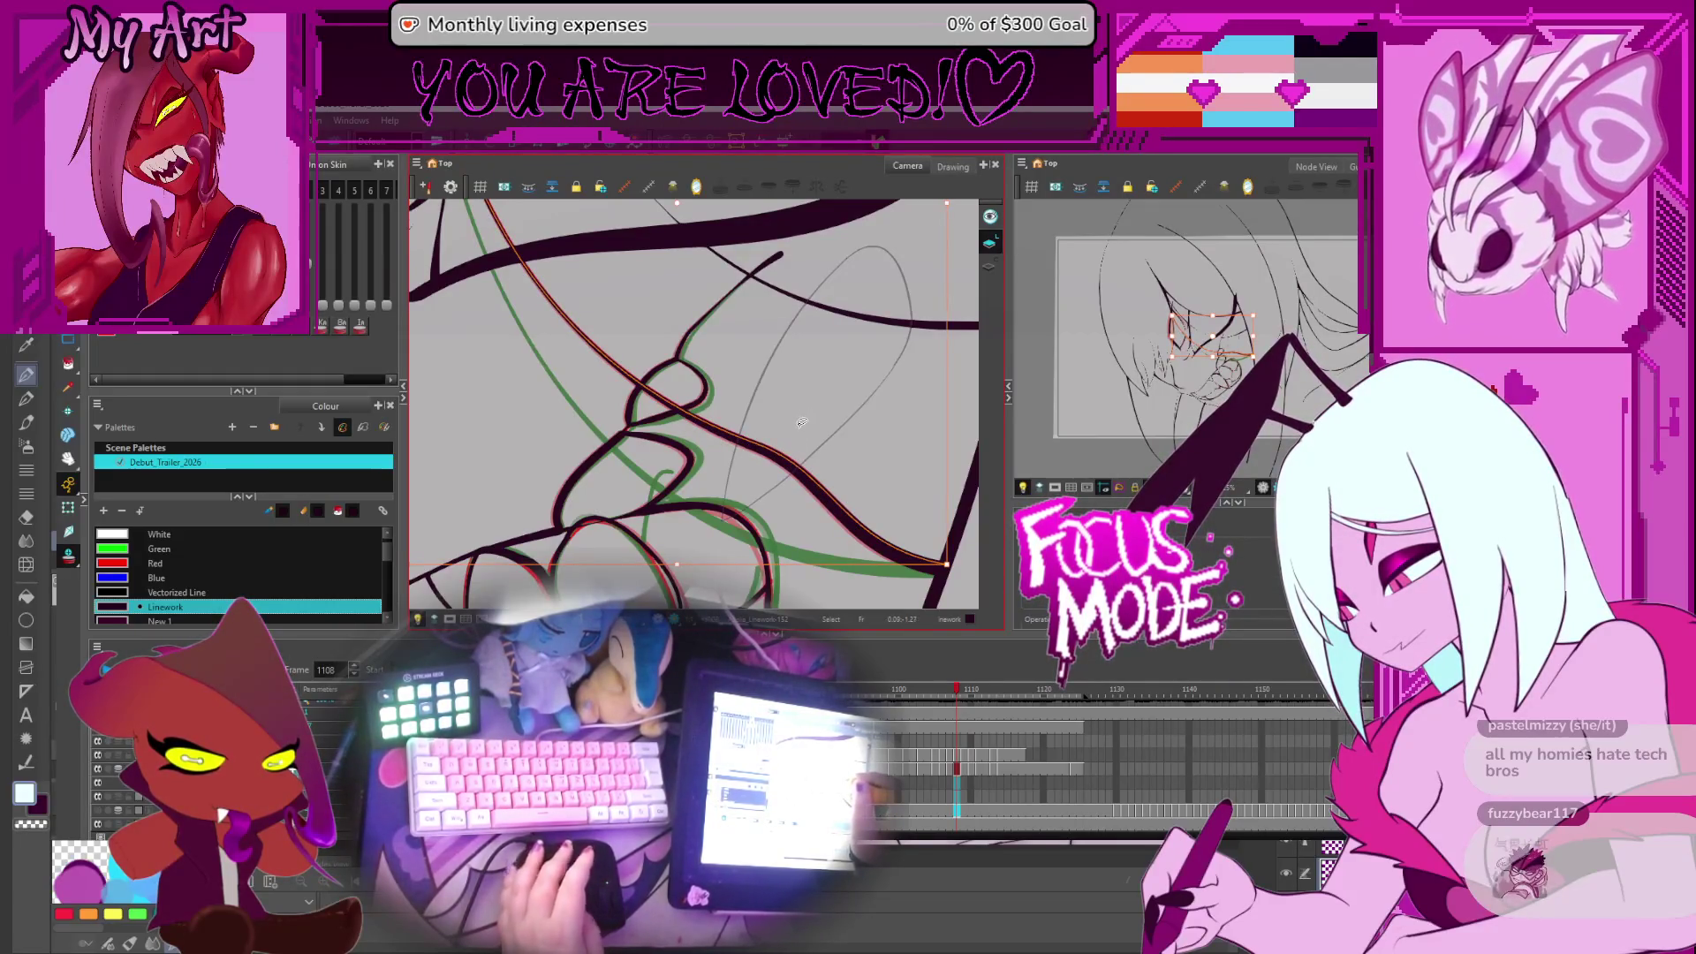
On frame 1109, bend the long stroke's curve by dragging its control points and Bezier handles
{"action": "key", "text": "period"}
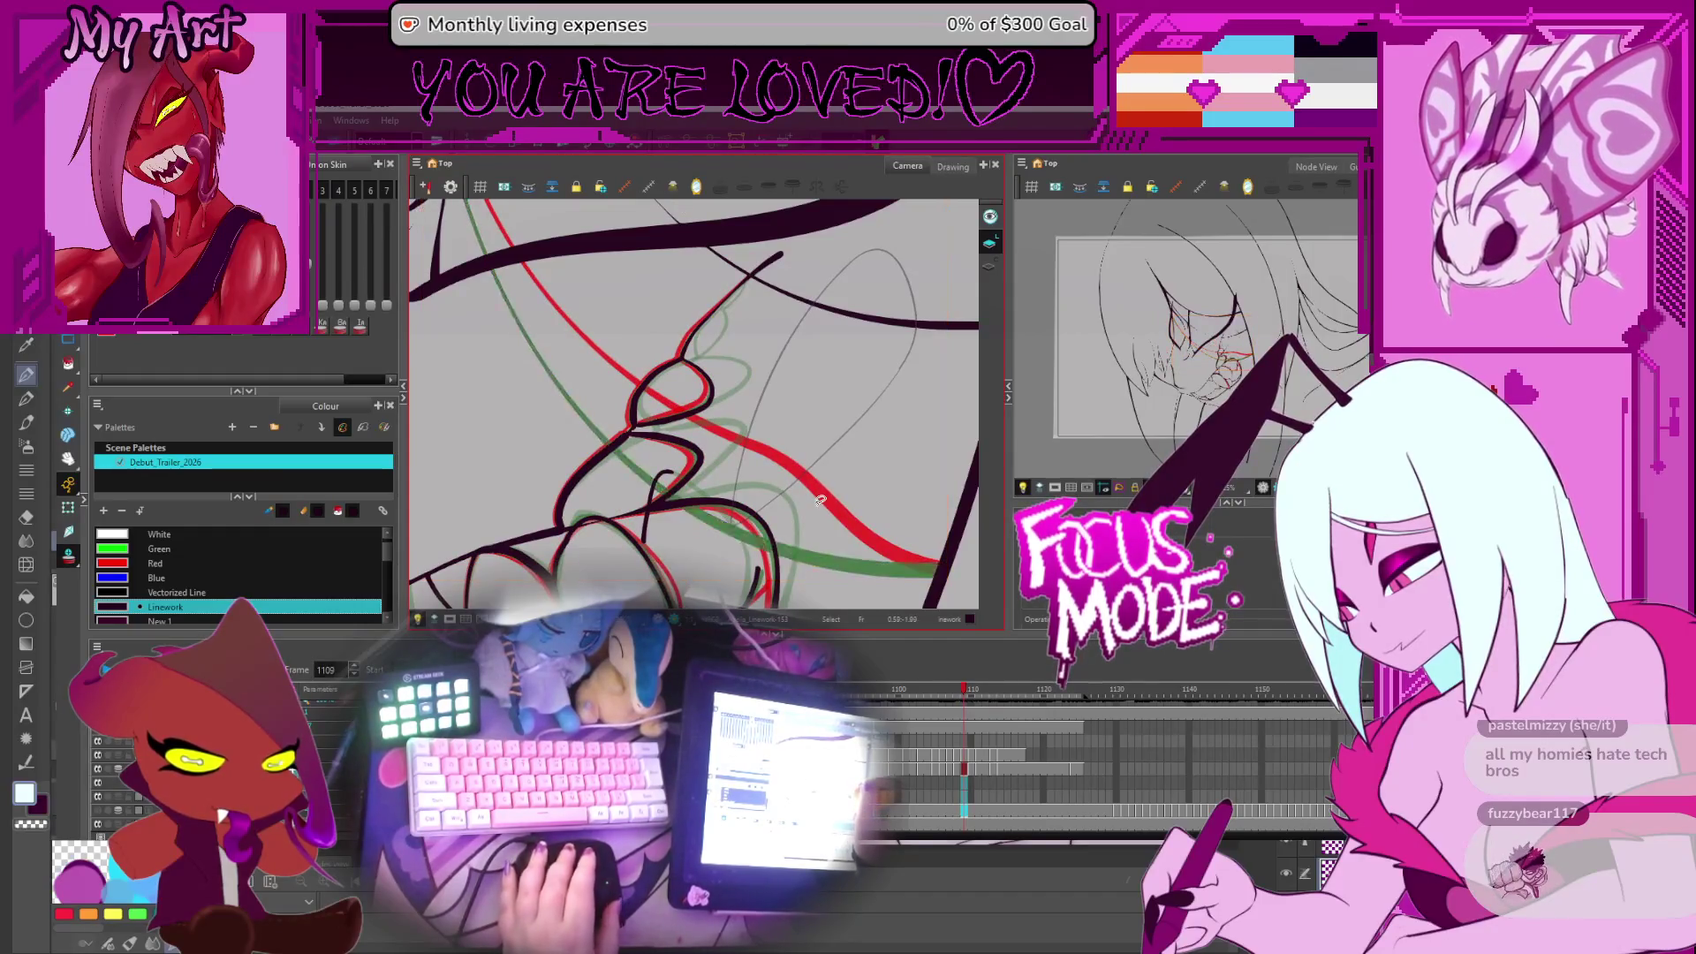
{"action": "scroll", "coordinate": [795, 468], "scroll_direction": "up", "scroll_amount": 1}
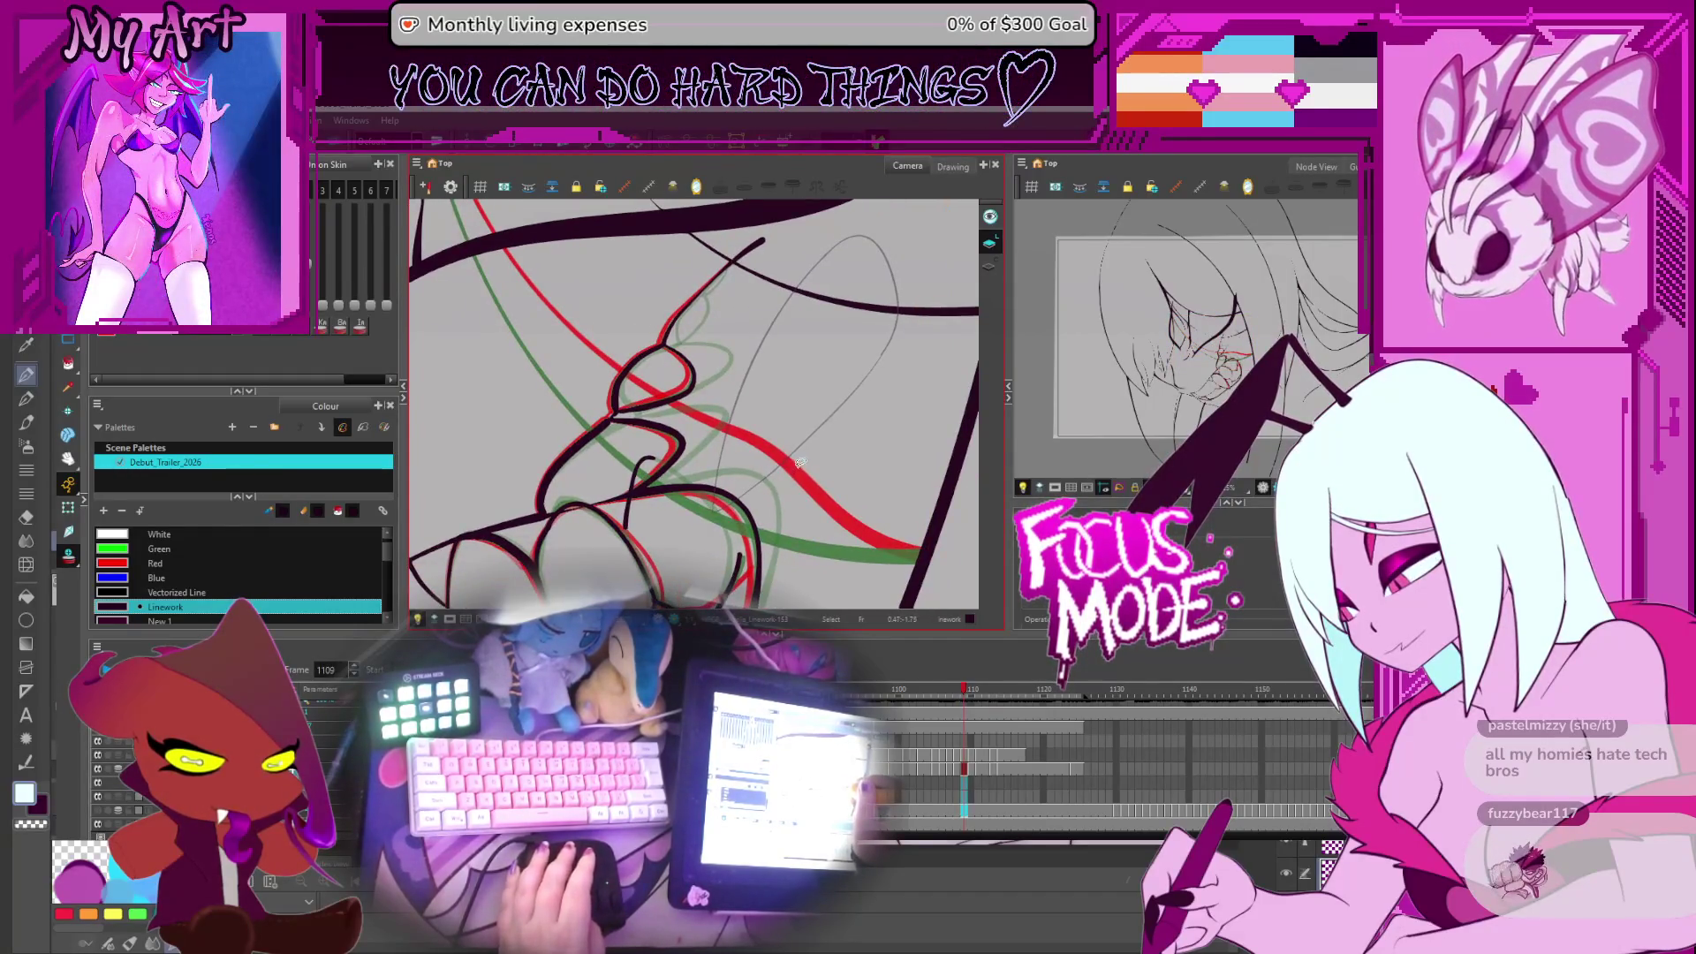
{"action": "left_click", "coordinate": [800, 462]}
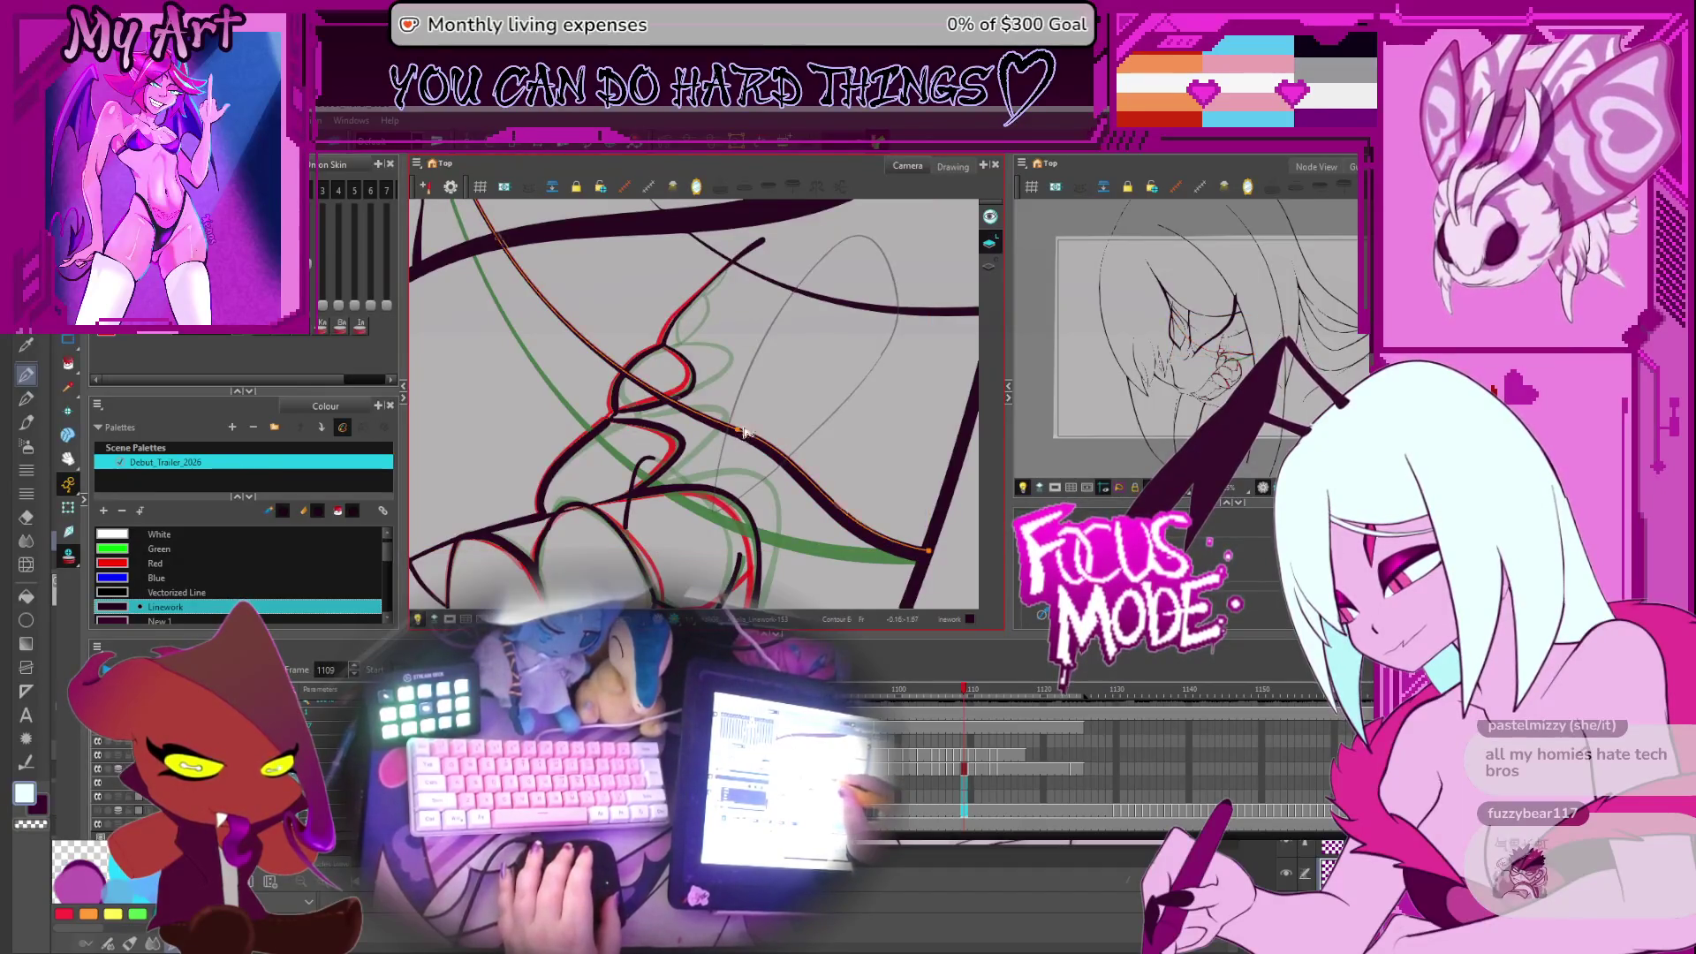
{"action": "left_click_drag", "start_coordinate": [746, 428], "coordinate": [742, 439]}
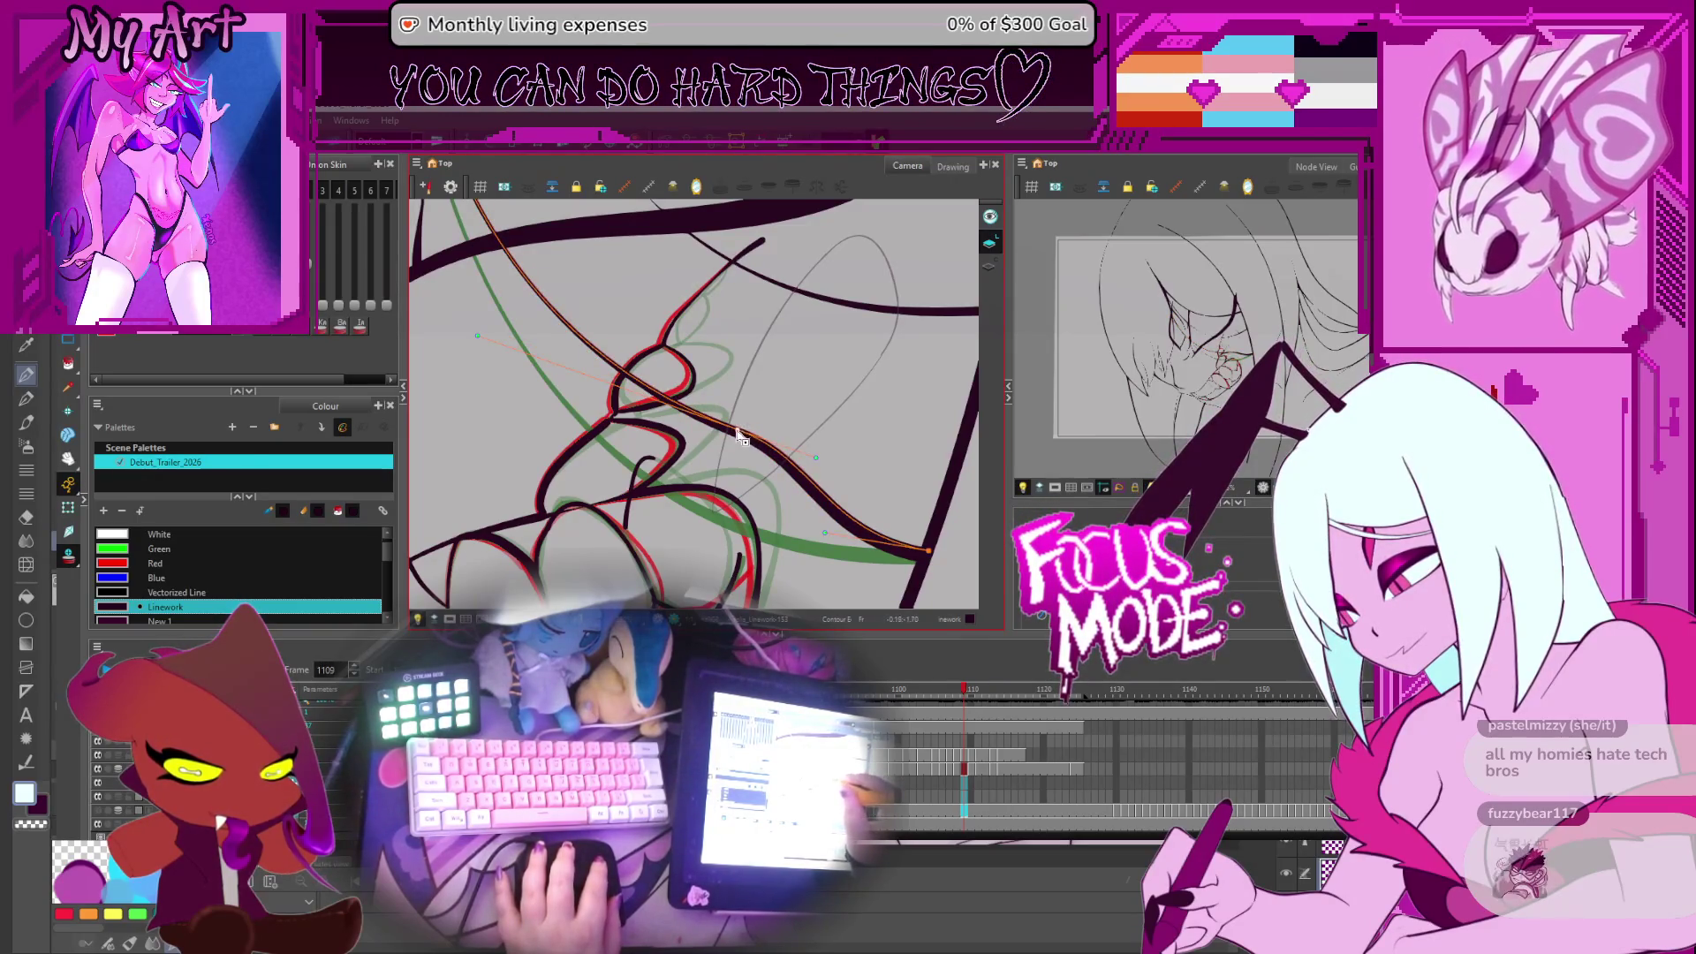
{"action": "left_click", "coordinate": [740, 430]}
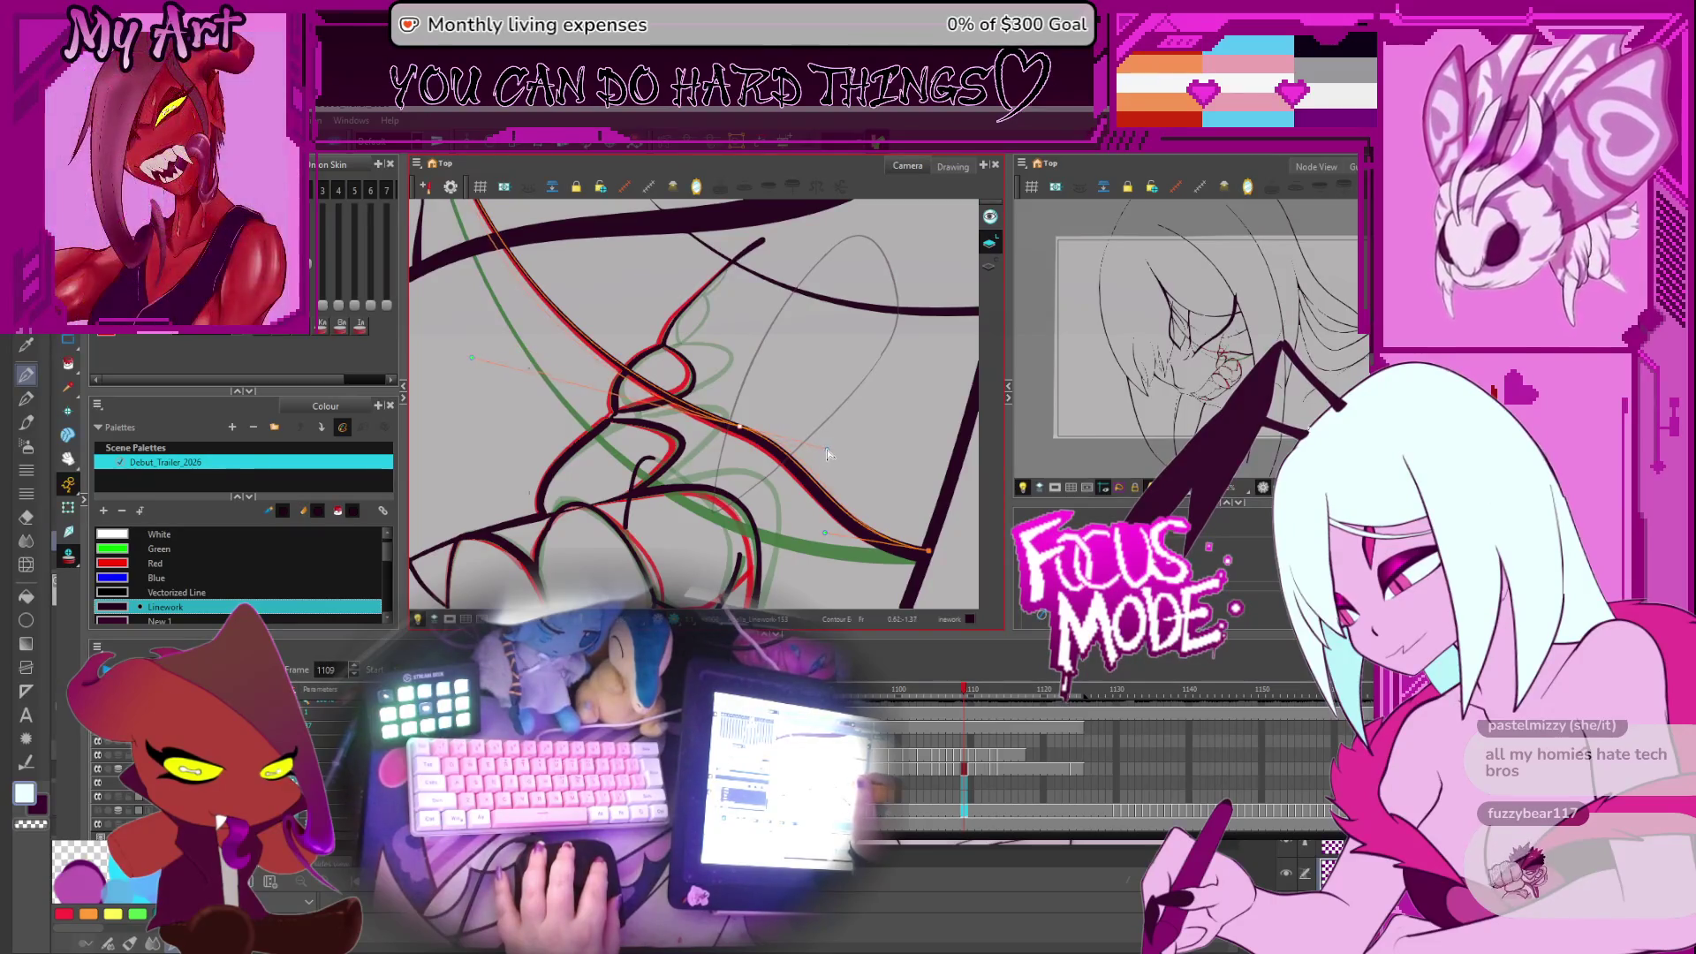
{"action": "left_click_drag", "start_coordinate": [827, 454], "coordinate": [818, 454]}
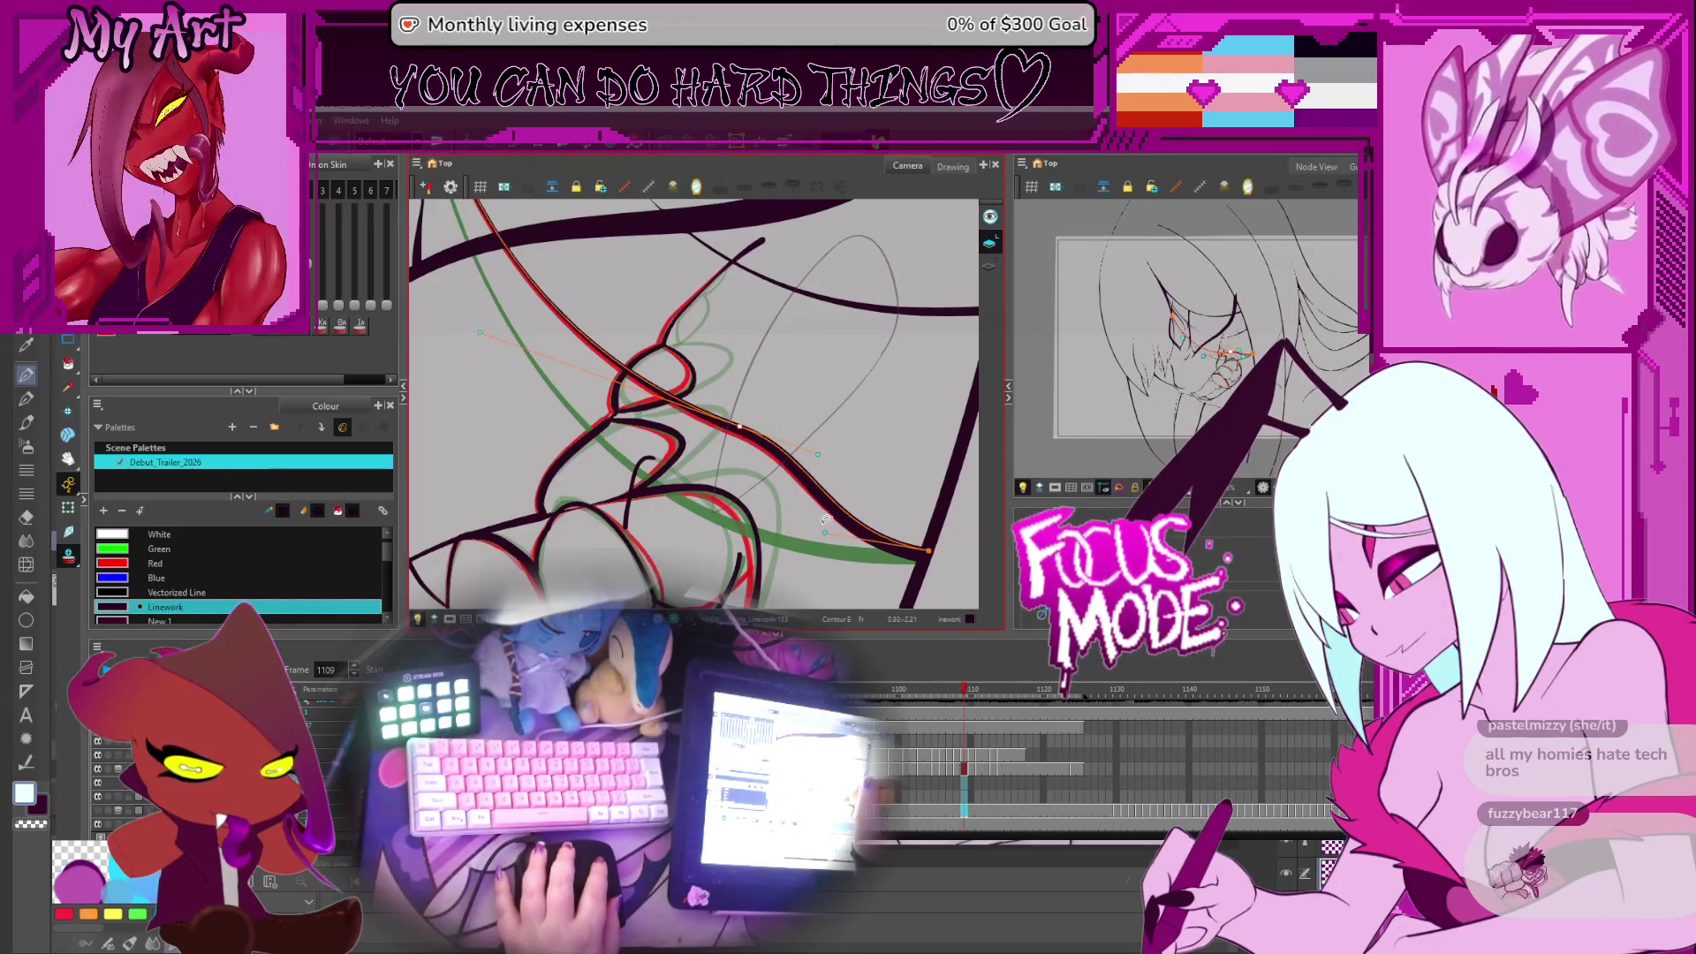
{"action": "left_click", "coordinate": [826, 521]}
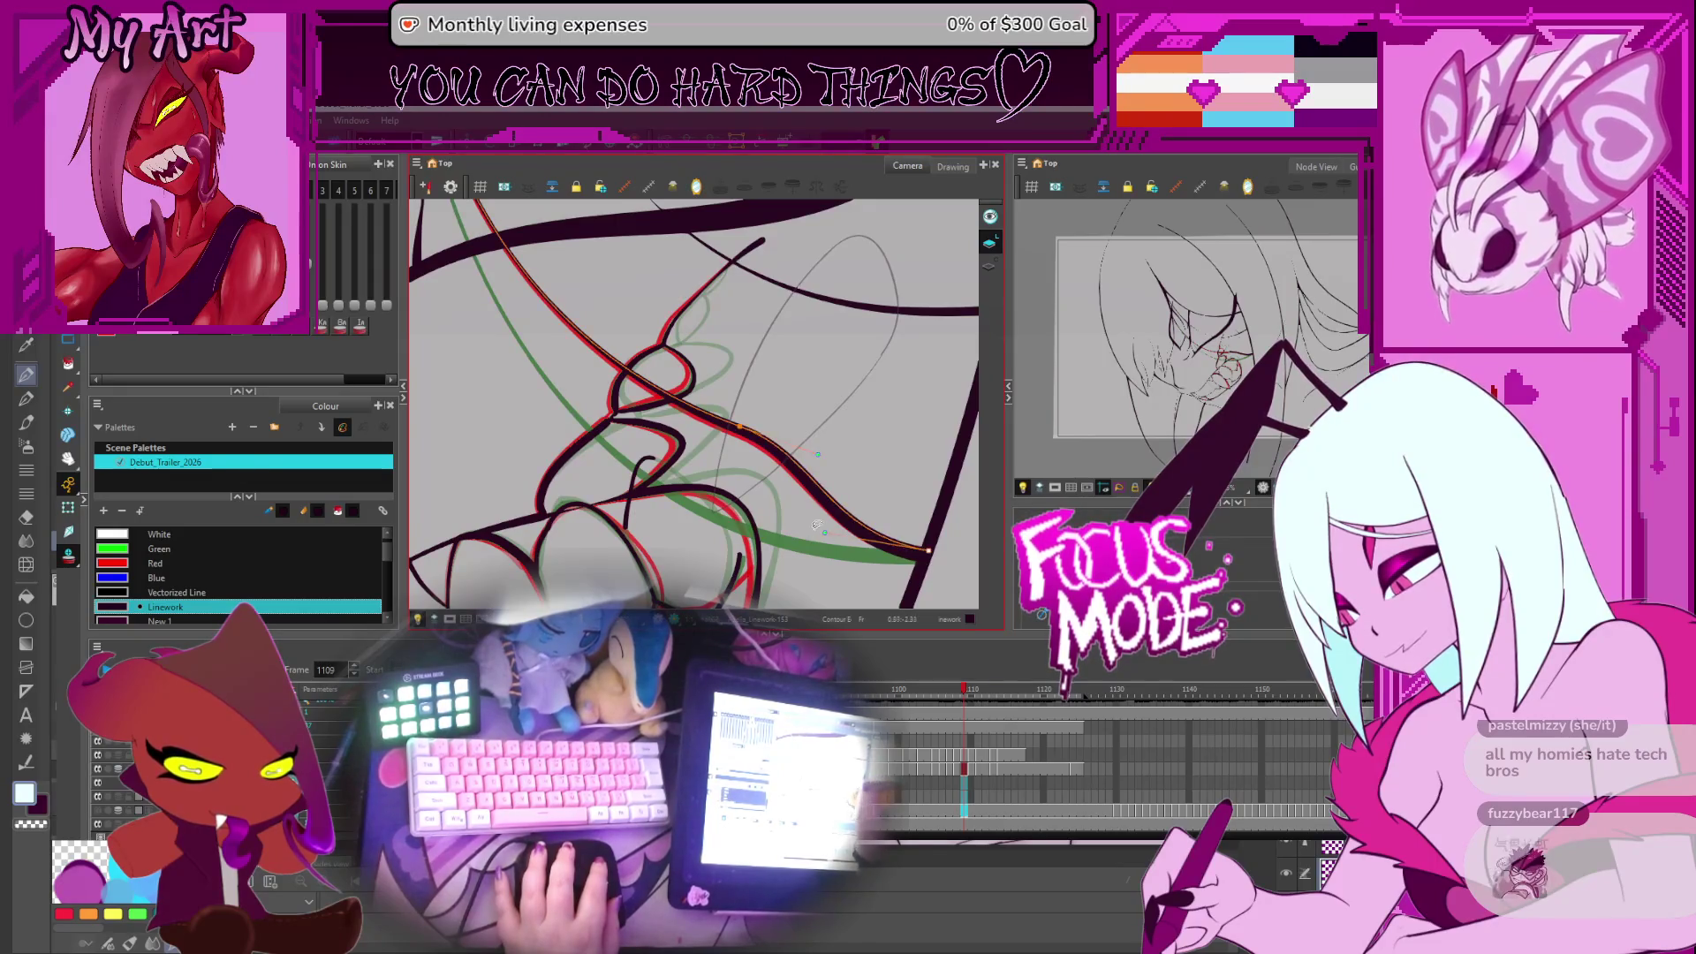
{"action": "left_click", "coordinate": [836, 527]}
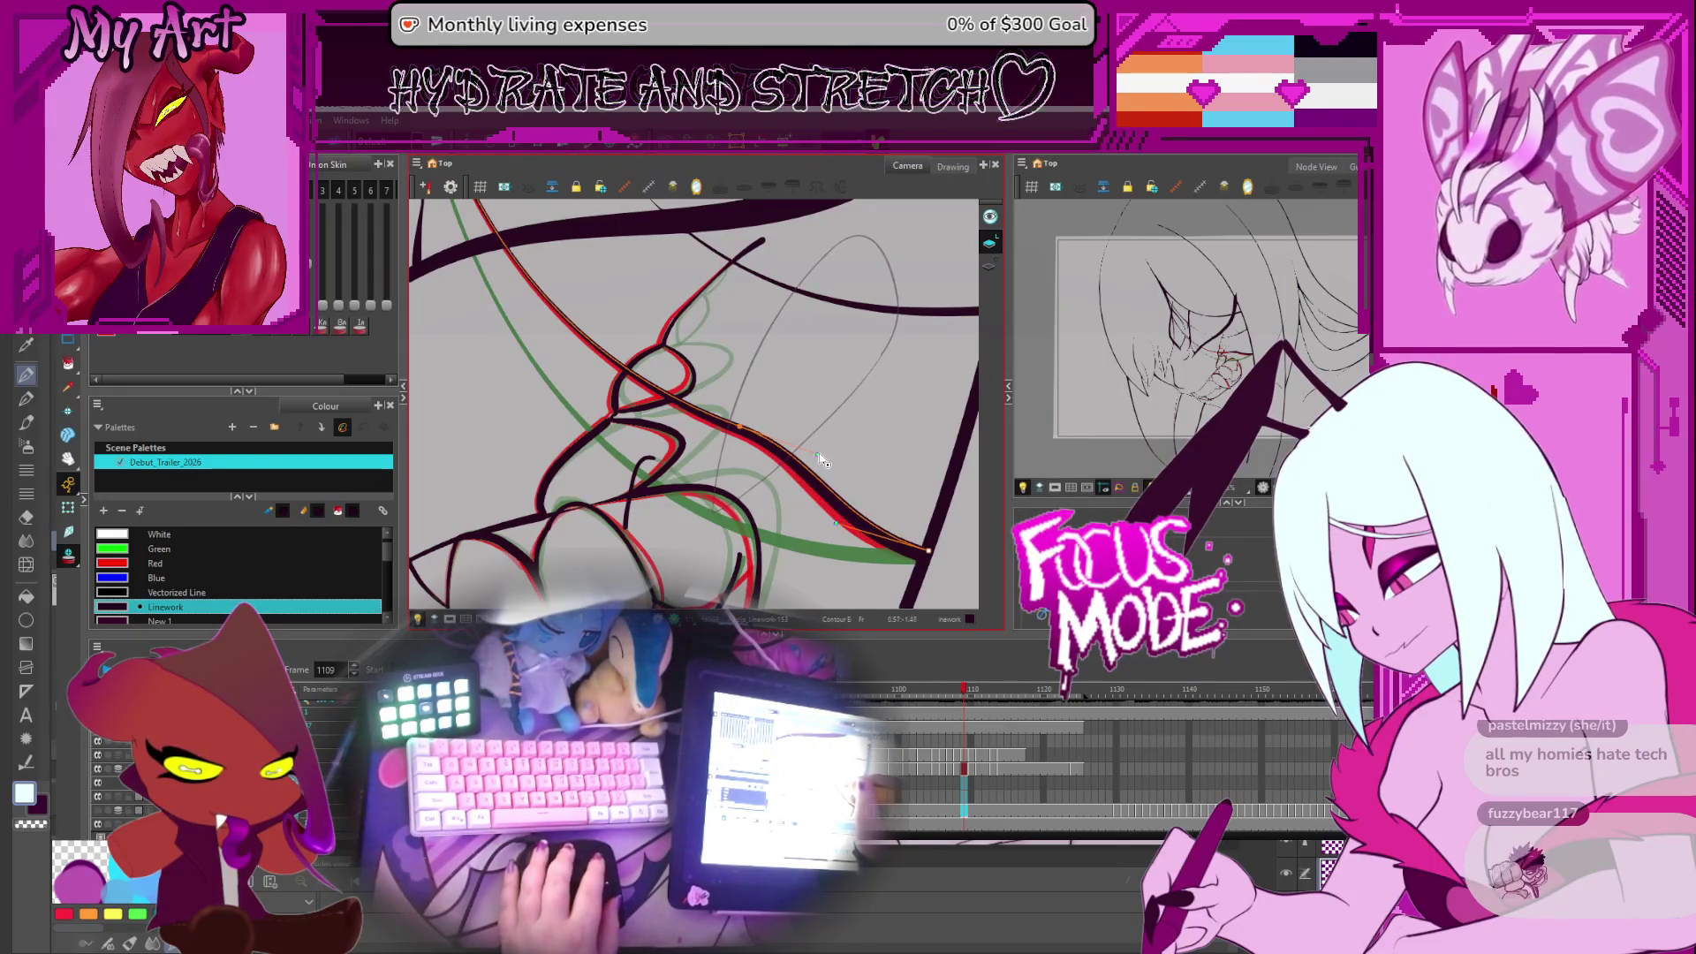
{"action": "left_click_drag", "start_coordinate": [822, 458], "coordinate": [833, 449]}
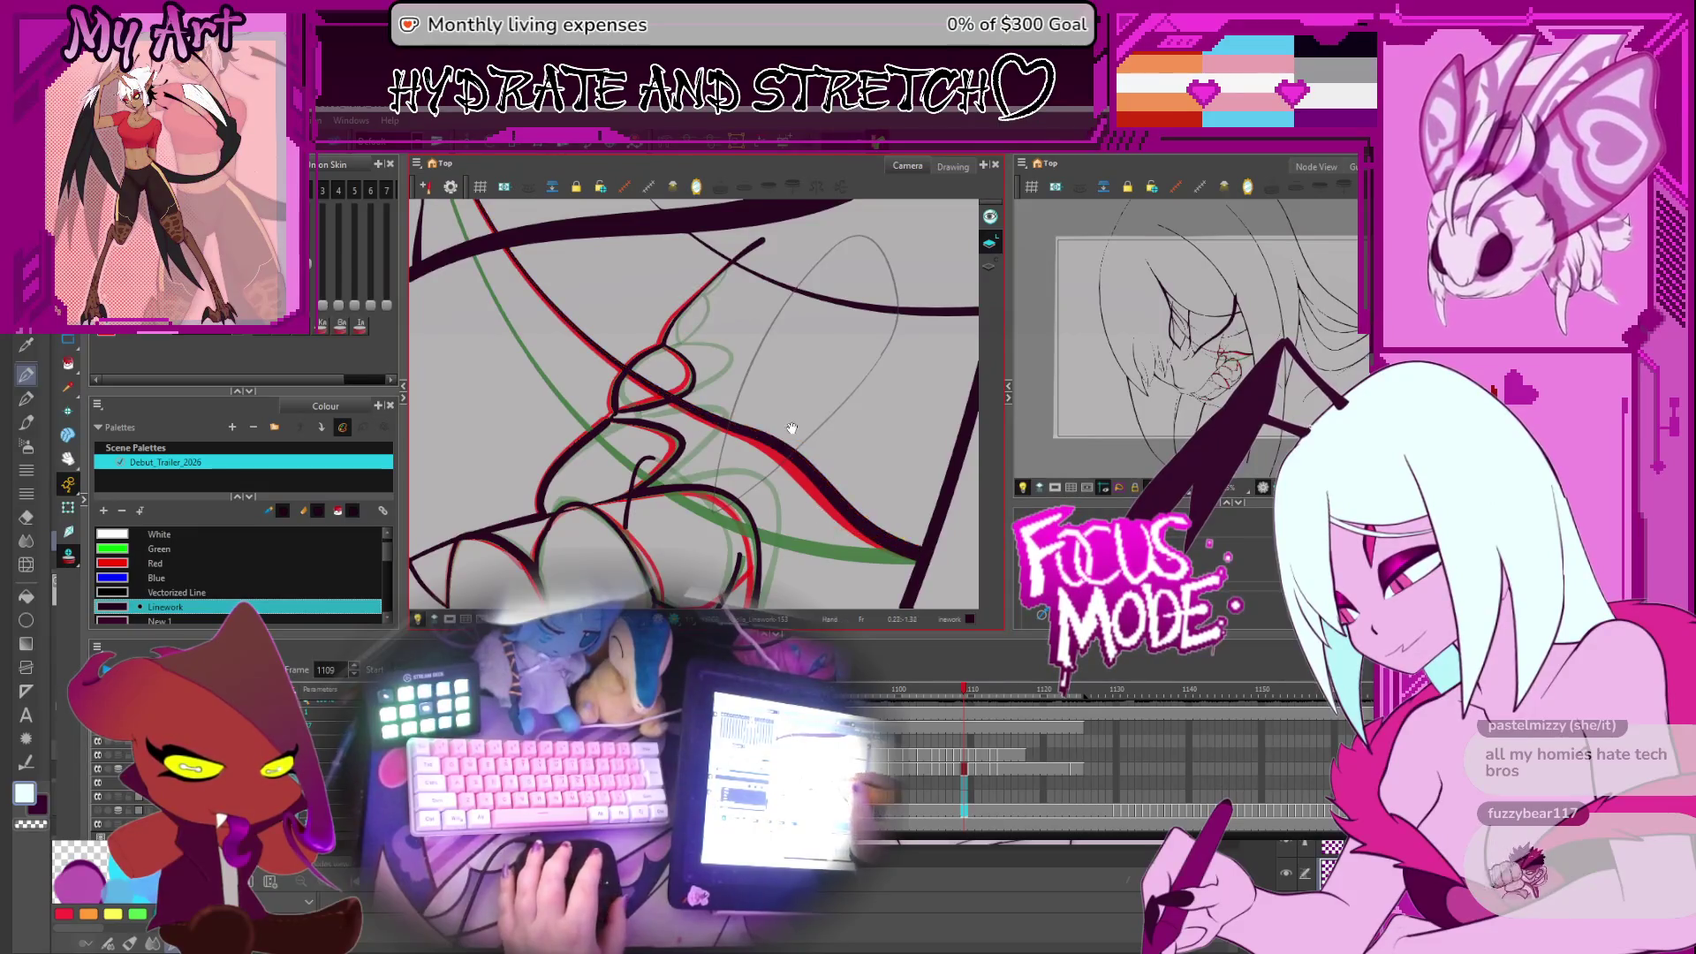
{"action": "scroll", "coordinate": [832, 521], "scroll_direction": "up", "scroll_amount": 1}
{"action": "left_click_drag", "start_coordinate": [838, 472], "coordinate": [832, 479]}
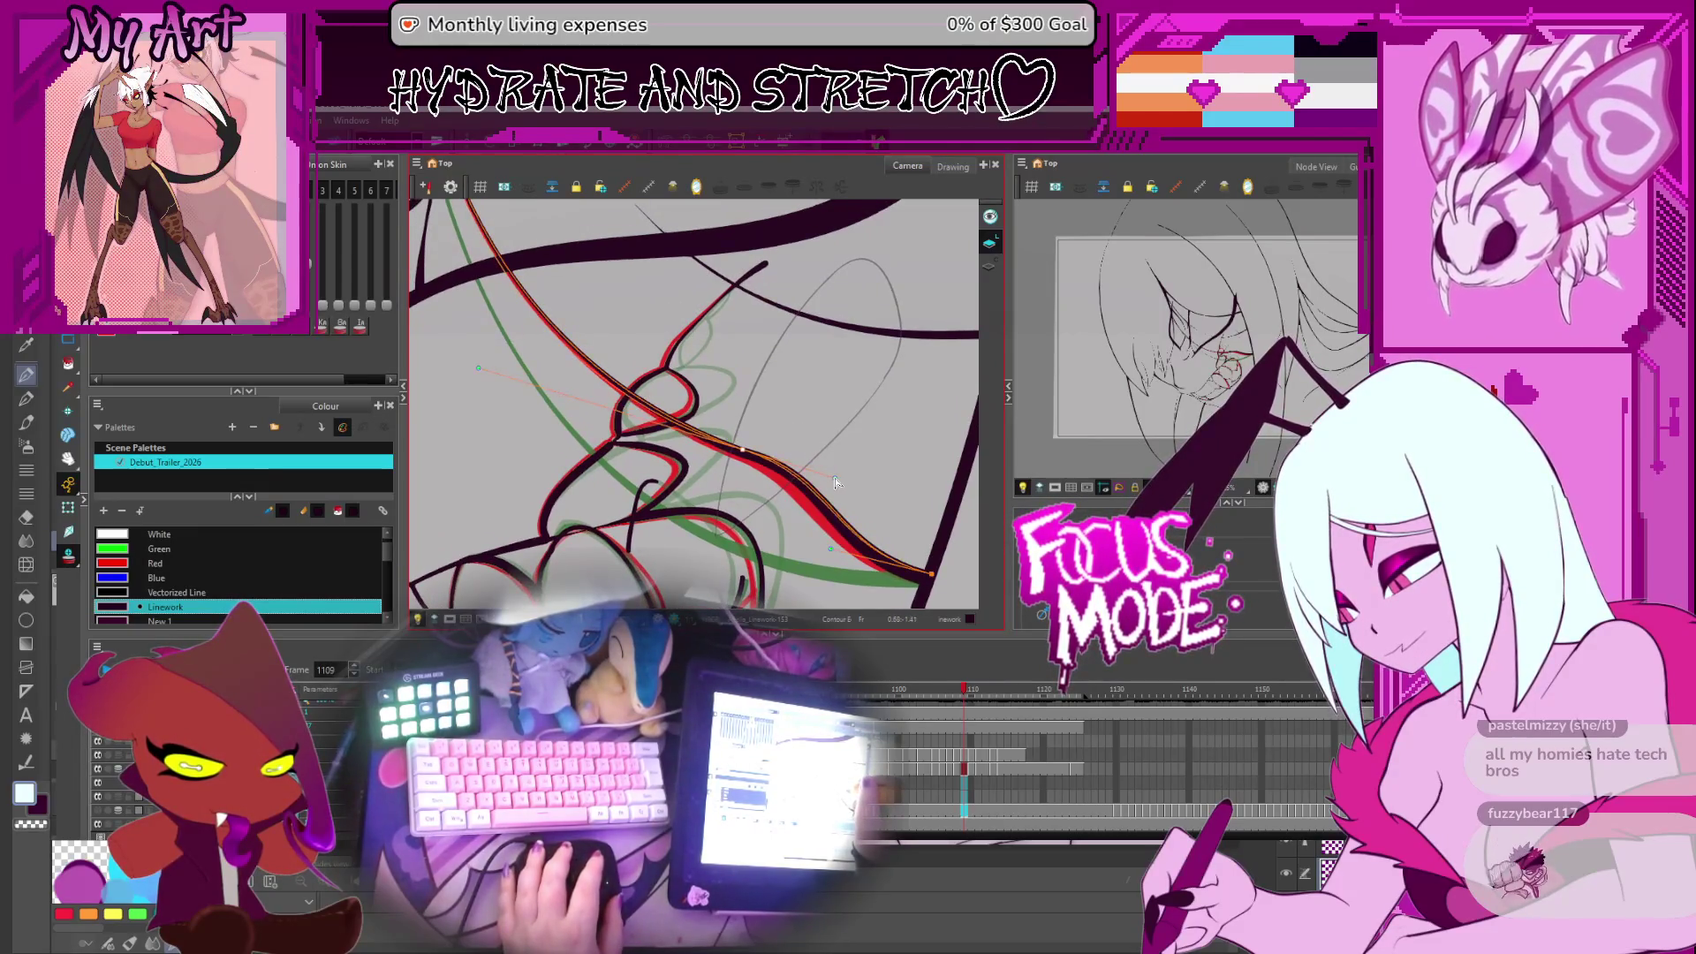
{"action": "scroll", "coordinate": [738, 454], "scroll_direction": "down", "scroll_amount": 1}
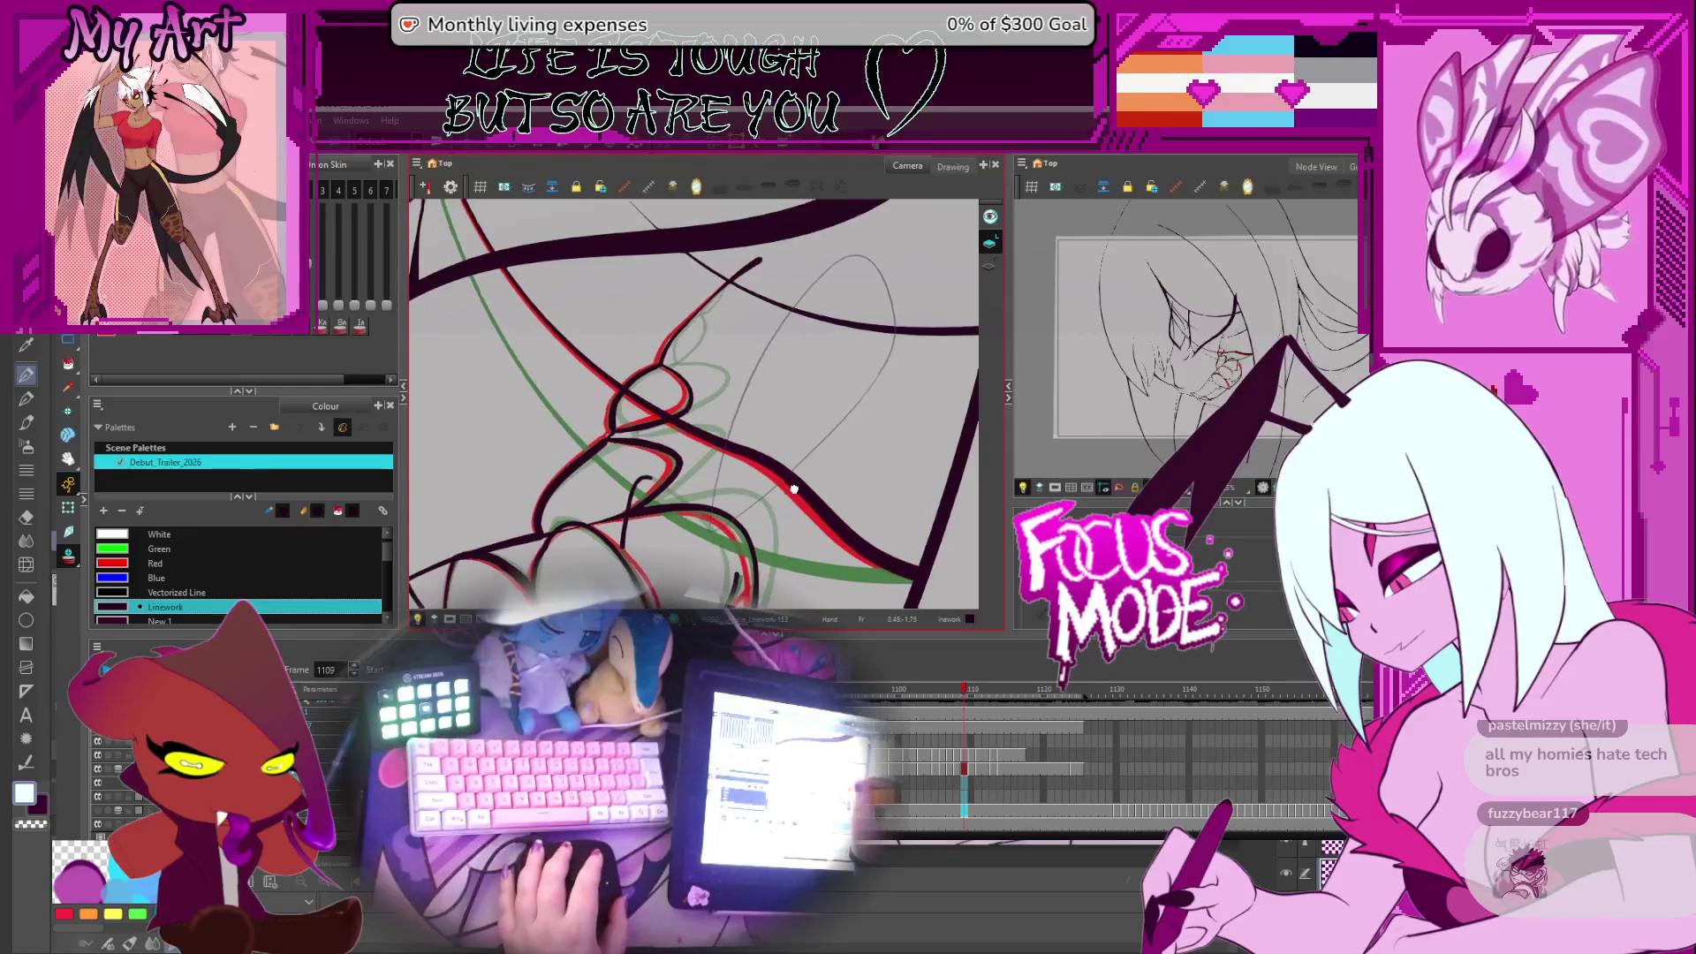
{"action": "left_click_drag", "start_coordinate": [737, 454], "coordinate": [741, 451]}
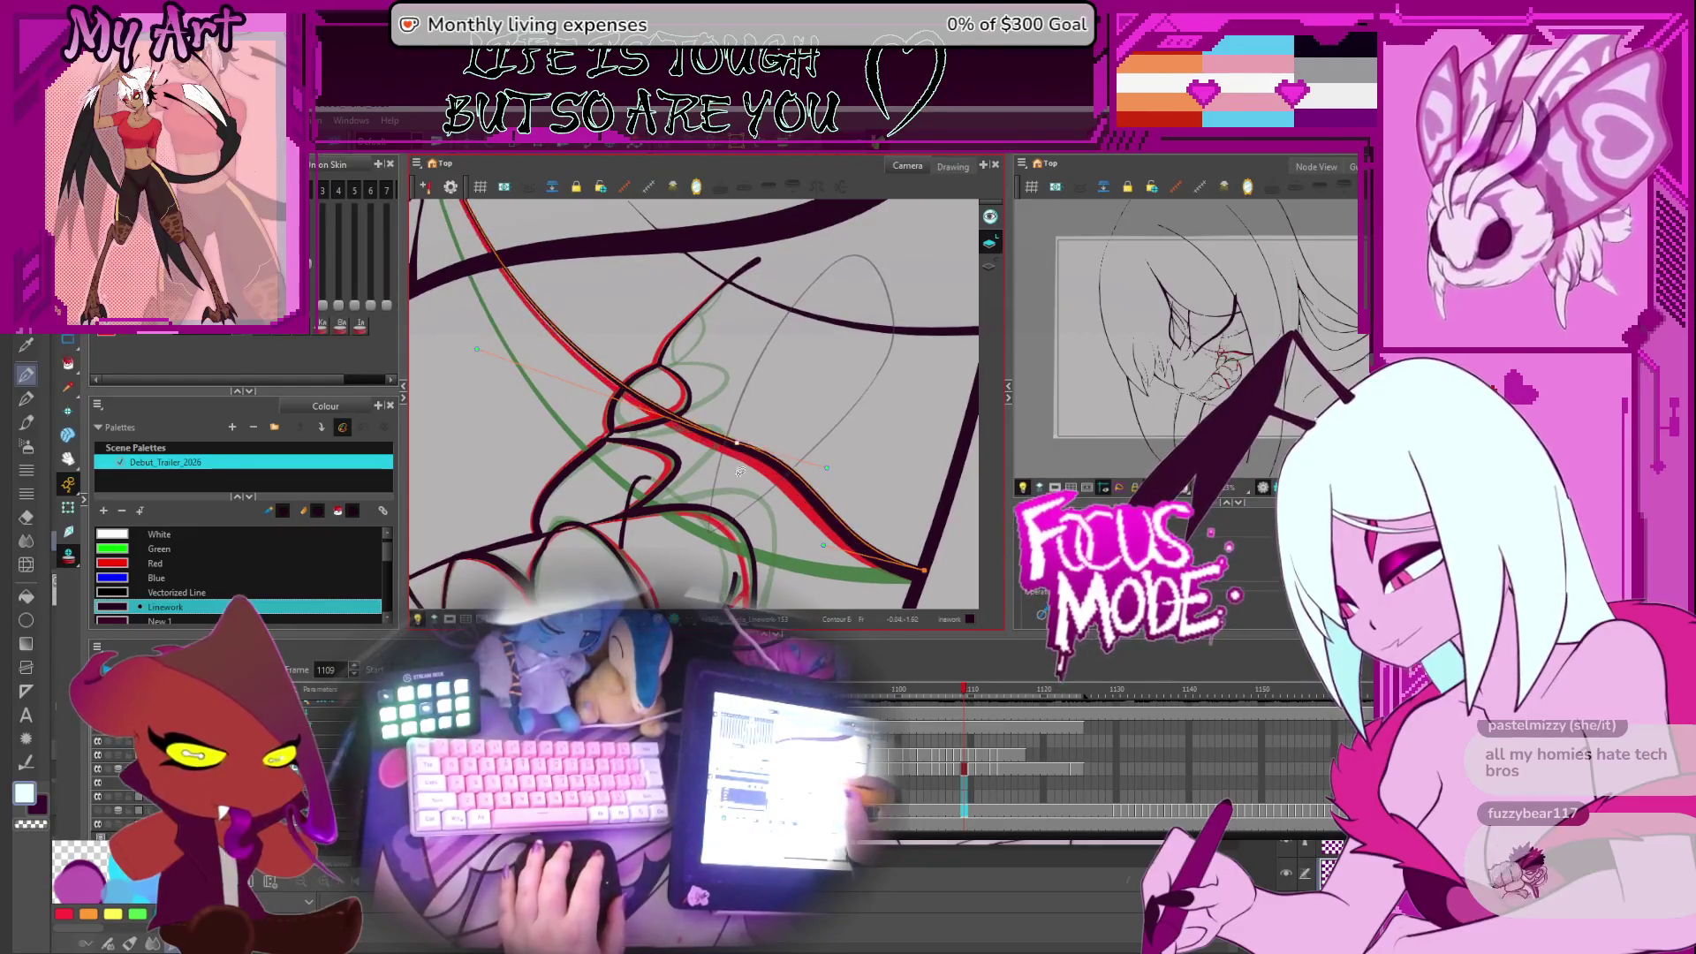
{"action": "key", "text": "alt+s"}
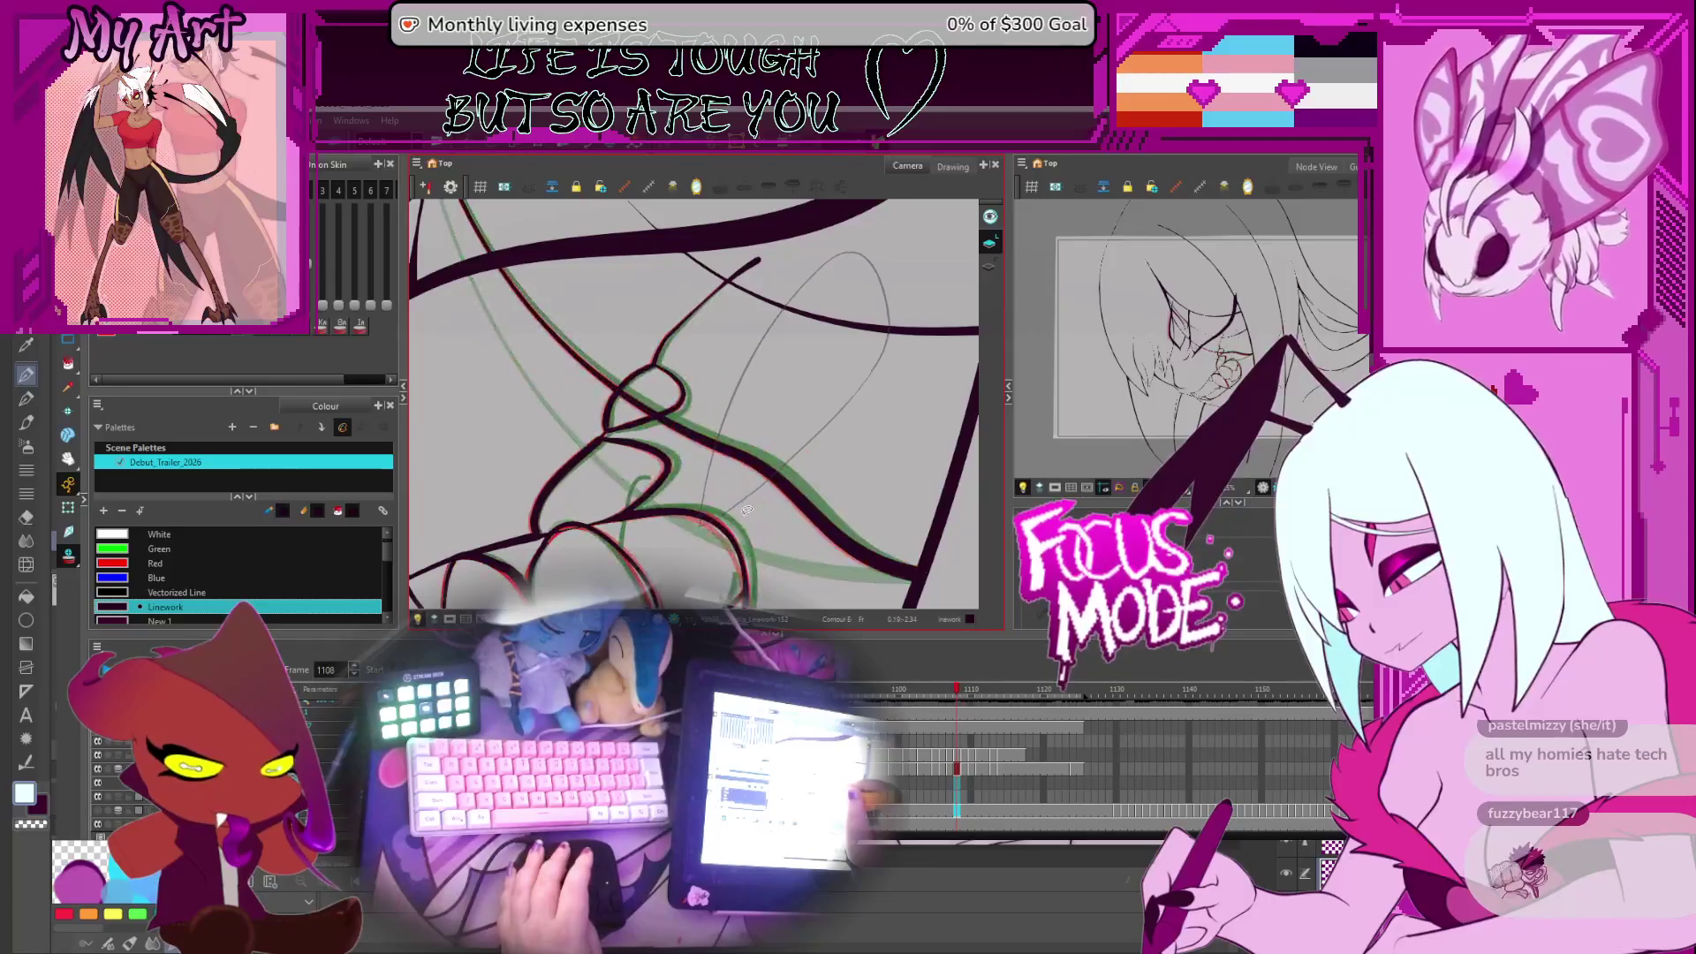
Loop-select strokes, compare frames 1109 and 1110, and select the long stroke on 1110
{"action": "mouse_move", "coordinate": [806, 422]}
{"action": "left_mouse_down"}
{"action": "mouse_move", "coordinate": [757, 487]}
{"action": "mouse_move", "coordinate": [789, 463]}
{"action": "left_mouse_up"}
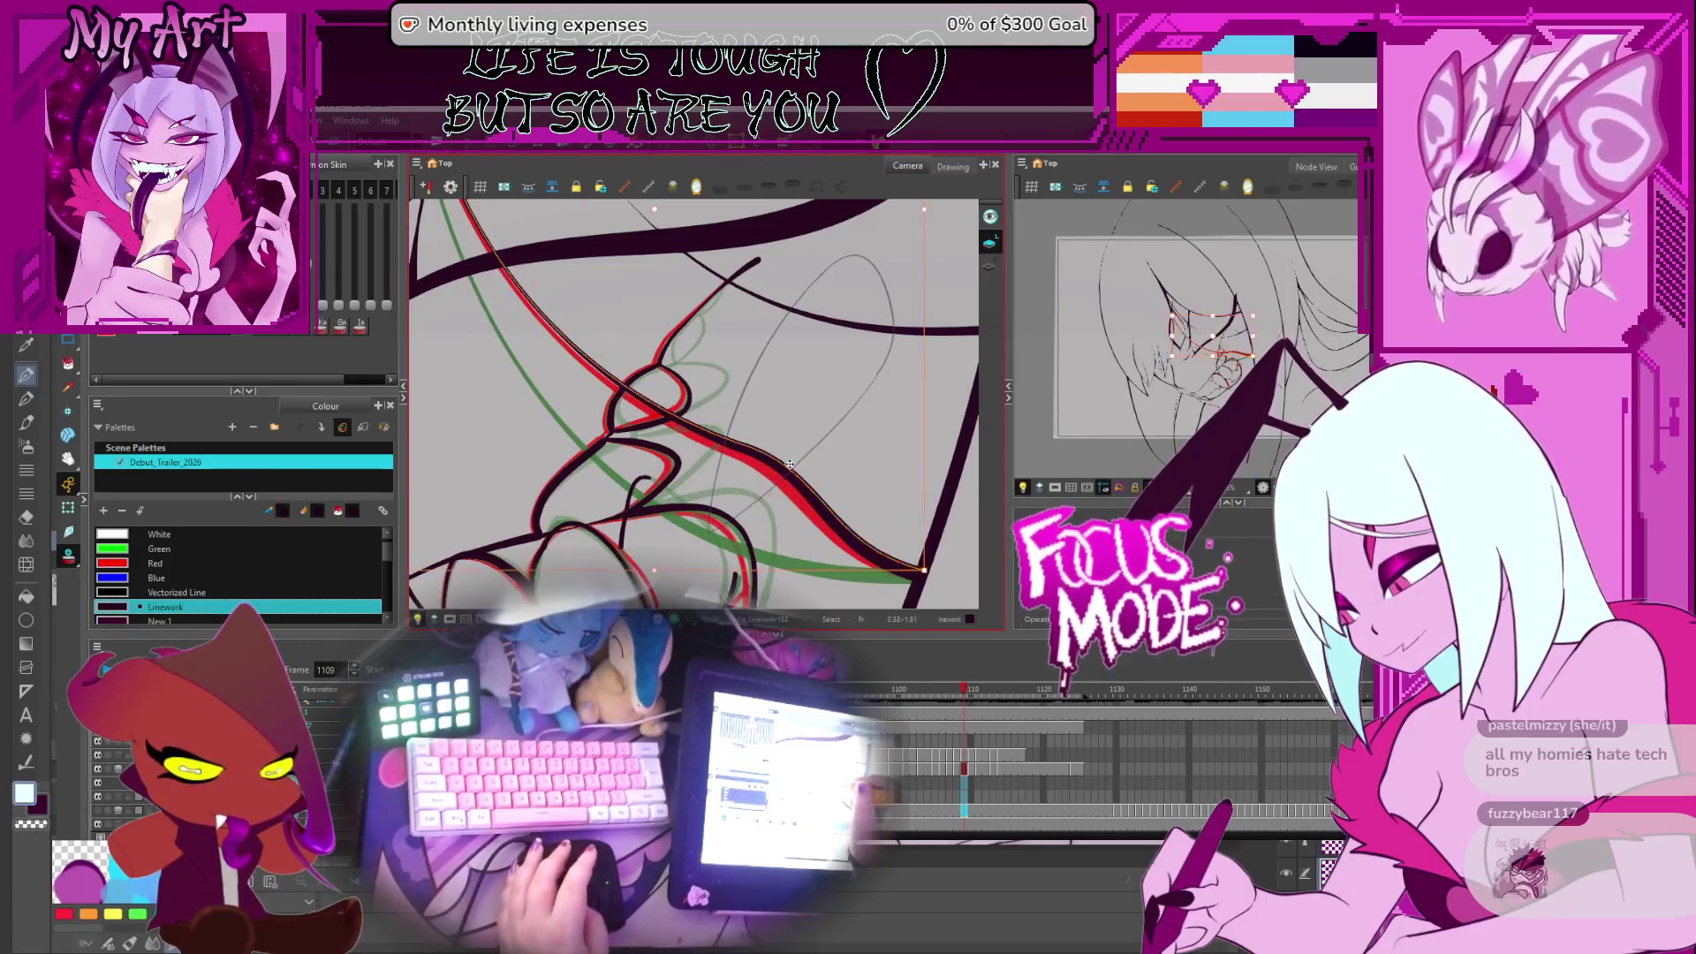
{"action": "key", "text": "period"}
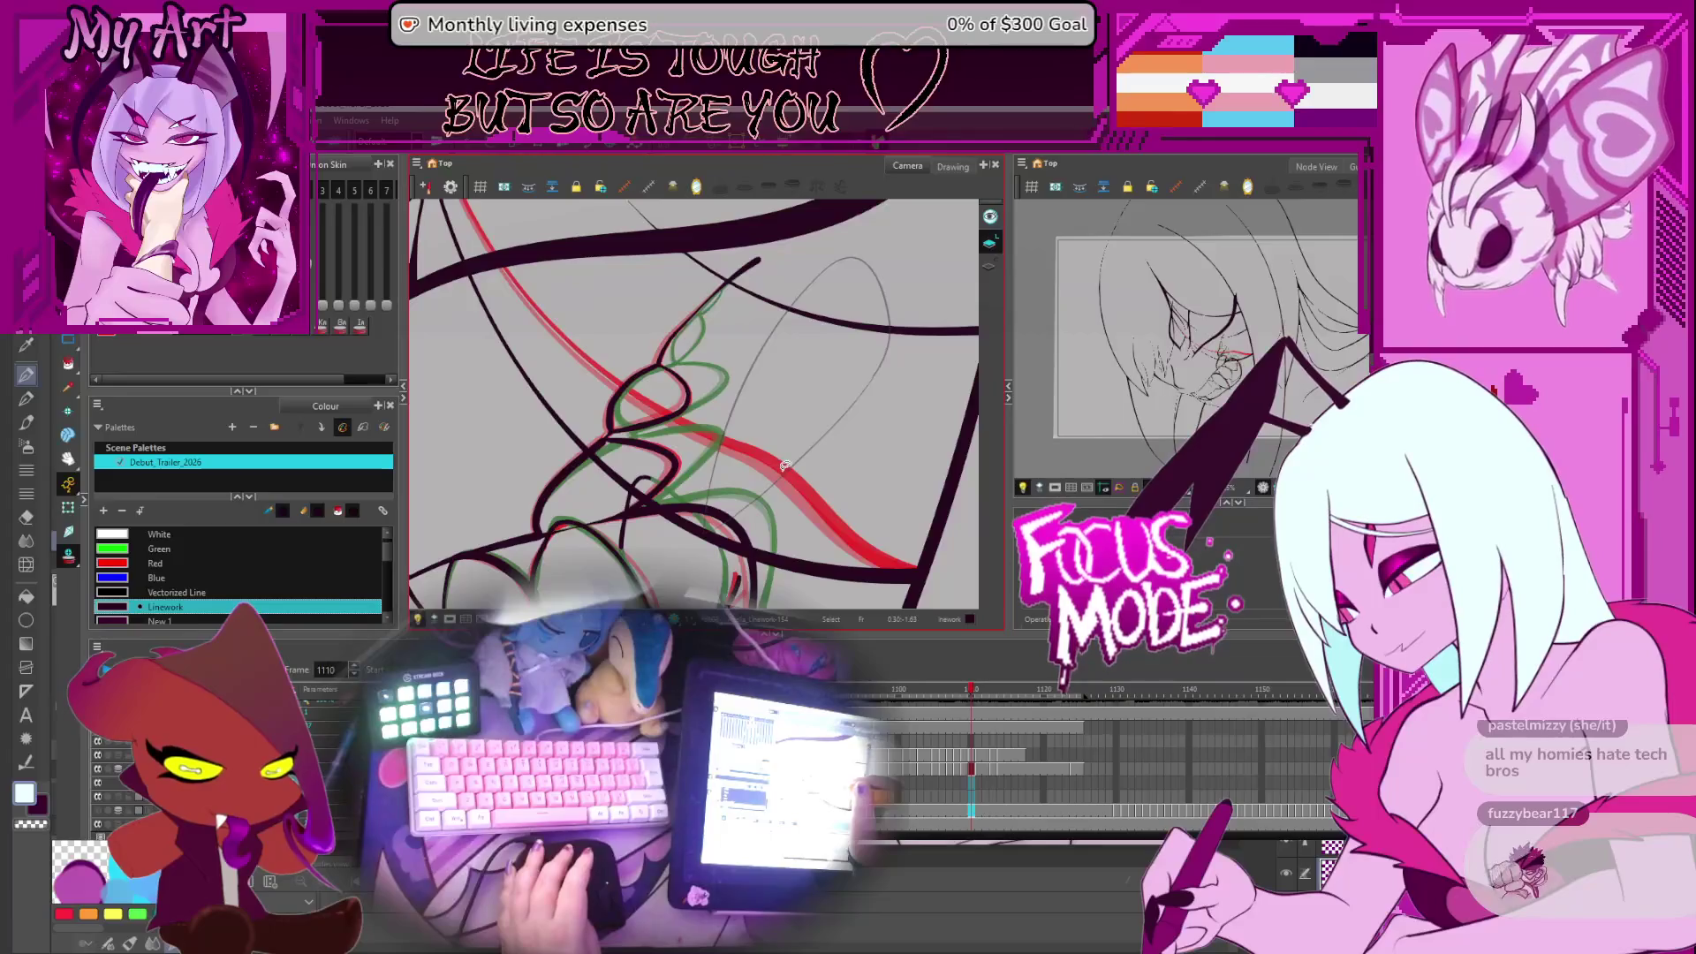
{"action": "key", "text": "comma"}
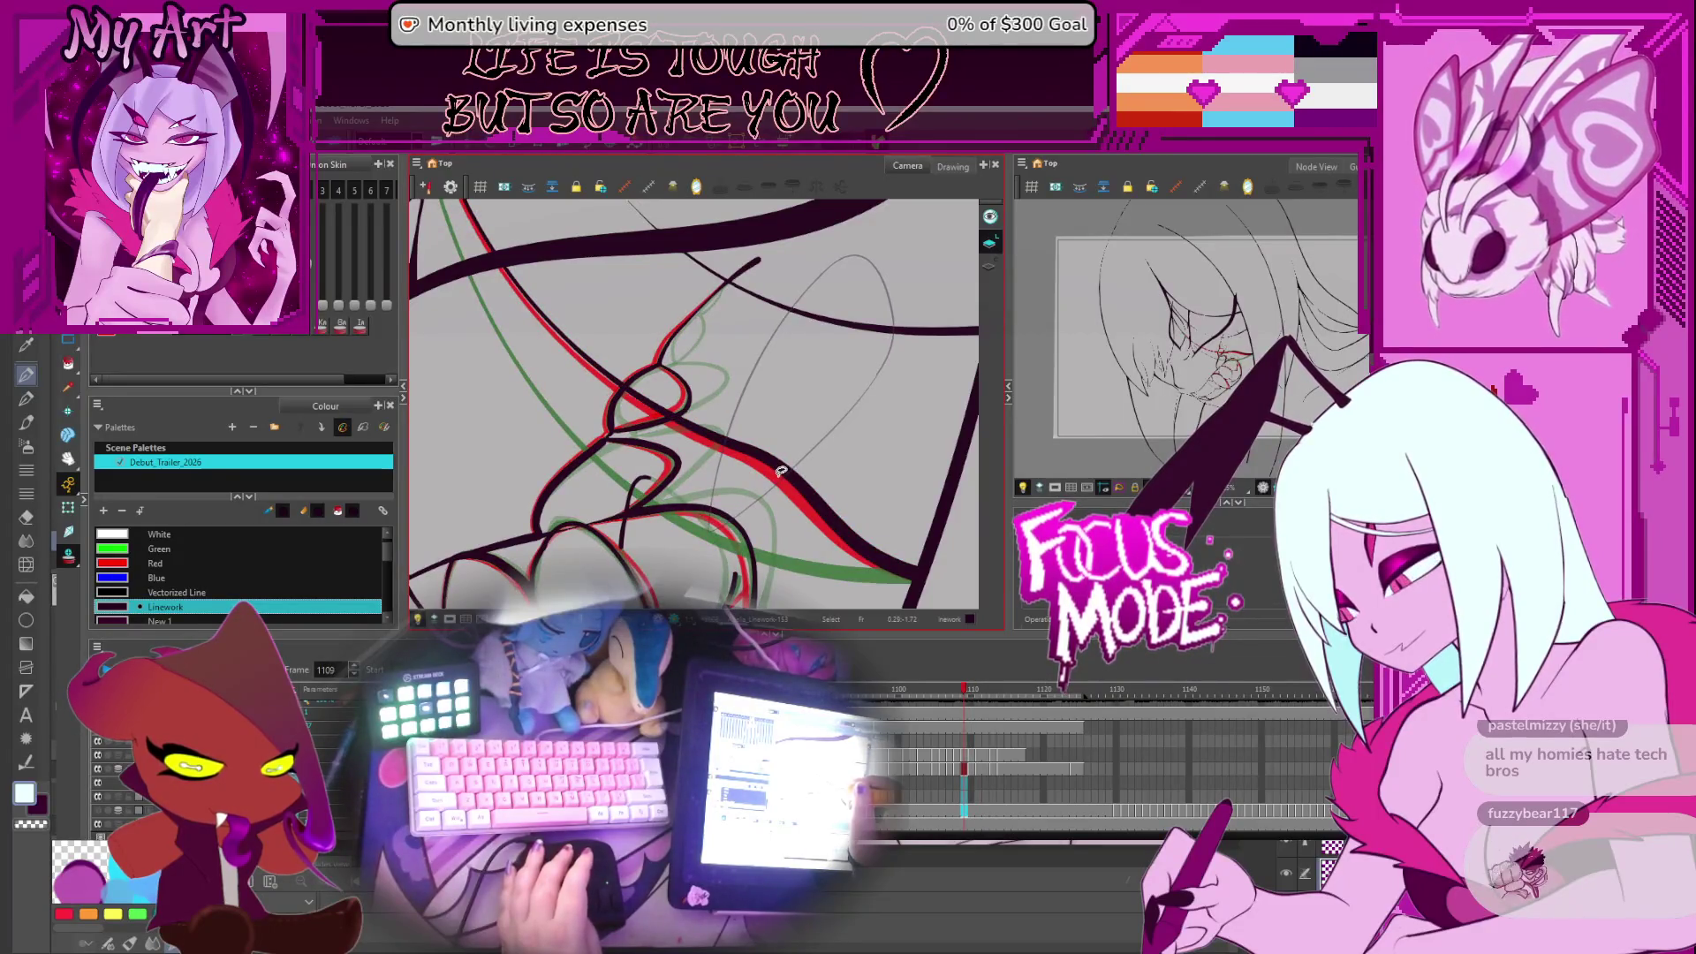
{"action": "key", "text": "period"}
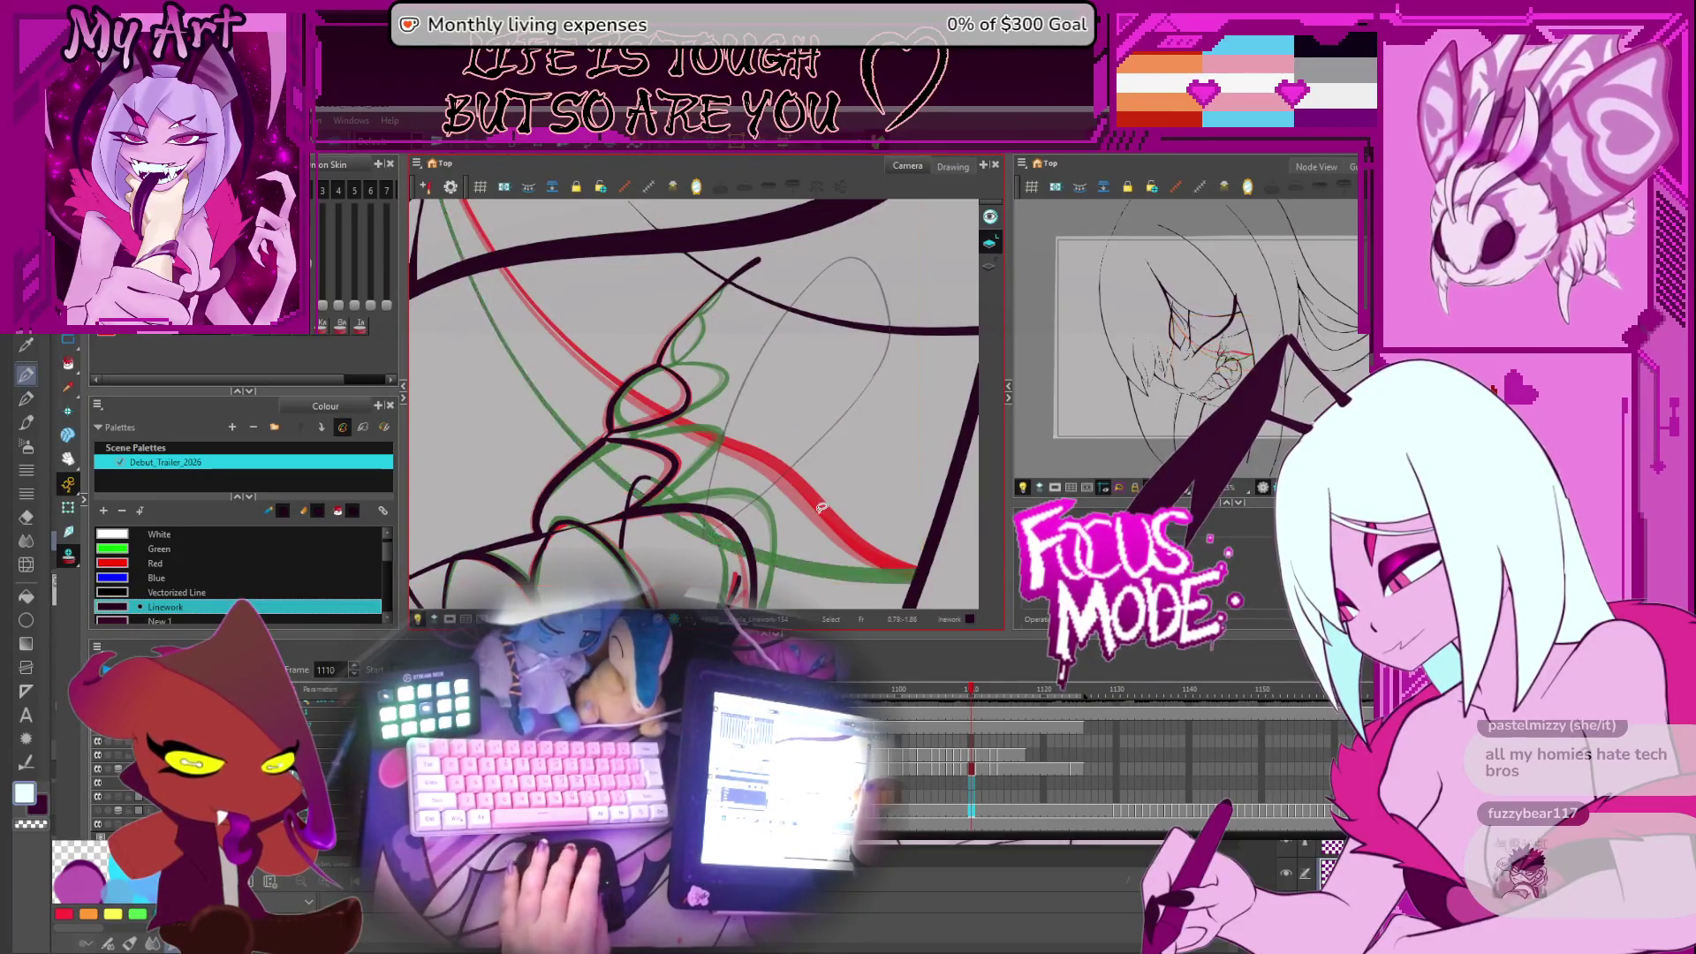
{"action": "left_click", "coordinate": [798, 477]}
{"action": "scroll", "coordinate": [797, 467], "scroll_direction": "up", "scroll_amount": 1}
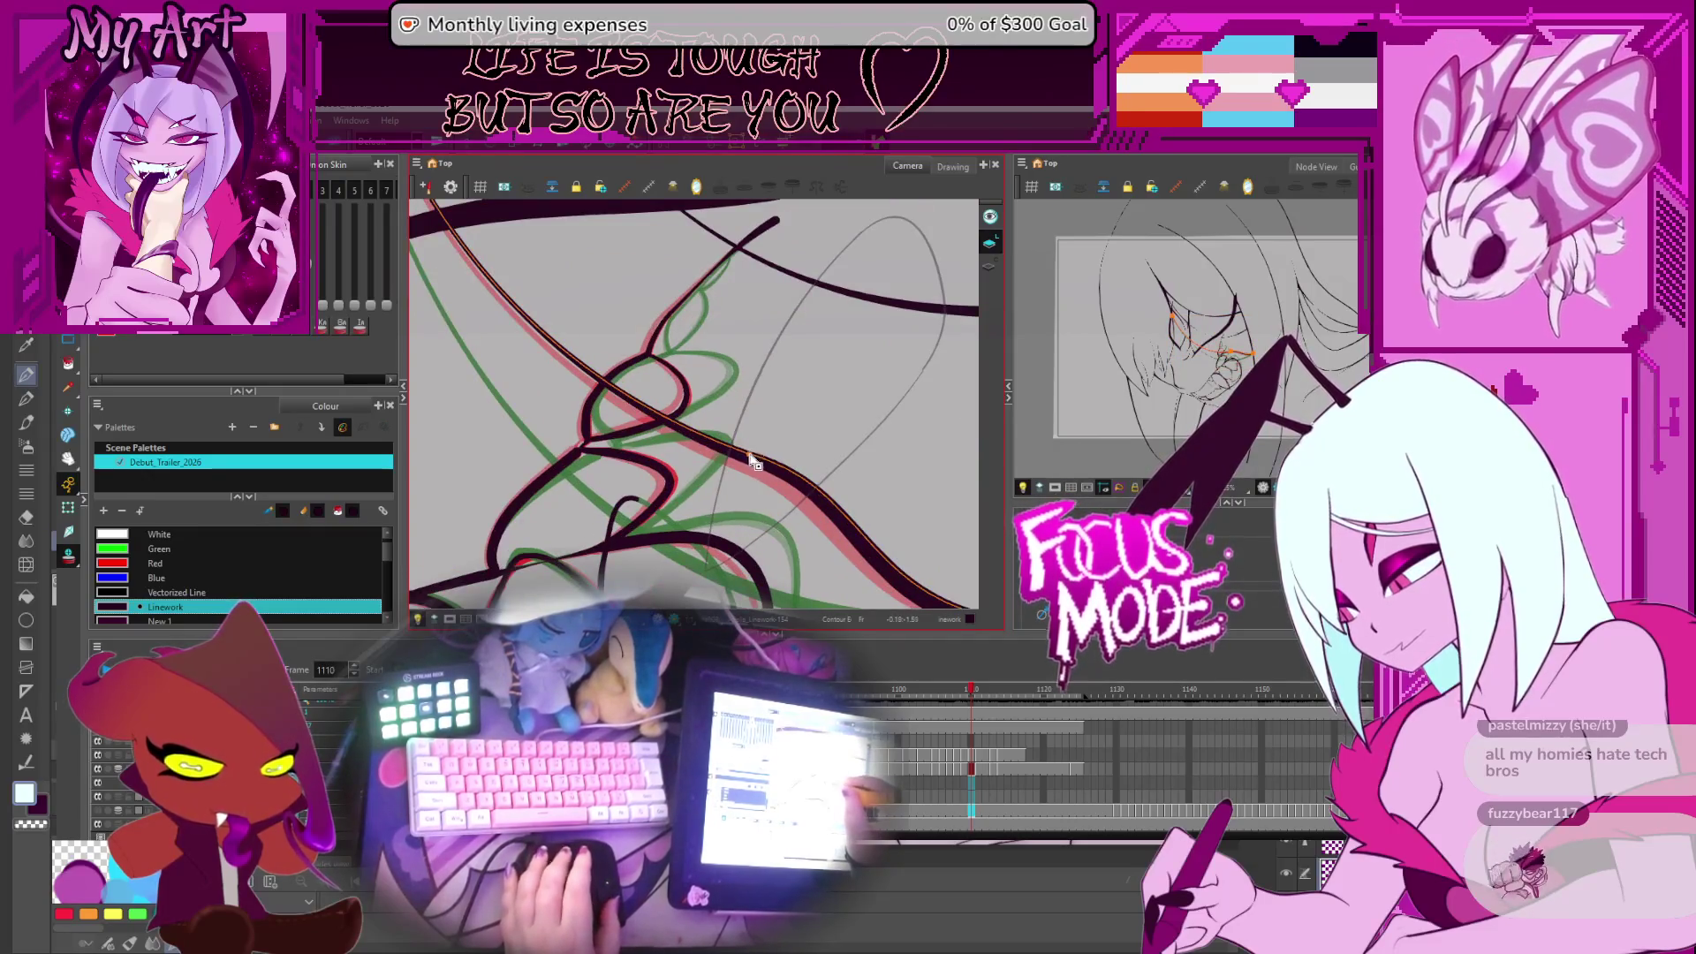
{"action": "key", "text": "alt+q"}
{"action": "key", "text": "alt+s"}
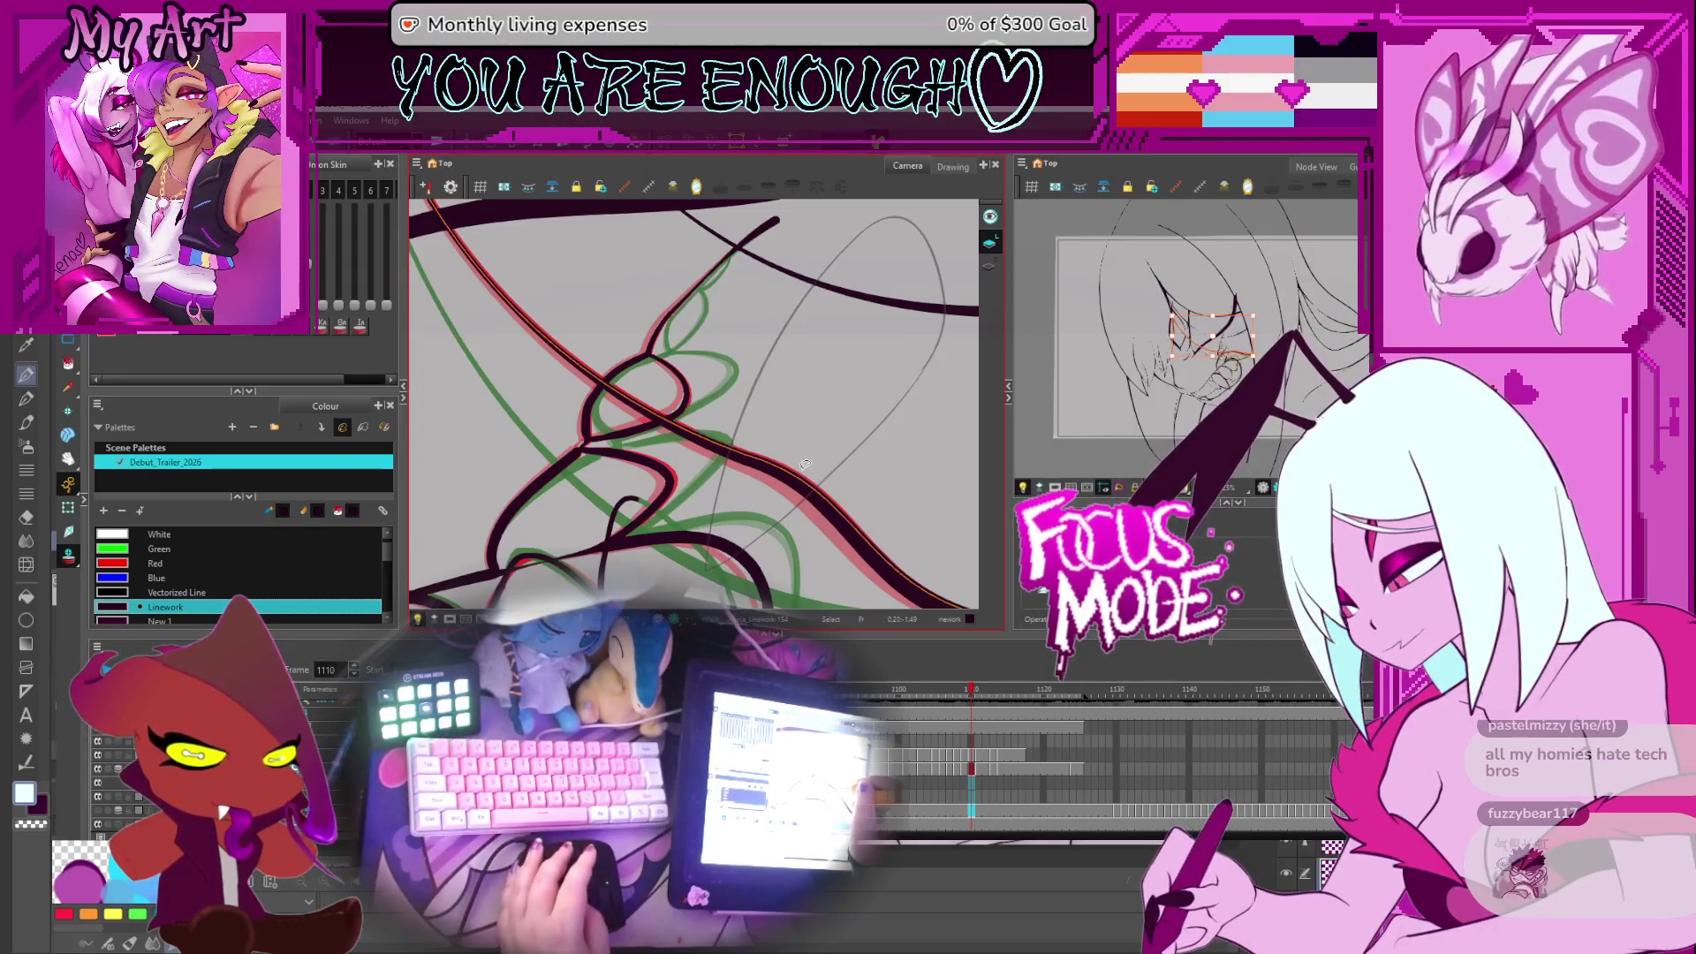
On frame 1111, select the long curve by the fangs and redraw it along the red rough
{"action": "key", "text": "period"}
{"action": "scroll", "coordinate": [805, 459], "scroll_direction": "down", "scroll_amount": 1}
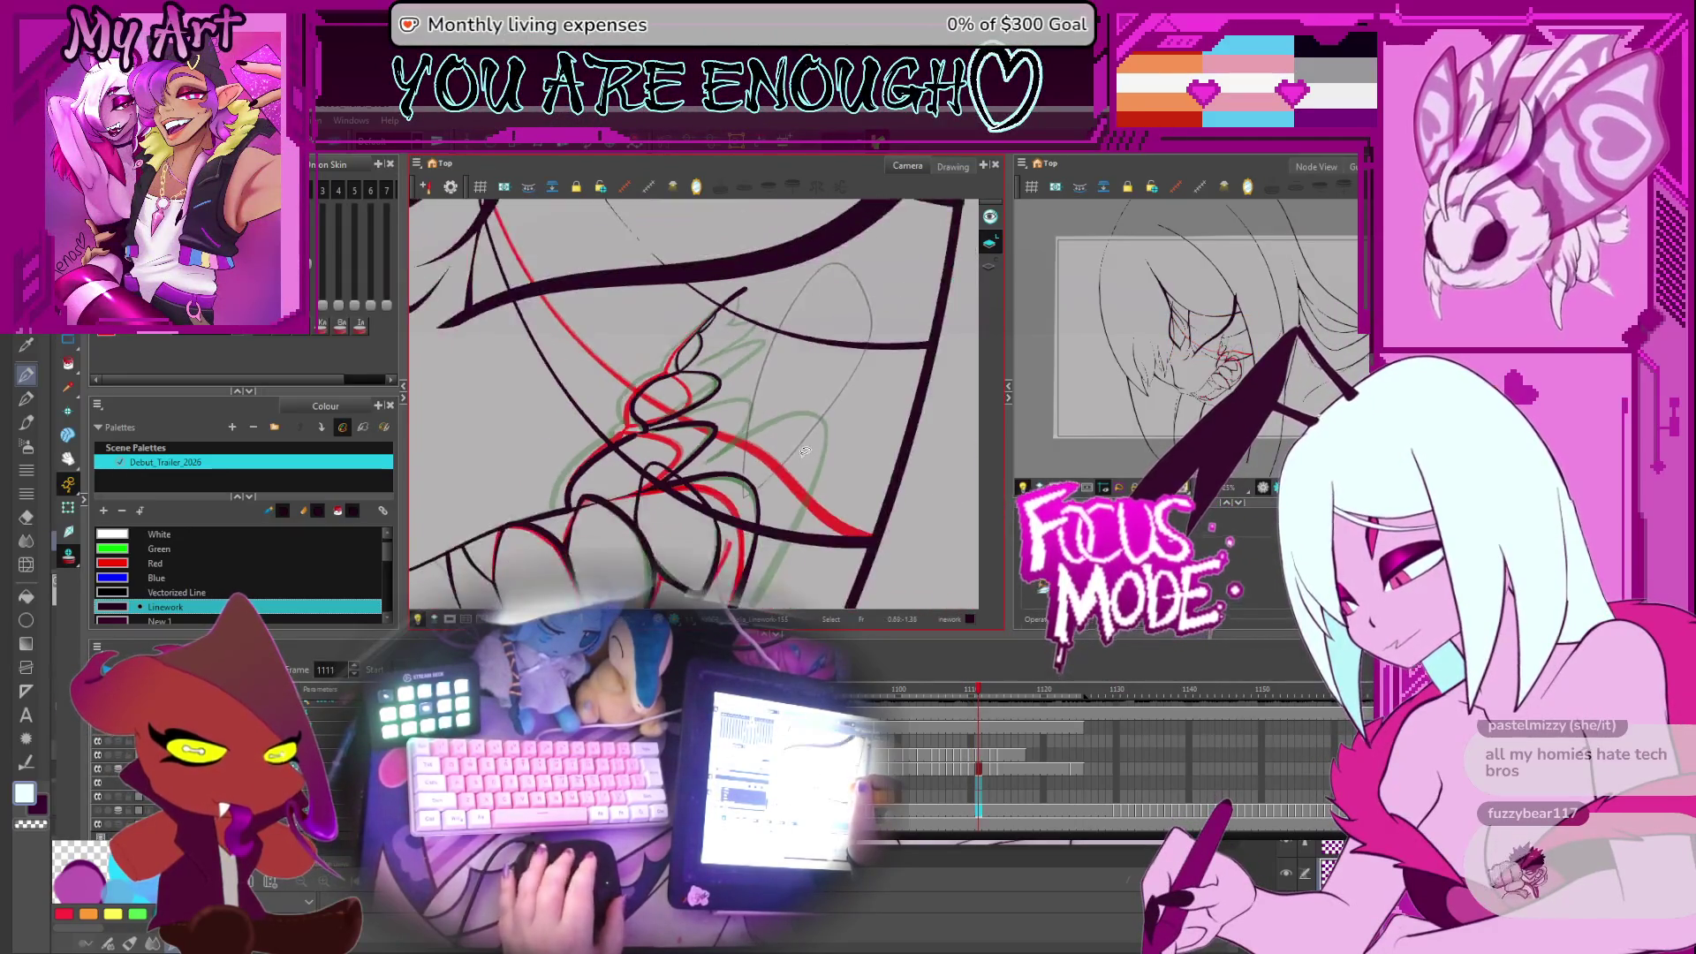
{"action": "left_click", "coordinate": [801, 454]}
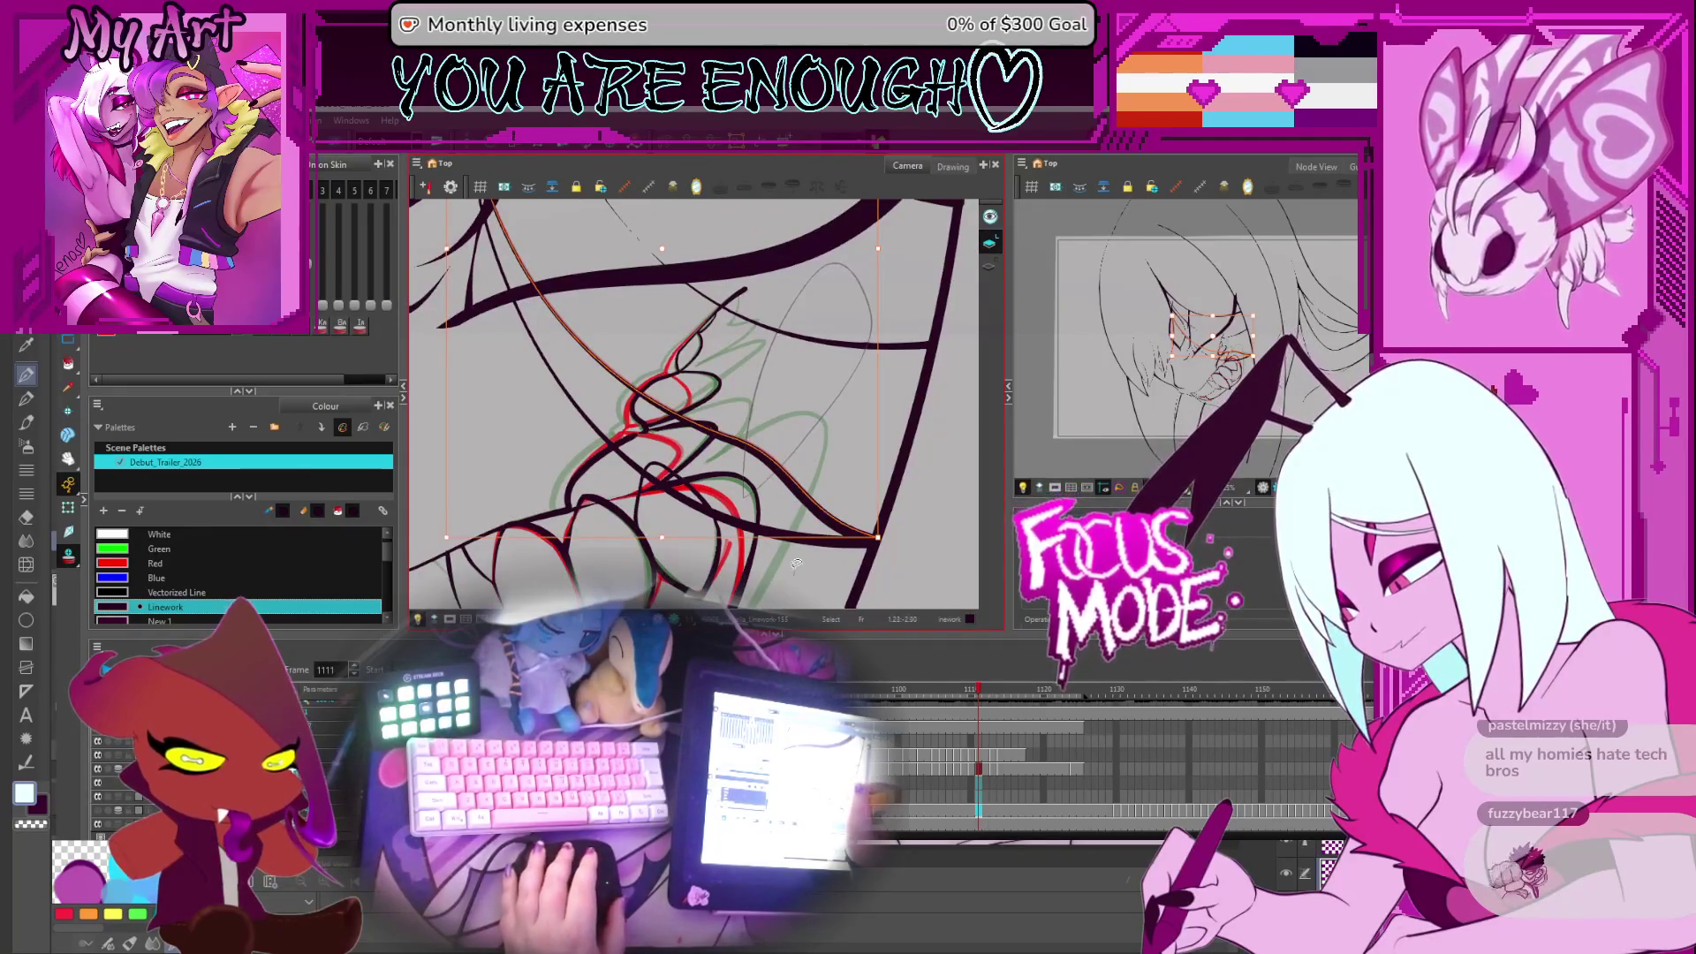
{"action": "left_click_drag", "start_coordinate": [482, 208], "coordinate": [865, 541]}
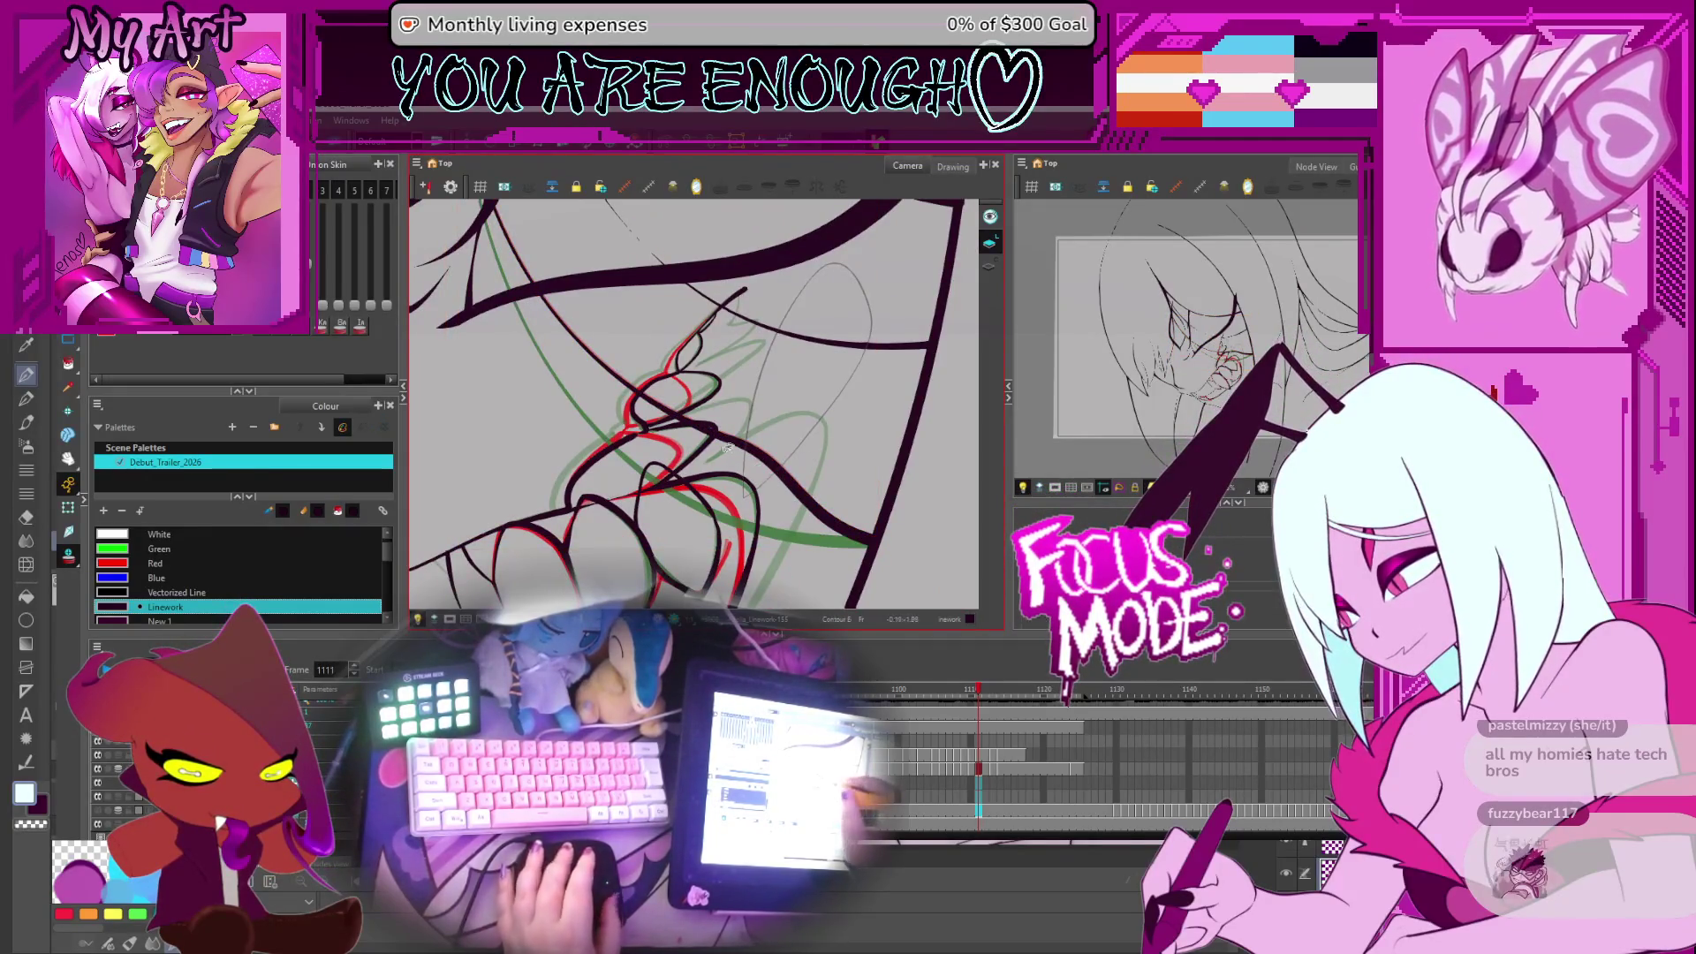
{"action": "left_click_drag", "start_coordinate": [725, 448], "coordinate": [761, 443]}
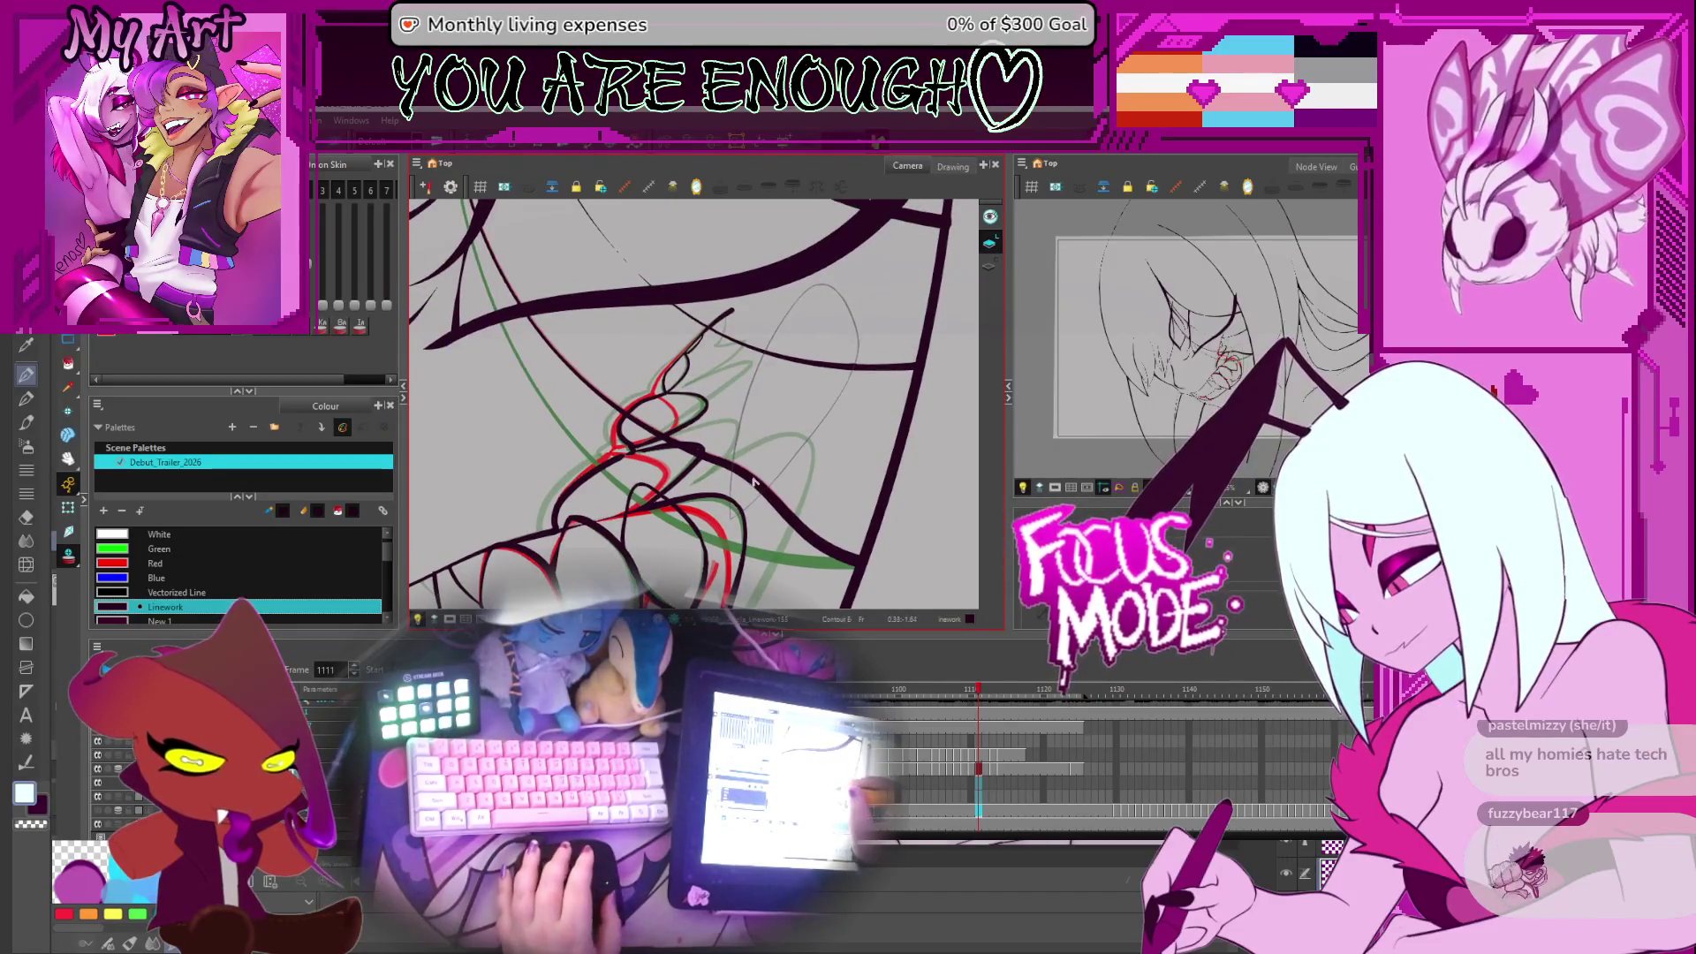
{"action": "left_click", "coordinate": [755, 482]}
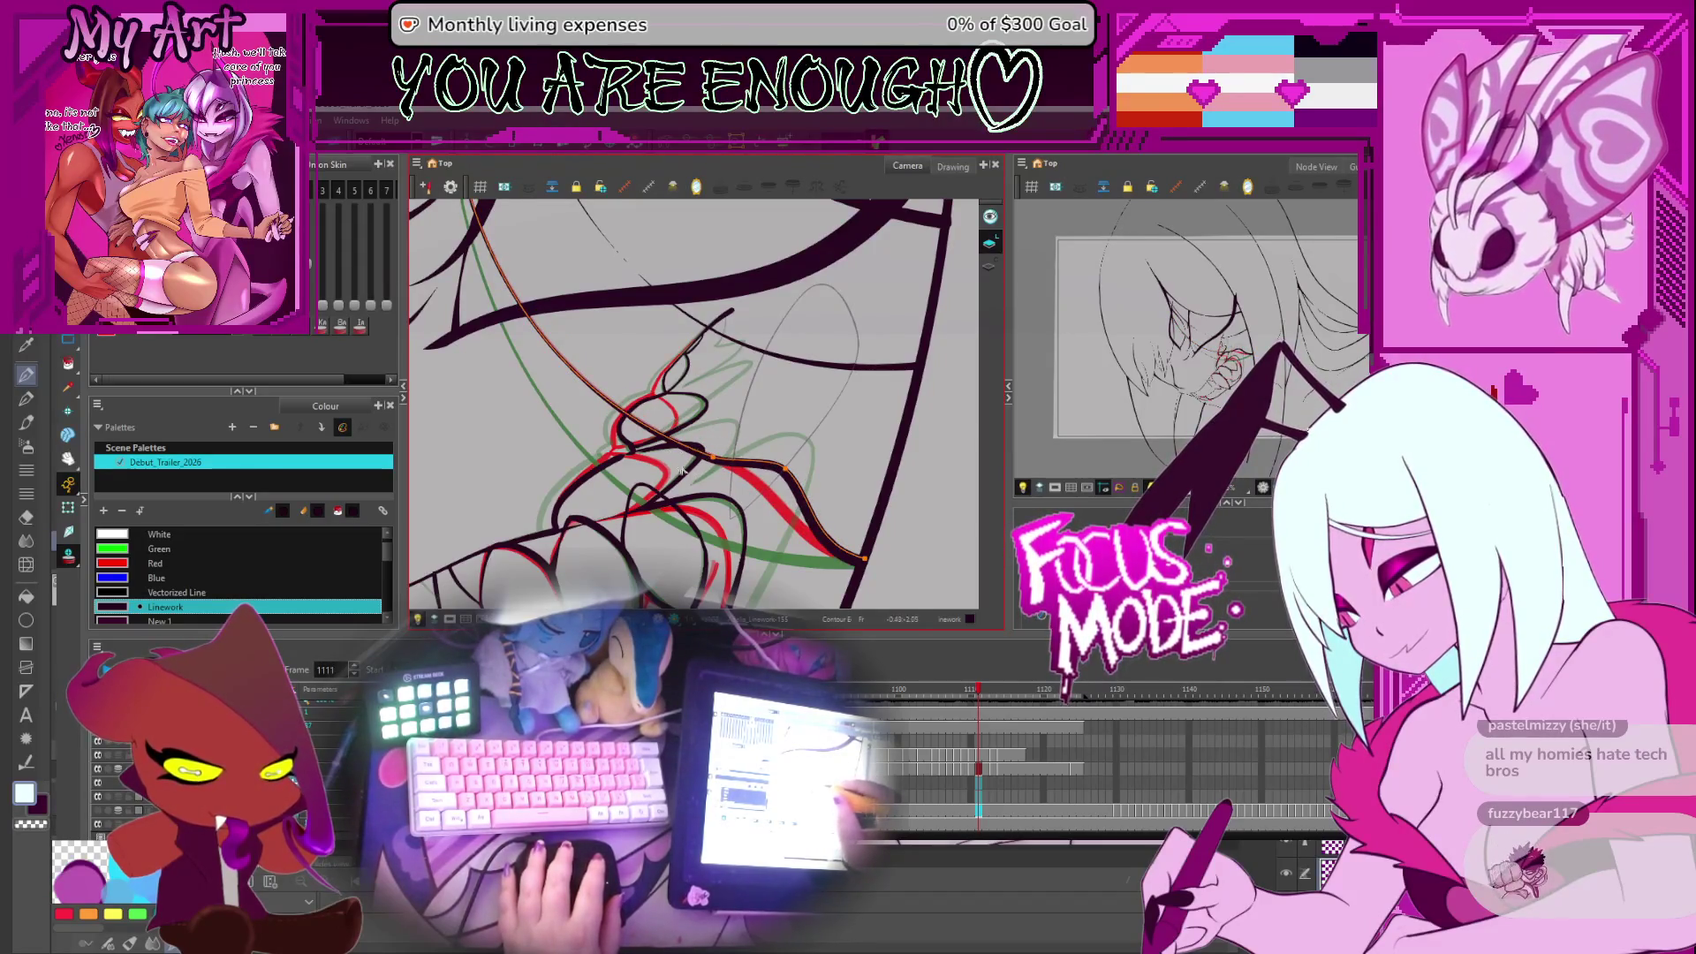
{"action": "left_click_drag", "start_coordinate": [477, 205], "coordinate": [746, 449]}
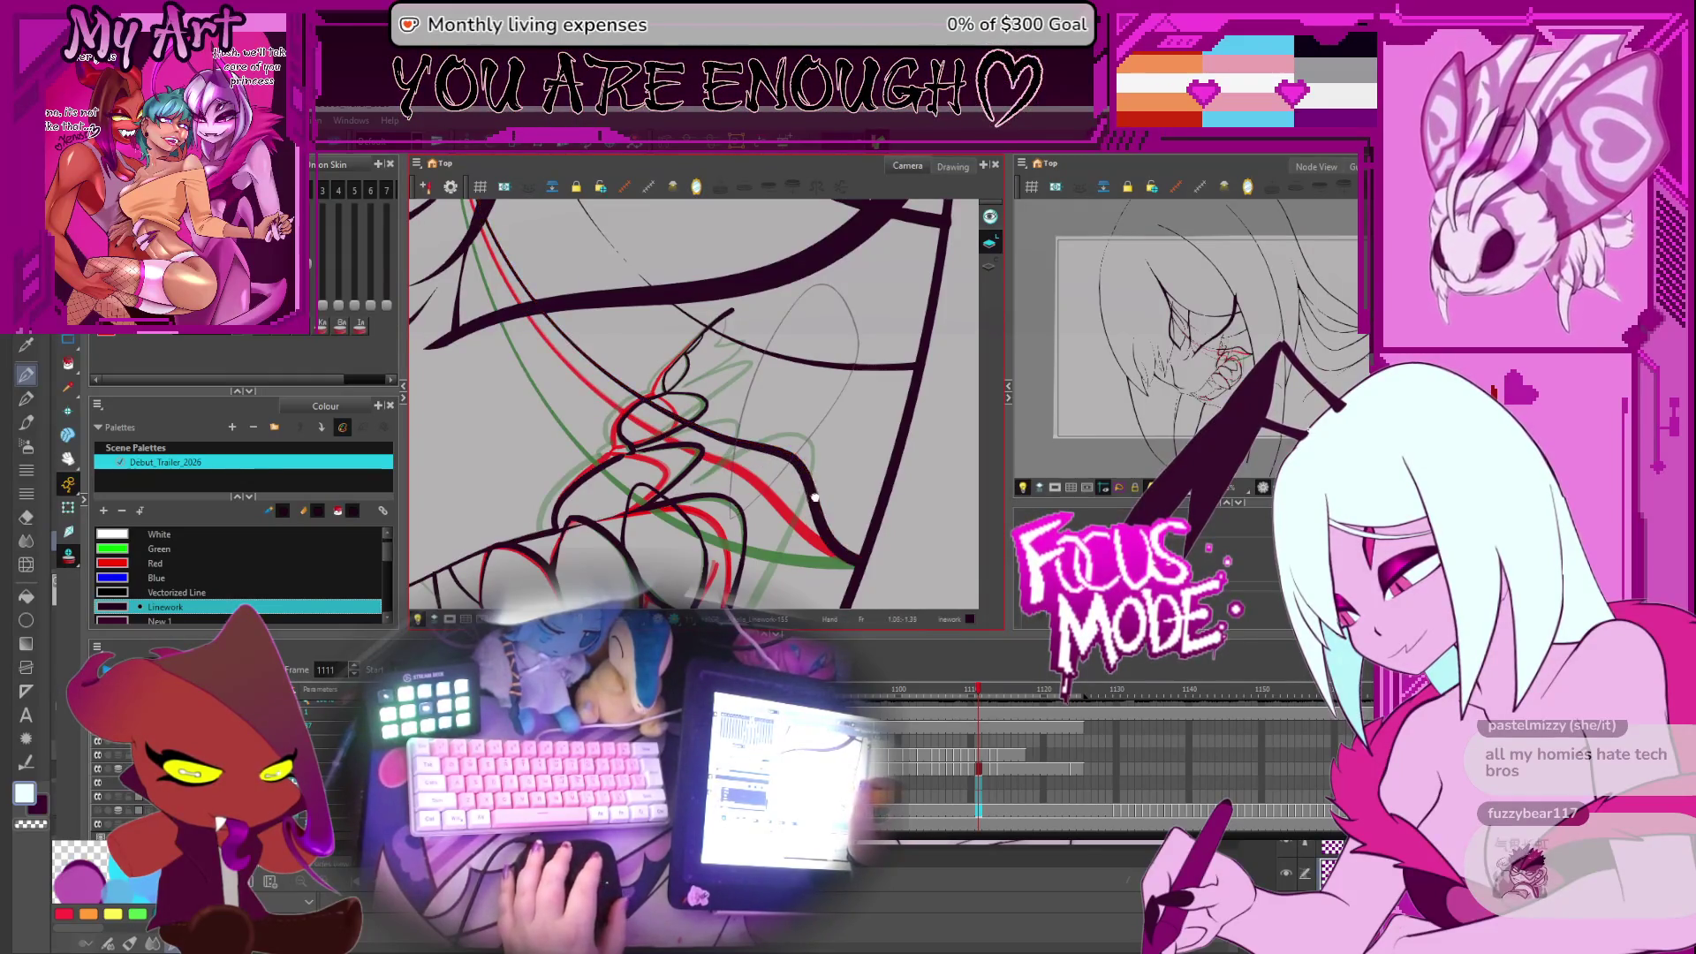
{"action": "scroll", "coordinate": [817, 493], "scroll_direction": "down", "scroll_amount": 1}
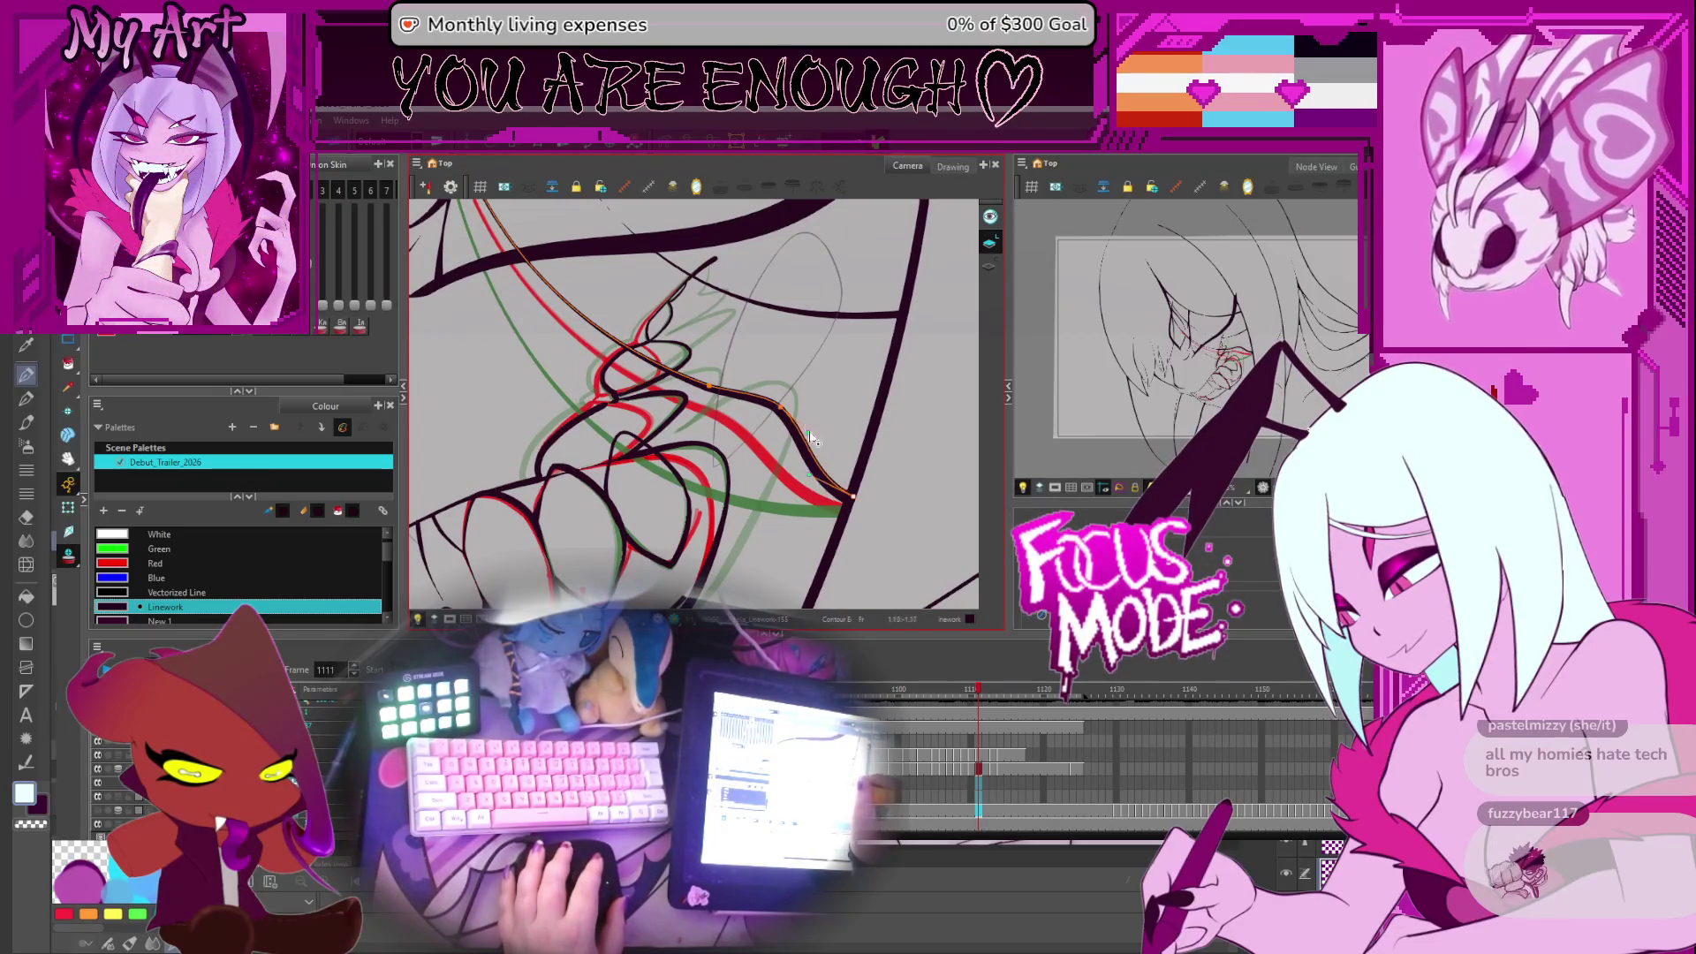
{"action": "scroll", "coordinate": [800, 446], "scroll_direction": "up", "scroll_amount": 1}
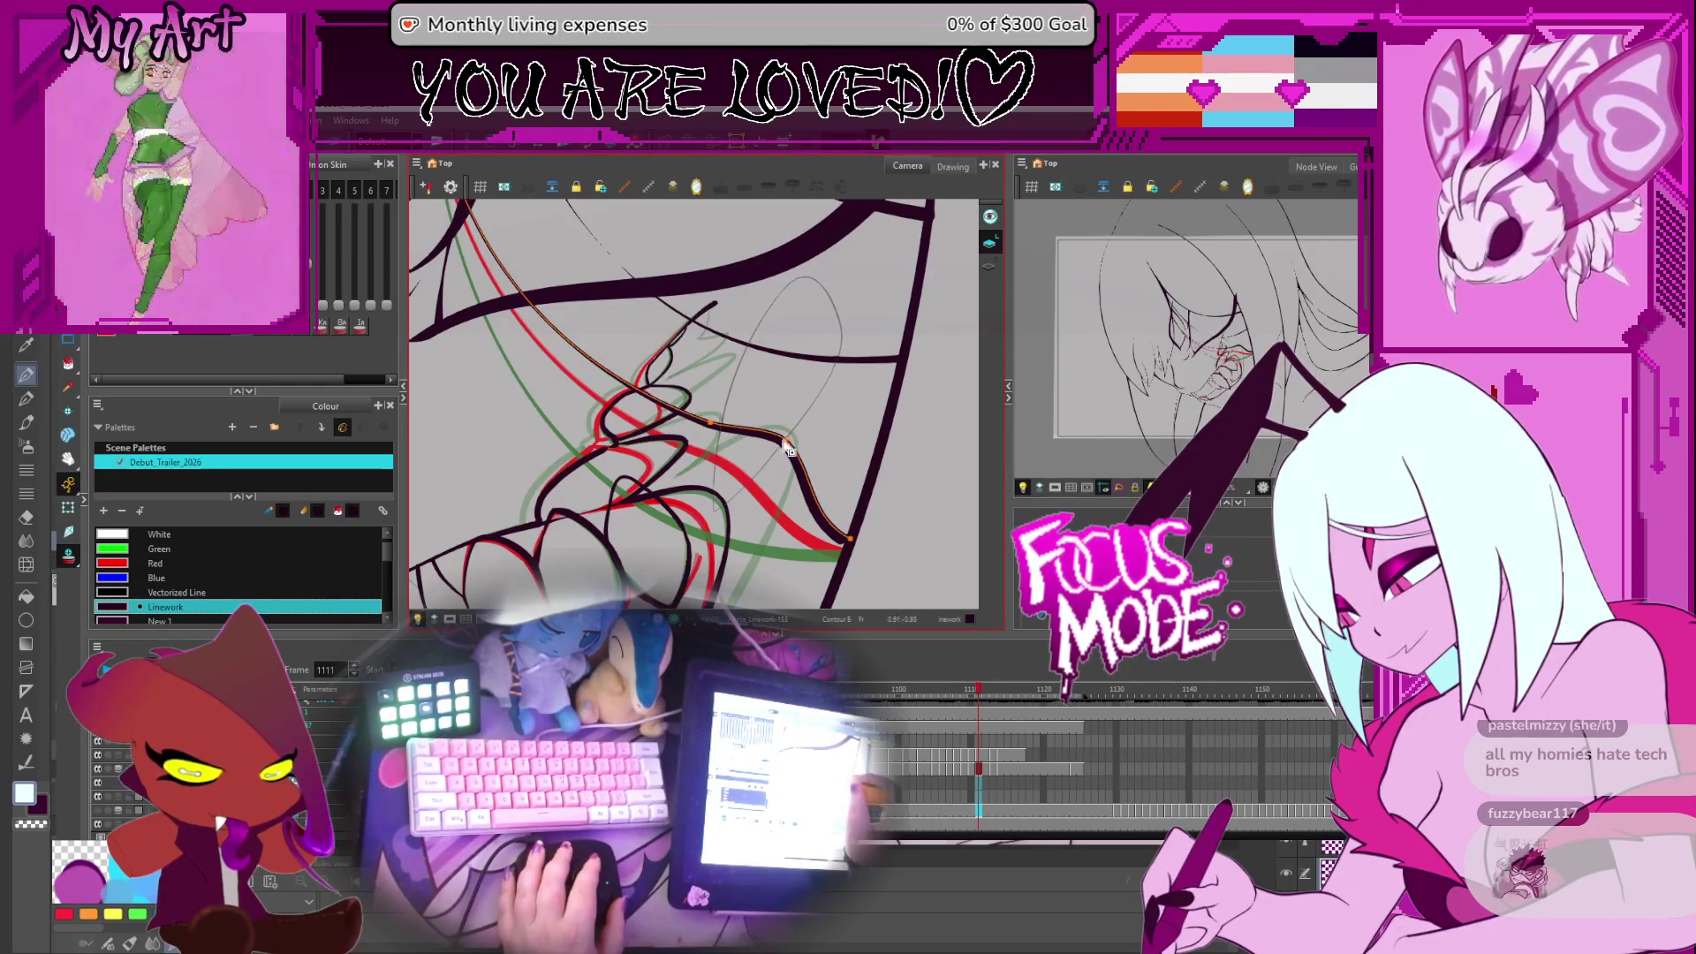
Click black strokes on frame 1112 to inspect them, then check a stroke near the teeth on 1113
{"action": "left_click", "coordinate": [761, 475]}
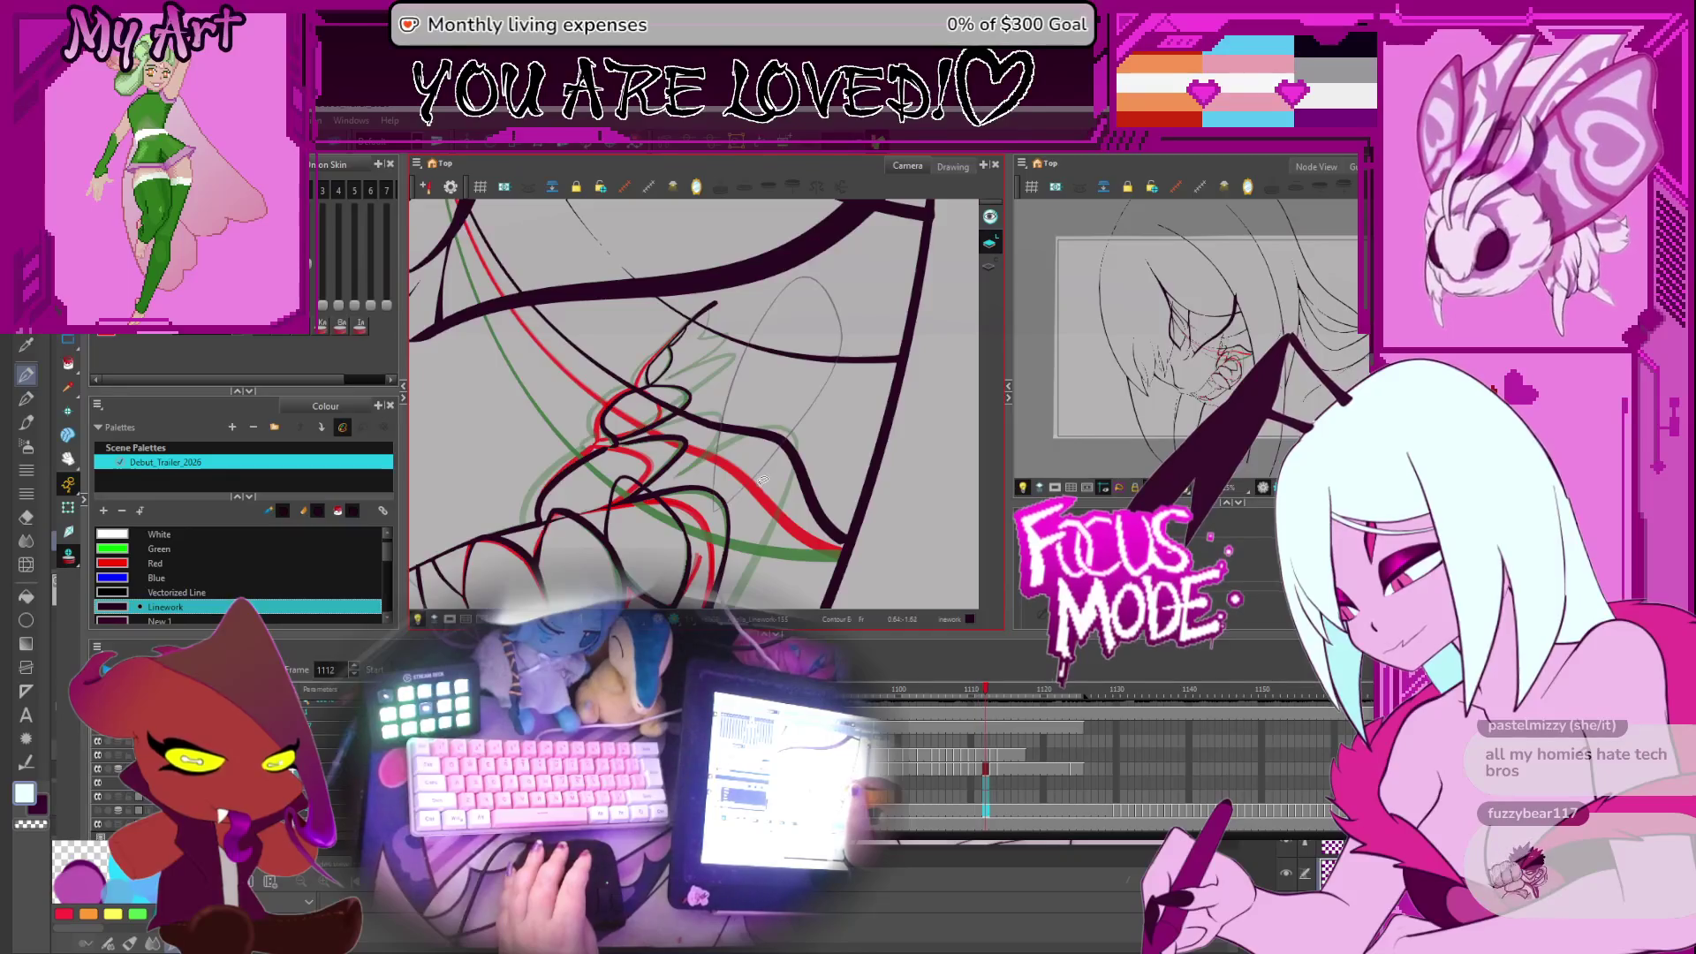
{"action": "left_click", "coordinate": [767, 418]}
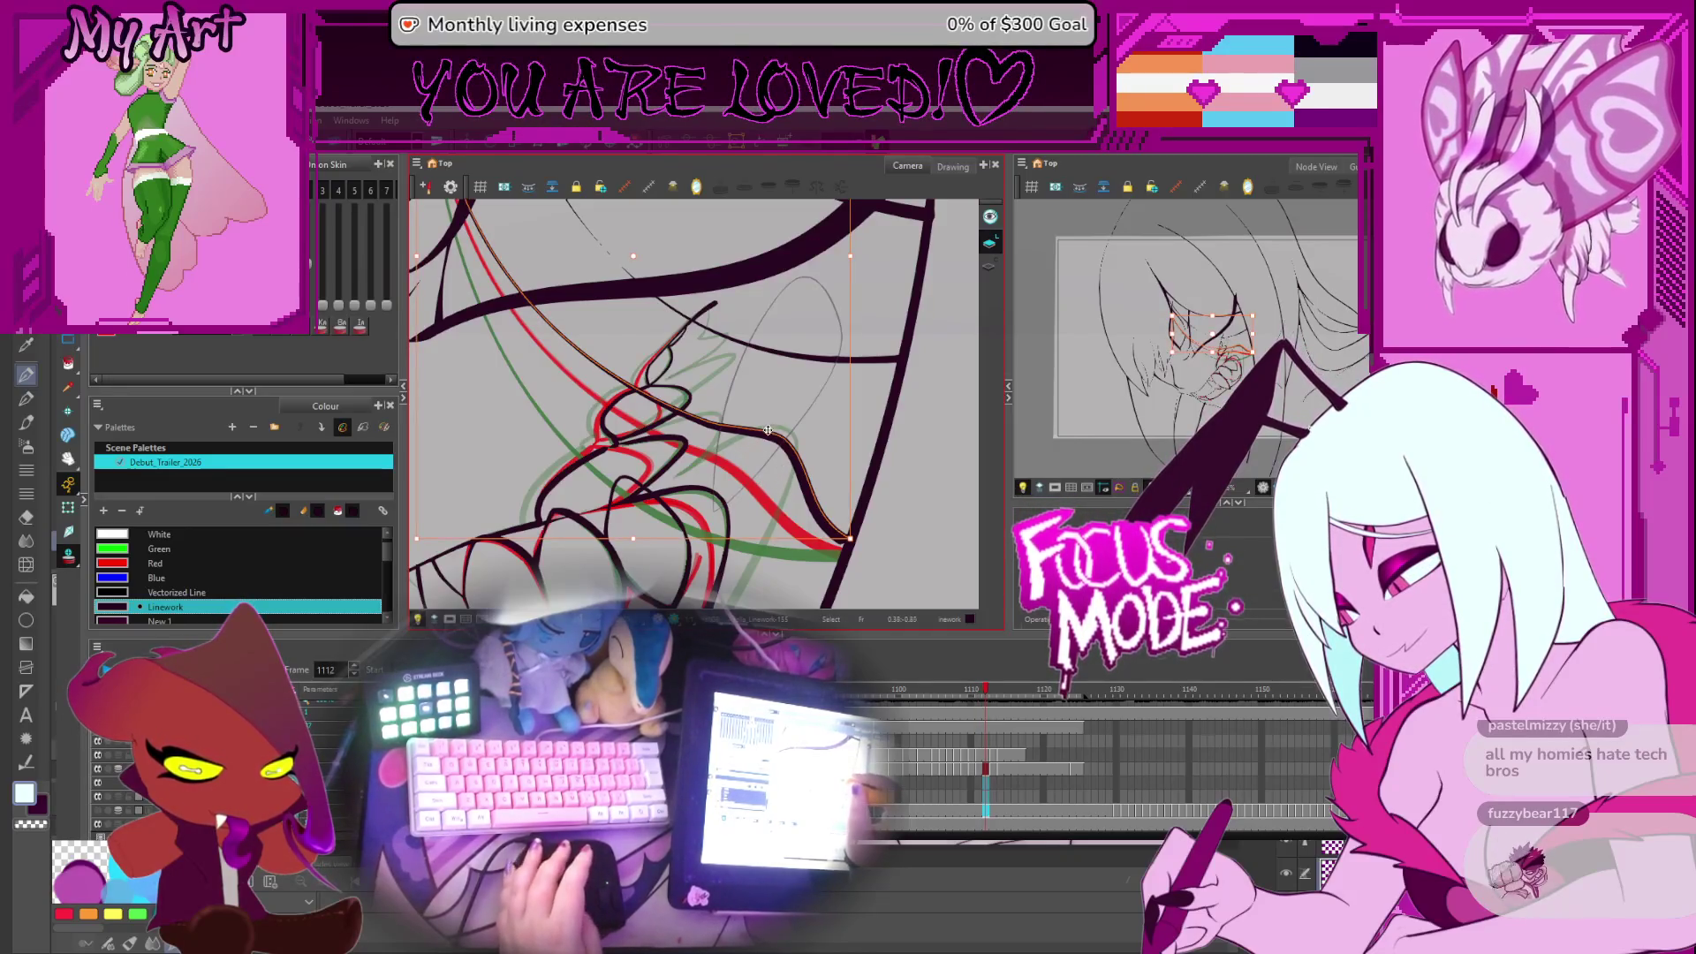
{"action": "left_click", "coordinate": [782, 458]}
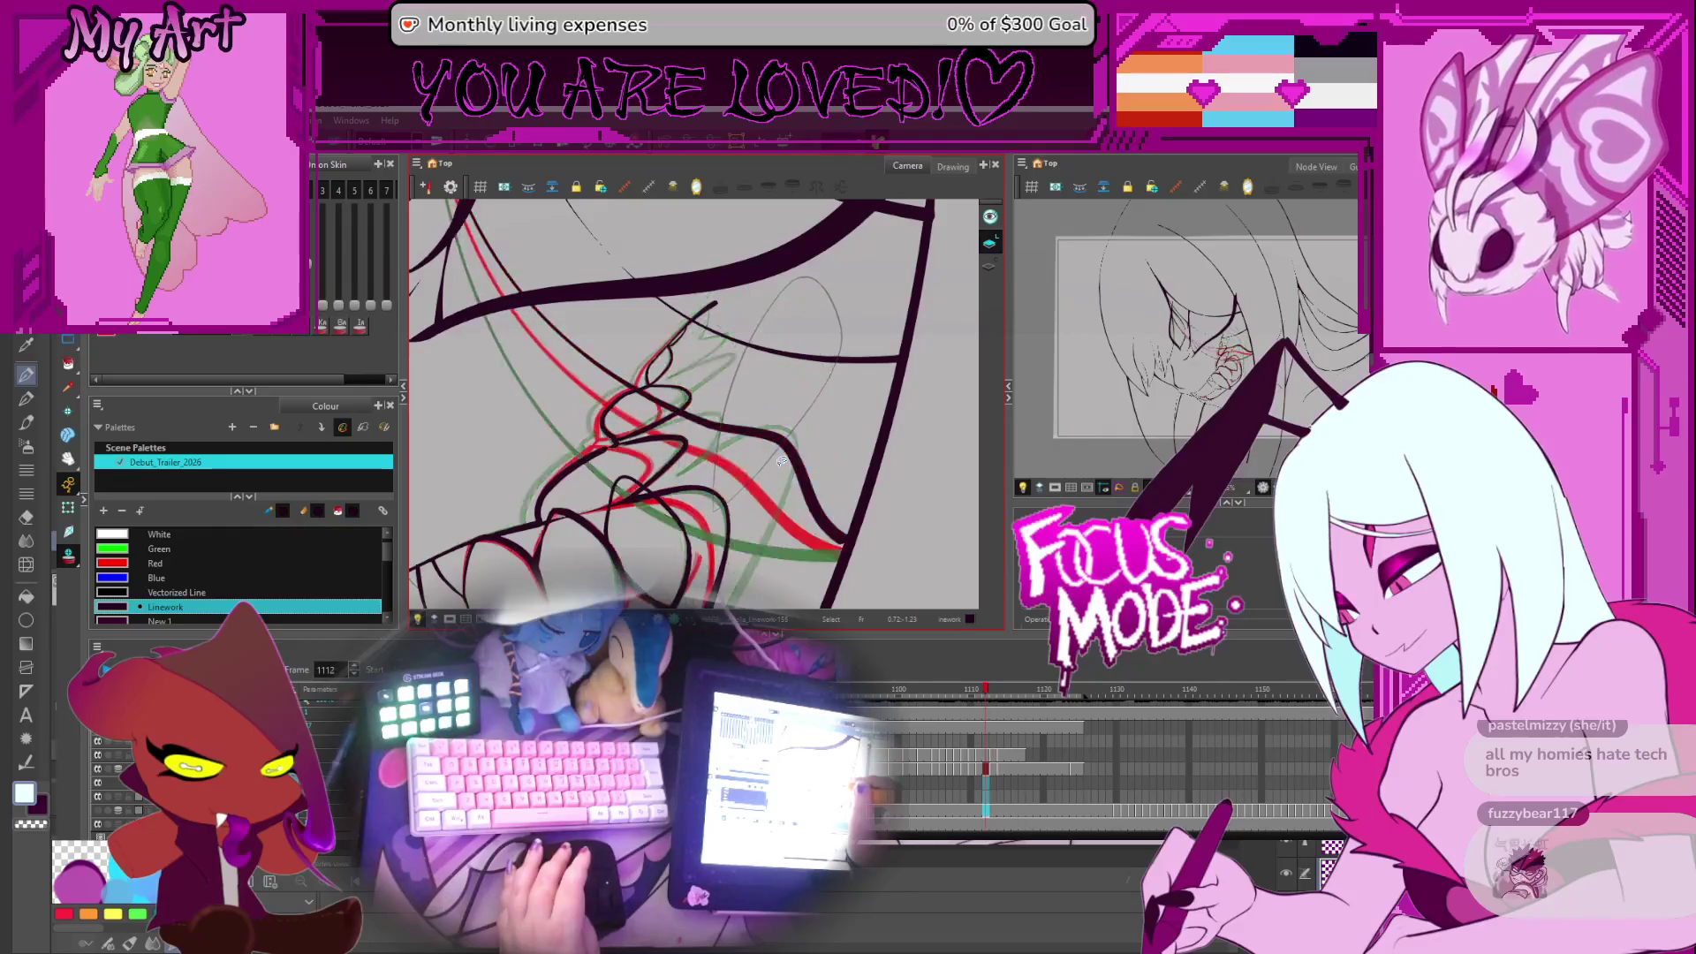
{"action": "key", "text": "period"}
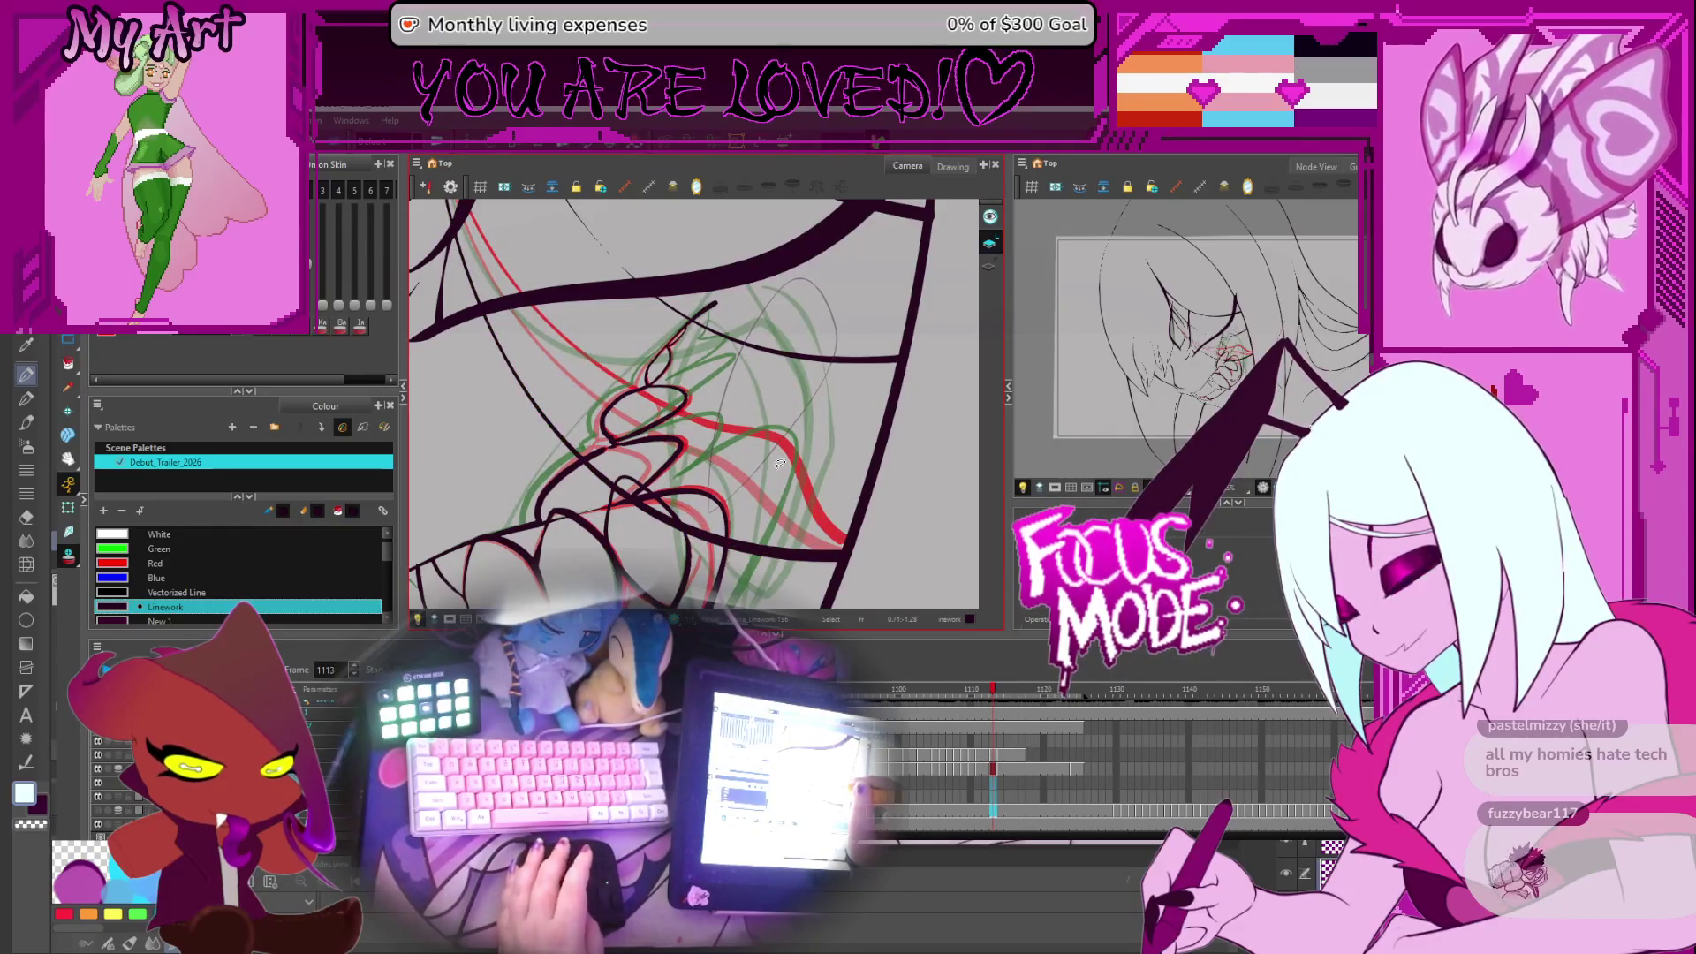
{"action": "left_click", "coordinate": [775, 425]}
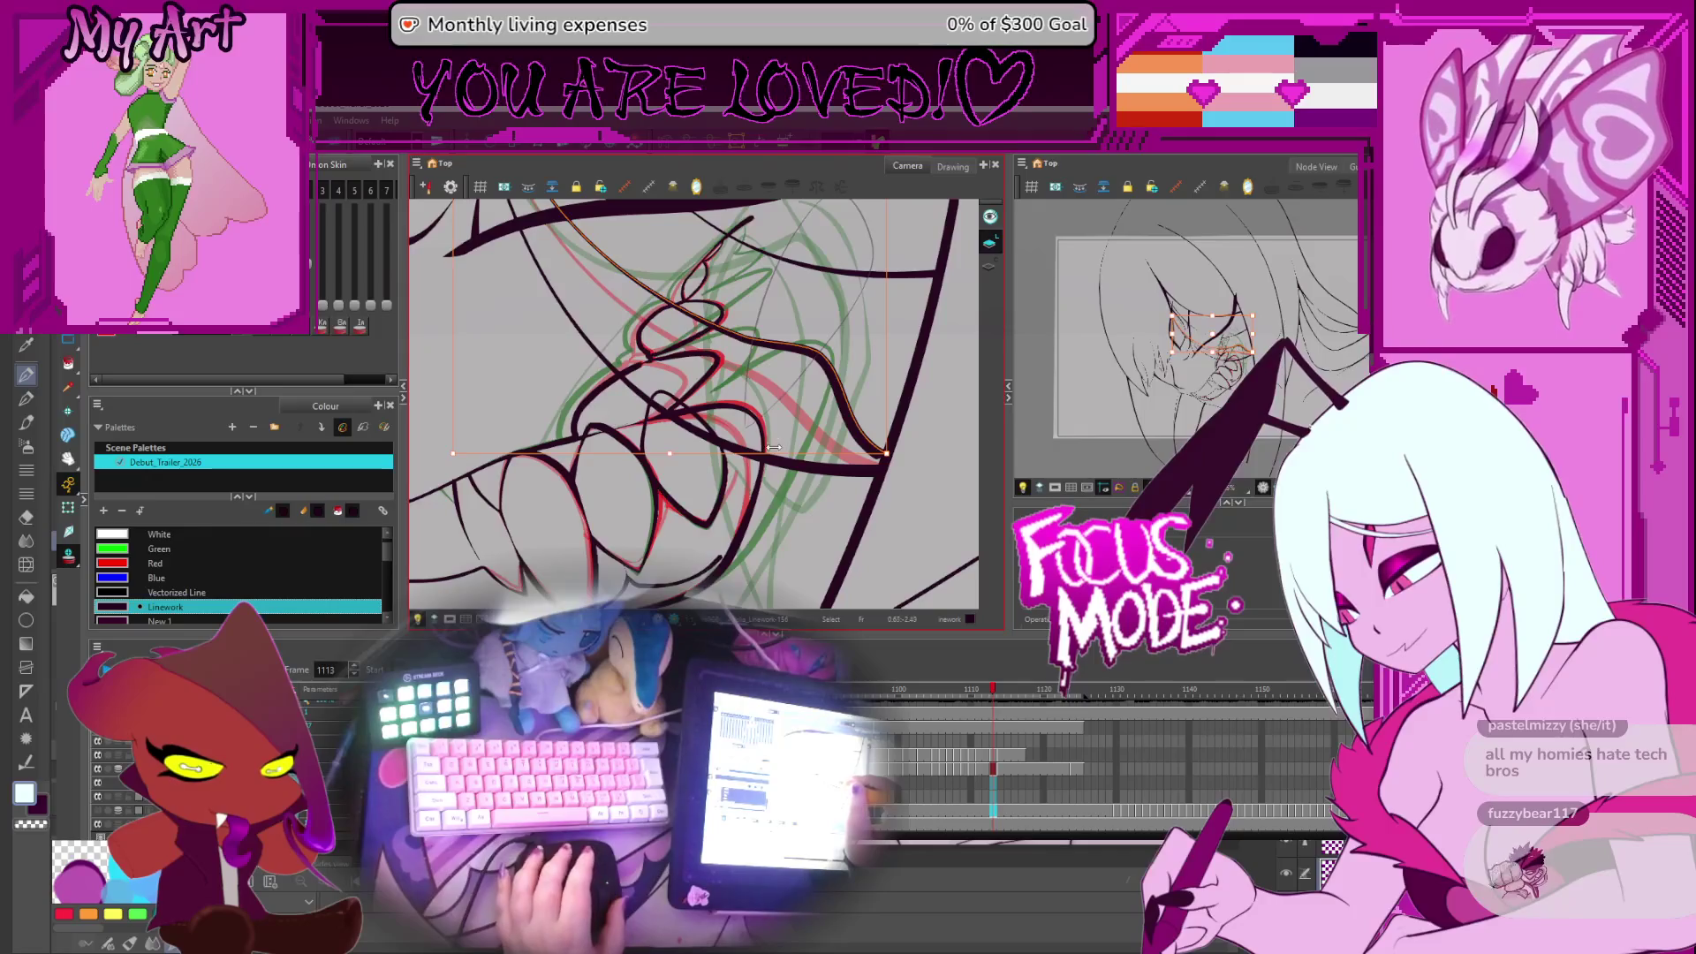
{"action": "left_click", "coordinate": [805, 410]}
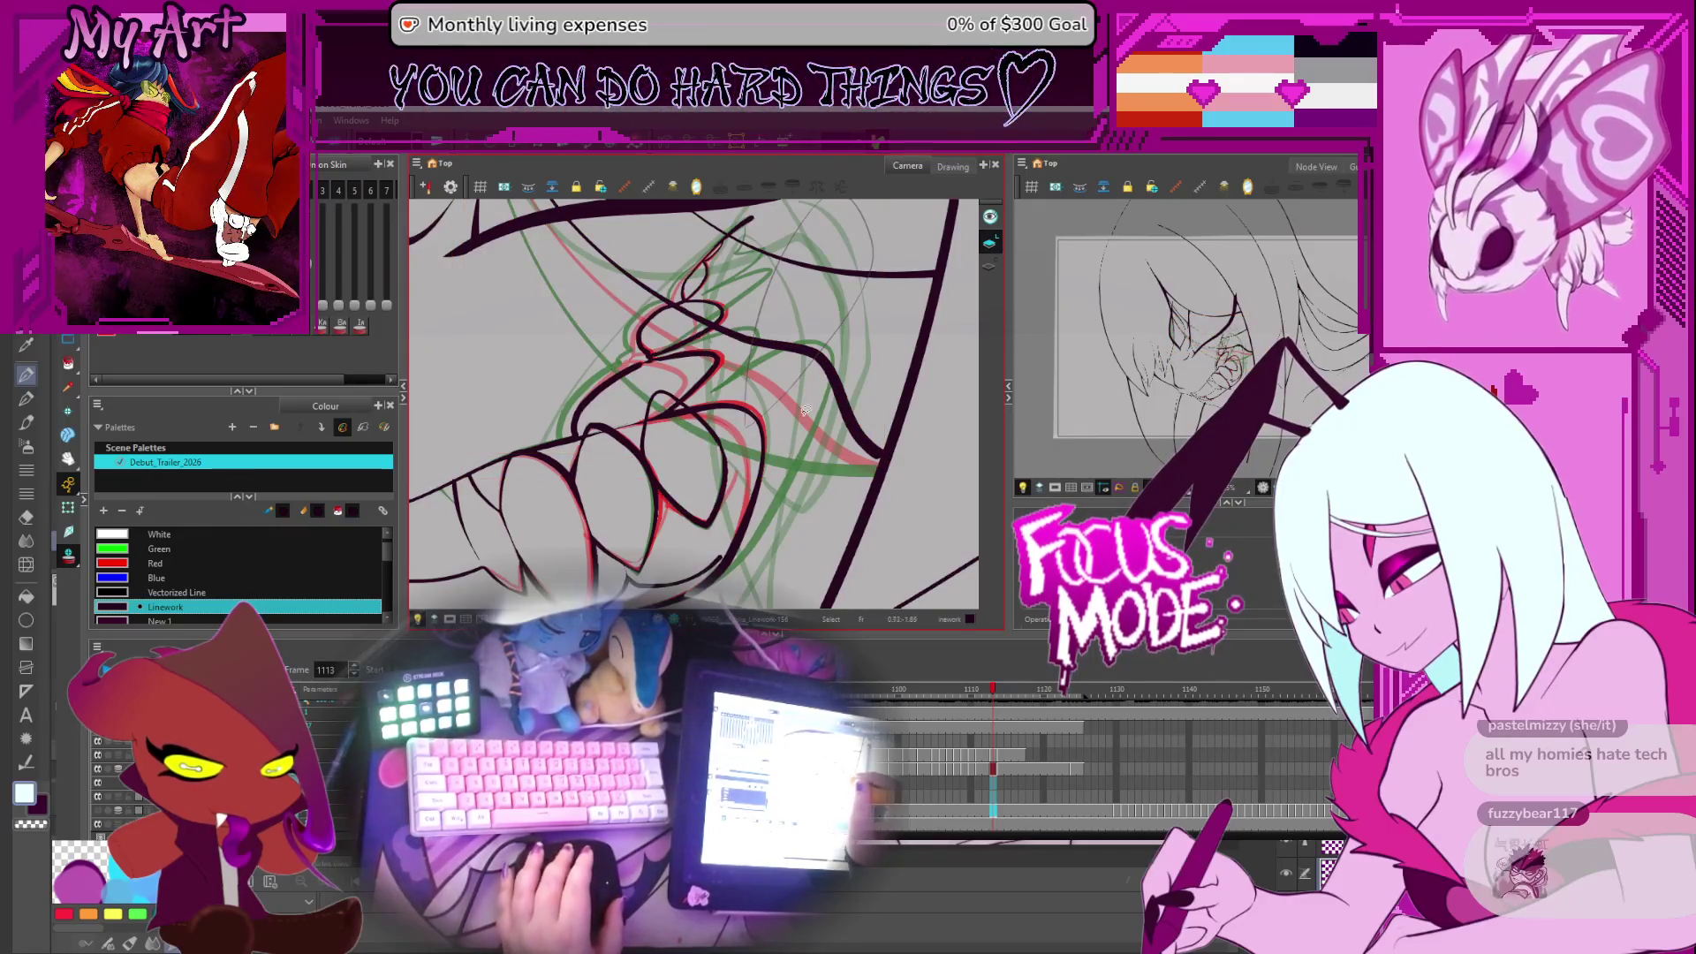
{"action": "left_click_drag", "start_coordinate": [806, 410], "coordinate": [777, 446]}
Flip between frames 1112 and 1113 to check the teeth motion, panning them into view
{"action": "key", "text": "comma"}
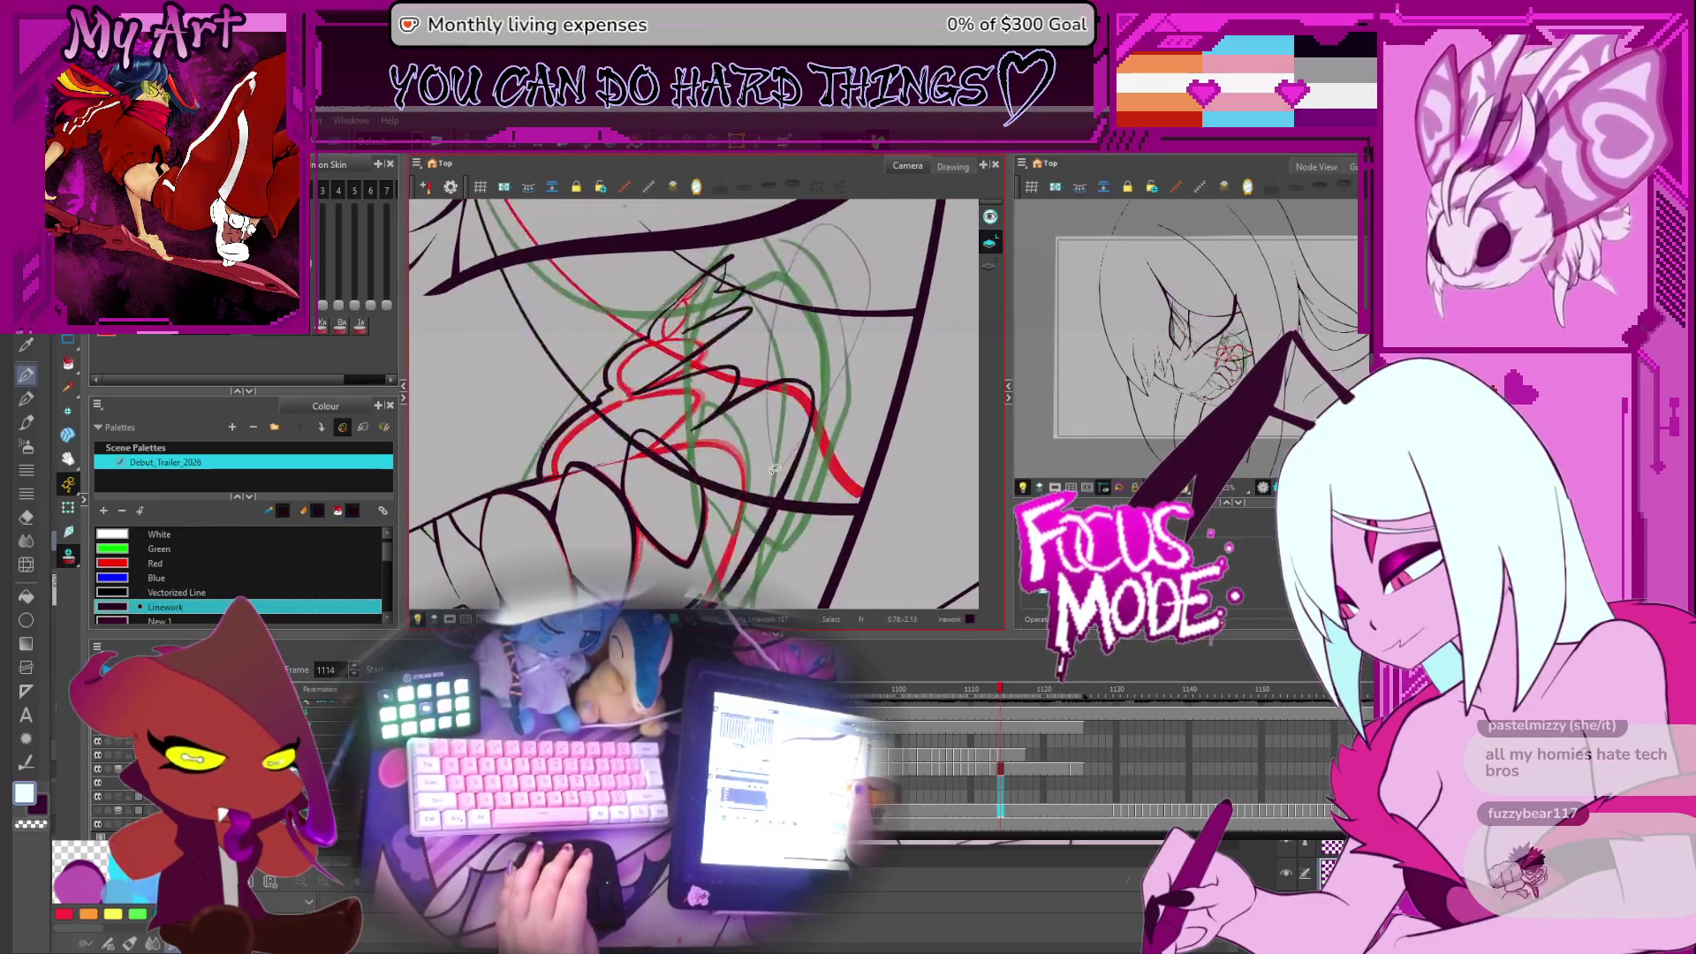
{"action": "key", "text": "comma"}
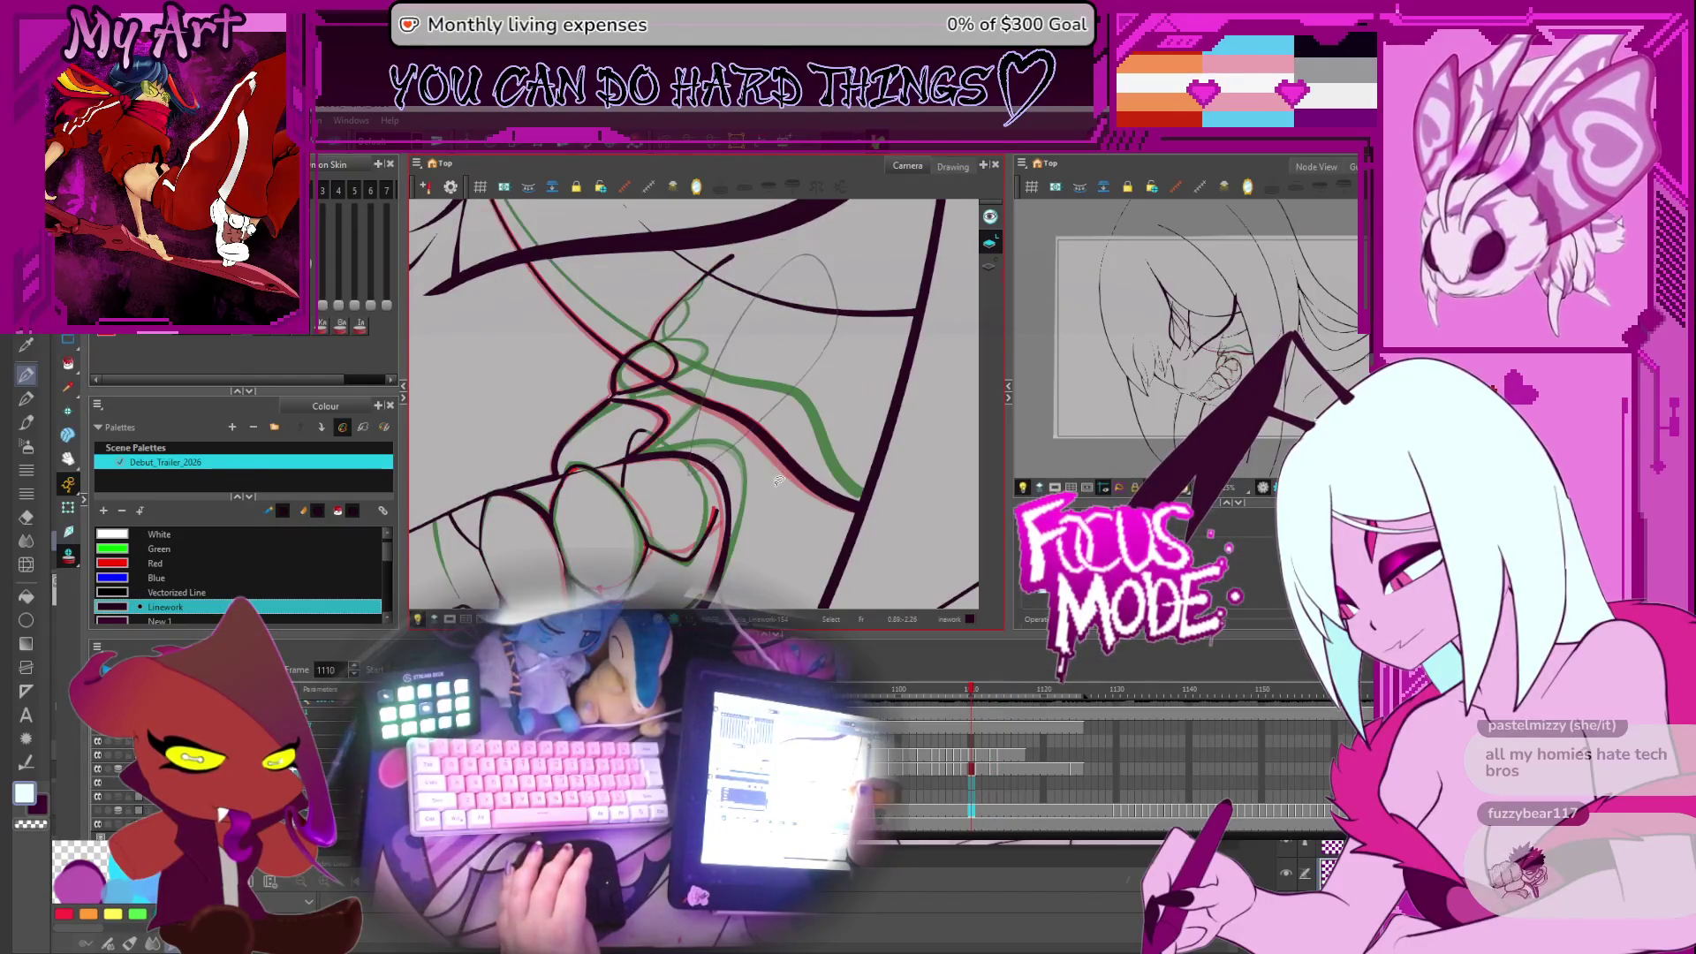
{"action": "key", "text": "period"}
{"action": "key", "text": "period"}
{"action": "key", "text": "comma"}
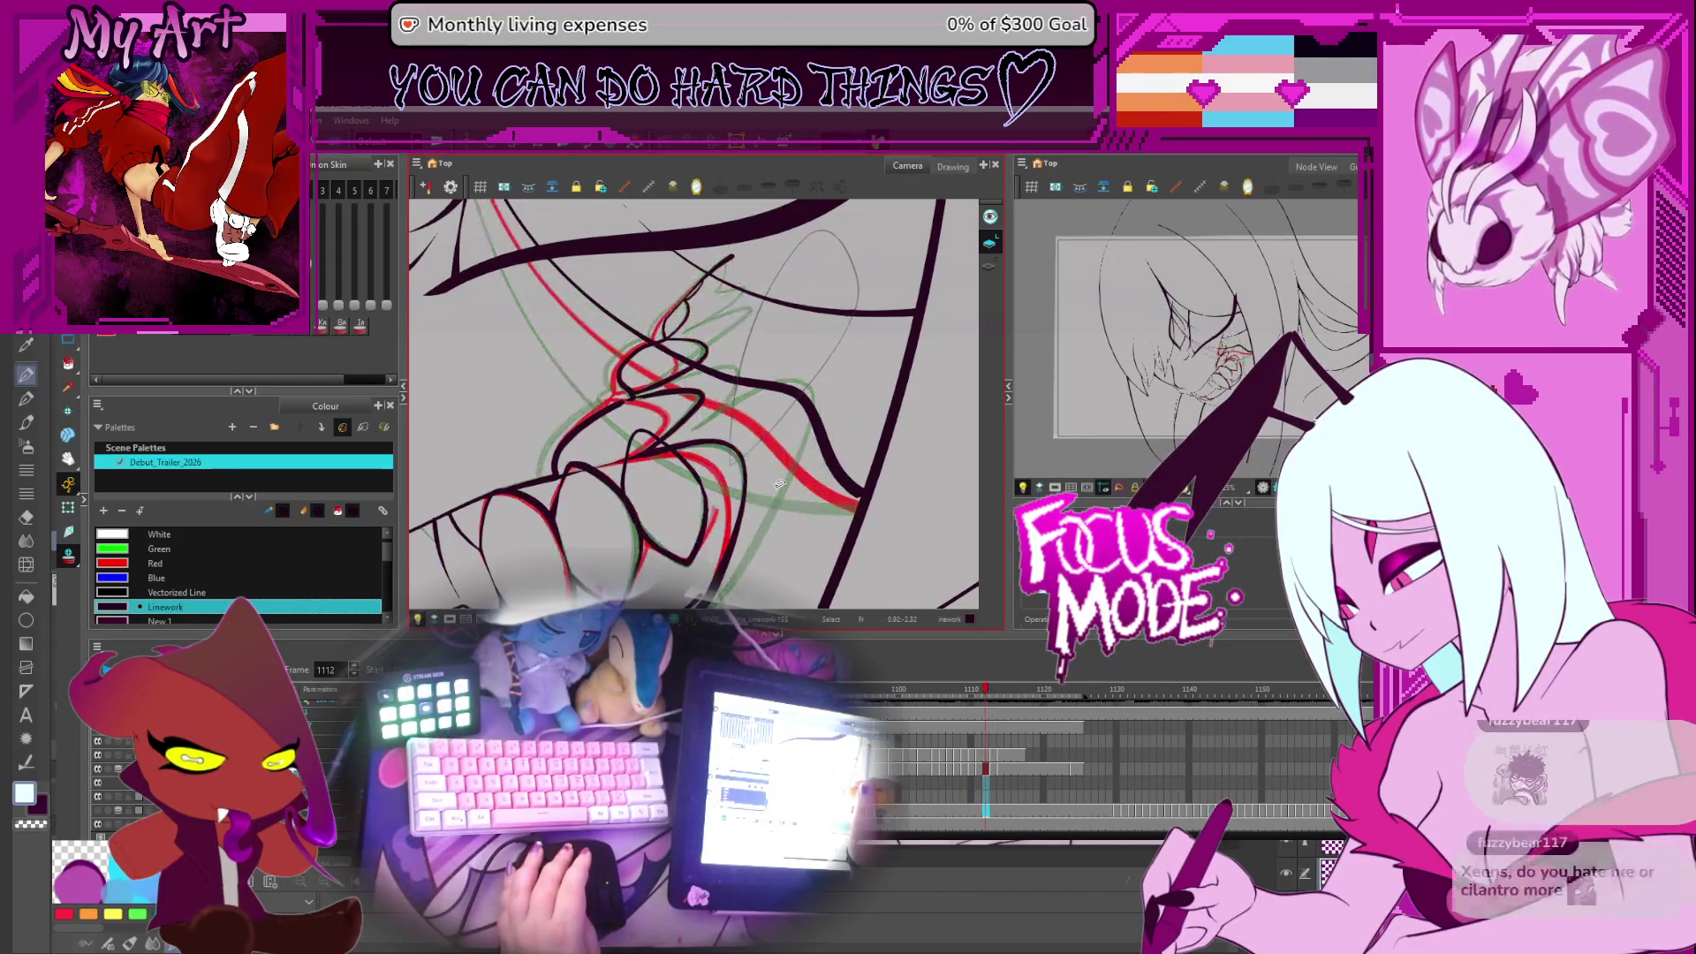
{"action": "key", "text": "period"}
{"action": "left_click_drag", "start_coordinate": [782, 473], "coordinate": [765, 452]}
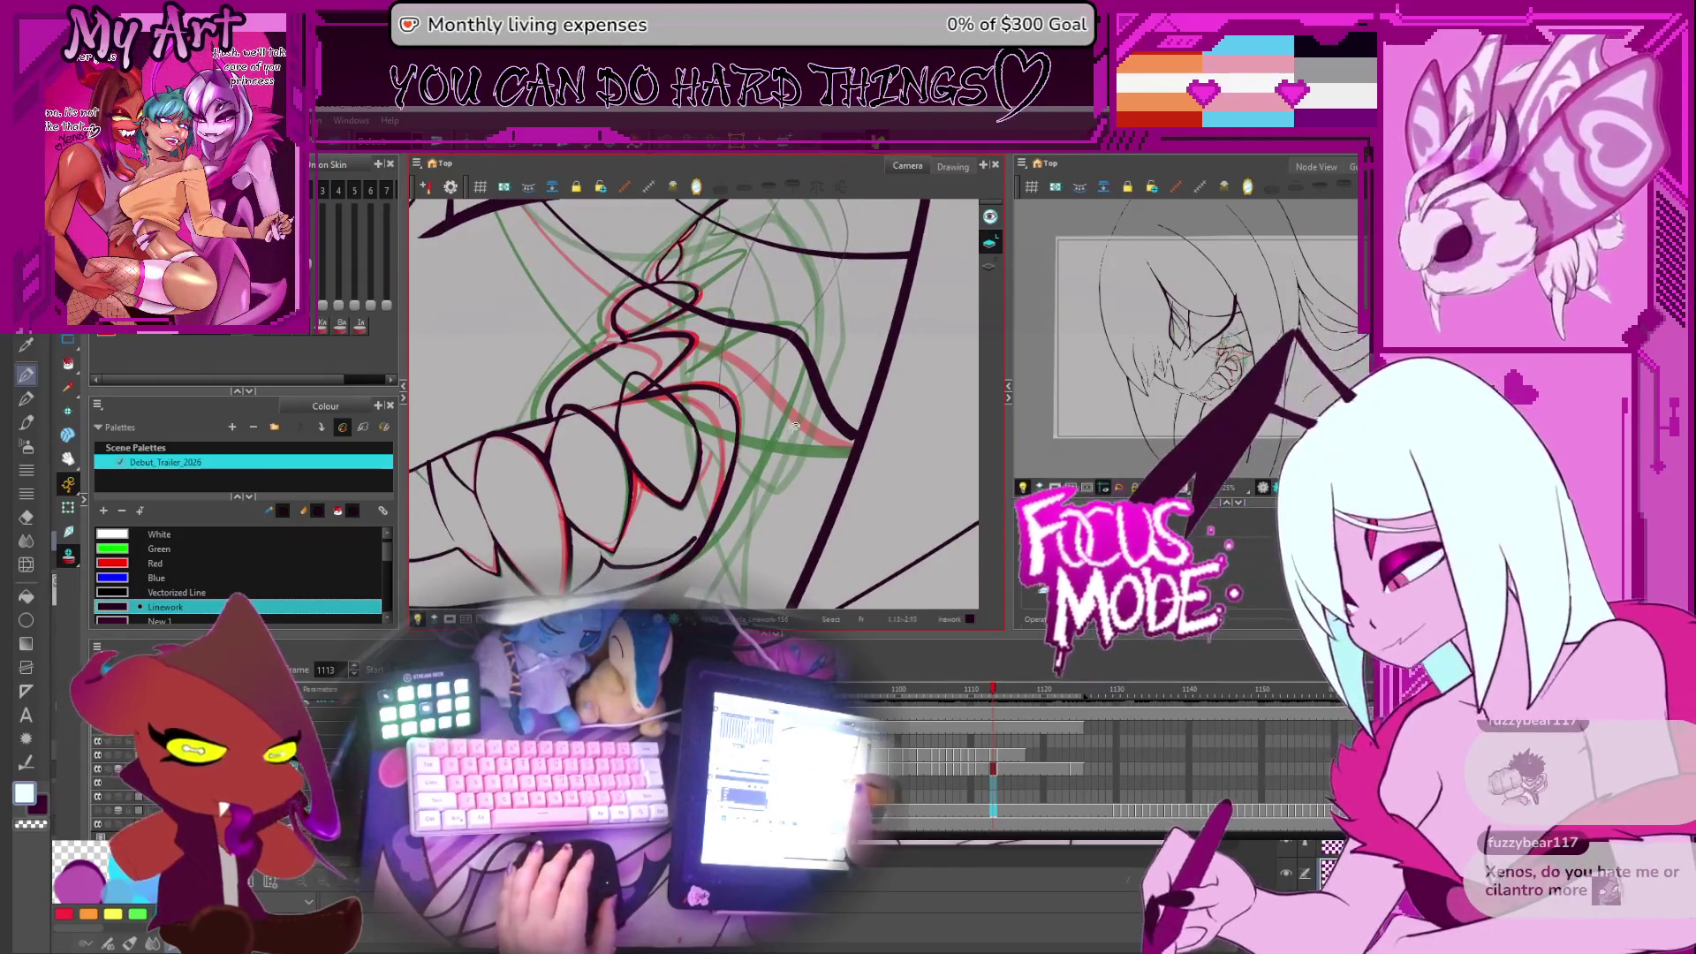
{"action": "key", "text": "comma"}
{"action": "key", "text": "period"}
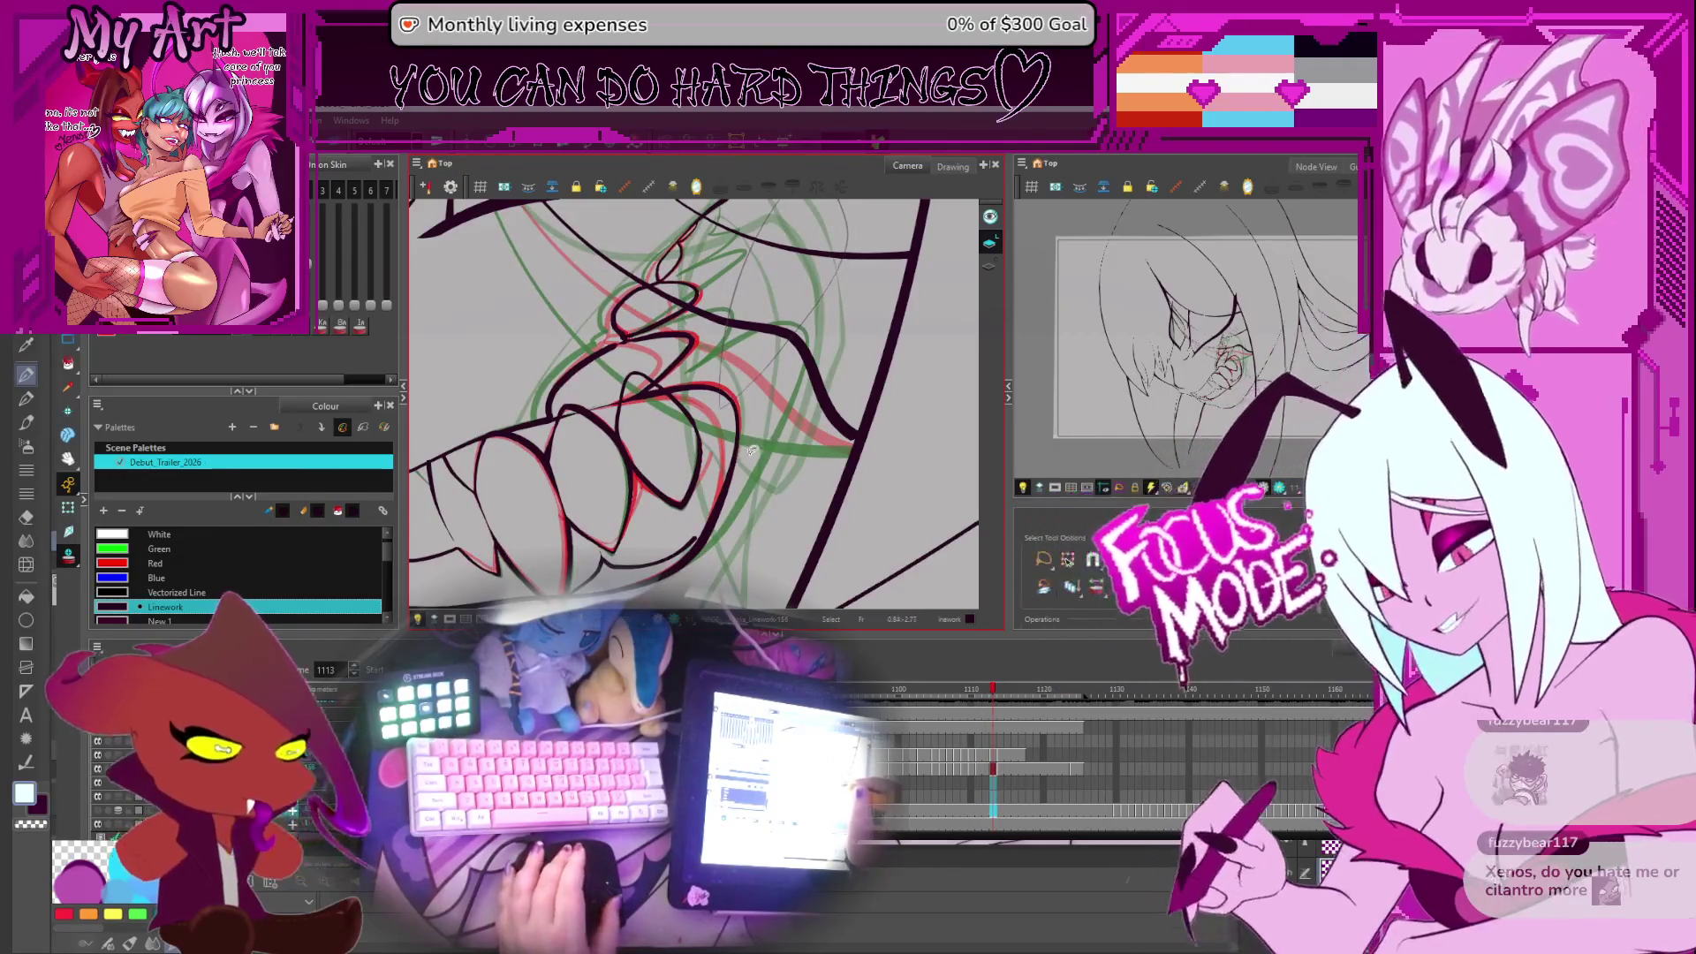
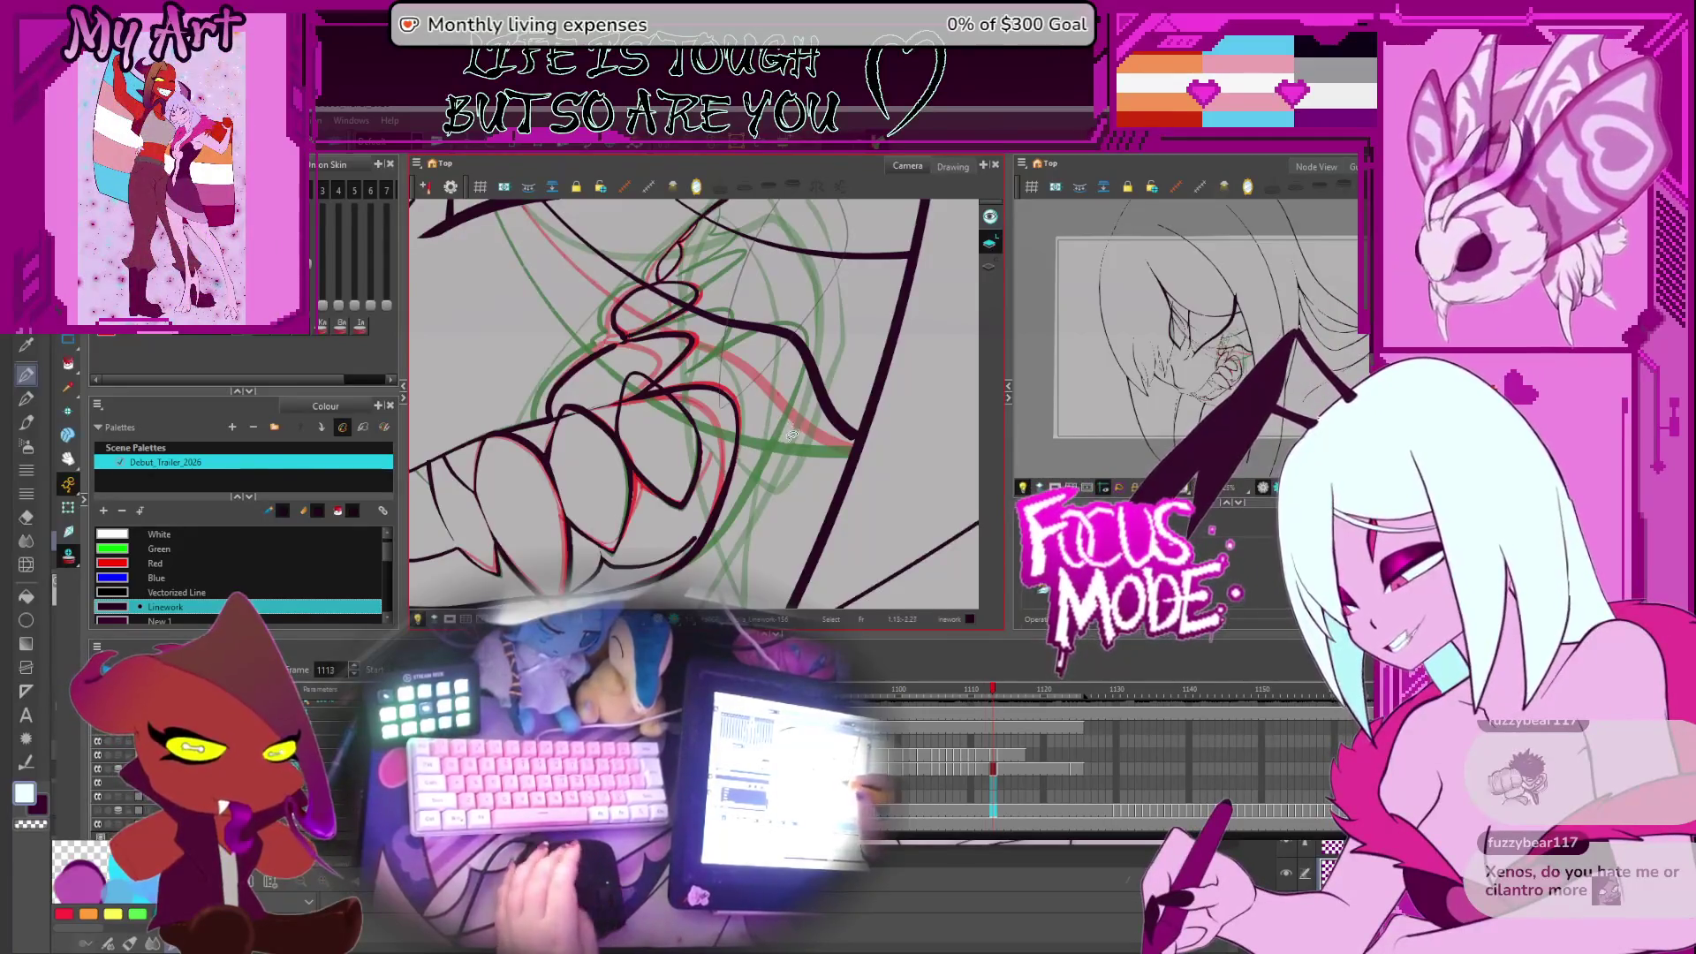
Flip between neighbouring drawings up to frame 1113 and pick the long dark mouth stroke in the Contour Editor
{"action": "key", "text": "comma"}
{"action": "key", "text": "period"}
{"action": "key", "text": "period"}
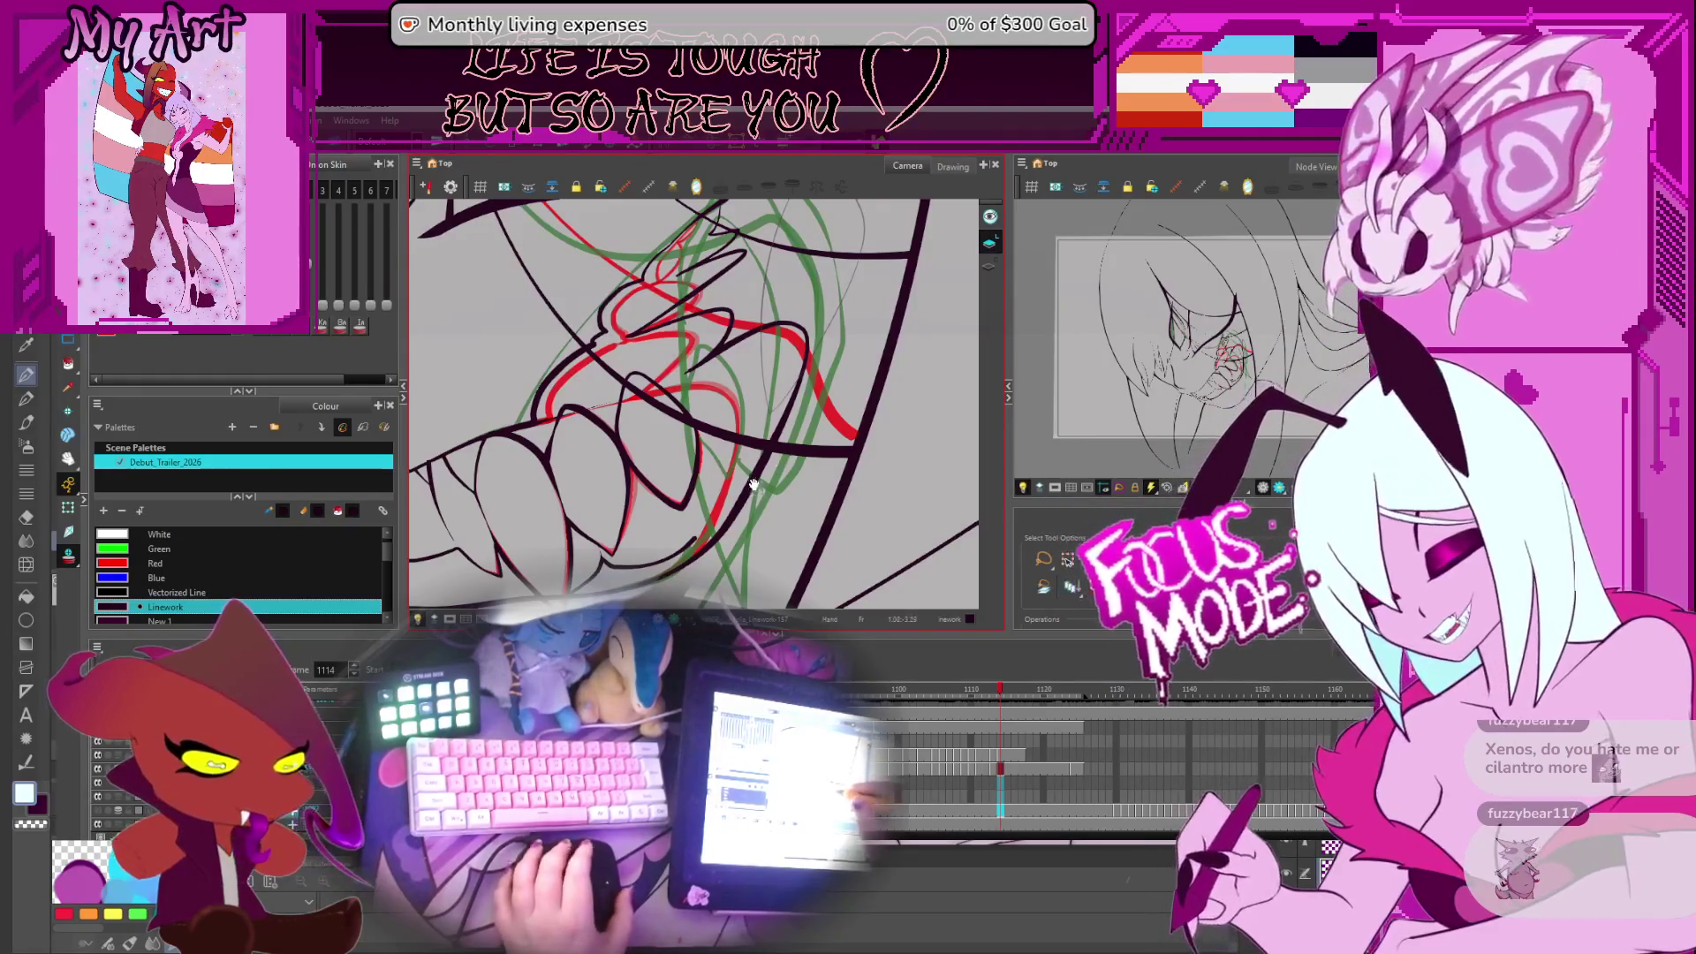
{"action": "key", "text": "comma"}
{"action": "key", "text": "comma"}
{"action": "key", "text": "period"}
{"action": "key", "text": "period"}
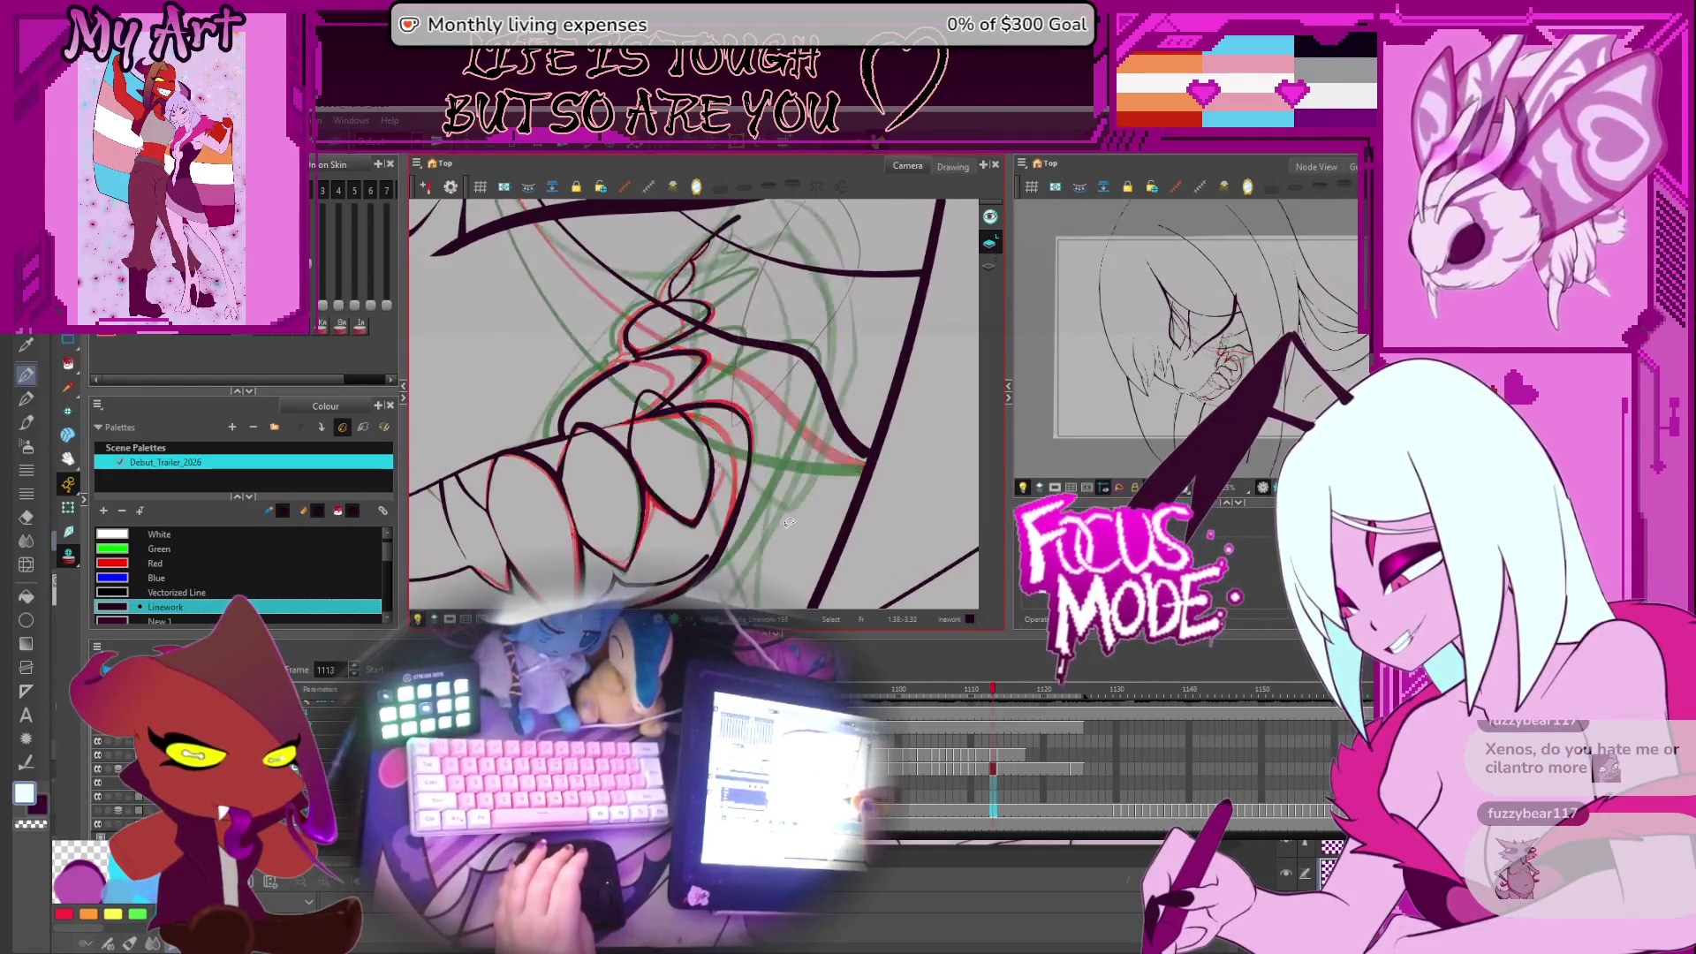
{"action": "key", "text": "comma"}
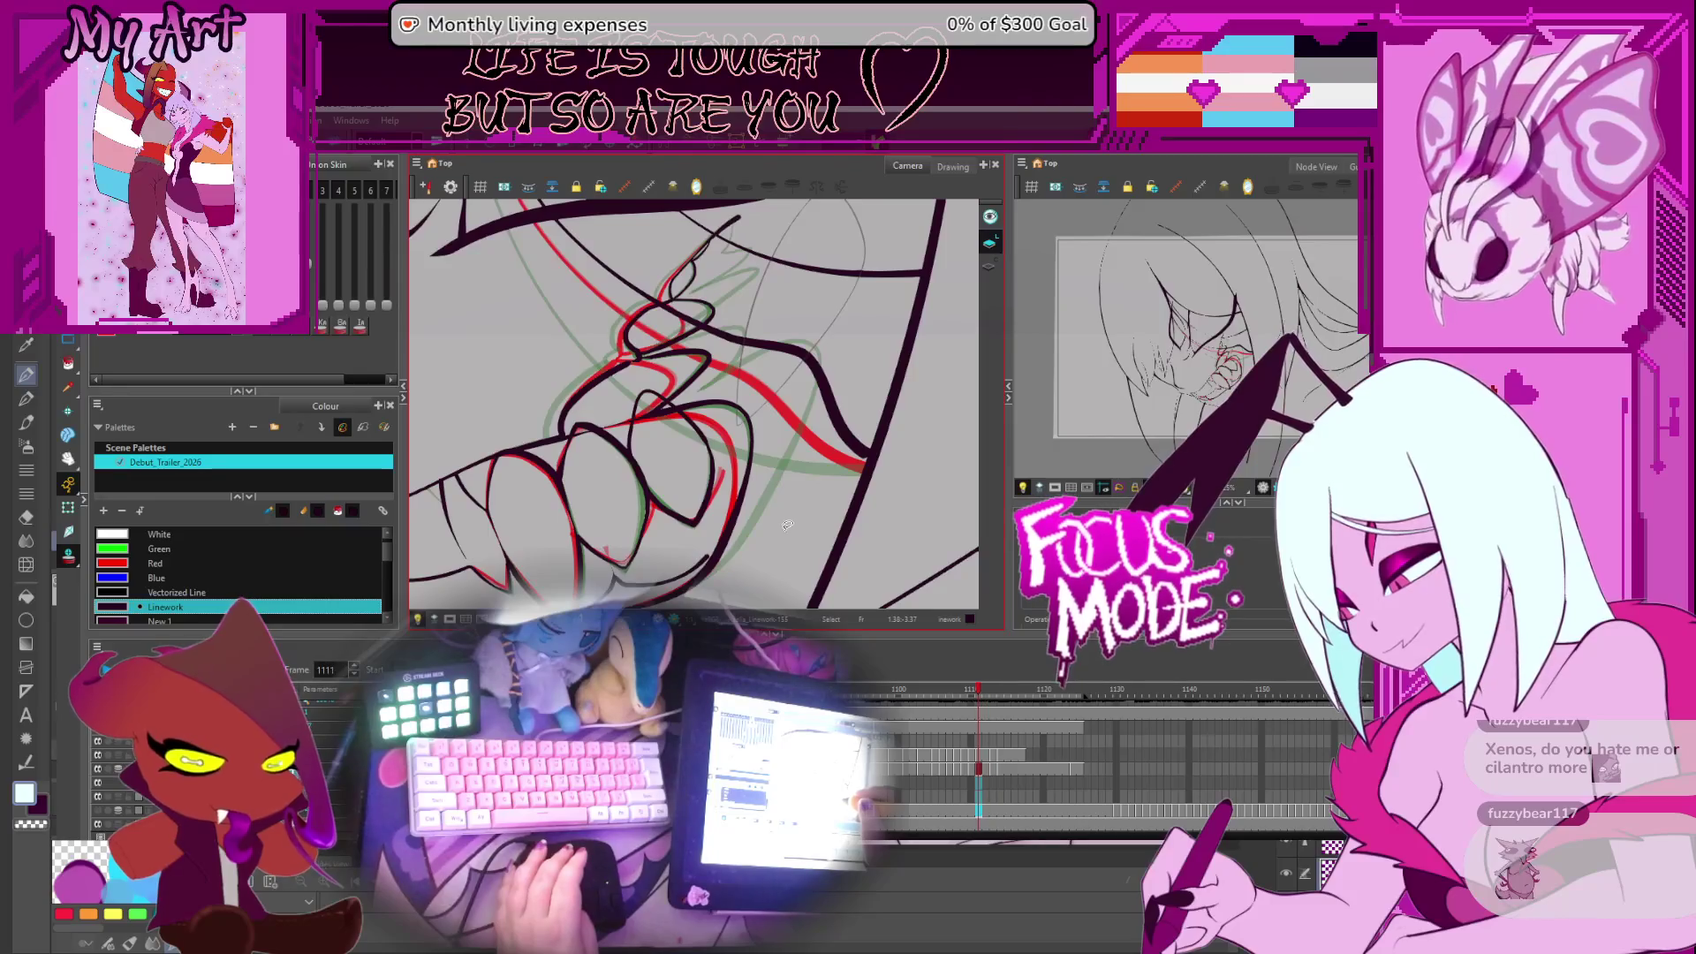
{"action": "key", "text": "comma"}
{"action": "key", "text": "period"}
{"action": "key", "text": "period"}
{"action": "key", "text": "period"}
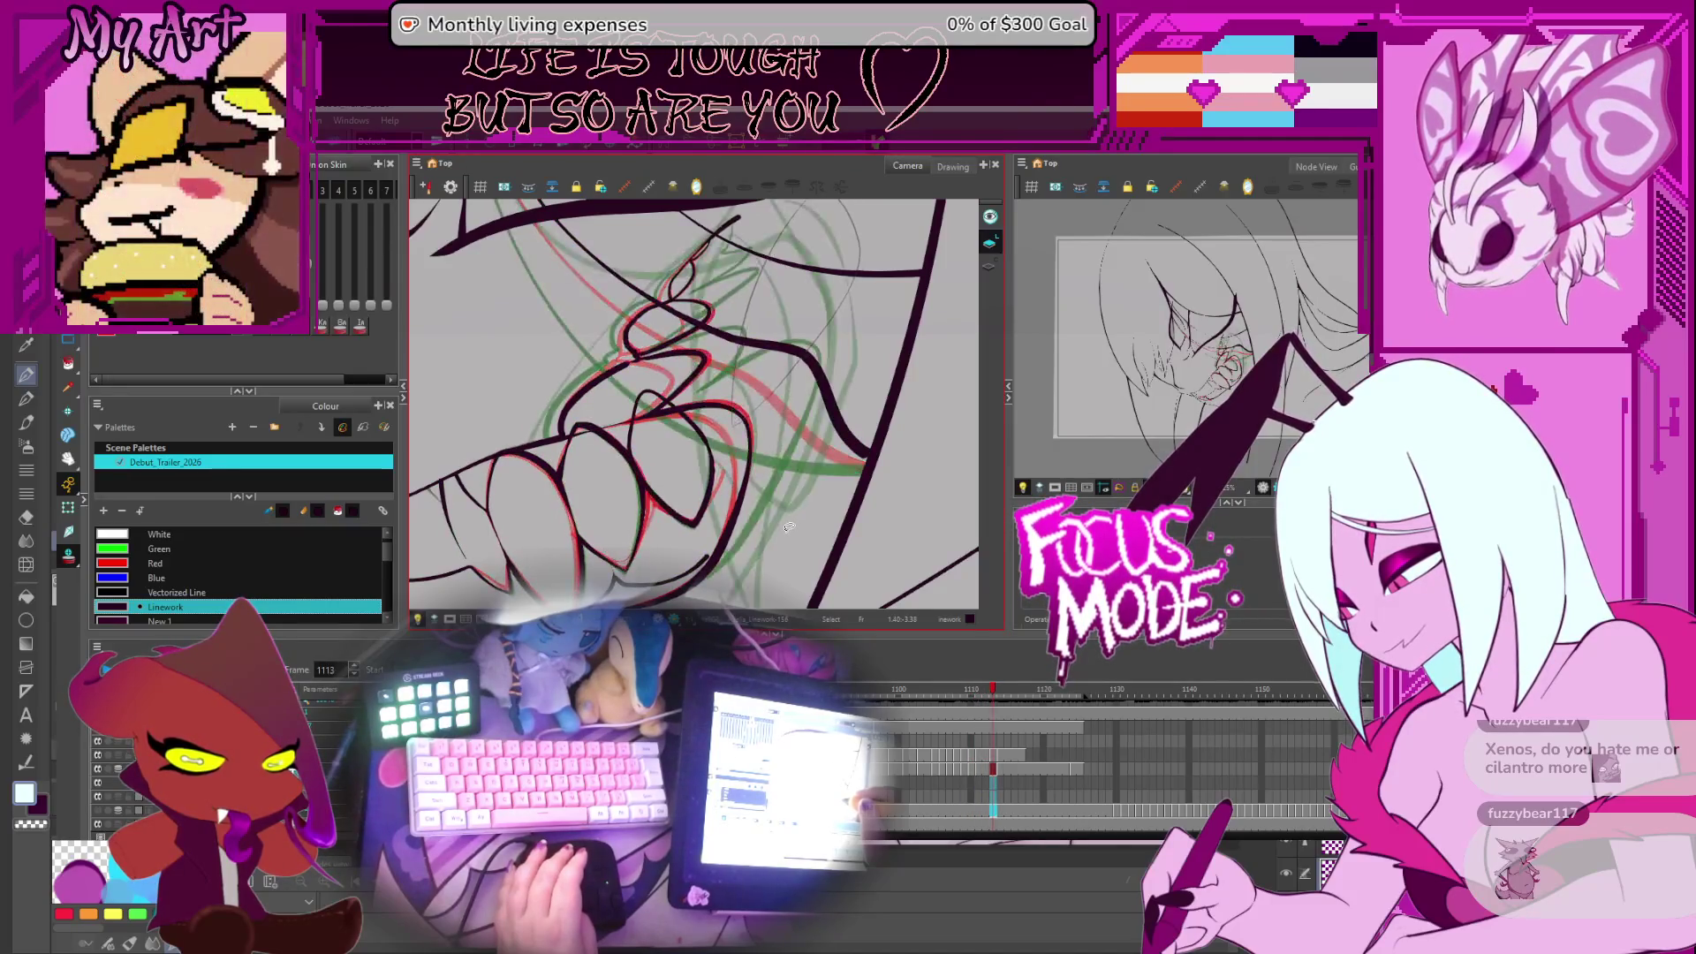
{"action": "key", "text": "alt+q"}
{"action": "left_click", "coordinate": [827, 400]}
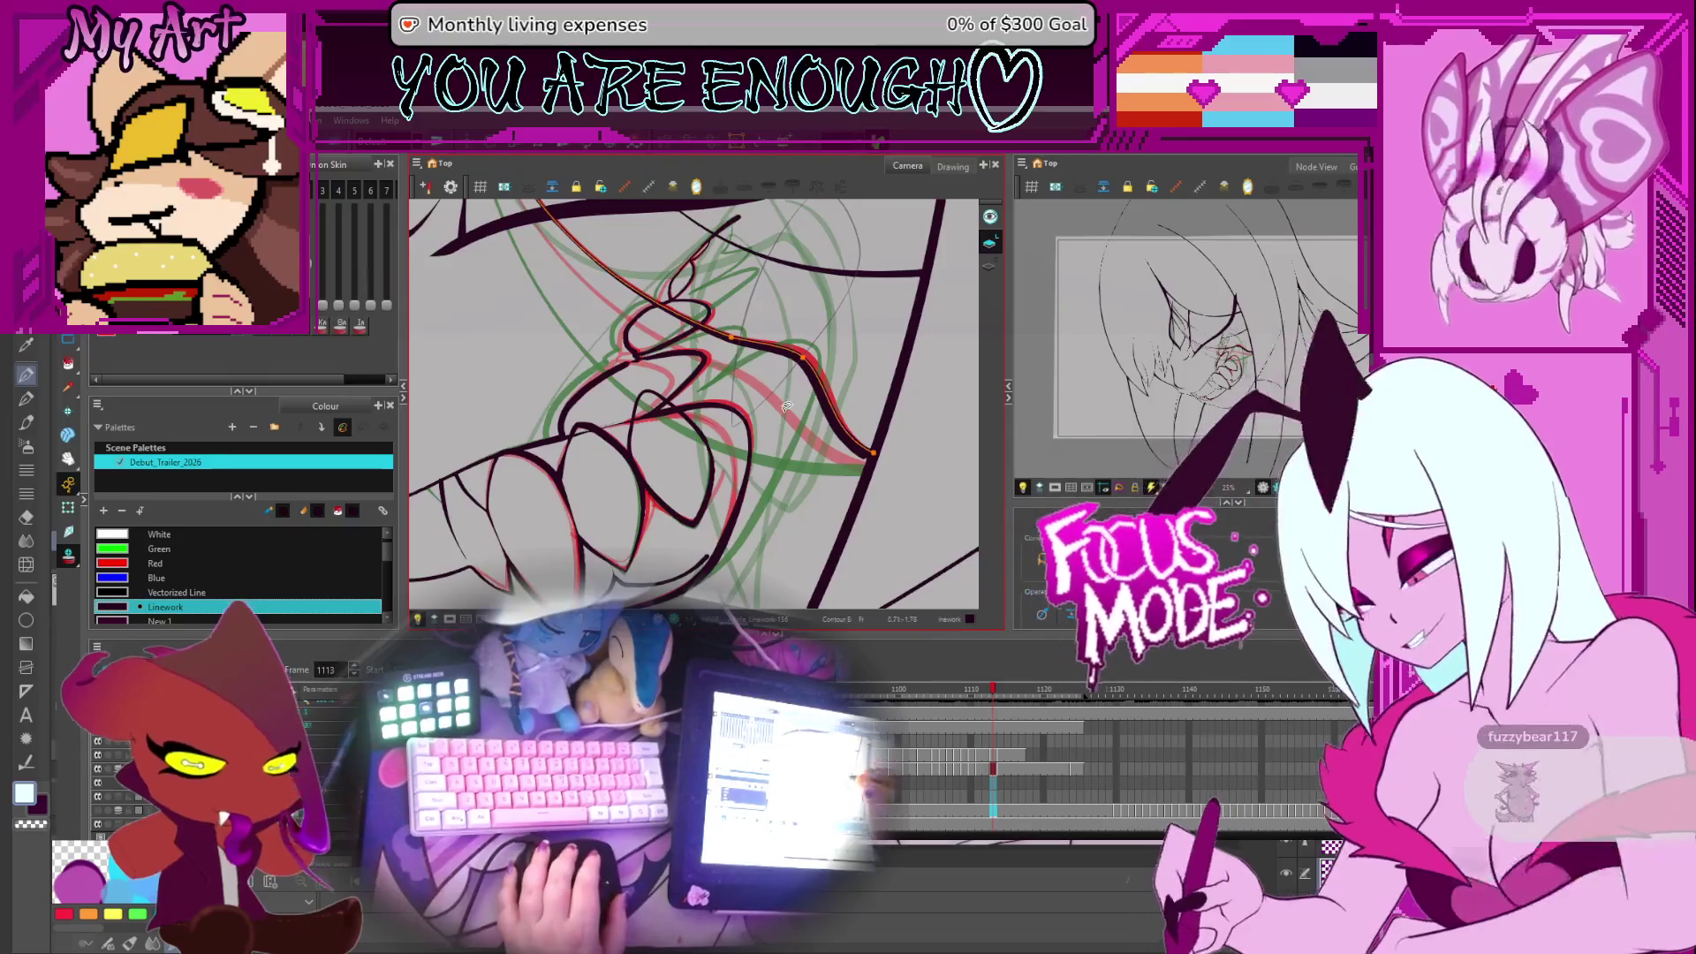
Zoom out, rotate the view, and move to frame 1114, framing the mouth and teeth
{"action": "scroll", "coordinate": [748, 352], "scroll_direction": "down", "scroll_amount": 3}
{"action": "left_click_drag", "start_coordinate": [840, 430], "coordinate": [826, 437]}
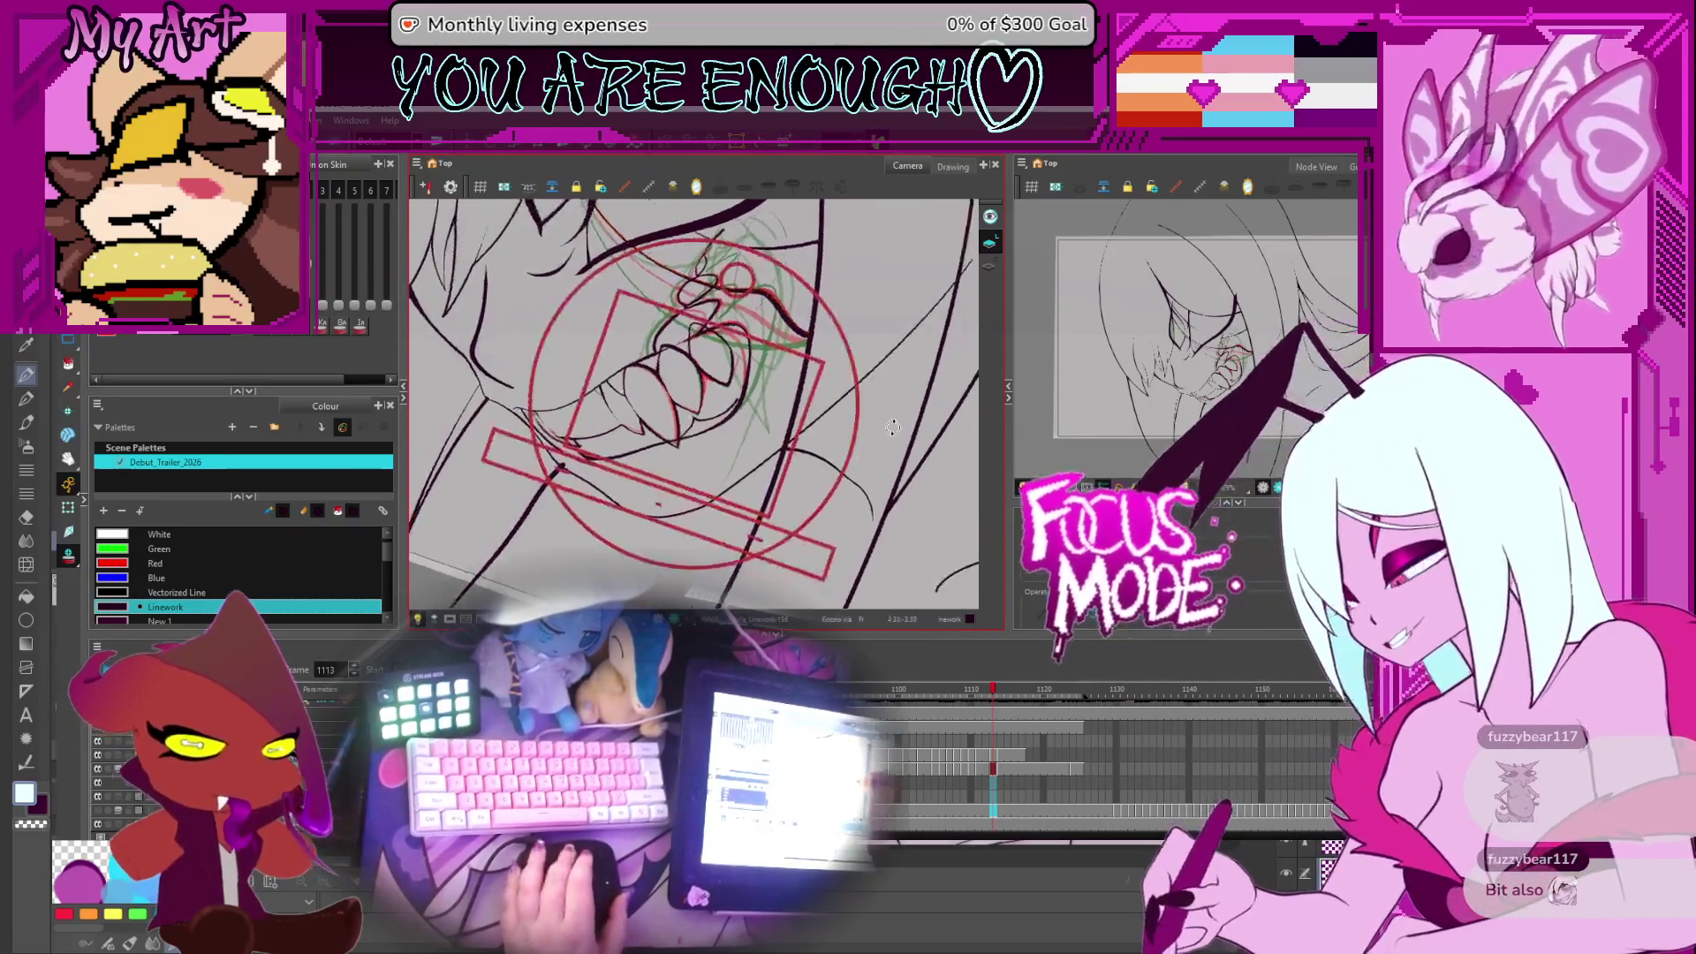
{"action": "key", "text": "period"}
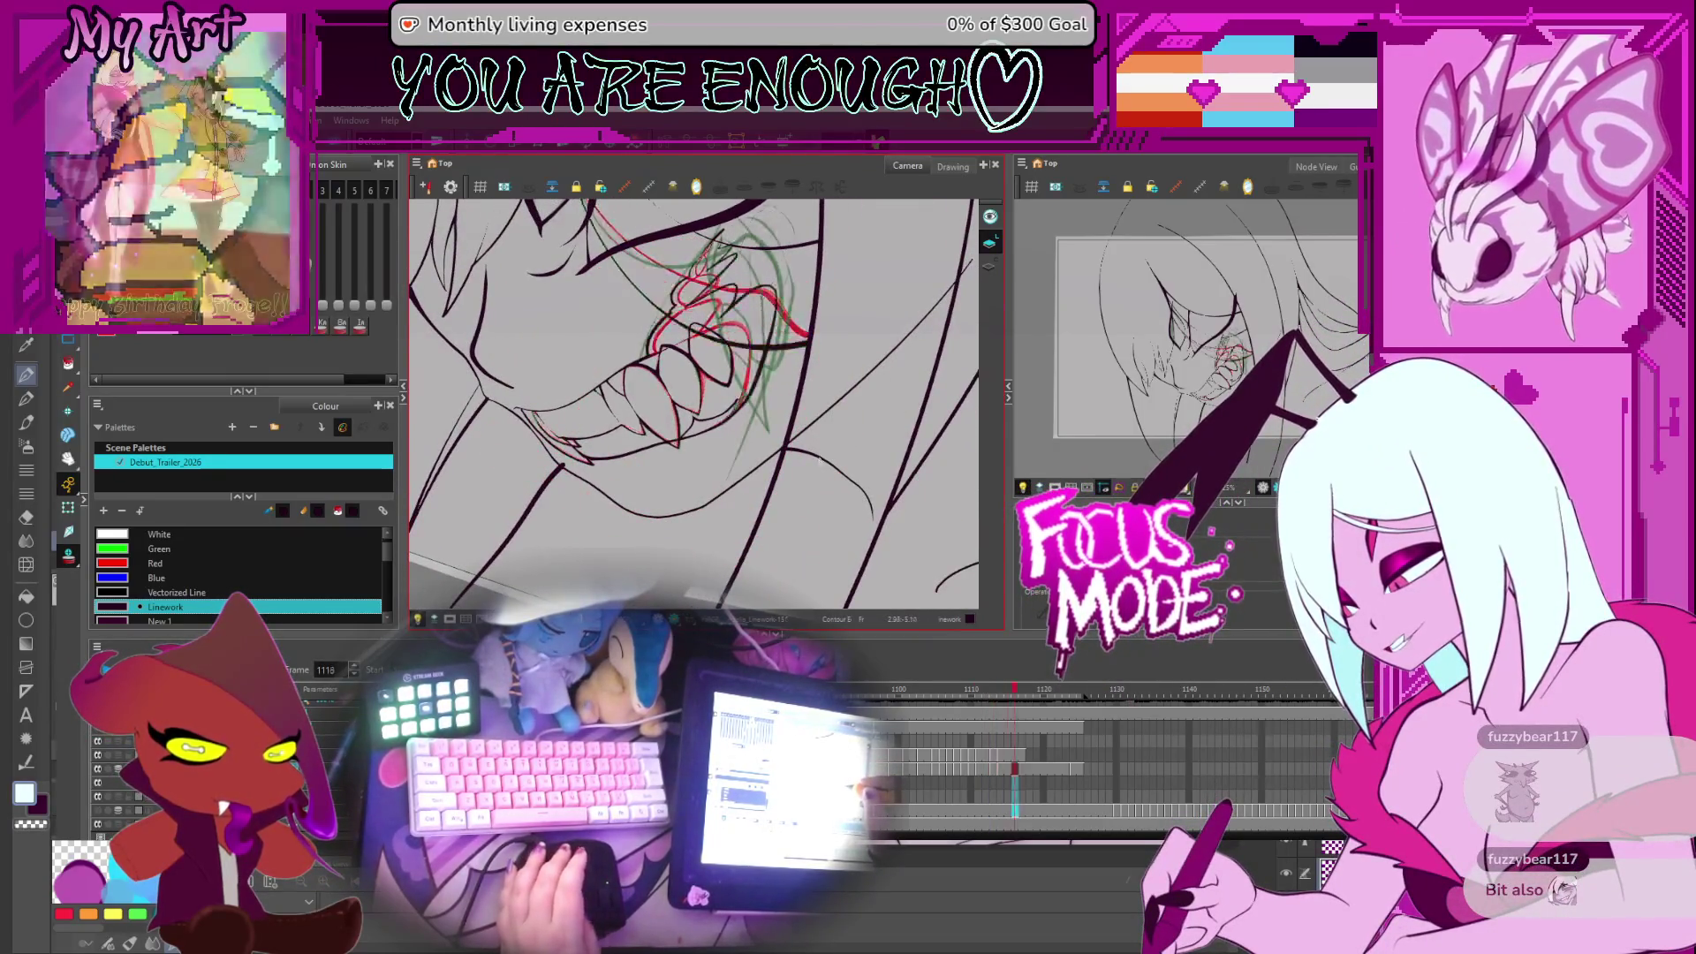
{"action": "key", "text": "comma"}
{"action": "key", "text": "period"}
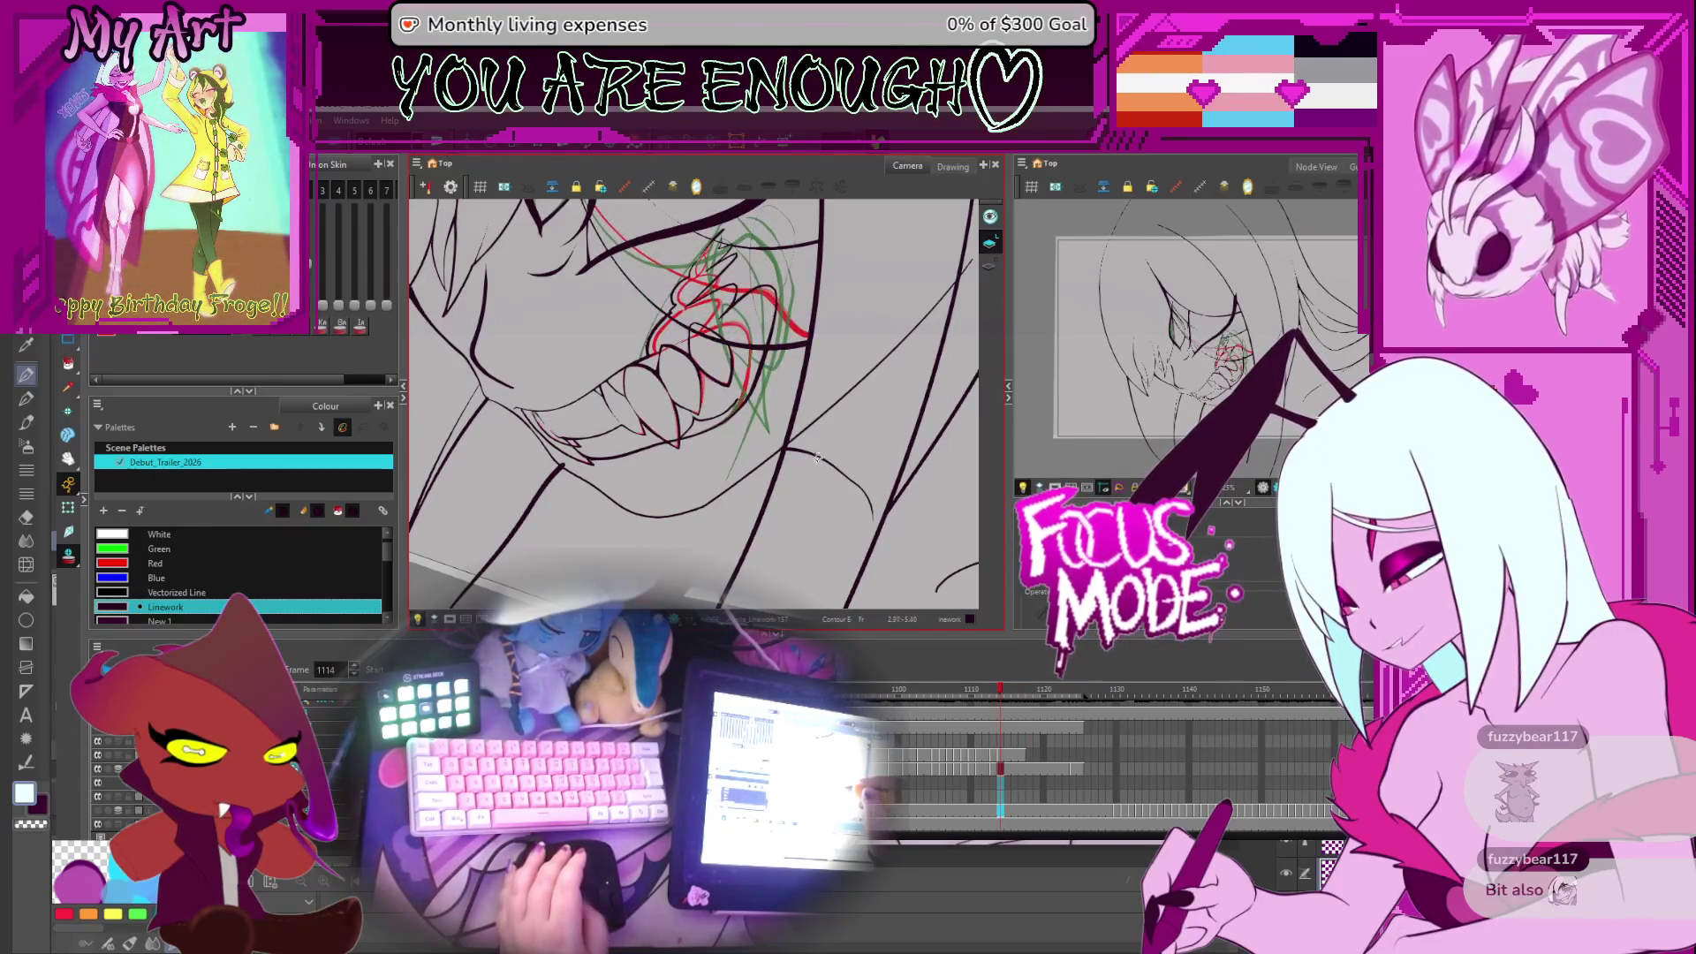
{"action": "left_click_drag", "start_coordinate": [817, 456], "coordinate": [838, 481]}
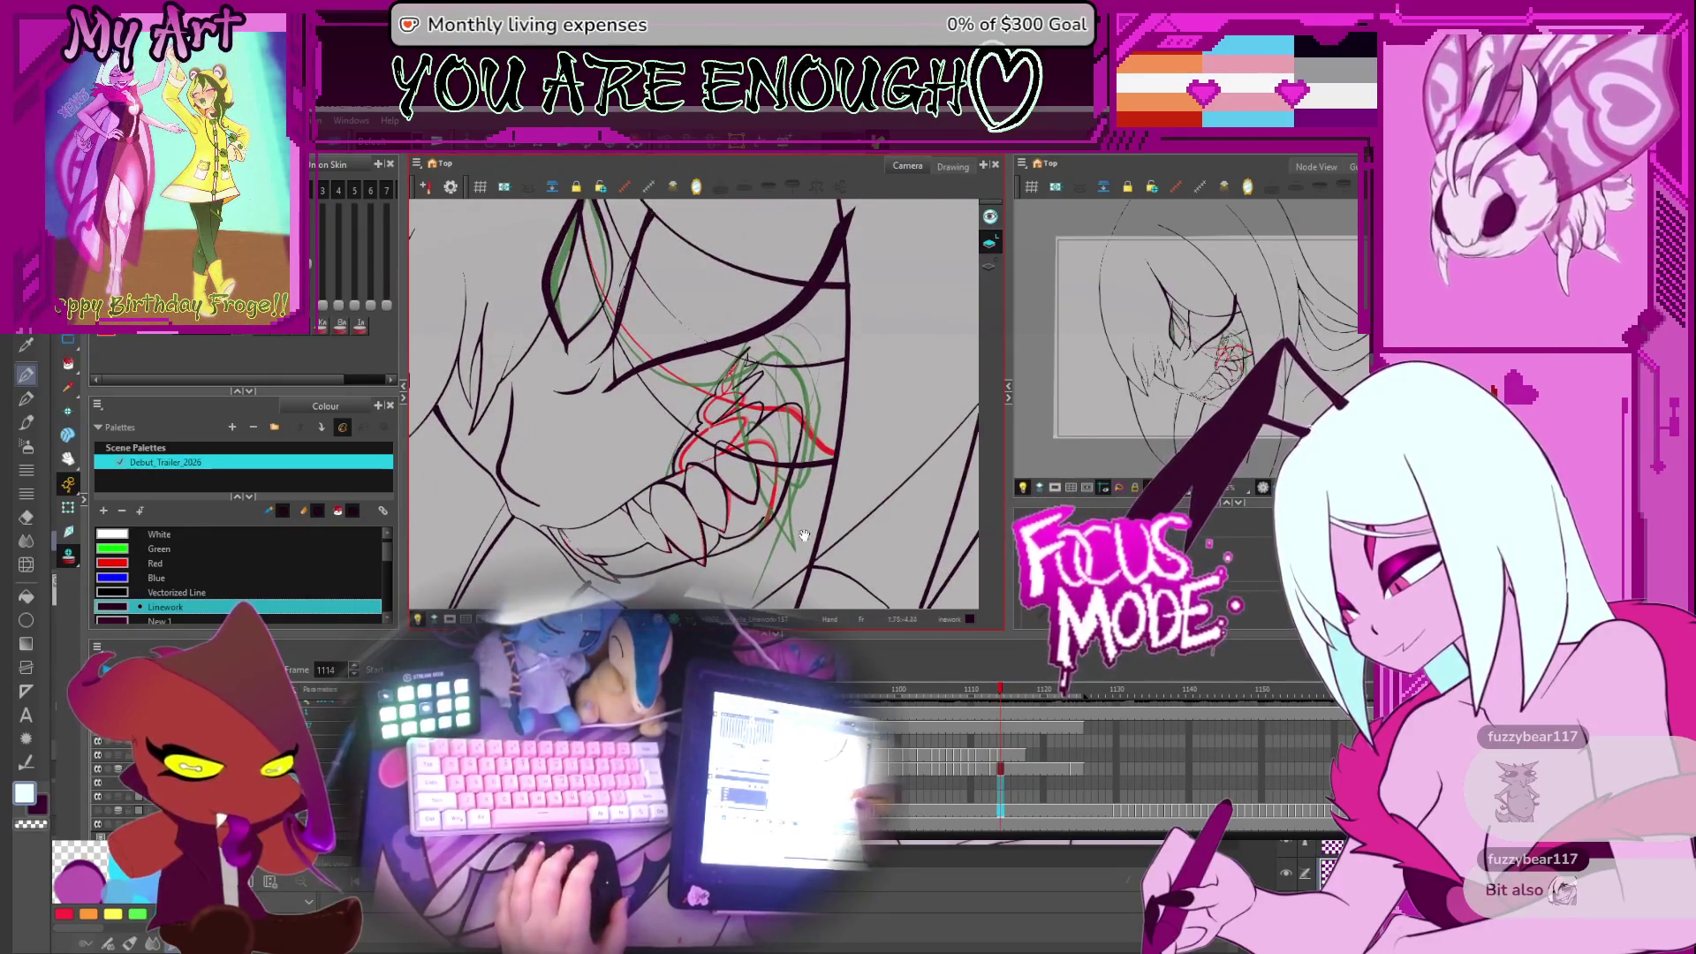
{"action": "left_click_drag", "start_coordinate": [804, 535], "coordinate": [839, 505]}
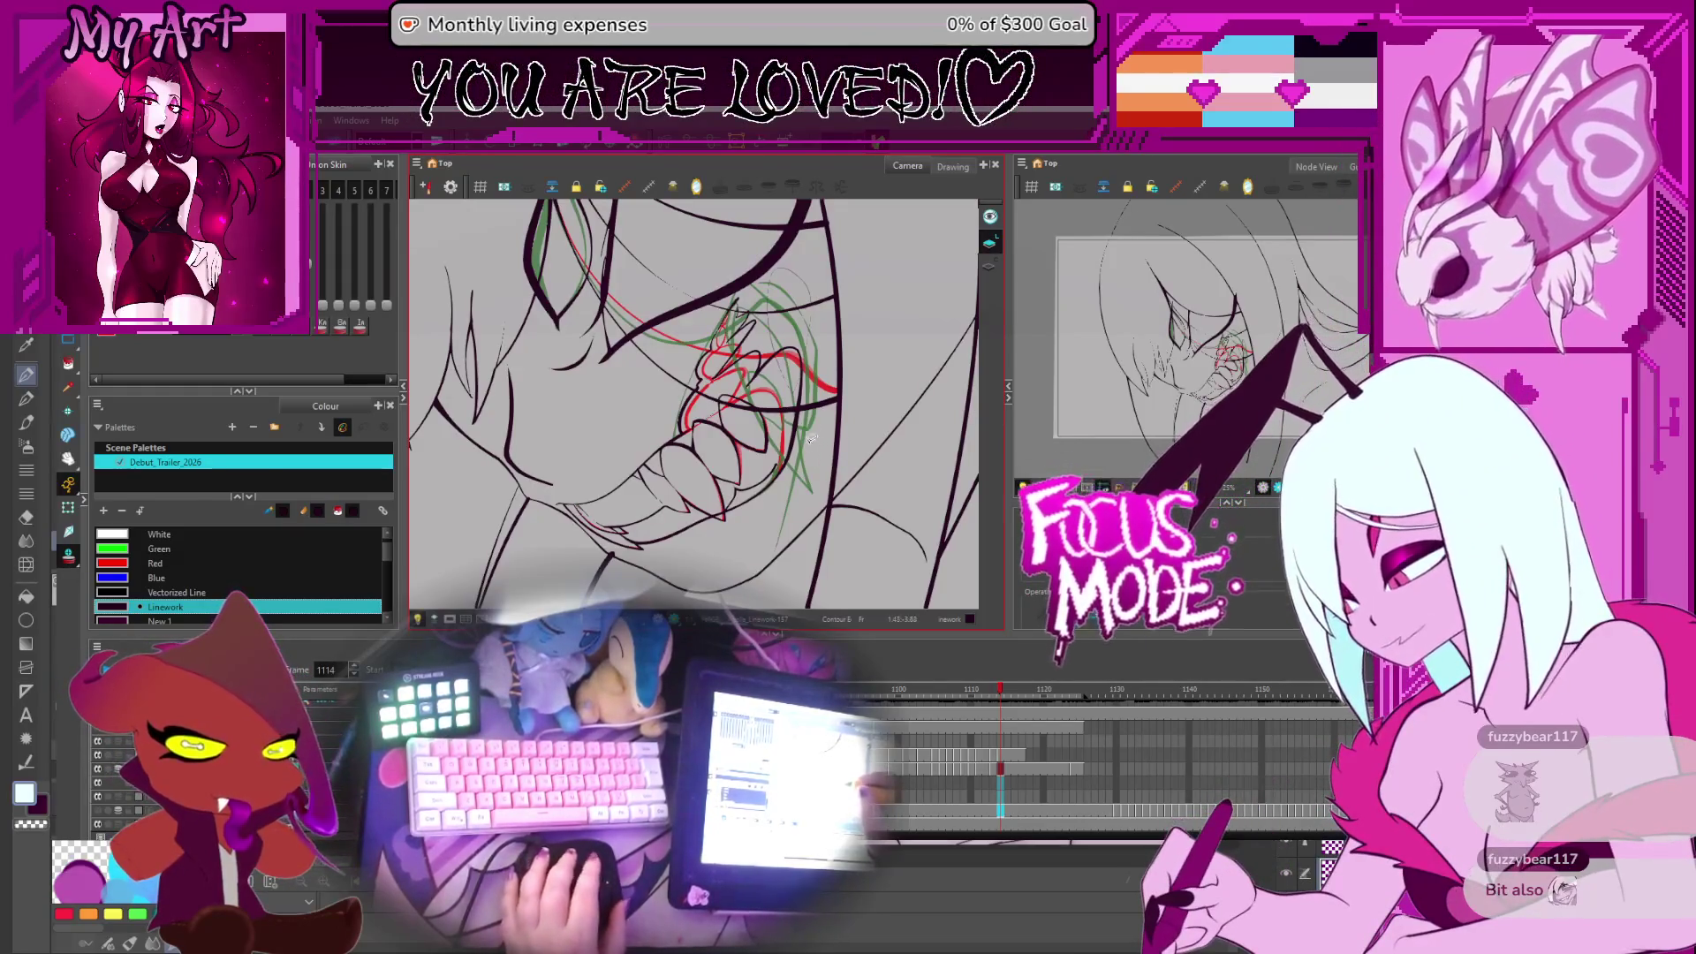
Compare frames 1109–1114, then select the mouth-corner stroke at frame 1114 with the Contour Editor
{"action": "key", "text": "period"}
{"action": "key", "text": "comma"}
{"action": "key", "text": "comma"}
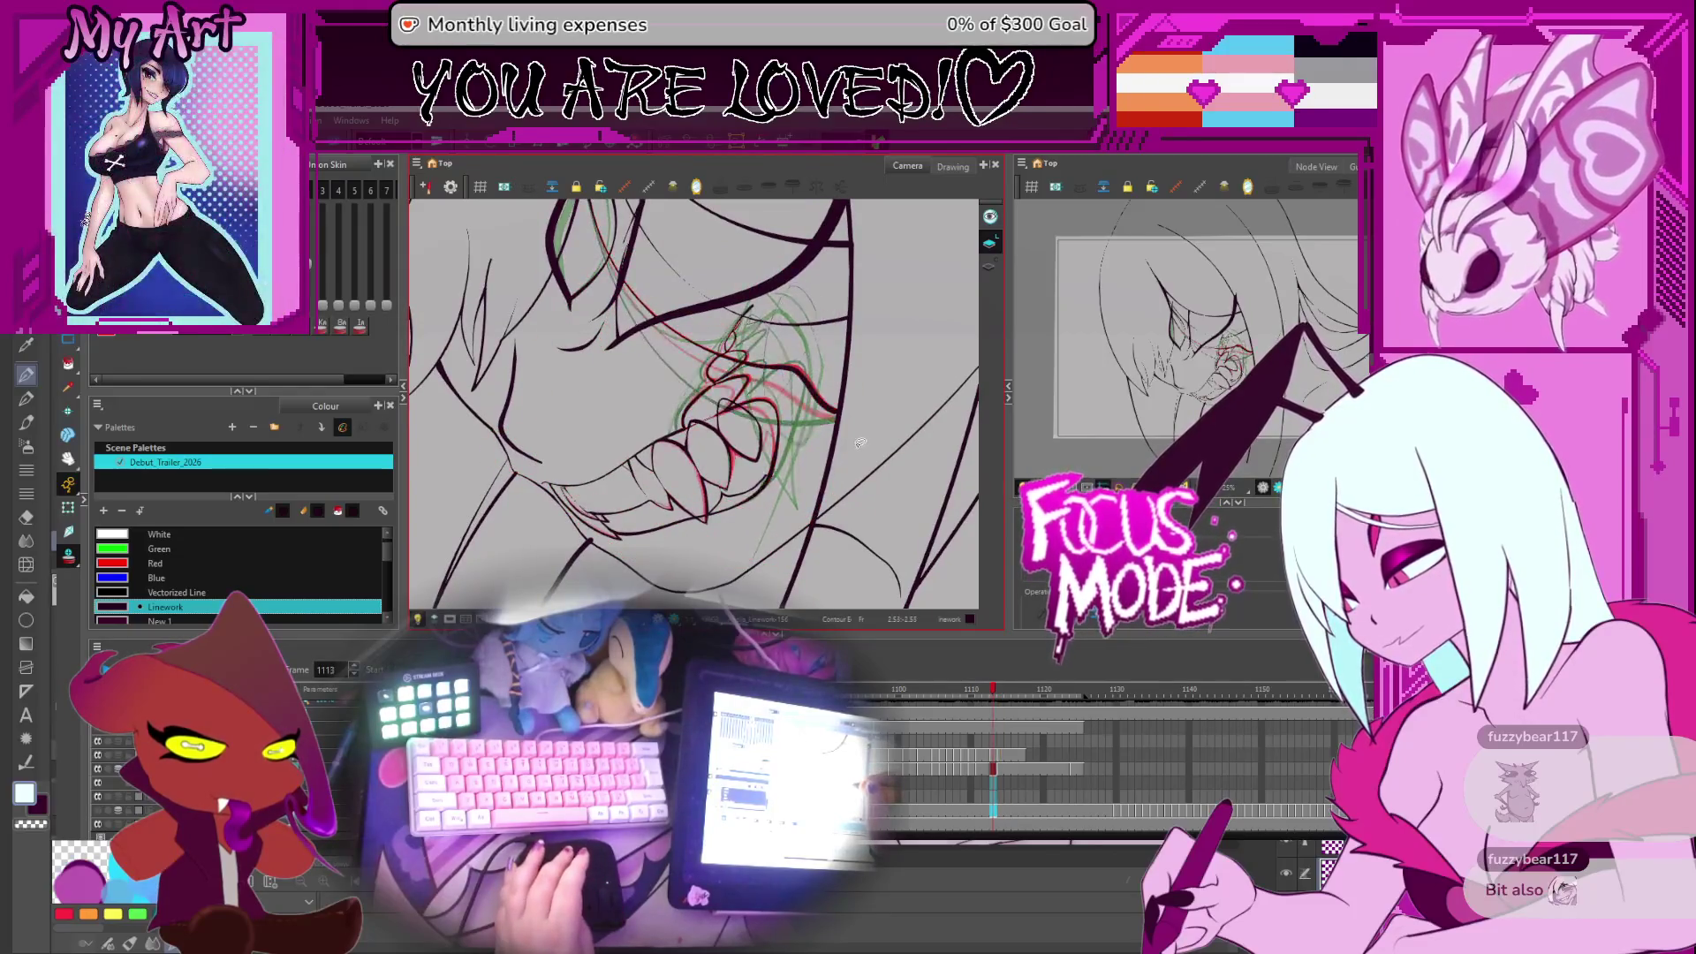
{"action": "key", "text": "comma"}
{"action": "key", "text": "comma"}
{"action": "key", "text": "comma"}
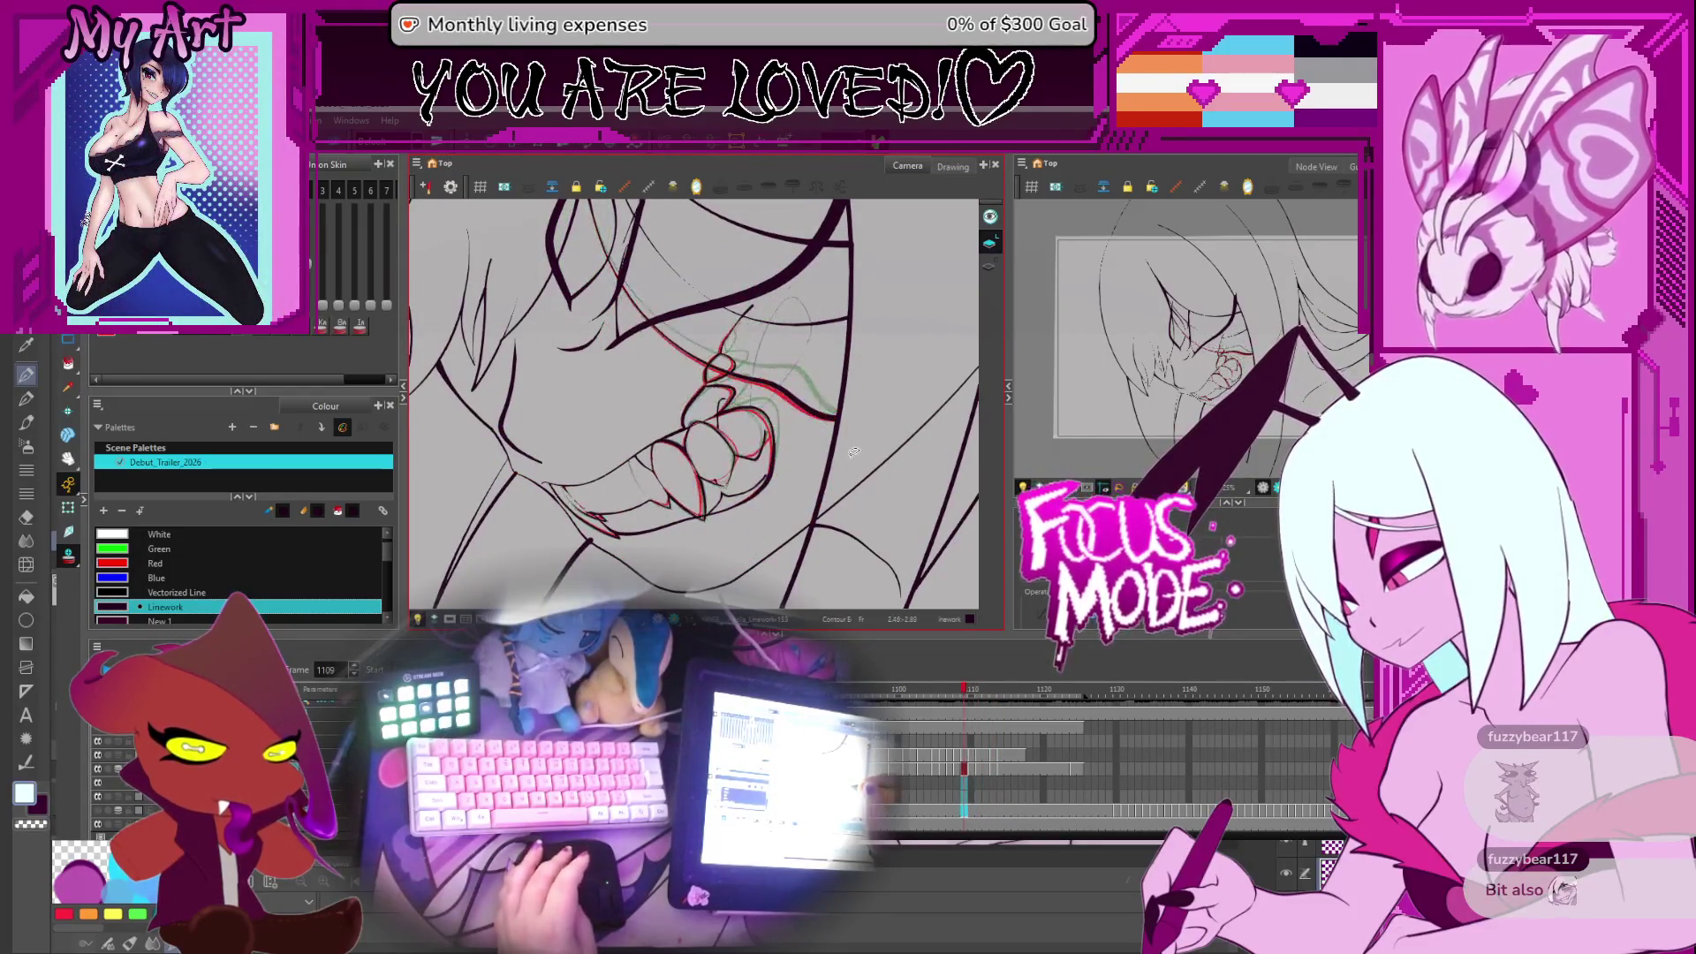
{"action": "key", "text": "period"}
{"action": "key", "text": "period"}
{"action": "key", "text": "period"}
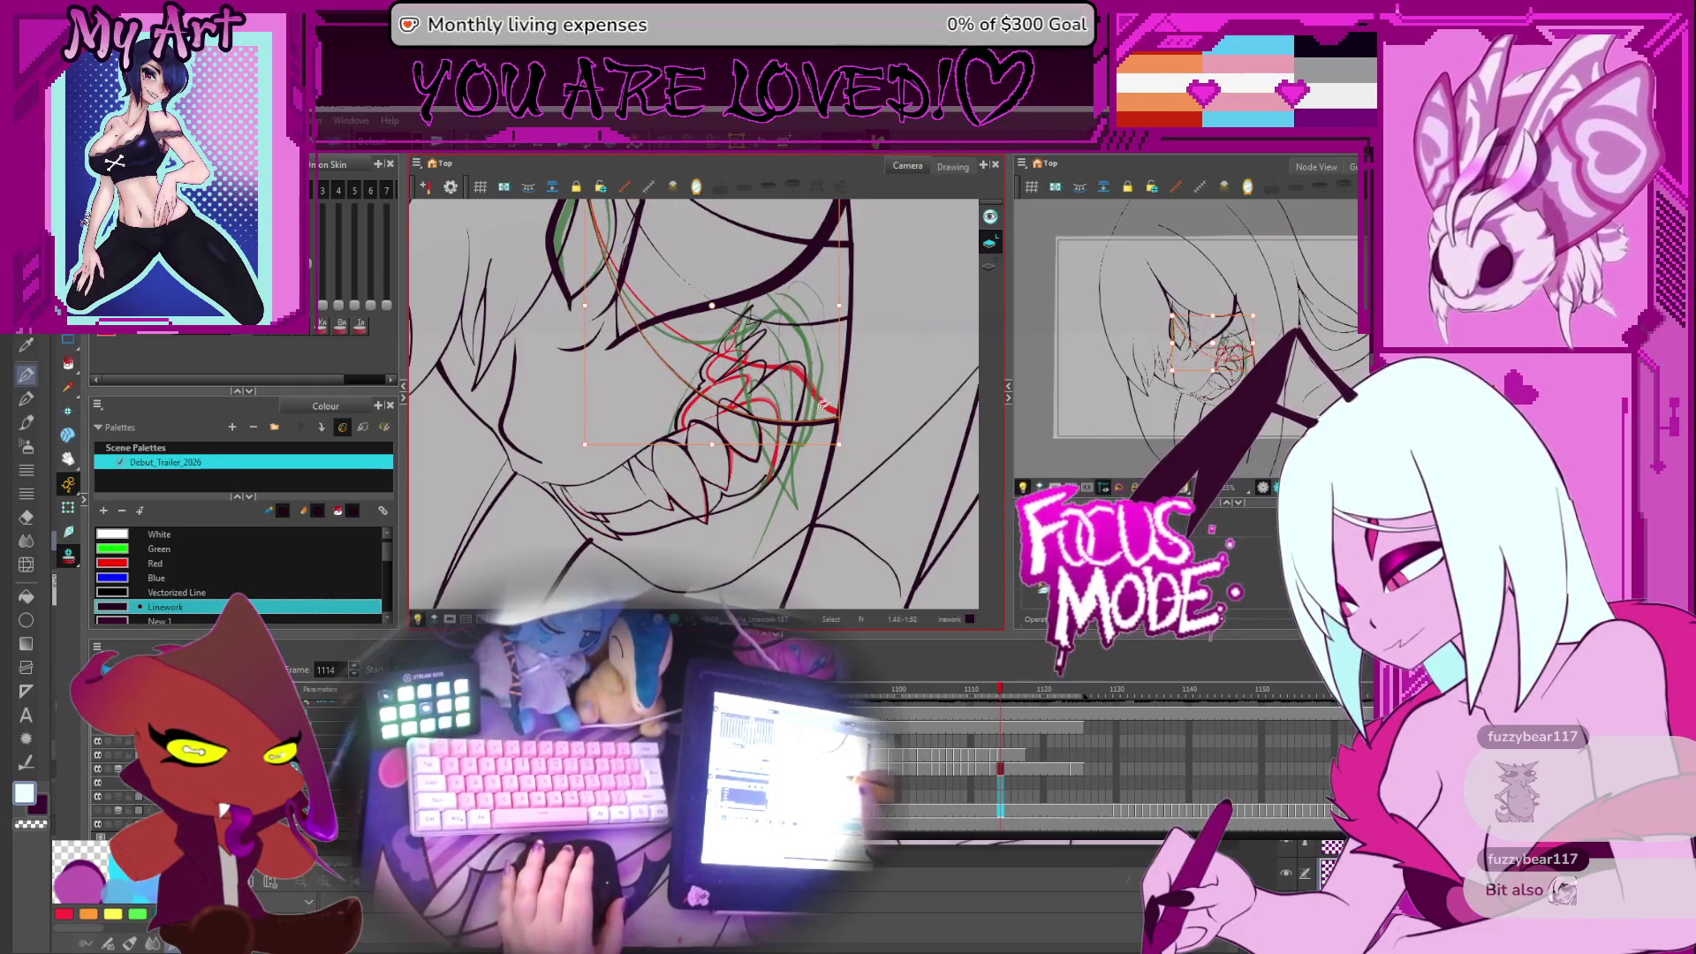
{"action": "key", "text": "comma"}
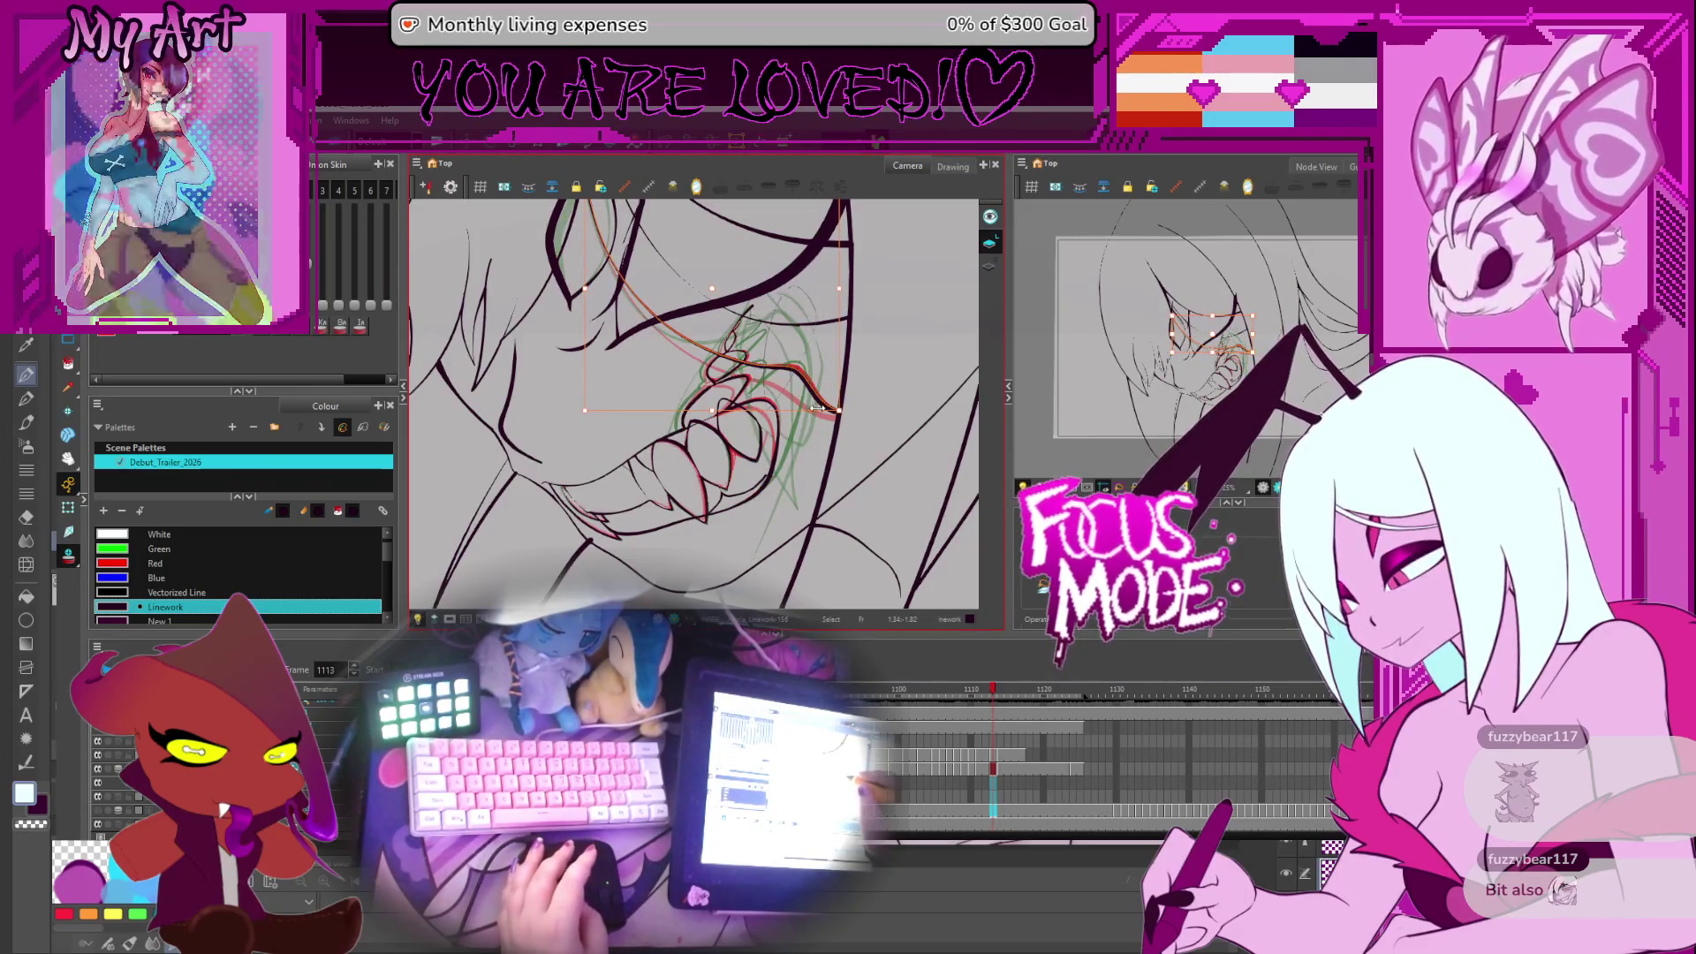
{"action": "key", "text": "period"}
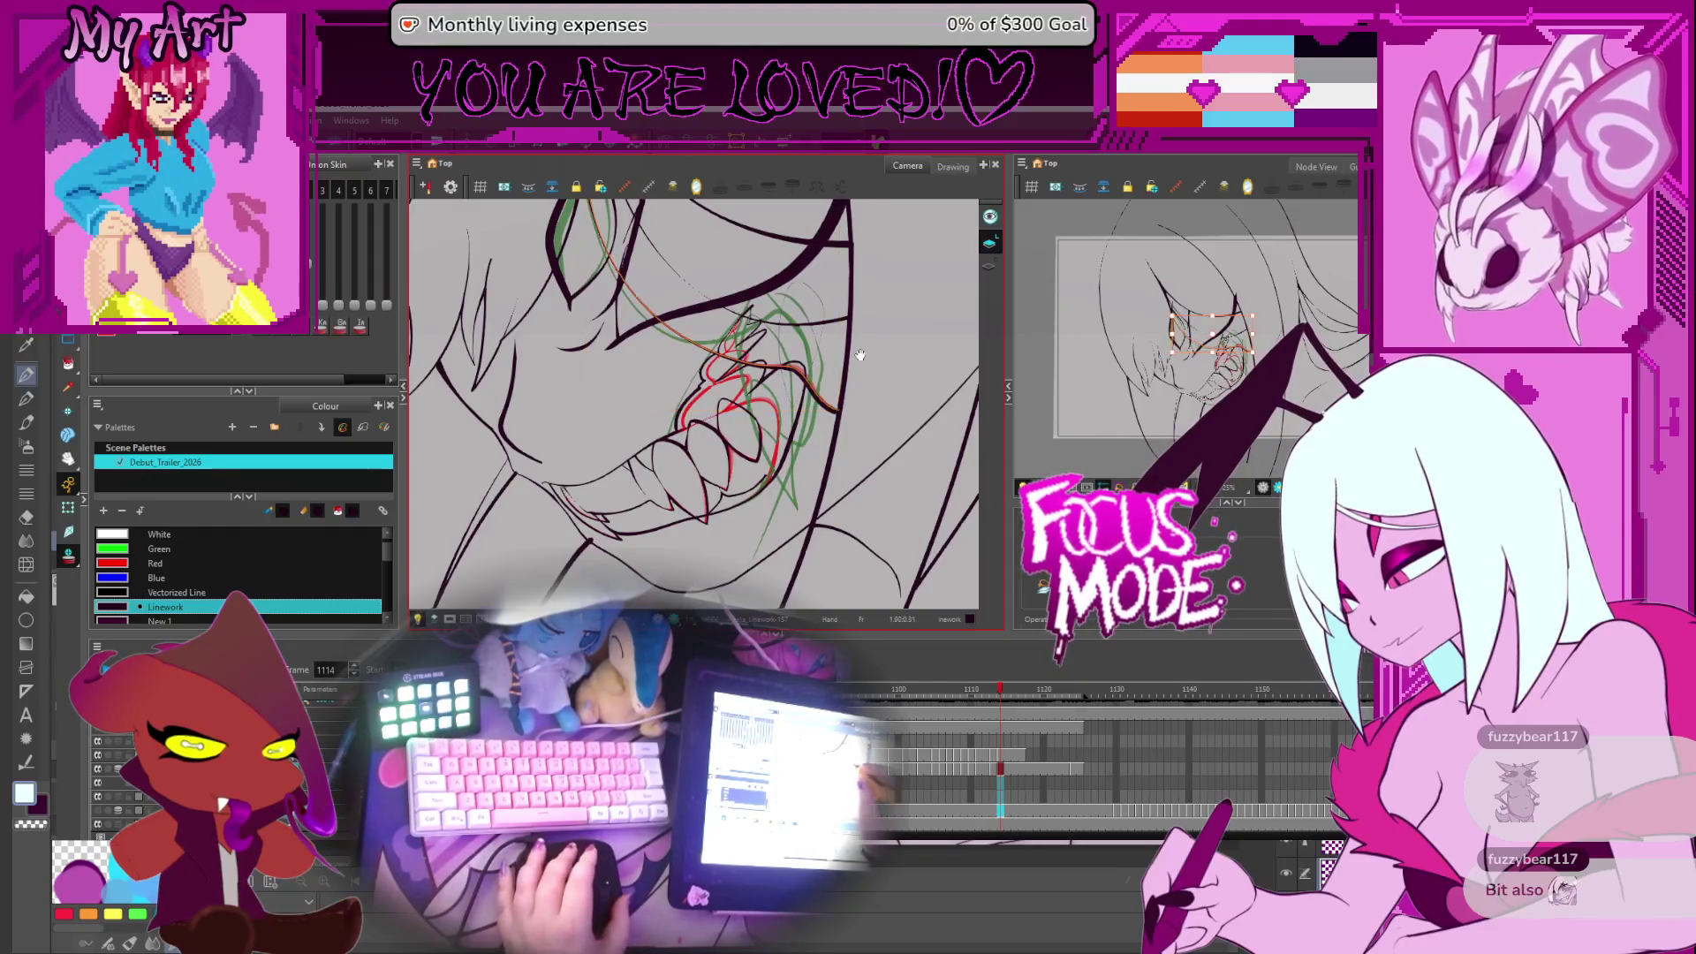
{"action": "key", "text": "alt+q"}
{"action": "left_click", "coordinate": [780, 439]}
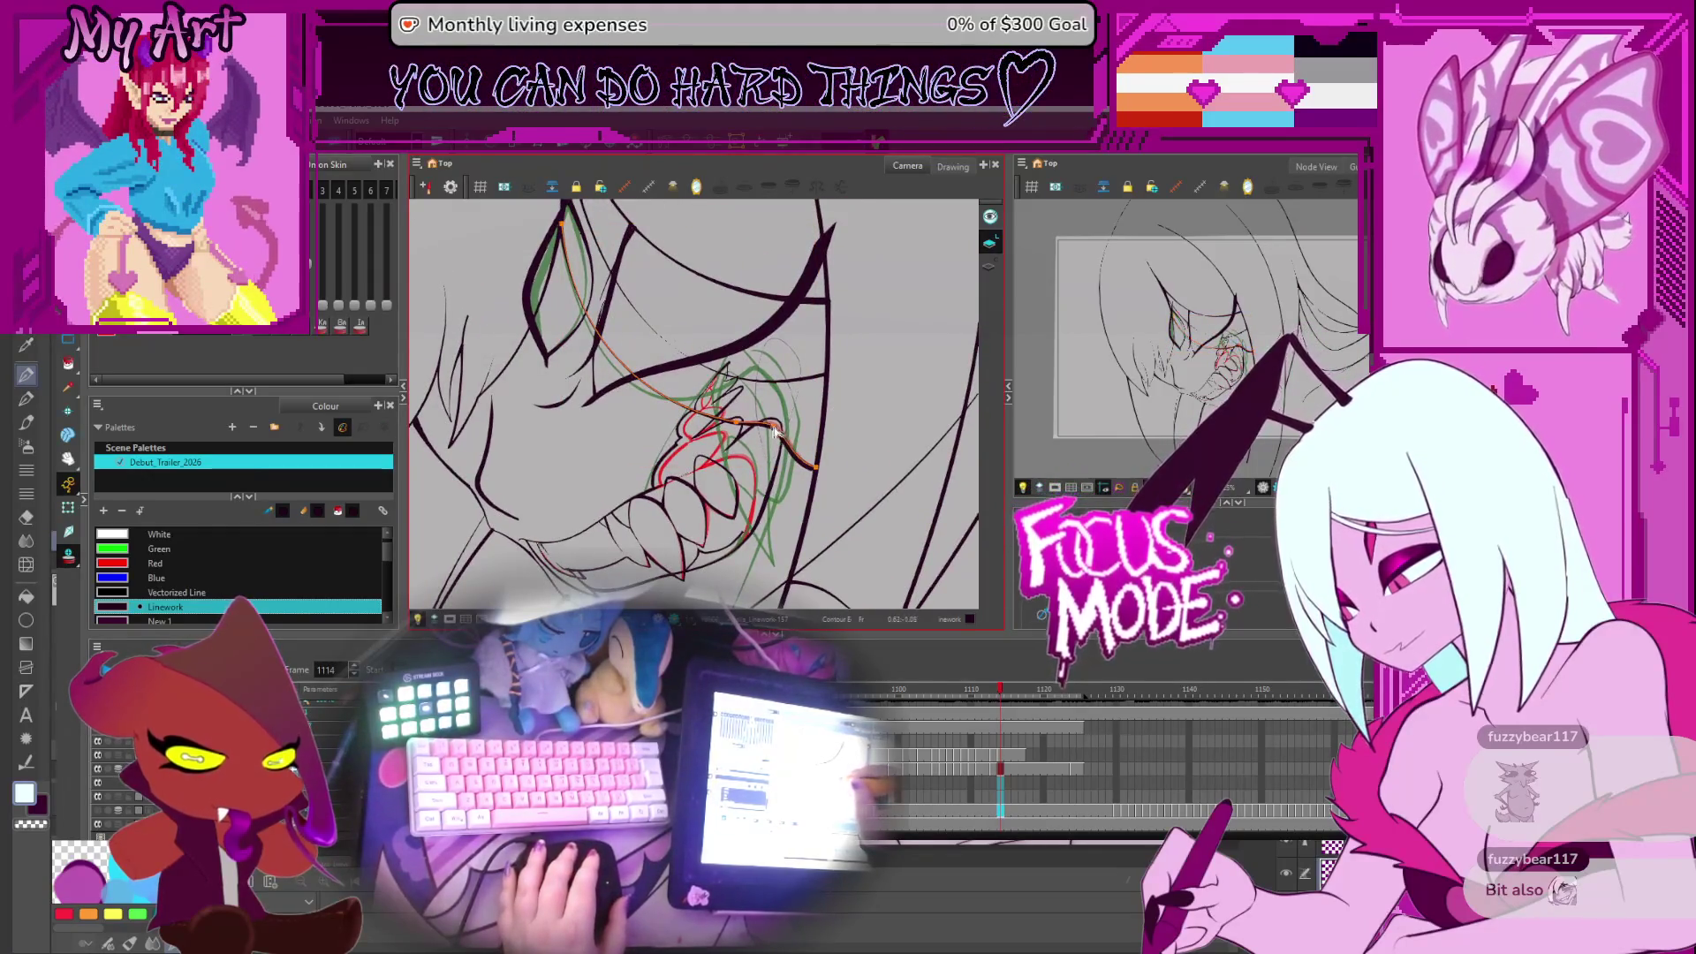
Pull the mouth-corner stroke's control point upward near the fang, then pan and zoom out to review
{"action": "mouse_move", "coordinate": [780, 439]}
{"action": "left_mouse_down"}
{"action": "mouse_move", "coordinate": [782, 398]}
{"action": "mouse_move", "coordinate": [732, 401]}
{"action": "mouse_move", "coordinate": [818, 471]}
{"action": "mouse_move", "coordinate": [823, 444]}
{"action": "left_mouse_up"}
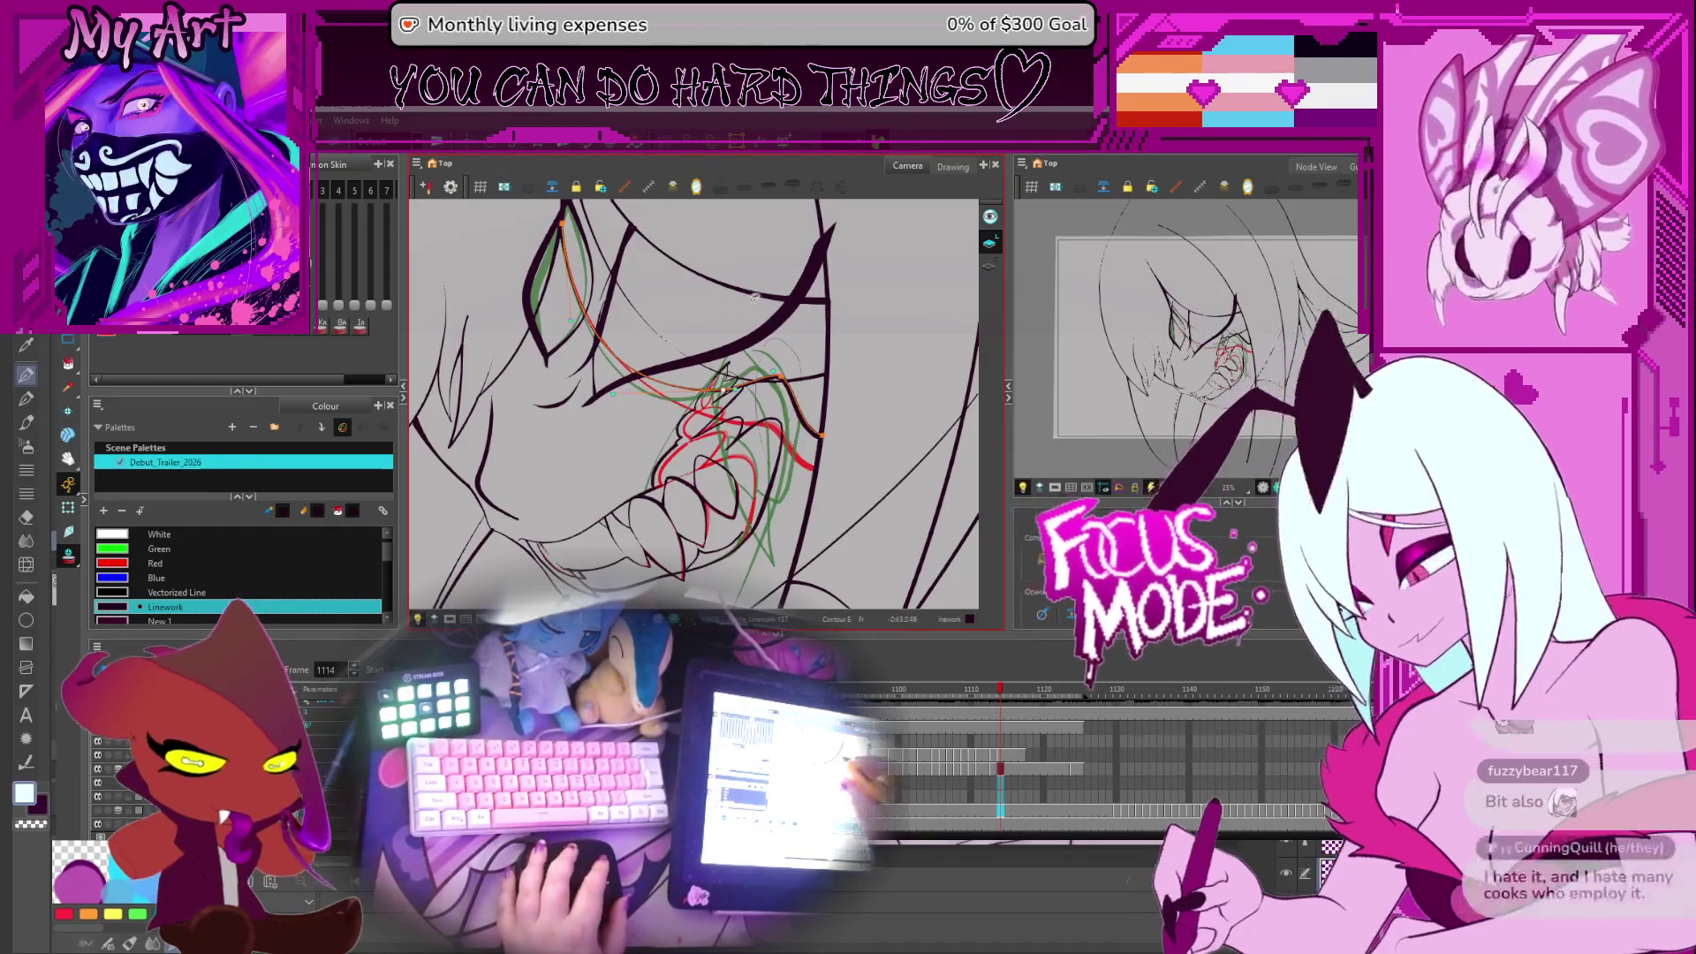
{"action": "left_click_drag", "start_coordinate": [801, 378], "coordinate": [794, 399]}
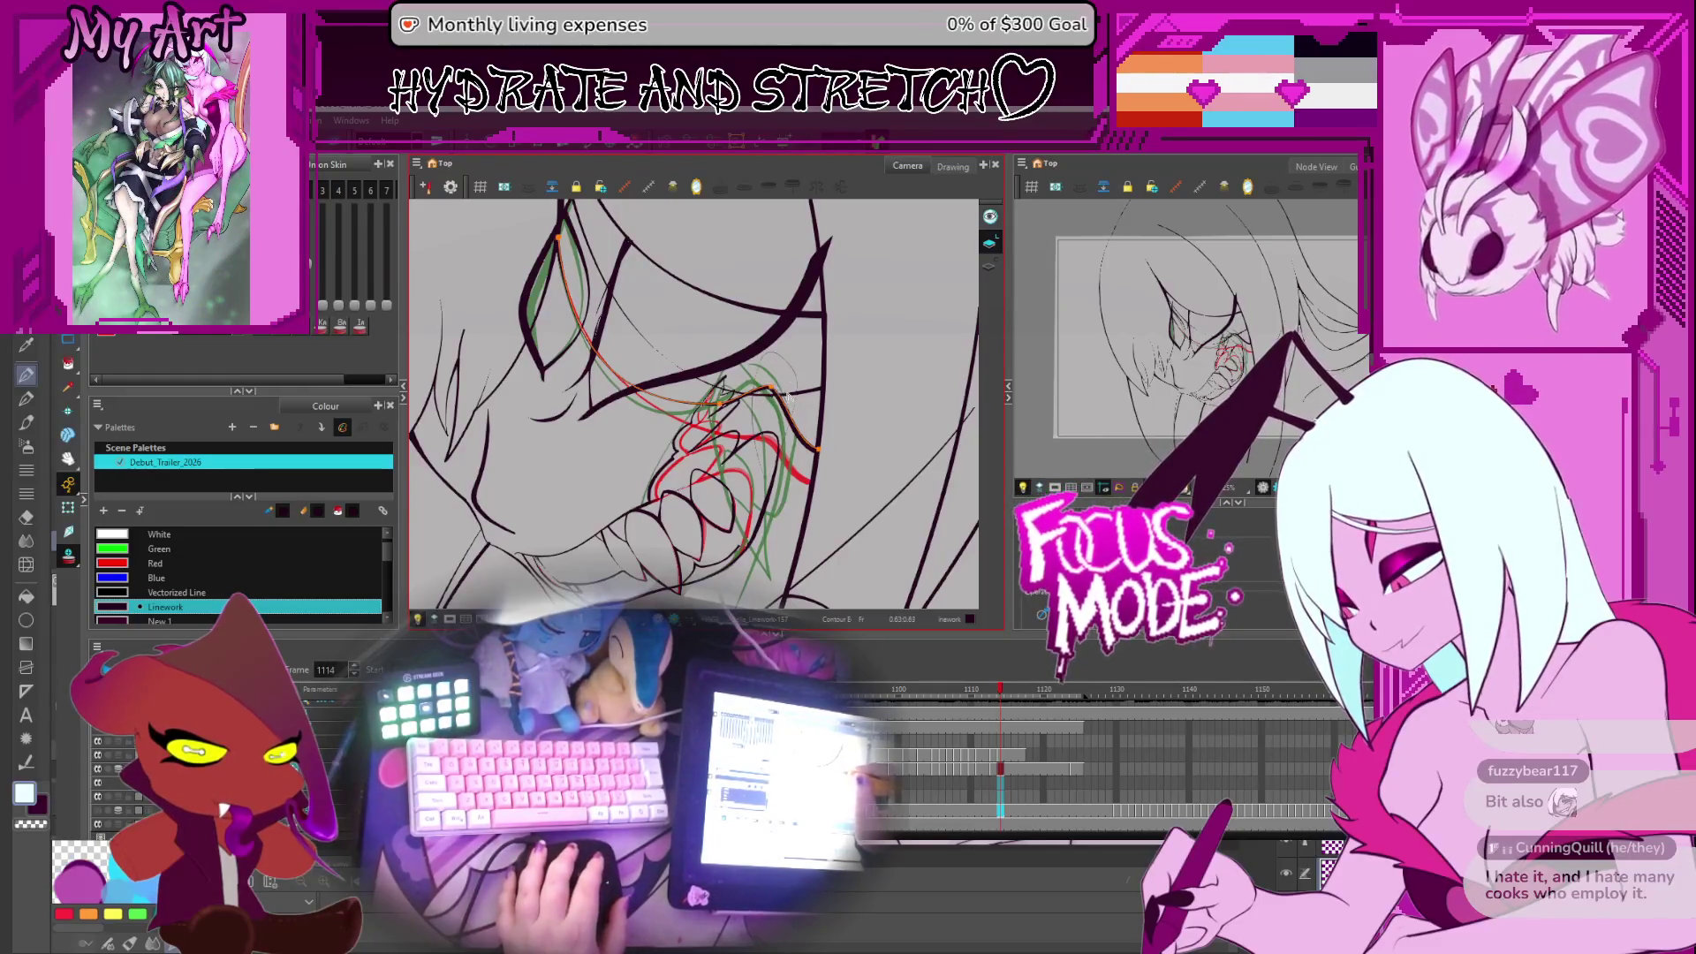
{"action": "key", "text": "space"}
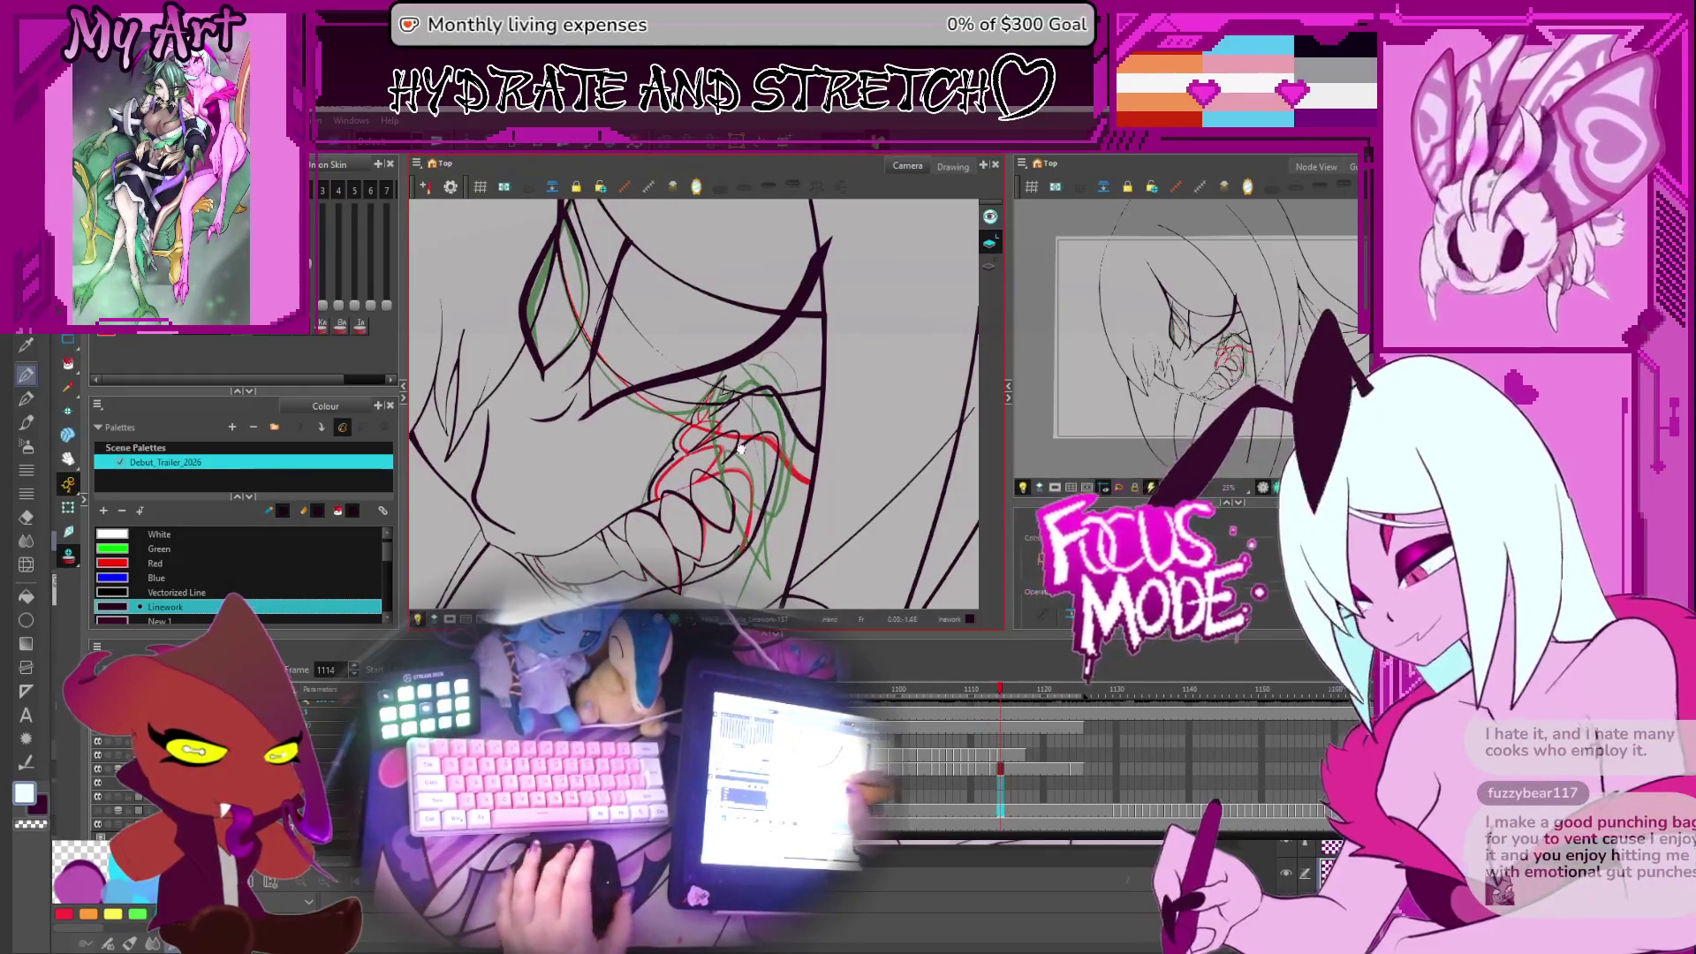
{"action": "mouse_move", "coordinate": [741, 448]}
{"action": "left_mouse_down"}
{"action": "mouse_move", "coordinate": [831, 401]}
{"action": "mouse_move", "coordinate": [900, 420]}
{"action": "mouse_move", "coordinate": [890, 482]}
{"action": "left_mouse_up"}
{"action": "scroll", "coordinate": [857, 459], "scroll_direction": "down", "scroll_amount": 2}
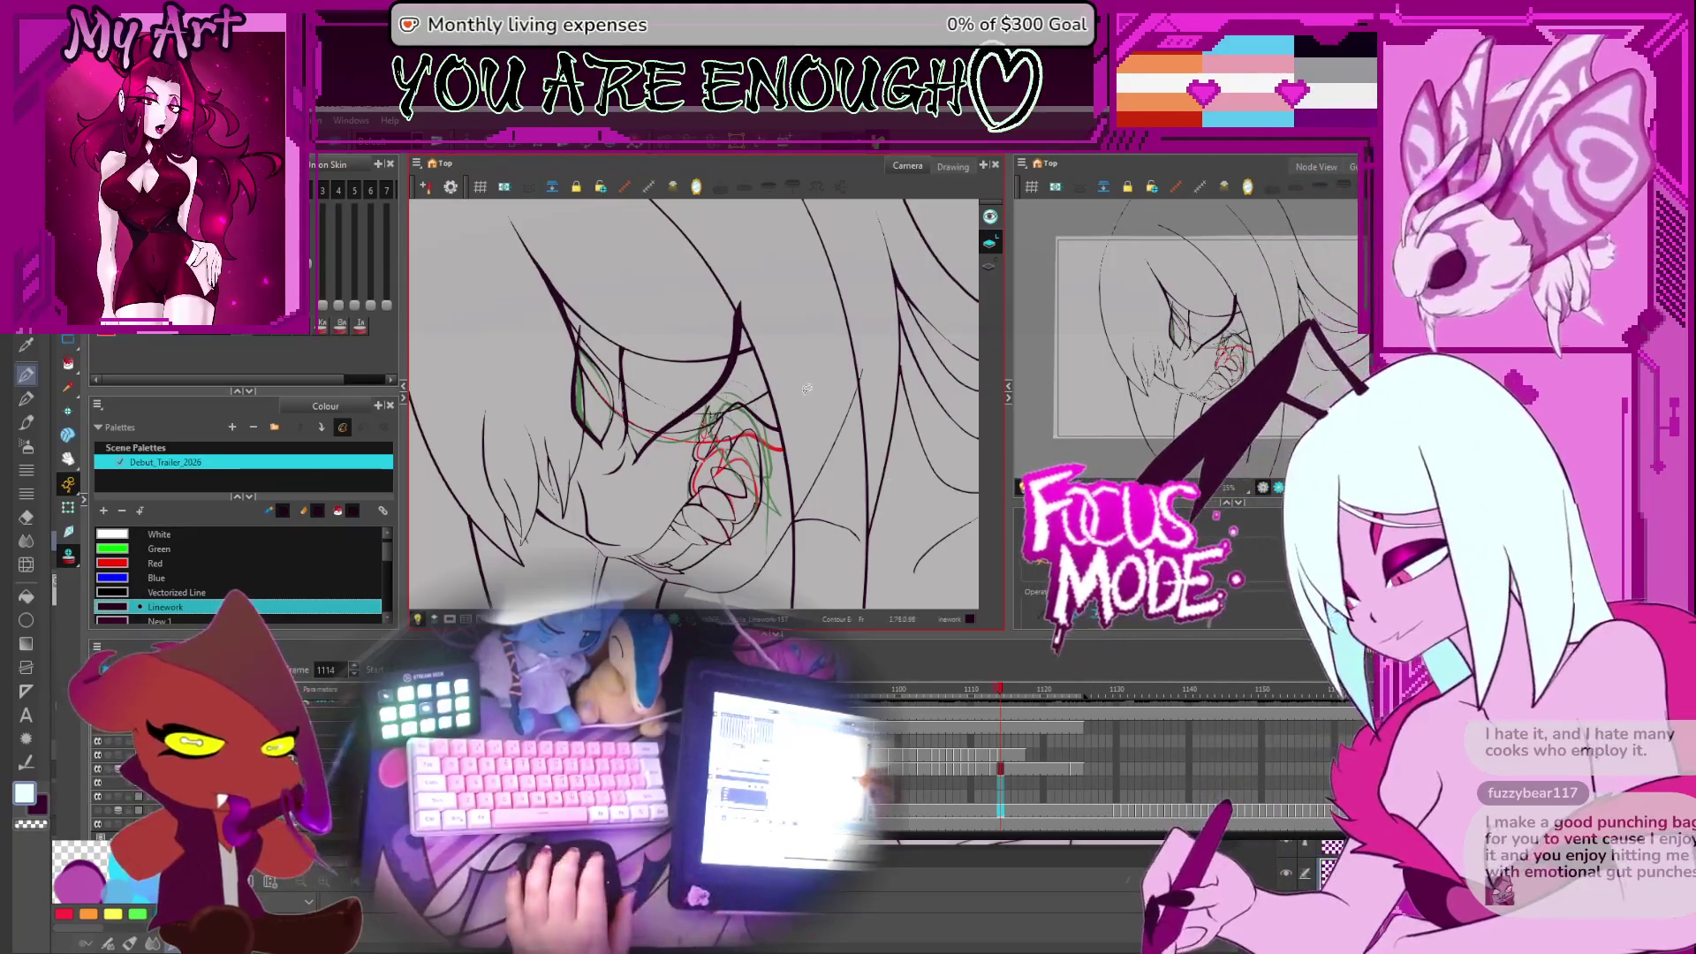
Rotate the view and play the animation, stopping playback at frame 1100
{"action": "mouse_move", "coordinate": [813, 398]}
{"action": "left_mouse_down"}
{"action": "mouse_move", "coordinate": [785, 431]}
{"action": "mouse_move", "coordinate": [854, 427]}
{"action": "mouse_move", "coordinate": [848, 441]}
{"action": "mouse_move", "coordinate": [812, 416]}
{"action": "mouse_move", "coordinate": [830, 407]}
{"action": "left_mouse_up"}
{"action": "key", "text": "Return"}
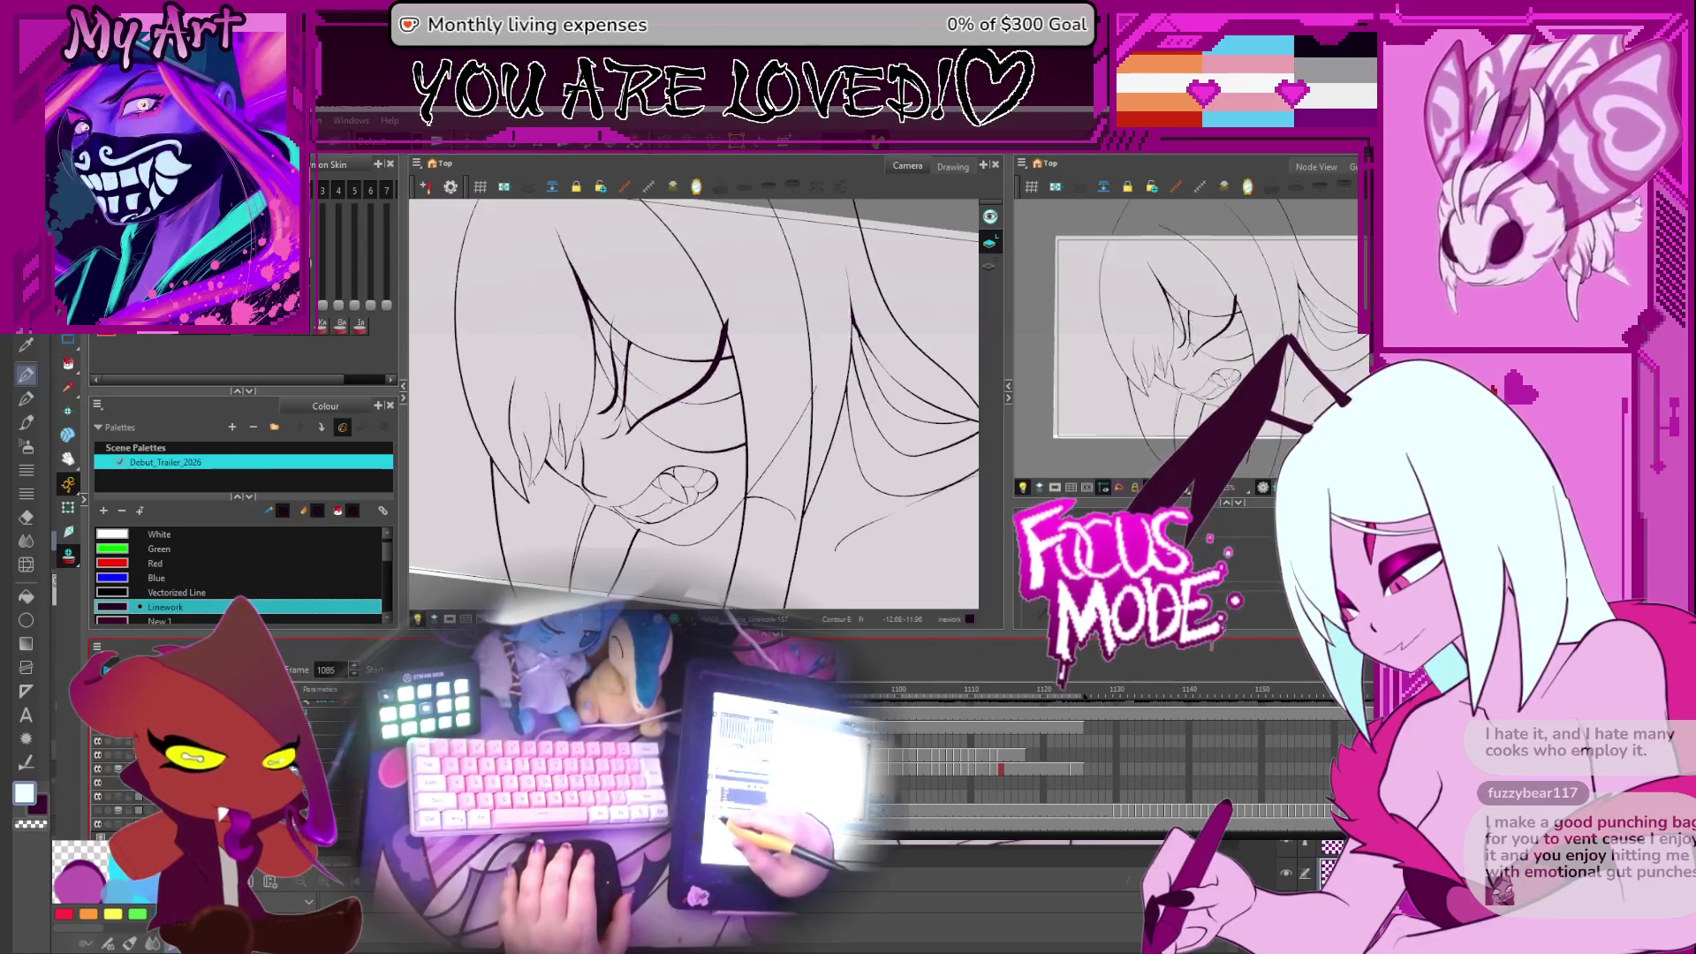
{"action": "key", "text": "Return"}
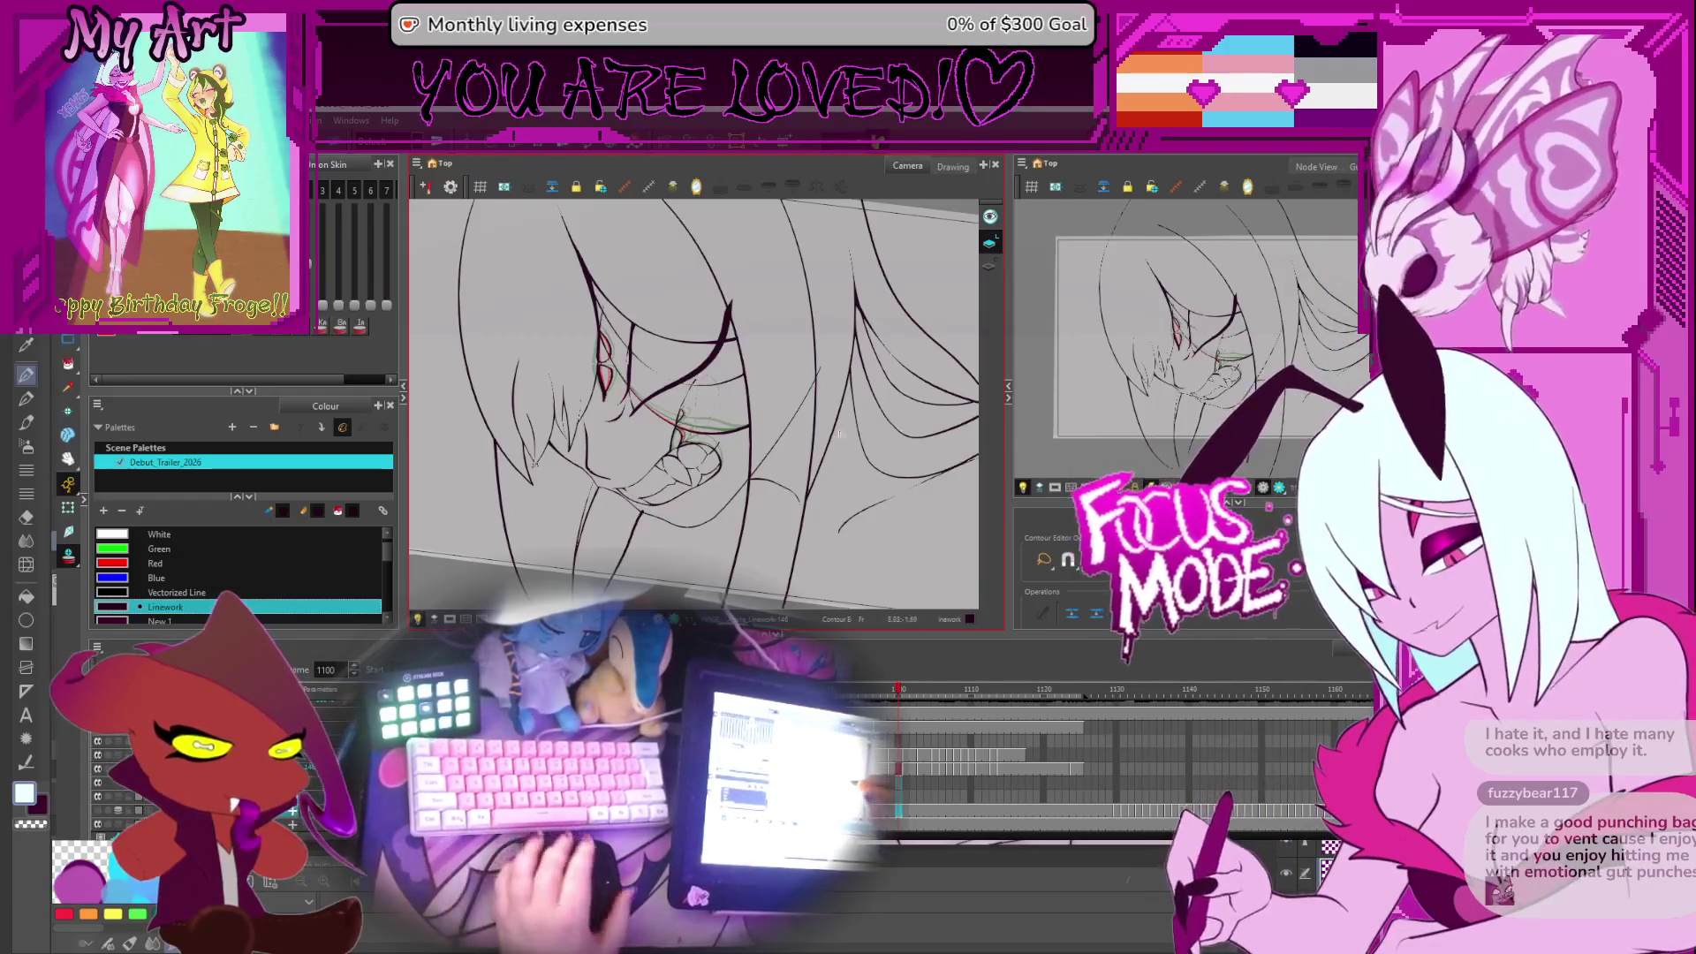
Go to frame 1115, rotating and panning the view and comparing against frame 1110
{"action": "key", "text": "period"}
{"action": "key", "text": "period"}
{"action": "key", "text": "period"}
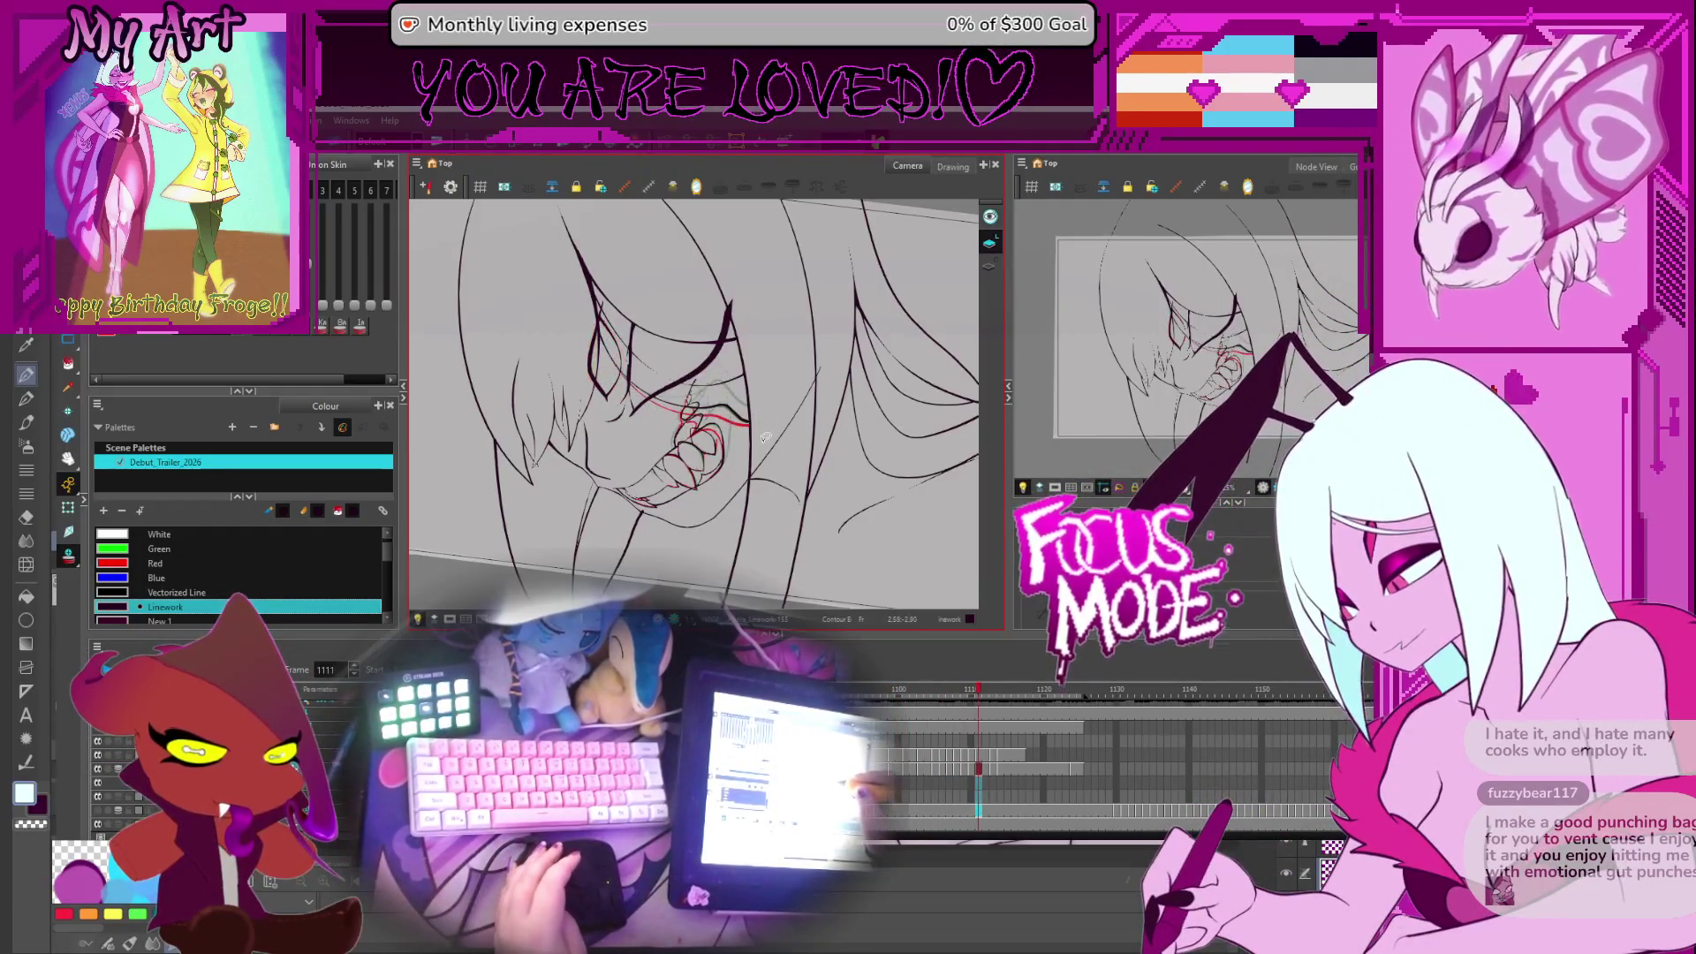
{"action": "scroll", "coordinate": [769, 420], "scroll_direction": "up", "scroll_amount": 2}
{"action": "key", "text": "period"}
{"action": "key", "text": "period"}
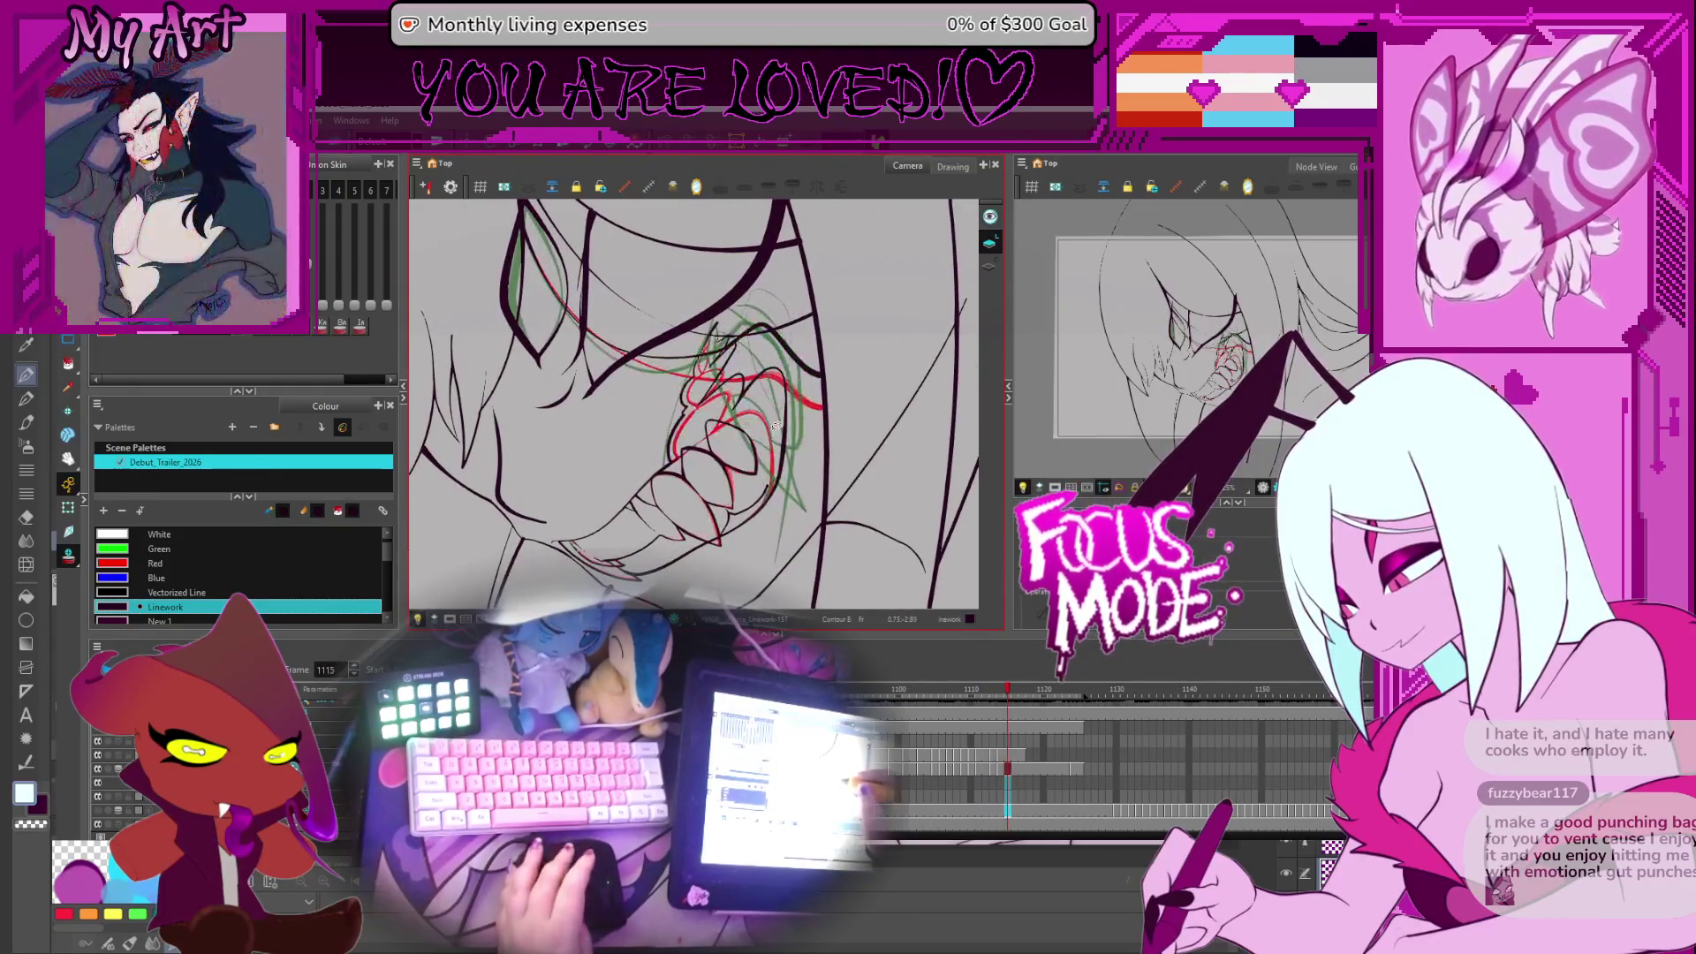
{"action": "left_click_drag", "start_coordinate": [774, 427], "coordinate": [788, 380]}
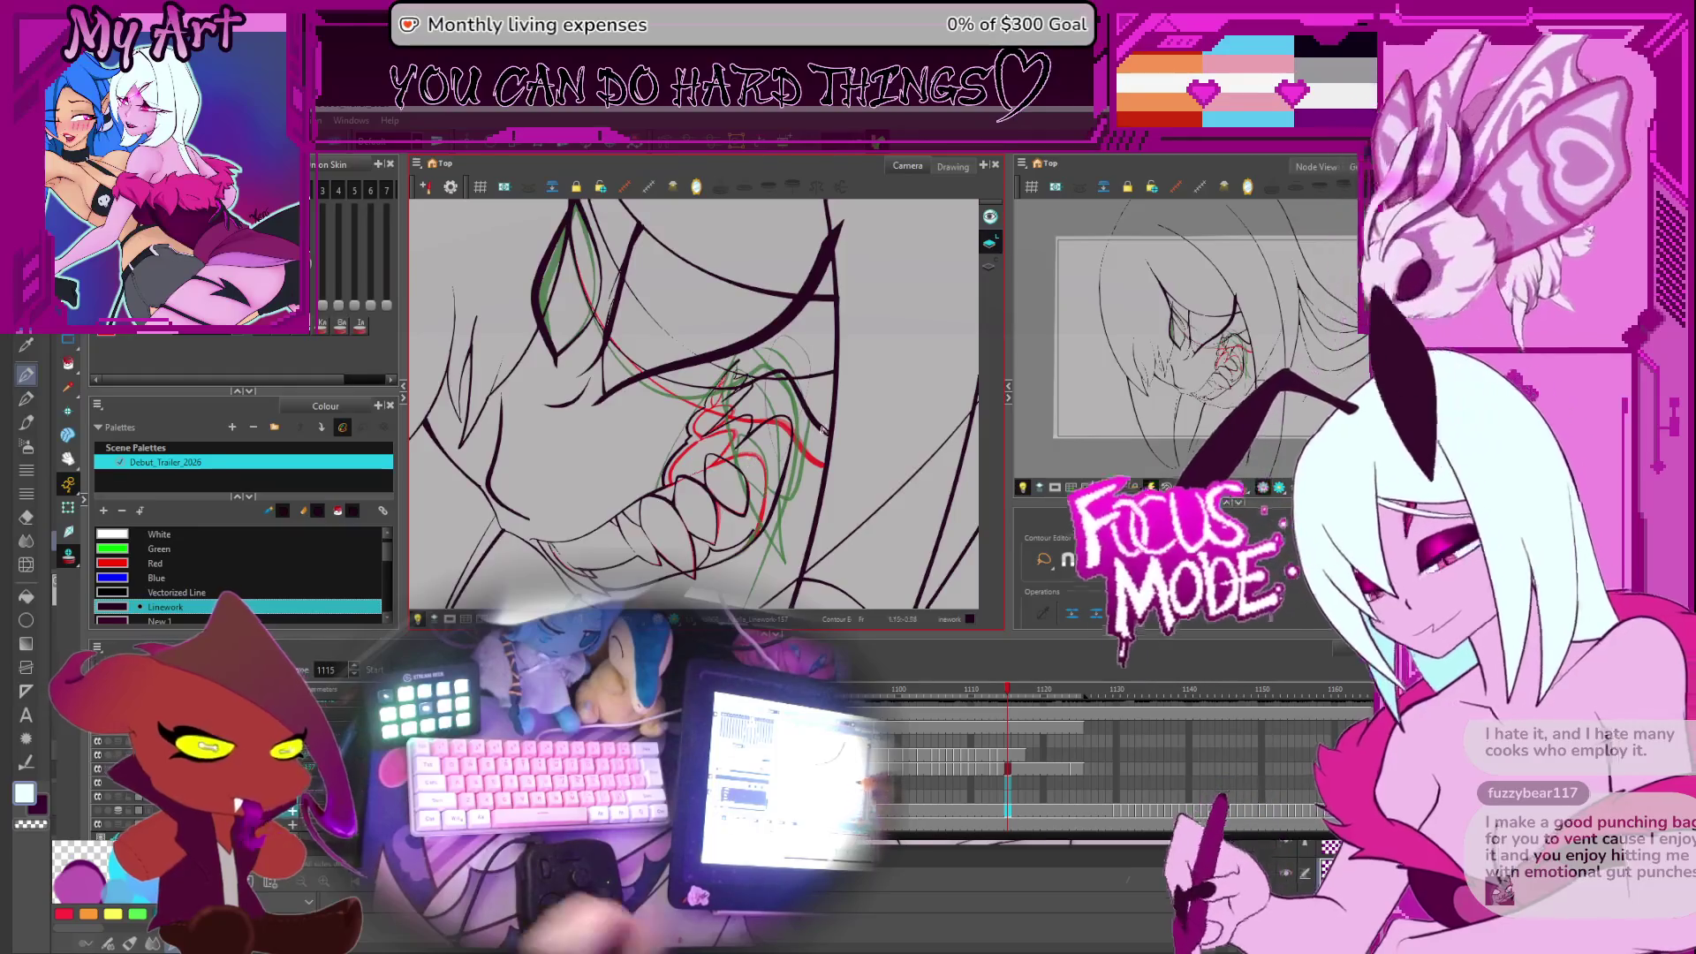
{"action": "scroll", "coordinate": [842, 374], "scroll_direction": "down", "scroll_amount": 1}
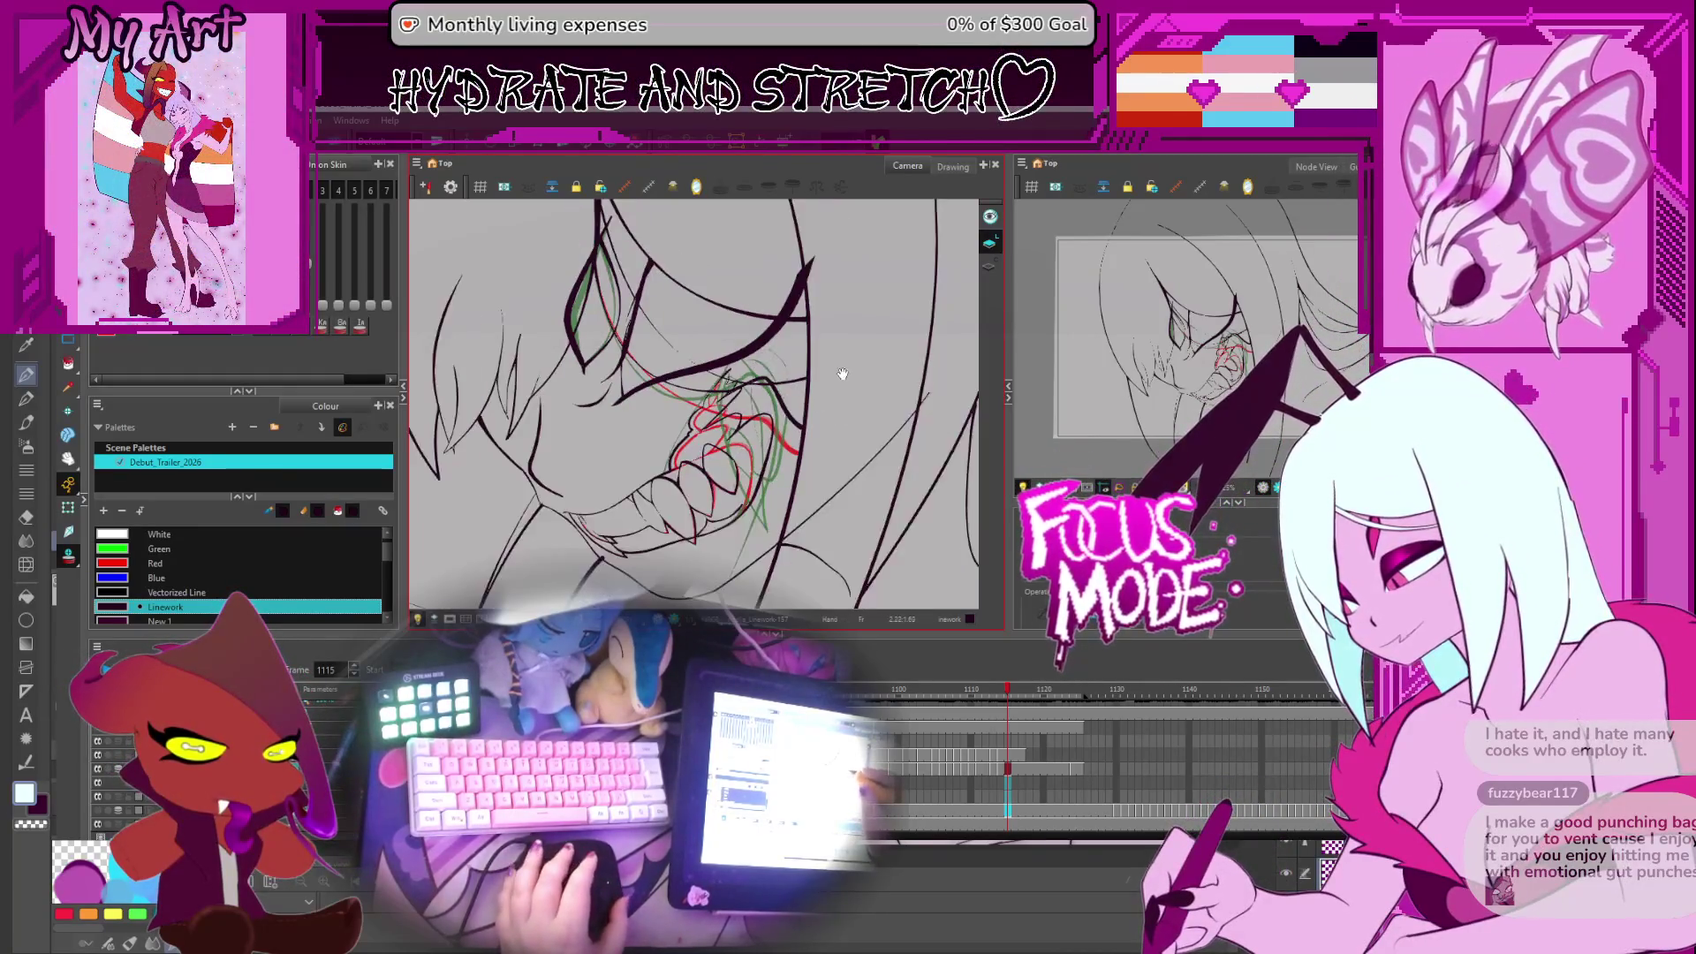
{"action": "left_click_drag", "start_coordinate": [842, 373], "coordinate": [845, 390]}
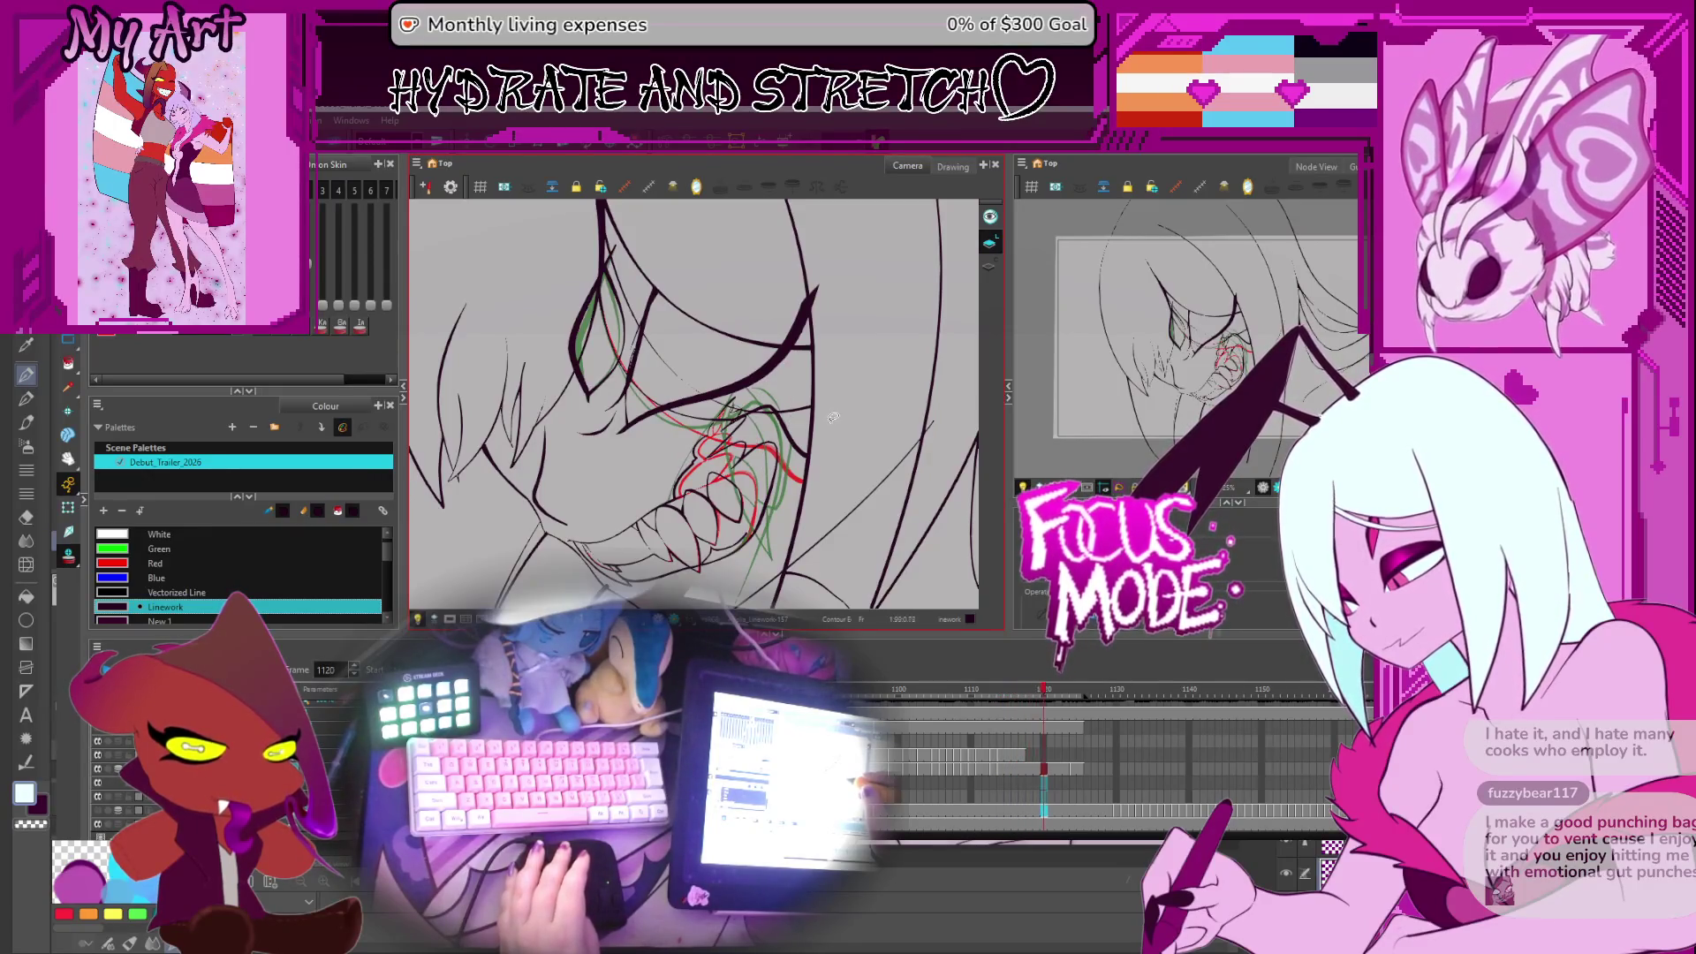
{"action": "key", "text": "comma"}
{"action": "key", "text": "comma"}
{"action": "key", "text": "comma"}
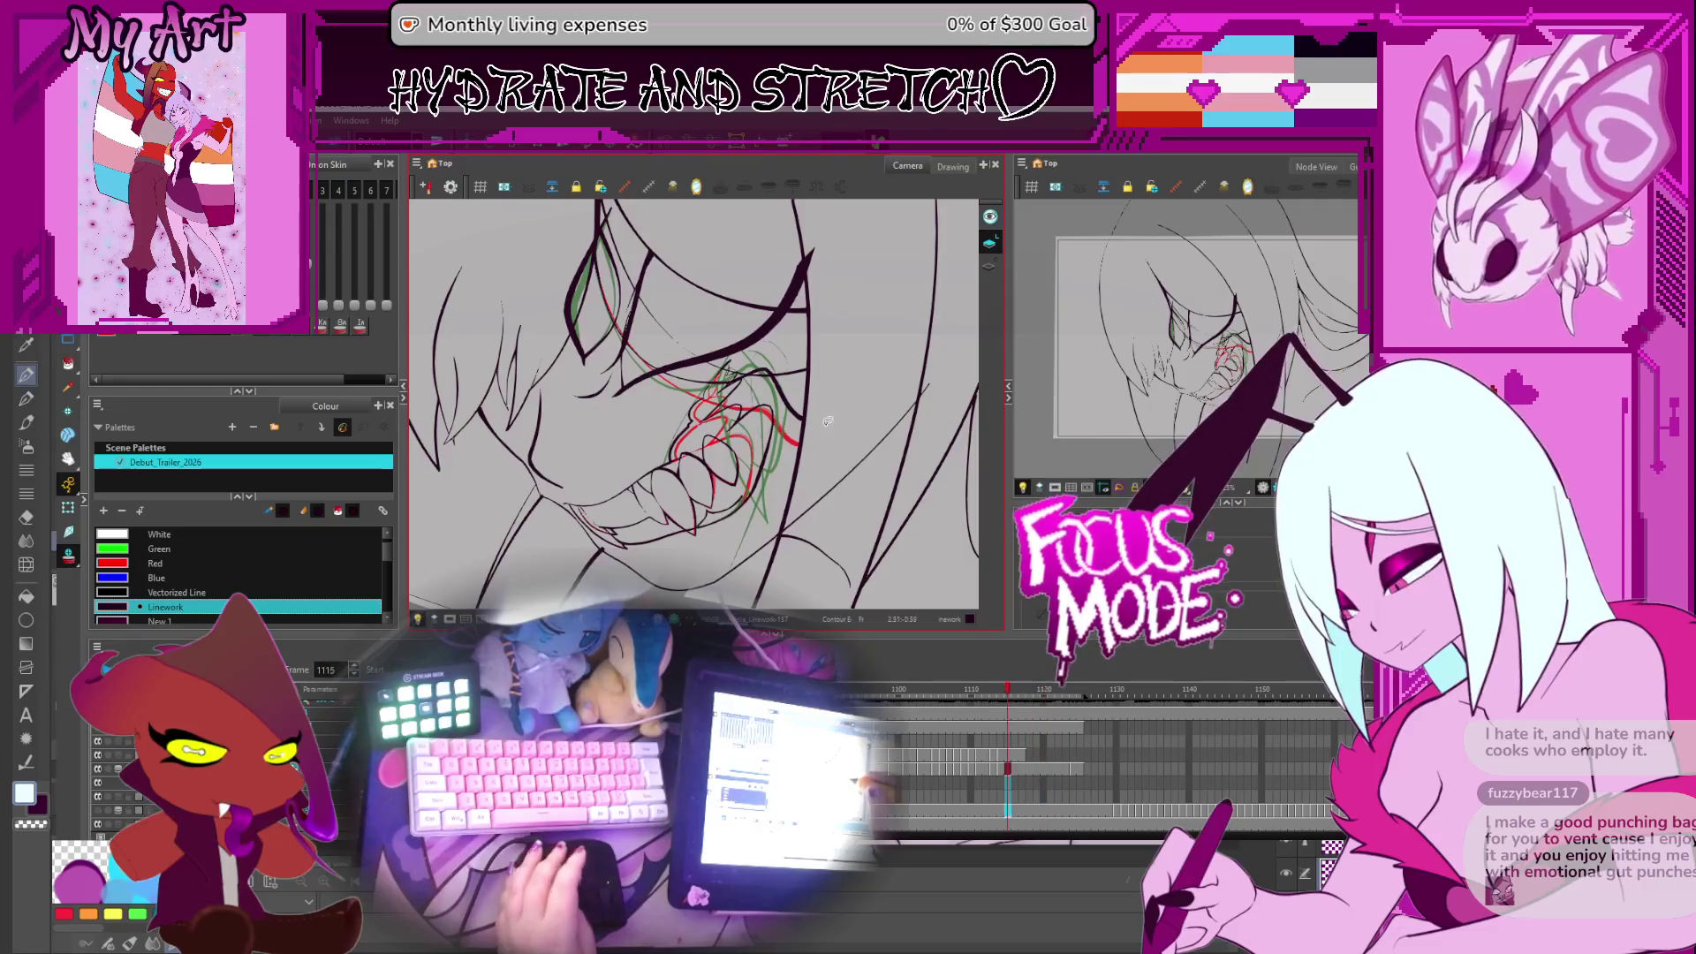
{"action": "key", "text": "period"}
{"action": "key", "text": "period"}
{"action": "key", "text": "period"}
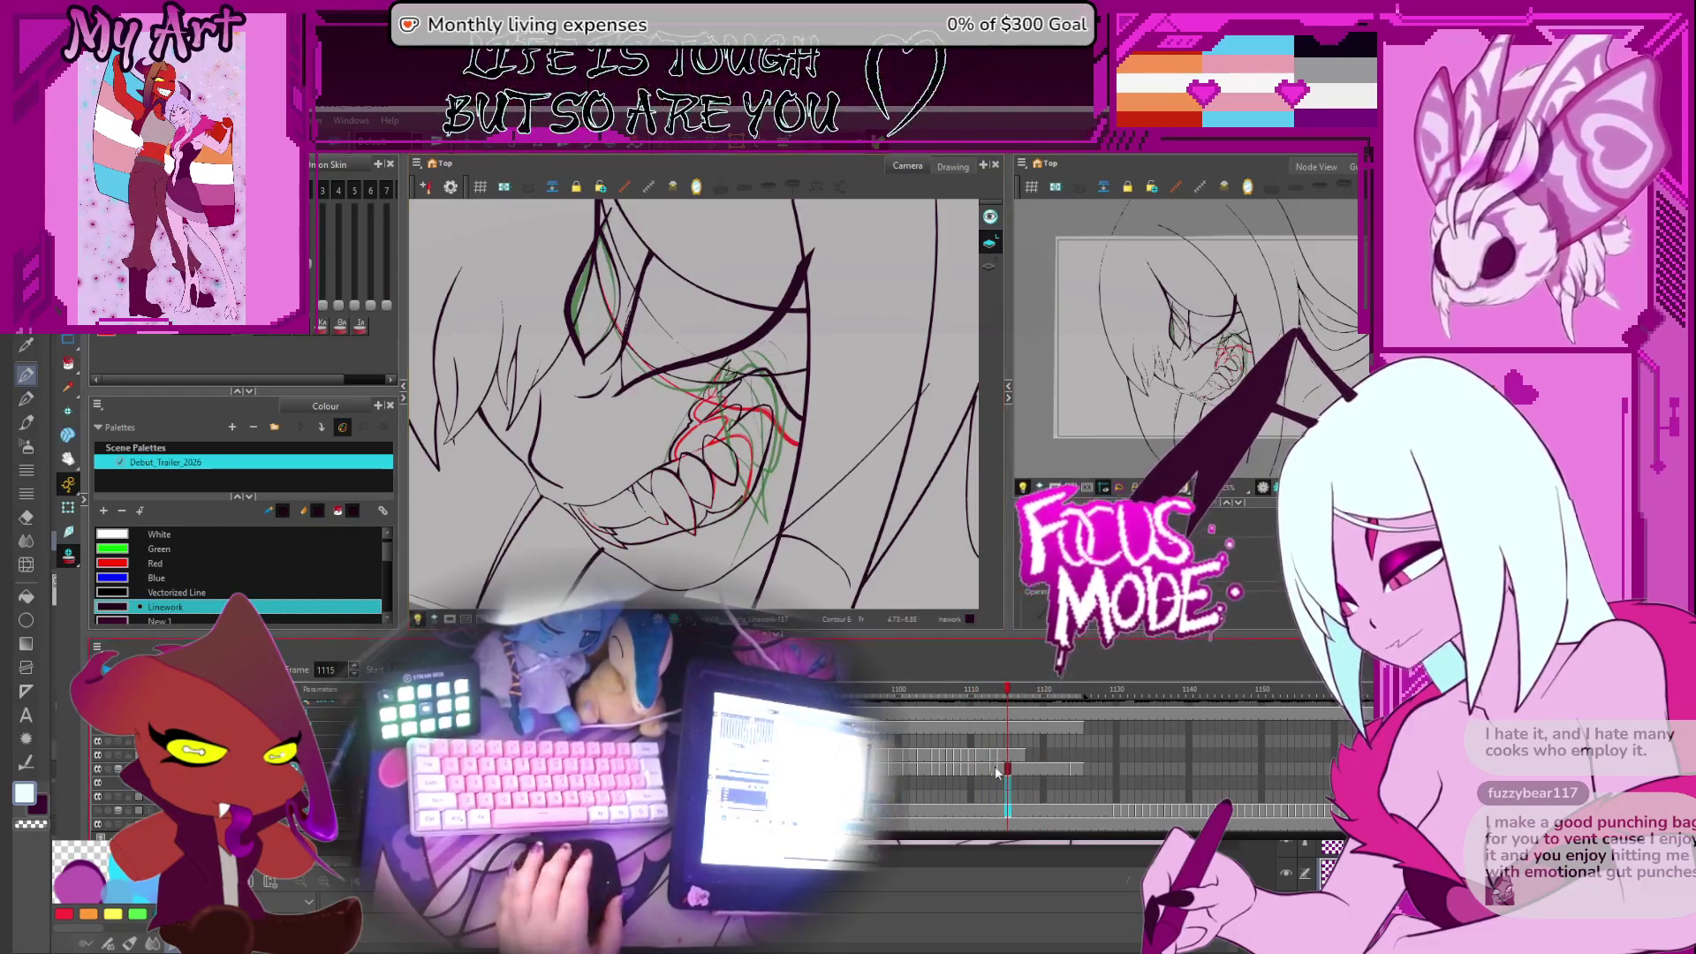
Select another layer's drawing and compare the drawings across frames 1095–1097
{"action": "left_click", "coordinate": [1010, 753]}
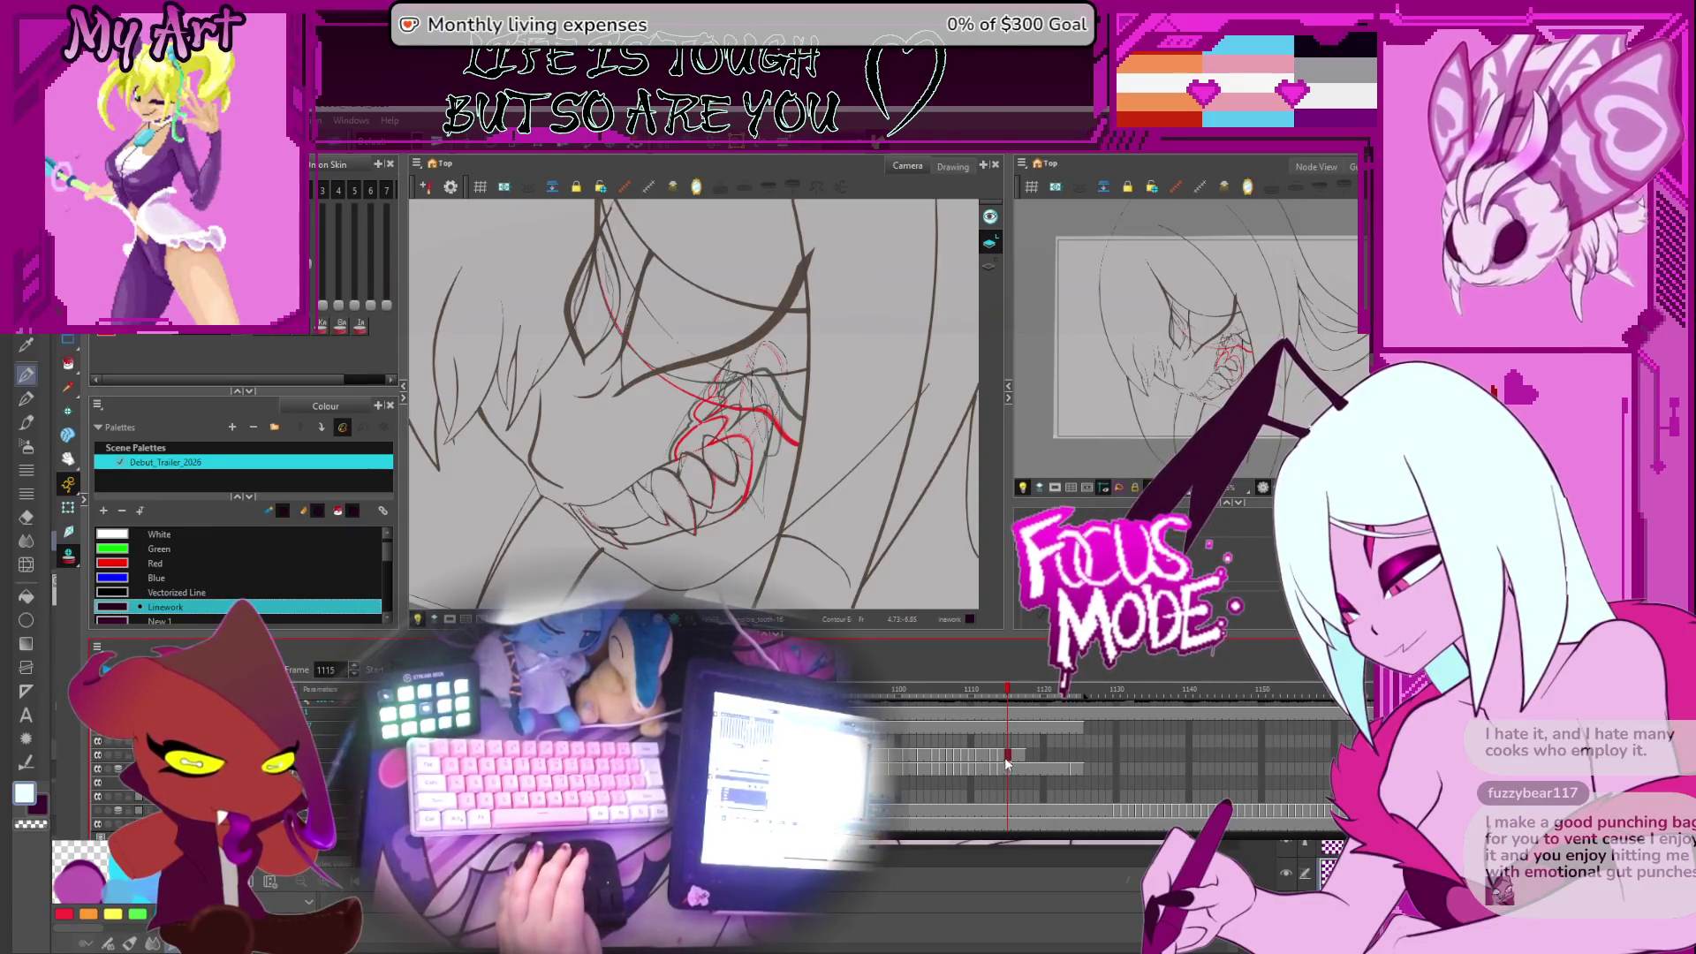
{"action": "left_click", "coordinate": [869, 690]}
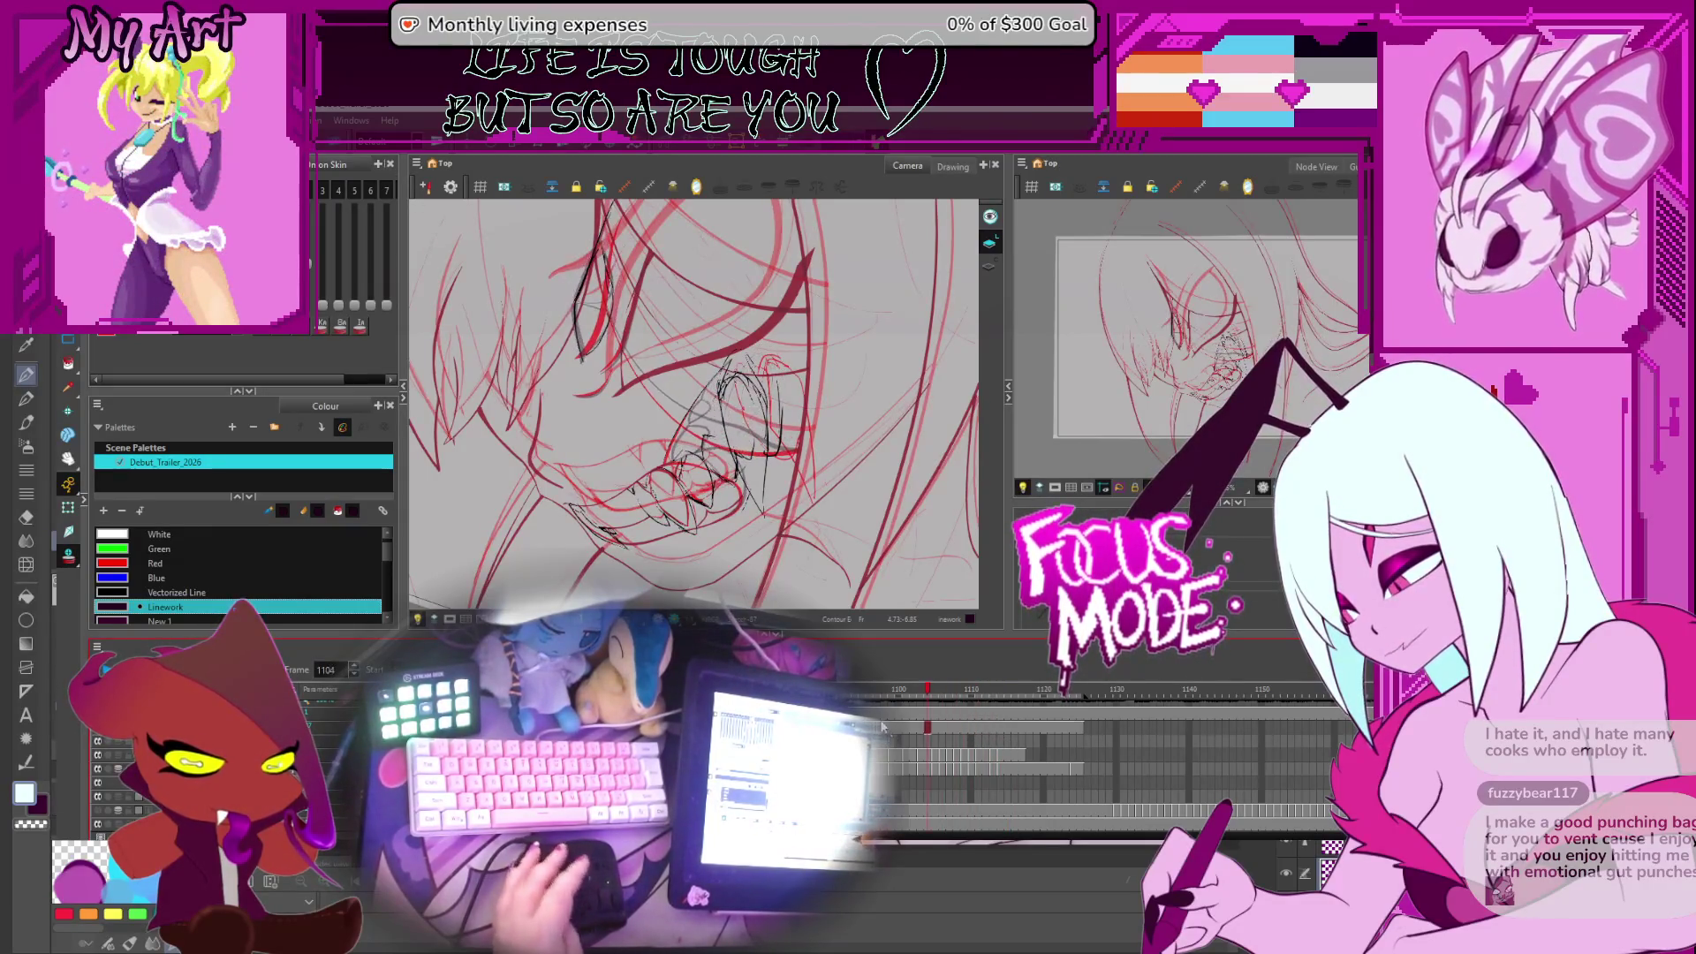
{"action": "key", "text": "."}
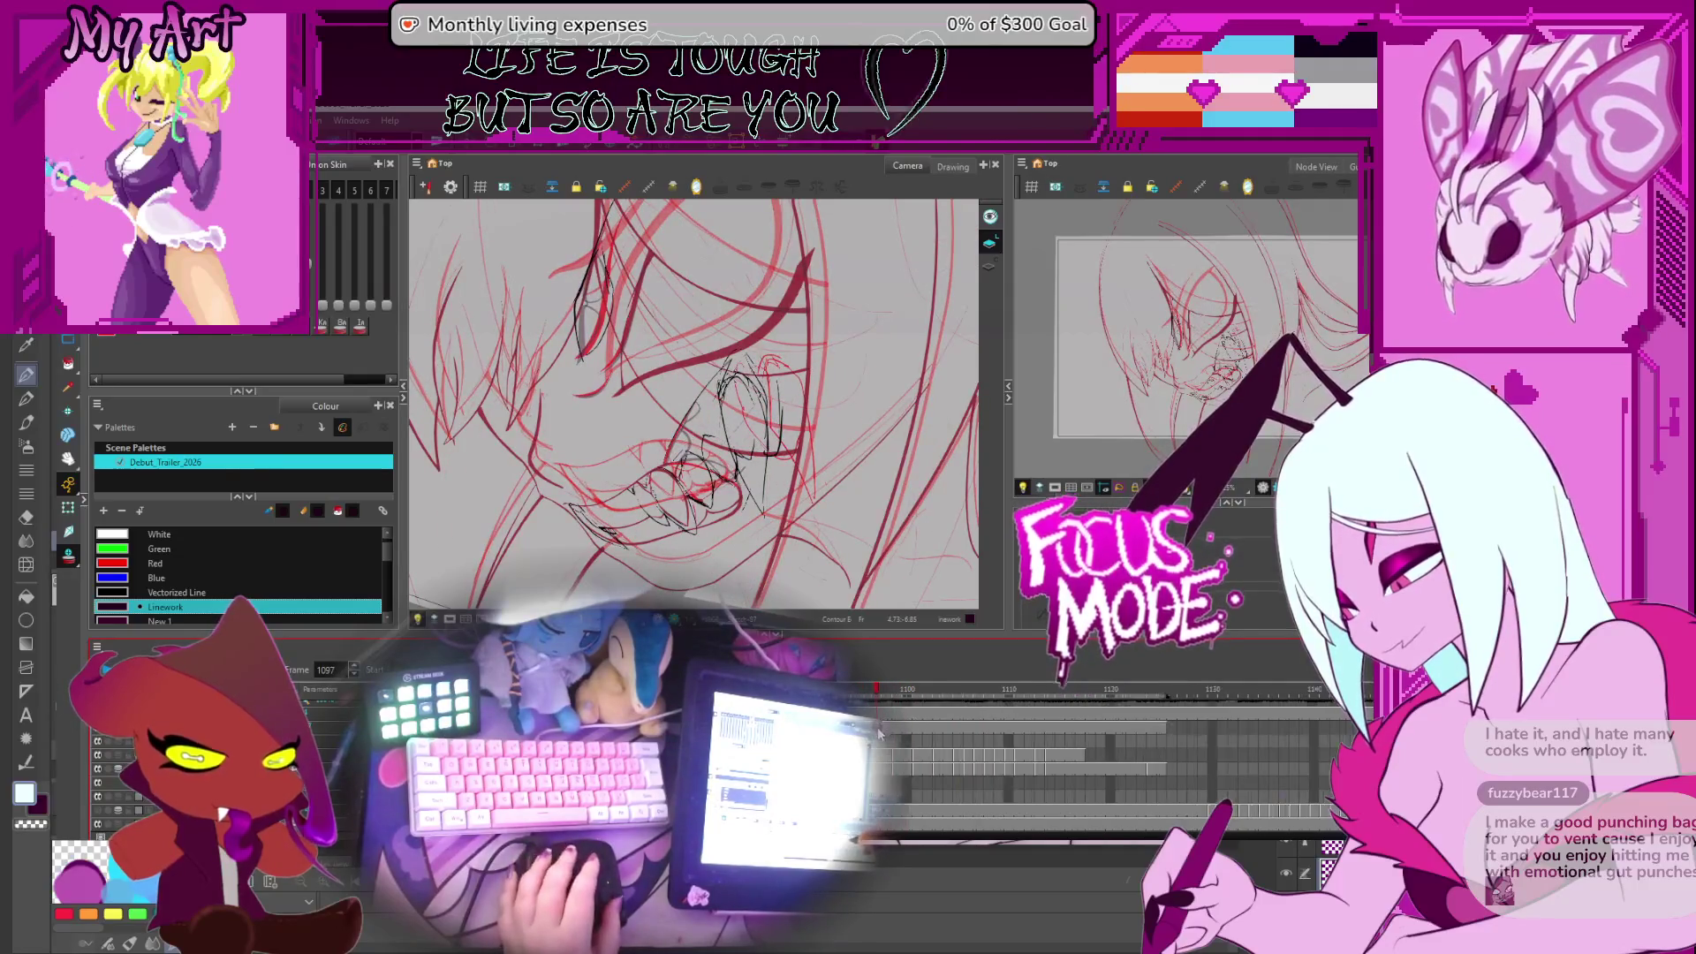
{"action": "key", "text": "comma"}
{"action": "key", "text": "comma"}
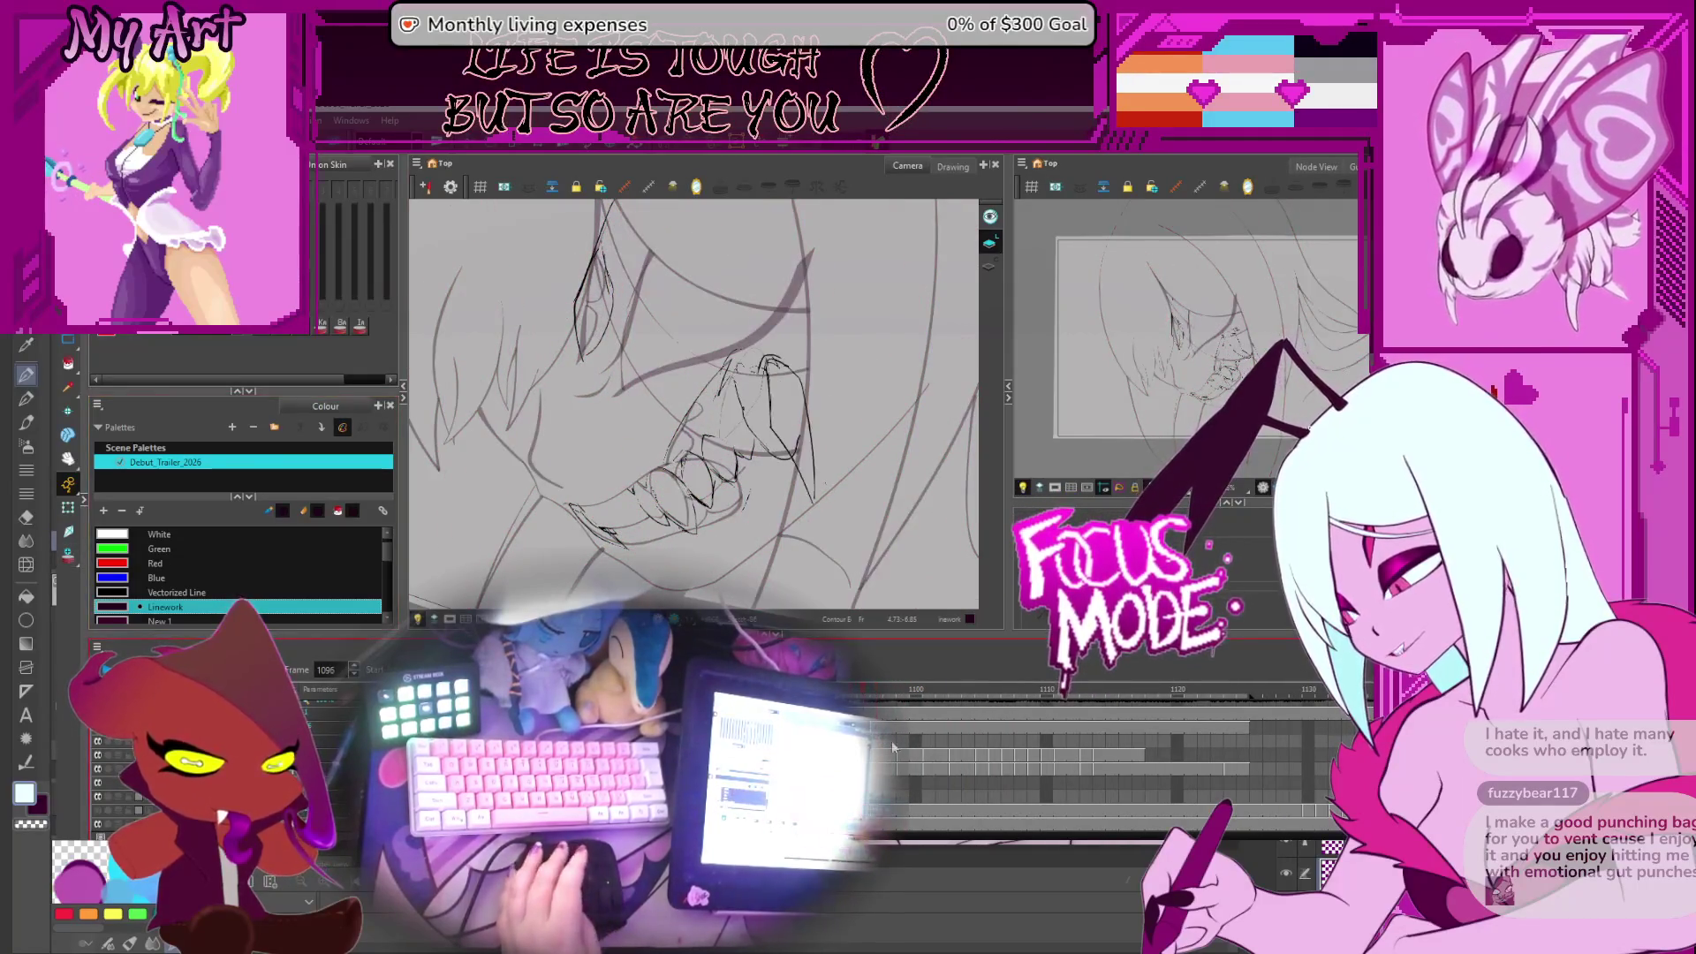
{"action": "key", "text": "period"}
{"action": "key", "text": "period"}
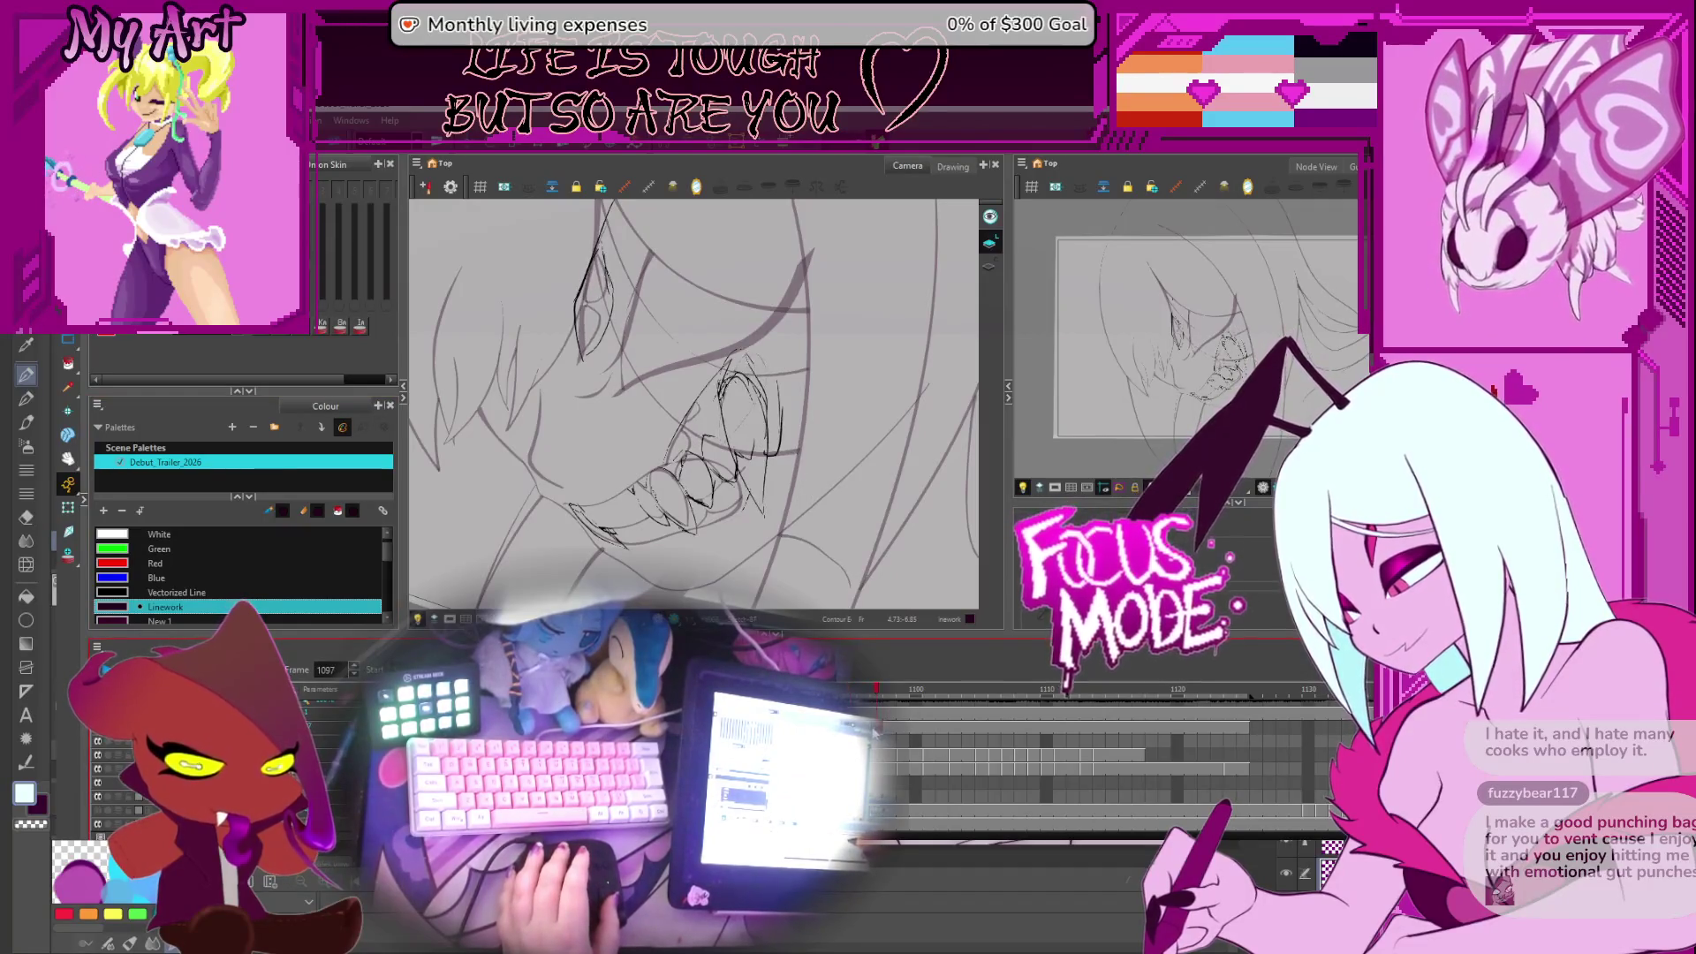
{"action": "key", "text": "comma"}
{"action": "key", "text": "comma"}
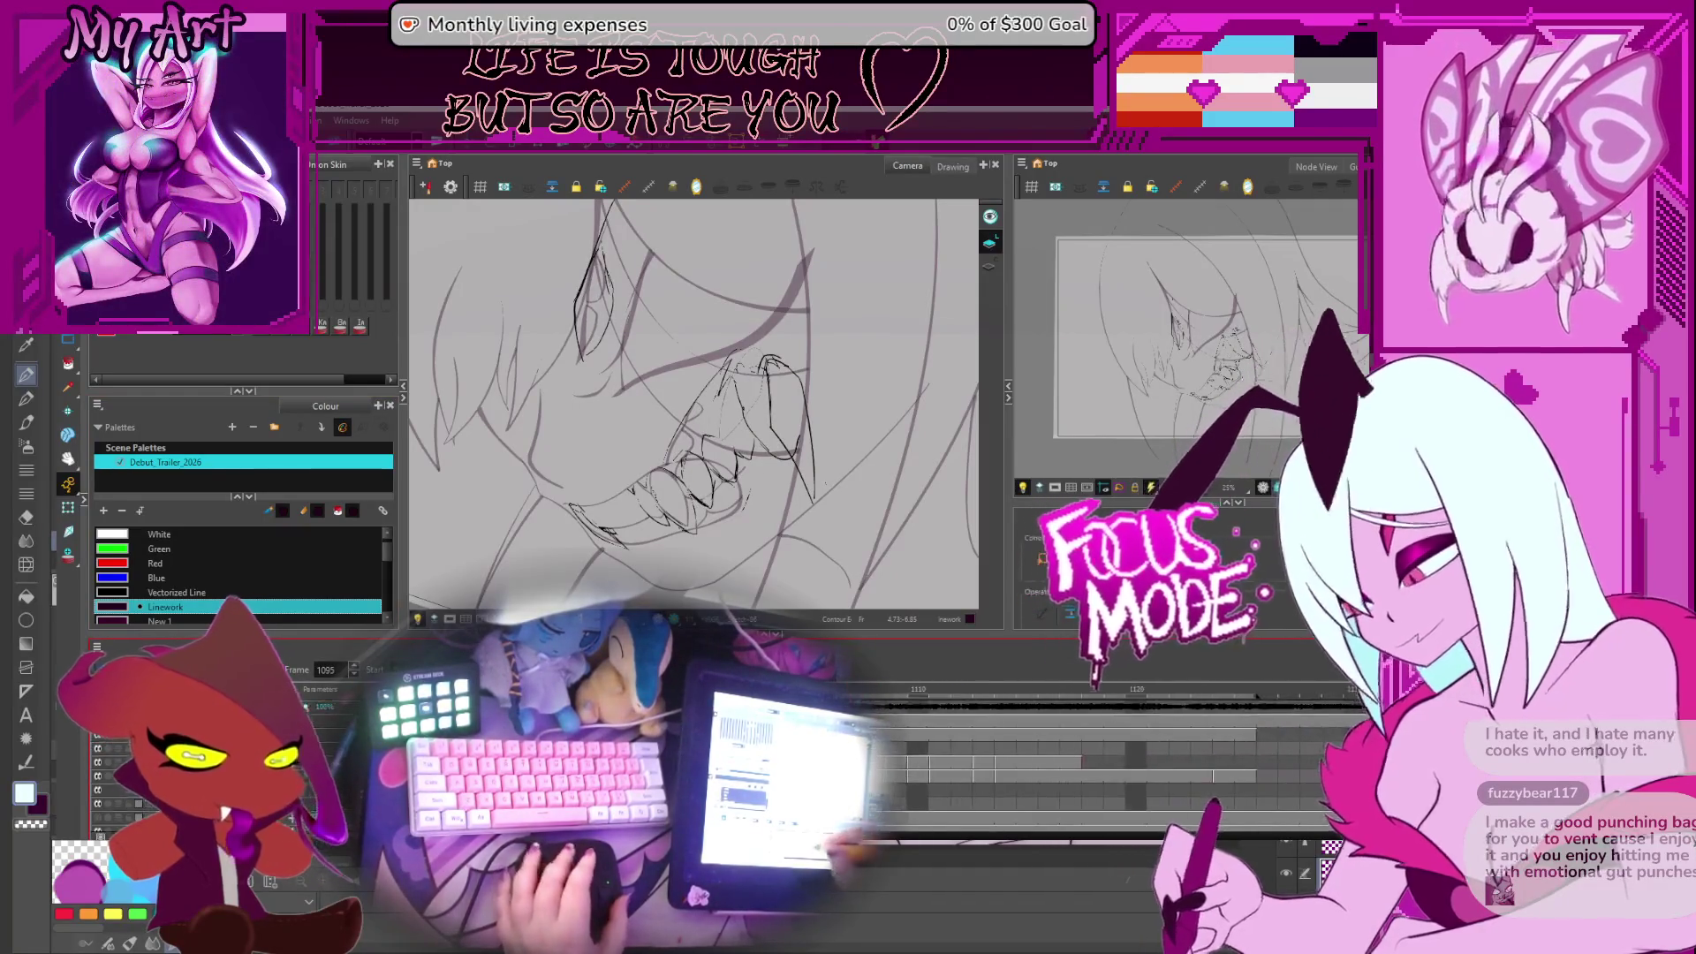
On frame 1115, rotate and zoom around the mouth and redraw the fangs with the pencil
{"action": "left_click", "coordinate": [1136, 738]}
{"action": "mouse_move", "coordinate": [794, 371]}
{"action": "left_mouse_down"}
{"action": "mouse_move", "coordinate": [847, 424]}
{"action": "mouse_move", "coordinate": [836, 491]}
{"action": "left_mouse_up"}
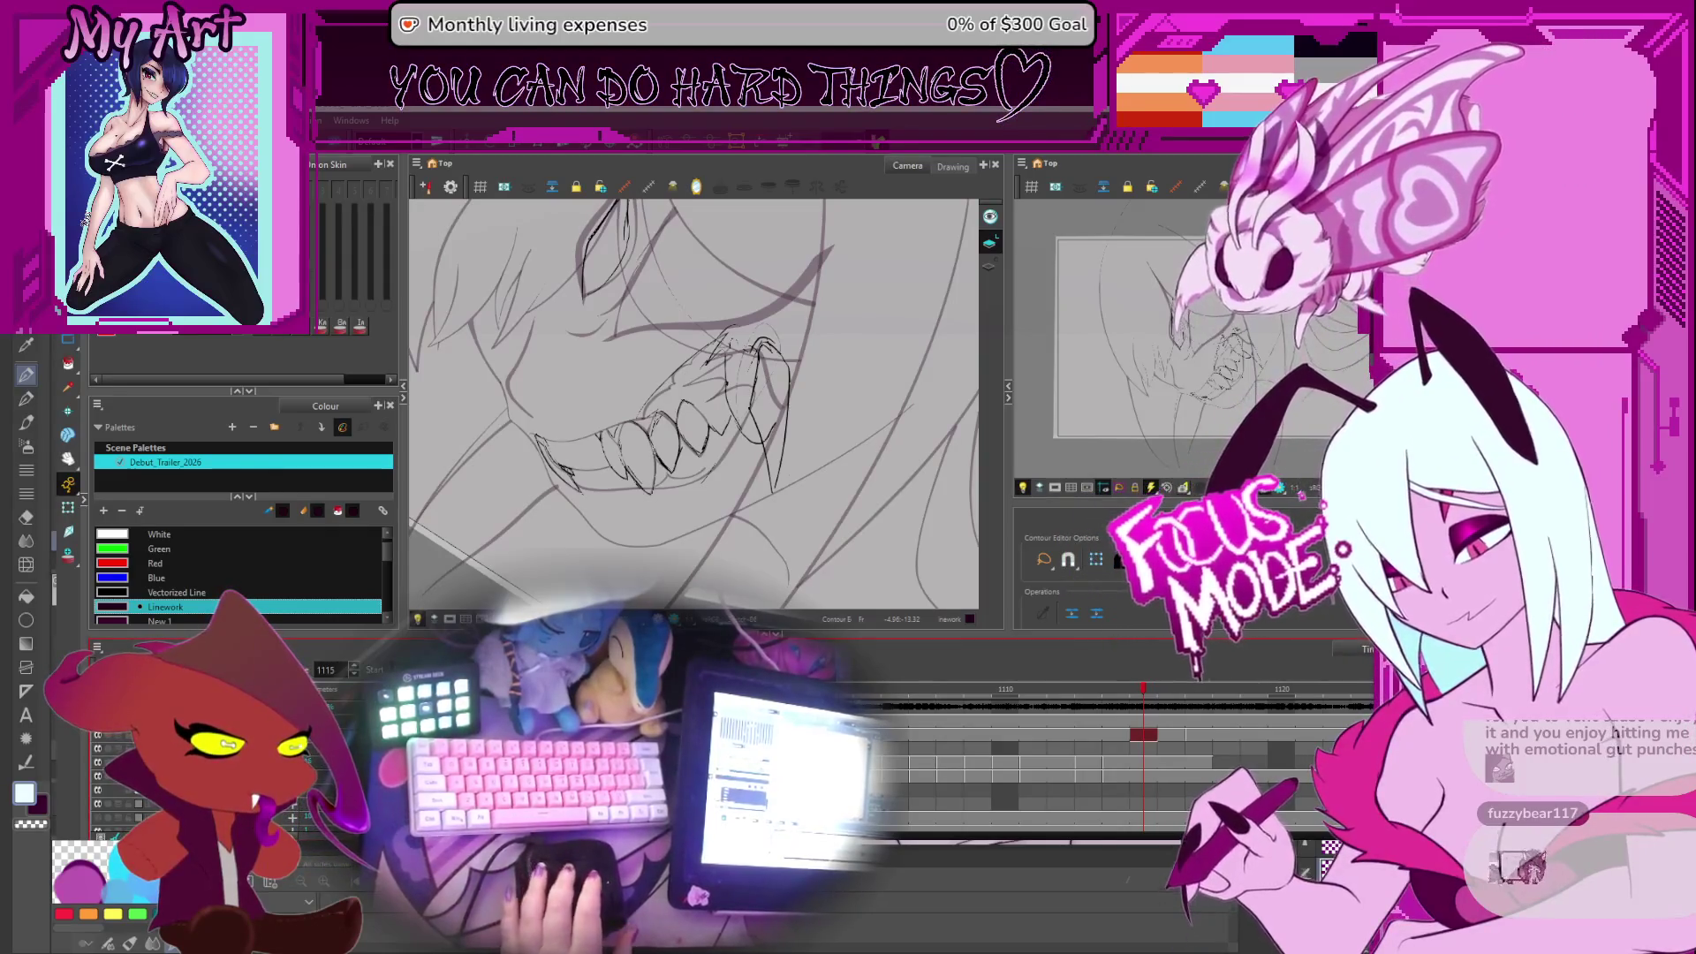
{"action": "key", "text": "comma"}
{"action": "key", "text": "comma"}
{"action": "key", "text": "comma"}
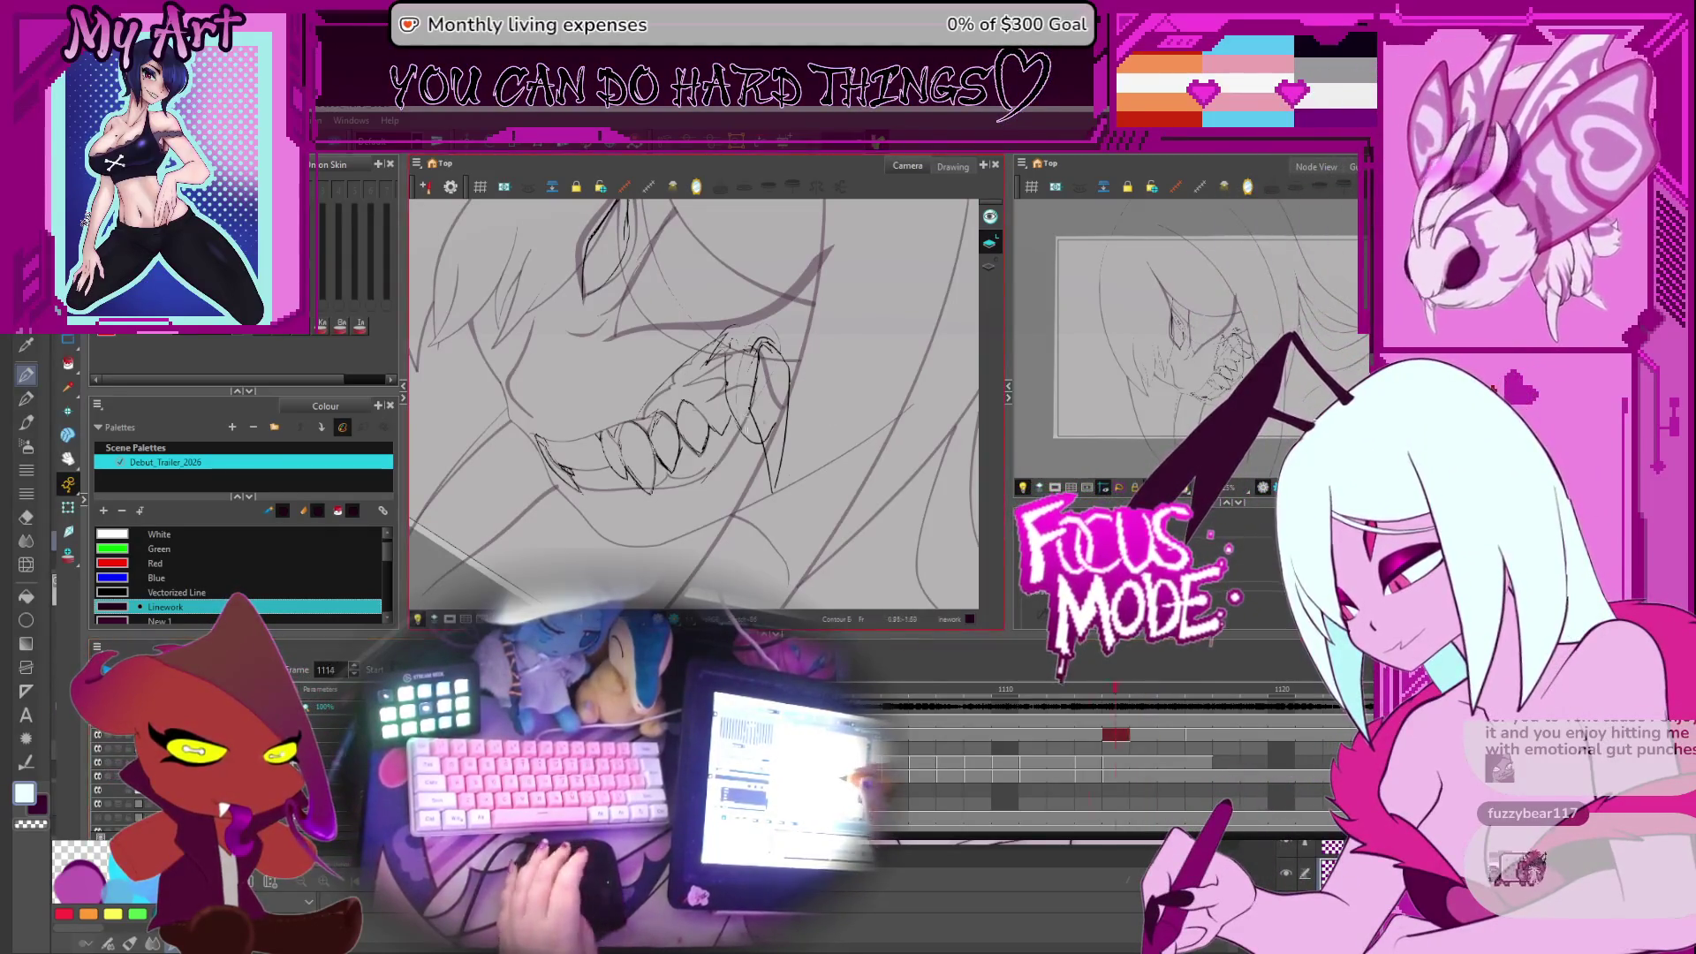
{"action": "key", "text": "period"}
{"action": "key", "text": "period"}
{"action": "key", "text": "period"}
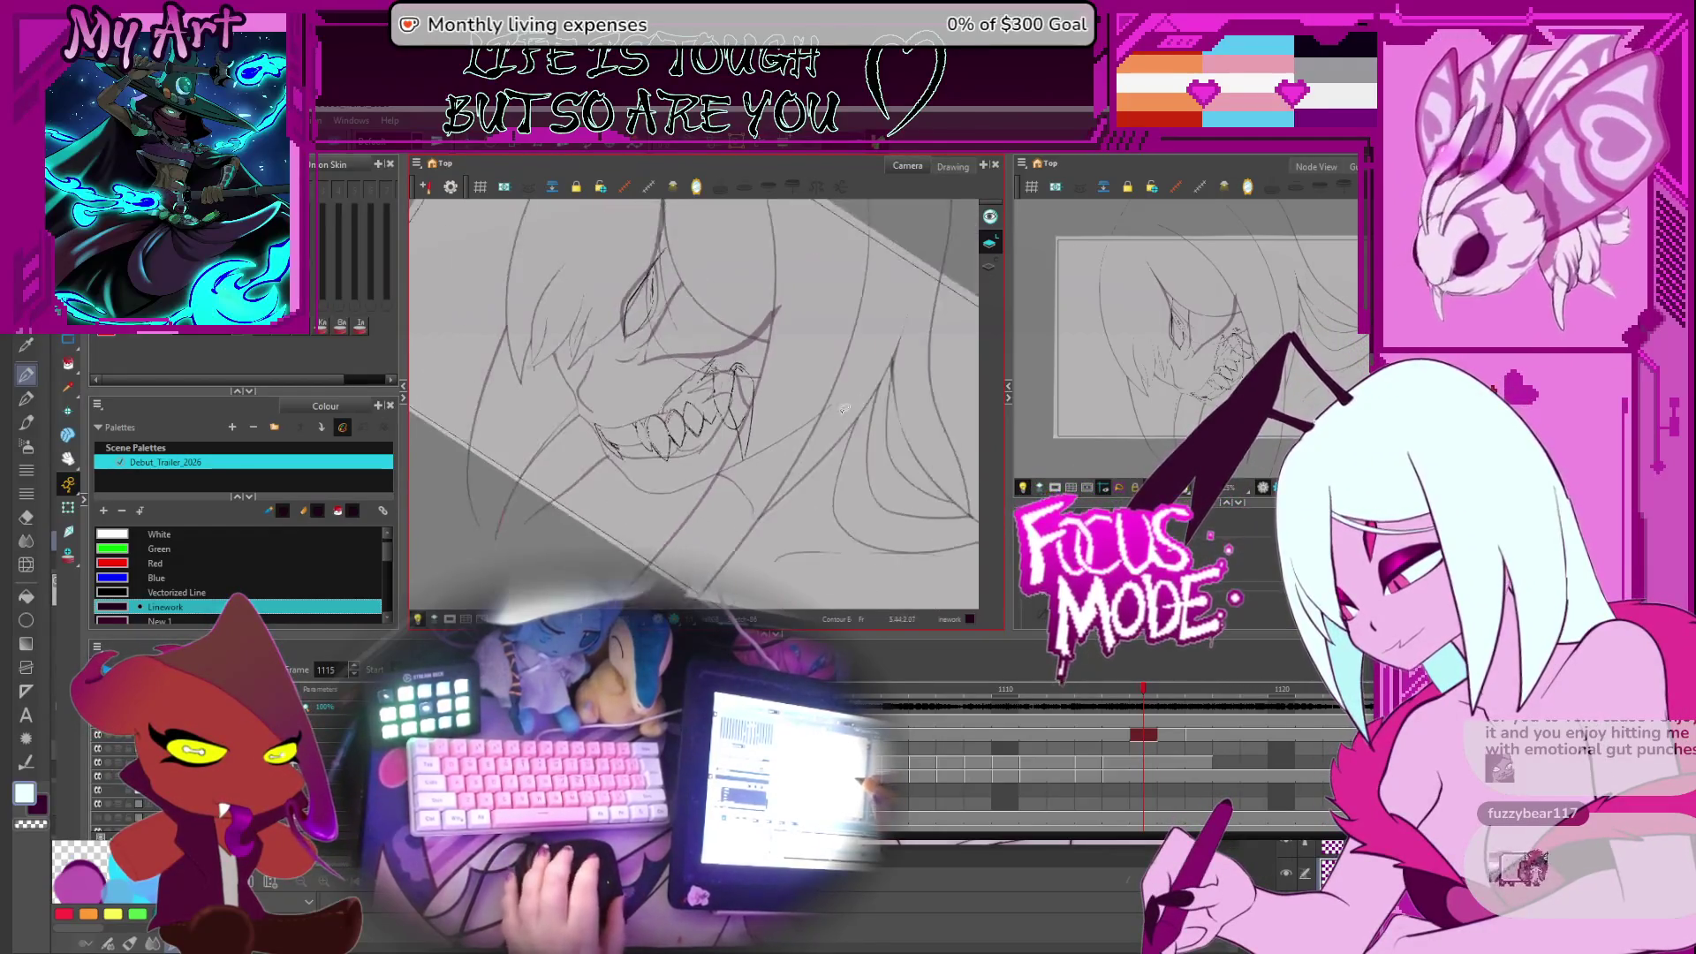
Extend the drawing's exposure by one frame in the Xsheet around frame 1116
{"action": "key", "text": "comma"}
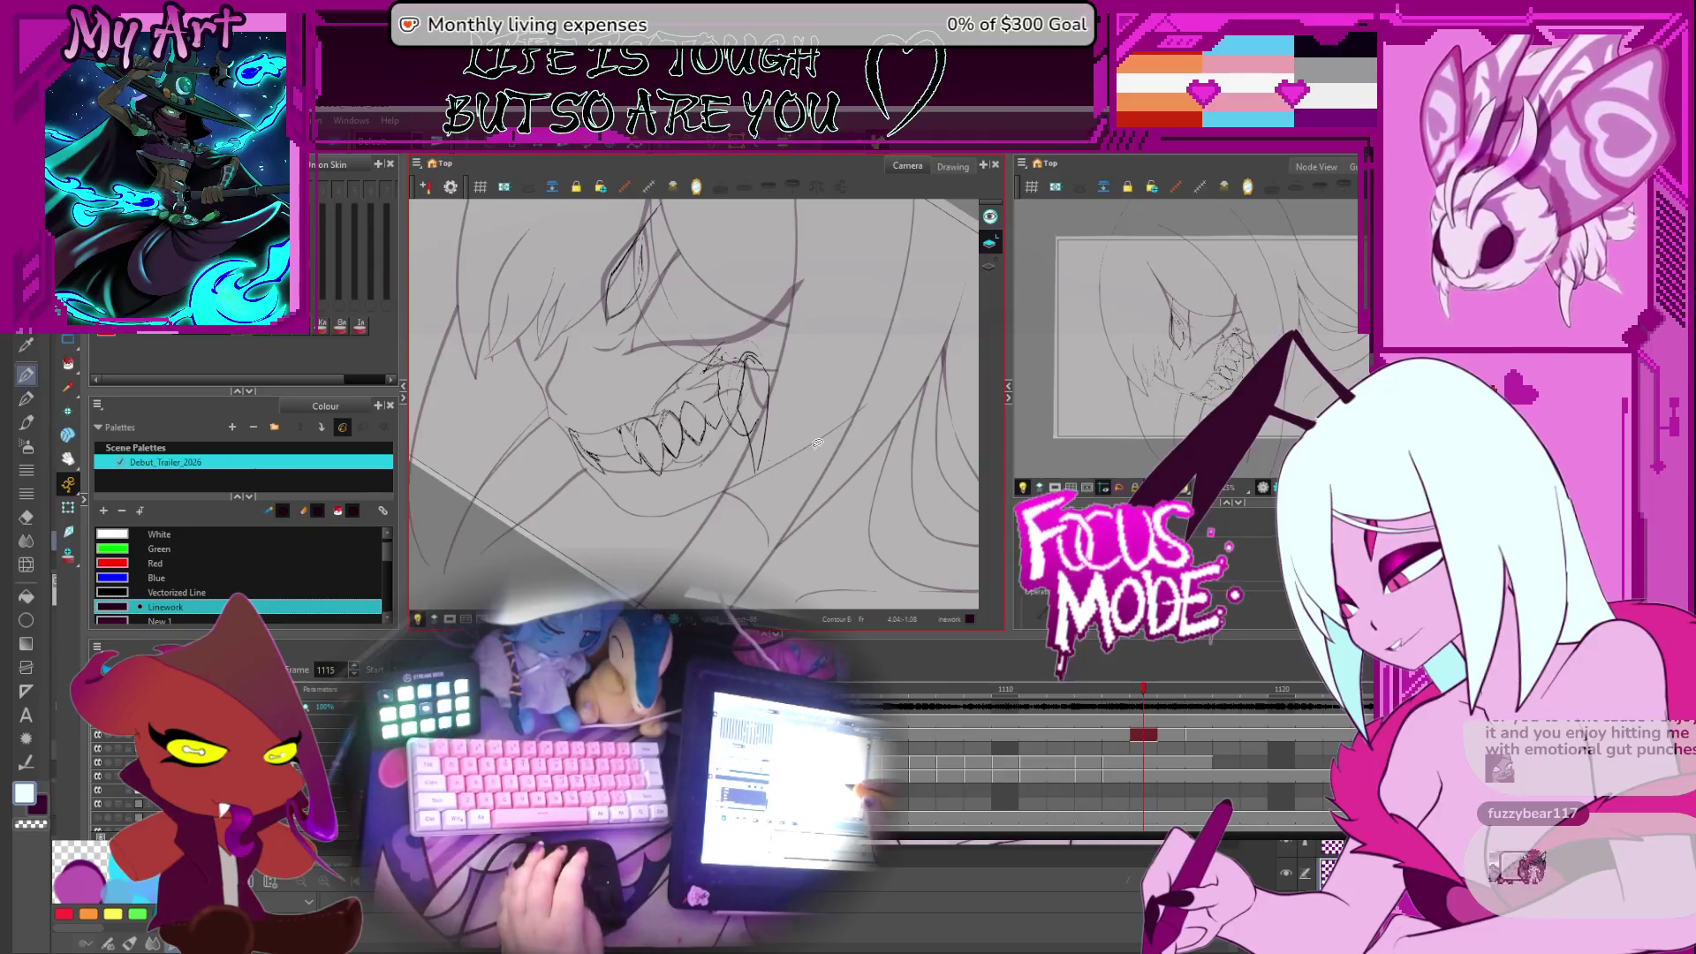
{"action": "scroll", "coordinate": [1140, 758], "scroll_direction": "right", "scroll_amount": 2}
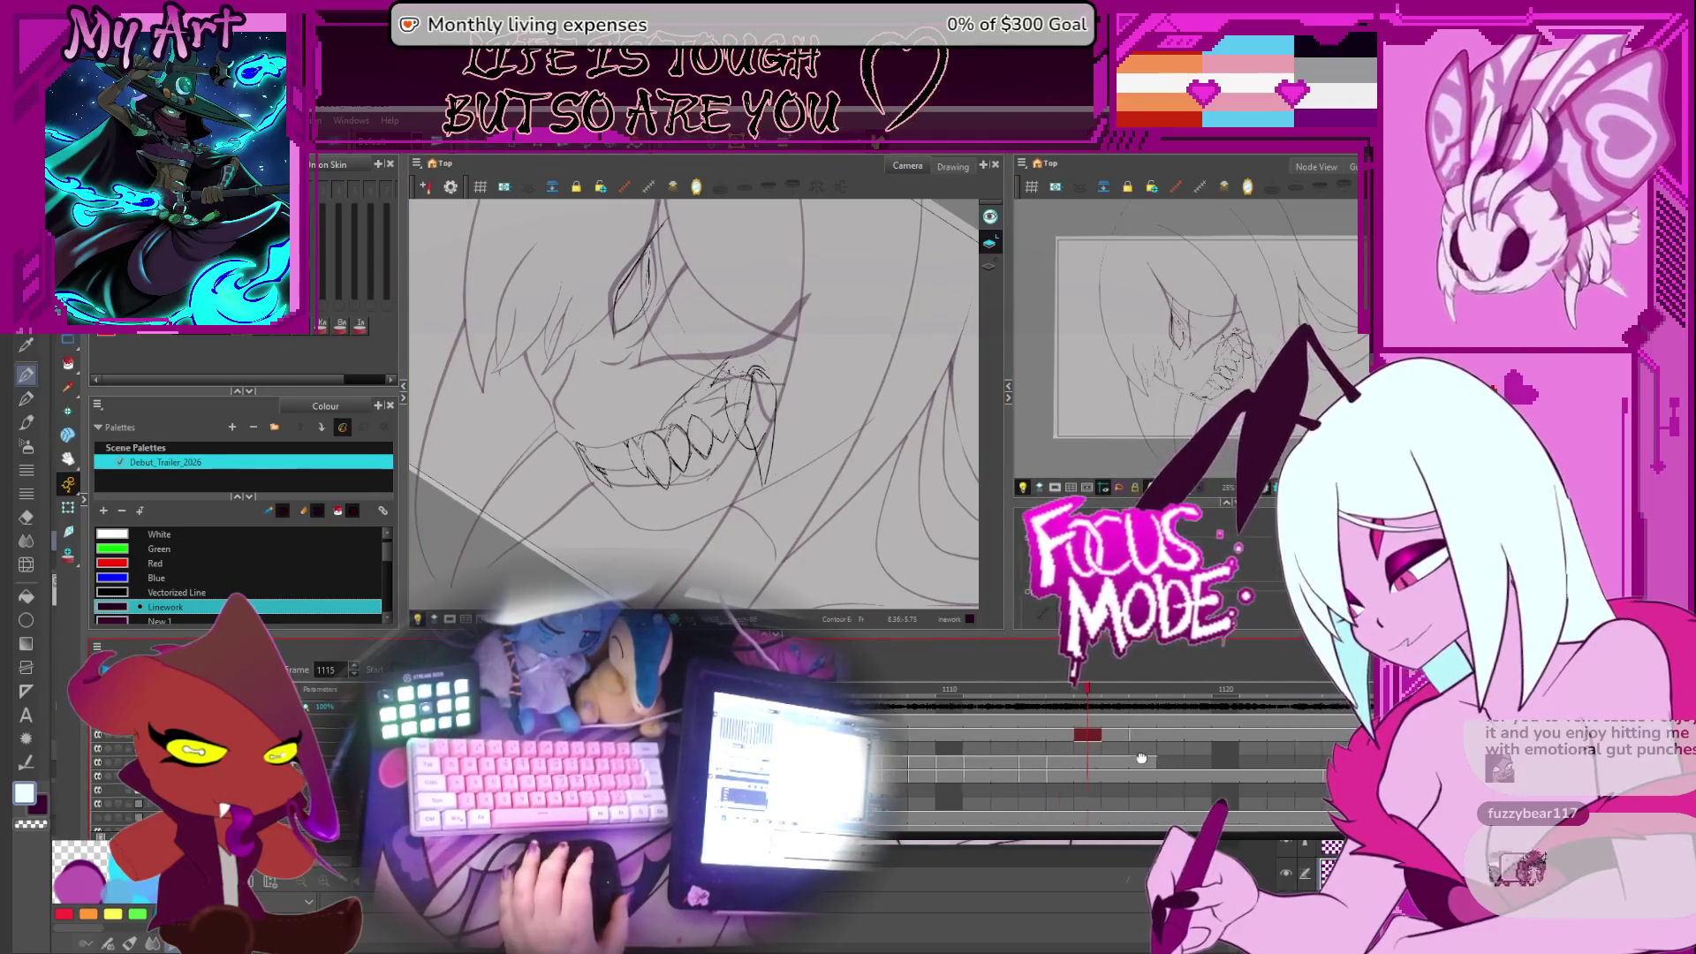
{"action": "scroll", "coordinate": [1140, 757], "scroll_direction": "right", "scroll_amount": 4}
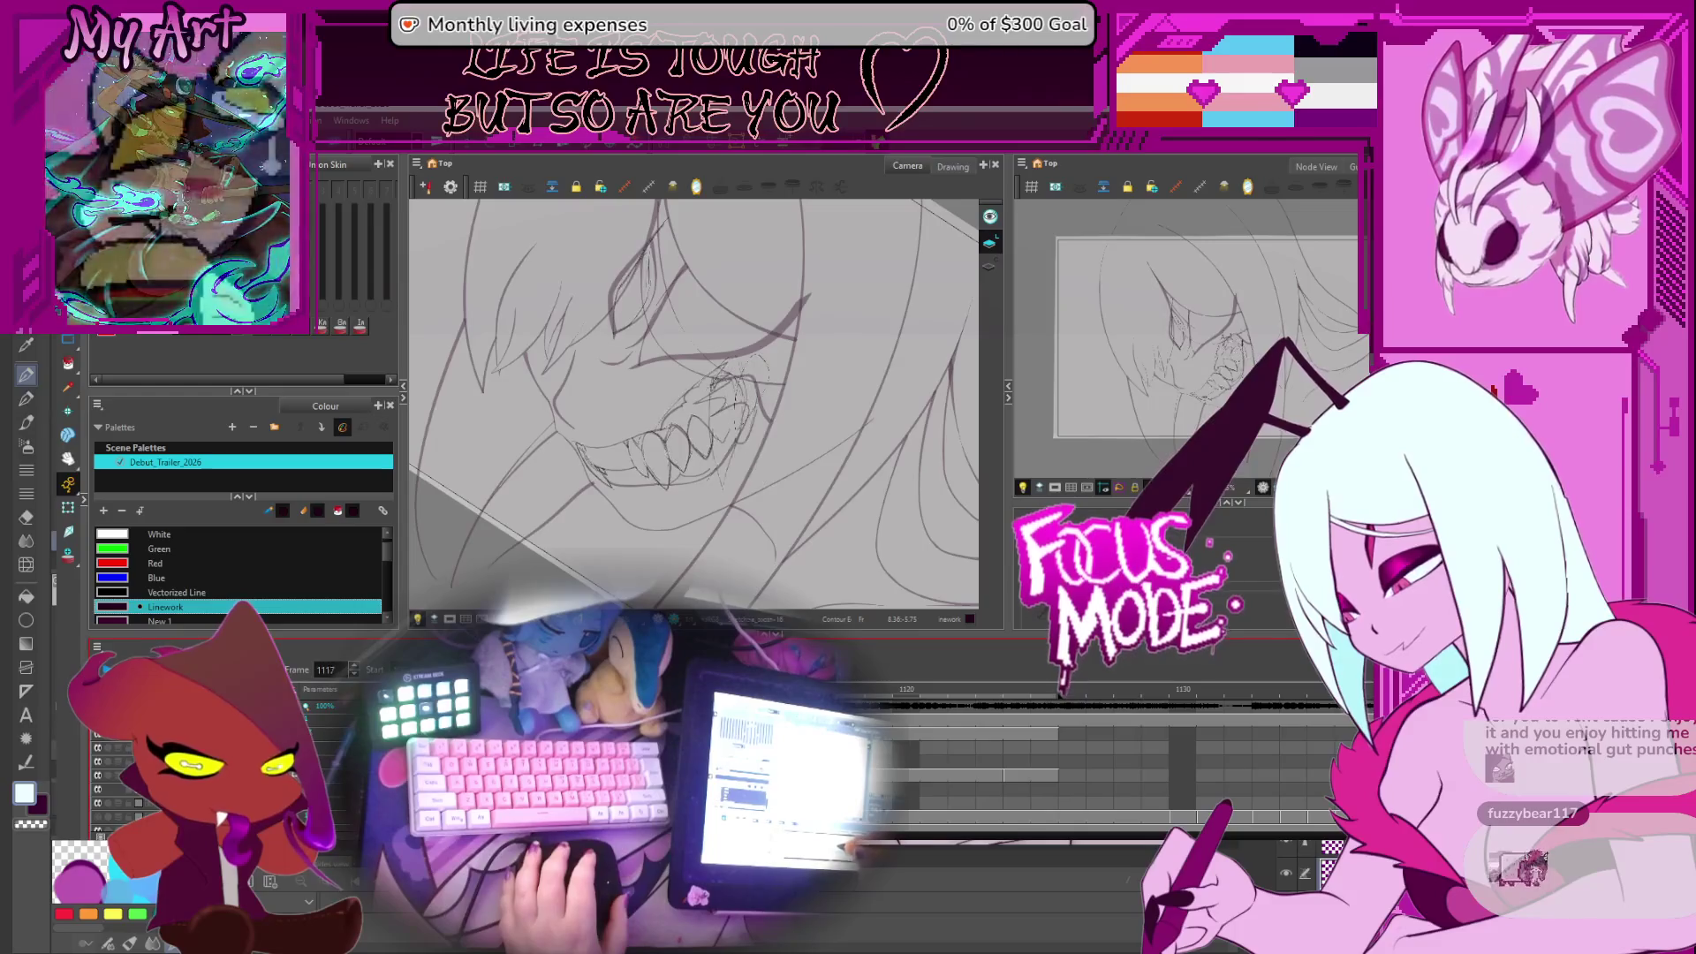
{"action": "key", "text": "period"}
{"action": "key", "text": "period"}
{"action": "key", "text": "period"}
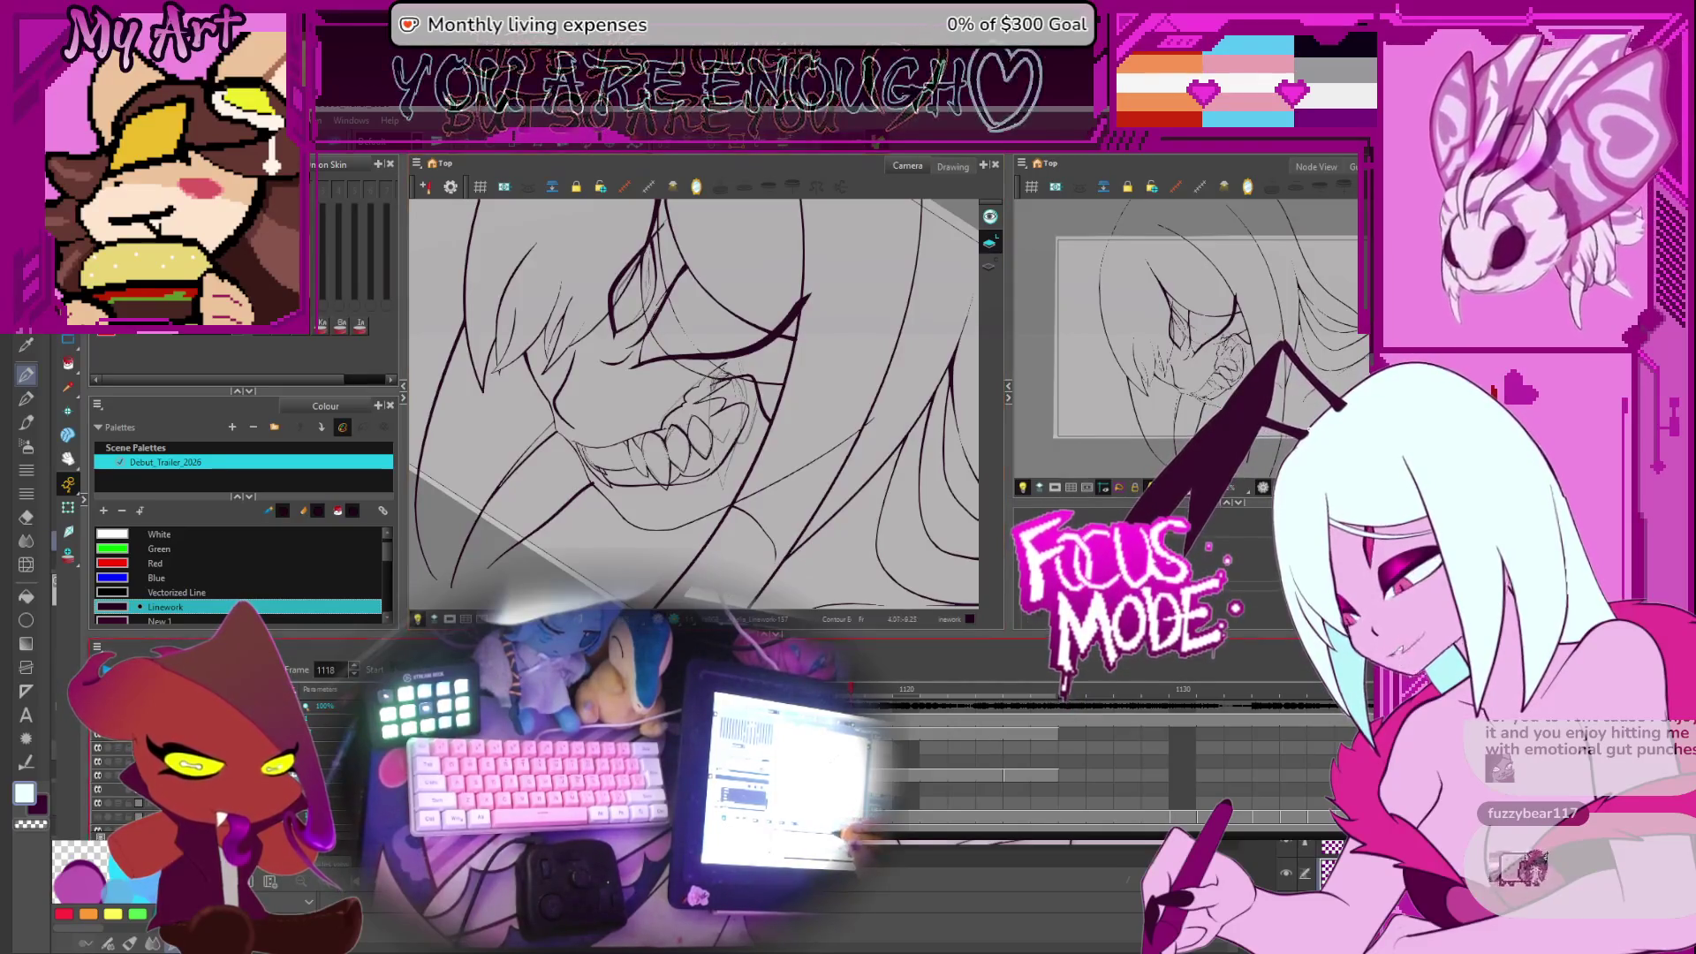
{"action": "key", "text": "comma"}
{"action": "key", "text": "comma"}
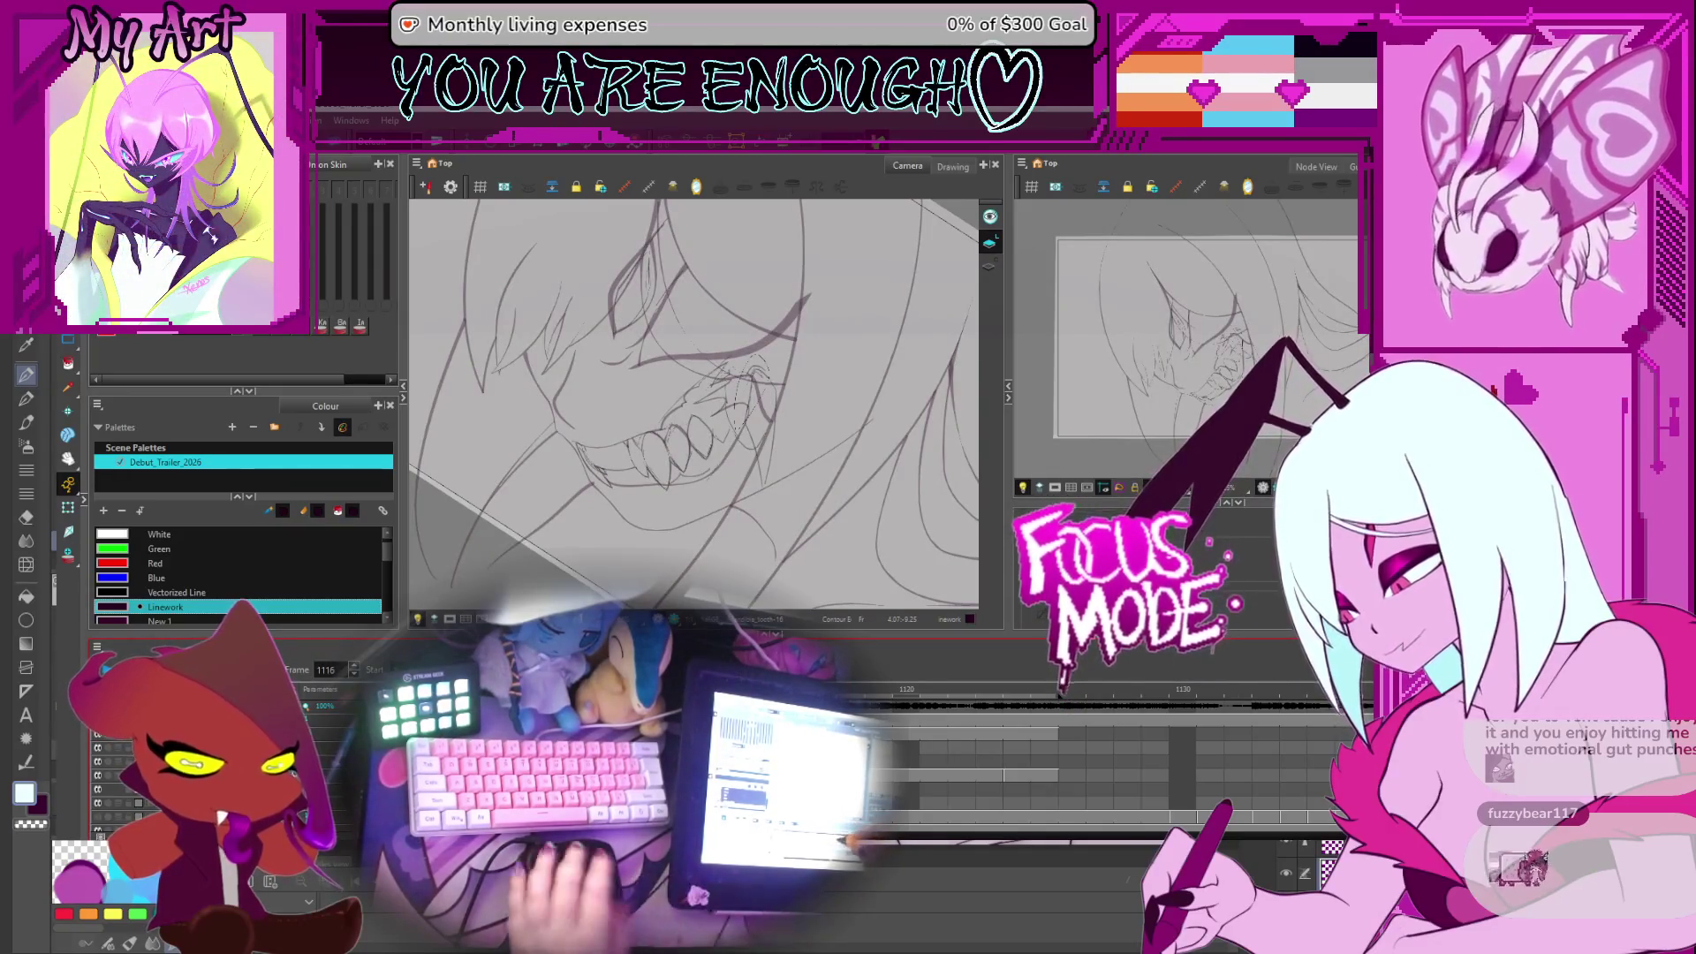
{"action": "left_click_drag", "start_coordinate": [1005, 765], "coordinate": [1026, 767]}
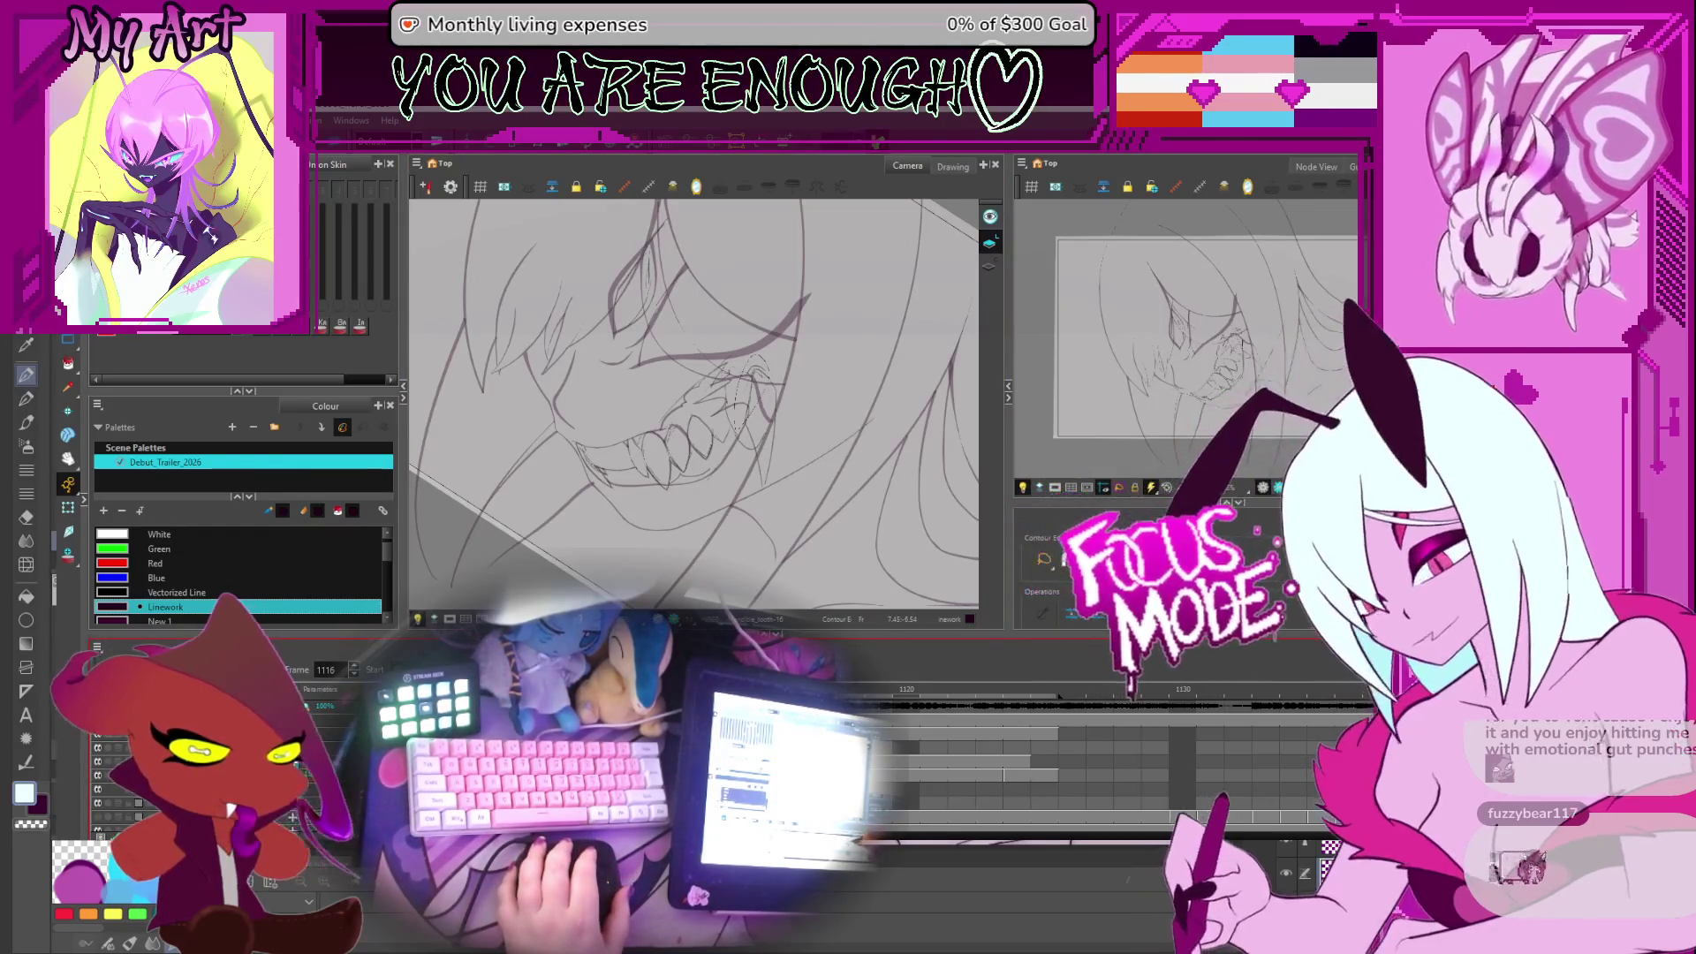
Review the teeth motion from frame 1098 through frames 1113–1115, panning and zooming in
{"action": "left_click_drag", "start_coordinate": [806, 504], "coordinate": [832, 513]}
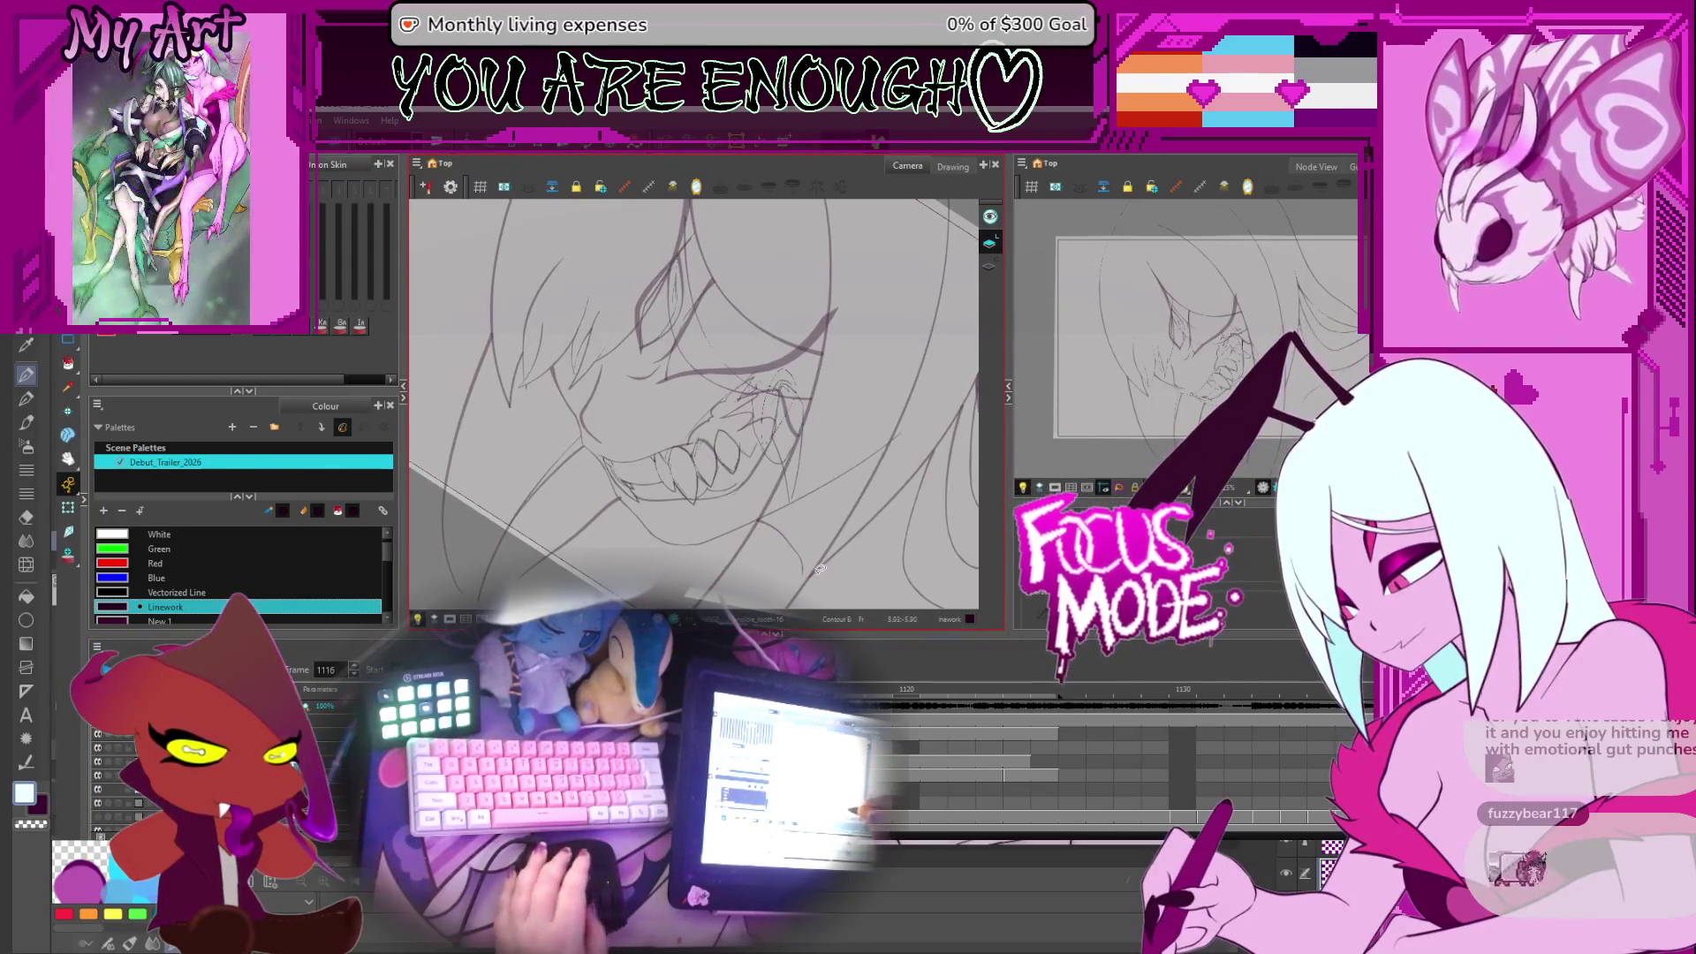
{"action": "key", "text": "comma"}
{"action": "key", "text": "comma"}
{"action": "key", "text": "comma"}
{"action": "key", "text": "period"}
{"action": "key", "text": "period"}
{"action": "key", "text": "period"}
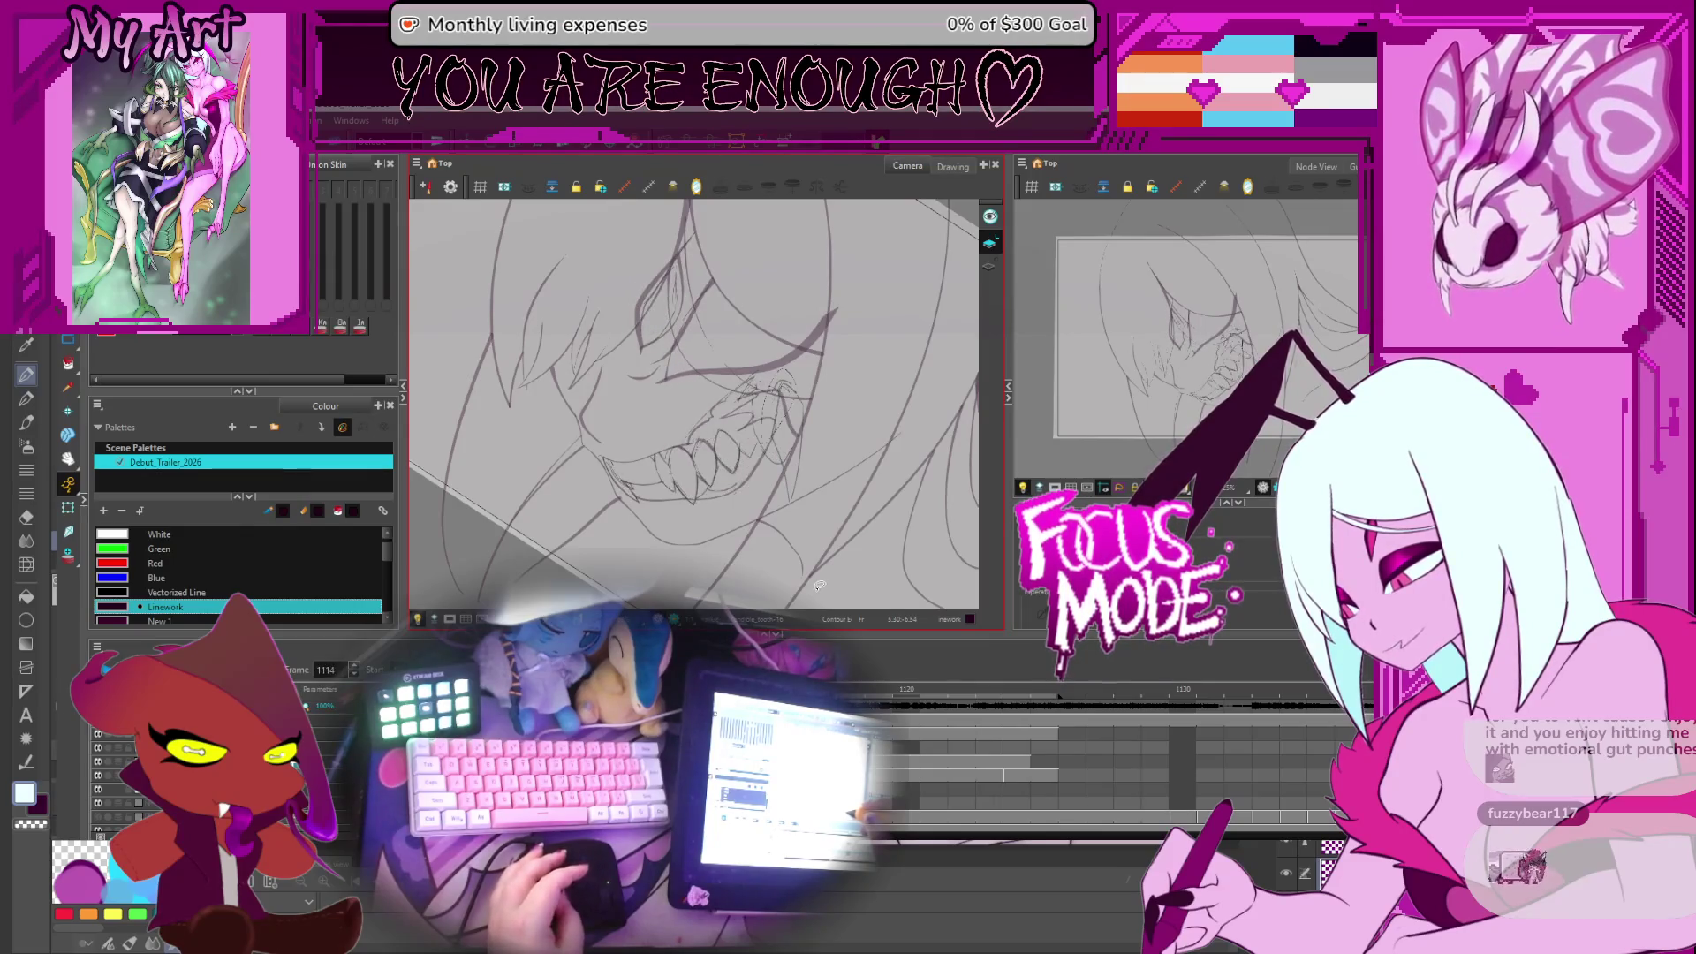
{"action": "left_click_drag", "start_coordinate": [820, 585], "coordinate": [842, 486]}
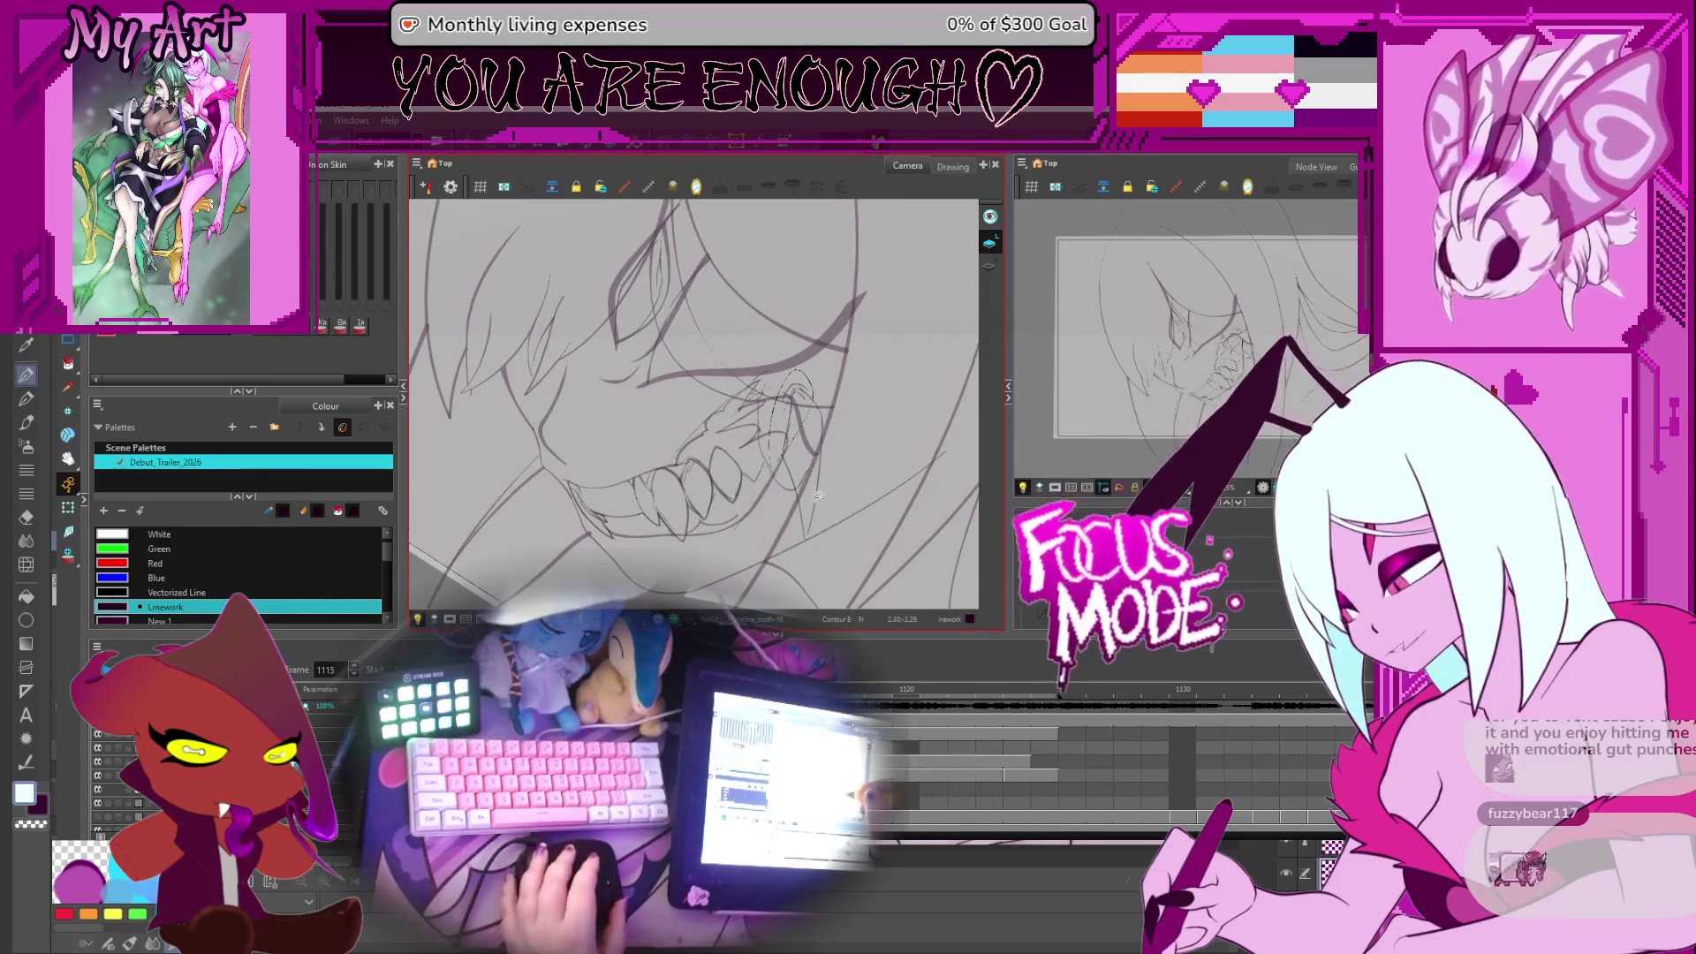
{"action": "key", "text": "comma"}
{"action": "key", "text": "comma"}
{"action": "key", "text": "period"}
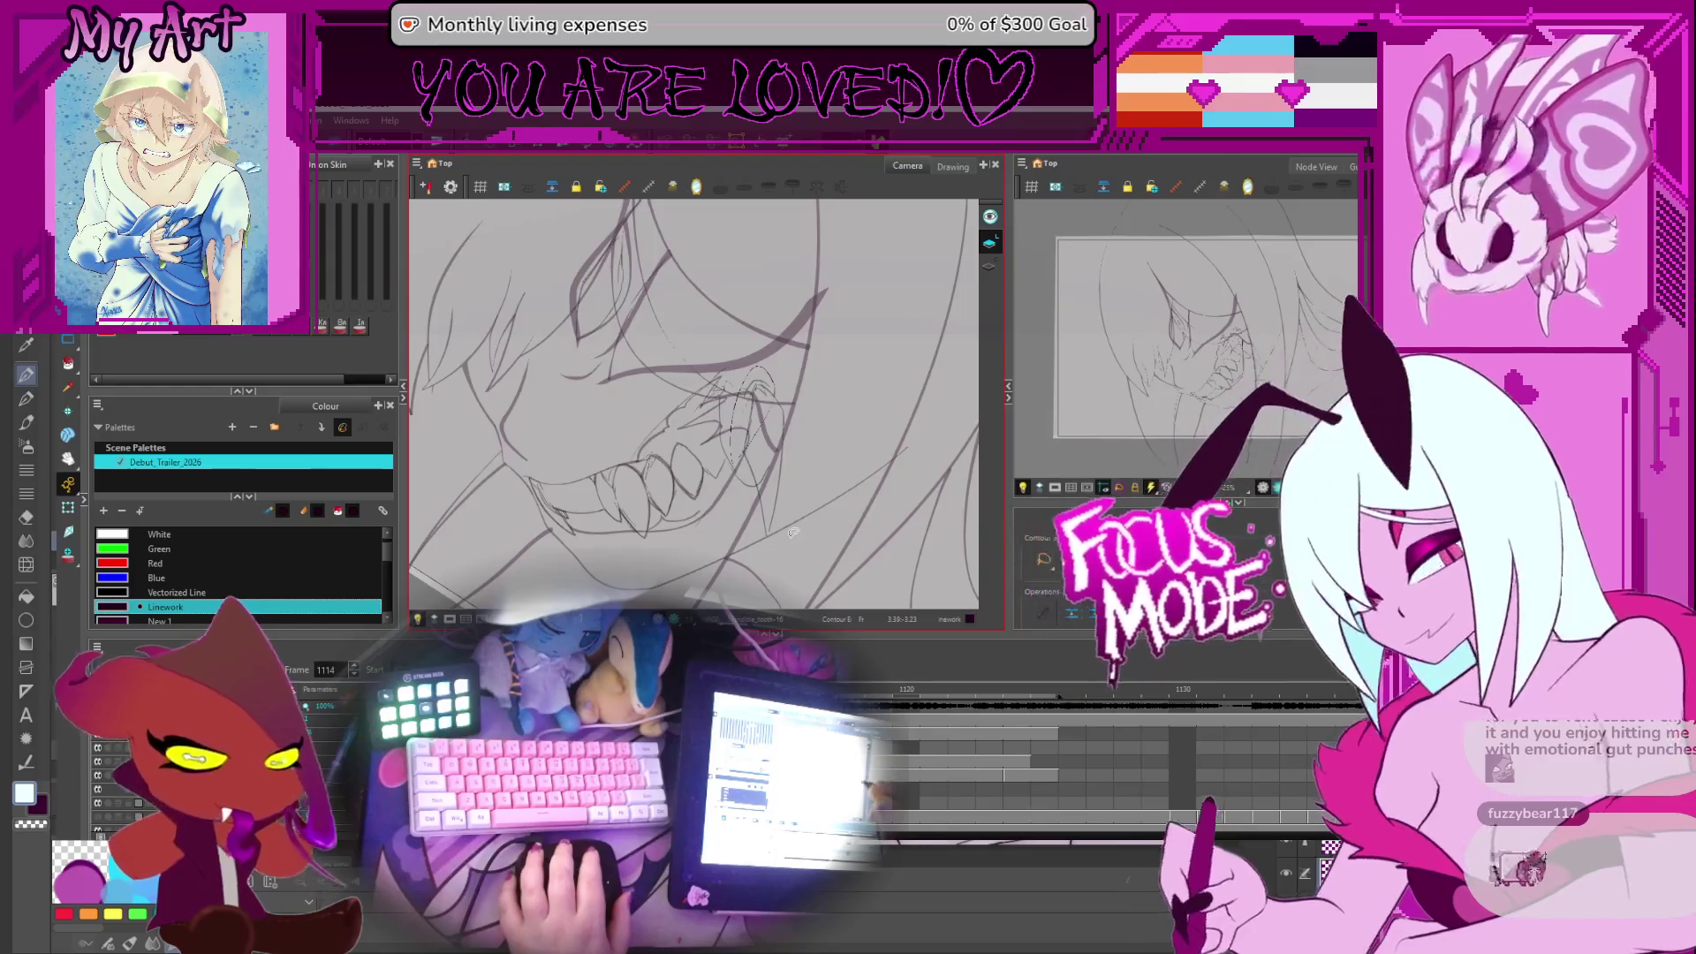
{"action": "key", "text": "."}
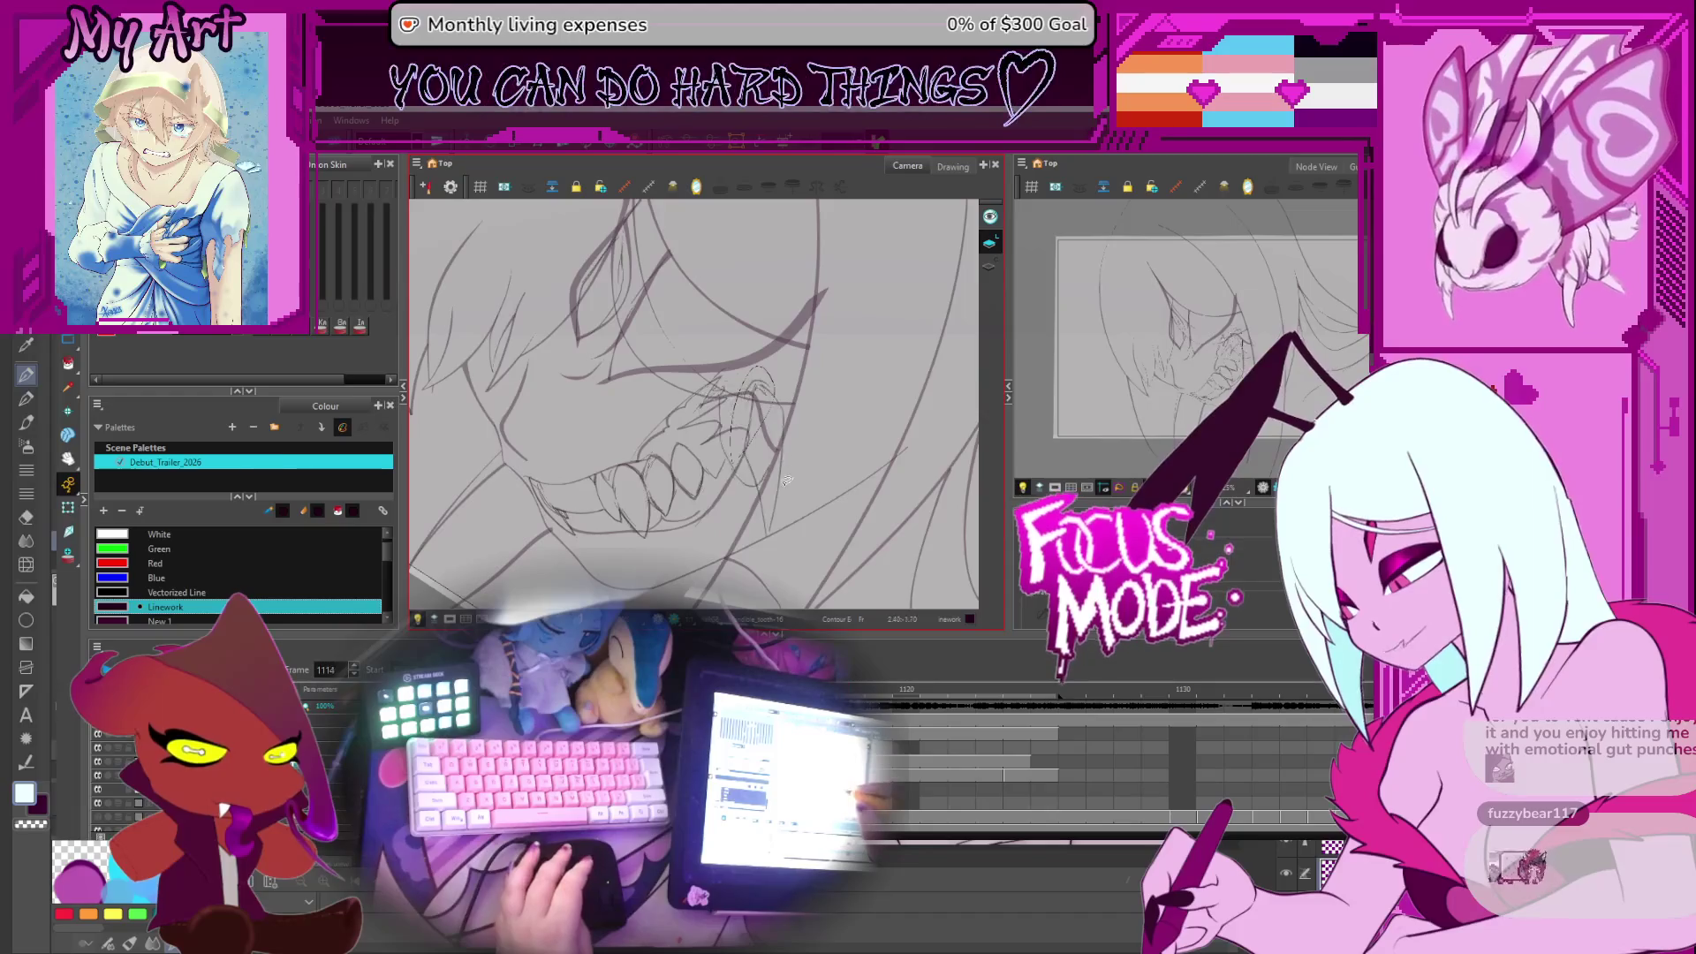
{"action": "key", "text": "comma"}
{"action": "key", "text": "comma"}
{"action": "key", "text": "comma"}
{"action": "key", "text": "comma"}
{"action": "key", "text": "comma"}
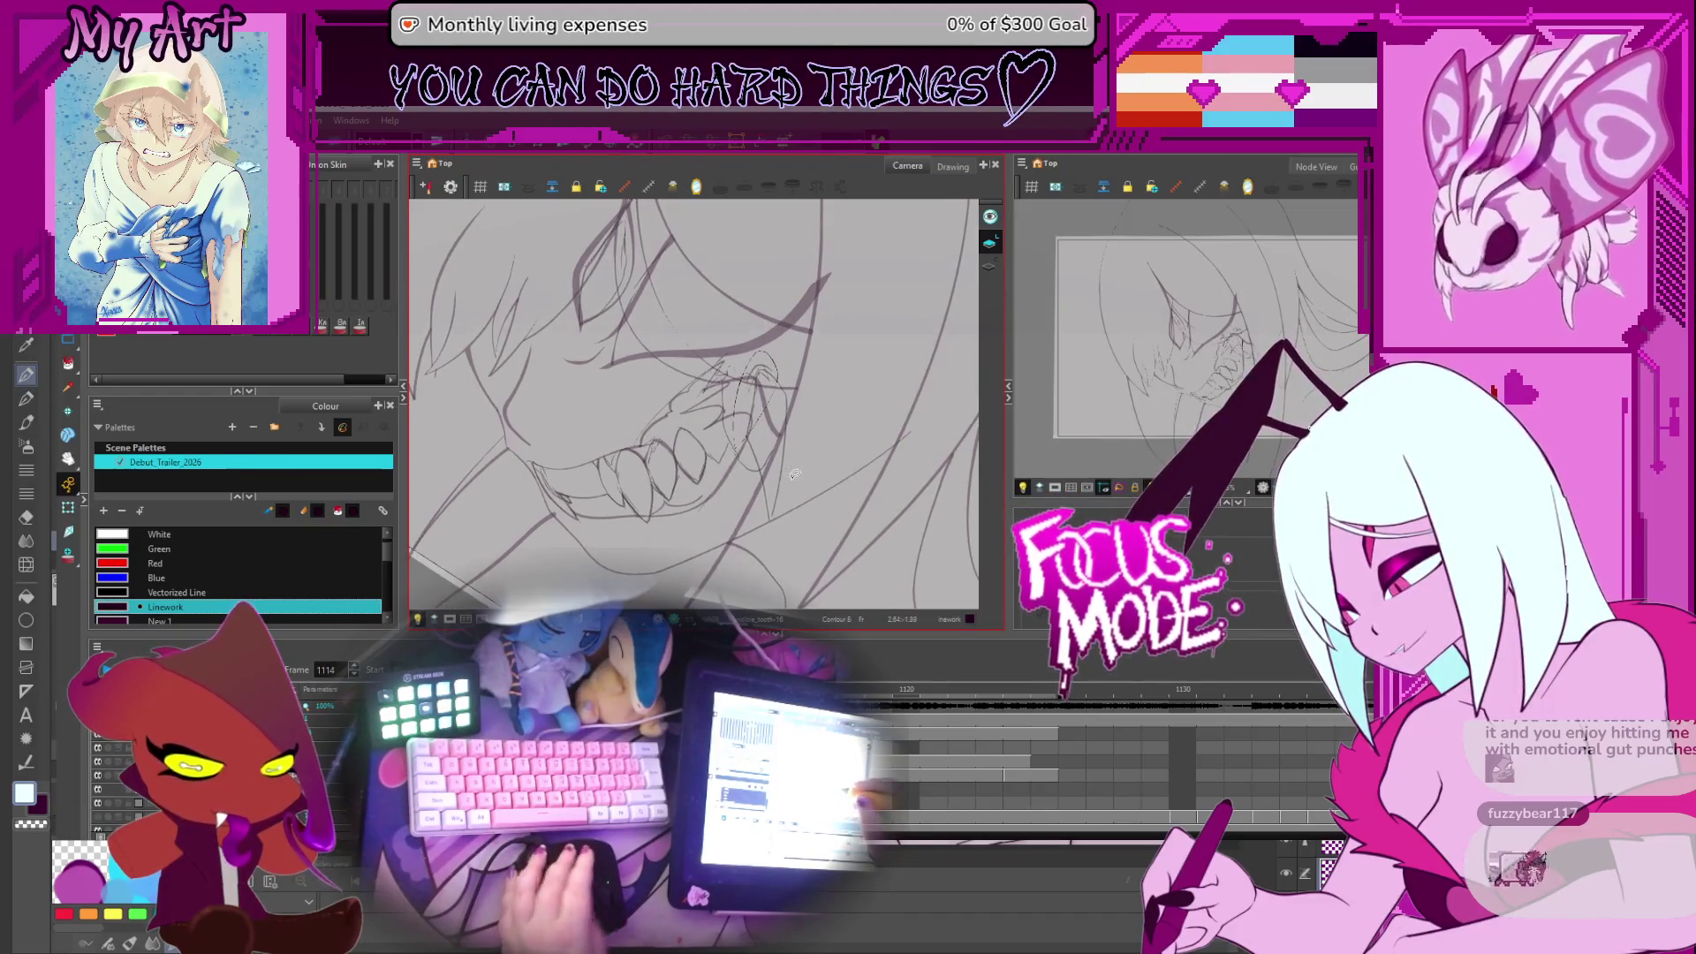
{"action": "key", "text": "comma"}
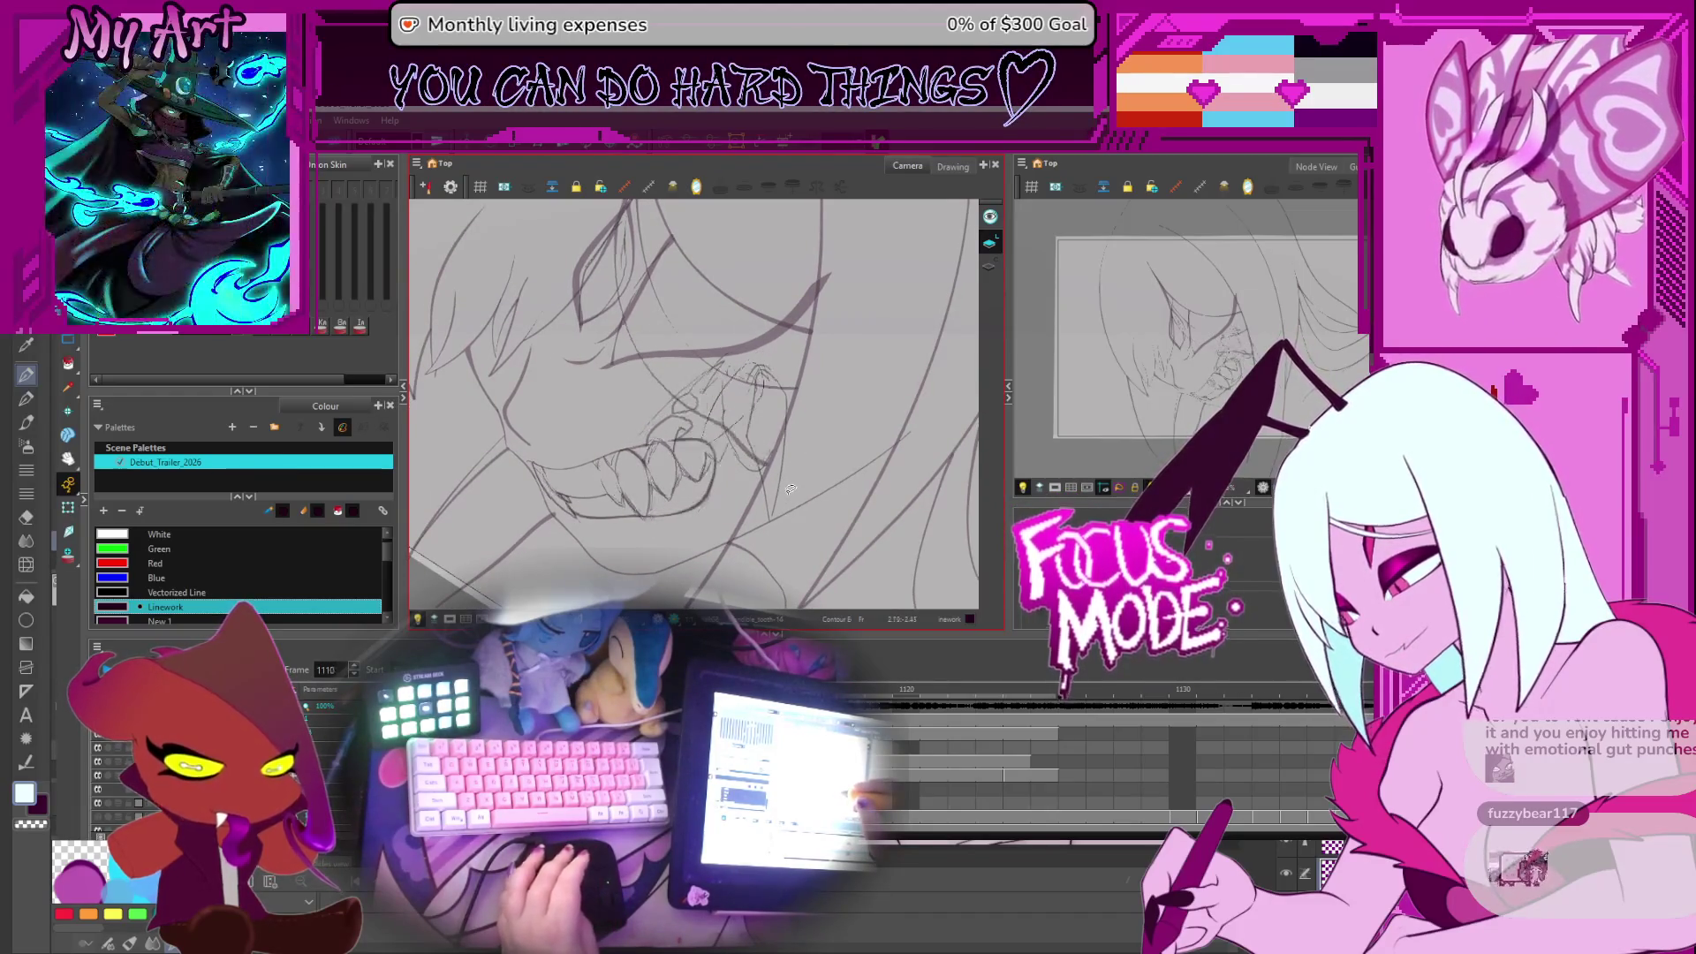
{"action": "key", "text": "comma"}
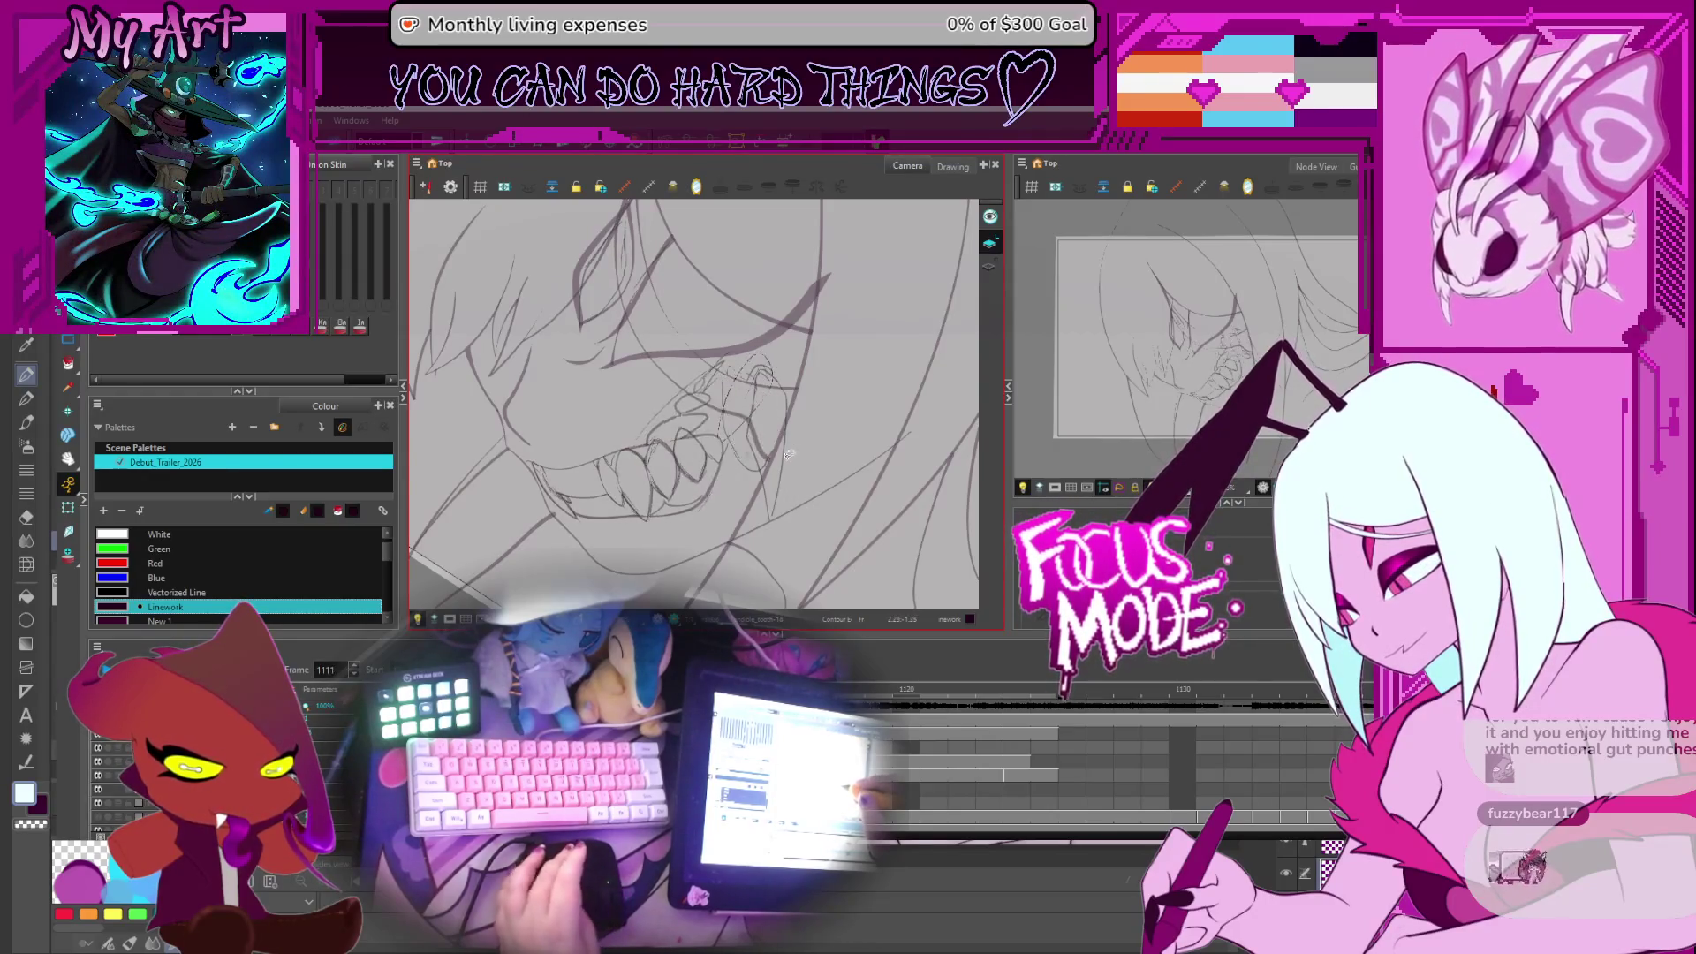
{"action": "key", "text": "period"}
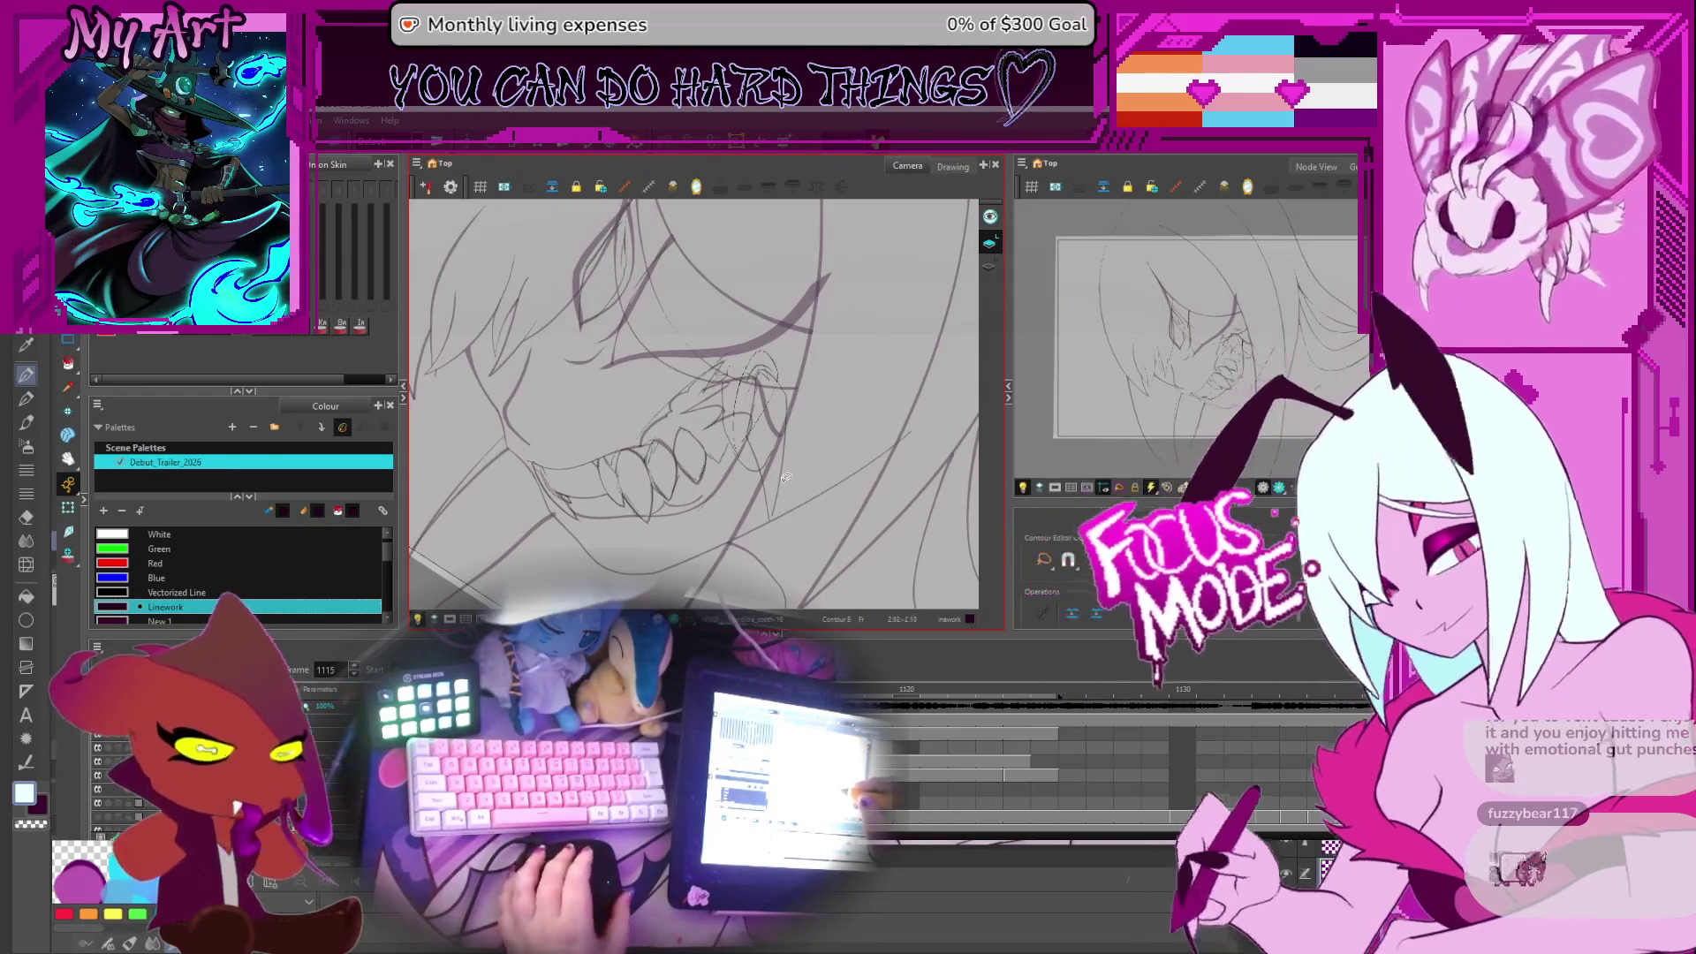
Compare the teeth on frames 1113 and 1114, zoom in closer, then return to frame 1115
{"action": "key", "text": "period"}
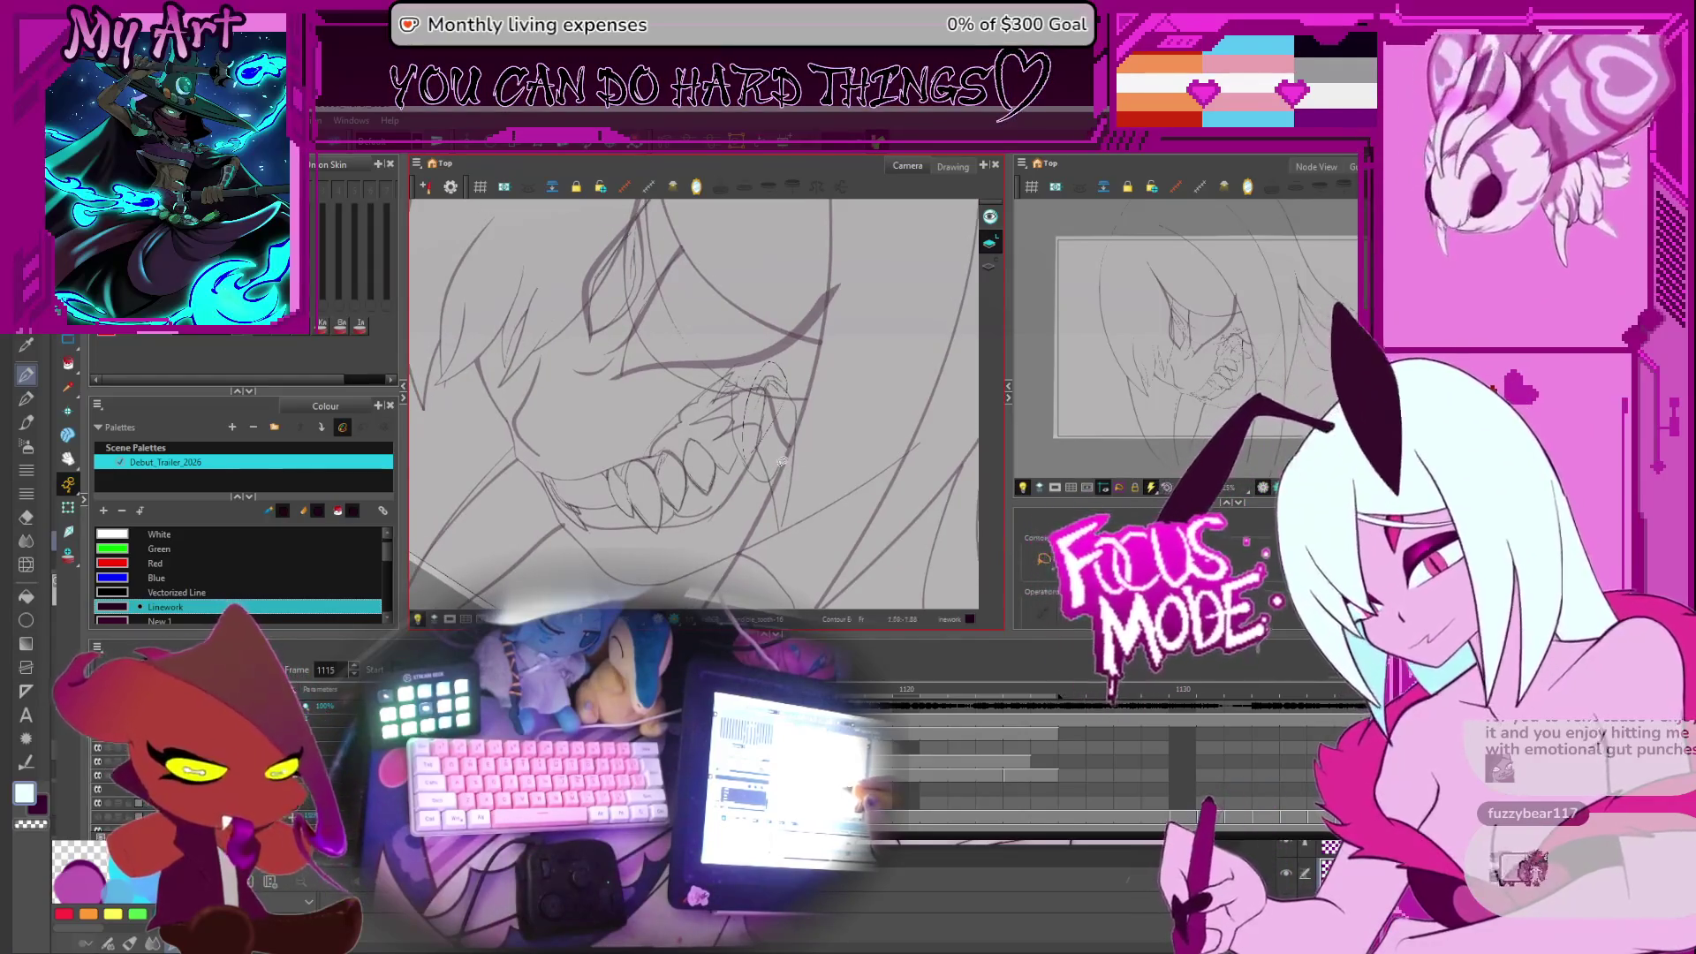
{"action": "key", "text": "comma"}
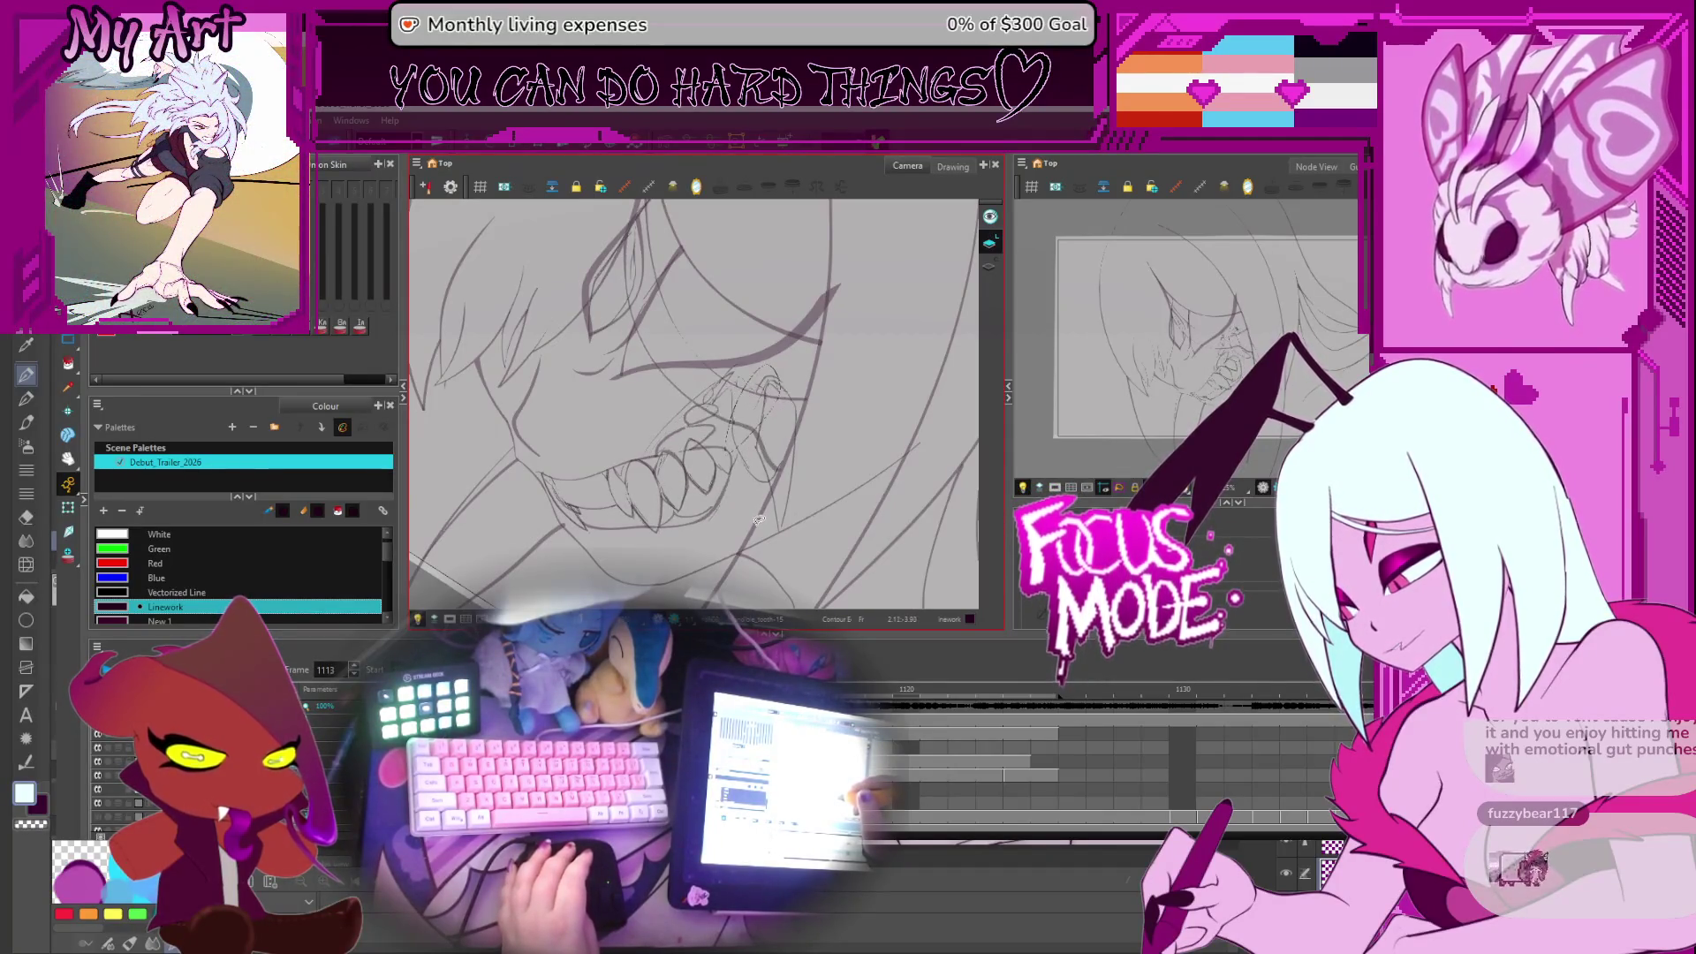
{"action": "key", "text": "comma"}
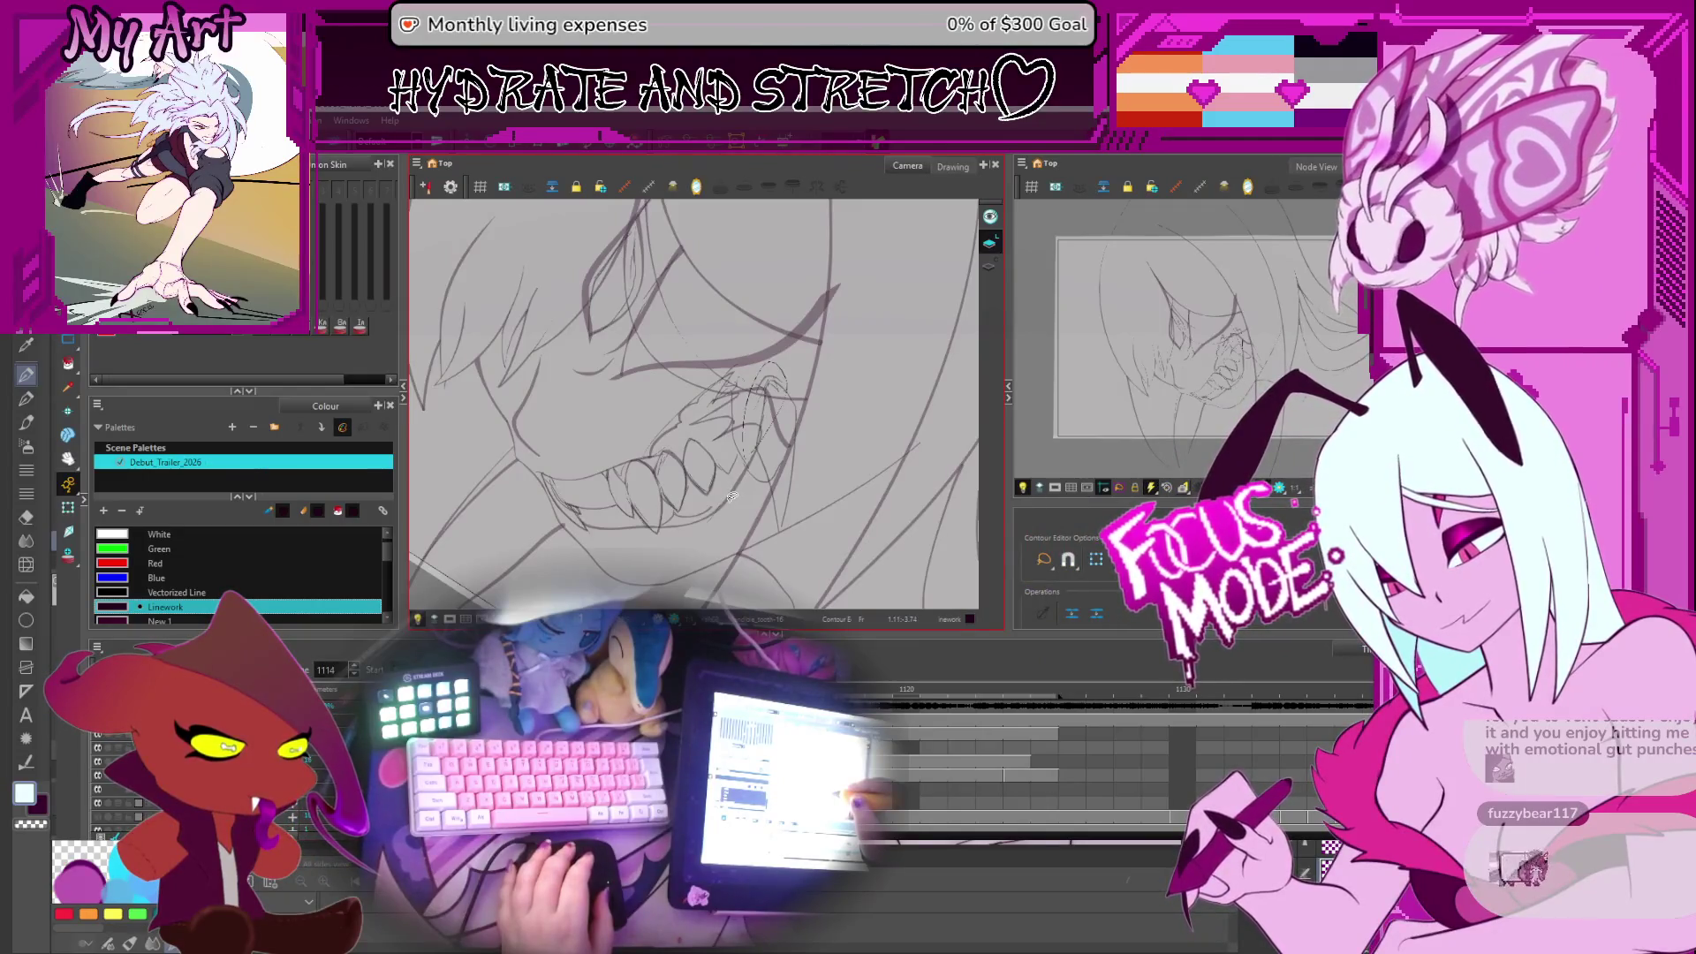
{"action": "key", "text": "comma"}
{"action": "key", "text": "period"}
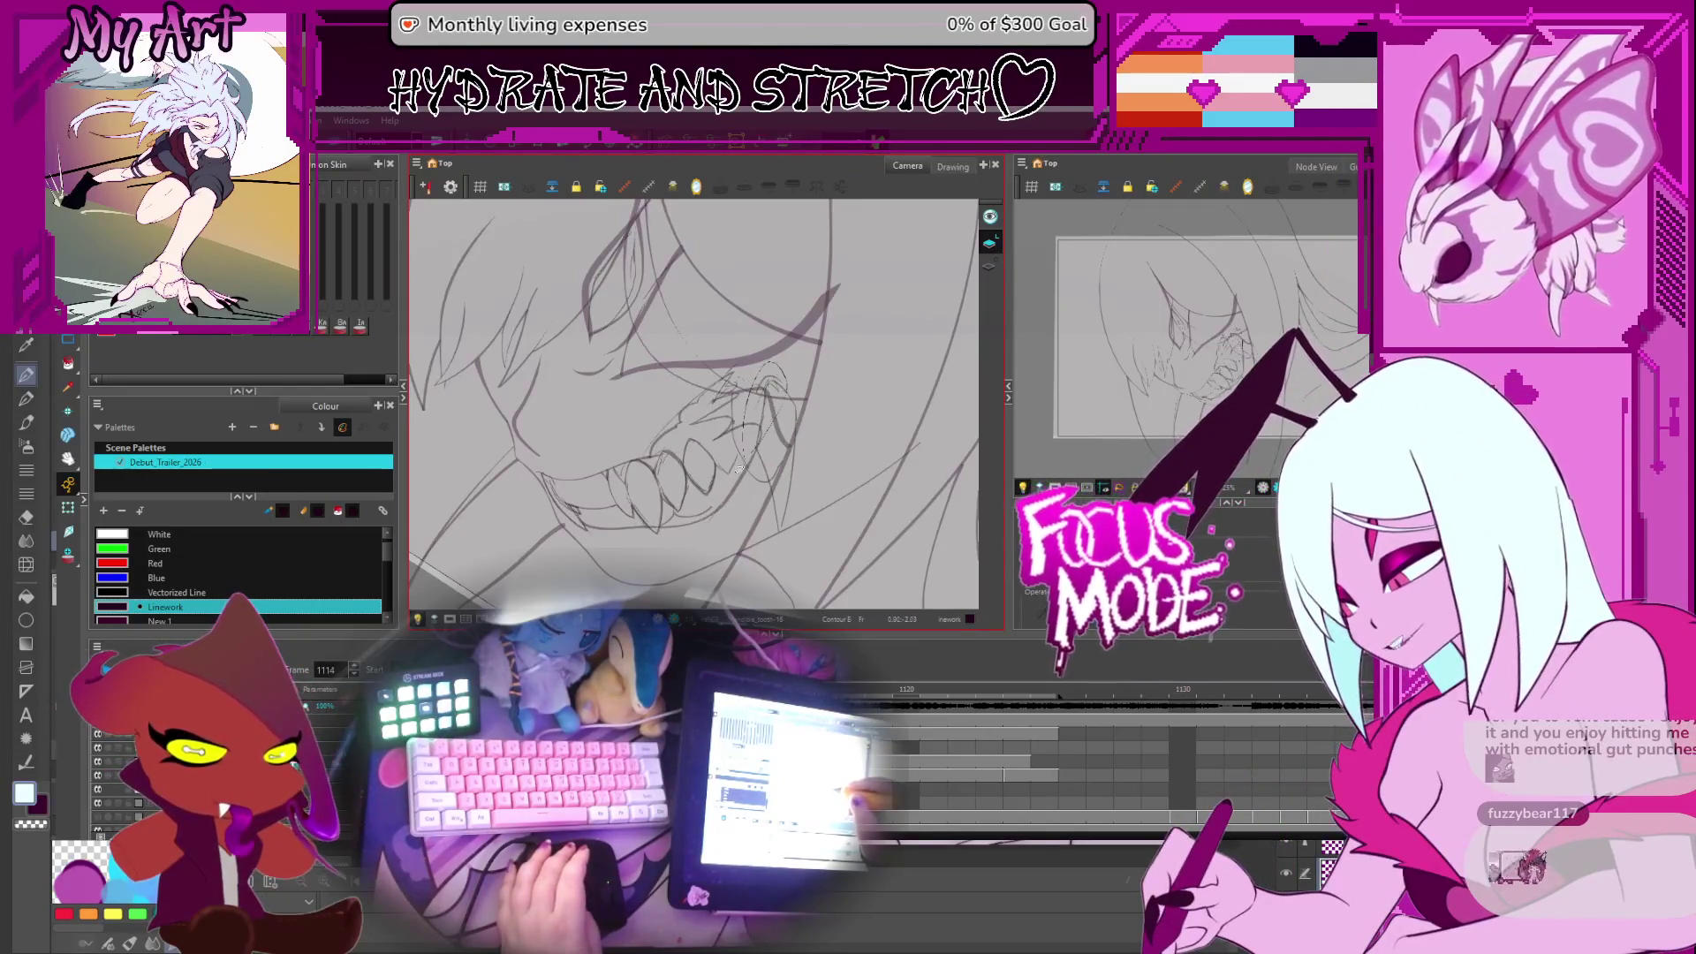
{"action": "key", "text": "comma"}
{"action": "key", "text": "period"}
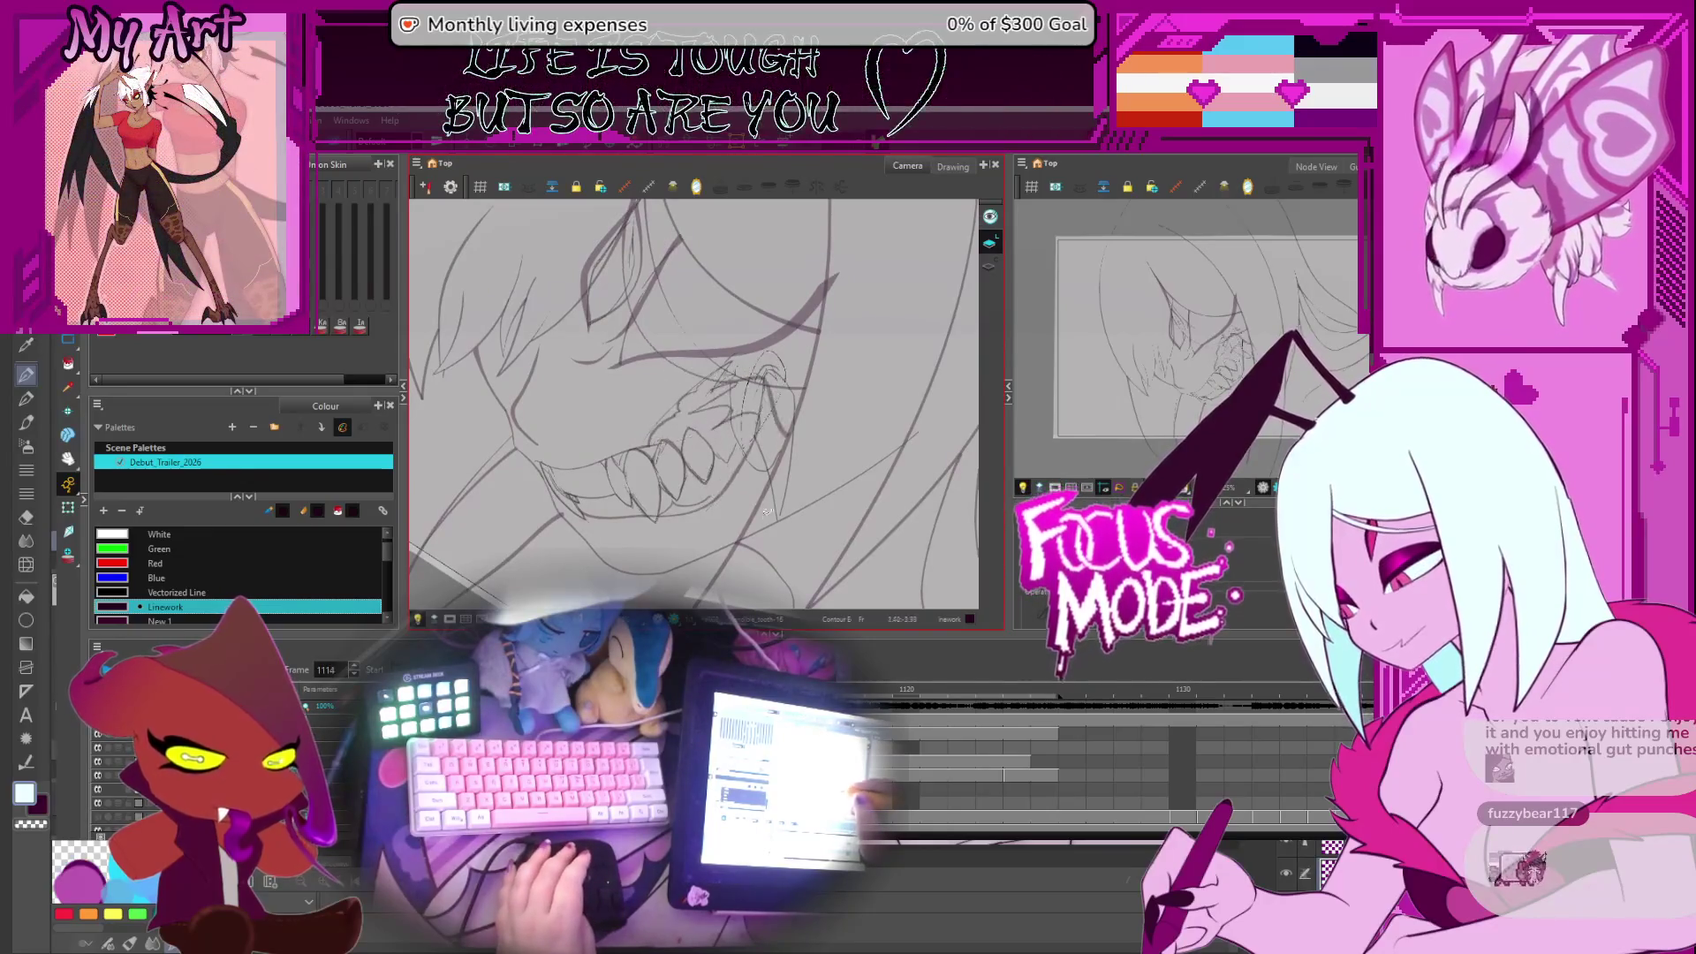
{"action": "left_click_drag", "start_coordinate": [780, 506], "coordinate": [773, 453]}
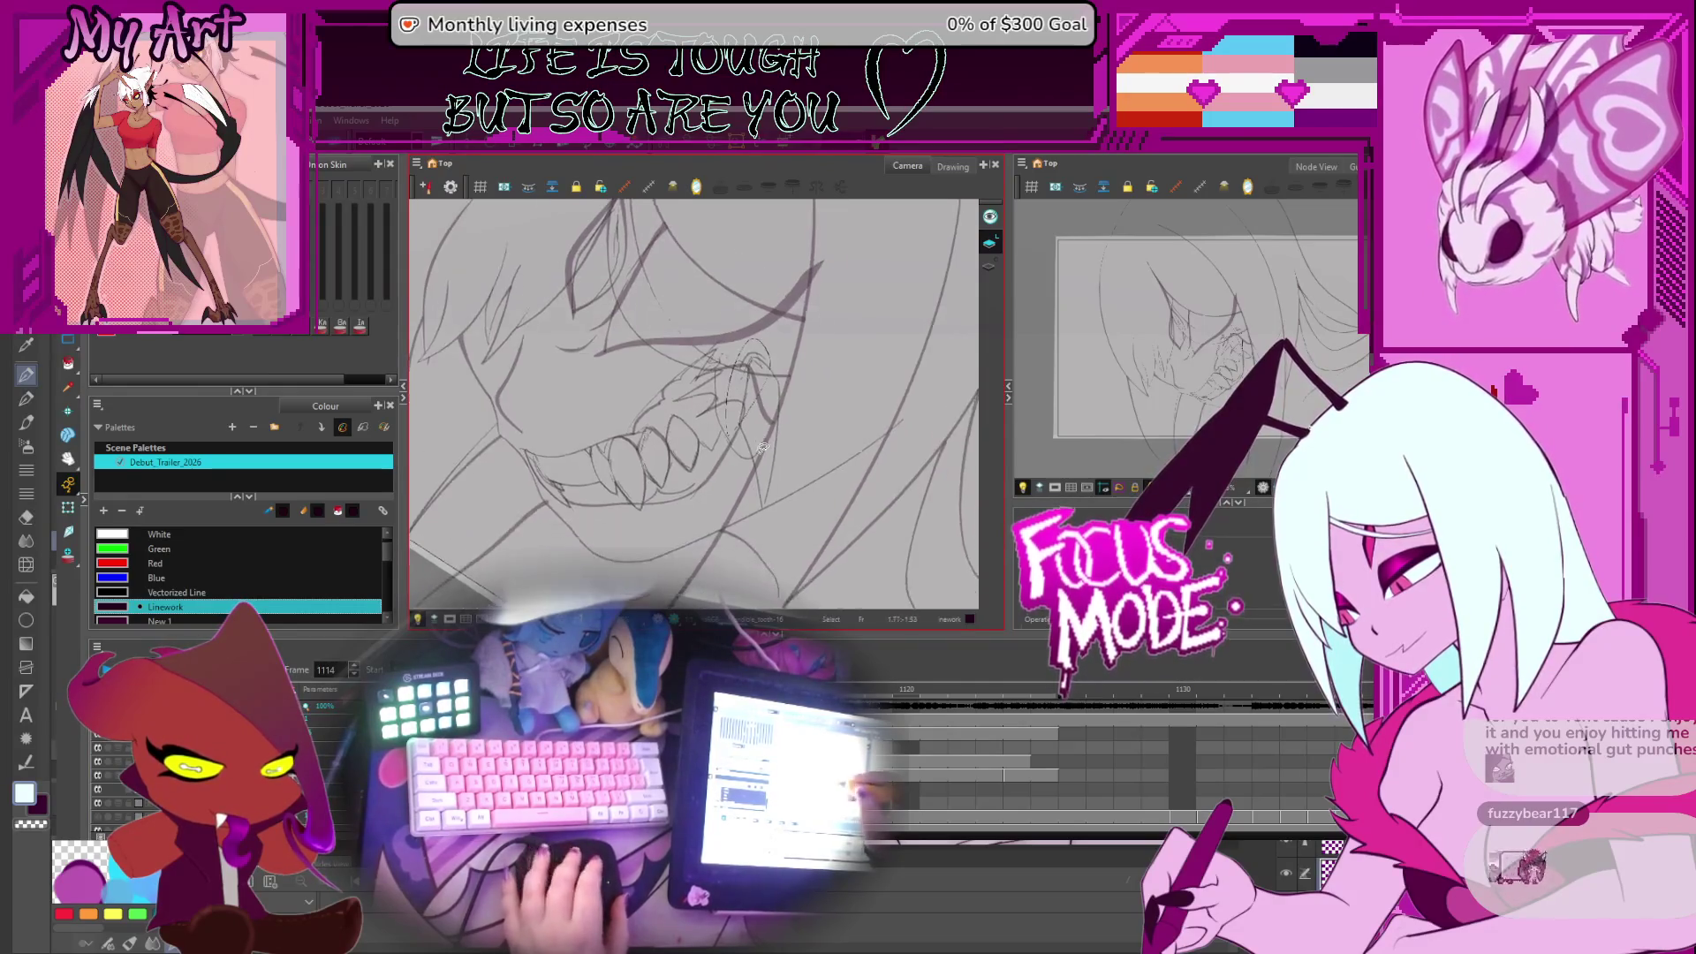
{"action": "key", "text": "2"}
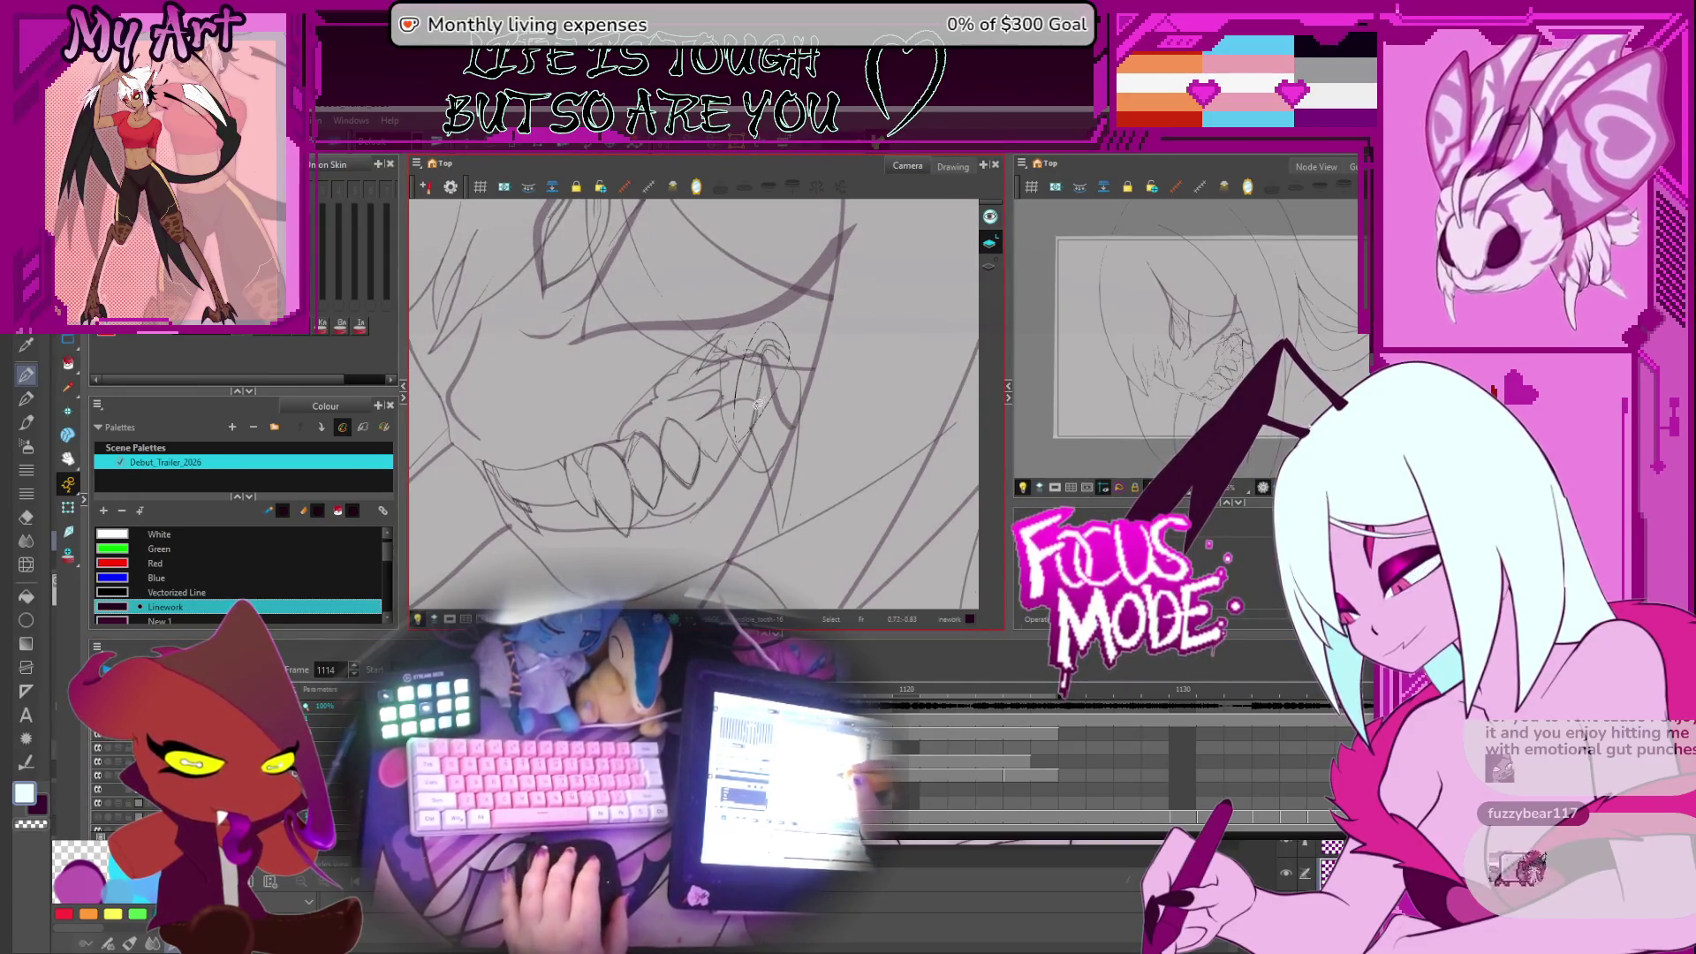
{"action": "left_click_drag", "start_coordinate": [763, 374], "coordinate": [764, 385]}
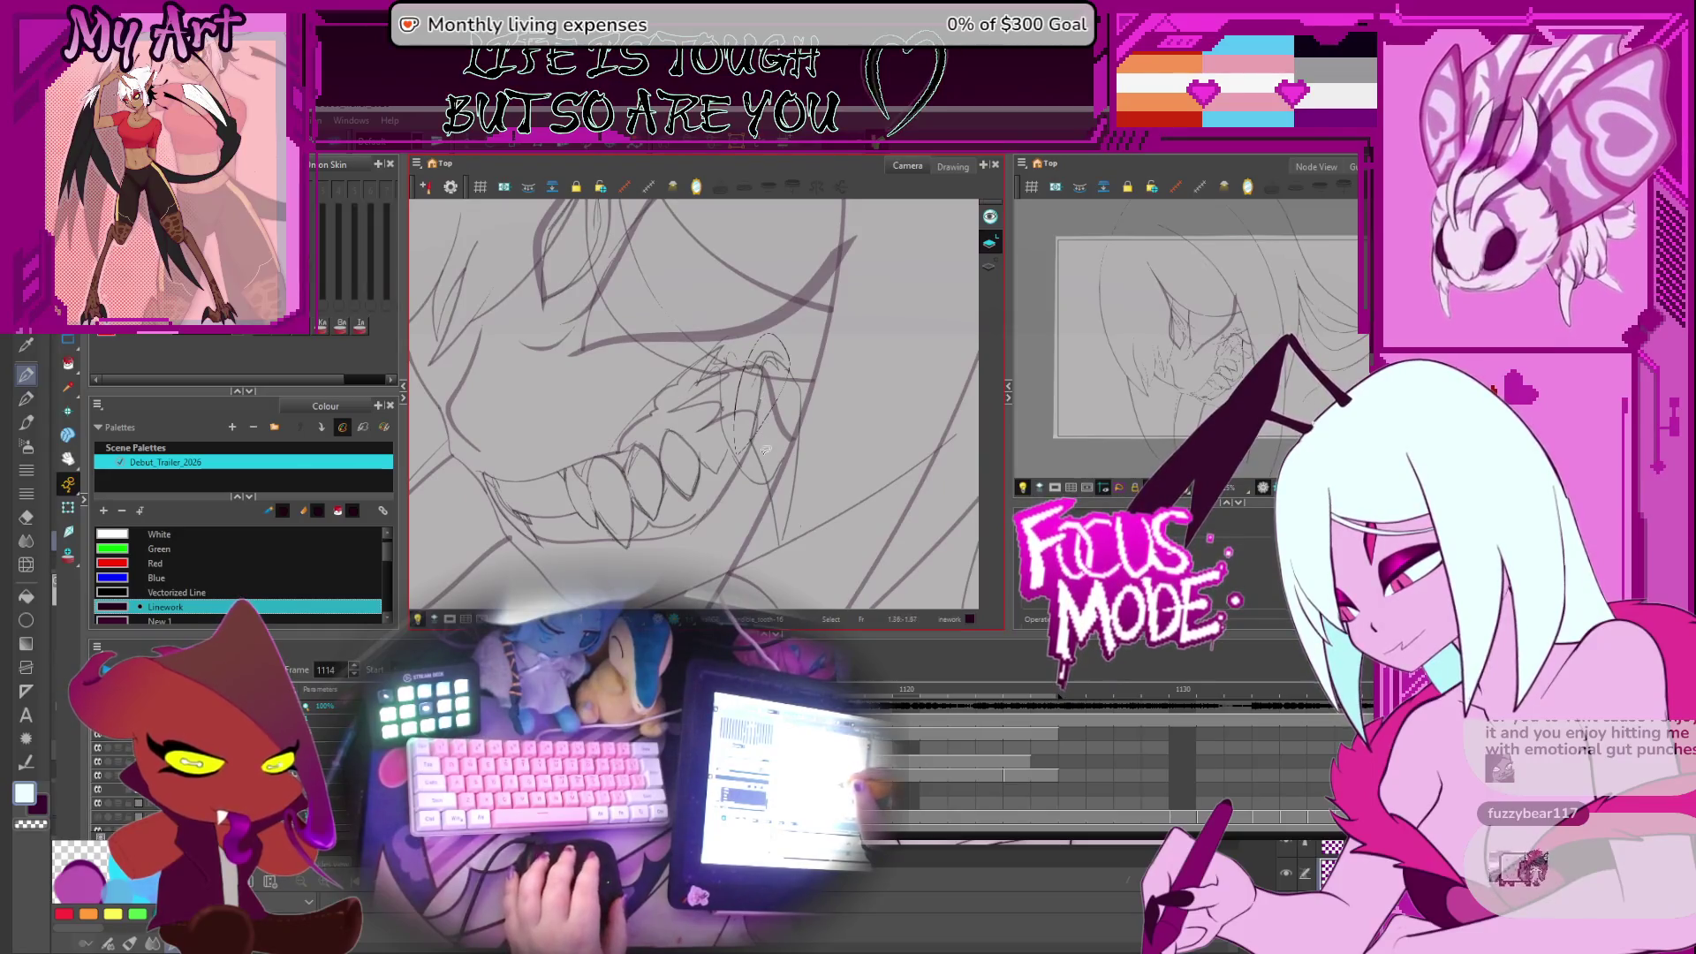
{"action": "key", "text": "period"}
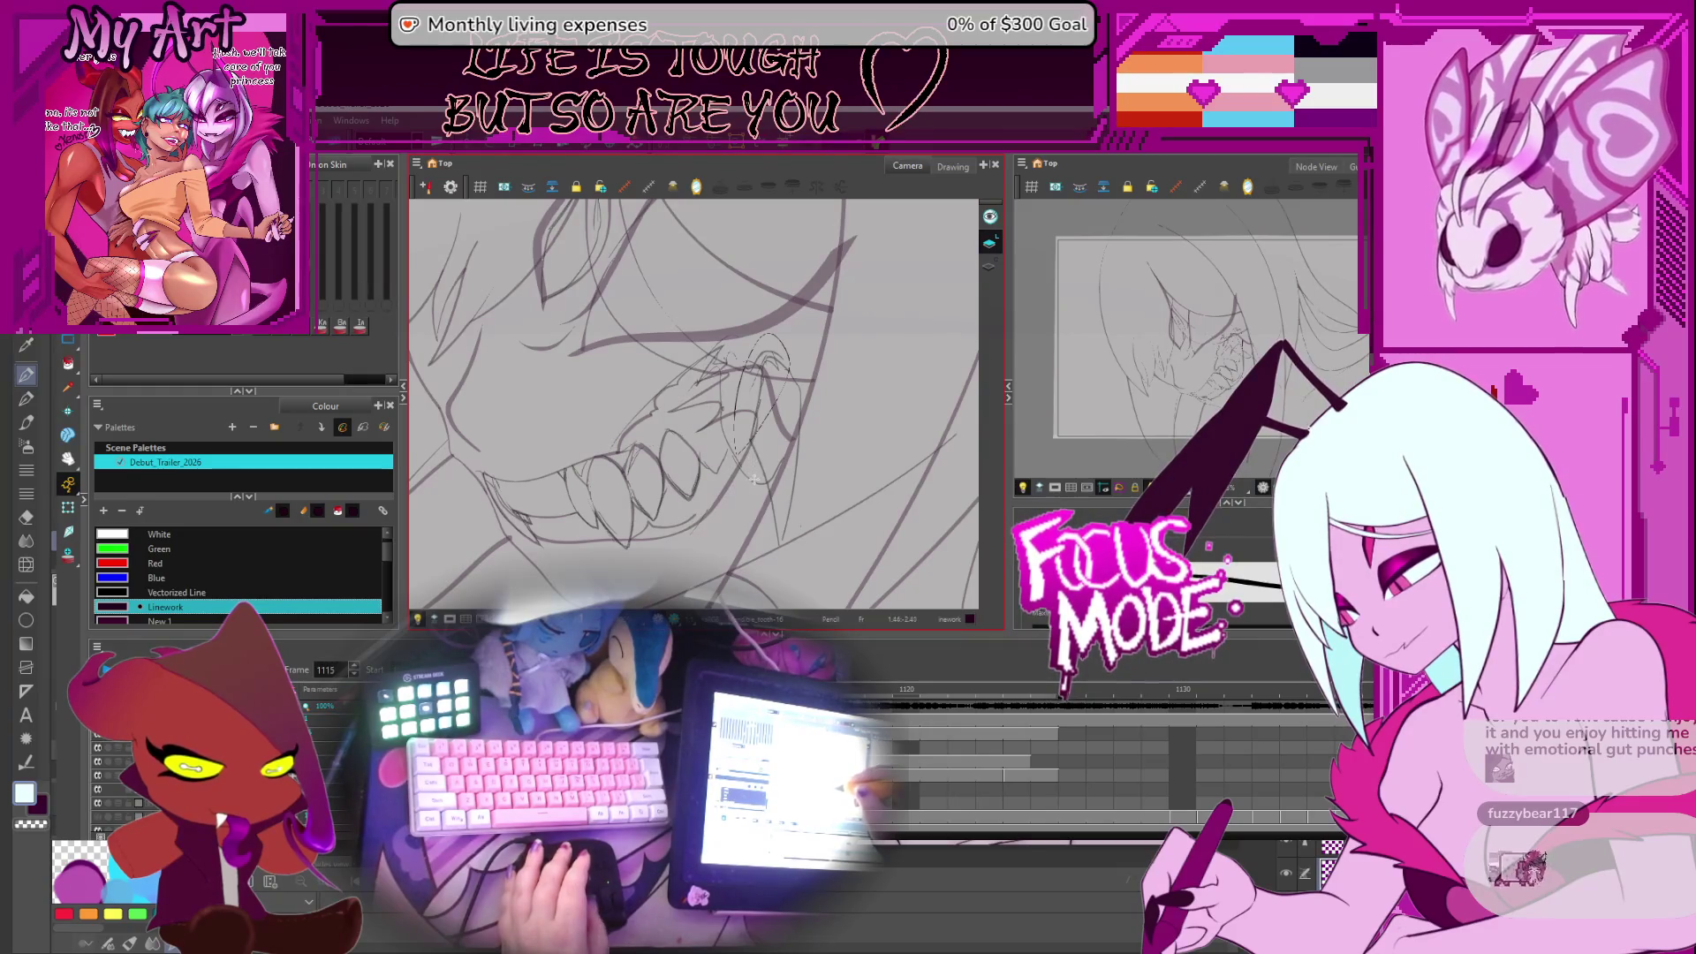
Redraw the fang outline as a bold dark stroke, then lasso-select the whole fang stroke
{"action": "left_click_drag", "start_coordinate": [755, 424], "coordinate": [768, 415]}
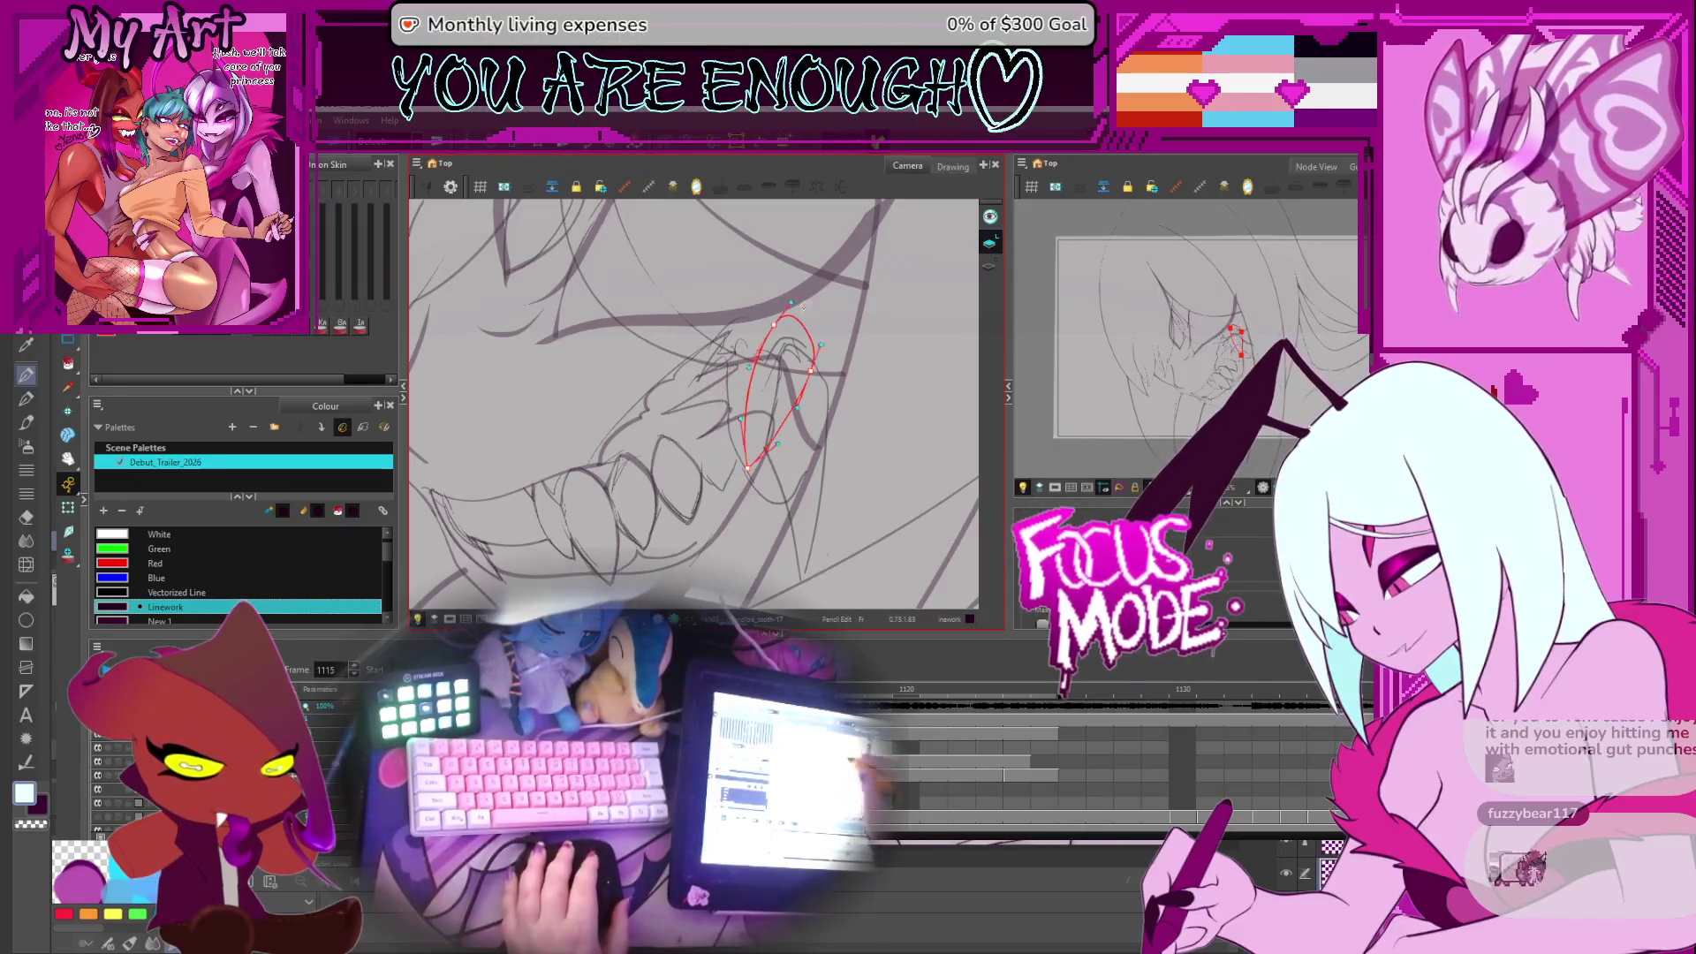
{"action": "key", "text": "alt+q"}
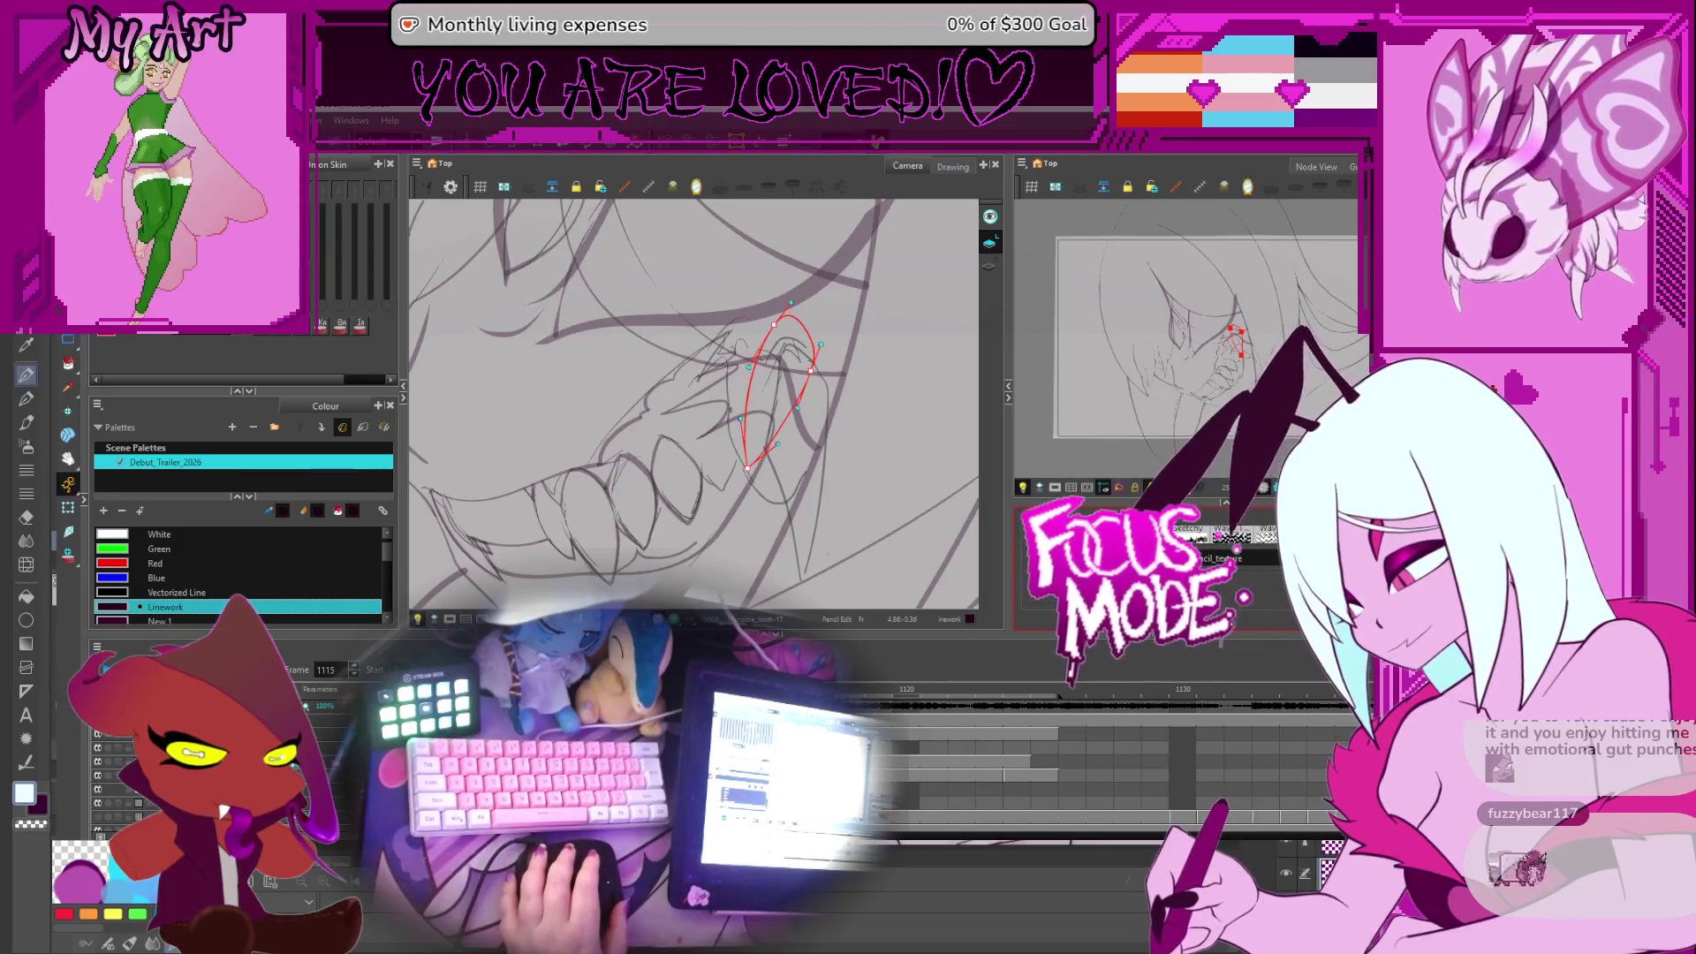
{"action": "scroll", "coordinate": [770, 404], "scroll_direction": "up", "scroll_amount": 4}
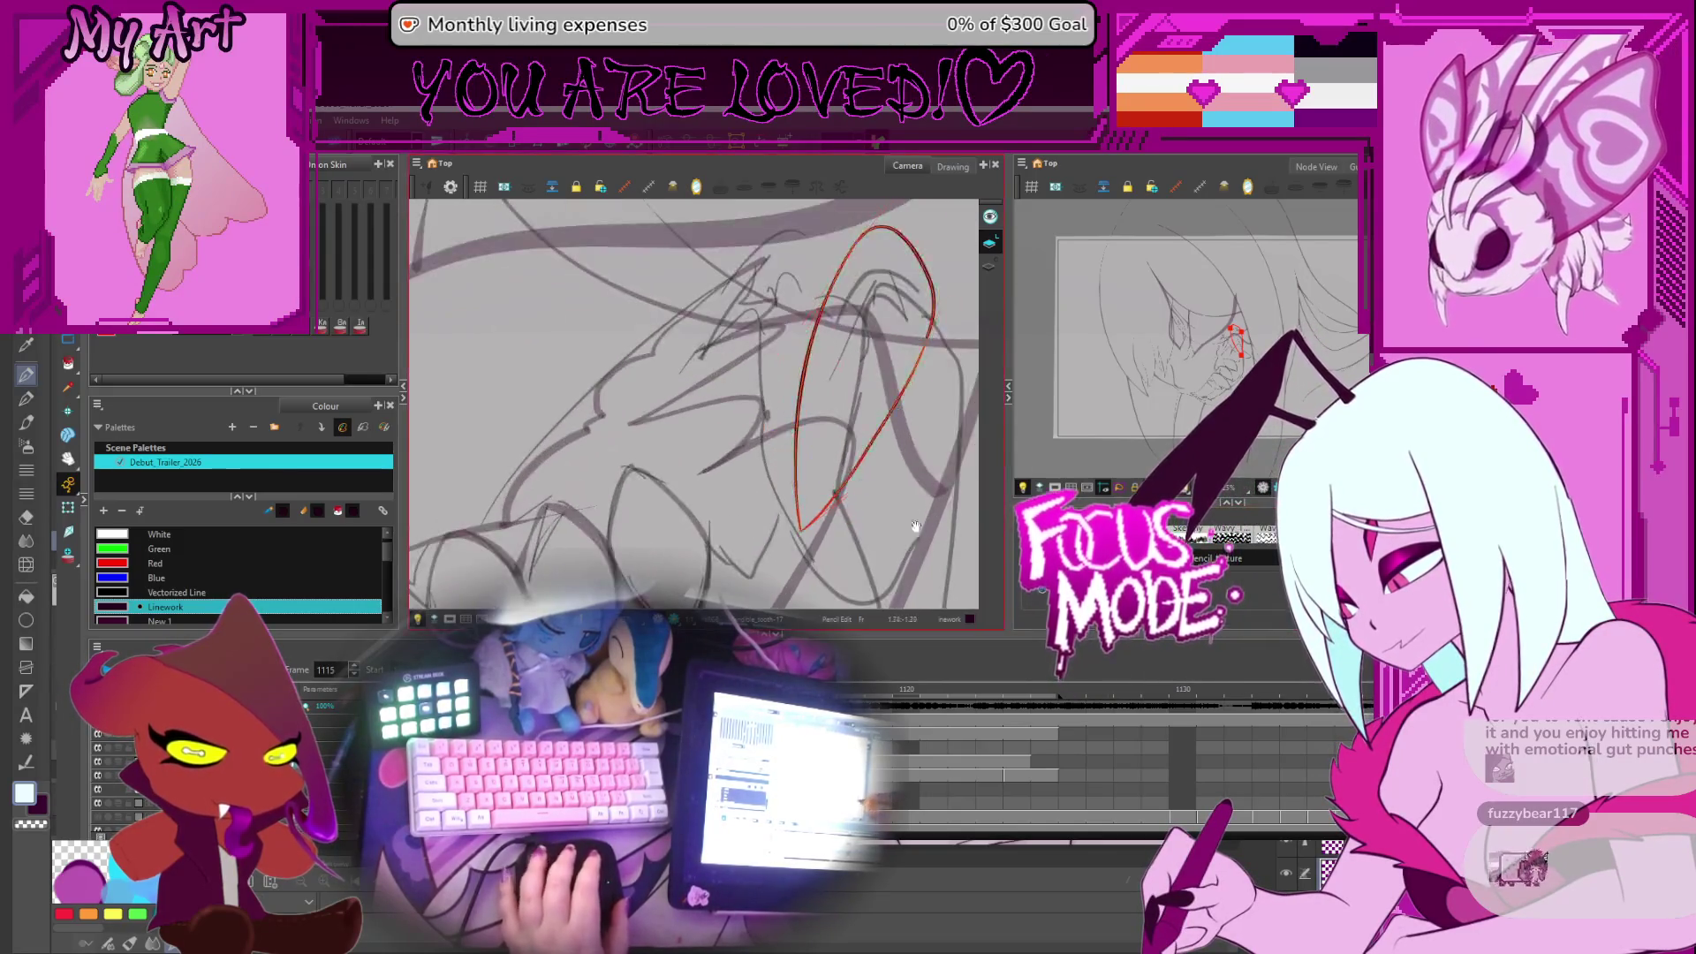
{"action": "left_click_drag", "start_coordinate": [723, 532], "coordinate": [775, 247]}
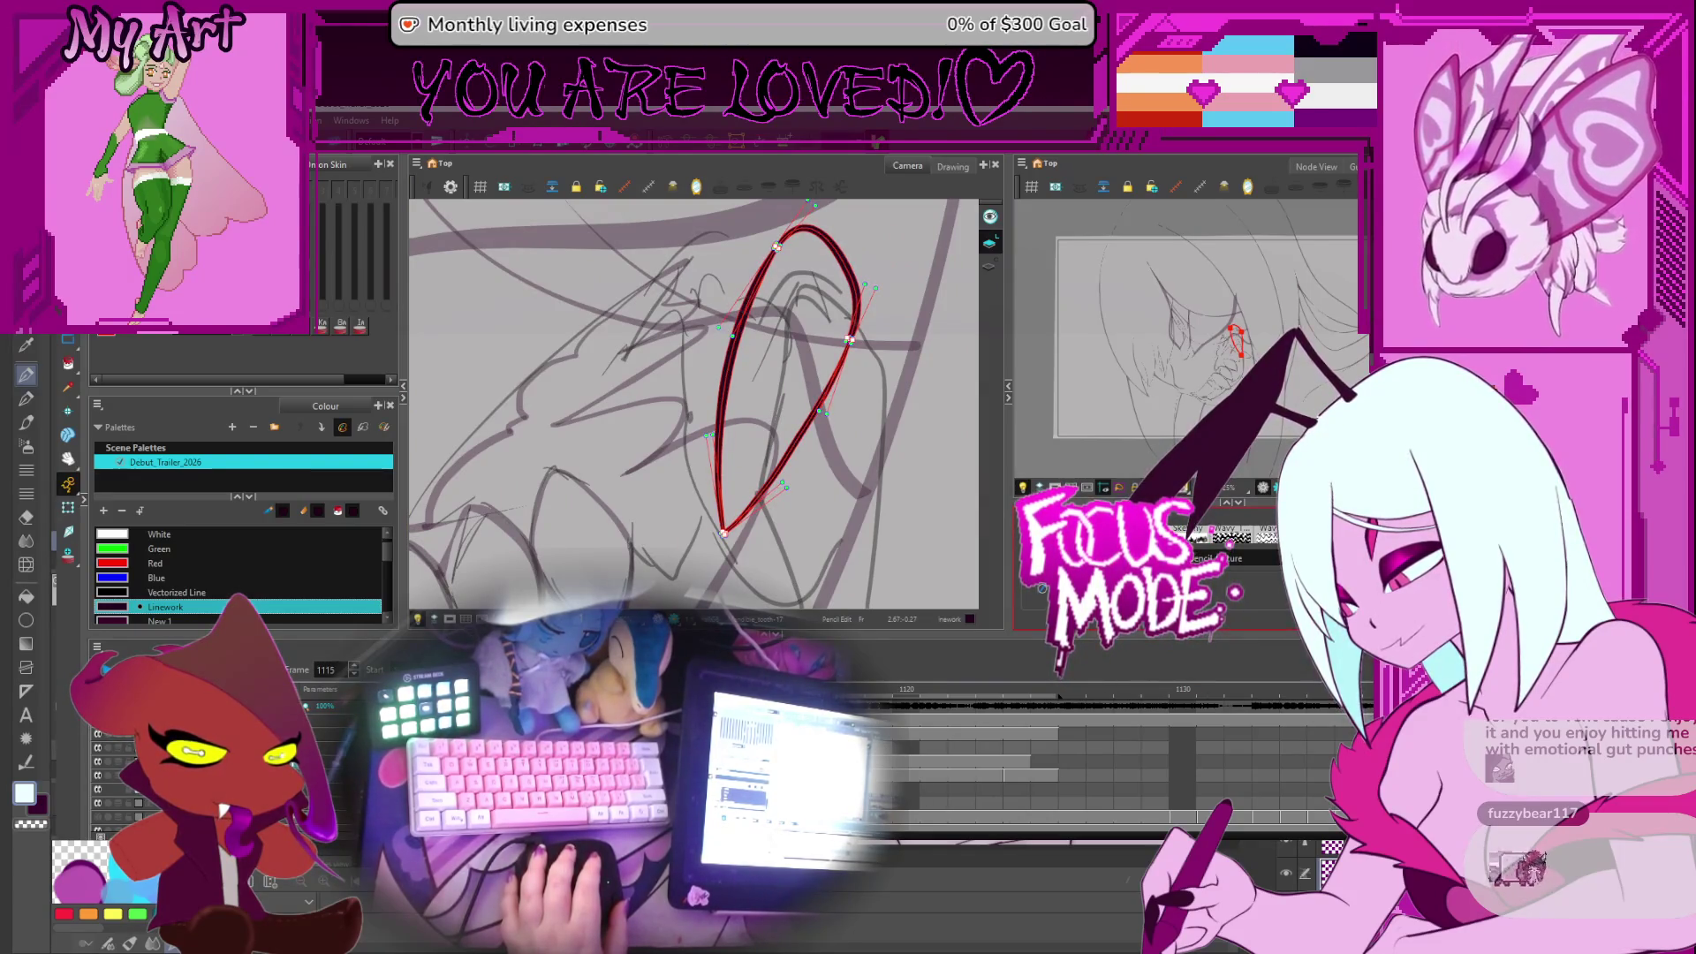
{"action": "scroll", "coordinate": [783, 474], "scroll_direction": "down", "scroll_amount": 3}
{"action": "key", "text": "Escape"}
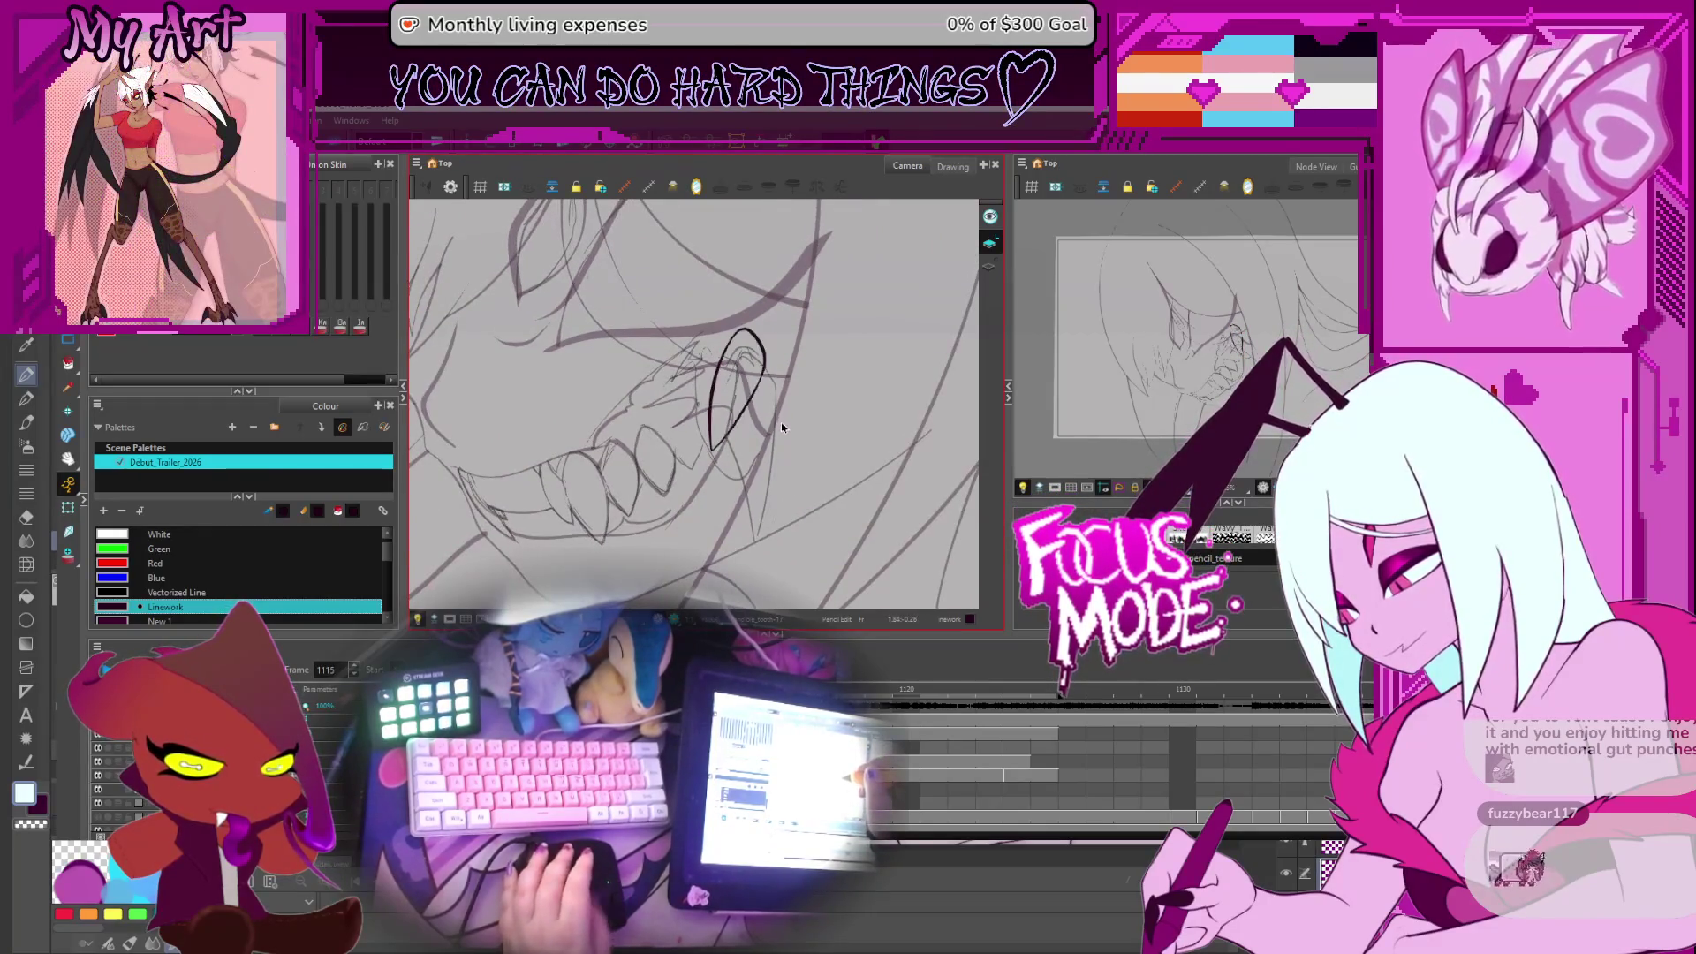
{"action": "key", "text": "alt+s"}
{"action": "mouse_move", "coordinate": [781, 314]}
{"action": "left_mouse_down"}
{"action": "mouse_move", "coordinate": [765, 439]}
{"action": "mouse_move", "coordinate": [777, 350]}
{"action": "mouse_move", "coordinate": [794, 347]}
{"action": "left_mouse_up"}
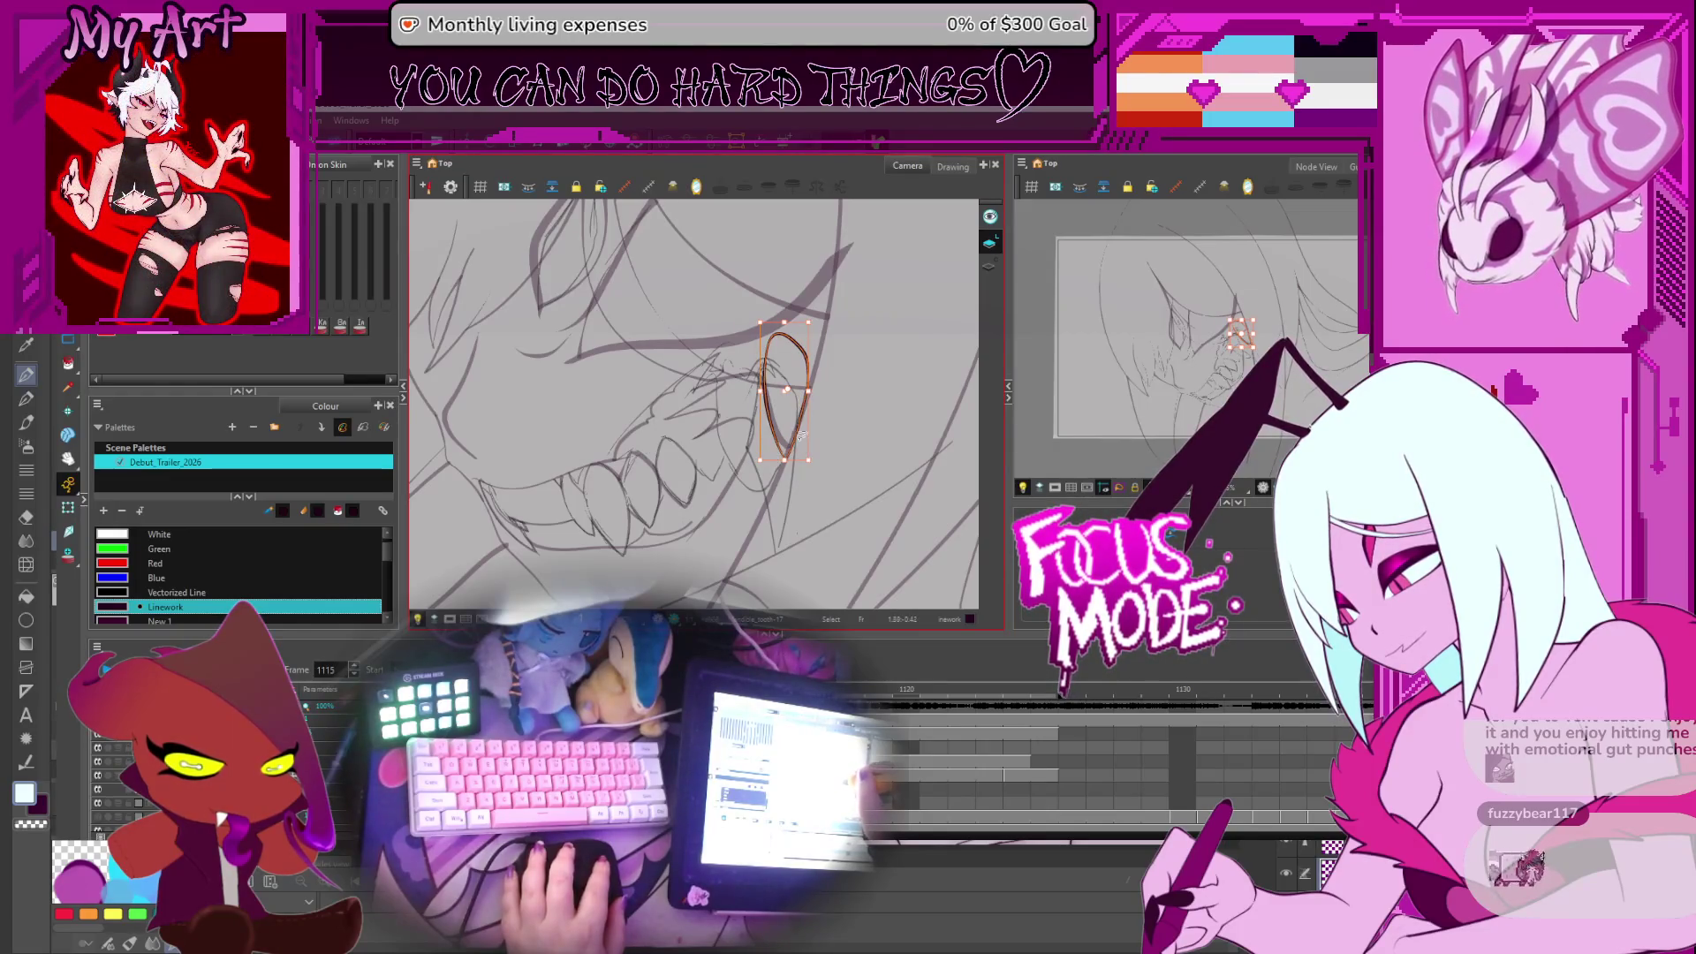
Rotate the canvas and shorten the fang curve's handle, nudging its top point slightly
{"action": "left_click", "coordinate": [799, 508]}
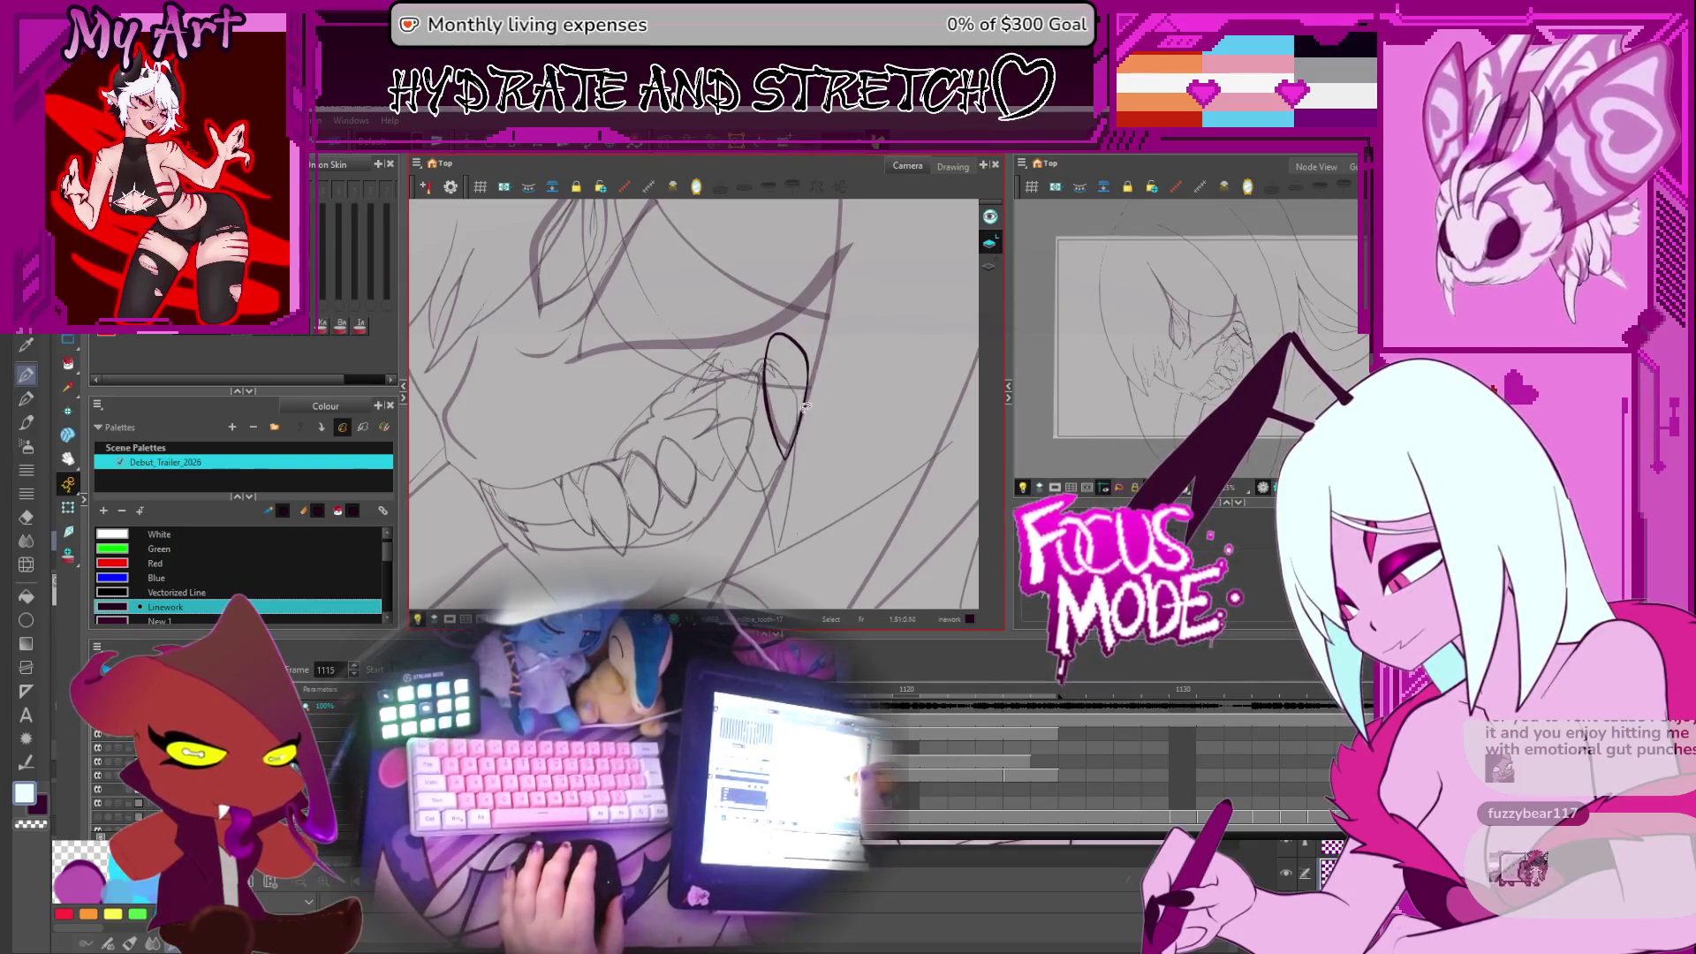
{"action": "mouse_move", "coordinate": [804, 406]}
{"action": "left_mouse_down"}
{"action": "mouse_move", "coordinate": [850, 408]}
{"action": "mouse_move", "coordinate": [784, 390]}
{"action": "left_mouse_up"}
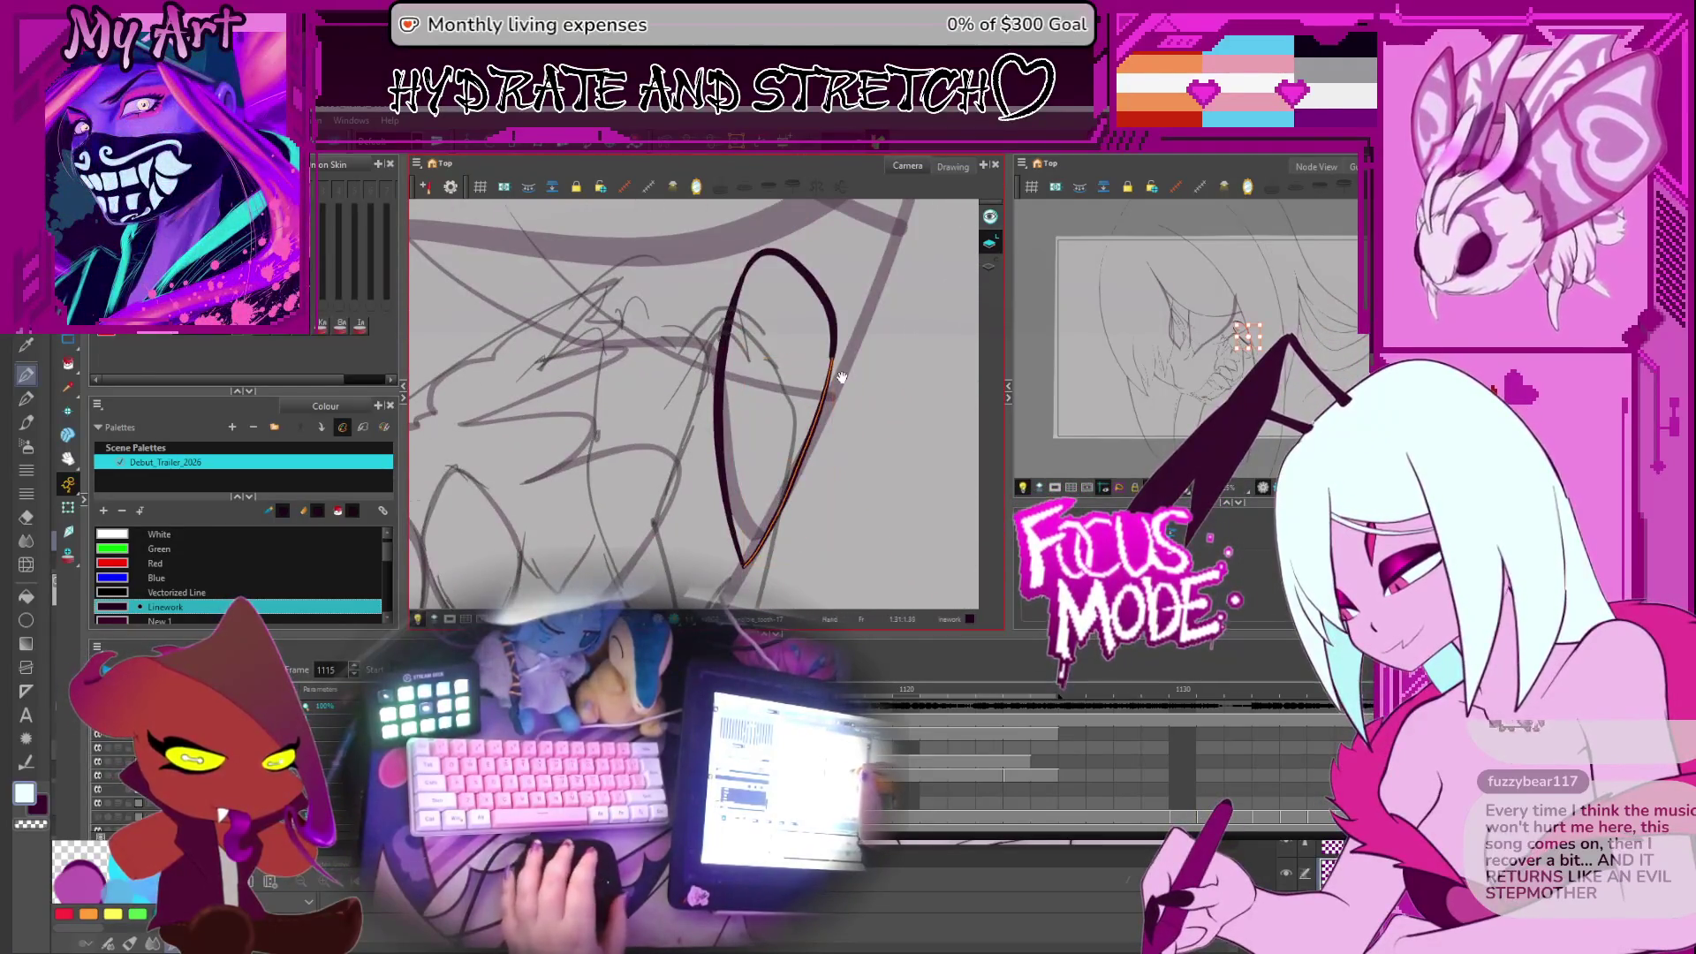
{"action": "scroll", "coordinate": [841, 378], "scroll_direction": "up", "scroll_amount": 5}
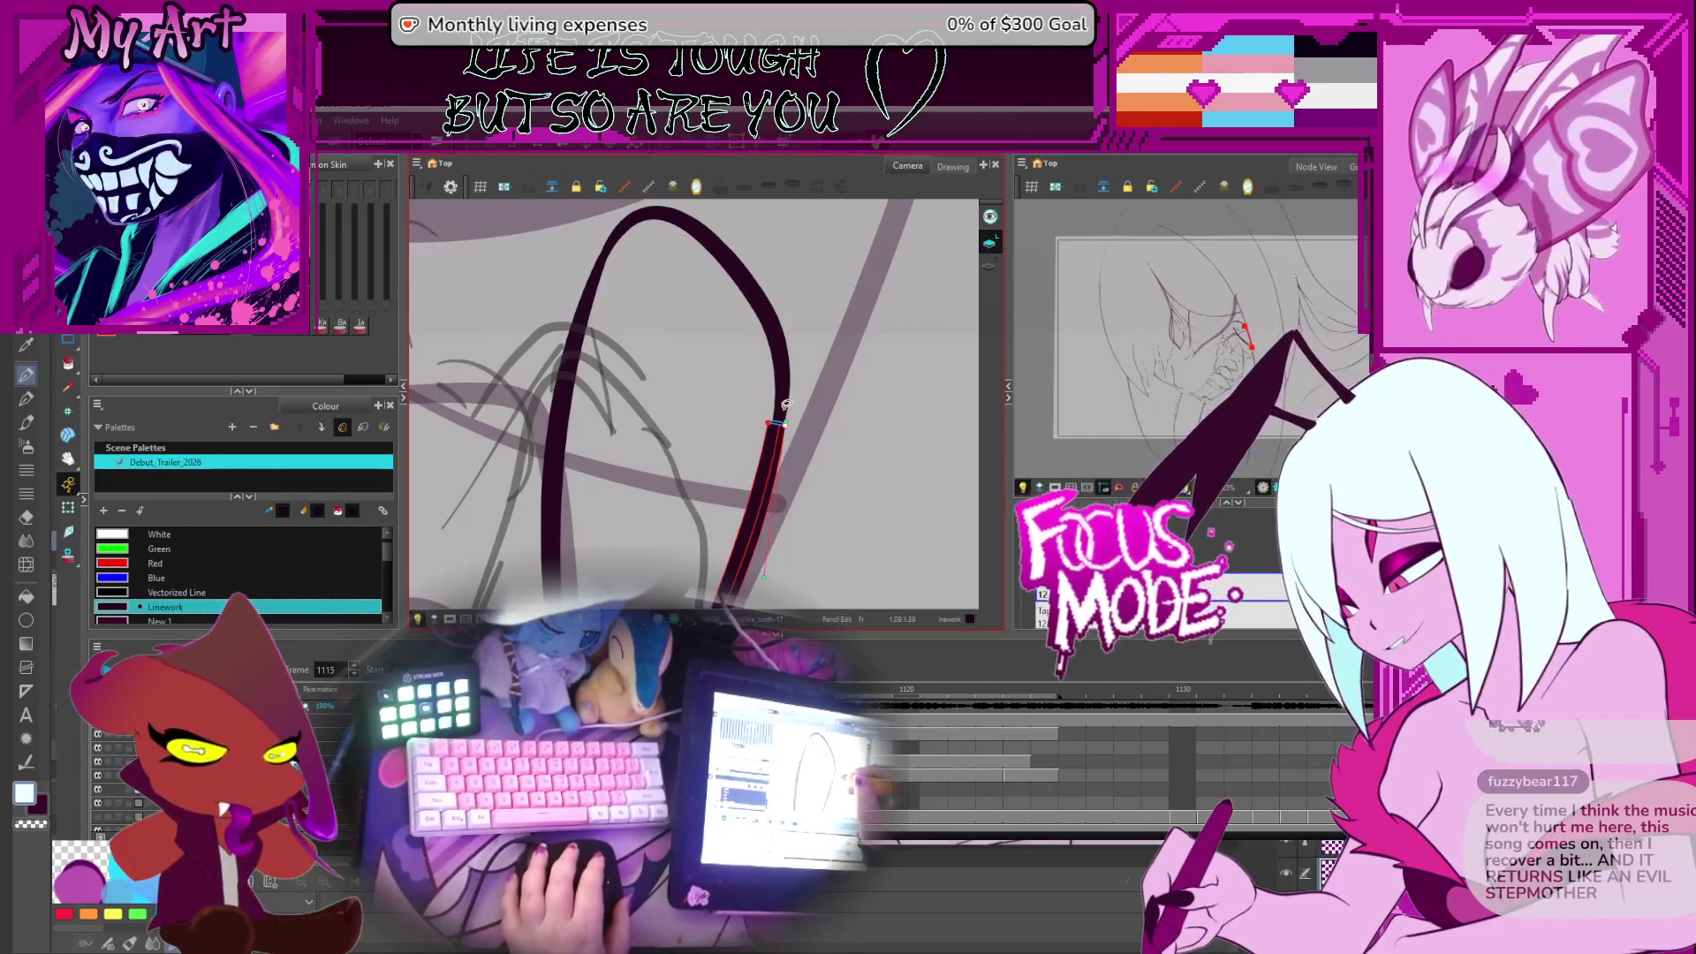
{"action": "scroll", "coordinate": [816, 432], "scroll_direction": "up", "scroll_amount": 2}
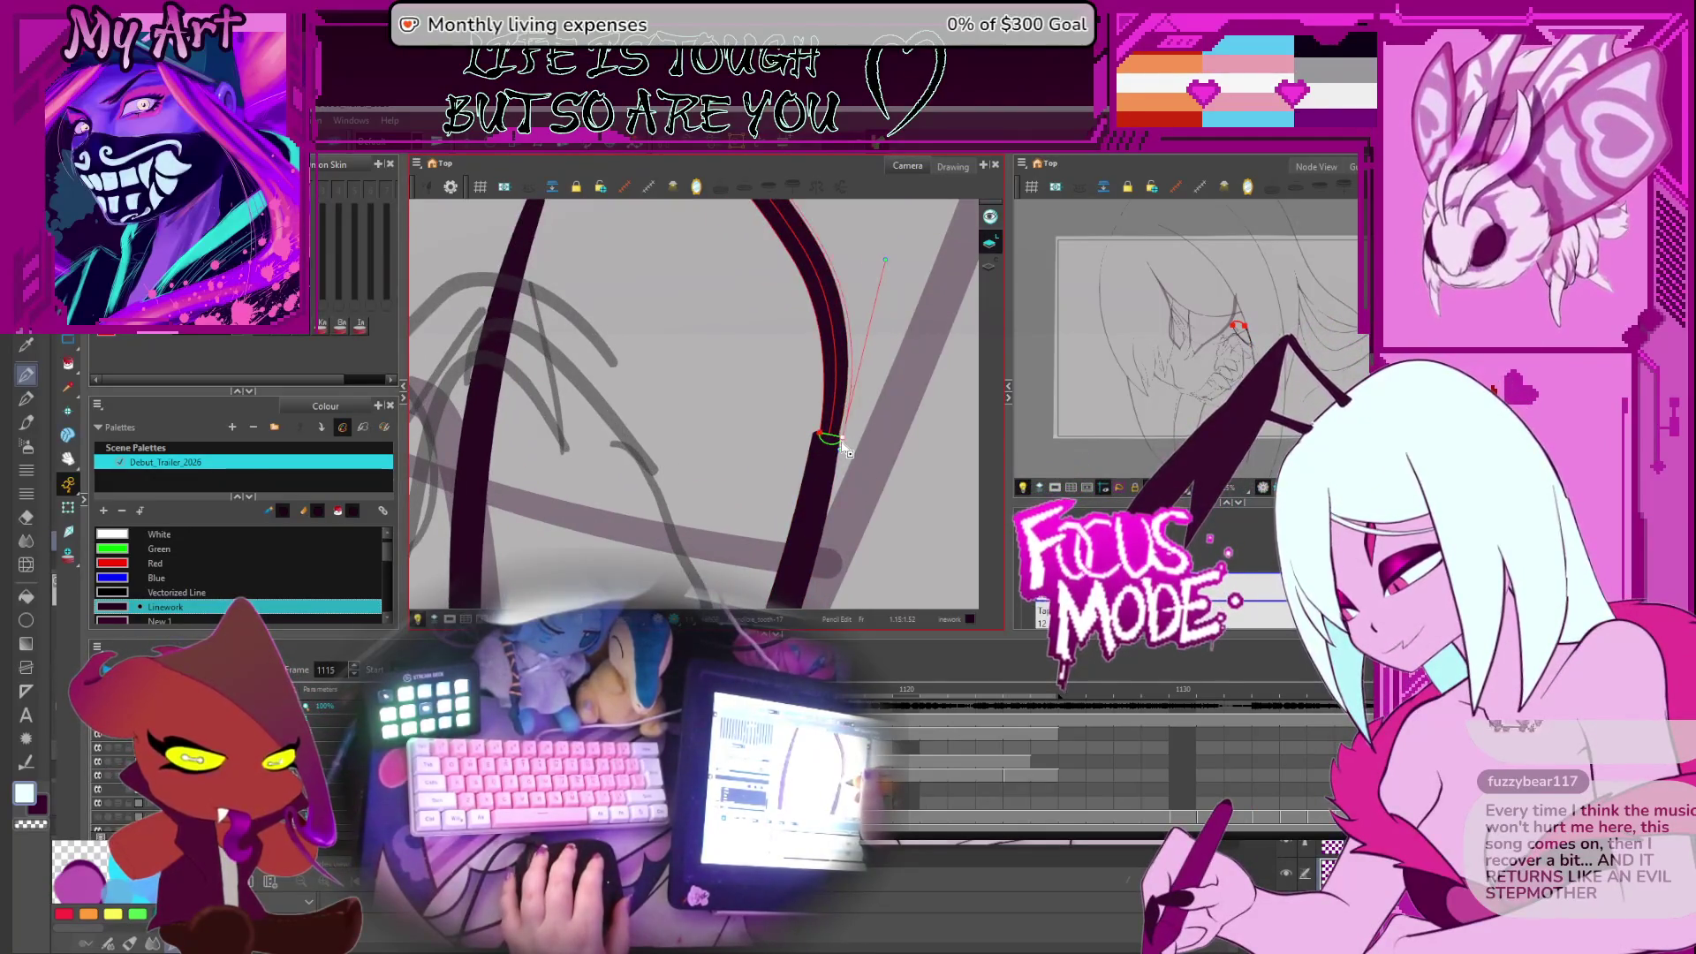
{"action": "left_click", "coordinate": [821, 439]}
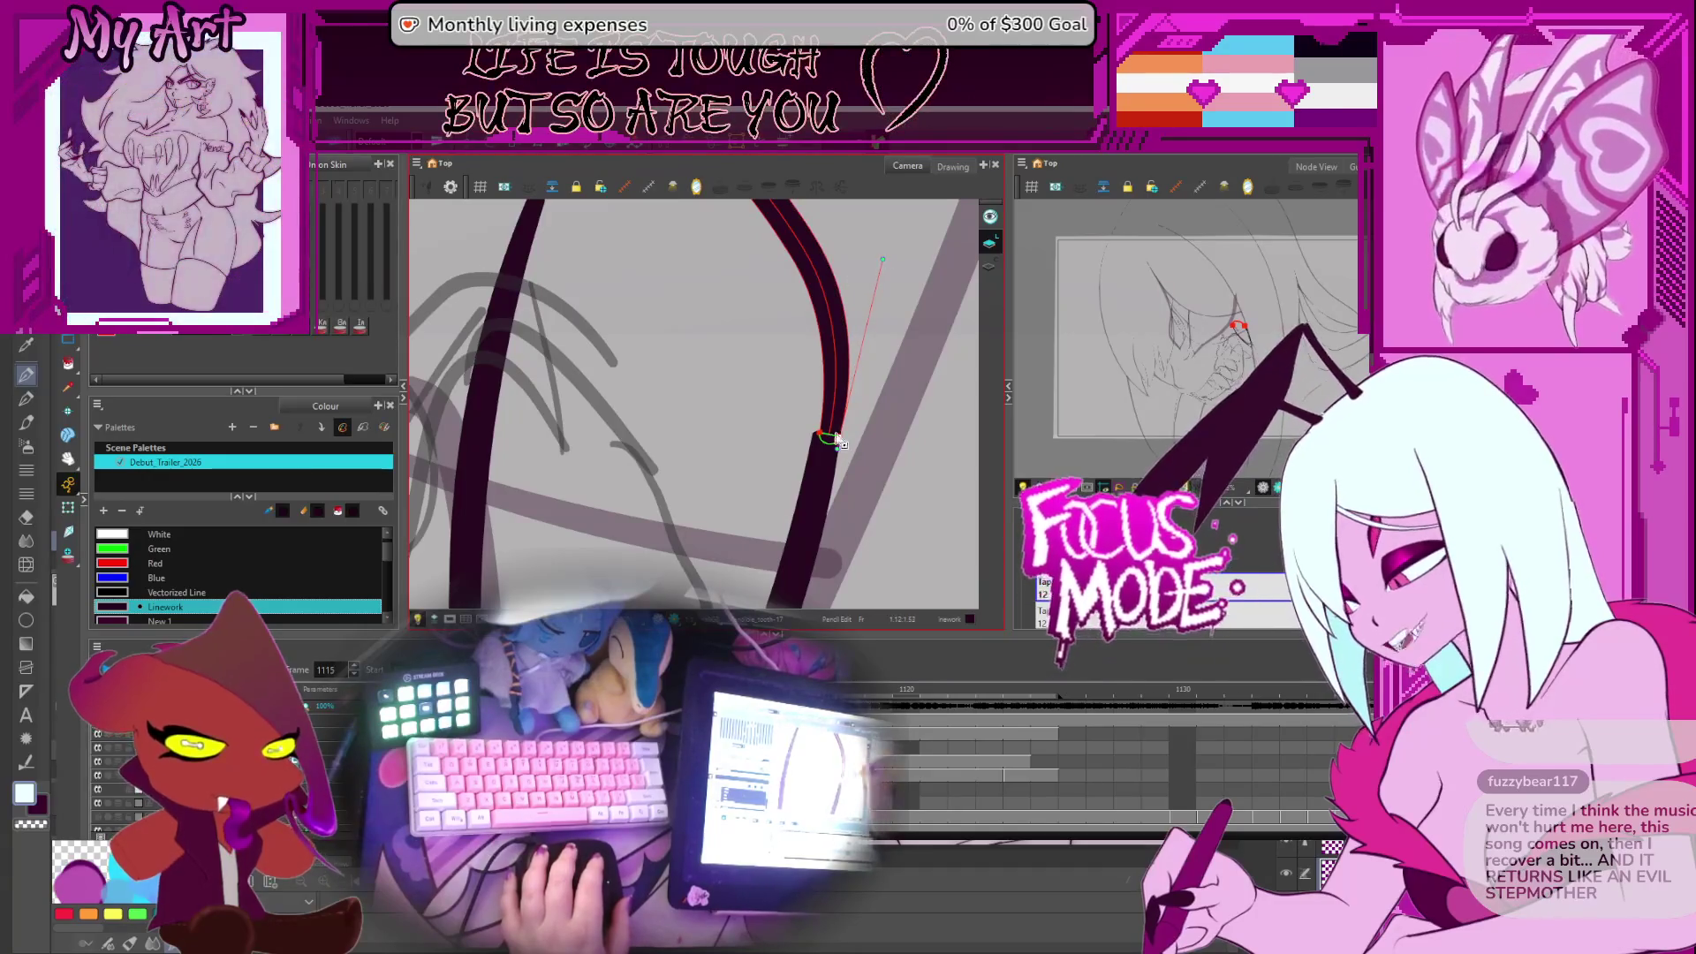
{"action": "left_click_drag", "start_coordinate": [822, 439], "coordinate": [817, 436]}
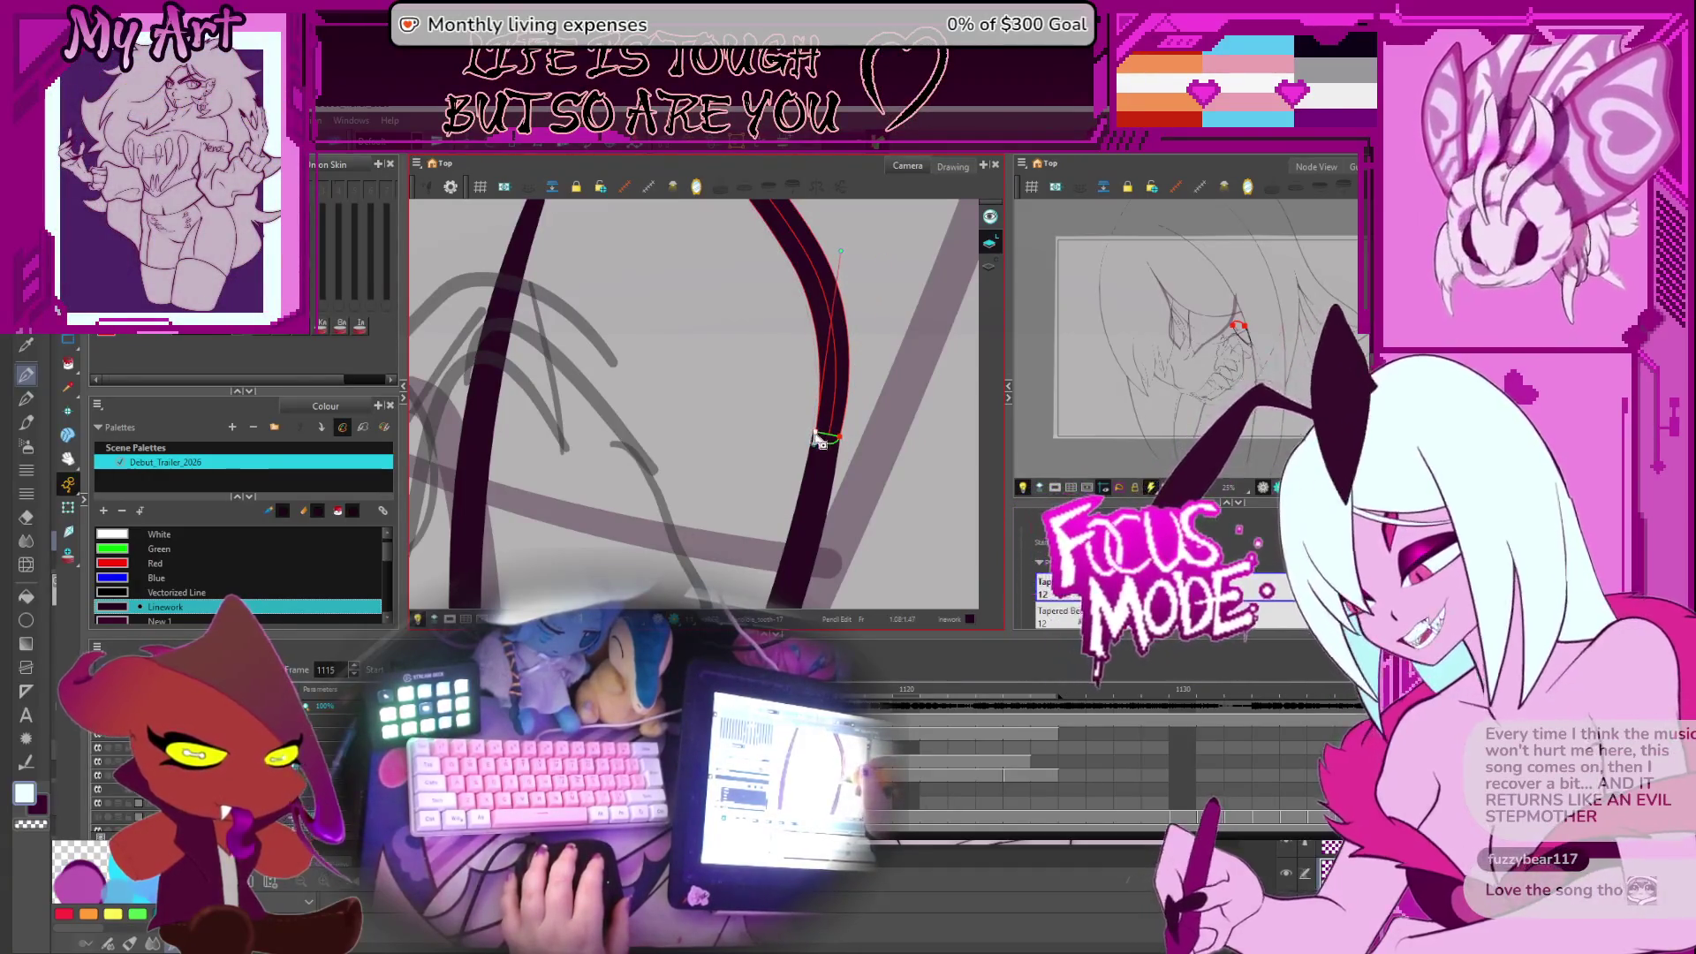
{"action": "left_click", "coordinate": [821, 441]}
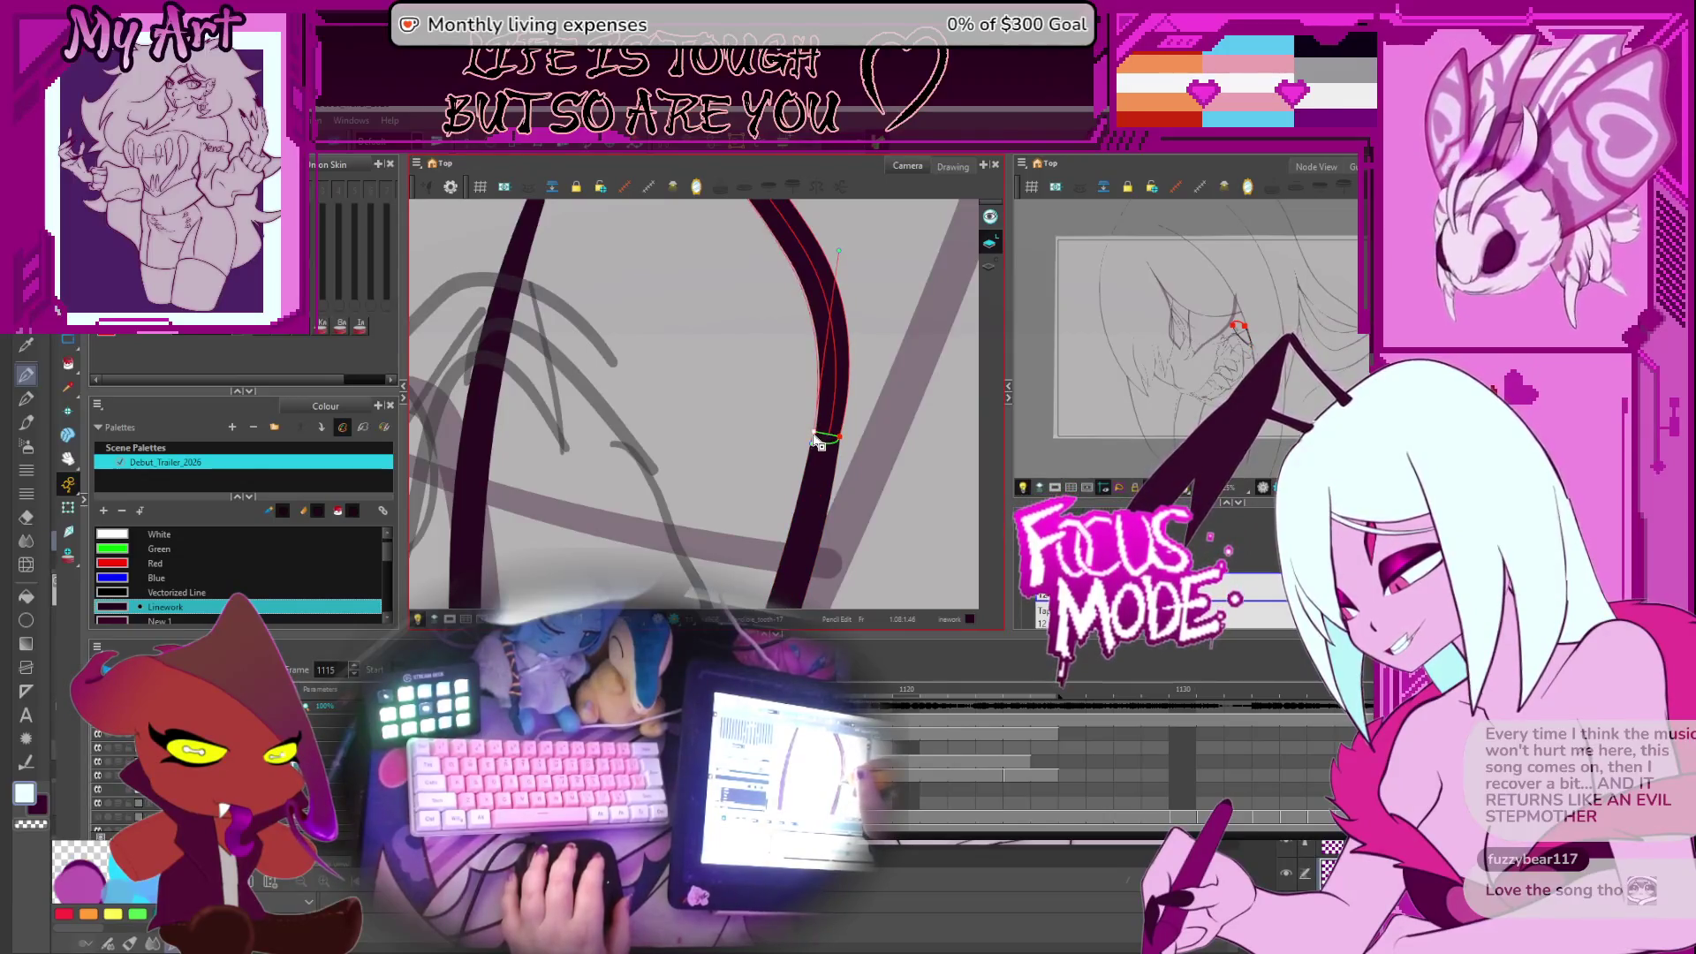
{"action": "scroll", "coordinate": [821, 446], "scroll_direction": "down", "scroll_amount": 5}
Select the fang's outer edge, compare it with the previous frame, zoom in, and reselect the curve
{"action": "left_click", "coordinate": [747, 375]}
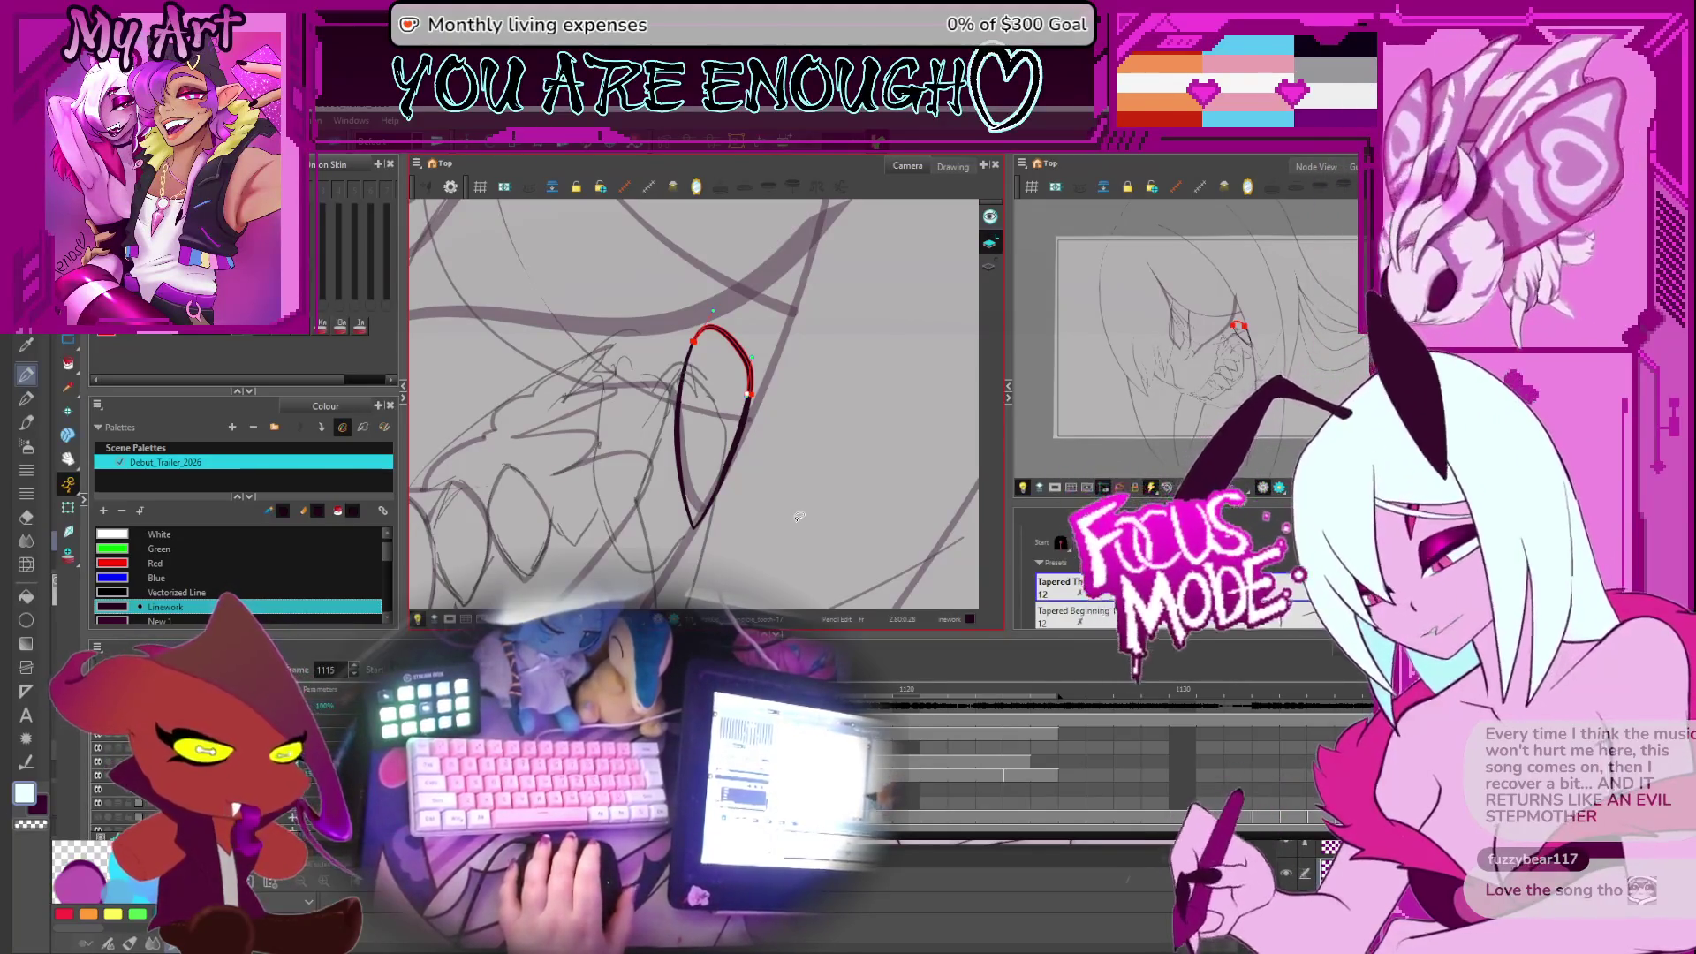
{"action": "scroll", "coordinate": [829, 421], "scroll_direction": "down", "scroll_amount": 1}
{"action": "key", "text": "comma"}
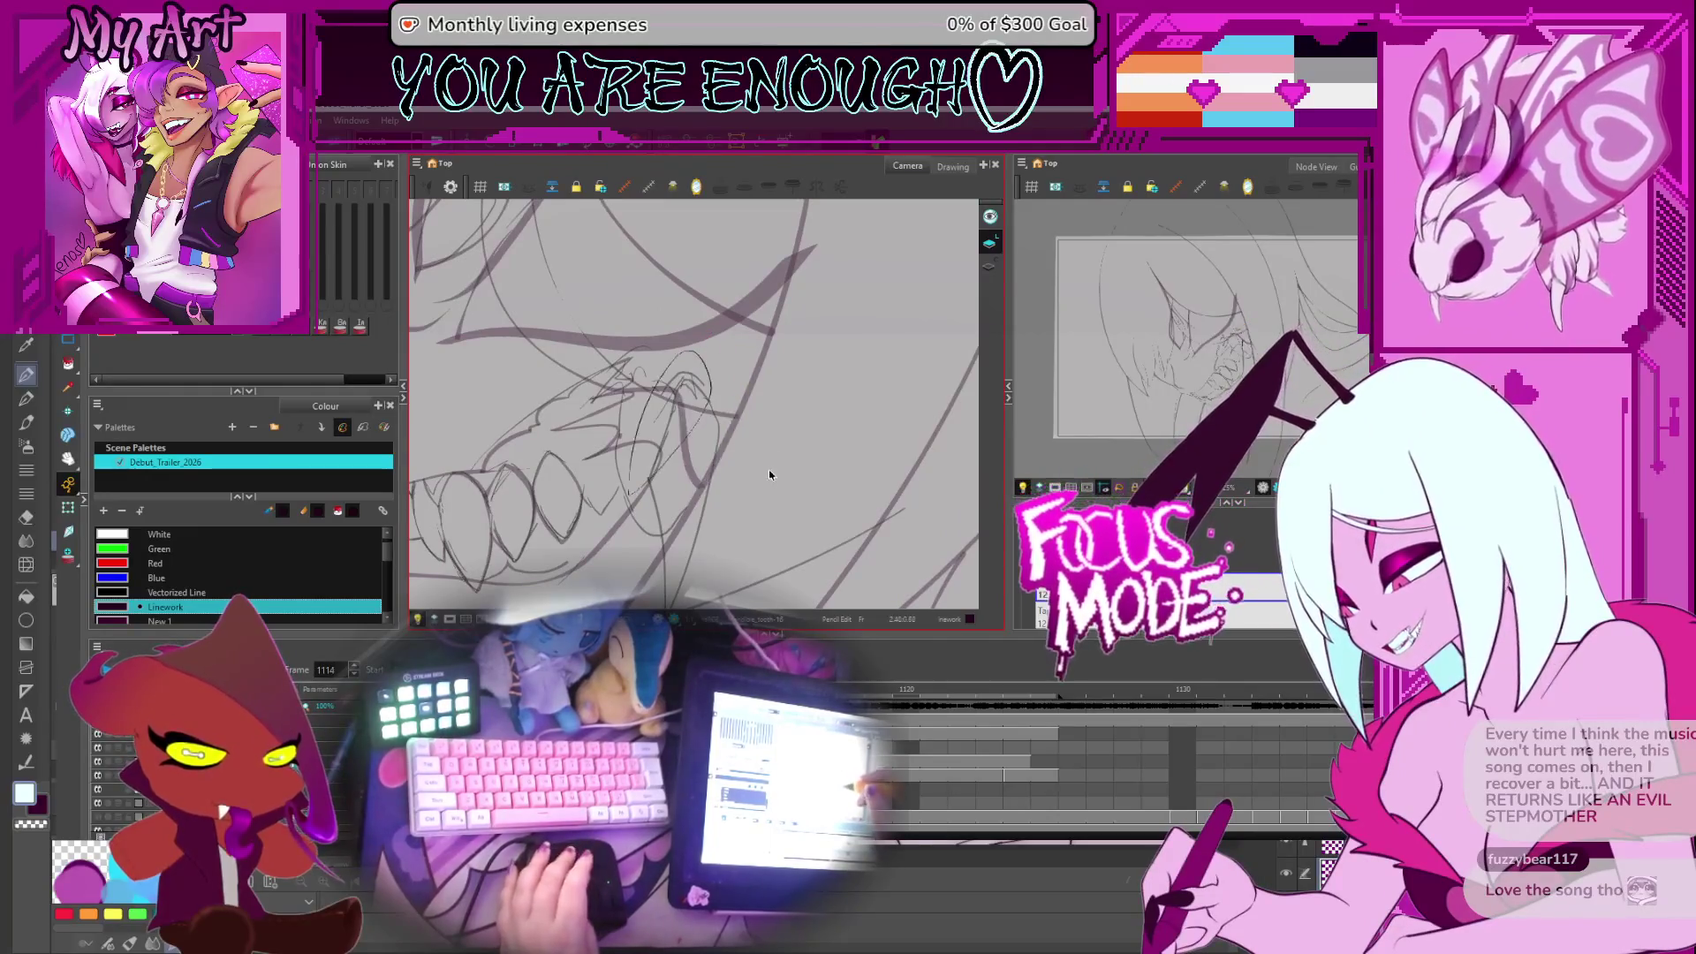
{"action": "key", "text": "comma"}
{"action": "key", "text": "period"}
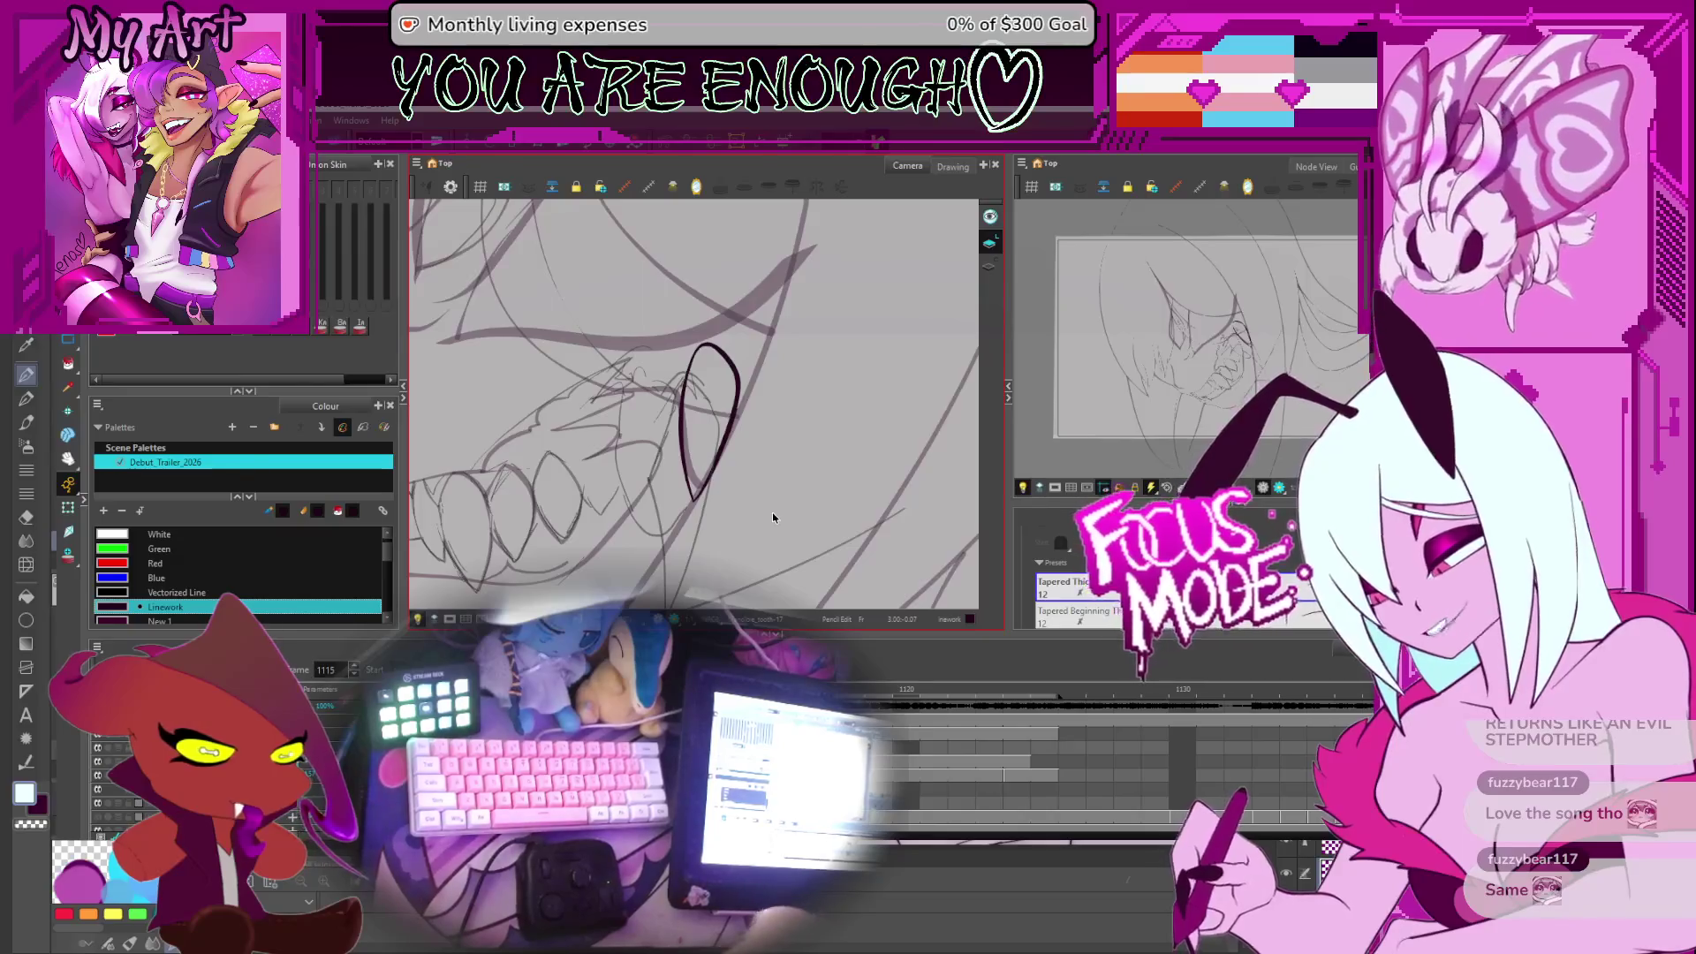
{"action": "left_click_drag", "start_coordinate": [760, 391], "coordinate": [795, 385]}
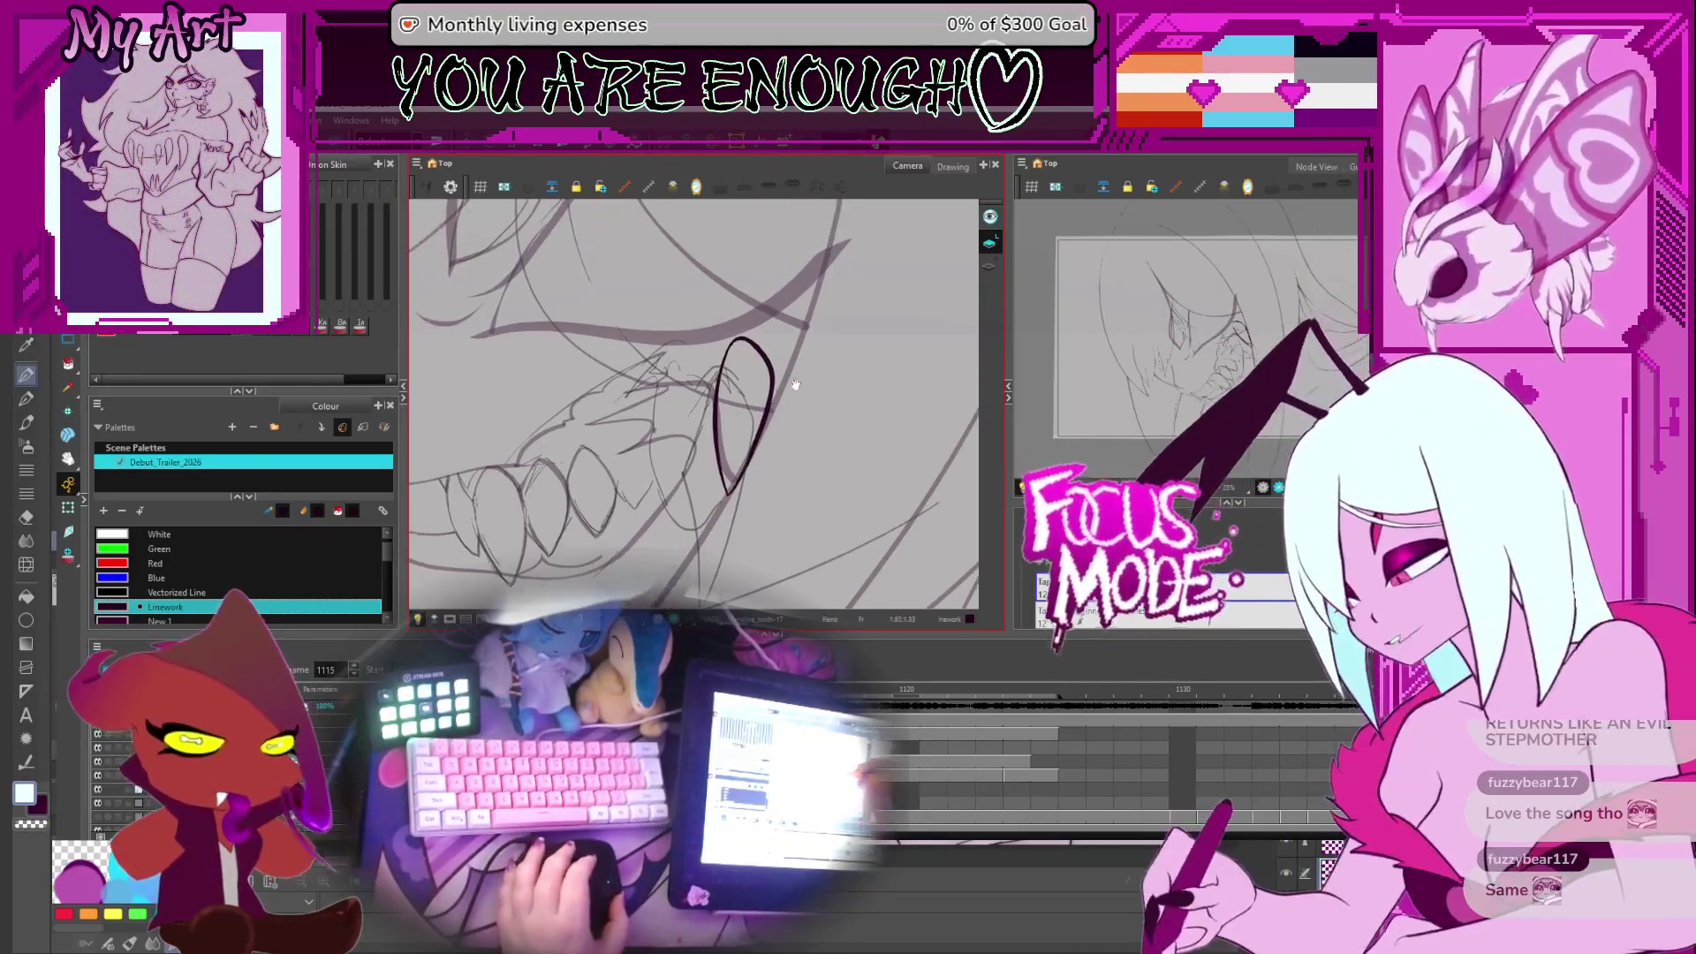
{"action": "key", "text": "2"}
{"action": "key", "text": "2"}
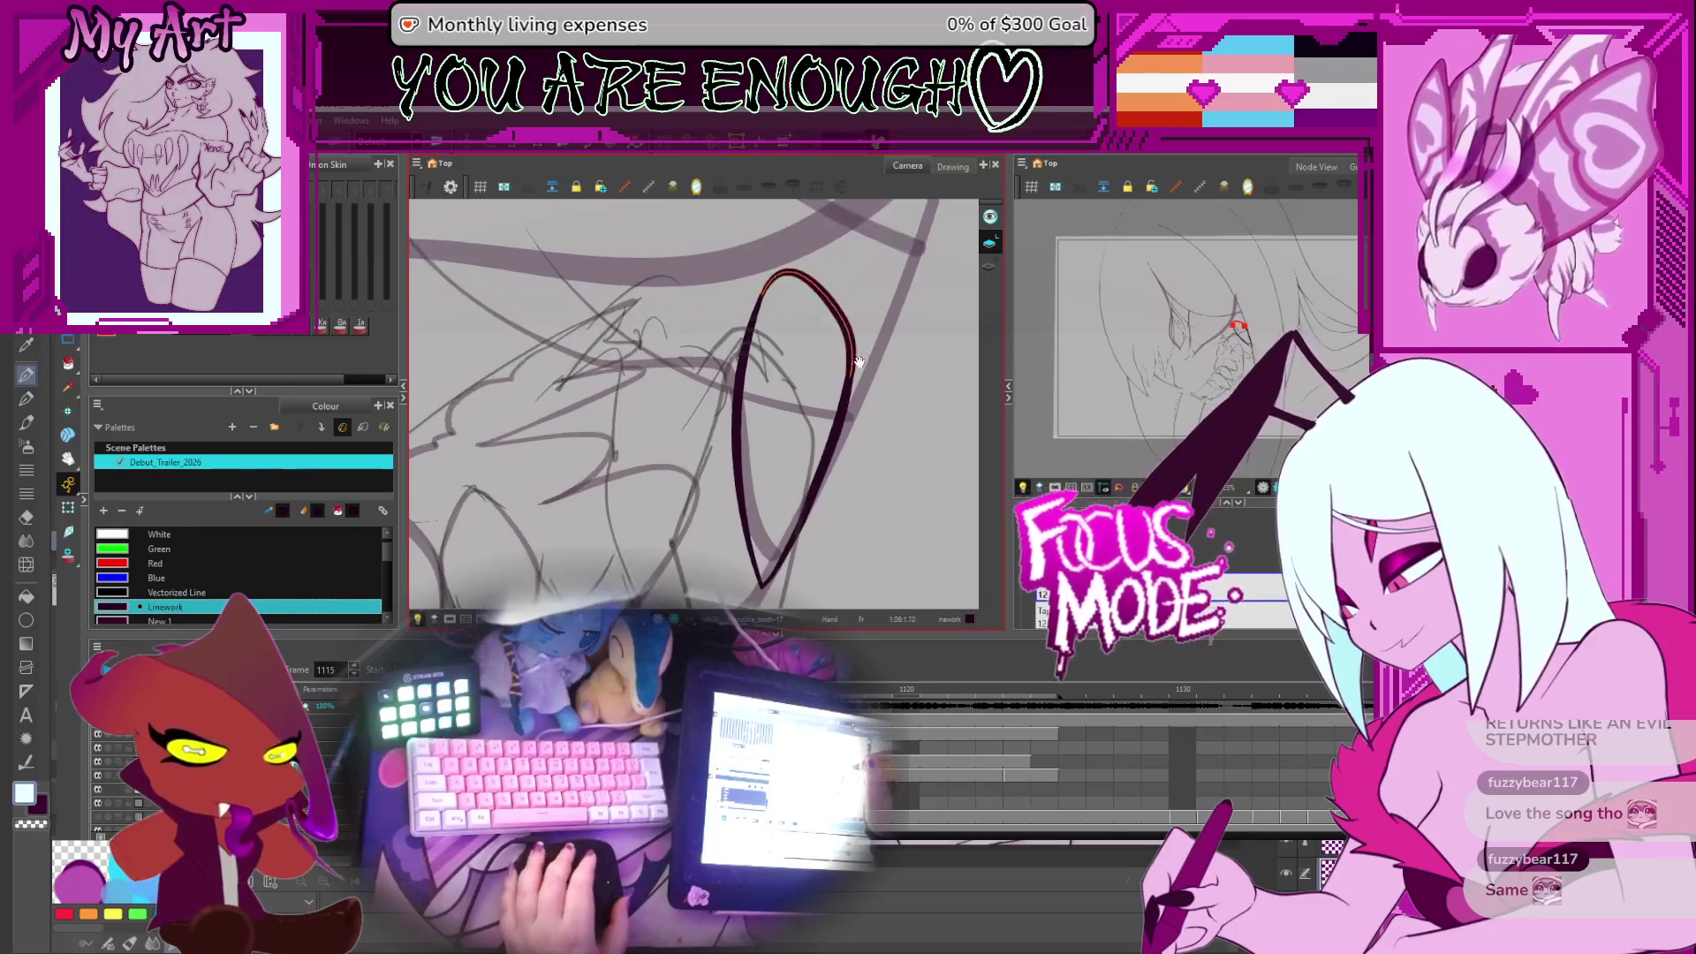
{"action": "scroll", "coordinate": [839, 371], "scroll_direction": "up", "scroll_amount": 2}
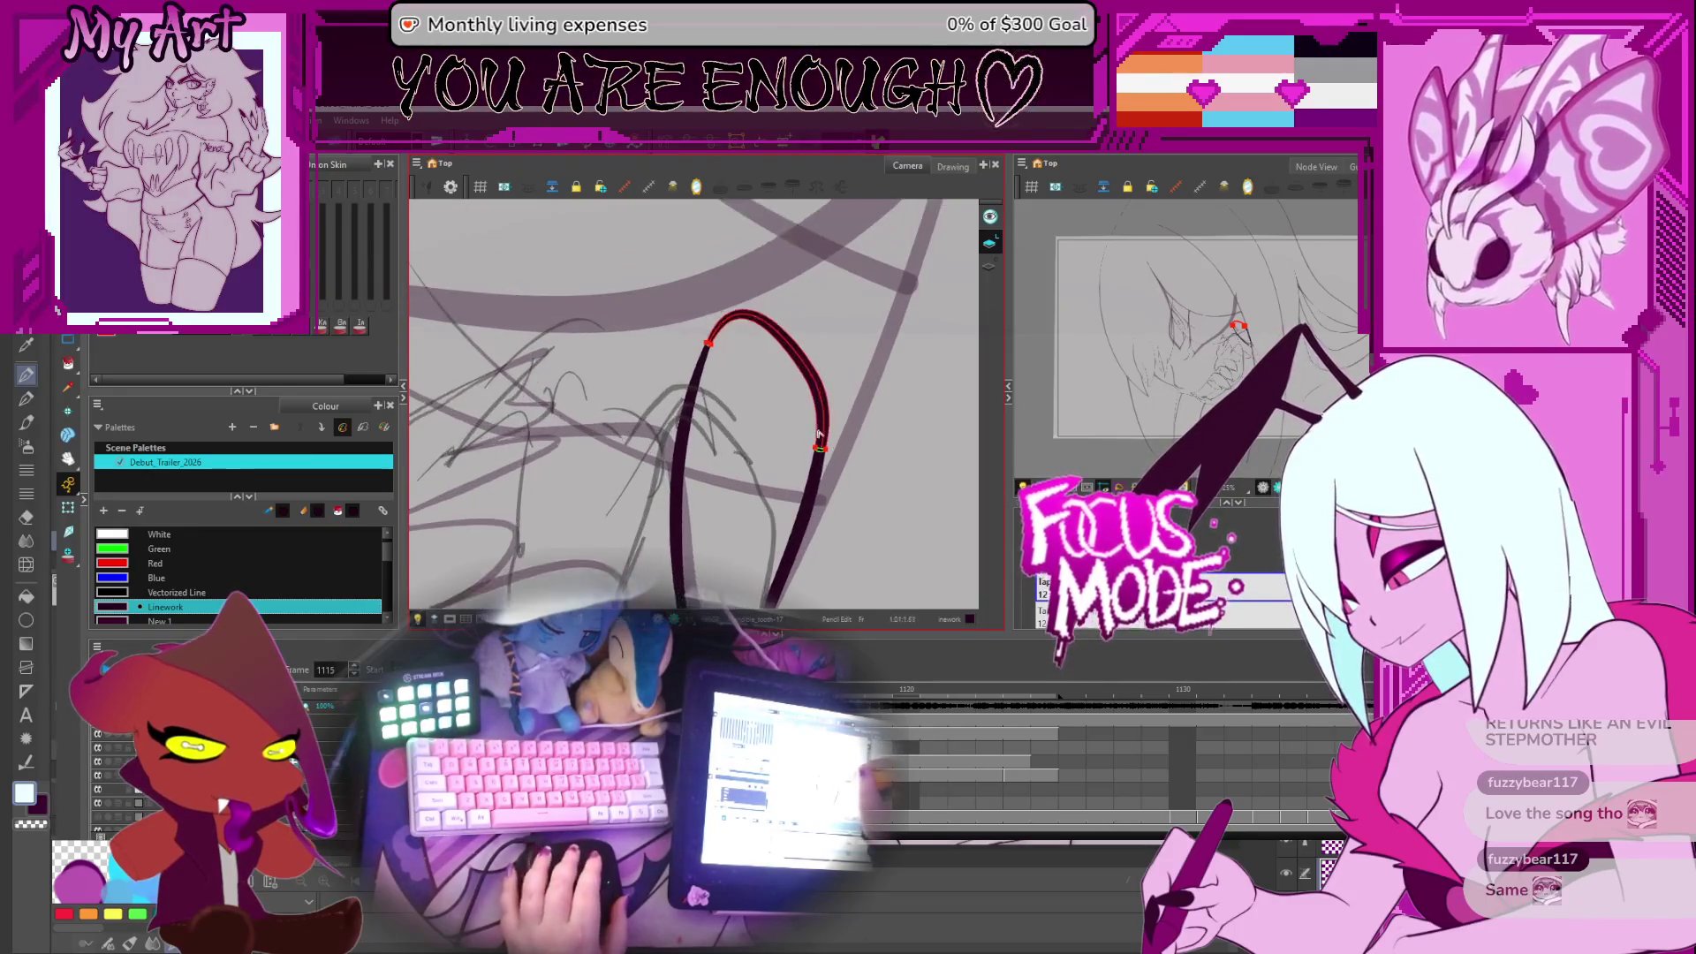
{"action": "left_click", "coordinate": [821, 450]}
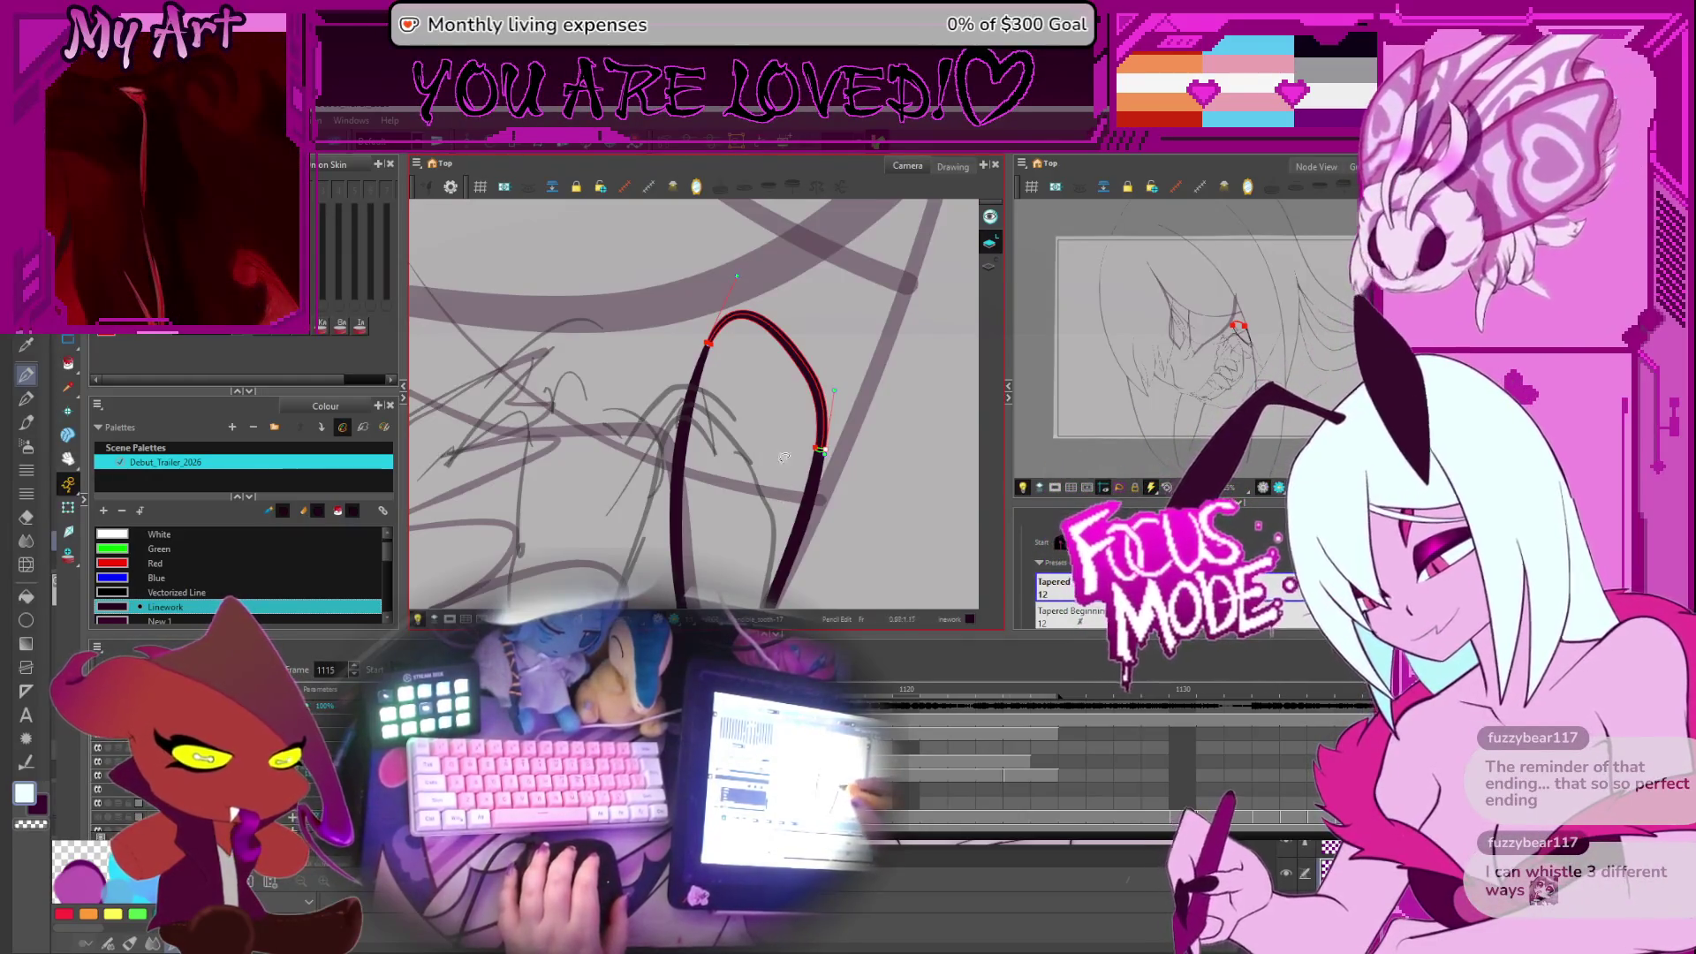
Compare the fang across frames 1113–1115, then move to frame 1116
{"action": "scroll", "coordinate": [786, 461], "scroll_direction": "down", "scroll_amount": 5}
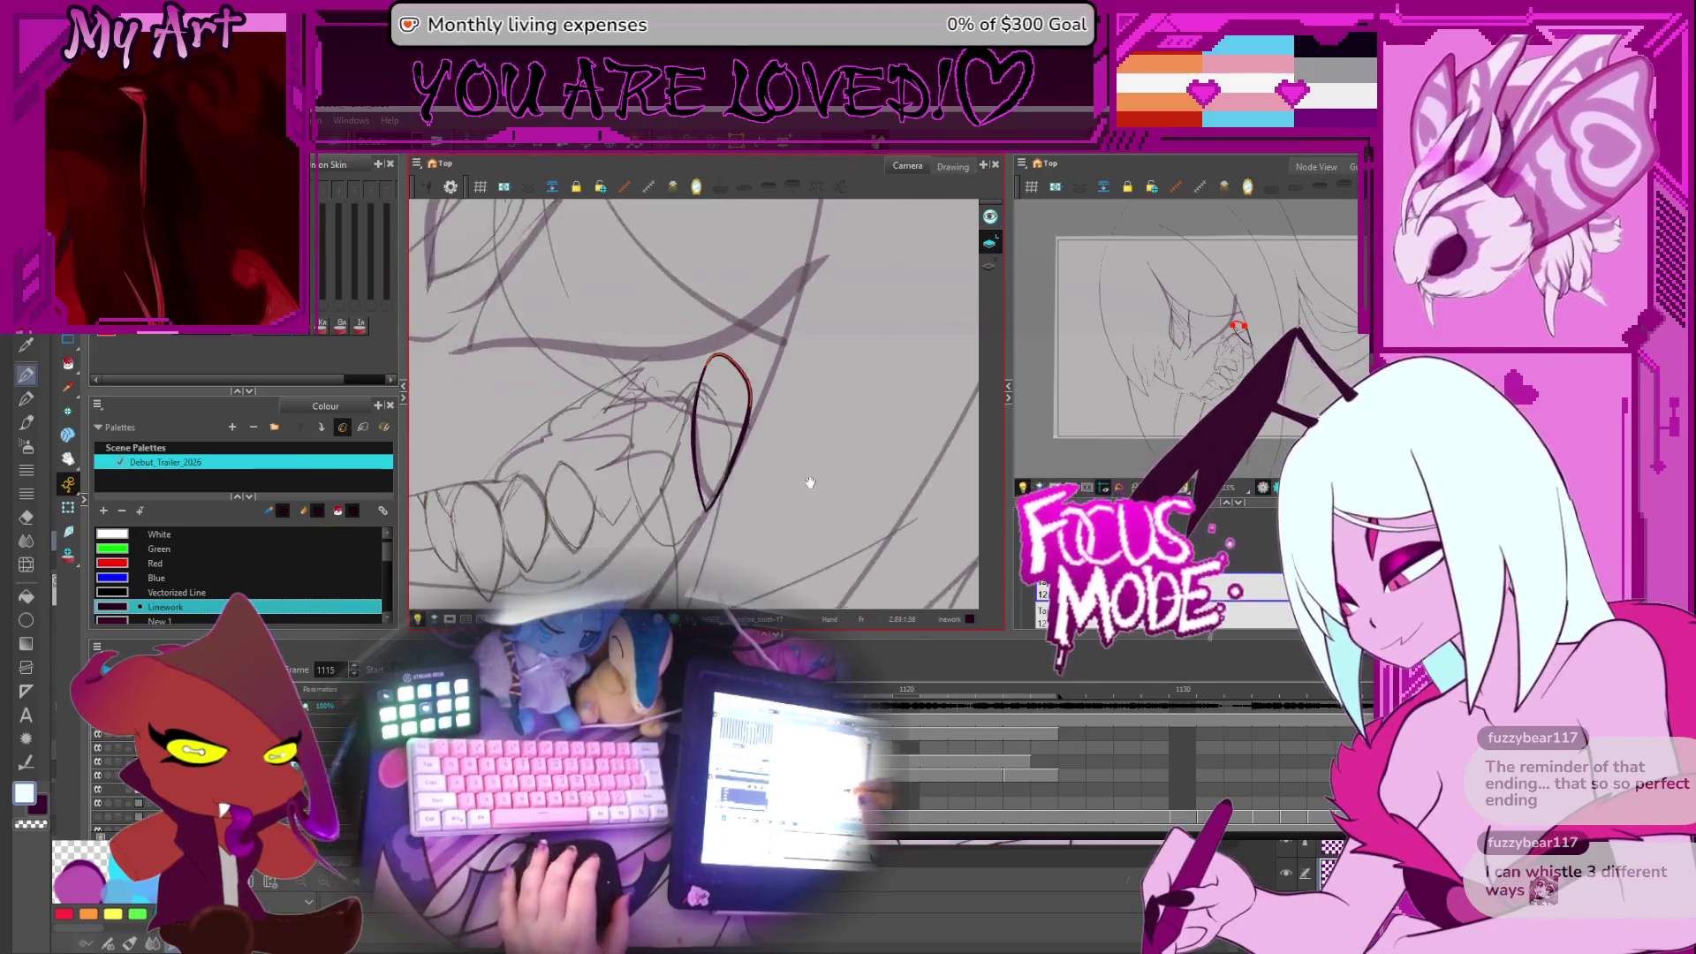
{"action": "key", "text": "comma"}
{"action": "key", "text": "comma"}
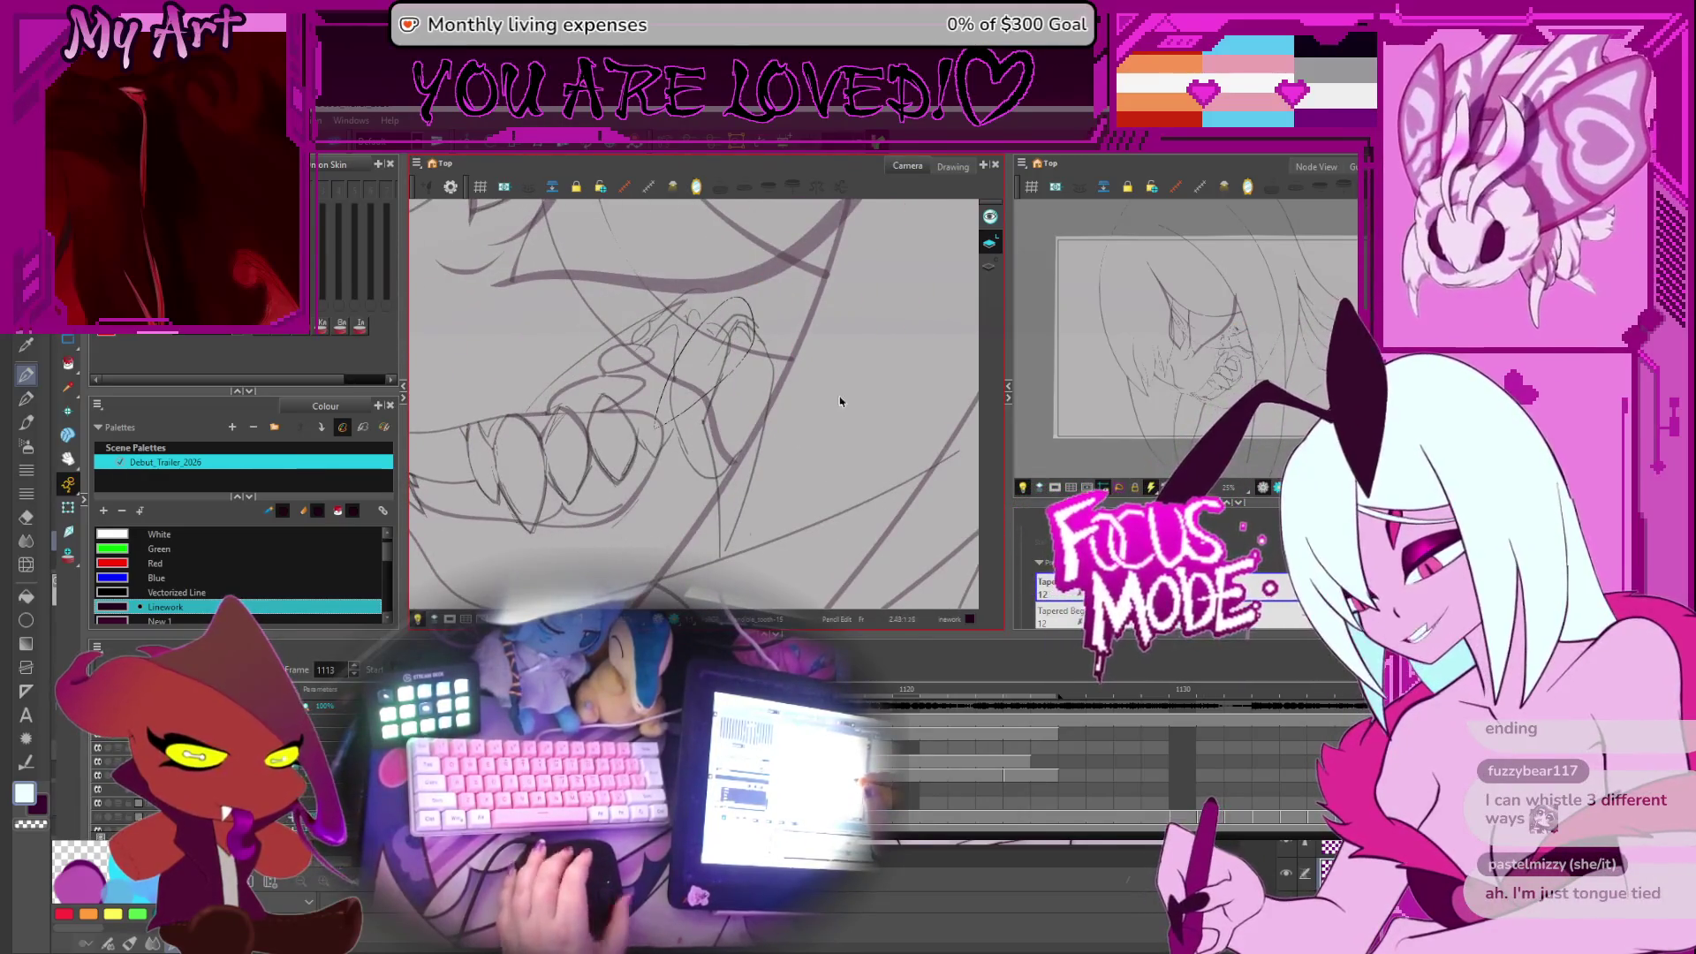
{"action": "left_click_drag", "start_coordinate": [850, 396], "coordinate": [869, 406]}
{"action": "key", "text": "period"}
{"action": "key", "text": "period"}
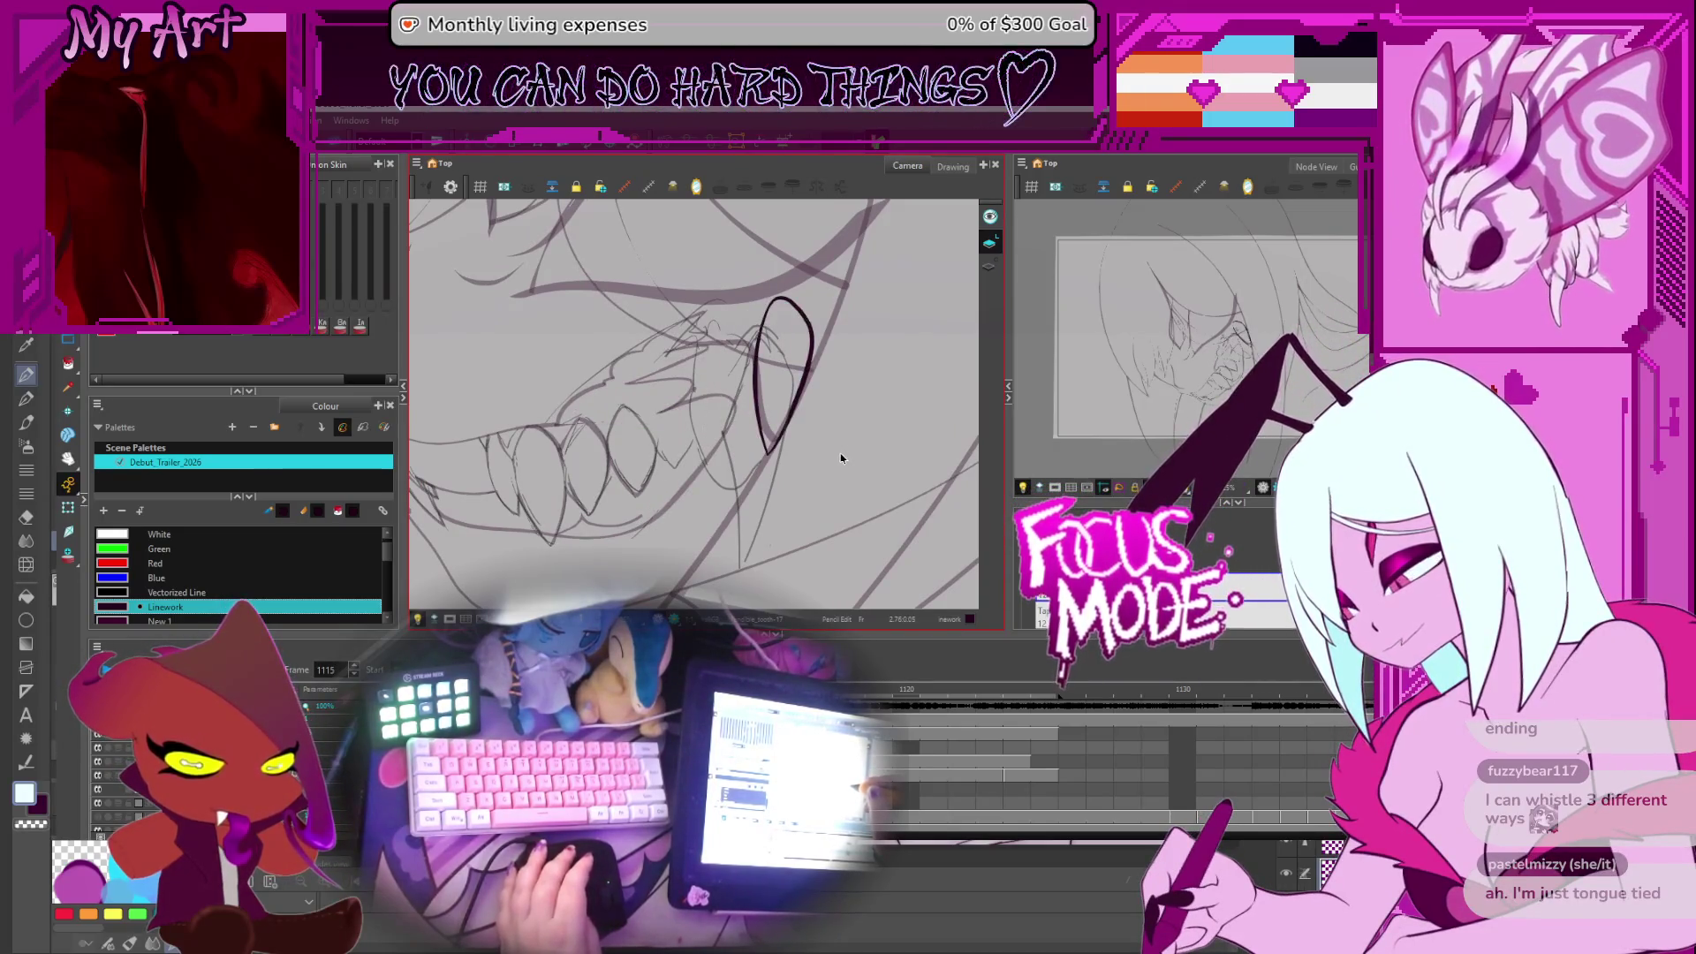
{"action": "key", "text": "period"}
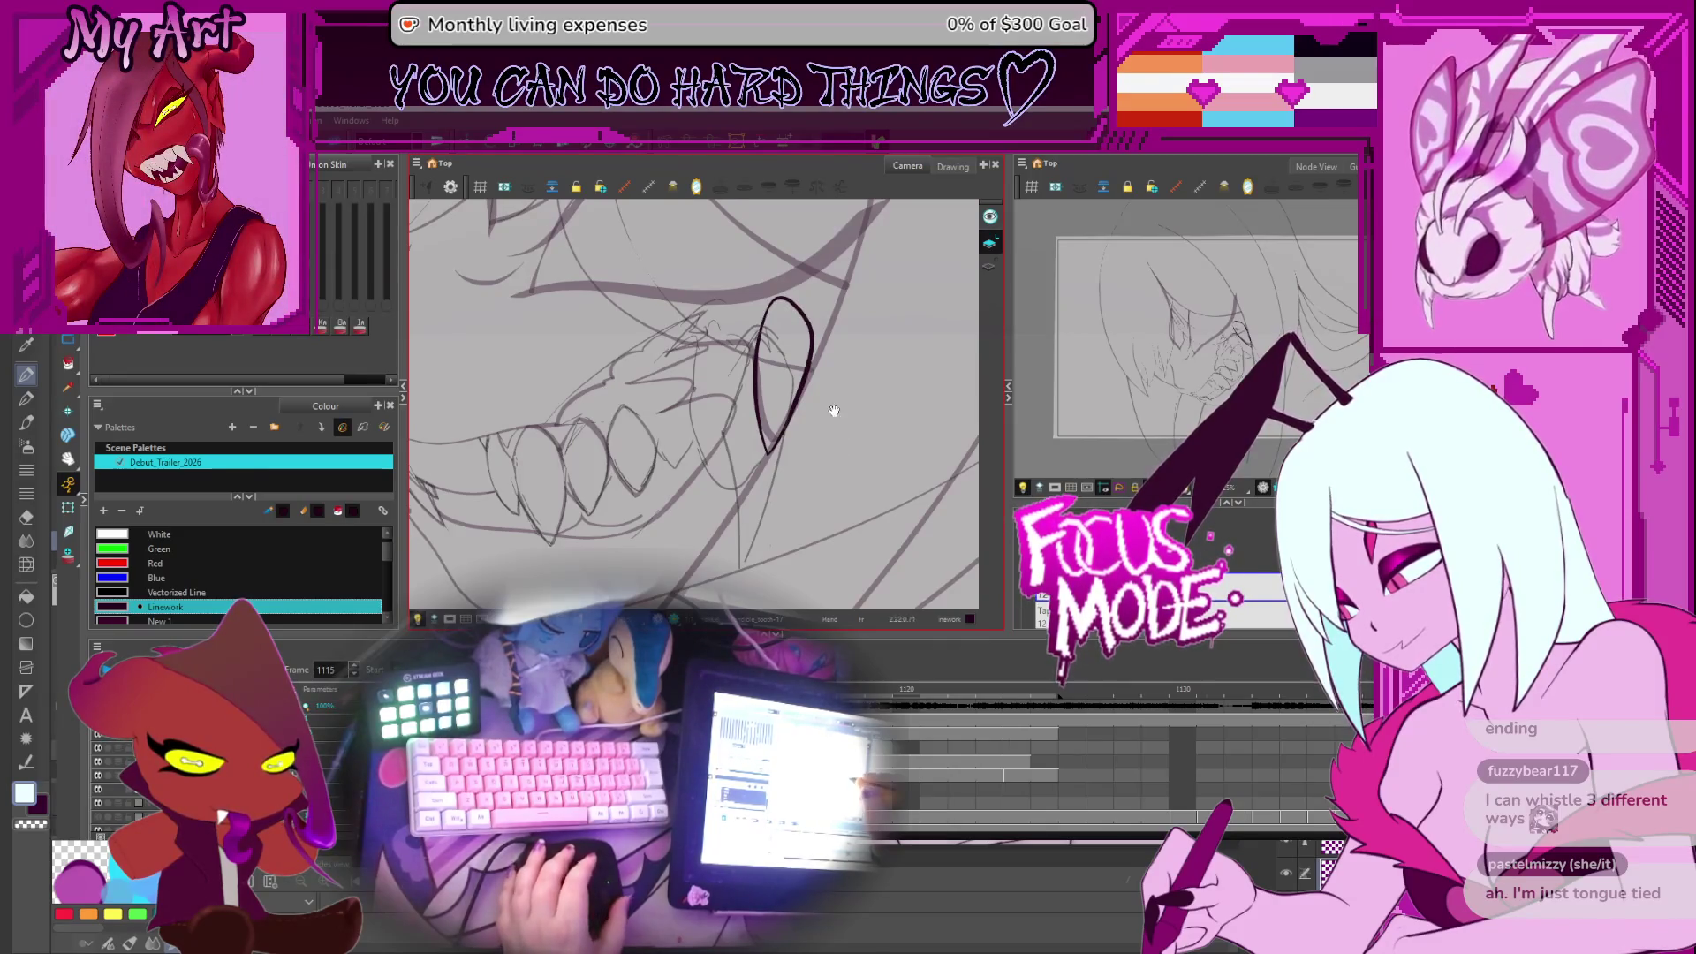
{"action": "left_click_drag", "start_coordinate": [834, 411], "coordinate": [832, 434]}
{"action": "key", "text": "comma"}
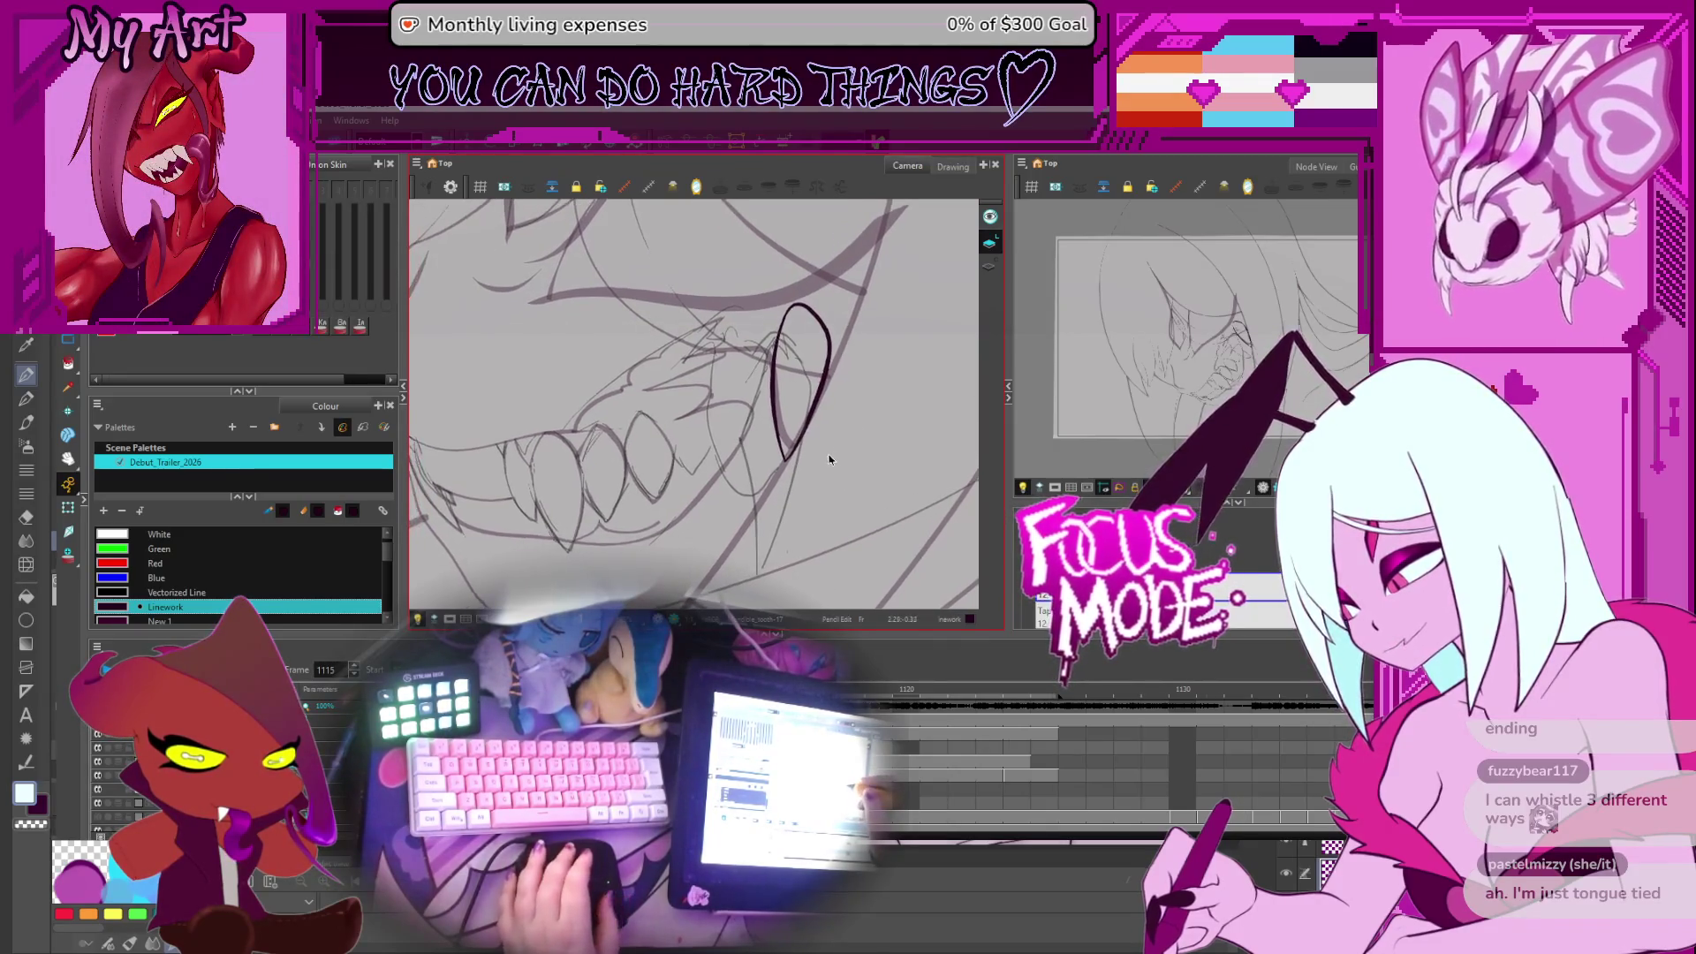
{"action": "key", "text": "period"}
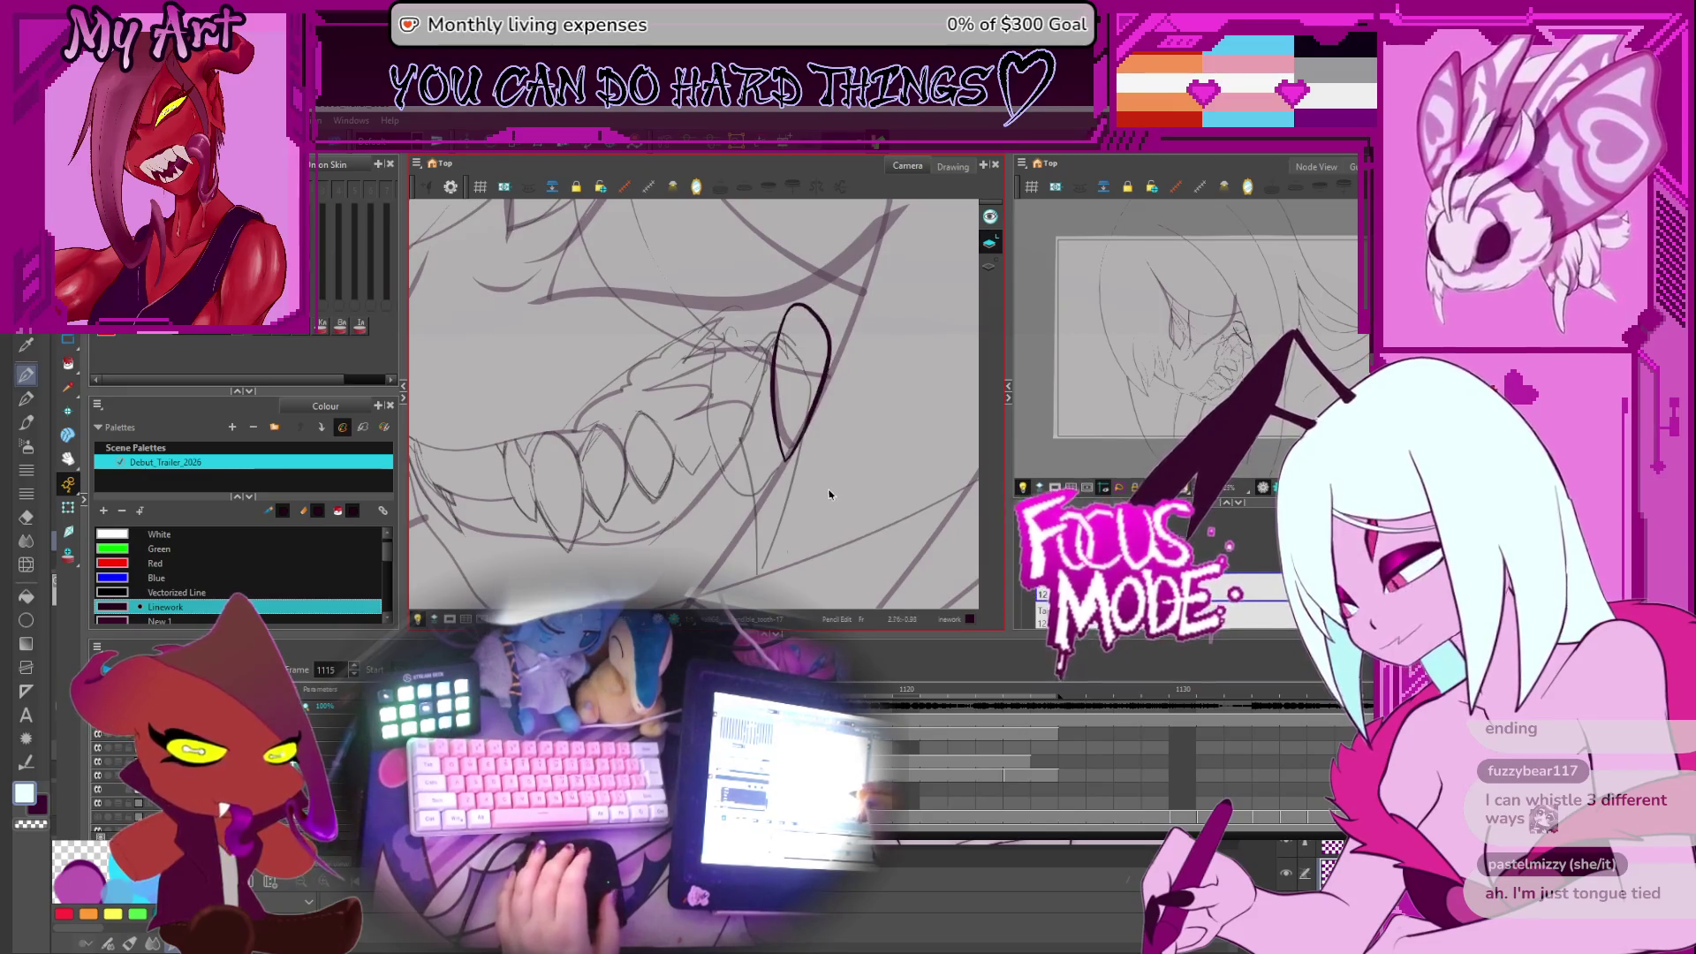
{"action": "key", "text": "comma"}
{"action": "key", "text": "period"}
{"action": "key", "text": "period"}
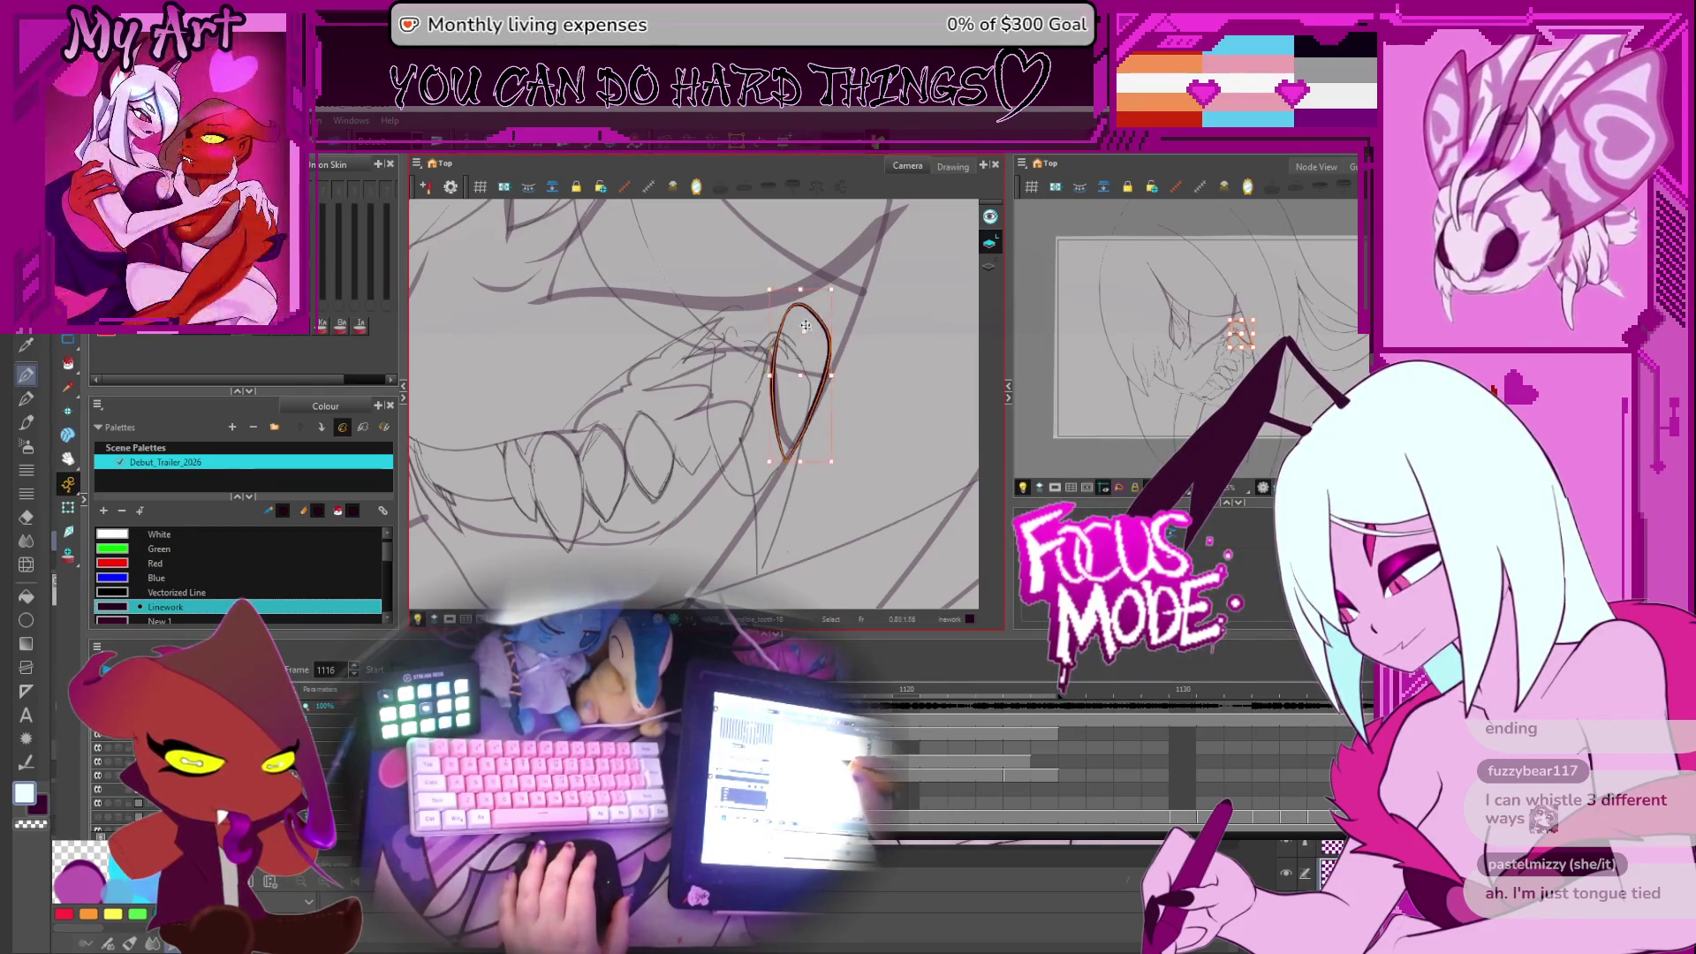
Show the previous frame for reference, move the fang stroke up-right, and reshape its bottom contour
{"action": "key", "text": "alt+o"}
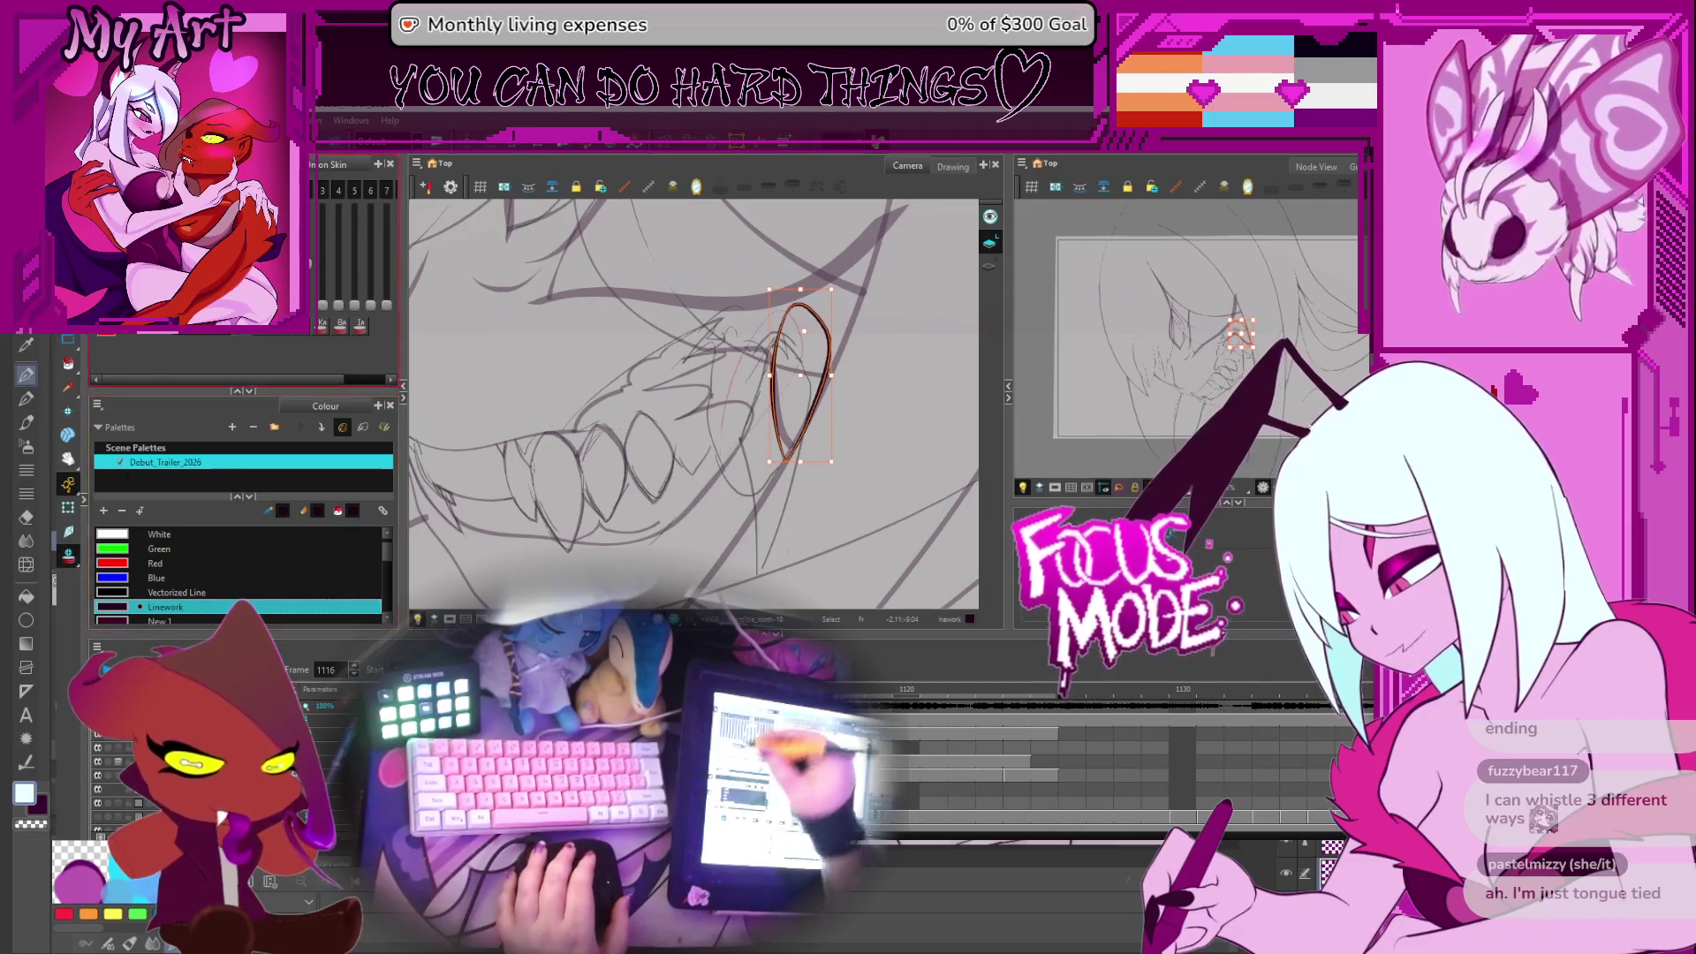
{"action": "left_click", "coordinate": [832, 294]}
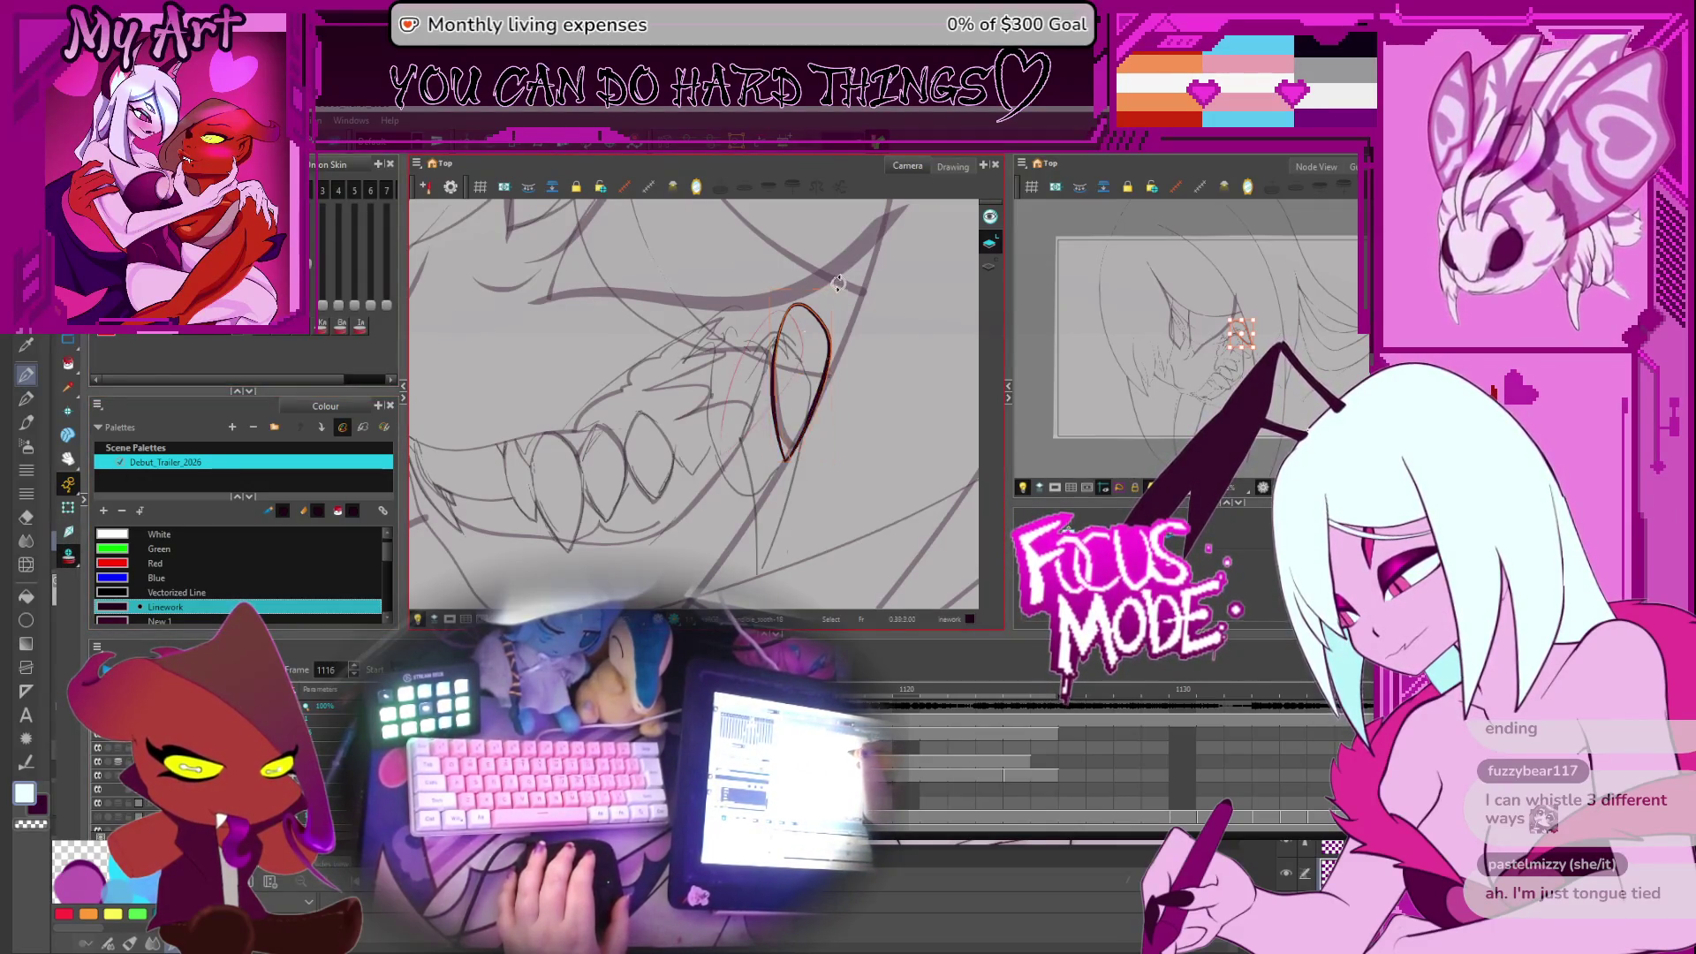
{"action": "left_click_drag", "start_coordinate": [813, 323], "coordinate": [840, 297]}
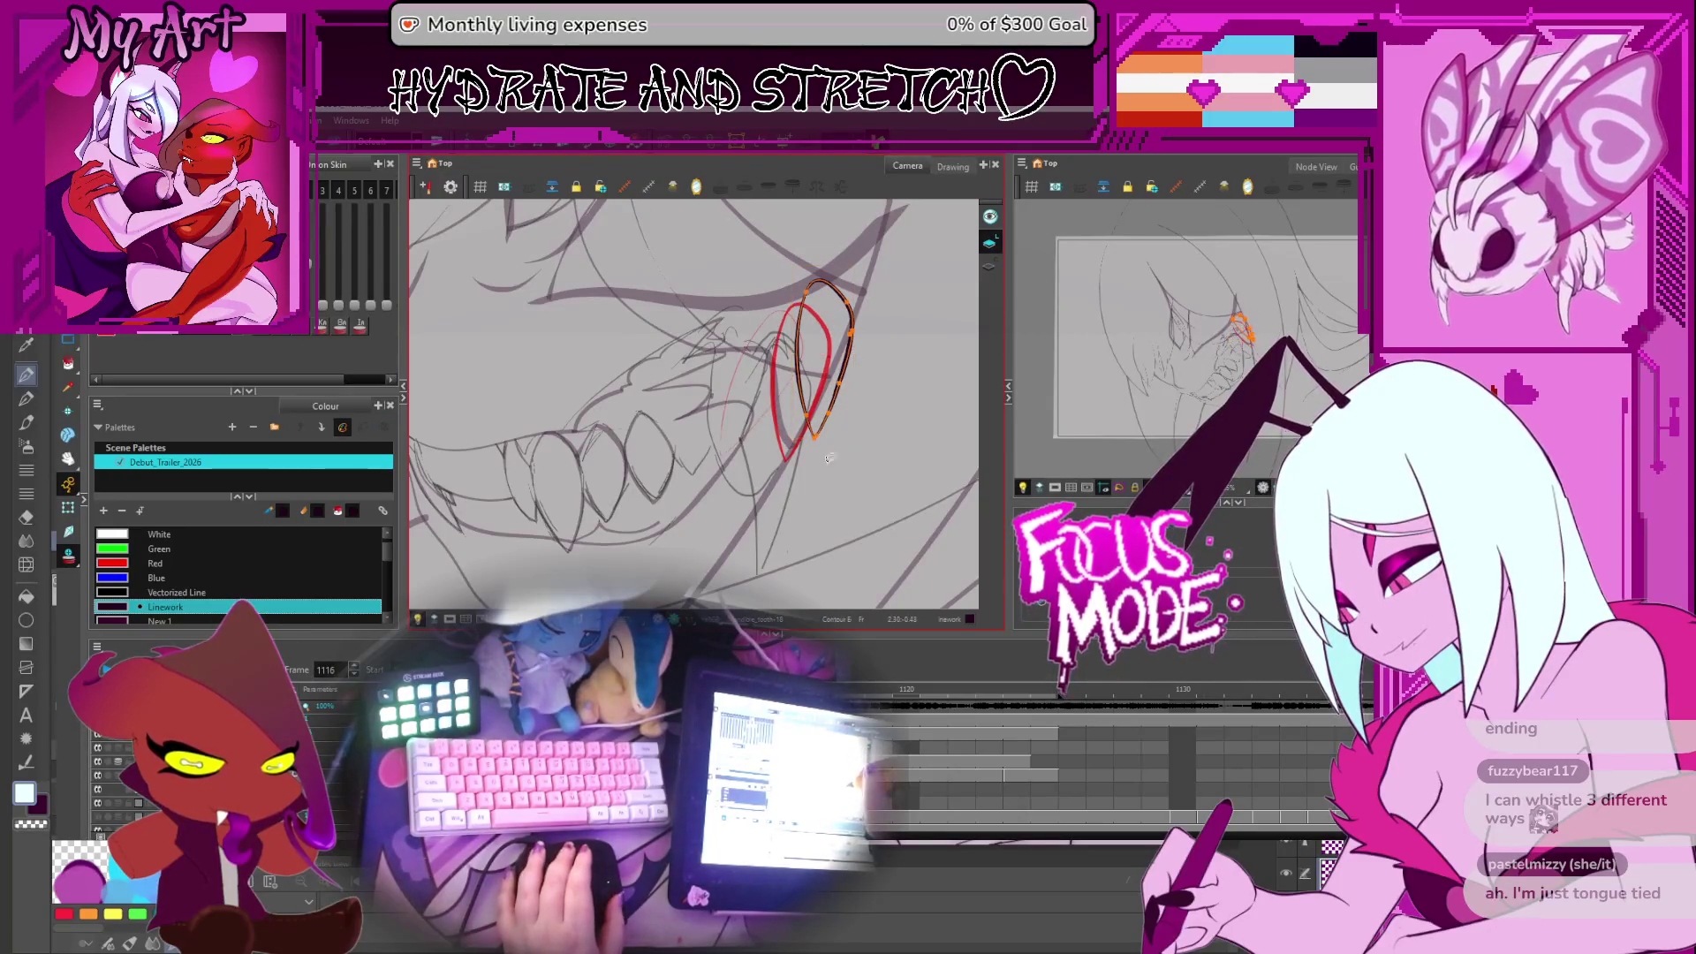
{"action": "left_click_drag", "start_coordinate": [815, 444], "coordinate": [820, 445]}
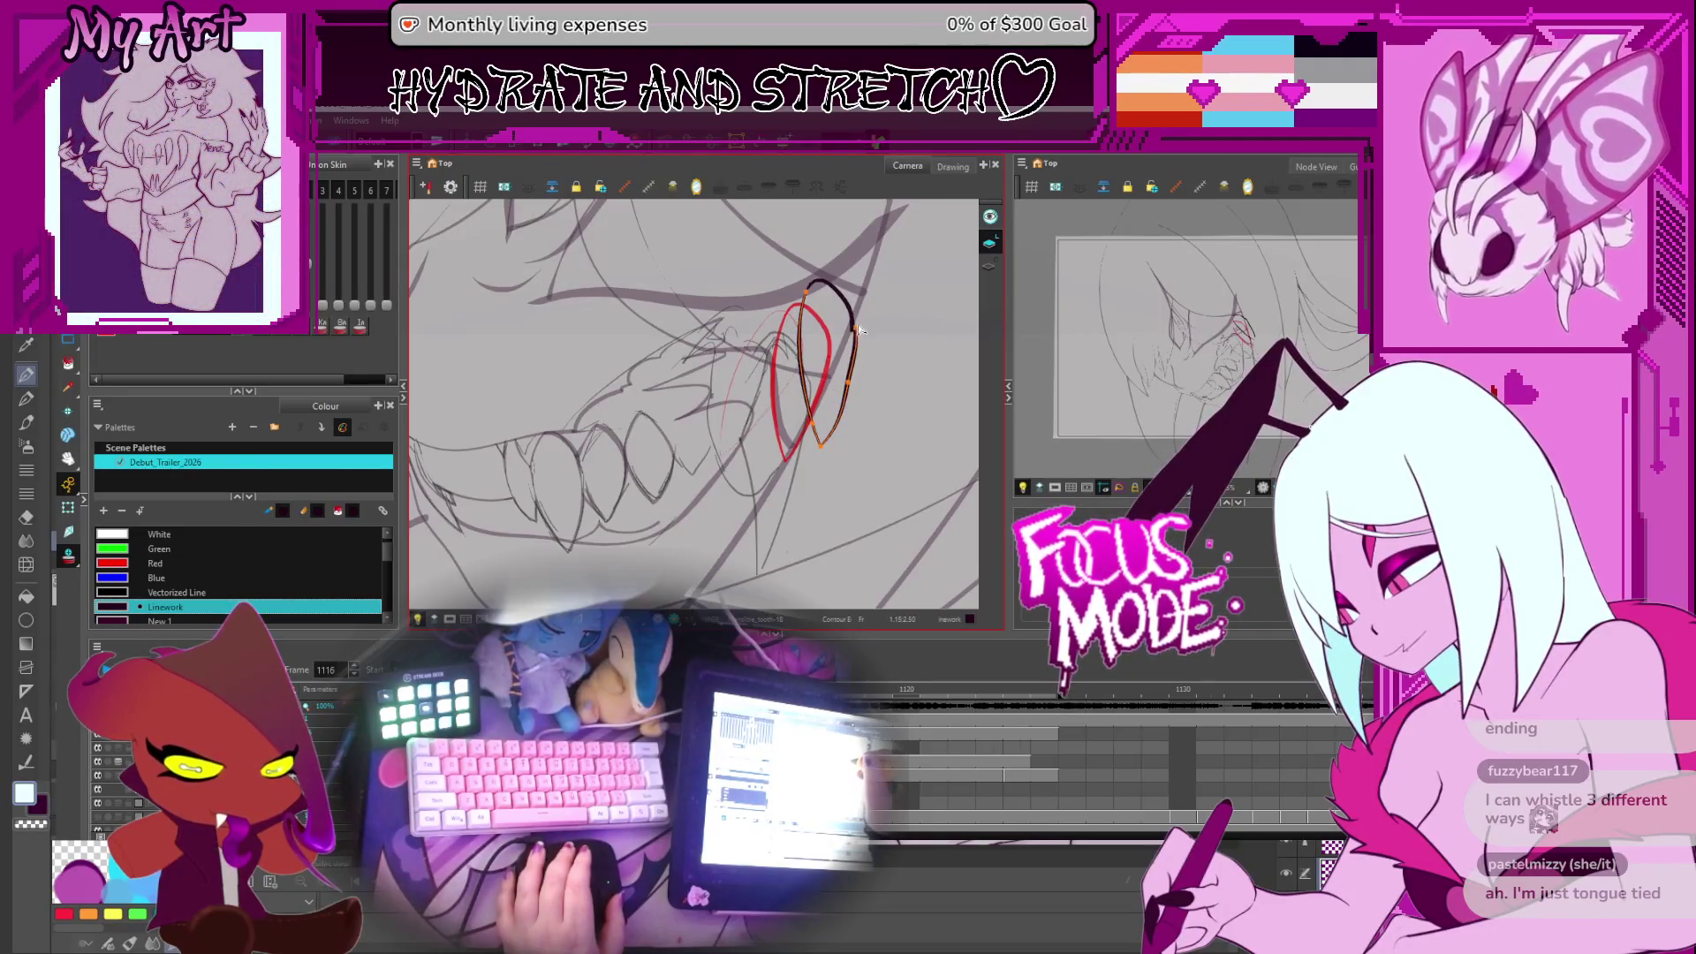
{"action": "left_click_drag", "start_coordinate": [846, 330], "coordinate": [810, 382]}
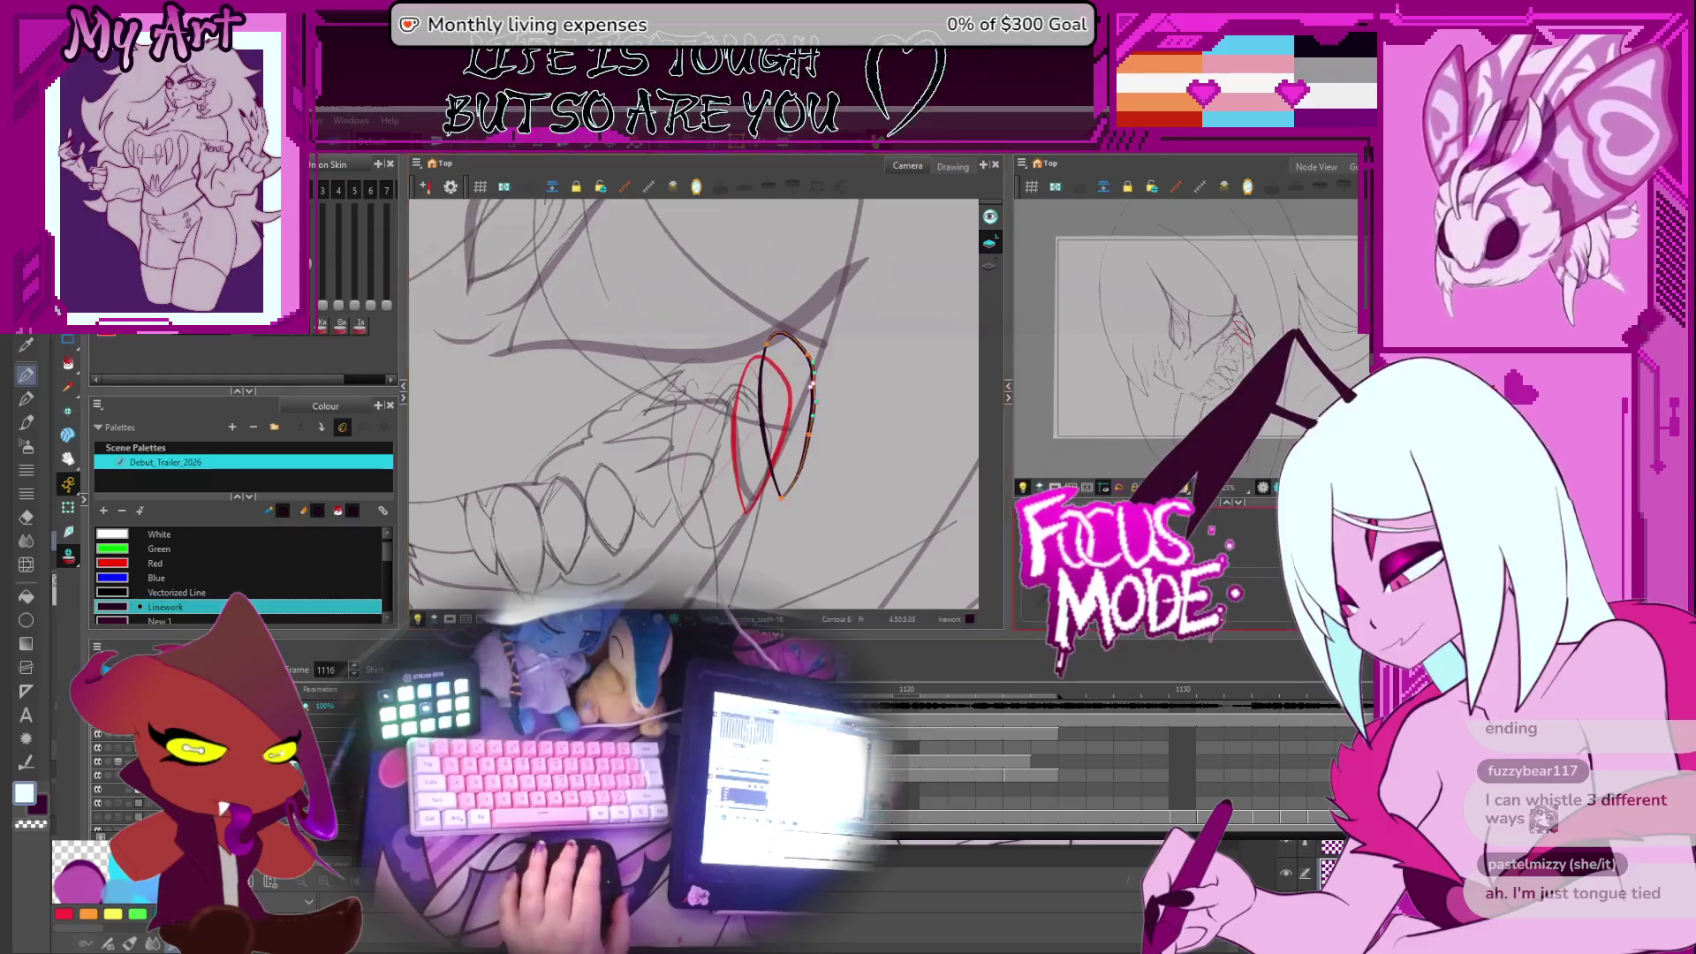
{"action": "scroll", "coordinate": [811, 383], "scroll_direction": "up", "scroll_amount": 5}
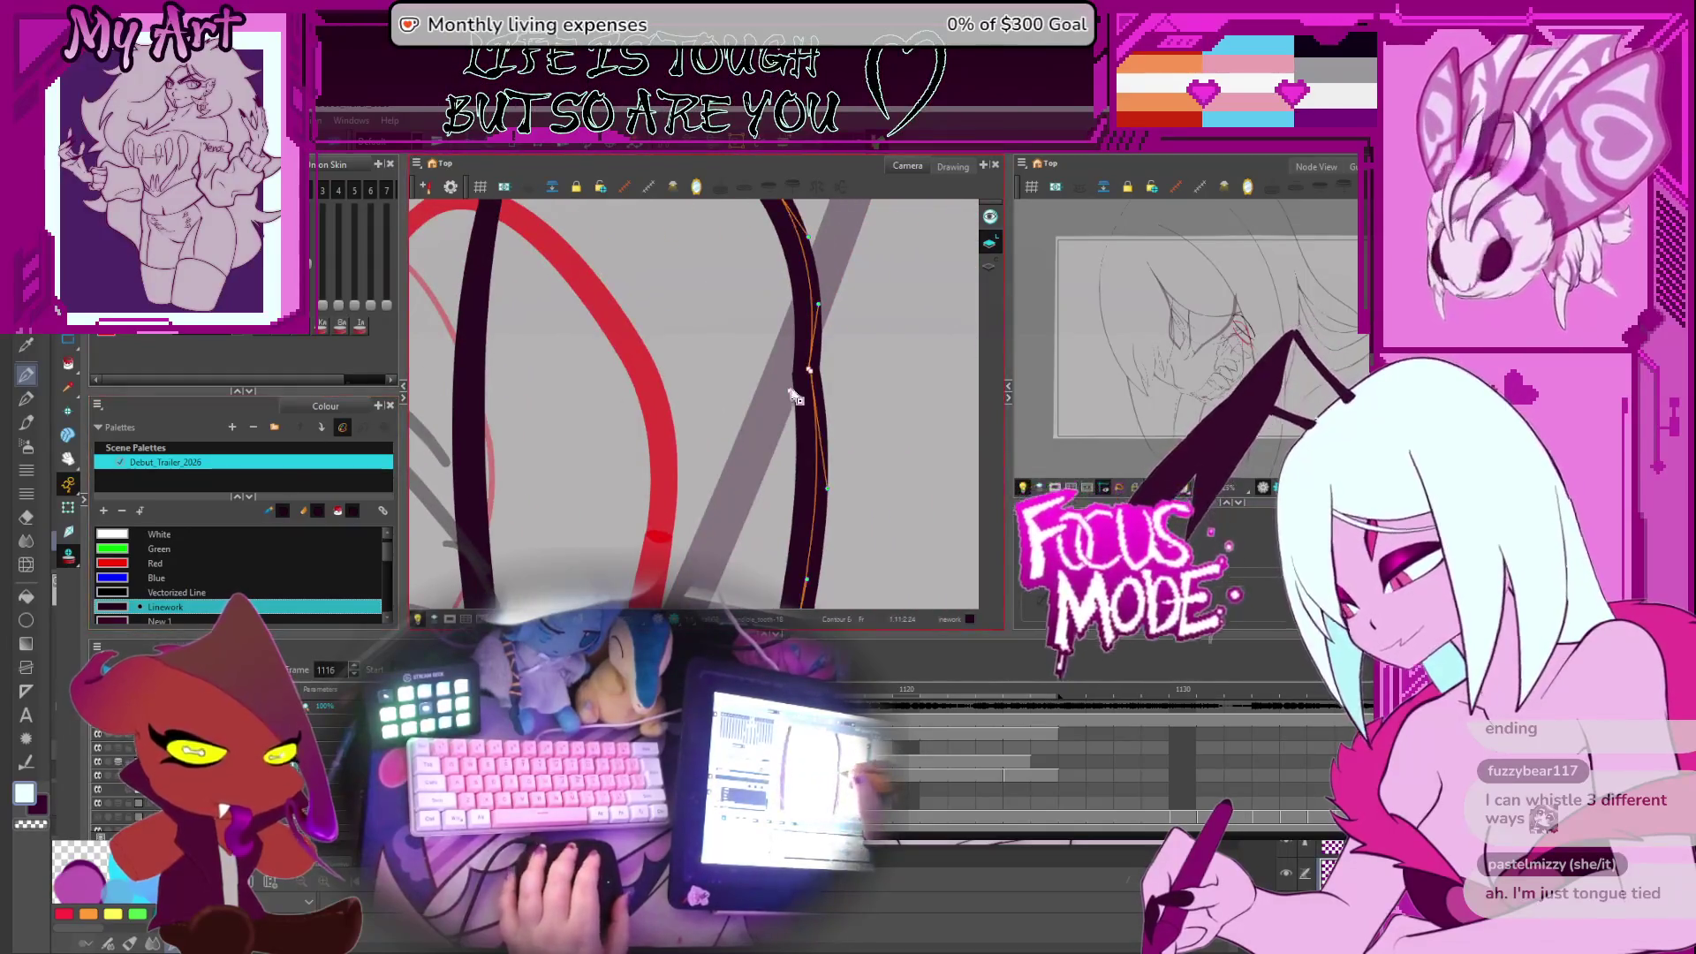
{"action": "left_click", "coordinate": [811, 378]}
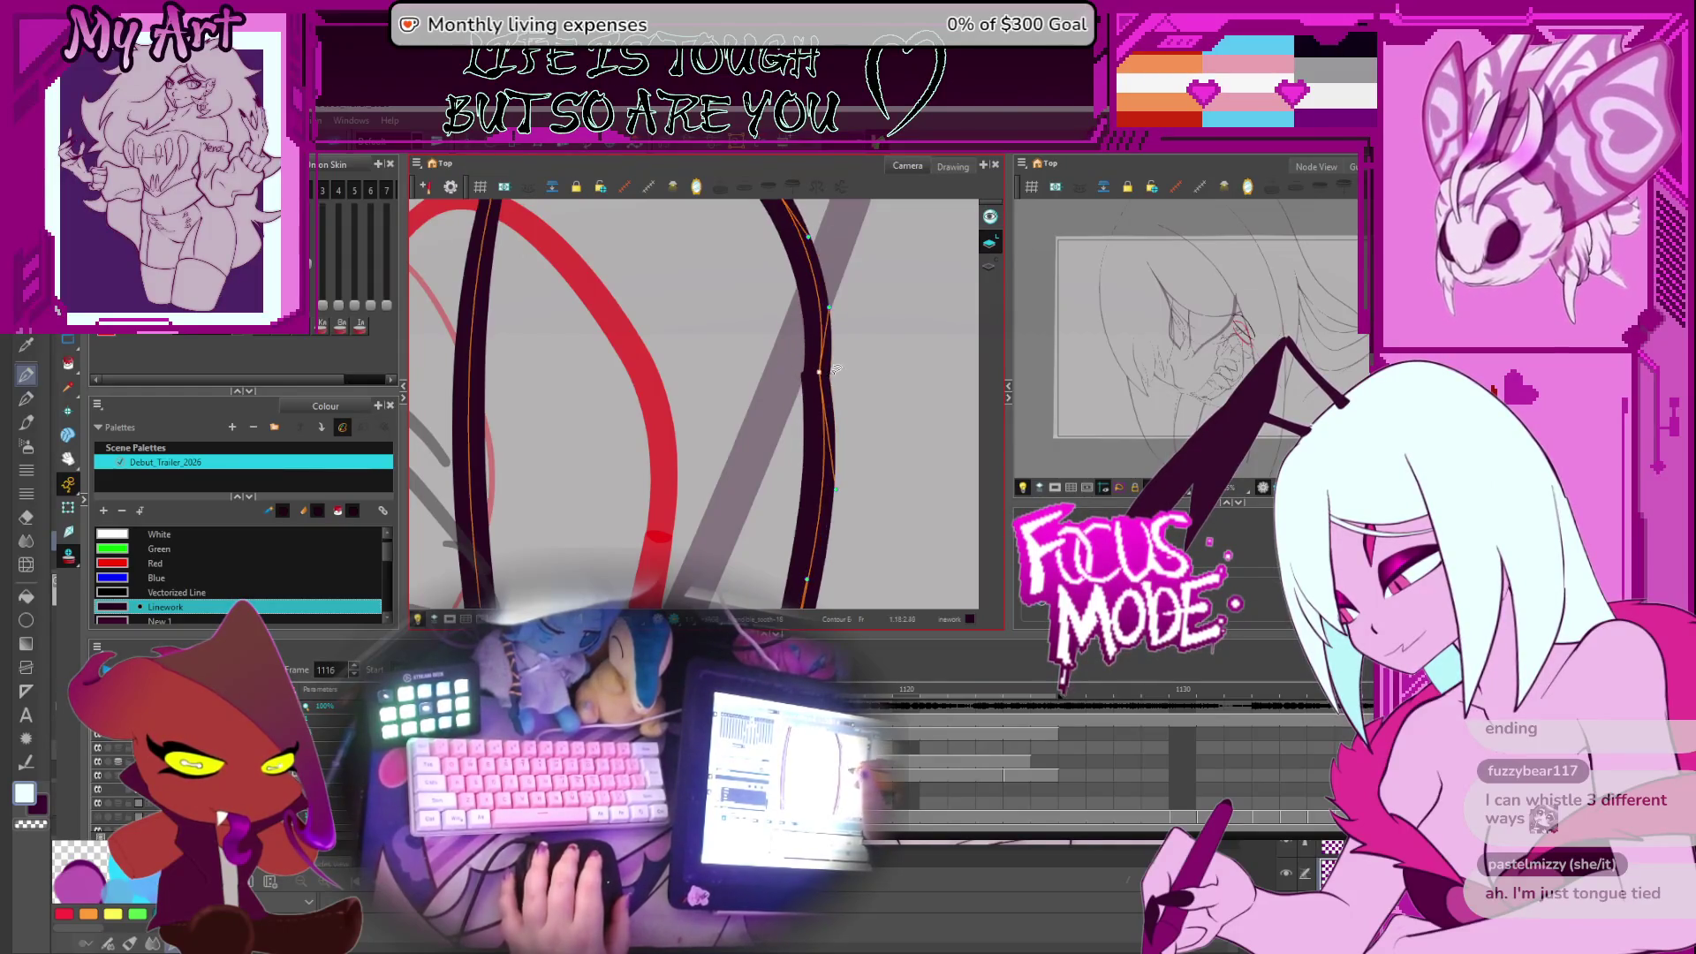
{"action": "scroll", "coordinate": [732, 355], "scroll_direction": "down", "scroll_amount": 5}
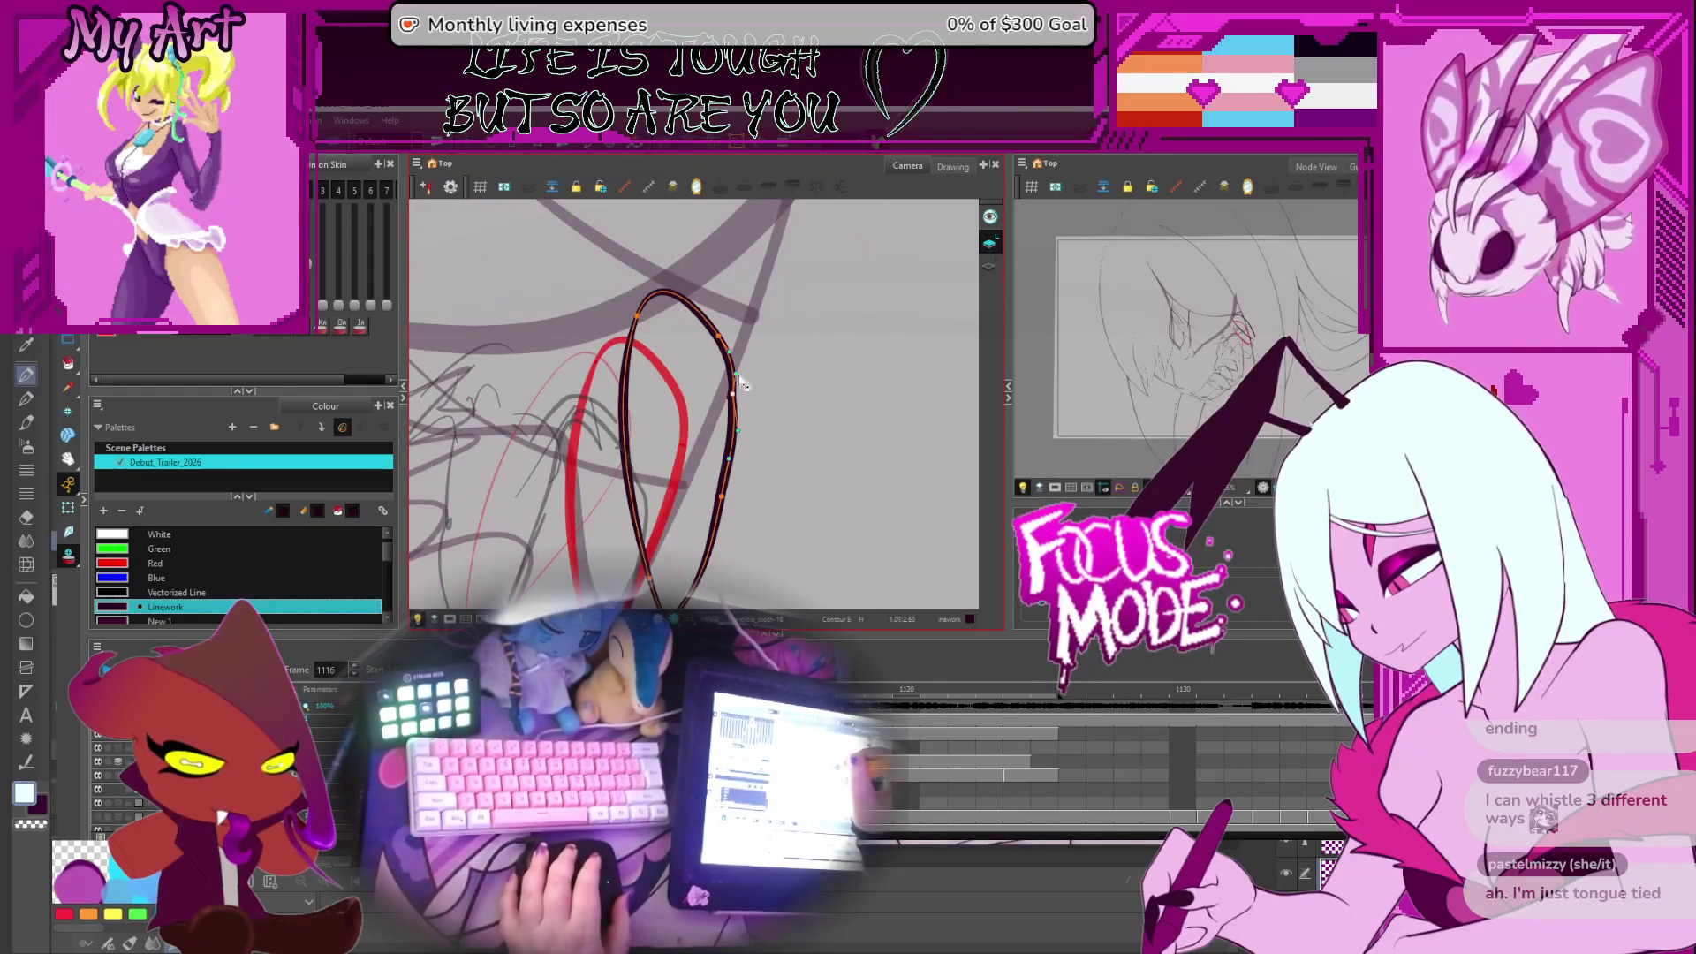
{"action": "scroll", "coordinate": [743, 368], "scroll_direction": "up", "scroll_amount": 3}
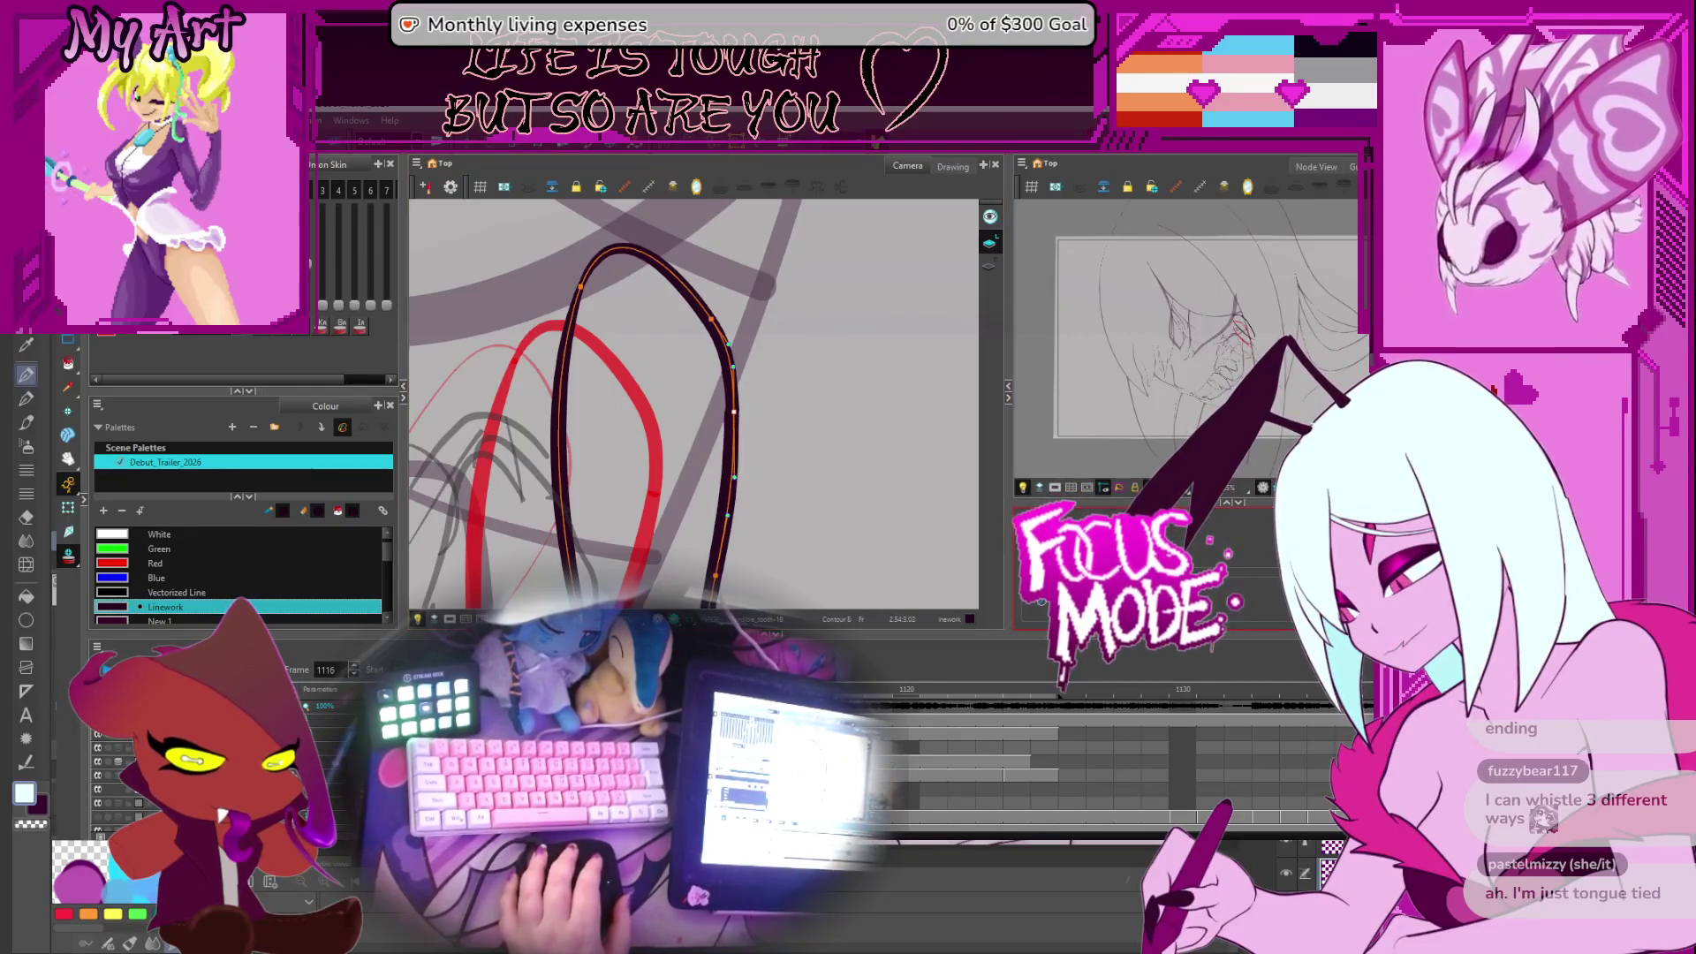
Adjust points on the fang's lower tip and right edge, then select the black fang stroke
{"action": "left_click_drag", "start_coordinate": [684, 576], "coordinate": [812, 457]}
{"action": "left_click", "coordinate": [848, 465]}
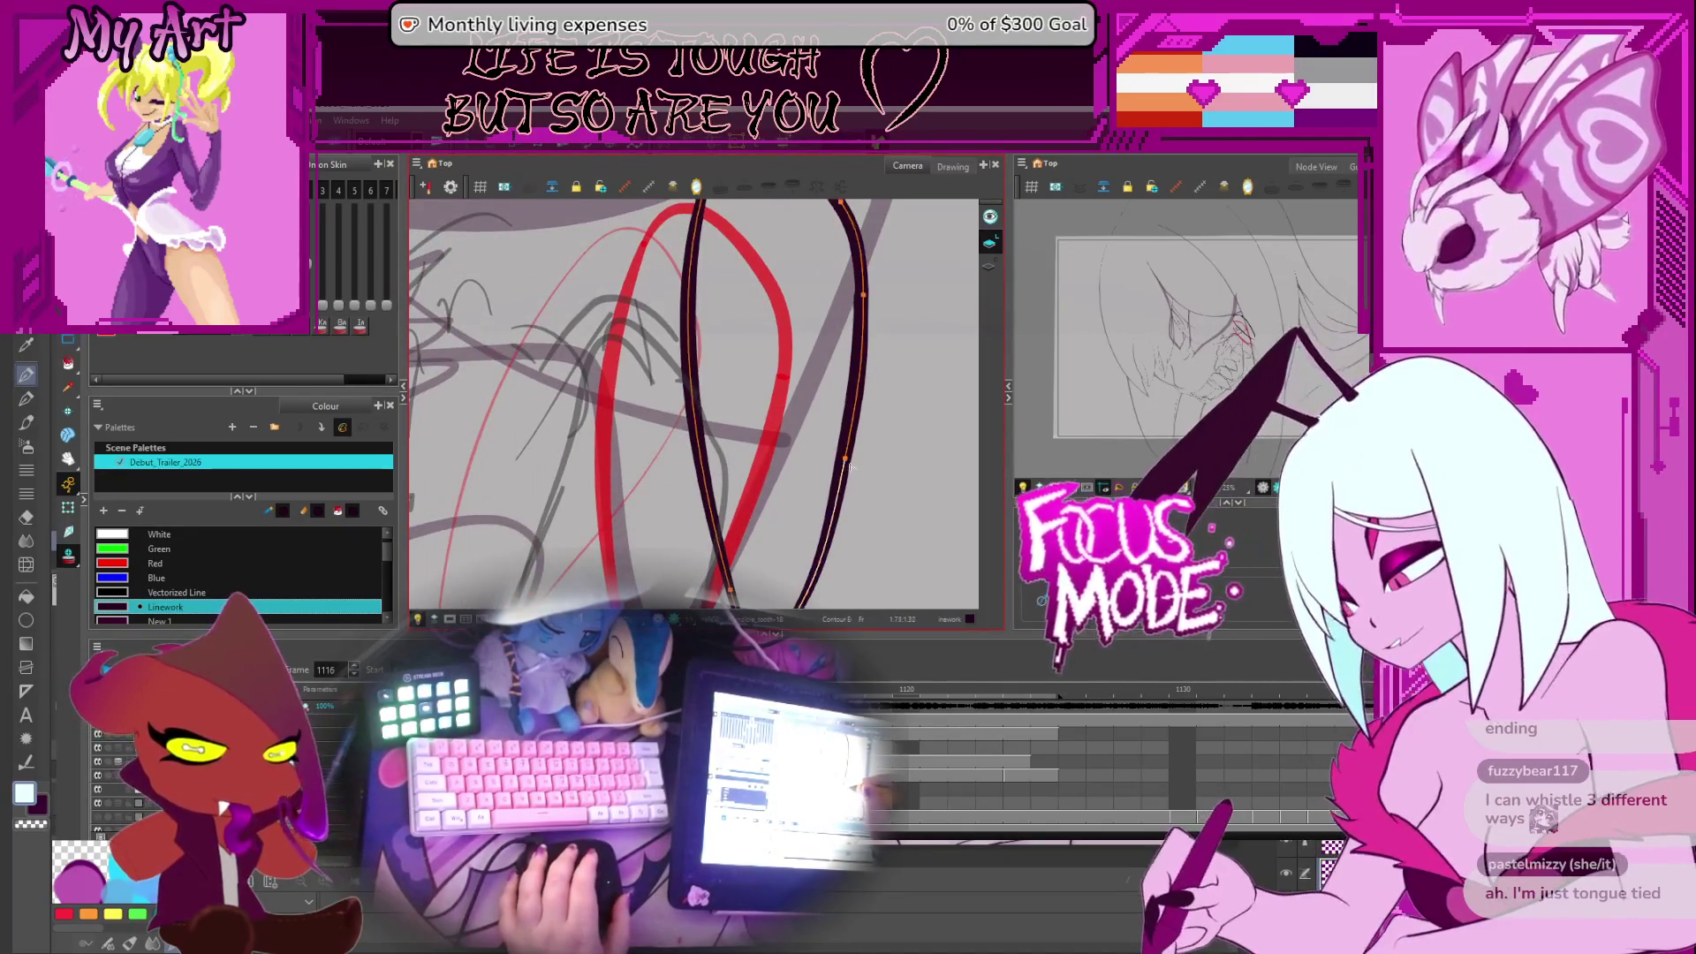
{"action": "scroll", "coordinate": [846, 477], "scroll_direction": "down", "scroll_amount": 3}
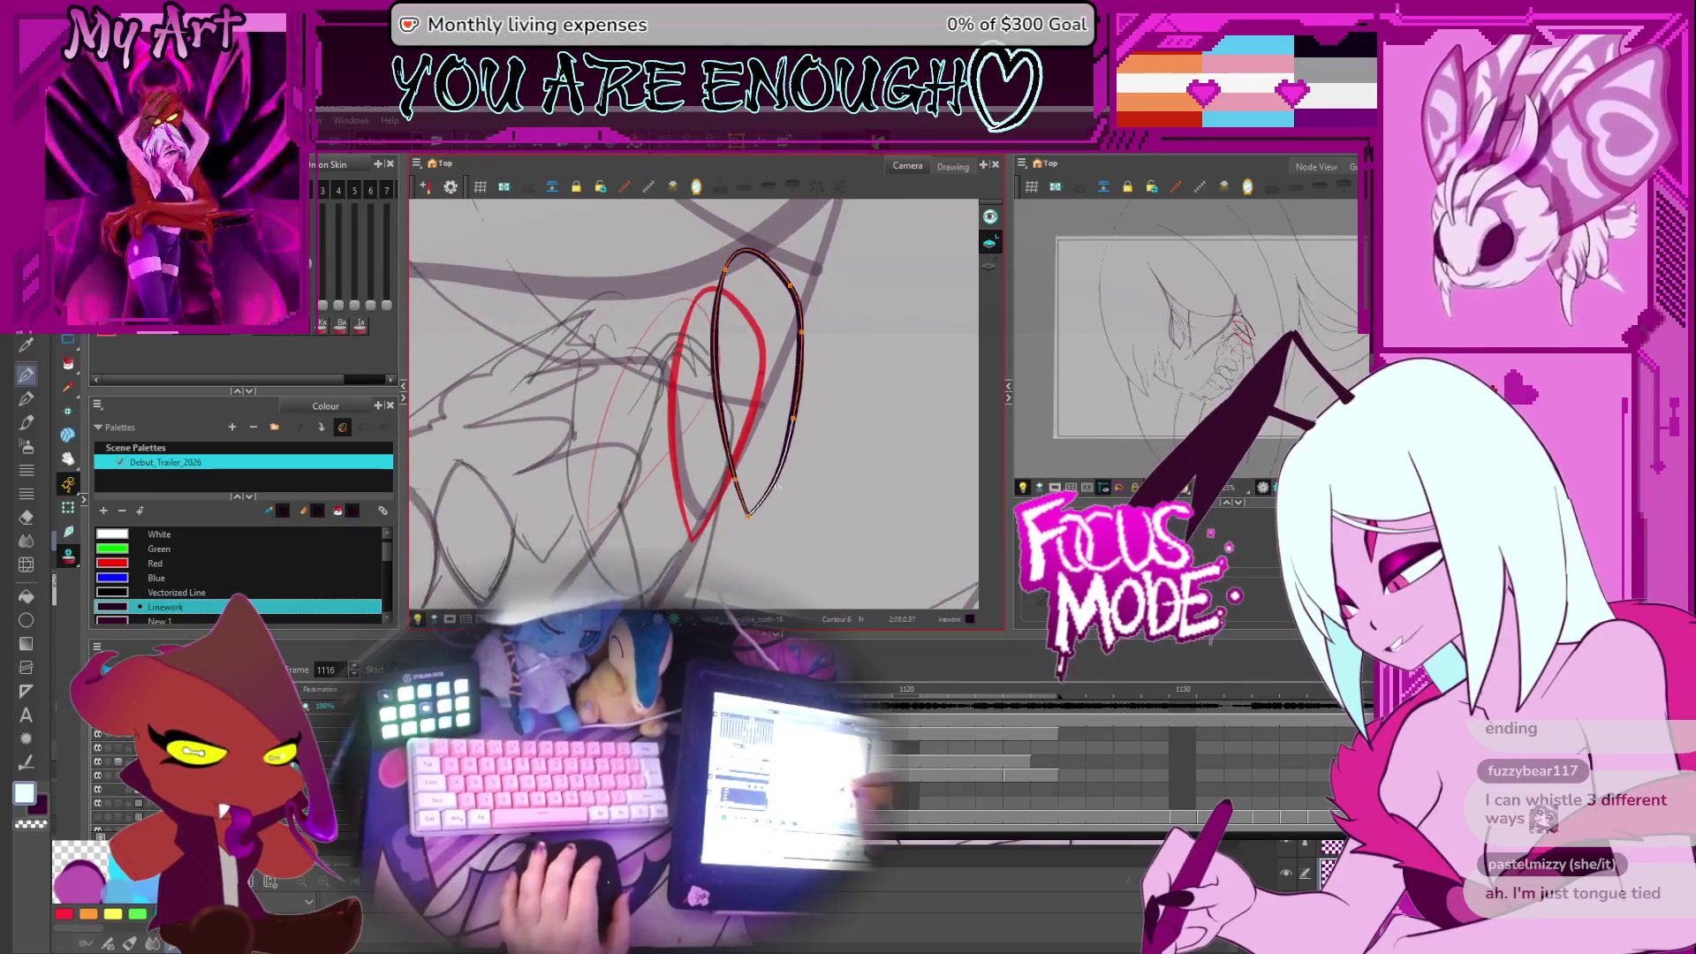
{"action": "scroll", "coordinate": [751, 523], "scroll_direction": "up", "scroll_amount": 5}
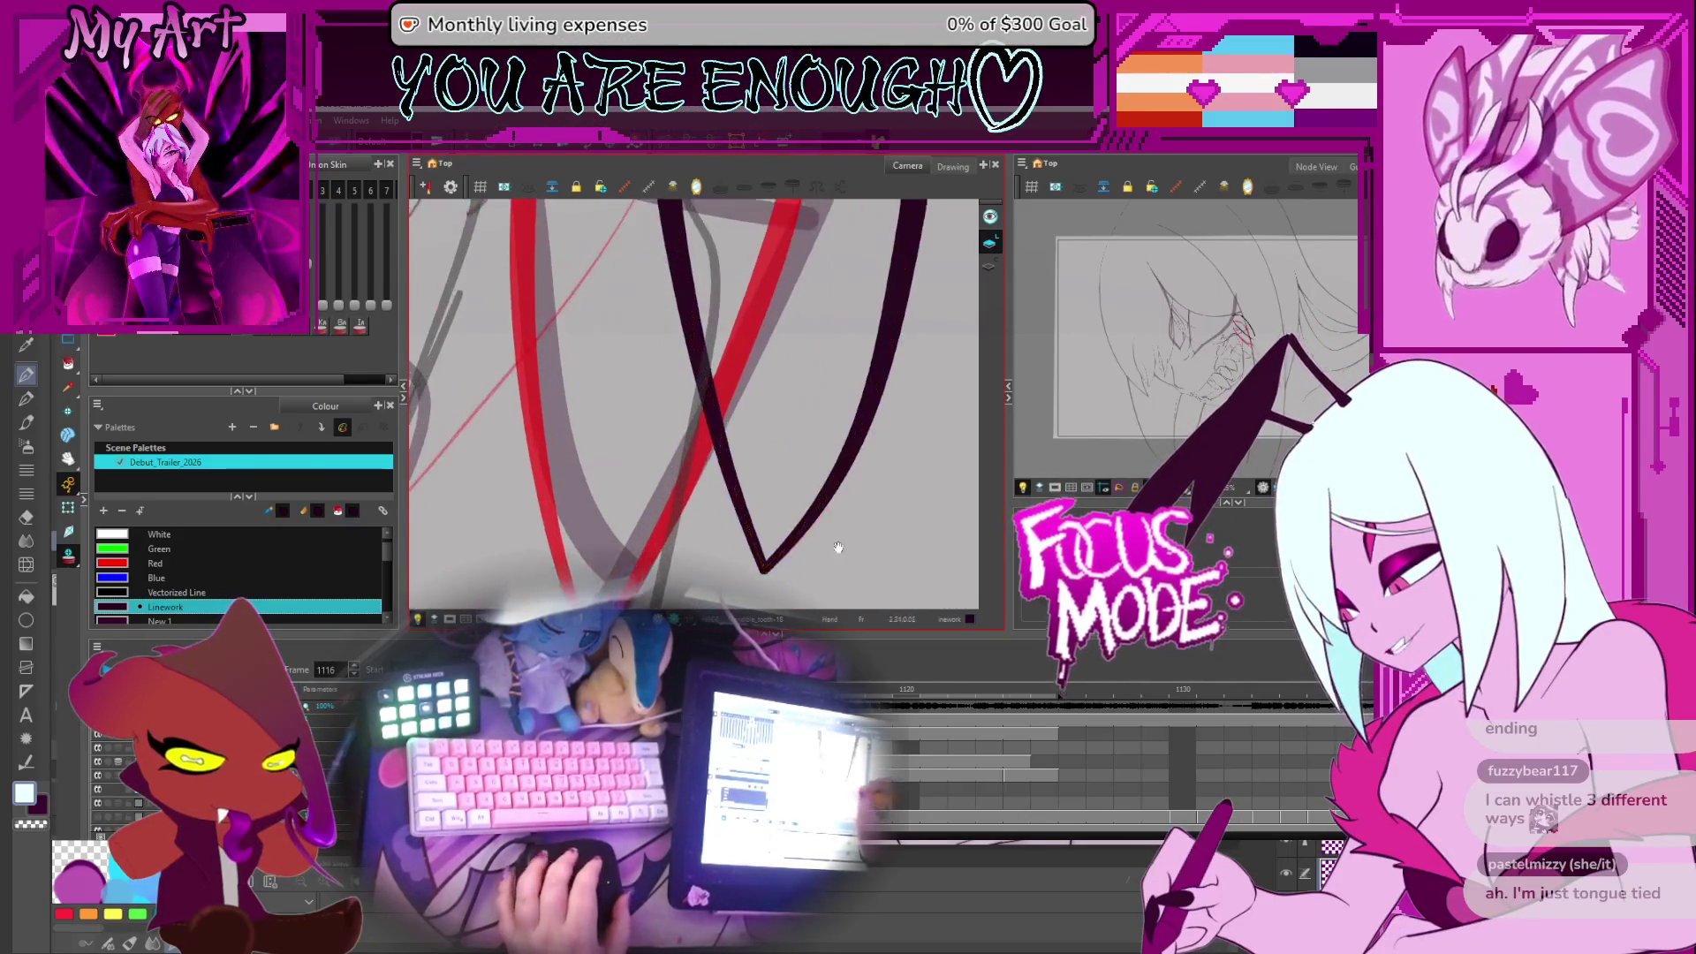
{"action": "left_click", "coordinate": [832, 436]}
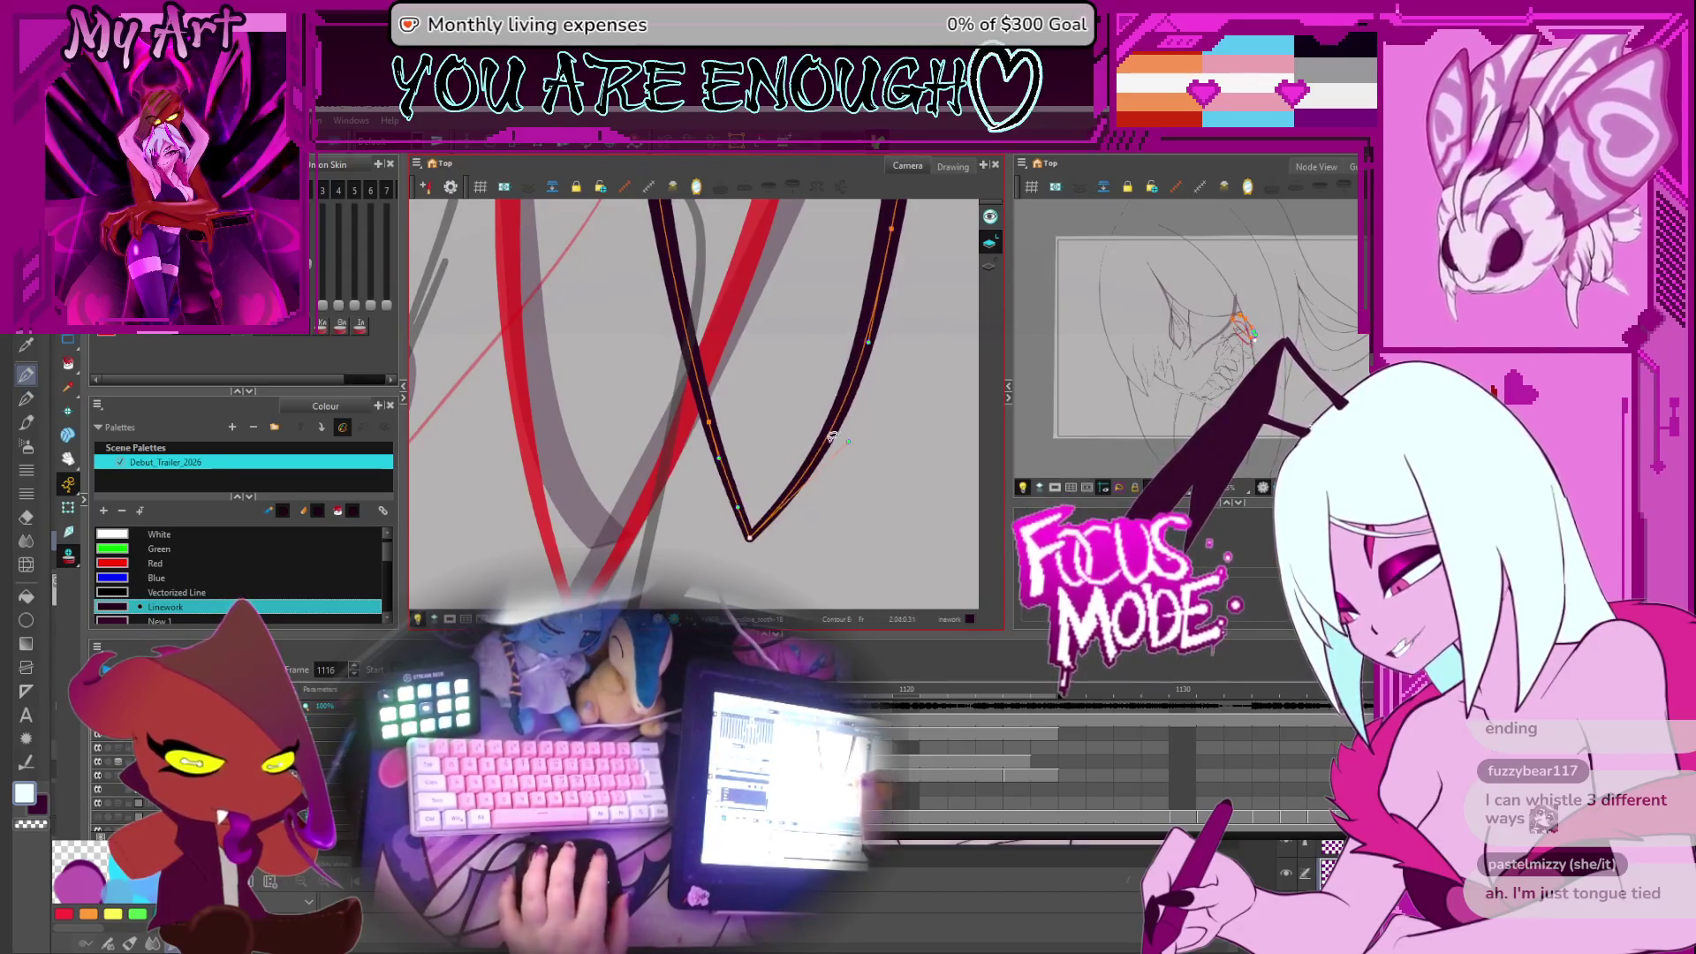
{"action": "scroll", "coordinate": [841, 447], "scroll_direction": "down", "scroll_amount": 3}
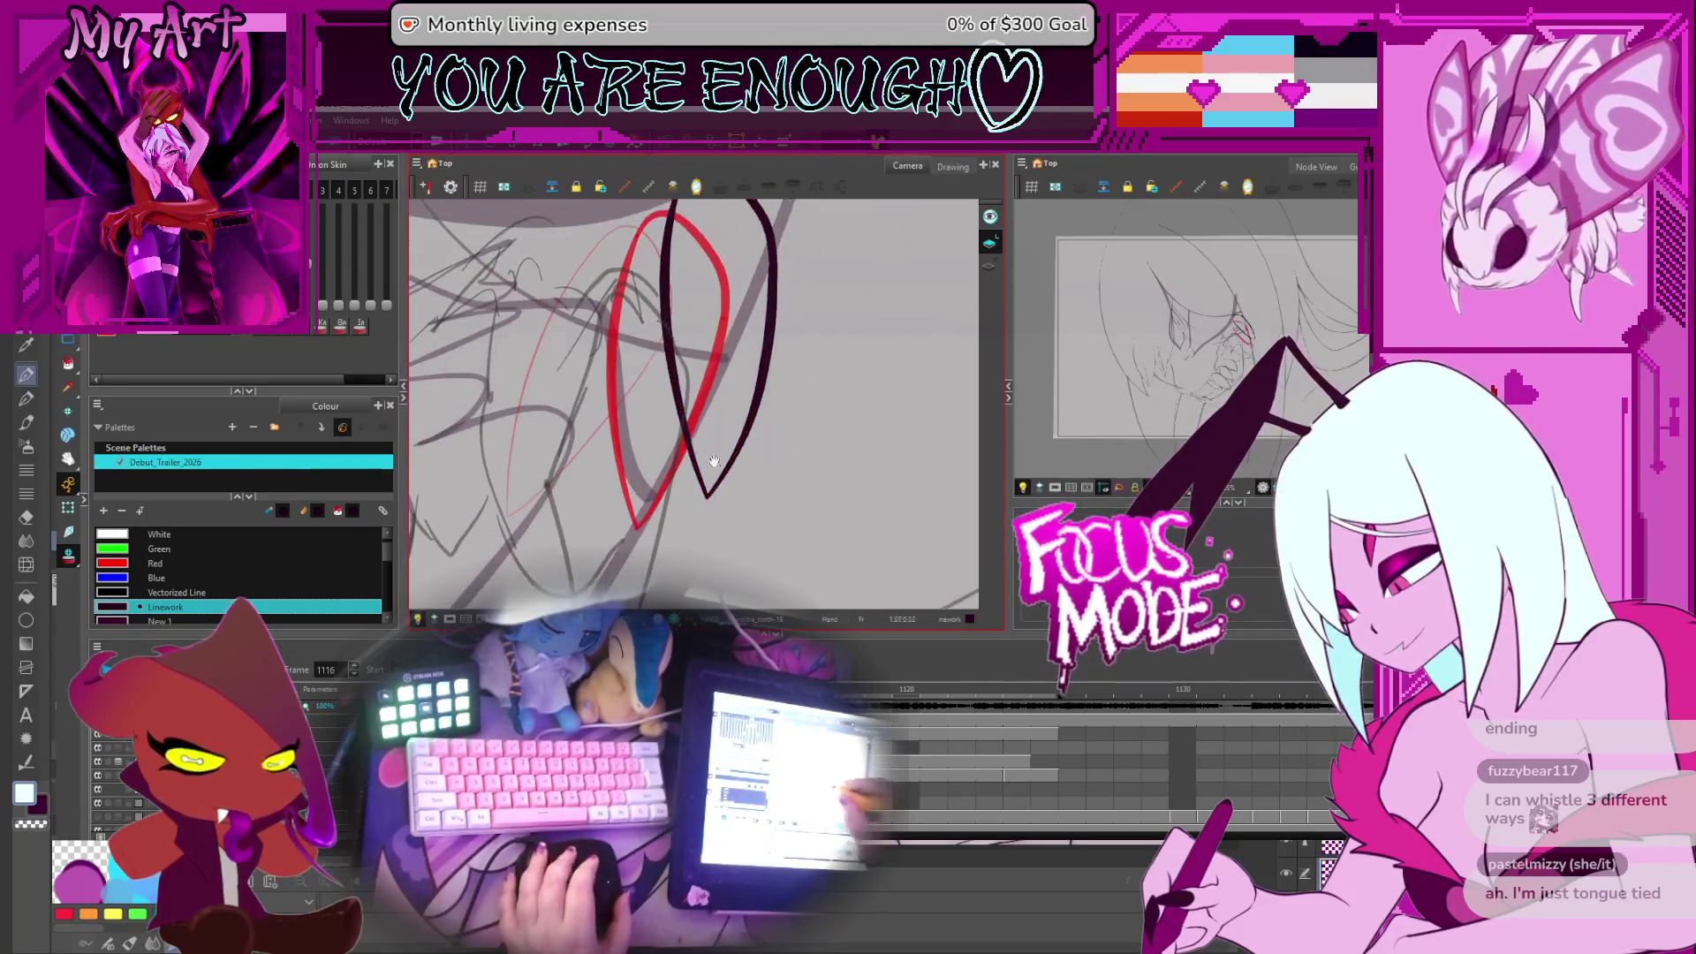
{"action": "left_click_drag", "start_coordinate": [709, 418], "coordinate": [711, 407]}
{"action": "left_click", "coordinate": [758, 443]}
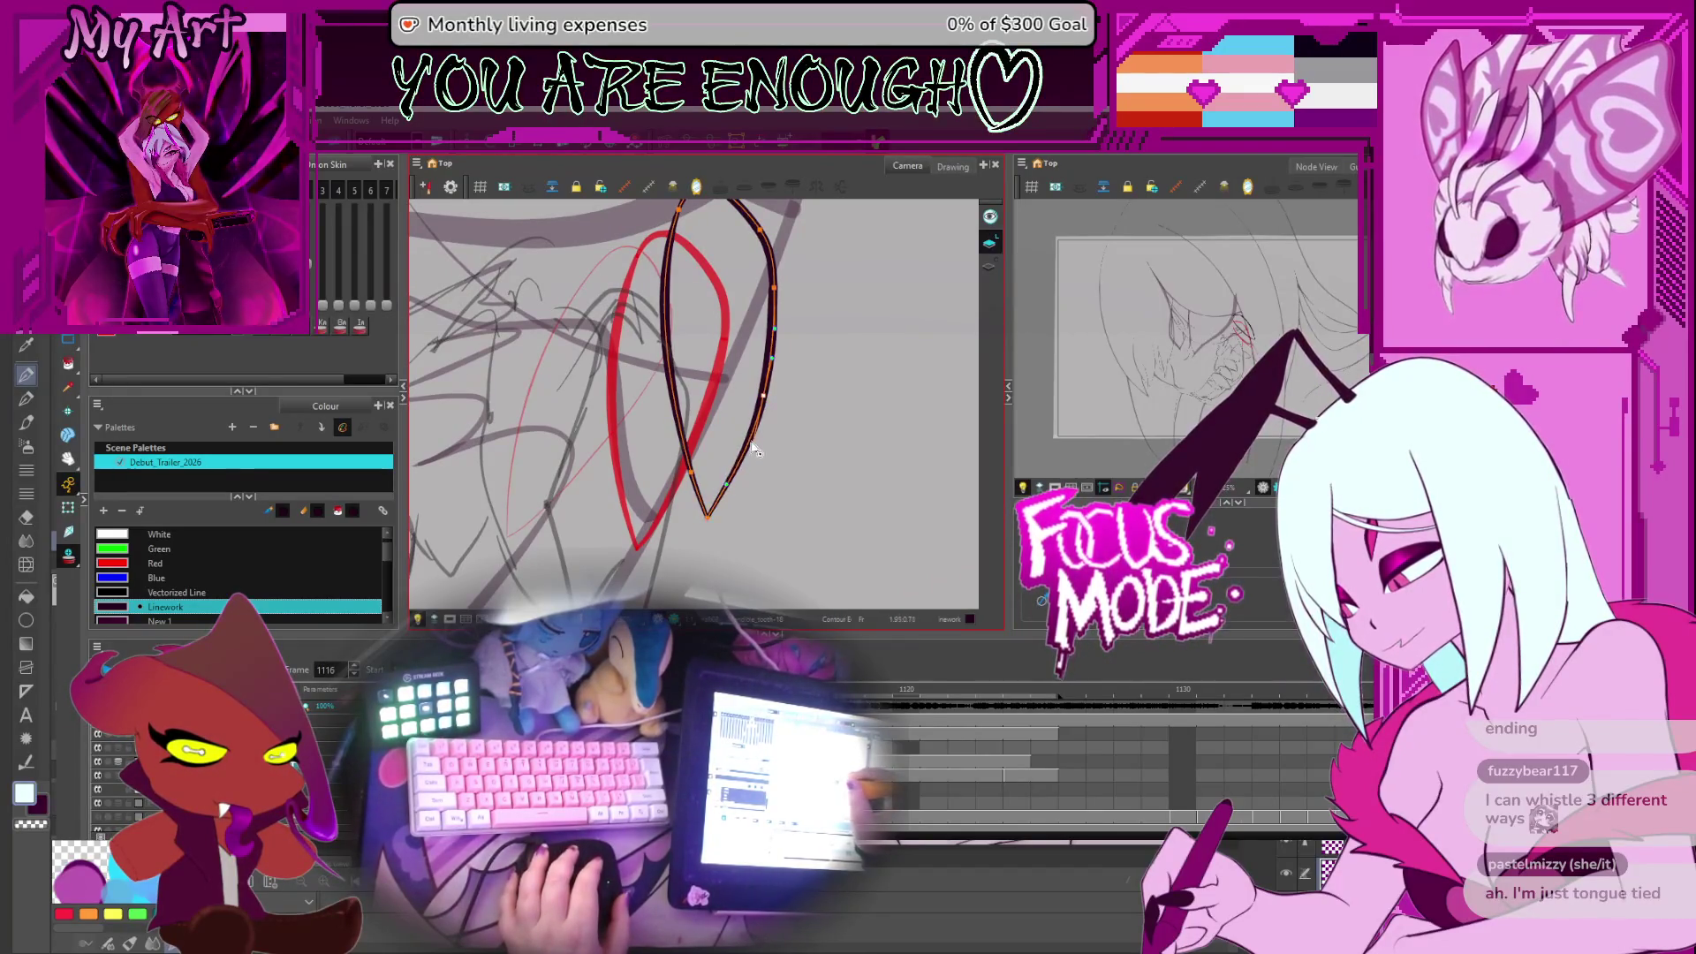
{"action": "scroll", "coordinate": [757, 452], "scroll_direction": "up", "scroll_amount": 2}
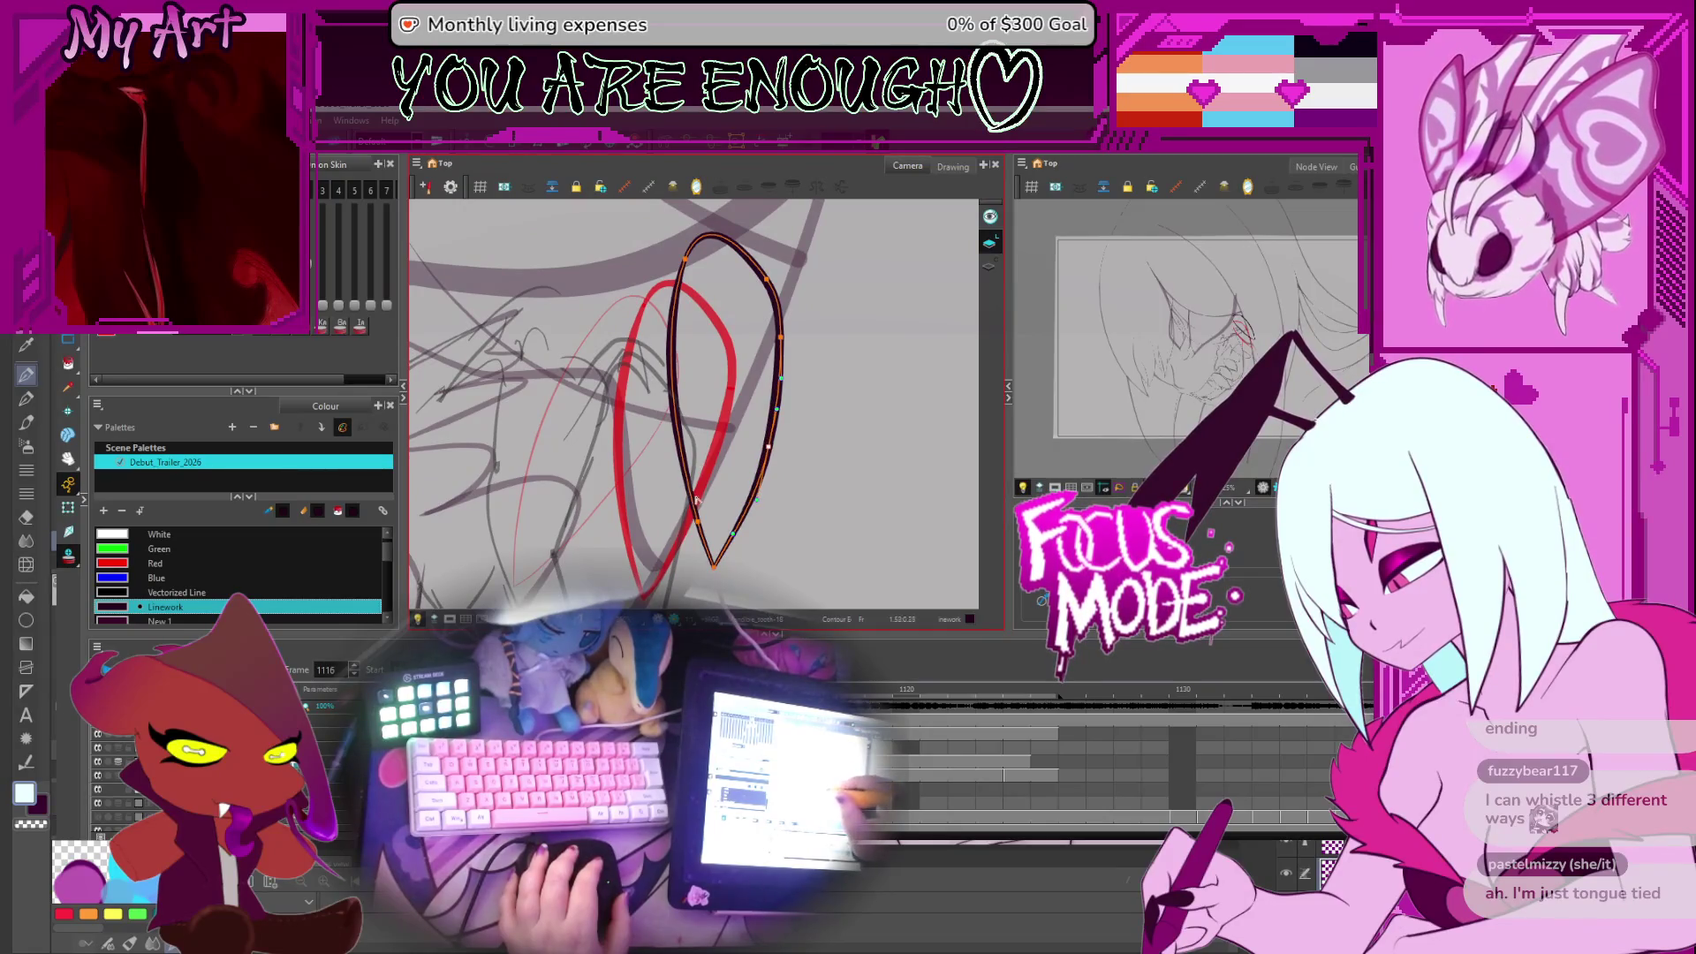
{"action": "scroll", "coordinate": [716, 441], "scroll_direction": "down", "scroll_amount": 4}
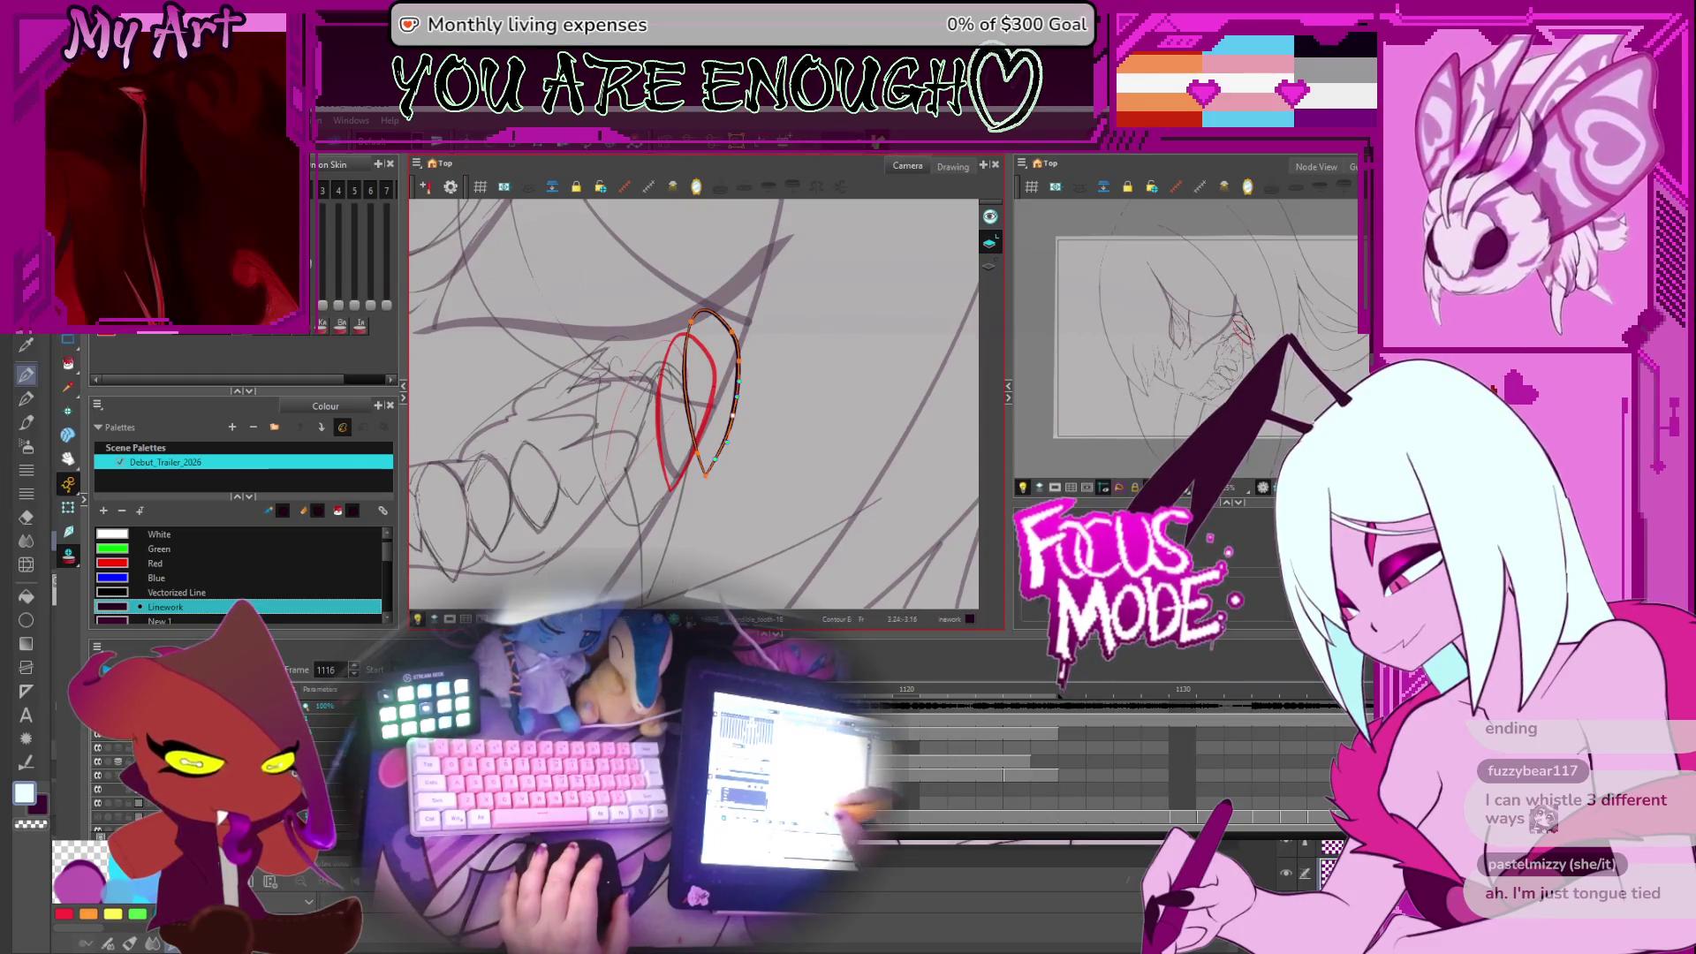
Reshape the inner edge near the top of the fang on frame 1116
{"action": "key", "text": "Escape"}
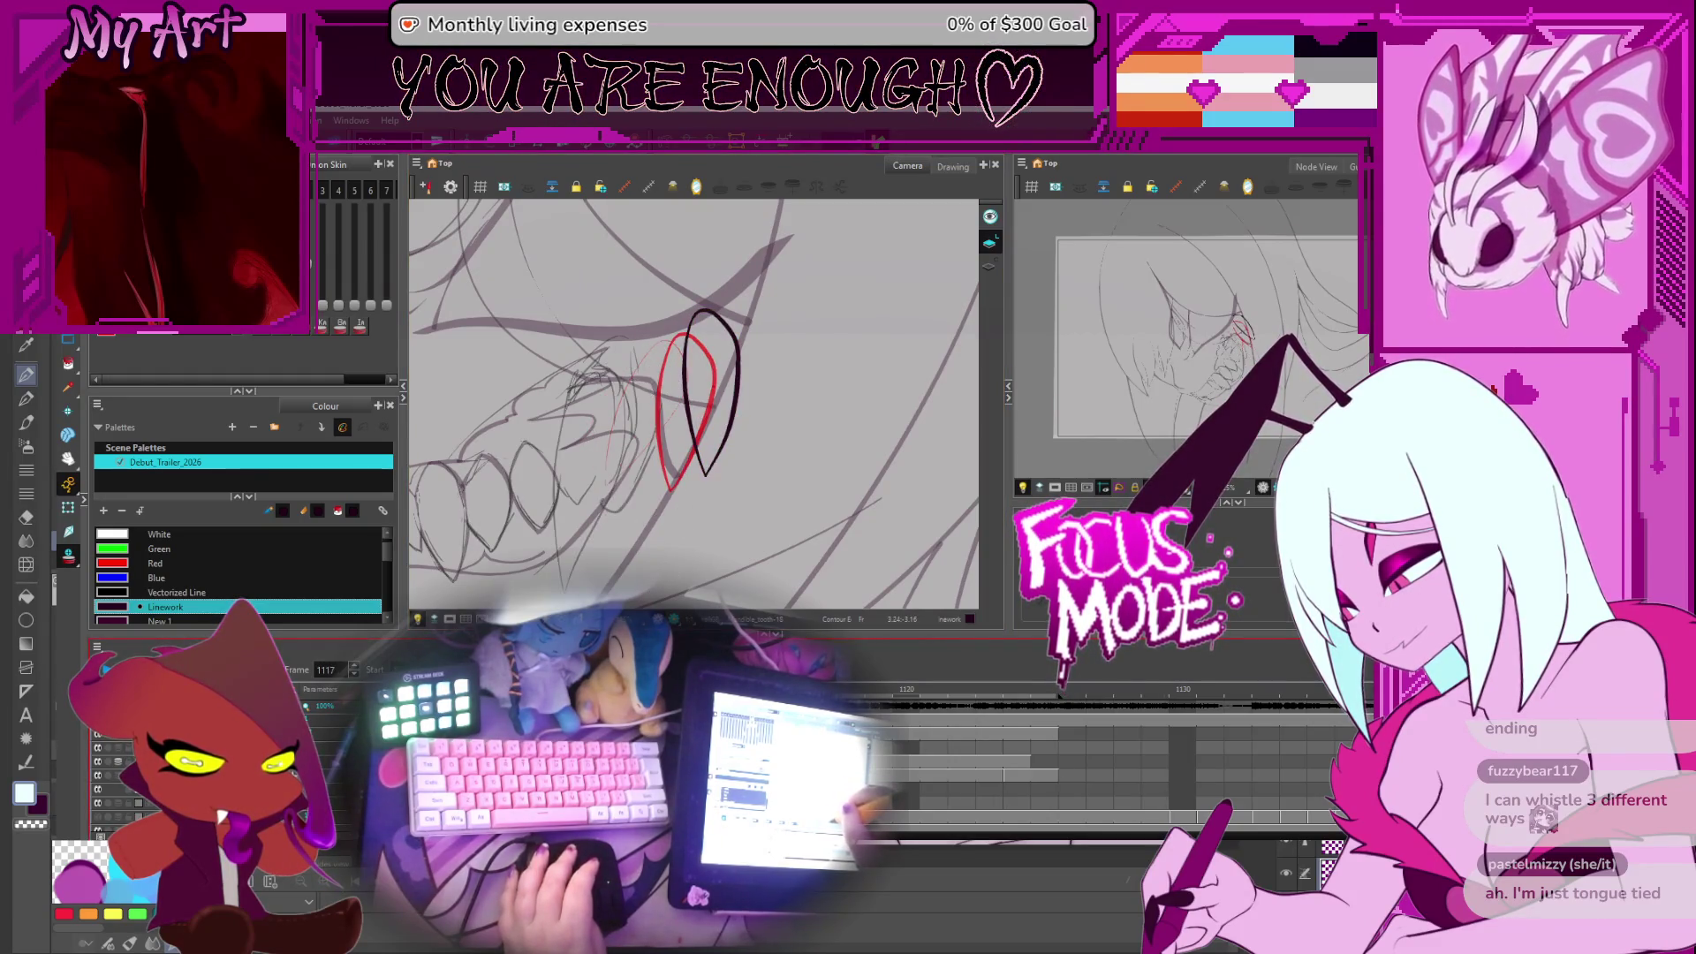
{"action": "left_click_drag", "start_coordinate": [711, 477], "coordinate": [738, 437]}
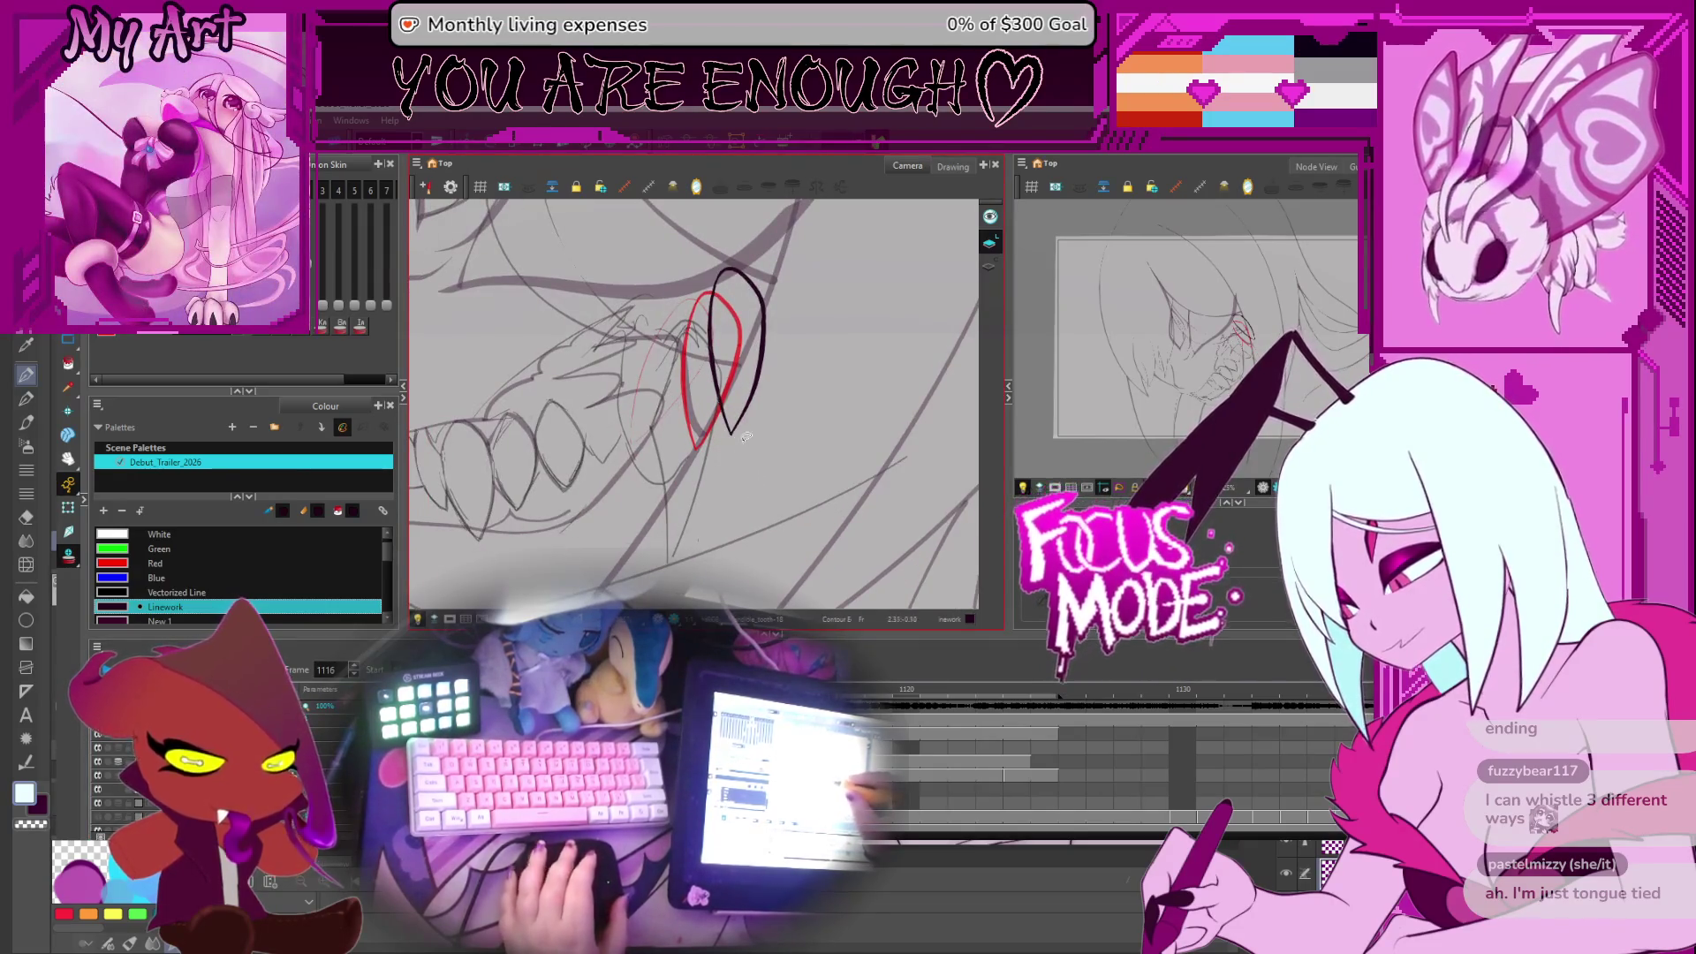
{"action": "scroll", "coordinate": [771, 336], "scroll_direction": "up", "scroll_amount": 4}
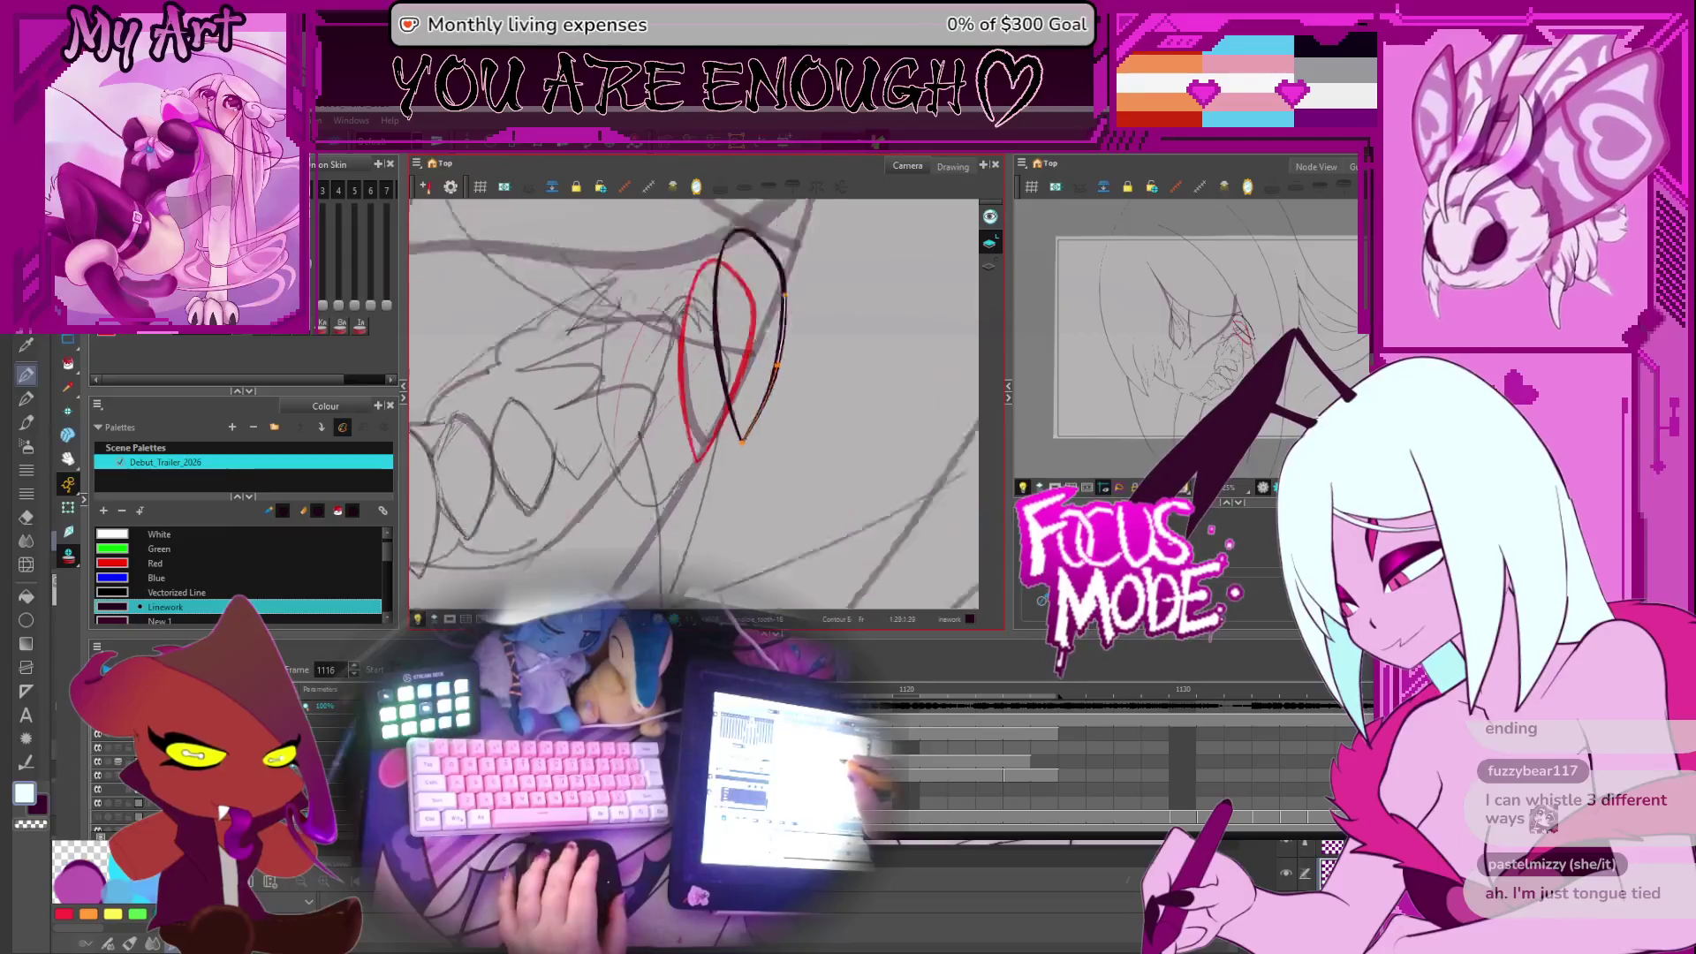
{"action": "key", "text": "alt+q"}
{"action": "left_click", "coordinate": [768, 389]}
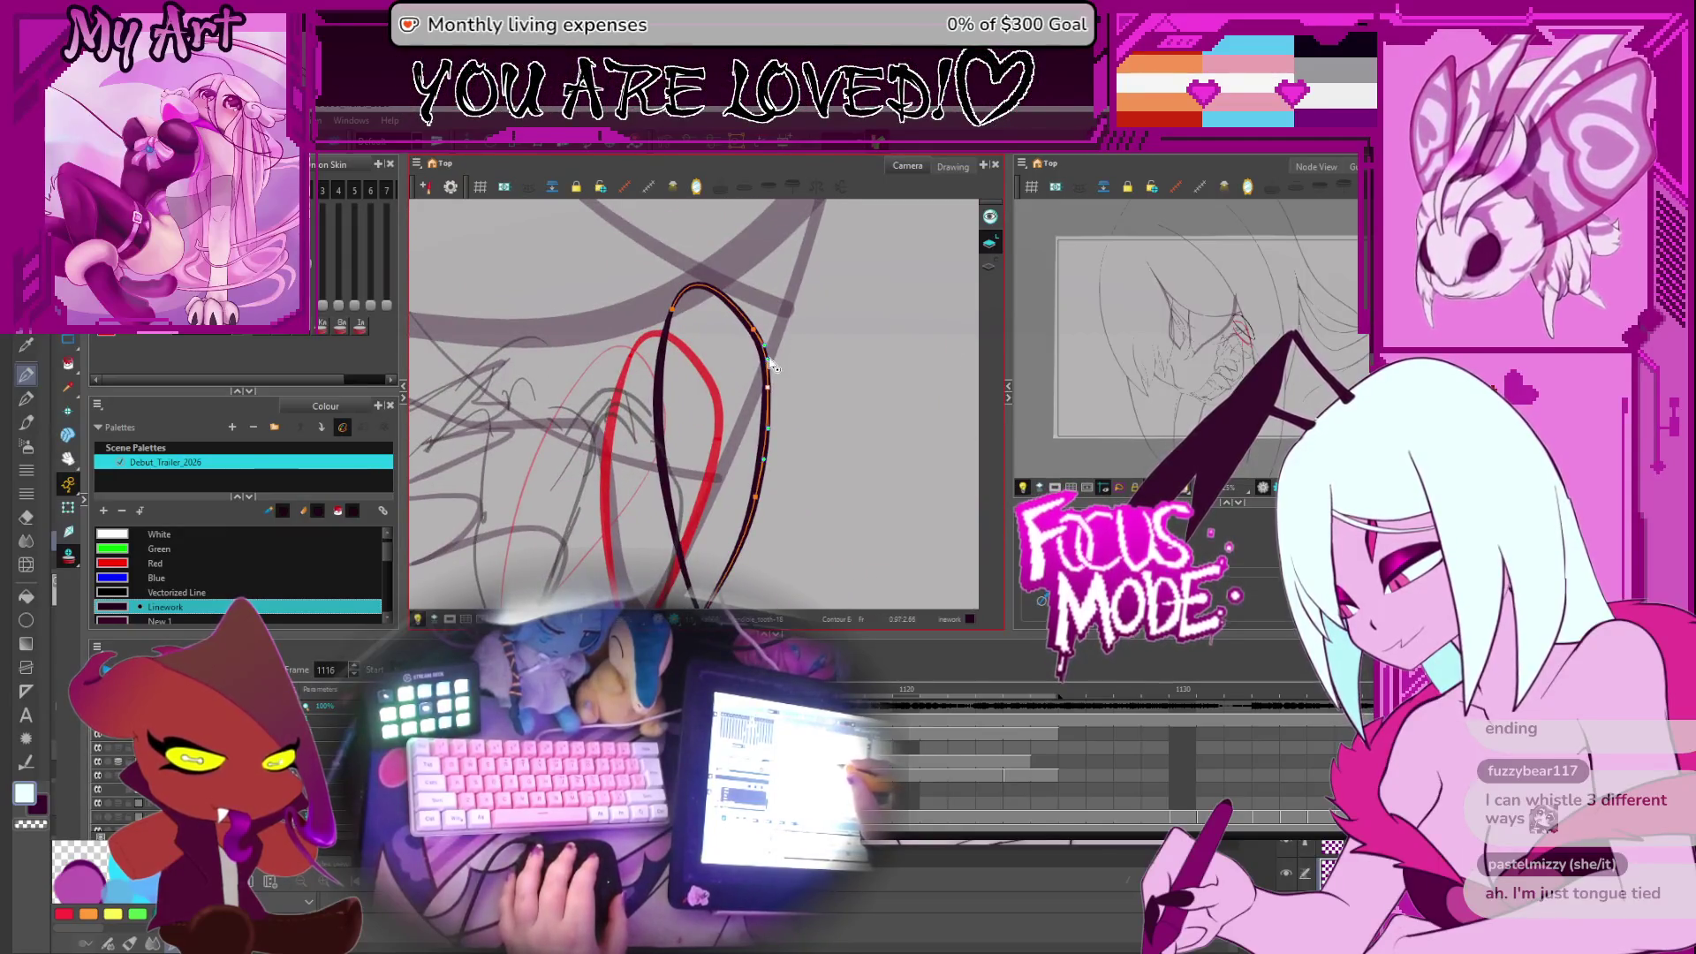
{"action": "left_click_drag", "start_coordinate": [765, 352], "coordinate": [763, 348]}
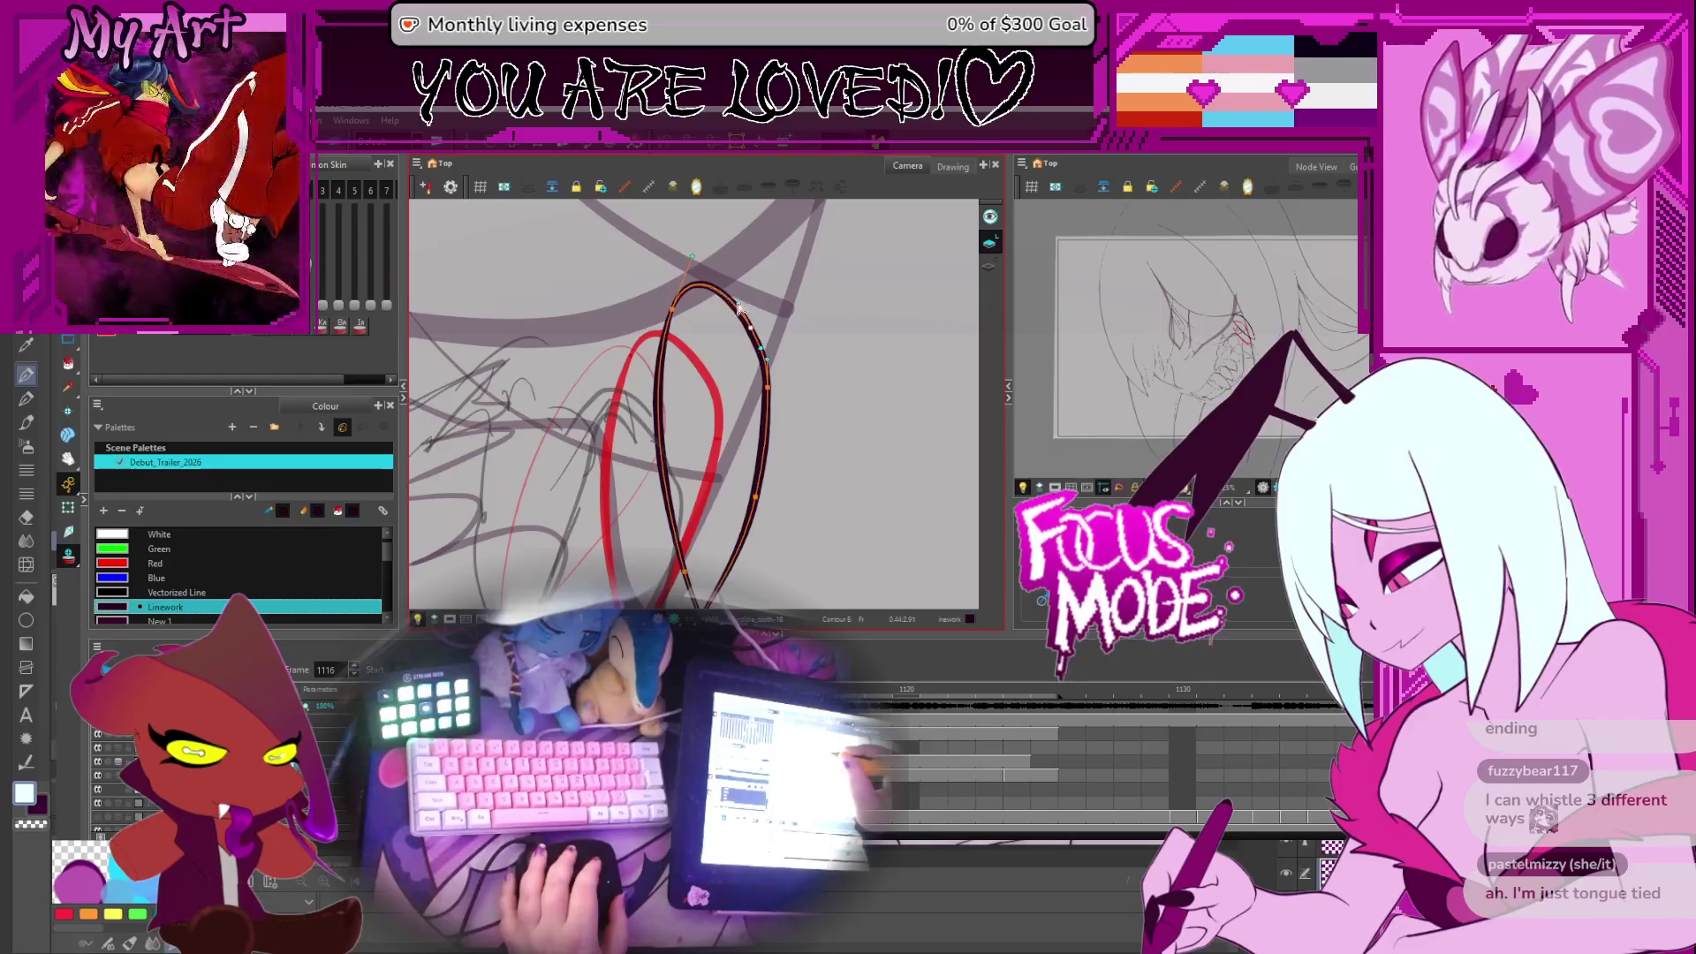
Select the black fang stroke and flip through frames 1115–1117 to compare it
{"action": "key", "text": "1"}
{"action": "key", "text": "1"}
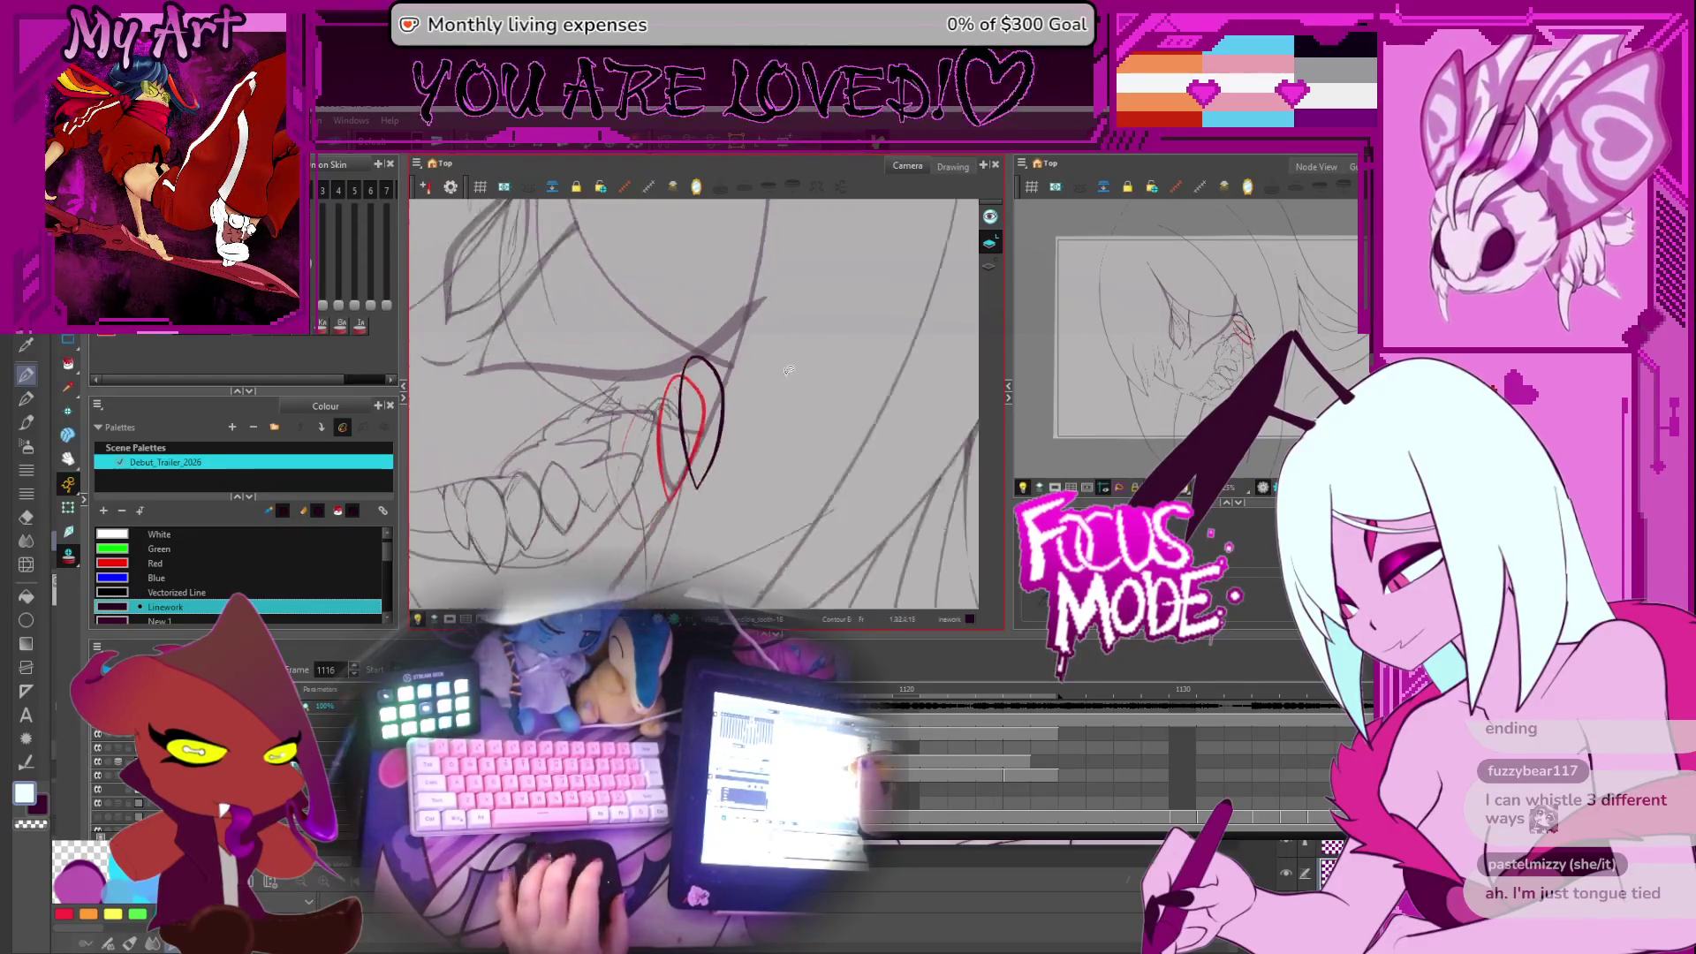
{"action": "key", "text": "alt+s"}
{"action": "left_click", "coordinate": [740, 365]}
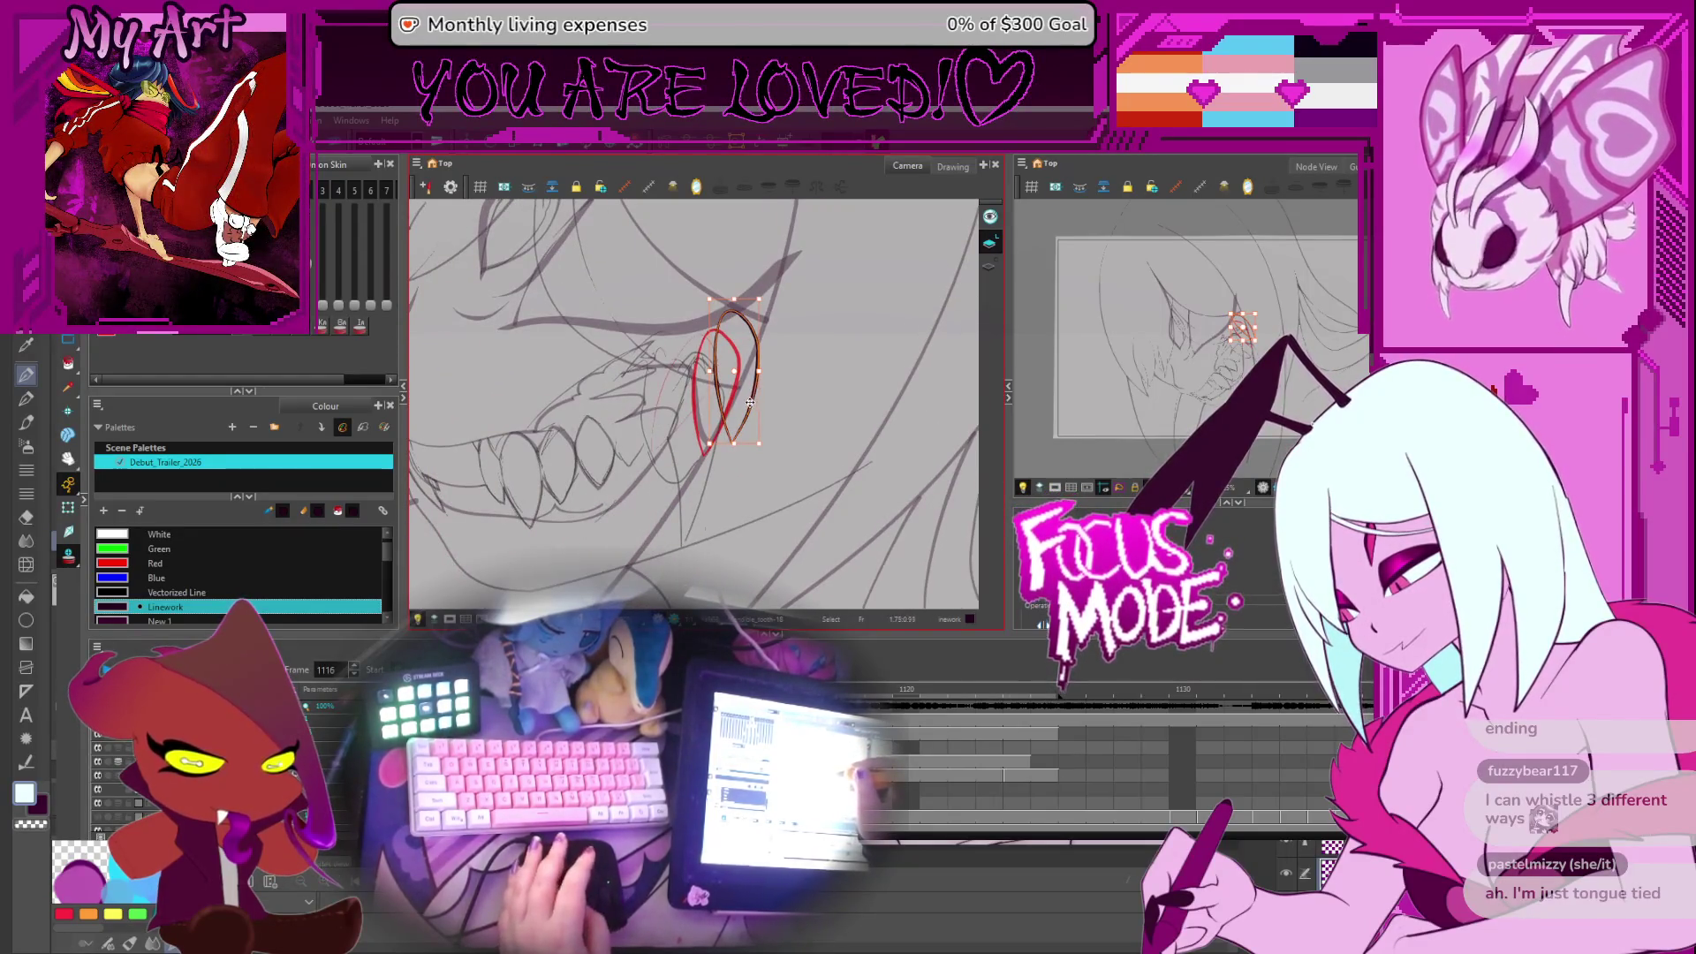
{"action": "key", "text": "period"}
{"action": "key", "text": "comma"}
{"action": "key", "text": "comma"}
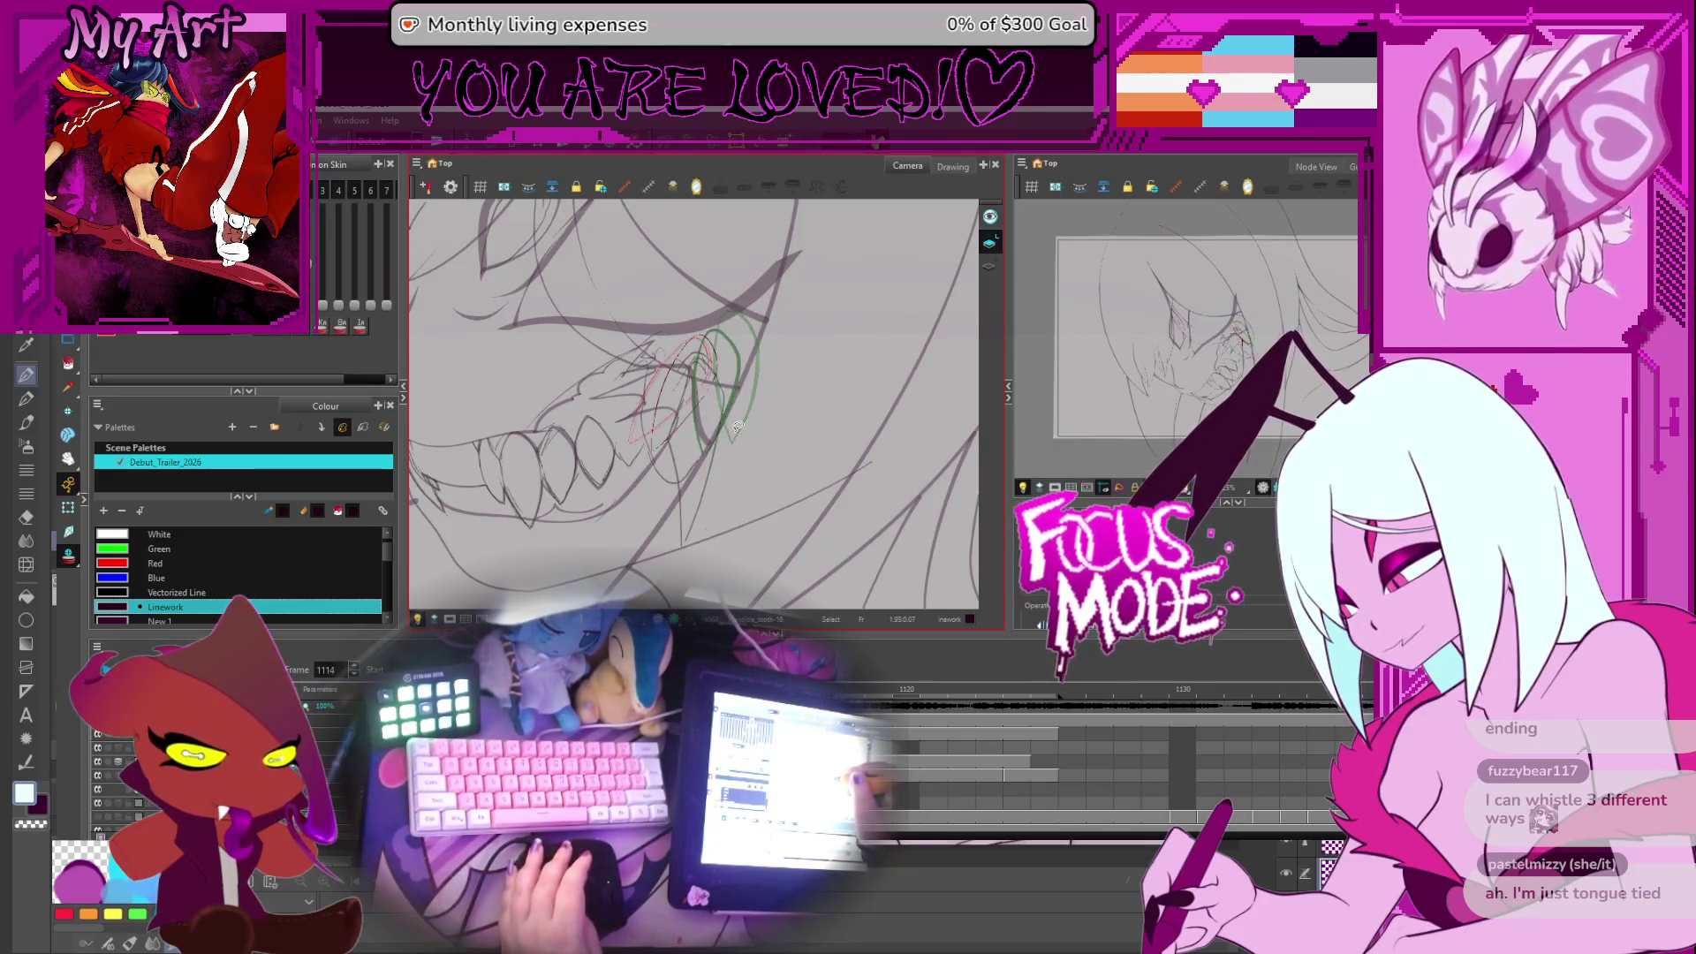
{"action": "key", "text": "comma"}
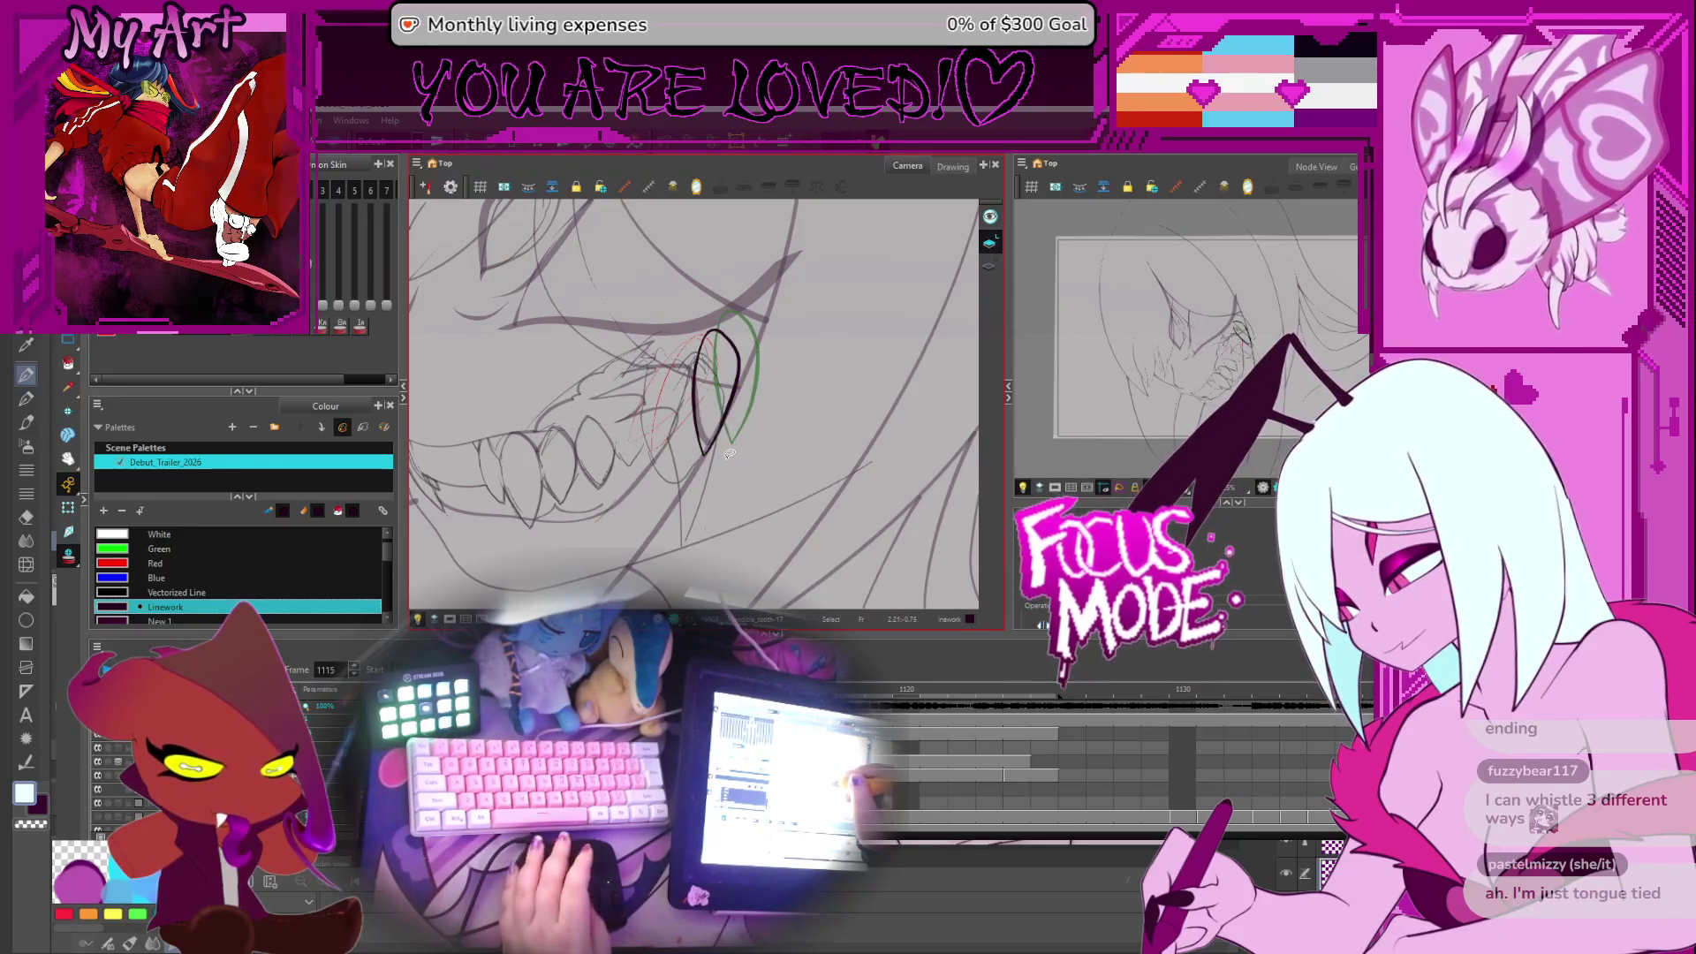
{"action": "key", "text": "period"}
{"action": "key", "text": "period"}
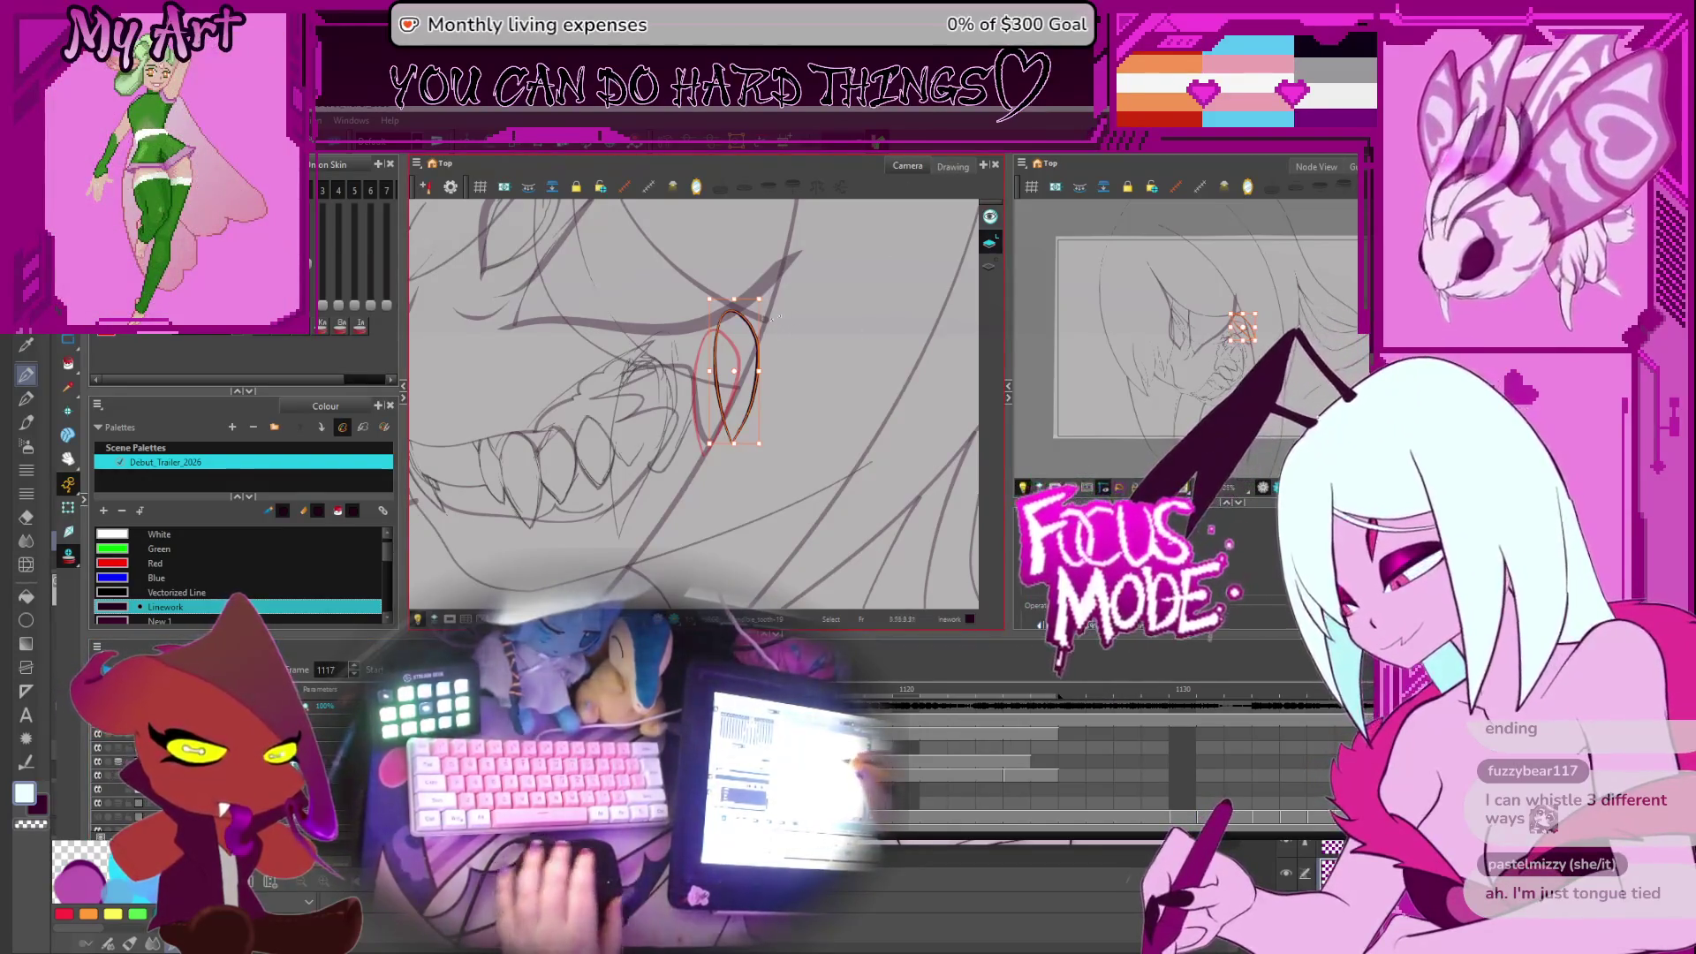
Move the frame 1117 fang lower, then lengthen its tip and bulge its right side
{"action": "left_click", "coordinate": [771, 307]}
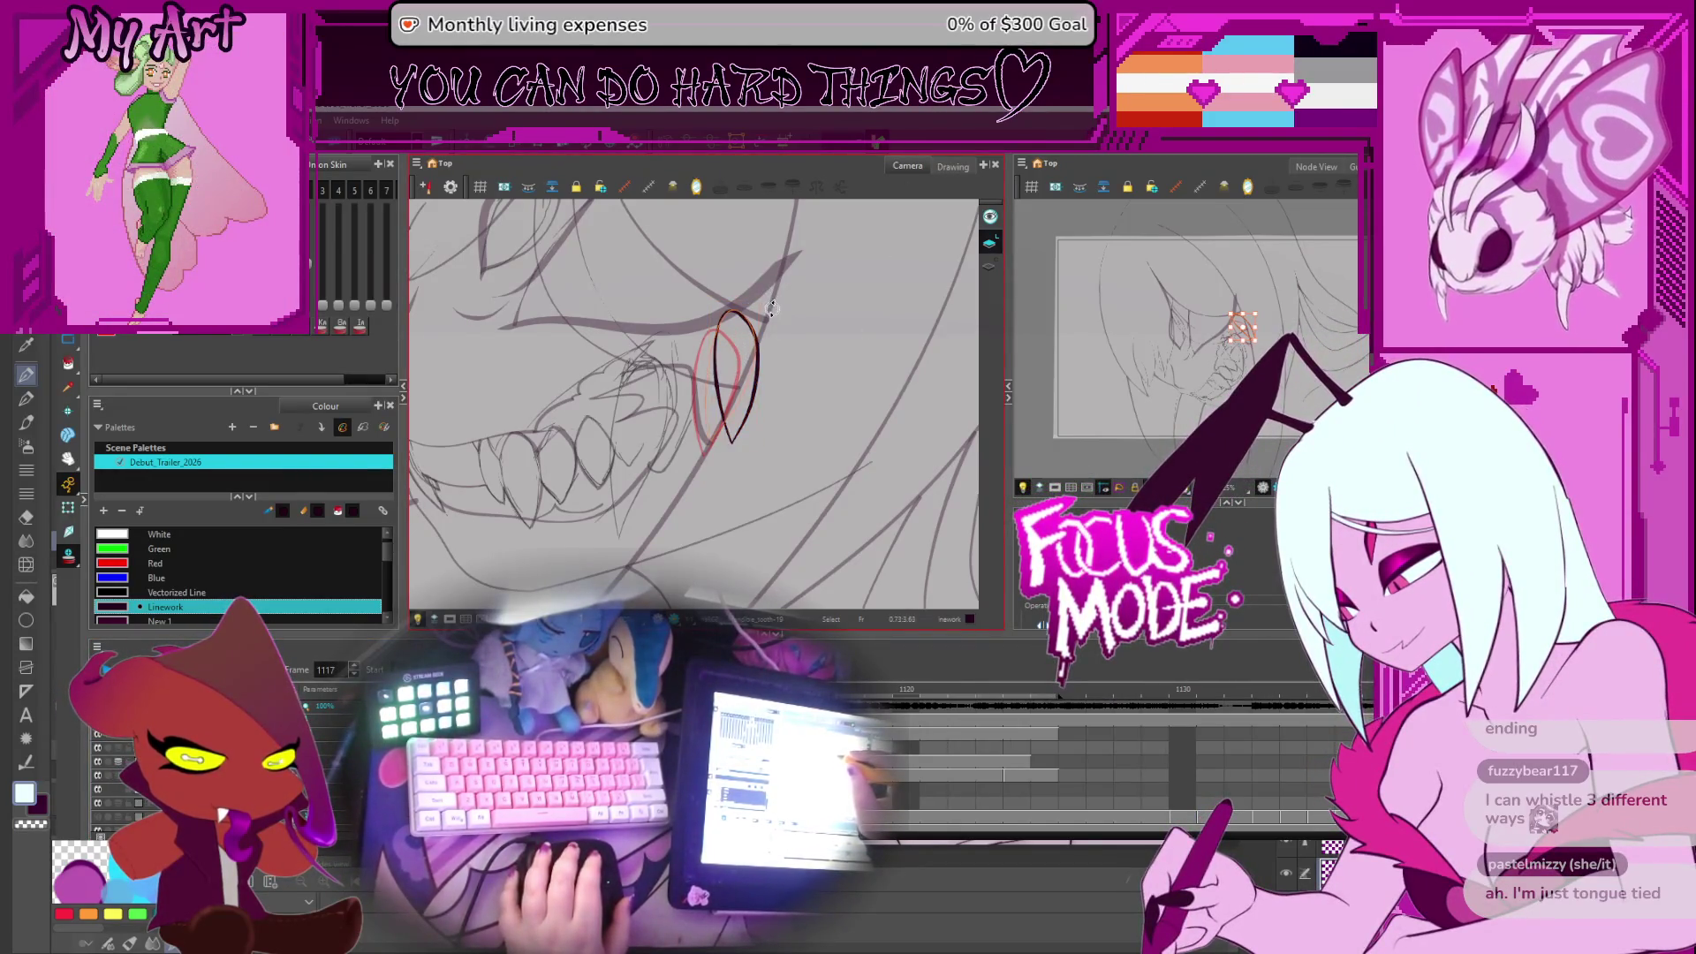
{"action": "left_click", "coordinate": [764, 294]}
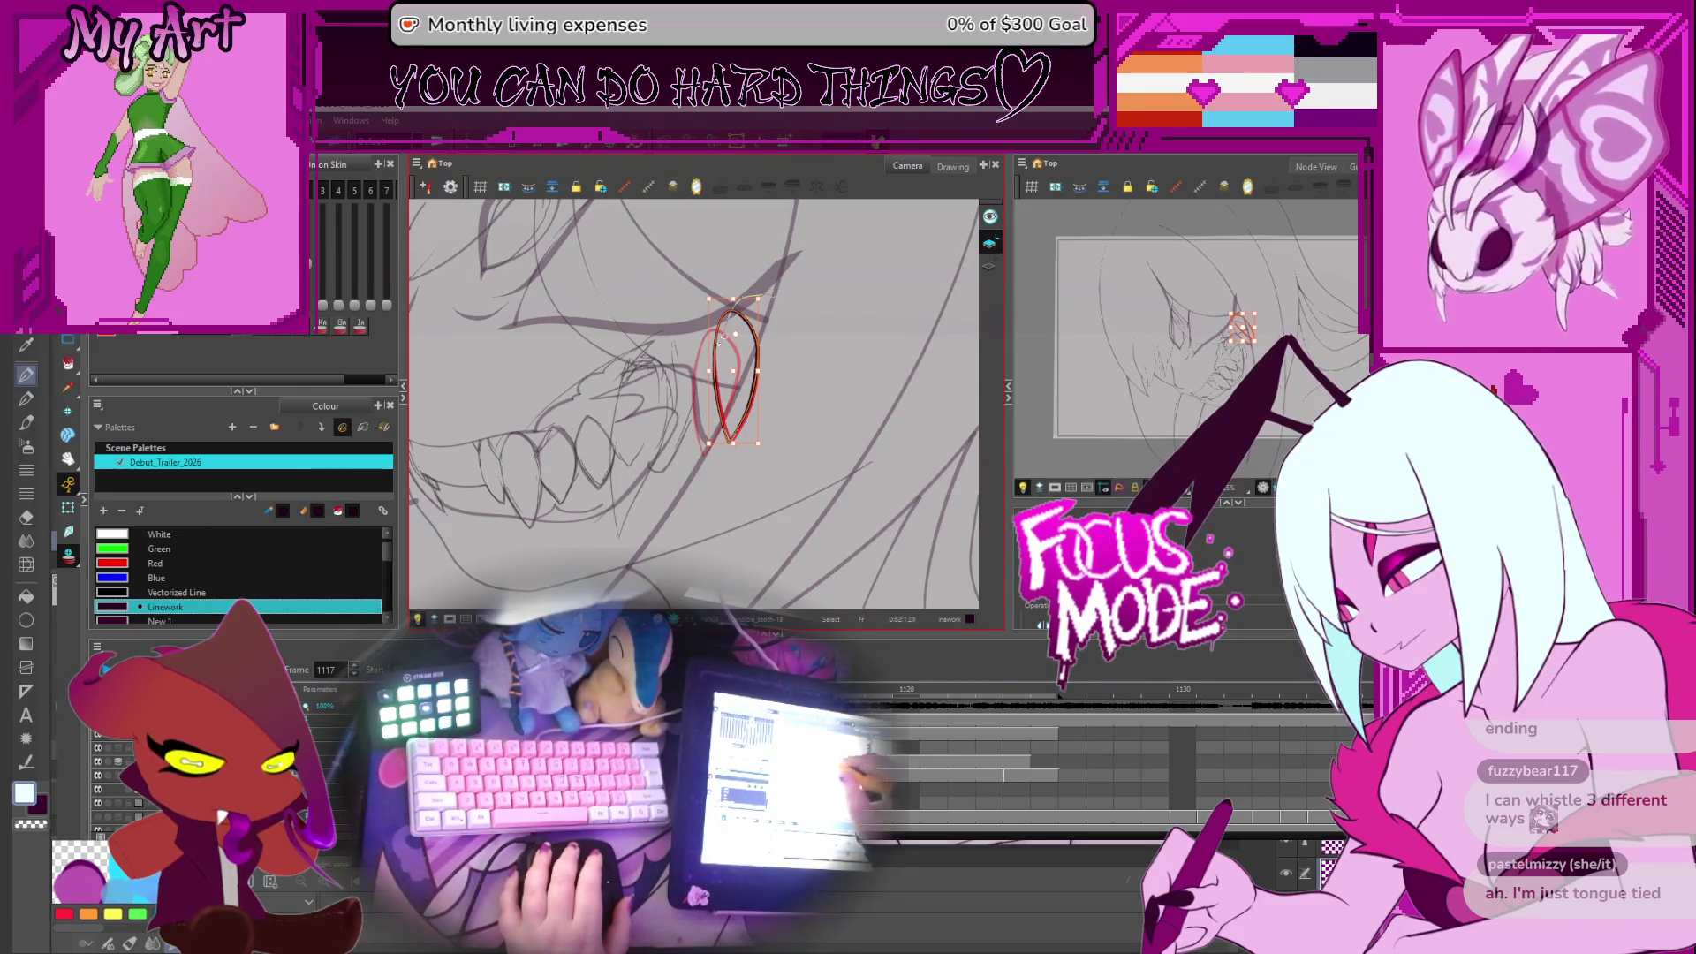
{"action": "left_click", "coordinate": [755, 404]}
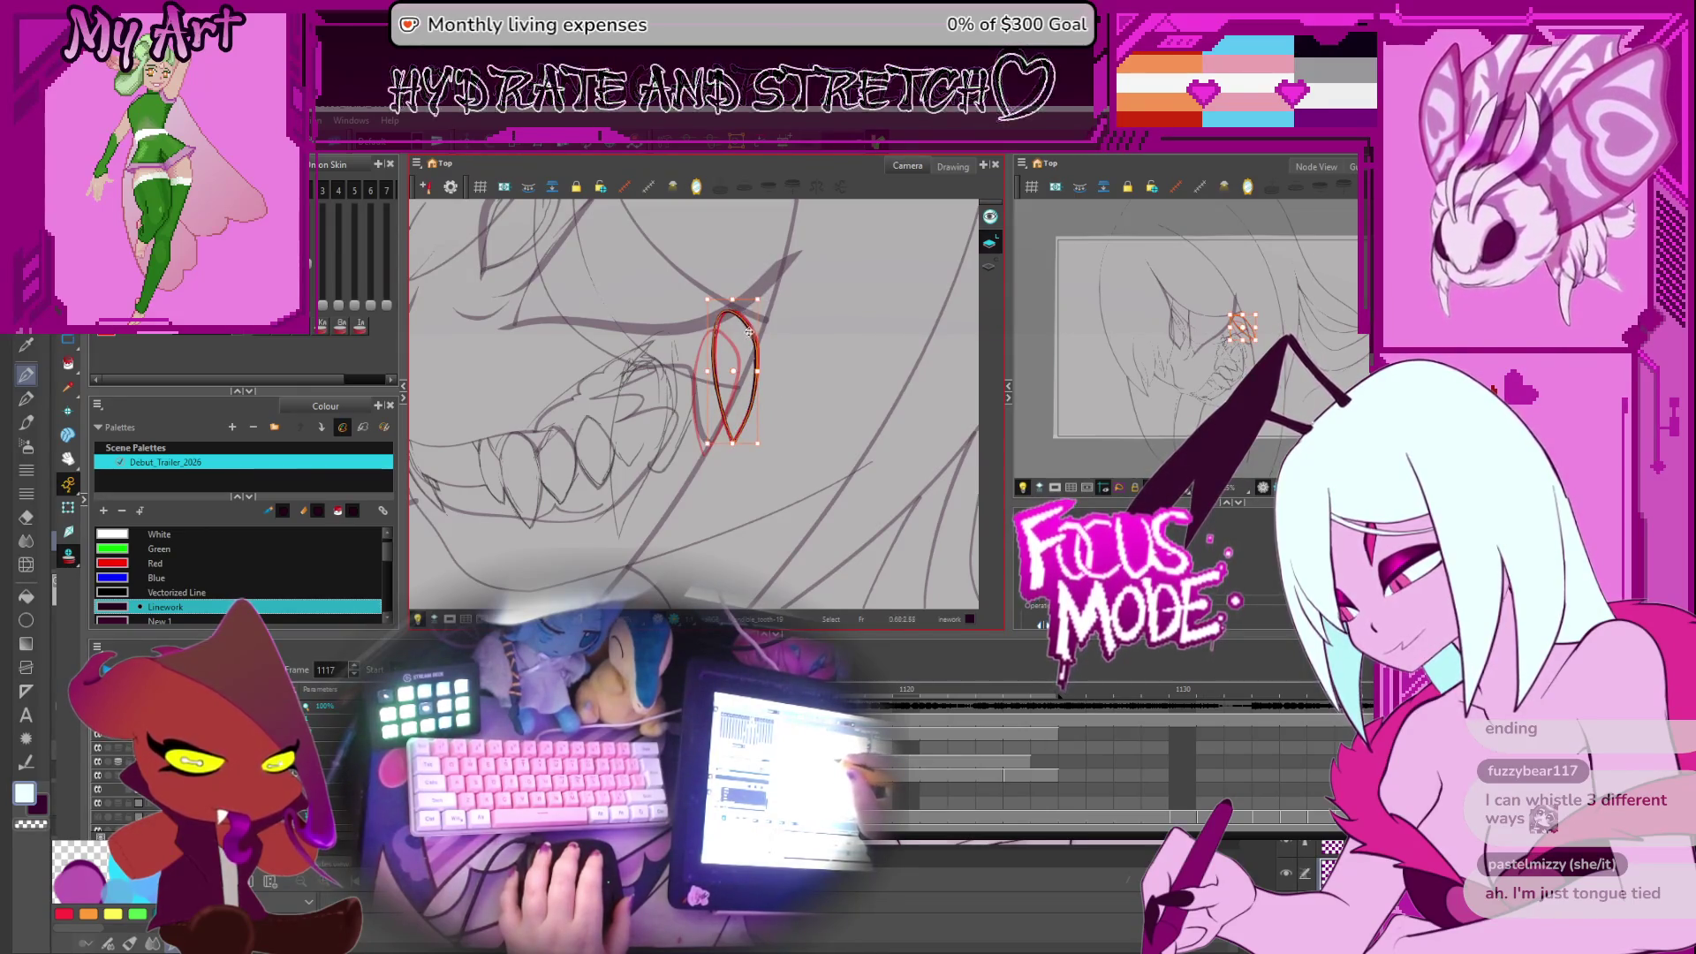
{"action": "left_click_drag", "start_coordinate": [760, 394], "coordinate": [761, 392]}
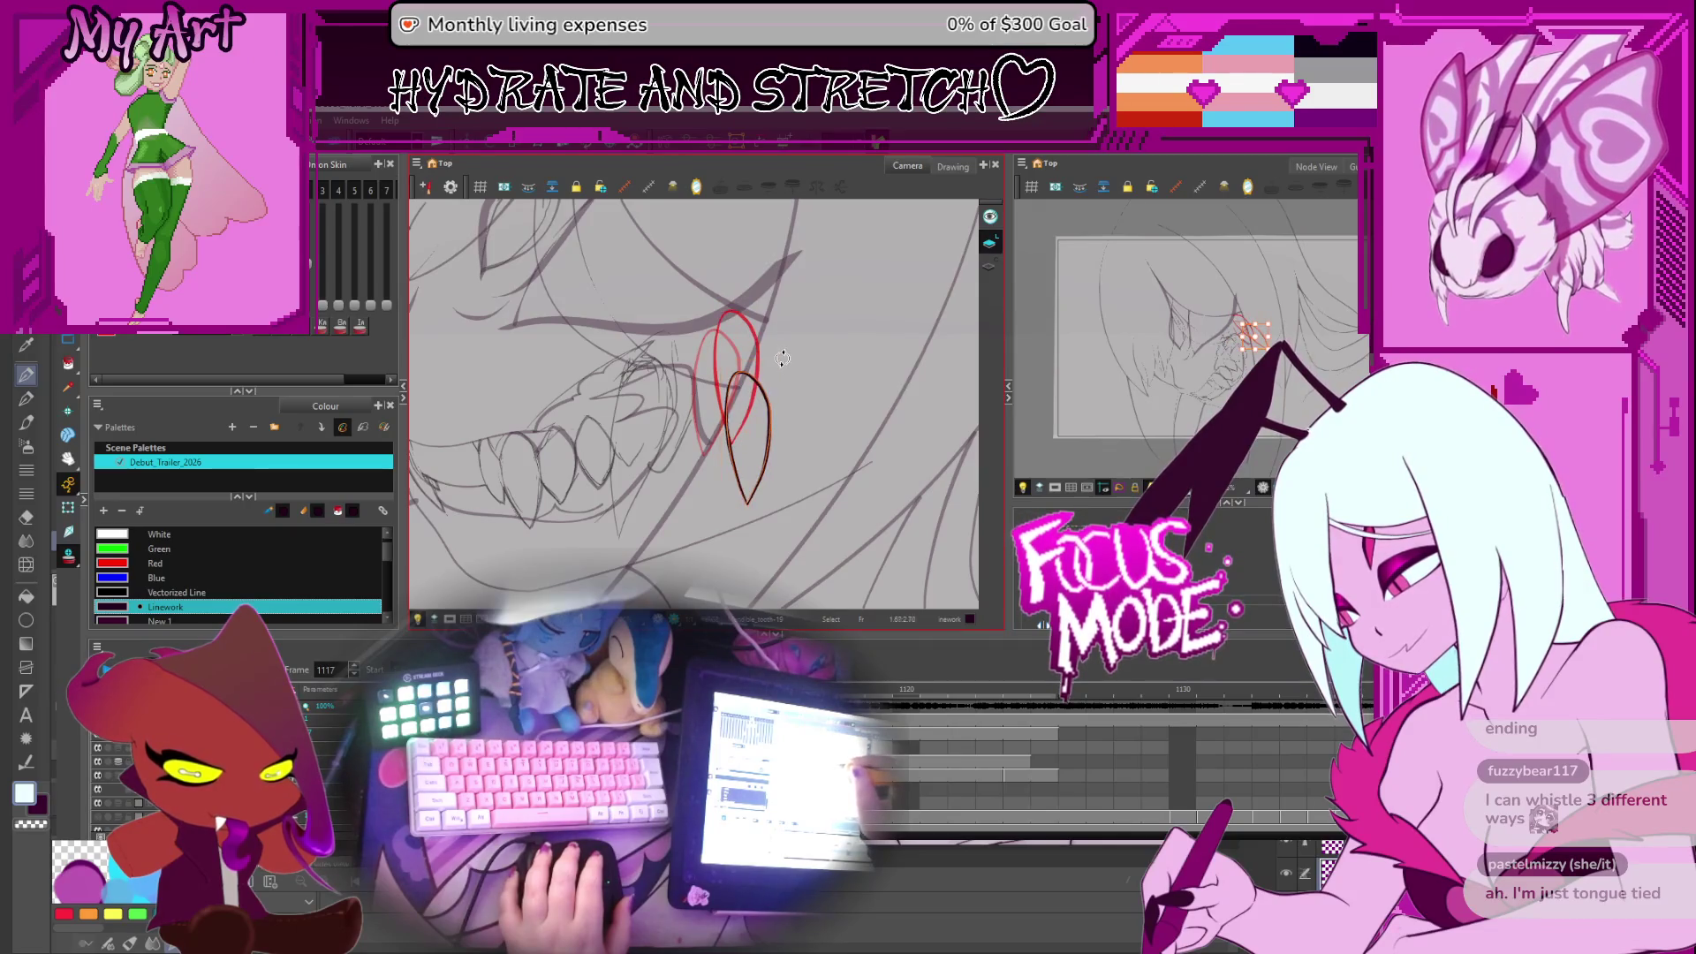
{"action": "key", "text": "alt+q"}
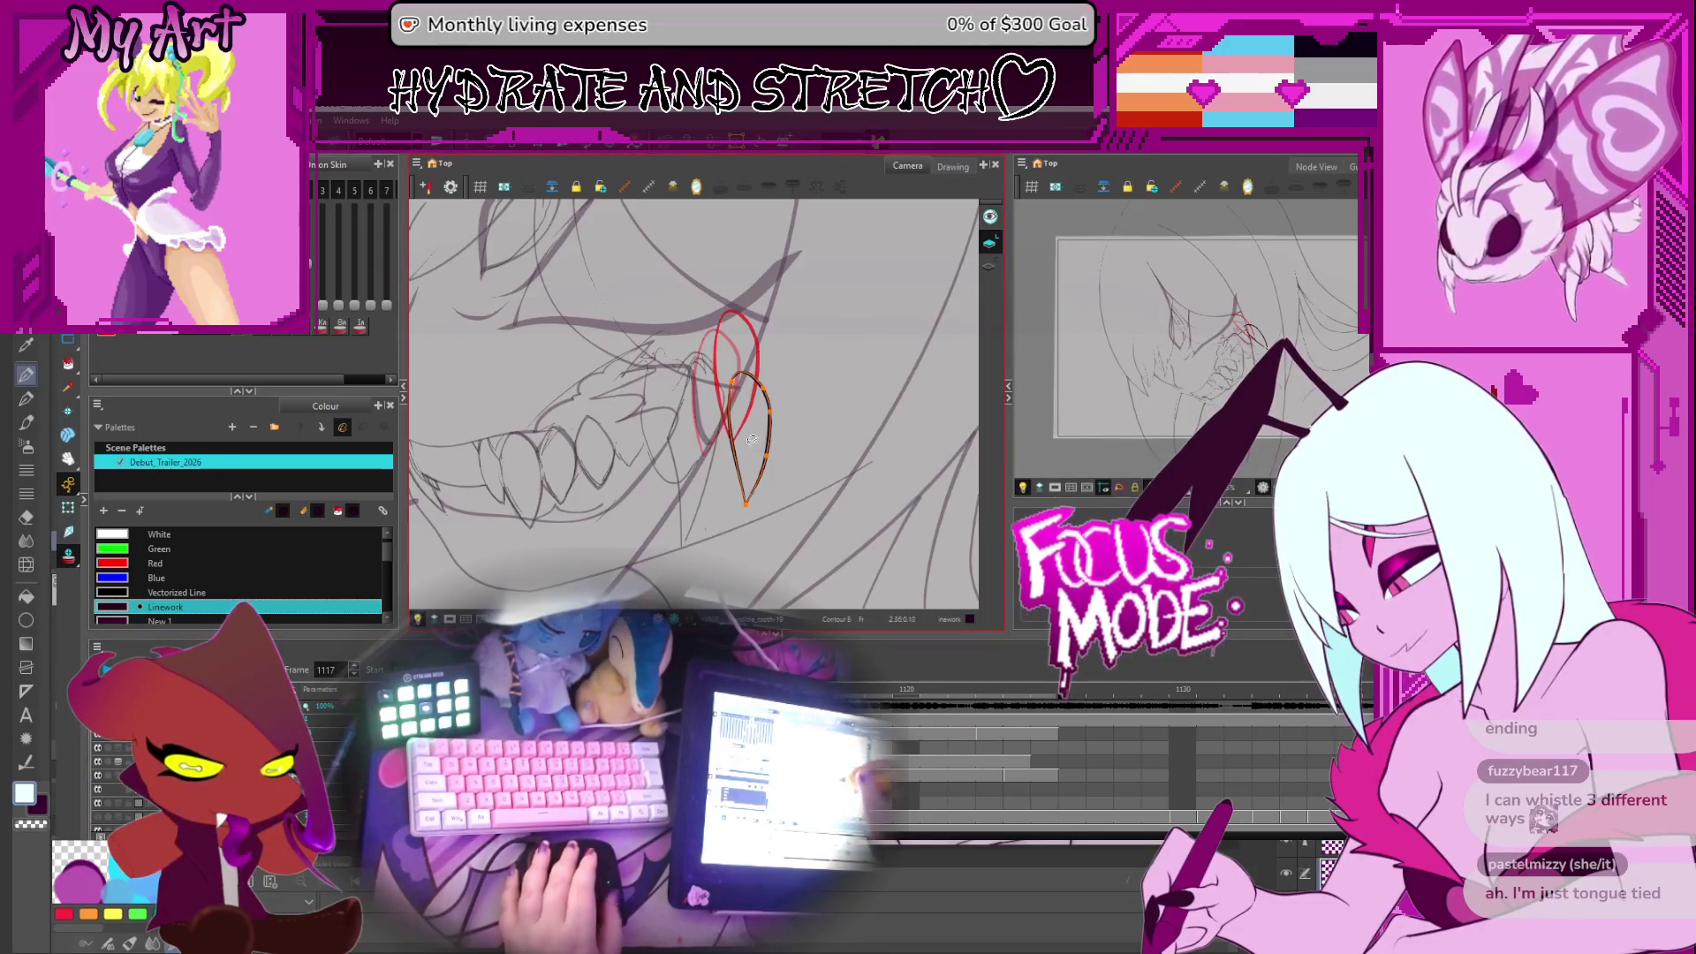
{"action": "left_click_drag", "start_coordinate": [746, 505], "coordinate": [775, 471]}
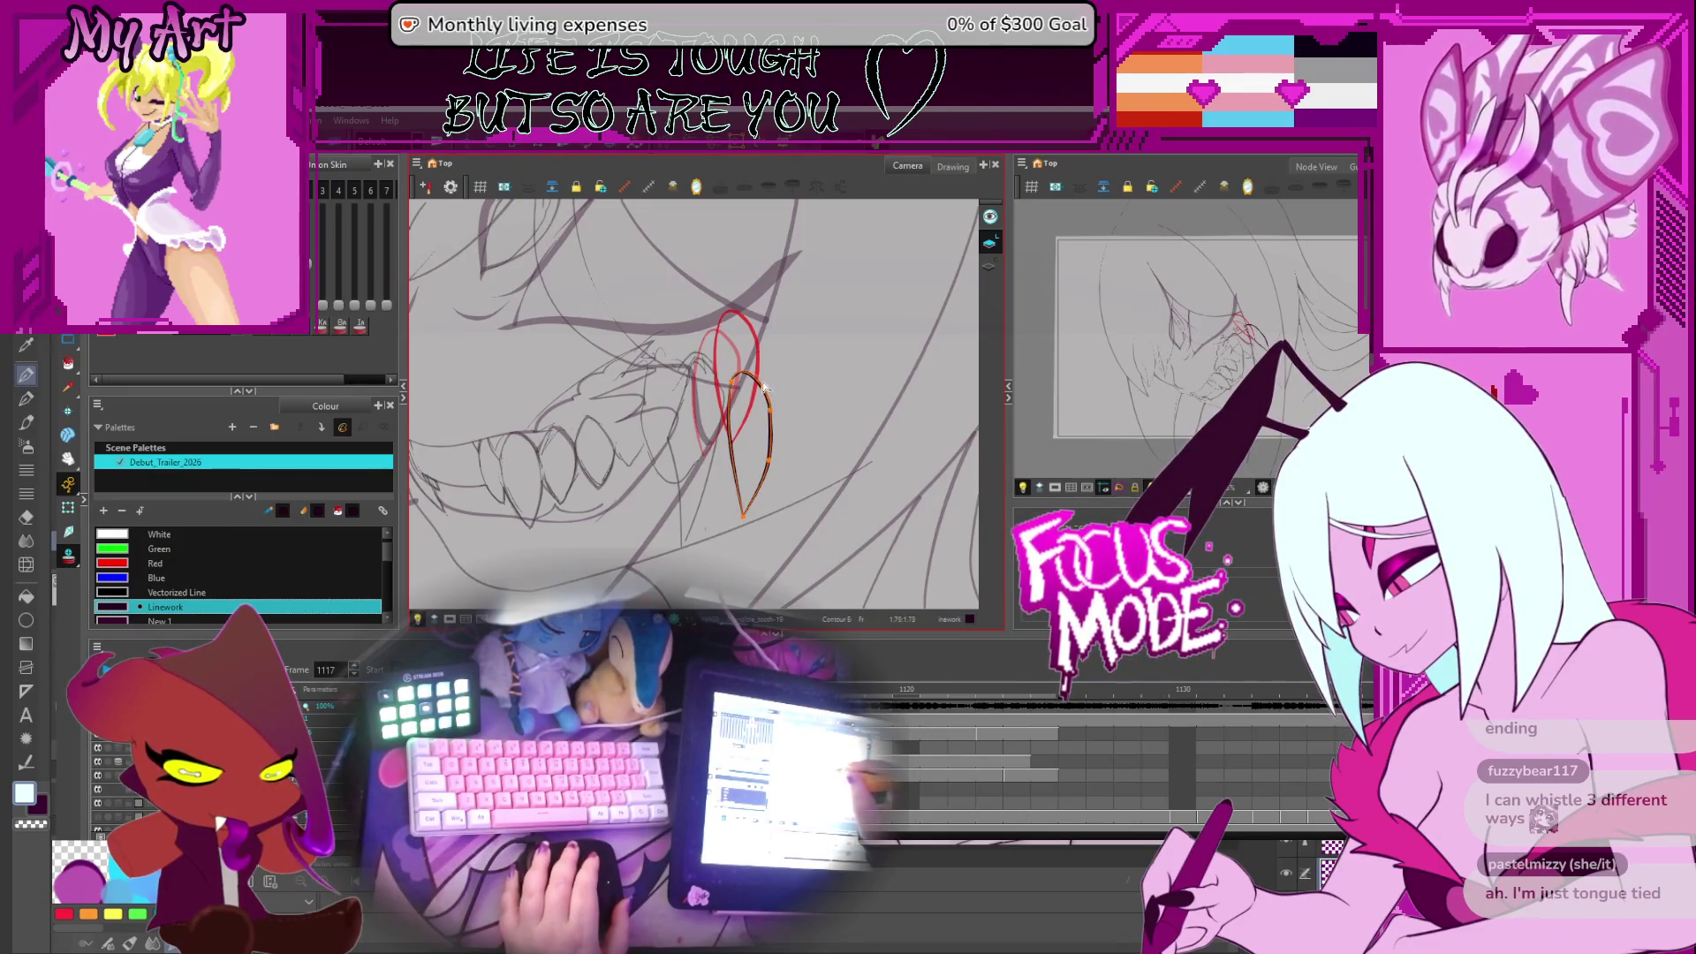
{"action": "left_click", "coordinate": [1016, 776]}
On the tooth layer, select the black tooth stroke and pull its left edge inward
{"action": "left_click", "coordinate": [875, 698]}
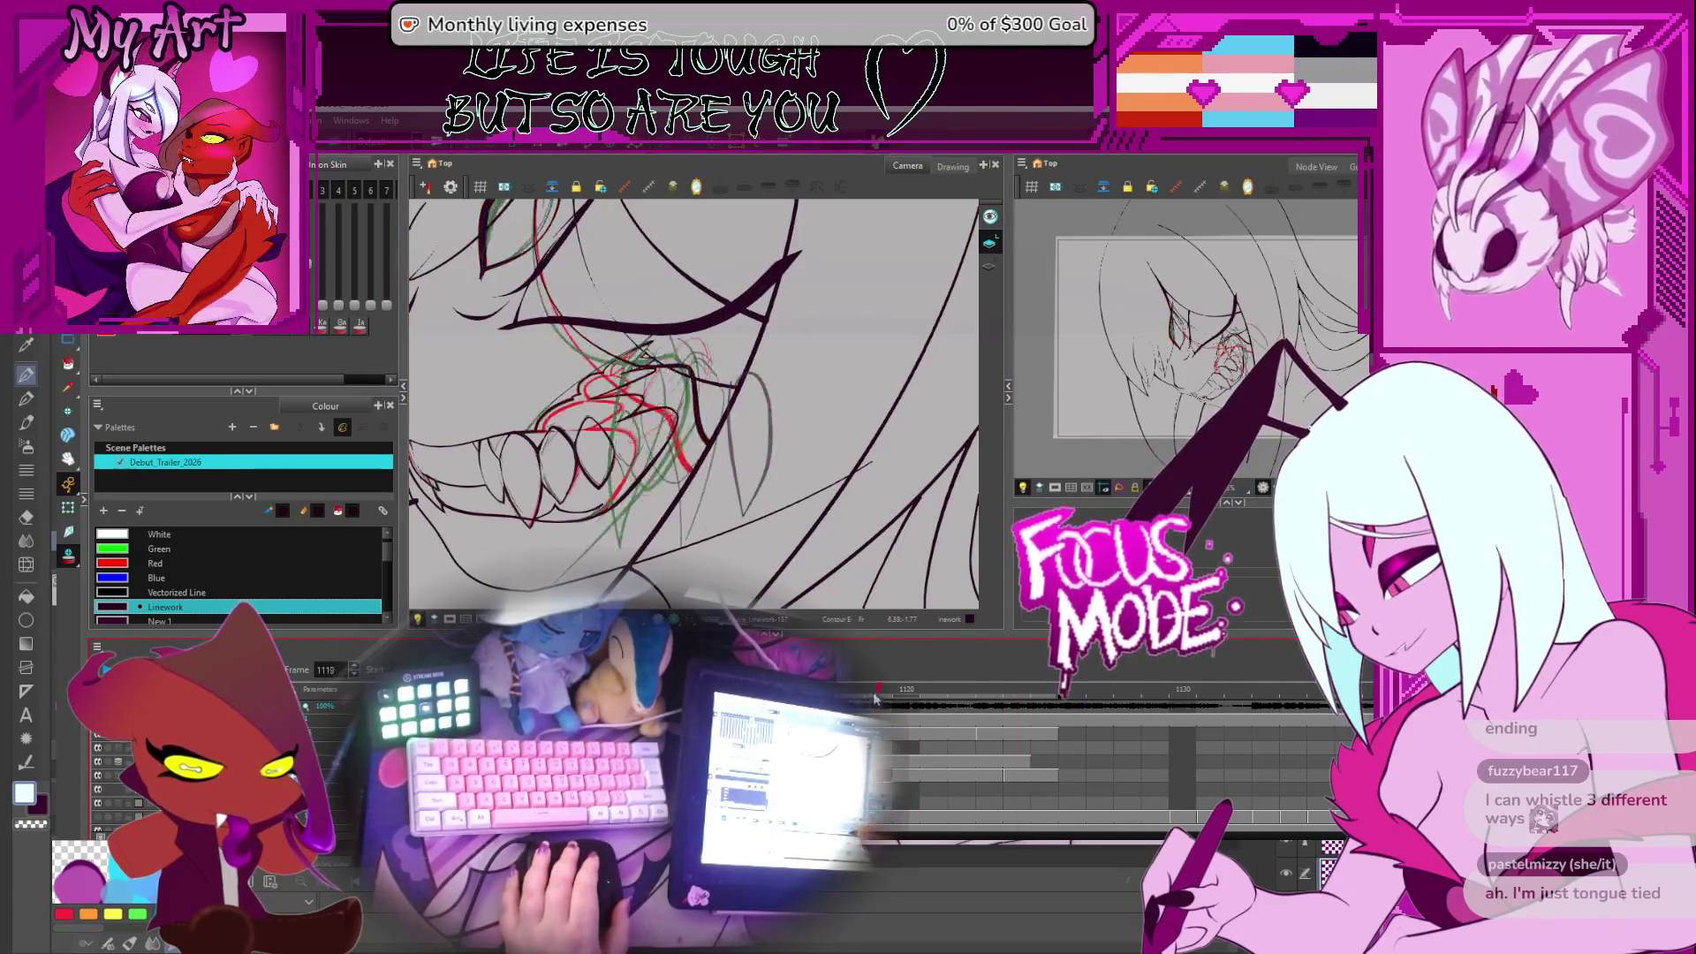
{"action": "left_click", "coordinate": [738, 521]}
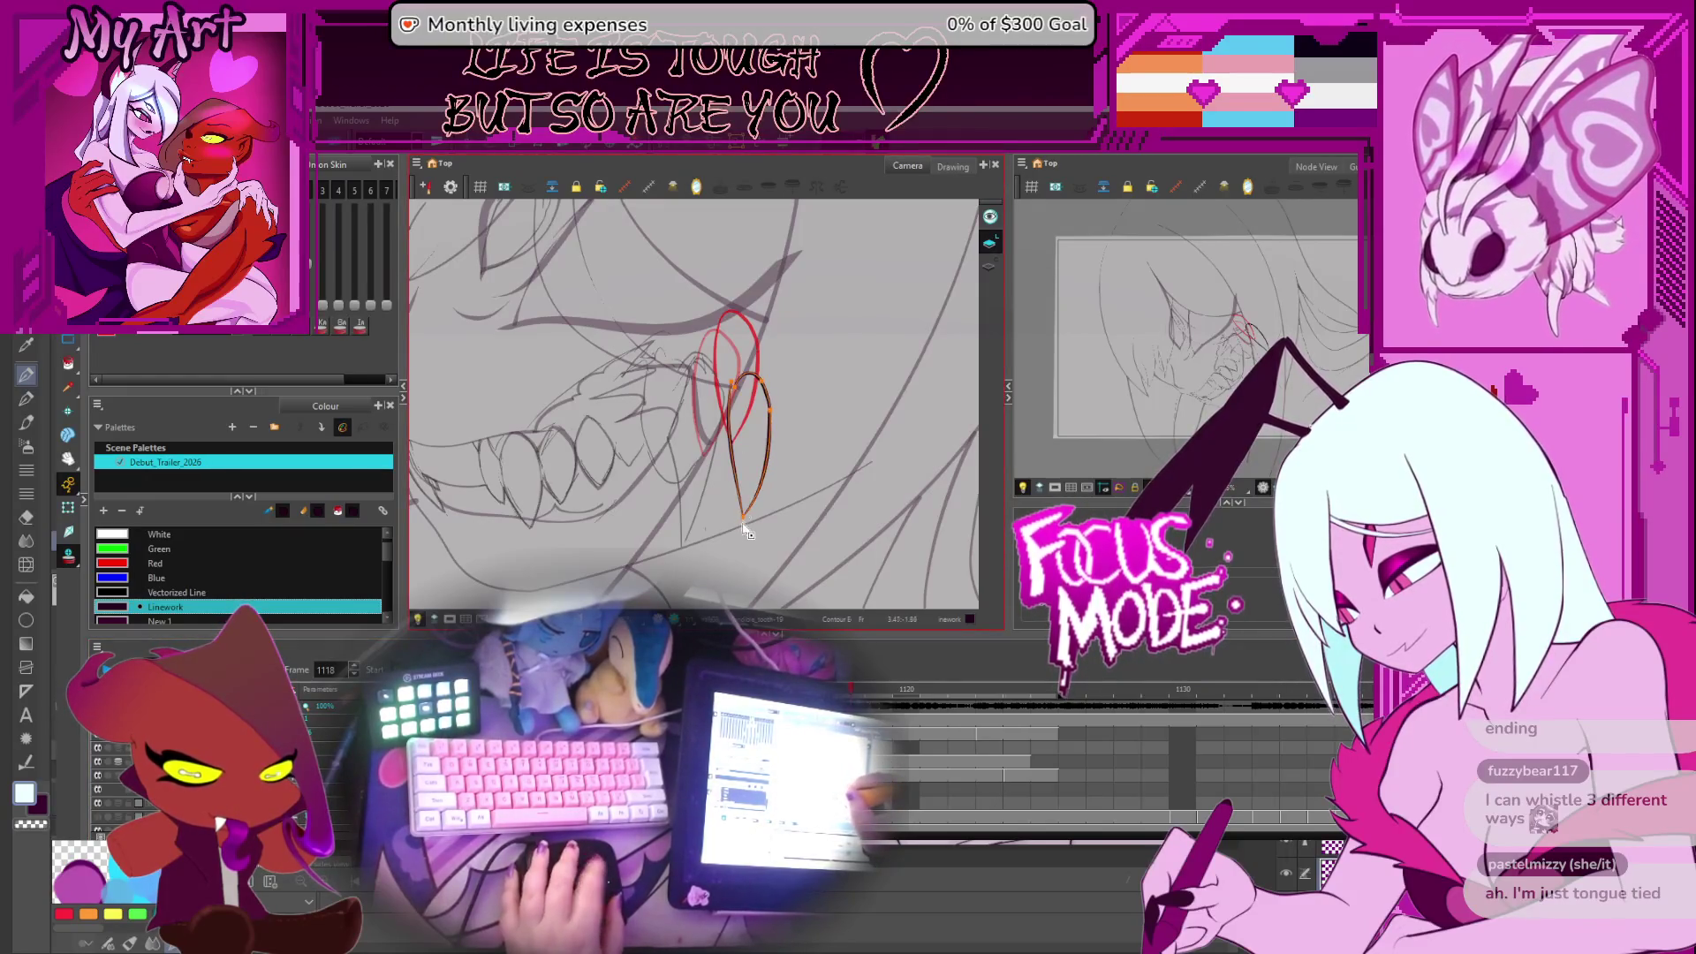
{"action": "left_click", "coordinate": [775, 488]}
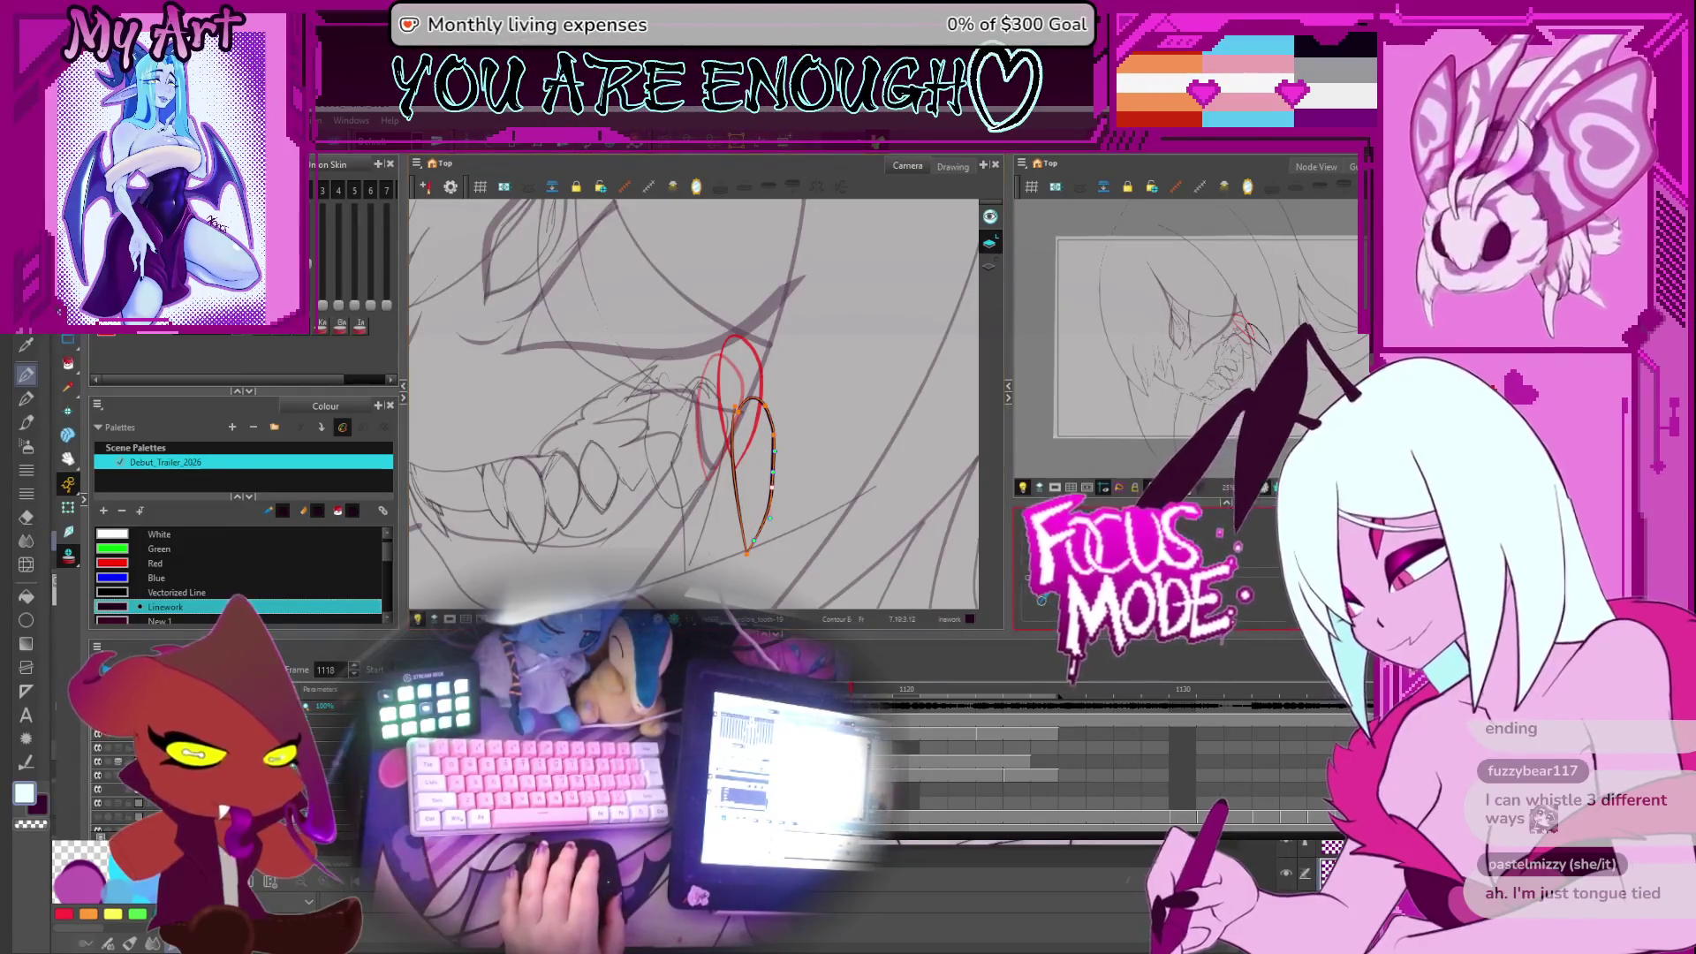
{"action": "scroll", "coordinate": [783, 417], "scroll_direction": "up", "scroll_amount": 2}
{"action": "scroll", "coordinate": [782, 417], "scroll_direction": "up", "scroll_amount": 2}
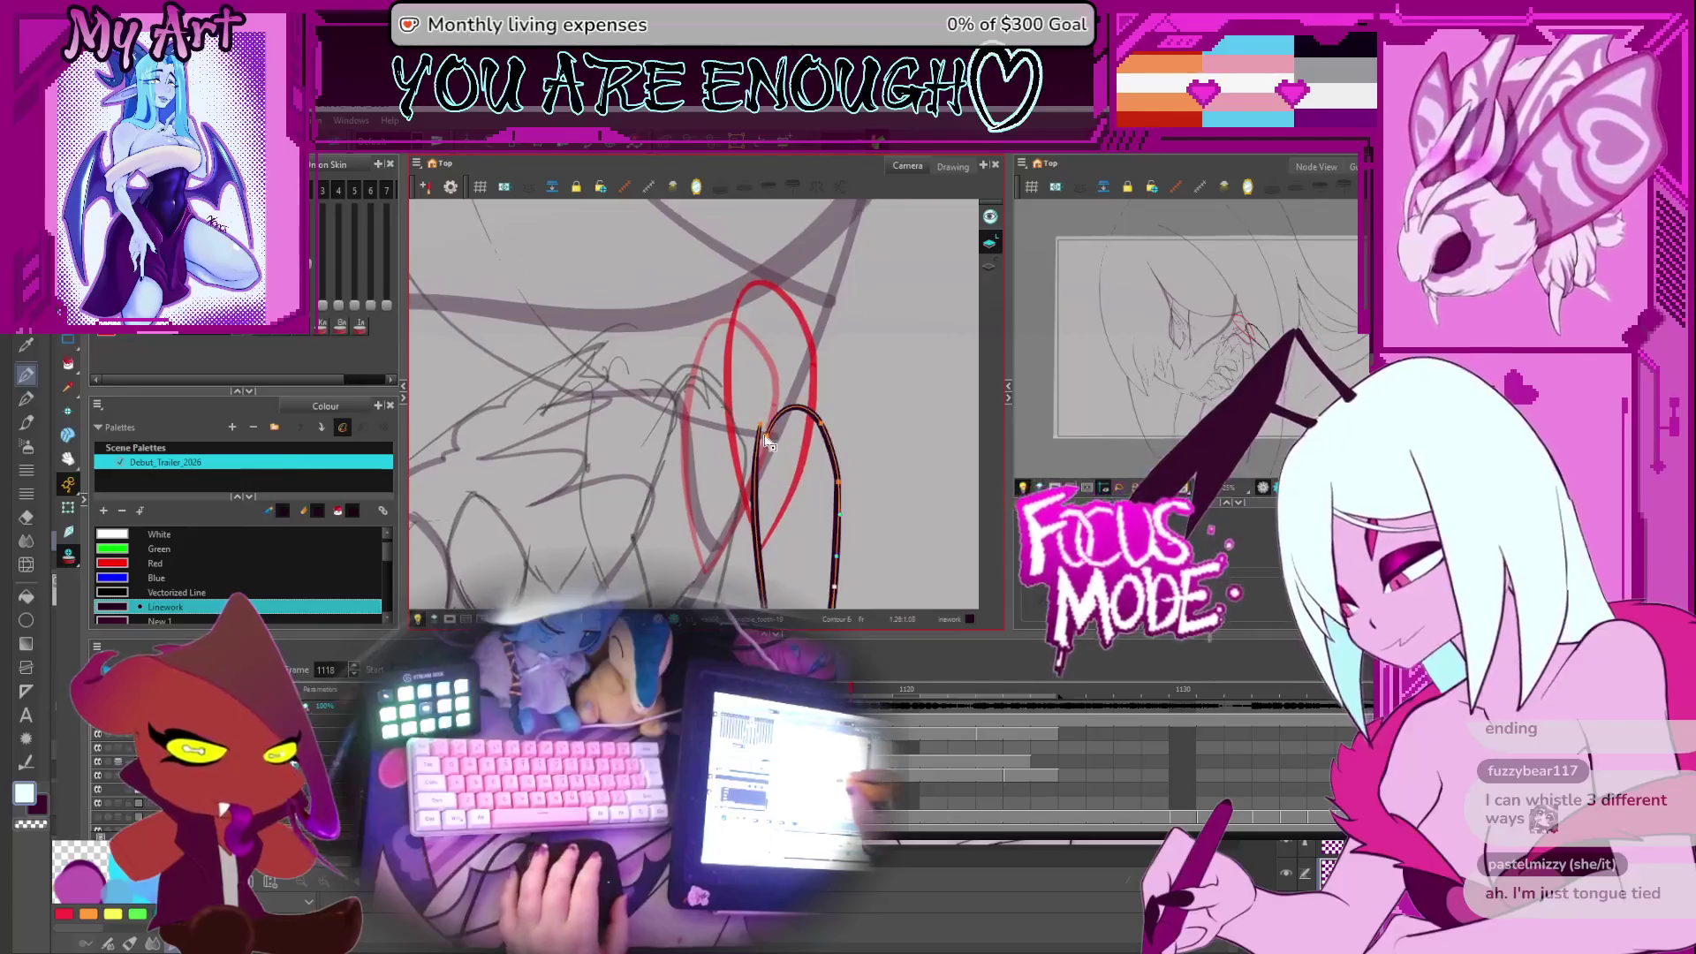
{"action": "mouse_move", "coordinate": [767, 439]}
{"action": "left_mouse_down"}
{"action": "mouse_move", "coordinate": [749, 461]}
{"action": "mouse_move", "coordinate": [796, 421]}
{"action": "mouse_move", "coordinate": [773, 342]}
{"action": "left_mouse_up"}
Reshape the fang's lower-left side, tip and top point, then smooth its left edge curve
{"action": "left_click", "coordinate": [719, 469]}
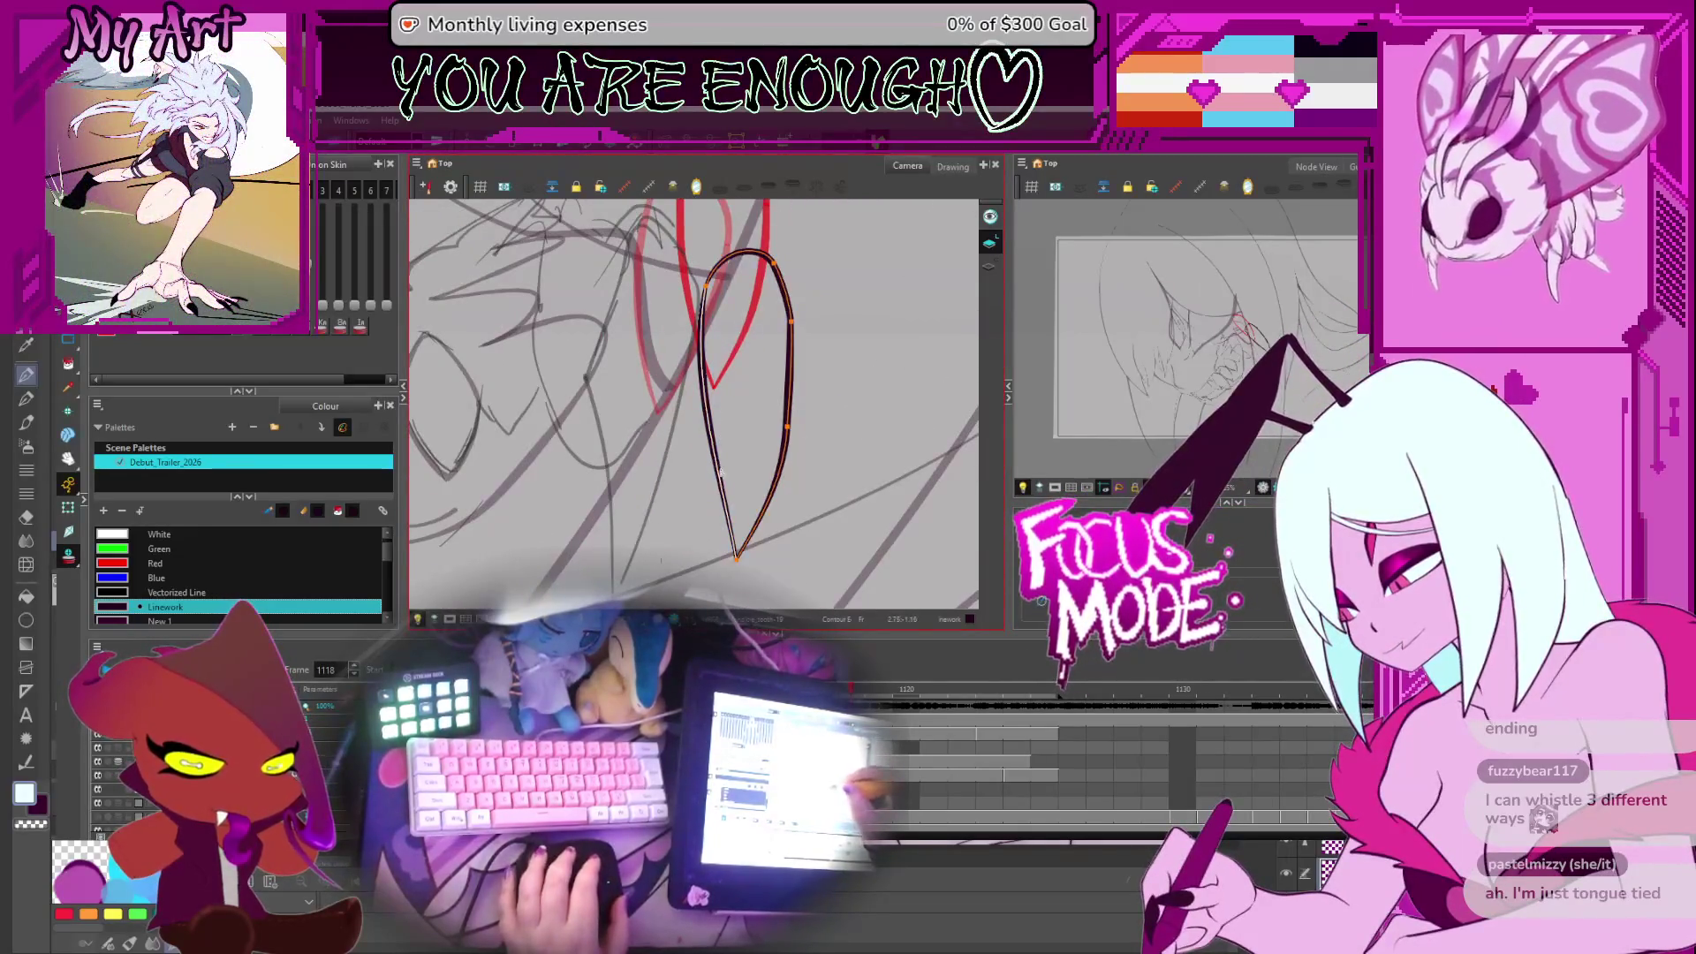
{"action": "left_click_drag", "start_coordinate": [729, 525], "coordinate": [720, 488]}
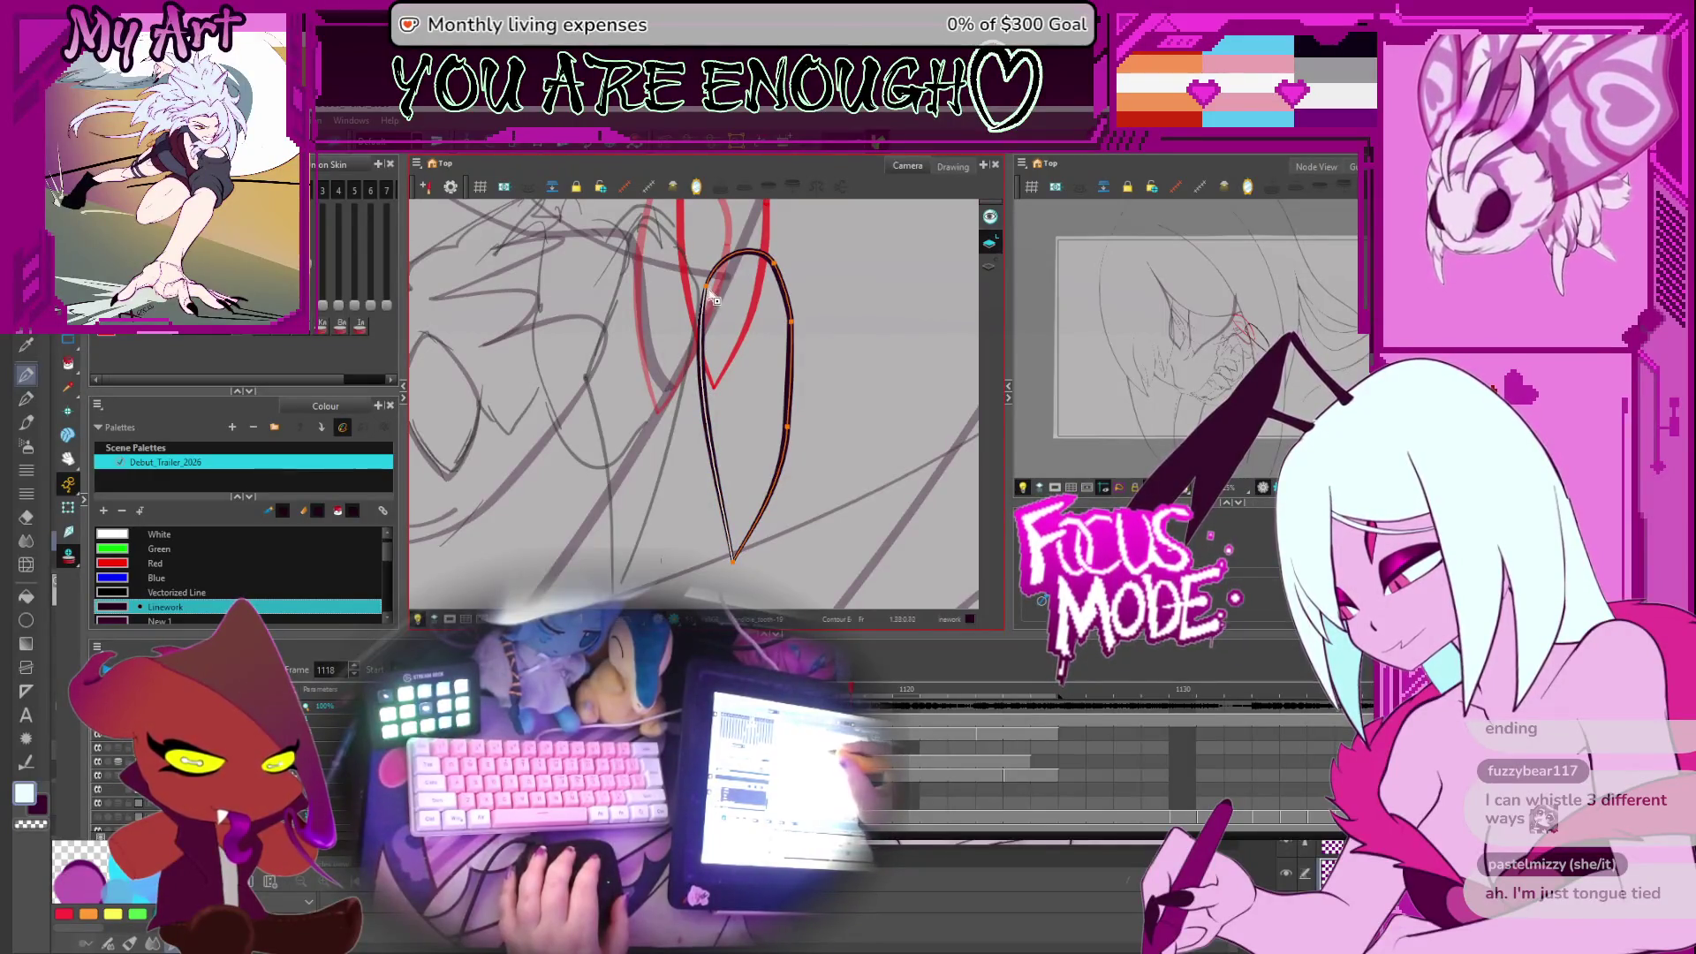
{"action": "mouse_move", "coordinate": [702, 380]}
{"action": "left_mouse_down"}
{"action": "mouse_move", "coordinate": [697, 424]}
{"action": "mouse_move", "coordinate": [704, 325]}
{"action": "mouse_move", "coordinate": [699, 346]}
{"action": "left_mouse_up"}
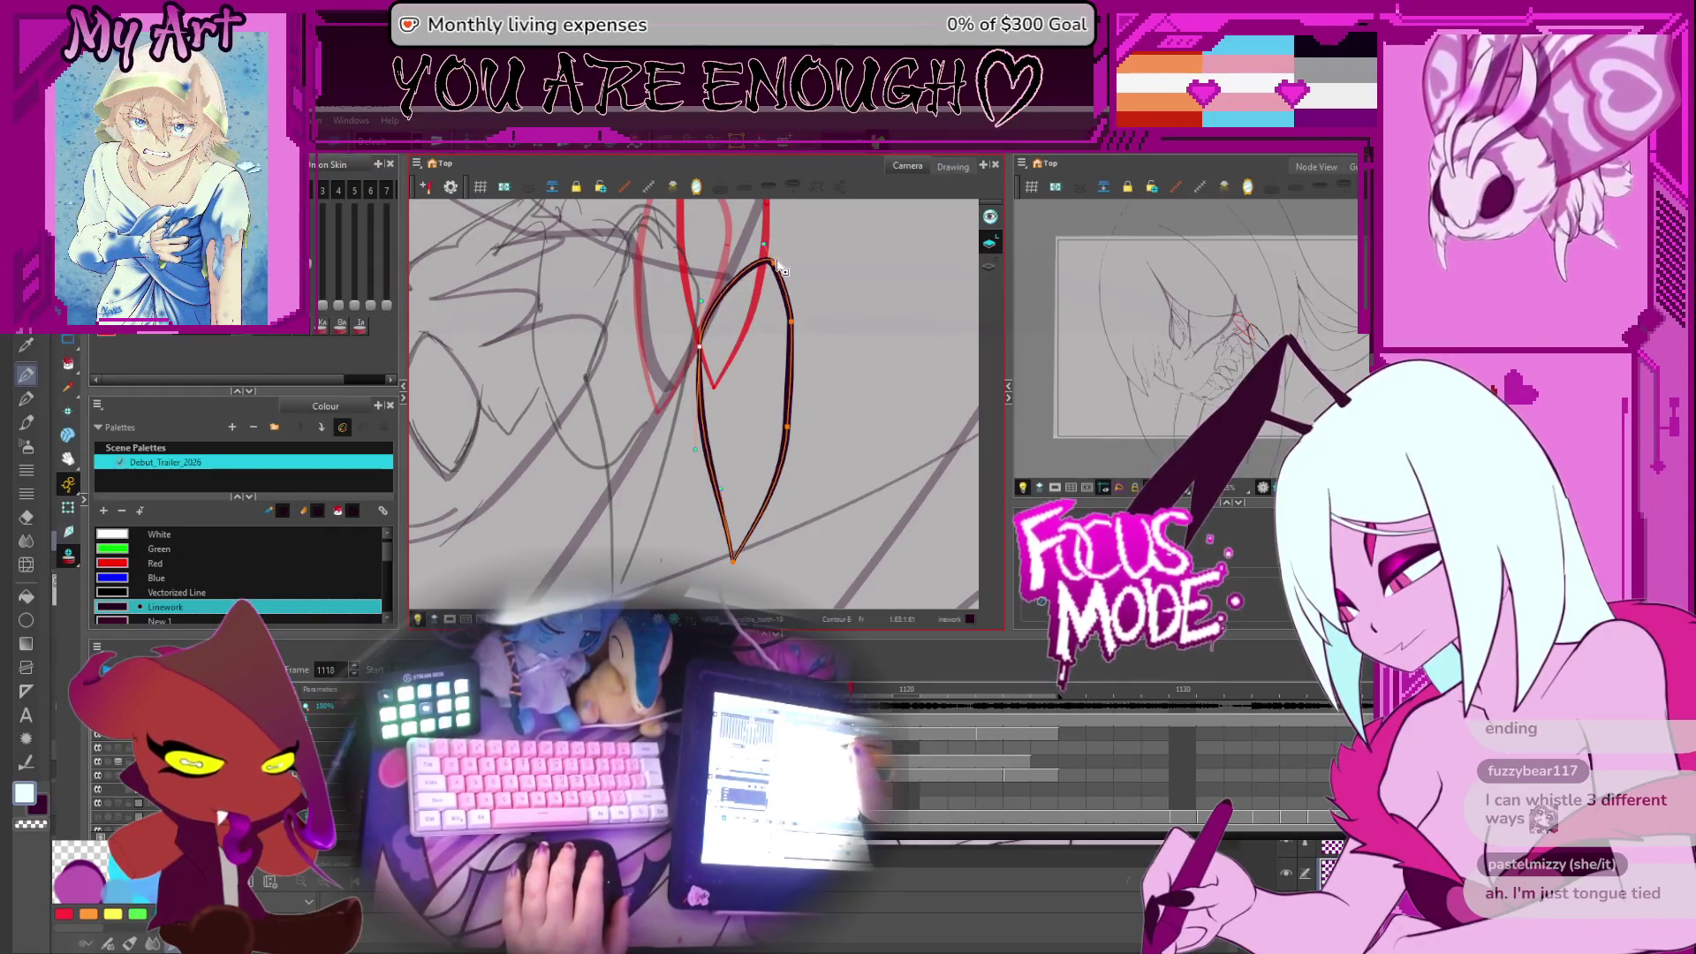
{"action": "mouse_move", "coordinate": [776, 263]}
{"action": "left_mouse_down"}
{"action": "mouse_move", "coordinate": [762, 251]}
{"action": "mouse_move", "coordinate": [794, 332]}
{"action": "left_mouse_up"}
{"action": "left_click", "coordinate": [786, 439]}
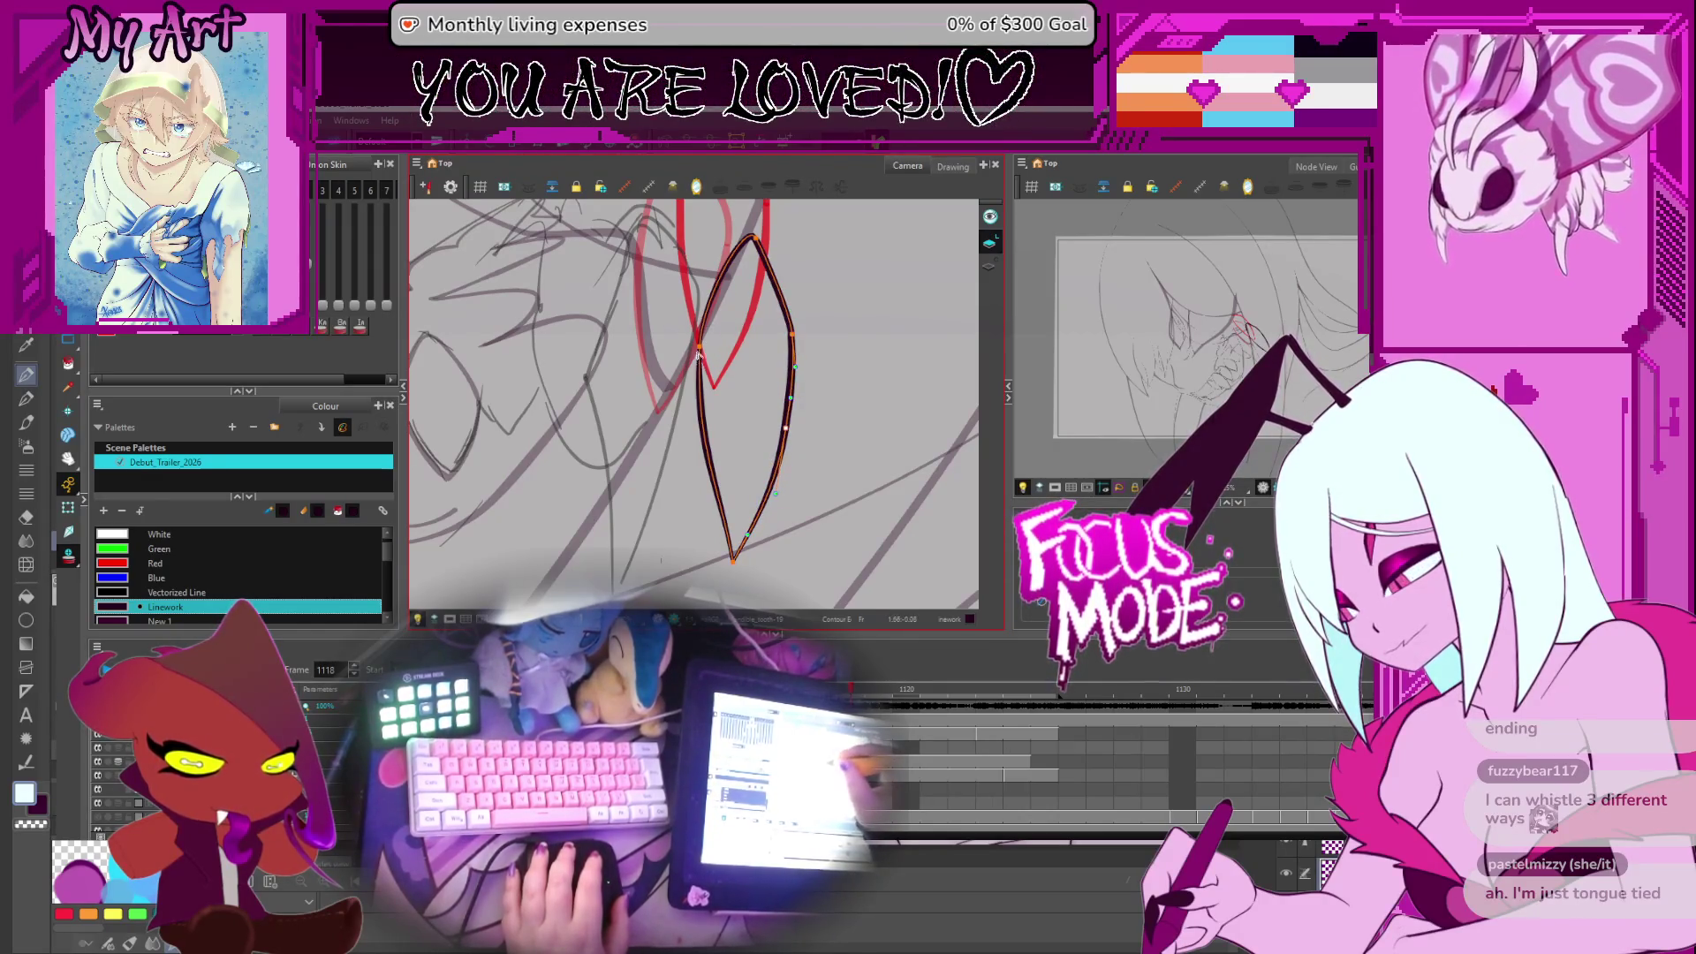
{"action": "left_click", "coordinate": [703, 411]}
{"action": "left_click_drag", "start_coordinate": [710, 438], "coordinate": [714, 427]}
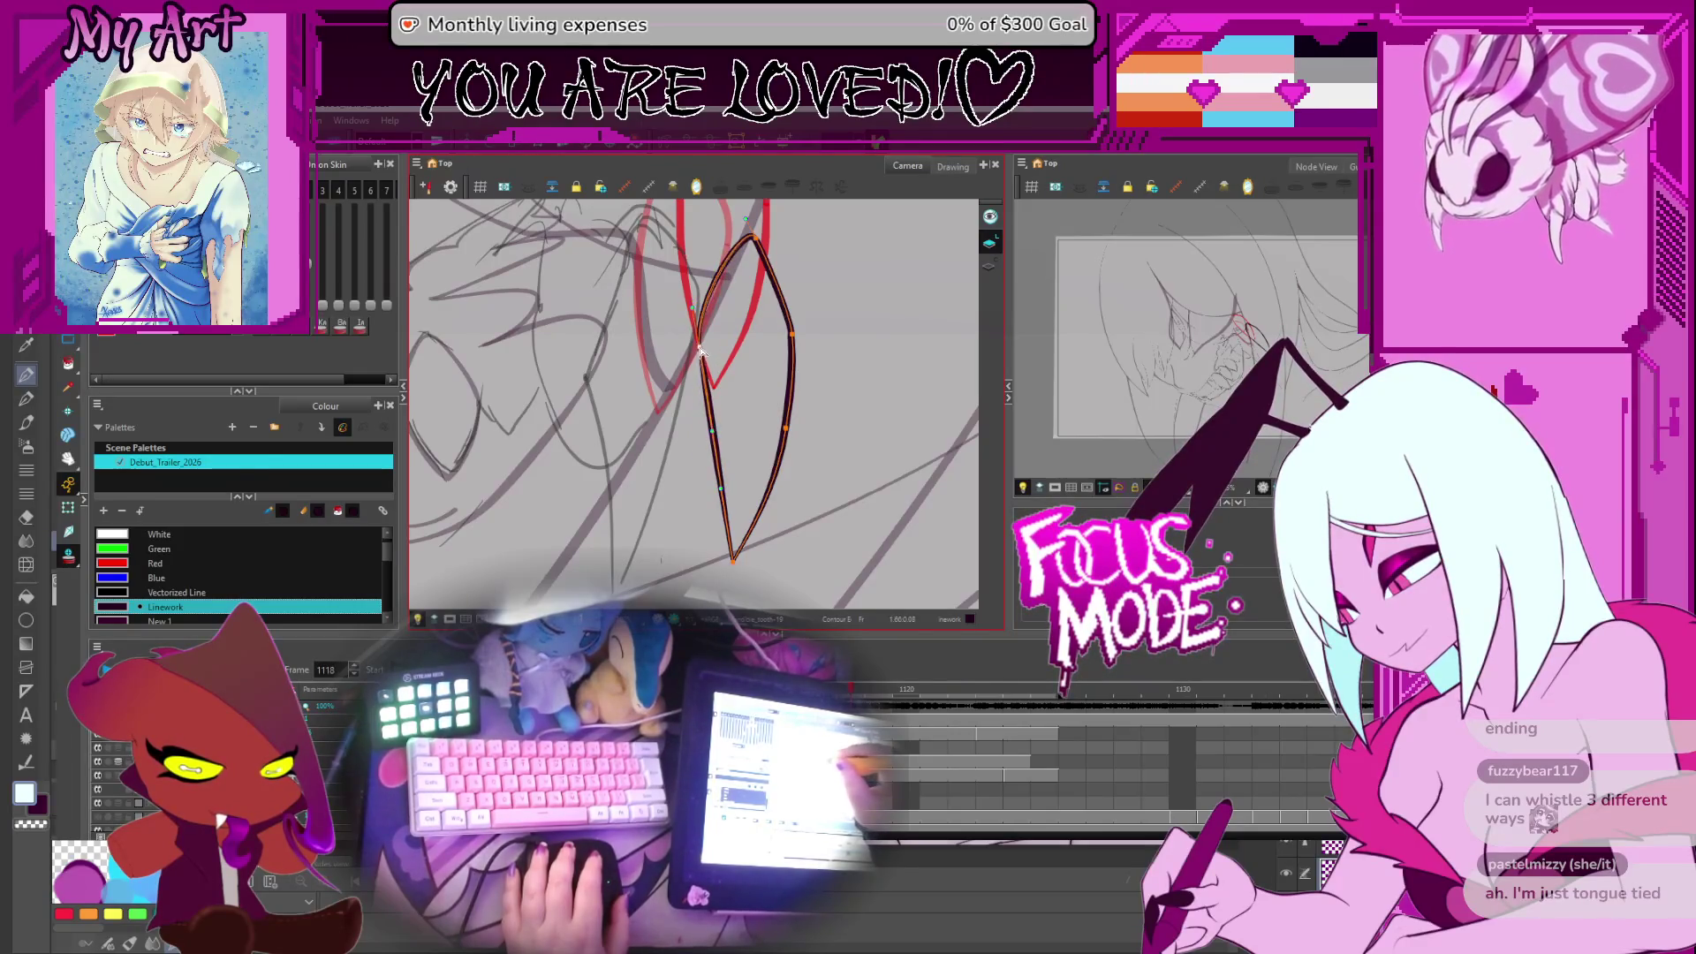
{"action": "left_click_drag", "start_coordinate": [700, 352], "coordinate": [702, 300]}
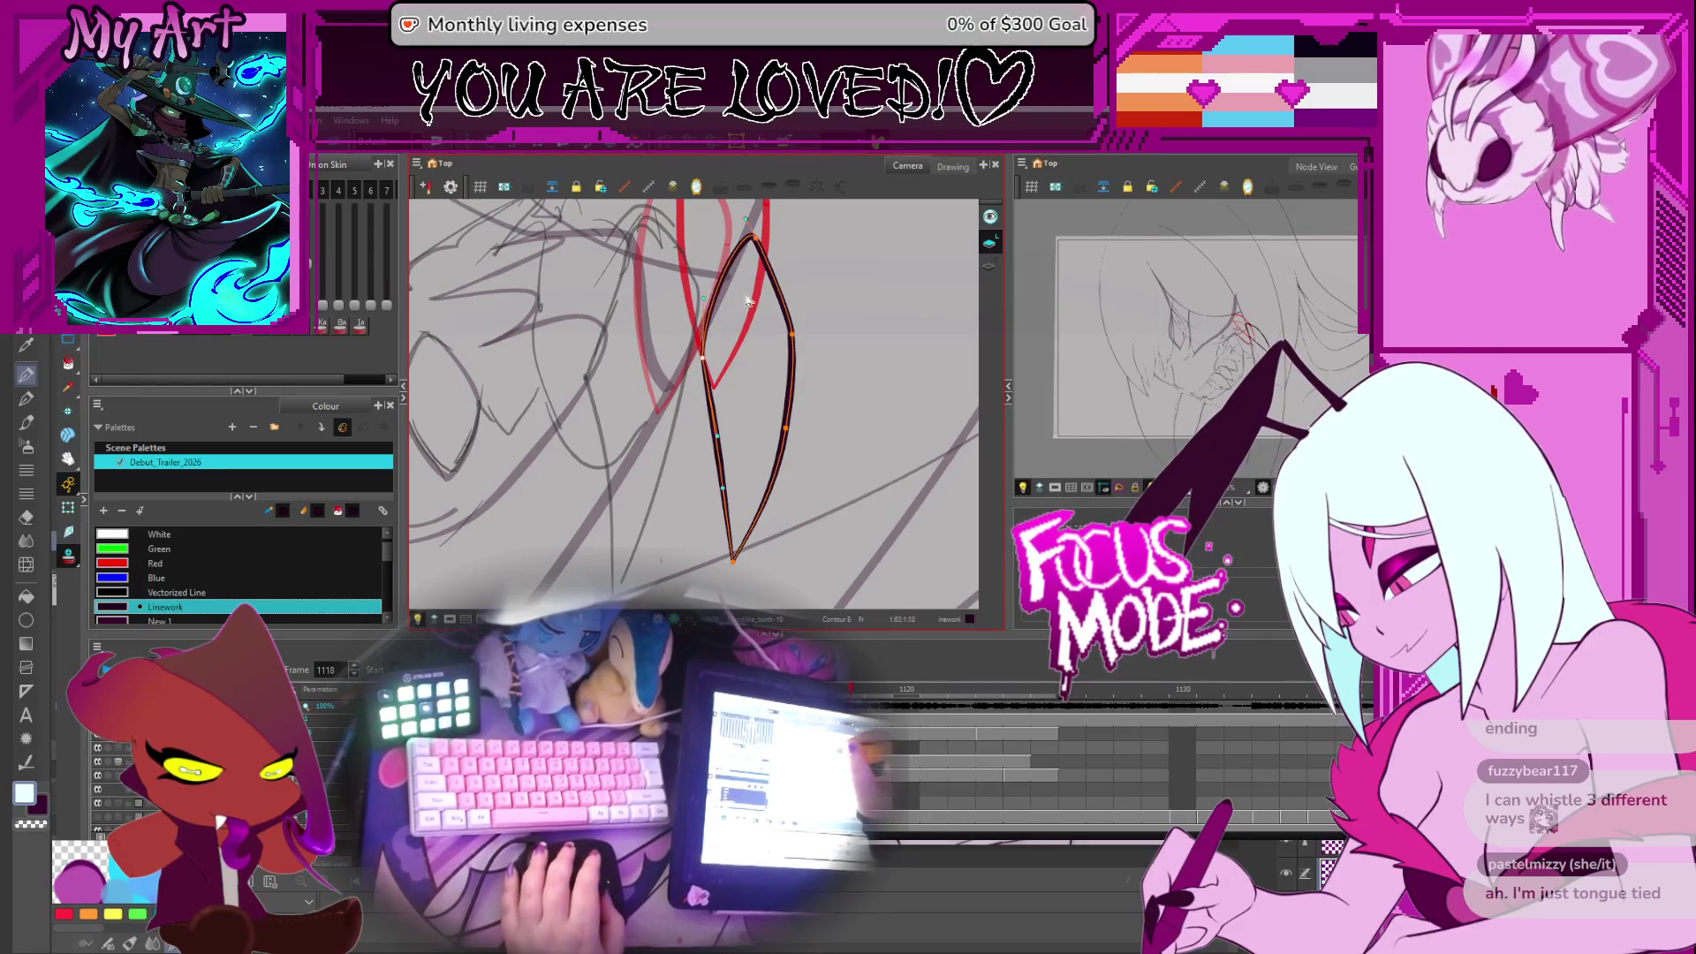
Compare the fang with the next frame, then delete the old fang stroke
{"action": "key", "text": "2"}
{"action": "key", "text": "alt+s"}
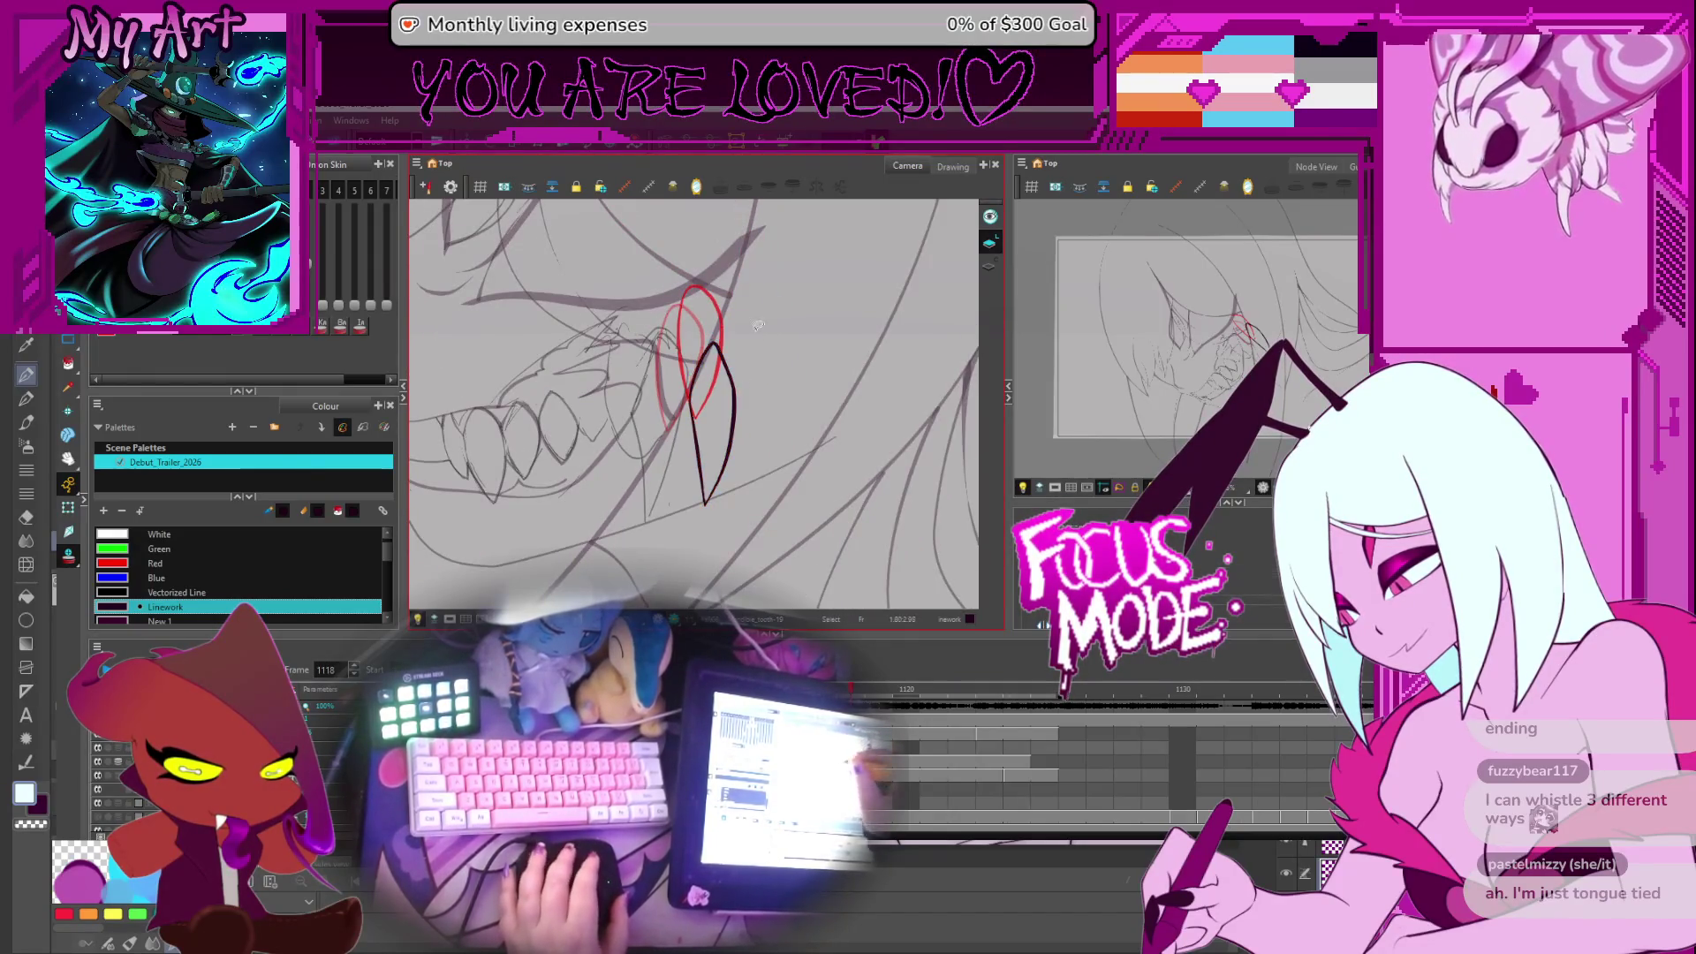
{"action": "left_click", "coordinate": [697, 434]}
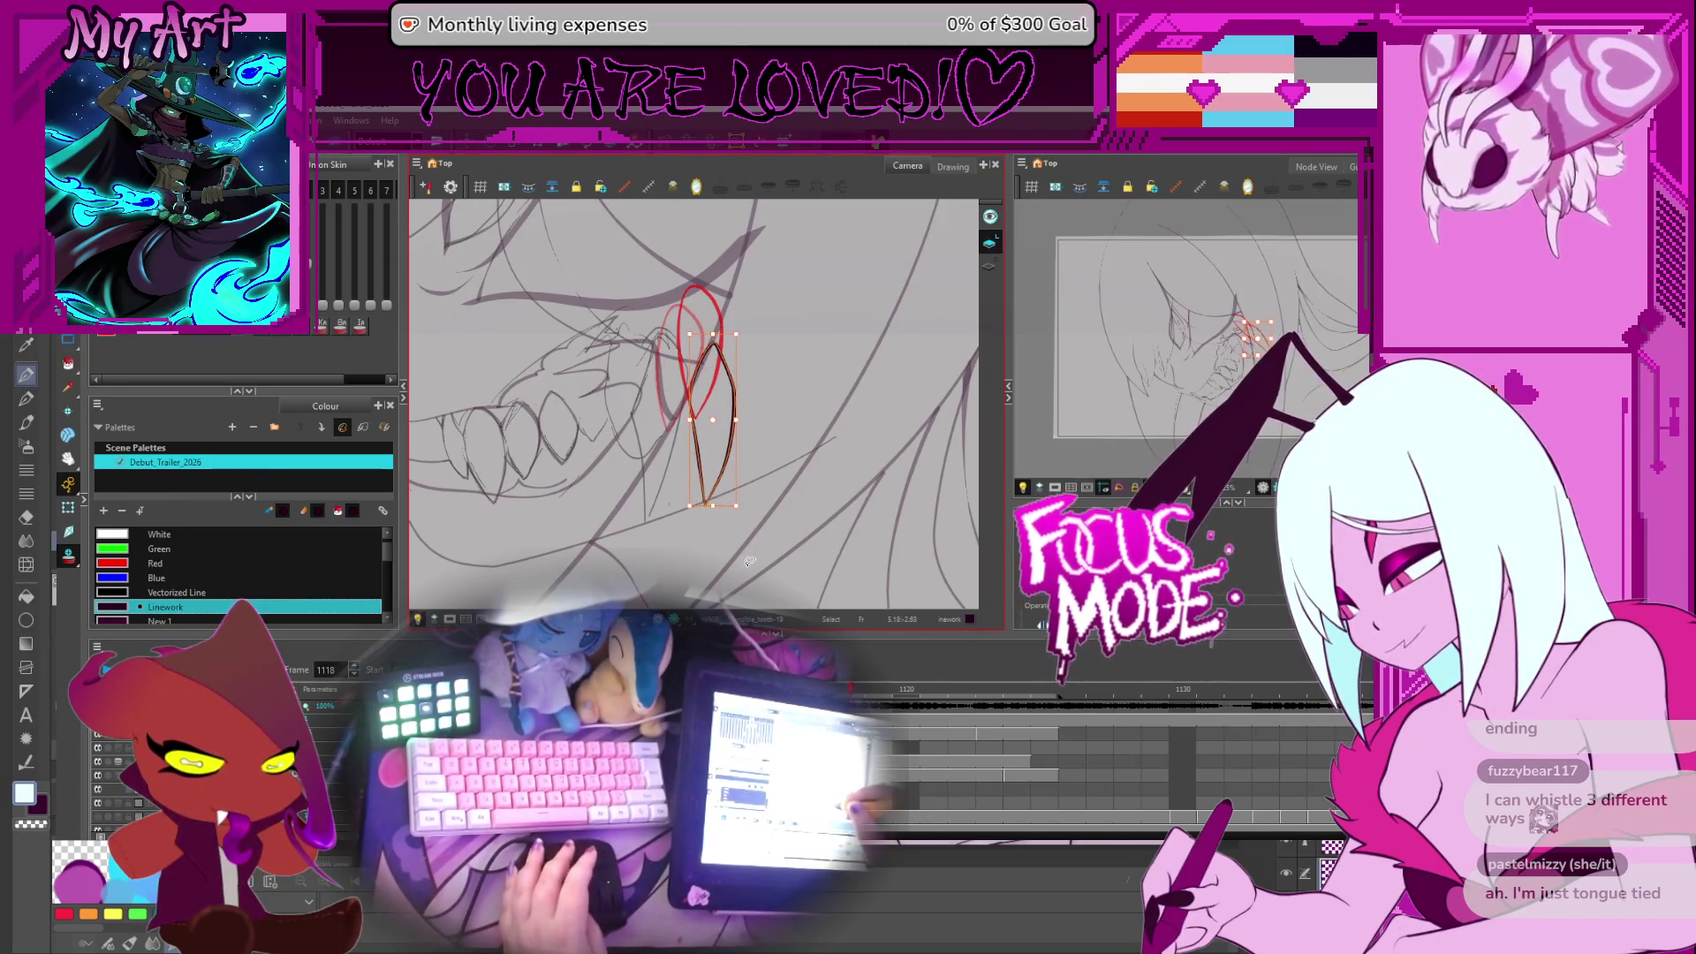
{"action": "key", "text": "period"}
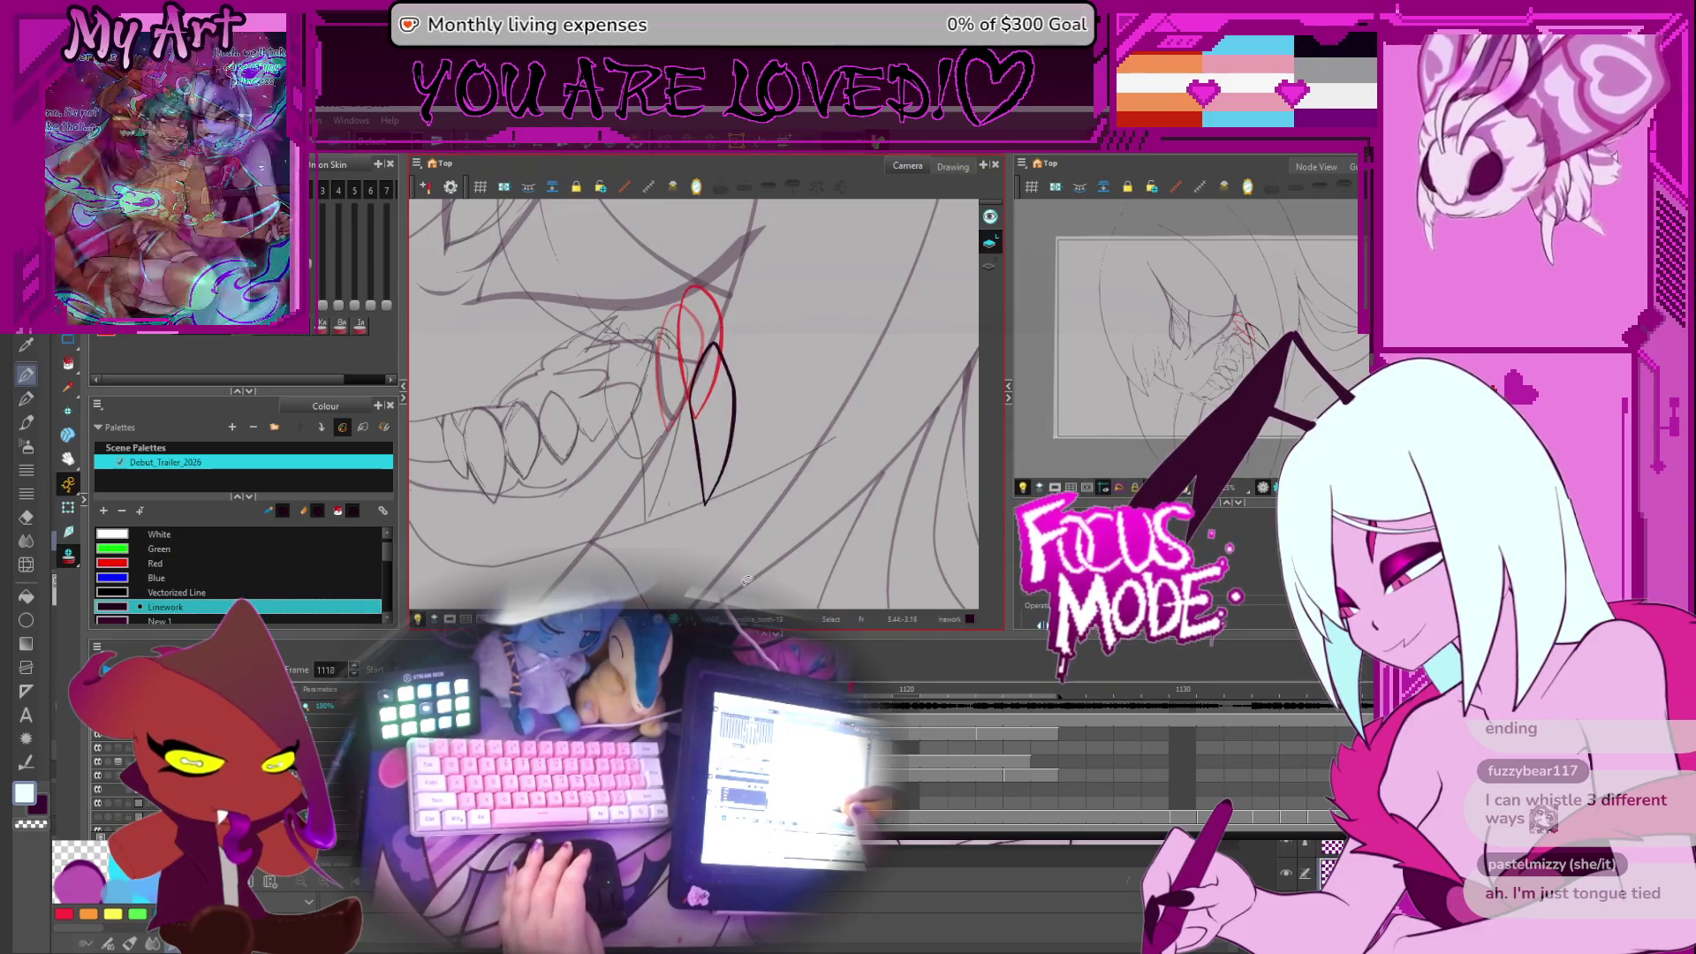
{"action": "key", "text": "comma"}
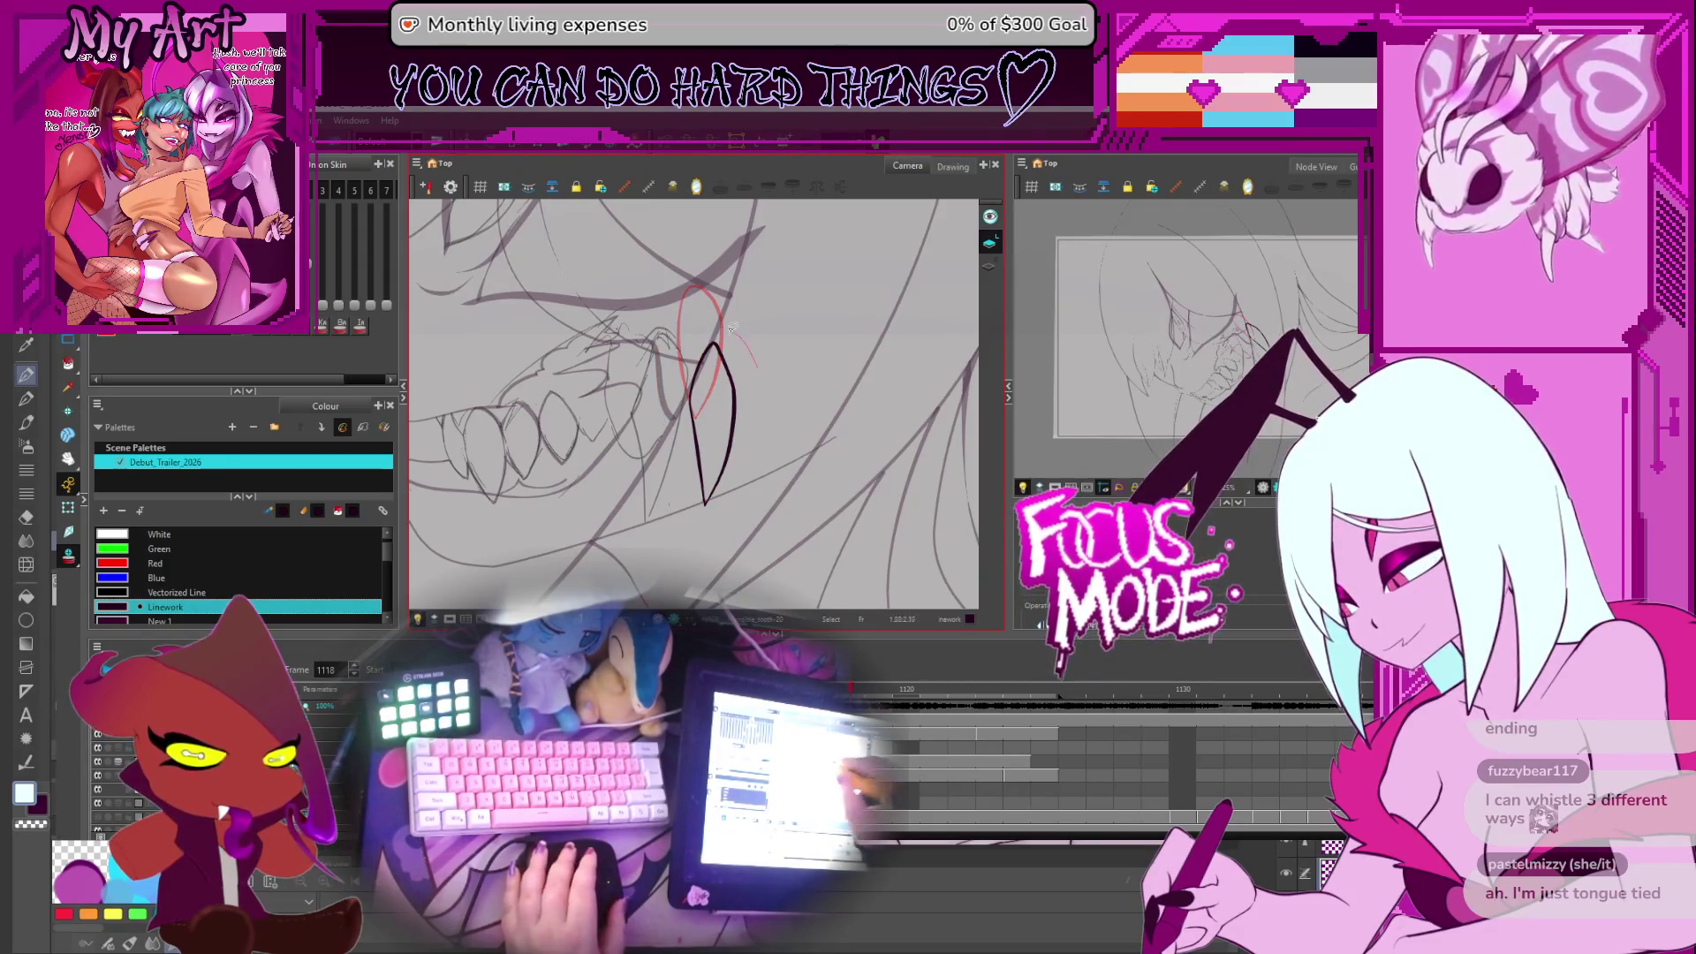
{"action": "key", "text": "ctrl+a"}
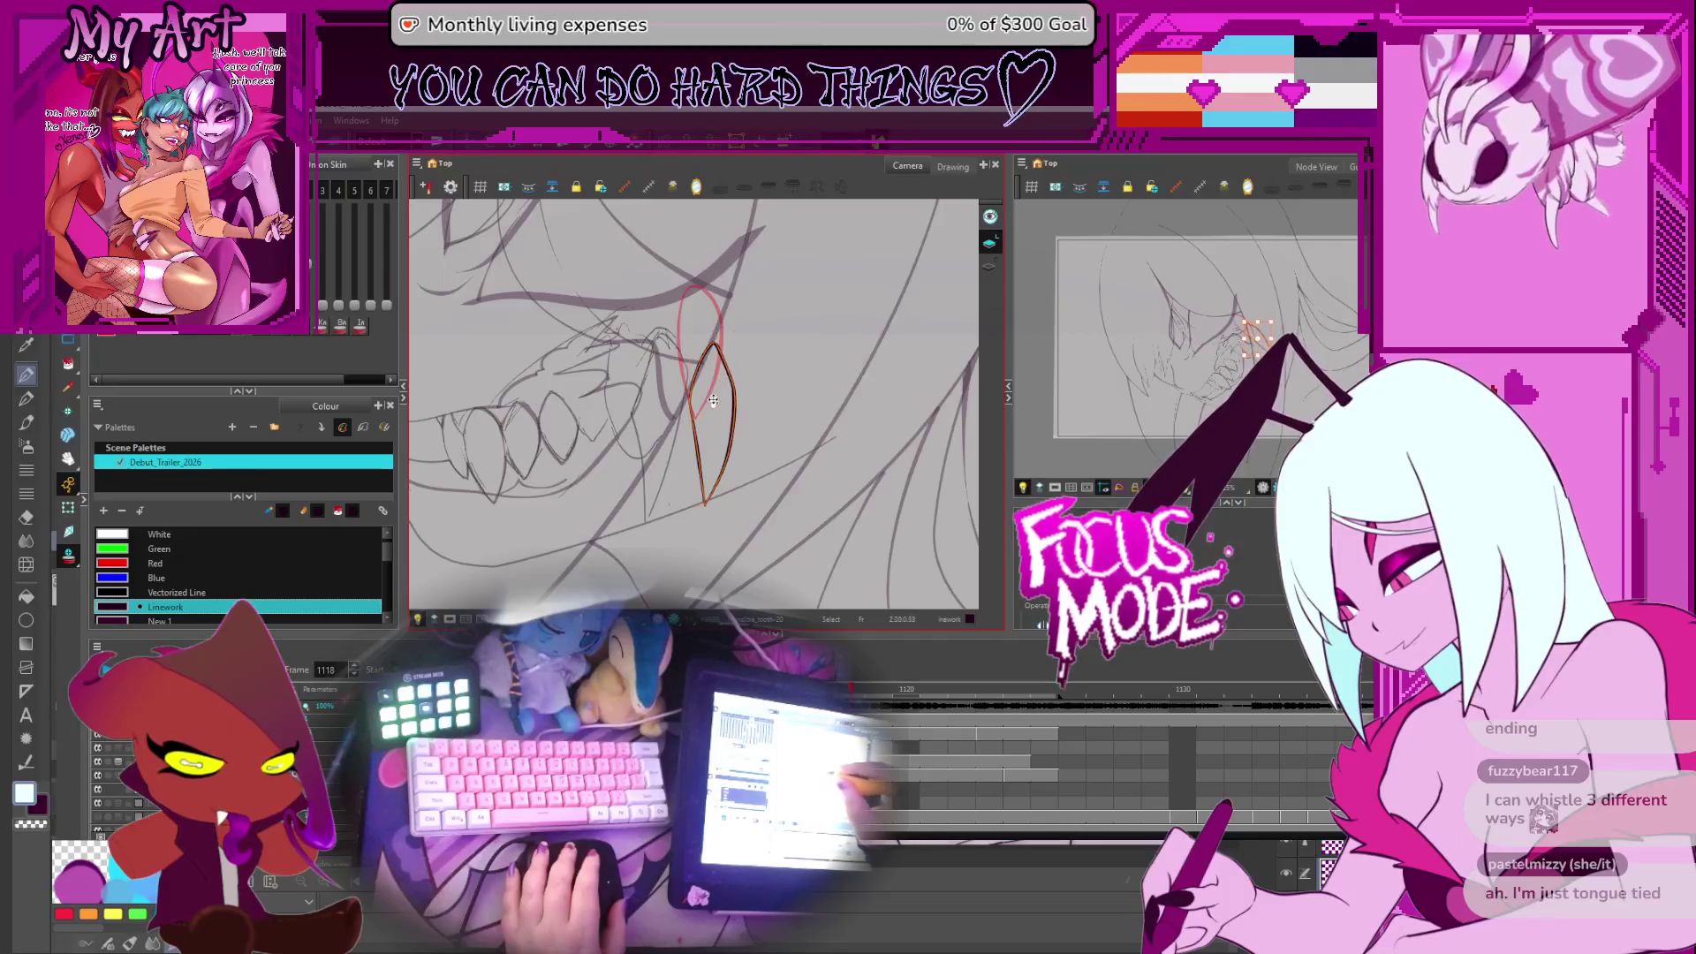
{"action": "key", "text": "Delete"}
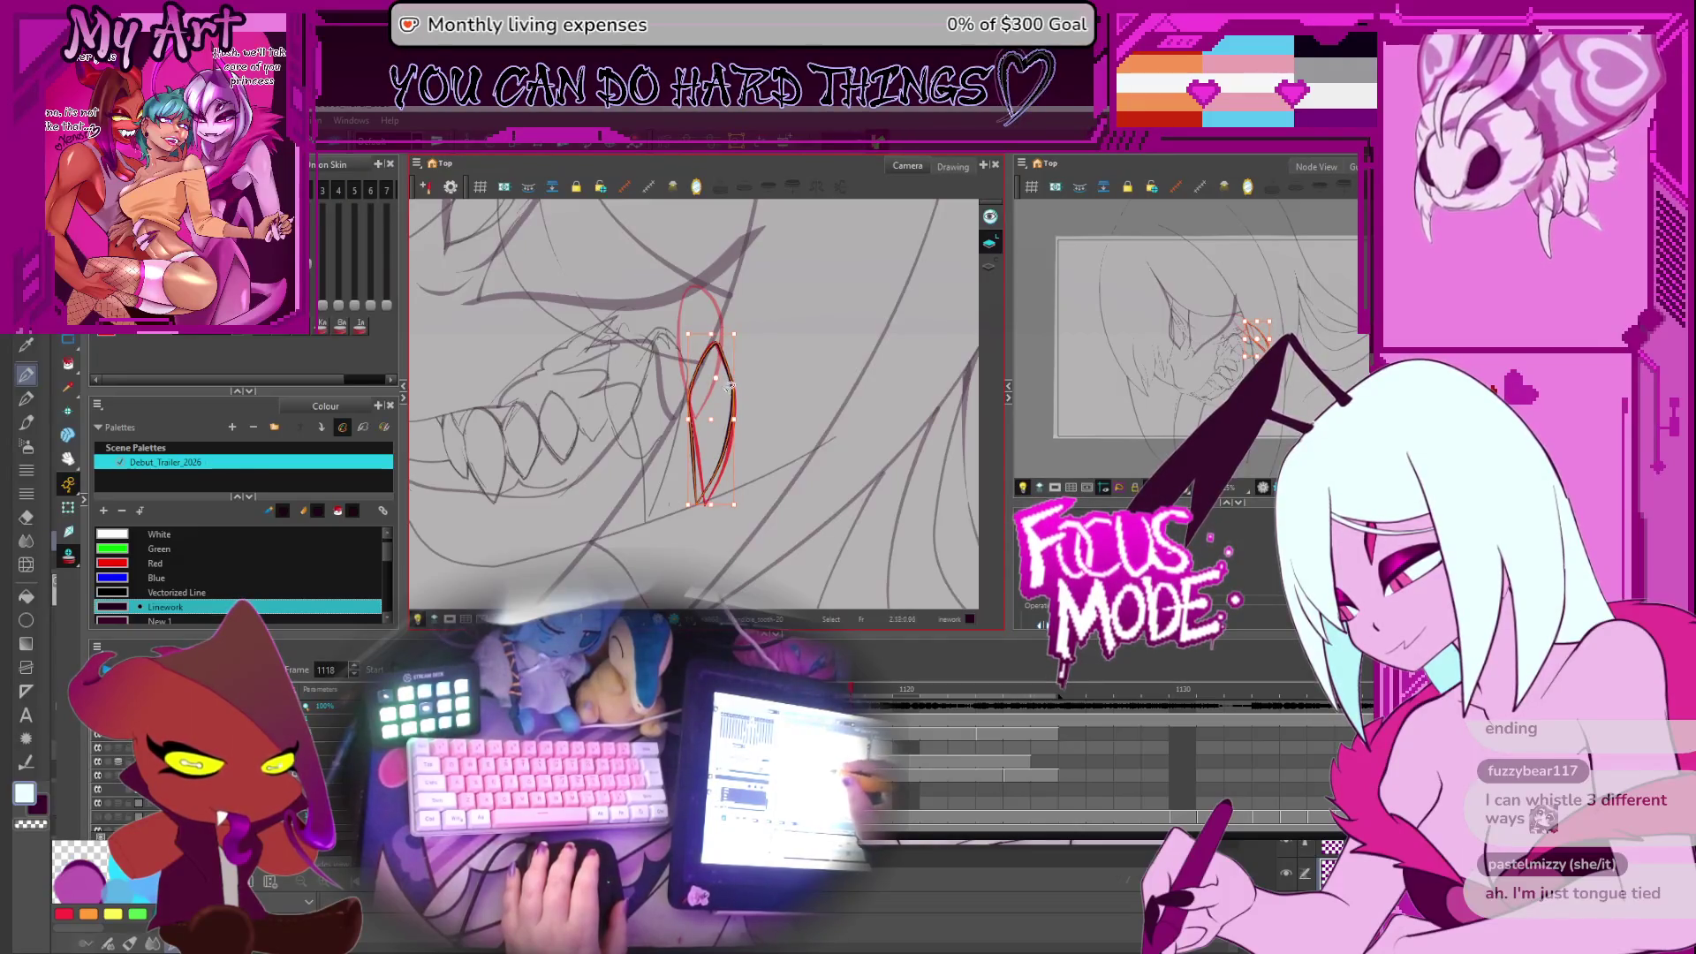
Draw a new fang stroke over the red onion skin and check its selection
{"action": "left_click_drag", "start_coordinate": [693, 407], "coordinate": [721, 468]}
{"action": "key", "text": "ctrl+a"}
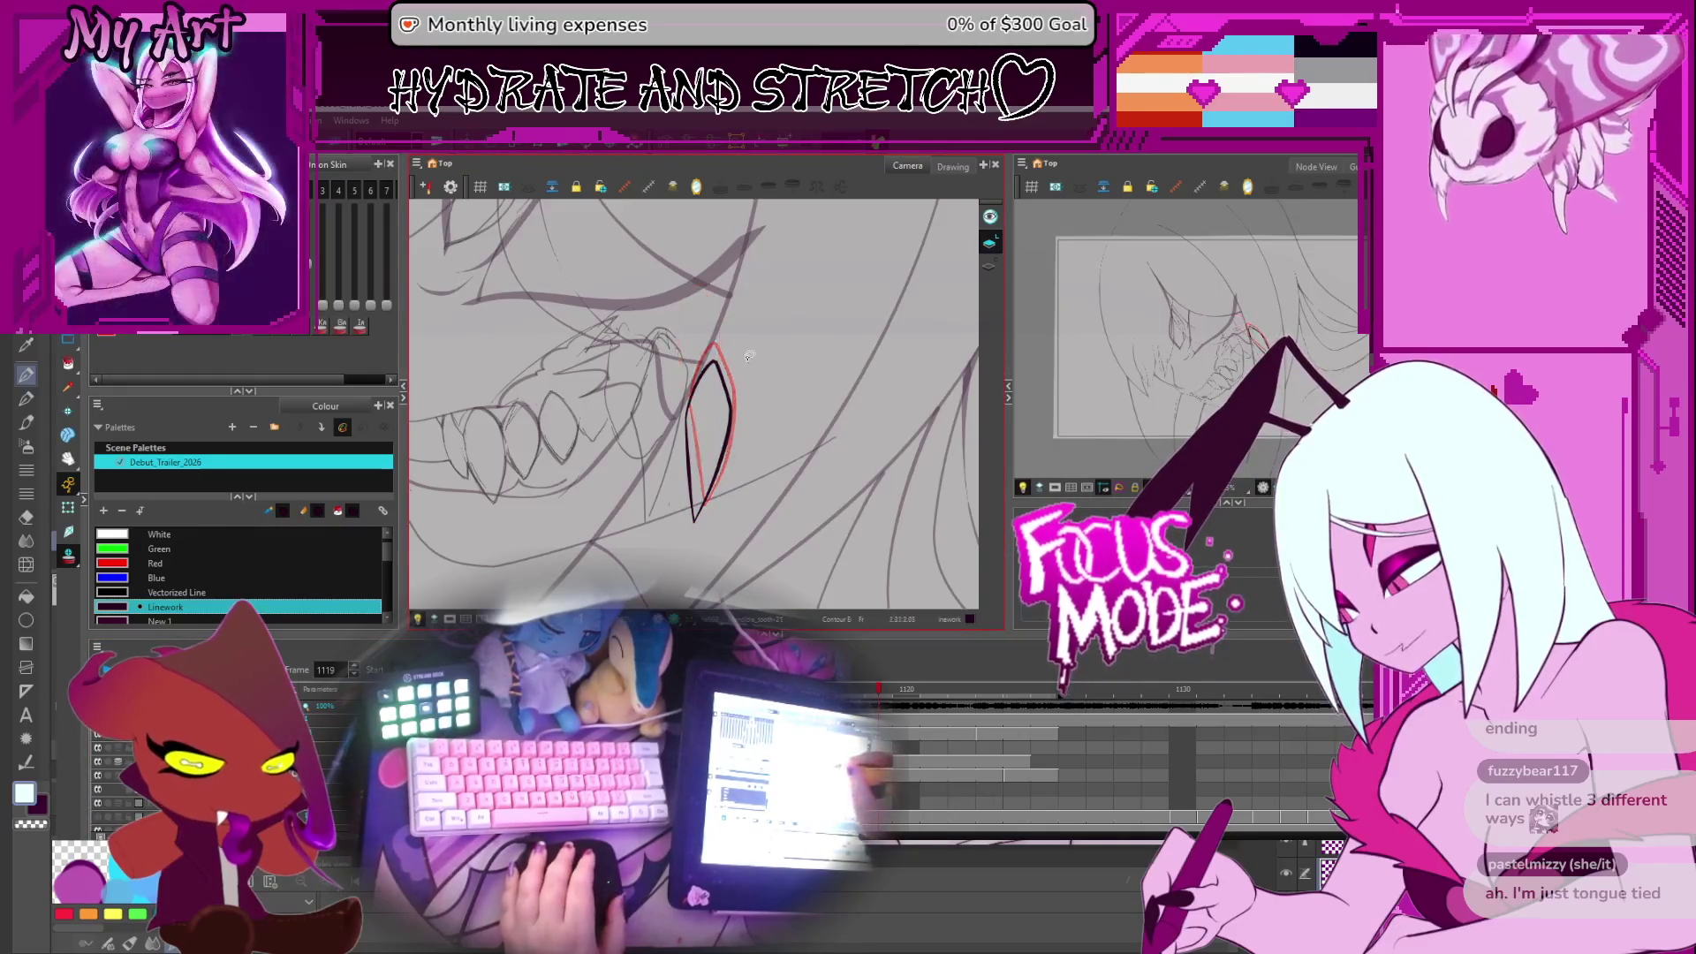
{"action": "left_click", "coordinate": [734, 424]}
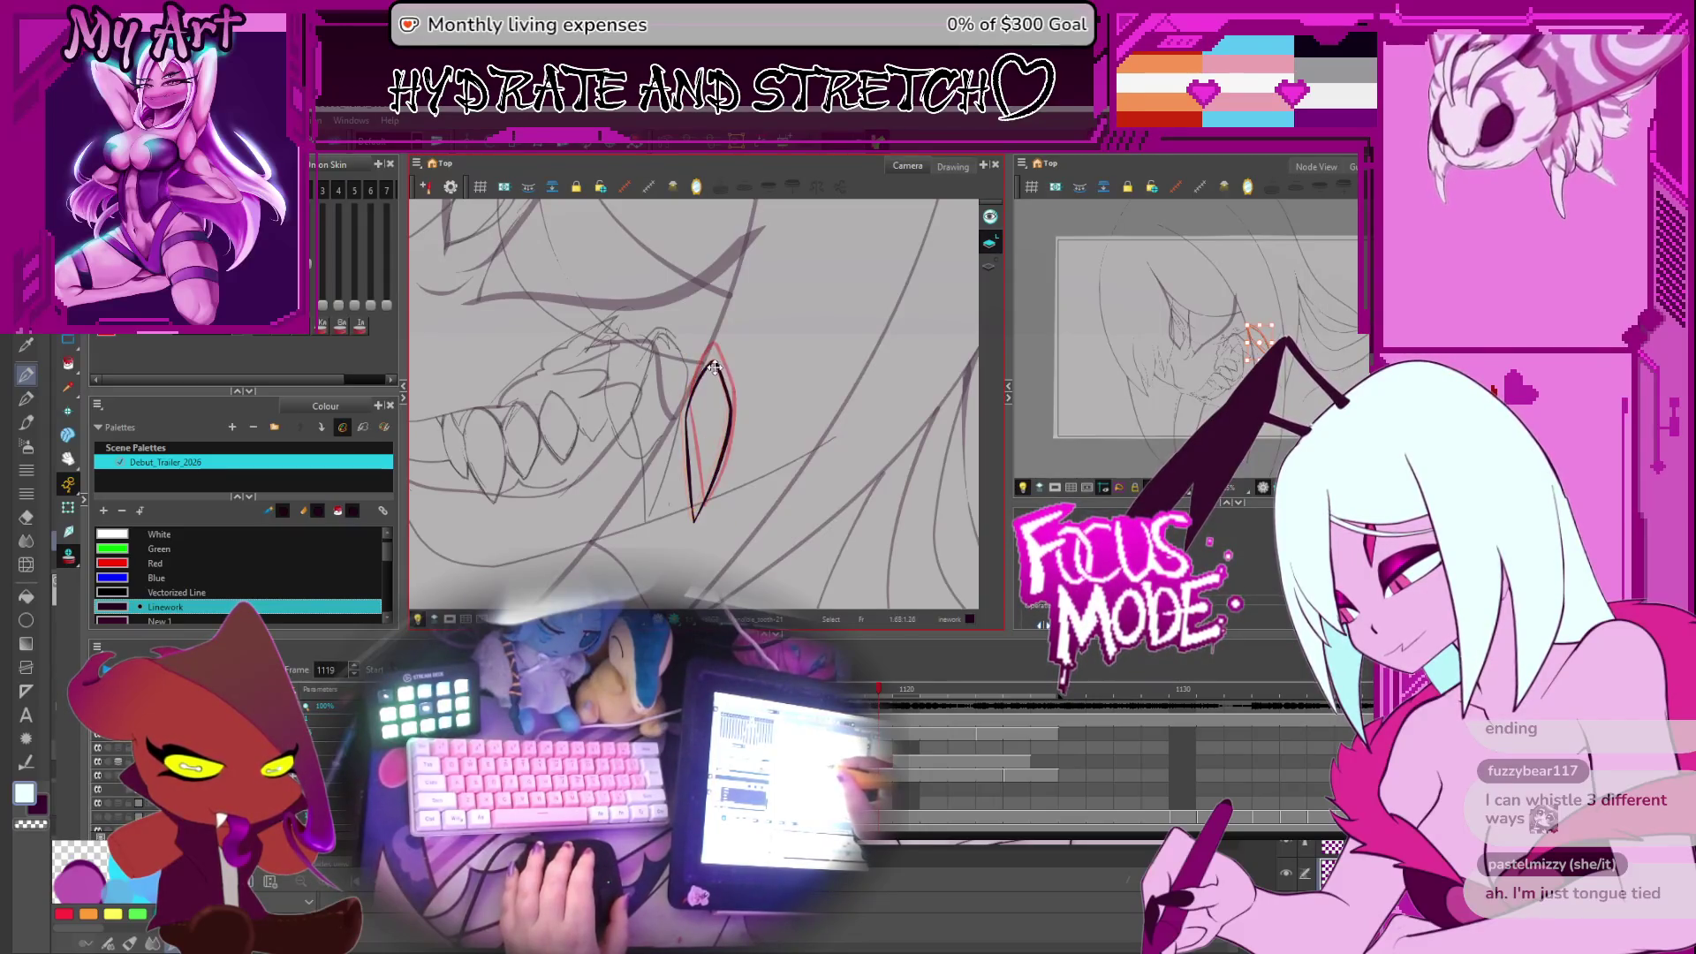
{"action": "left_click", "coordinate": [714, 363]}
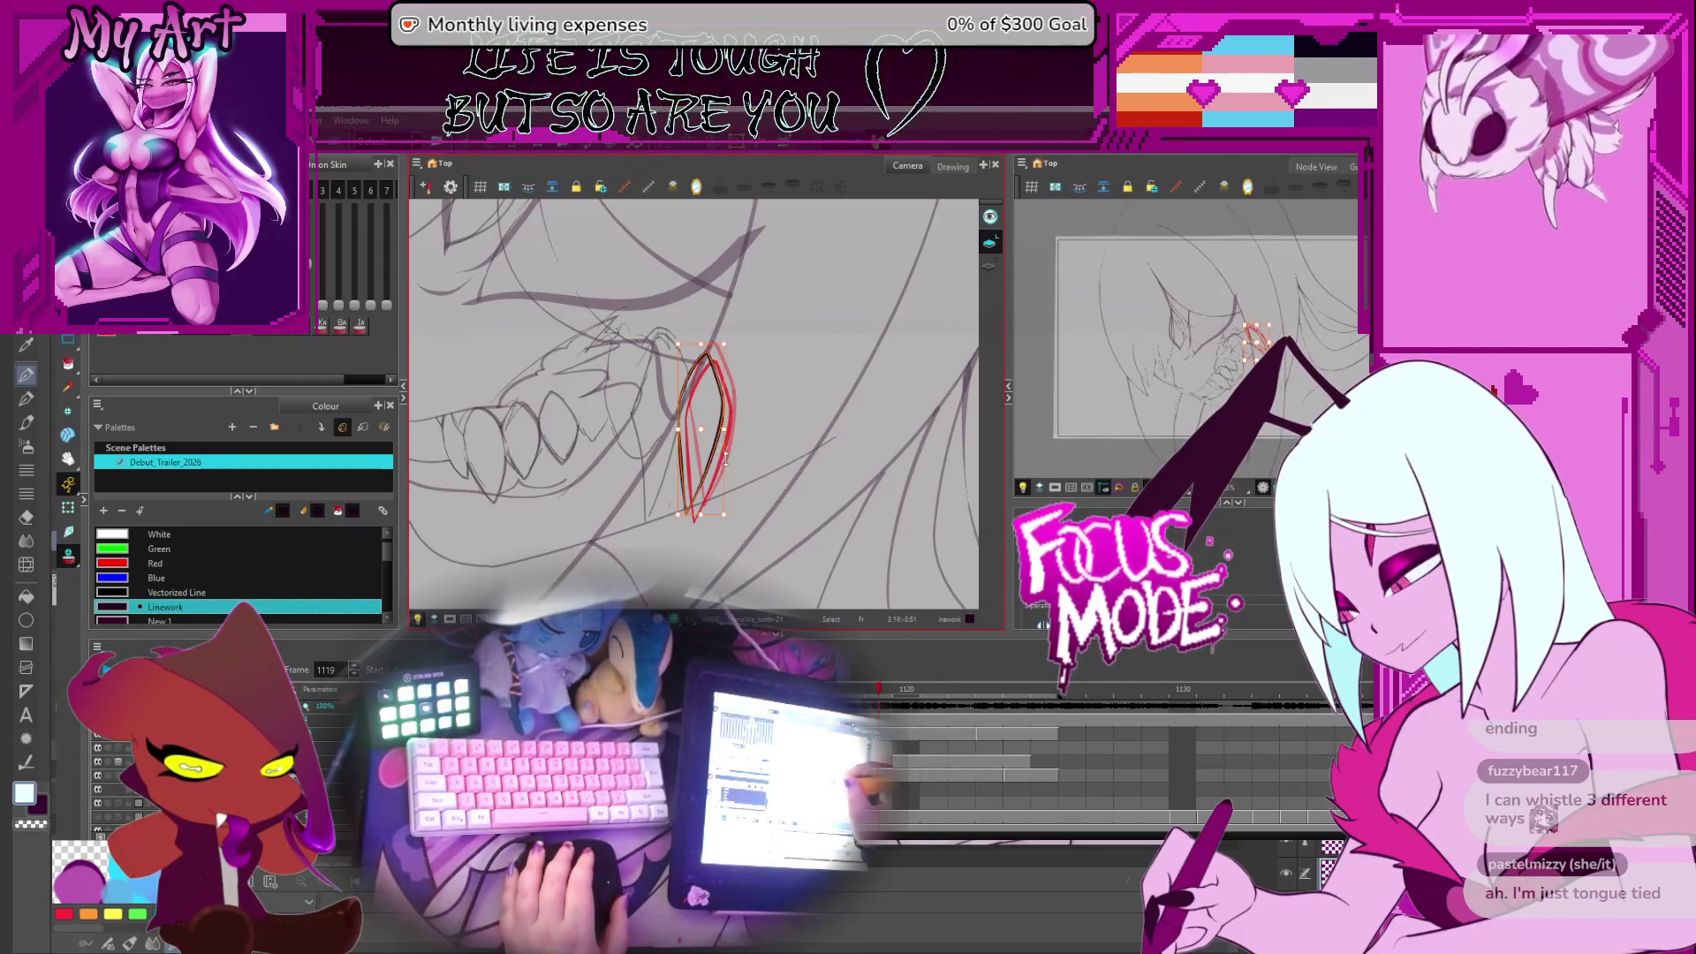
{"action": "left_click", "coordinate": [746, 424]}
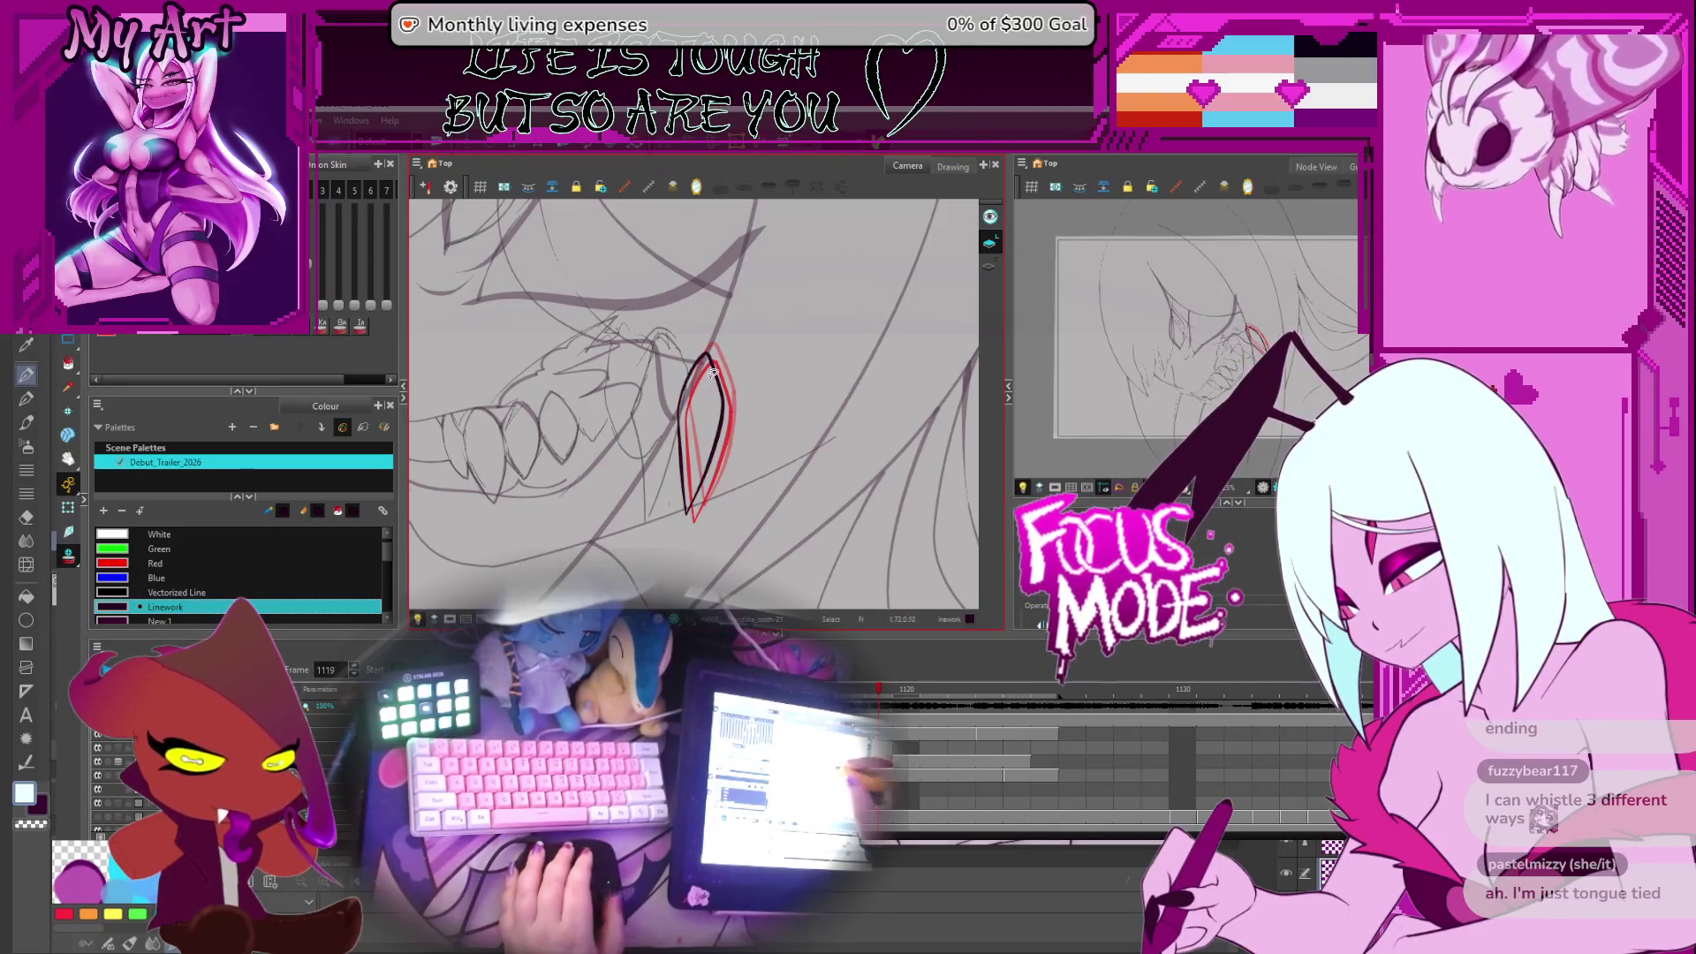
Go back to frame 1117, straighten and centre the view on the mouth, then jump to an earlier drawing
{"action": "key", "text": "comma"}
{"action": "key", "text": "comma"}
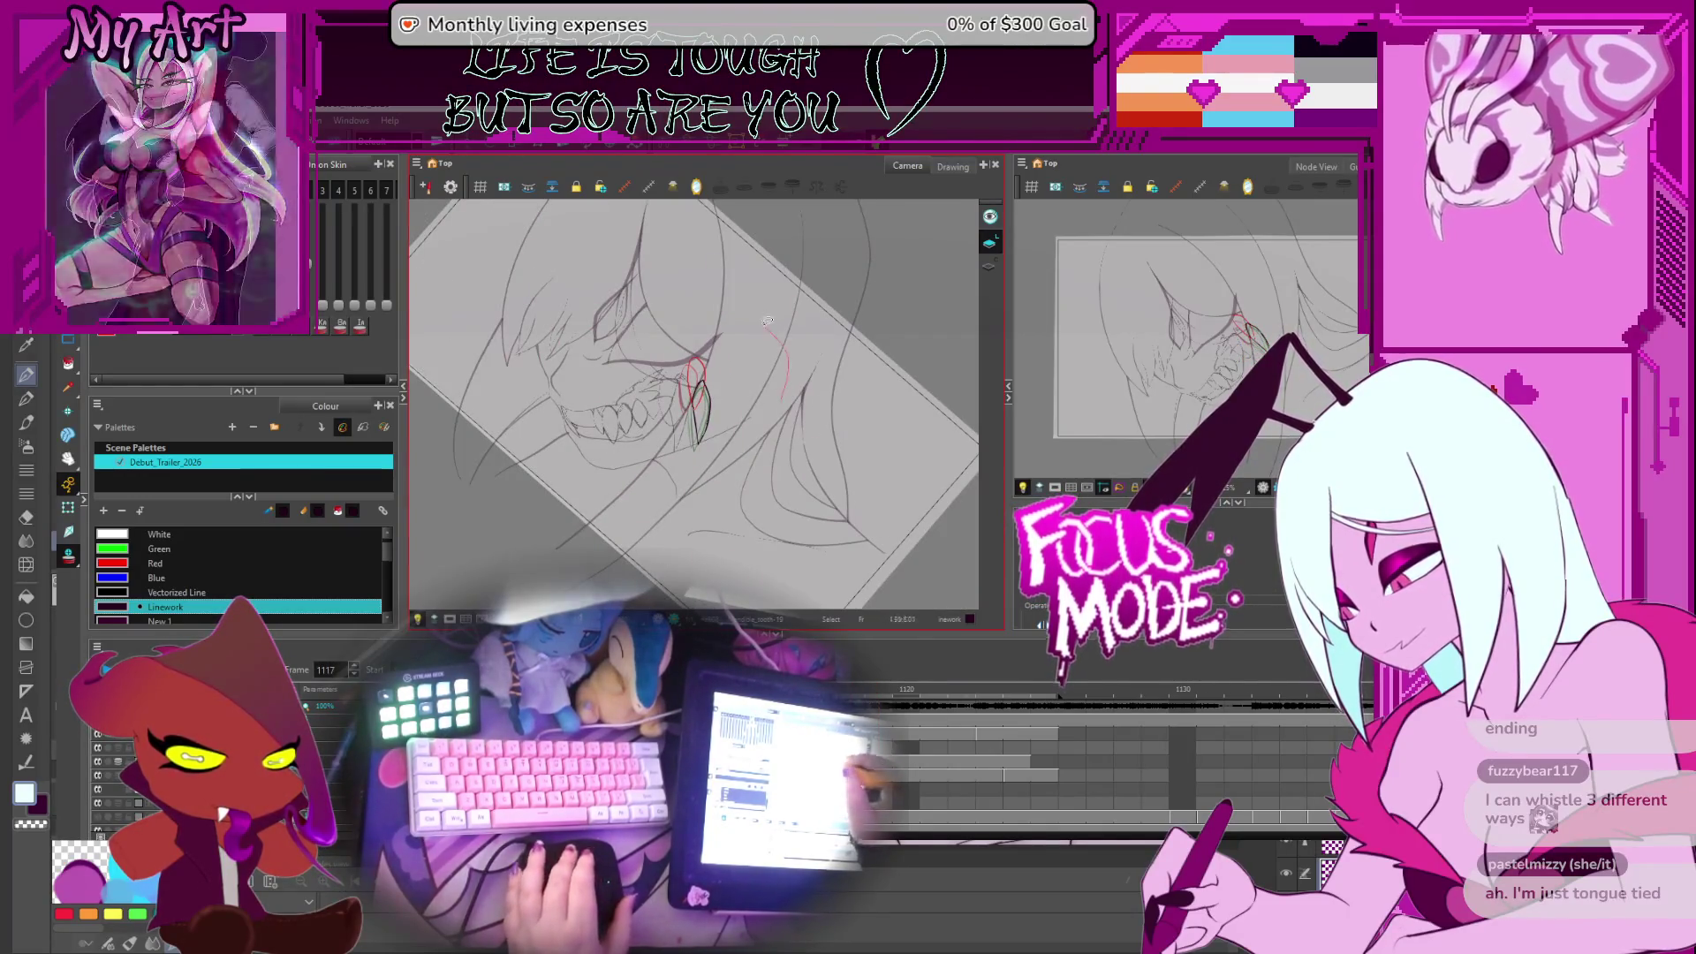
{"action": "scroll", "coordinate": [768, 321], "scroll_direction": "up", "scroll_amount": 3}
{"action": "mouse_move", "coordinate": [767, 321]}
{"action": "left_mouse_down"}
{"action": "mouse_move", "coordinate": [810, 371]}
{"action": "mouse_move", "coordinate": [769, 399]}
{"action": "left_mouse_up"}
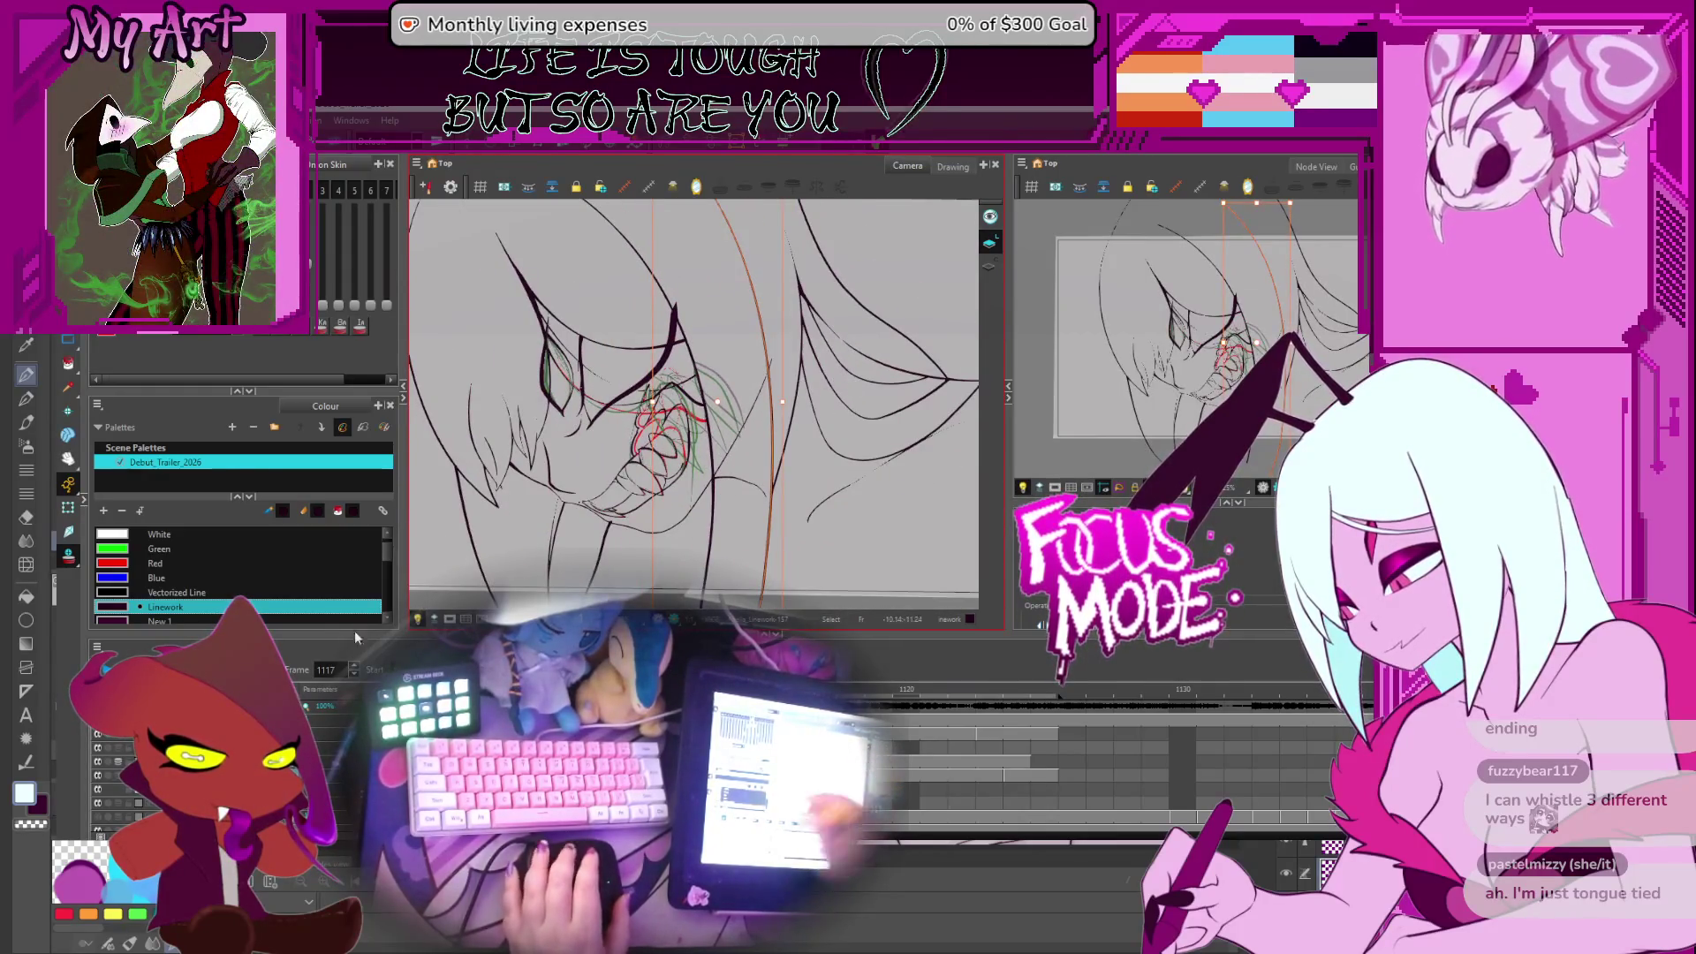
{"action": "left_click_drag", "start_coordinate": [671, 380], "coordinate": [716, 395]}
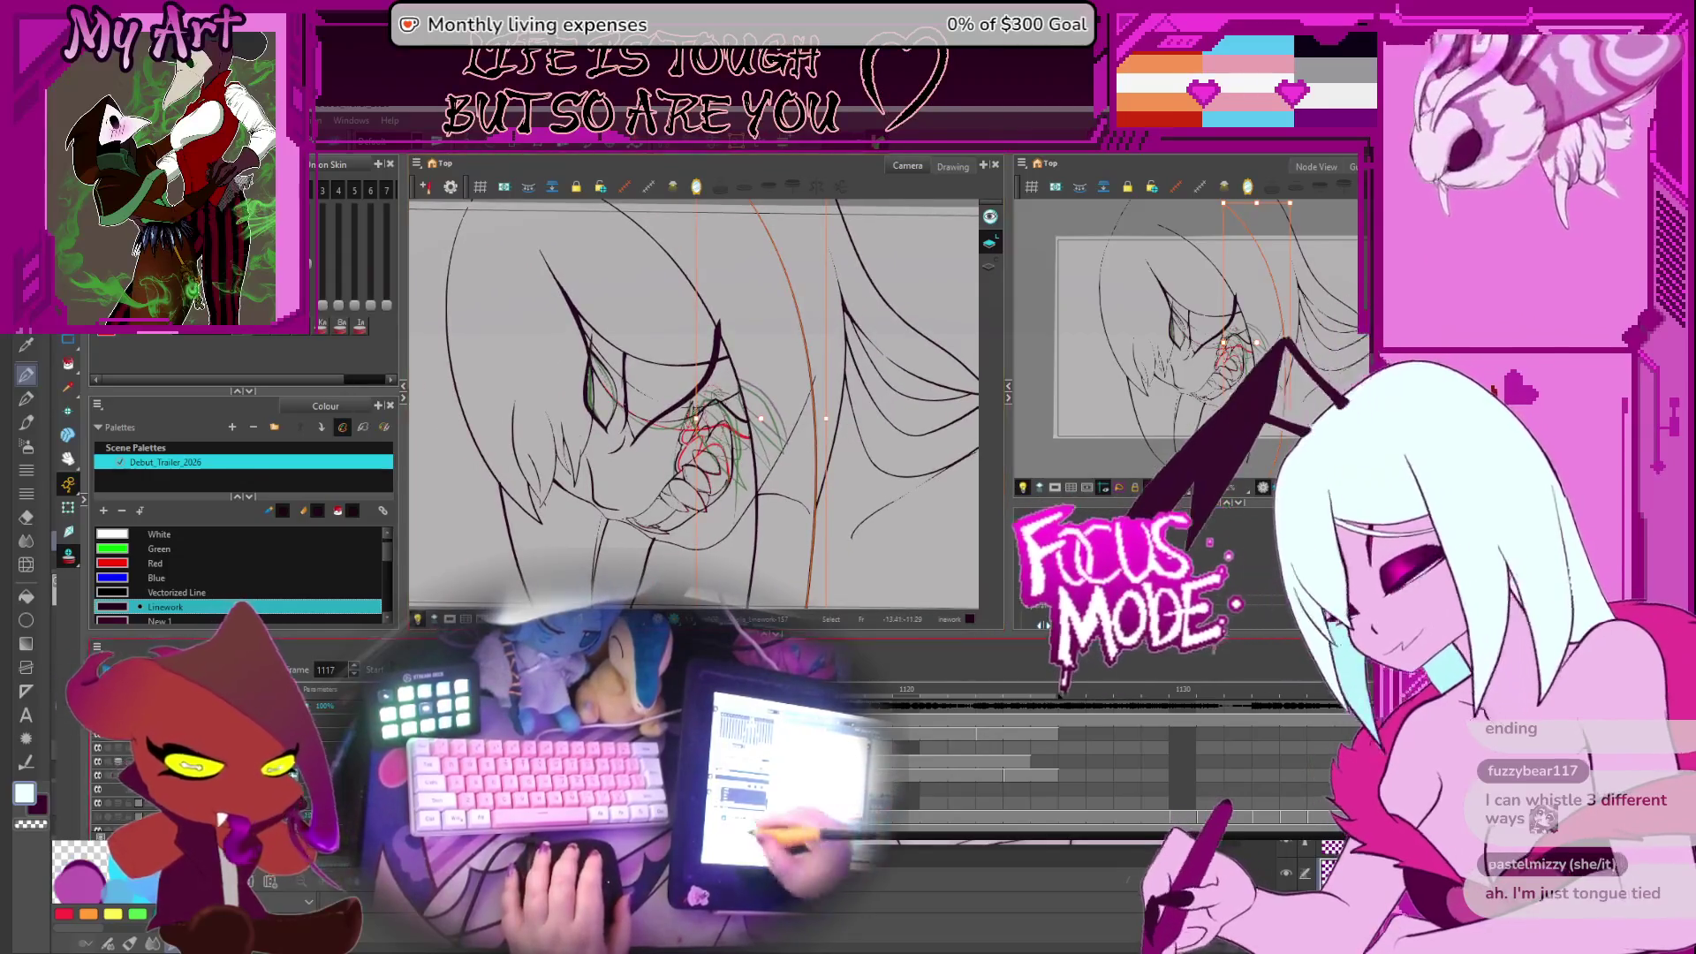
{"action": "key", "text": "f"}
{"action": "key", "text": "f"}
{"action": "key", "text": "f"}
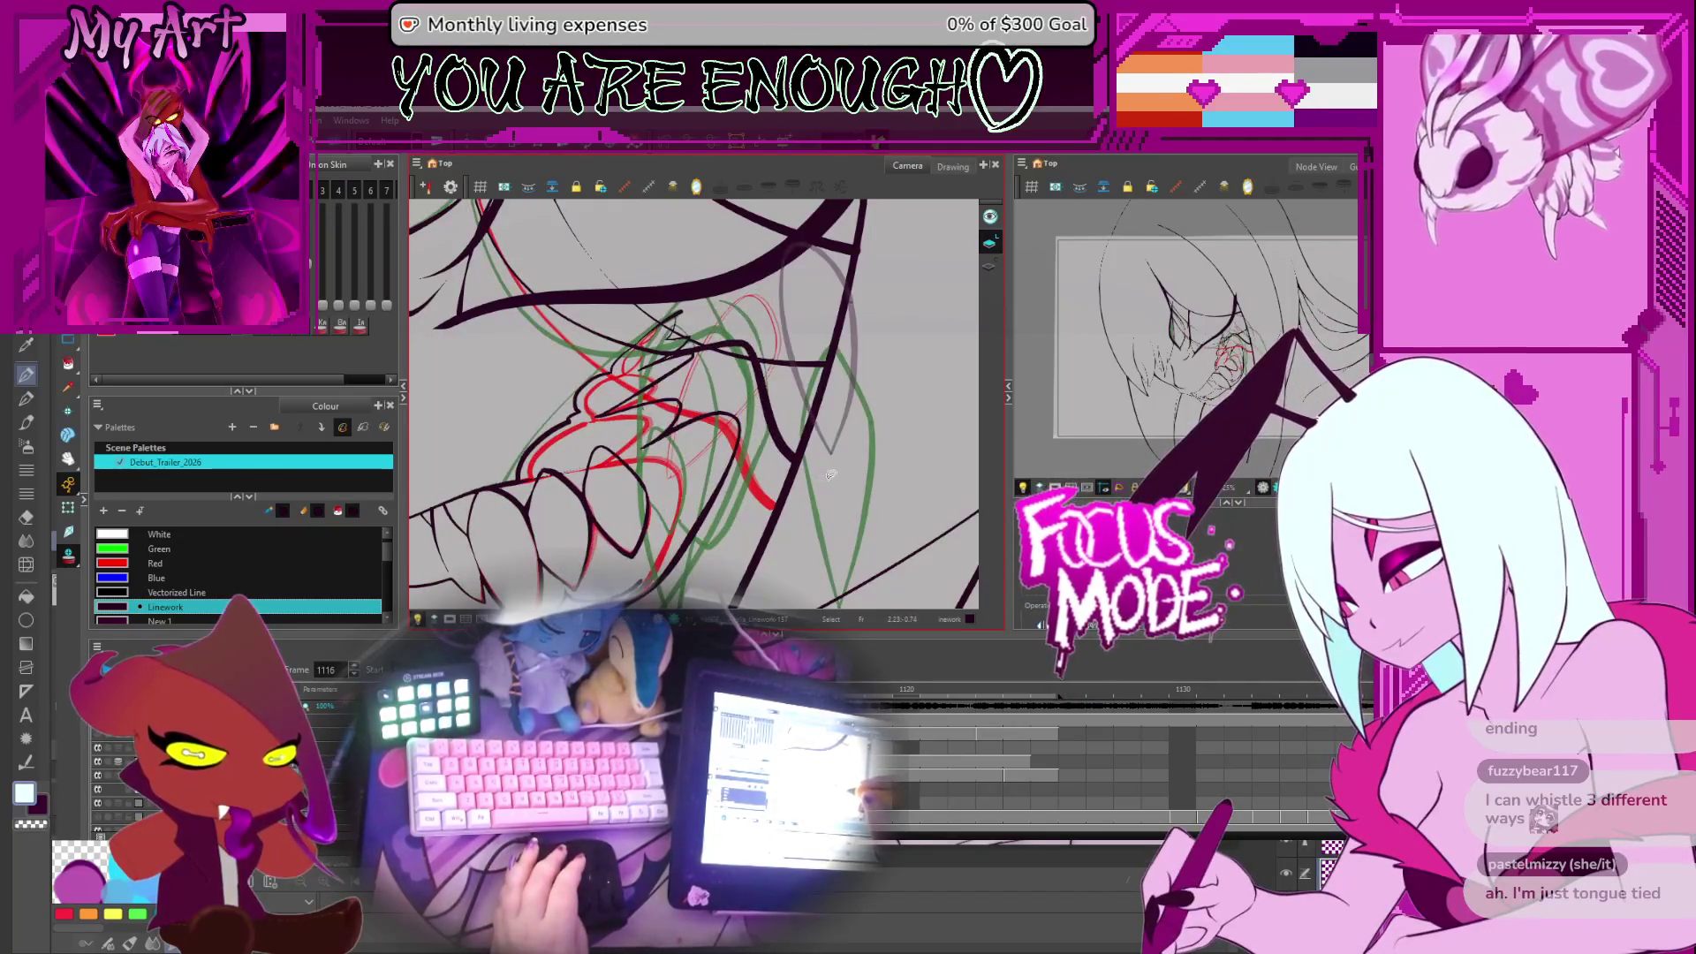
Bow the frame 1115 tooth outline's left side and bottom tip further left, then advance to frame 1116
{"action": "left_click", "coordinate": [788, 472]}
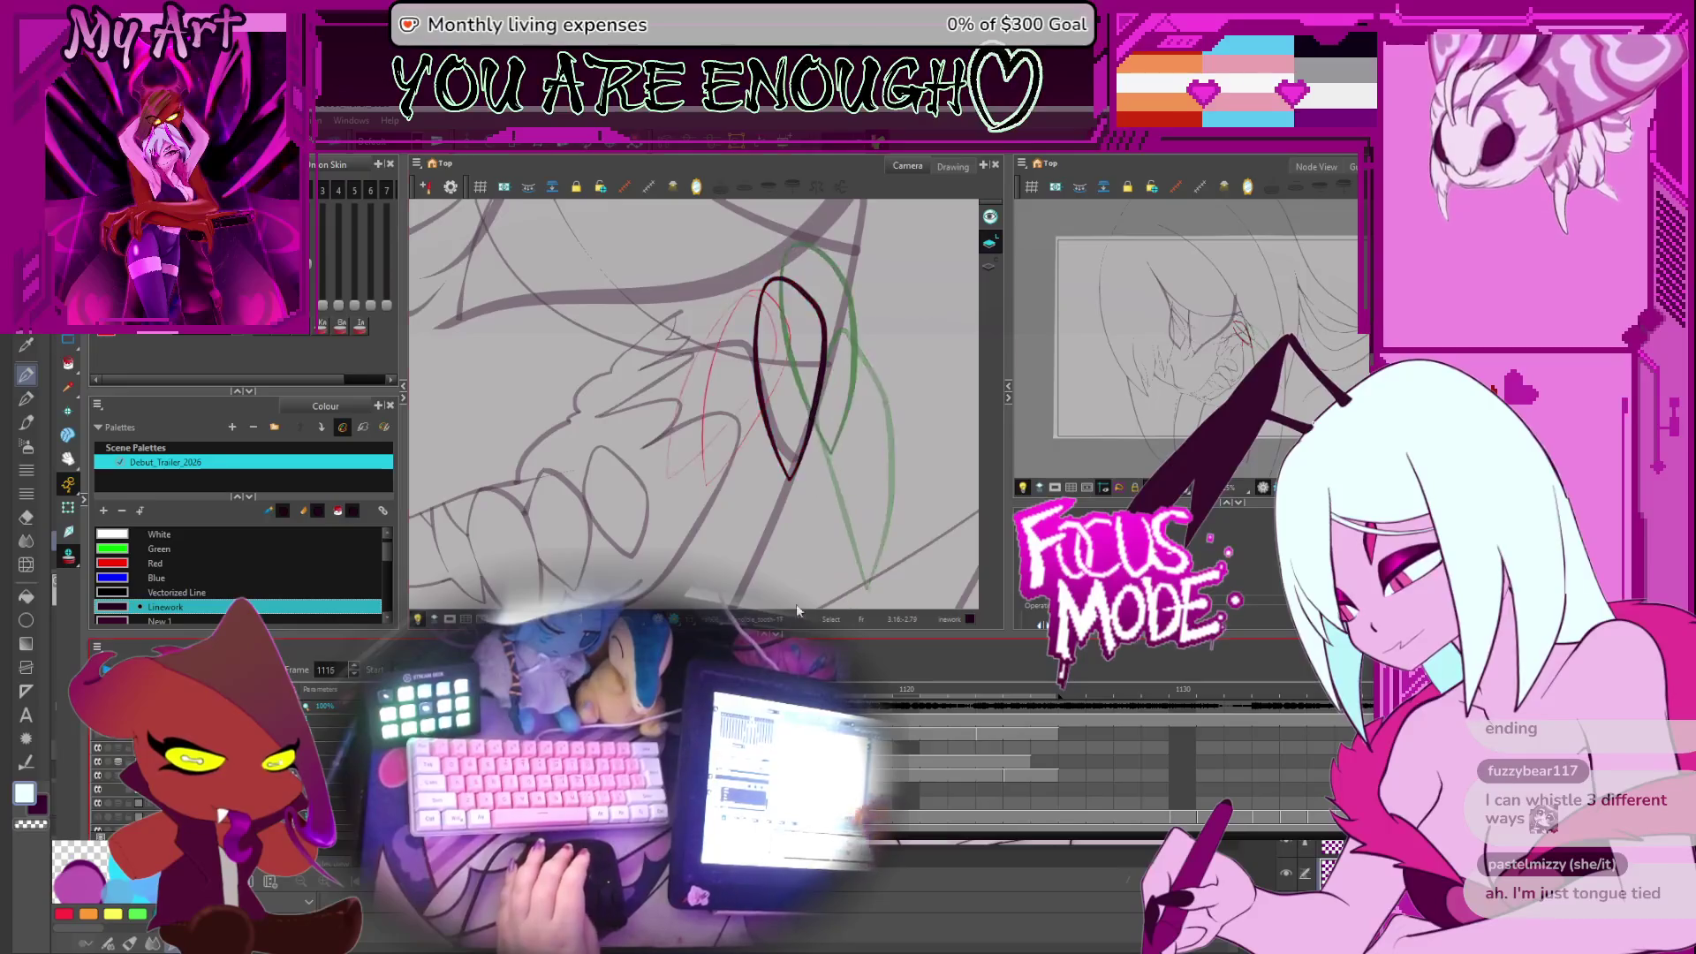
{"action": "left_click_drag", "start_coordinate": [771, 492], "coordinate": [798, 517]}
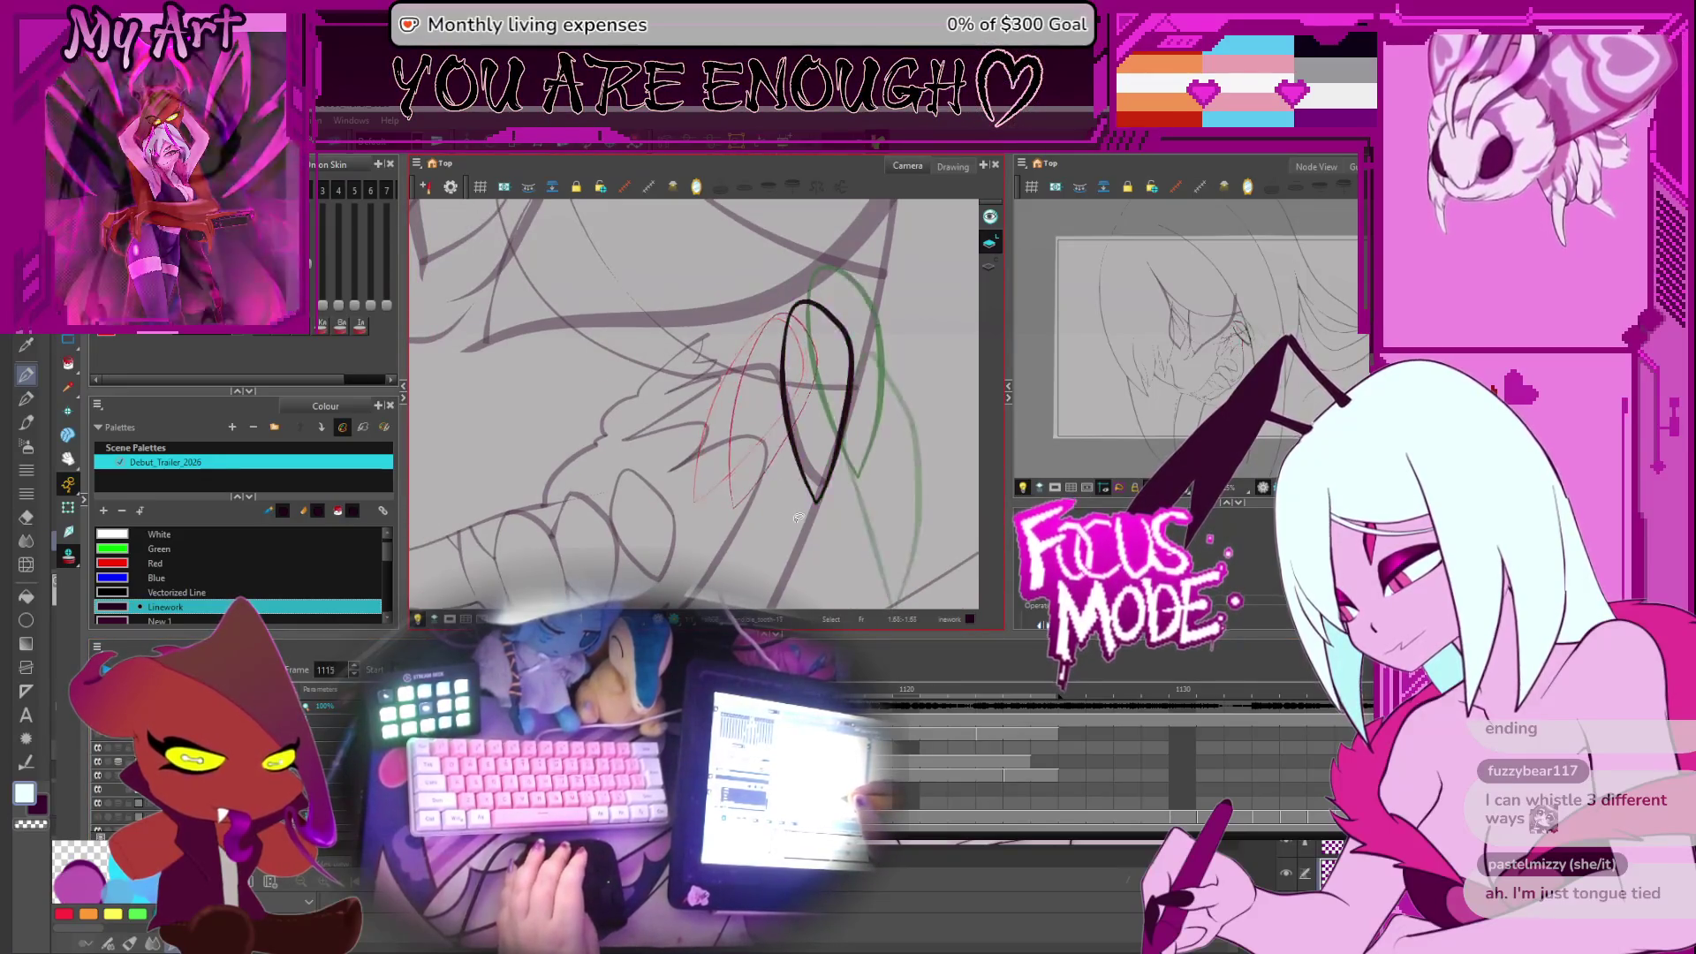
{"action": "left_click_drag", "start_coordinate": [818, 508], "coordinate": [792, 490]}
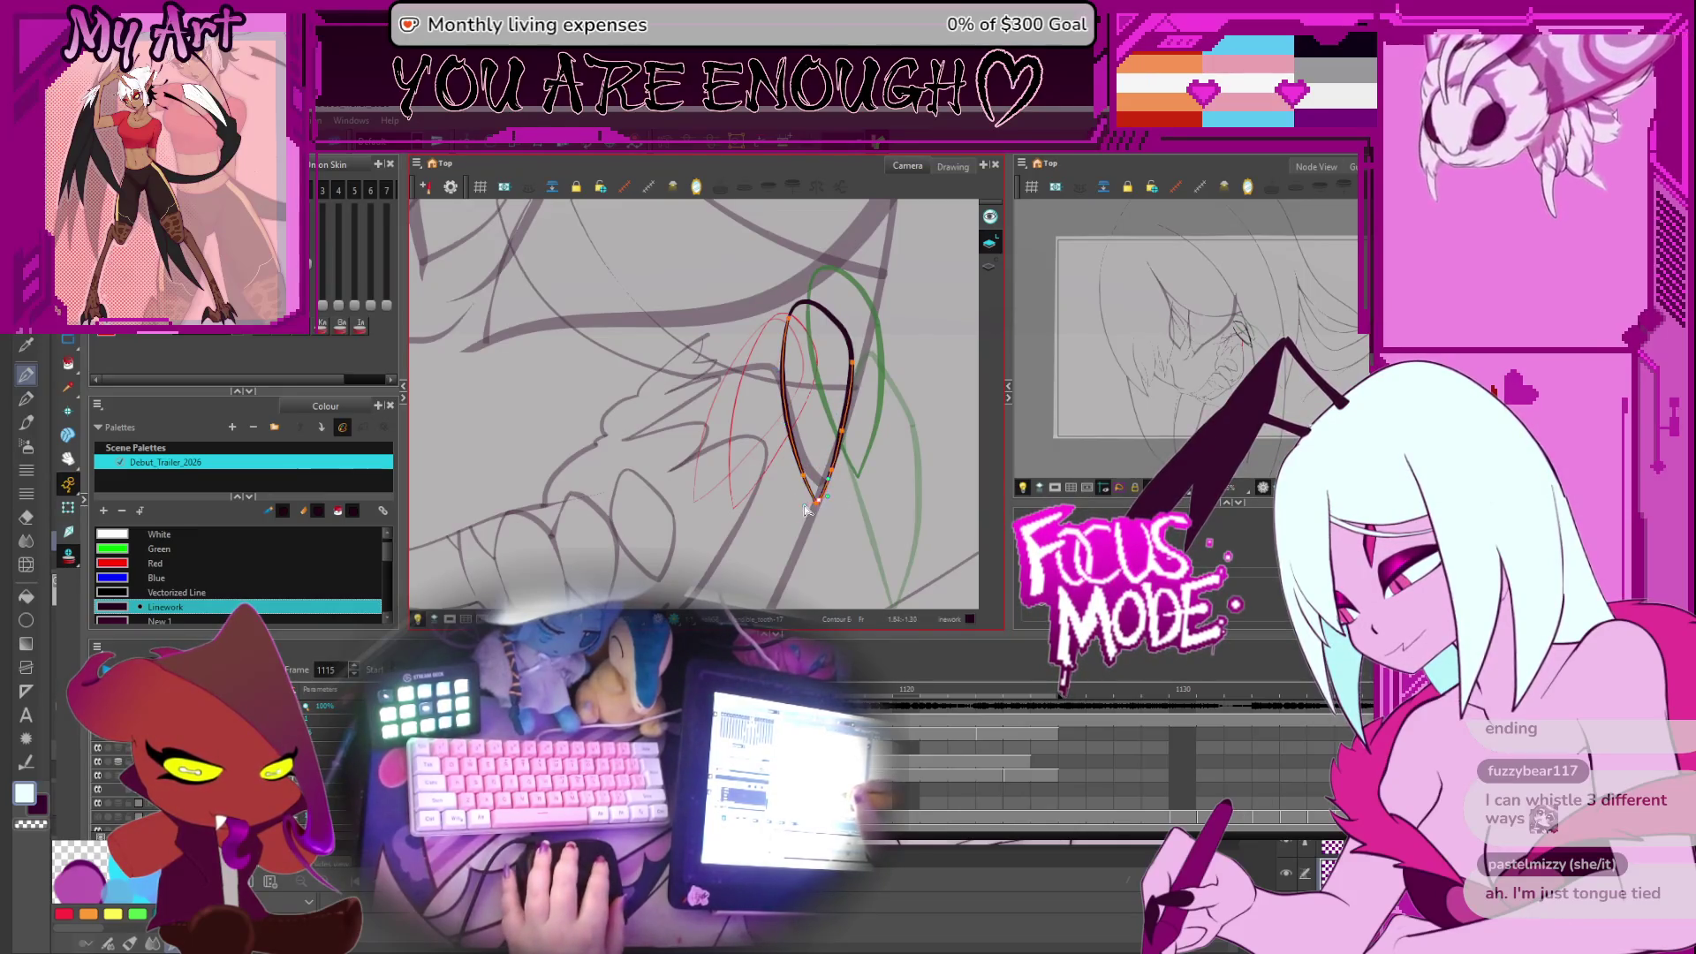
{"action": "mouse_move", "coordinate": [803, 506]}
{"action": "left_mouse_down"}
{"action": "mouse_move", "coordinate": [797, 520]}
{"action": "mouse_move", "coordinate": [789, 405]}
{"action": "left_mouse_up"}
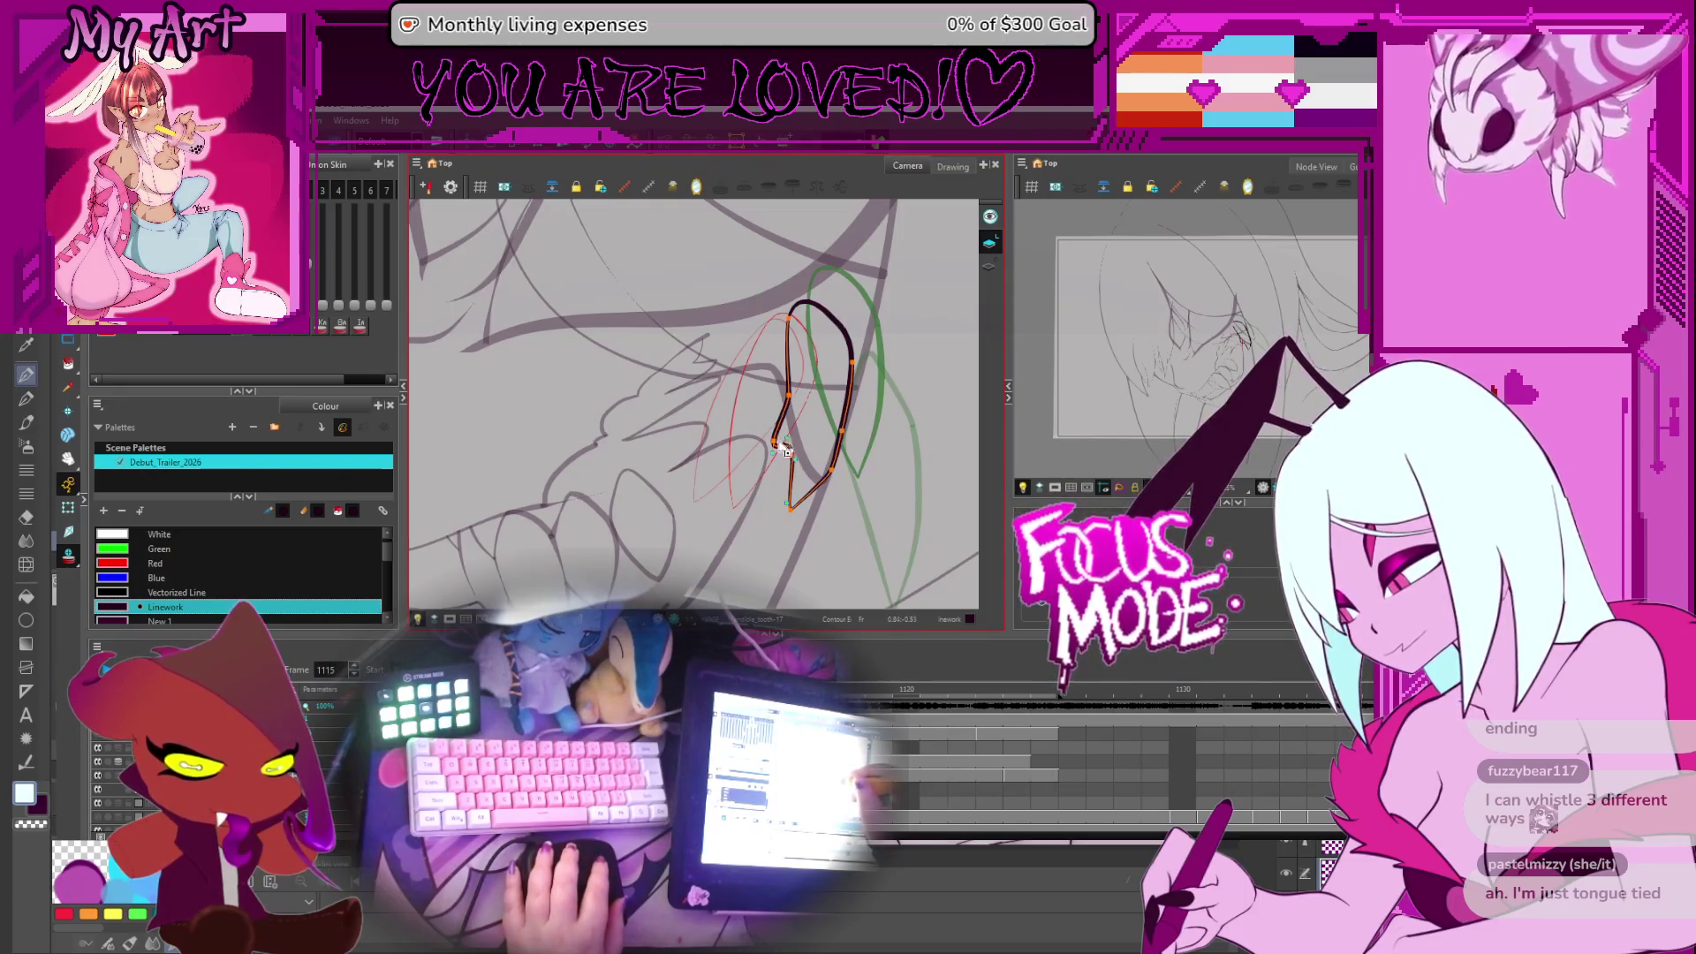
{"action": "left_click_drag", "start_coordinate": [787, 452], "coordinate": [788, 444]}
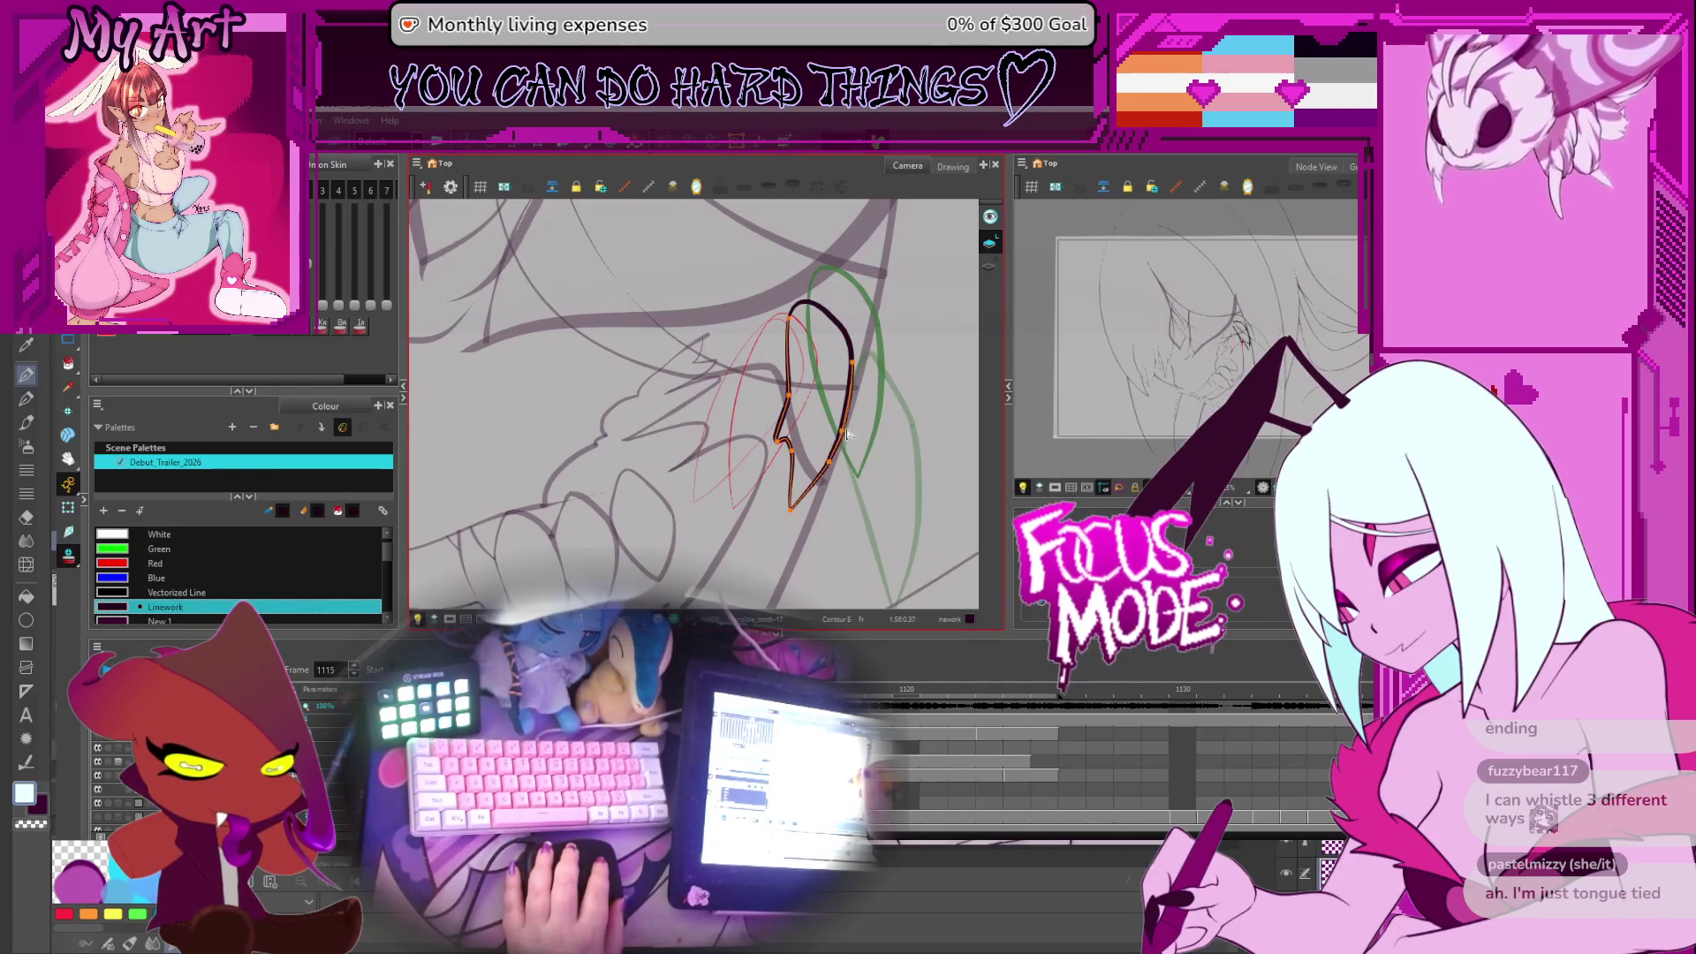
{"action": "scroll", "coordinate": [850, 426], "scroll_direction": "up", "scroll_amount": 3}
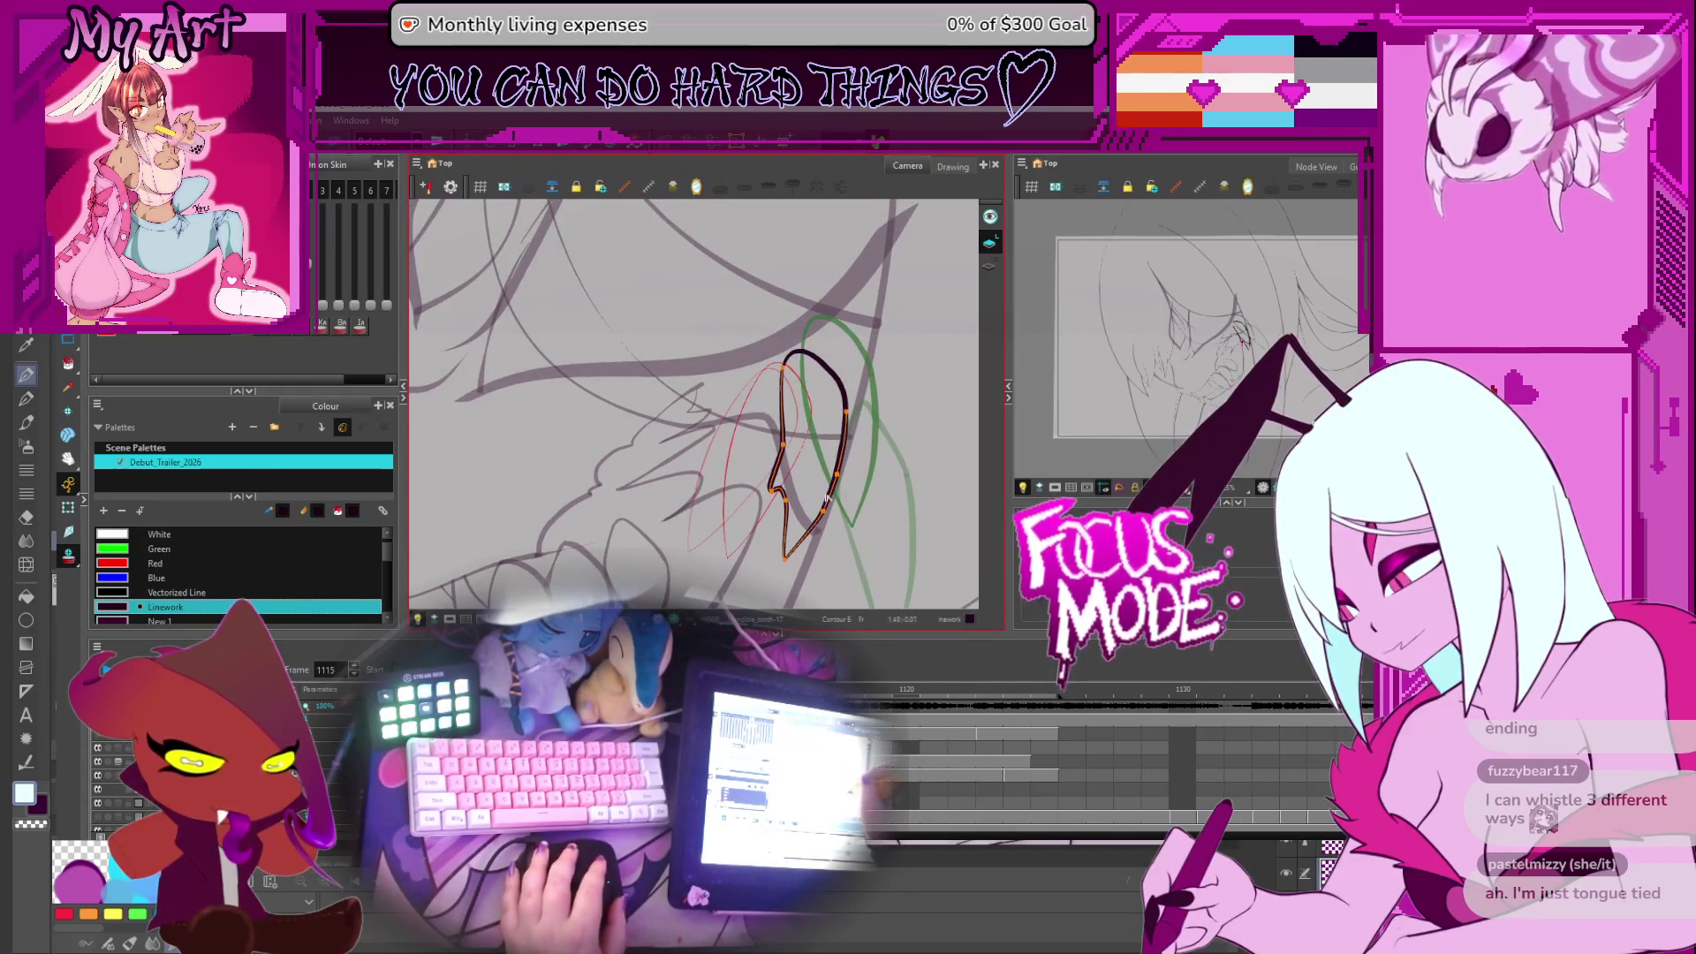
{"action": "key", "text": "."}
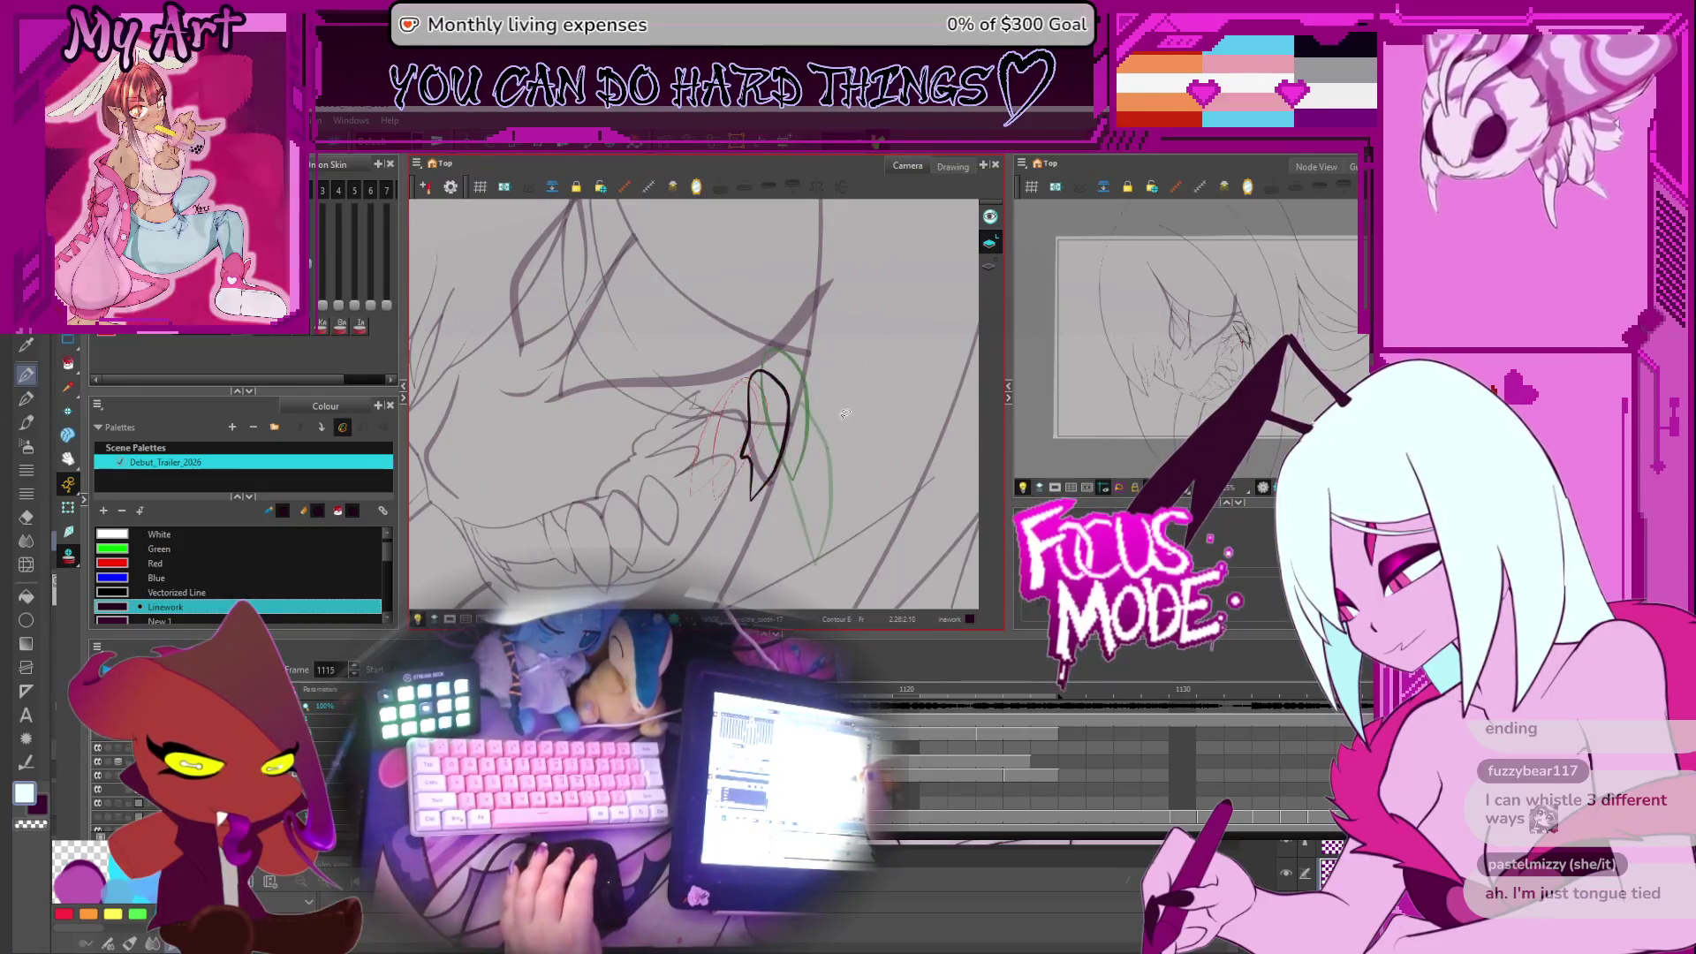
{"action": "key", "text": "."}
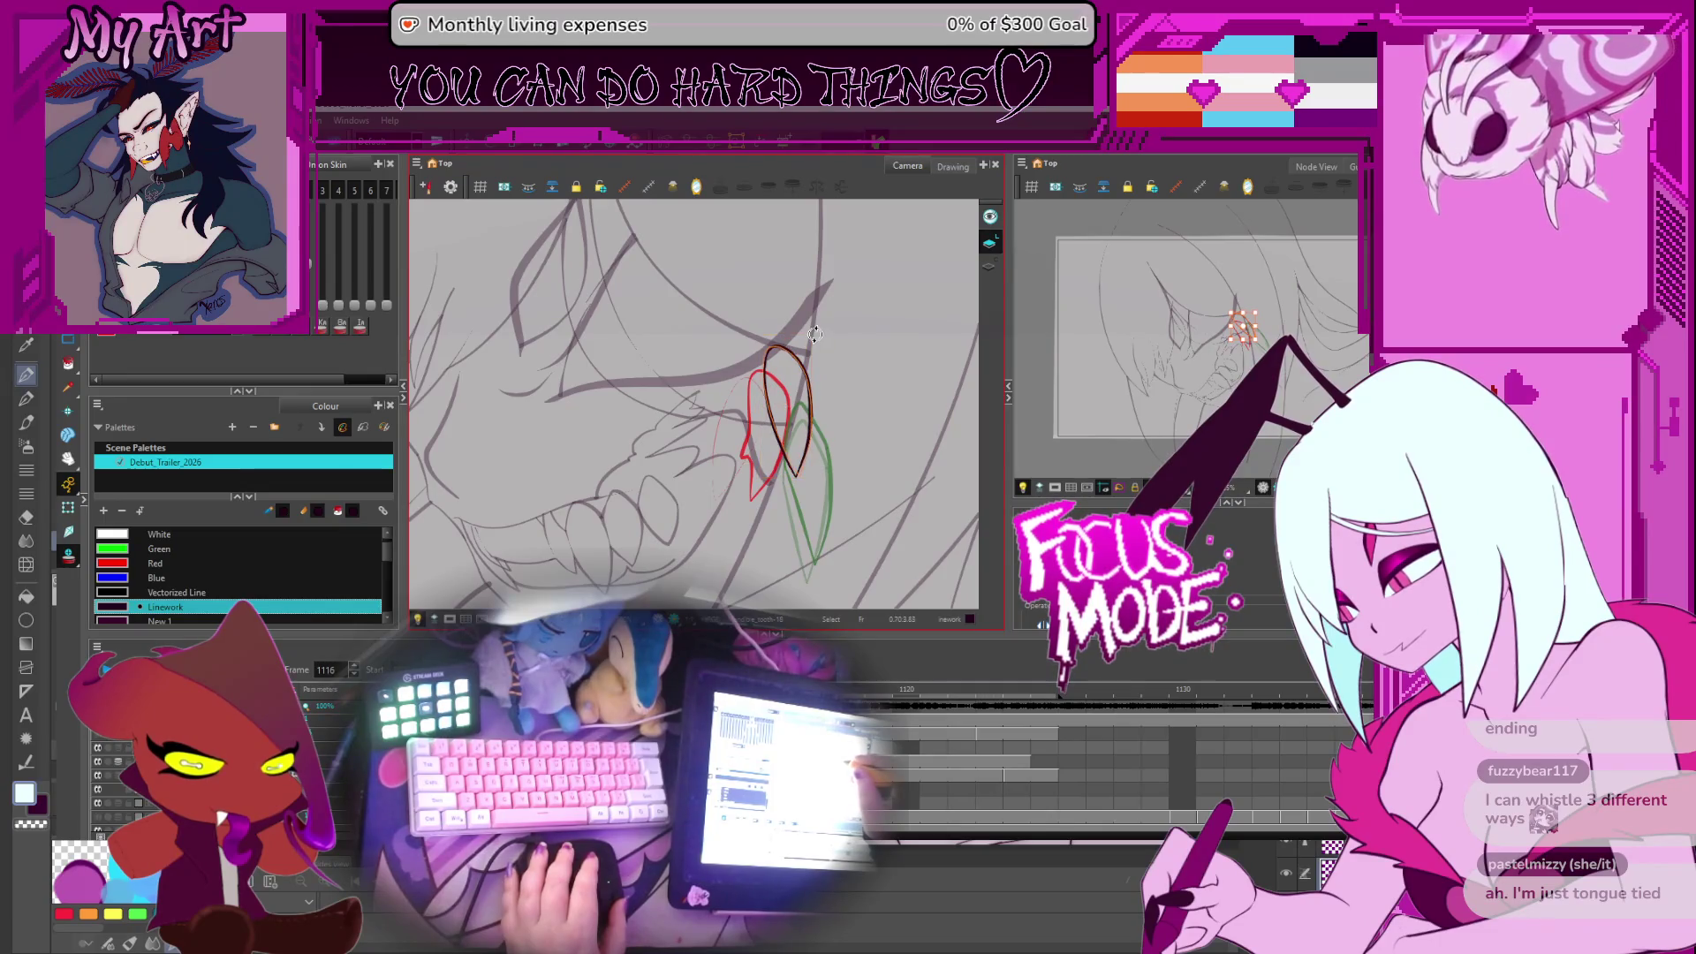
Edit the dark fang stroke's points on frame 1117 against the onion skins, tilting the canvas for drawing
{"action": "left_click", "coordinate": [798, 472]}
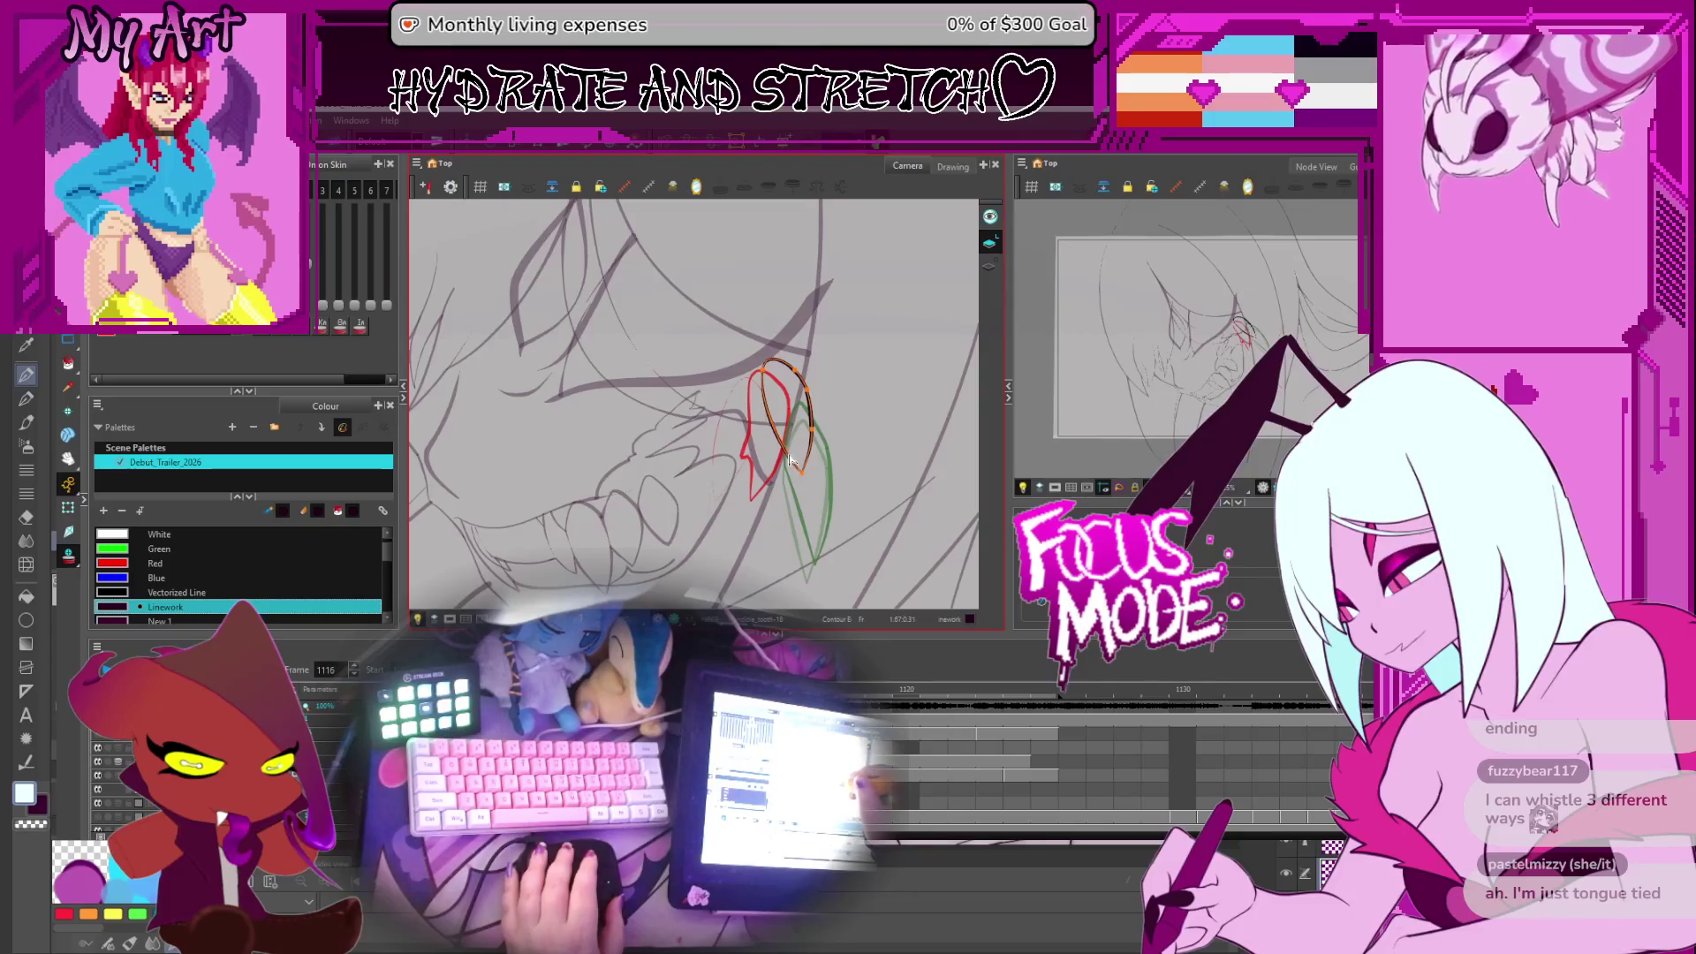
{"action": "left_click_drag", "start_coordinate": [830, 498], "coordinate": [817, 473]}
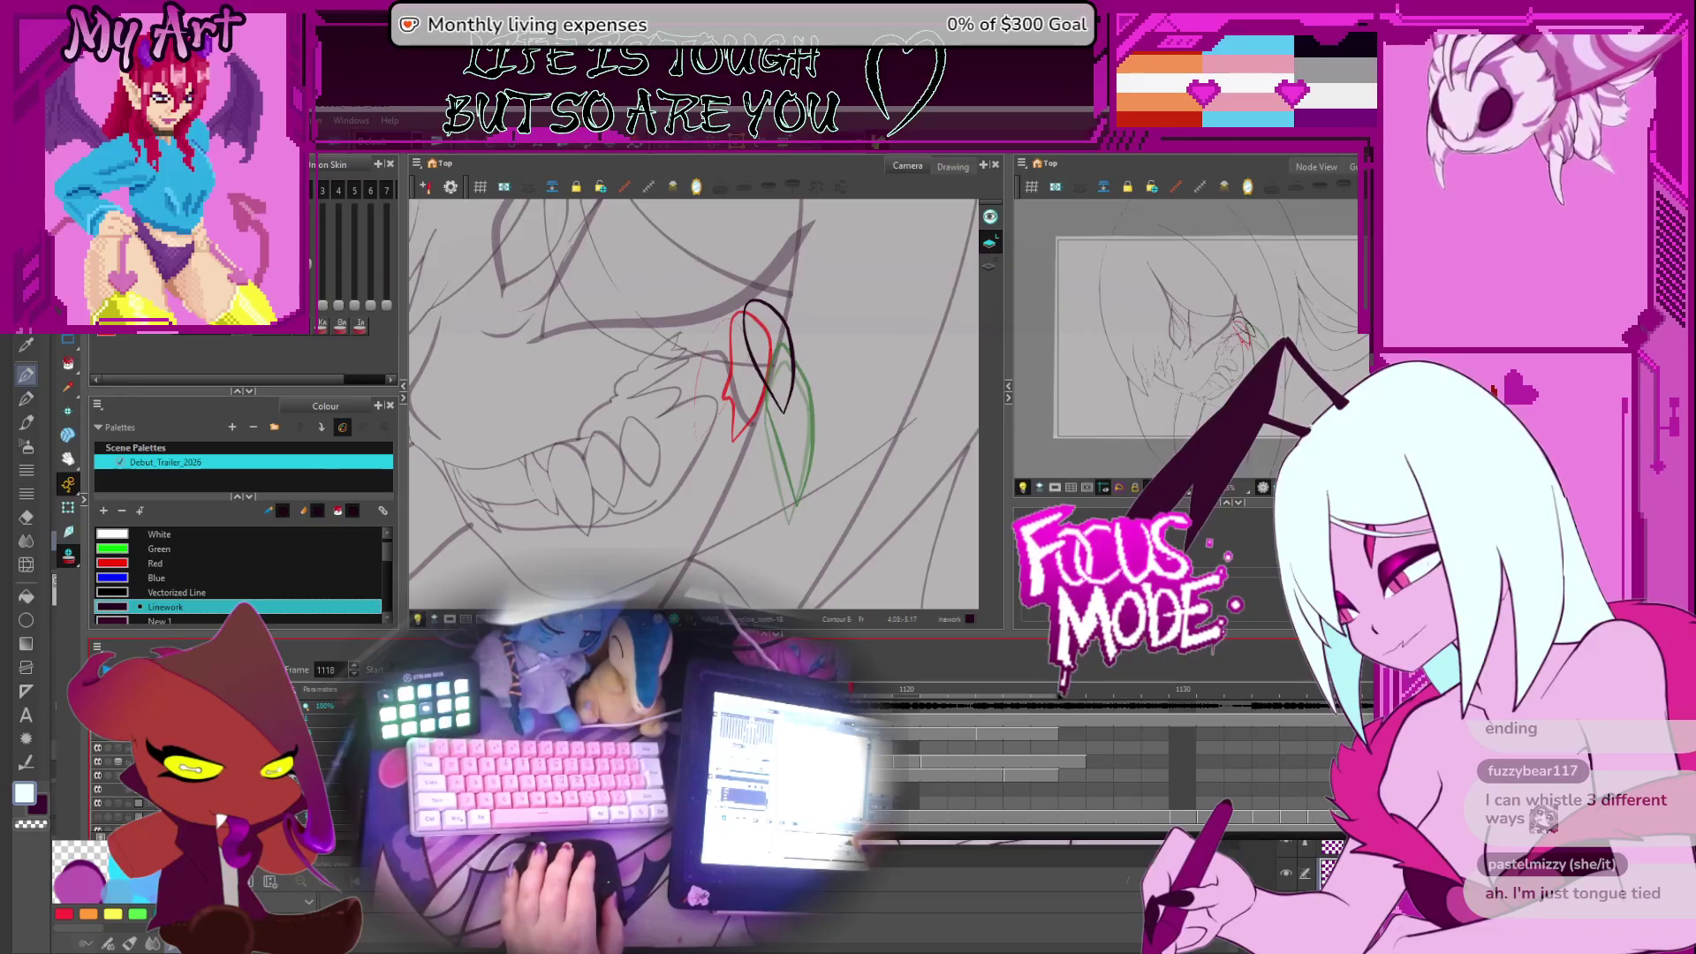
{"action": "key", "text": "period"}
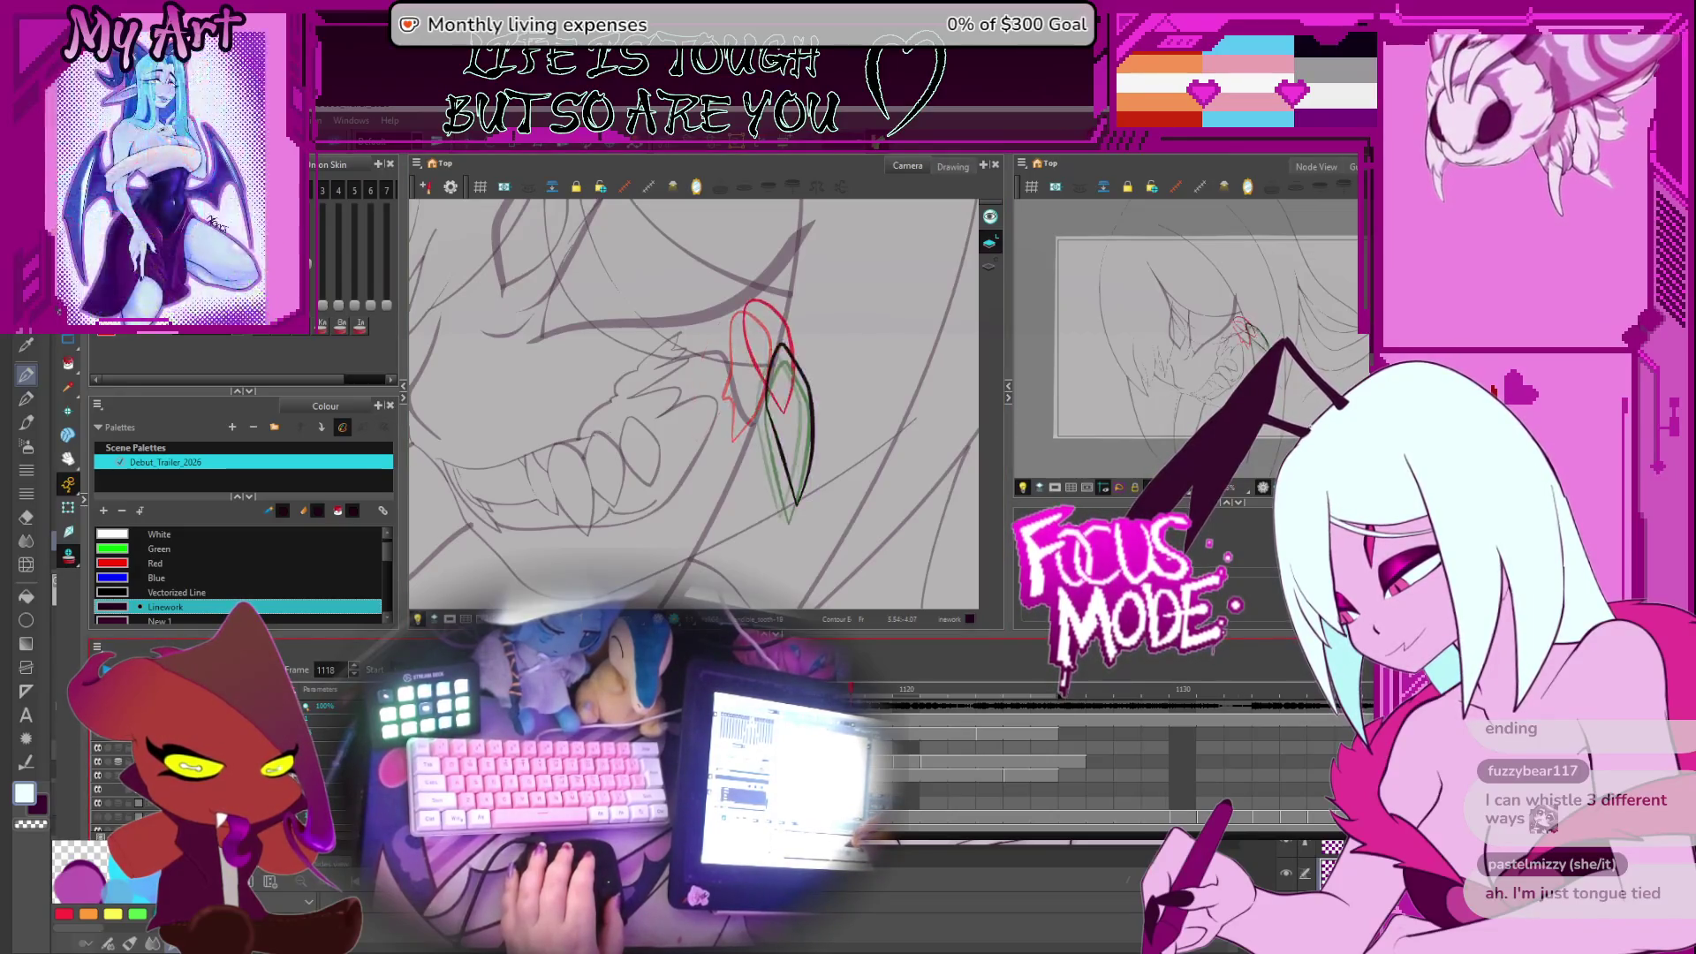
{"action": "left_click_drag", "start_coordinate": [806, 462], "coordinate": [809, 484]}
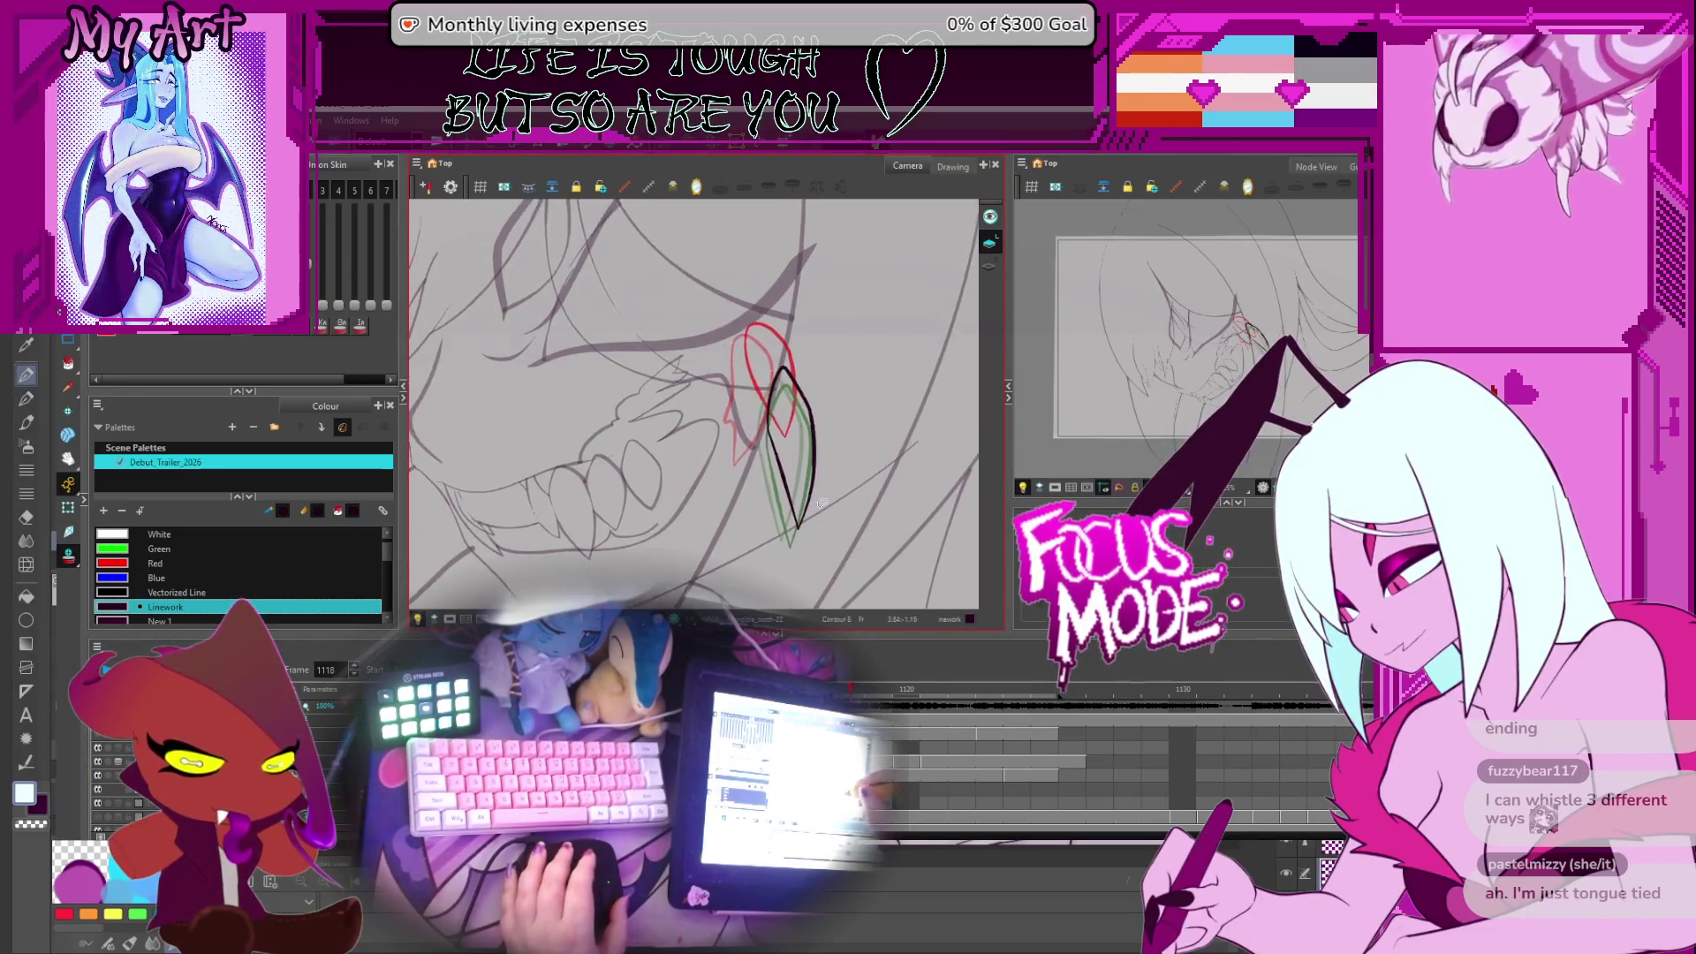
{"action": "key", "text": "comma"}
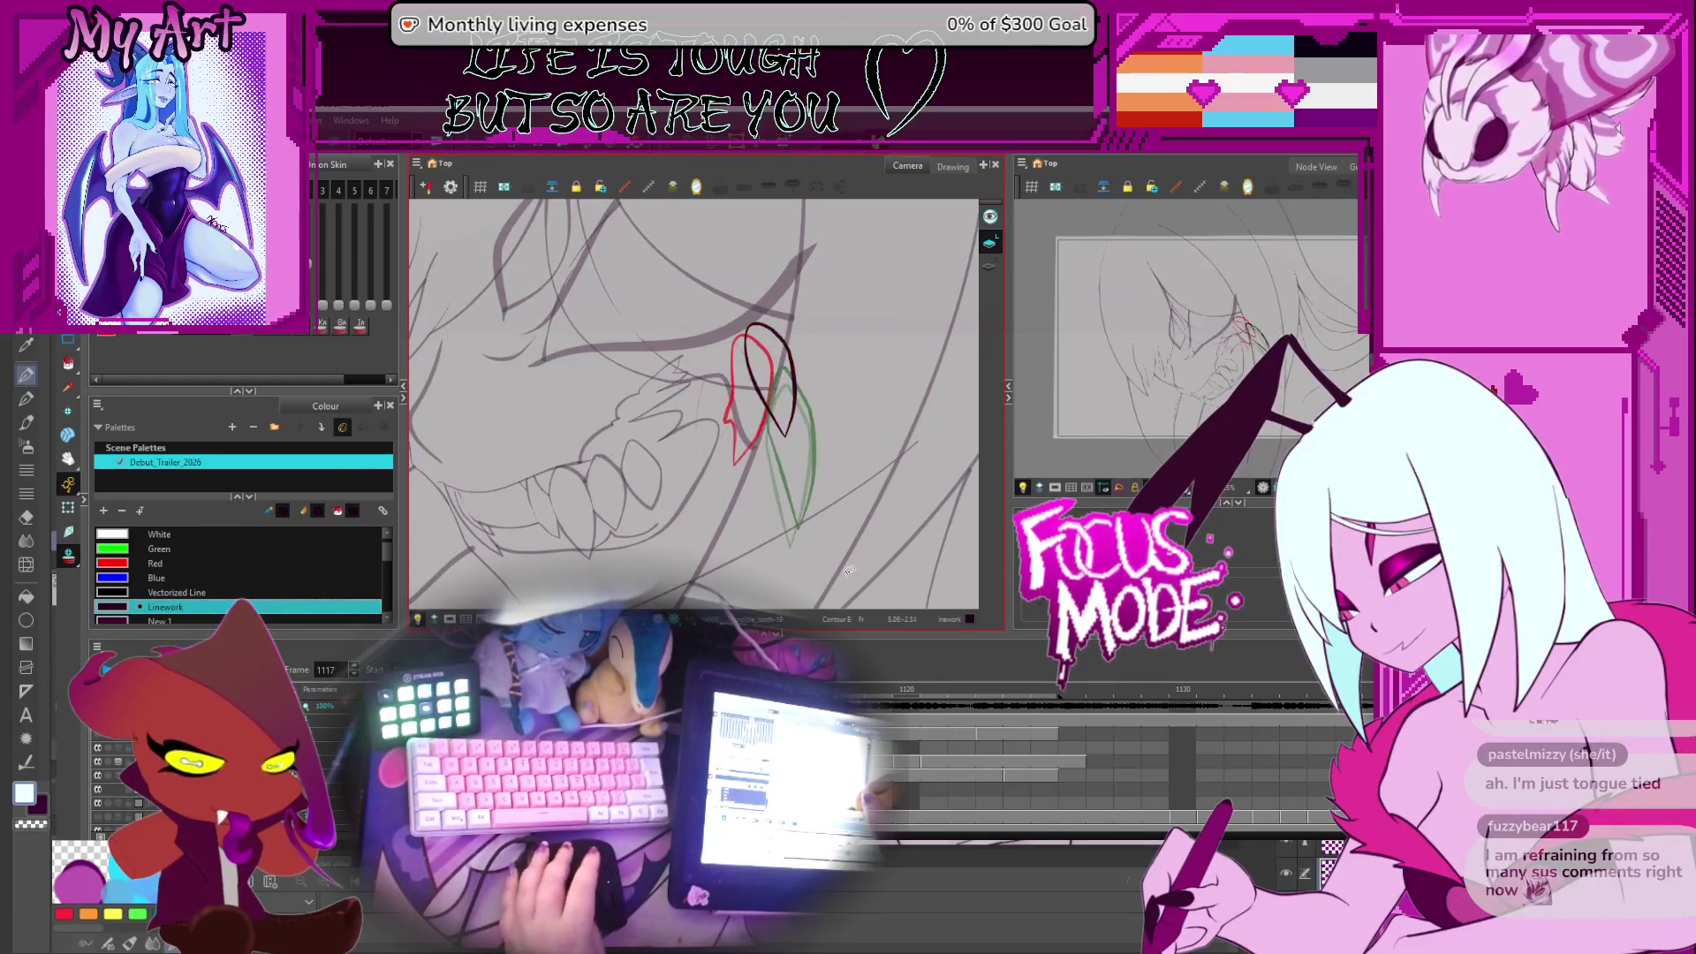
{"action": "left_click_drag", "start_coordinate": [806, 433], "coordinate": [832, 428]}
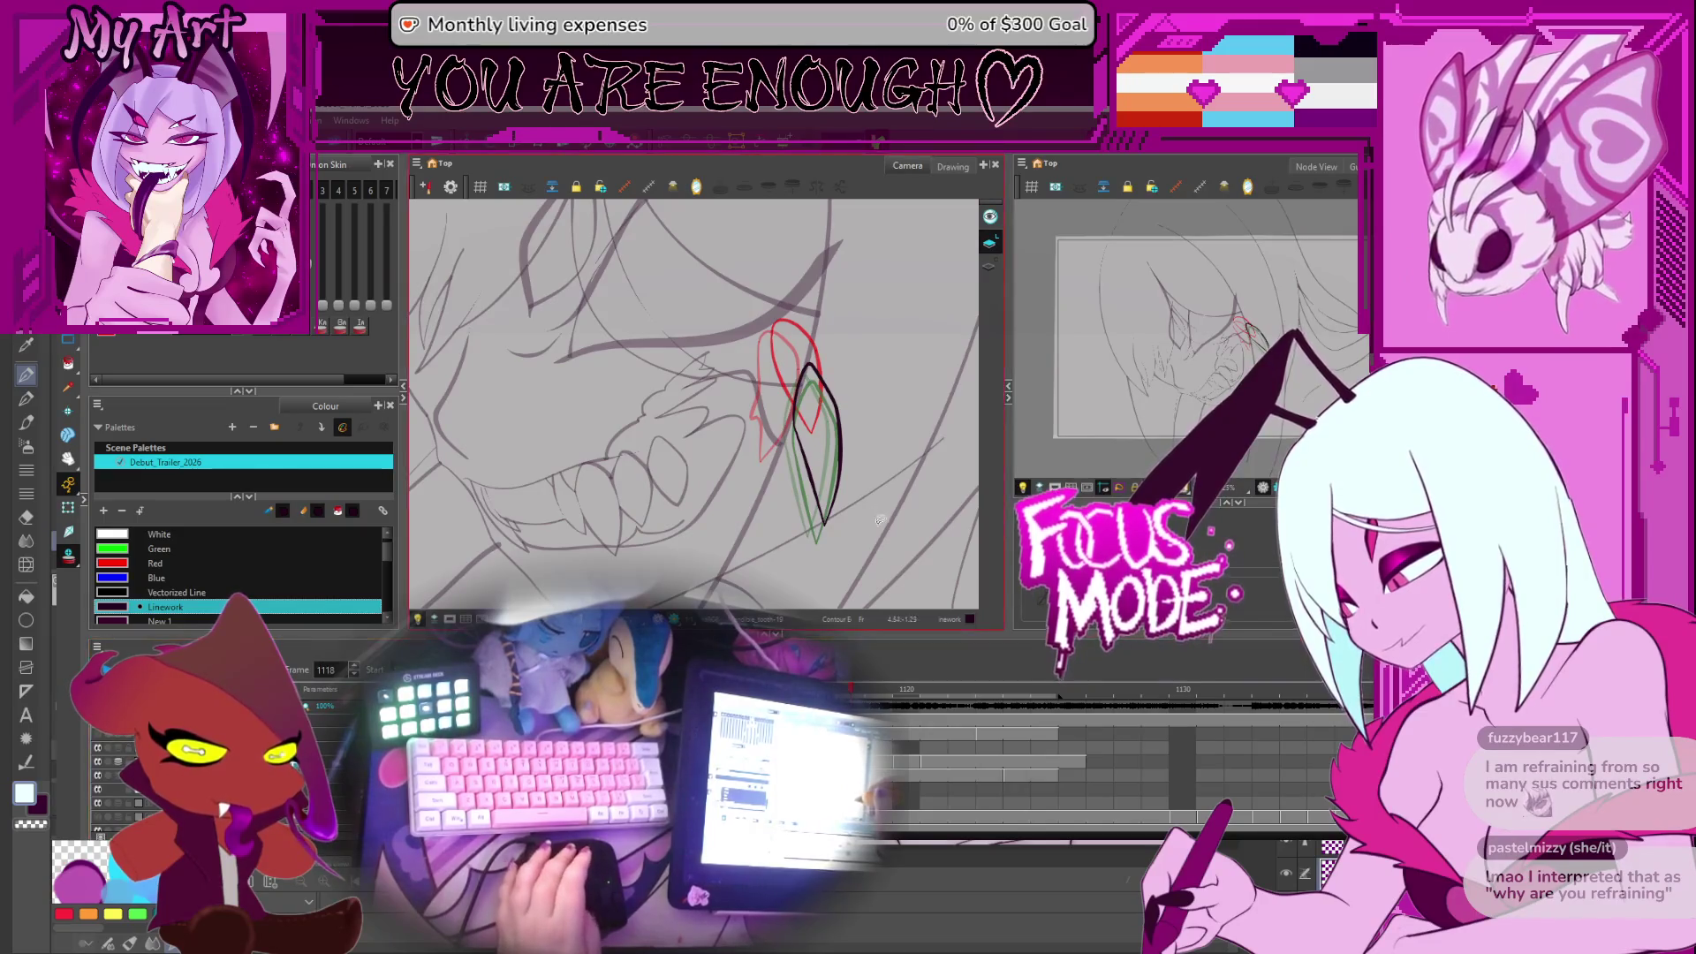
{"action": "mouse_move", "coordinate": [878, 520]}
{"action": "left_mouse_down"}
{"action": "mouse_move", "coordinate": [937, 426]}
{"action": "mouse_move", "coordinate": [917, 398]}
{"action": "left_mouse_up"}
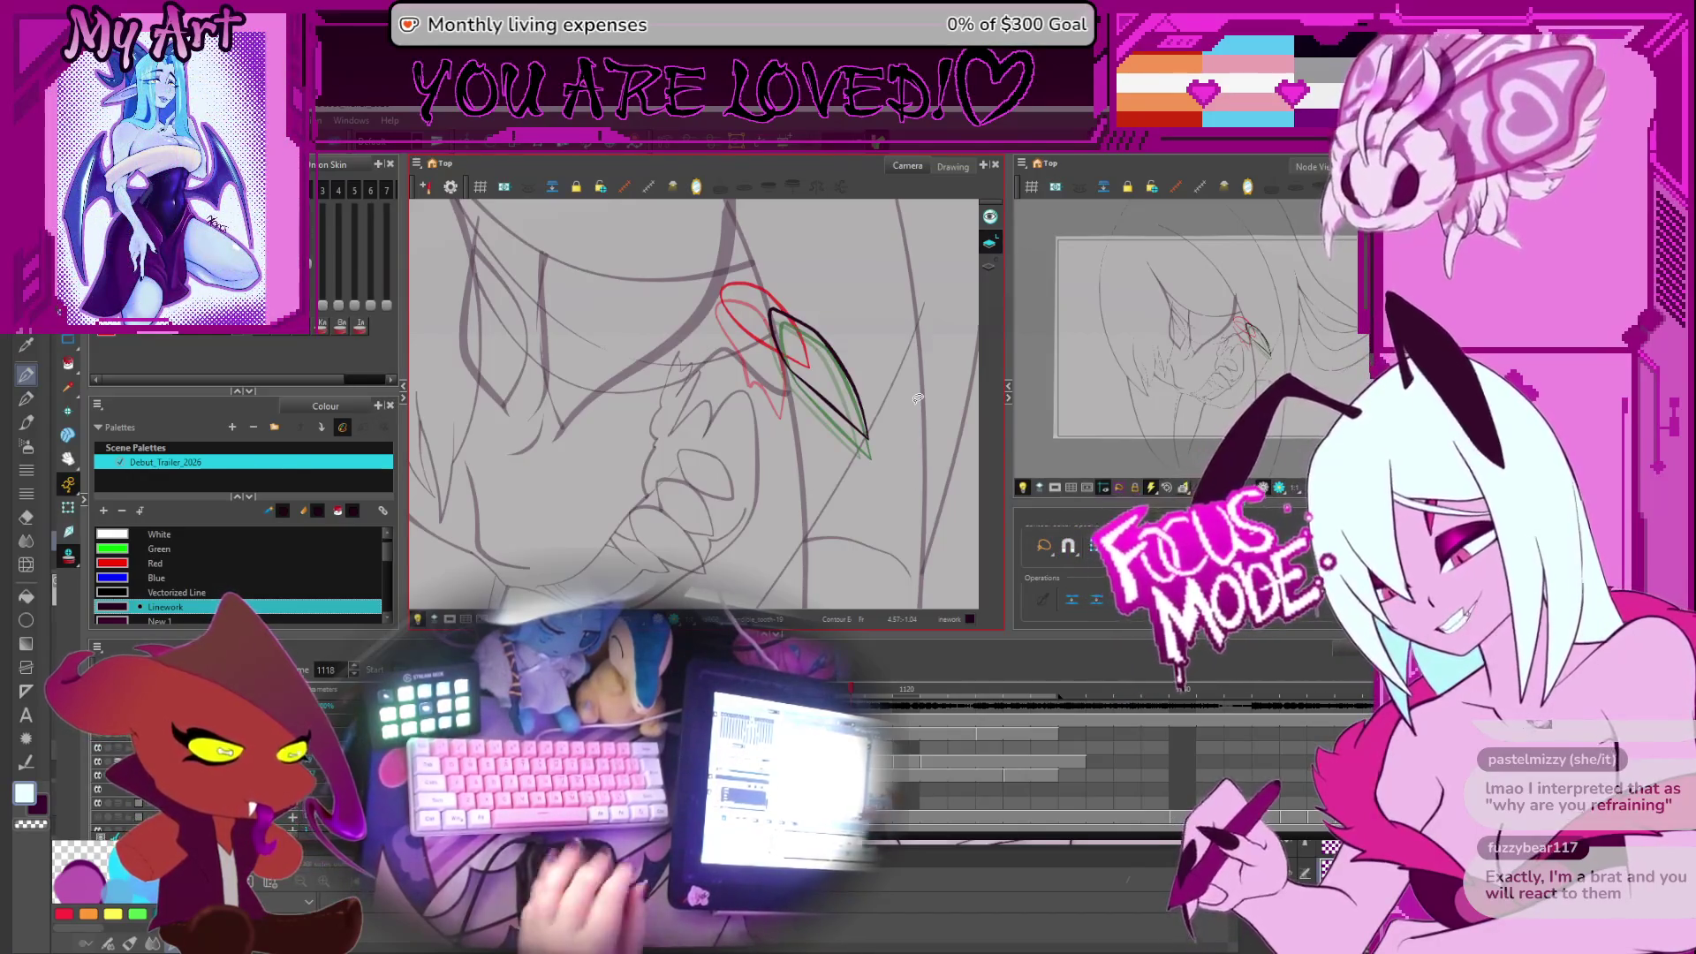
Zoom out, step to frames 1122–1123 with a rotated view, and loop-play the animation from frame 1120
{"action": "key", "text": "2"}
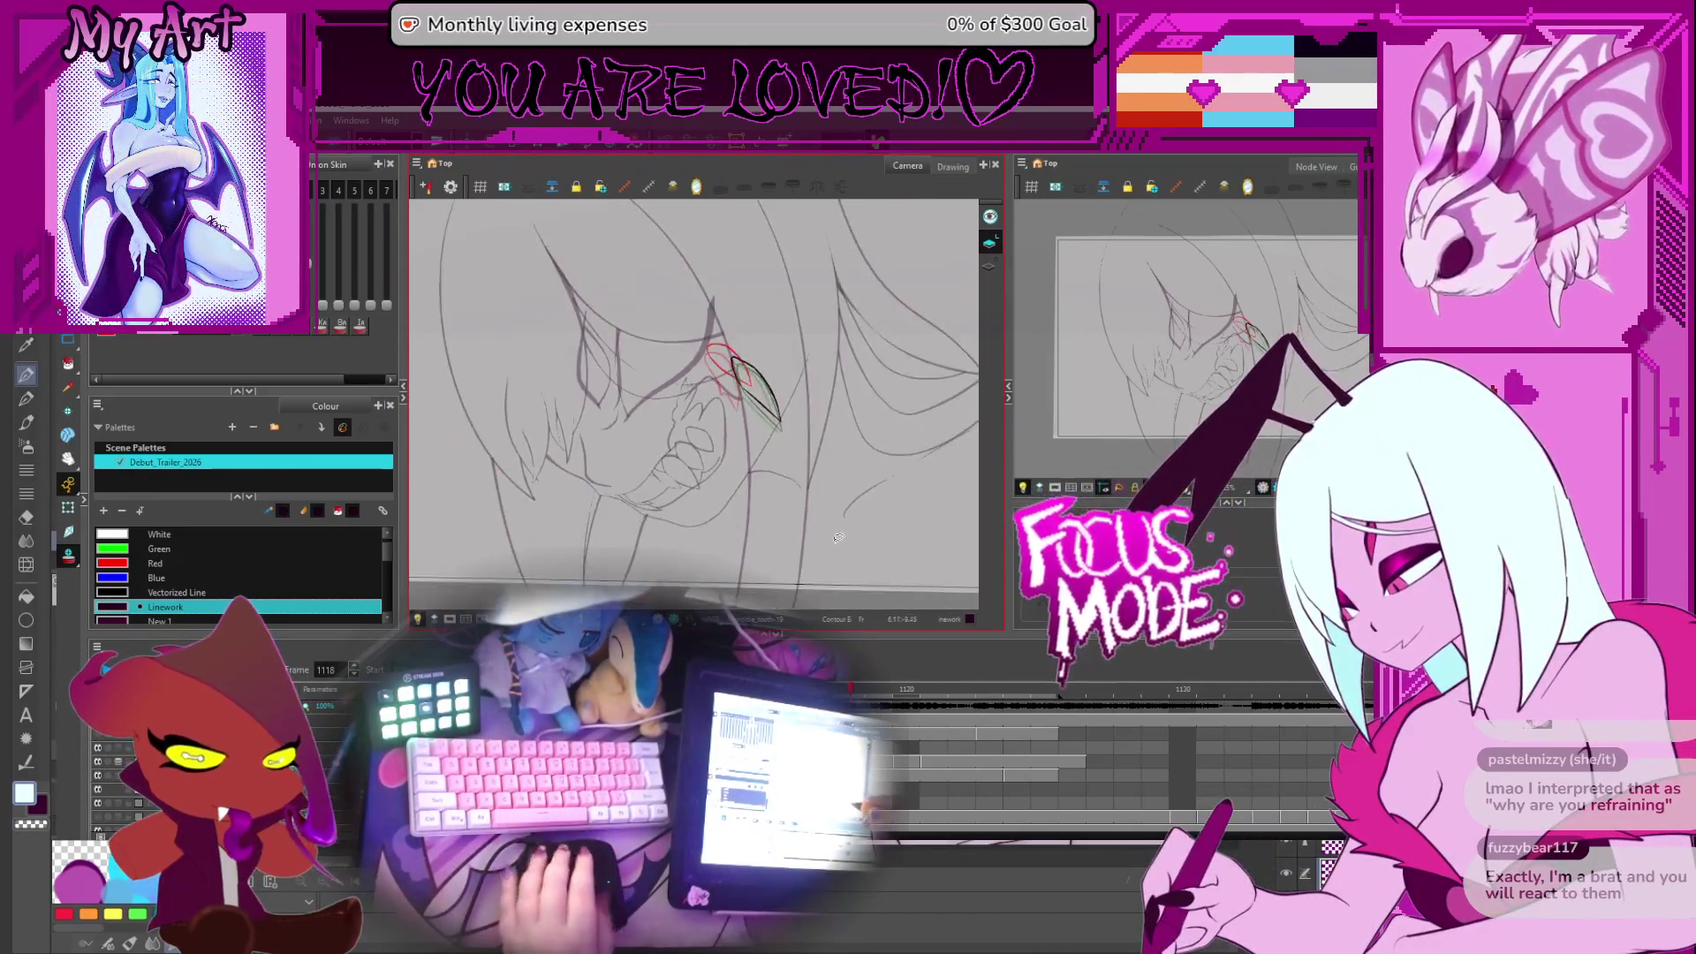
{"action": "key", "text": "period"}
{"action": "key", "text": "period"}
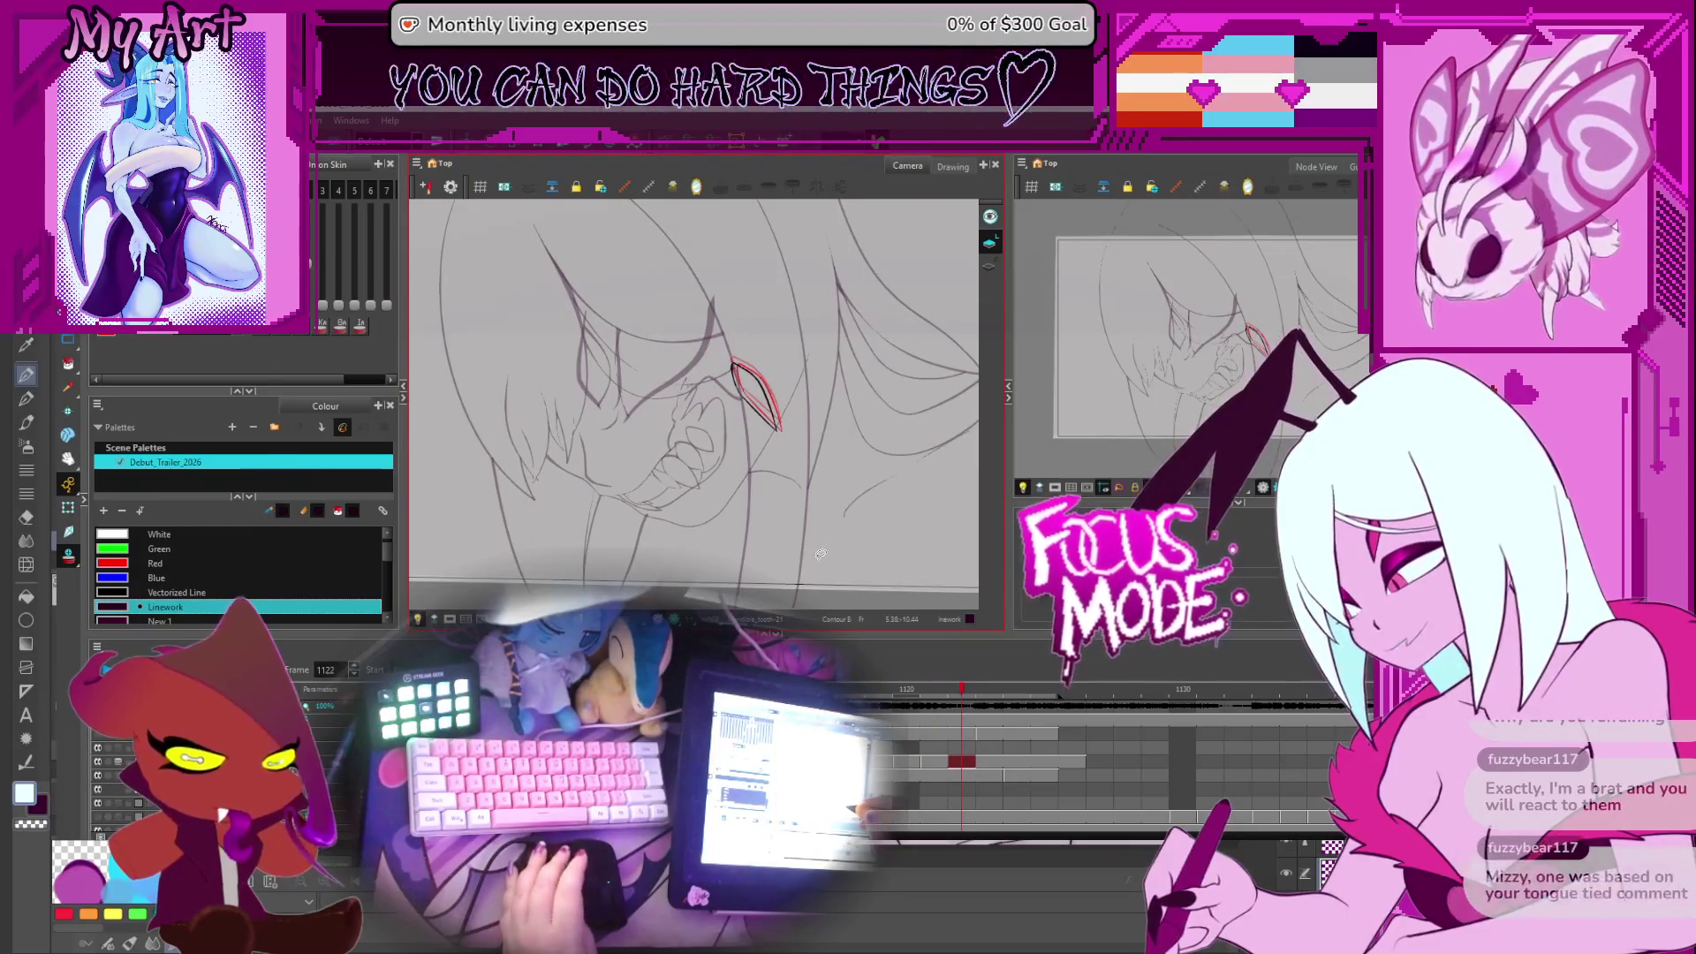
{"action": "key", "text": "ctrl+alt"}
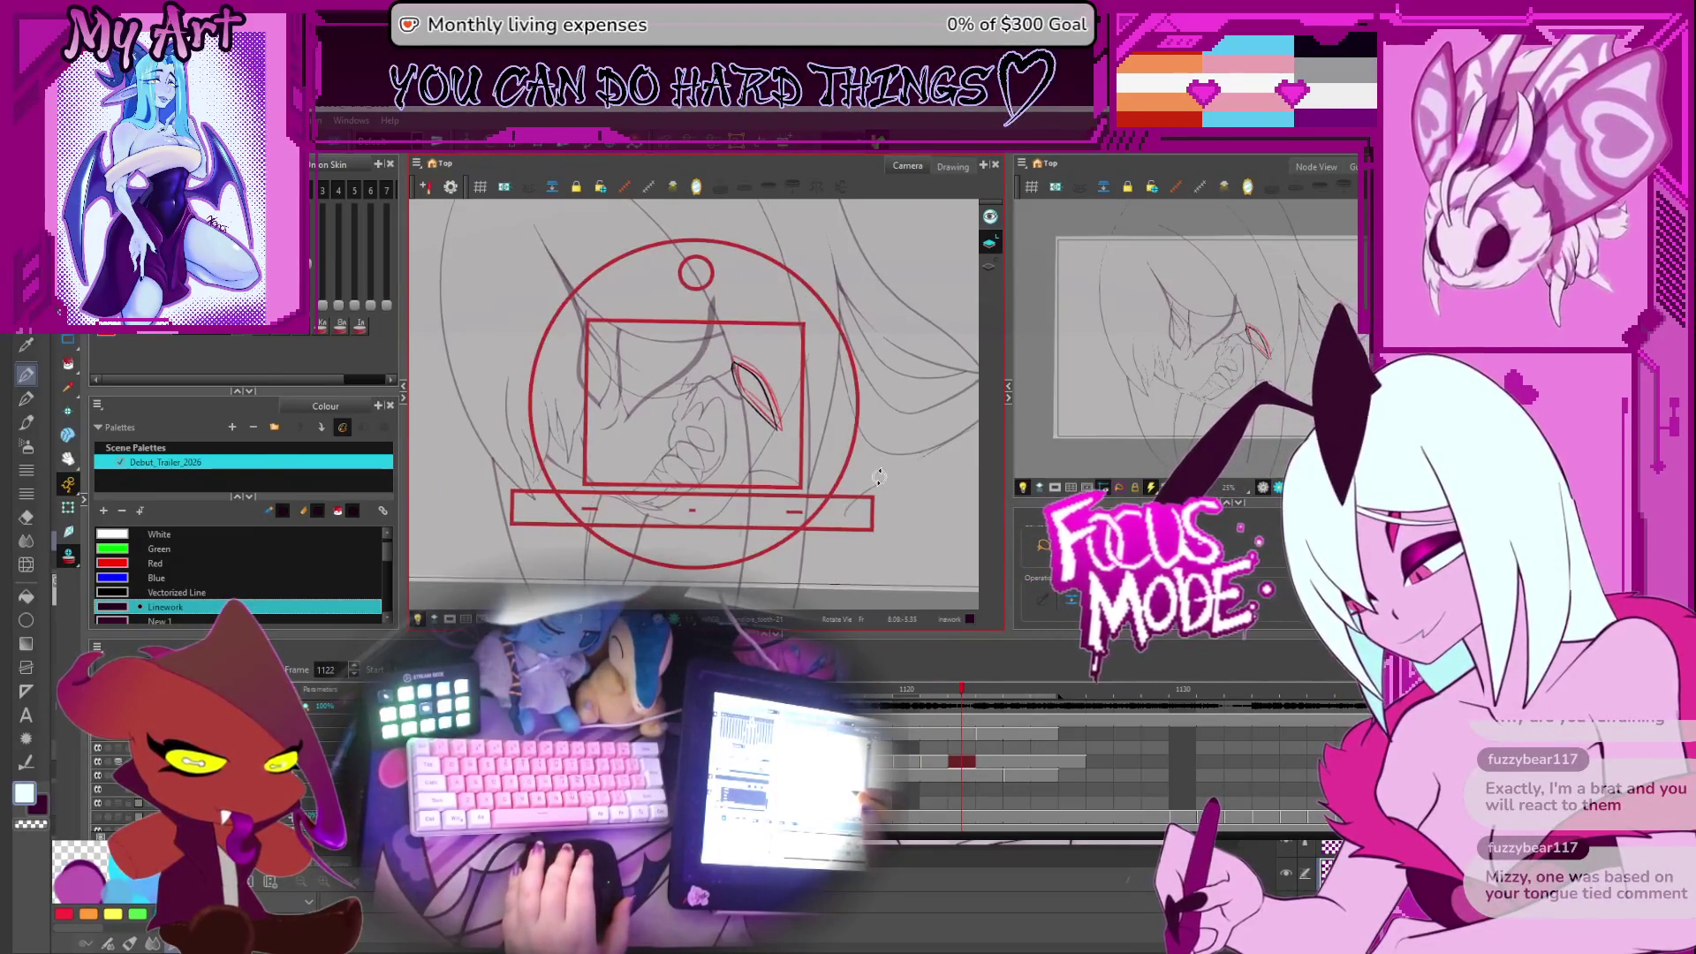
{"action": "left_click_drag", "start_coordinate": [875, 474], "coordinate": [886, 459]}
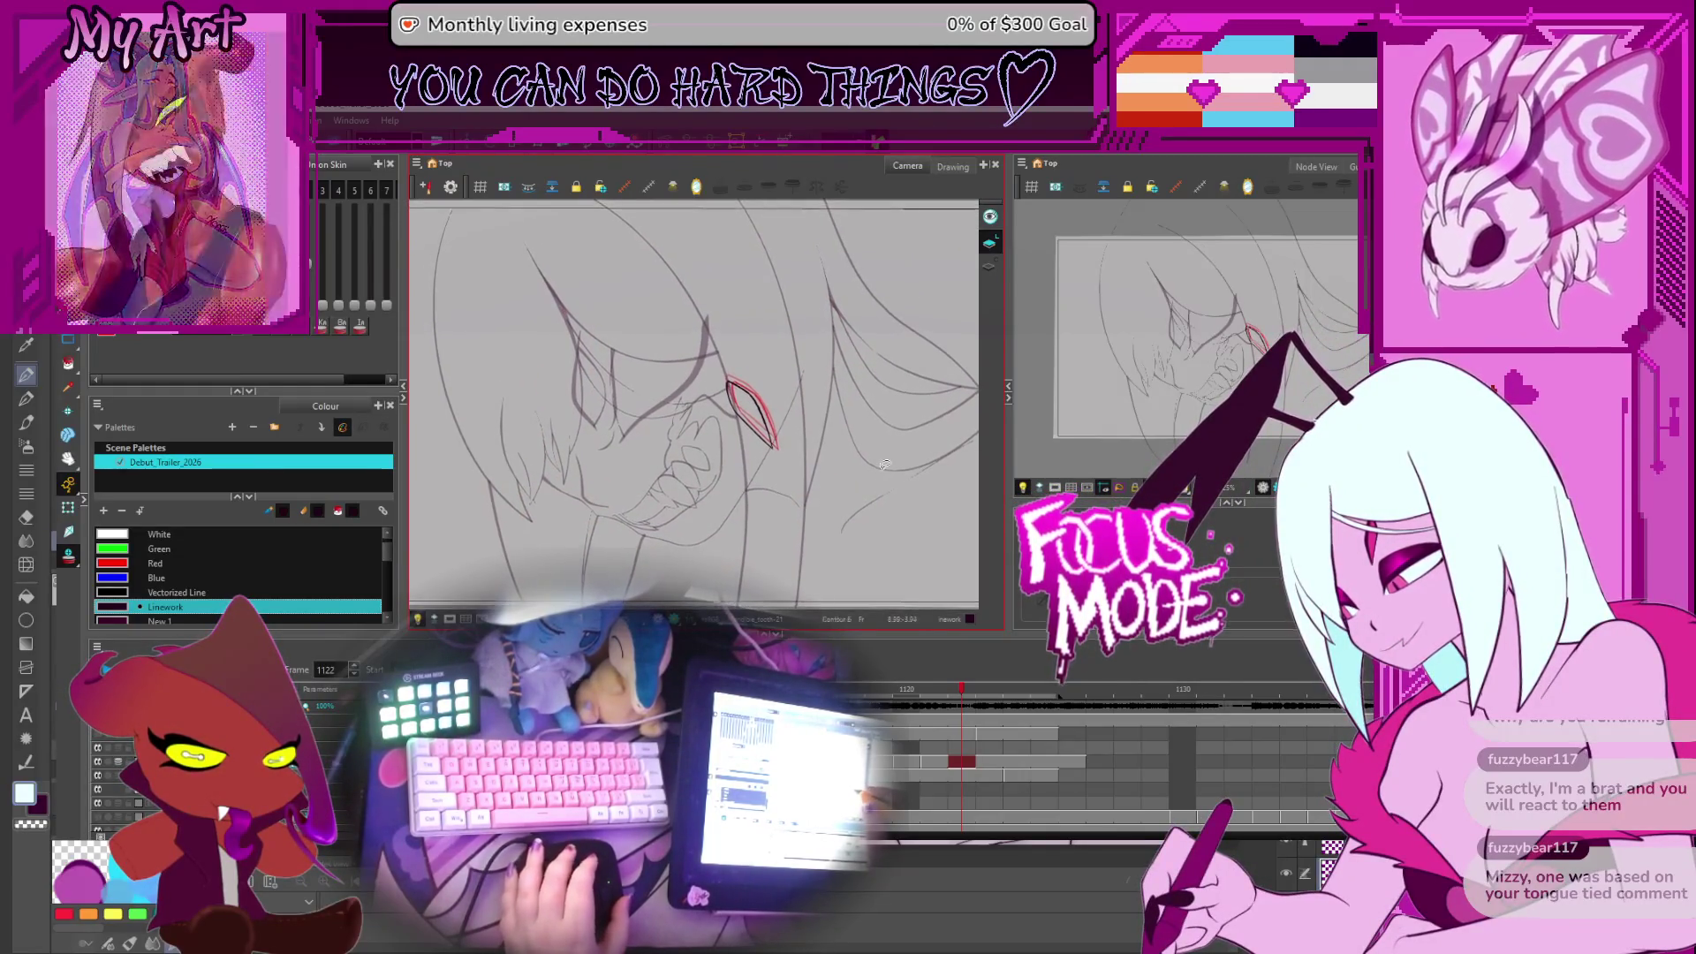
{"action": "key", "text": "period"}
{"action": "key", "text": "Return"}
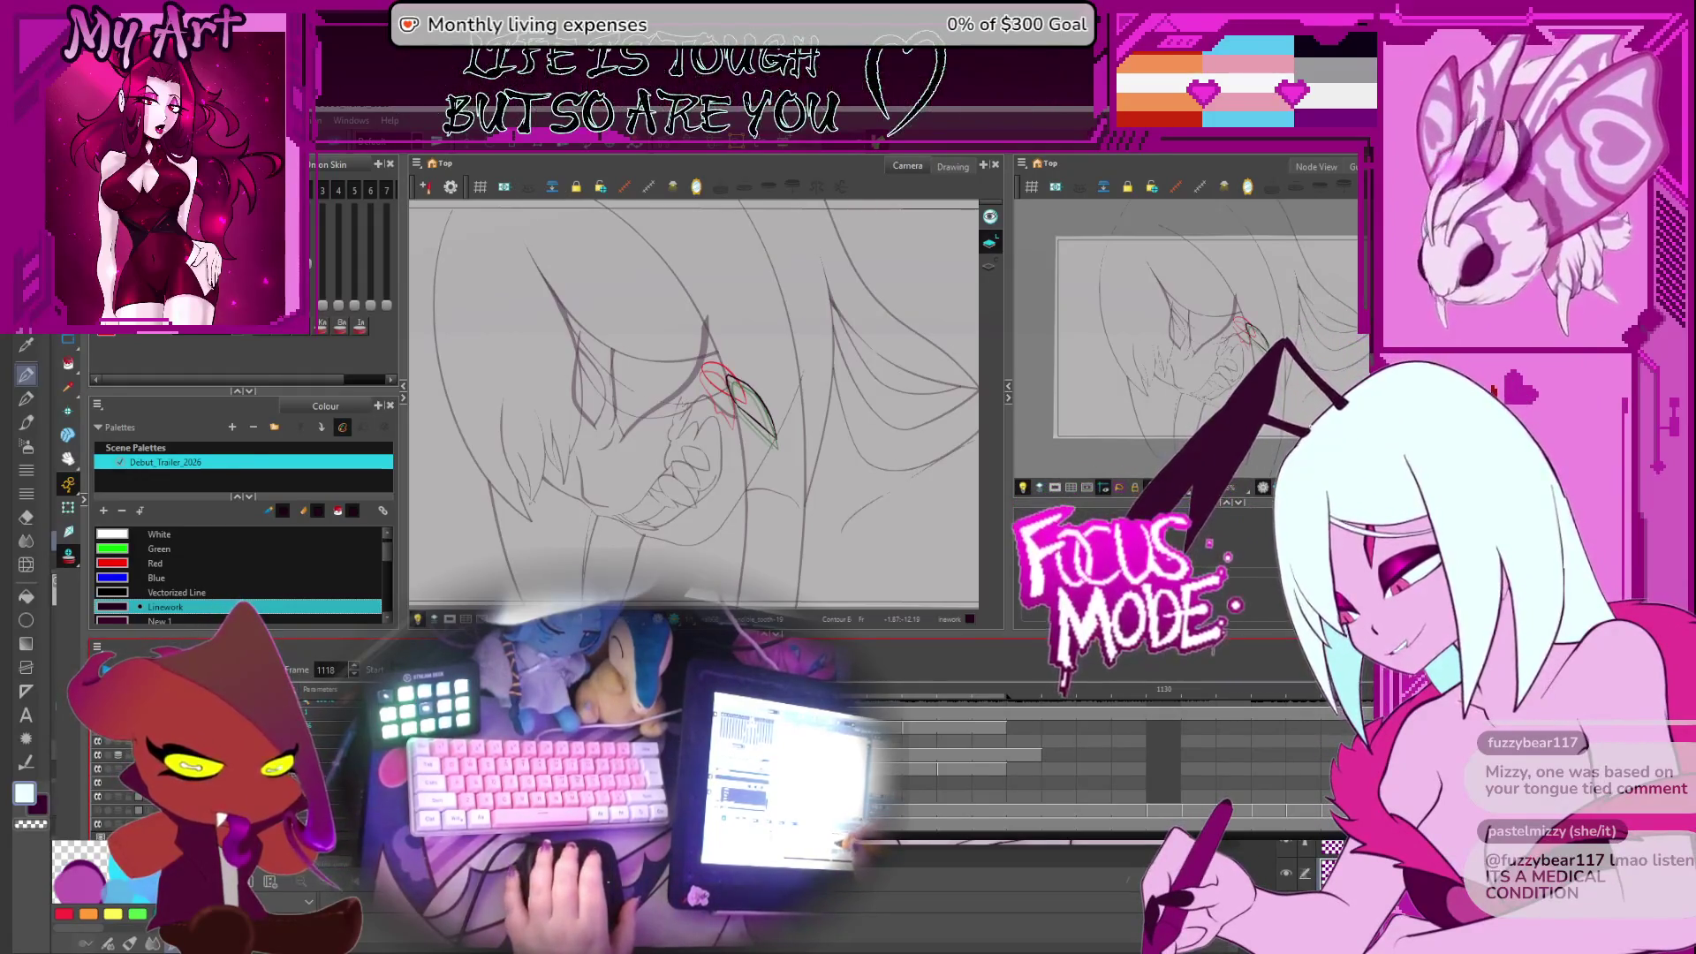
{"action": "key", "text": "period"}
{"action": "key", "text": "period"}
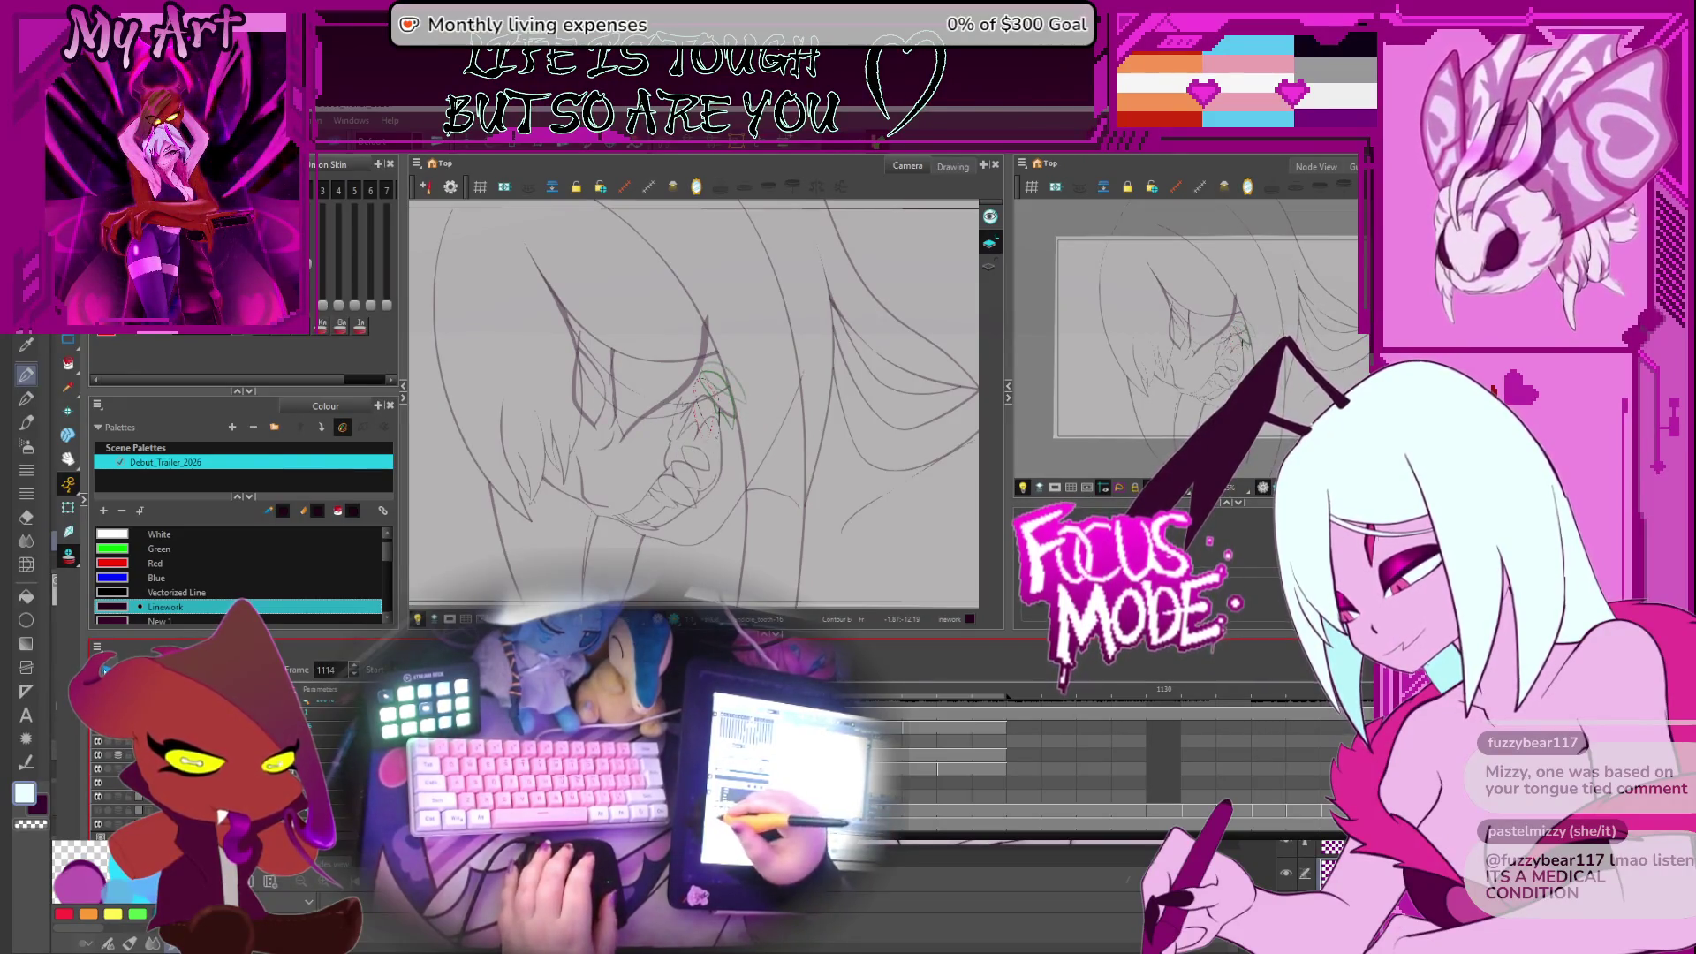
{"action": "key", "text": "Return"}
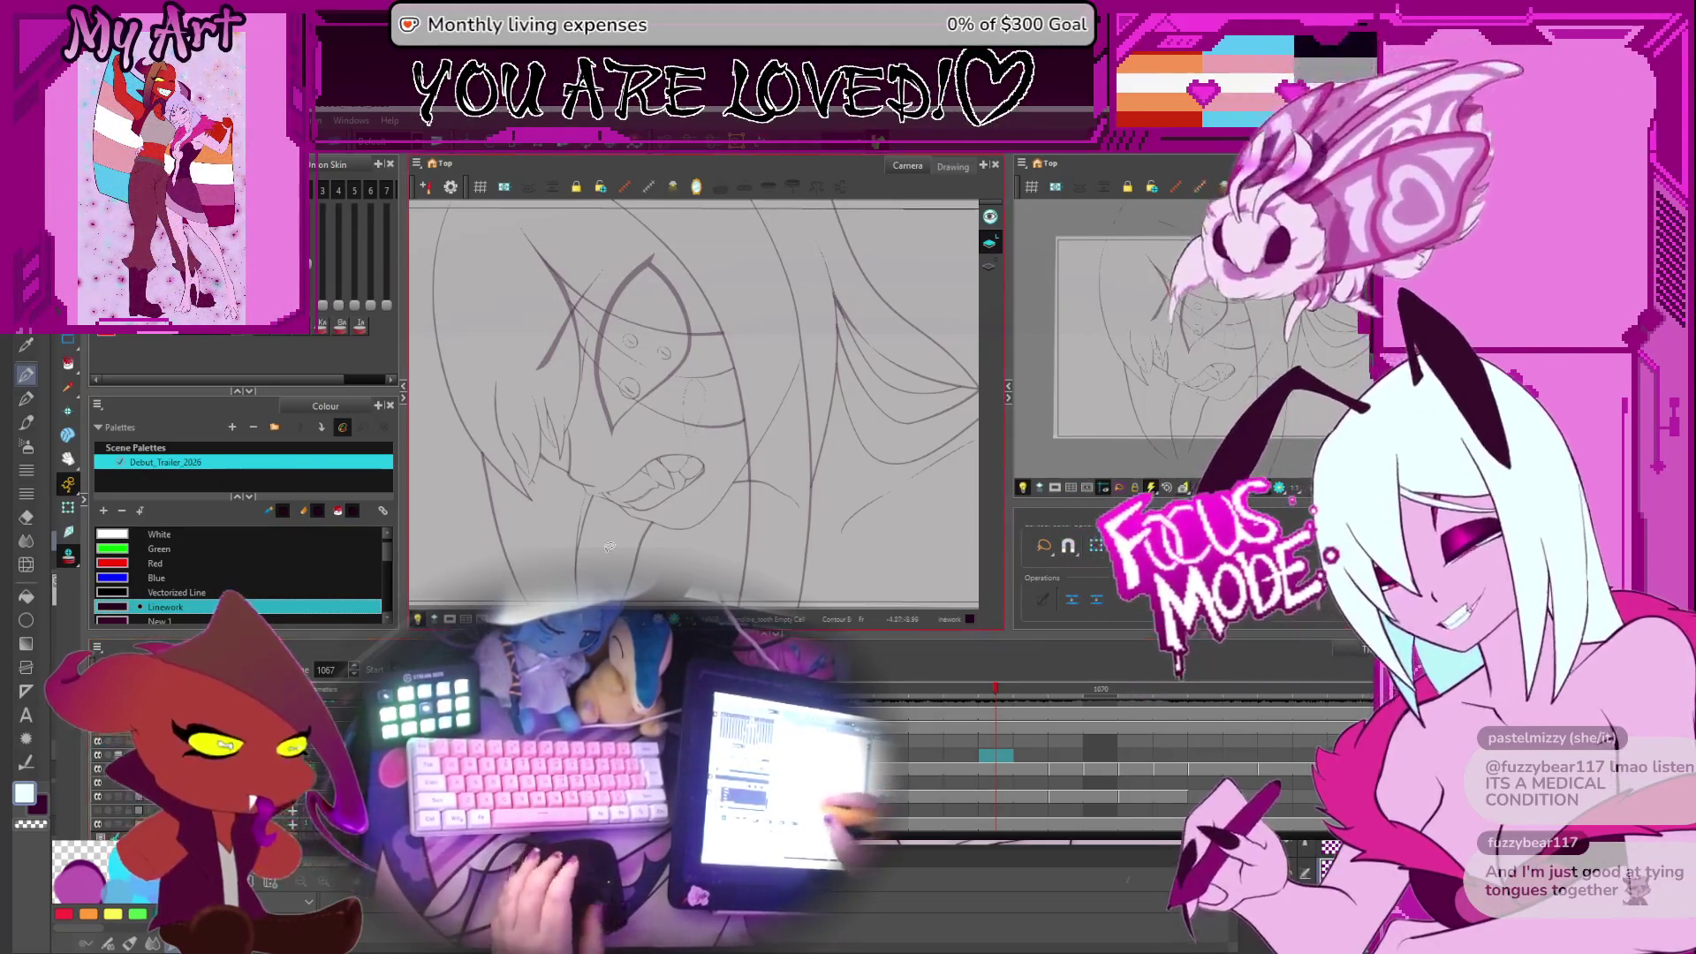
Jump through drawings at frames 1074, 1090, 1120 and 1088, then step via 1105 to frame 1117
{"action": "key", "text": "g"}
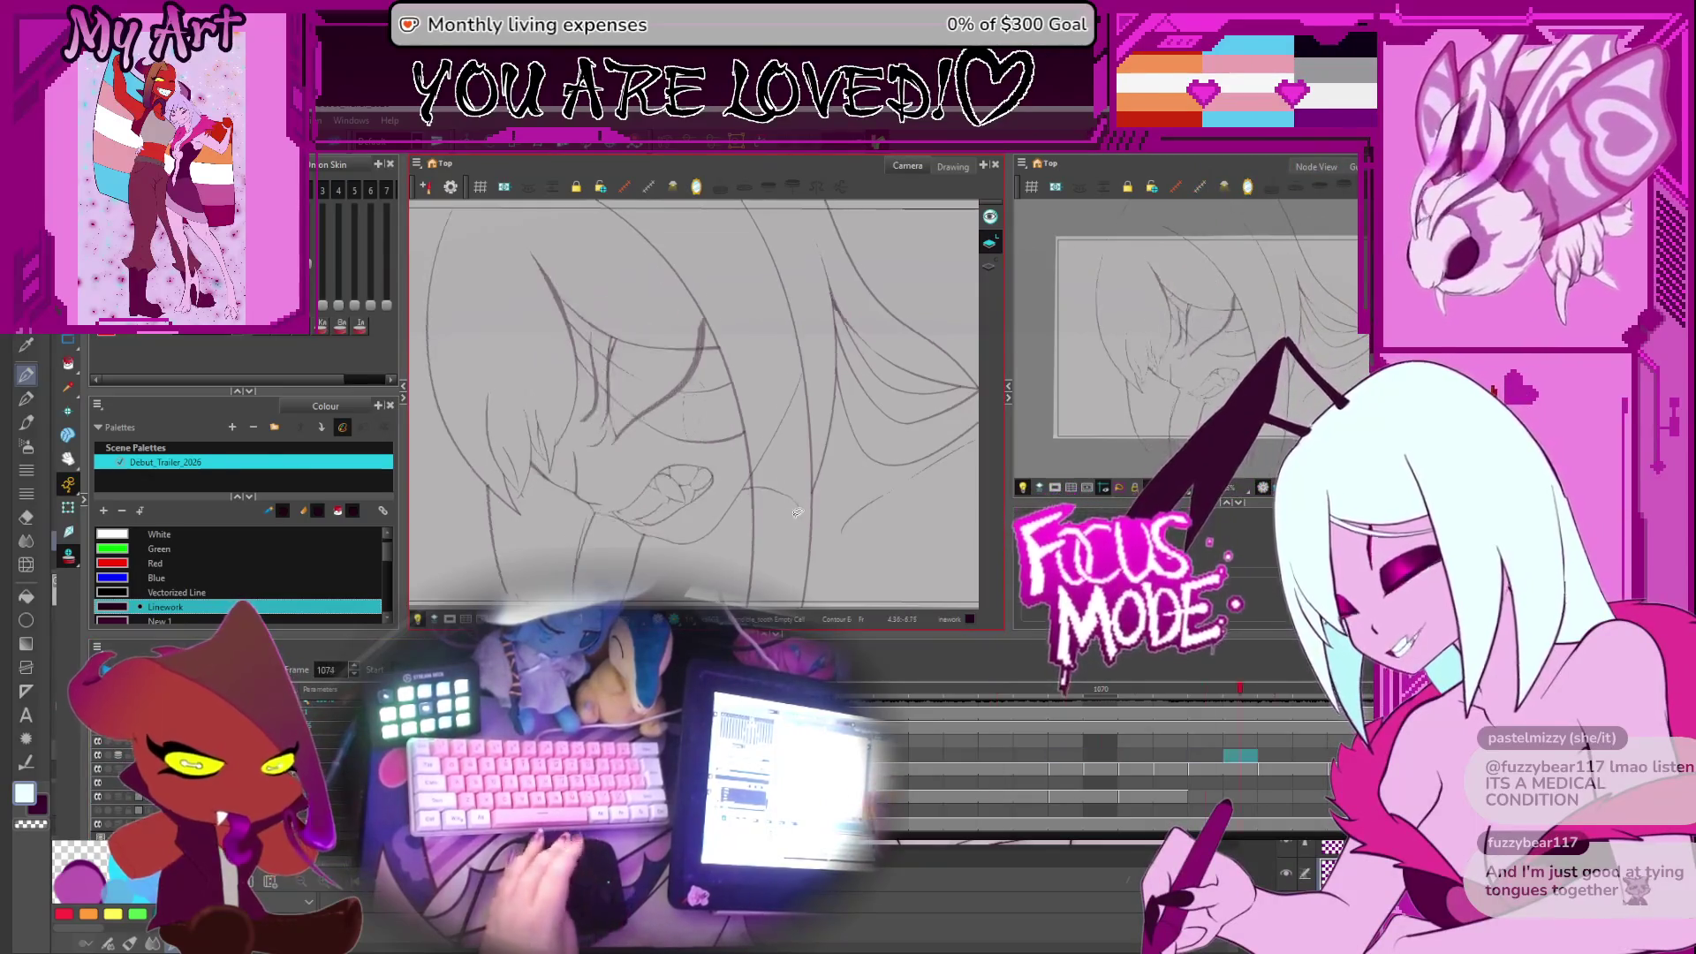
{"action": "key", "text": "g"}
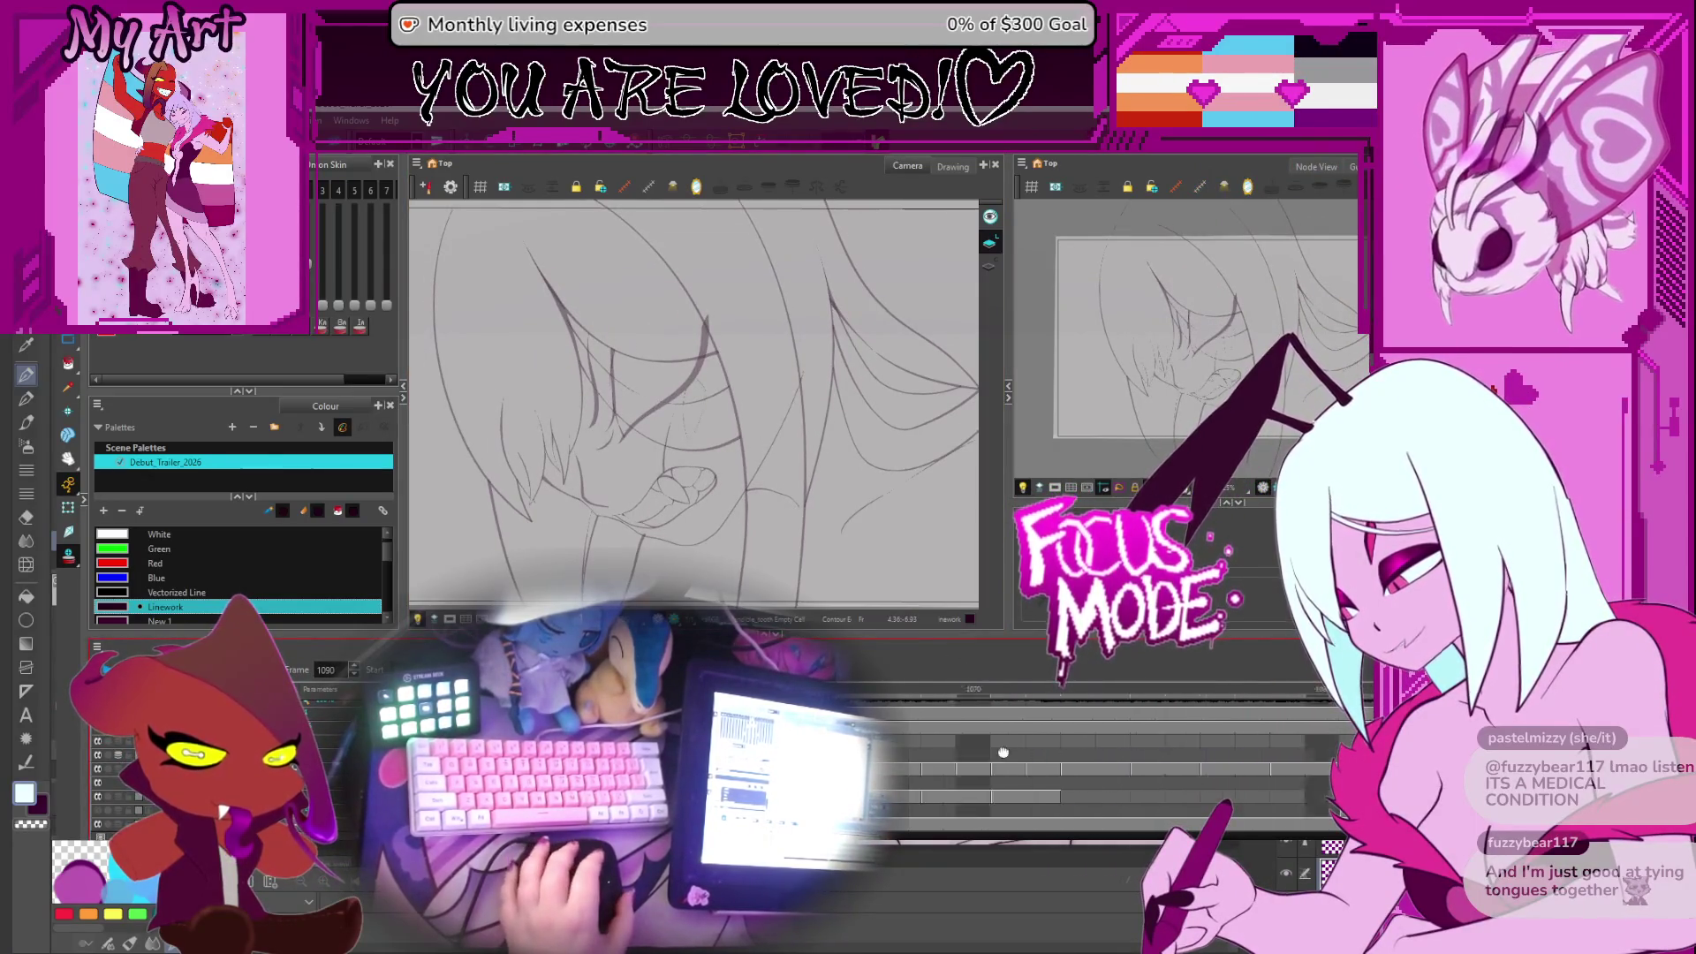
{"action": "key", "text": "g"}
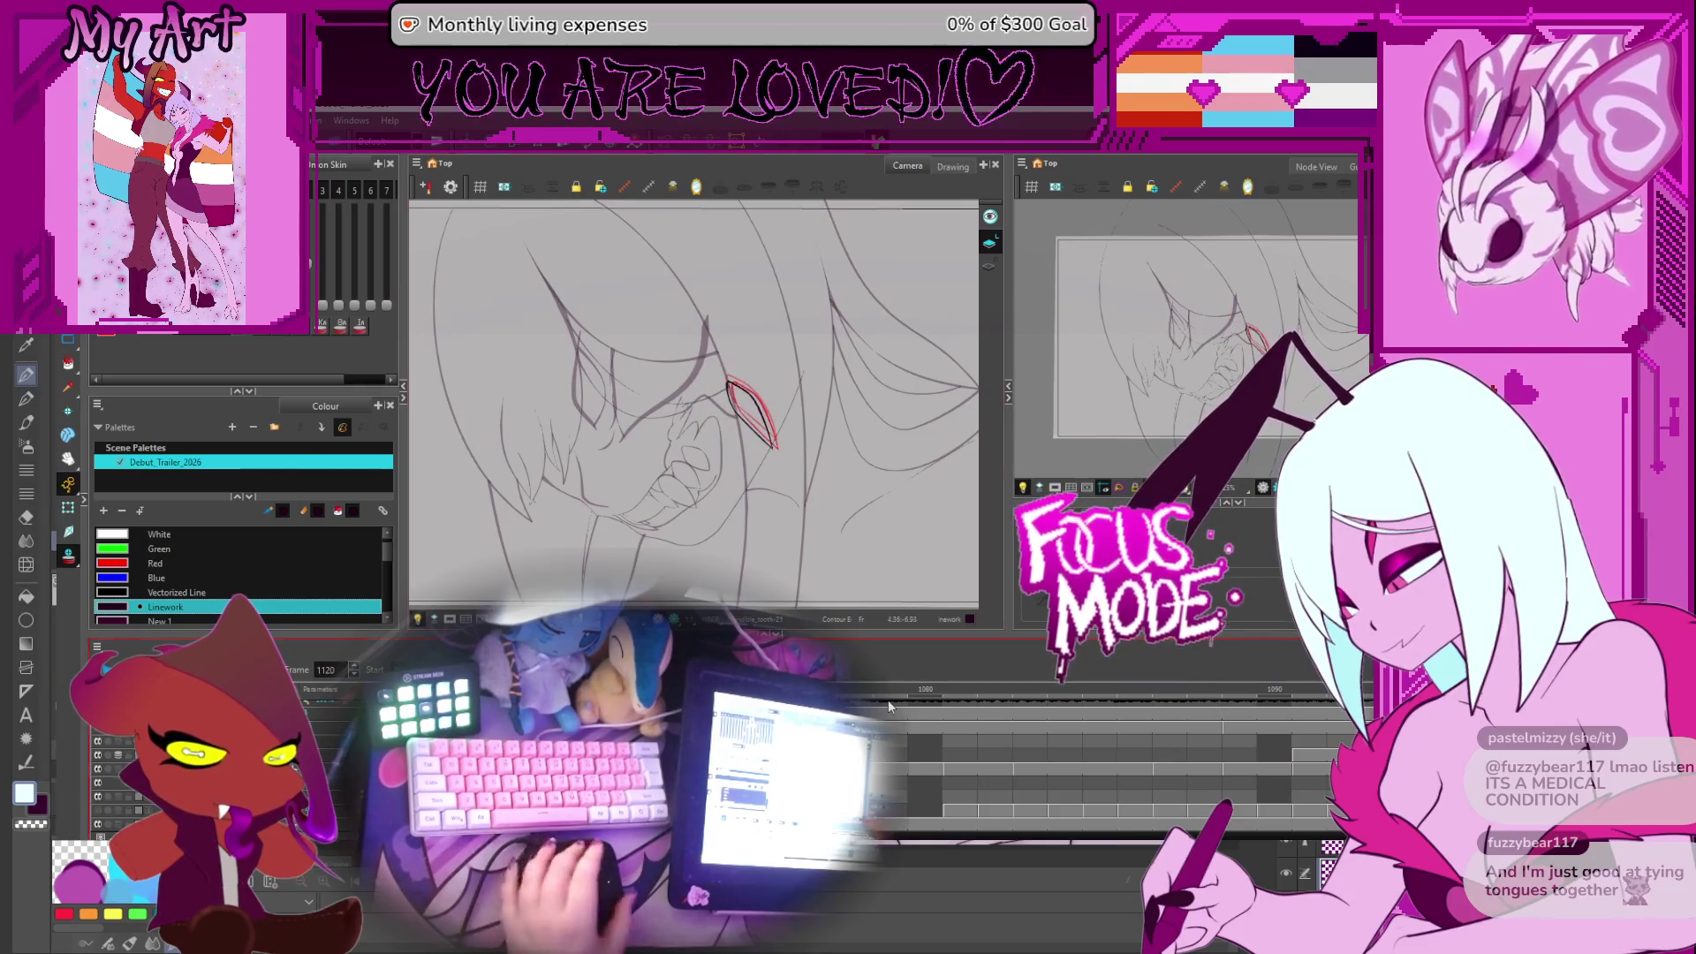
{"action": "left_click", "coordinate": [1215, 770]}
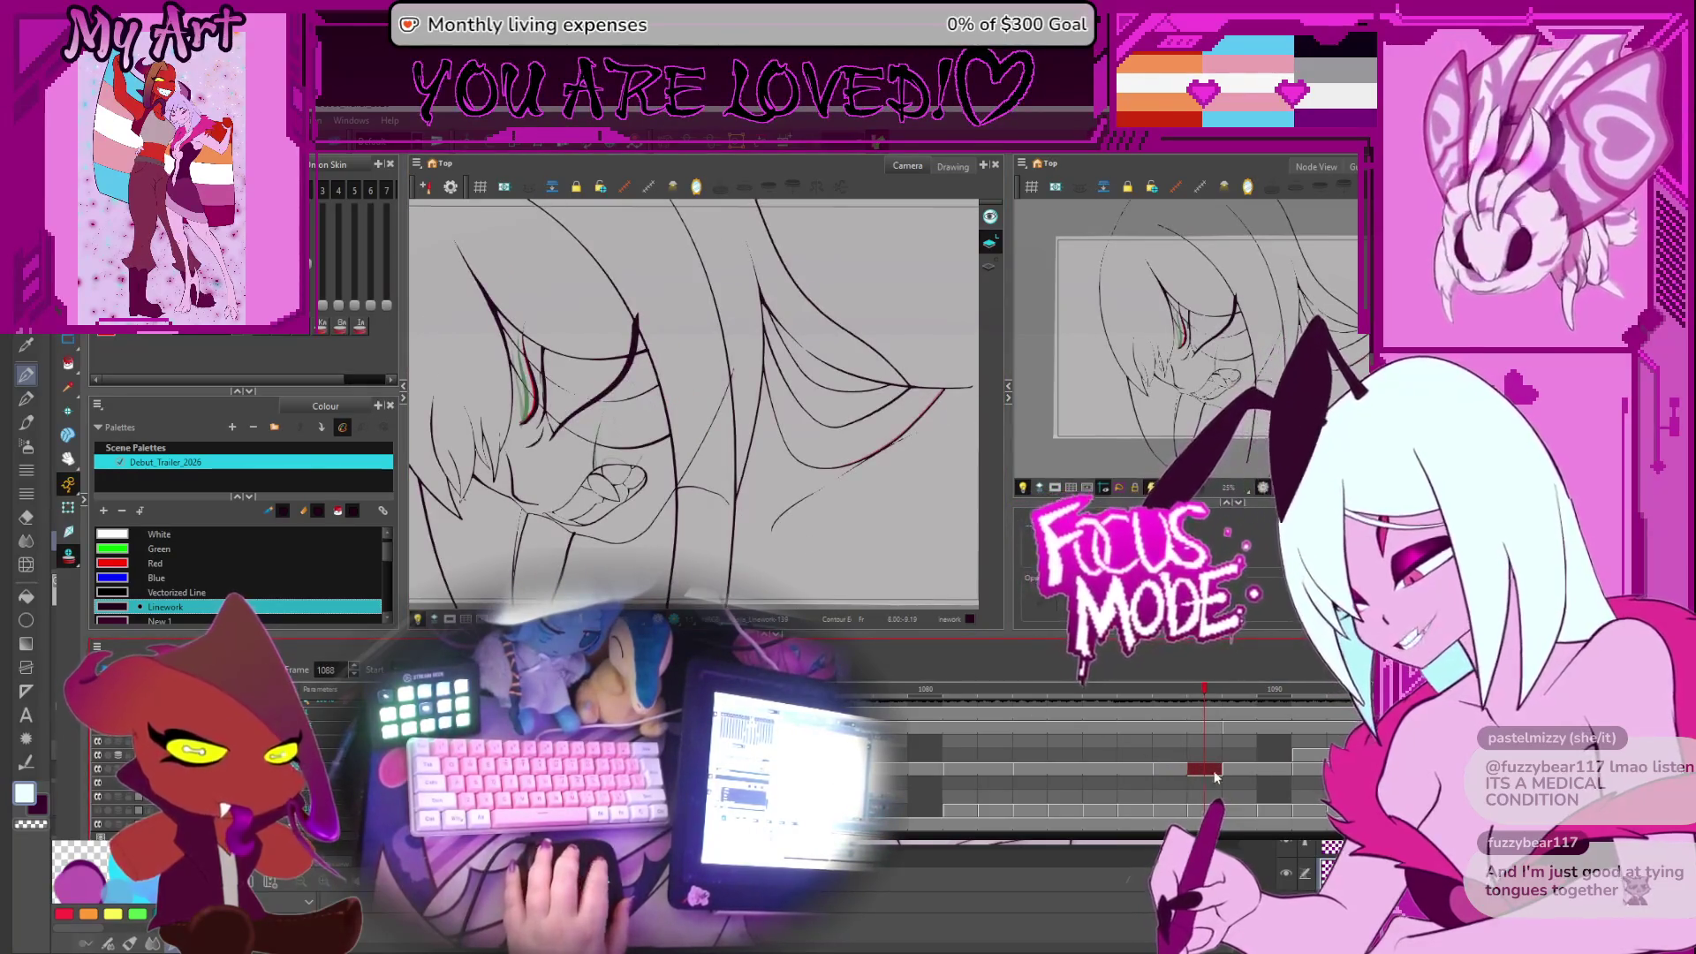
{"action": "scroll", "coordinate": [1230, 751], "scroll_direction": "right", "scroll_amount": 3}
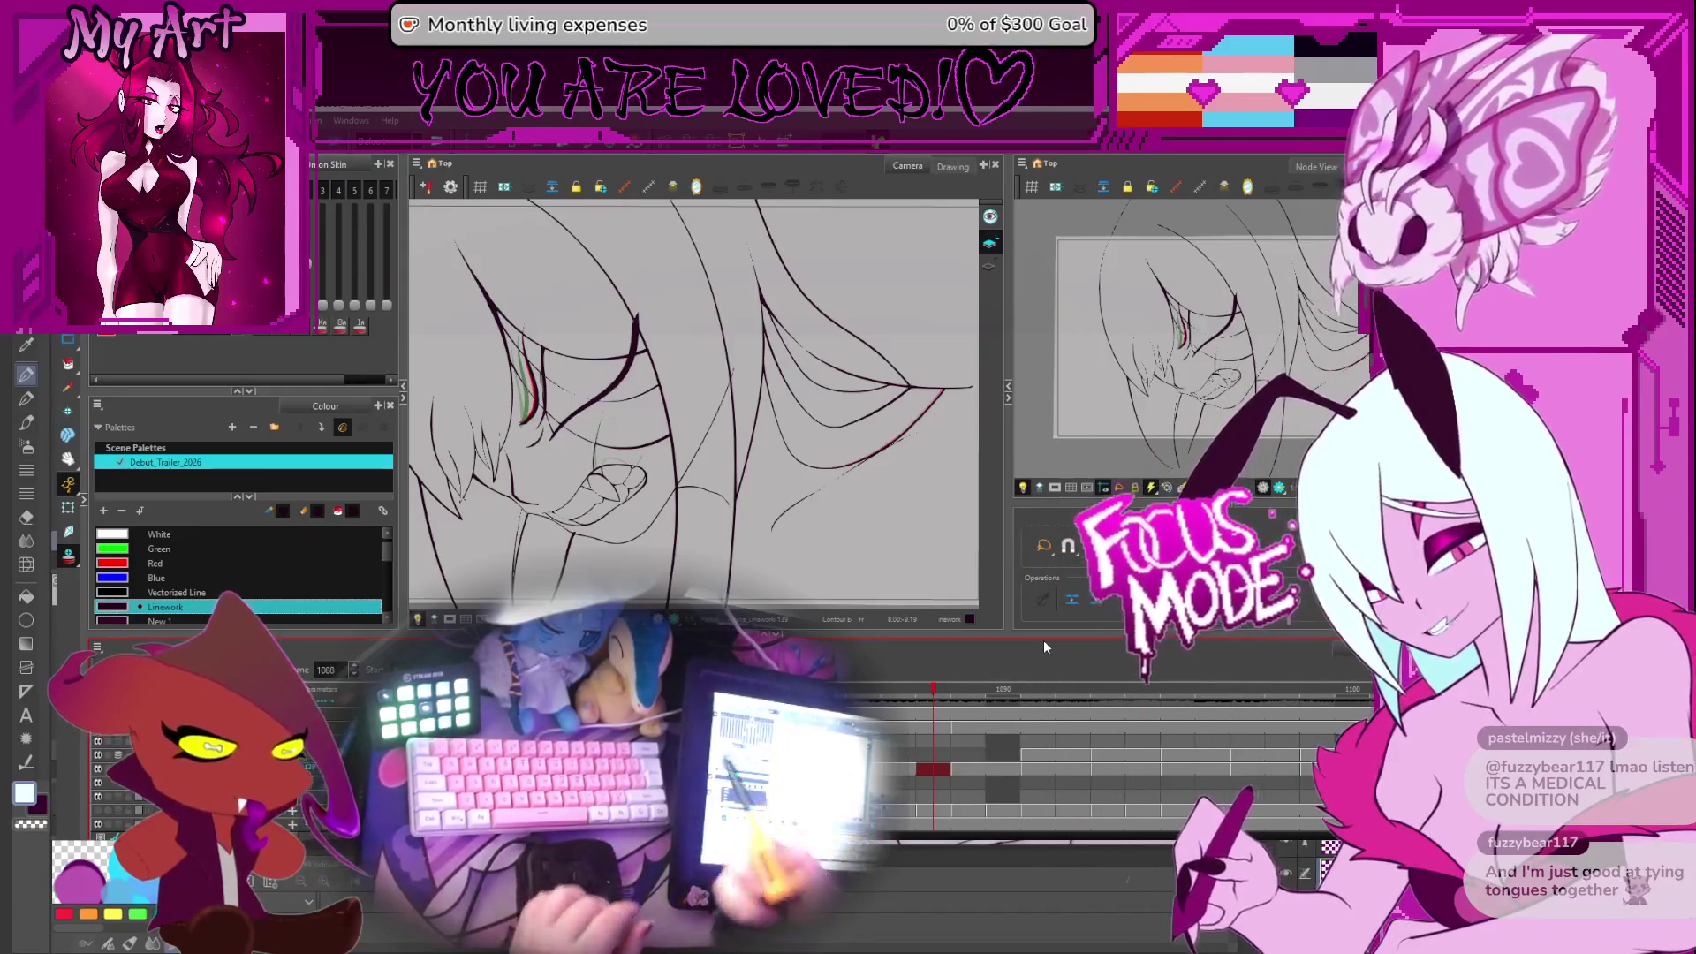
{"action": "key", "text": "ctrl+alt"}
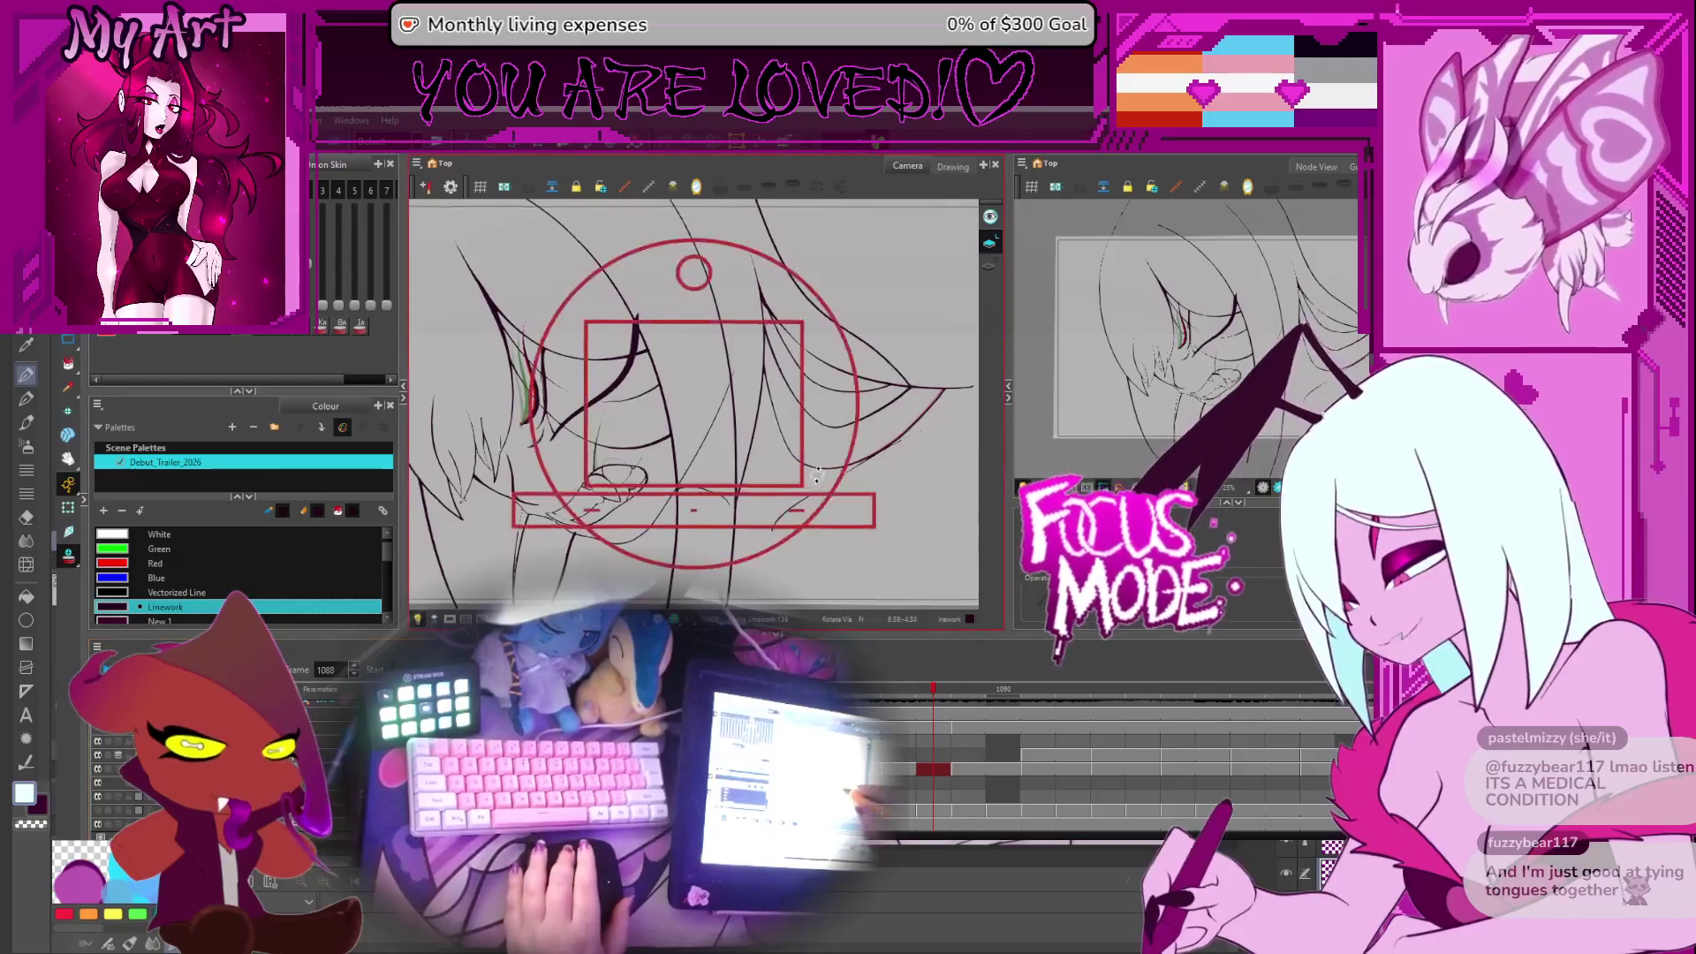
{"action": "left_click_drag", "start_coordinate": [816, 474], "coordinate": [810, 499]}
{"action": "scroll", "coordinate": [1089, 706], "scroll_direction": "right", "scroll_amount": 2}
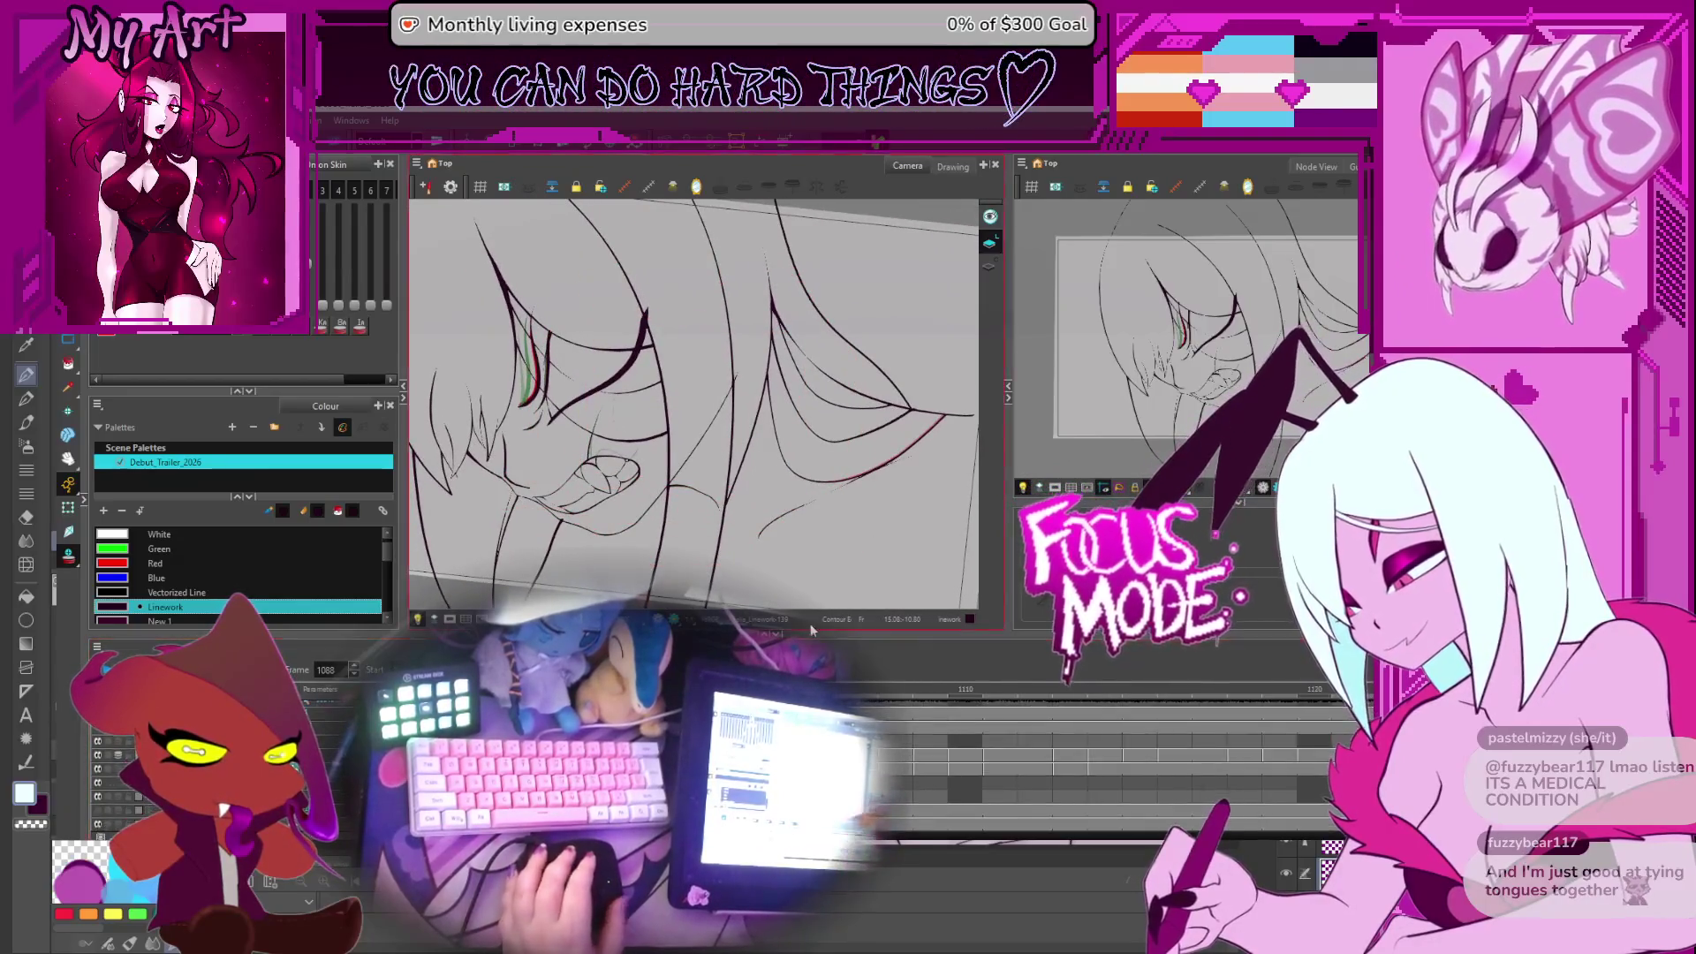
{"action": "scroll", "coordinate": [1090, 707], "scroll_direction": "right", "scroll_amount": 2}
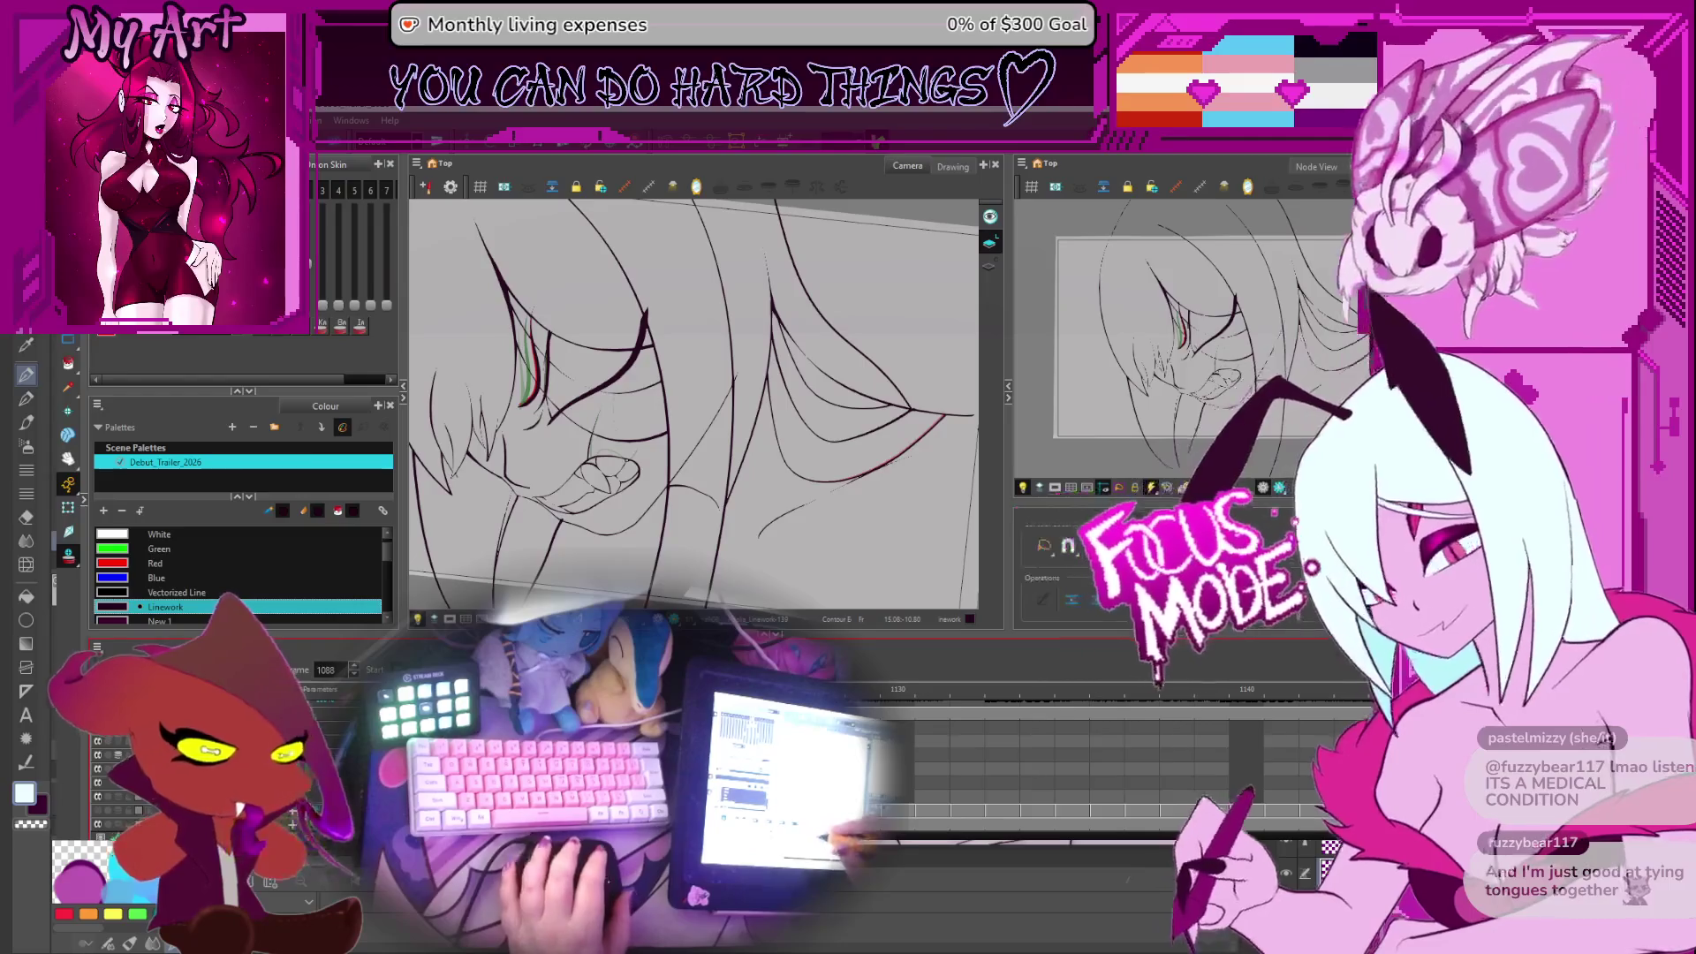
{"action": "key", "text": "period"}
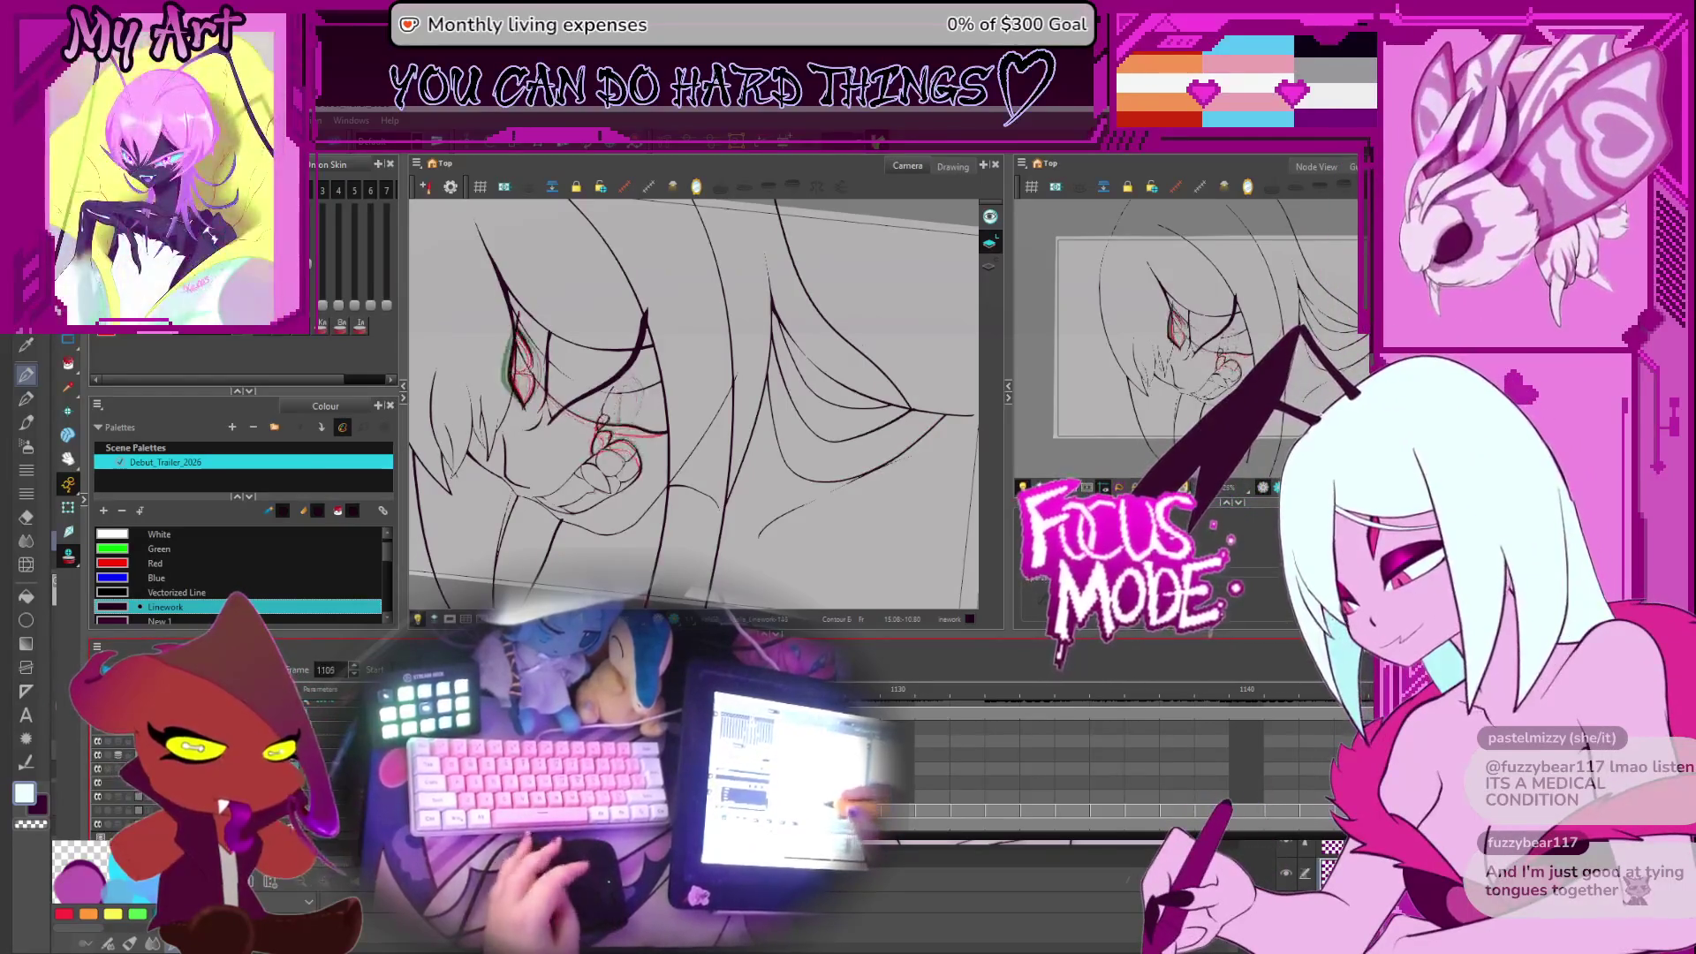
{"action": "key", "text": "period"}
{"action": "key", "text": "period"}
{"action": "key", "text": "period"}
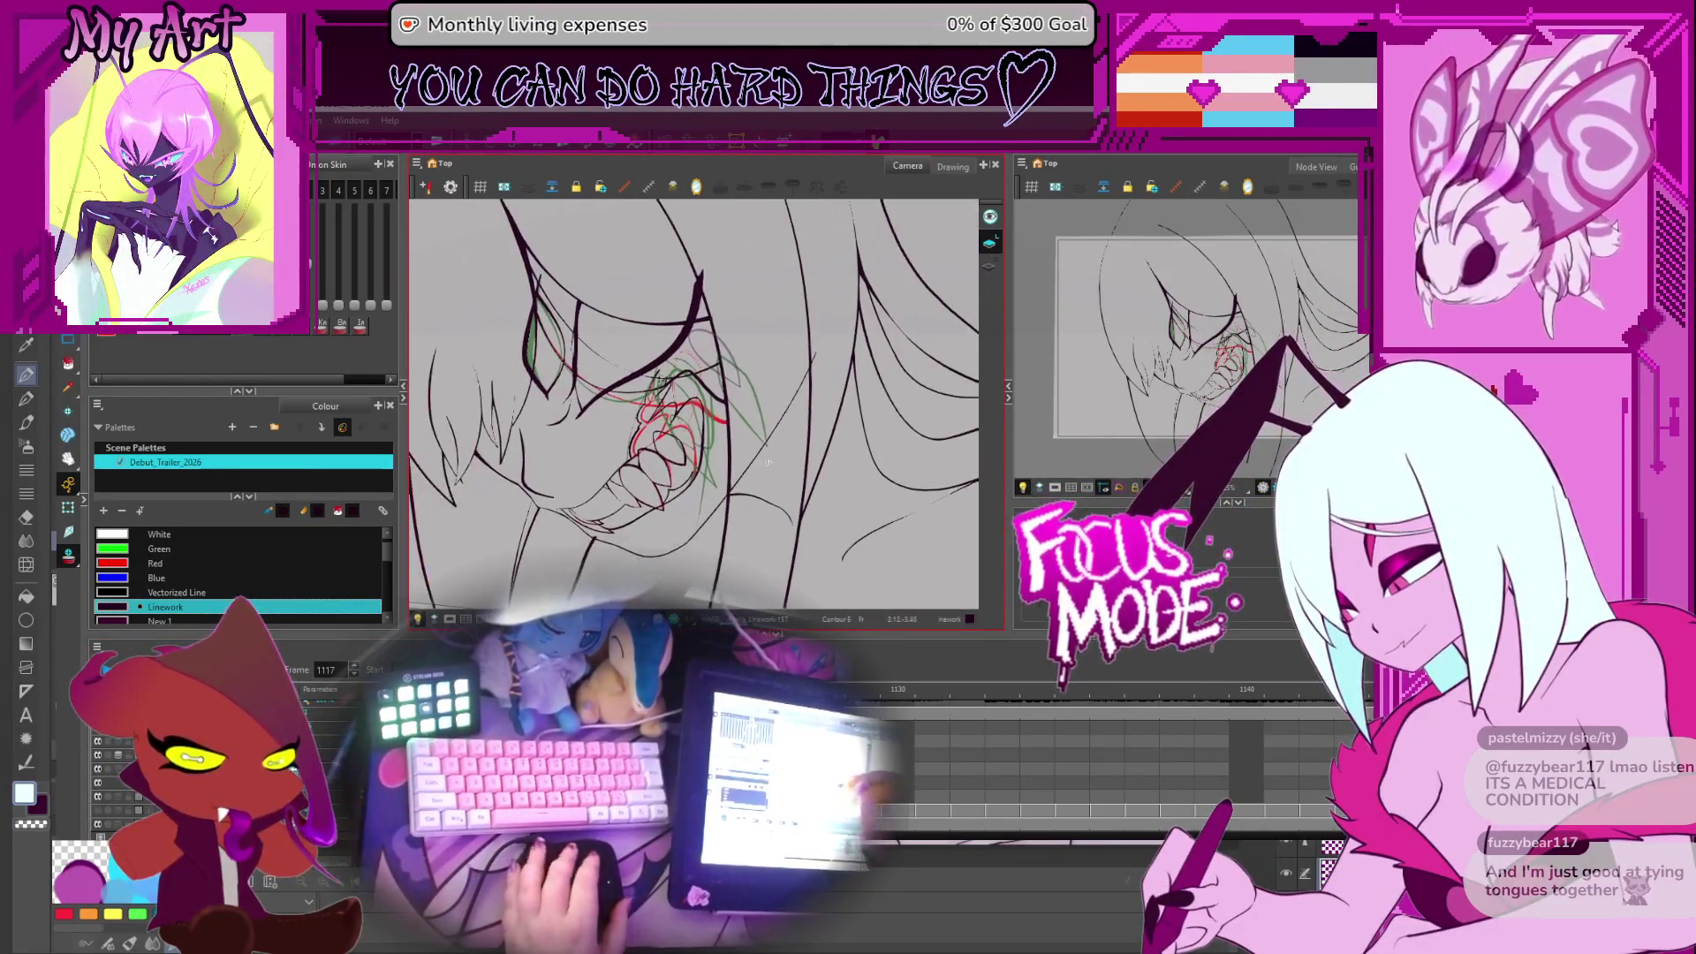
On frame 1118, tweak the fang outline's upper tip and right edge
{"action": "key", "text": "period"}
{"action": "key", "text": "period"}
{"action": "key", "text": "period"}
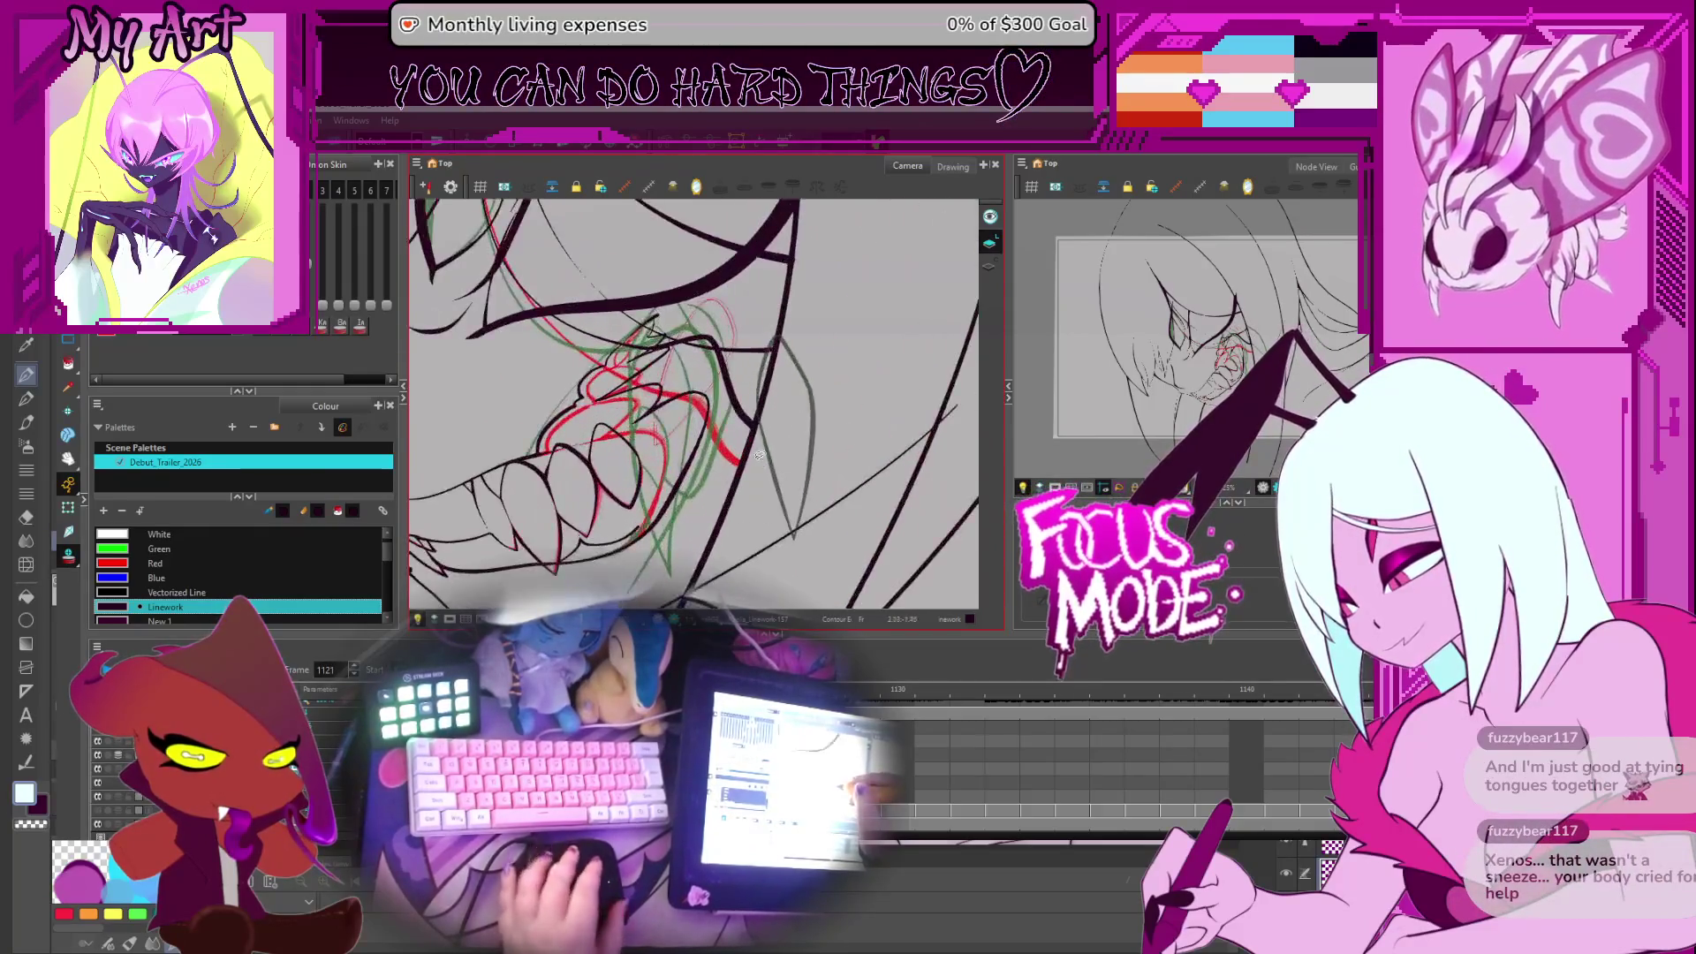
{"action": "key", "text": "comma"}
{"action": "key", "text": "comma"}
{"action": "key", "text": "comma"}
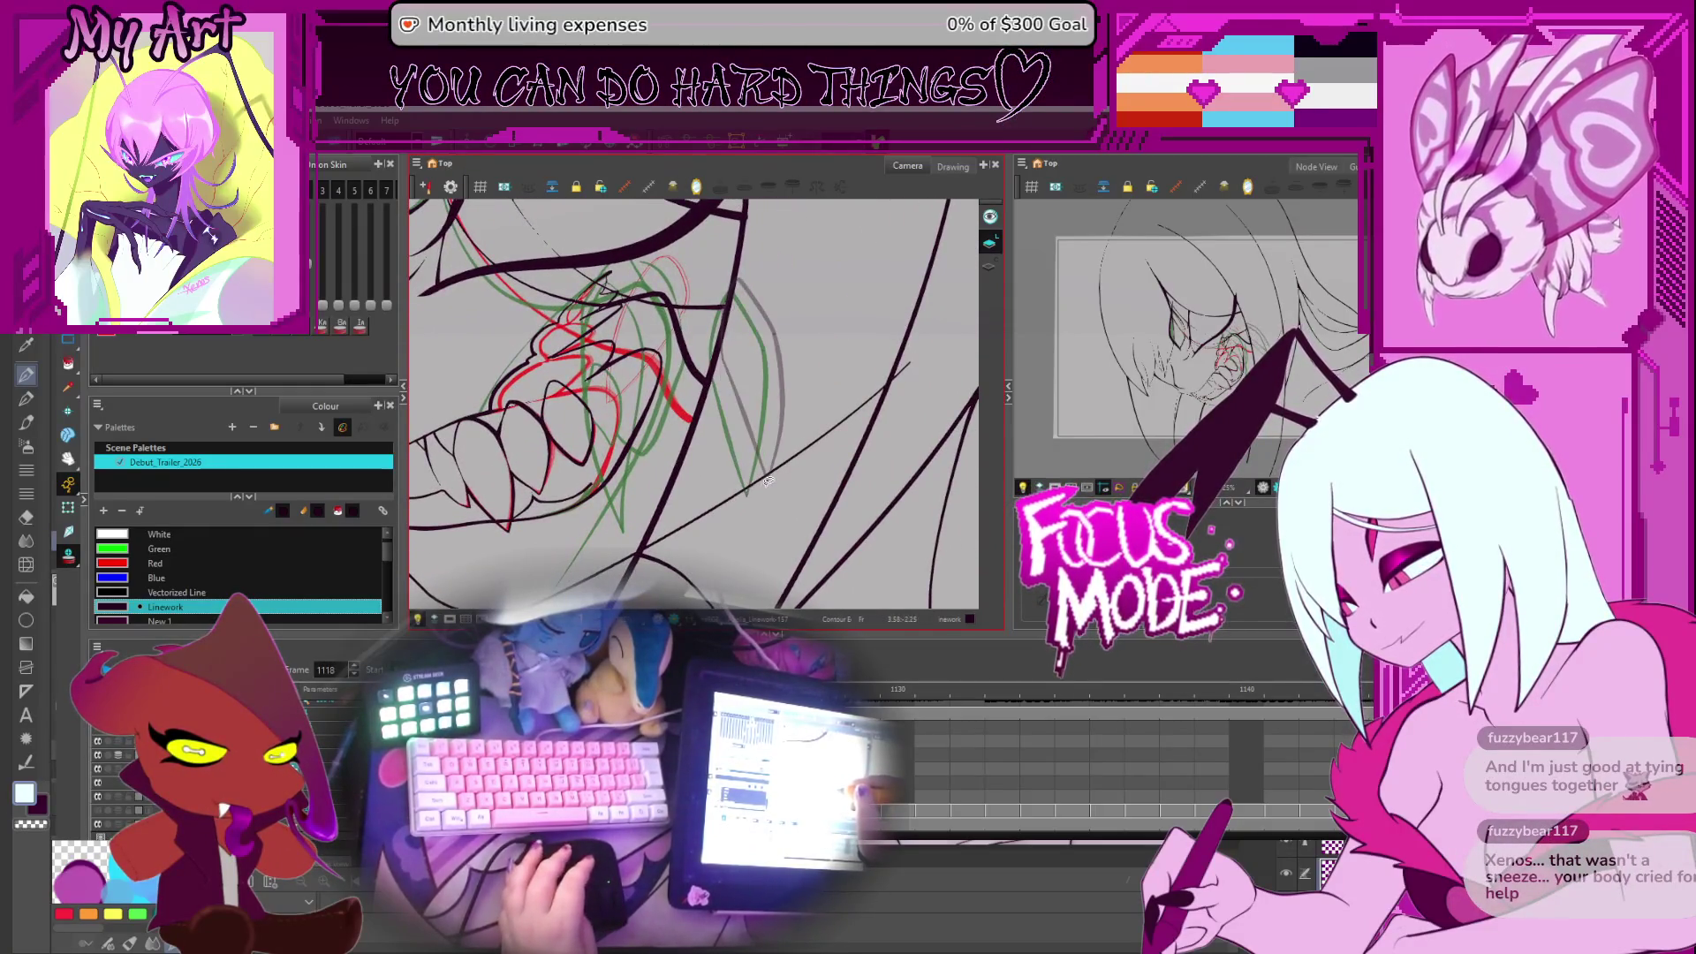
{"action": "key", "text": "comma"}
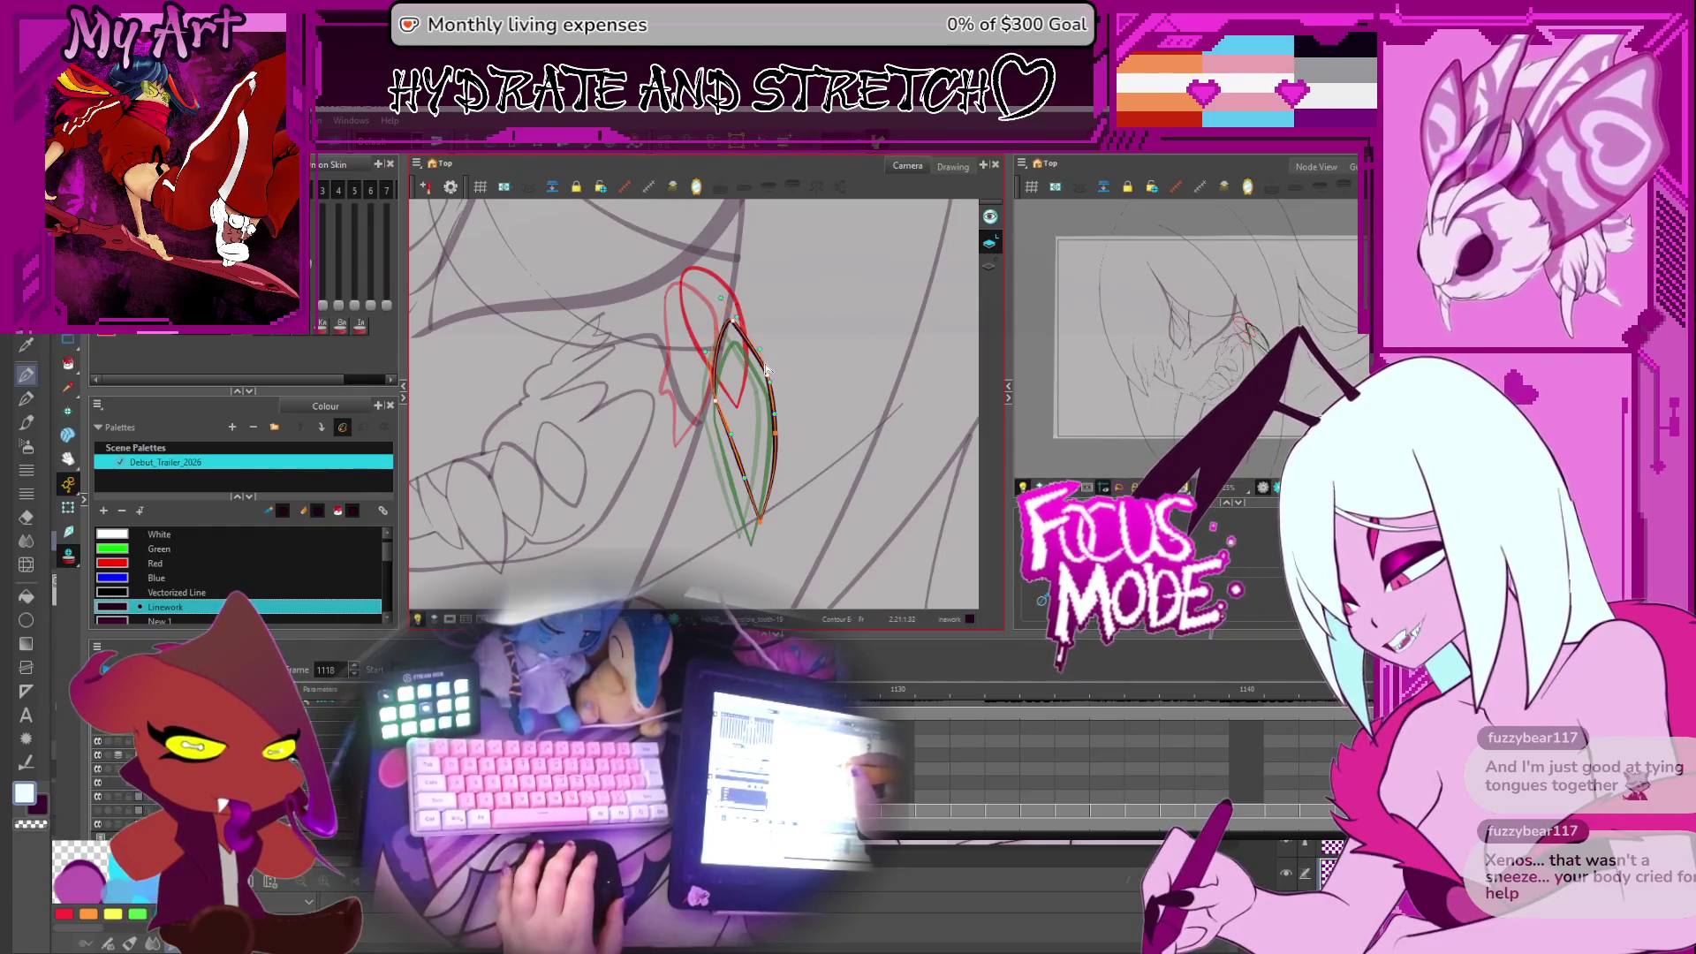
{"action": "left_click_drag", "start_coordinate": [764, 369], "coordinate": [765, 370]}
{"action": "left_click_drag", "start_coordinate": [772, 439], "coordinate": [773, 438]}
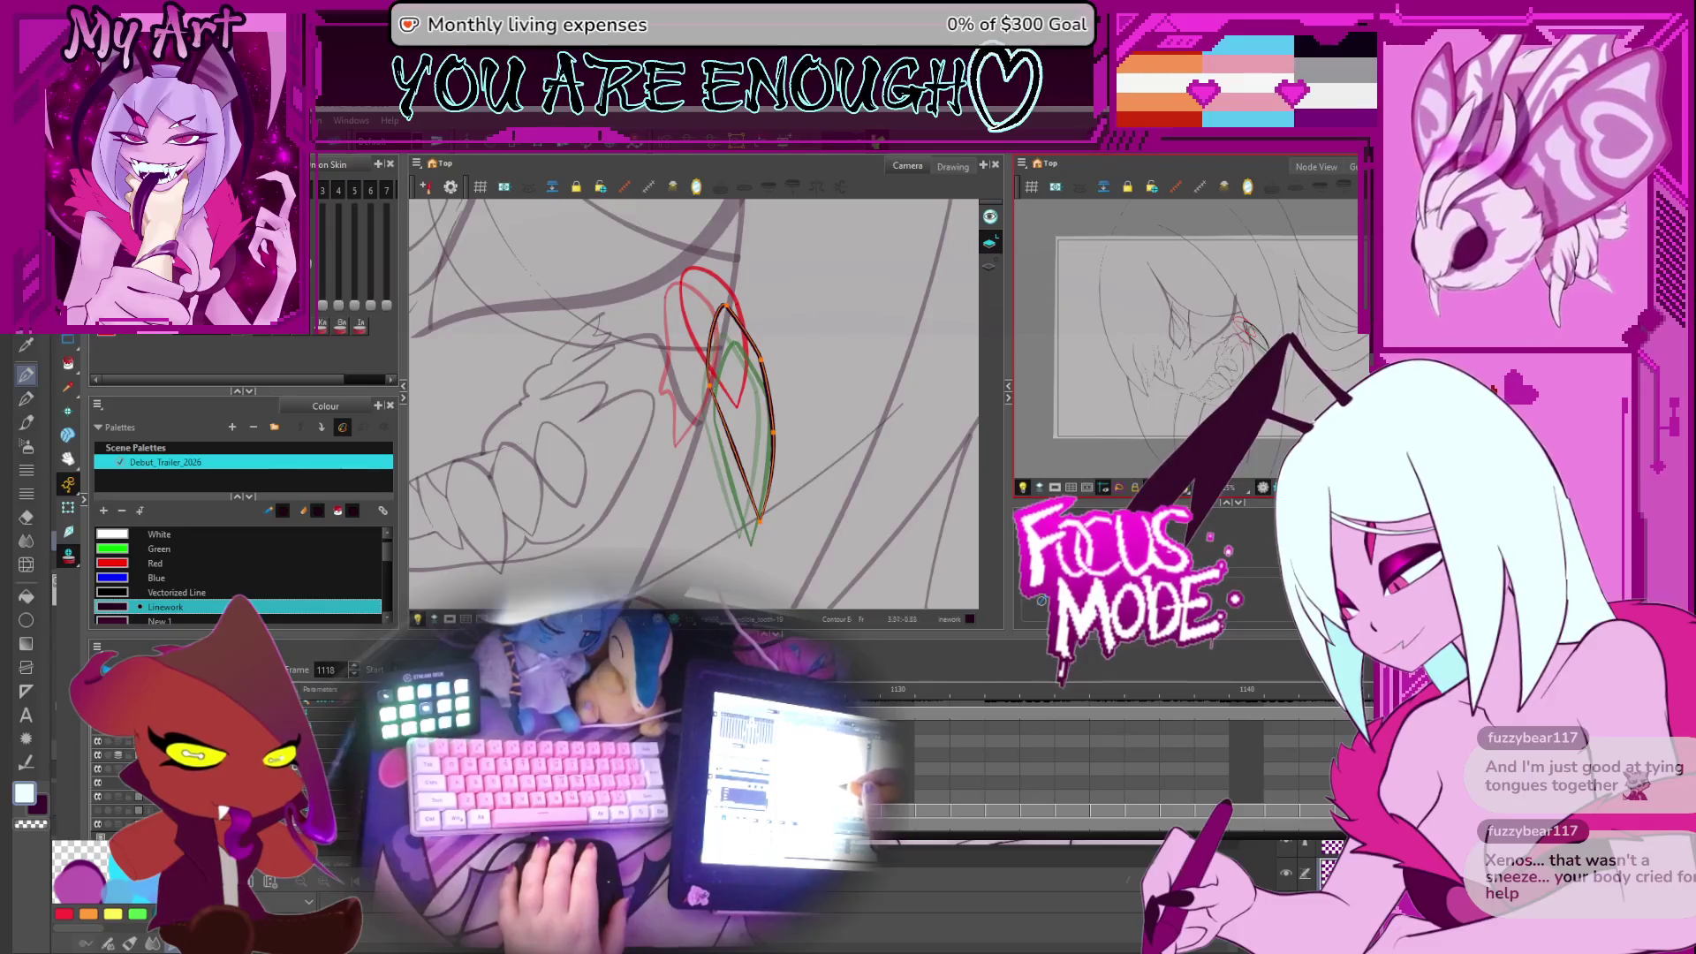
Copy a tooth stroke from a later frame and paste the outline into frame 1119
{"action": "key", "text": "period"}
{"action": "key", "text": "period"}
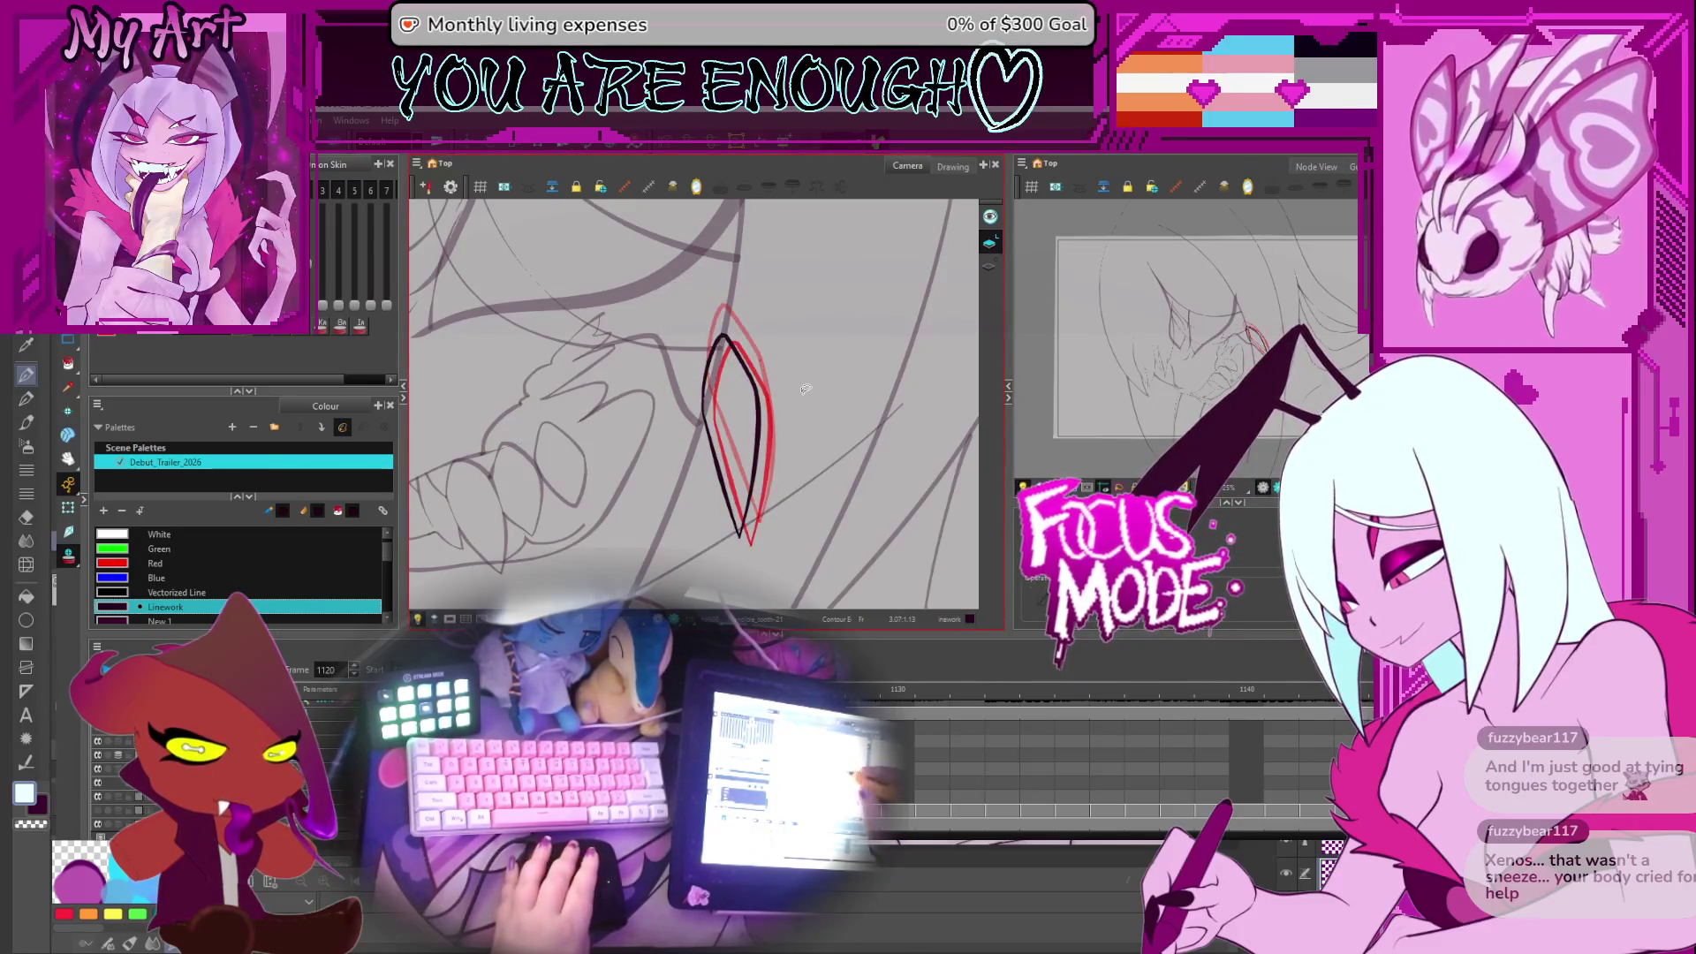
{"action": "key", "text": "comma"}
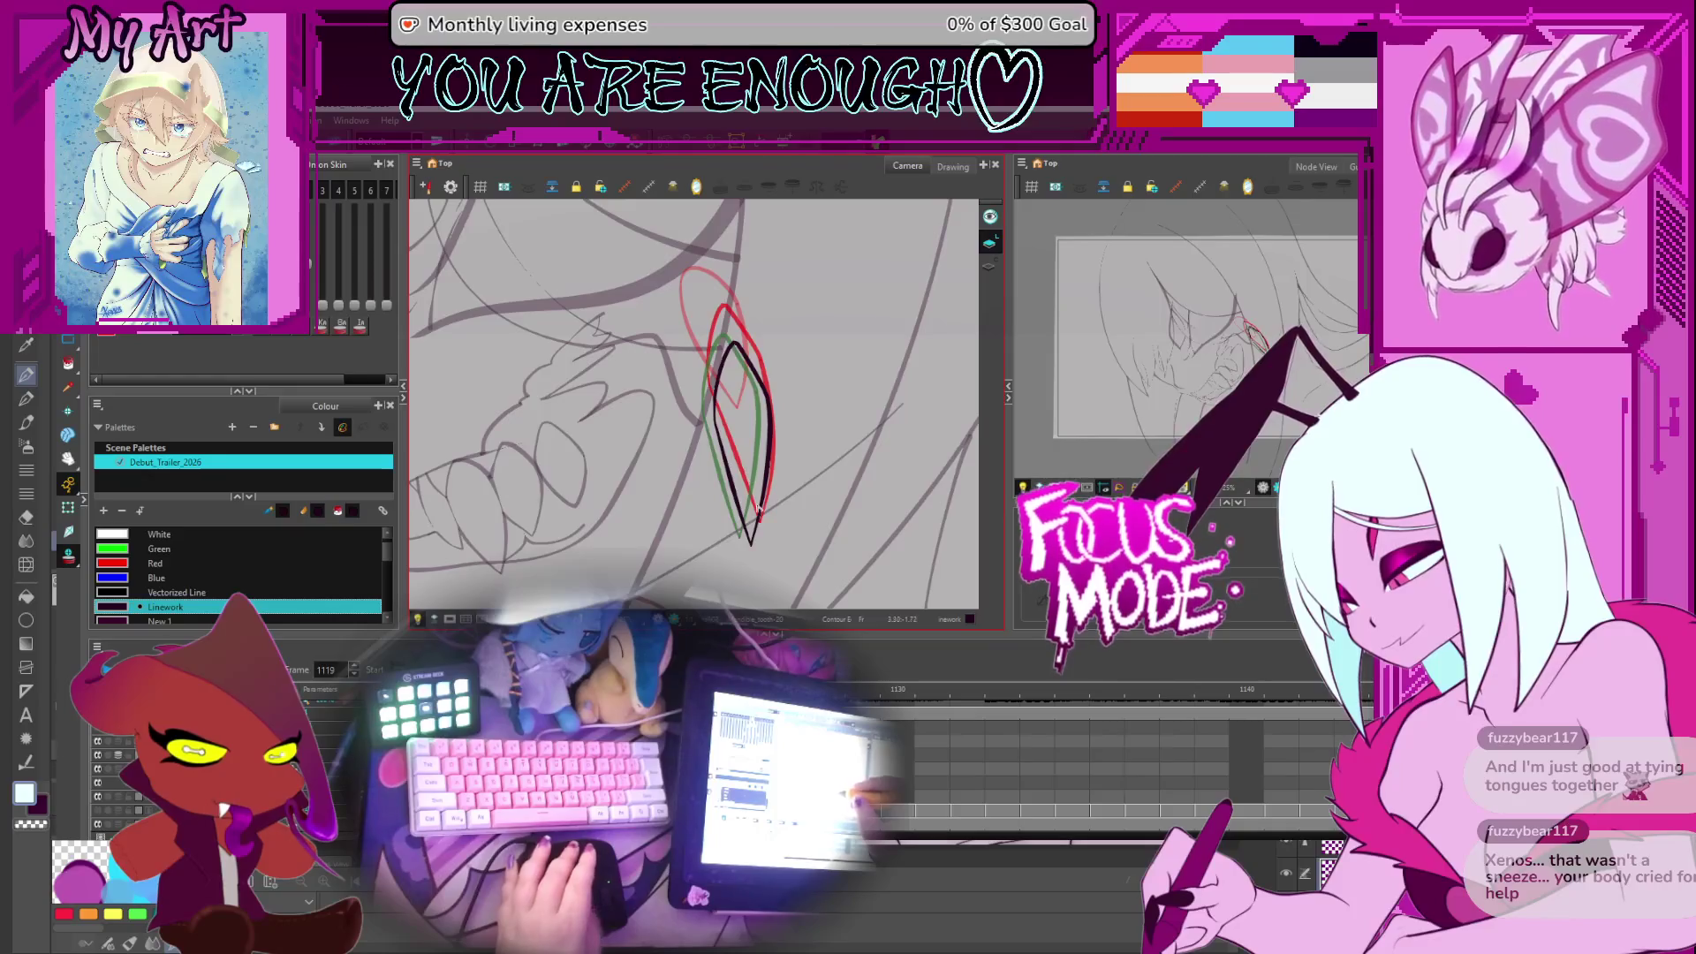
{"action": "key", "text": "period"}
{"action": "key", "text": "period"}
{"action": "key", "text": "period"}
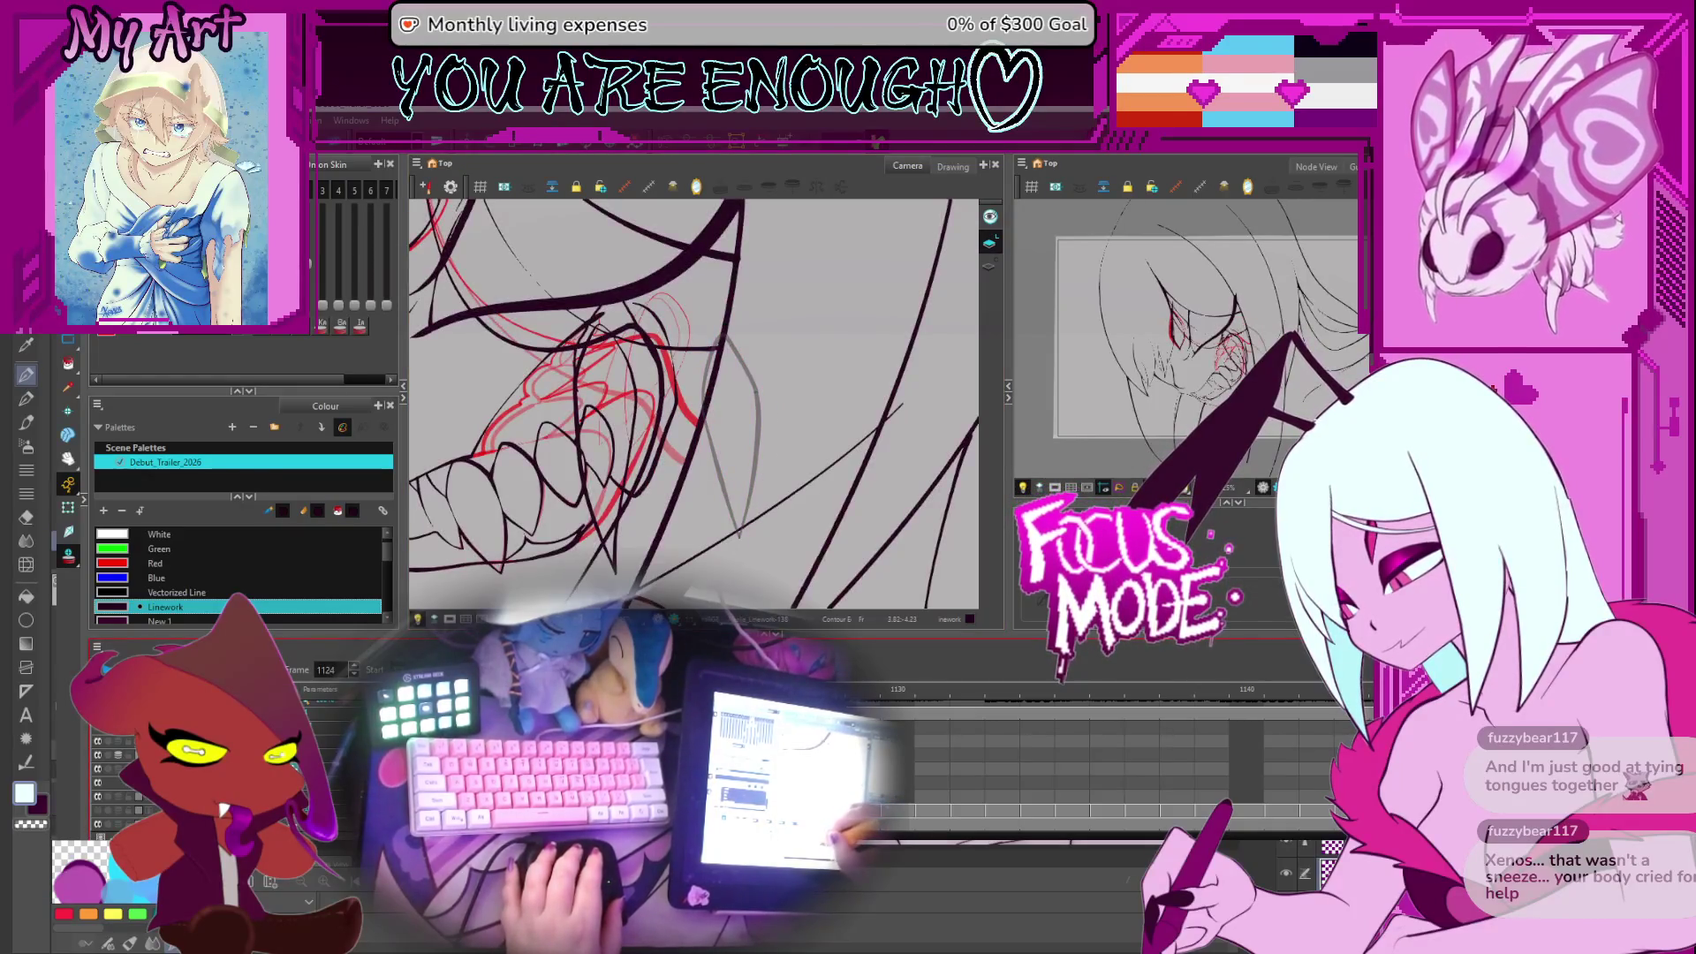
{"action": "key", "text": "alt+s"}
{"action": "left_click", "coordinate": [618, 568]}
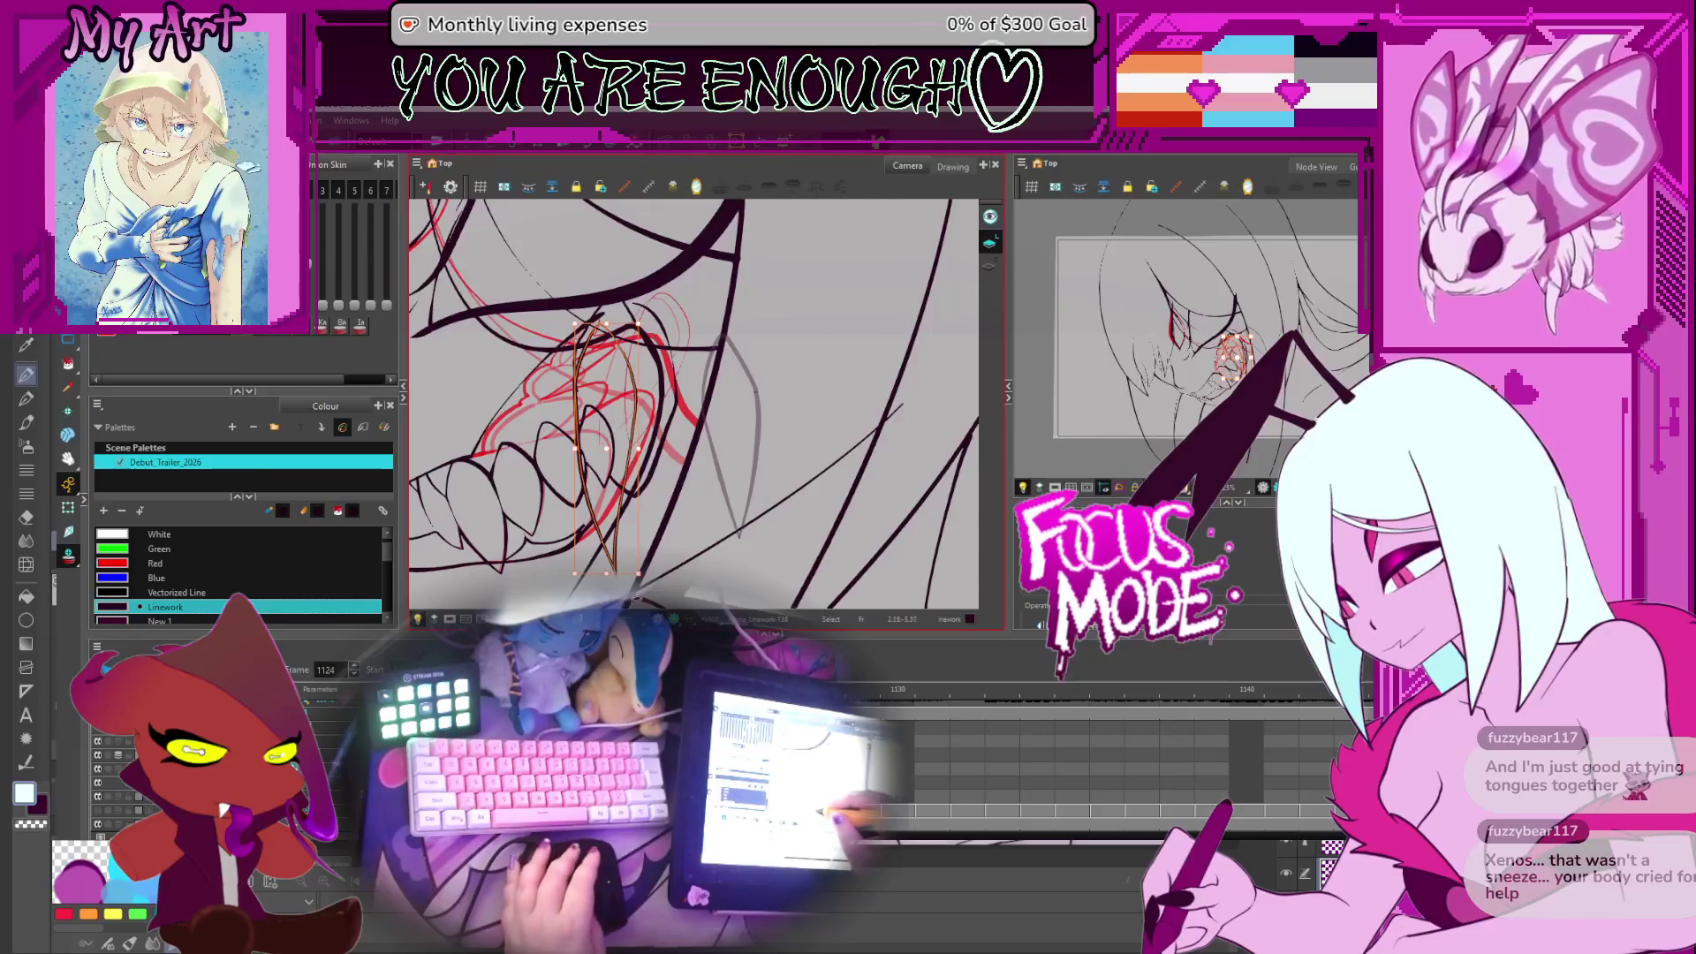
{"action": "key", "text": "comma"}
{"action": "key", "text": "comma"}
{"action": "key", "text": "comma"}
{"action": "key", "text": "comma"}
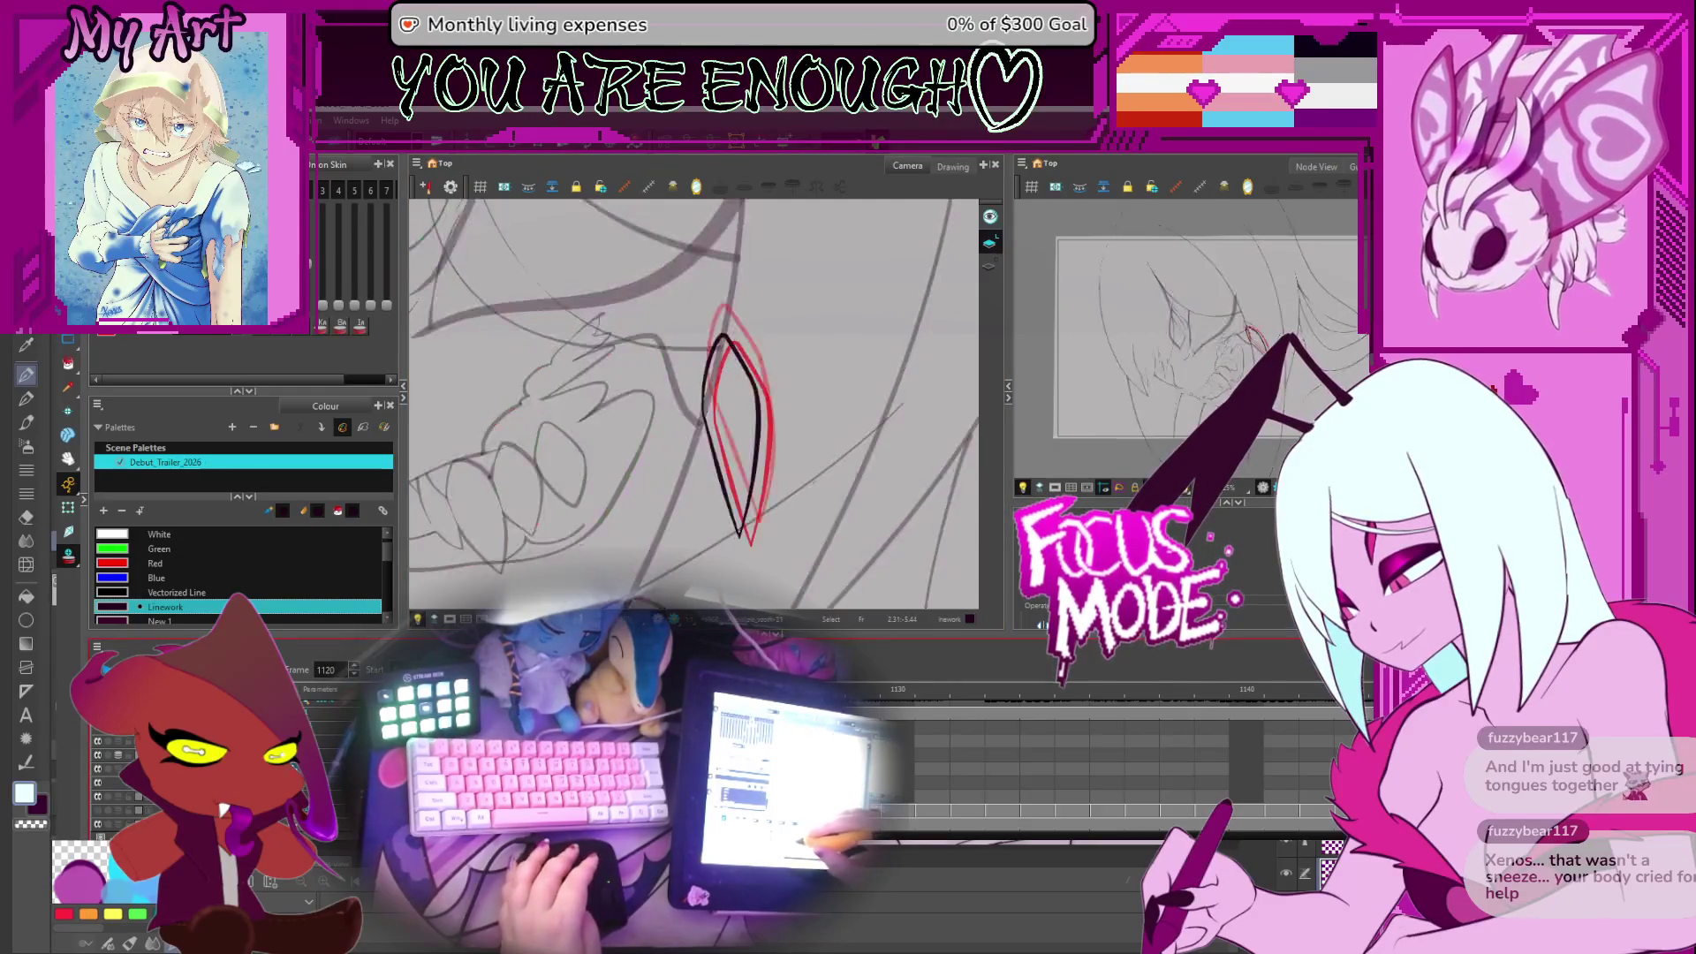
{"action": "key", "text": "comma"}
{"action": "key", "text": "period"}
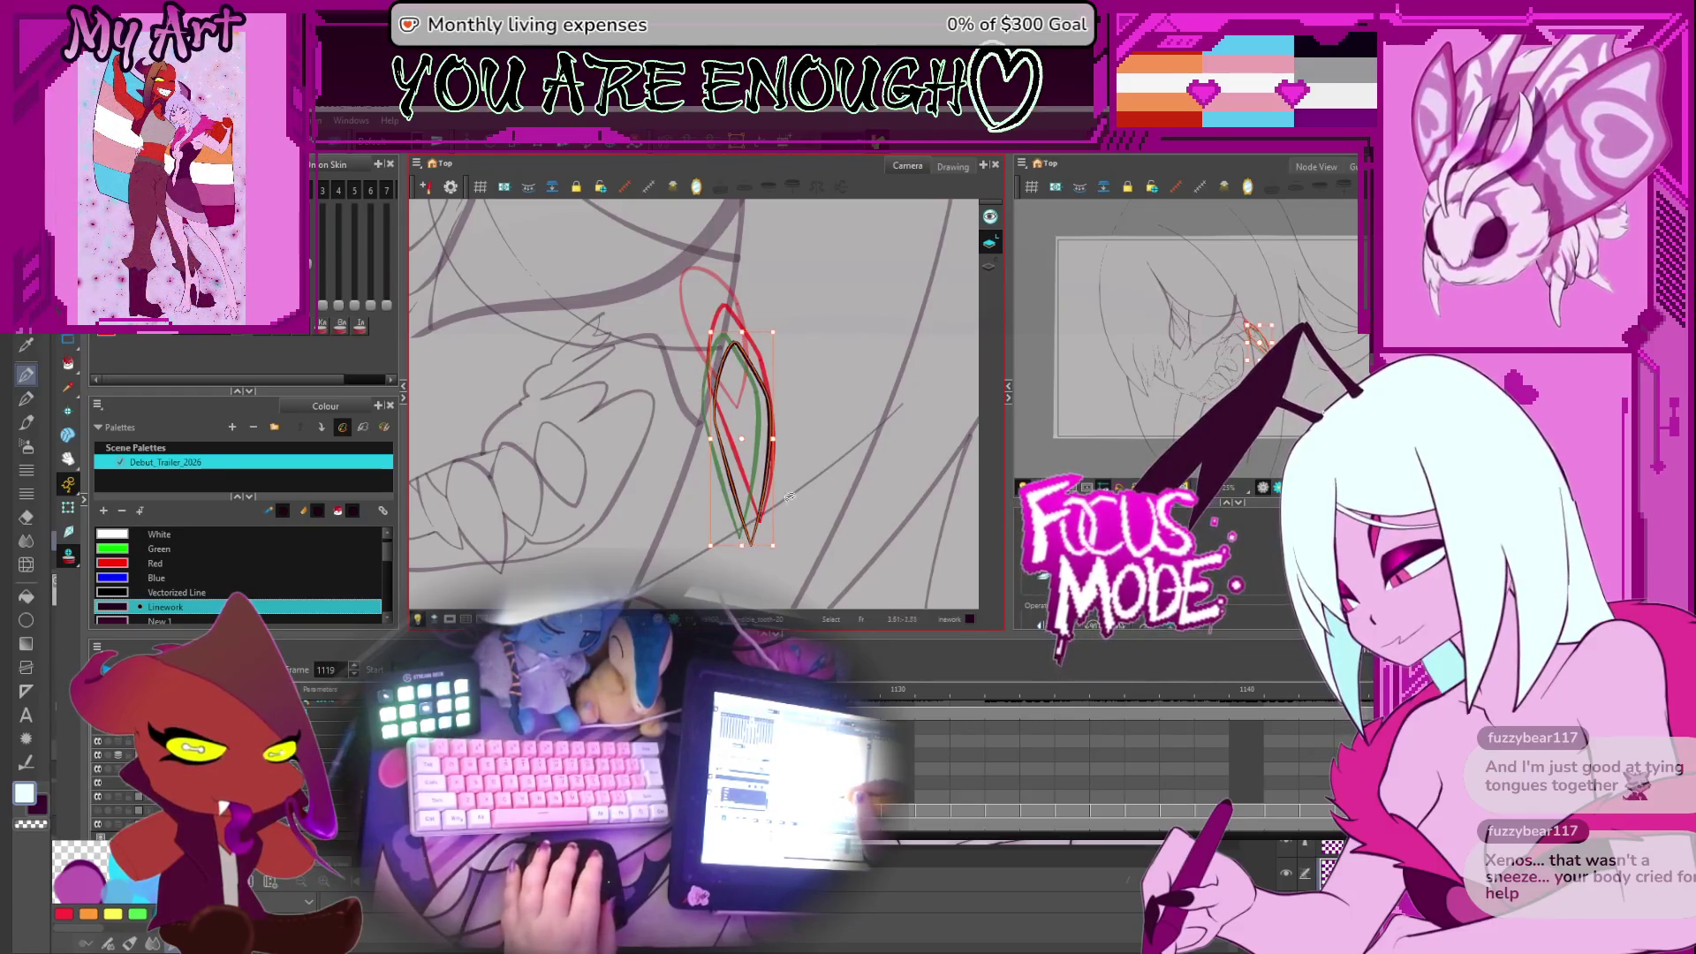
{"action": "key", "text": "ctrl+v"}
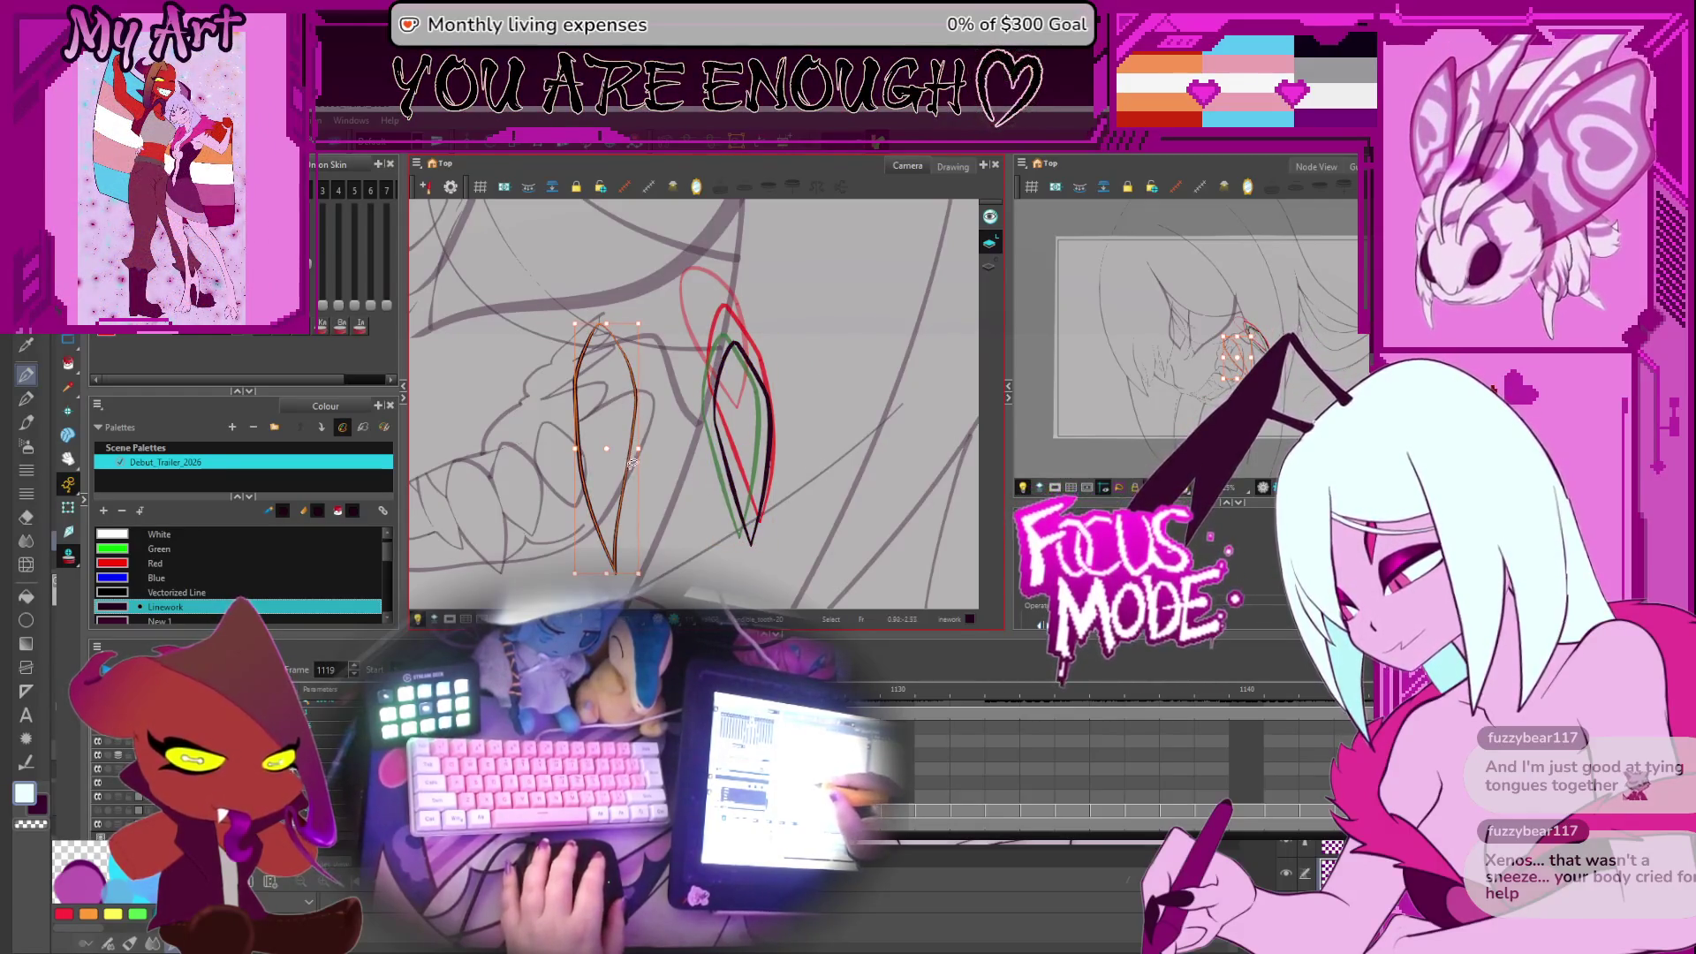
Select the right tooth stroke on frame 1119, toggle the Contour Editor, and advance to frame 1120
{"action": "left_click", "coordinate": [755, 549]}
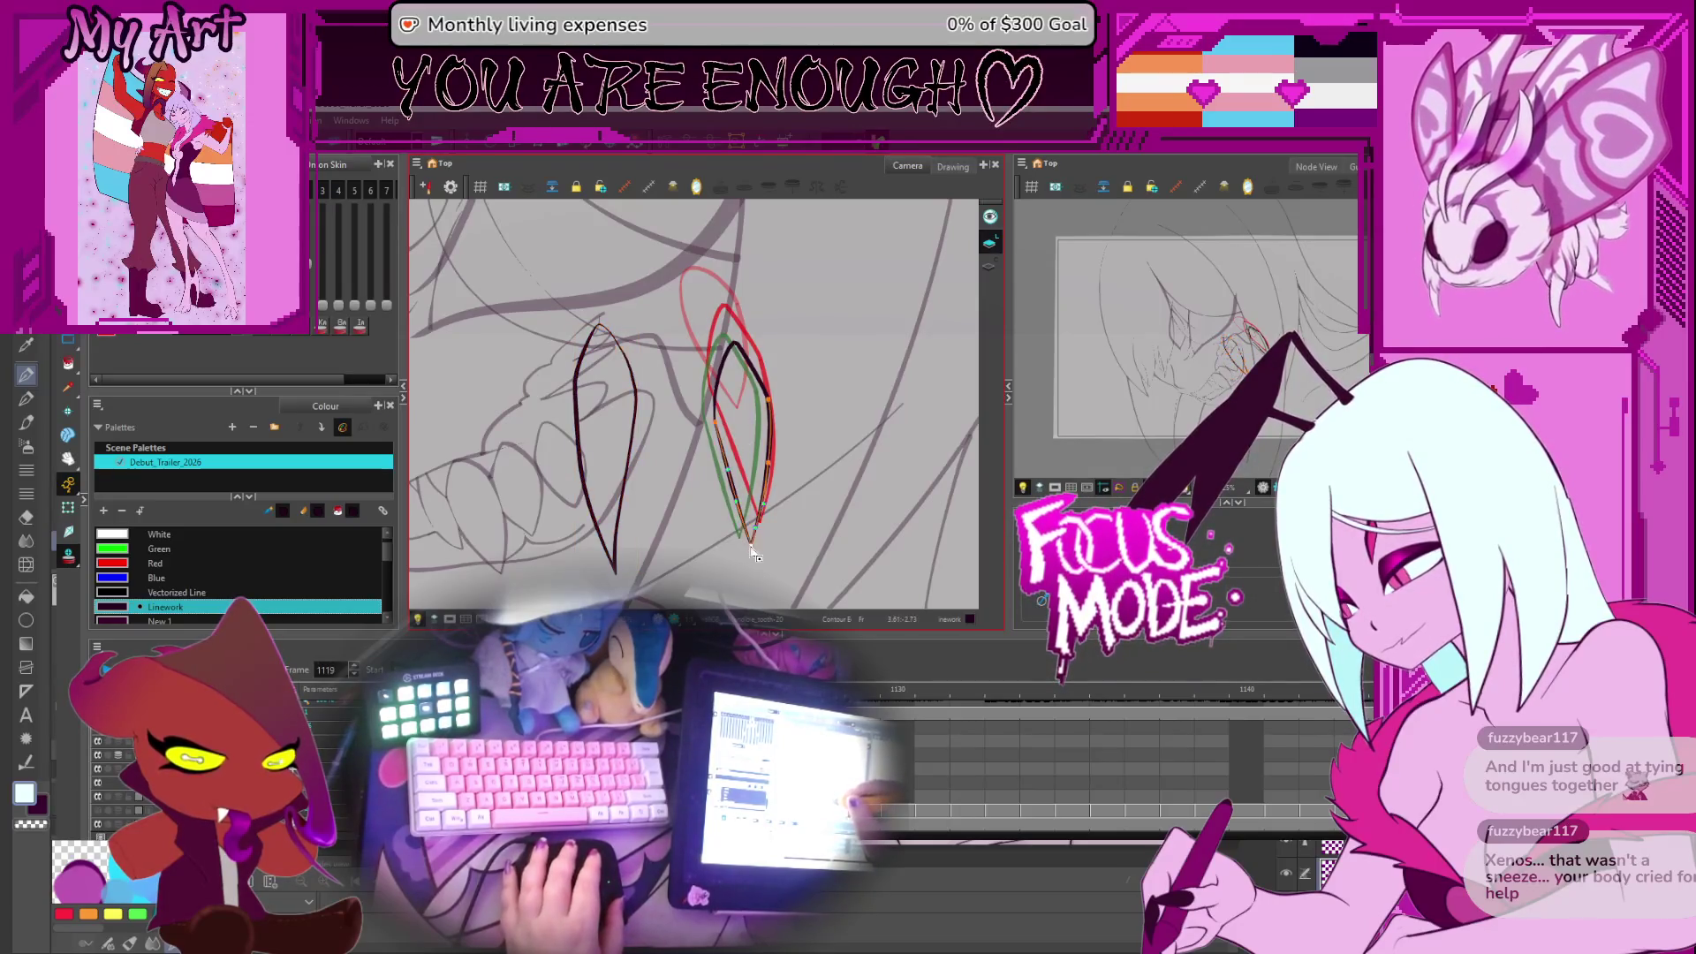
{"action": "scroll", "coordinate": [768, 508], "scroll_direction": "down", "scroll_amount": 1}
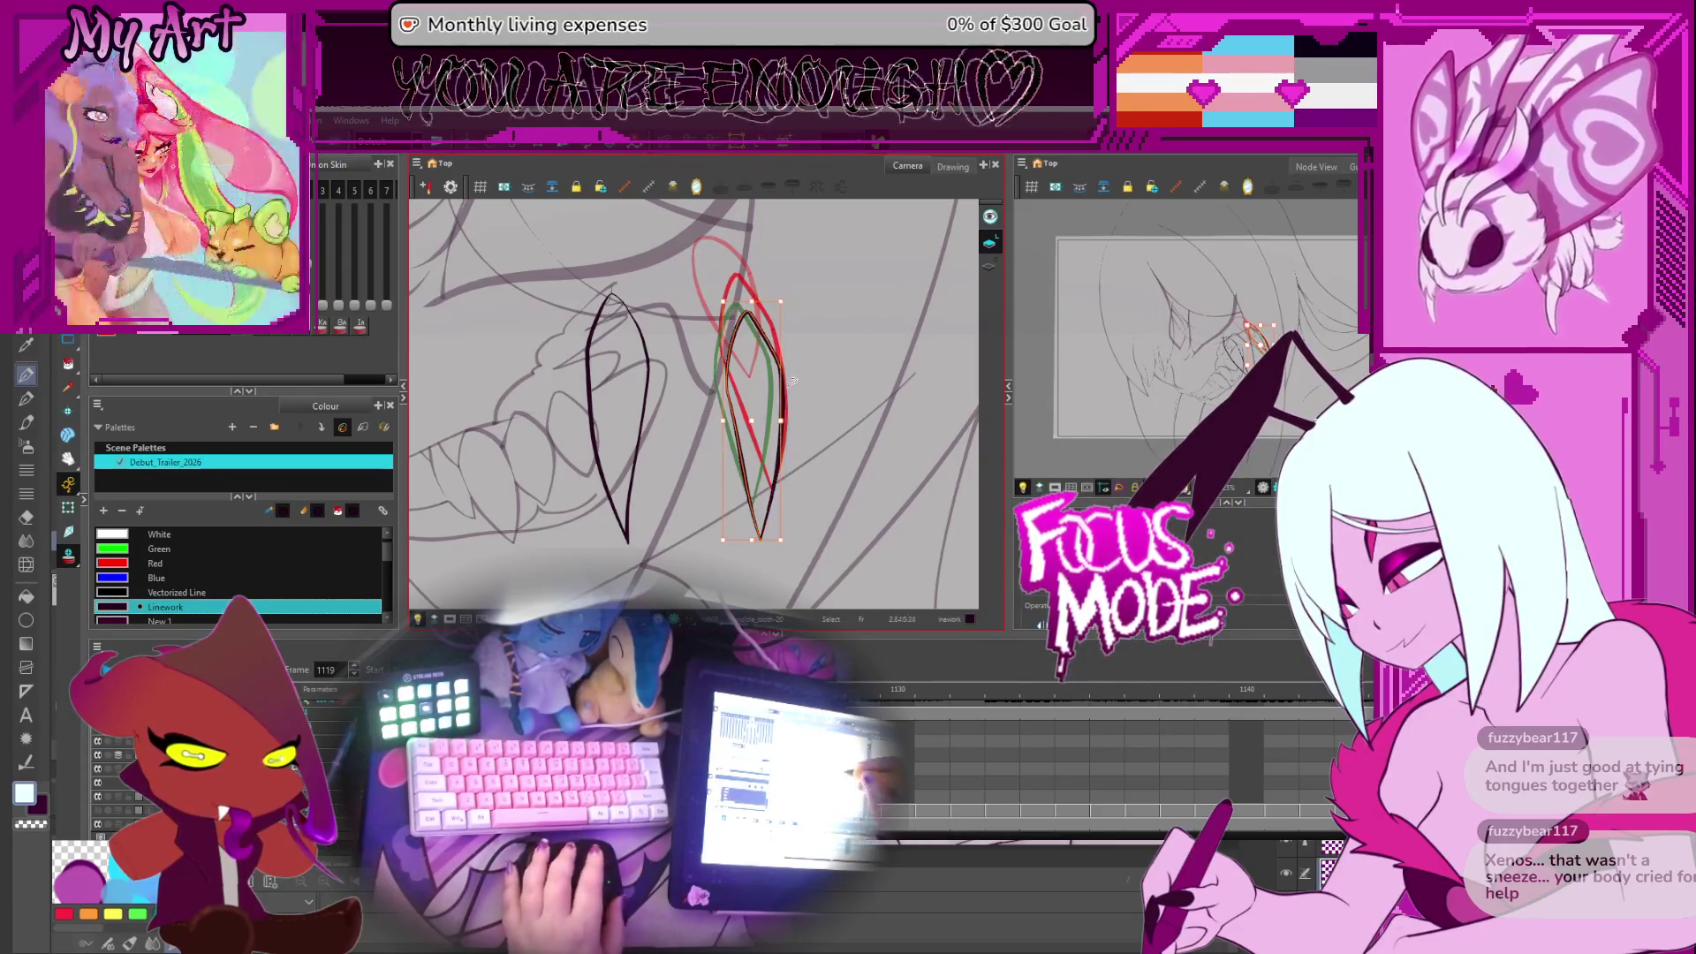
{"action": "key", "text": "alt+s"}
{"action": "left_click", "coordinate": [759, 329]}
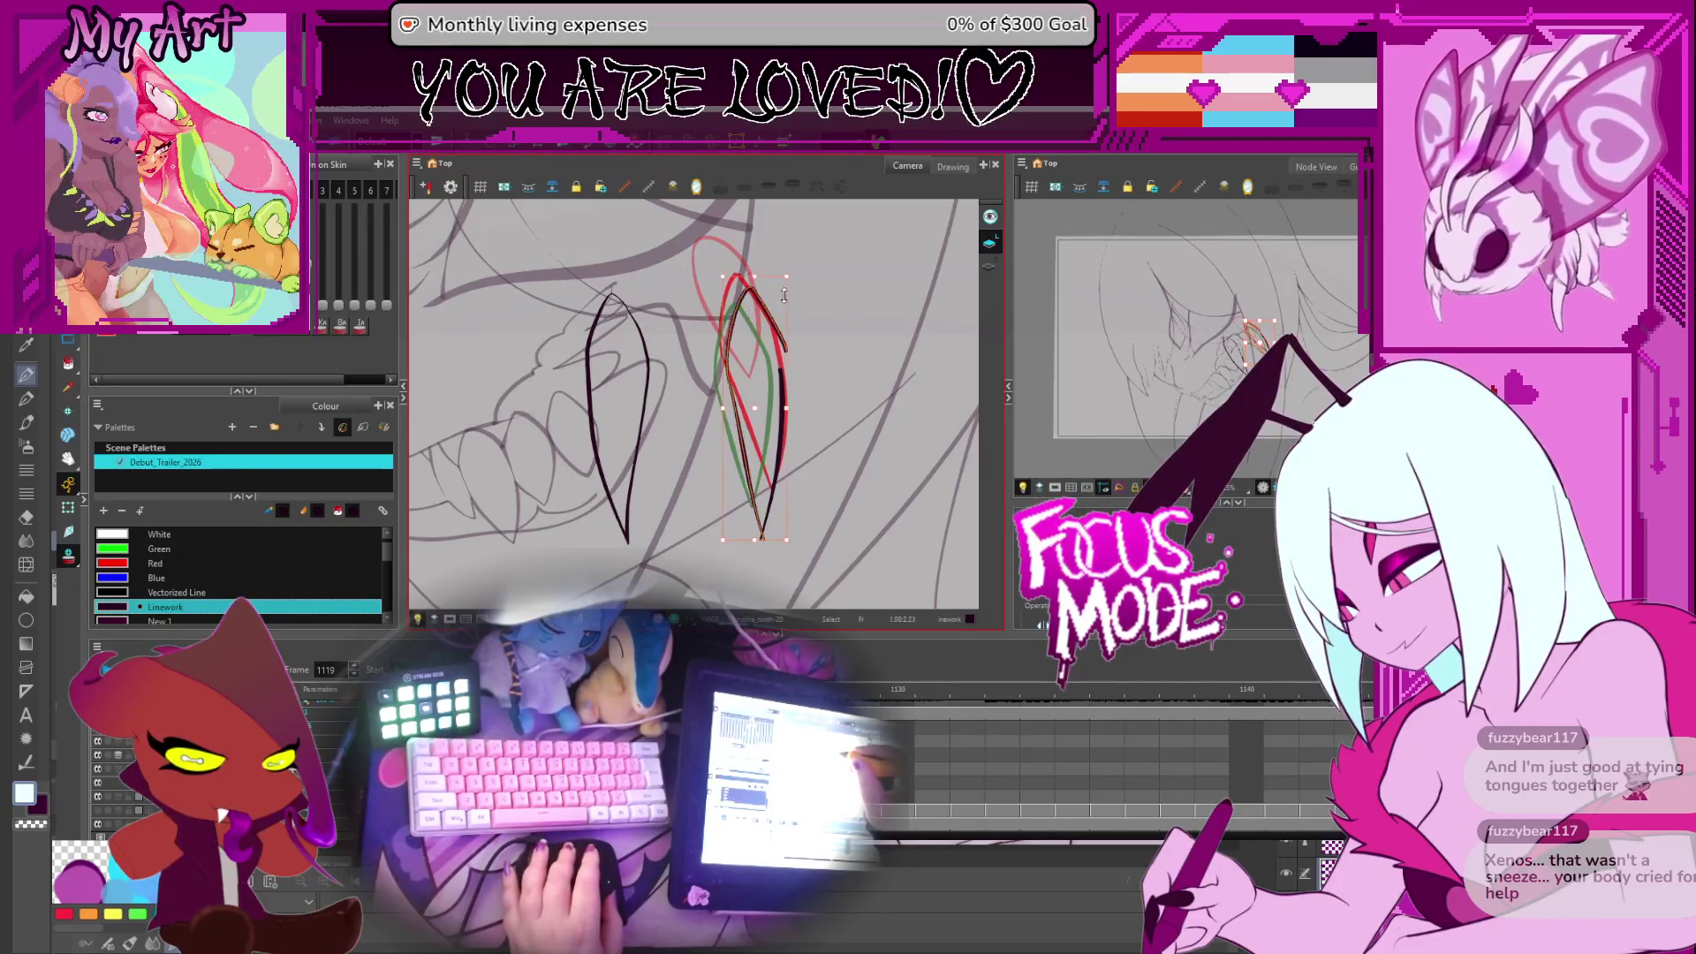
{"action": "left_click", "coordinate": [793, 296]}
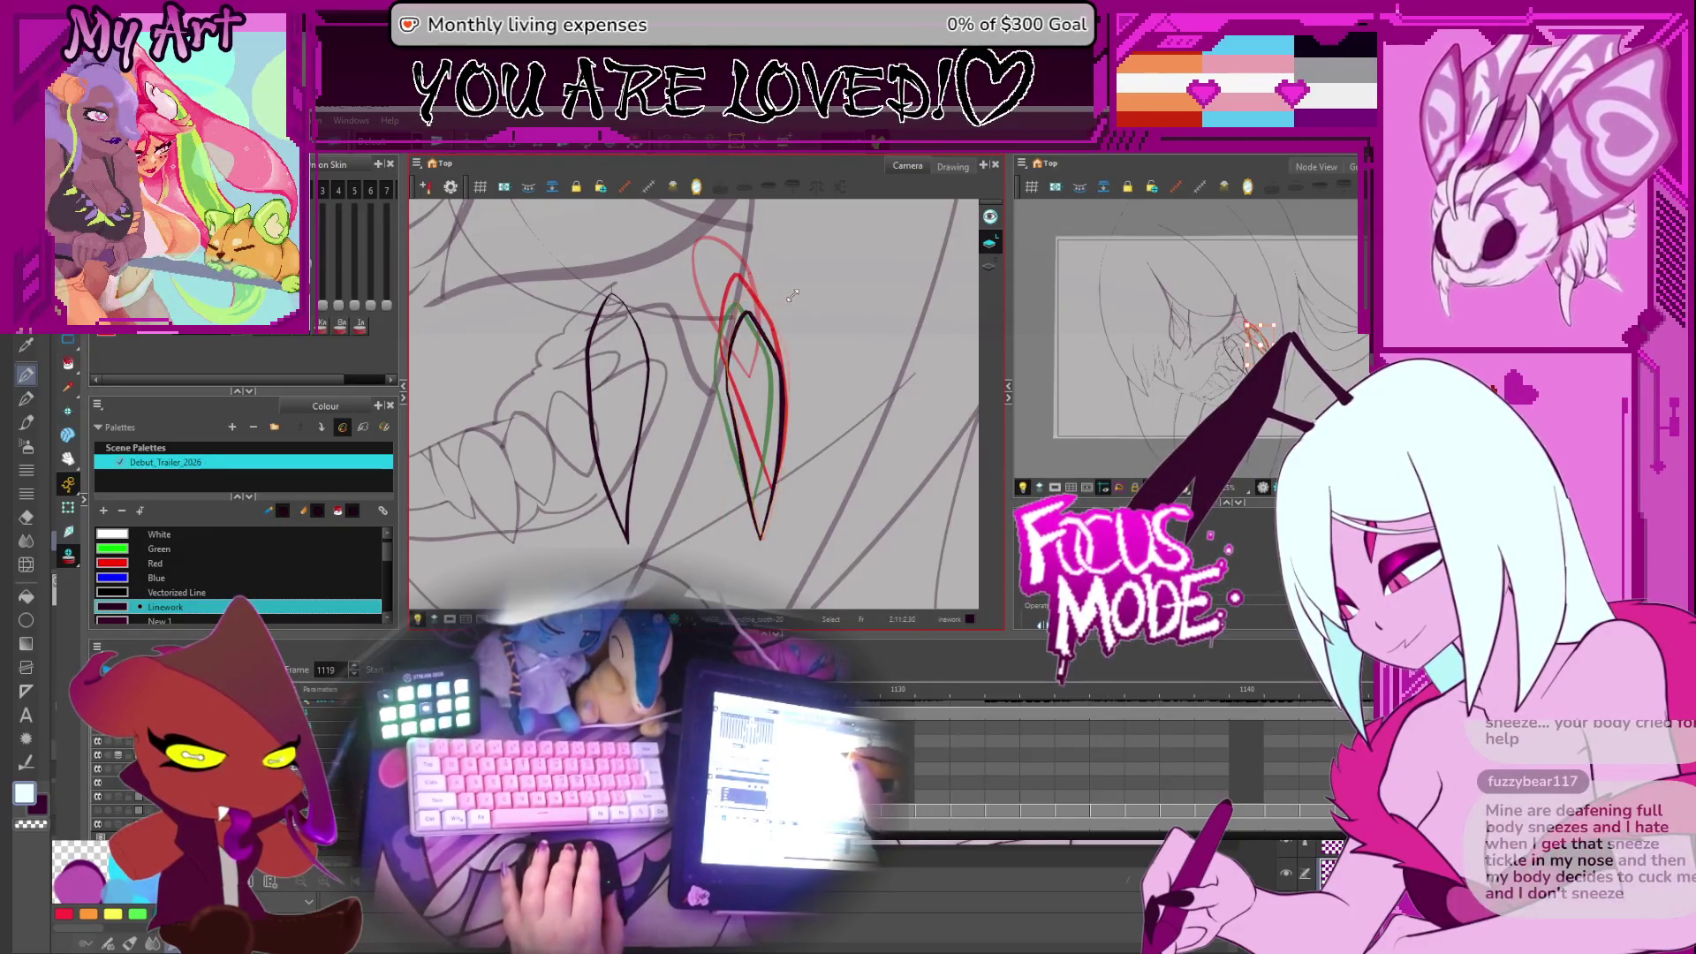
{"action": "left_click", "coordinate": [776, 345]}
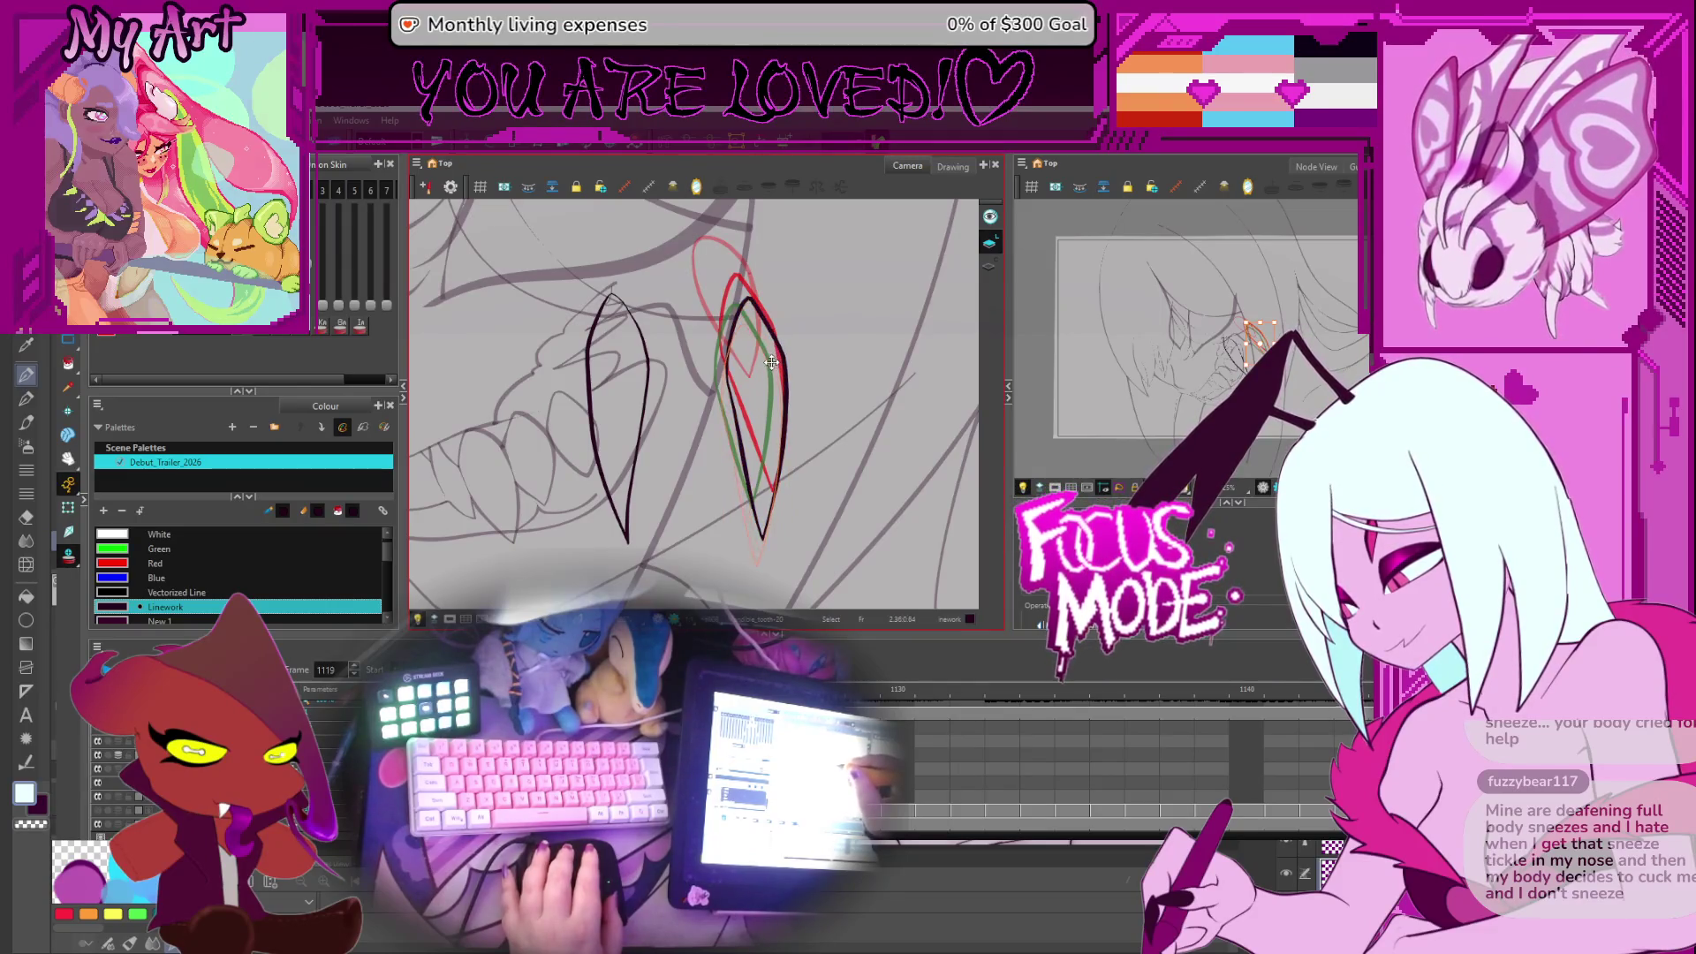
{"action": "left_click", "coordinate": [784, 373]}
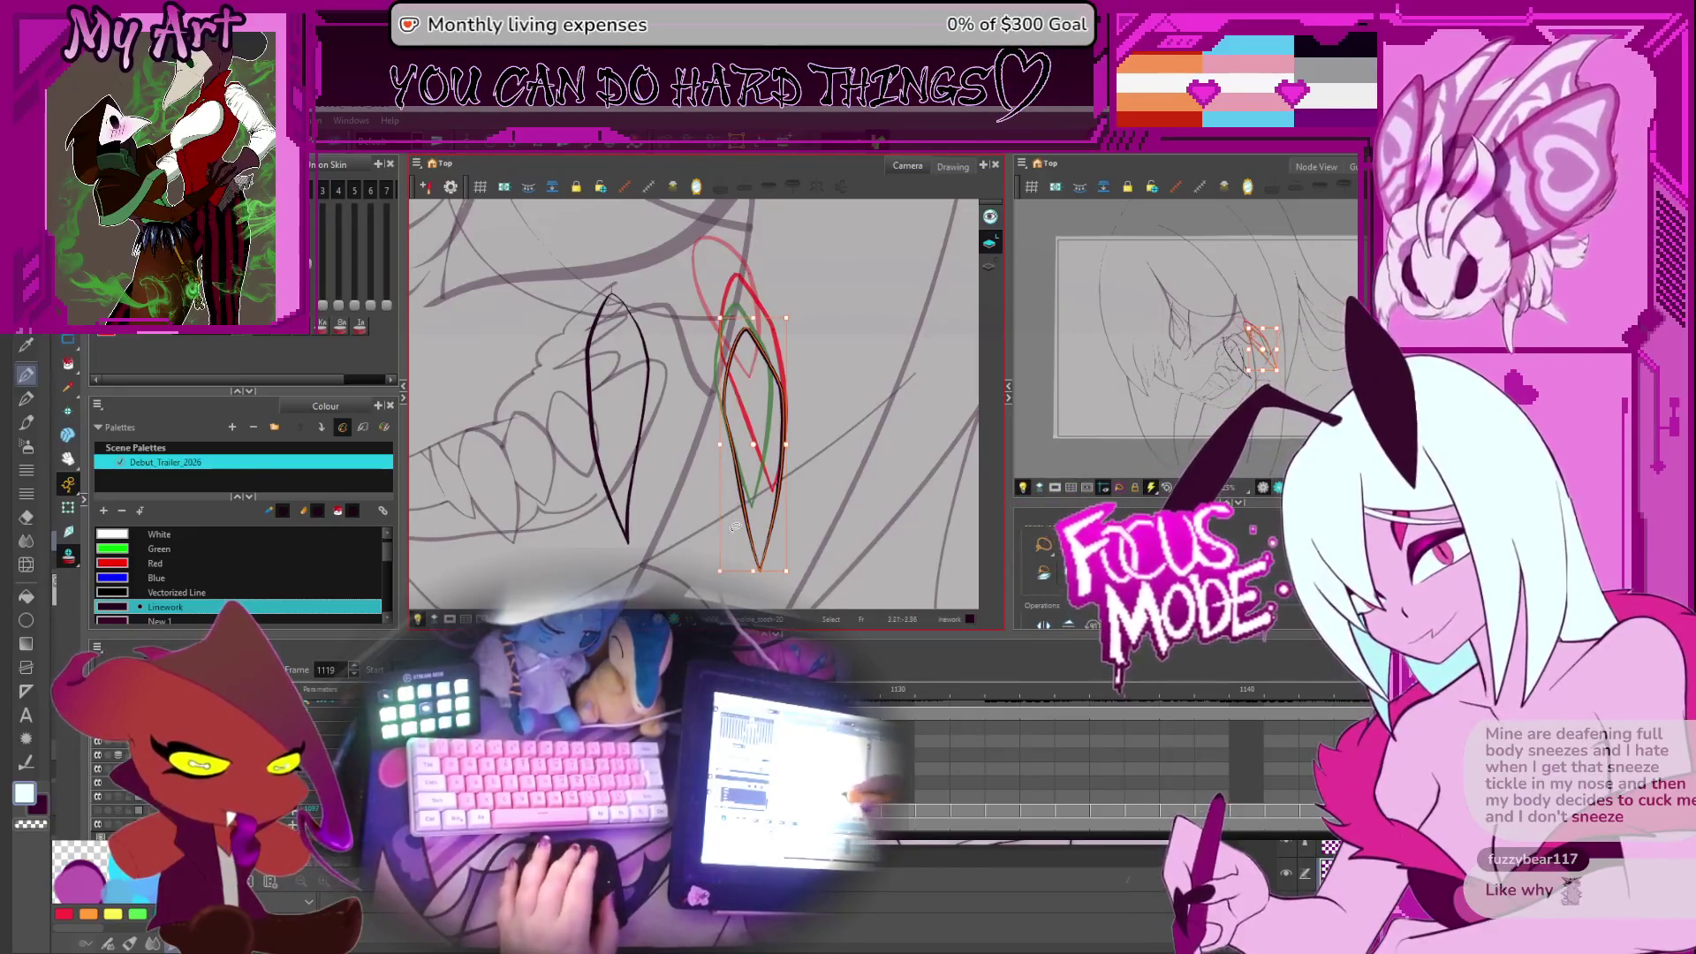
{"action": "key", "text": "alt+q"}
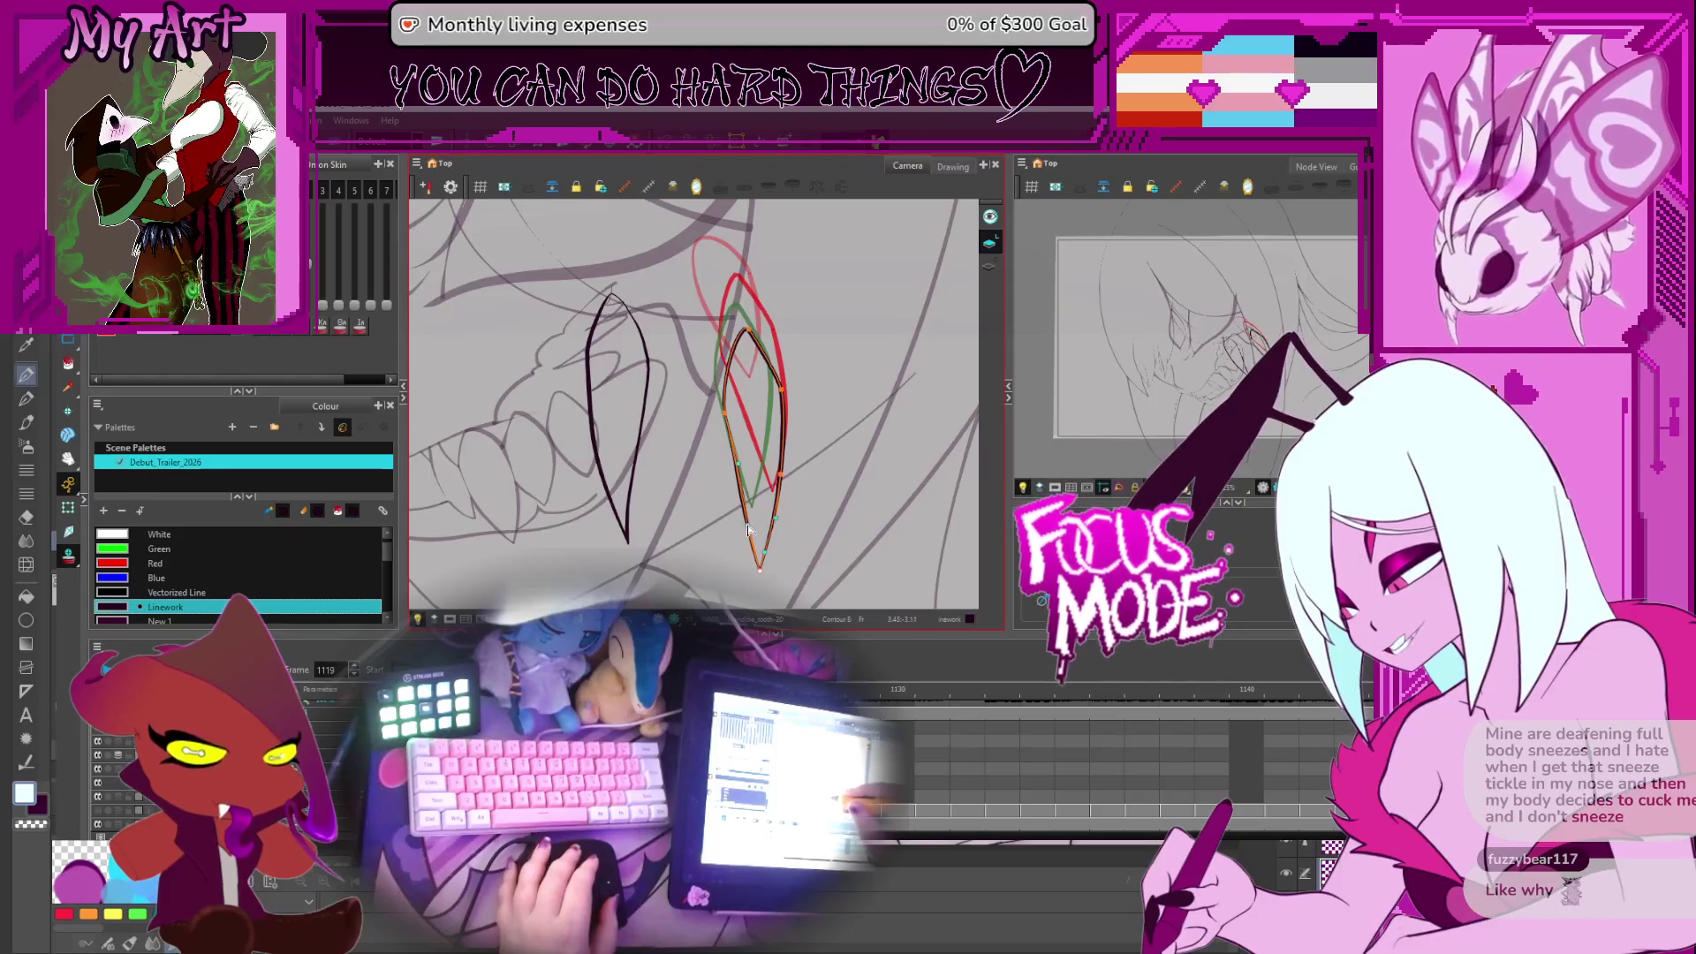
{"action": "key", "text": "alt+s"}
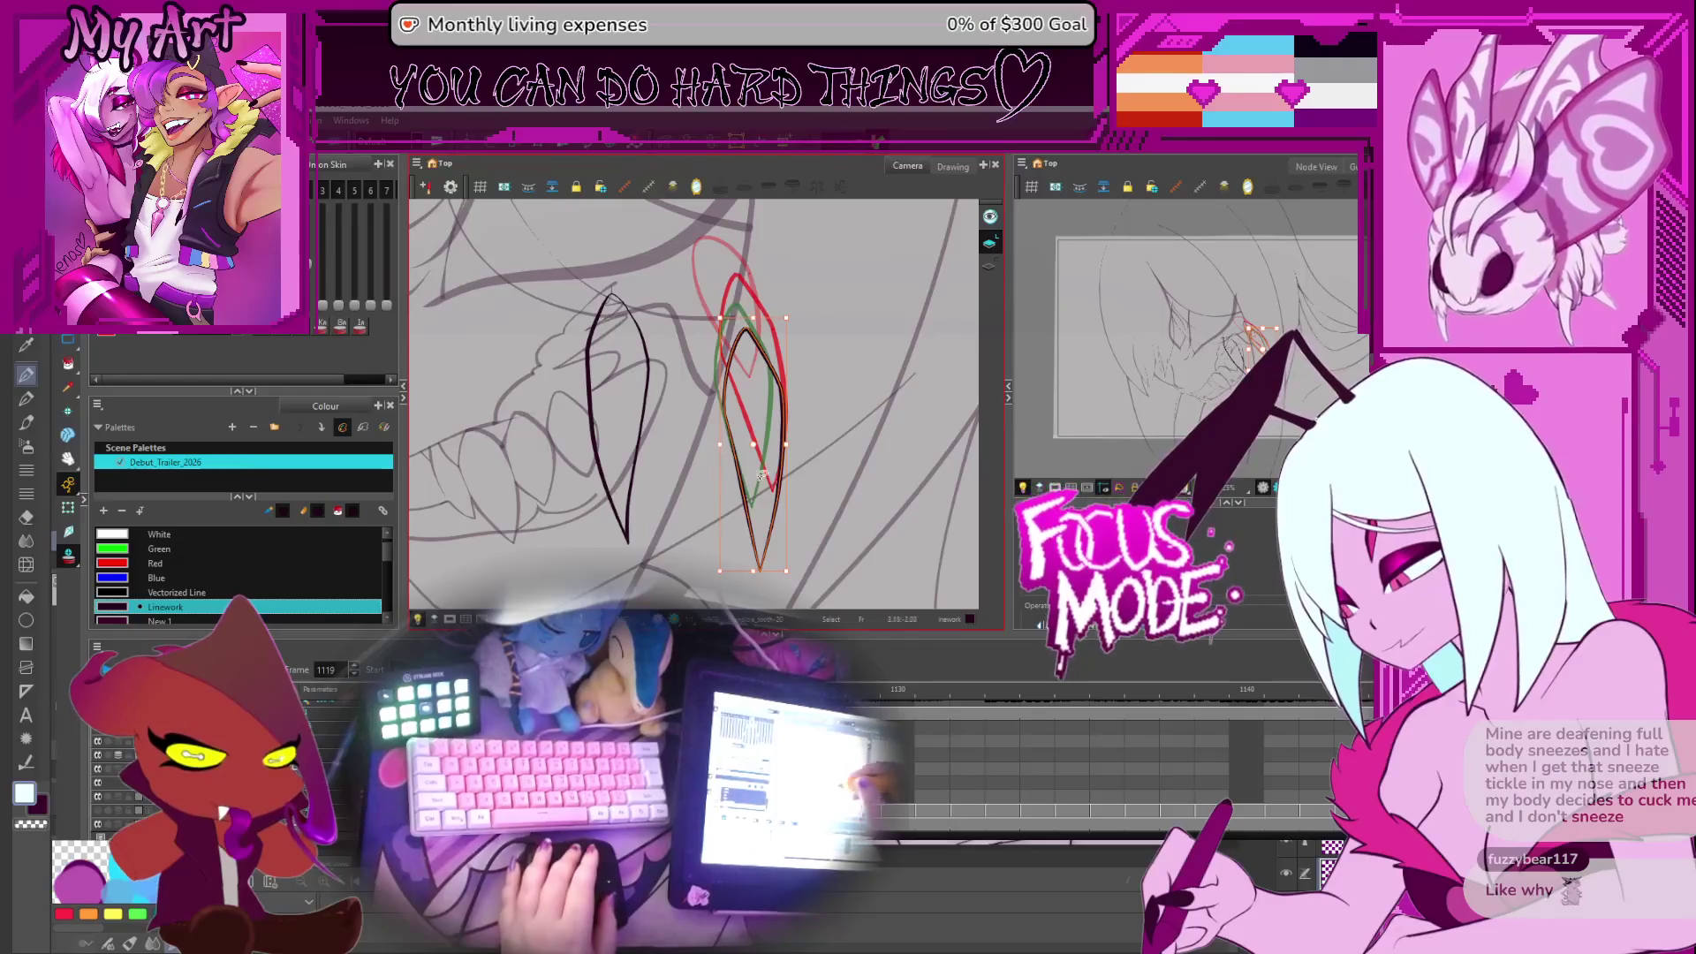
{"action": "key", "text": "period"}
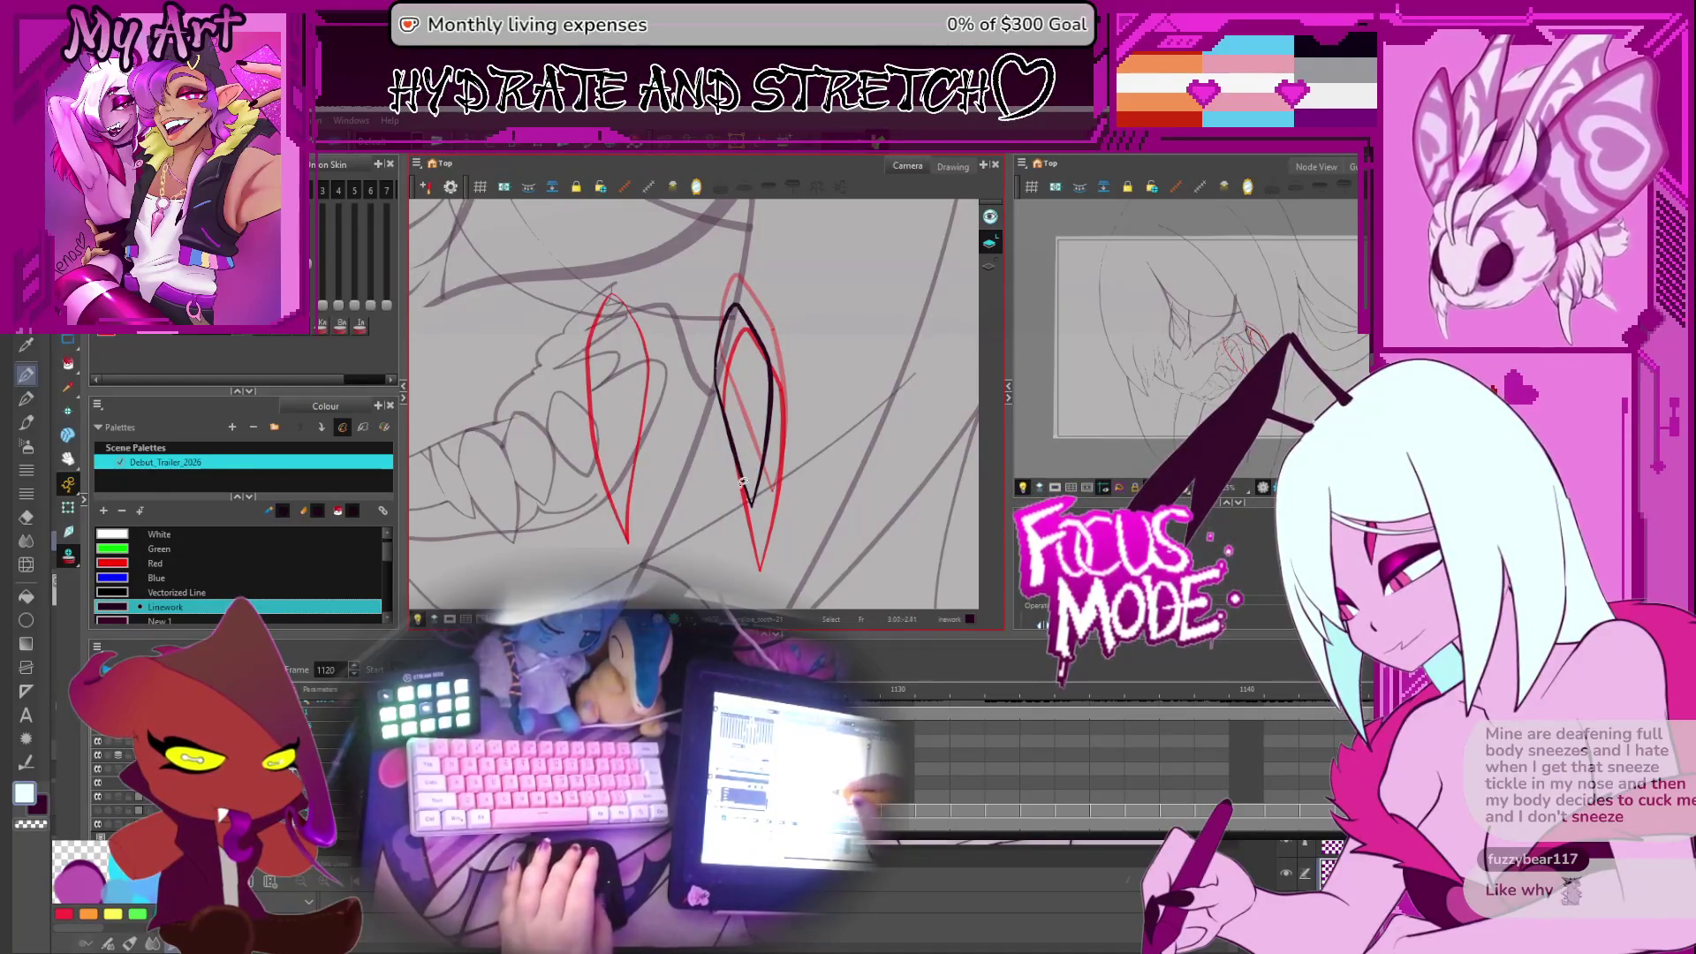
Nudge the black fang stroke on frame 1120 slightly up and left
{"action": "left_click", "coordinate": [786, 429]}
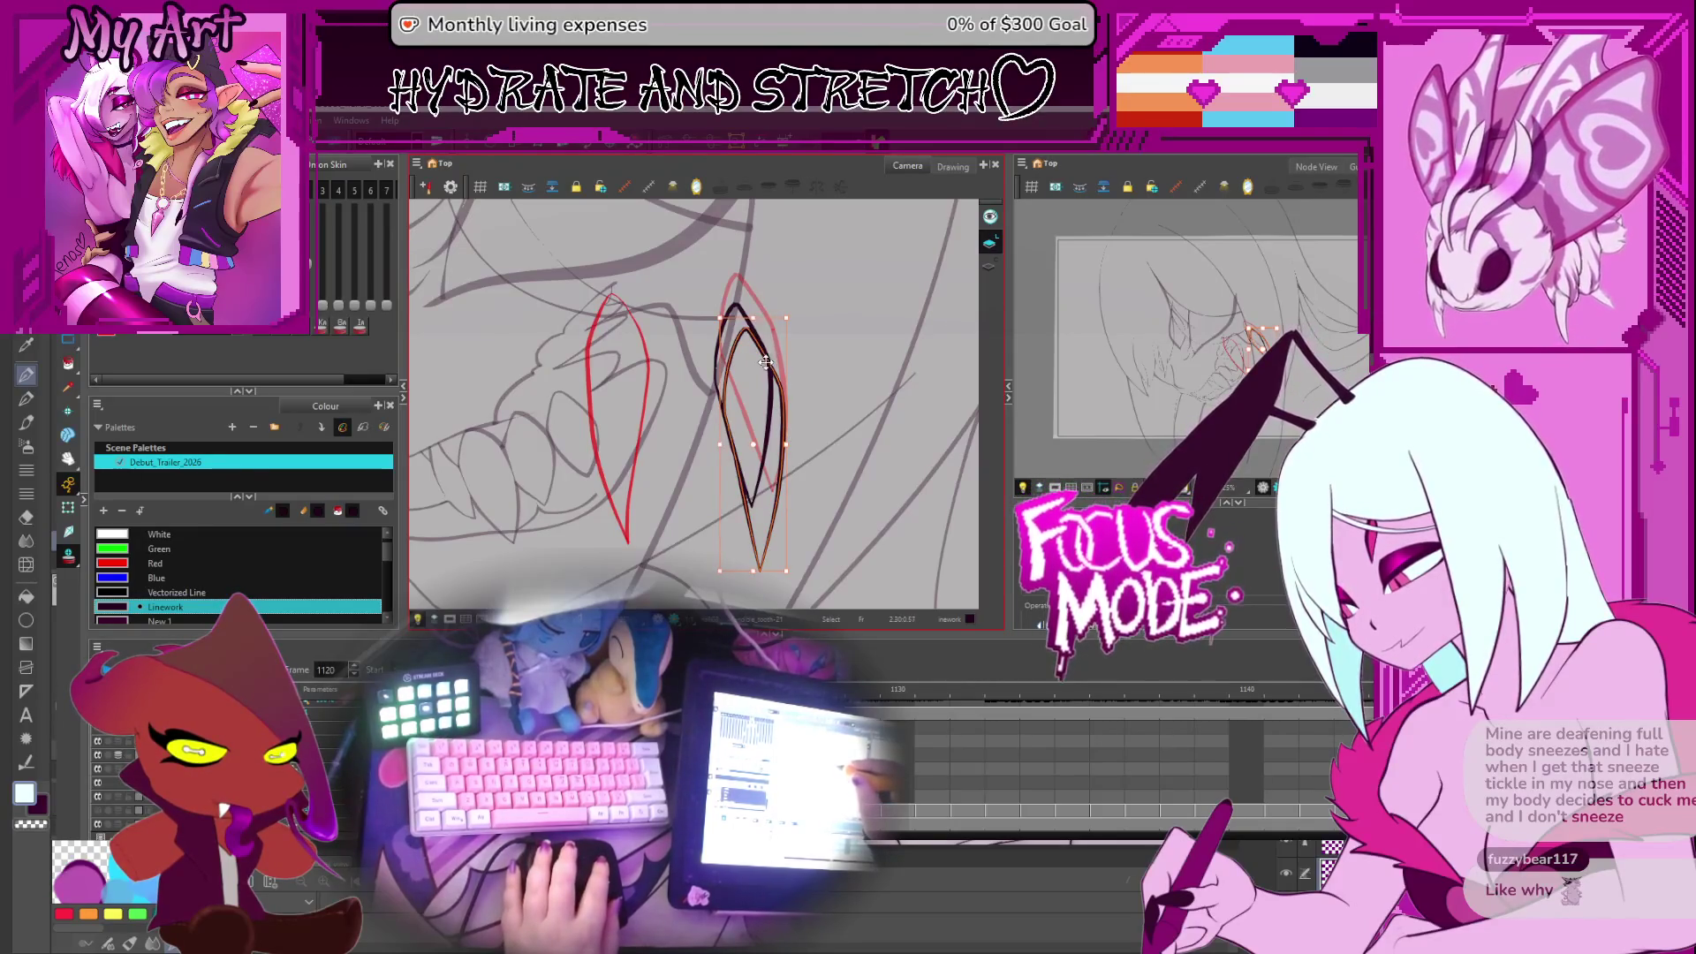
{"action": "left_click_drag", "start_coordinate": [748, 347], "coordinate": [744, 344]}
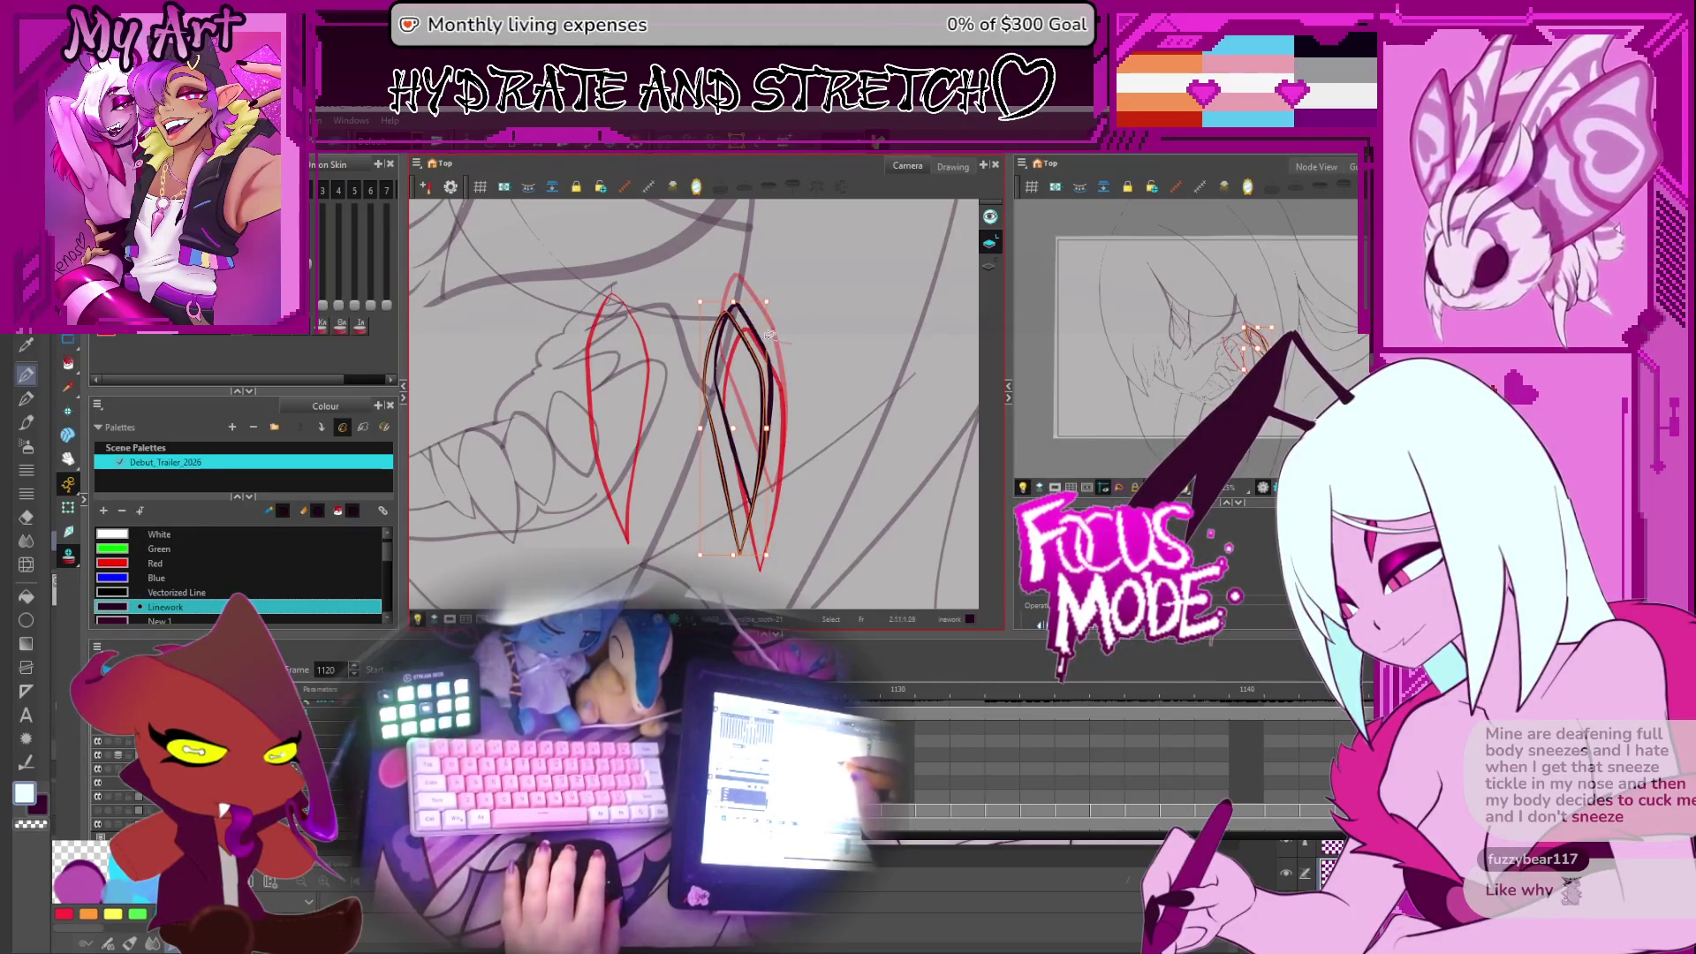
{"action": "key", "text": "alt+q"}
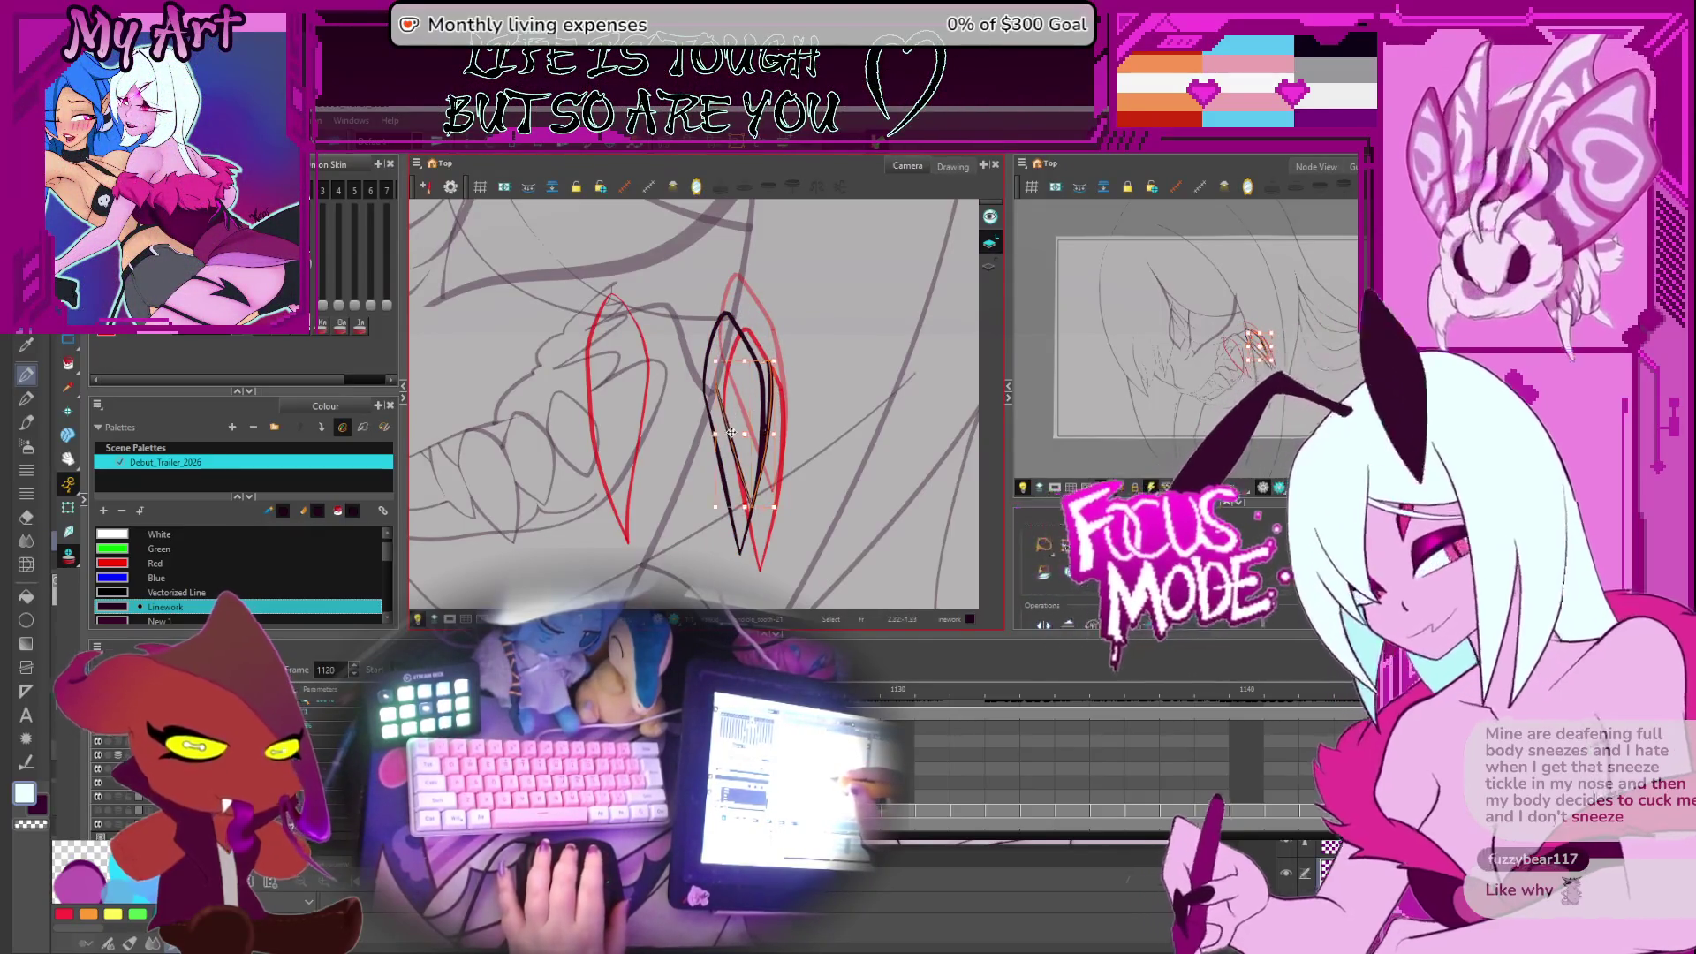
{"action": "key", "text": "alt+q"}
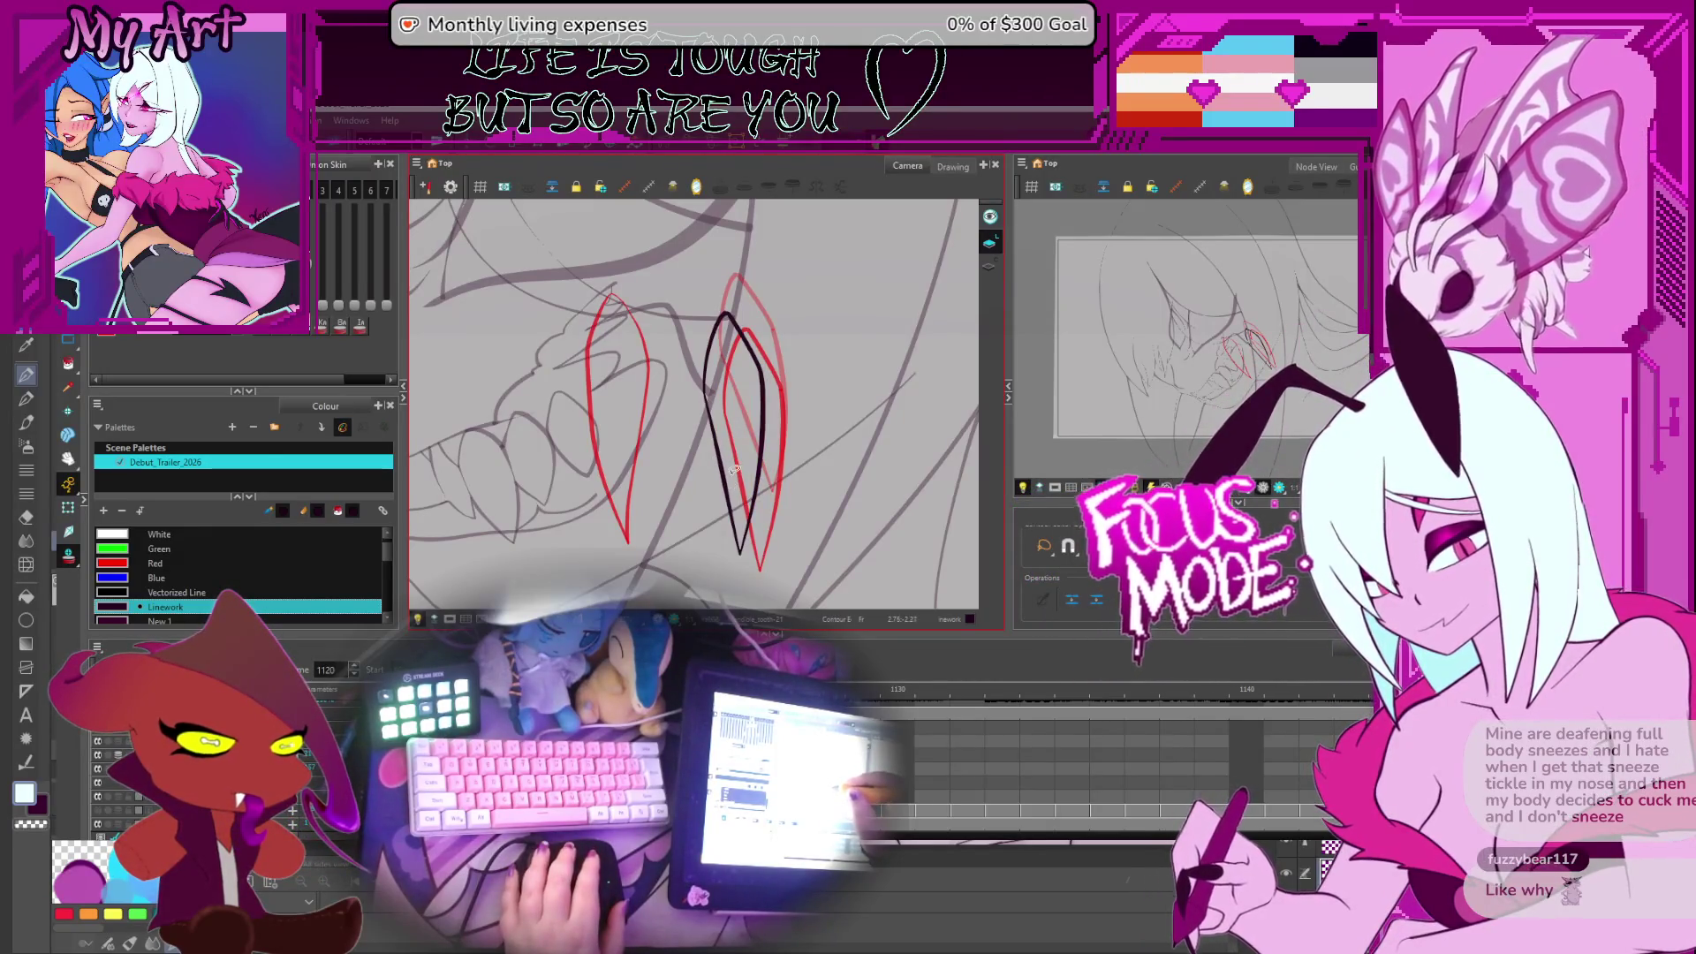
Bow the fang's left edge outward, reshape its right edge and tip, then jump back to frame 1067
{"action": "left_click", "coordinate": [717, 448]}
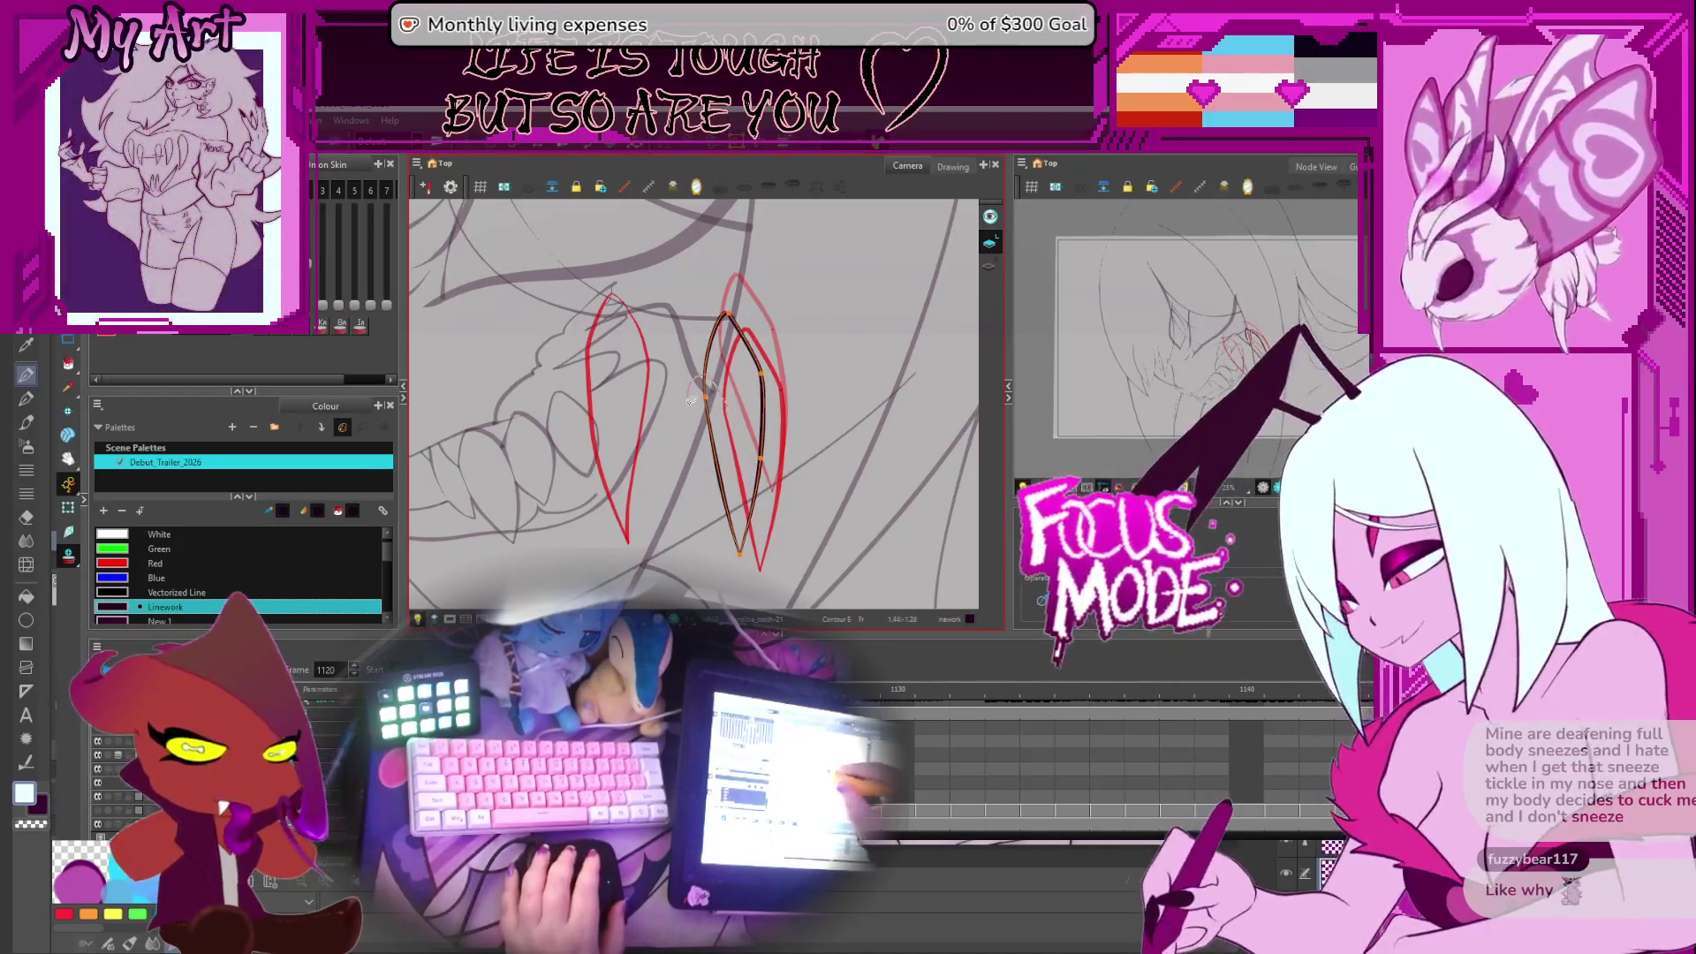
{"action": "left_click_drag", "start_coordinate": [691, 399], "coordinate": [703, 397]}
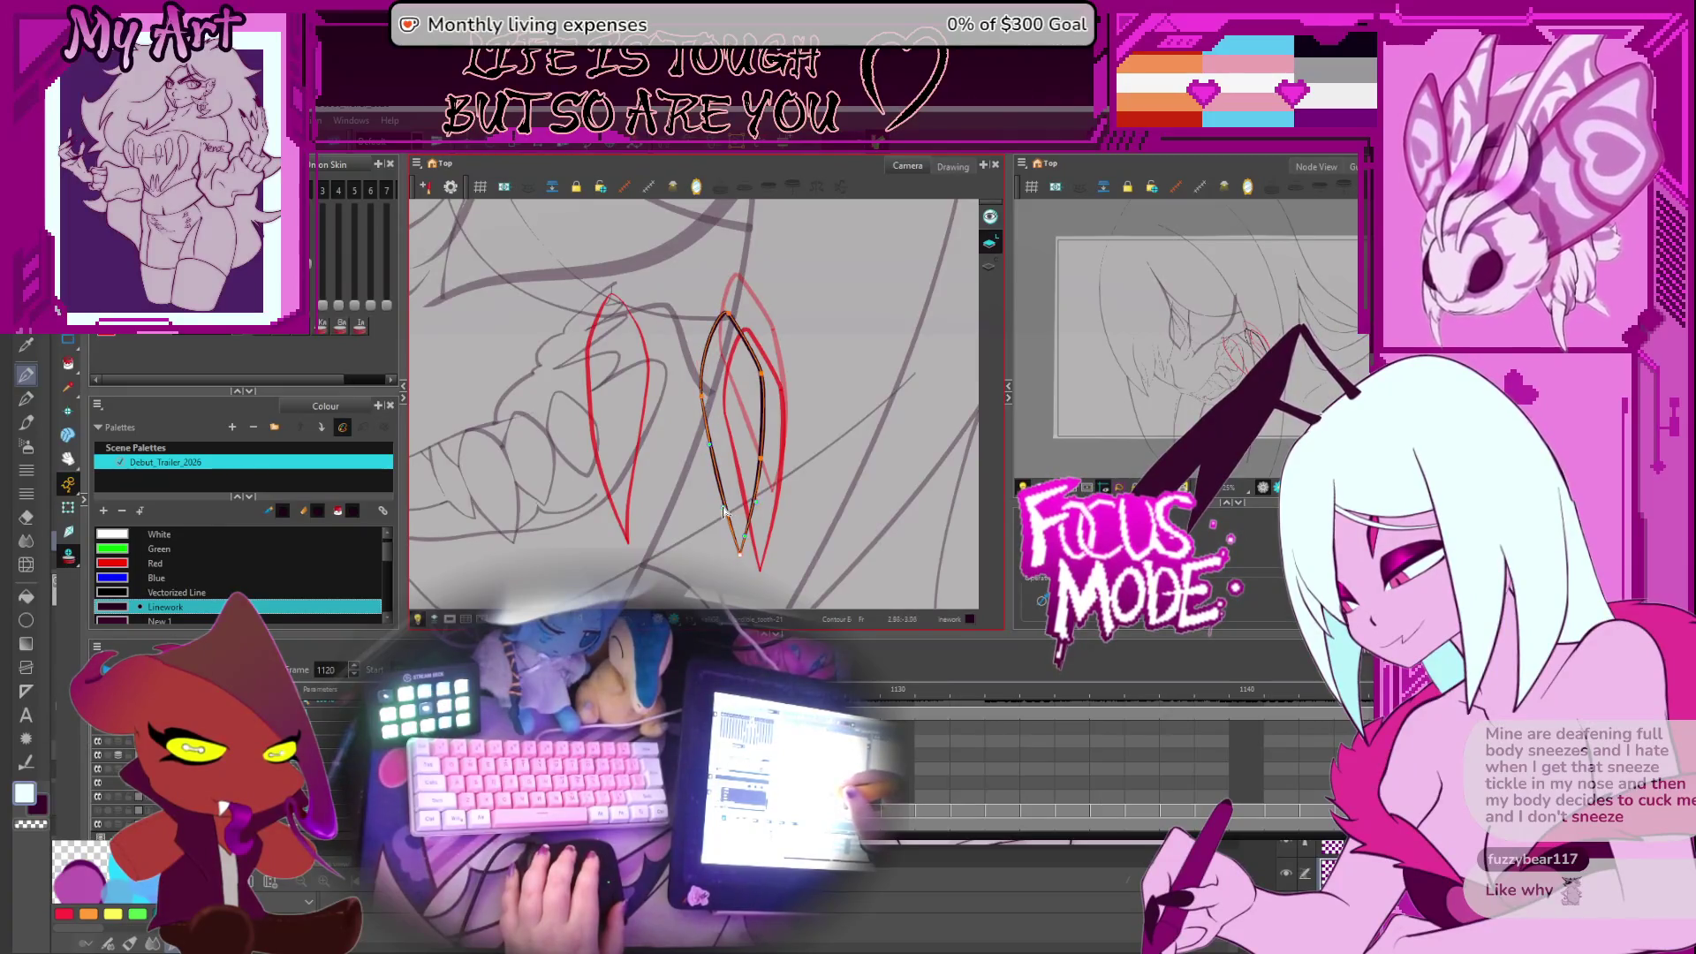
{"action": "left_click_drag", "start_coordinate": [757, 468], "coordinate": [756, 461]}
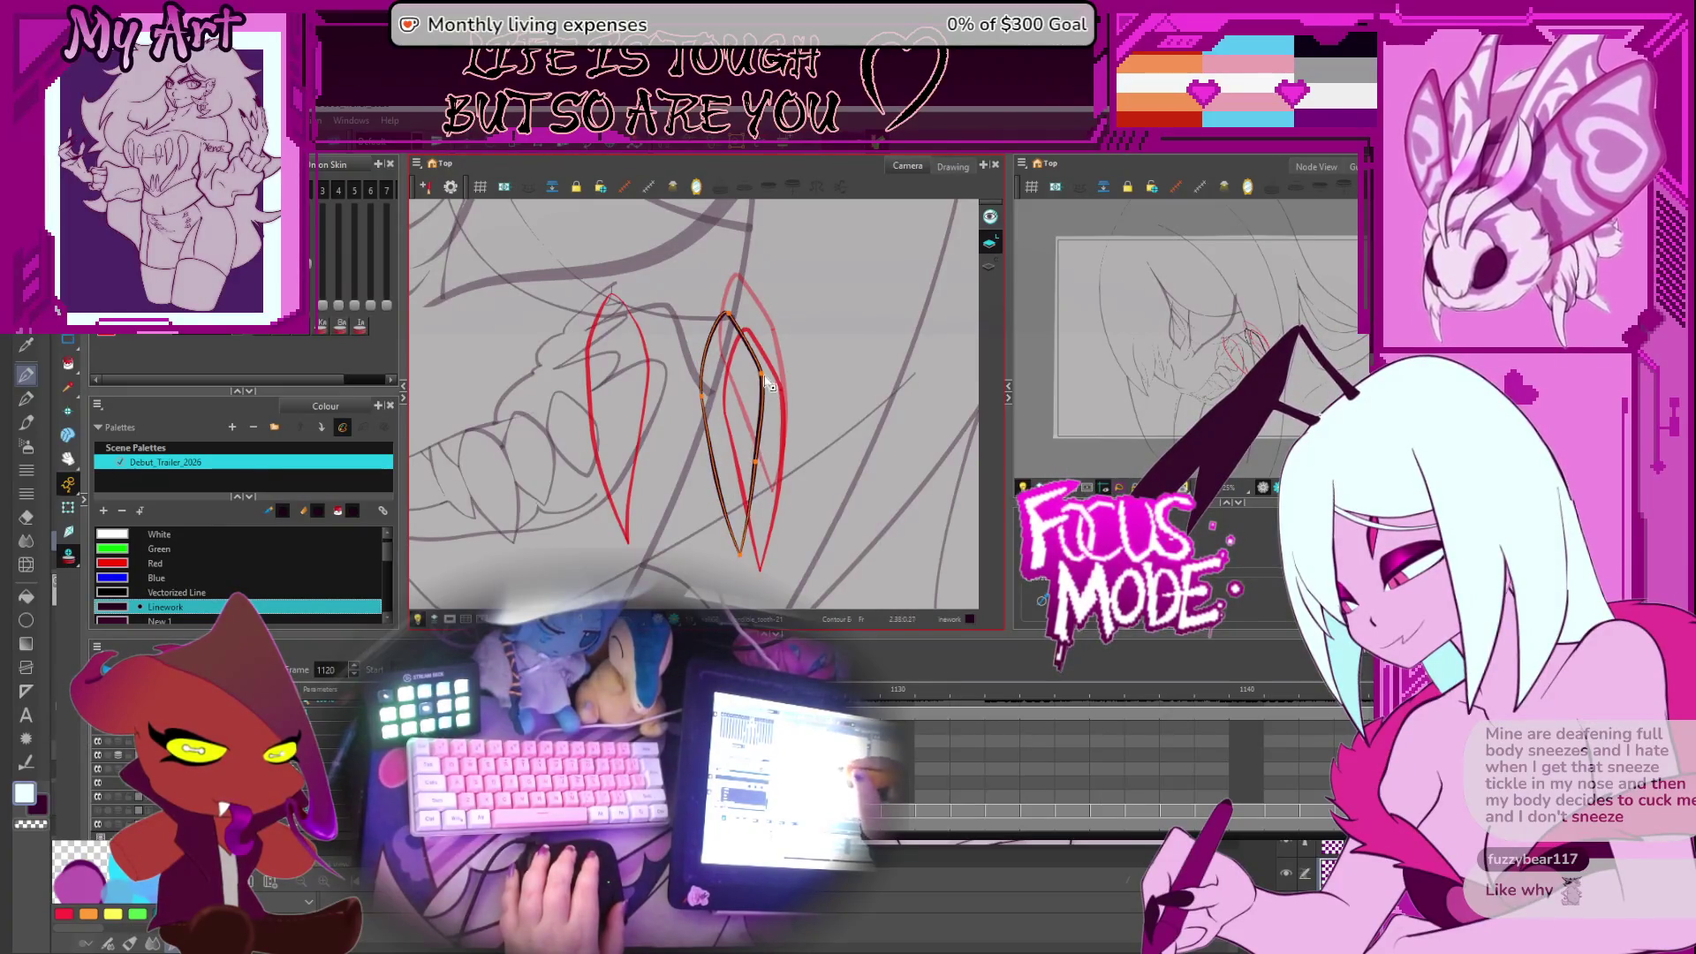
{"action": "left_click", "coordinate": [726, 319]}
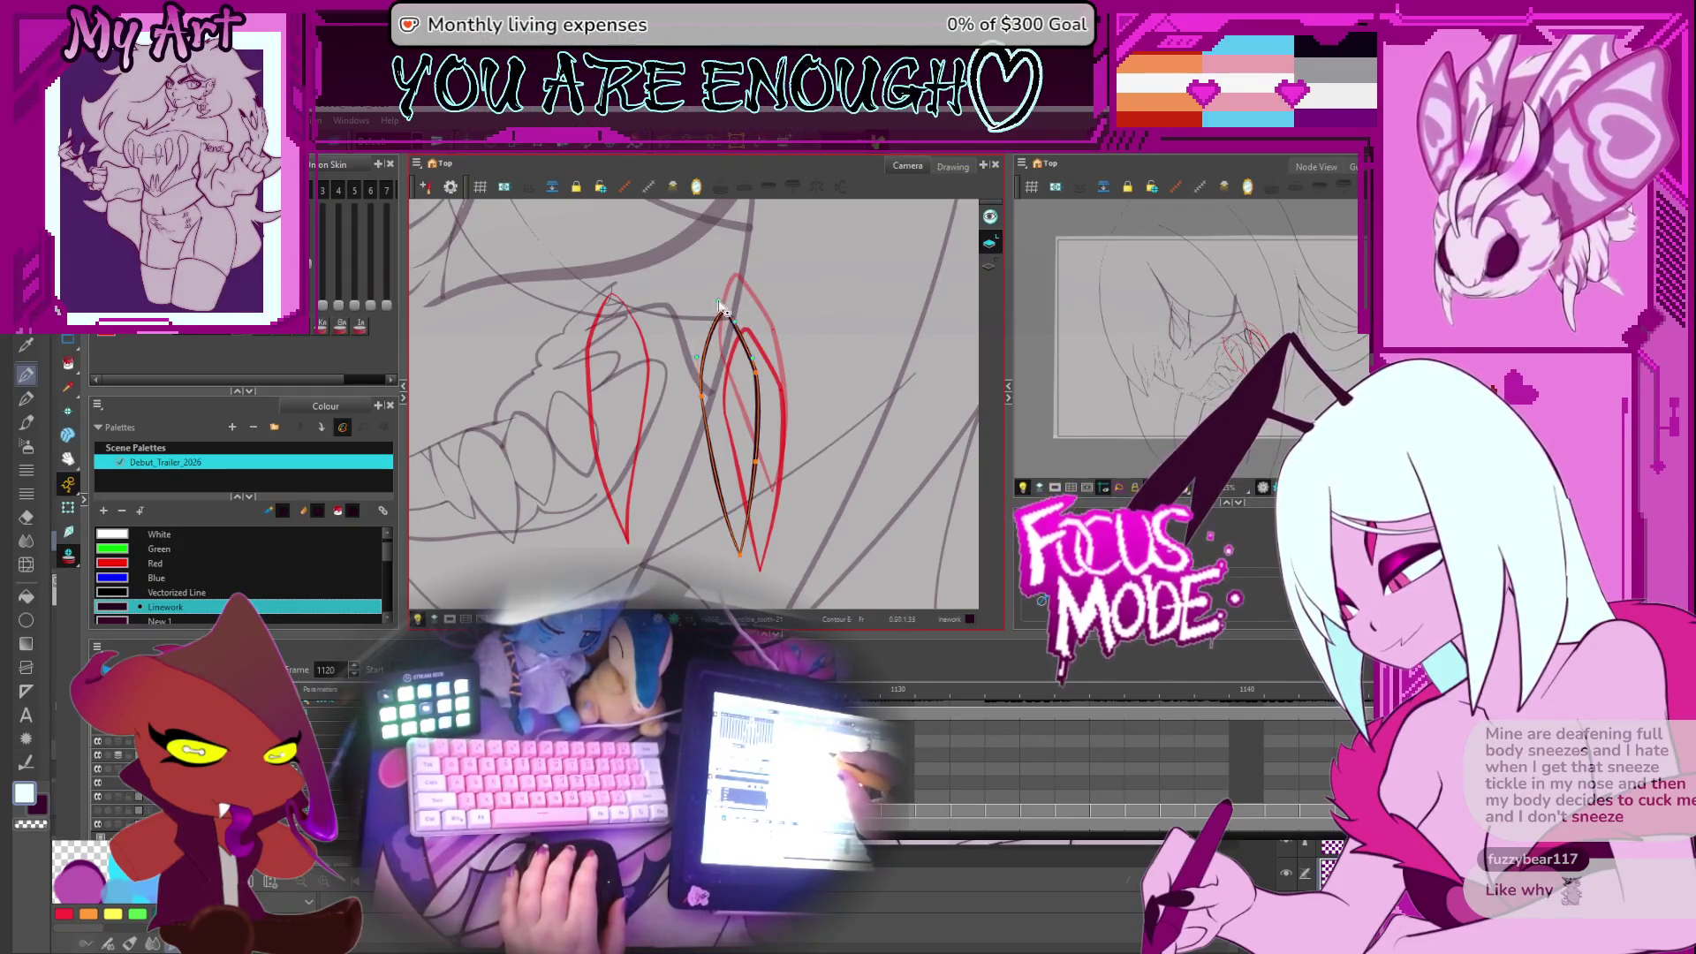
{"action": "scroll", "coordinate": [720, 307], "scroll_direction": "down", "scroll_amount": 2}
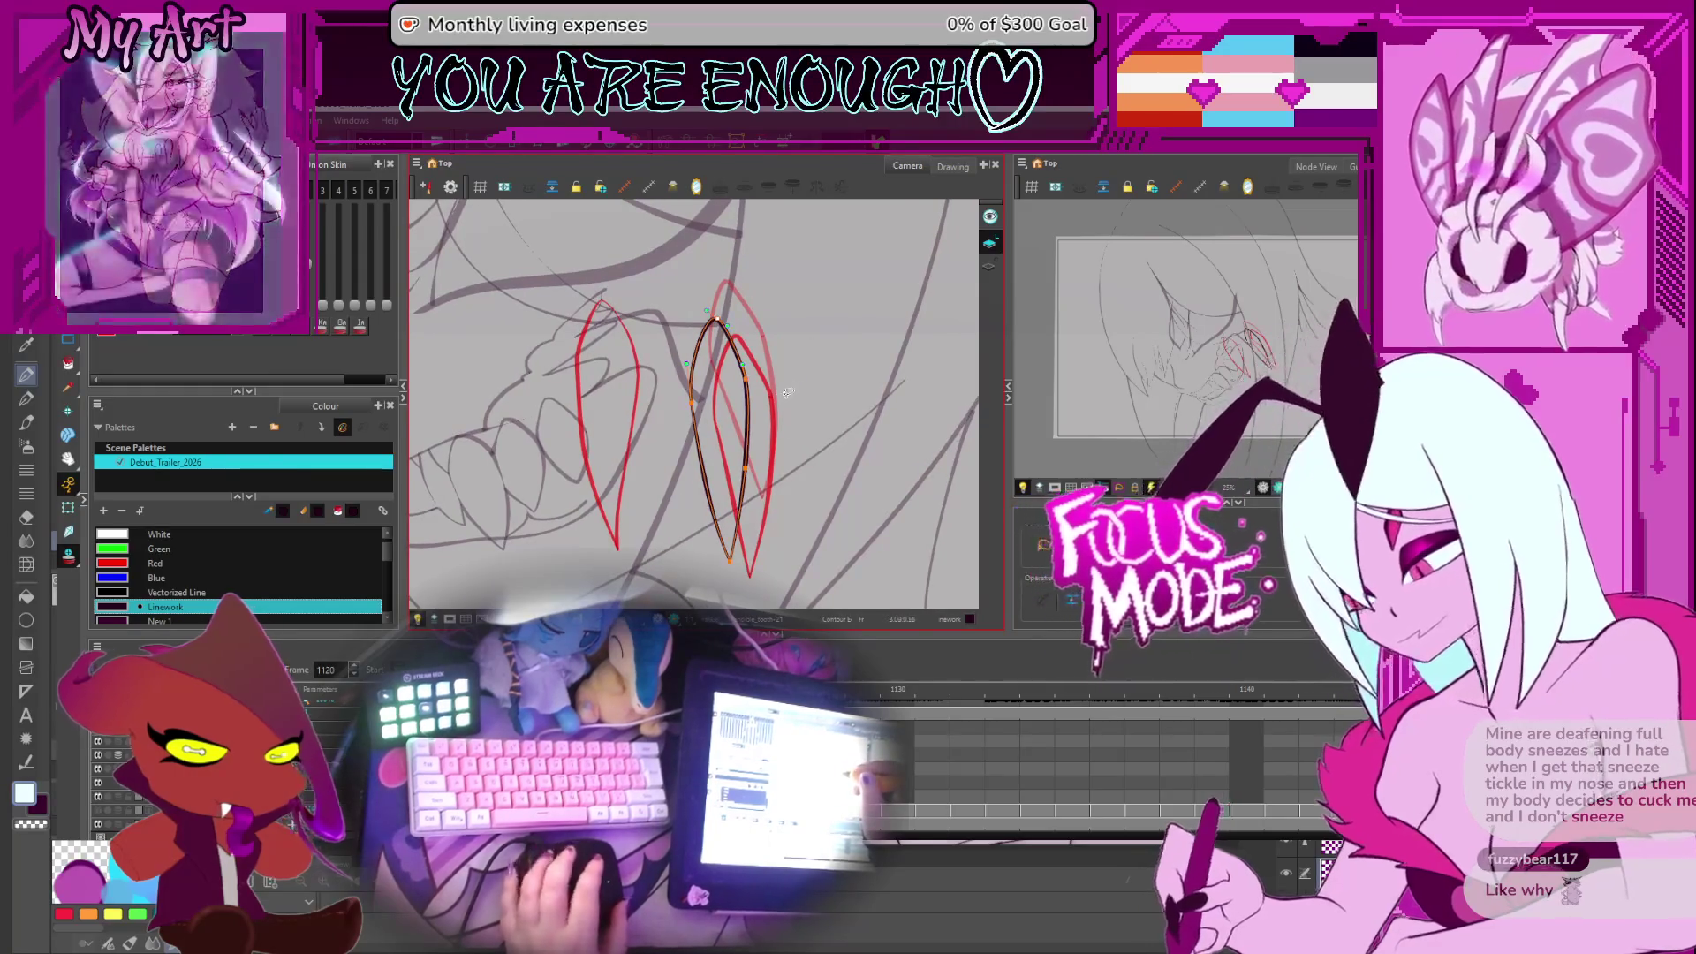
{"action": "left_click_drag", "start_coordinate": [828, 411], "coordinate": [784, 337]}
{"action": "key", "text": "semicolon"}
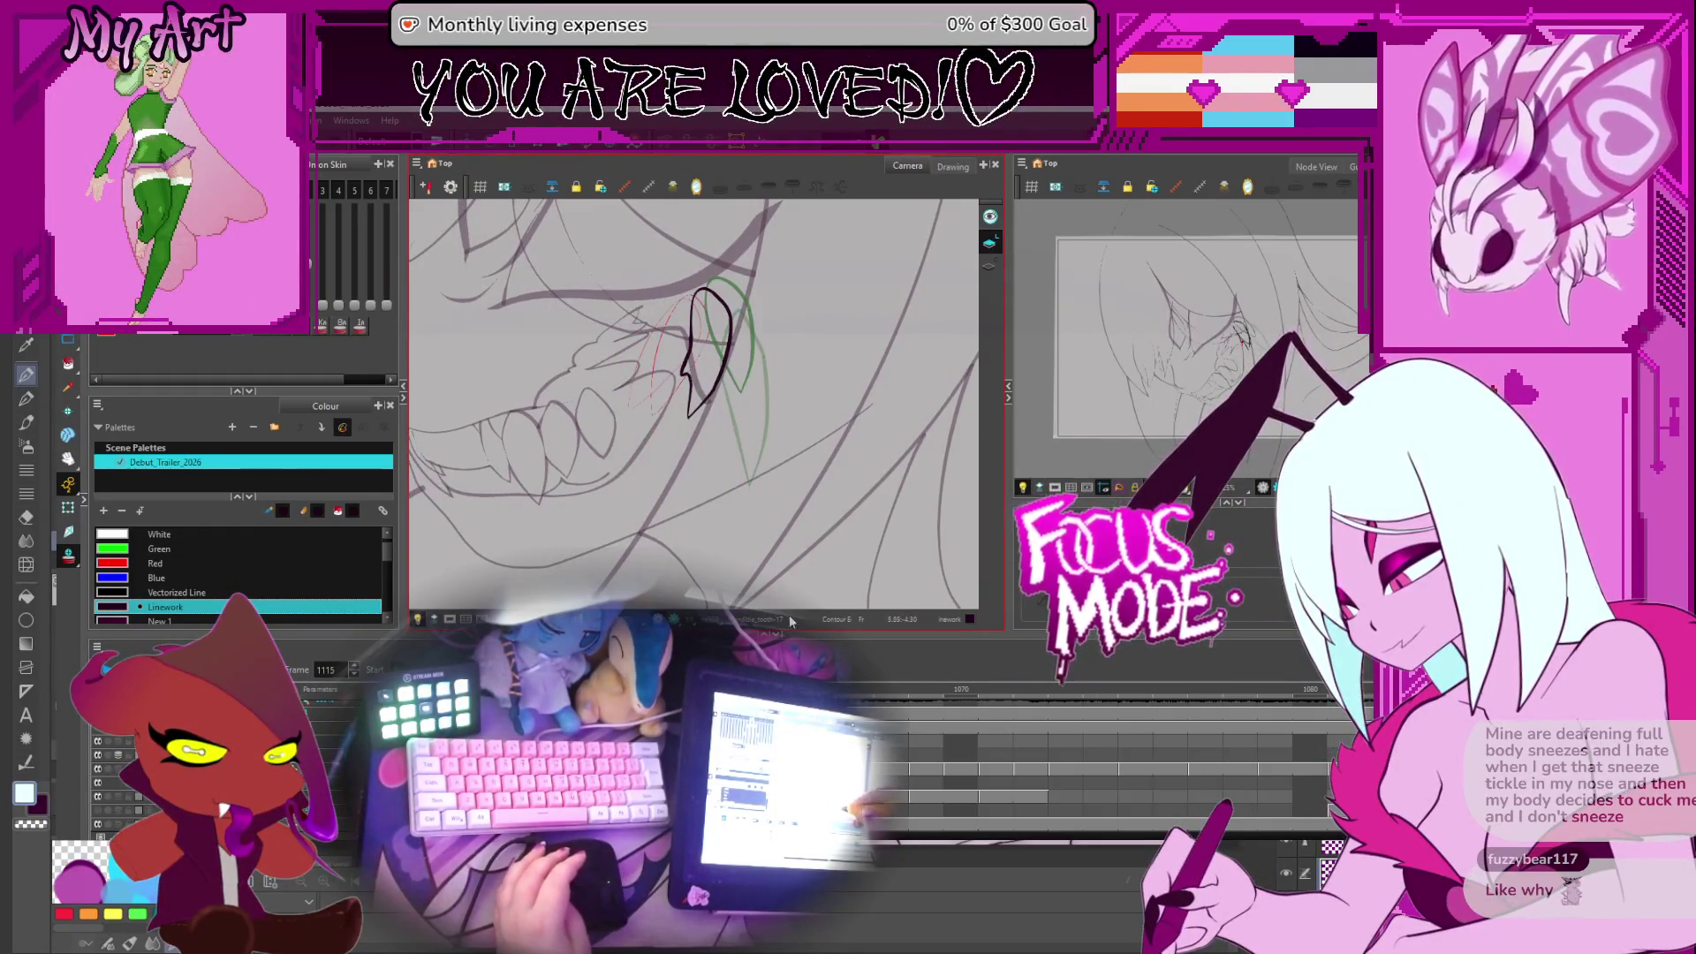
Compare fangs across frames 1112–1115, then select frame 1115's fang and make the Linework layer current
{"action": "key", "text": "period"}
{"action": "key", "text": "period"}
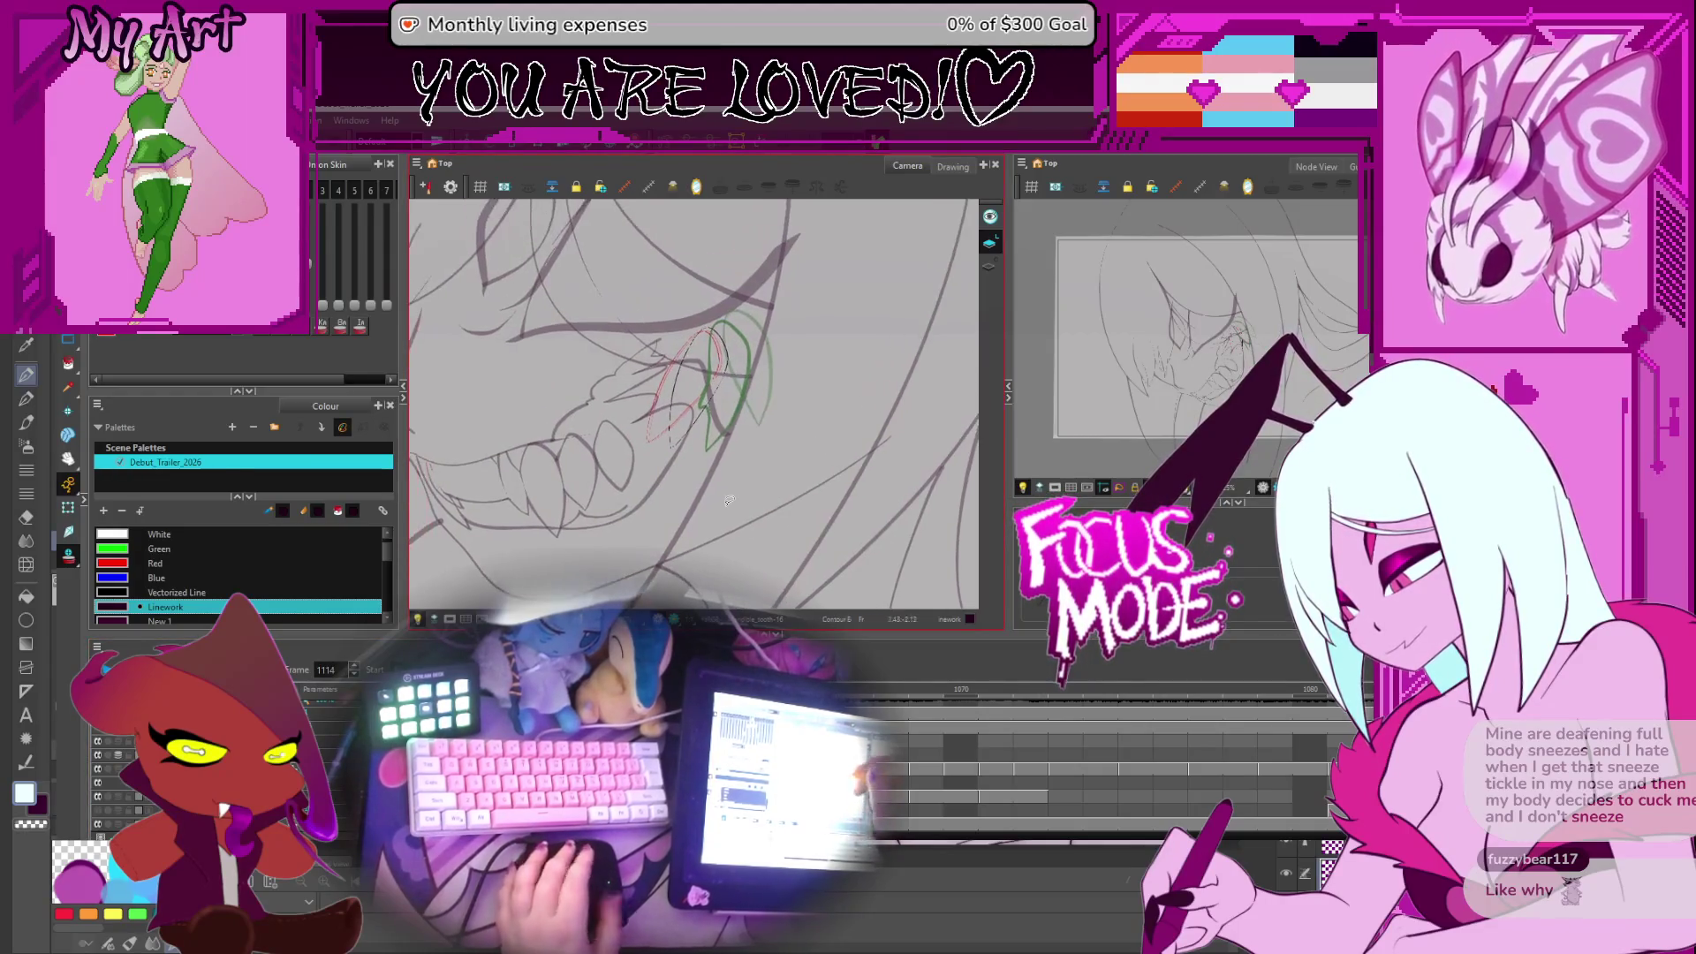
{"action": "scroll", "coordinate": [903, 788], "scroll_direction": "right", "scroll_amount": 5}
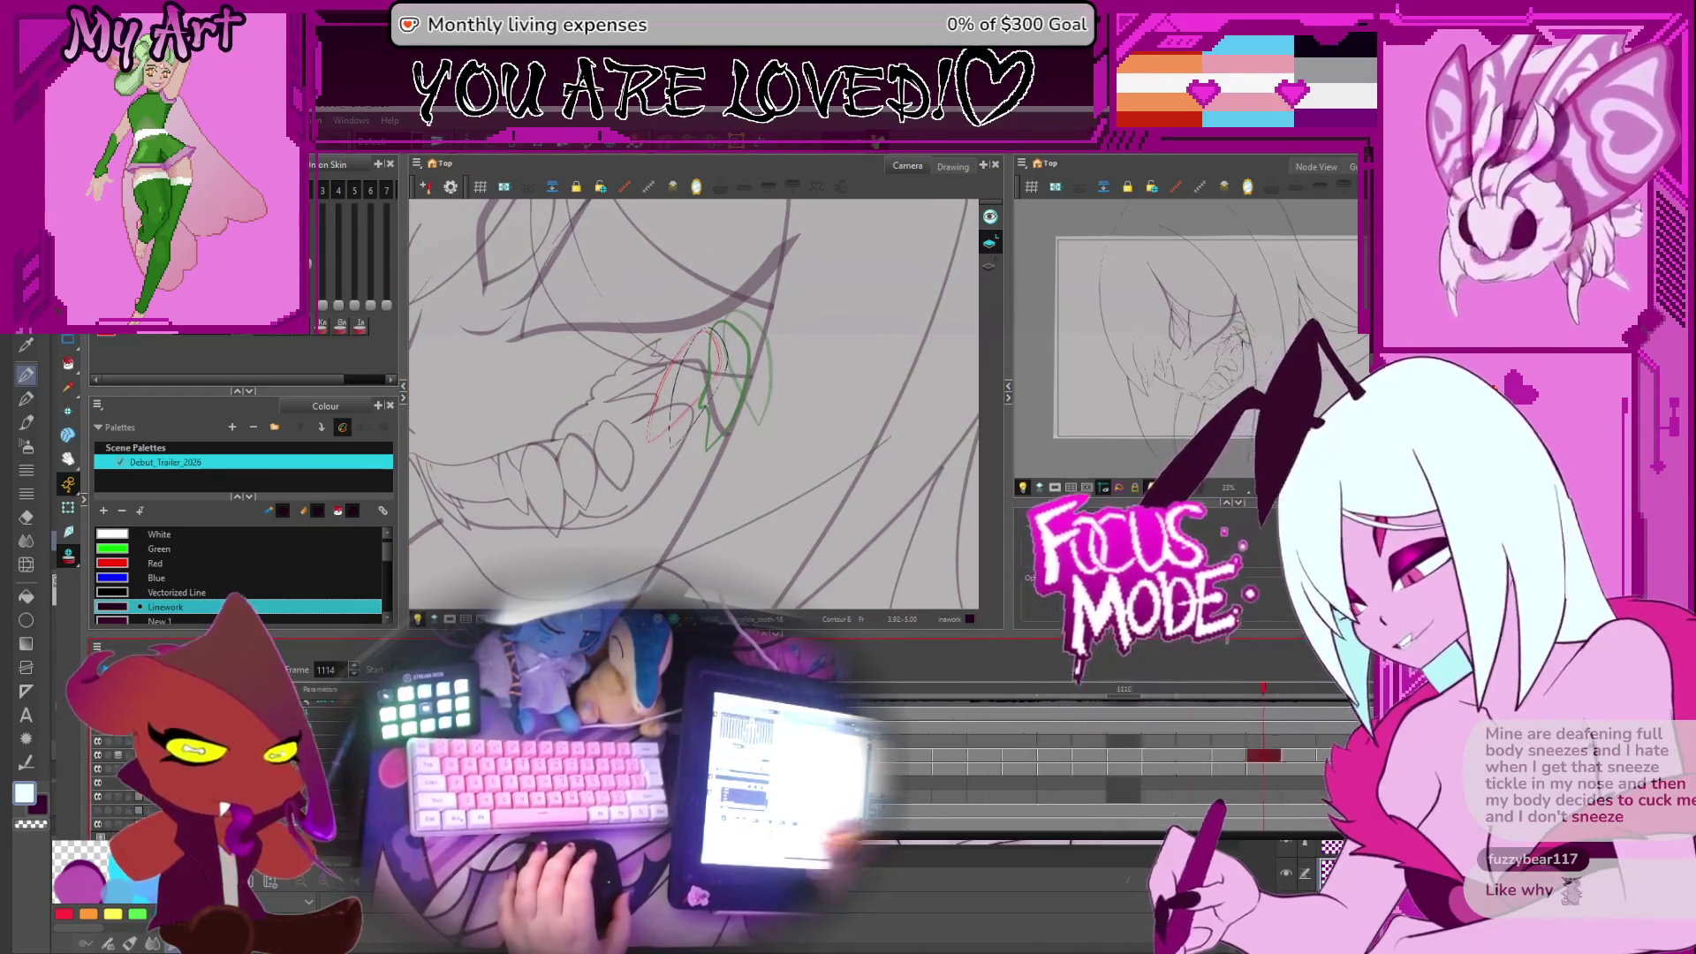
{"action": "scroll", "coordinate": [1054, 800], "scroll_direction": "right", "scroll_amount": 5}
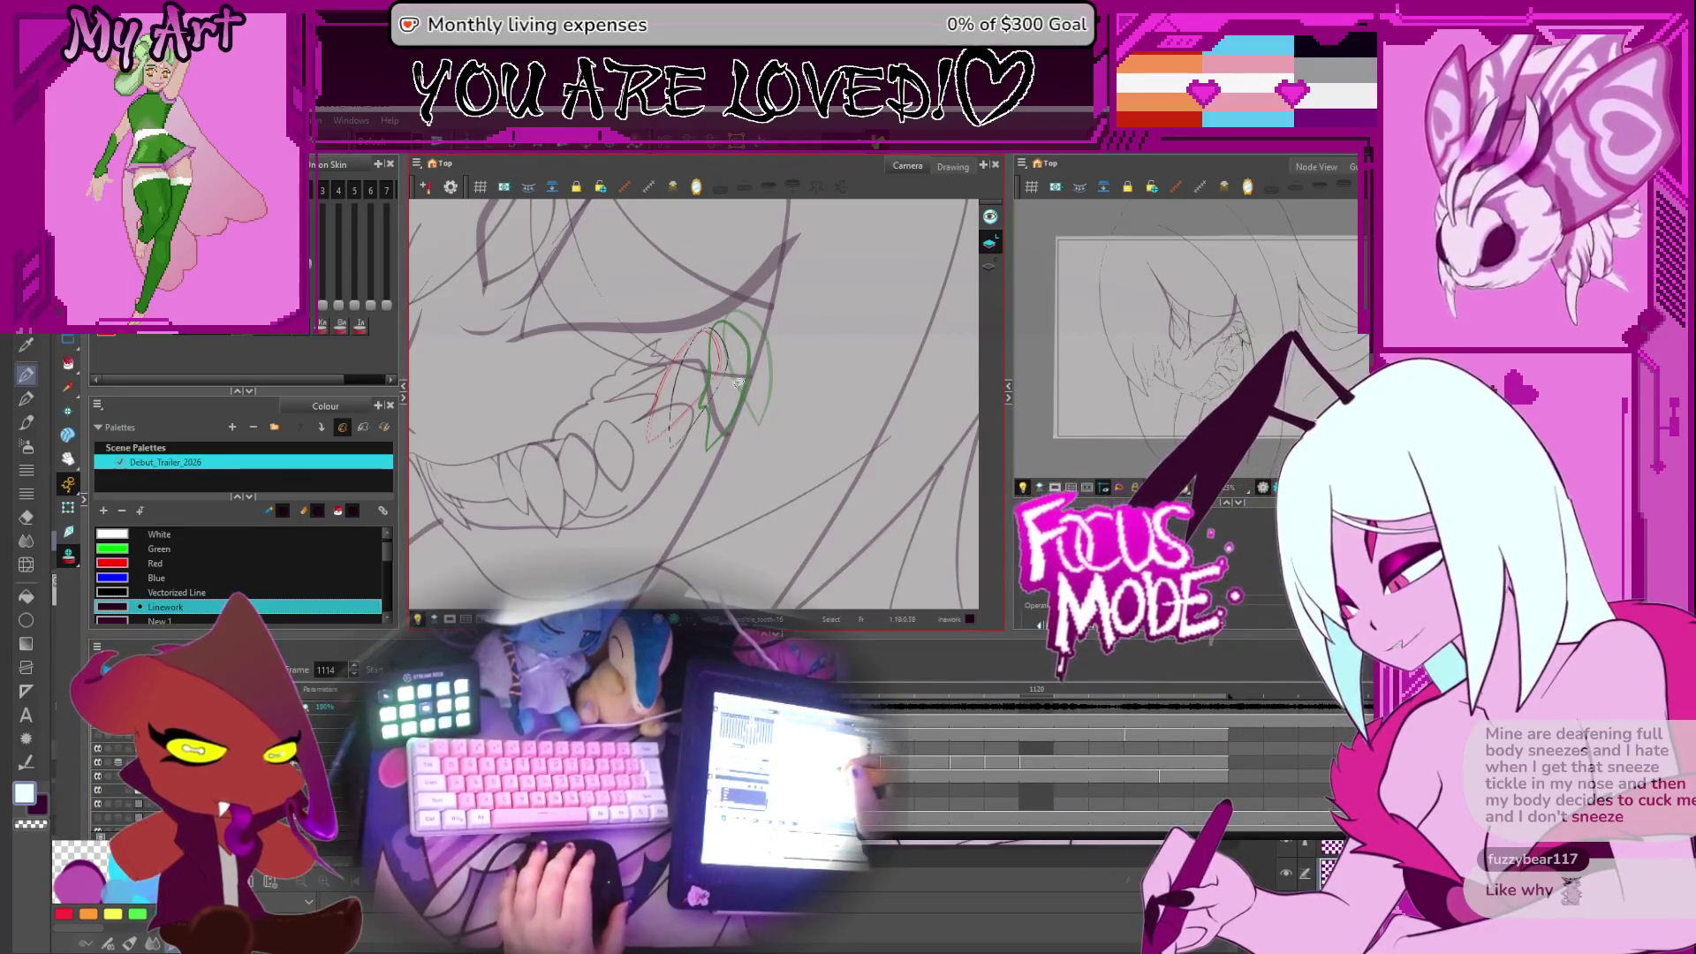
{"action": "key", "text": "comma"}
{"action": "key", "text": "comma"}
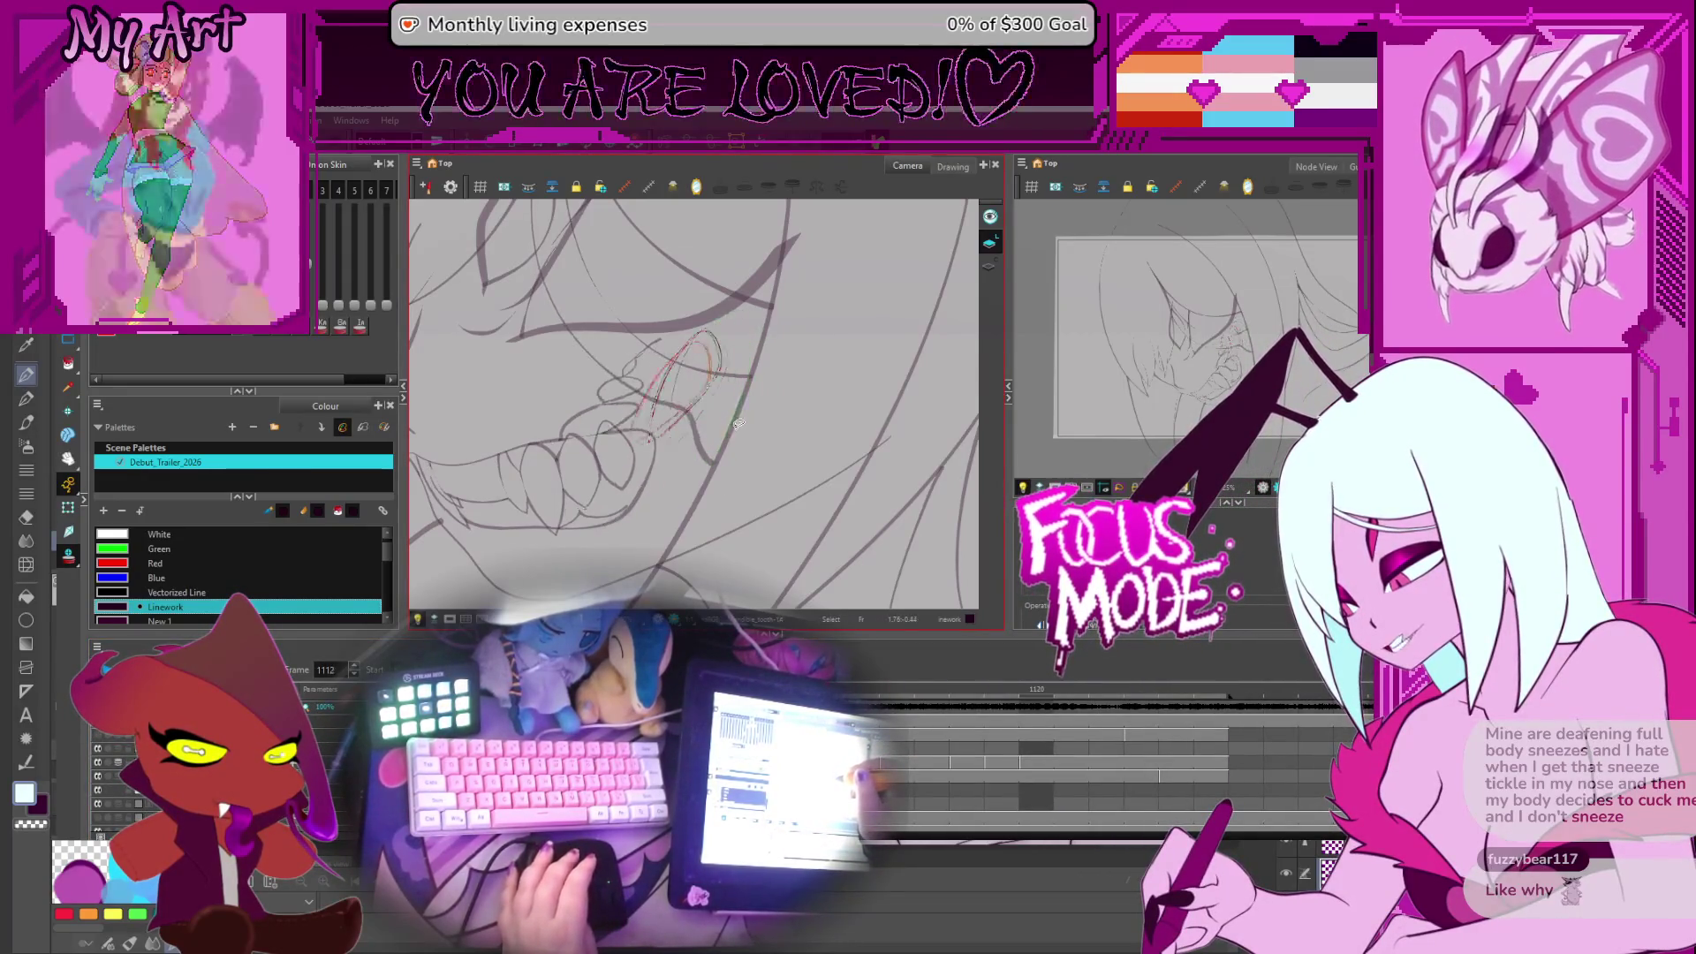
{"action": "key", "text": "period"}
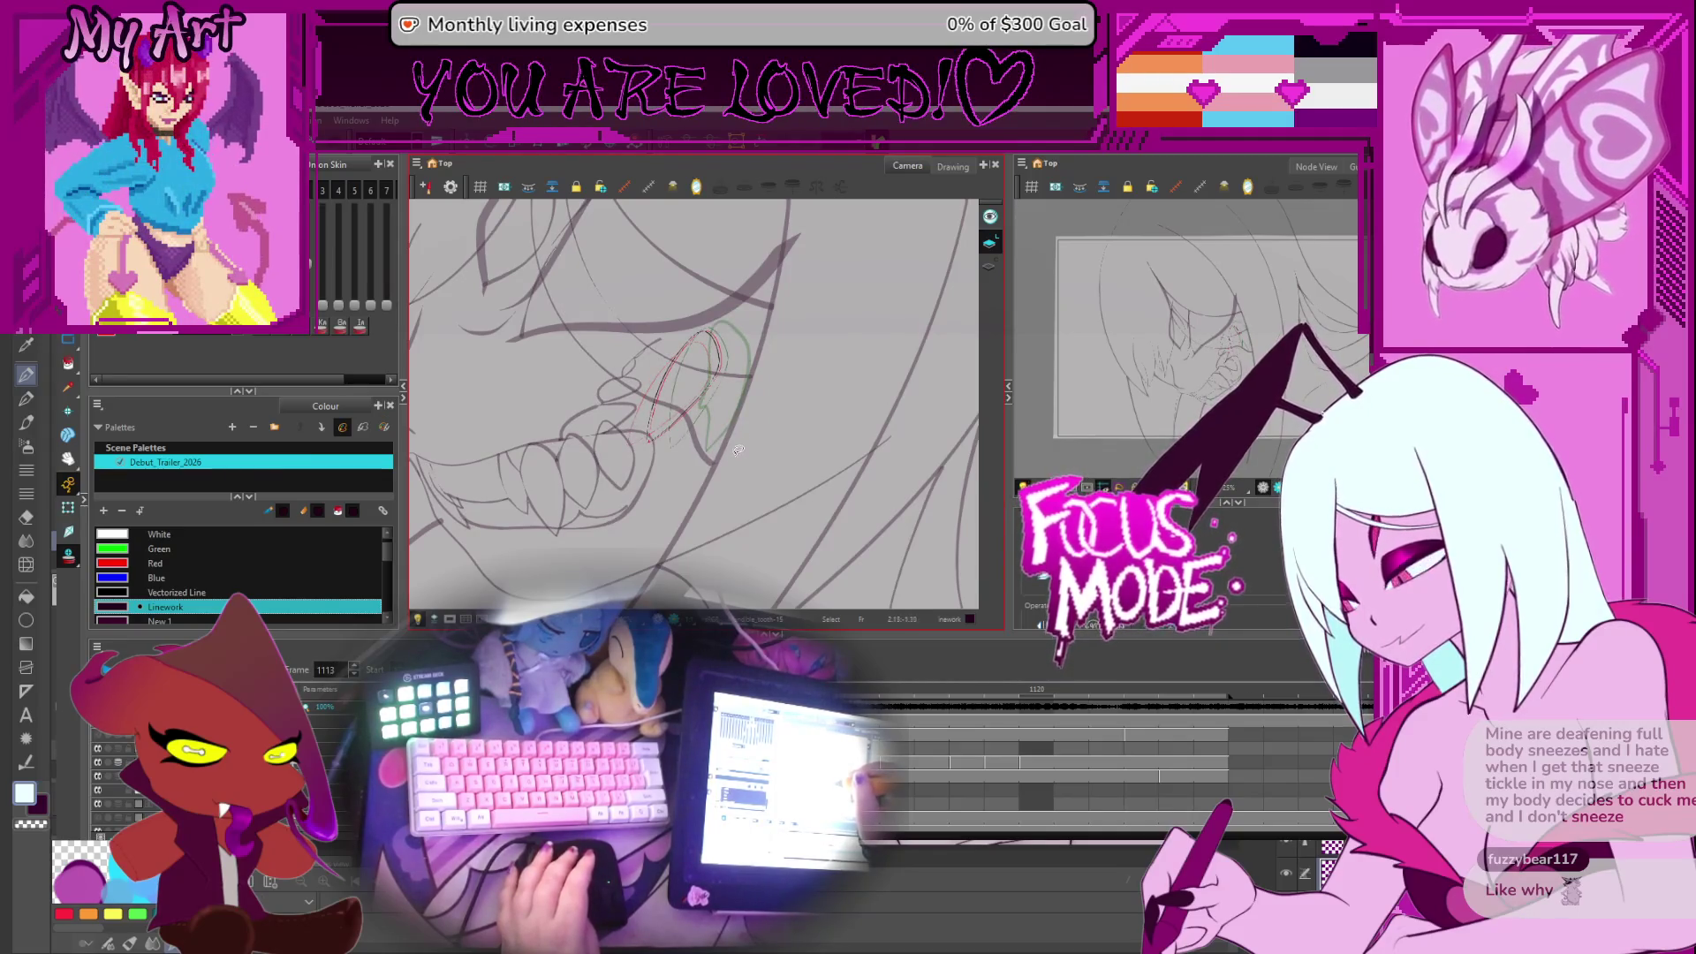
{"action": "key", "text": "period"}
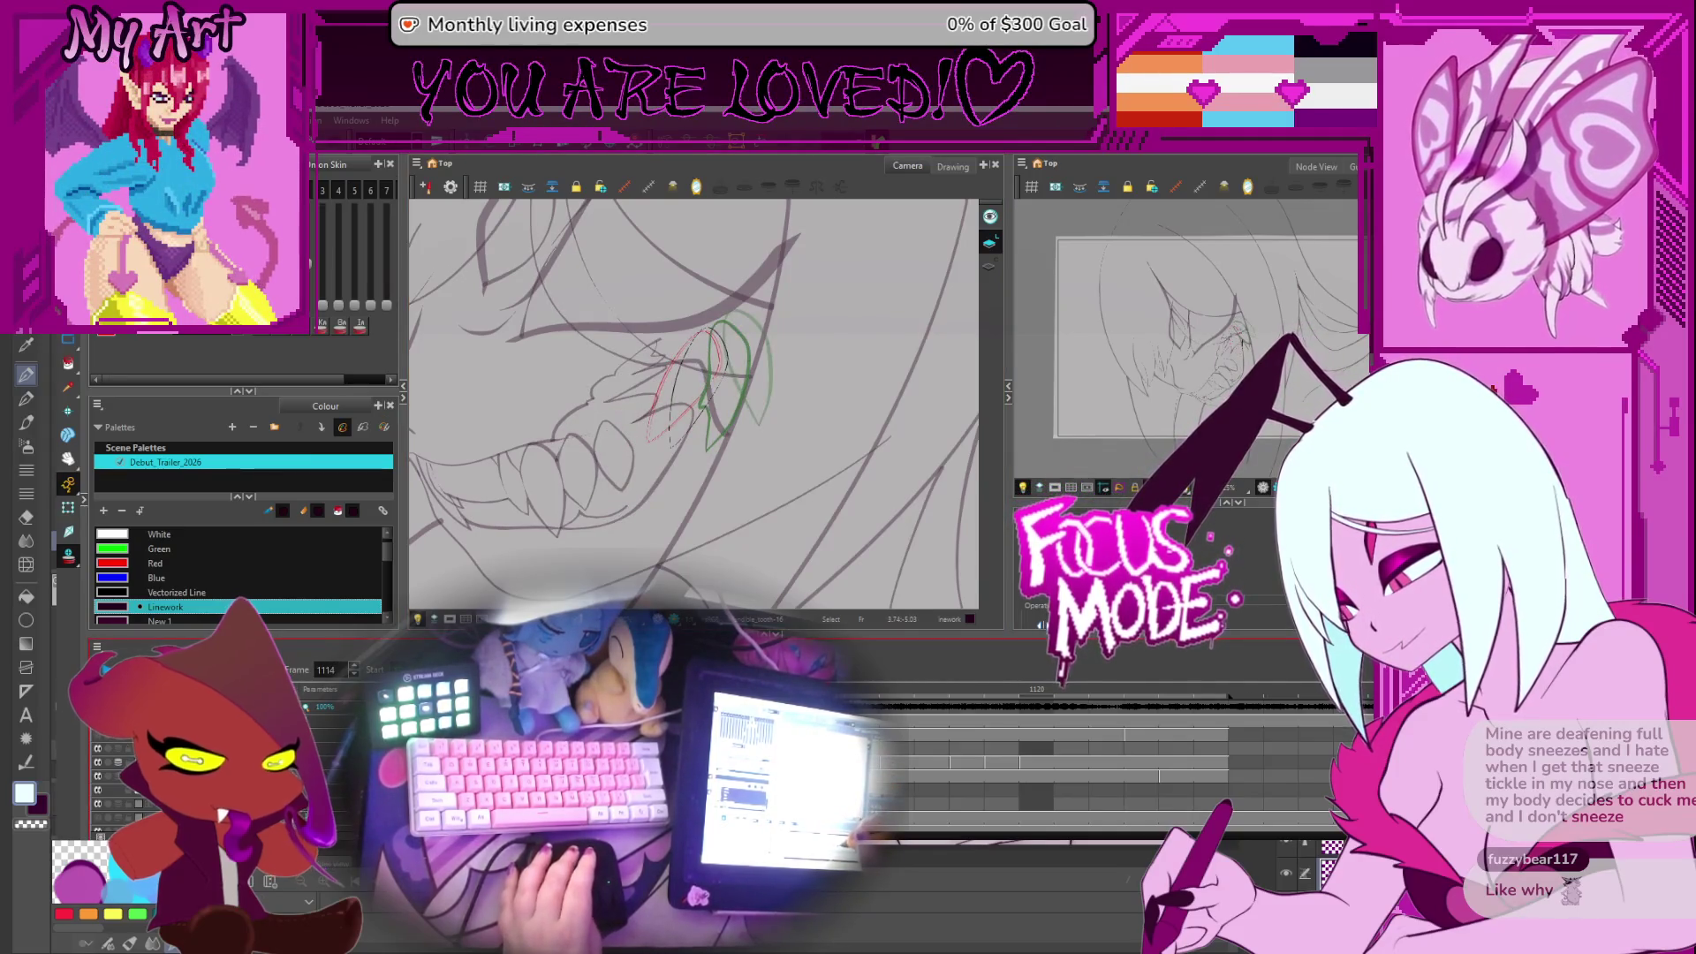
{"action": "key", "text": "period"}
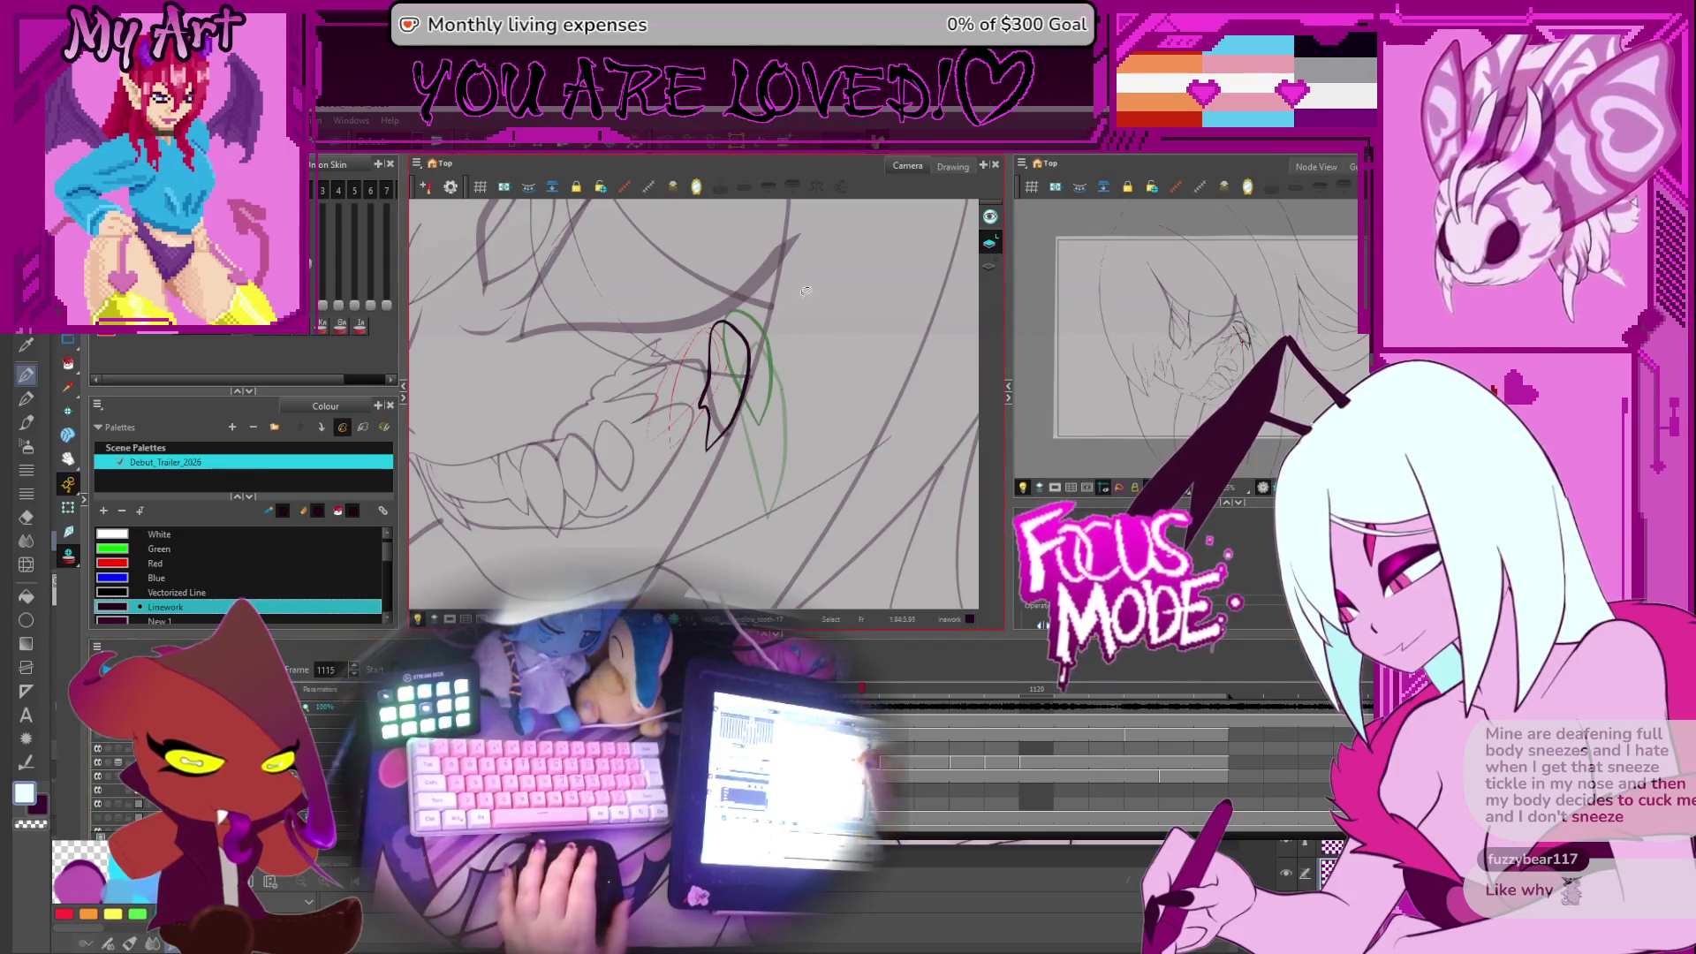
{"action": "left_click_drag", "start_coordinate": [693, 309], "coordinate": [754, 457]}
{"action": "key", "text": "comma"}
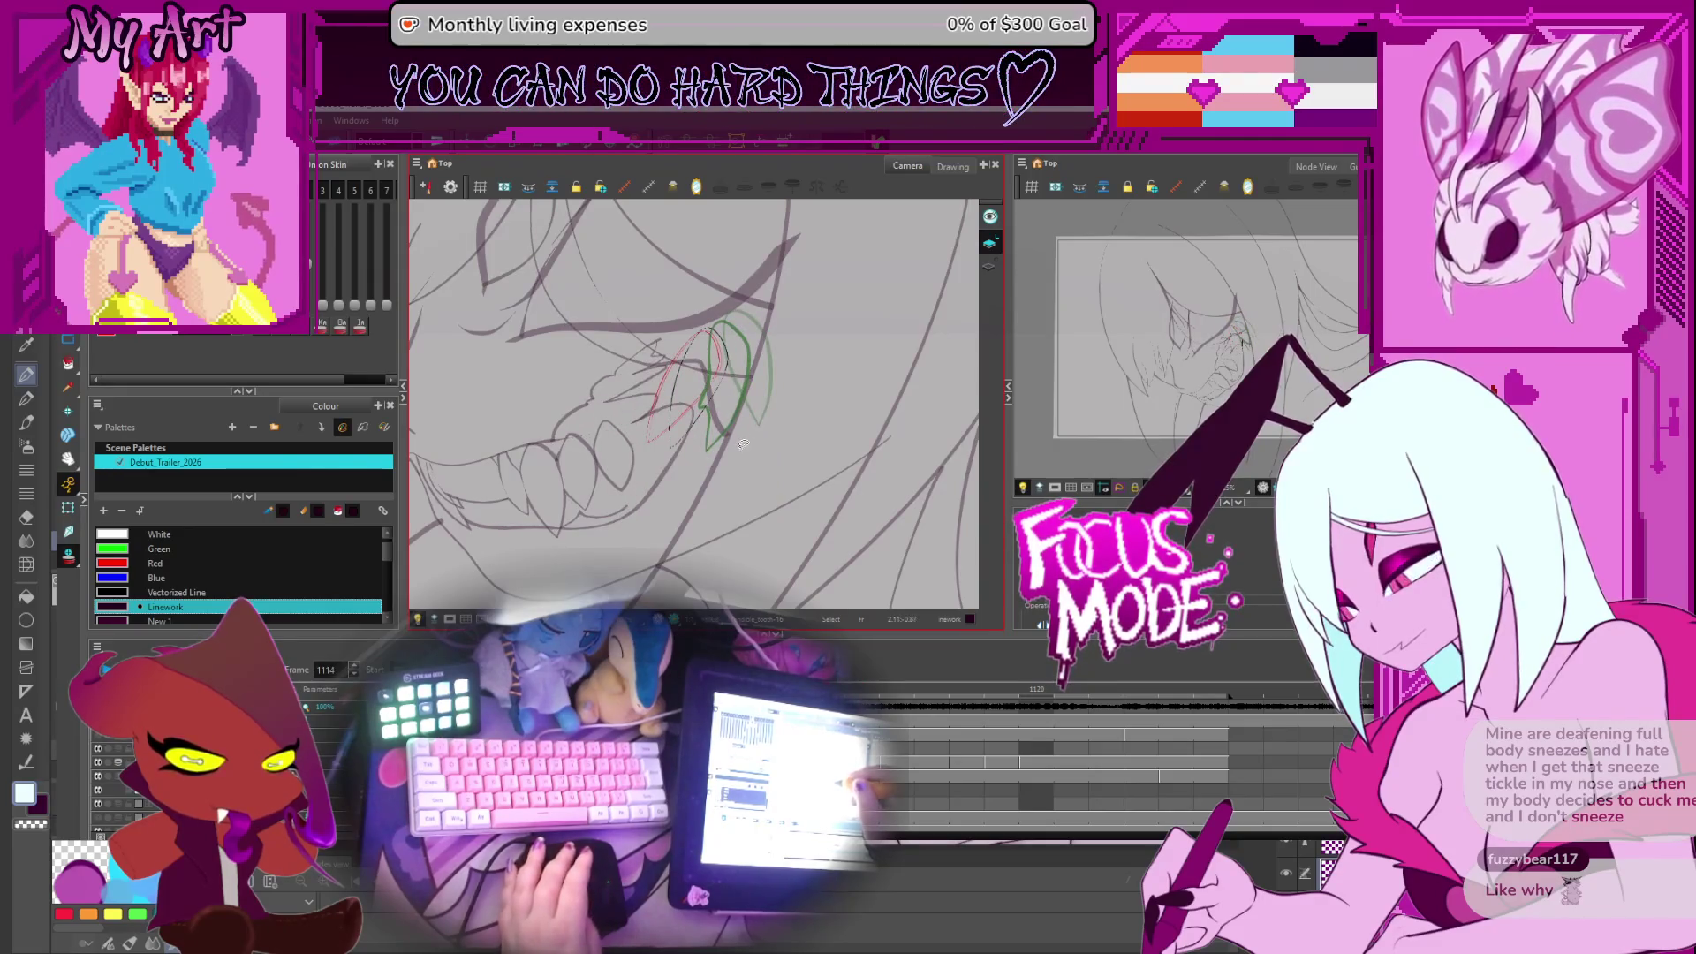
{"action": "left_click", "coordinate": [889, 770]}
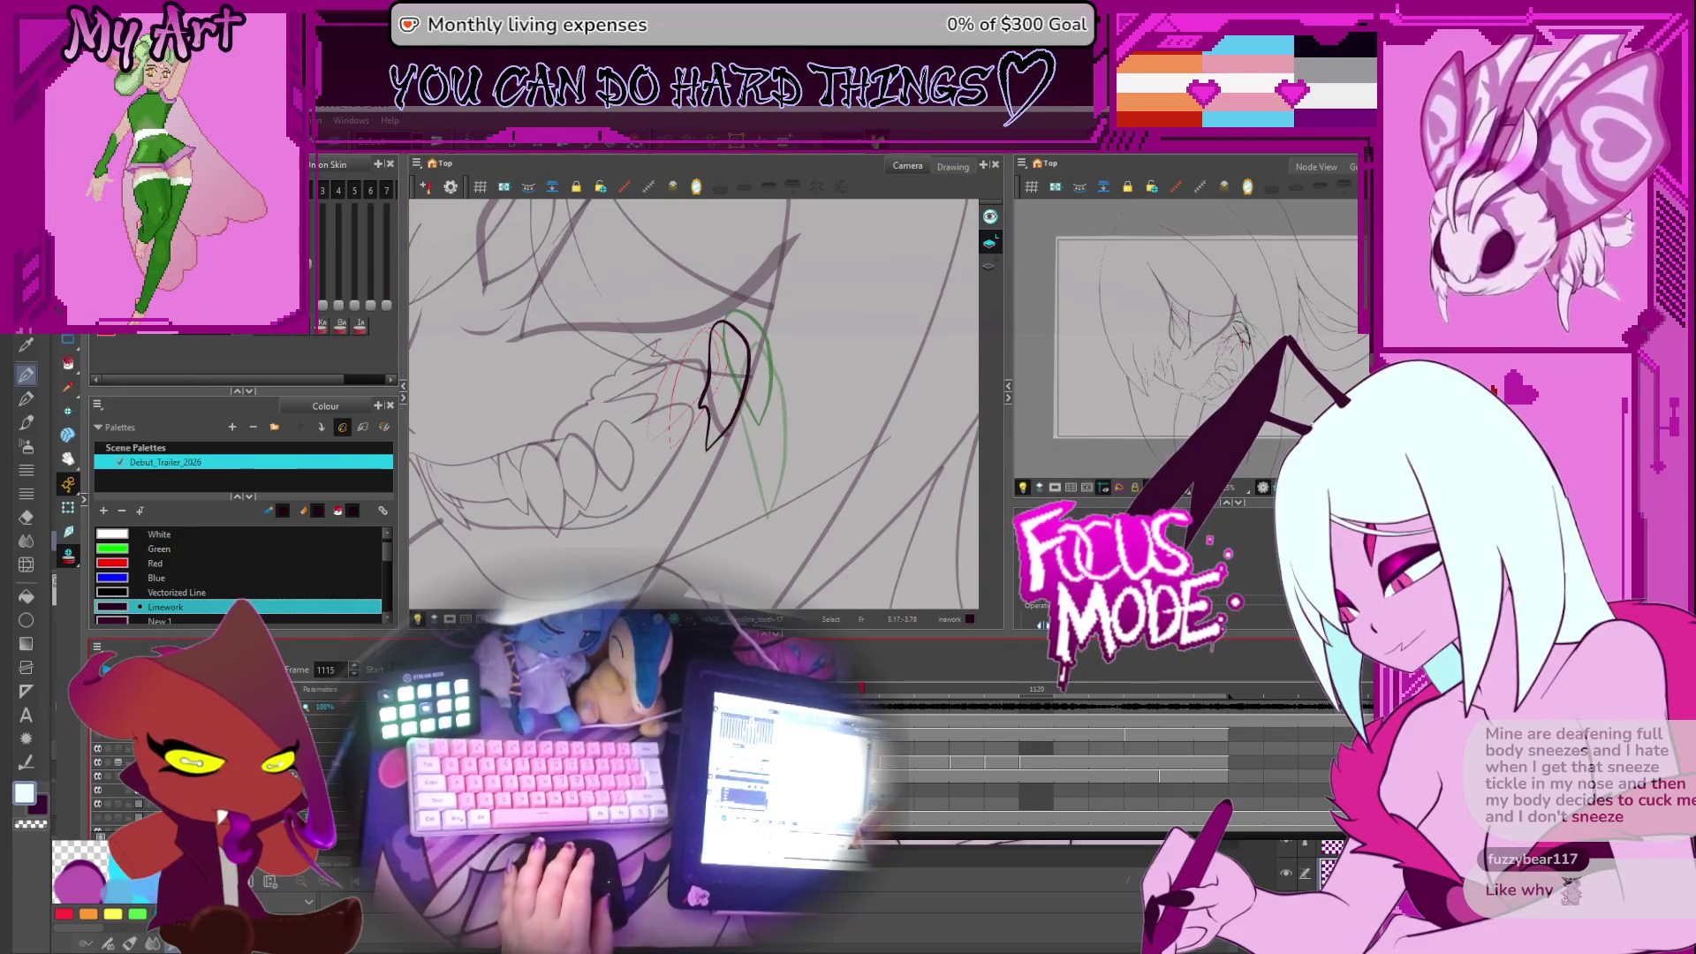
{"action": "left_click", "coordinate": [760, 425]}
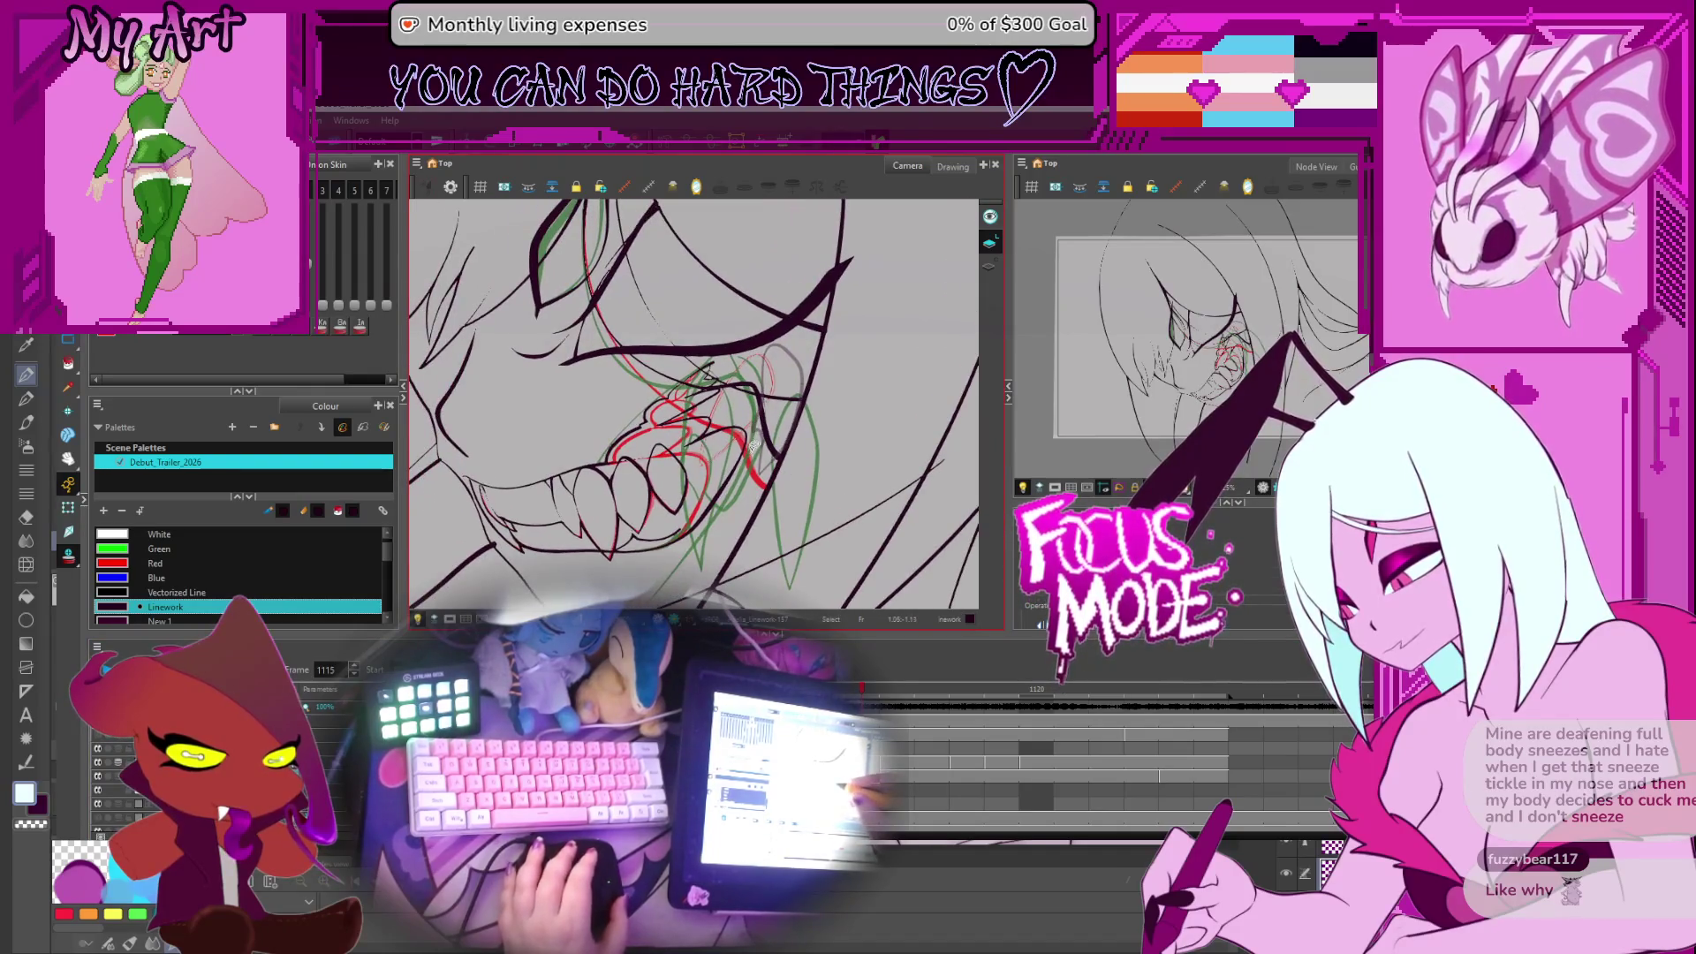
Zoom in on the mouth, toggle the light table, and select the tooth drawing's outline
{"action": "scroll", "coordinate": [747, 469], "scroll_direction": "up", "scroll_amount": 5}
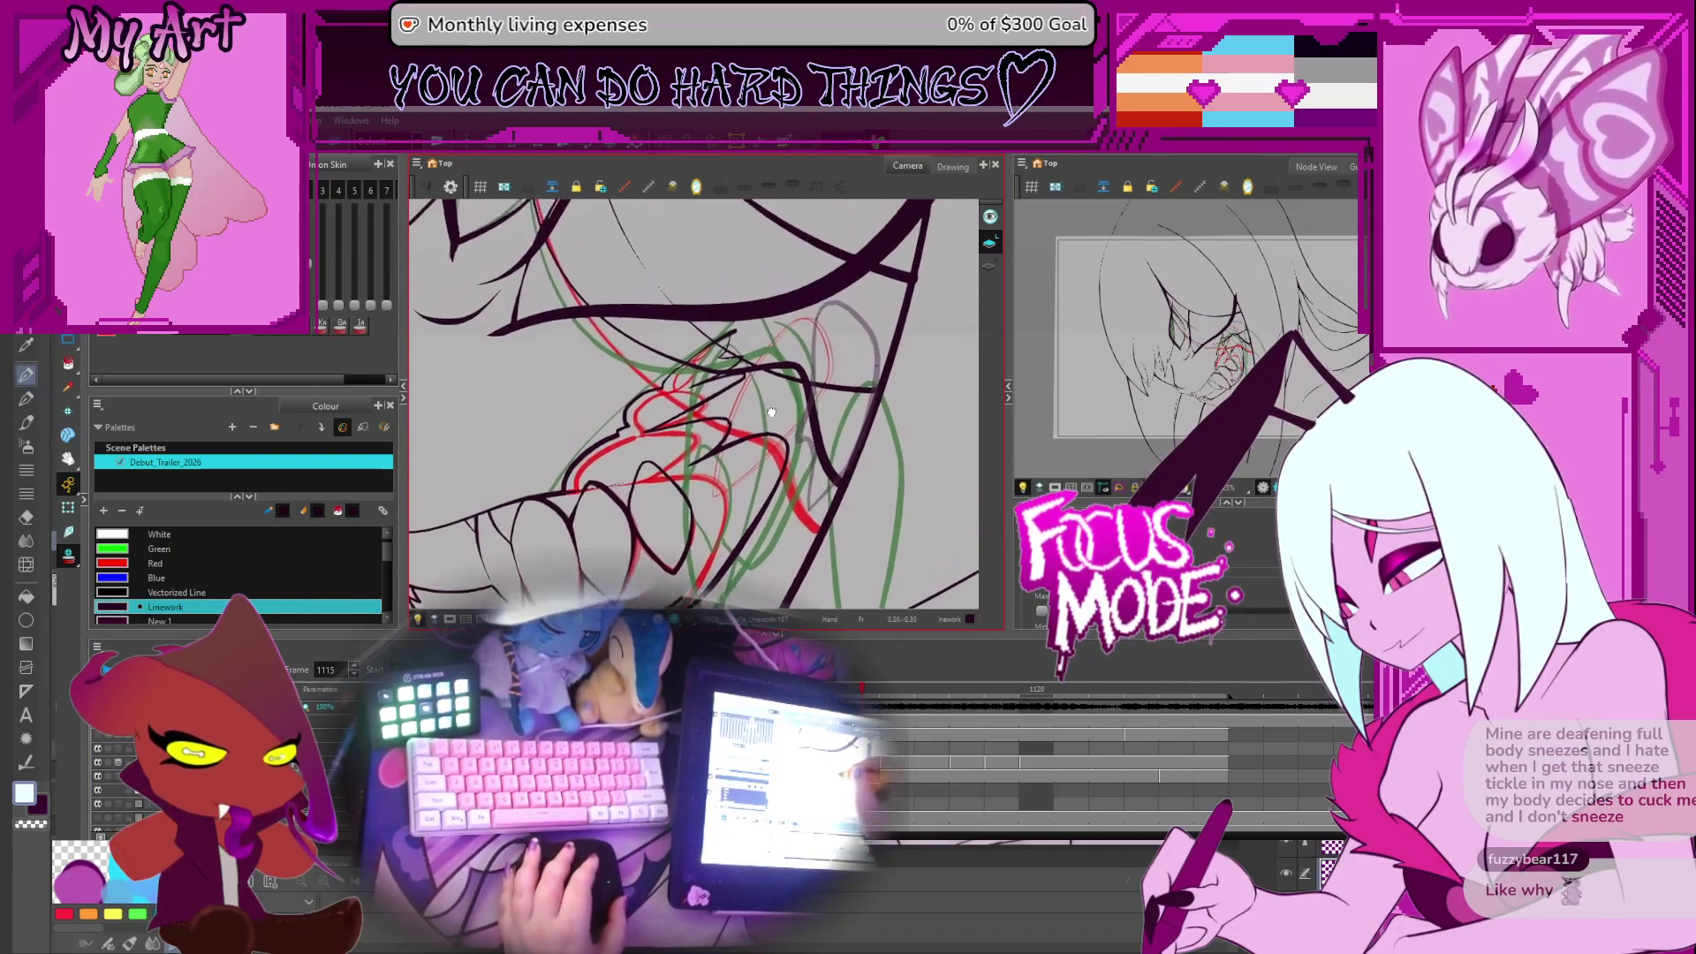
{"action": "left_click_drag", "start_coordinate": [772, 430], "coordinate": [770, 435]}
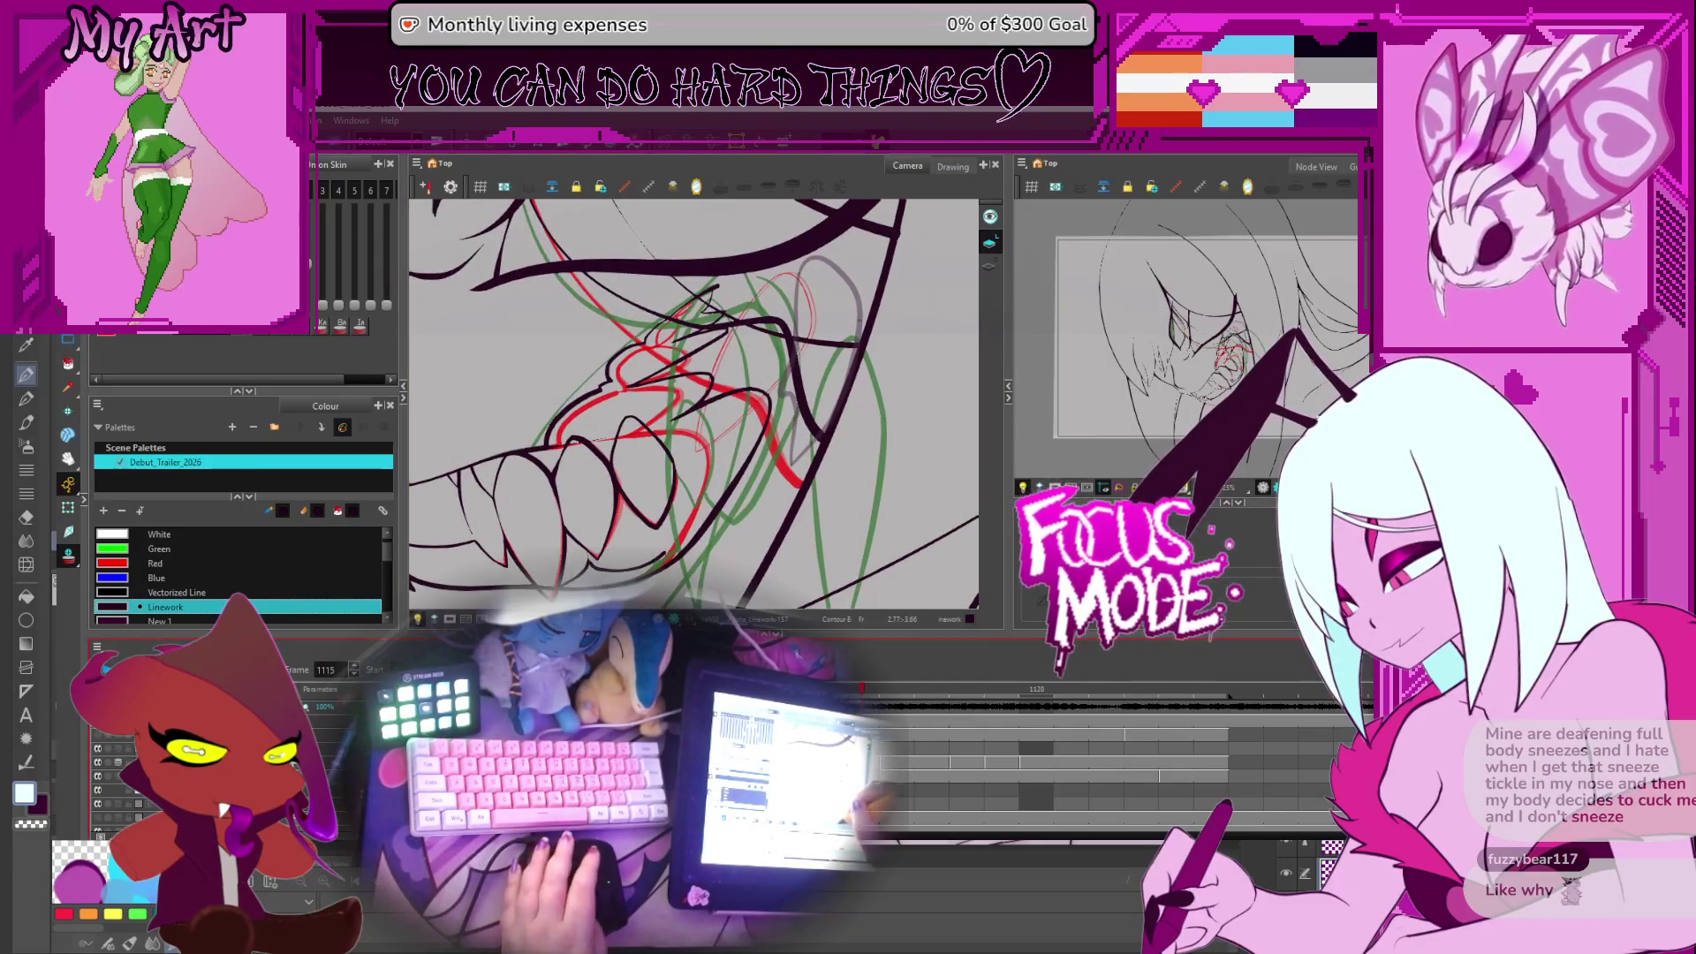
{"action": "key", "text": "shift+l"}
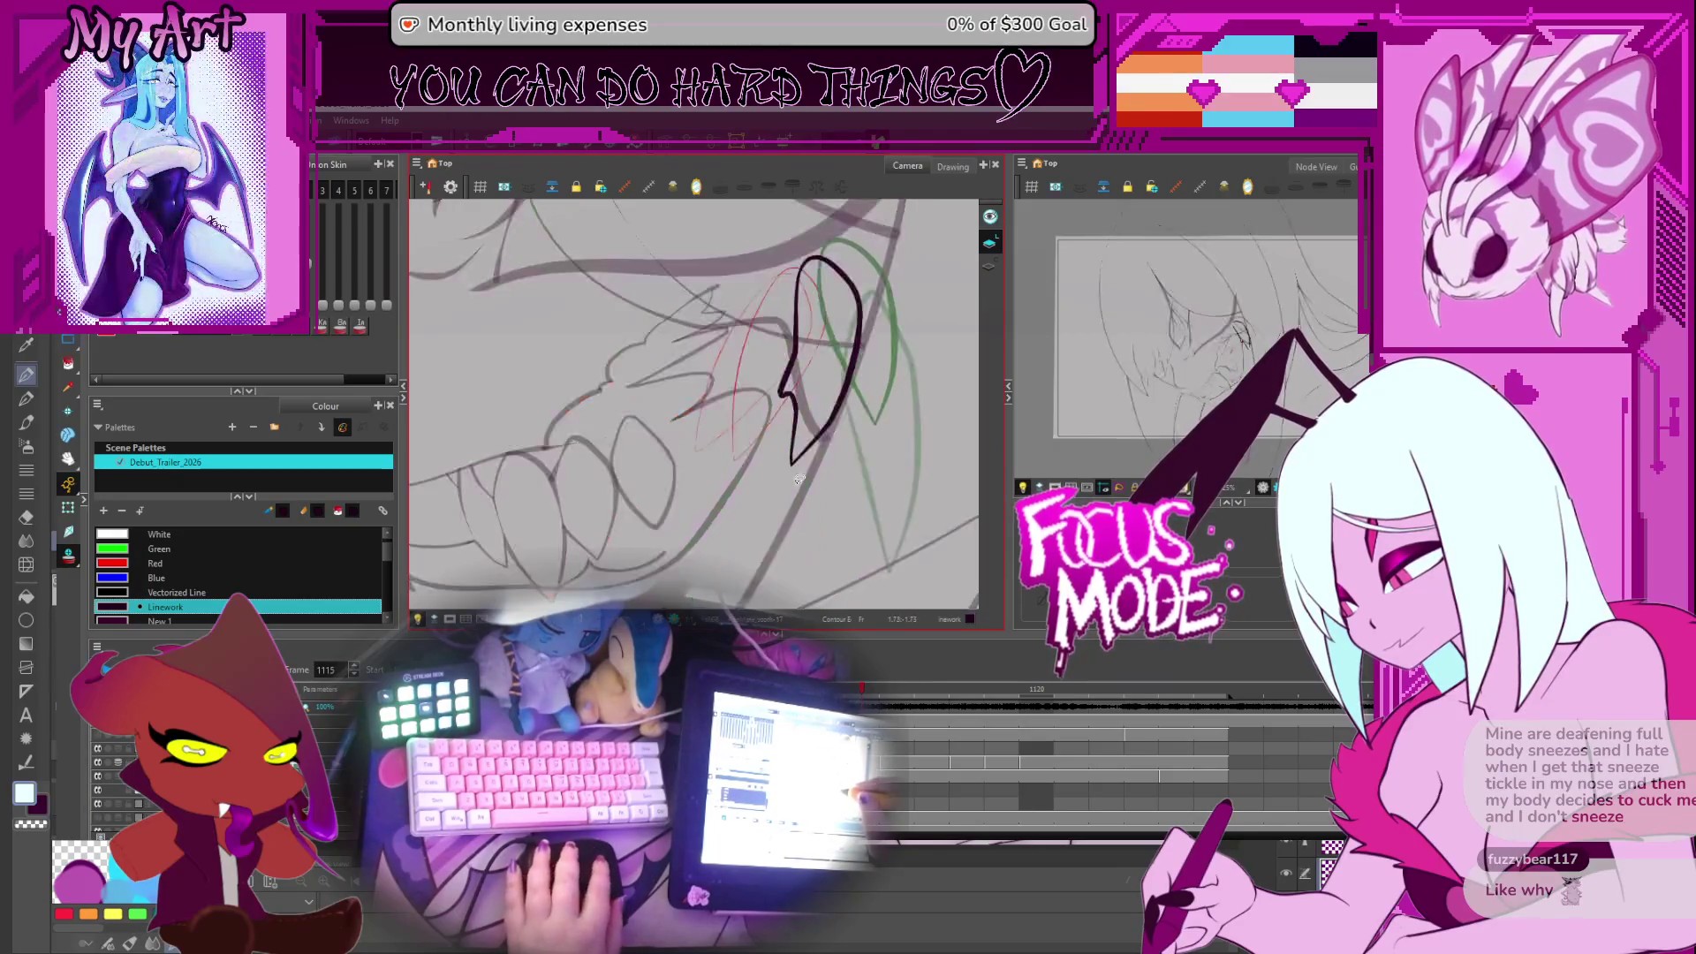
{"action": "key", "text": "shift+l"}
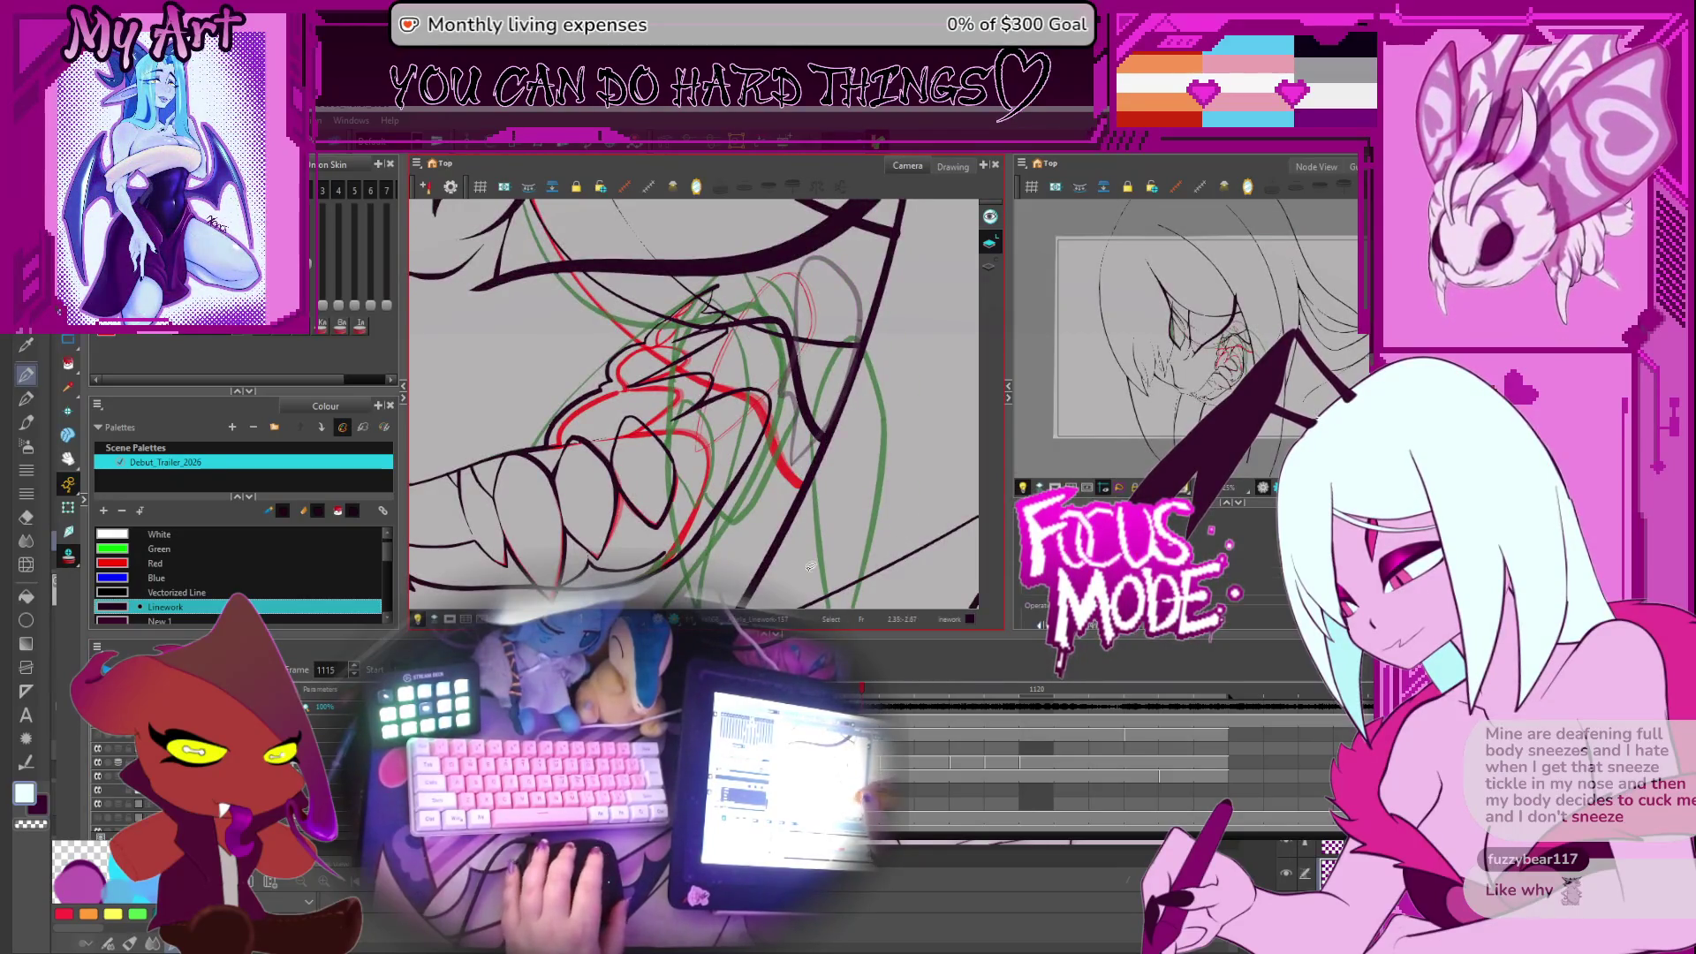
{"action": "left_click", "coordinate": [797, 460]}
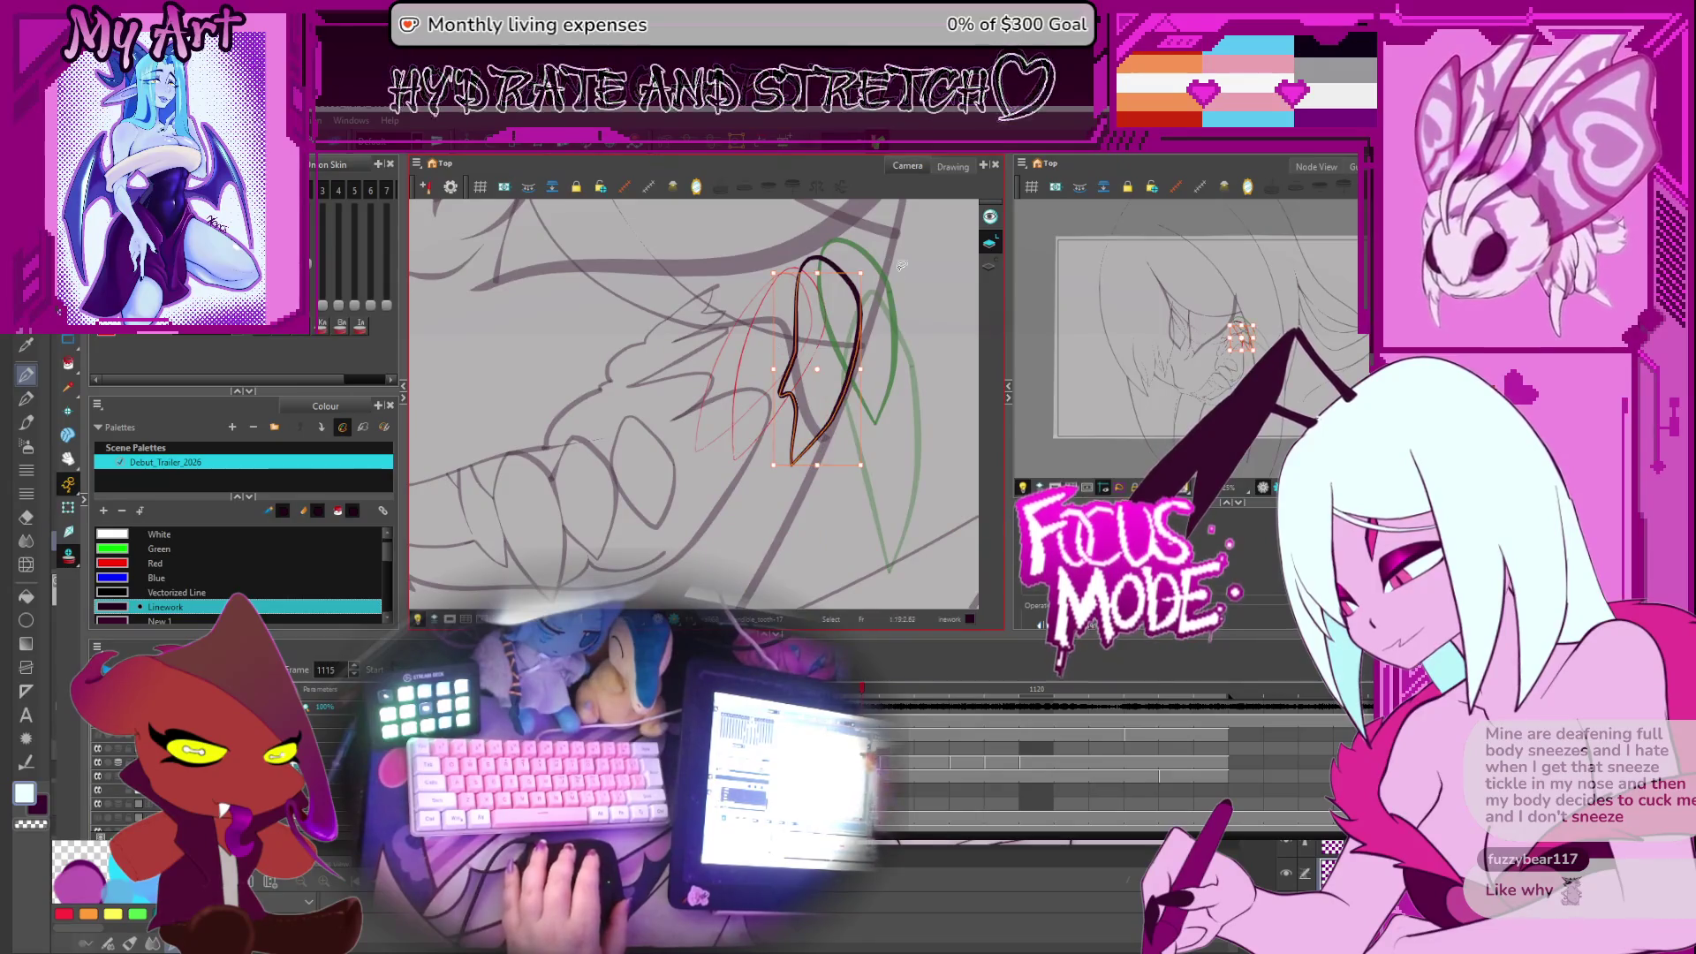
{"action": "left_click", "coordinate": [839, 311]}
{"action": "key", "text": "shift+l"}
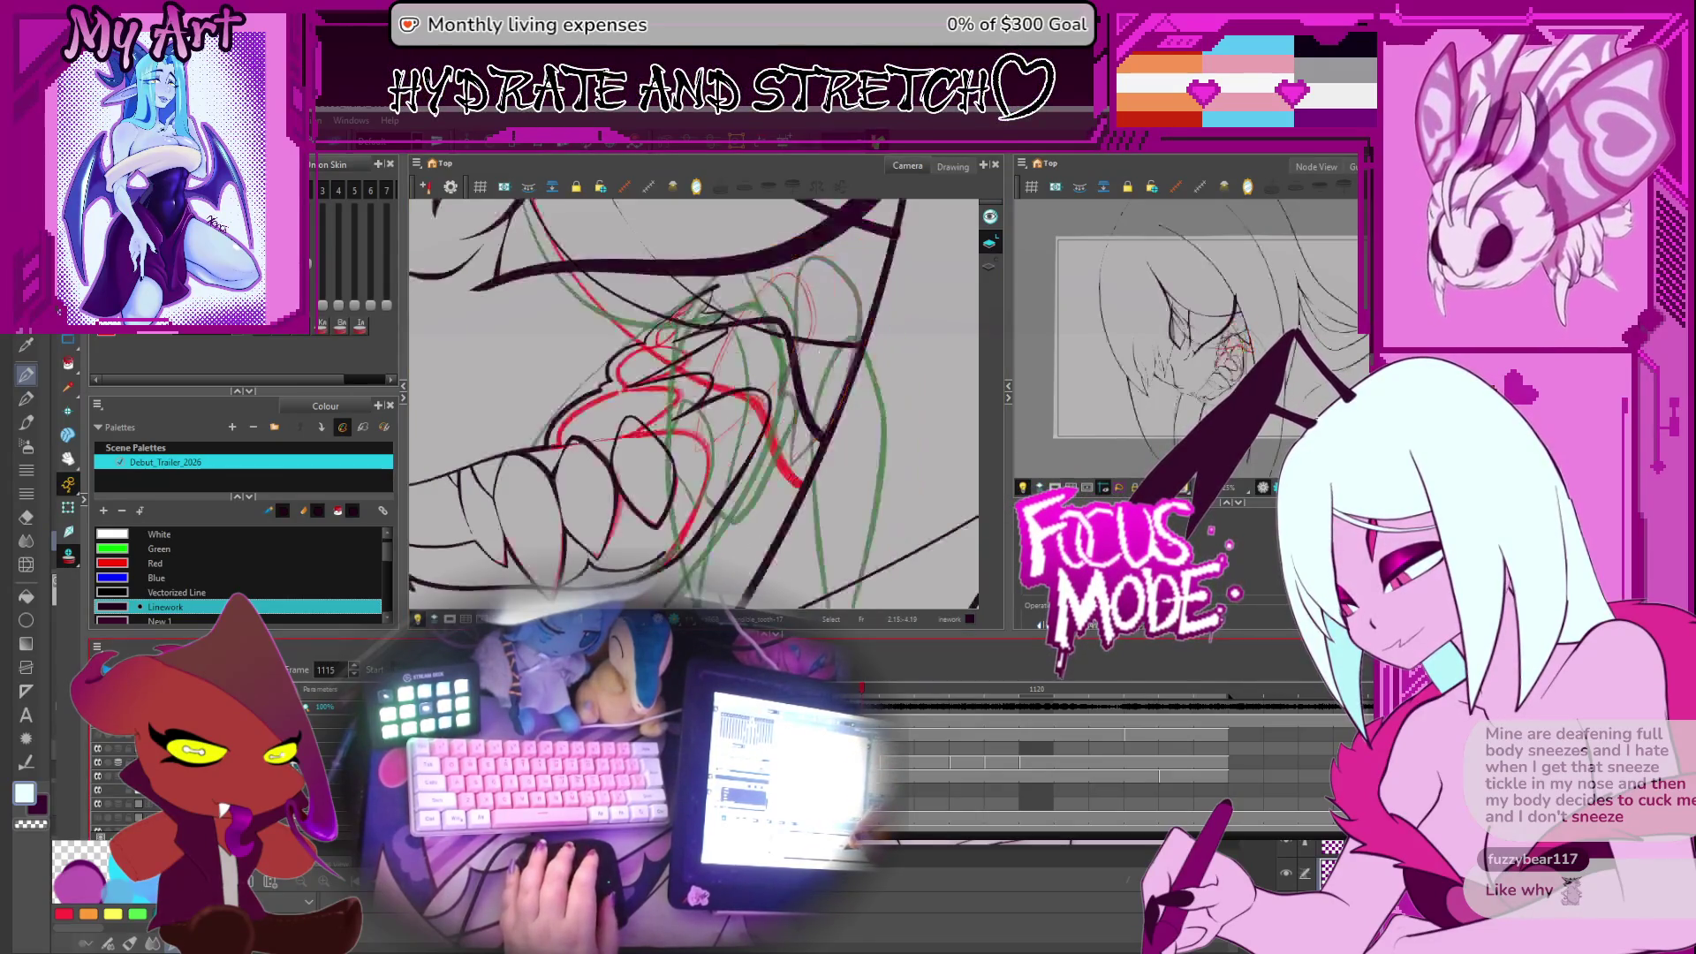
{"action": "left_click", "coordinate": [796, 427]}
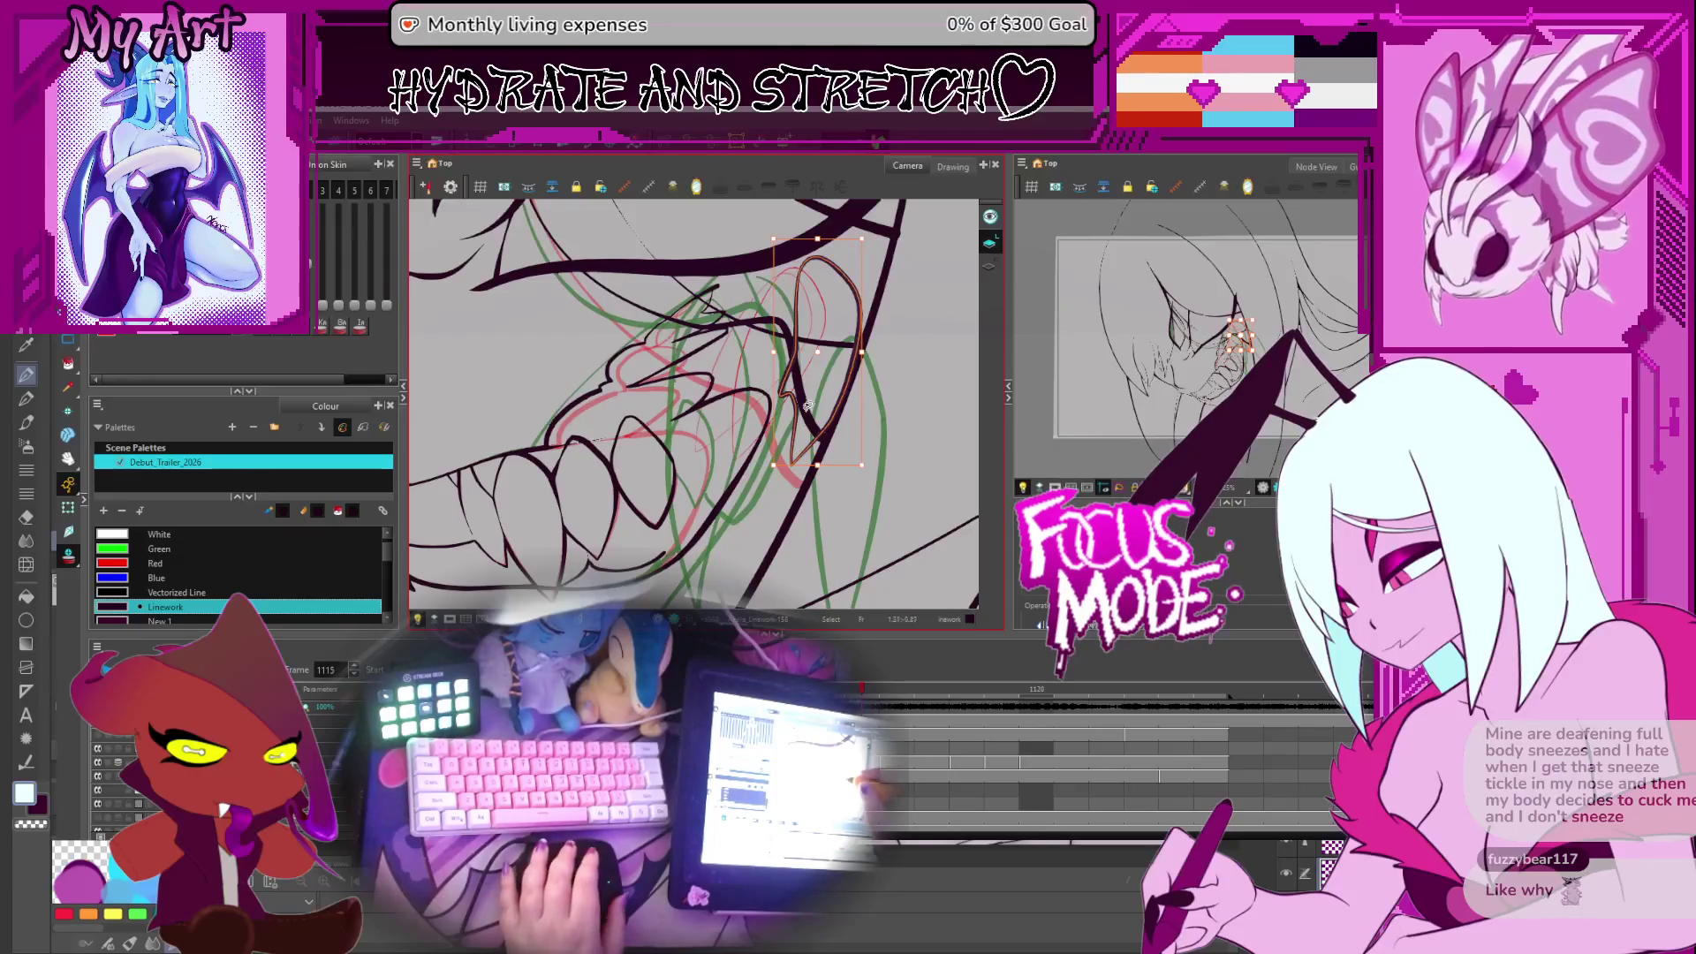
Bend the lower lip curve up toward the fang and raise its left tail
{"action": "mouse_move", "coordinate": [807, 406]}
{"action": "left_mouse_down"}
{"action": "mouse_move", "coordinate": [771, 381]}
{"action": "mouse_move", "coordinate": [783, 404]}
{"action": "mouse_move", "coordinate": [754, 390]}
{"action": "mouse_move", "coordinate": [794, 416]}
{"action": "mouse_move", "coordinate": [748, 423]}
{"action": "left_mouse_up"}
{"action": "left_click", "coordinate": [740, 425]}
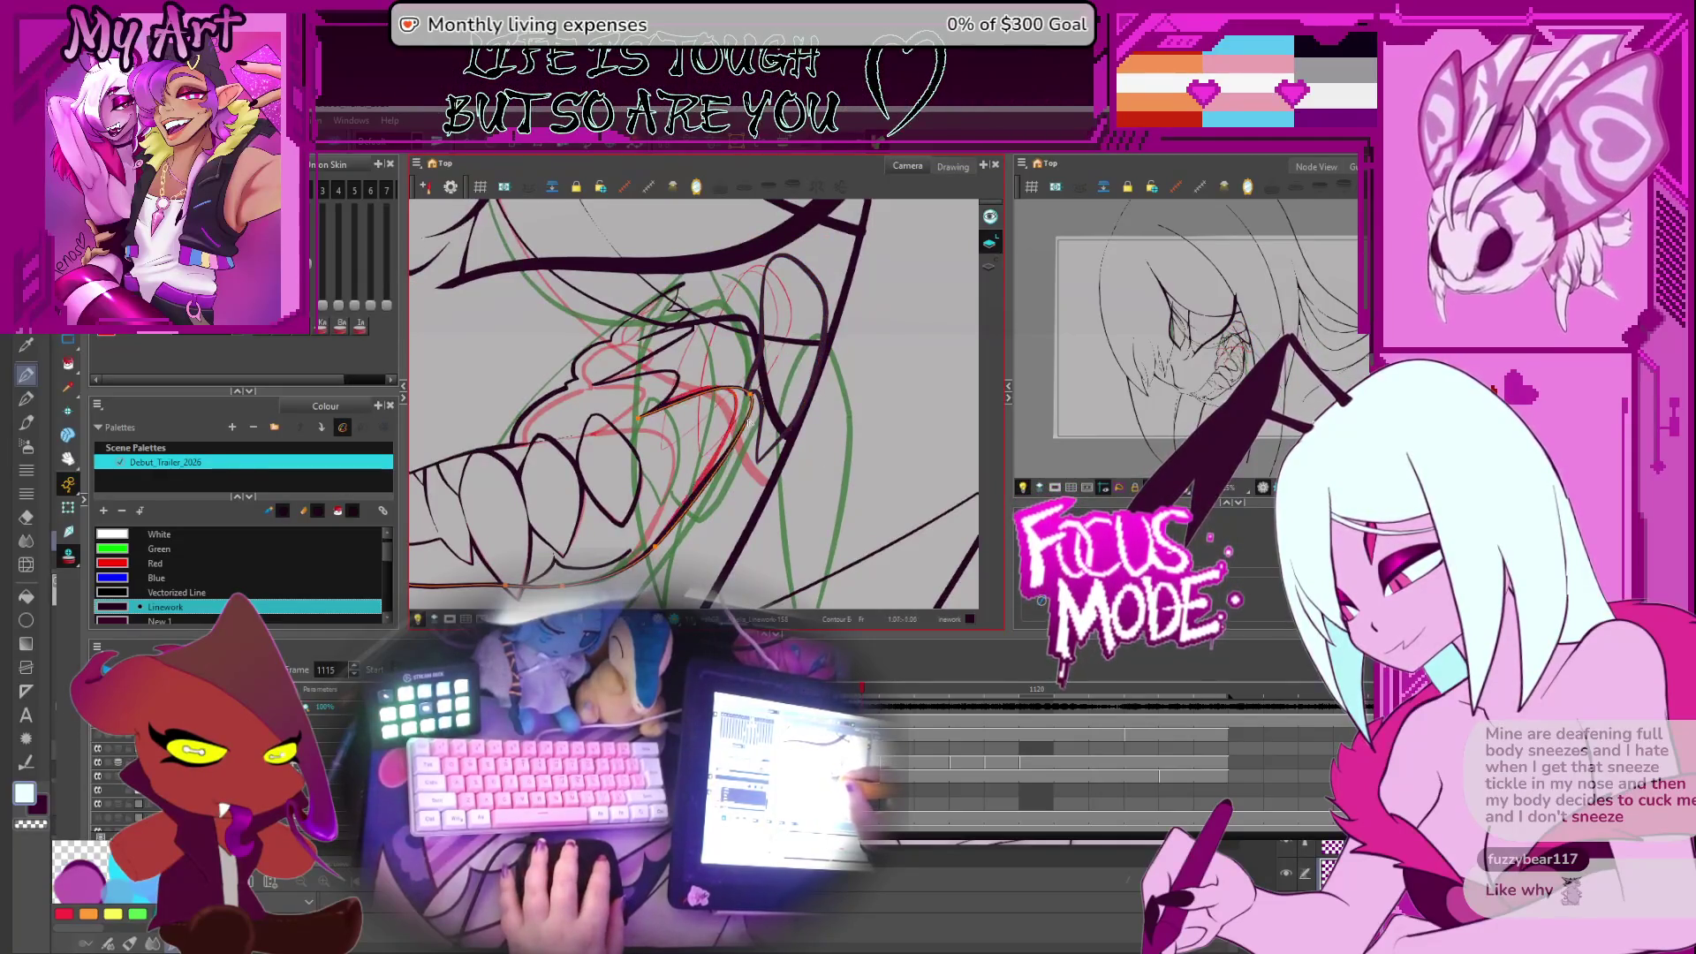
{"action": "left_click_drag", "start_coordinate": [770, 358], "coordinate": [748, 398]}
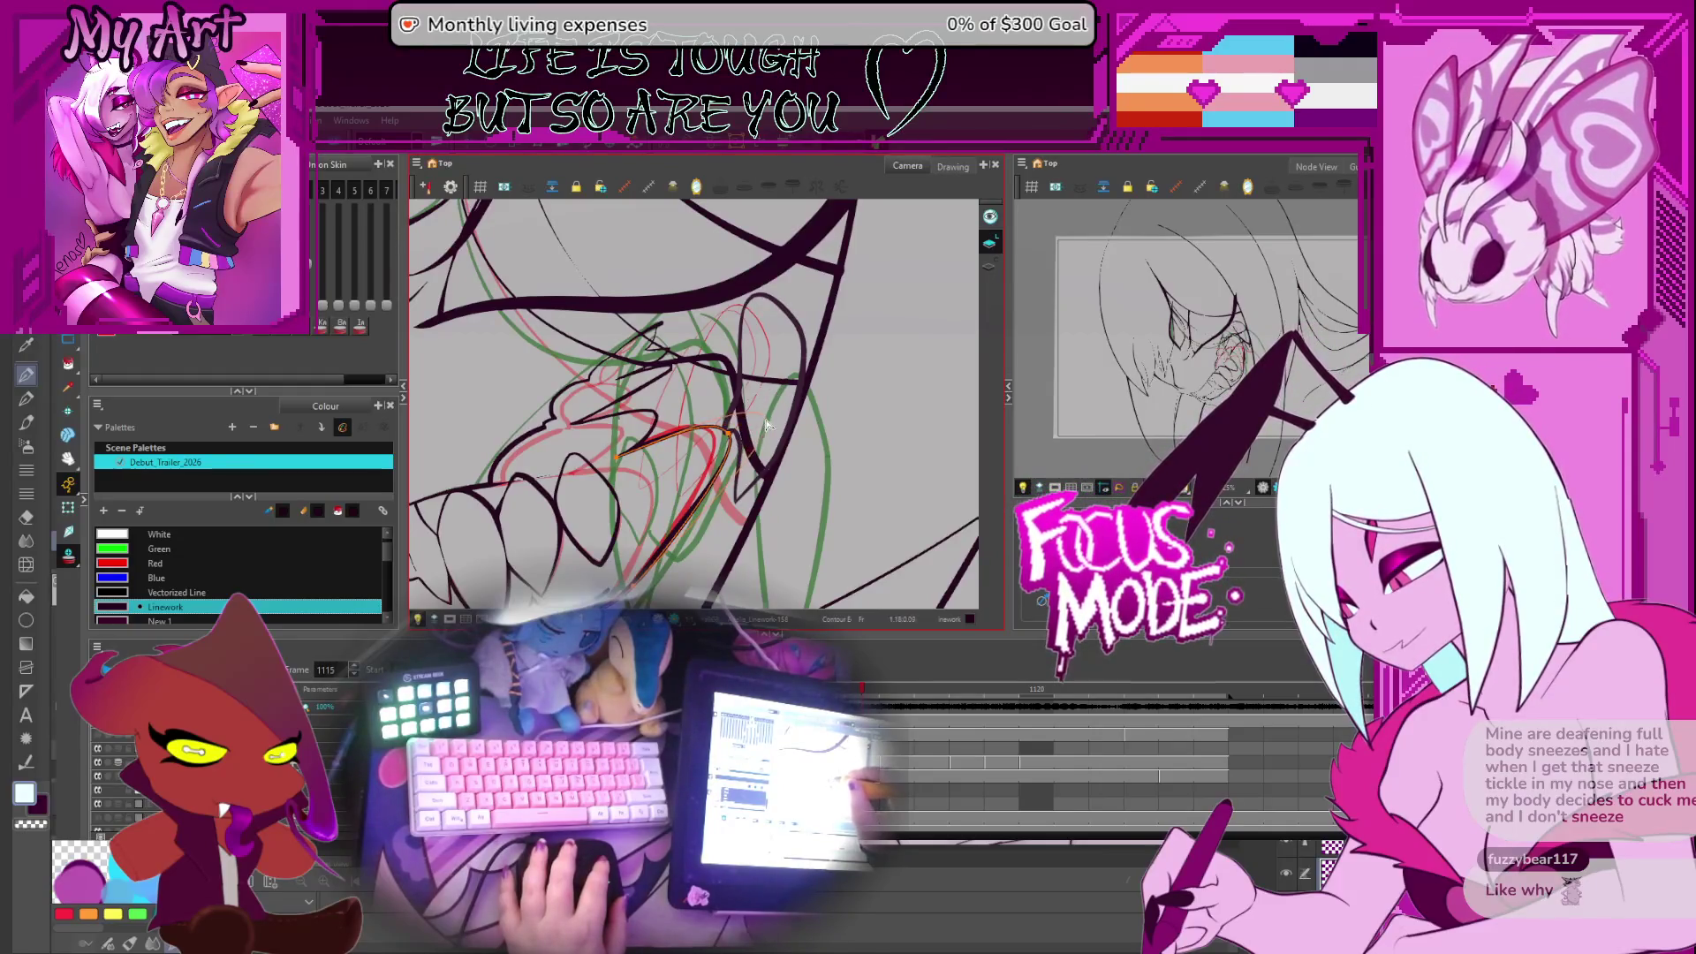
{"action": "left_click_drag", "start_coordinate": [767, 425], "coordinate": [765, 415]}
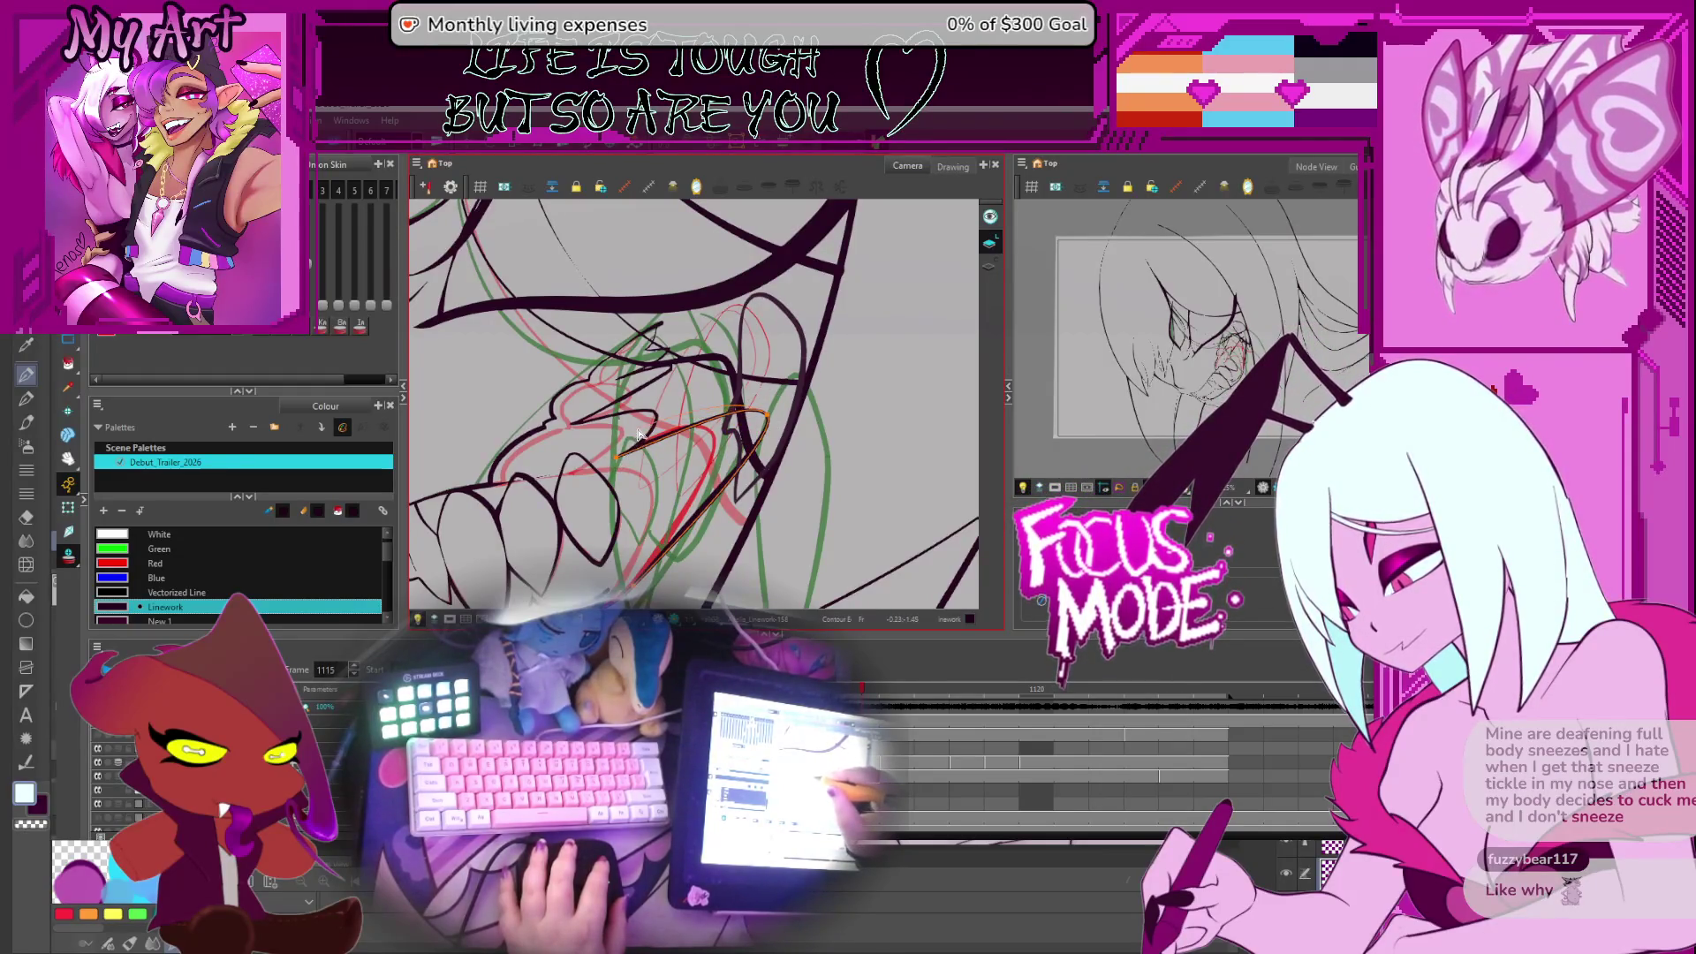
{"action": "left_click_drag", "start_coordinate": [639, 442], "coordinate": [652, 427]}
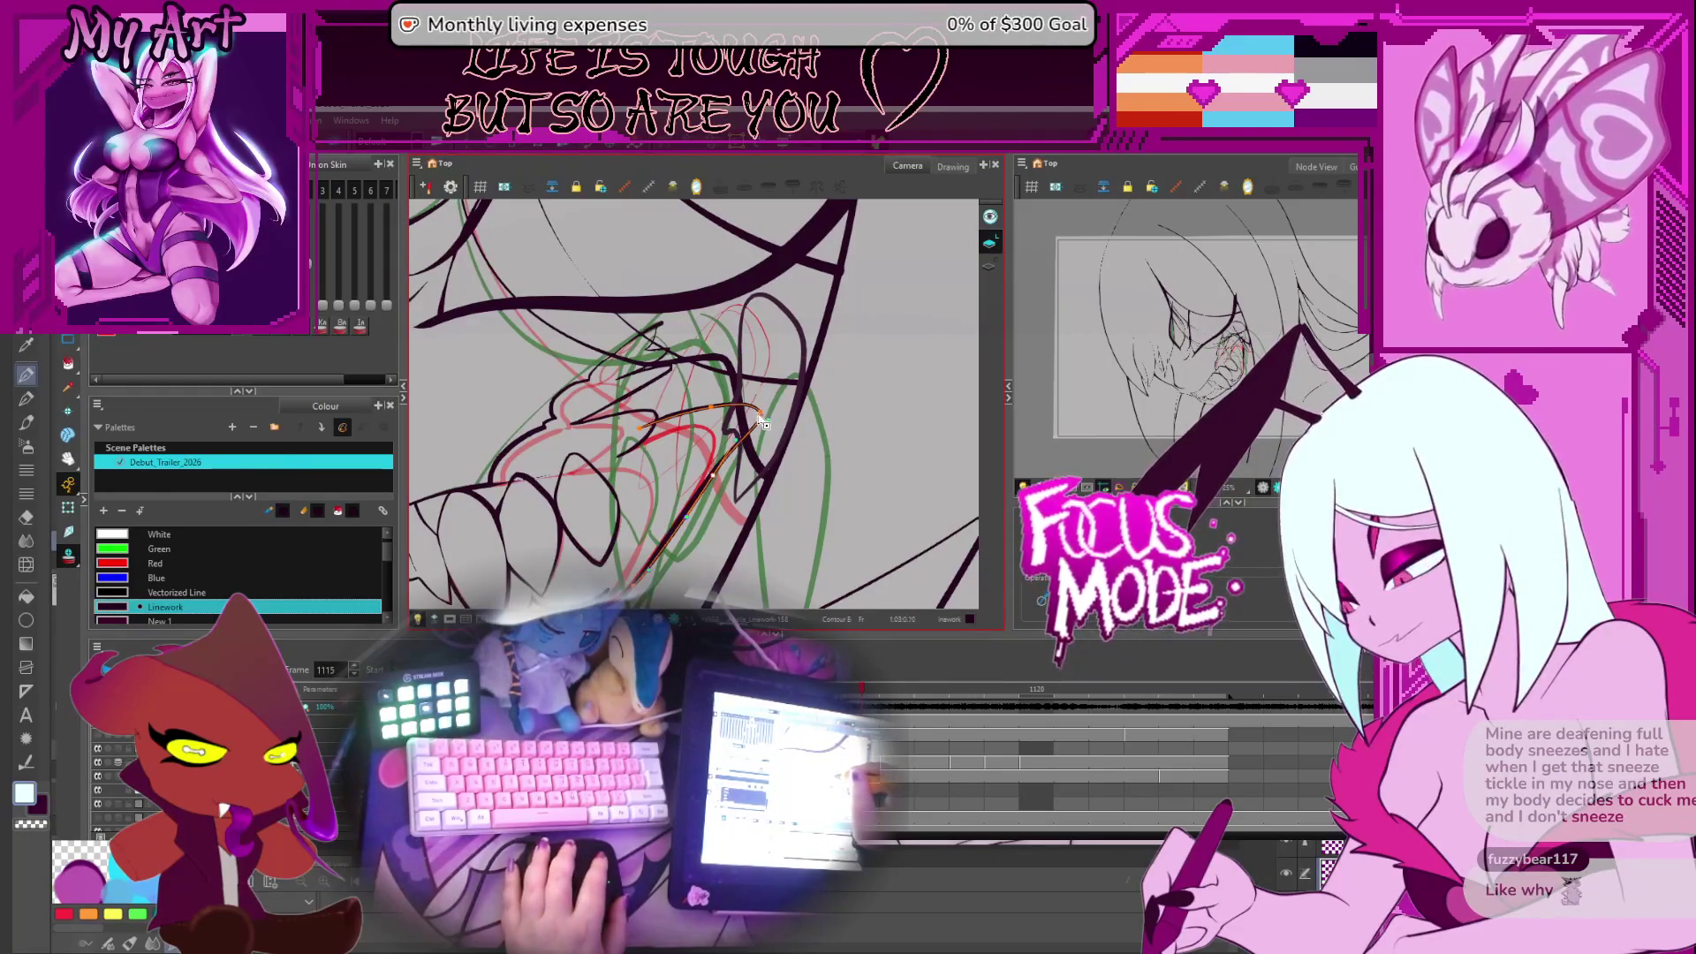
Bow the lower segment of the dark stroke beside the fang upward
{"action": "left_click", "coordinate": [746, 481]}
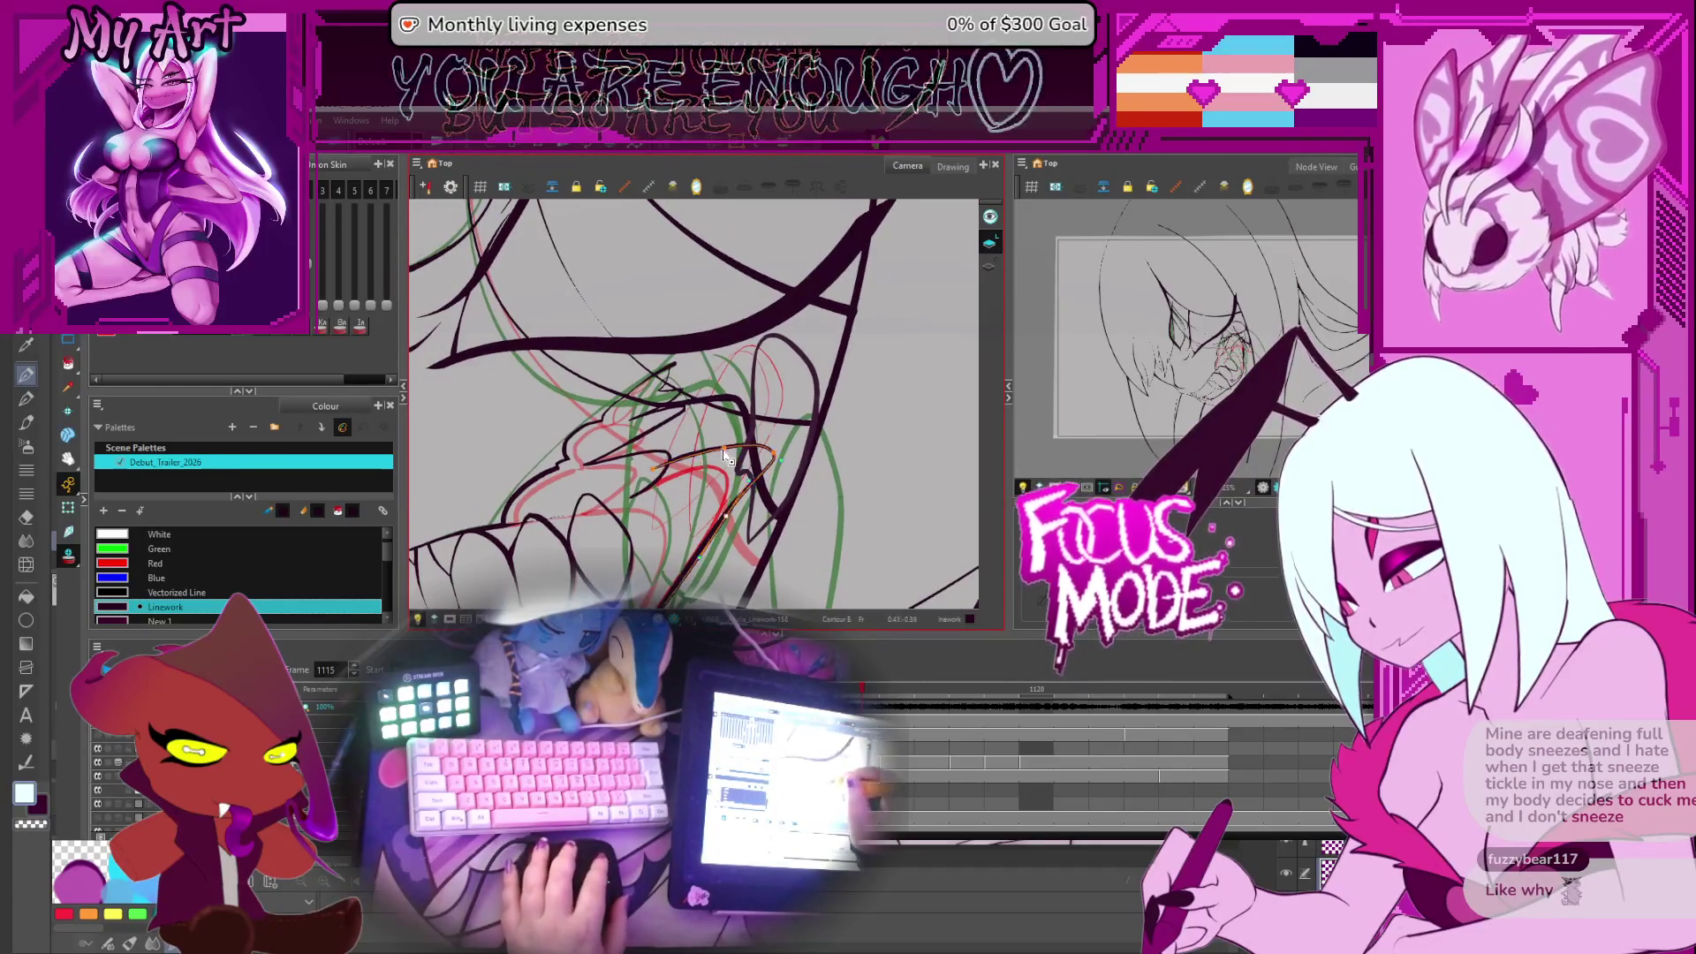
{"action": "mouse_move", "coordinate": [714, 461]}
{"action": "left_mouse_down"}
{"action": "mouse_move", "coordinate": [751, 358]}
{"action": "mouse_move", "coordinate": [709, 420]}
{"action": "left_mouse_up"}
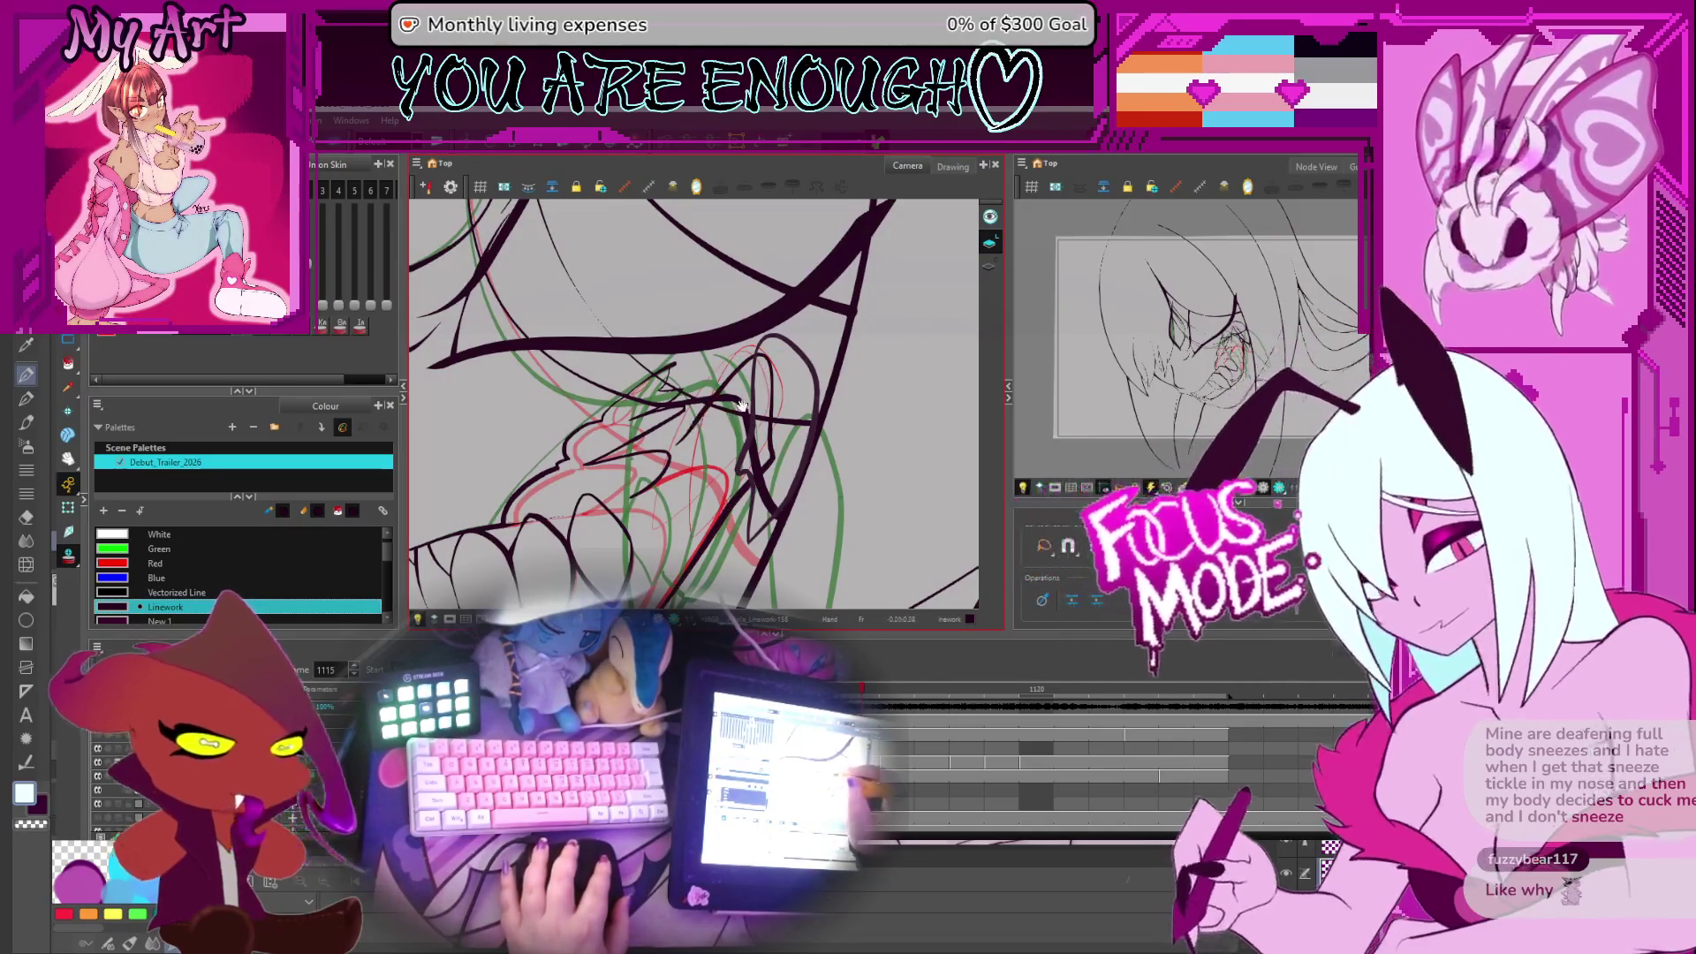
{"action": "left_click", "coordinate": [761, 460]}
{"action": "left_click", "coordinate": [649, 487]}
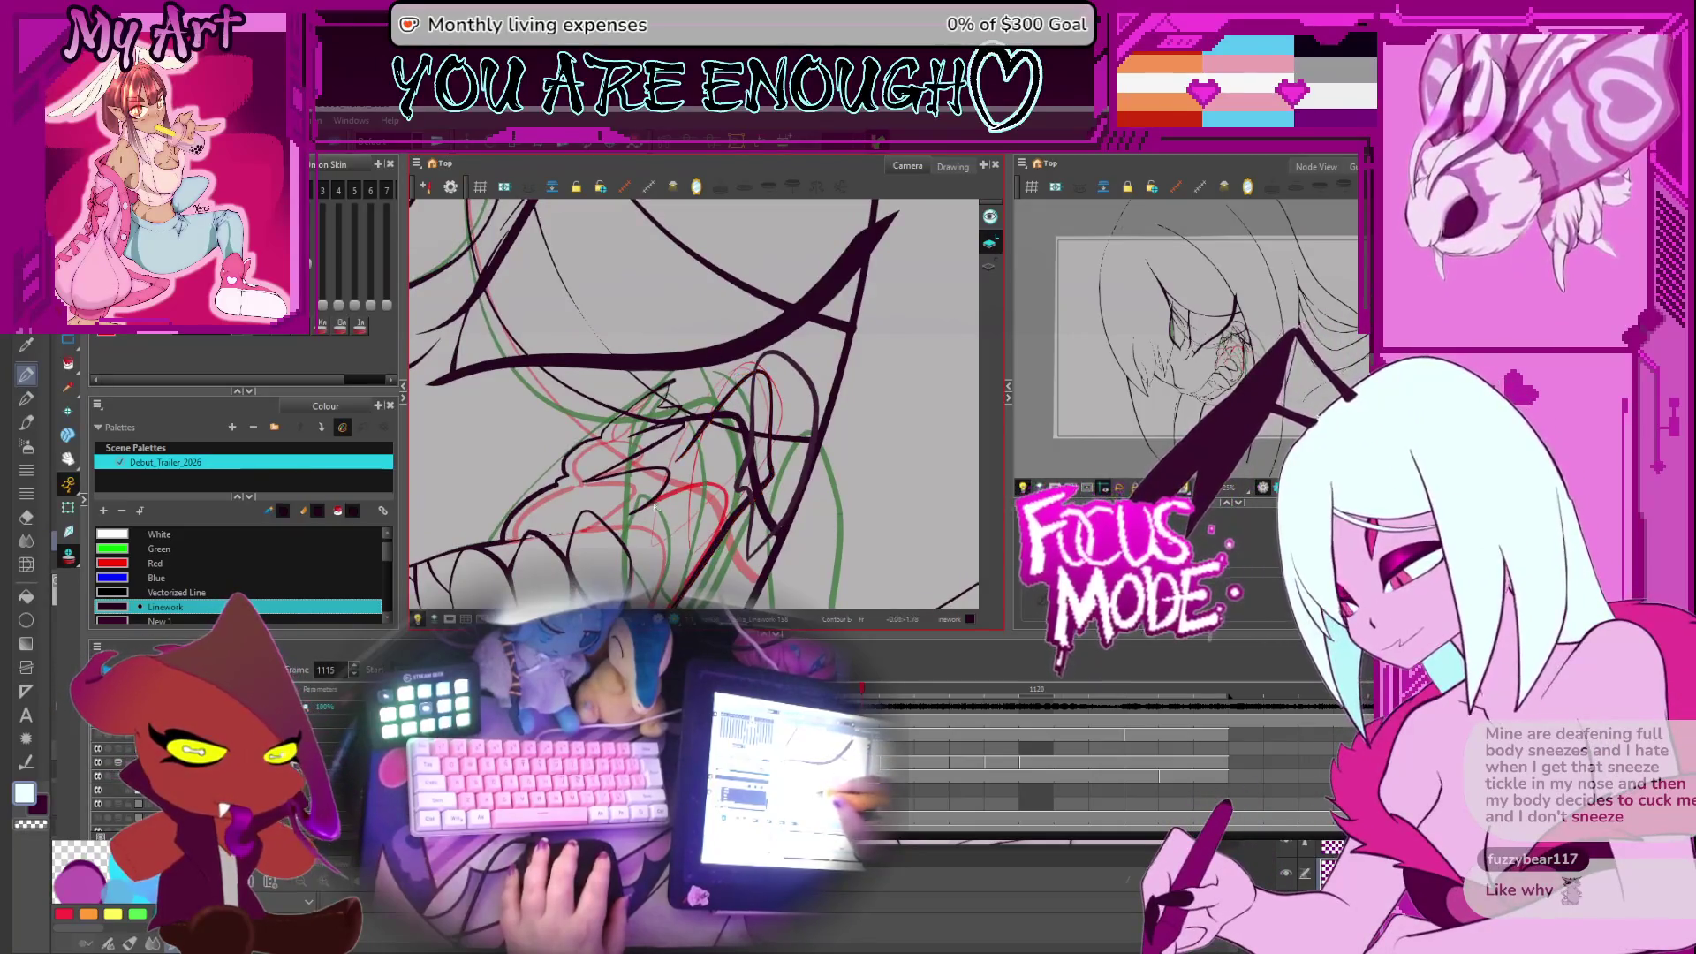
Pan and rotate the view to a comfortable angle for editing the mouth-corner strokes
{"action": "left_click_drag", "start_coordinate": [578, 502], "coordinate": [711, 457]}
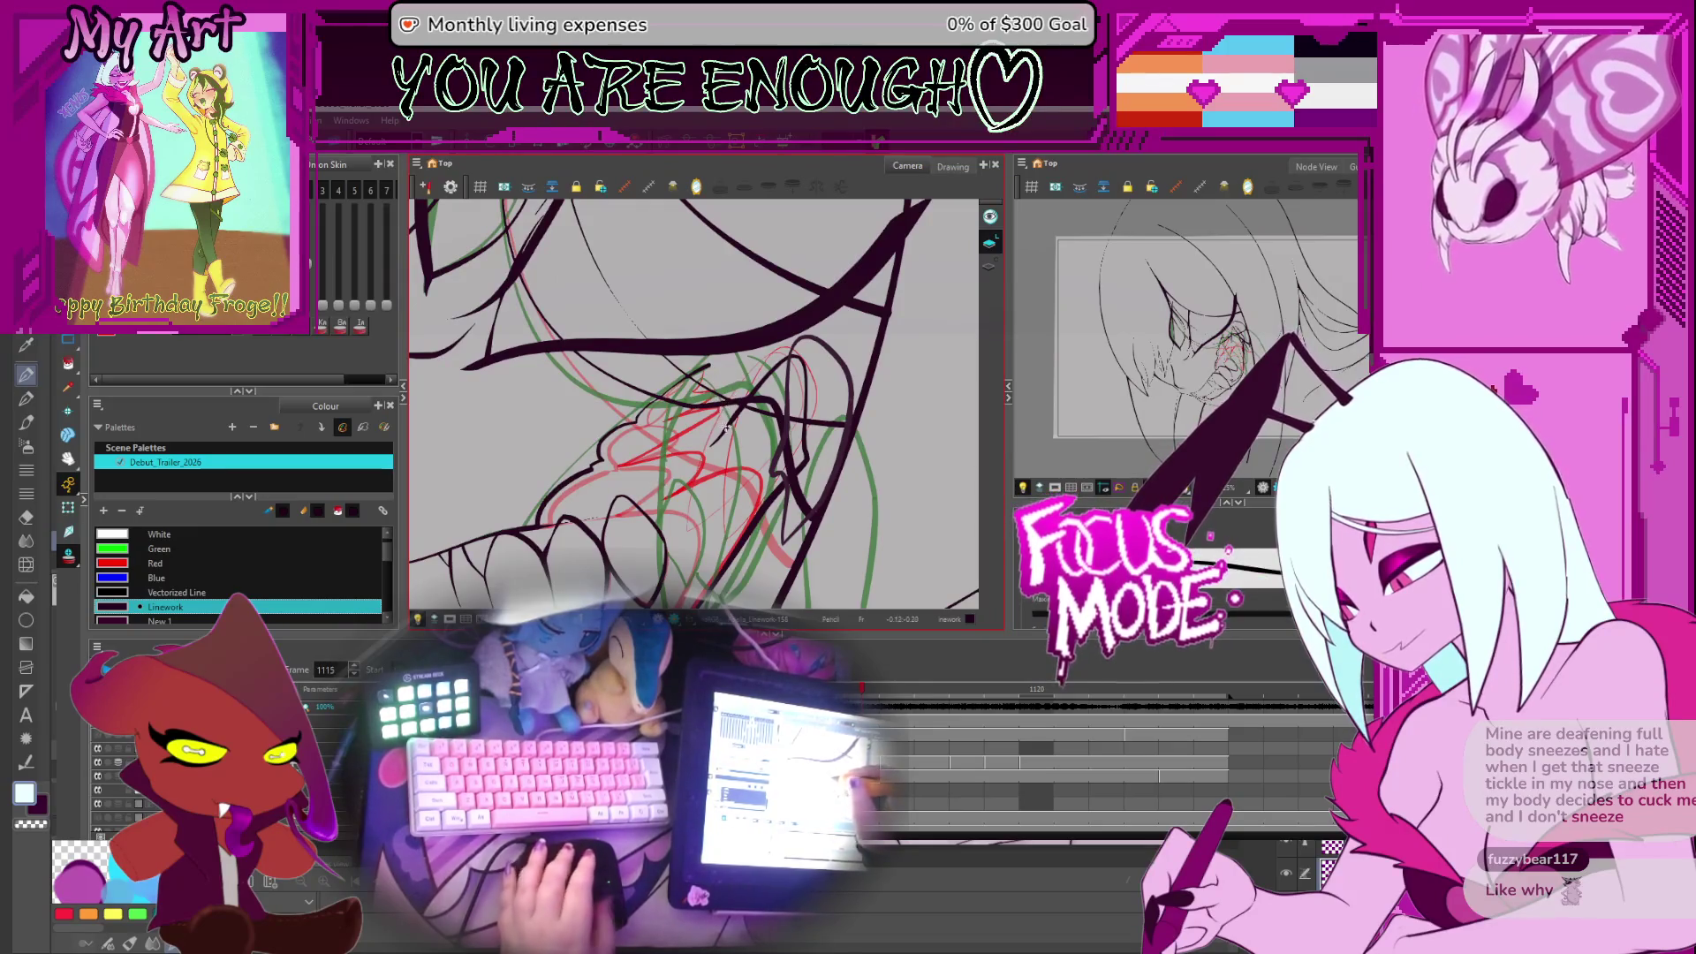
{"action": "mouse_move", "coordinate": [726, 427]}
{"action": "left_mouse_down"}
{"action": "mouse_move", "coordinate": [673, 415]}
{"action": "mouse_move", "coordinate": [696, 379]}
{"action": "left_mouse_up"}
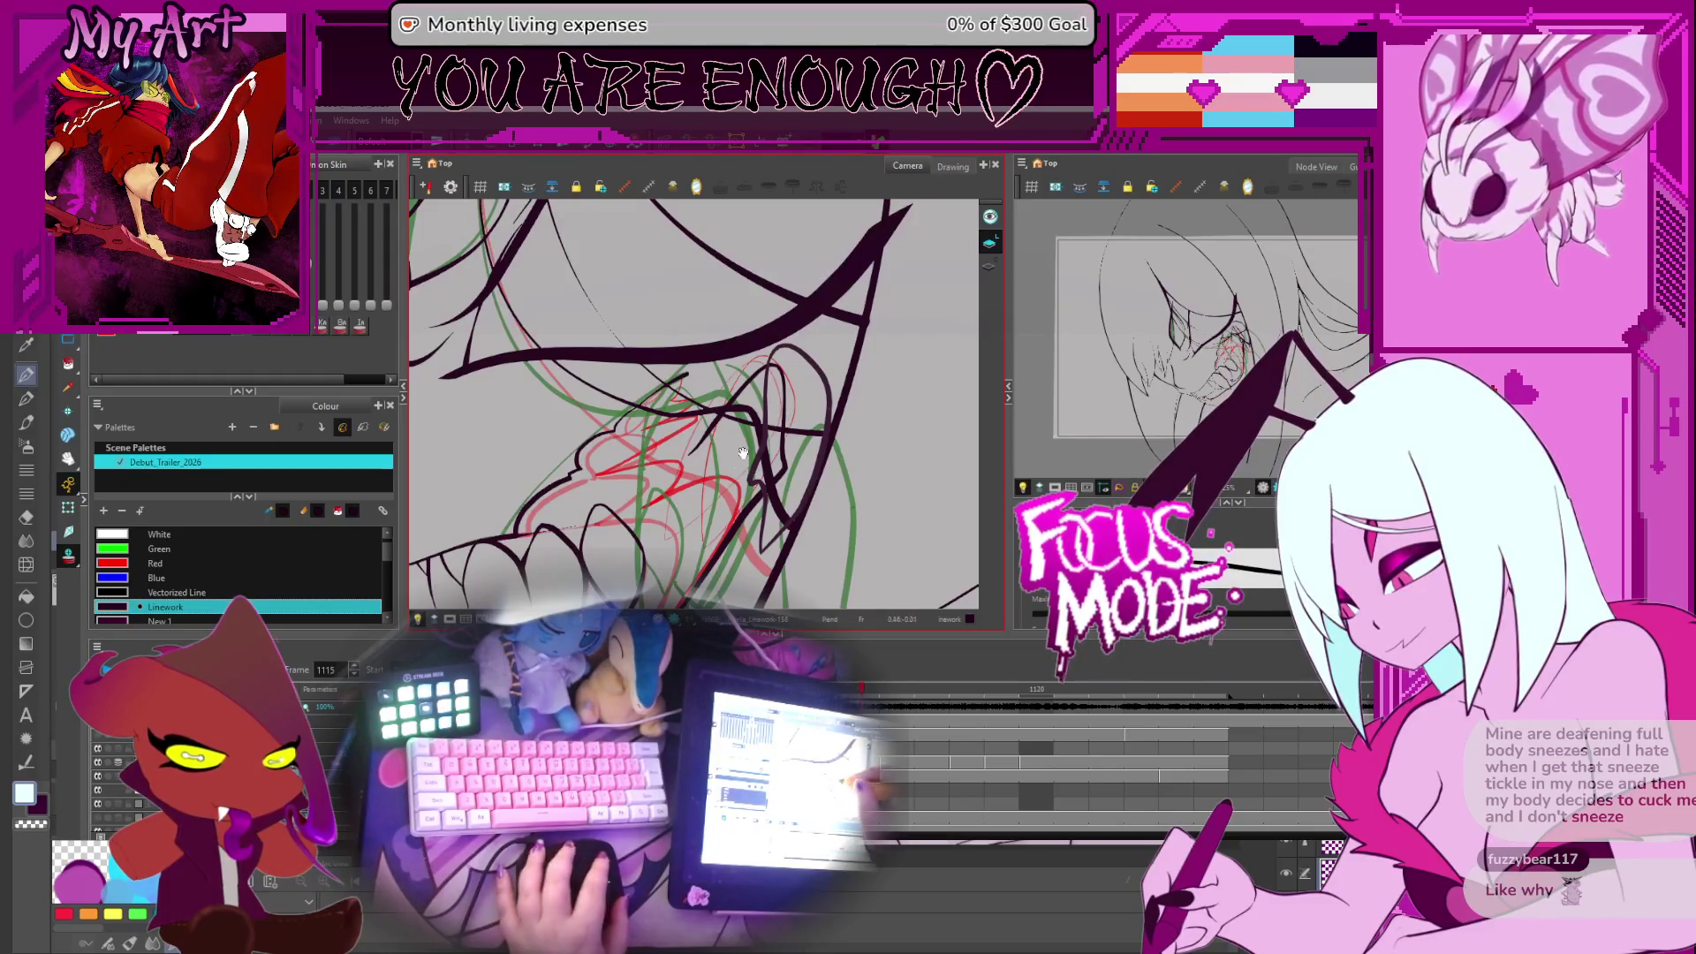
{"action": "left_click_drag", "start_coordinate": [742, 452], "coordinate": [686, 430]}
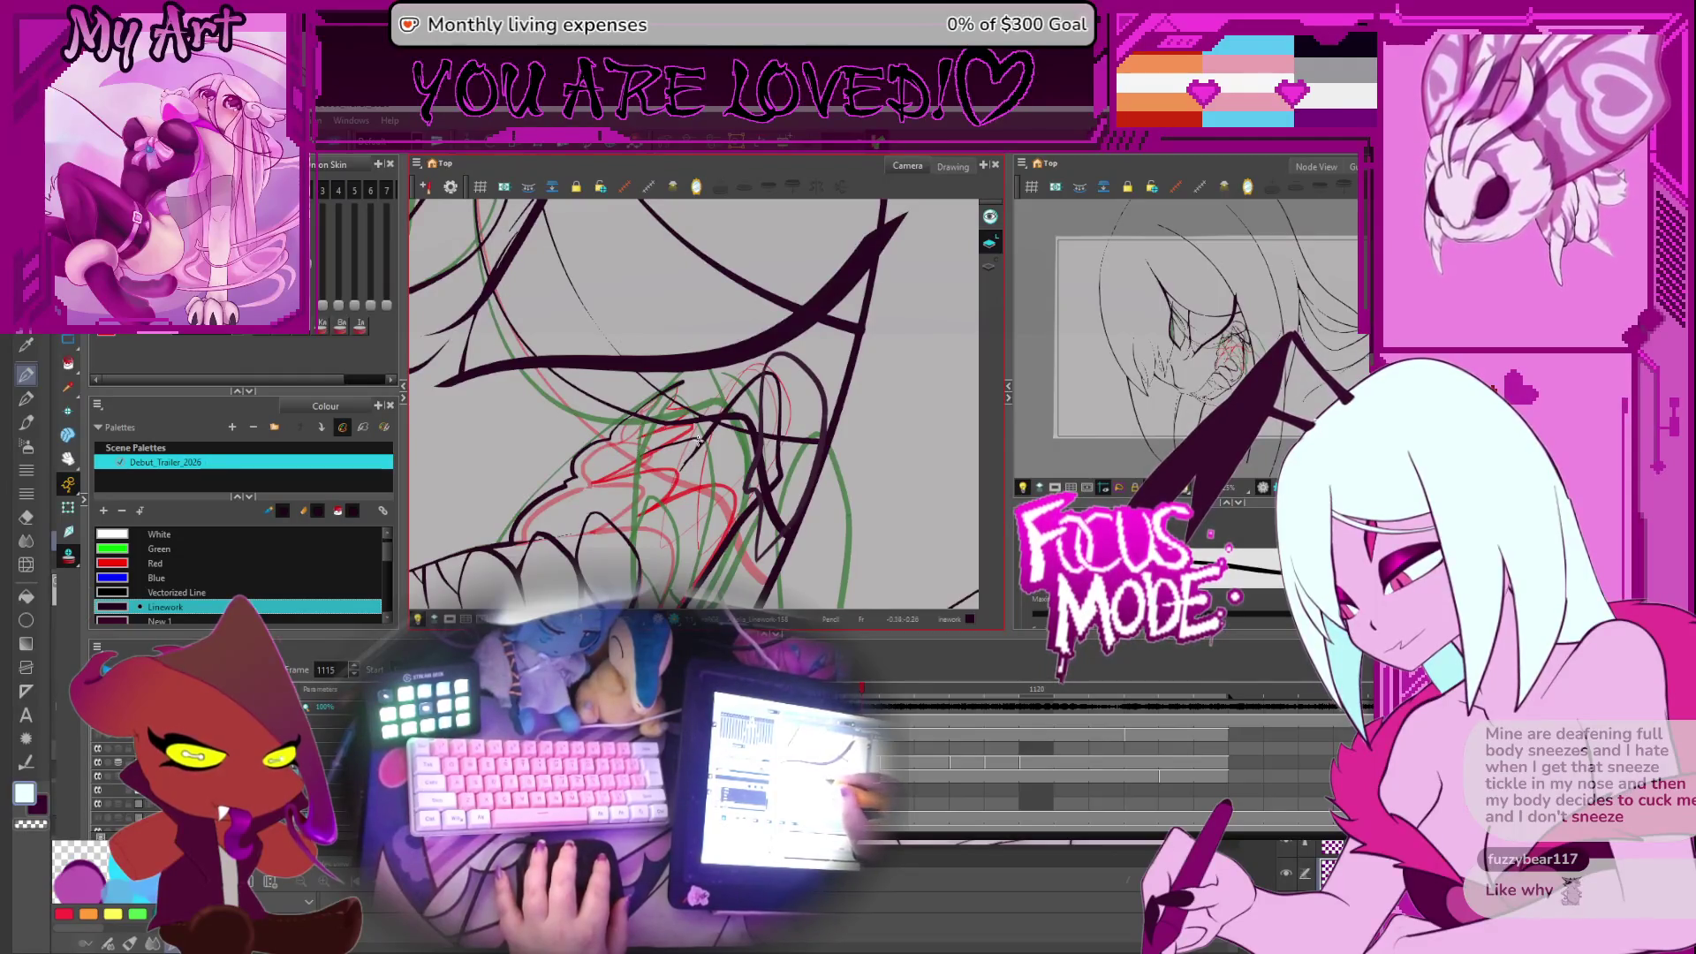
{"action": "key", "text": "alt+q"}
{"action": "left_click", "coordinate": [643, 468]}
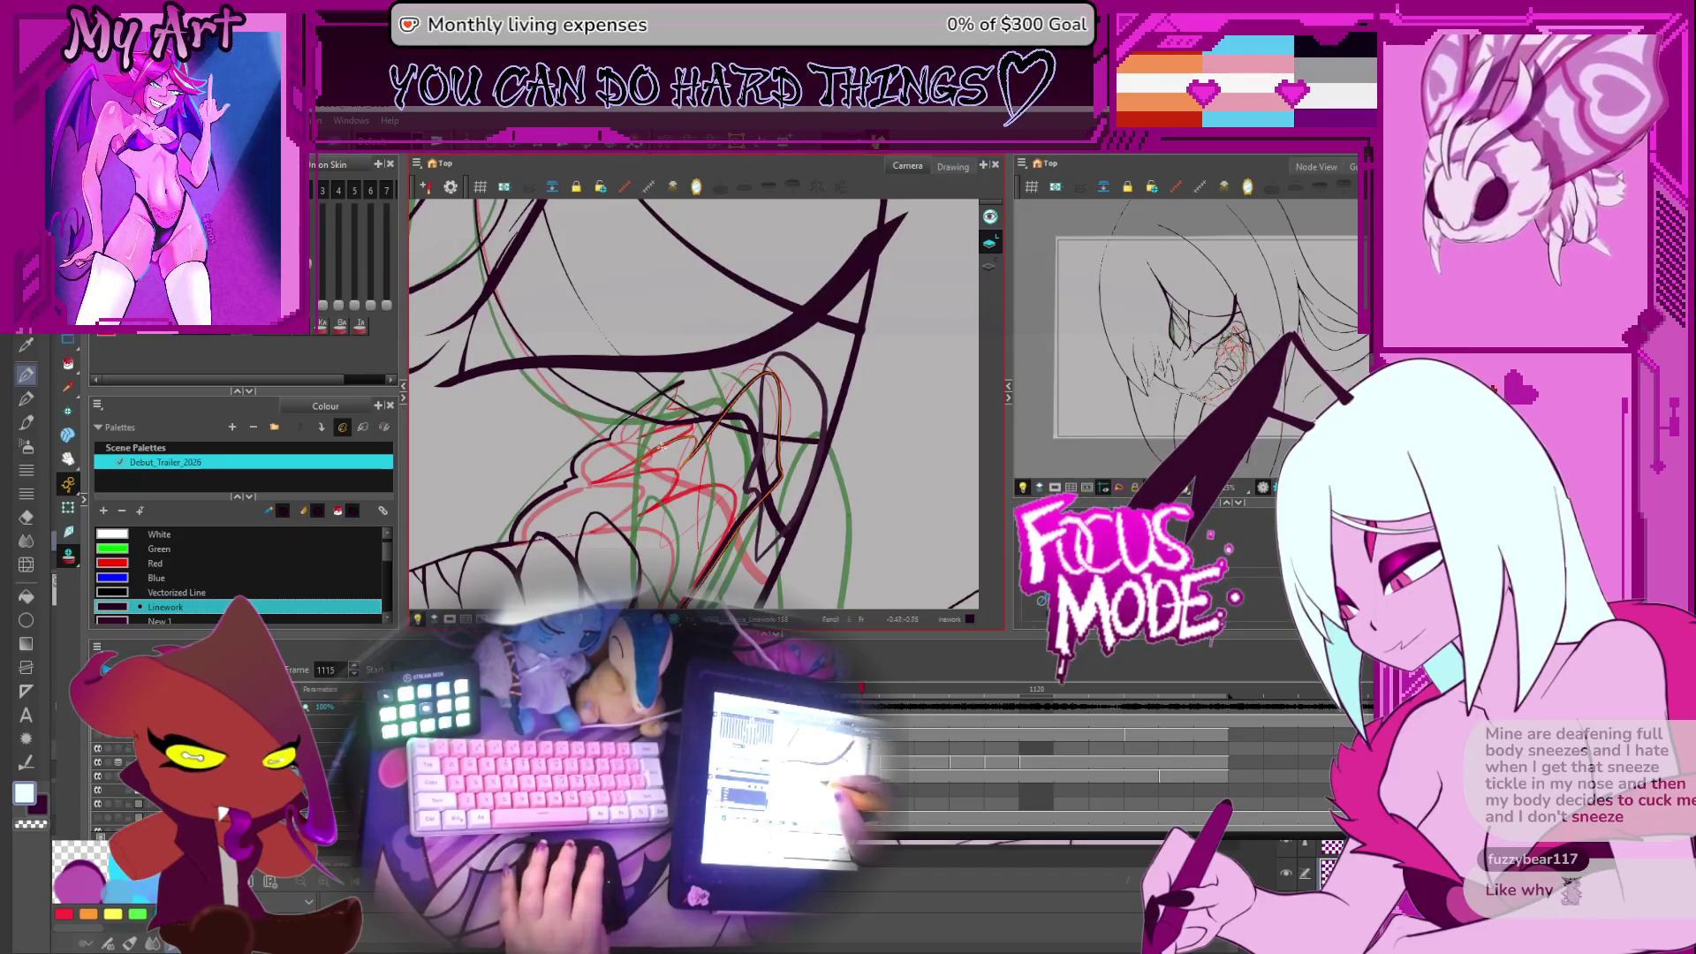
{"action": "key", "text": "alt+/"}
{"action": "key", "text": "alt+s"}
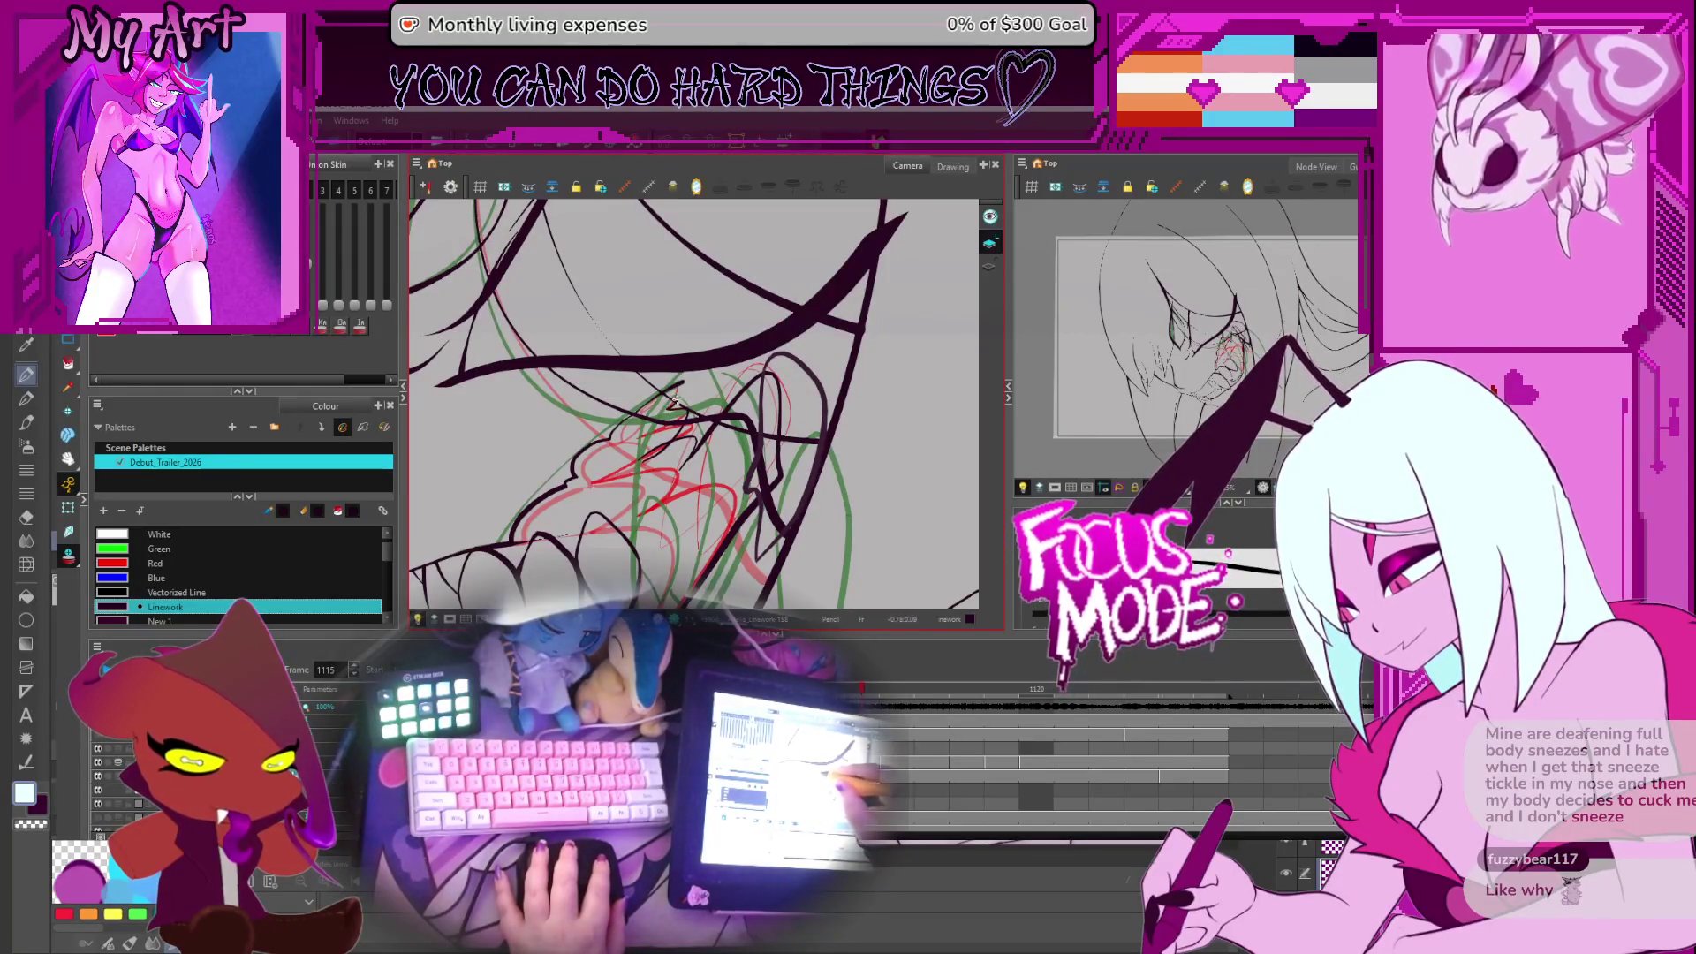
Trim the excess segment off the long stroke across the mouth with the Cutter
{"action": "scroll", "coordinate": [681, 383], "scroll_direction": "up", "scroll_amount": 3}
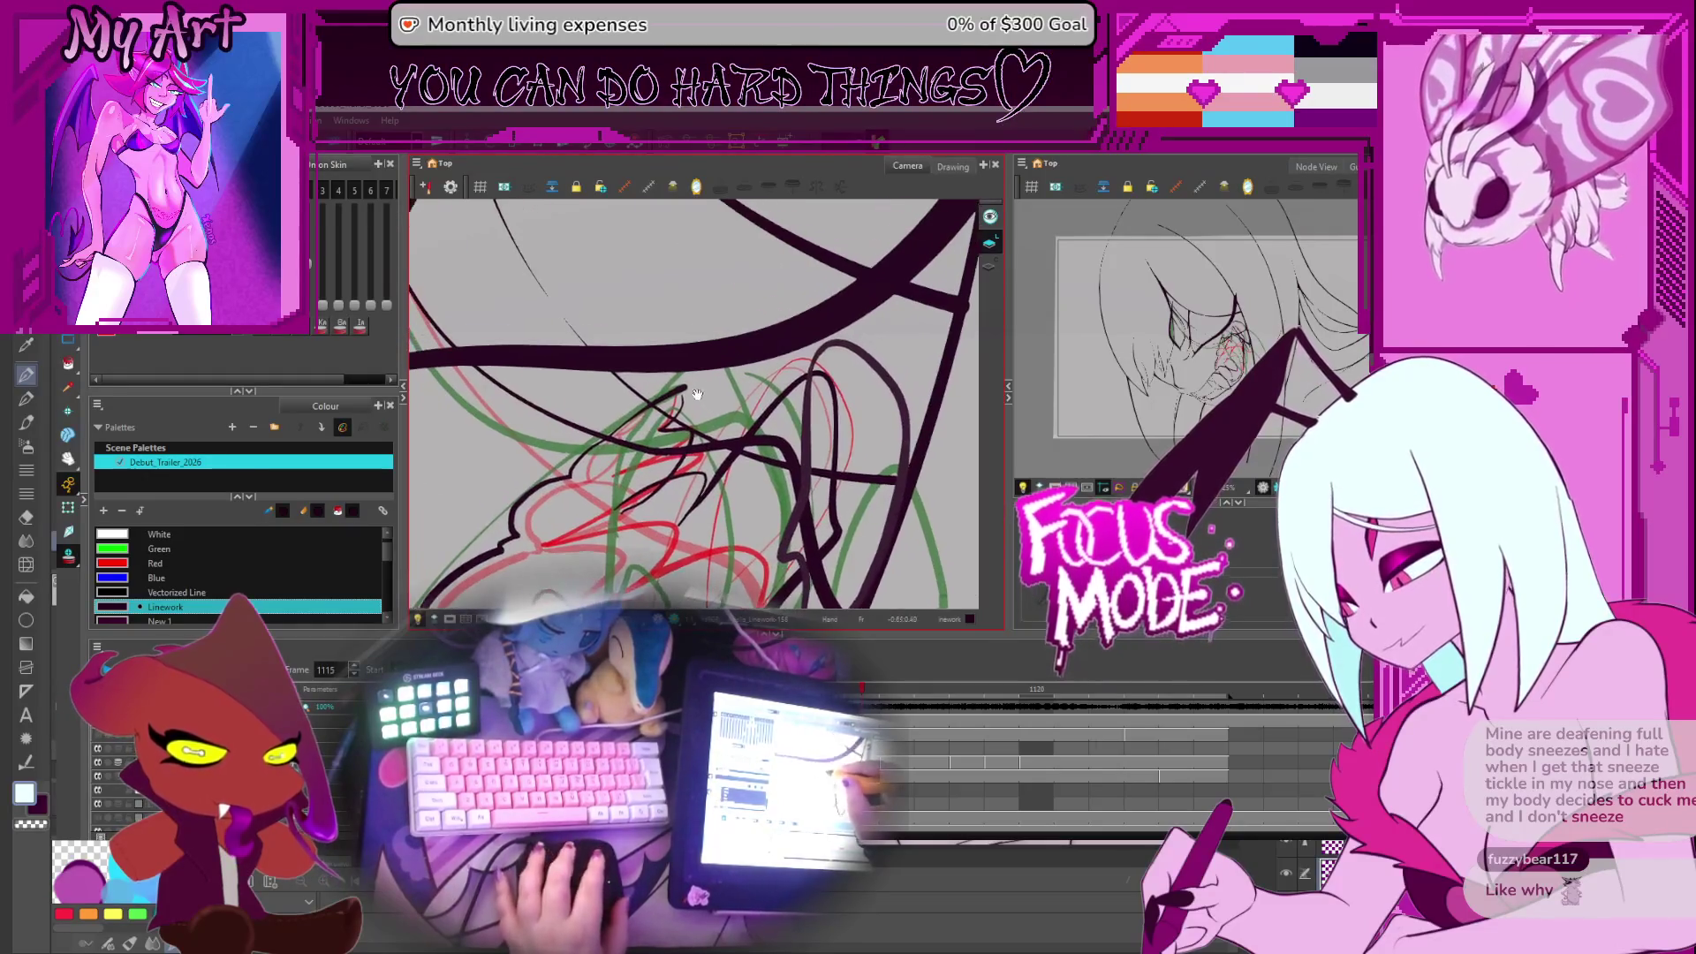
{"action": "left_click", "coordinate": [690, 401]}
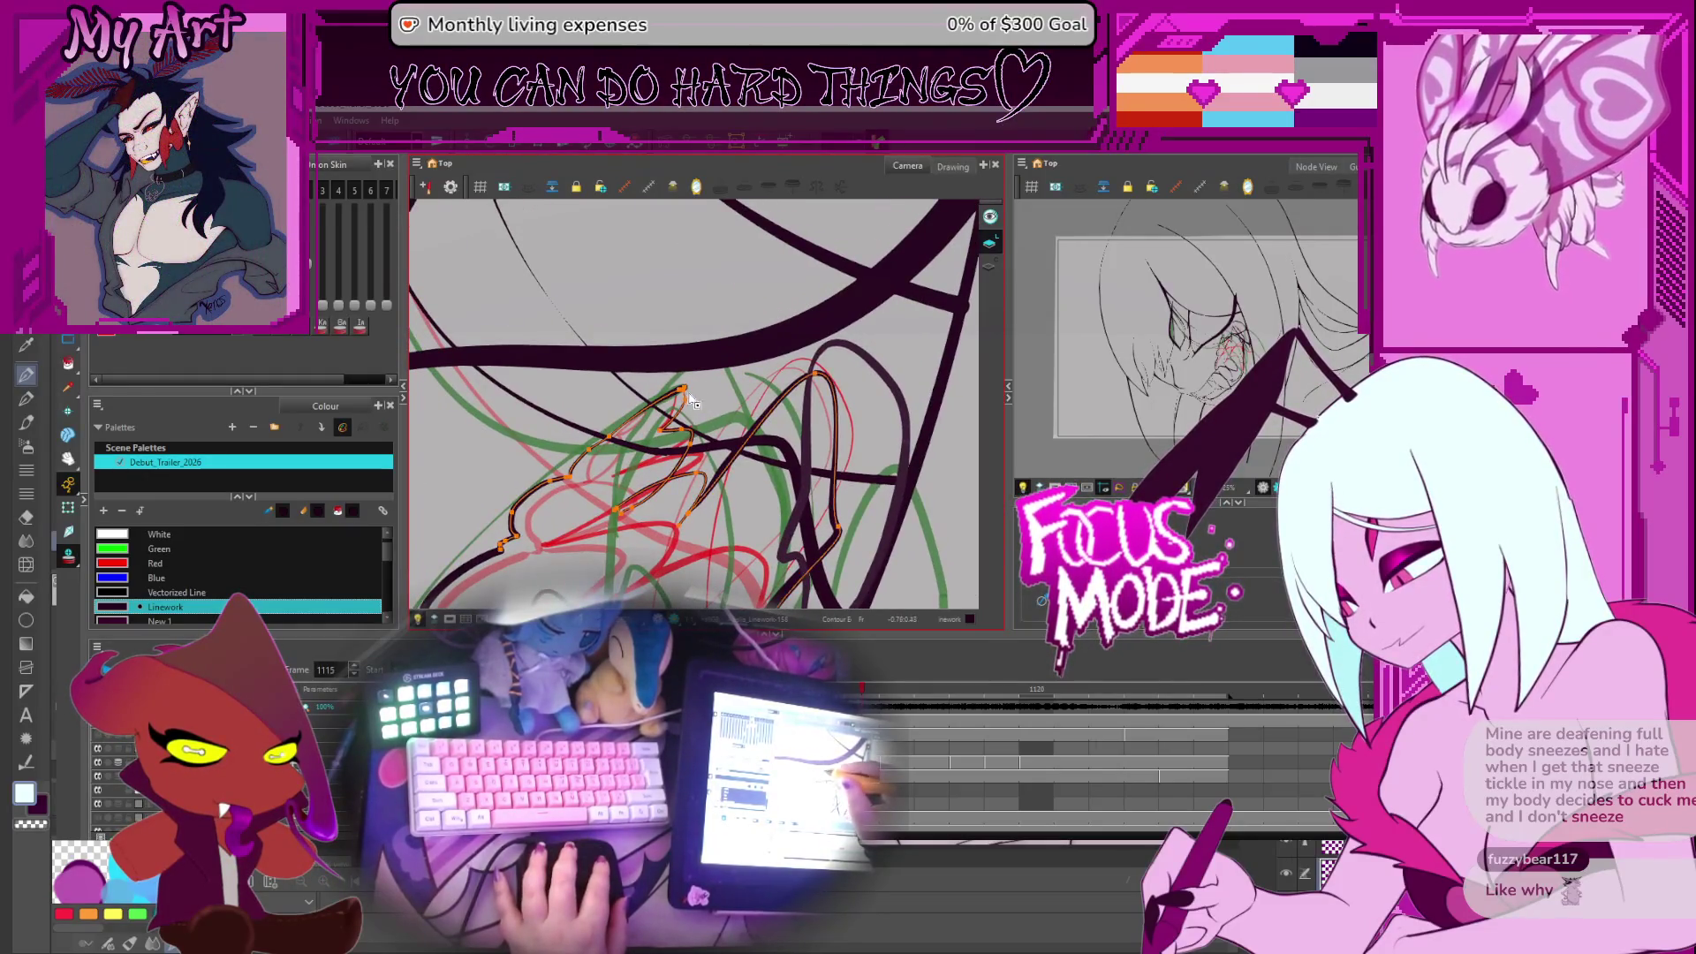
{"action": "key", "text": "alt+t"}
{"action": "left_click", "coordinate": [652, 494]}
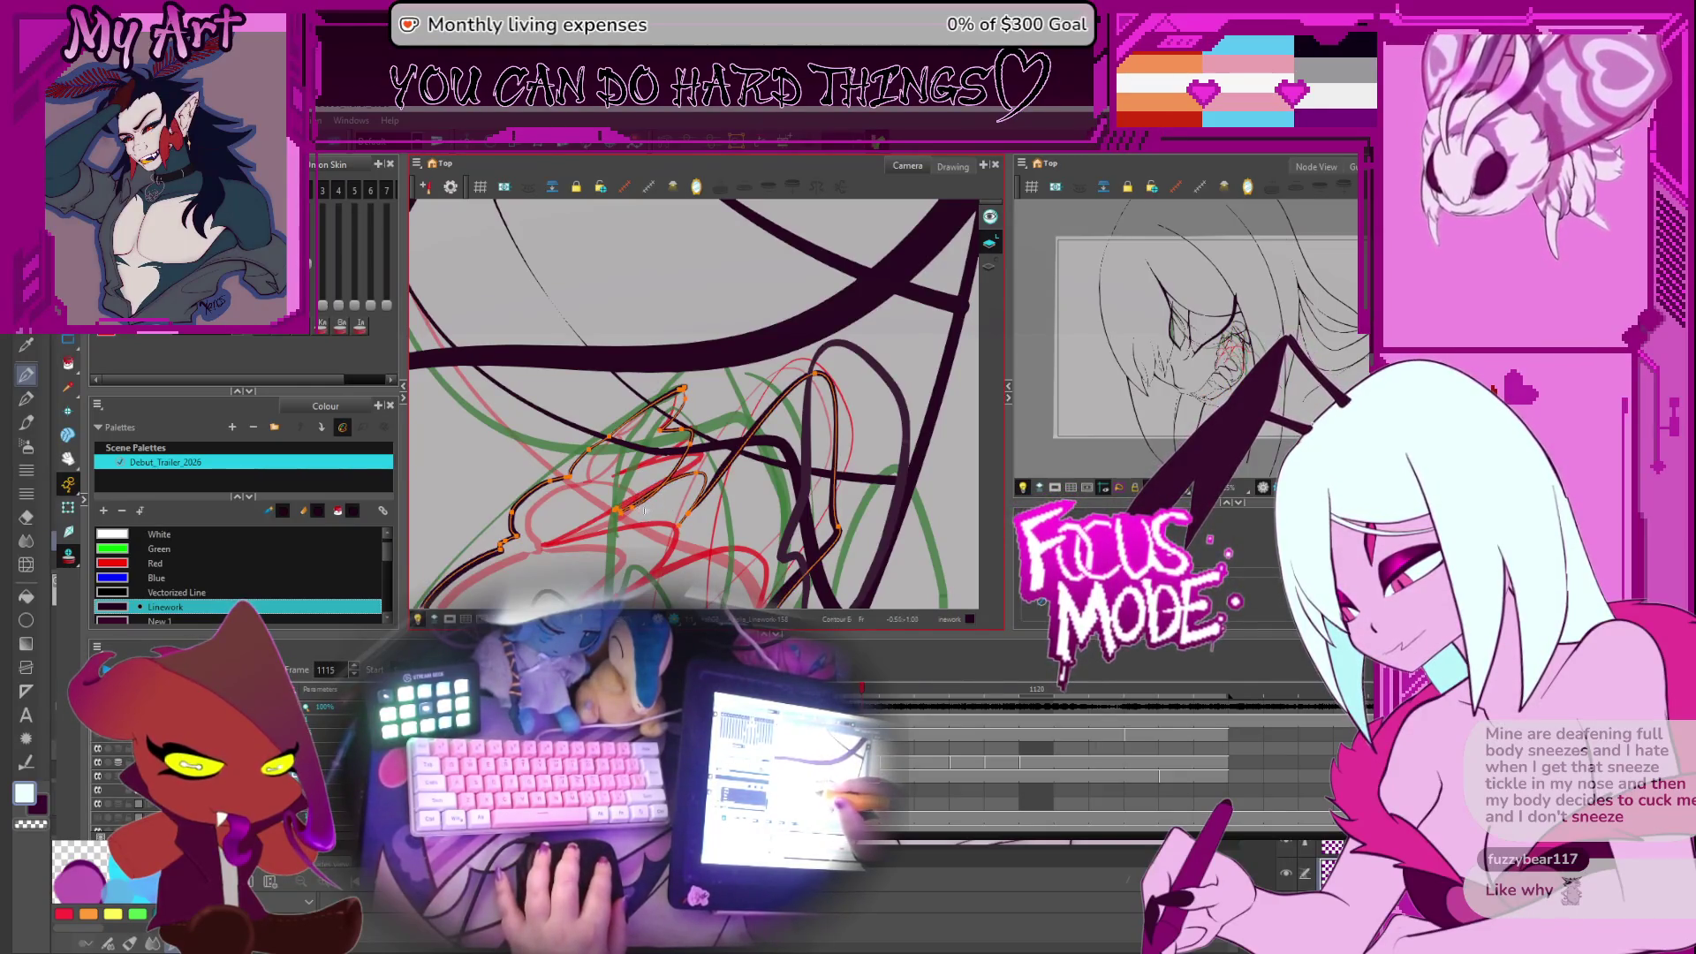
{"action": "key", "text": "alt+t"}
{"action": "left_click_drag", "start_coordinate": [647, 506], "coordinate": [601, 448]}
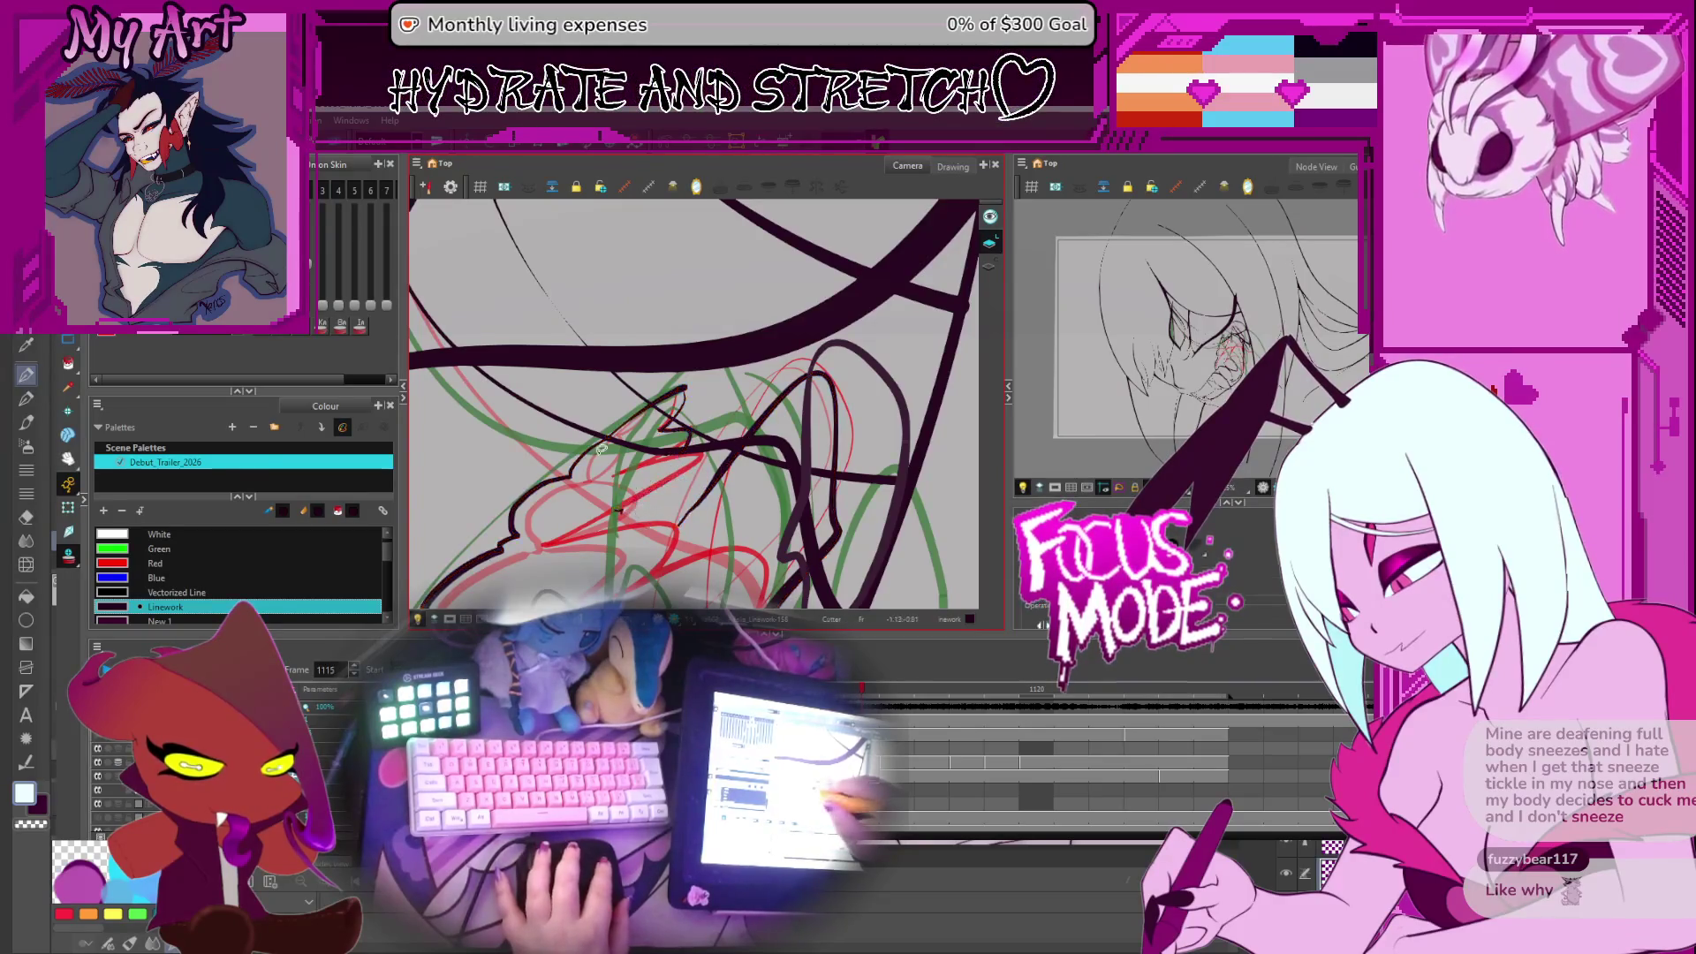
{"action": "scroll", "coordinate": [629, 508], "scroll_direction": "up", "scroll_amount": 2}
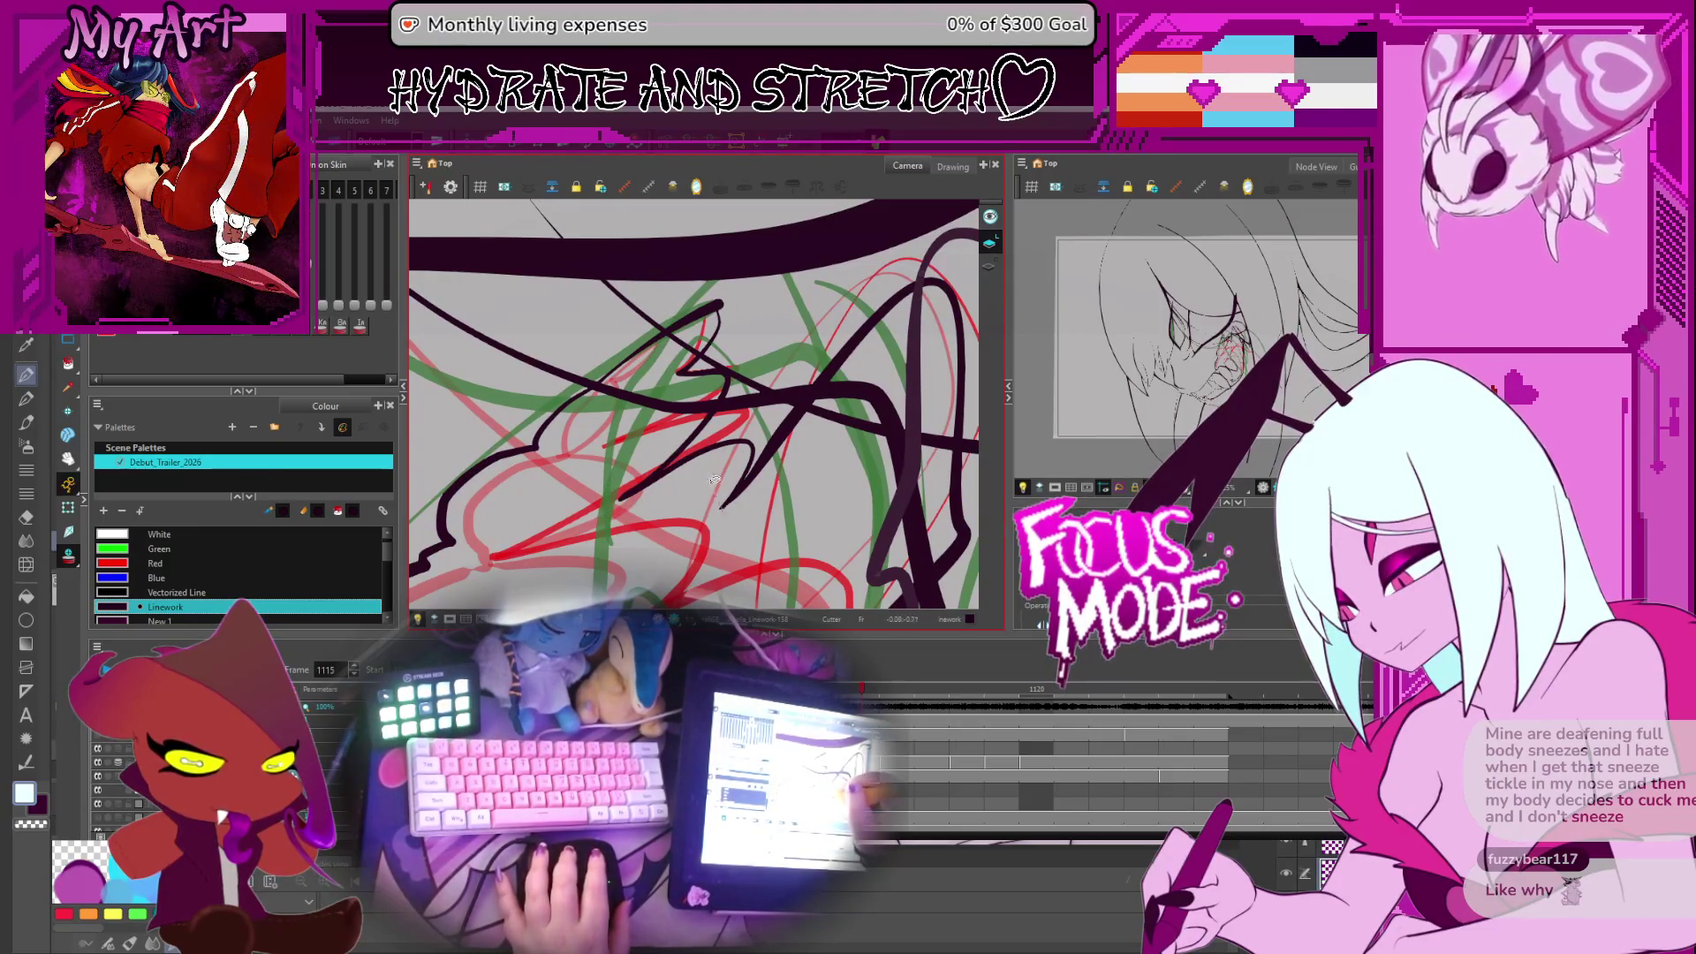
{"action": "scroll", "coordinate": [715, 479], "scroll_direction": "down", "scroll_amount": 3}
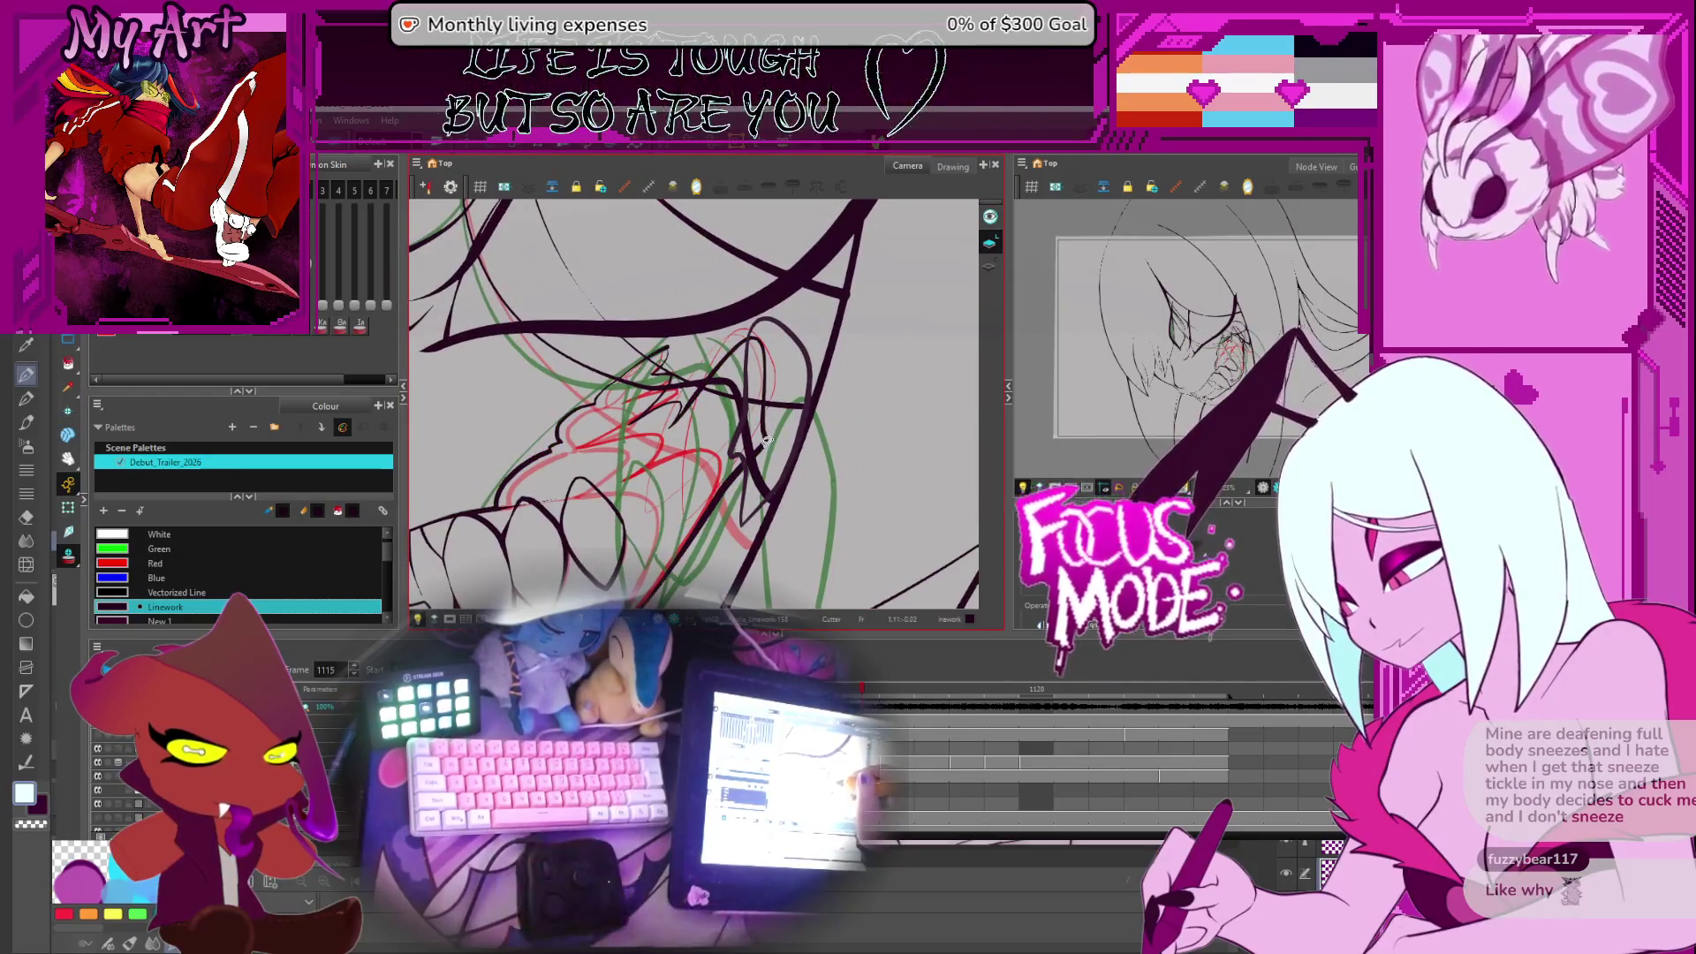
Compare the next teeth drawing, return to frame 1115, and select the stroke near the teeth
{"action": "left_click", "coordinate": [740, 401]}
{"action": "left_click_drag", "start_coordinate": [664, 400], "coordinate": [682, 422]}
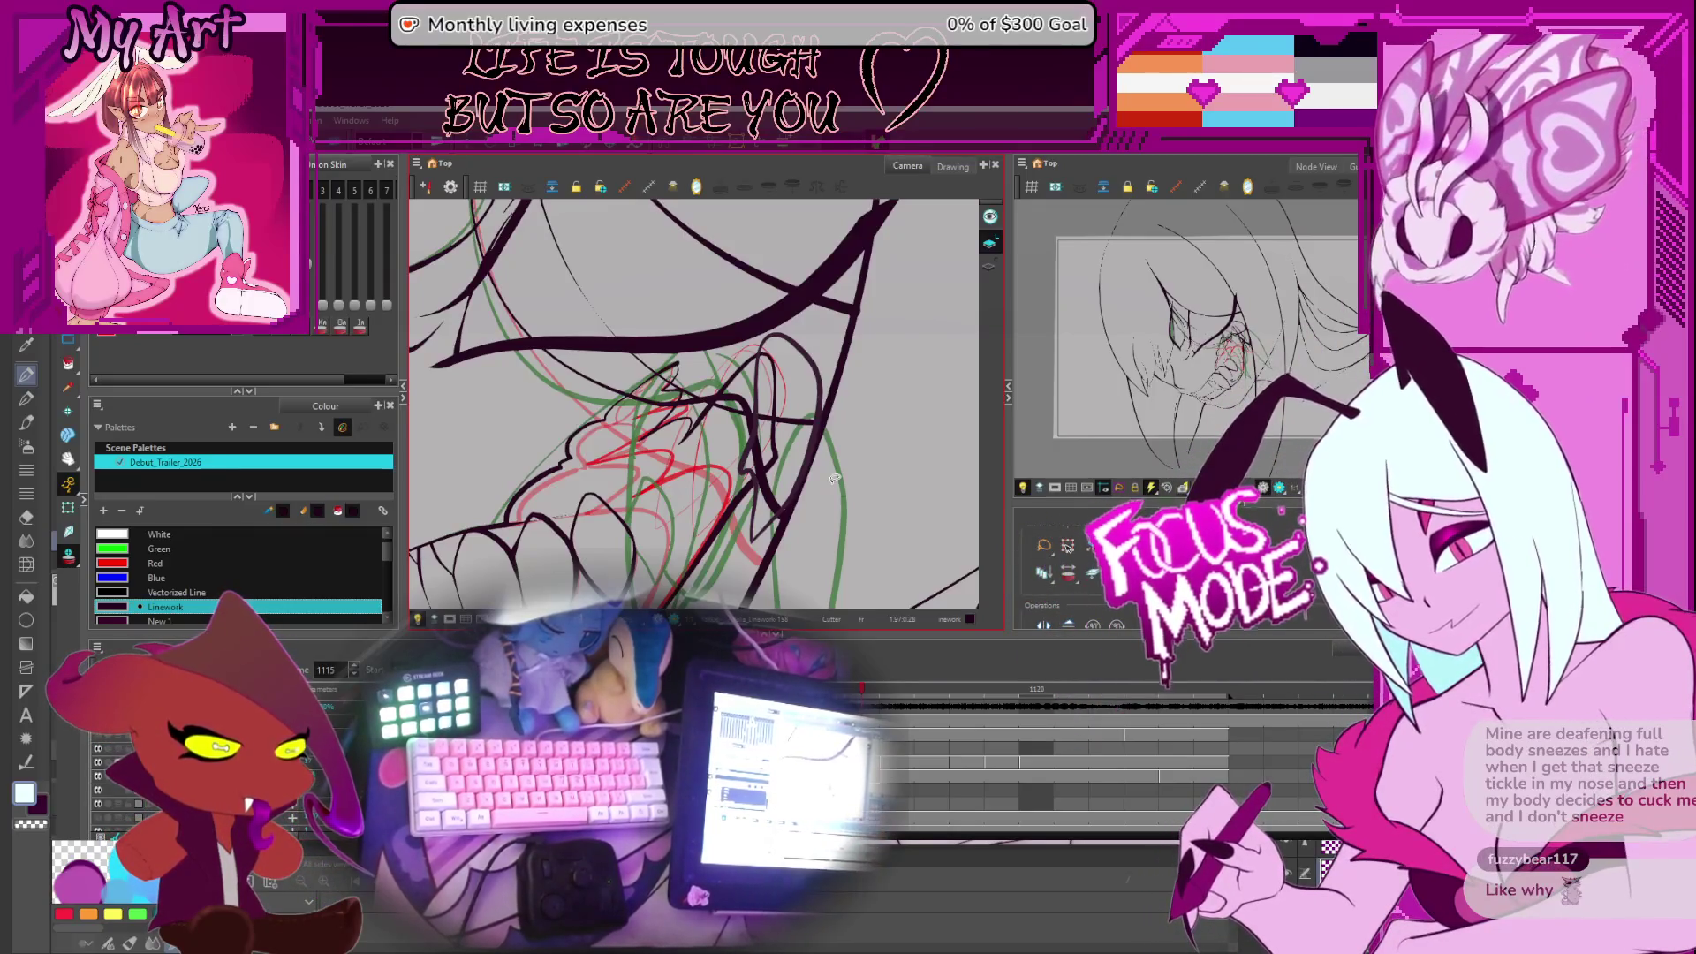
{"action": "key", "text": "period"}
{"action": "key", "text": "period"}
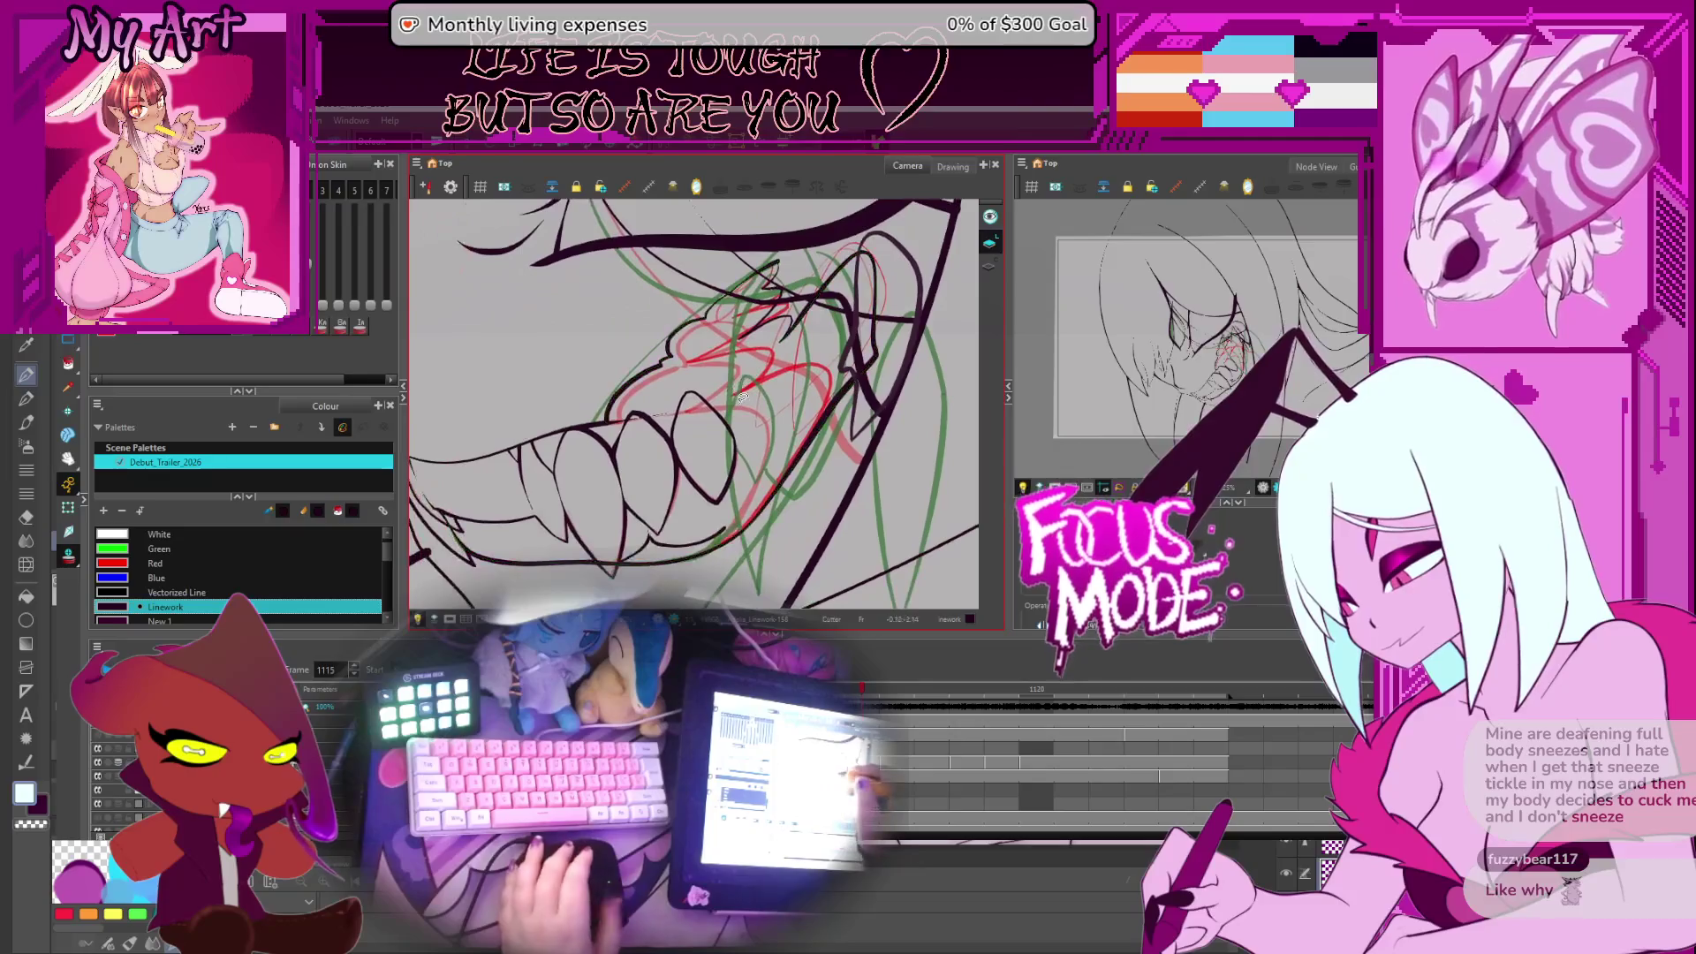
{"action": "key", "text": "comma"}
{"action": "key", "text": "comma"}
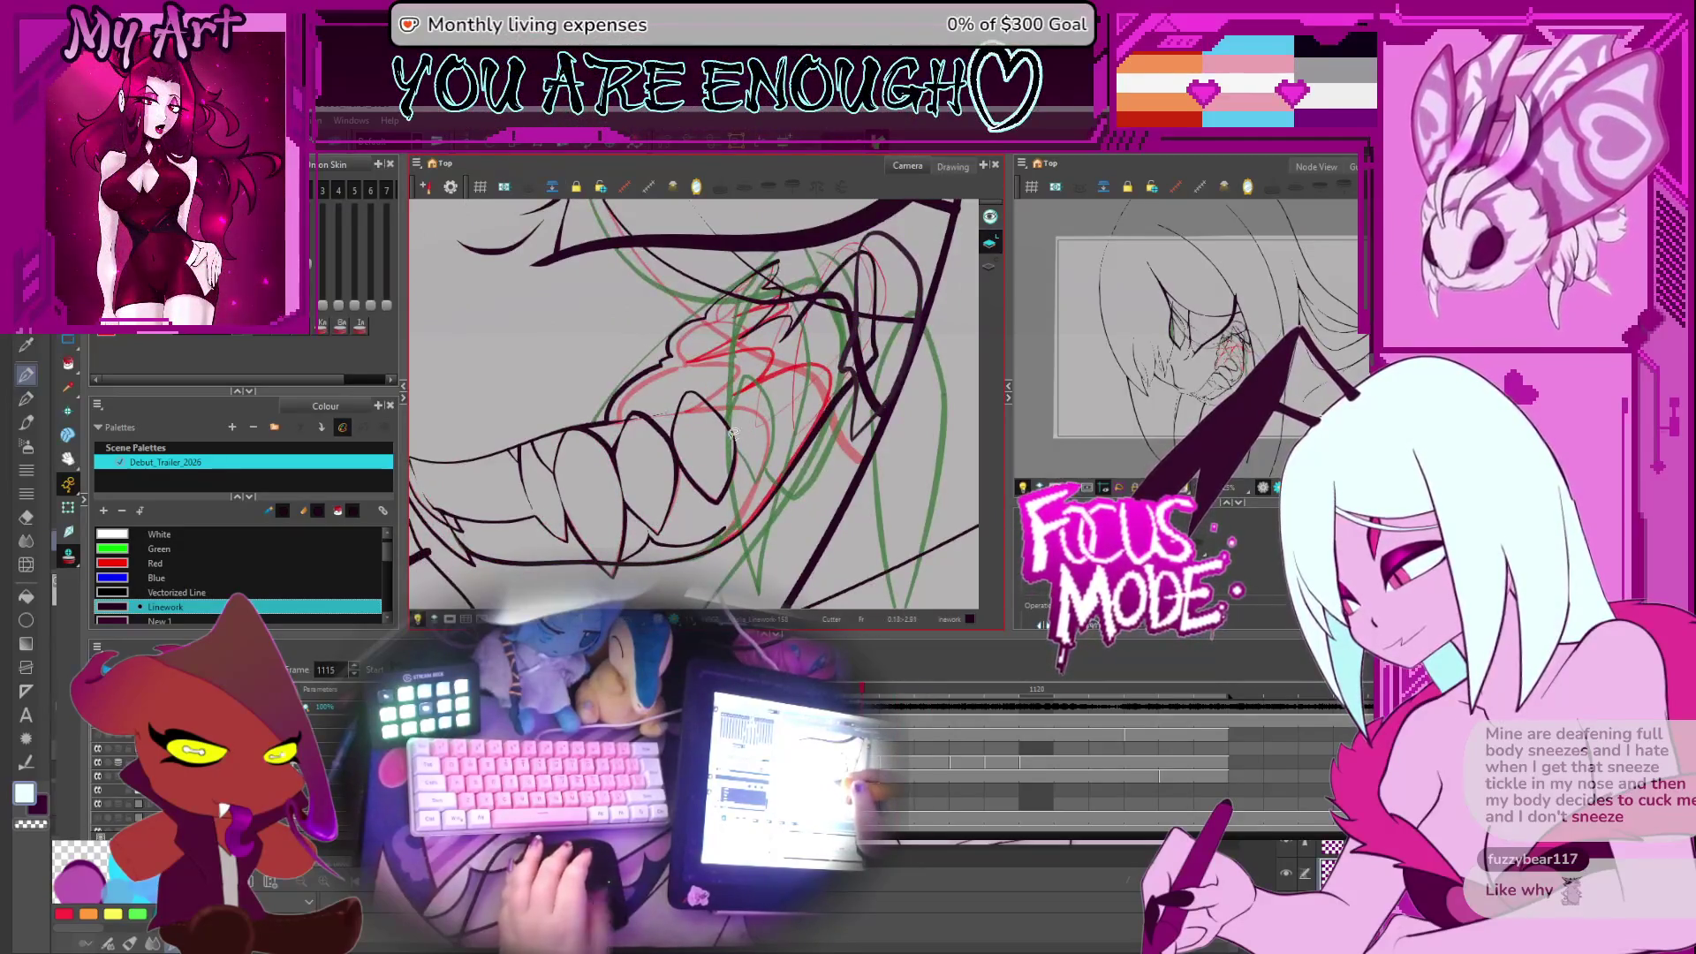
{"action": "left_click_drag", "start_coordinate": [732, 432], "coordinate": [735, 488]}
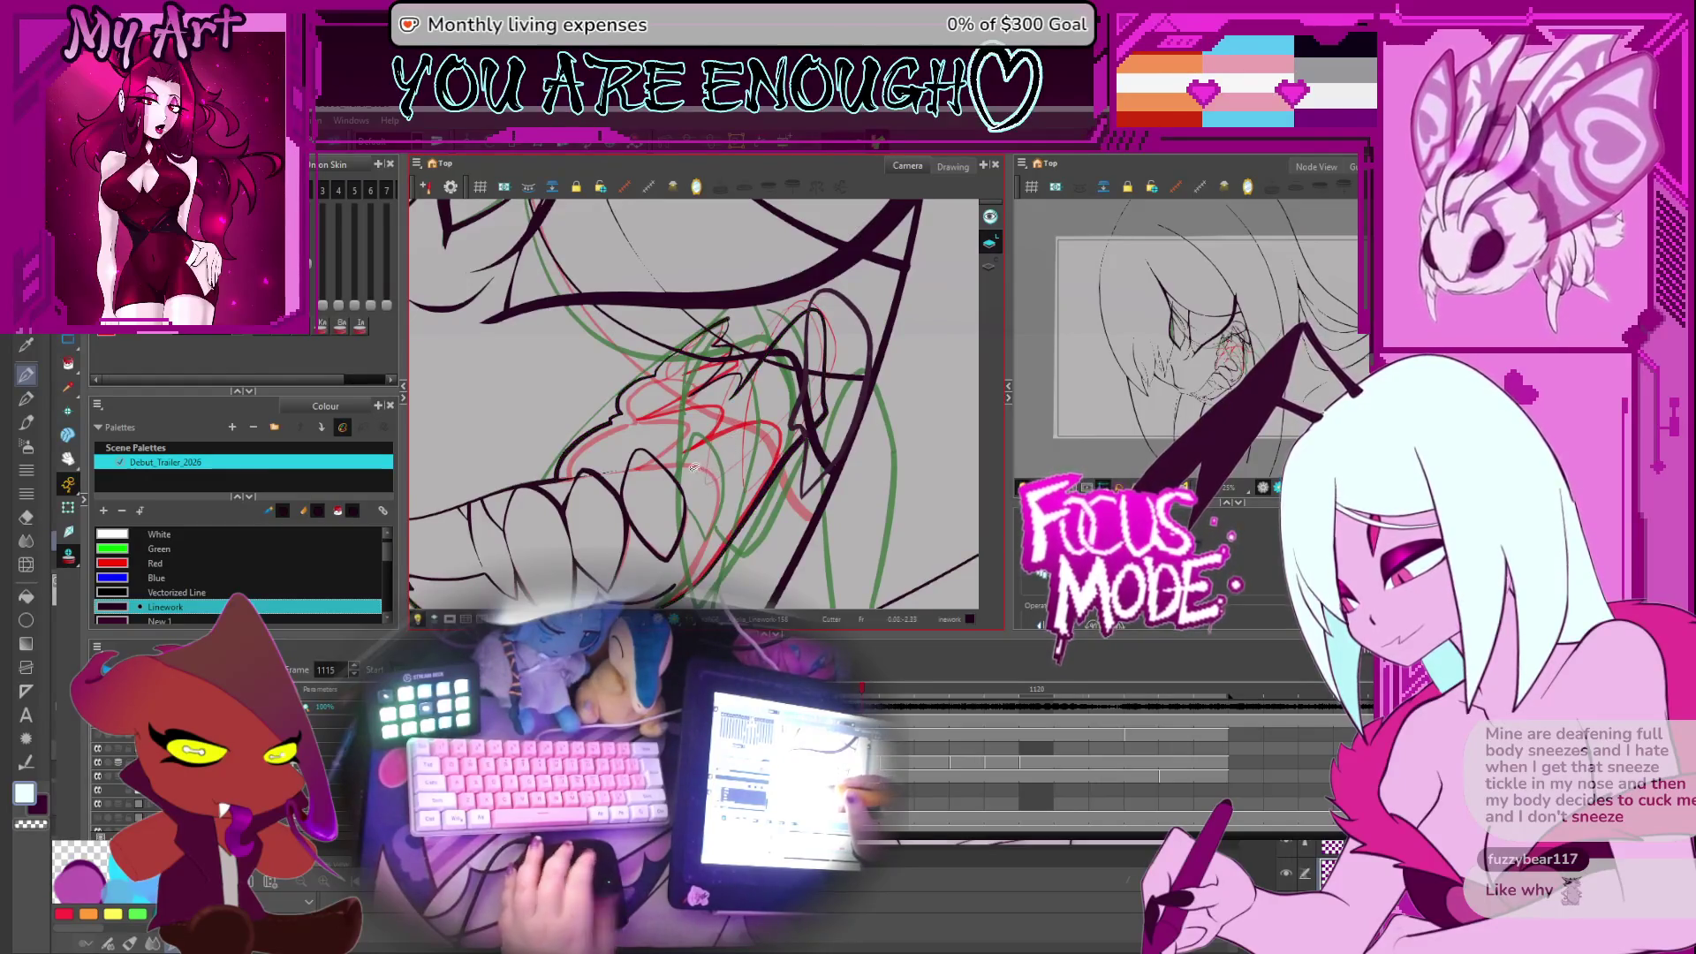
{"action": "left_click", "coordinate": [582, 420]}
{"action": "left_click_drag", "start_coordinate": [582, 421], "coordinate": [639, 412]}
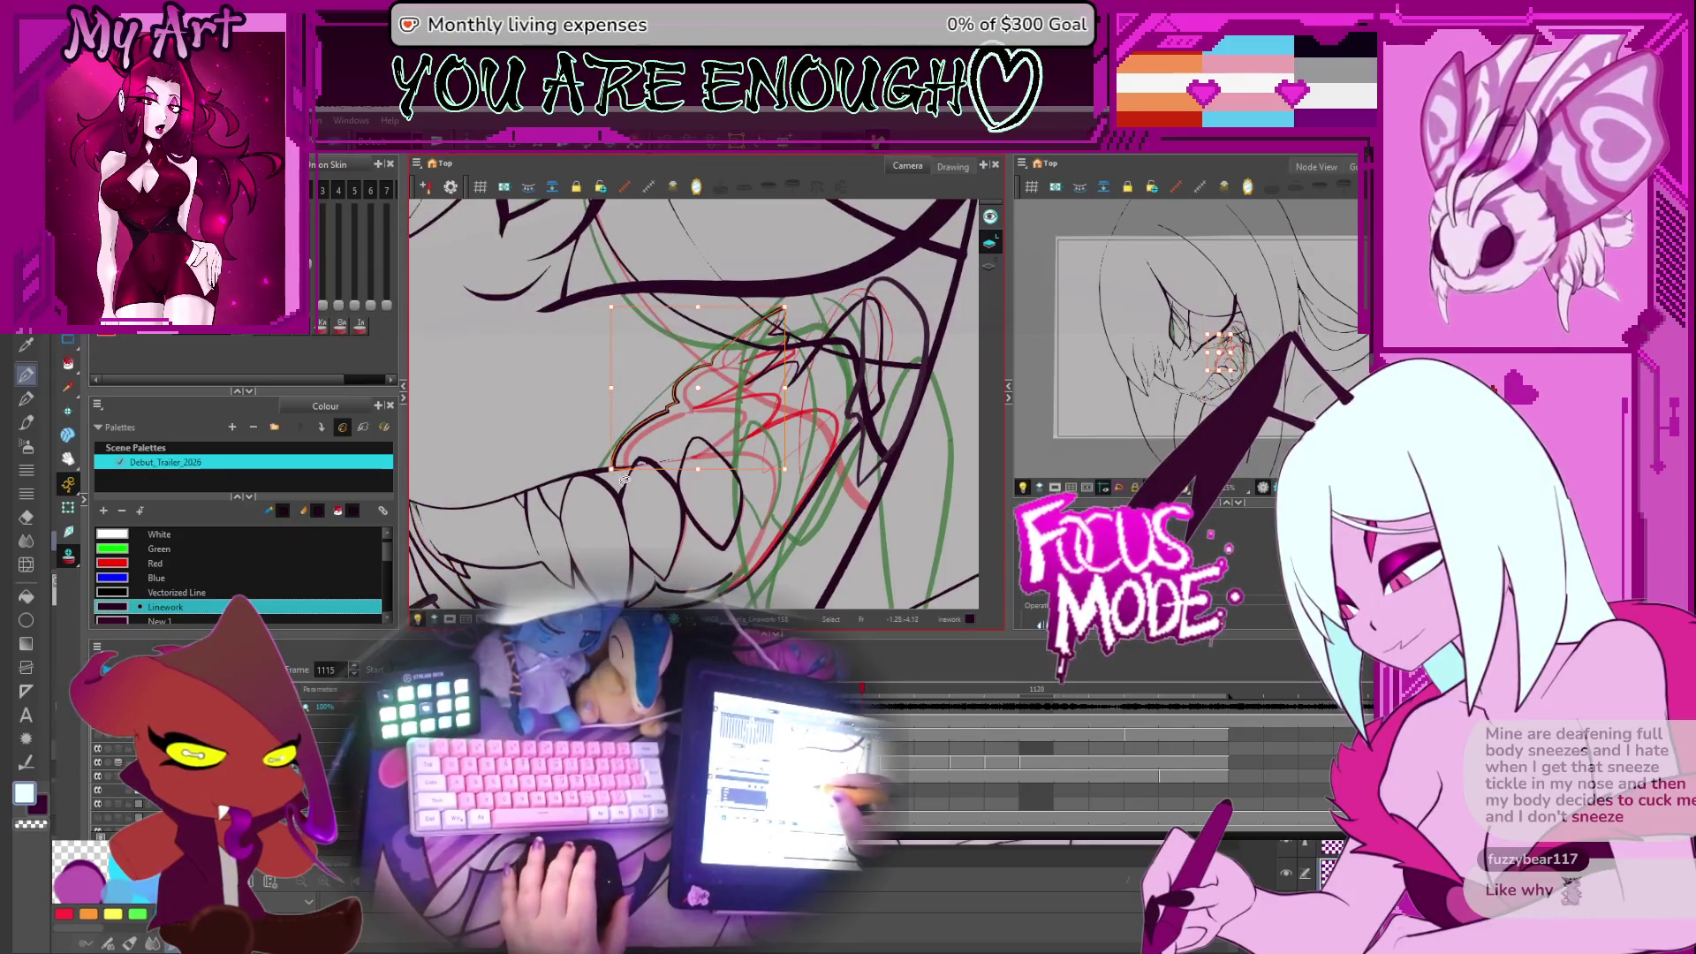
{"action": "left_click", "coordinate": [652, 438]}
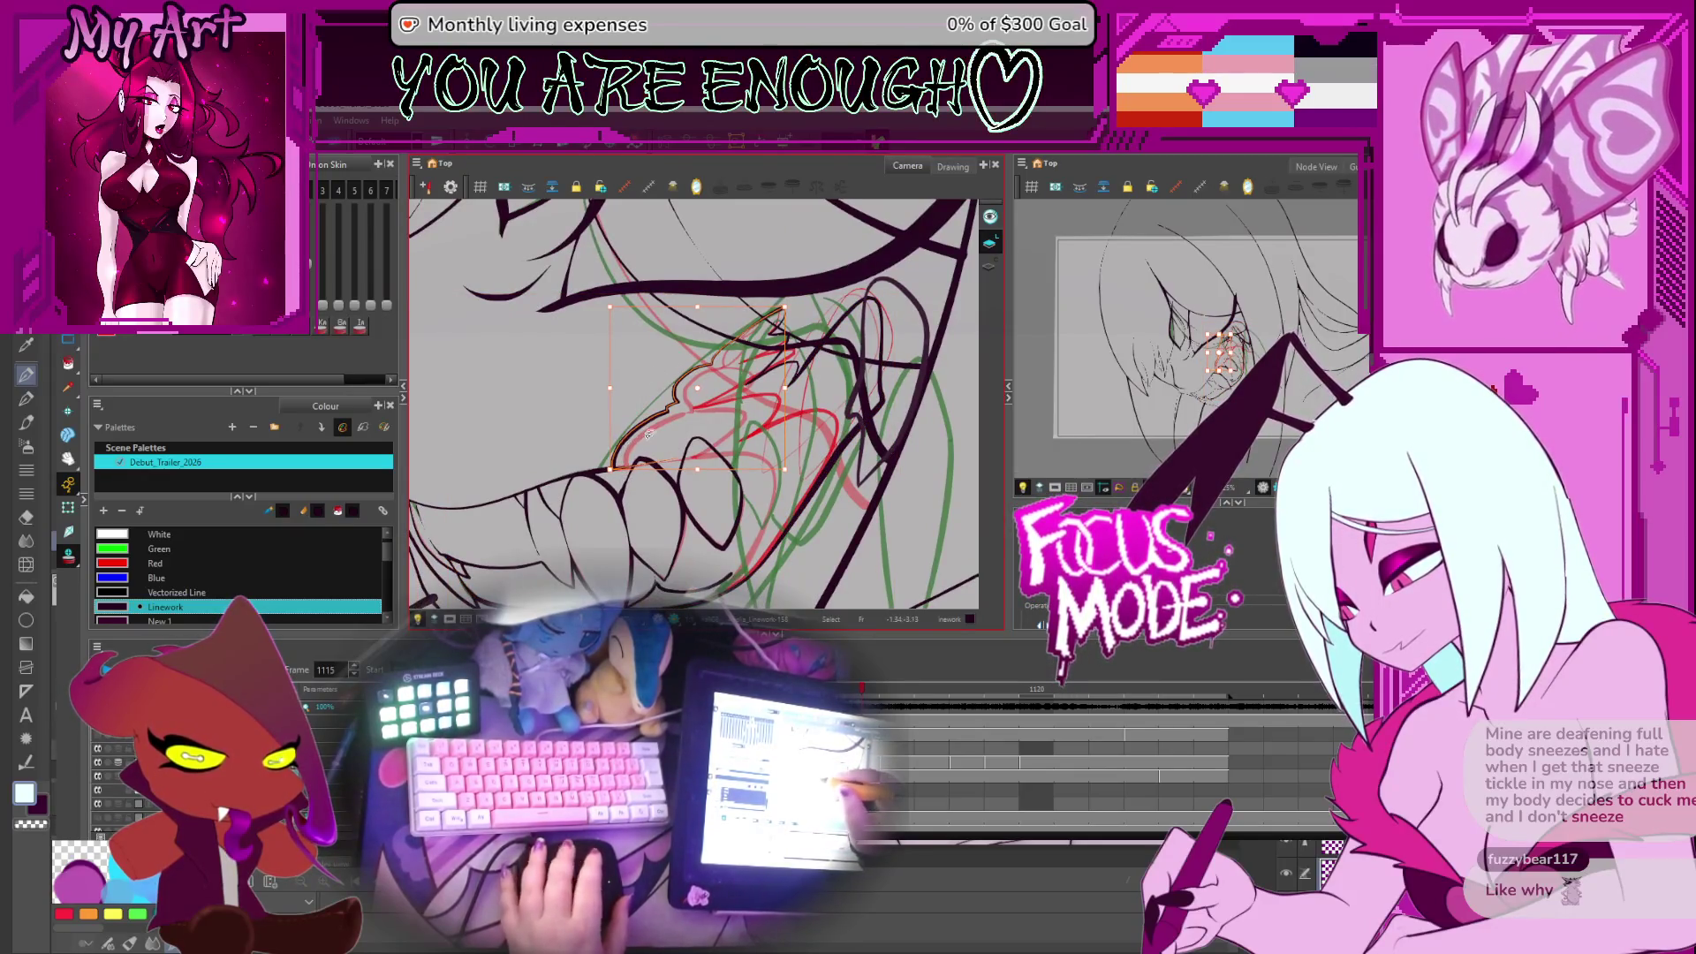
{"action": "left_click", "coordinate": [615, 466]}
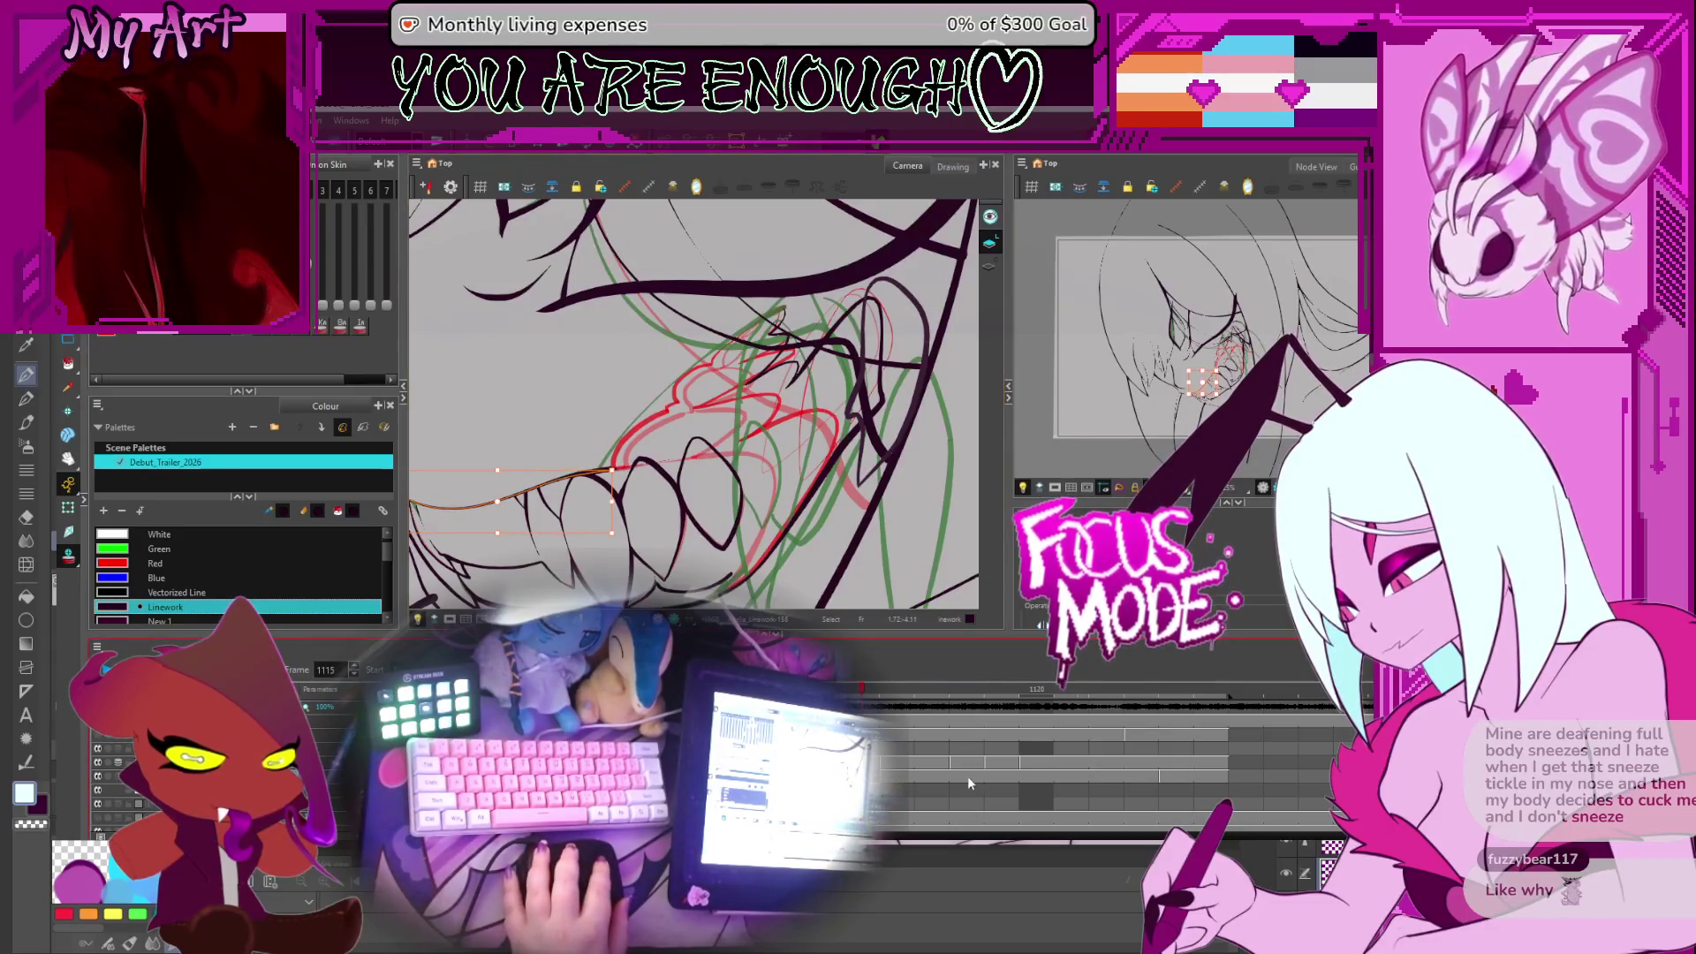
{"action": "left_click", "coordinate": [1179, 777]}
{"action": "left_click", "coordinate": [676, 409]}
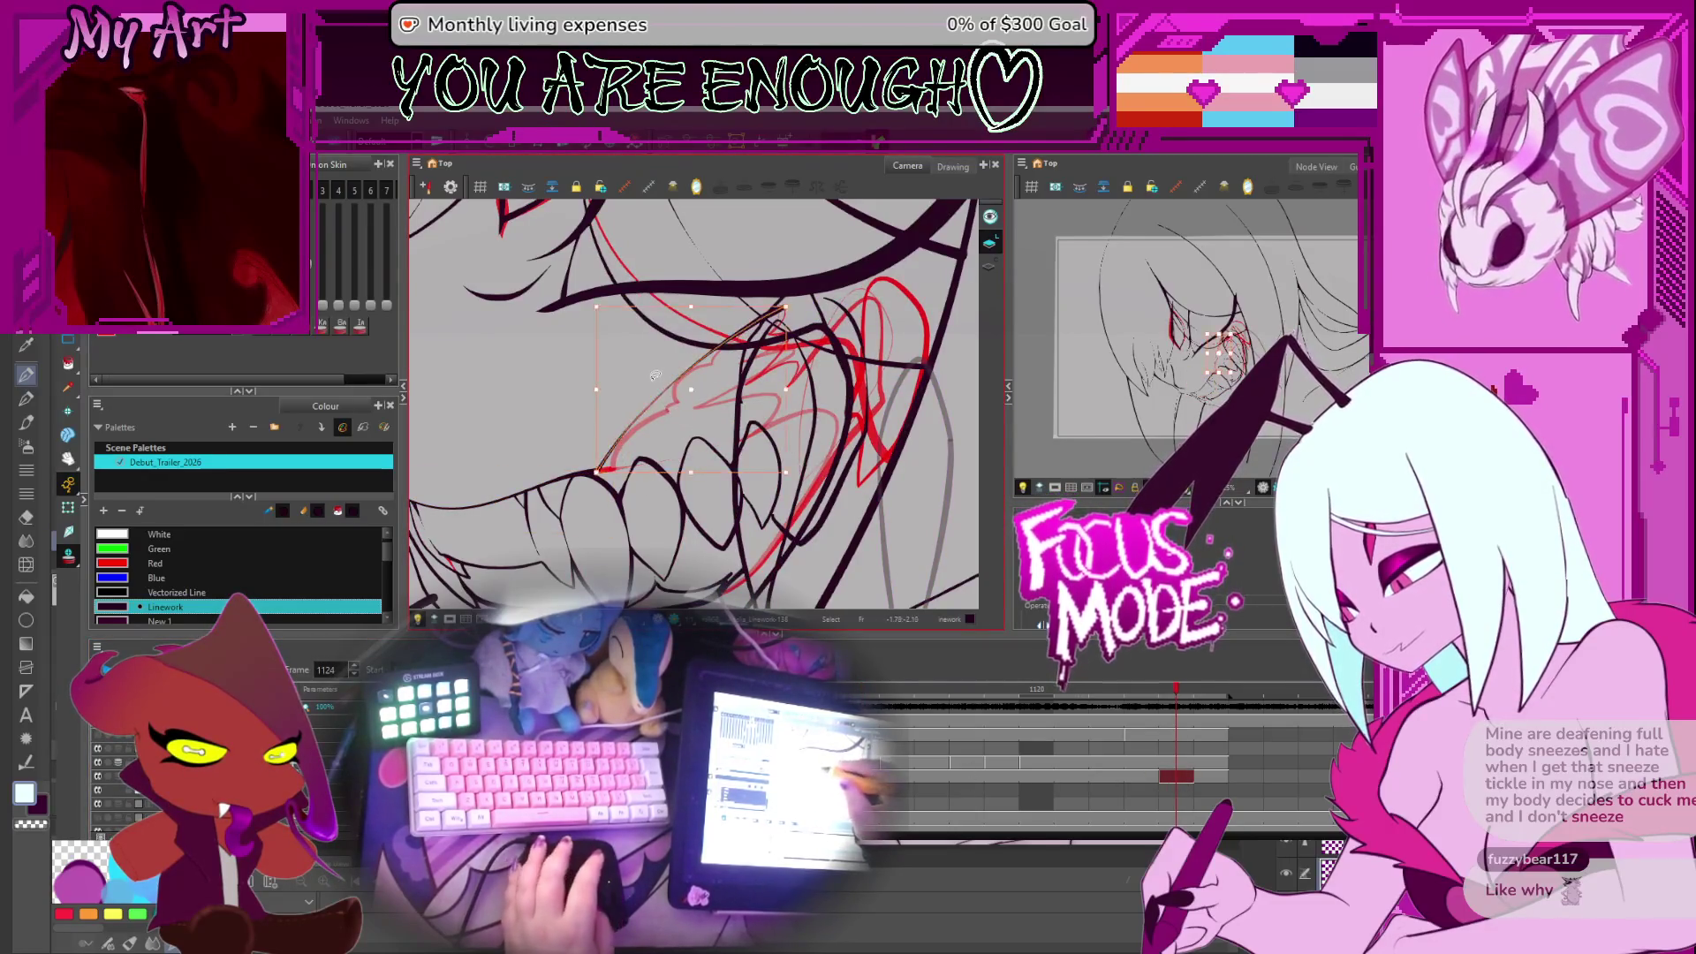
{"action": "left_click_drag", "start_coordinate": [1175, 688], "coordinate": [861, 688]}
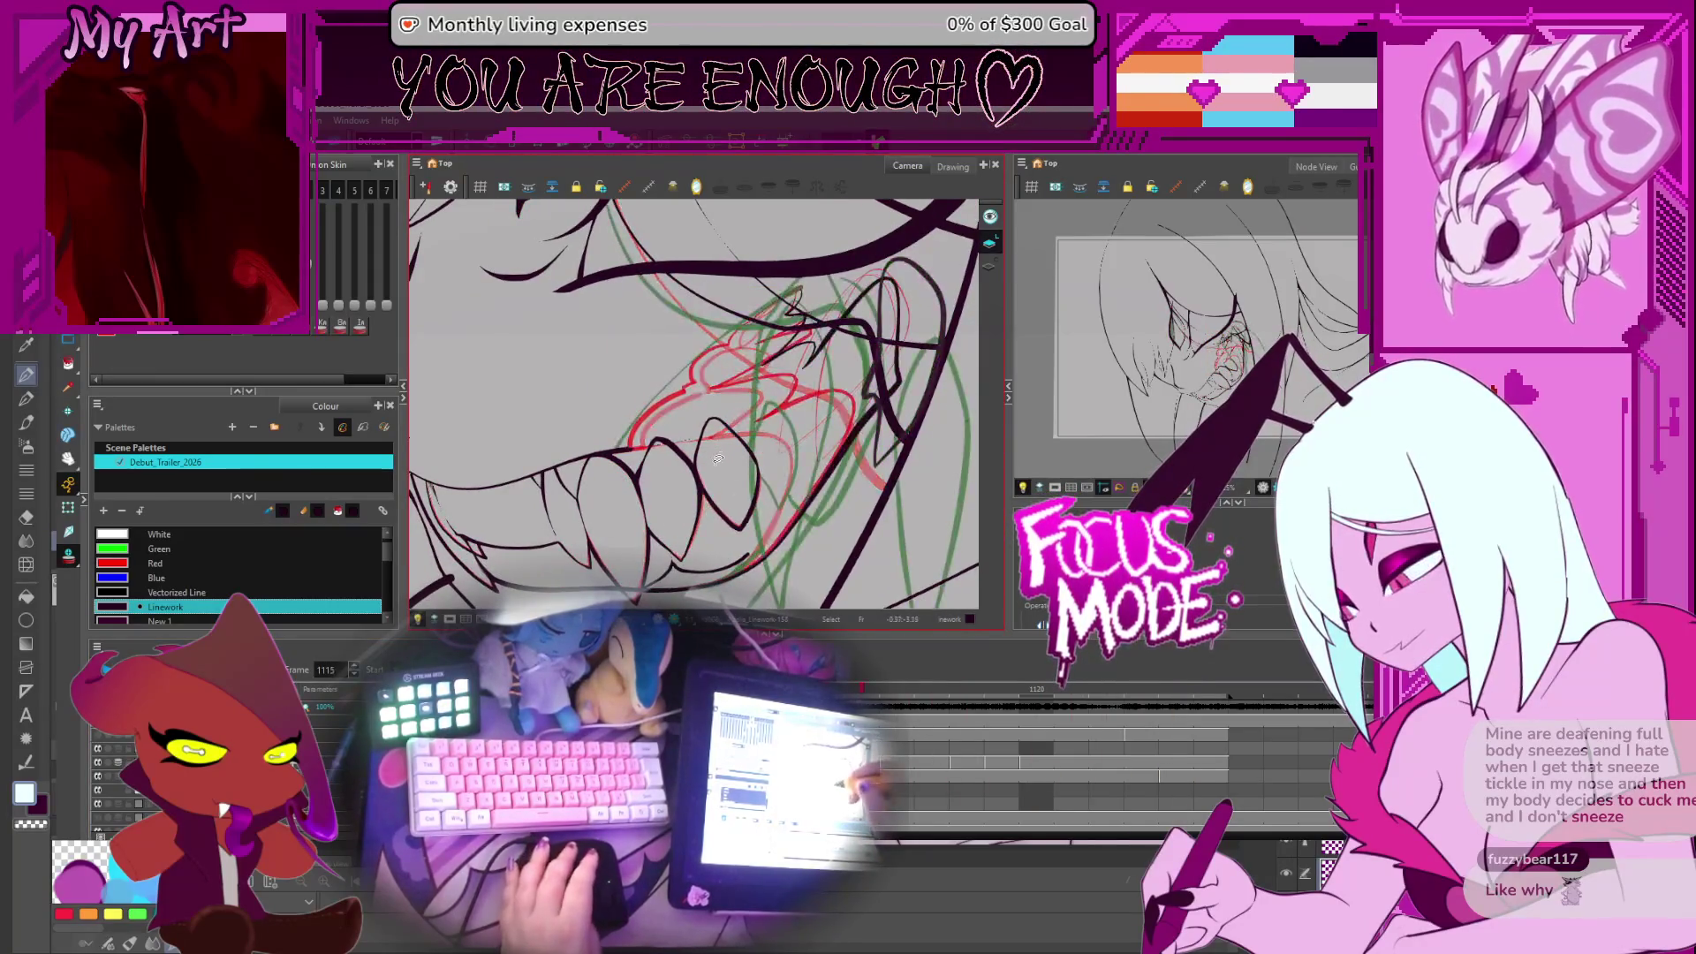
{"action": "scroll", "coordinate": [673, 407], "scroll_direction": "up", "scroll_amount": 2}
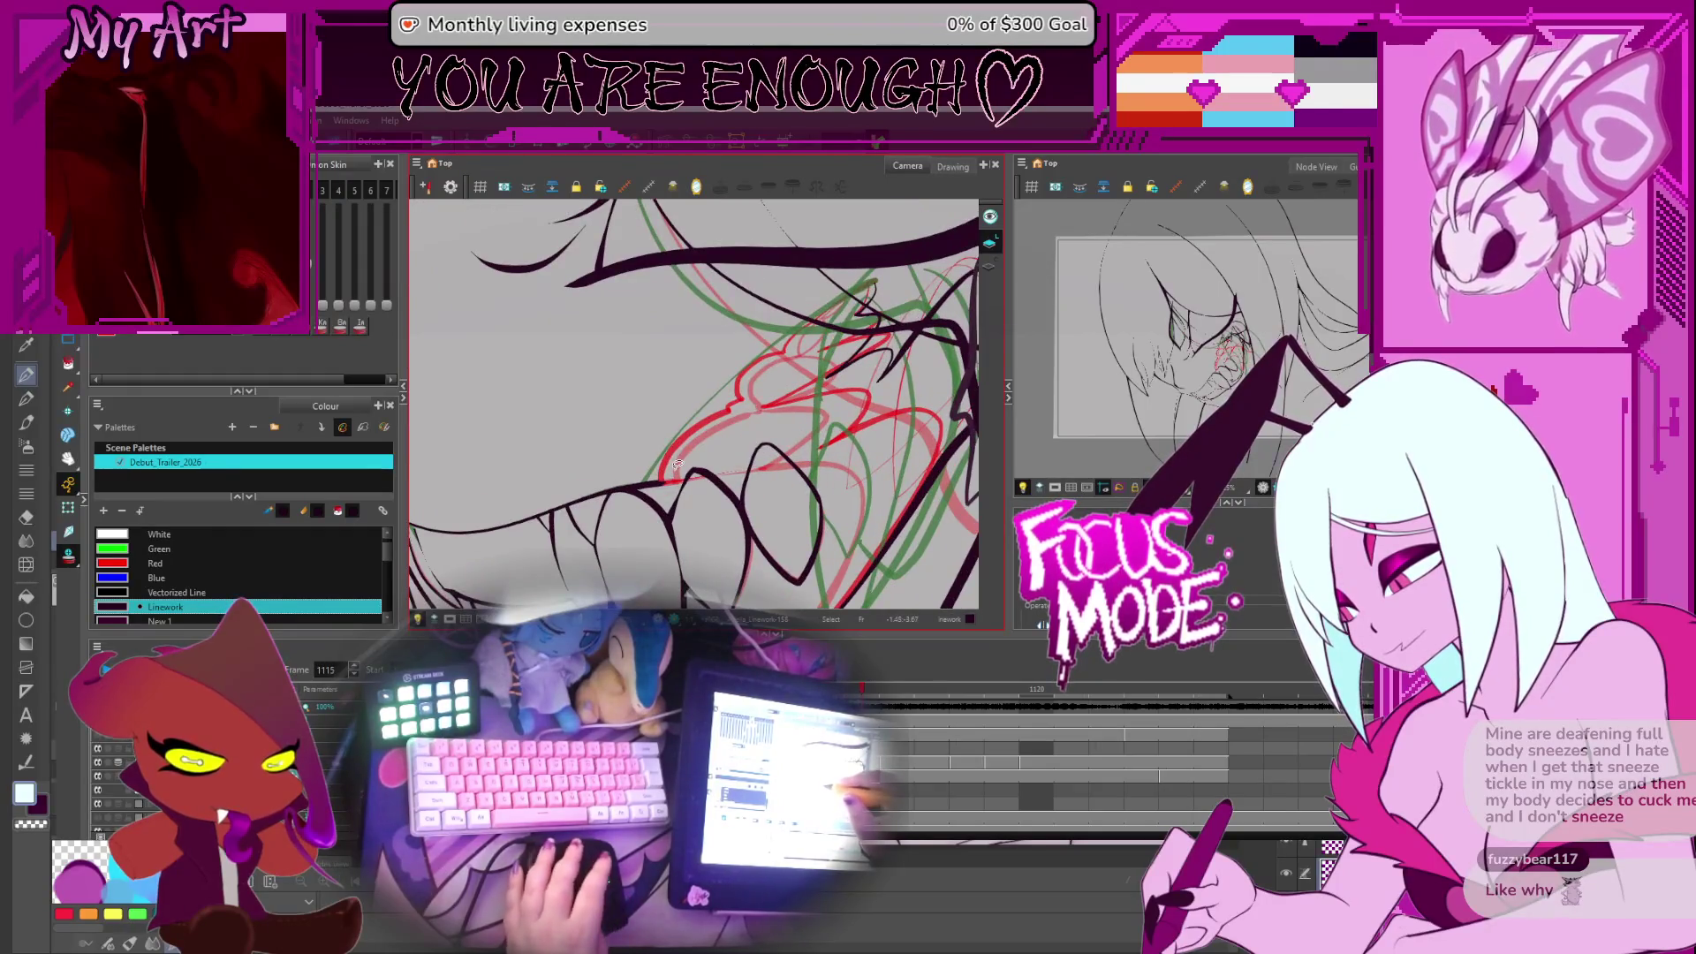
{"action": "left_click", "coordinate": [676, 465]}
{"action": "scroll", "coordinate": [676, 466], "scroll_direction": "up", "scroll_amount": 3}
{"action": "key", "text": "alt+t"}
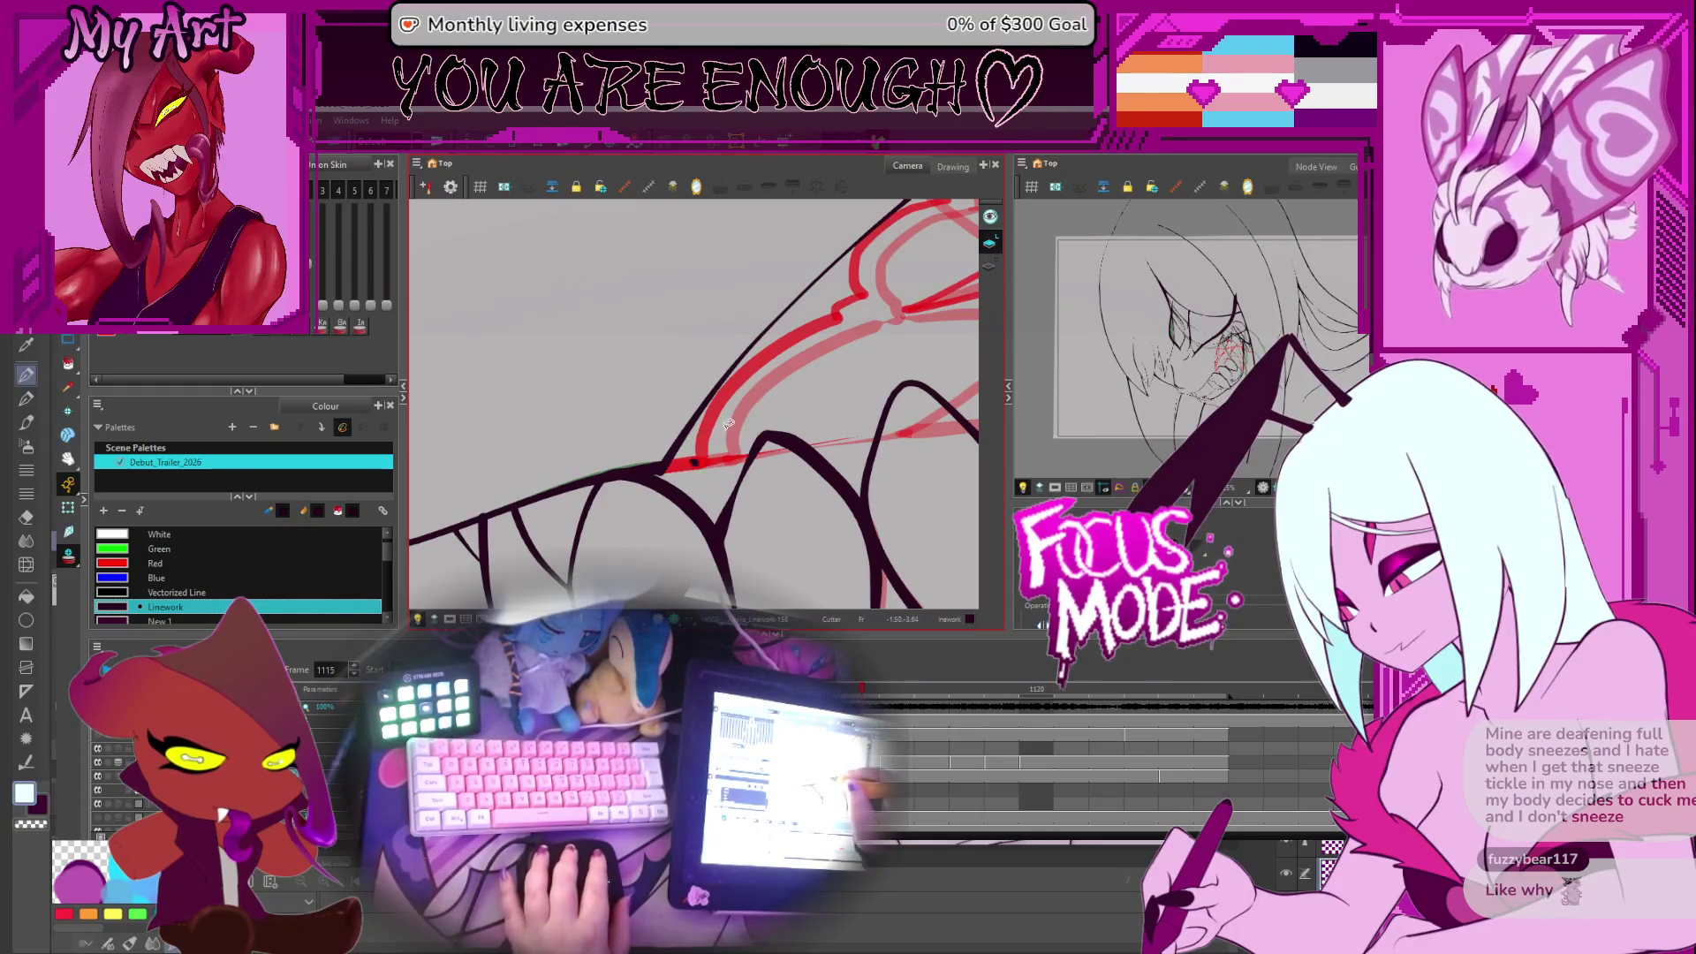
{"action": "key", "text": "comma"}
{"action": "key", "text": "alt+q"}
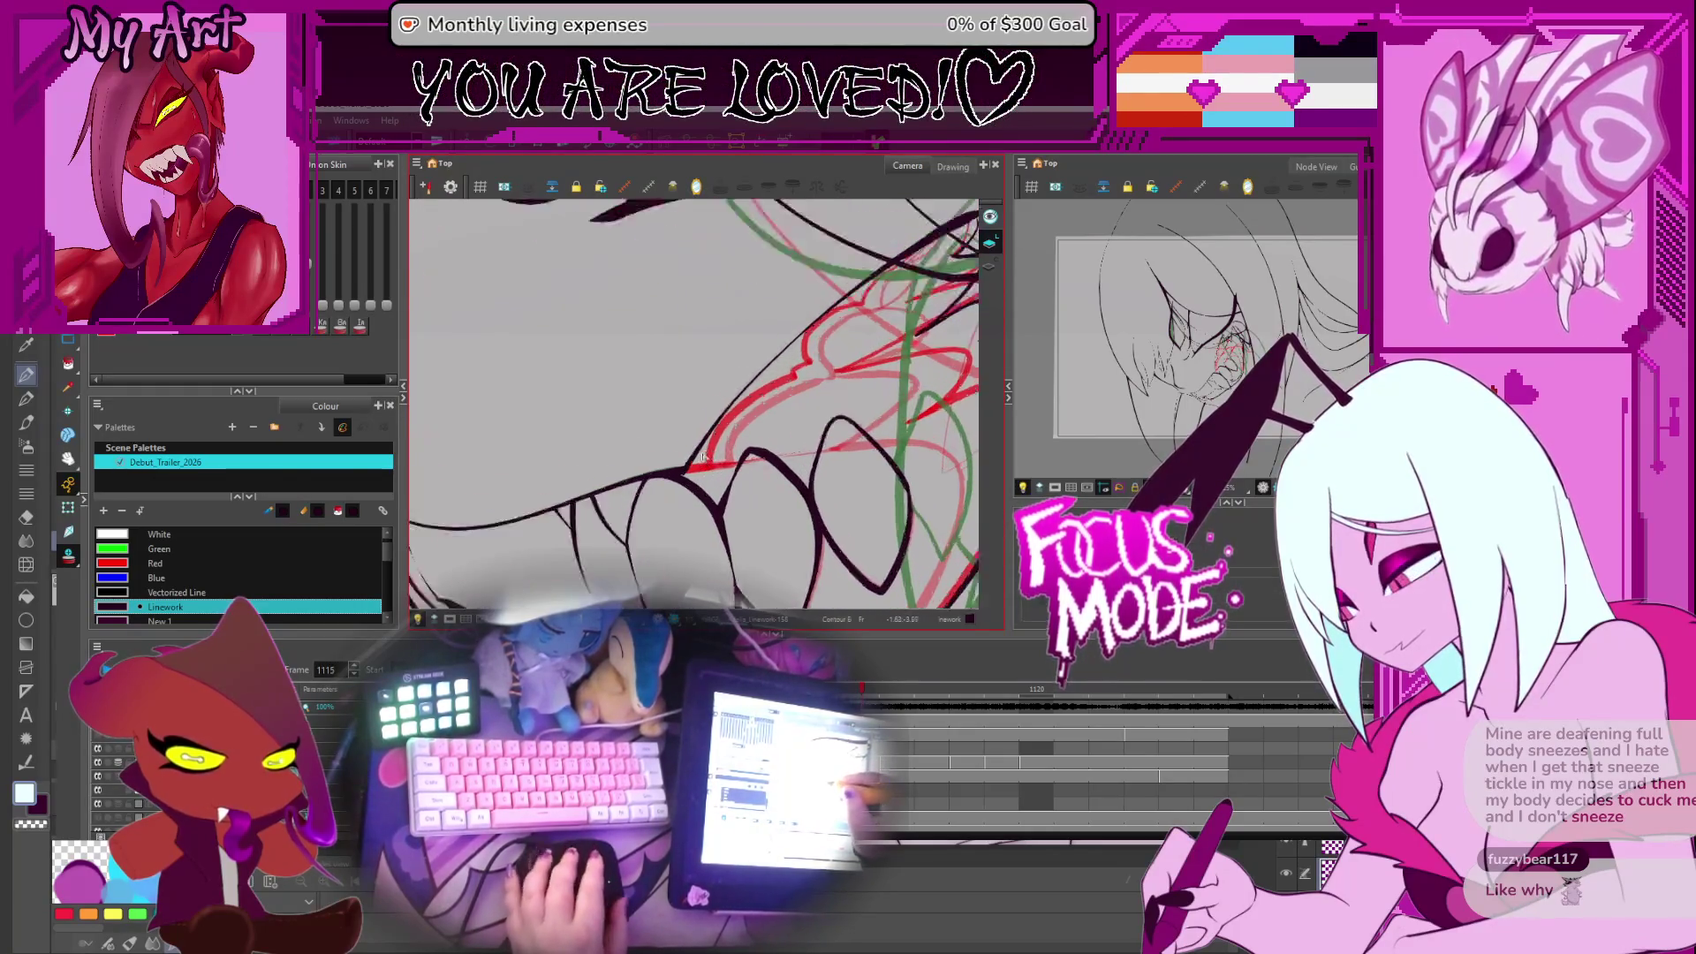
{"action": "left_click", "coordinate": [682, 492]}
{"action": "left_click", "coordinate": [678, 496]}
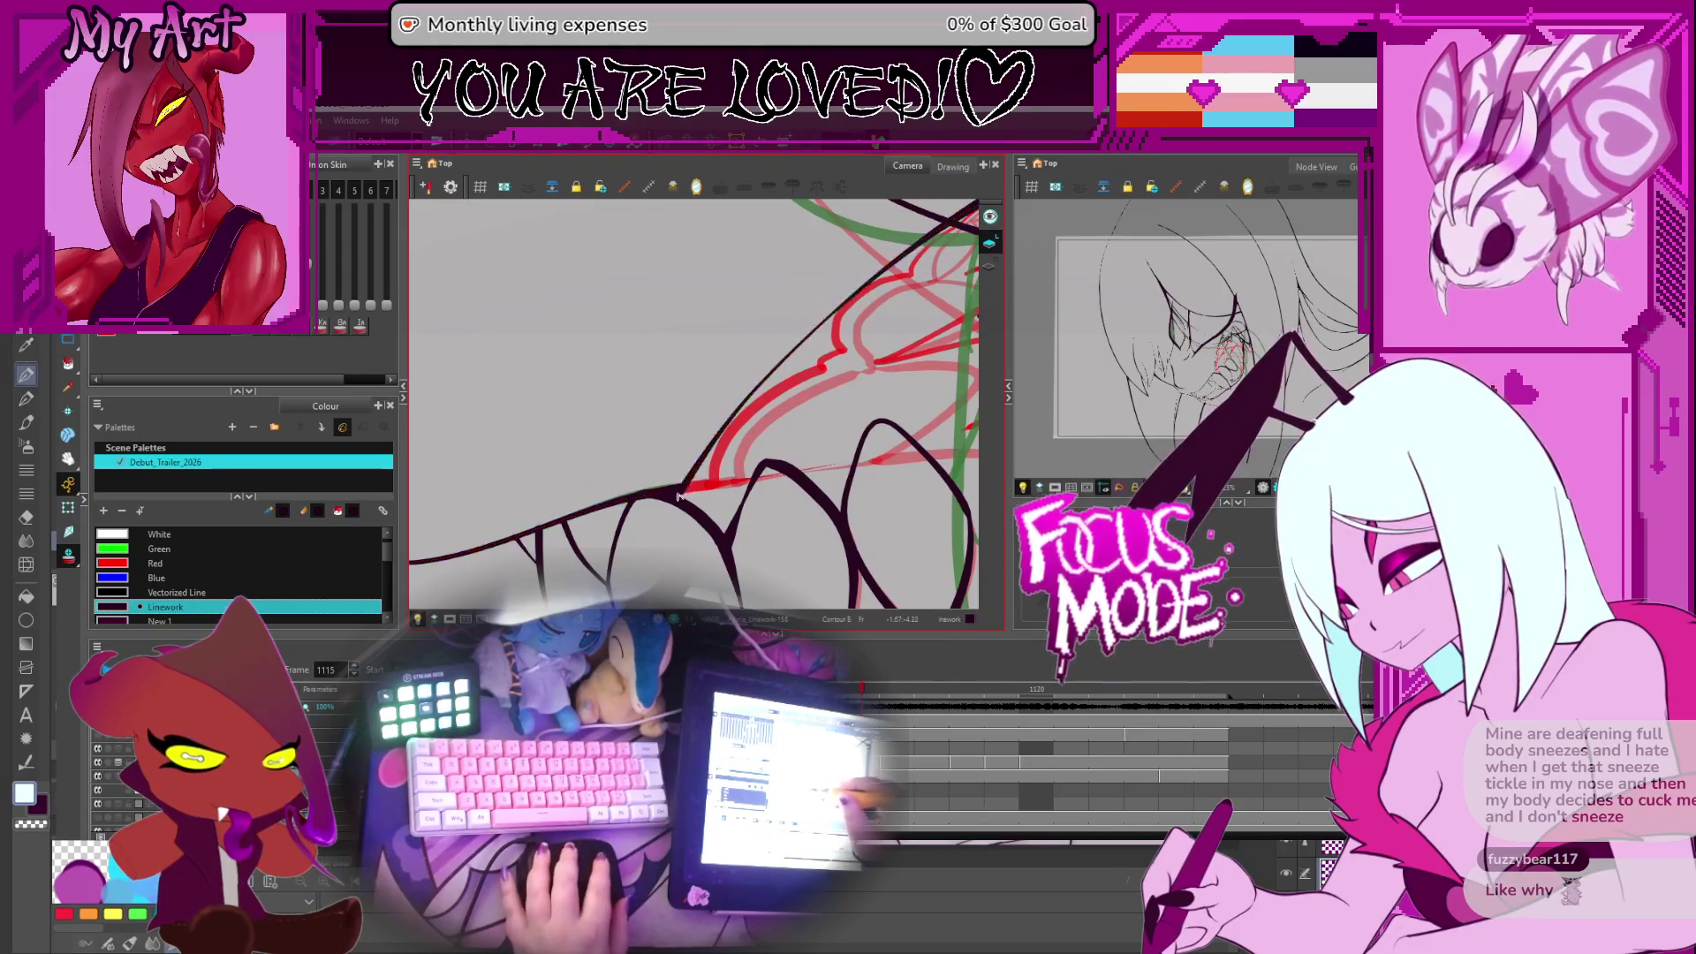
{"action": "left_click", "coordinate": [680, 487]}
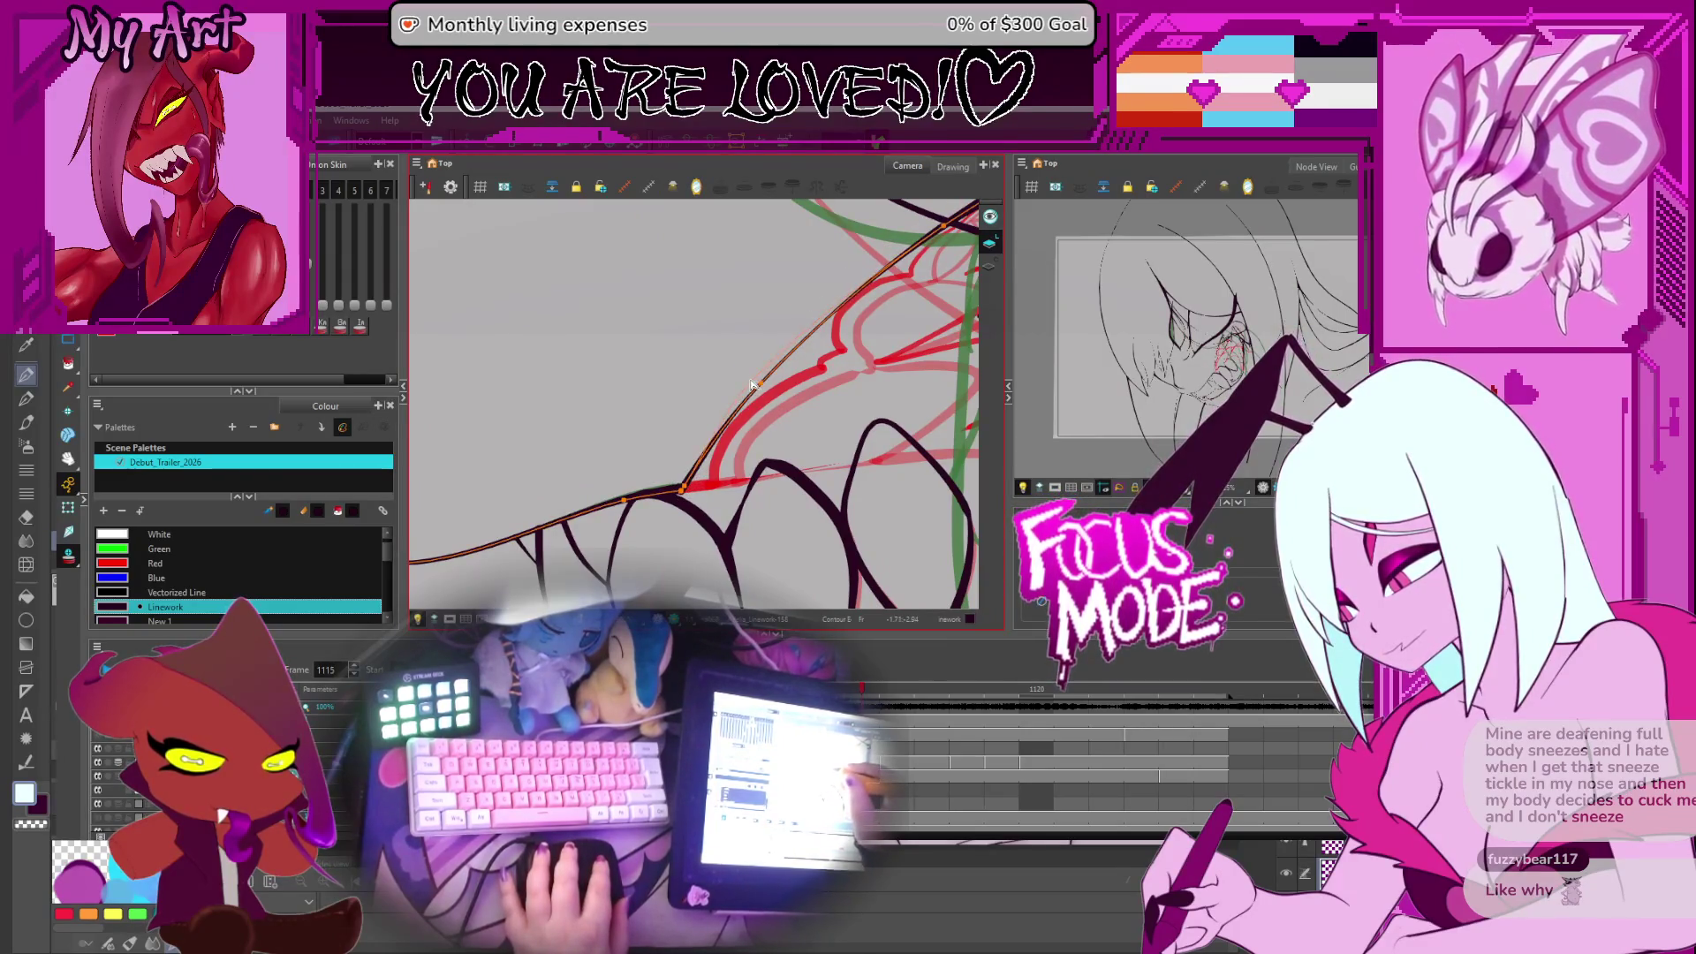
{"action": "left_click_drag", "start_coordinate": [683, 490], "coordinate": [674, 535]}
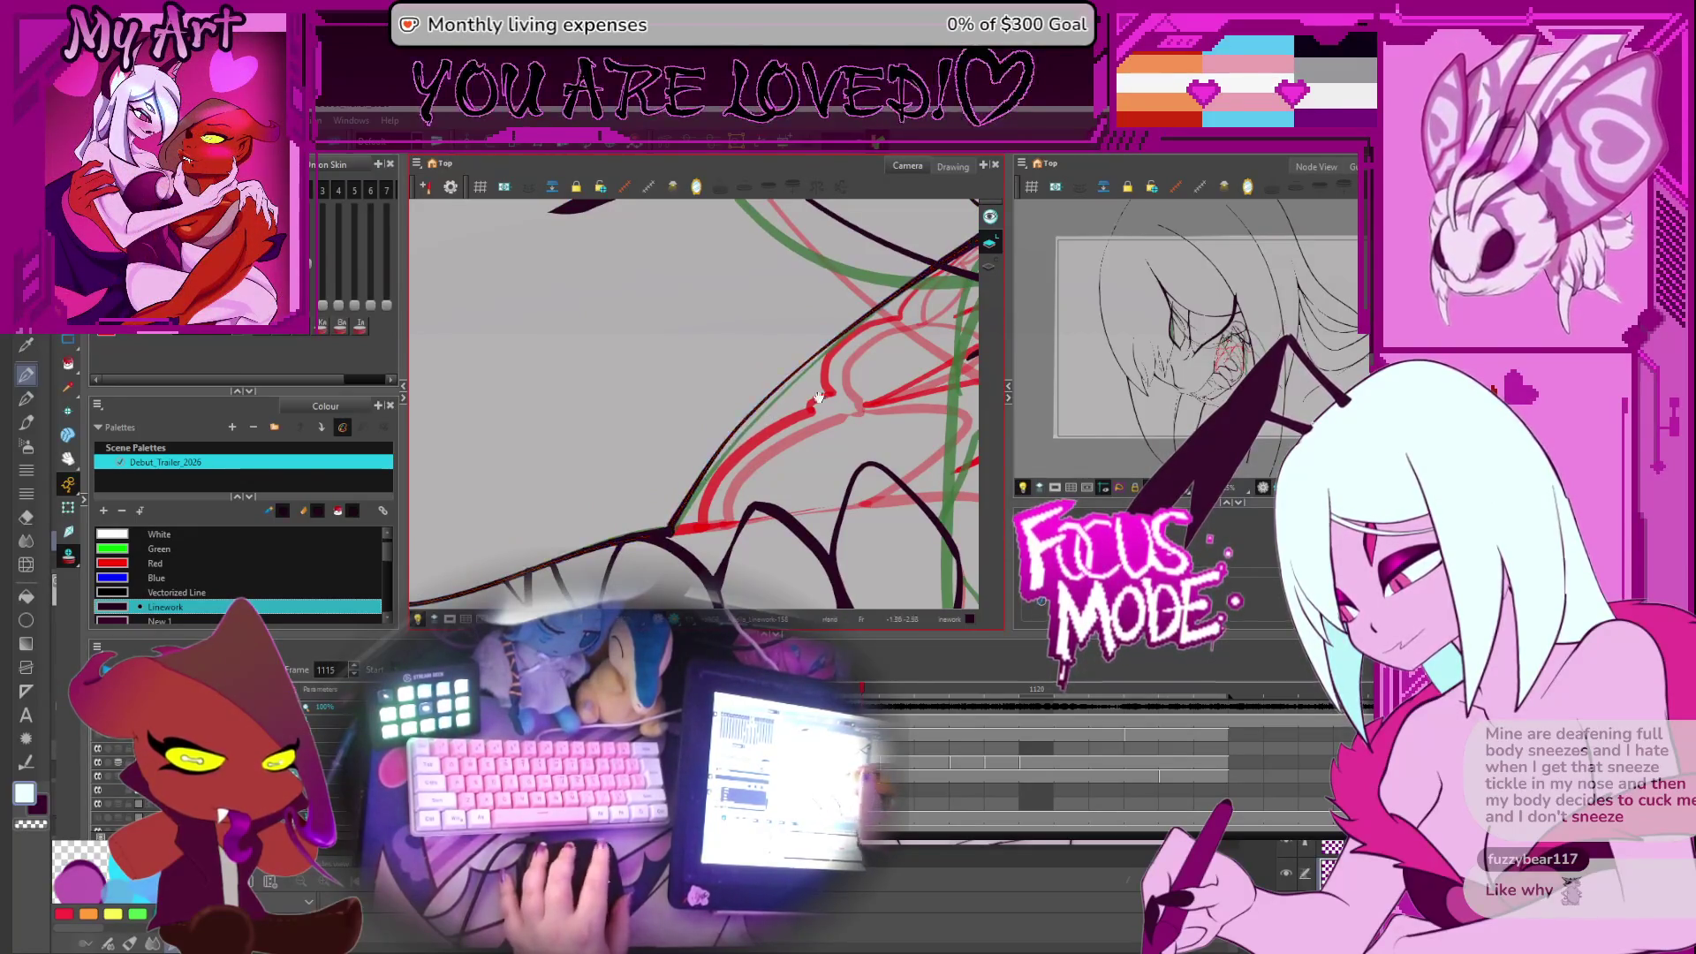
{"action": "left_click_drag", "start_coordinate": [737, 433], "coordinate": [579, 534]}
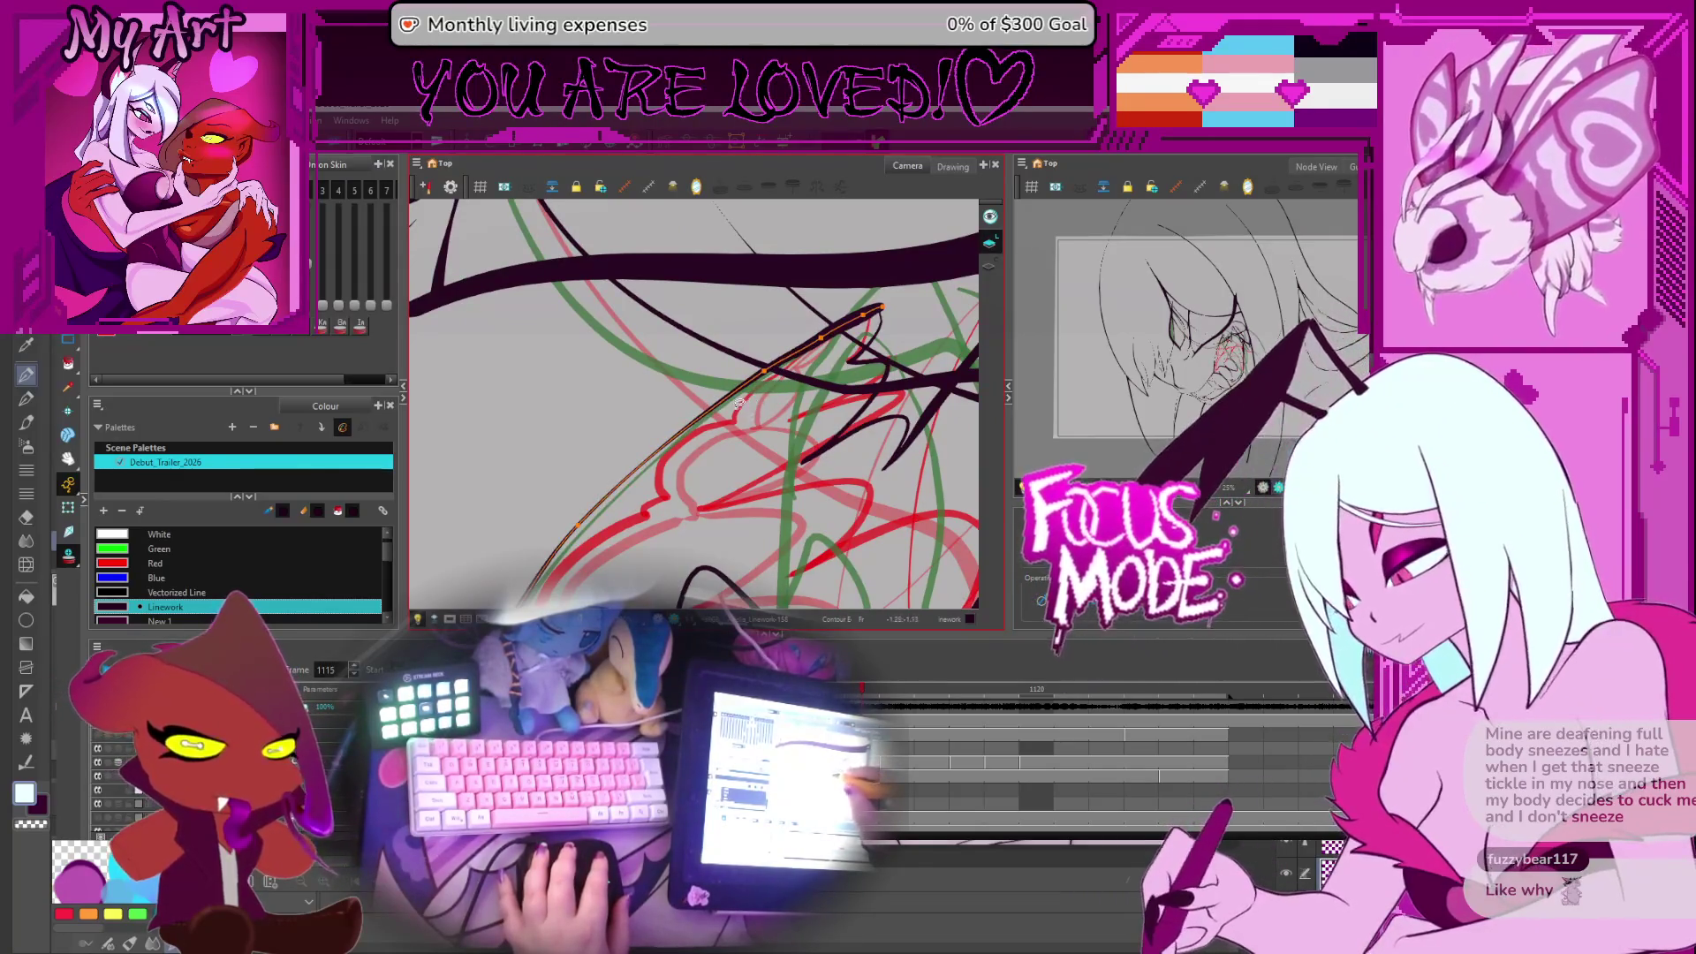
{"action": "mouse_move", "coordinate": [737, 402]}
{"action": "left_mouse_down"}
{"action": "mouse_move", "coordinate": [810, 482]}
{"action": "mouse_move", "coordinate": [799, 495]}
{"action": "mouse_move", "coordinate": [770, 446]}
{"action": "mouse_move", "coordinate": [790, 426]}
{"action": "left_mouse_up"}
Zoom and rotate around the mouth, compare frames 1119 and 1122, then return to frame 1115
{"action": "scroll", "coordinate": [769, 452], "scroll_direction": "down", "scroll_amount": 3}
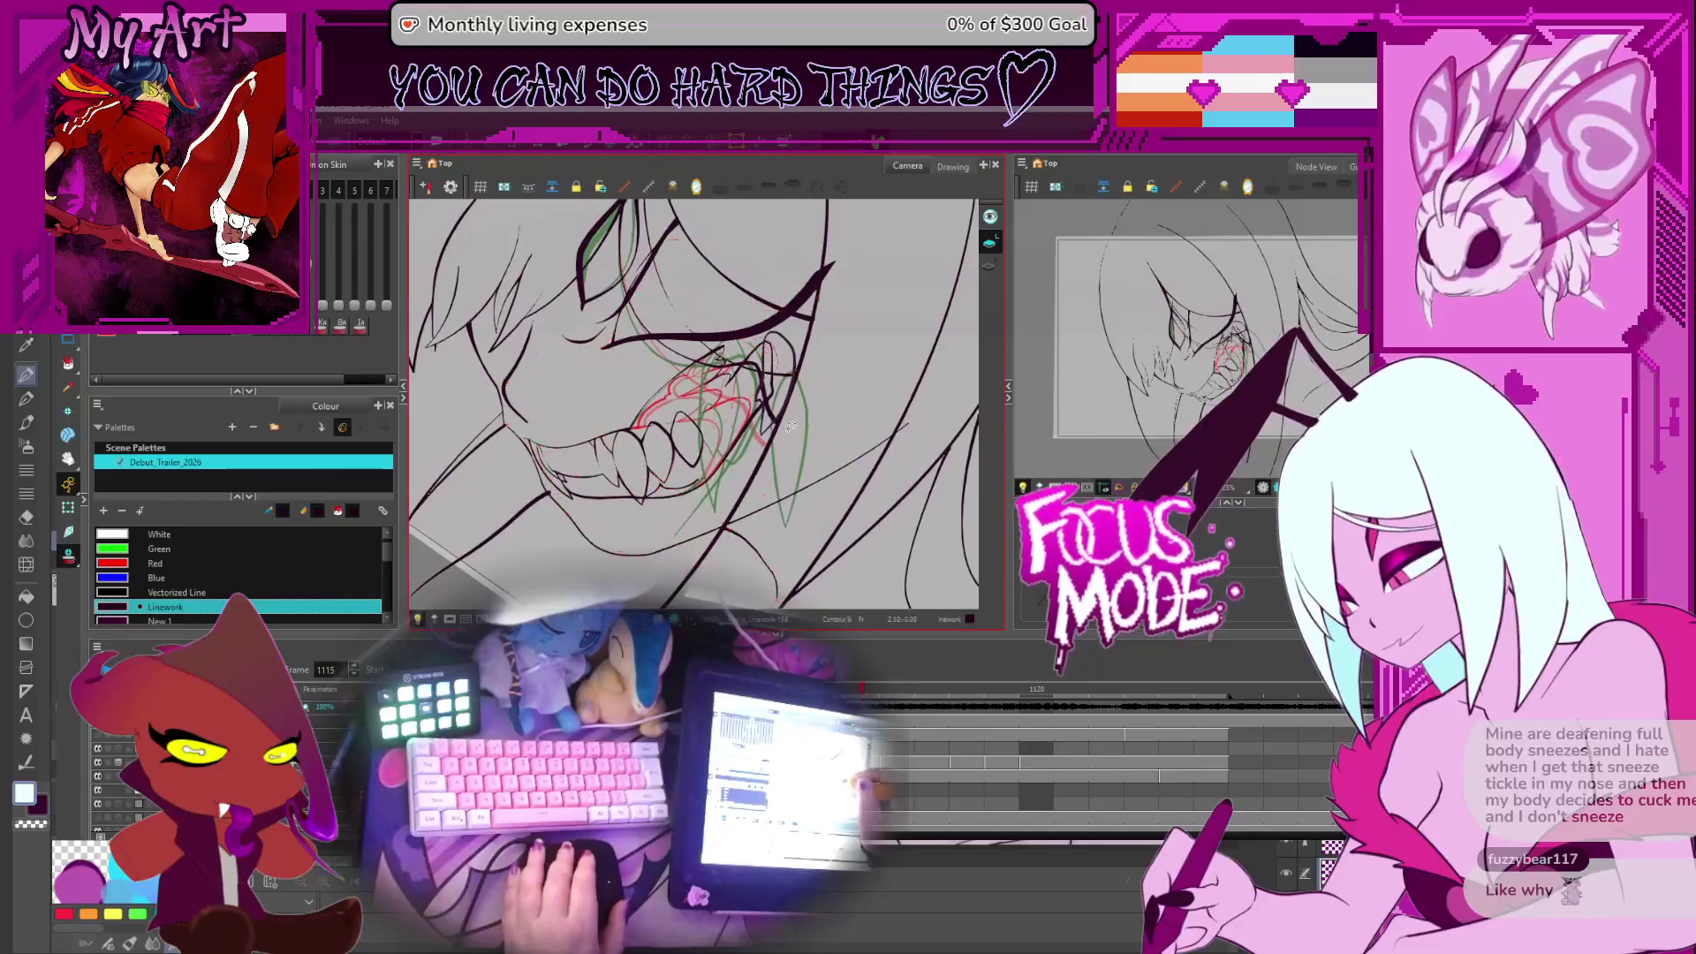
{"action": "scroll", "coordinate": [747, 426], "scroll_direction": "up", "scroll_amount": 5}
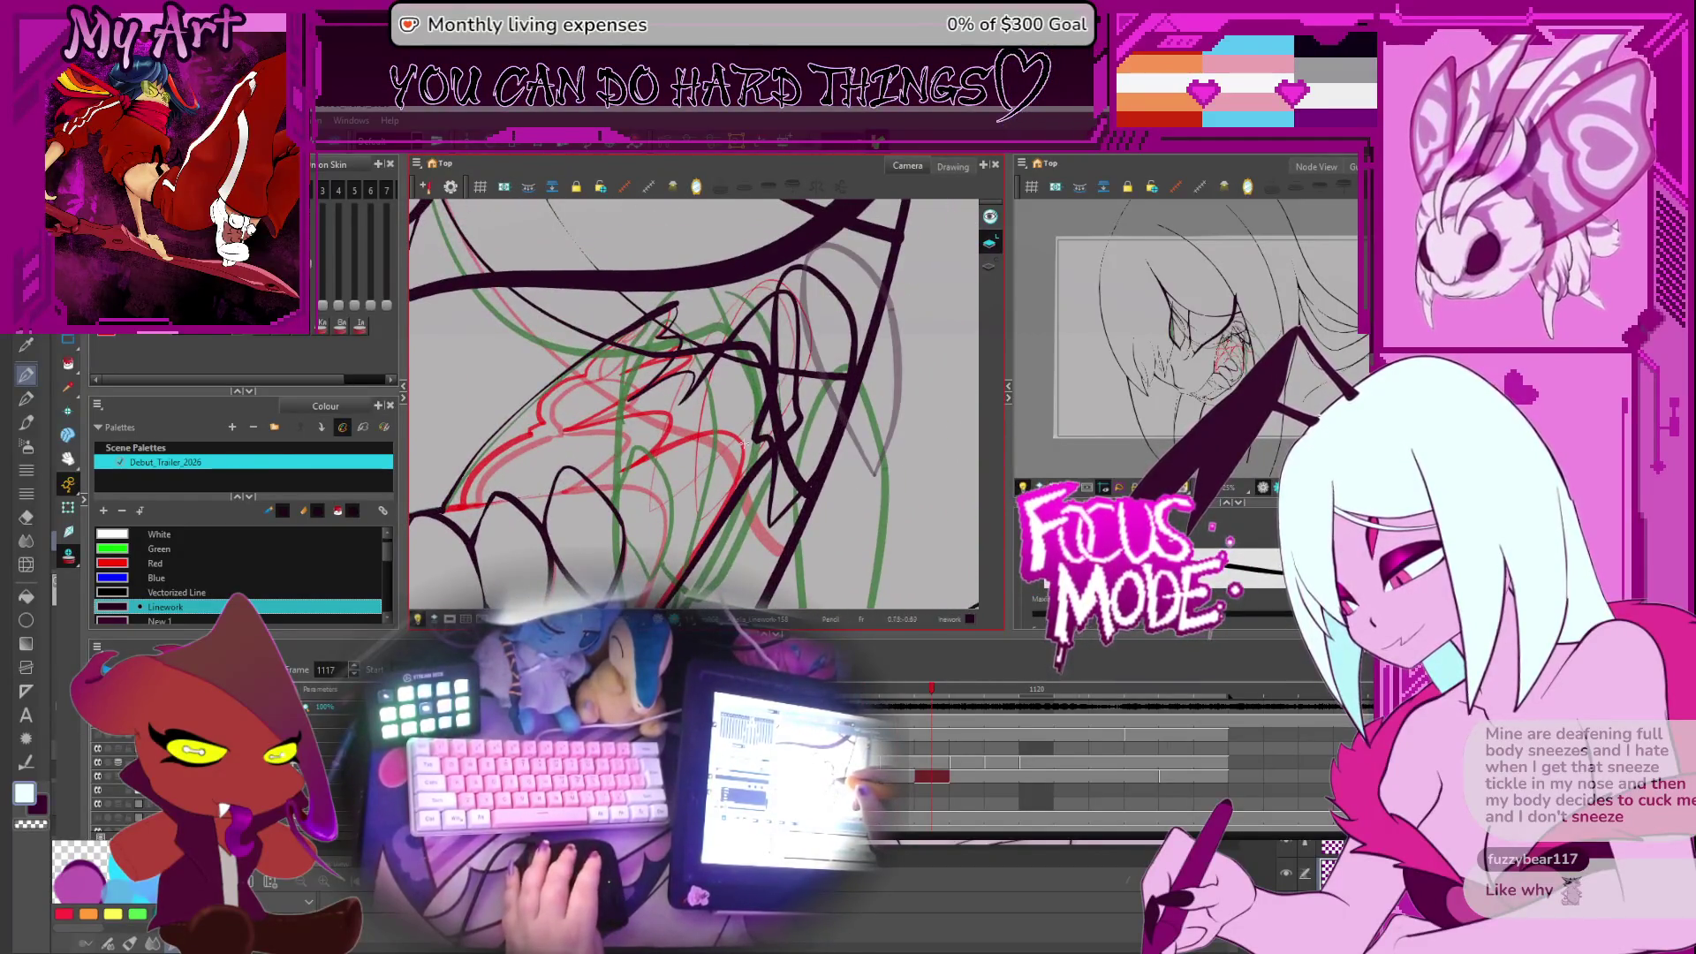
{"action": "left_click_drag", "start_coordinate": [744, 444], "coordinate": [800, 446]}
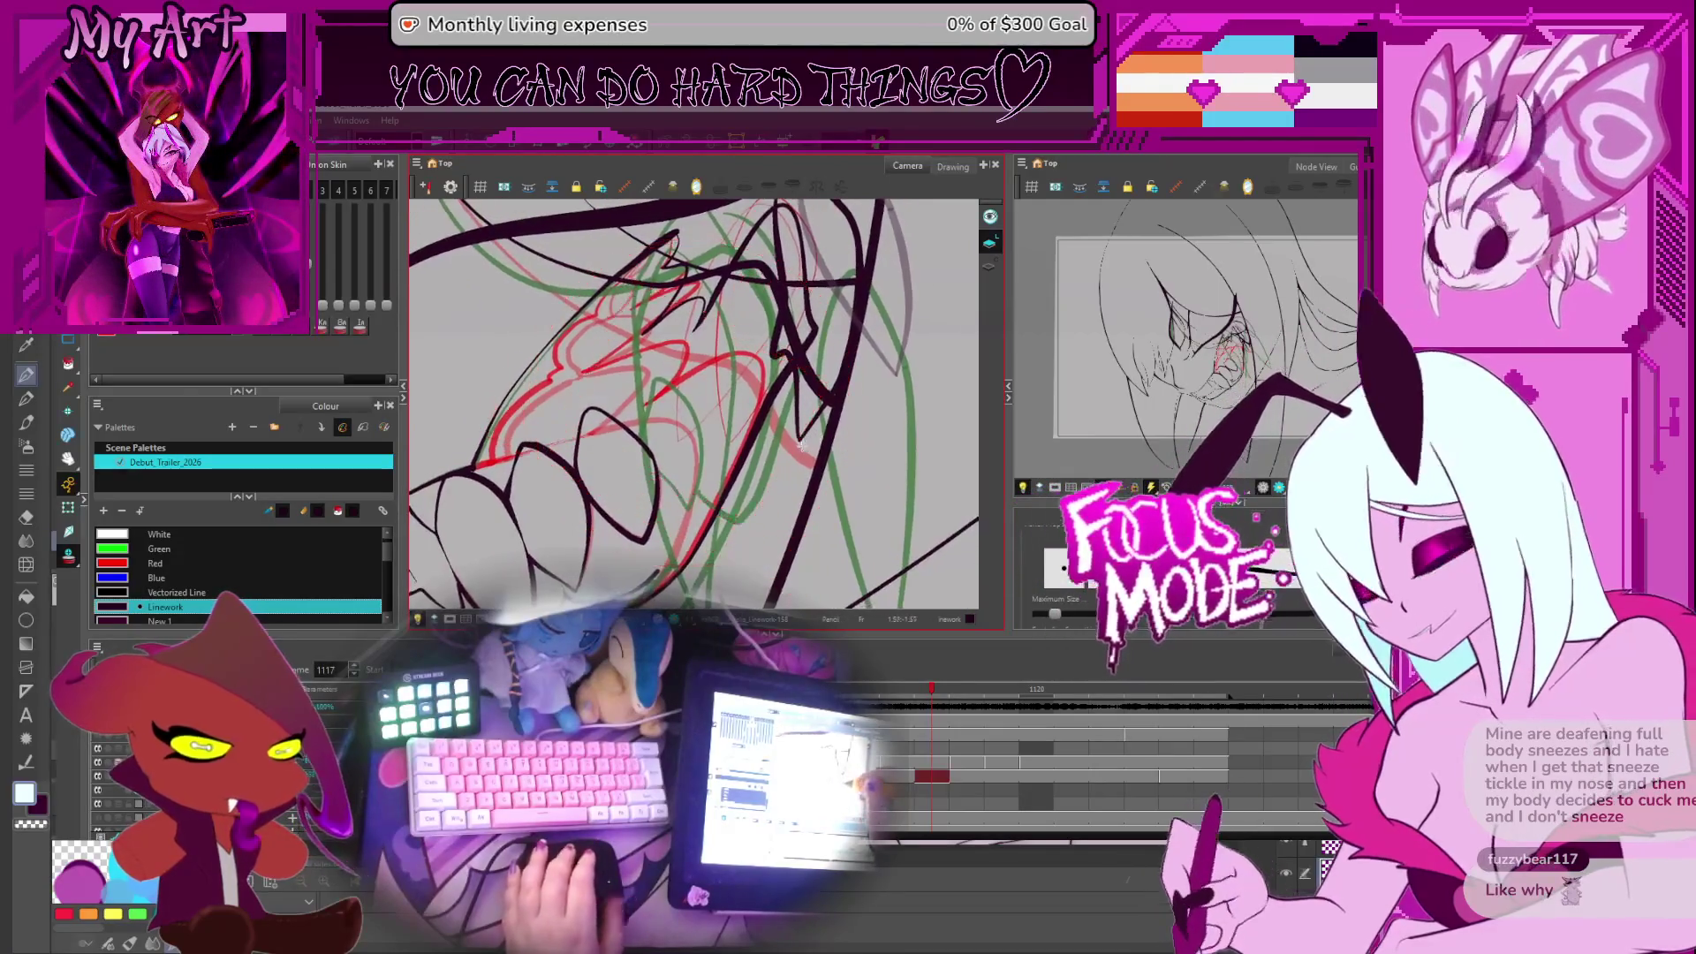
{"action": "key", "text": "period"}
{"action": "key", "text": "period"}
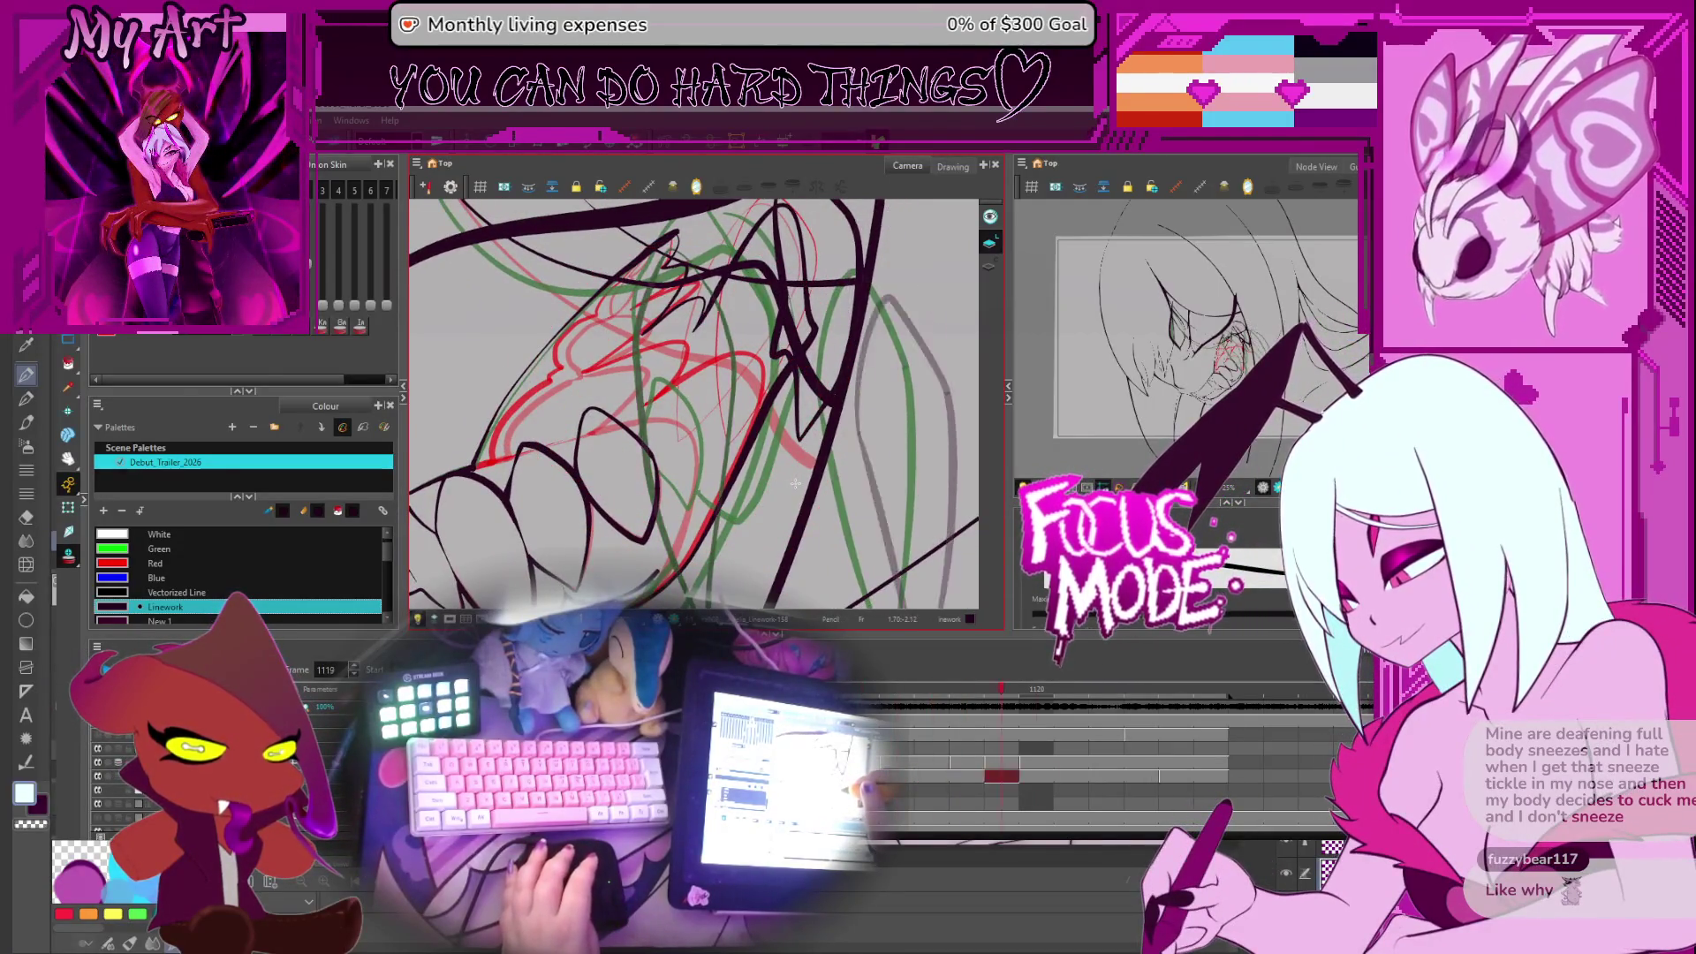
{"action": "key", "text": "period"}
{"action": "key", "text": "period"}
{"action": "key", "text": "period"}
{"action": "key", "text": "comma"}
{"action": "key", "text": "comma"}
{"action": "key", "text": "comma"}
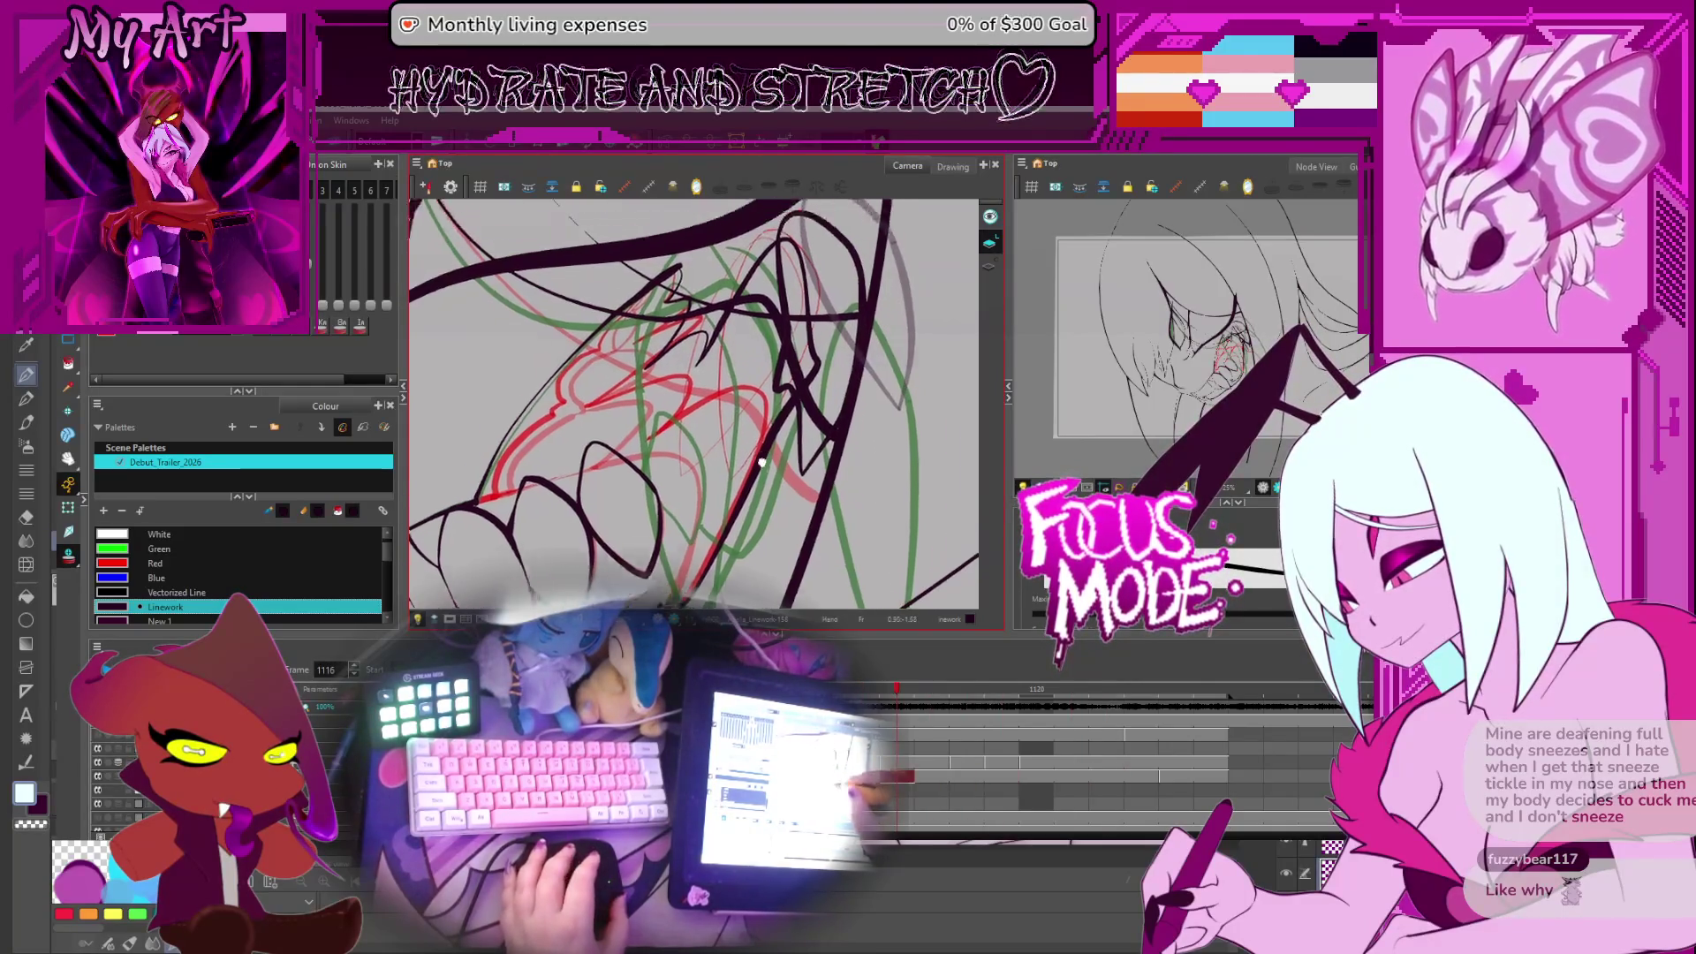
{"action": "key", "text": "comma"}
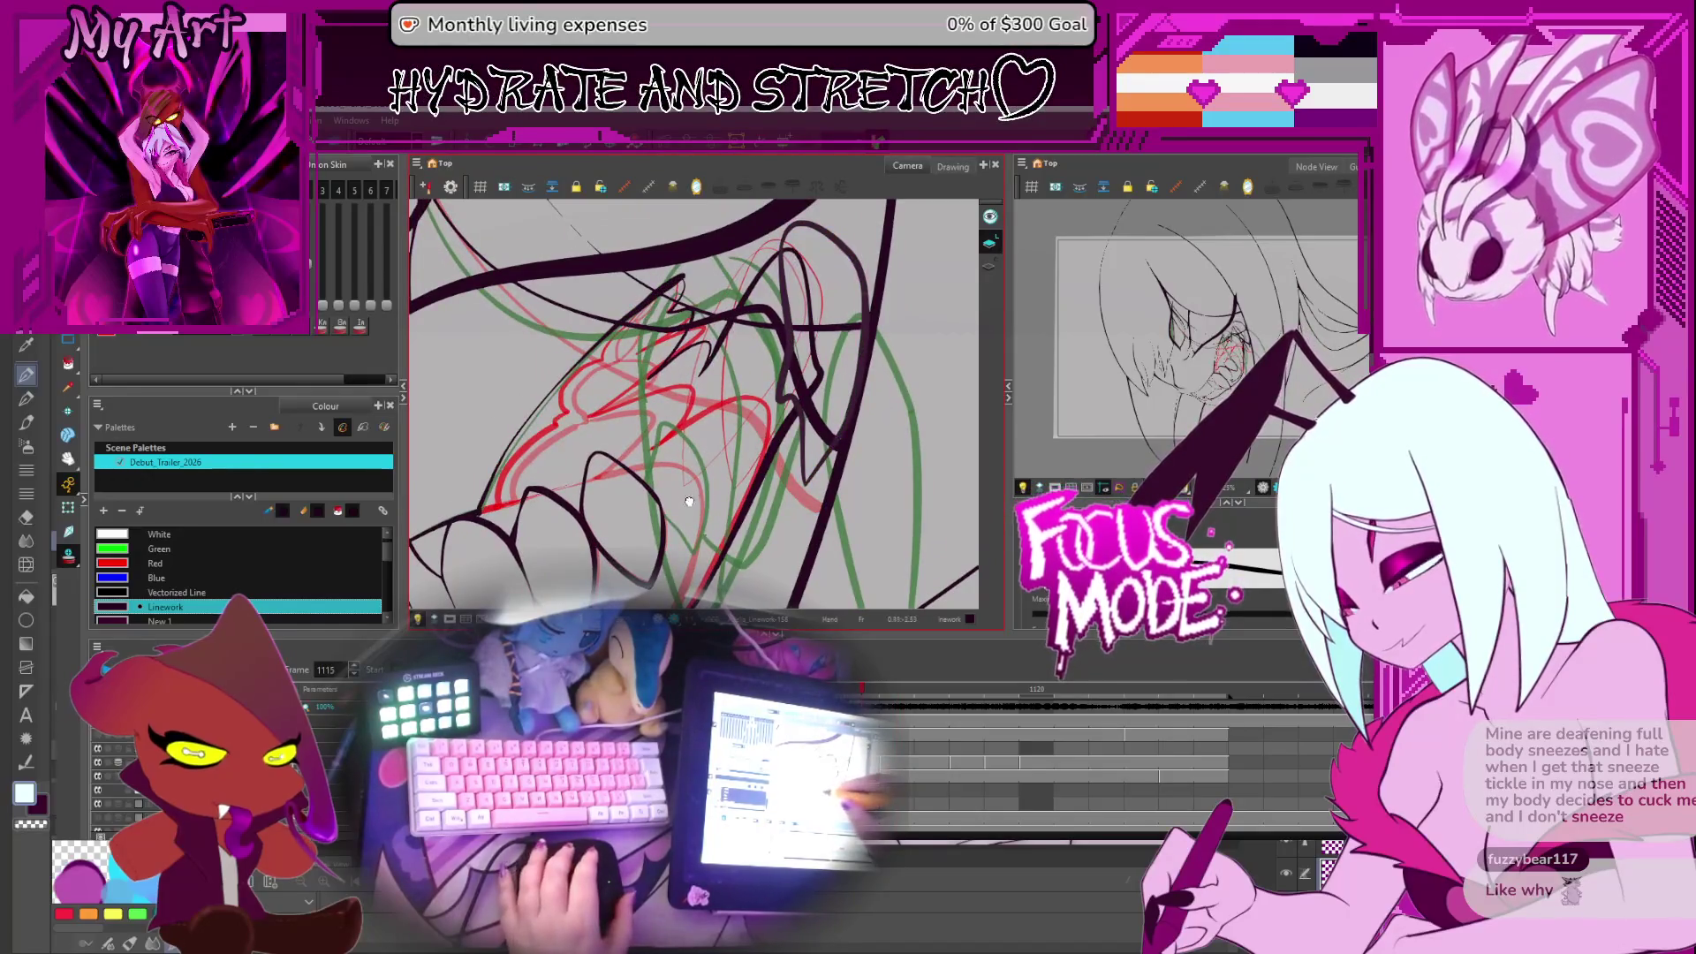
Draw two thin dark strokes at the mouth corner and select one for contour editing
{"action": "mouse_move", "coordinate": [808, 375]}
{"action": "left_mouse_down"}
{"action": "mouse_move", "coordinate": [722, 446]}
{"action": "mouse_move", "coordinate": [766, 411]}
{"action": "left_mouse_up"}
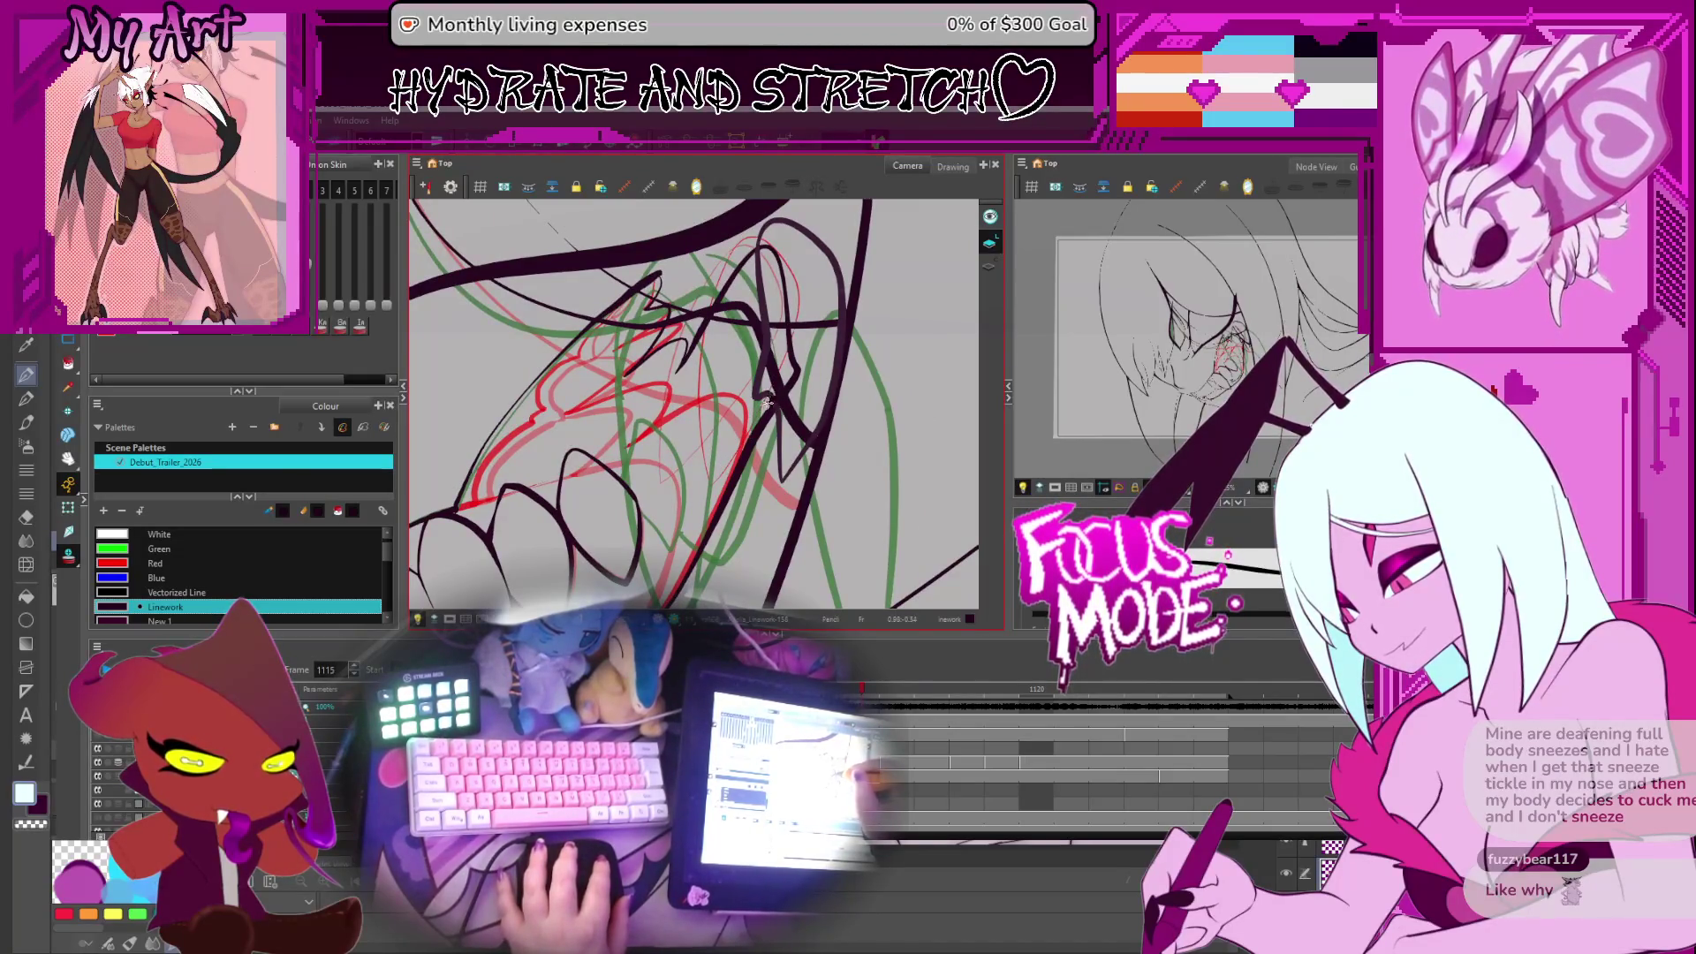
{"action": "mouse_move", "coordinate": [766, 402]}
{"action": "left_mouse_down"}
{"action": "mouse_move", "coordinate": [685, 451]}
{"action": "mouse_move", "coordinate": [643, 441]}
{"action": "left_mouse_up"}
{"action": "key", "text": "alt+q"}
{"action": "left_click", "coordinate": [663, 473]}
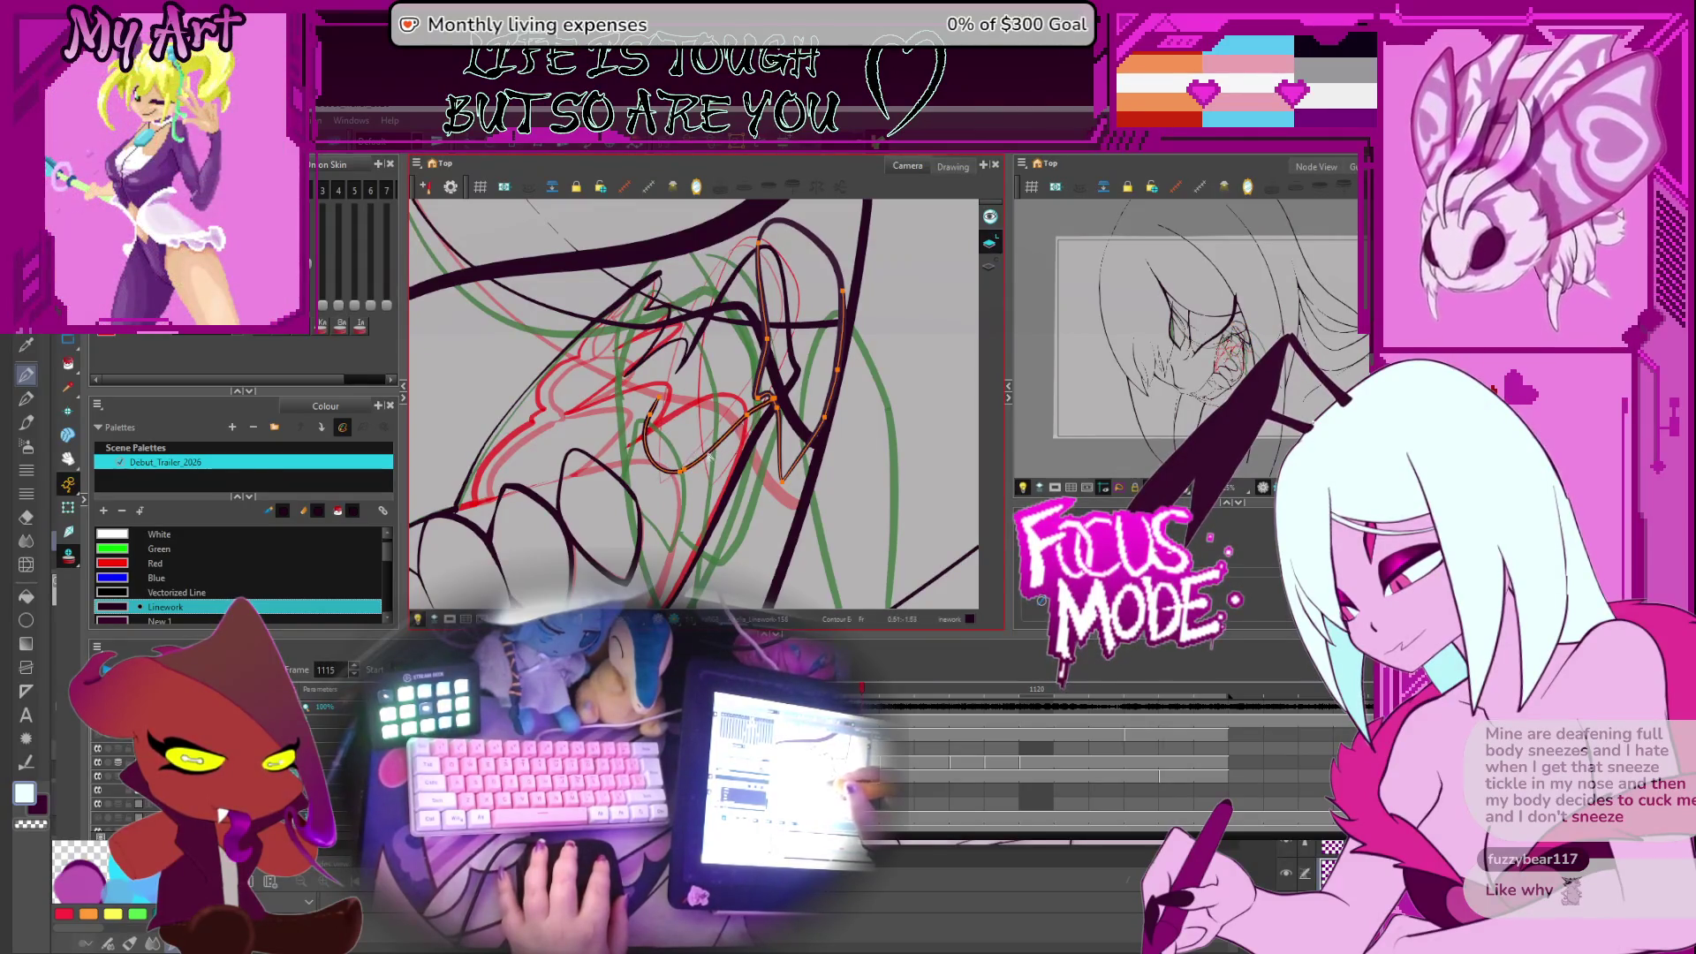
Nudge the bottom of the lower curve and adjust the V stroke and lower loop
{"action": "mouse_move", "coordinate": [673, 468]}
{"action": "left_mouse_down"}
{"action": "mouse_move", "coordinate": [689, 477]}
{"action": "mouse_move", "coordinate": [697, 437]}
{"action": "left_mouse_up"}
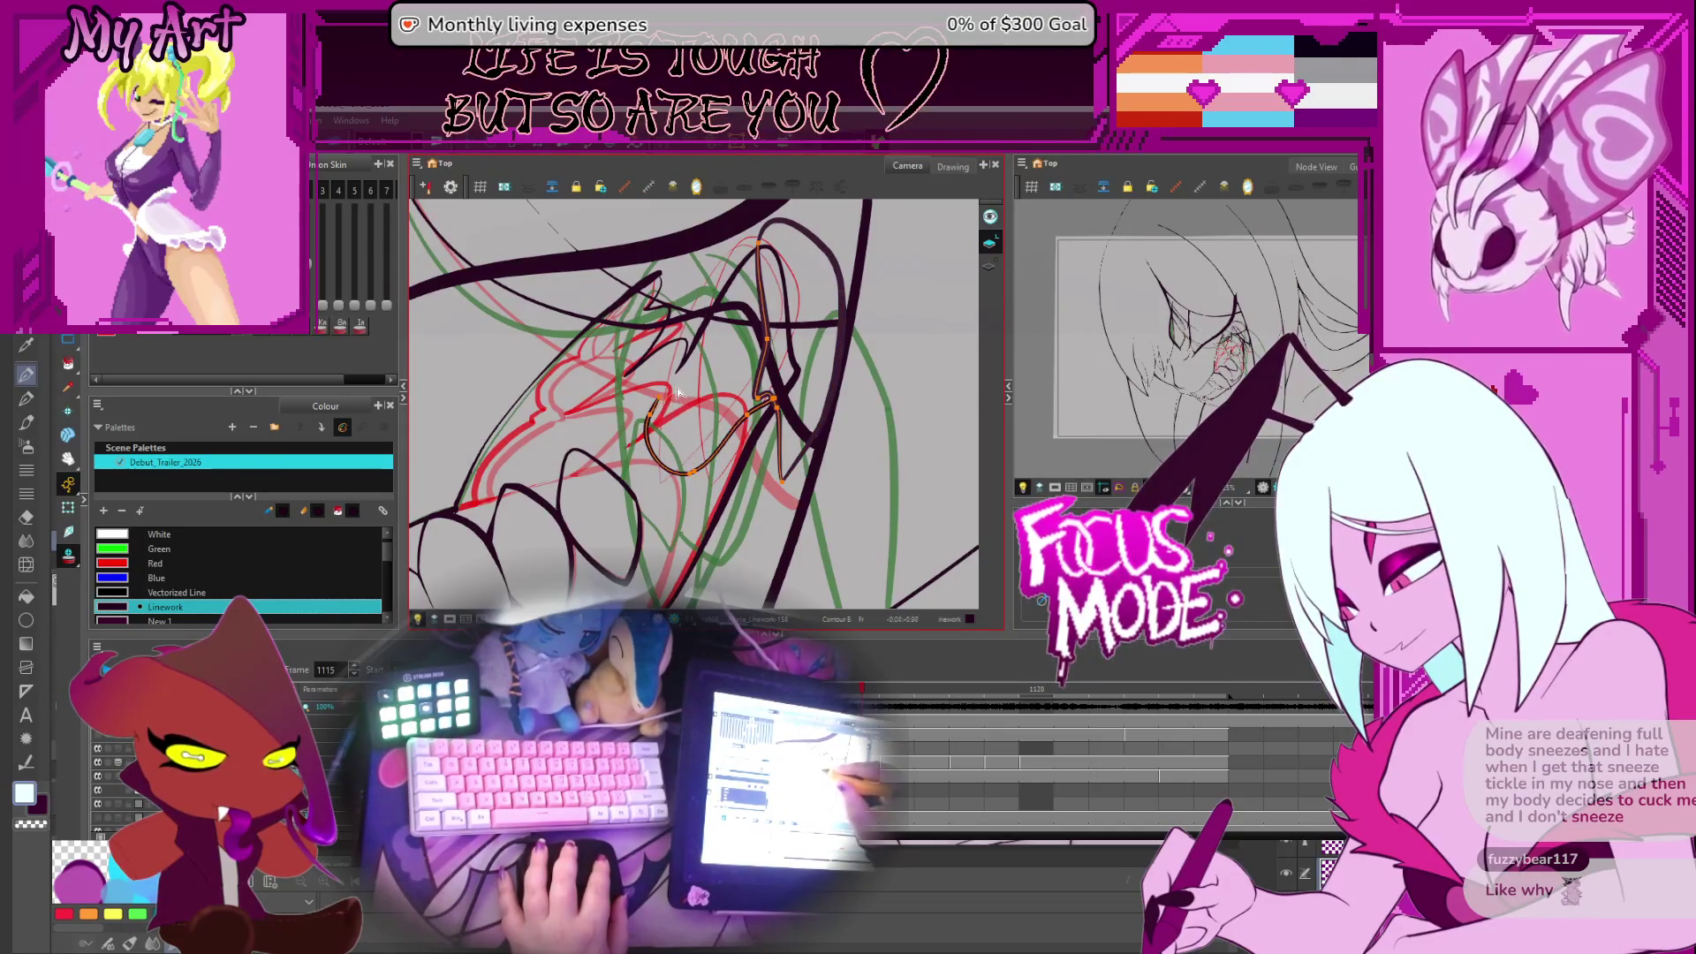
{"action": "left_click", "coordinate": [704, 471]}
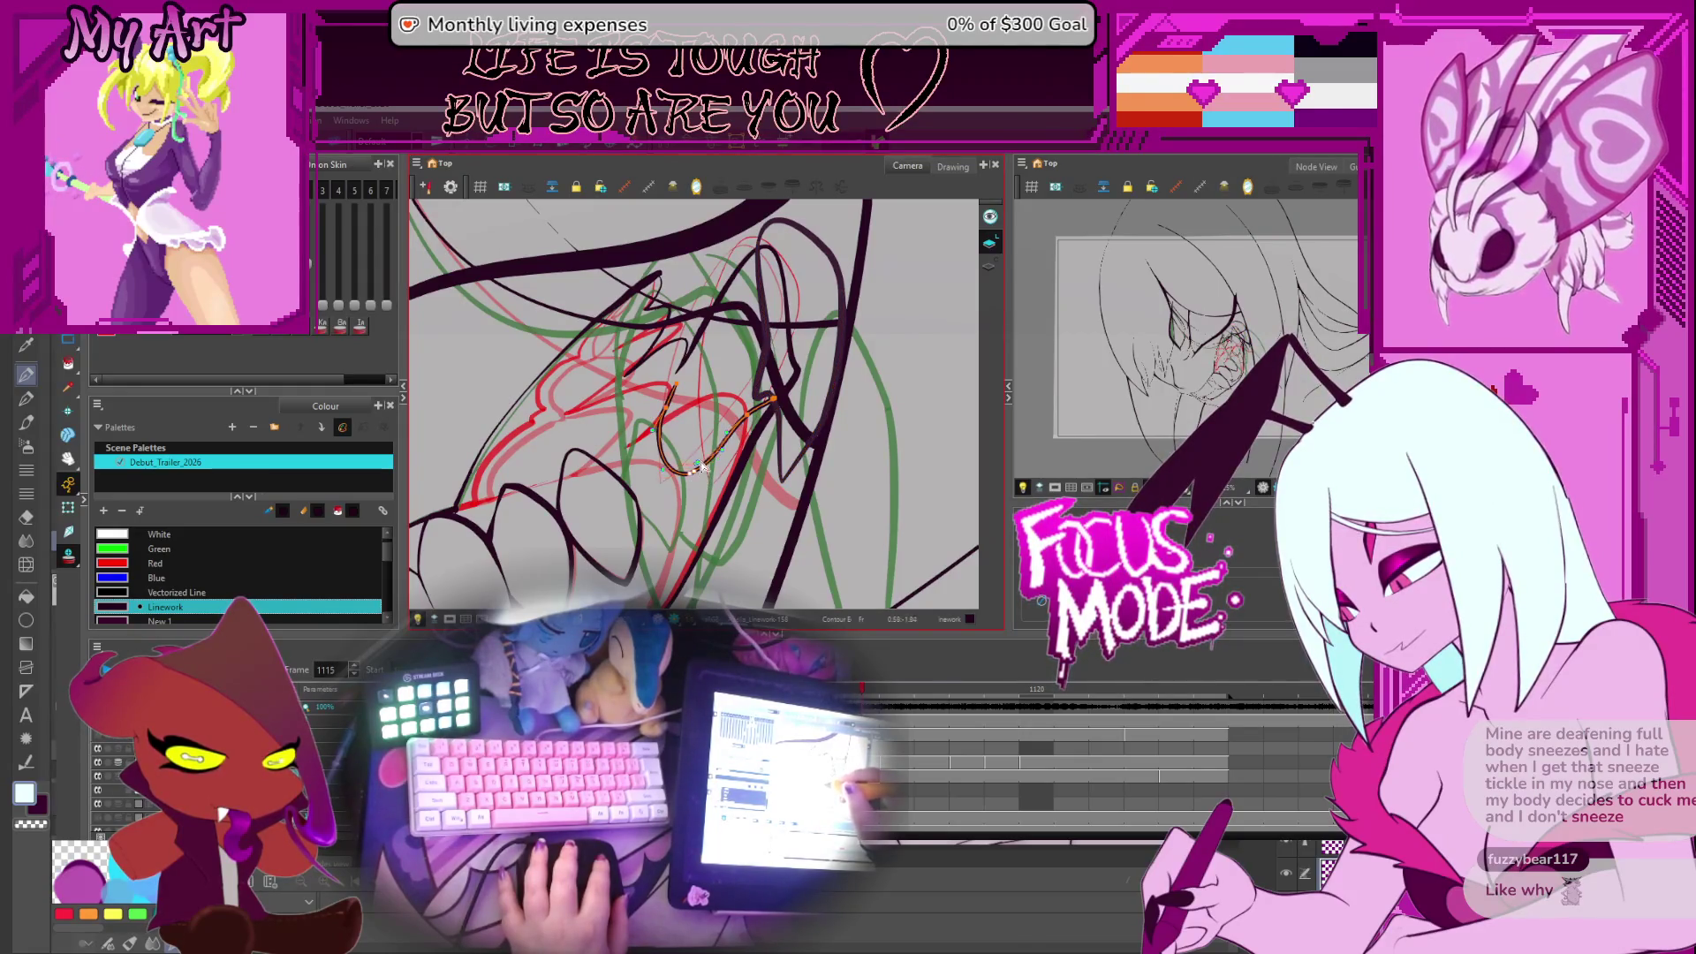
{"action": "mouse_move", "coordinate": [704, 469]}
{"action": "left_mouse_down"}
{"action": "mouse_move", "coordinate": [705, 395]}
{"action": "mouse_move", "coordinate": [677, 412]}
{"action": "mouse_move", "coordinate": [709, 434]}
{"action": "left_mouse_up"}
{"action": "left_click", "coordinate": [685, 425]}
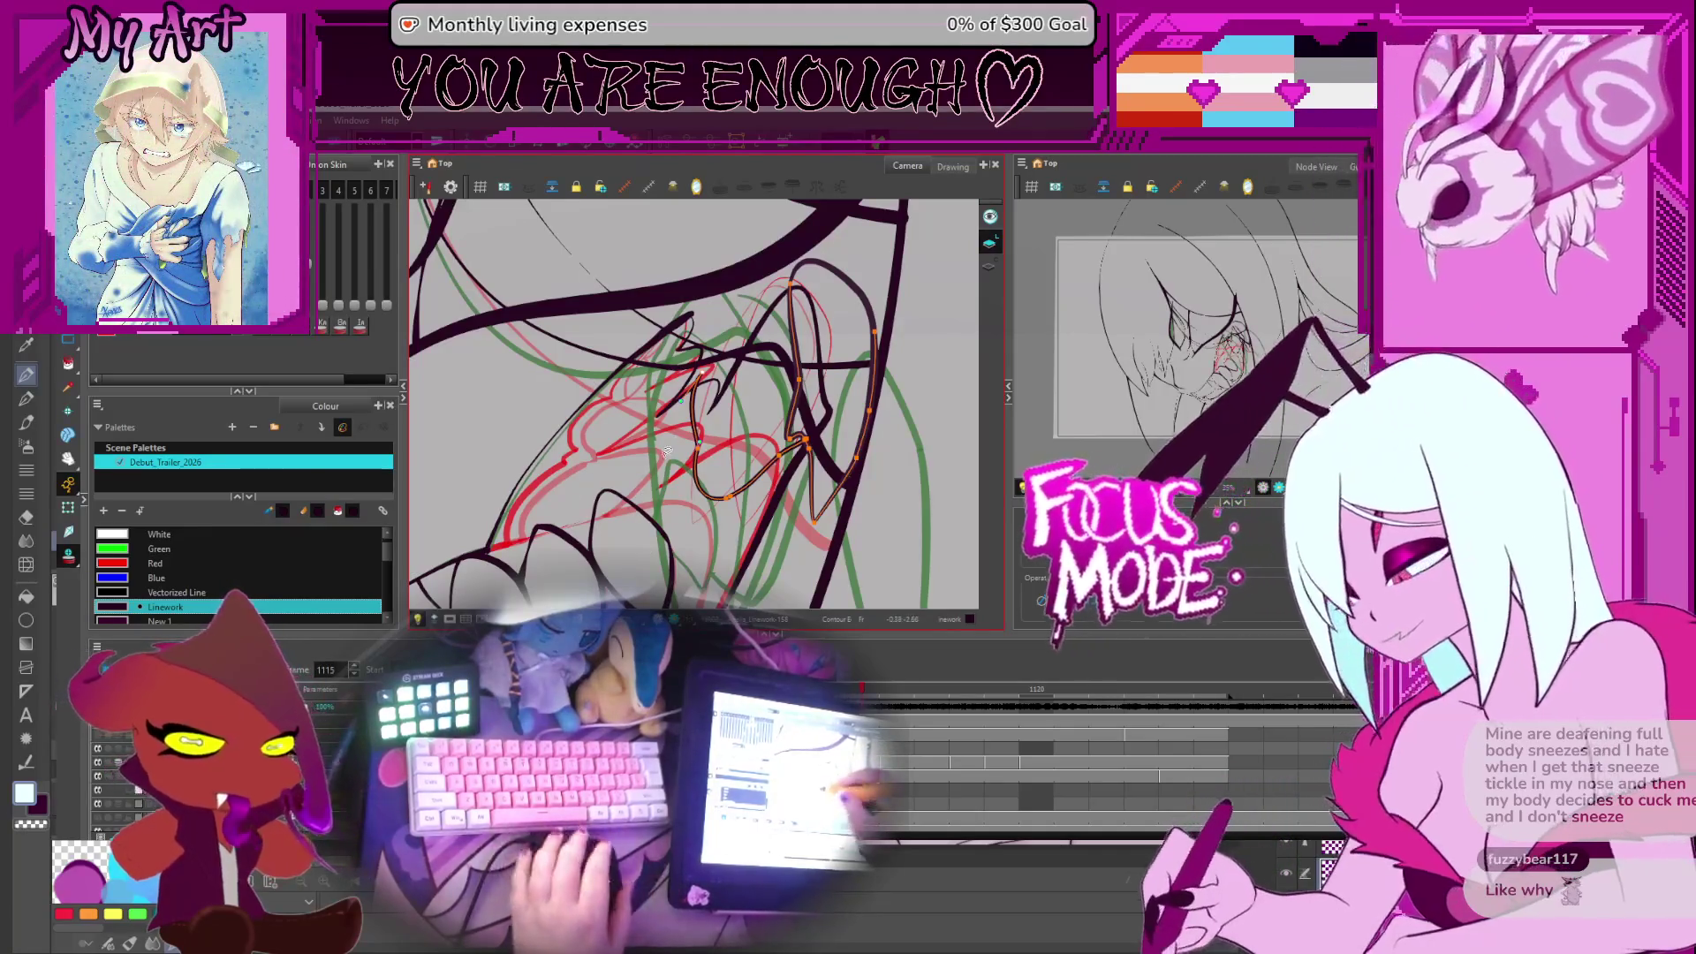
{"action": "left_click_drag", "start_coordinate": [707, 394], "coordinate": [720, 472]}
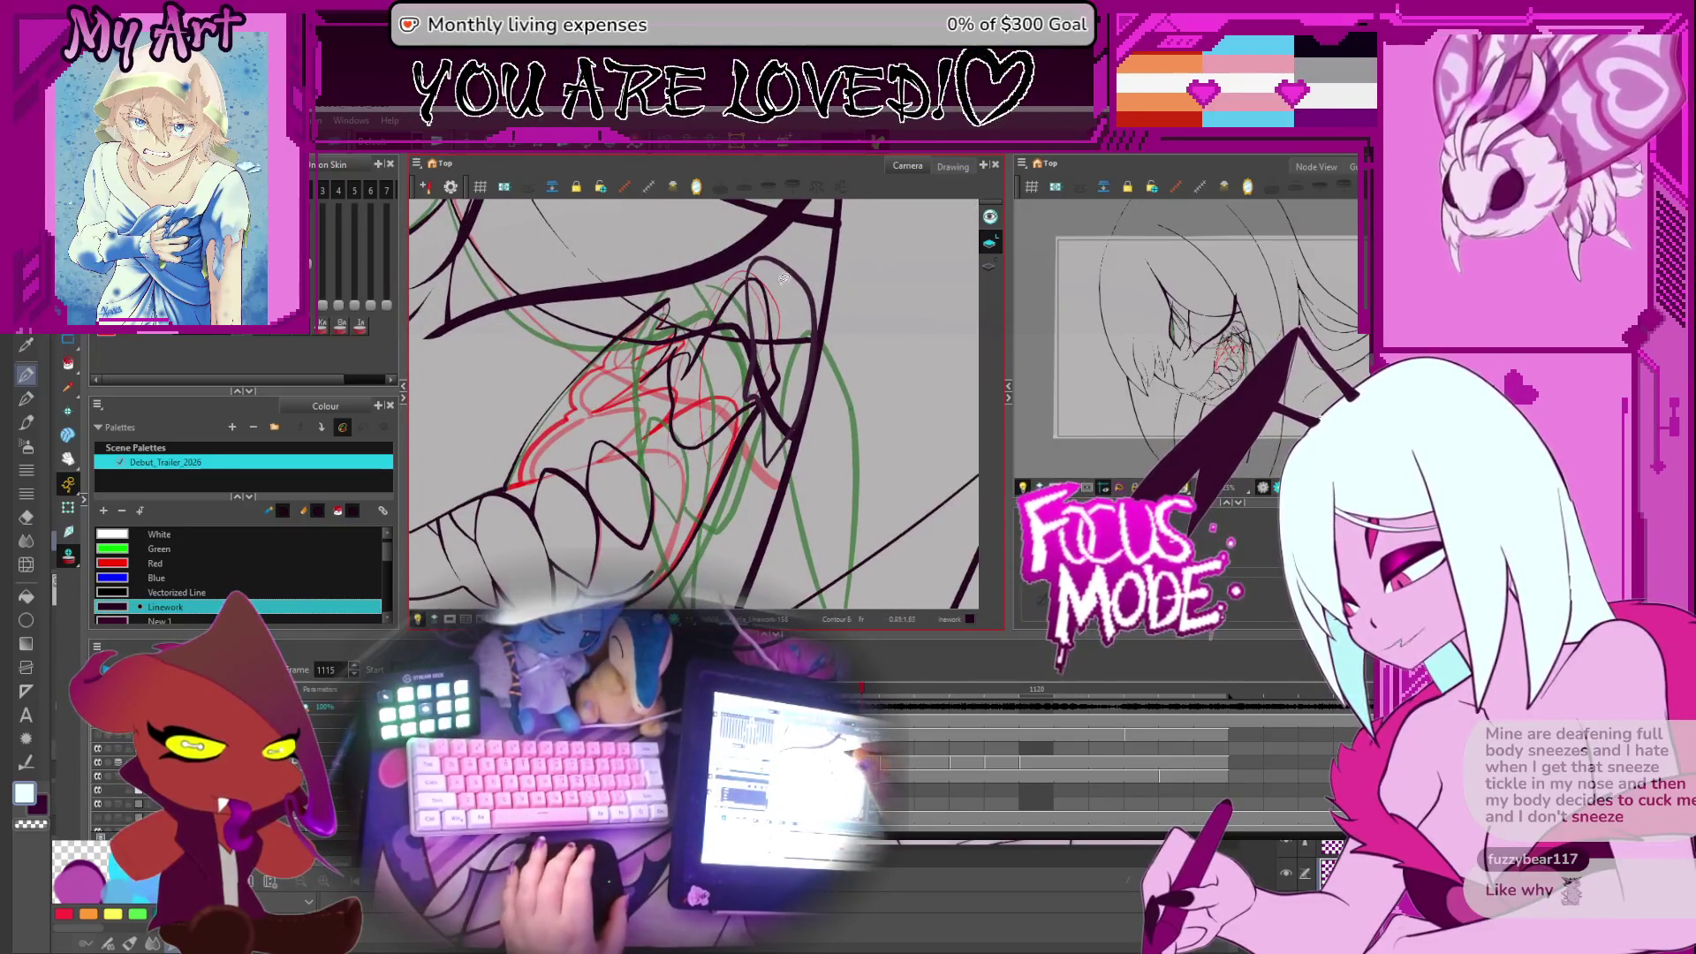
Draw three new pencil strokes rising to and arching over the loop
{"action": "mouse_move", "coordinate": [784, 280]}
{"action": "left_mouse_down"}
{"action": "mouse_move", "coordinate": [757, 350]}
{"action": "mouse_move", "coordinate": [765, 302]}
{"action": "left_mouse_up"}
{"action": "left_click_drag", "start_coordinate": [663, 450], "coordinate": [765, 302]}
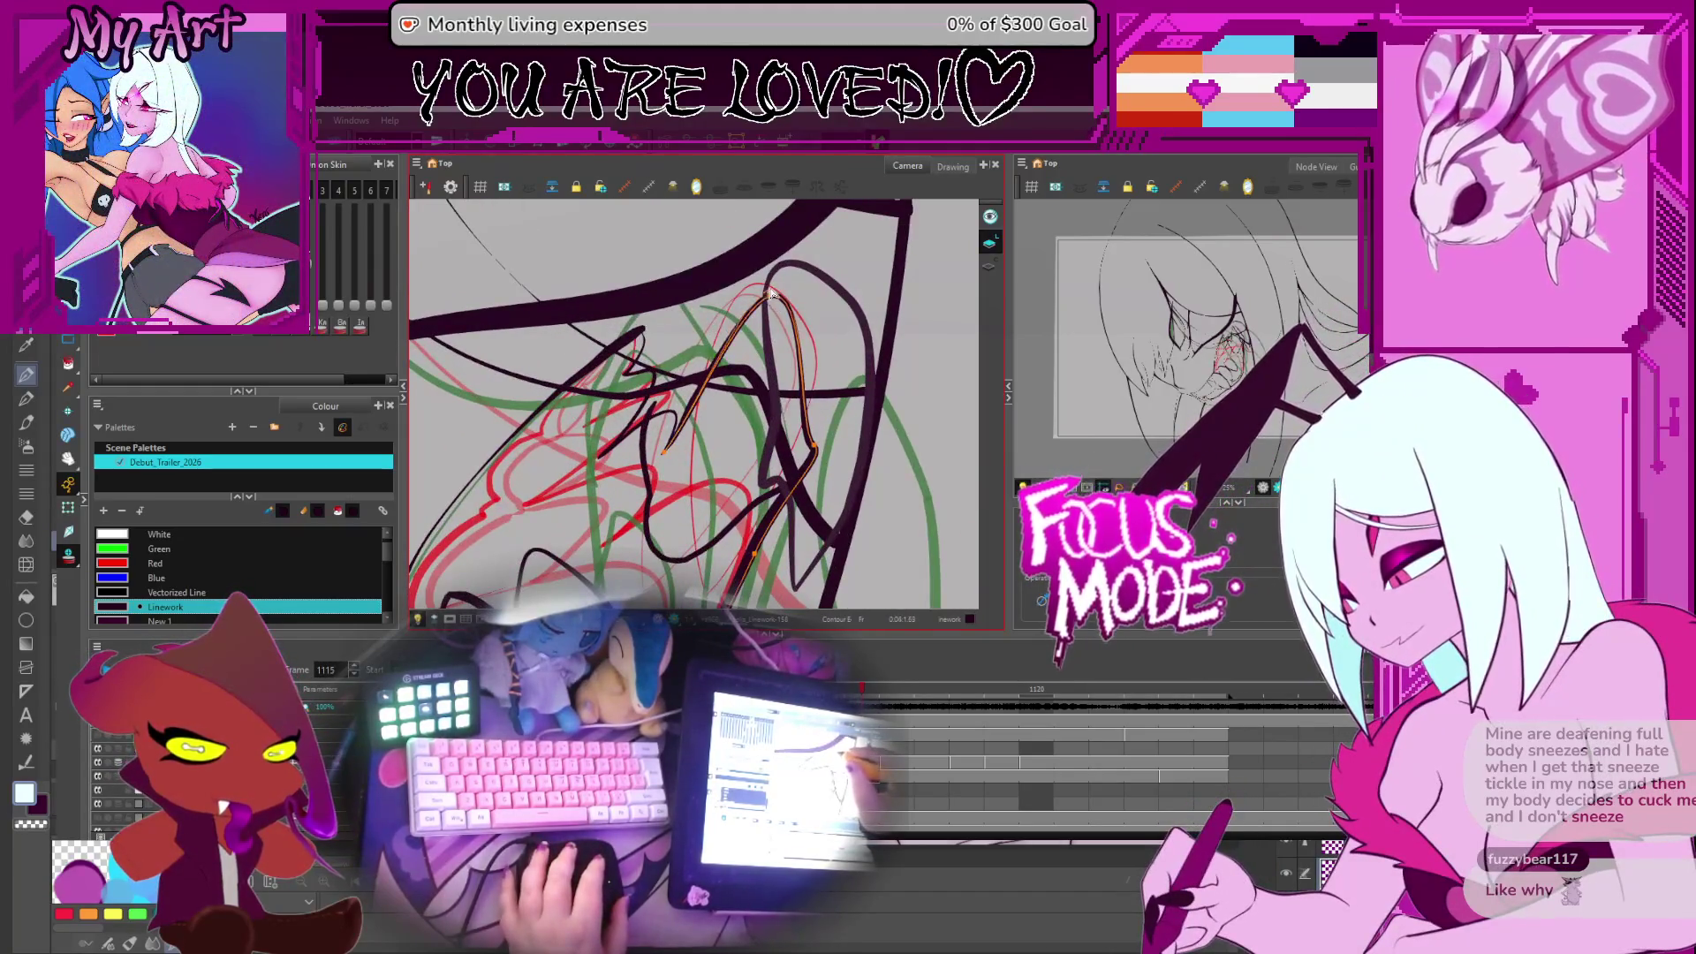
{"action": "mouse_move", "coordinate": [596, 455]}
{"action": "left_mouse_down"}
{"action": "mouse_move", "coordinate": [776, 281]}
{"action": "mouse_move", "coordinate": [688, 373]}
{"action": "mouse_move", "coordinate": [706, 362]}
{"action": "left_mouse_up"}
{"action": "left_click_drag", "start_coordinate": [545, 413], "coordinate": [657, 603]}
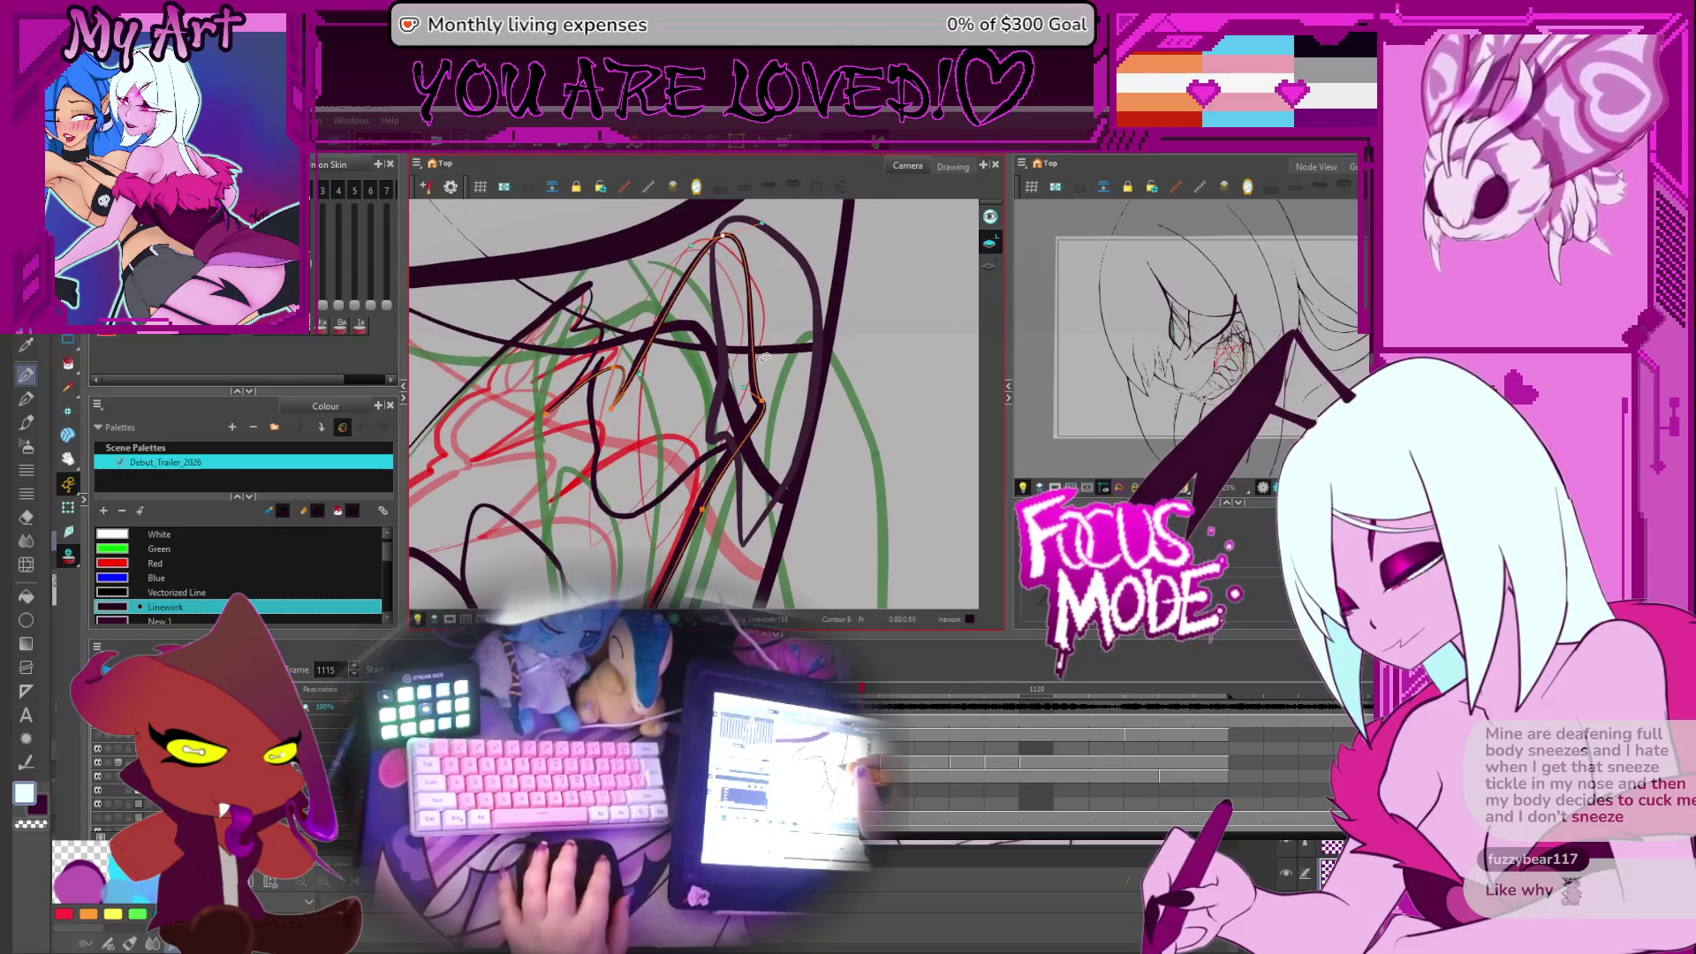
{"action": "scroll", "coordinate": [765, 355], "scroll_direction": "down", "scroll_amount": 3}
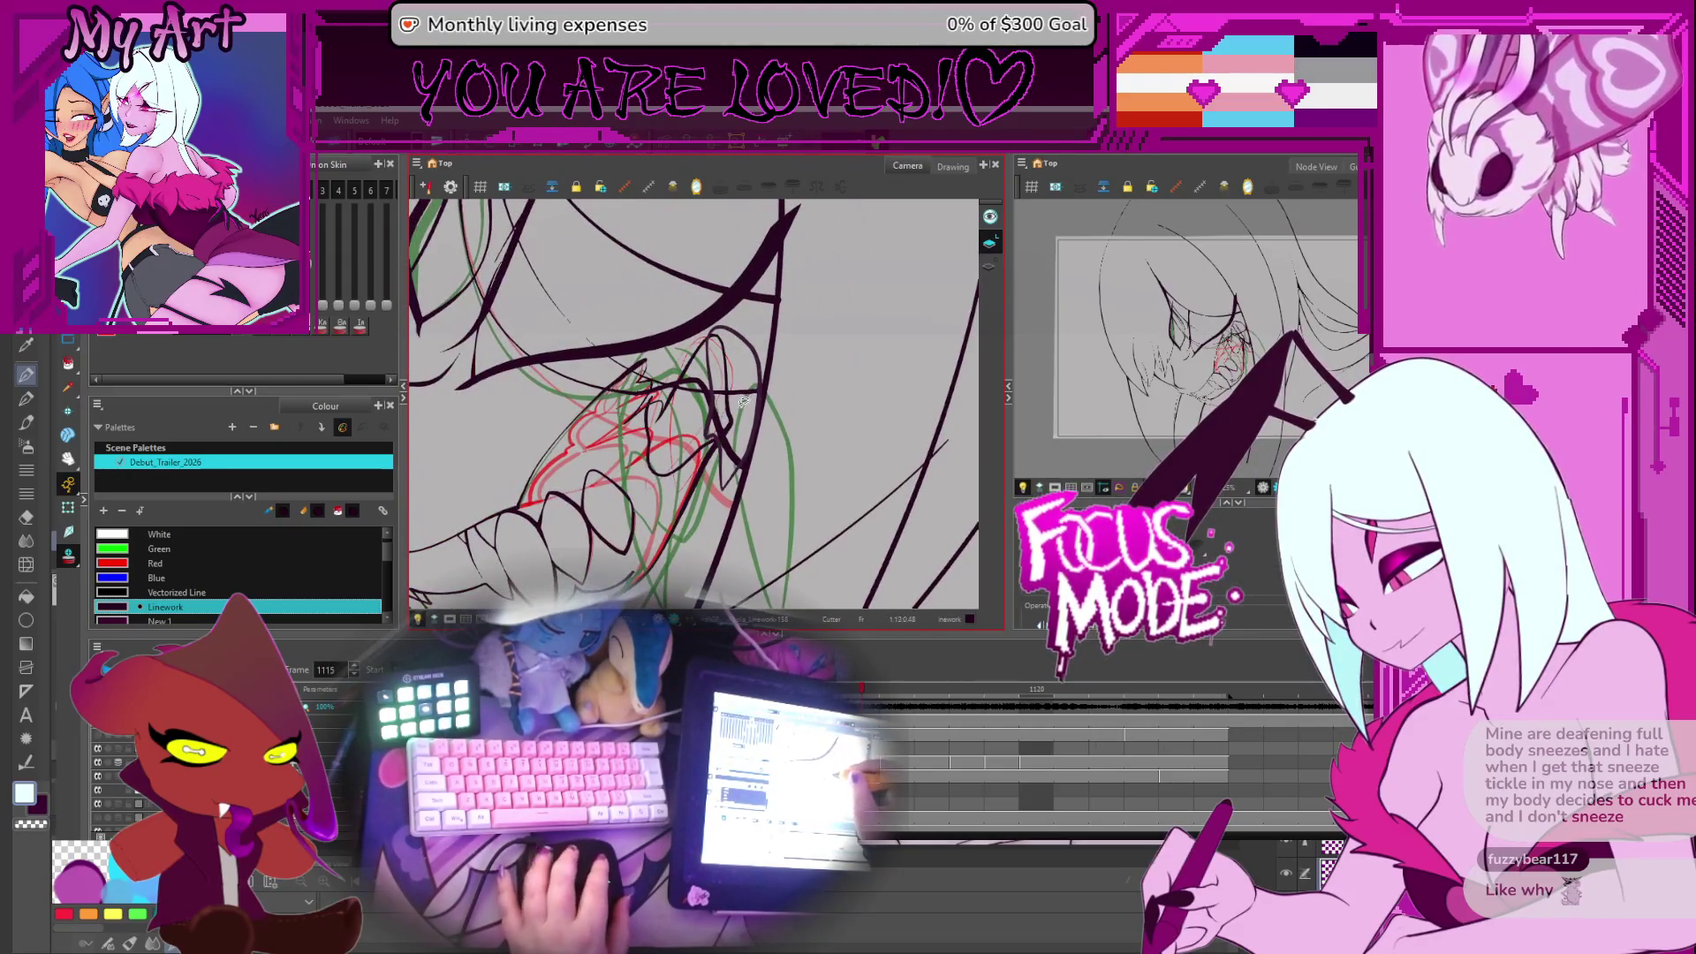
{"action": "key", "text": "comma"}
{"action": "key", "text": "comma"}
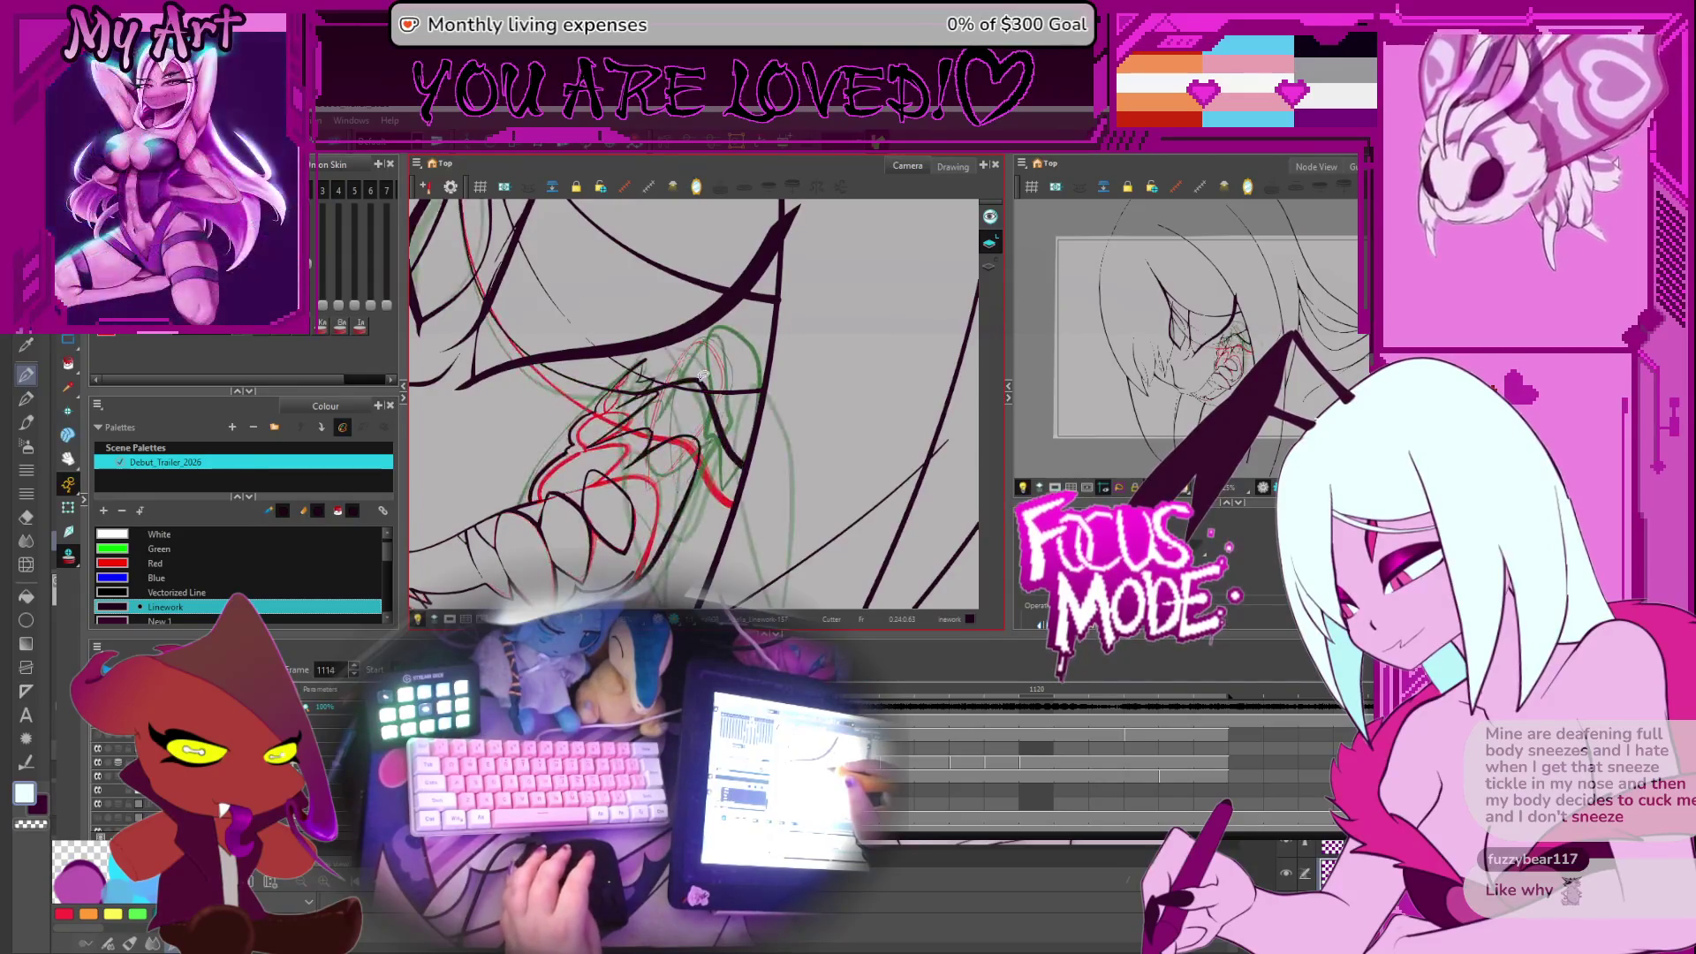
{"action": "key", "text": "period"}
{"action": "key", "text": "period"}
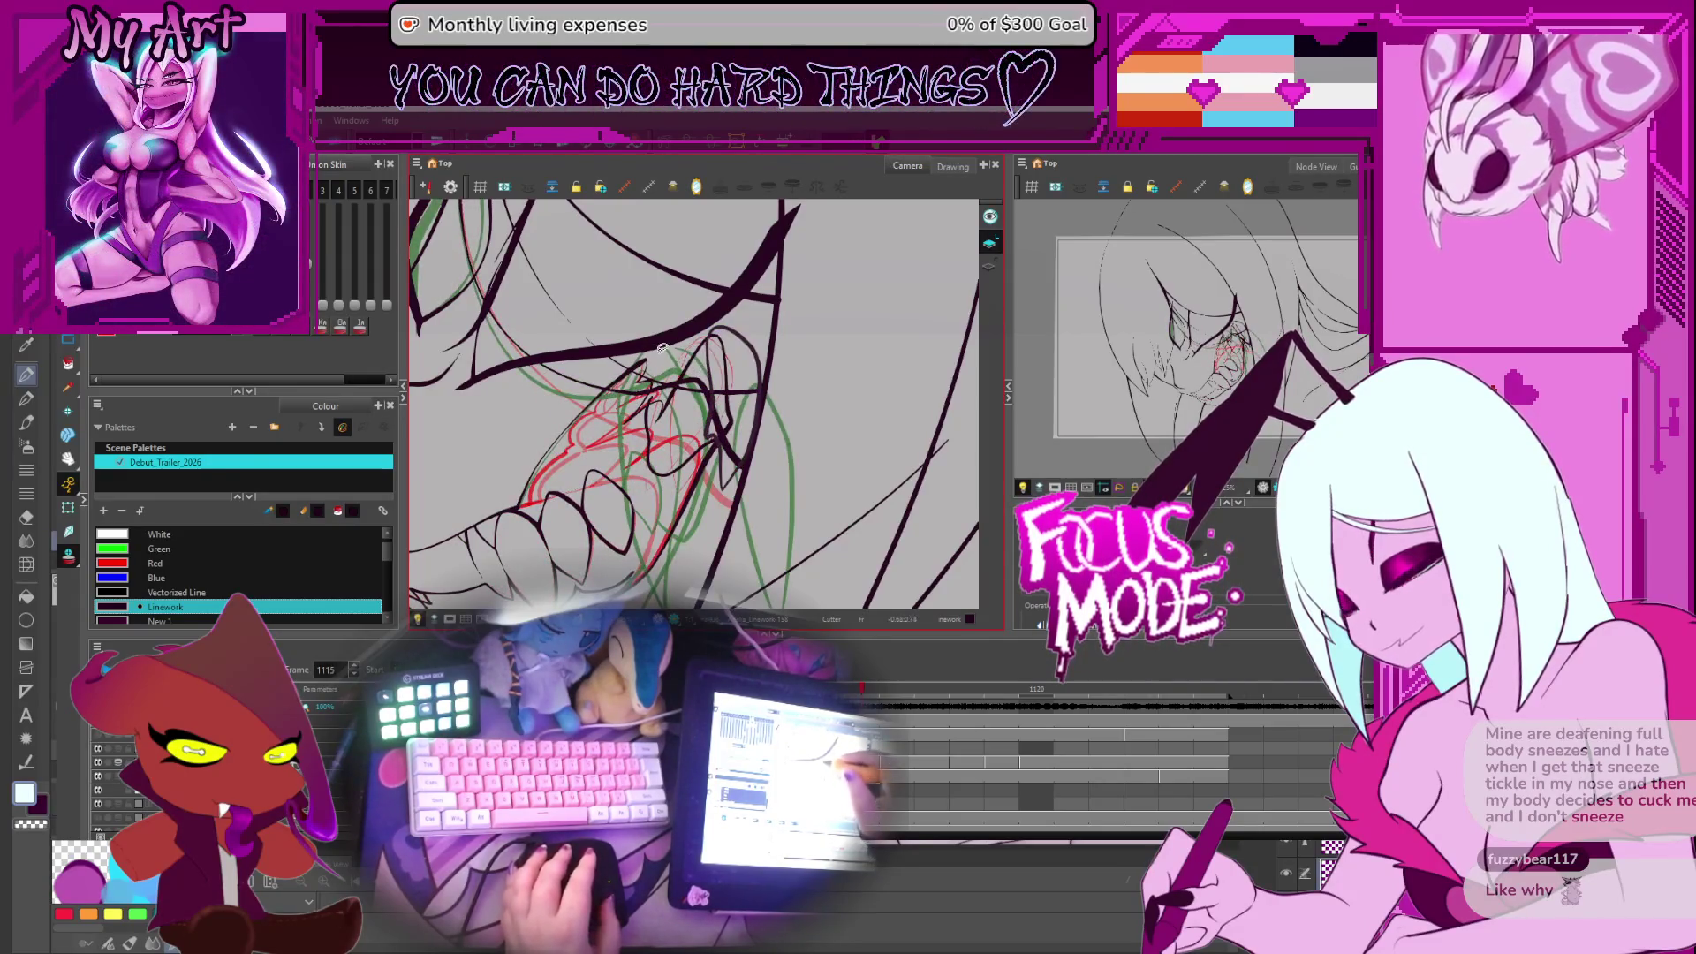
{"action": "left_click_drag", "start_coordinate": [660, 353], "coordinate": [687, 348]}
{"action": "left_click", "coordinate": [702, 378]}
{"action": "key", "text": "period"}
{"action": "key", "text": "period"}
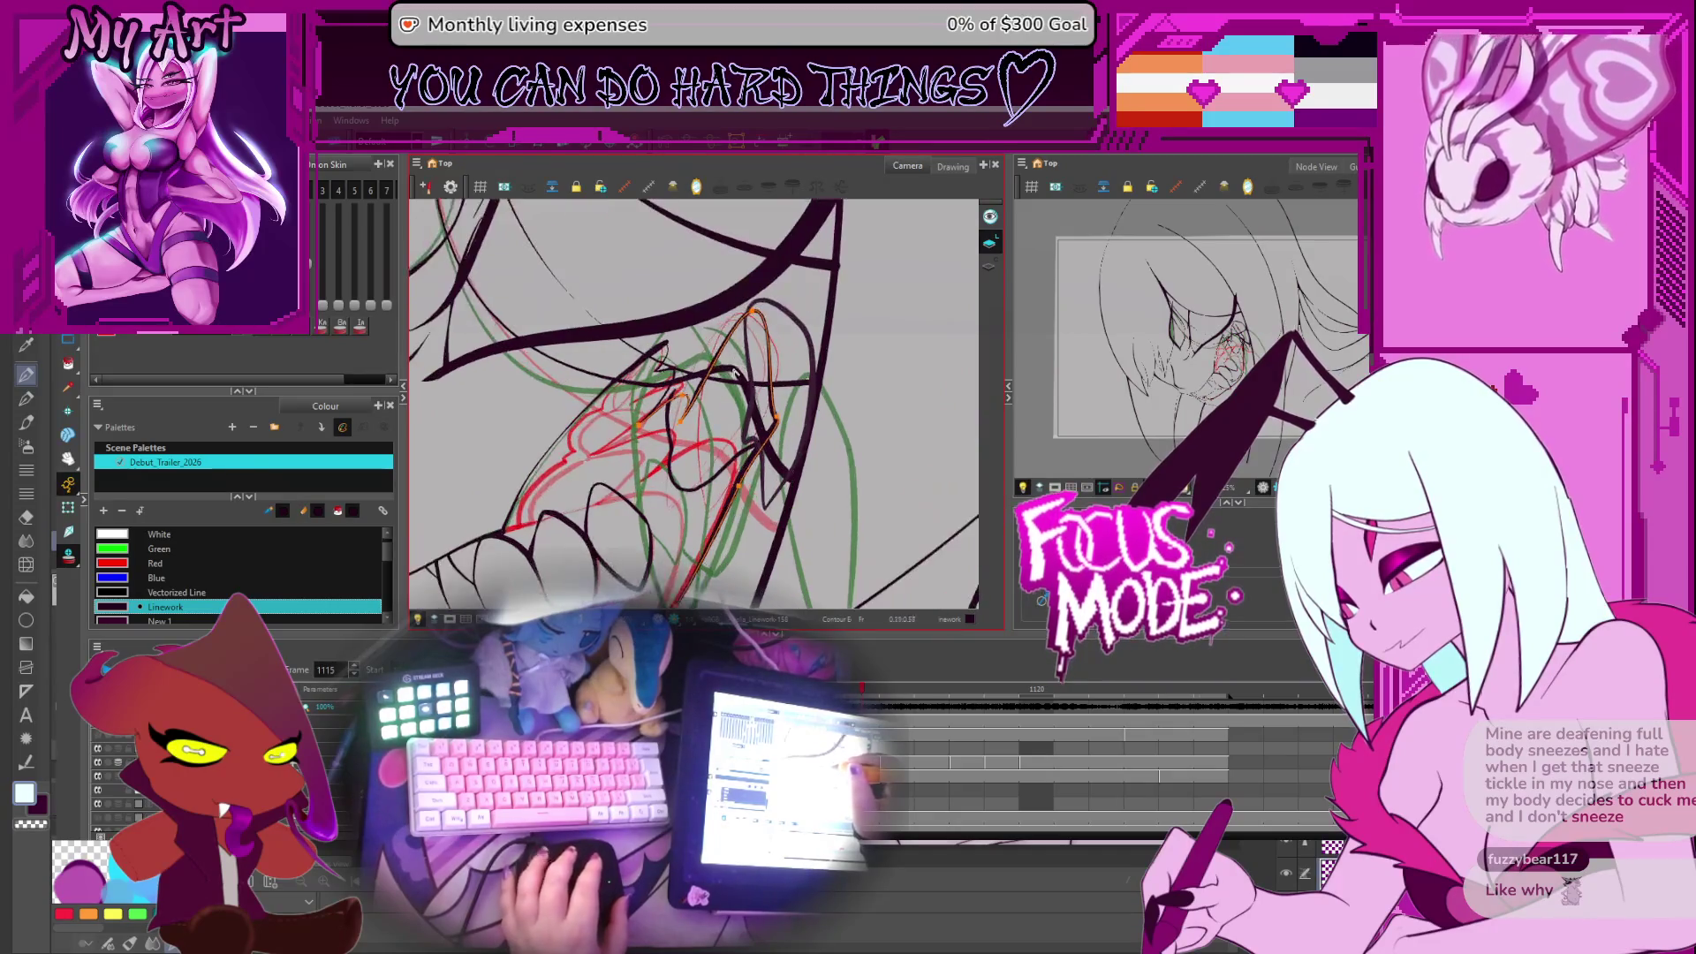
{"action": "key", "text": "comma"}
{"action": "key", "text": "comma"}
{"action": "key", "text": "comma"}
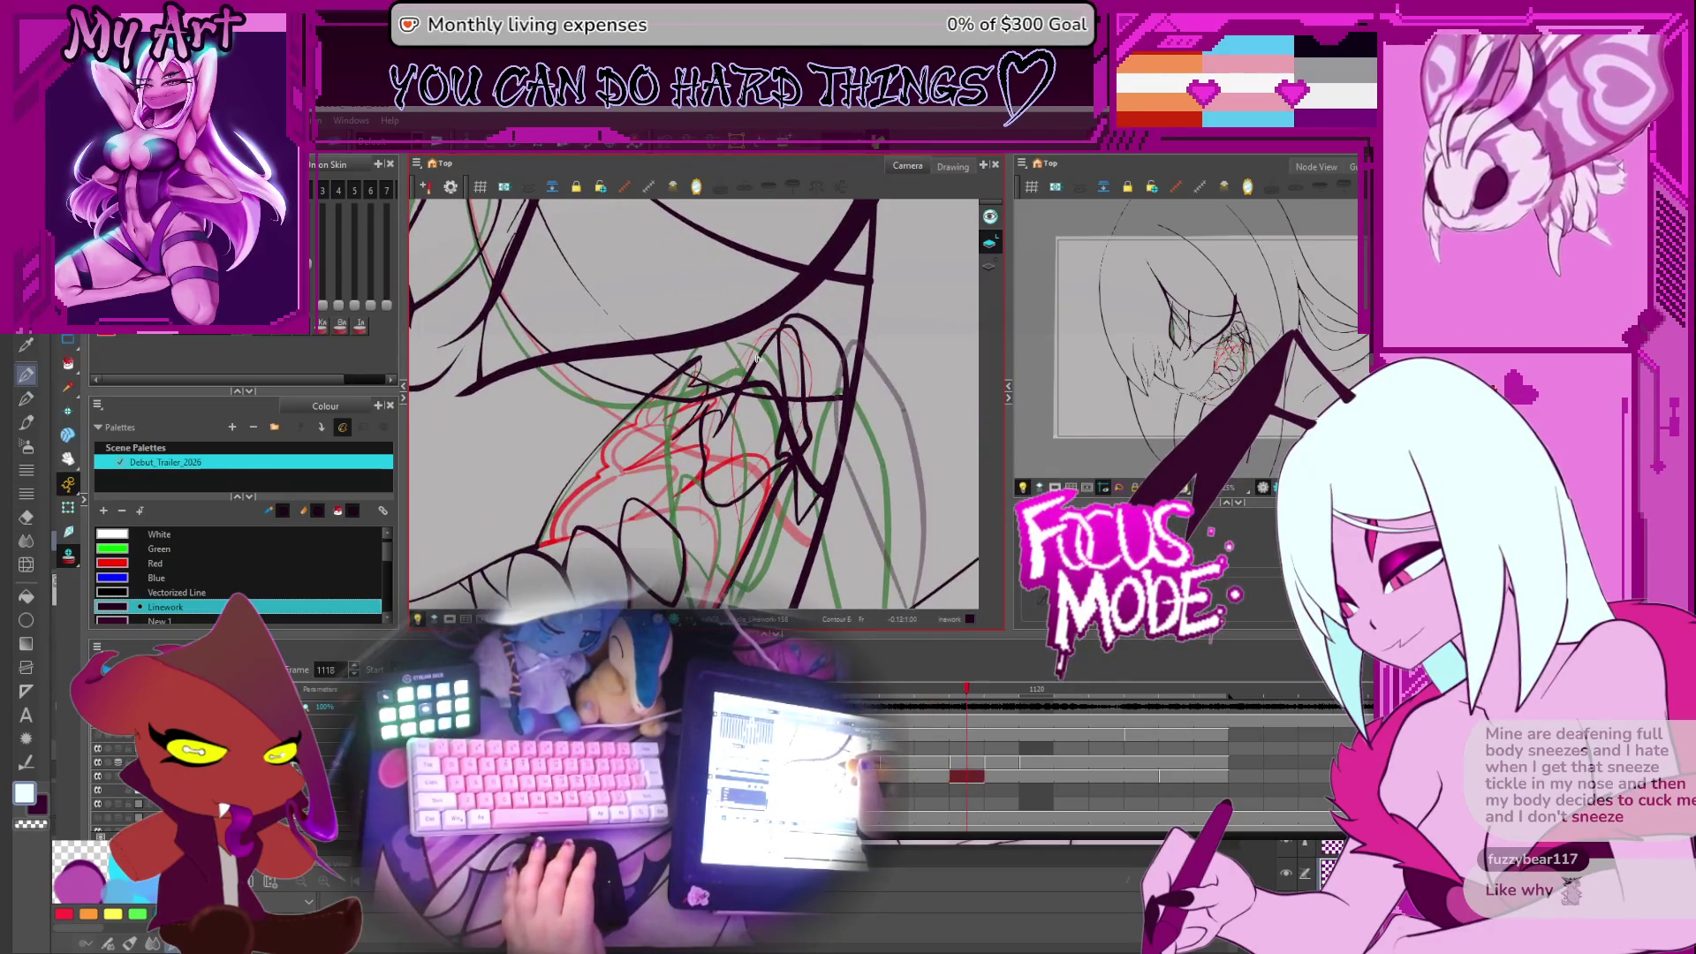
{"action": "key", "text": "period"}
{"action": "key", "text": "period"}
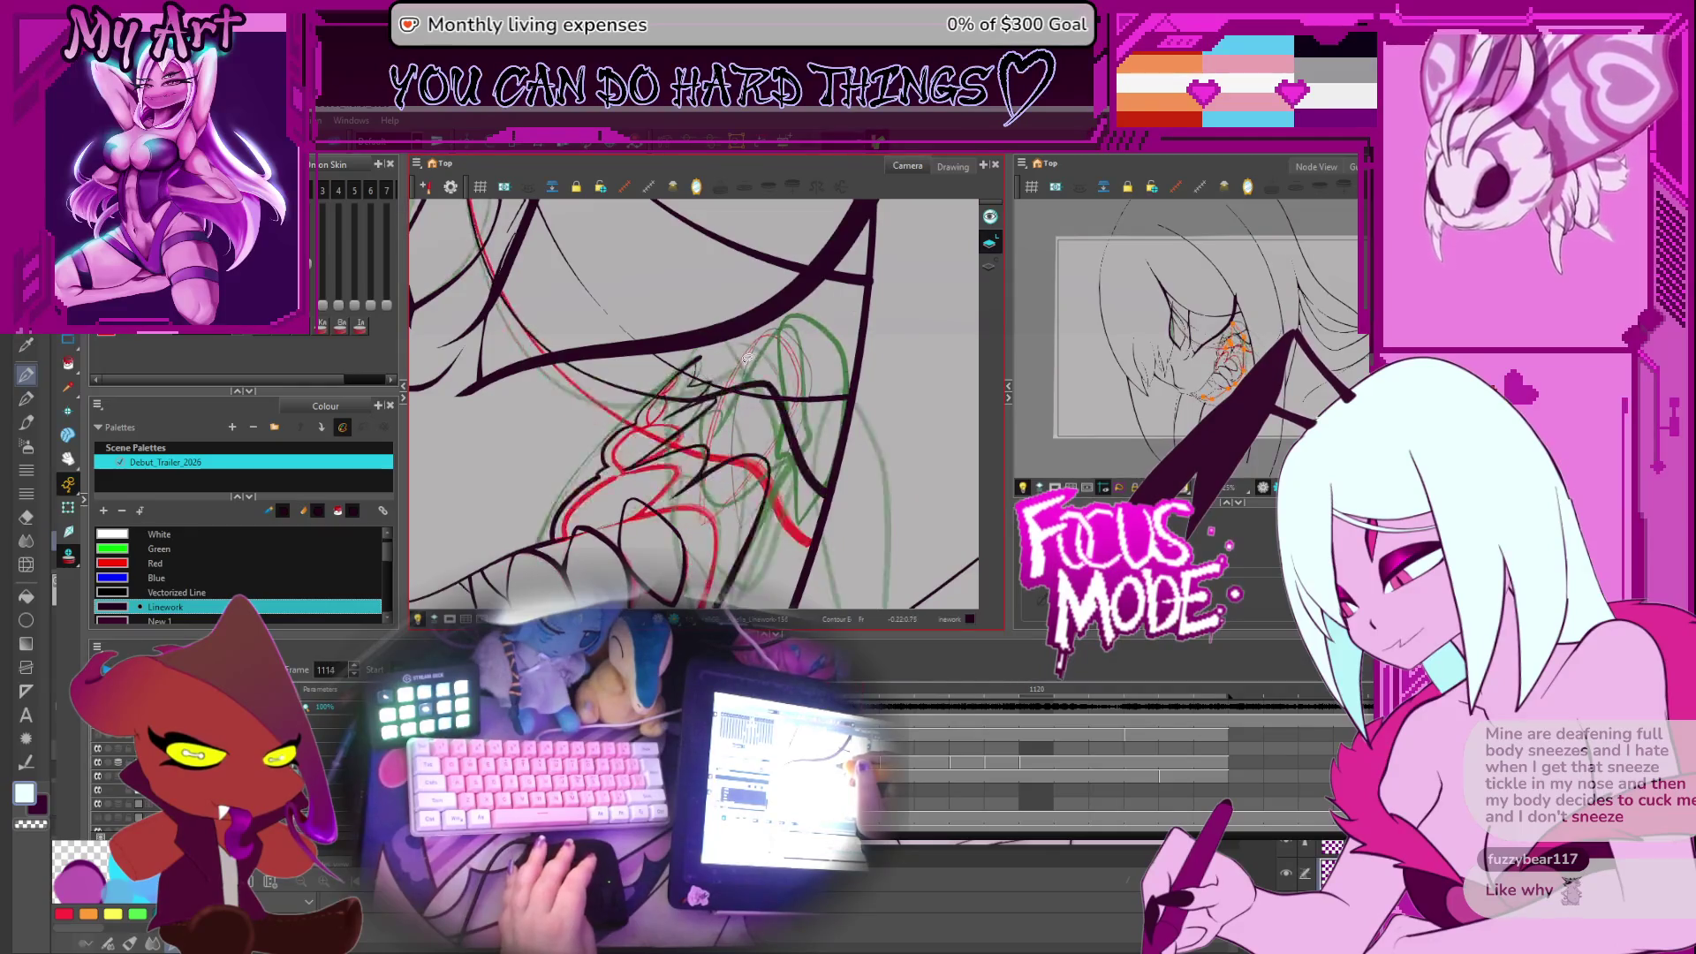
{"action": "key", "text": "comma"}
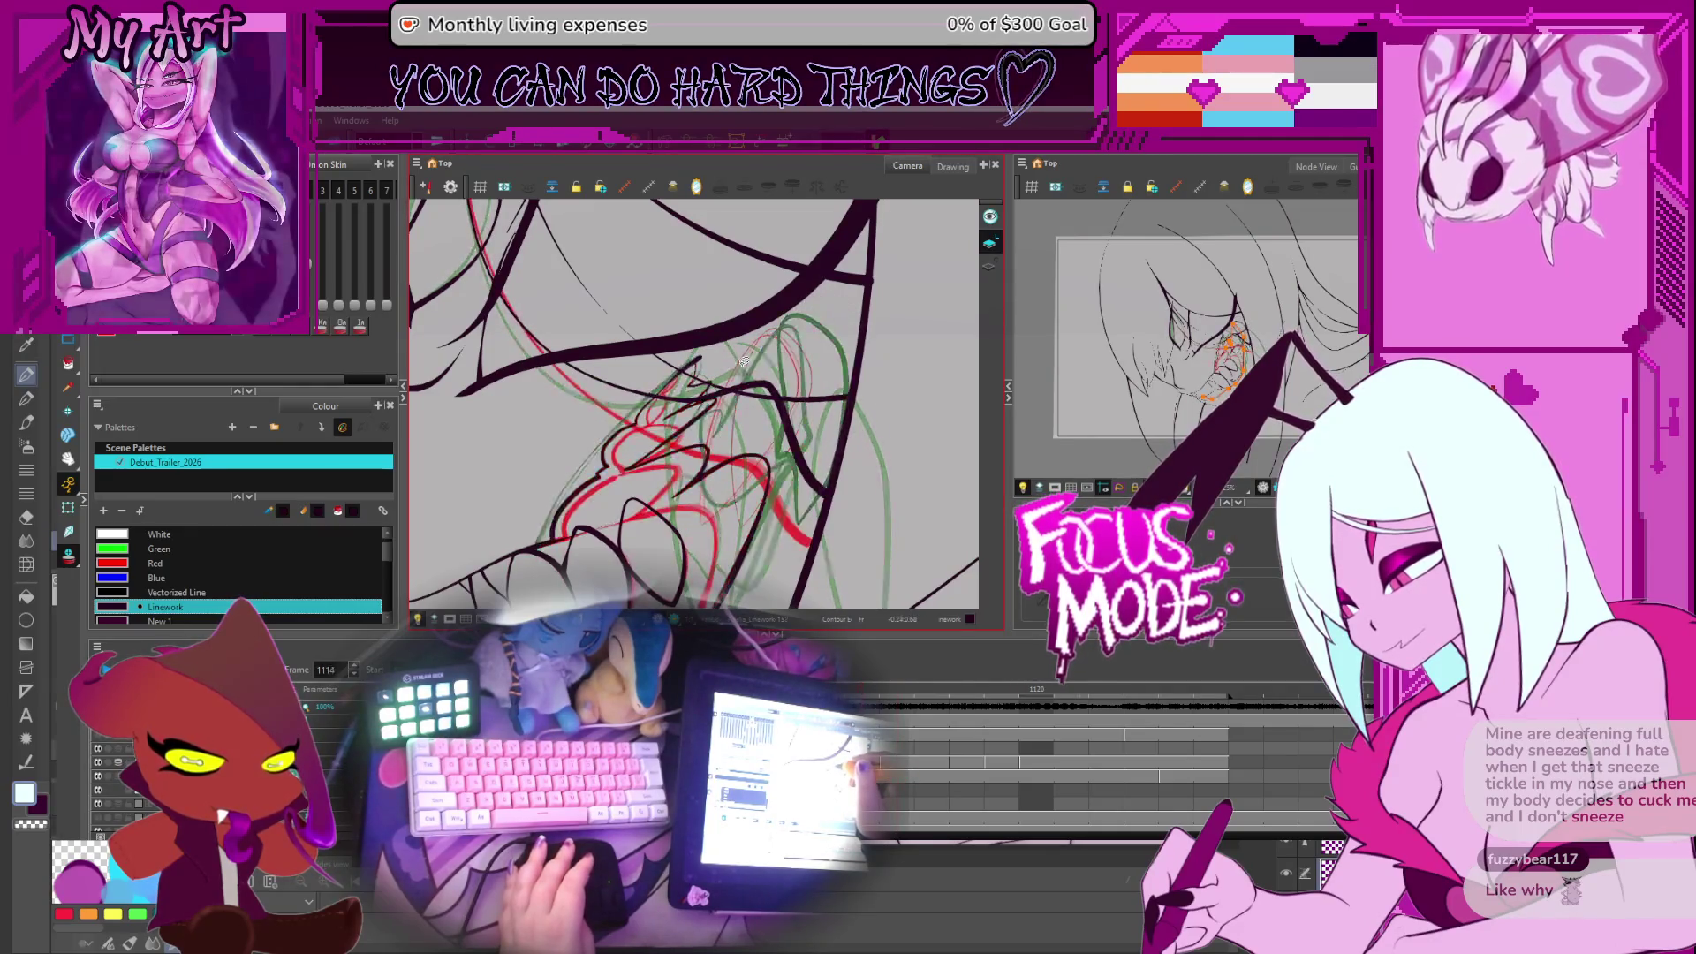
{"action": "key", "text": "period"}
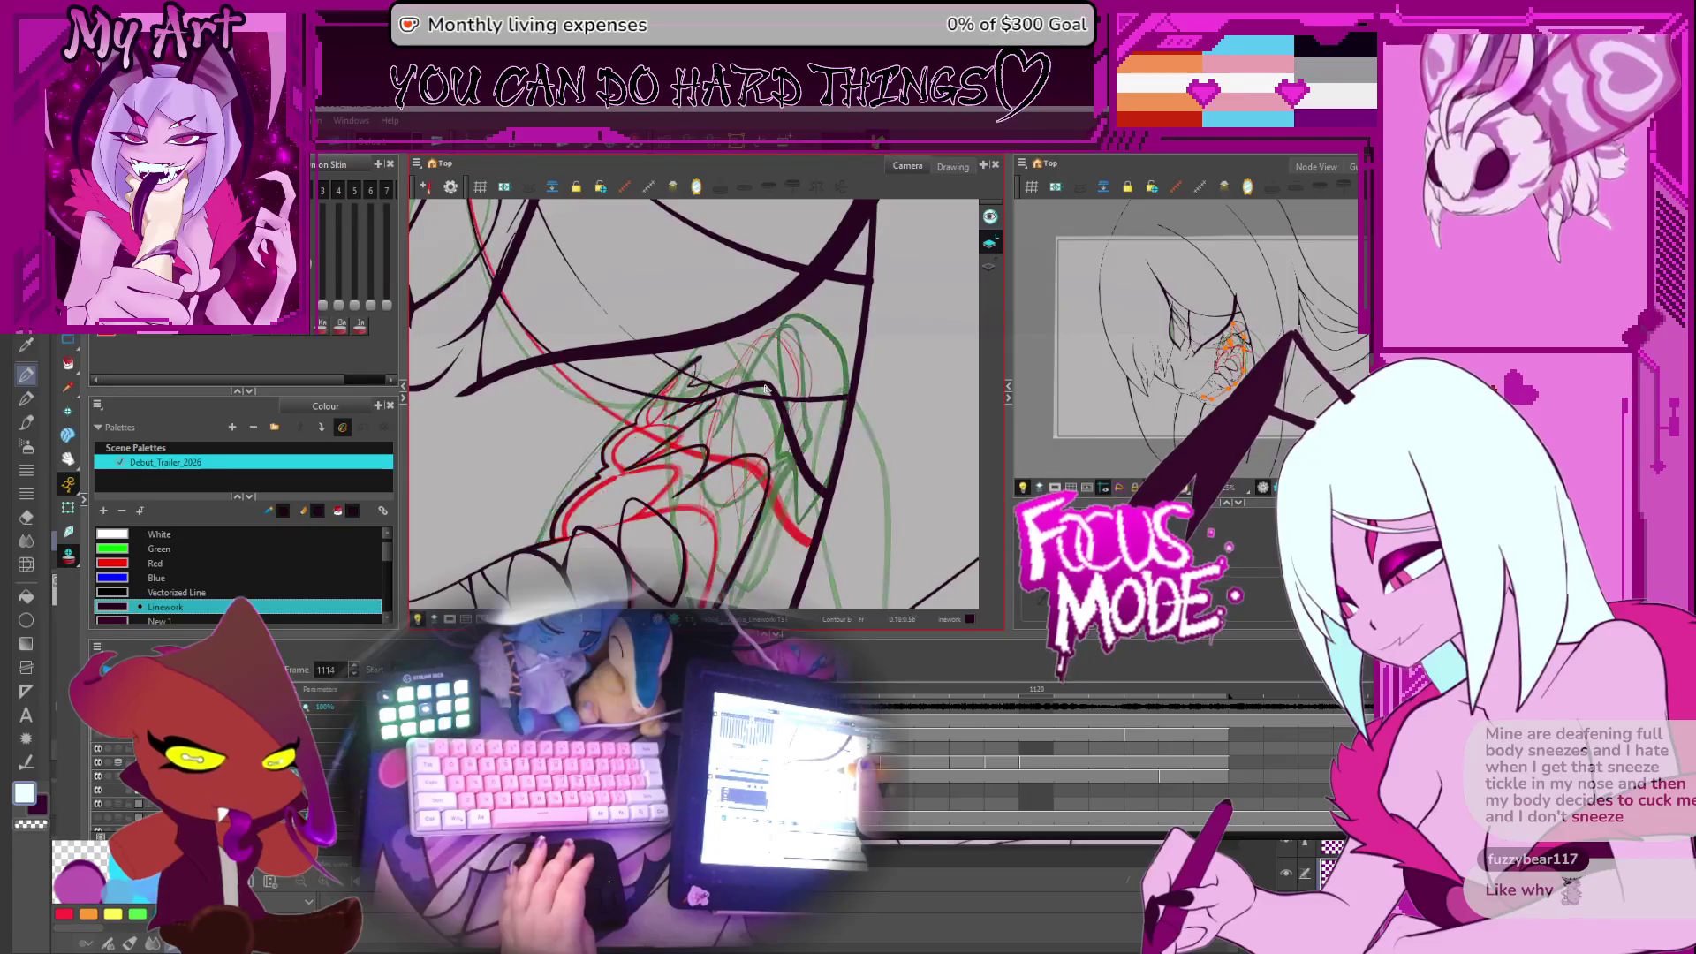
{"action": "key", "text": "comma"}
{"action": "left_click", "coordinate": [769, 391]}
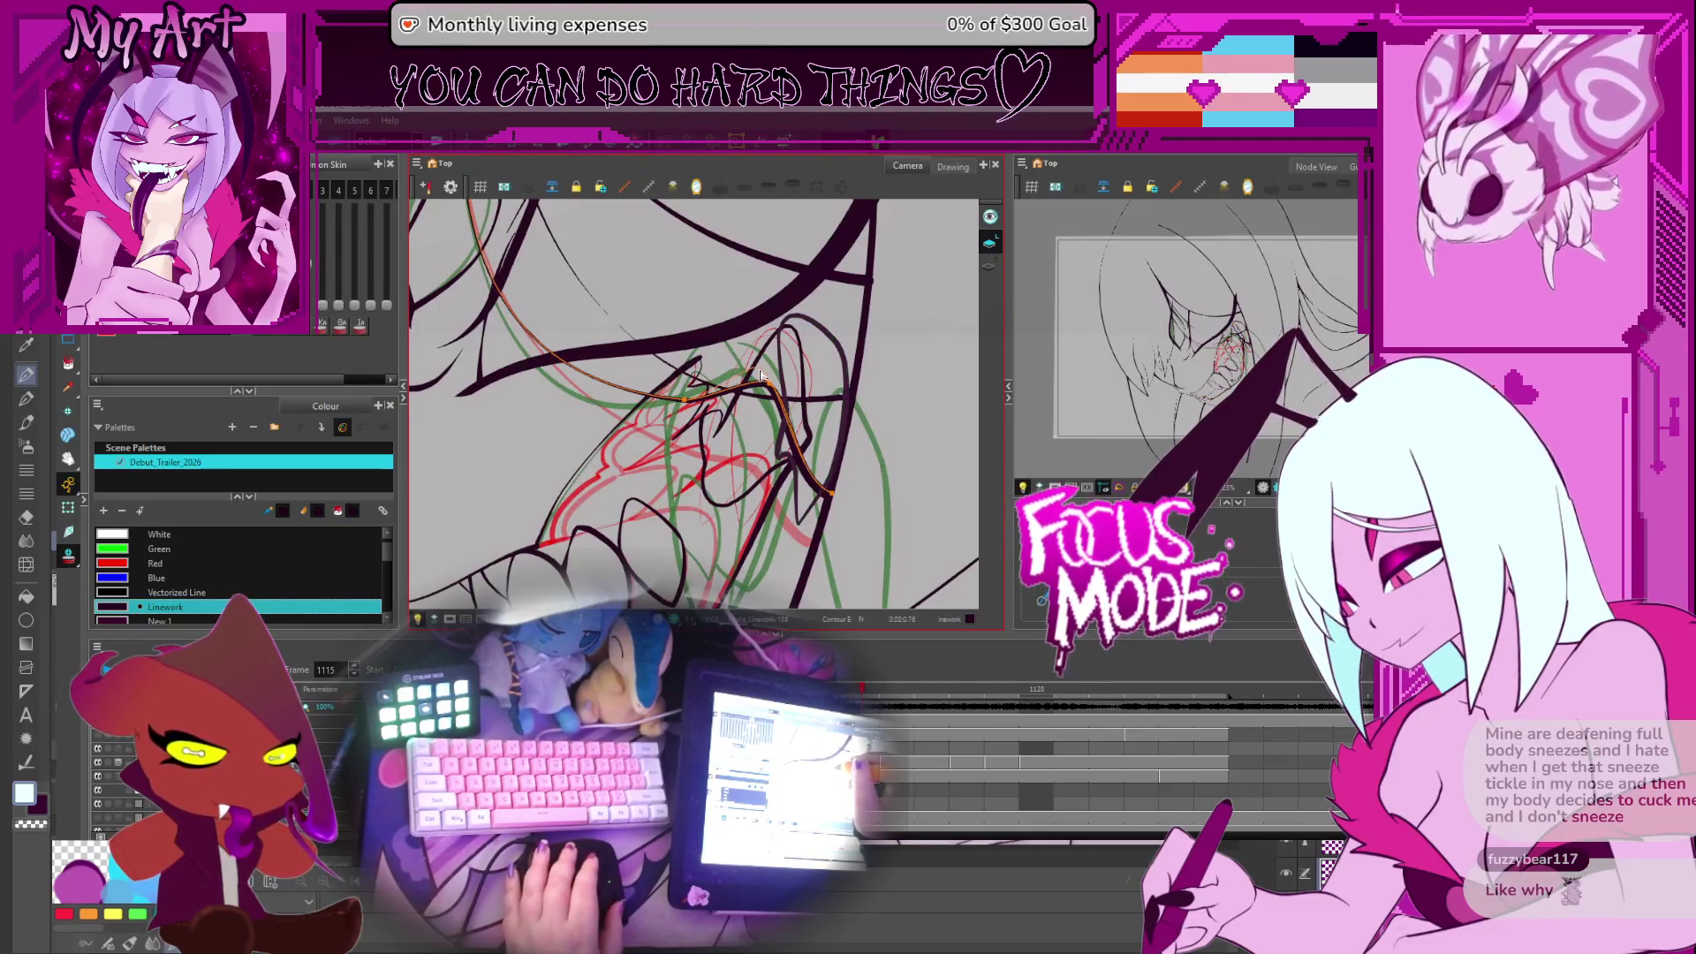